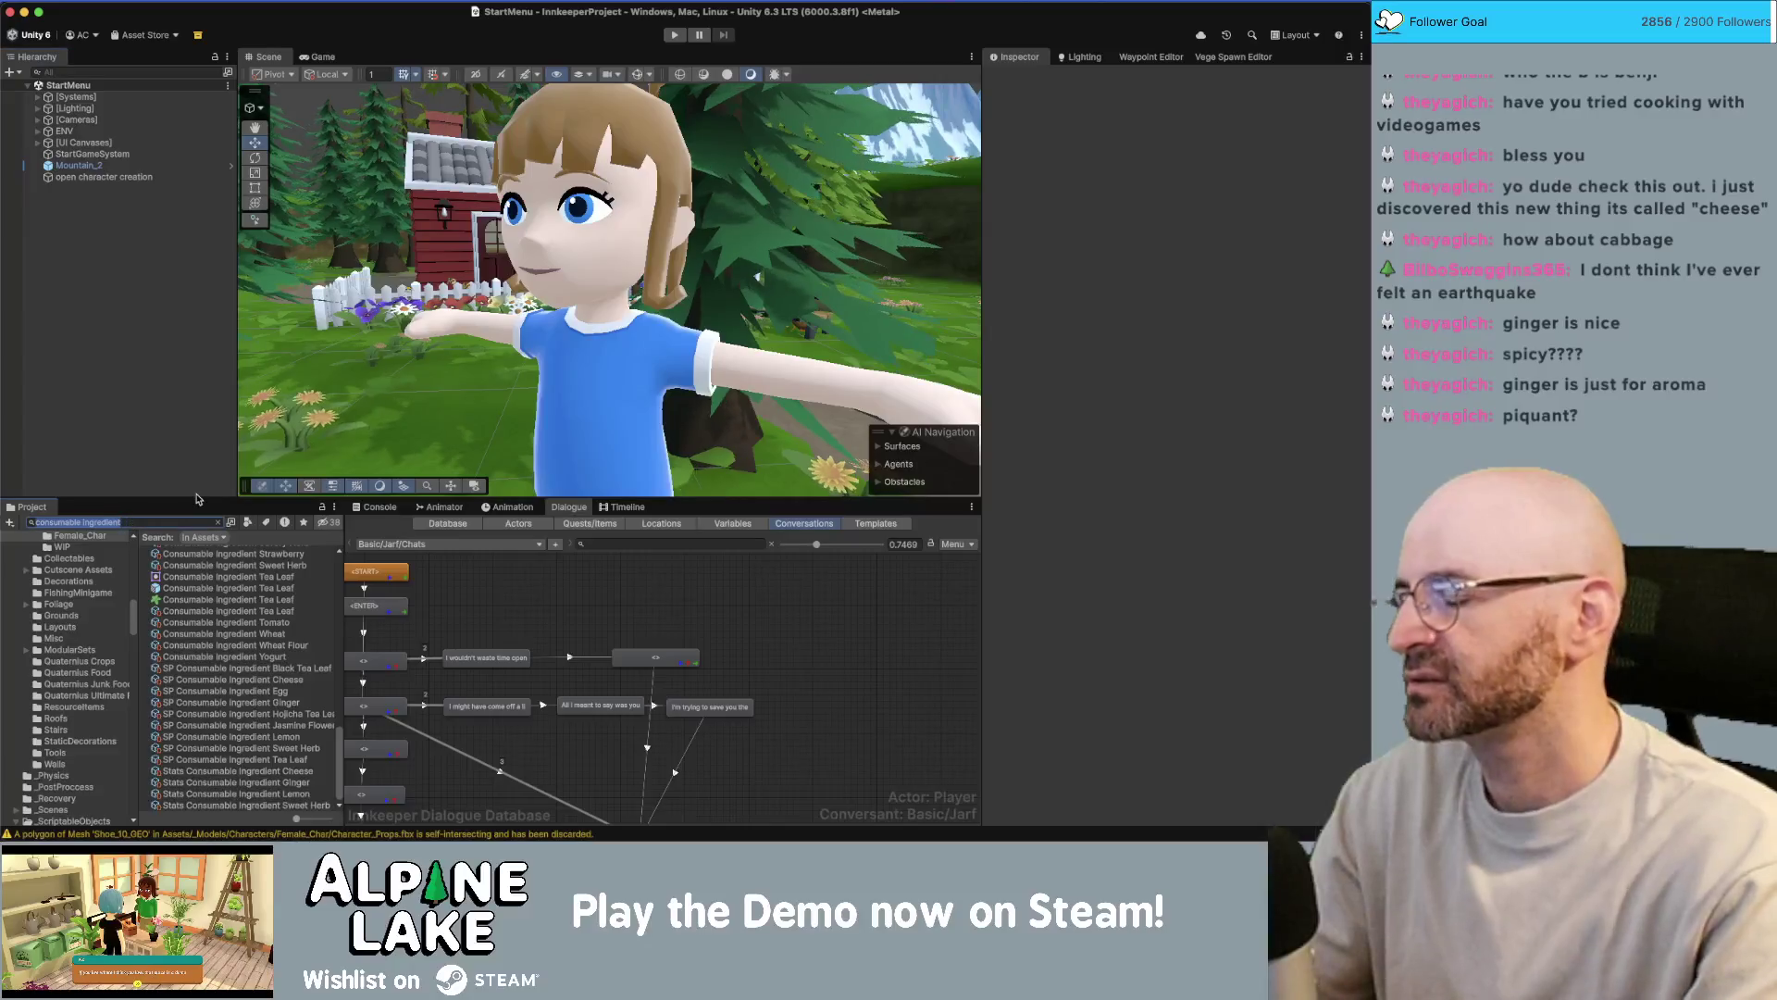
# - Clear the Project search and open the Economy Item Editor on its Item Values table
pyautogui.press('BackSpace')
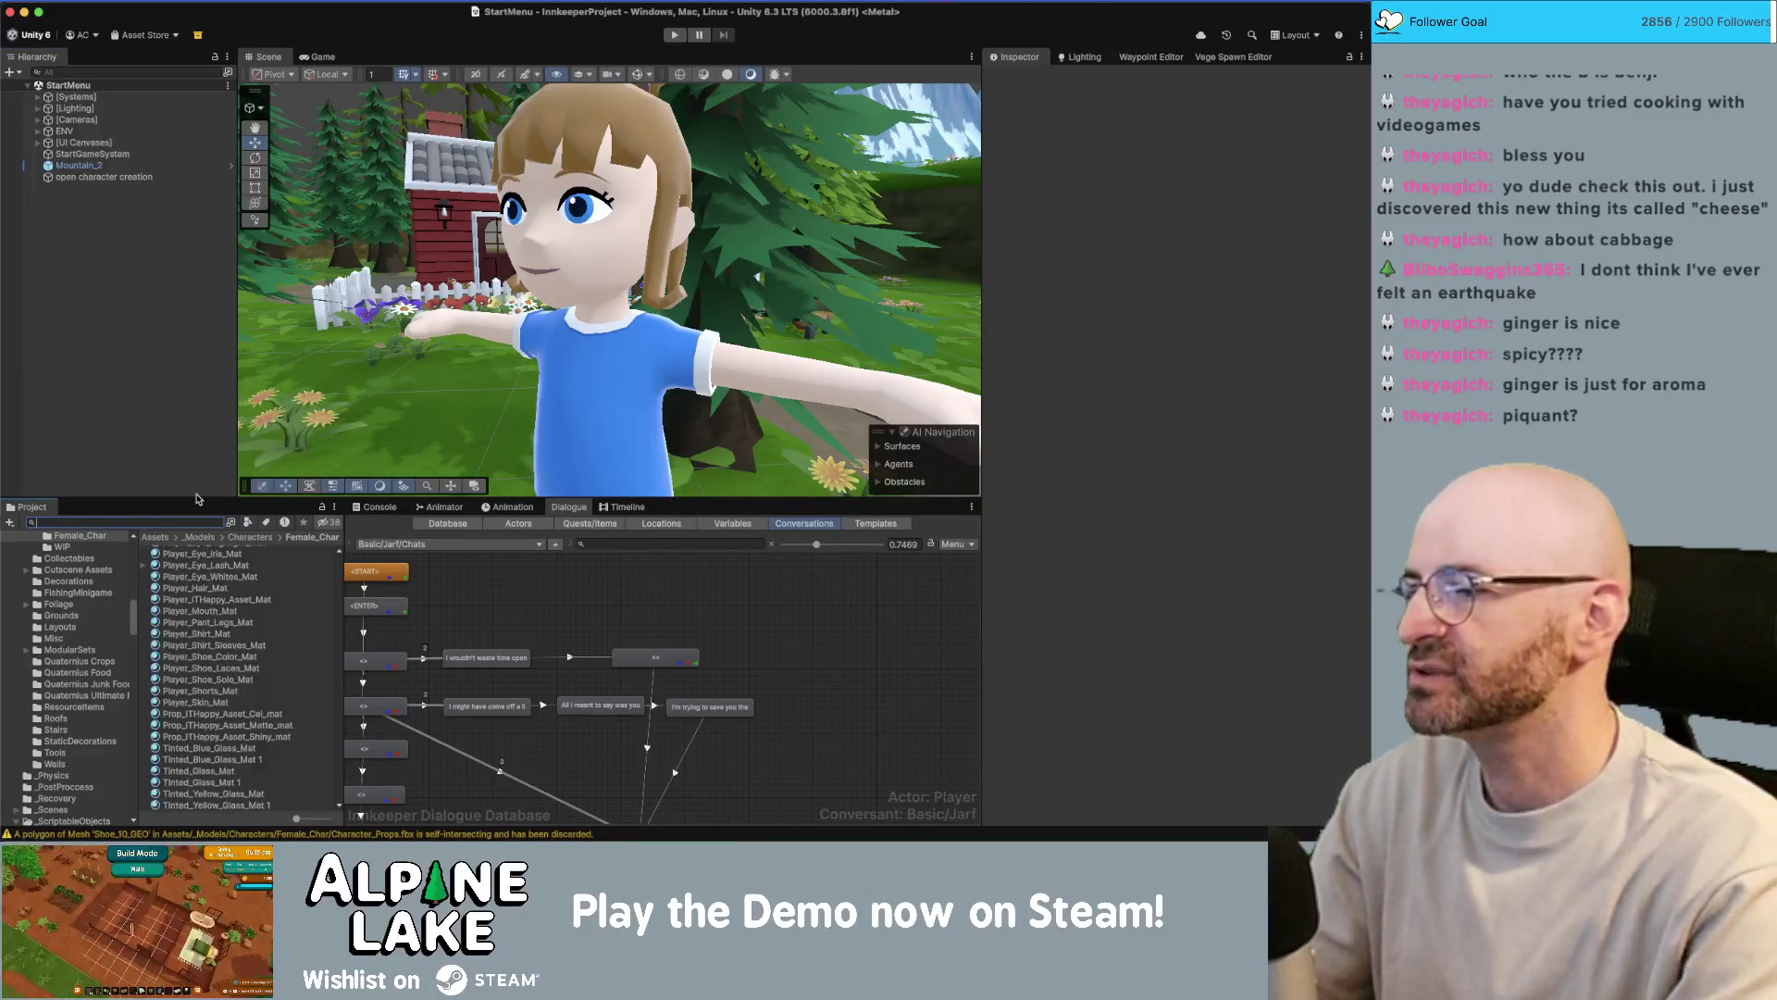
pyautogui.click(328, 0)
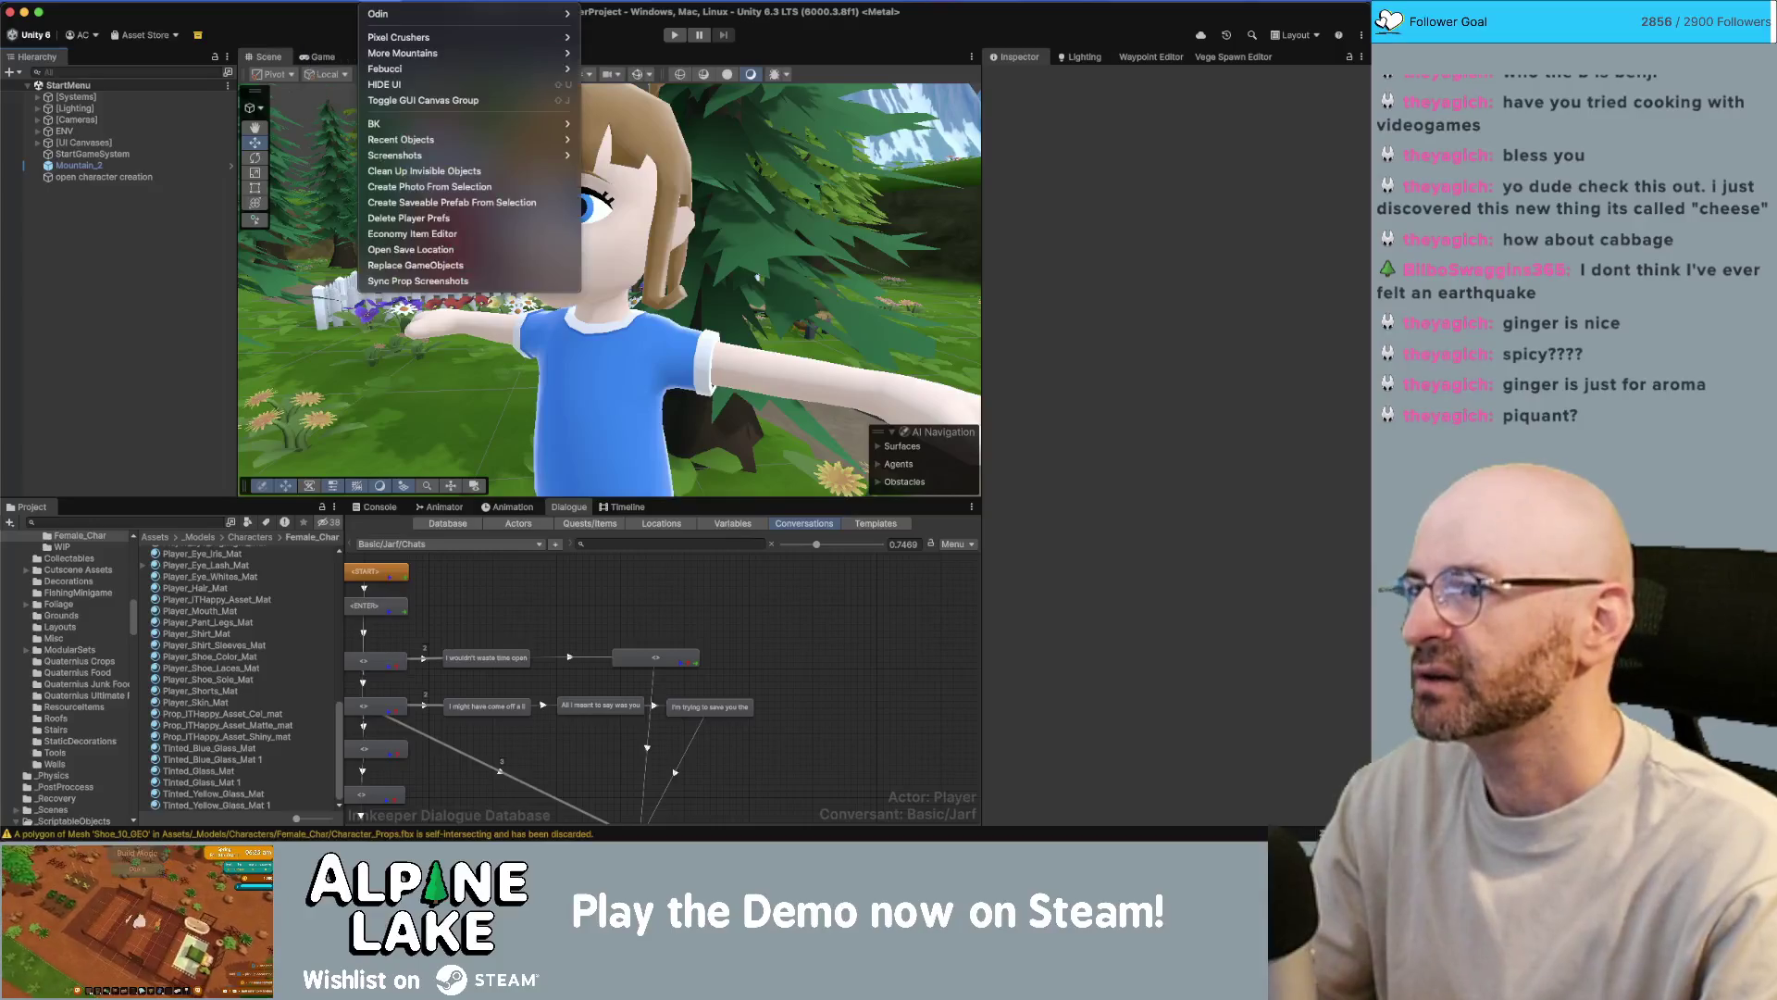
pyautogui.click(414, 229)
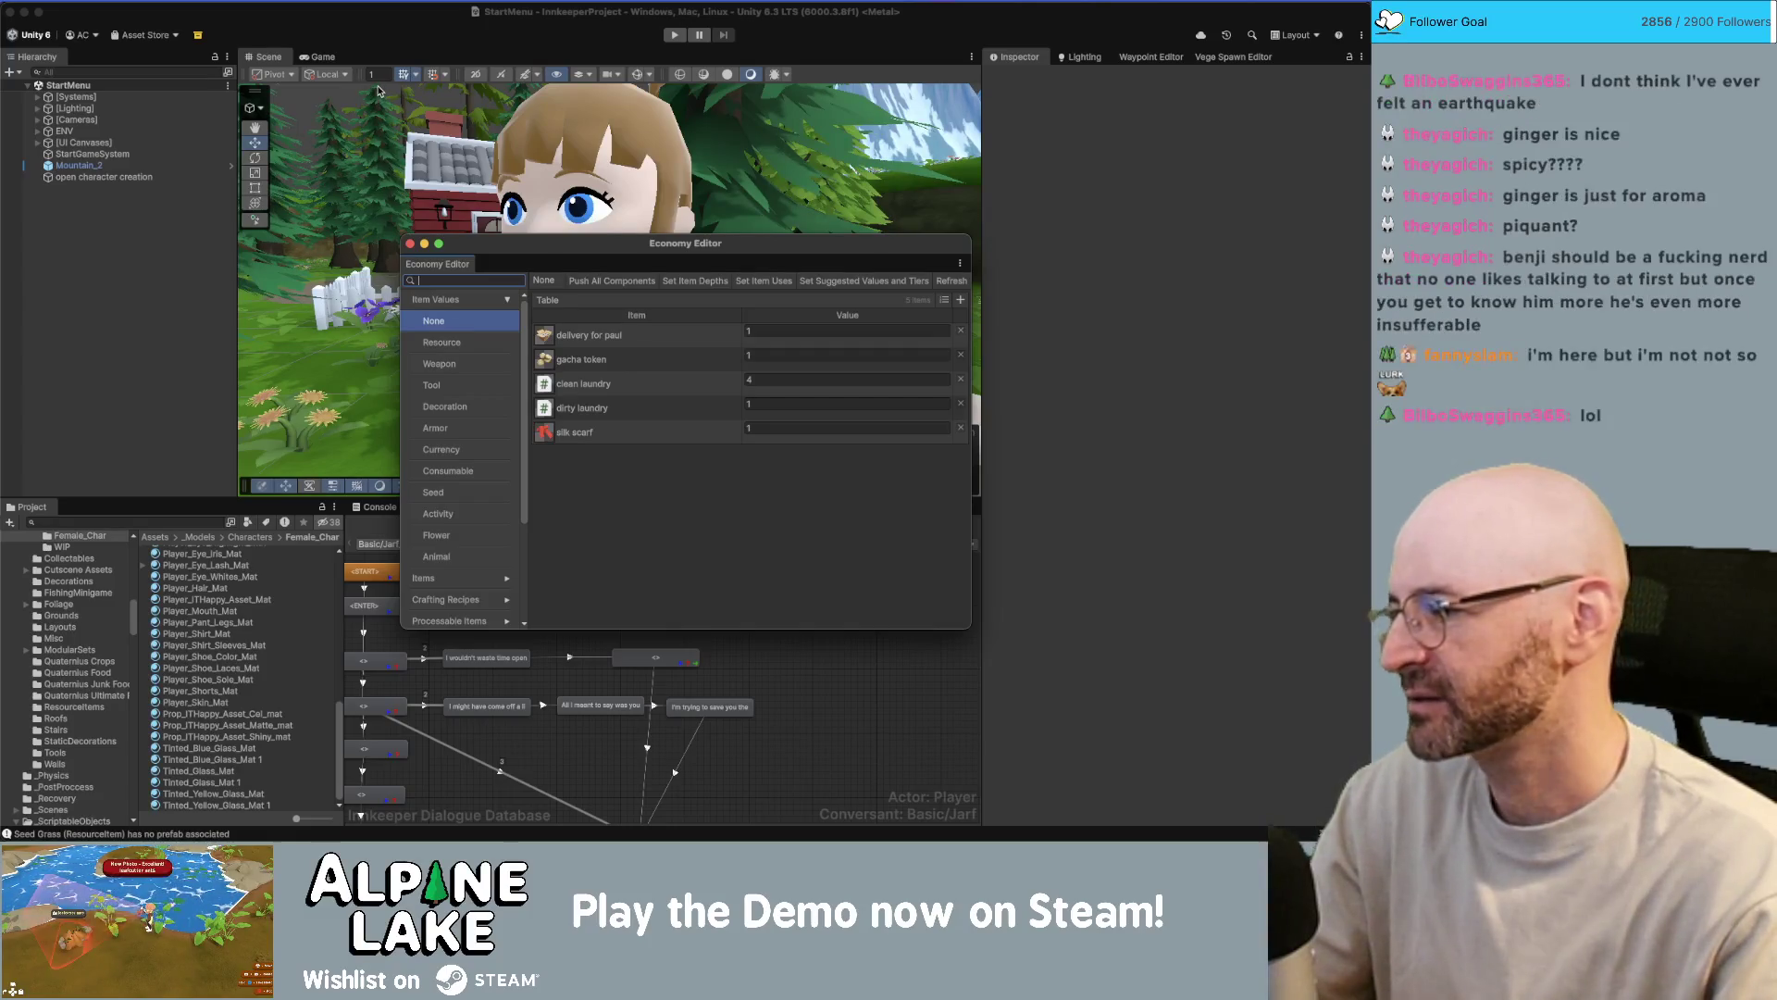
# - Move and enlarge the Economy Editor window and collapse the Item Values categories
pyautogui.moveTo(556, 243)
pyautogui.mouseDown()
pyautogui.moveTo(333, 68)
pyautogui.moveTo(318, 78)
pyautogui.mouseUp()
pyautogui.moveTo(738, 465); pyautogui.dragTo(1013, 584)
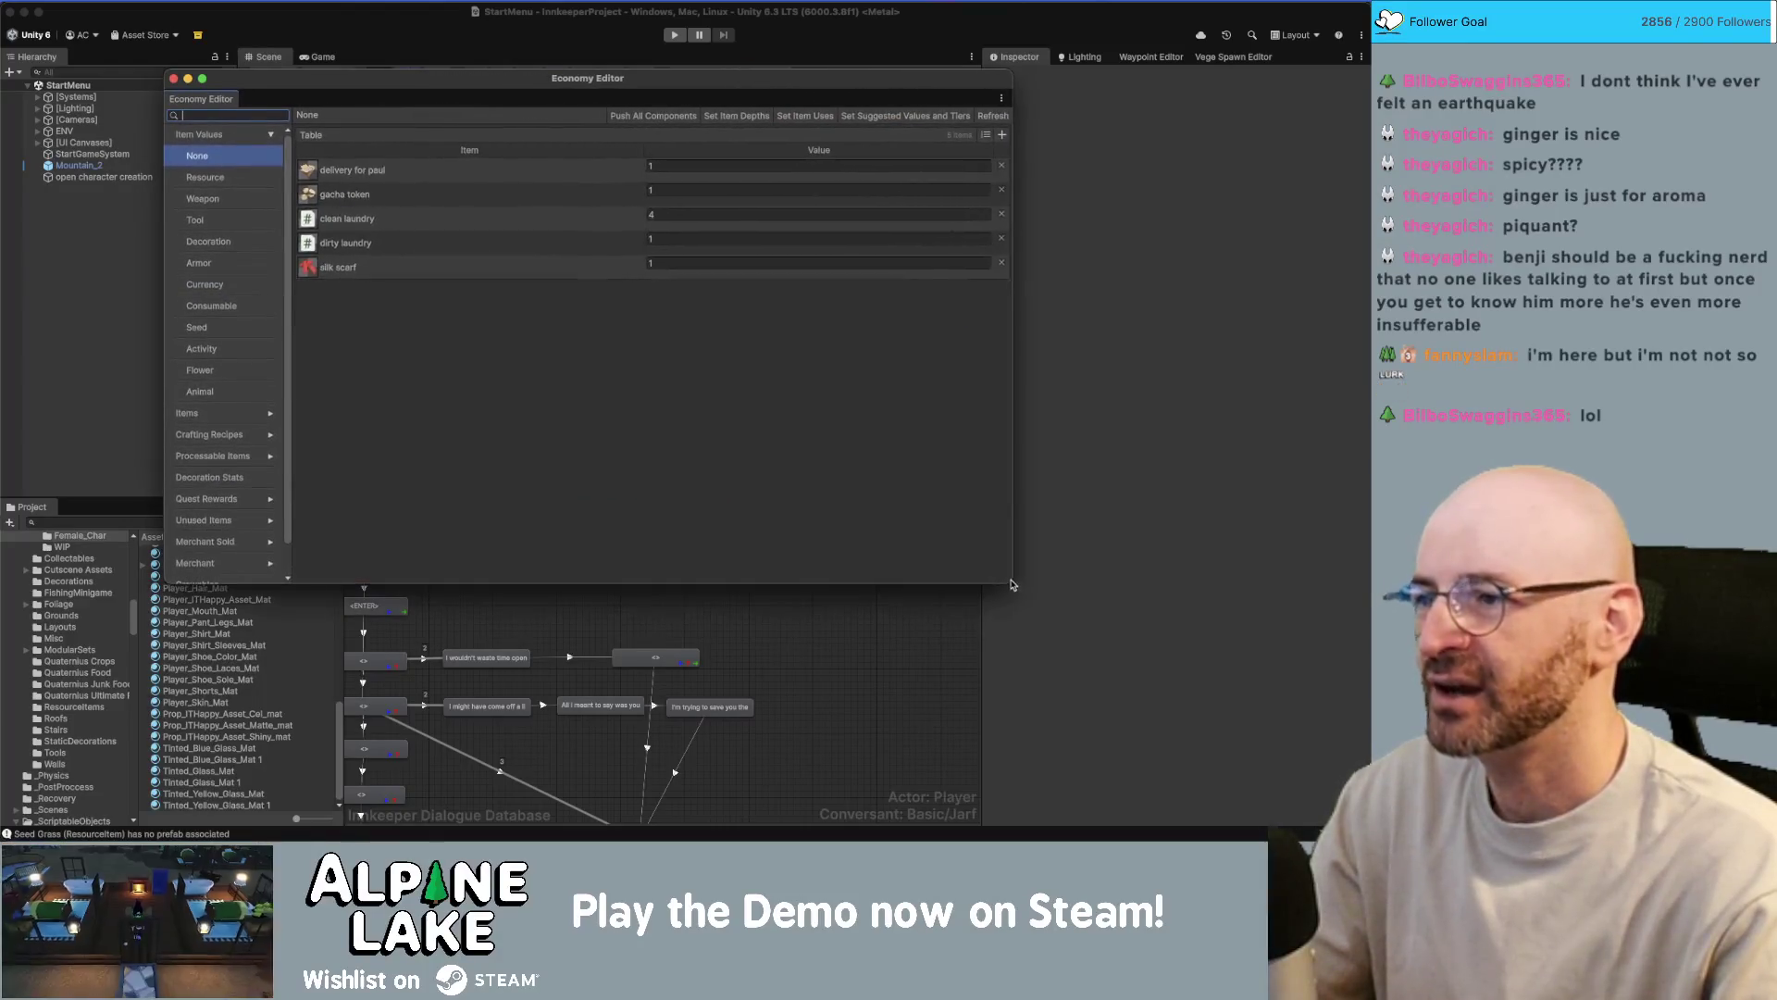
pyautogui.click(268, 135)
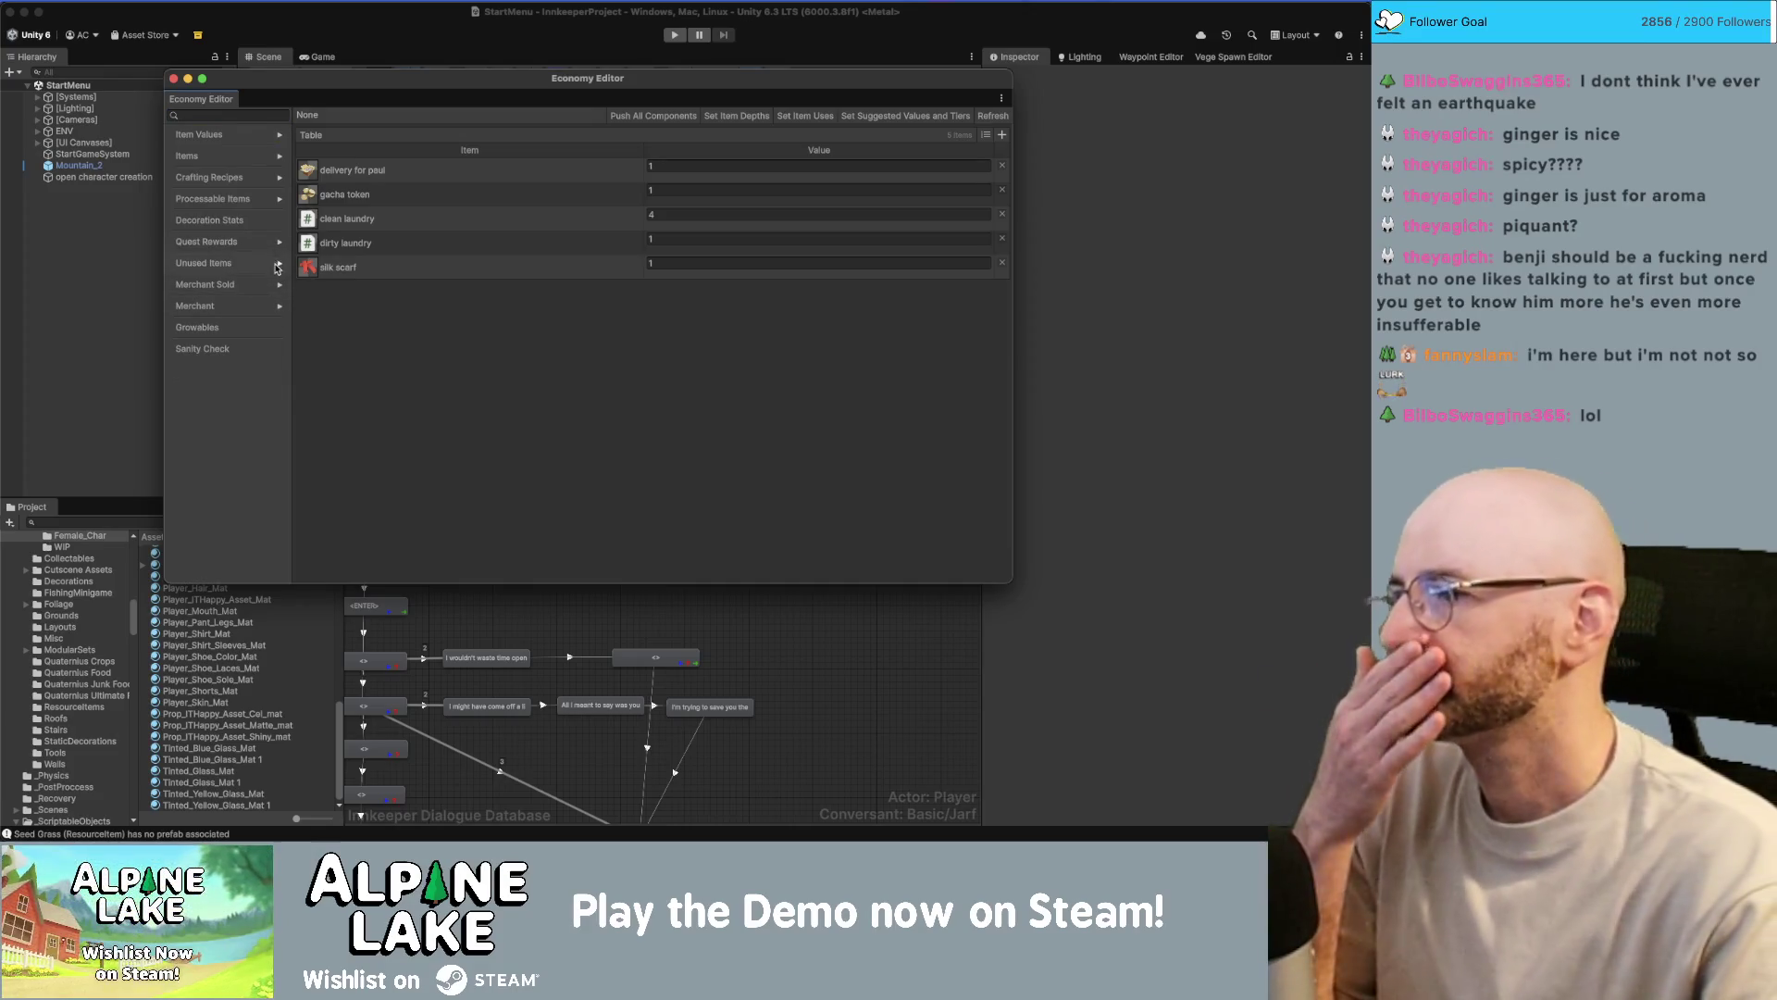
# - Expand Crafting Recipes > CookingRecipe and show the Ingredient, then Snack recipes
pyautogui.click(277, 179)
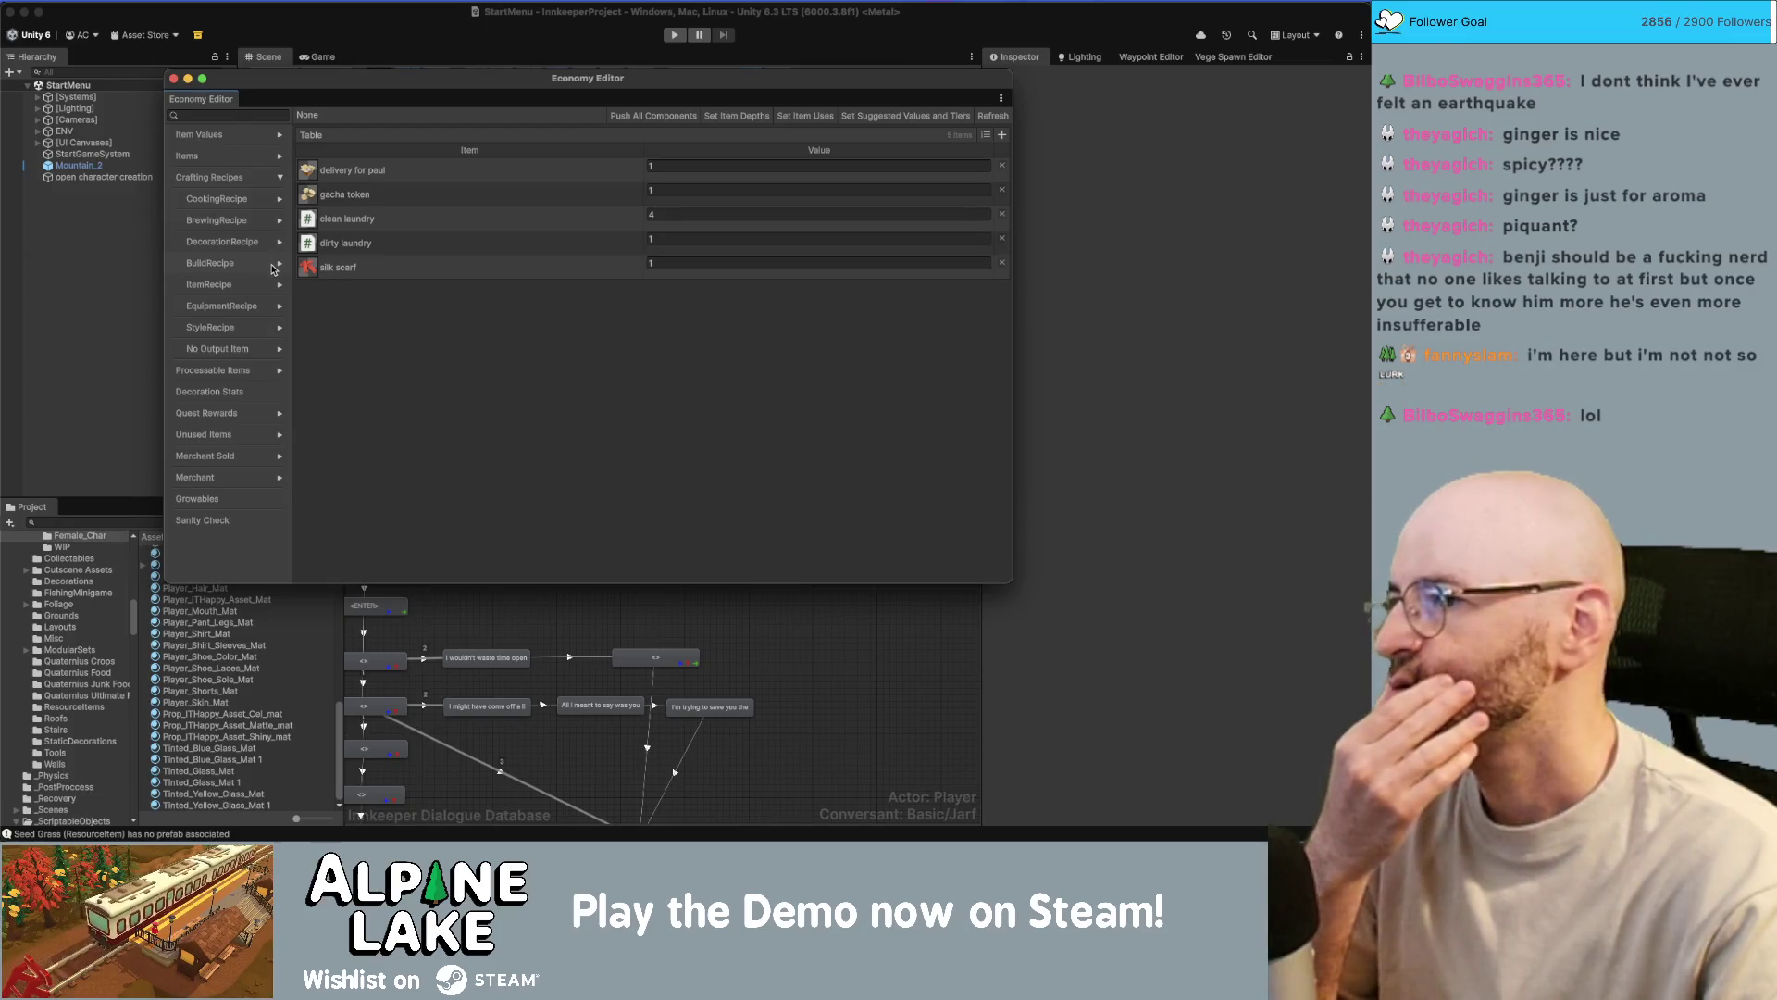
pyautogui.click(281, 200)
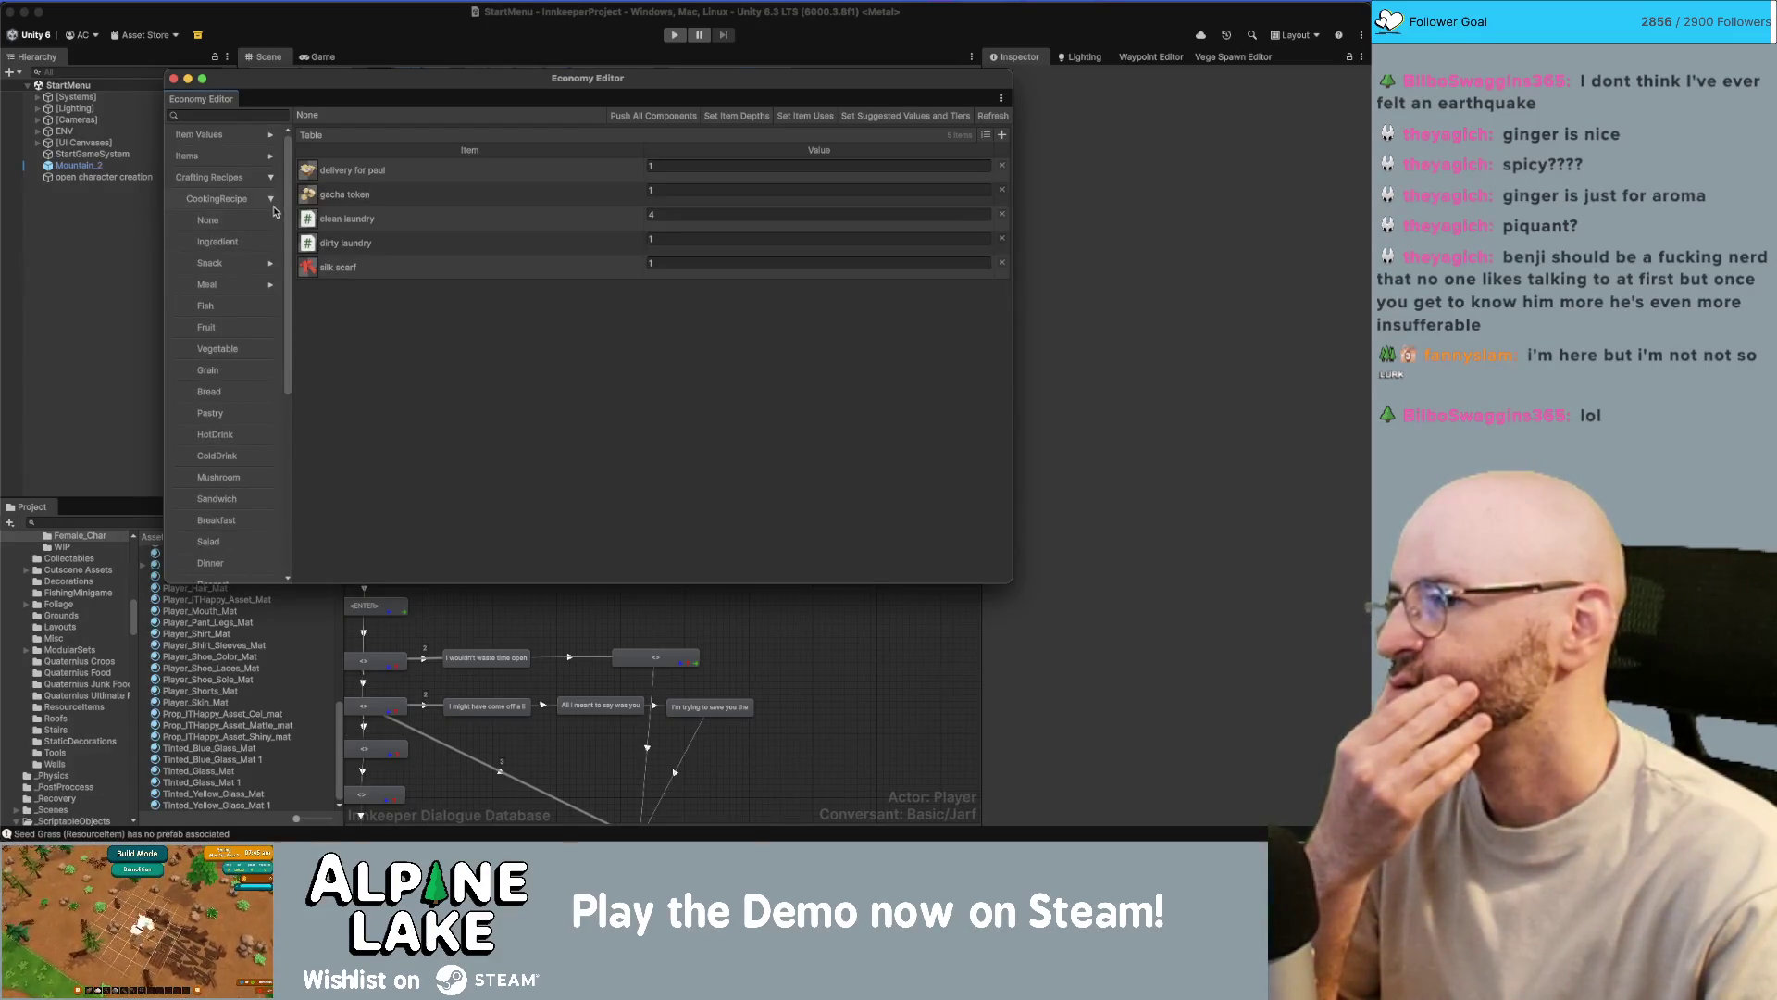
pyautogui.click(248, 240)
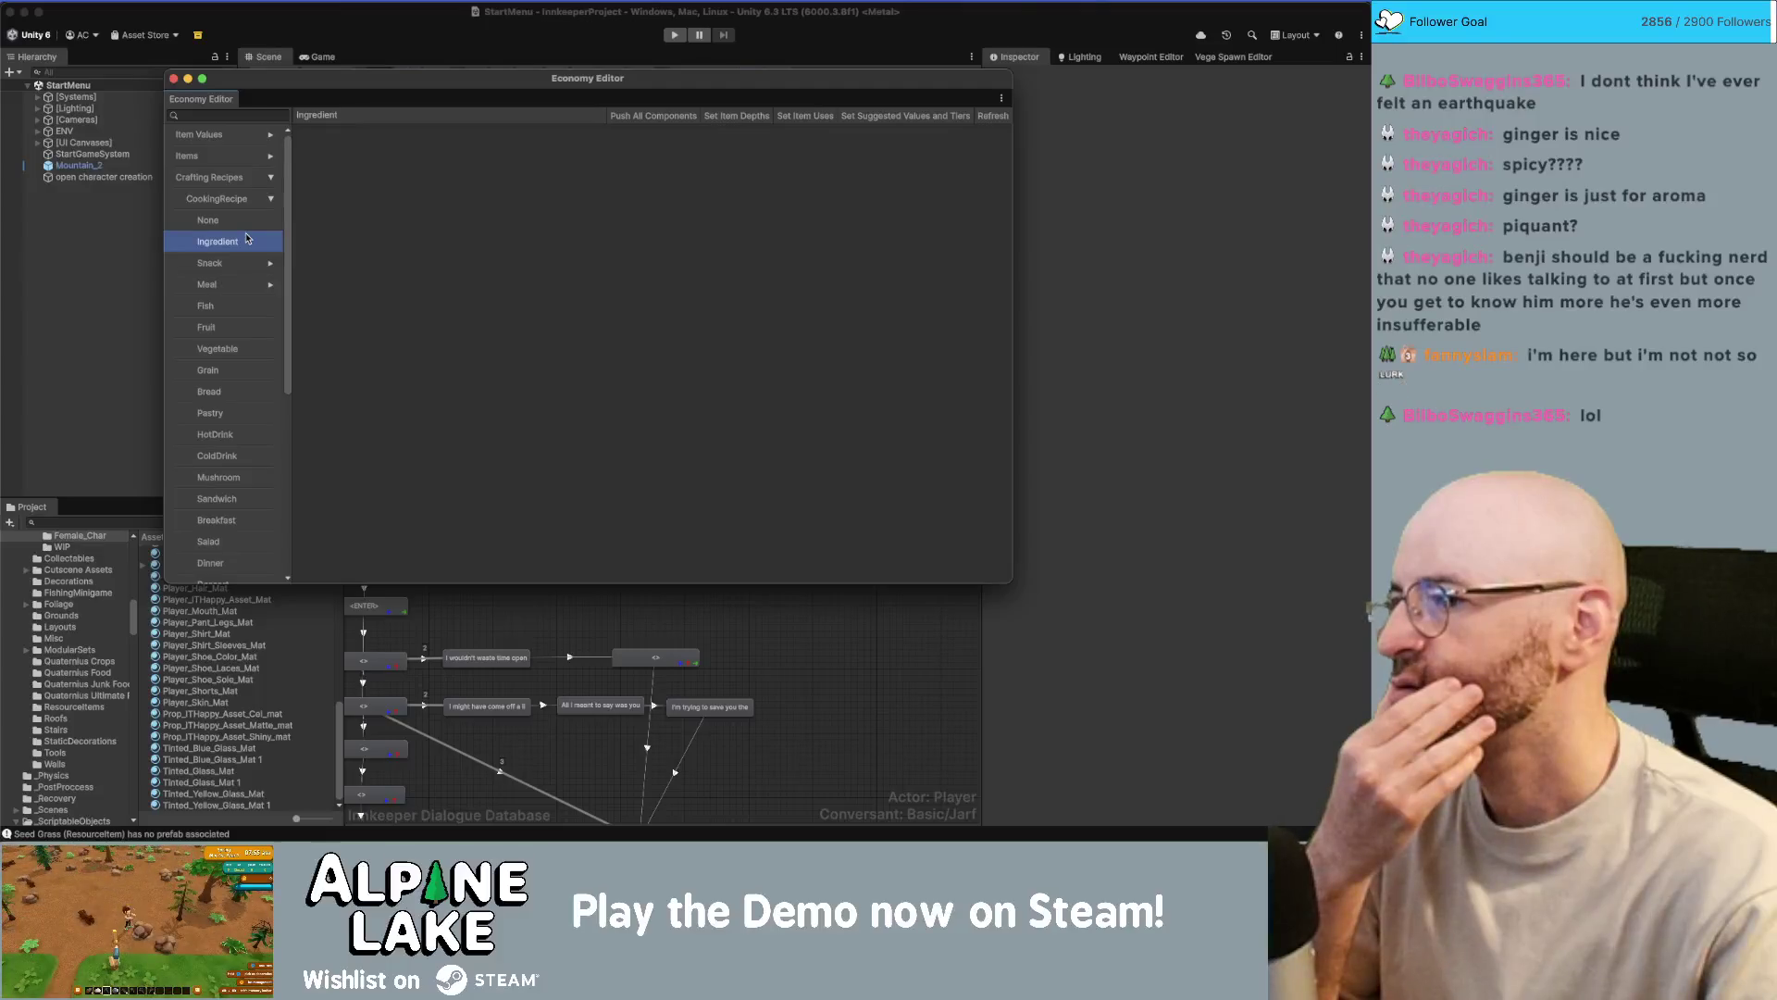
pyautogui.click(247, 265)
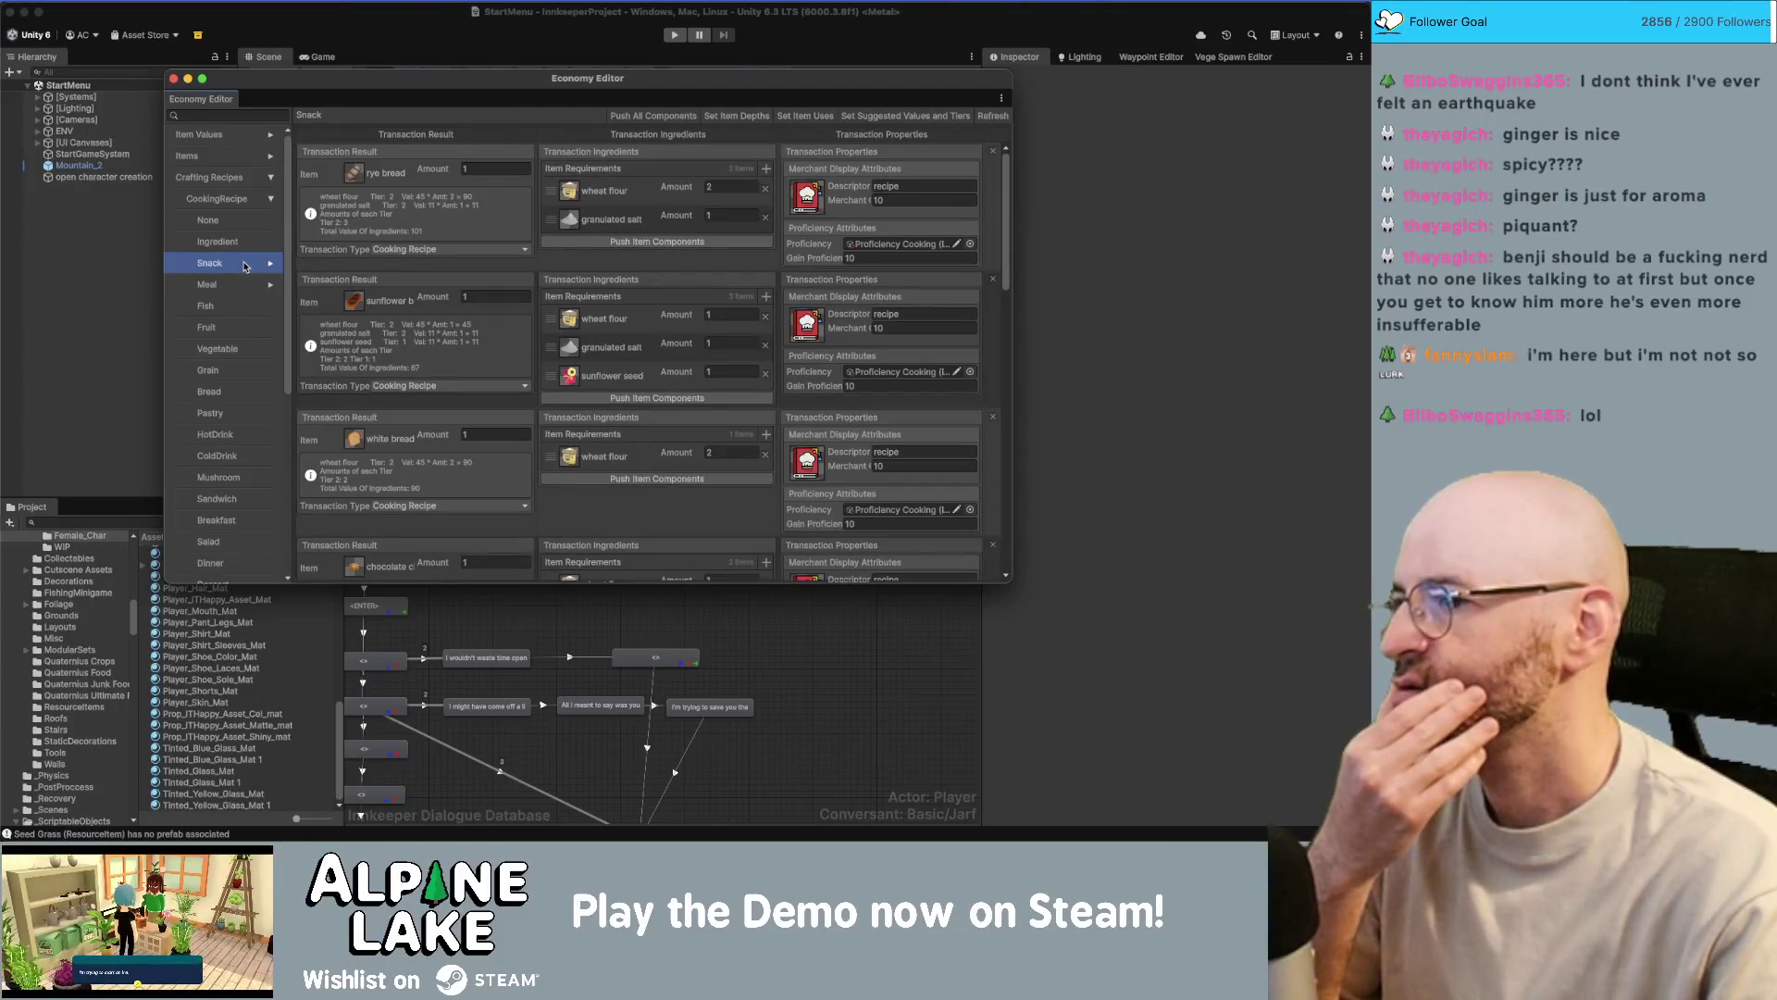
# - Scroll through the Snack recipes, then show and scroll the Meal cooking recipes
pyautogui.scroll(-2, 236, 273)
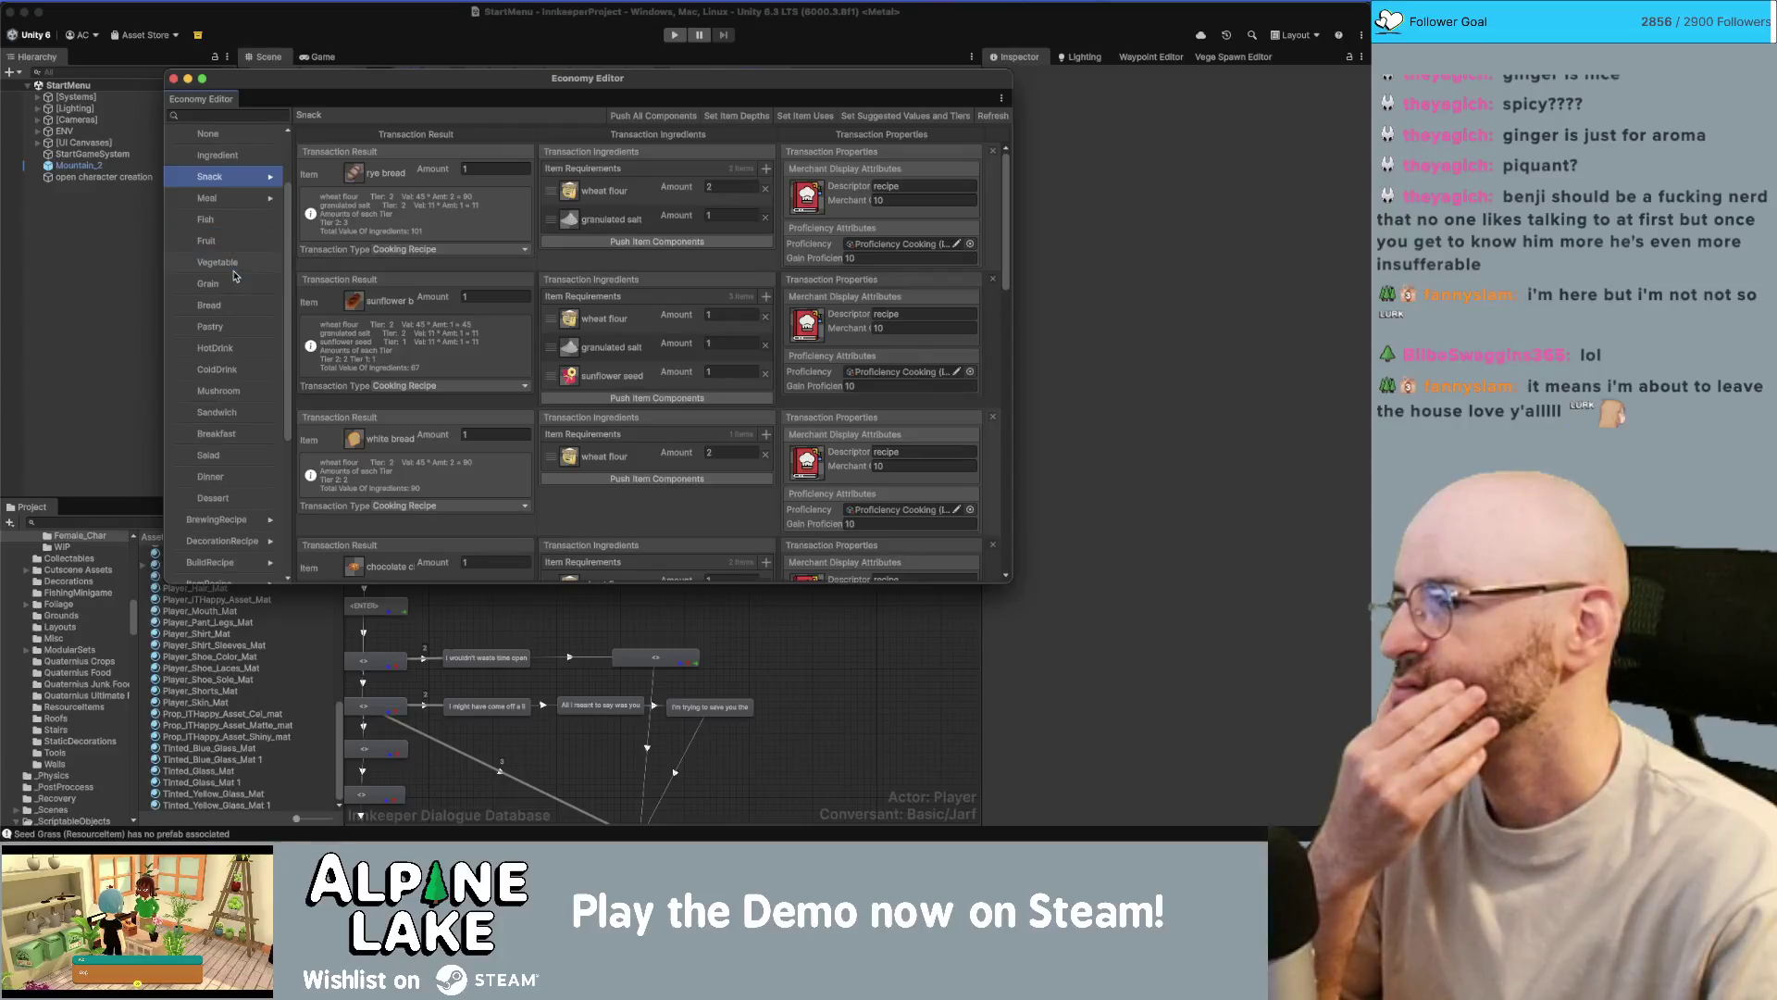
pyautogui.scroll(1, 234, 269)
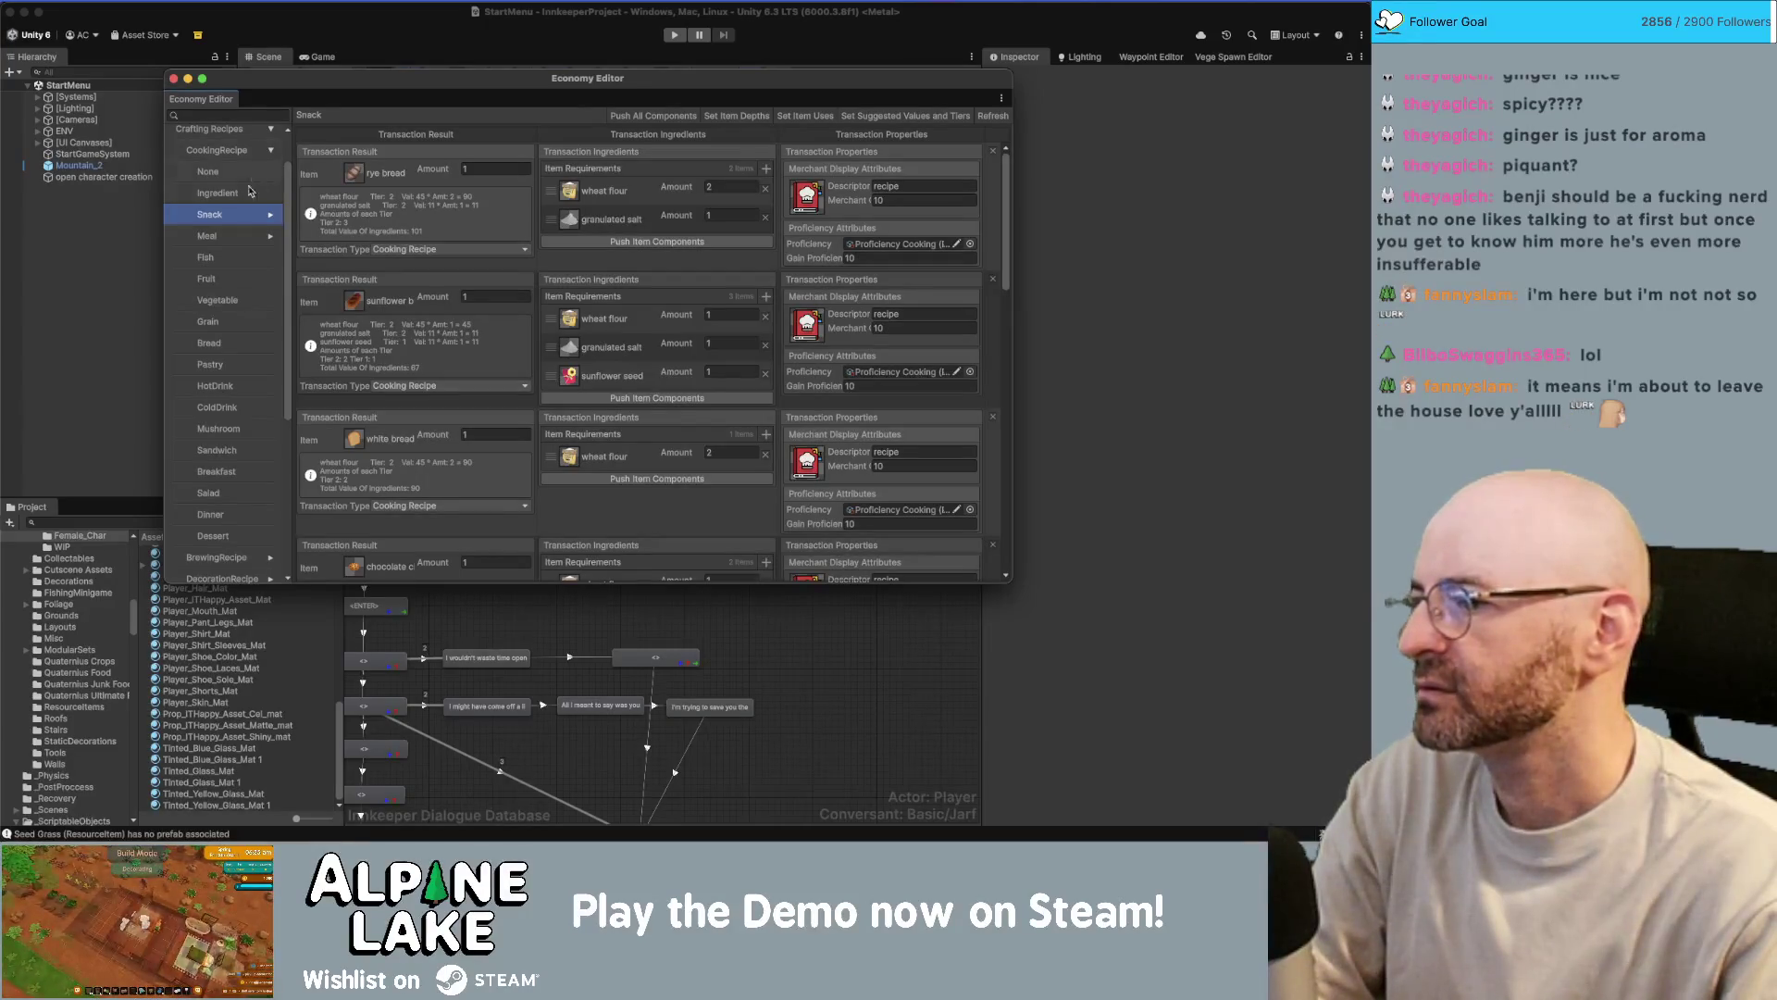
pyautogui.scroll(-1, 244, 310)
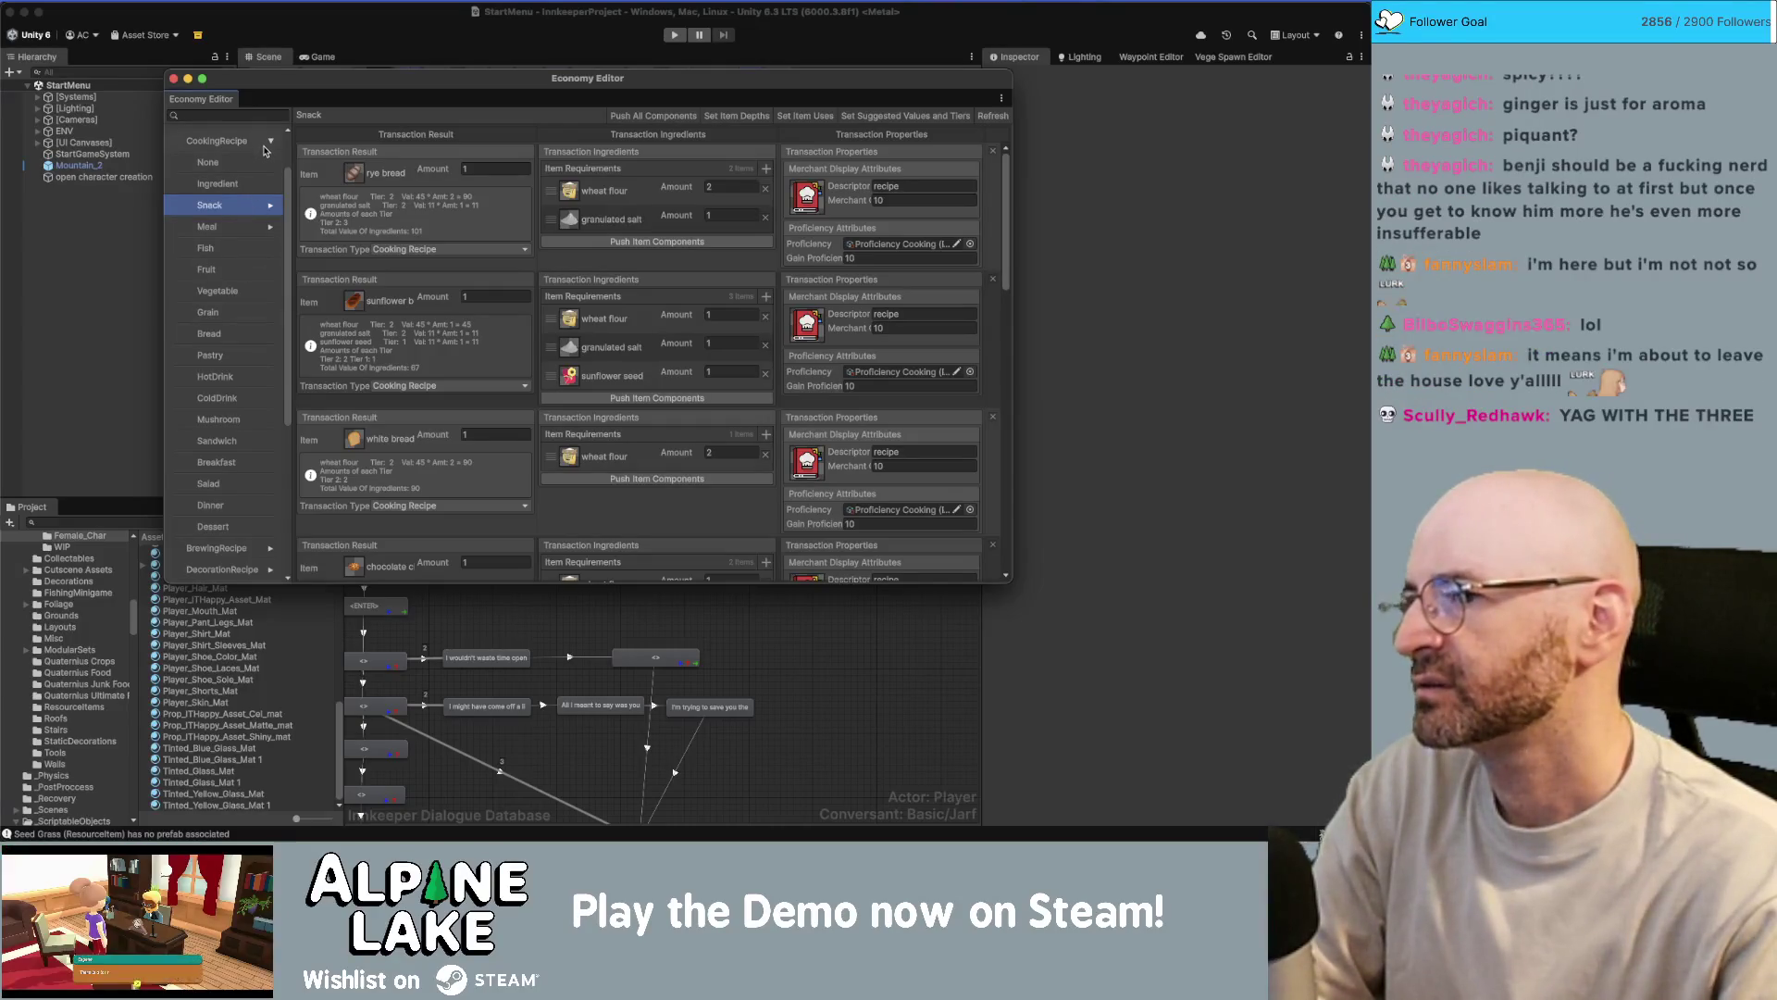
pyautogui.click(238, 227)
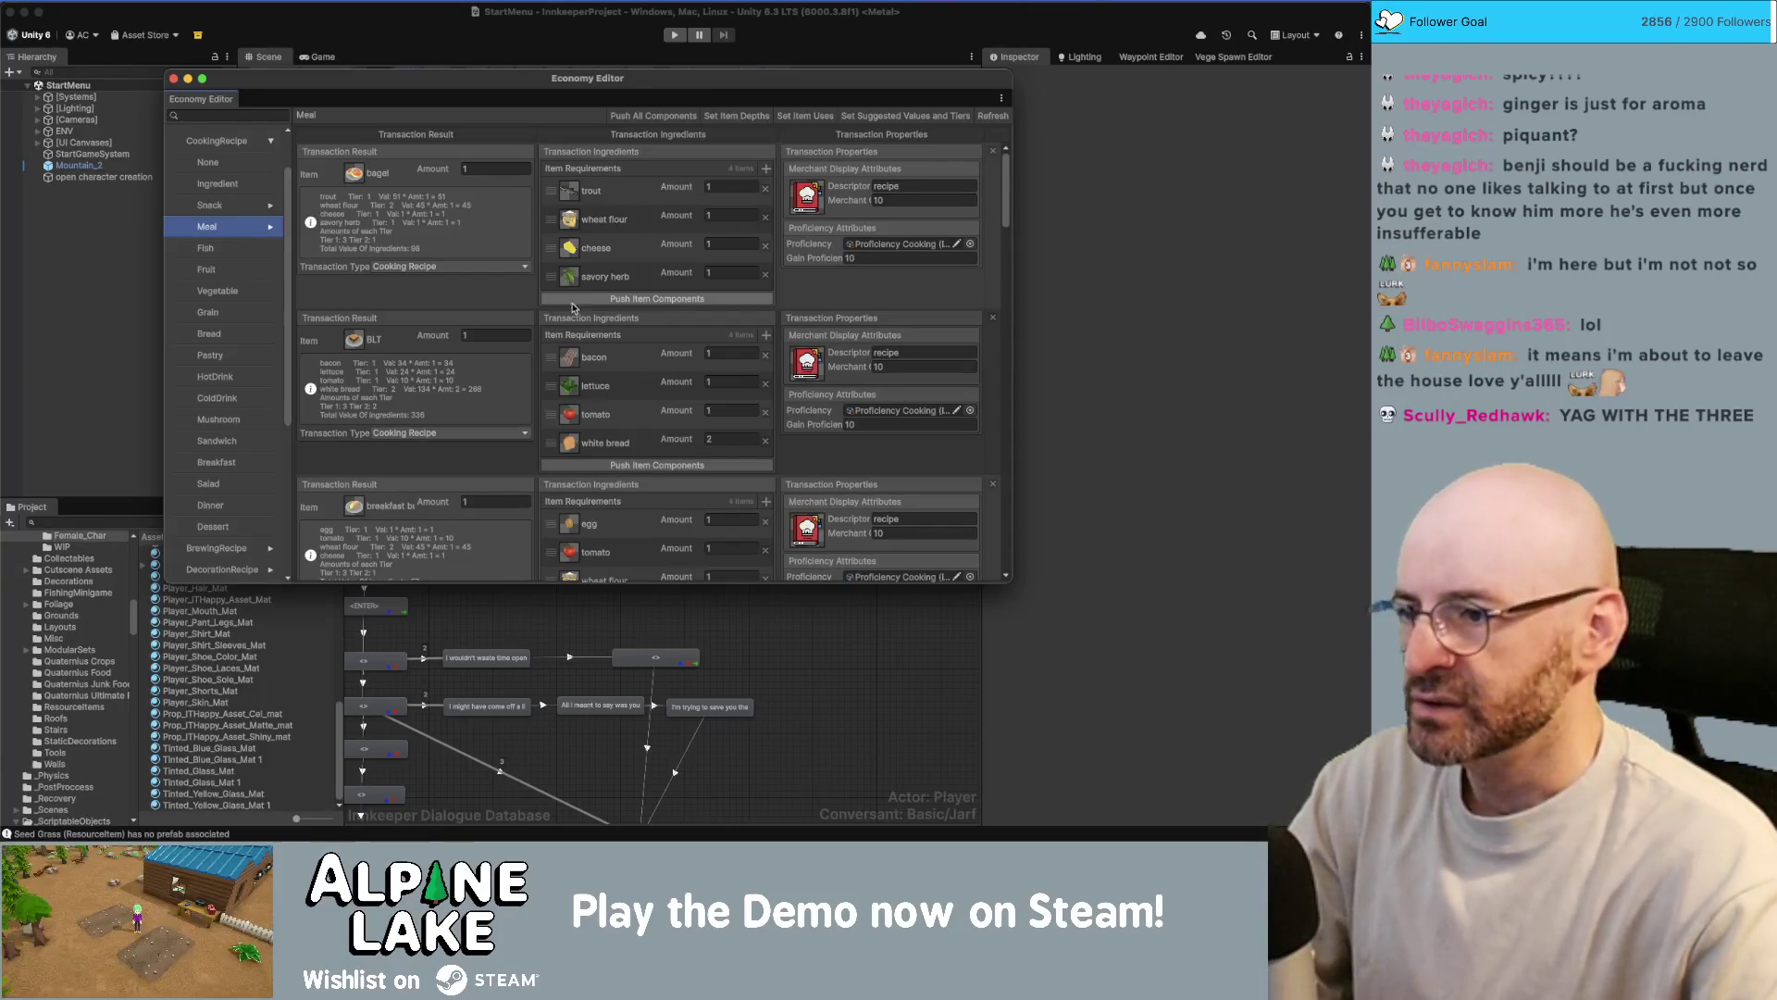
pyautogui.scroll(-5, 565, 333)
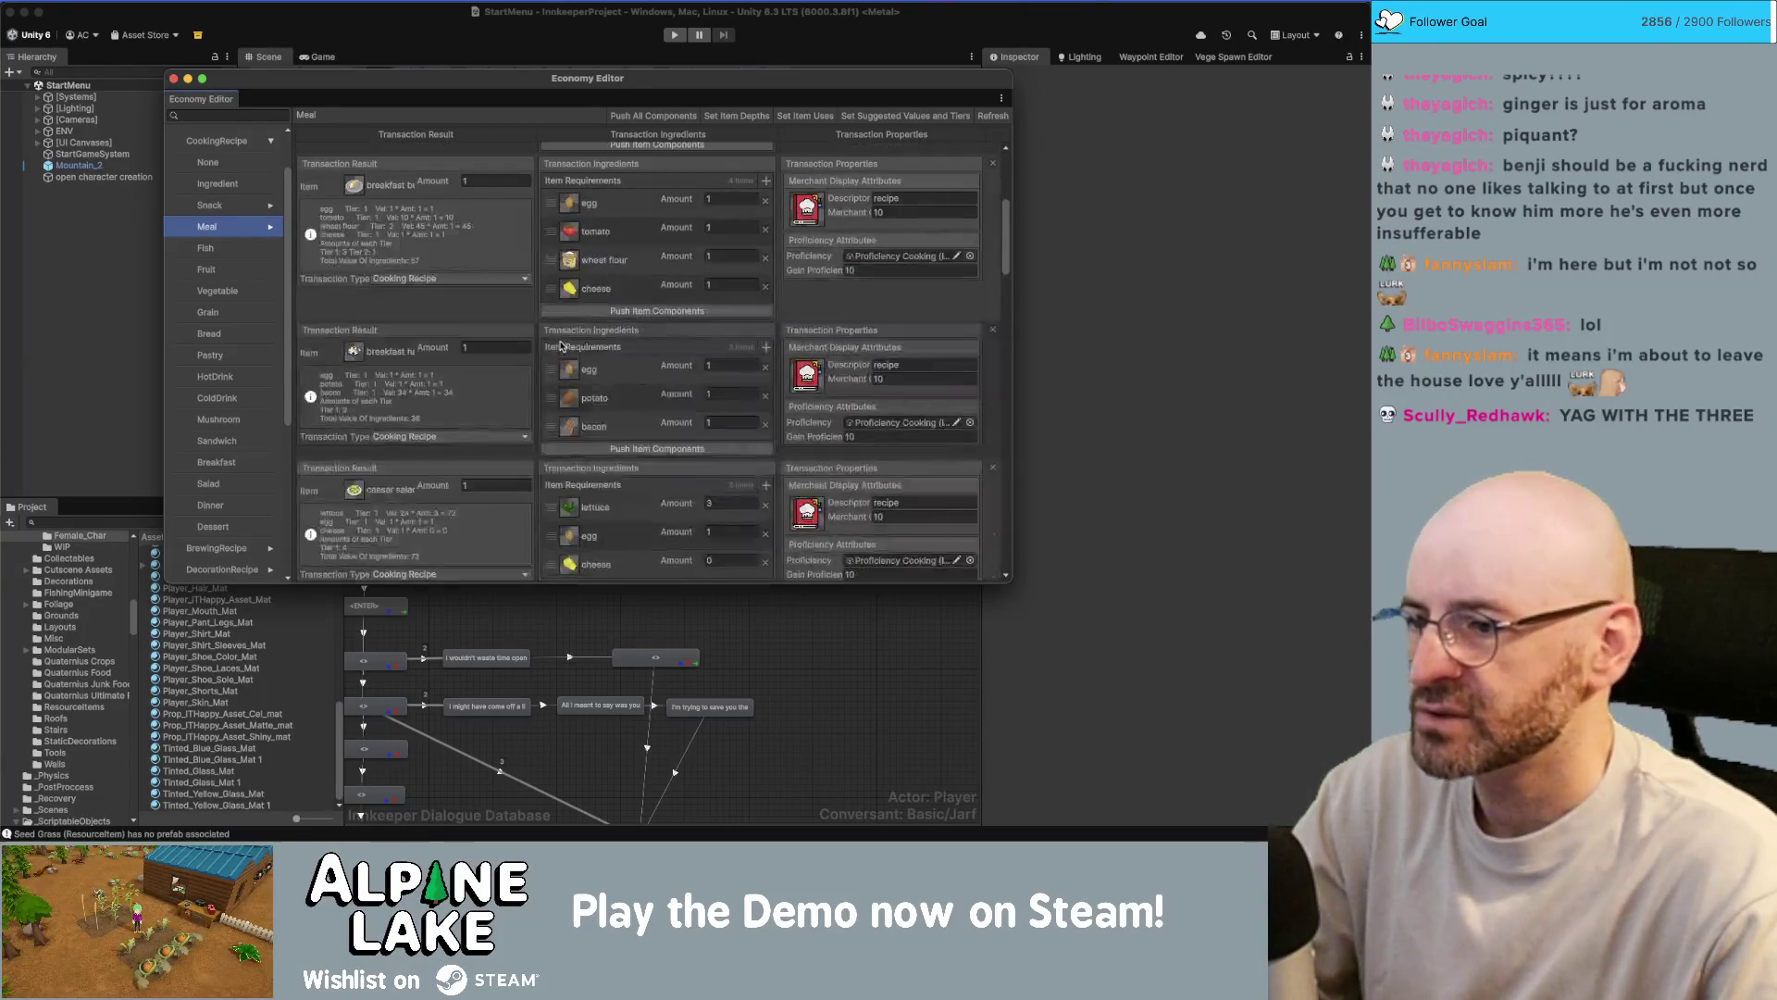
pyautogui.scroll(-6, 560, 345)
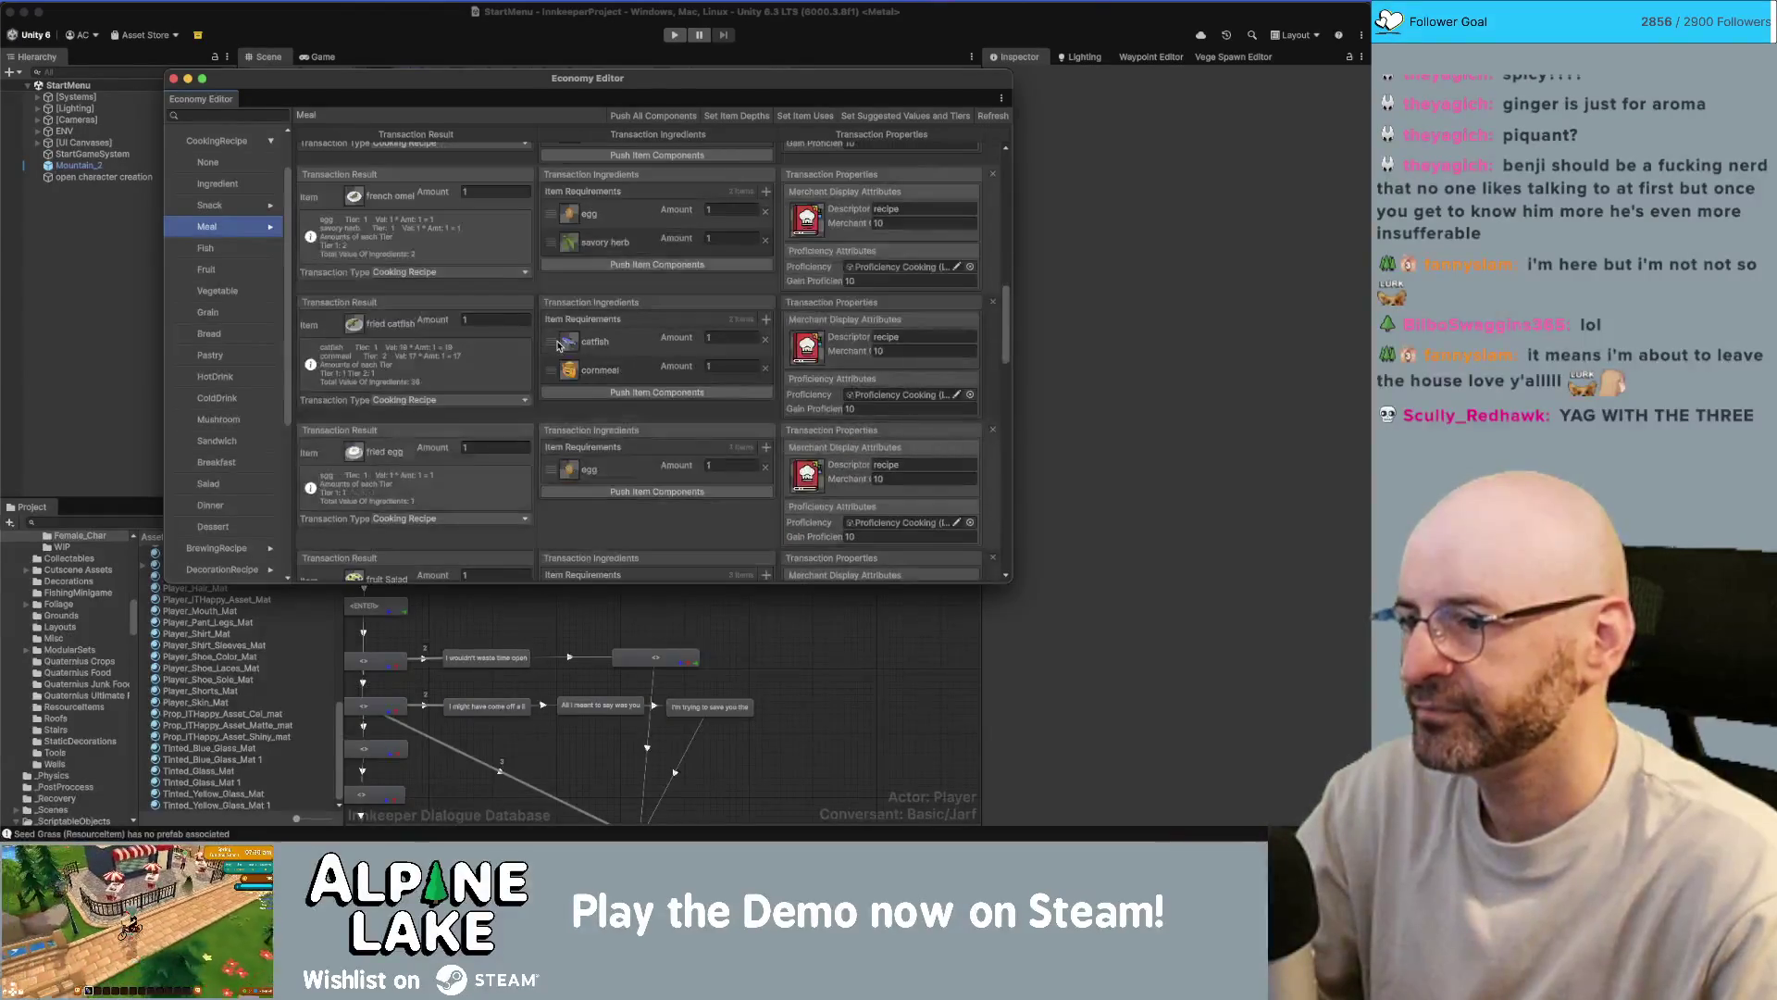
pyautogui.scroll(-6, 558, 346)
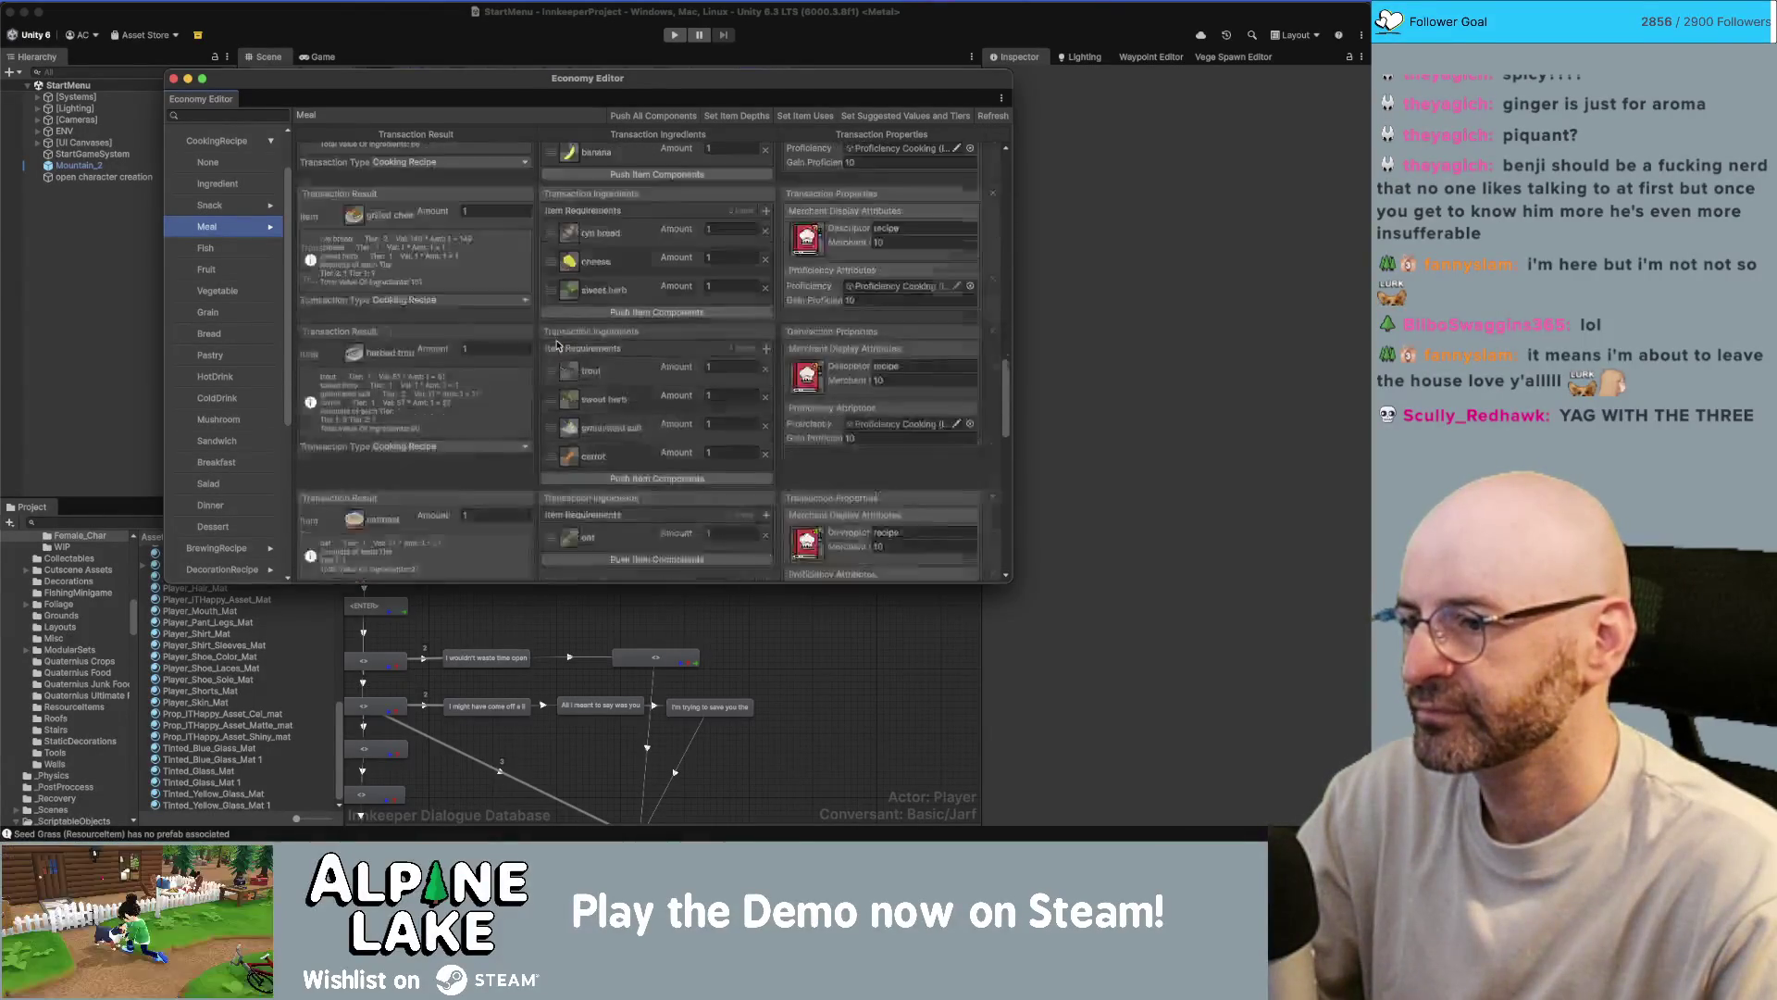
pyautogui.scroll(-8, 558, 343)
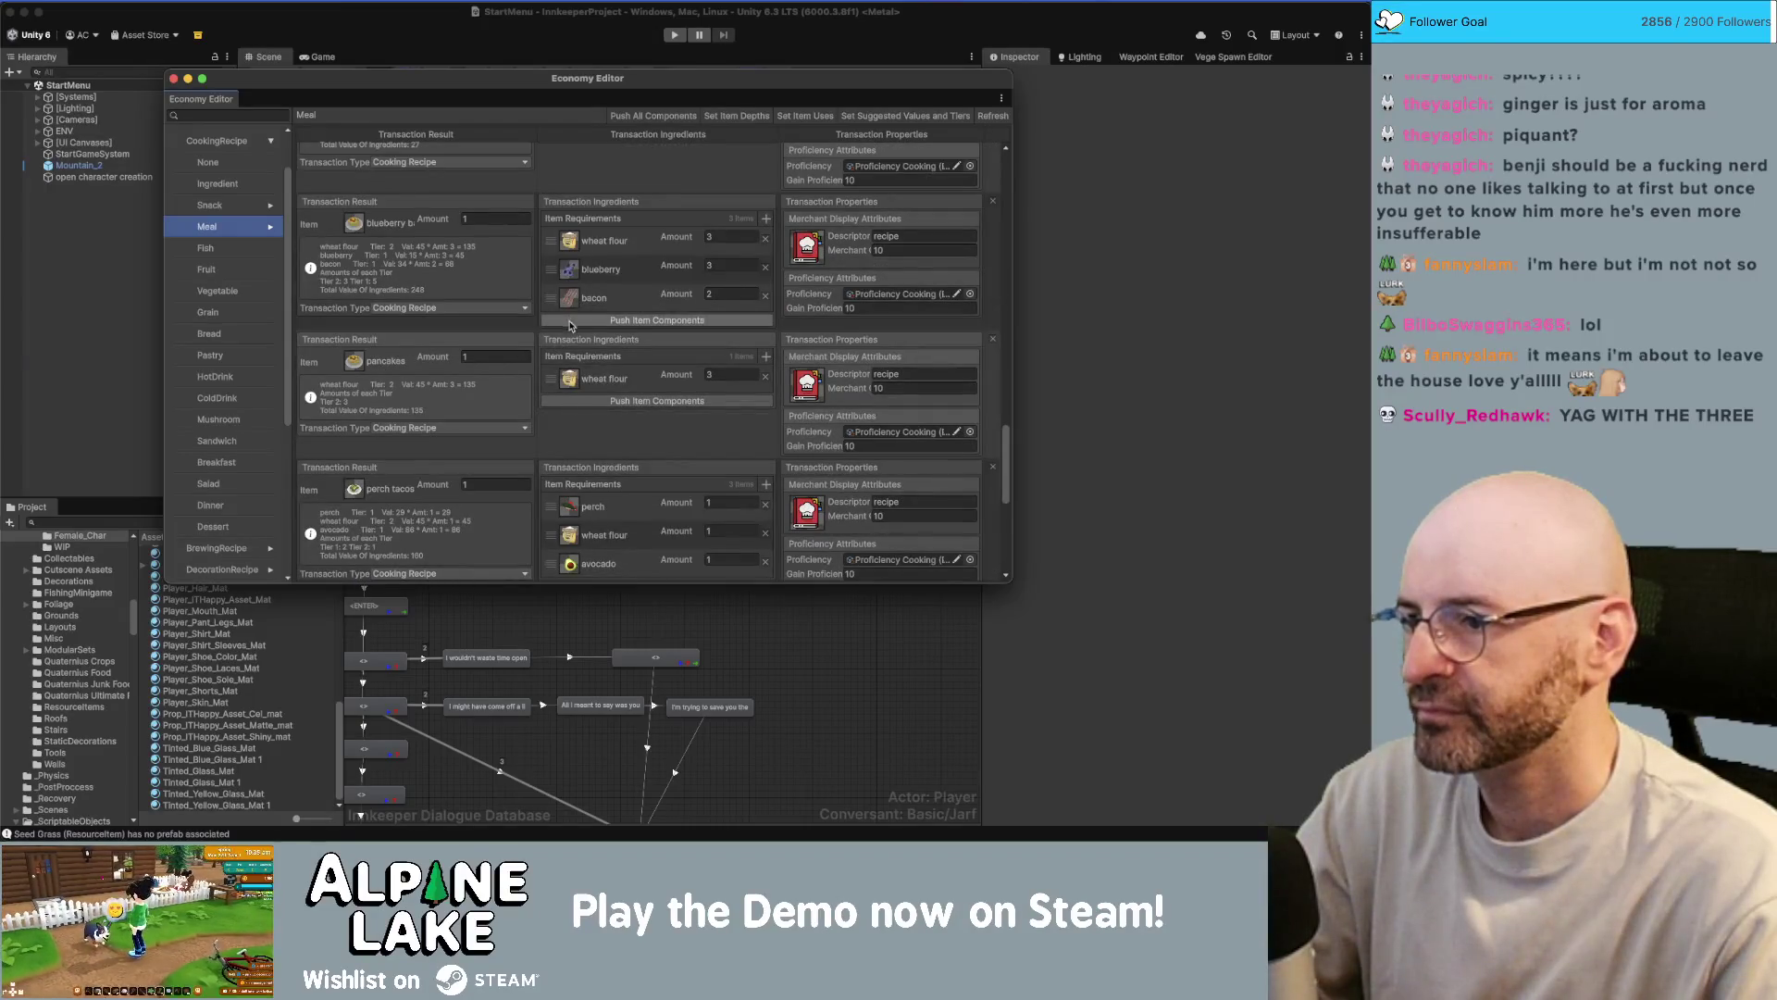
pyautogui.scroll(-8, 570, 325)
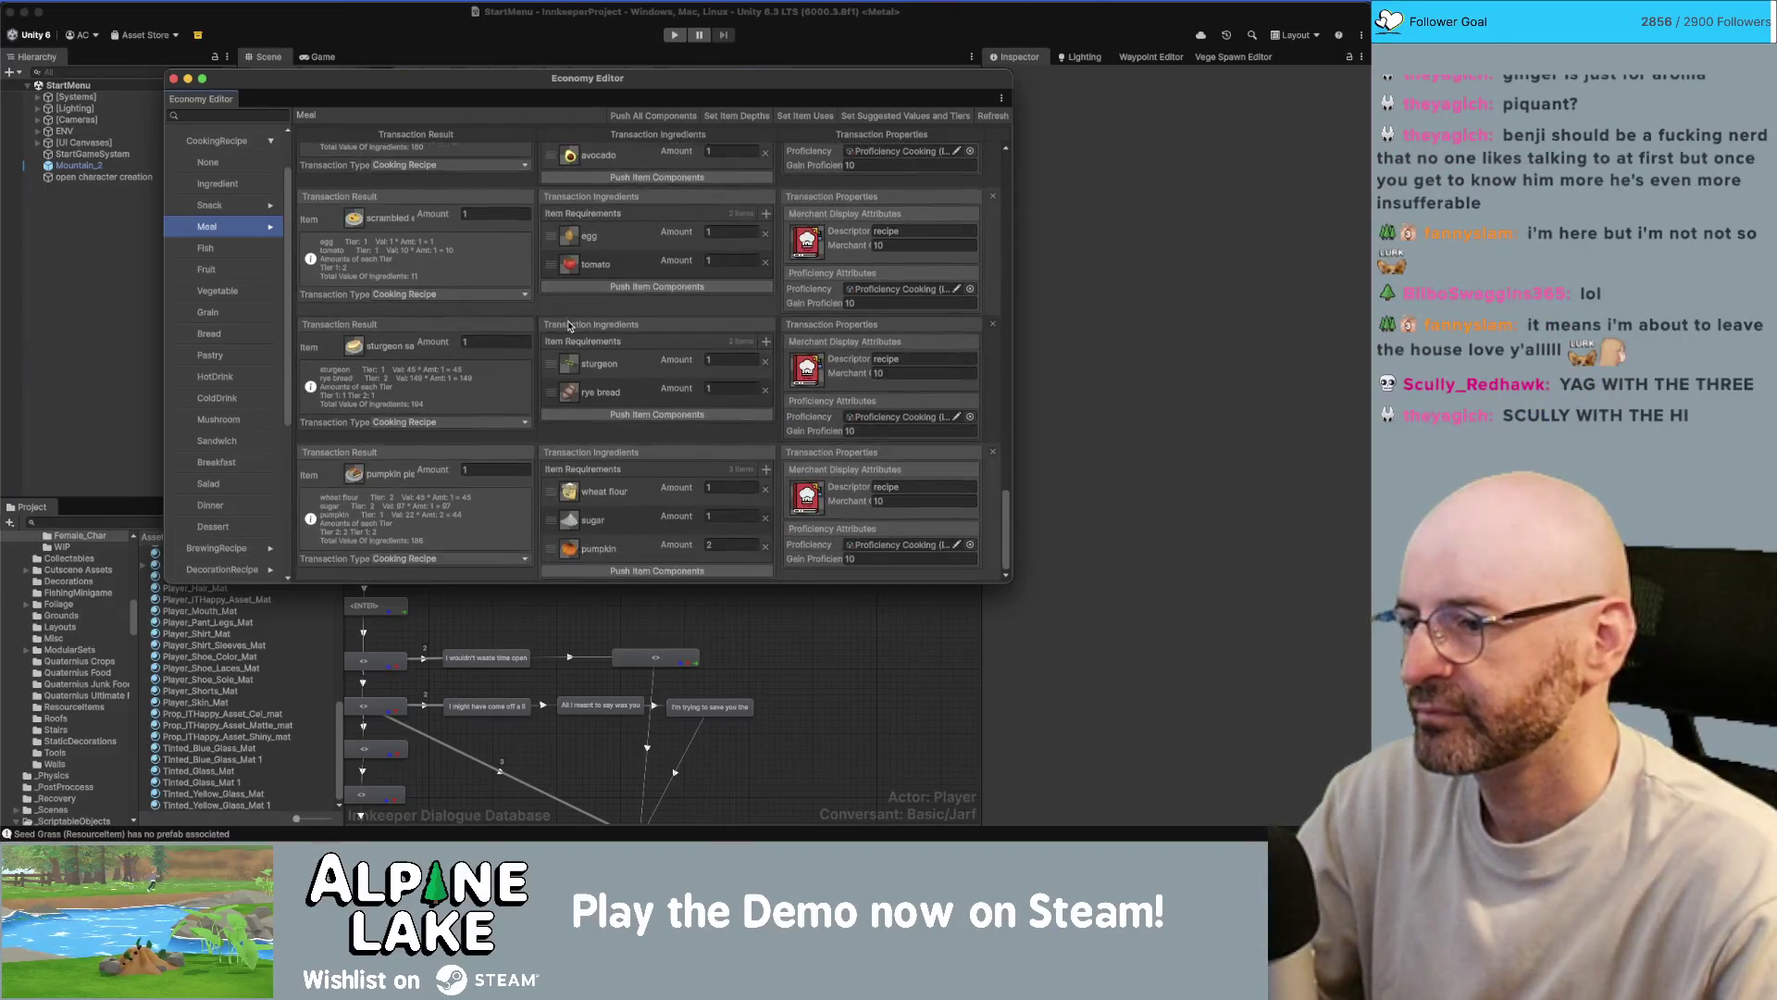
# - Expand Meal, scroll the Snack recipes down to the picnic basket, and switch to Chrome
pyautogui.click(272, 228)
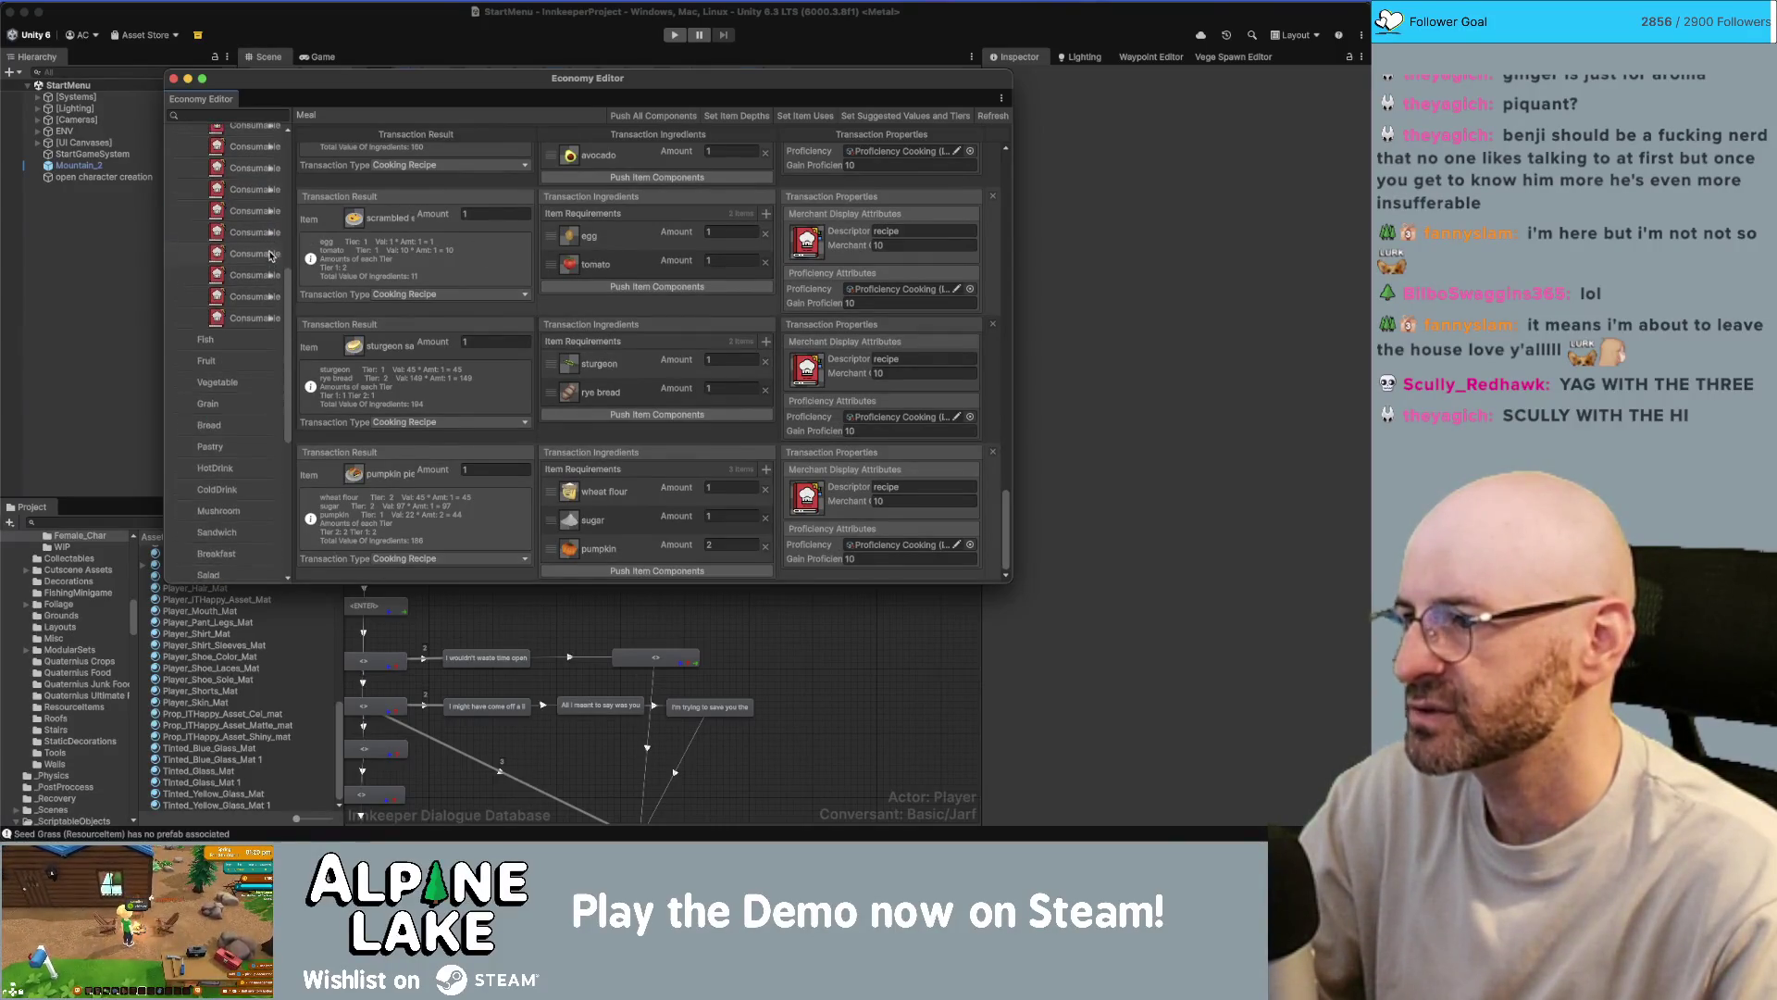
pyautogui.scroll(3, 270, 257)
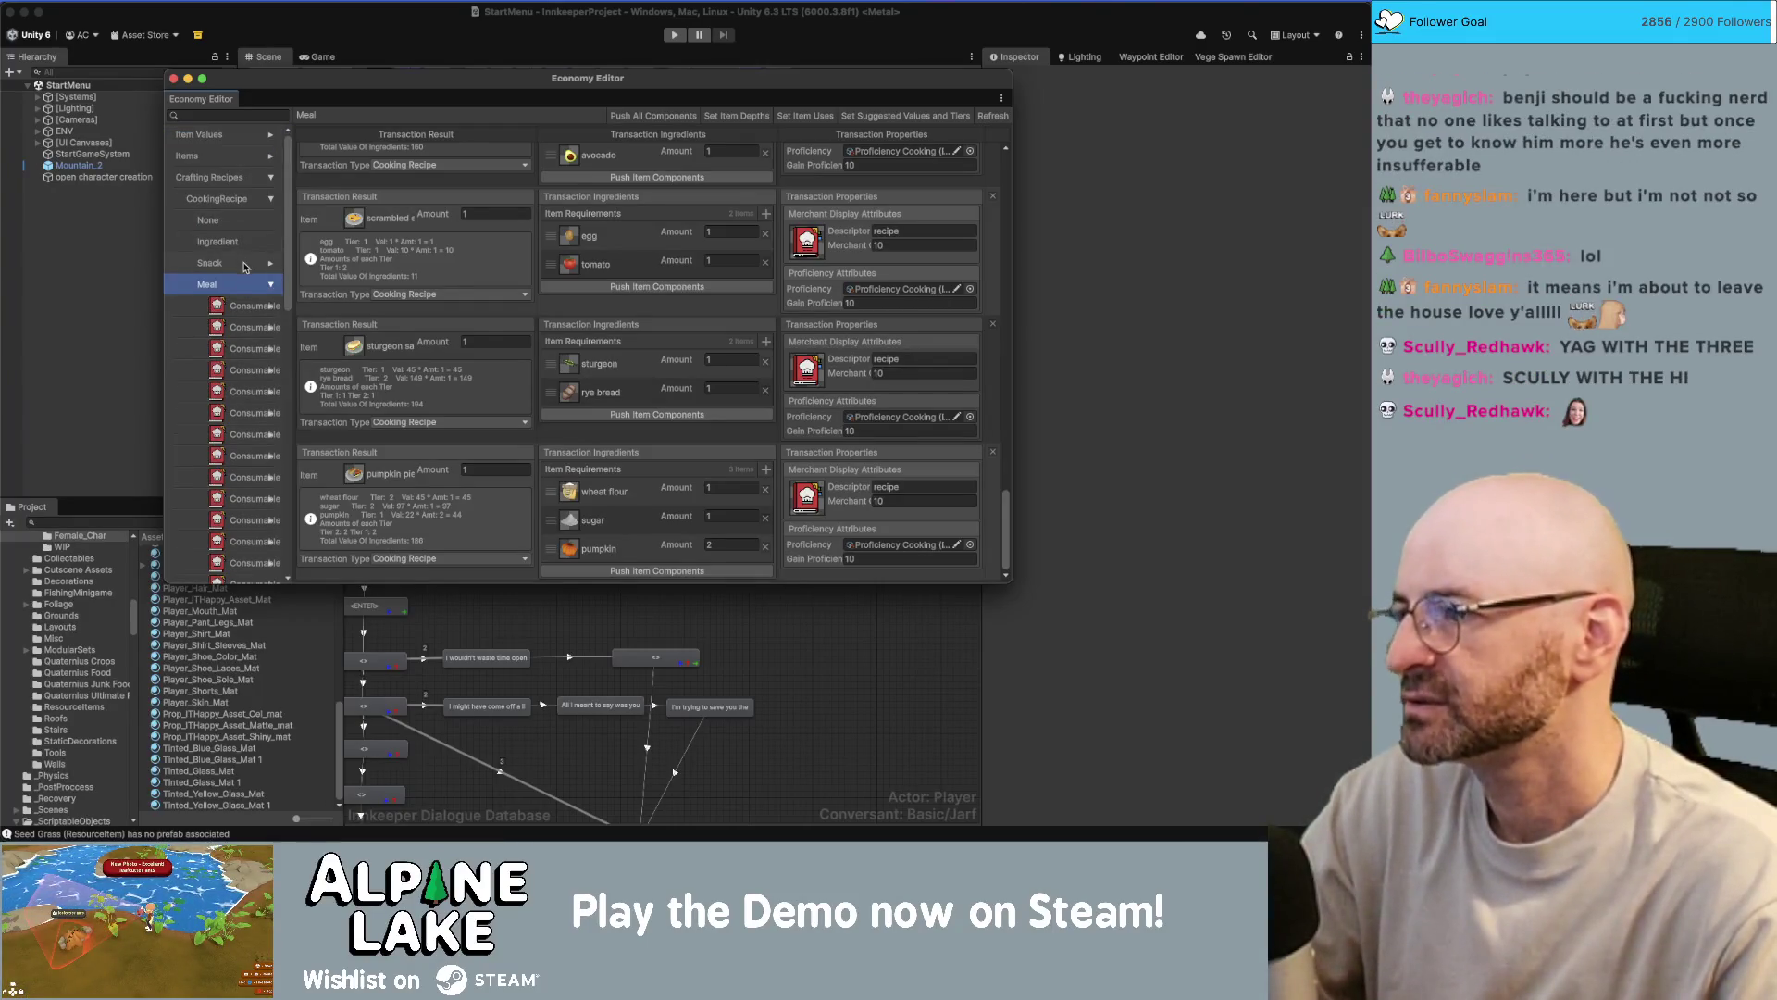
pyautogui.click(244, 266)
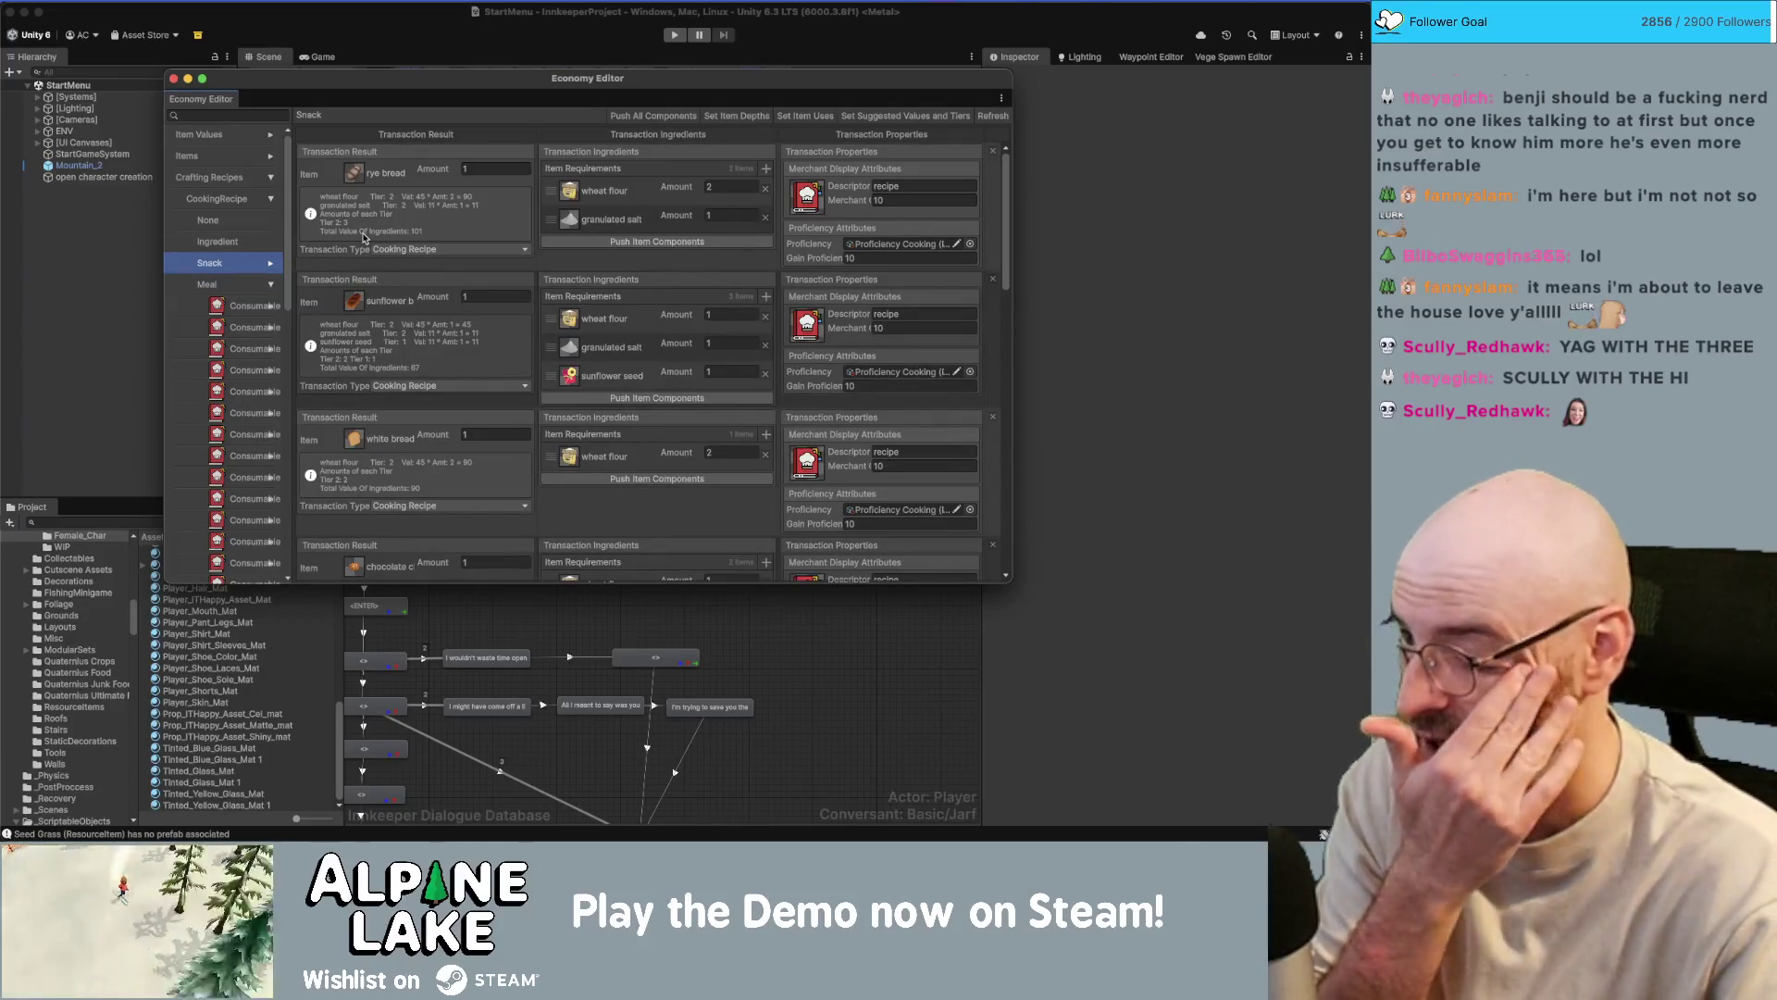
pyautogui.scroll(-3, 454, 278)
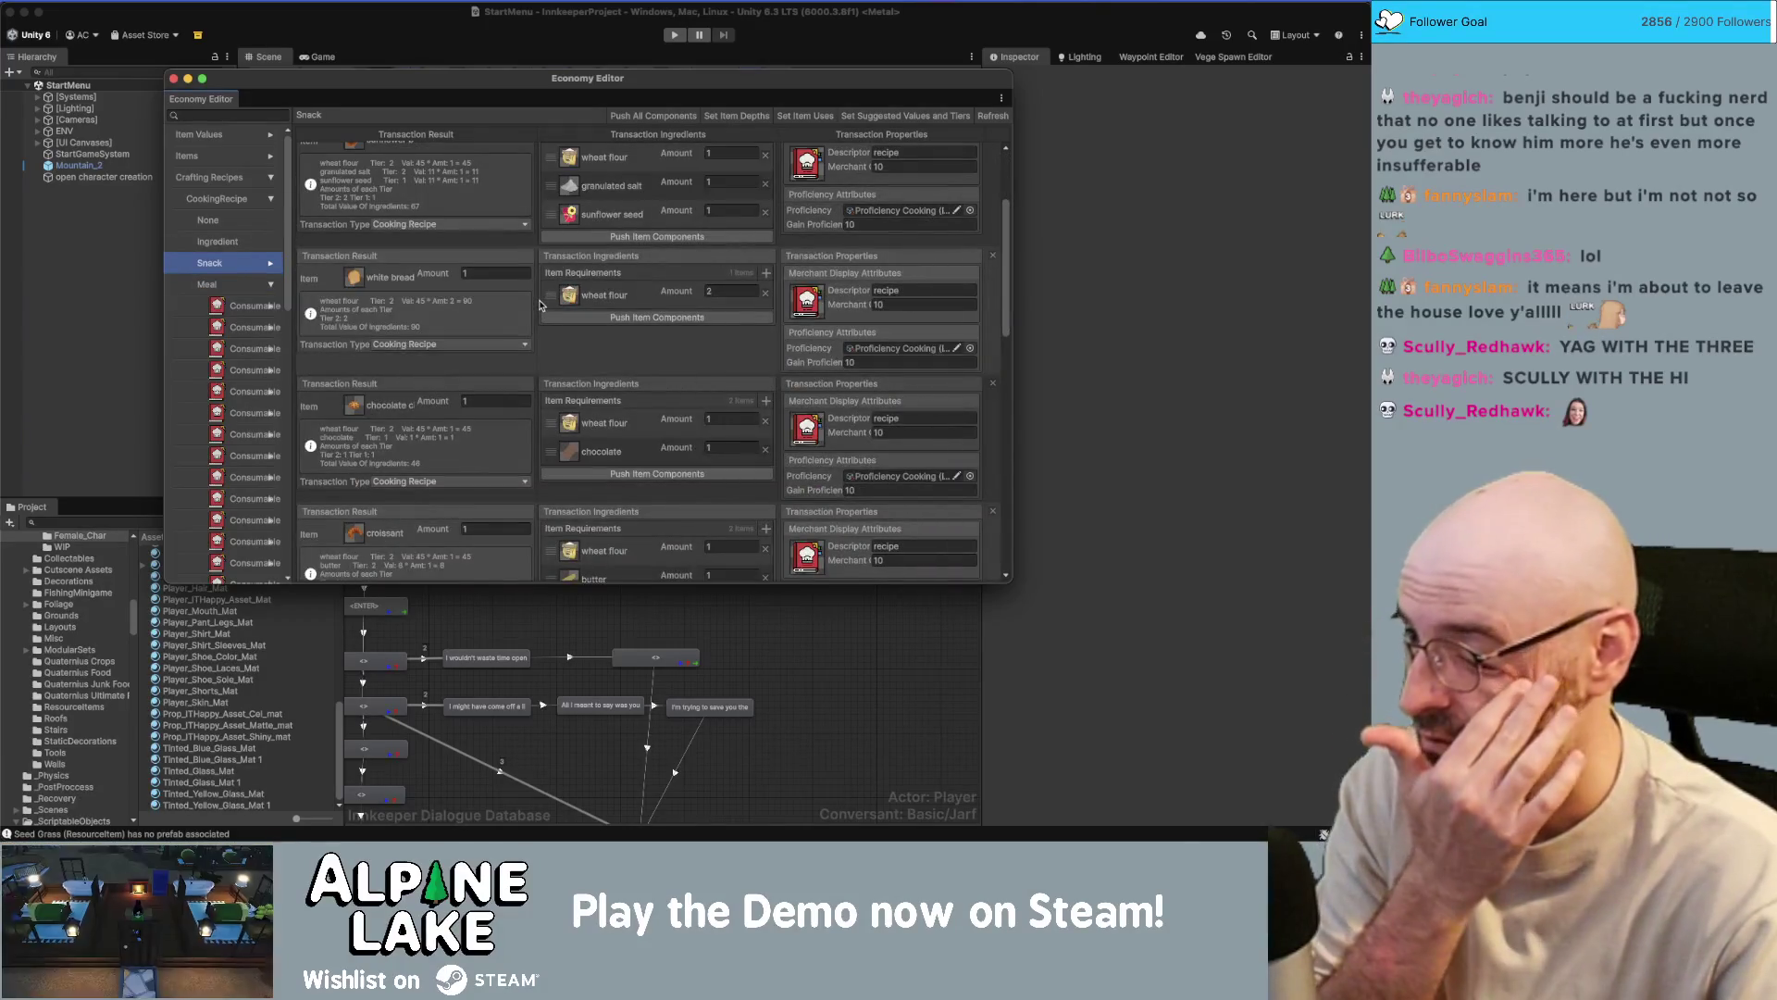
pyautogui.scroll(-2, 541, 305)
pyautogui.scroll(-5, 541, 305)
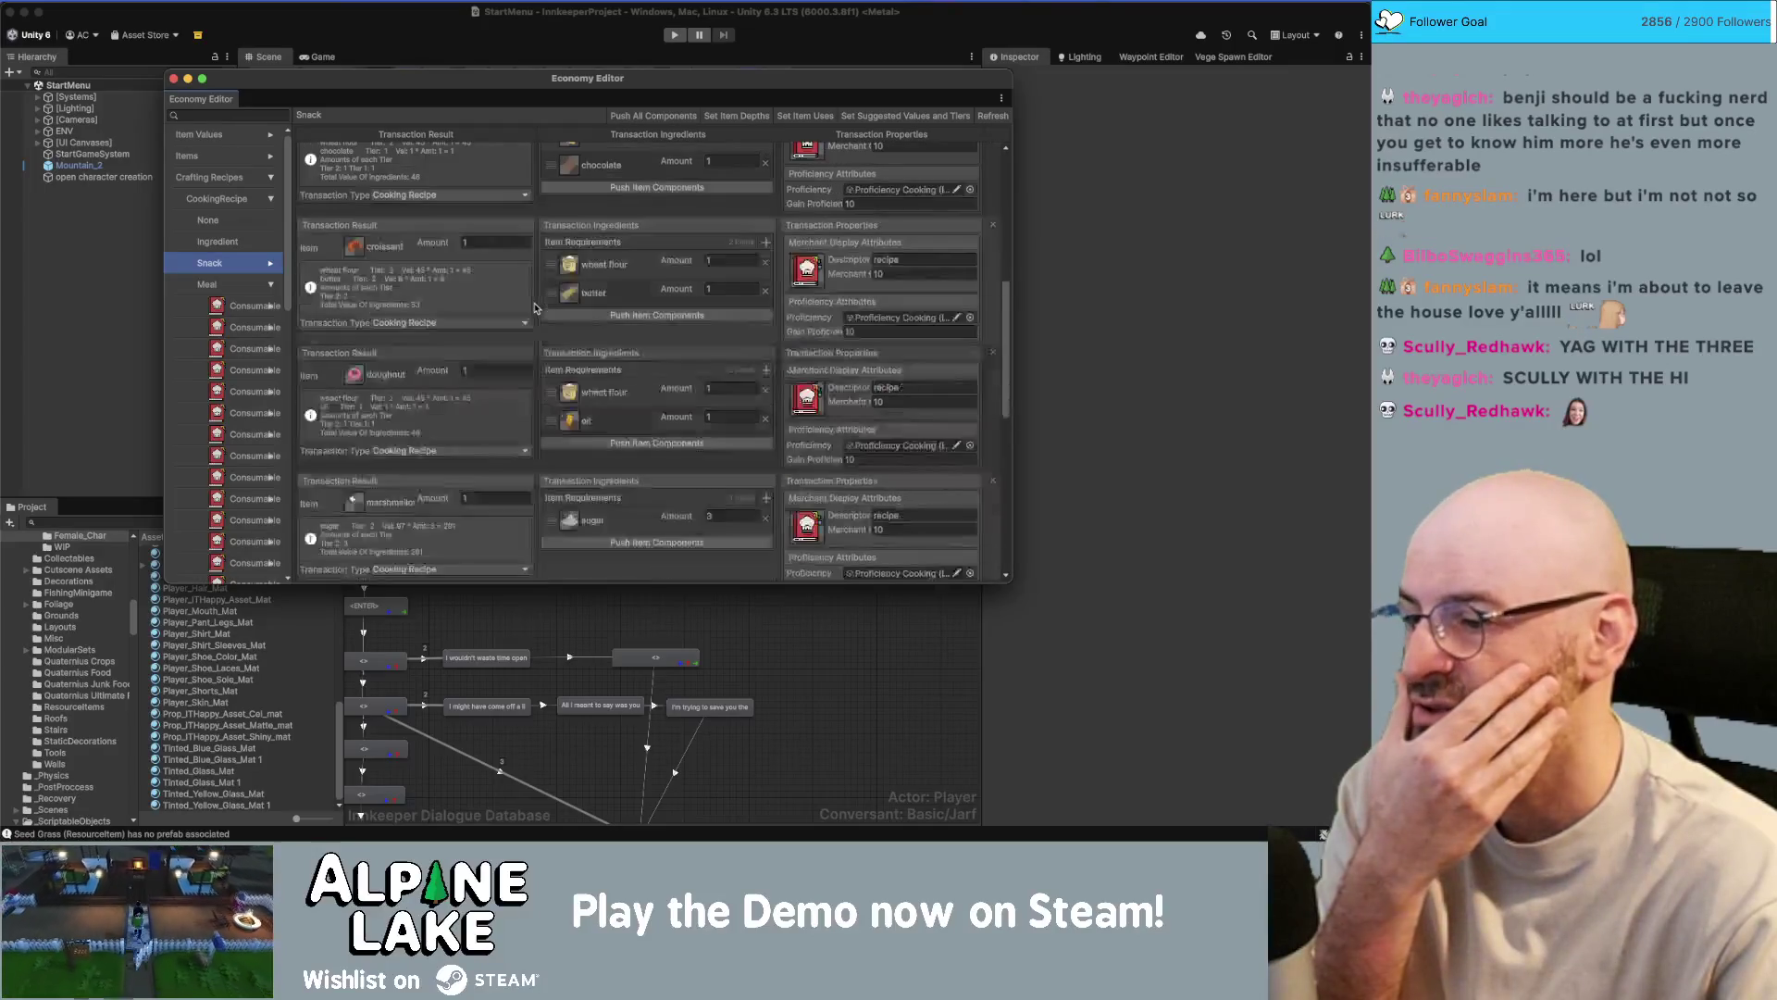
pyautogui.scroll(-5, 532, 306)
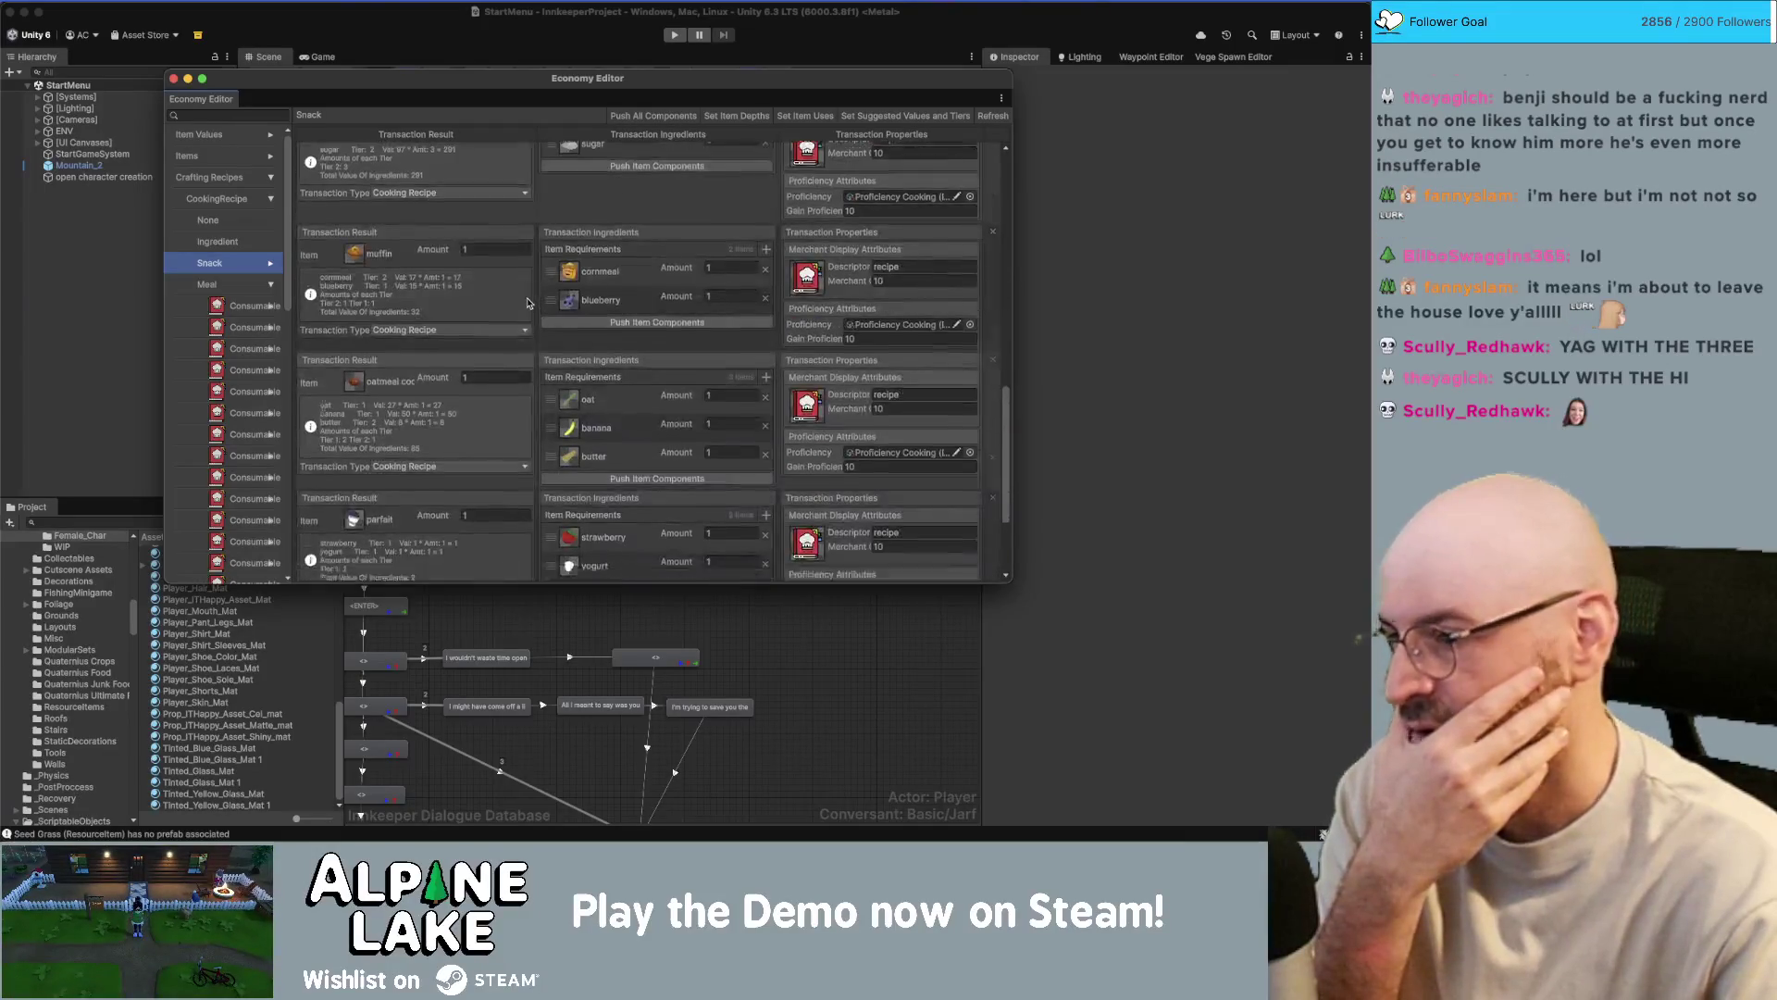
pyautogui.scroll(-2, 527, 303)
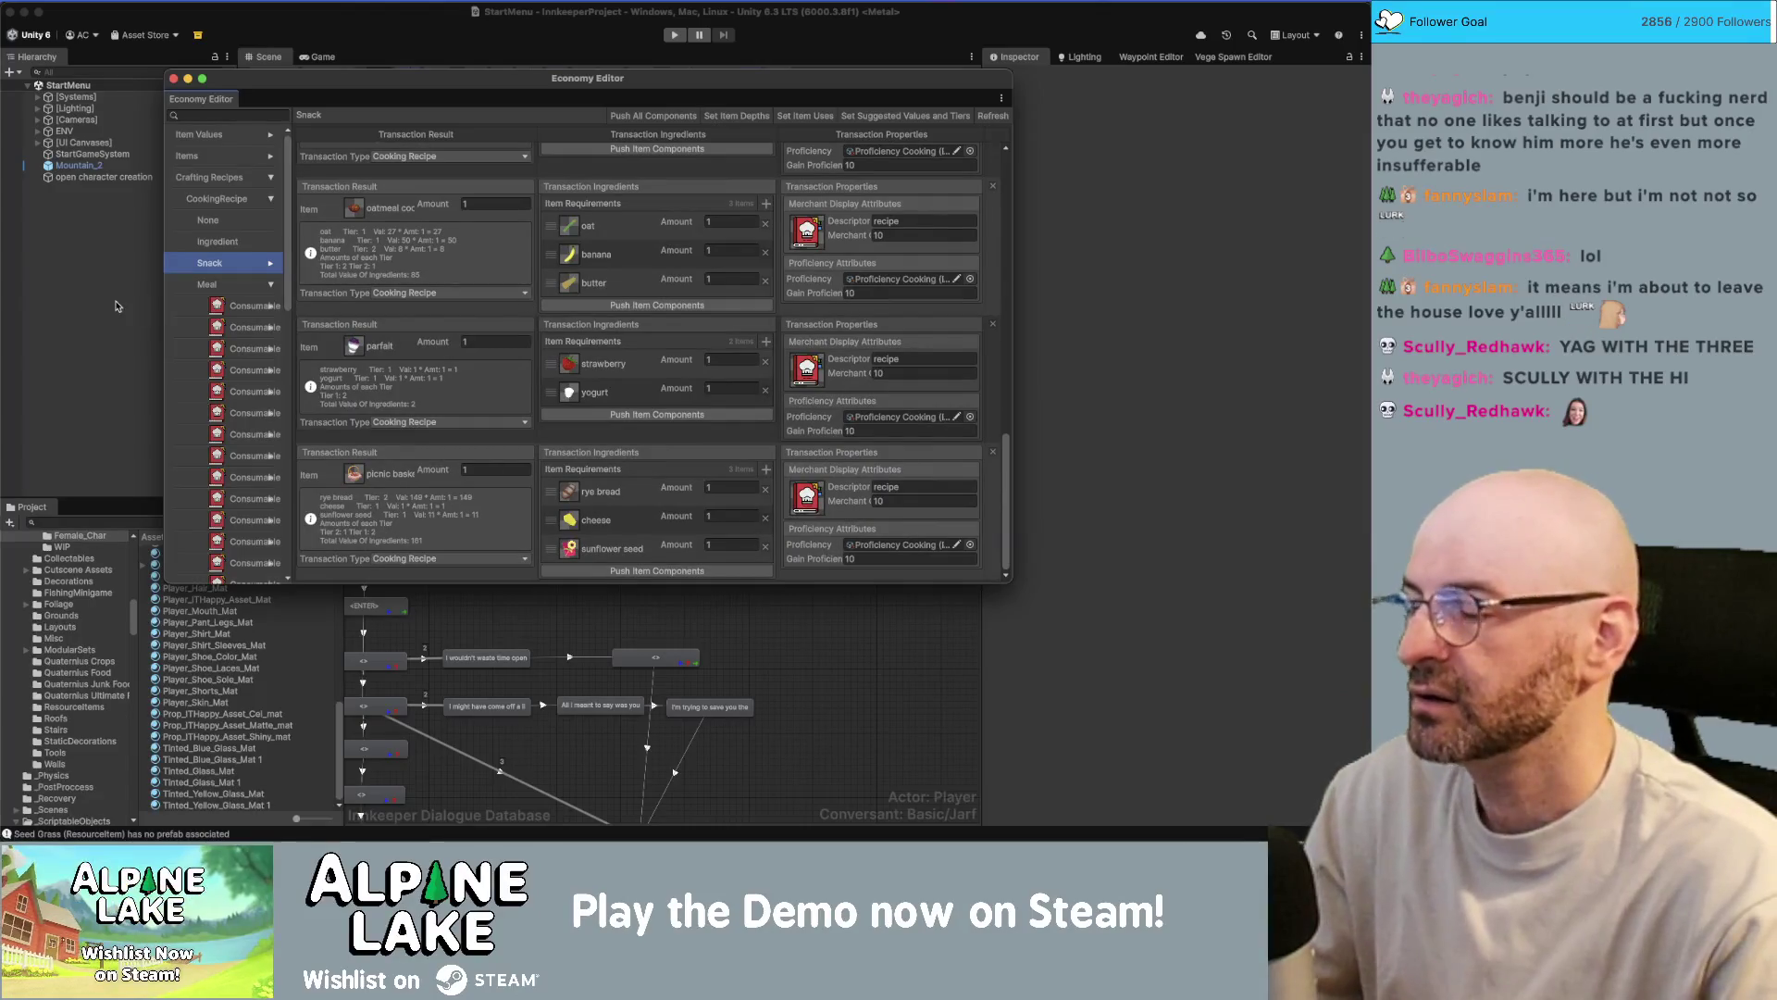
pyautogui.press('super+Tab')
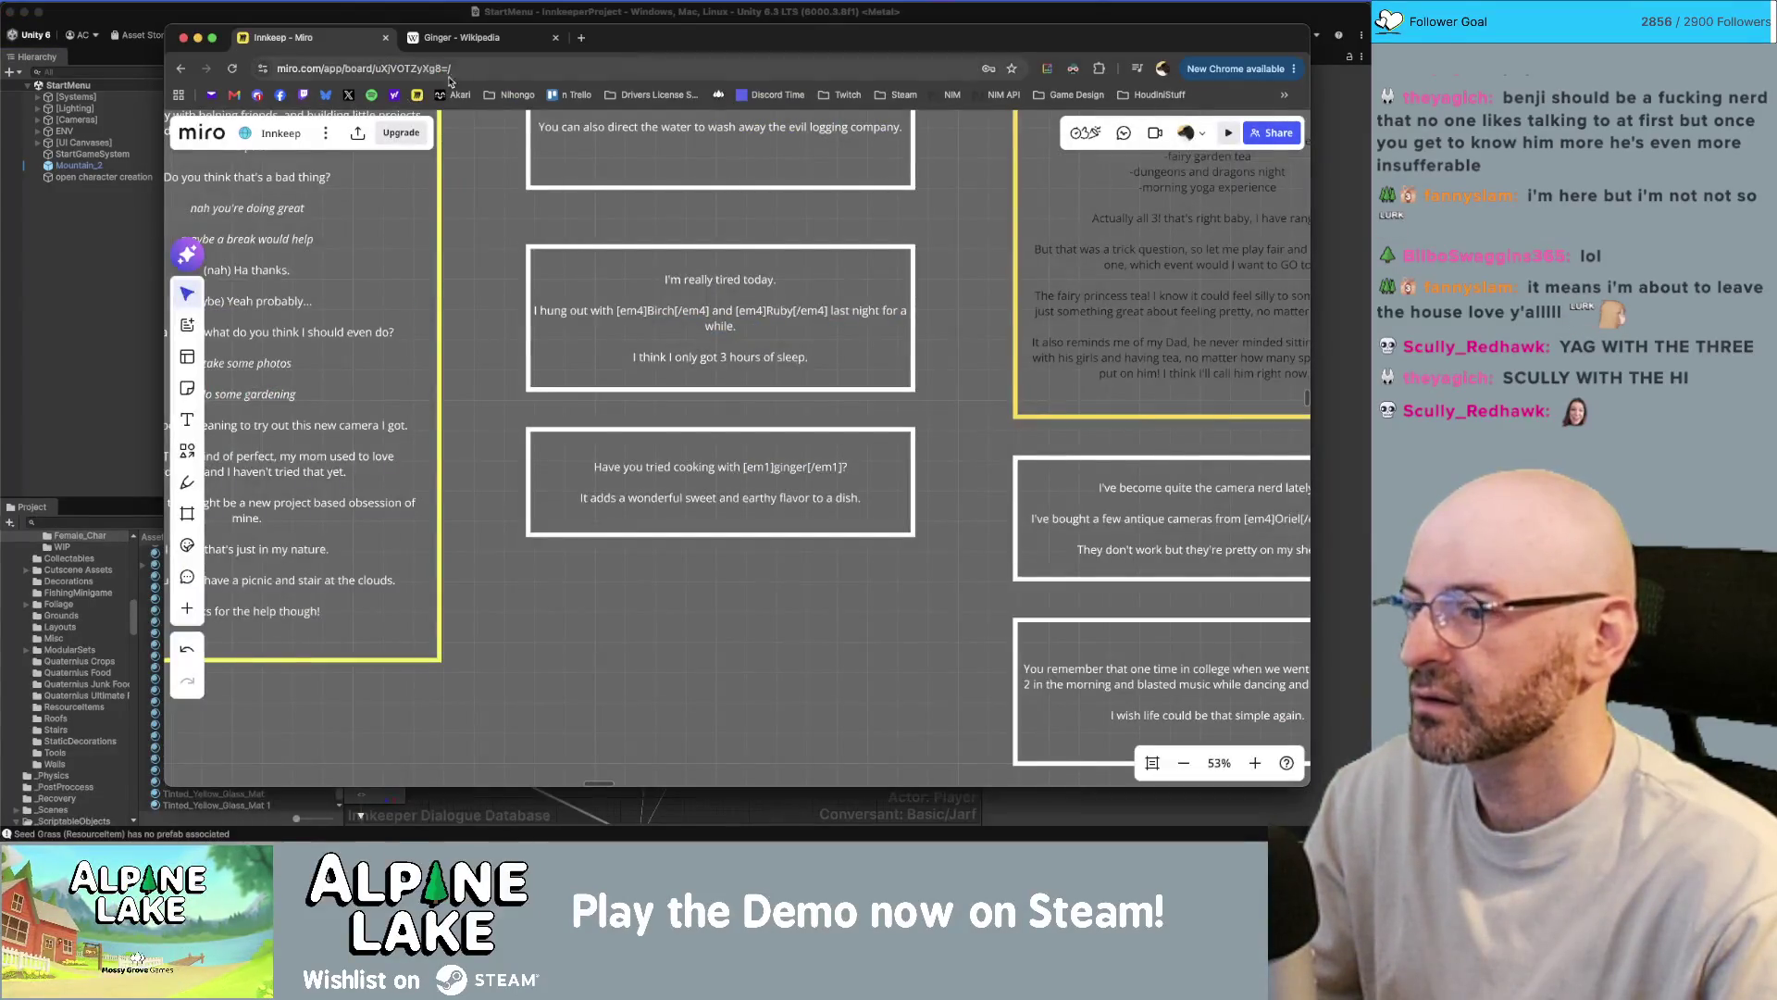
# - Add a new line to the ginger cooking card ending 'makes a lovely tea.'
pyautogui.click(740, 495)
pyautogui.click(726, 497)
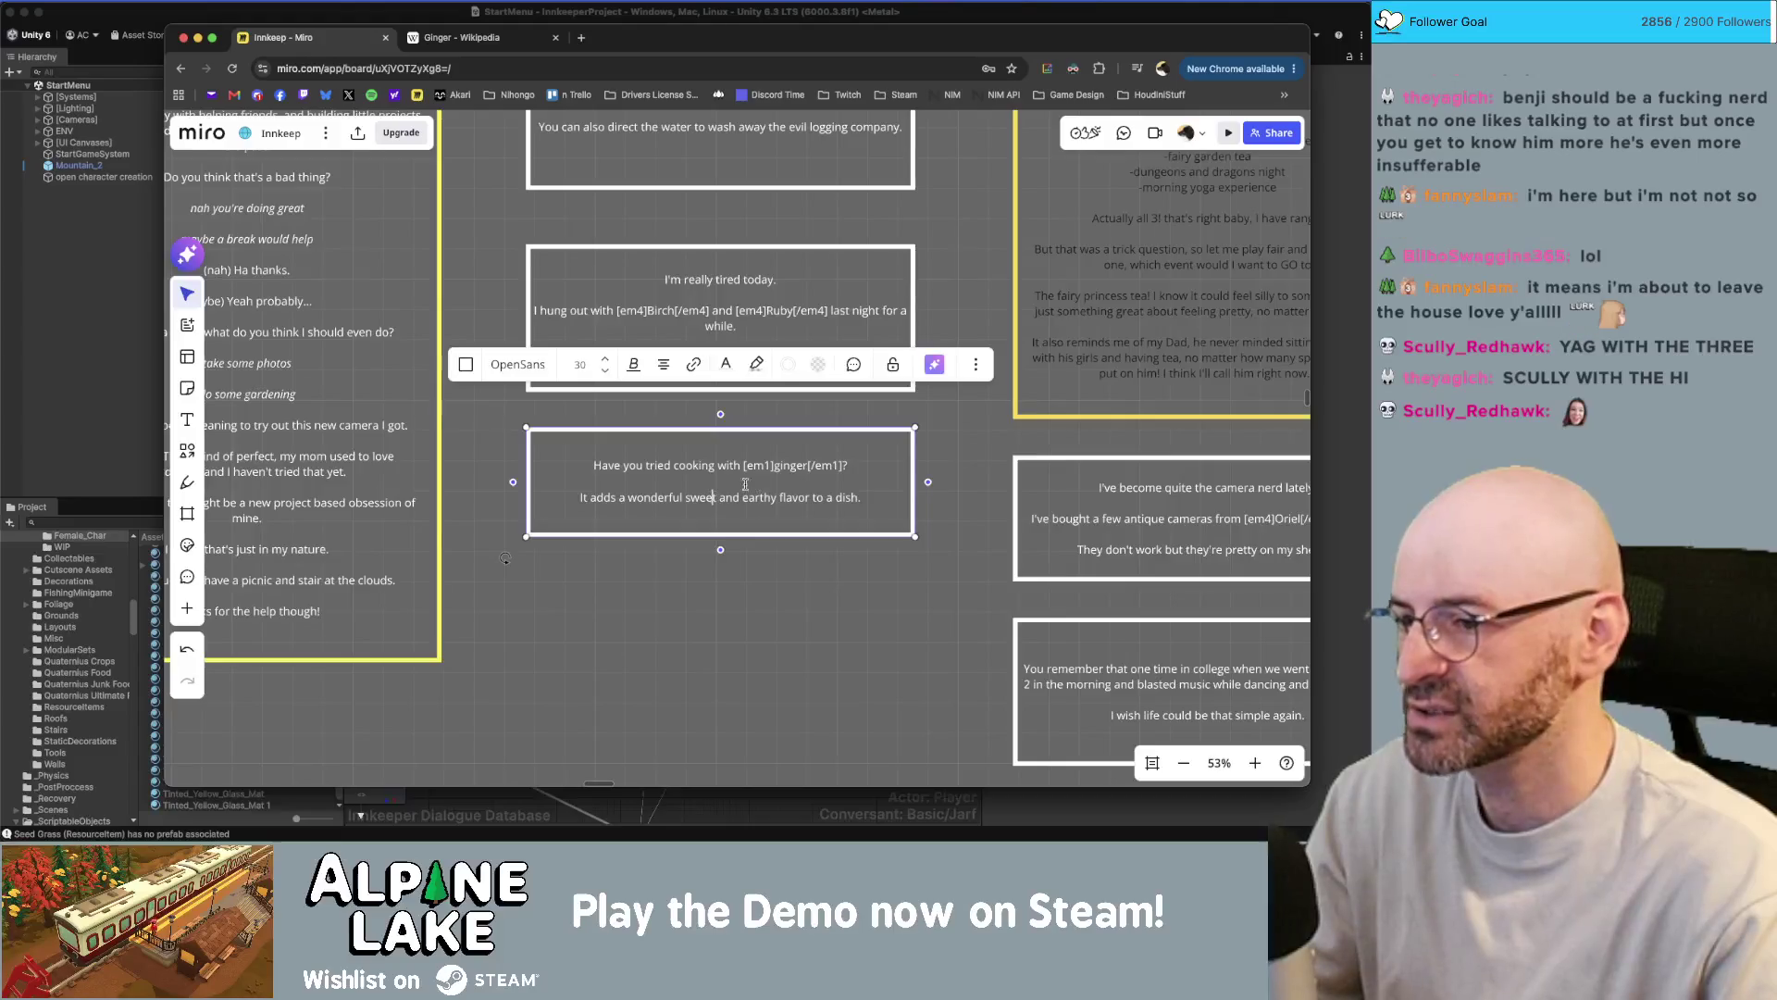
pyautogui.press('Return')
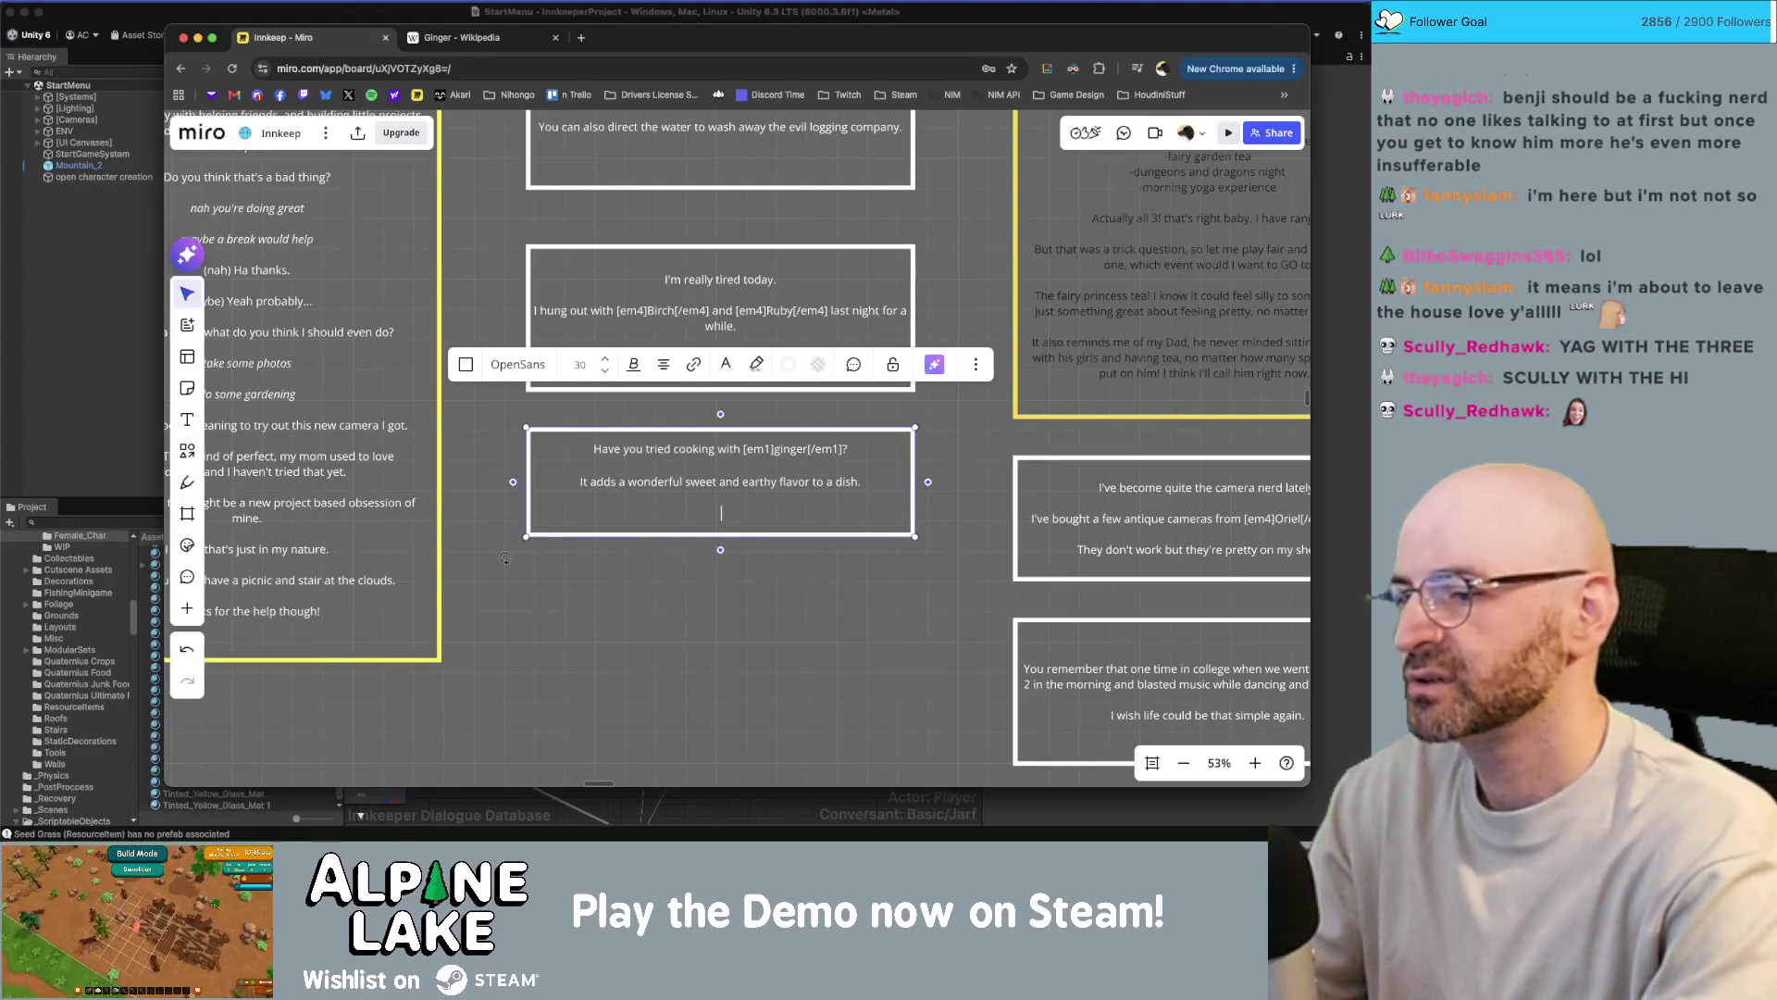
pyautogui.write('It also makes a lovely tea.')
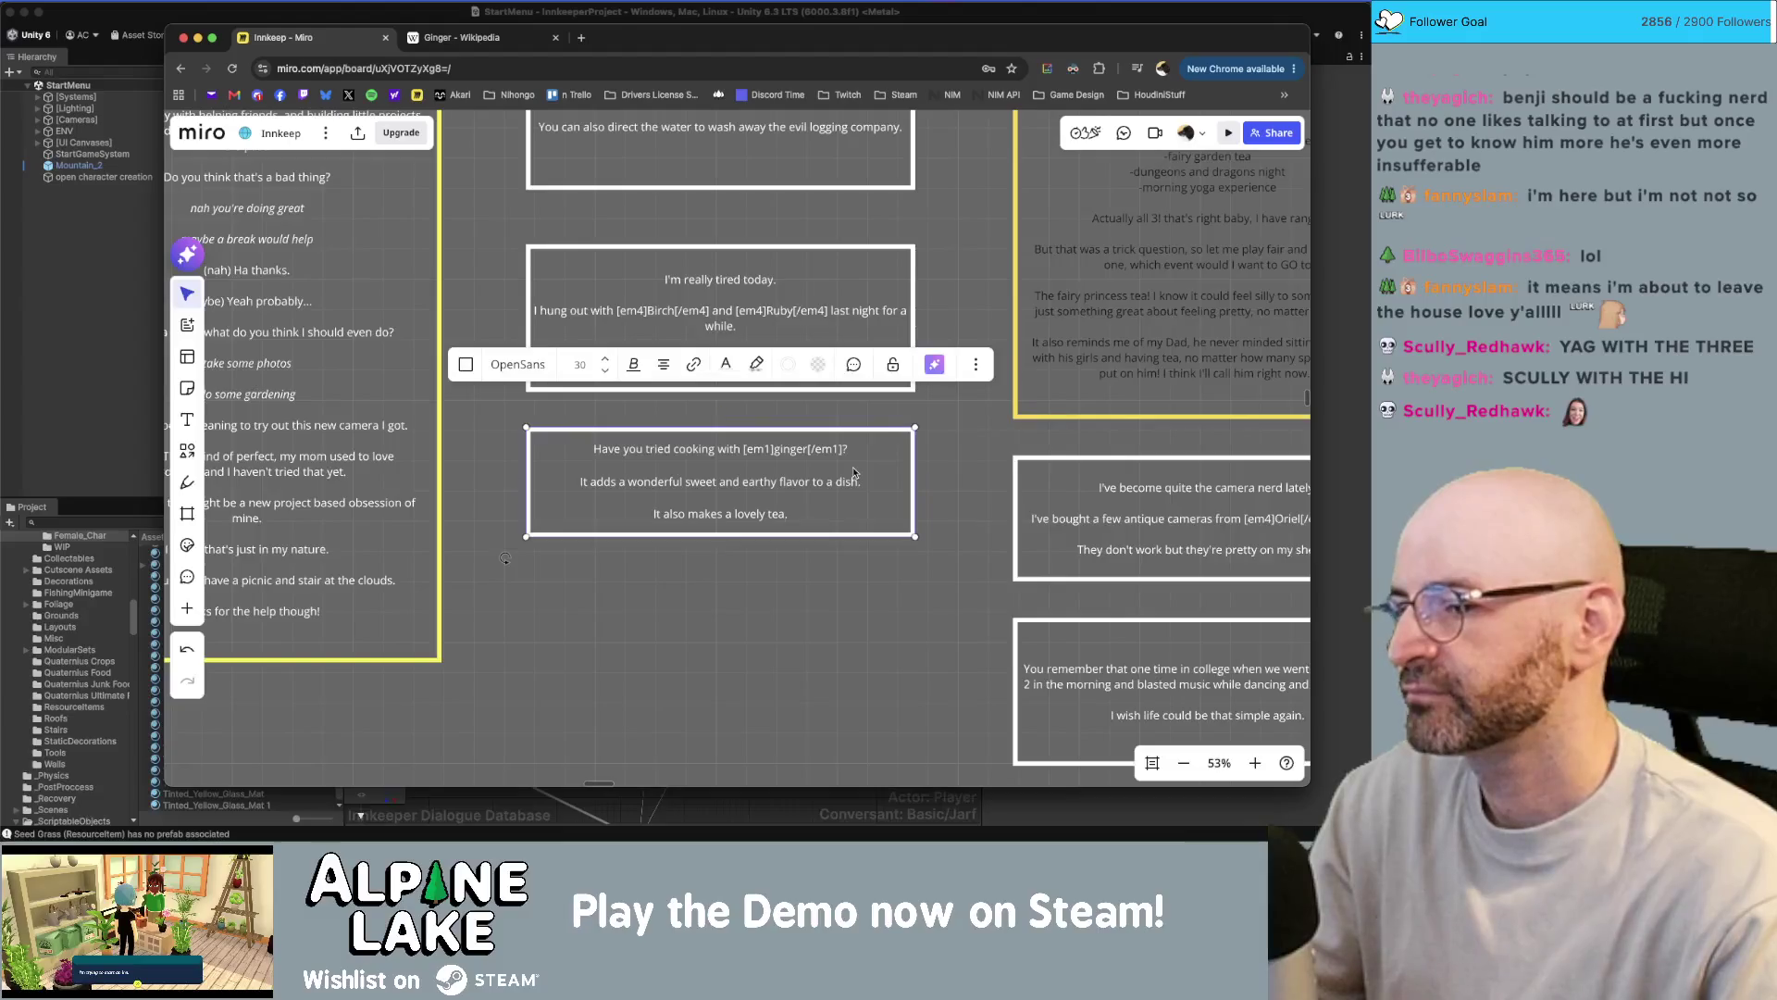
# - Insert '[em1]ginger tea[/em1]' before 'tea' in that line, then return to Unity
pyautogui.click(767, 514)
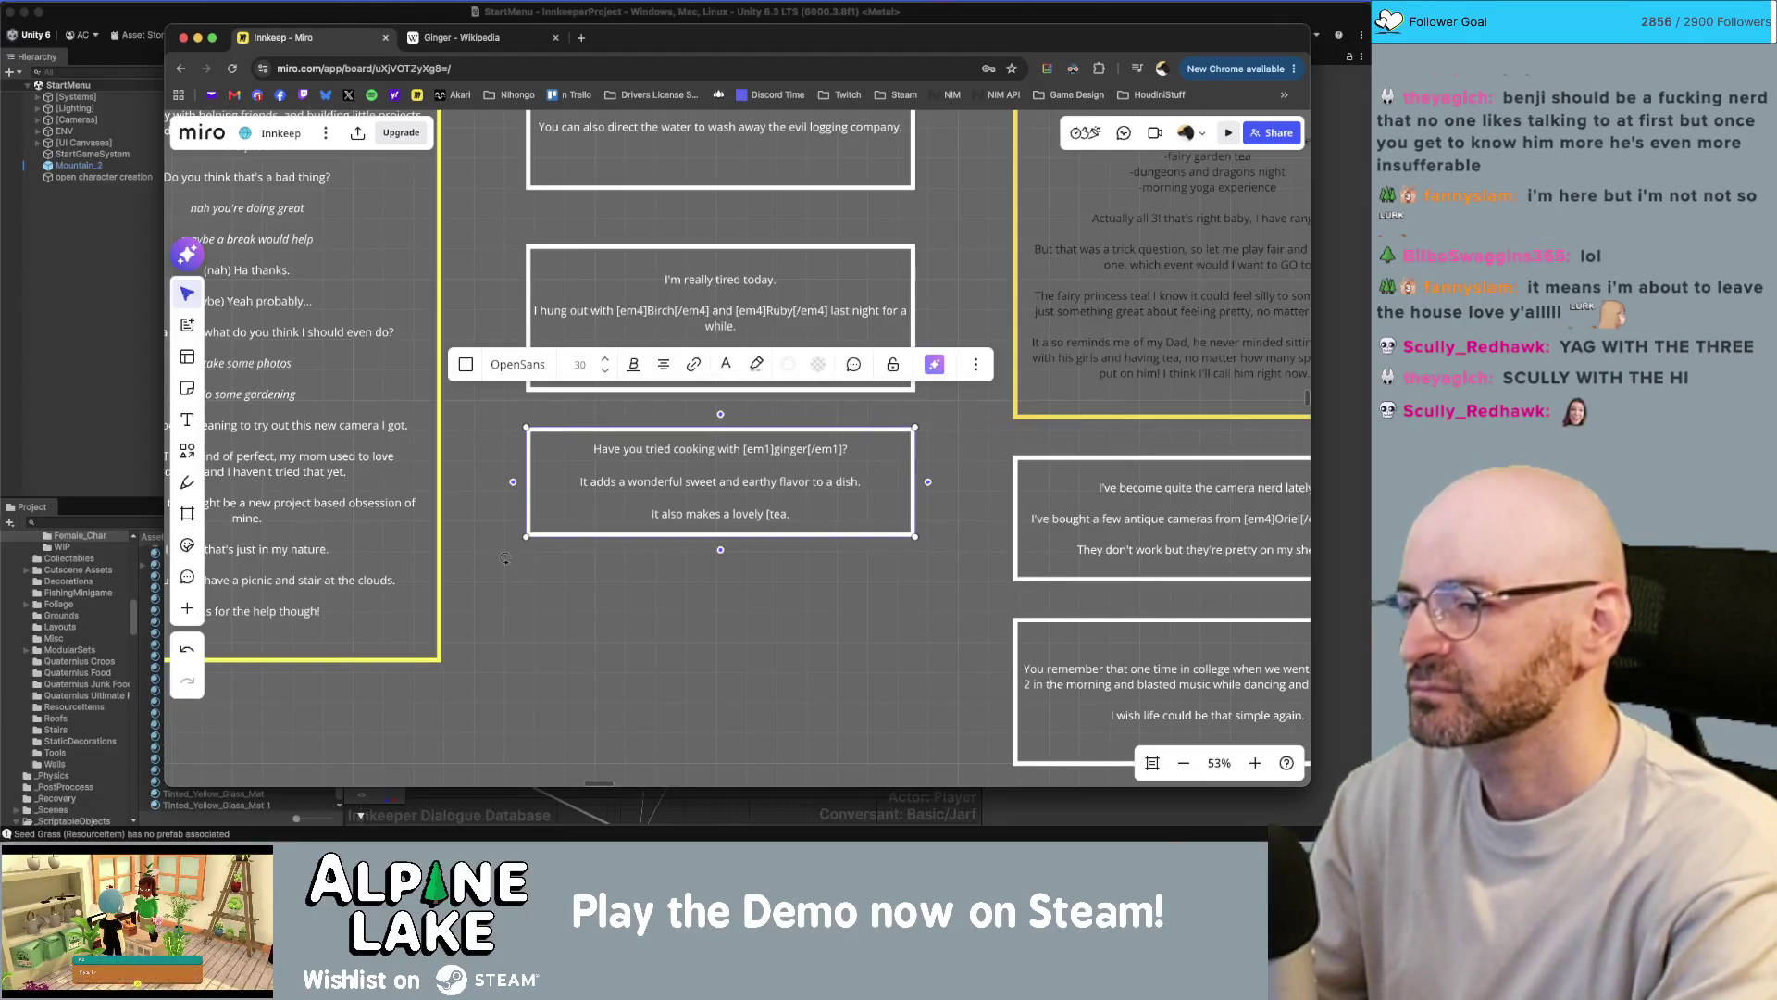
pyautogui.write('em1]ginger tea')
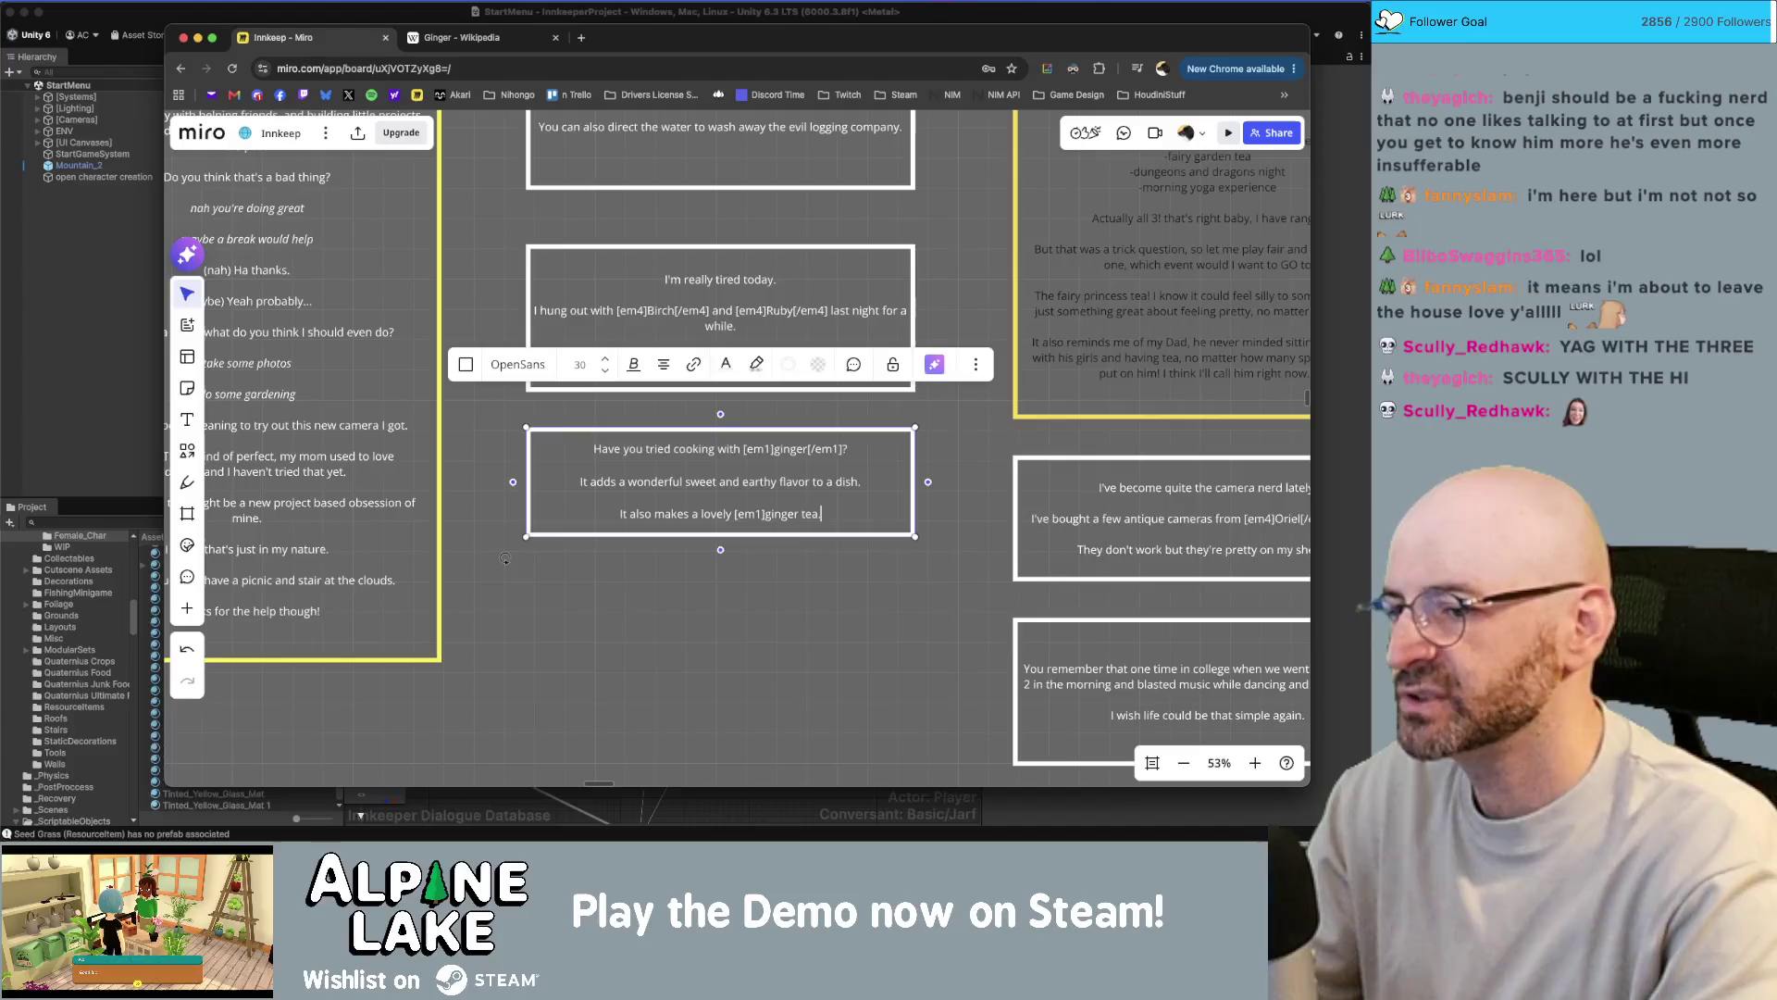
pyautogui.write('[/')
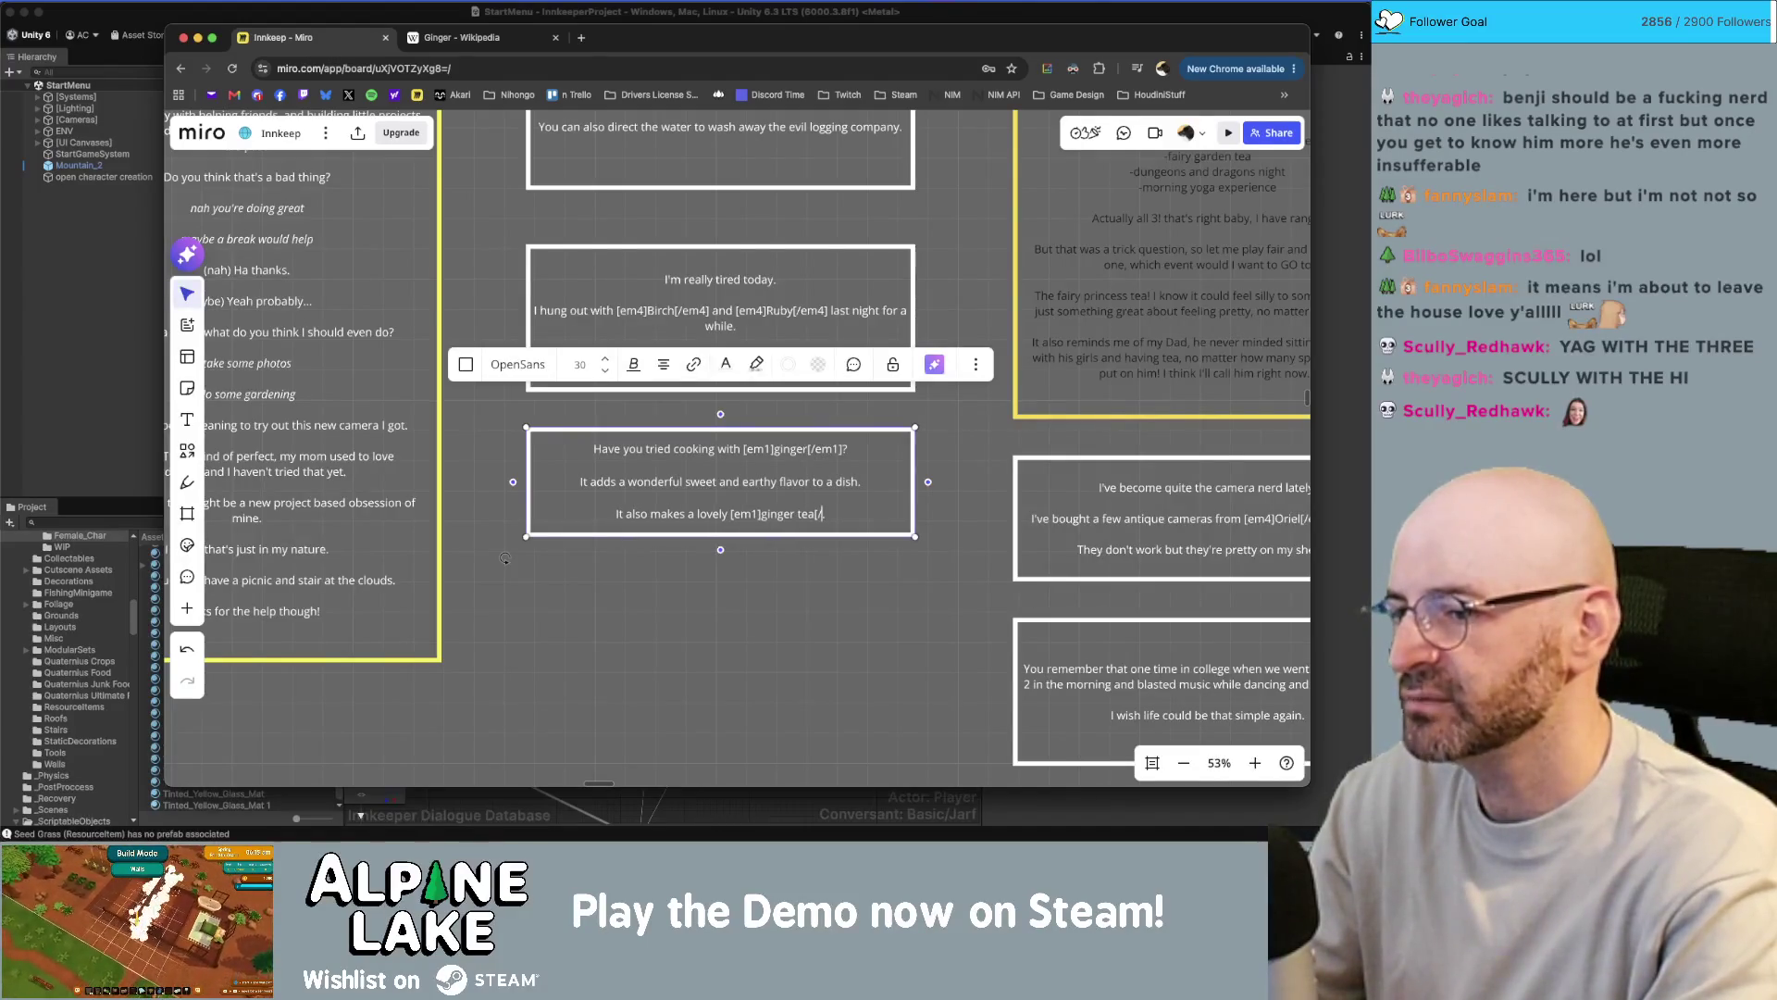
pyautogui.write('em1].')
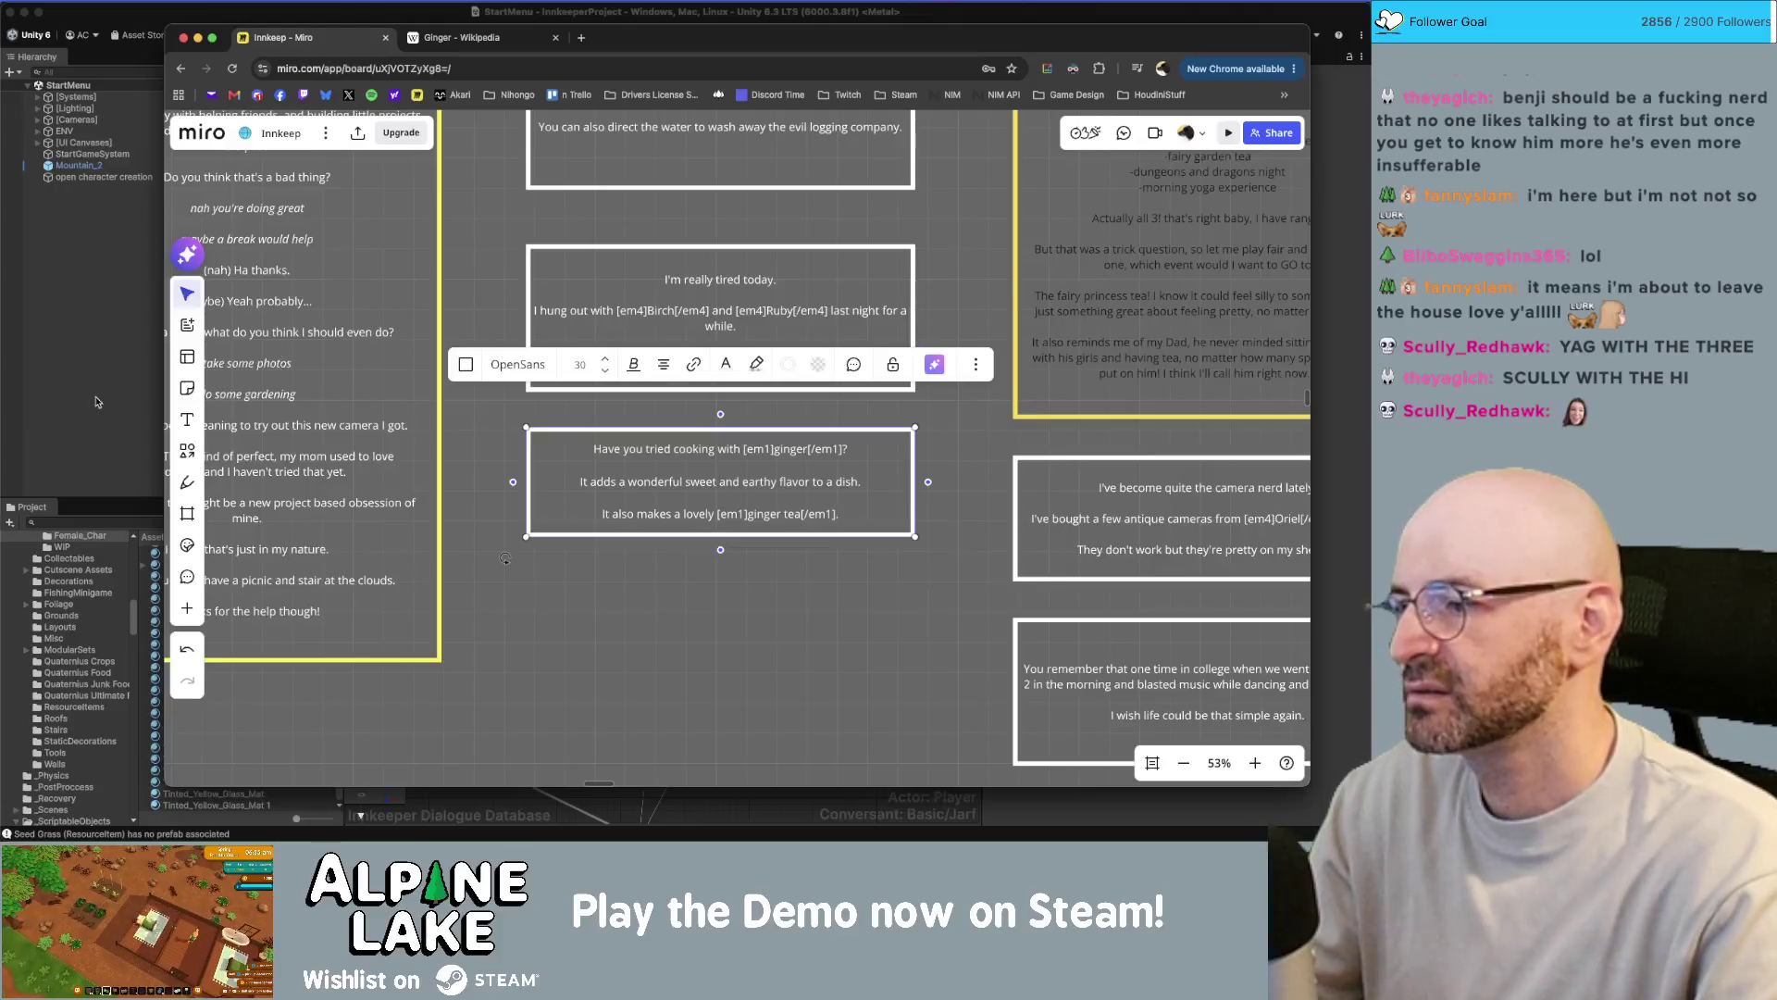
pyautogui.click(97, 398)
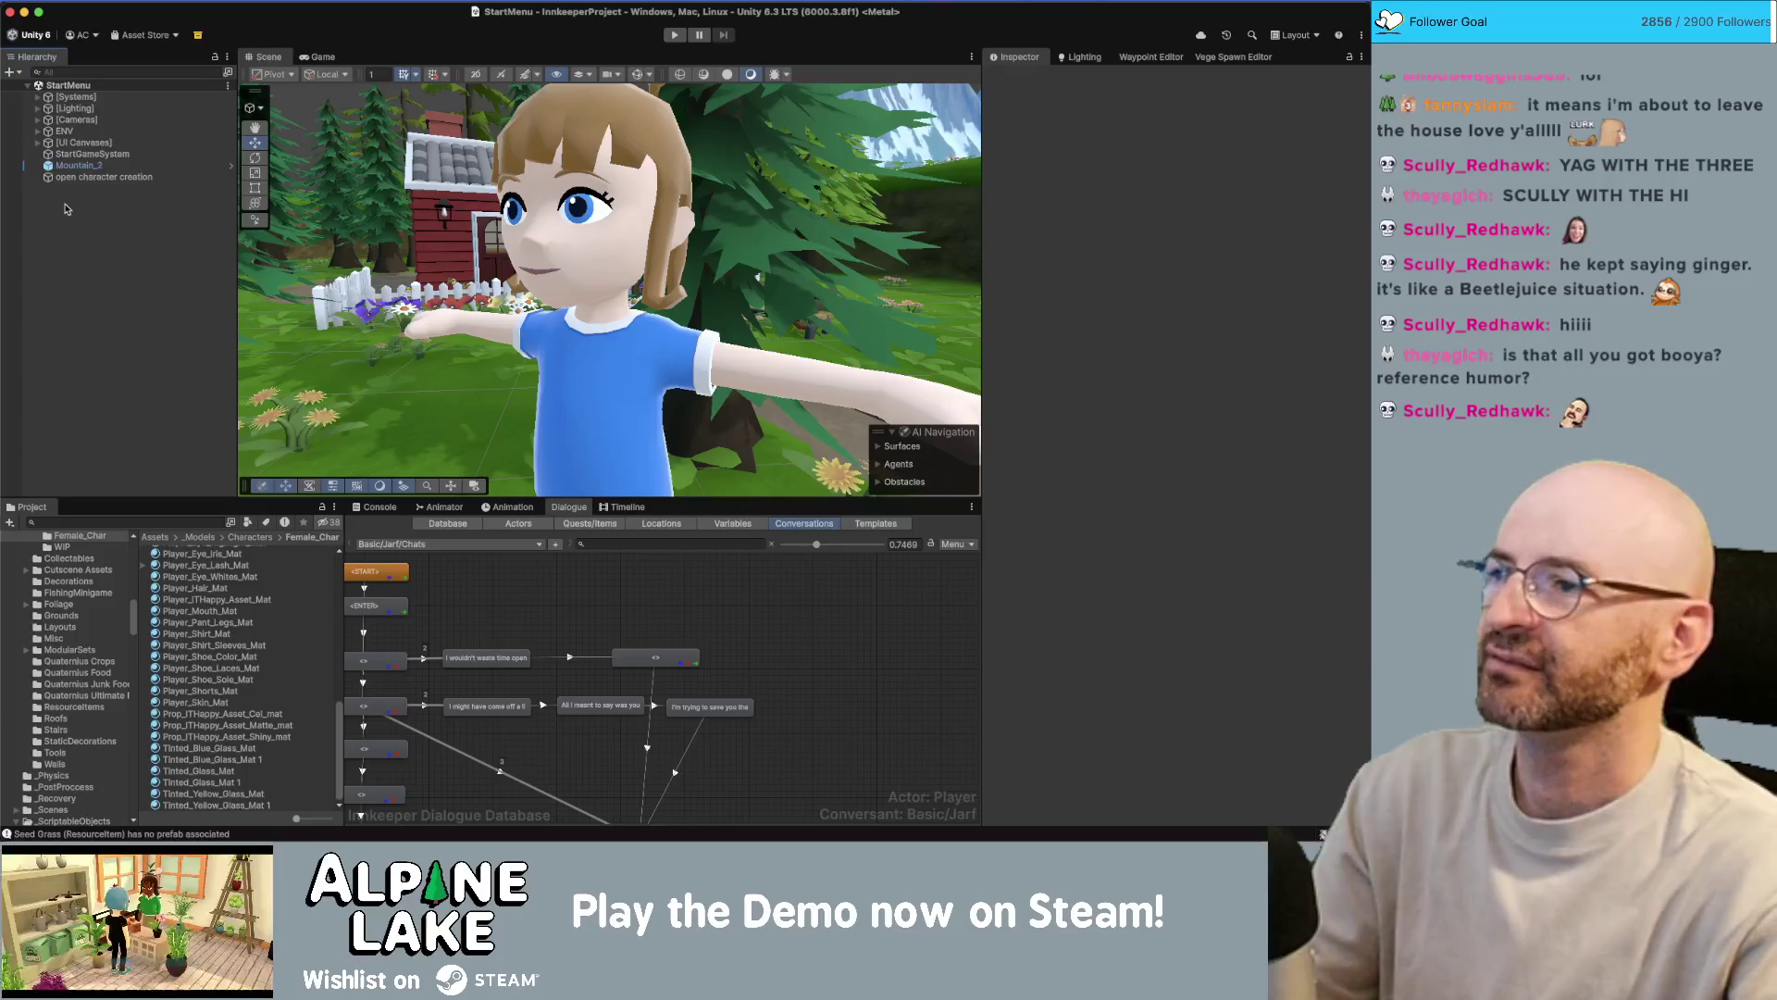
# - Bring the Miro board forward and zoom around the tired and ginger cooking cards
pyautogui.press('super+Tab')
pyautogui.moveTo(614, 604); pyautogui.dragTo(627, 621)
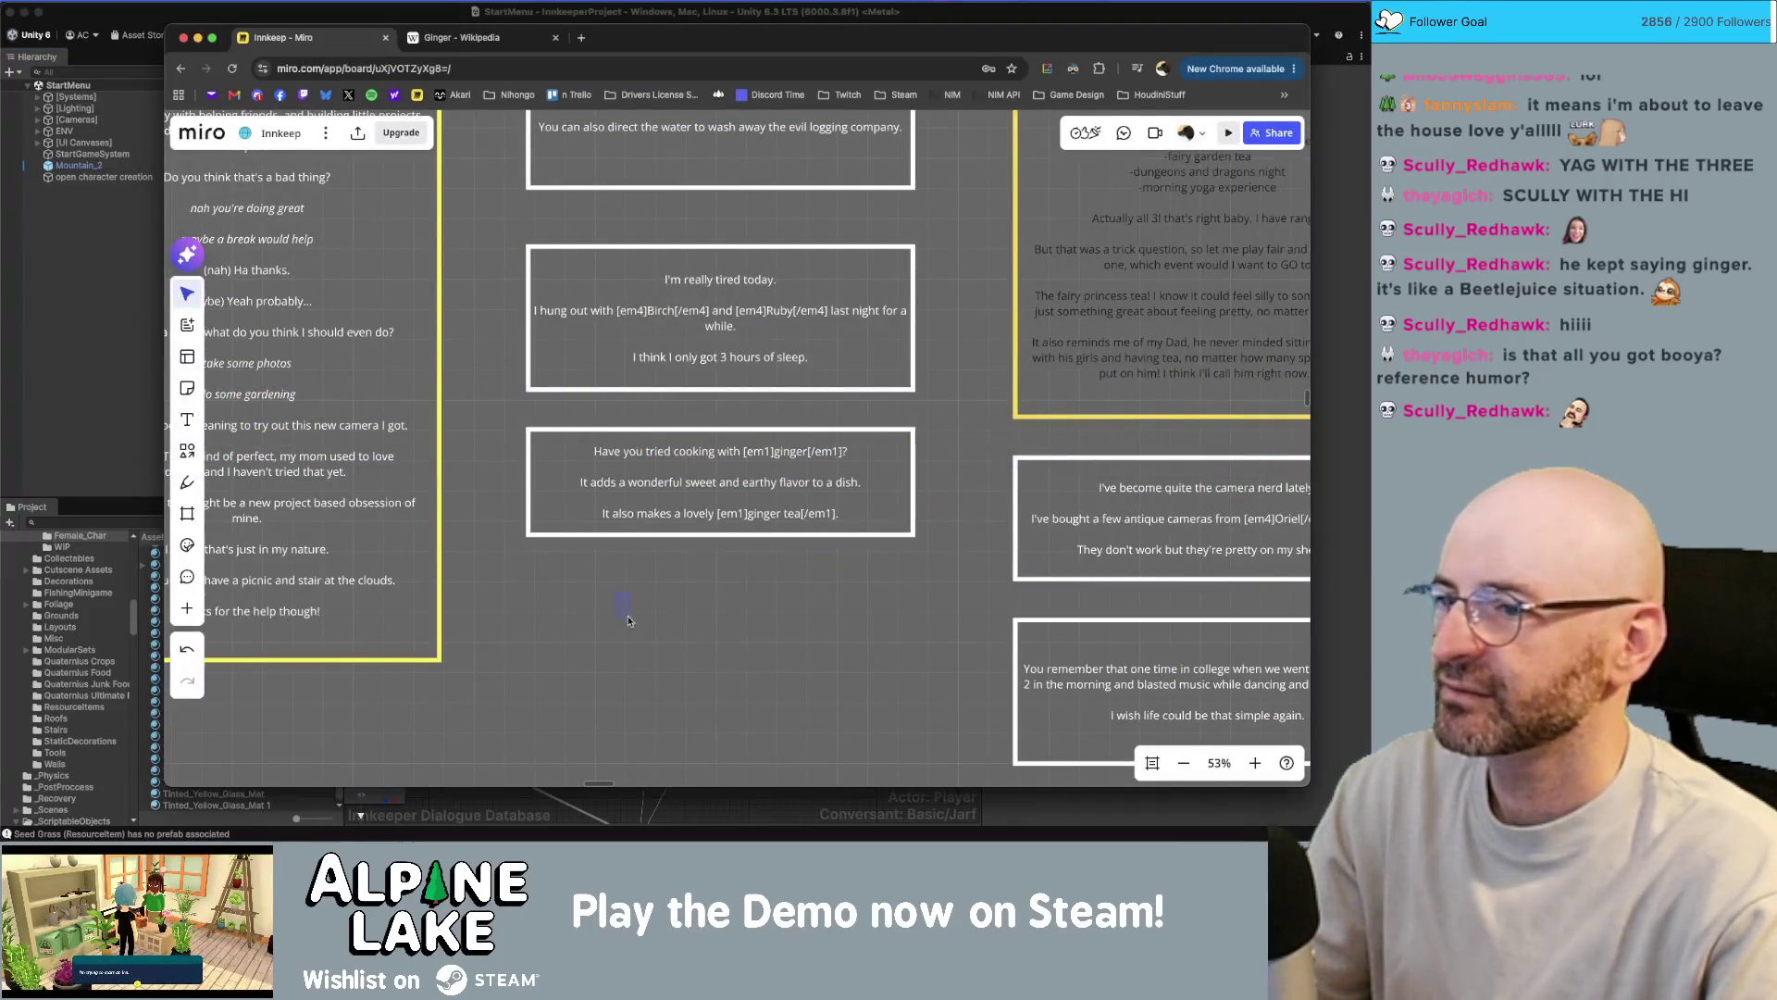
pyautogui.click(625, 541)
pyautogui.click(627, 565)
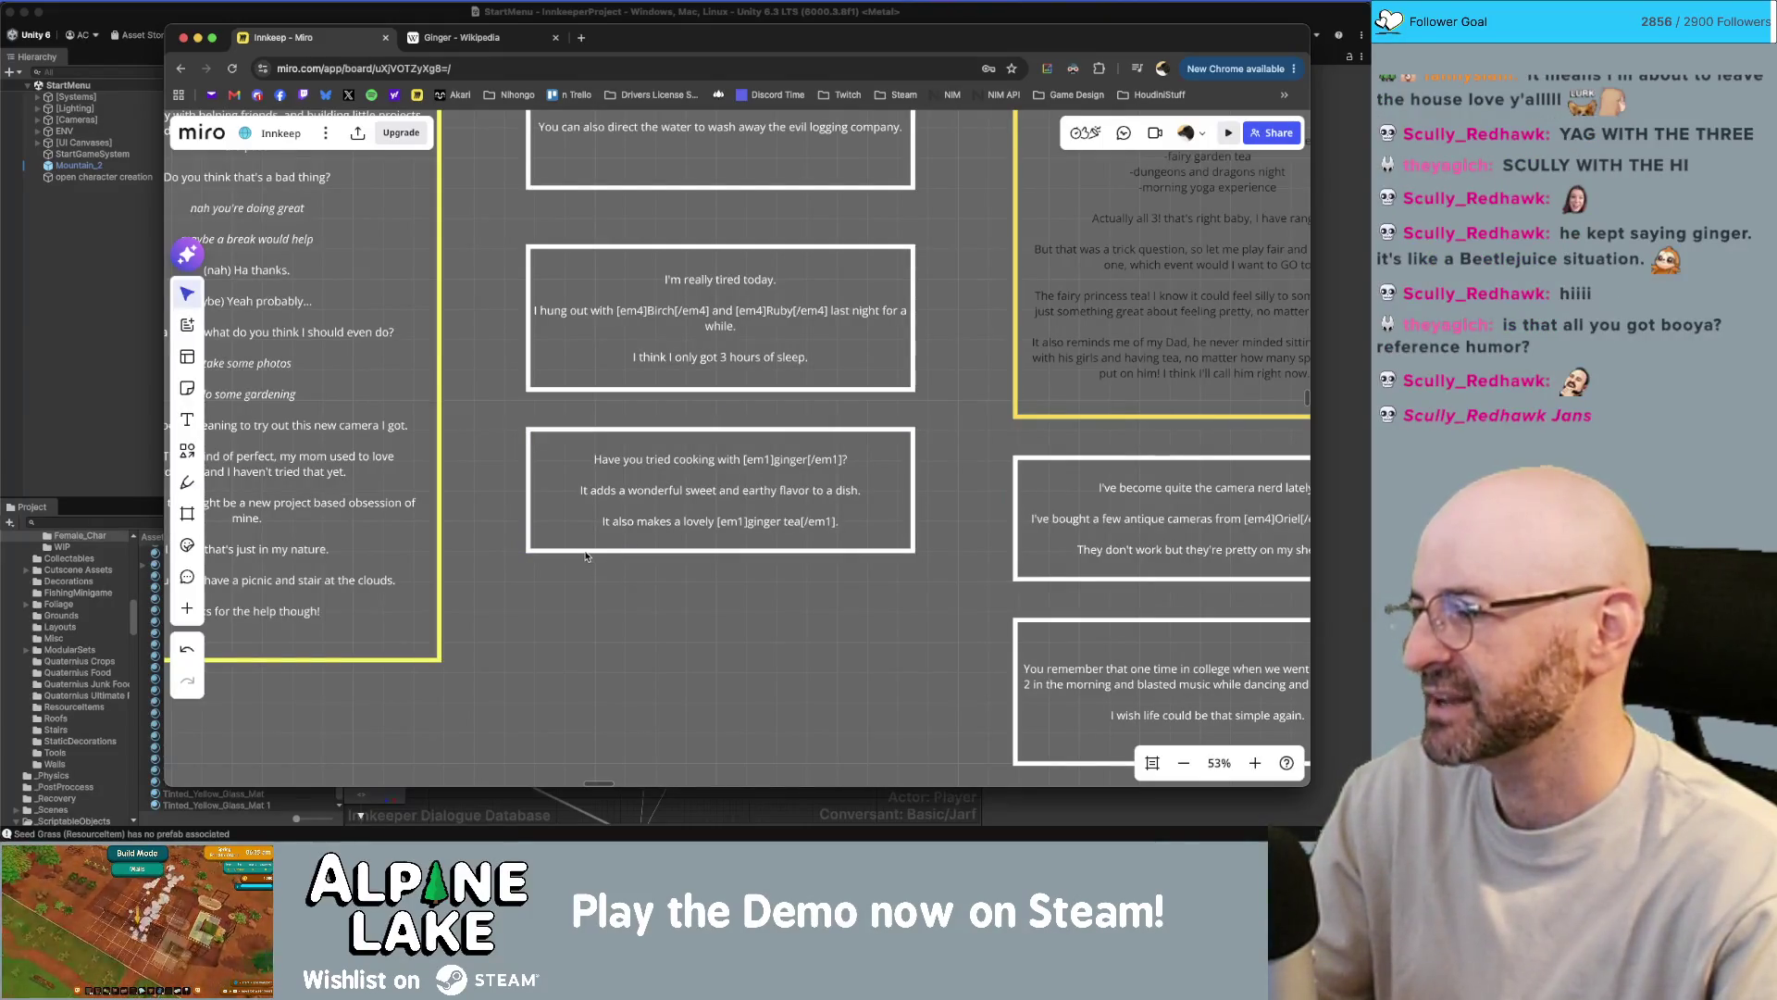
pyautogui.scroll(-5, 629, 620)
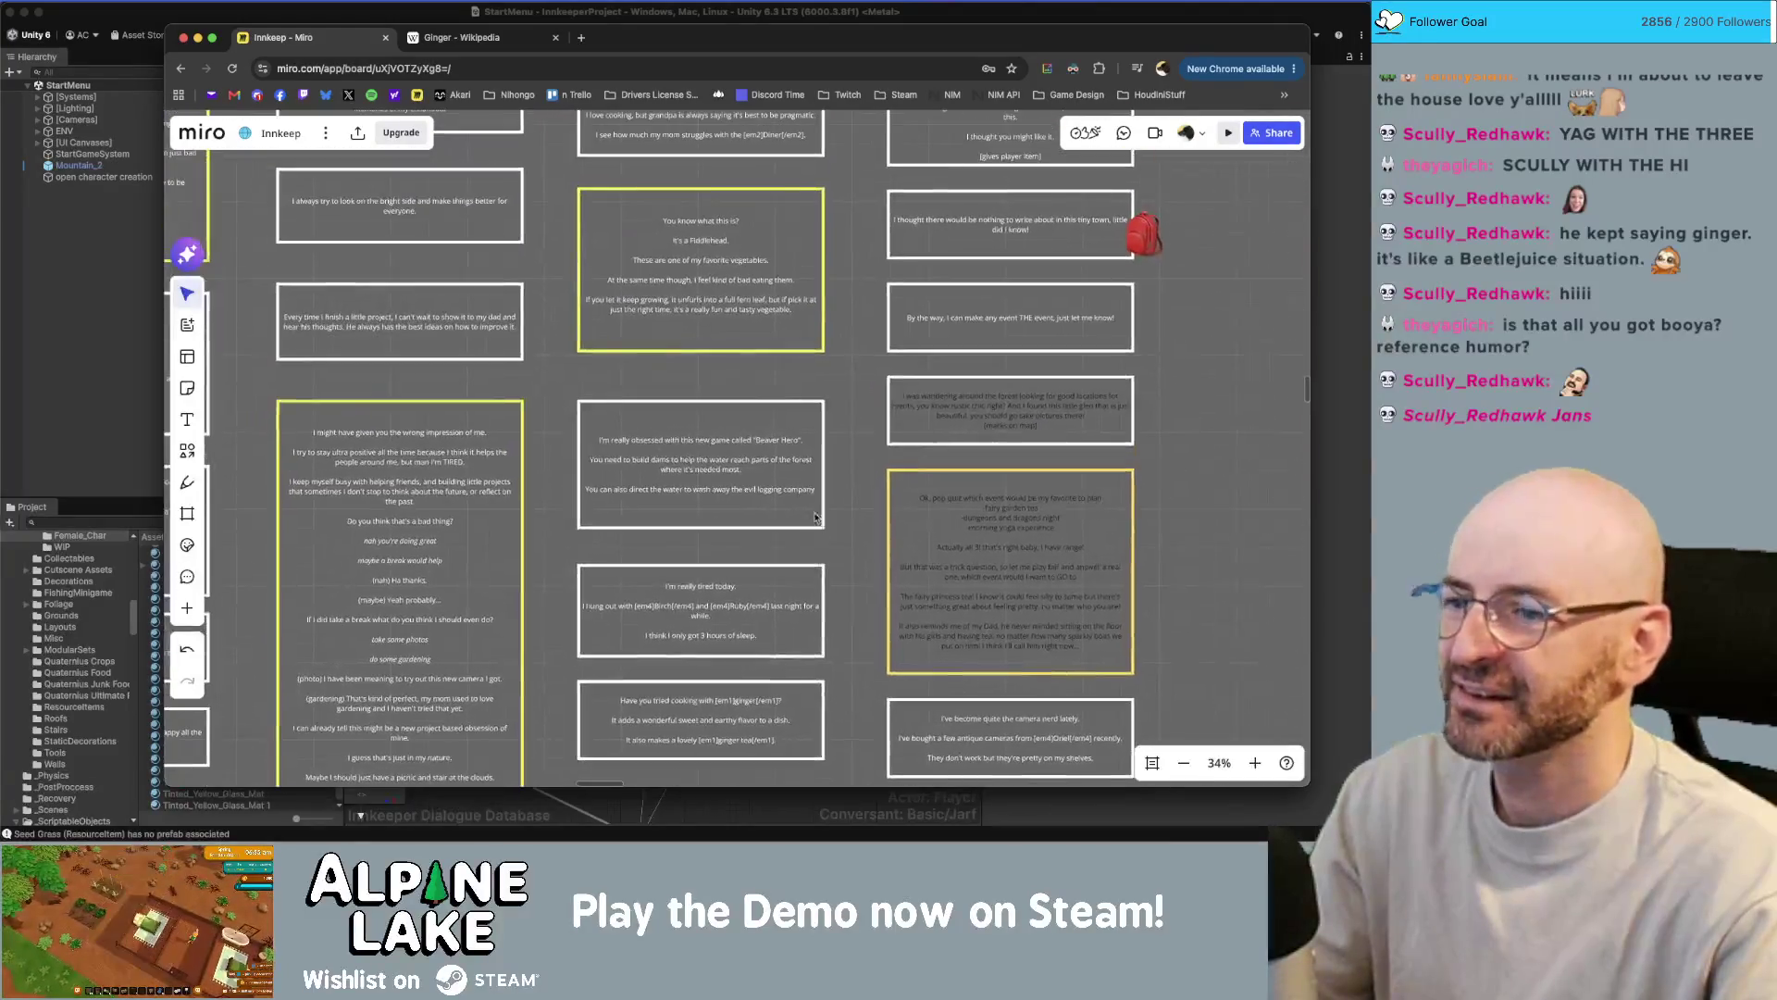
pyautogui.moveTo(829, 540); pyautogui.dragTo(815, 704)
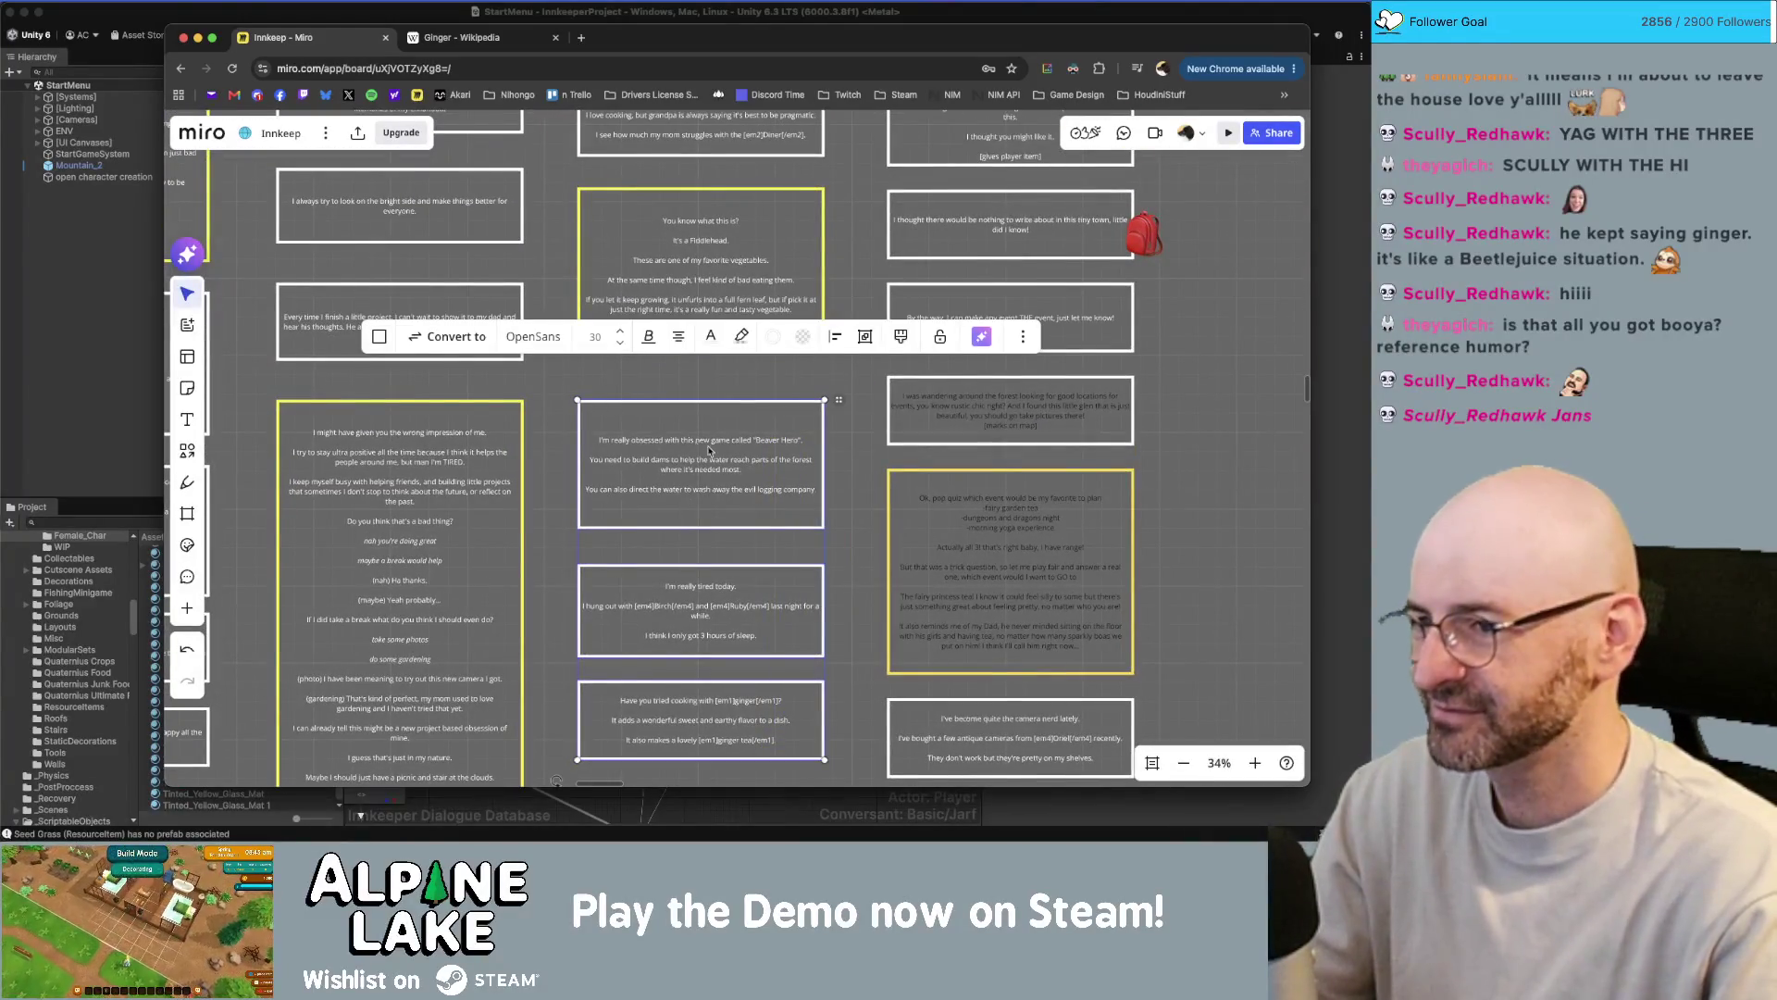
pyautogui.click(844, 454)
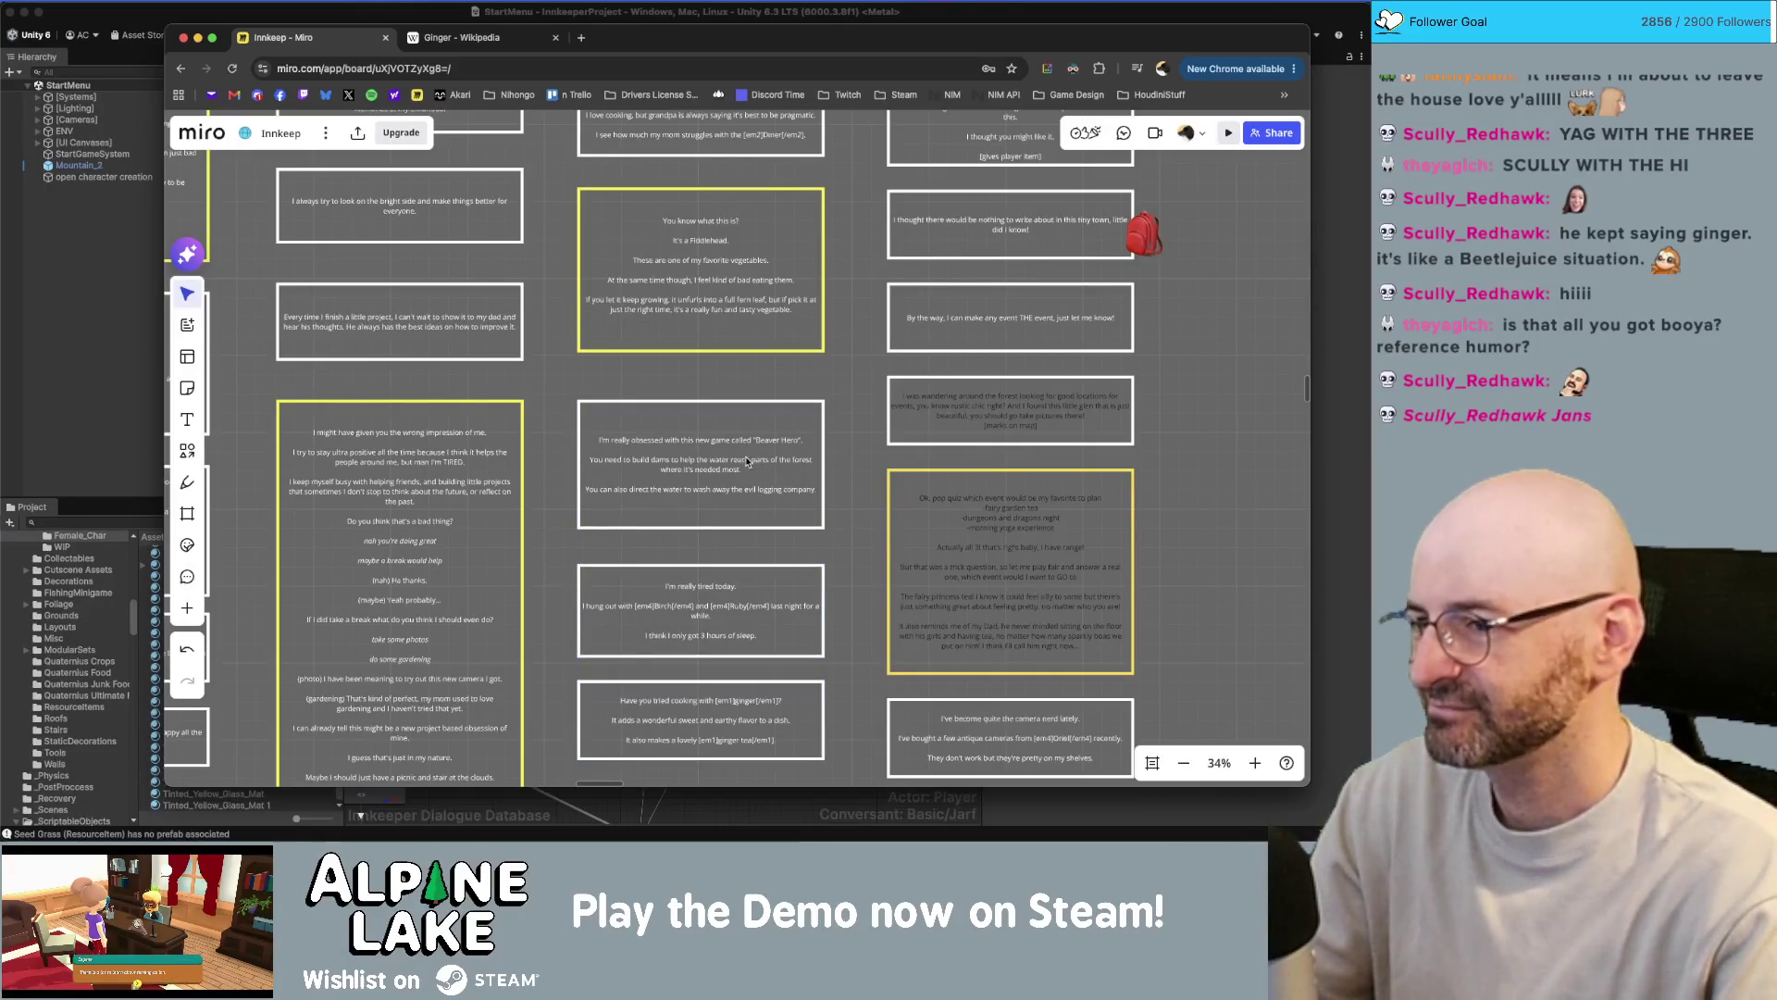
pyautogui.scroll(10, 860, 432)
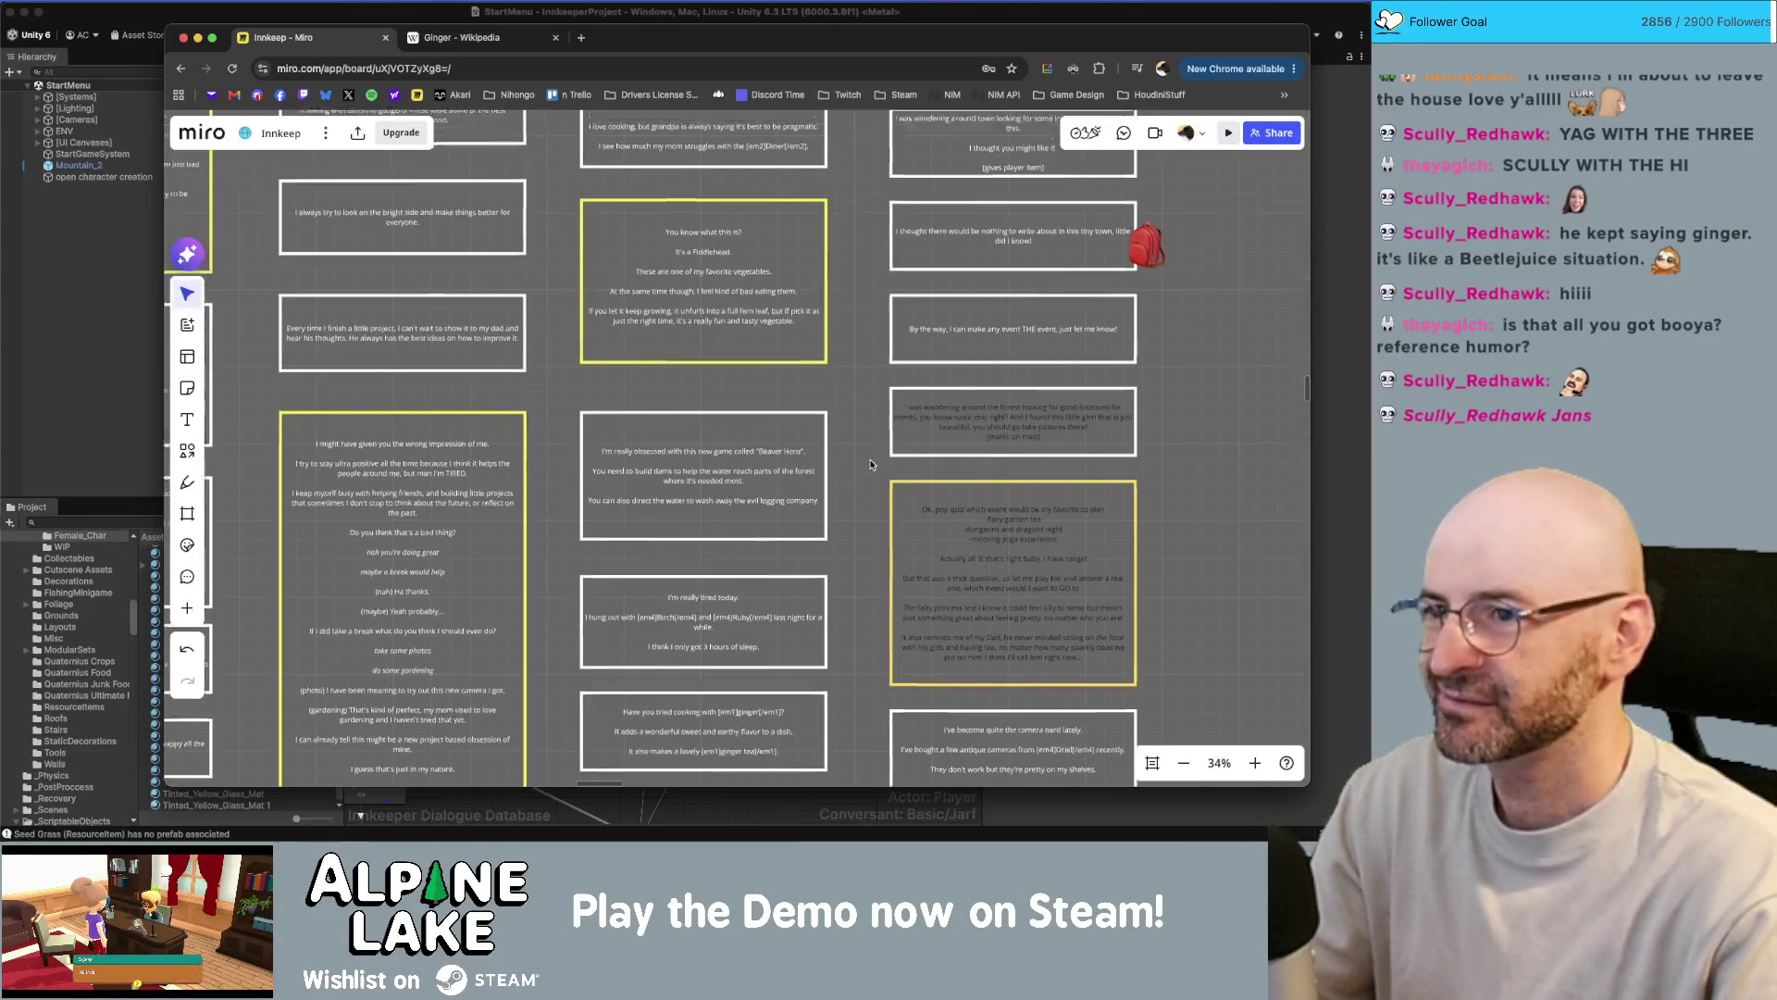
pyautogui.scroll(-10, 775, 394)
pyautogui.keyDown('ctrl'); pyautogui.scroll(-2, 776, 394); pyautogui.keyUp('ctrl')
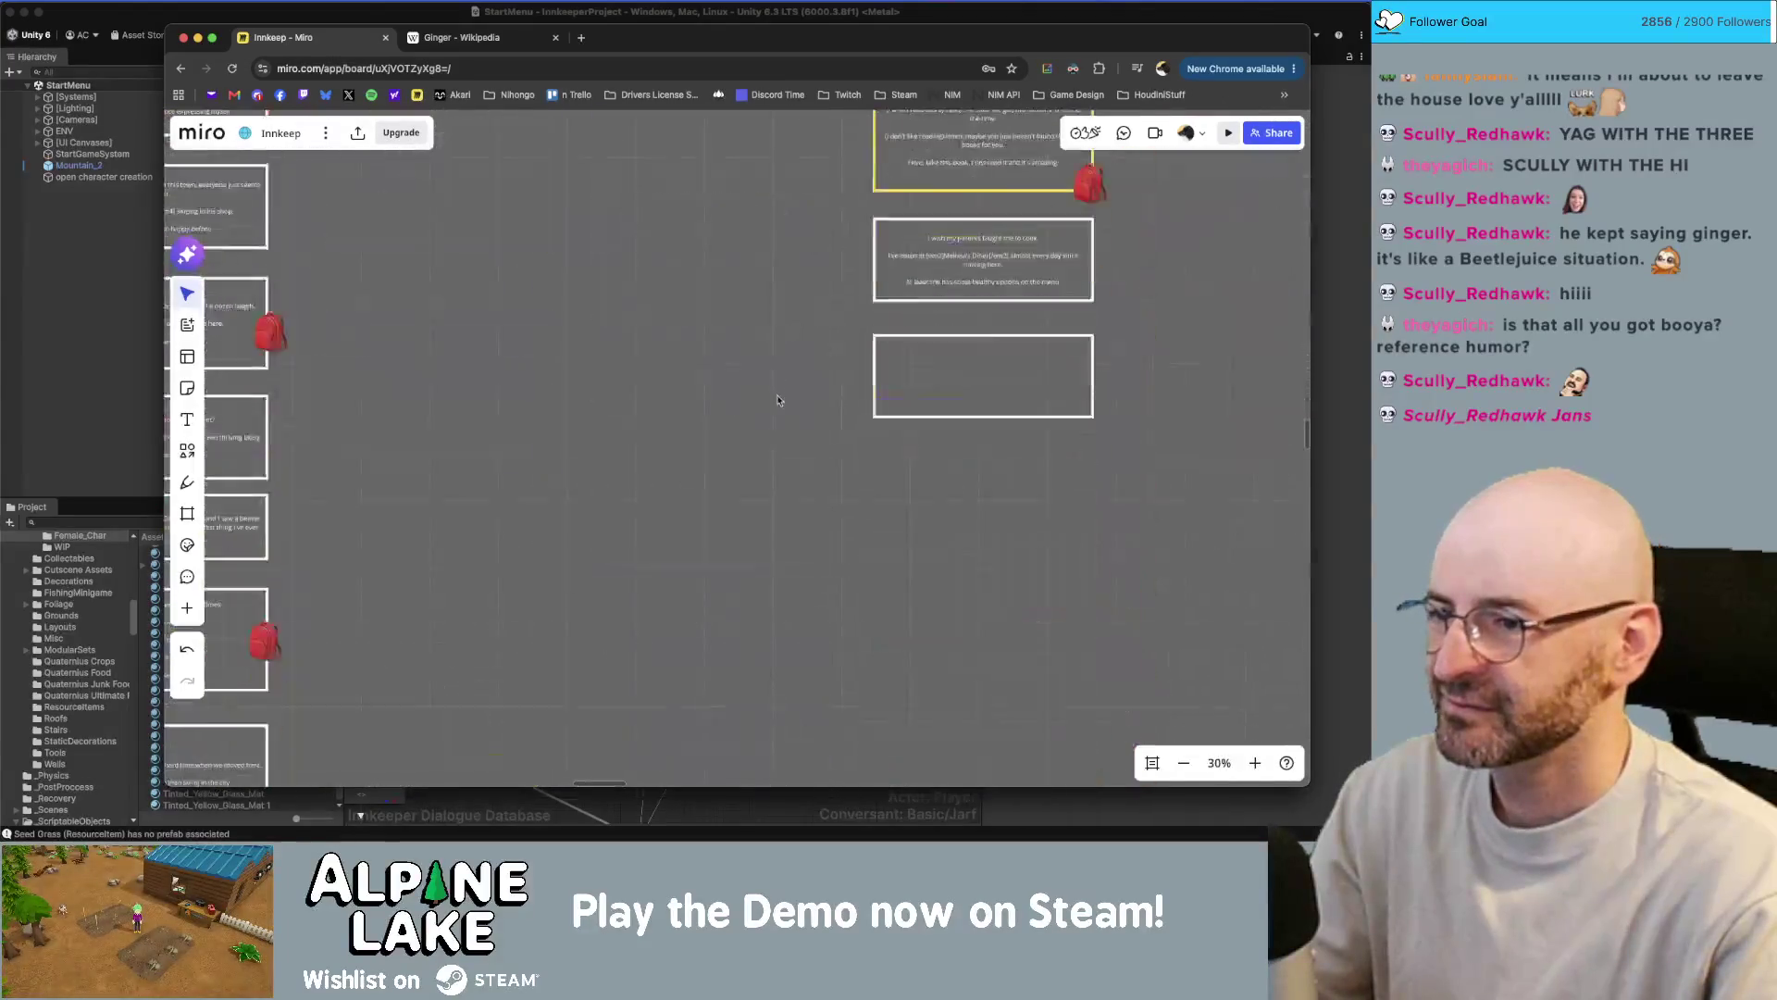
pyautogui.keyDown('ctrl'); pyautogui.scroll(5, 654, 477); pyautogui.keyUp('ctrl')
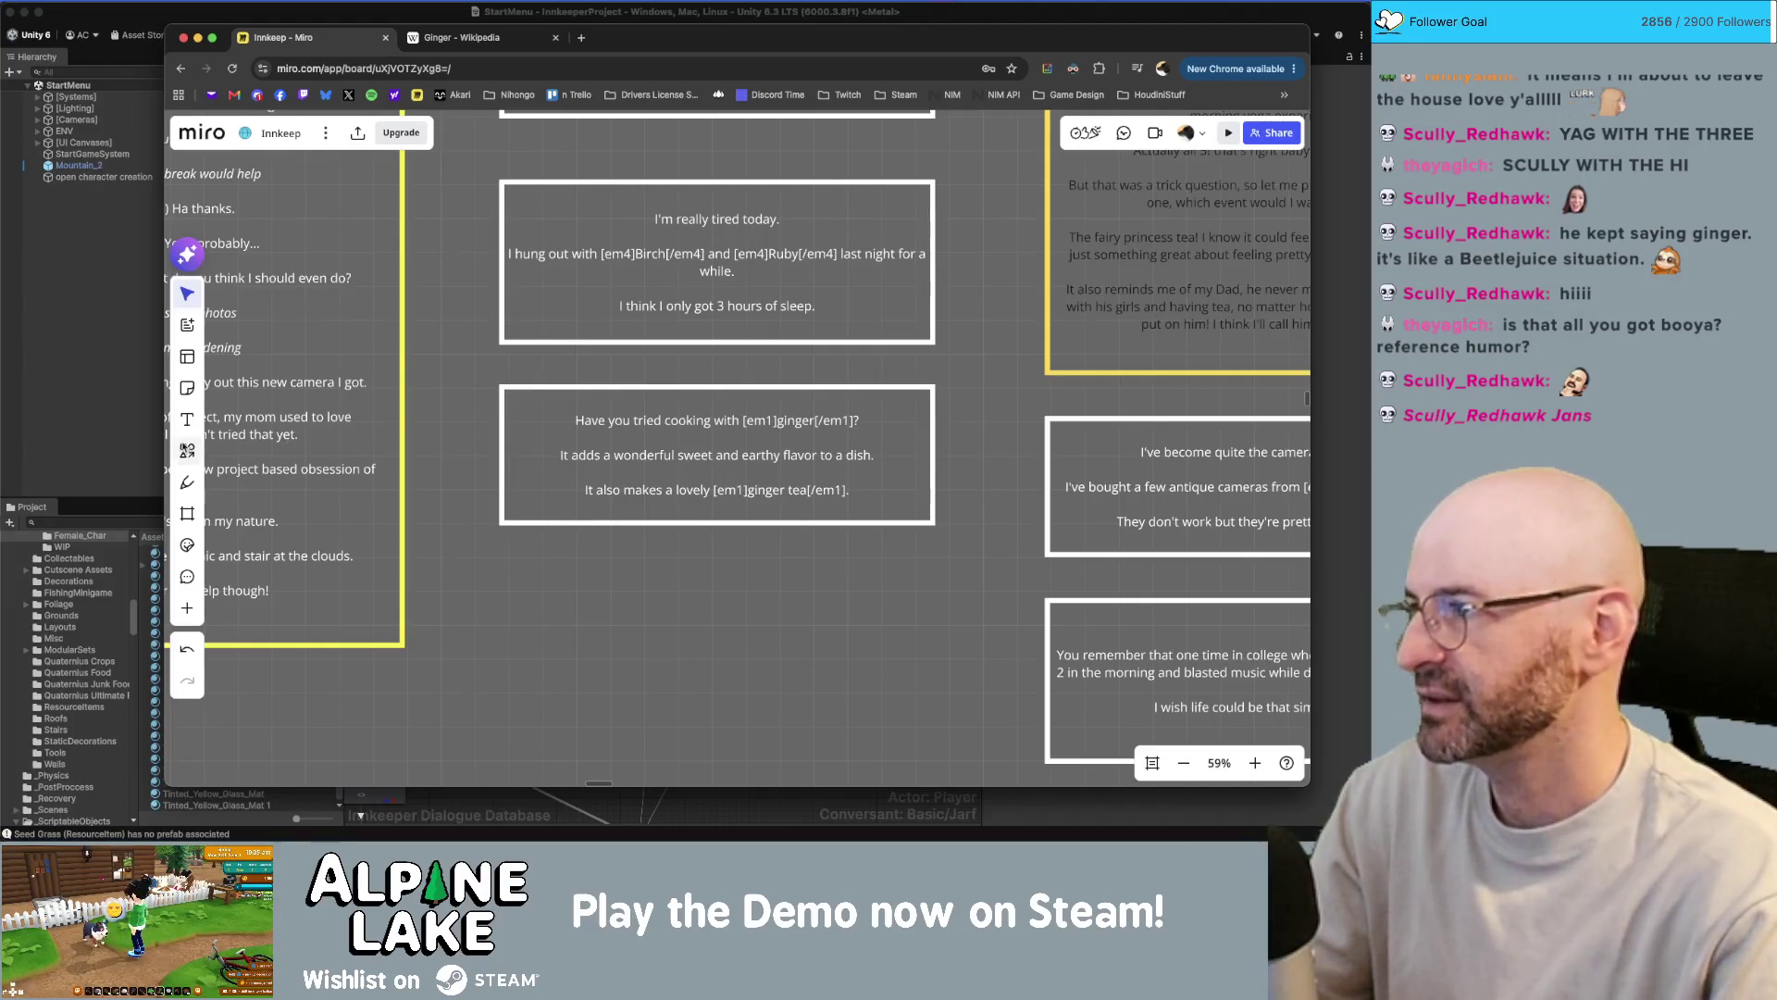
# - Search project assets for 'ginger' and inspect the Ginger_Lotus material and texture
pyautogui.click(112, 427)
pyautogui.click(156, 520)
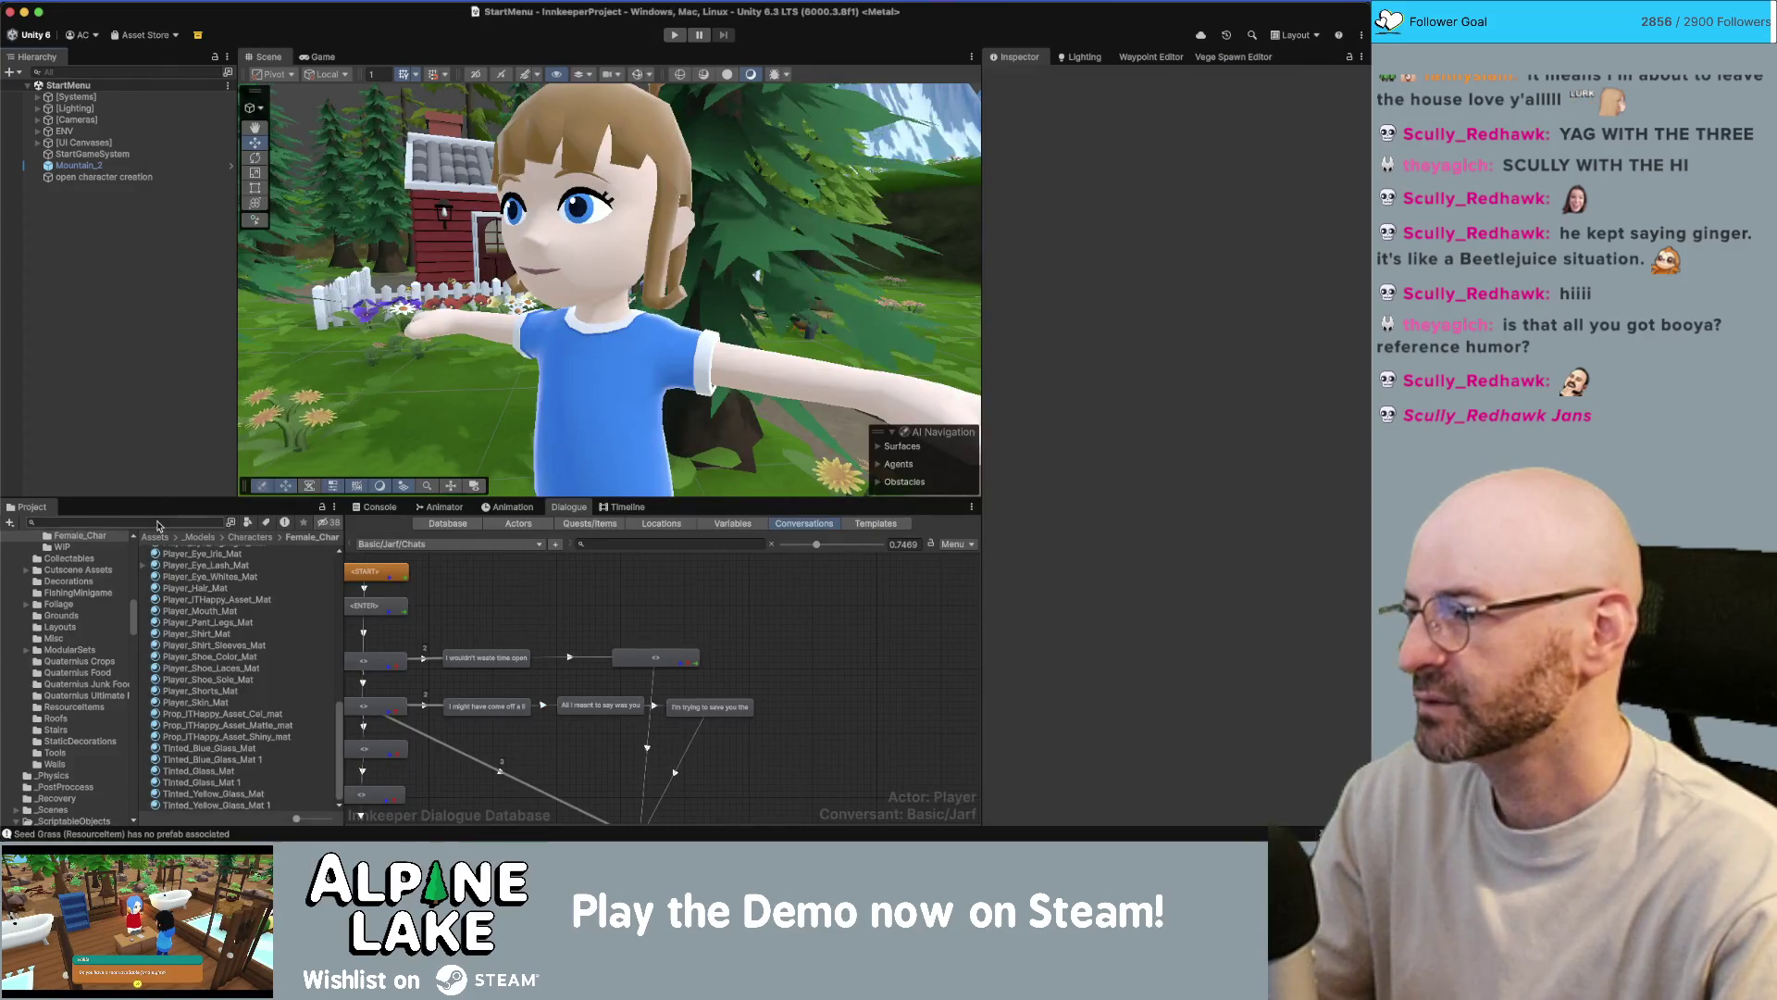
pyautogui.write('g')
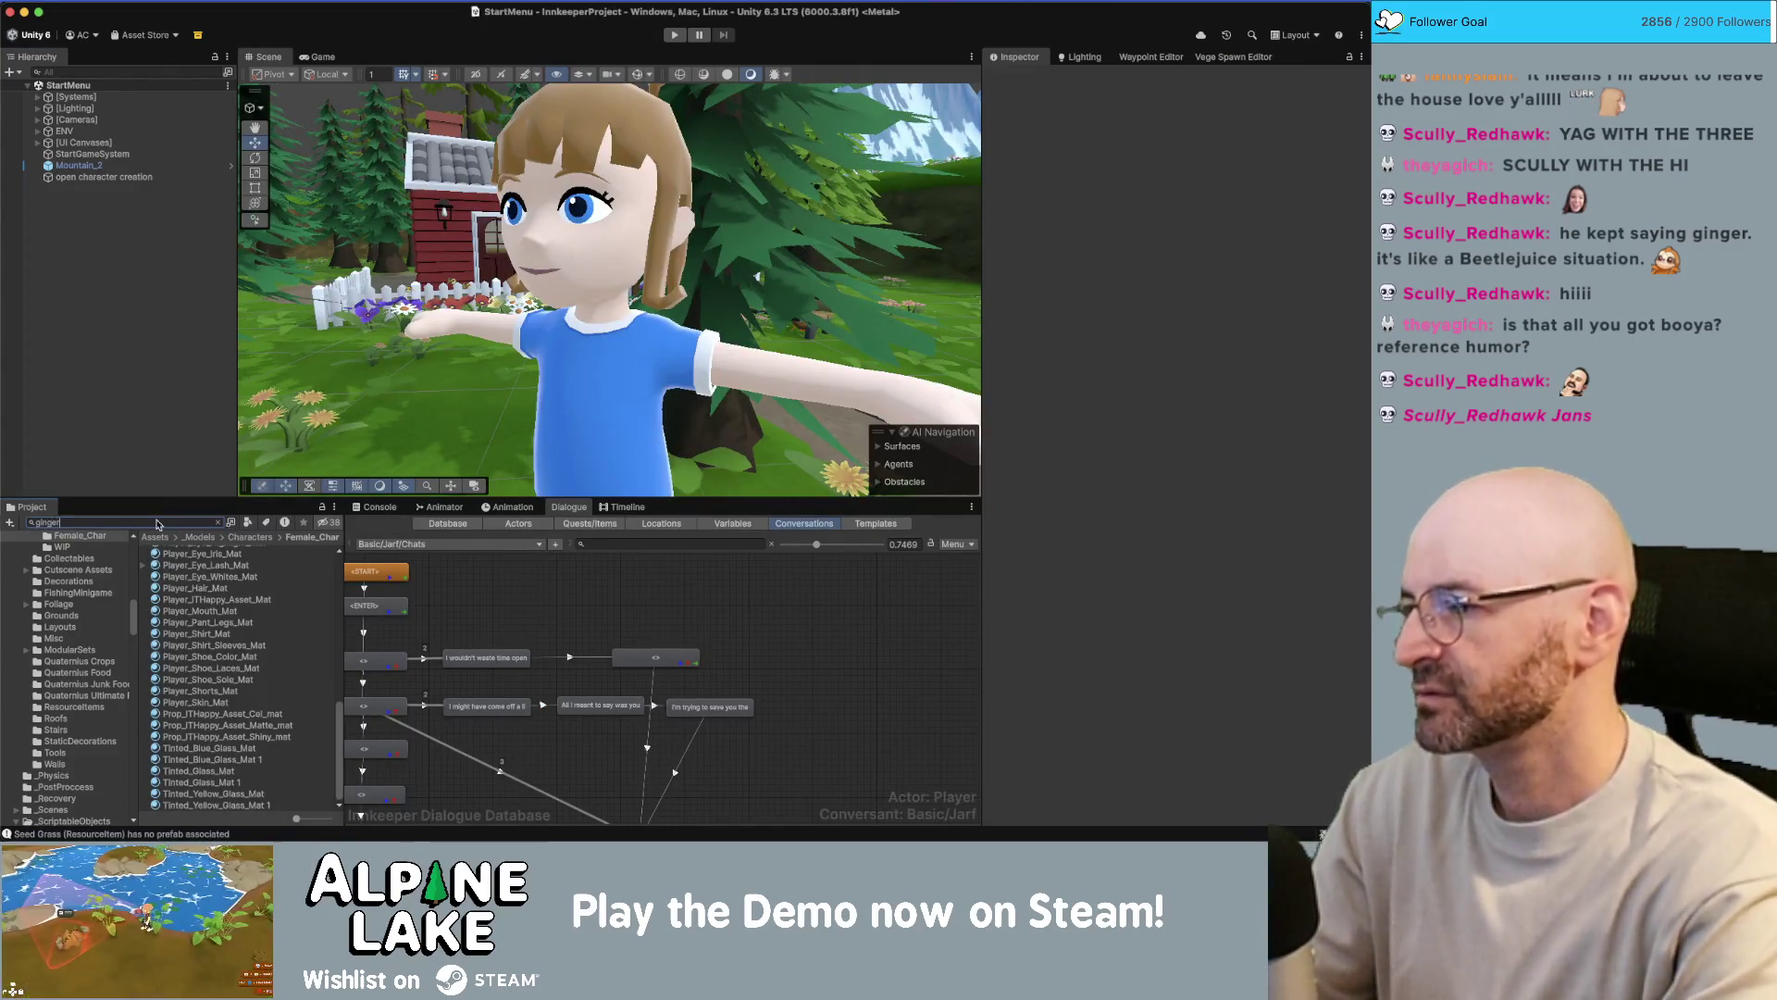
pyautogui.write('inger')
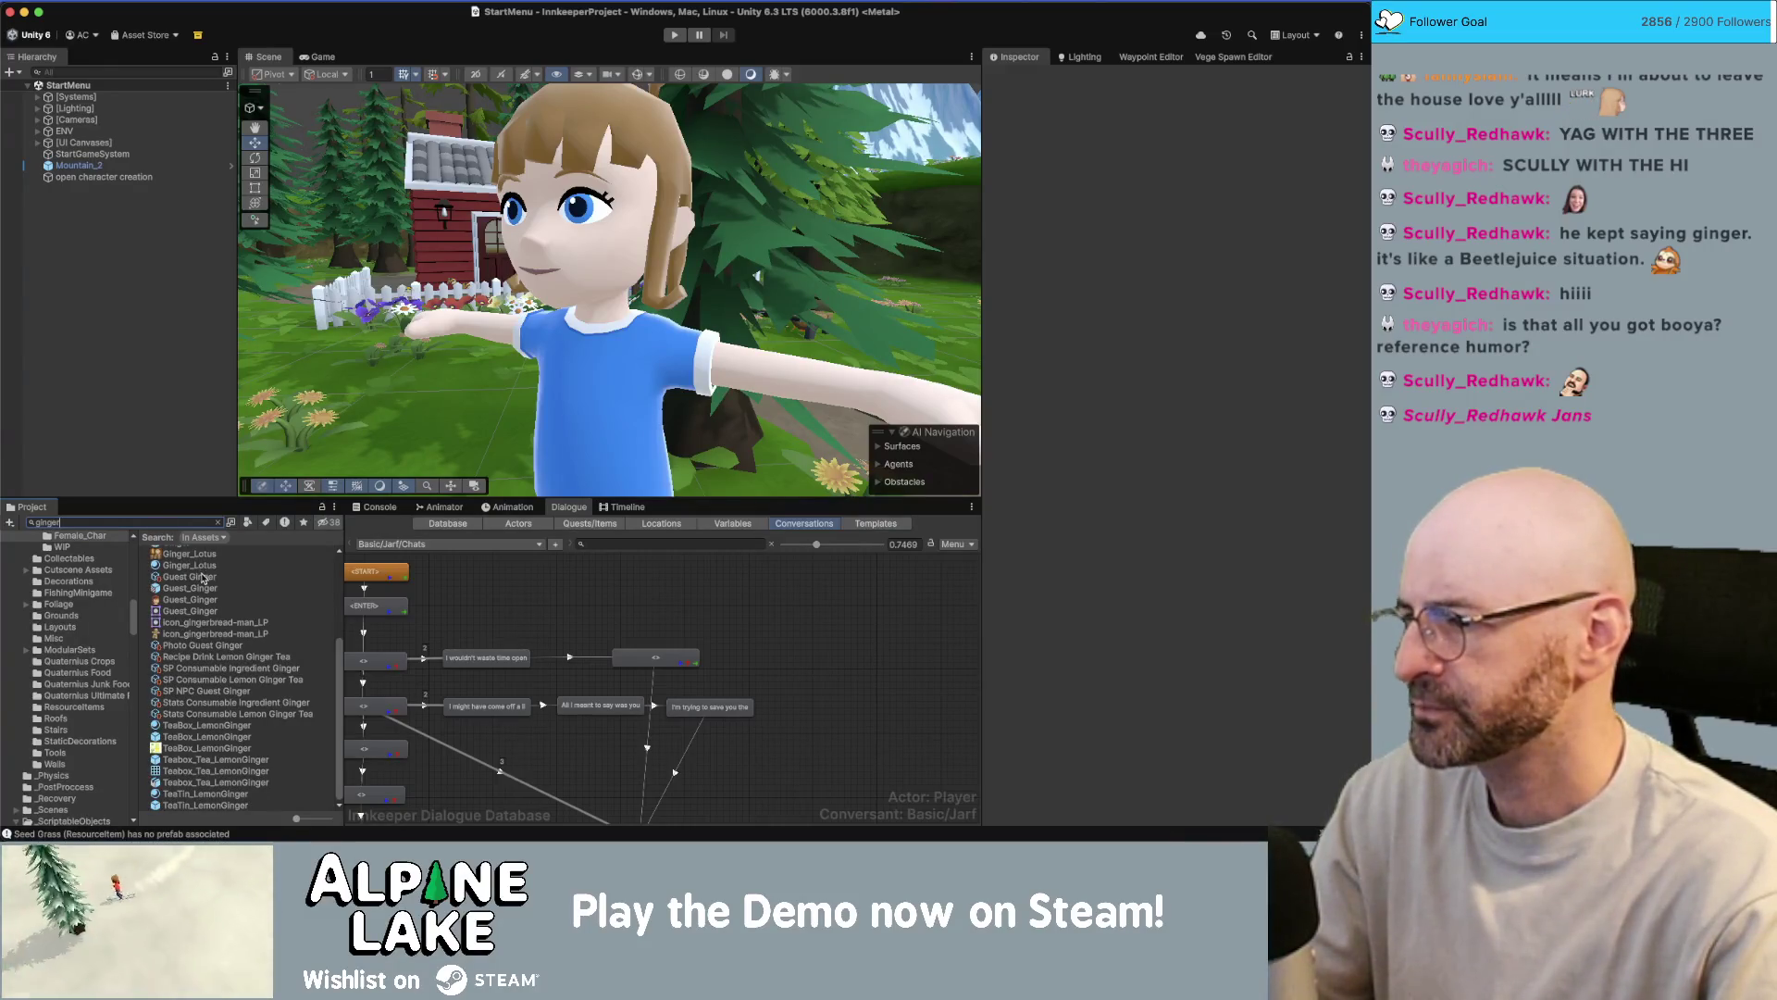
pyautogui.click(201, 567)
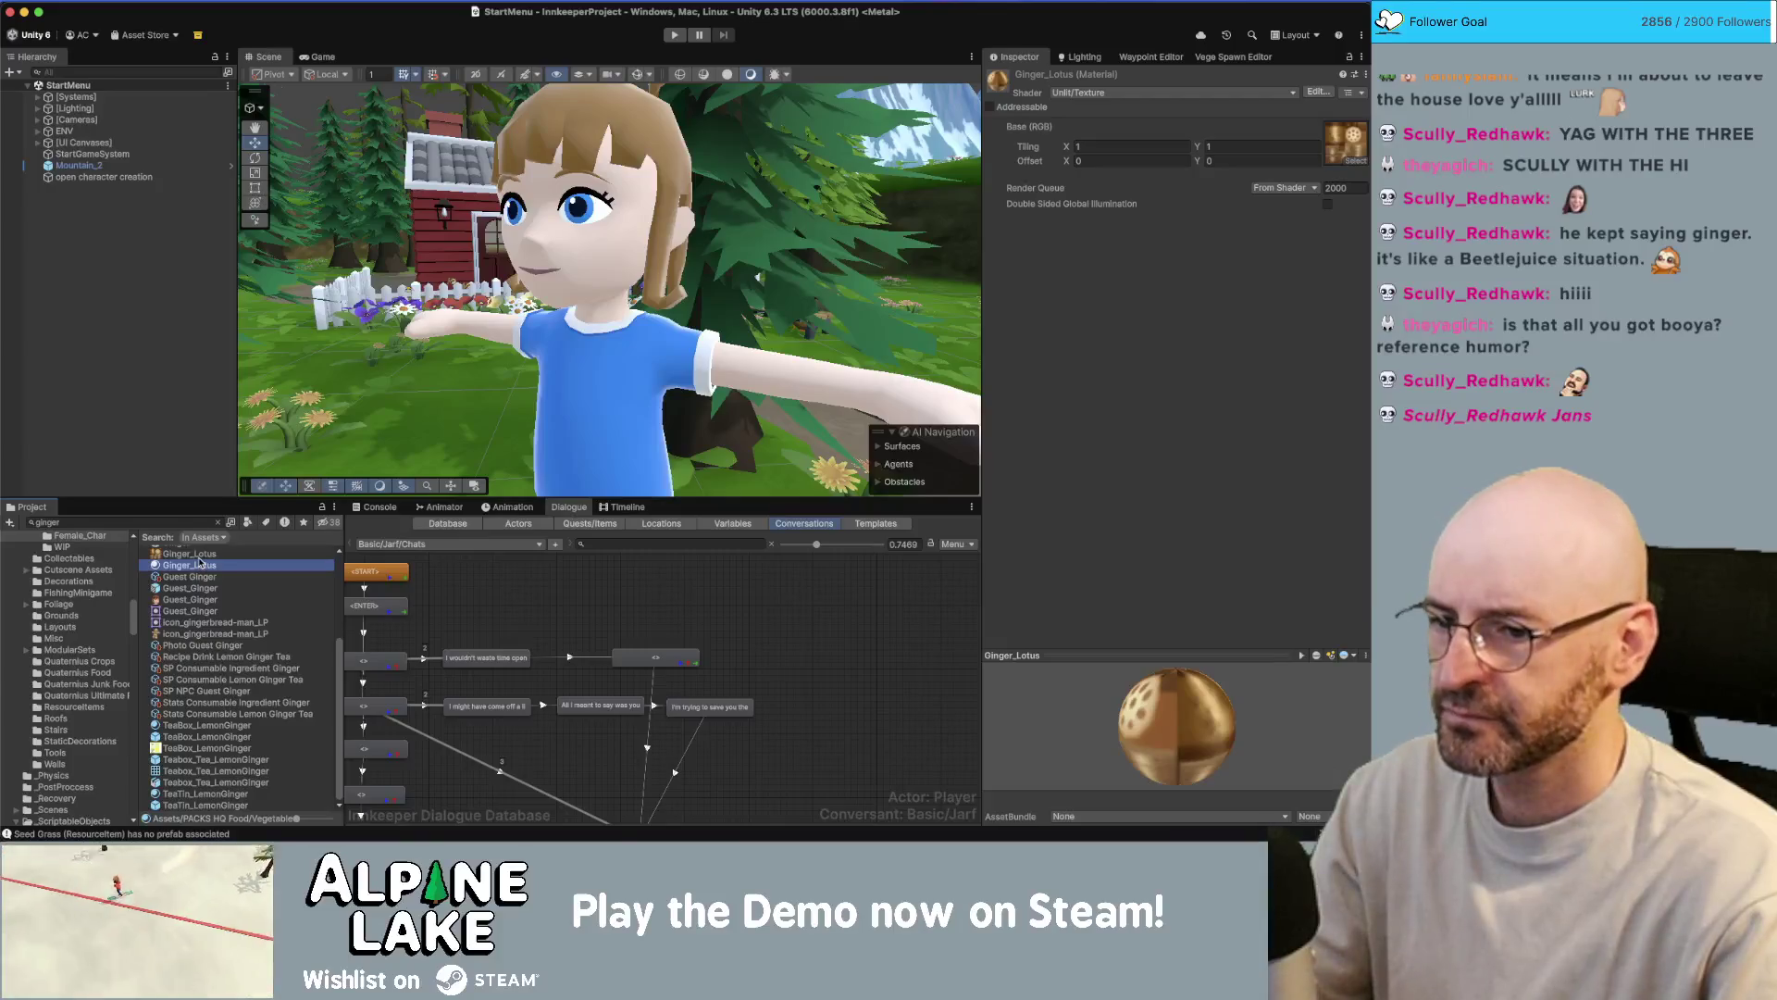
pyautogui.scroll(1, 200, 565)
pyautogui.click(200, 560)
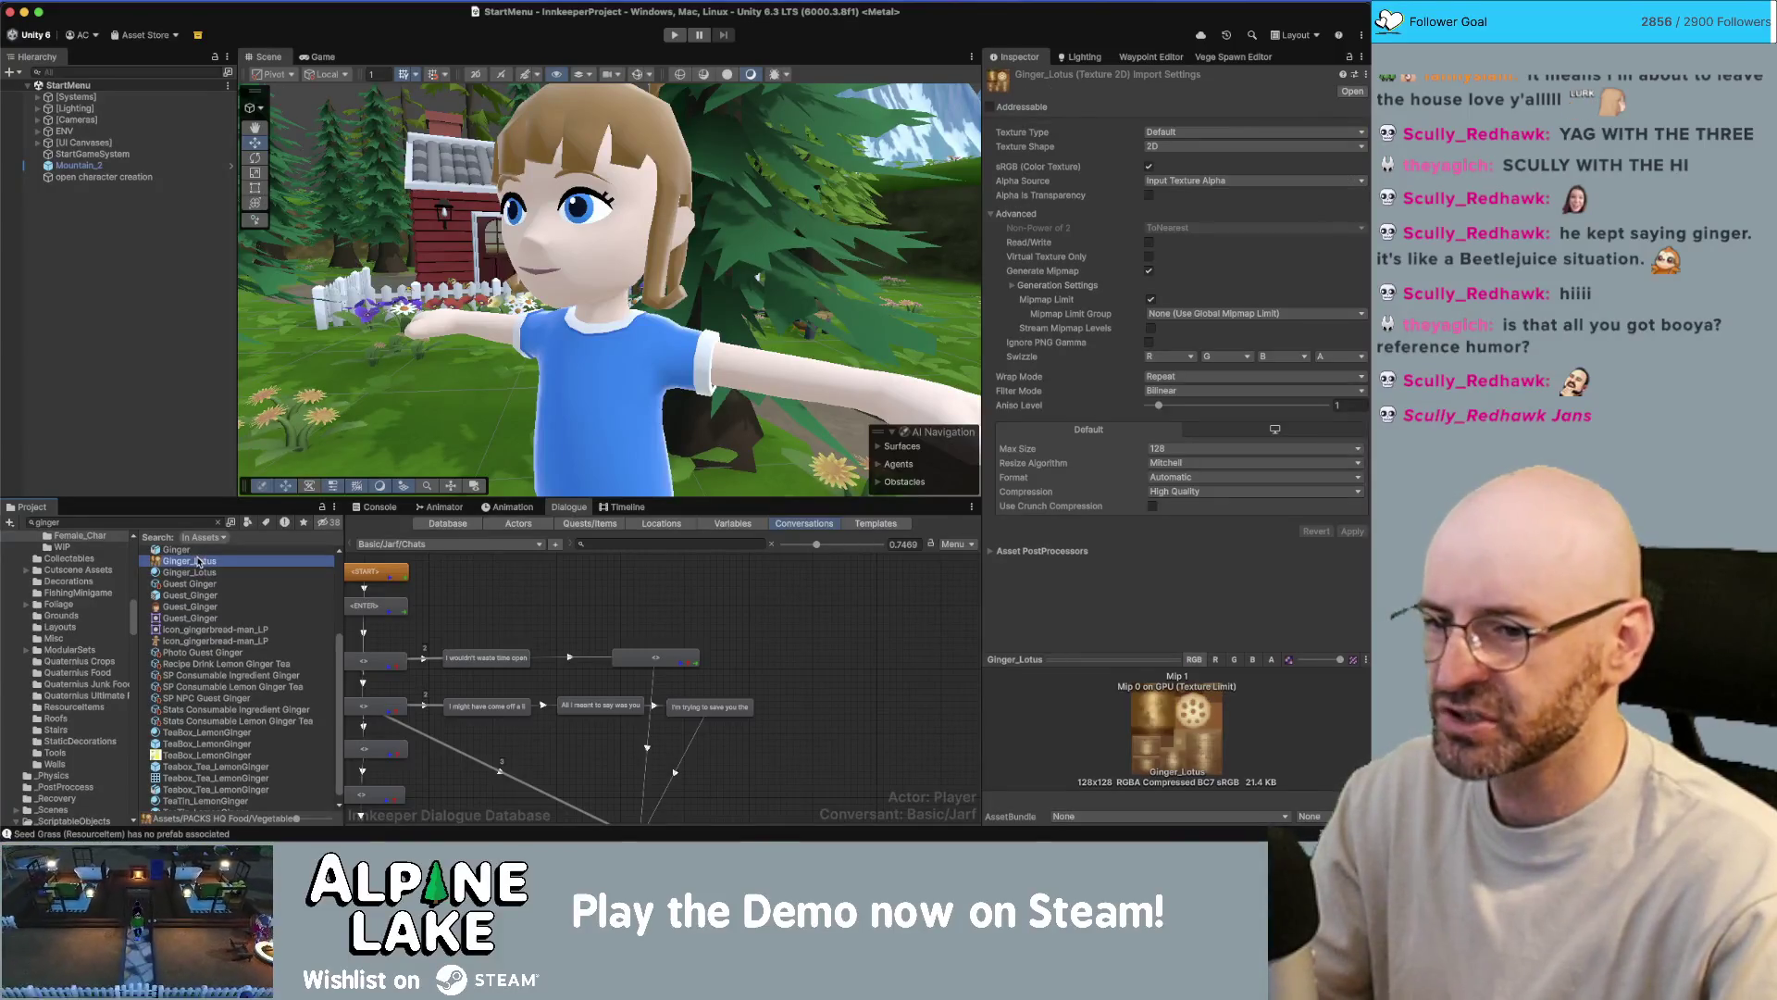
# - Inspect the Ginger prefab's preview, then the Ginger model's import settings
pyautogui.scroll(4, 200, 578)
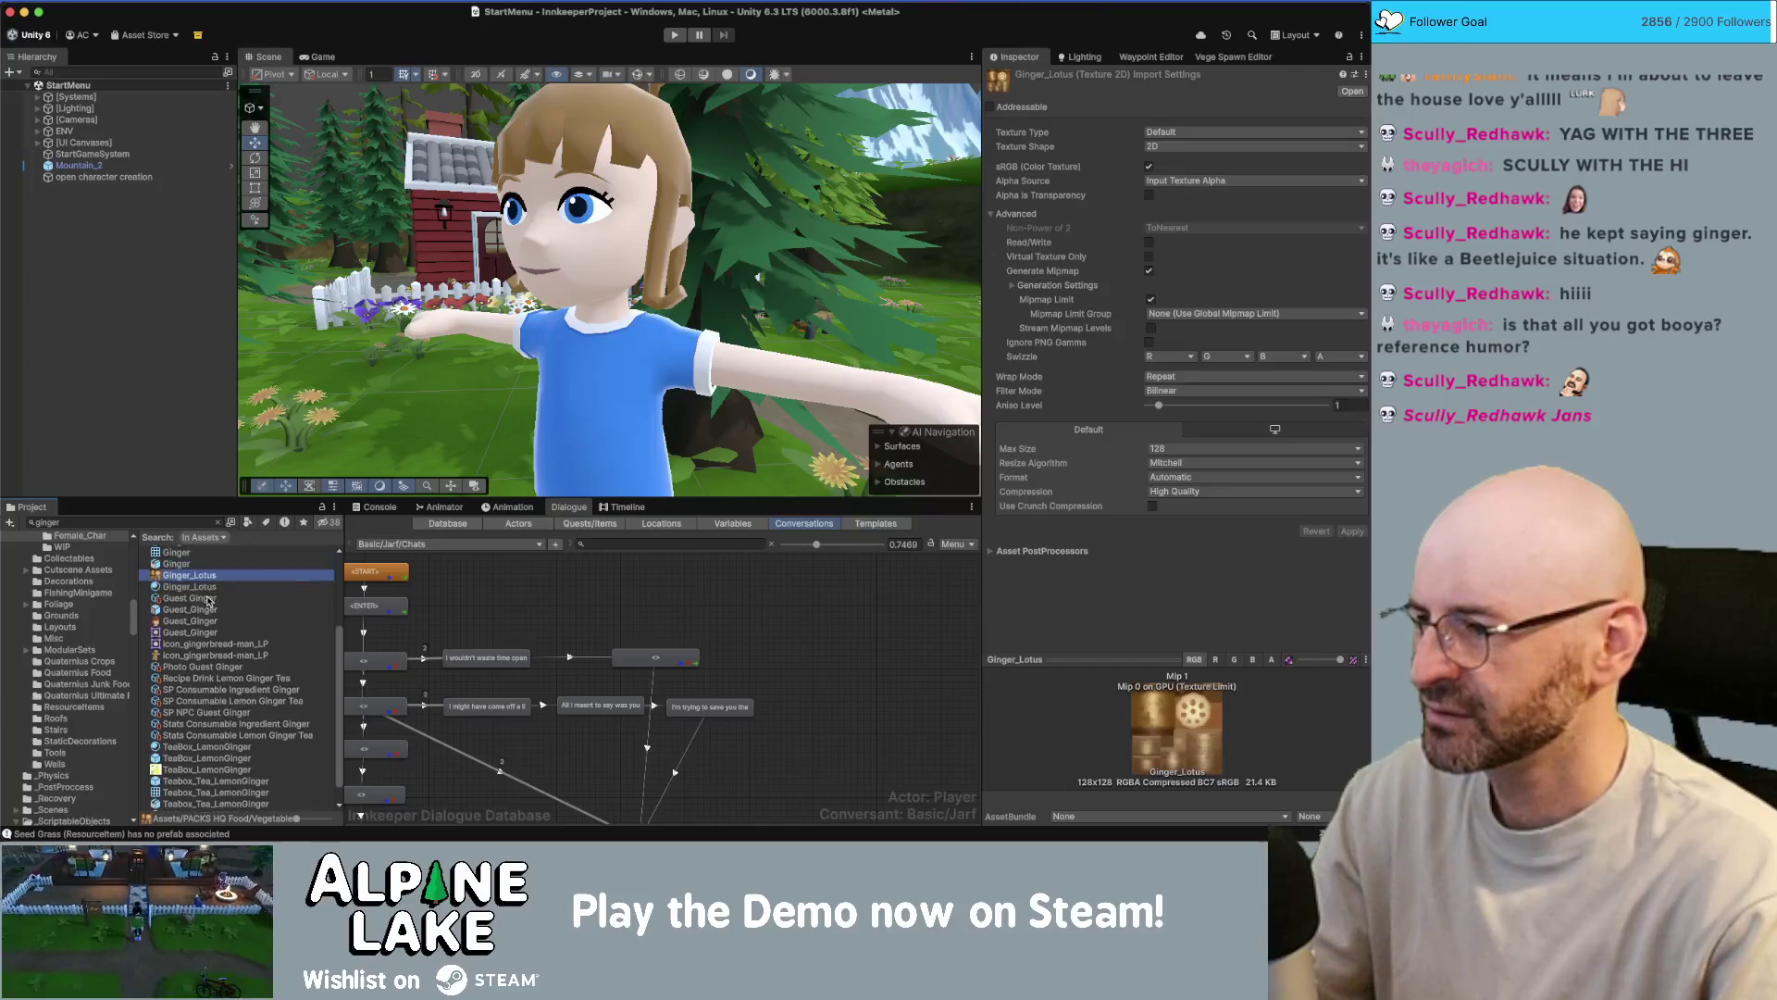
pyautogui.click(190, 599)
pyautogui.click(175, 576)
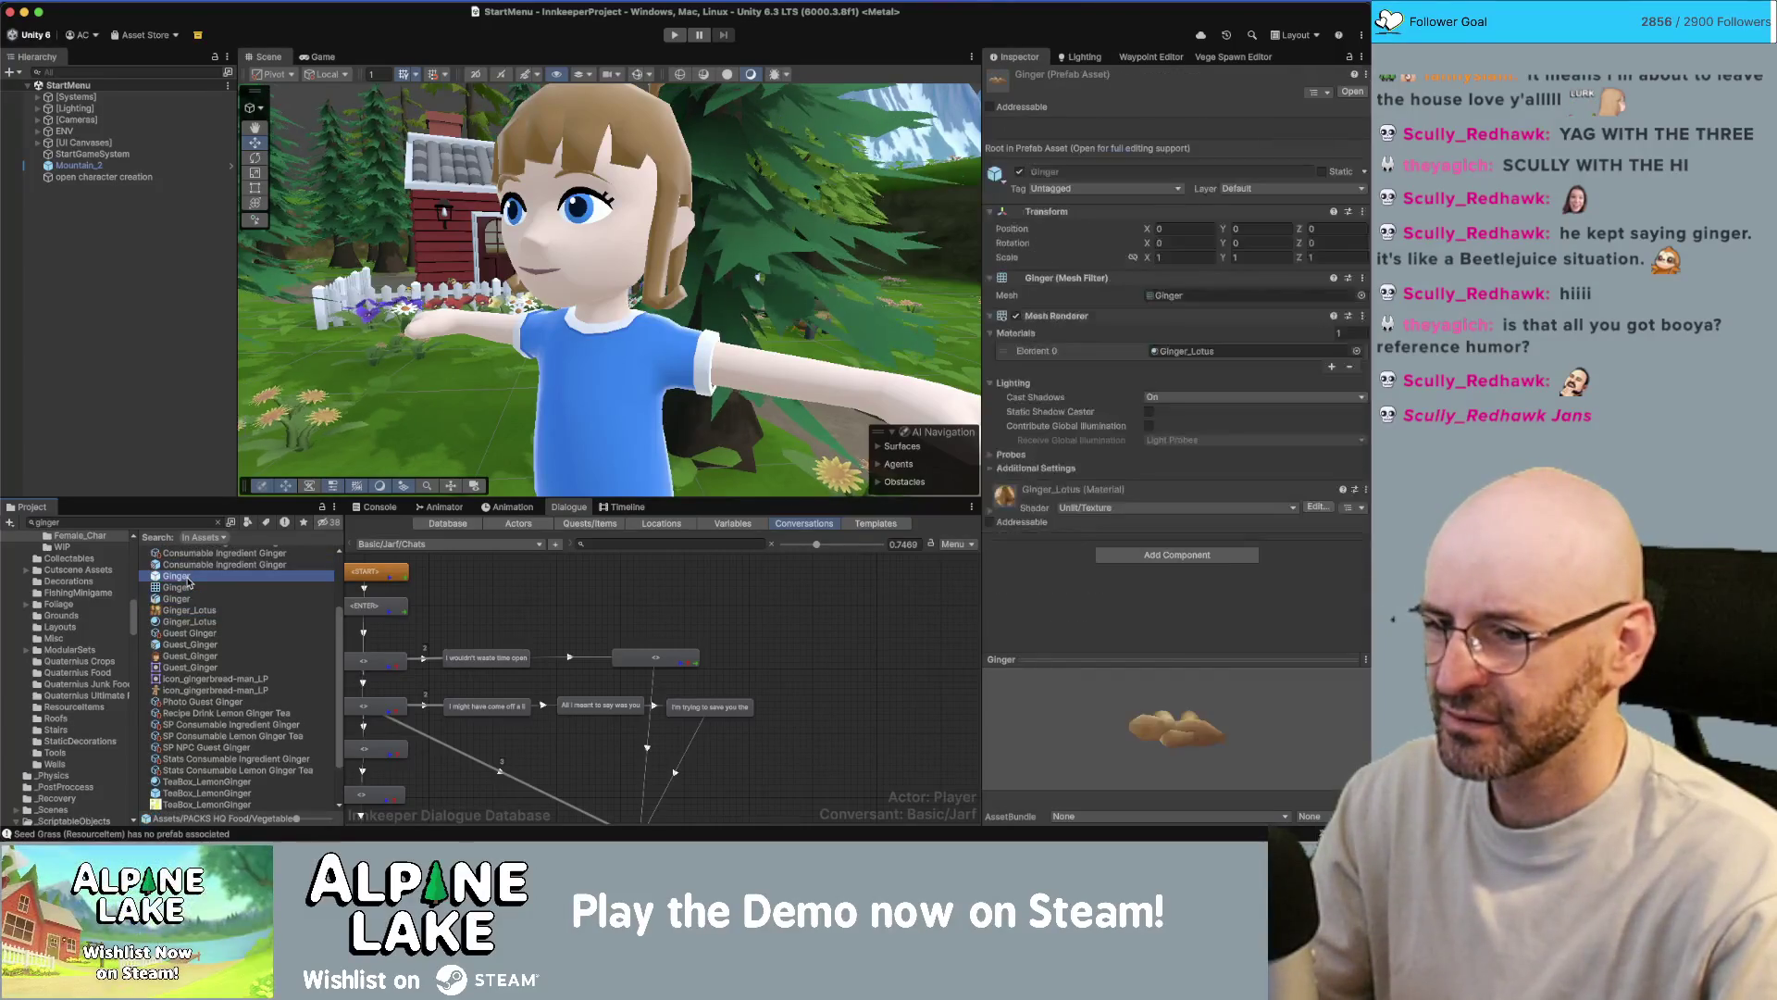
pyautogui.moveTo(1243, 733); pyautogui.dragTo(1185, 741)
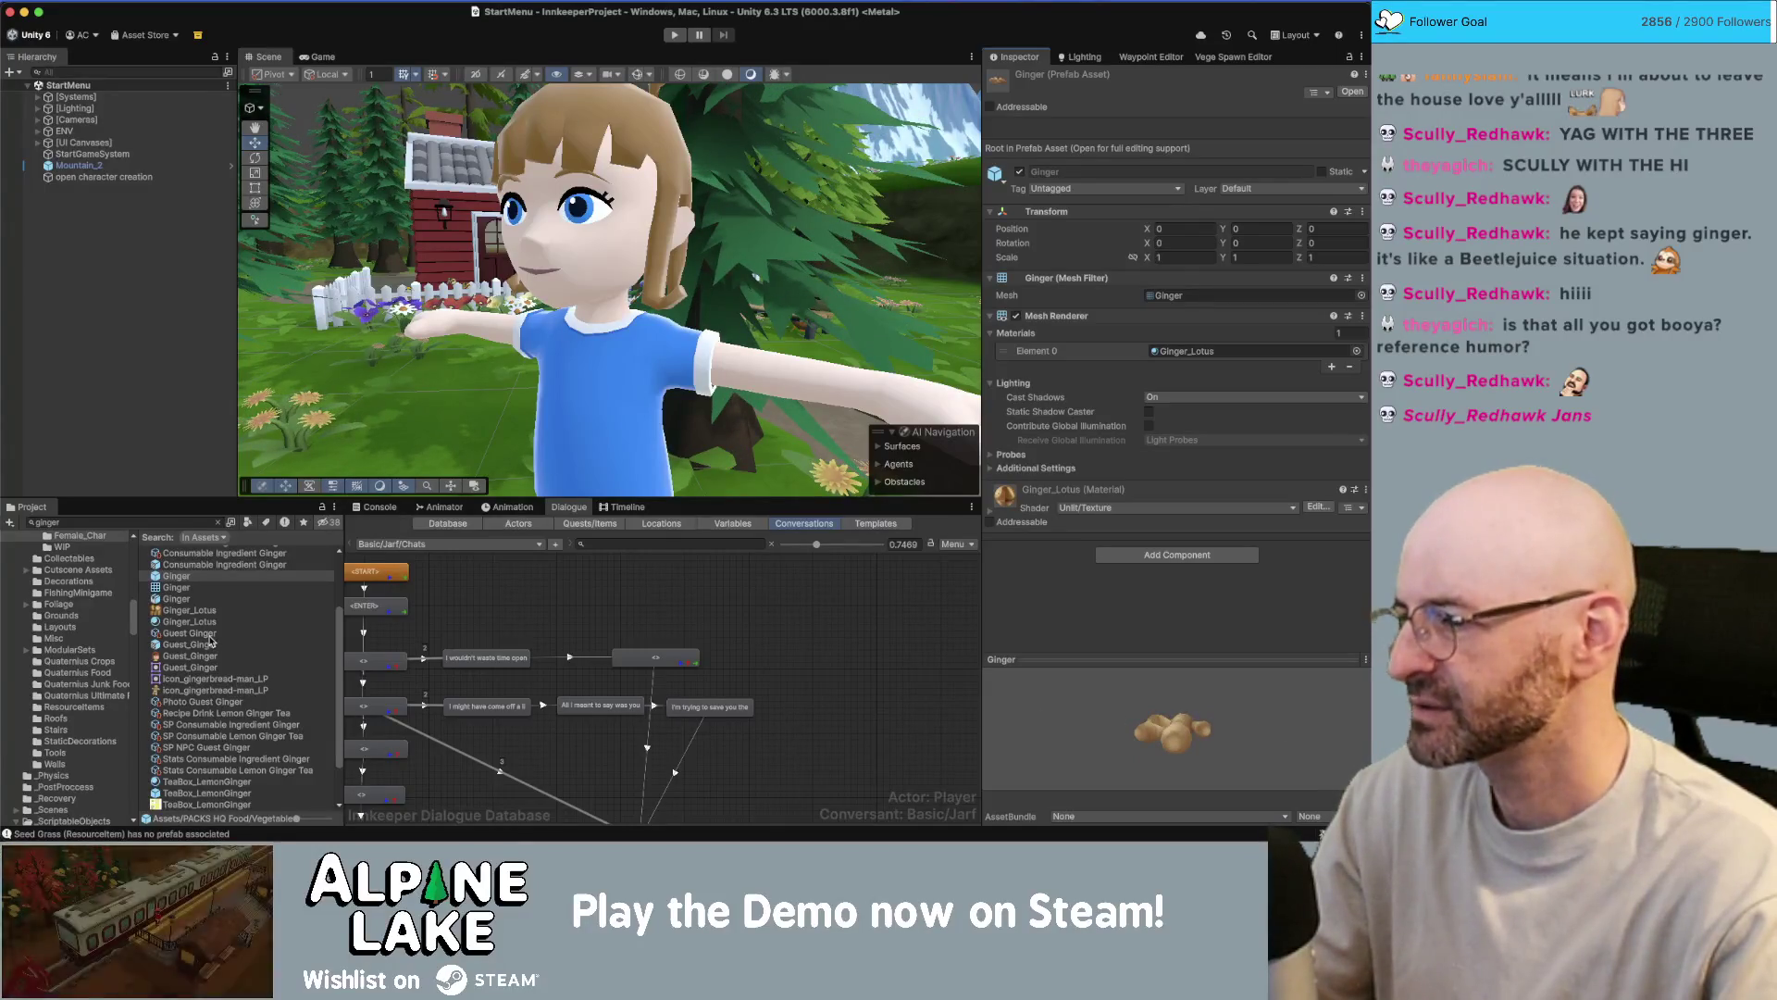
pyautogui.scroll(2, 232, 684)
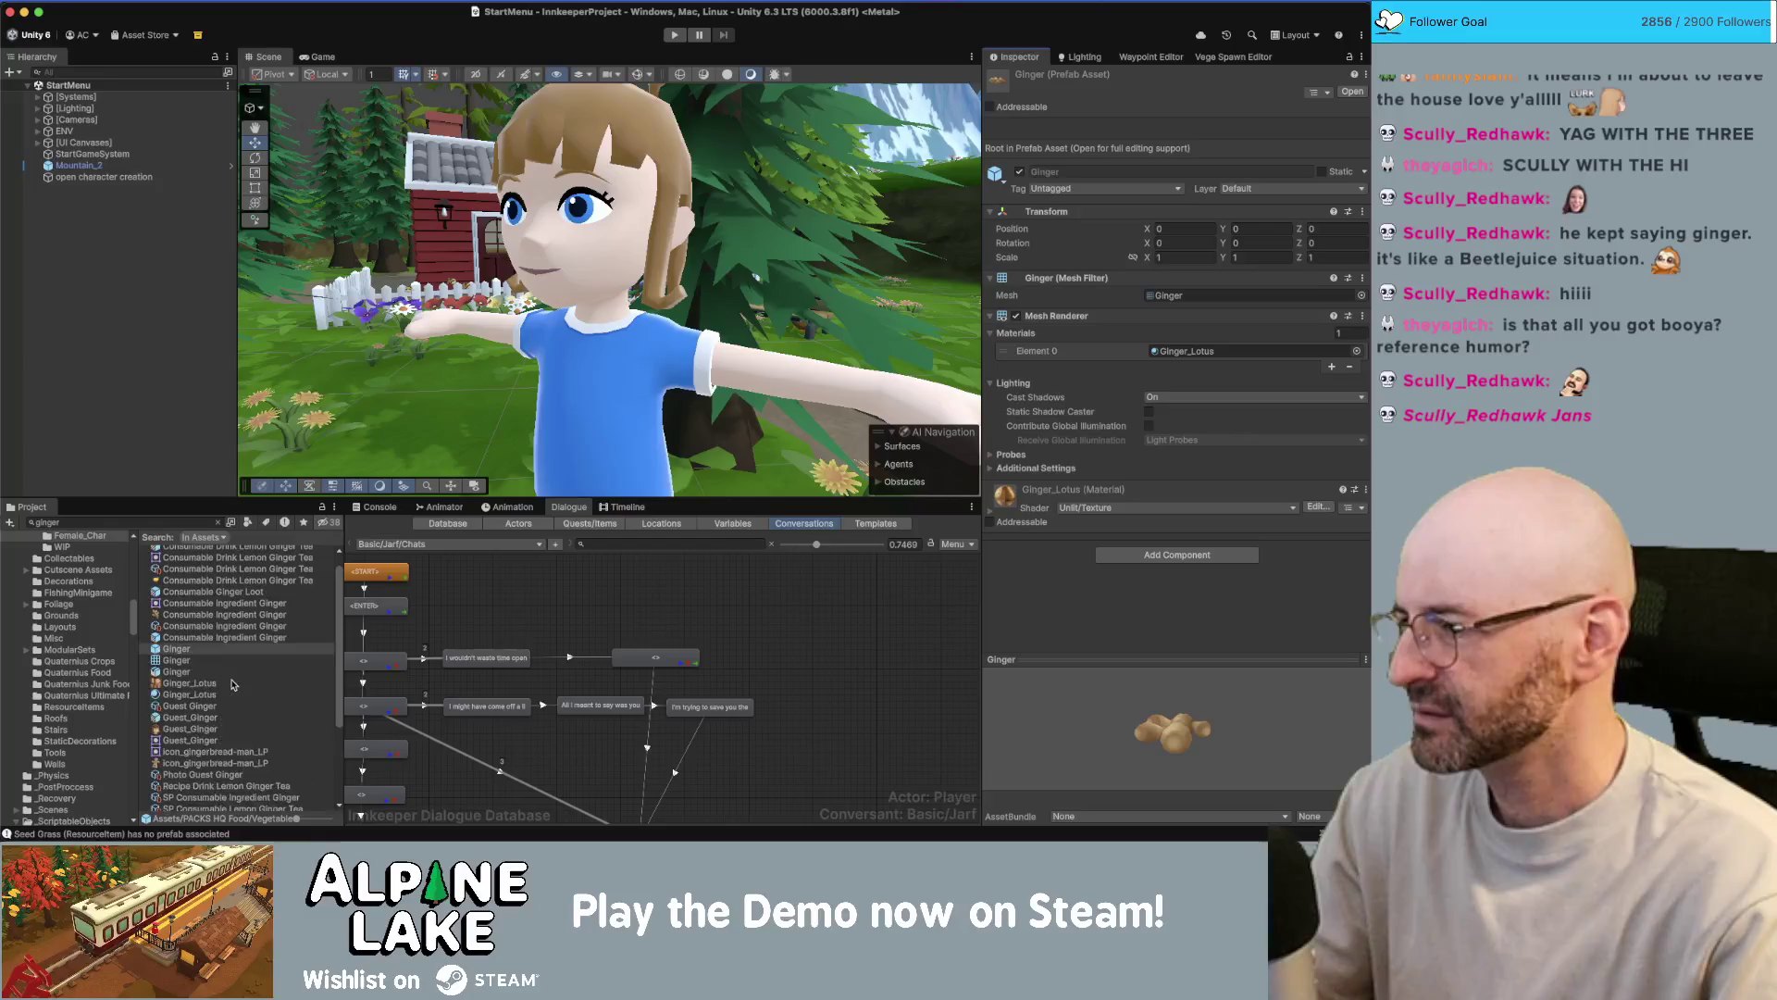
pyautogui.scroll(-3, 232, 684)
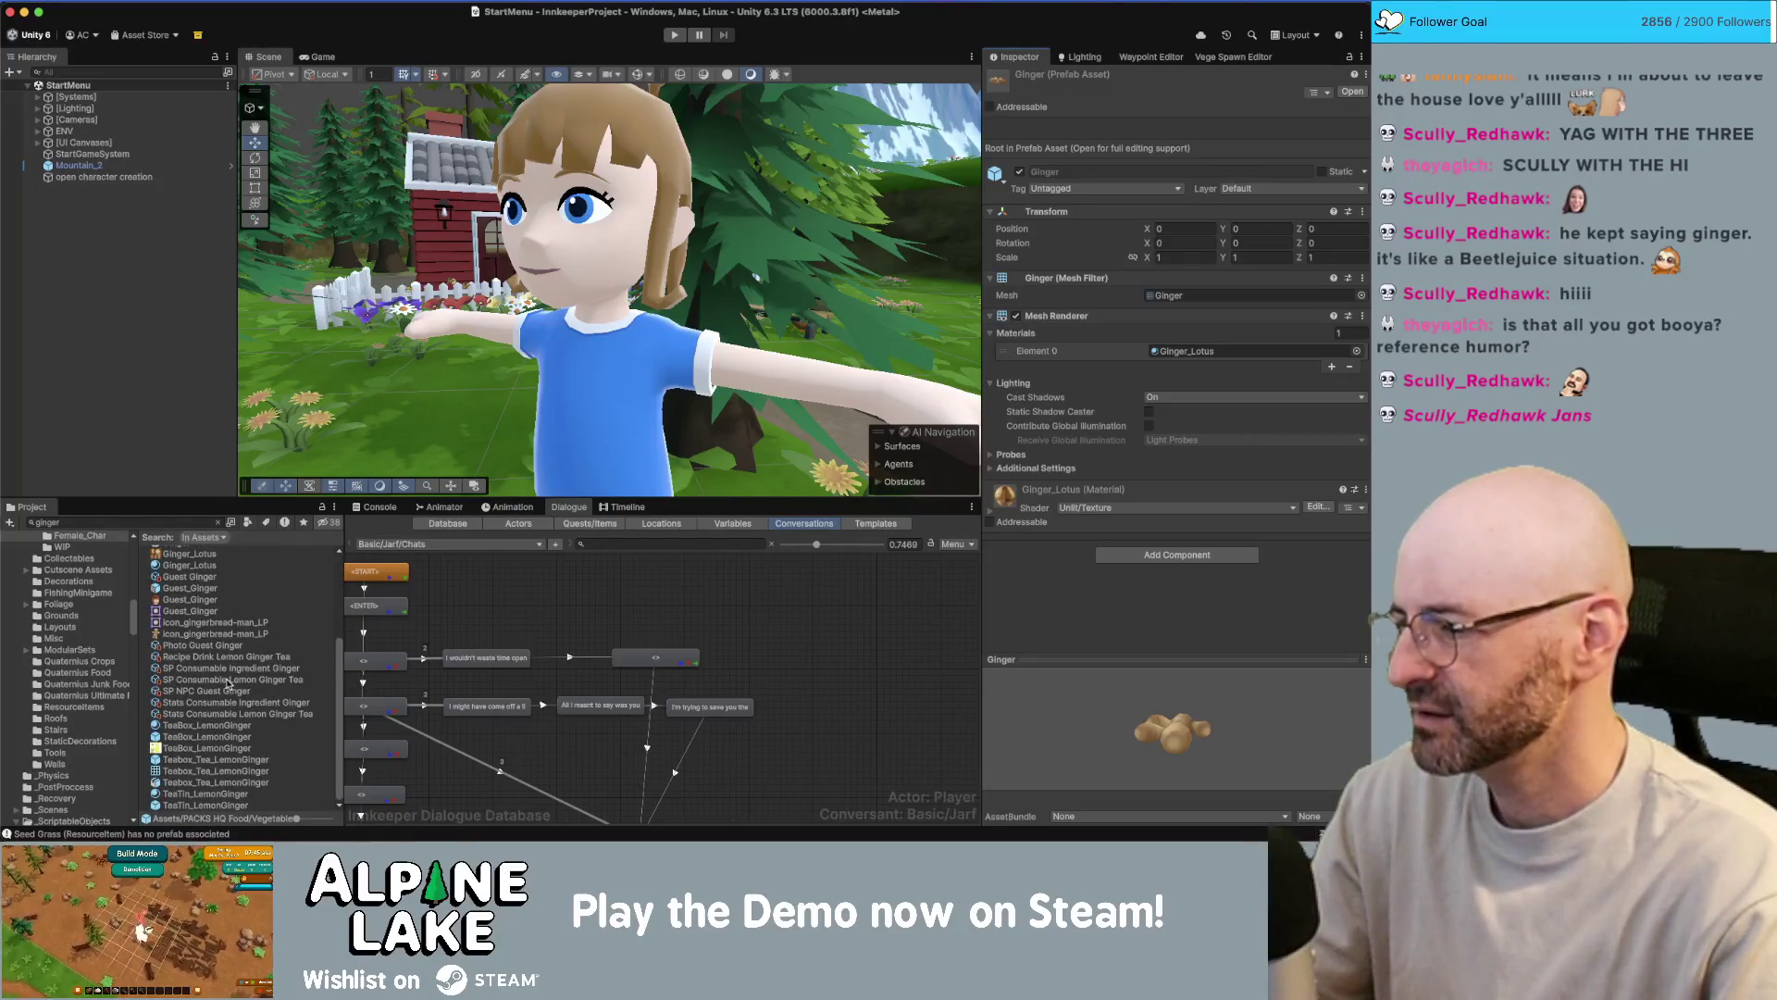
pyautogui.scroll(3, 229, 684)
pyautogui.click(188, 691)
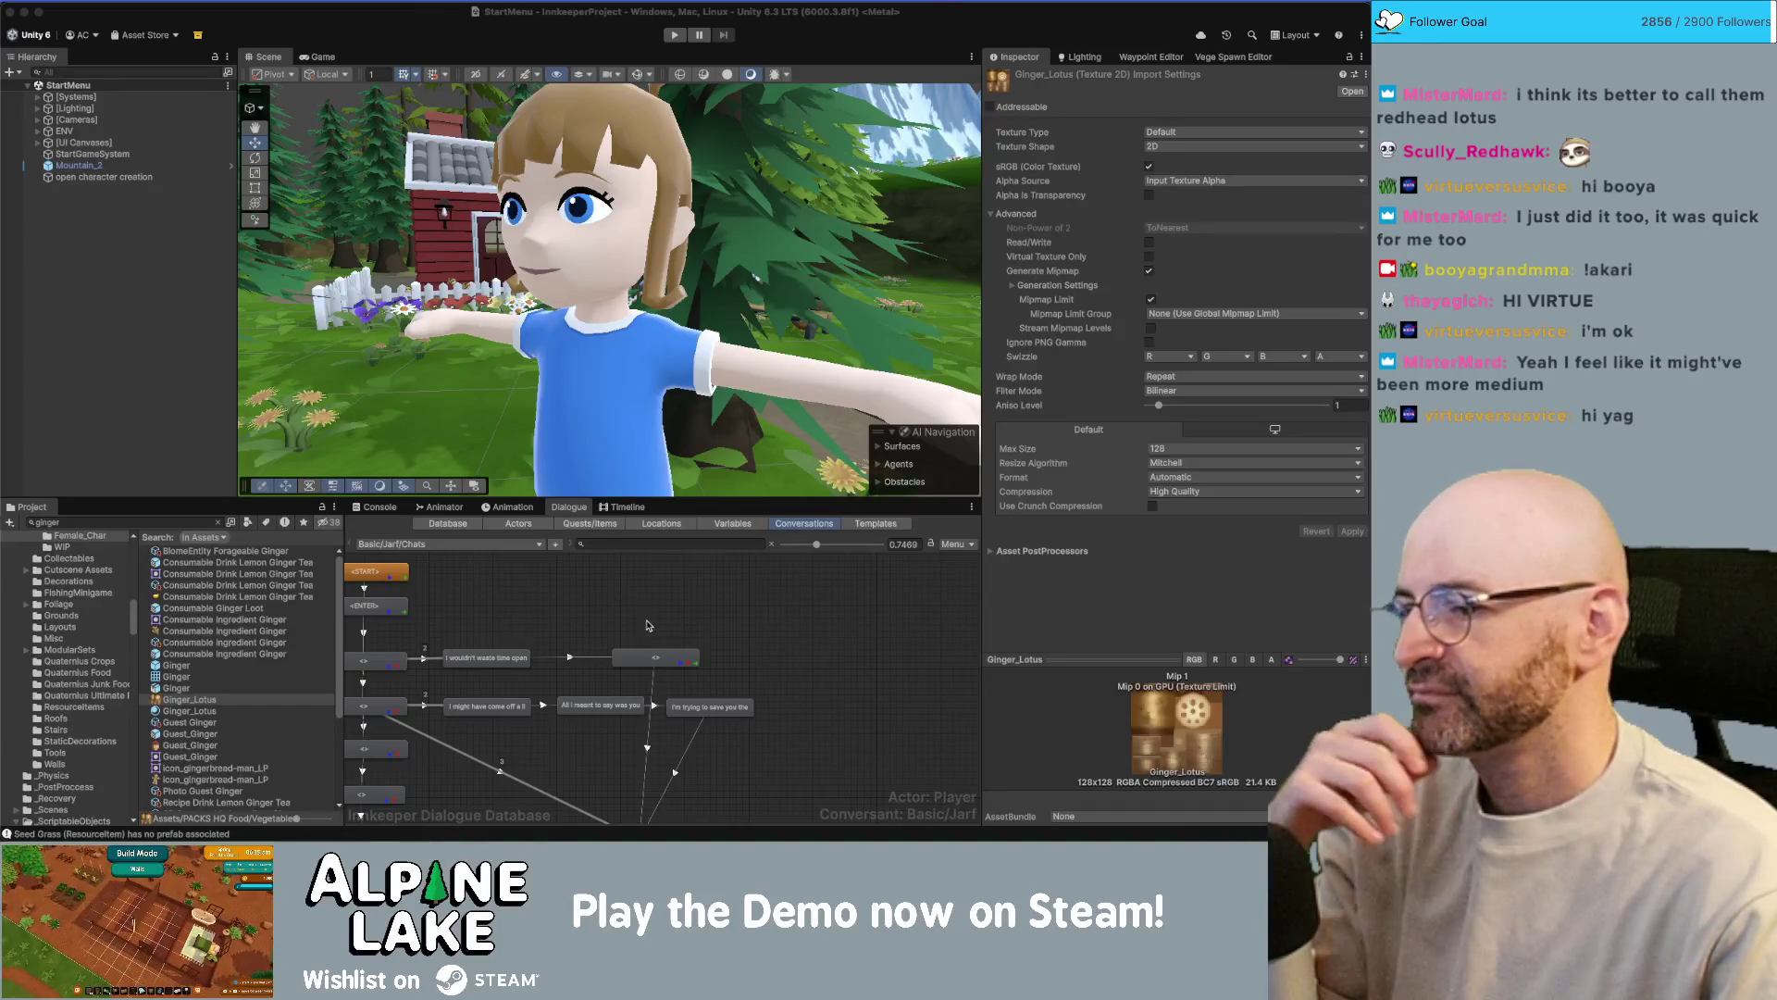
# - Open the 'coming off harsh' dialogue entry, scroll through it, clear the selection, and switch apps
pyautogui.click(773, 639)
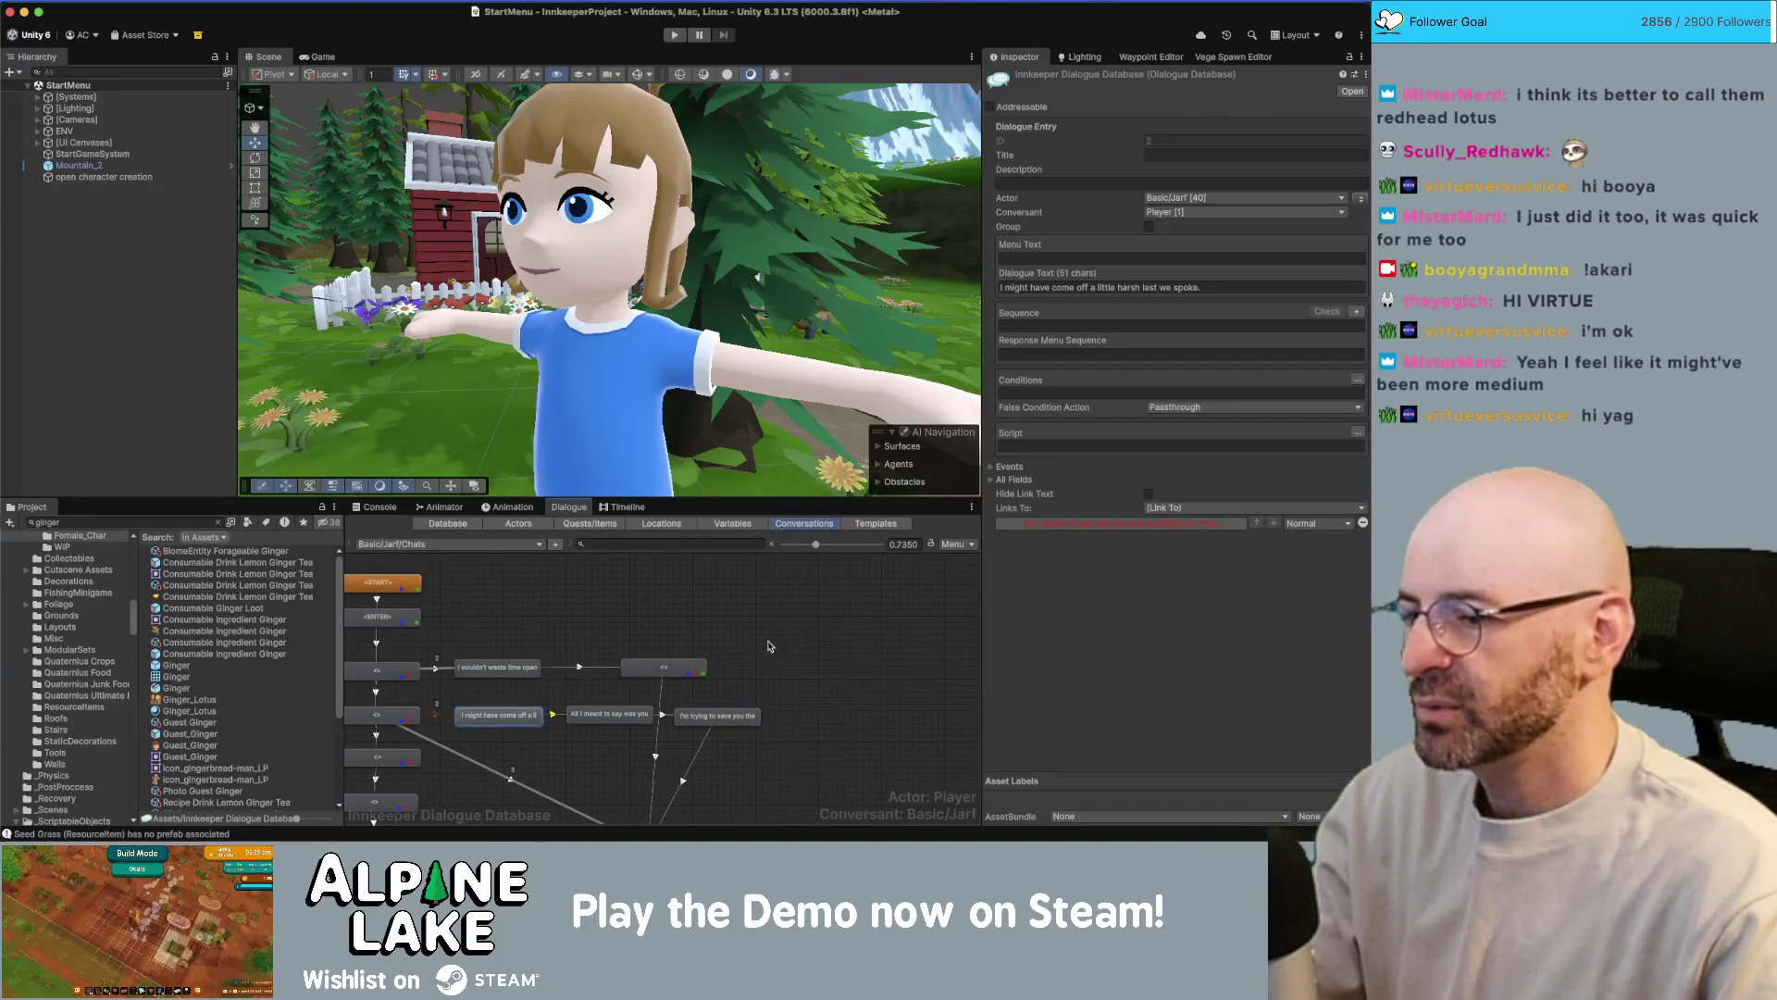
pyautogui.scroll(-1, 778, 632)
pyautogui.scroll(-2, 771, 633)
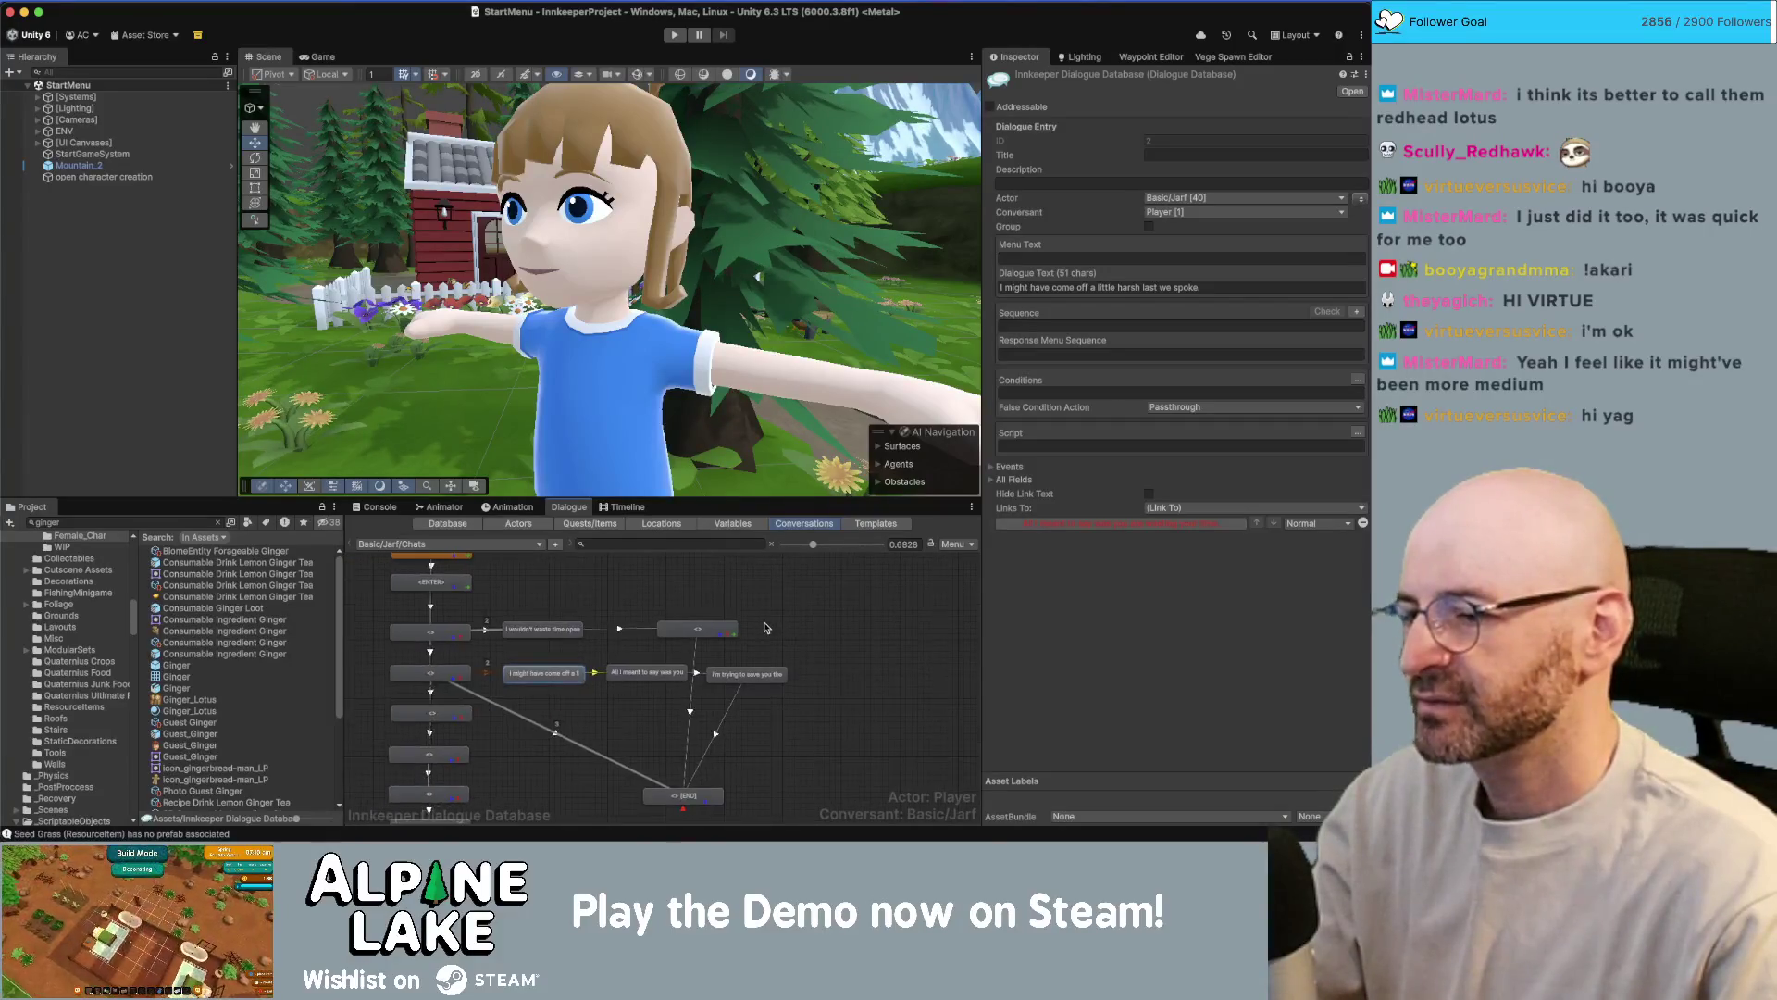
pyautogui.scroll(-1, 768, 633)
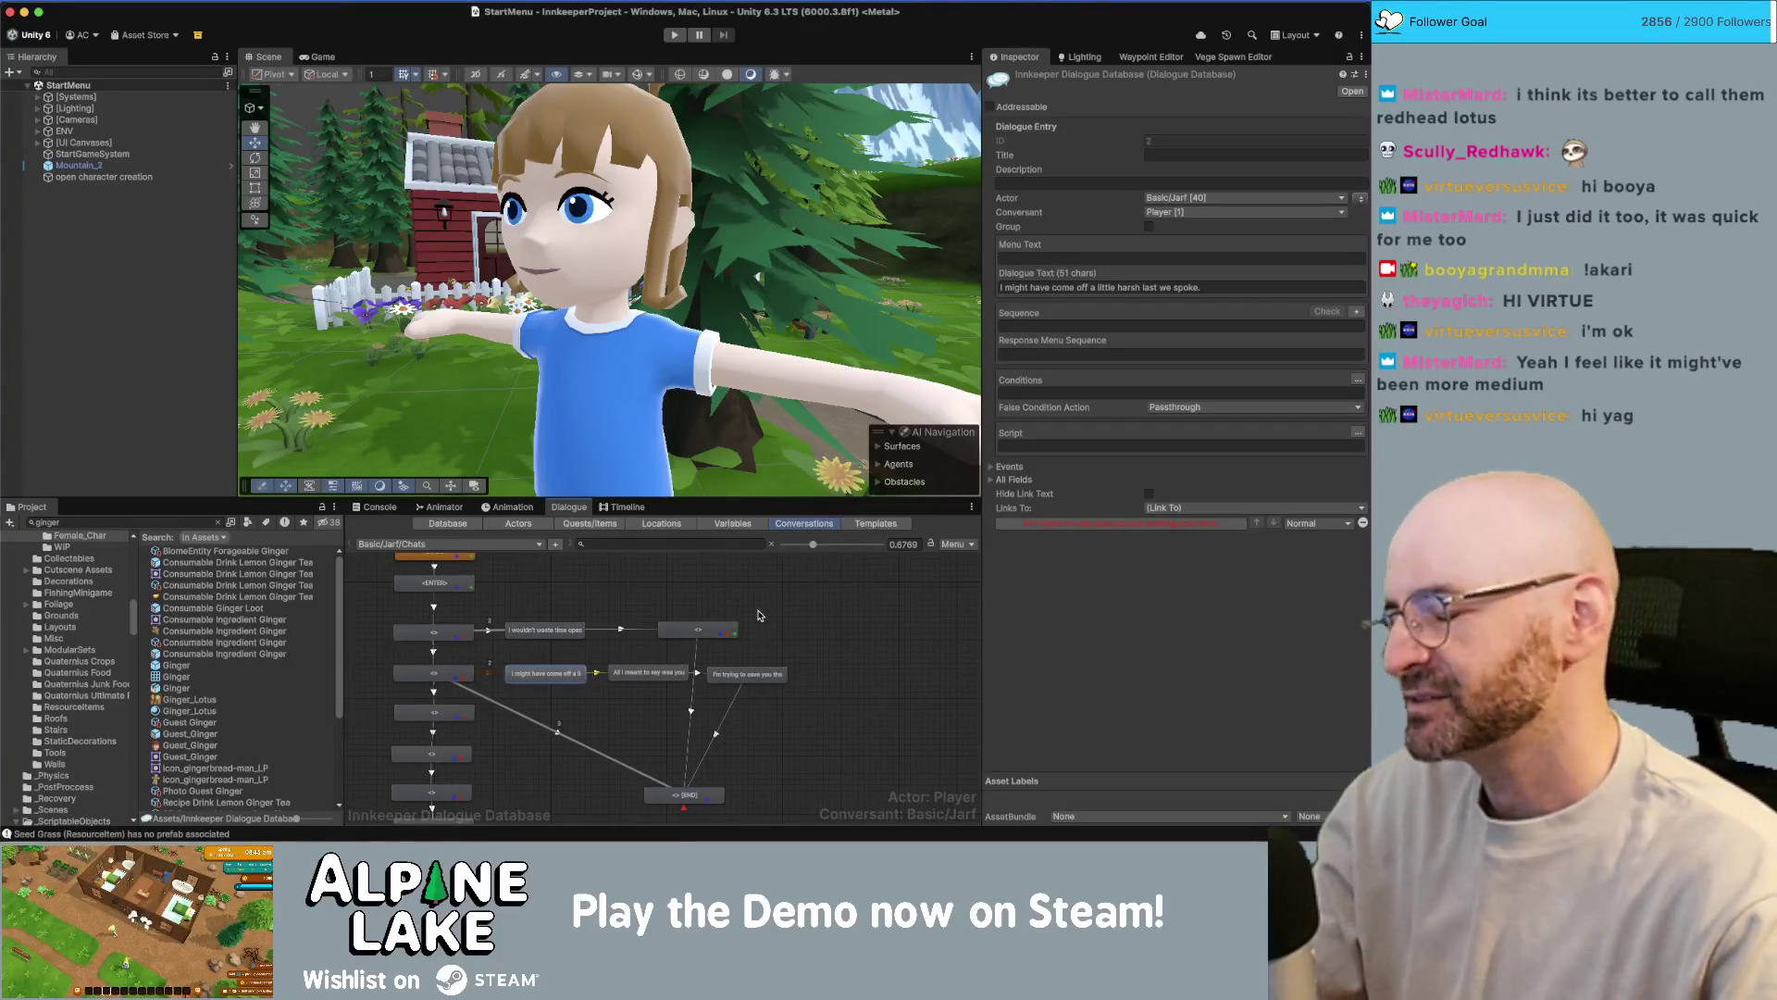
pyautogui.scroll(-2, 740, 619)
pyautogui.scroll(-2, 749, 613)
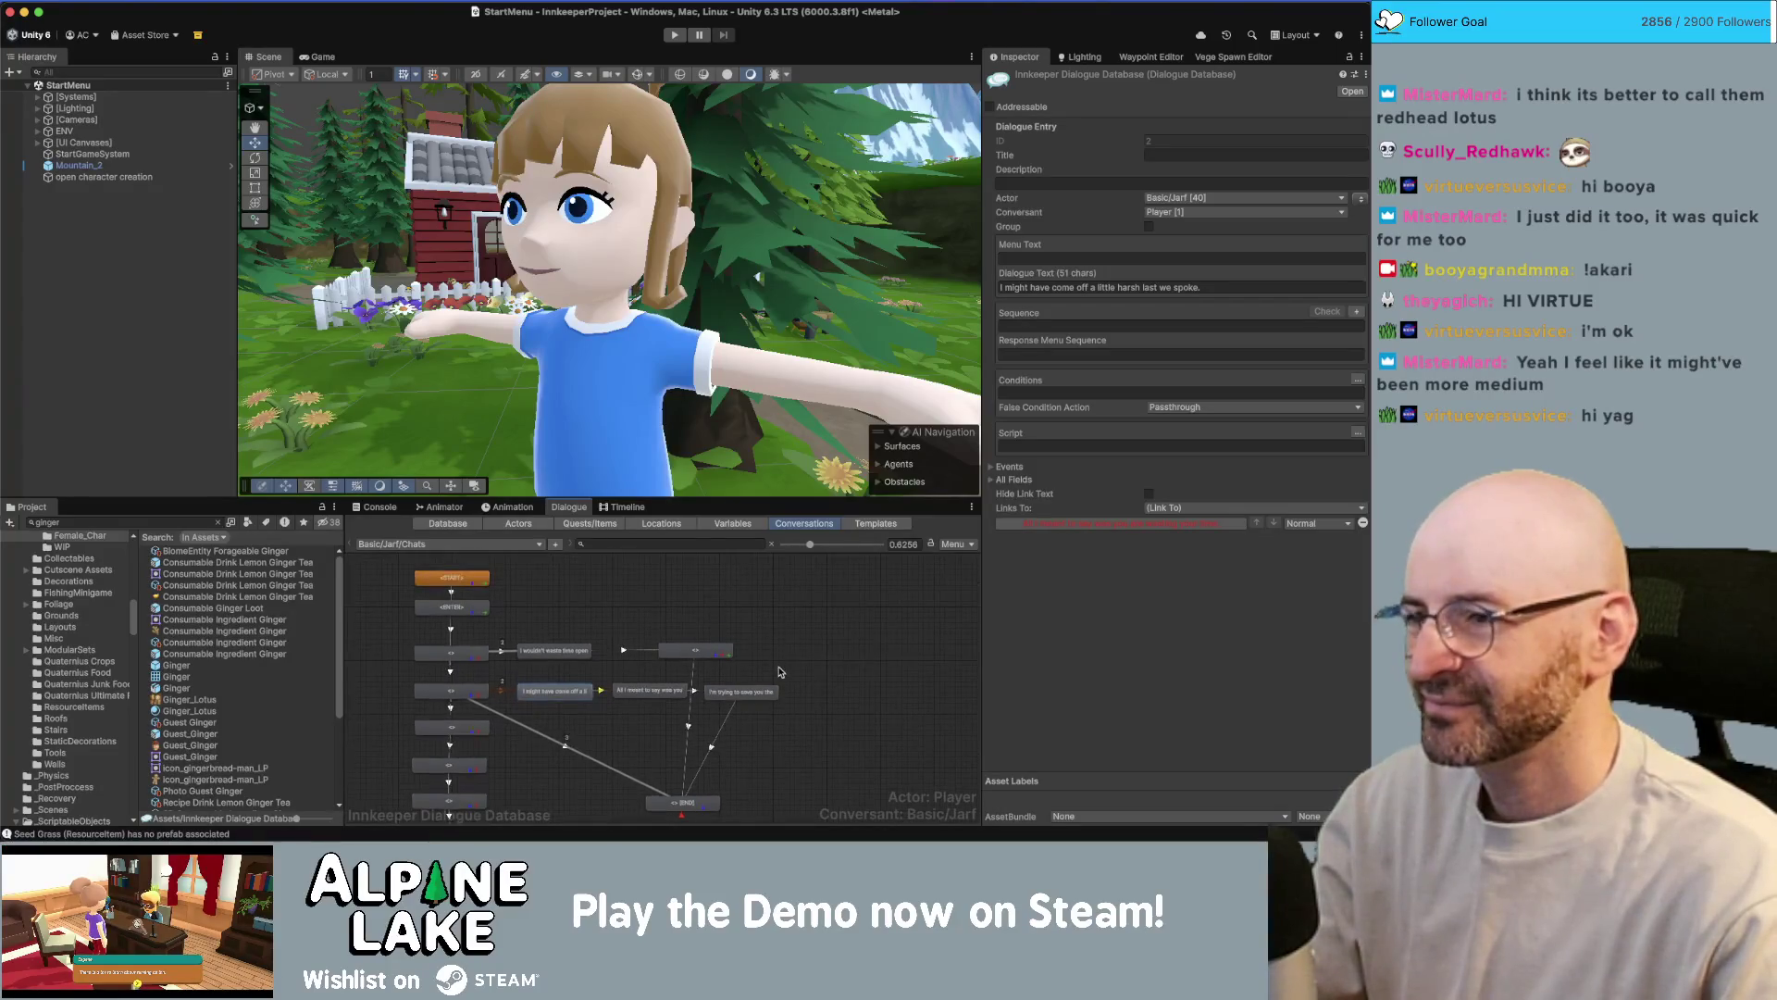
pyautogui.click(181, 352)
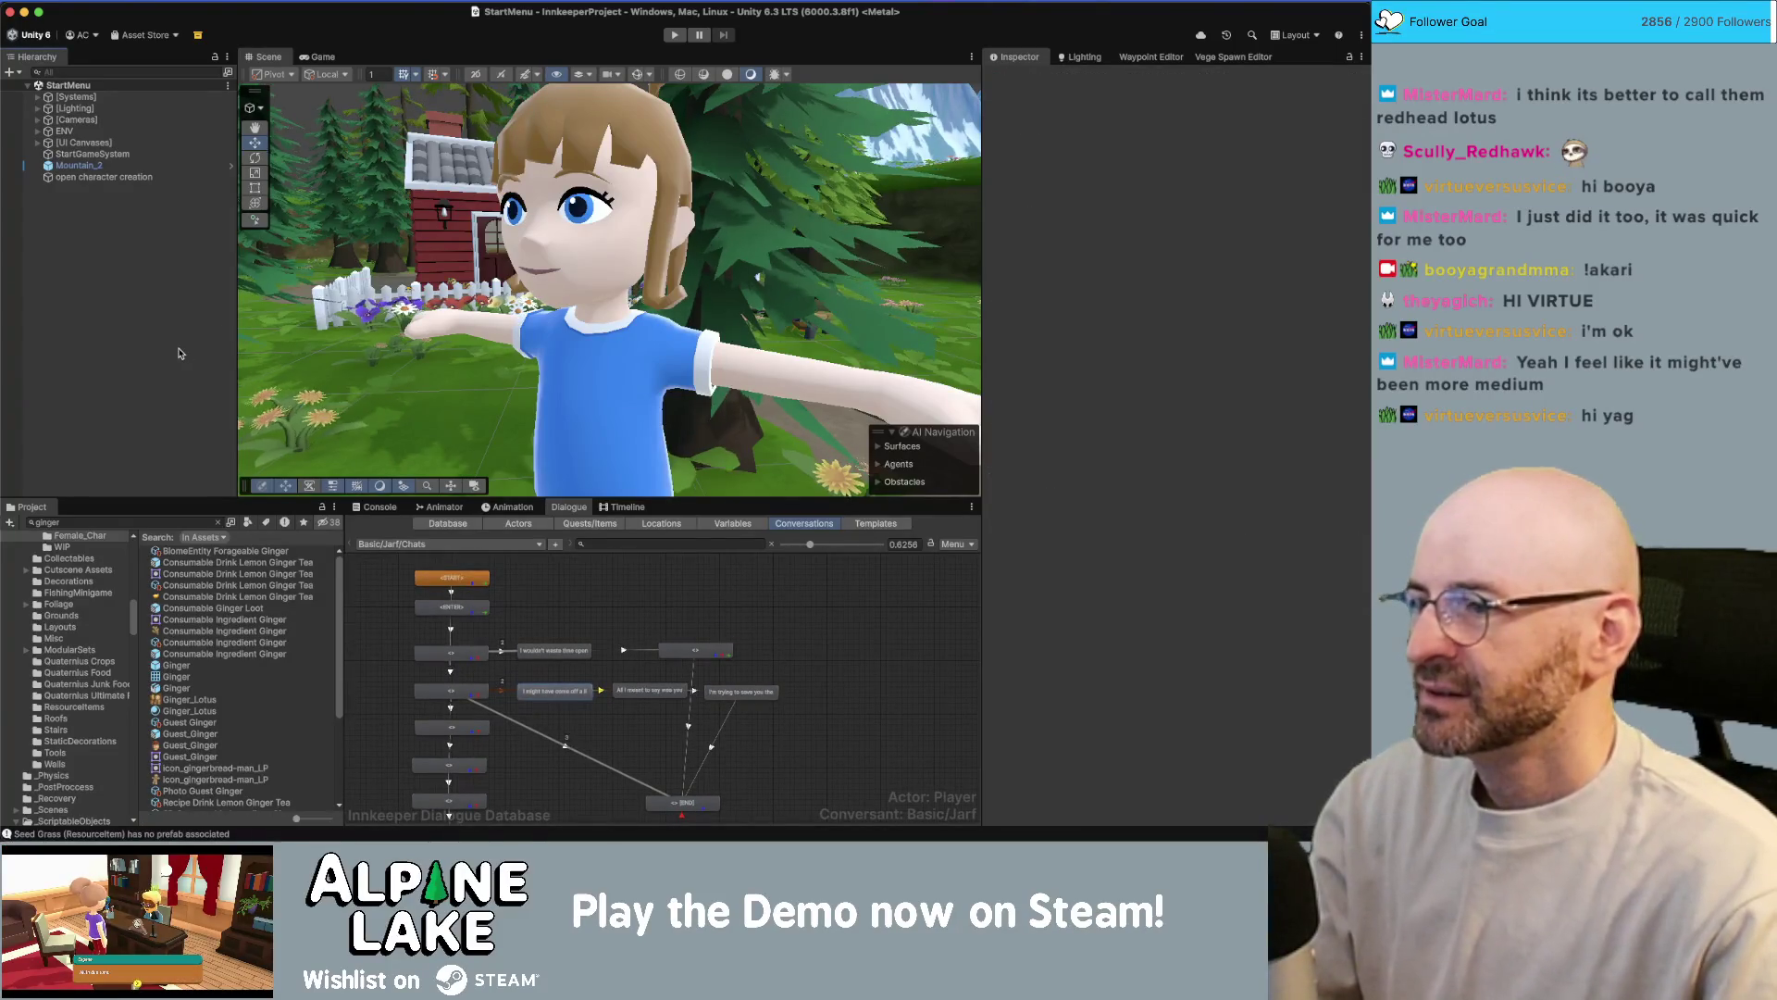
pyautogui.press('super+Tab')
pyautogui.press('super+Tab')
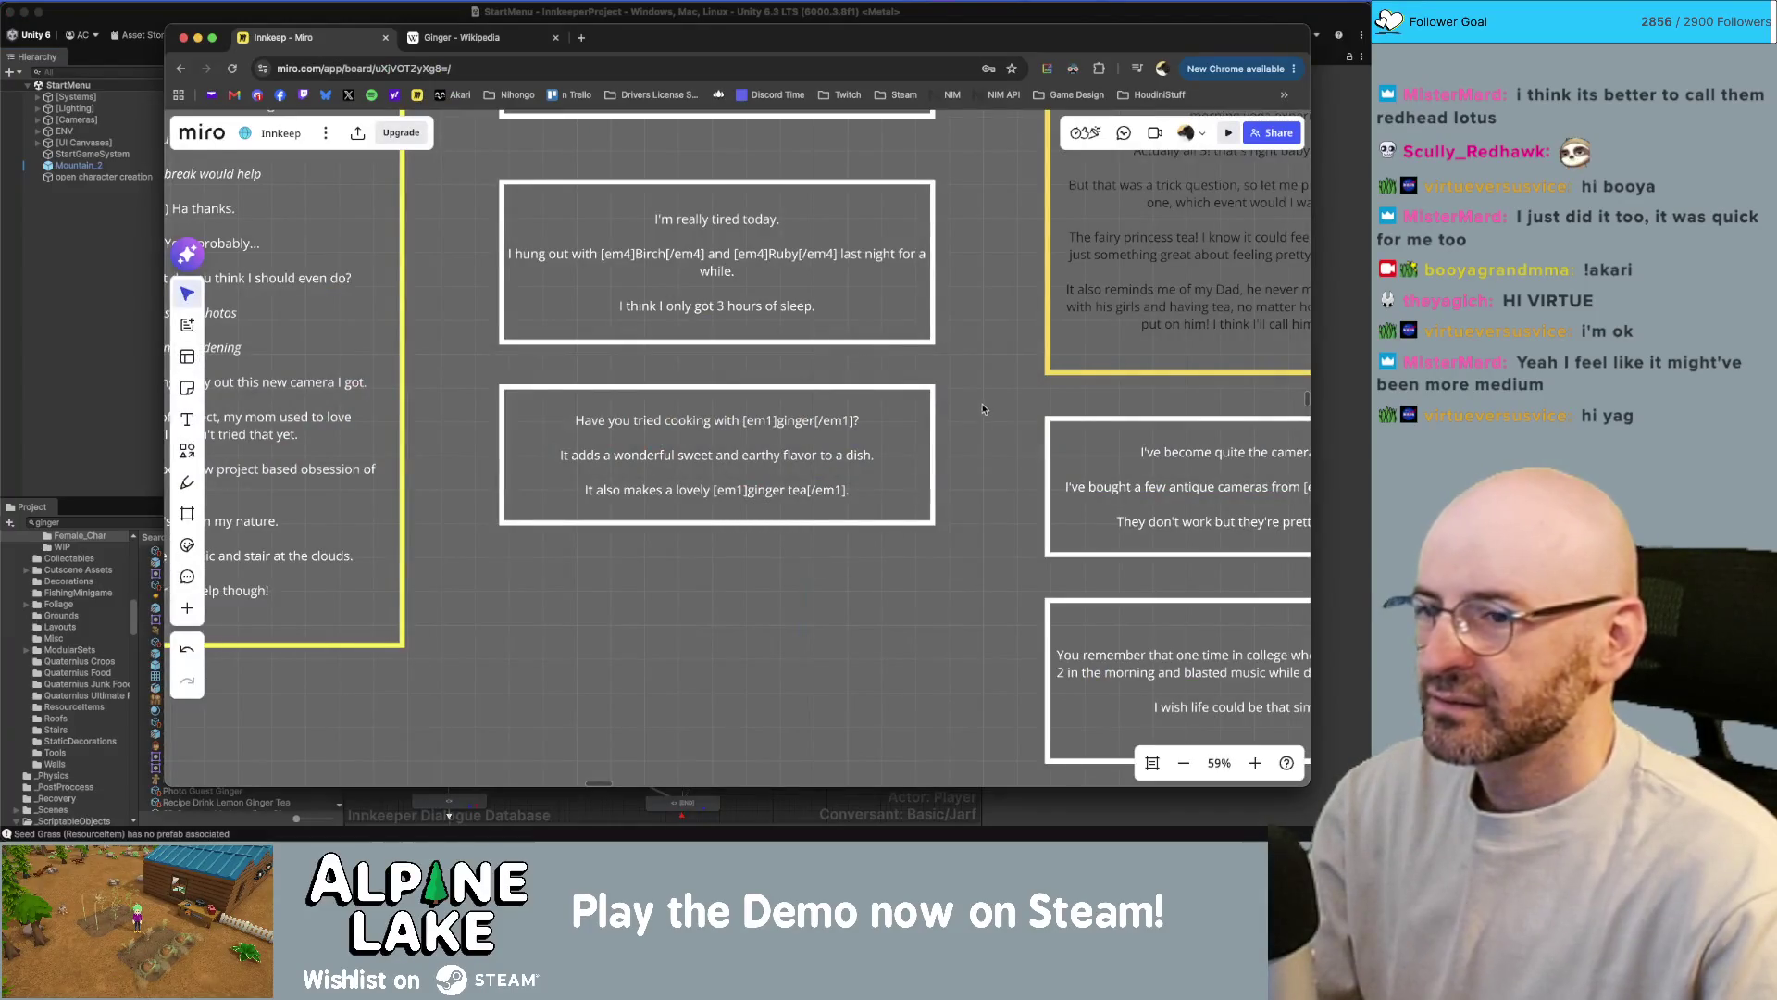
pyautogui.scroll(-6, 983, 409)
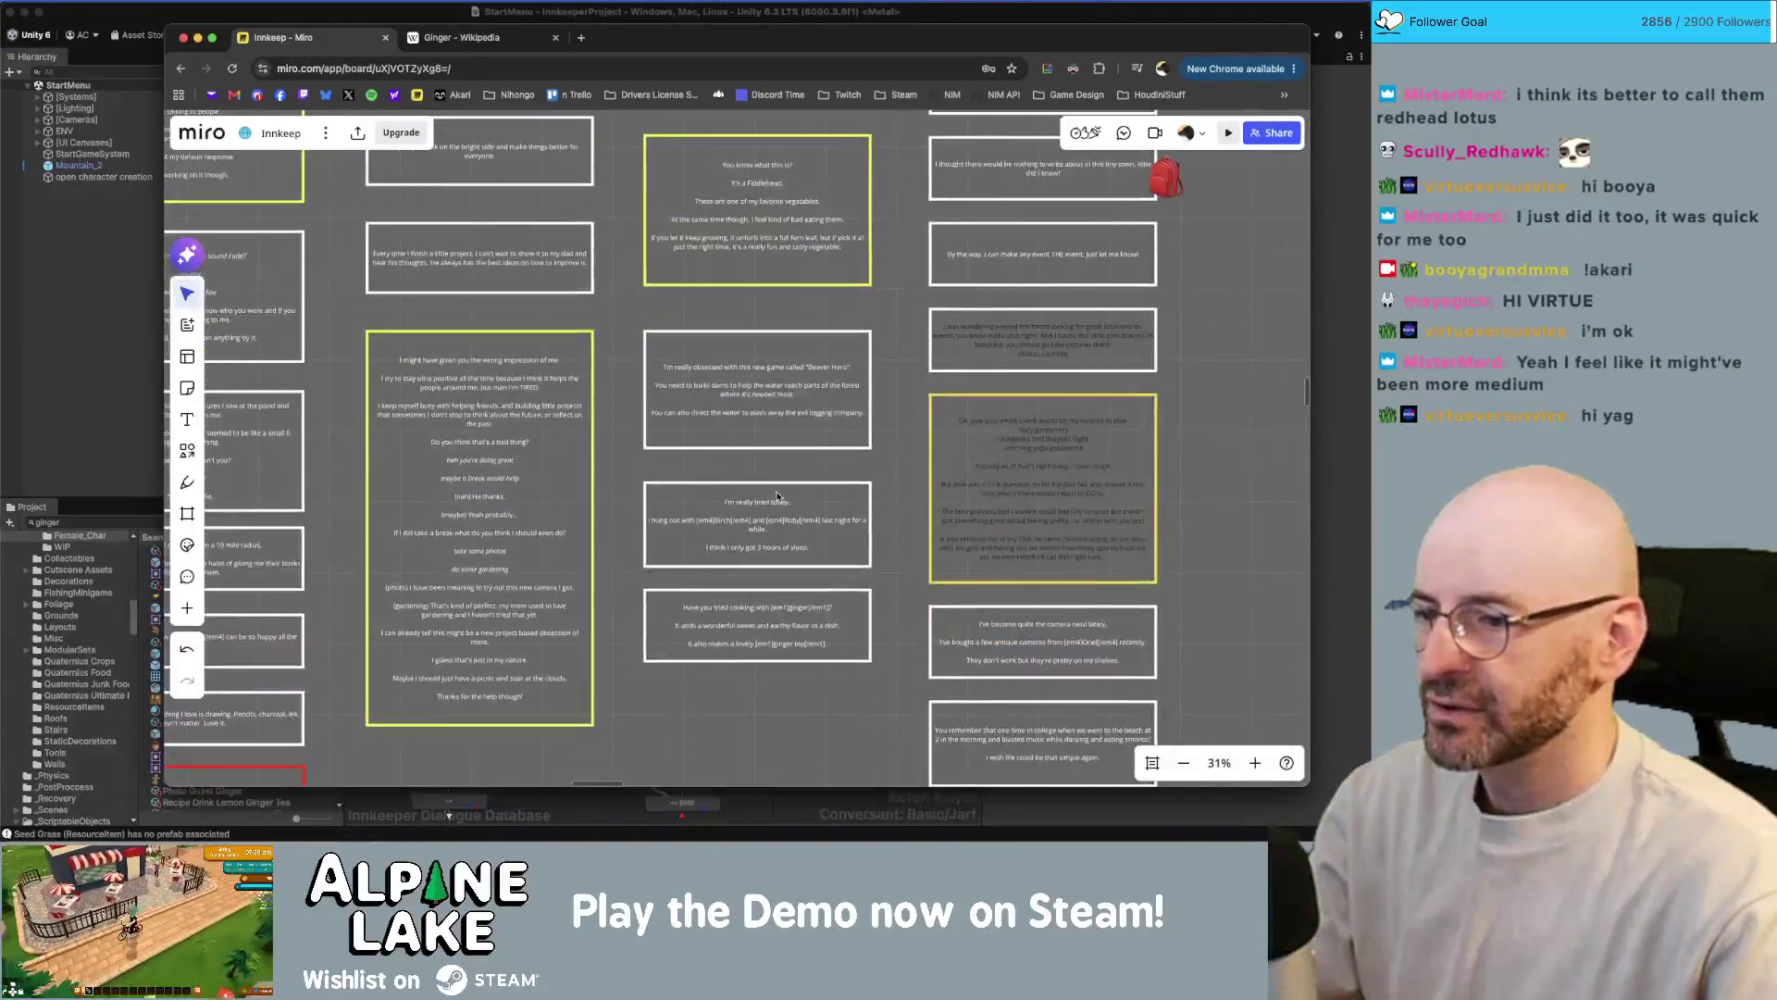
pyautogui.scroll(5, 775, 497)
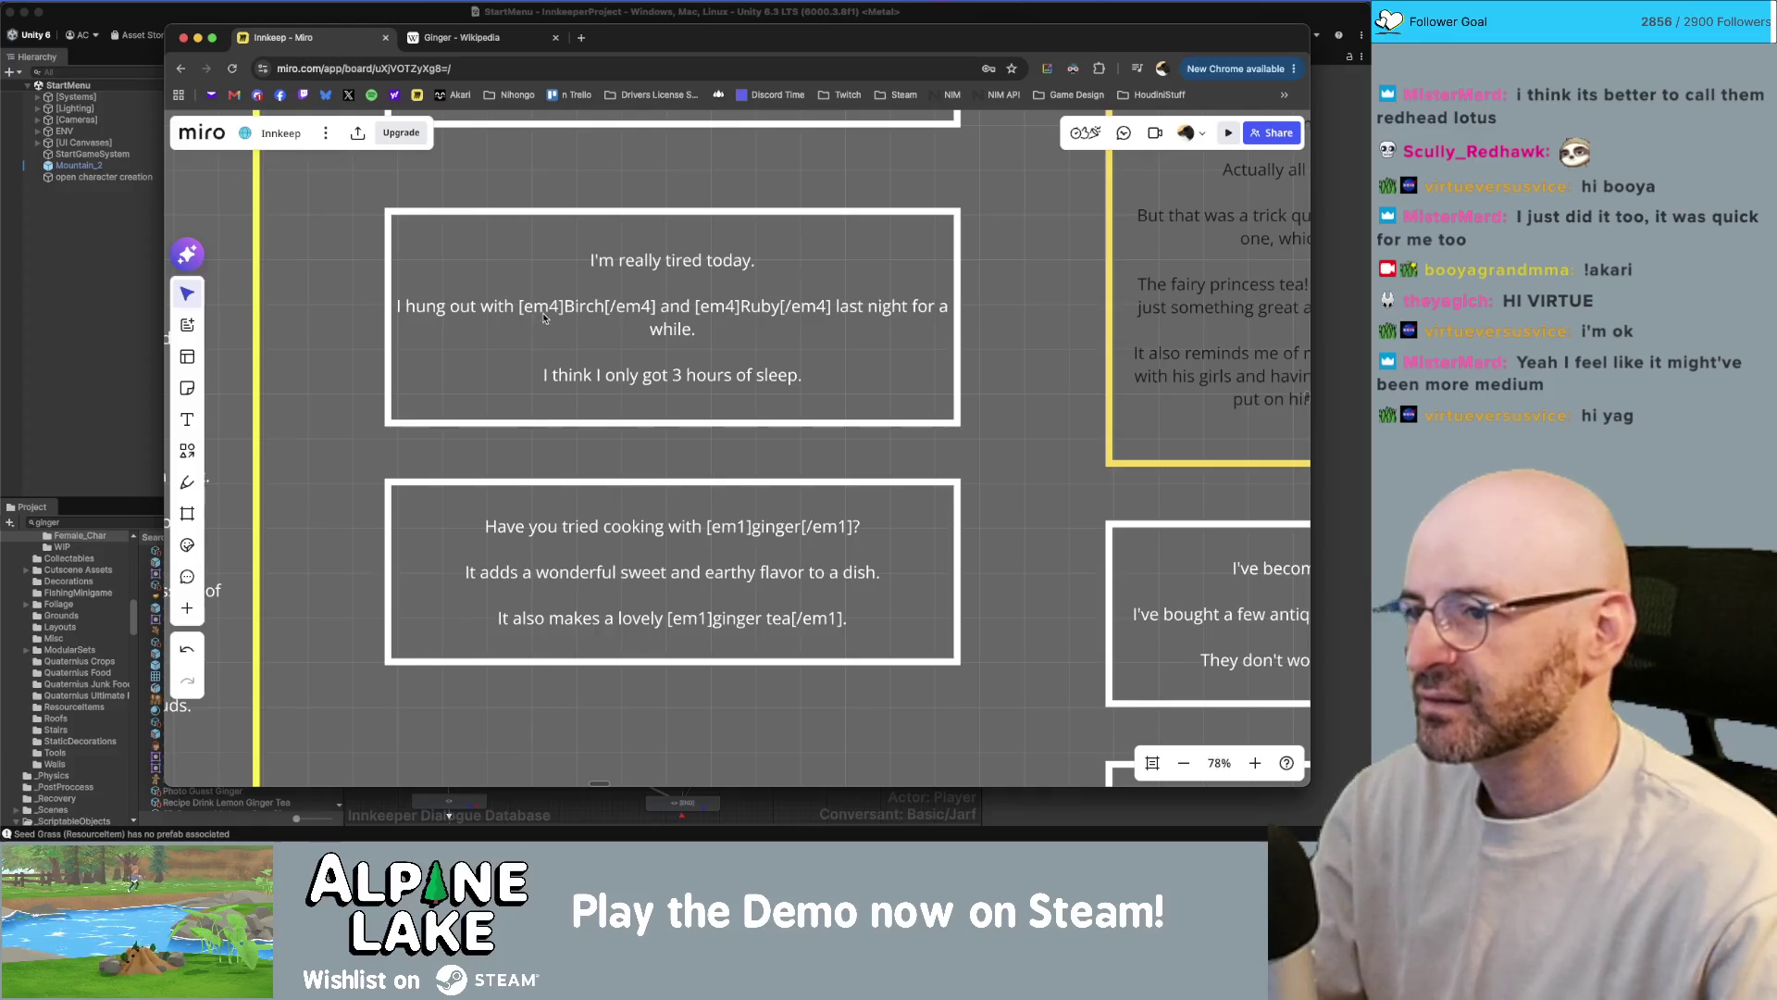
pyautogui.click(802, 378)
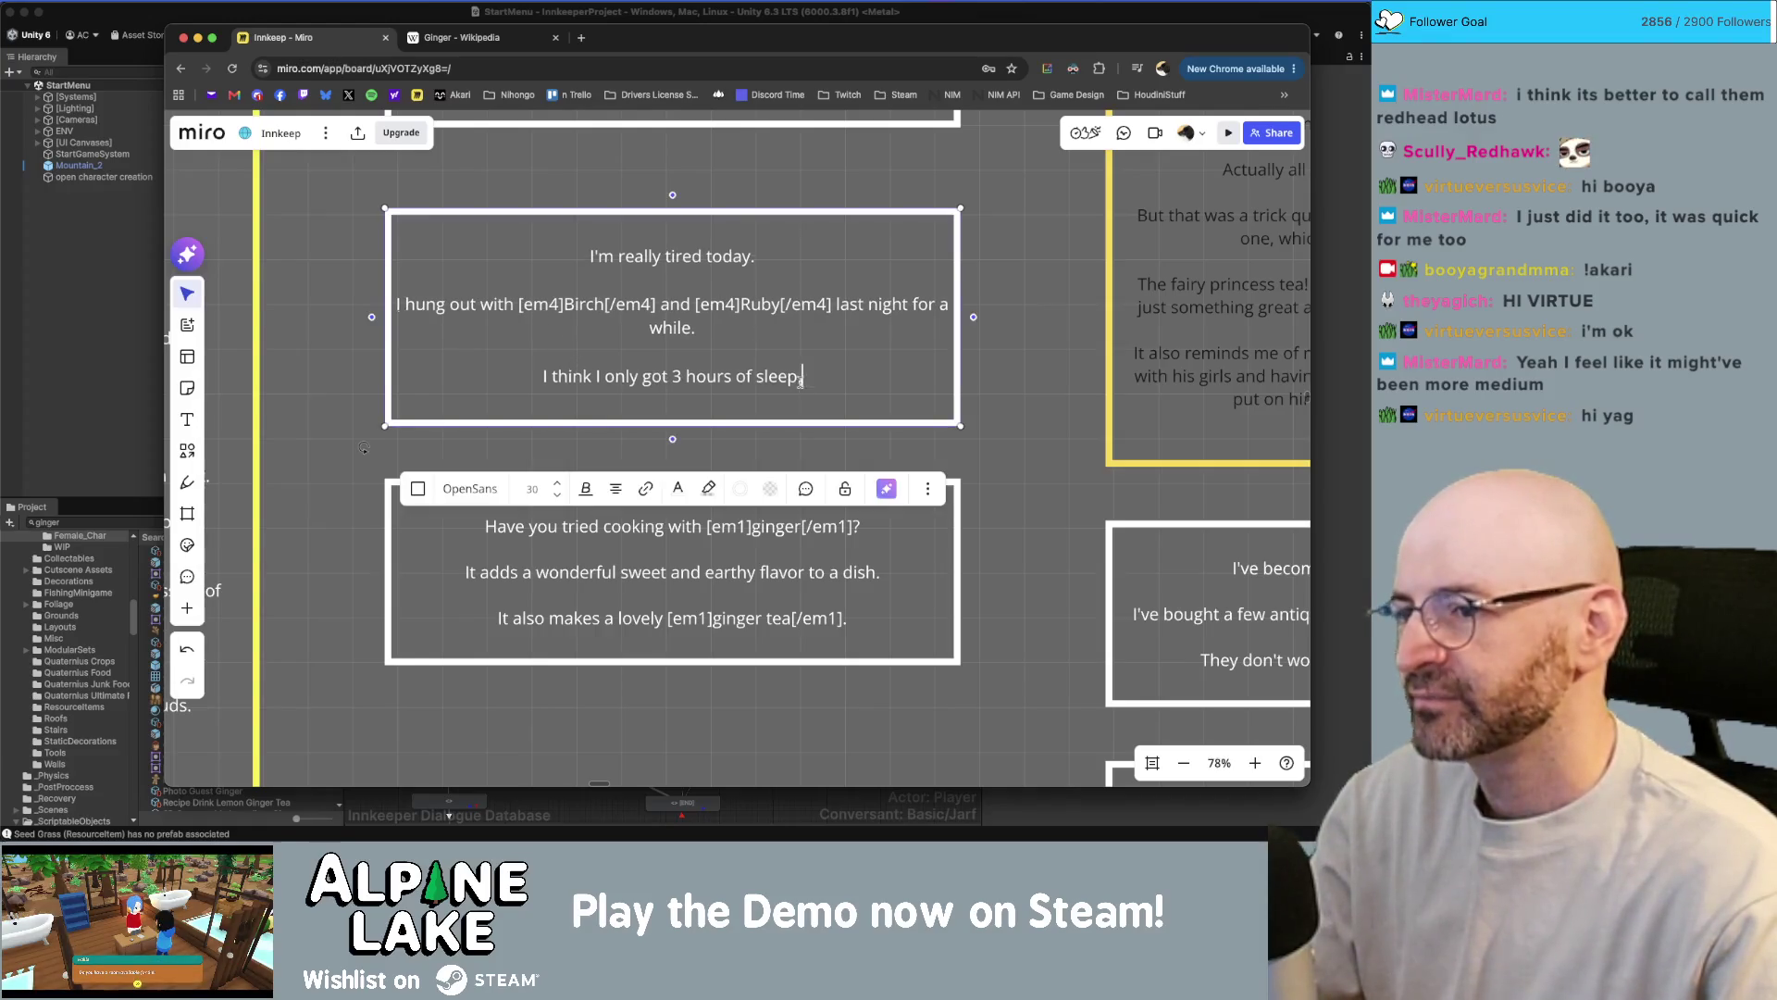
pyautogui.click(984, 359)
pyautogui.click(833, 367)
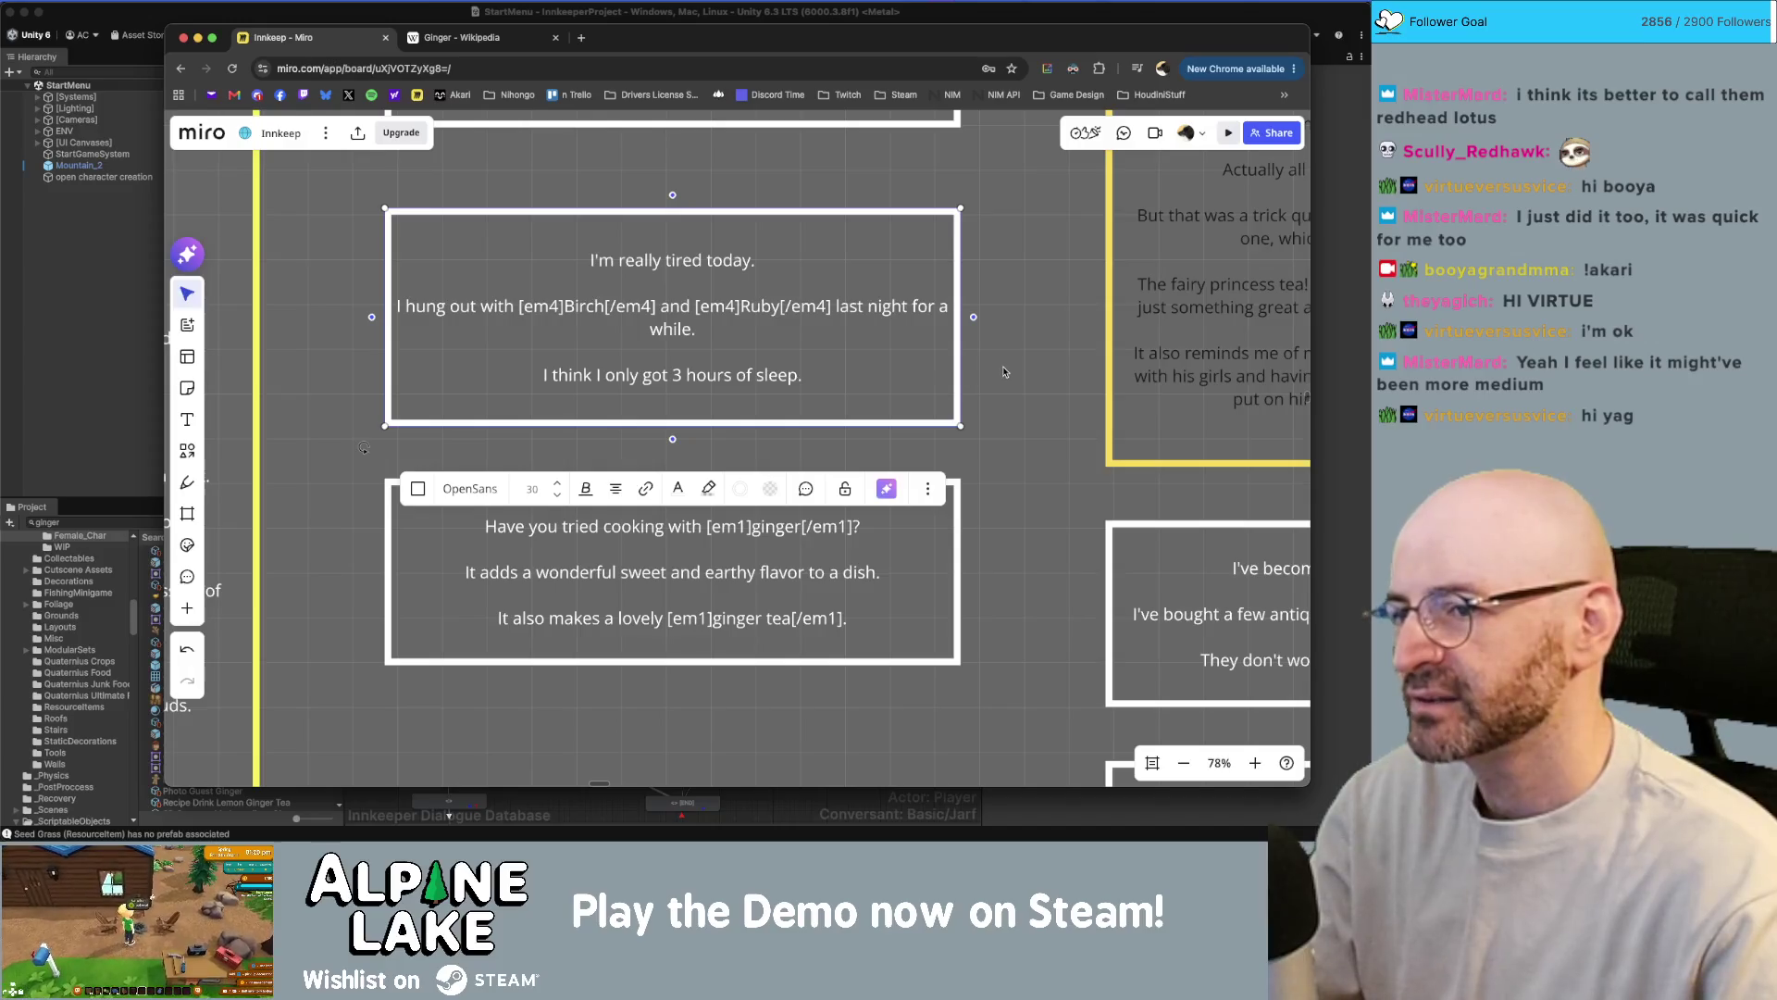
pyautogui.click(1003, 369)
pyautogui.click(792, 372)
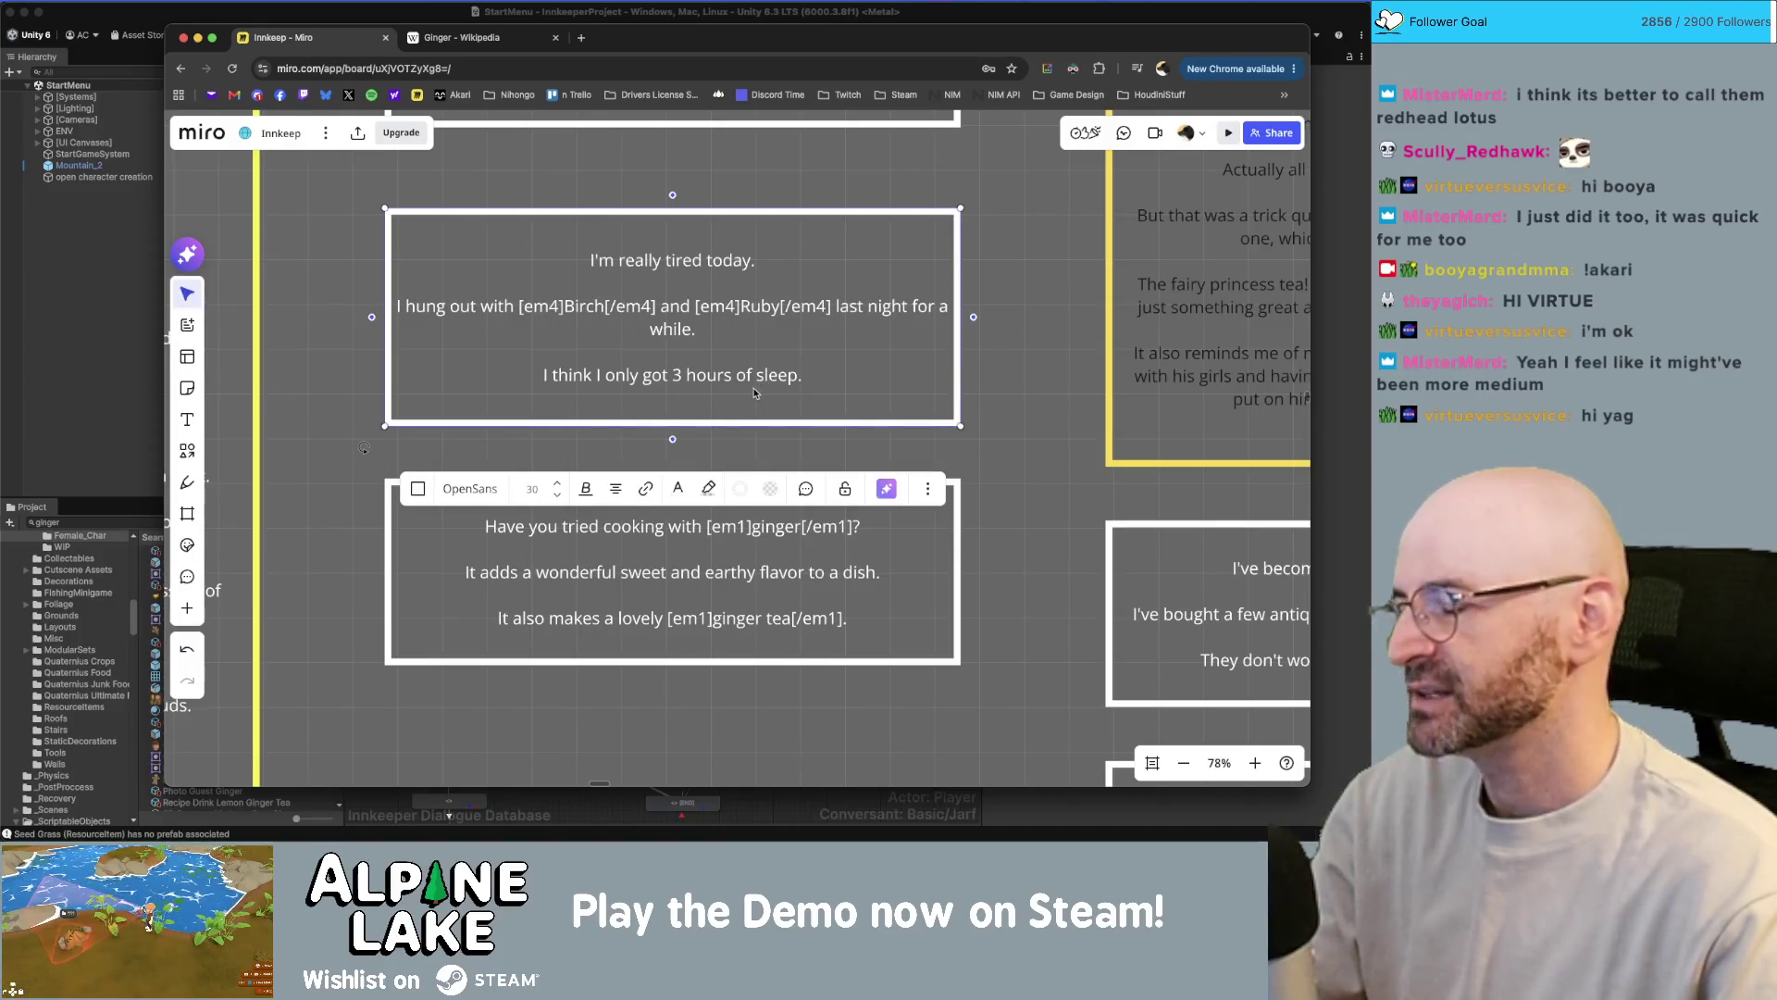
pyautogui.click(678, 376)
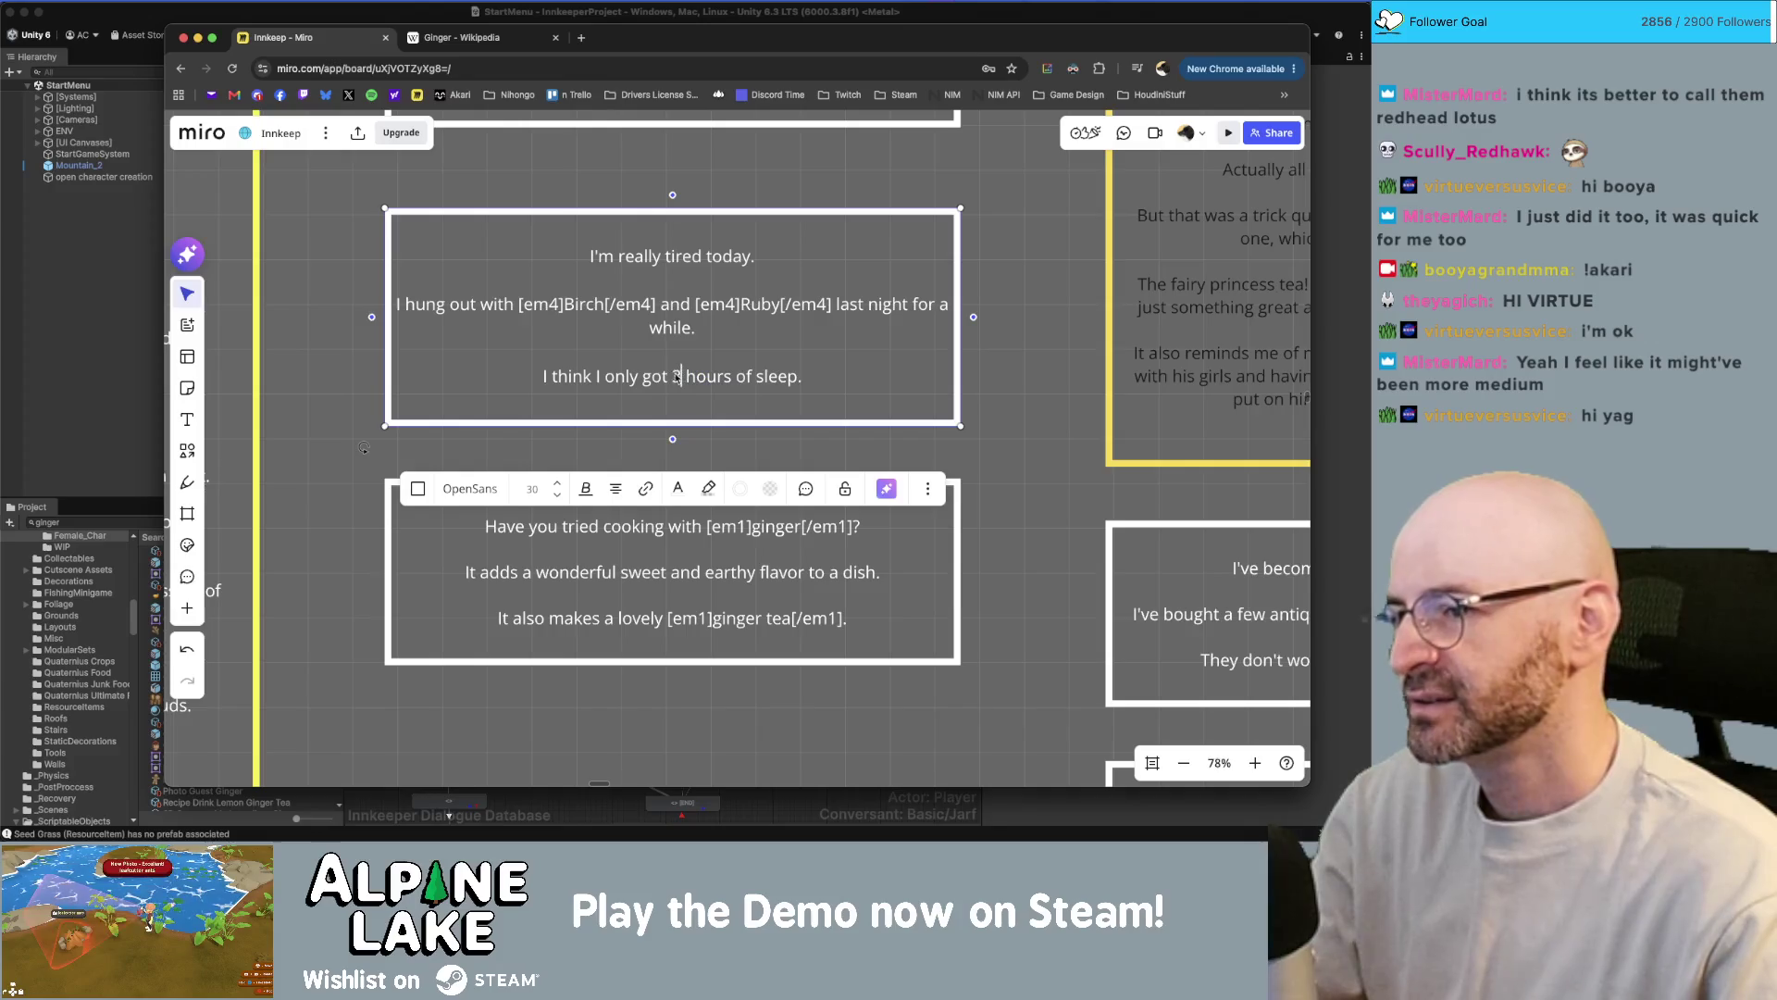
pyautogui.click(840, 350)
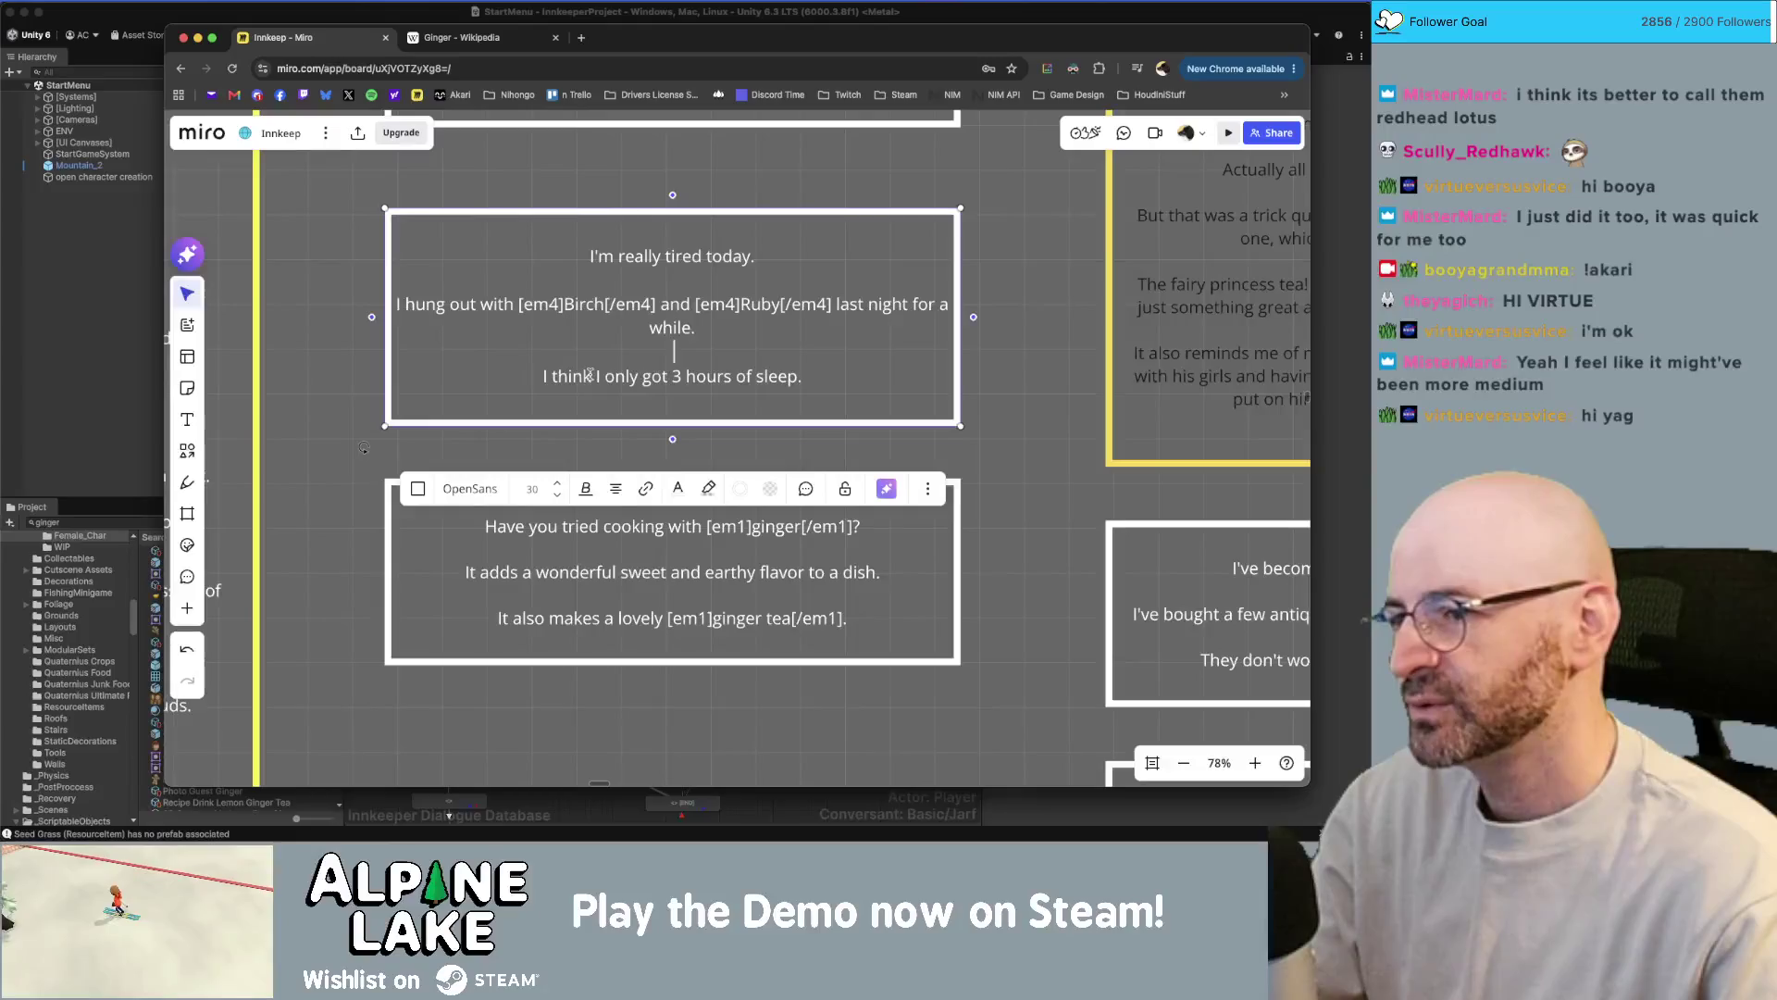
pyautogui.moveTo(671, 376); pyautogui.dragTo(794, 376)
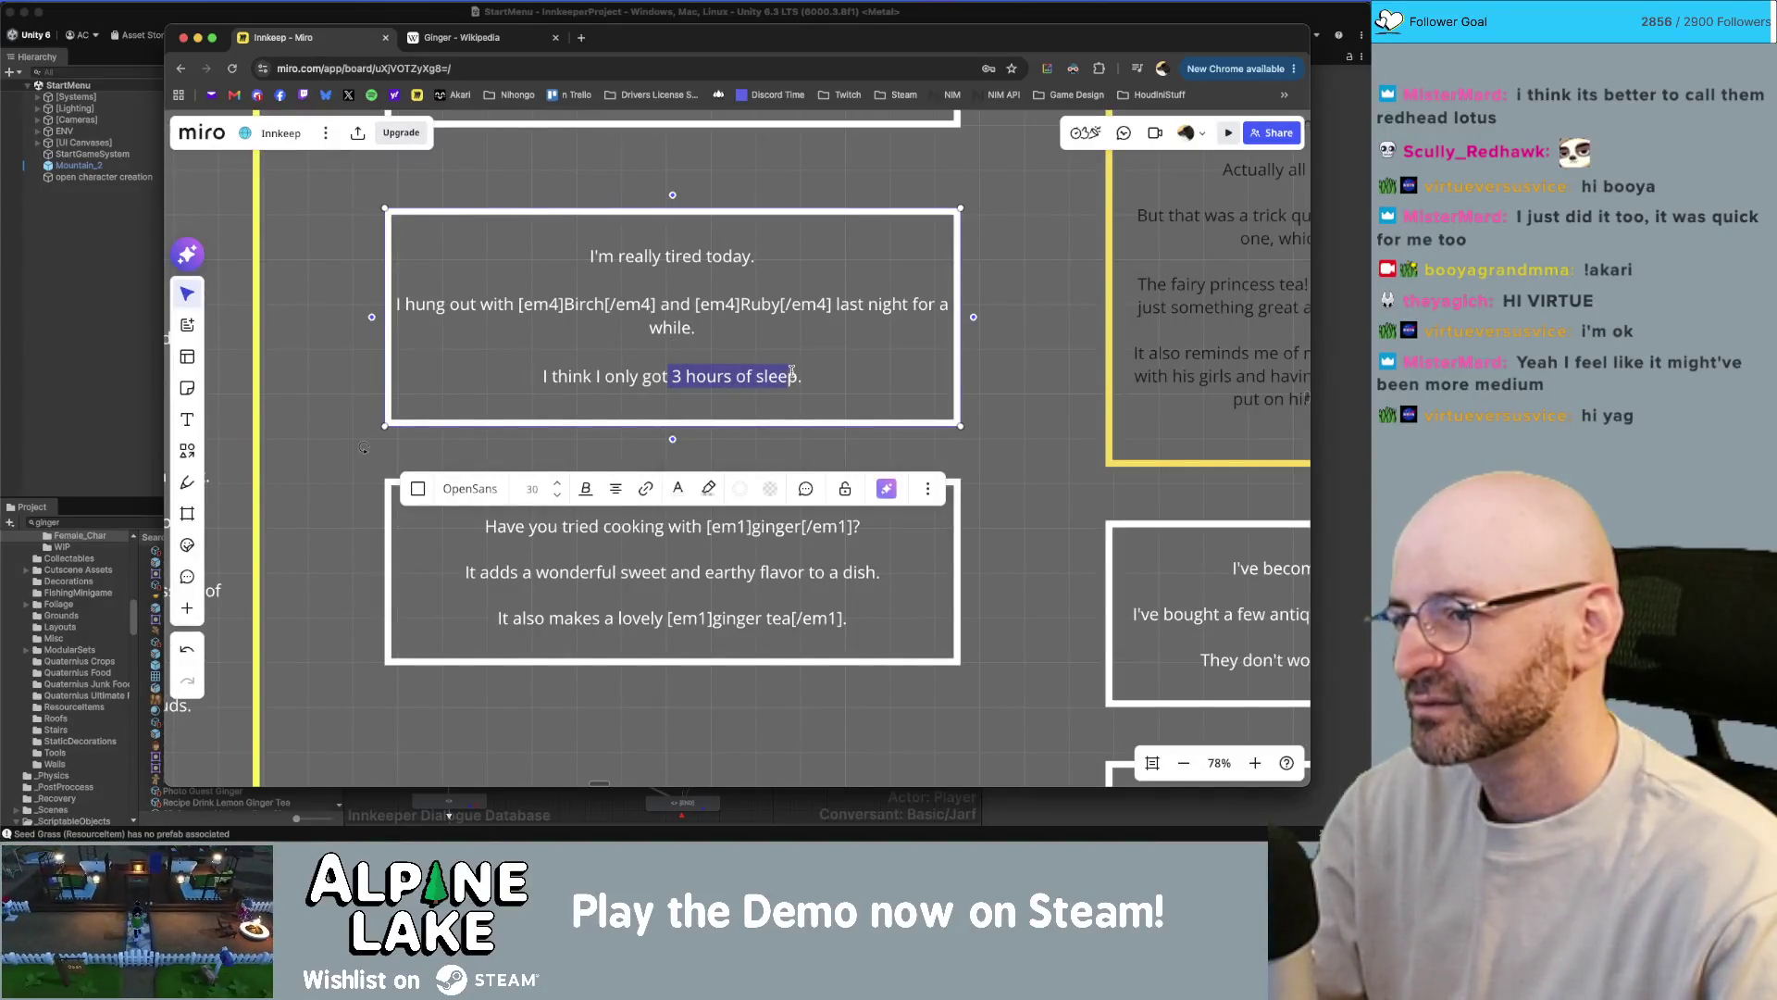
pyautogui.click(842, 359)
pyautogui.click(1009, 360)
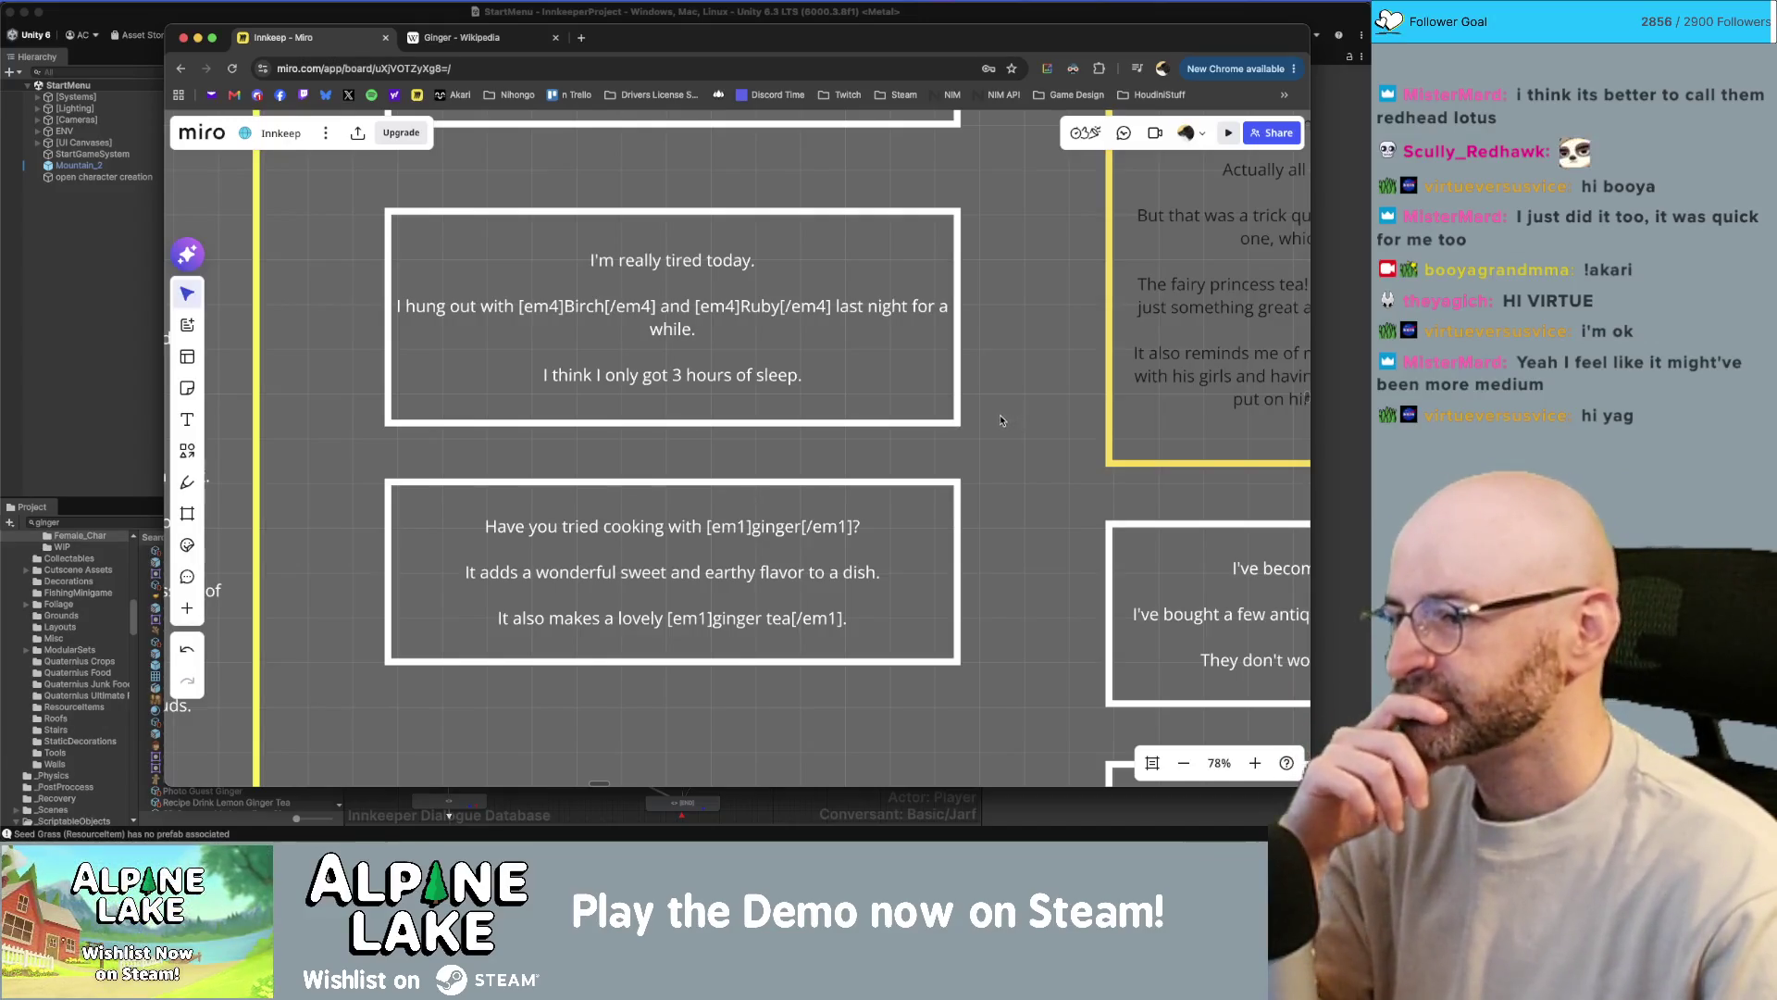
pyautogui.keyDown('ctrl'); pyautogui.scroll(-5, 986, 489); pyautogui.keyUp('ctrl')
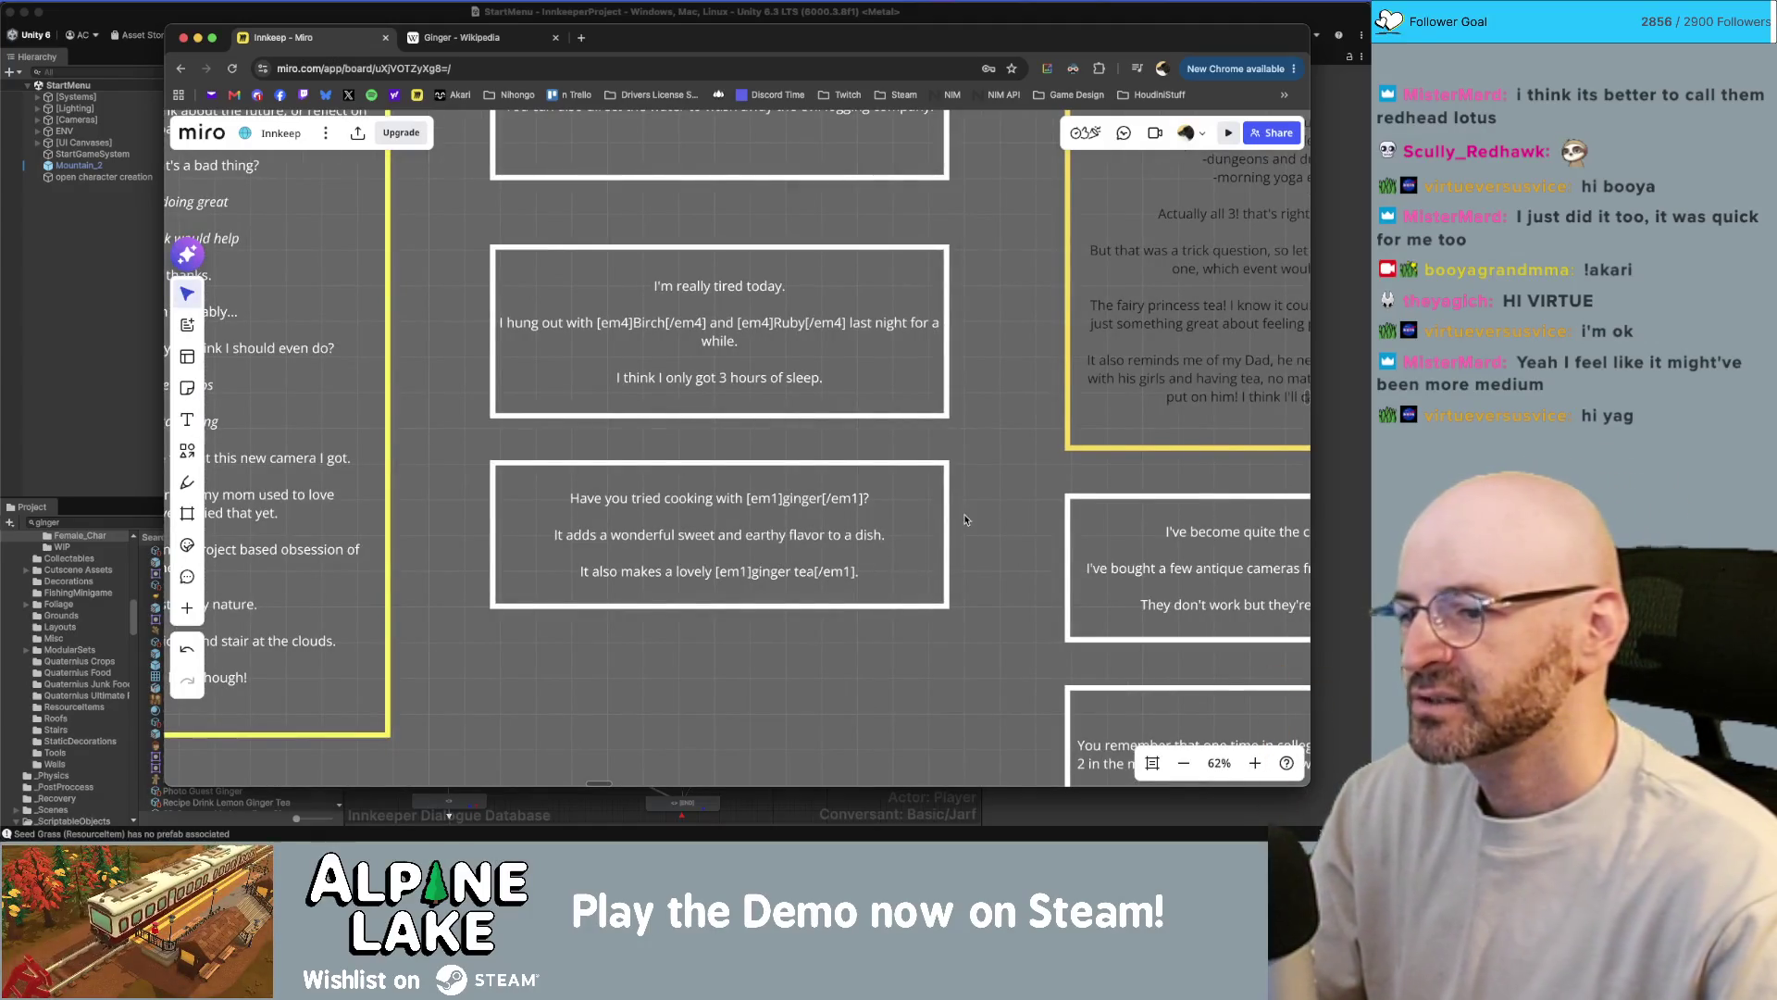
pyautogui.scroll(-2, 965, 519)
pyautogui.click(79, 389)
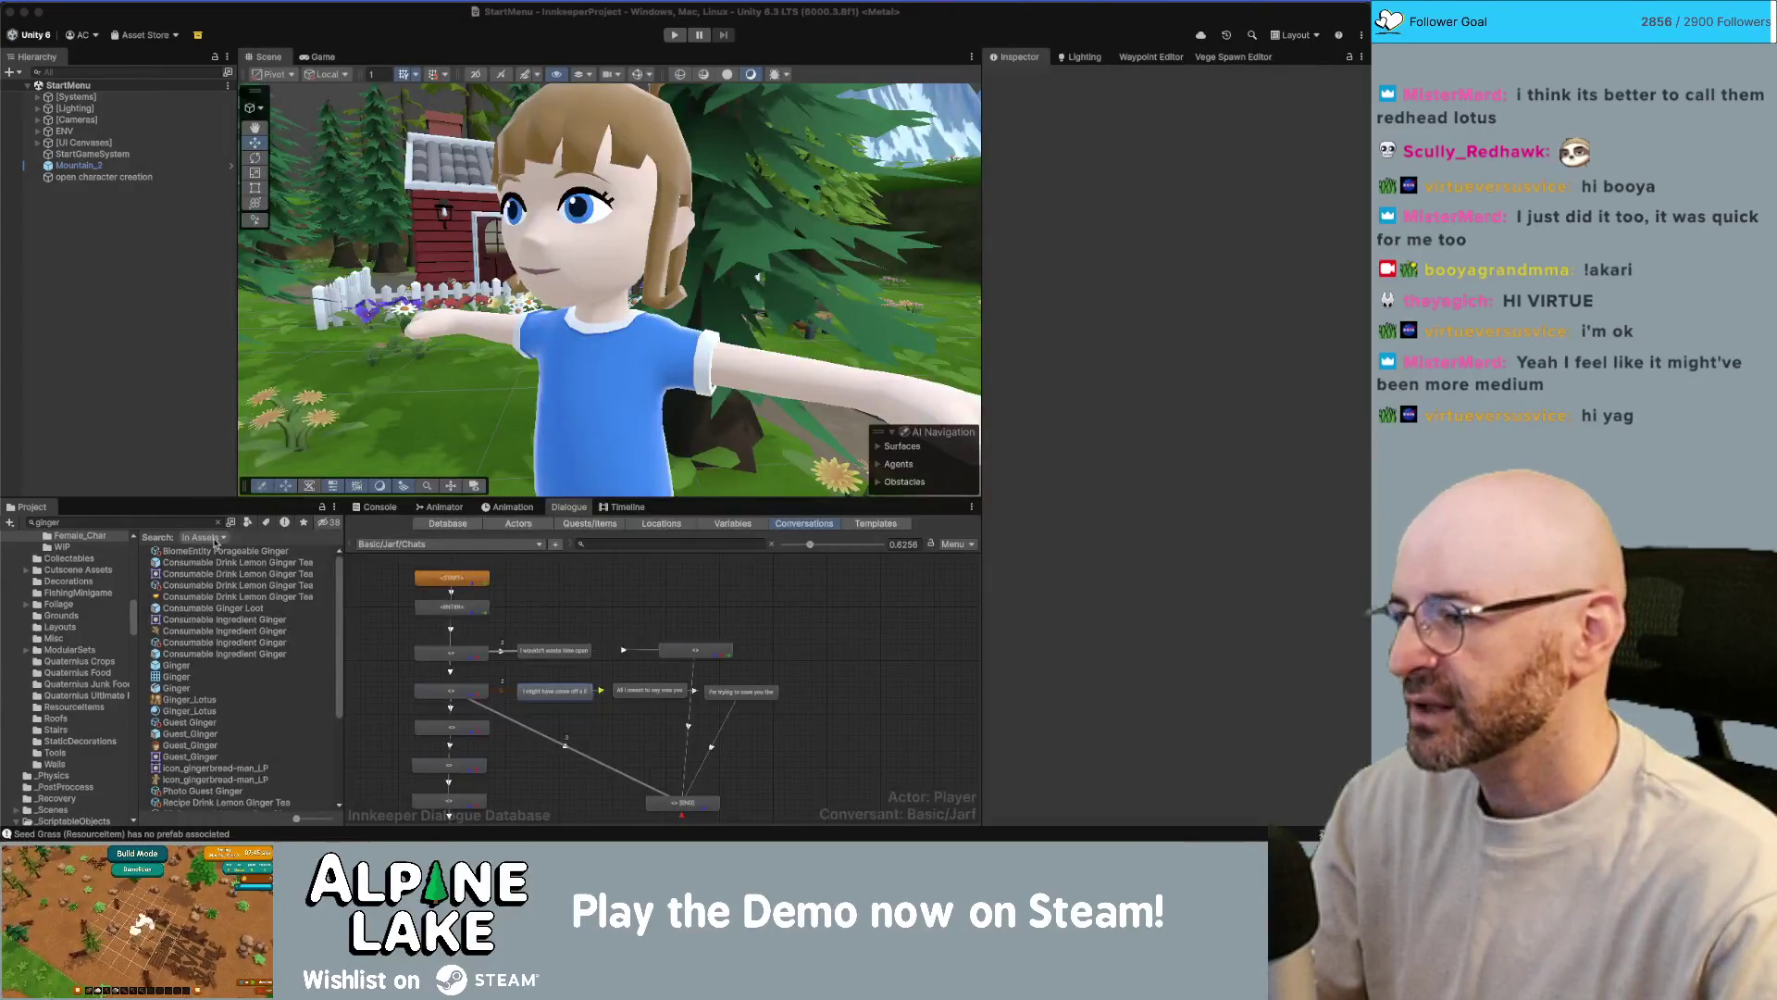
# - Extend the Project asset search to 'ginger tea' and switch back to the Miro board
pyautogui.click(201, 524)
pyautogui.click(201, 524)
pyautogui.write('tea')
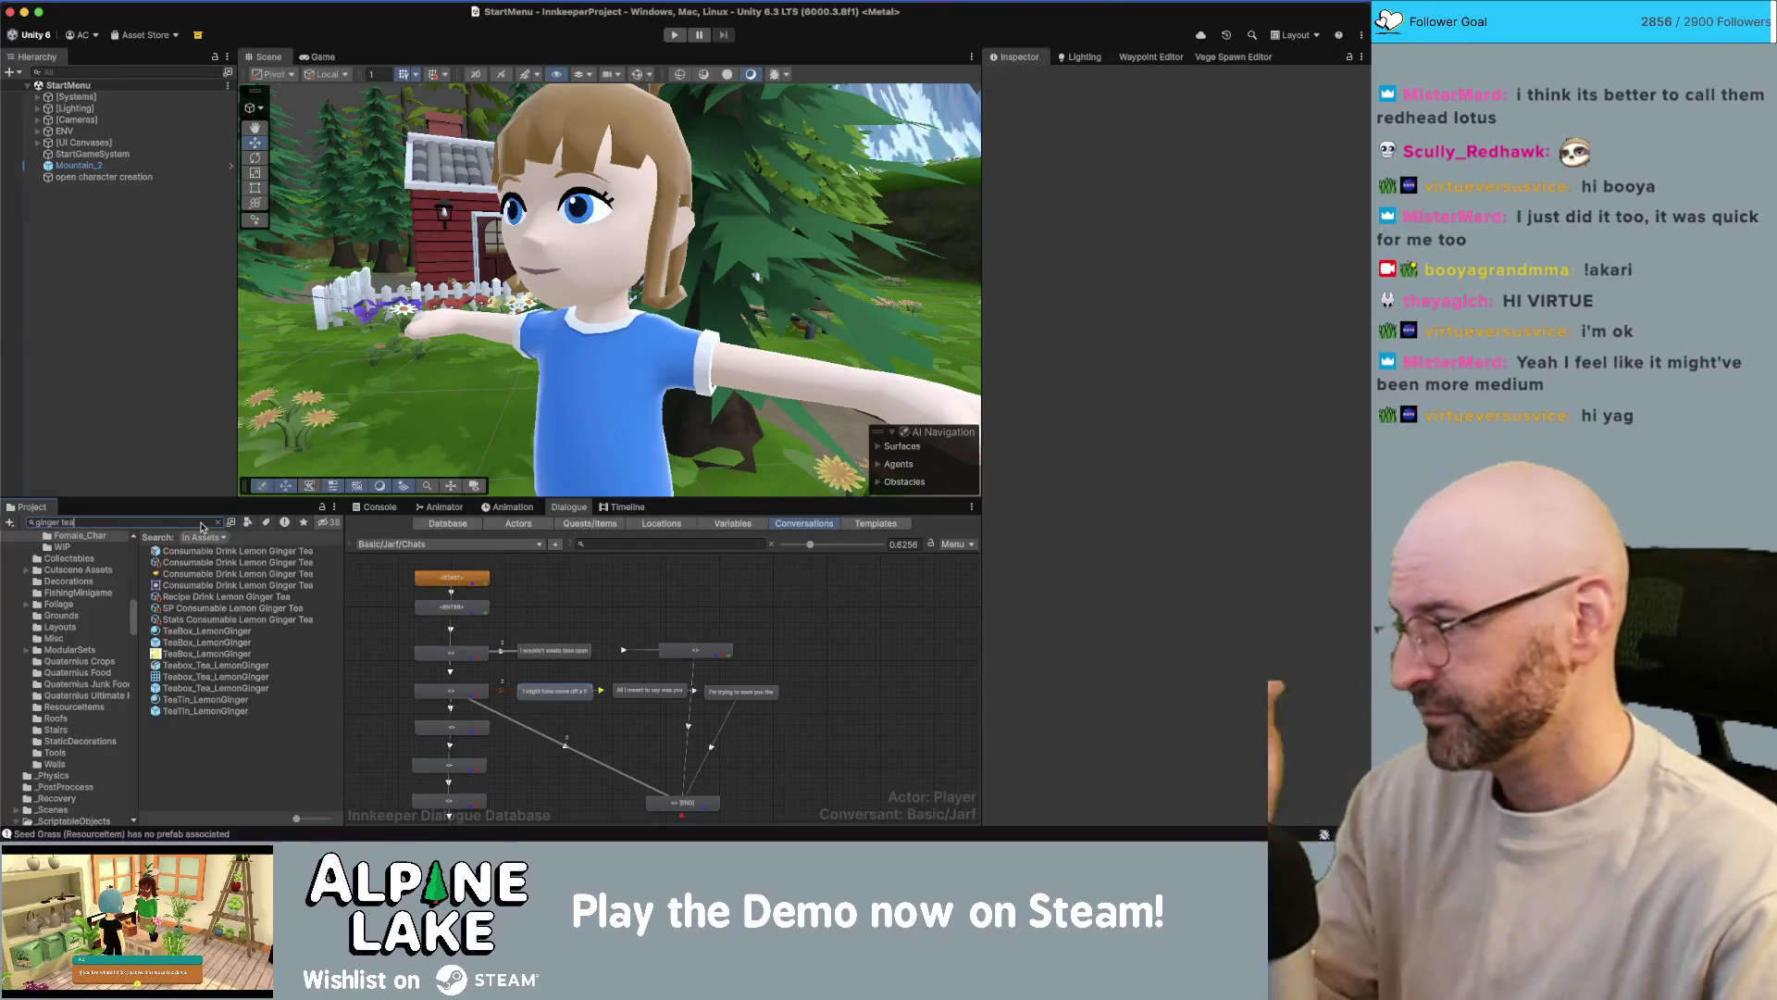
pyautogui.press('super+Tab')
# - Replace '[em1]ginger tea[/em1]' with 'tea' so the card ends 'It also makes a lovely tea.'
pyautogui.doubleClick(865, 438)
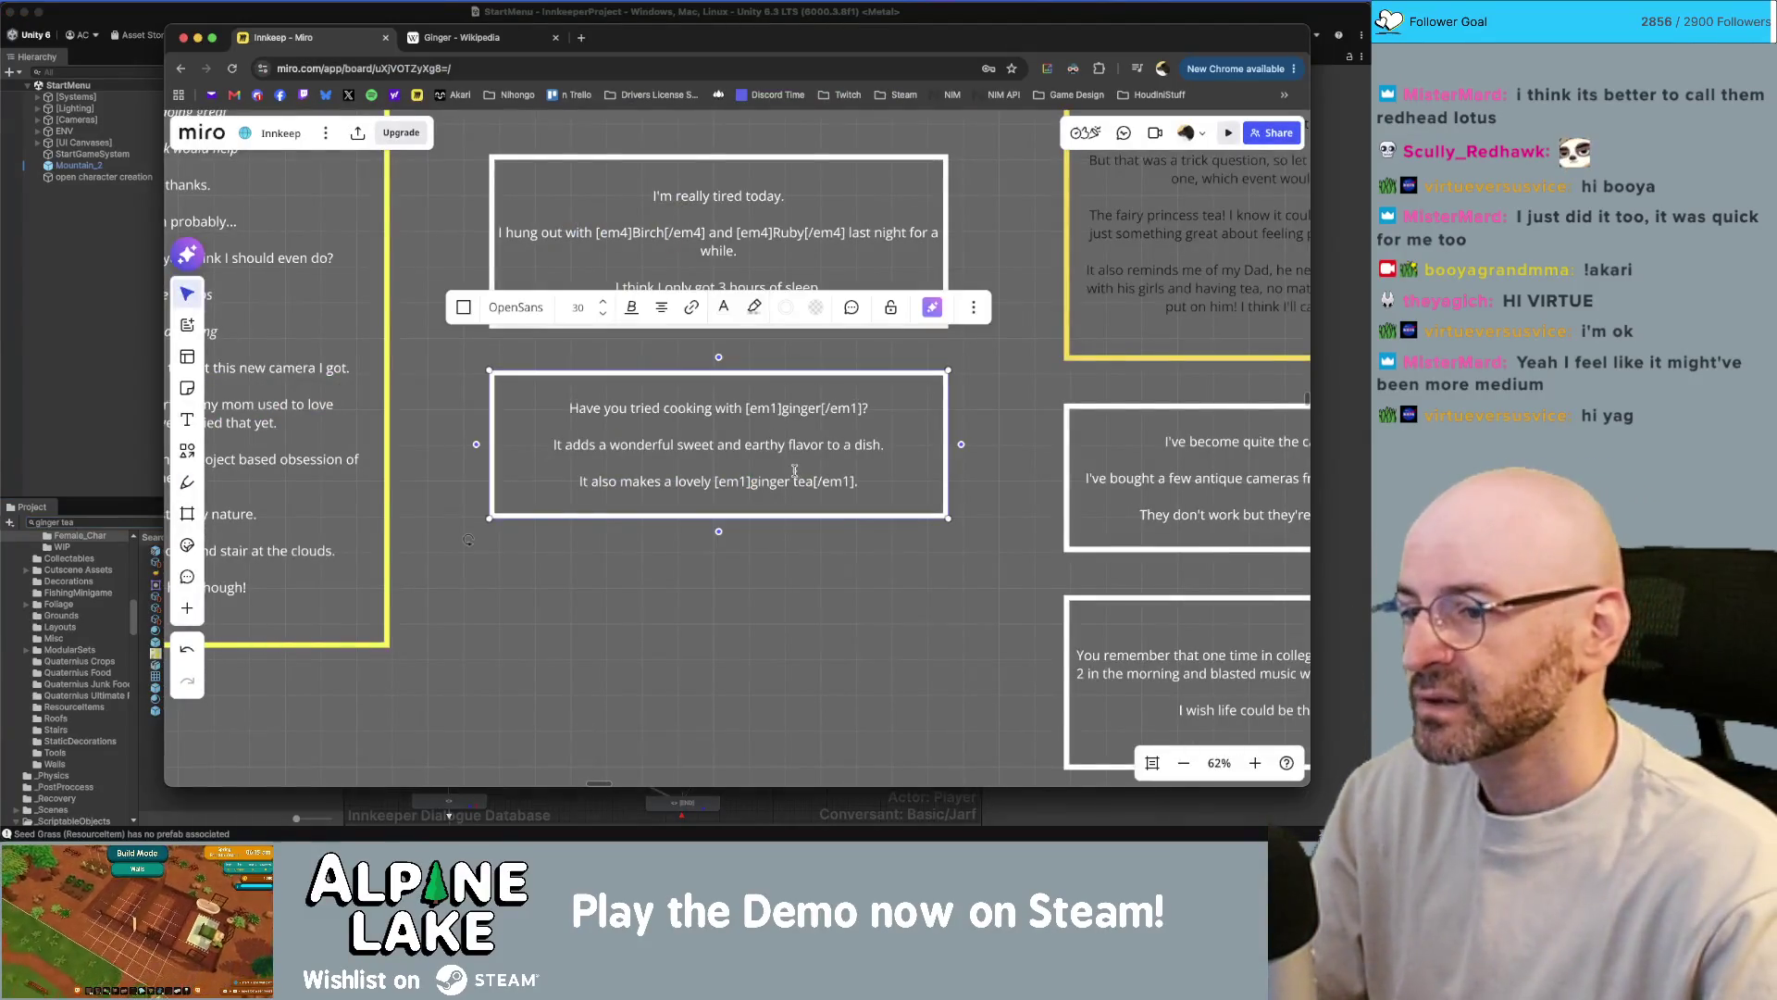
pyautogui.click(598, 480)
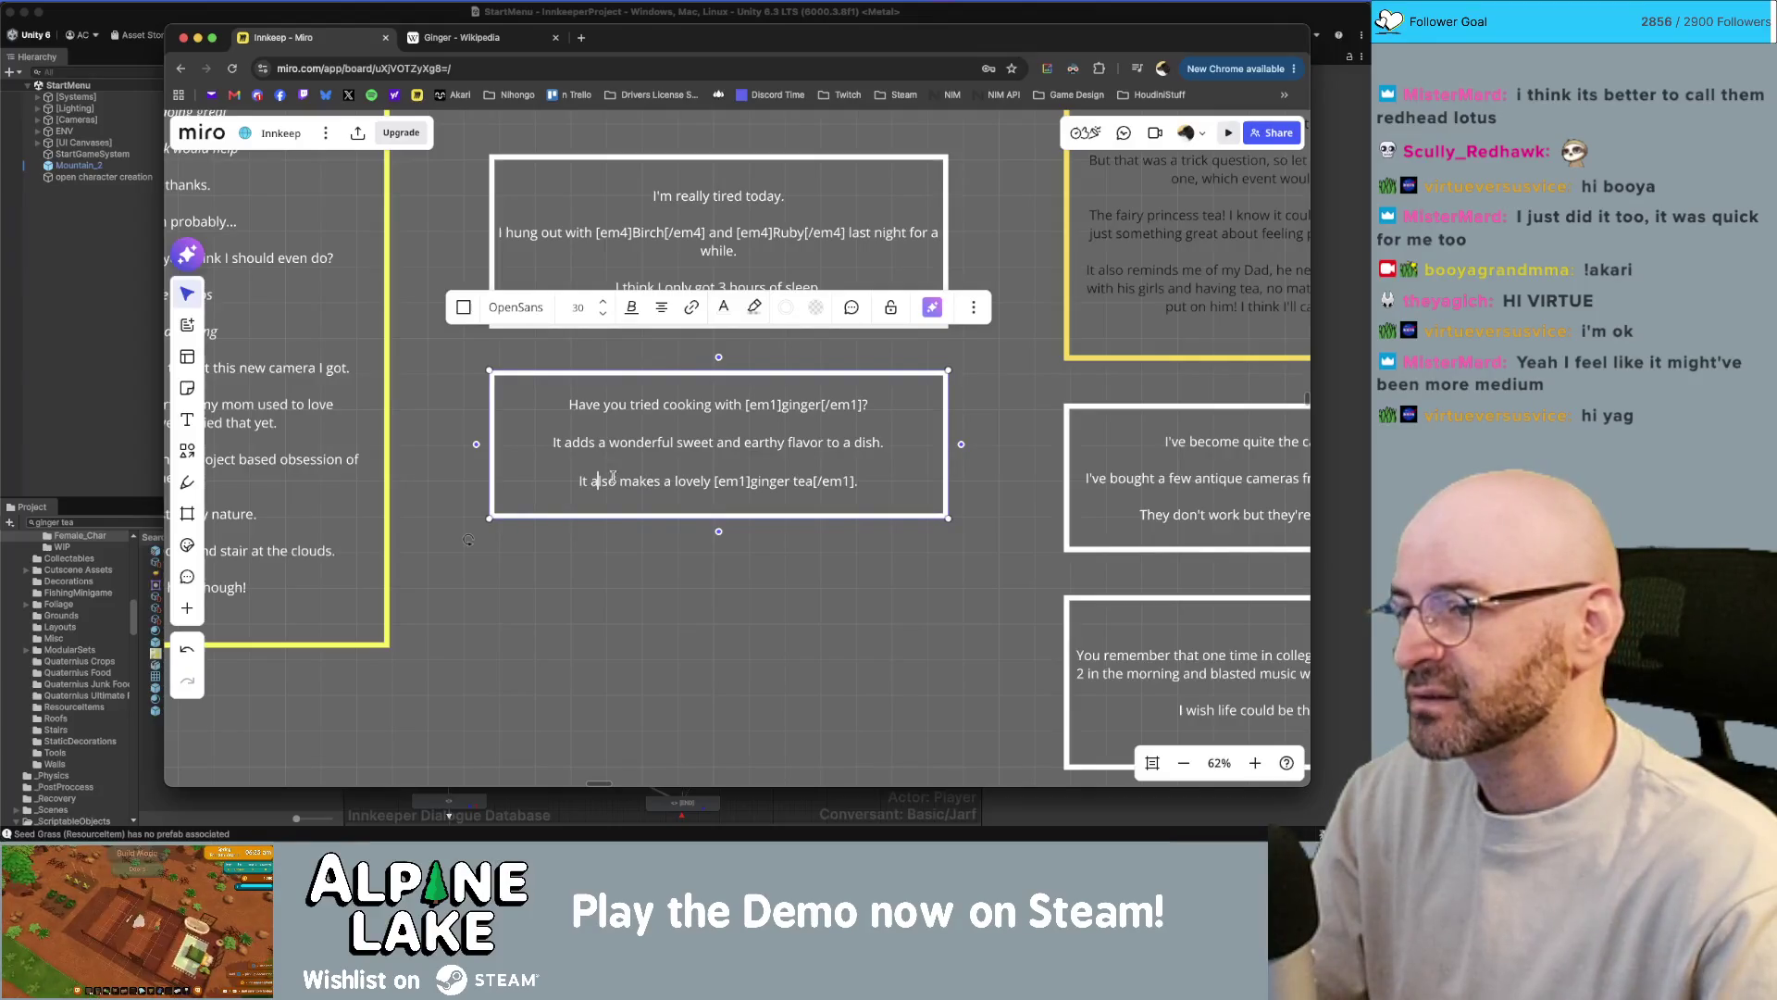
pyautogui.click(753, 481)
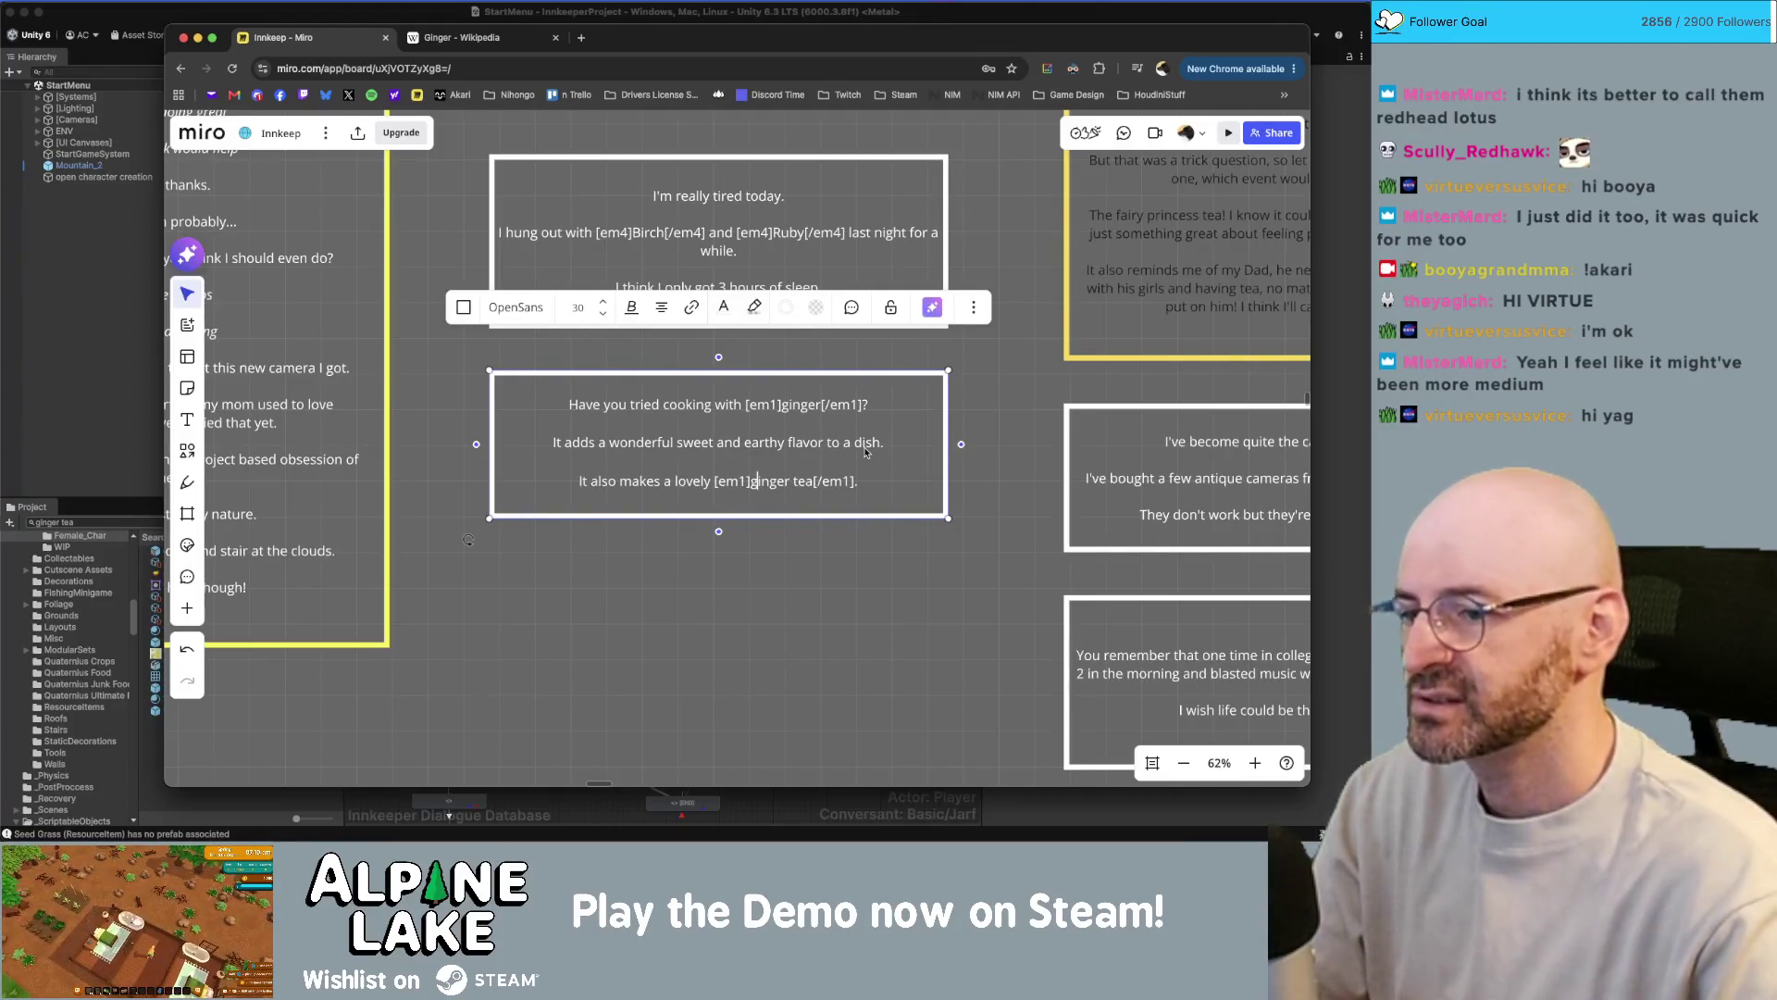
pyautogui.press('shift+super+Right')
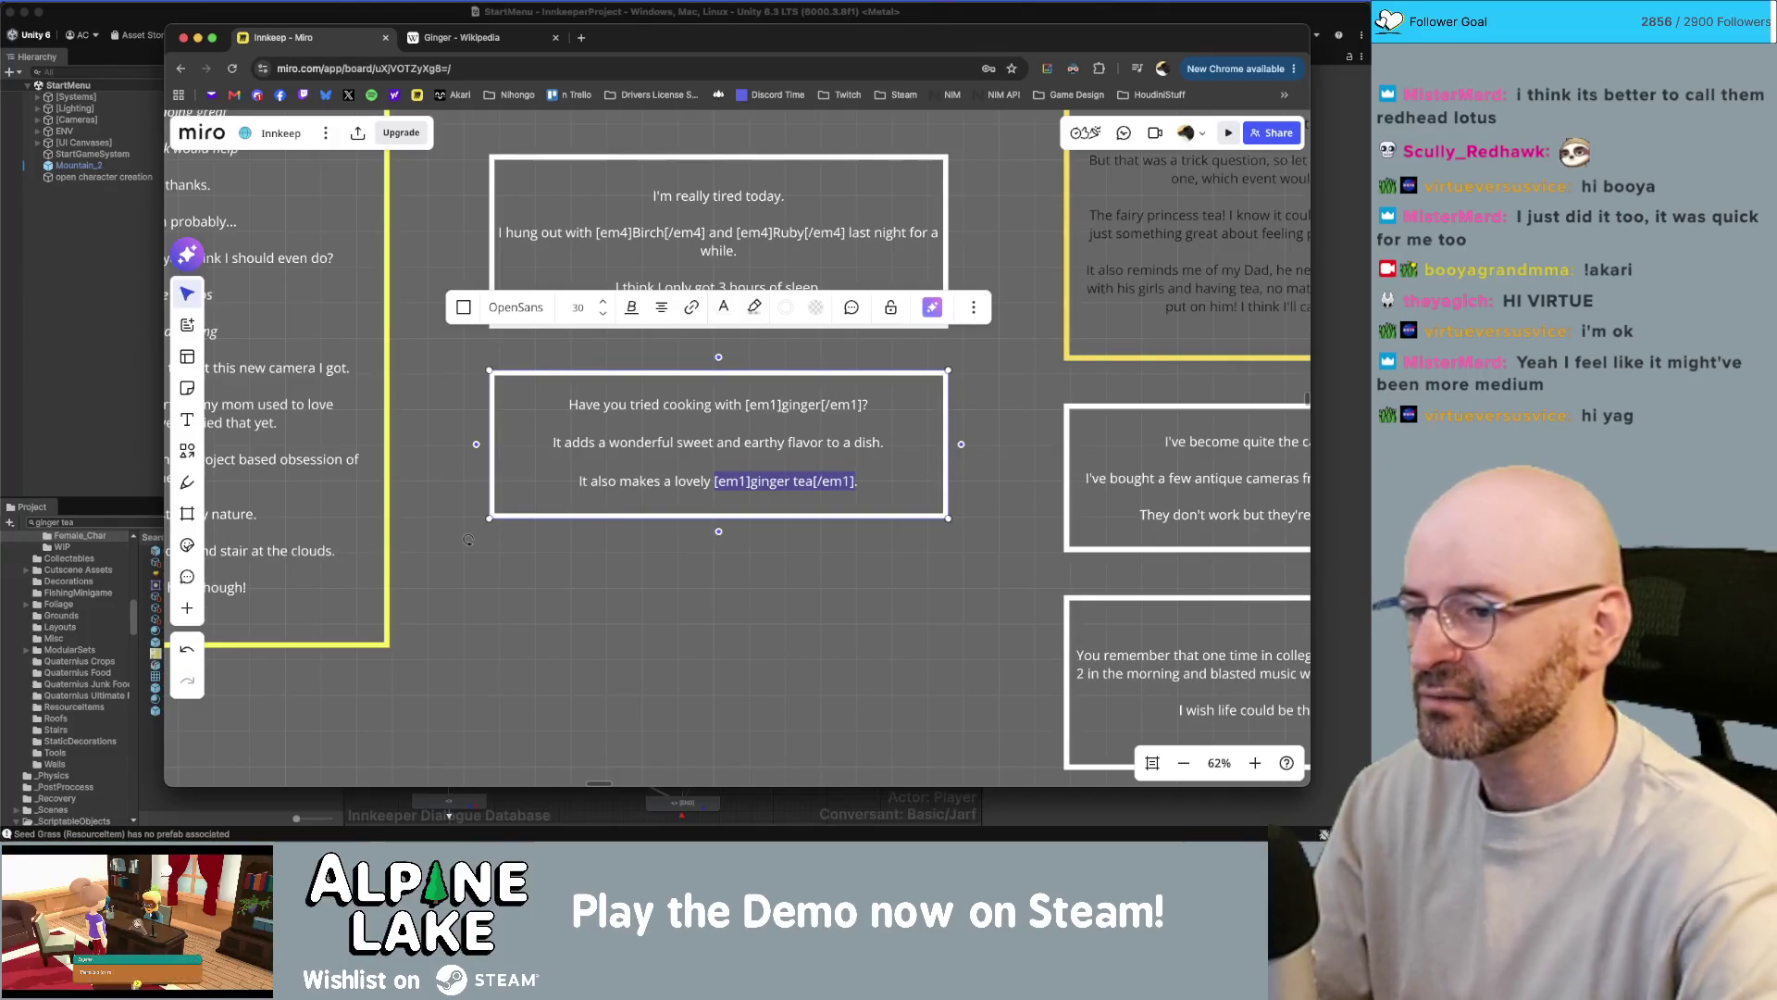
pyautogui.write('tea')
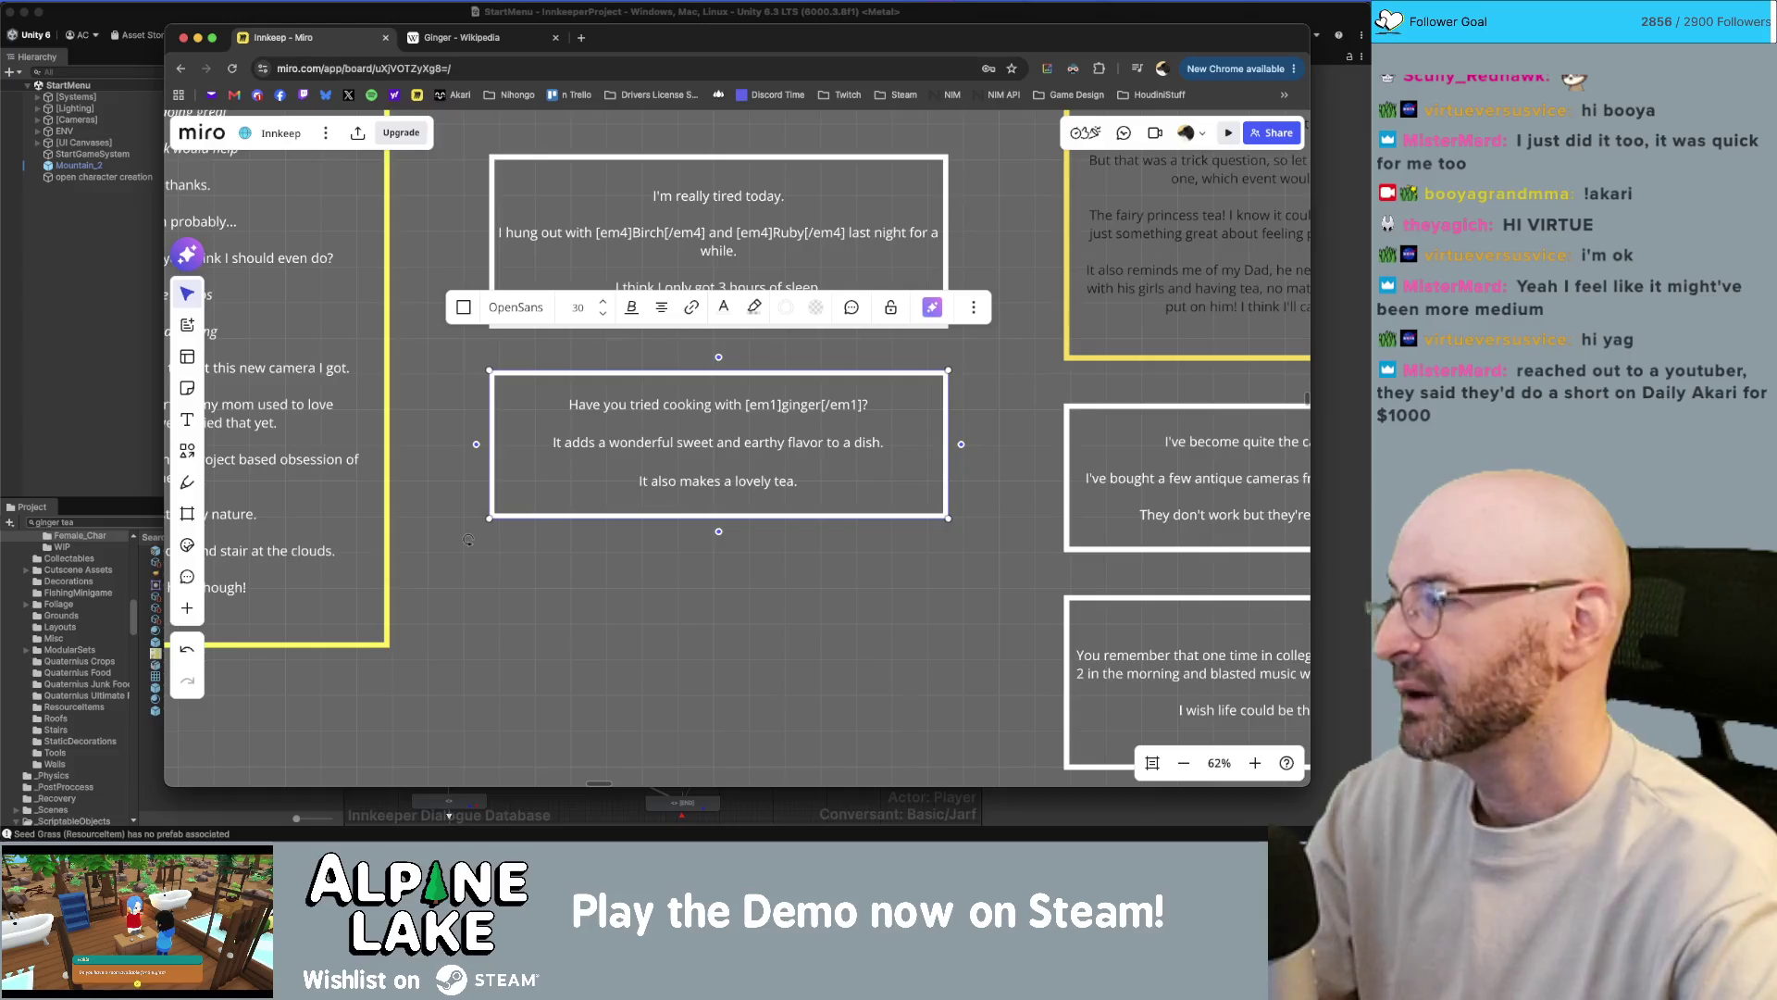
pyautogui.write('.')
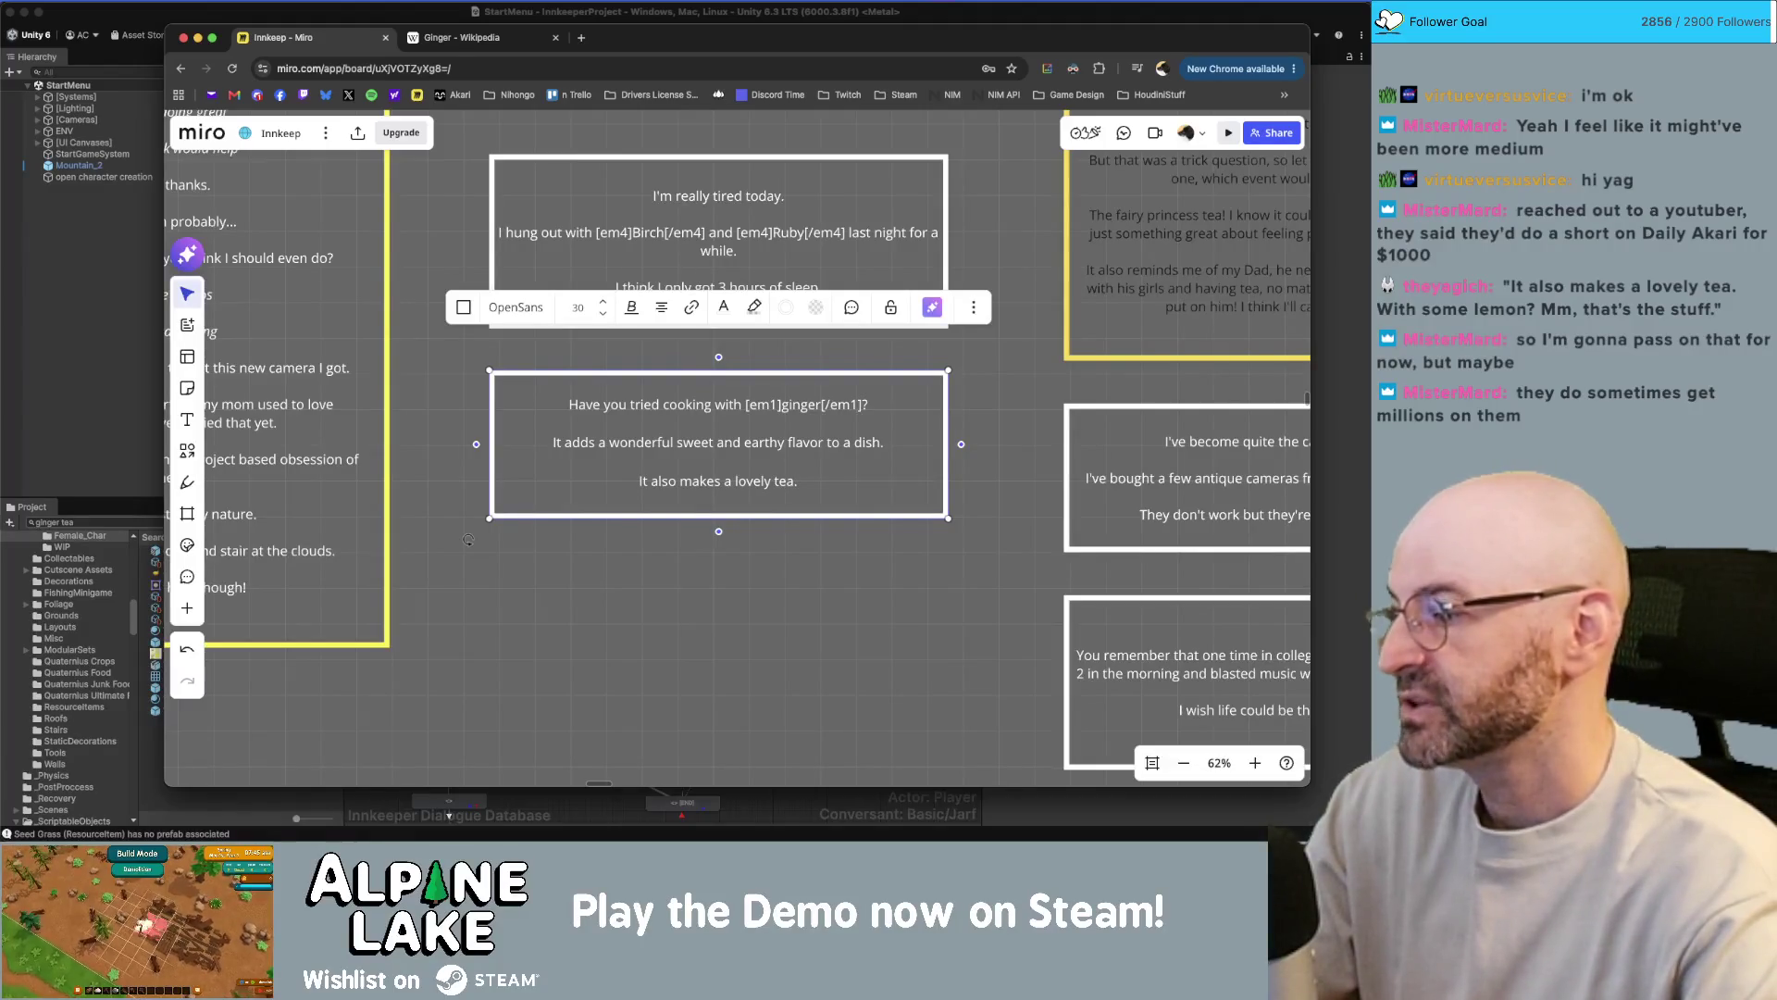
pyautogui.write('.')
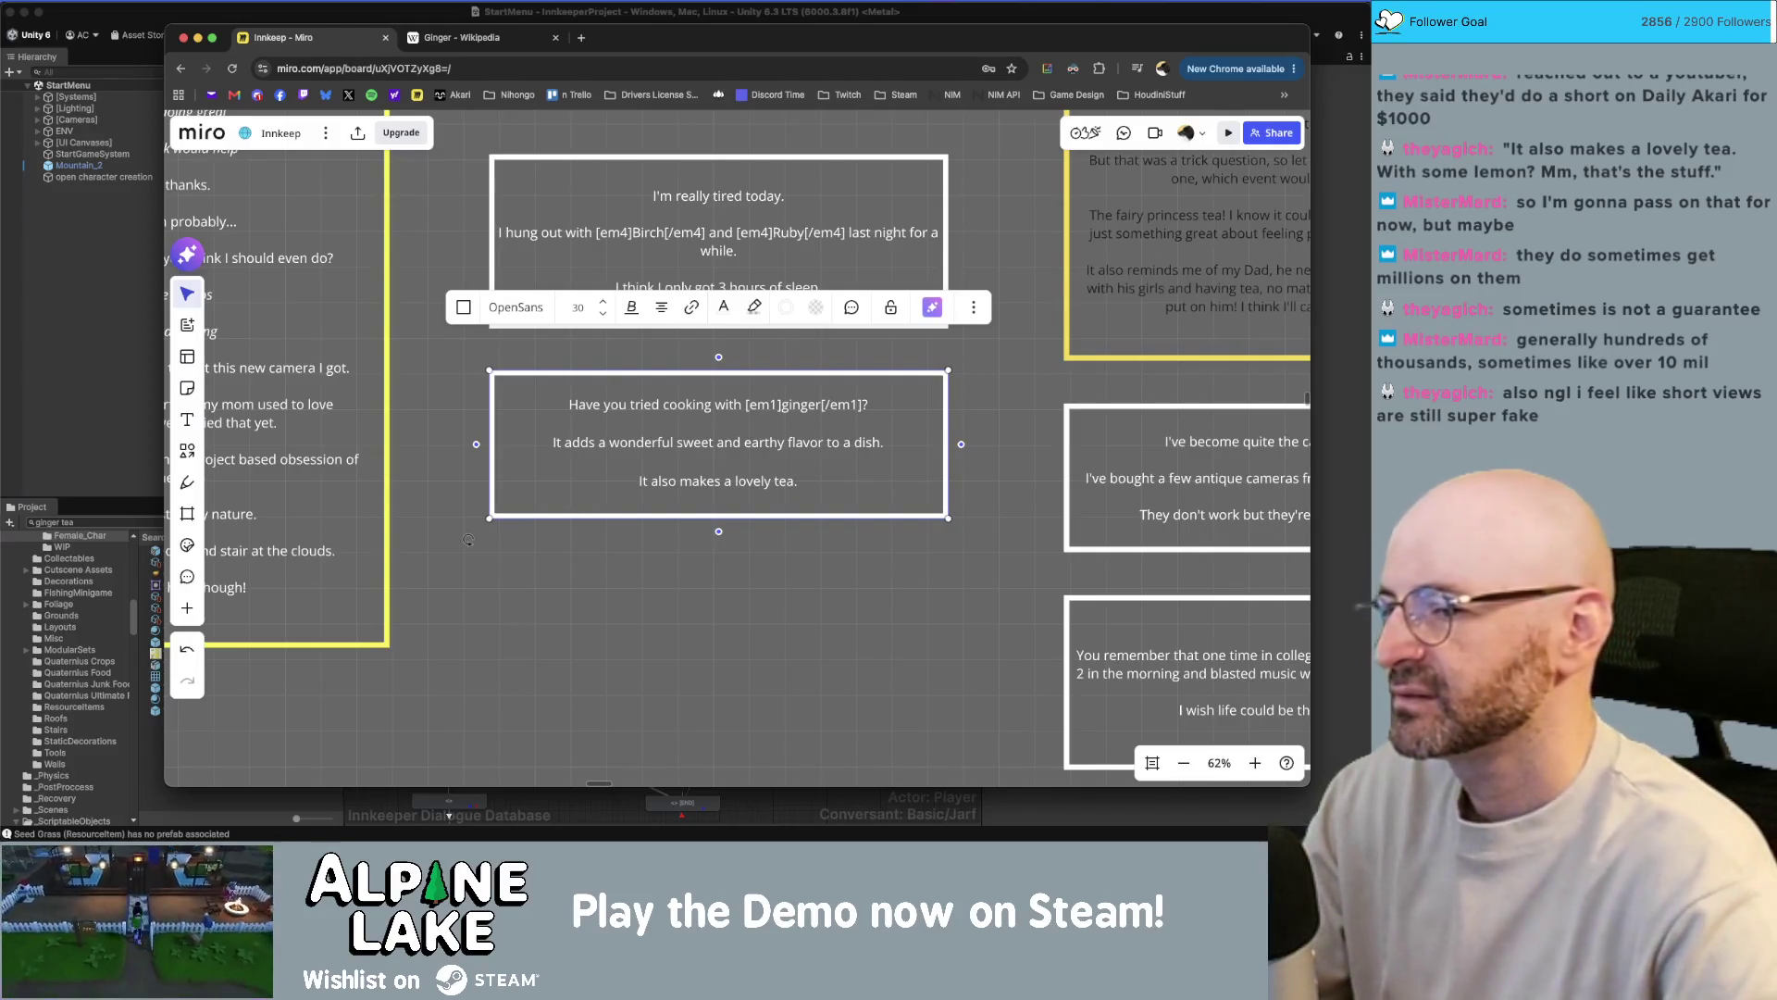
# - Add the line 'A little bit of lemon, a little bit honey.' to the ginger card
pyautogui.press('Return')
pyautogui.write('A lit')
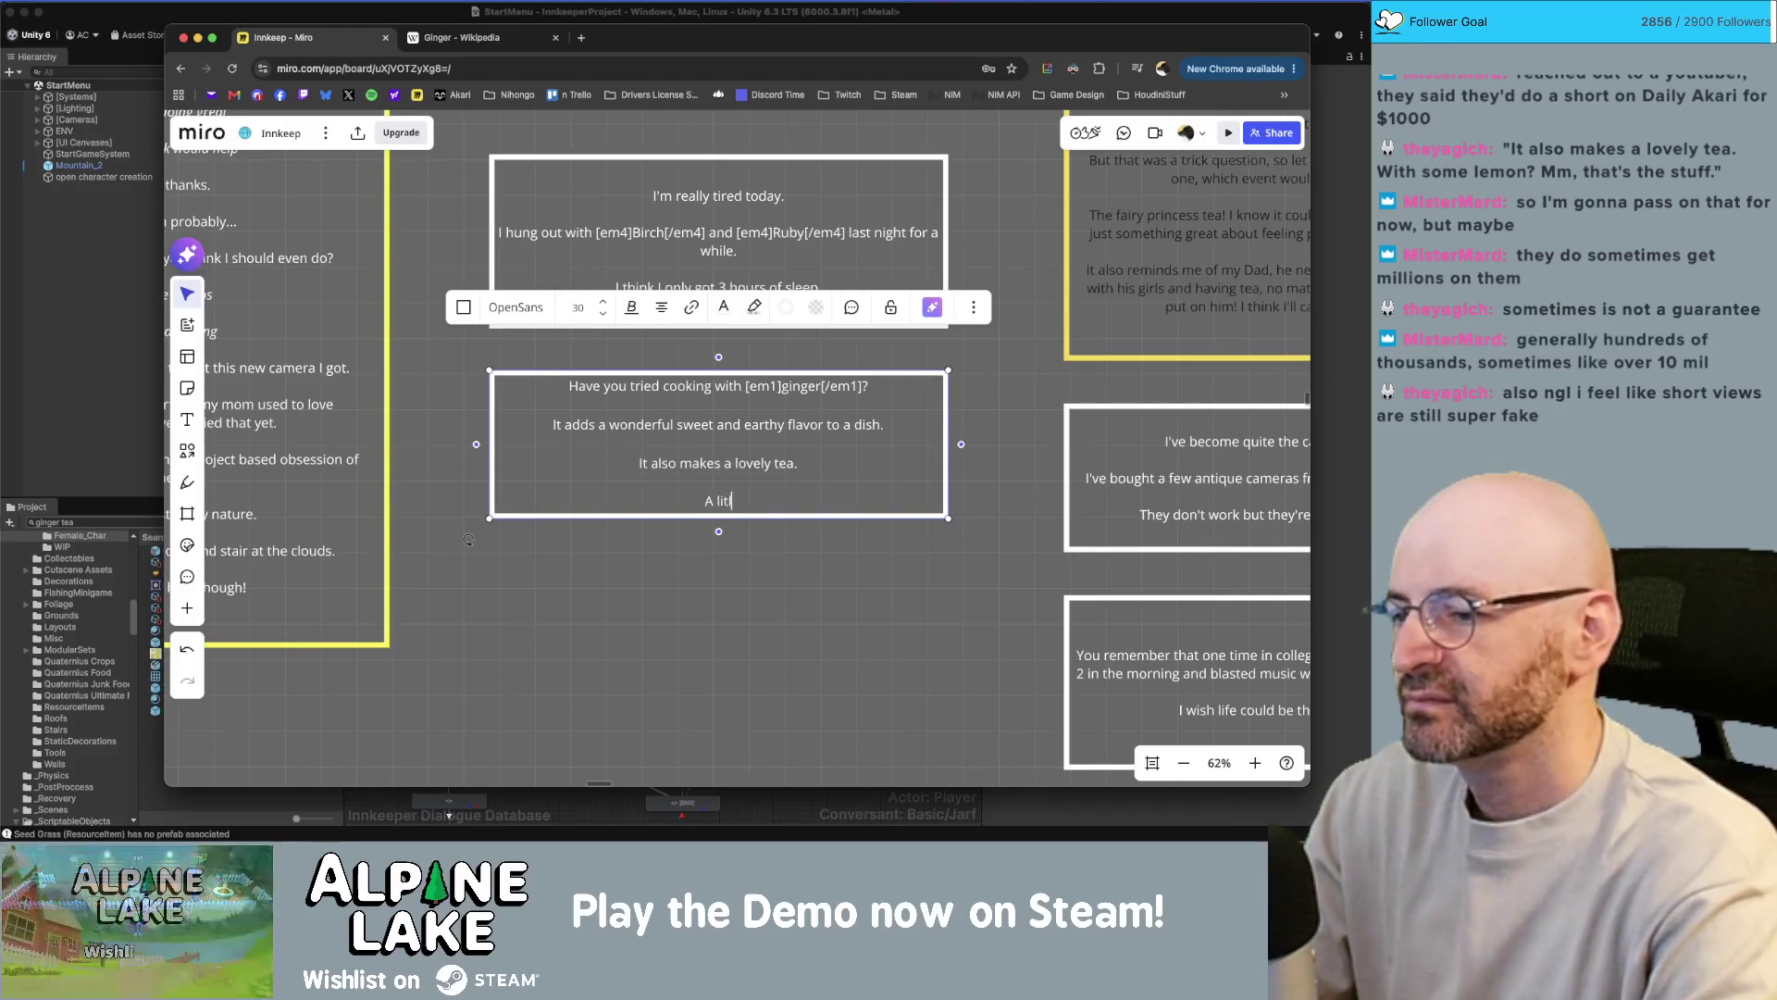
pyautogui.write('tle bit of ')
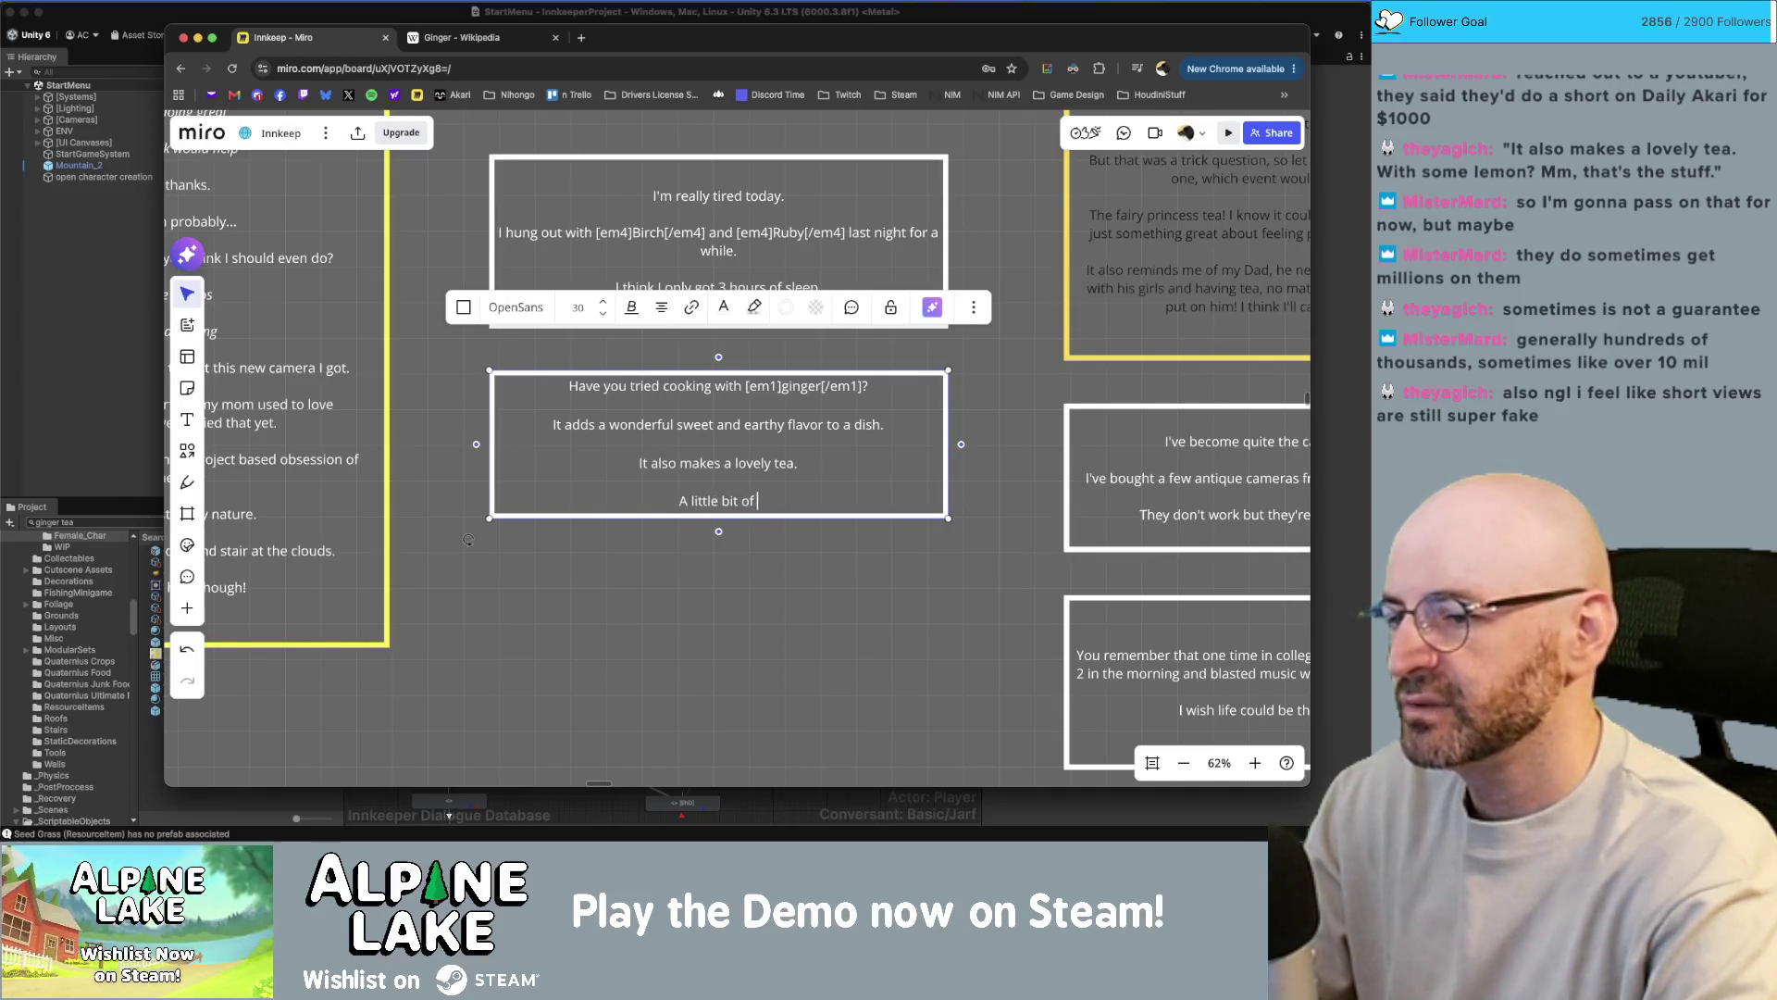
pyautogui.write('lemon, a little ')
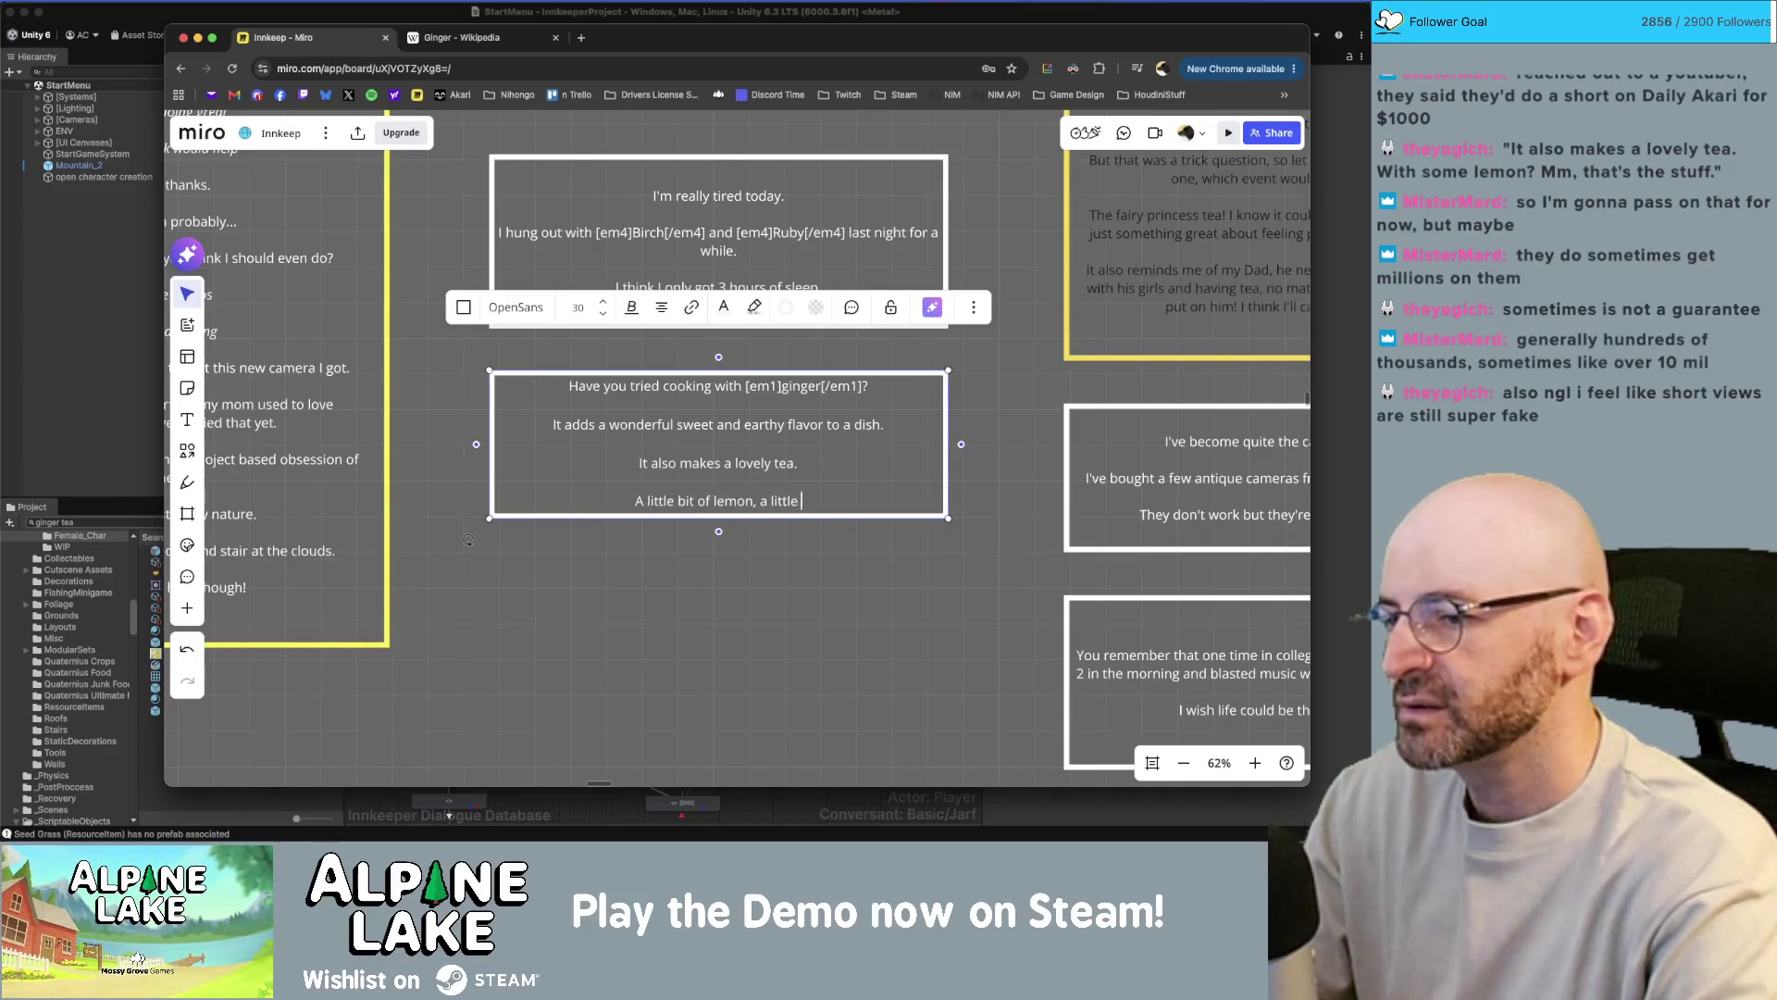
pyautogui.write('bit honey.')
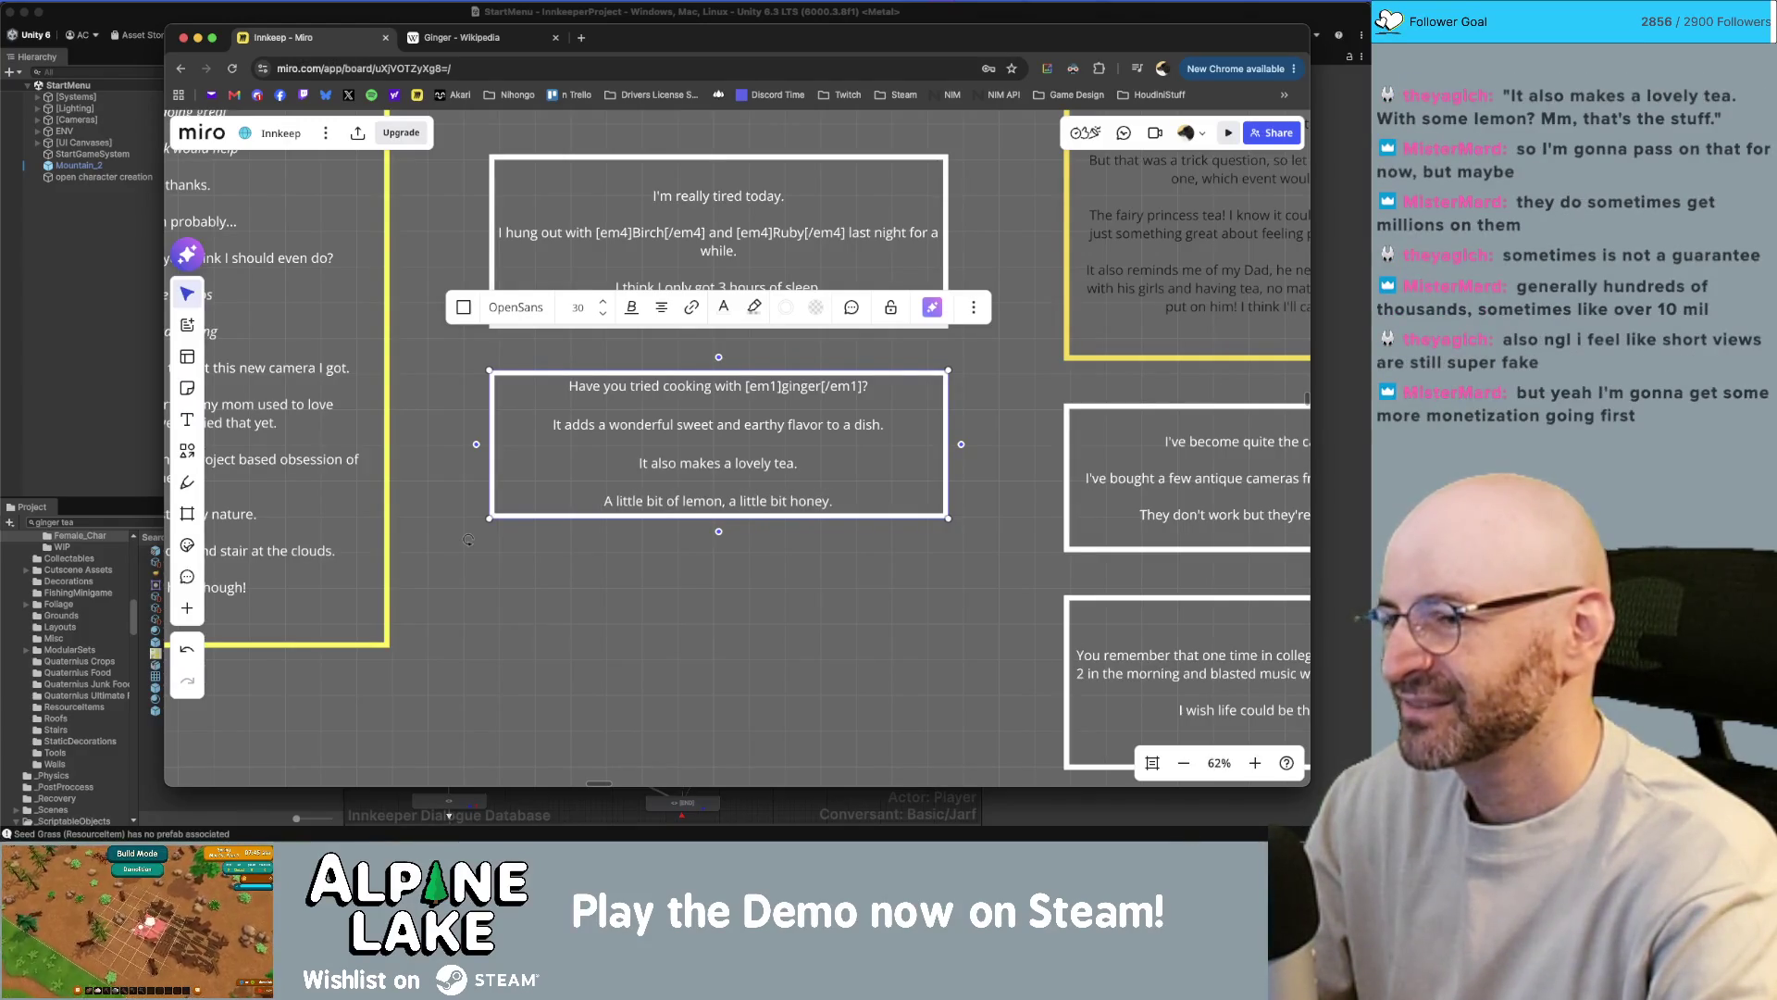
pyautogui.doubleClick(810, 501)
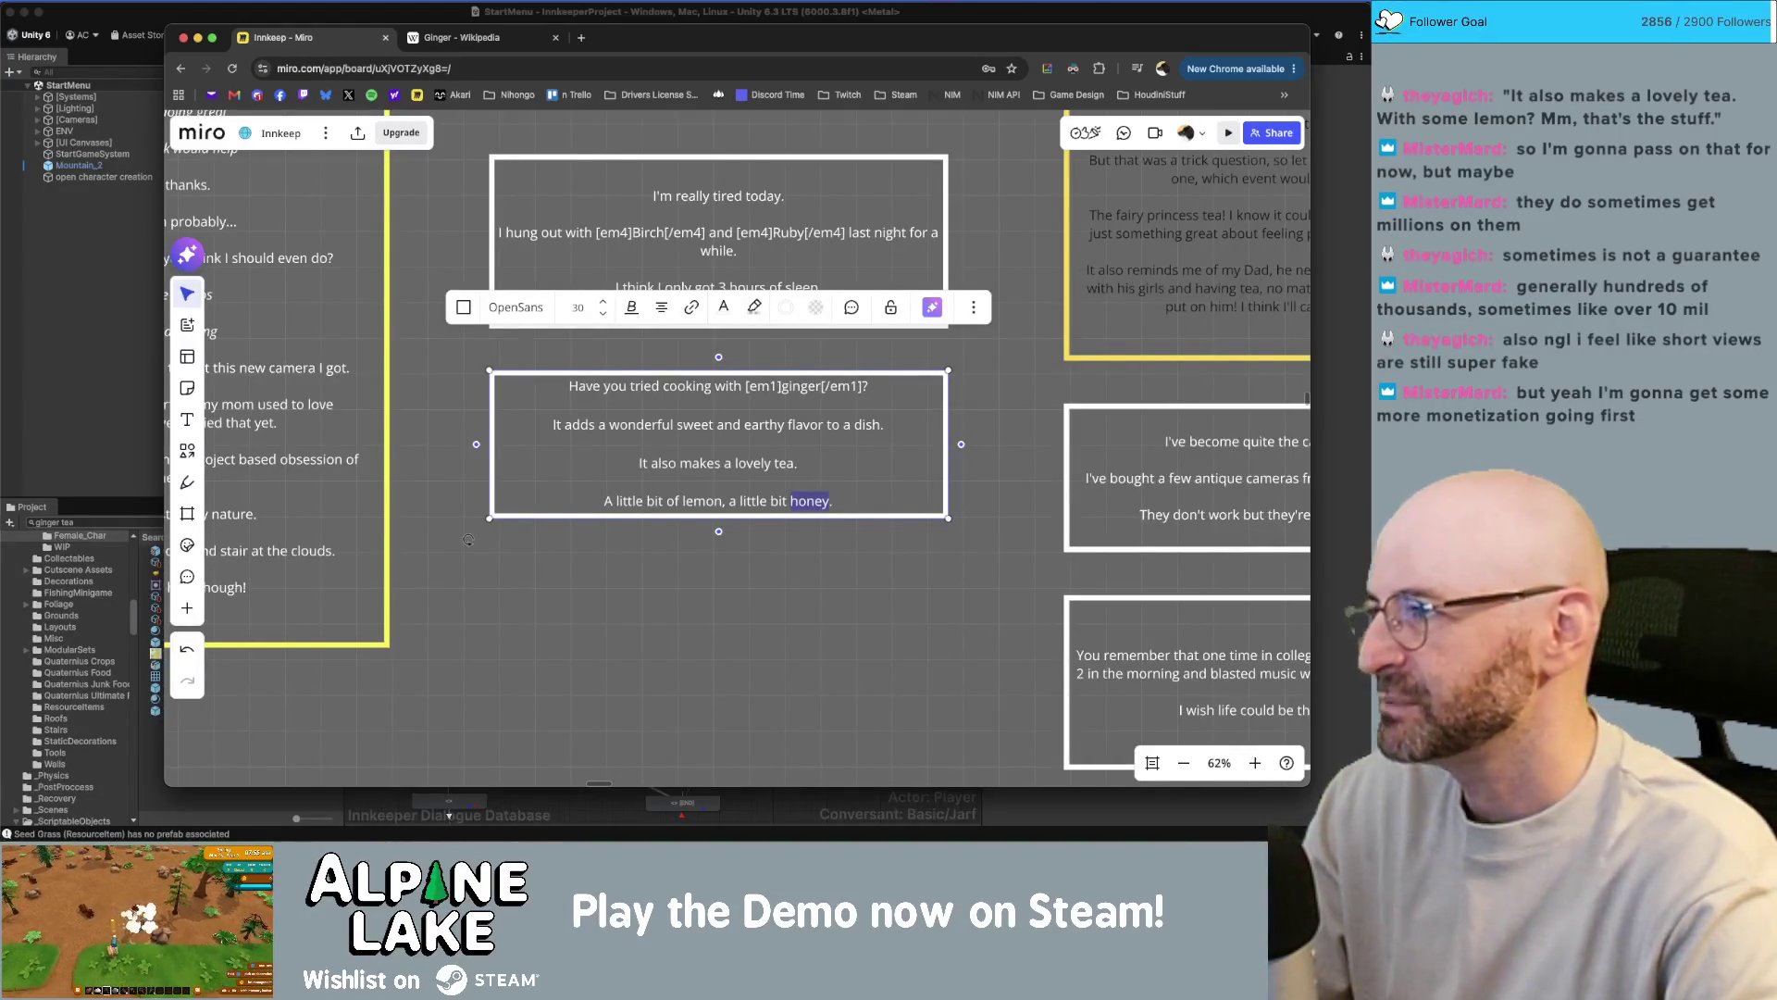
pyautogui.press('Right')
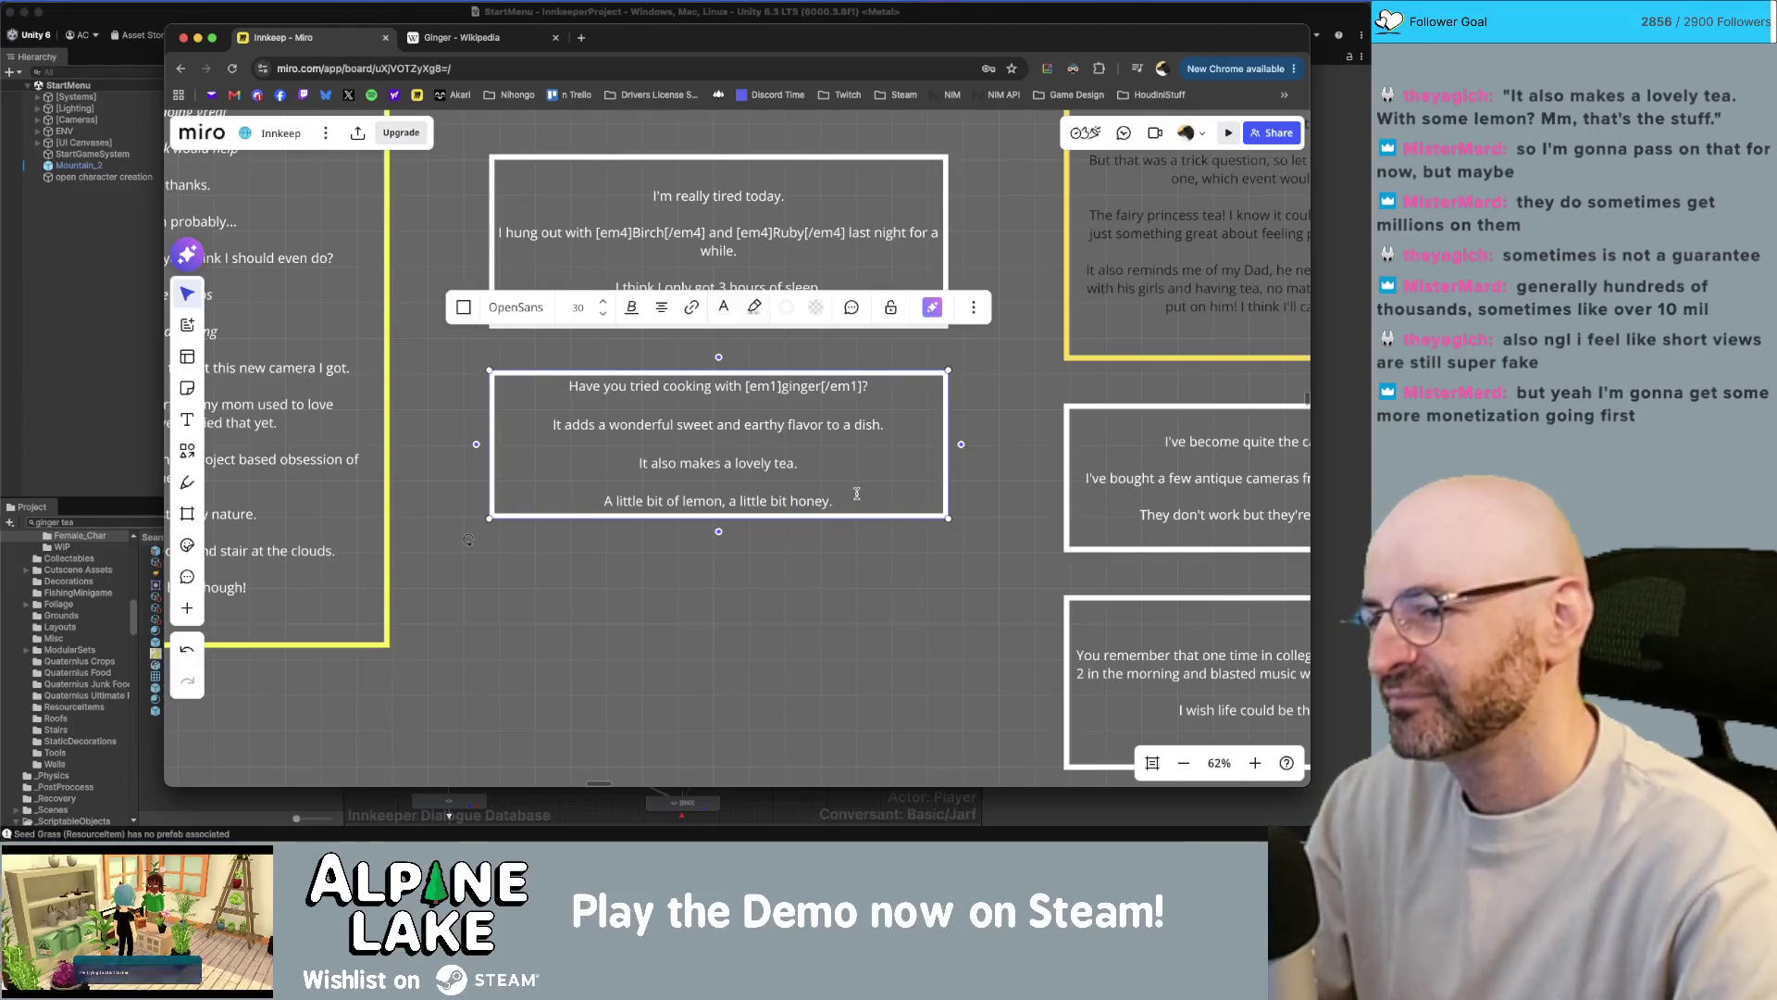
pyautogui.press('Return')
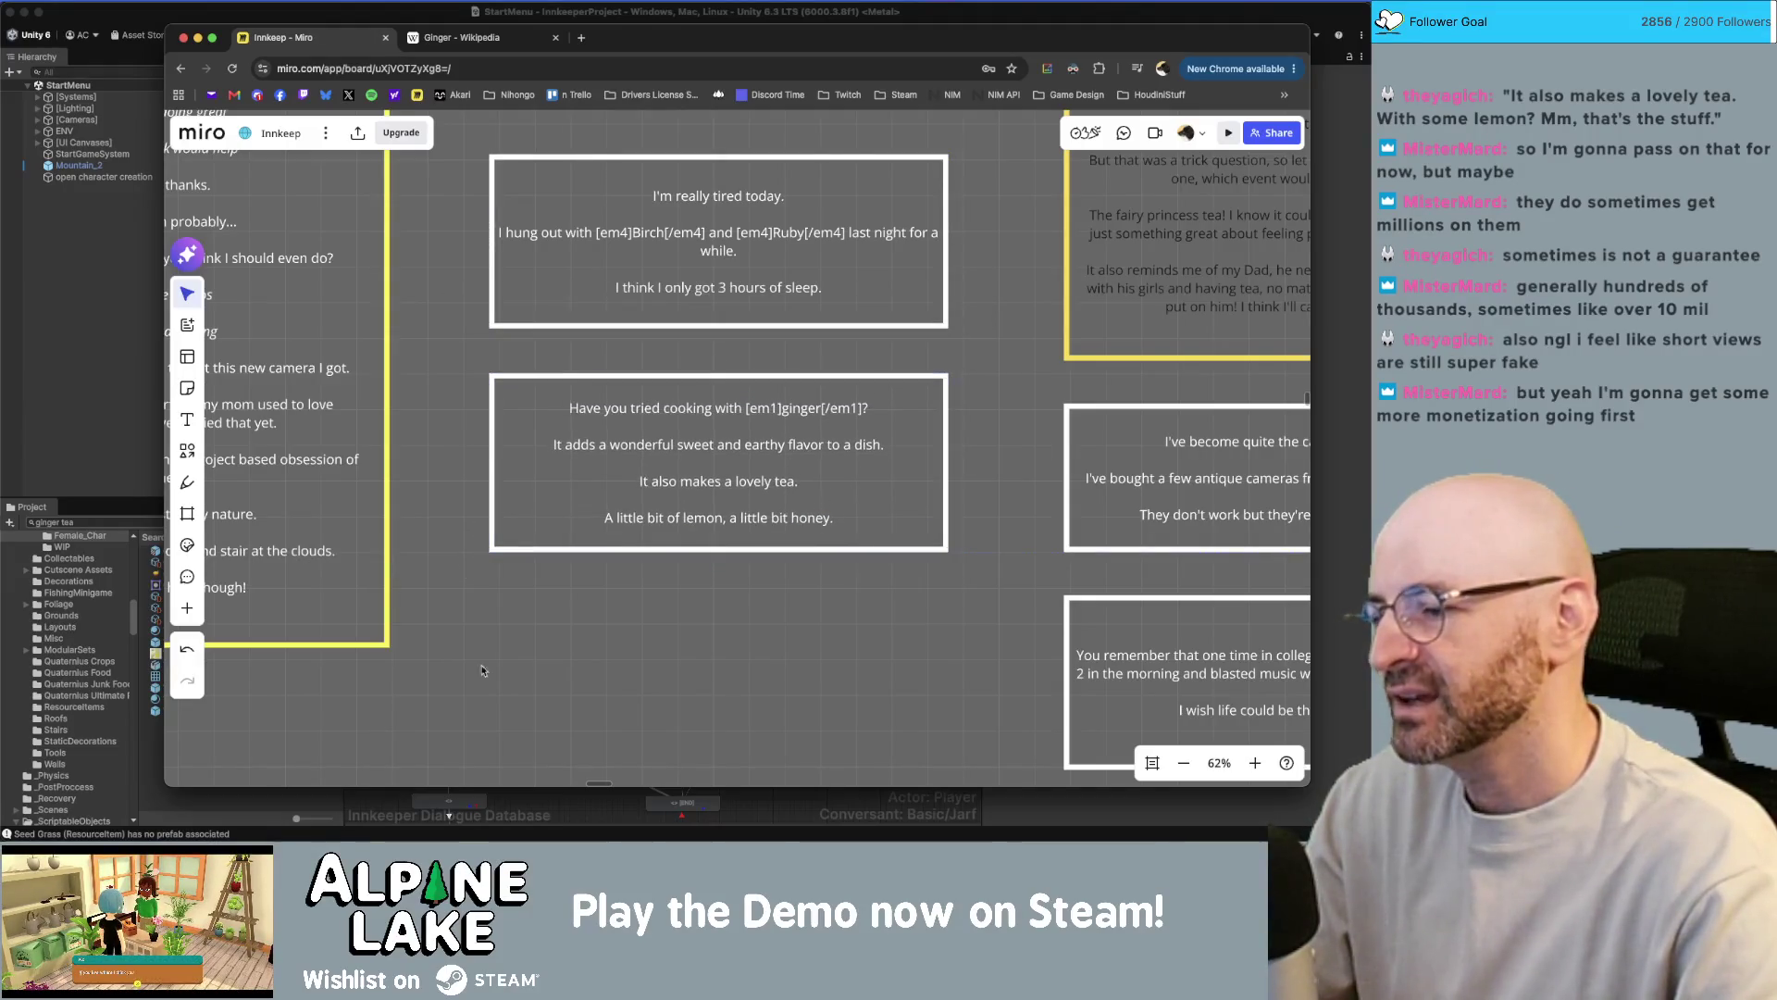
# - Back in Unity, search the project assets for 'honey'
pyautogui.click(156, 799)
pyautogui.click(156, 524)
pyautogui.write('hone')
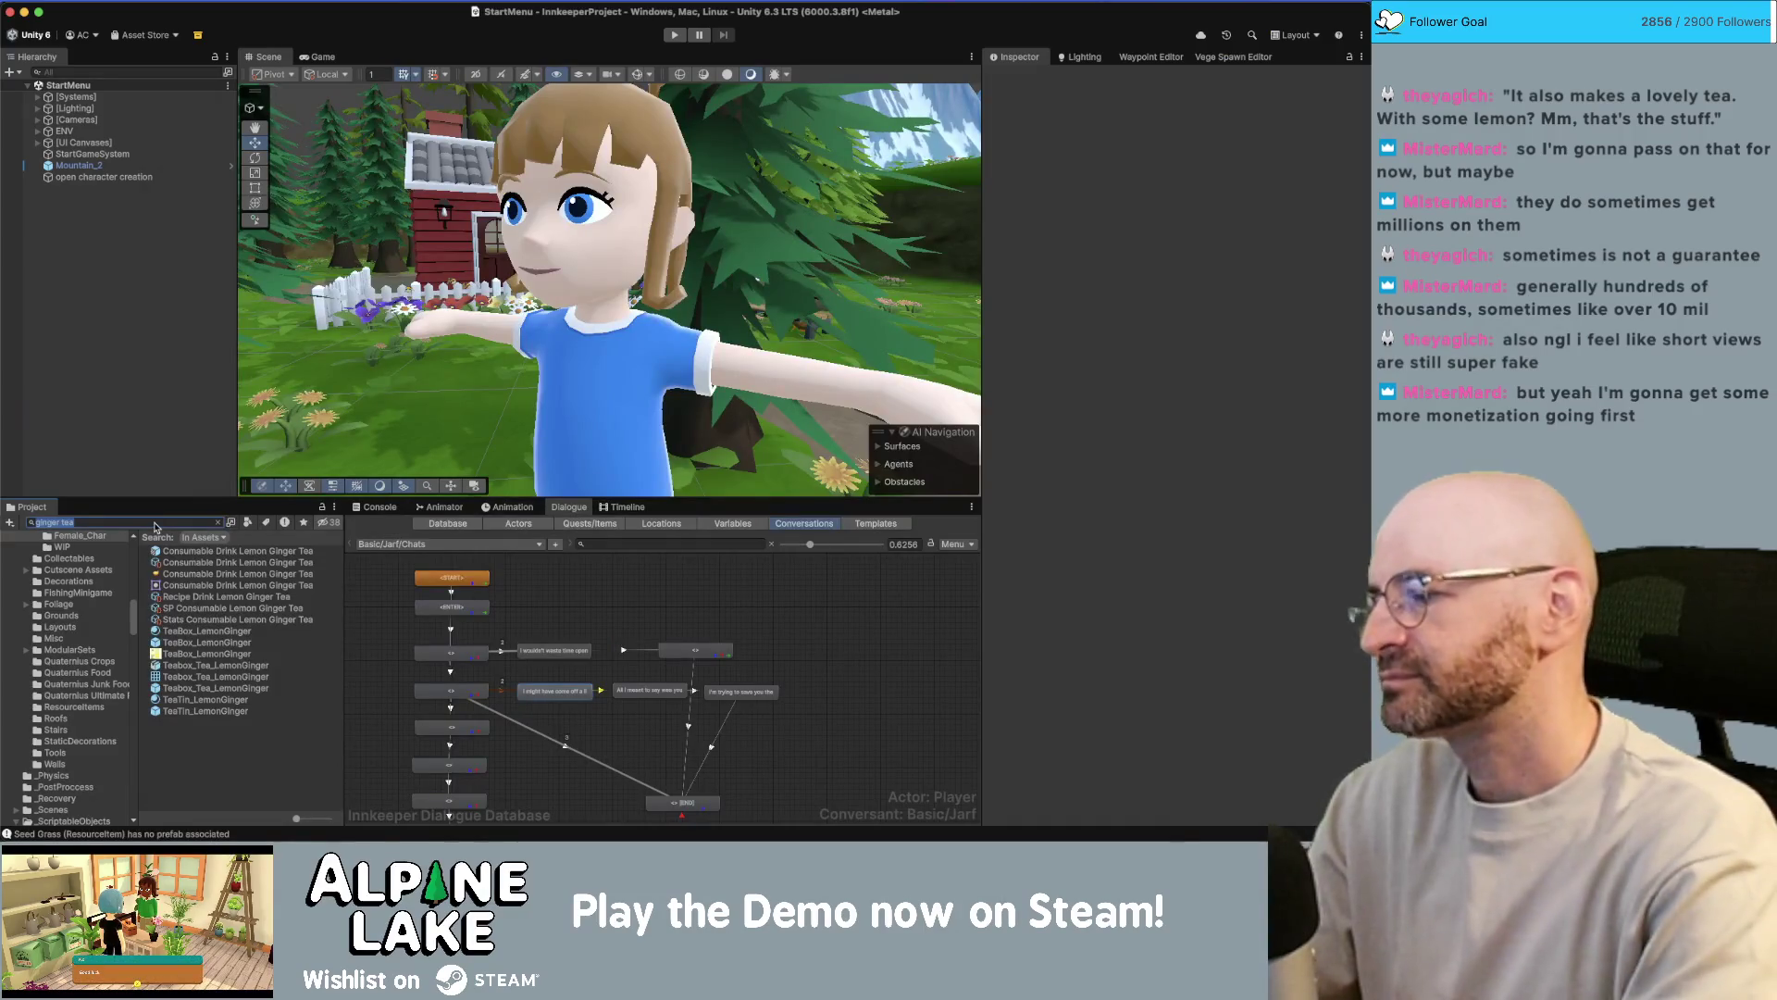
pyautogui.write('y')
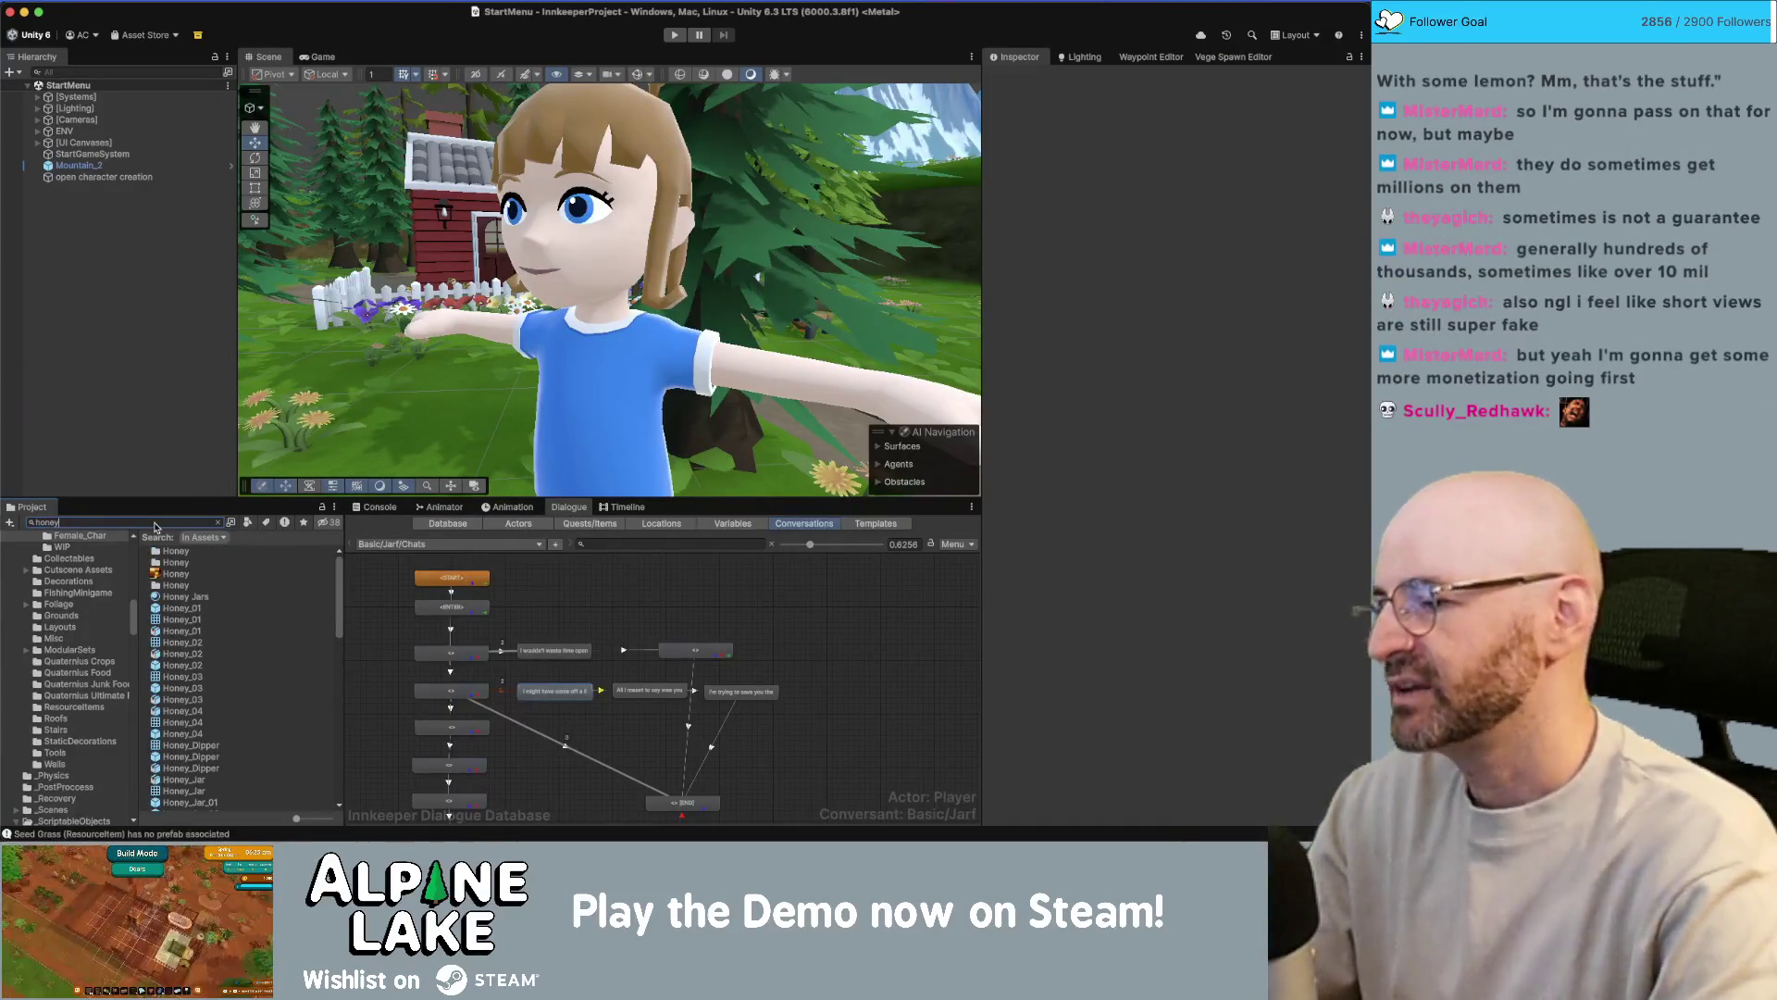
# - Select the Honey_02 honey-jar prefab in the 'honey' search results to view it in the Inspector
pyautogui.click(171, 665)
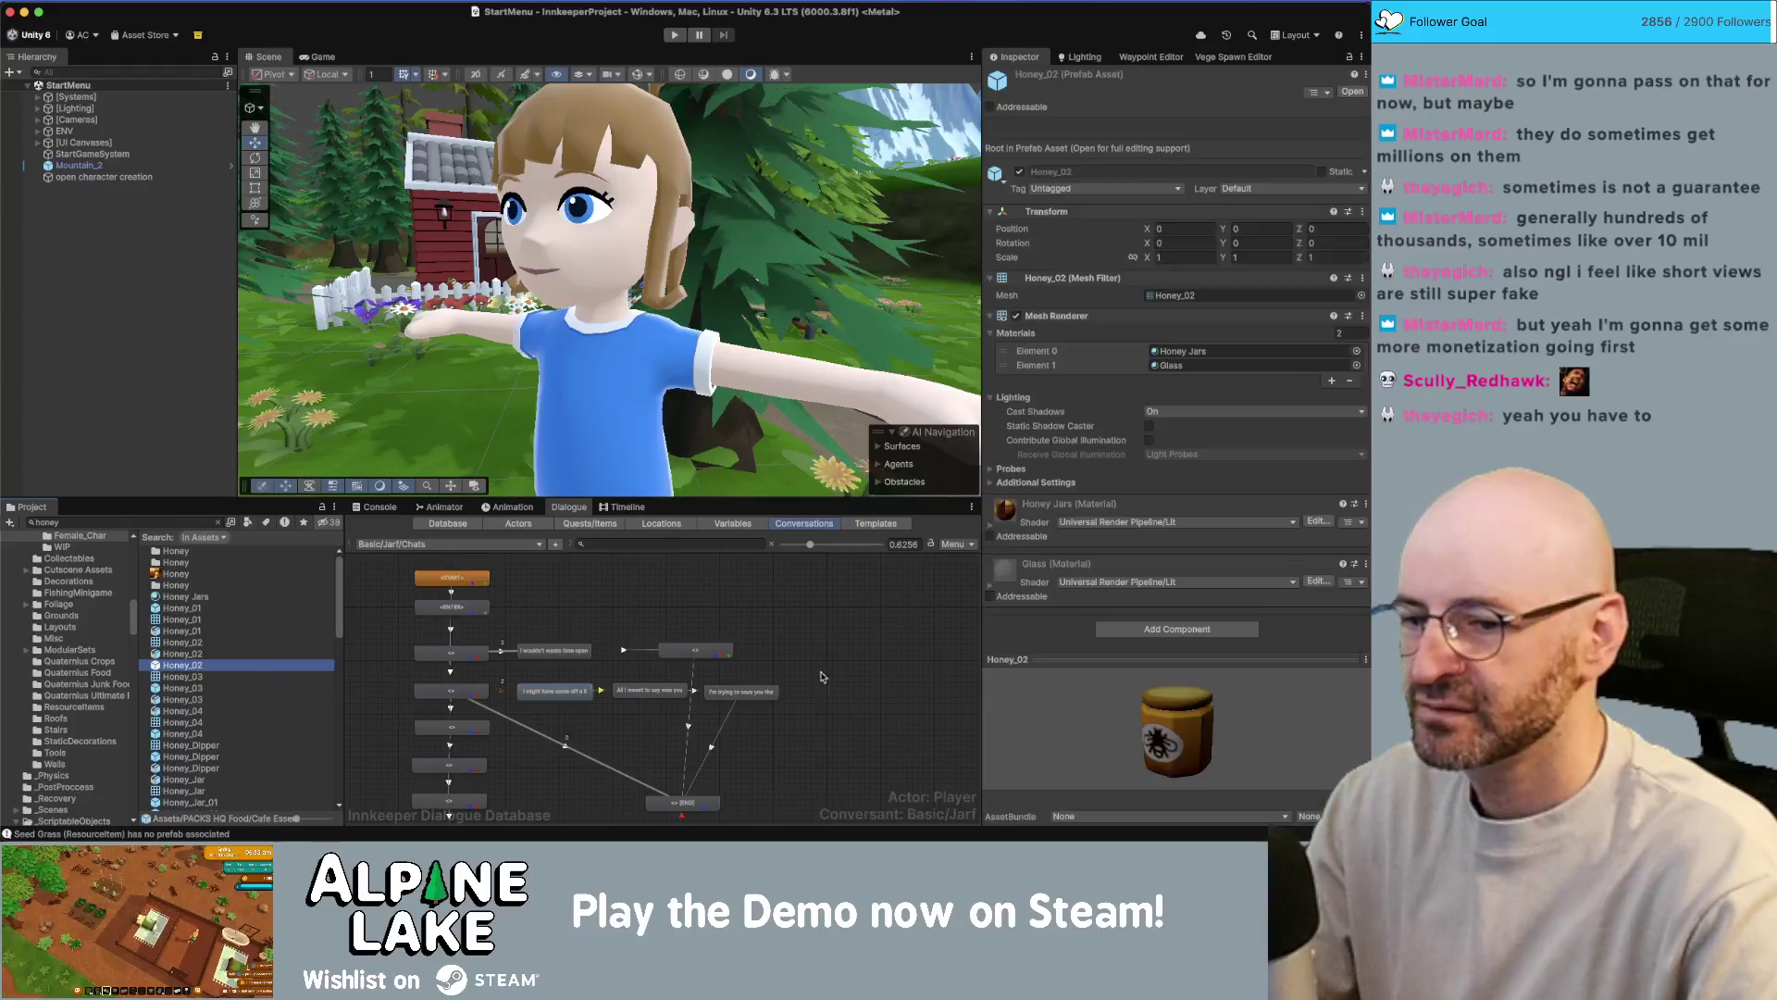
pyautogui.scroll(-10, 257, 689)
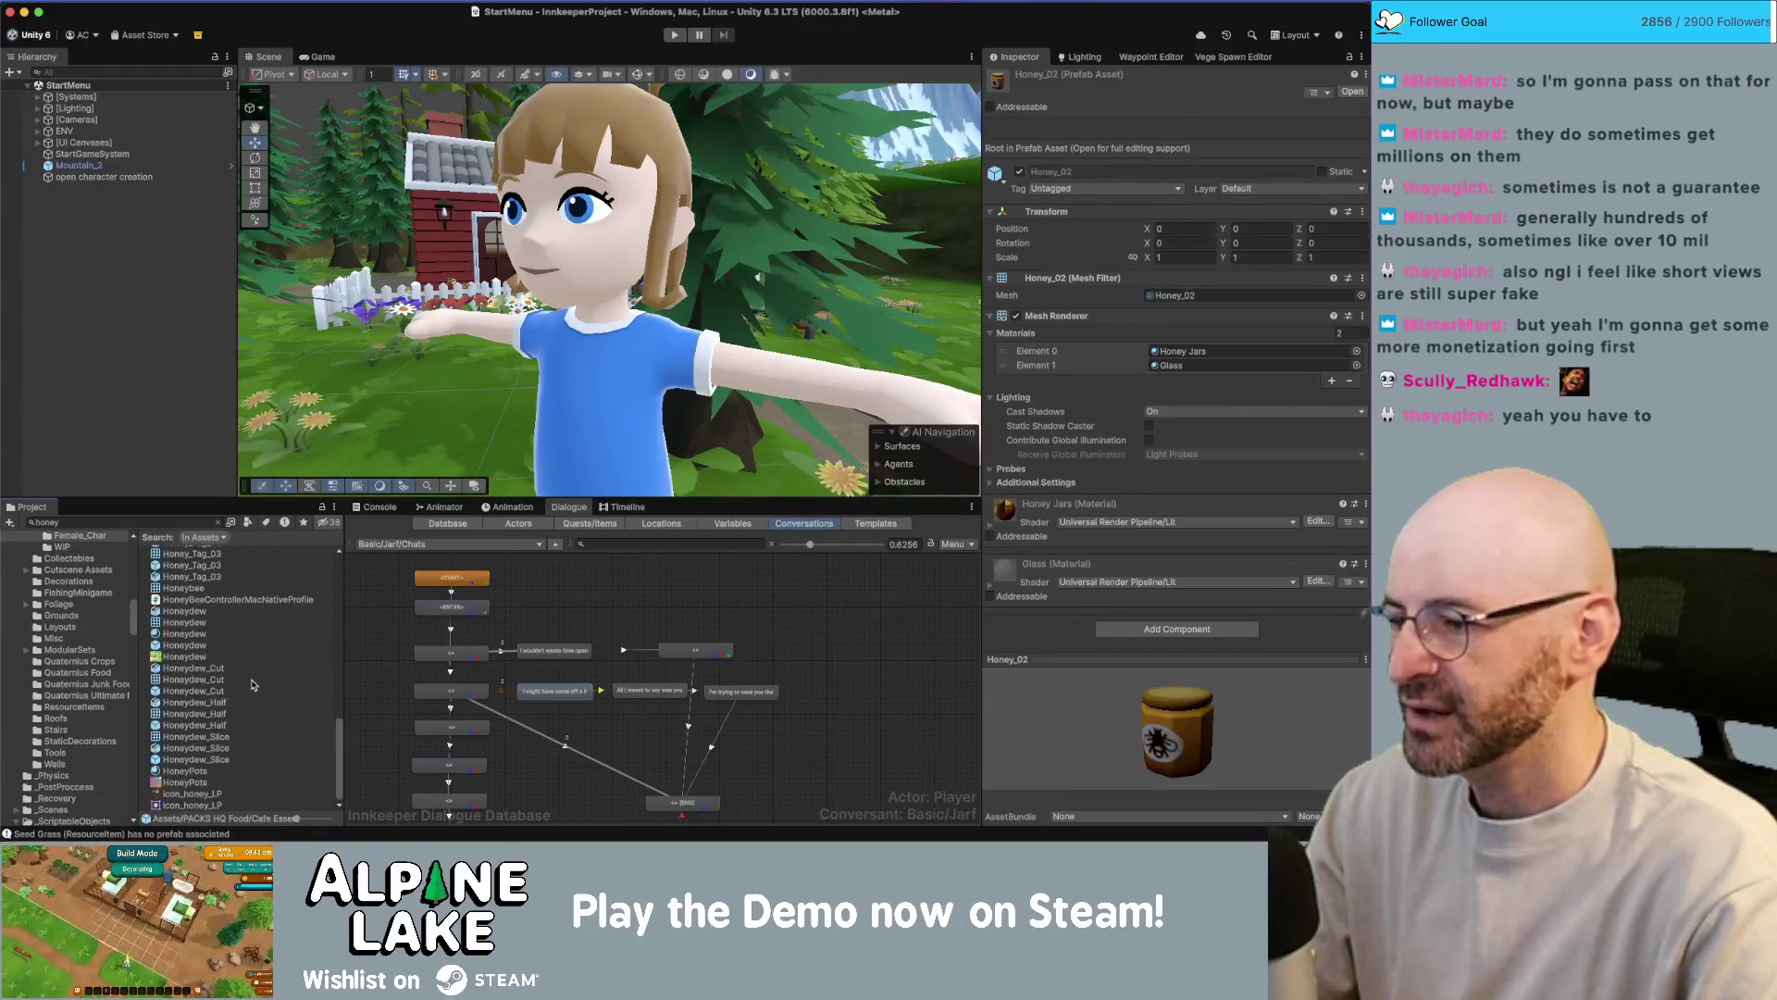
pyautogui.scroll(10, 256, 694)
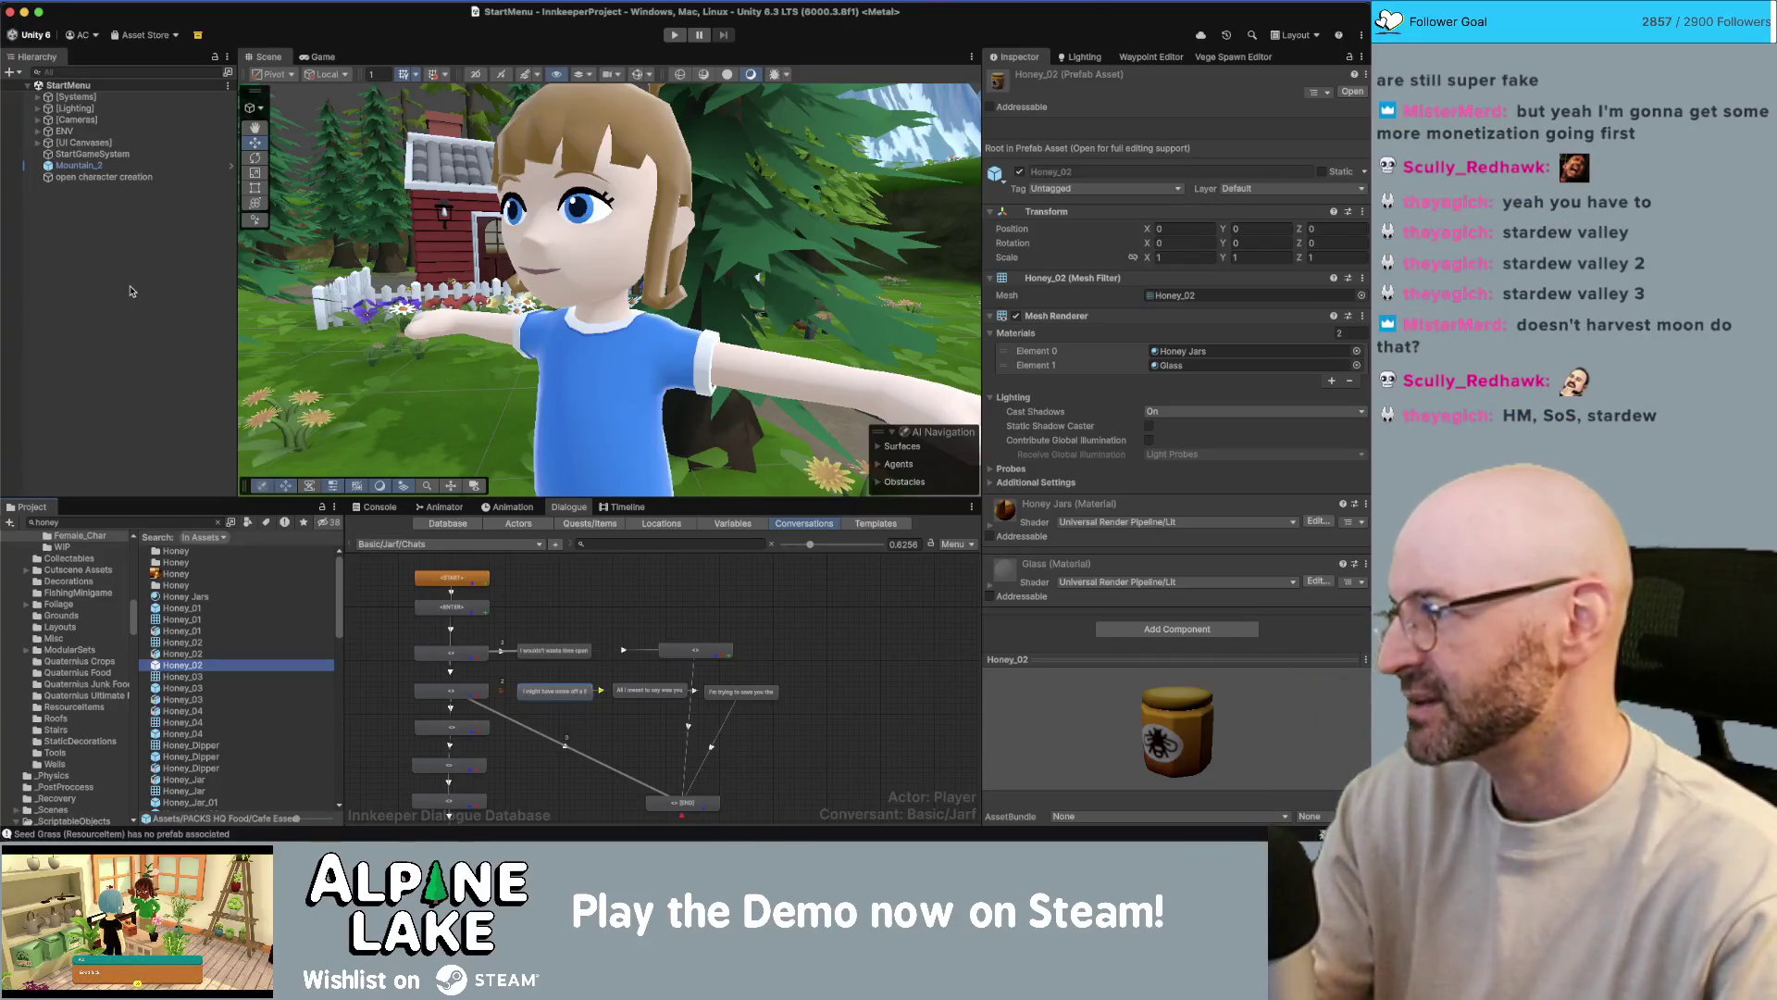
# - Clear the selection and inspect the Honey asset instead
pyautogui.click(127, 301)
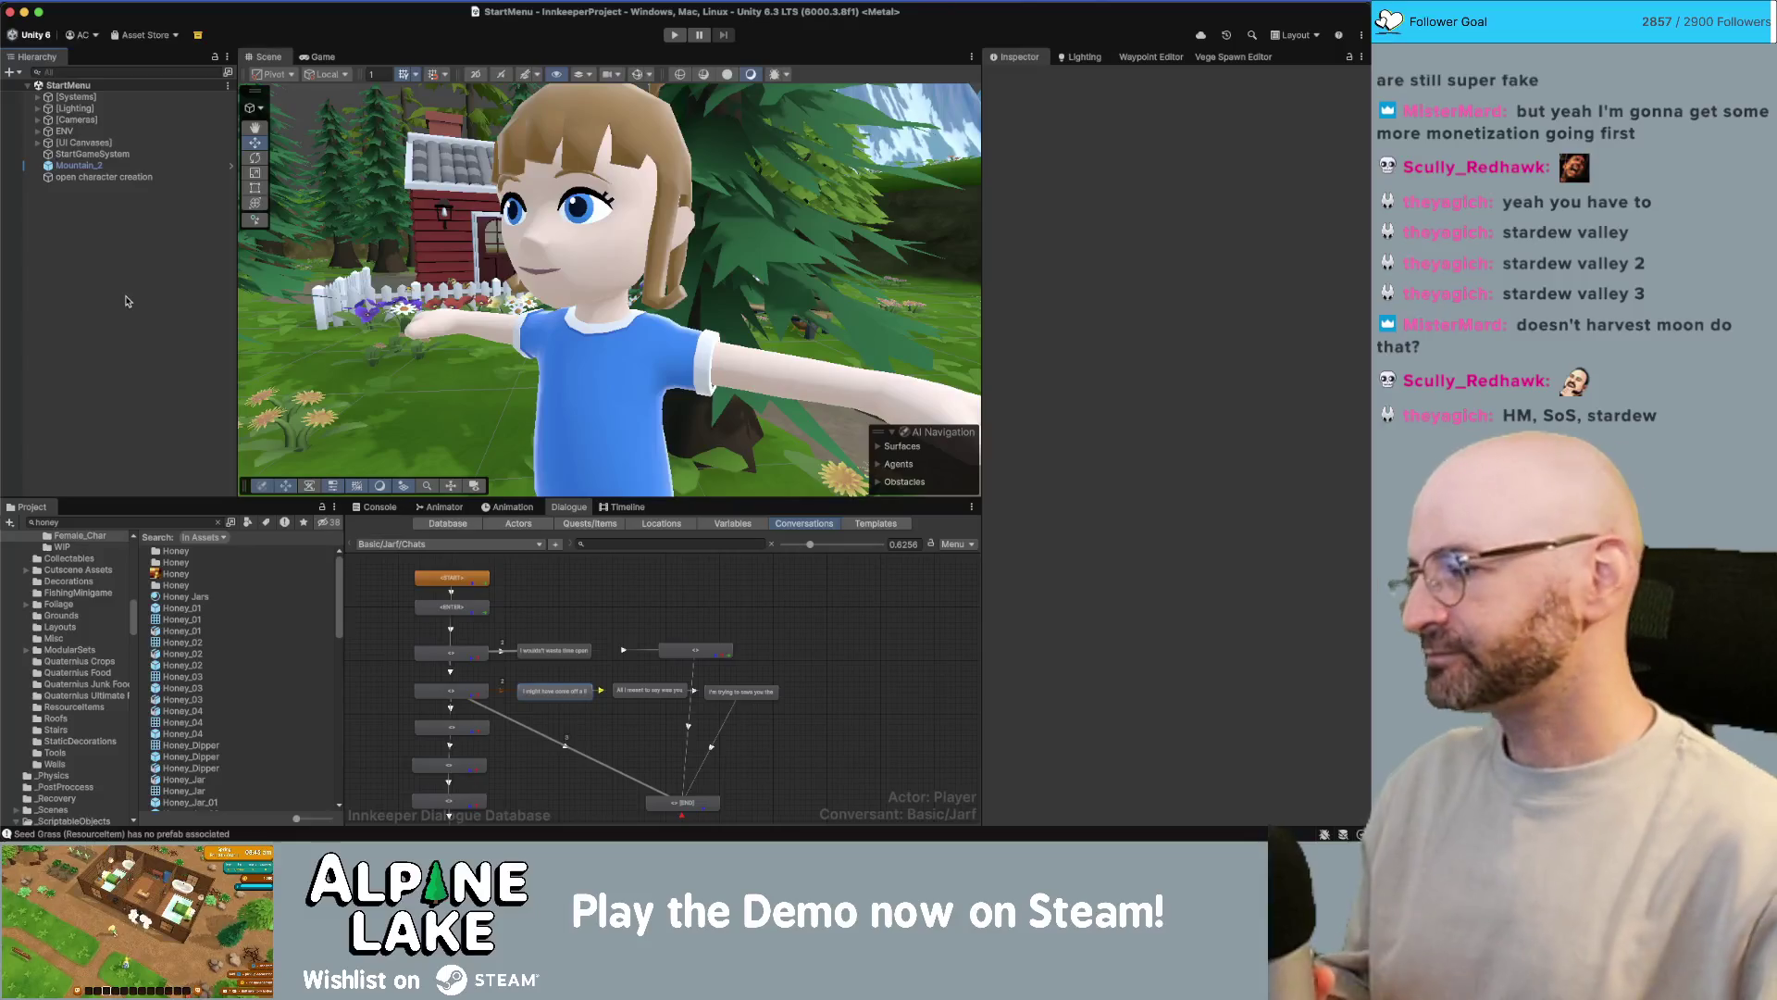
pyautogui.click(278, 585)
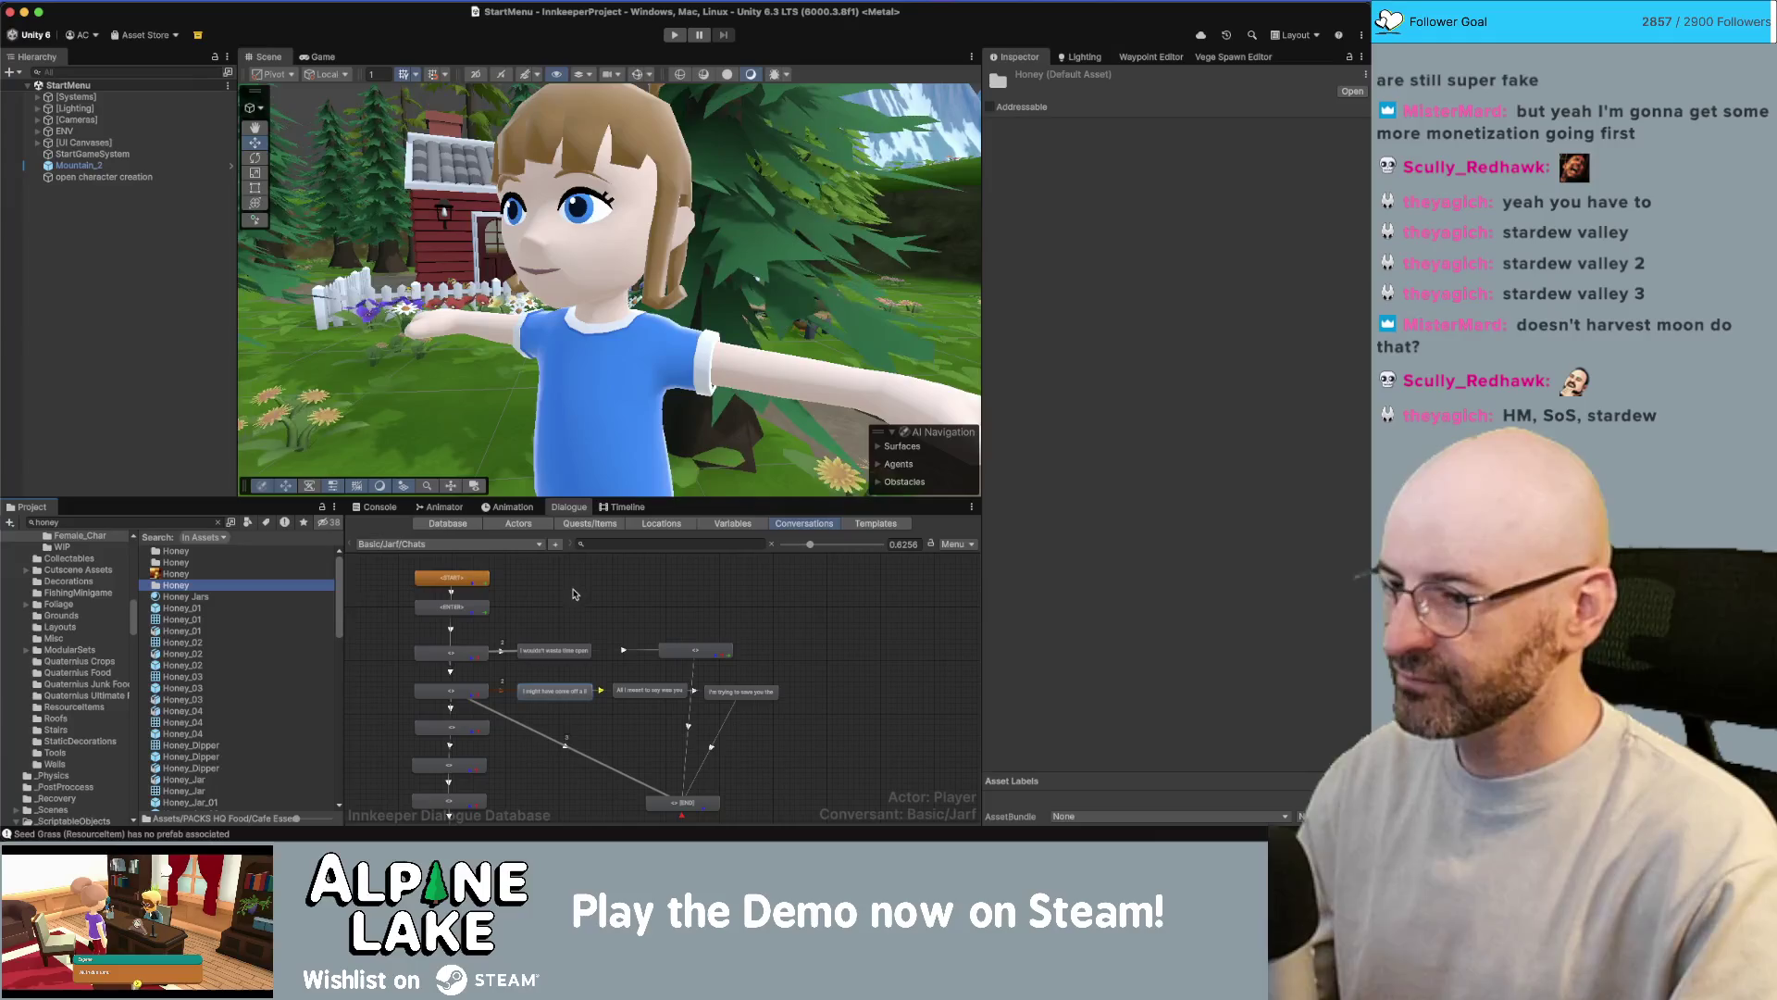
pyautogui.press('super+Tab')
# - Bring the browser with the Miro board forward and scroll to the ginger card
pyautogui.click(284, 420)
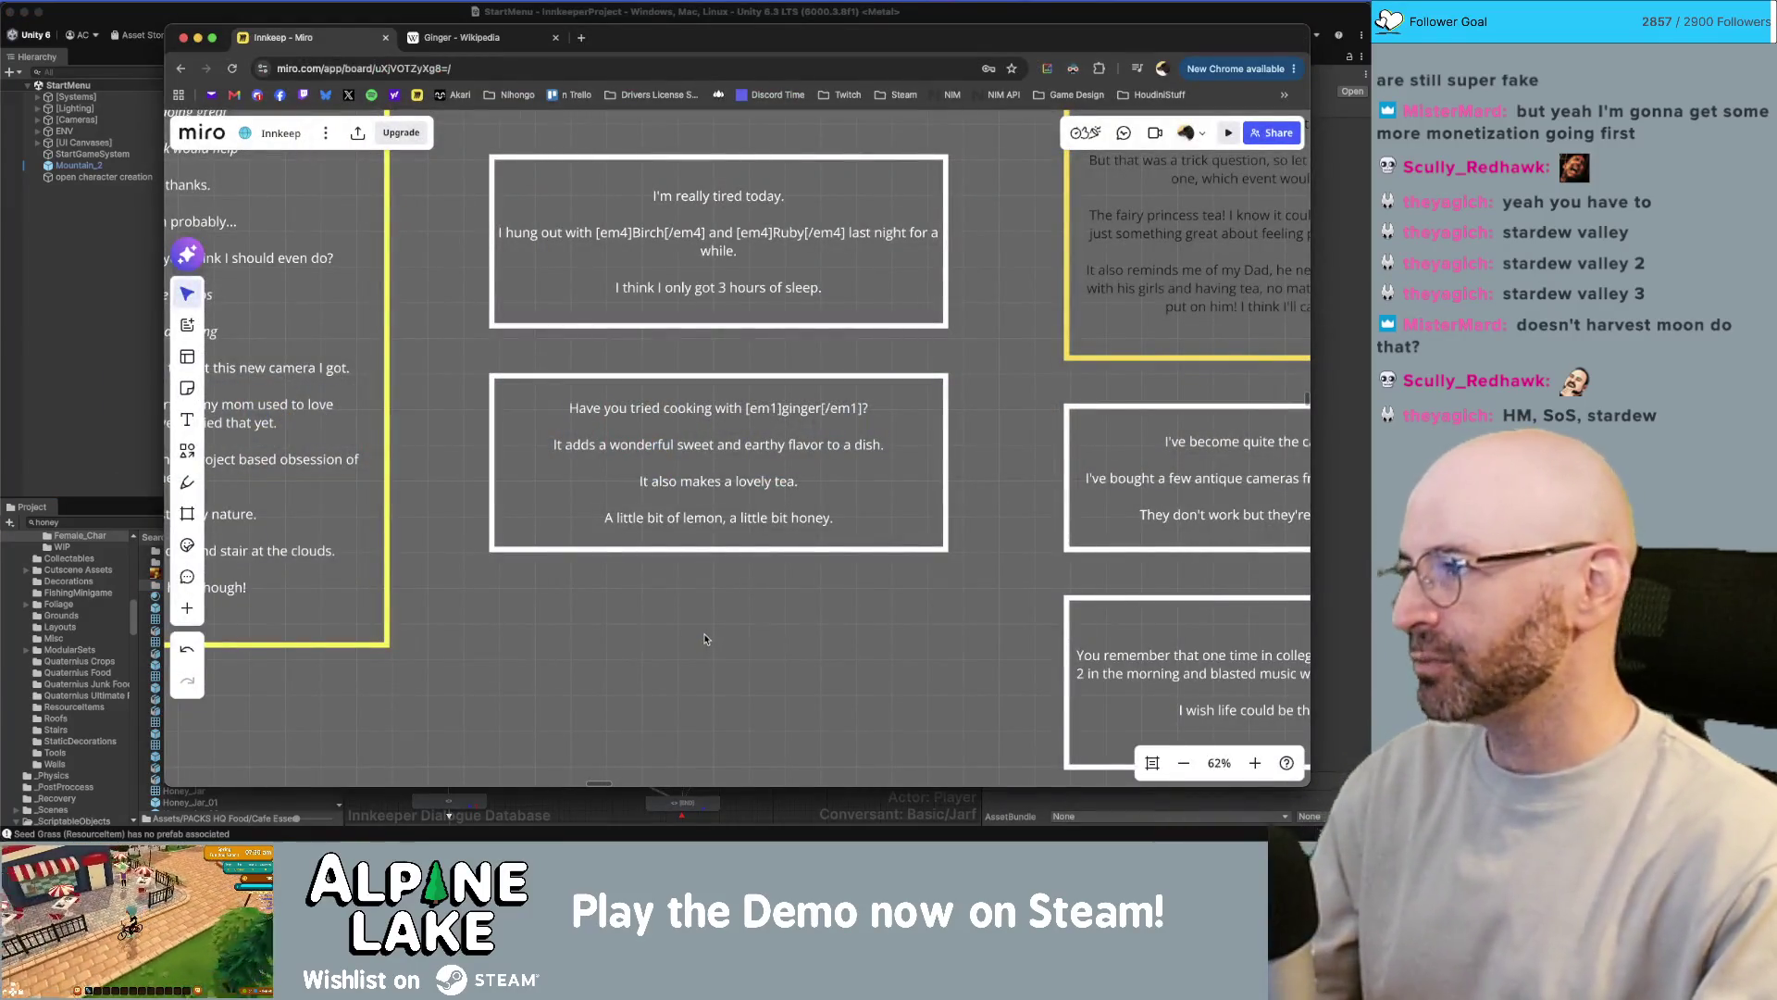
pyautogui.scroll(-2, 686, 558)
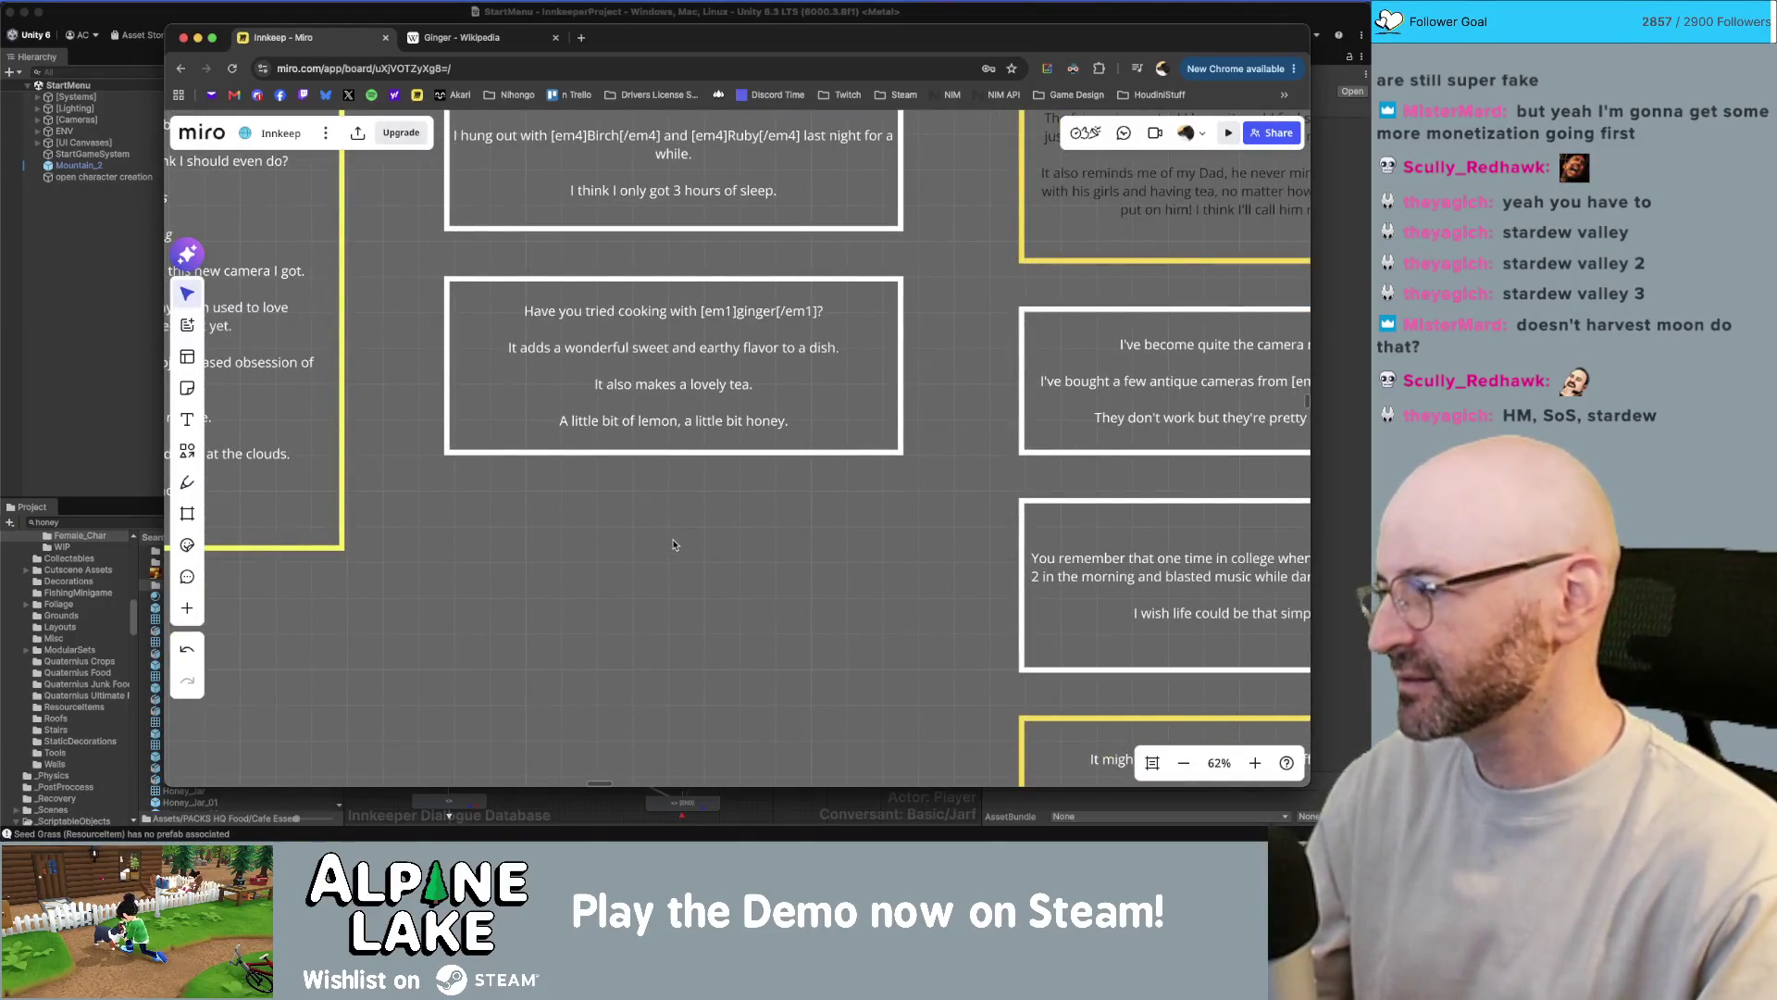
pyautogui.keyDown('ctrl'); pyautogui.scroll(-1, 673, 537); pyautogui.keyUp('ctrl')
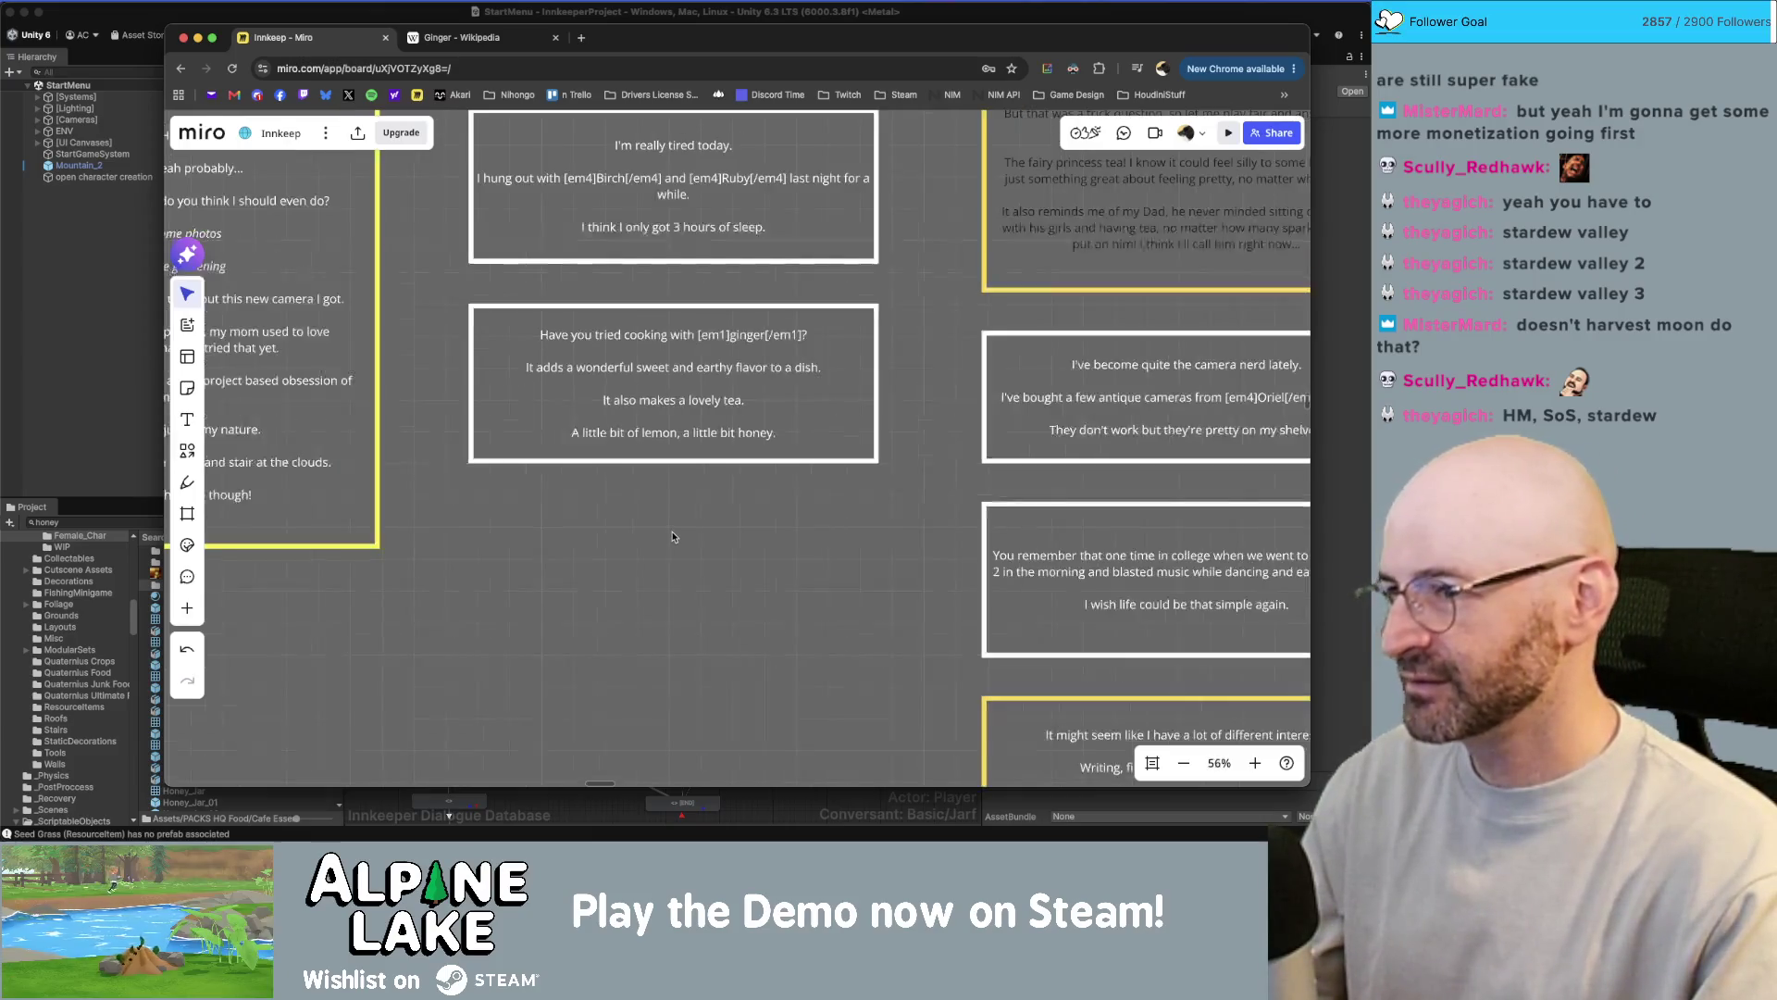
pyautogui.scroll(2, 671, 593)
pyautogui.scroll(-1, 666, 637)
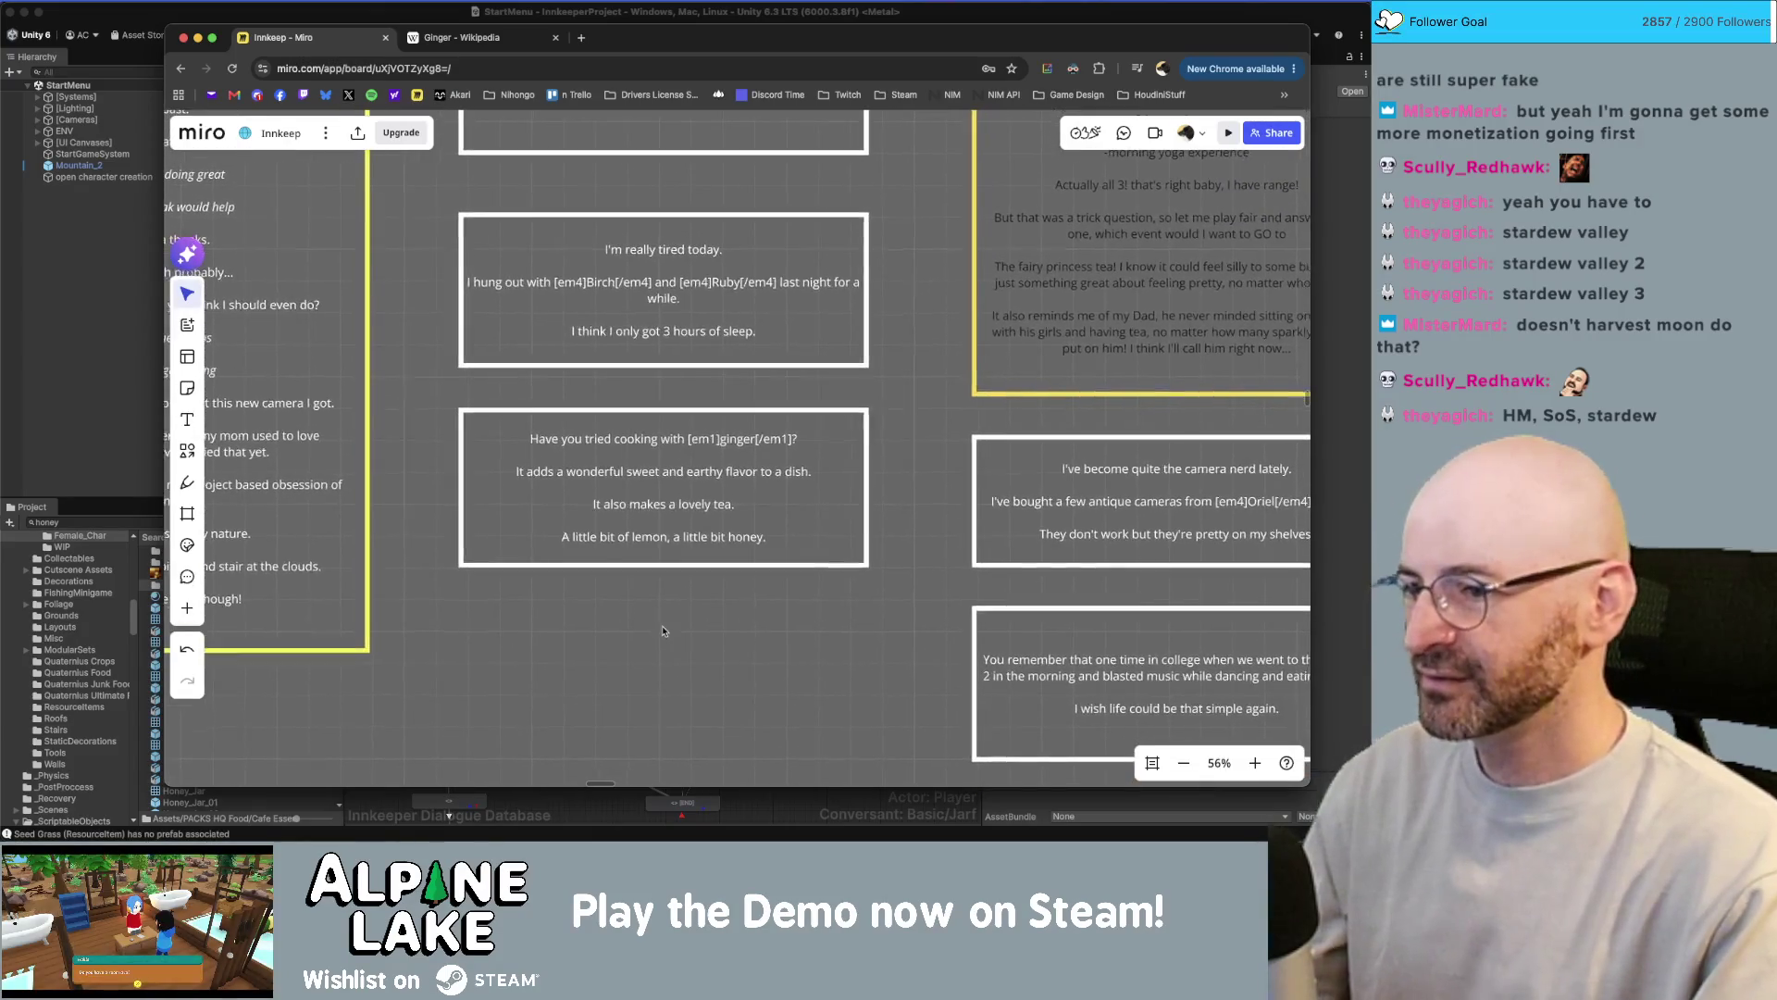
# - End the ginger card's honey line with a period and add the line 'That's the stuff.'
pyautogui.doubleClick(726, 549)
pyautogui.press('BackSpace')
pyautogui.write('mmm')
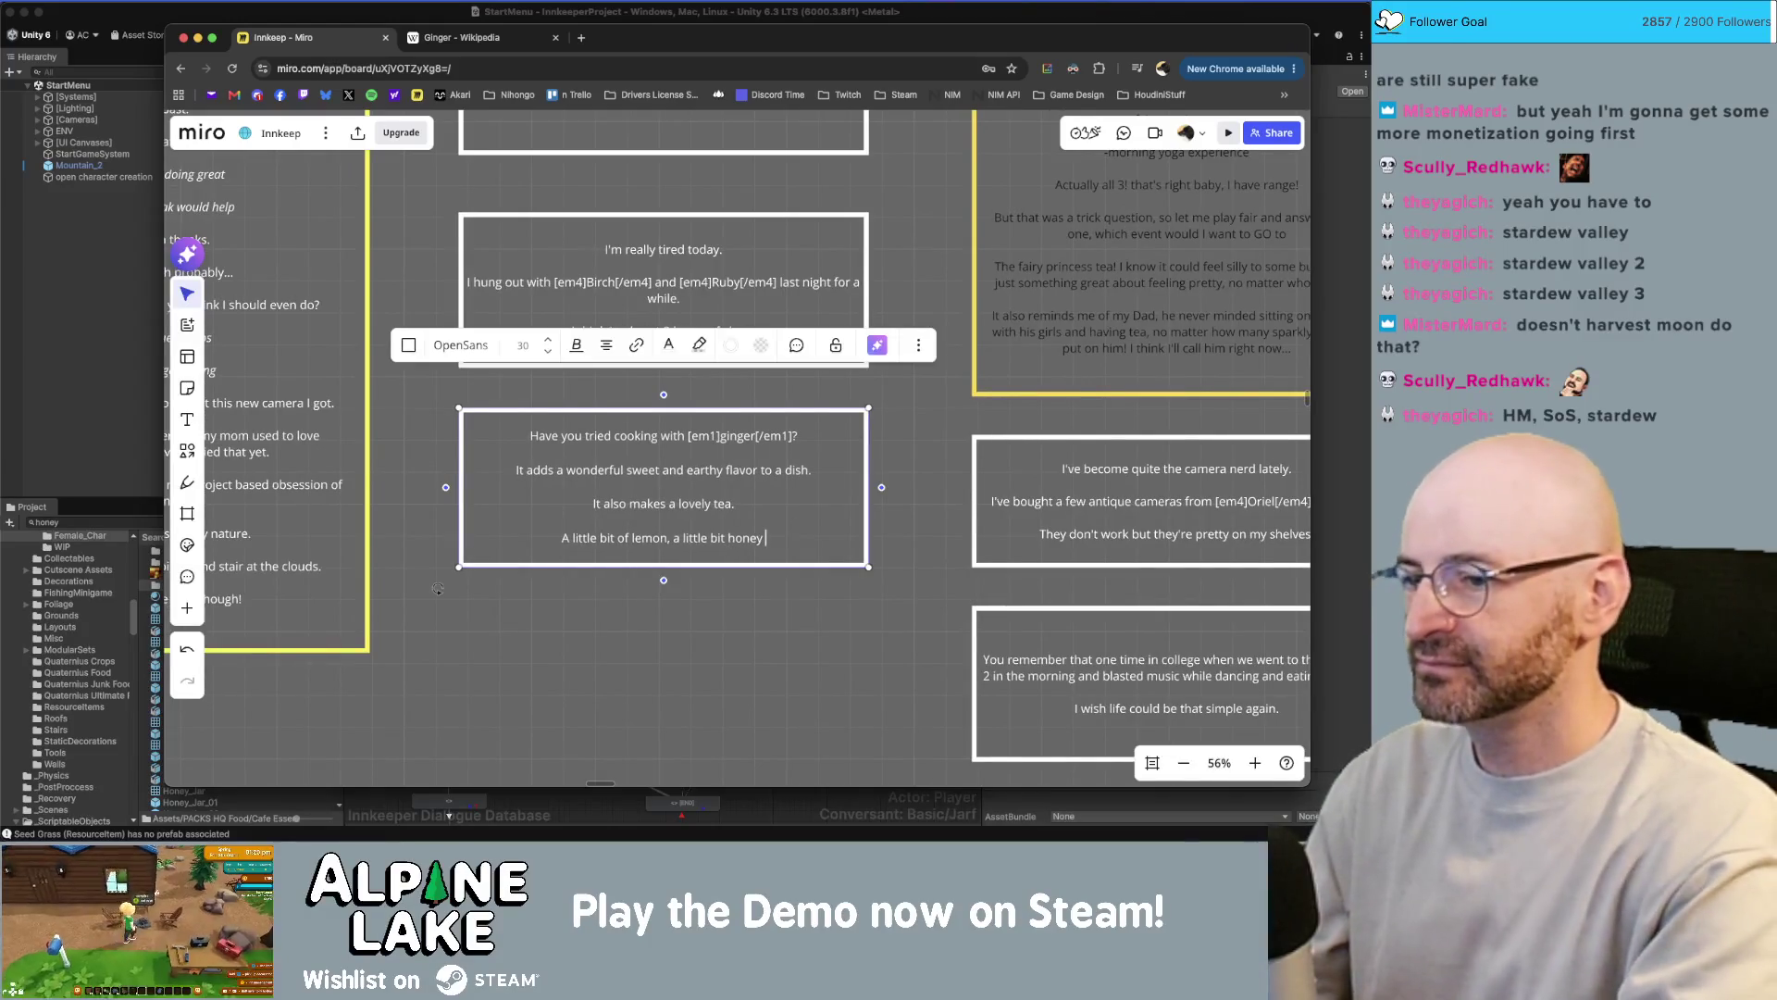
pyautogui.press('BackSpace')
pyautogui.press('BackSpace')
pyautogui.press('BackSpace')
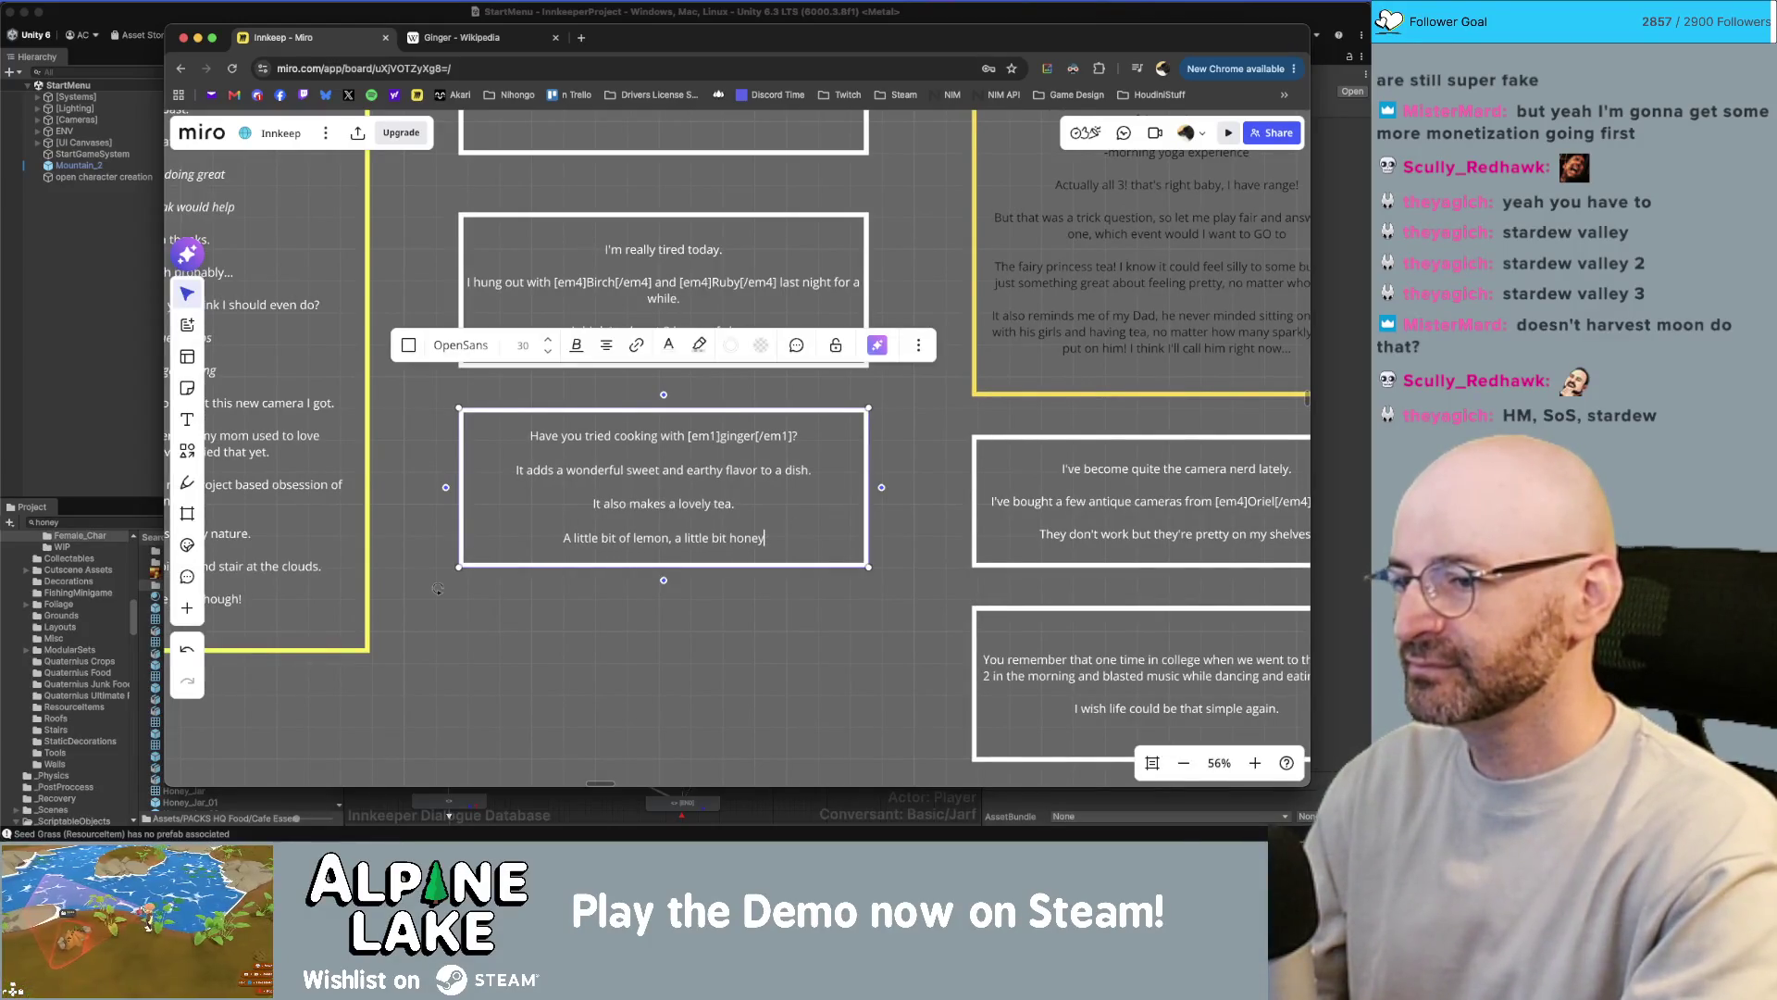
pyautogui.write('.')
pyautogui.press('Return')
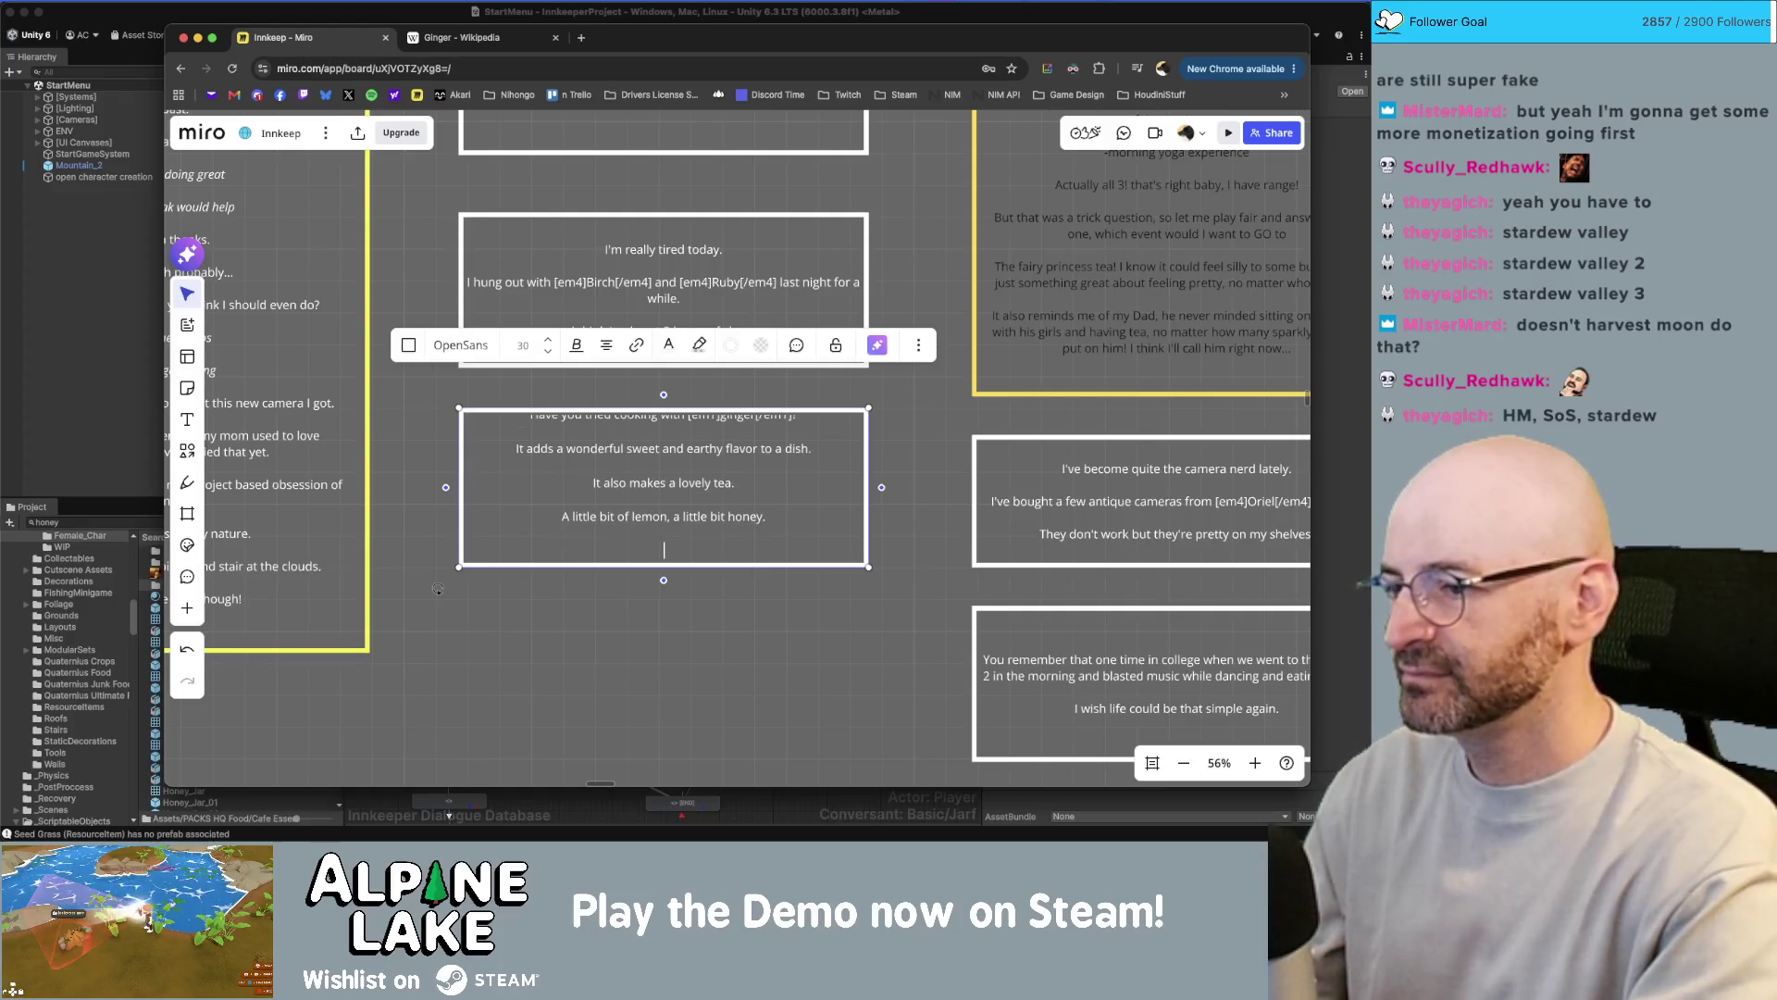
pyautogui.write("That's the stuff.")
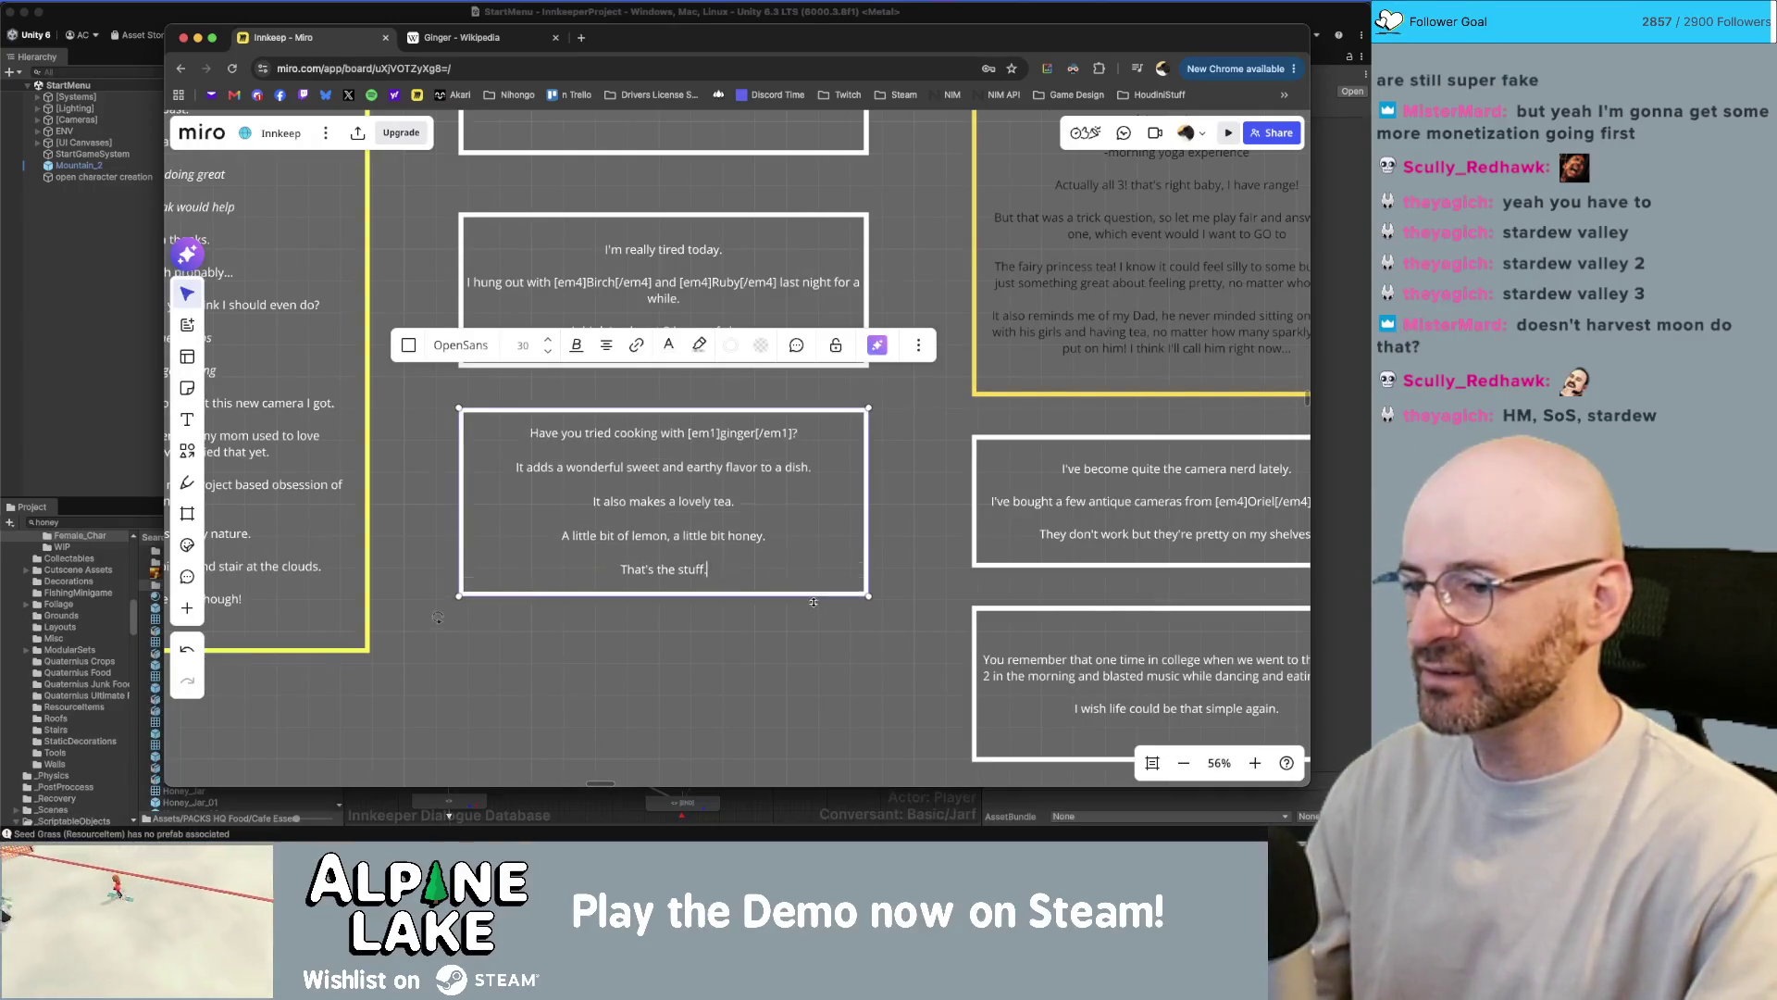
pyautogui.click(783, 663)
pyautogui.scroll(1, 718, 650)
pyautogui.scroll(-10, 719, 650)
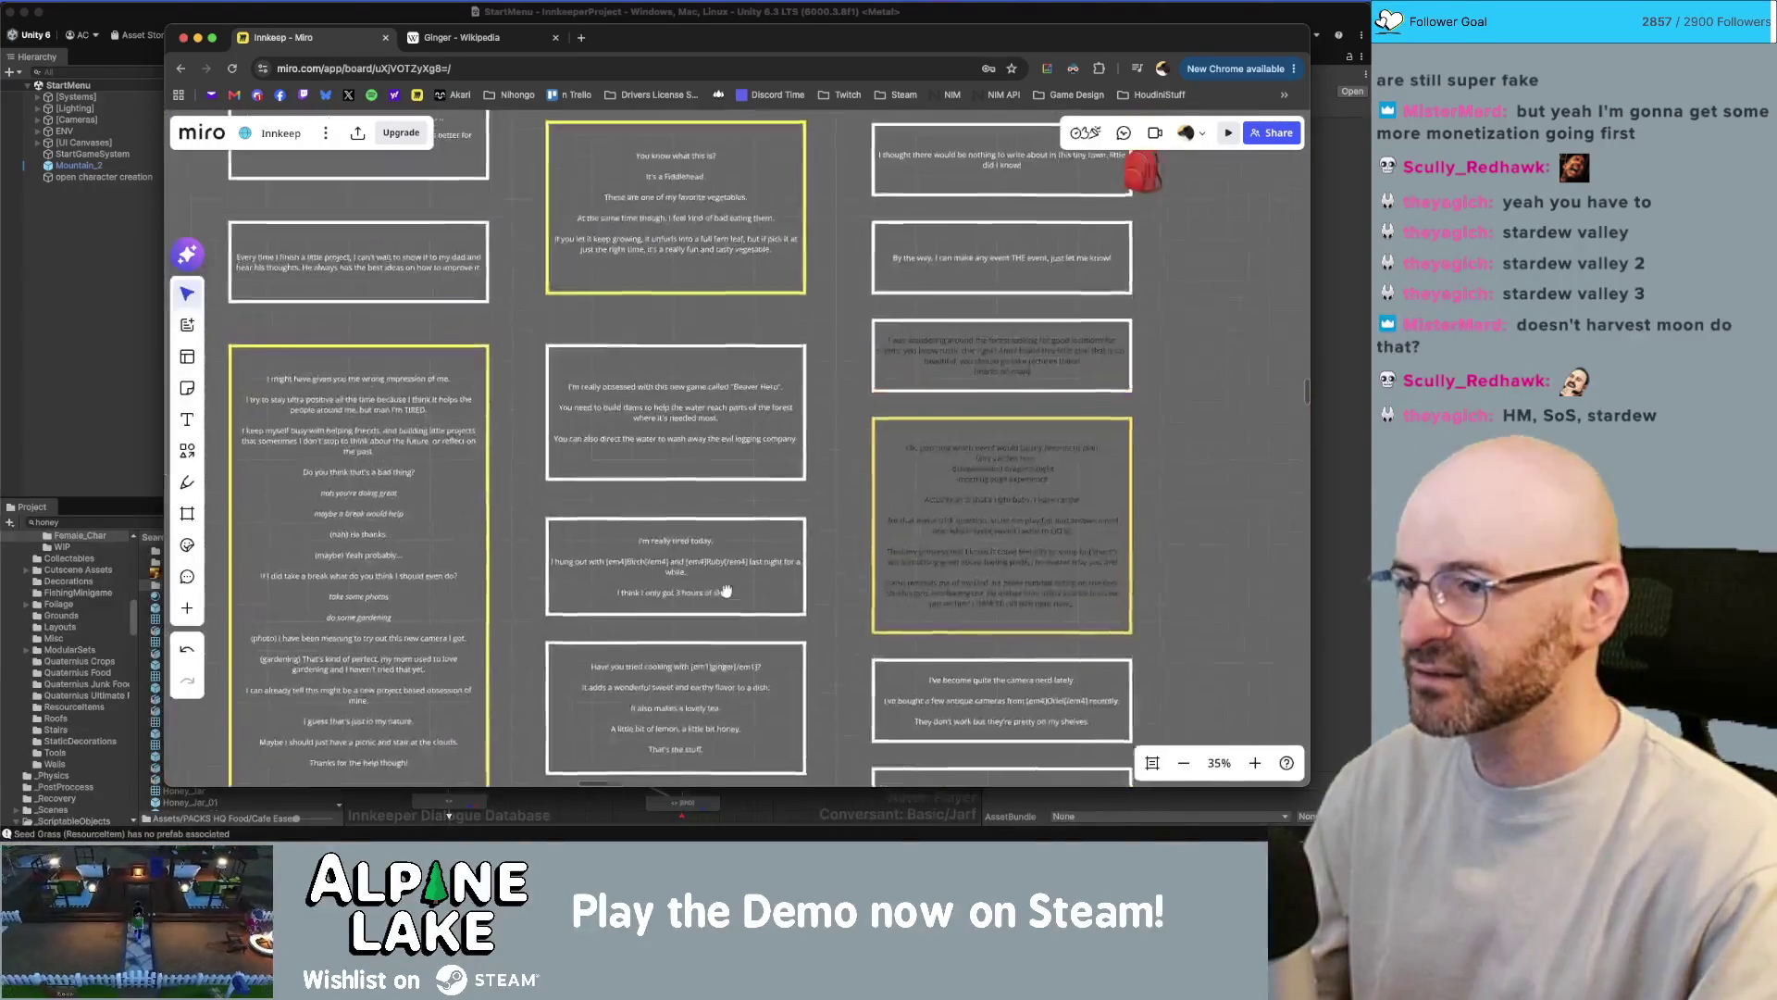
# - Zoom around the Miro dialogue cards, then place the fogu.com Beekeeping window over the board
pyautogui.scroll(5, 694, 340)
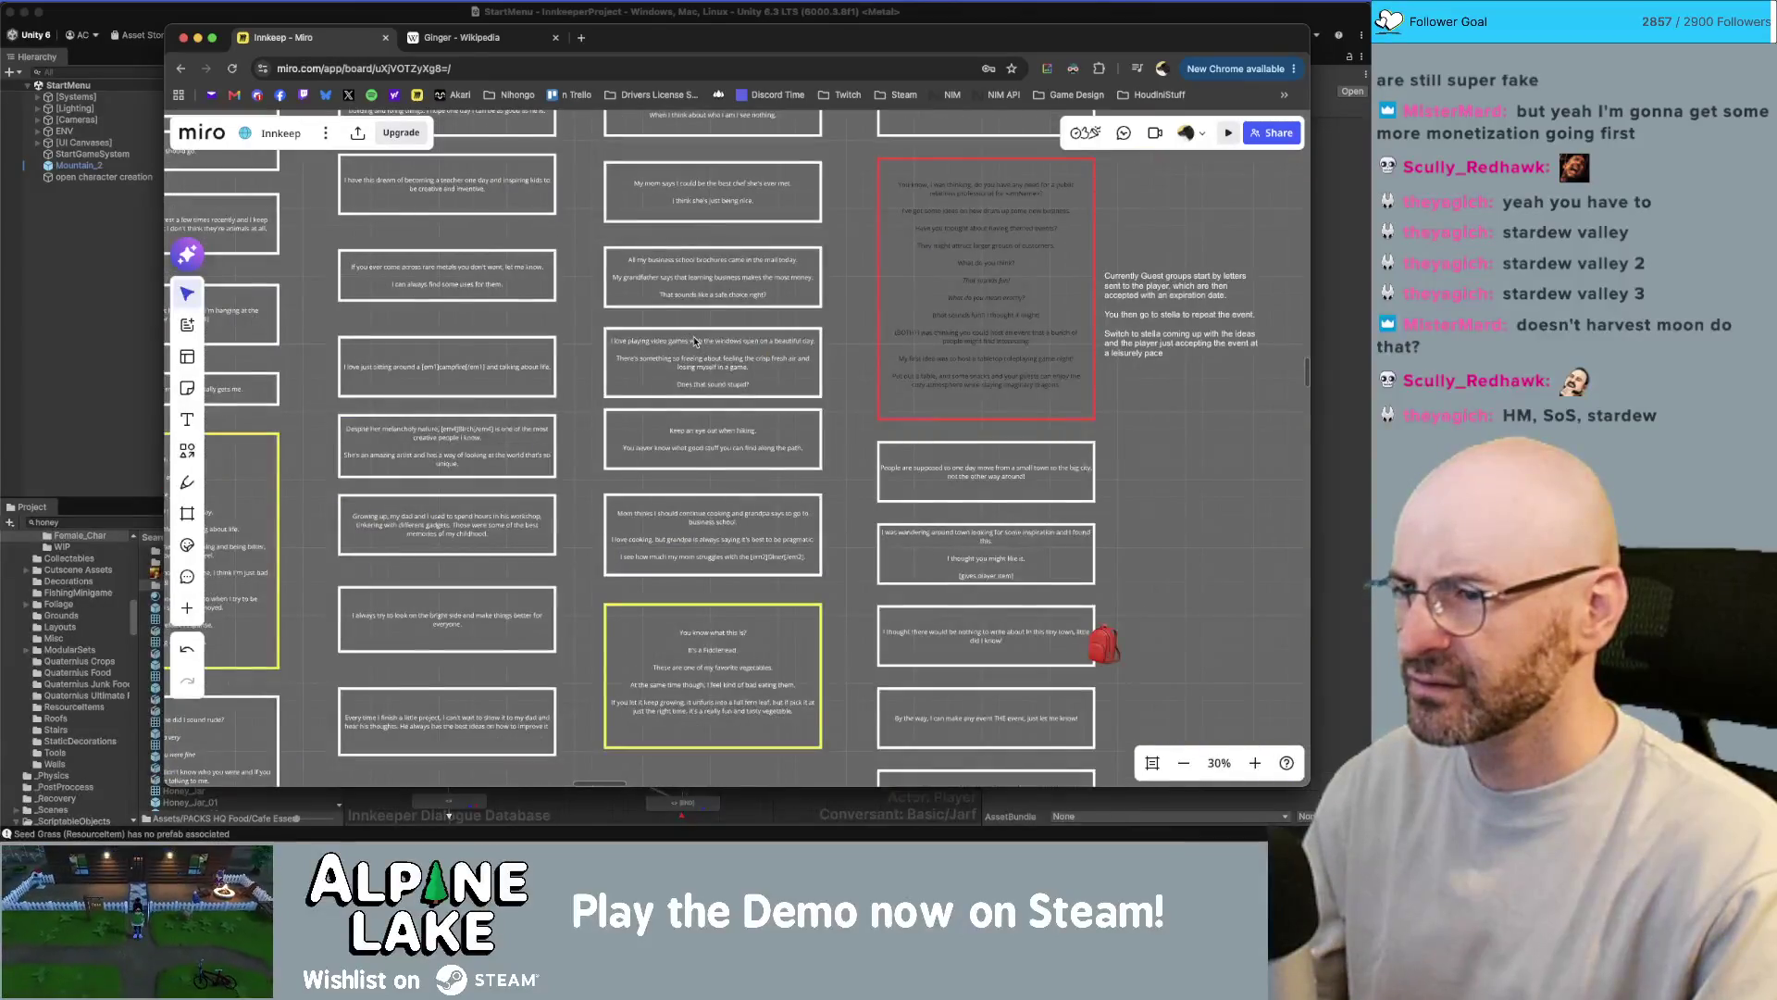
pyautogui.scroll(1, 694, 341)
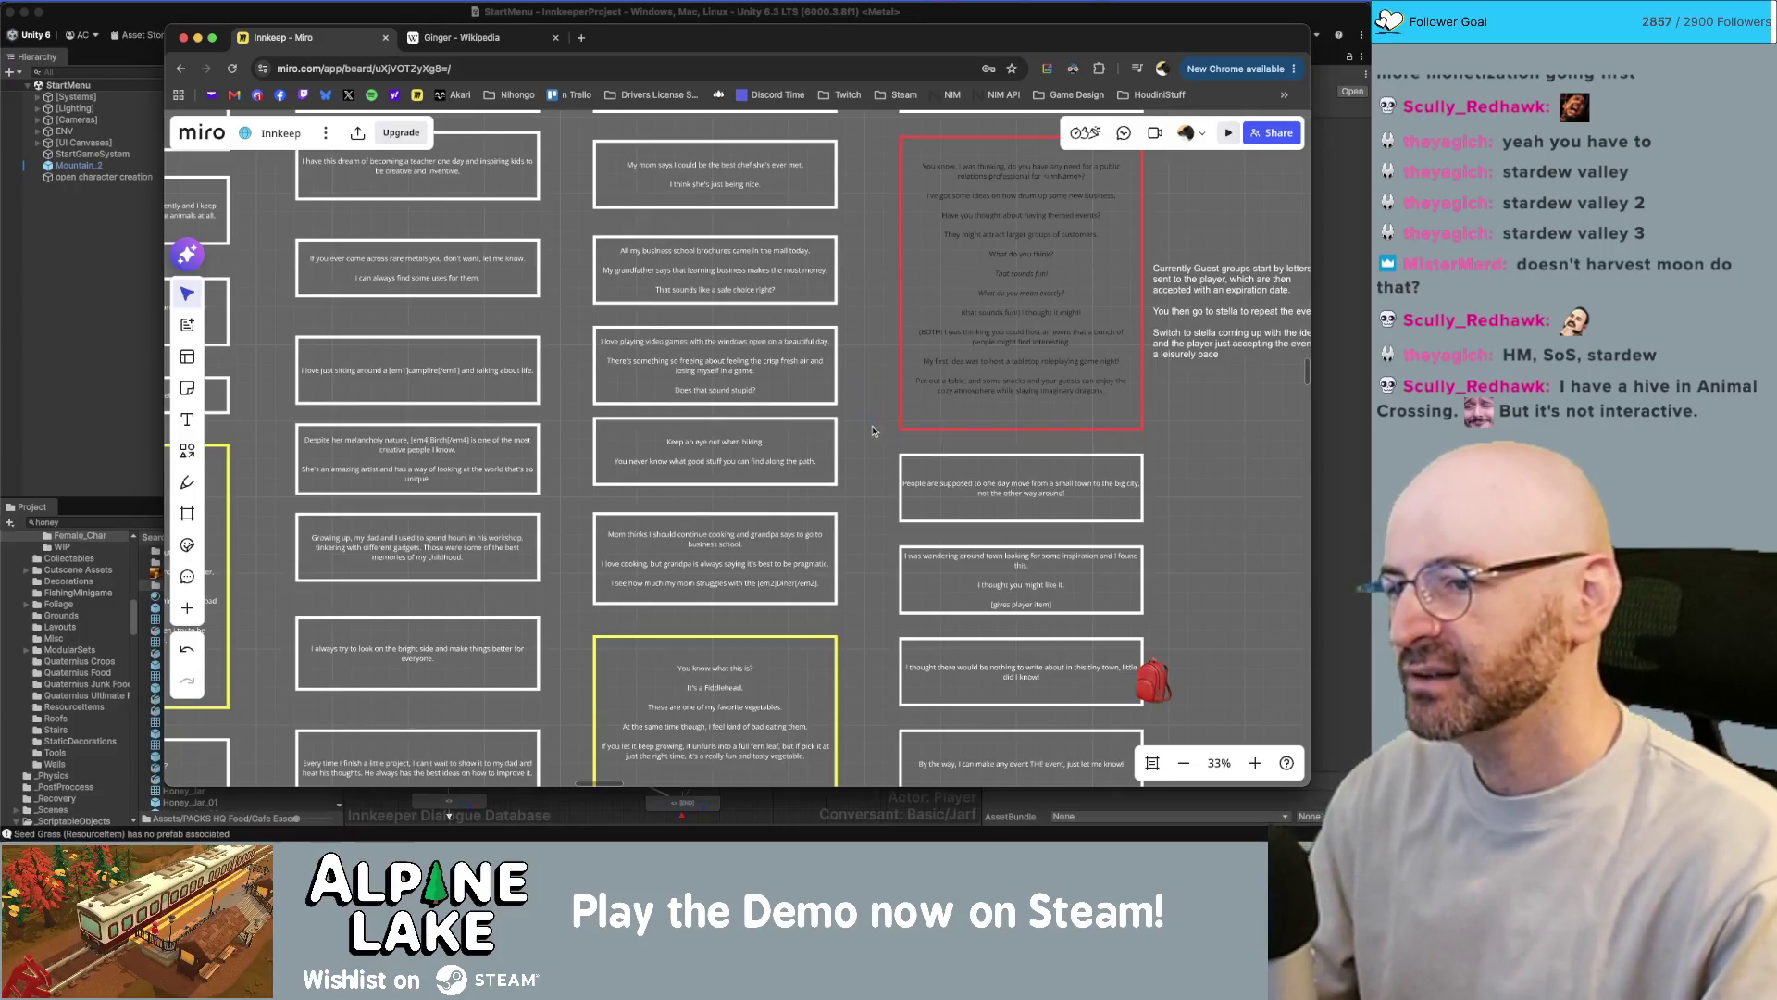
pyautogui.scroll(-2, 873, 431)
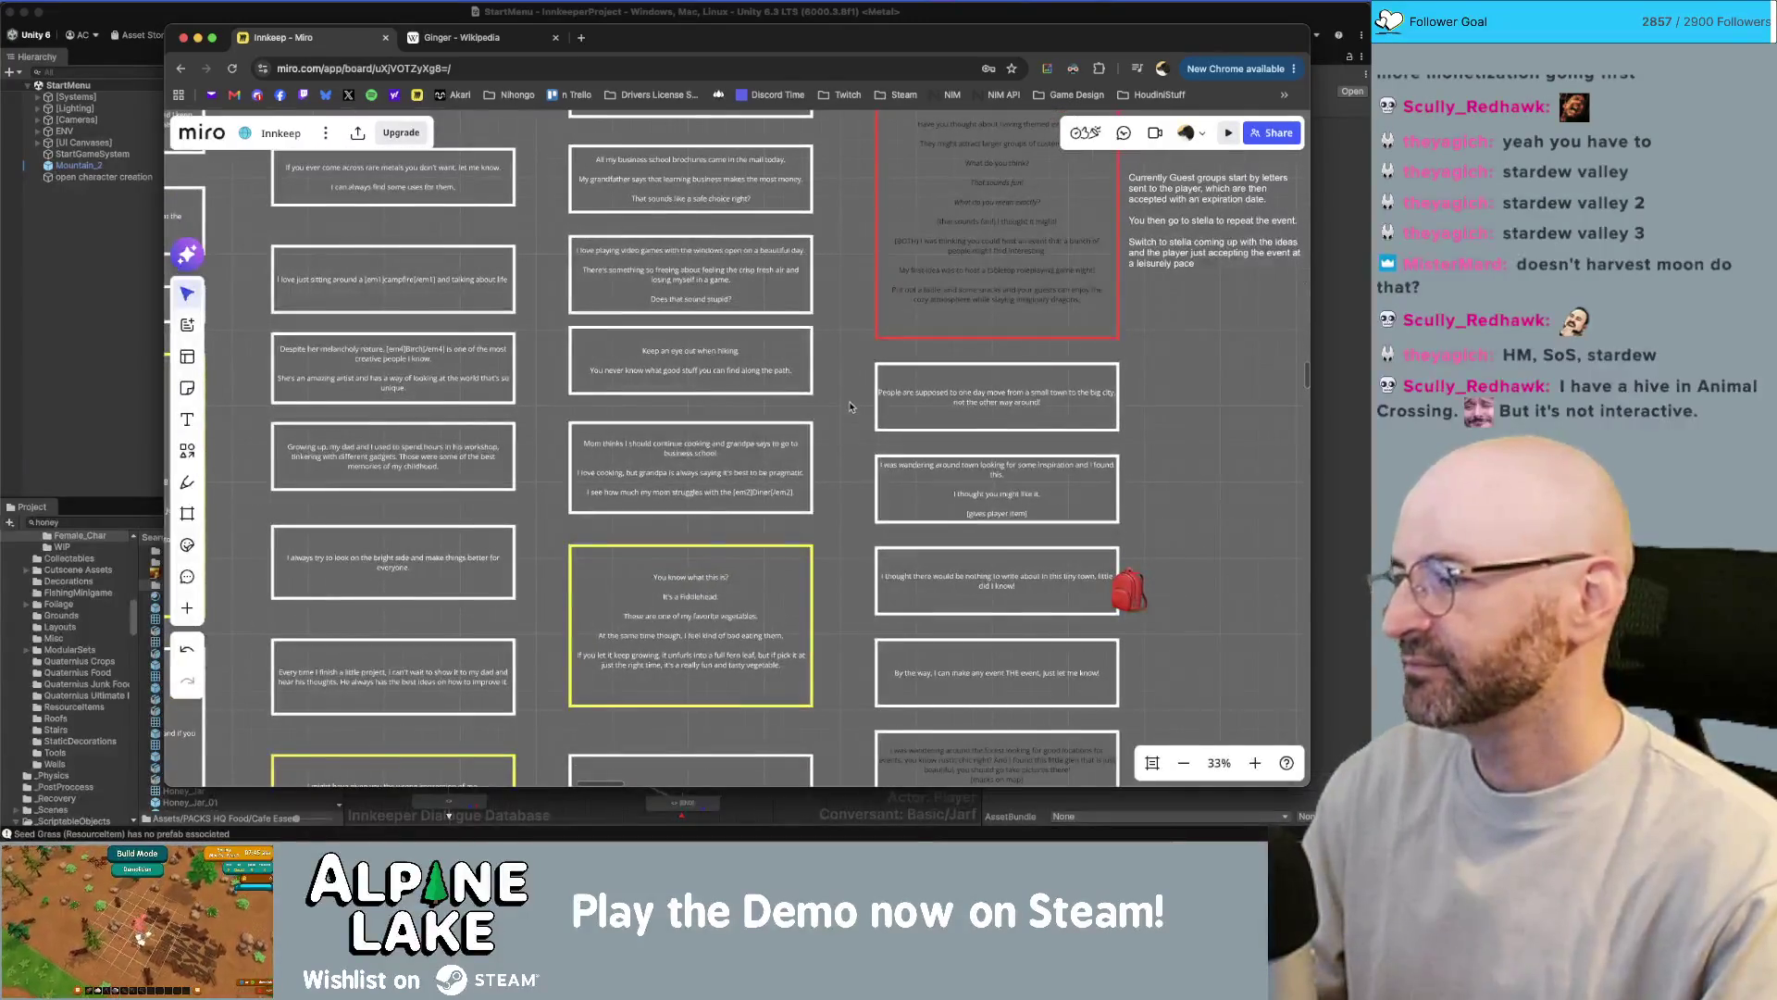
pyautogui.scroll(-6, 849, 407)
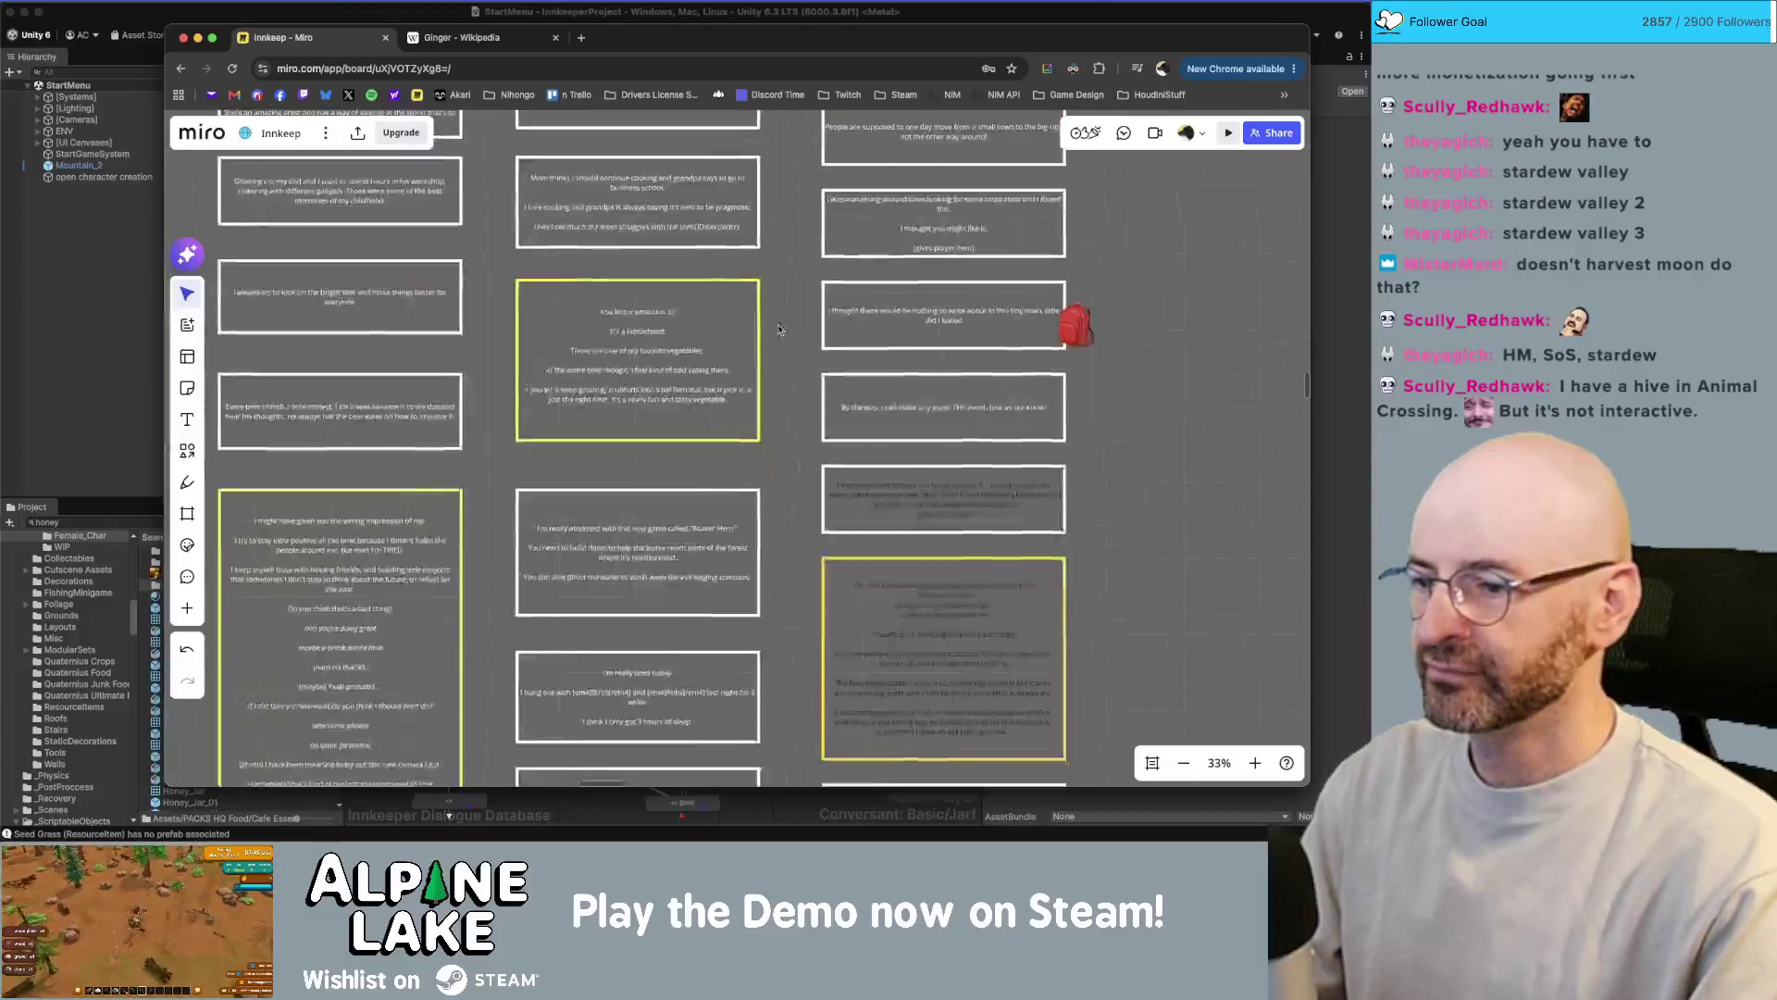
pyautogui.scroll(-1, 779, 330)
pyautogui.scroll(-4, 768, 330)
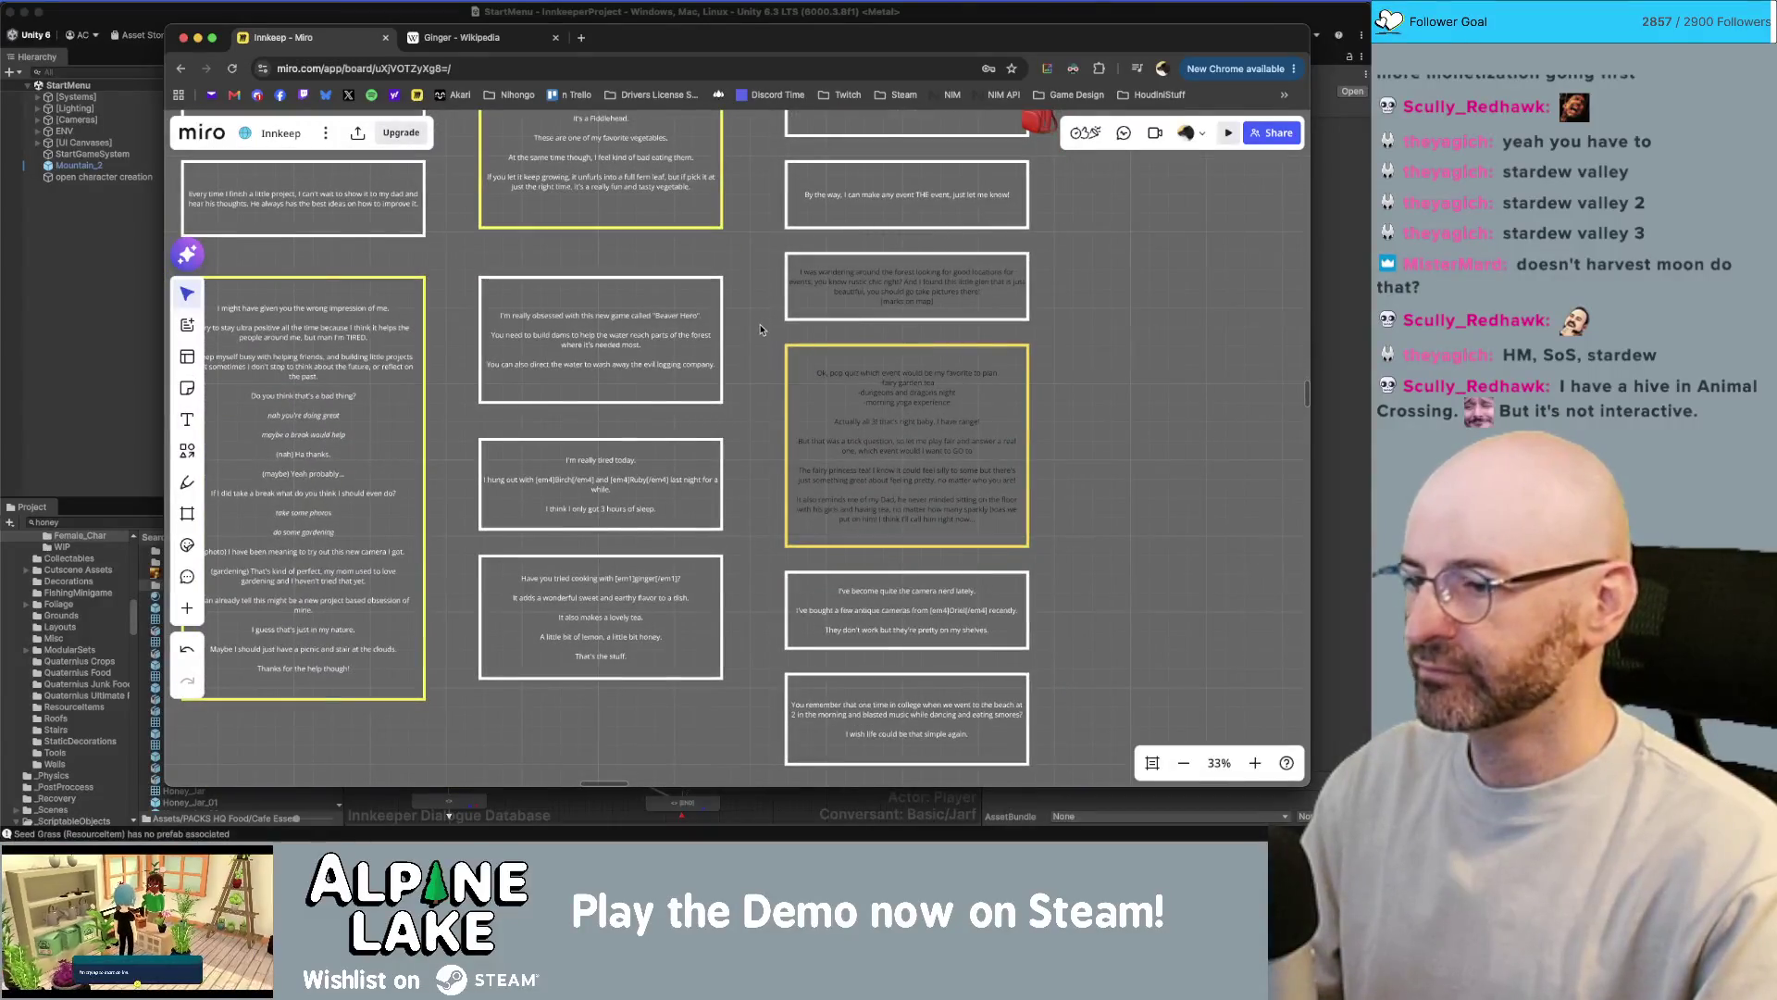
pyautogui.scroll(-2, 755, 408)
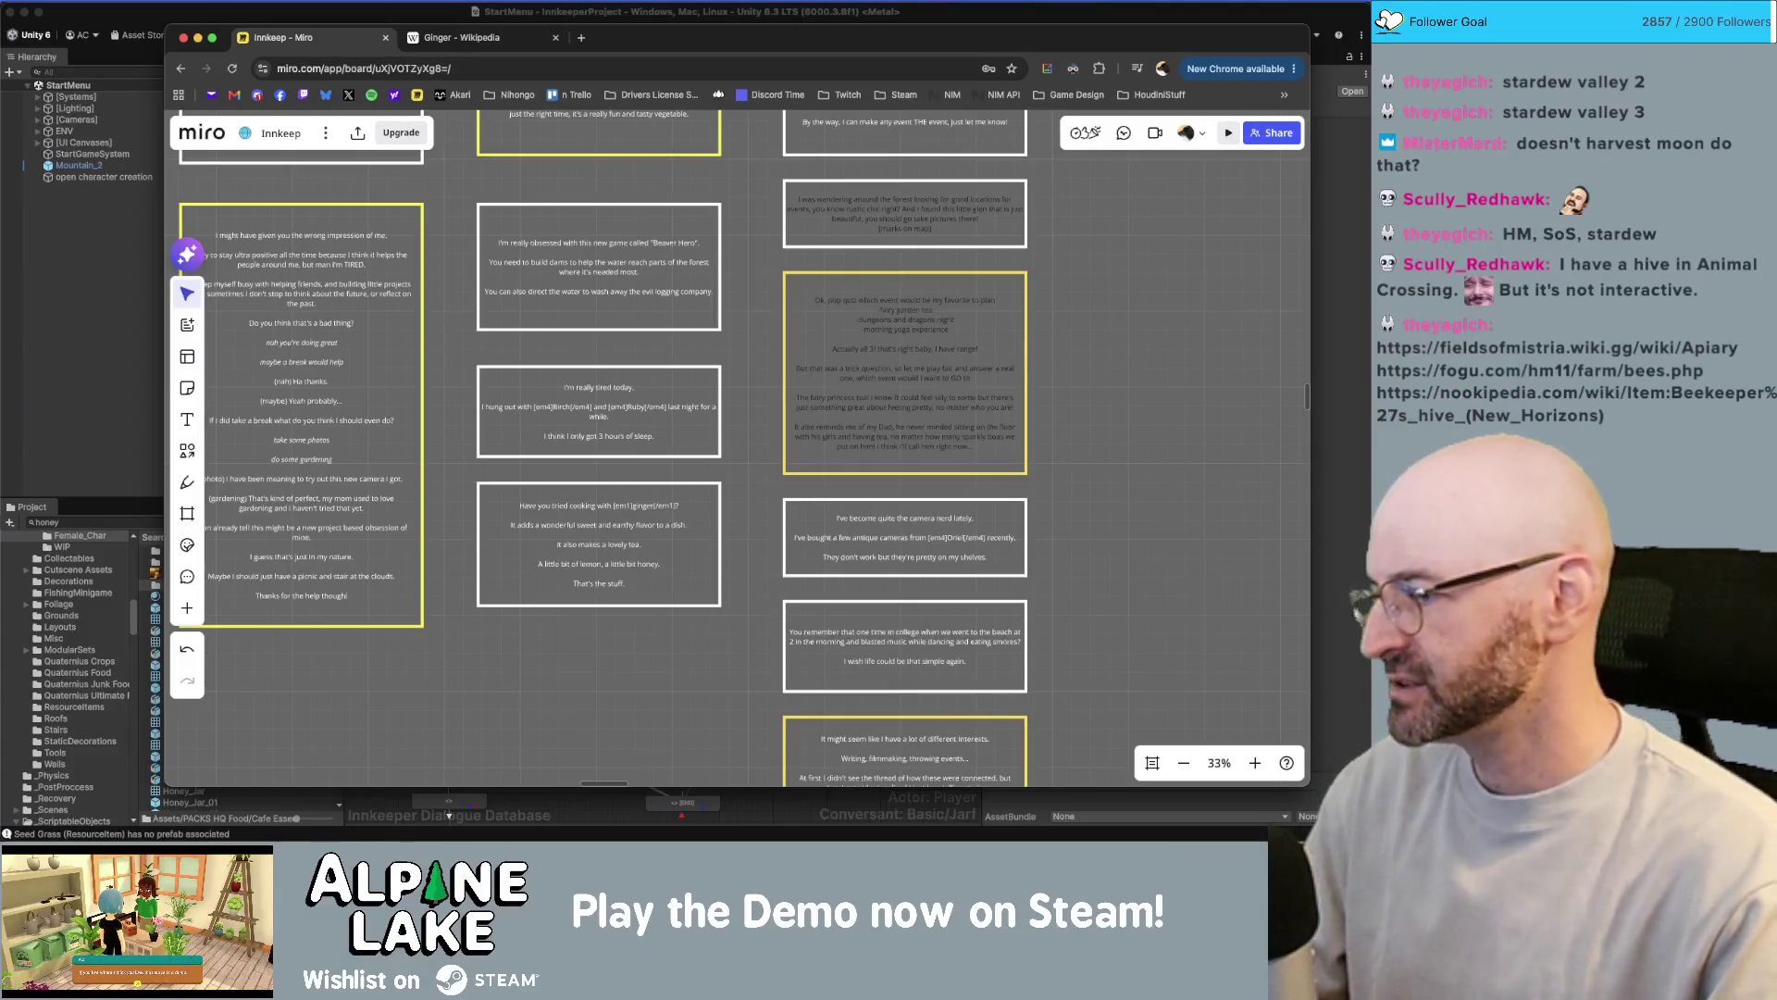
pyautogui.press('super+Tab')
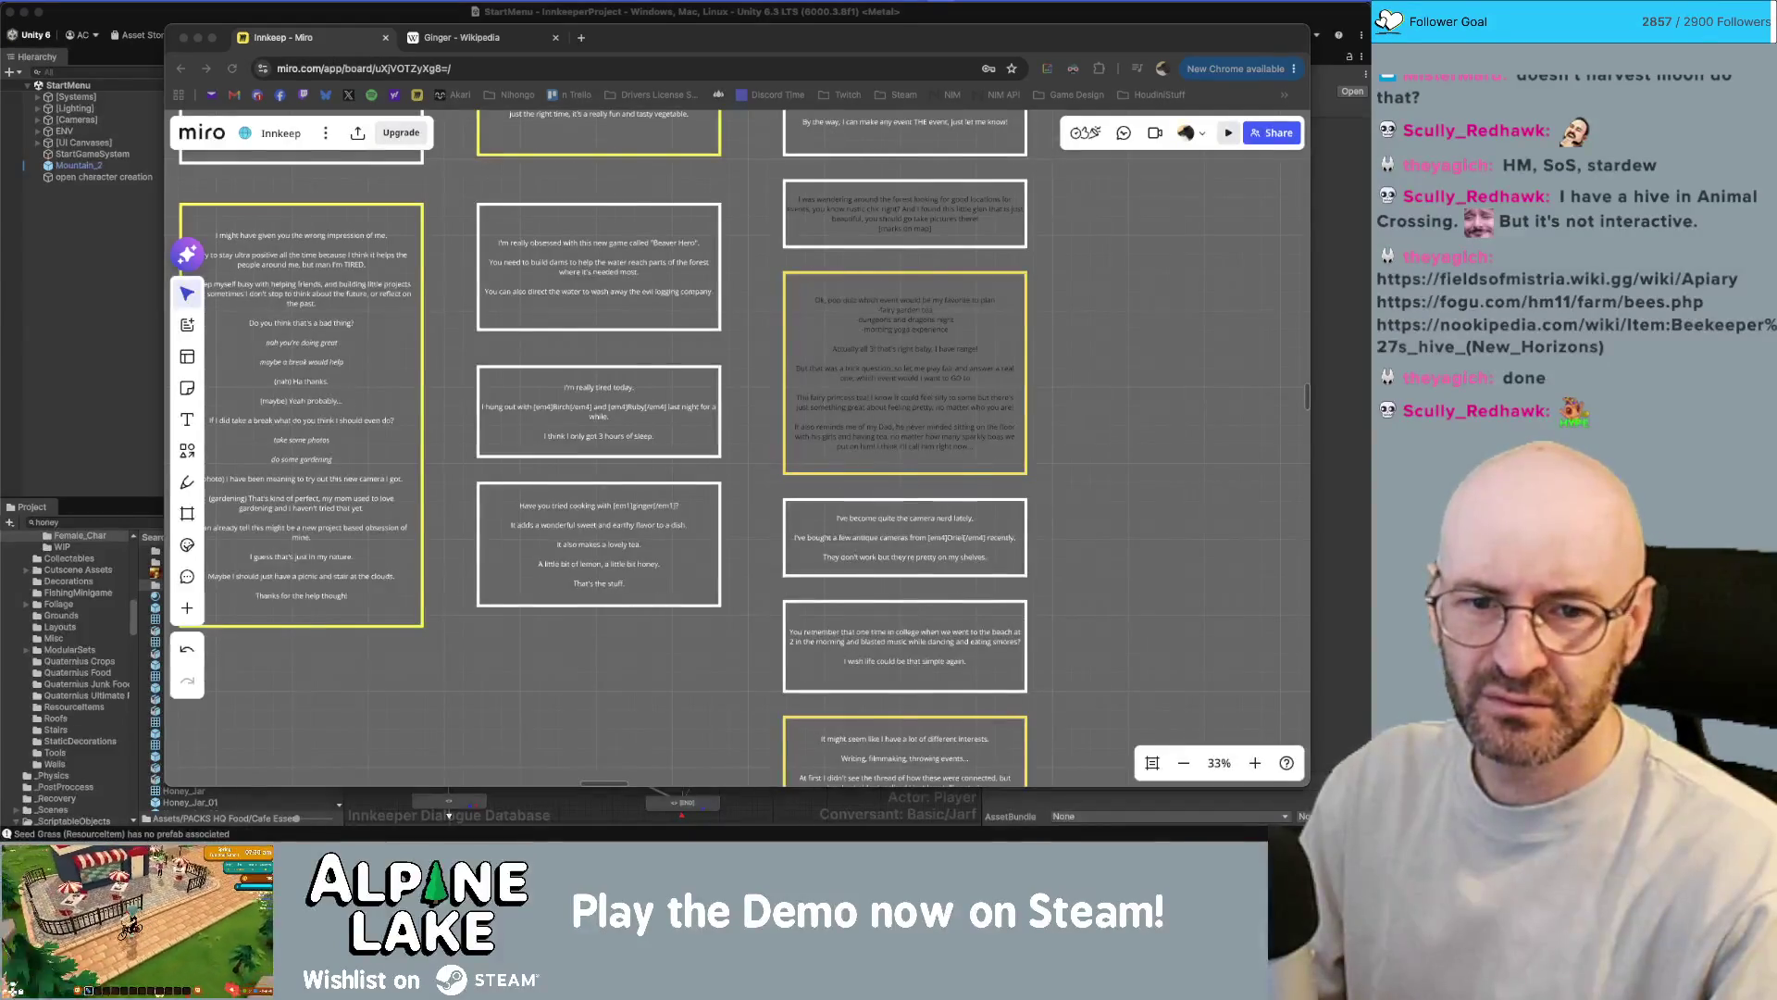
pyautogui.moveTo(1666, 157)
pyautogui.mouseDown()
pyautogui.moveTo(908, 127)
pyautogui.moveTo(858, 110)
pyautogui.moveTo(856, 63)
pyautogui.mouseUp()
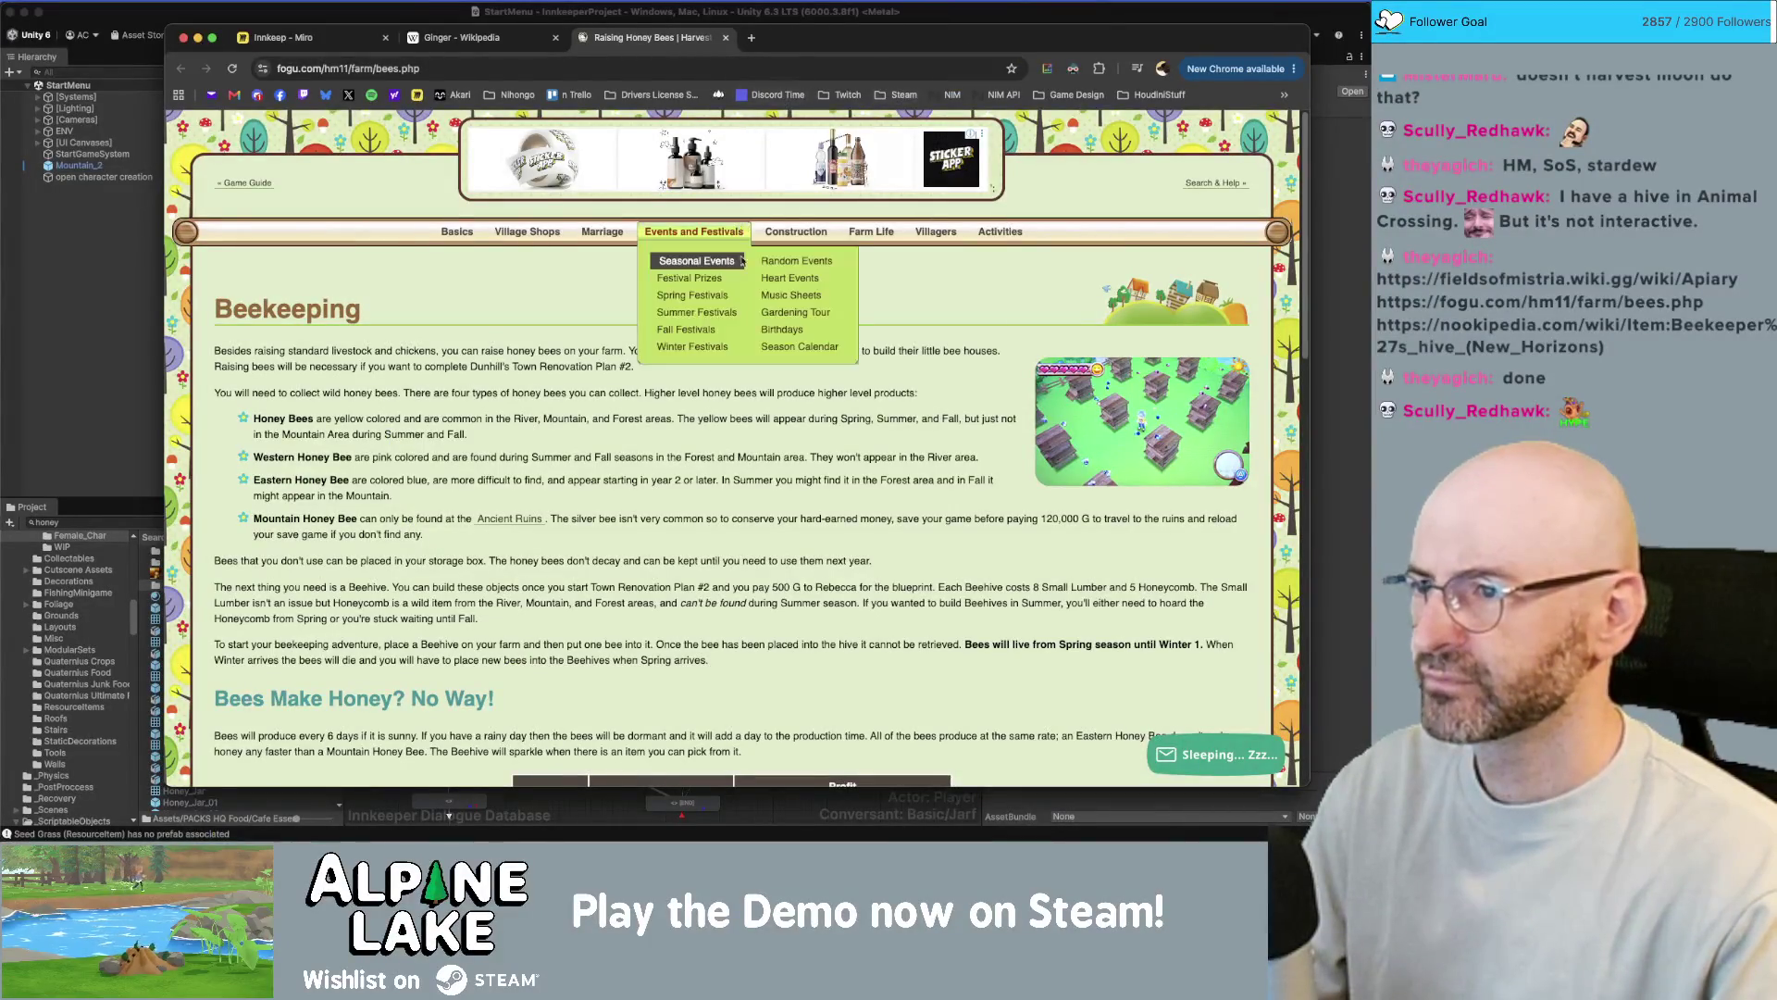
# - Open TheGamer's Pioneers of Olive Town Honey Guide in a new tab beside the fogu.com page
pyautogui.scroll(-1, 527, 342)
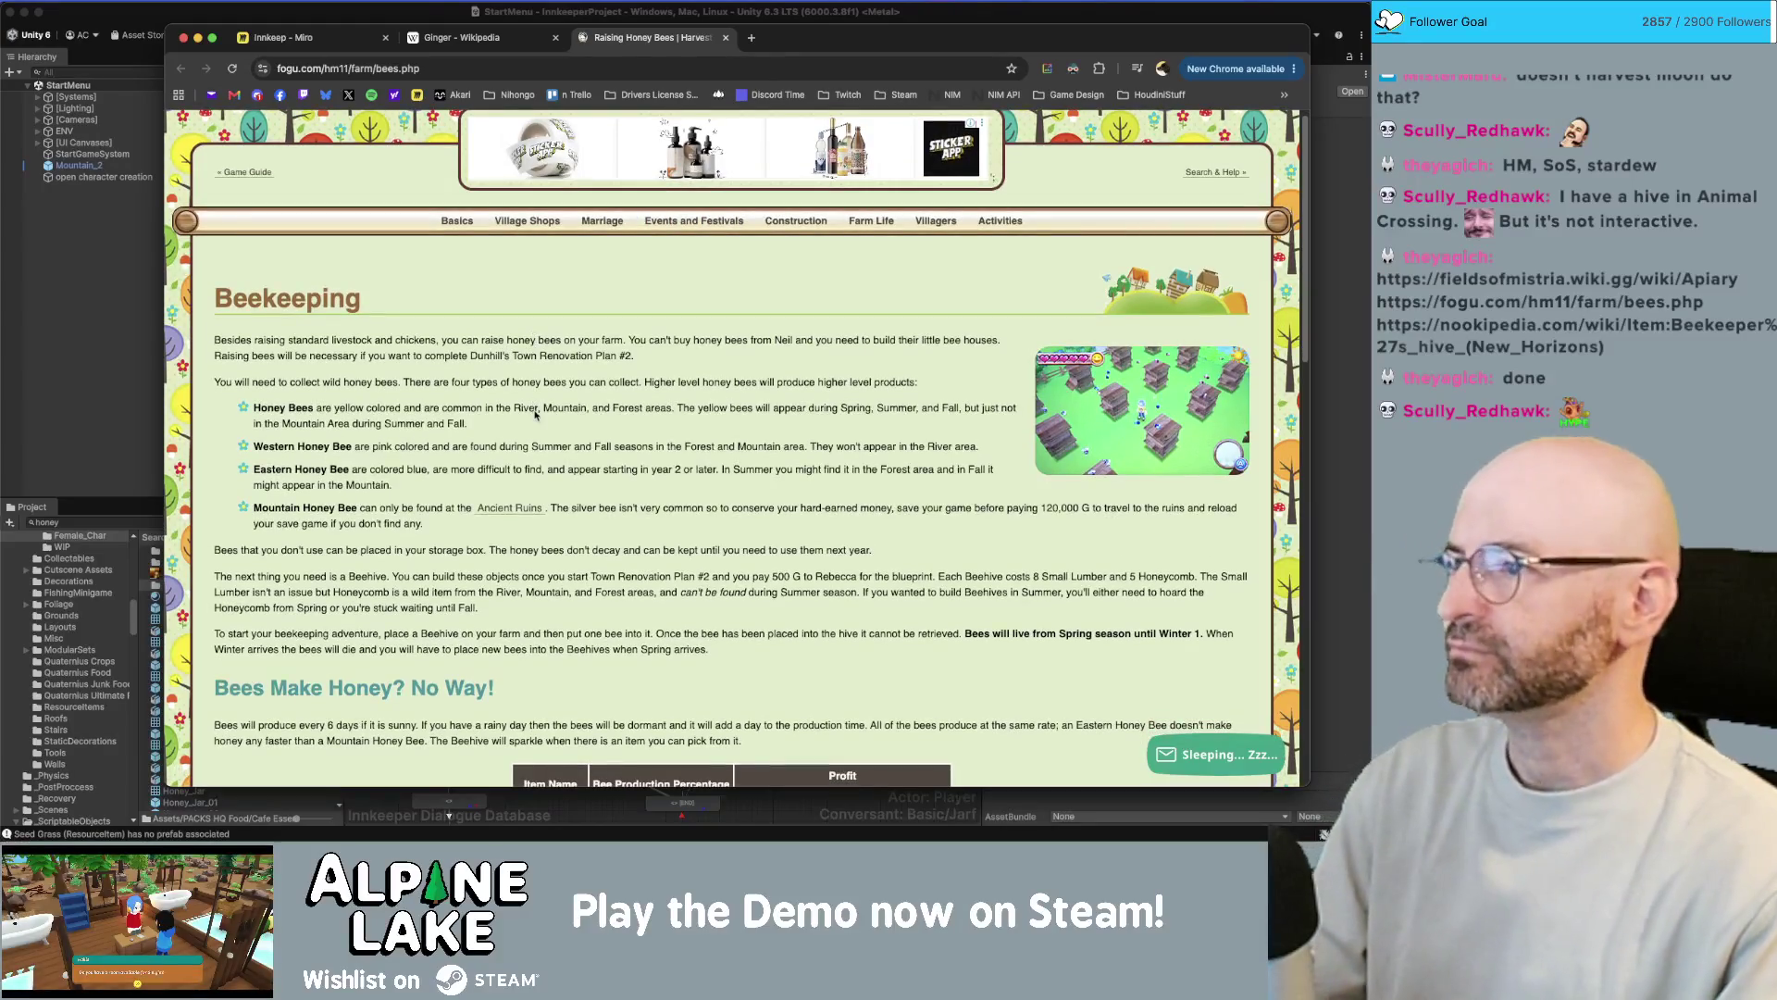
pyautogui.scroll(-5, 495, 256)
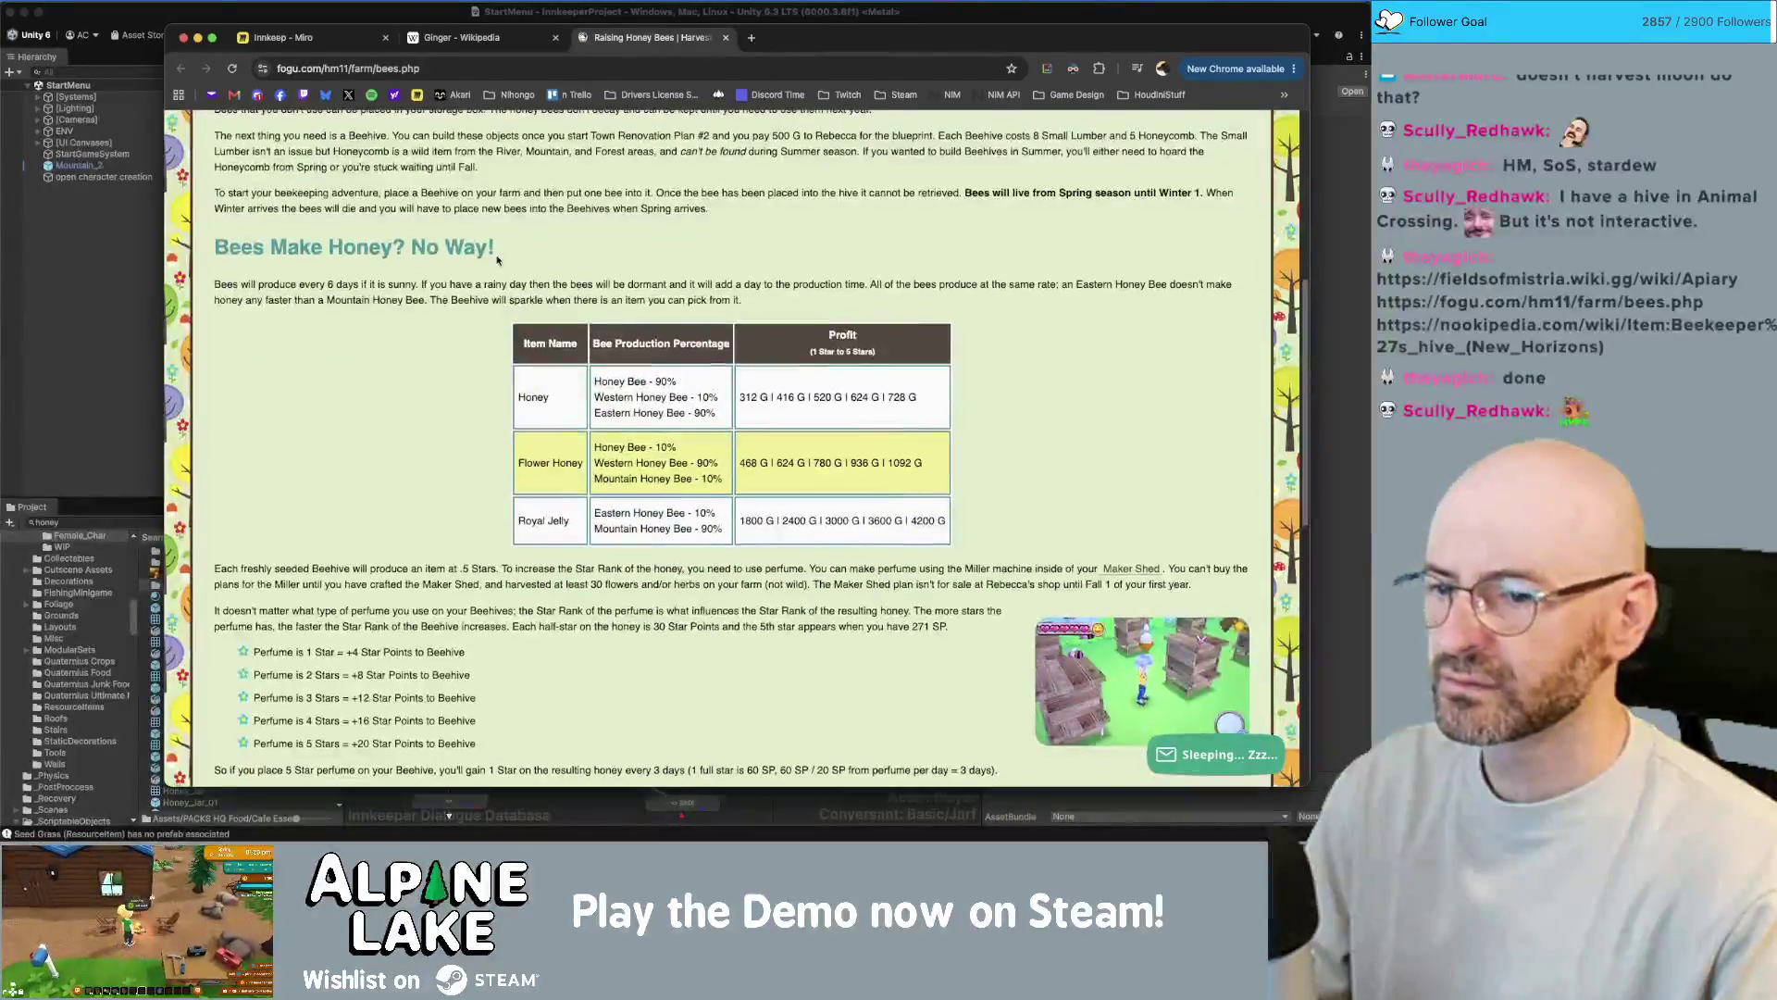
pyautogui.scroll(5, 510, 273)
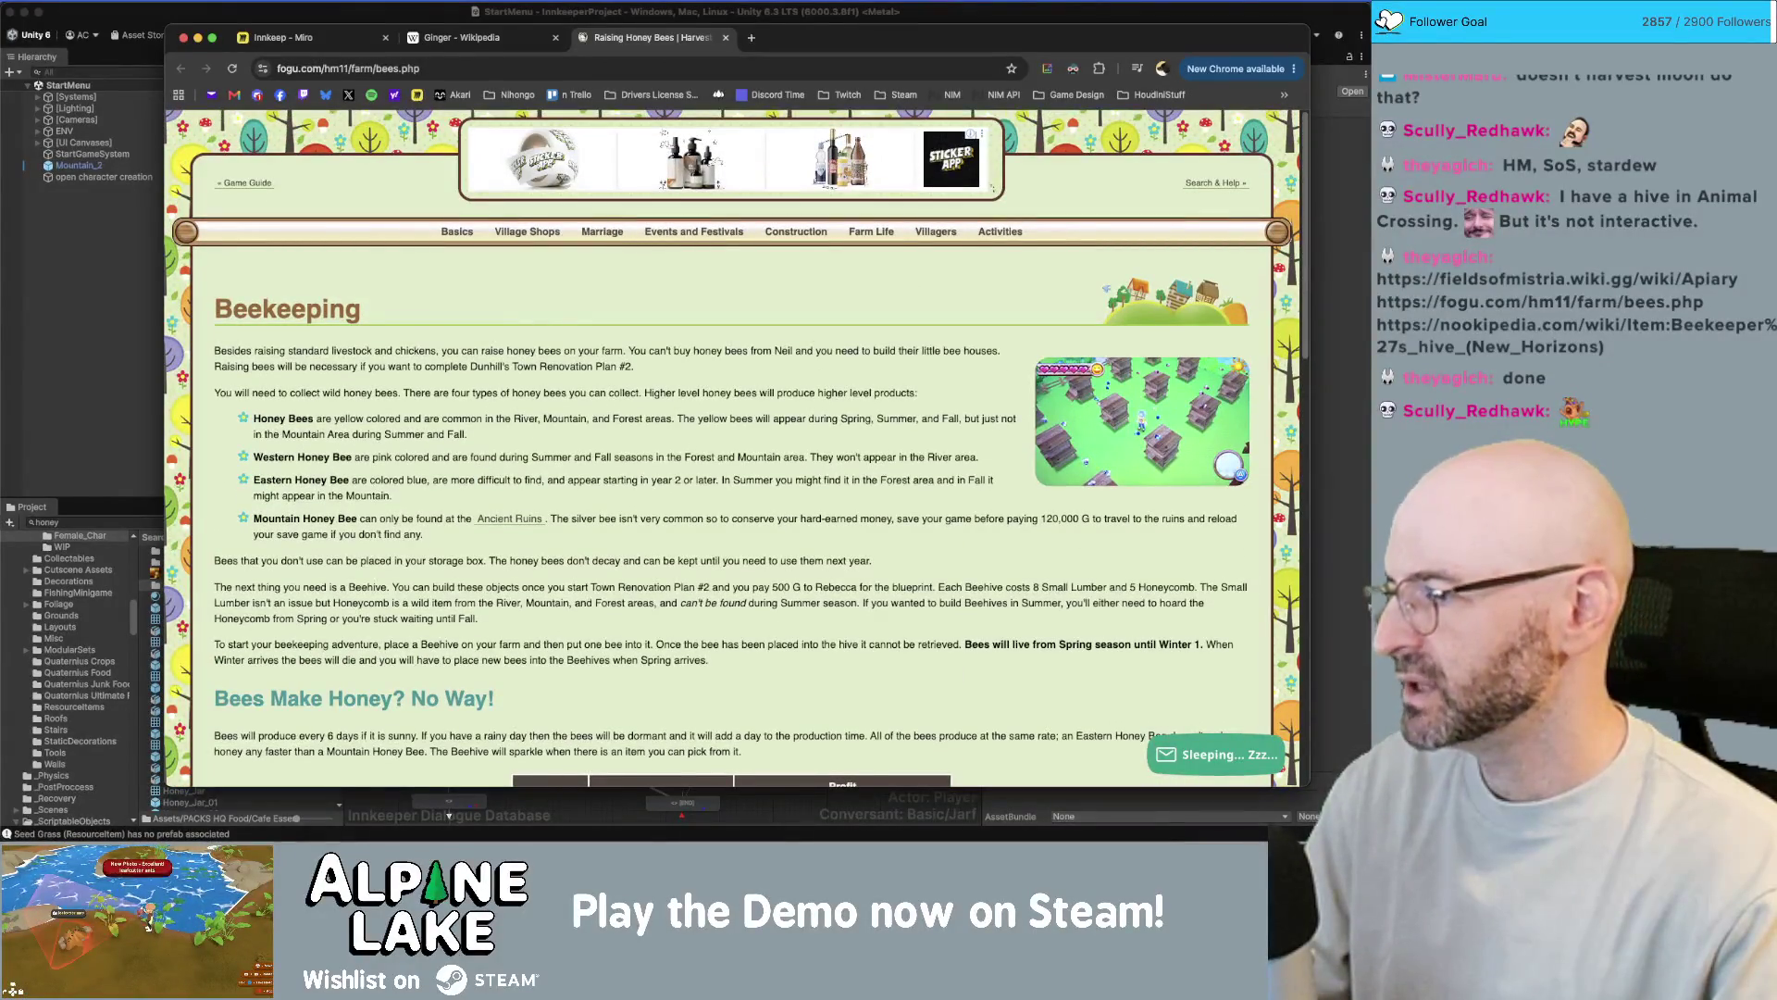
pyautogui.click(449, 815)
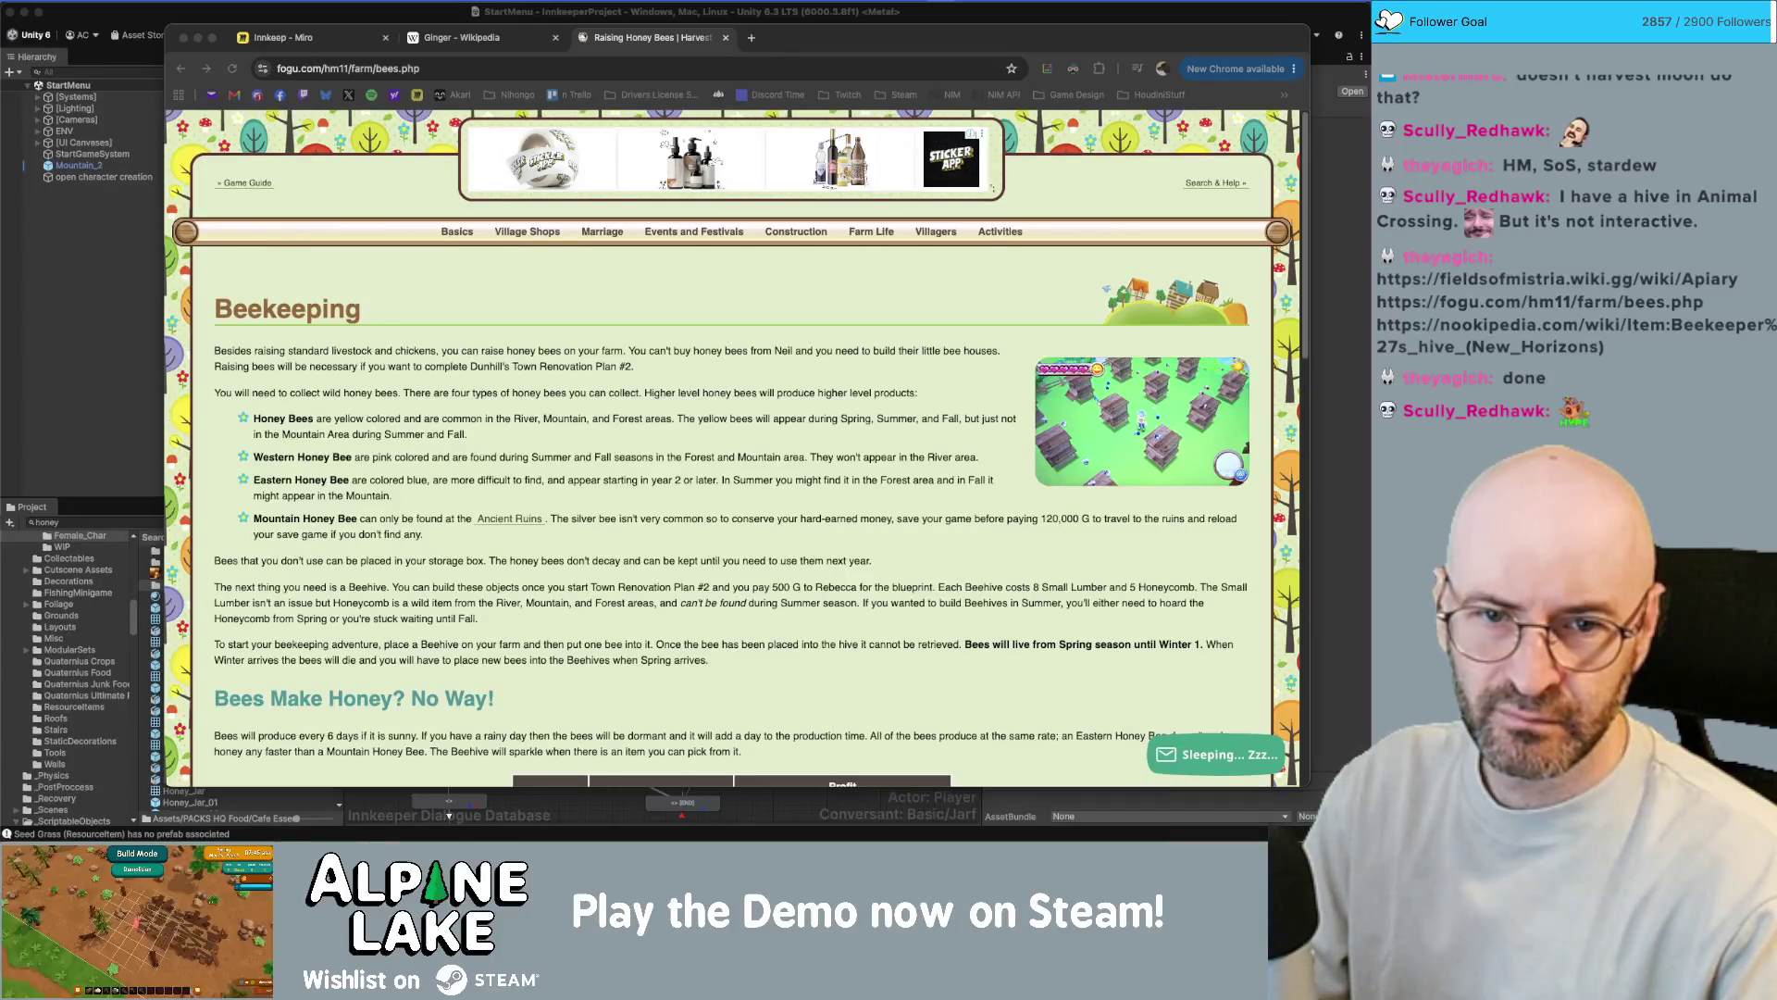
pyautogui.click(369, 421)
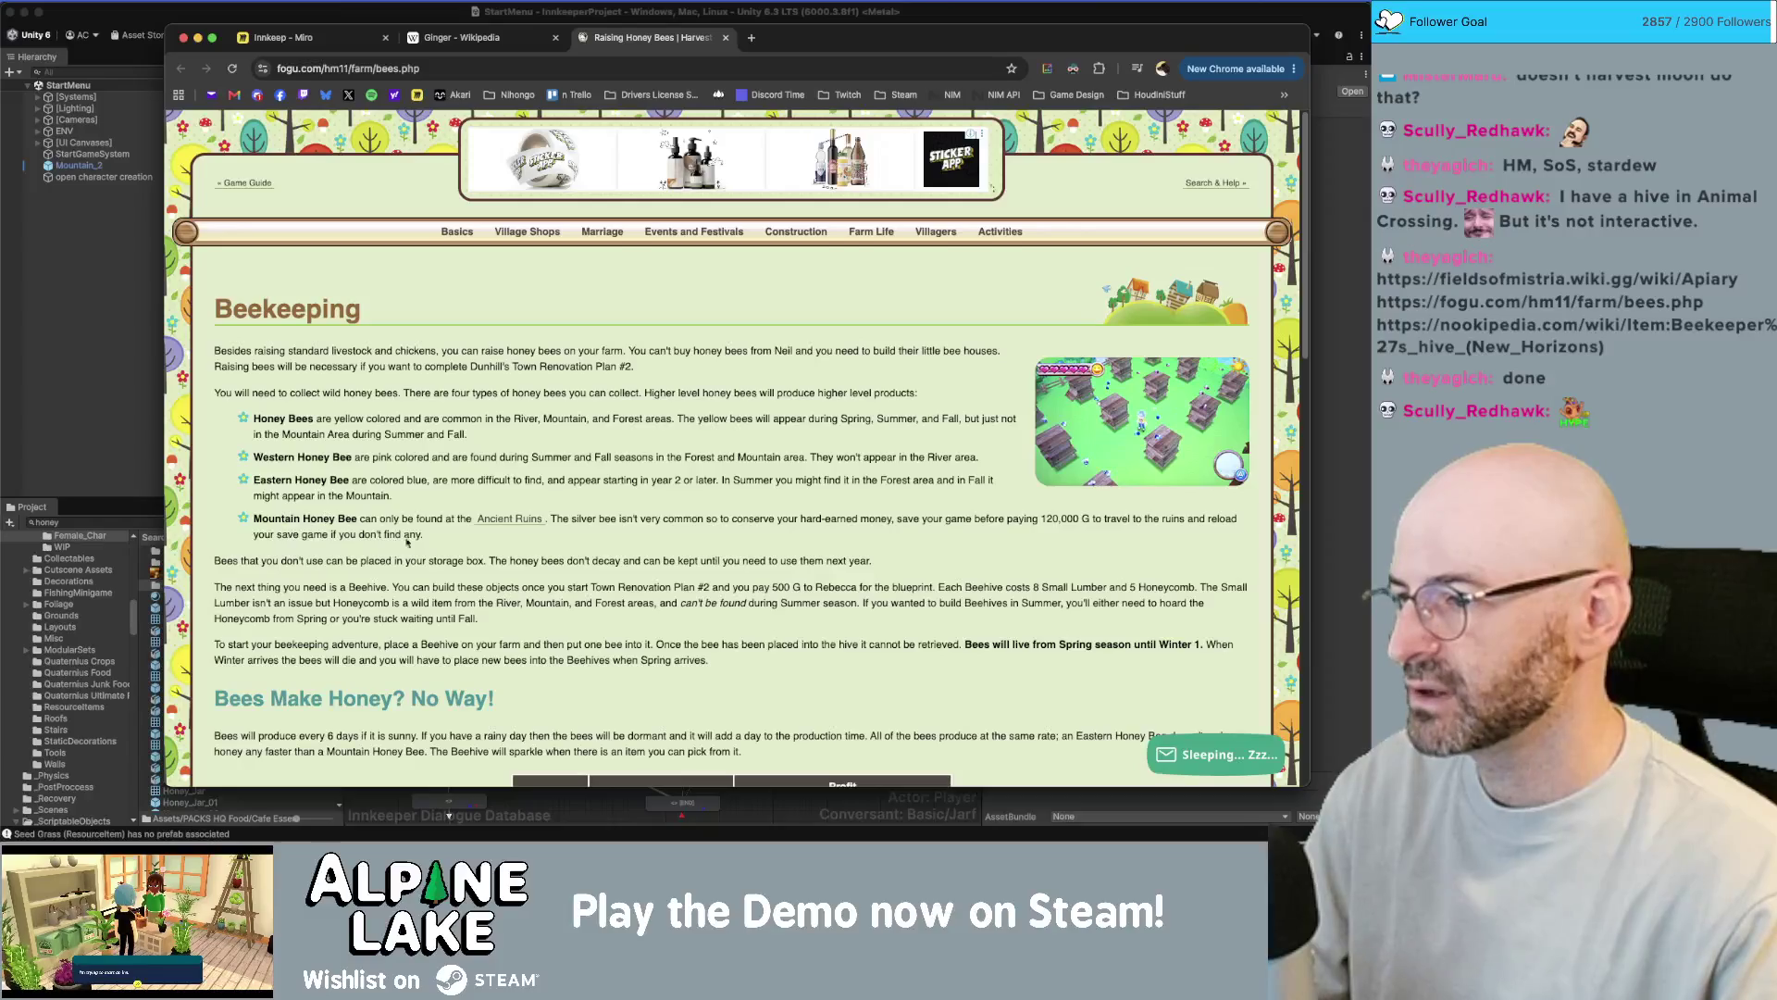
pyautogui.scroll(-5, 622, 461)
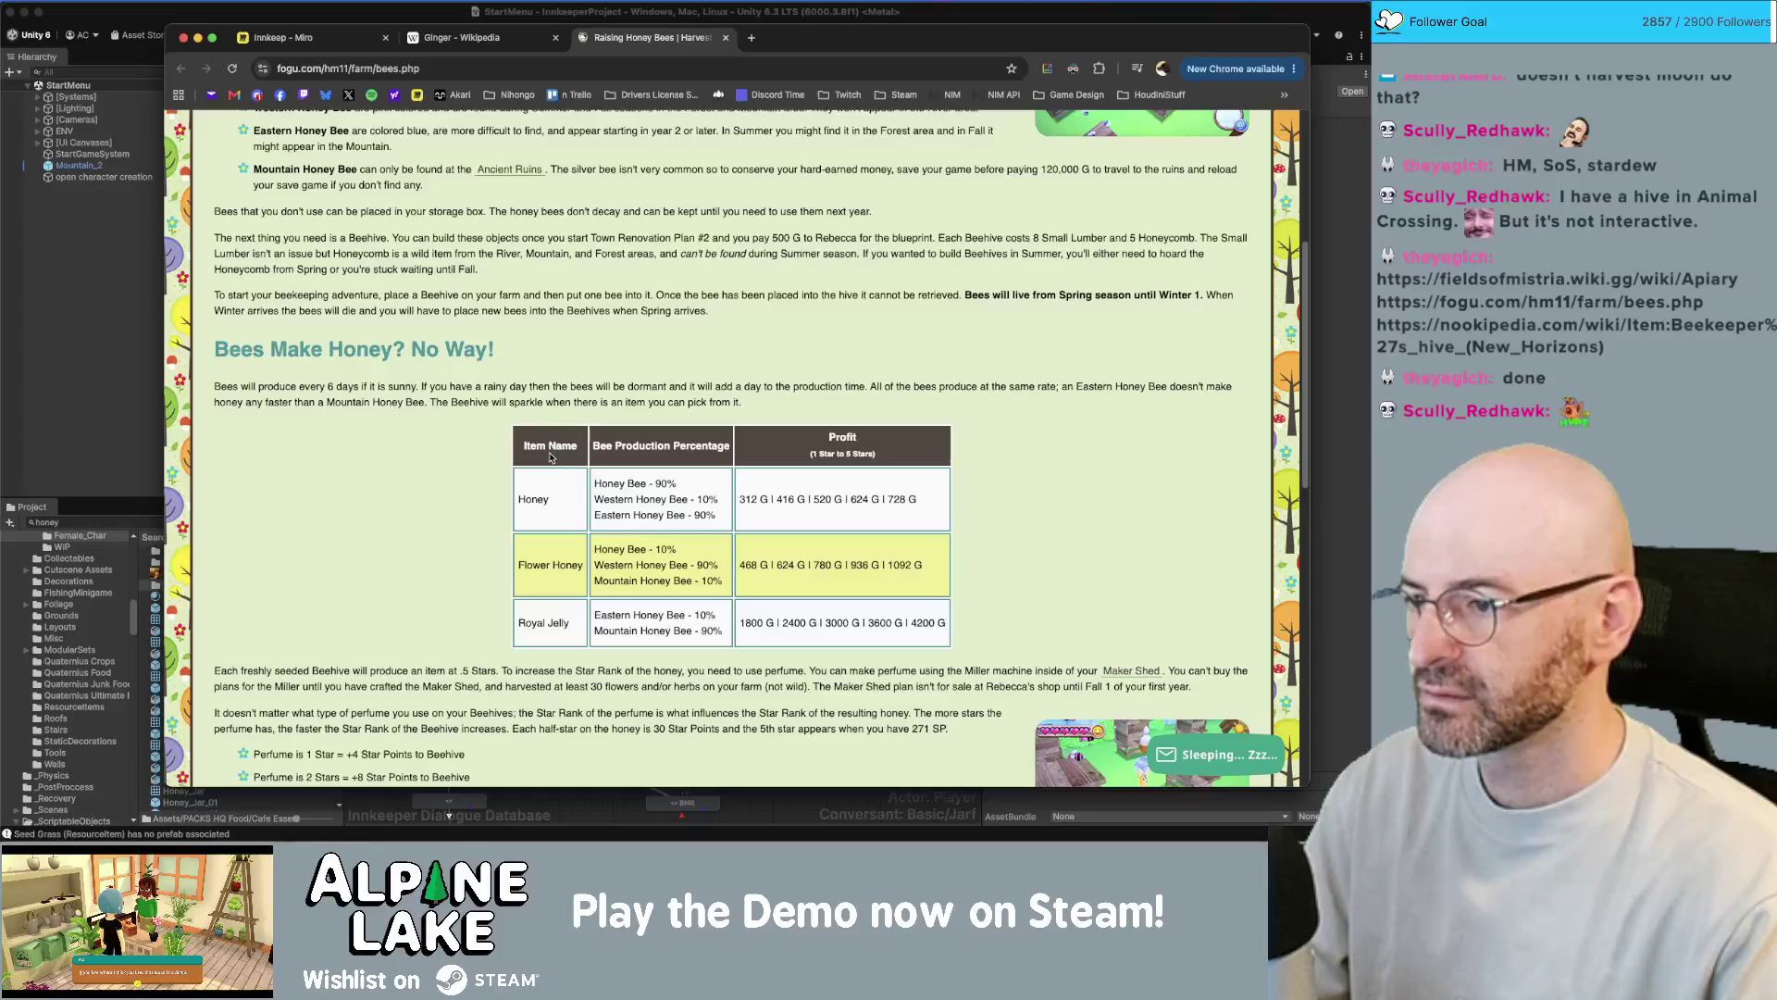
pyautogui.scroll(-4, 628, 494)
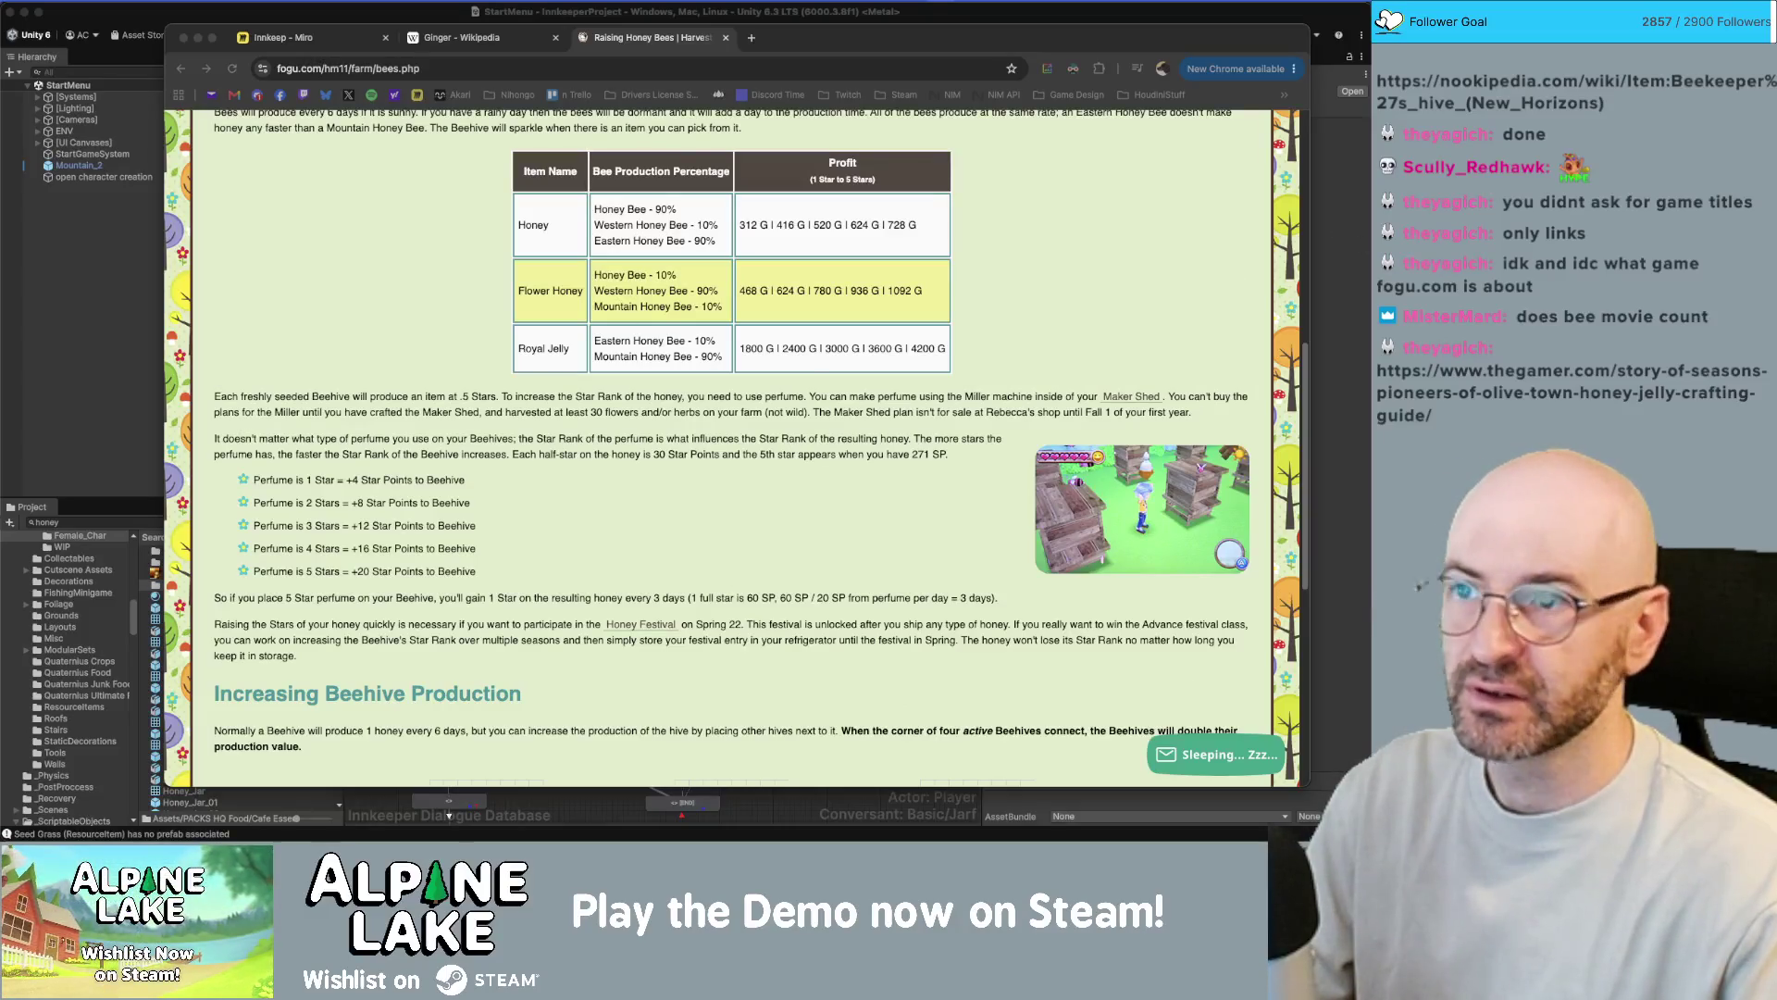
pyautogui.moveTo(0, 53)
pyautogui.mouseDown()
pyautogui.moveTo(924, 53)
pyautogui.moveTo(819, 37)
pyautogui.mouseUp()
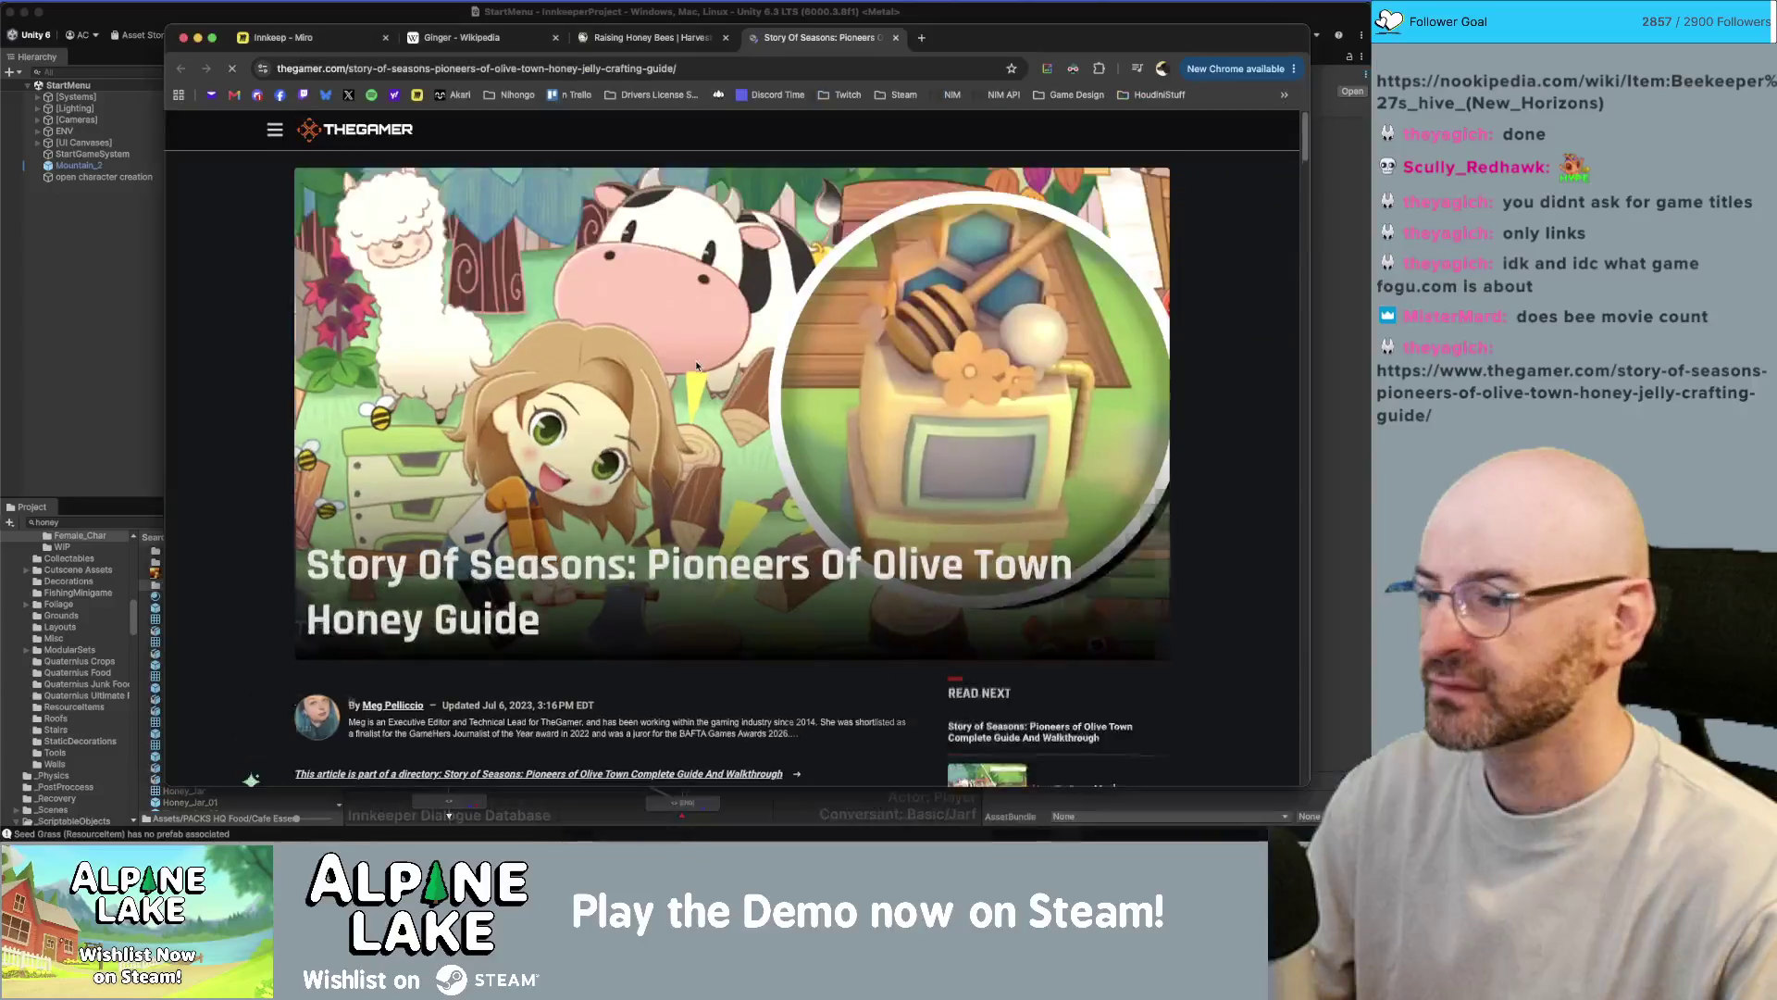
# - Scroll TheGamer's honey guide past the Honey Maker recipe to the 'Different Hive Types' section
pyautogui.scroll(-5, 696, 363)
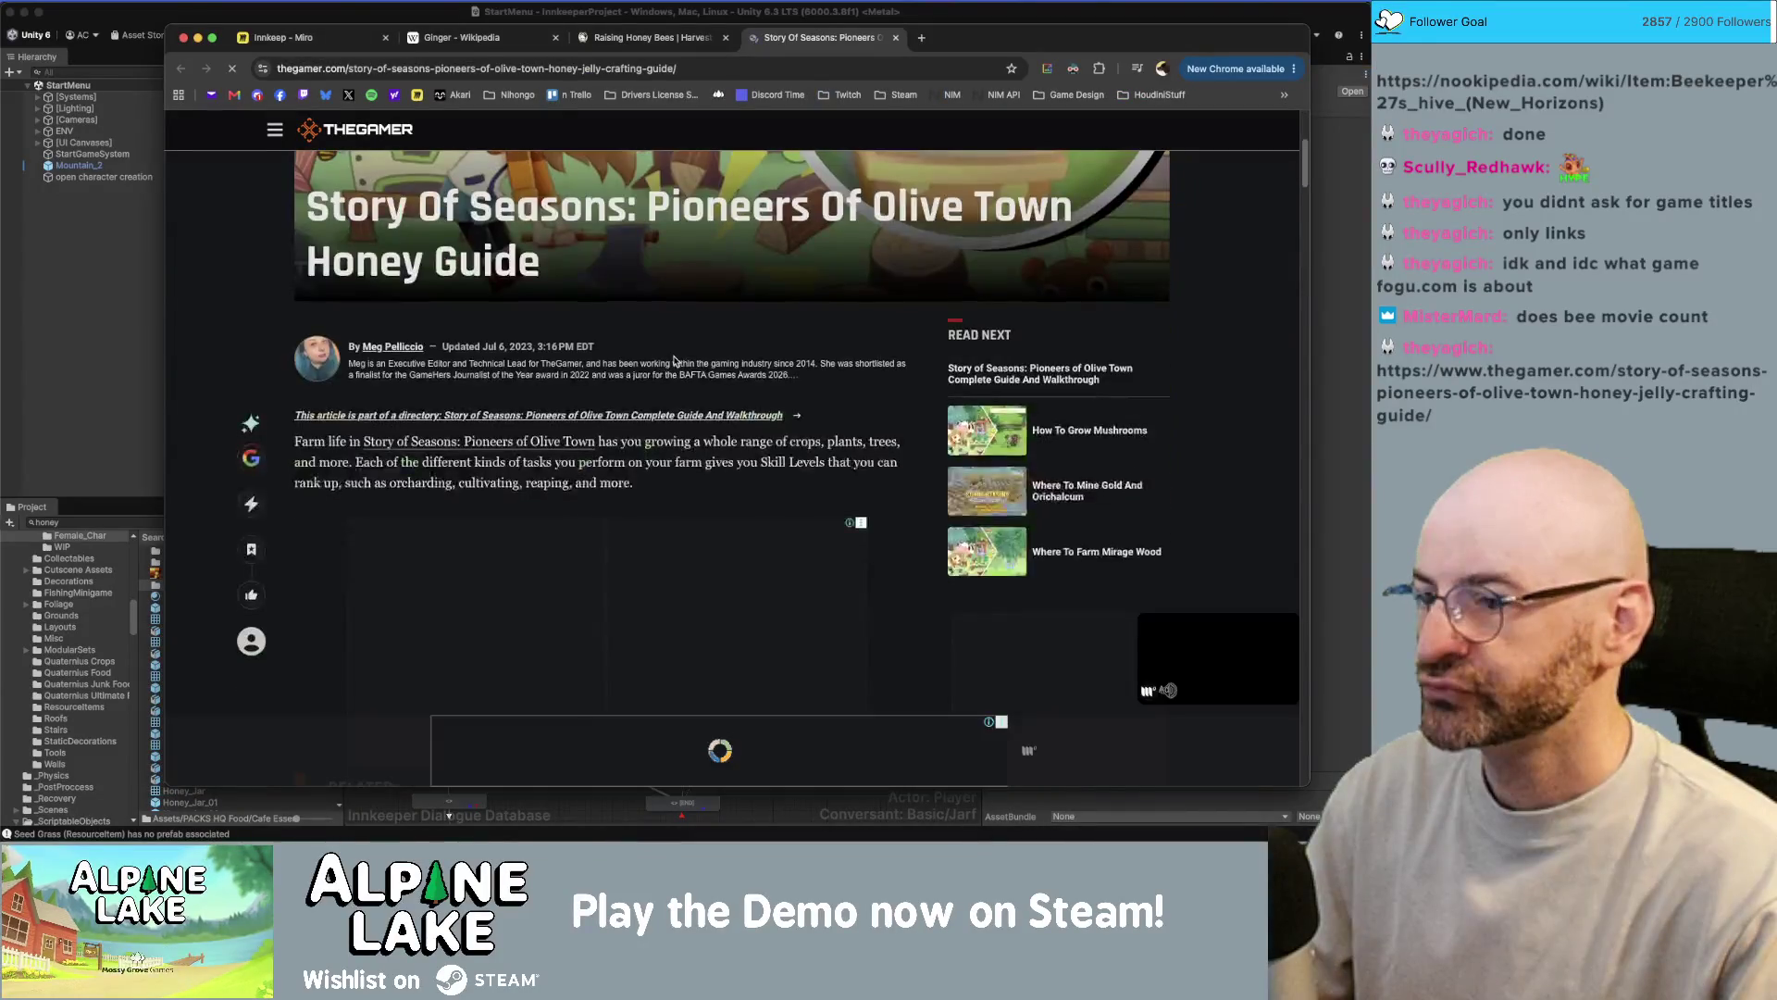
pyautogui.scroll(-5, 674, 356)
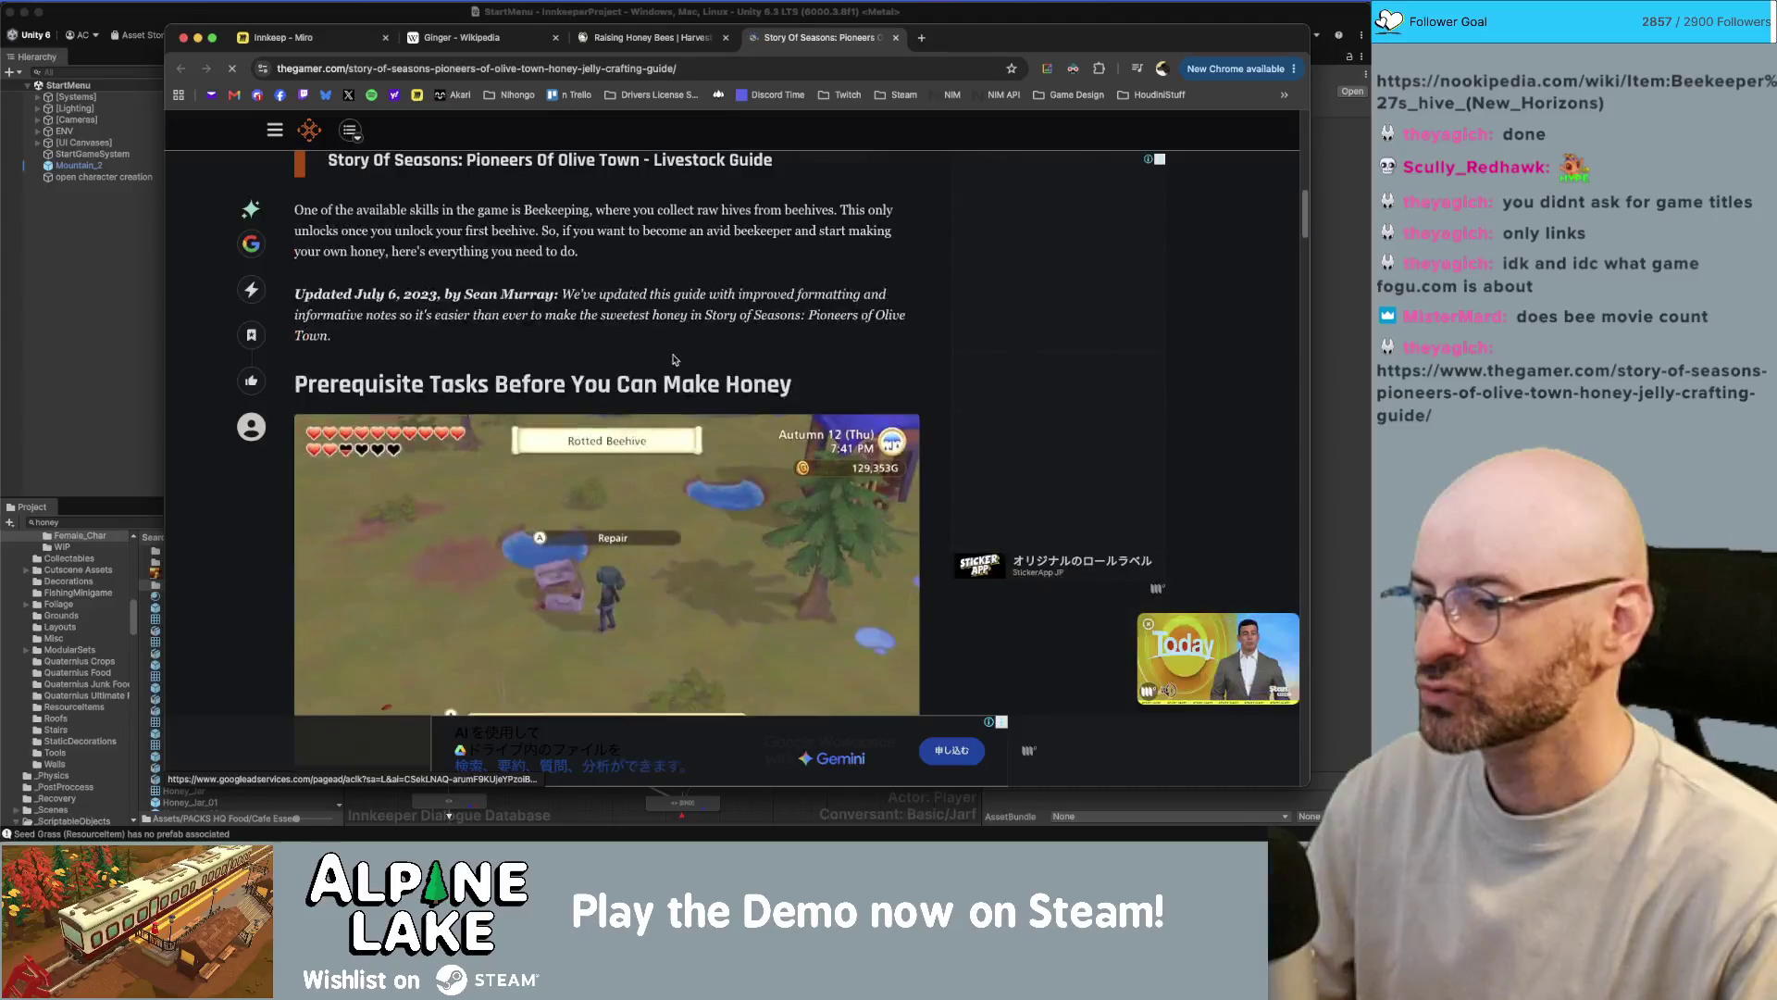
pyautogui.scroll(-5, 674, 359)
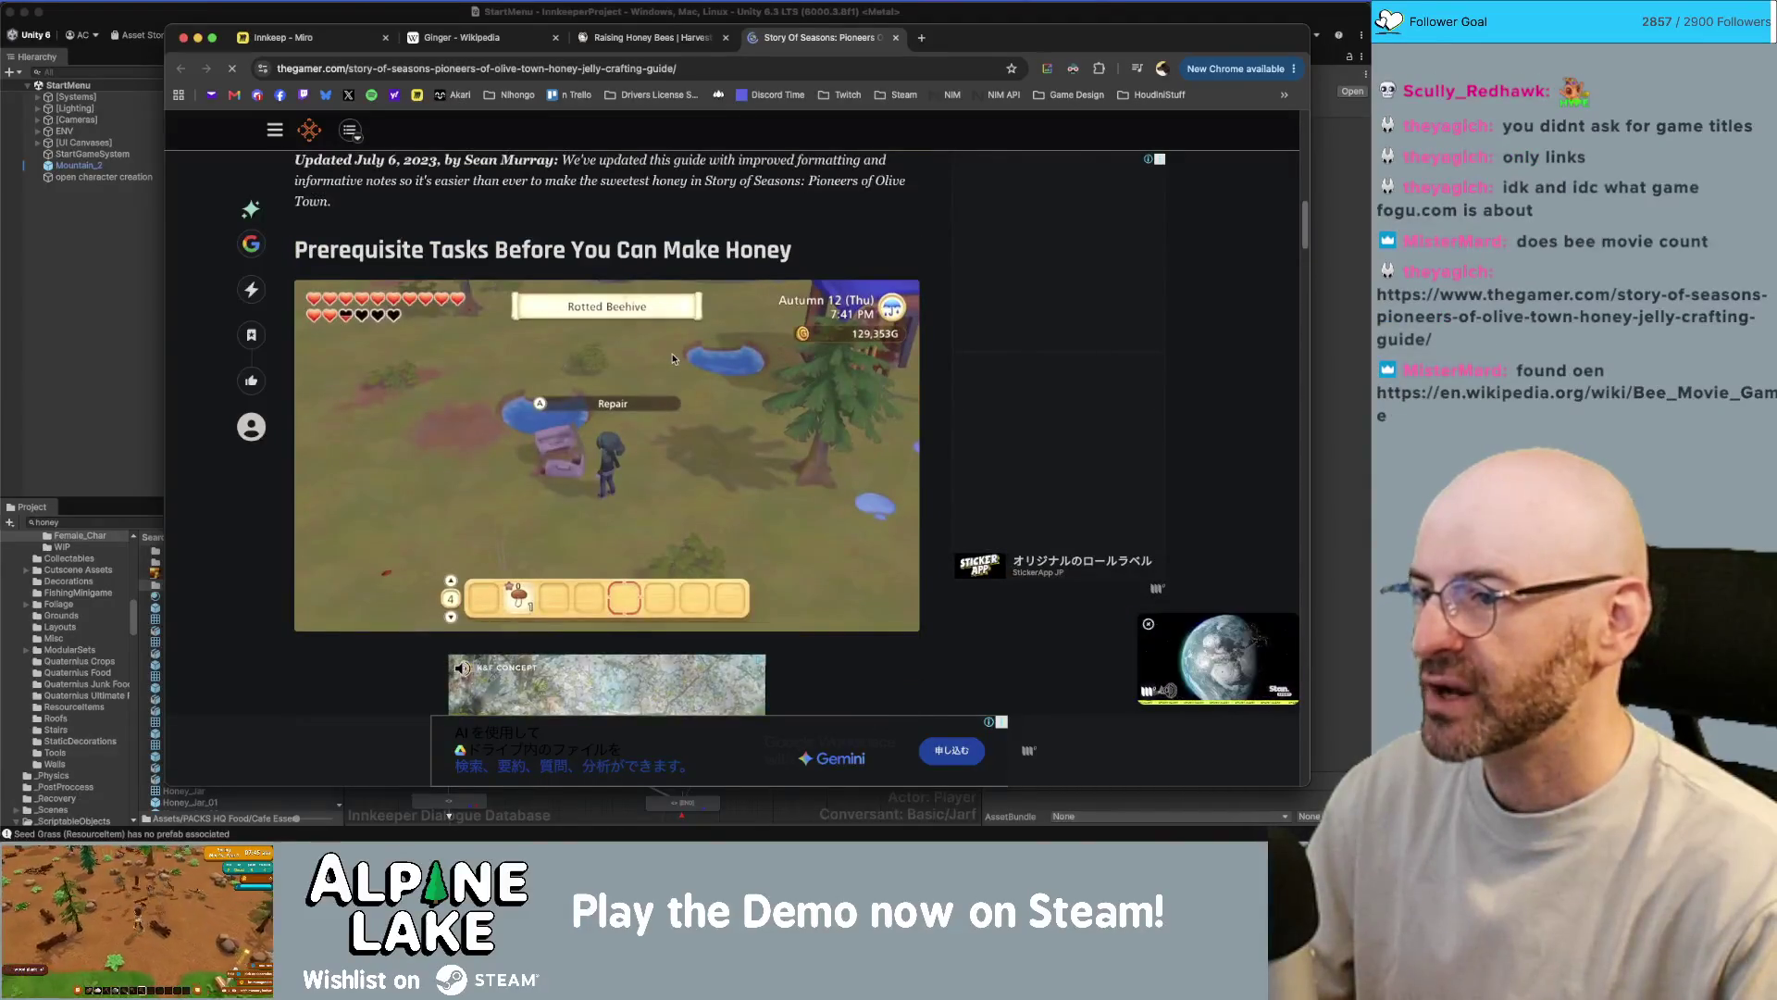
pyautogui.scroll(-10, 673, 358)
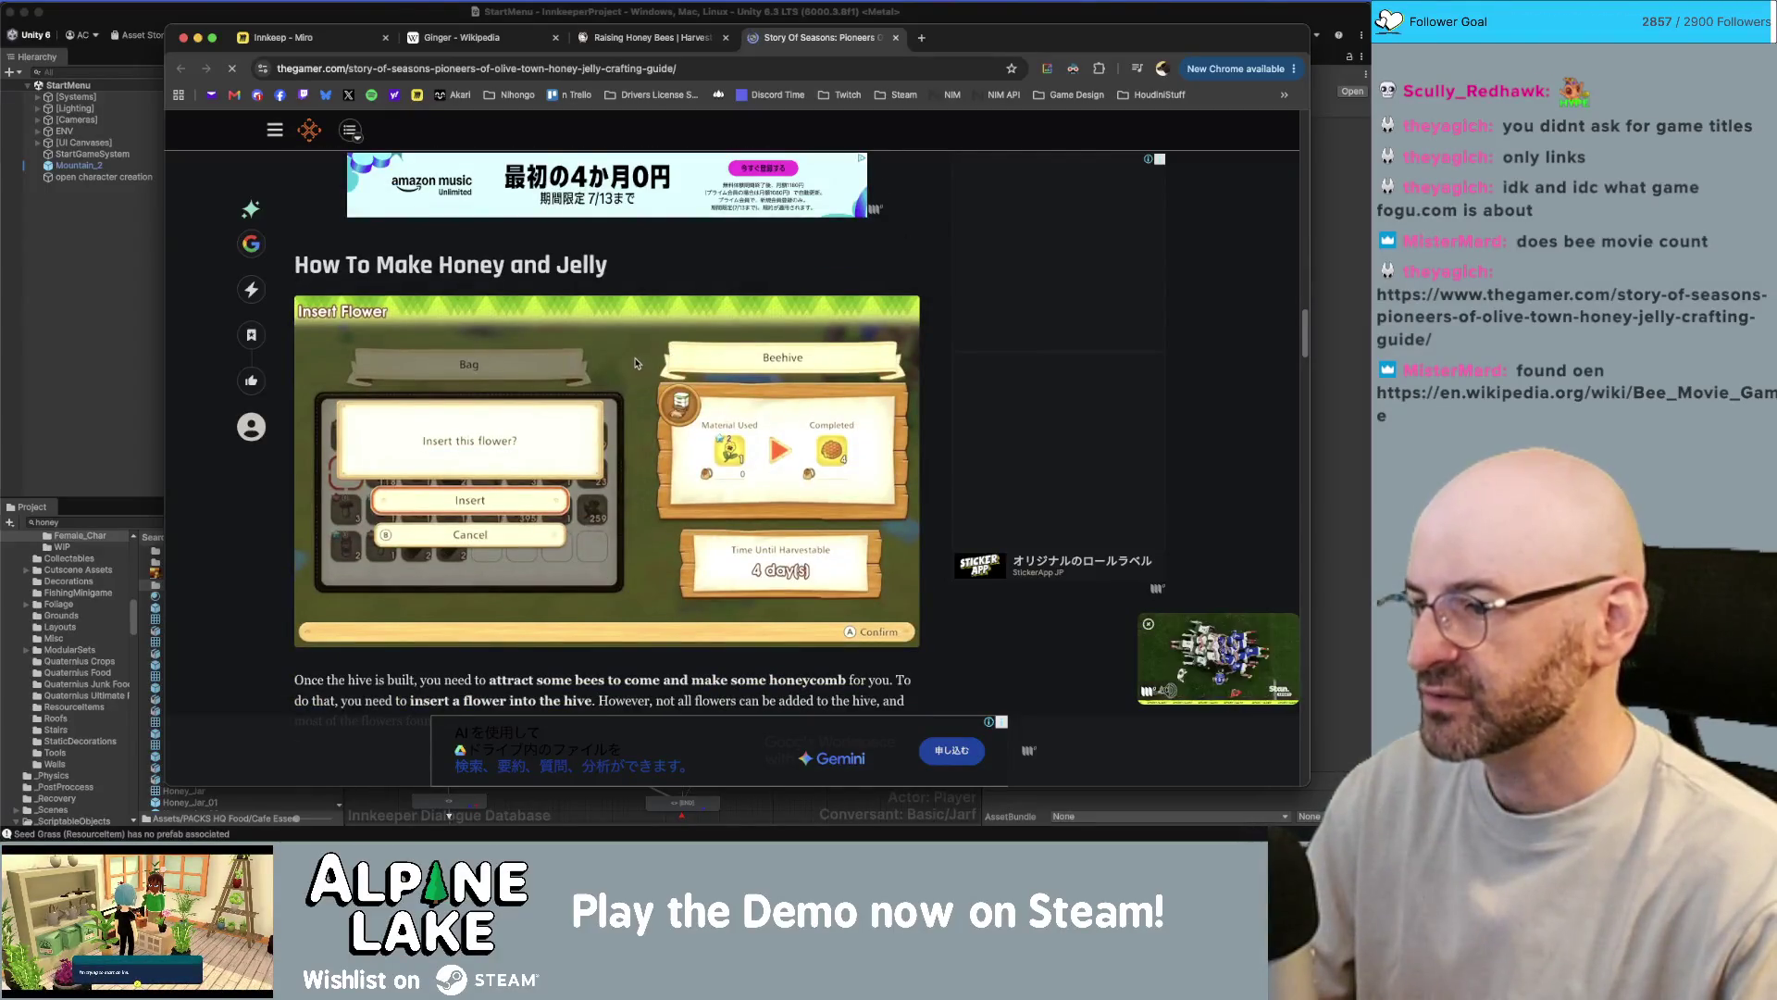
pyautogui.scroll(-1, 631, 359)
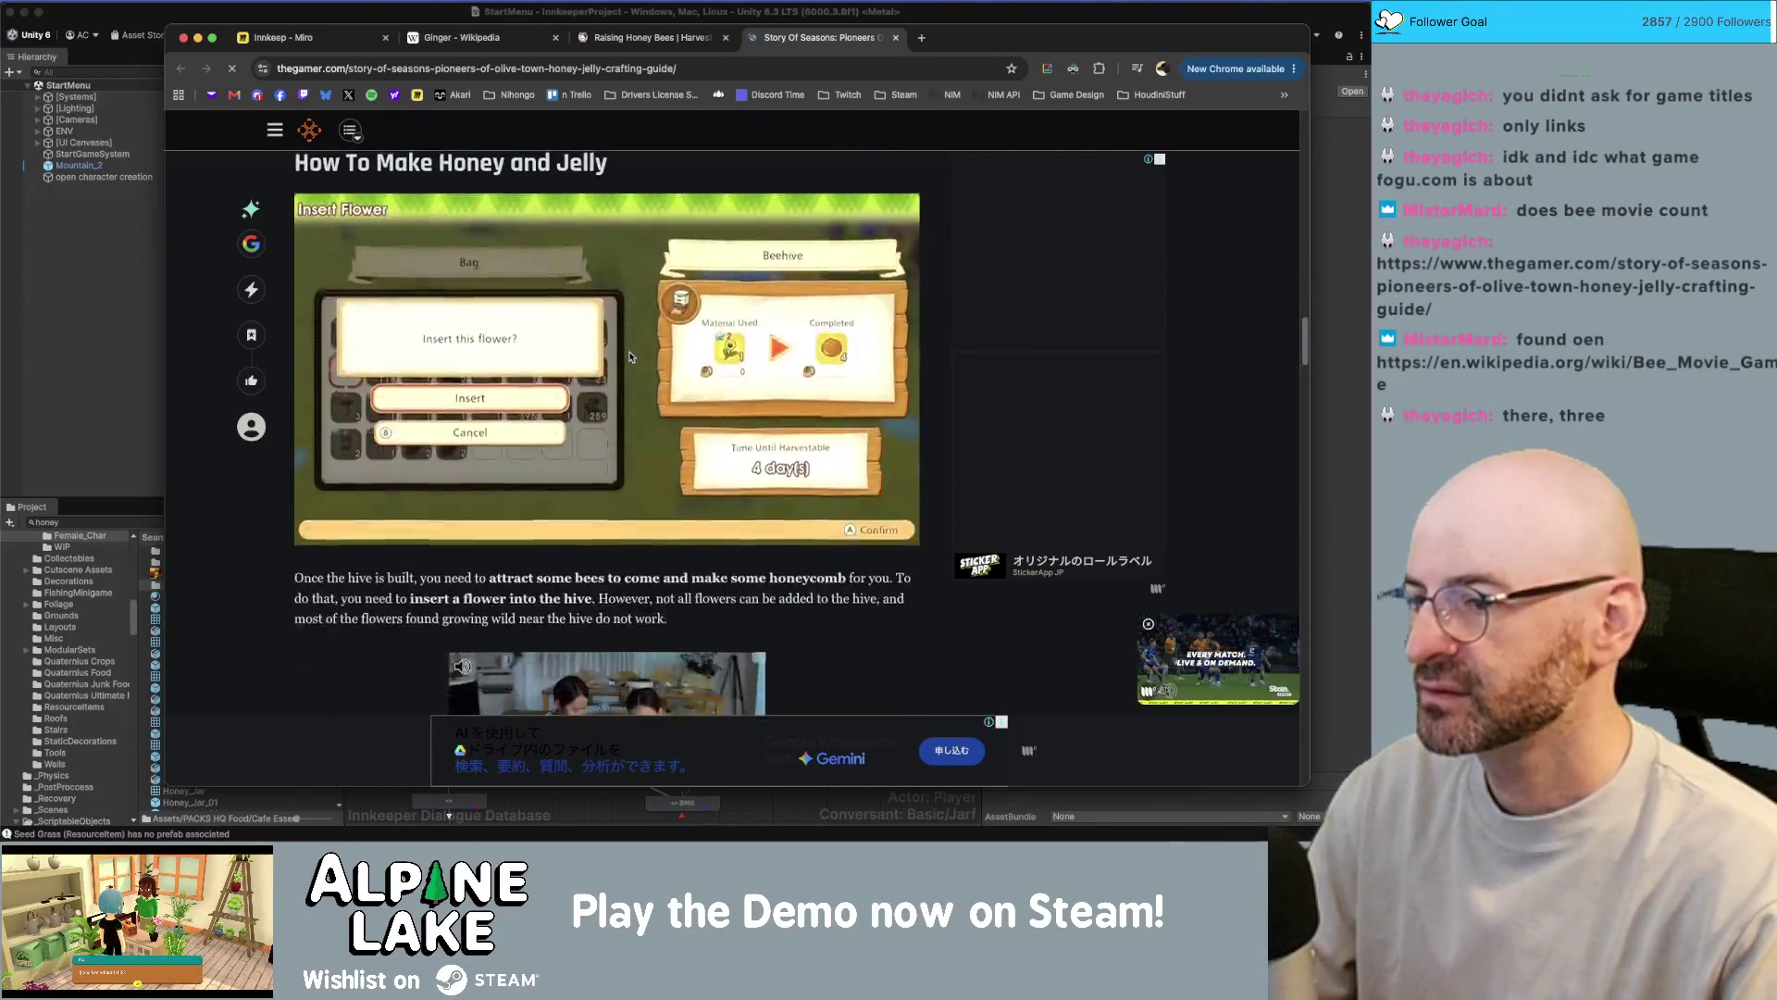
pyautogui.scroll(-3, 628, 355)
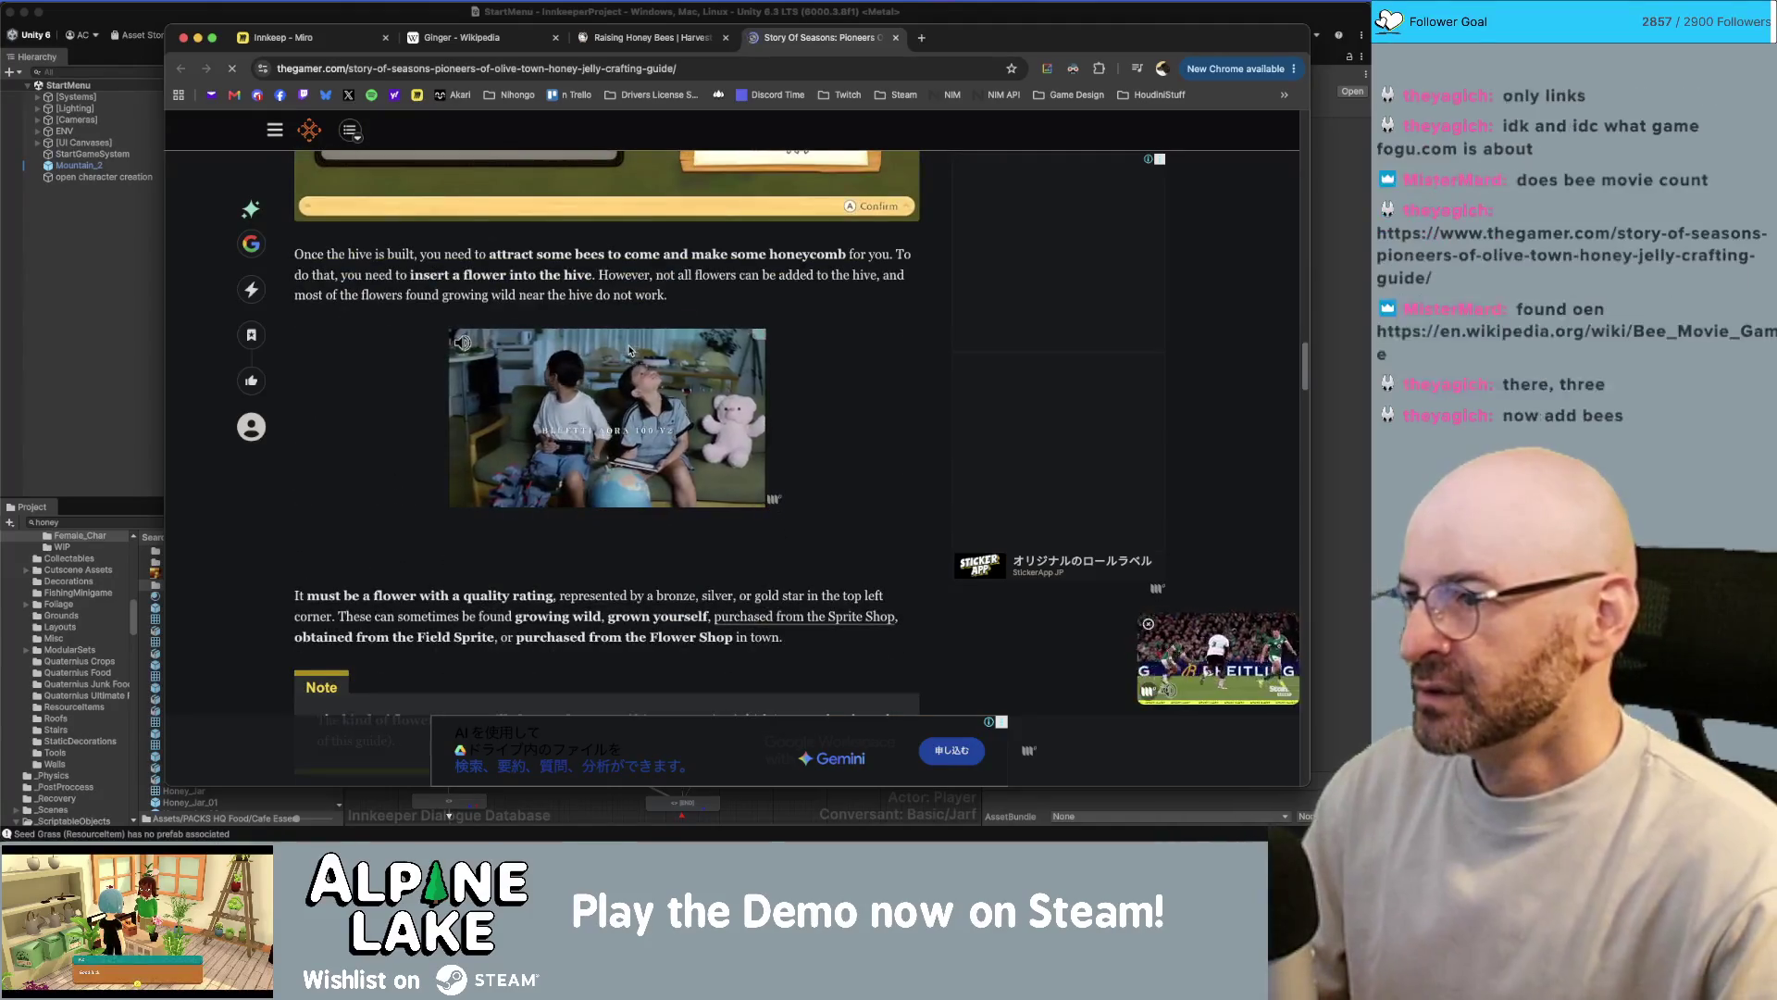
pyautogui.scroll(-2, 628, 350)
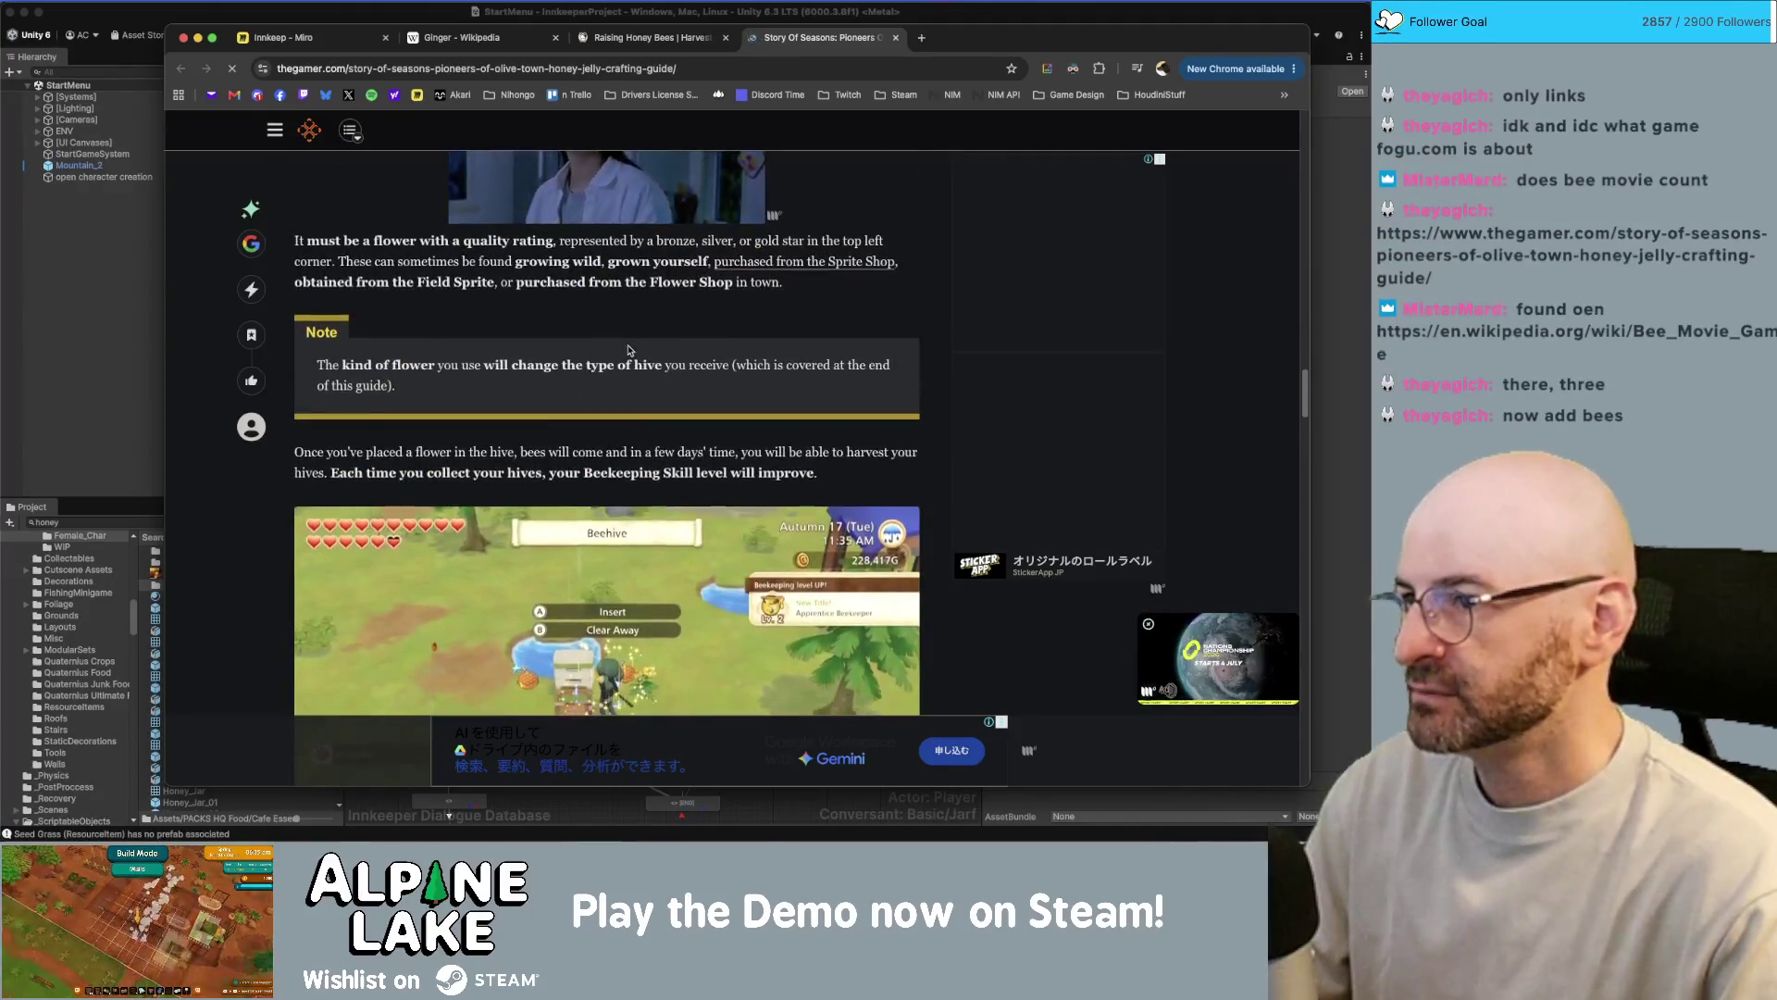
pyautogui.scroll(2, 629, 350)
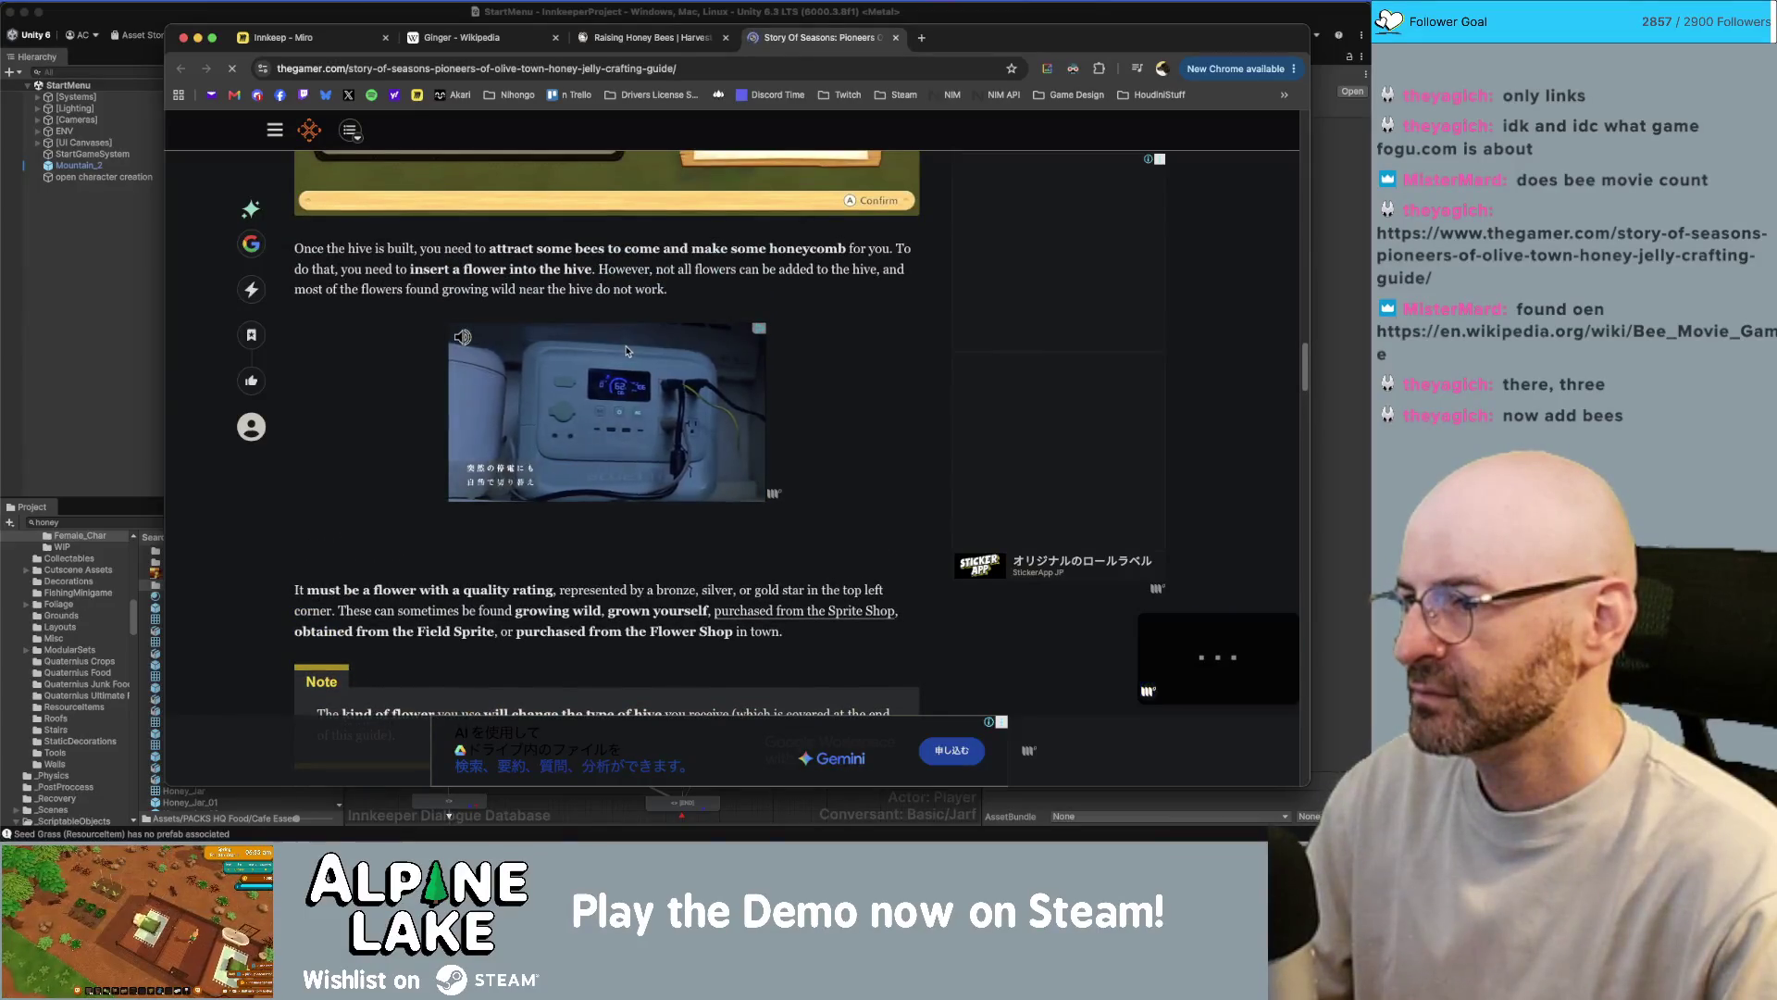
pyautogui.scroll(-3, 626, 351)
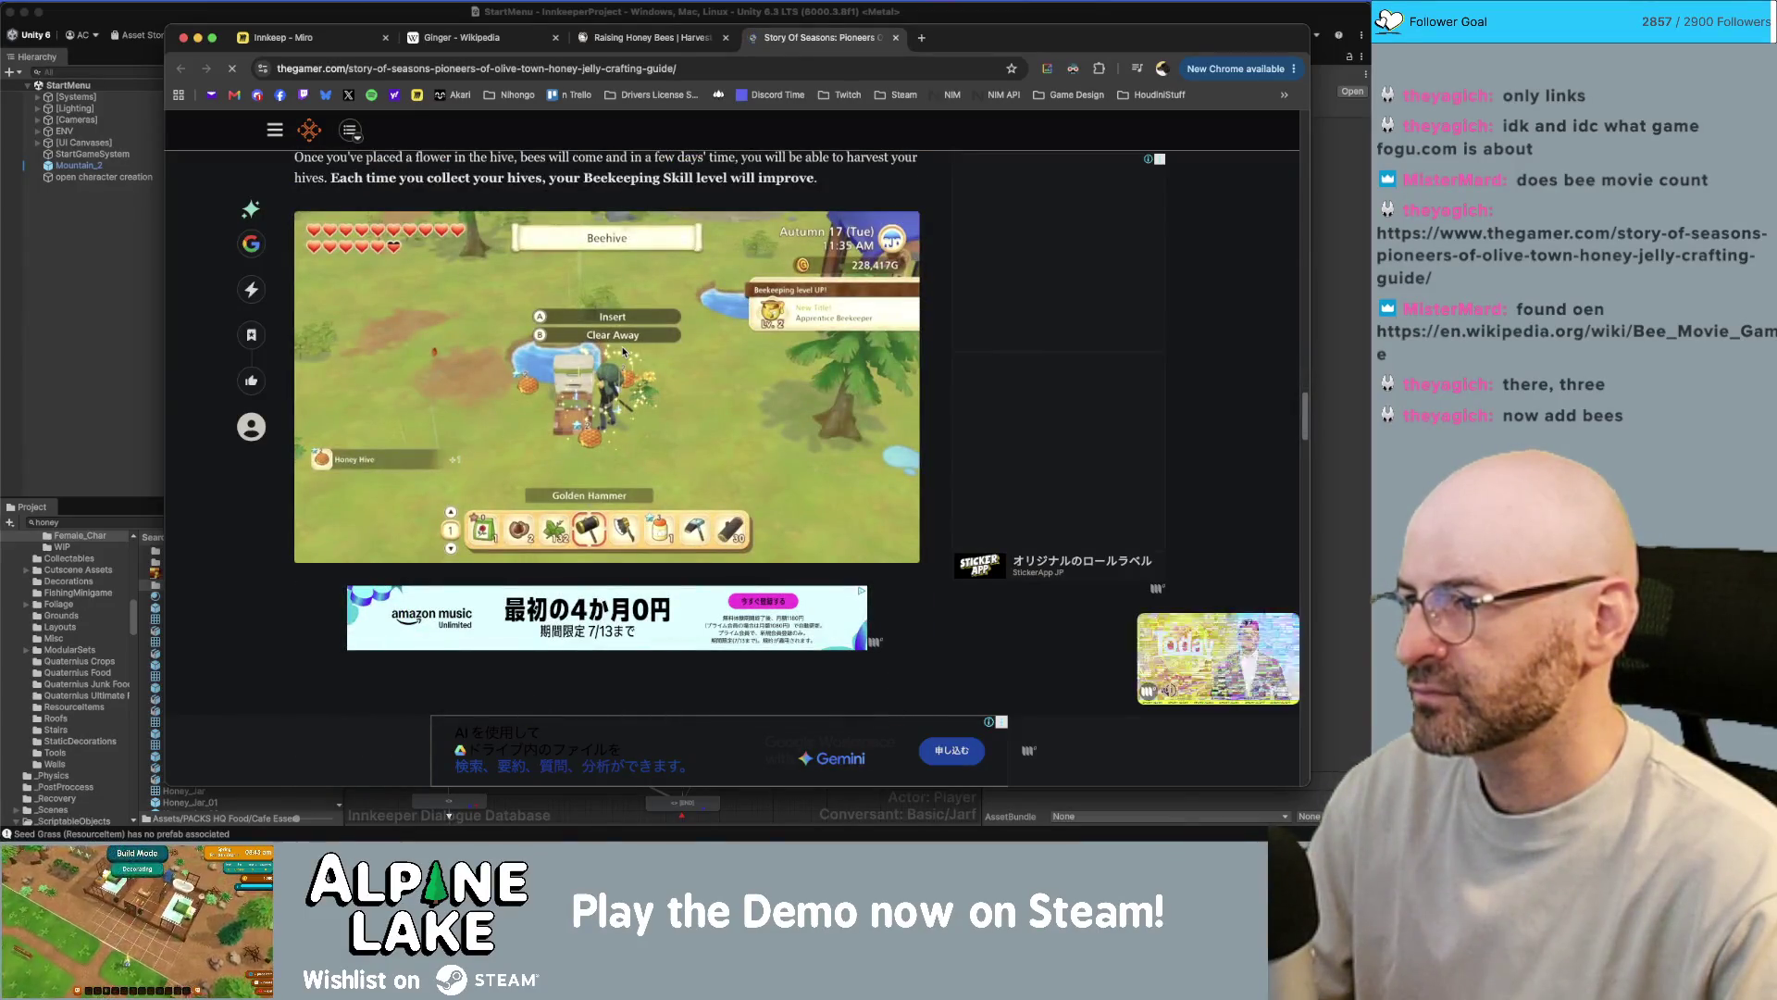
pyautogui.scroll(-1, 621, 352)
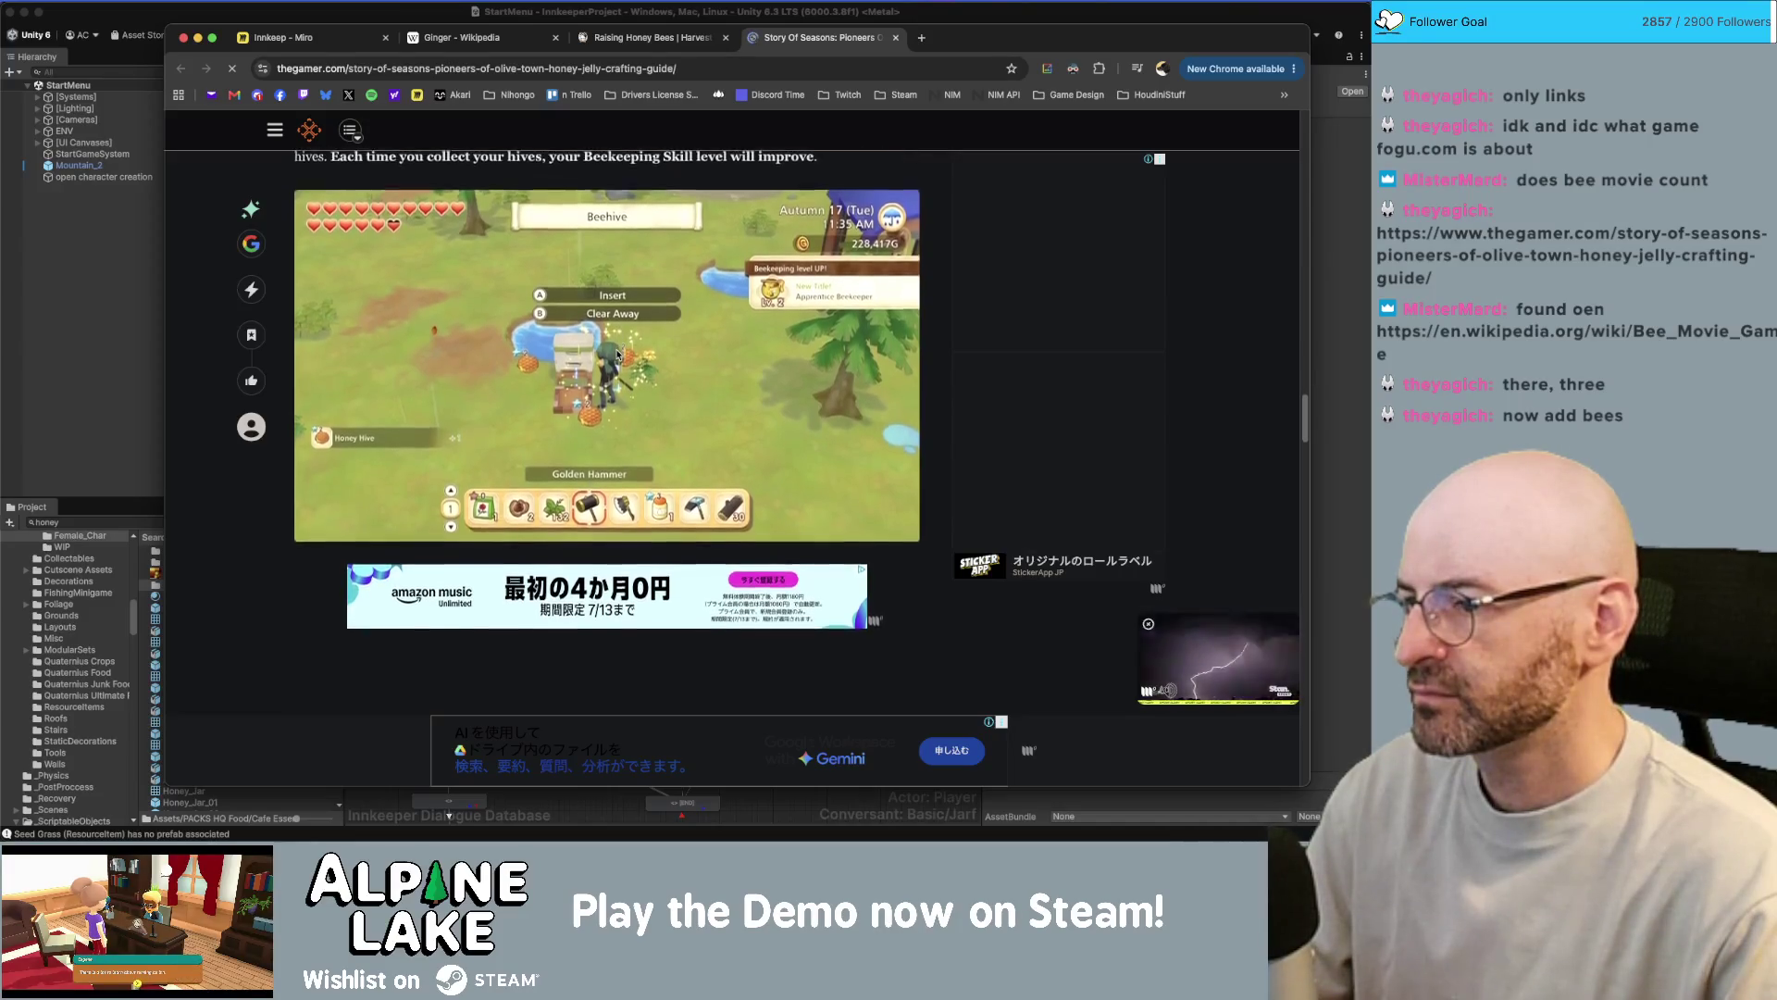
pyautogui.scroll(-10, 618, 354)
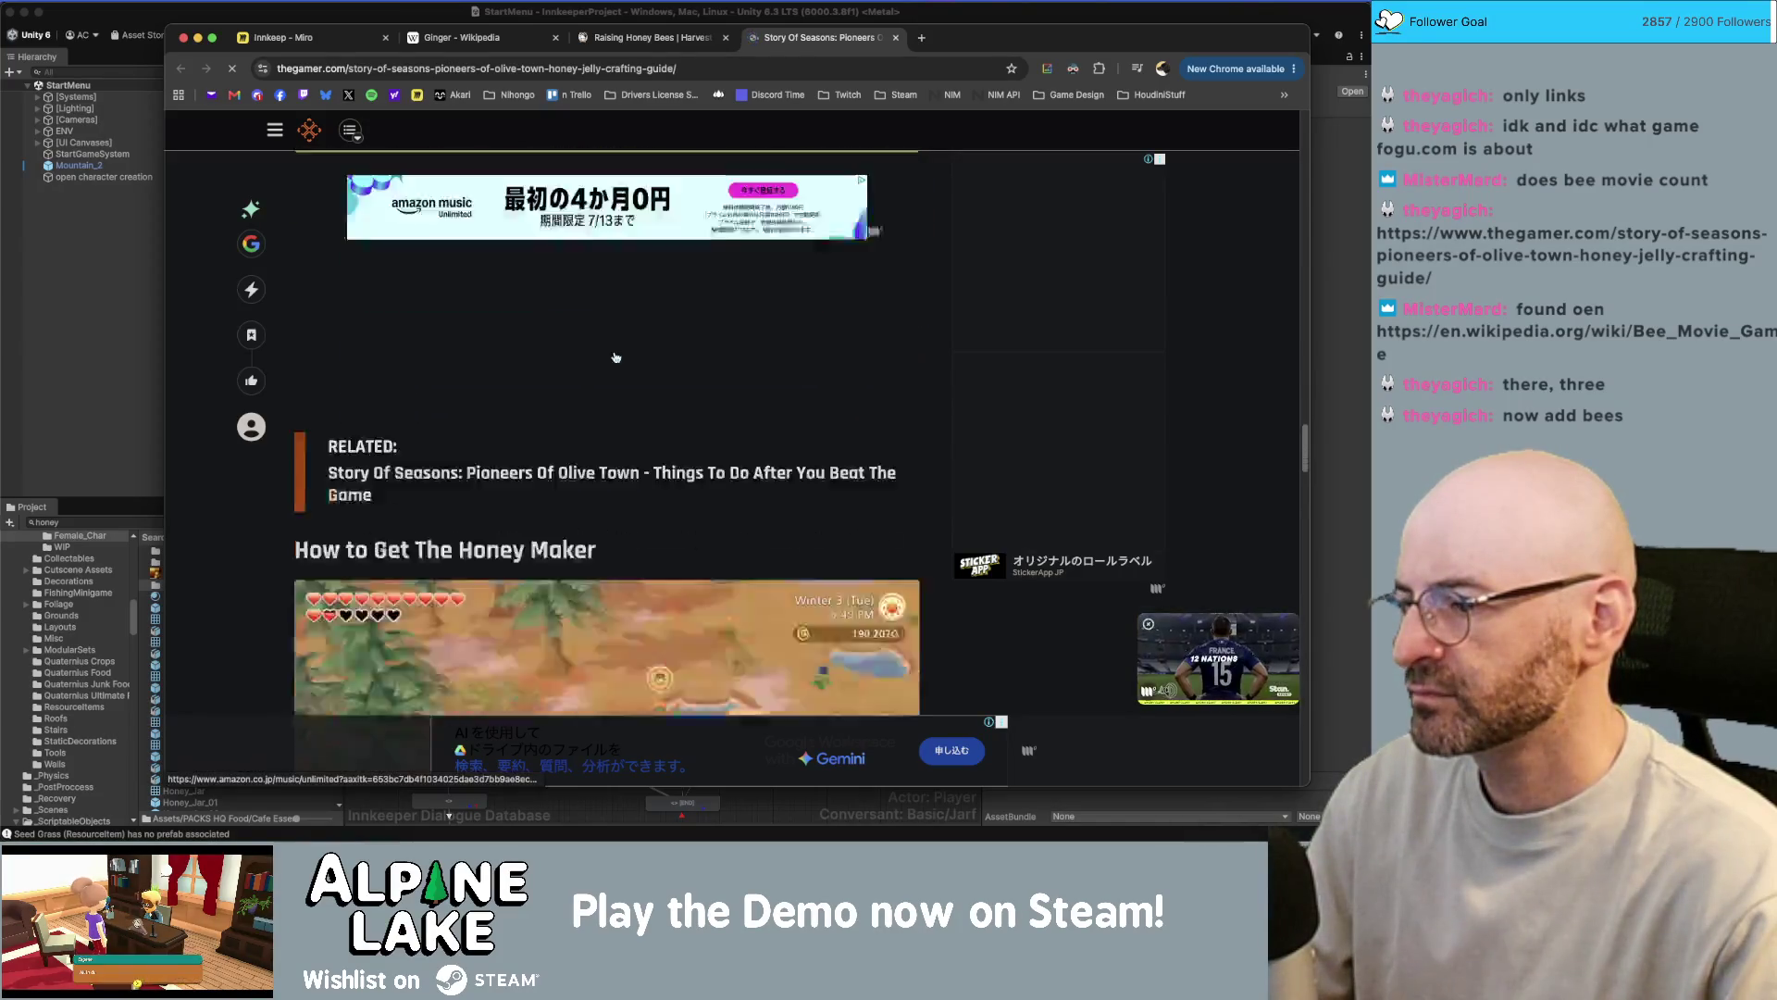
pyautogui.scroll(3, 615, 355)
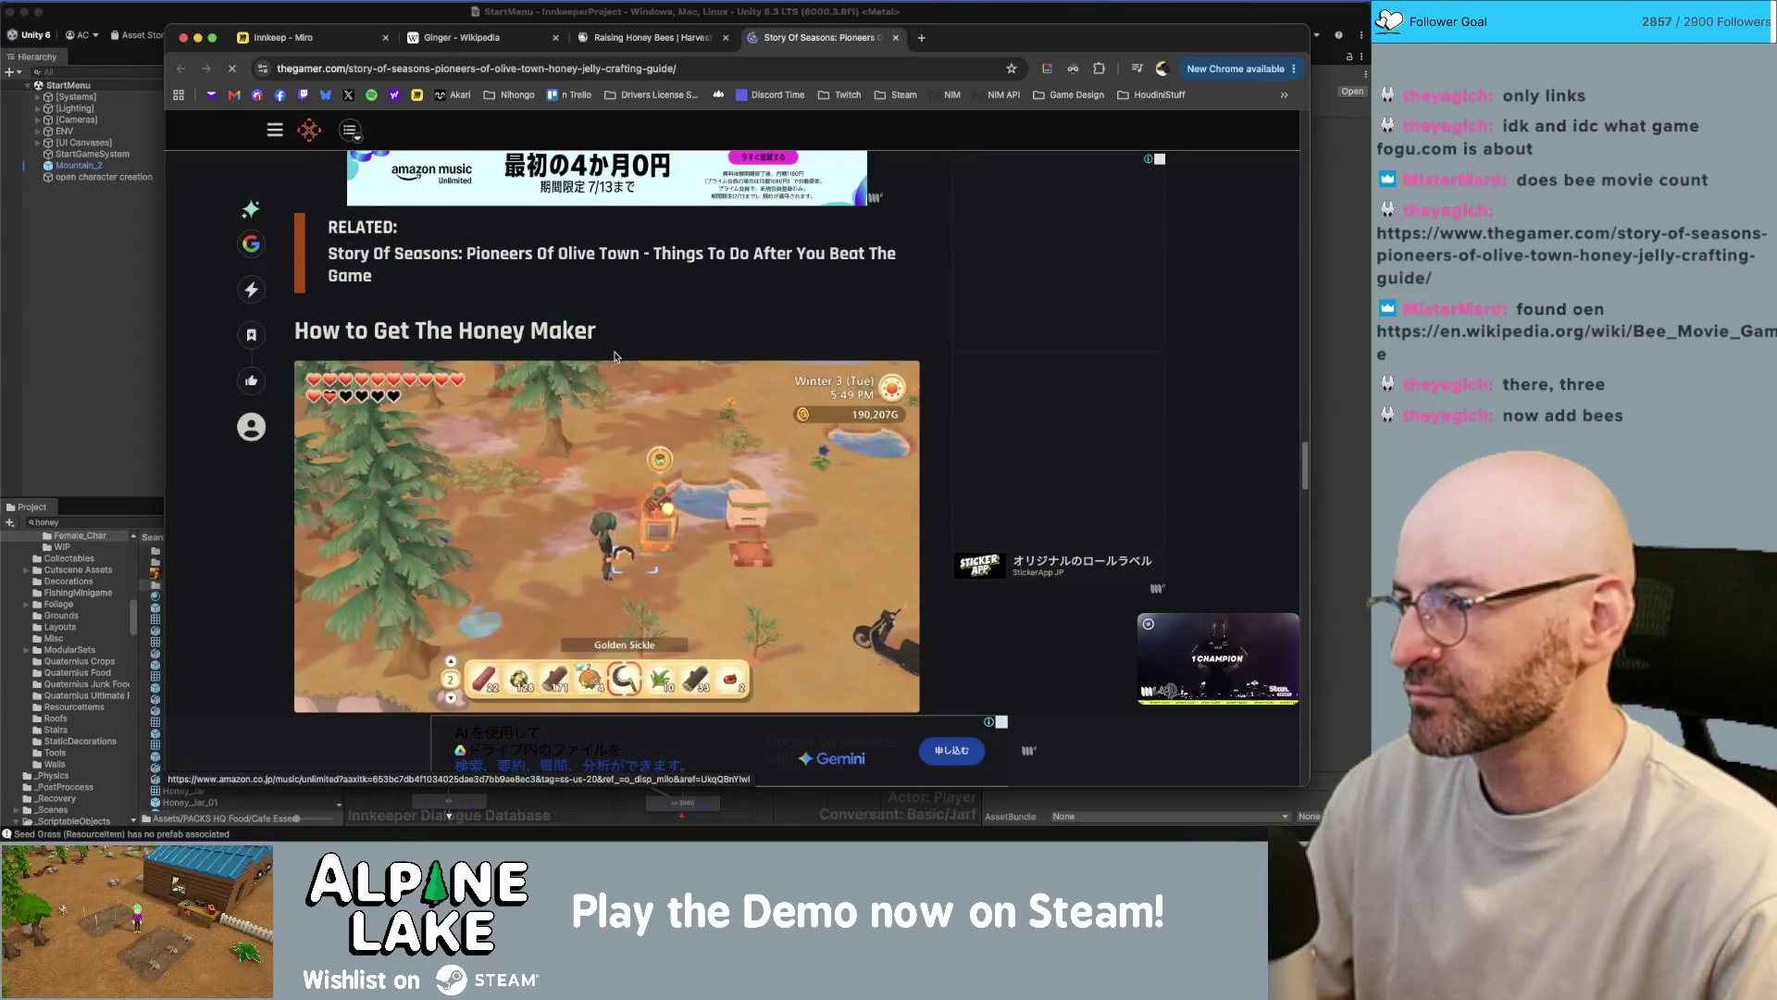
pyautogui.scroll(-5, 616, 356)
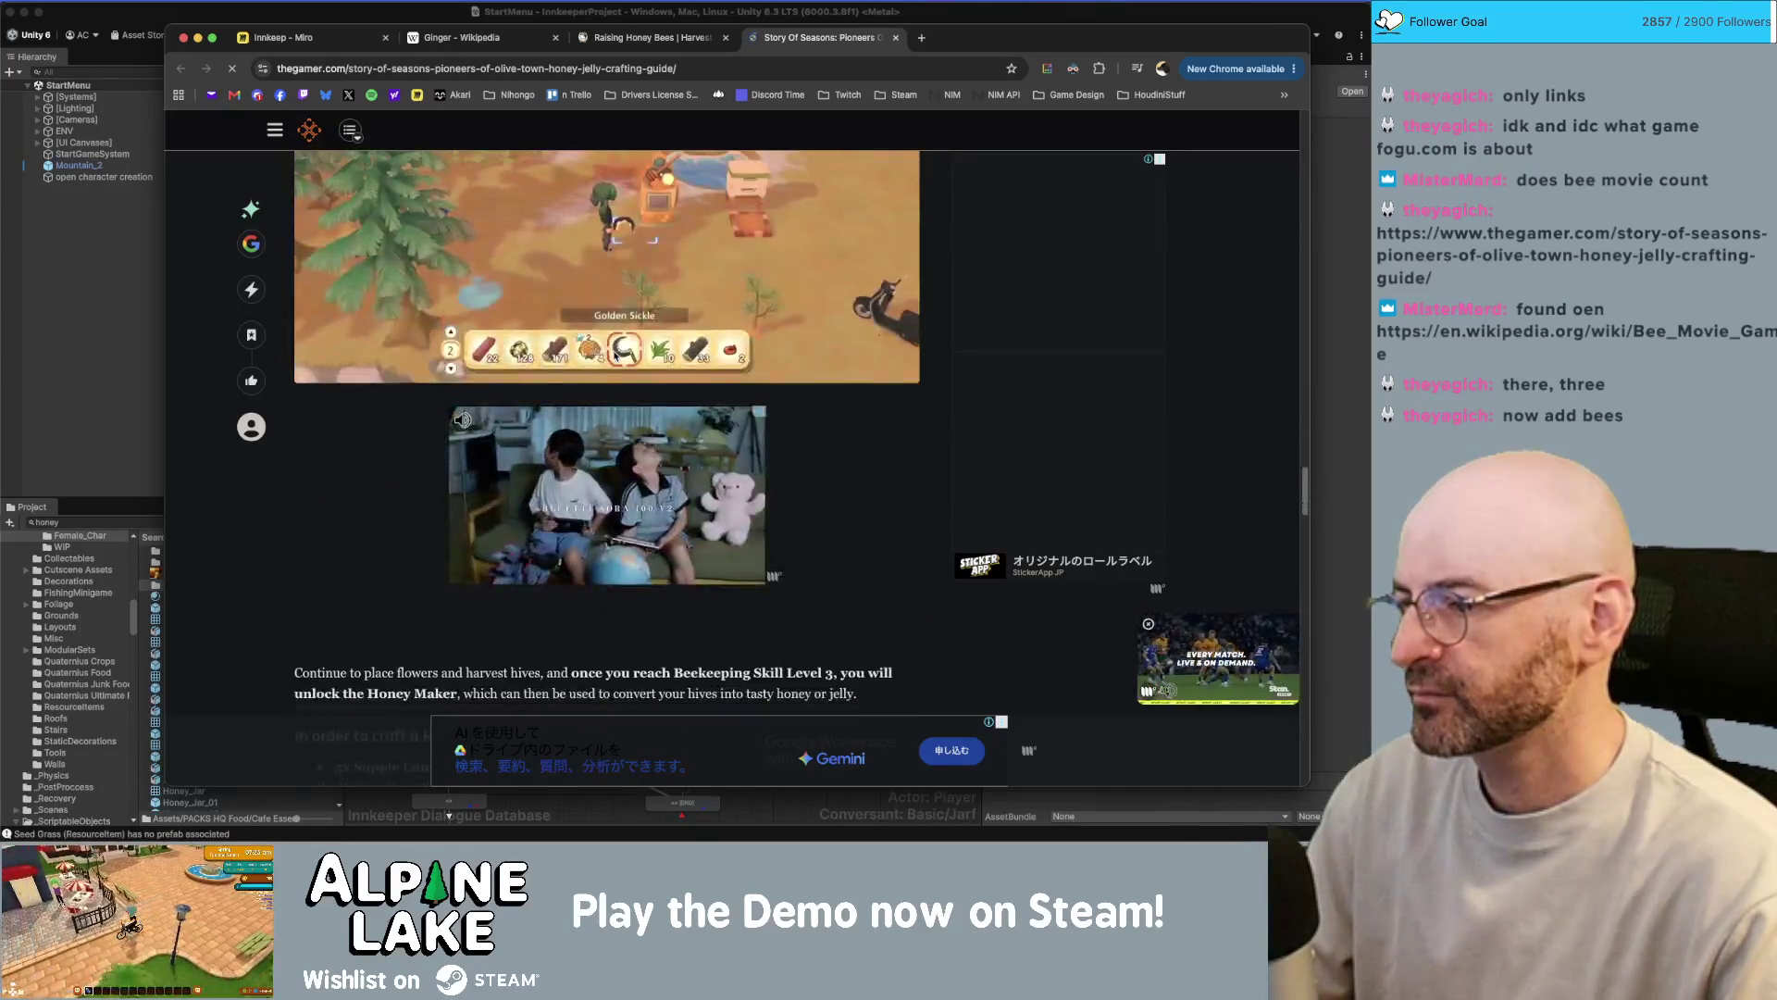
pyautogui.scroll(-15, 614, 355)
pyautogui.scroll(-4, 614, 356)
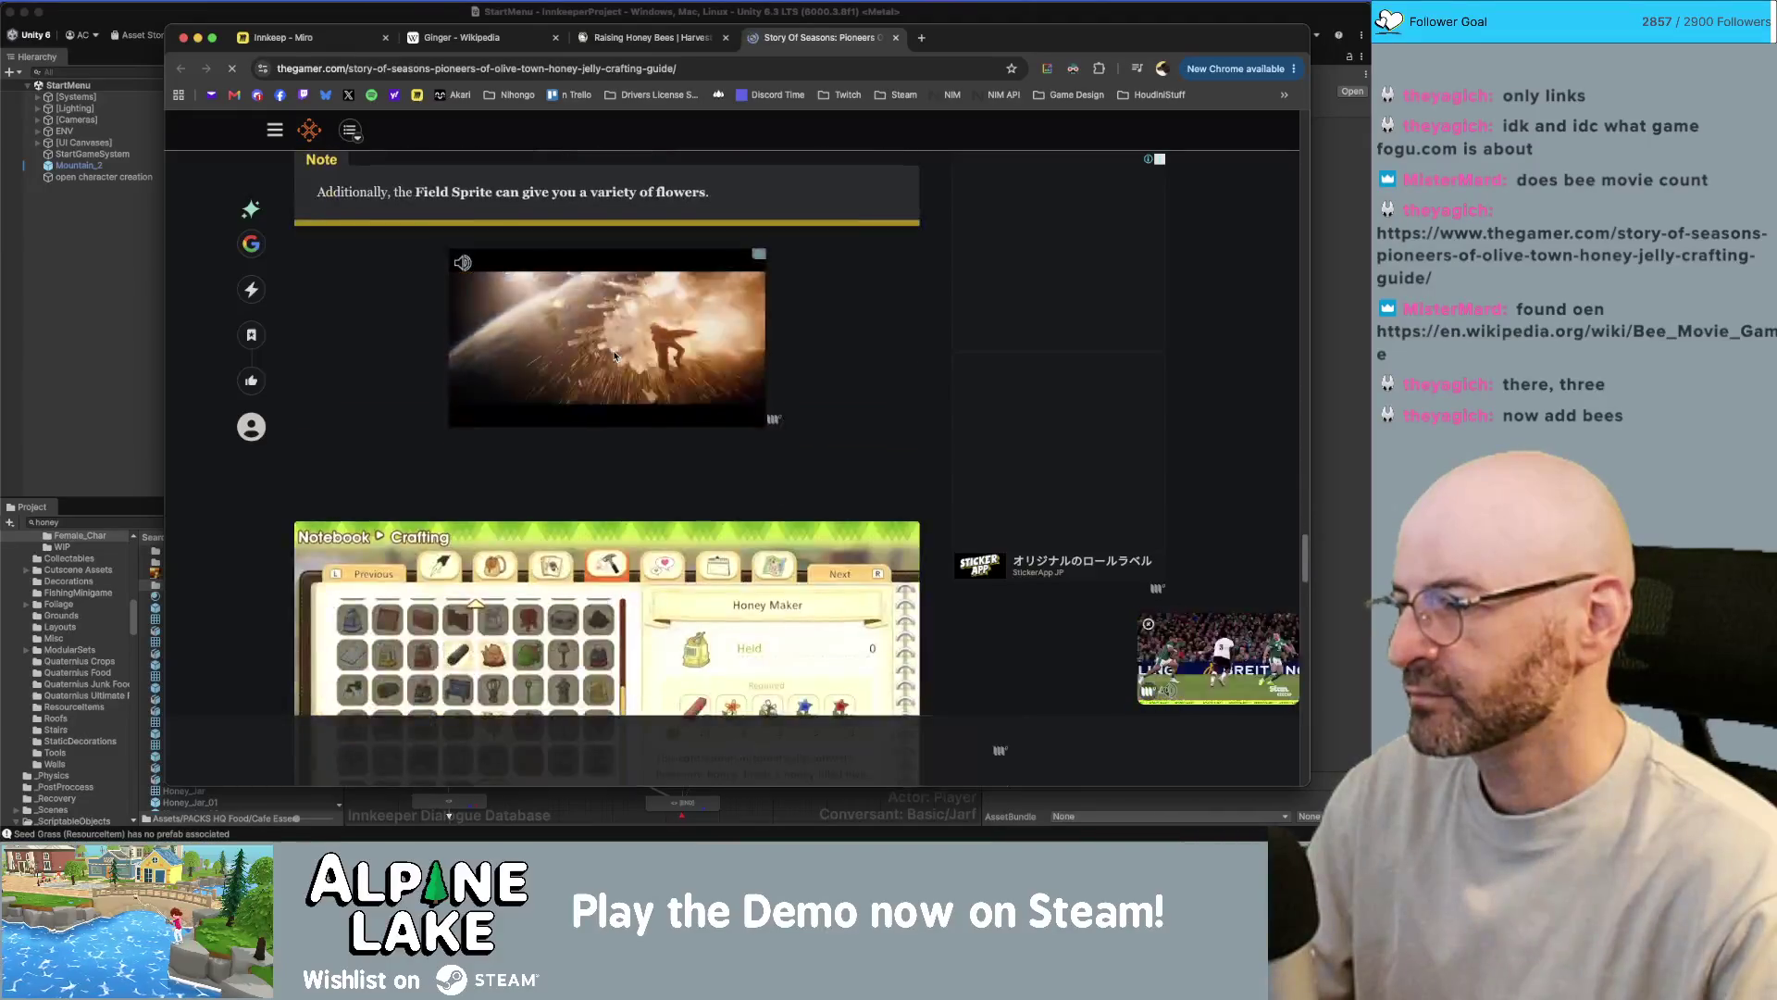
pyautogui.scroll(-4, 614, 355)
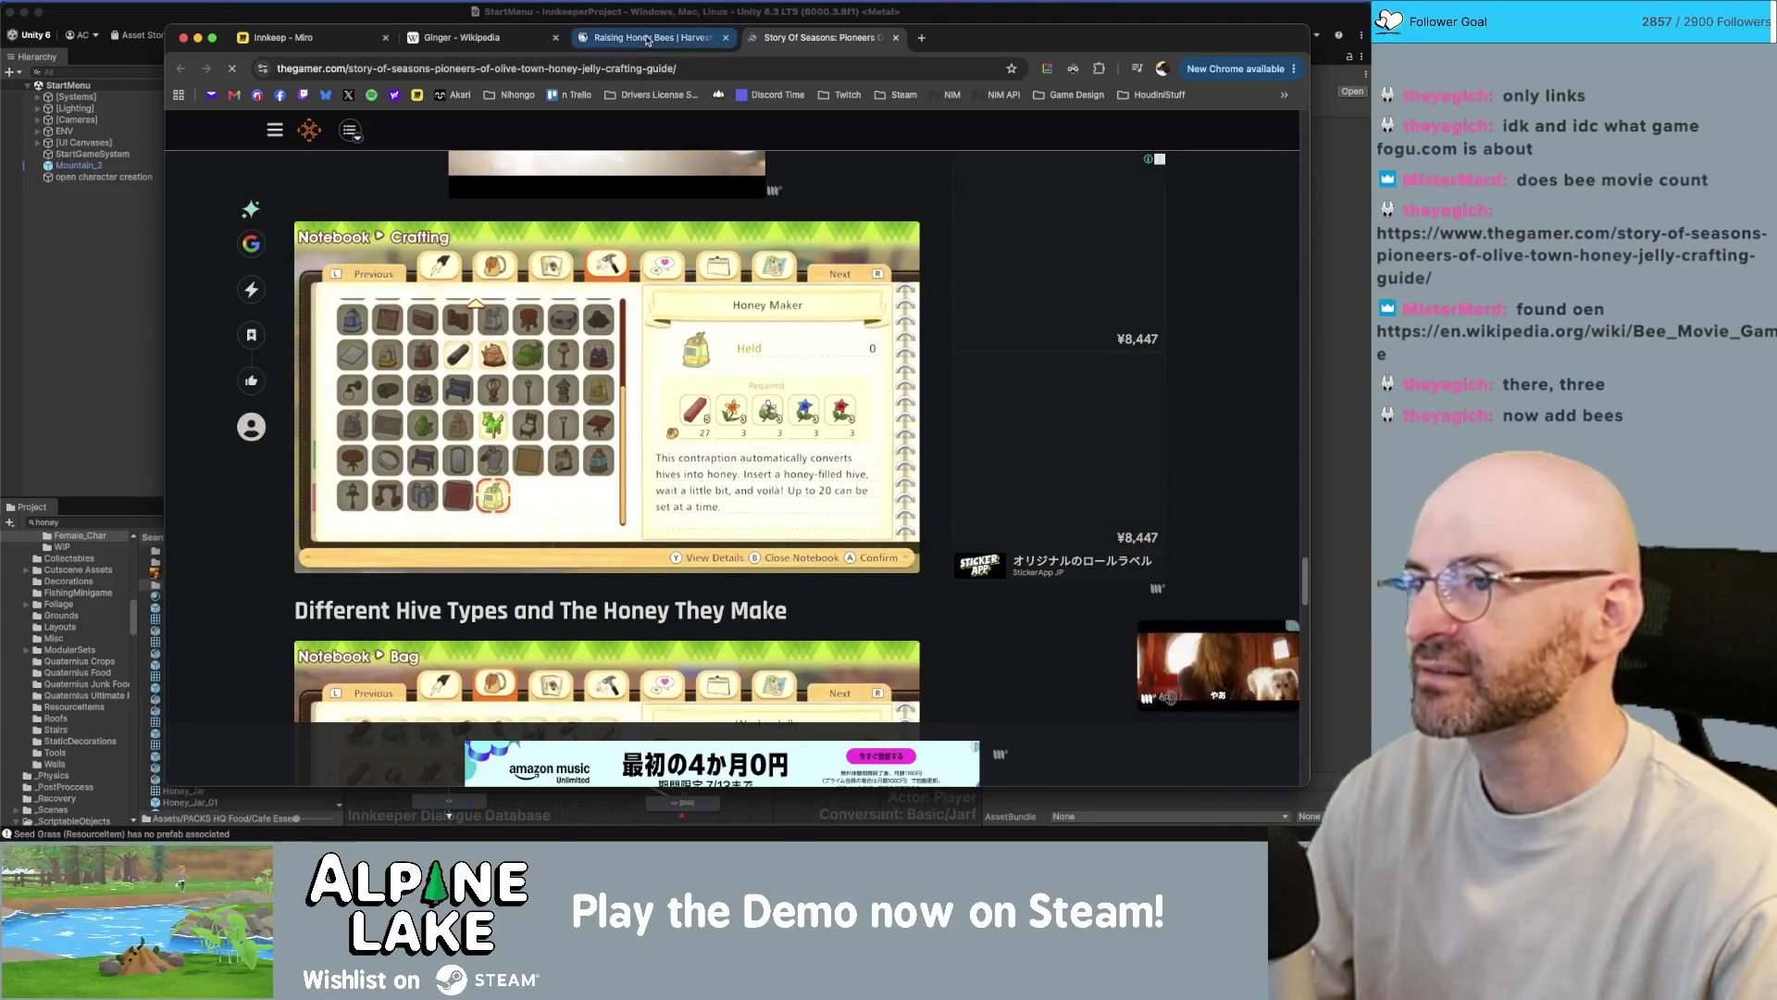
# - In a new tab, search Google for 'bee hive', then refine the query to 'bee keeping'
pyautogui.press('super+t')
pyautogui.write('bee hive')
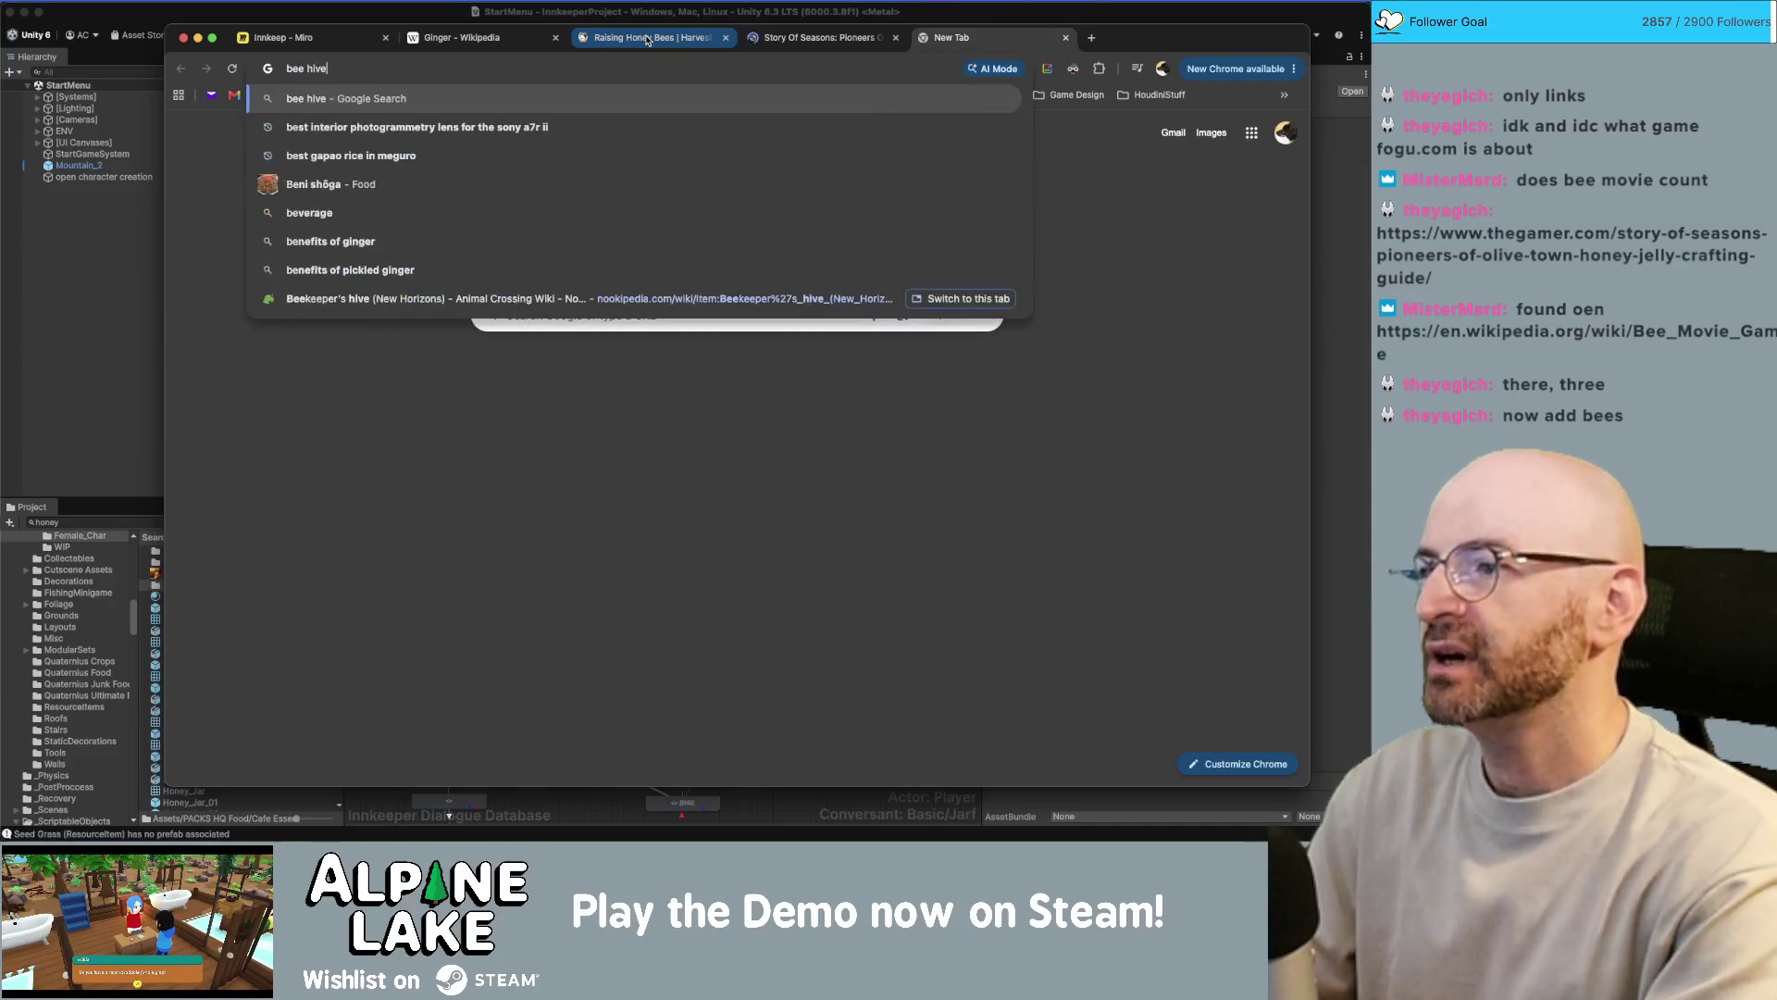
pyautogui.press('Return')
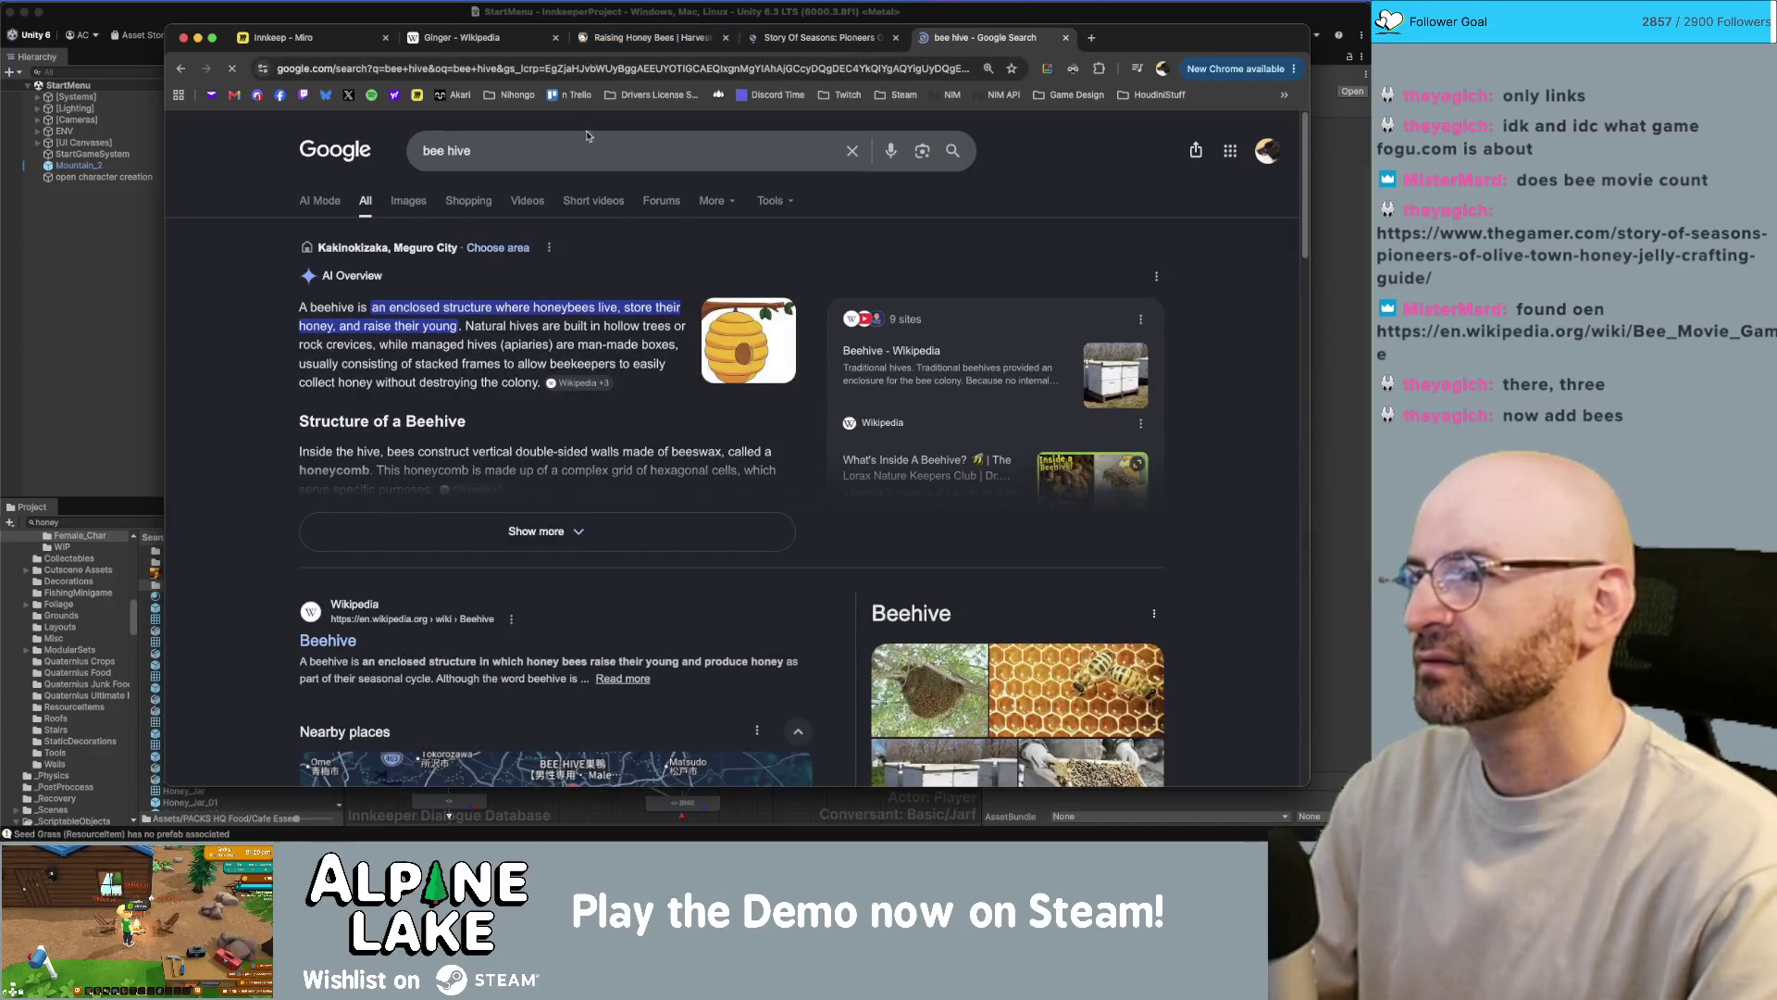
pyautogui.click(585, 151)
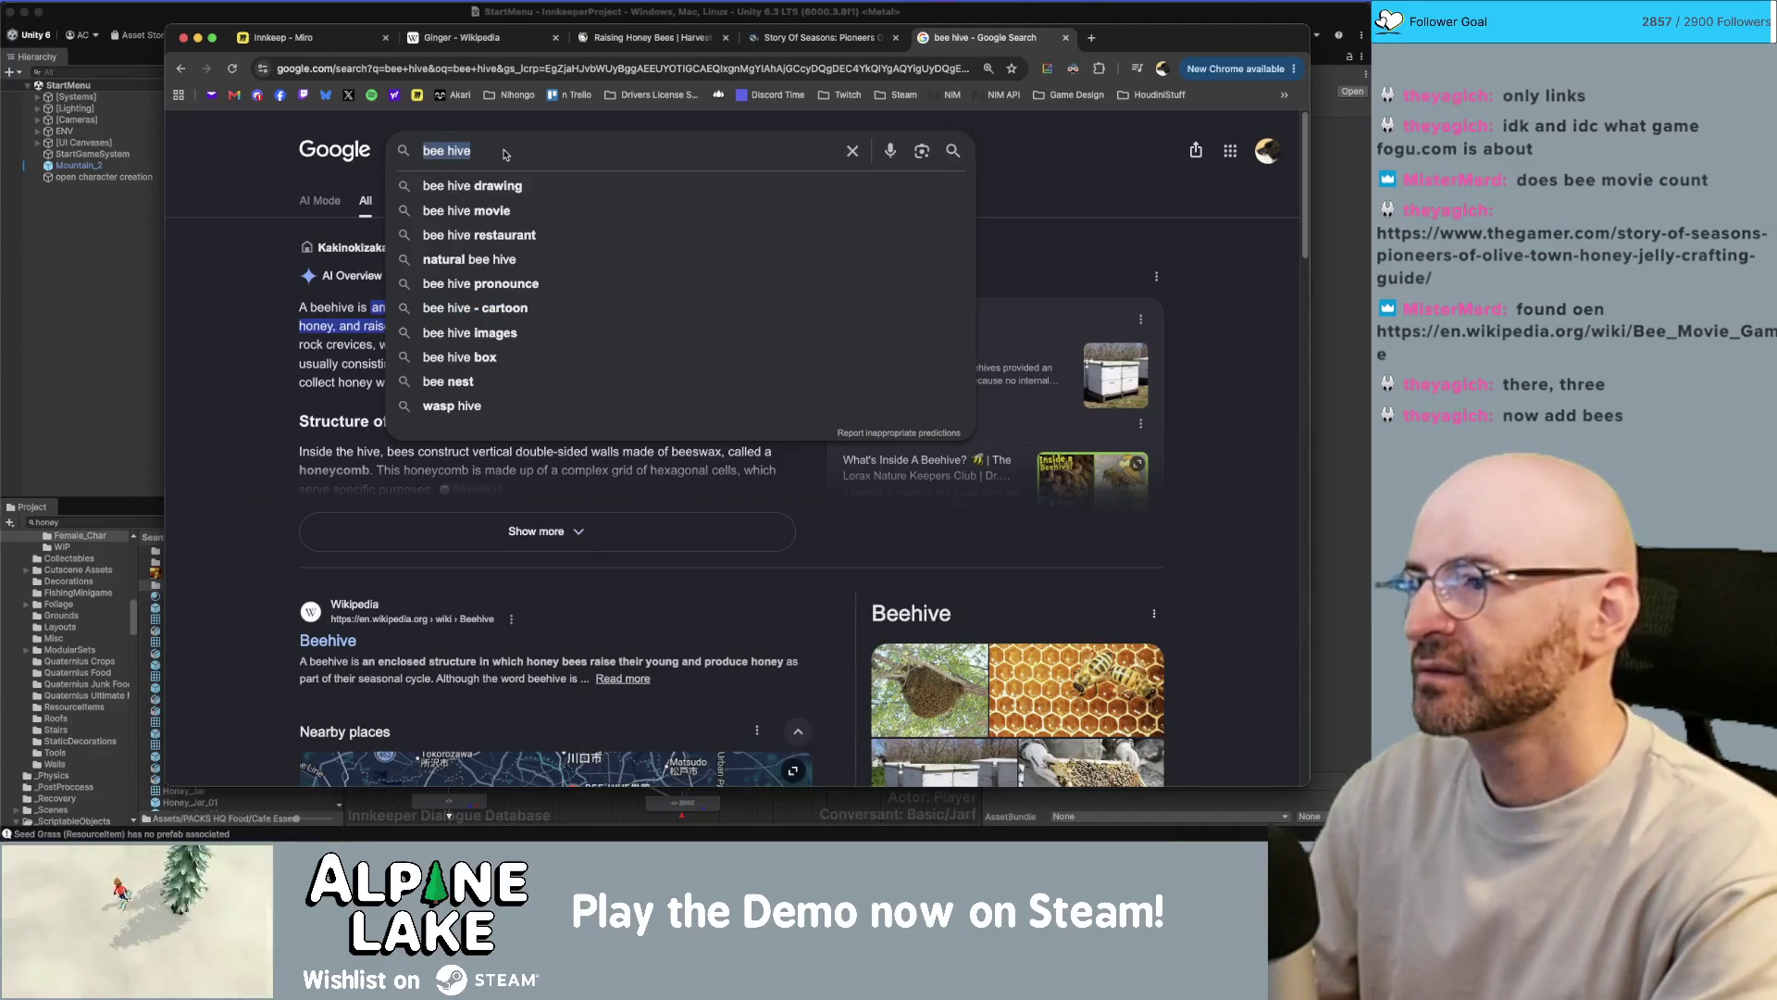
pyautogui.press('super+a')
pyautogui.write('bee keepers')
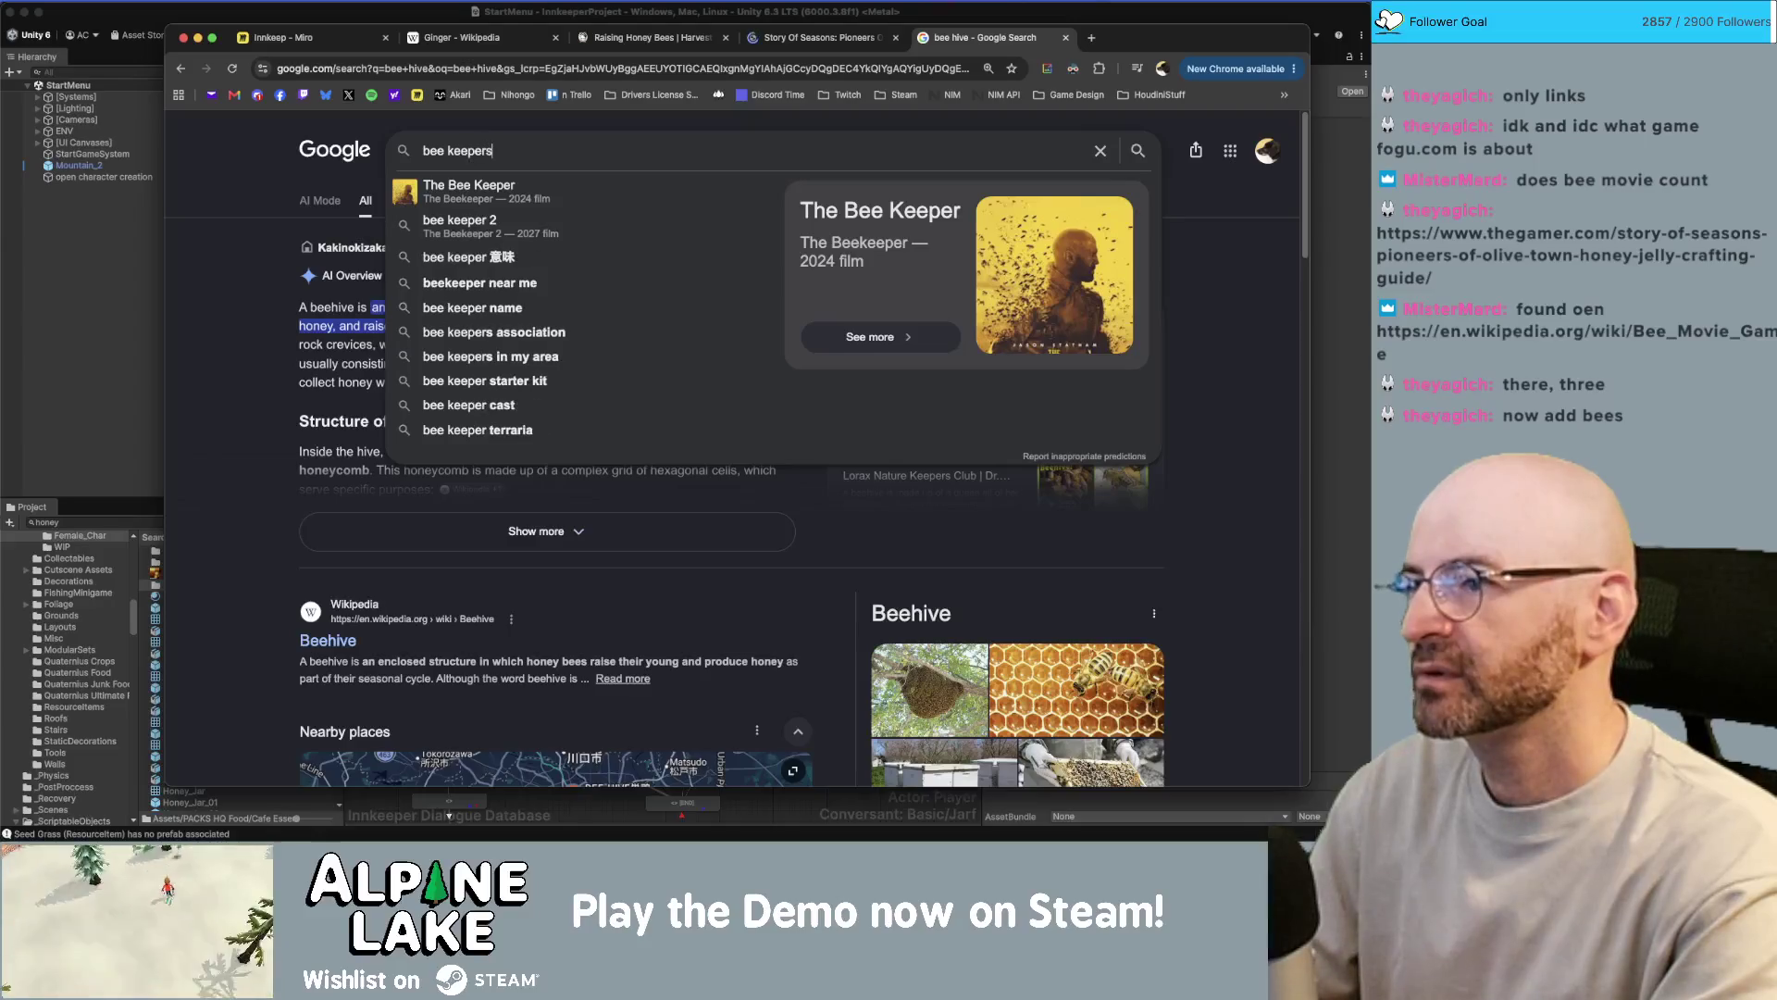
pyautogui.press('BackSpace')
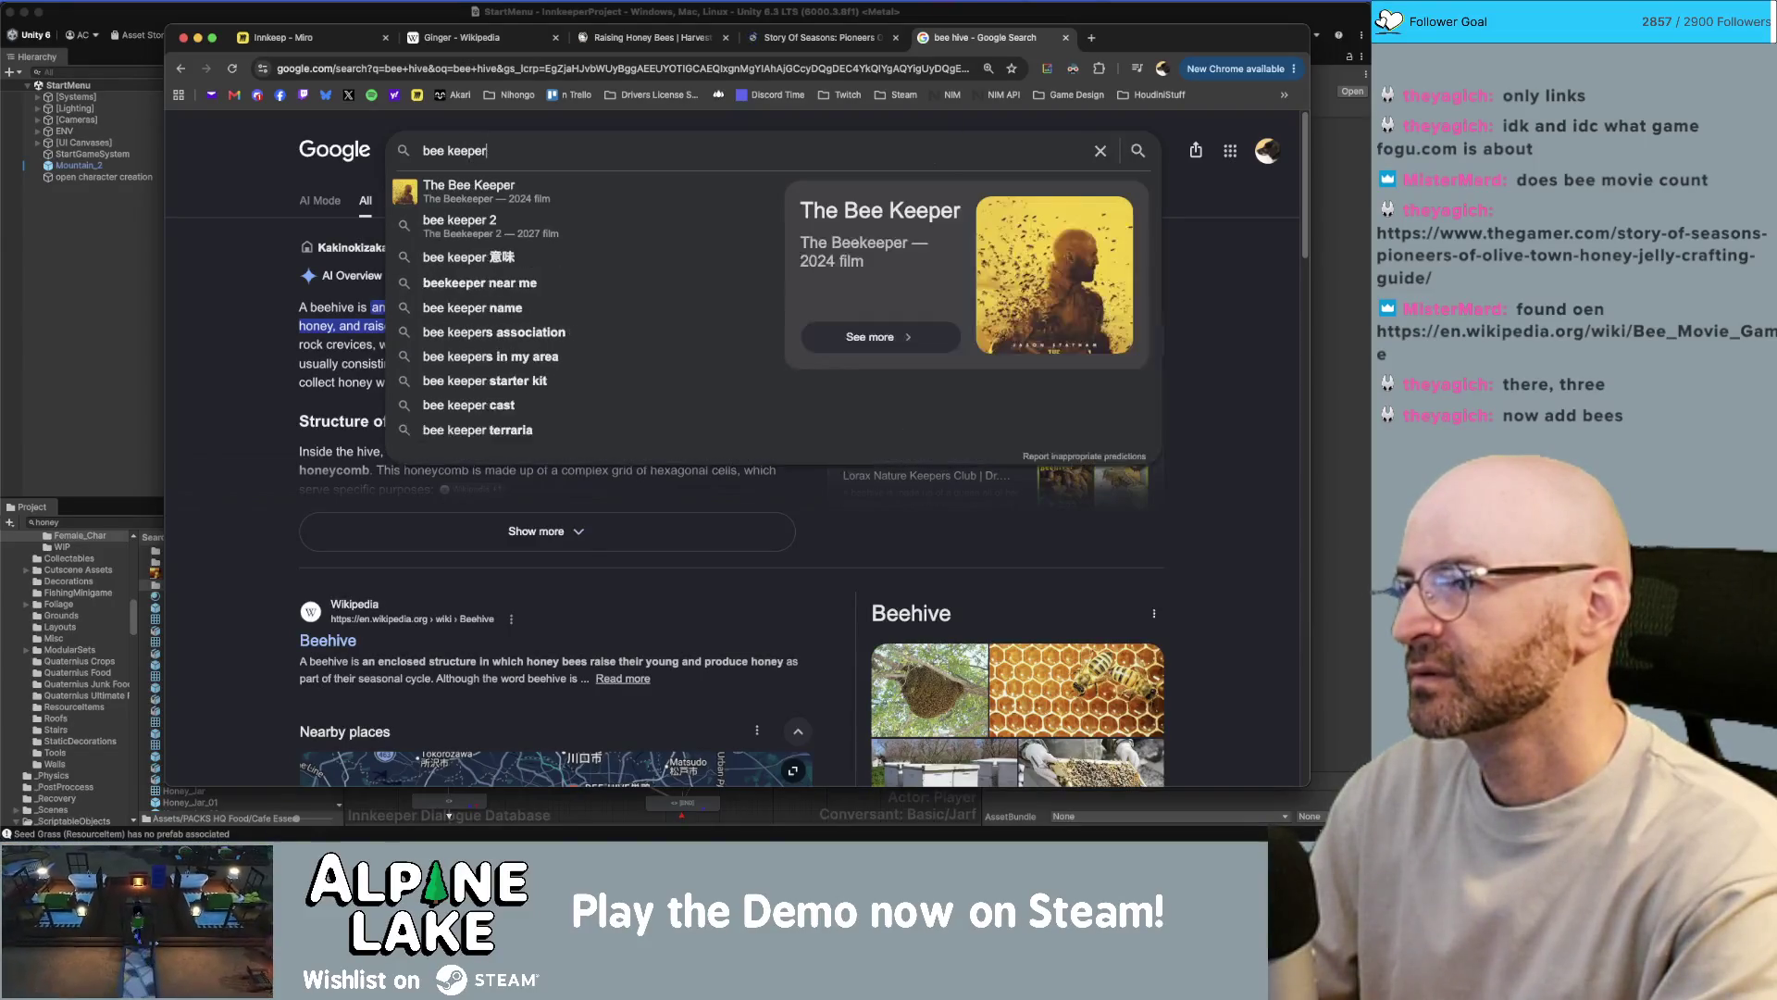
pyautogui.press('BackSpace')
pyautogui.press('BackSpace')
pyautogui.write('ing')
pyautogui.press('Return')
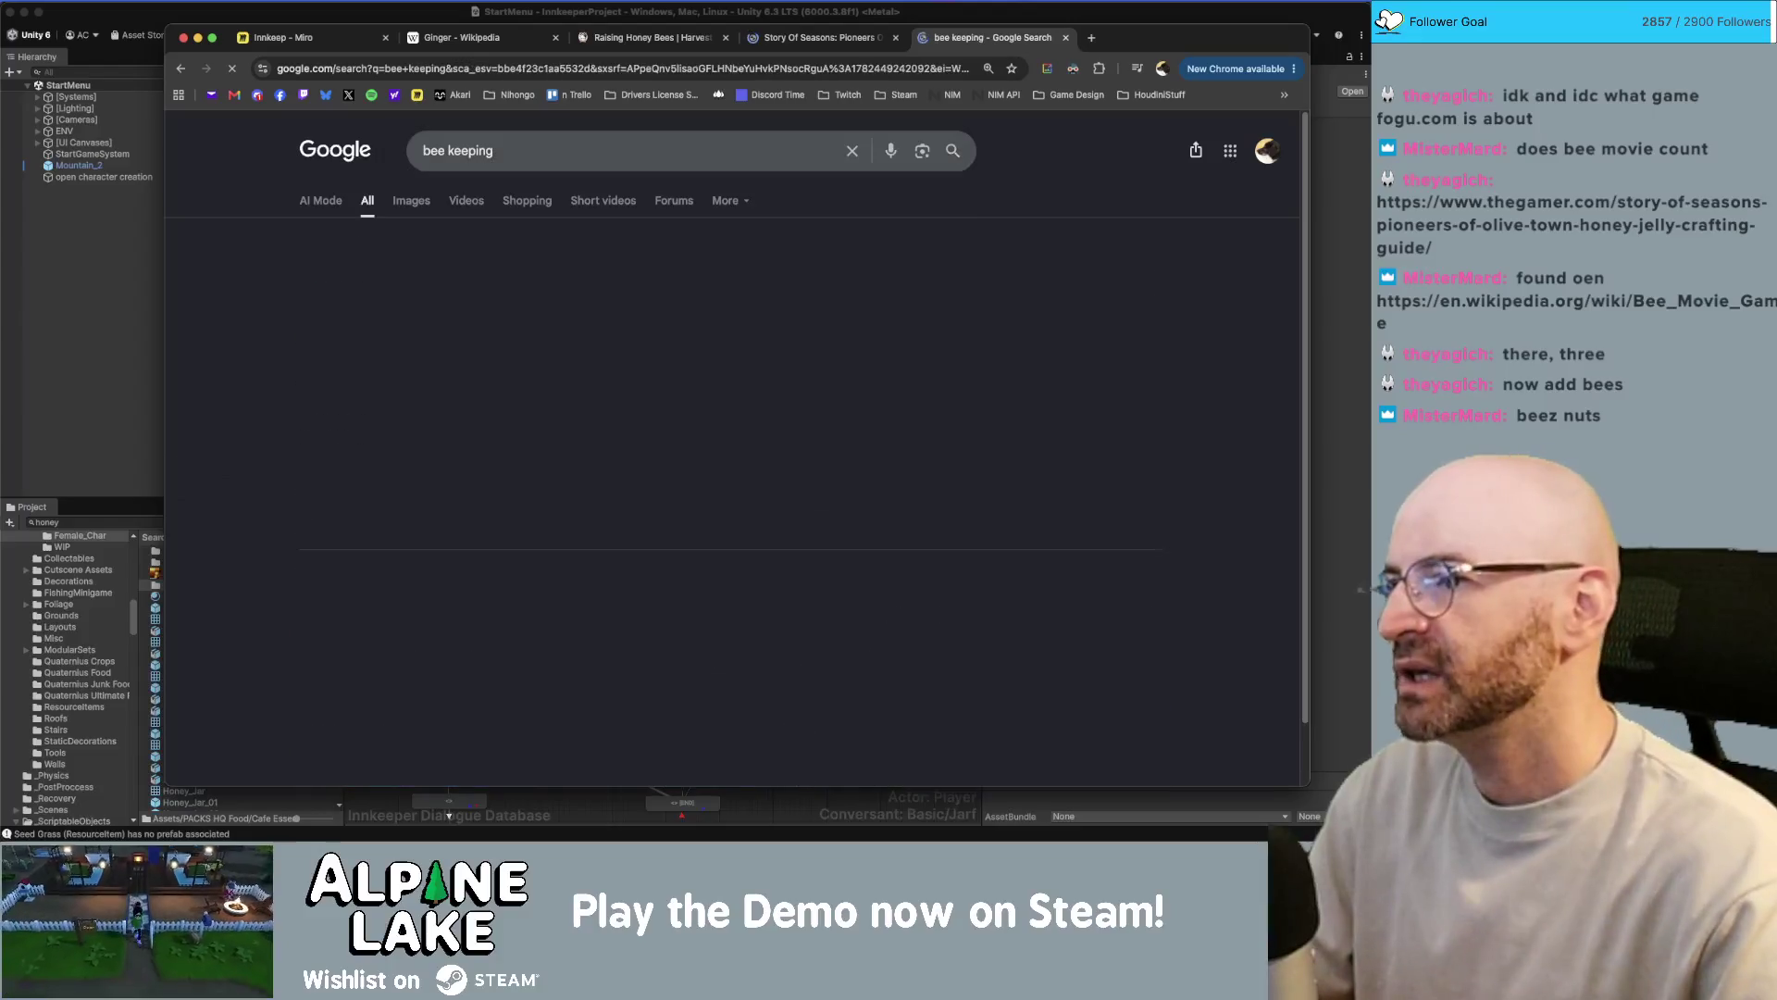
# - Open the Wikipedia Beekeeping result and skim the article
pyautogui.click(342, 622)
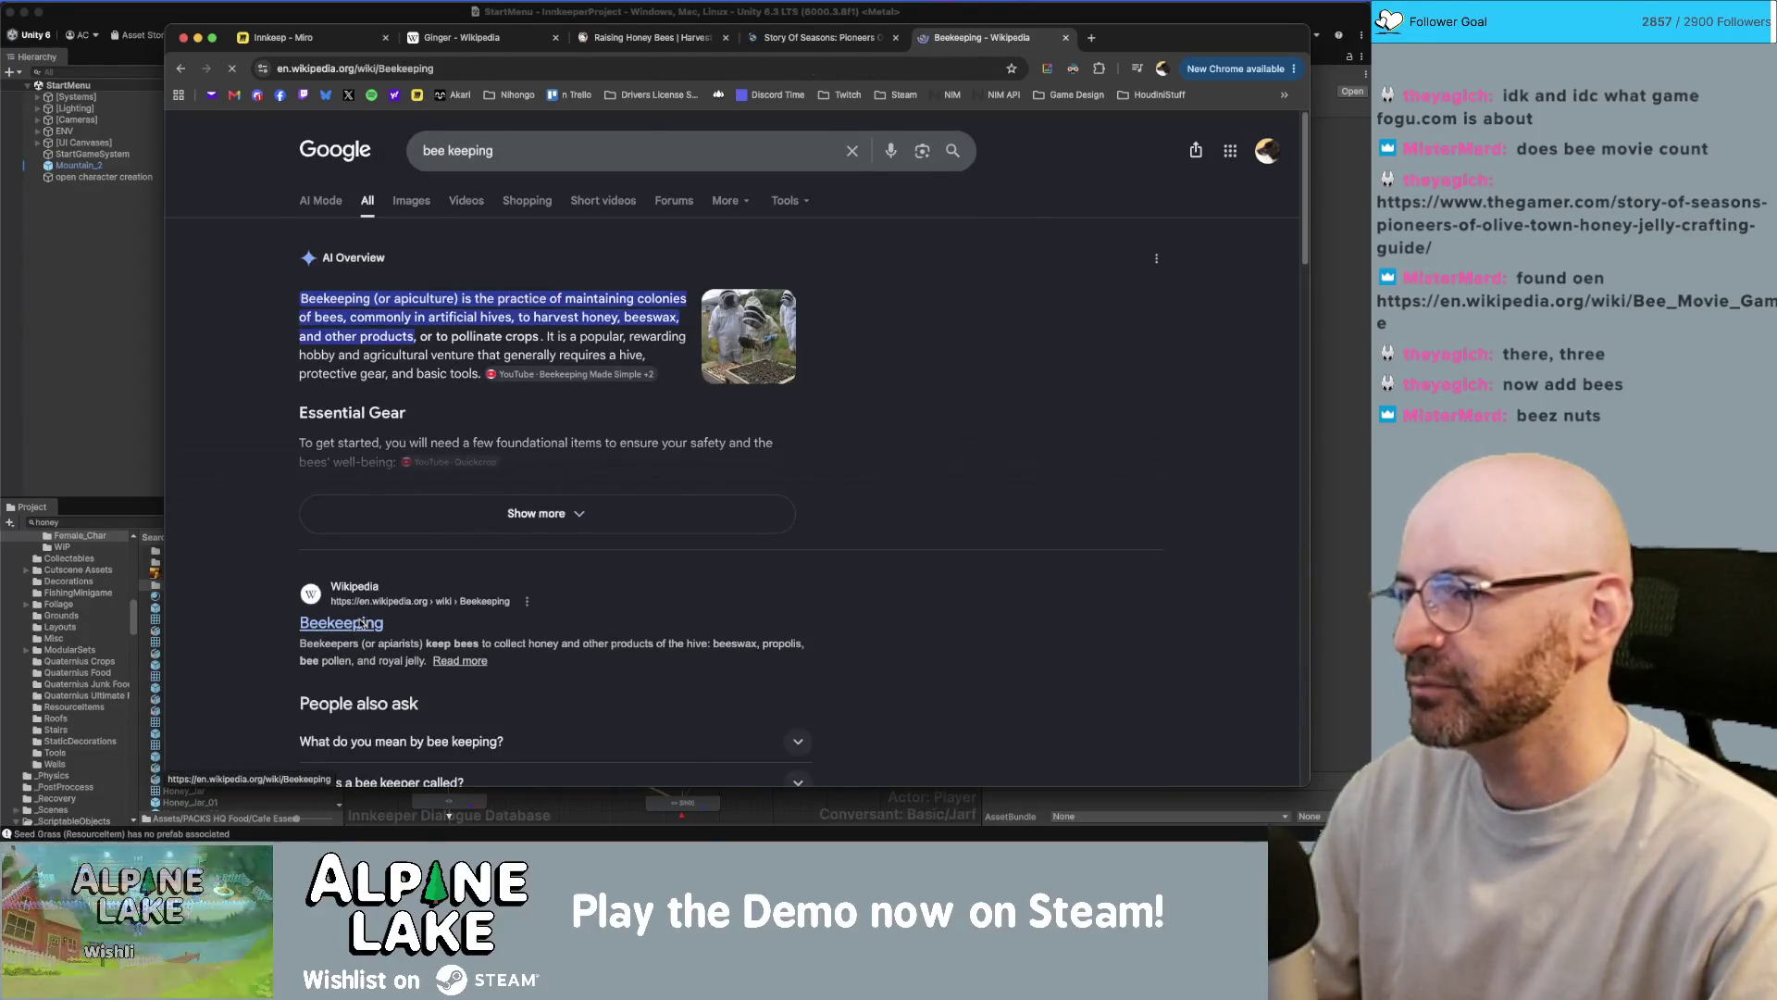
pyautogui.scroll(-5, 498, 365)
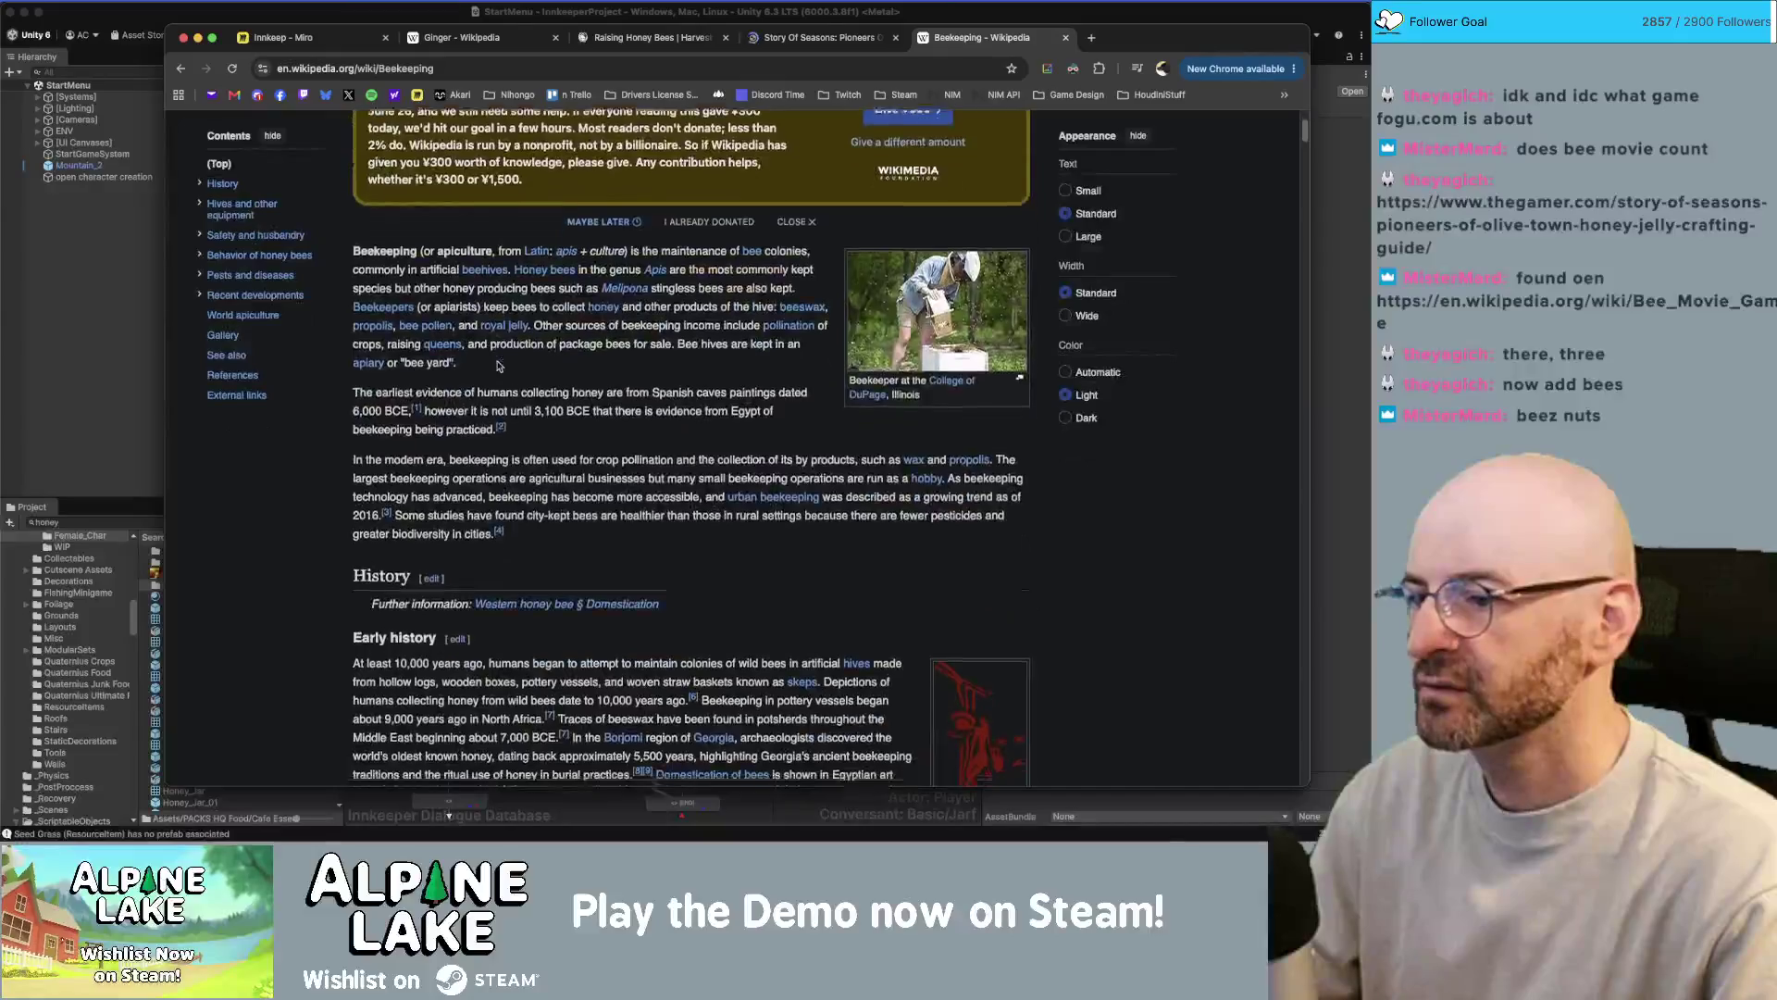
pyautogui.scroll(-10, 497, 366)
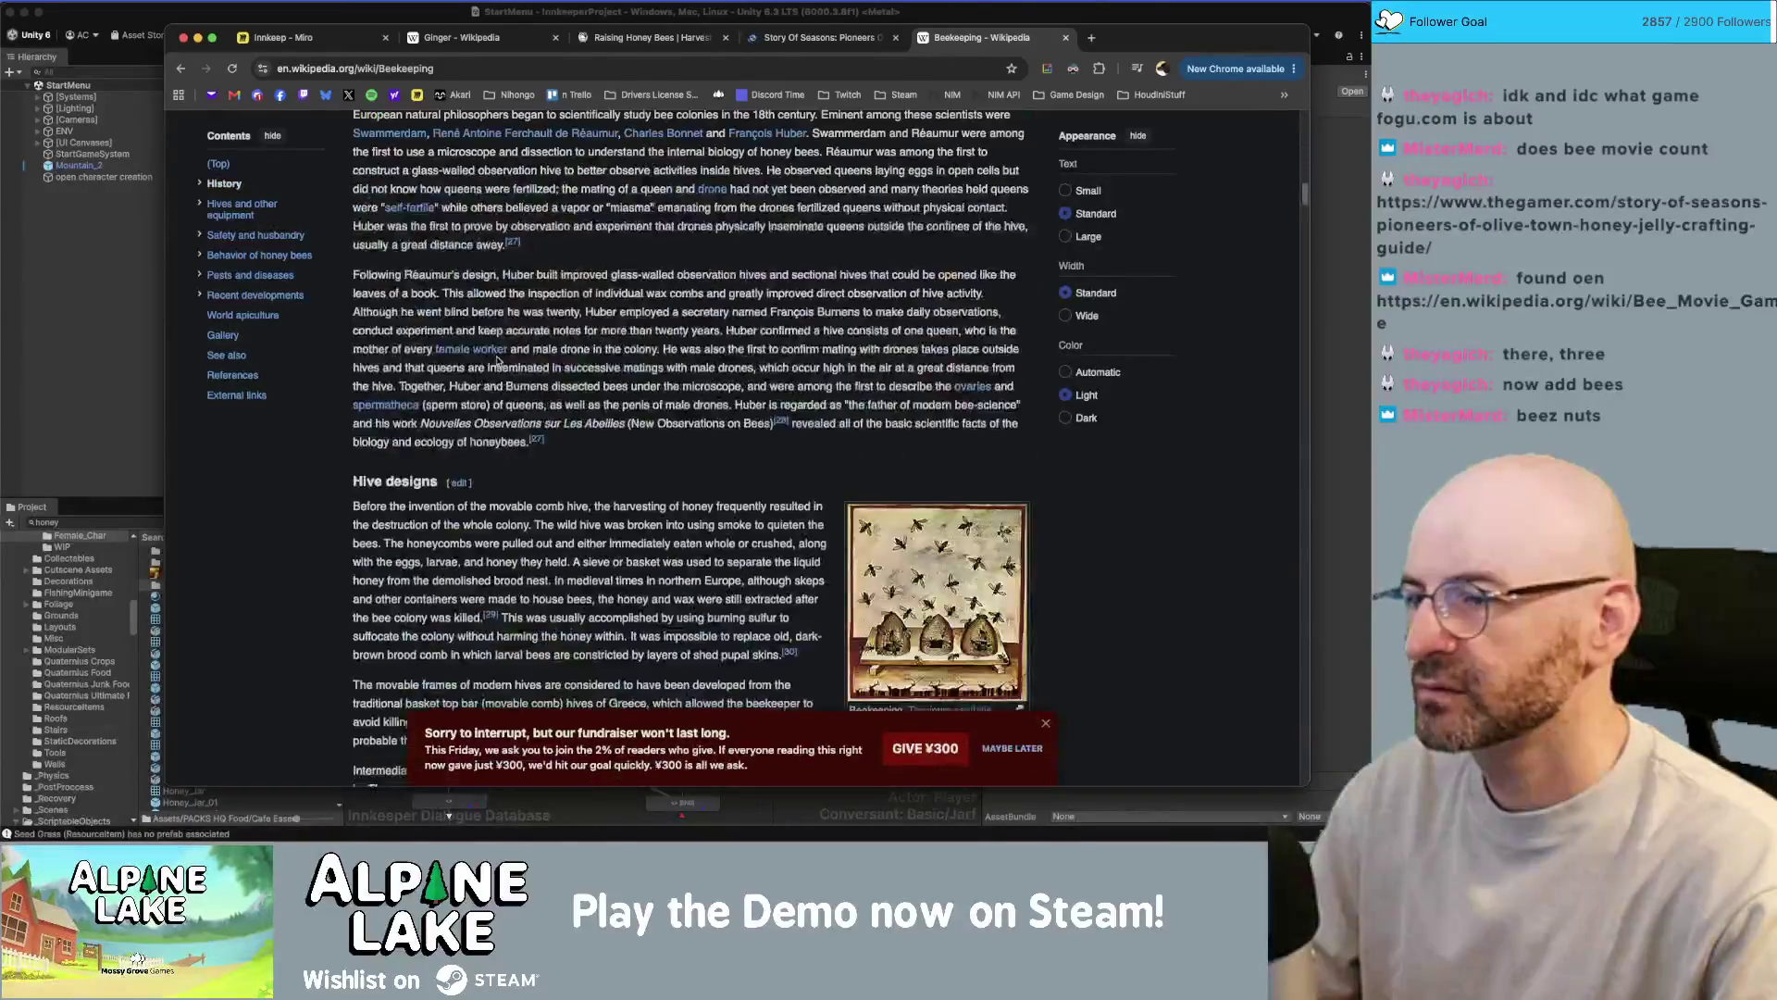
pyautogui.scroll(20, 476, 289)
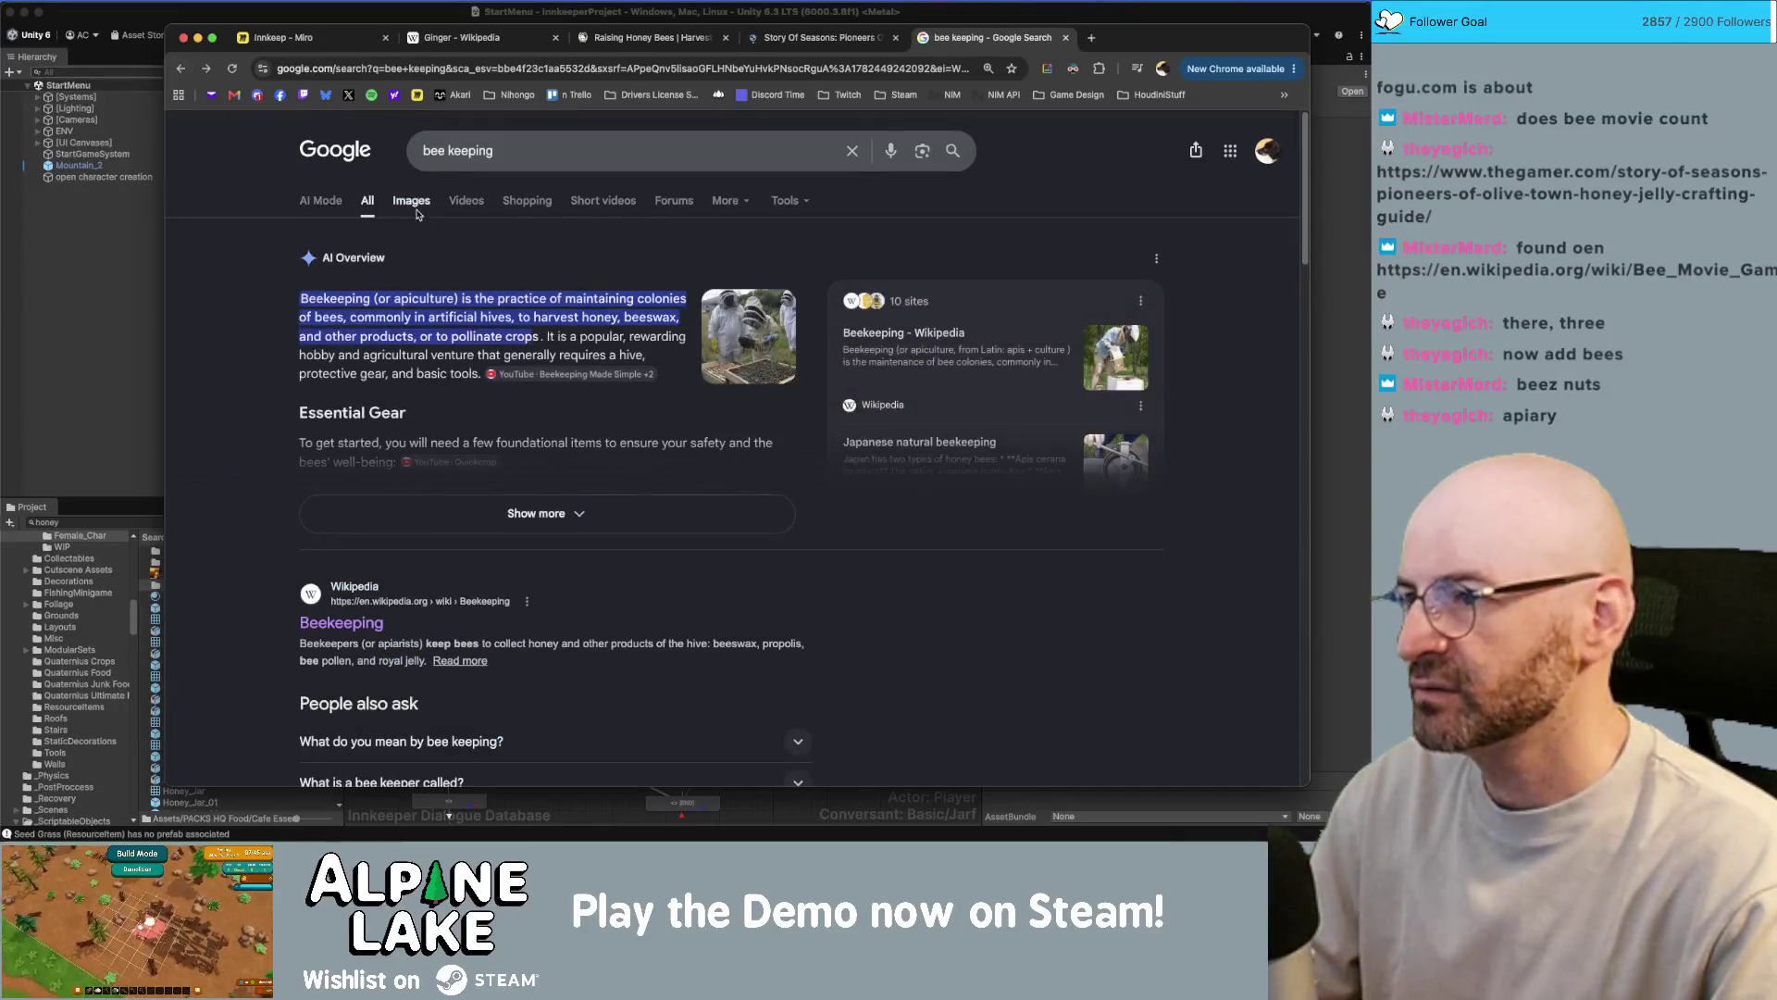
# - Browse the bee keeping image results, then revisit the Raising Honey Bees and Story of Seasons tabs
pyautogui.click(422, 207)
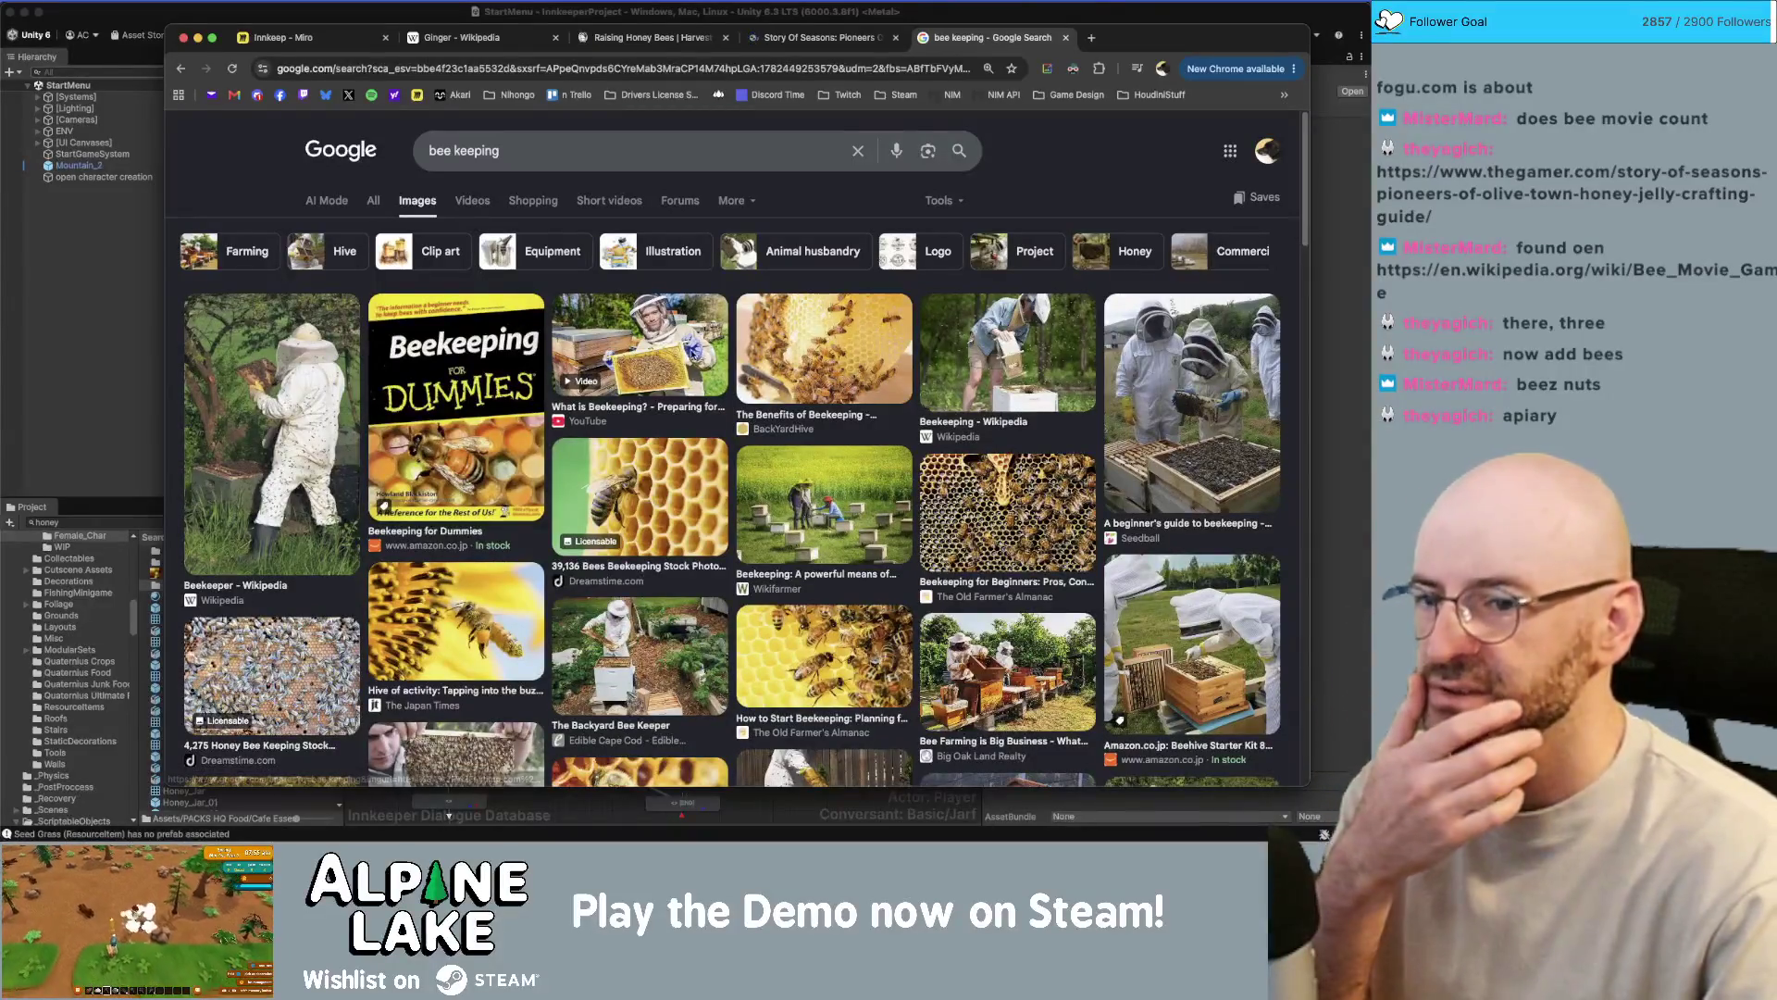
pyautogui.scroll(-5, 682, 347)
pyautogui.scroll(-3, 682, 347)
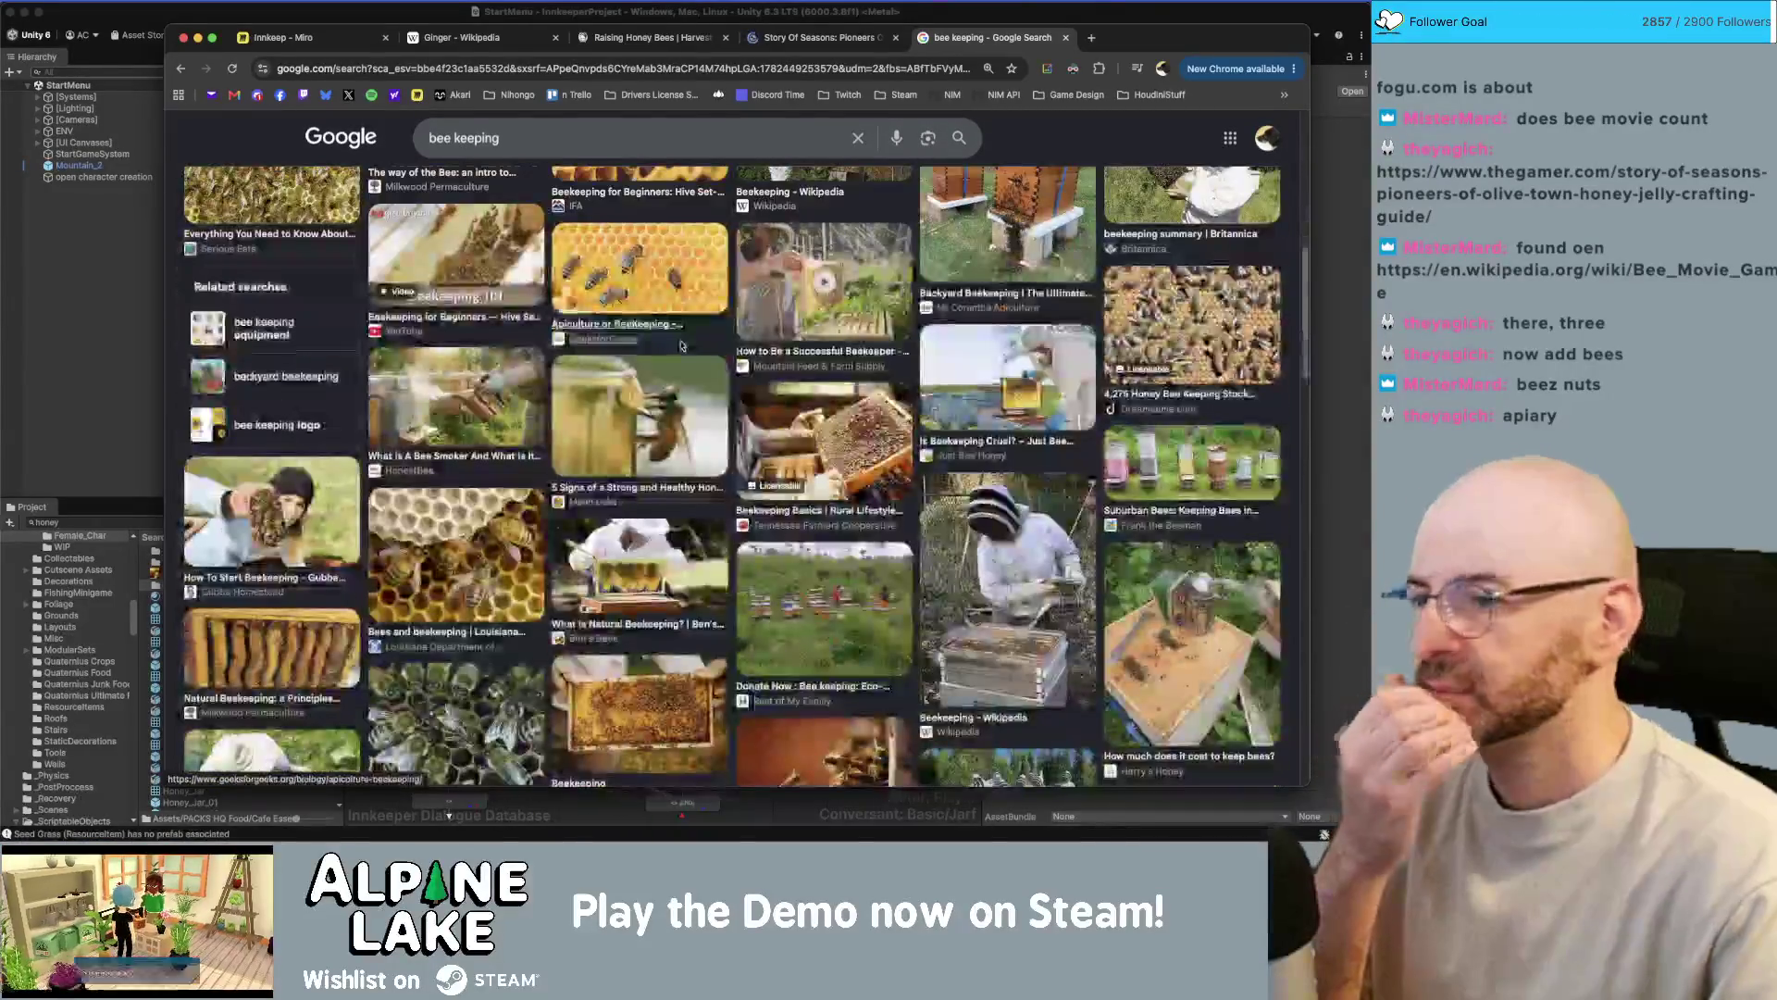
pyautogui.click(636, 44)
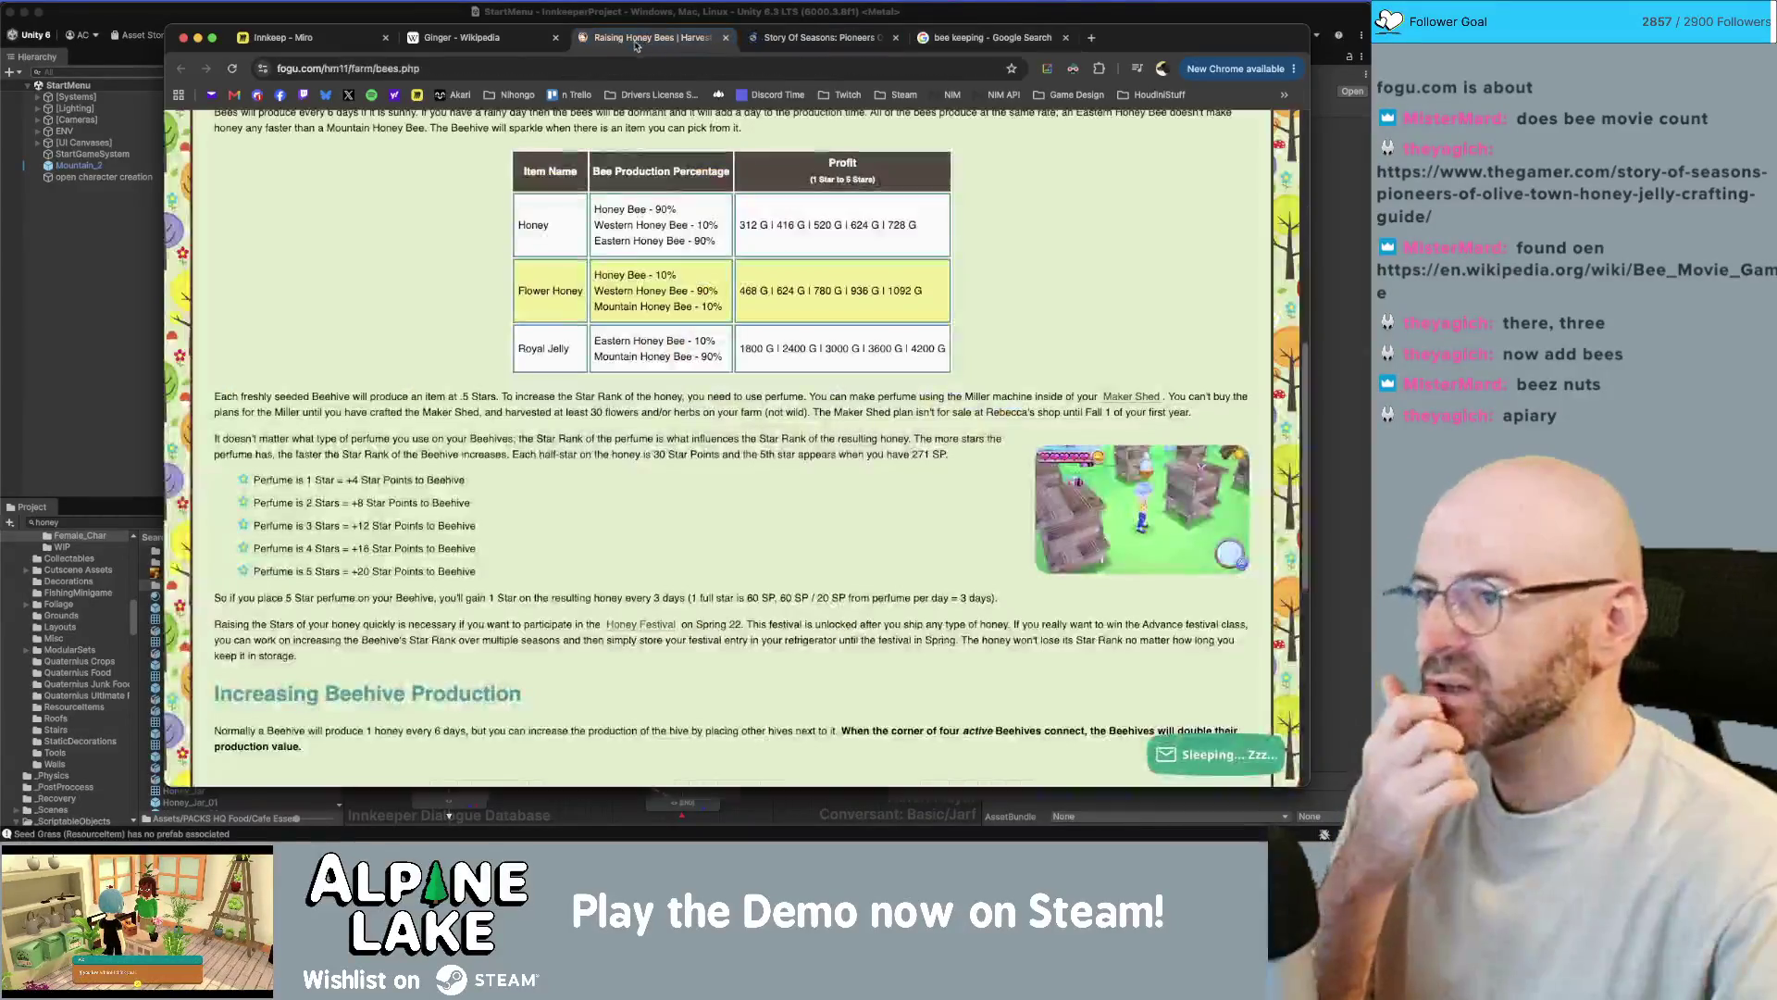
pyautogui.scroll(1, 633, 341)
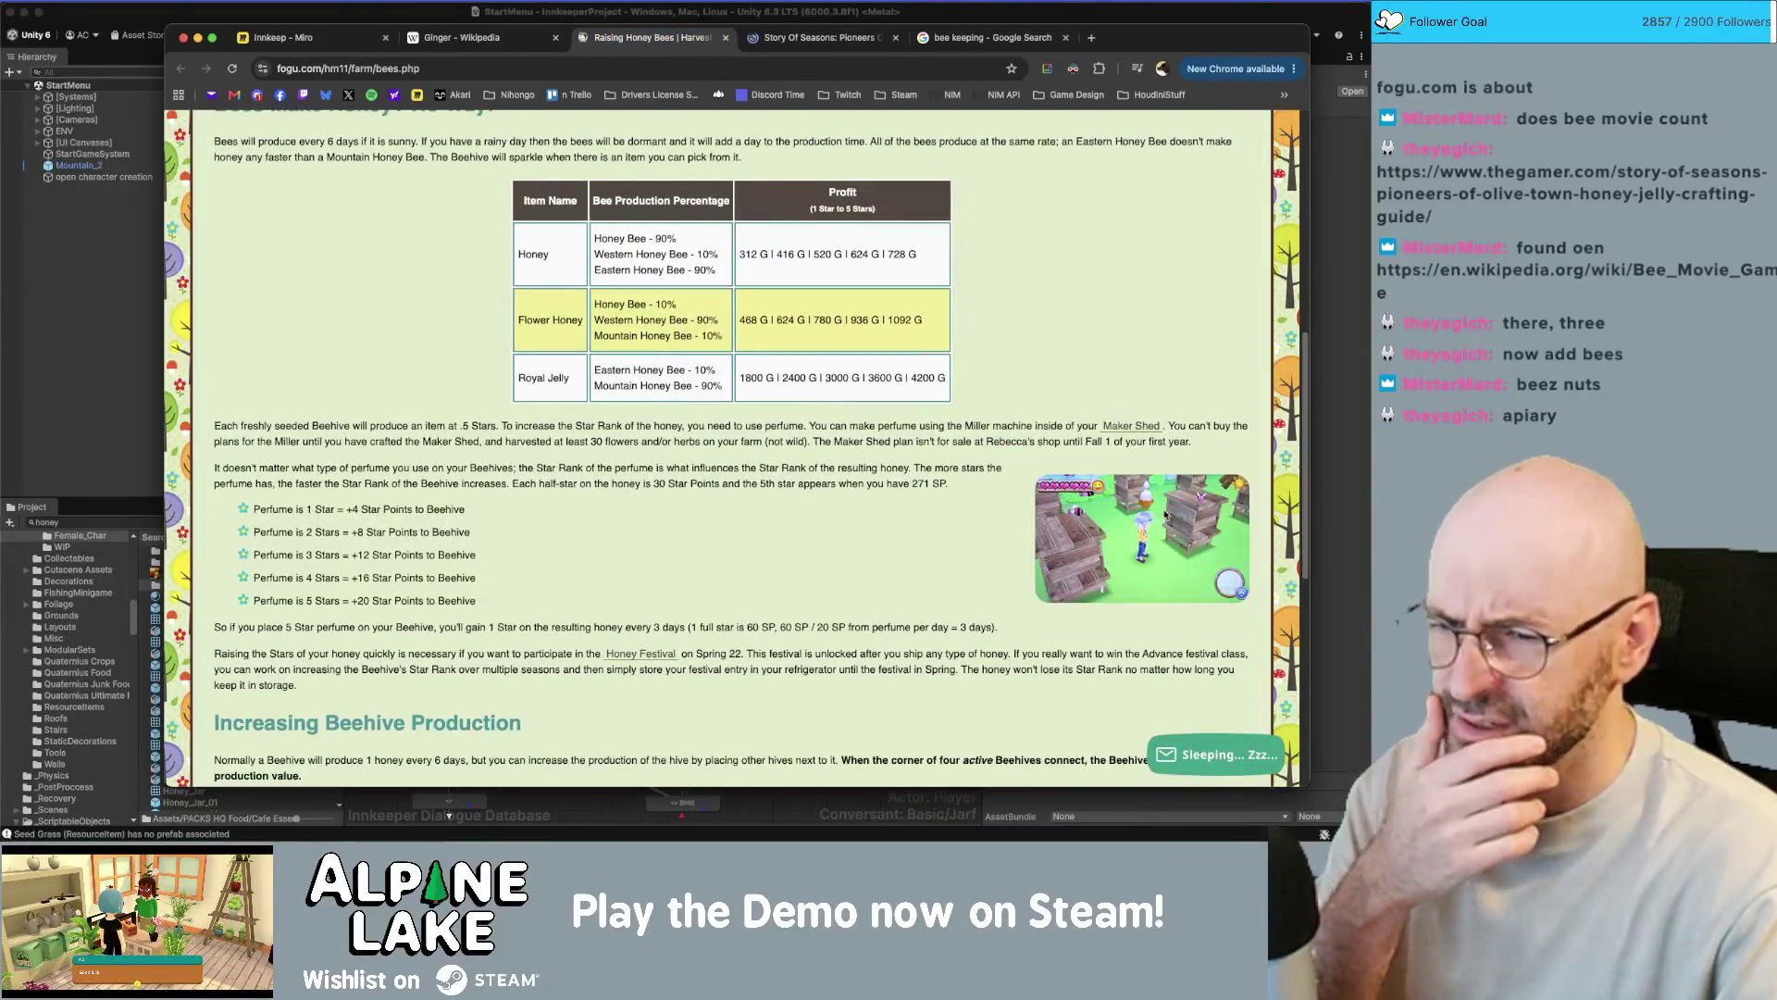
pyautogui.click(759, 41)
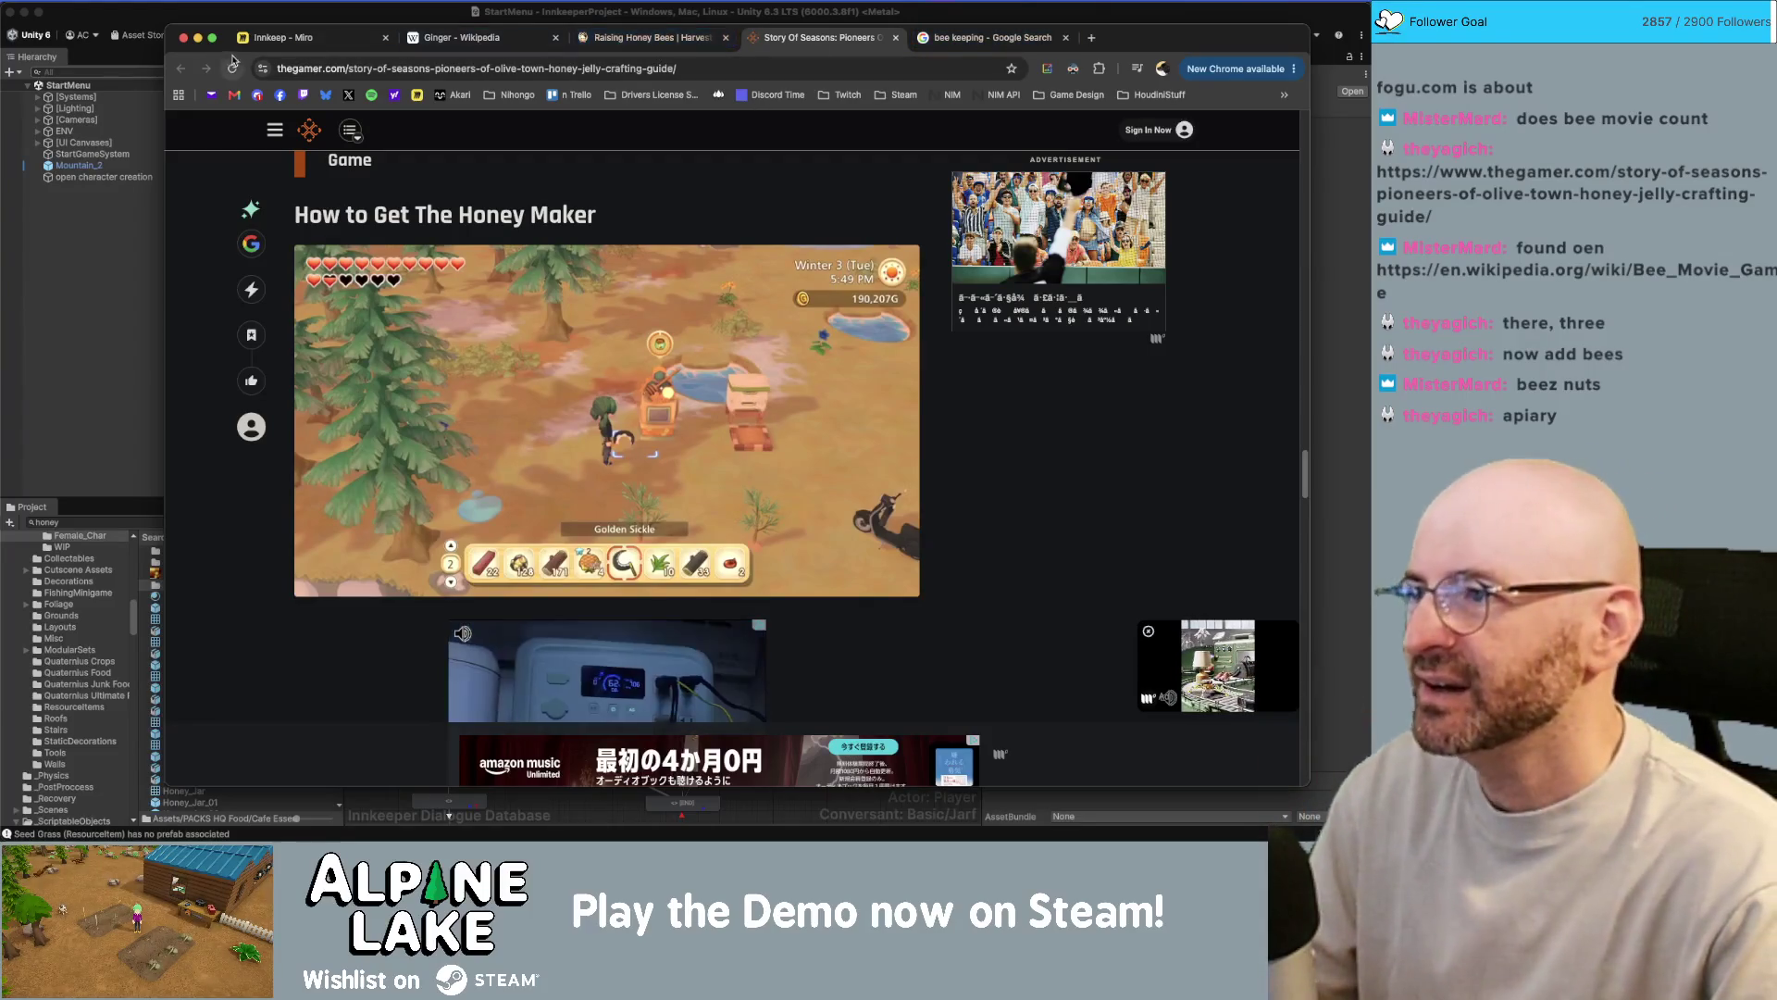
# - Open the Nookipedia Beekeeper's hive tab, move it ahead of Story of Seasons, and scroll to Variations
pyautogui.click(896, 43)
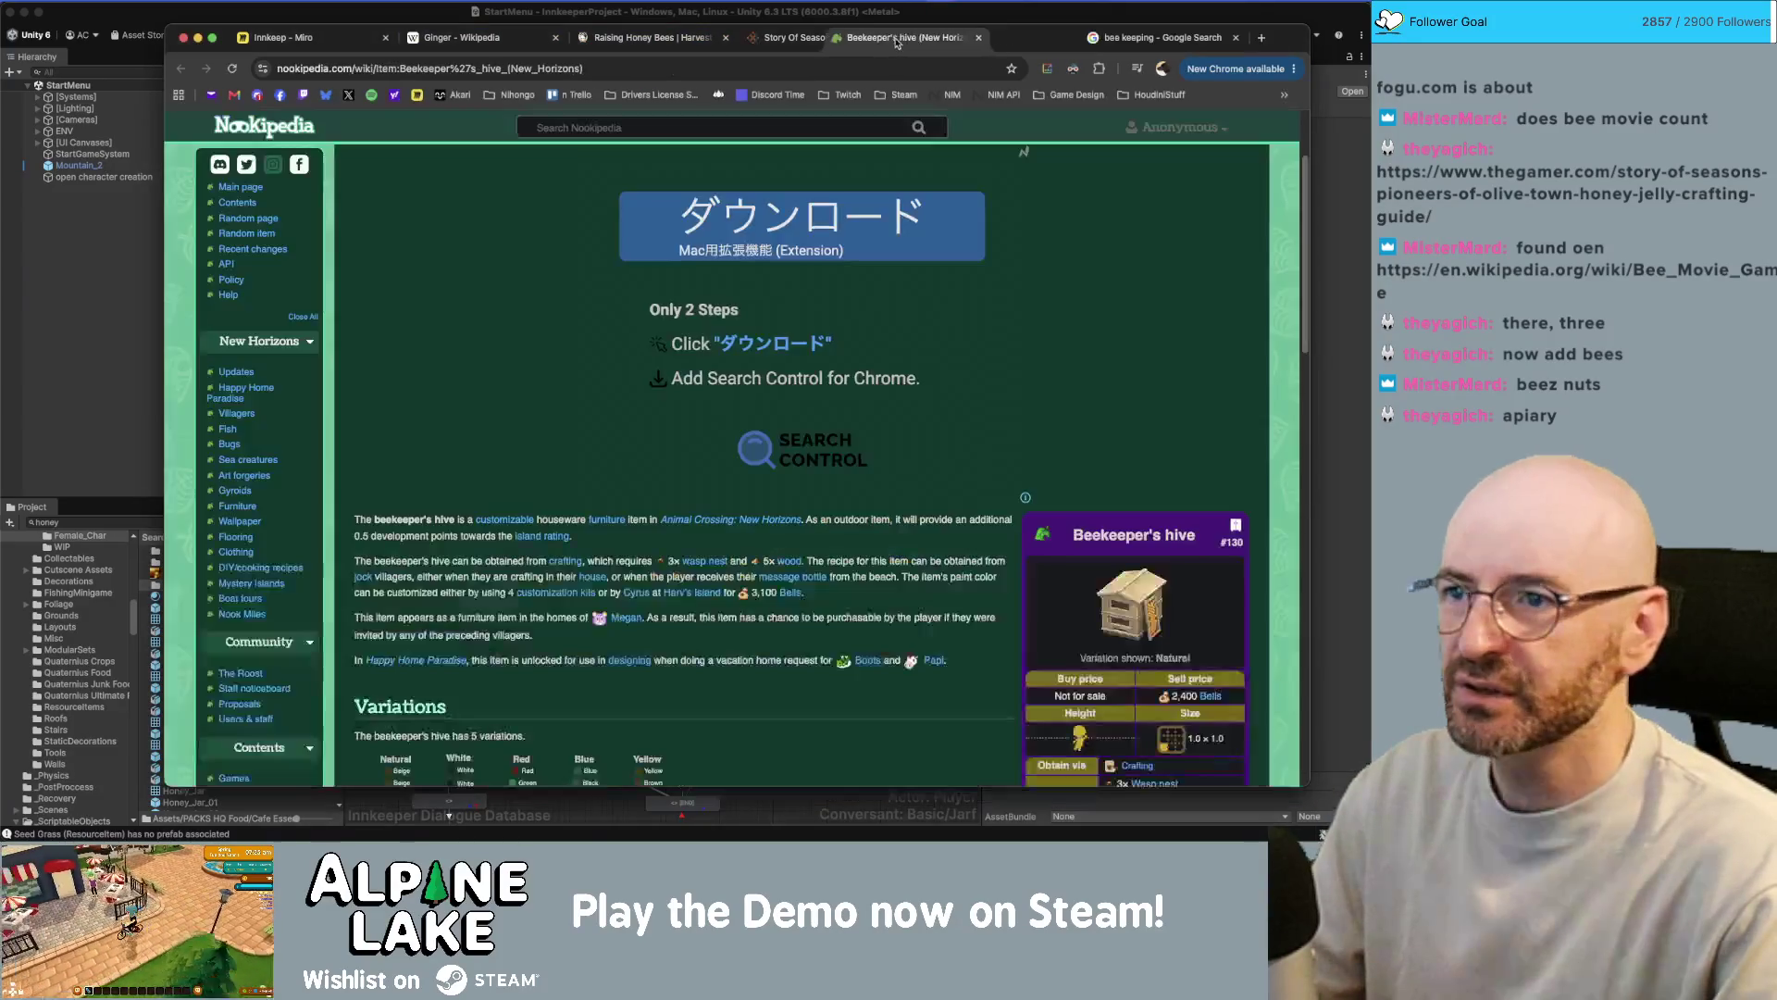
pyautogui.moveTo(896, 43); pyautogui.dragTo(815, 42)
pyautogui.scroll(-1, 922, 535)
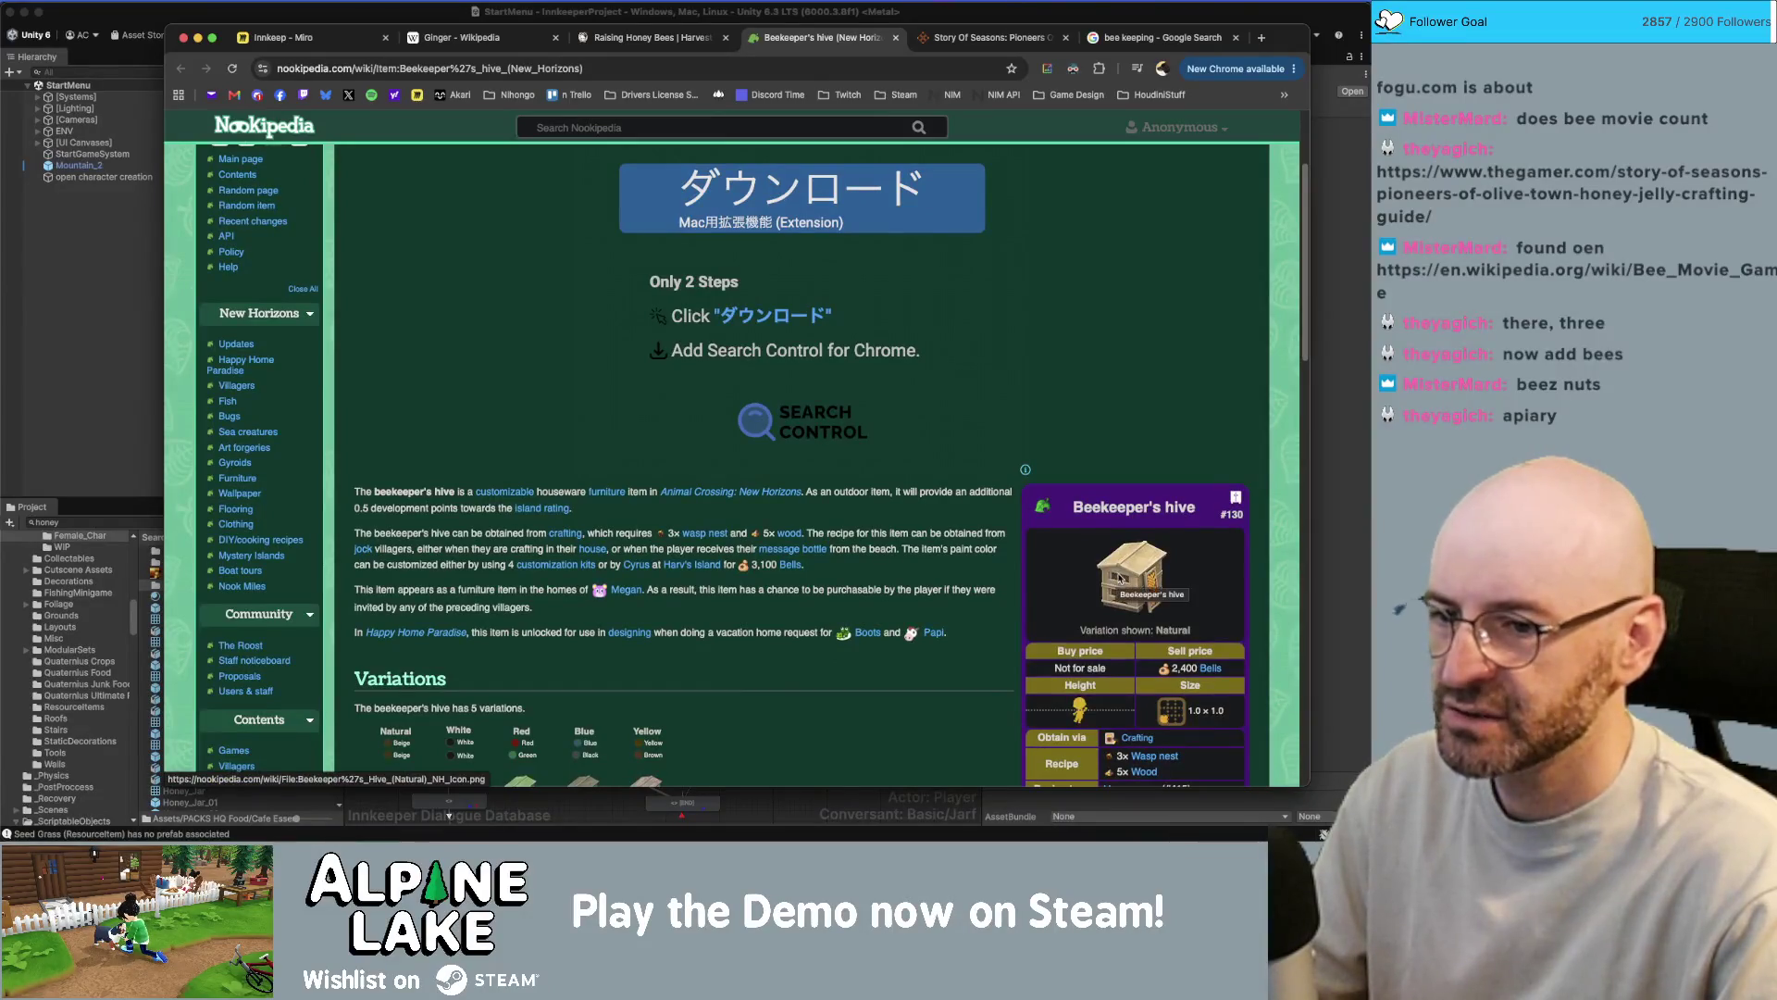
pyautogui.scroll(-5, 1125, 565)
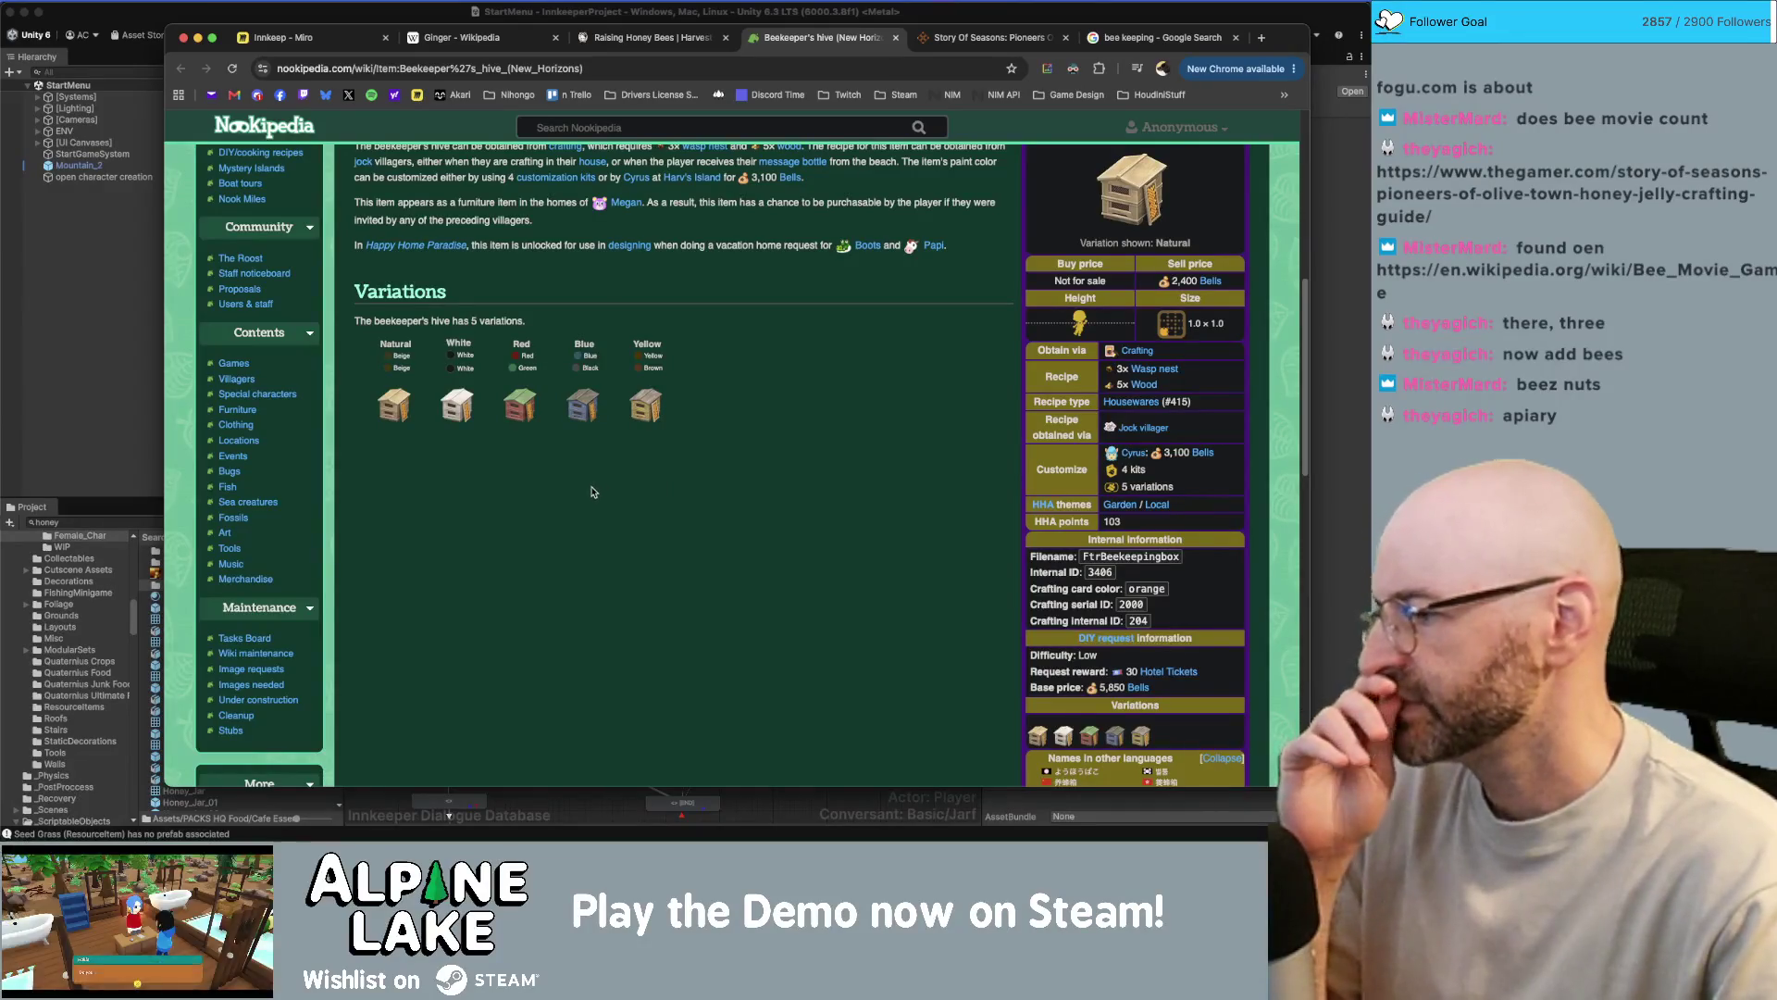
pyautogui.click(502, 67)
# - Search Google Images for 'apiary' in a new tab and scroll through the beehive pictures
pyautogui.press('super+t')
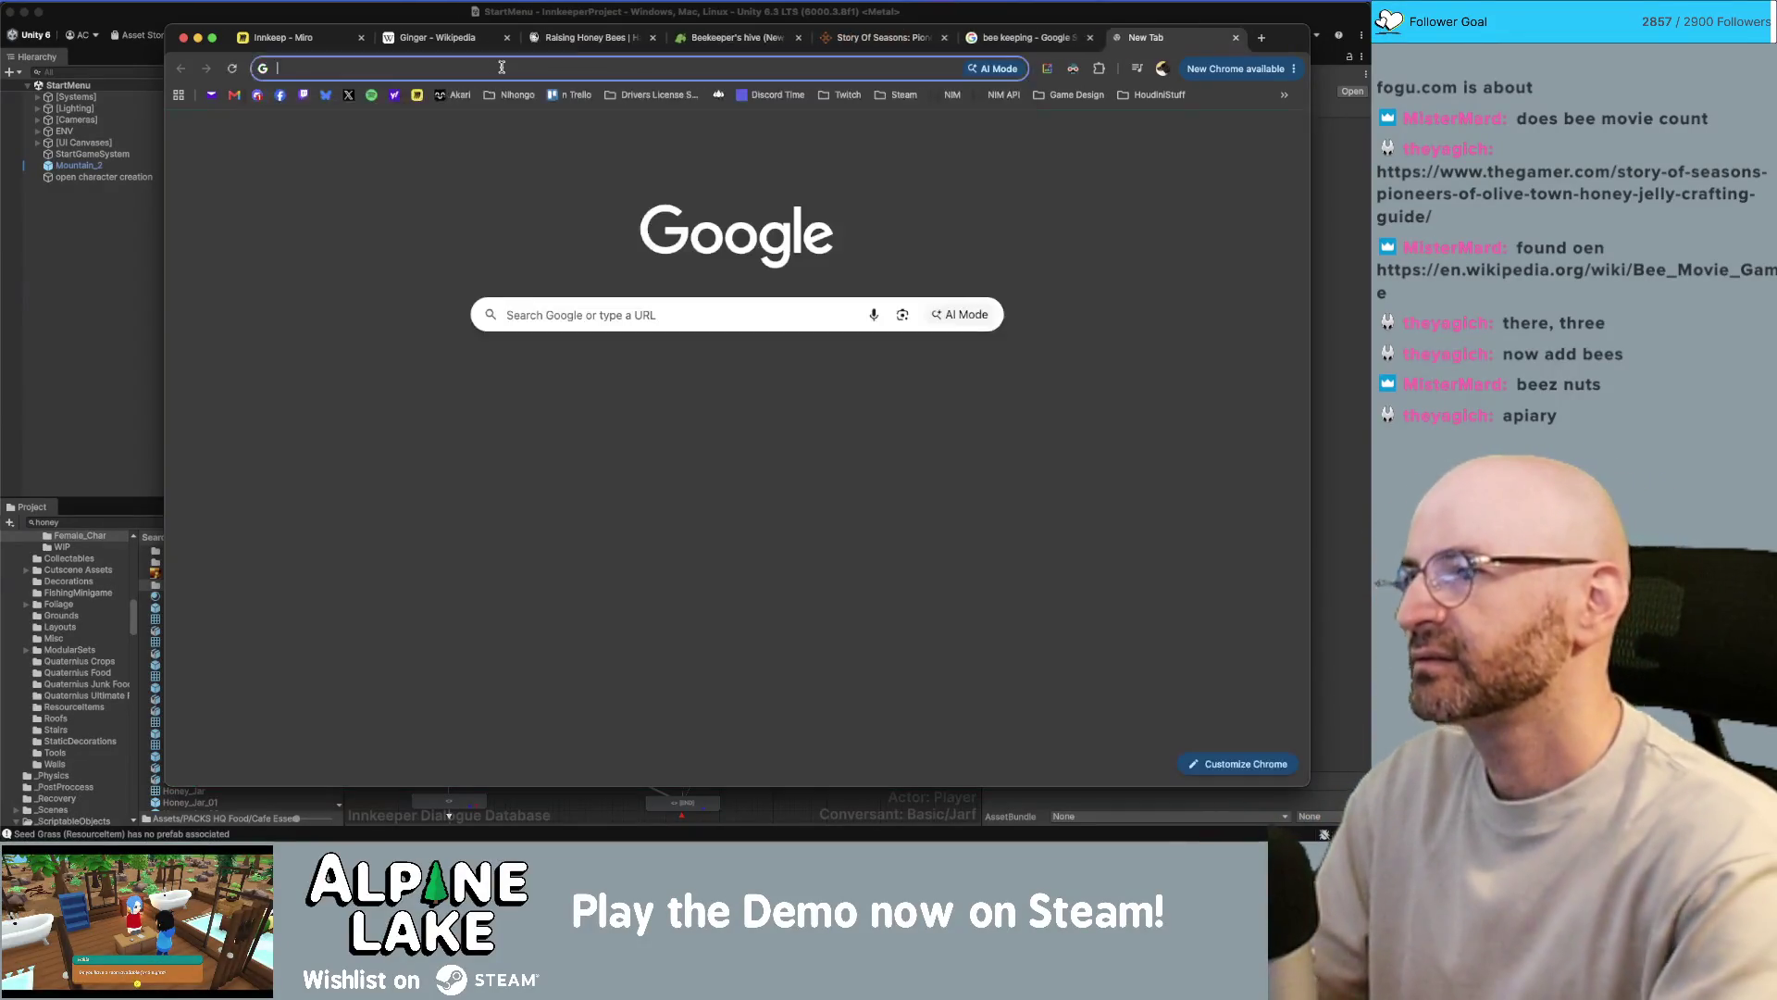
pyautogui.write('apiar')
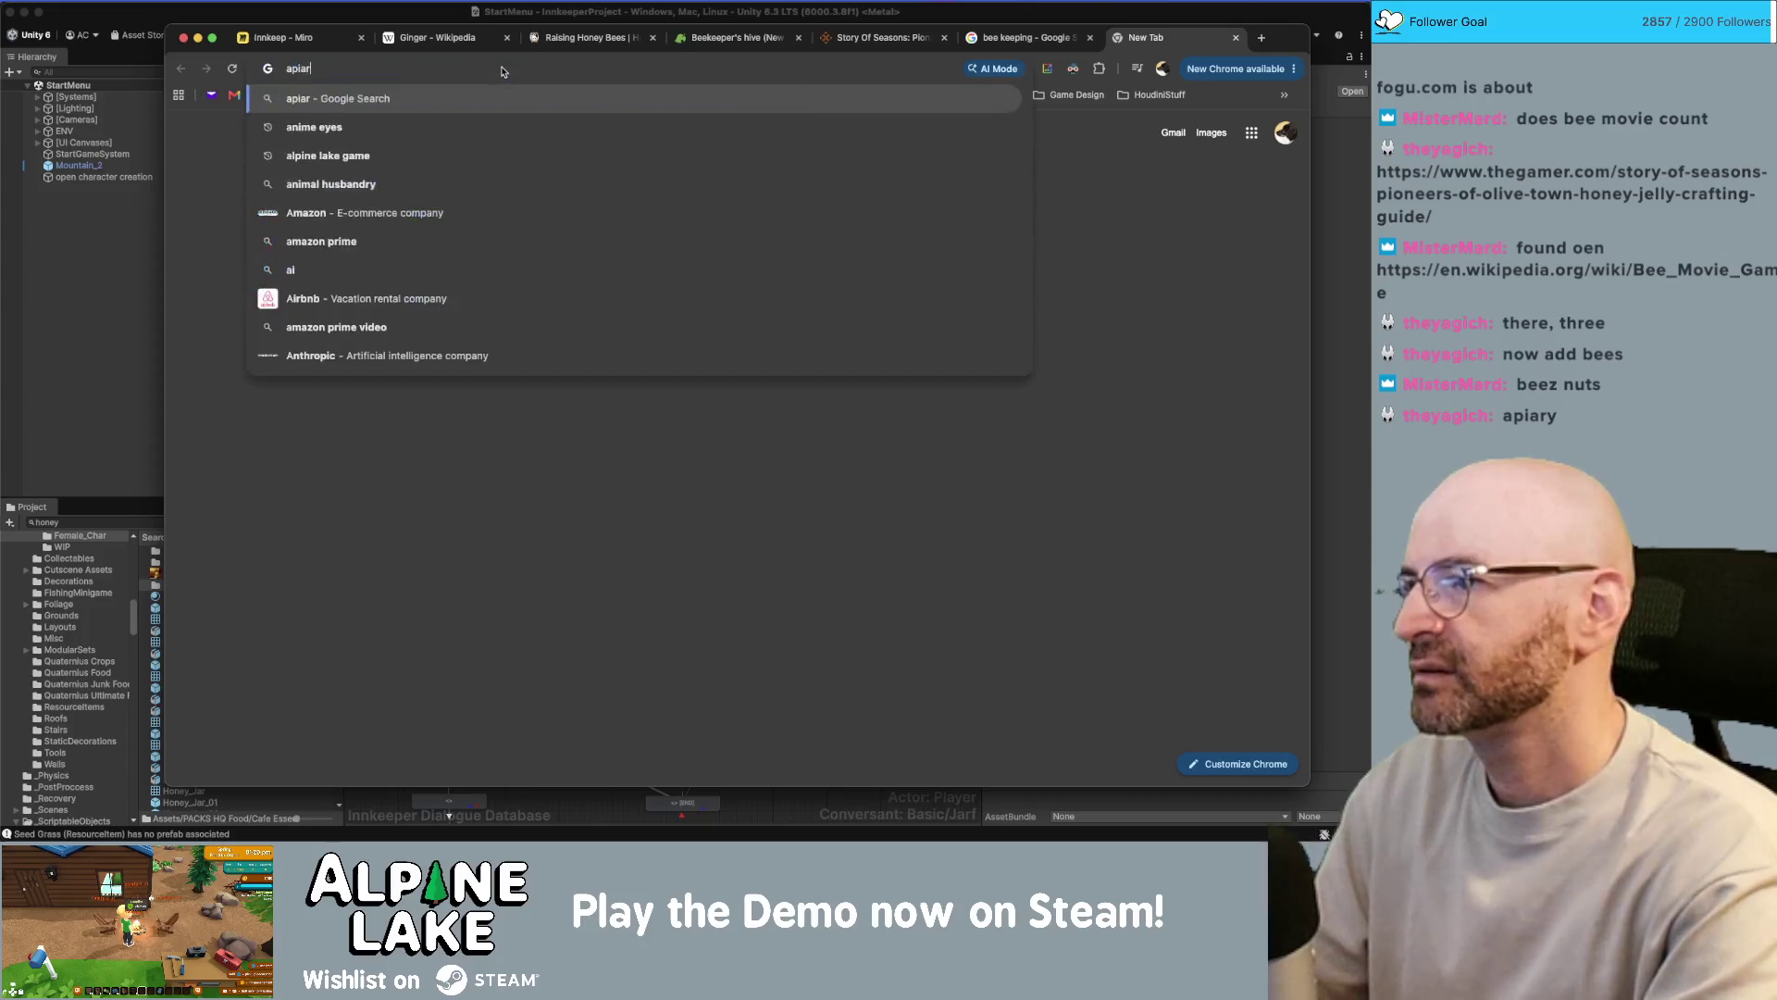
pyautogui.write('y')
pyautogui.press('Return')
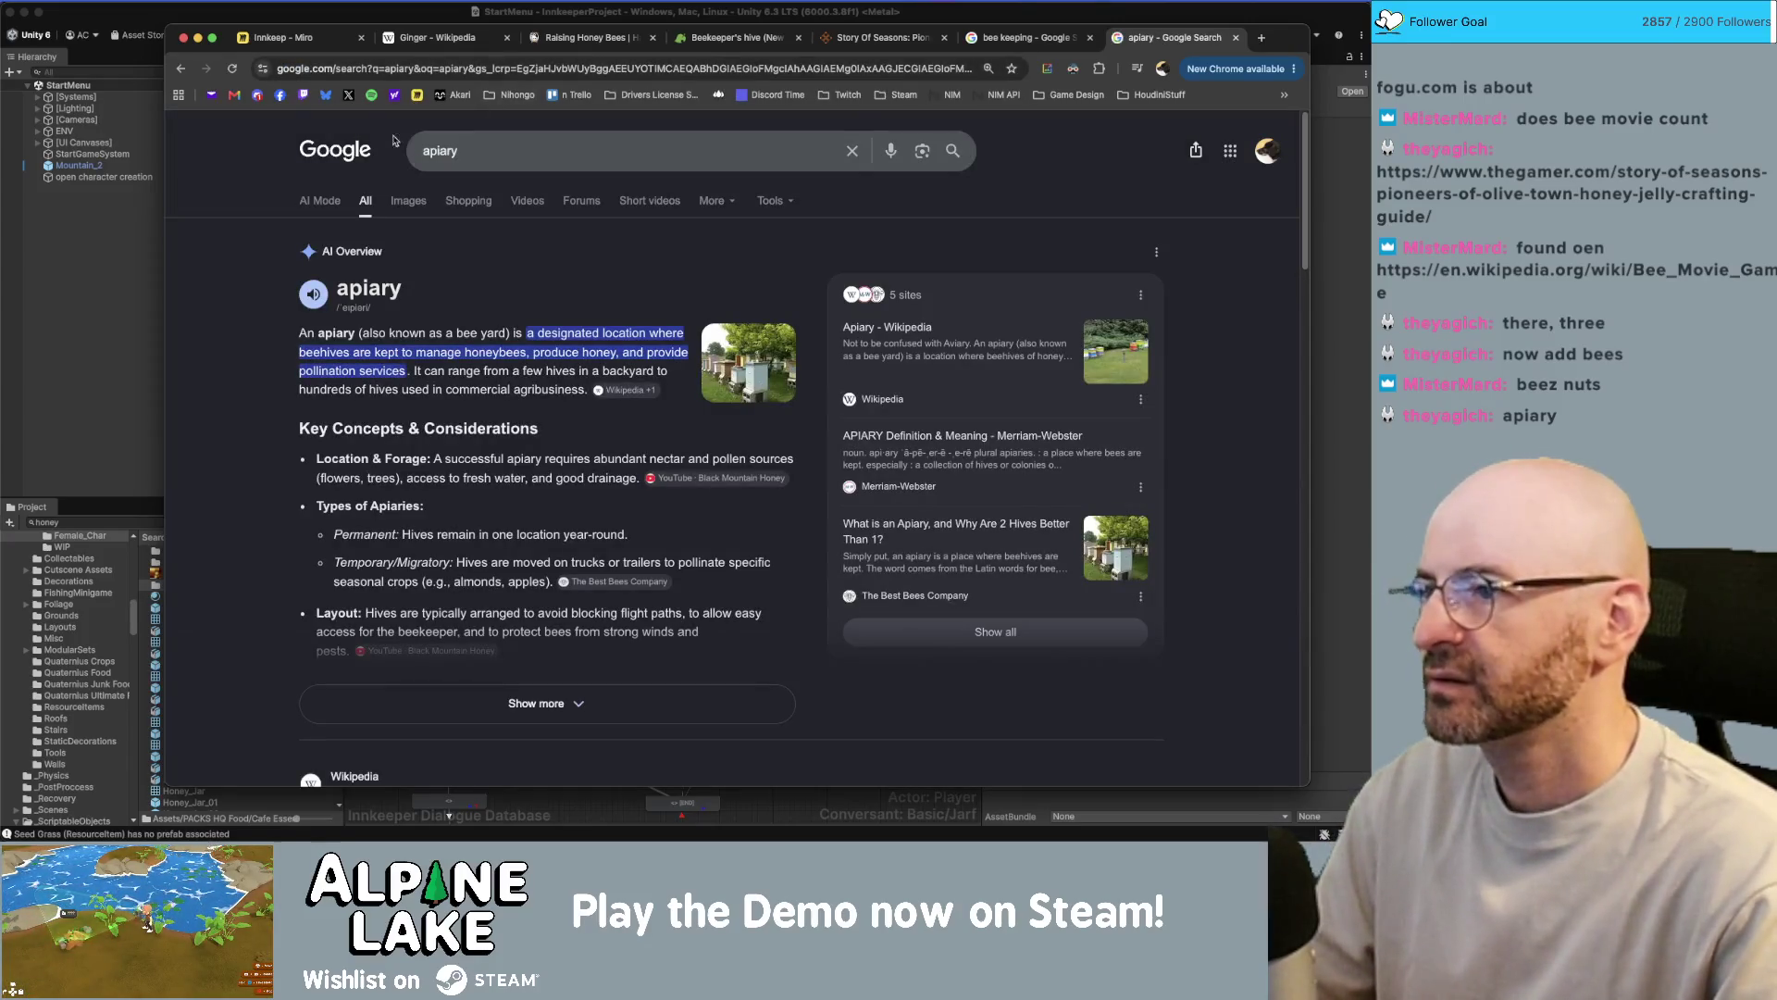
pyautogui.click(396, 200)
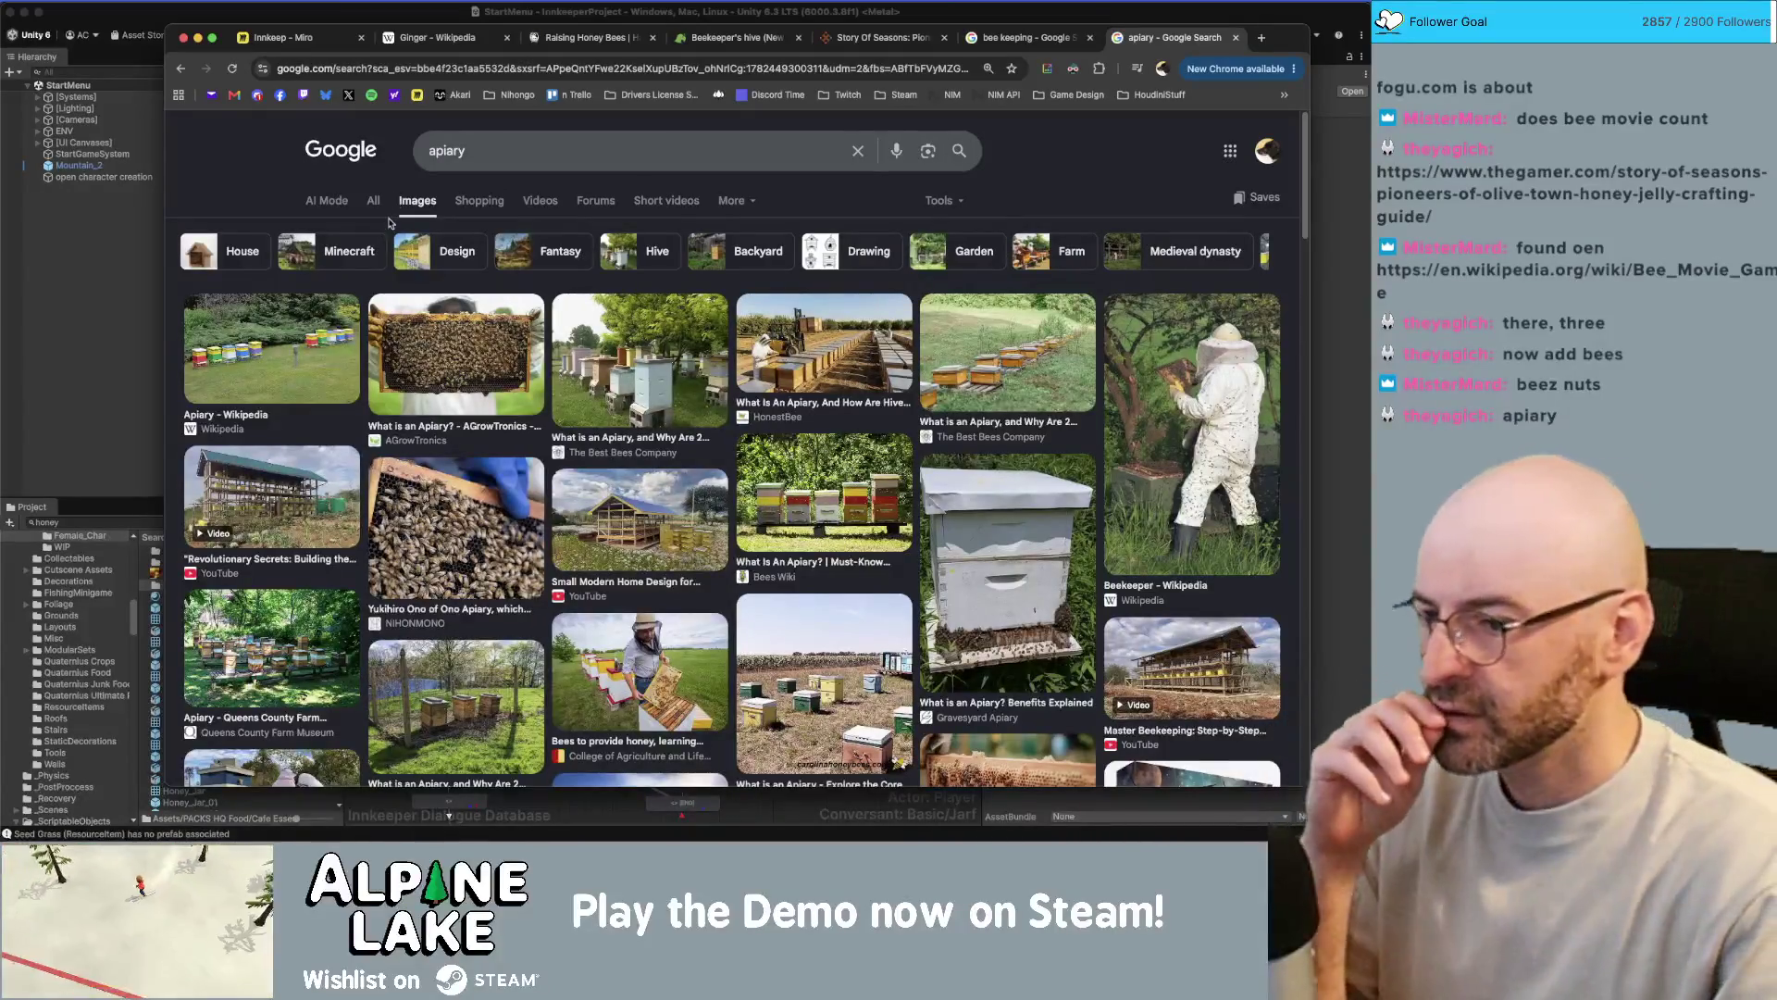
pyautogui.scroll(-2, 485, 421)
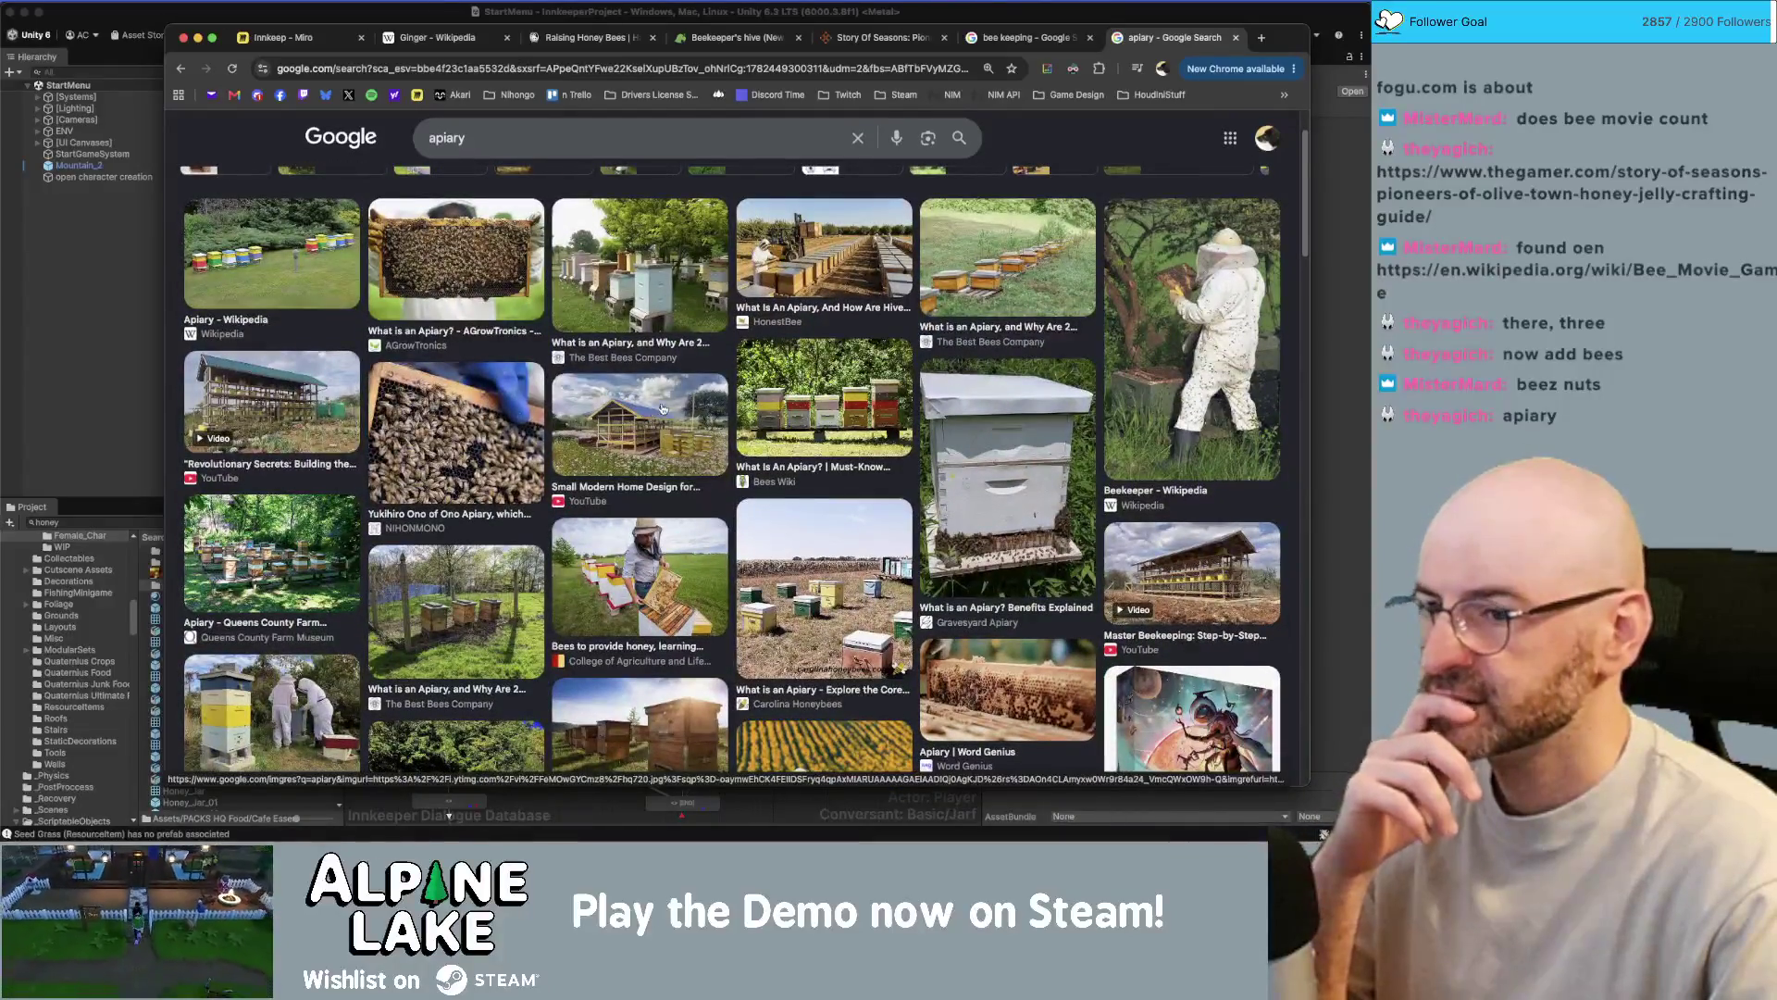
pyautogui.scroll(-3, 797, 398)
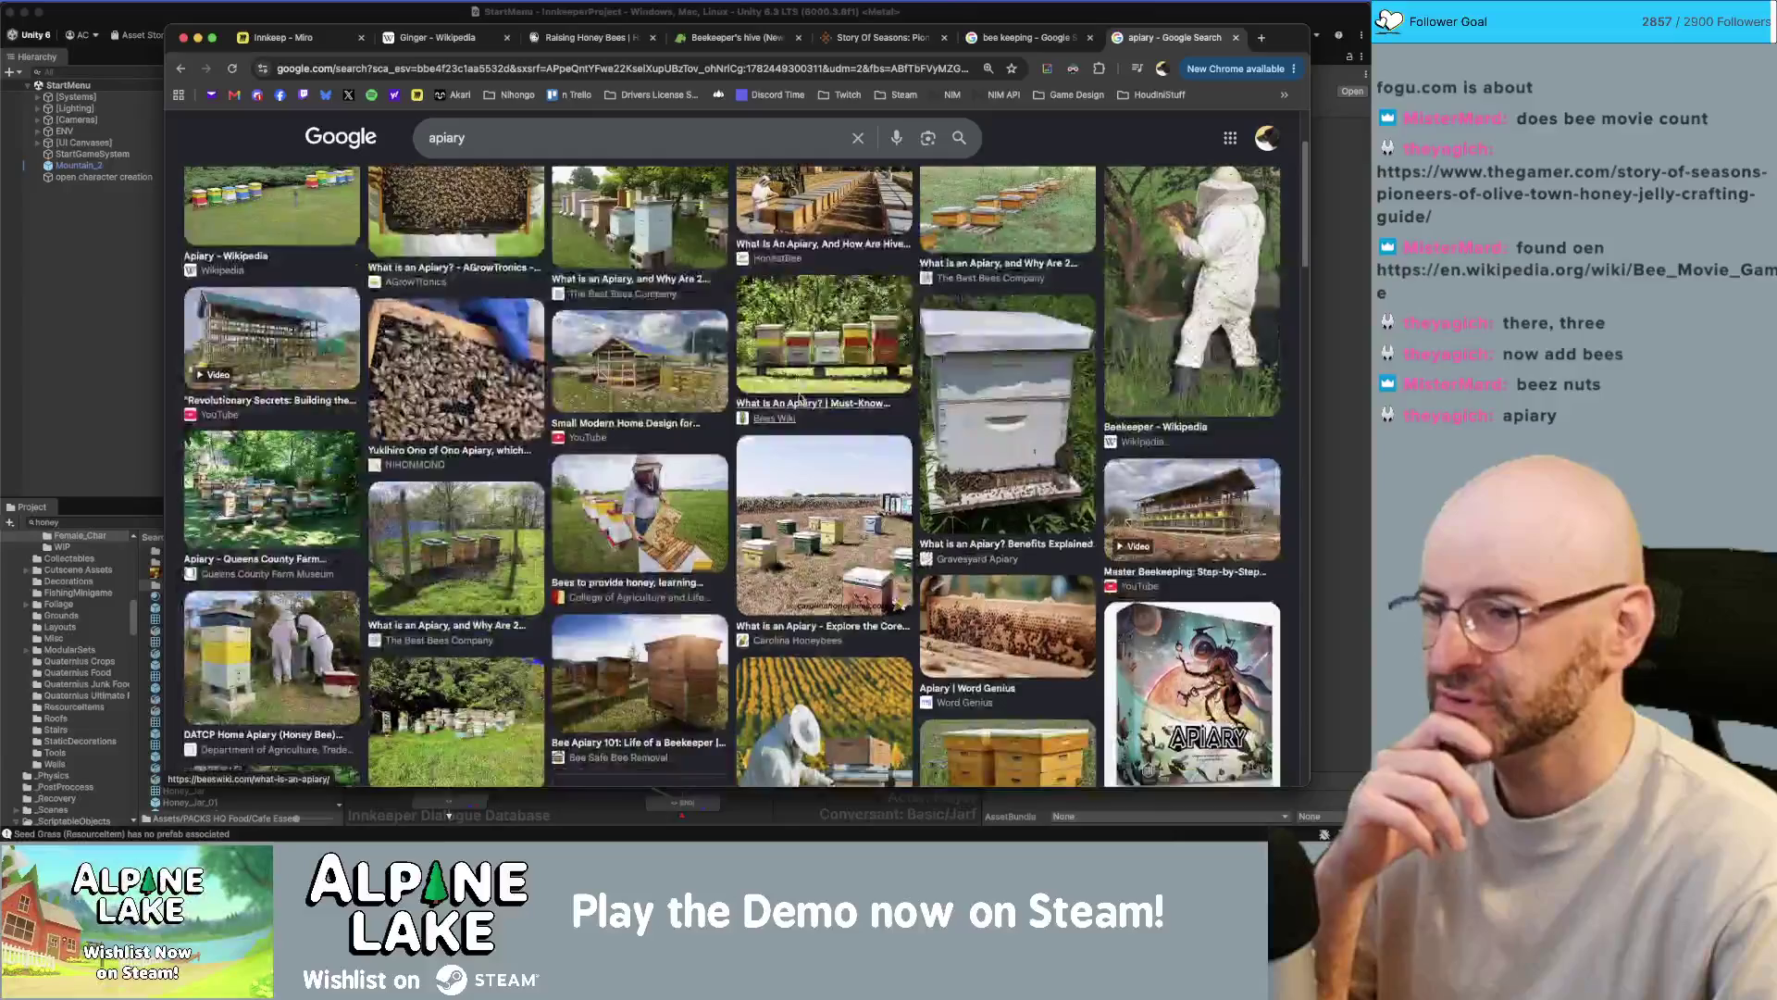
pyautogui.scroll(-5, 797, 396)
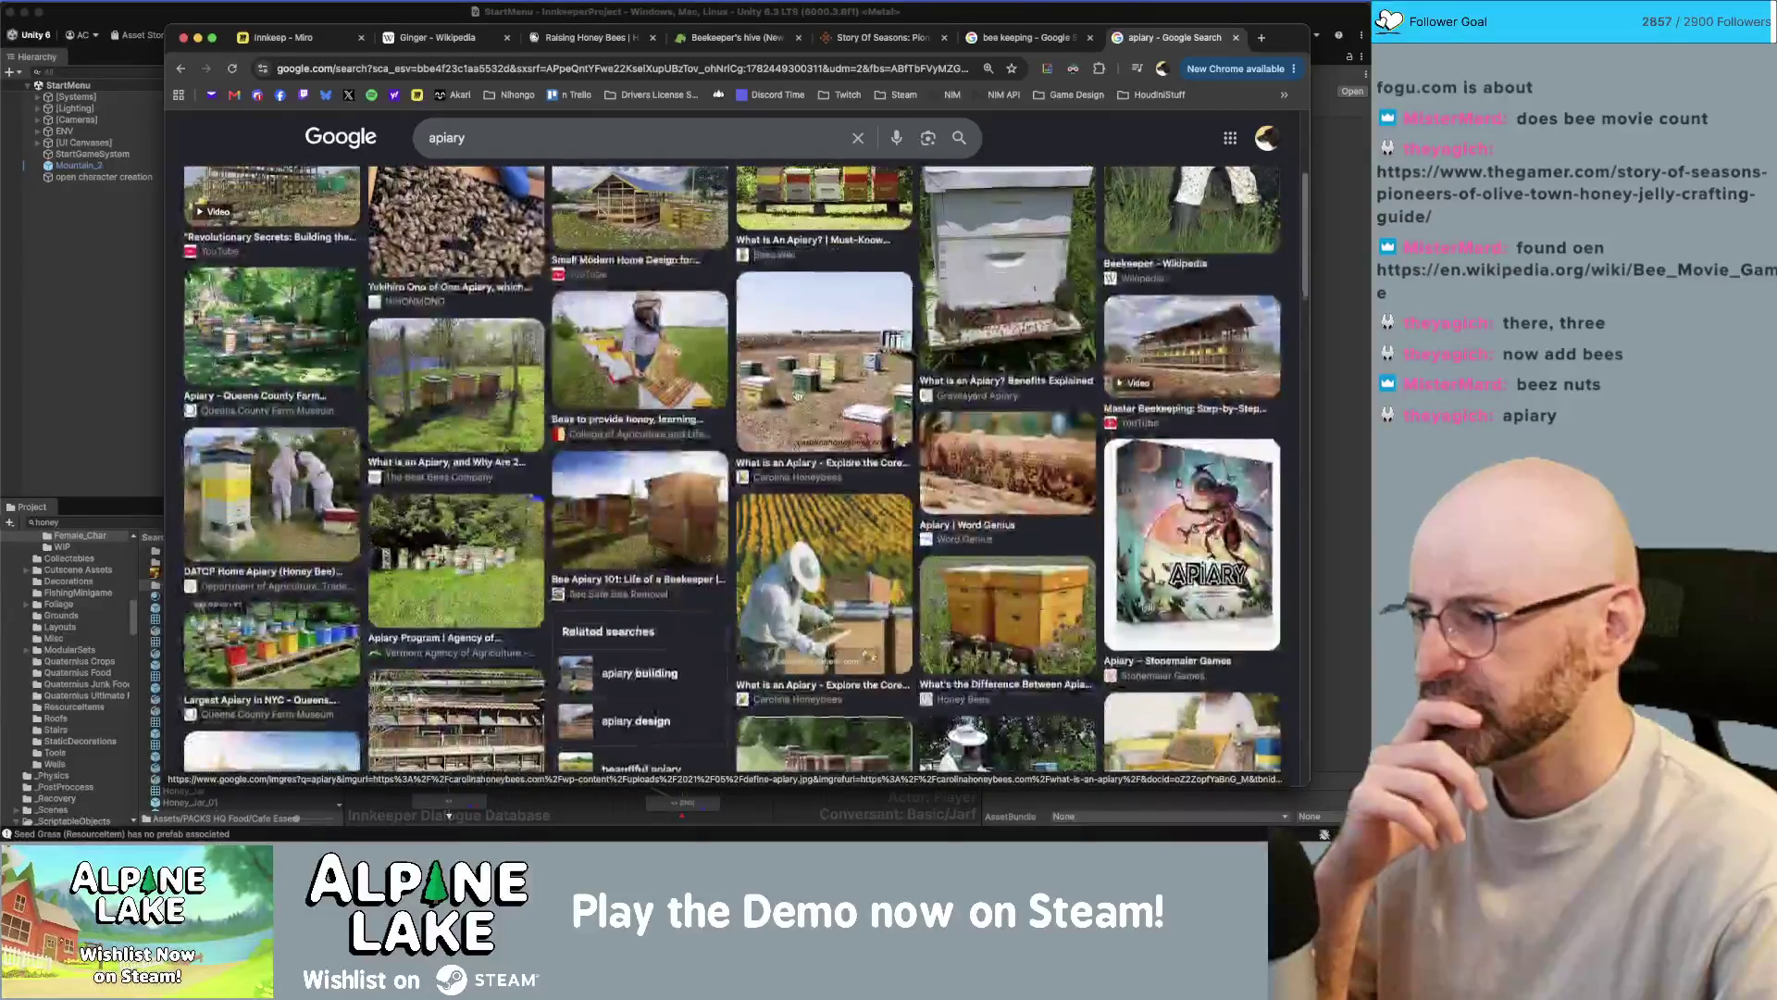
pyautogui.scroll(-3, 797, 397)
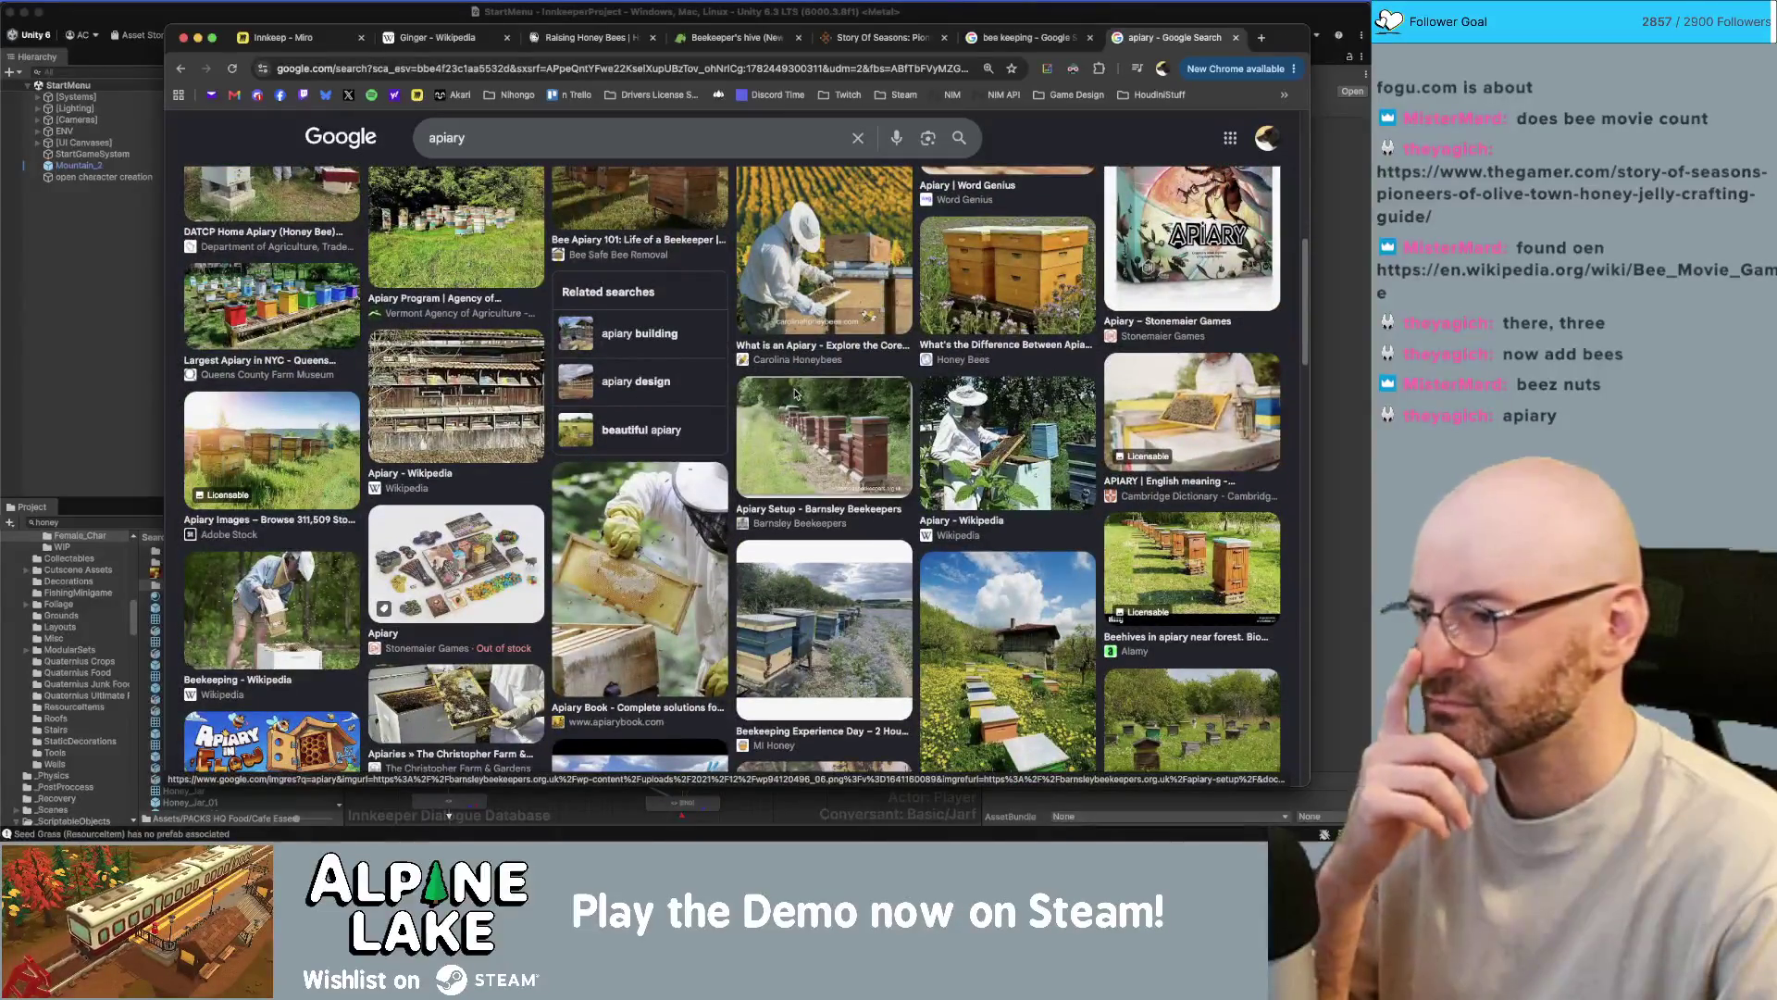
pyautogui.scroll(1, 794, 393)
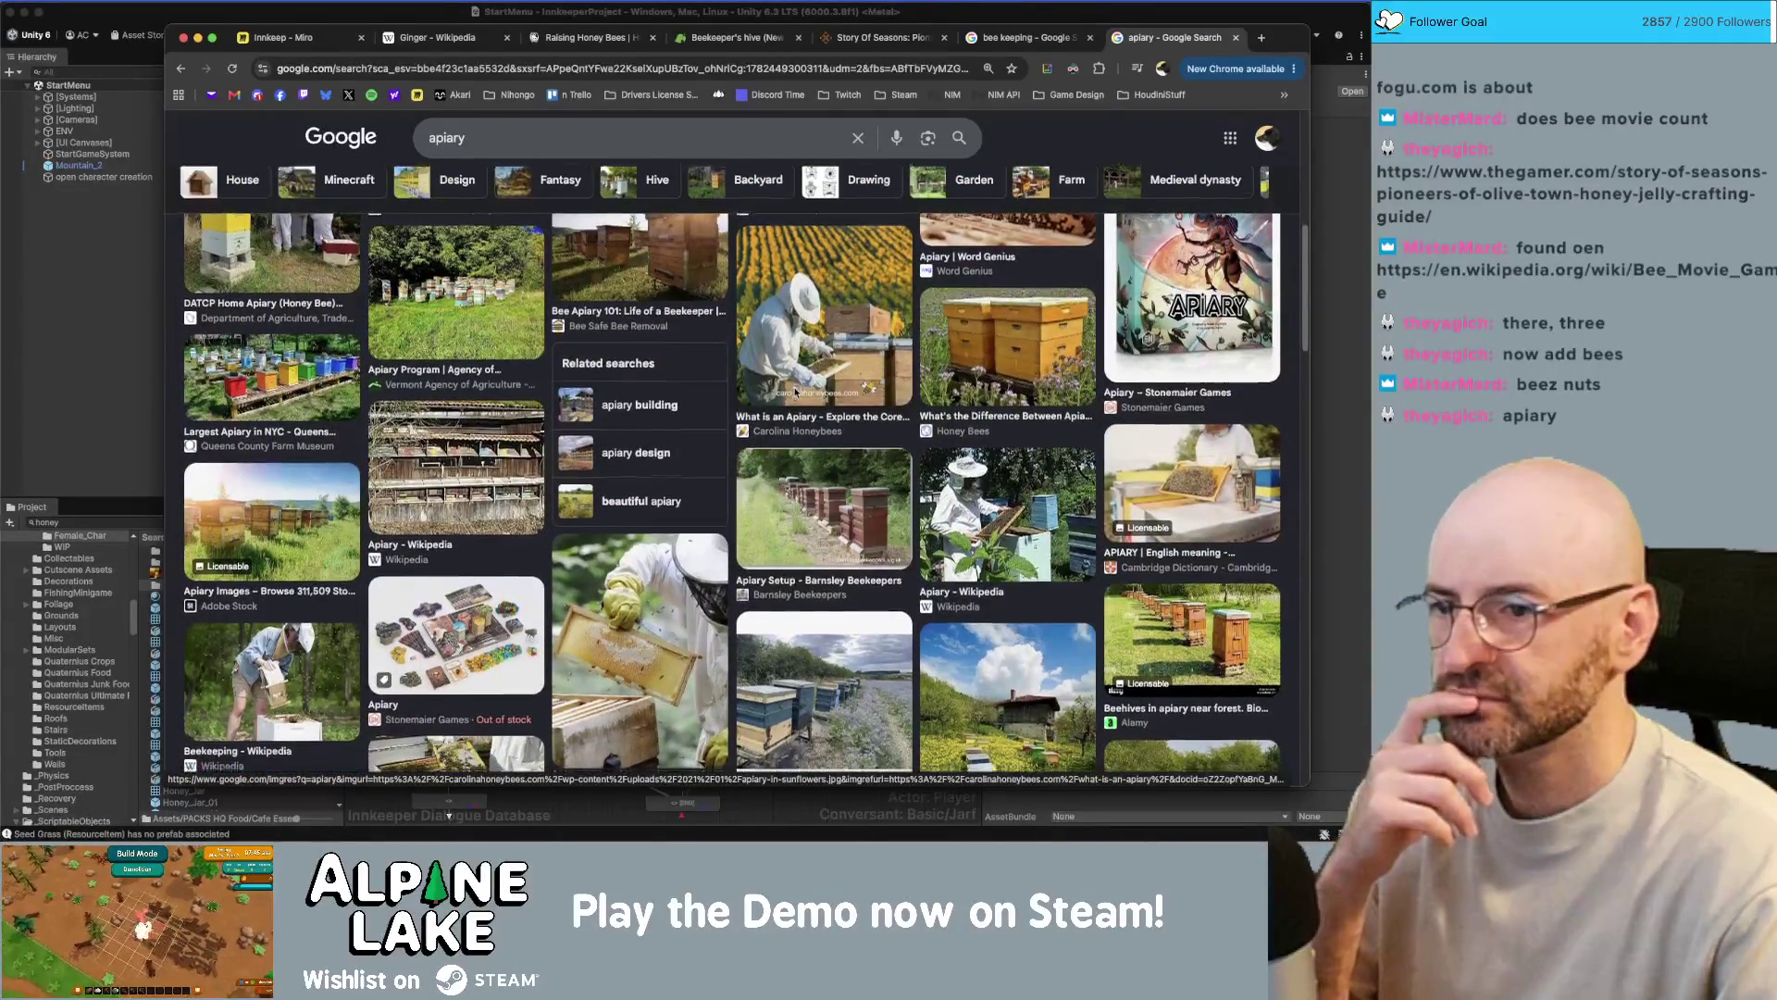
pyautogui.scroll(-6, 796, 392)
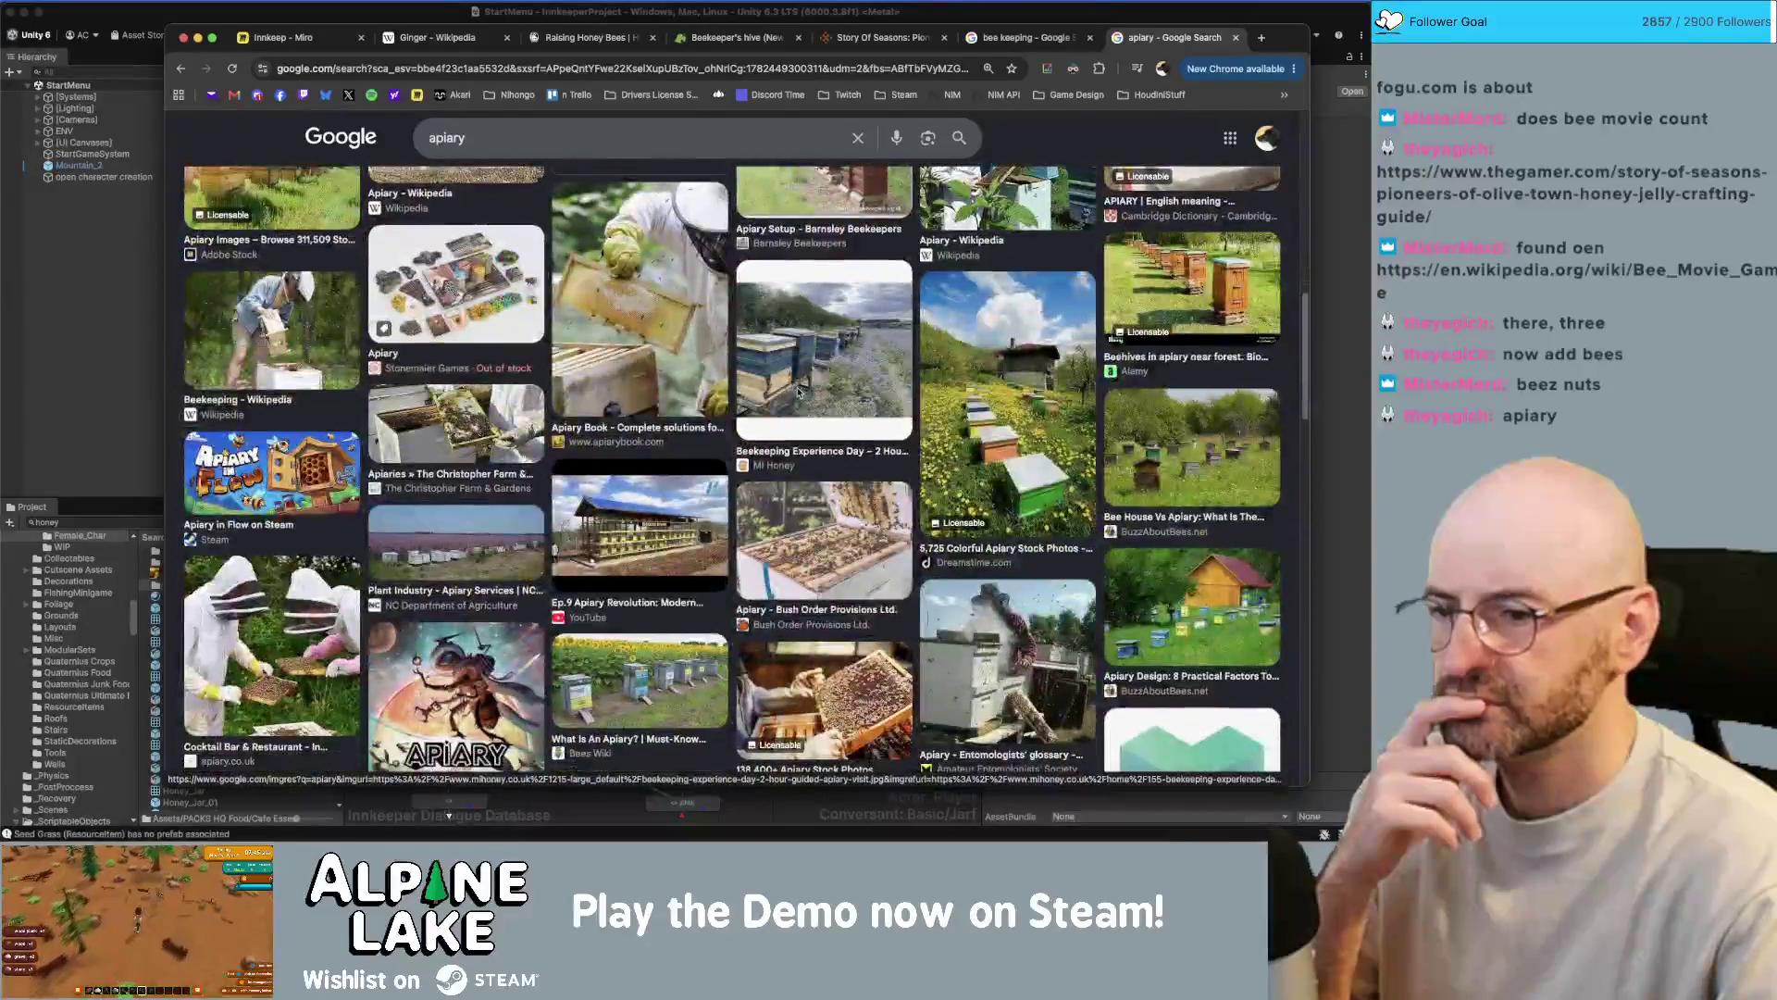
pyautogui.scroll(-2, 799, 392)
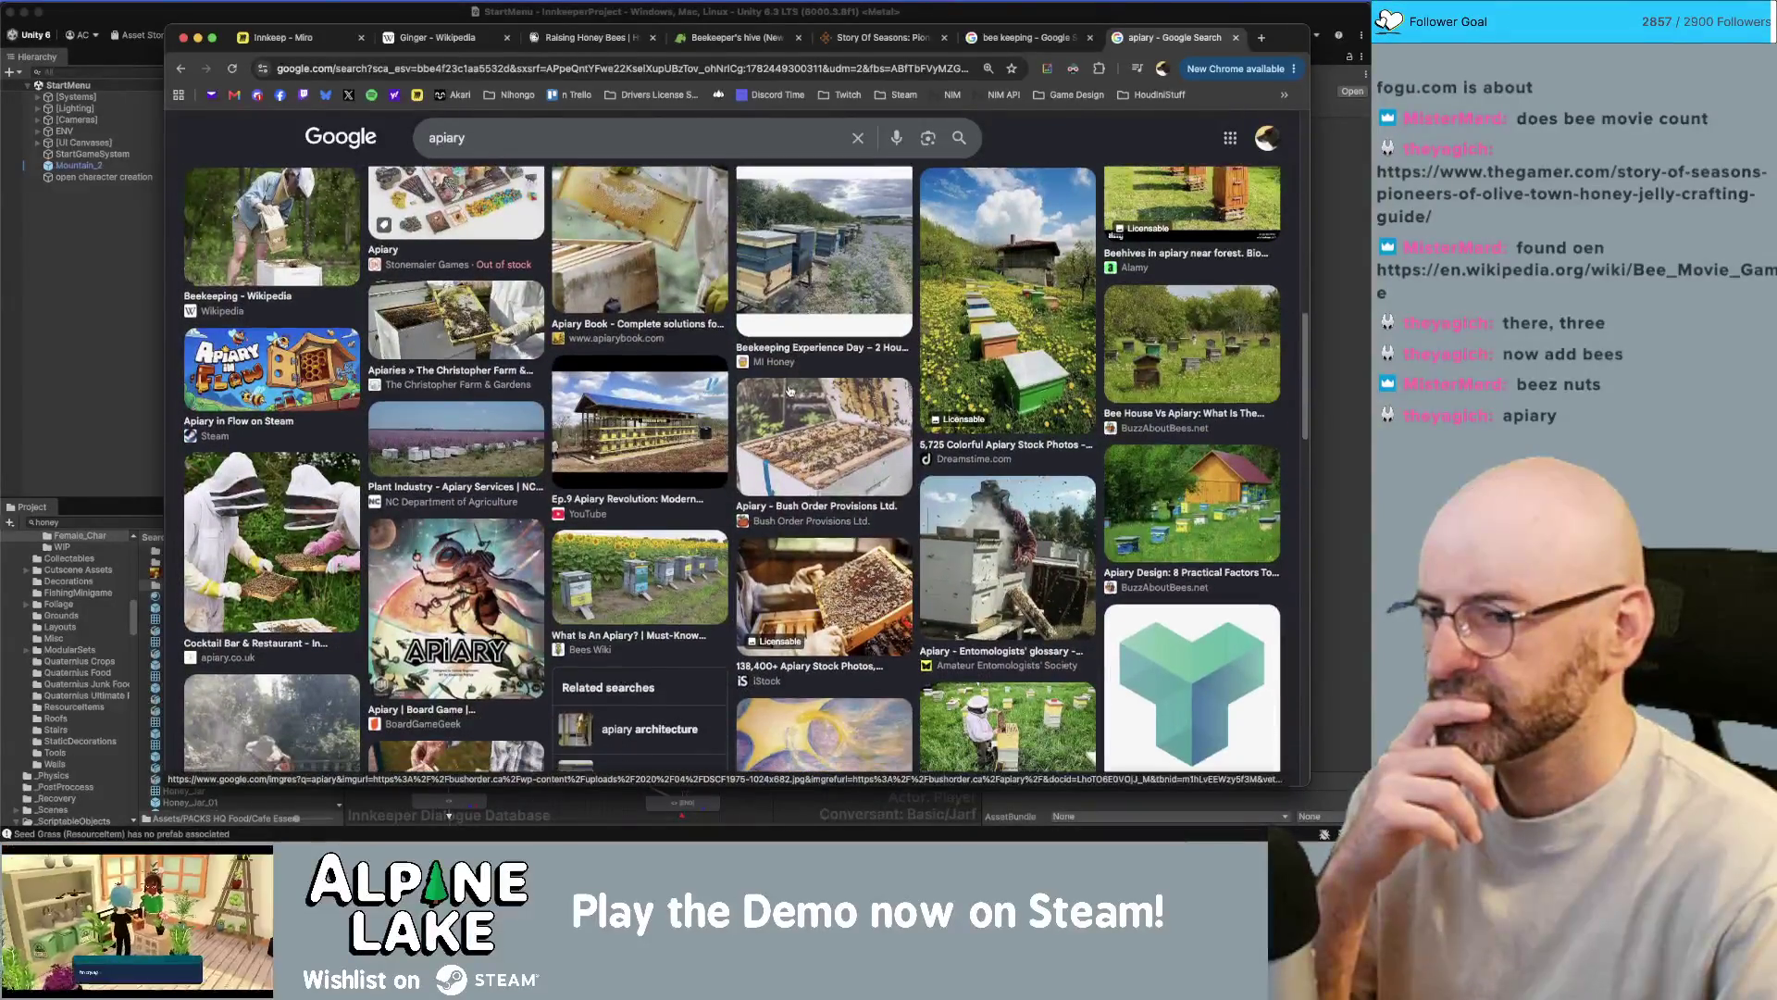
pyautogui.scroll(3, 761, 419)
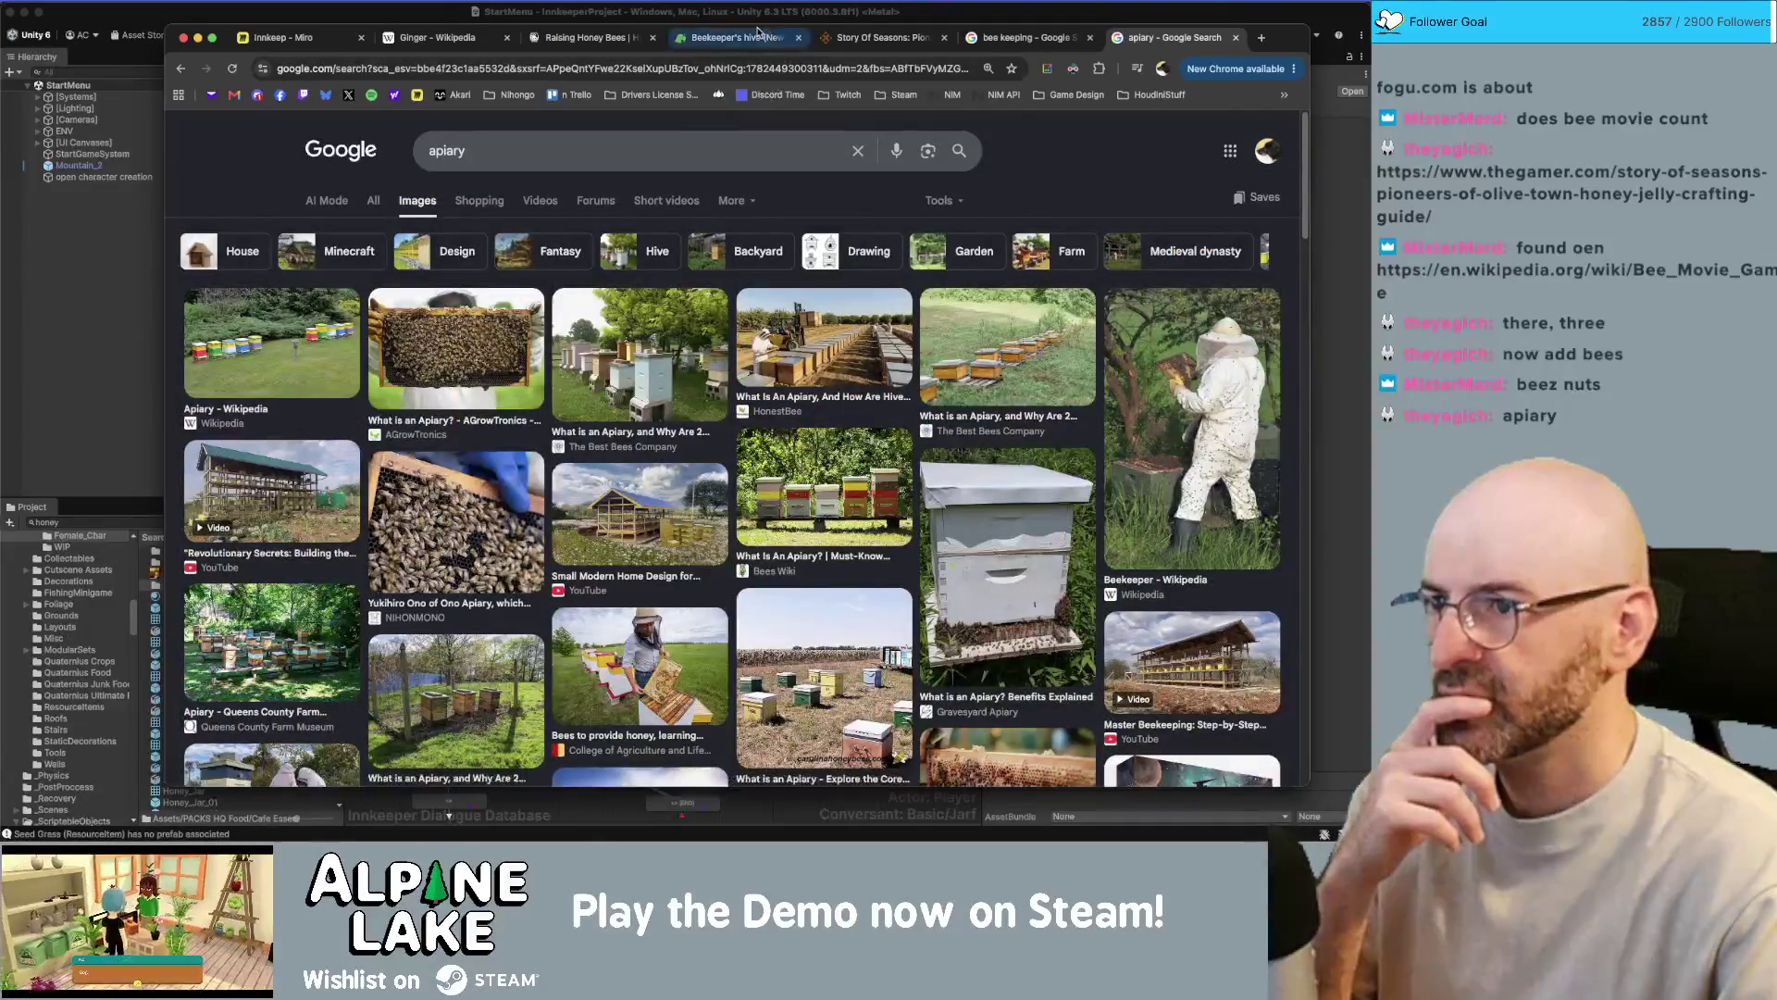
# - Glance at the Beekeeper's hive tab, then keep scrolling the apiary image results
pyautogui.click(757, 38)
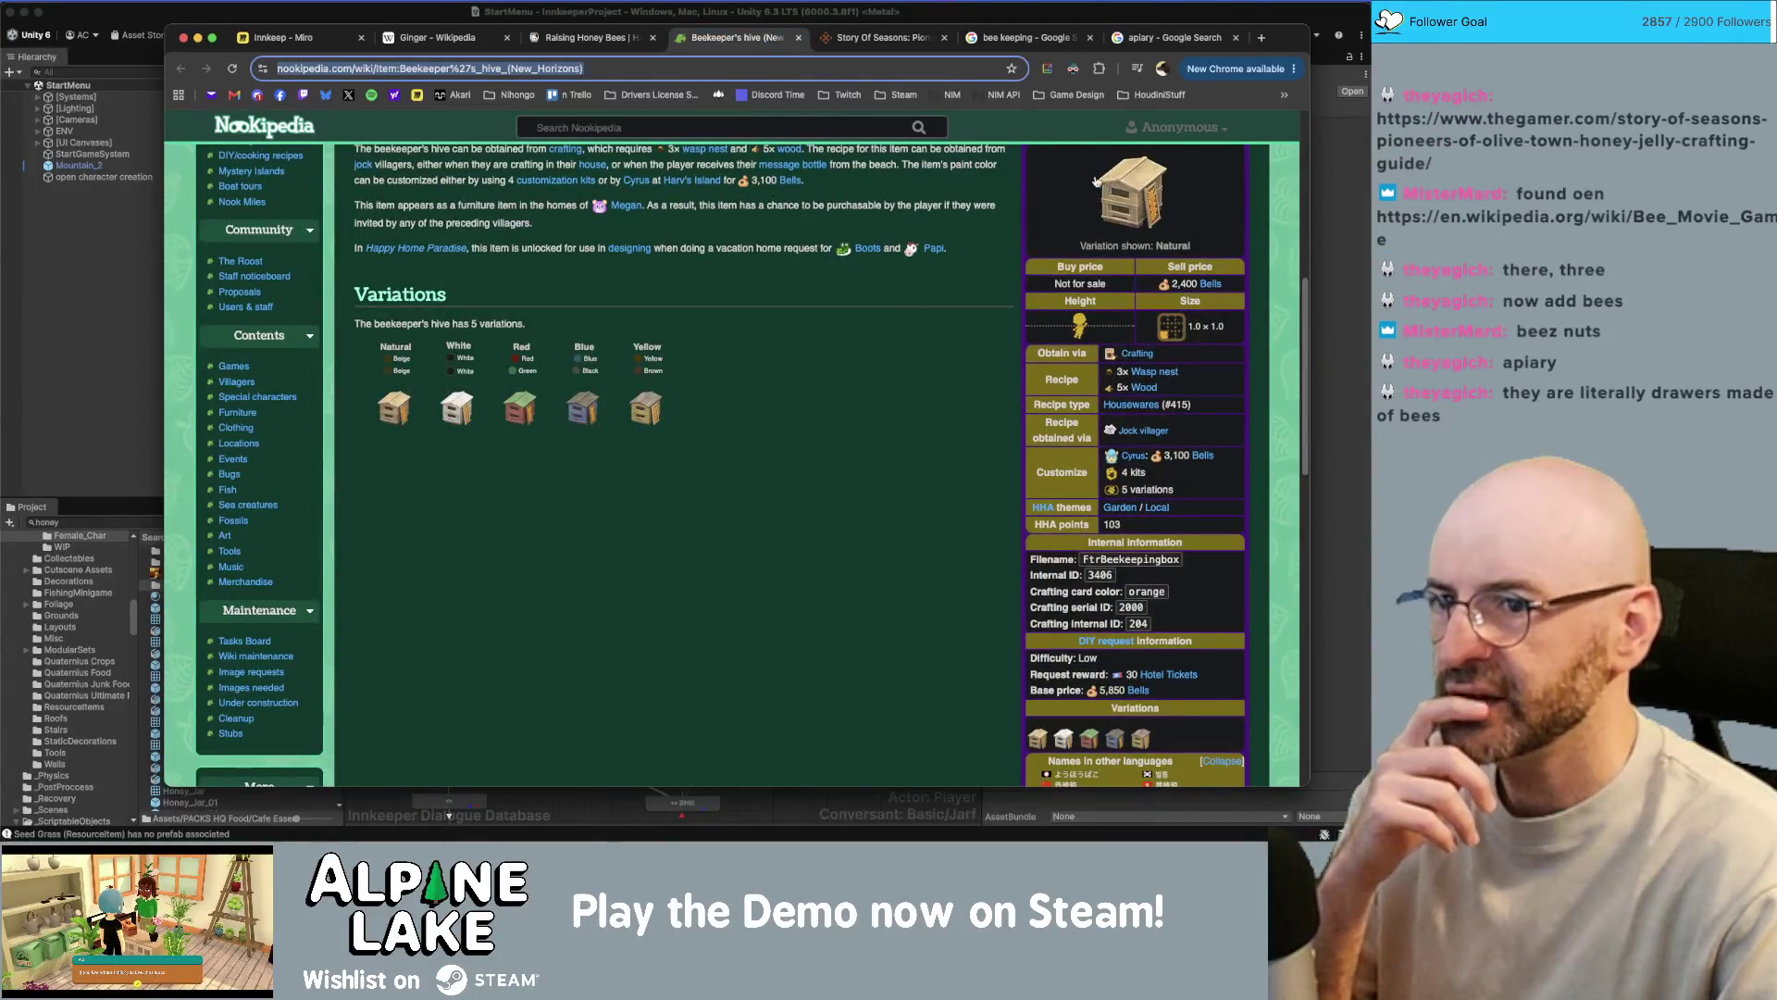
pyautogui.click(1170, 35)
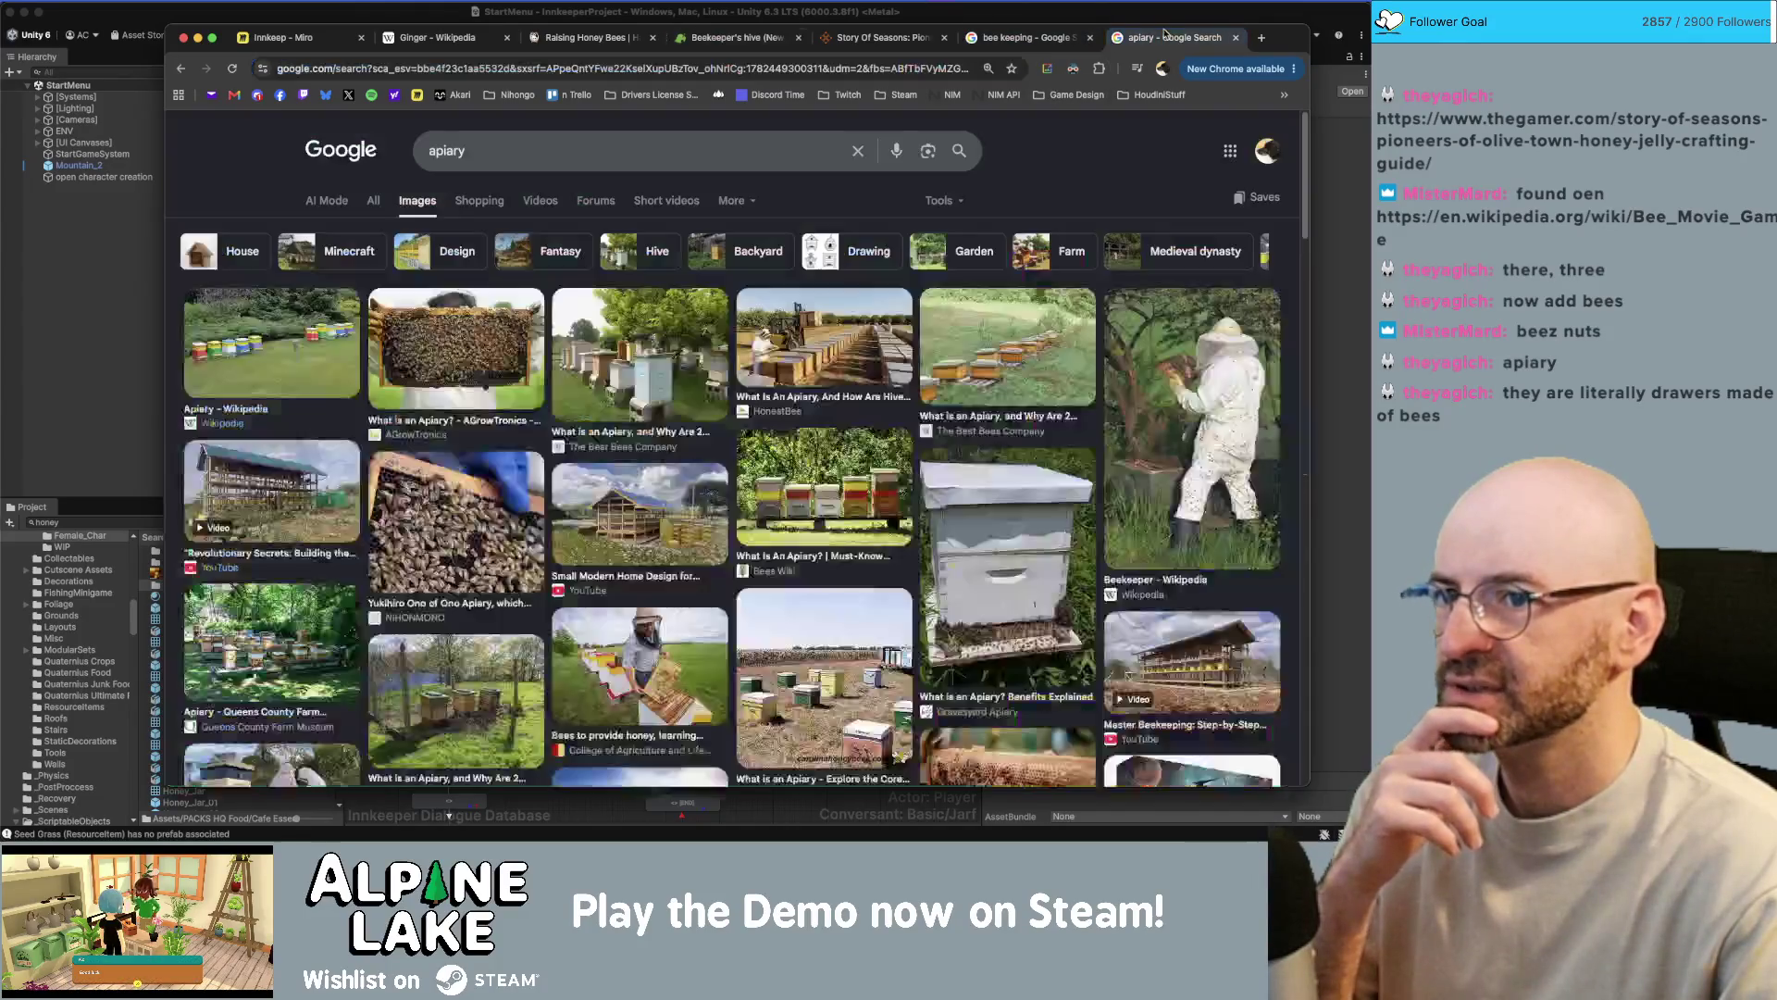
pyautogui.scroll(-1, 924, 400)
pyautogui.scroll(-10, 924, 400)
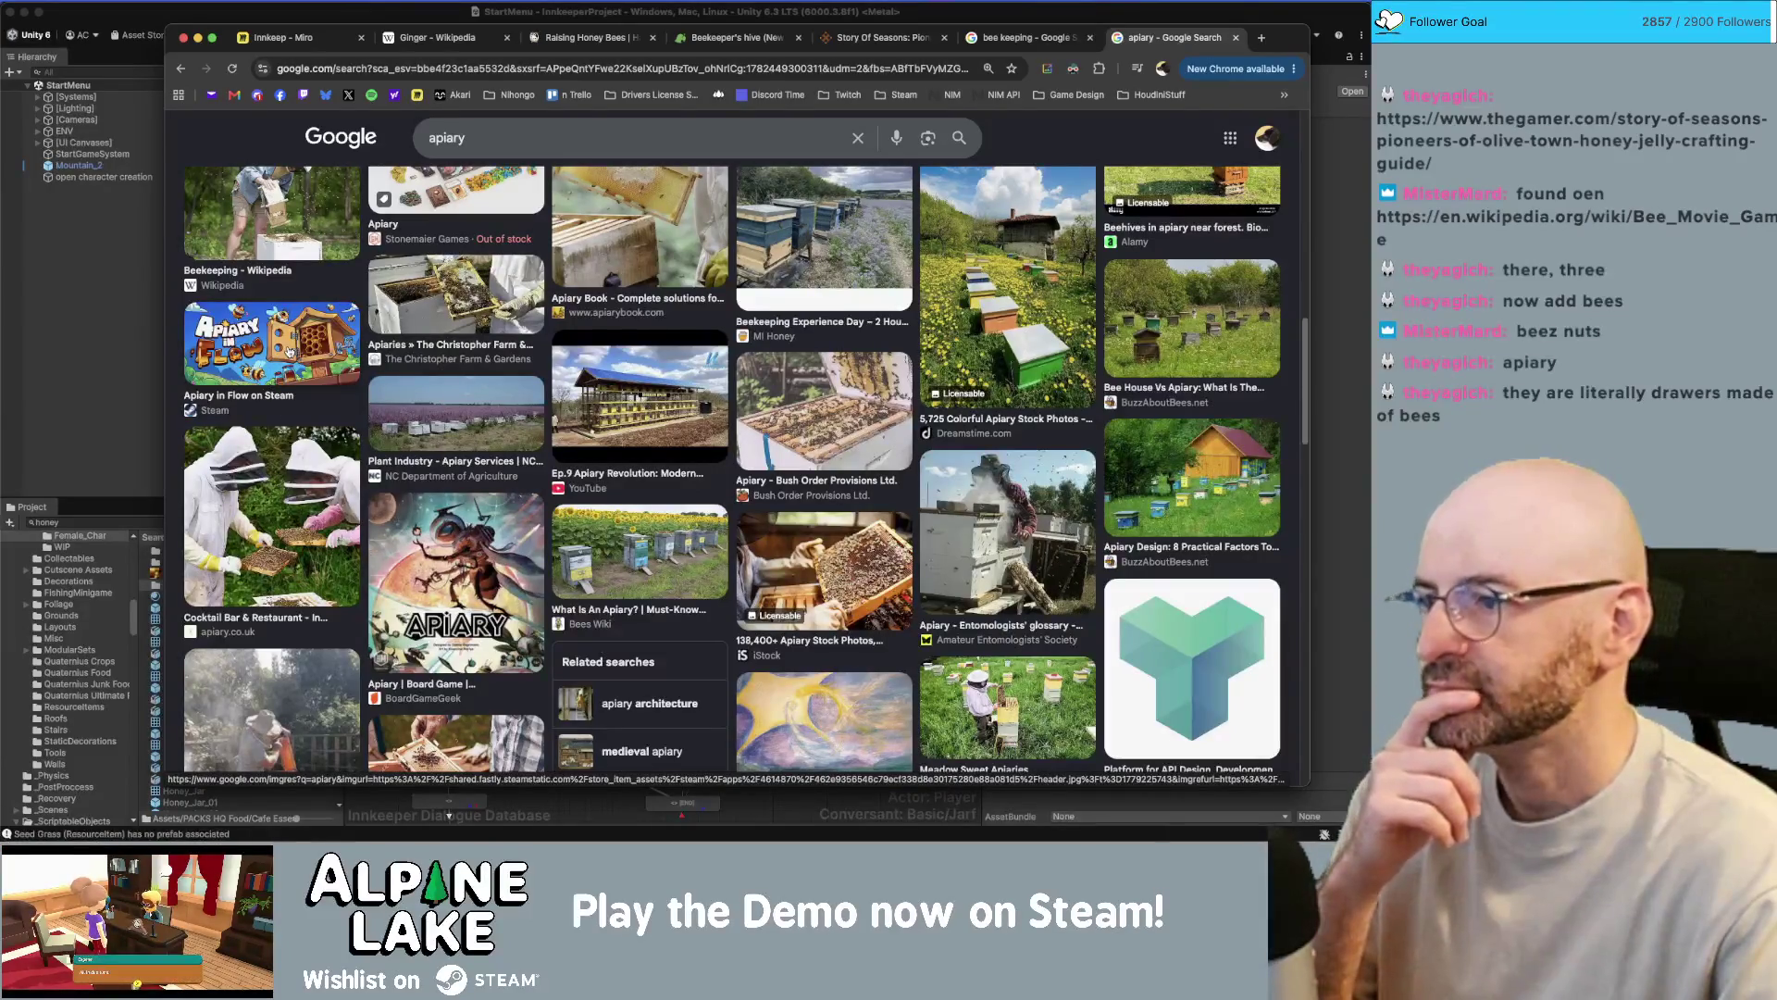
# - Preview the Apiary in Flow on Steam image, then search images for 'cute apiary'
pyautogui.click(288, 351)
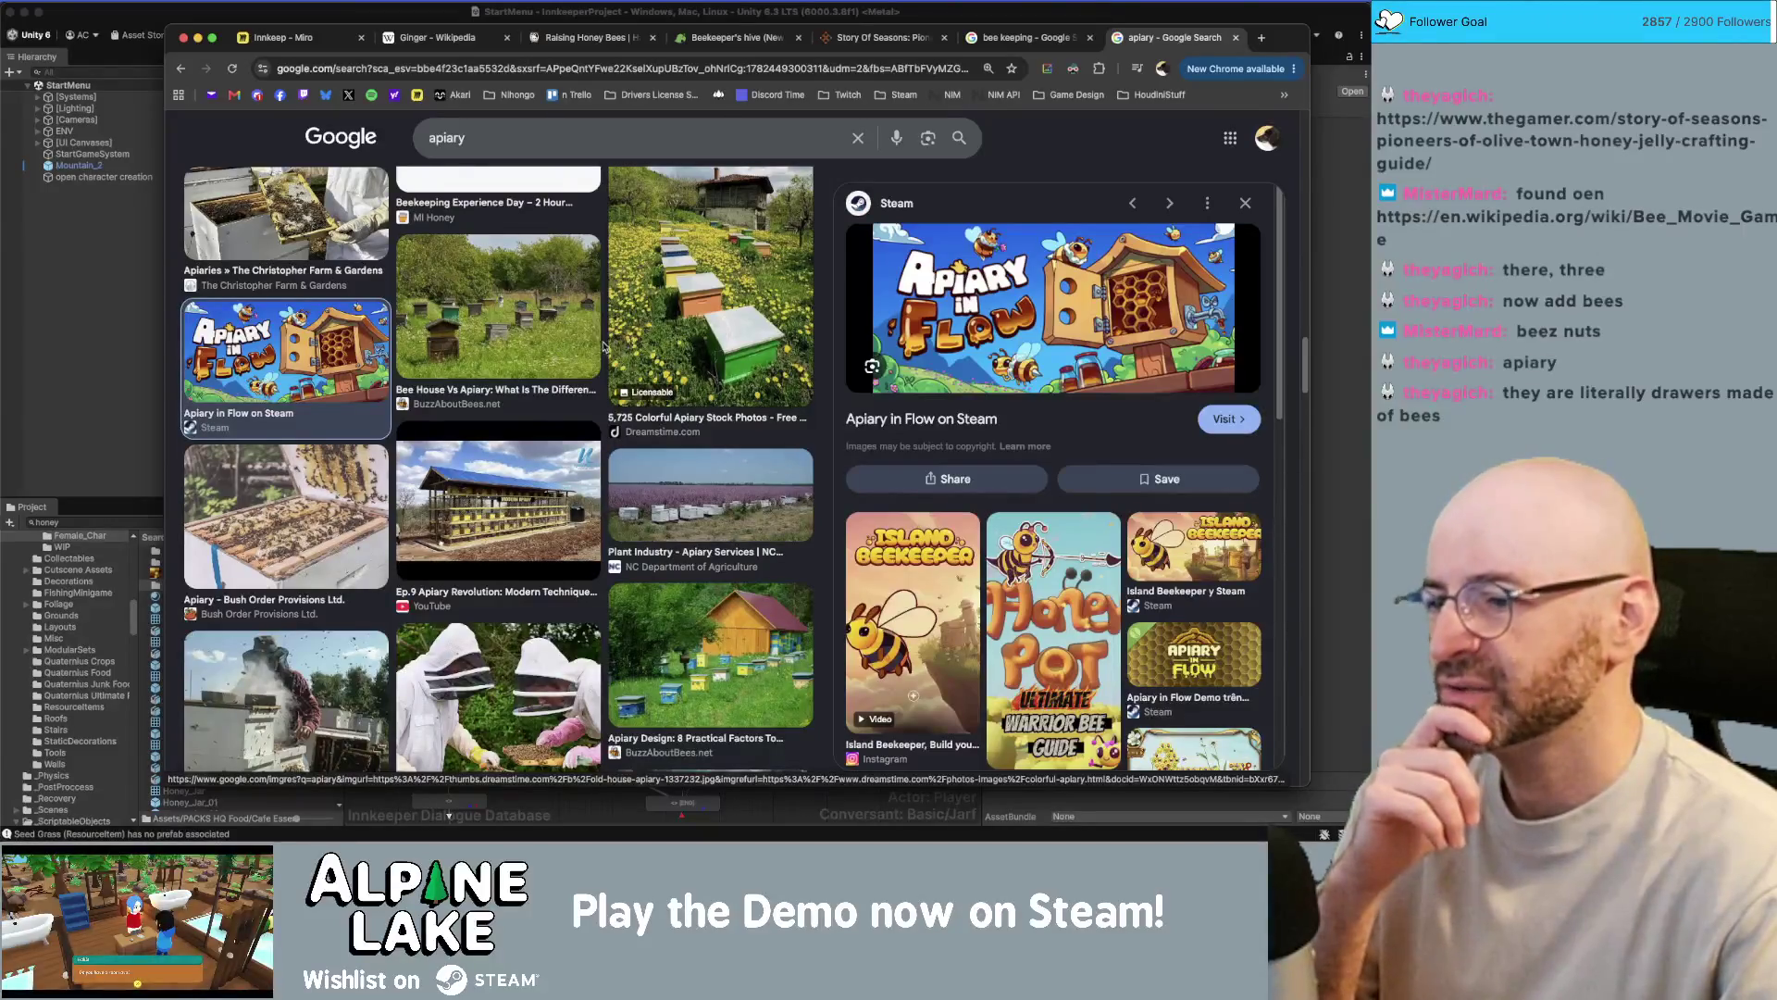
pyautogui.scroll(-5, 607, 350)
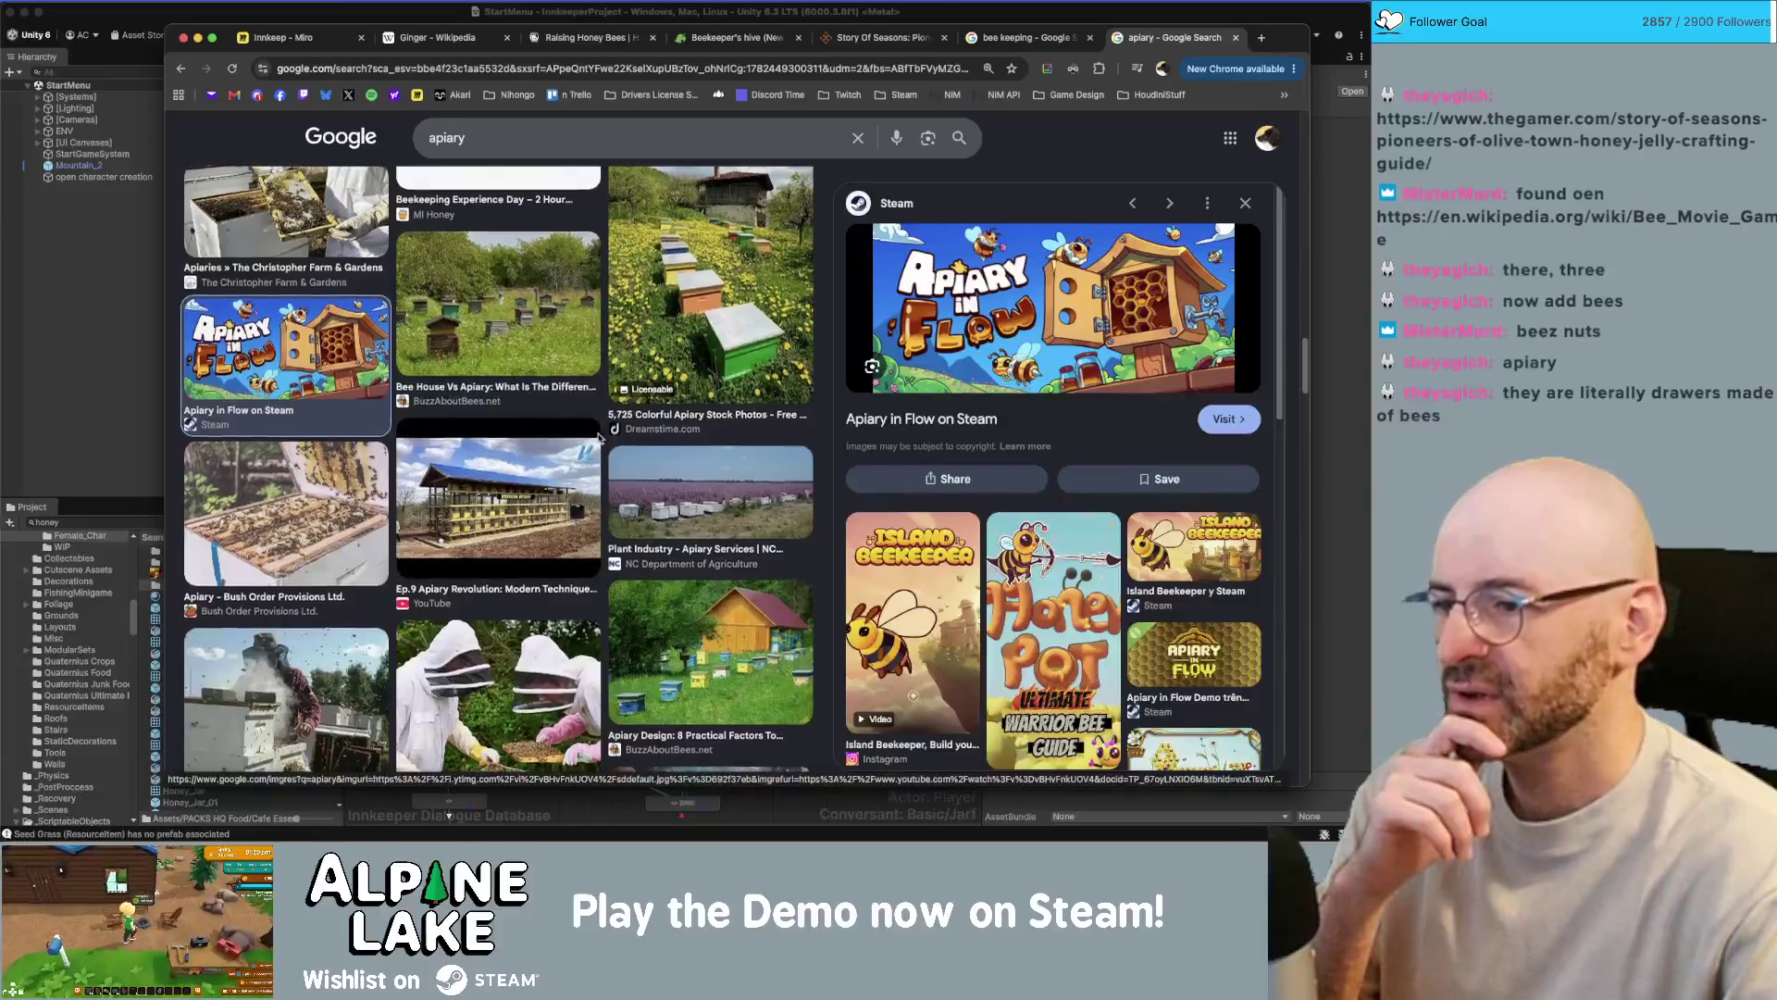
pyautogui.scroll(-10, 597, 430)
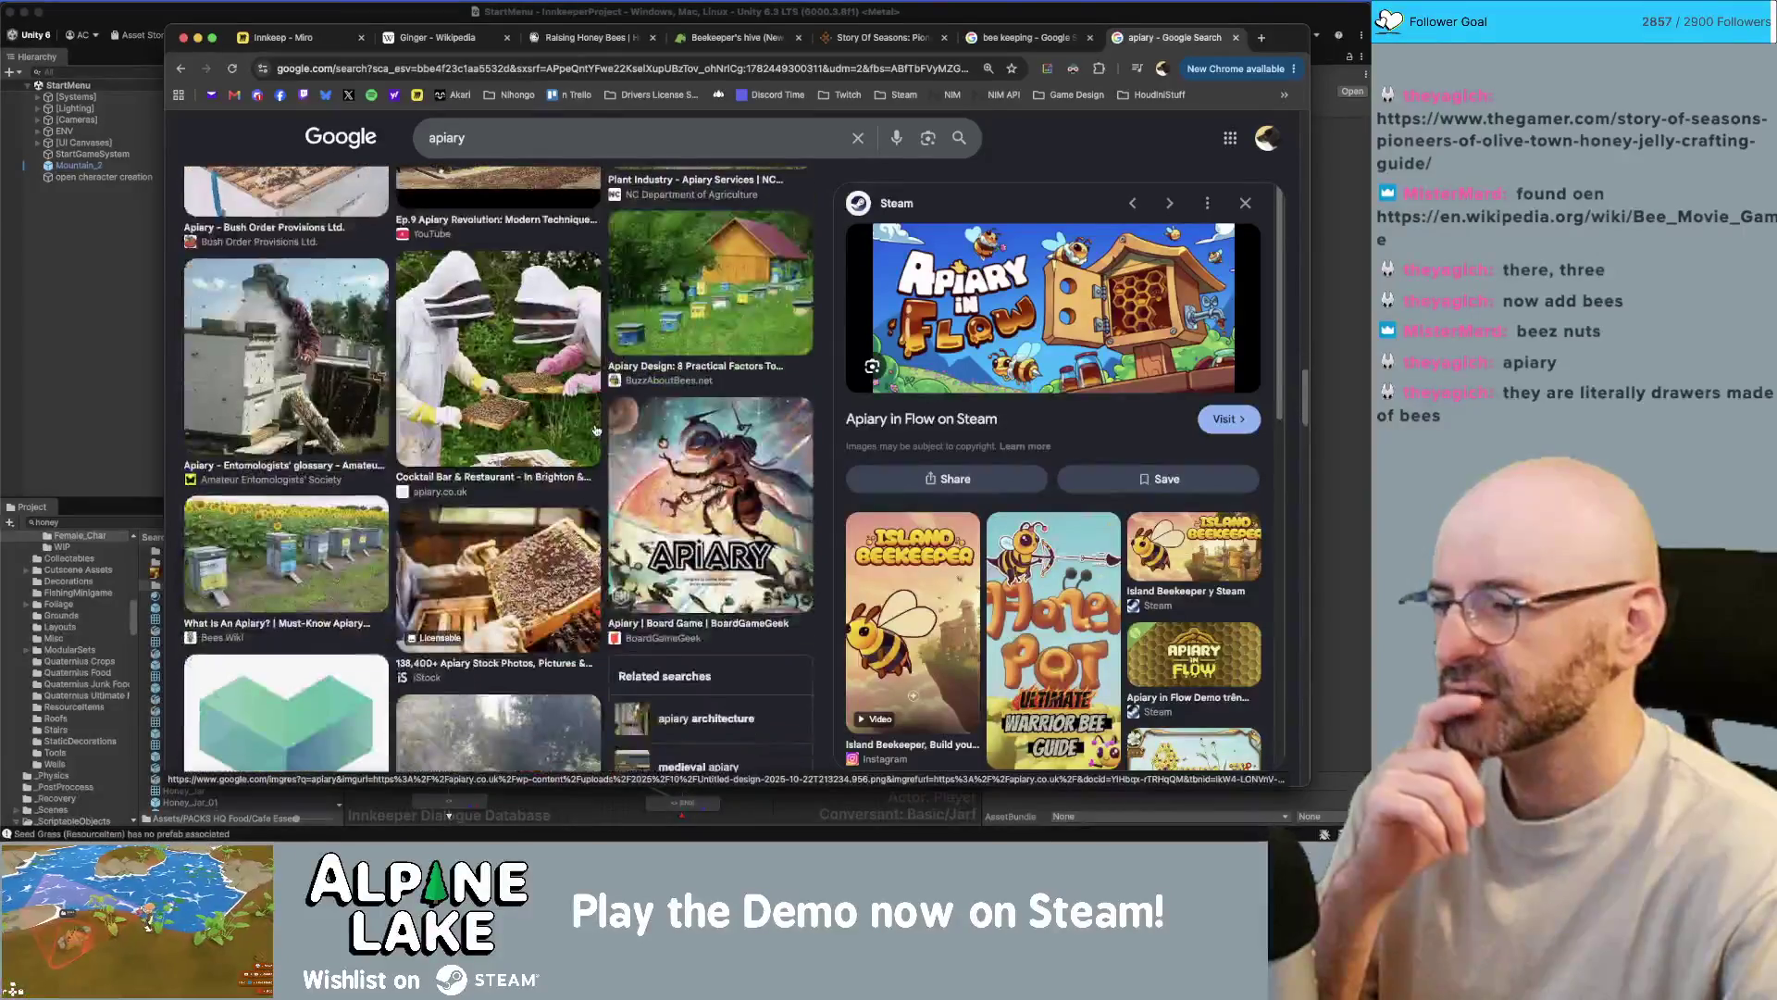
pyautogui.scroll(-2, 633, 435)
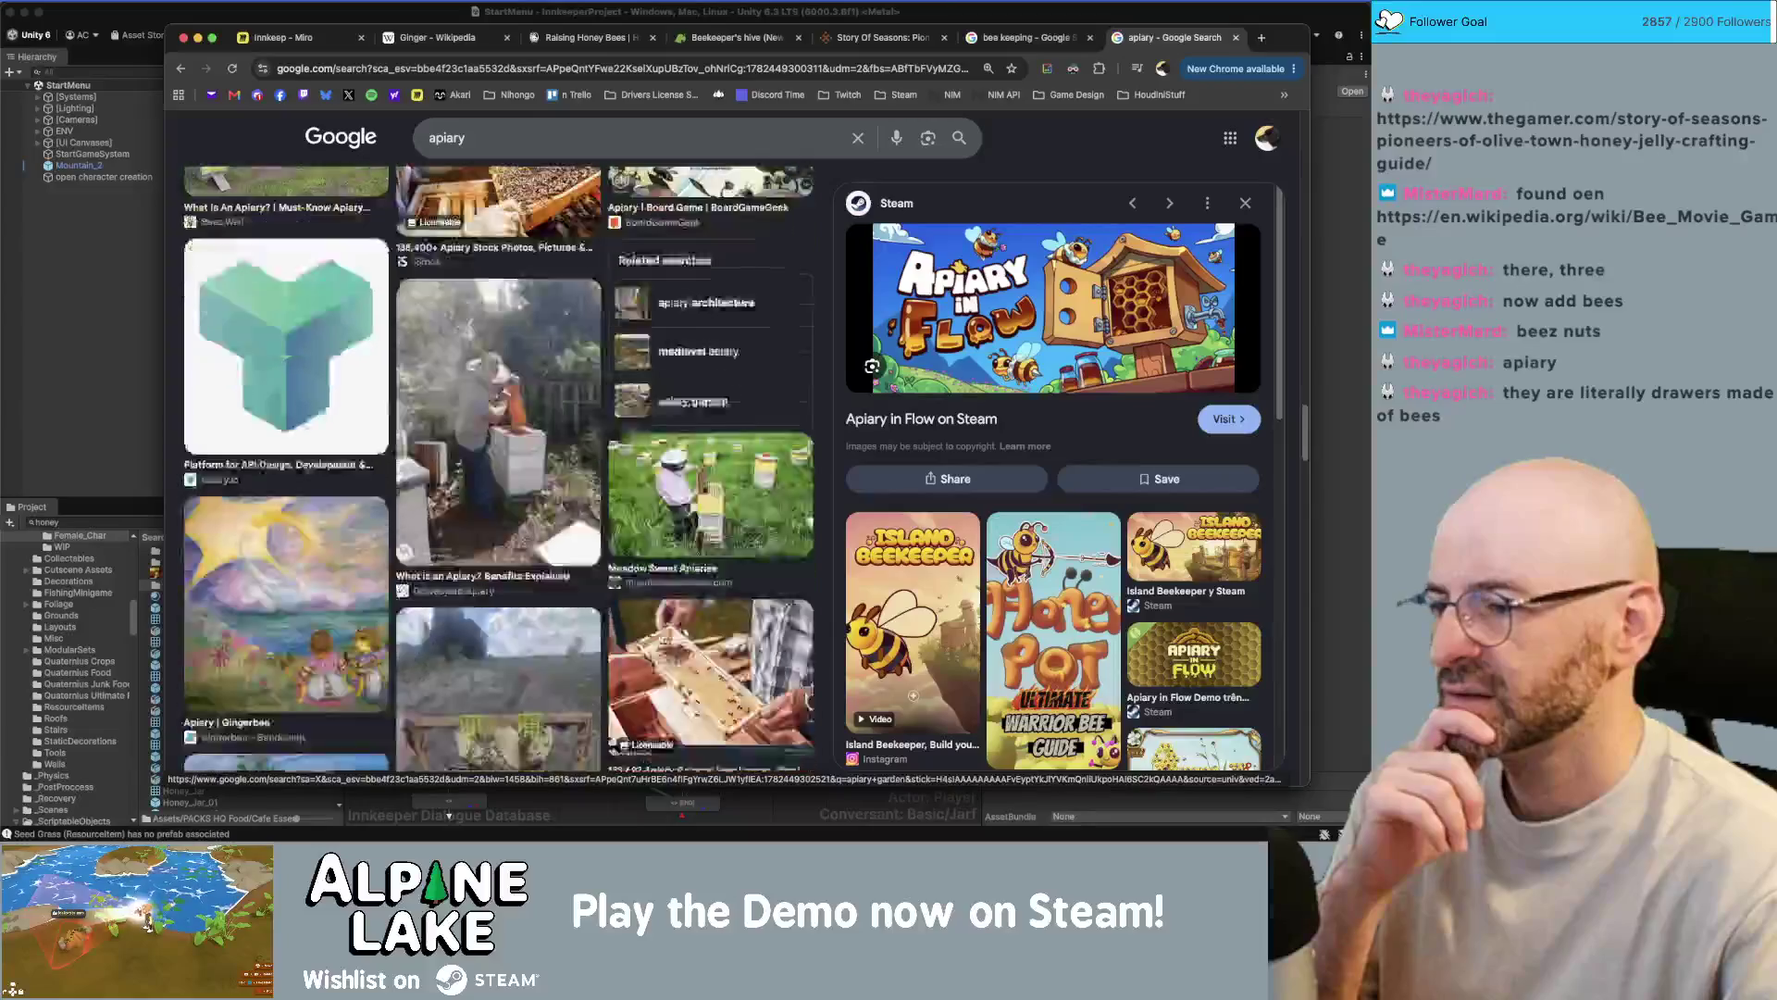
pyautogui.click(574, 139)
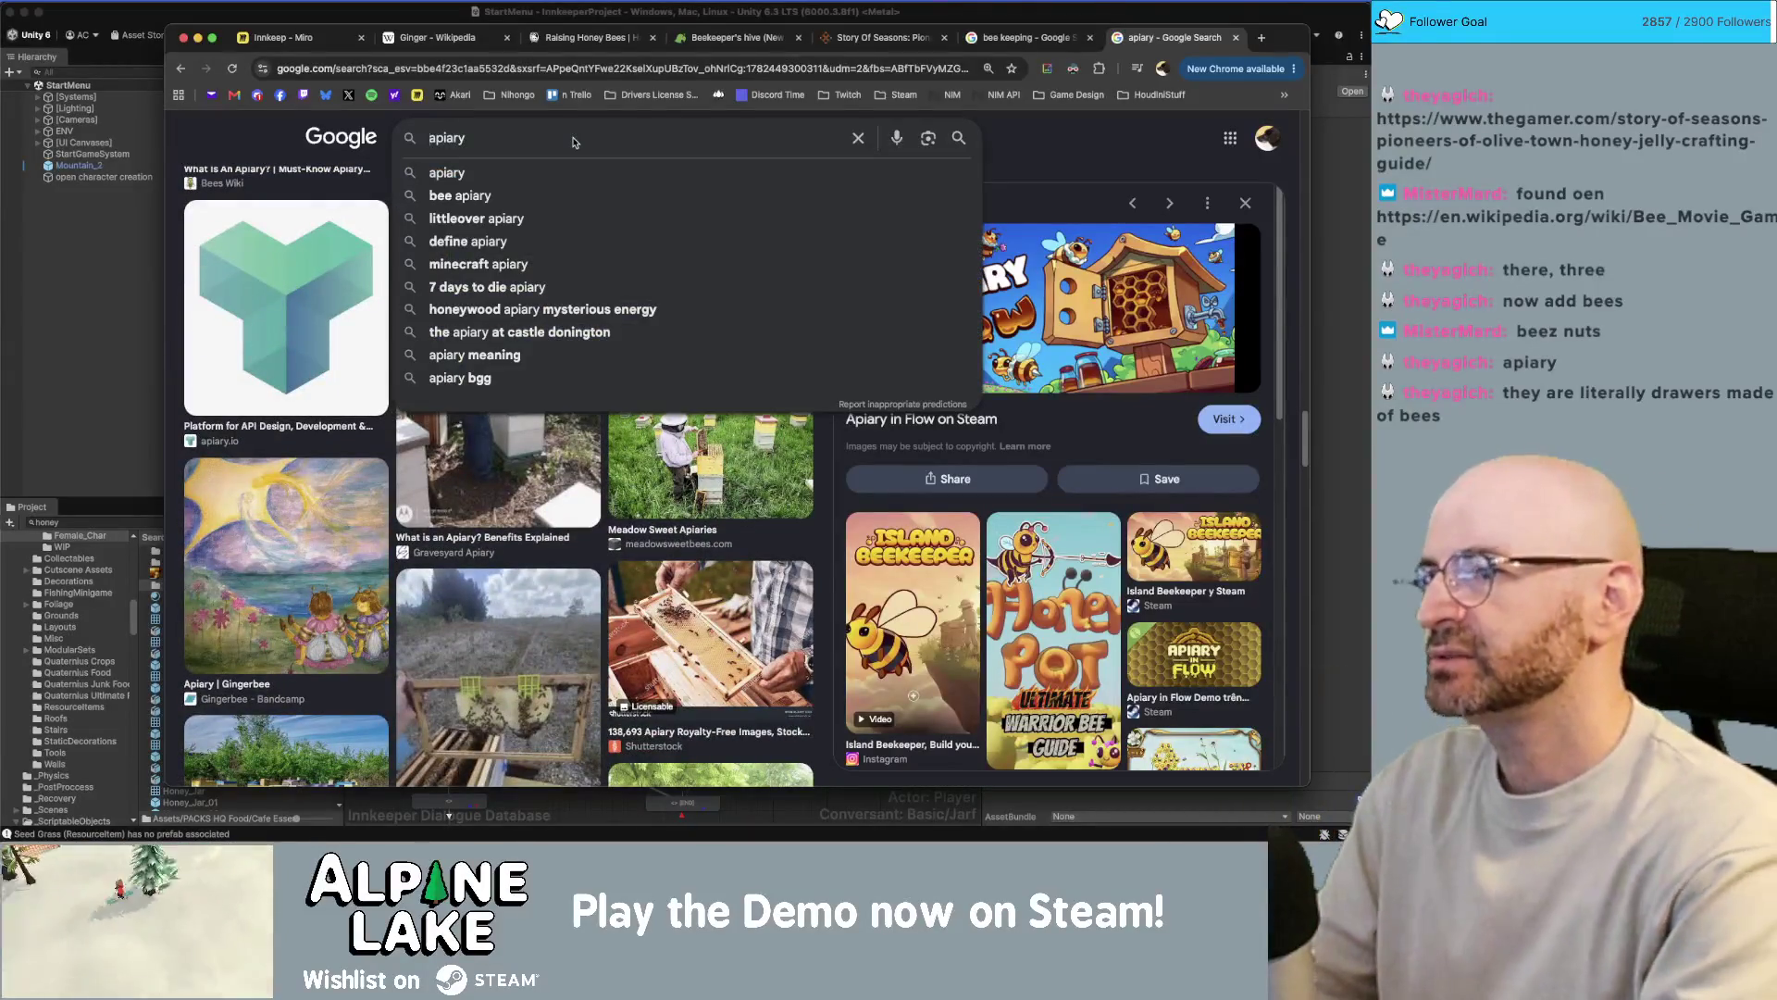
pyautogui.write('cute')
pyautogui.press('Return')
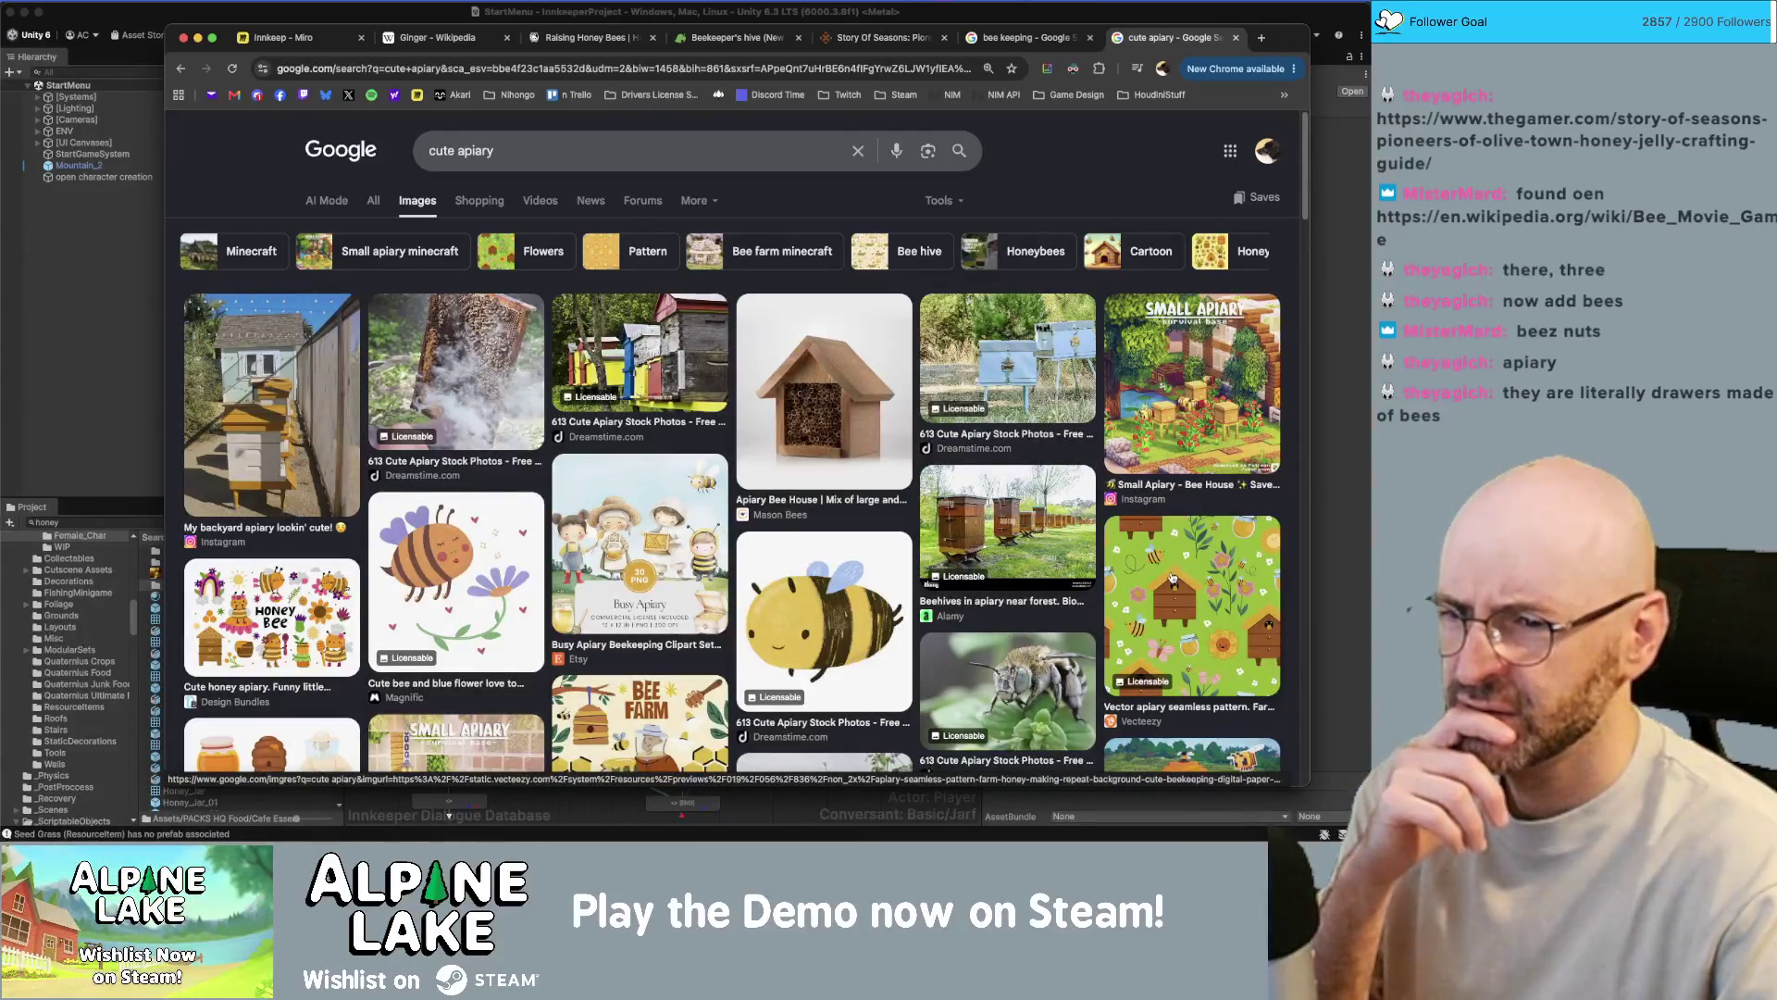
pyautogui.scroll(-5, 1171, 580)
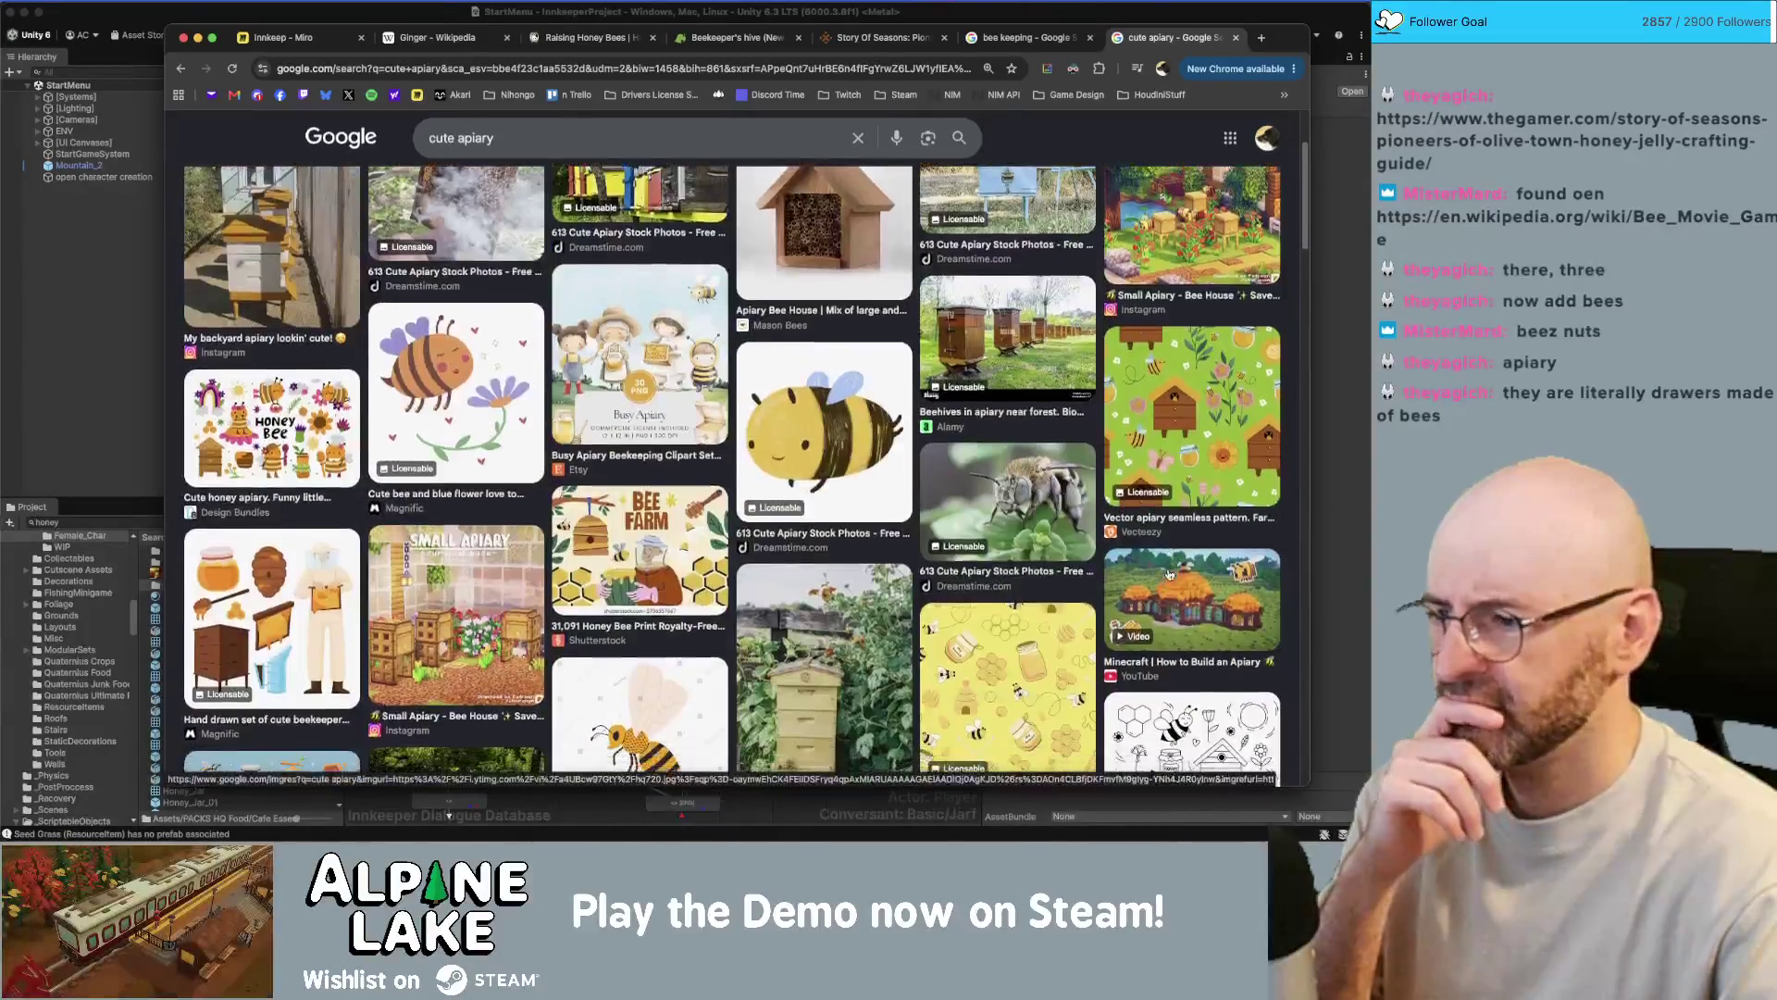
pyautogui.scroll(-3, 1169, 576)
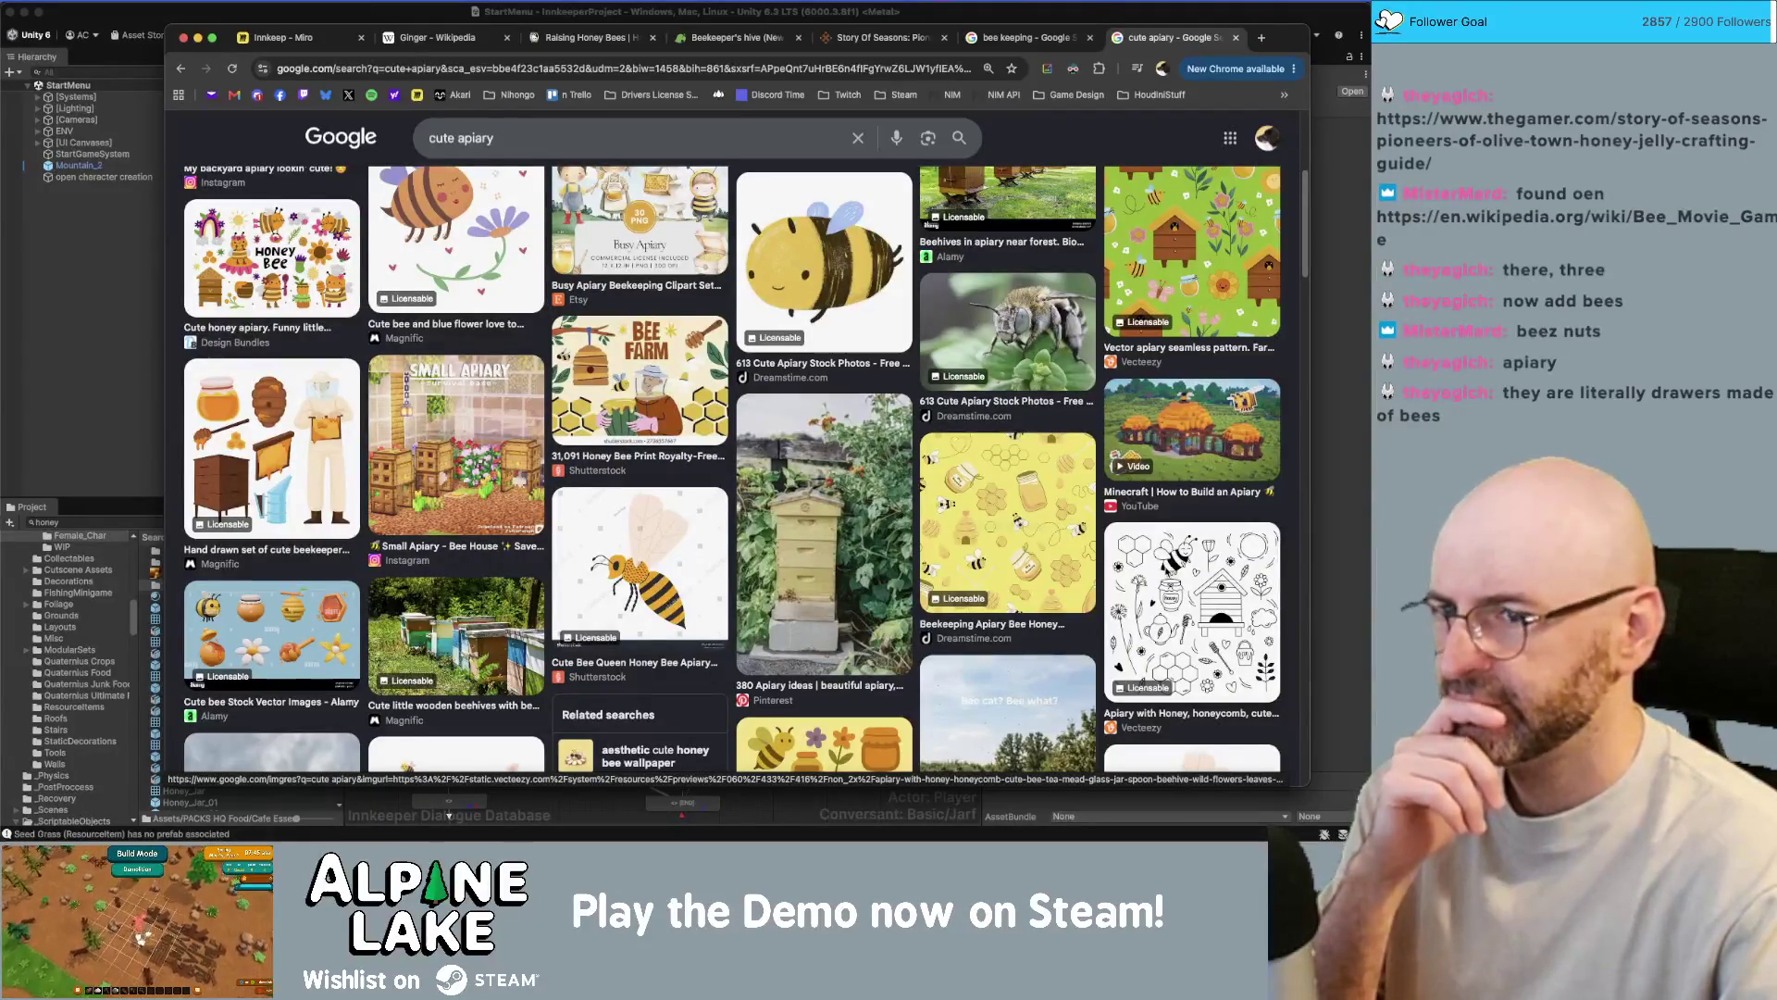
# - Run a system search for 'magica' without launching anything
pyautogui.press('super+Tab')
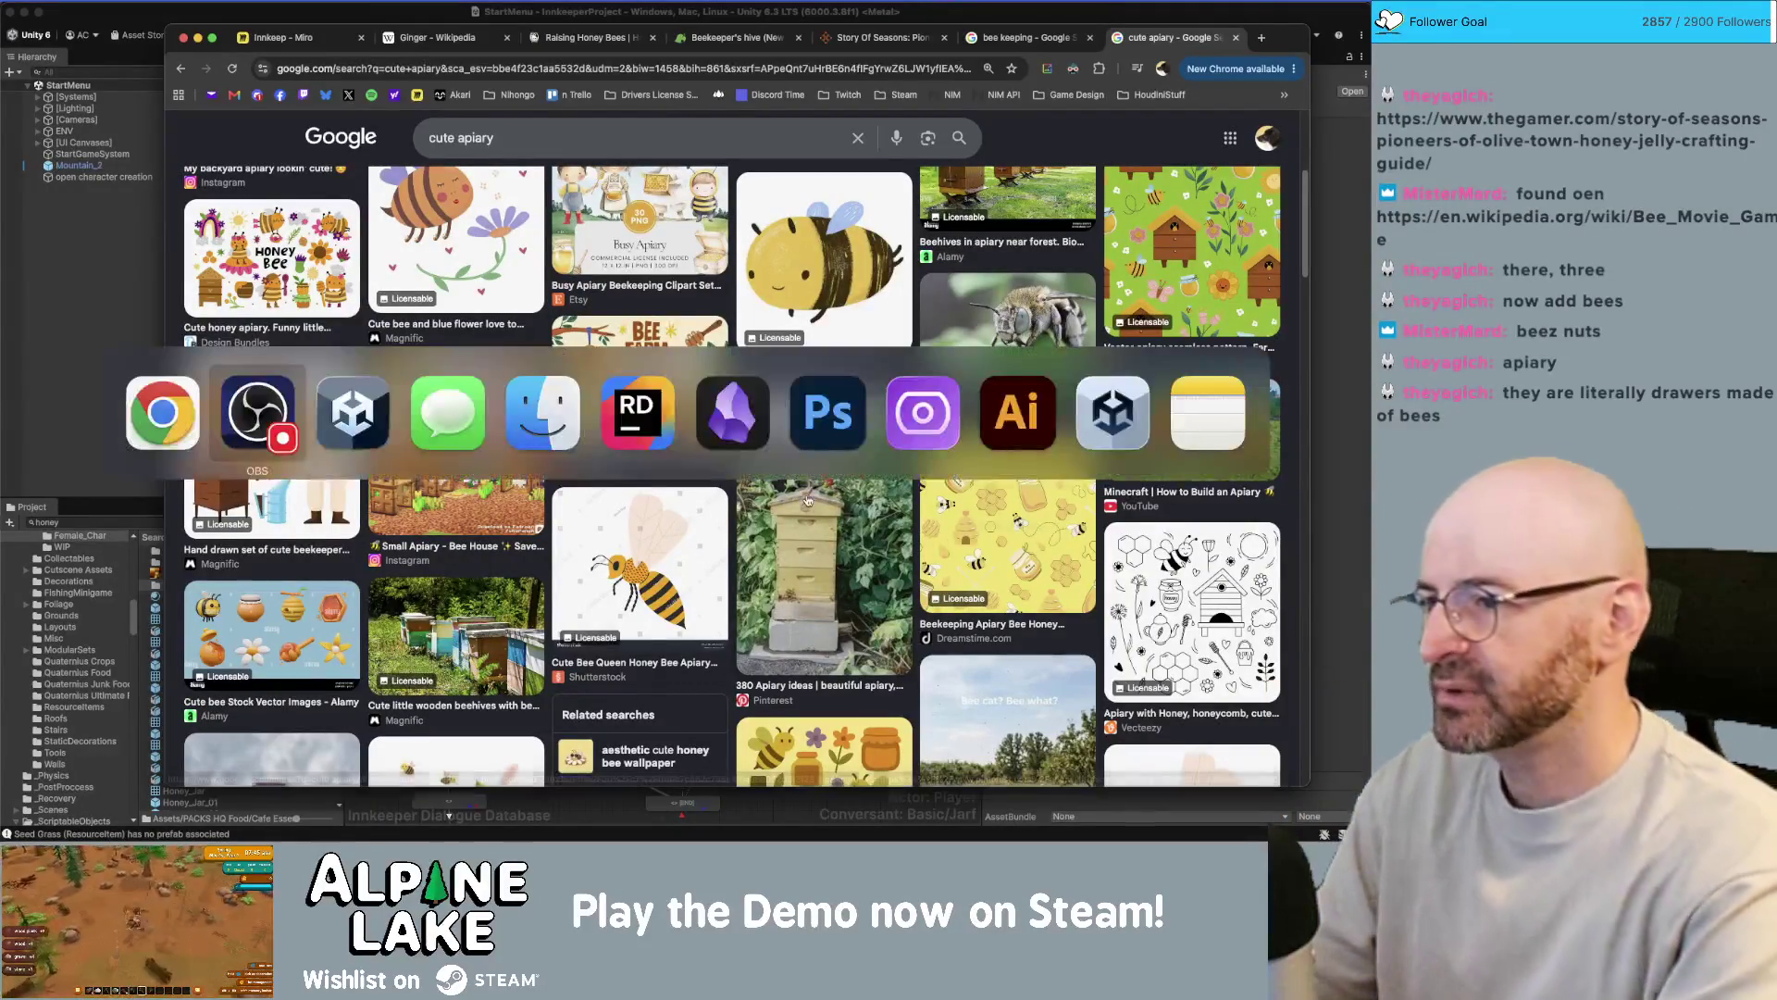
pyautogui.press('super+space')
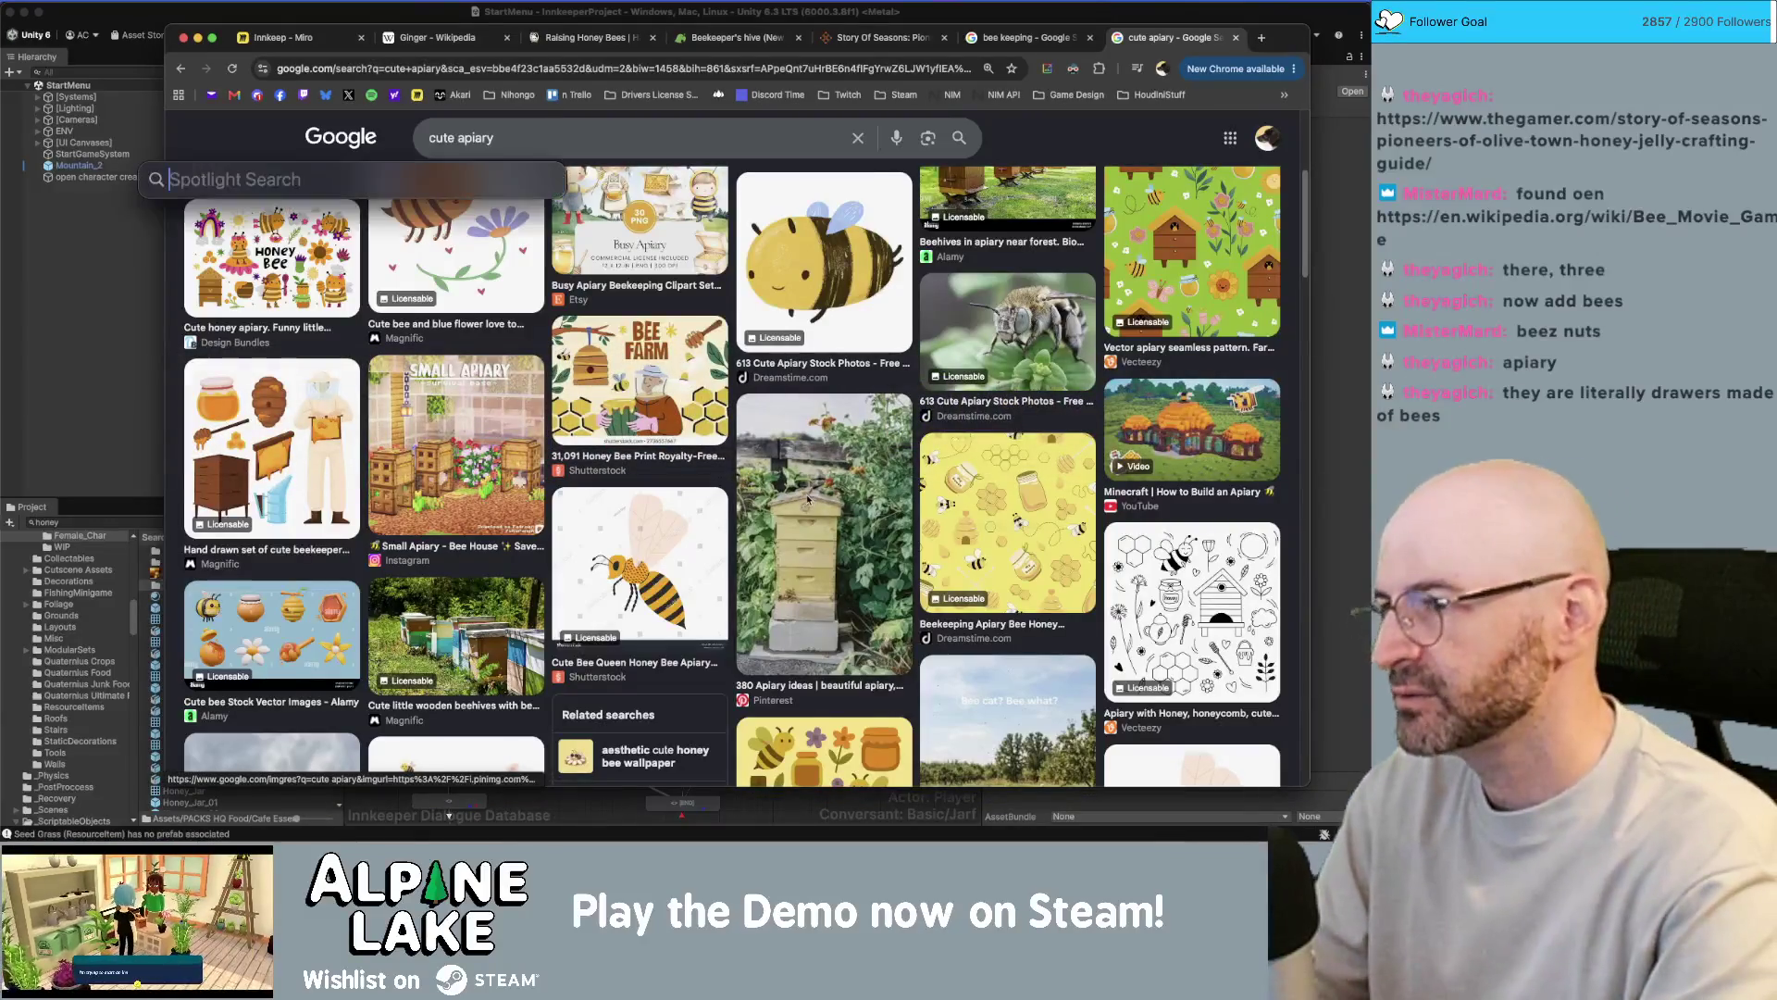
pyautogui.write('magica')
pyautogui.press('Return')
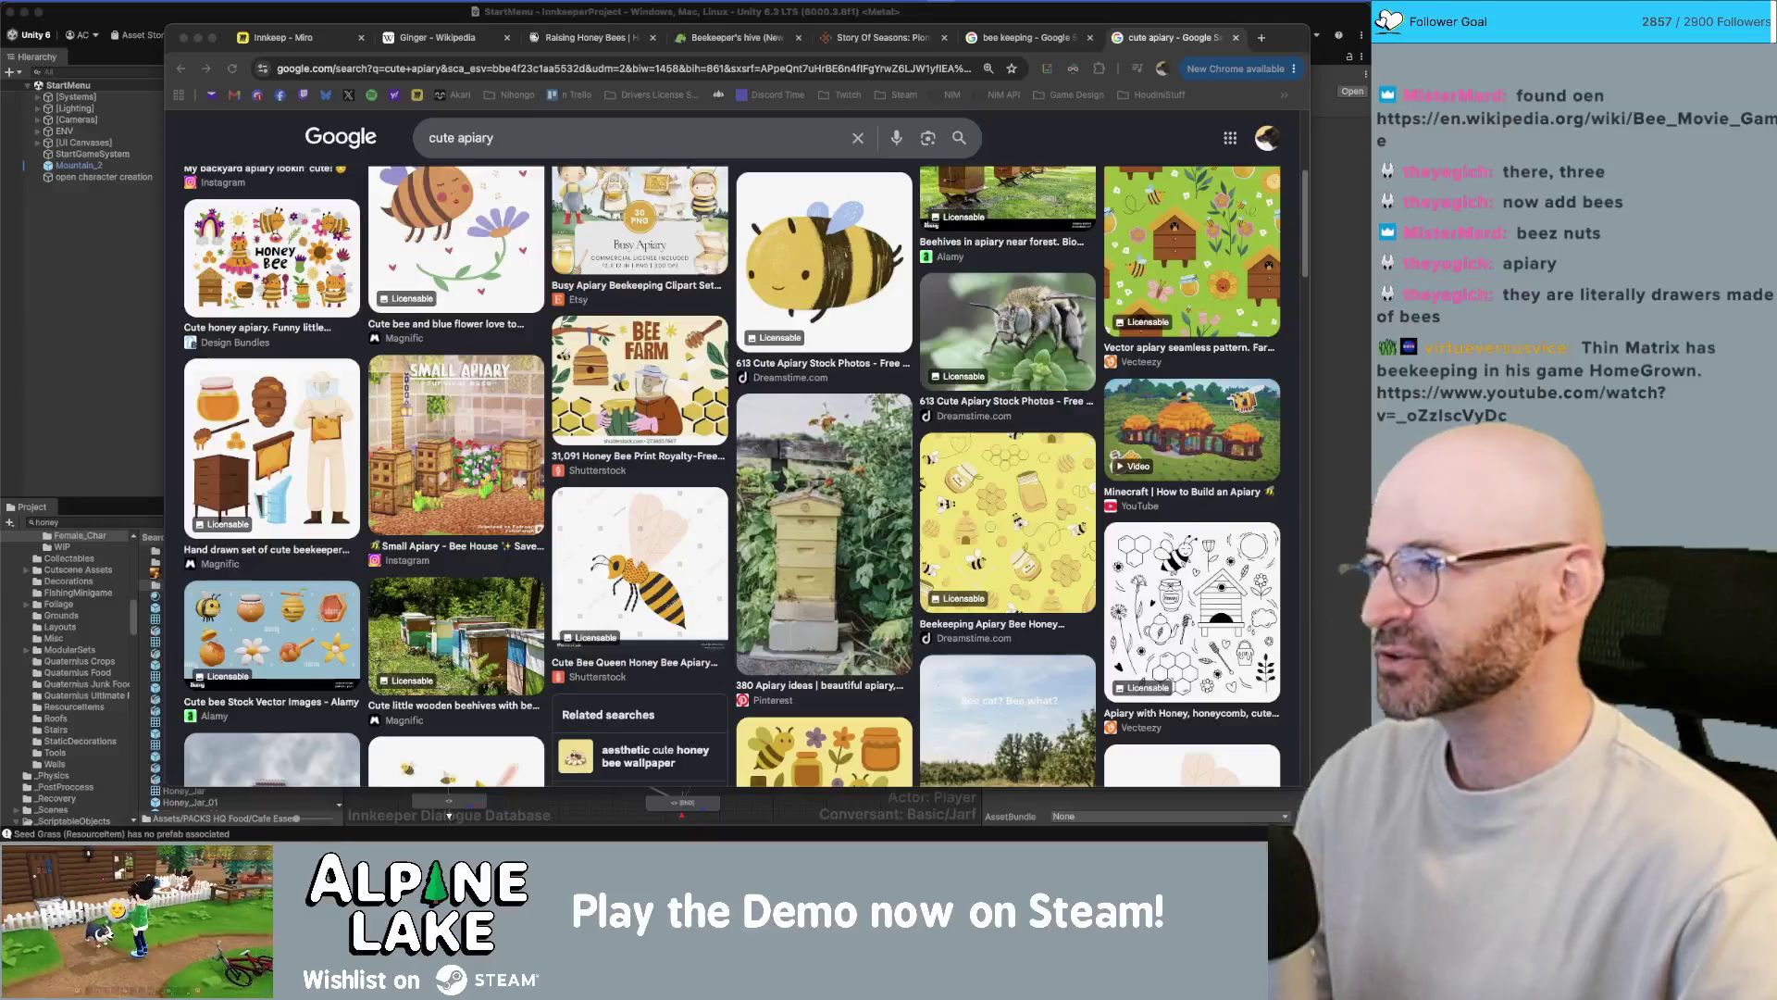
# - Open the chat's 'Programming Bees for my Farming Game!' video link in a new tab
pyautogui.hotkey('ctrl', 't')
pyautogui.hotkey('ctrl', 'v')
pyautogui.press('Return')
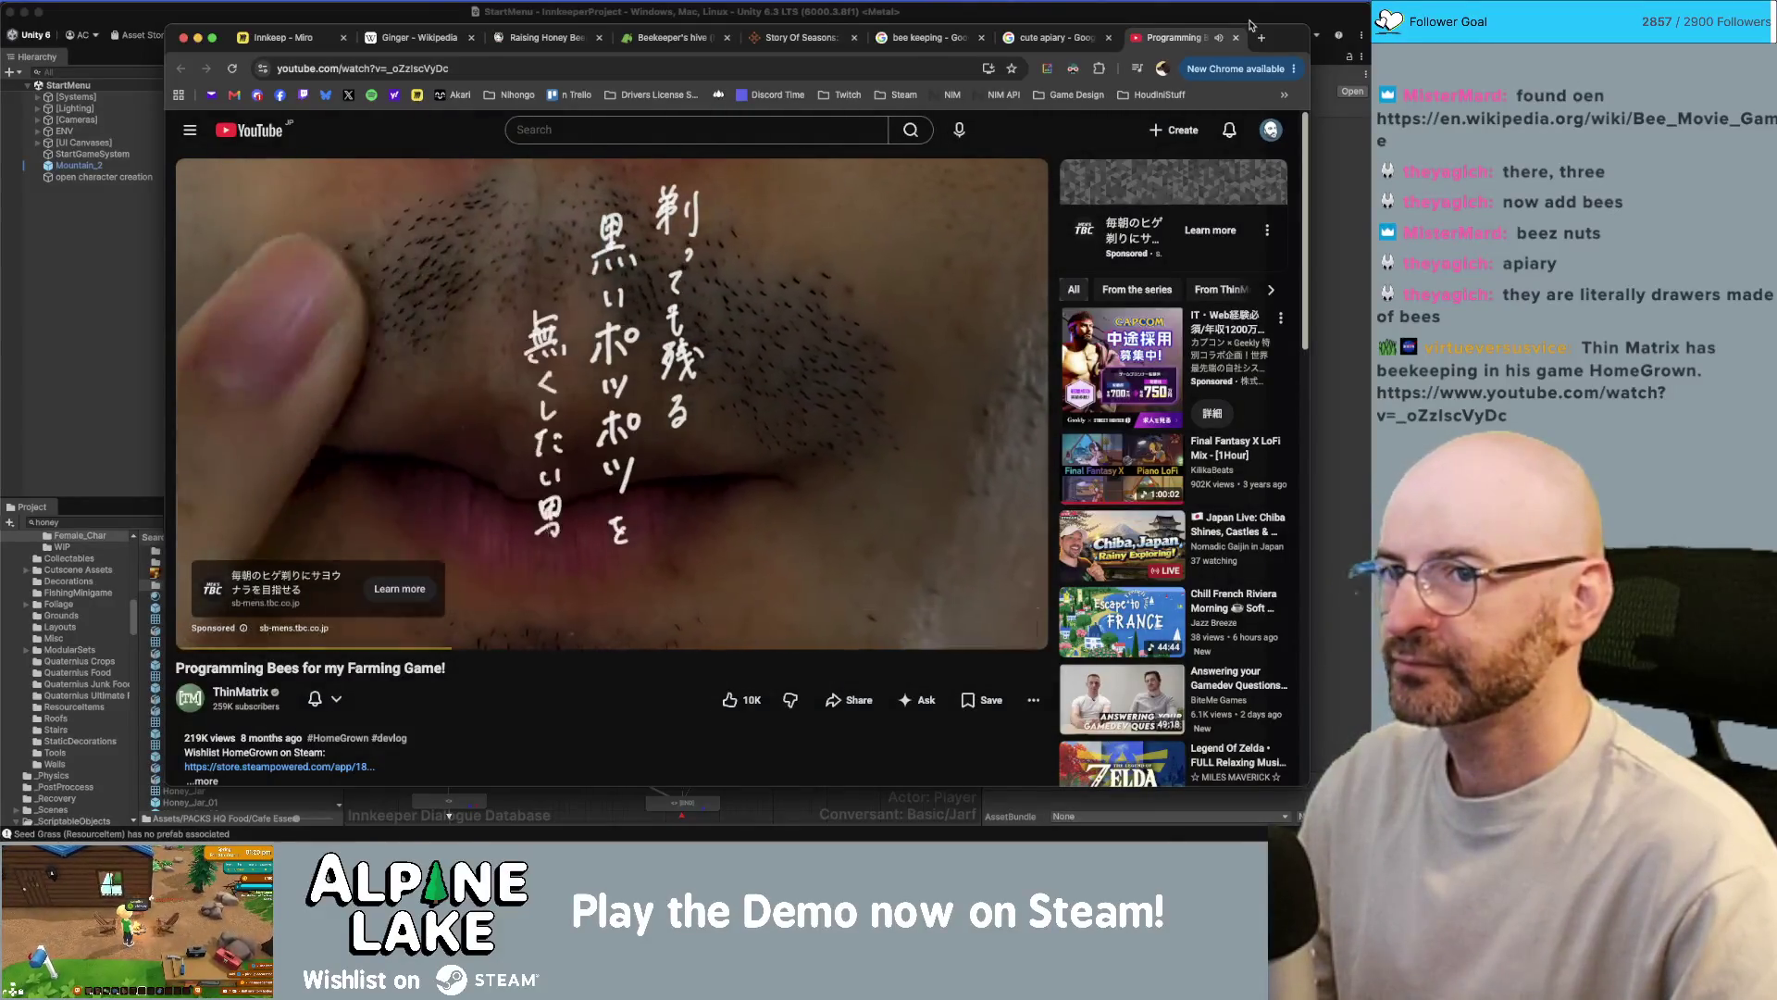
# - Mute the tab, skip the ad, and jump the video ahead to about 10:05
pyautogui.click(1218, 38)
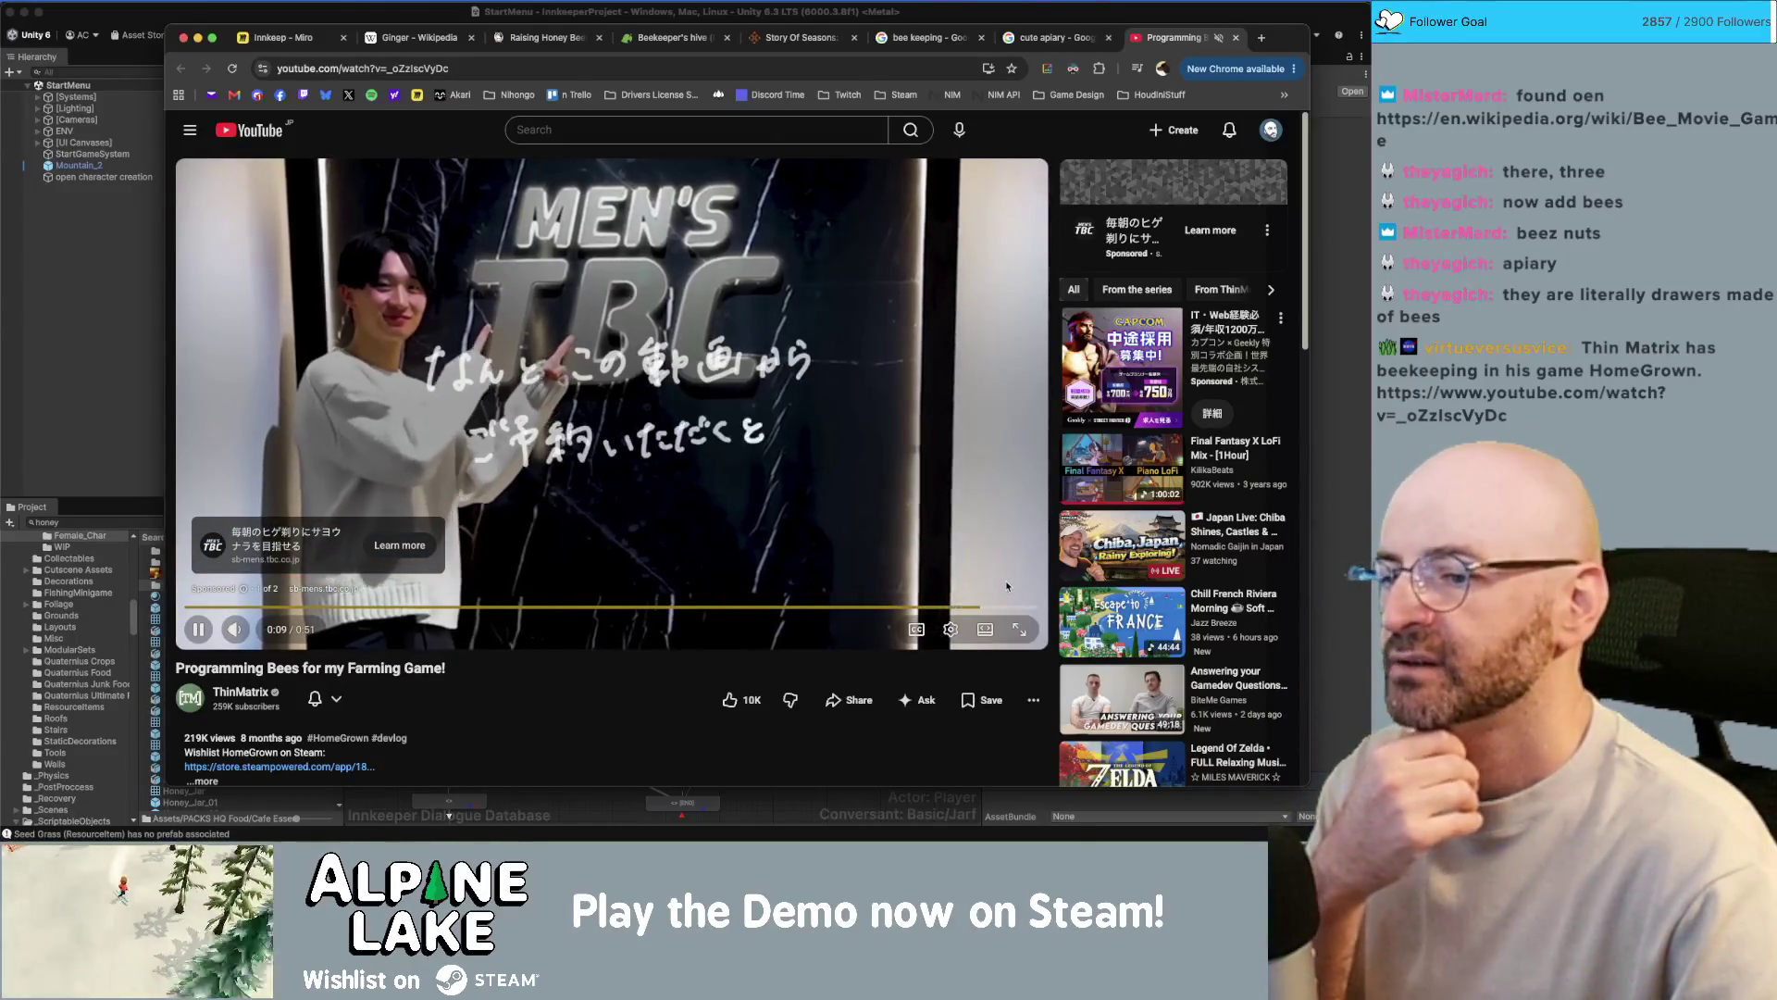
pyautogui.click(1007, 586)
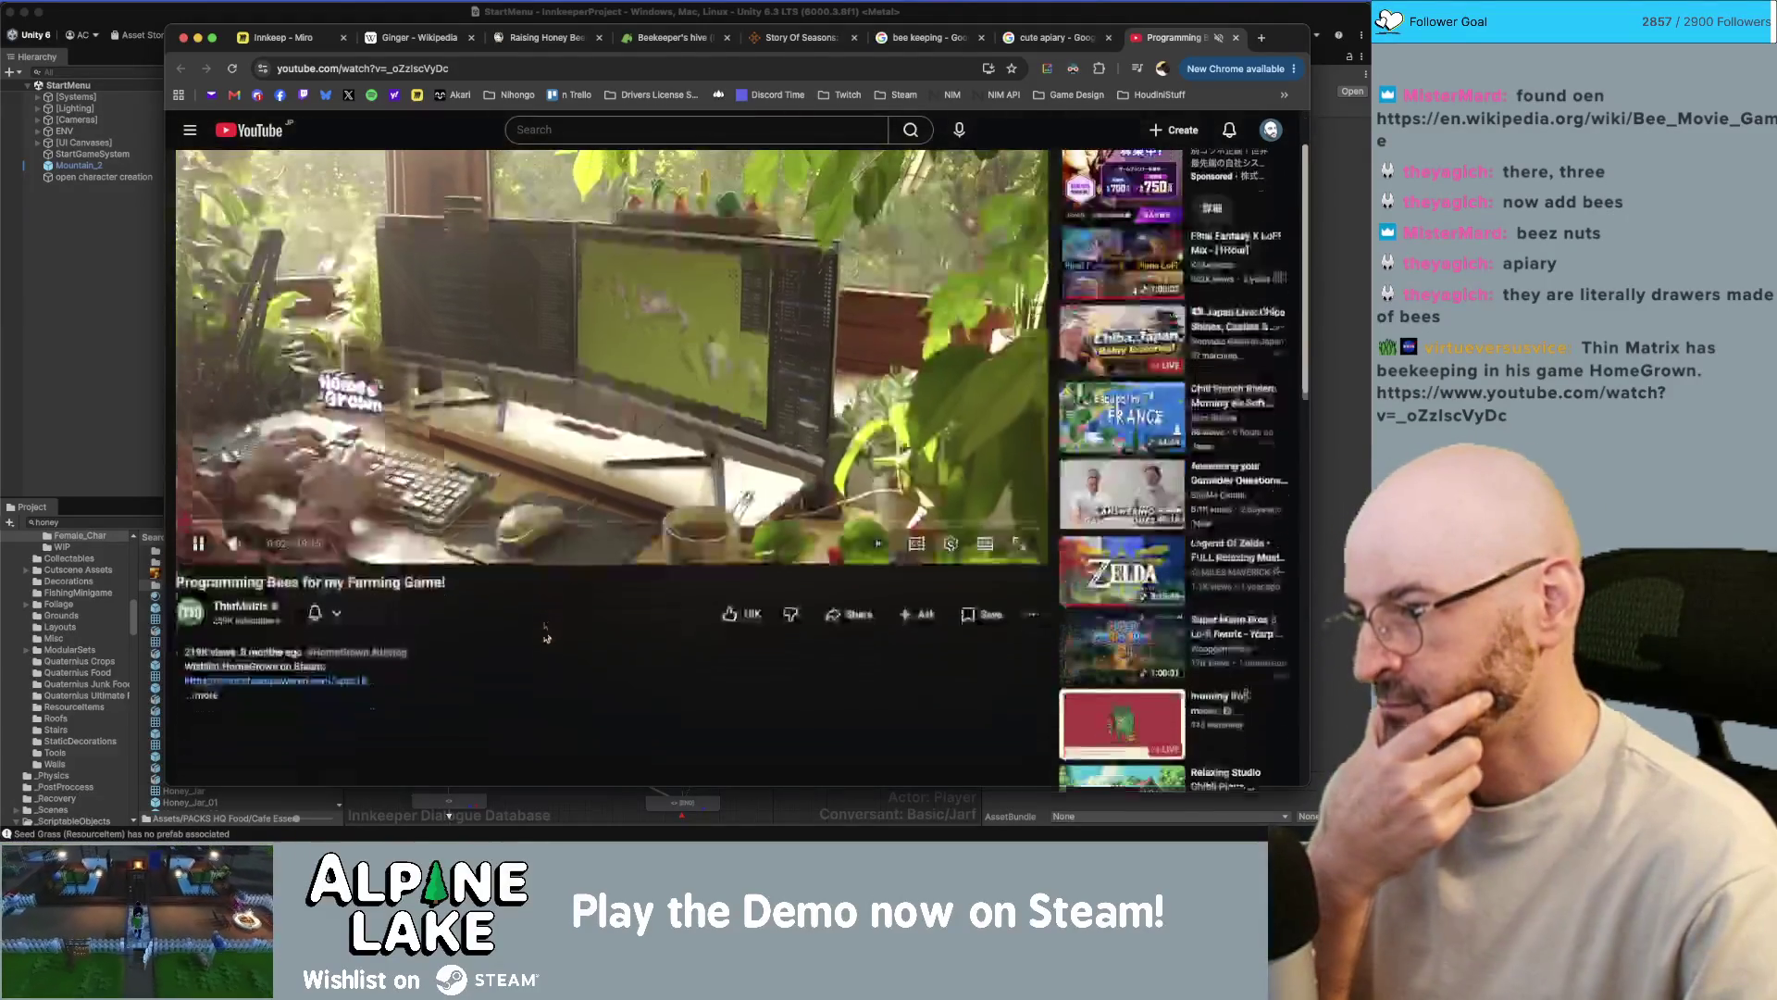
pyautogui.scroll(-2, 544, 629)
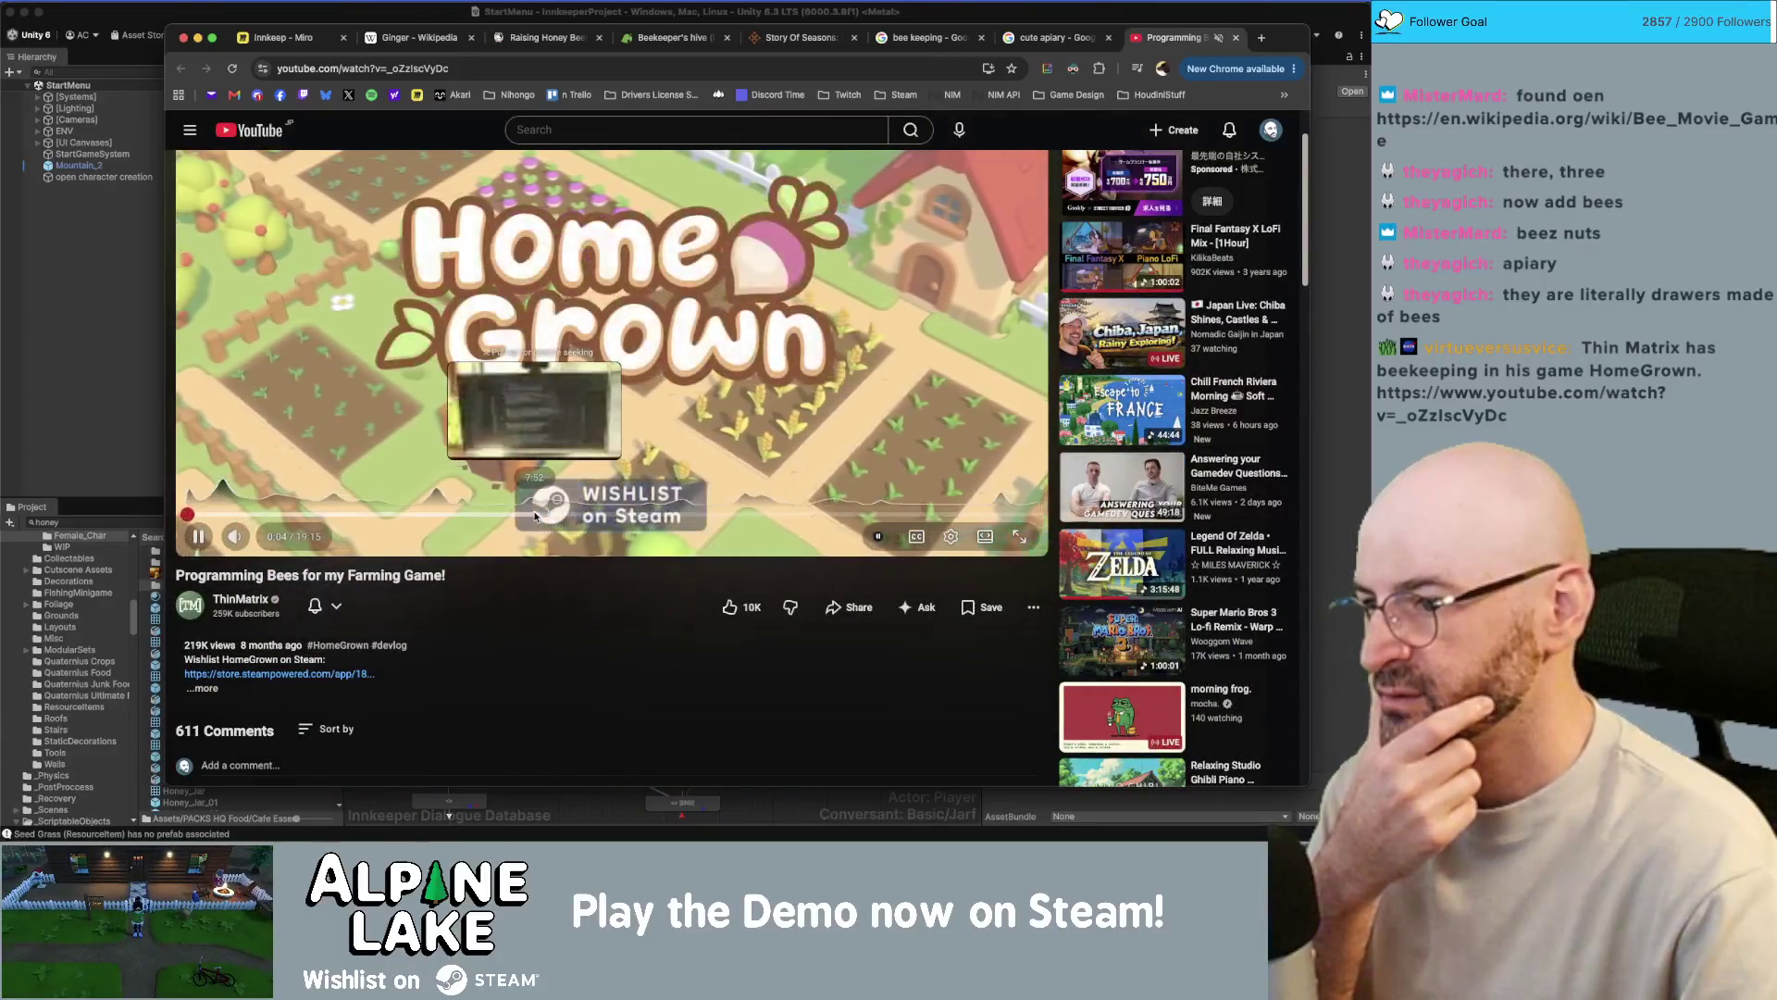
pyautogui.moveTo(534, 516); pyautogui.dragTo(635, 516)
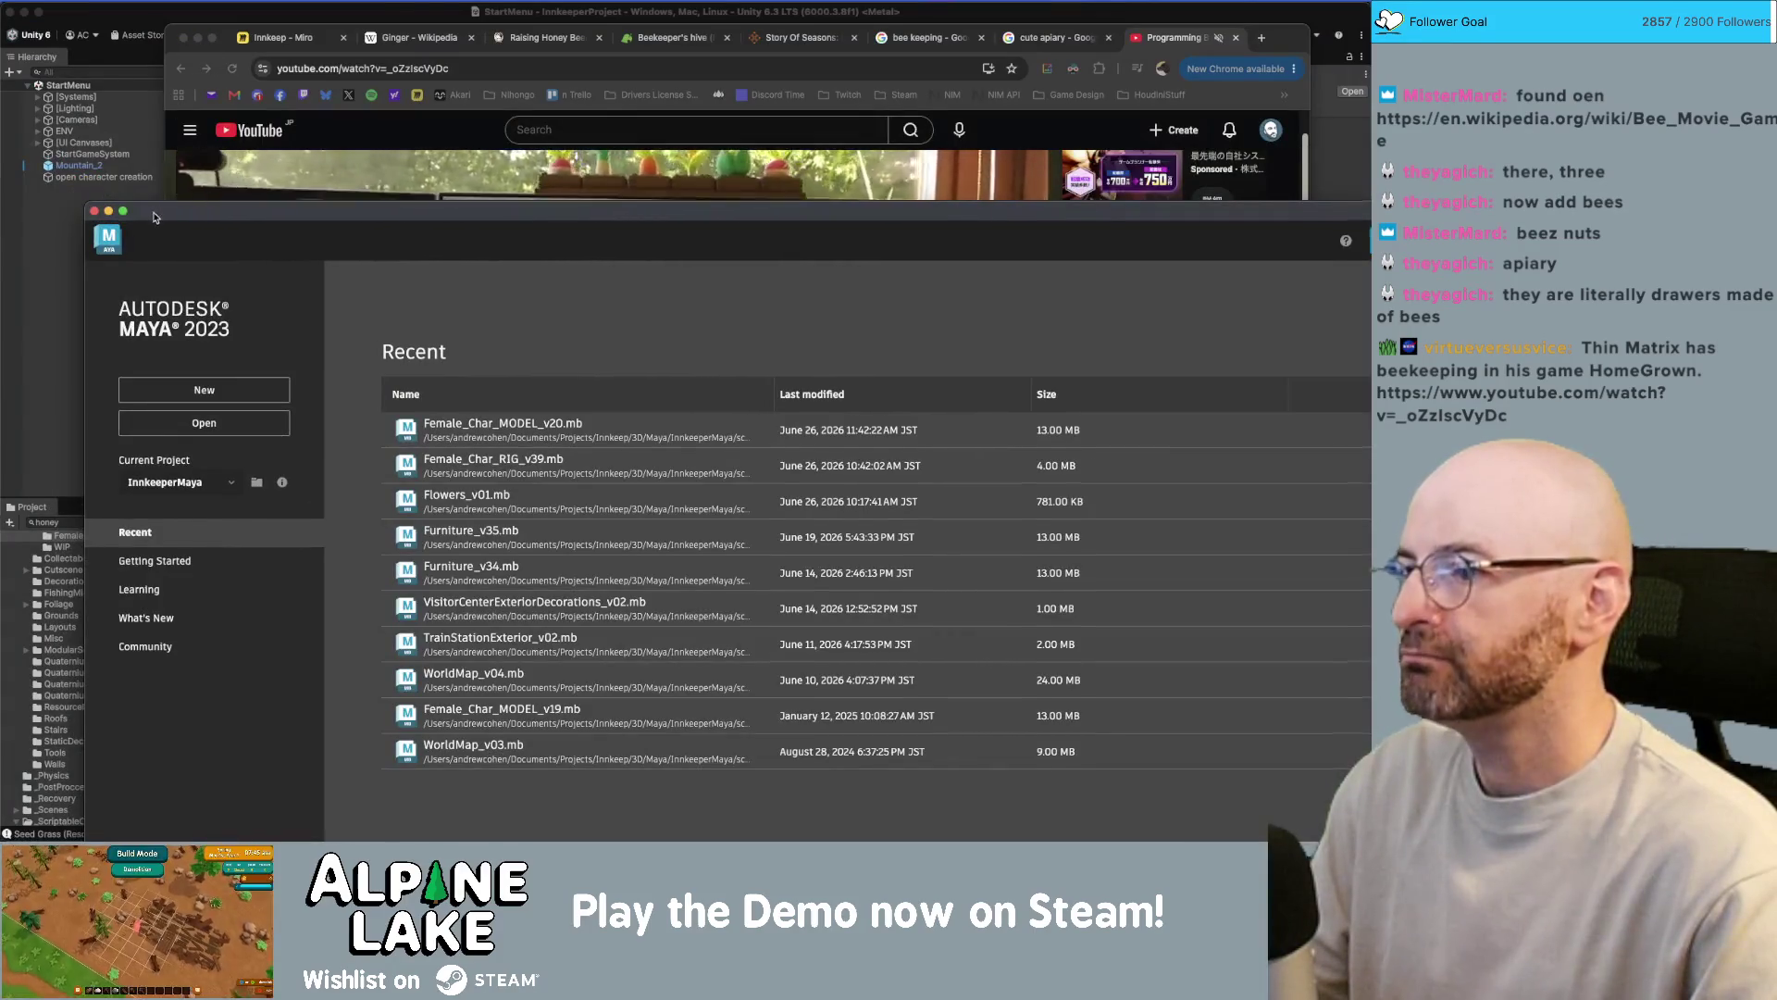
# - Move the Maya start window aside and seek the video past 11:15 and 13:34 to the beehive scenes
pyautogui.moveTo(159, 211); pyautogui.dragTo(97, 68)
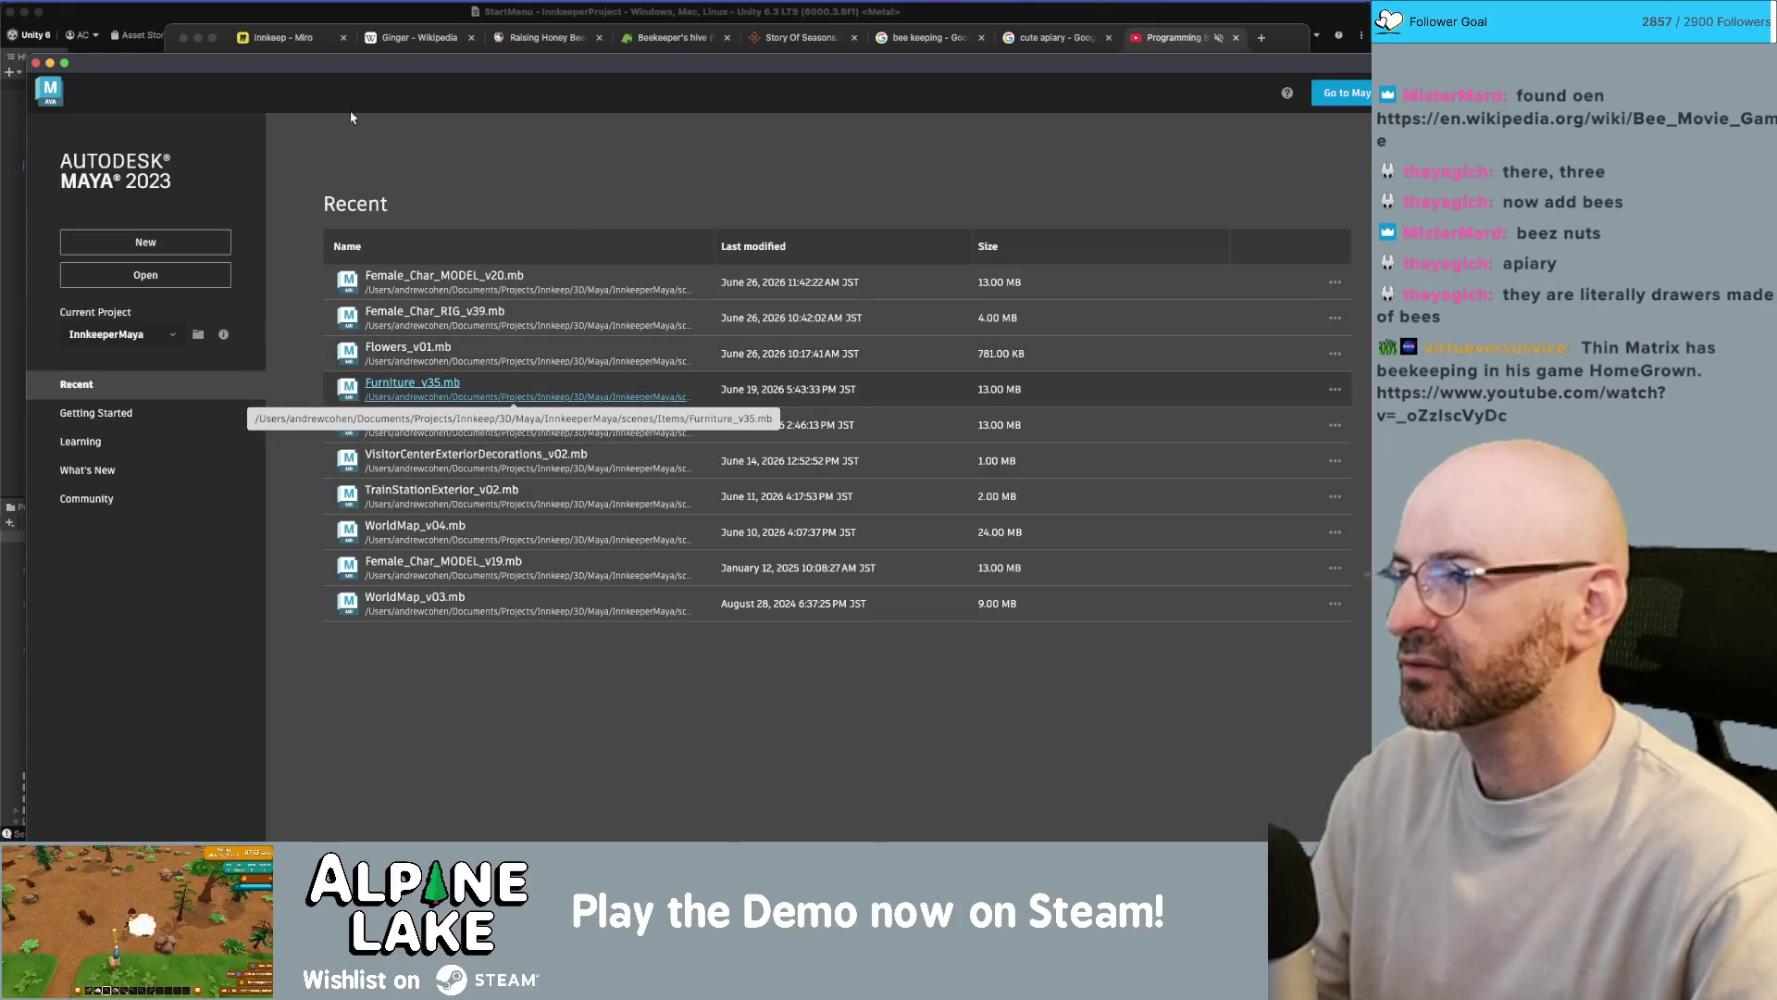
pyautogui.press('super+Tab')
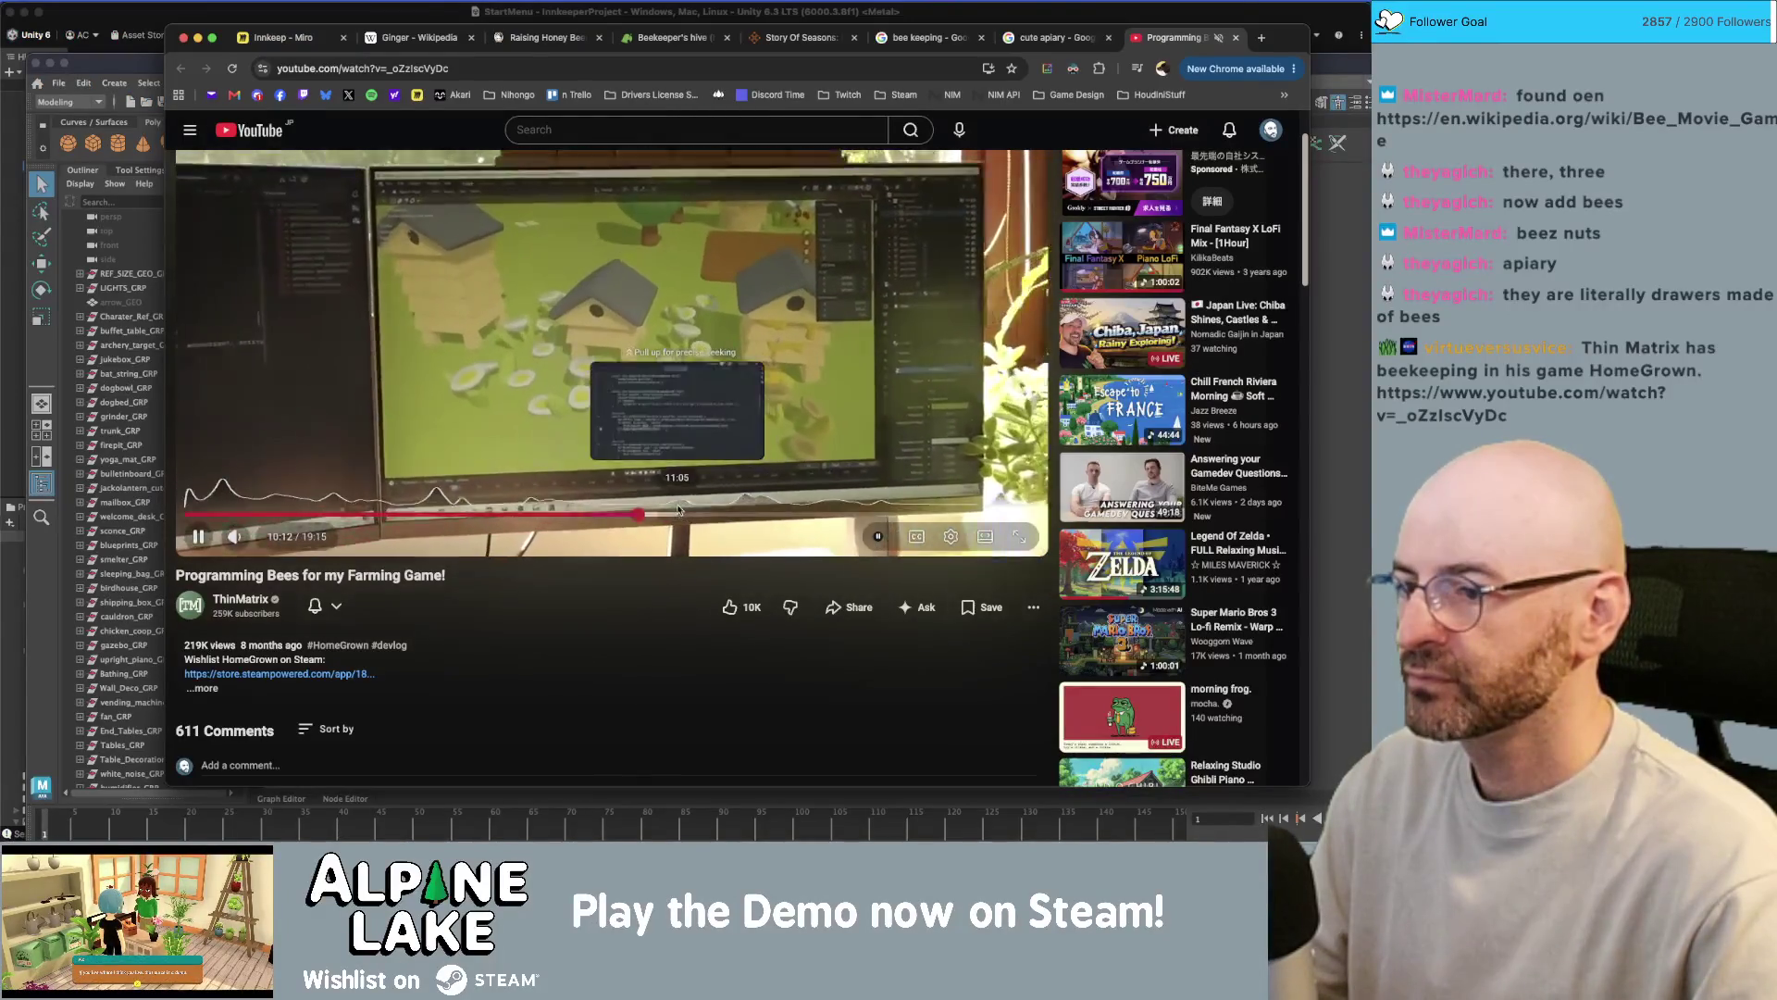
pyautogui.moveTo(682, 515); pyautogui.dragTo(732, 516)
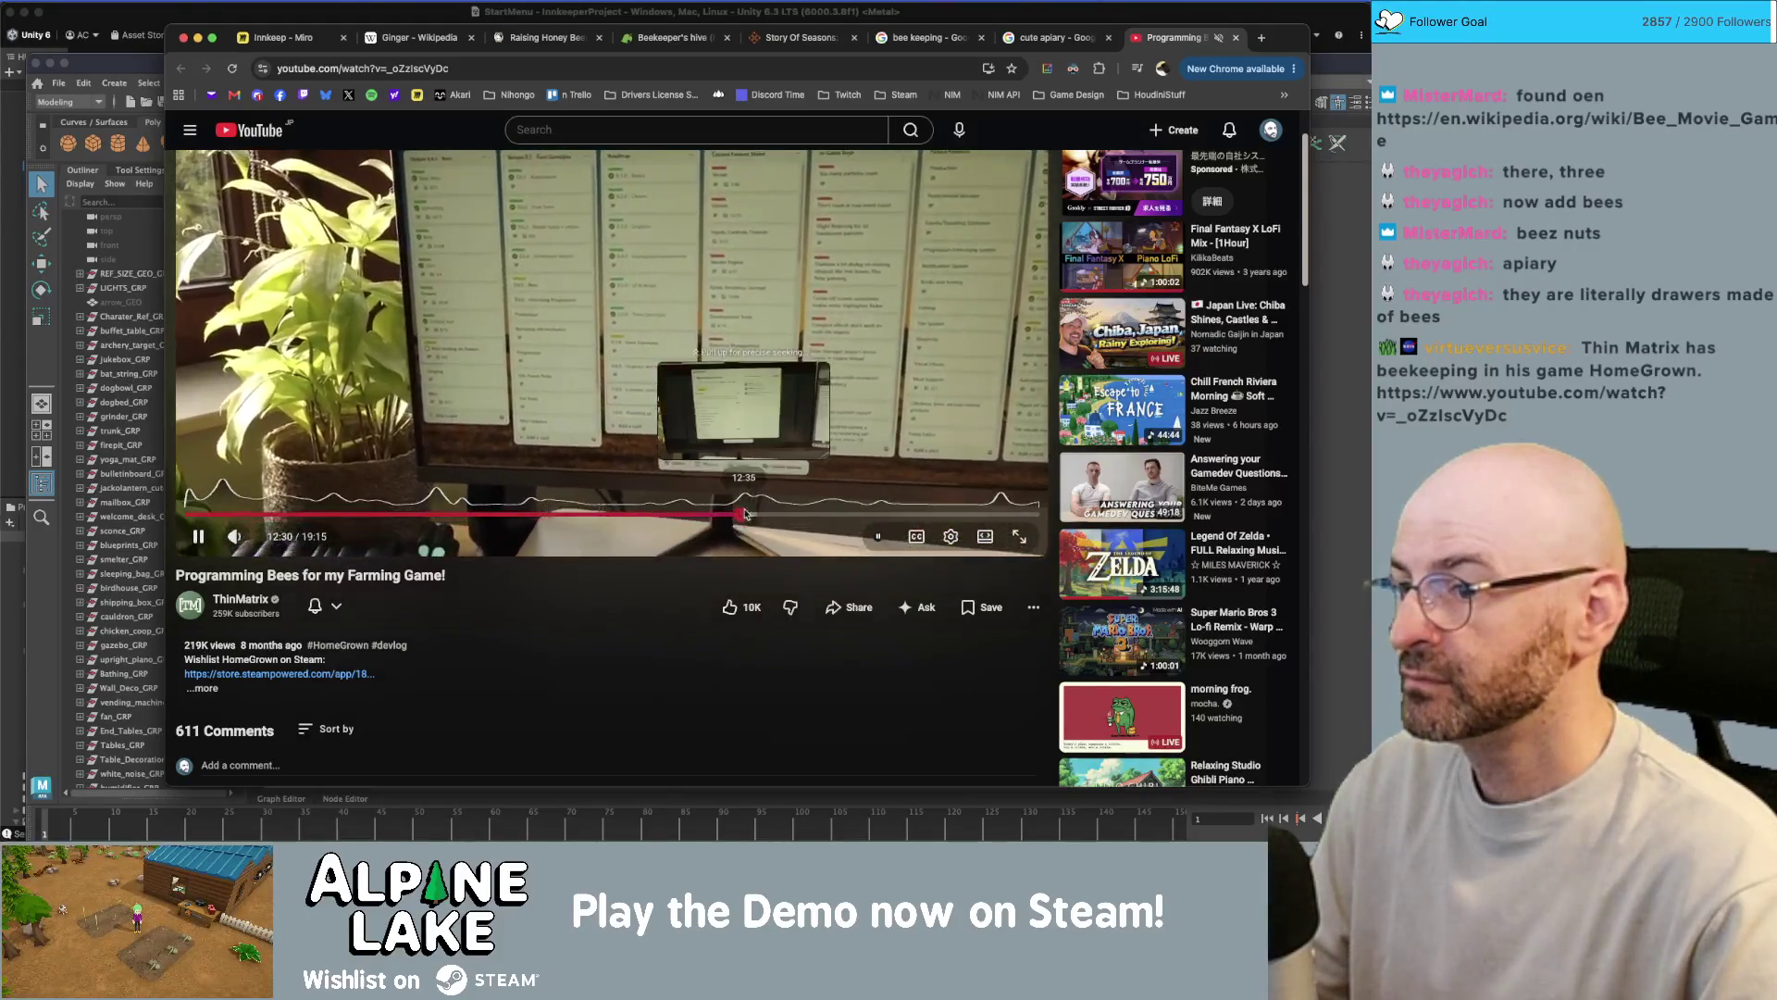
pyautogui.moveTo(731, 514); pyautogui.dragTo(789, 516)
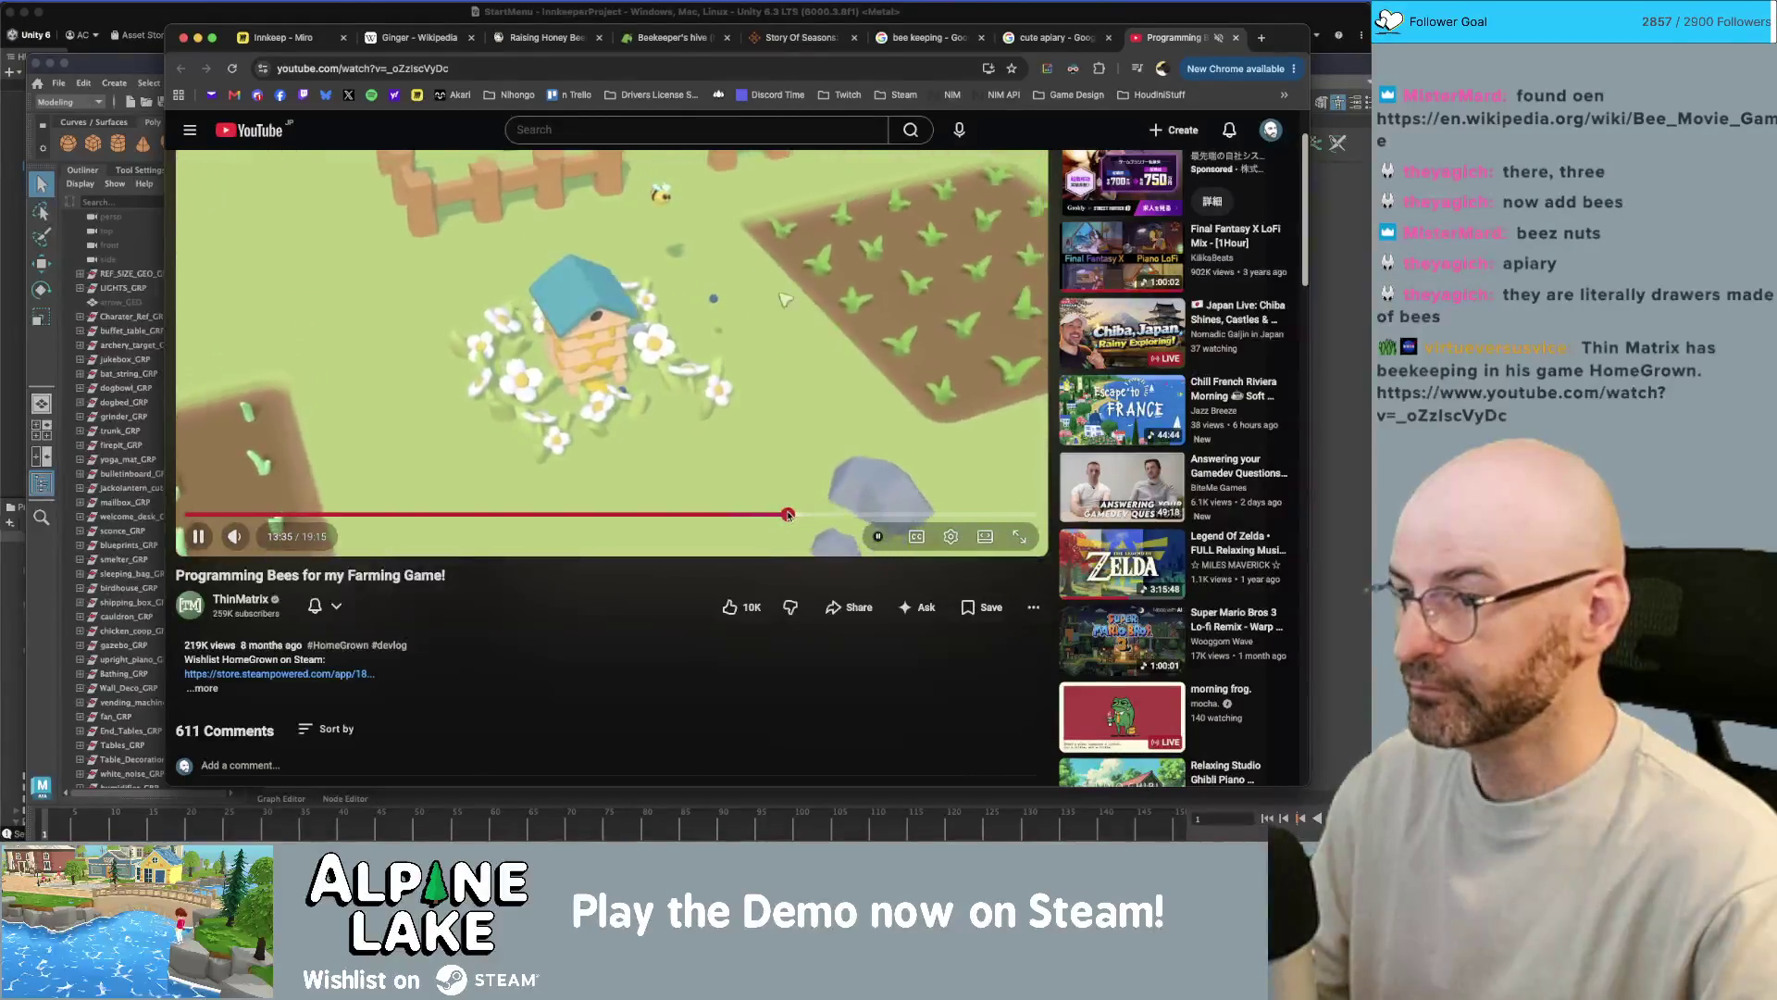
pyautogui.click(814, 515)
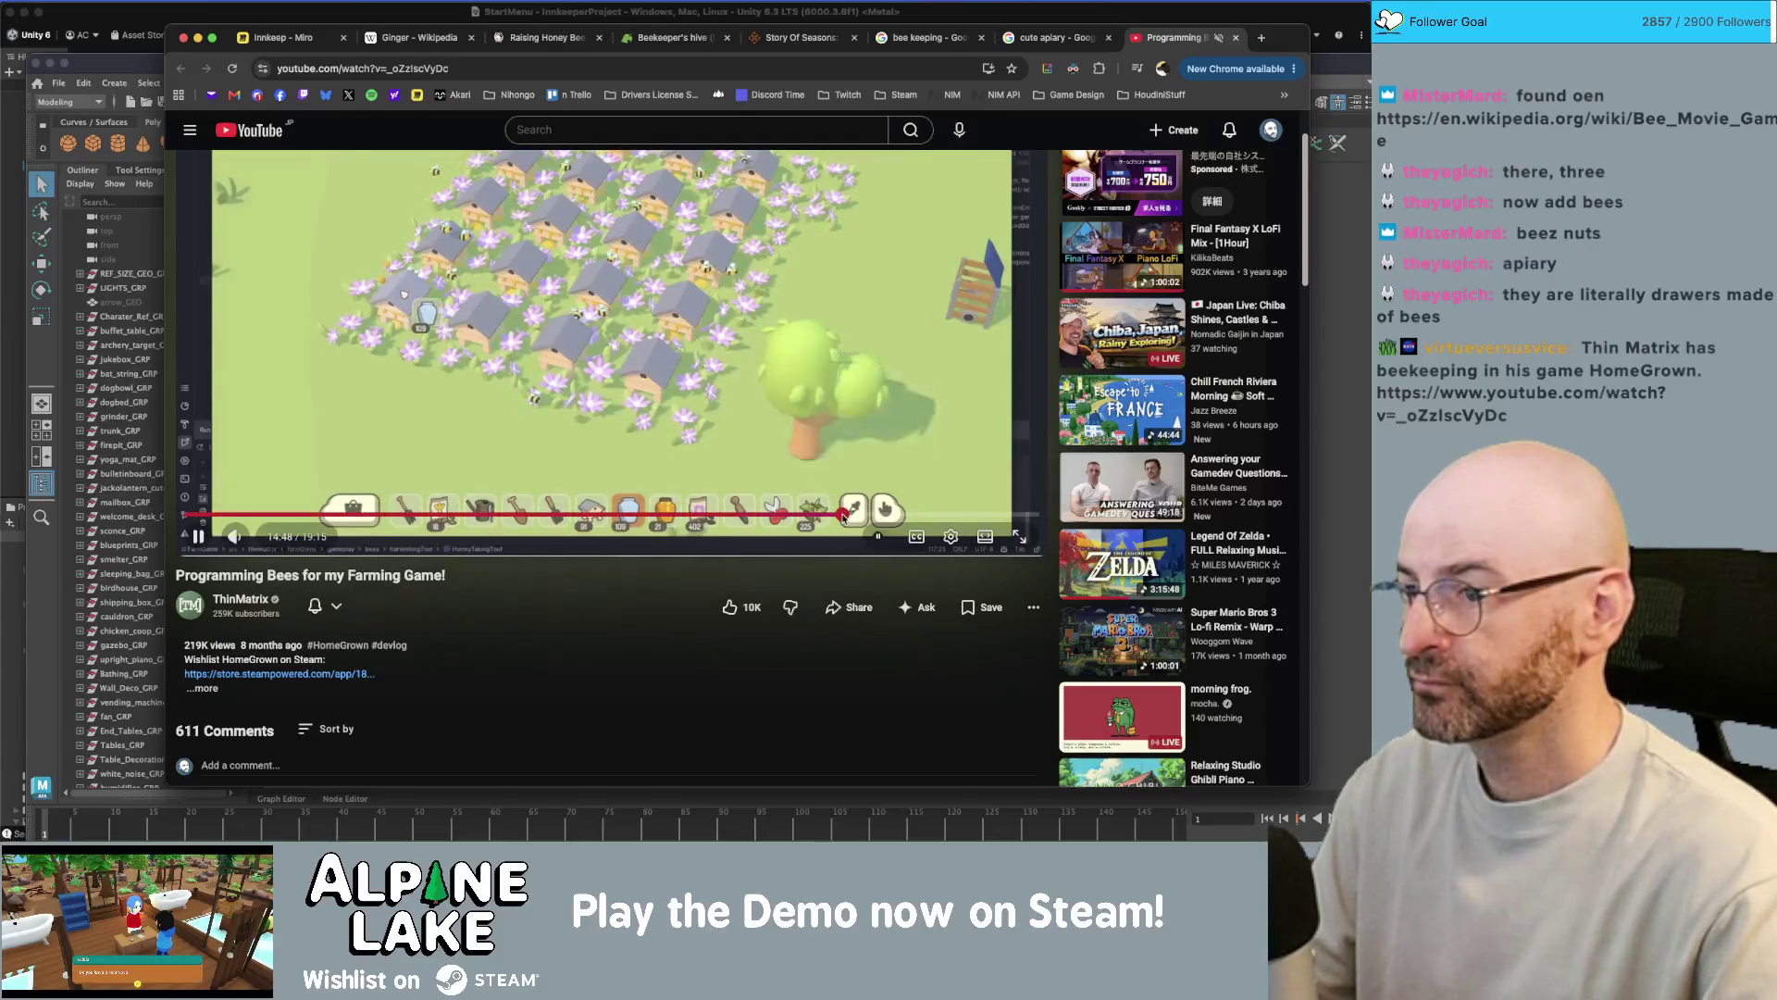
pyautogui.click(843, 515)
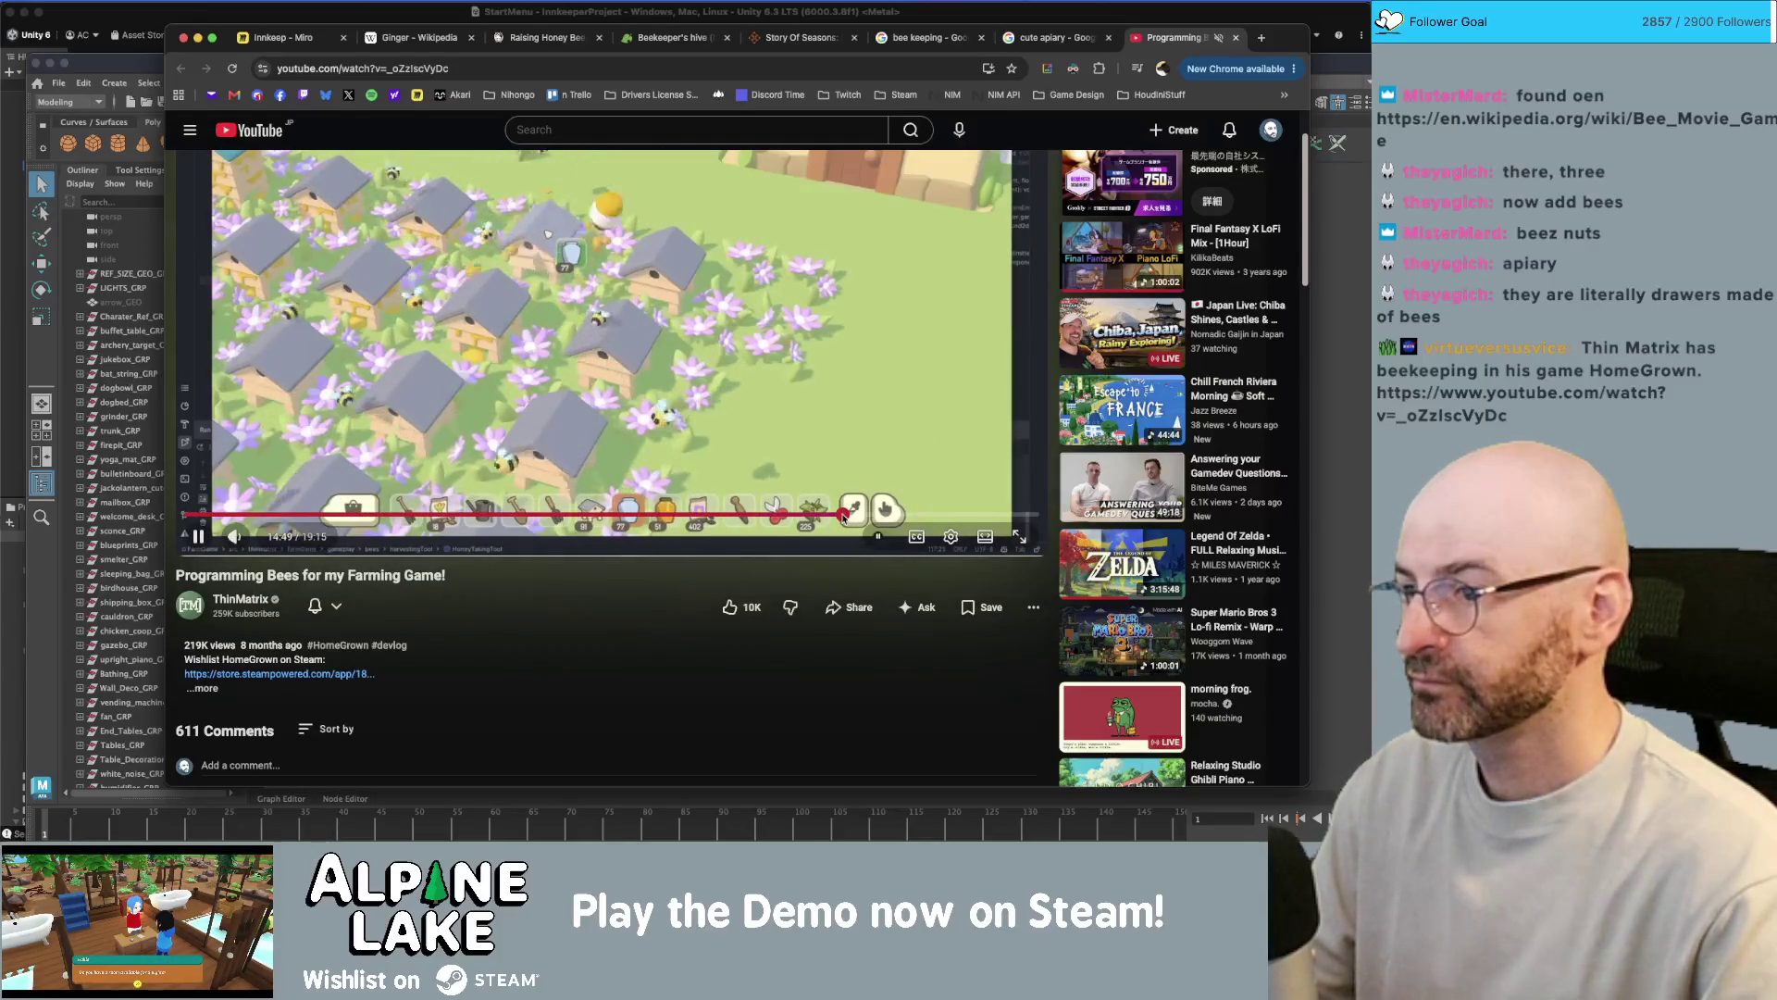
pyautogui.press('super+Tab')
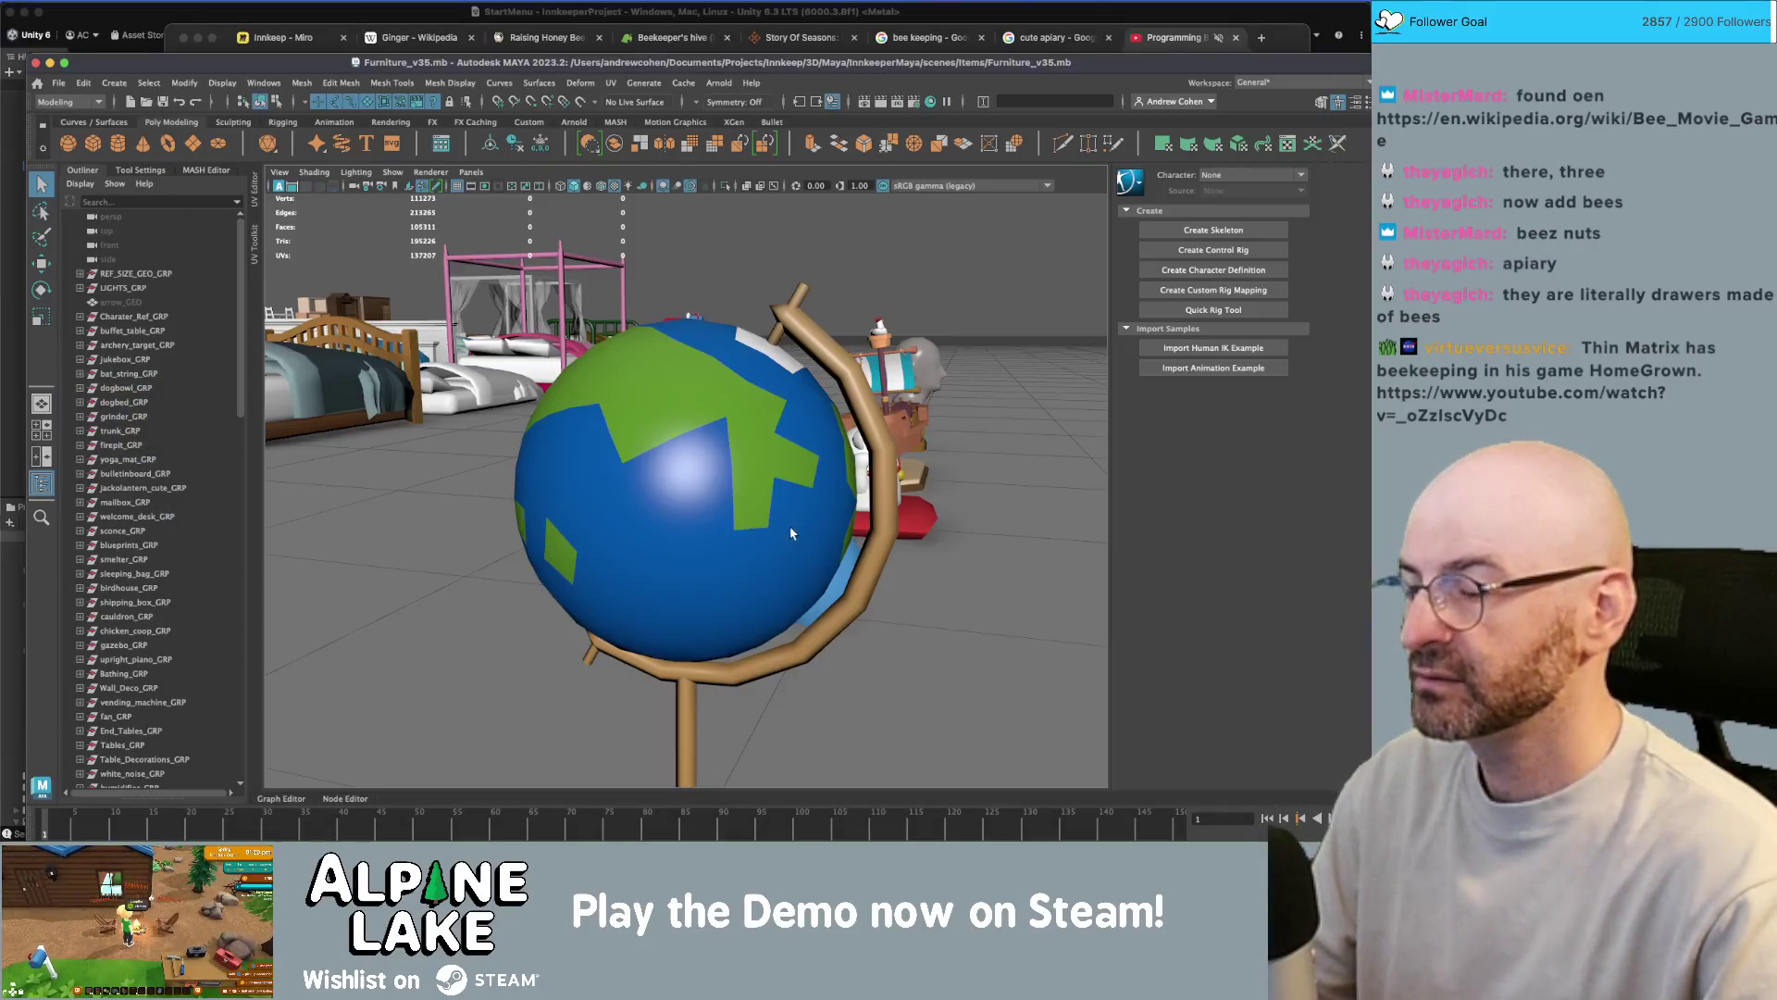
# - Frame the chicken coop, then shift the view to the open floor by the grey wall
pyautogui.scroll(-15, 705, 423)
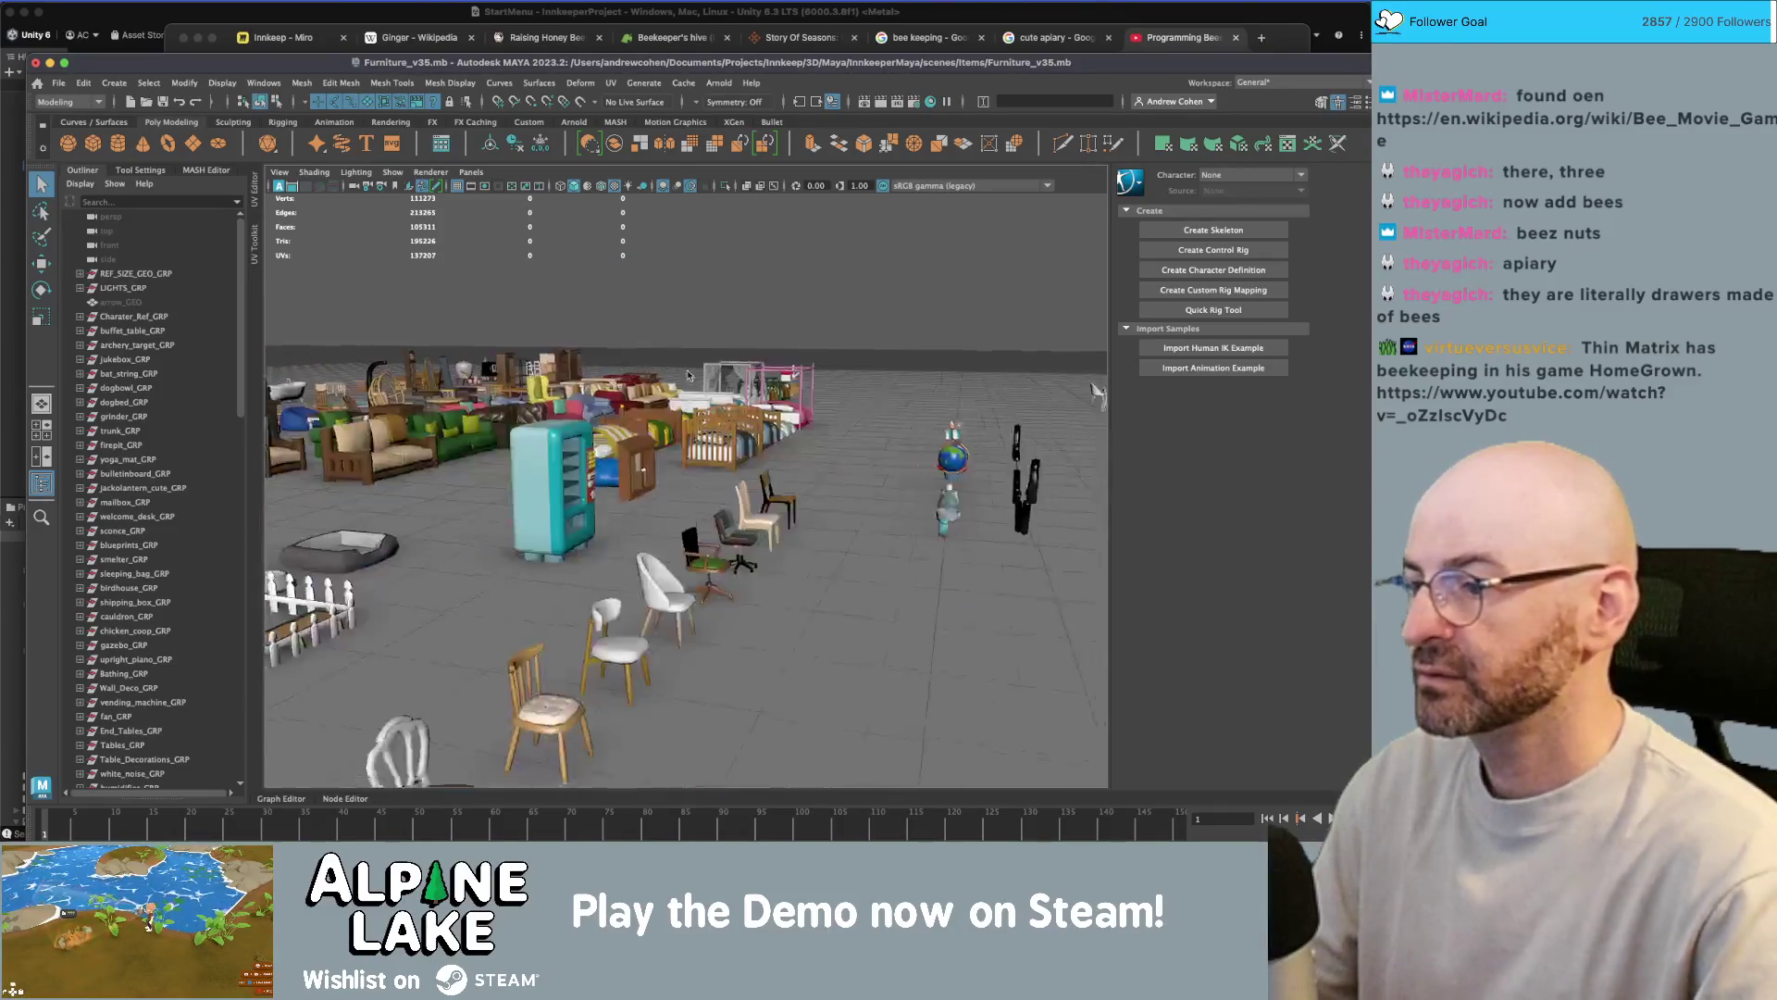
pyautogui.scroll(5, 692, 393)
pyautogui.click(509, 546)
pyautogui.press('f')
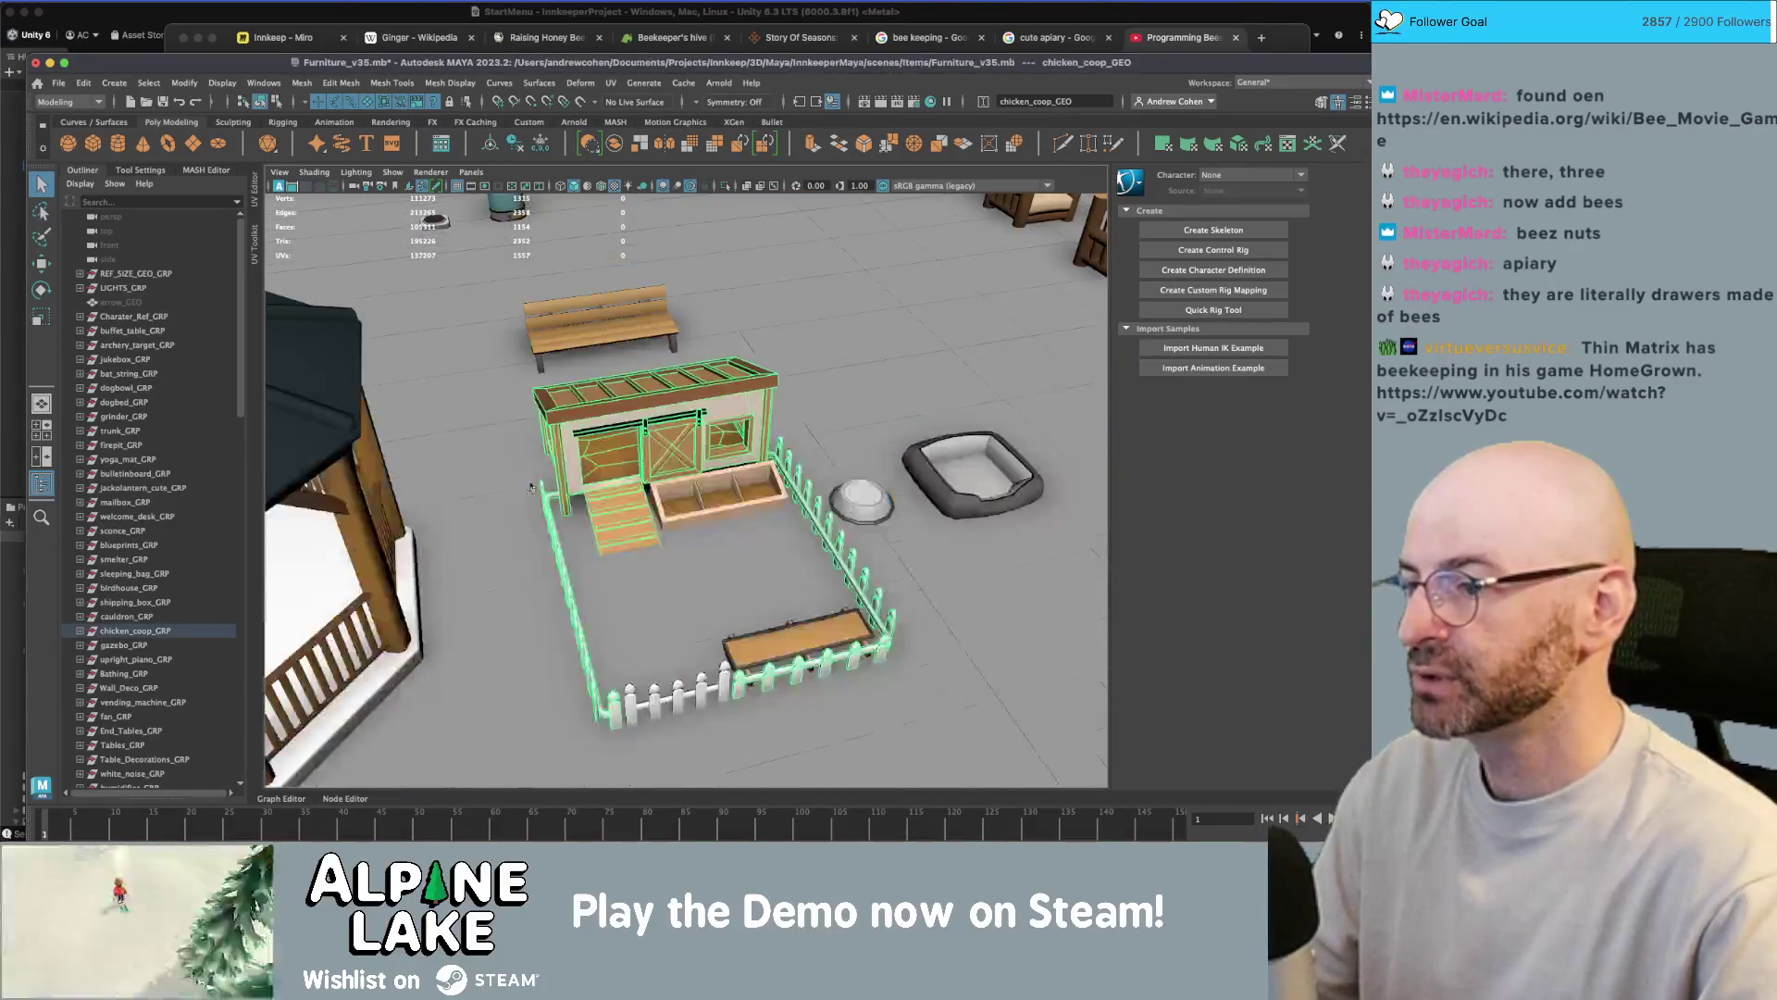
pyautogui.scroll(-10, 660, 444)
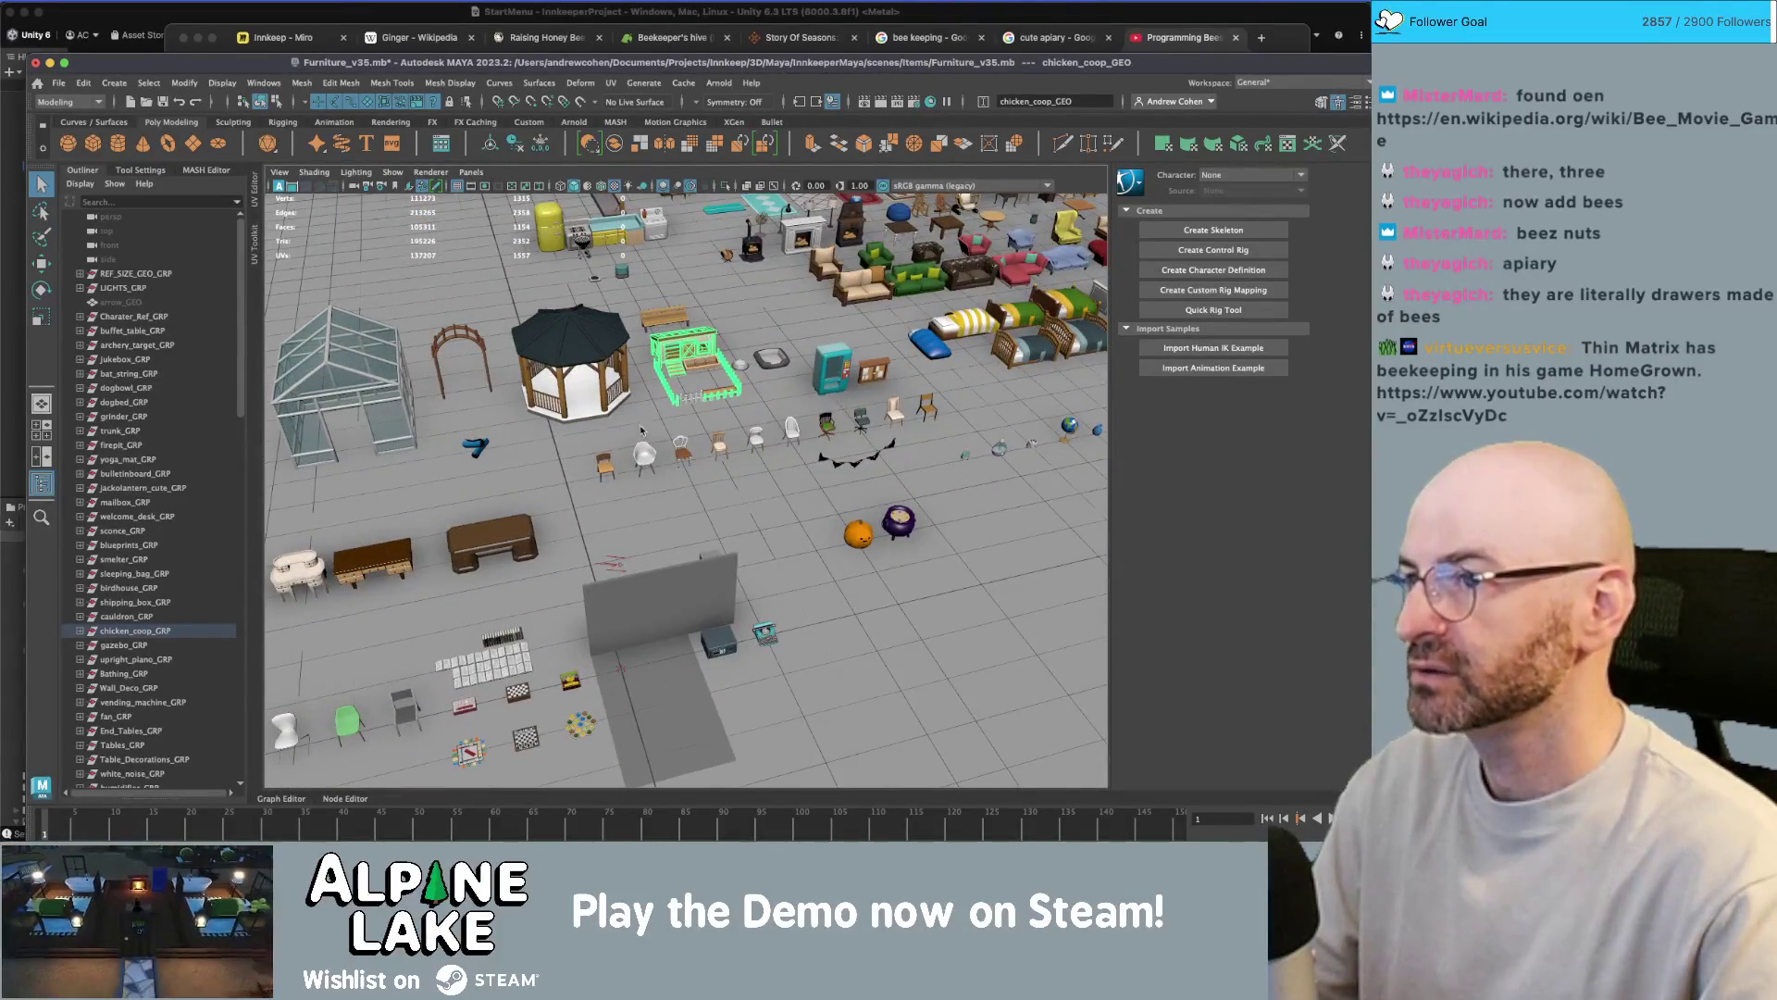
pyautogui.scroll(8, 607, 556)
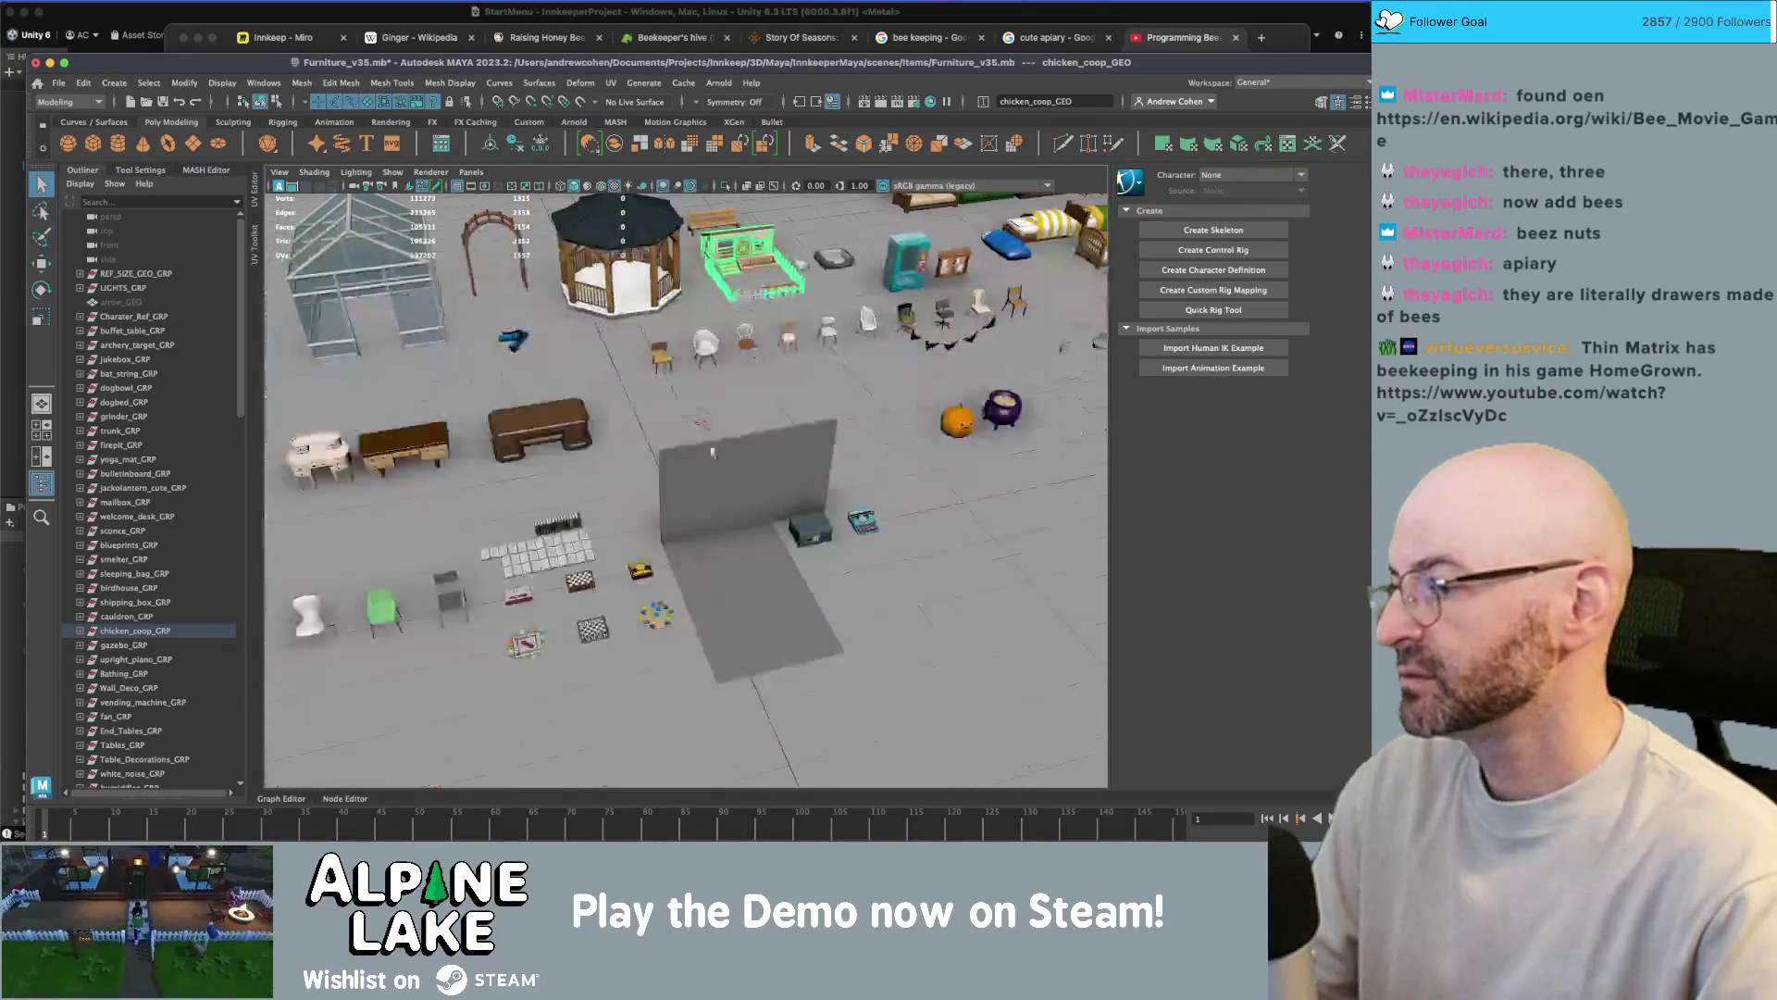
pyautogui.keyDown('alt'); pyautogui.moveTo(765, 436); pyautogui.dragTo(340, 185); pyautogui.keyUp('alt')
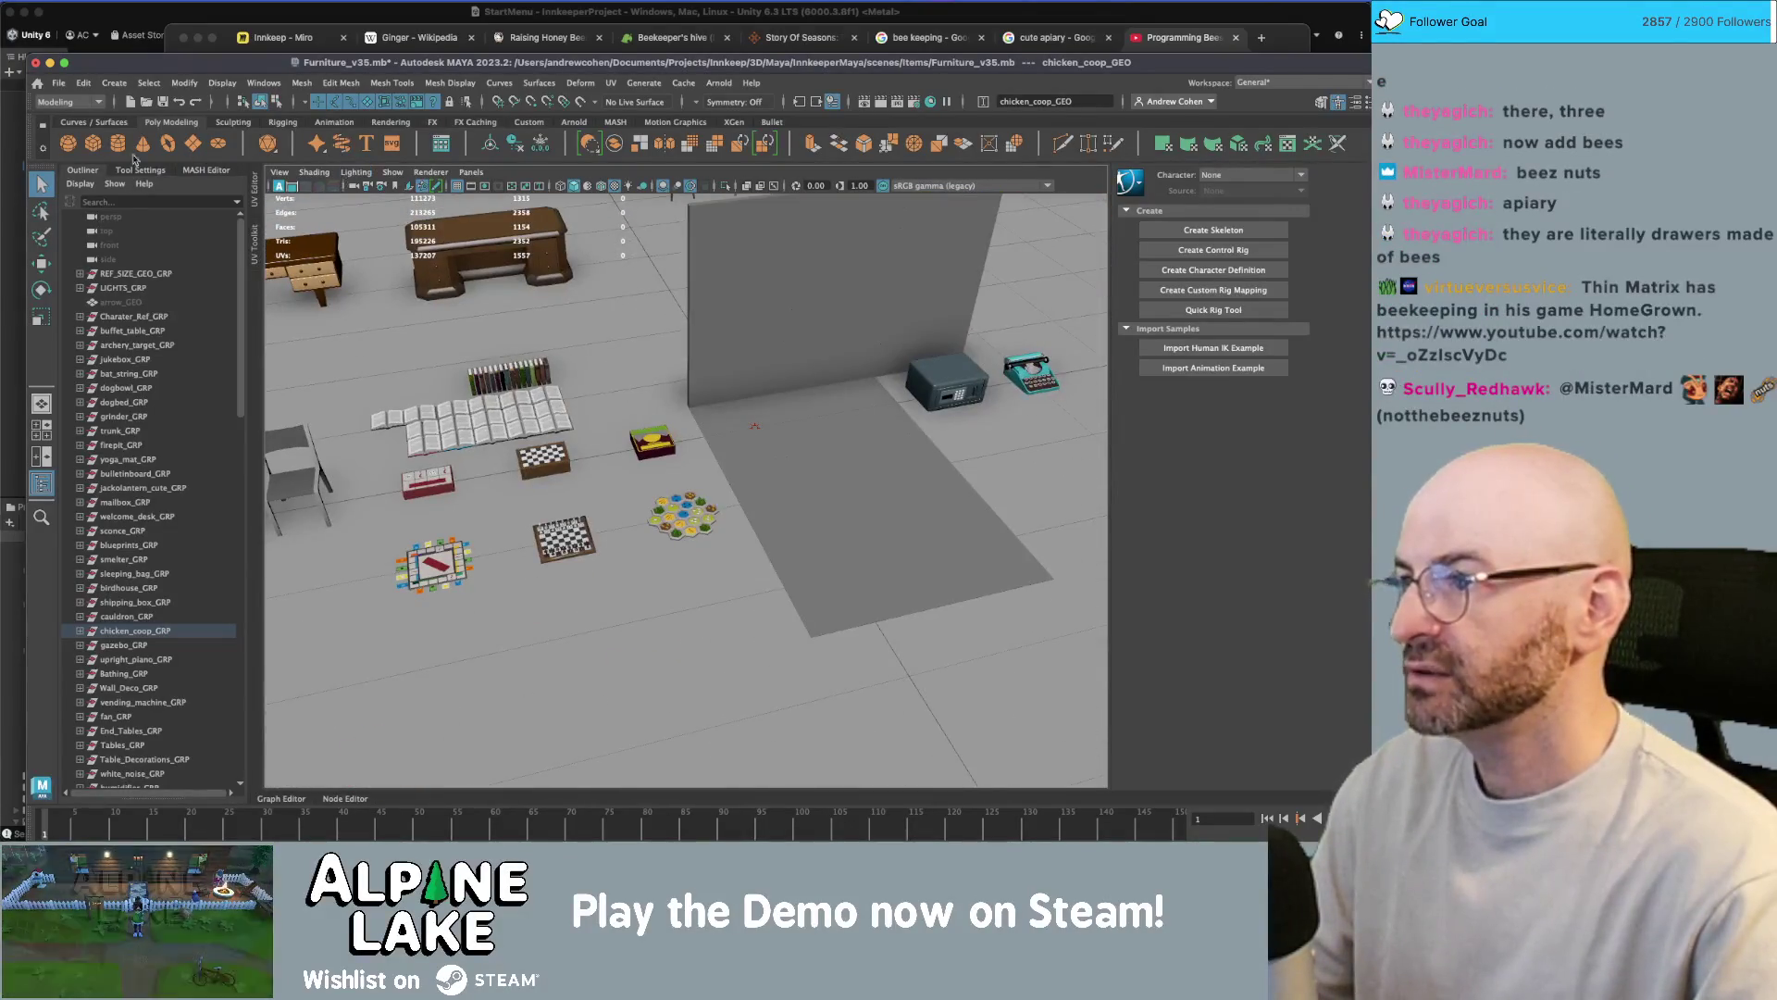
# - Create a Poly Cube near the grey wall, scale it up and squash it flat
pyautogui.click(95, 144)
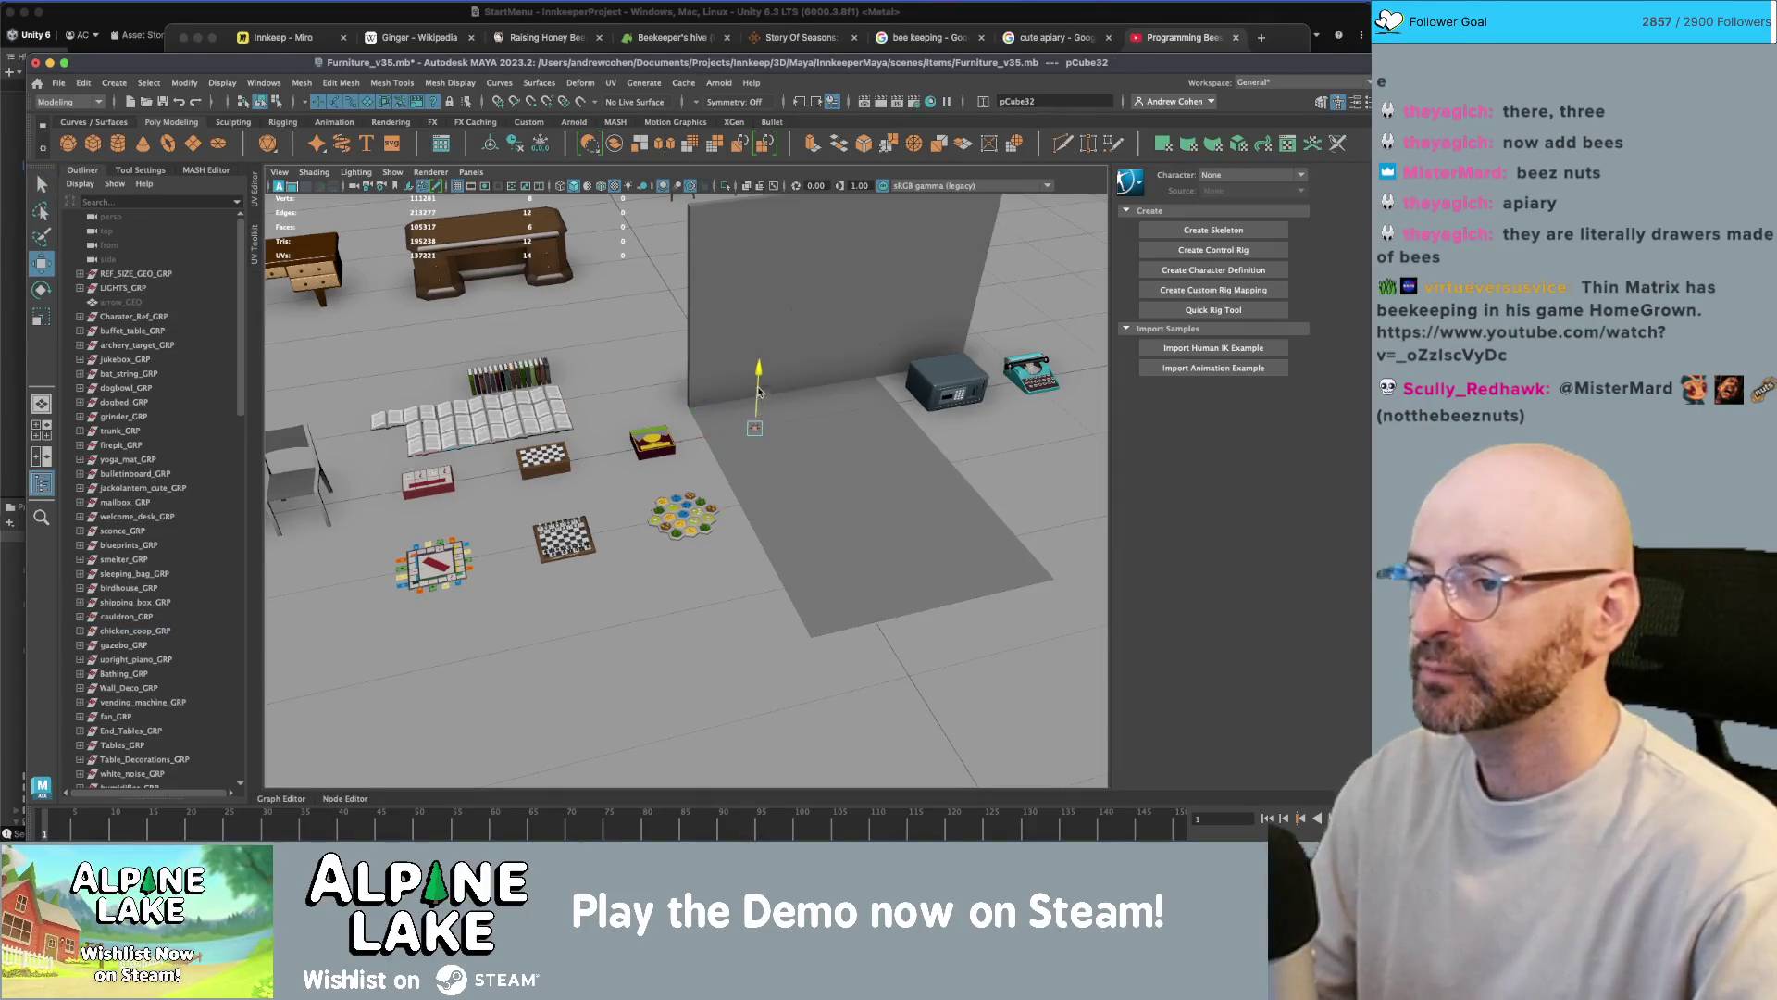
pyautogui.press('r')
pyautogui.moveTo(757, 394); pyautogui.dragTo(798, 385)
pyautogui.press('f')
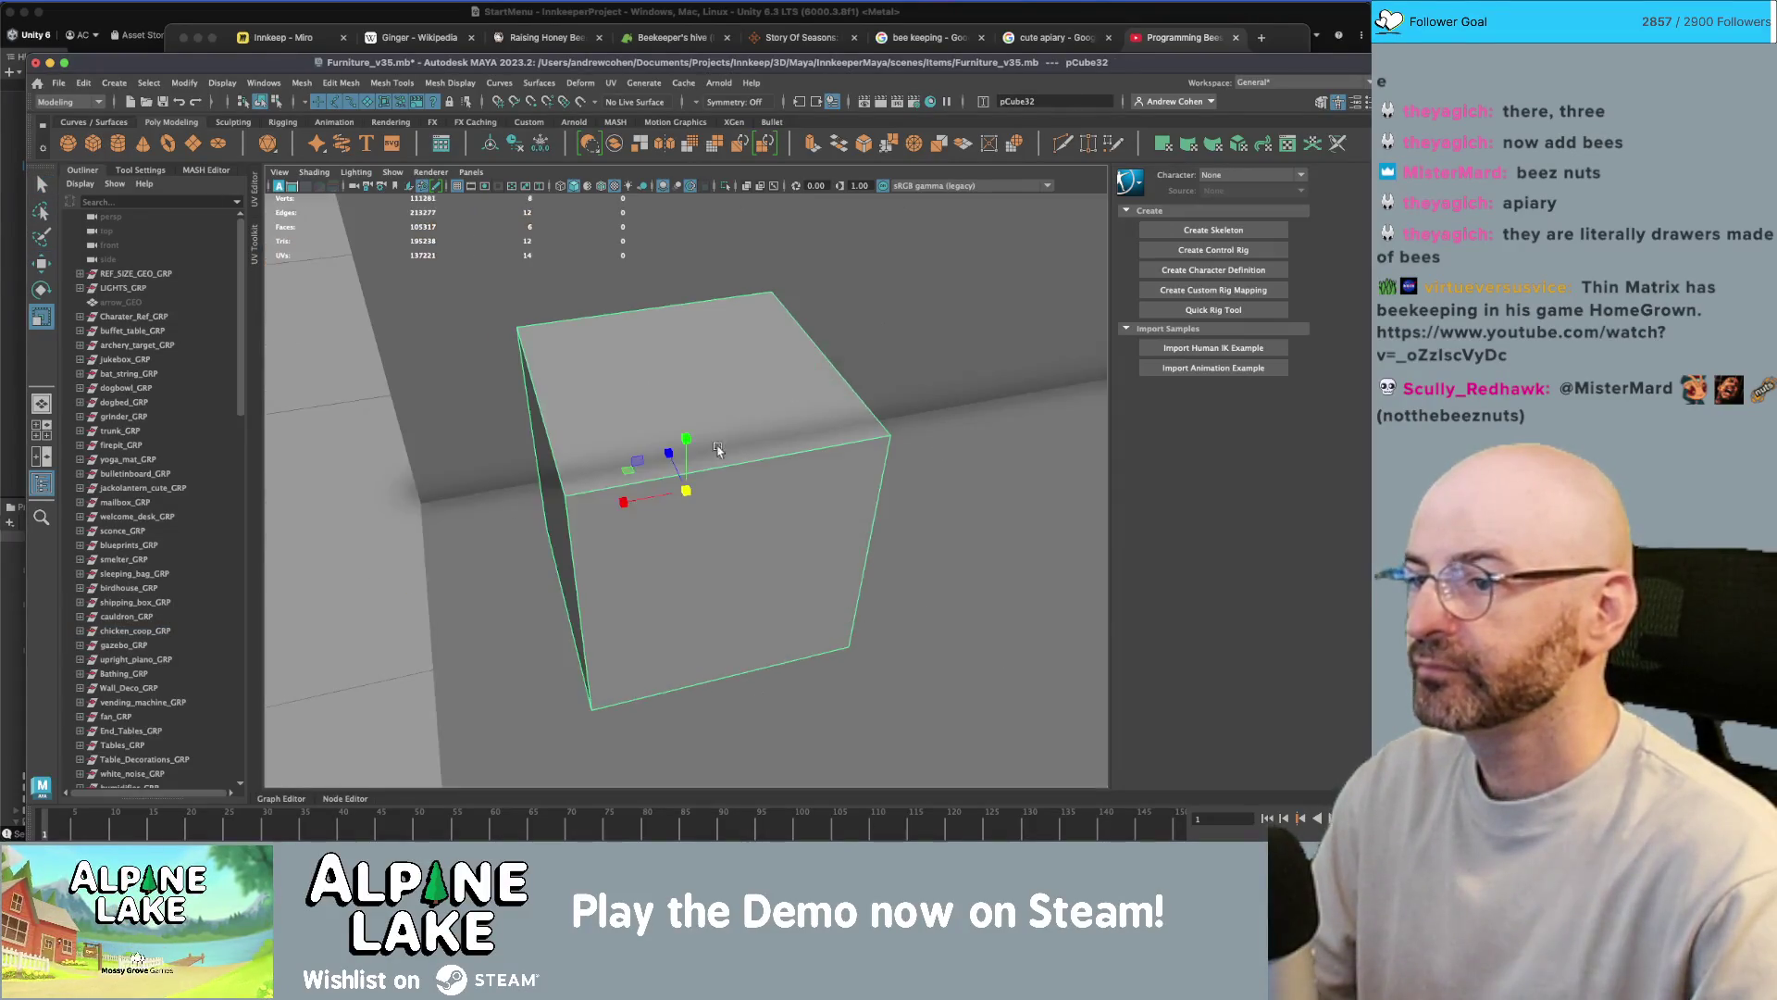
pyautogui.scroll(-3, 756, 406)
pyautogui.moveTo(683, 430); pyautogui.dragTo(686, 479)
pyautogui.scroll(3, 802, 493)
# - Flip through the bee reference tabs: apiary images, beekeeping images, honey guide and Nookipedia hive page
pyautogui.press('super+Tab')
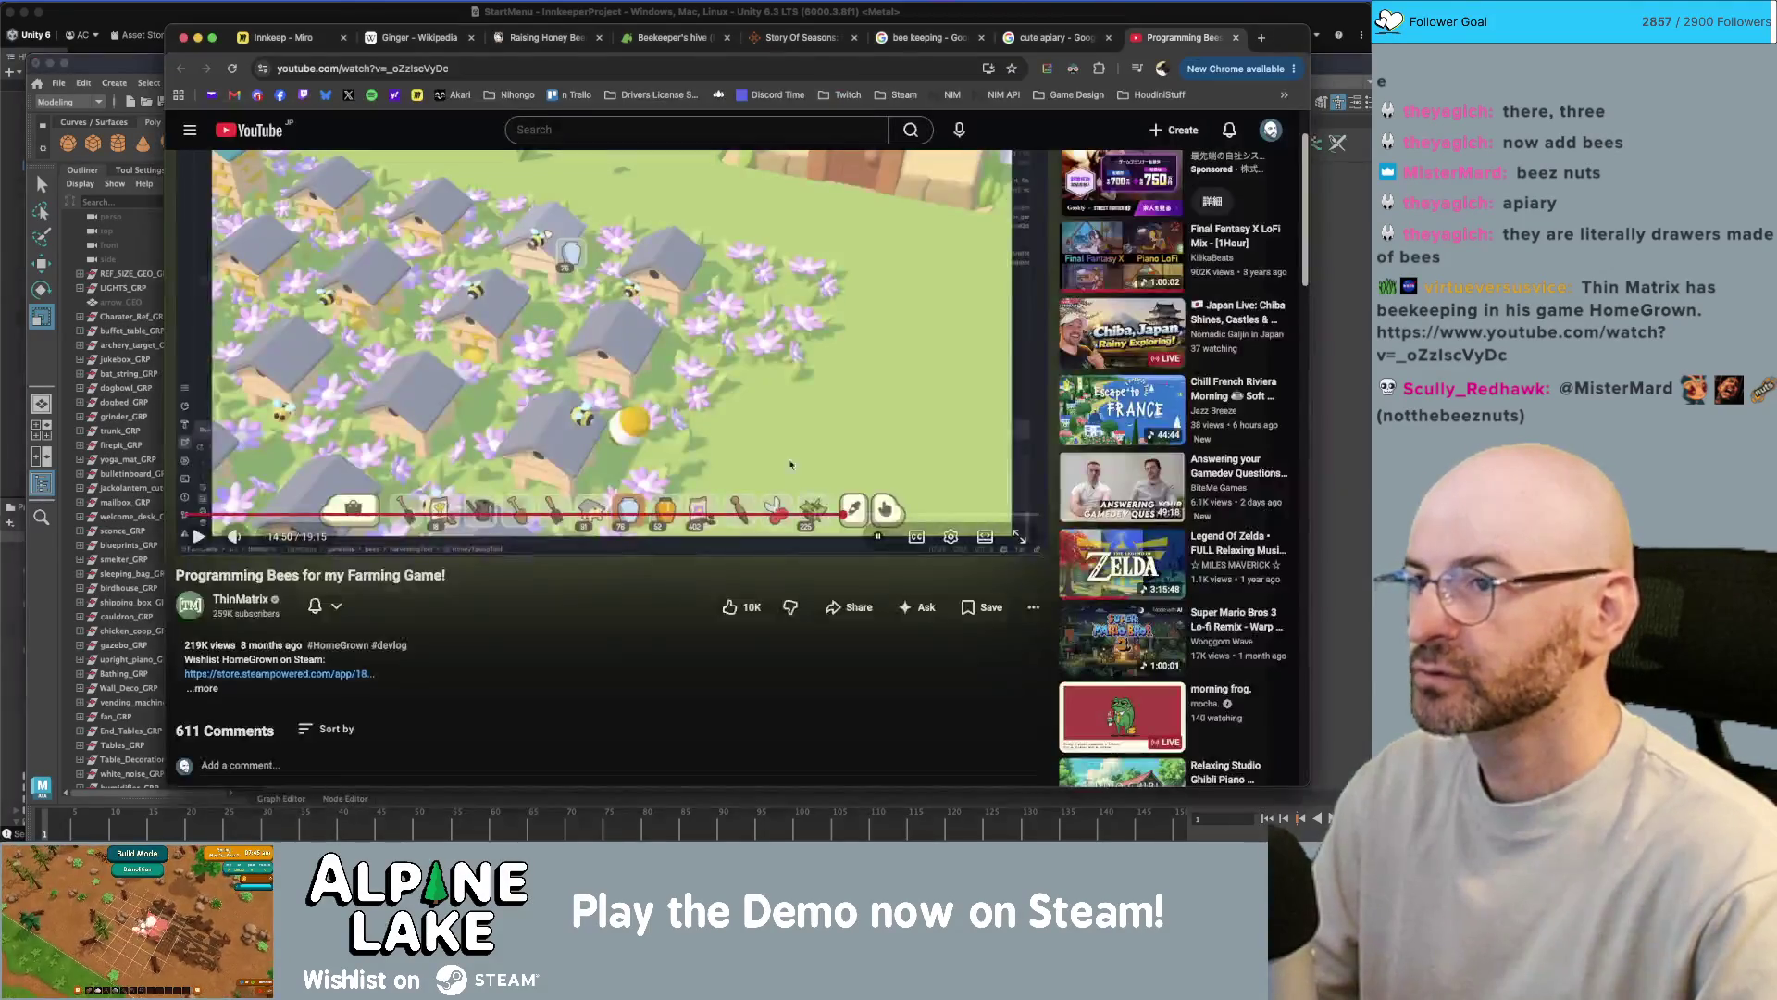
pyautogui.click(1040, 39)
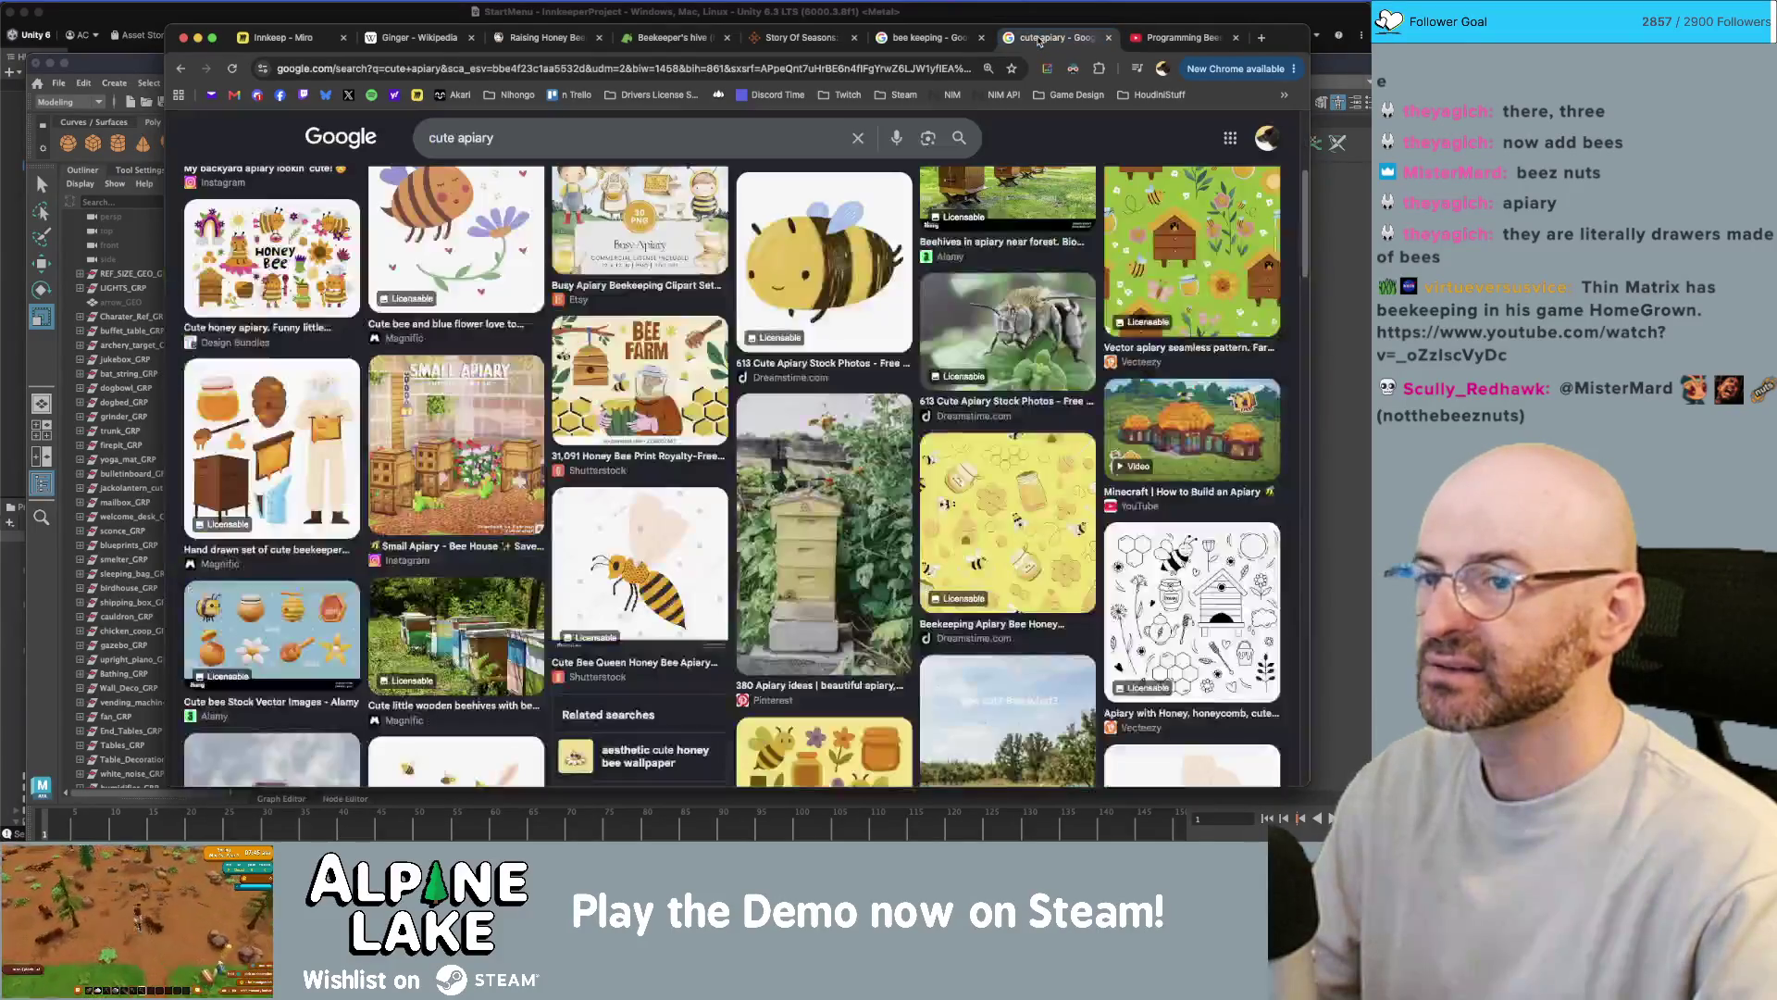
pyautogui.scroll(1, 1109, 410)
pyautogui.click(922, 42)
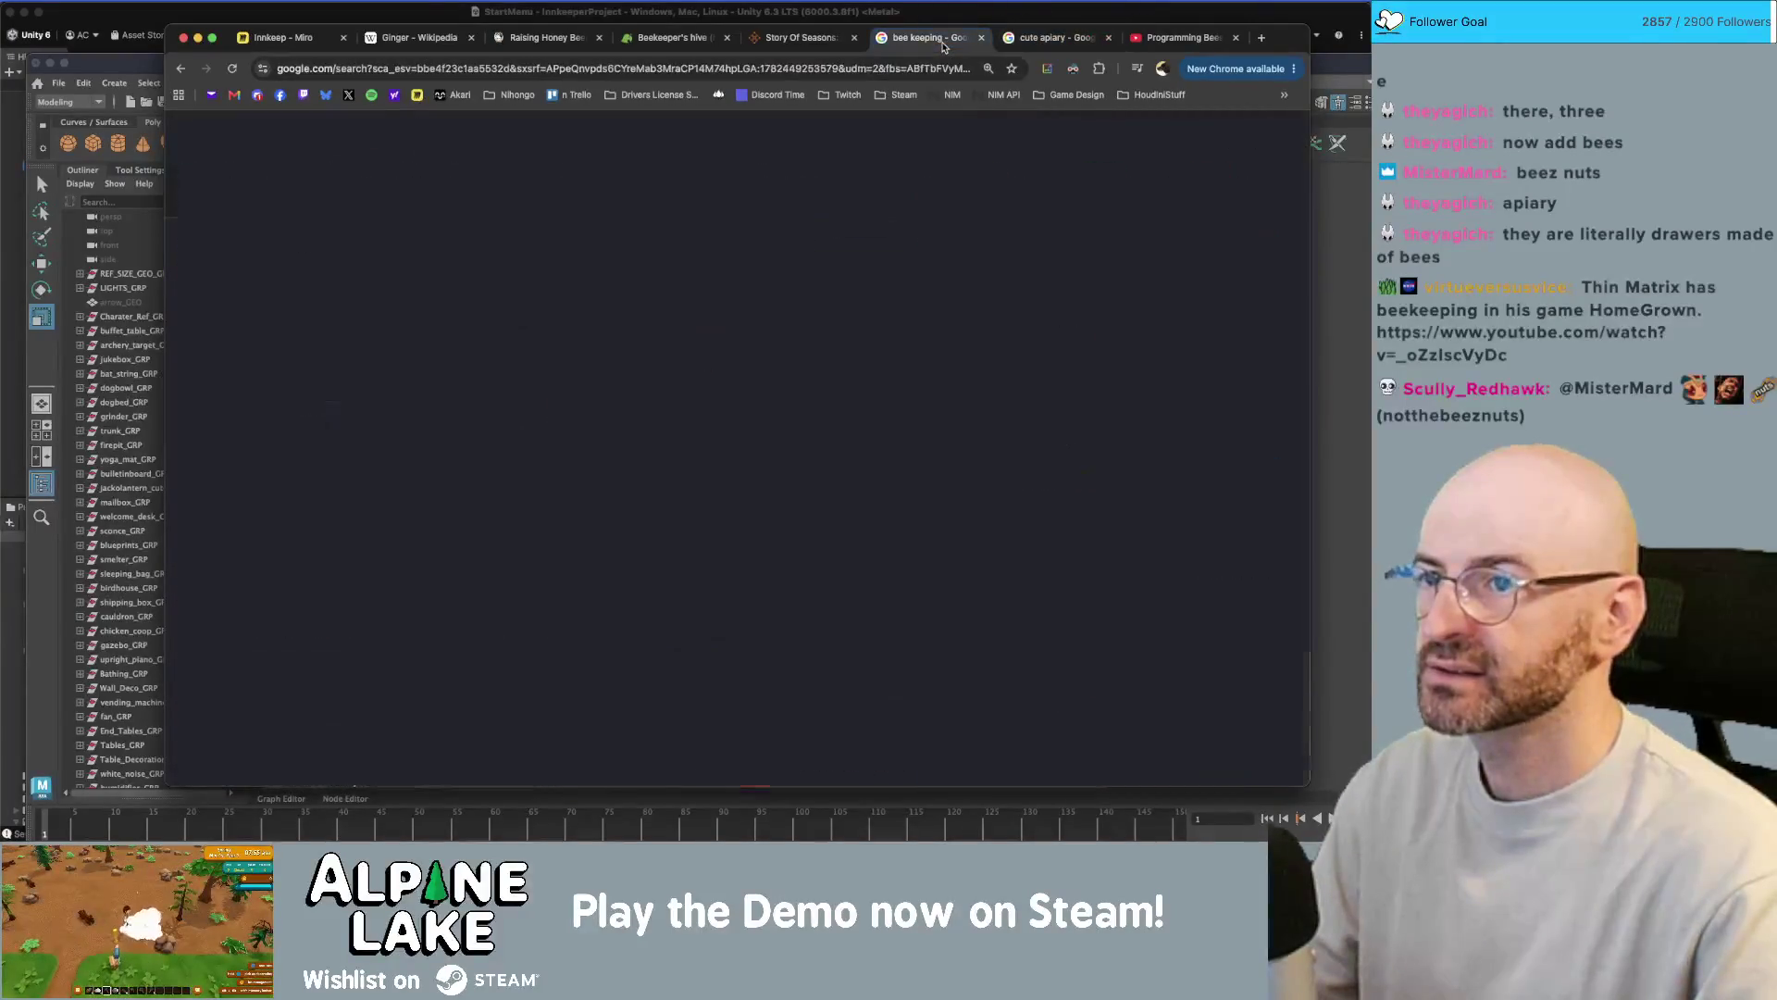
pyautogui.click(801, 38)
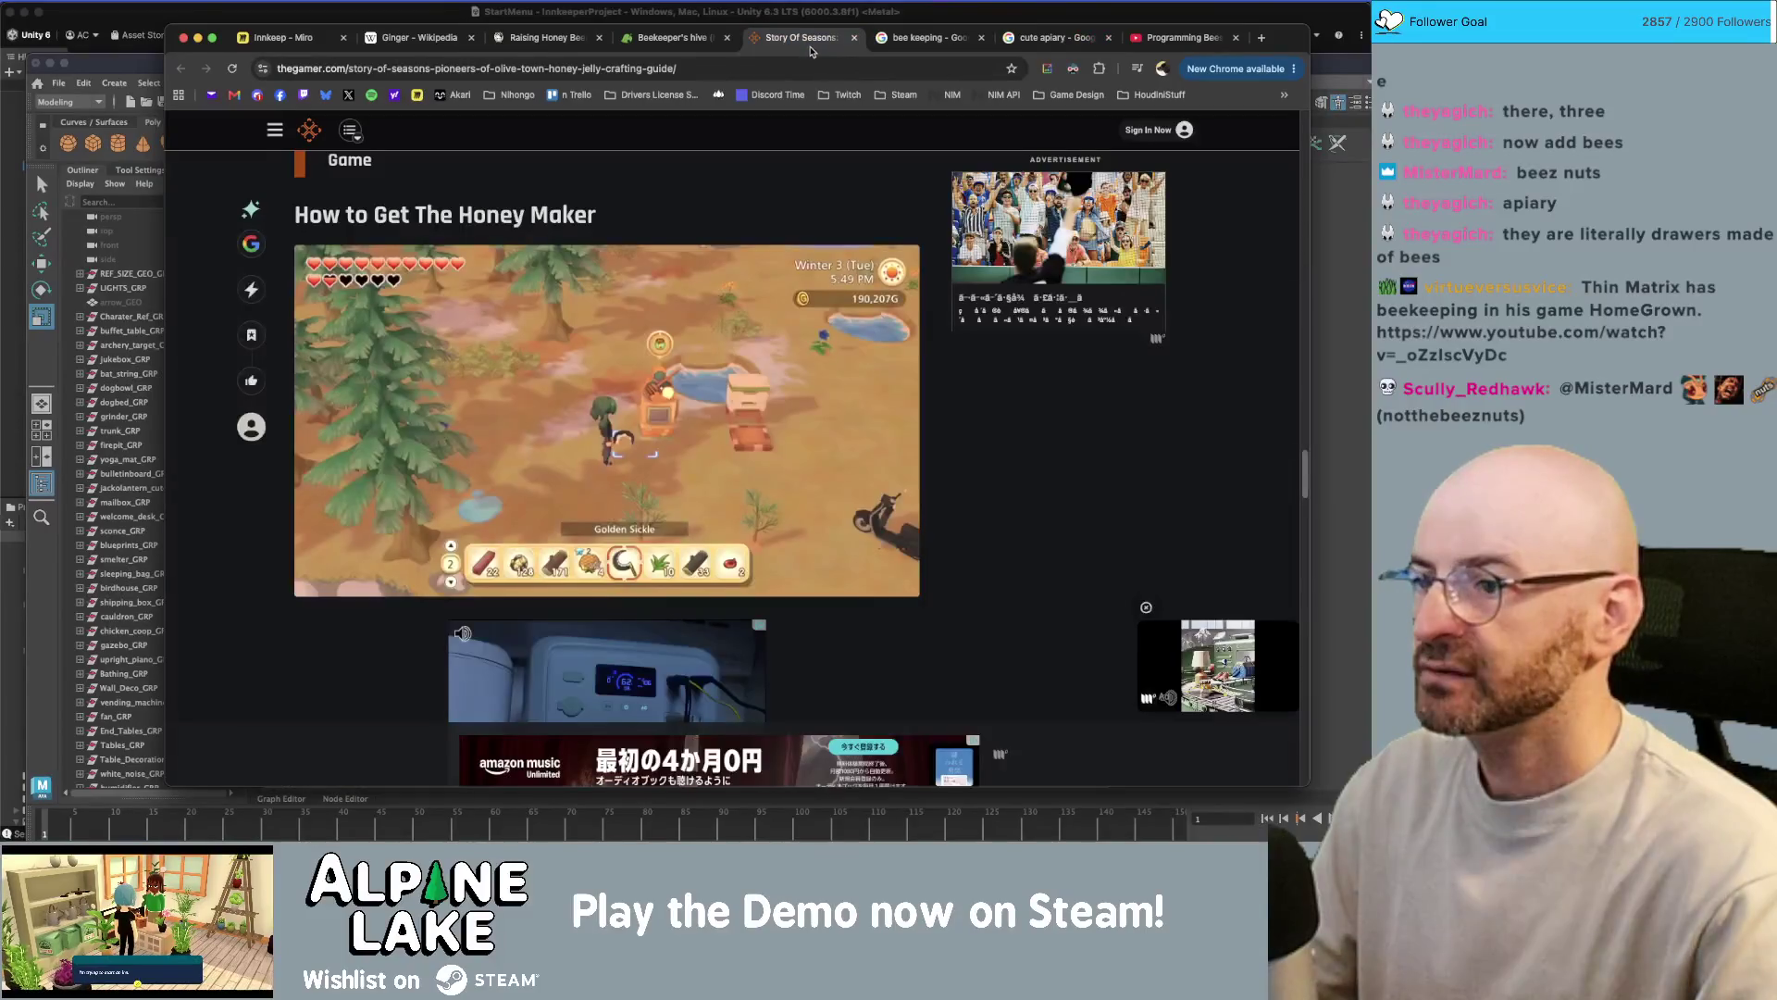
pyautogui.click(673, 39)
pyautogui.scroll(2, 894, 392)
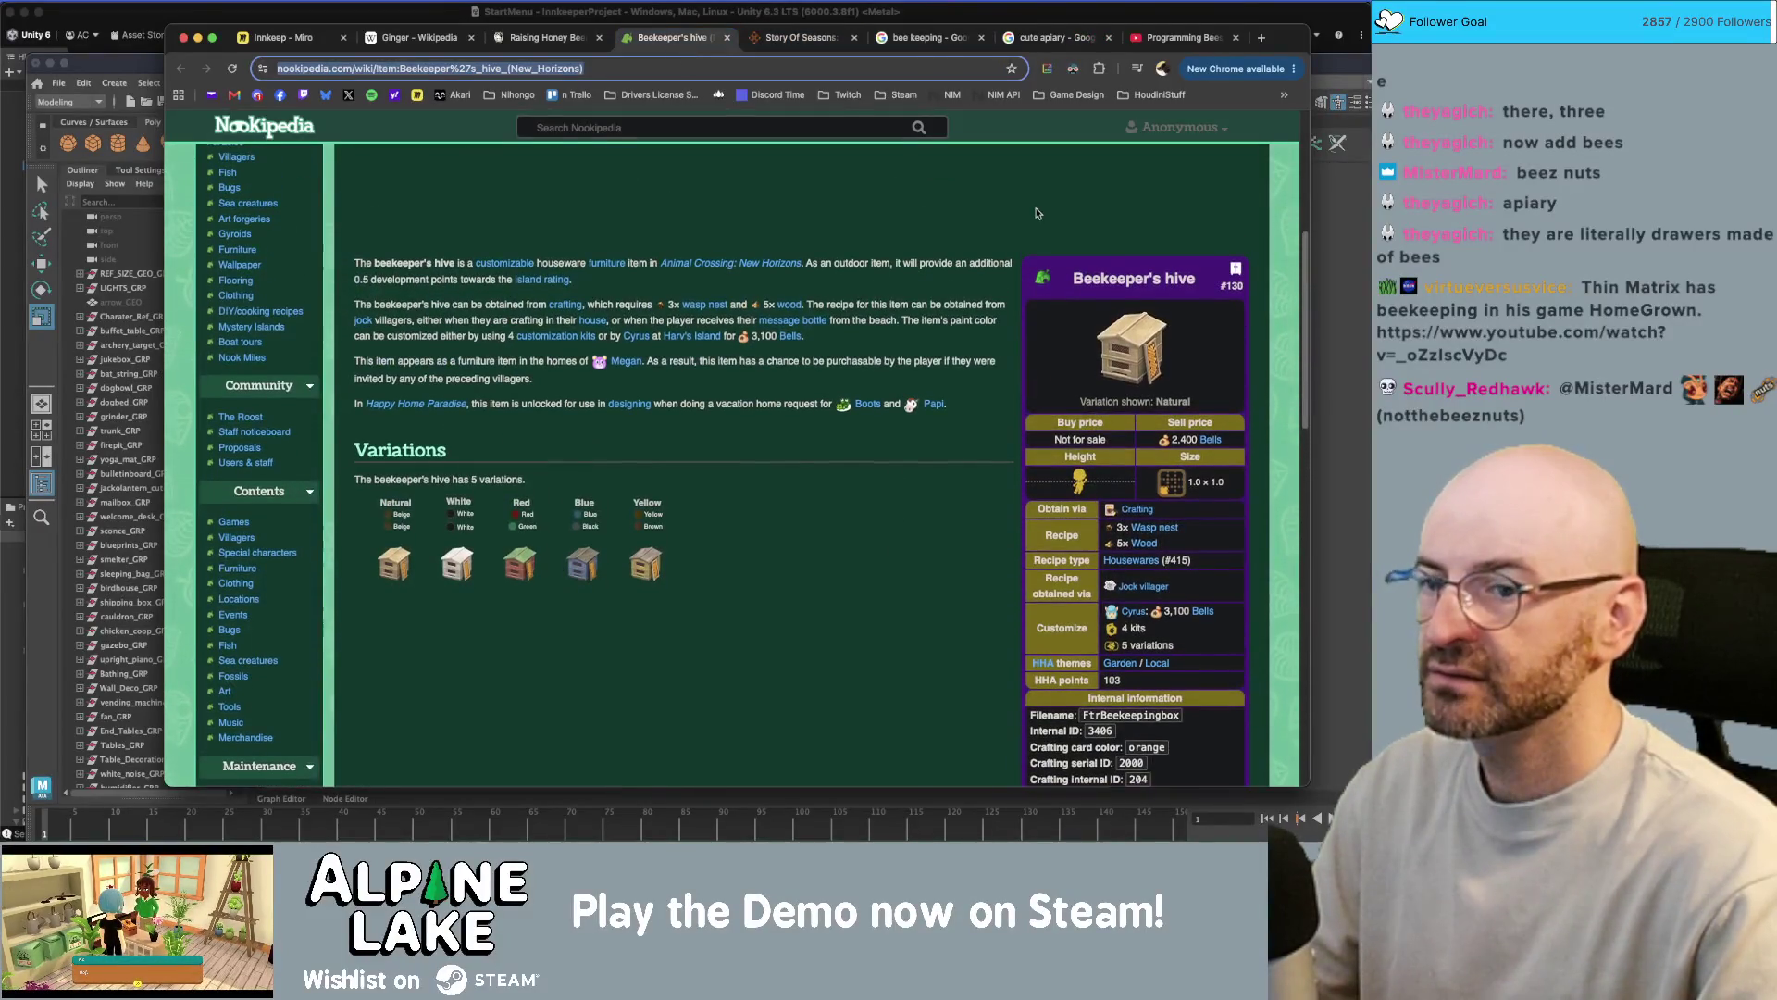
pyautogui.click(1162, 38)
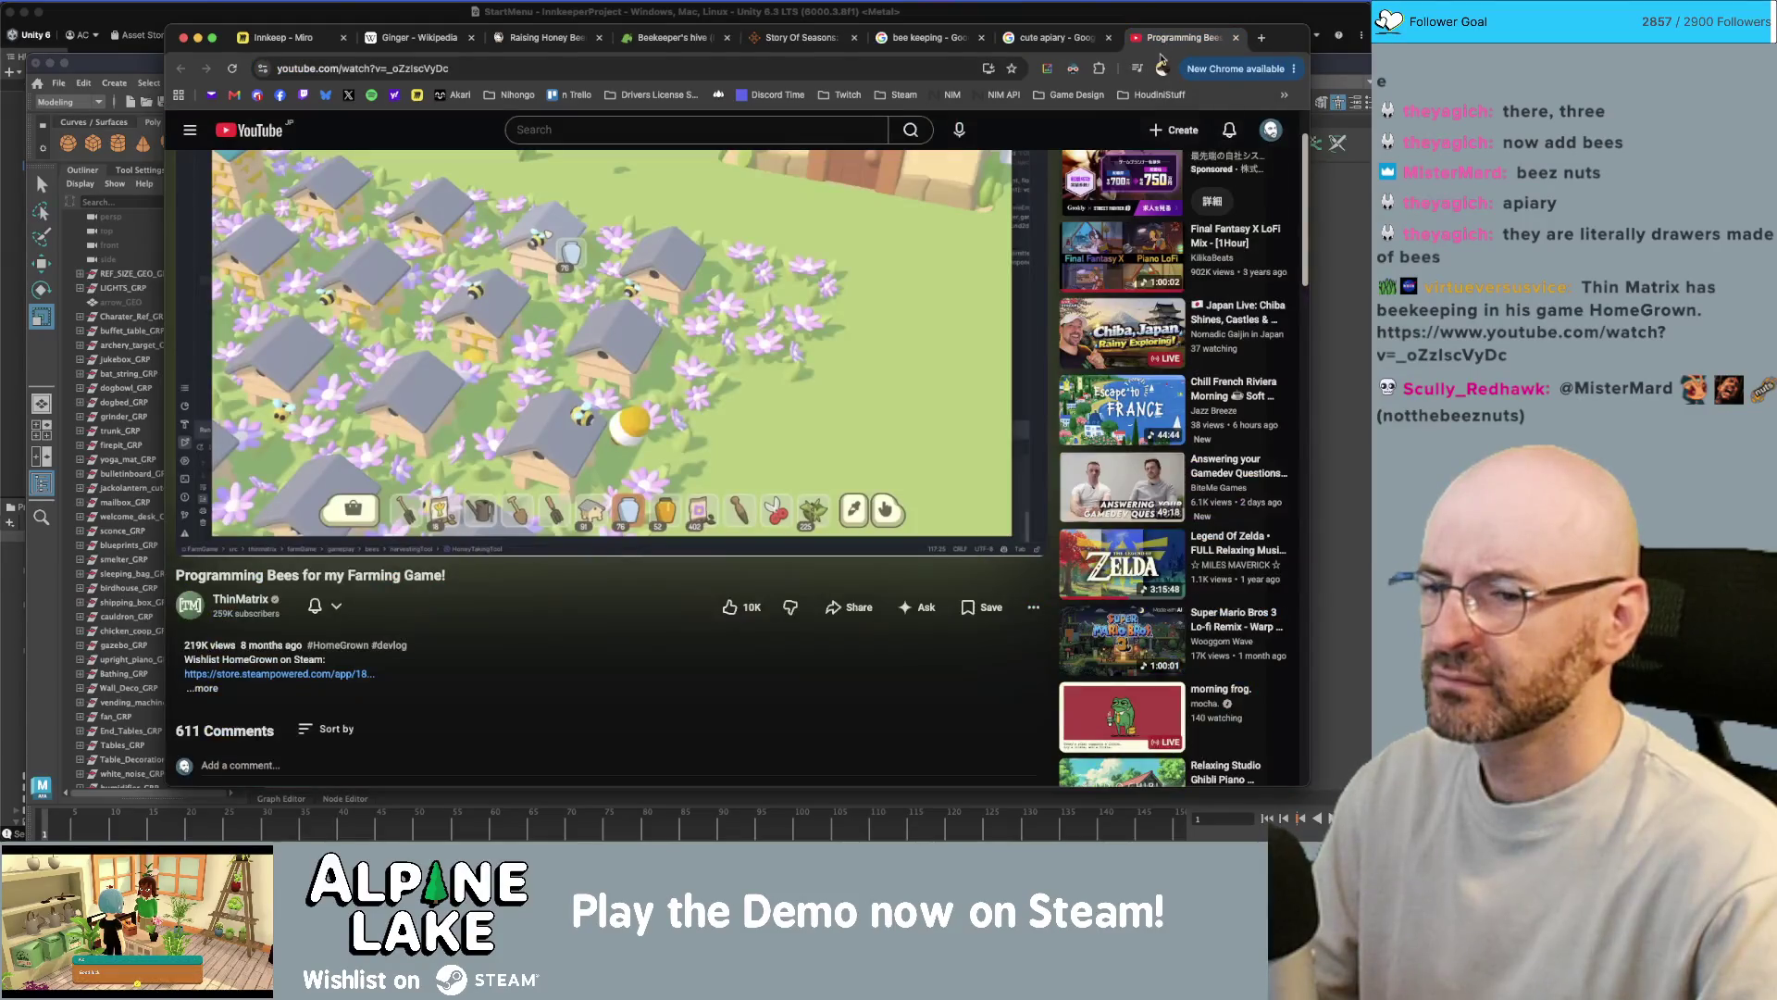
pyautogui.click(1055, 37)
# - Scroll through the cute apiary image results, then return to Maya
pyautogui.scroll(-5, 664, 466)
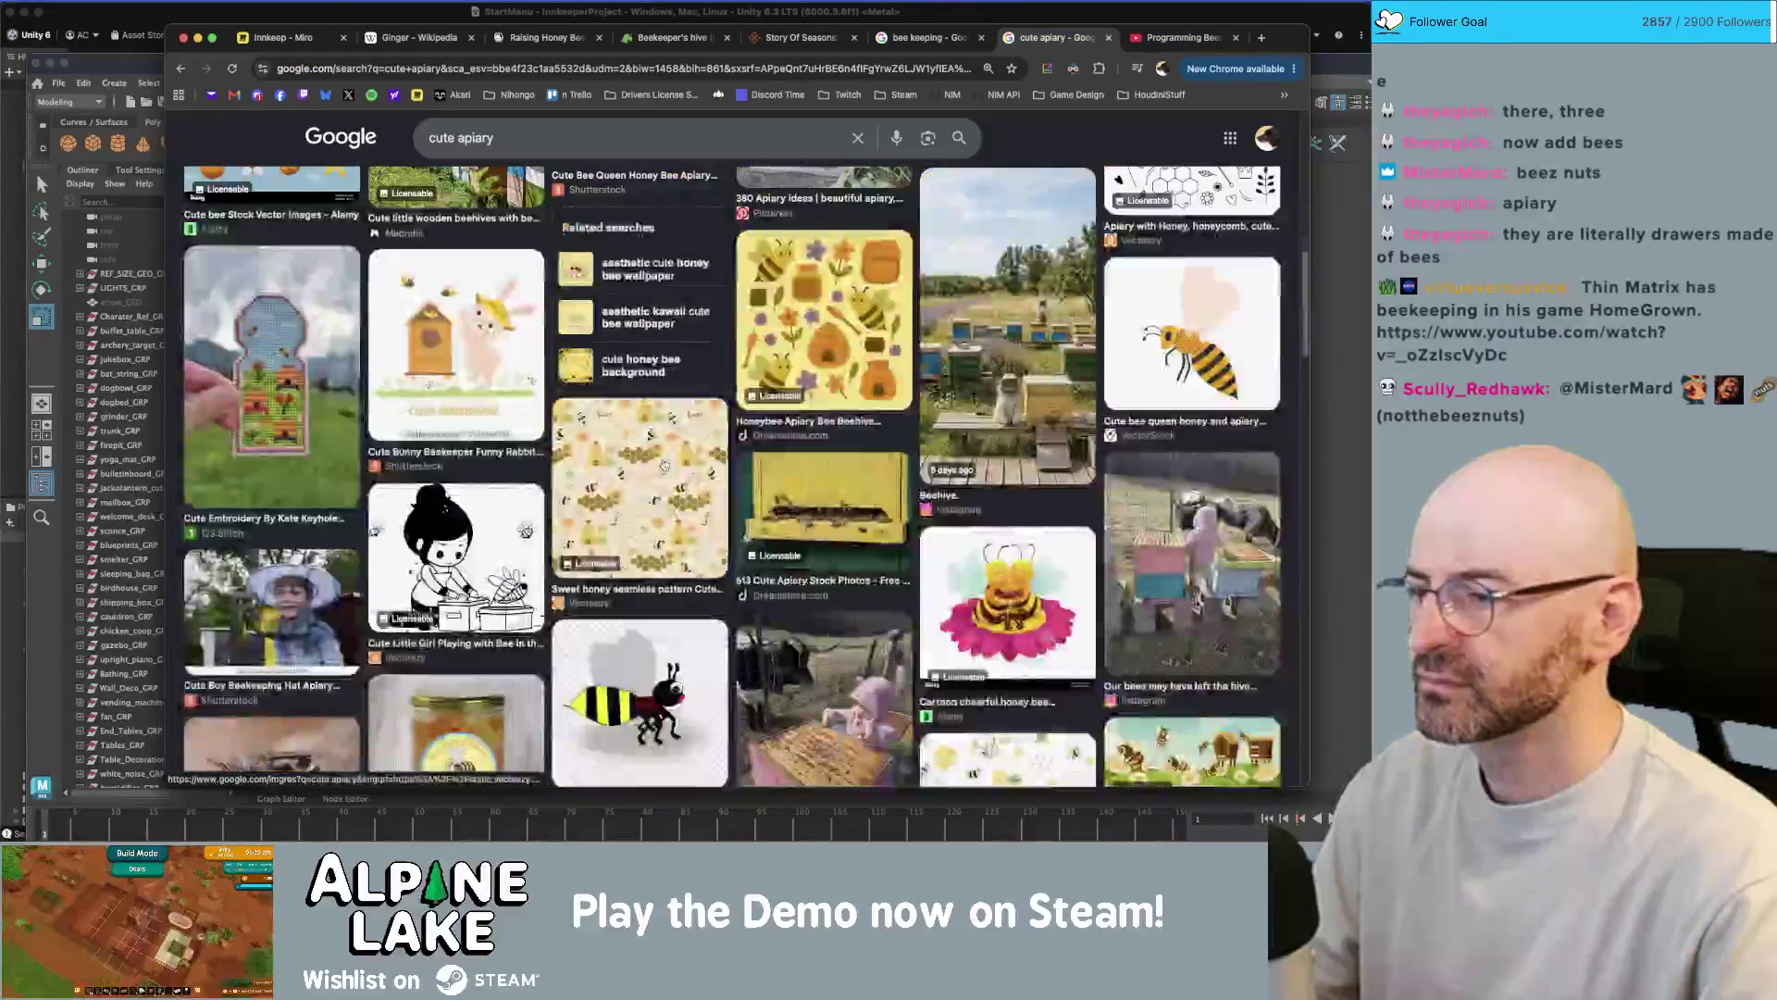
pyautogui.scroll(-3, 663, 466)
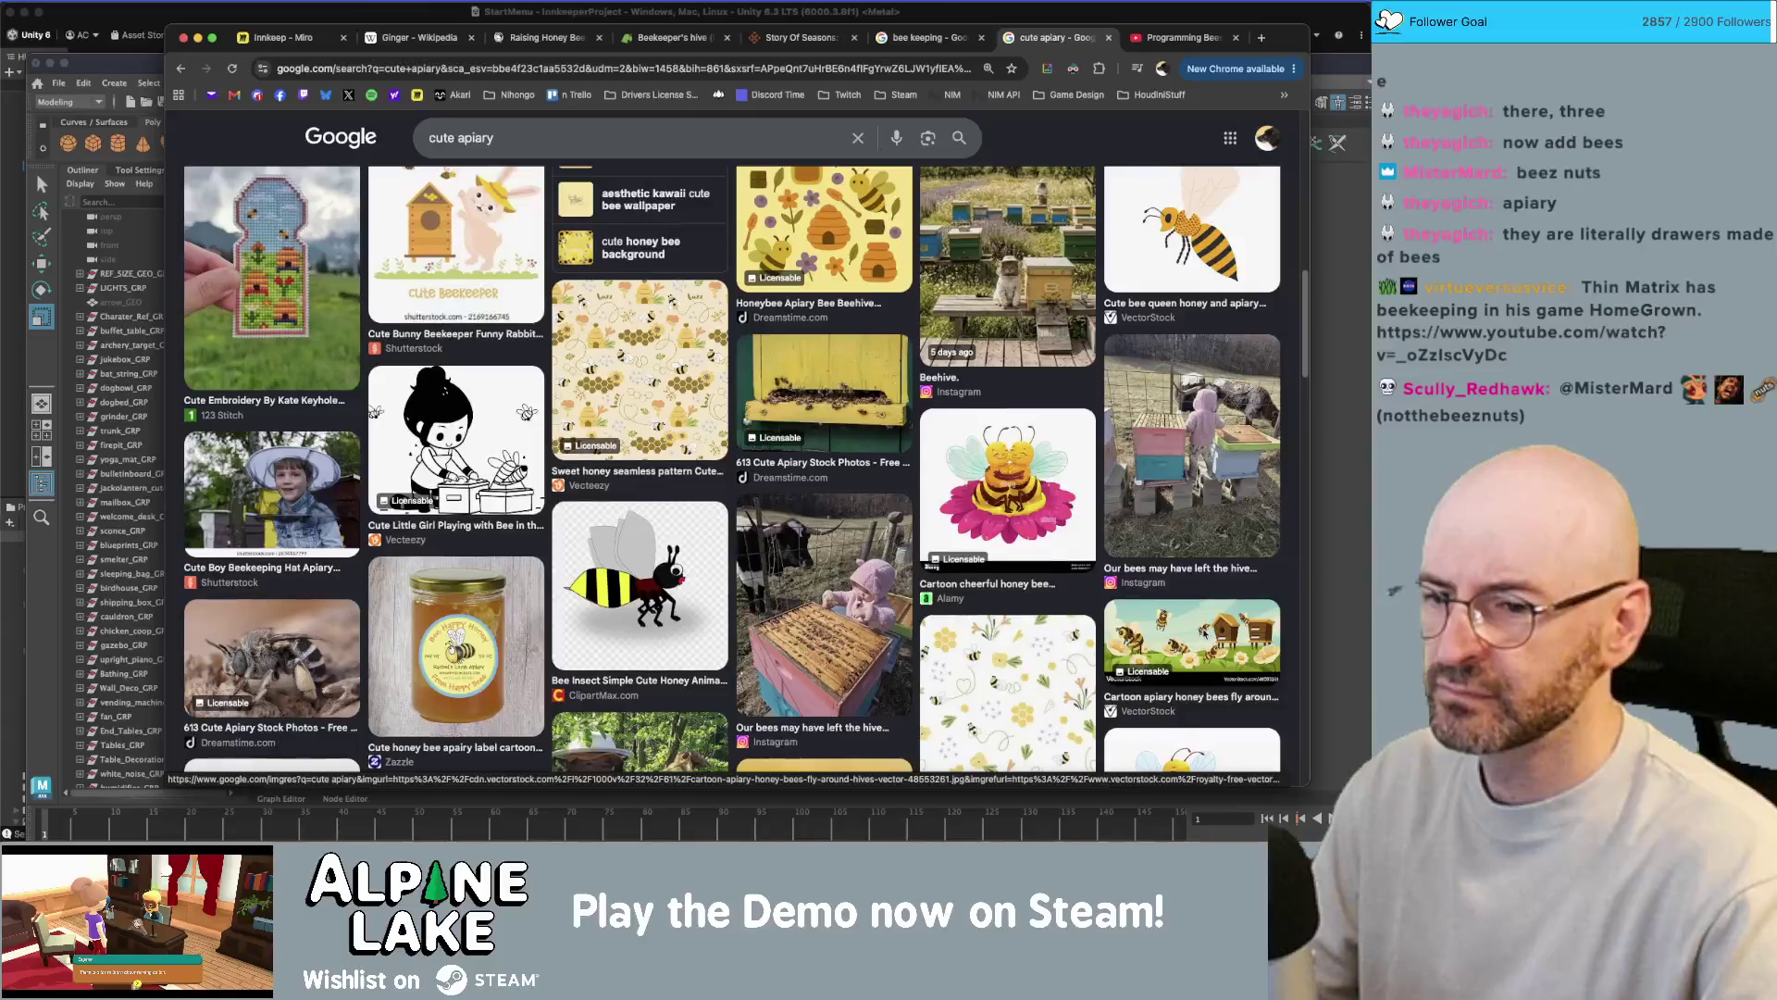
pyautogui.scroll(-5, 912, 645)
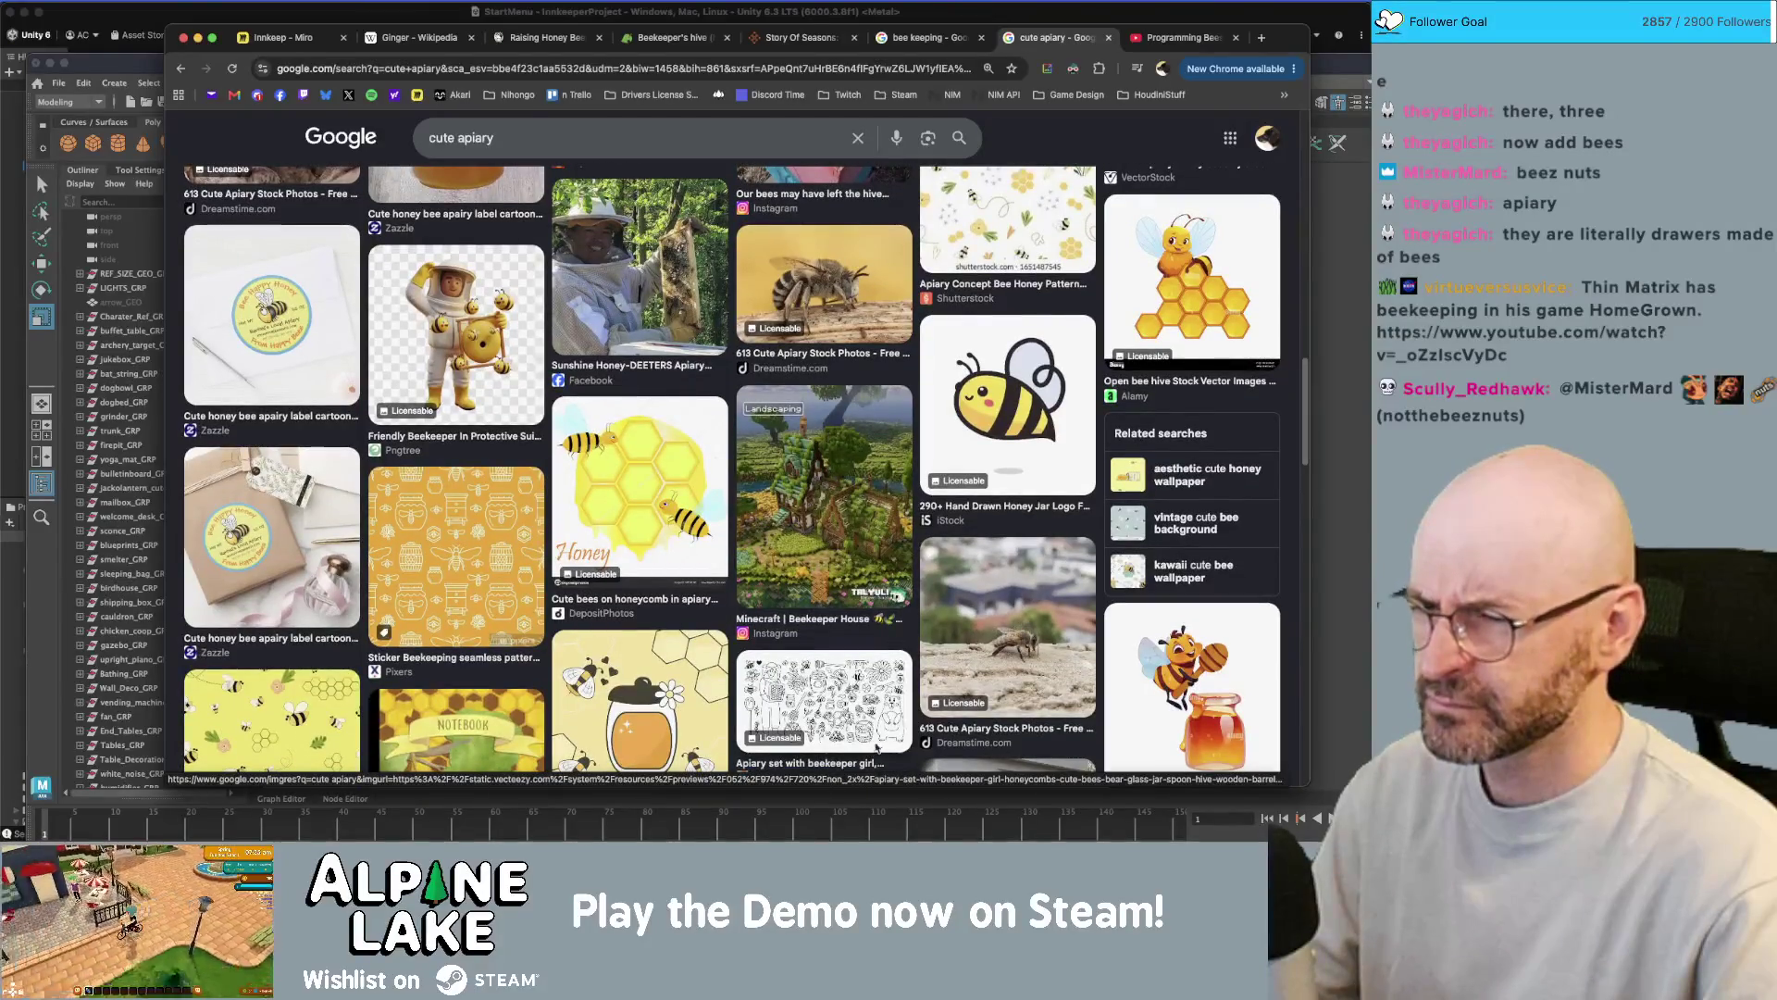
pyautogui.scroll(-6, 861, 664)
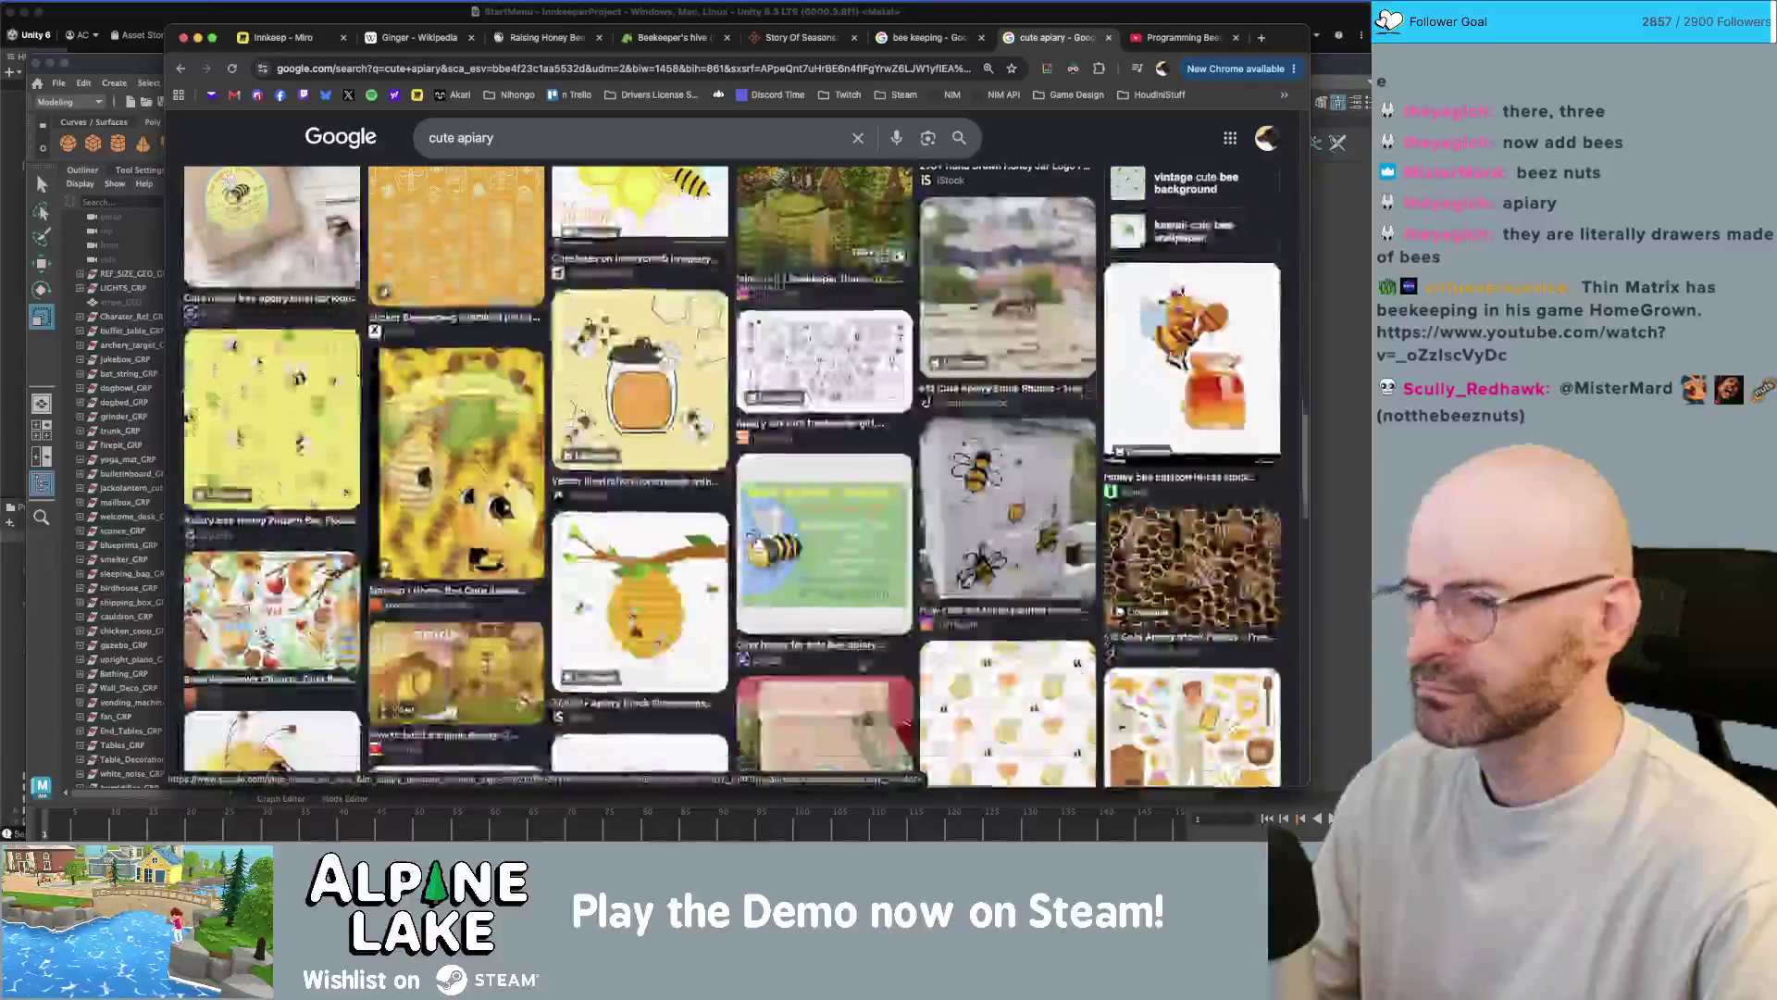
pyautogui.scroll(-2, 861, 663)
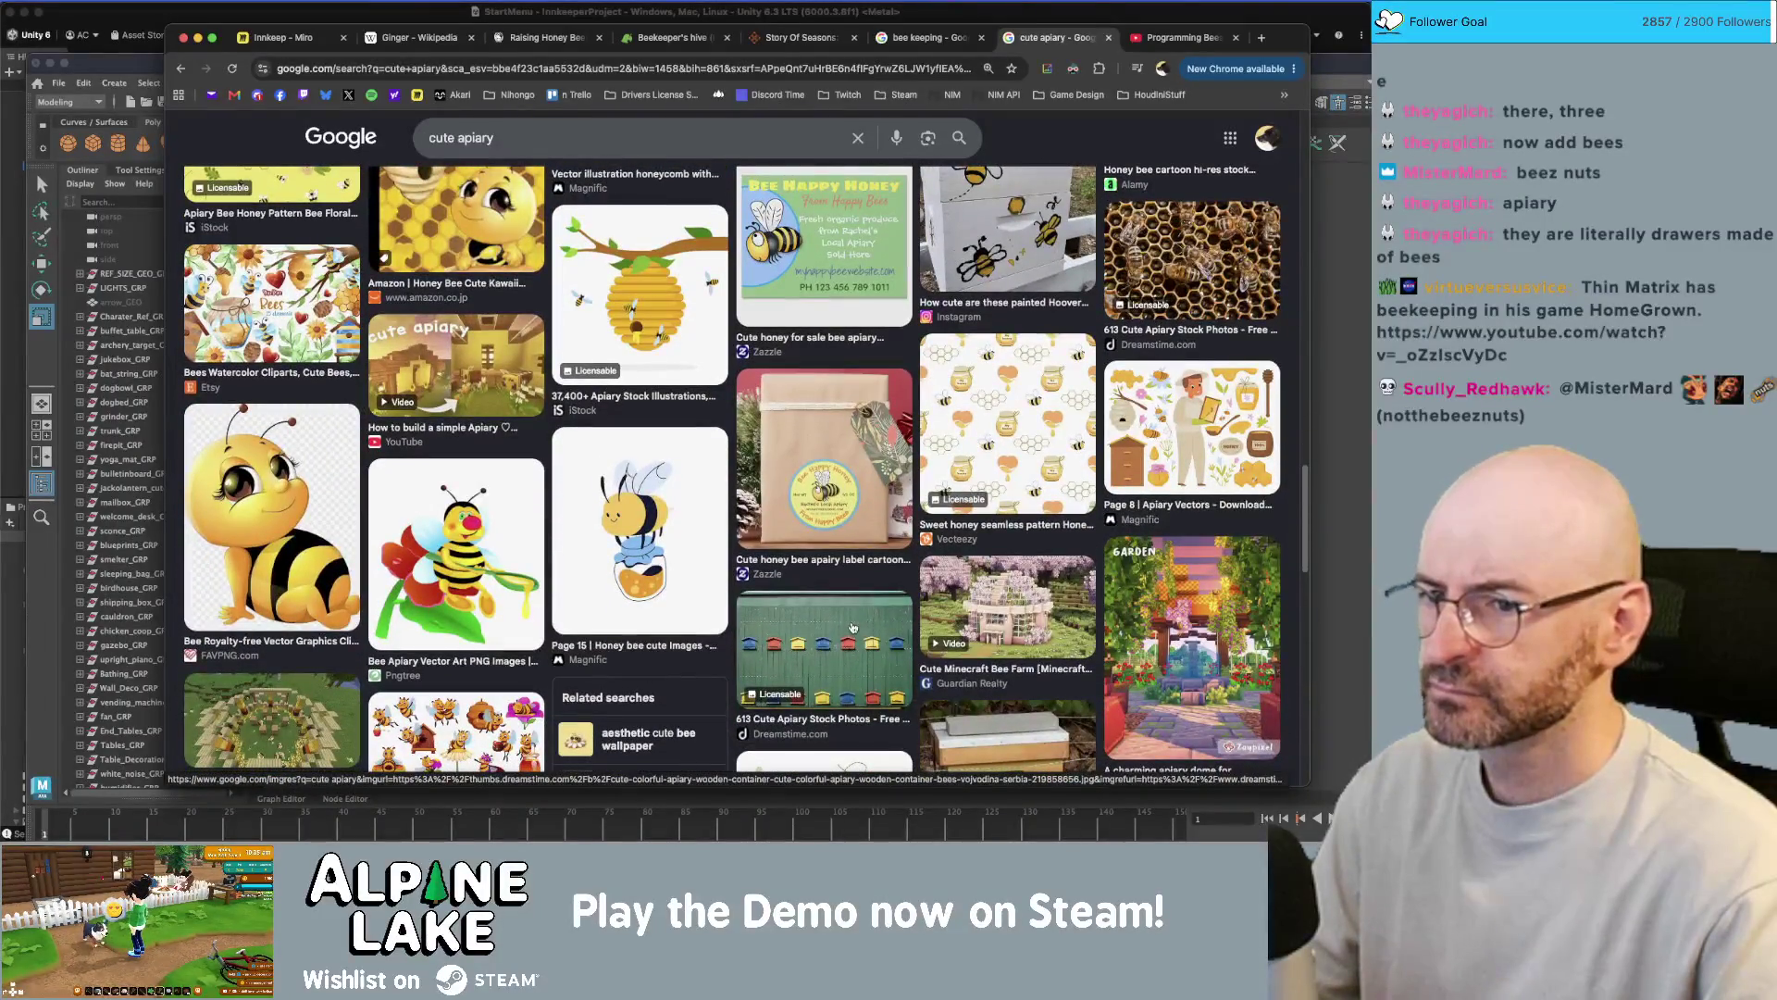
pyautogui.press('super+Tab')
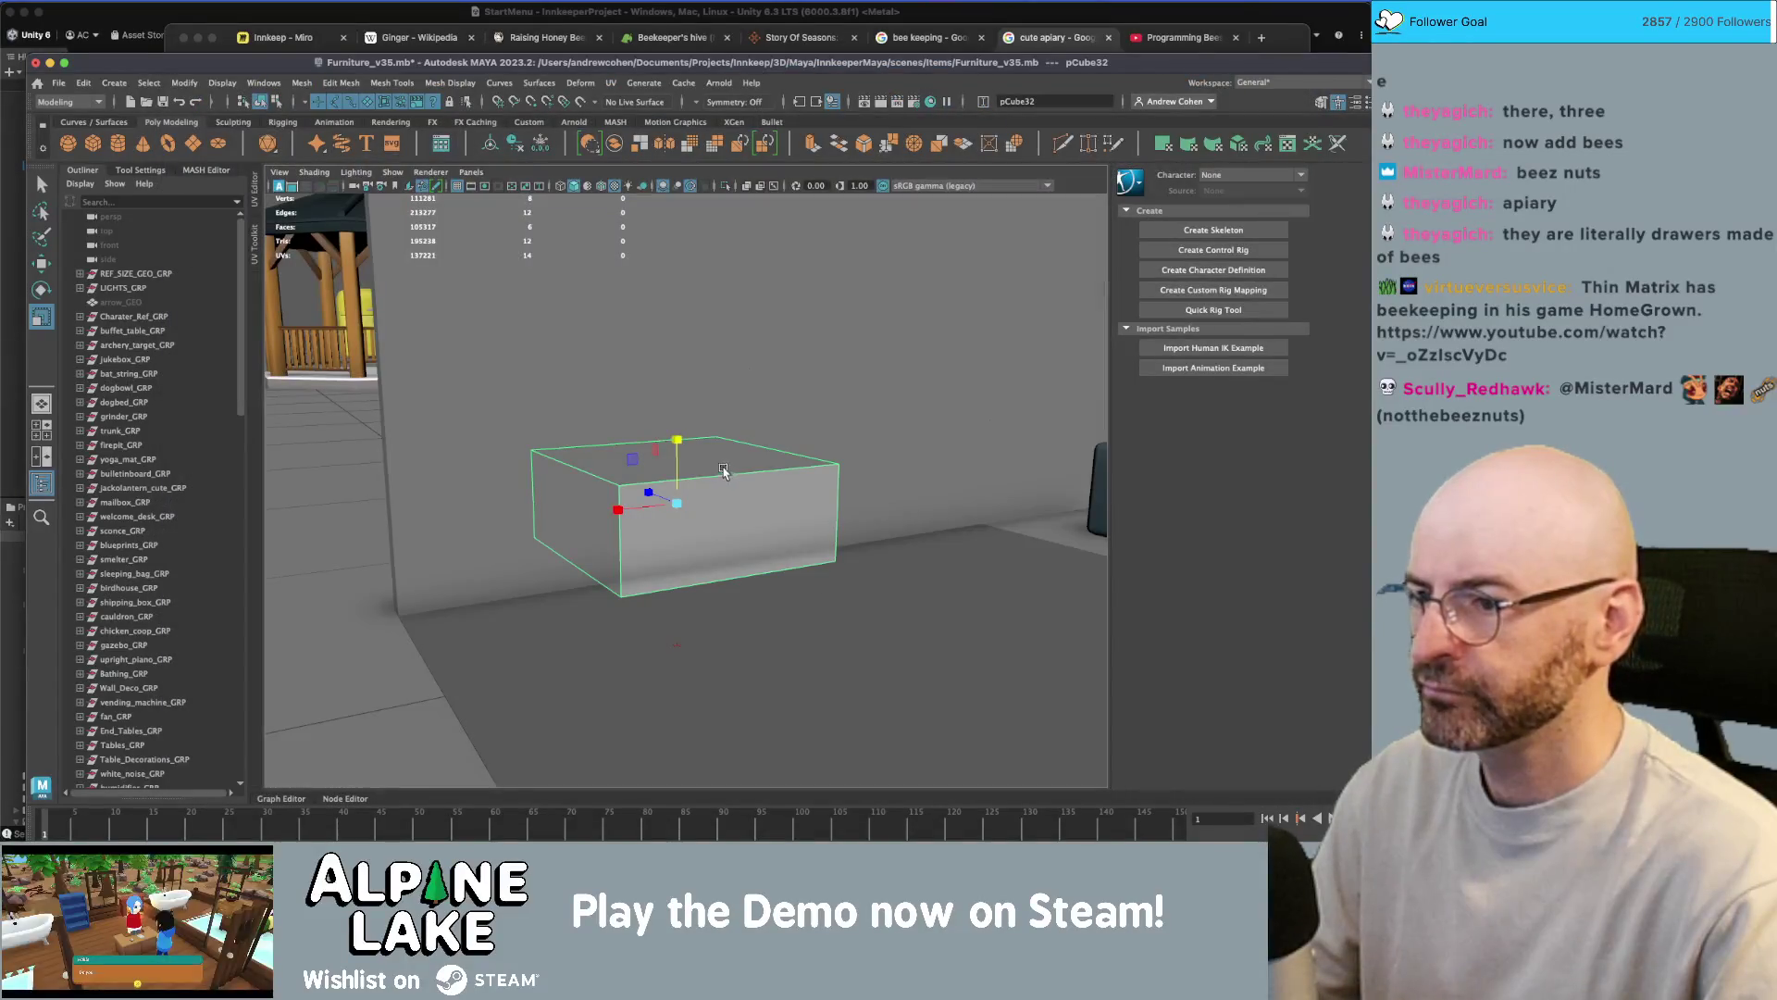
# - Flatten the cube into a thin table-top slab and duplicate it
pyautogui.moveTo(678, 441); pyautogui.dragTo(682, 525)
pyautogui.press('w')
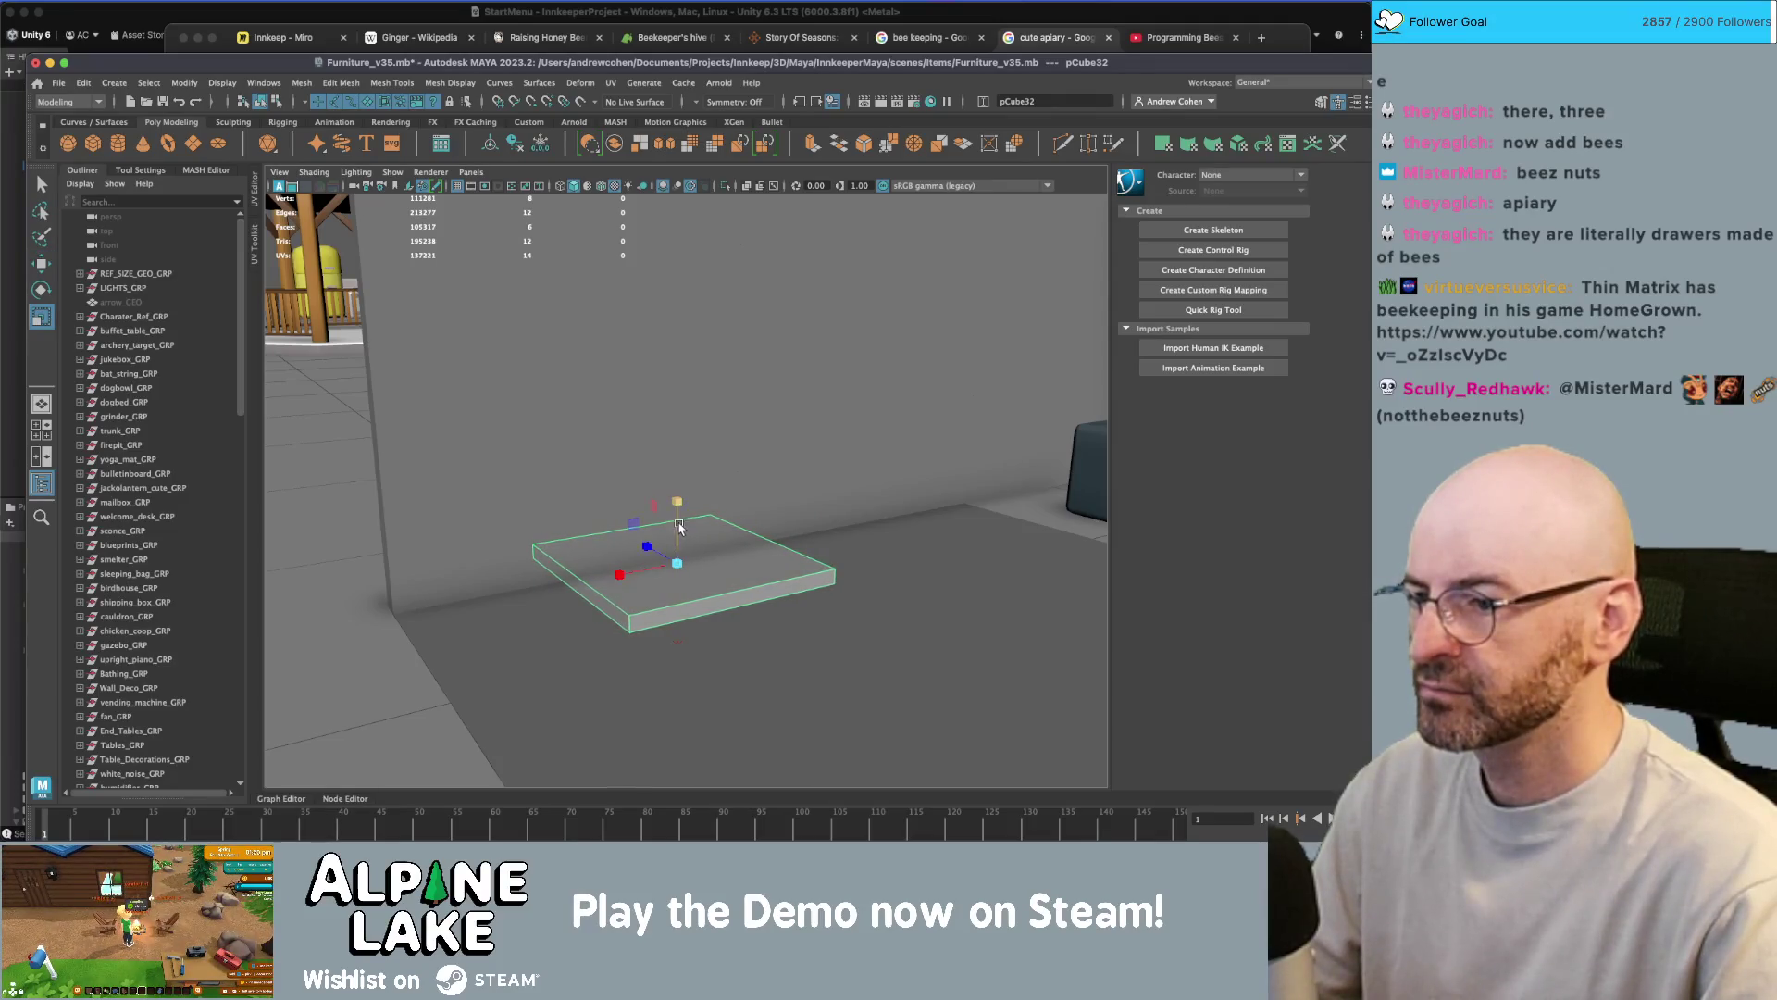
pyautogui.hotkey('ctrl', 'd')
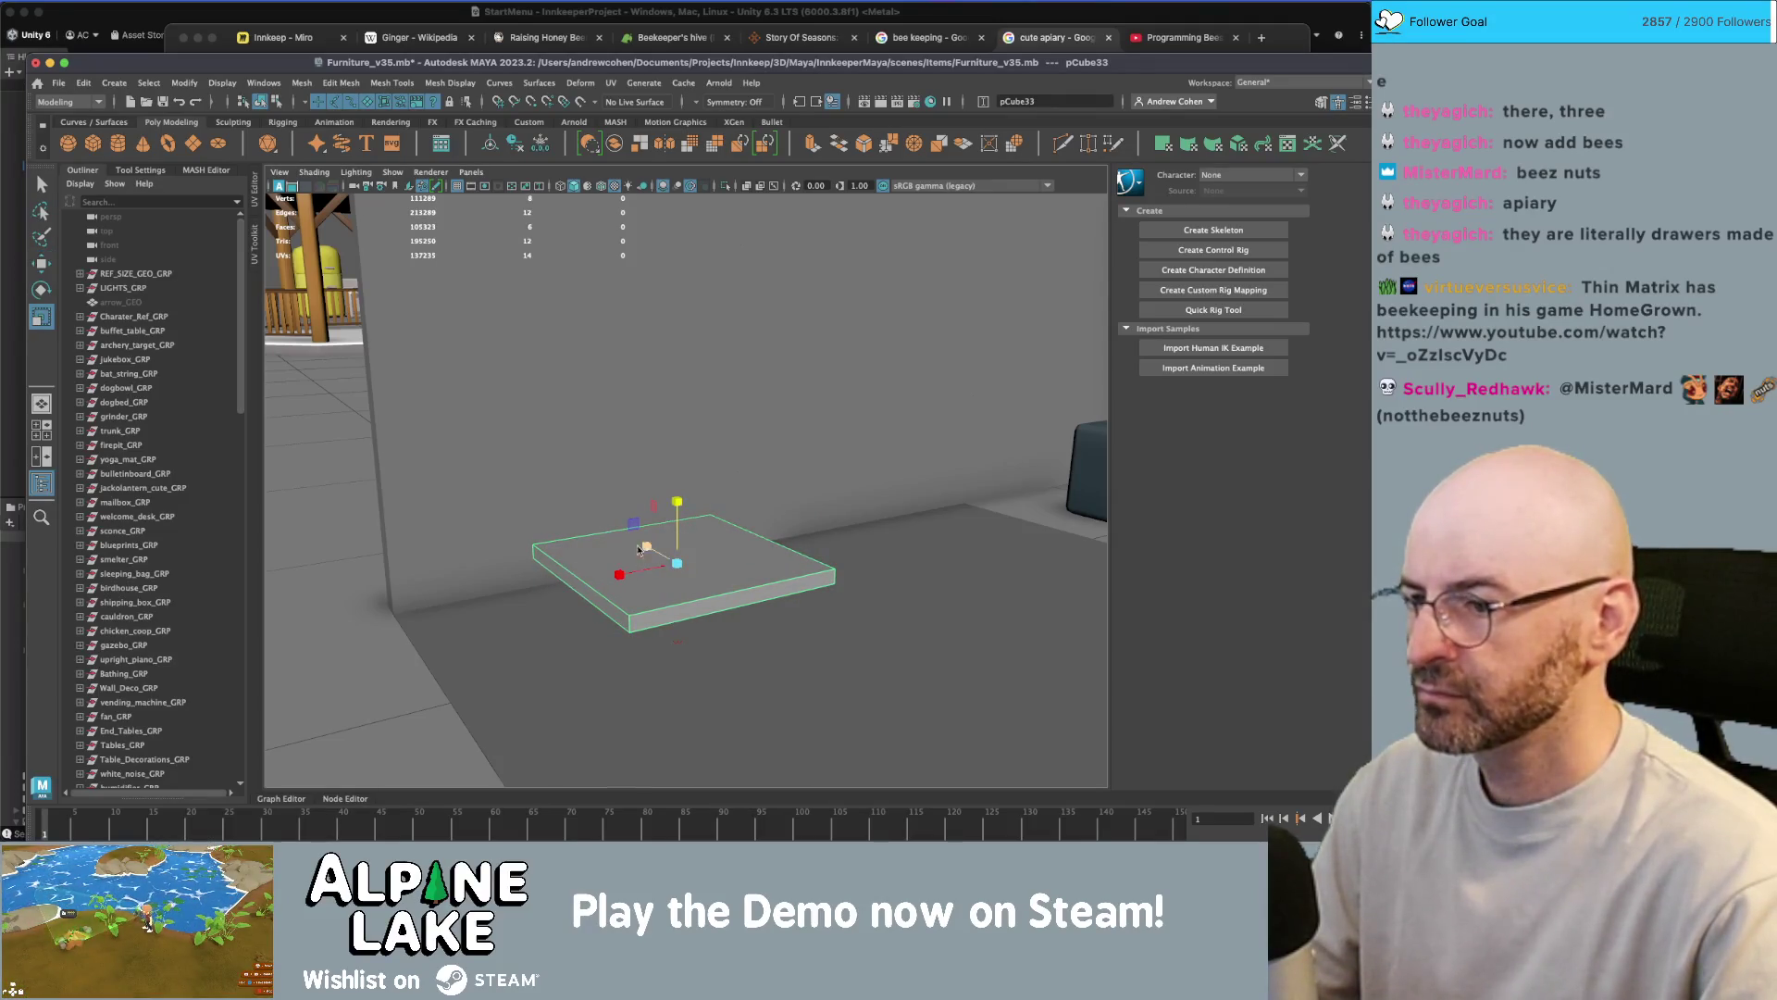
pyautogui.moveTo(672, 512); pyautogui.dragTo(686, 292)
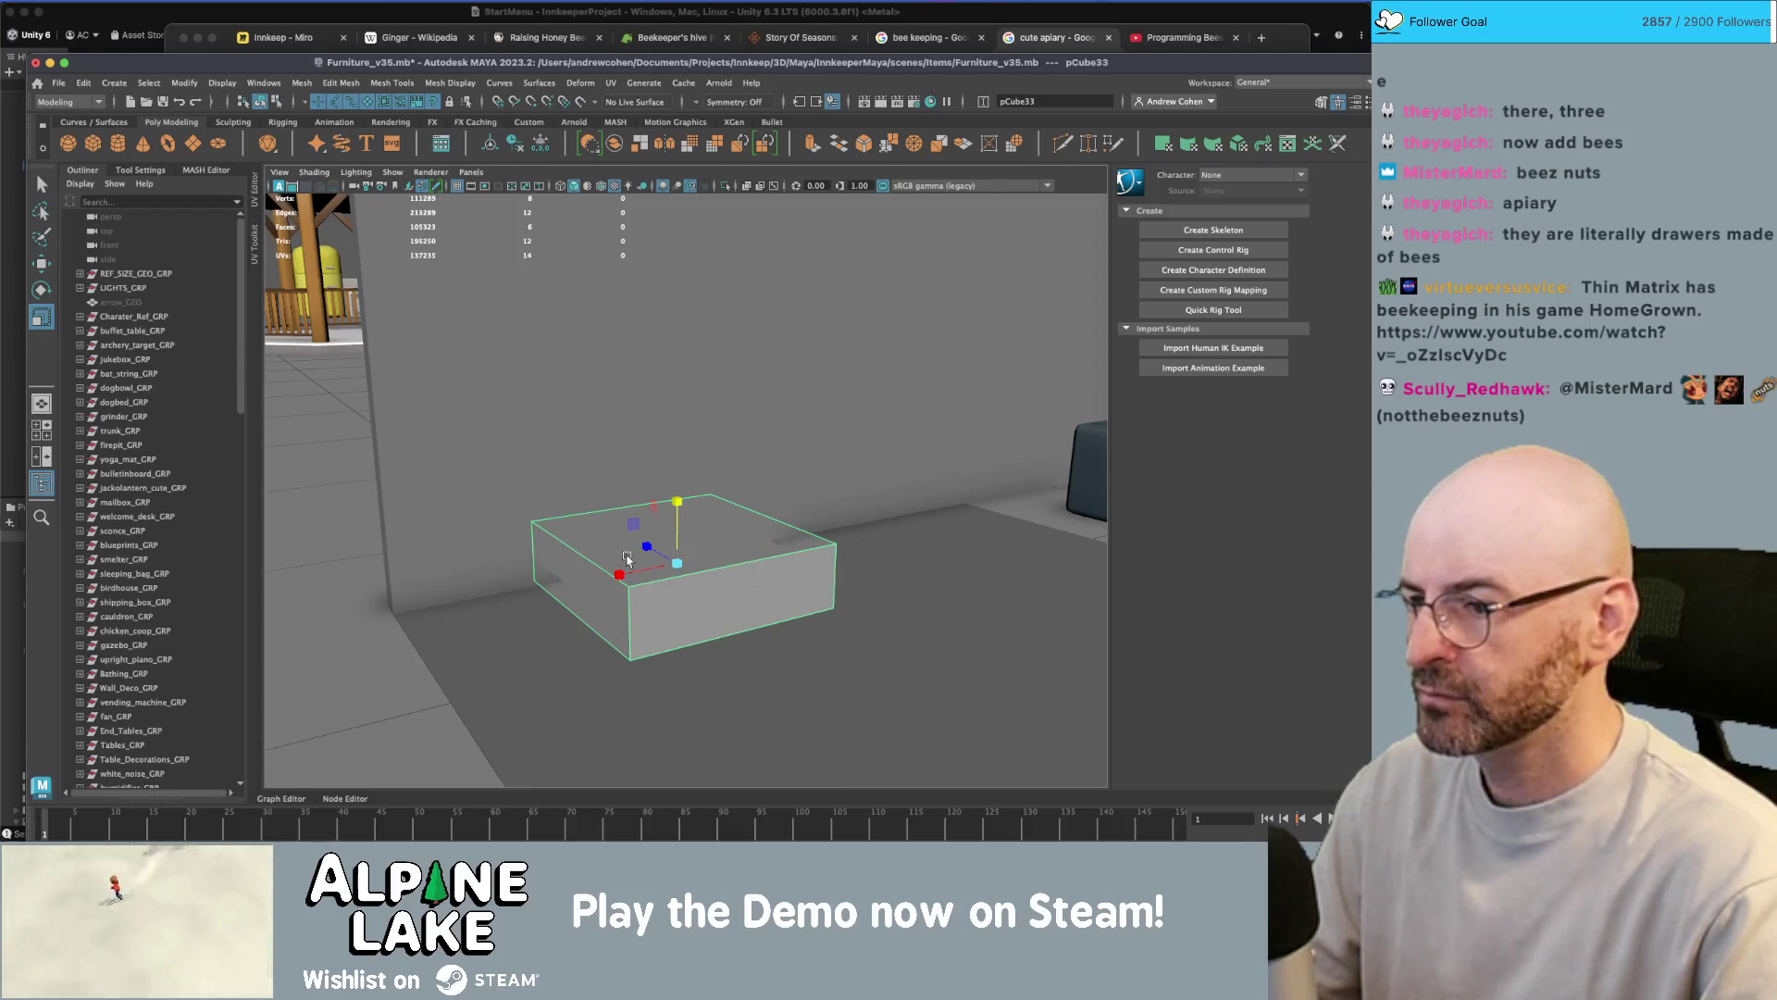
pyautogui.hotkey('ctrl', 'z')
pyautogui.hotkey('ctrl', 'z')
pyautogui.hotkey('ctrl', 'z')
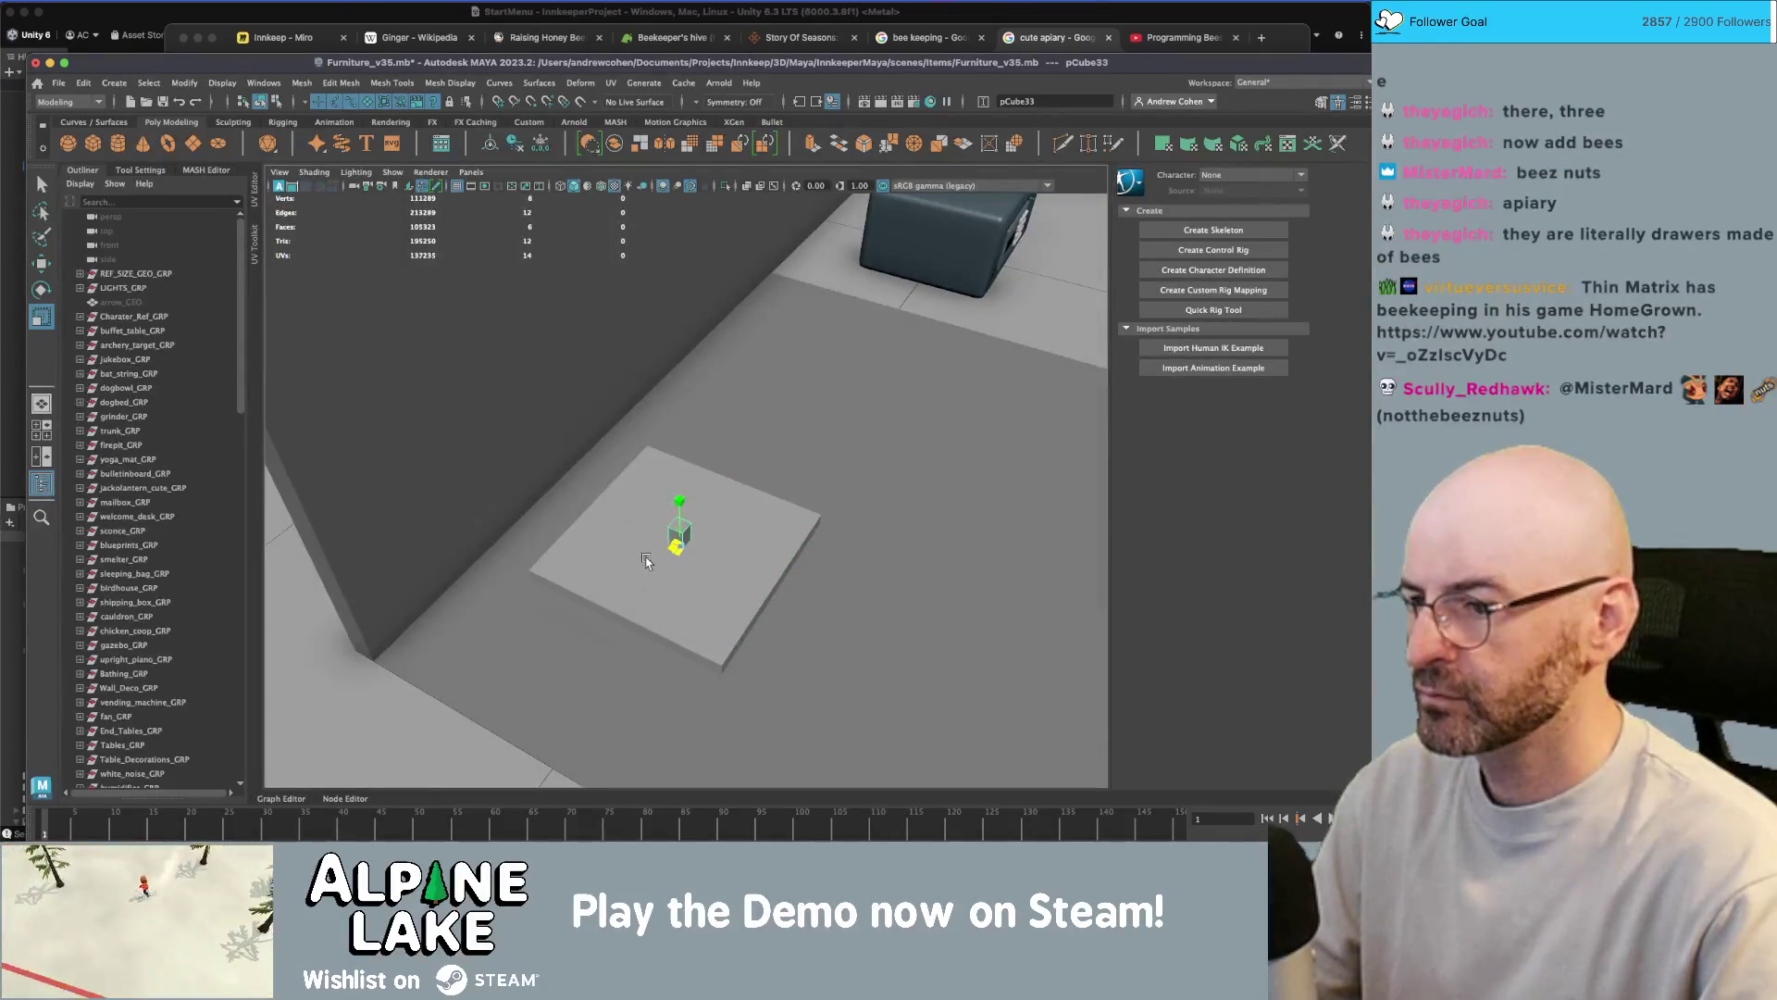
# - Move the duplicated block to the slab's edge and lower it as a leg
pyautogui.press('w')
pyautogui.moveTo(685, 461)
pyautogui.keyDown('alt'); pyautogui.mouseDown()
pyautogui.moveTo(614, 537)
pyautogui.moveTo(630, 661)
pyautogui.mouseUp(); pyautogui.keyUp('alt')
pyautogui.press('f')
pyautogui.moveTo(635, 508)
pyautogui.keyDown('alt'); pyautogui.mouseDown()
pyautogui.moveTo(613, 546)
pyautogui.moveTo(668, 553)
pyautogui.mouseUp(); pyautogui.keyUp('alt')
pyautogui.moveTo(686, 460); pyautogui.dragTo(689, 532)
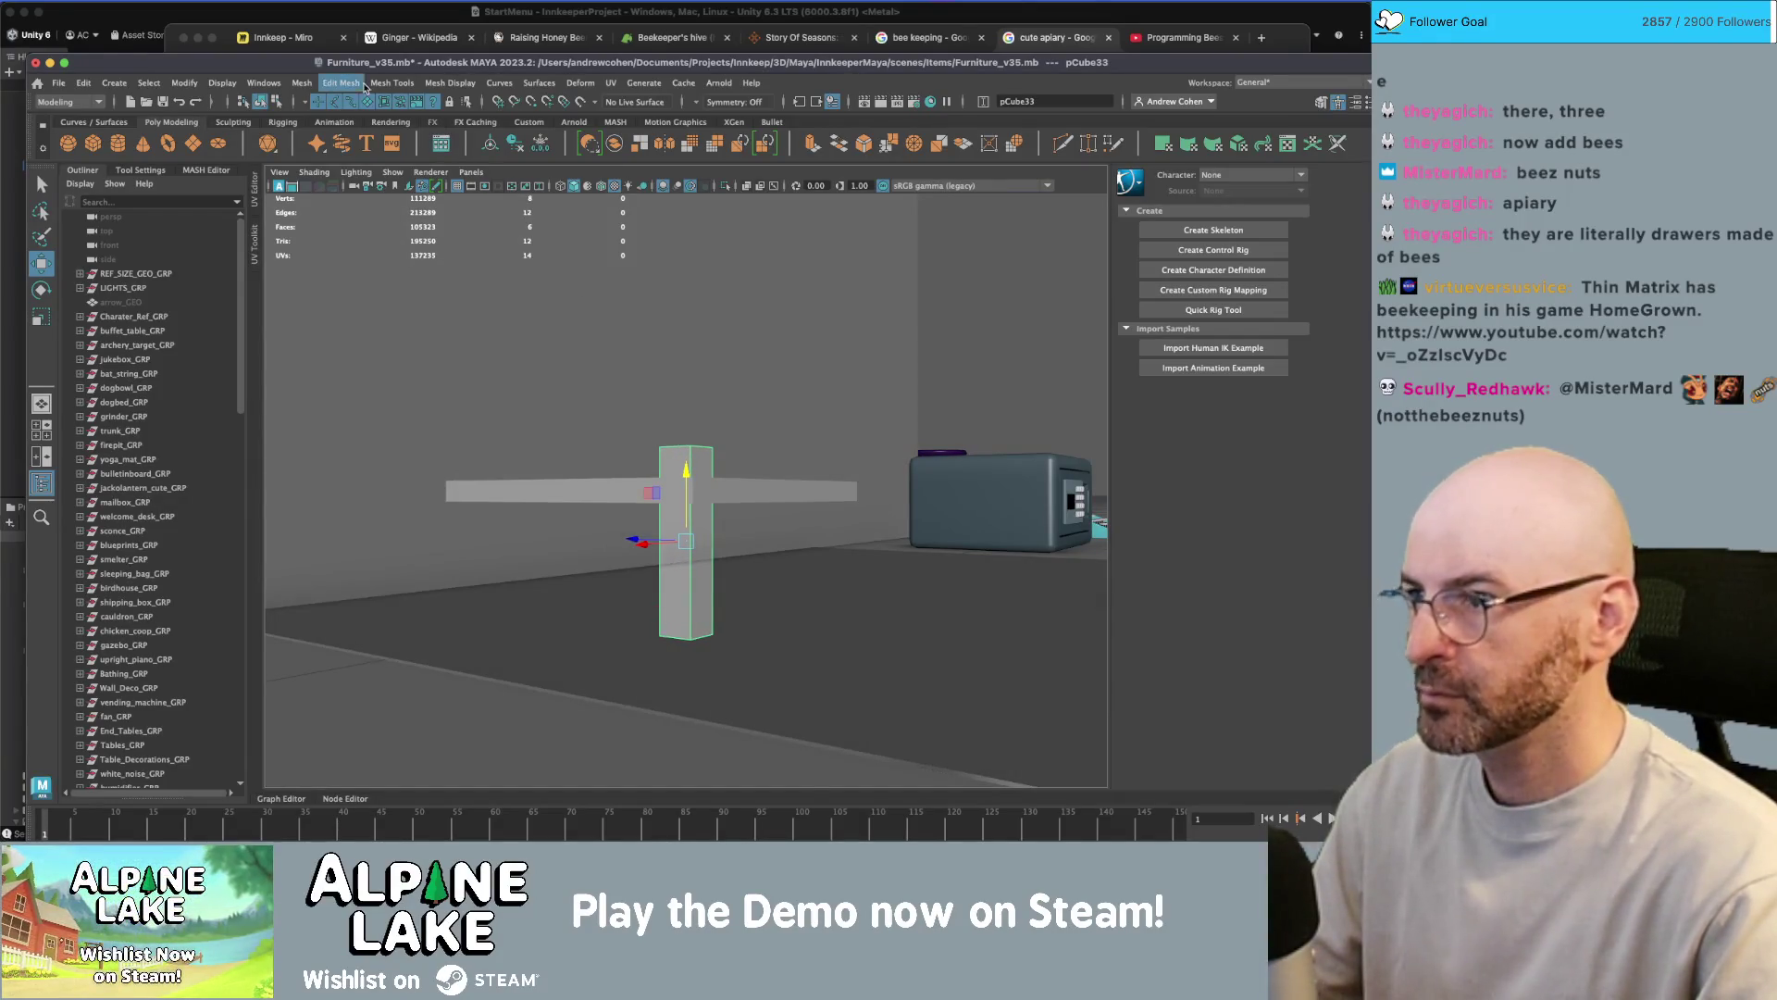
# - Maximize the Maya window and select the leg's top and bottom vertices in wireframe
pyautogui.press('4')
pyautogui.doubleClick(416, 66)
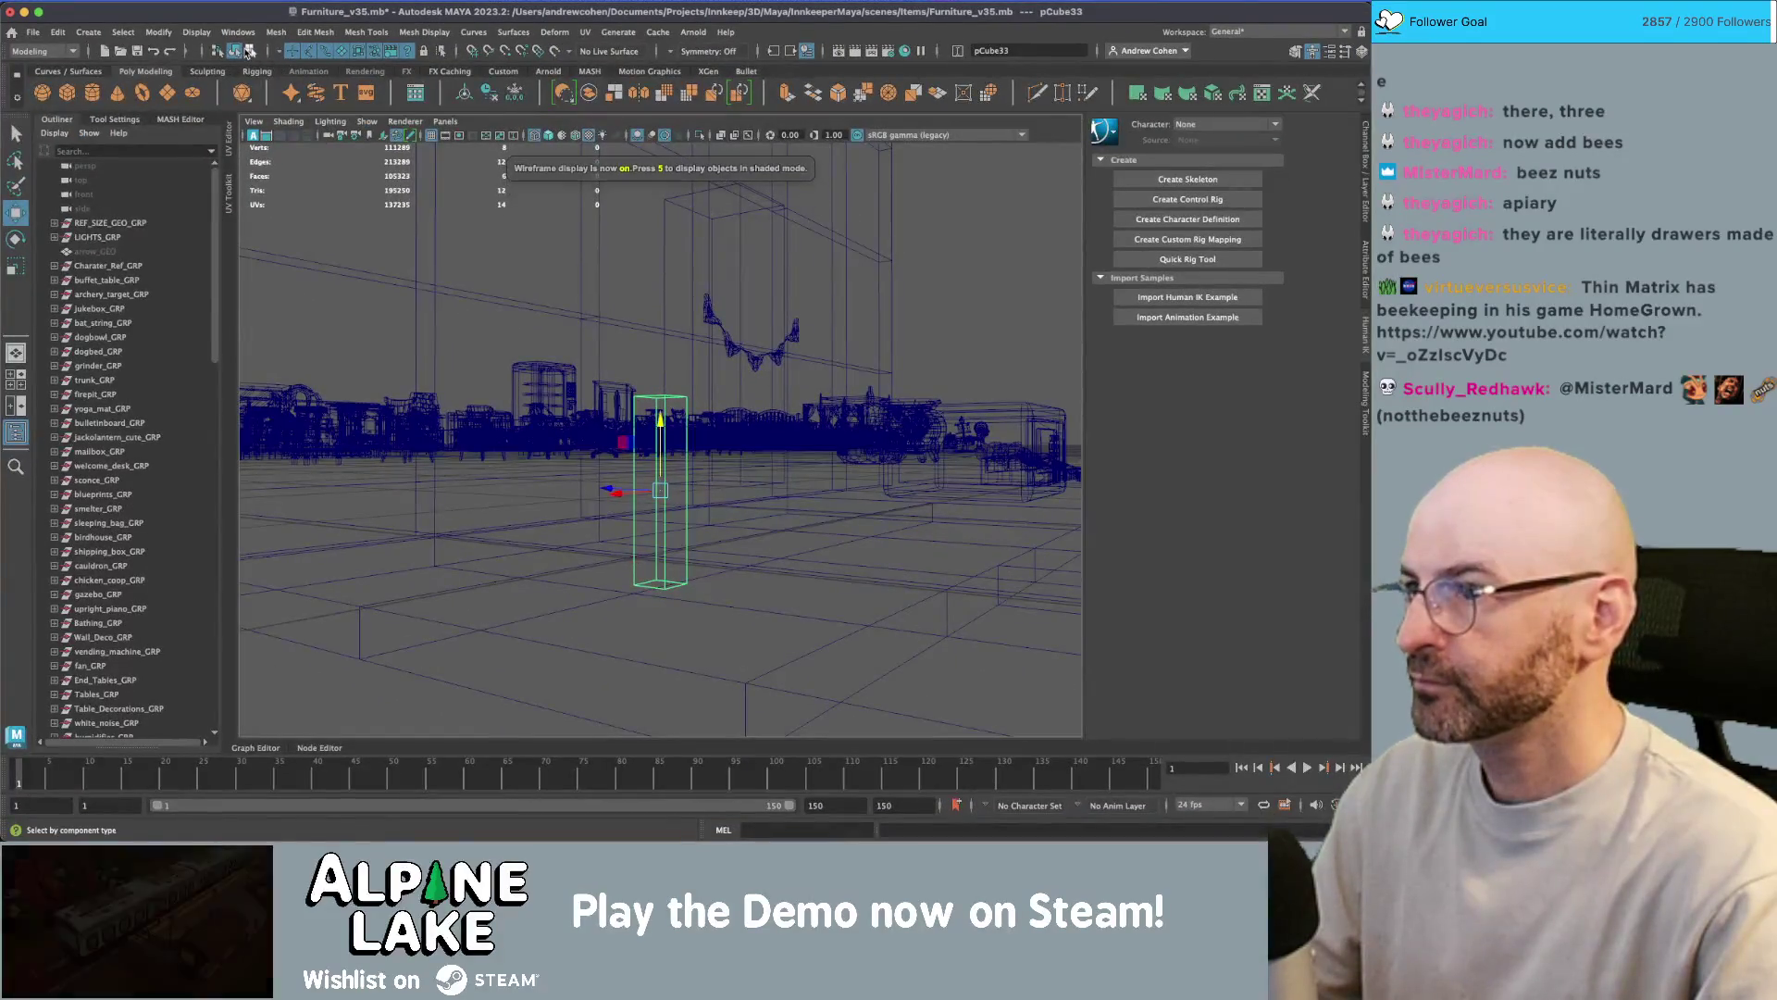
pyautogui.click(292, 52)
pyautogui.moveTo(622, 594); pyautogui.dragTo(680, 583)
pyautogui.press('w')
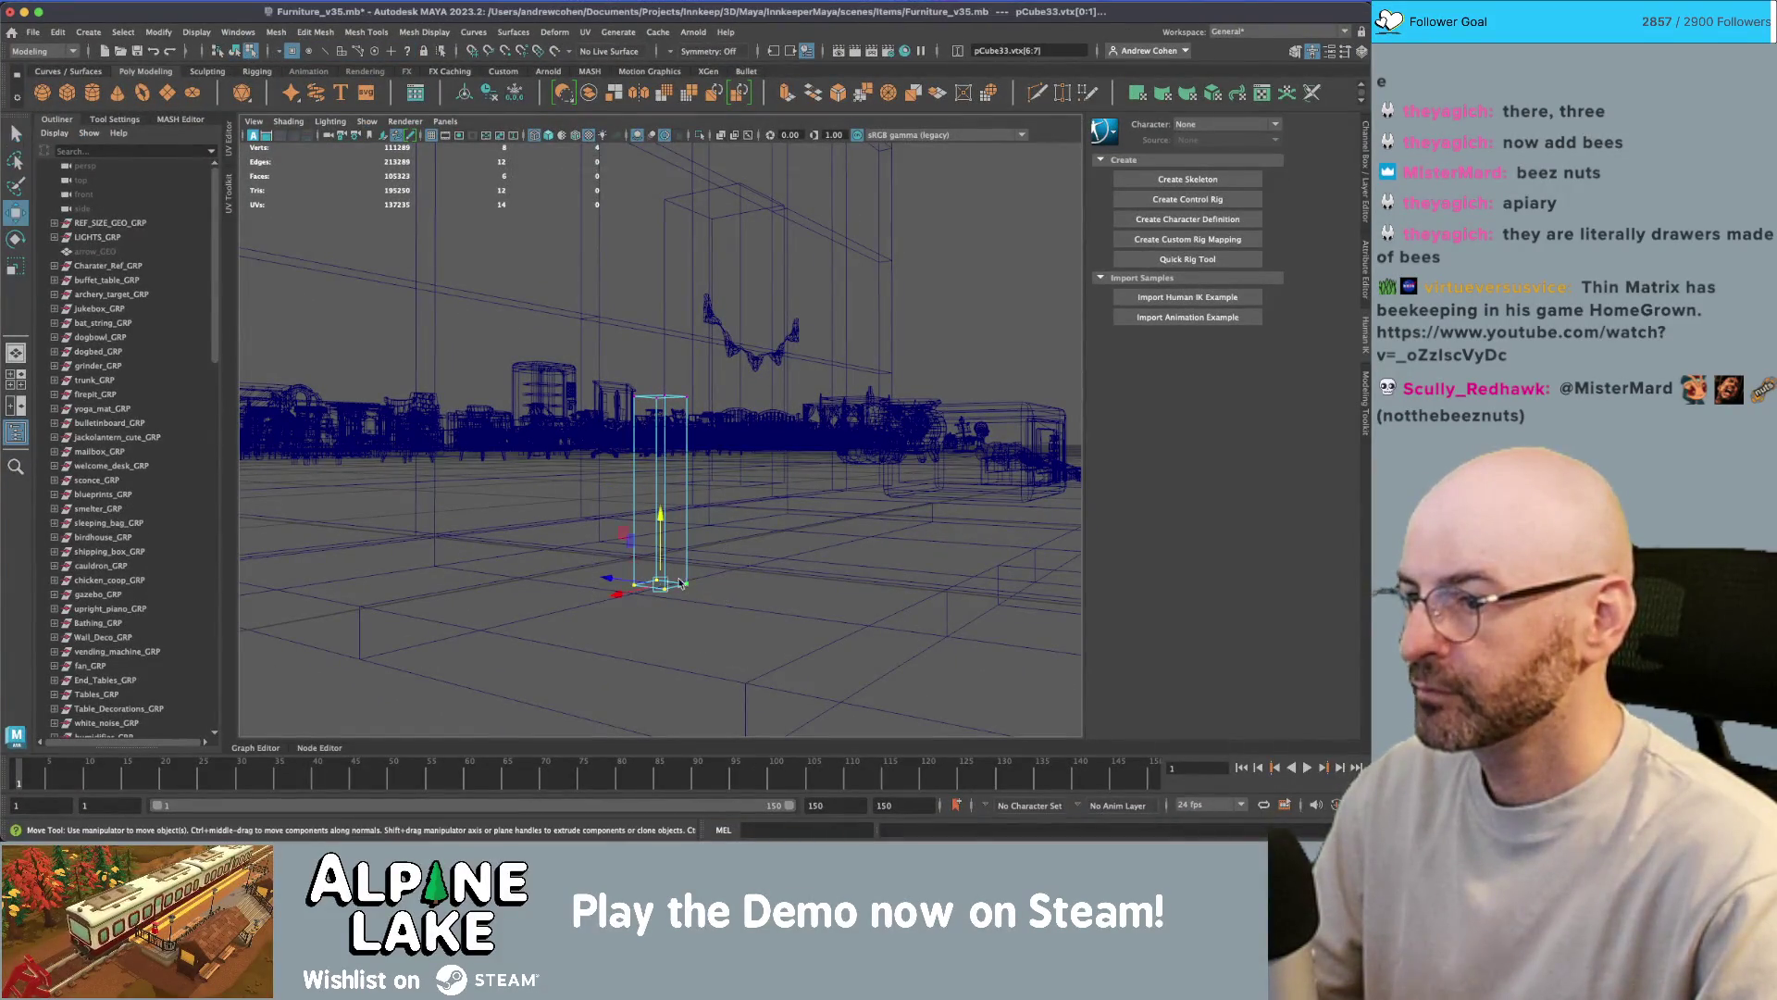
pyautogui.moveTo(695, 419)
pyautogui.mouseDown()
pyautogui.moveTo(593, 348)
pyautogui.moveTo(667, 407)
pyautogui.mouseUp()
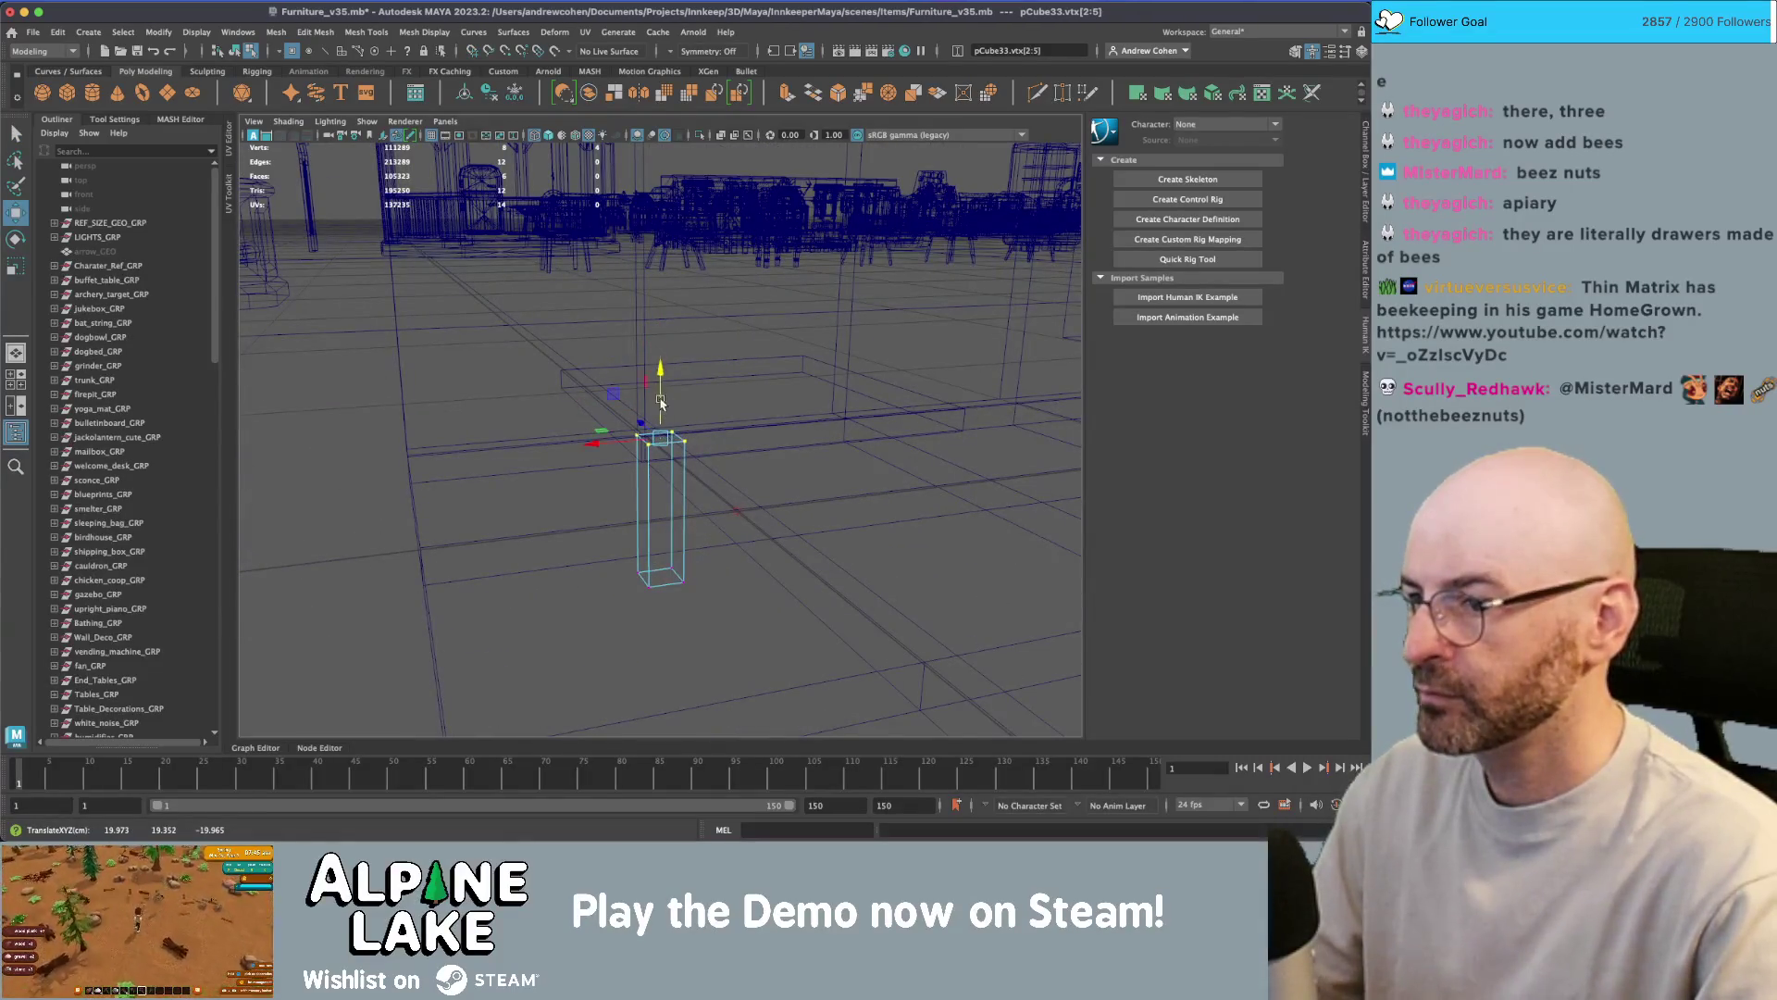
pyautogui.press('5')
pyautogui.click(237, 52)
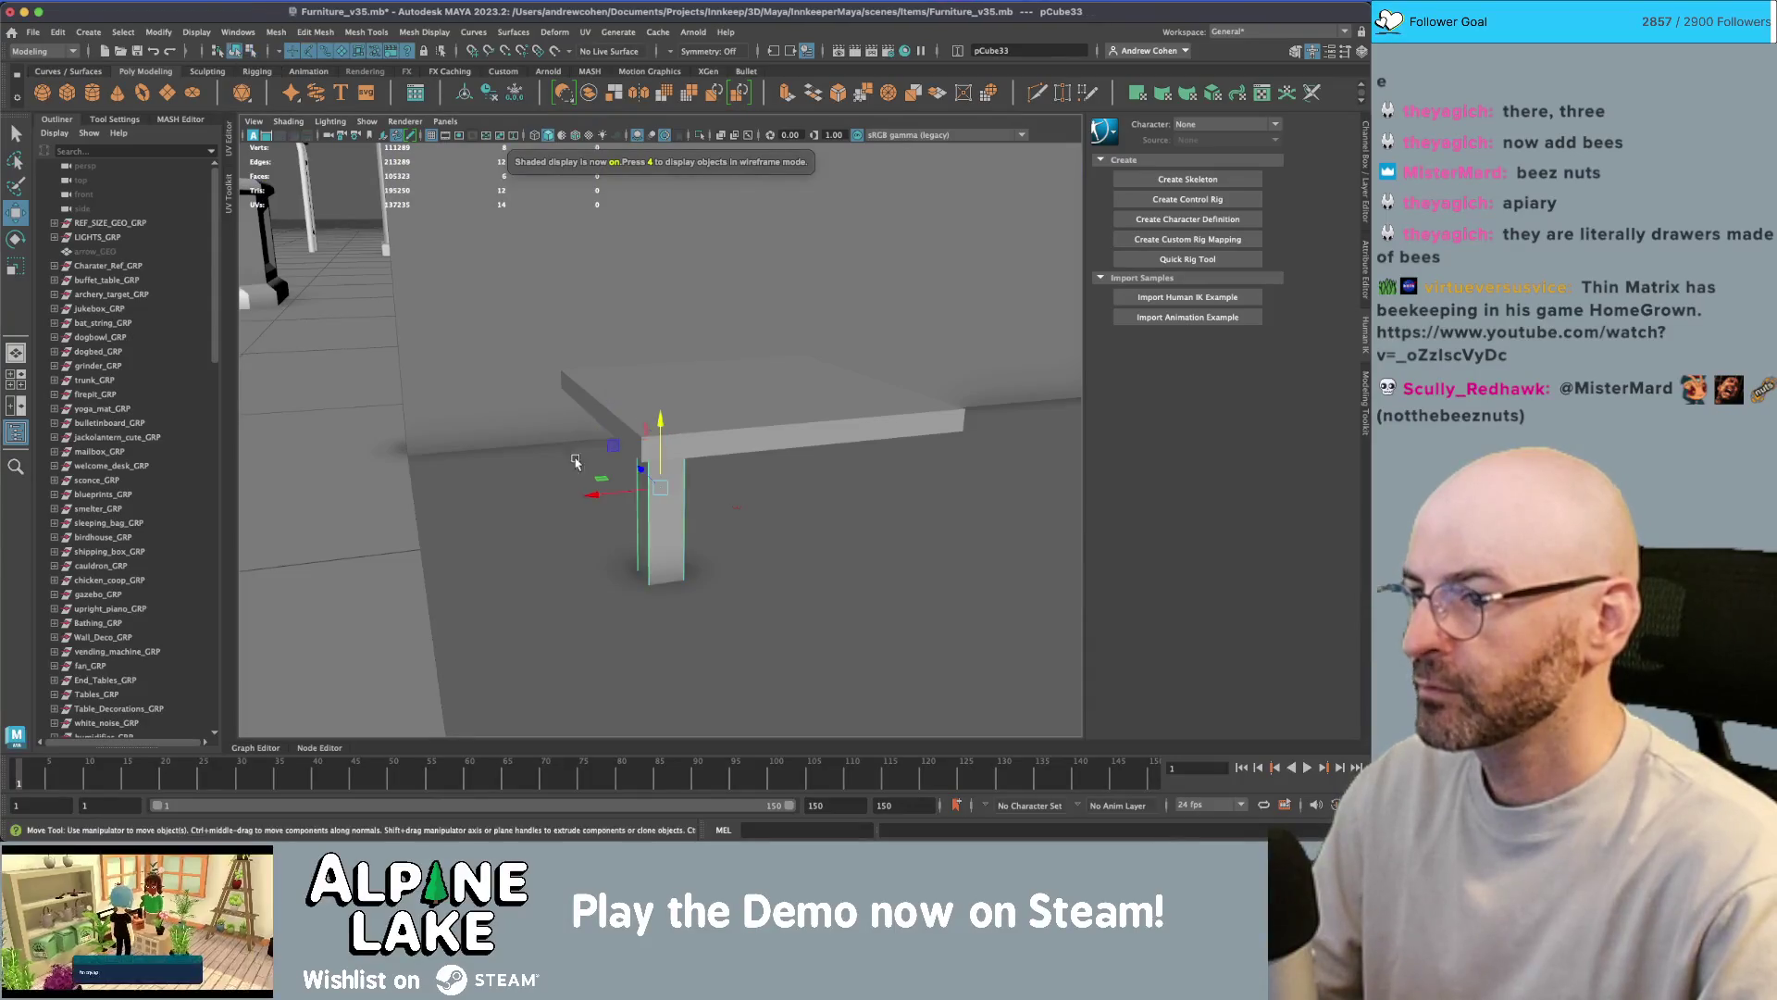
# - Scale the leg's bottom vertices so the leg widens toward the floor
pyautogui.moveTo(630, 481)
pyautogui.keyDown('alt'); pyautogui.mouseDown()
pyautogui.moveTo(657, 516)
pyautogui.moveTo(666, 435)
pyautogui.mouseUp(); pyautogui.keyUp('alt')
pyautogui.press('q')
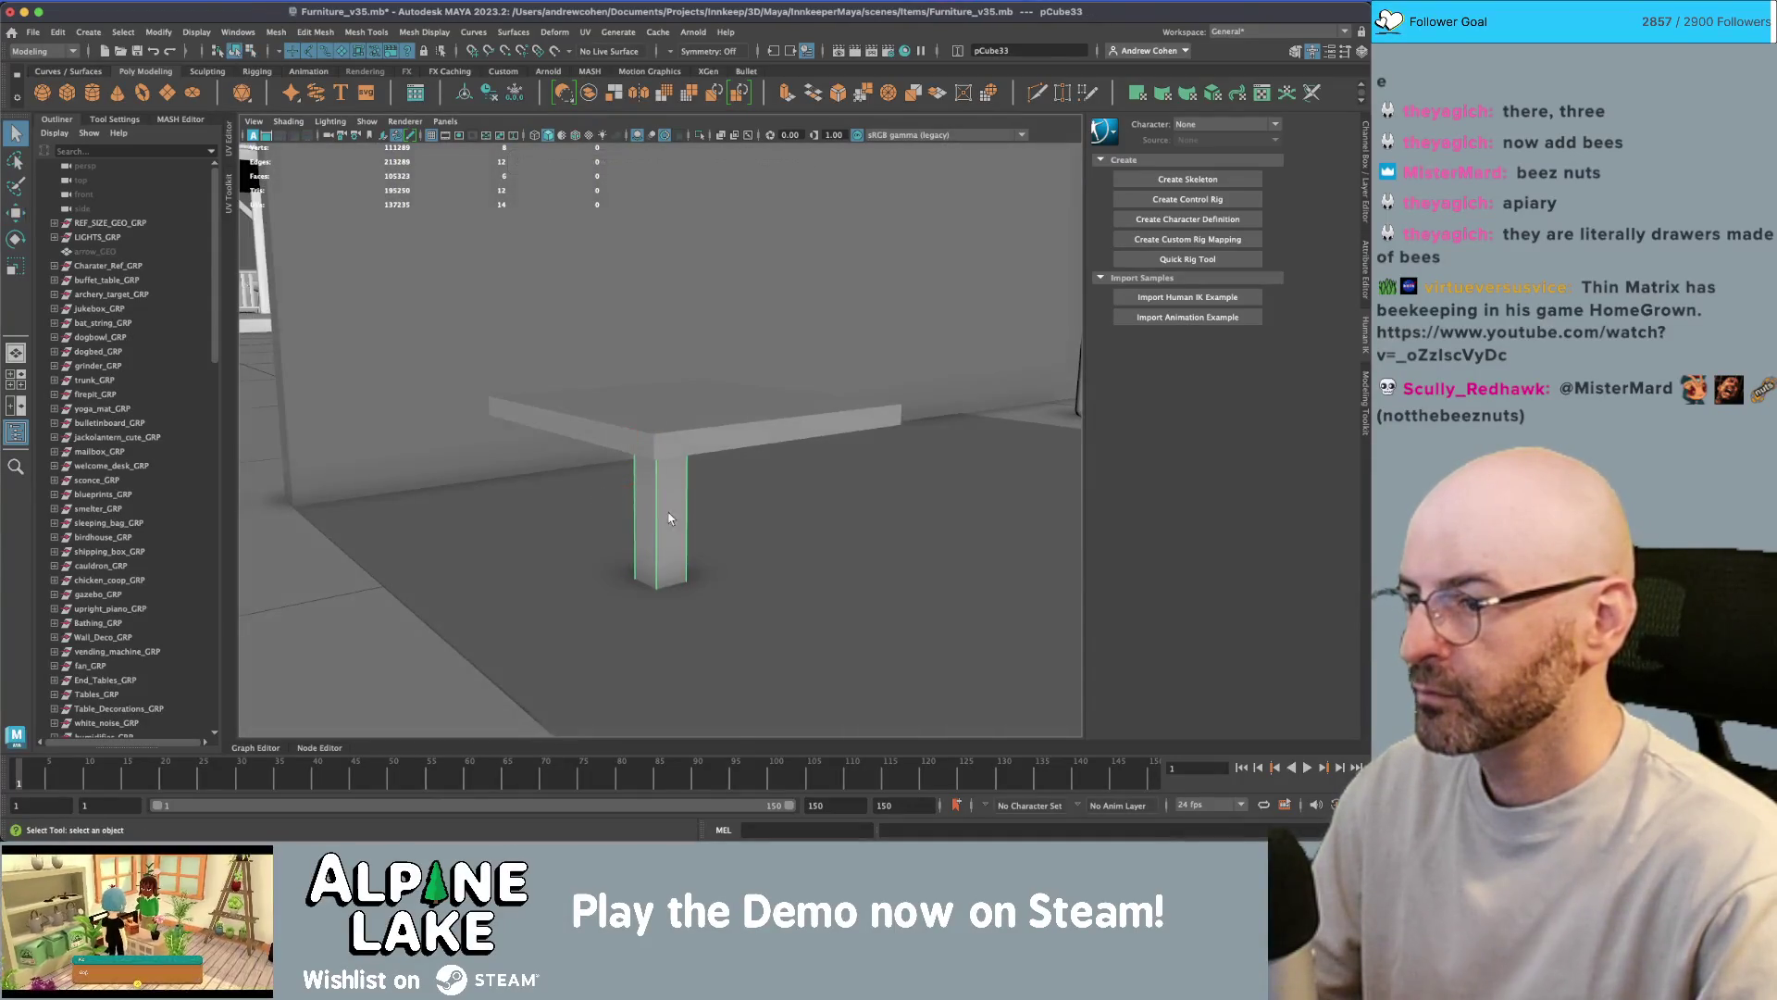
pyautogui.moveTo(669, 397); pyautogui.dragTo(618, 418, button='right')
pyautogui.press('r')
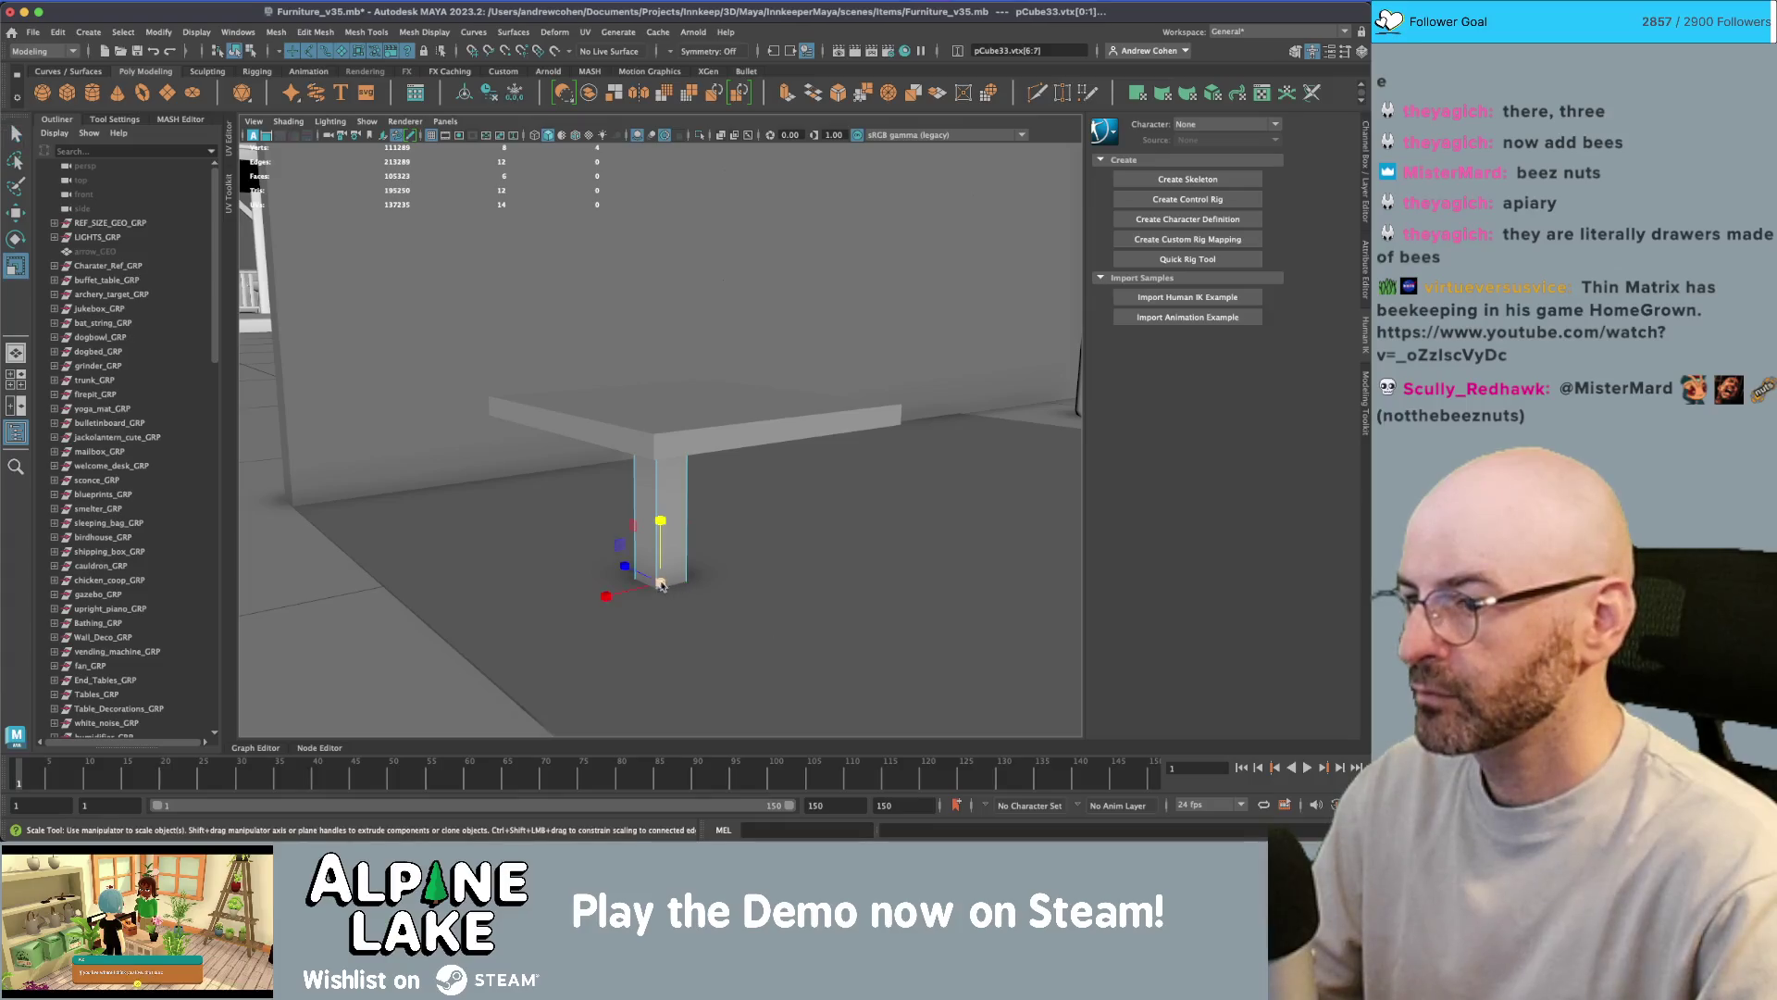
pyautogui.moveTo(661, 583); pyautogui.dragTo(670, 589)
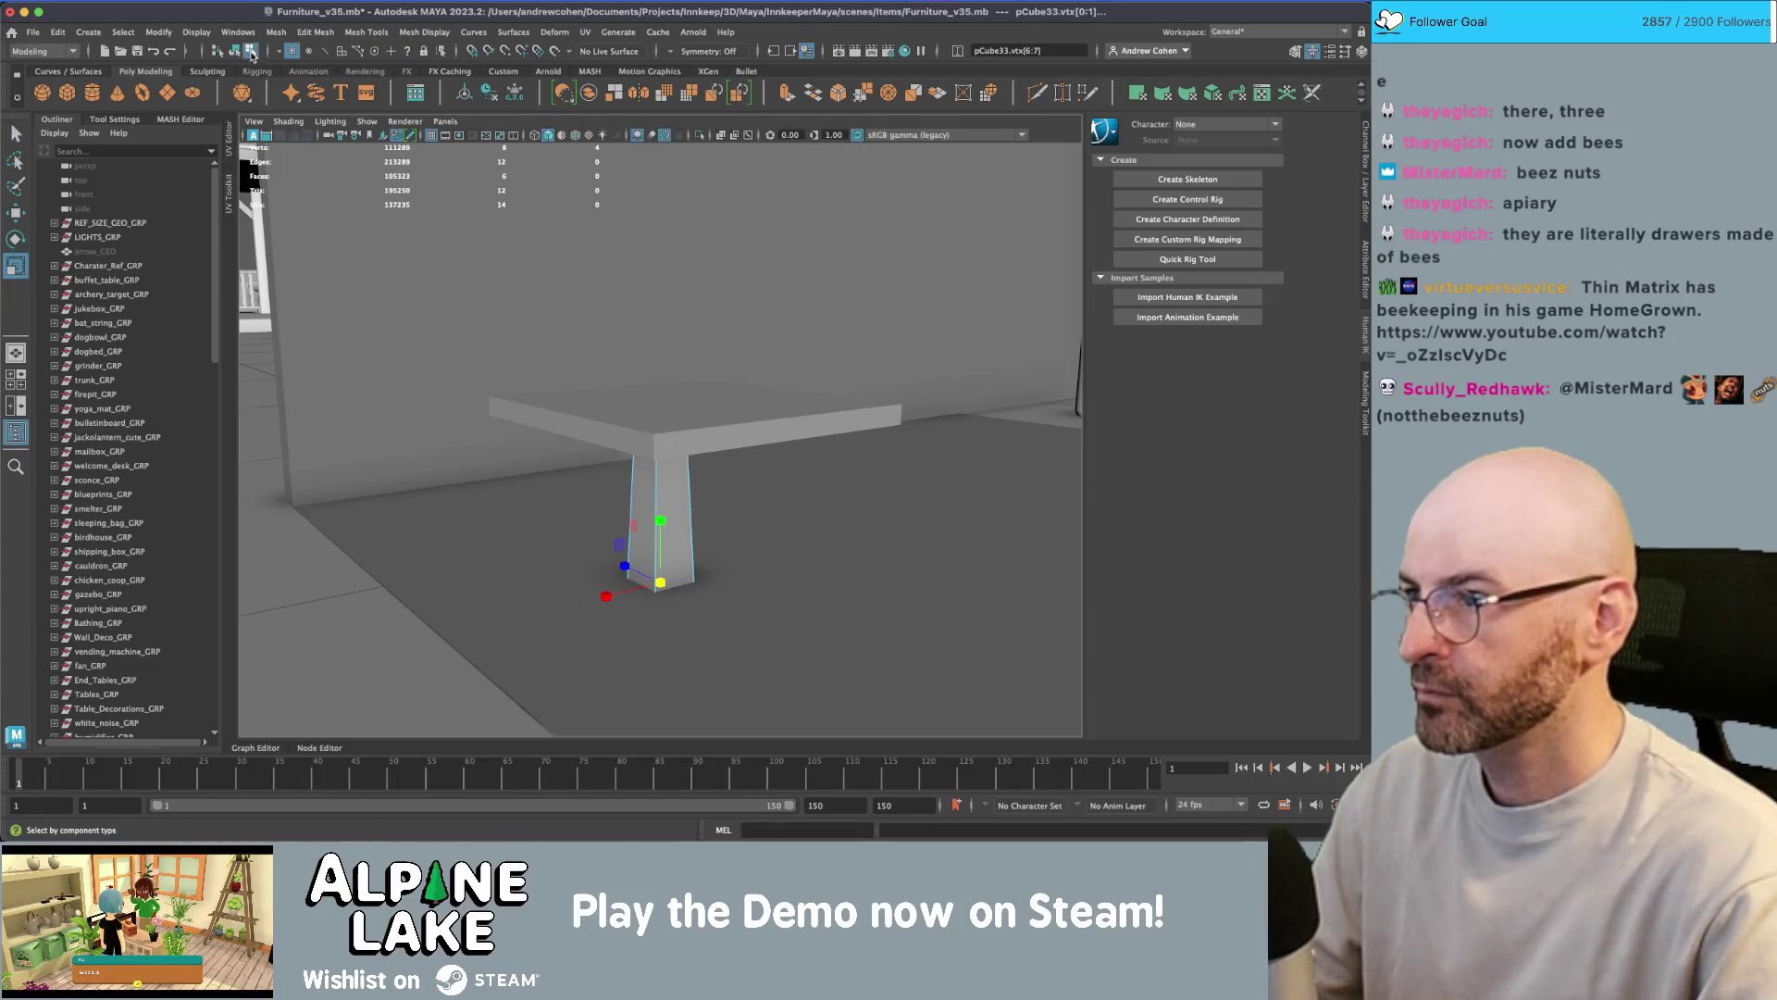
pyautogui.click(236, 51)
pyautogui.press('w')
pyautogui.keyDown('alt'); pyautogui.moveTo(592, 352); pyautogui.dragTo(646, 439); pyautogui.keyUp('alt')
# - Duplicate the leg and rotate the copy to the table's other side
pyautogui.hotkey('ctrl', 'd')
pyautogui.press('e')
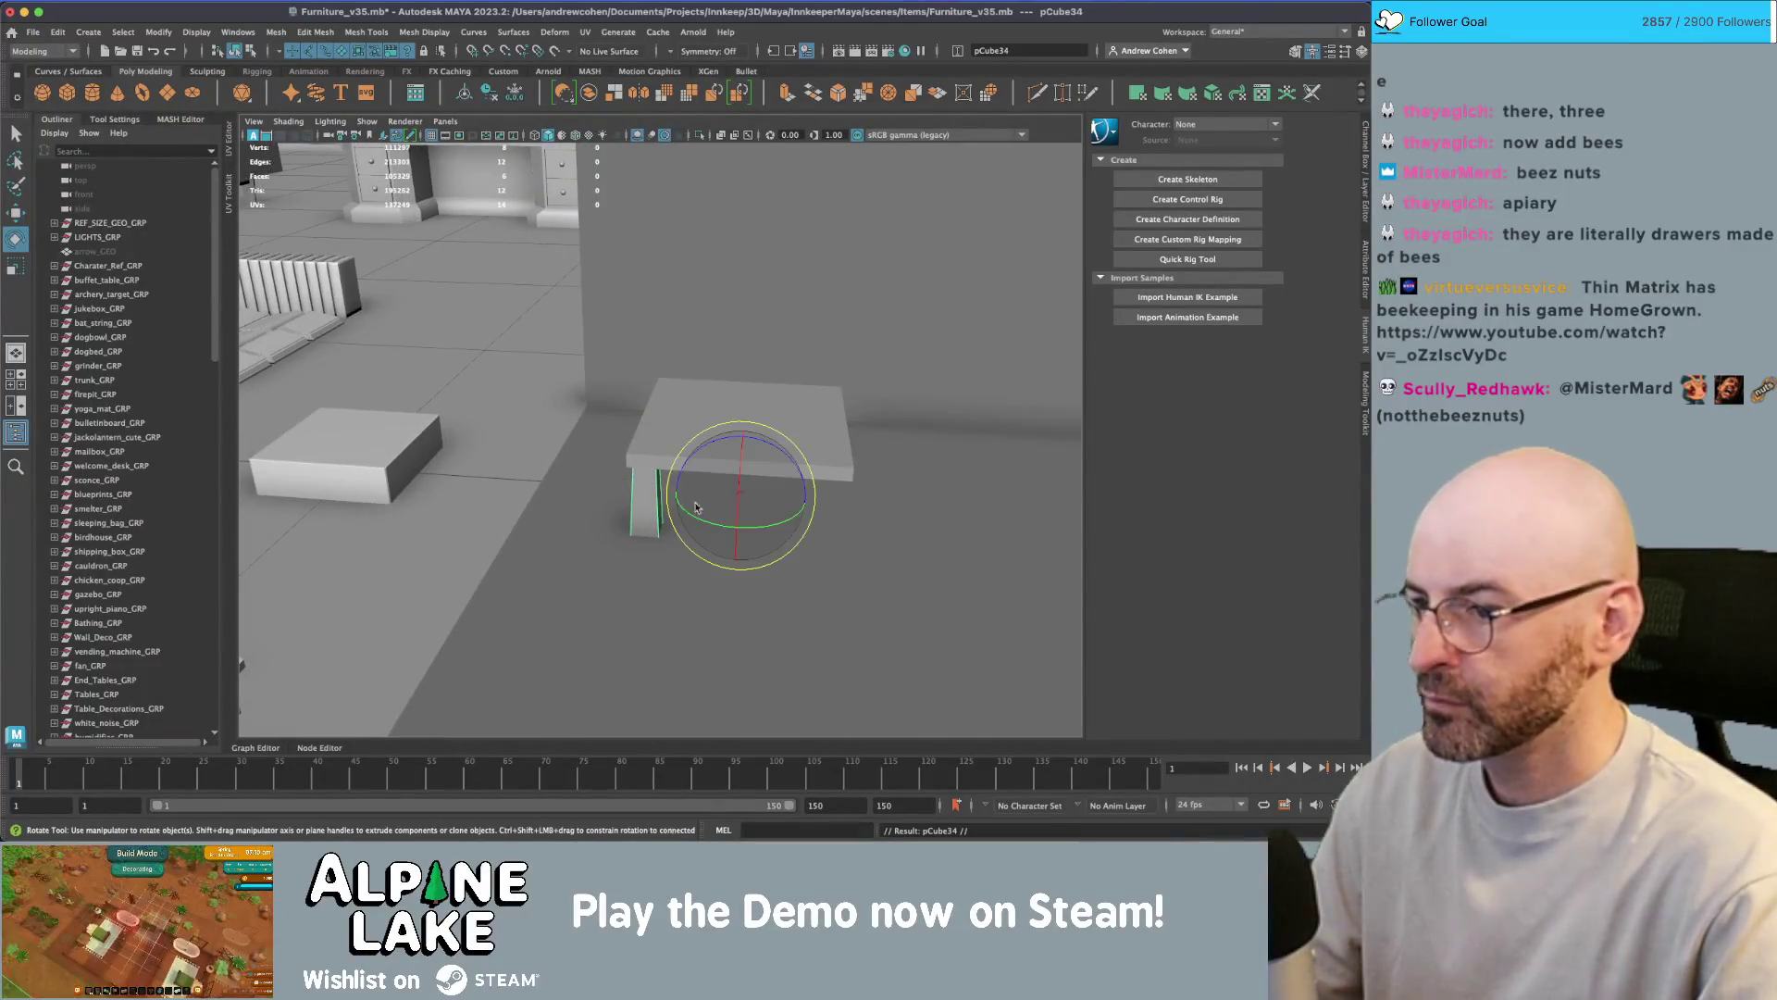
pyautogui.moveTo(682, 496)
pyautogui.mouseDown()
pyautogui.moveTo(777, 532)
pyautogui.moveTo(814, 445)
pyautogui.moveTo(648, 435)
pyautogui.mouseUp()
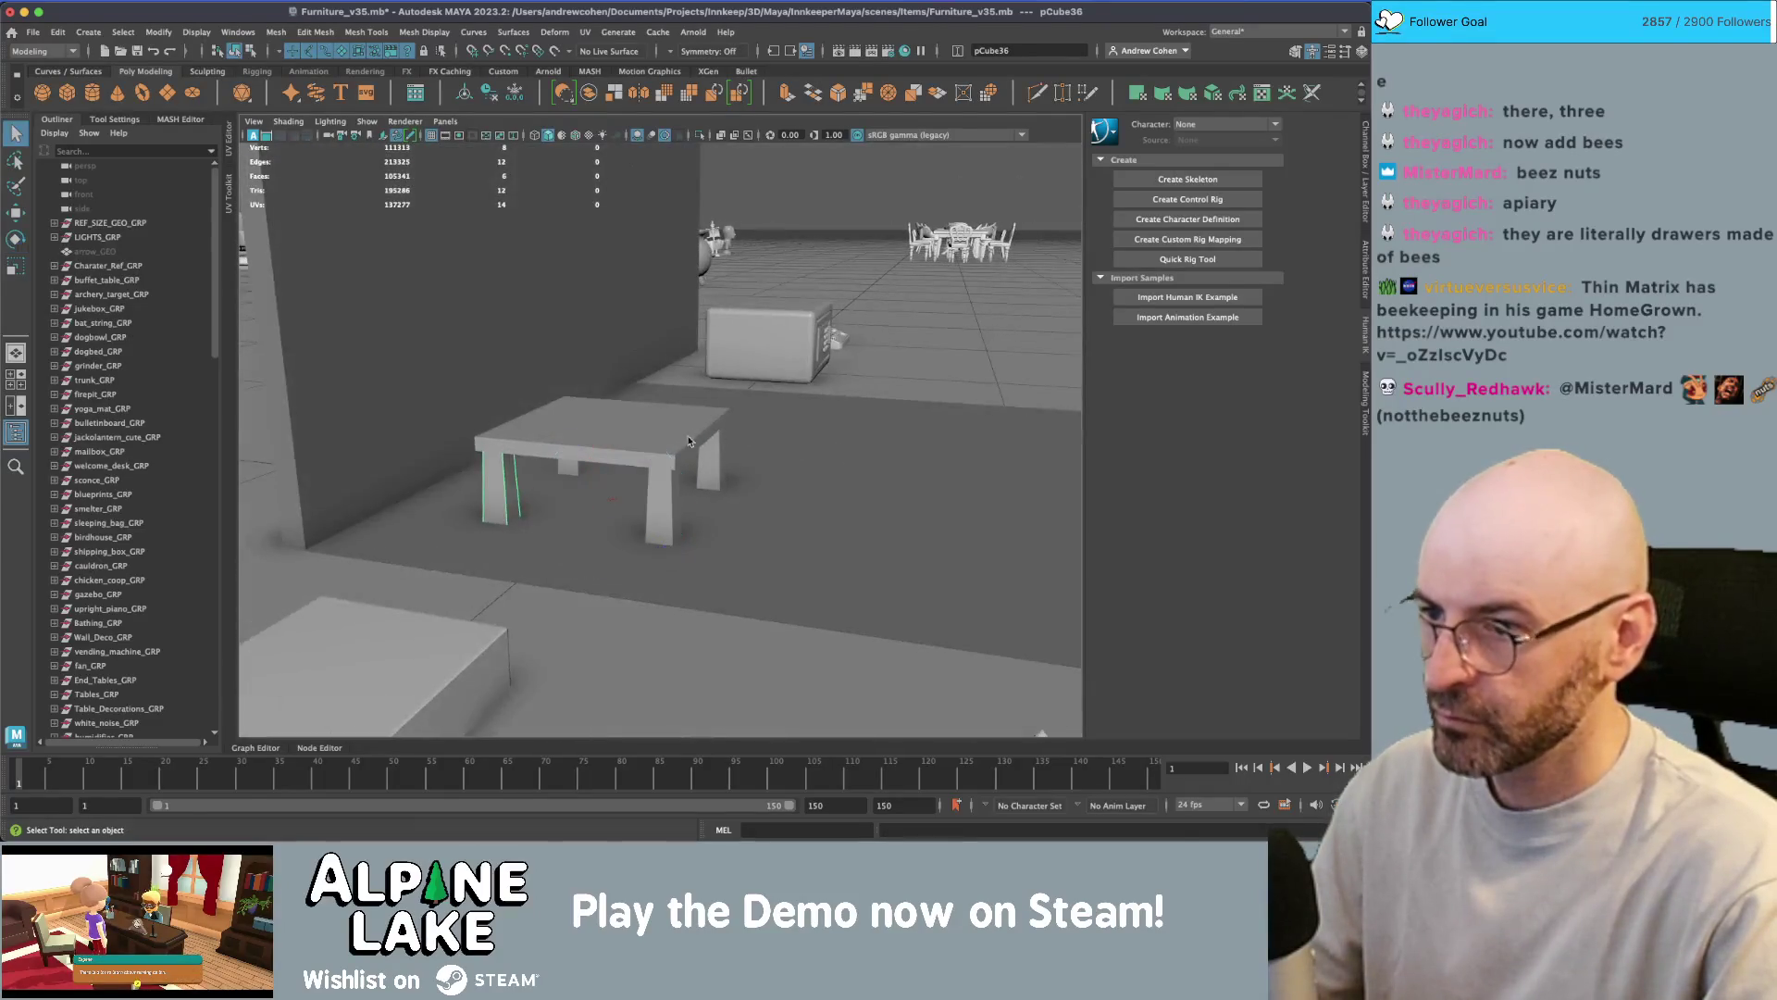
pyautogui.press('q')
# - Scale the table top, then duplicate it to stack a second slab above
pyautogui.click(635, 420)
pyautogui.keyDown('alt'); pyautogui.moveTo(635, 421); pyautogui.dragTo(741, 436, button='right'); pyautogui.keyUp('alt')
pyautogui.moveTo(740, 436)
pyautogui.keyDown('alt'); pyautogui.mouseDown()
pyautogui.moveTo(666, 513)
pyautogui.moveTo(765, 496)
pyautogui.moveTo(648, 436)
pyautogui.moveTo(639, 463)
pyautogui.moveTo(667, 435)
pyautogui.moveTo(662, 462)
pyautogui.moveTo(685, 455)
pyautogui.moveTo(687, 381)
pyautogui.moveTo(648, 351)
pyautogui.moveTo(615, 405)
pyautogui.moveTo(666, 381)
pyautogui.moveTo(663, 417)
pyautogui.mouseUp(); pyautogui.keyUp('alt')
pyautogui.press('r')
pyautogui.hotkey('ctrl', 'd')
pyautogui.press('w')
pyautogui.press('w')
# - Select the lower slab and legs and scale them to reshape the legs' proportions
pyautogui.press('q')
pyautogui.keyDown('shift'); pyautogui.click(663, 504); pyautogui.keyUp('shift')
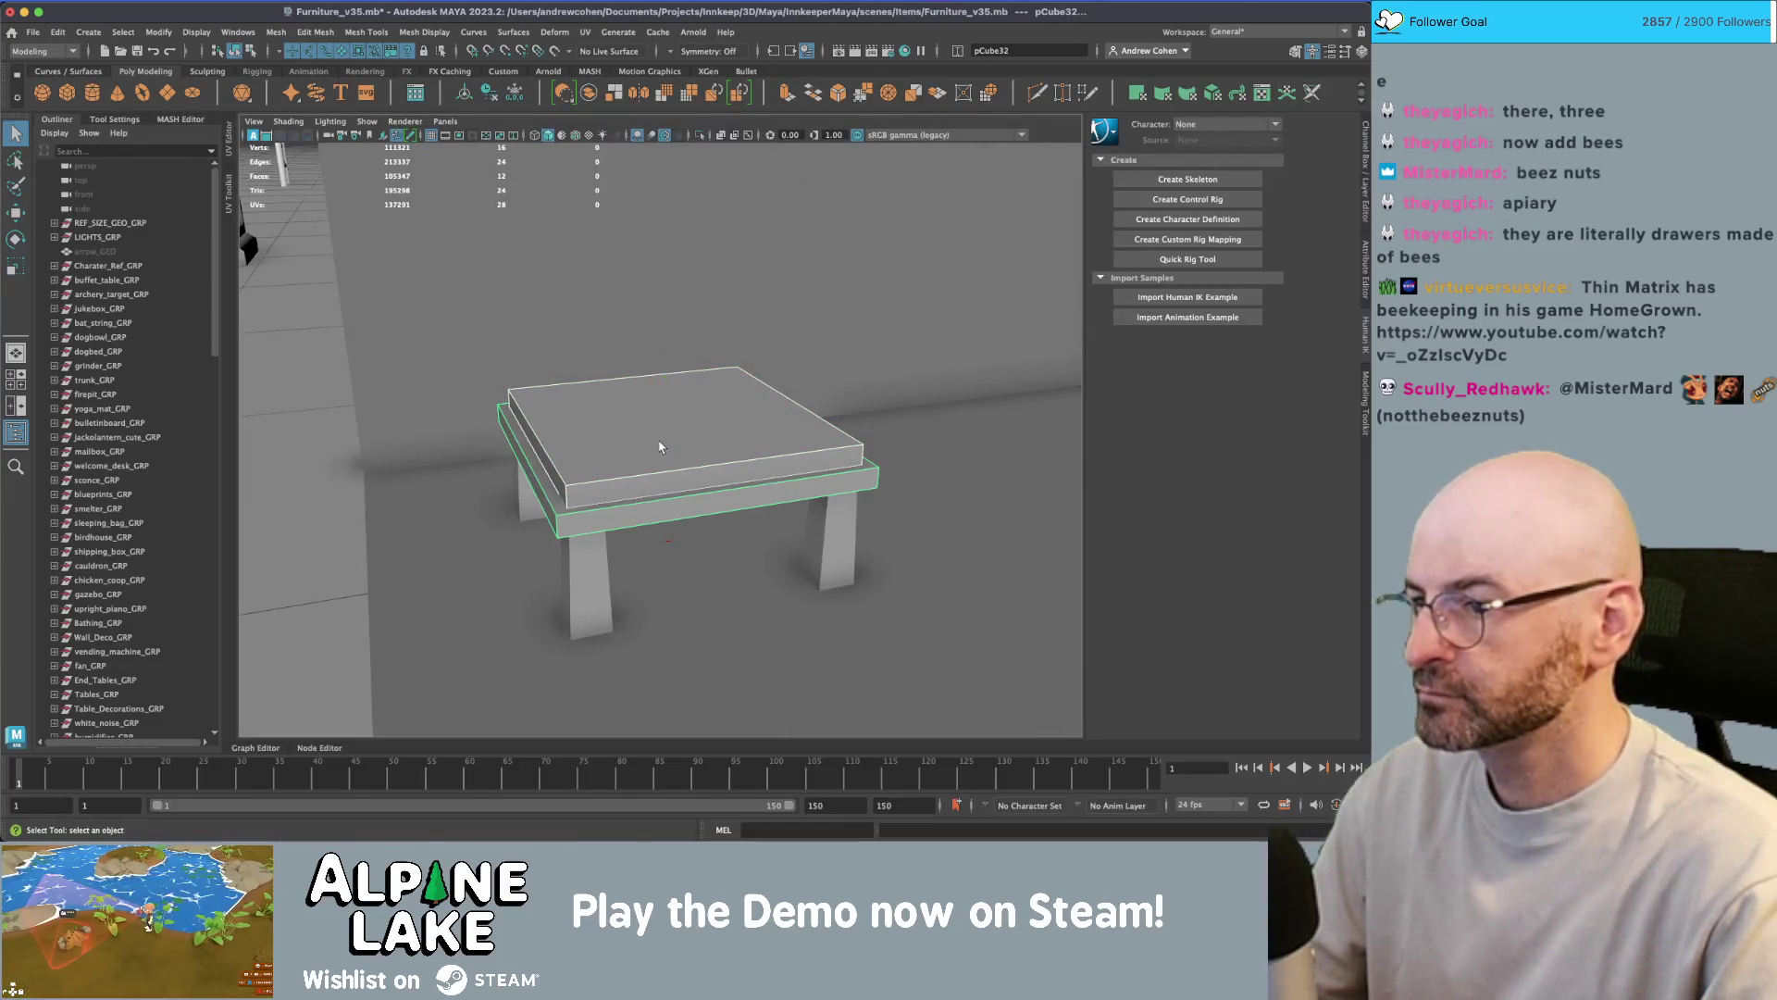
pyautogui.keyDown('alt'); pyautogui.moveTo(662, 571); pyautogui.dragTo(686, 519); pyautogui.keyUp('alt')
pyautogui.click(752, 552)
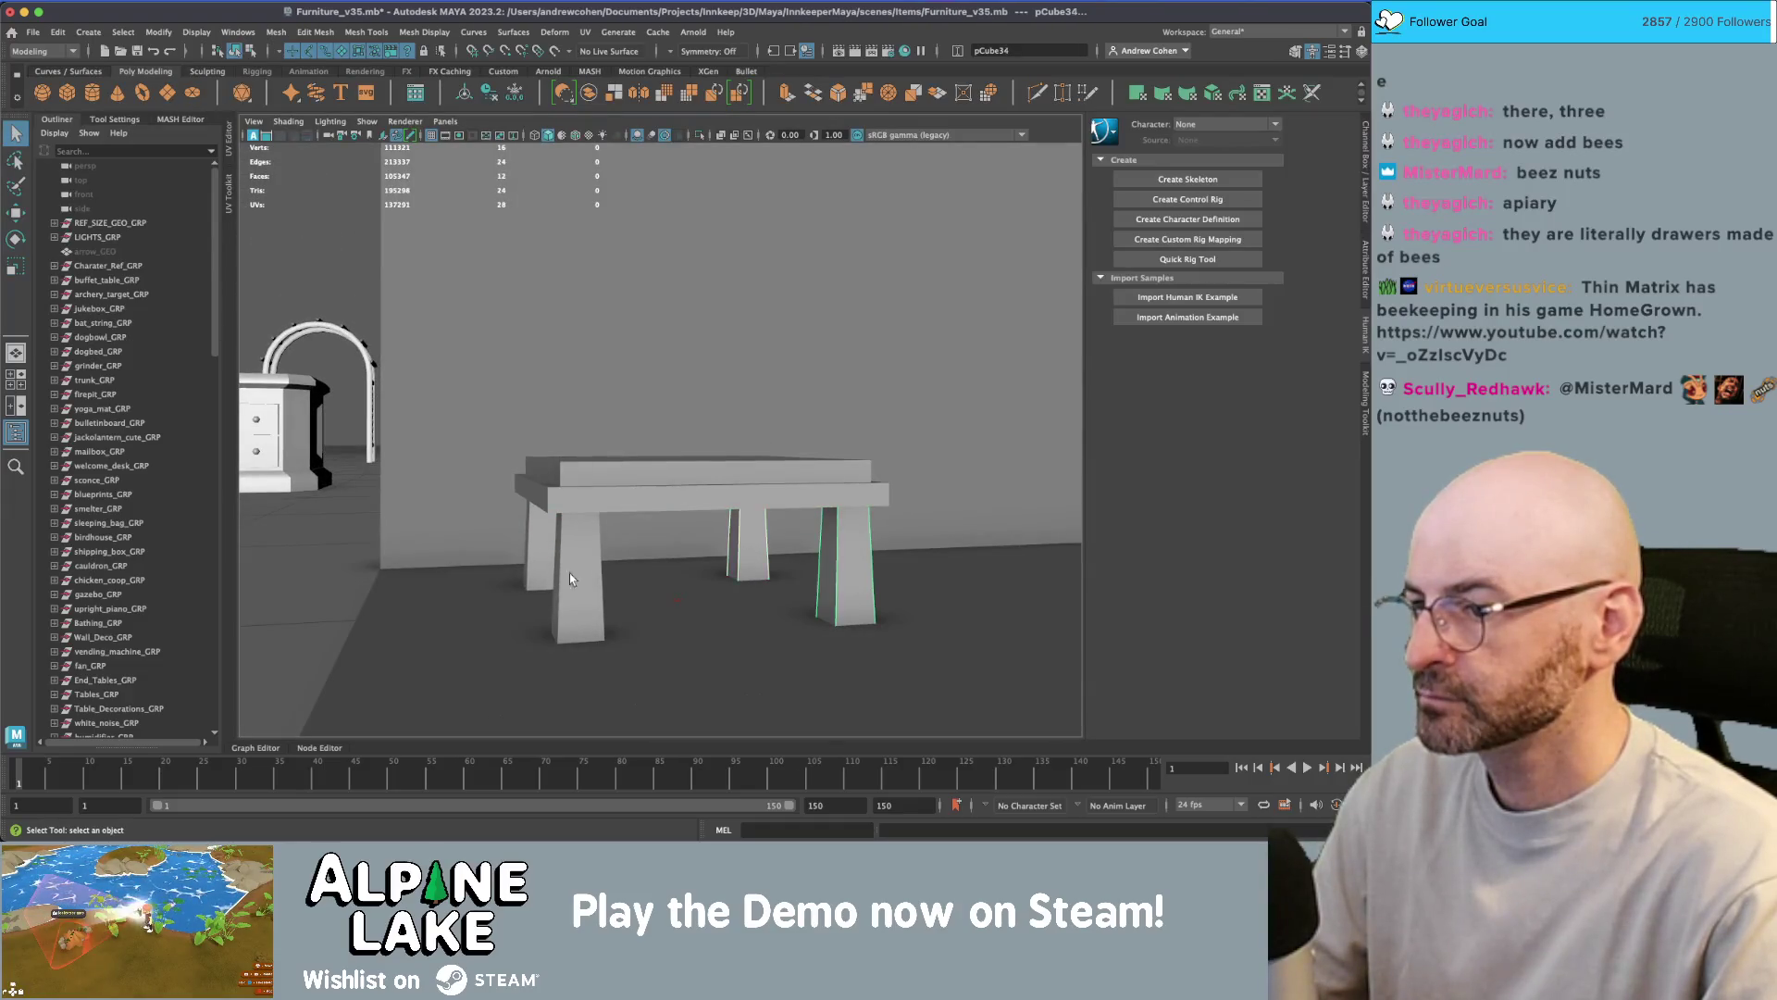
pyautogui.press('r')
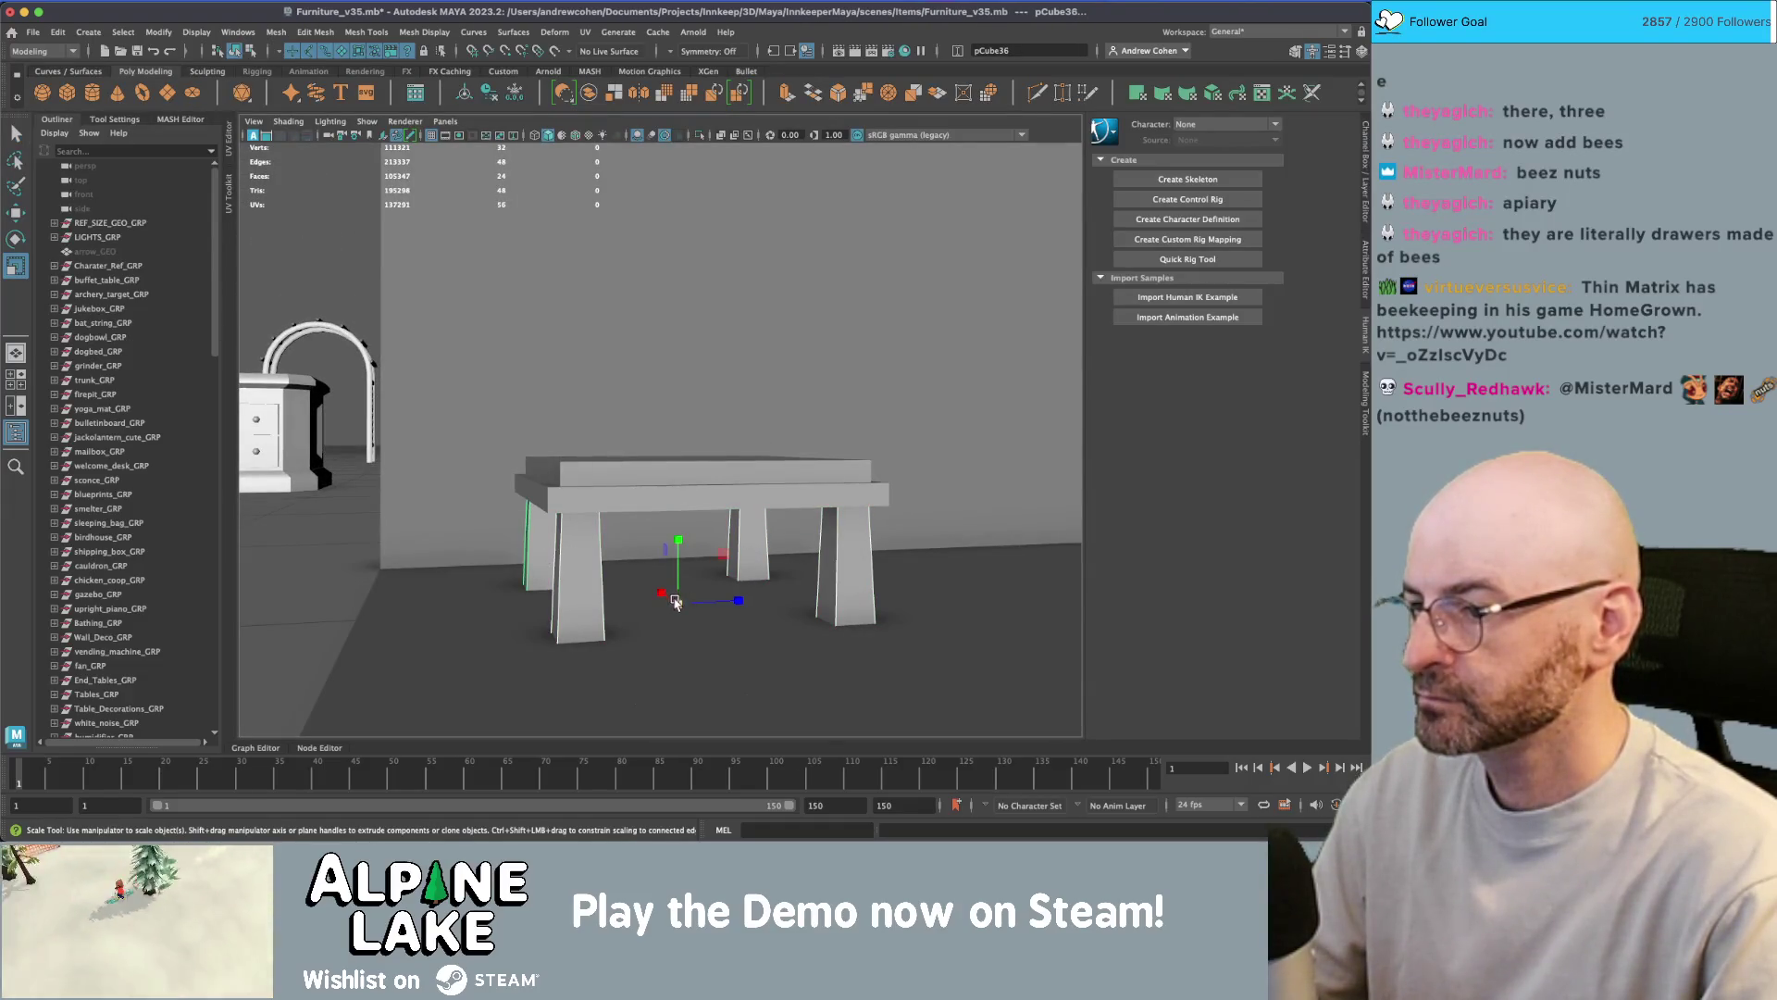
pyautogui.moveTo(679, 602)
pyautogui.mouseDown()
pyautogui.moveTo(703, 607)
pyautogui.moveTo(778, 527)
pyautogui.moveTo(798, 530)
pyautogui.moveTo(713, 472)
pyautogui.mouseUp()
# - Raise the upper slab's top face to form a tall box body
pyautogui.press('q')
pyautogui.click(704, 375)
pyautogui.rightClick(704, 375)
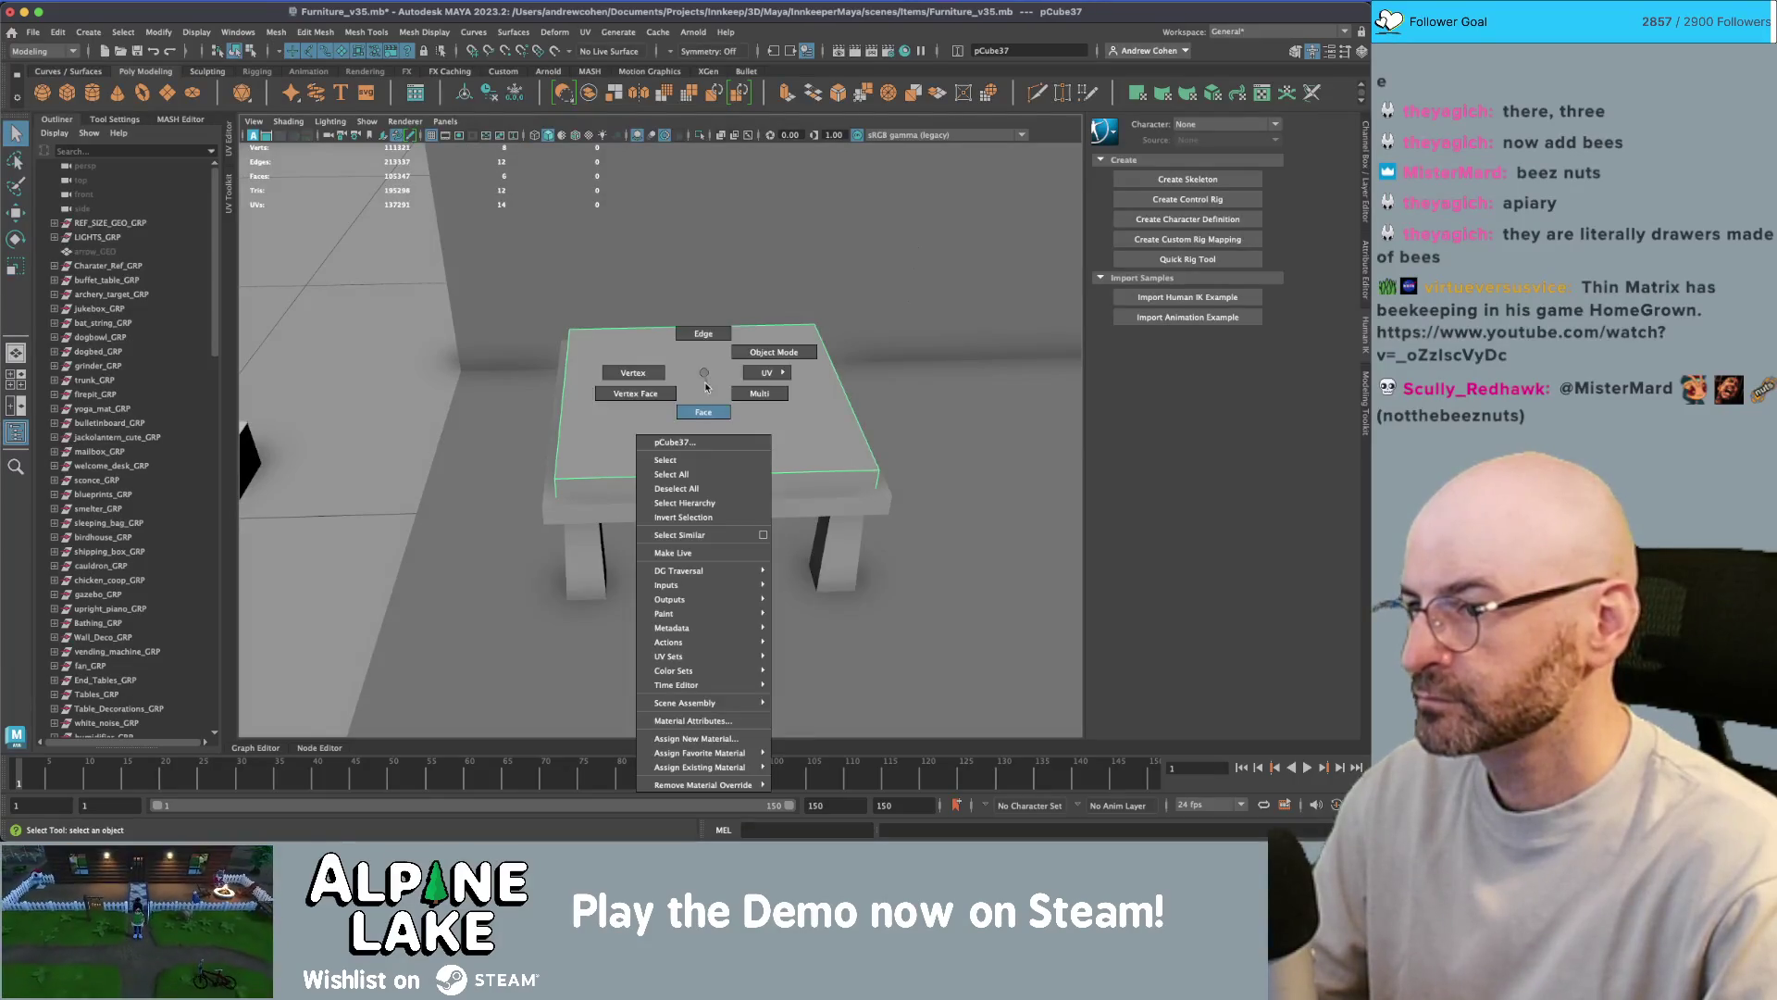
pyautogui.click(703, 412)
pyautogui.click(704, 398)
pyautogui.press('w')
pyautogui.moveTo(675, 324)
pyautogui.mouseDown()
pyautogui.moveTo(685, 185)
pyautogui.moveTo(629, 233)
pyautogui.moveTo(678, 264)
pyautogui.moveTo(637, 330)
pyautogui.moveTo(519, 292)
pyautogui.moveTo(812, 365)
pyautogui.mouseUp()
# - Resize the box's top faces and lift the centre top edge into a roof ridge
pyautogui.press('q')
pyautogui.press('r')
pyautogui.keyDown('alt'); pyautogui.moveTo(668, 383); pyautogui.dragTo(643, 359); pyautogui.keyUp('alt')
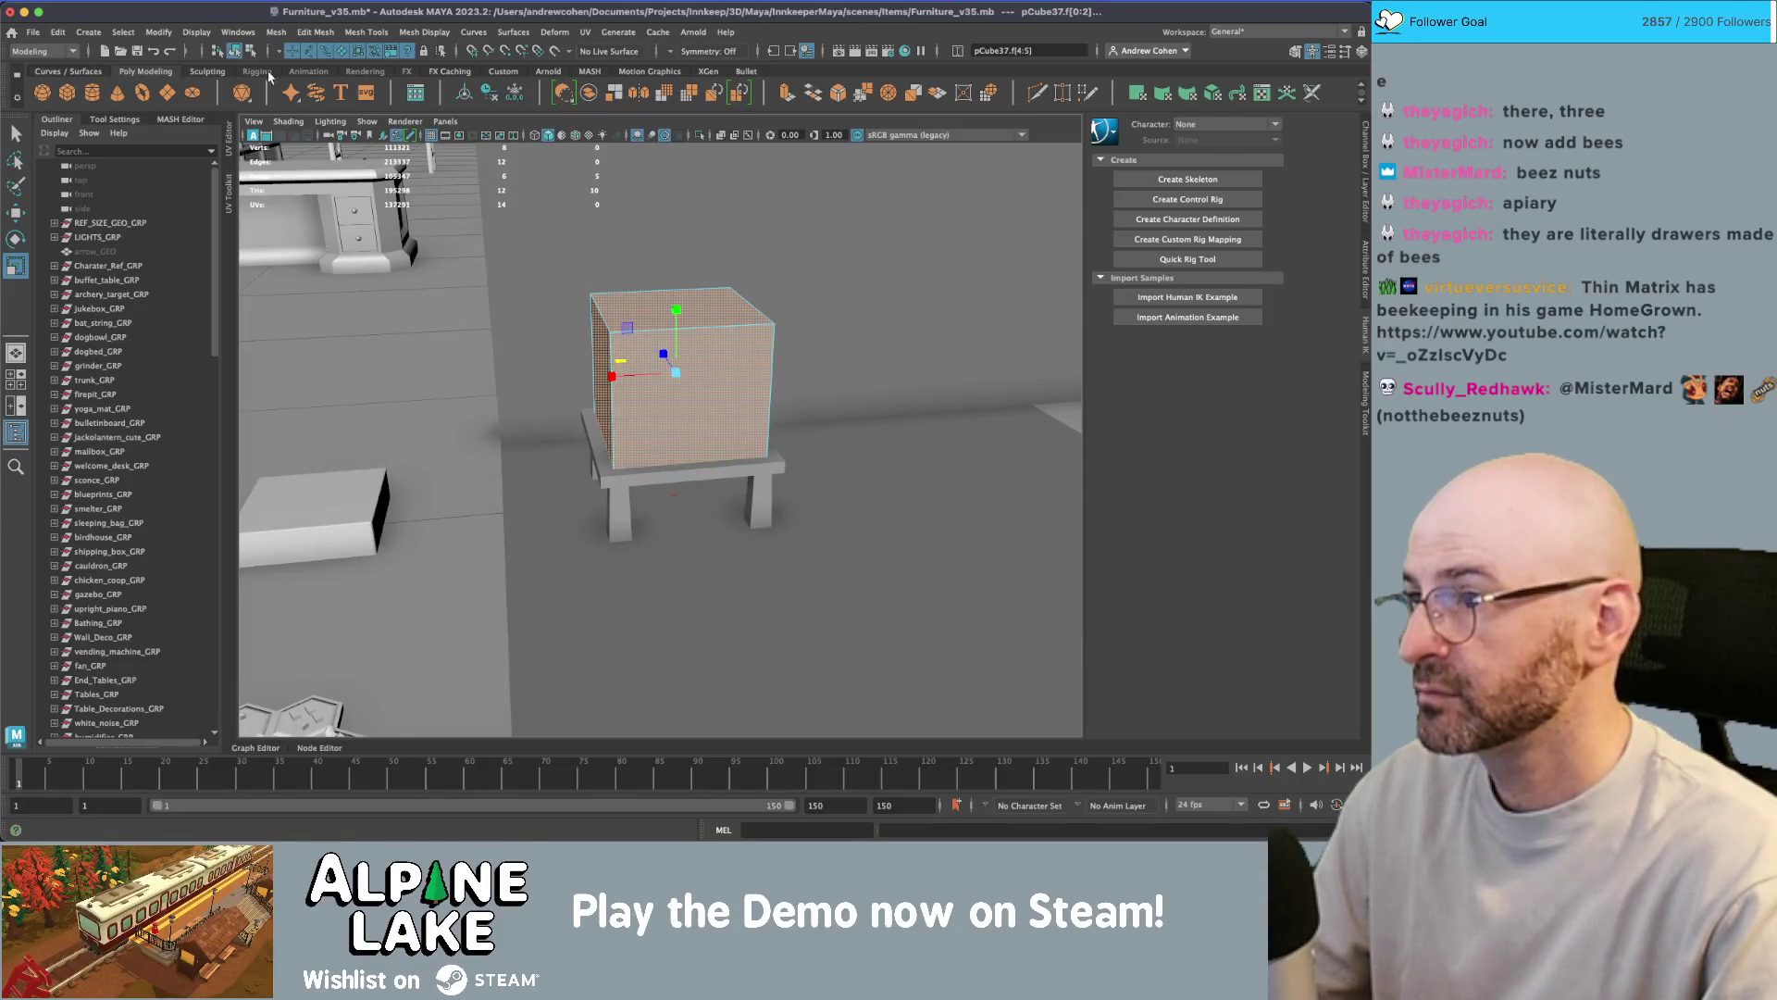
pyautogui.click(249, 52)
pyautogui.moveTo(713, 347)
pyautogui.mouseDown(button='right')
pyautogui.moveTo(696, 306)
pyautogui.moveTo(695, 324)
pyautogui.mouseUp(button='right')
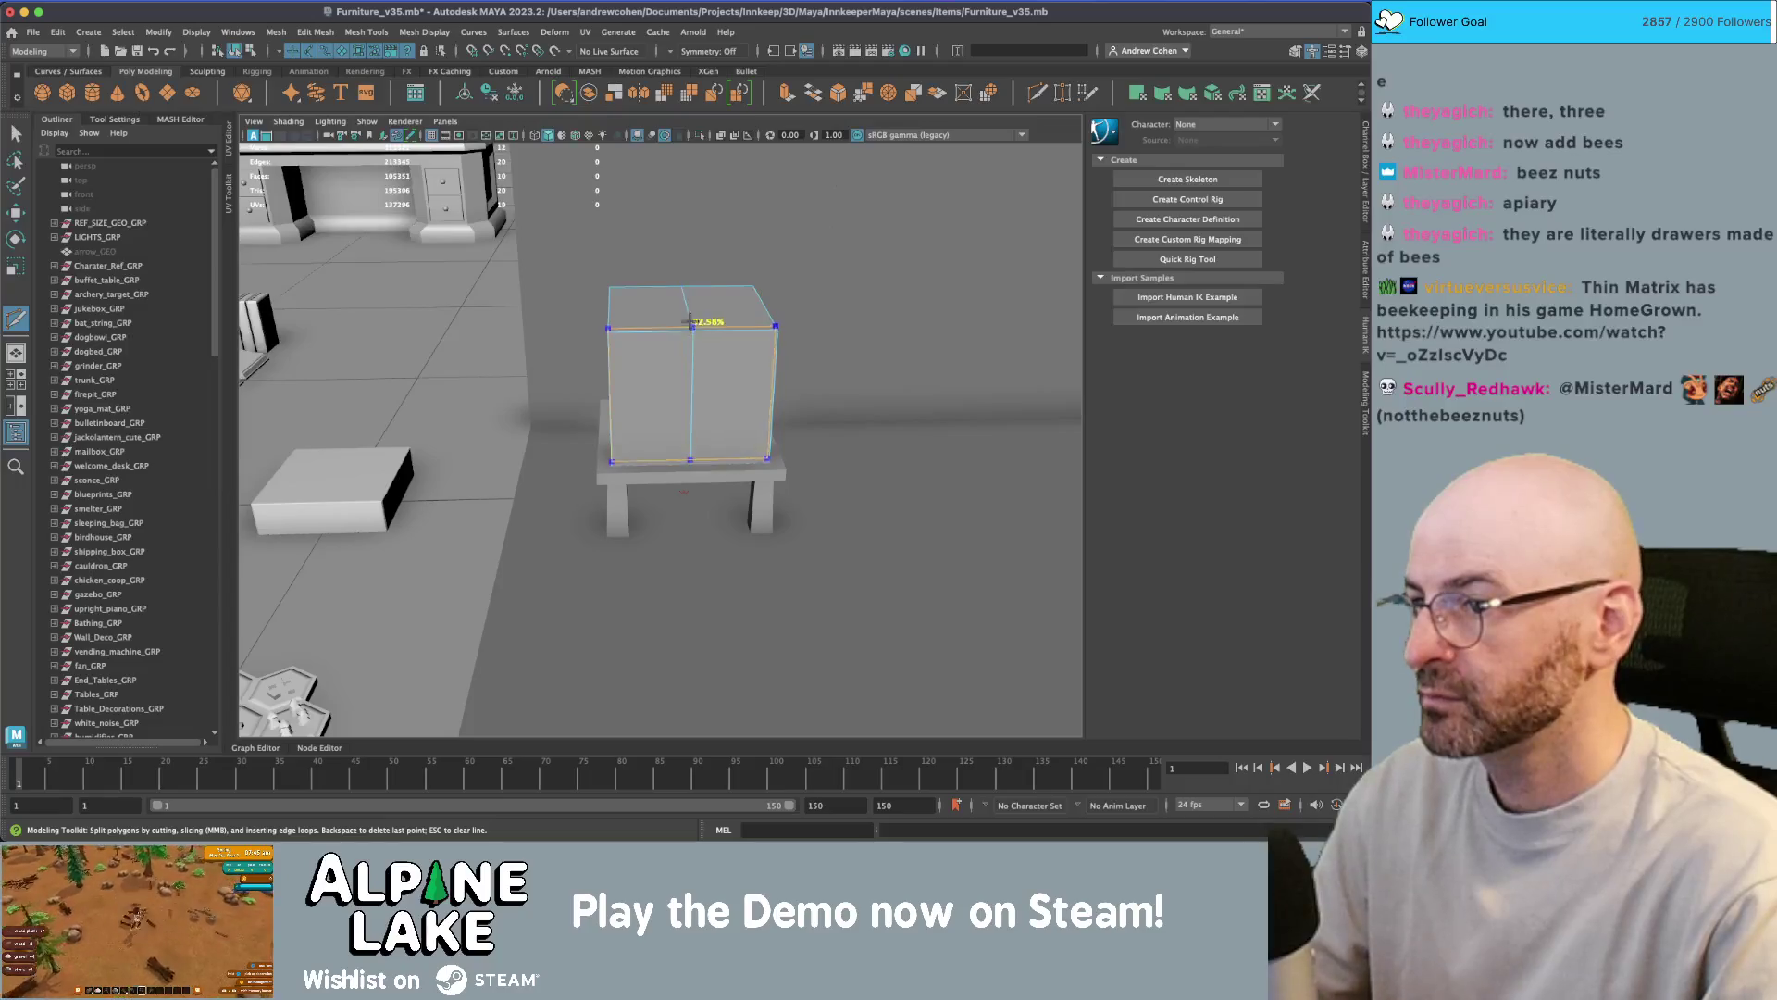
pyautogui.click(687, 310)
pyautogui.press('w')
pyautogui.moveTo(687, 261)
pyautogui.mouseDown()
pyautogui.moveTo(687, 232)
pyautogui.moveTo(659, 328)
pyautogui.moveTo(796, 320)
pyautogui.moveTo(700, 229)
pyautogui.moveTo(727, 310)
pyautogui.mouseUp()
# - Extrude both roof faces to thicken the gabled roof
pyautogui.press('q')
pyautogui.rightClick(657, 328)
pyautogui.click(655, 346)
pyautogui.click(666, 314)
pyautogui.keyDown('shift'); pyautogui.click(800, 320); pyautogui.keyUp('shift')
pyautogui.hotkey('ctrl', 'e')
pyautogui.press('q')
pyautogui.click(692, 276)
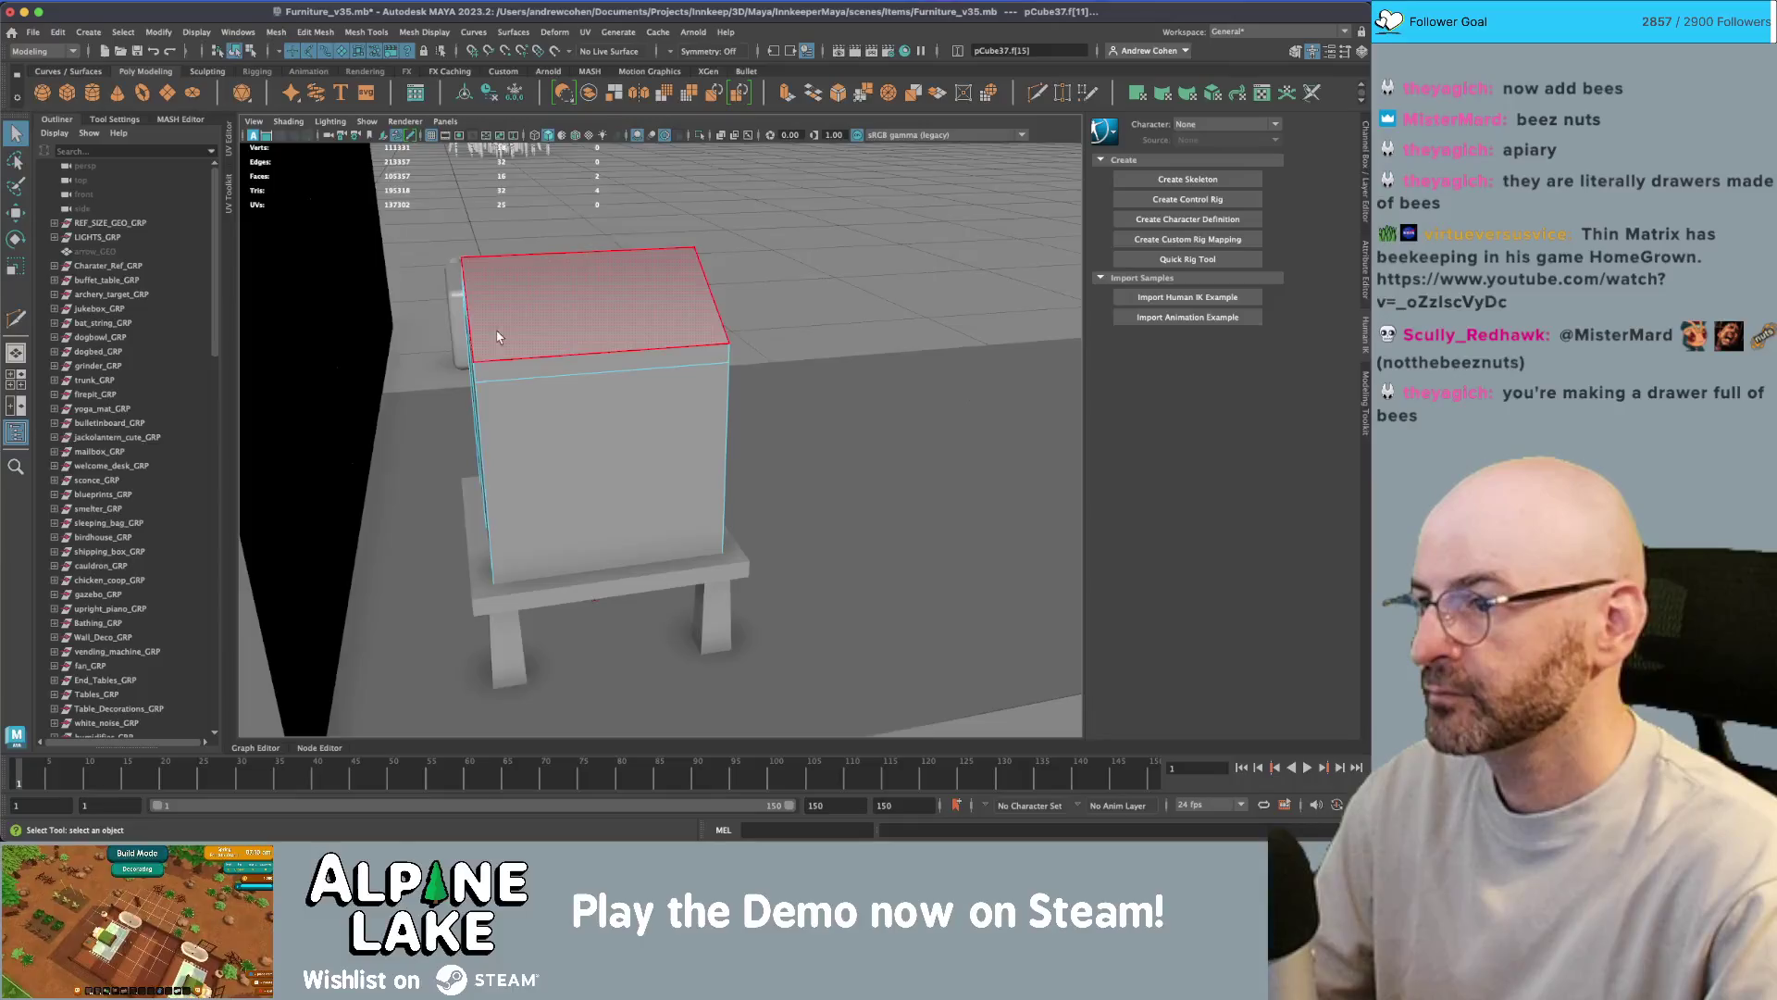
pyautogui.moveTo(497, 336)
pyautogui.keyDown('alt'); pyautogui.mouseDown()
pyautogui.moveTo(796, 328)
pyautogui.moveTo(737, 348)
pyautogui.moveTo(879, 353)
pyautogui.moveTo(785, 389)
pyautogui.mouseUp(); pyautogui.keyUp('alt')
pyautogui.press('f')
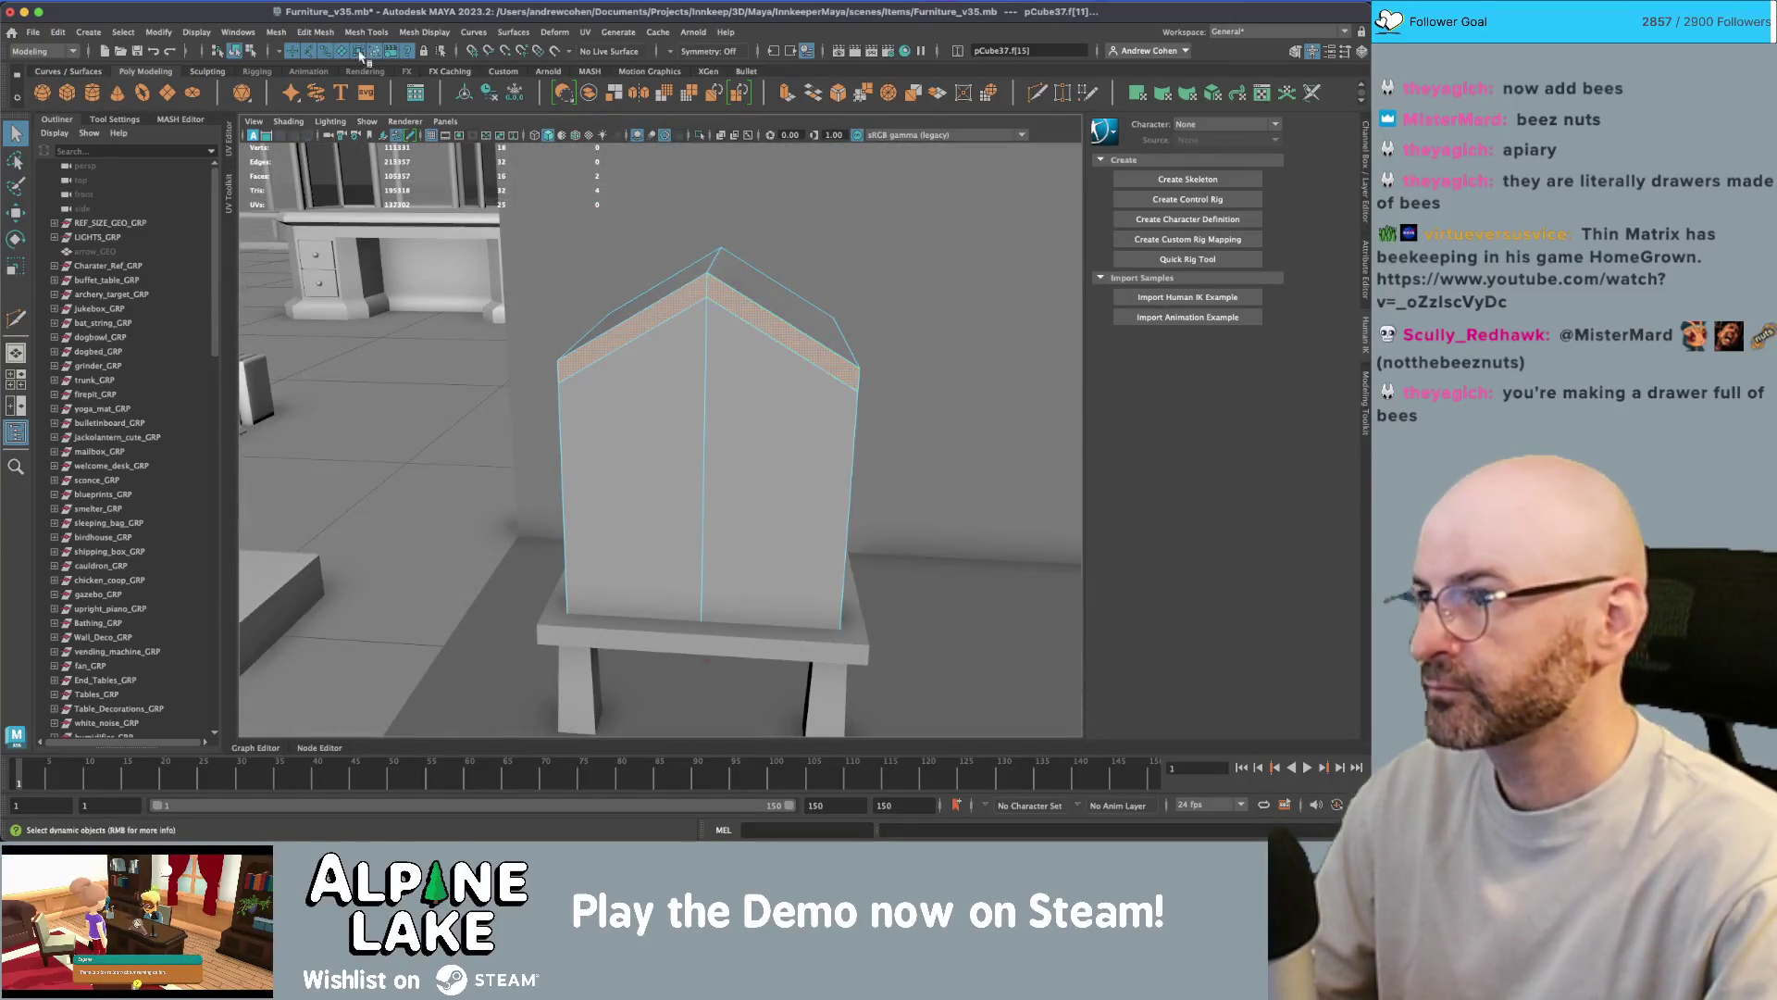
# - Duplicate the house and try deleting the copy's roof faces, then undo it
pyautogui.click(239, 50)
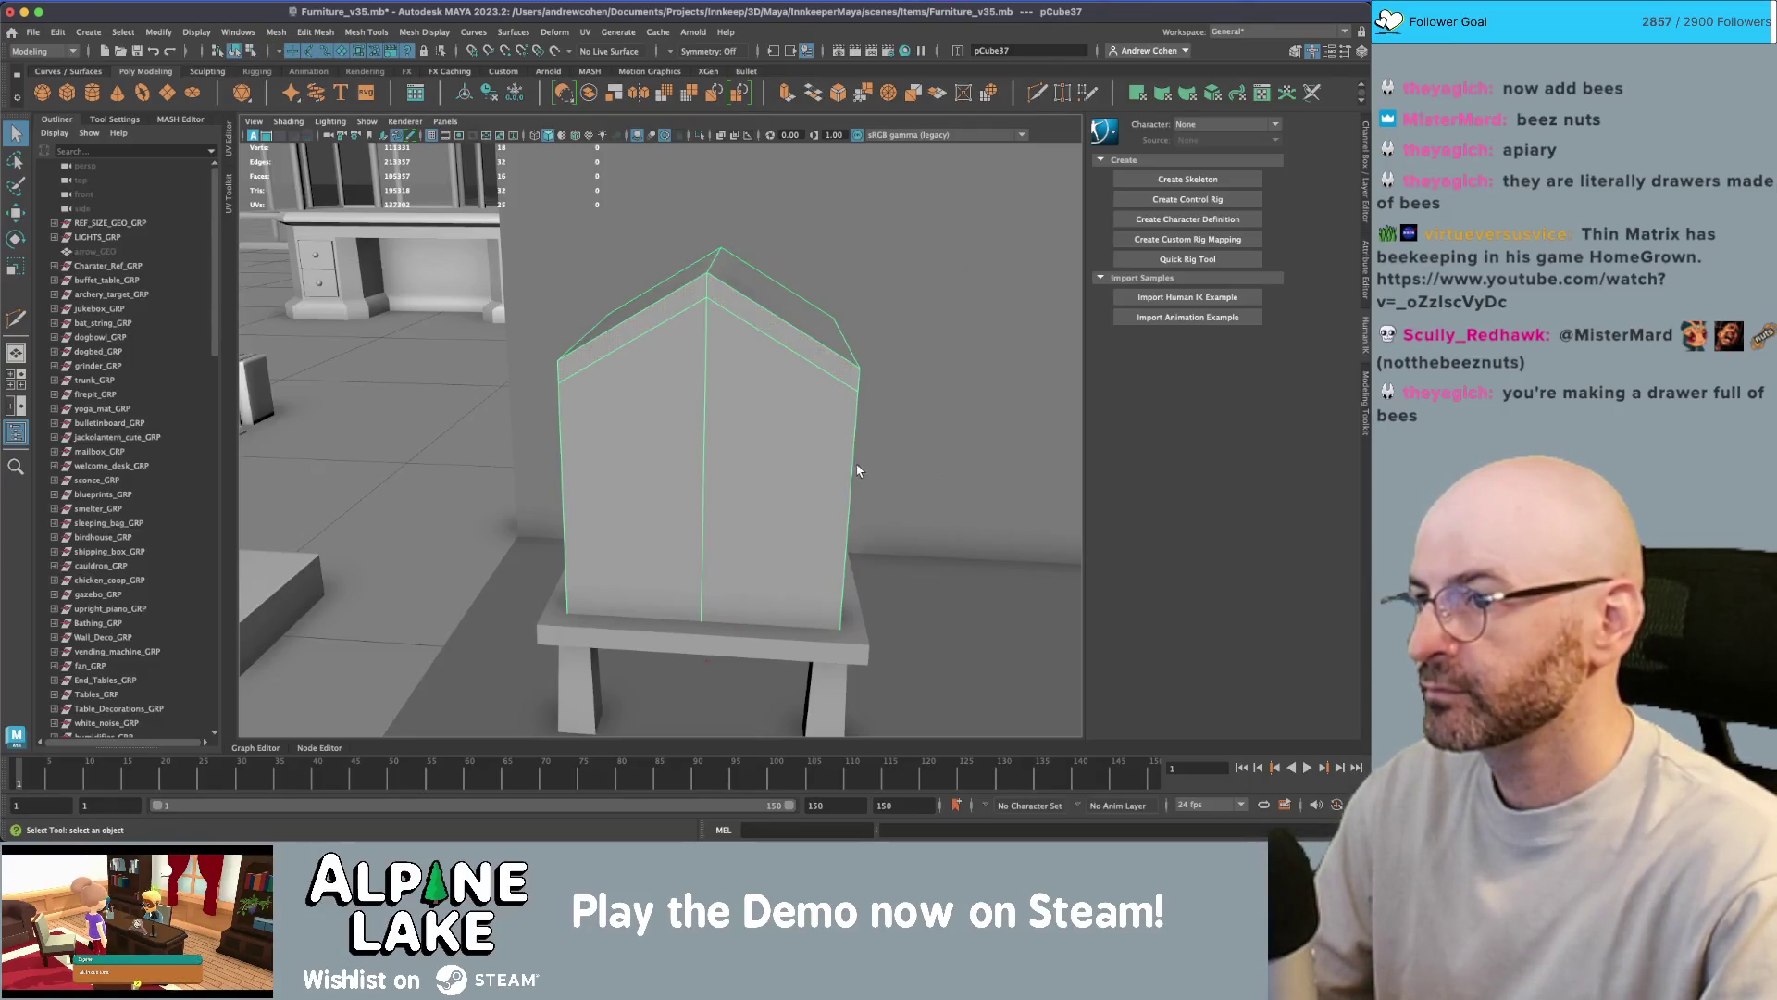
pyautogui.click(818, 426)
pyautogui.hotkey('ctrl', 'd')
pyautogui.moveTo(736, 379); pyautogui.dragTo(738, 435, button='right')
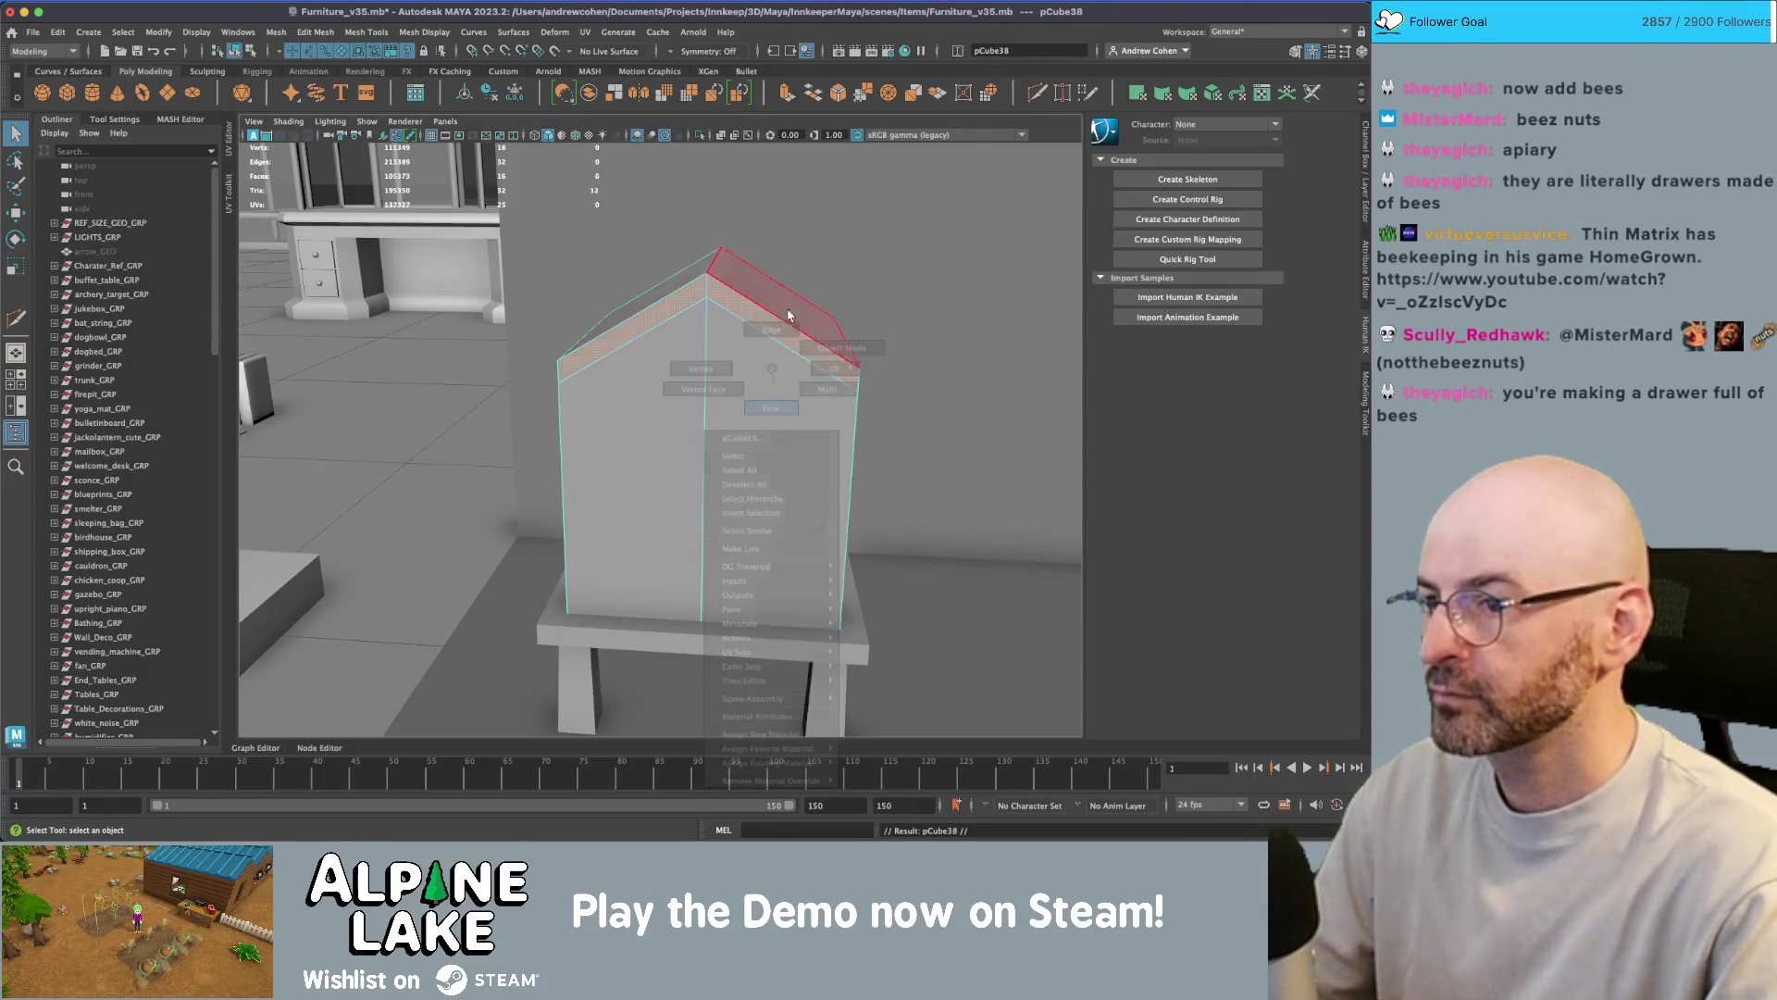
pyautogui.keyDown('alt'); pyautogui.moveTo(737, 435); pyautogui.dragTo(781, 317); pyautogui.keyUp('alt')
pyautogui.click(696, 289)
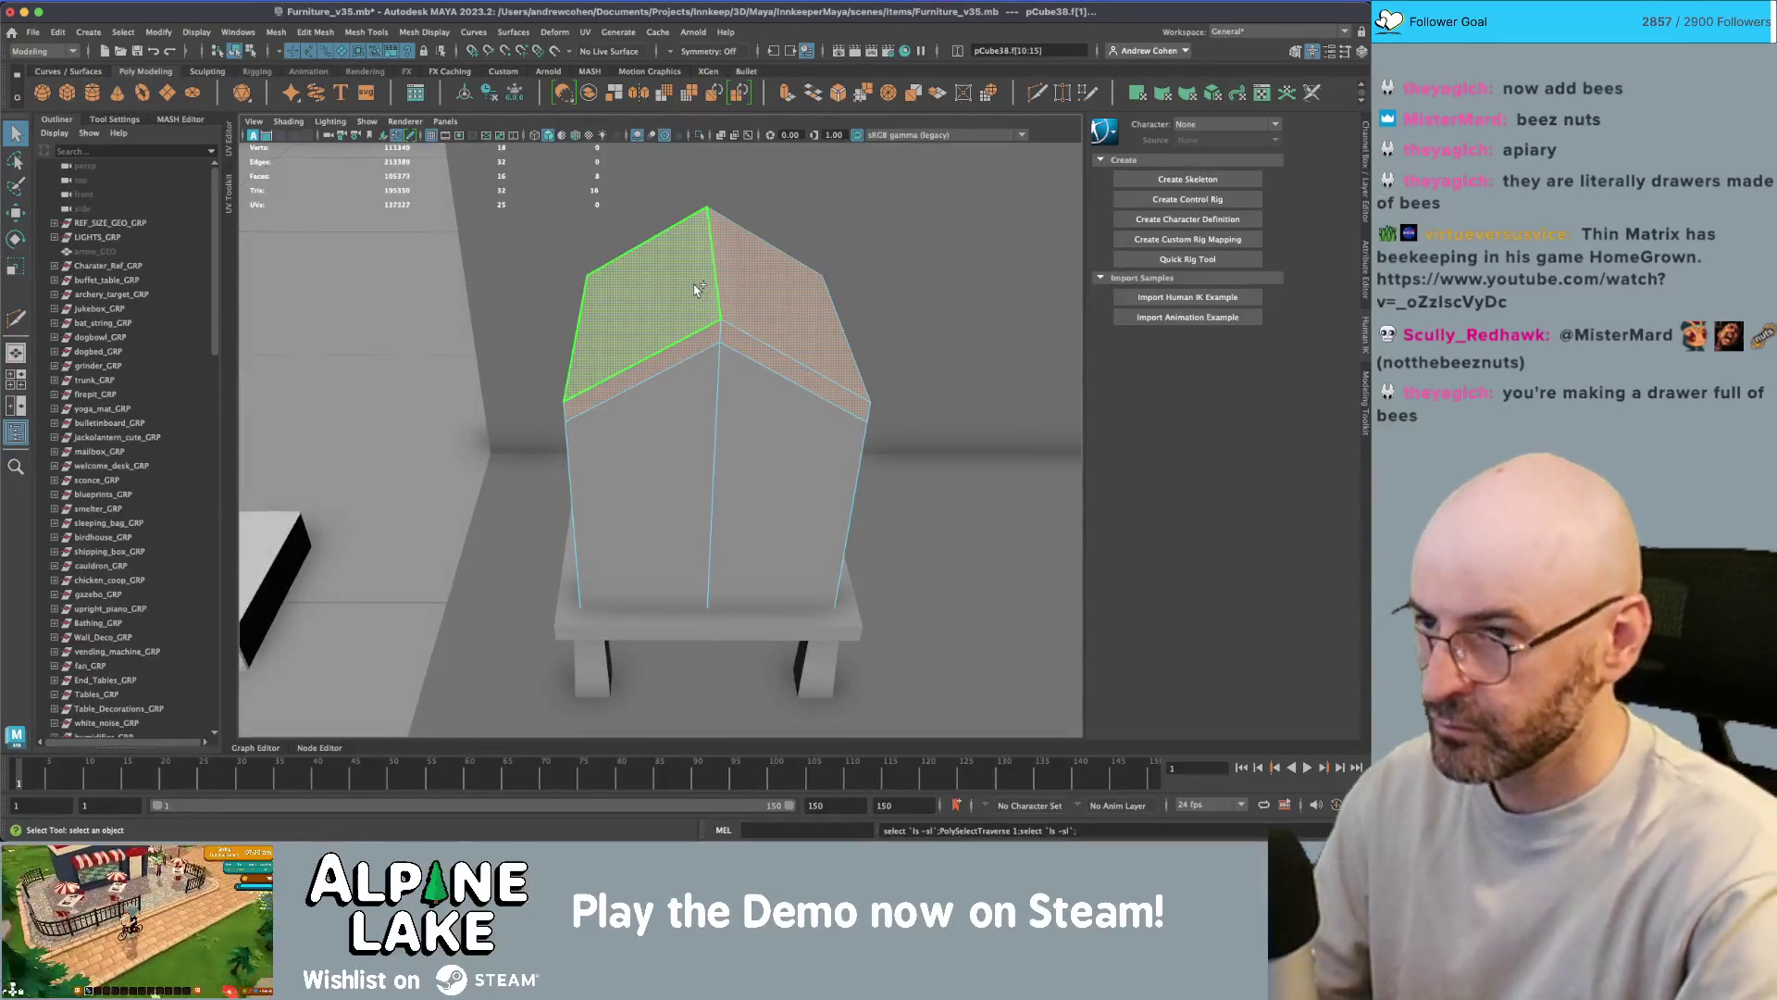
pyautogui.press('Delete')
pyautogui.hotkey('ctrl', 'z')
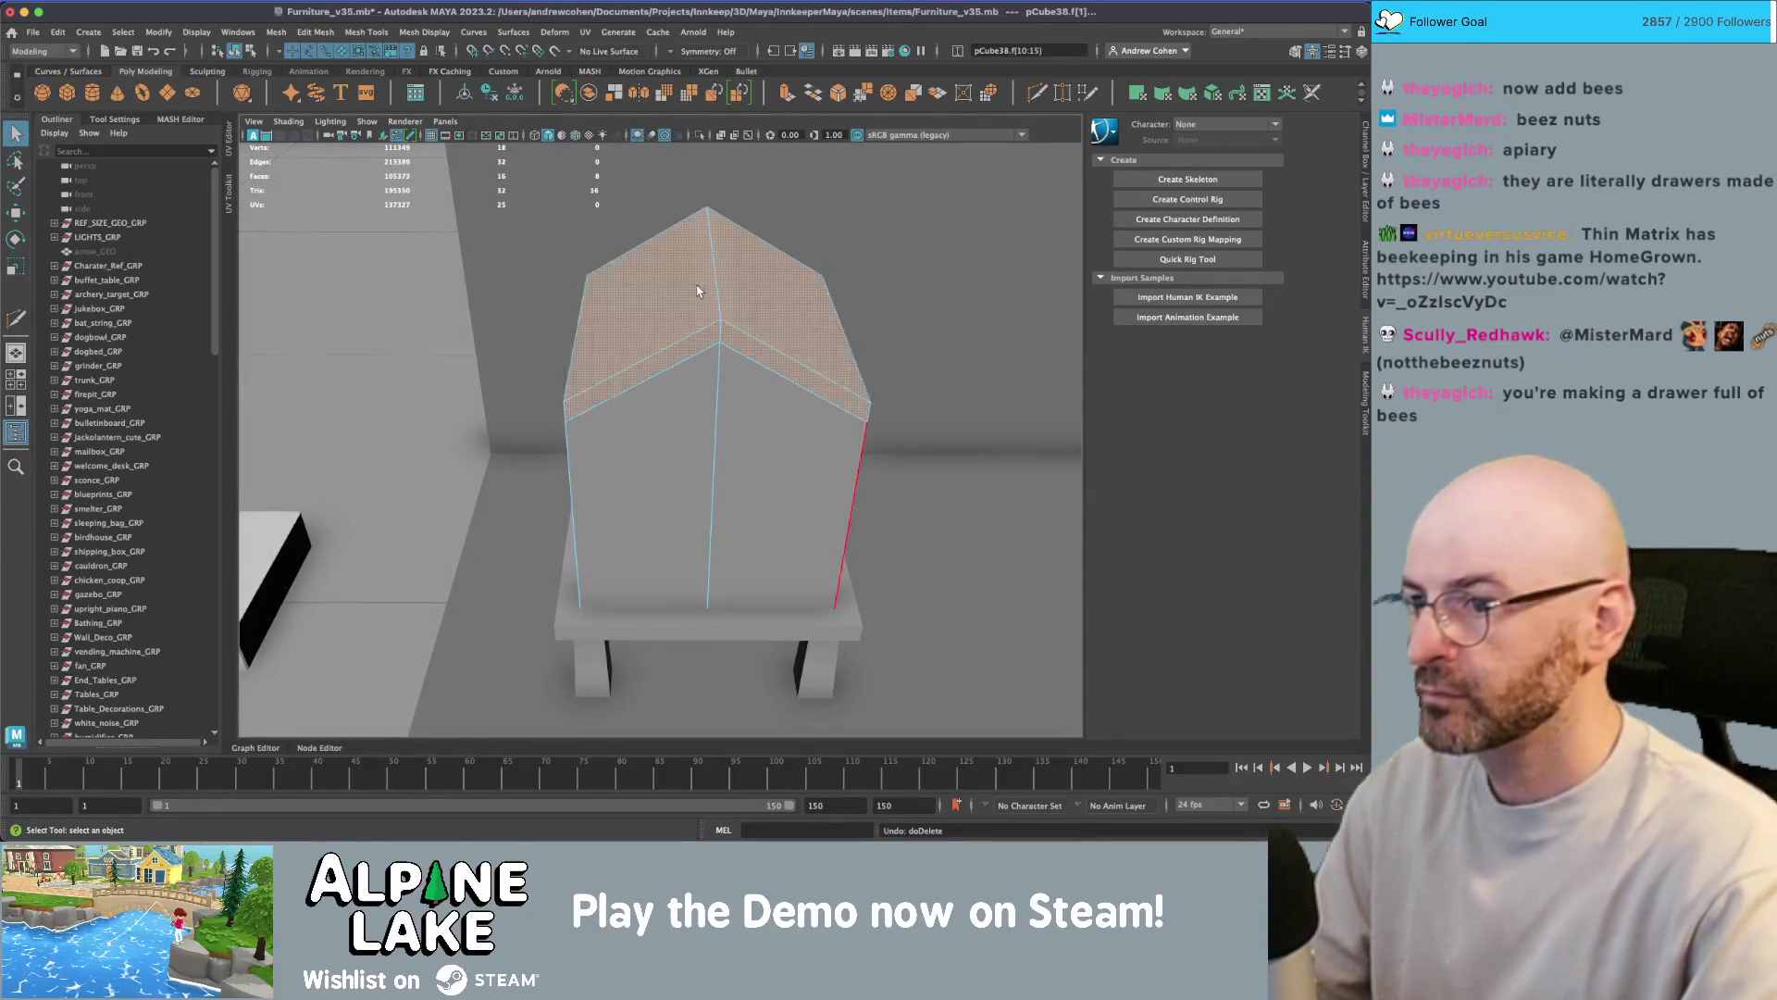
pyautogui.scroll(-4, 776, 282)
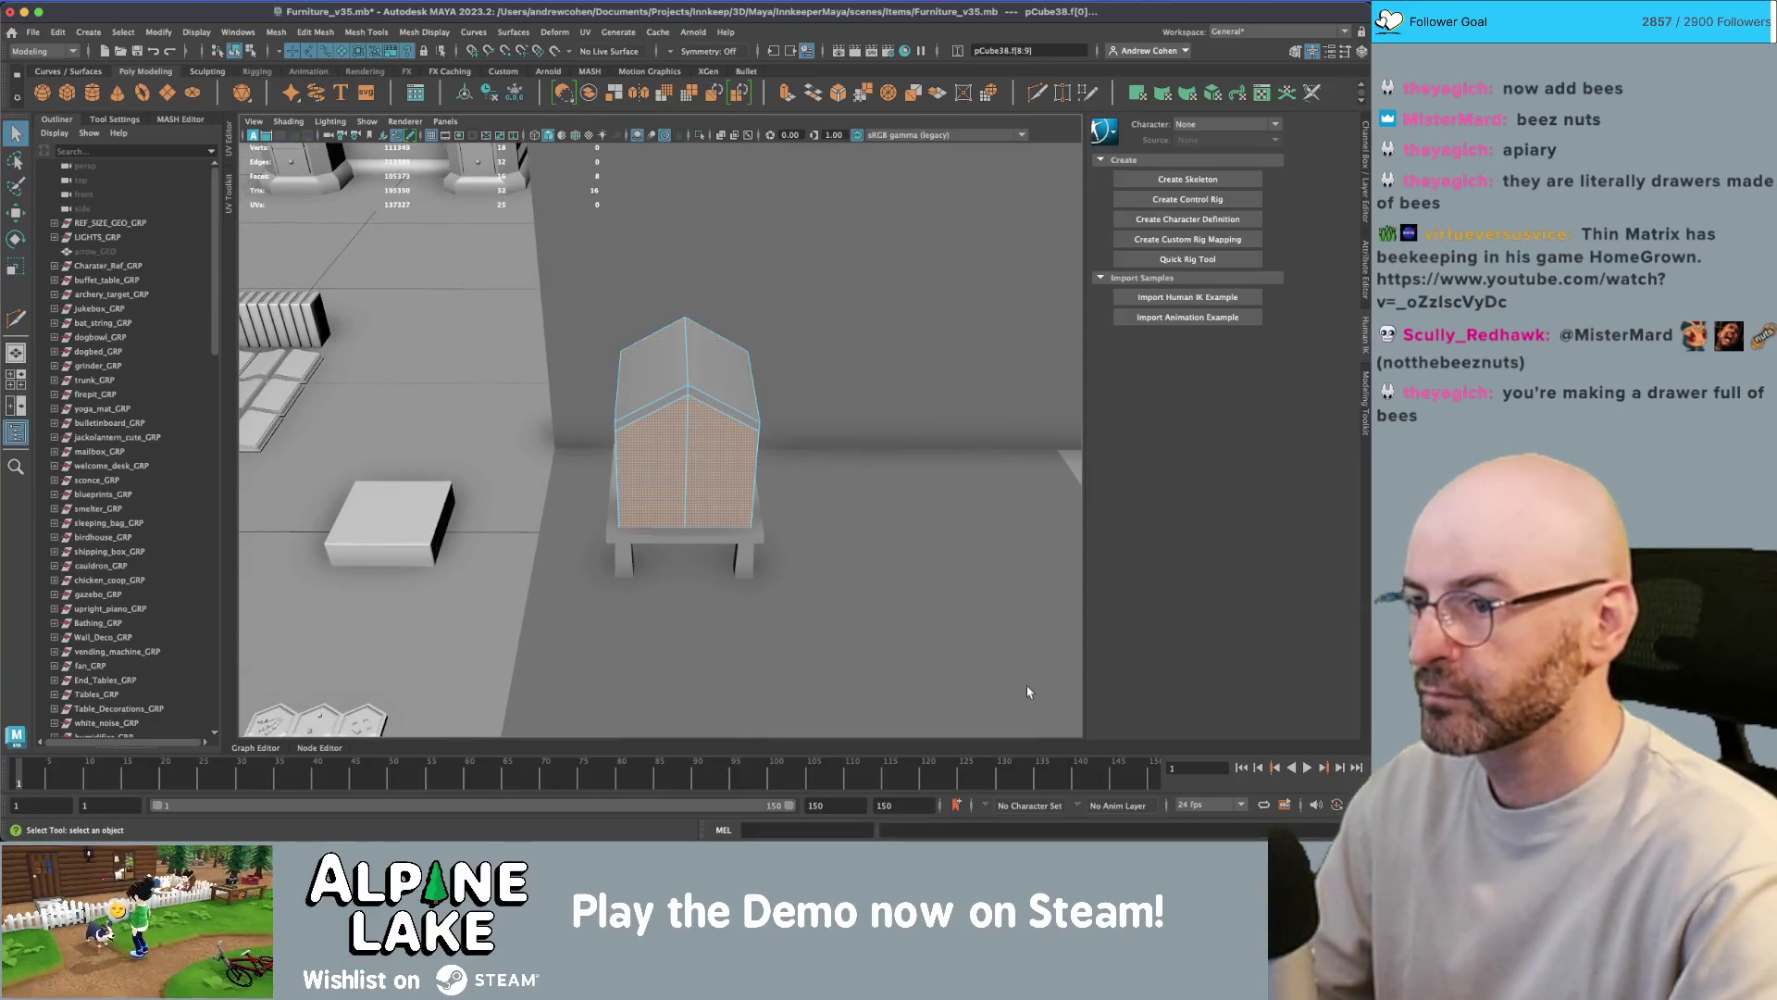
pyautogui.click(1026, 685)
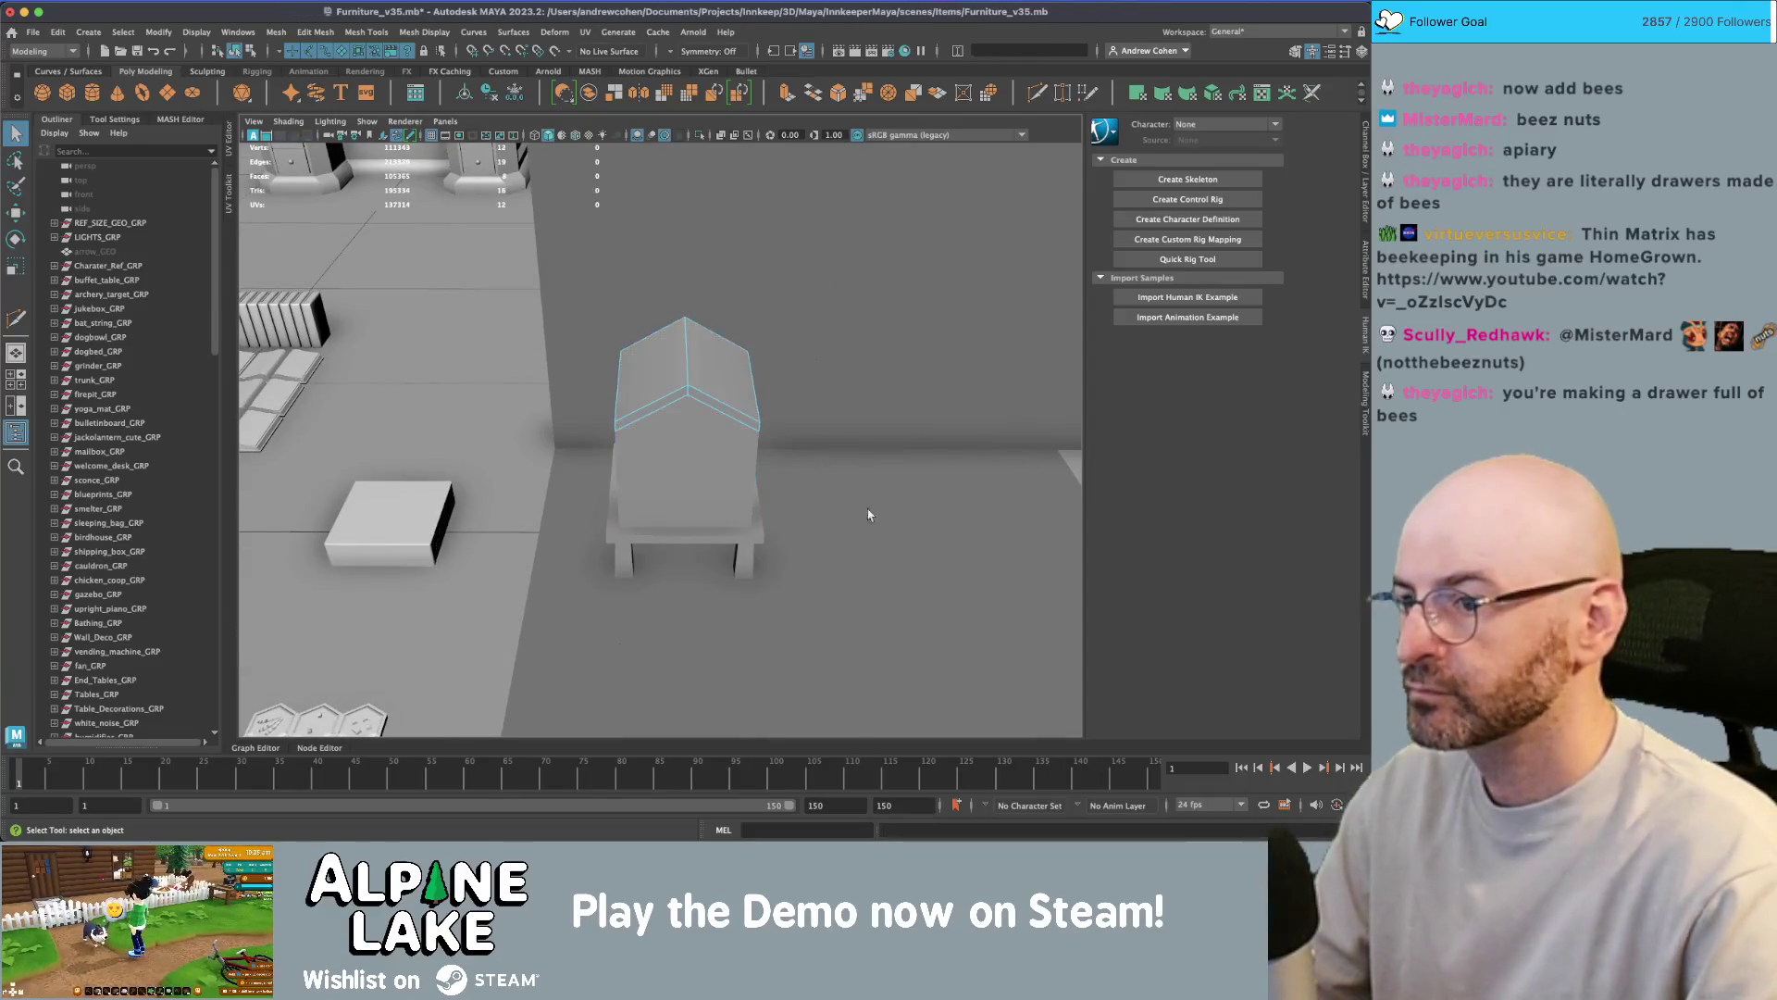
# - Scale the roof piece wider so it overhangs the body, and nudge it up
pyautogui.click(239, 52)
pyautogui.press('w')
pyautogui.keyDown('alt'); pyautogui.moveTo(648, 389); pyautogui.dragTo(720, 398); pyautogui.keyUp('alt')
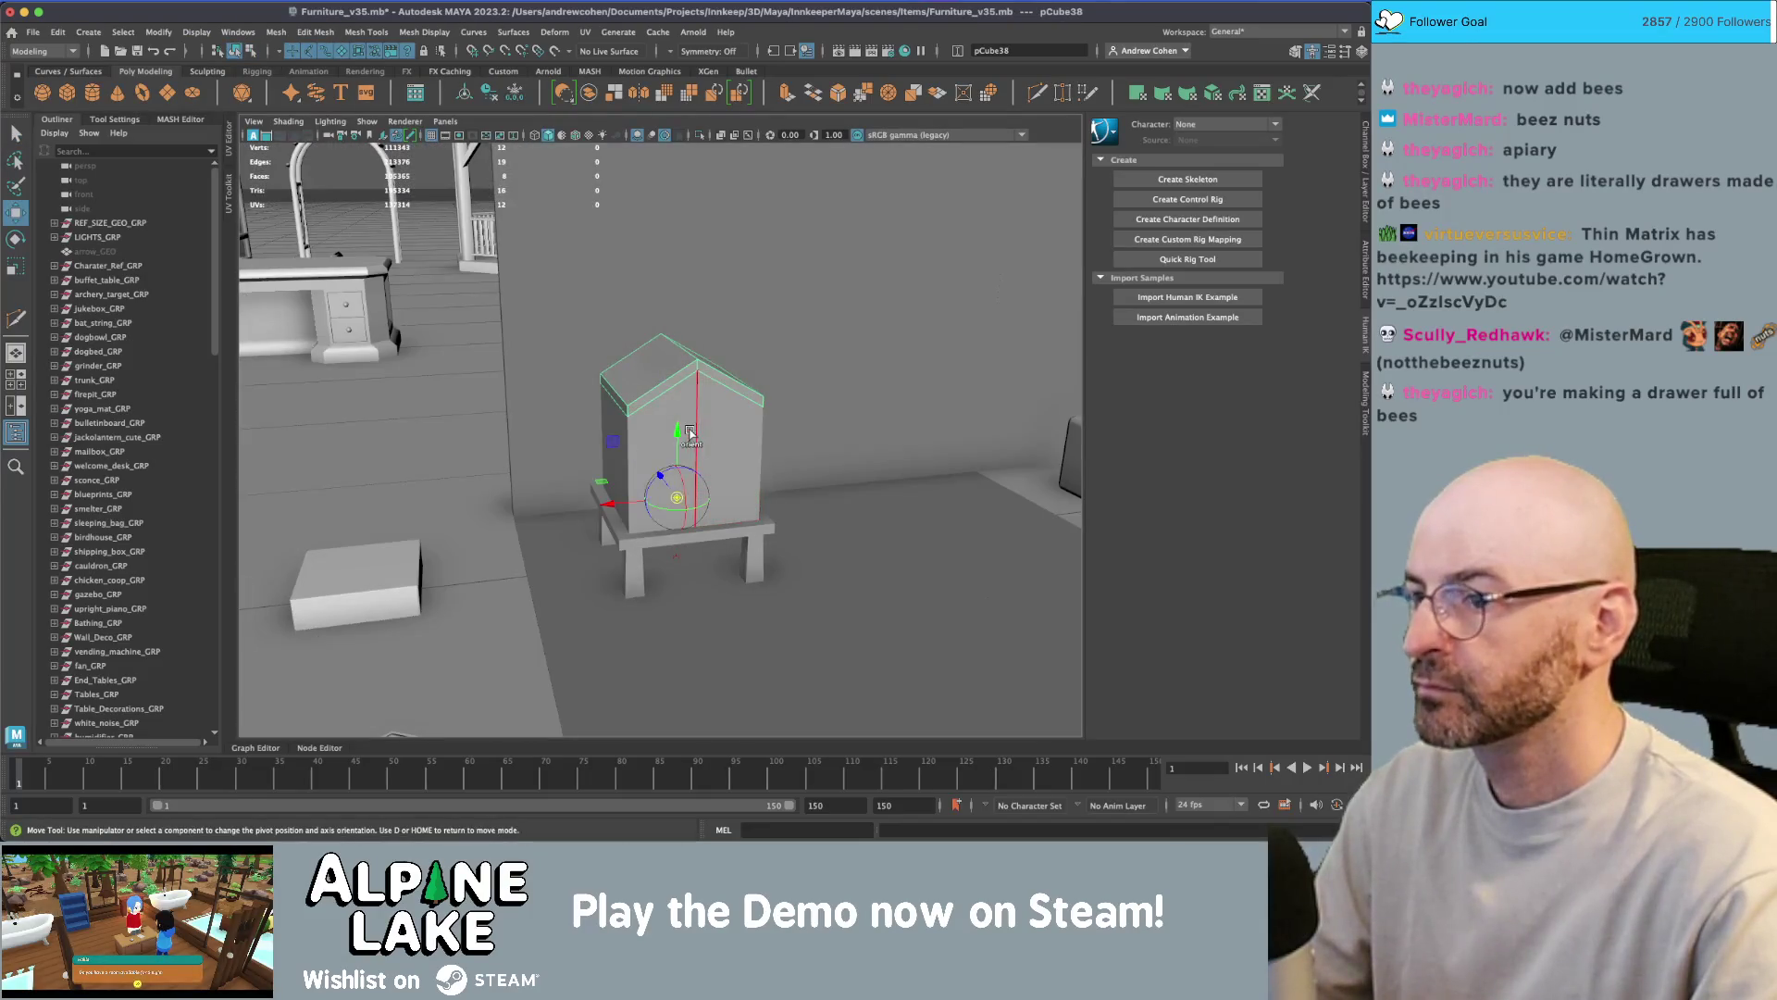
pyautogui.press('r')
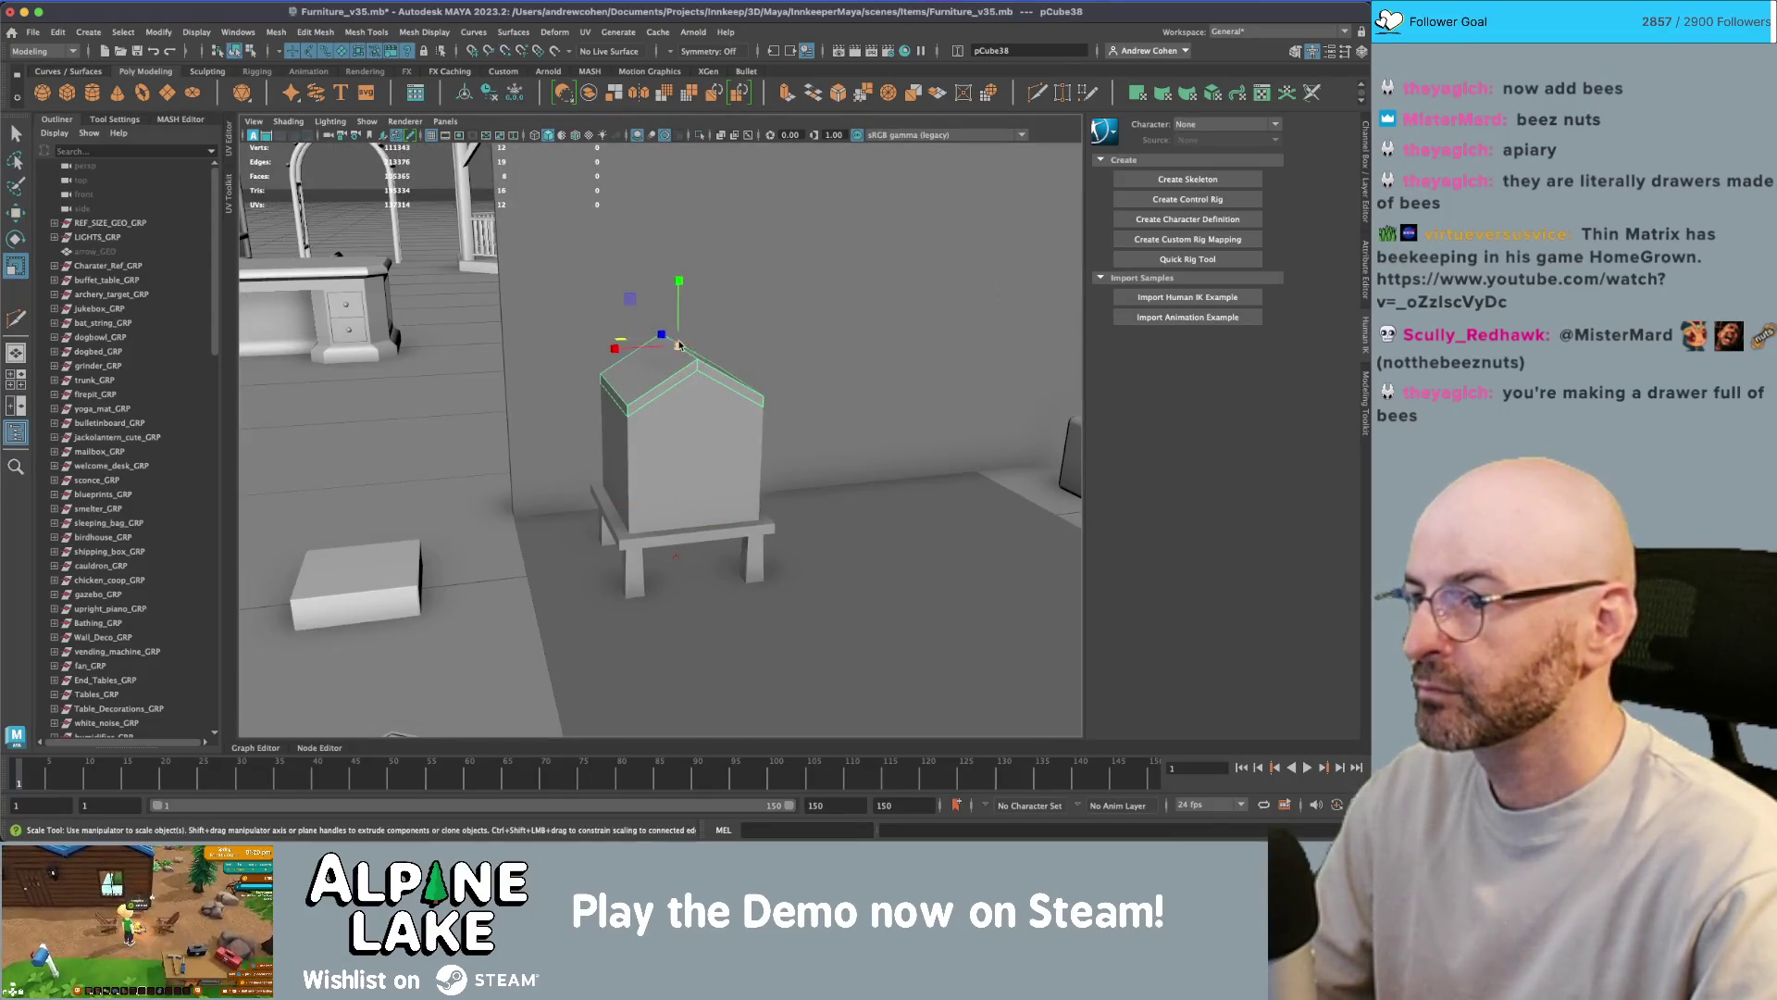
pyautogui.moveTo(679, 345)
pyautogui.mouseDown()
pyautogui.moveTo(723, 320)
pyautogui.moveTo(704, 320)
pyautogui.moveTo(689, 268)
pyautogui.moveTo(664, 269)
pyautogui.moveTo(790, 278)
pyautogui.mouseUp()
pyautogui.press('w')
pyautogui.press('r')
# - Orbit around the hive and select the box body to inspect the overhang
pyautogui.keyDown('alt'); pyautogui.moveTo(594, 315); pyautogui.dragTo(542, 329); pyautogui.keyUp('alt')
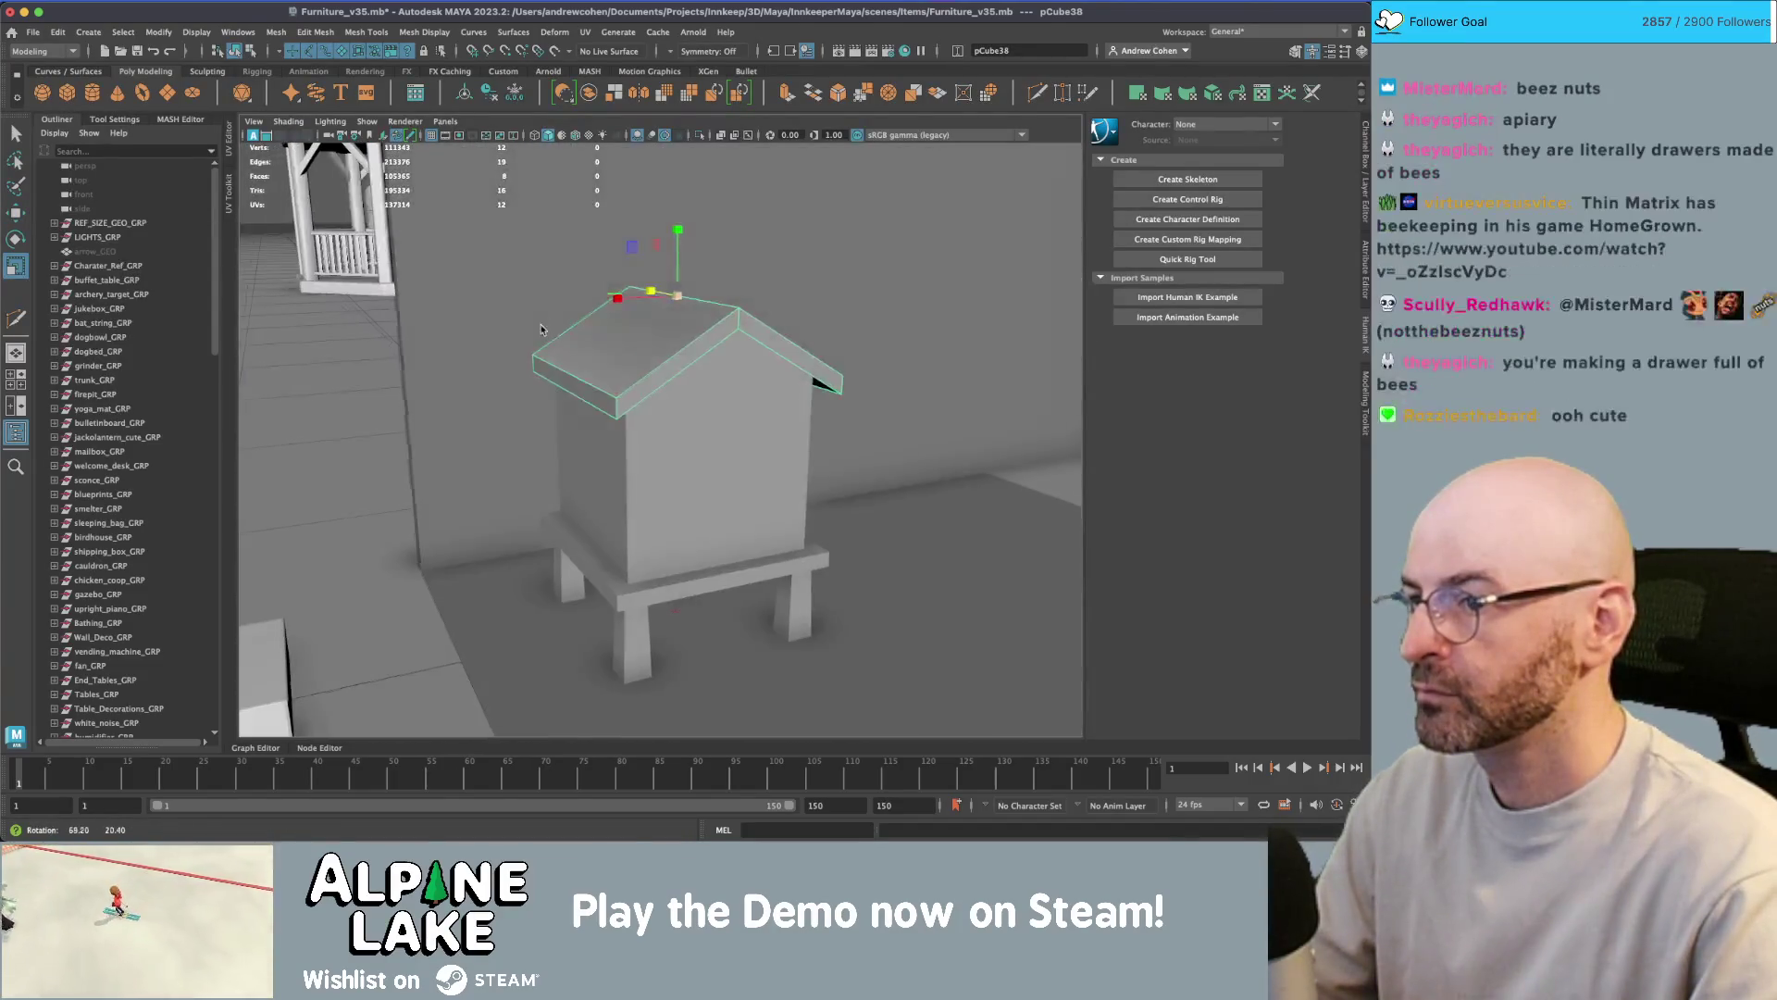
pyautogui.moveTo(688, 278)
pyautogui.keyDown('alt'); pyautogui.mouseDown()
pyautogui.moveTo(648, 296)
pyautogui.moveTo(685, 317)
pyautogui.moveTo(630, 367)
pyautogui.moveTo(623, 339)
pyautogui.moveTo(715, 346)
pyautogui.mouseUp(); pyautogui.keyUp('alt')
pyautogui.press('q')
pyautogui.click(623, 339)
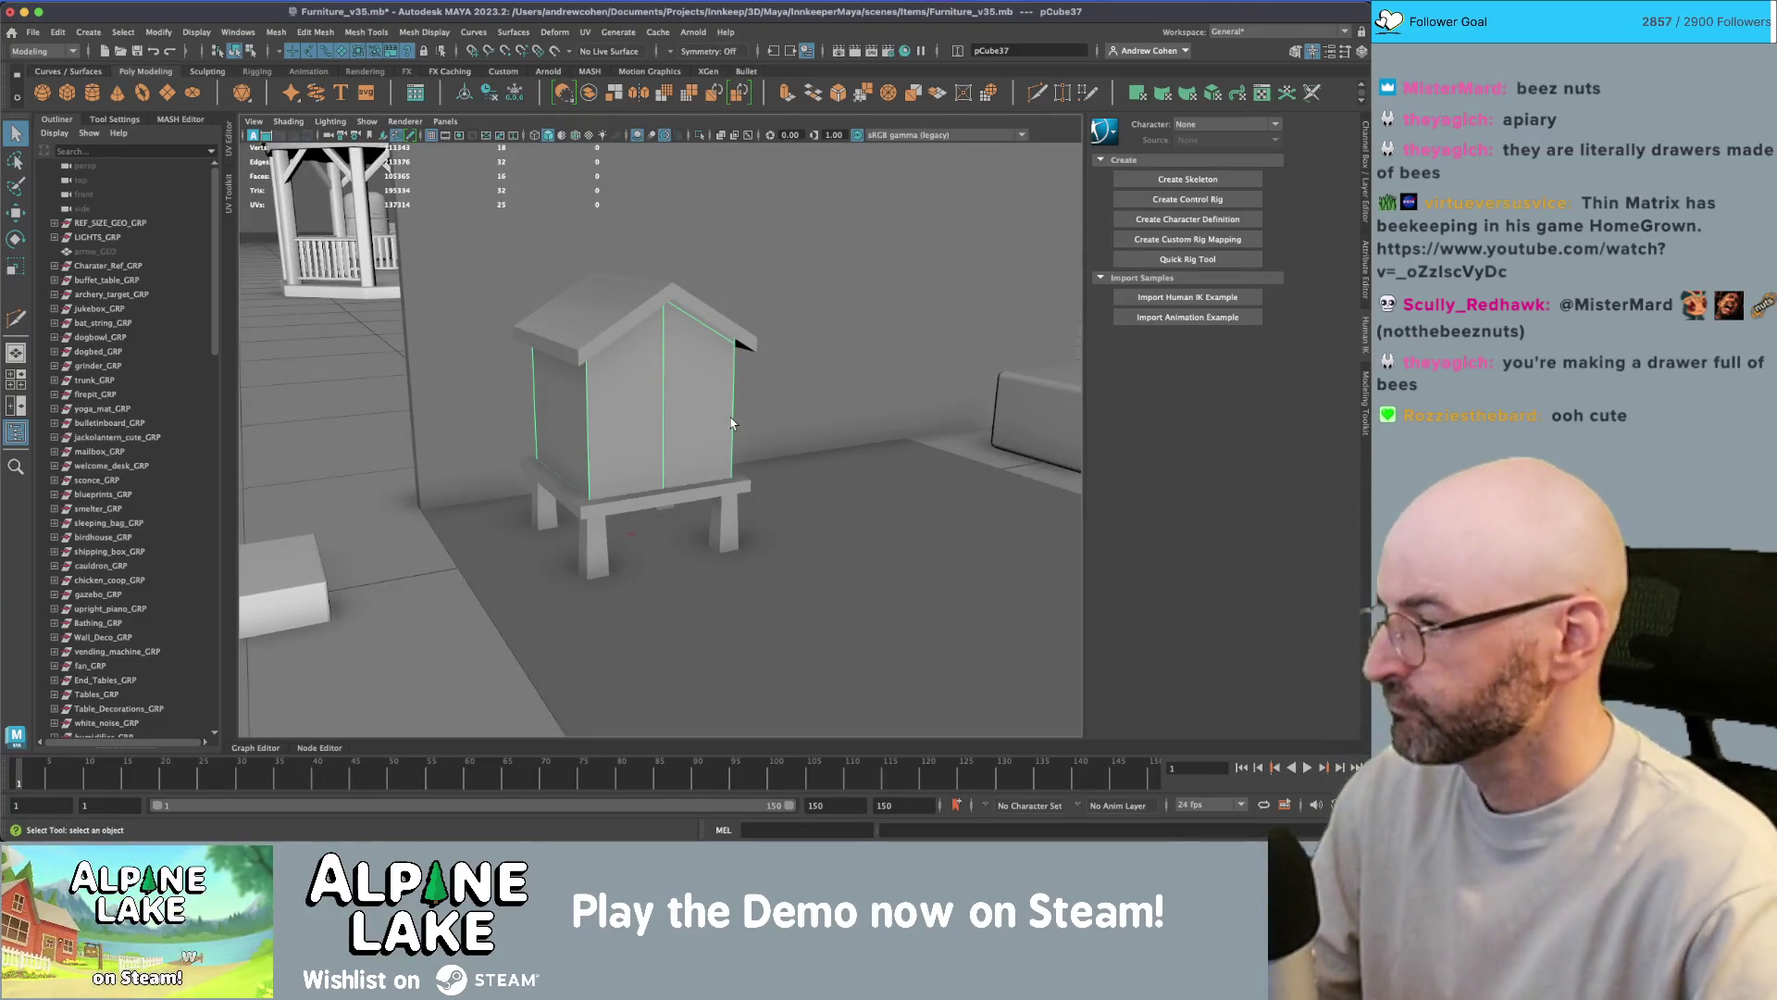
pyautogui.moveTo(750, 400)
pyautogui.keyDown('alt'); pyautogui.mouseDown()
pyautogui.moveTo(718, 406)
pyautogui.moveTo(724, 372)
pyautogui.moveTo(668, 334)
pyautogui.mouseUp(); pyautogui.keyUp('alt')
pyautogui.scroll(3, 718, 406)
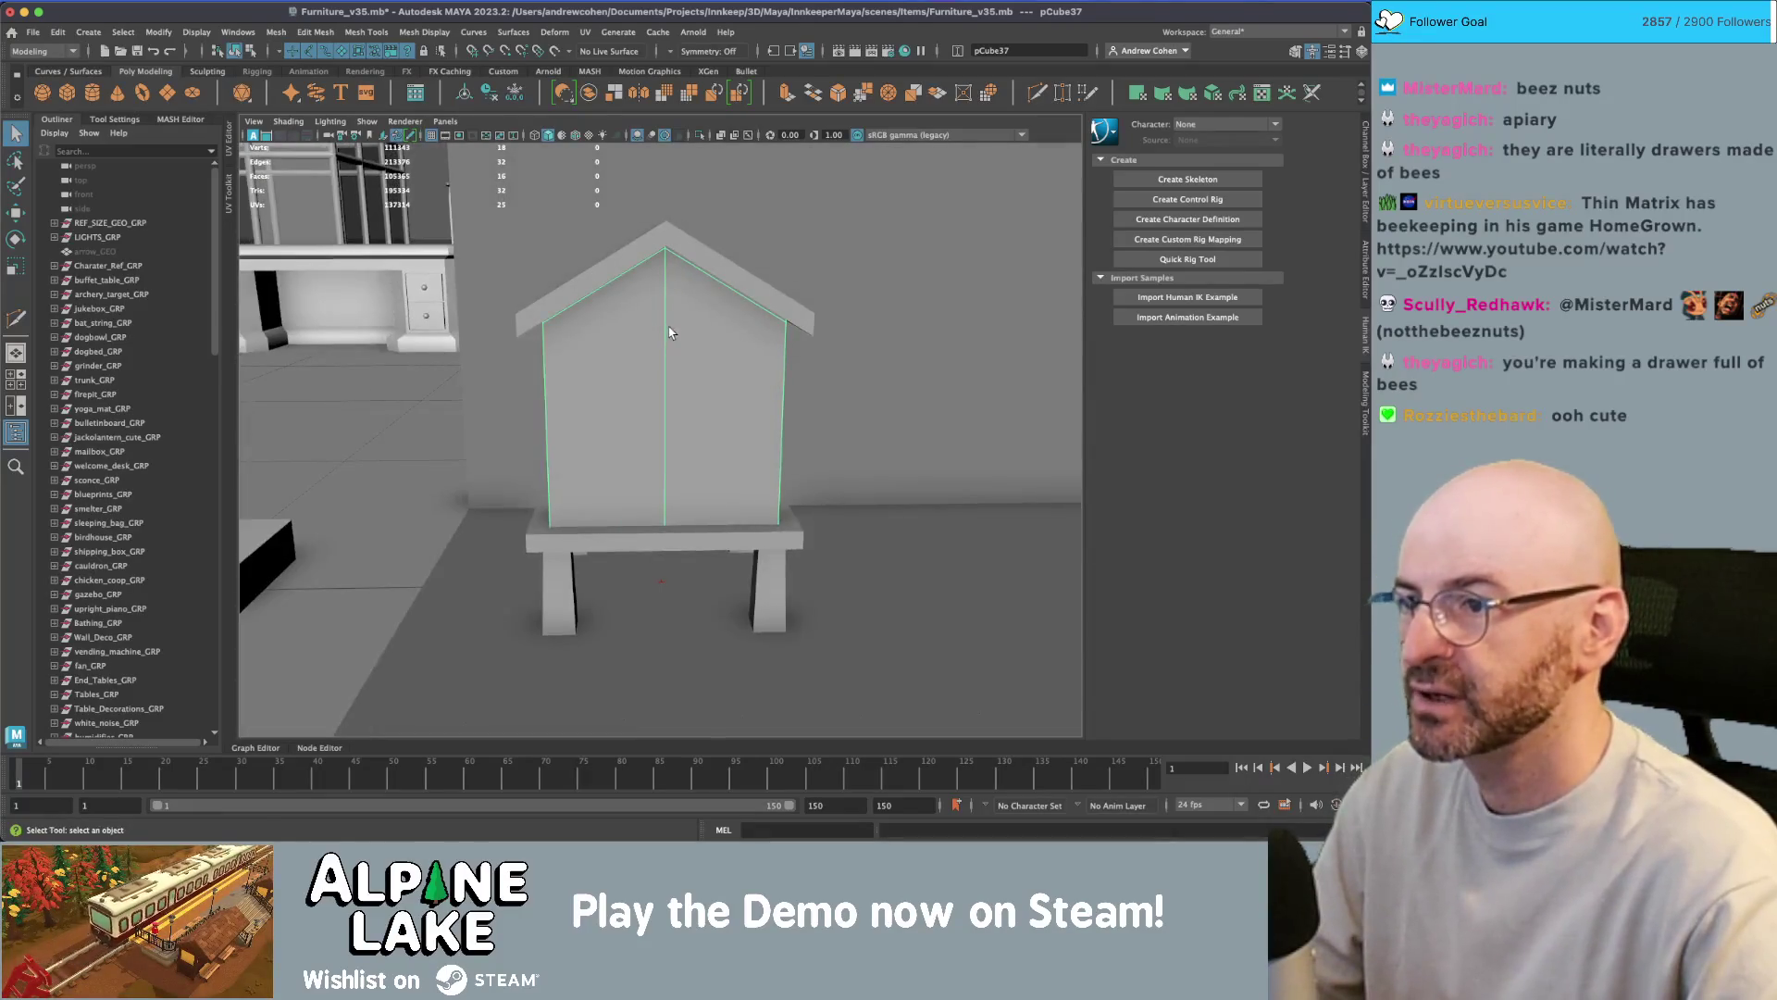
pyautogui.press('super+Tab')
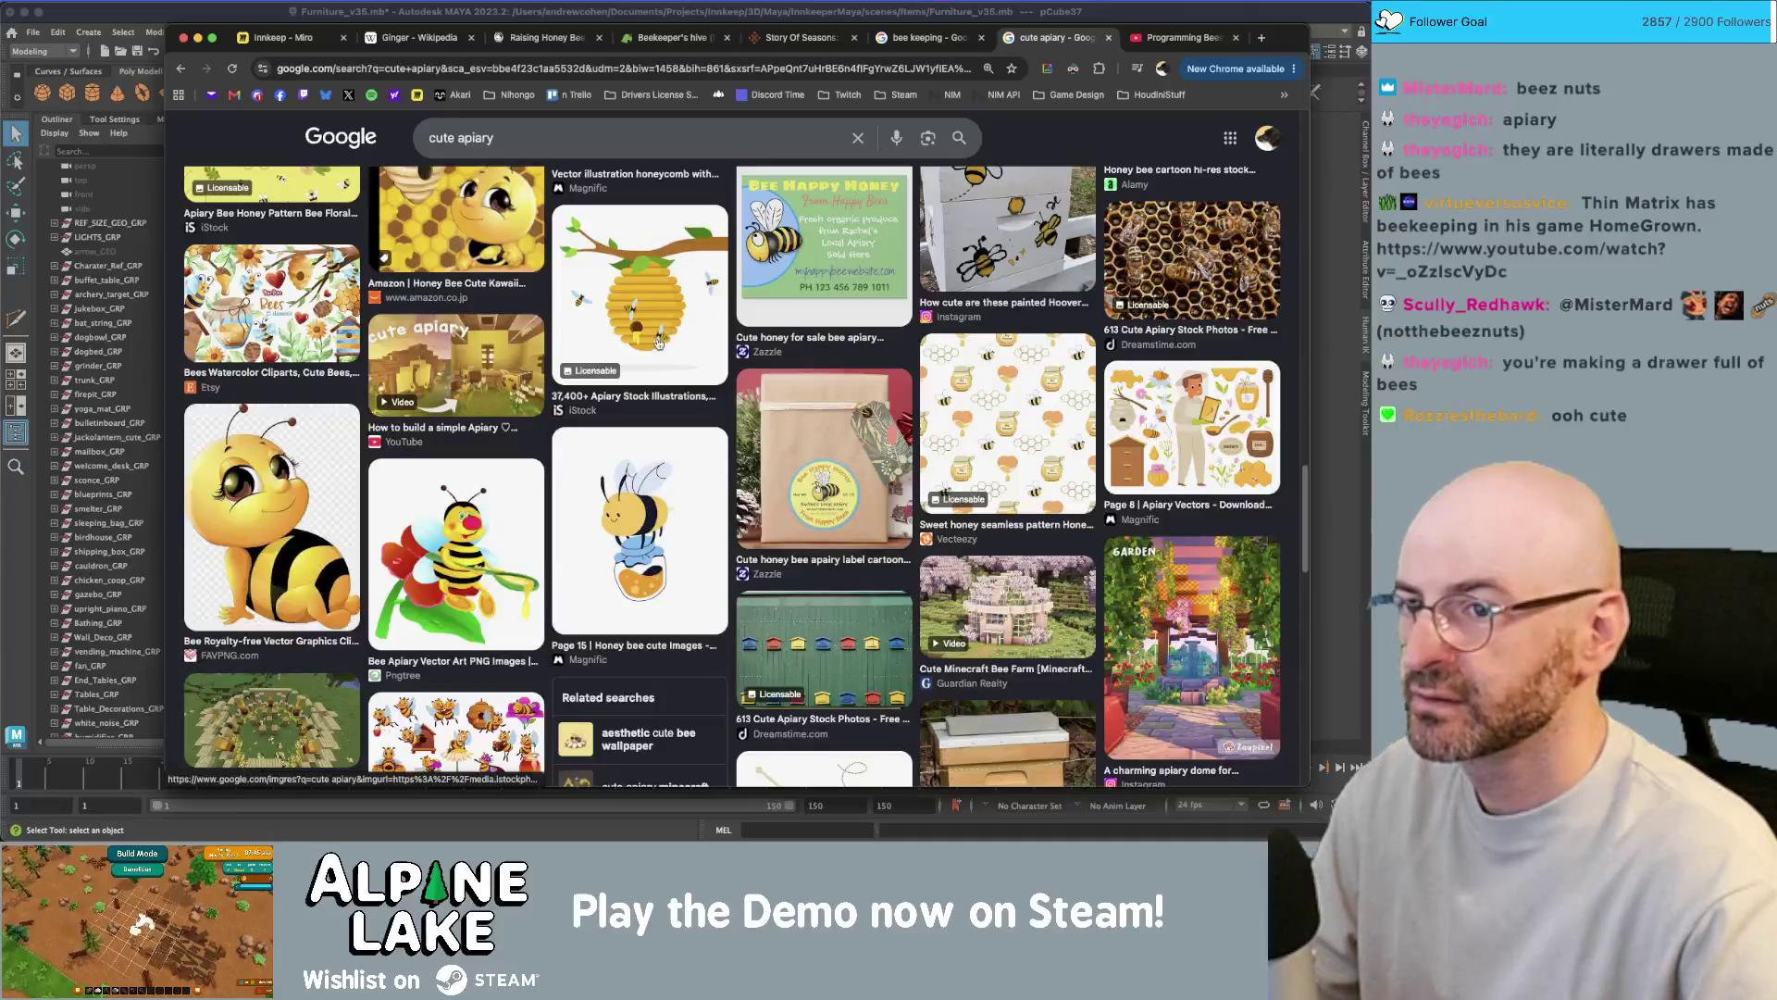
pyautogui.press('super+Tab')
pyautogui.moveTo(671, 335)
pyautogui.keyDown('alt'); pyautogui.mouseDown()
pyautogui.moveTo(688, 330)
pyautogui.moveTo(667, 333)
pyautogui.mouseUp(); pyautogui.keyUp('alt')
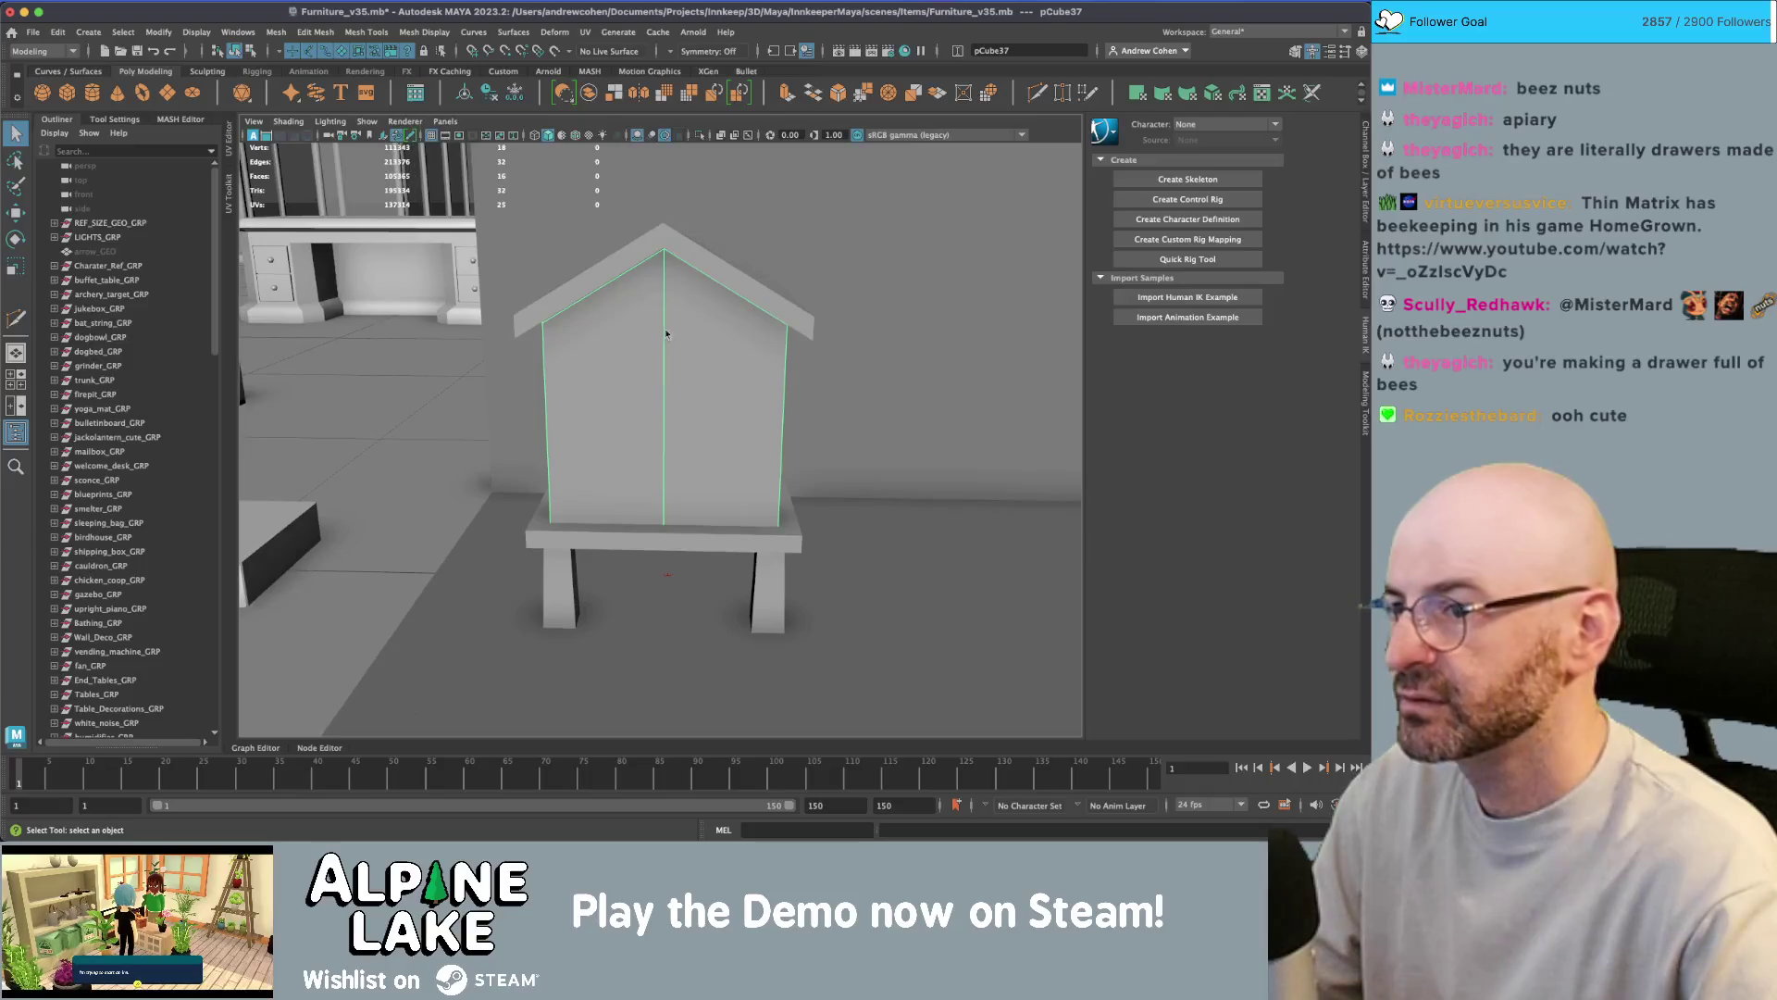
pyautogui.moveTo(665, 329); pyautogui.dragTo(665, 315, button='right')
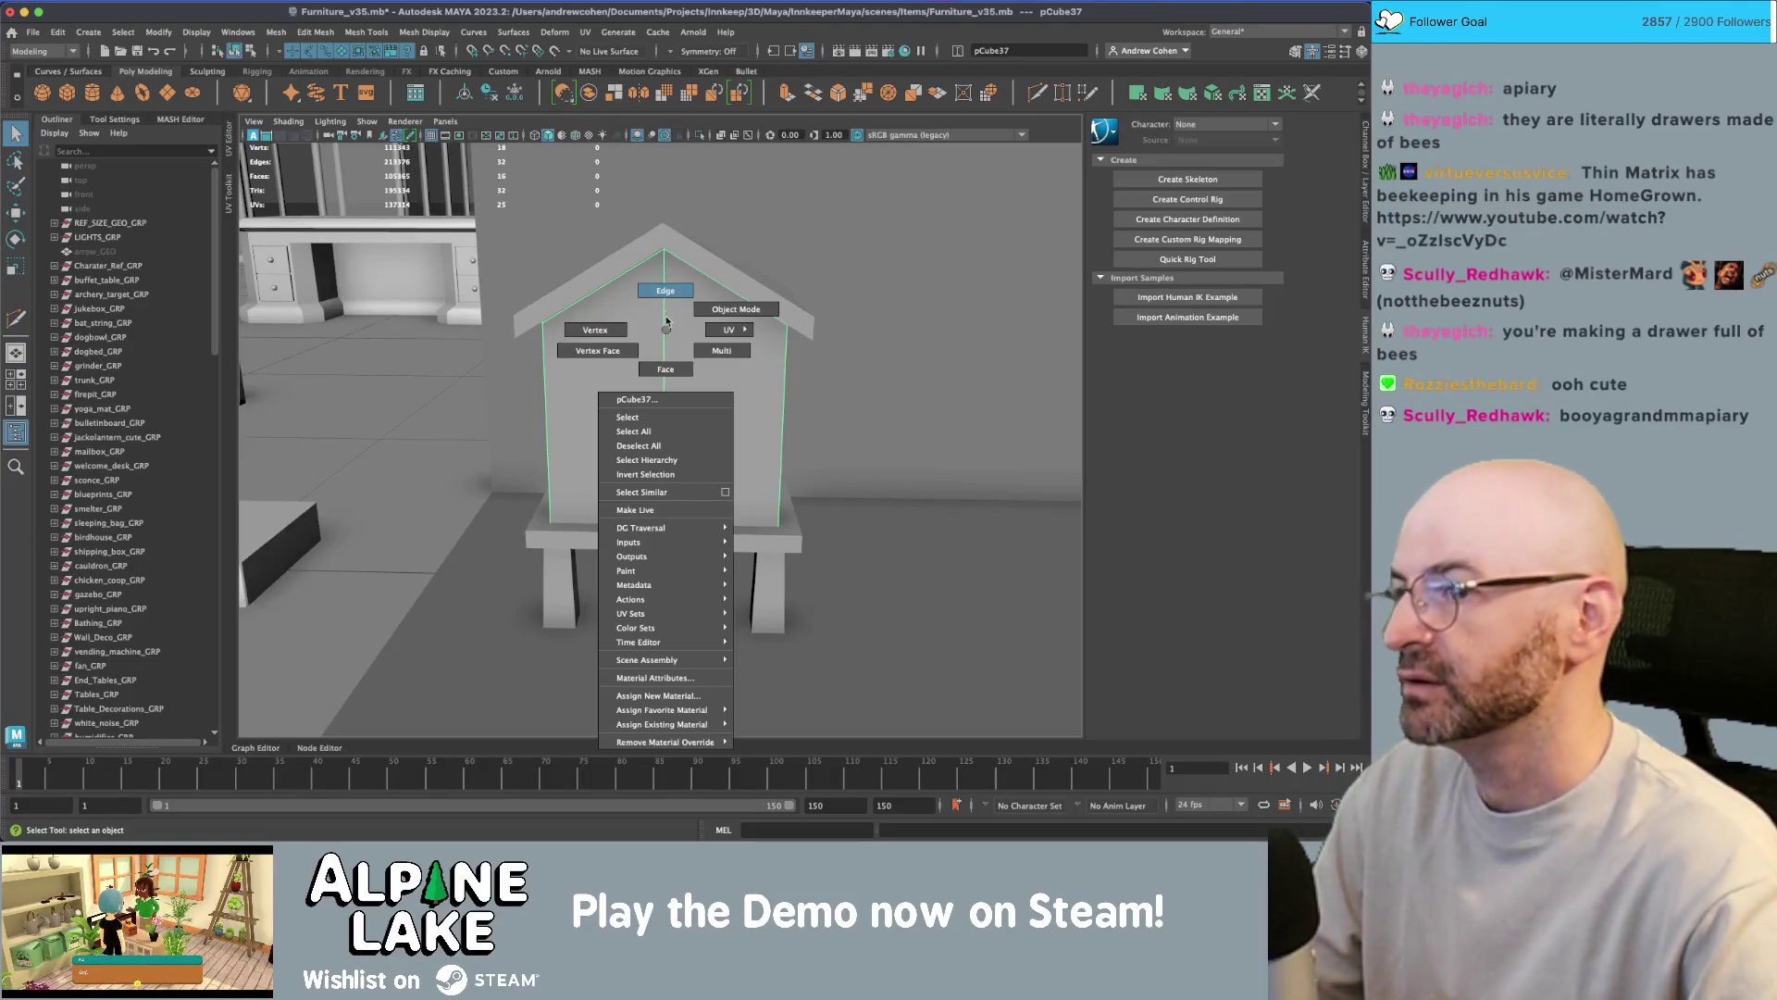
pyautogui.press('super+Tab')
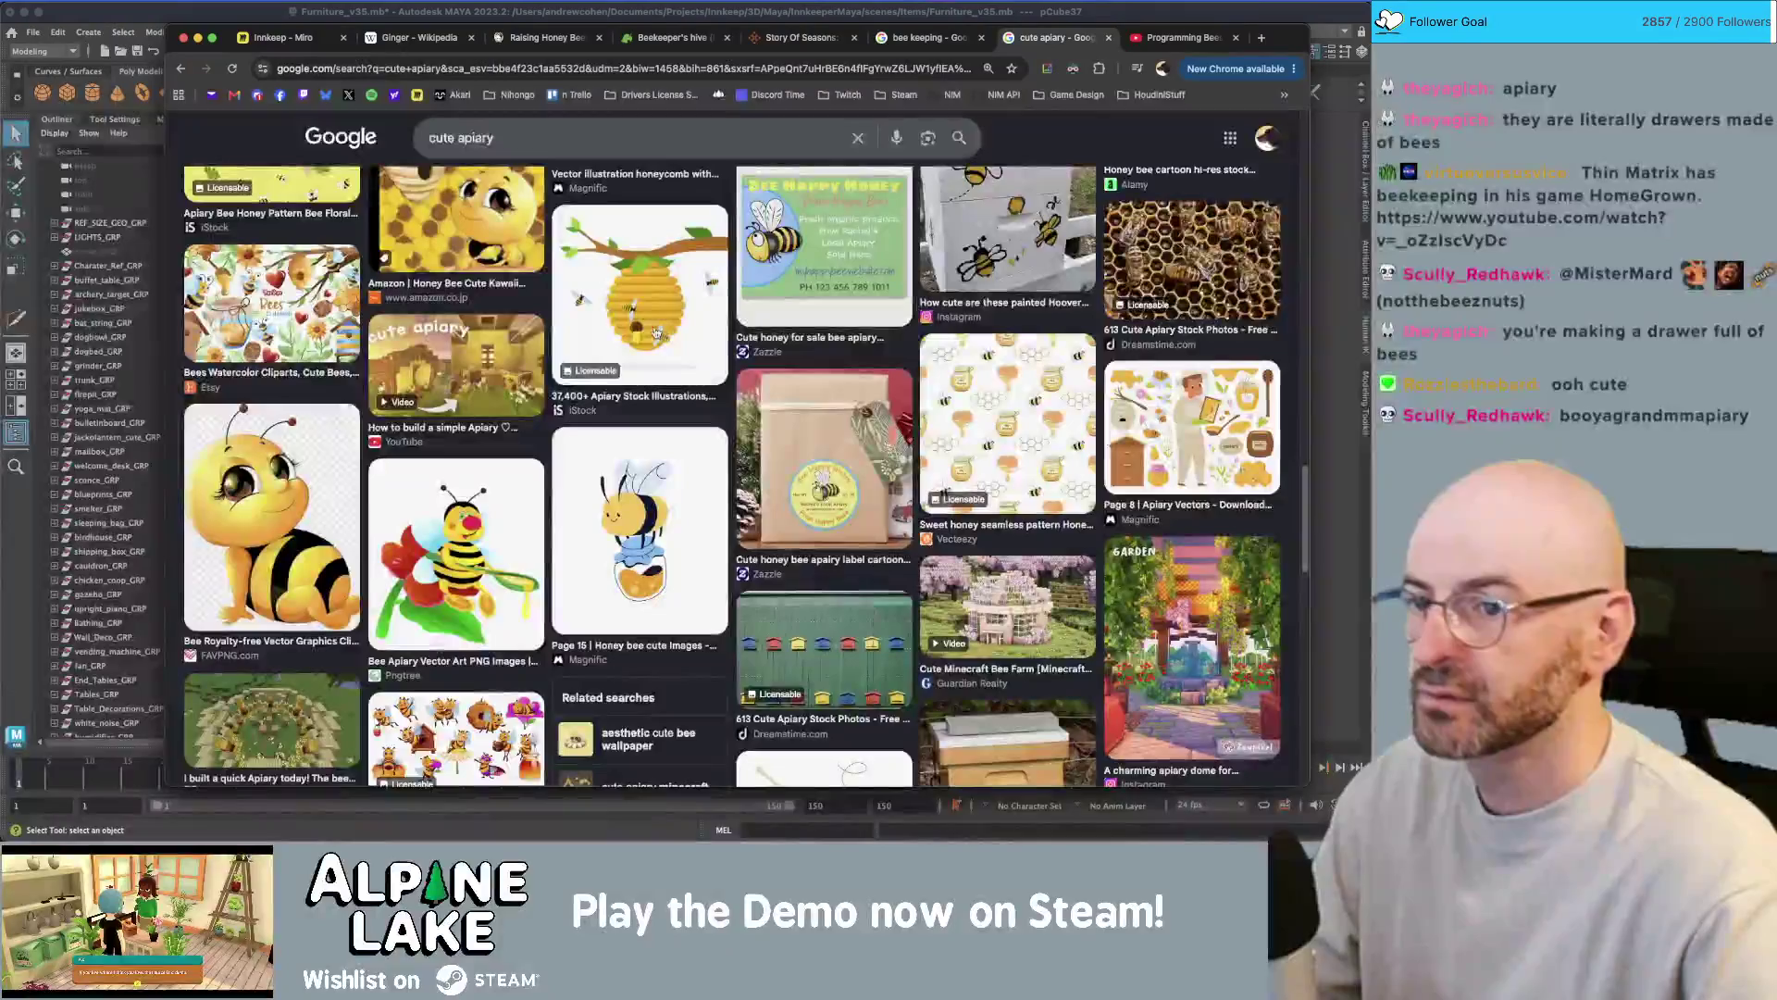
pyautogui.scroll(15, 757, 307)
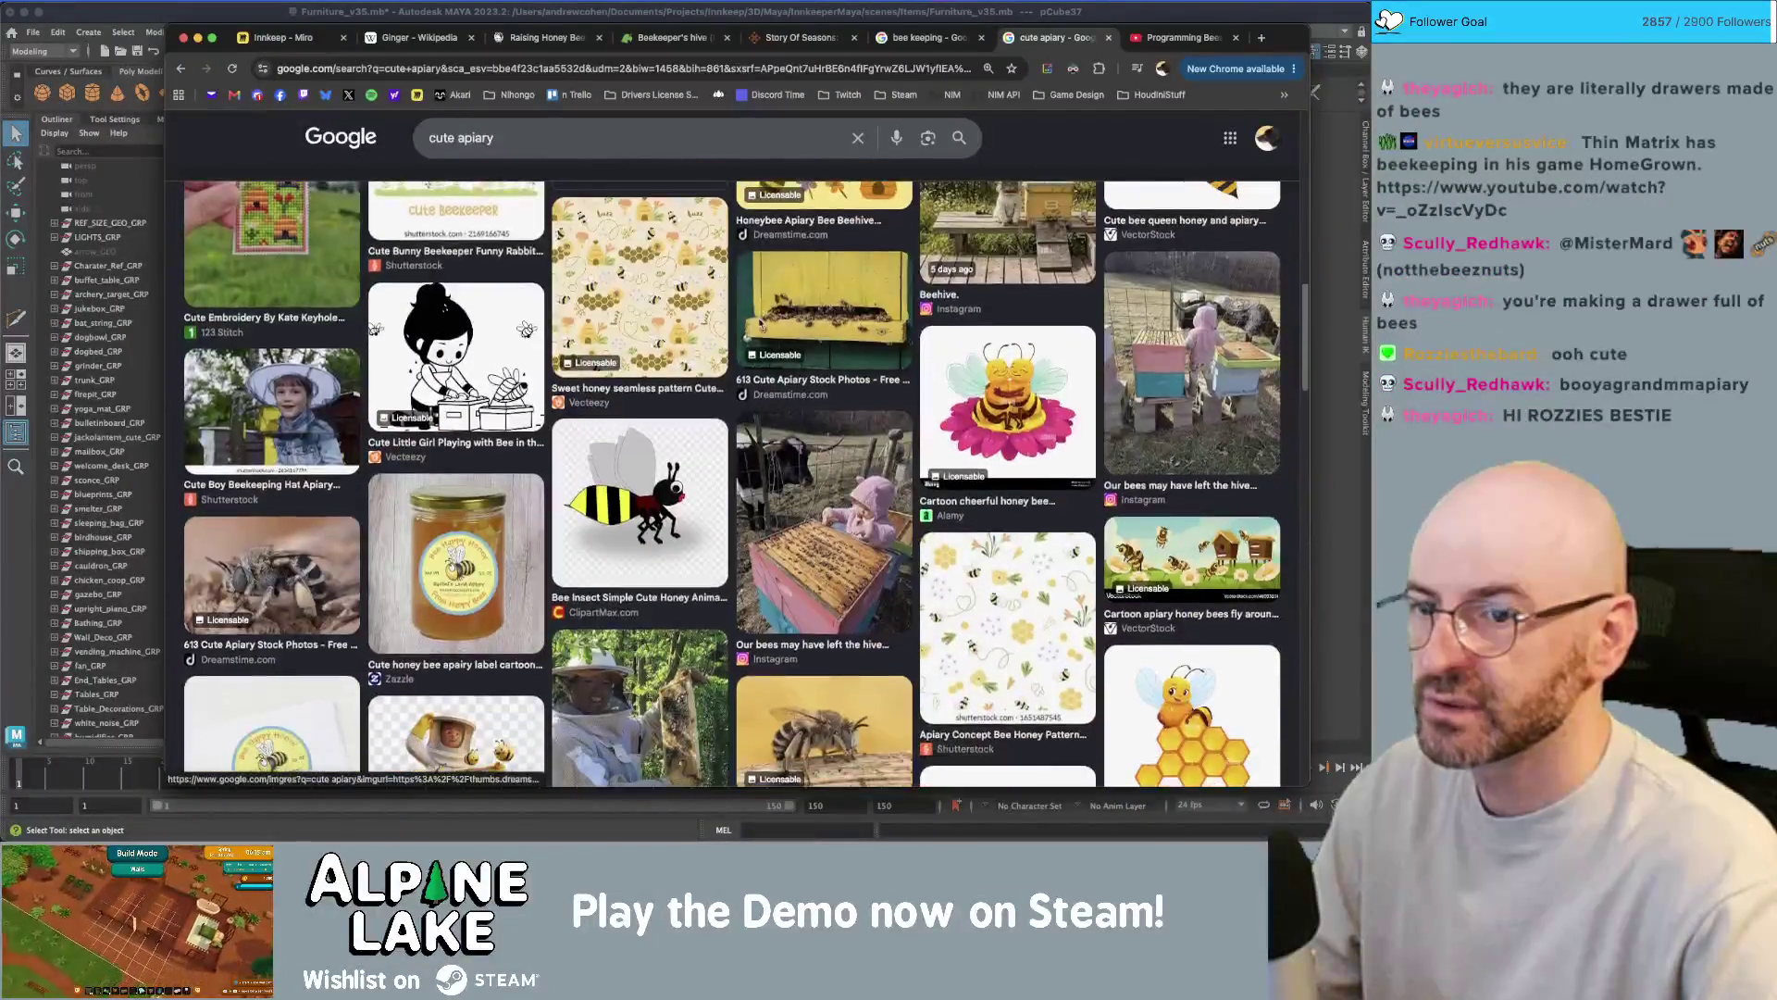
pyautogui.scroll(2, 918, 296)
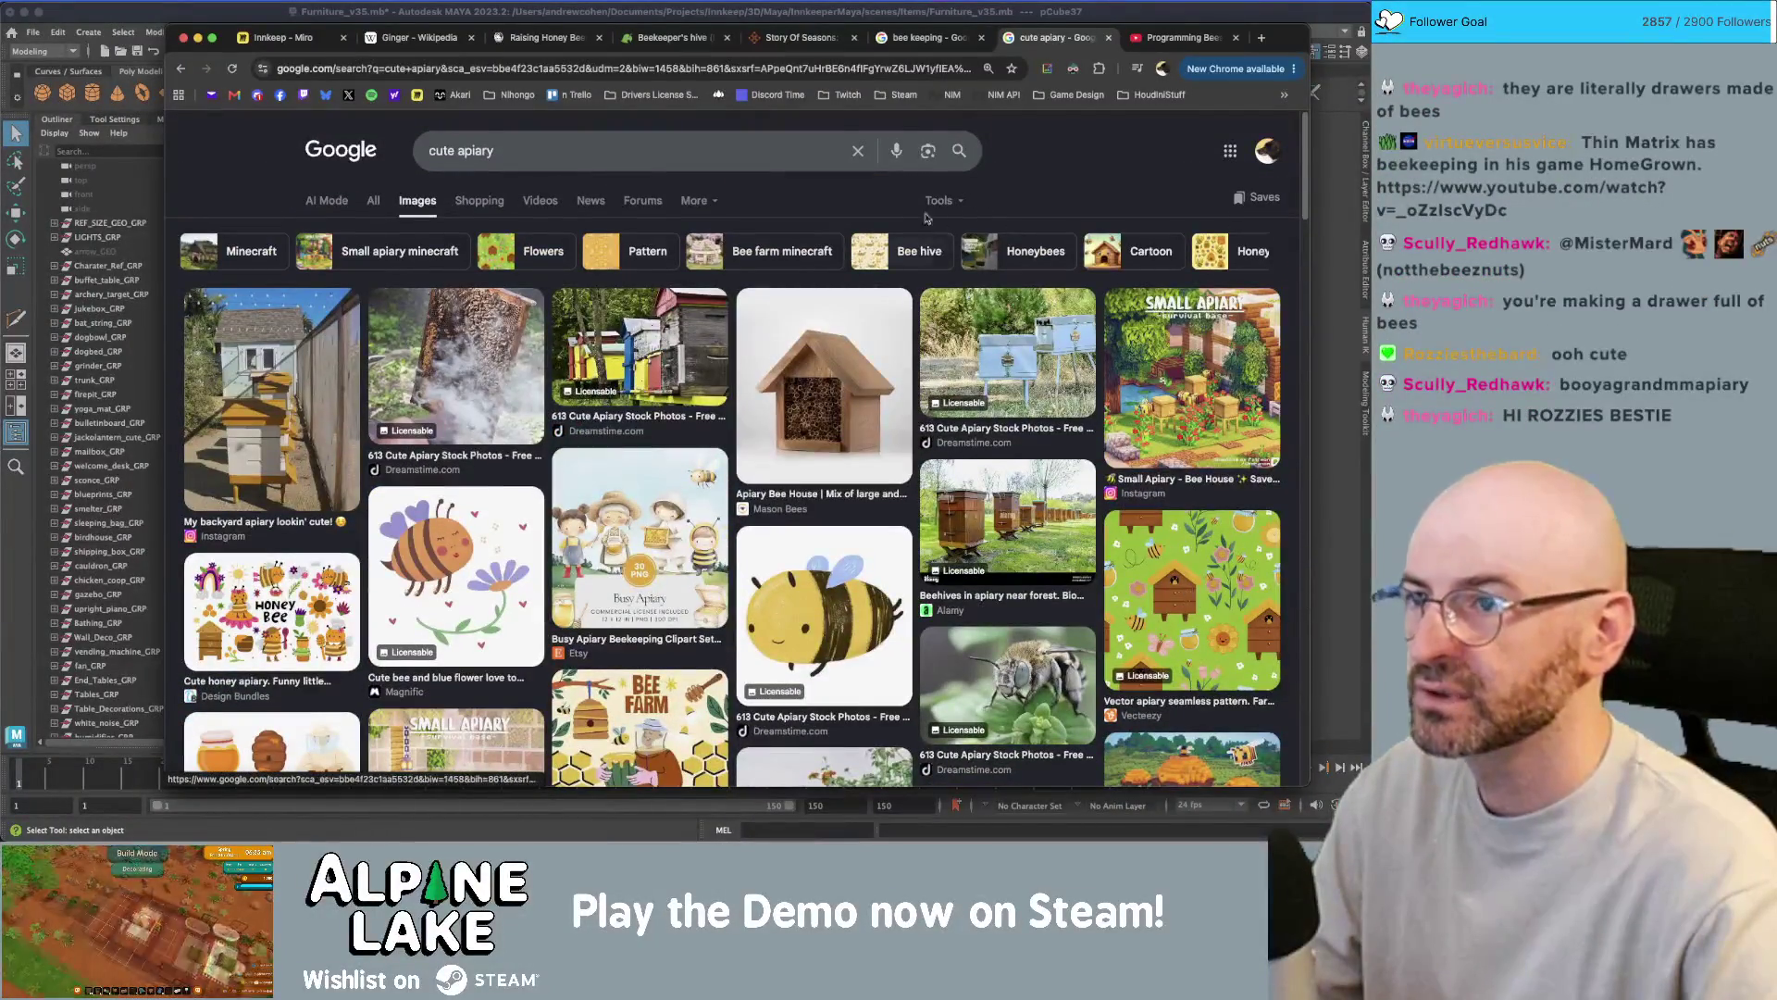
pyautogui.click(1193, 42)
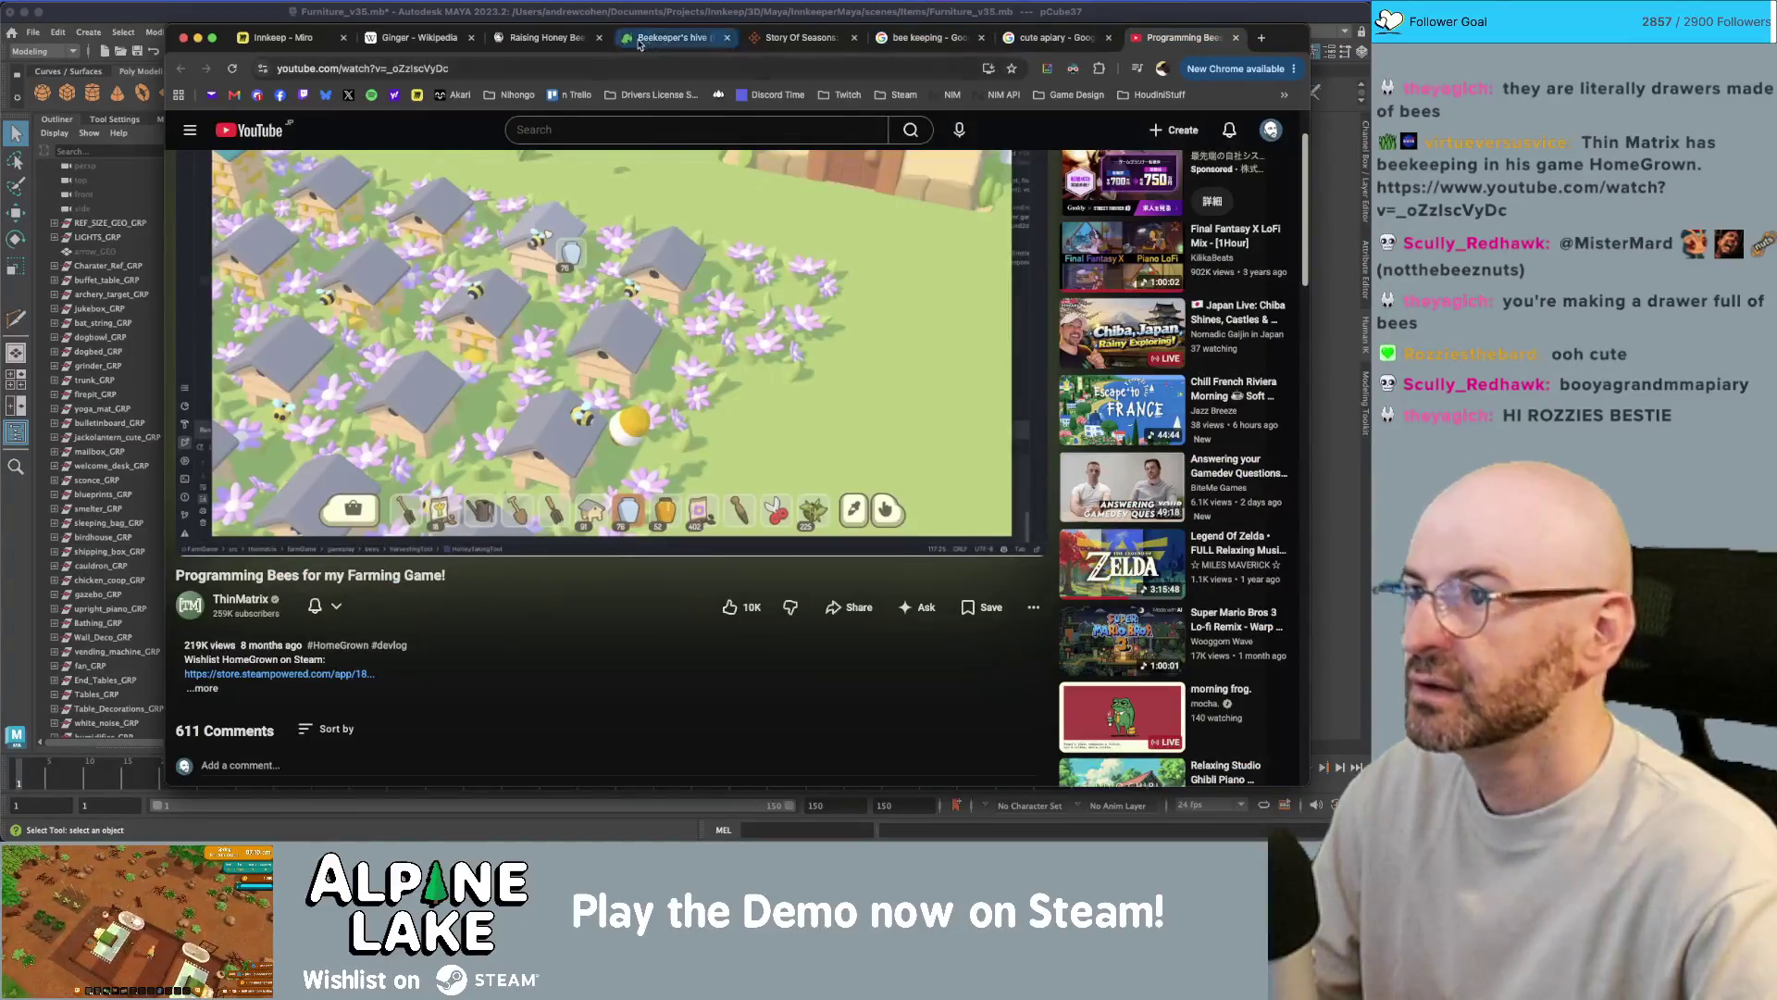
pyautogui.click(548, 38)
pyautogui.click(650, 42)
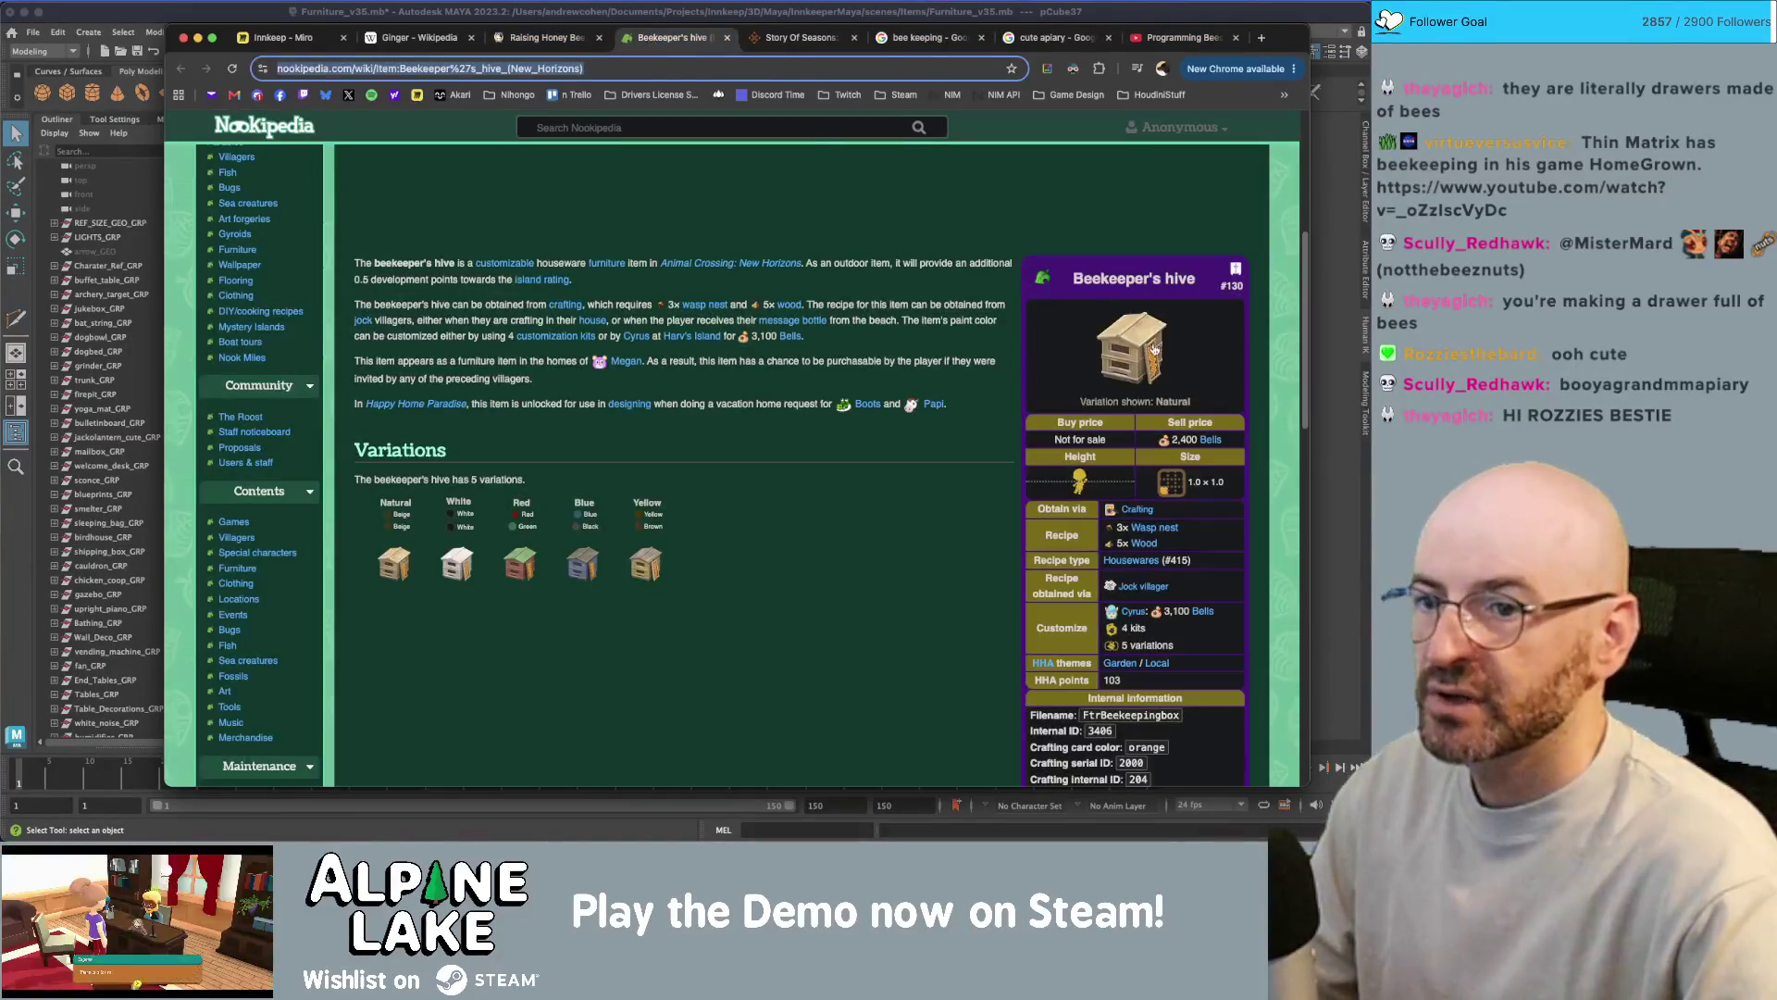
pyautogui.click(1053, 39)
pyautogui.click(1184, 38)
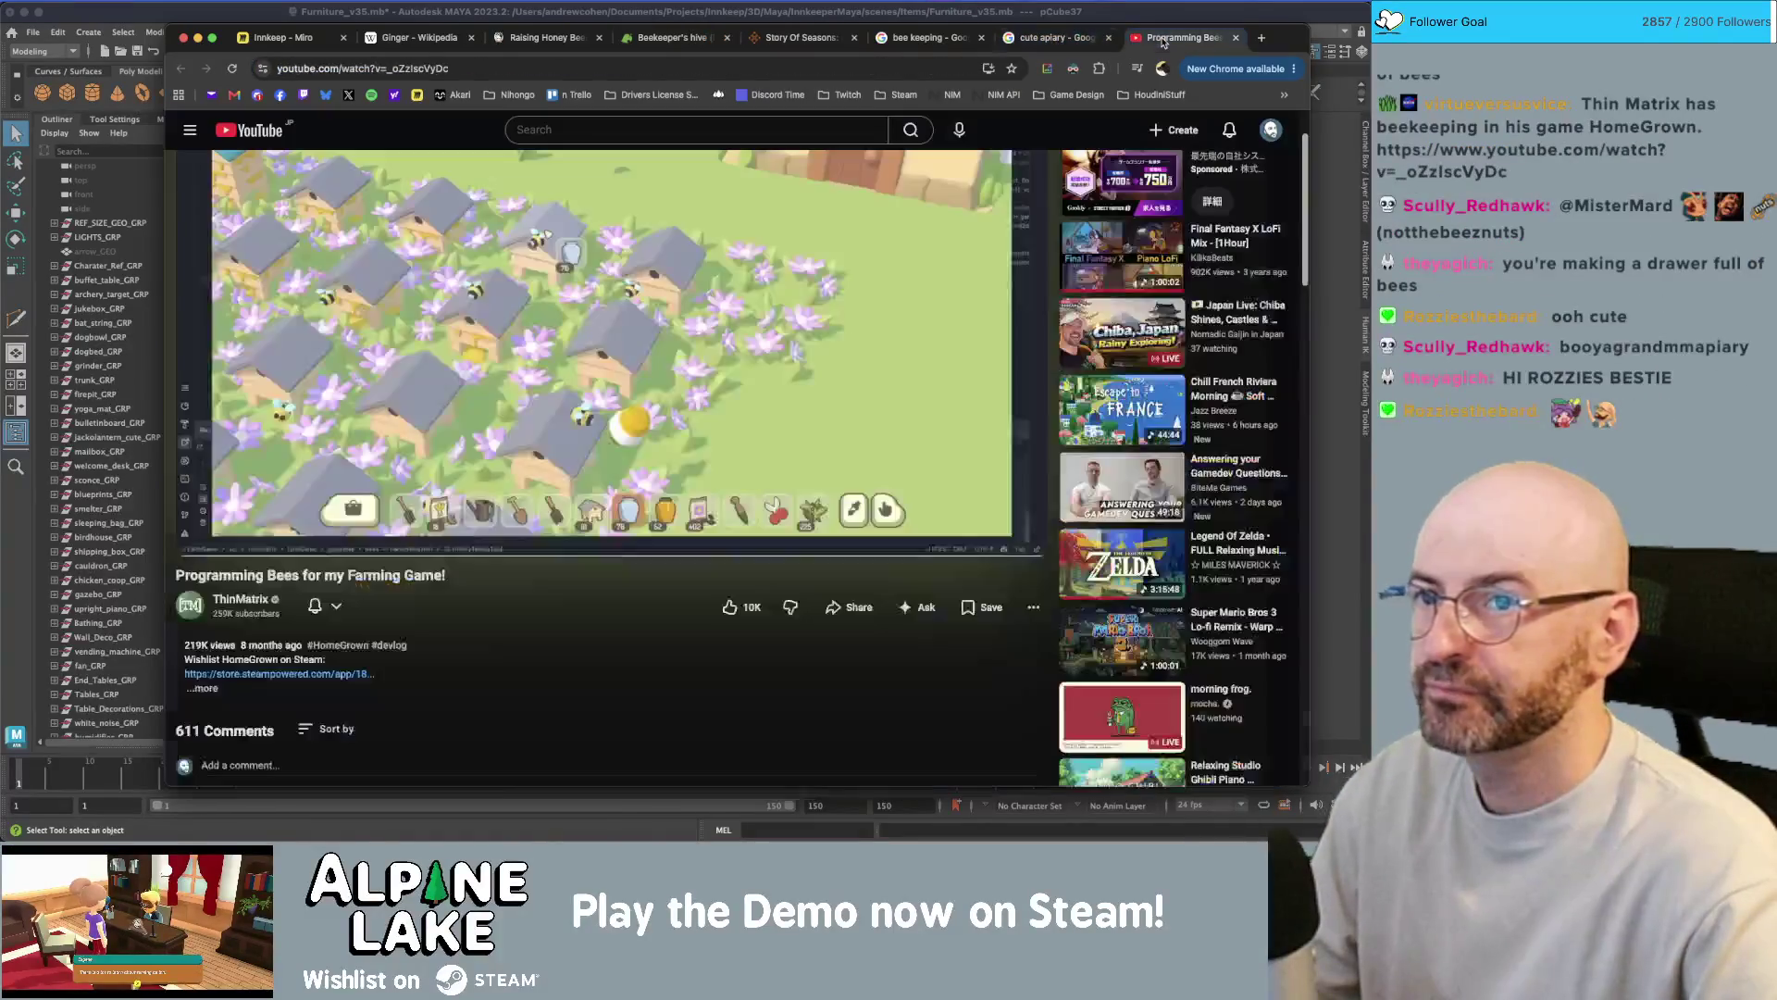
# - Back in Maya, line up a front view and insert a horizontal edge loop across the body
pyautogui.press('super+Tab')
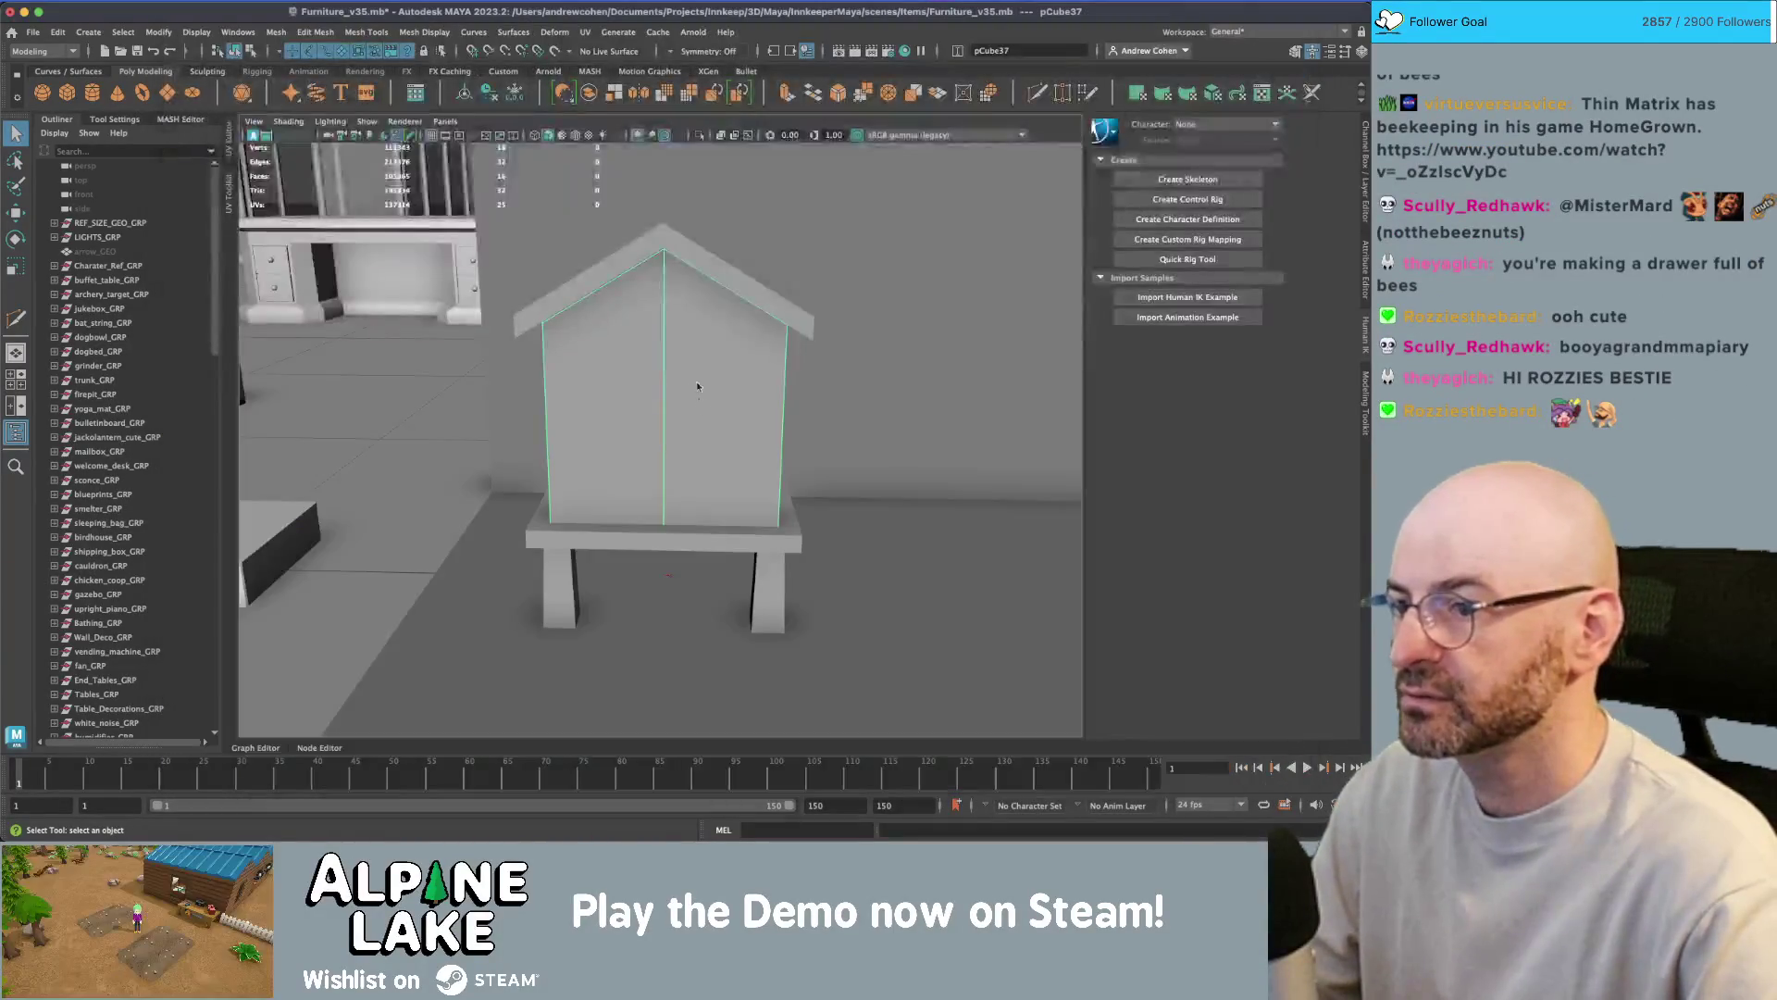
pyautogui.moveTo(689, 365)
pyautogui.keyDown('alt'); pyautogui.mouseDown()
pyautogui.moveTo(660, 308)
pyautogui.moveTo(713, 297)
pyautogui.moveTo(675, 349)
pyautogui.mouseUp(); pyautogui.keyUp('alt')
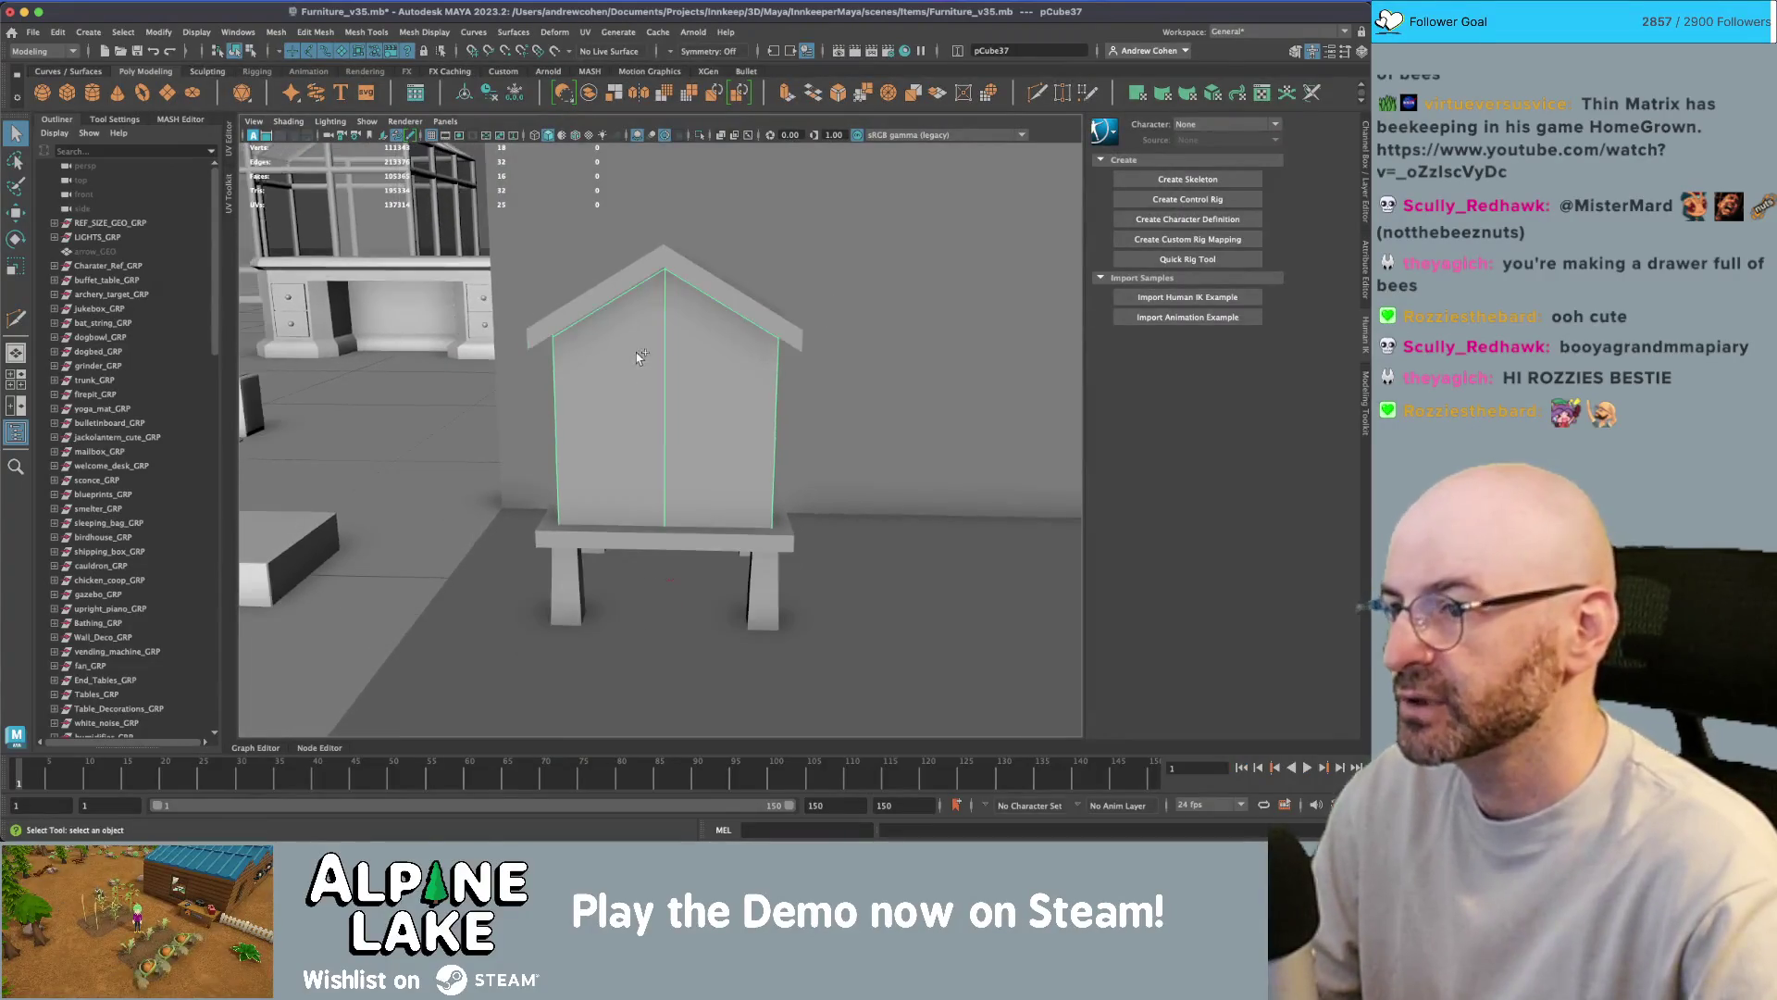
pyautogui.keyDown('shift'); pyautogui.moveTo(675, 349); pyautogui.dragTo(666, 373, button='right'); pyautogui.keyUp('shift')
pyautogui.keyDown('ctrl'); pyautogui.click(667, 376); pyautogui.keyUp('ctrl')
pyautogui.press('q')
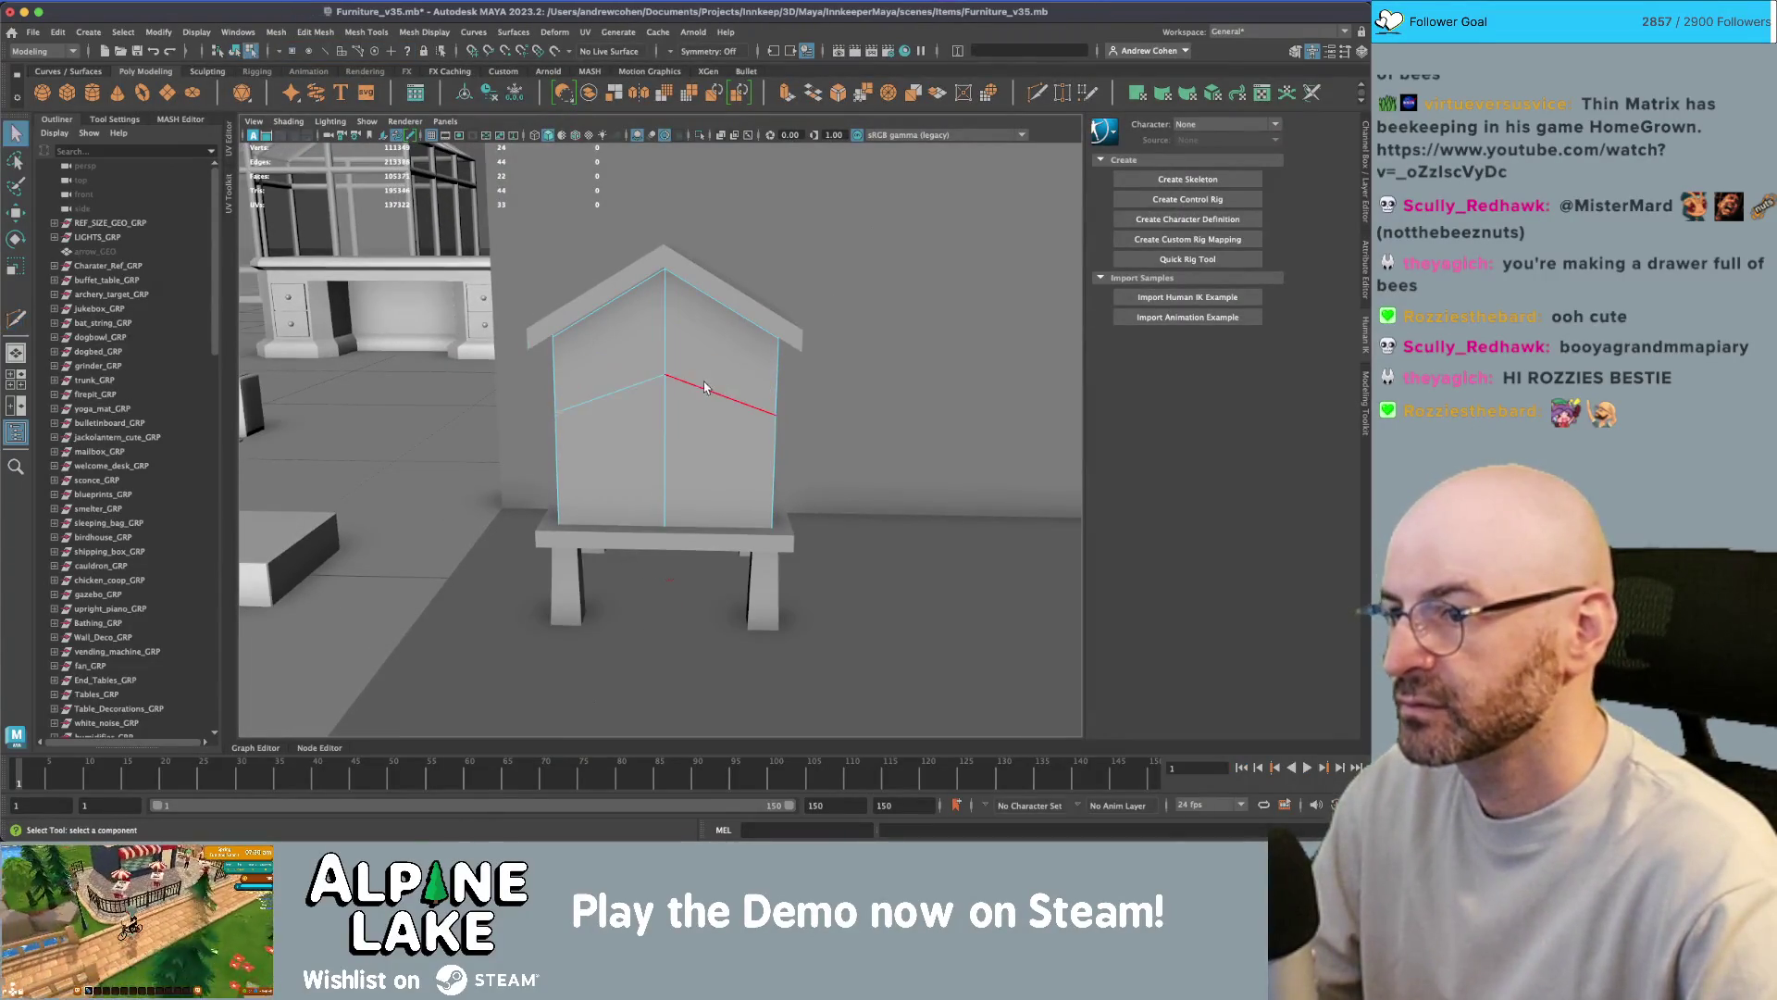
pyautogui.press('r')
pyautogui.press('w')
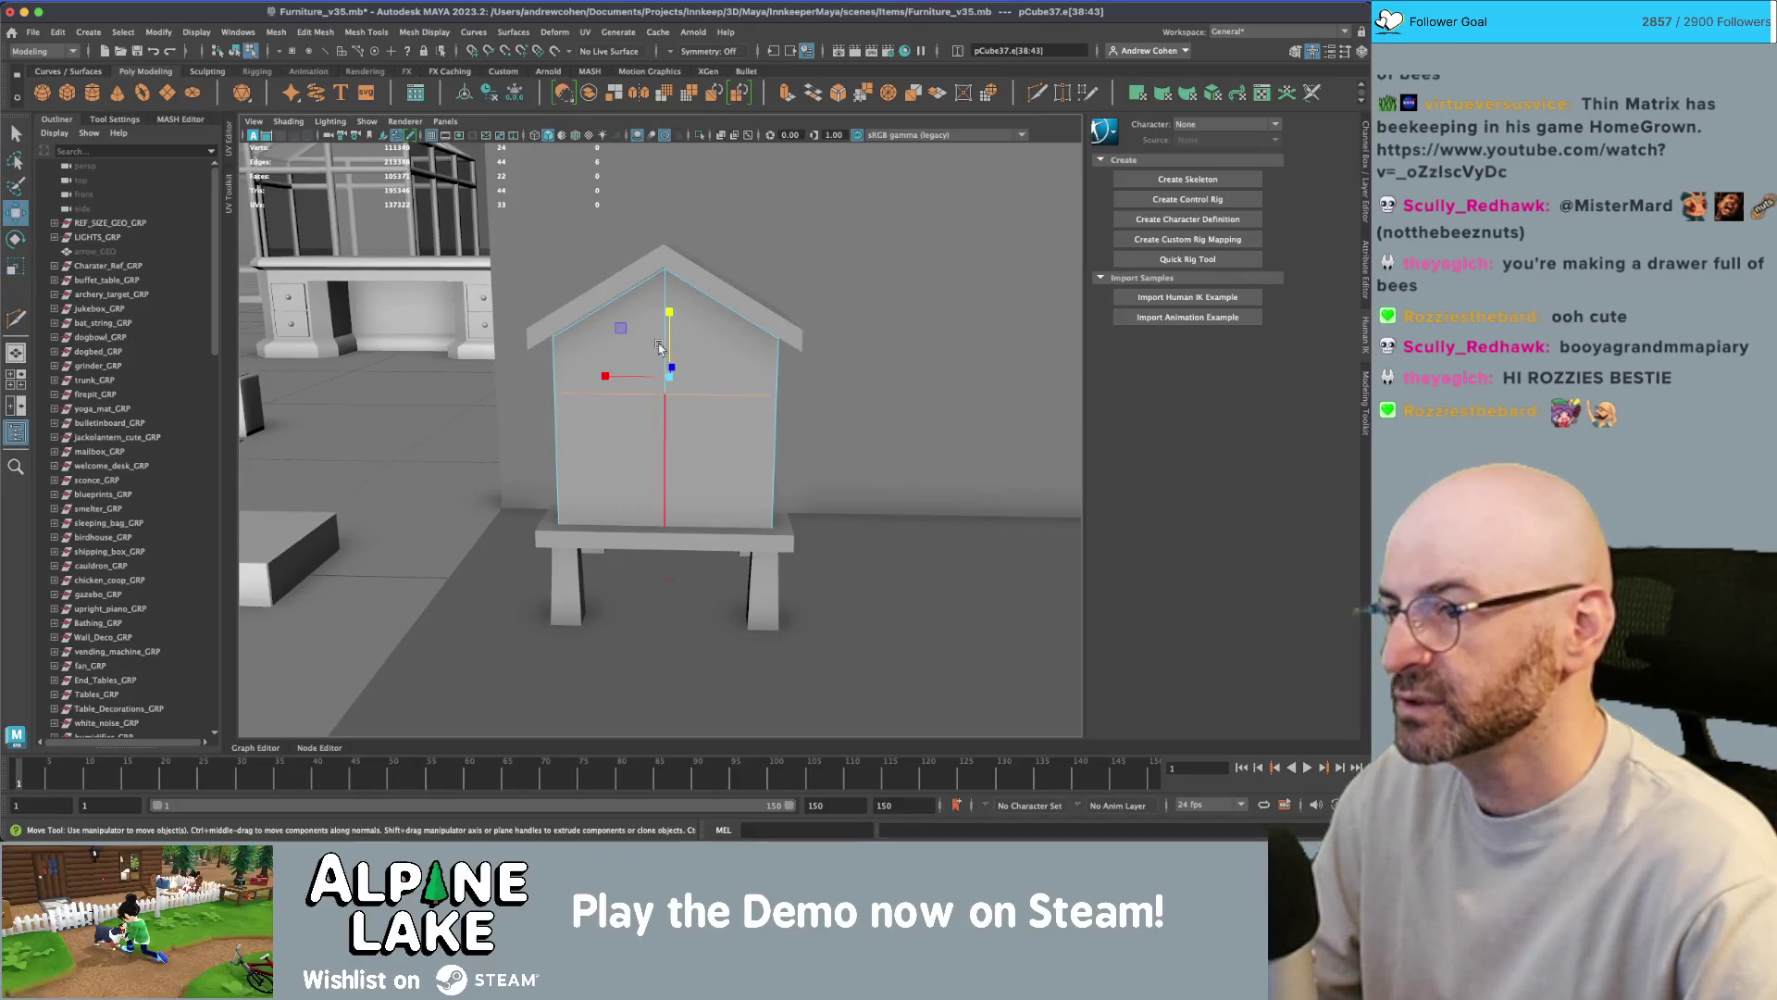
# - Inset the gable faces above the loop and delete the inner face to open the entrance
pyautogui.moveTo(680, 333); pyautogui.dragTo(635, 366)
pyautogui.press('r')
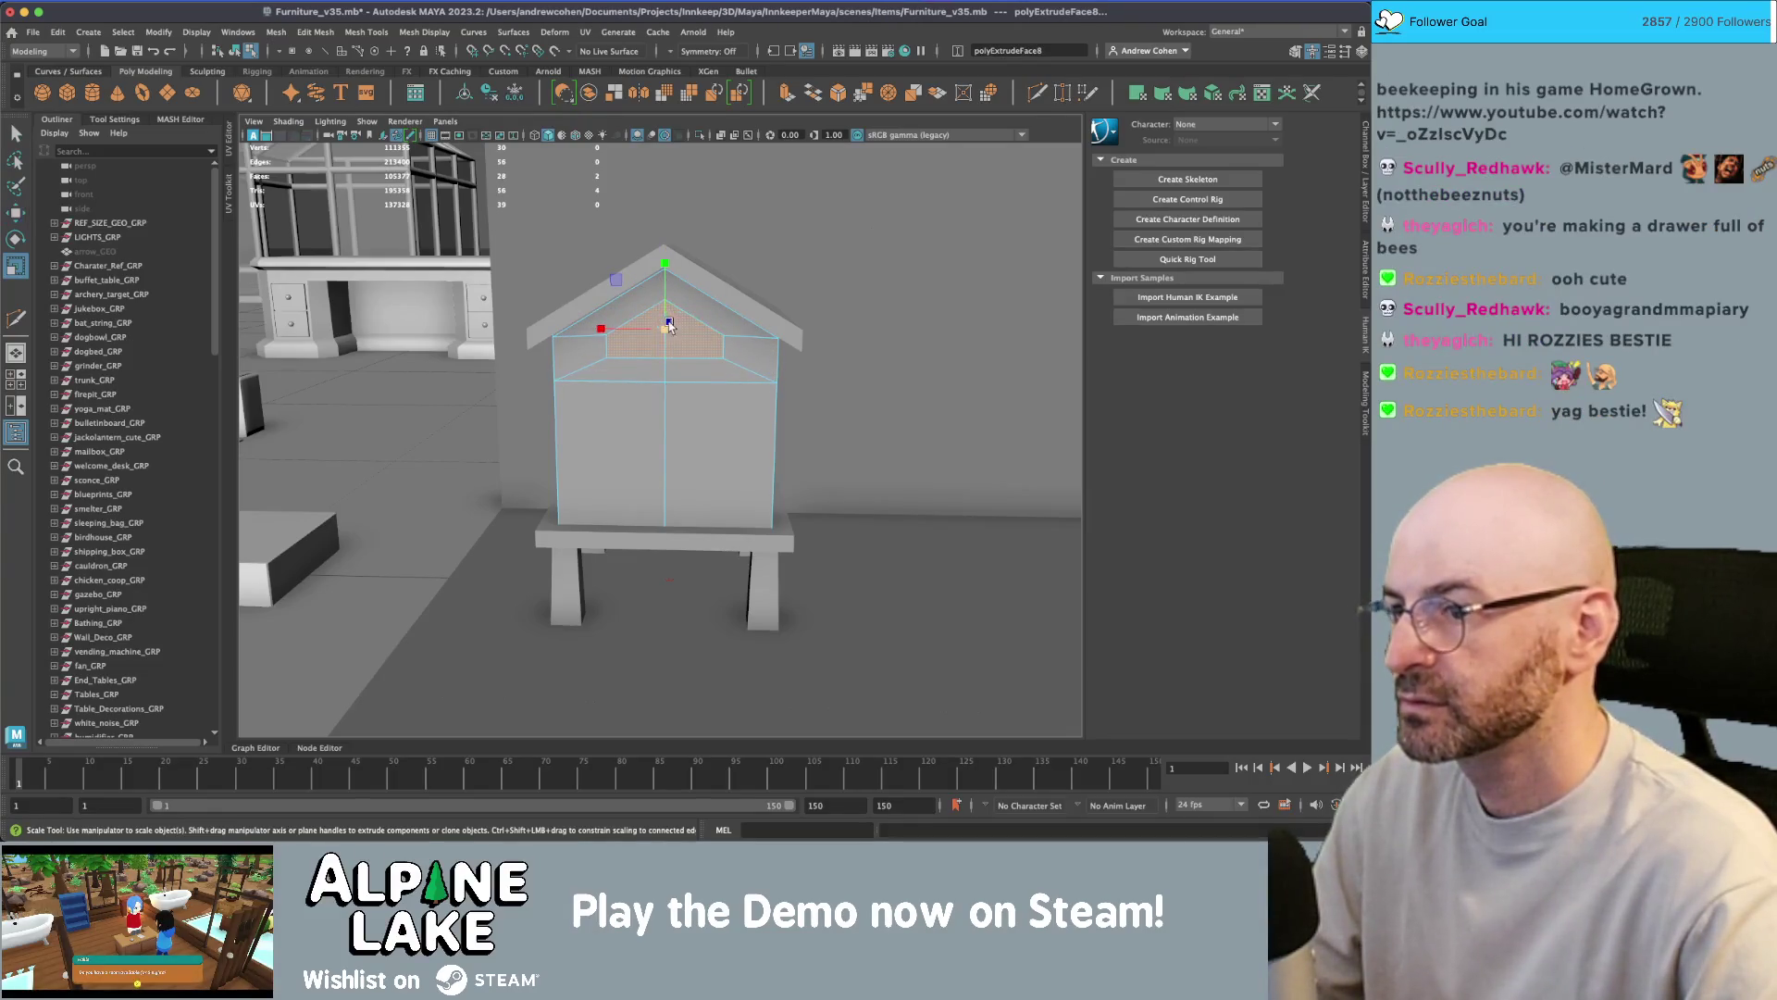
pyautogui.press('w')
pyautogui.keyDown('alt'); pyautogui.moveTo(663, 317); pyautogui.dragTo(646, 331); pyautogui.keyUp('alt')
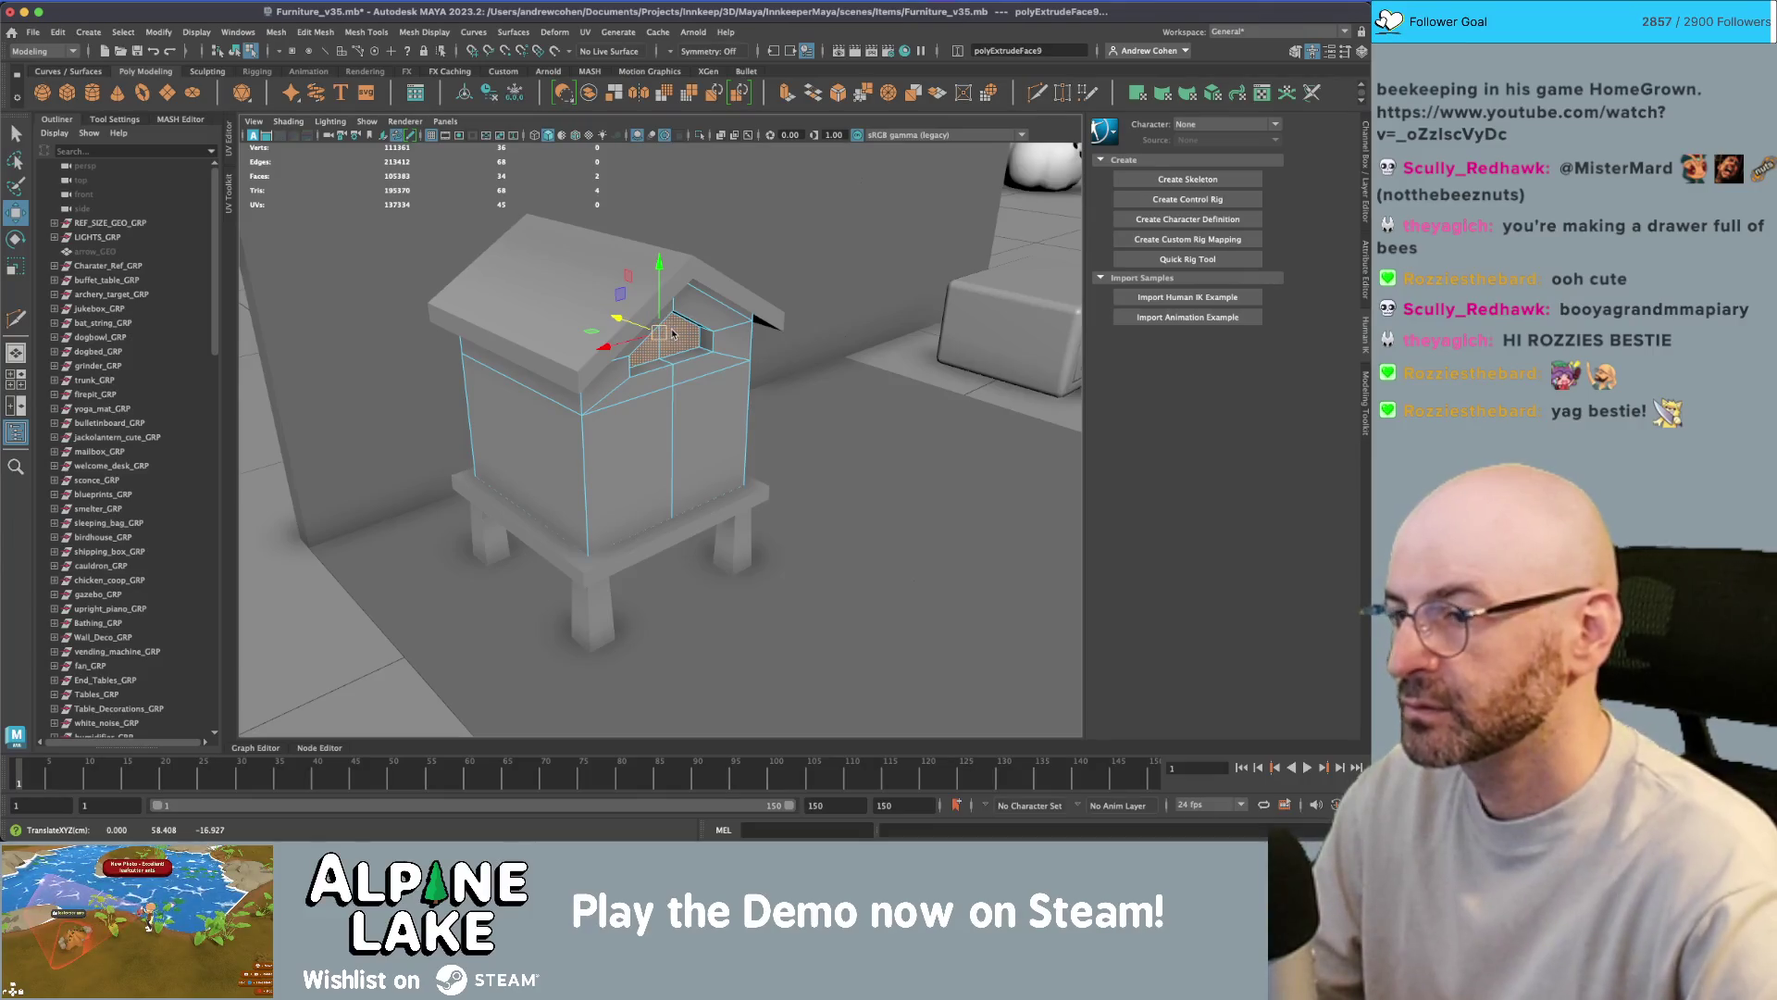
pyautogui.press('Delete')
pyautogui.moveTo(668, 333)
pyautogui.keyDown('alt'); pyautogui.mouseDown()
pyautogui.moveTo(731, 348)
pyautogui.moveTo(597, 335)
pyautogui.mouseUp(); pyautogui.keyUp('alt')
pyautogui.scroll(3, 766, 359)
pyautogui.scroll(2, 692, 290)
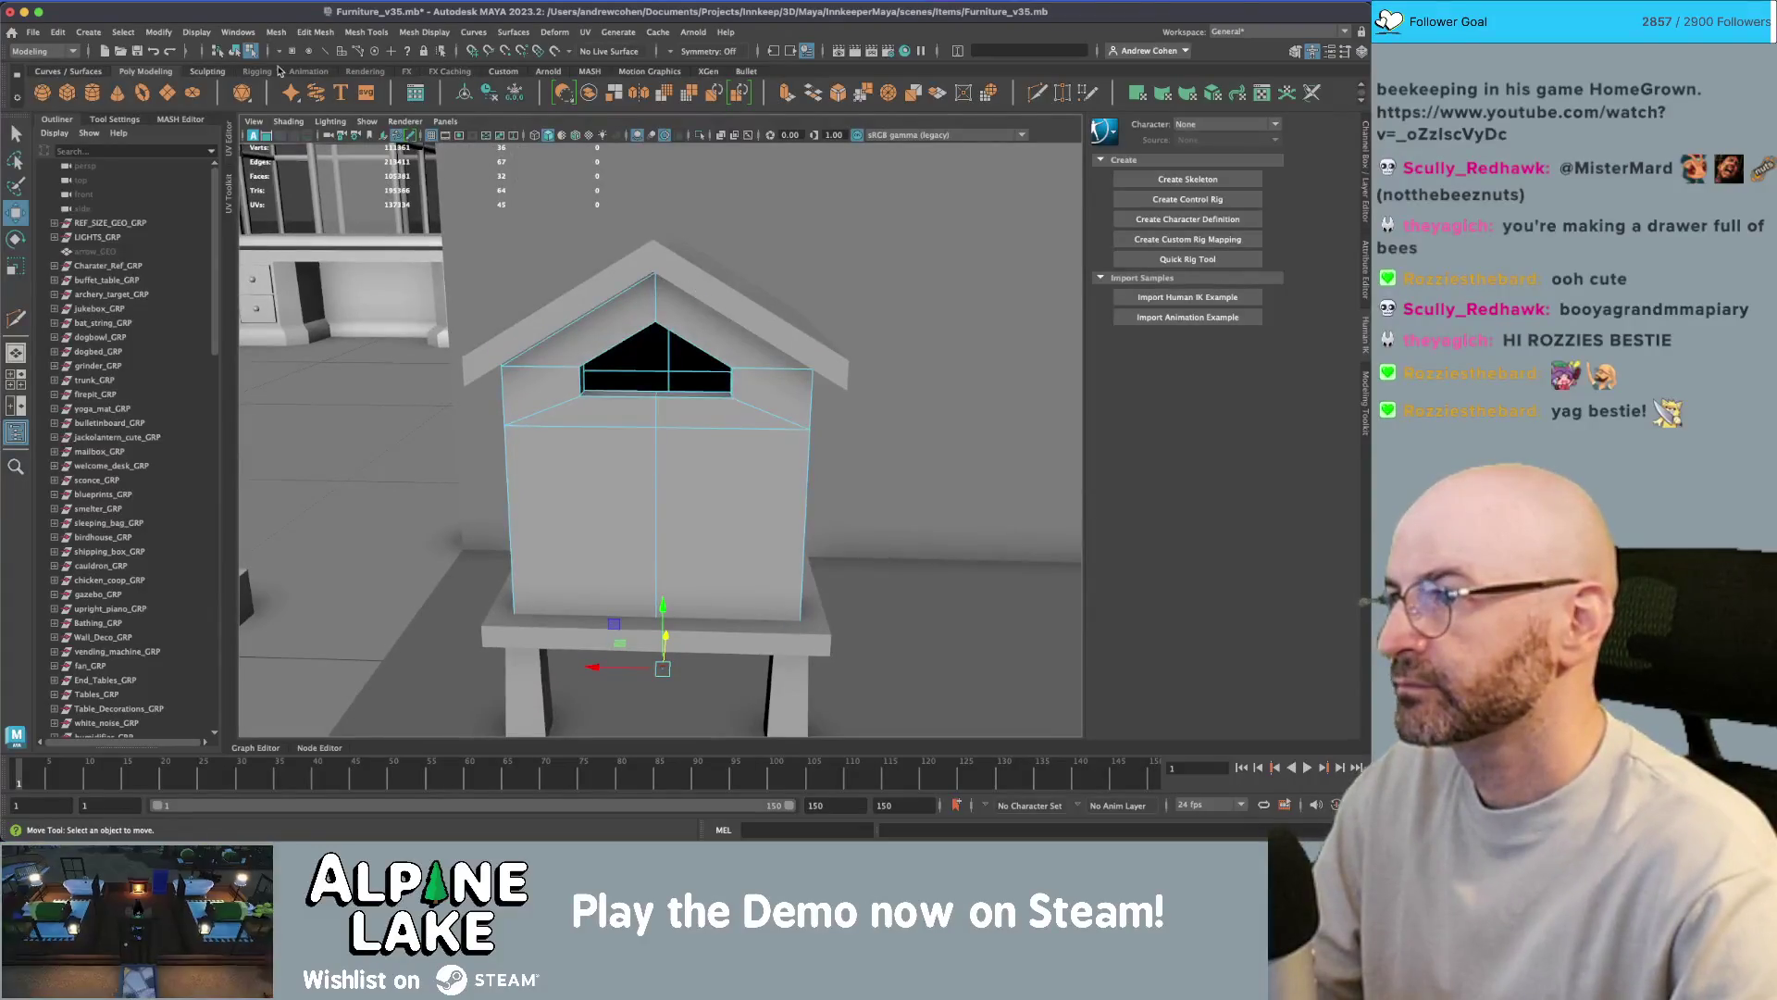
pyautogui.click(236, 50)
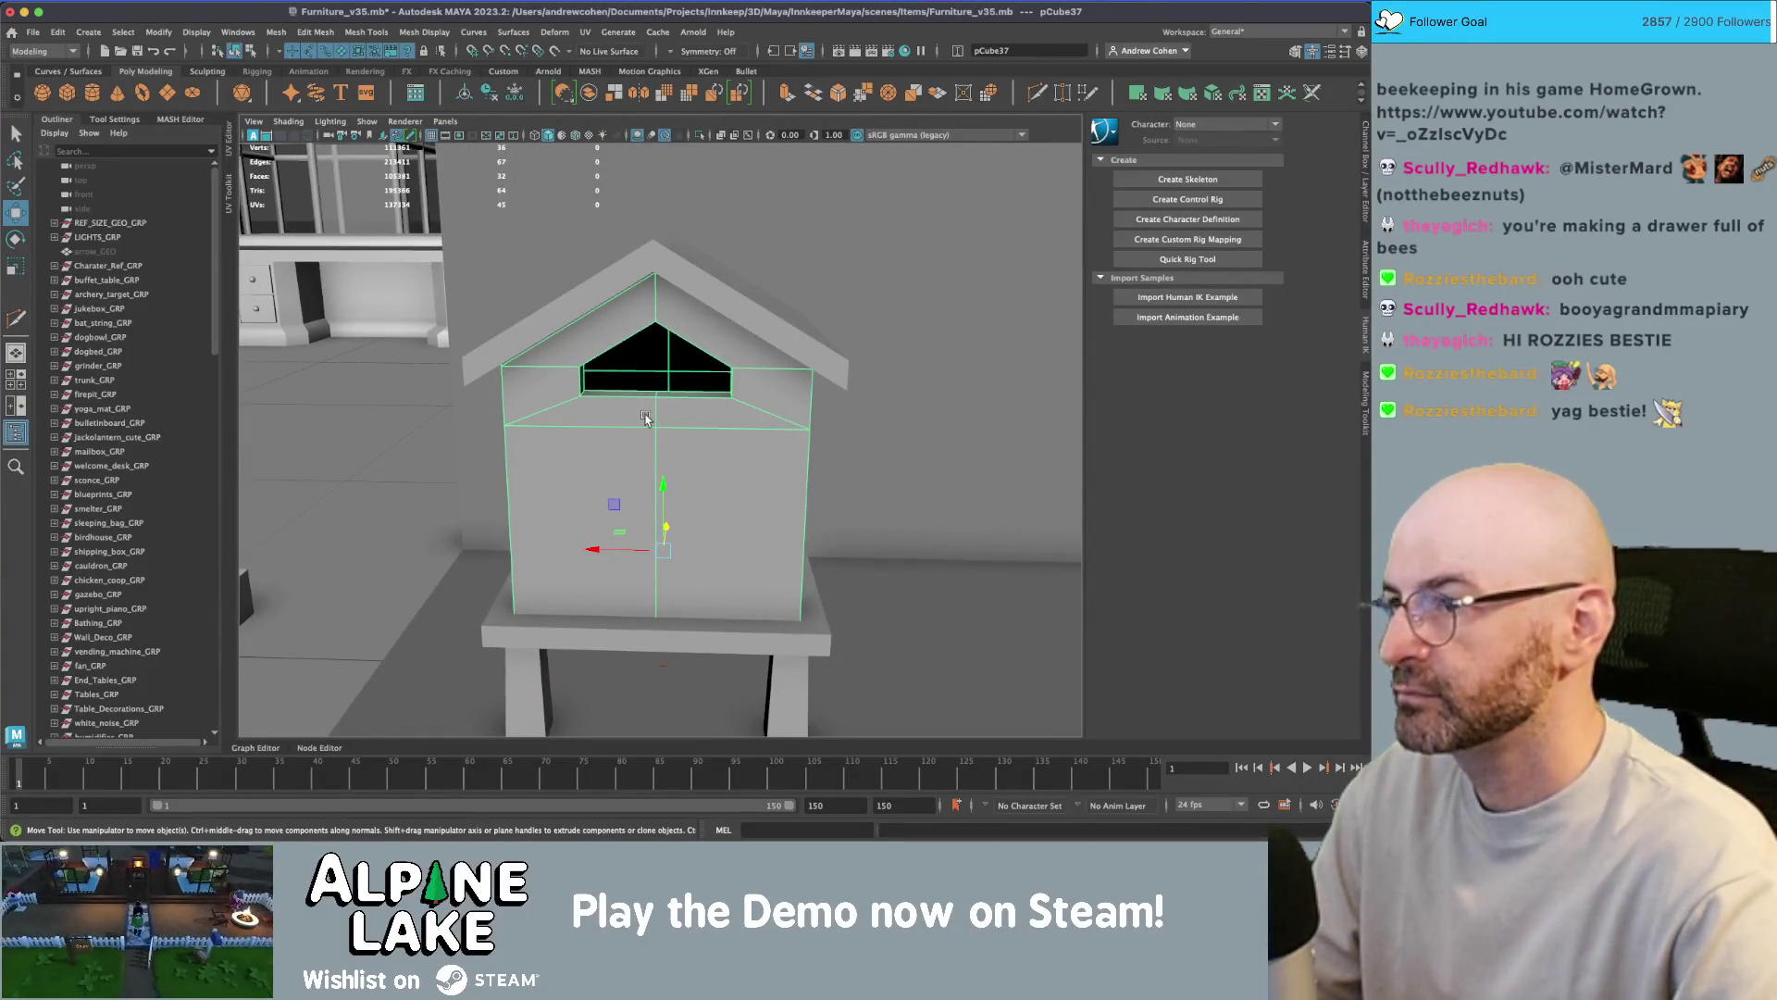
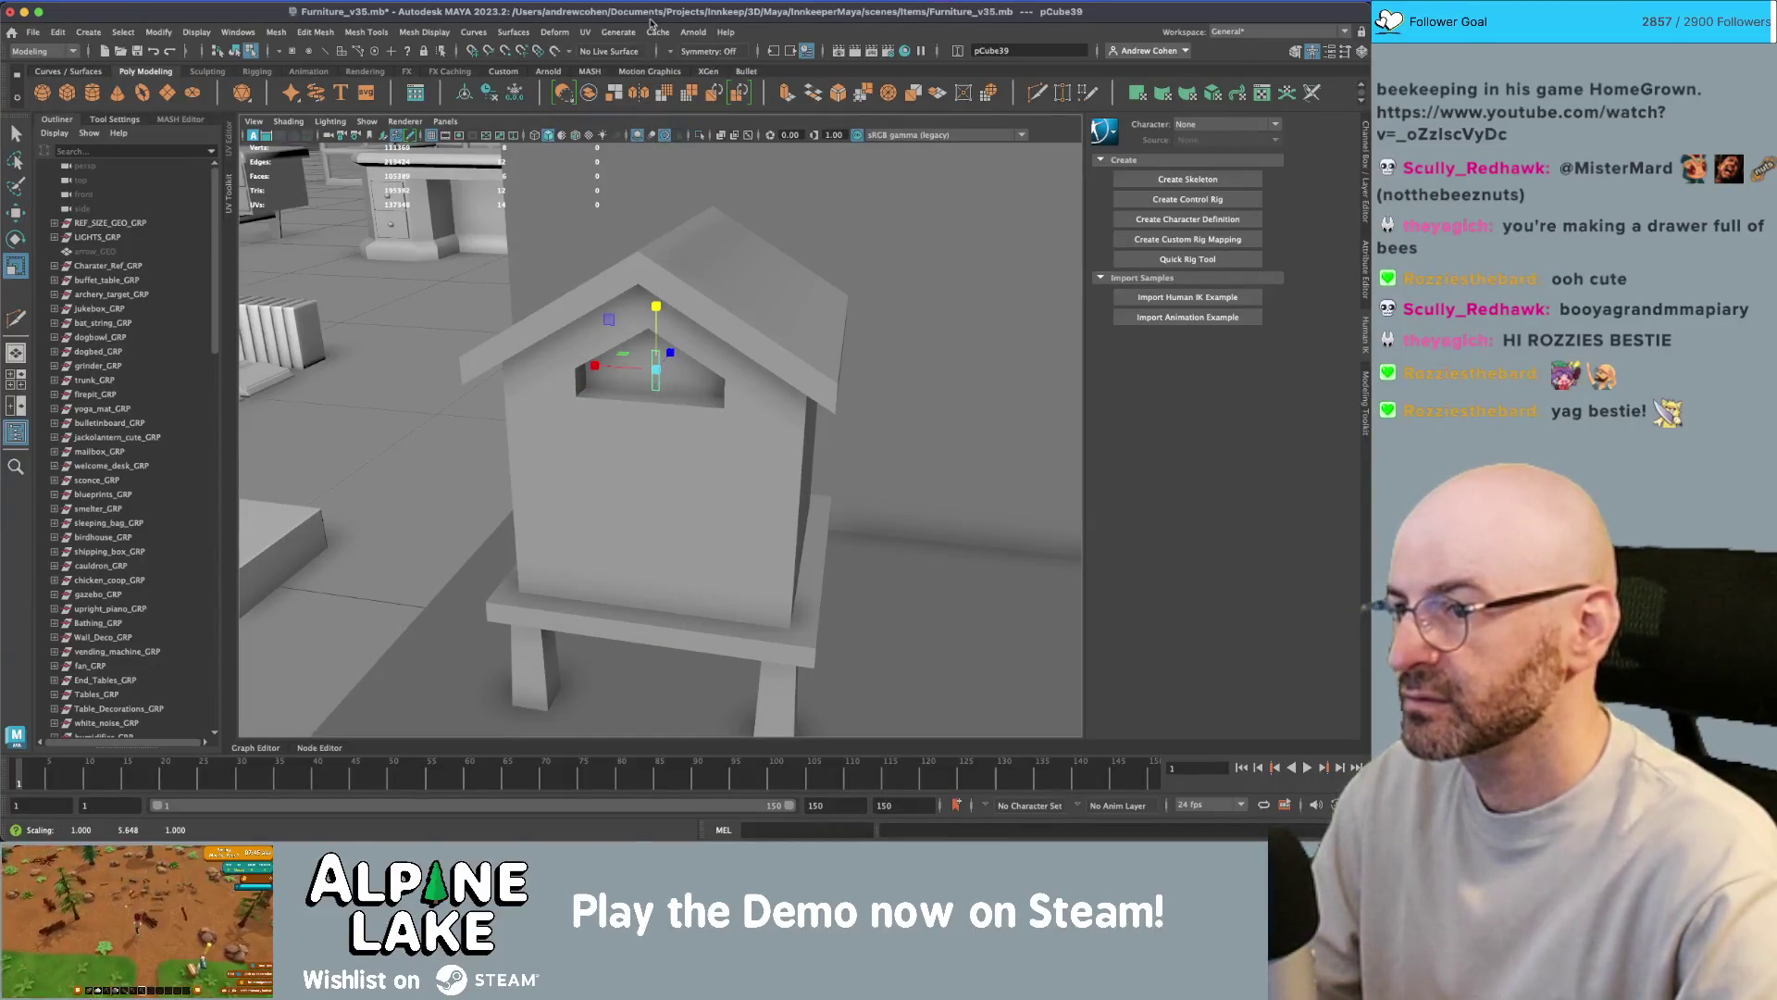
# - Delete the rod's side face and bottom face
pyautogui.press('f')
pyautogui.press('[')
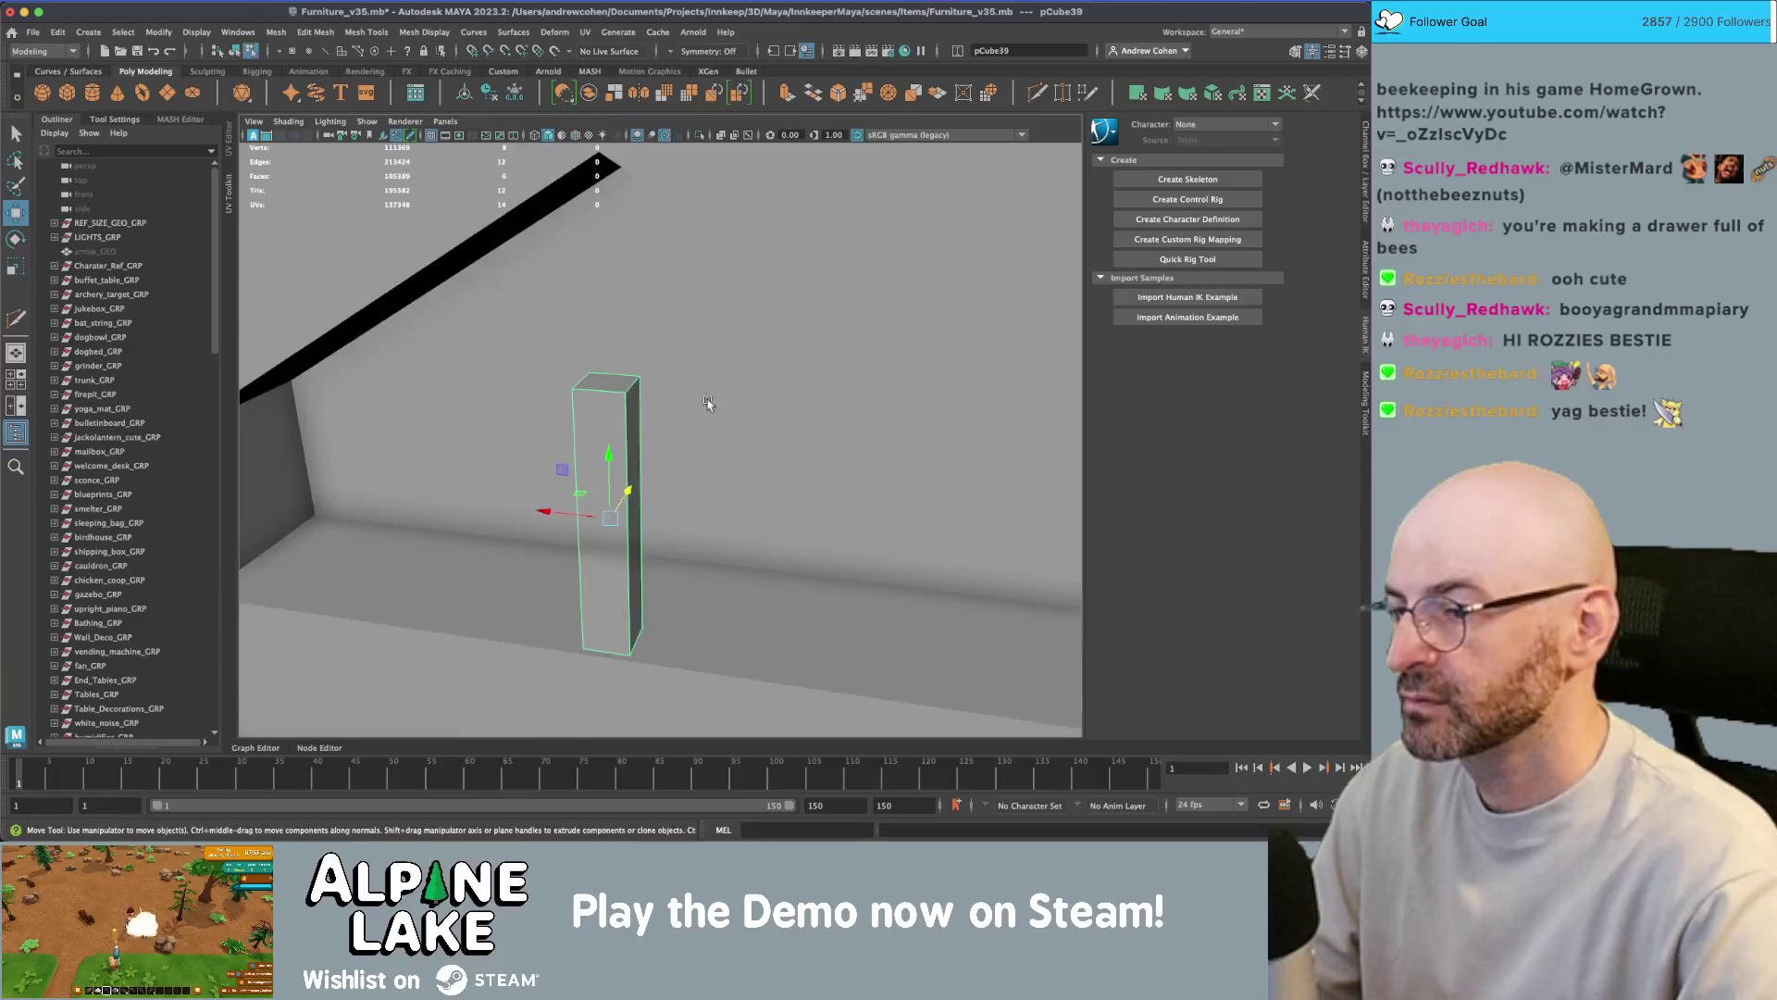
pyautogui.press('f')
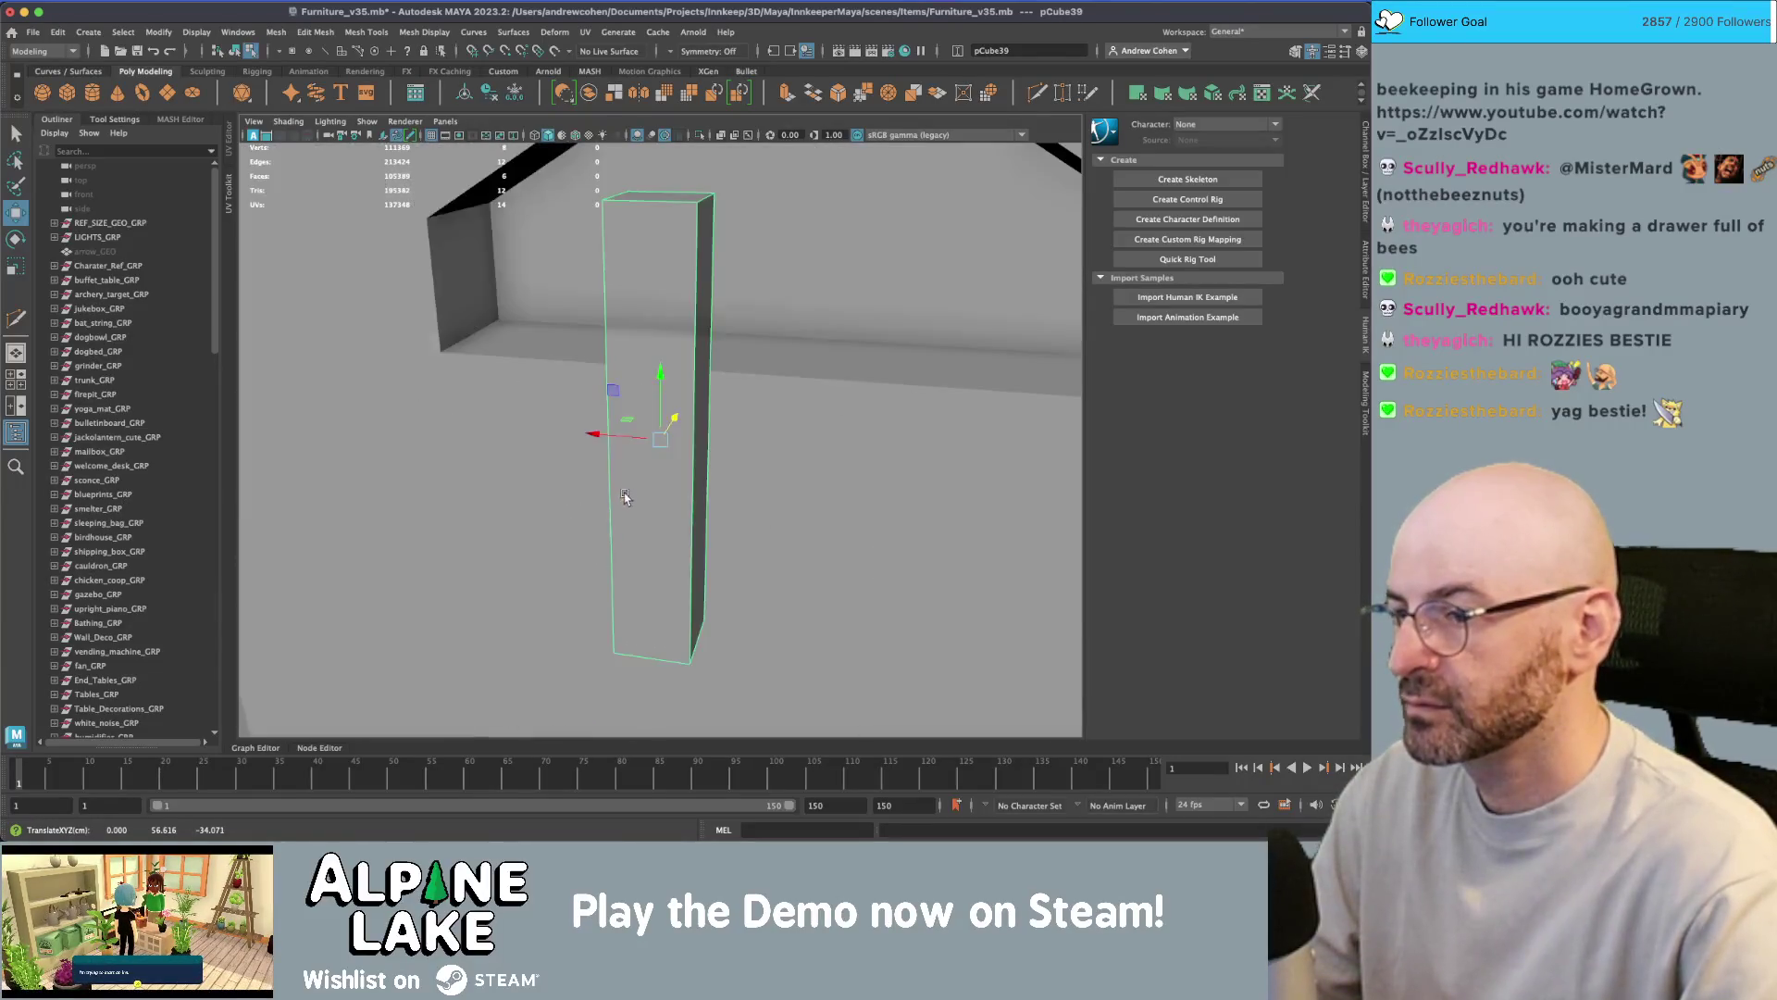
pyautogui.moveTo(686, 297); pyautogui.dragTo(687, 333, button='right')
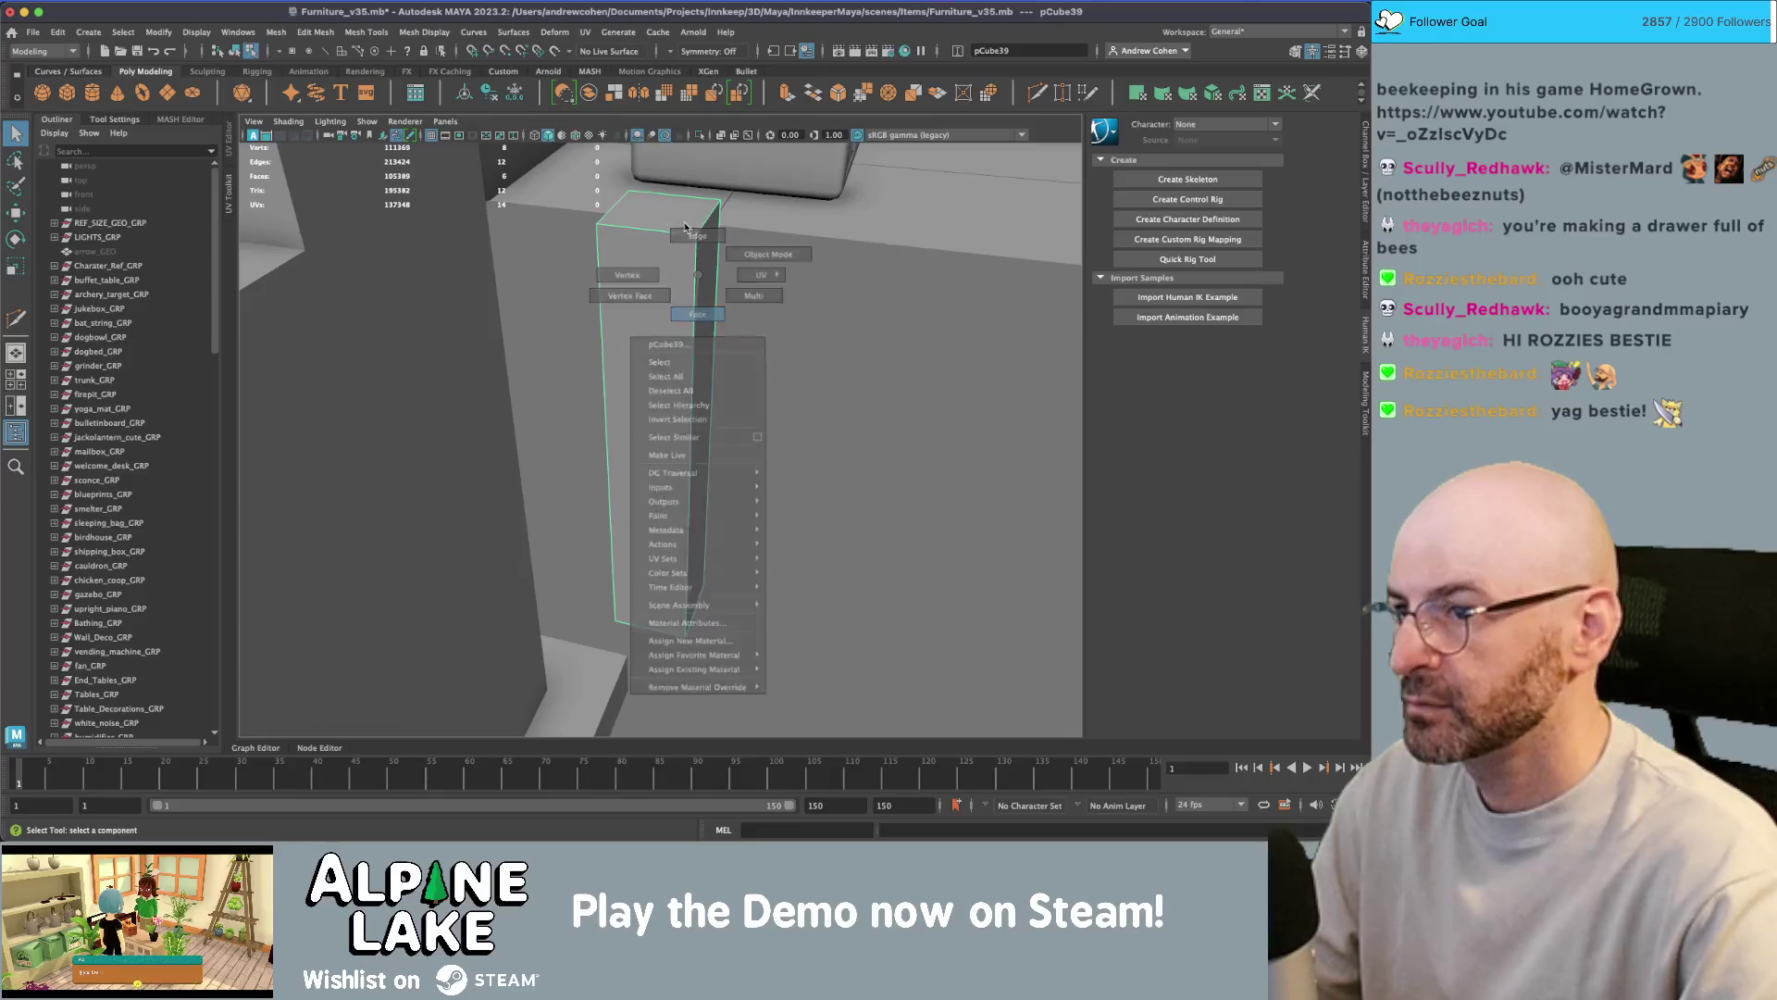
pyautogui.click(627, 306)
pyautogui.keyDown('alt'); pyautogui.moveTo(626, 307); pyautogui.dragTo(648, 555); pyautogui.keyUp('alt')
pyautogui.press('Delete')
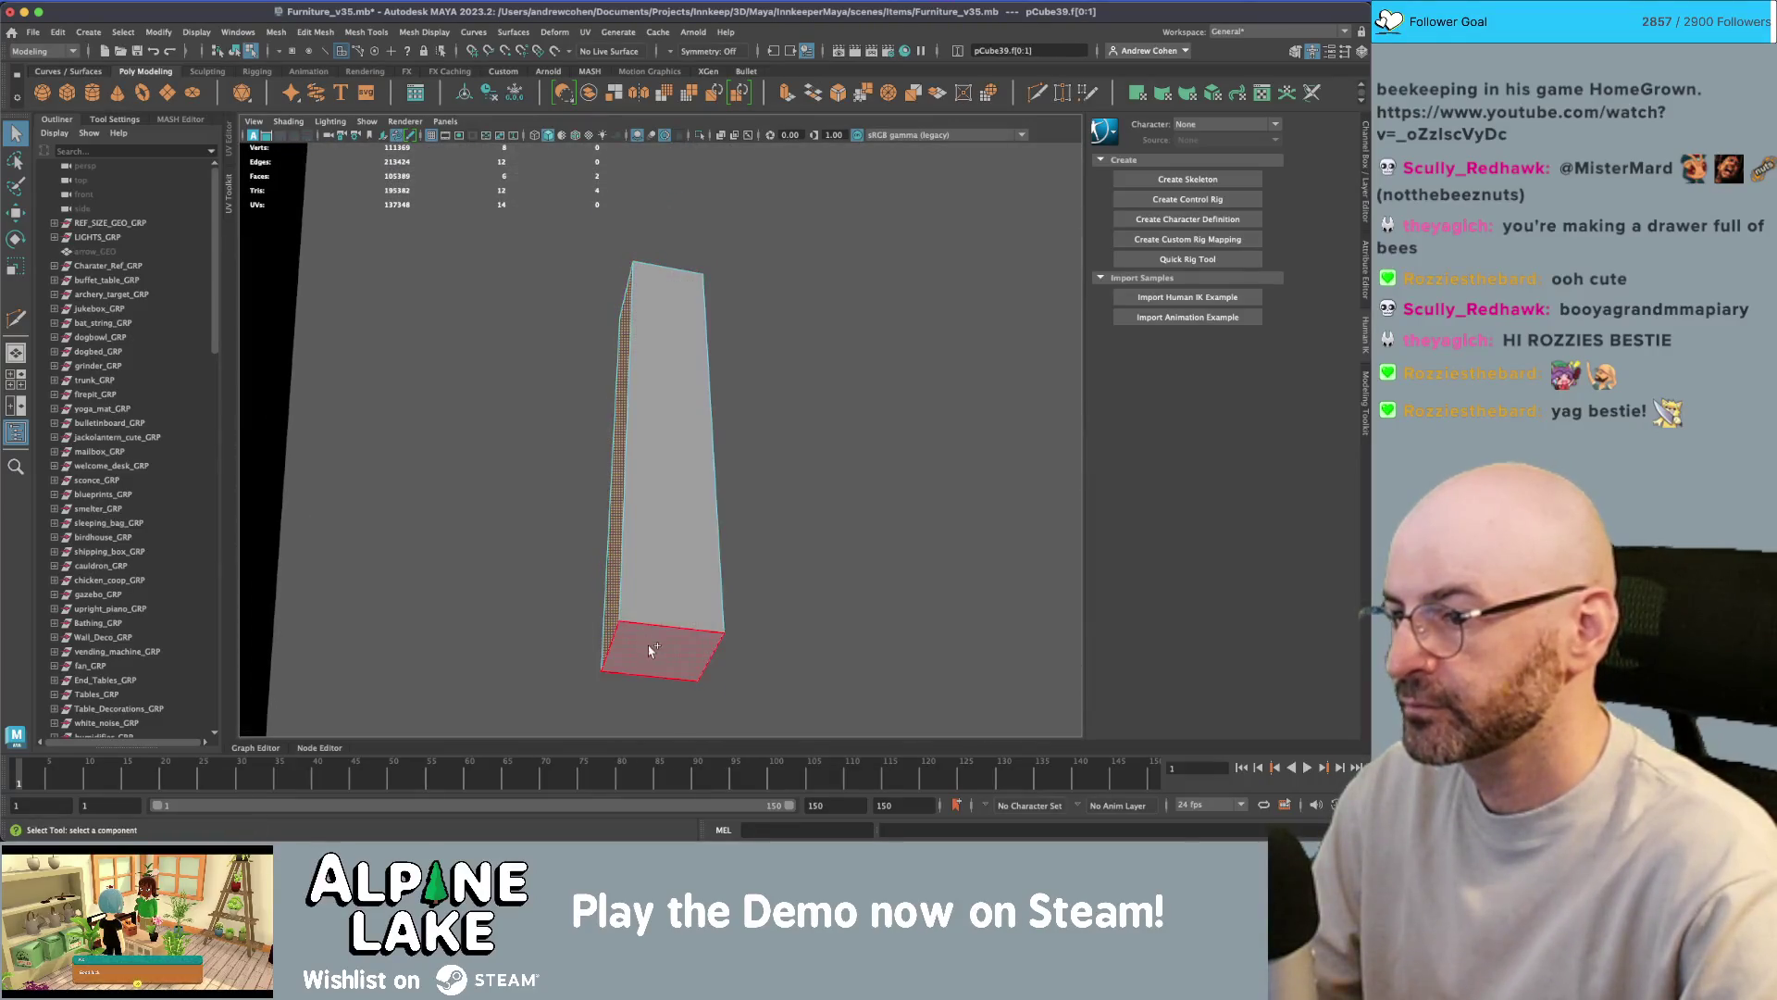
pyautogui.click(648, 648)
pyautogui.press('Delete')
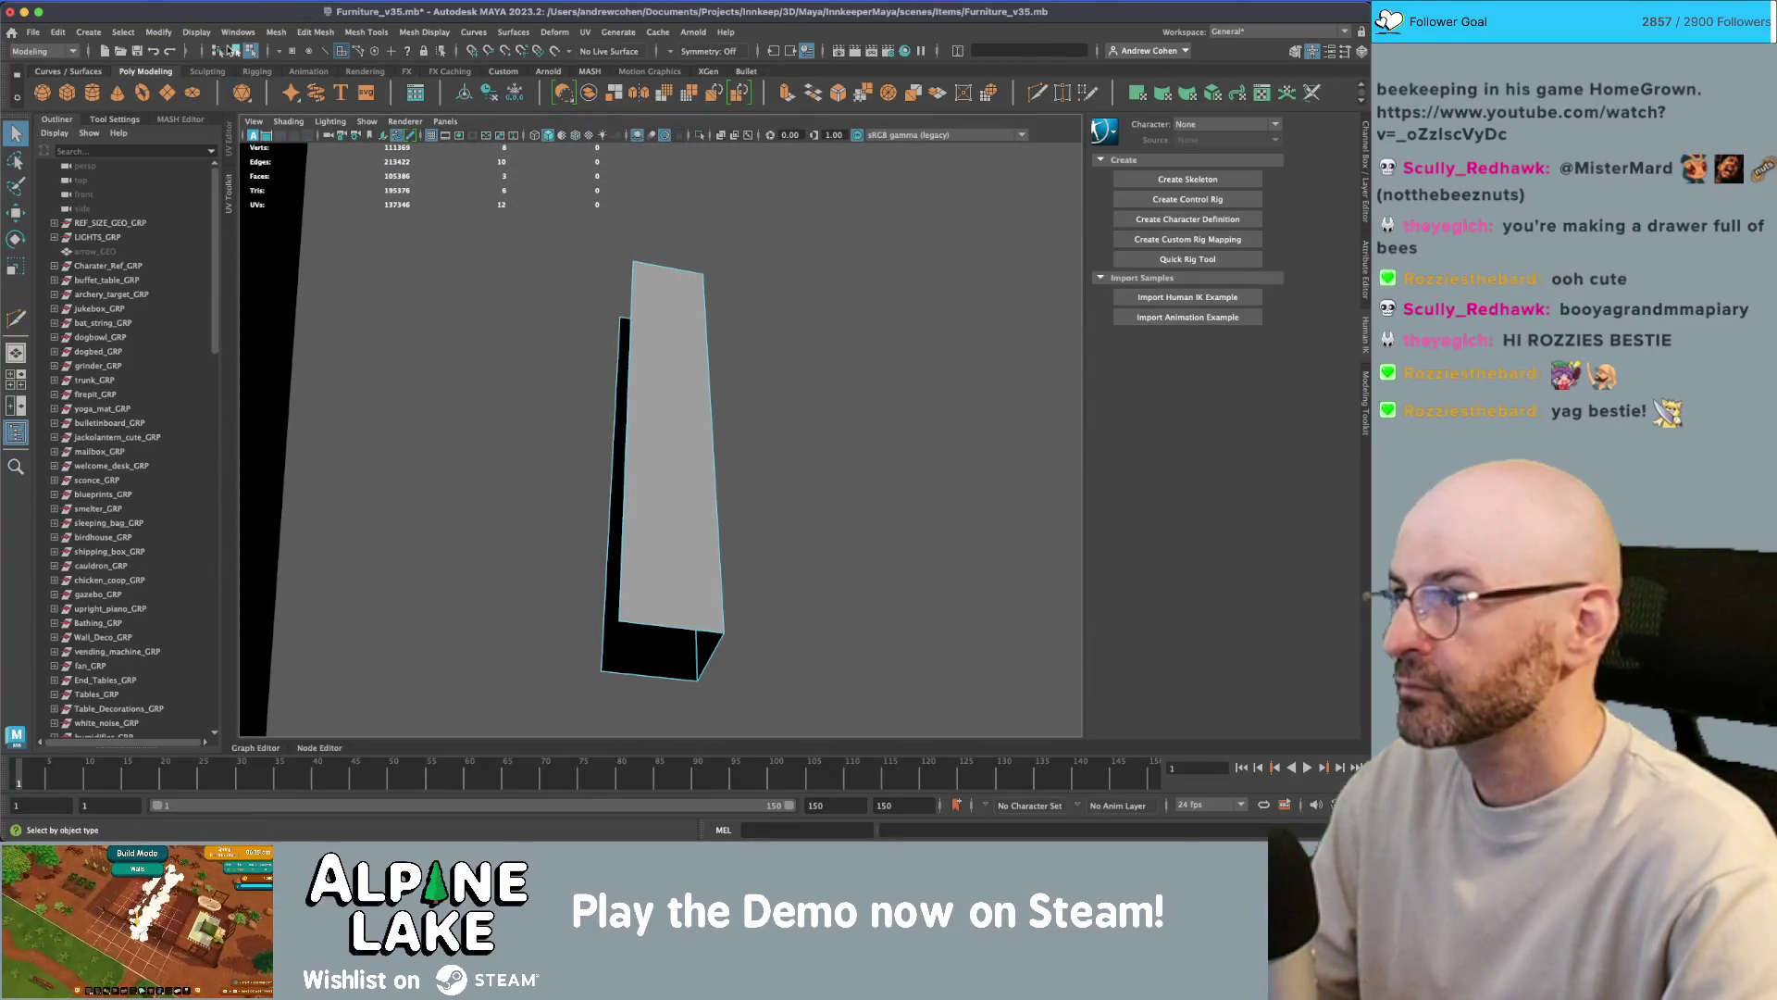
# - Rotate the rod to run diagonally across the gable opening
pyautogui.click(233, 50)
pyautogui.press('w')
pyautogui.scroll(-5, 793, 325)
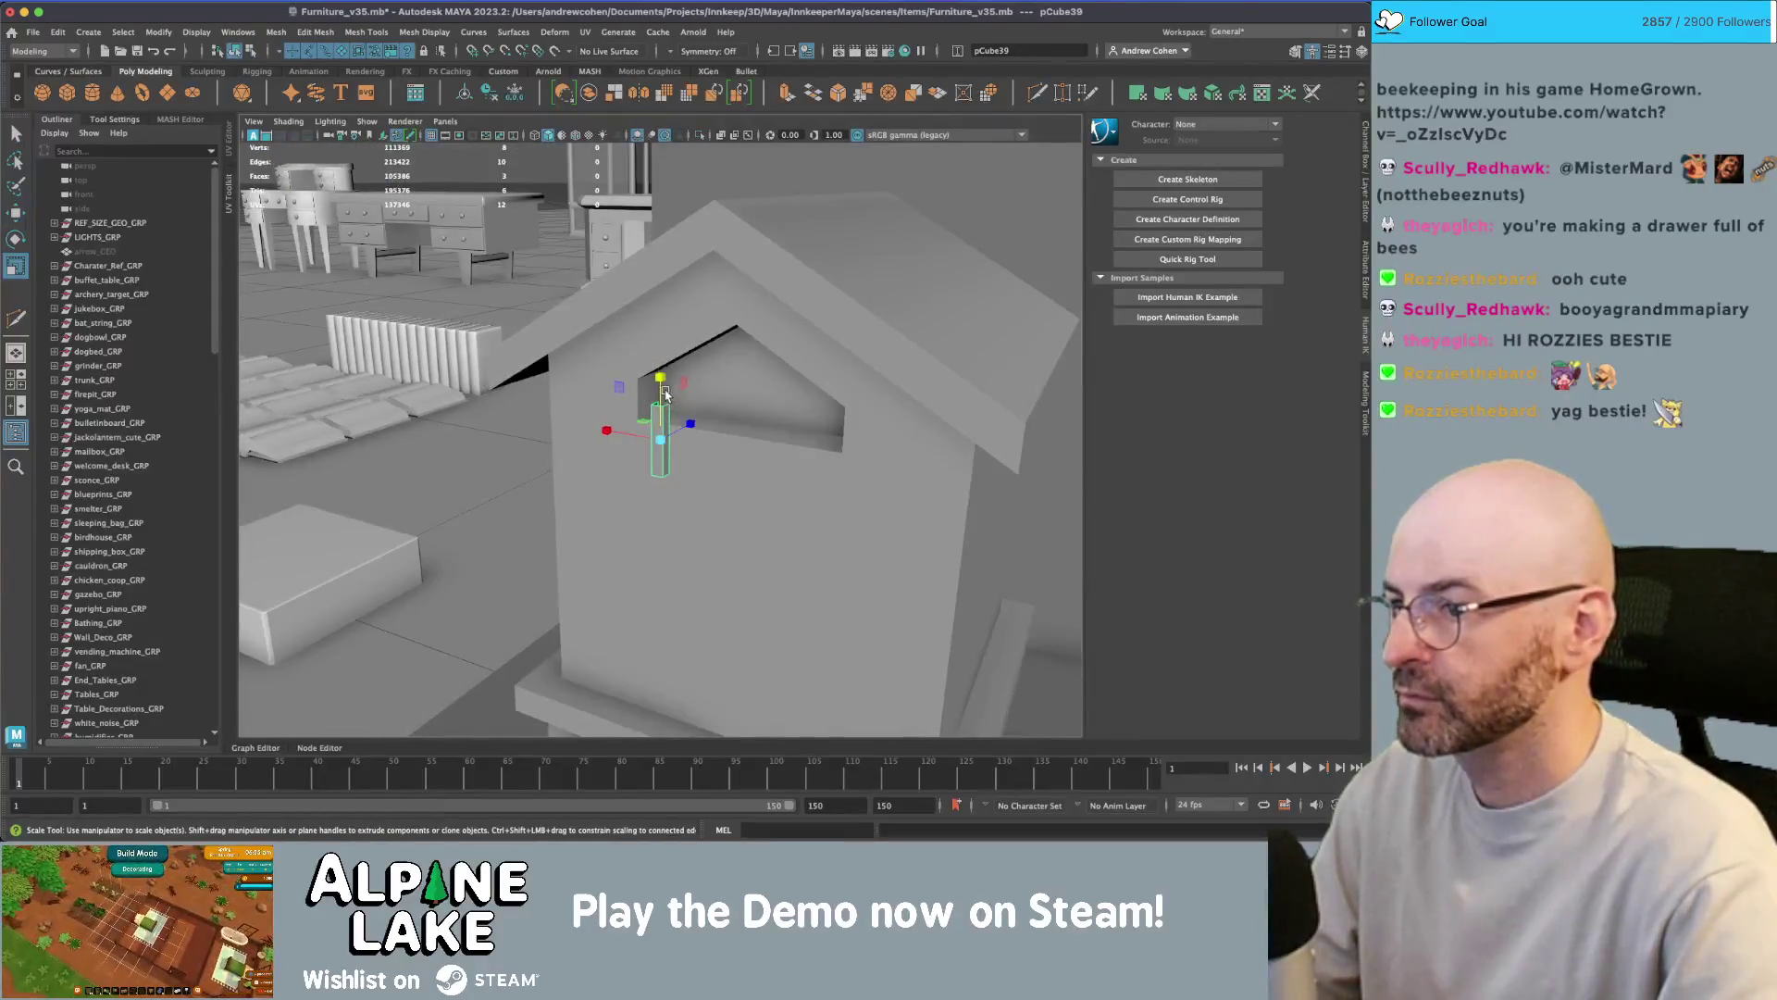
pyautogui.press('e')
pyautogui.moveTo(663, 278)
pyautogui.keyDown('alt'); pyautogui.mouseDown()
pyautogui.moveTo(704, 393)
pyautogui.moveTo(680, 374)
pyautogui.mouseUp(); pyautogui.keyUp('alt')
pyautogui.press('f')
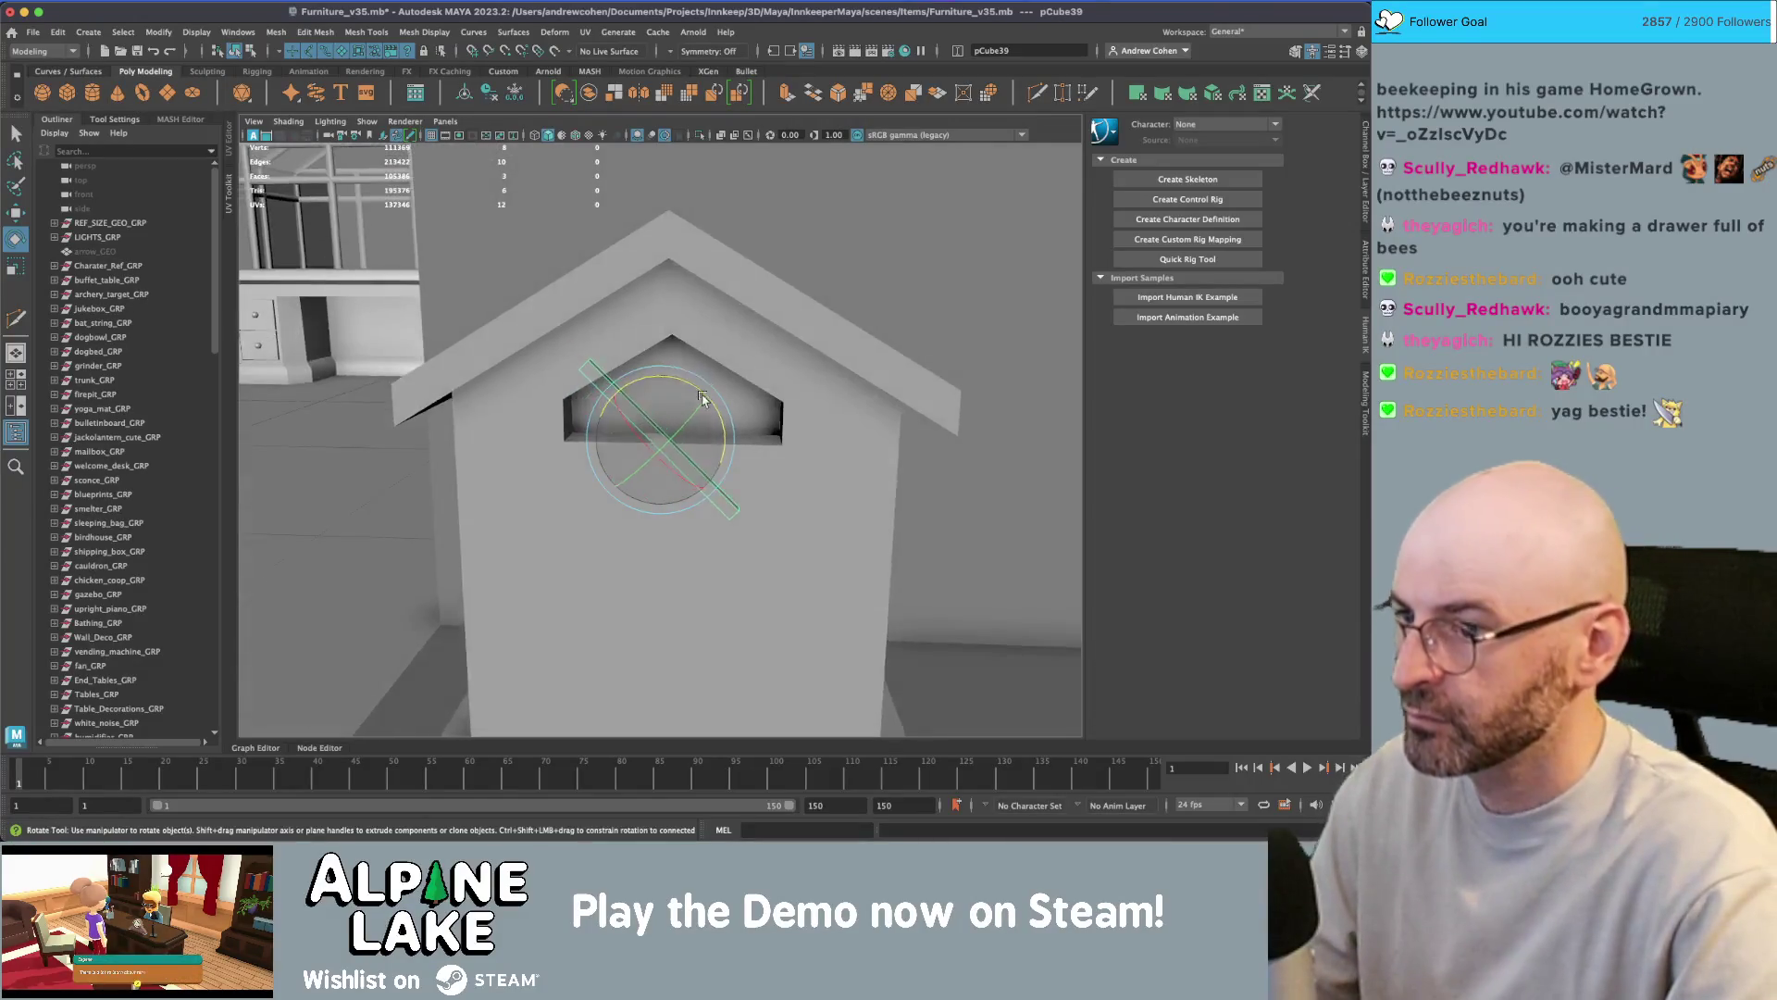
# - Taper the rod by scaling down its end face, then soften its edges
pyautogui.press('q')
pyautogui.moveTo(650, 398); pyautogui.dragTo(649, 431, button='right')
pyautogui.click(663, 433)
pyautogui.press('r')
pyautogui.moveTo(627, 476); pyautogui.dragTo(419, 20)
pyautogui.press('q')
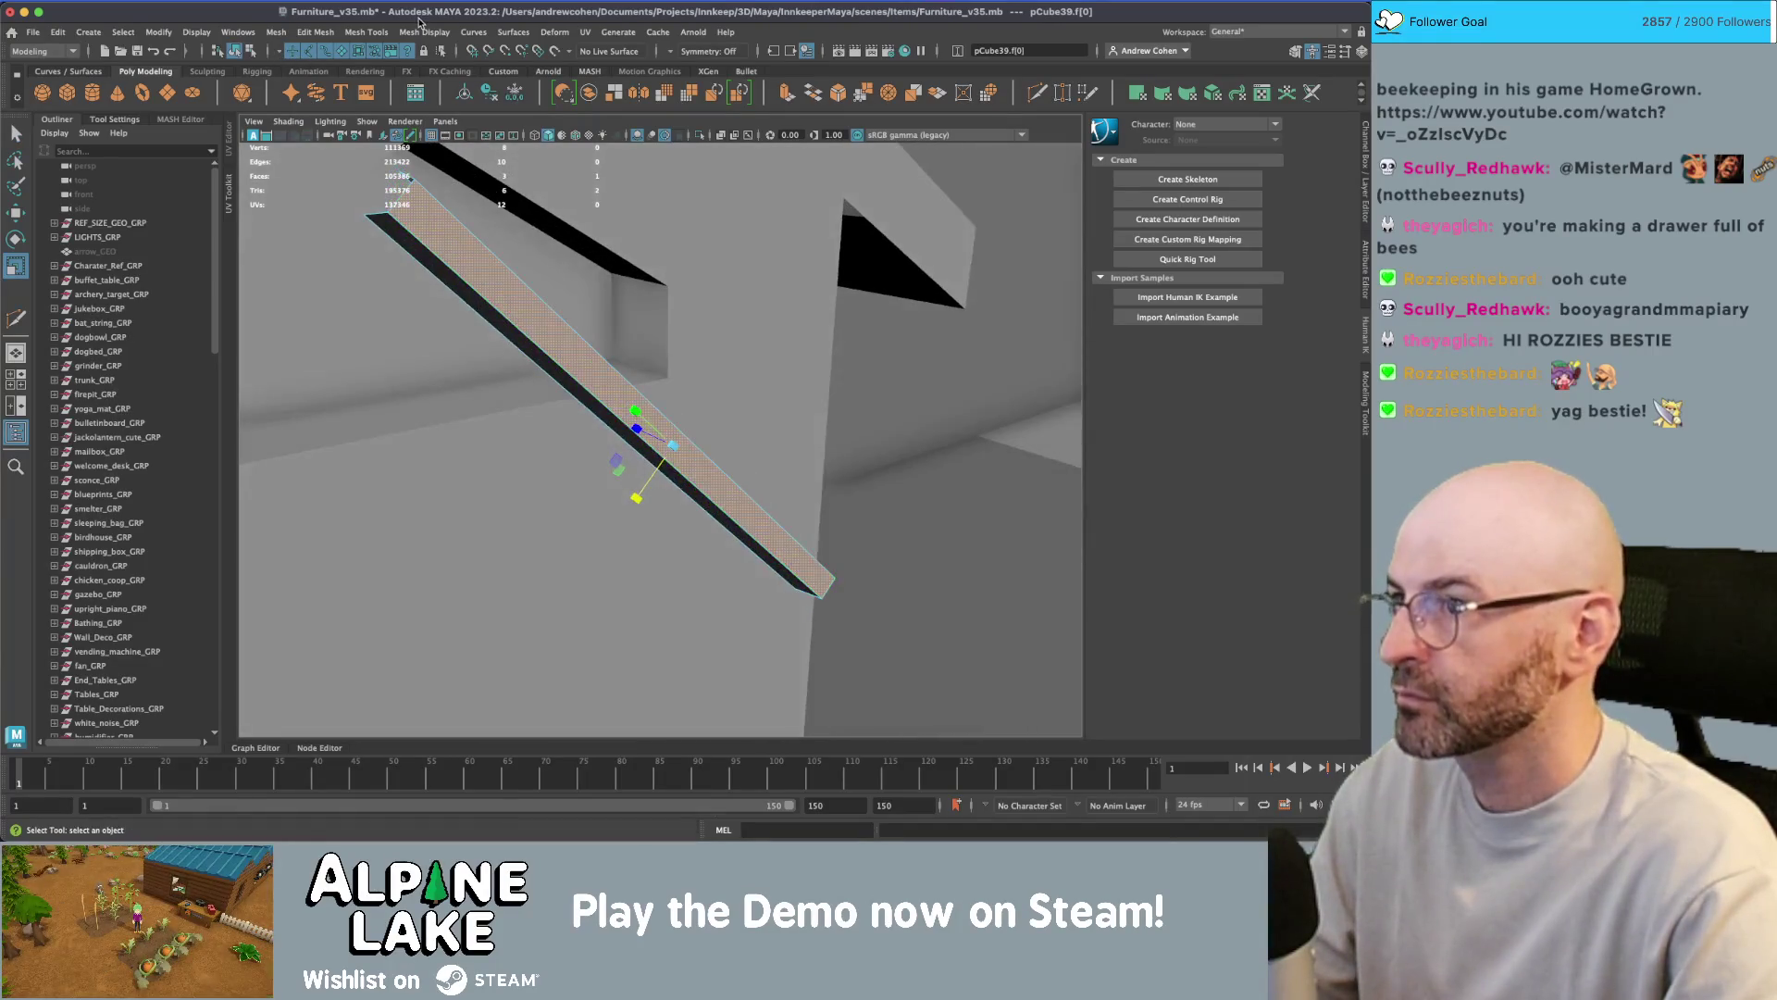
pyautogui.click(424, 33)
pyautogui.click(450, 150)
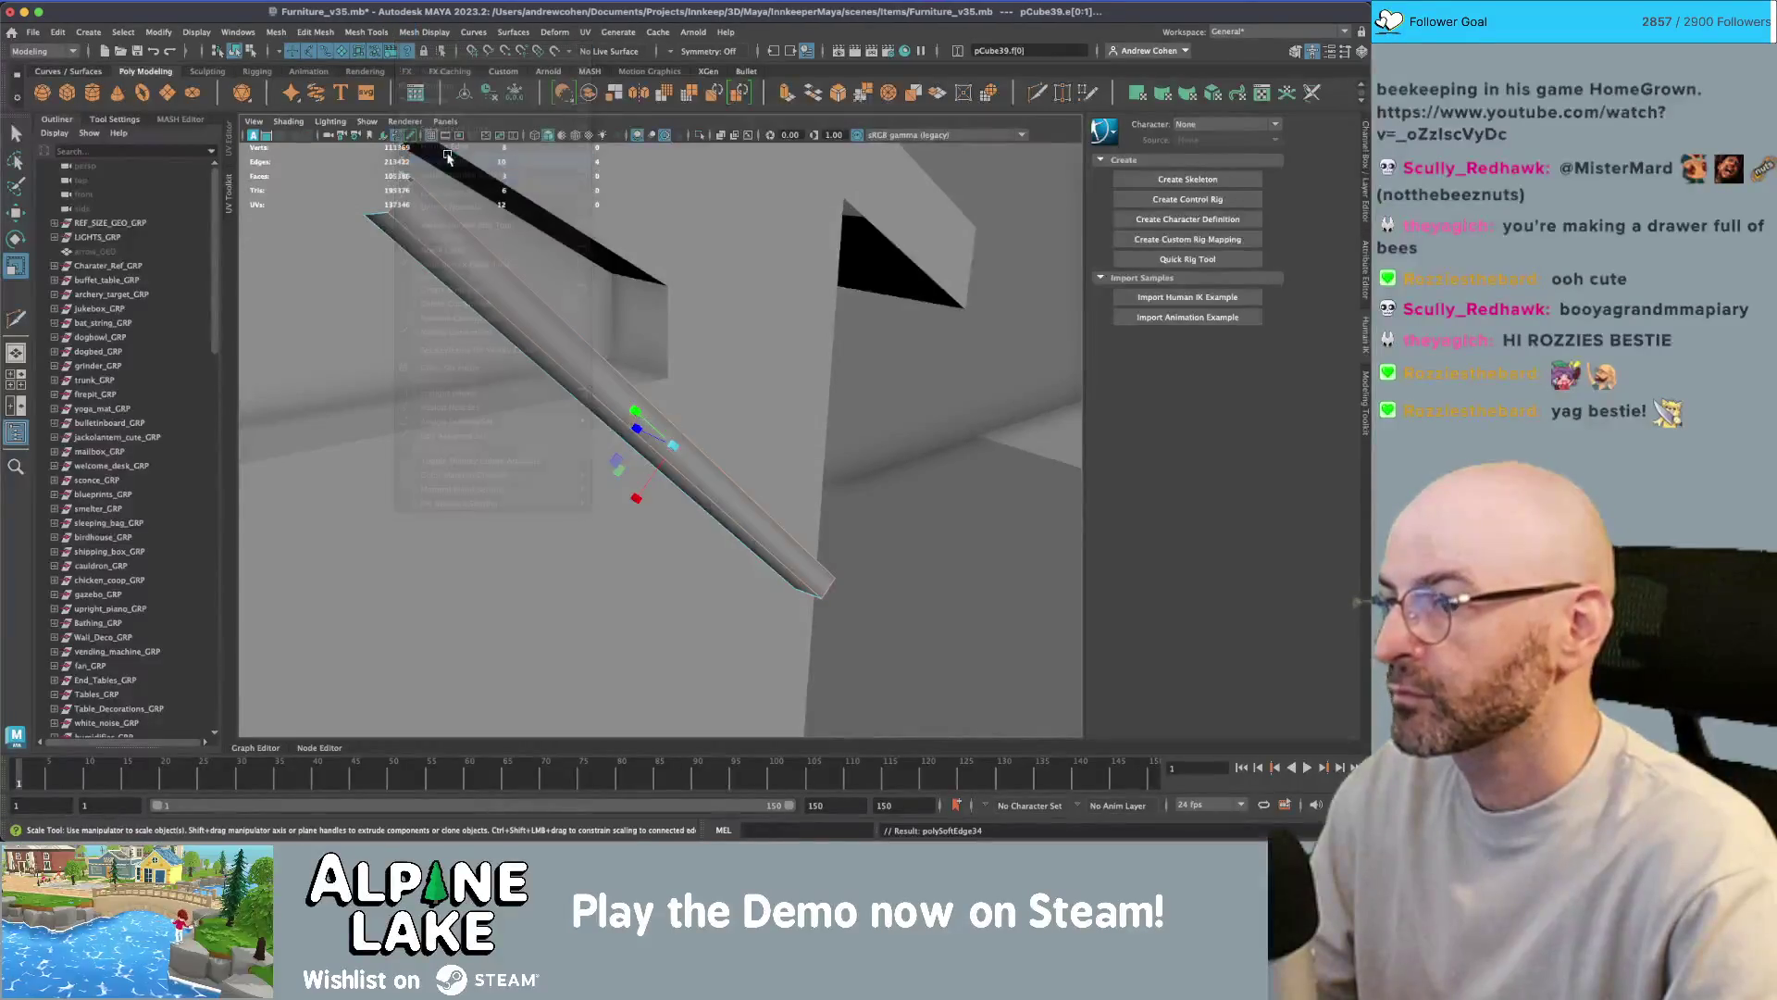
# - Duplicate the rod with Shift+D into a row of evenly spaced slats
pyautogui.click(241, 53)
pyautogui.moveTo(694, 297)
pyautogui.keyDown('alt'); pyautogui.mouseDown()
pyautogui.moveTo(648, 444)
pyautogui.moveTo(694, 432)
pyautogui.mouseUp(); pyautogui.keyUp('alt')
pyautogui.hotkey('ctrl', 'd')
pyautogui.press('w')
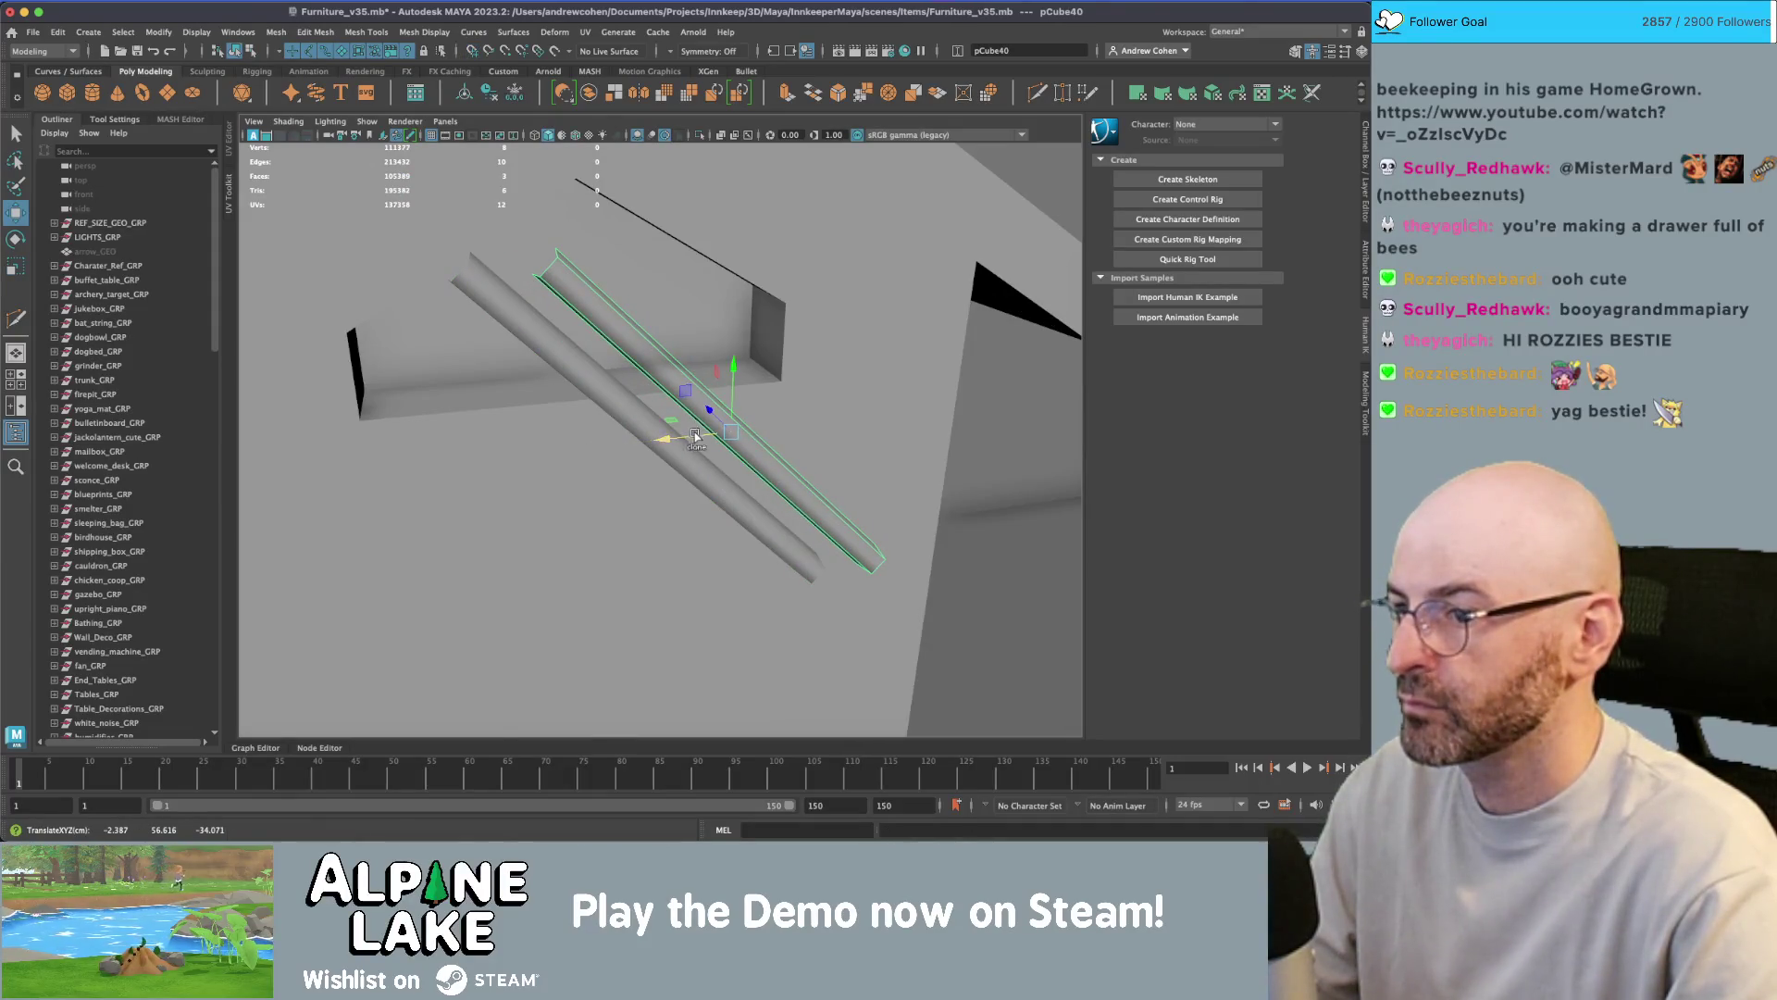
pyautogui.hotkey('shift', 'd')
pyautogui.hotkey('shift', 'd')
pyautogui.hotkey('shift', 'd')
pyautogui.hotkey('shift', 'd')
pyautogui.hotkey('shift', 'd')
pyautogui.keyDown('alt'); pyautogui.moveTo(710, 433); pyautogui.dragTo(858, 361); pyautogui.keyUp('alt')
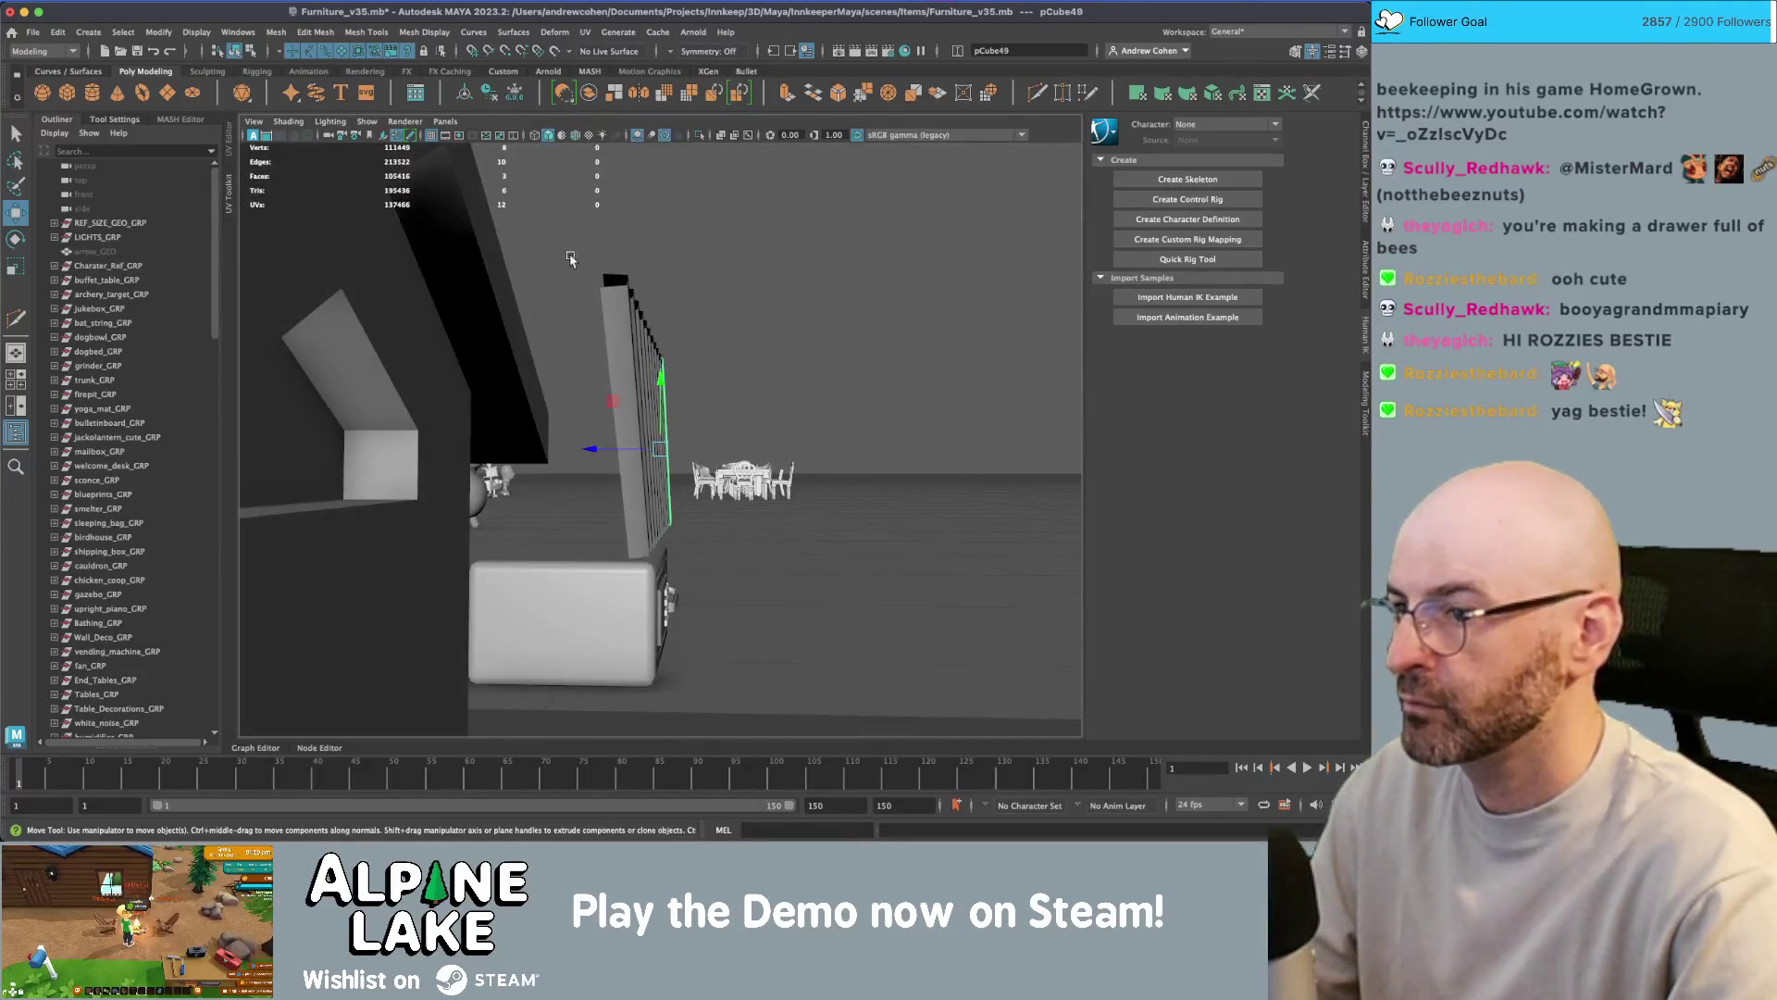
pyautogui.press('f')
# - Duplicate the slat row, rotate the copies to criss-cross, and move the lattice into the gable
pyautogui.moveTo(701, 368)
pyautogui.mouseDown()
pyautogui.moveTo(787, 402)
pyautogui.moveTo(957, 394)
pyautogui.moveTo(562, 375)
pyautogui.mouseUp()
pyautogui.hotkey('ctrl', 'd')
pyautogui.press('e')
pyautogui.press('f')
pyautogui.press('w')
pyautogui.keyDown('alt'); pyautogui.moveTo(740, 417); pyautogui.dragTo(734, 432); pyautogui.keyUp('alt')
pyautogui.moveTo(717, 390)
pyautogui.mouseDown()
pyautogui.moveTo(564, 331)
pyautogui.moveTo(675, 277)
pyautogui.moveTo(719, 287)
pyautogui.moveTo(426, 348)
pyautogui.moveTo(558, 390)
pyautogui.mouseUp()
pyautogui.press('q')
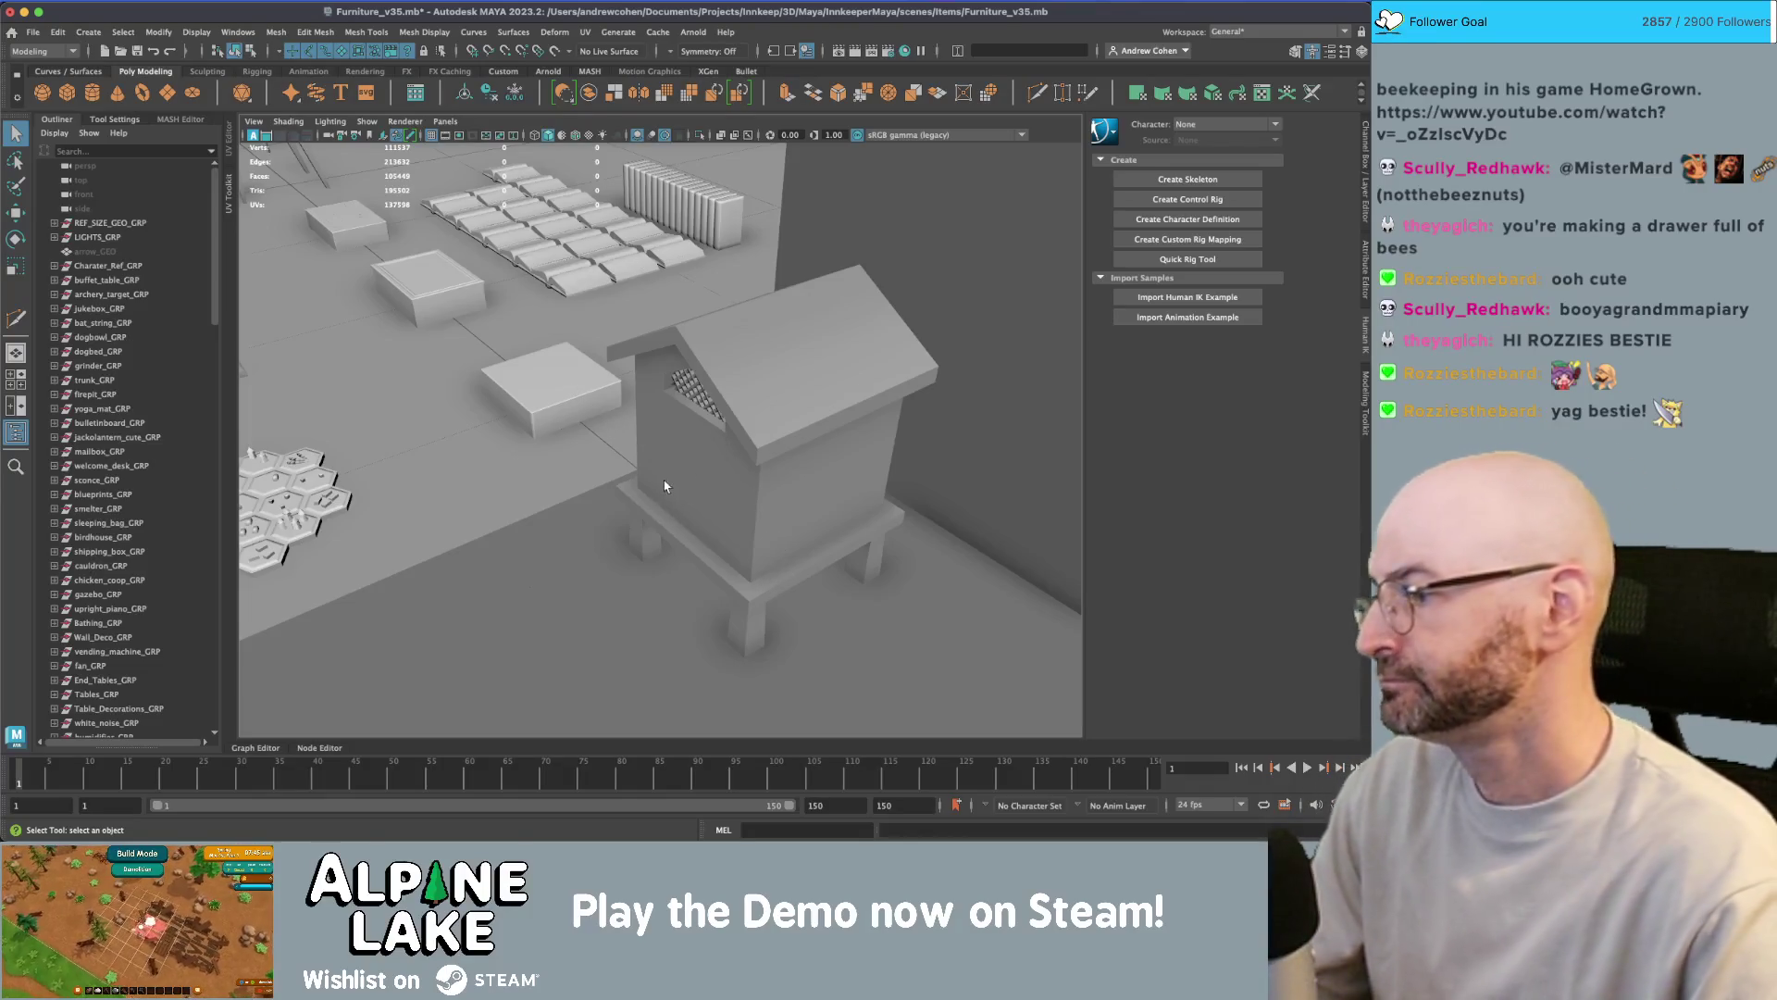
# - Facing the front, drag the body's gable apex vertex down along Y
pyautogui.keyDown('alt'); pyautogui.moveTo(731, 460); pyautogui.dragTo(647, 377); pyautogui.keyUp('alt')
pyautogui.scroll(3, 645, 374)
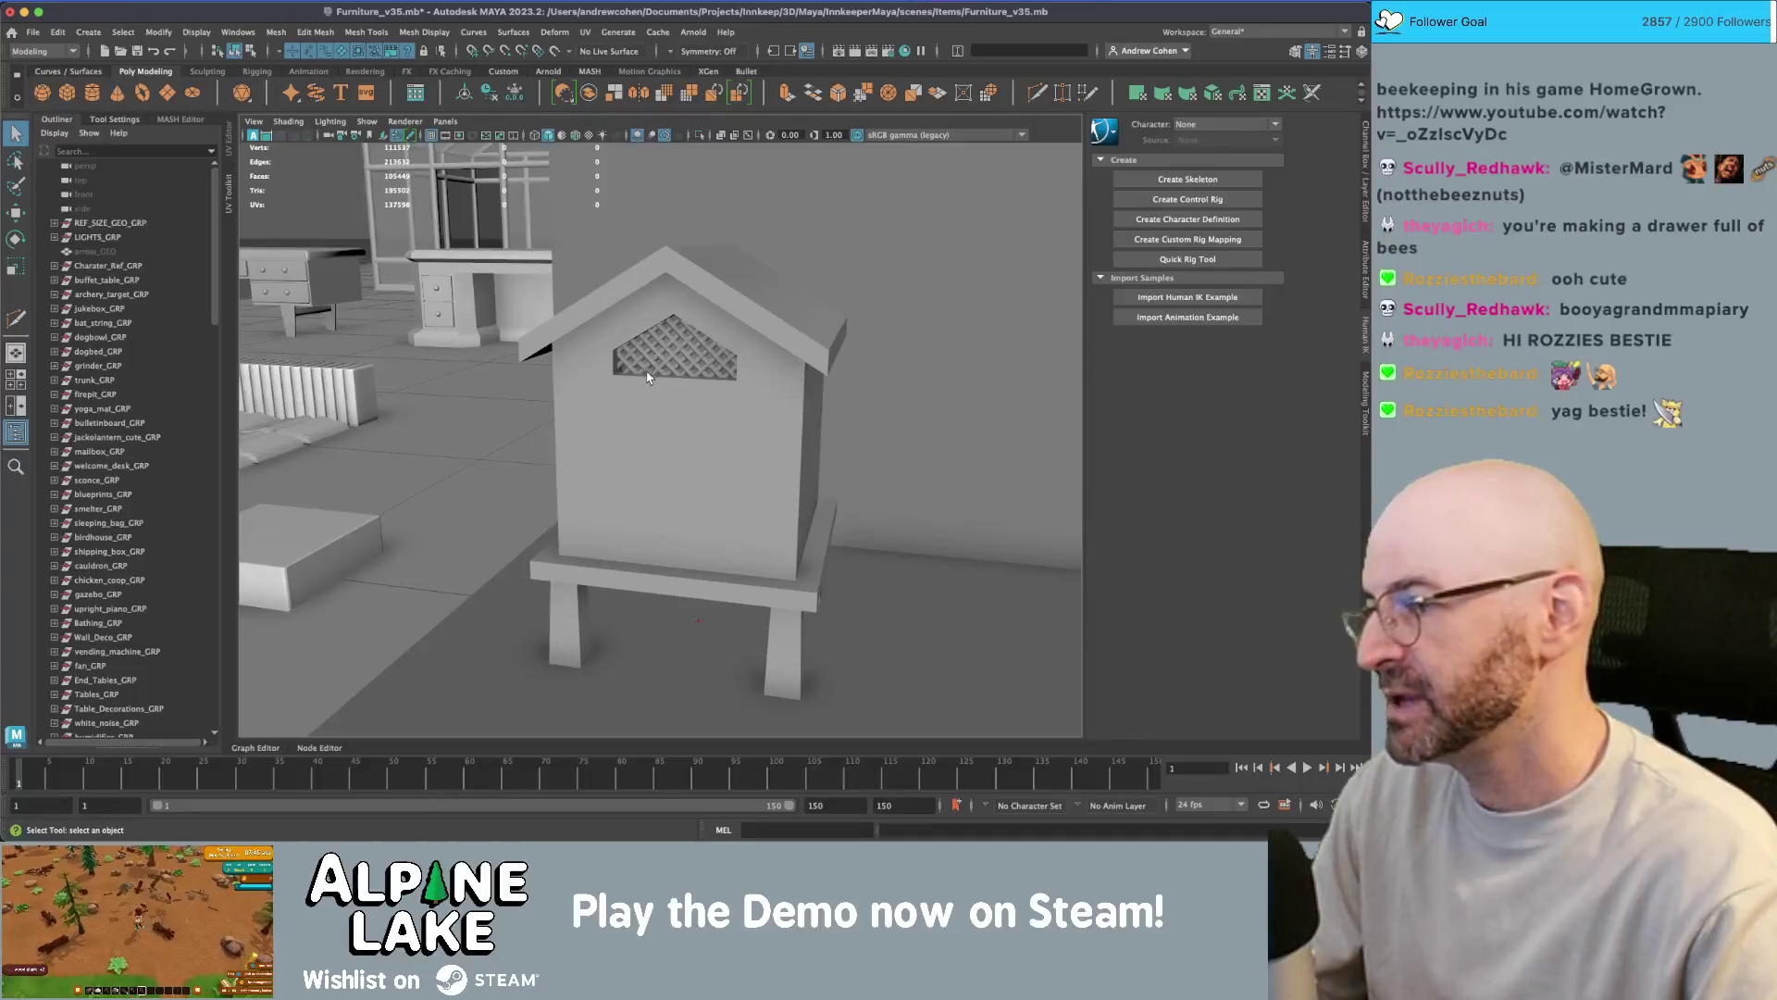
pyautogui.scroll(8, 645, 374)
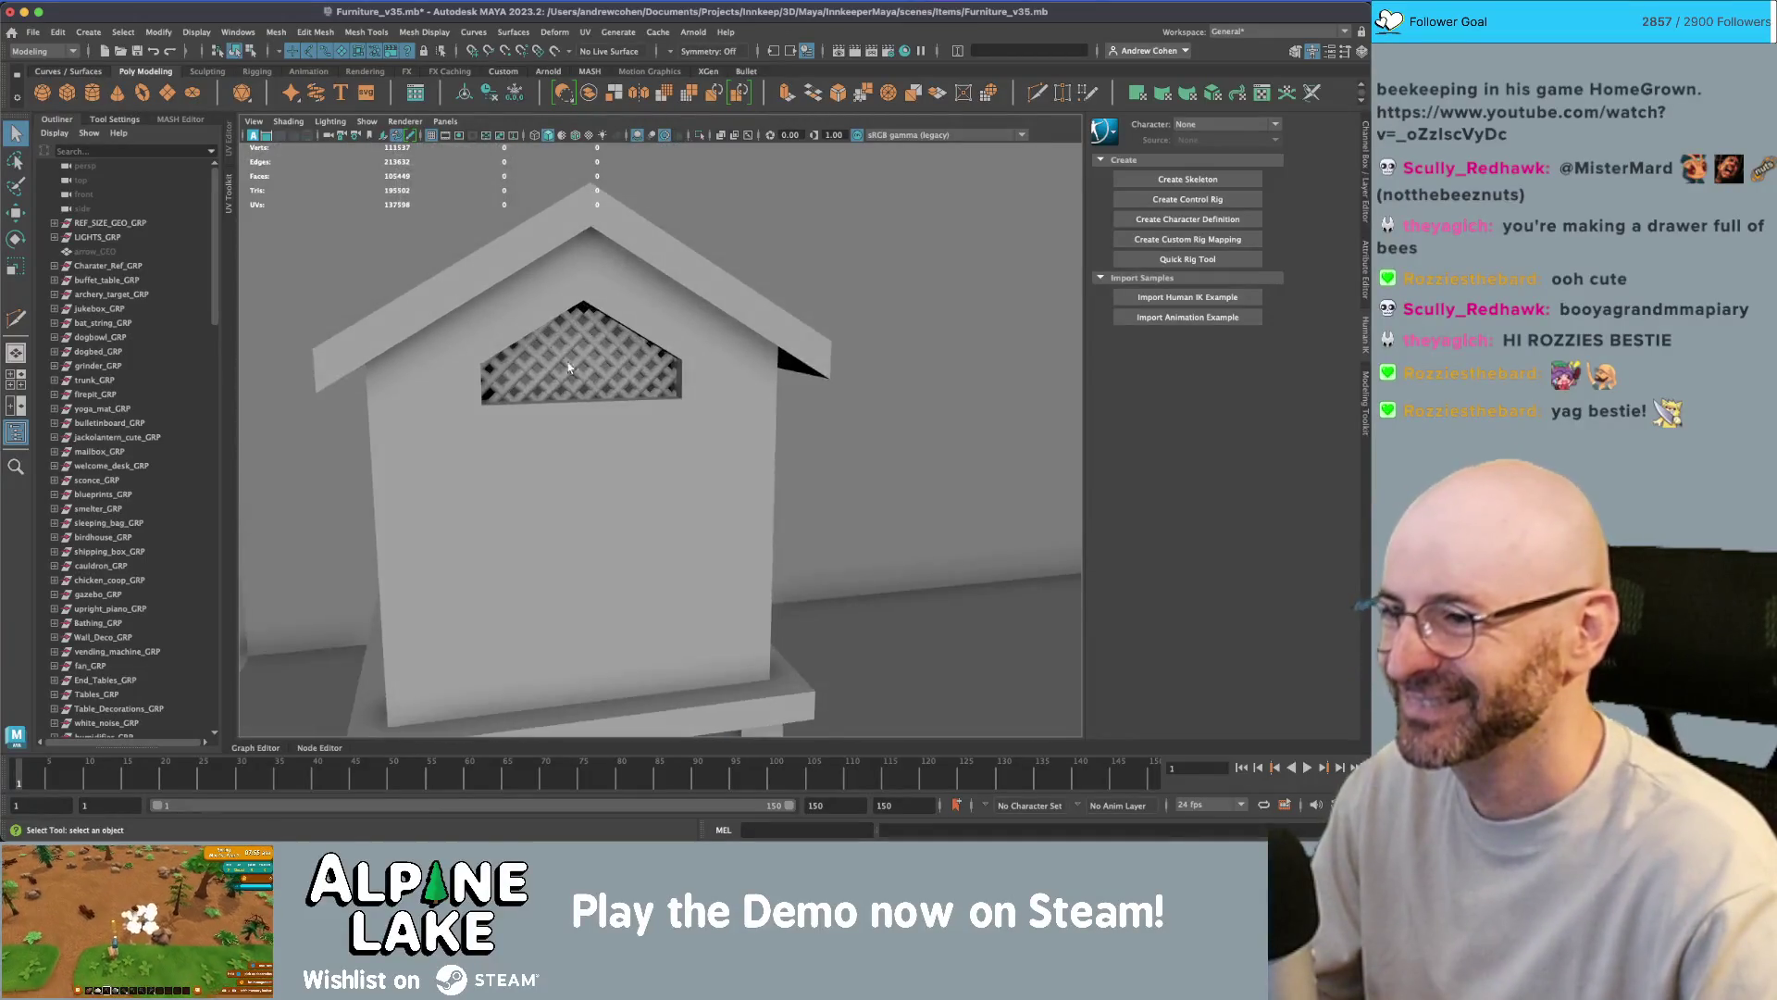
pyautogui.keyDown('alt'); pyautogui.moveTo(634, 361); pyautogui.dragTo(685, 365); pyautogui.keyUp('alt')
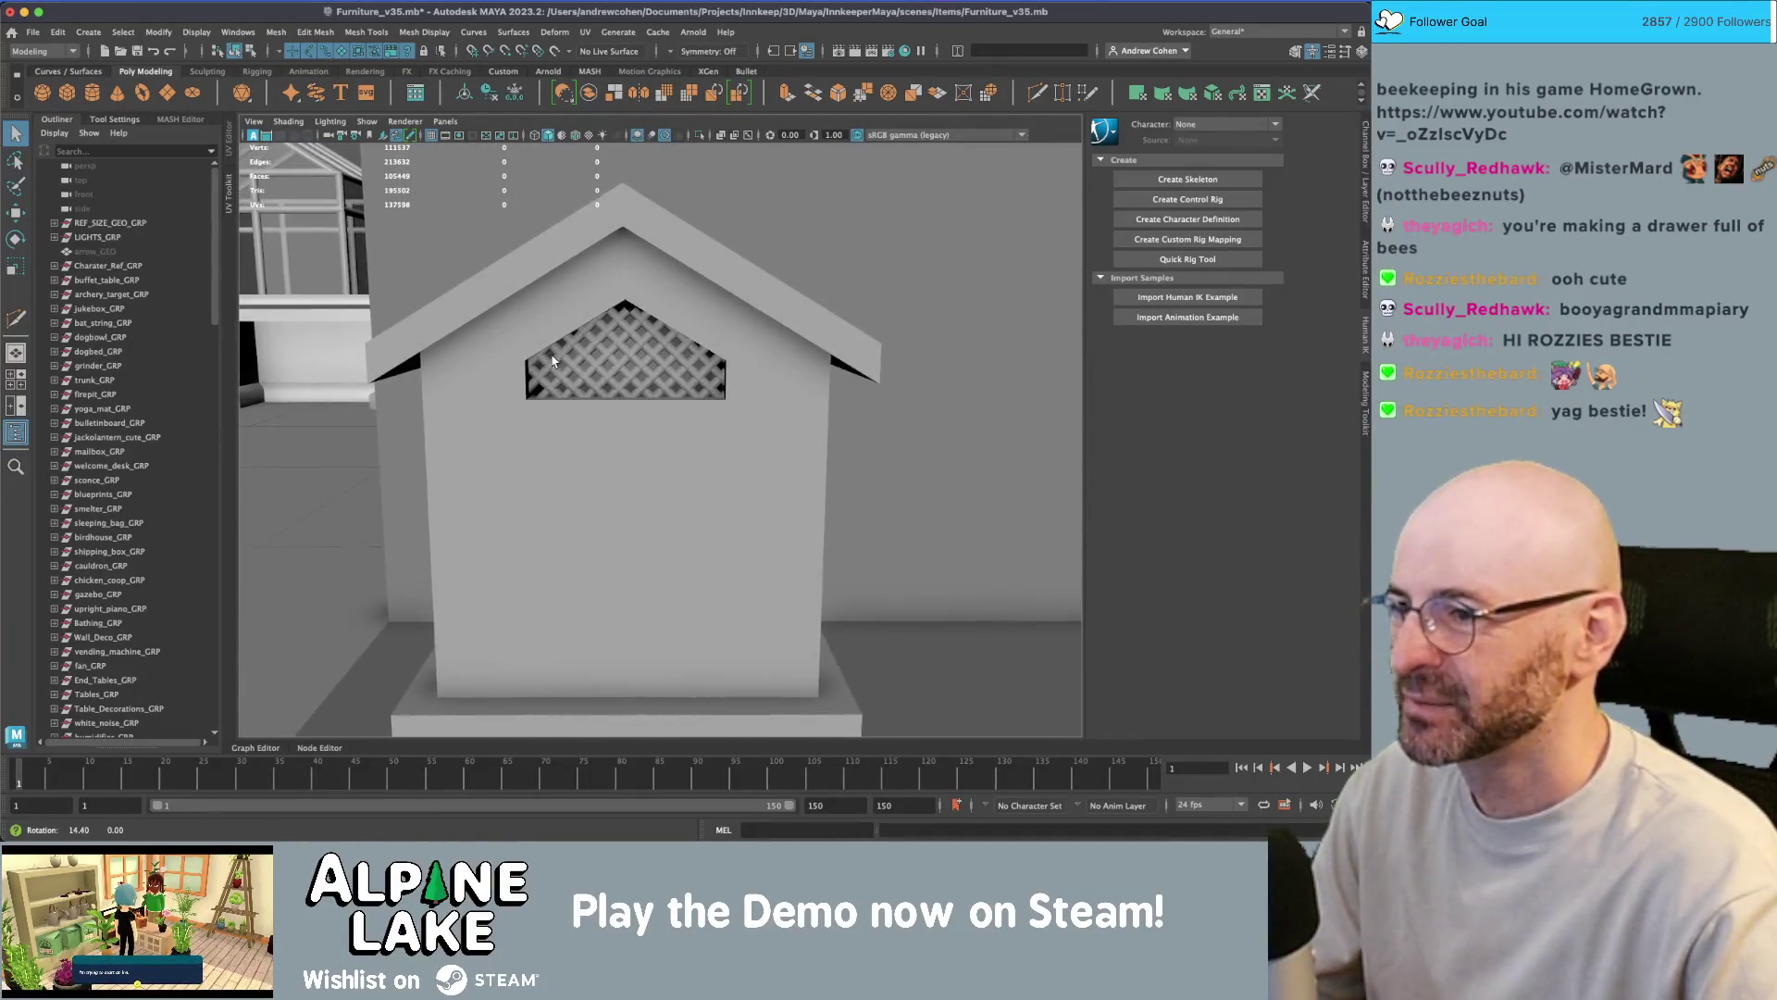
pyautogui.scroll(5, 736, 368)
pyautogui.click(678, 255)
pyautogui.moveTo(645, 236); pyautogui.dragTo(597, 231, button='right')
pyautogui.click(608, 244)
pyautogui.press('w')
pyautogui.moveTo(616, 214); pyautogui.dragTo(620, 239)
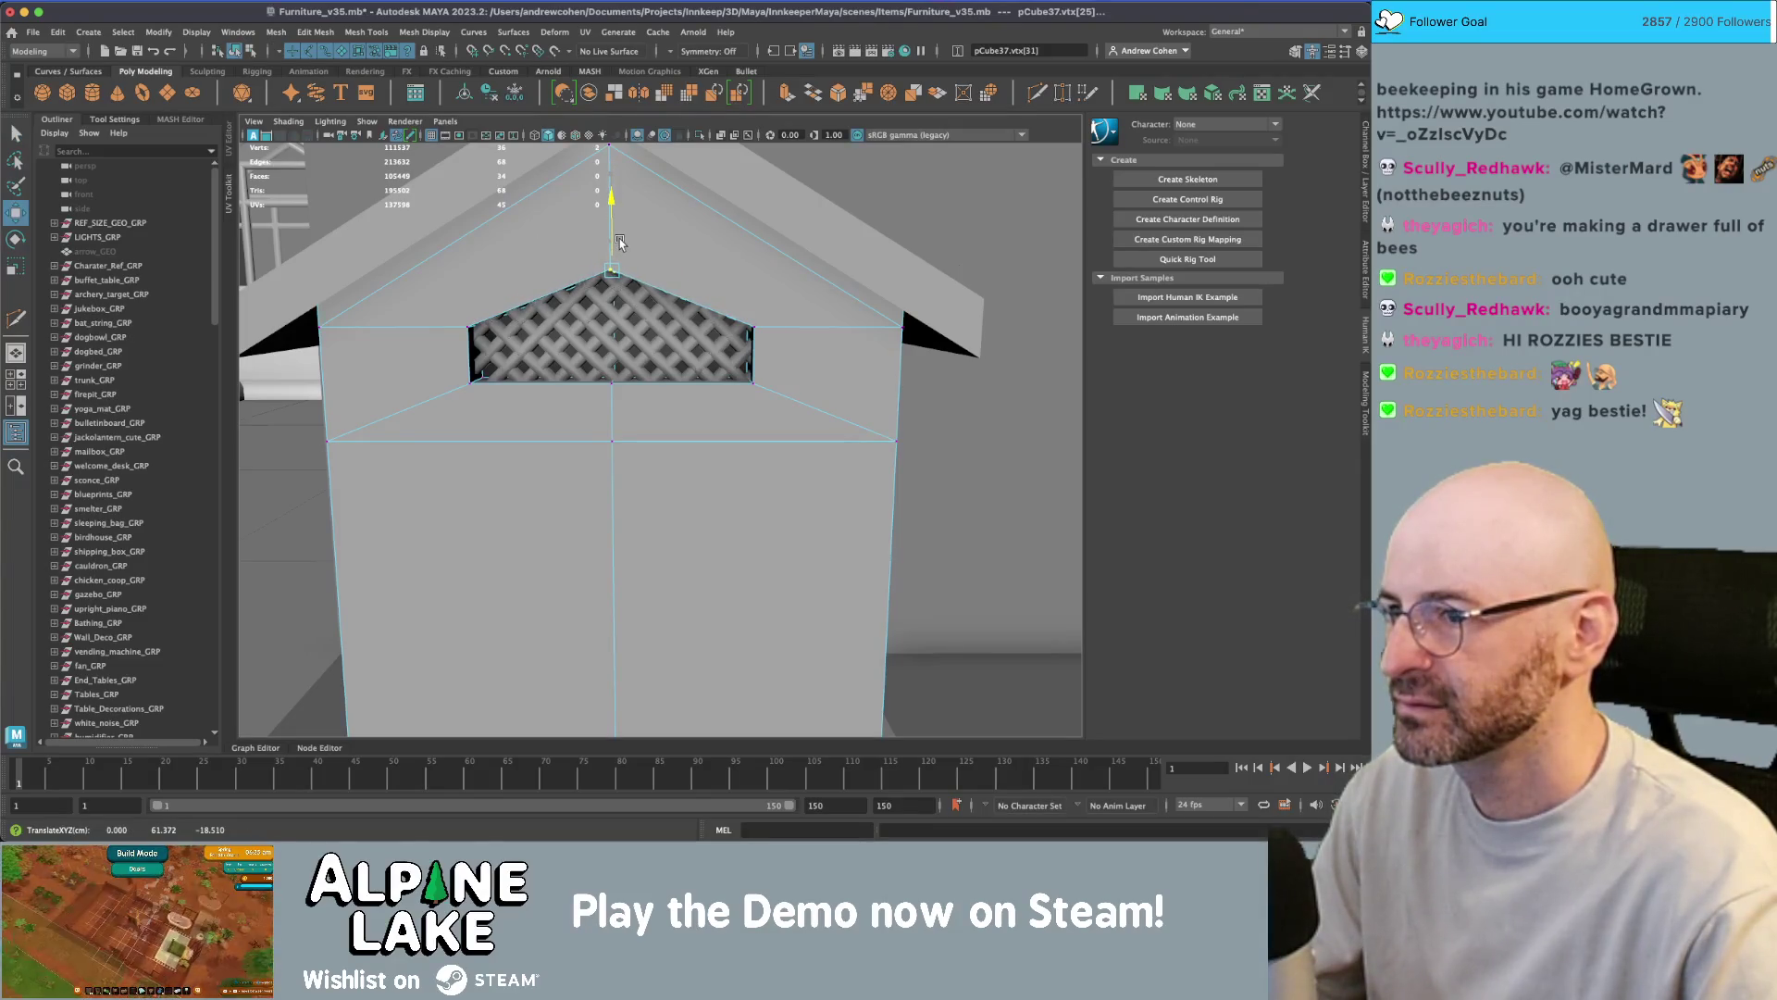
# - Inspect the beehive from an angled view, check the reference video, and select the roof
pyautogui.click(235, 50)
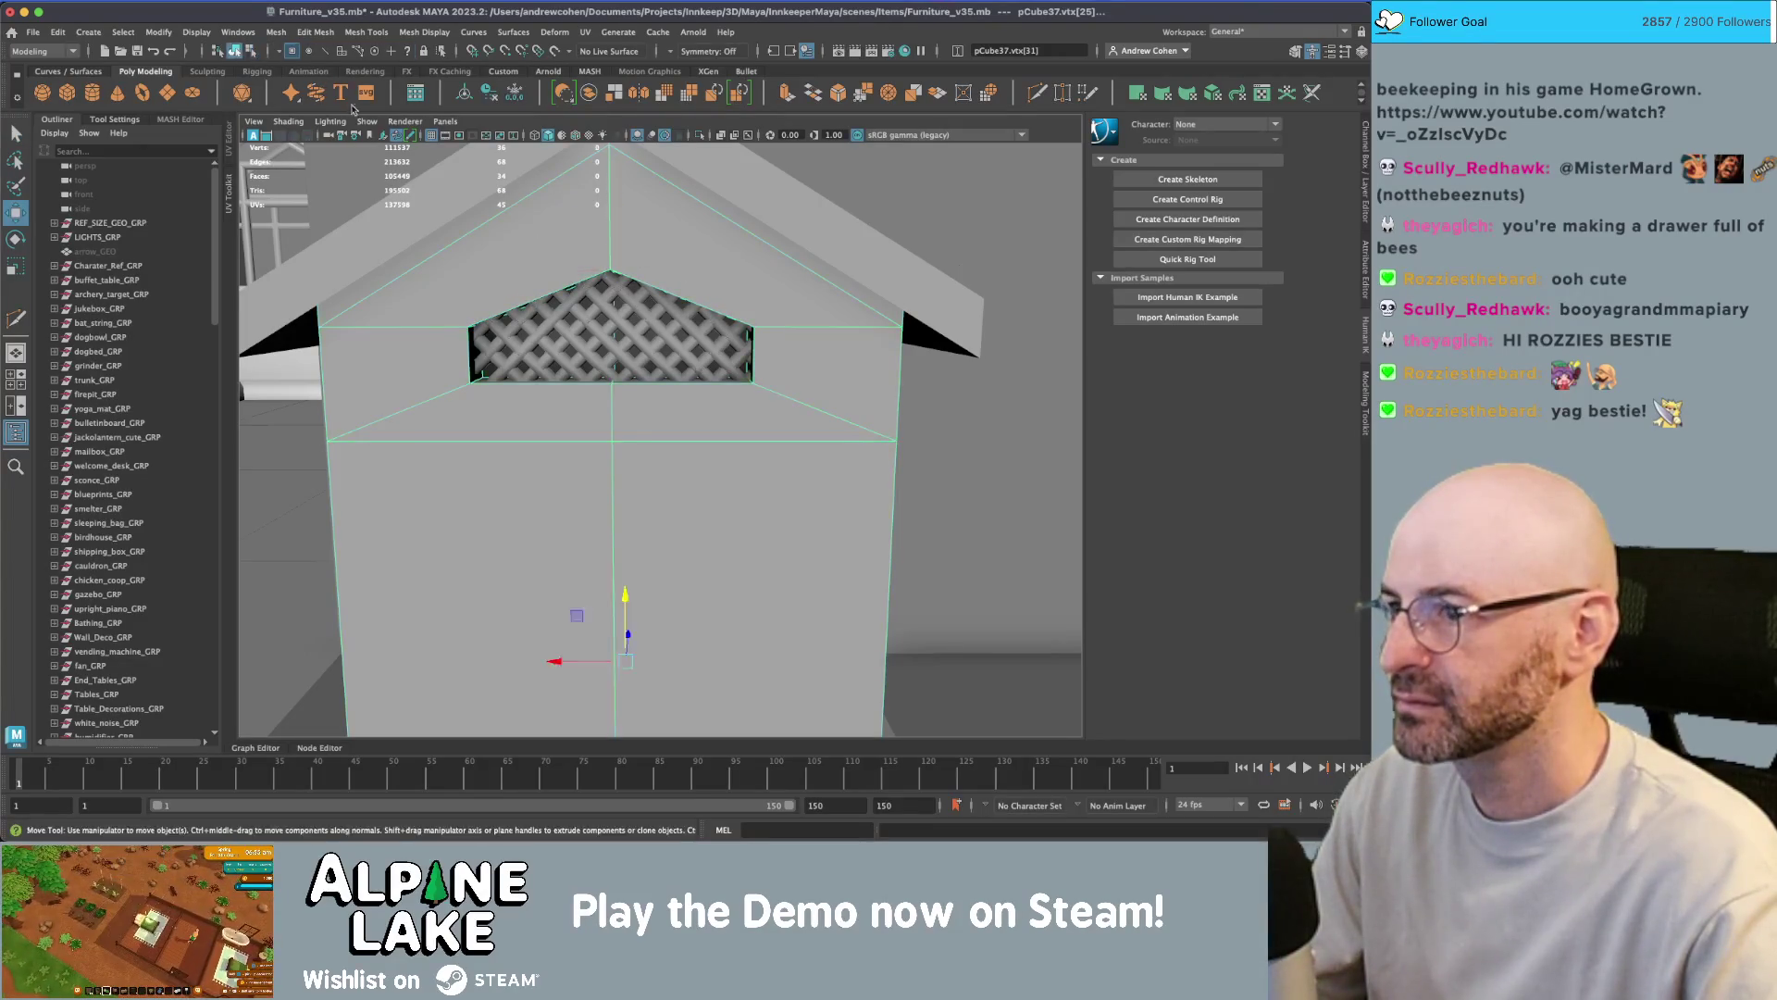
pyautogui.moveTo(629, 247)
pyautogui.keyDown('alt'); pyautogui.mouseDown()
pyautogui.moveTo(508, 302)
pyautogui.moveTo(592, 306)
pyautogui.moveTo(730, 350)
pyautogui.mouseUp(); pyautogui.keyUp('alt')
pyautogui.scroll(5, 657, 333)
pyautogui.scroll(3, 773, 356)
pyautogui.moveTo(730, 349)
pyautogui.keyDown('alt'); pyautogui.mouseDown(button='right')
pyautogui.moveTo(698, 379)
pyautogui.moveTo(681, 359)
pyautogui.mouseUp(button='right'); pyautogui.keyUp('alt')
pyautogui.press('super+Tab')
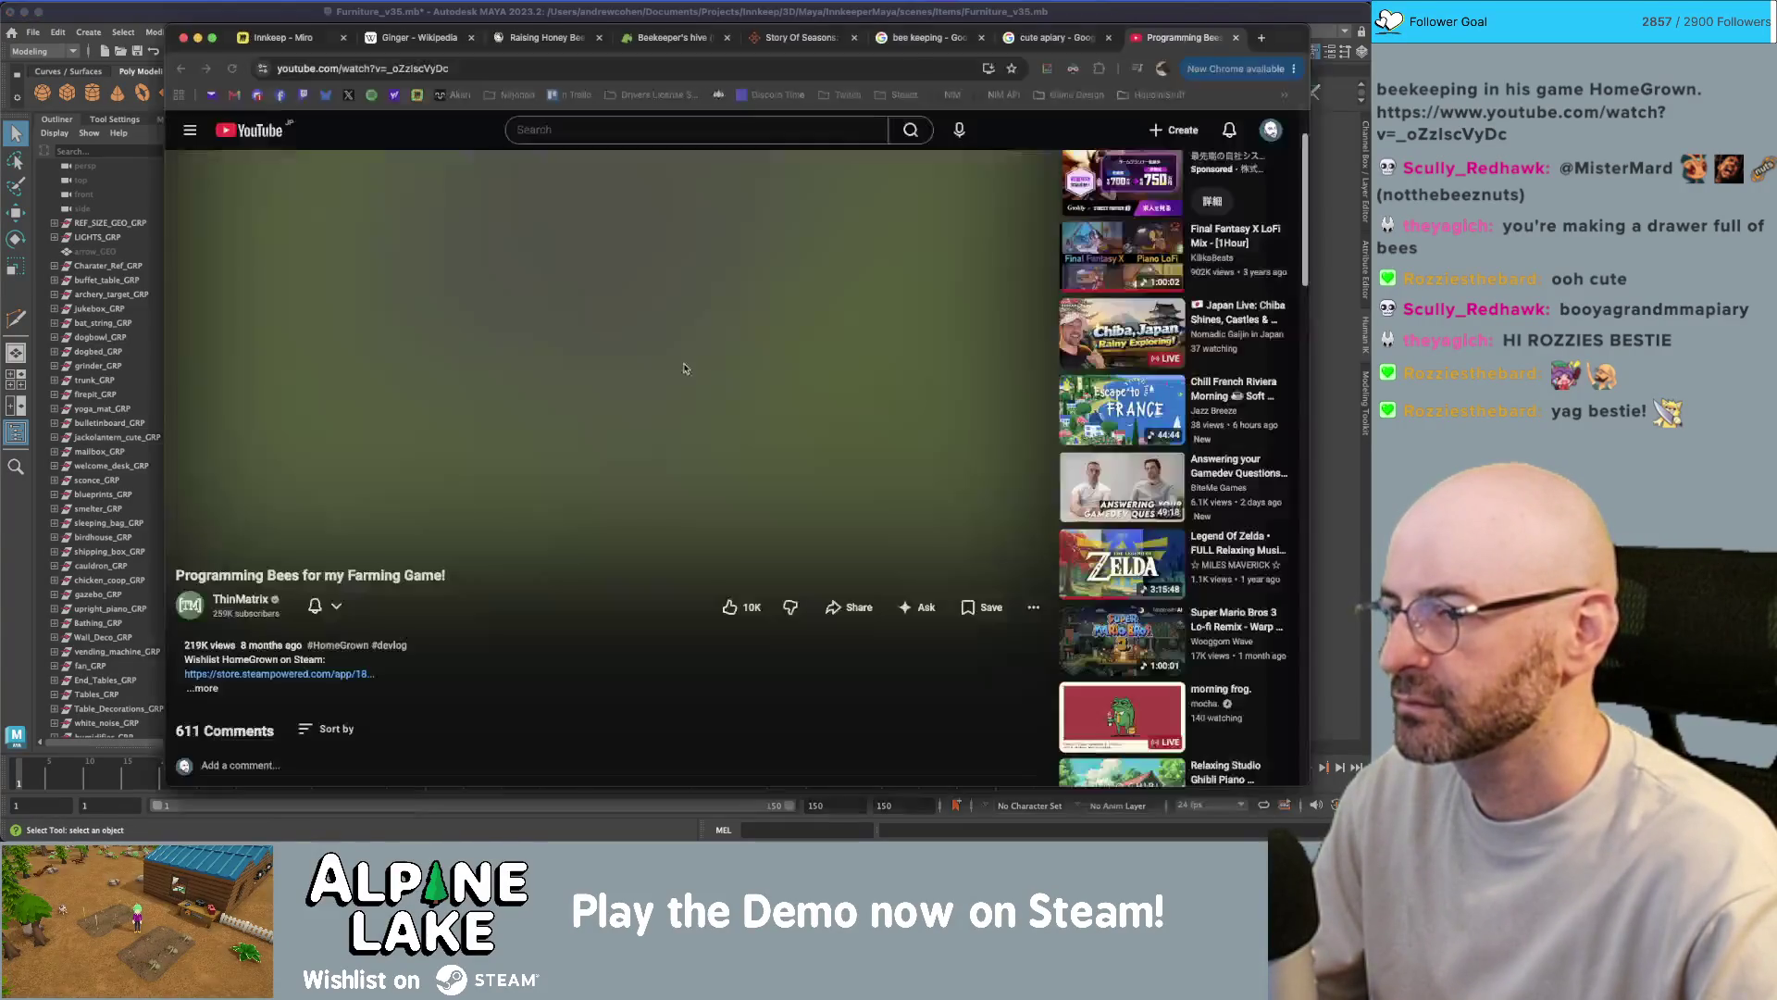
pyautogui.press('super+Tab')
pyautogui.moveTo(678, 358)
pyautogui.keyDown('alt'); pyautogui.mouseDown()
pyautogui.moveTo(636, 384)
pyautogui.moveTo(685, 387)
pyautogui.moveTo(645, 383)
pyautogui.moveTo(717, 278)
pyautogui.mouseUp(); pyautogui.keyUp('alt')
pyautogui.click(685, 387)
pyautogui.click(717, 278)
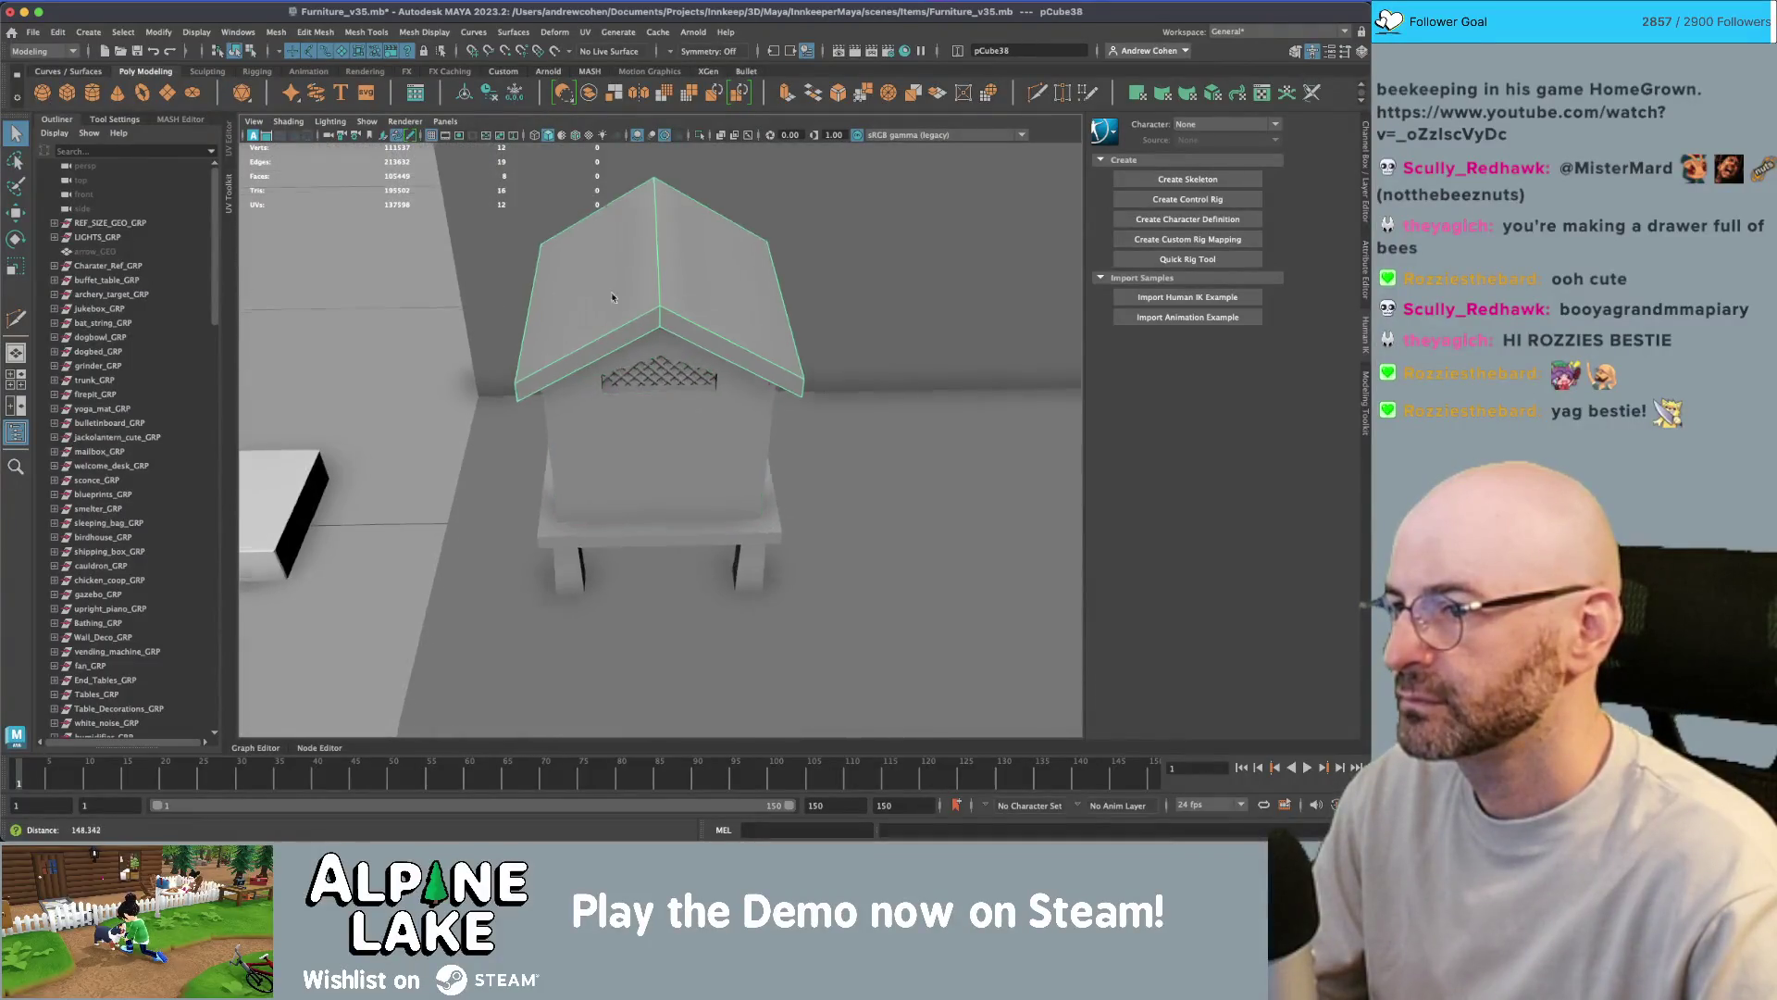
# - Apply Mesh Display > Set Vertex Normal to the roof, then deselect it
pyautogui.scroll(3, 723, 252)
pyautogui.click(402, 31)
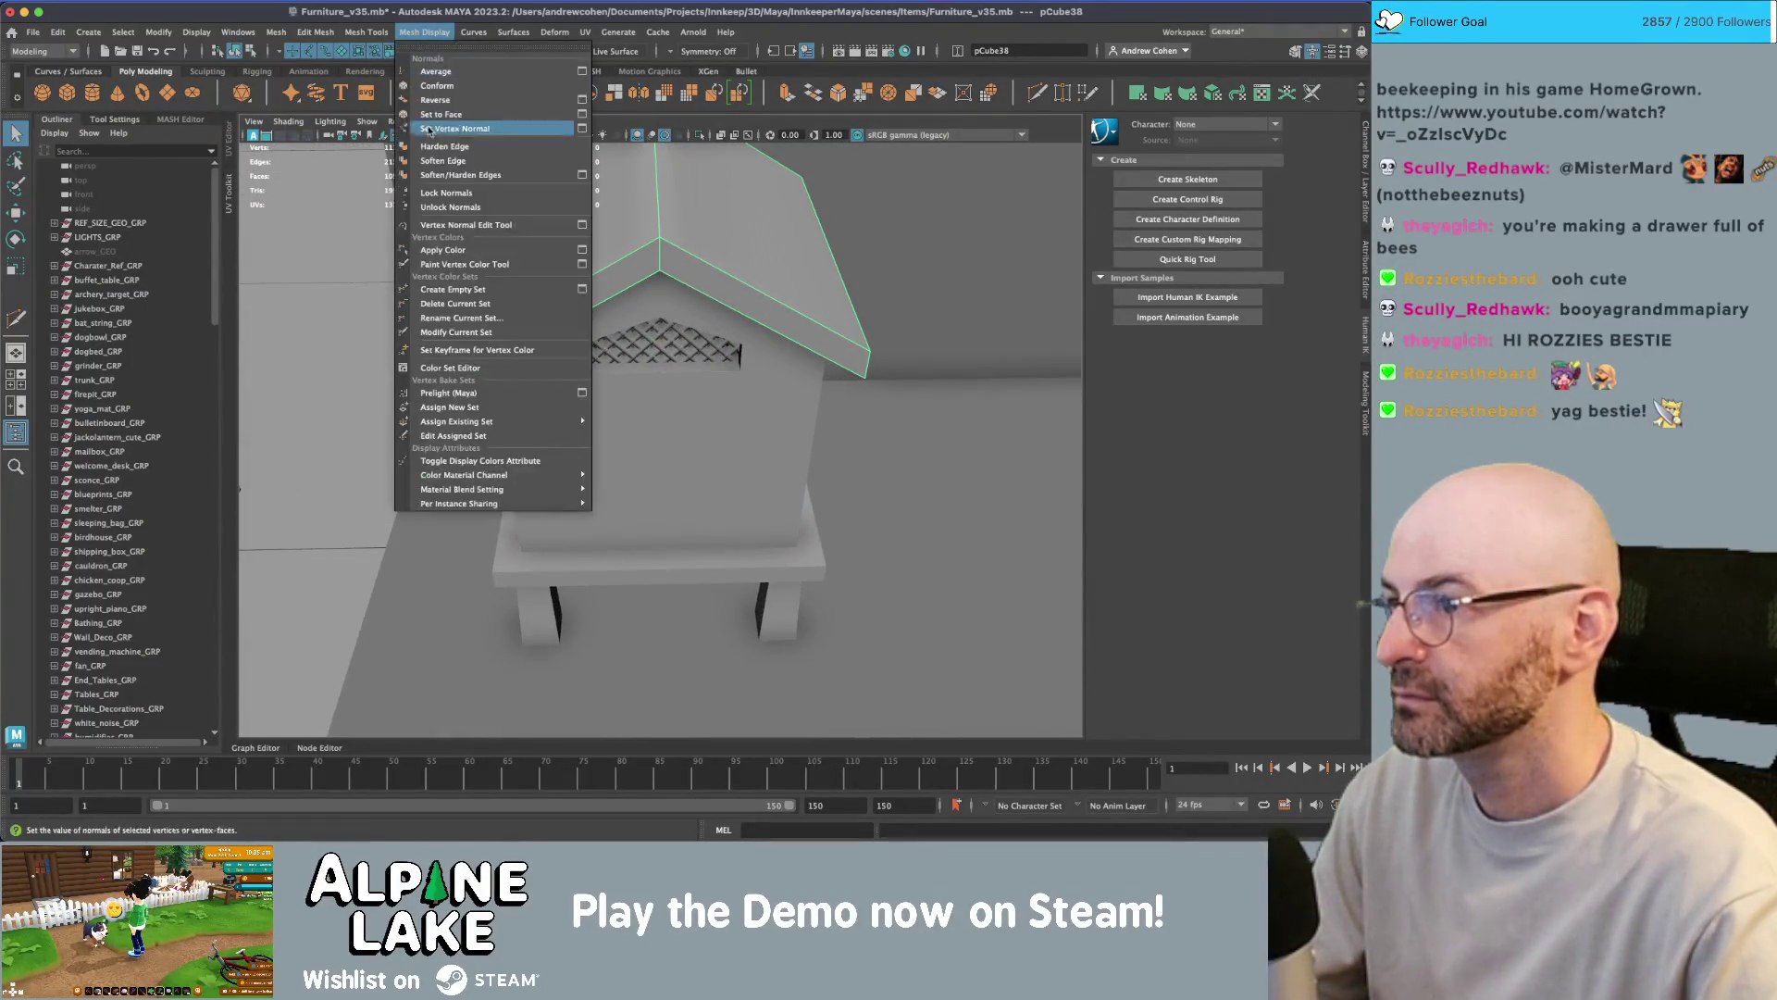
pyautogui.click(435, 144)
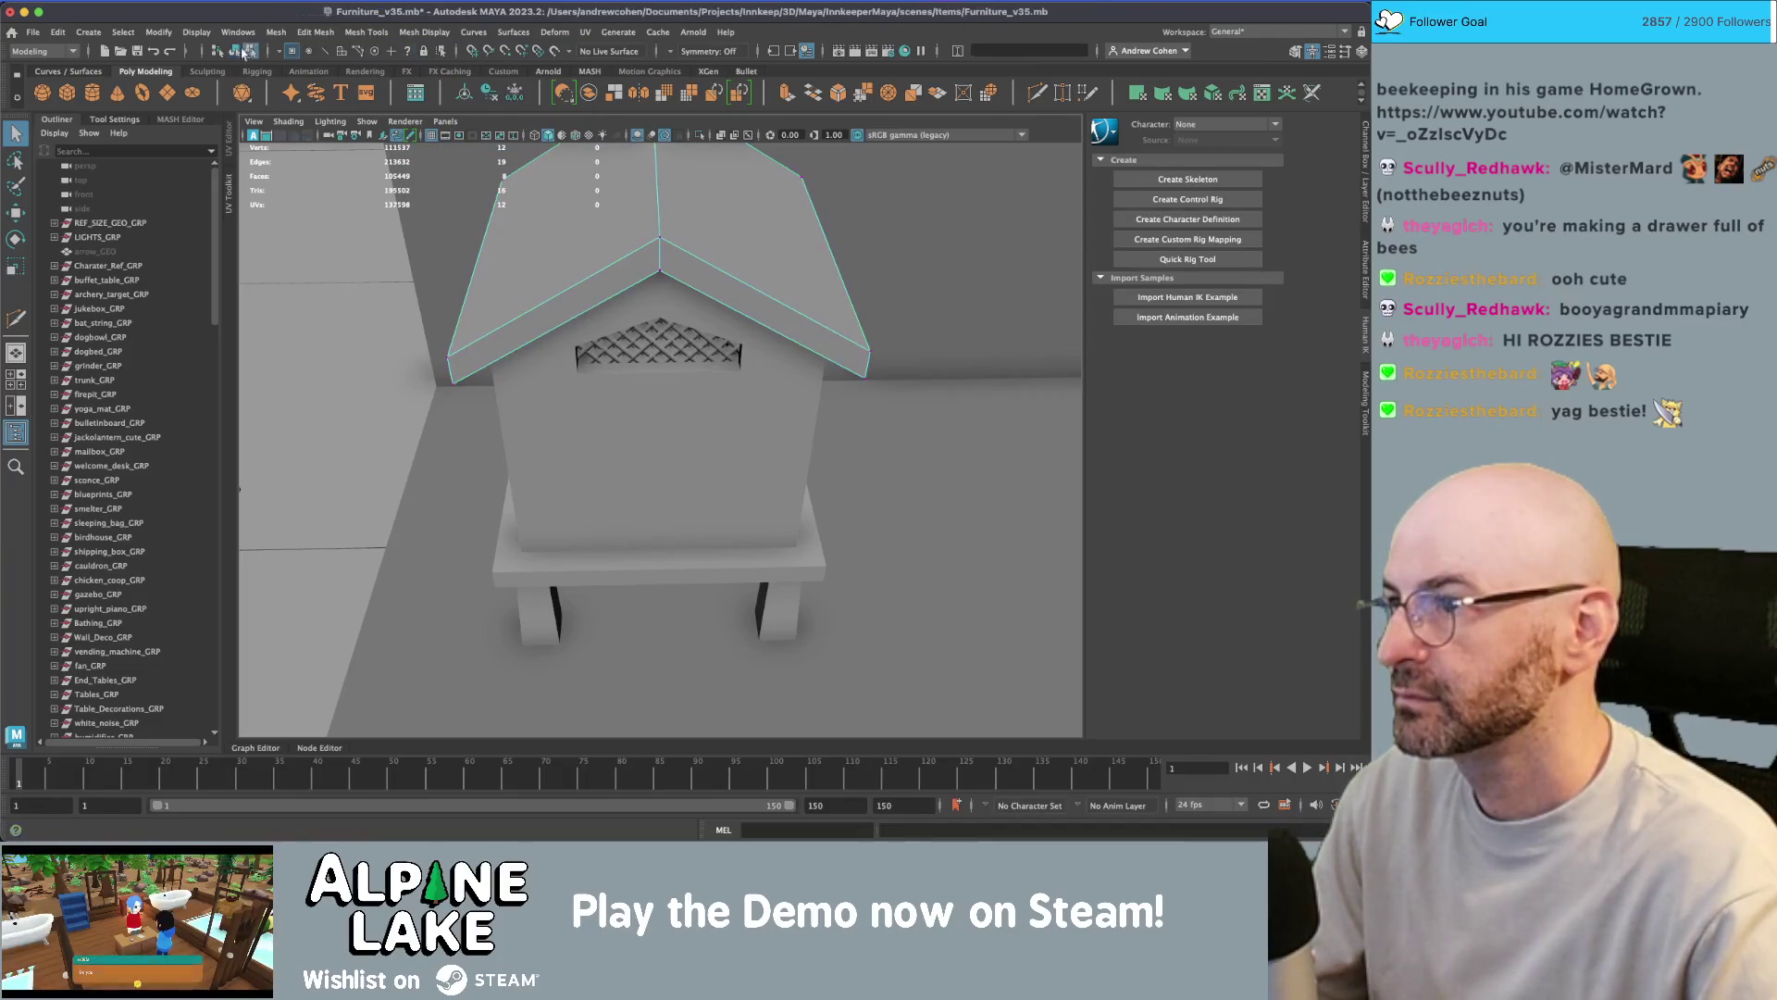
pyautogui.click(550, 175)
# - Reselect the roof from an angled view and bring the farming-game reference video forward
pyautogui.keyDown('alt'); pyautogui.moveTo(802, 230); pyautogui.dragTo(626, 259); pyautogui.keyUp('alt')
pyautogui.click(732, 312)
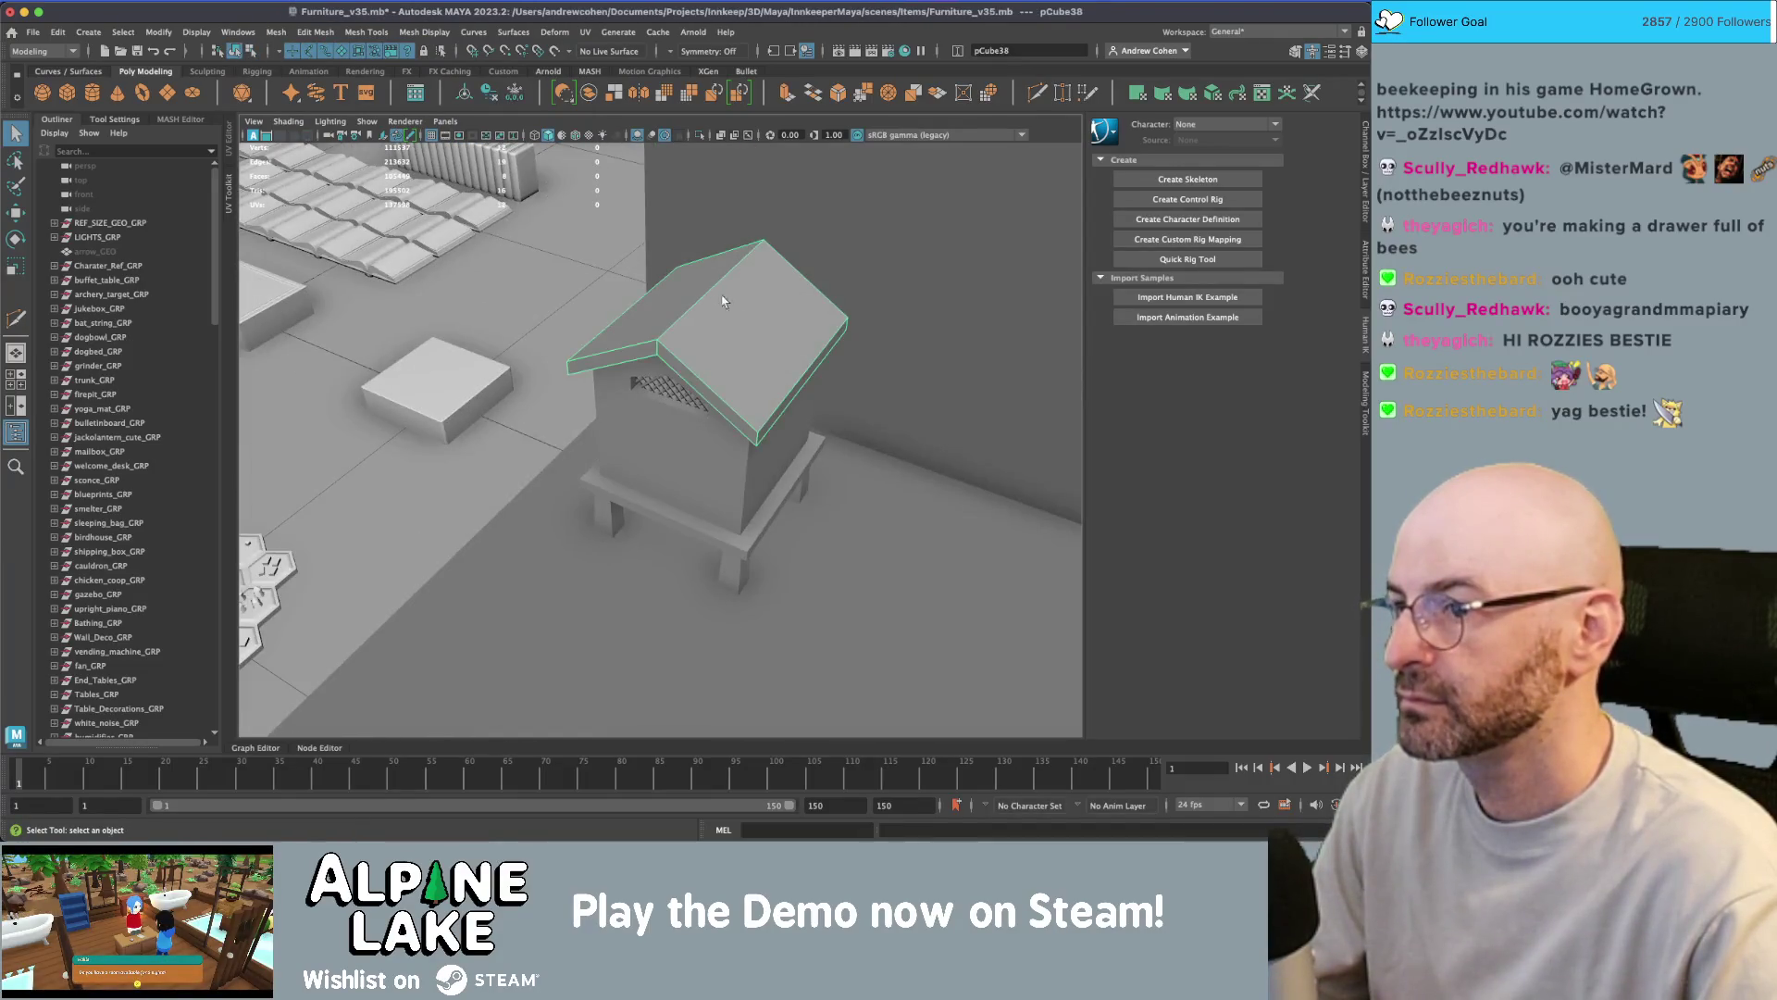
pyautogui.moveTo(712, 301)
pyautogui.keyDown('alt'); pyautogui.mouseDown()
pyautogui.moveTo(667, 307)
pyautogui.moveTo(697, 293)
pyautogui.mouseUp(); pyautogui.keyUp('alt')
pyautogui.press('super+Tab')
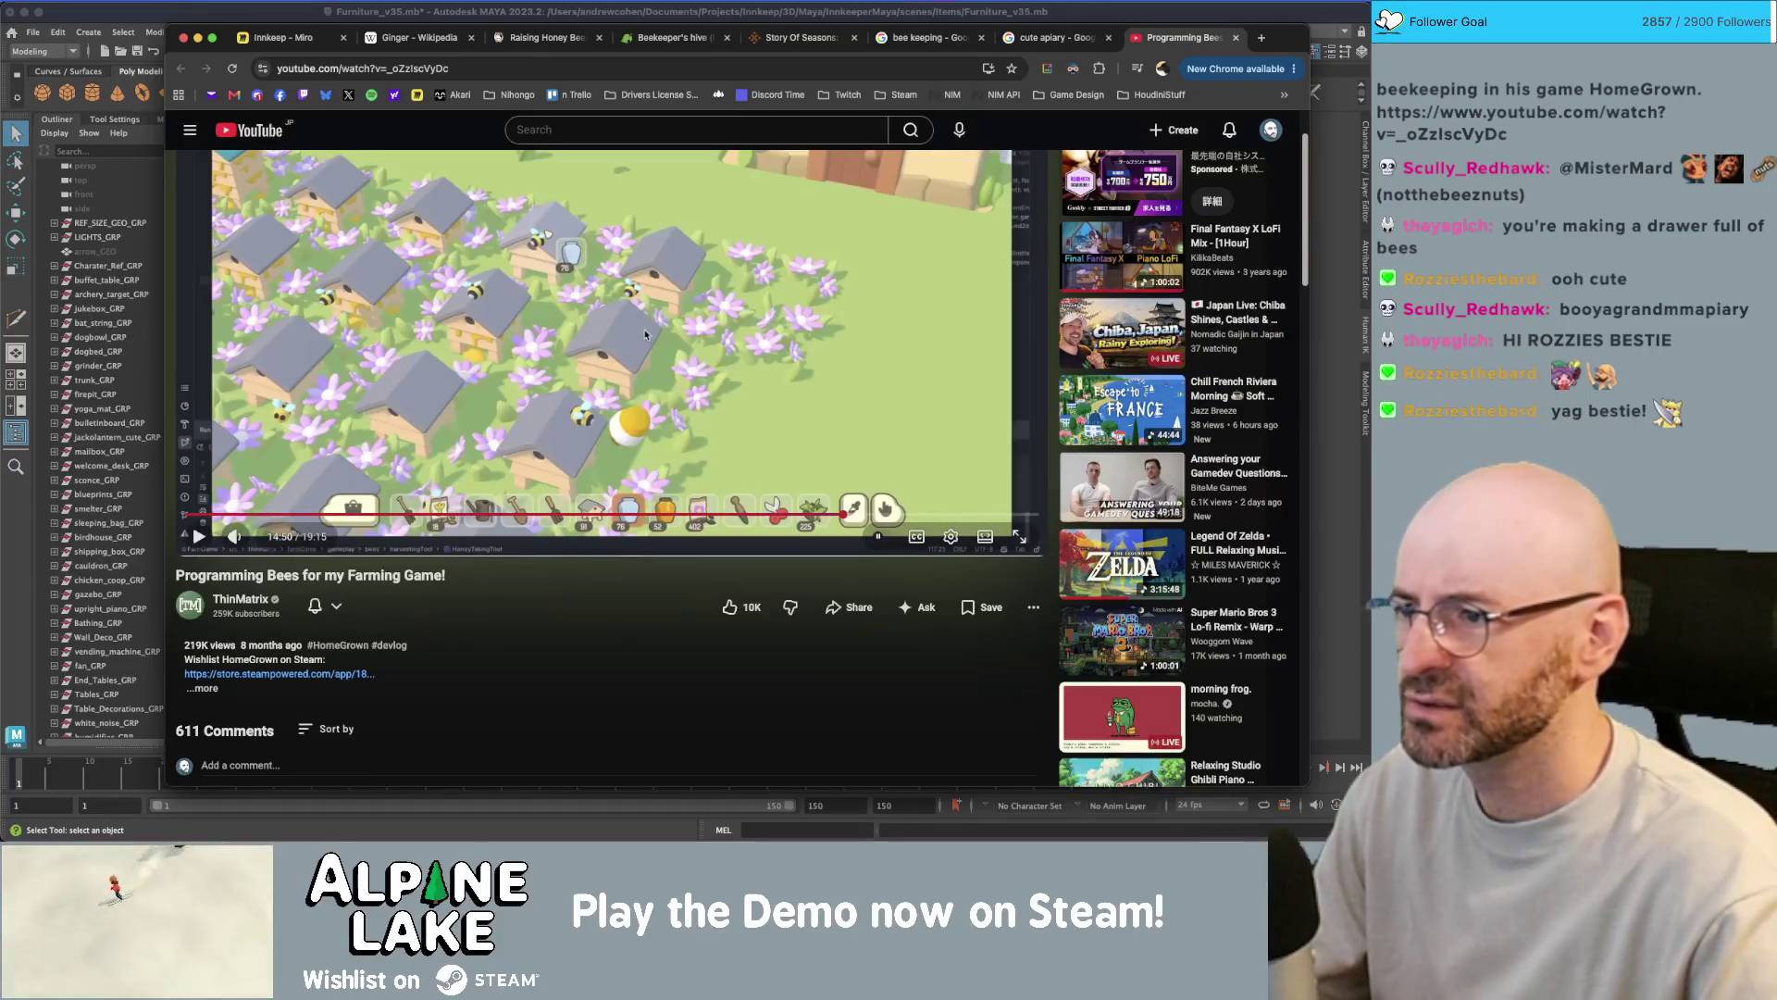
# - Review the cute apiary images, then select a back leg in Maya for scaling
pyautogui.click(1064, 41)
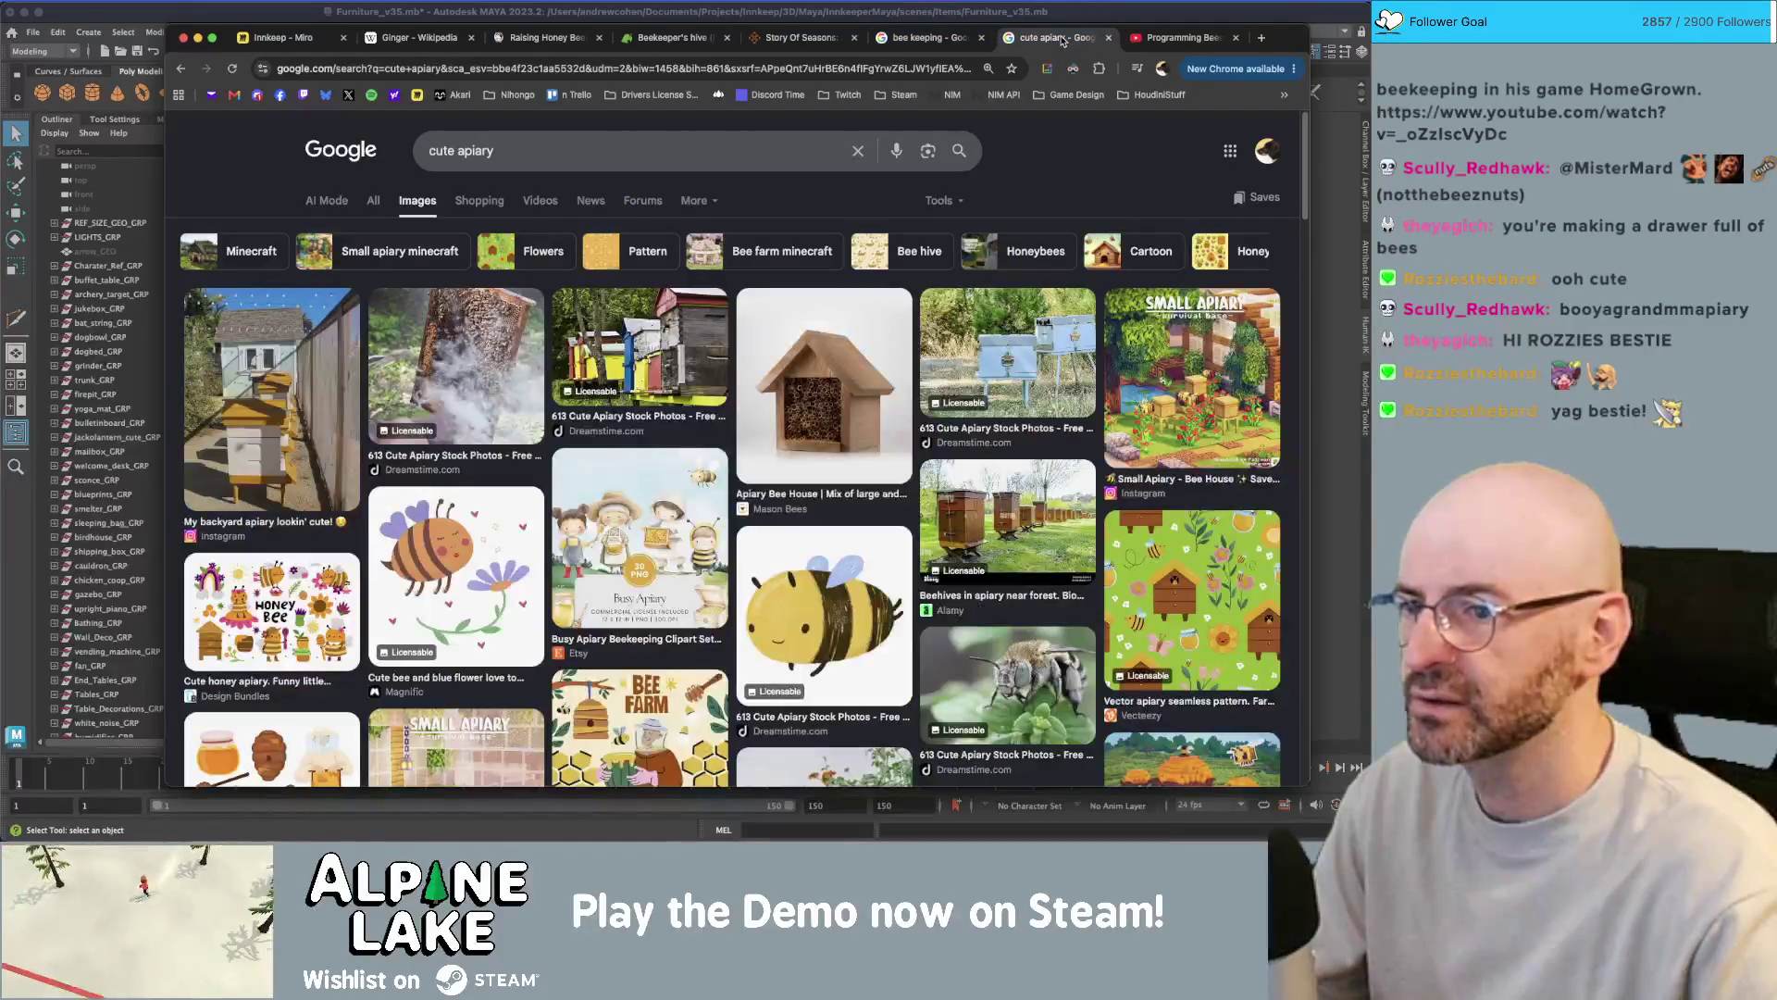
pyautogui.press('super+Tab')
pyautogui.keyDown('alt'); pyautogui.moveTo(631, 441); pyautogui.dragTo(690, 471); pyautogui.keyUp('alt')
pyautogui.keyDown('alt'); pyautogui.moveTo(557, 516); pyautogui.dragTo(619, 511); pyautogui.keyUp('alt')
pyautogui.click(600, 568)
pyautogui.keyDown('alt'); pyautogui.moveTo(913, 571); pyautogui.dragTo(724, 546); pyautogui.keyUp('alt')
pyautogui.press('r')
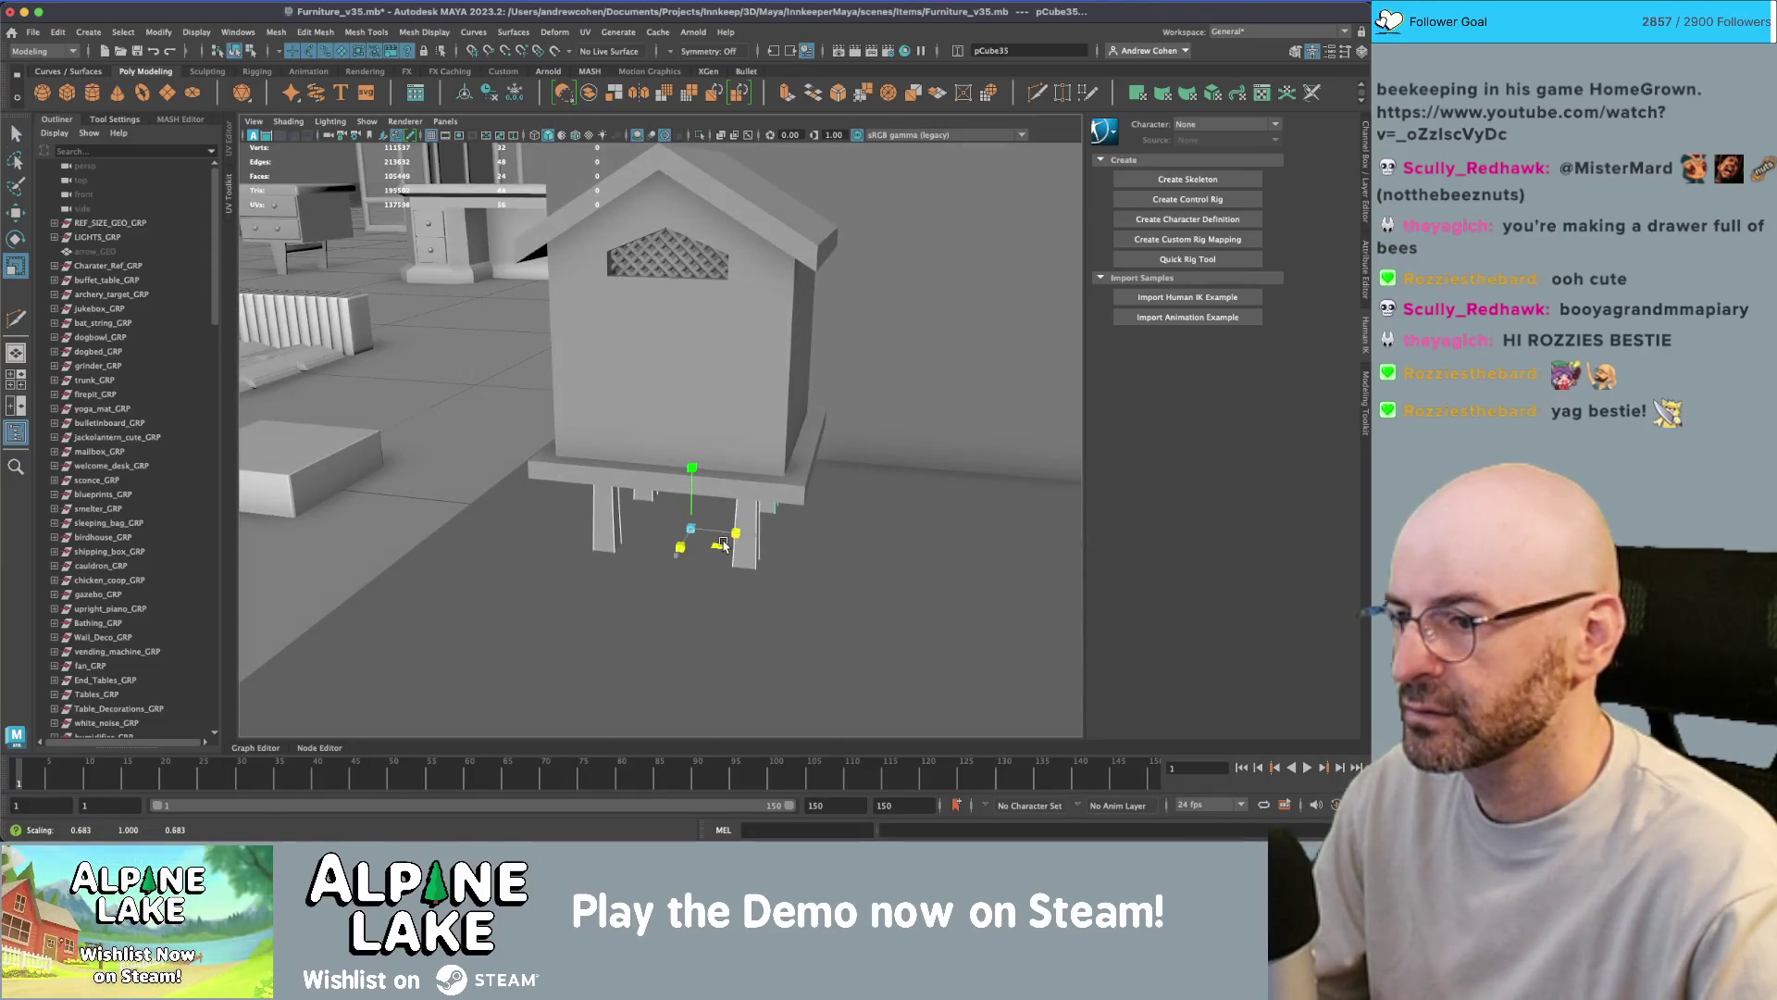
# - Compare with the apiary reference images and zoom in on the beehive legs
pyautogui.press('super+Tab')
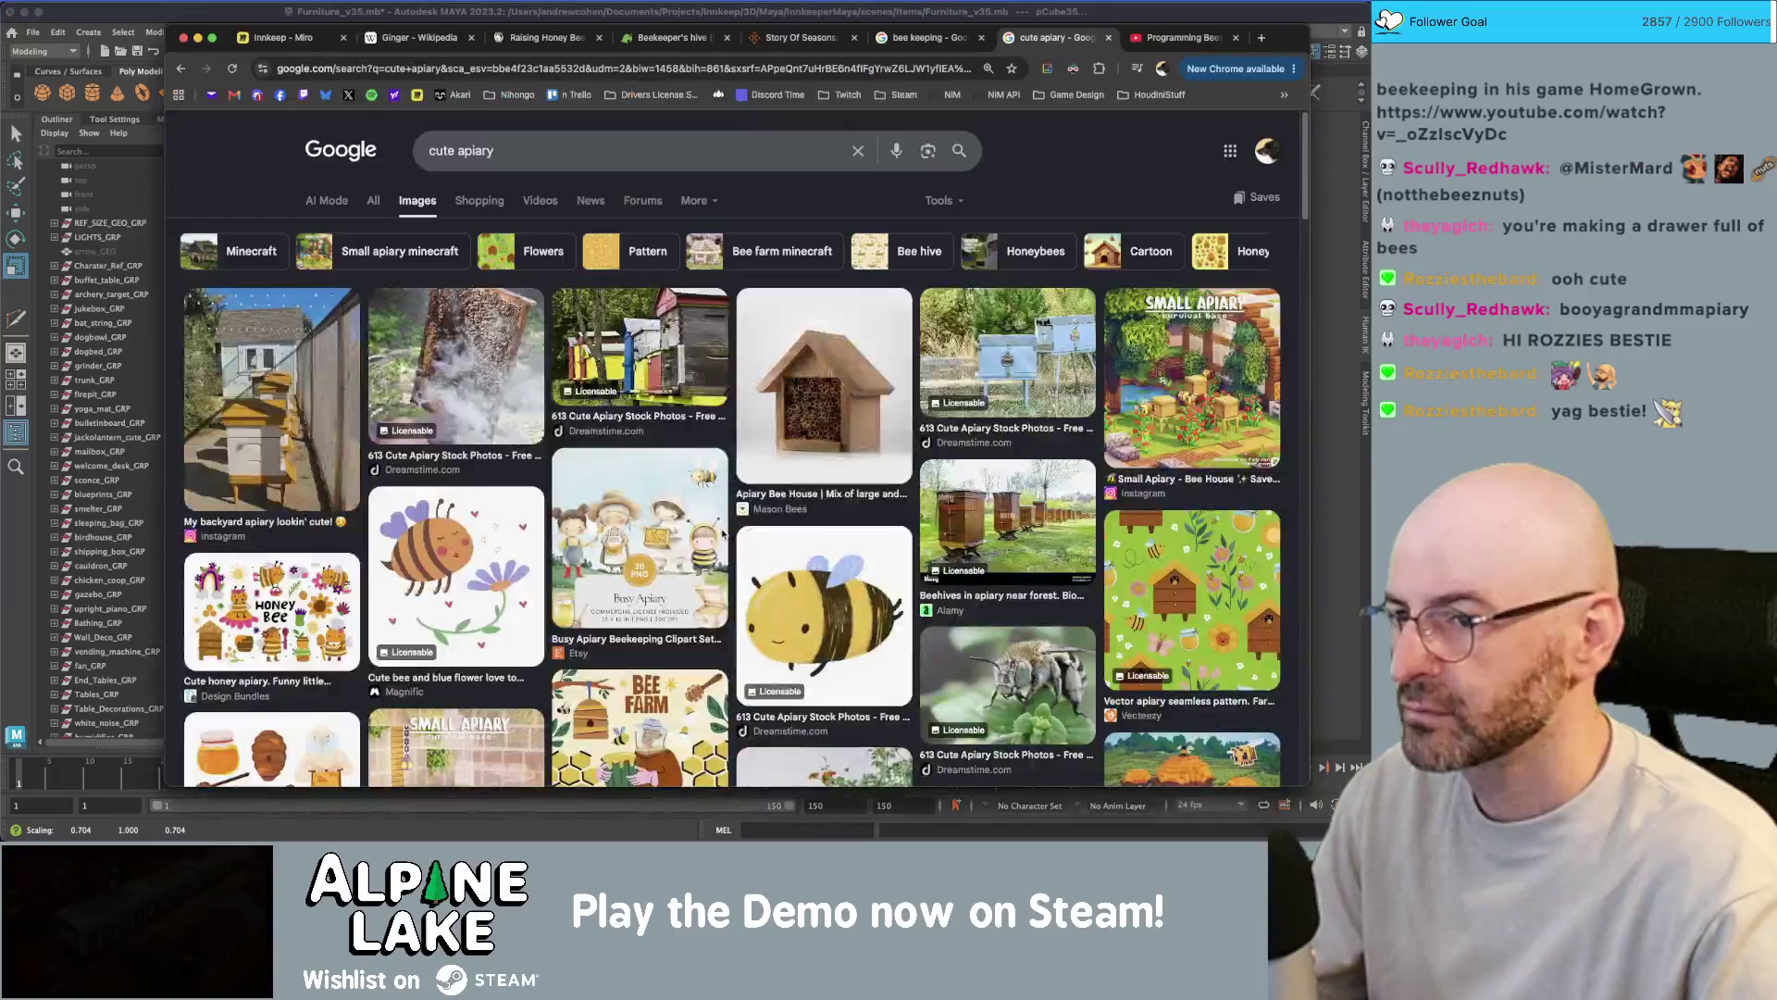
pyautogui.press('super+Tab')
pyautogui.moveTo(720, 522)
pyautogui.keyDown('alt'); pyautogui.mouseDown()
pyautogui.moveTo(704, 435)
pyautogui.moveTo(729, 352)
pyautogui.mouseUp(); pyautogui.keyUp('alt')
pyautogui.moveTo(729, 352)
pyautogui.keyDown('alt'); pyautogui.mouseDown(button='right')
pyautogui.moveTo(762, 398)
pyautogui.moveTo(575, 417)
pyautogui.moveTo(790, 440)
pyautogui.moveTo(867, 403)
pyautogui.mouseUp(button='right'); pyautogui.keyUp('alt')
# - Bevel the base plate's top edges and lower the bevel Fraction from 0.5 to 0.2
pyautogui.click(790, 440)
pyautogui.press('f')
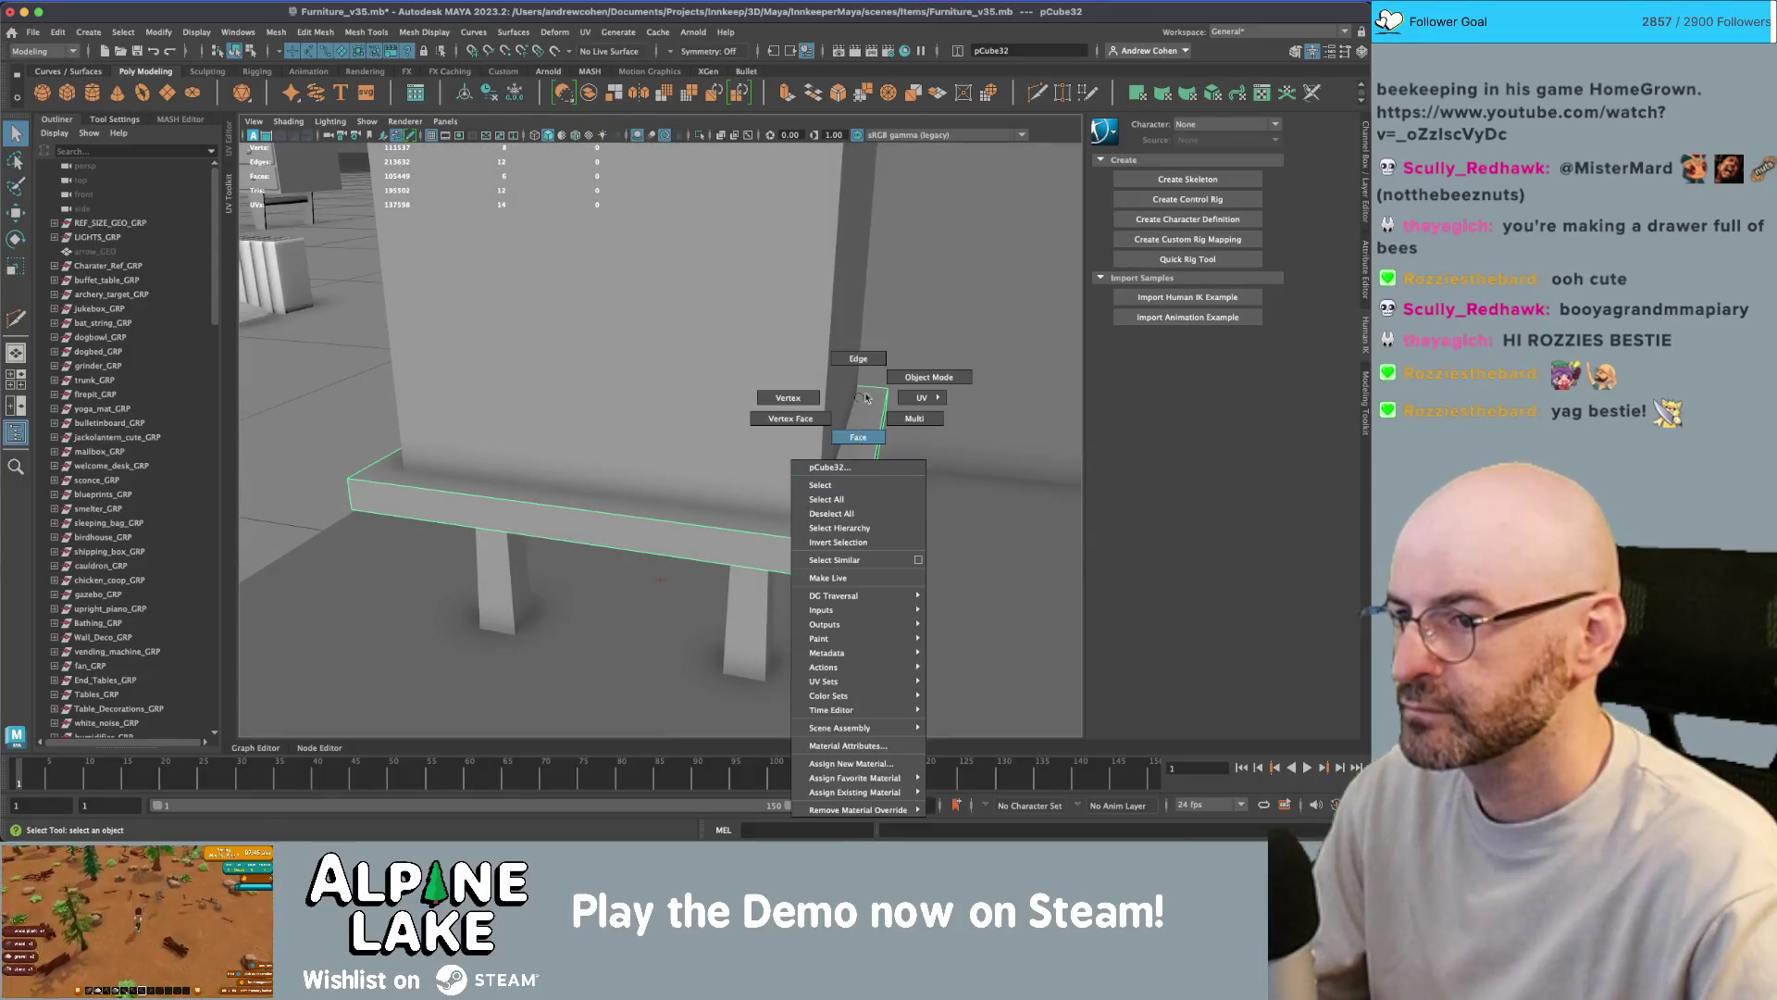
pyautogui.click(858, 358)
pyautogui.doubleClick(345, 496)
pyautogui.hotkey('ctrl', 'b')
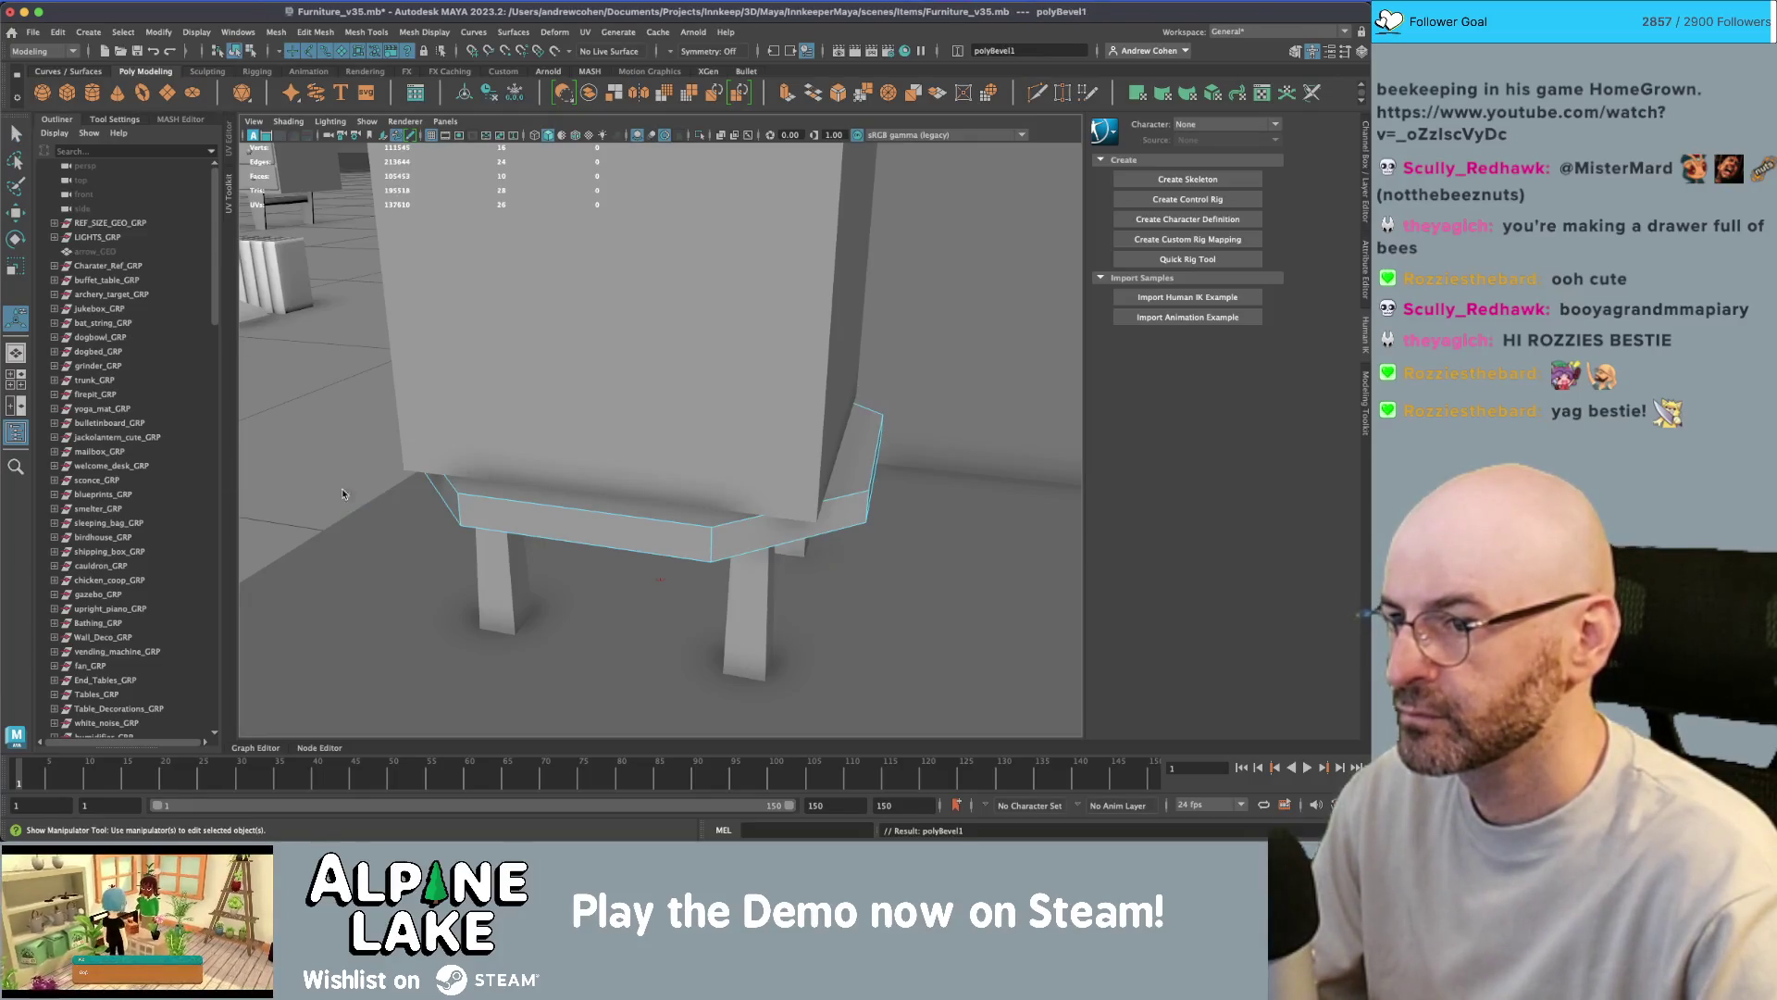
pyautogui.click(1365, 136)
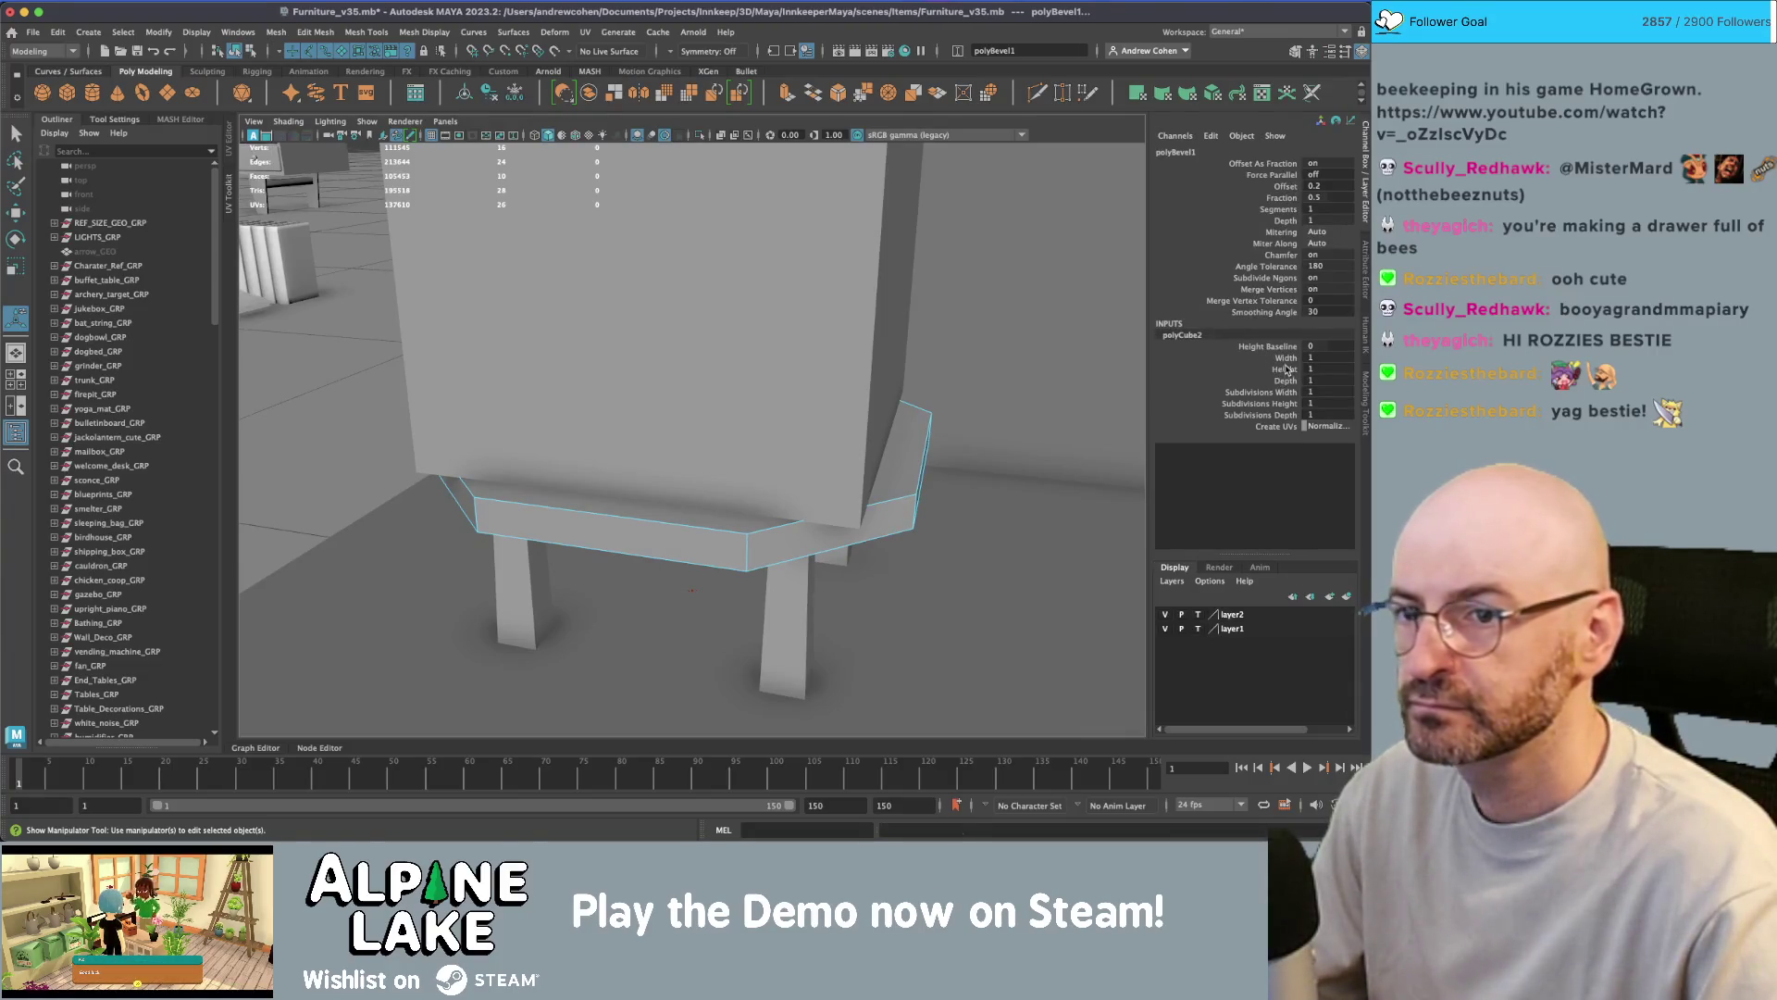
pyautogui.keyDown('alt'); pyautogui.moveTo(989, 333); pyautogui.dragTo(944, 339); pyautogui.keyUp('alt')
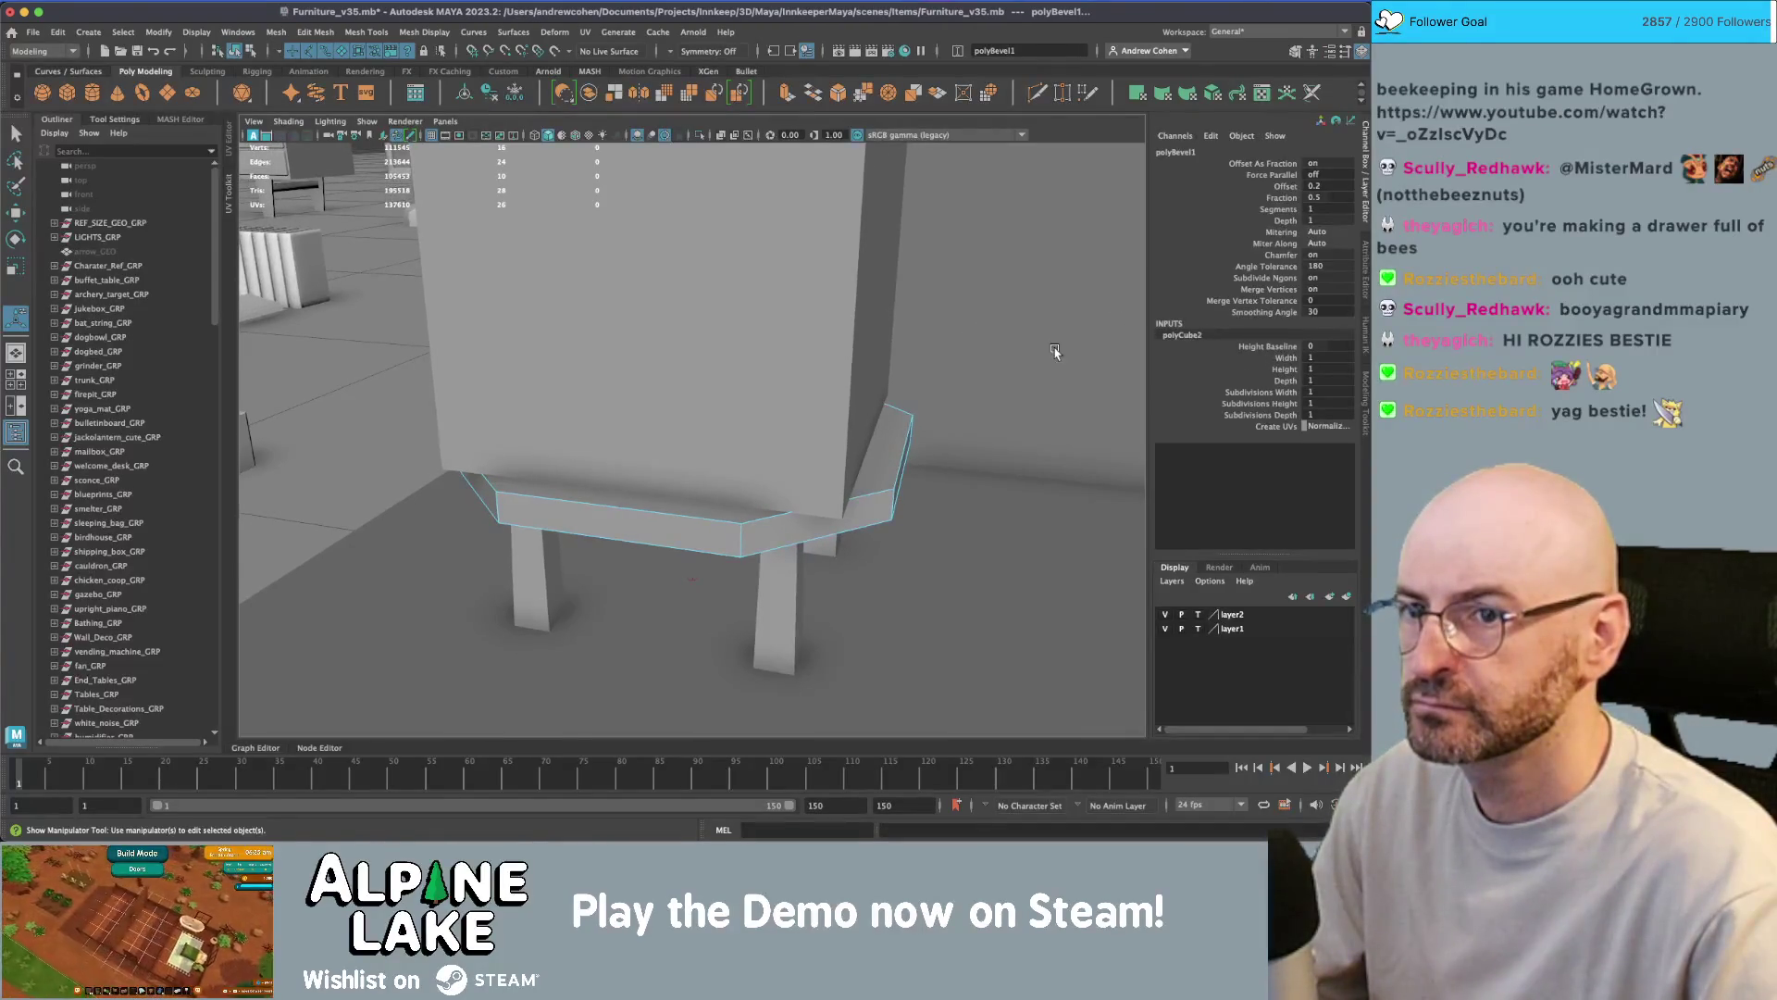
pyautogui.moveTo(1037, 266); pyautogui.dragTo(963, 278, button='middle')
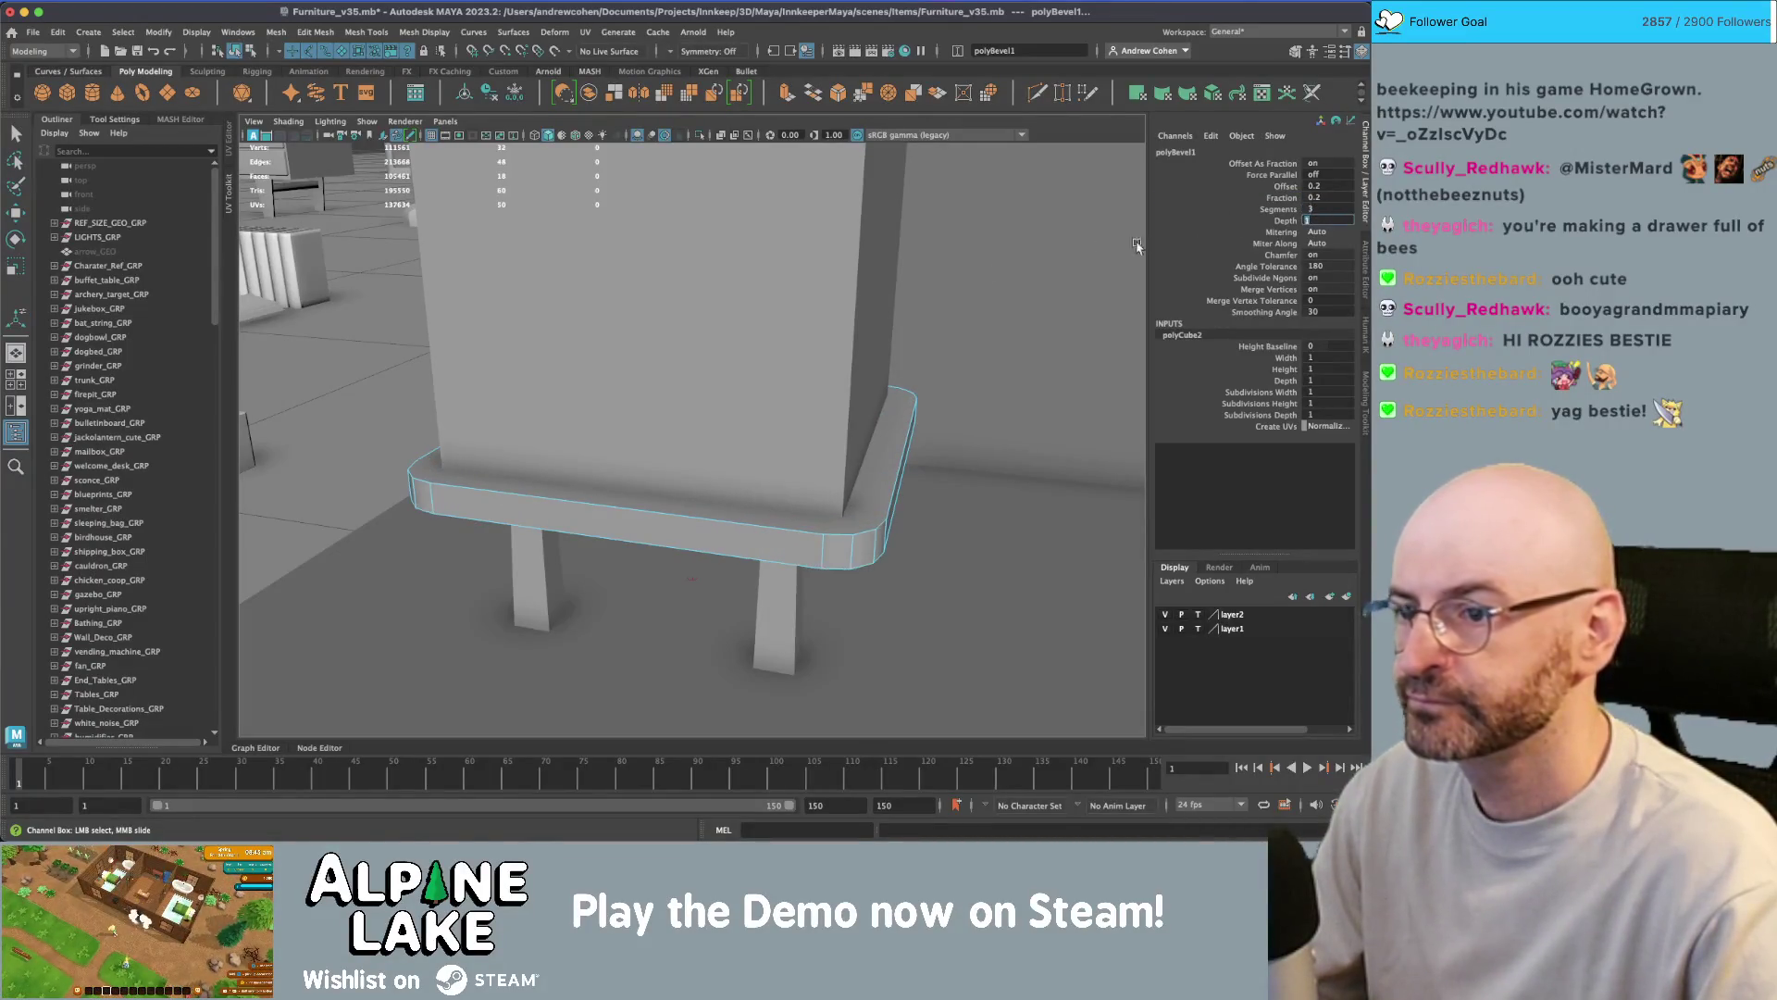
# - Select the hive box pCube37 and view the whole beehive from the front
pyautogui.moveTo(873, 306)
pyautogui.keyDown('alt'); pyautogui.mouseDown()
pyautogui.moveTo(785, 311)
pyautogui.moveTo(741, 404)
pyautogui.mouseUp(); pyautogui.keyUp('alt')
pyautogui.press('q')
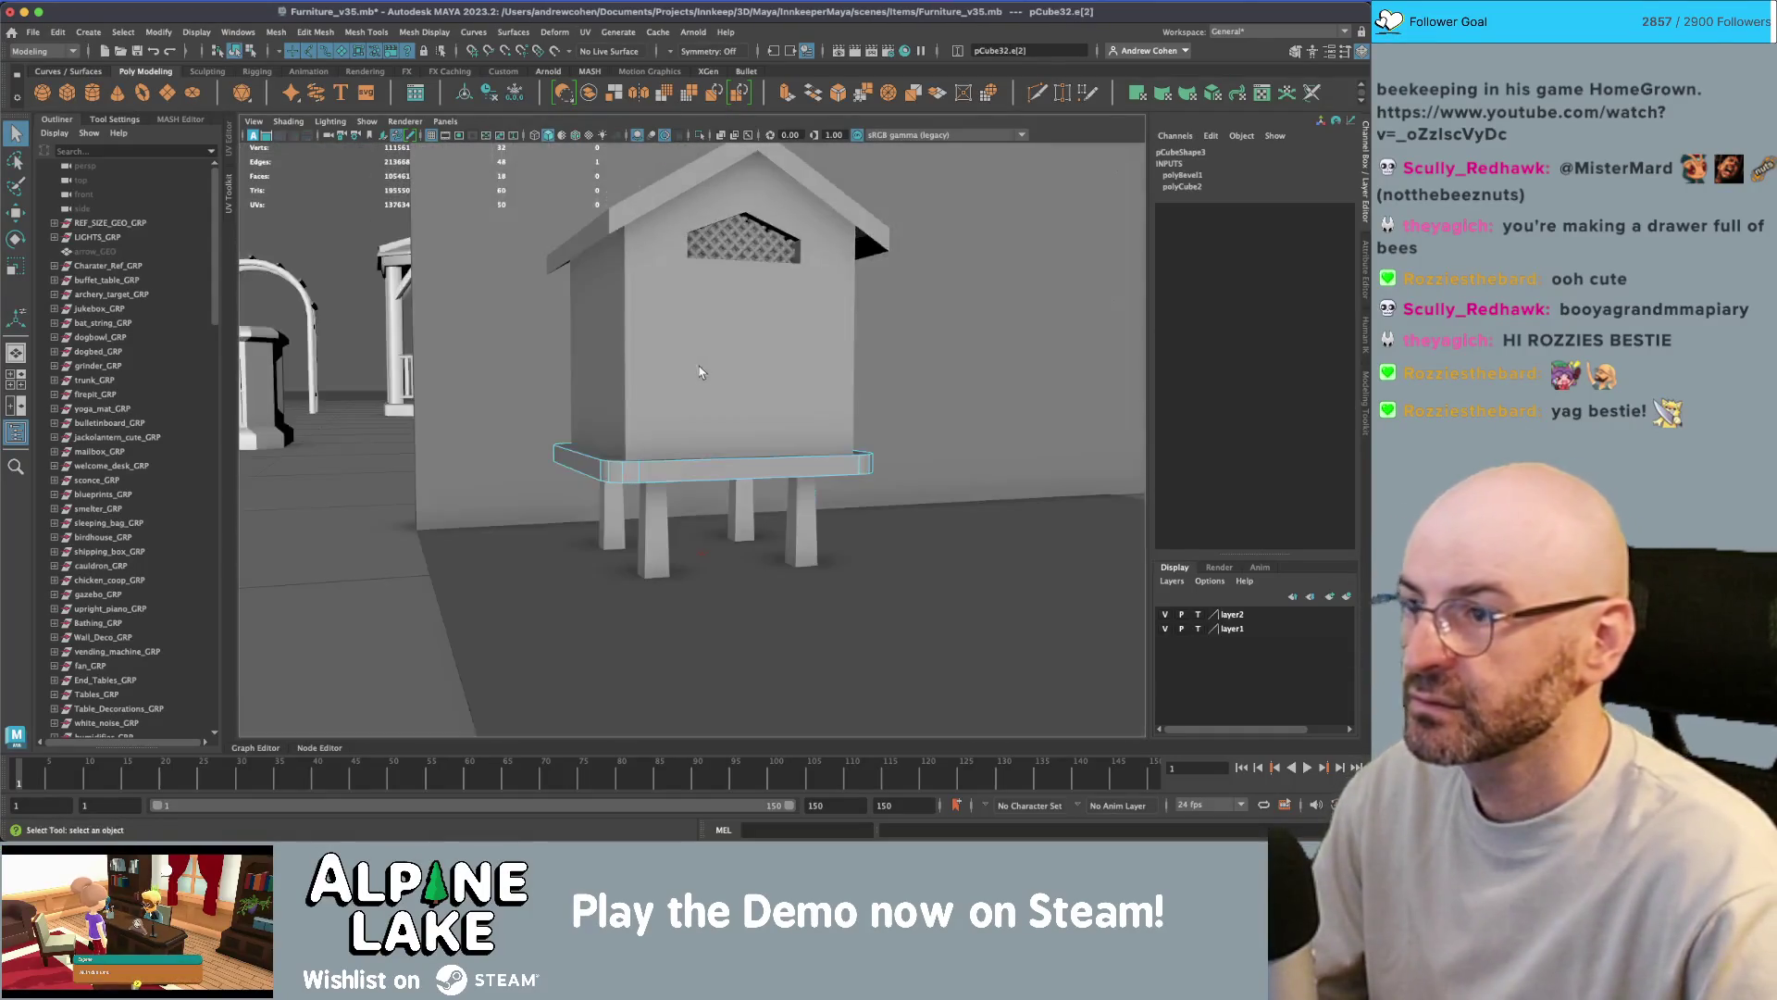
pyautogui.click(235, 50)
pyautogui.click(663, 292)
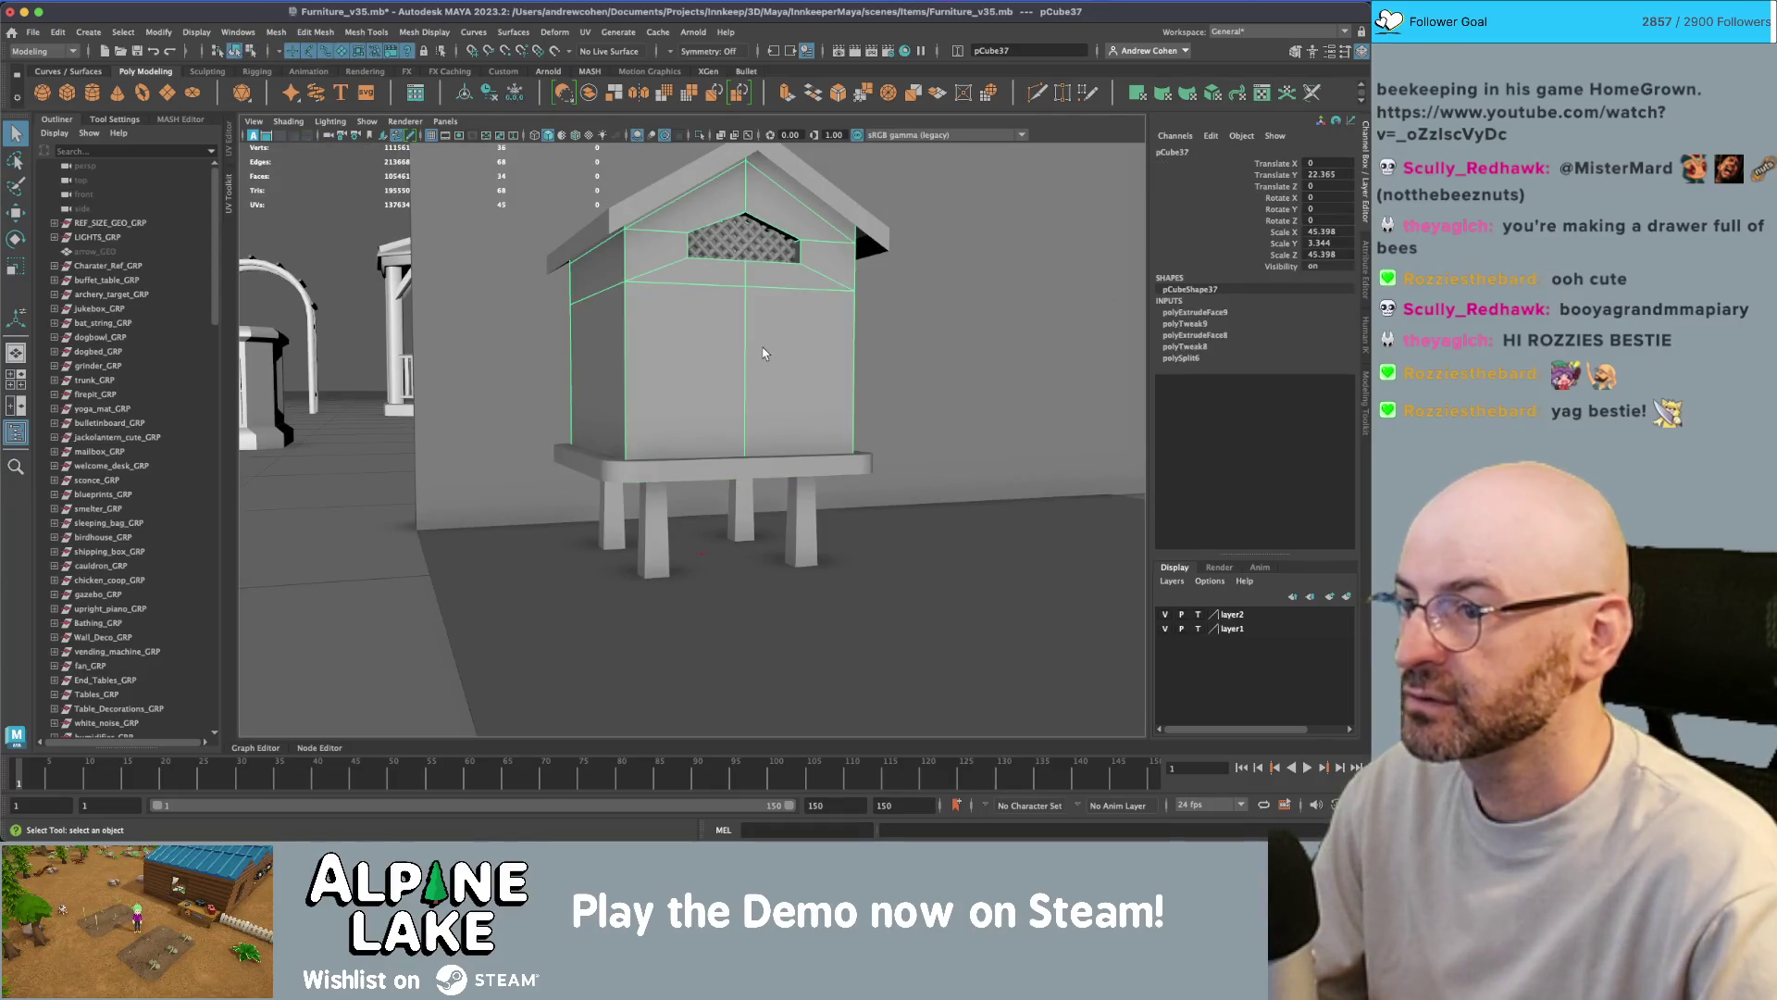
pyautogui.keyDown('alt'); pyautogui.moveTo(773, 316); pyautogui.dragTo(713, 315); pyautogui.keyUp('alt')
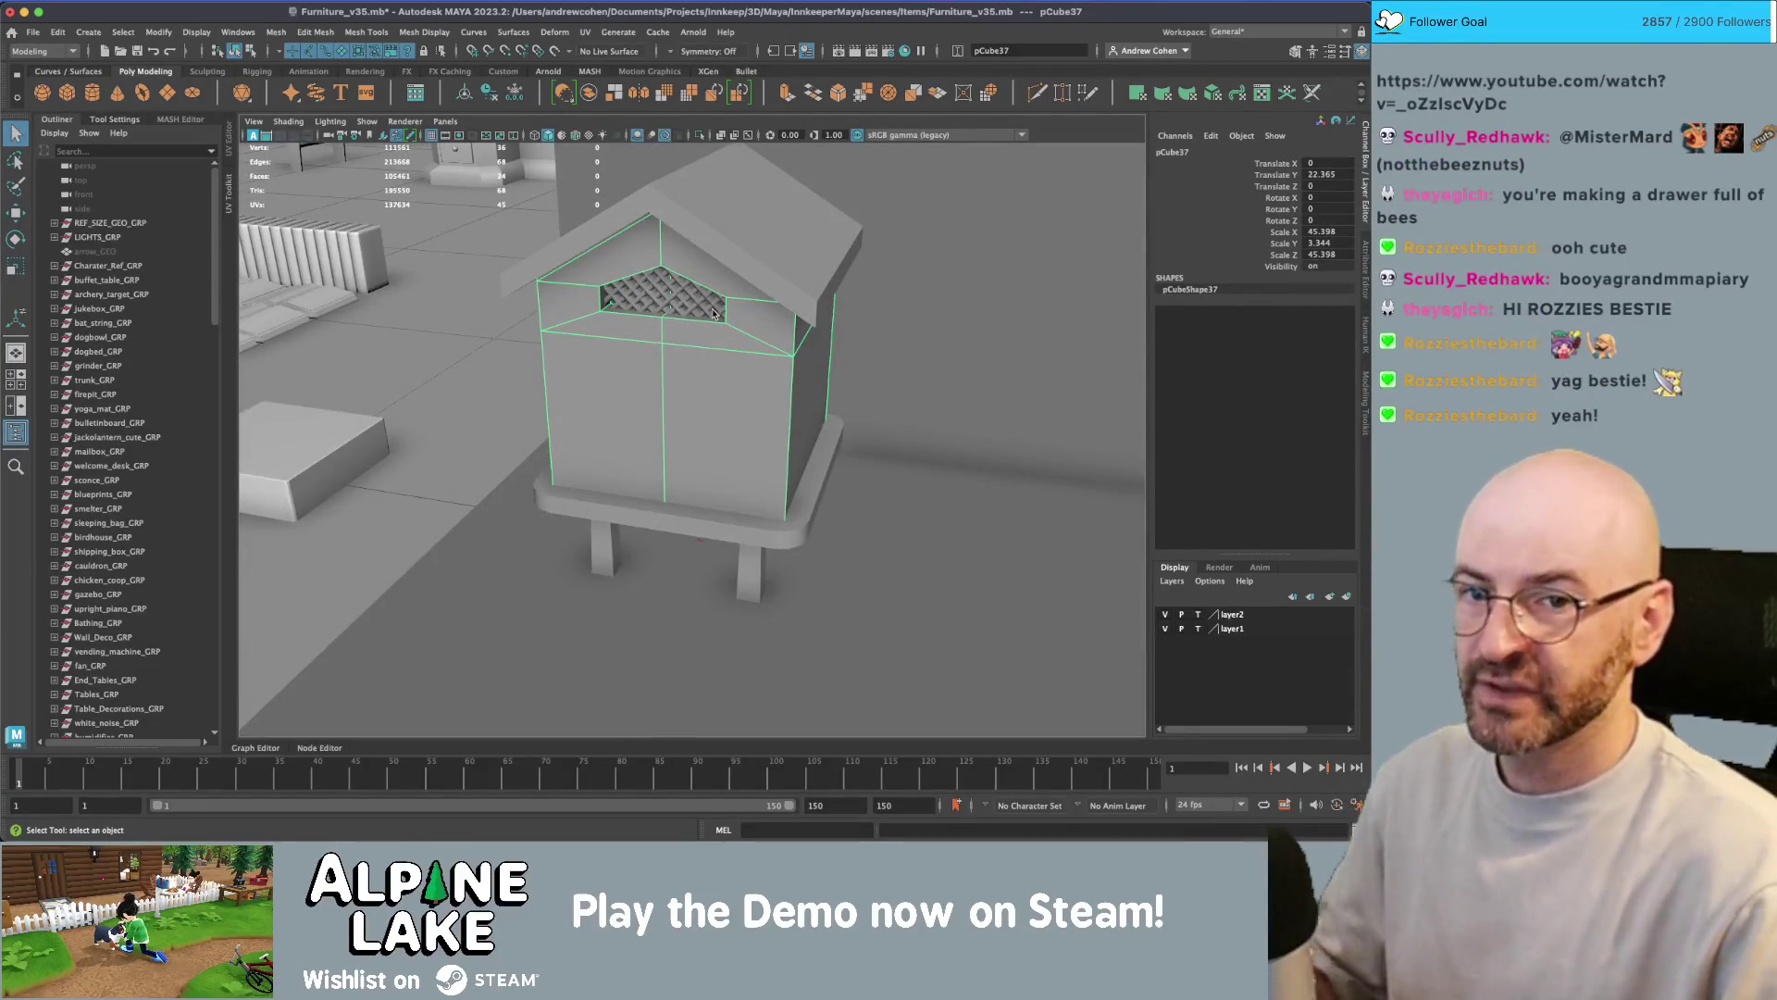
pyautogui.keyDown('alt'); pyautogui.moveTo(710, 315); pyautogui.dragTo(751, 350); pyautogui.keyUp('alt')
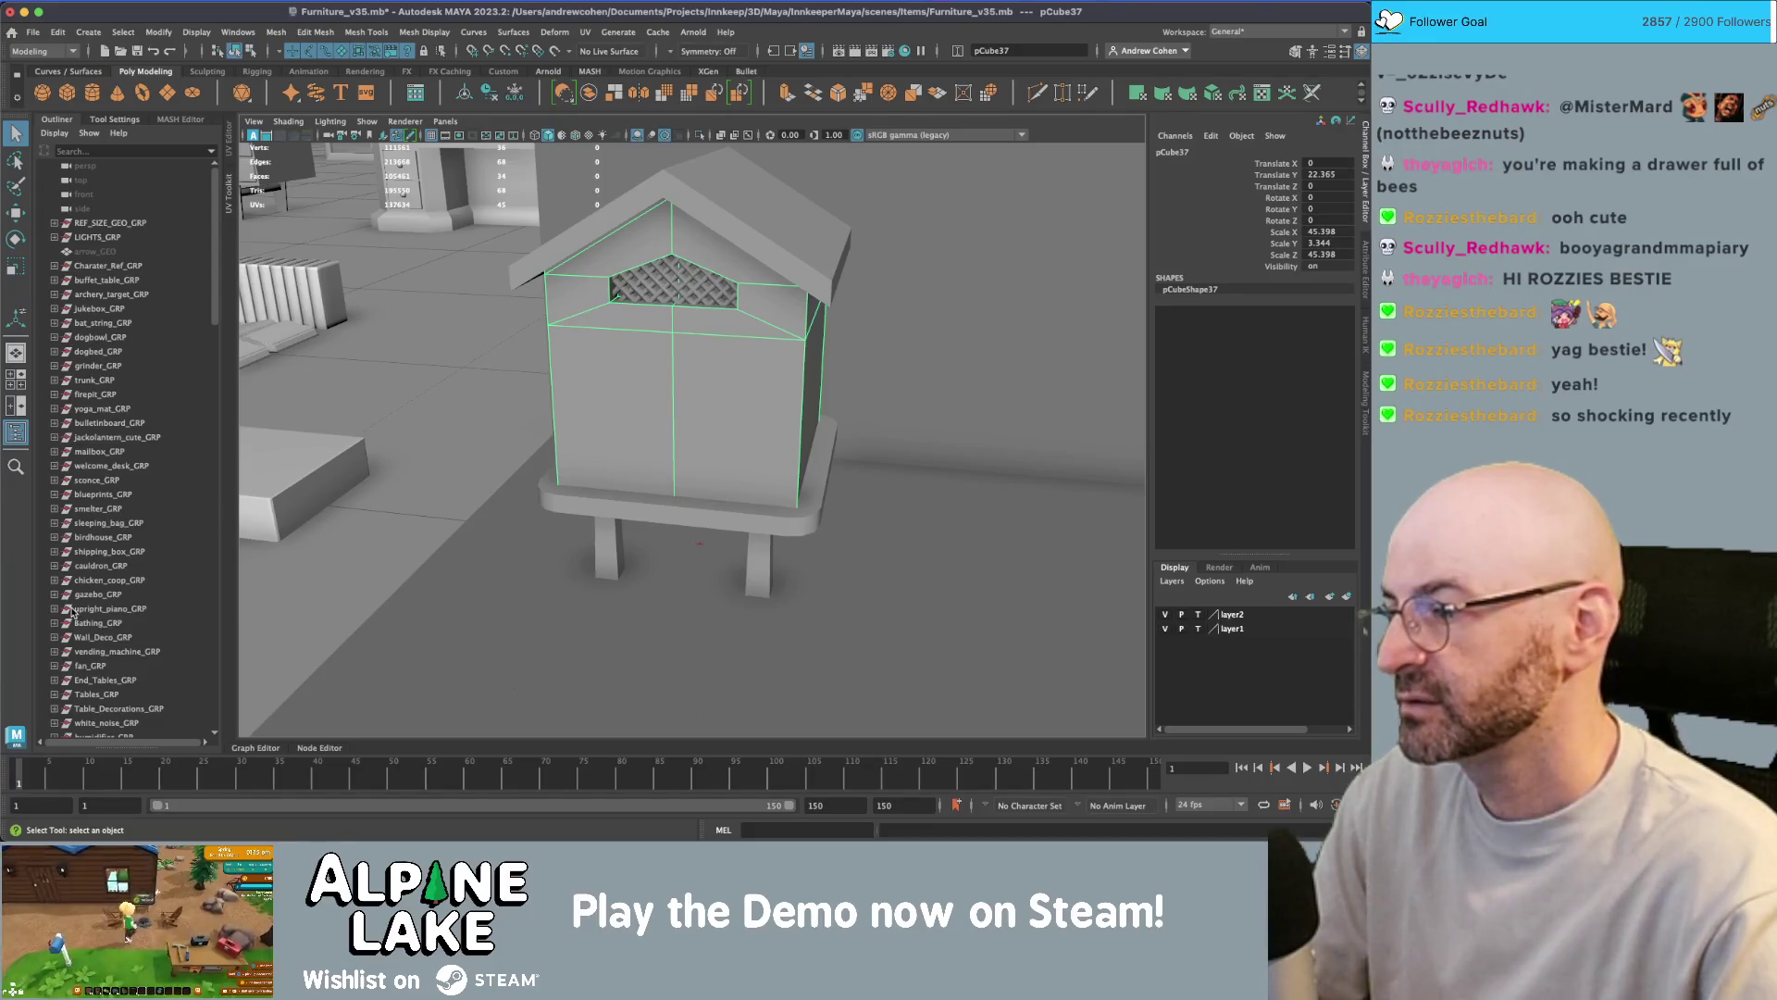
pyautogui.scroll(-15, 71, 611)
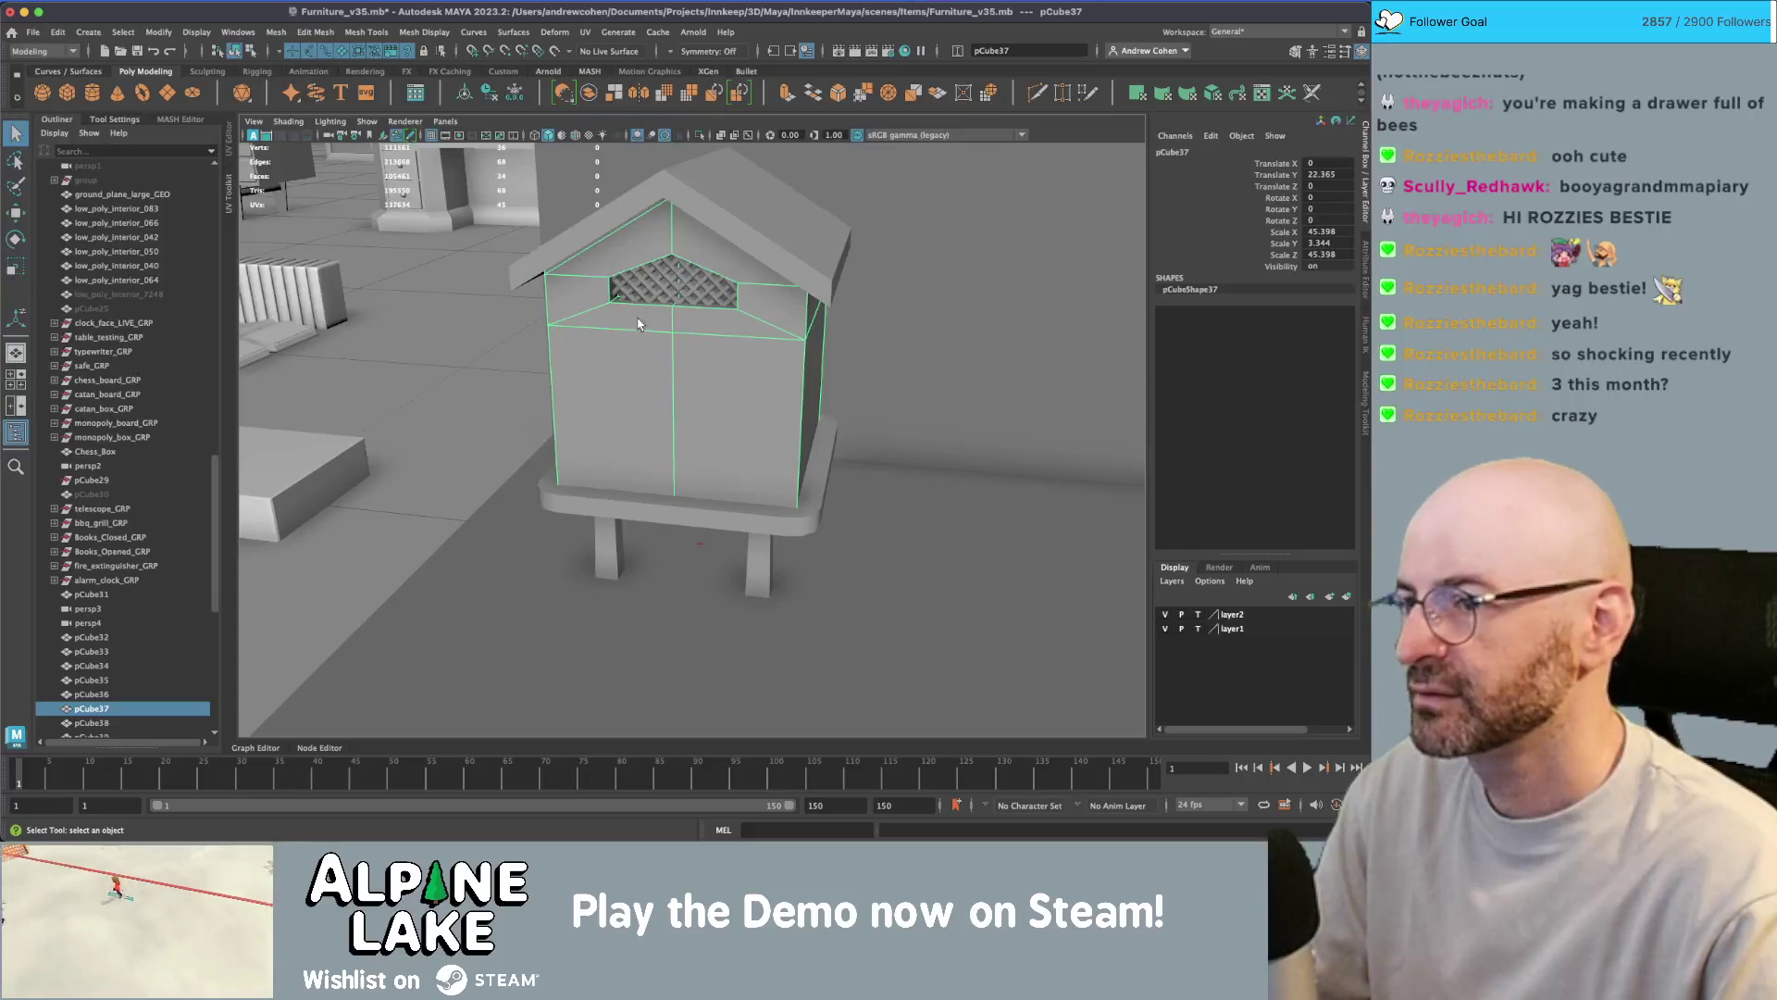
# - Select lattice slats pCube41 and pCube46 through pCube60 in the Outliner
pyautogui.click(648, 295)
pyautogui.press('f')
pyautogui.click(673, 420)
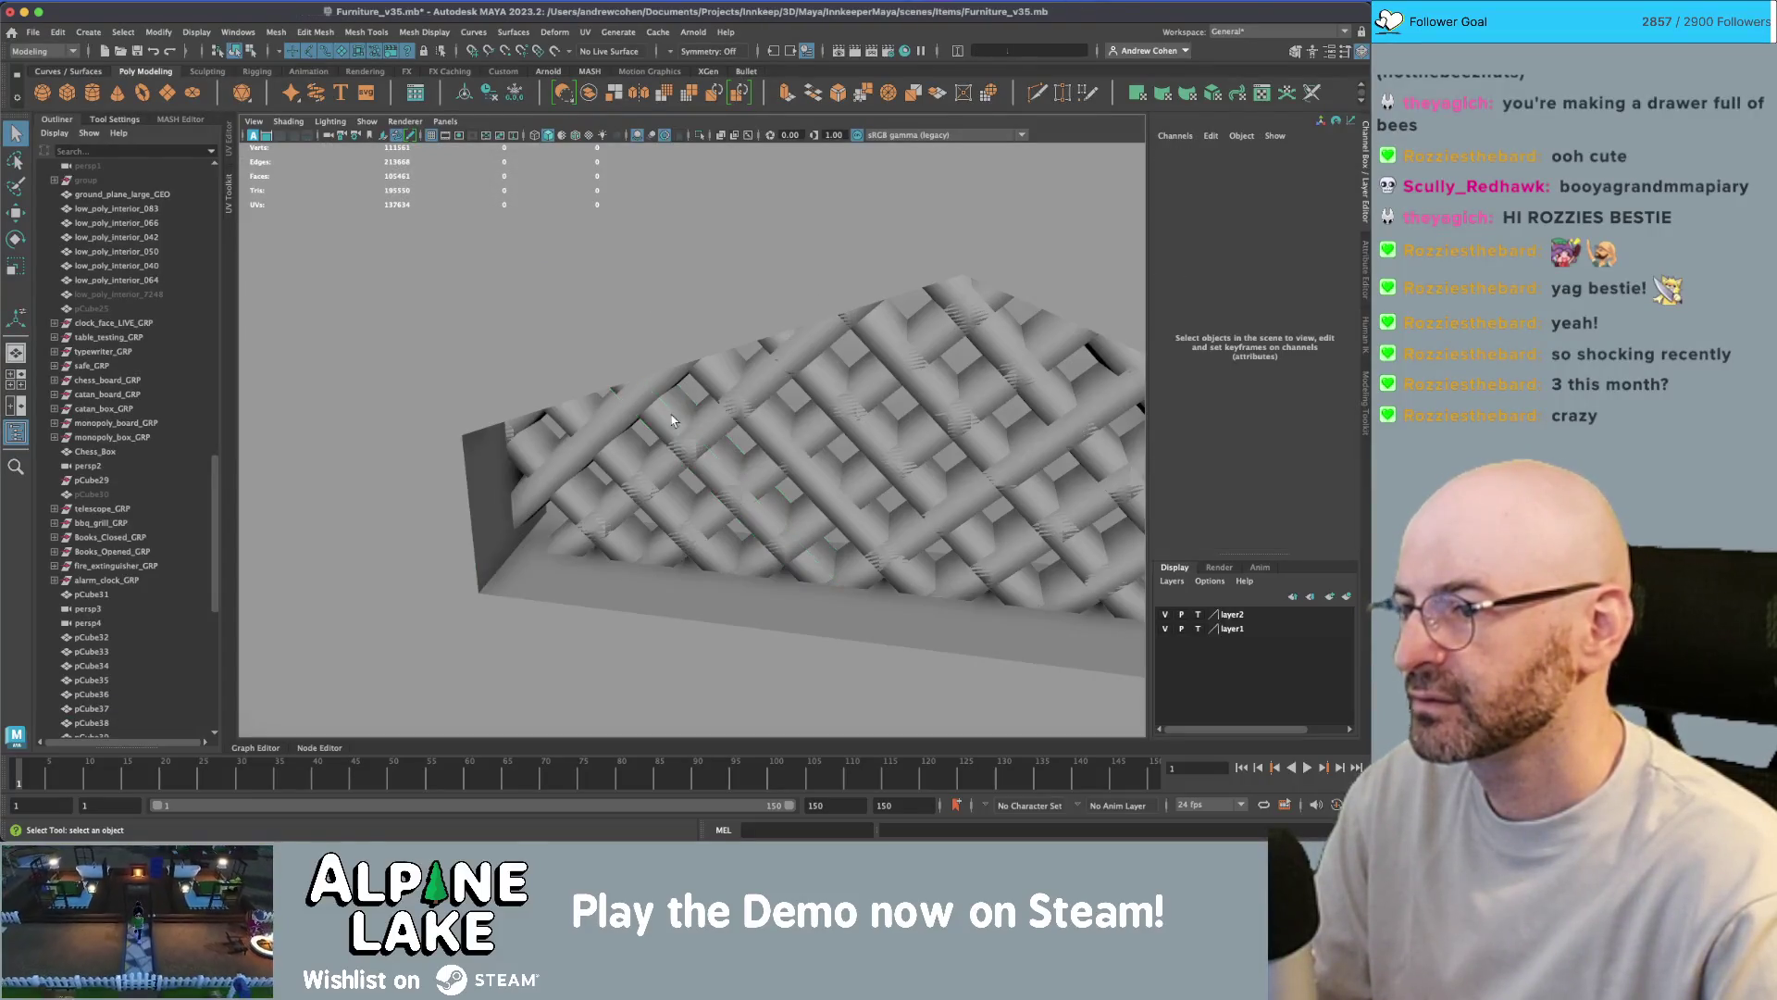
pyautogui.click(698, 429)
pyautogui.press('f')
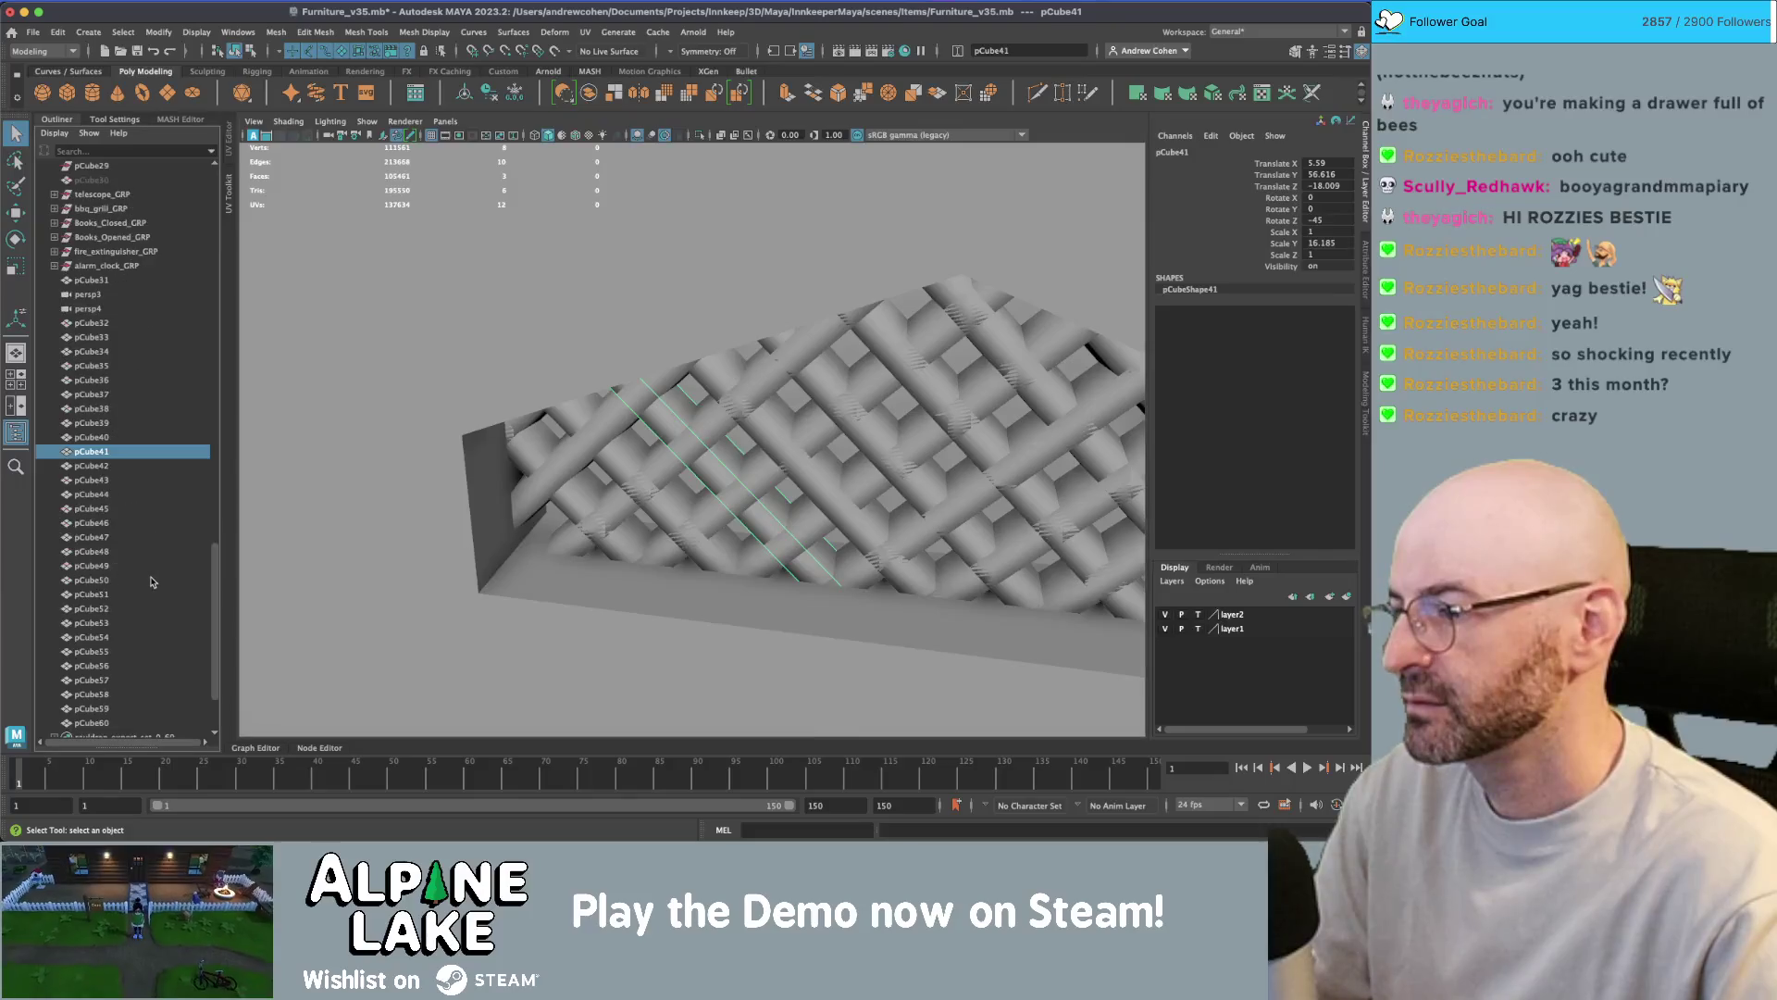
pyautogui.click(91, 723)
pyautogui.keyDown('shift'); pyautogui.click(92, 523); pyautogui.keyUp('shift')
pyautogui.press('f')
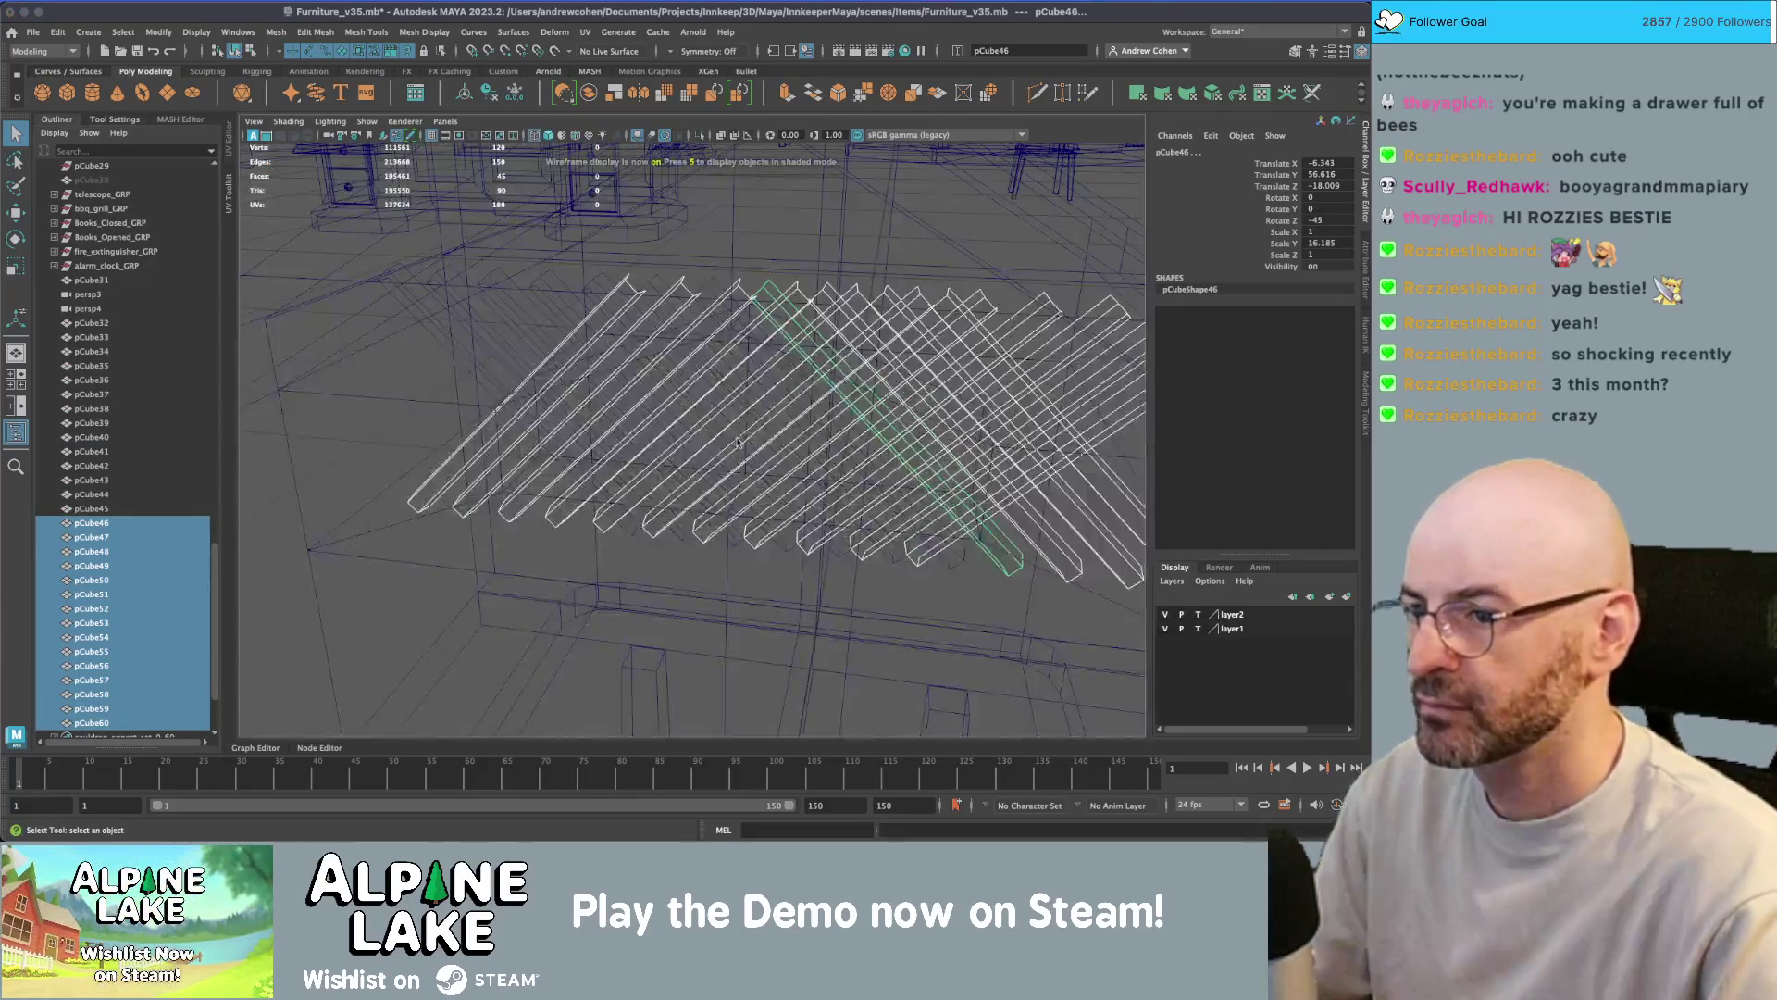
# - In wireframe, drop the covered slats from the selection and nudge the rest along Z
pyautogui.press('4')
pyautogui.keyDown('alt'); pyautogui.moveTo(737, 443); pyautogui.dragTo(1000, 523); pyautogui.keyUp('alt')
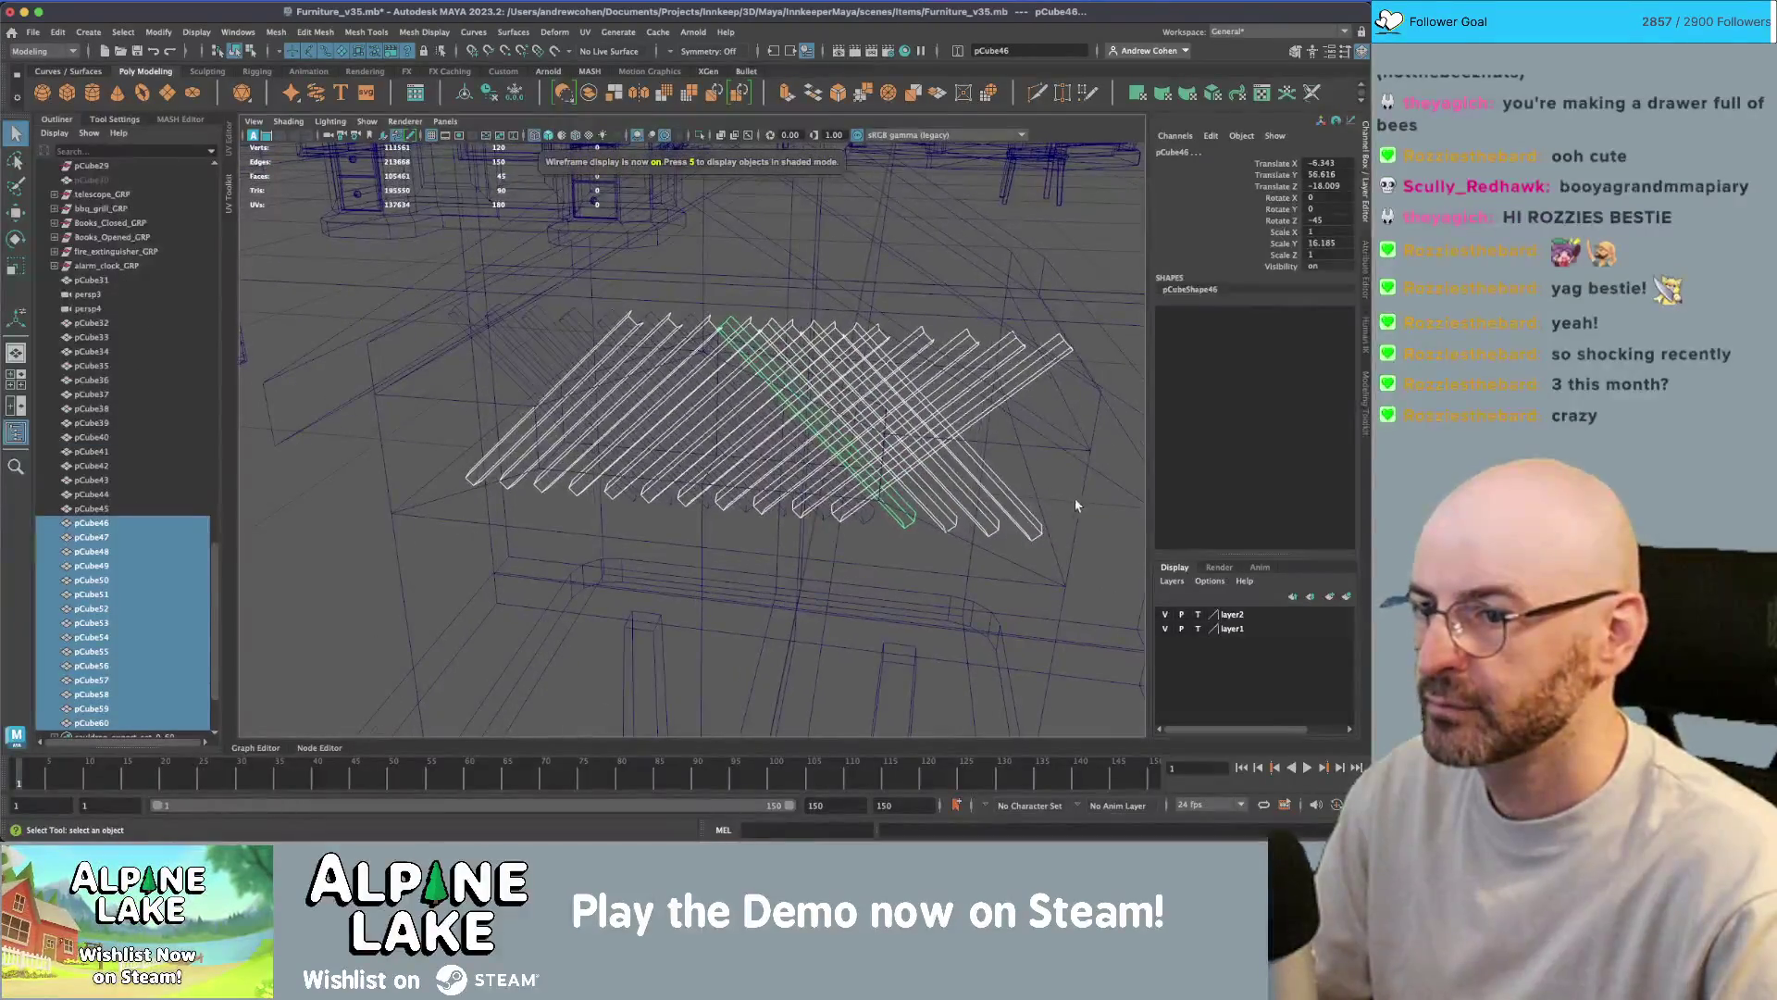
pyautogui.keyDown('ctrl'); pyautogui.moveTo(912, 565); pyautogui.dragTo(905, 570); pyautogui.keyUp('ctrl')
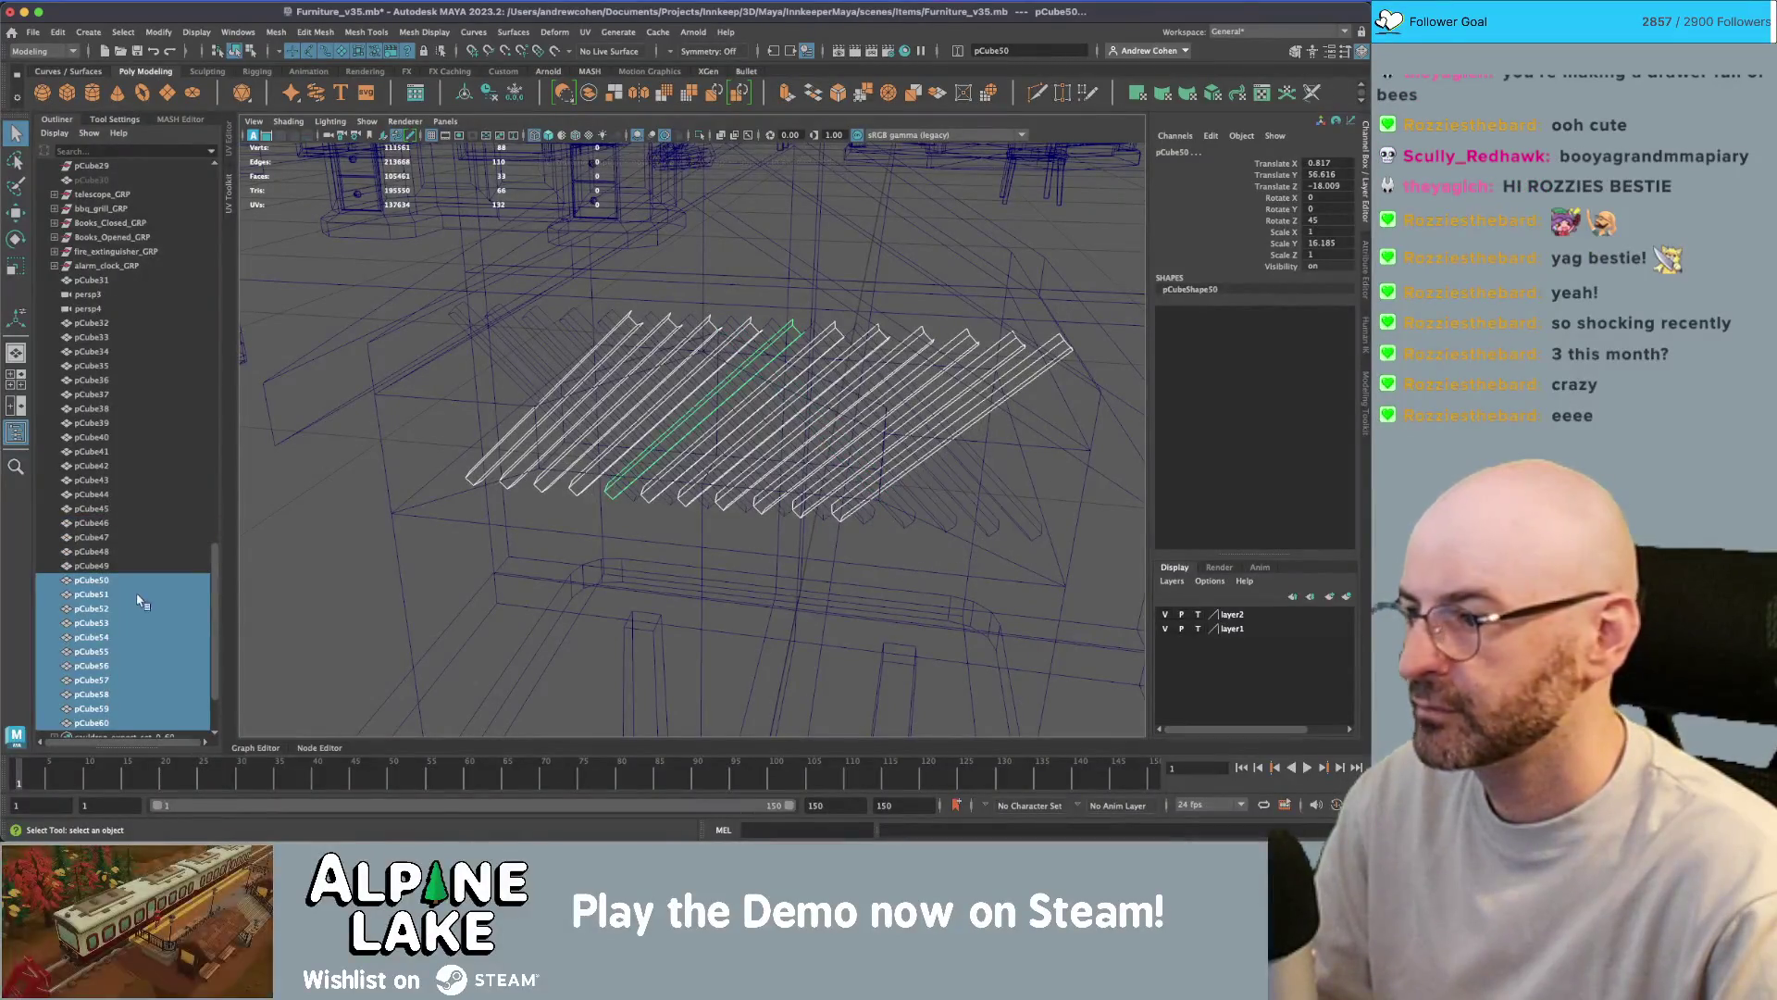
pyautogui.press('5')
pyautogui.press('w')
pyautogui.scroll(5, 702, 418)
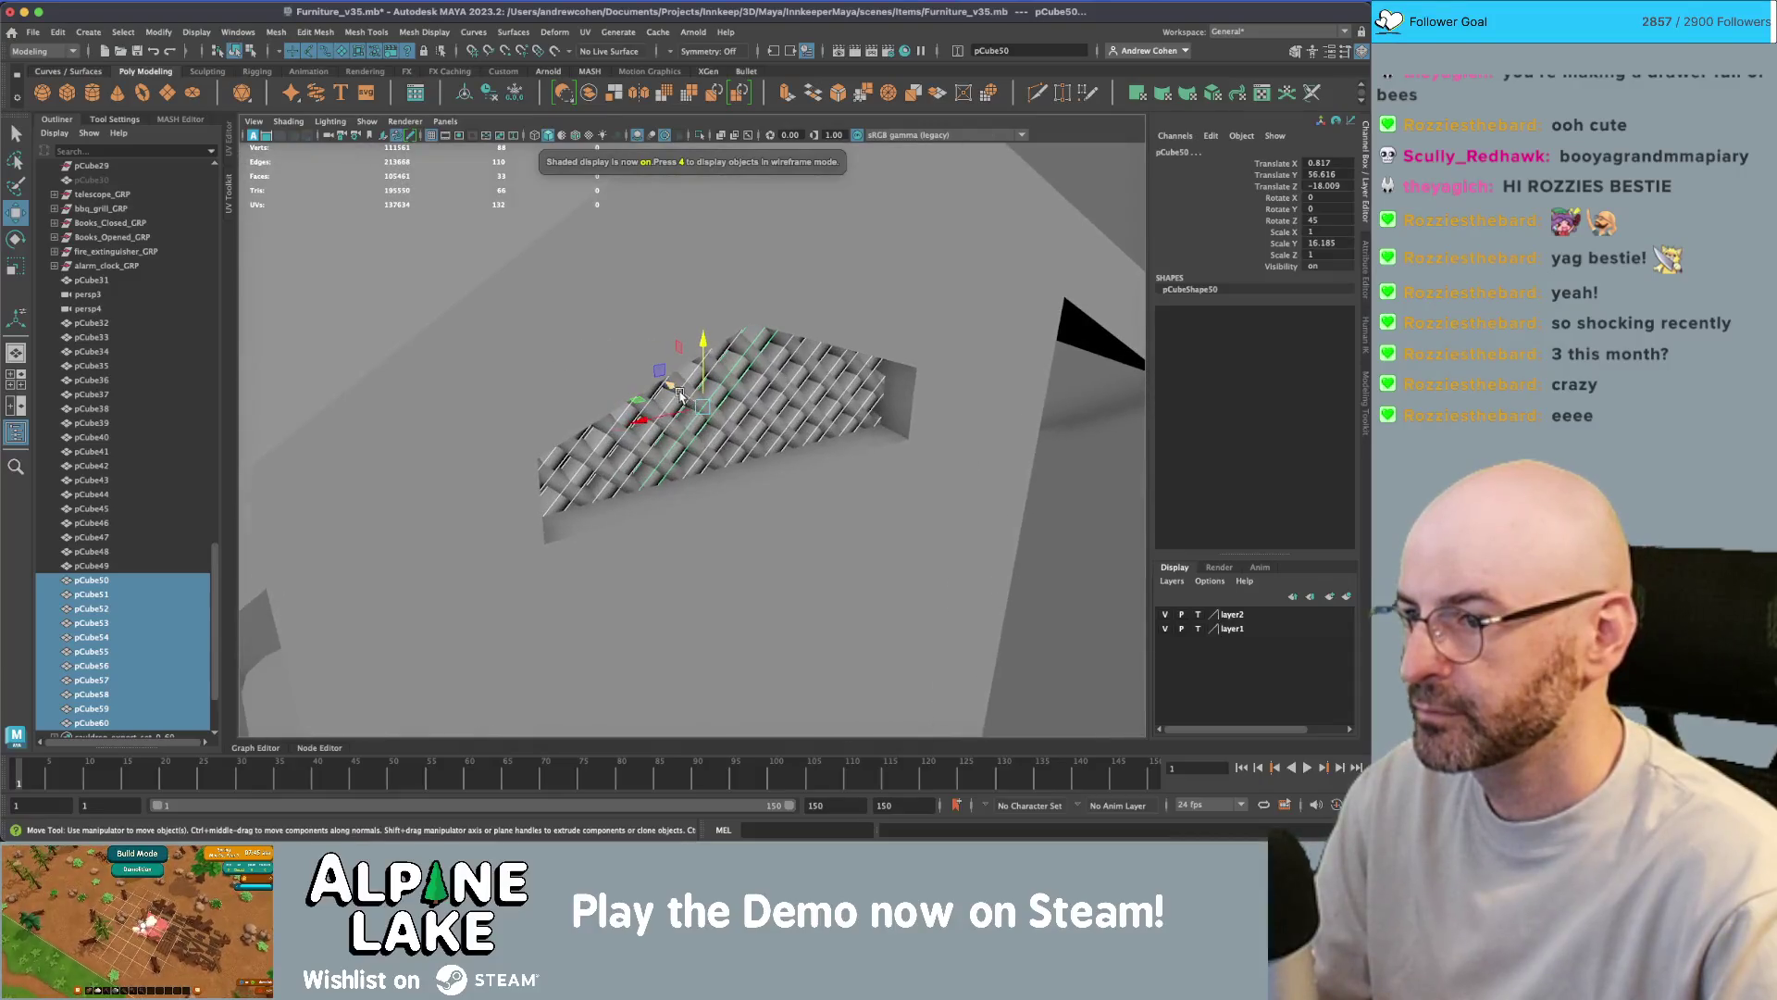
pyautogui.moveTo(679, 395); pyautogui.dragTo(722, 370)
# - Reselect all lattice slats pCube39 through pCube60 in the Outliner
pyautogui.press('q')
pyautogui.click(879, 322)
pyautogui.keyDown('alt'); pyautogui.moveTo(880, 322); pyautogui.dragTo(778, 342); pyautogui.keyUp('alt')
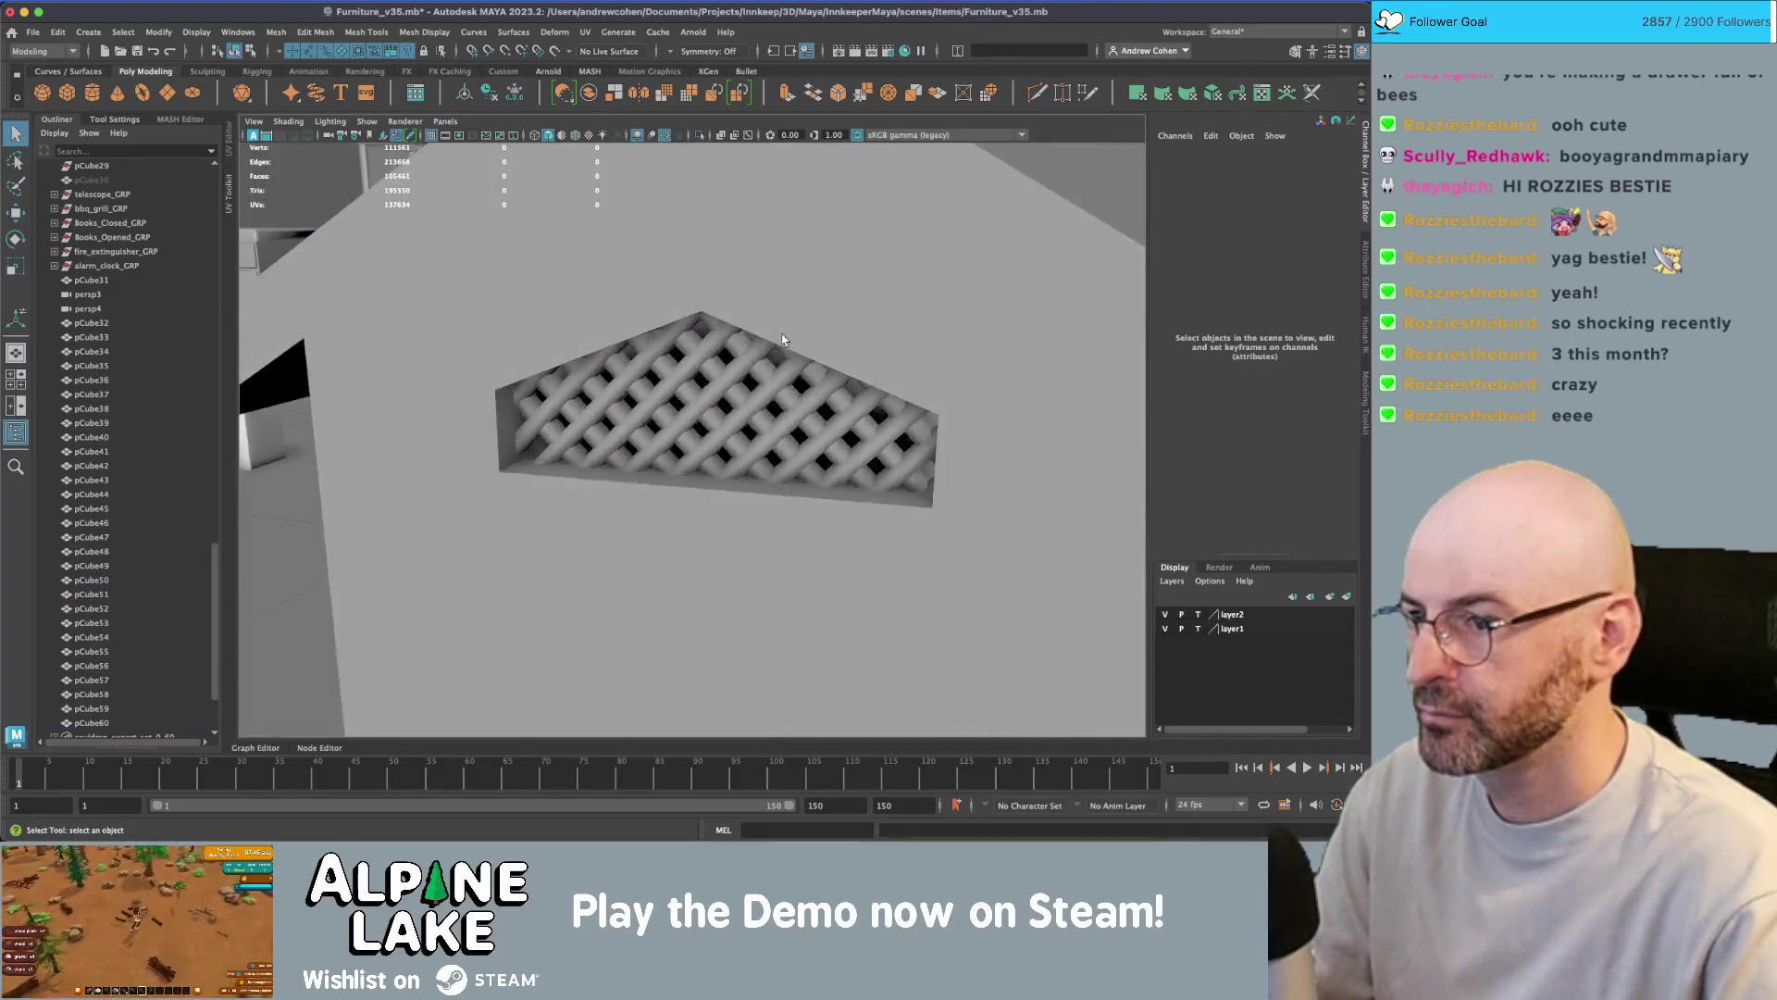
pyautogui.keyDown('alt'); pyautogui.moveTo(778, 342); pyautogui.dragTo(594, 358, button='right'); pyautogui.keyUp('alt')
pyautogui.keyDown('alt'); pyautogui.moveTo(594, 358); pyautogui.dragTo(574, 366); pyautogui.keyUp('alt')
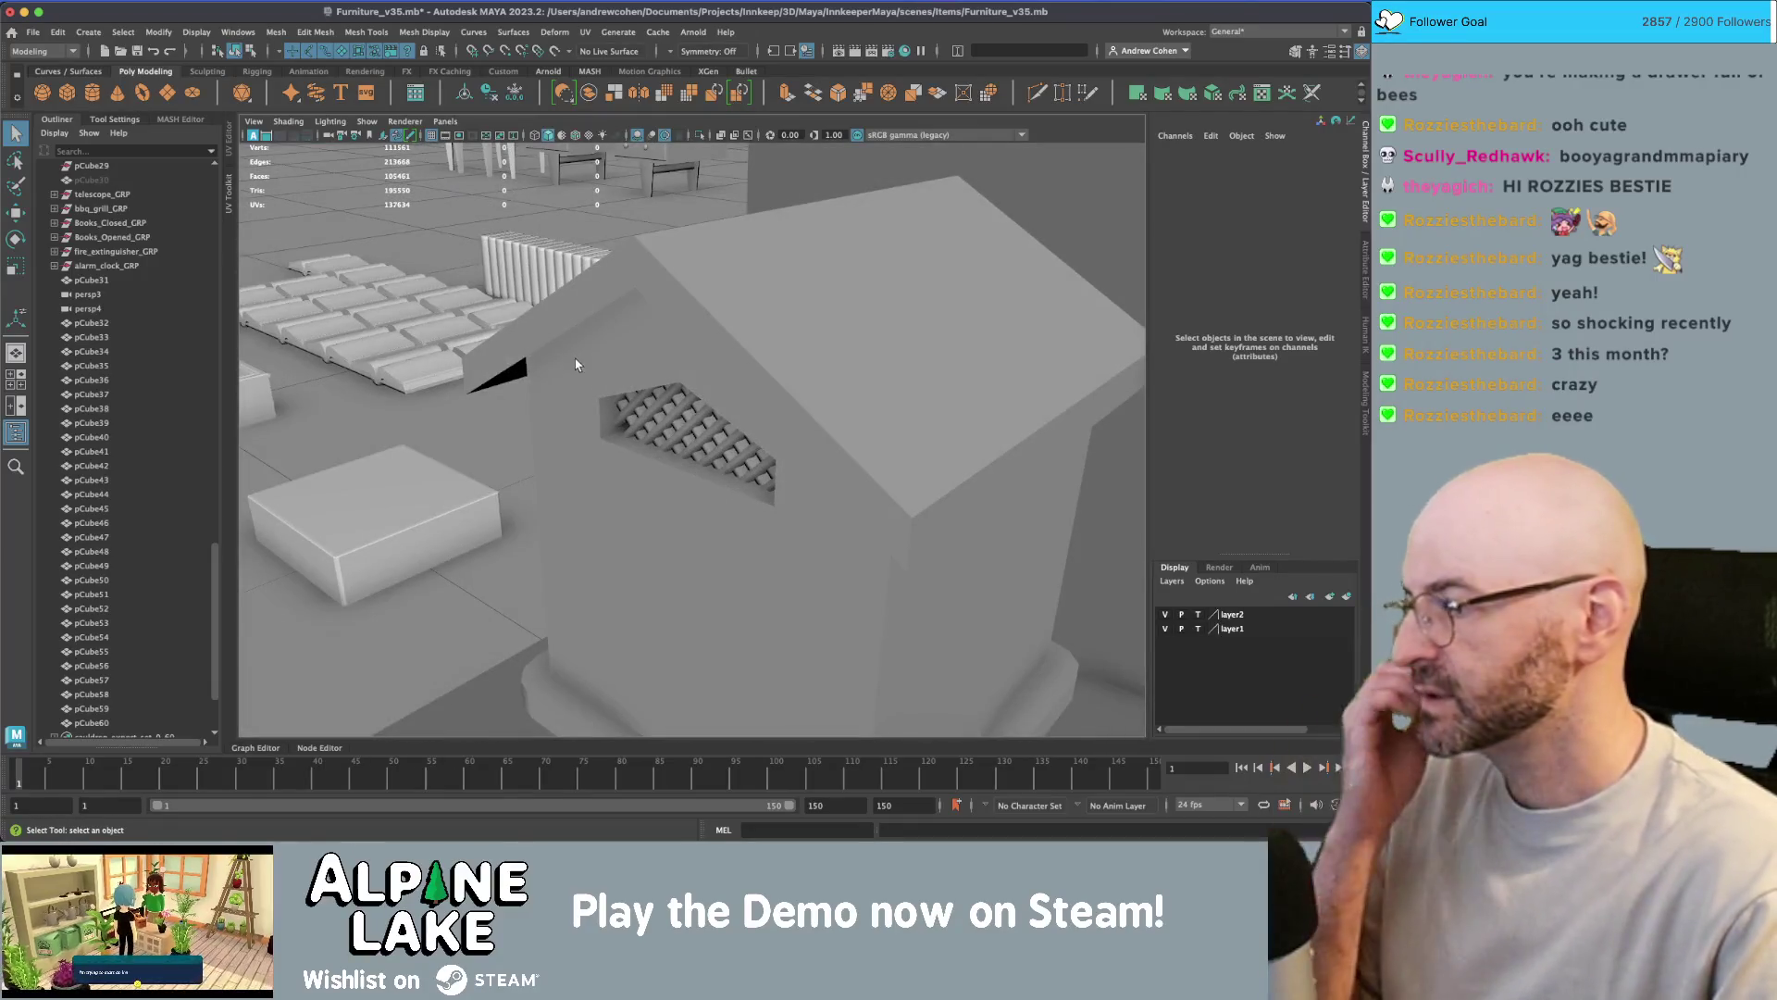
pyautogui.click(675, 409)
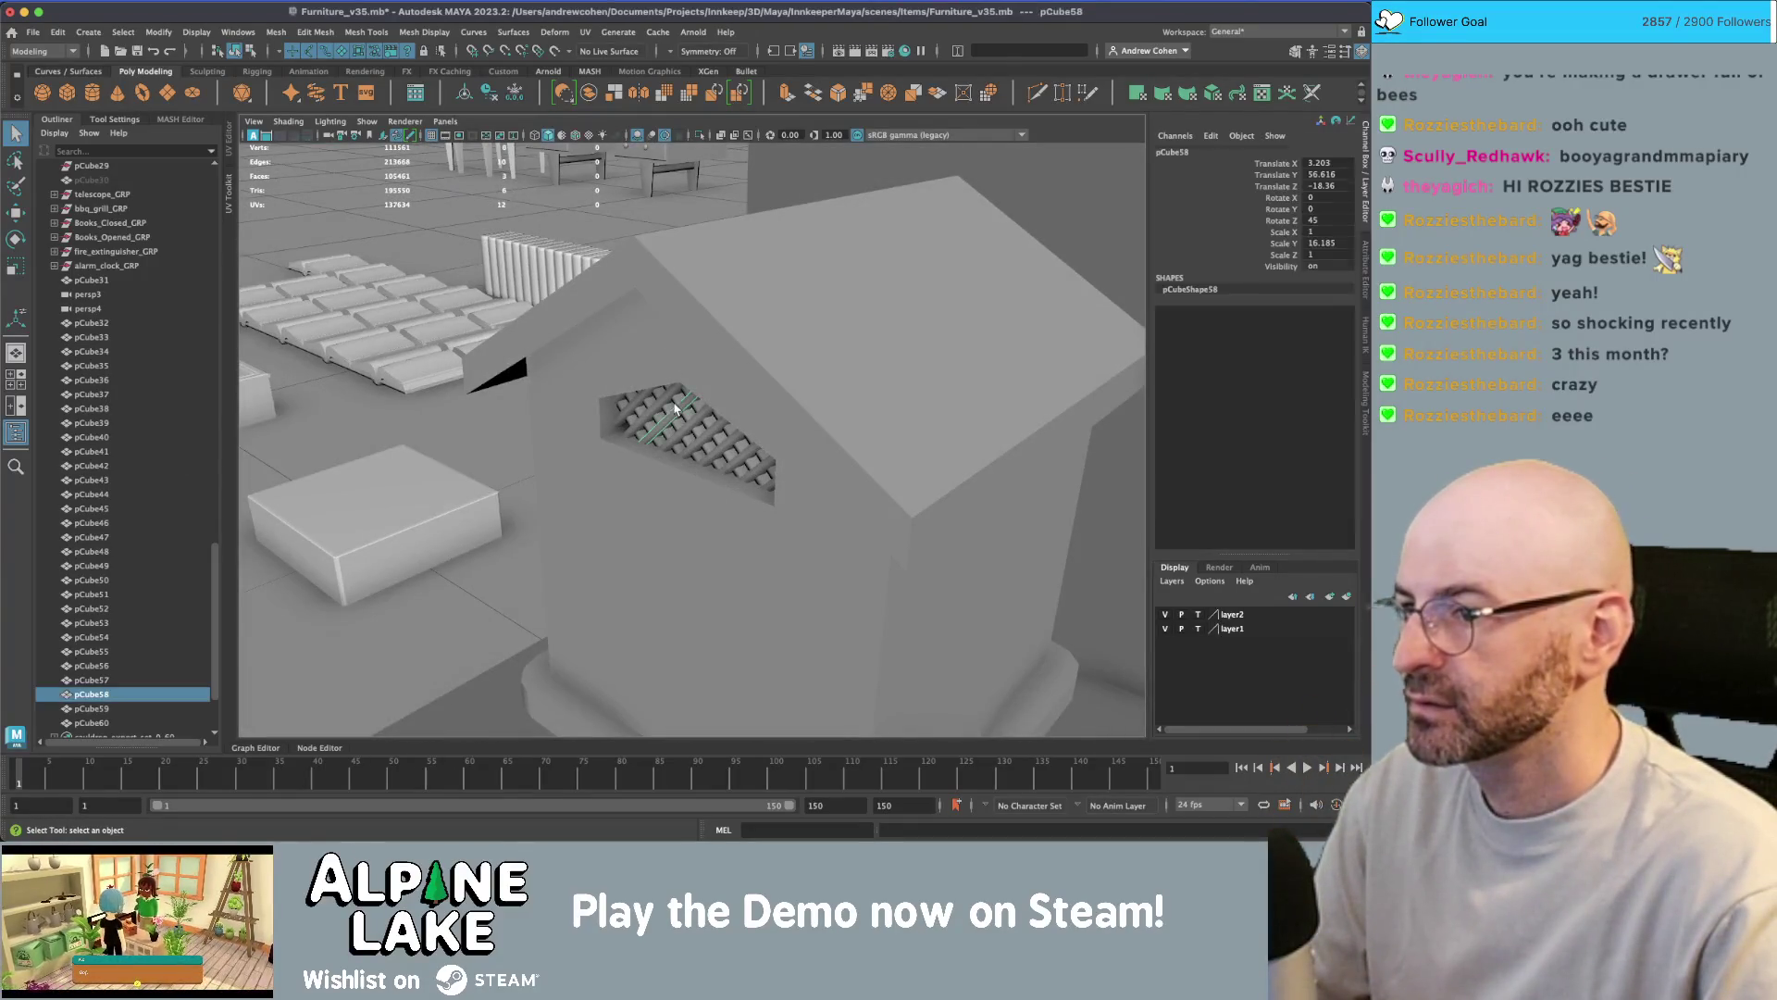
pyautogui.click(123, 437)
pyautogui.click(118, 423)
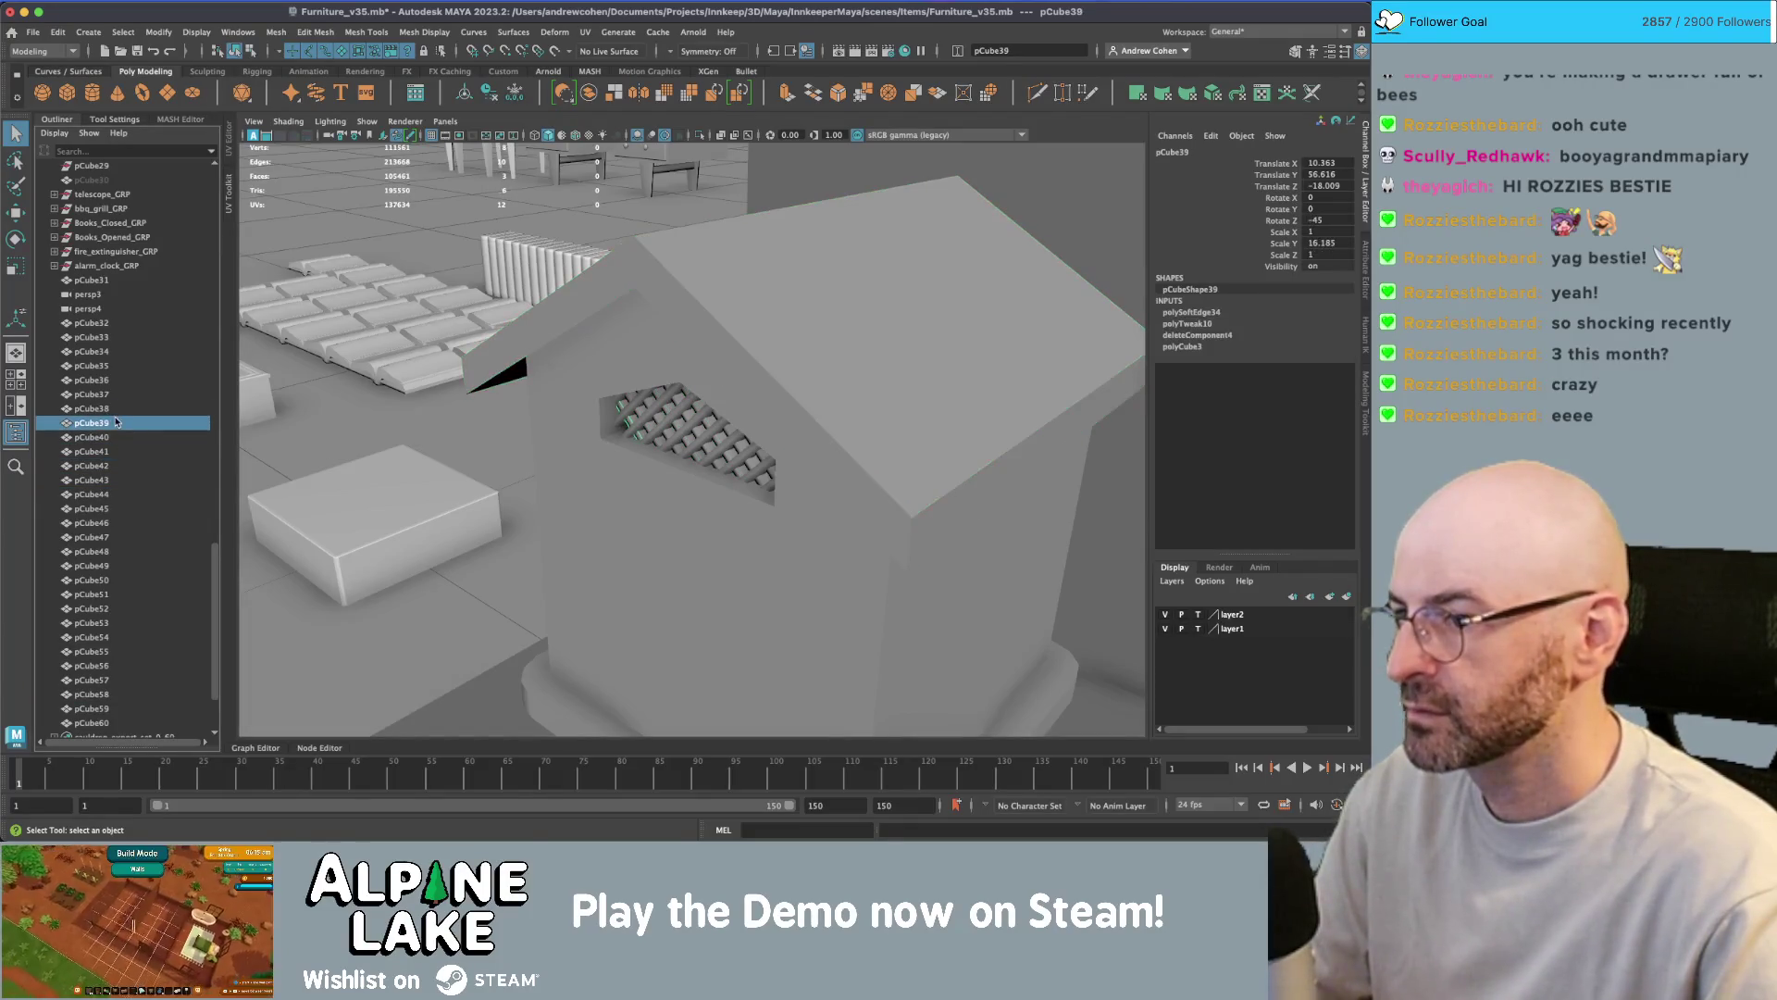
pyautogui.scroll(-3, 112, 525)
pyautogui.keyDown('shift'); pyautogui.click(111, 622); pyautogui.keyUp('shift')
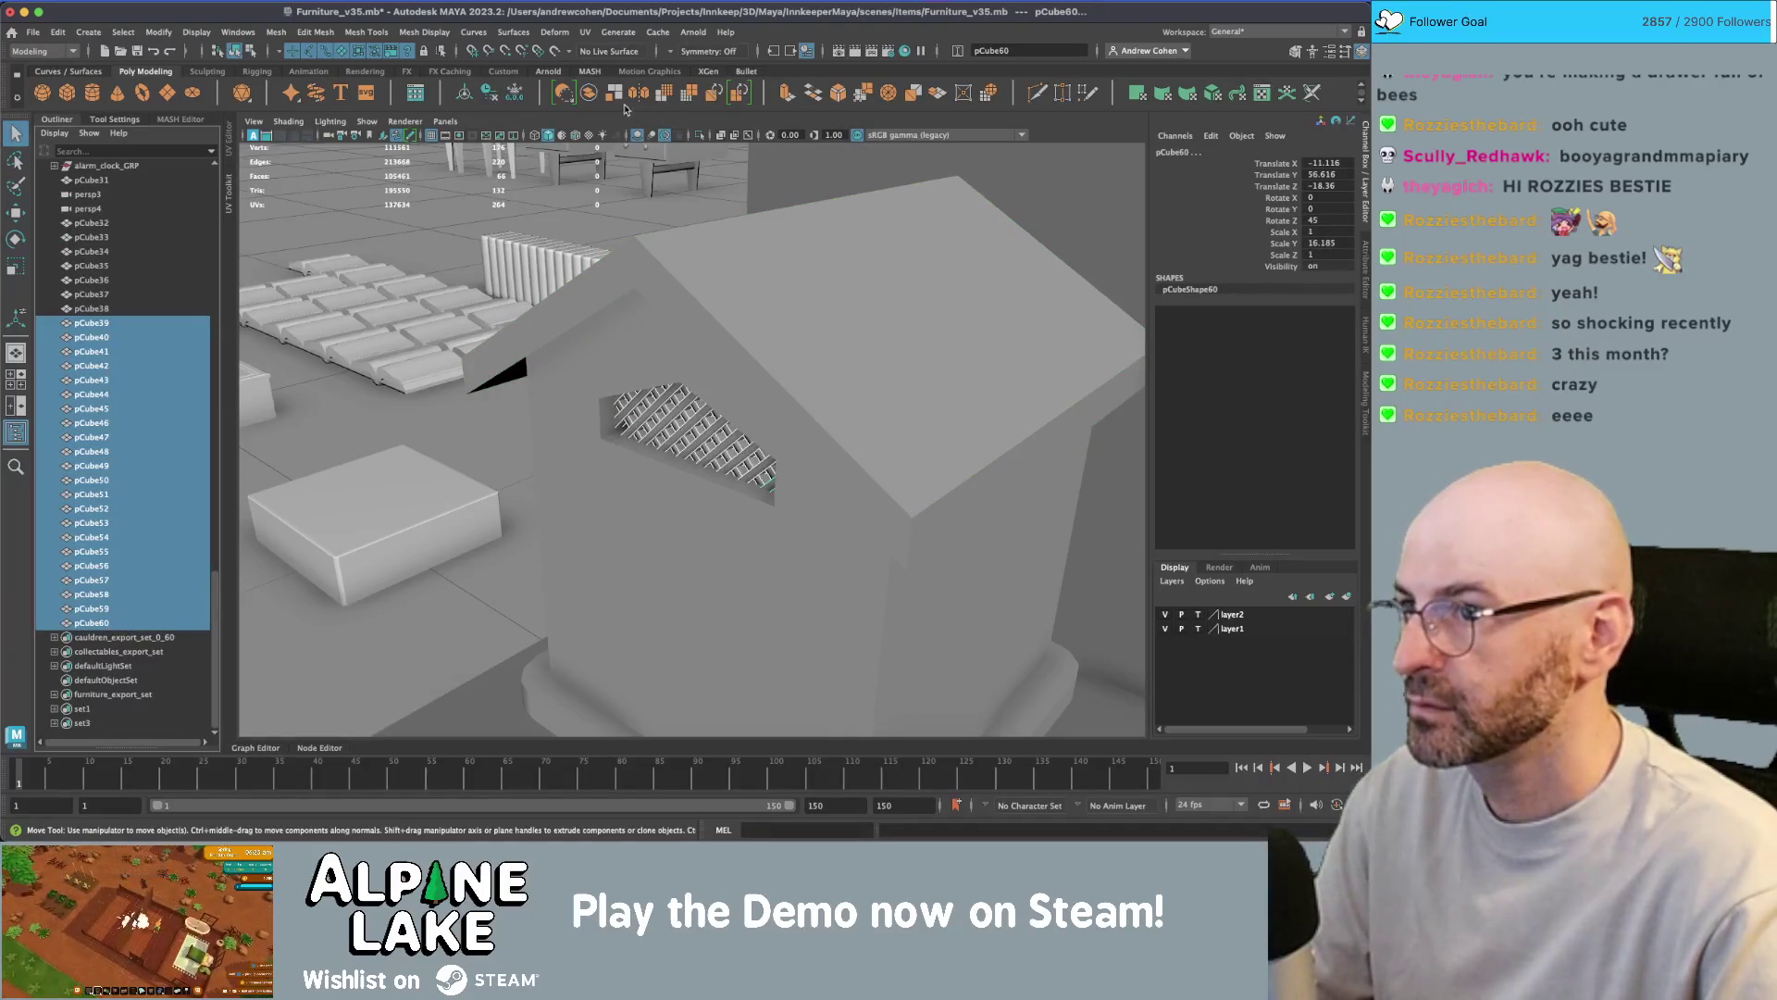
# - Combine the slats into one mesh, shift it along Z into the opening, then select pCube37
pyautogui.click(590, 94)
pyautogui.press('w')
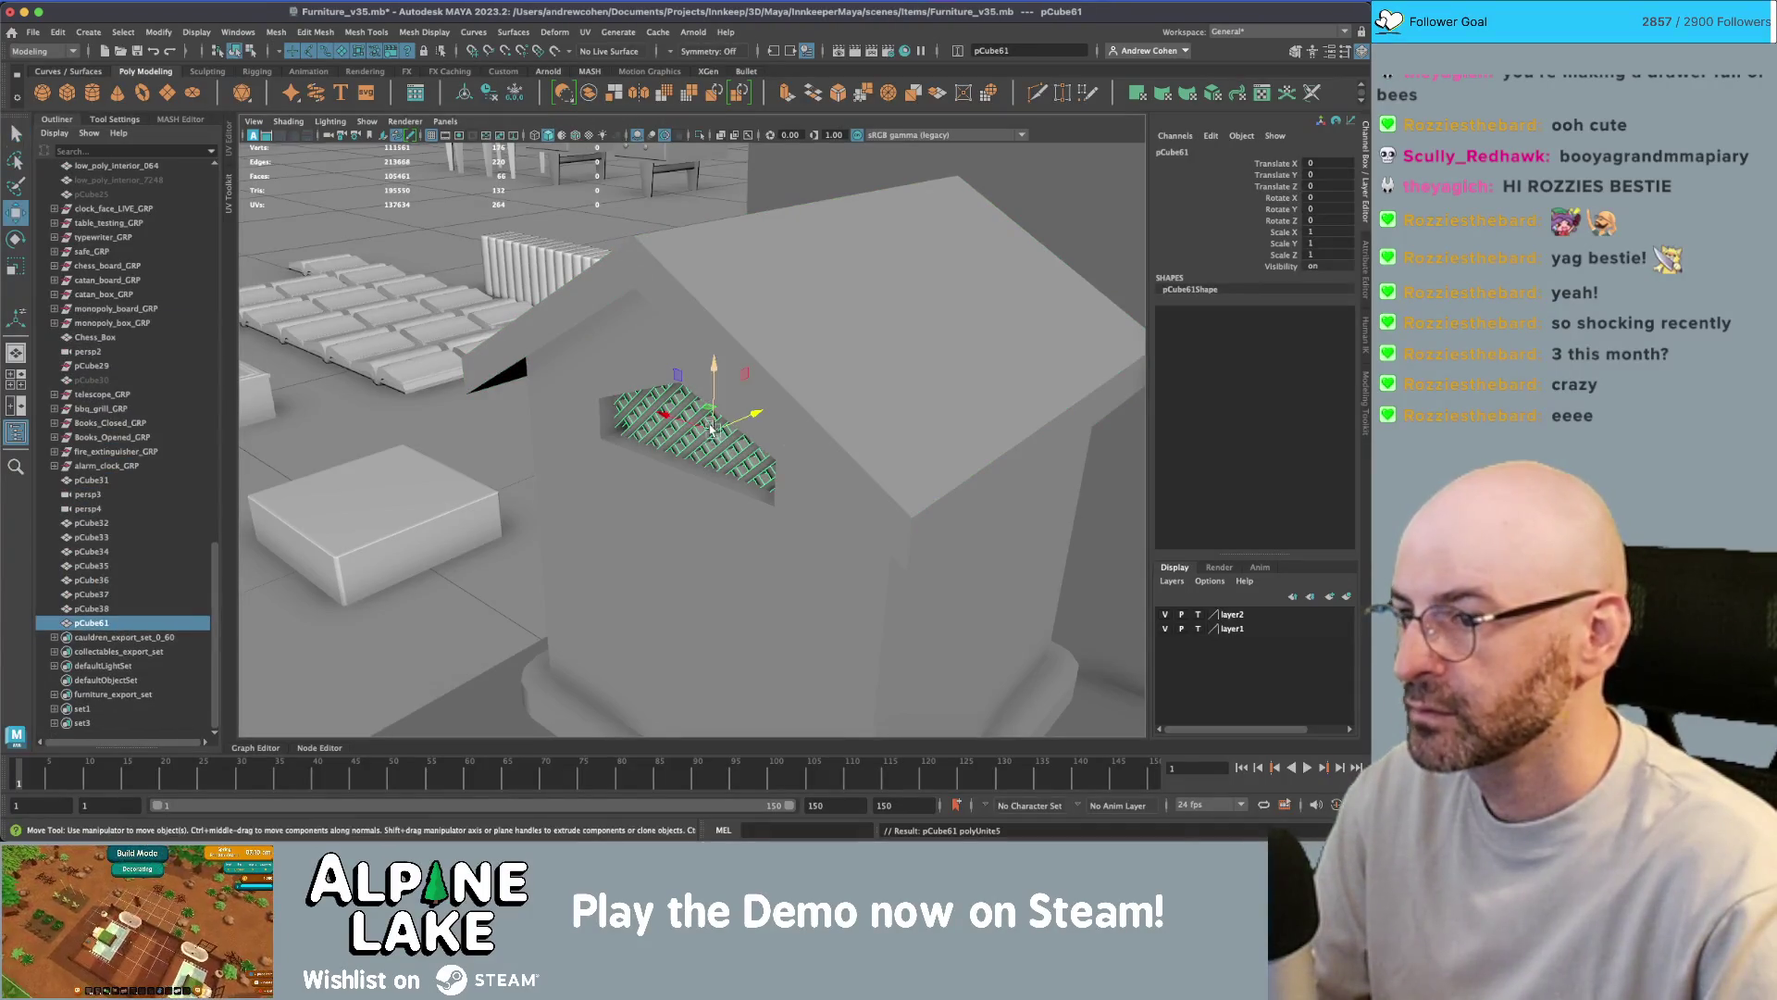
pyautogui.moveTo(745, 420); pyautogui.dragTo(741, 356)
pyautogui.click(713, 400)
pyautogui.scroll(3, 742, 354)
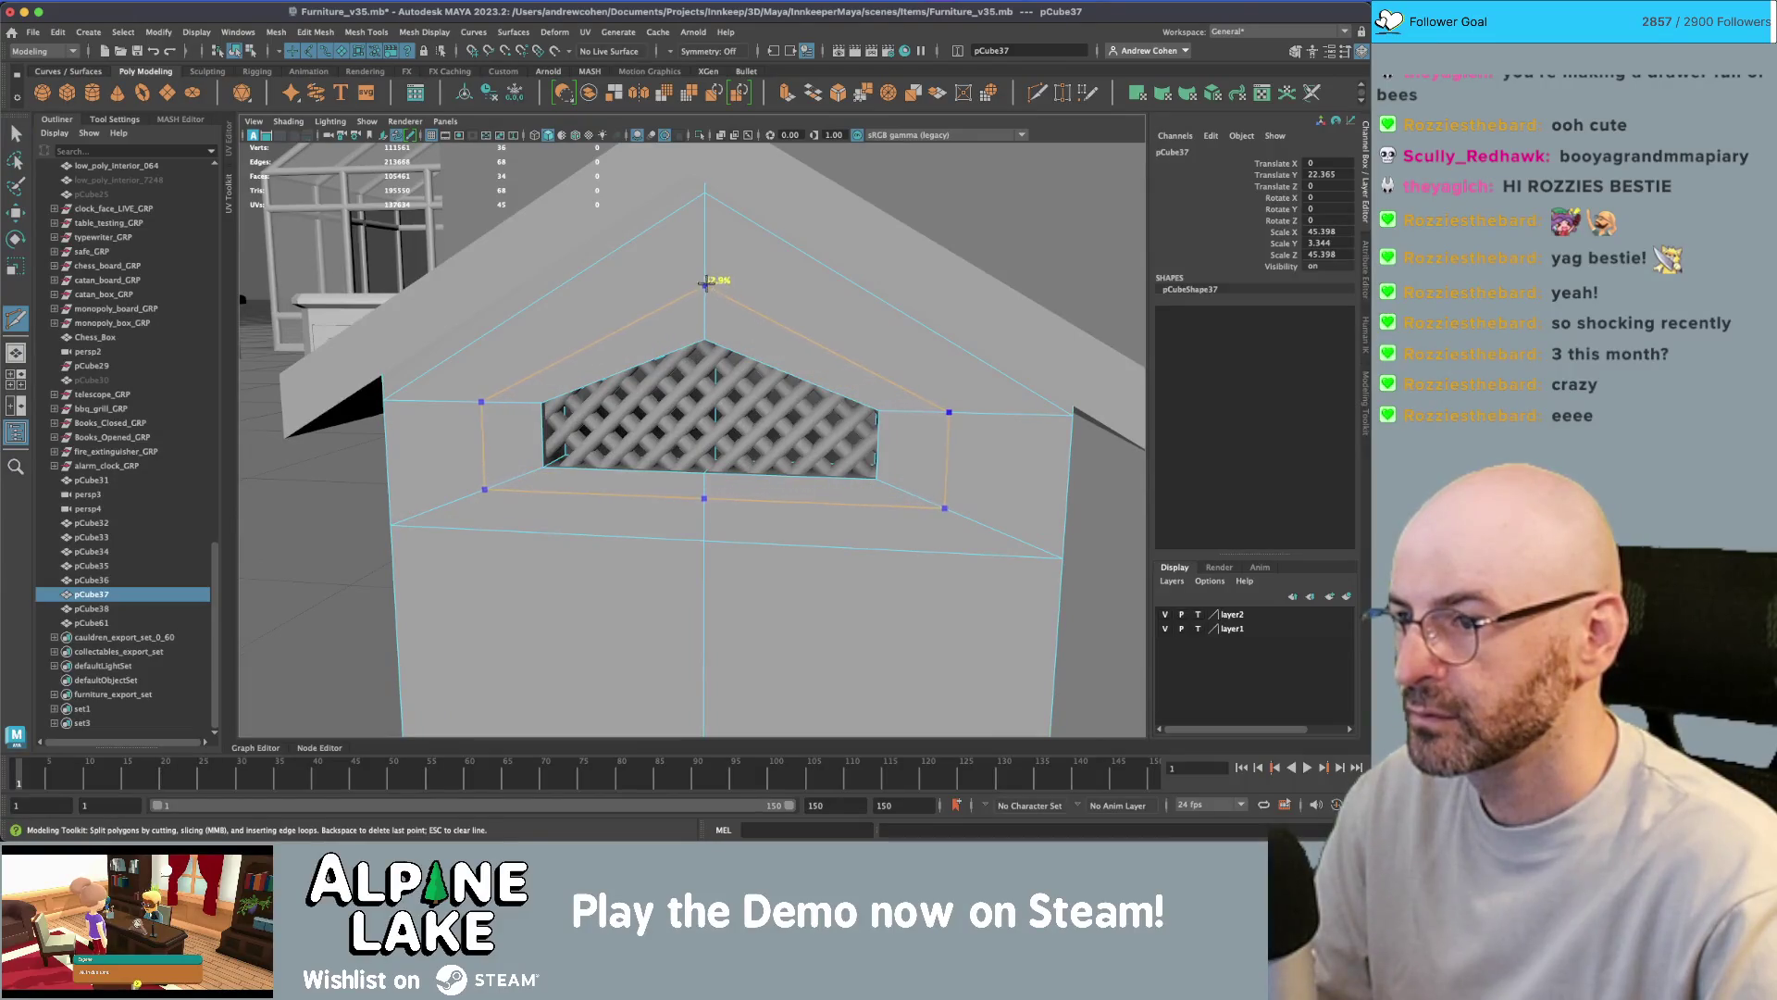
# - Finish the vent cut and bevel the top gable edge of the vent opening
pyautogui.press('q')
pyautogui.scroll(3, 815, 317)
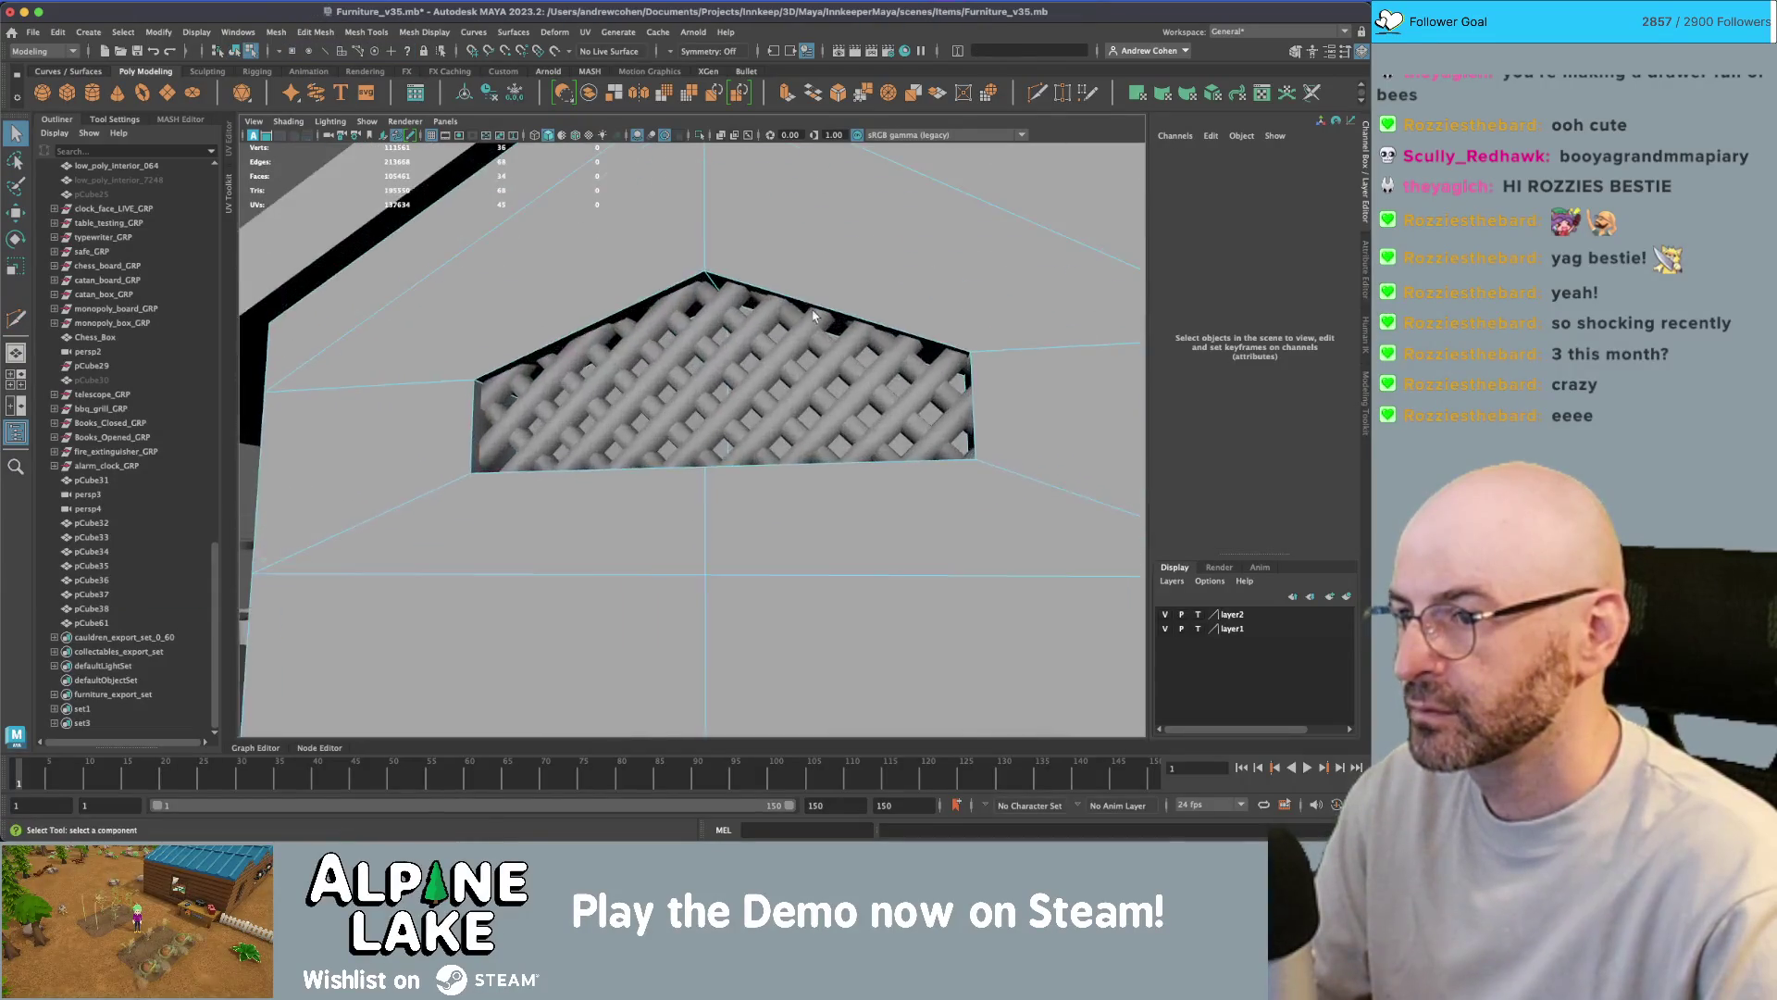
pyautogui.click(663, 293)
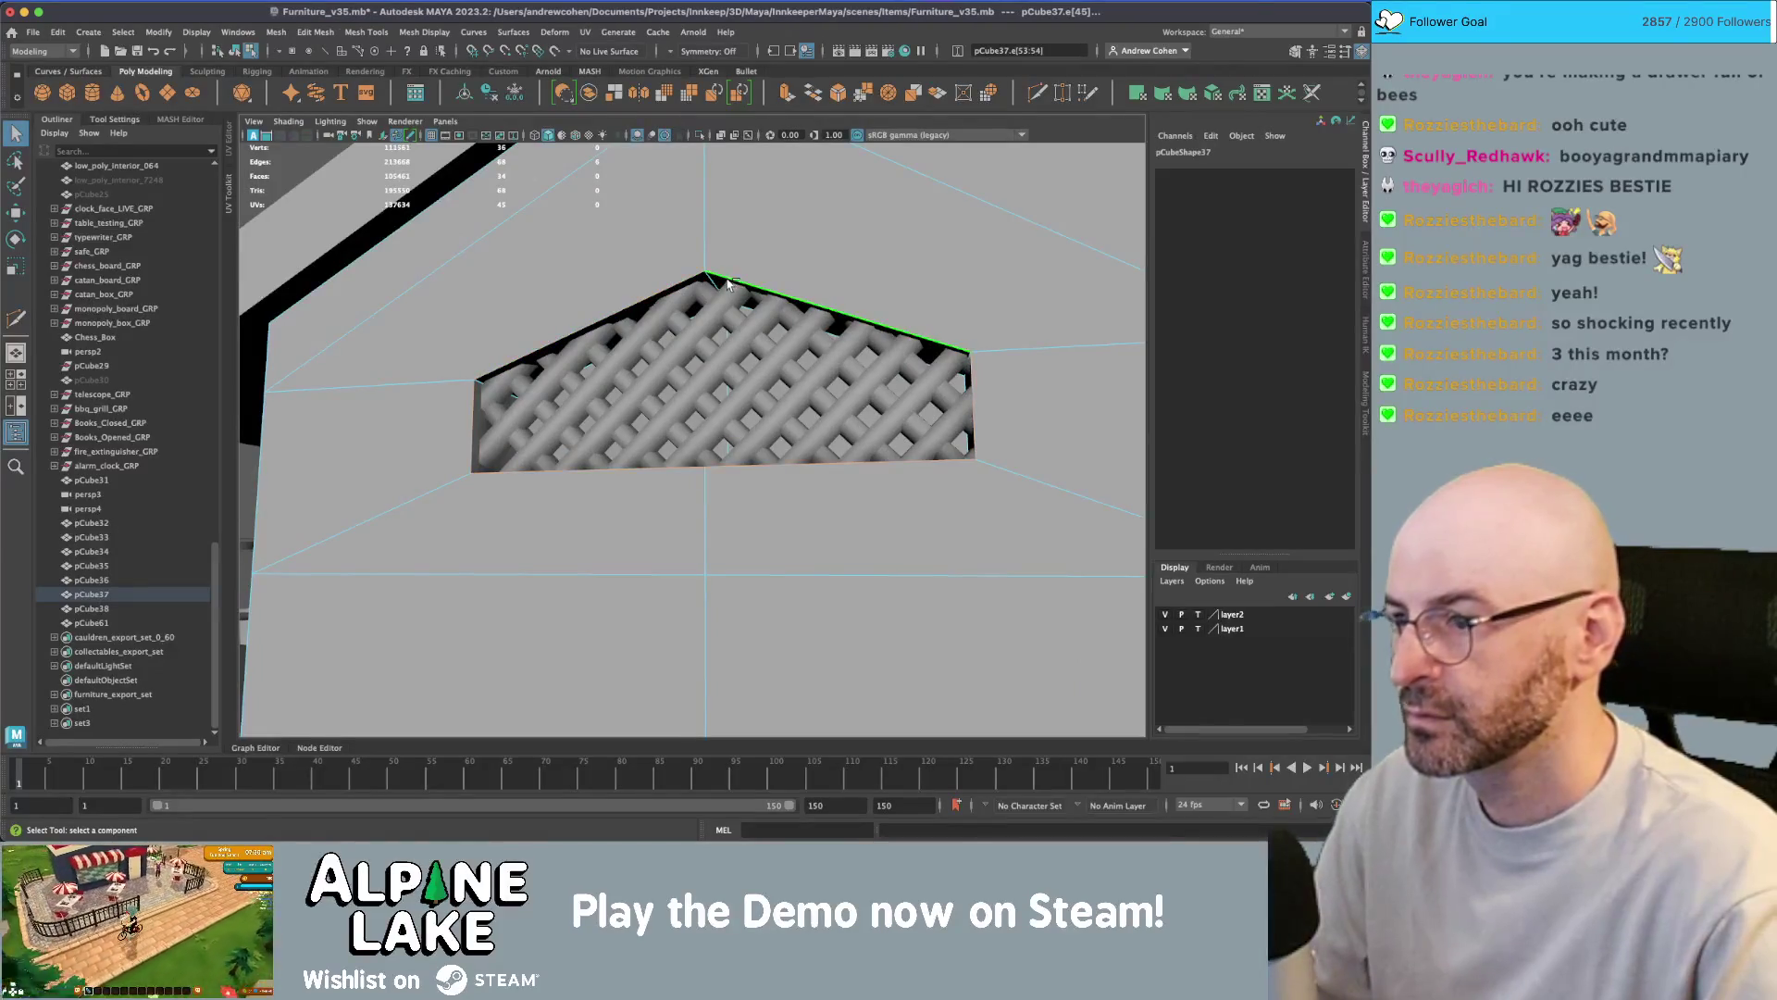
pyautogui.hotkey('ctrl', 'b')
pyautogui.moveTo(728, 285)
pyautogui.keyDown('alt'); pyautogui.mouseDown()
pyautogui.moveTo(1120, 306)
pyautogui.moveTo(906, 321)
pyautogui.moveTo(1087, 309)
pyautogui.moveTo(908, 337)
pyautogui.mouseUp(); pyautogui.keyUp('alt')
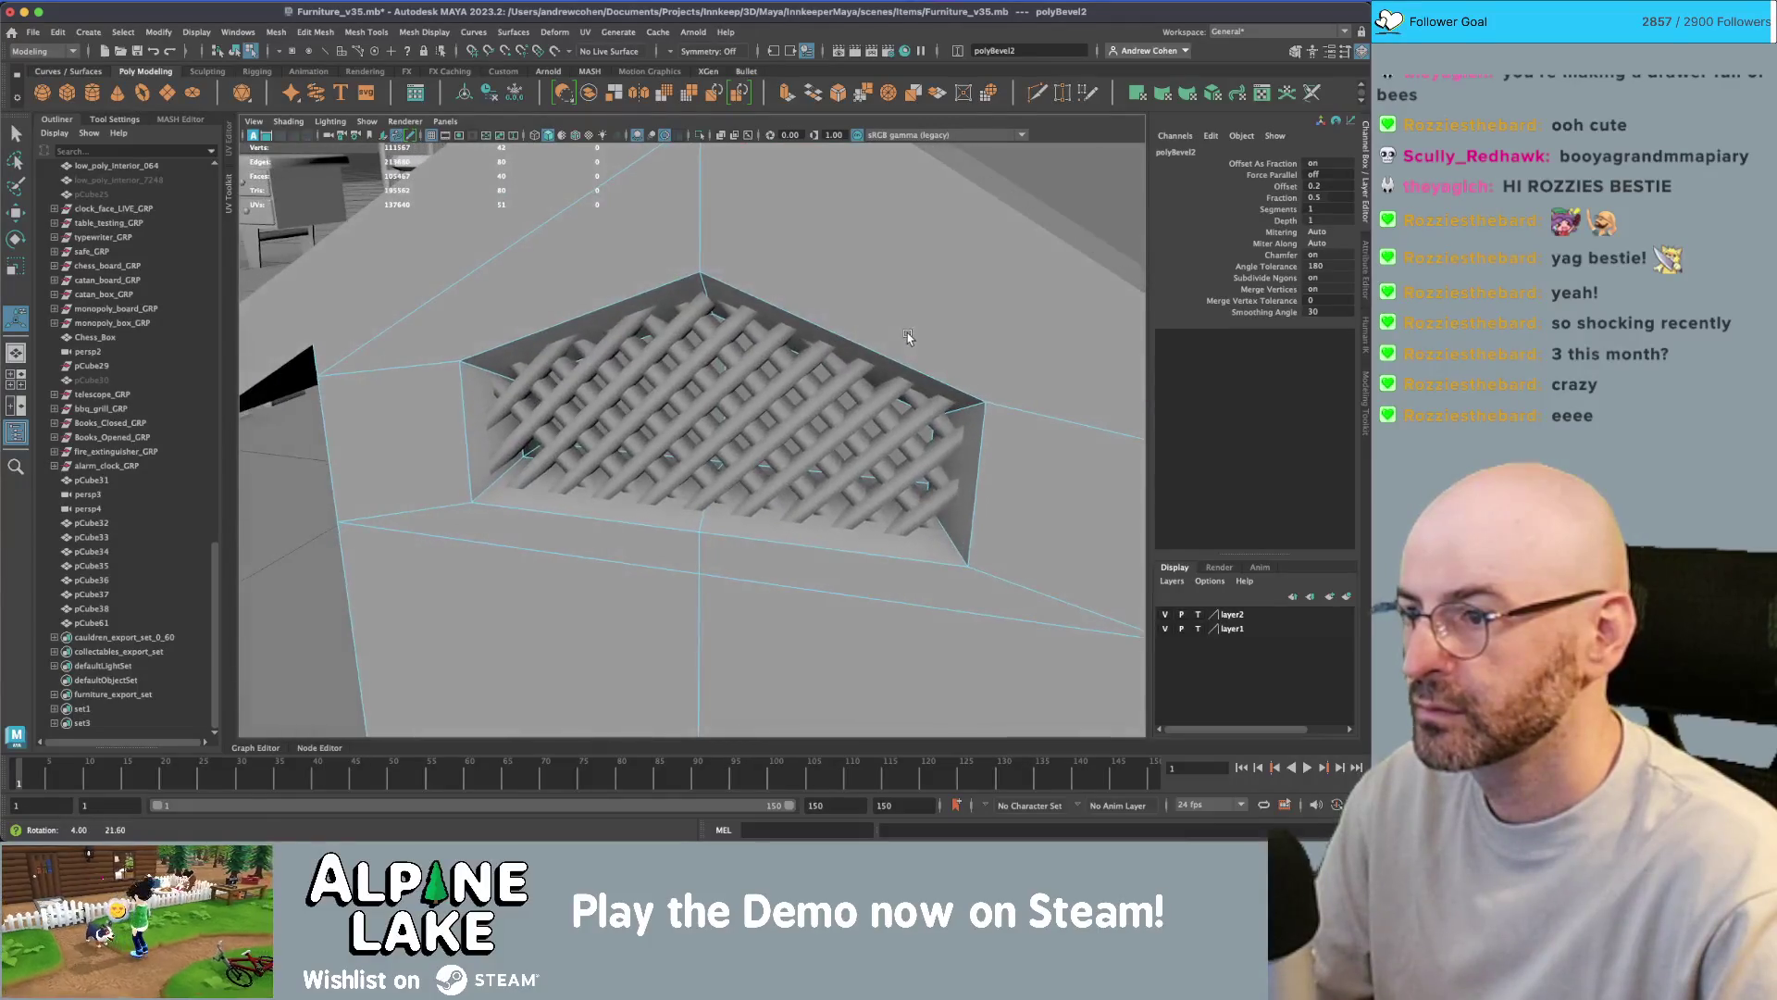
# - Soften the edges around the vent opening with Mesh Display > Soften Edge
pyautogui.click(792, 270)
pyautogui.moveTo(793, 275)
pyautogui.keyDown('alt'); pyautogui.mouseDown()
pyautogui.moveTo(833, 306)
pyautogui.moveTo(710, 378)
pyautogui.mouseUp(); pyautogui.keyUp('alt')
pyautogui.click(710, 377)
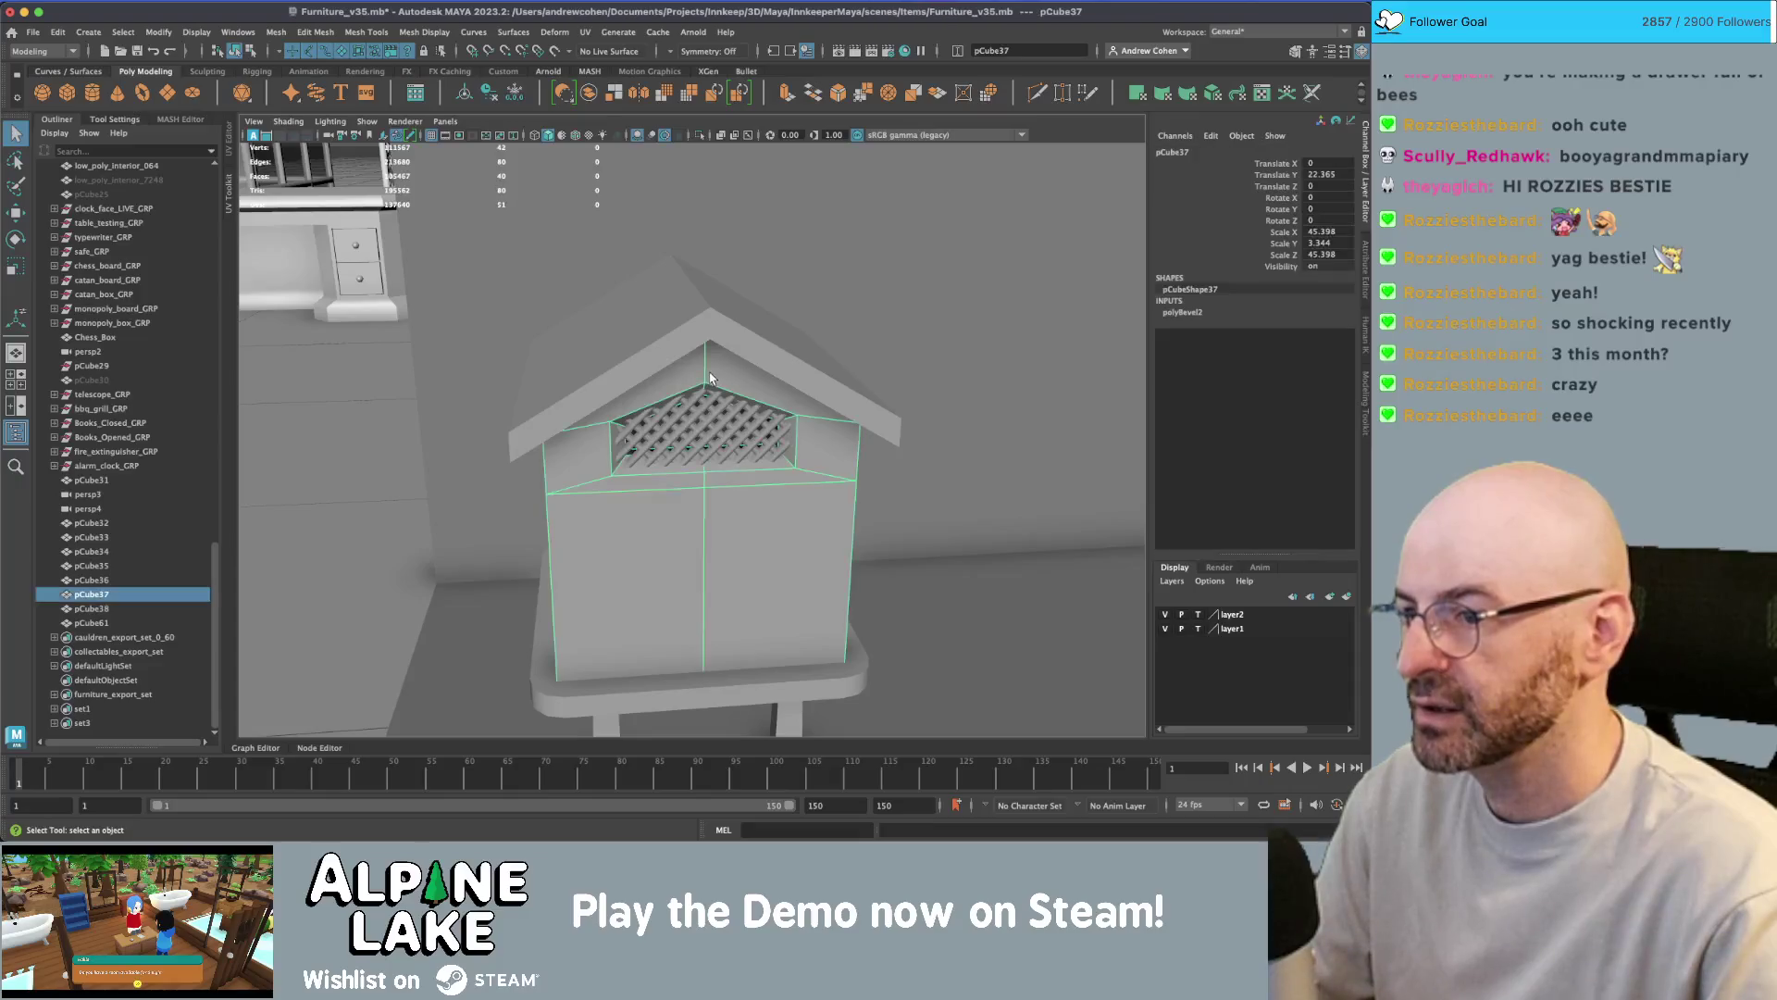
pyautogui.scroll(5, 741, 342)
pyautogui.moveTo(751, 324); pyautogui.dragTo(746, 288, button='right')
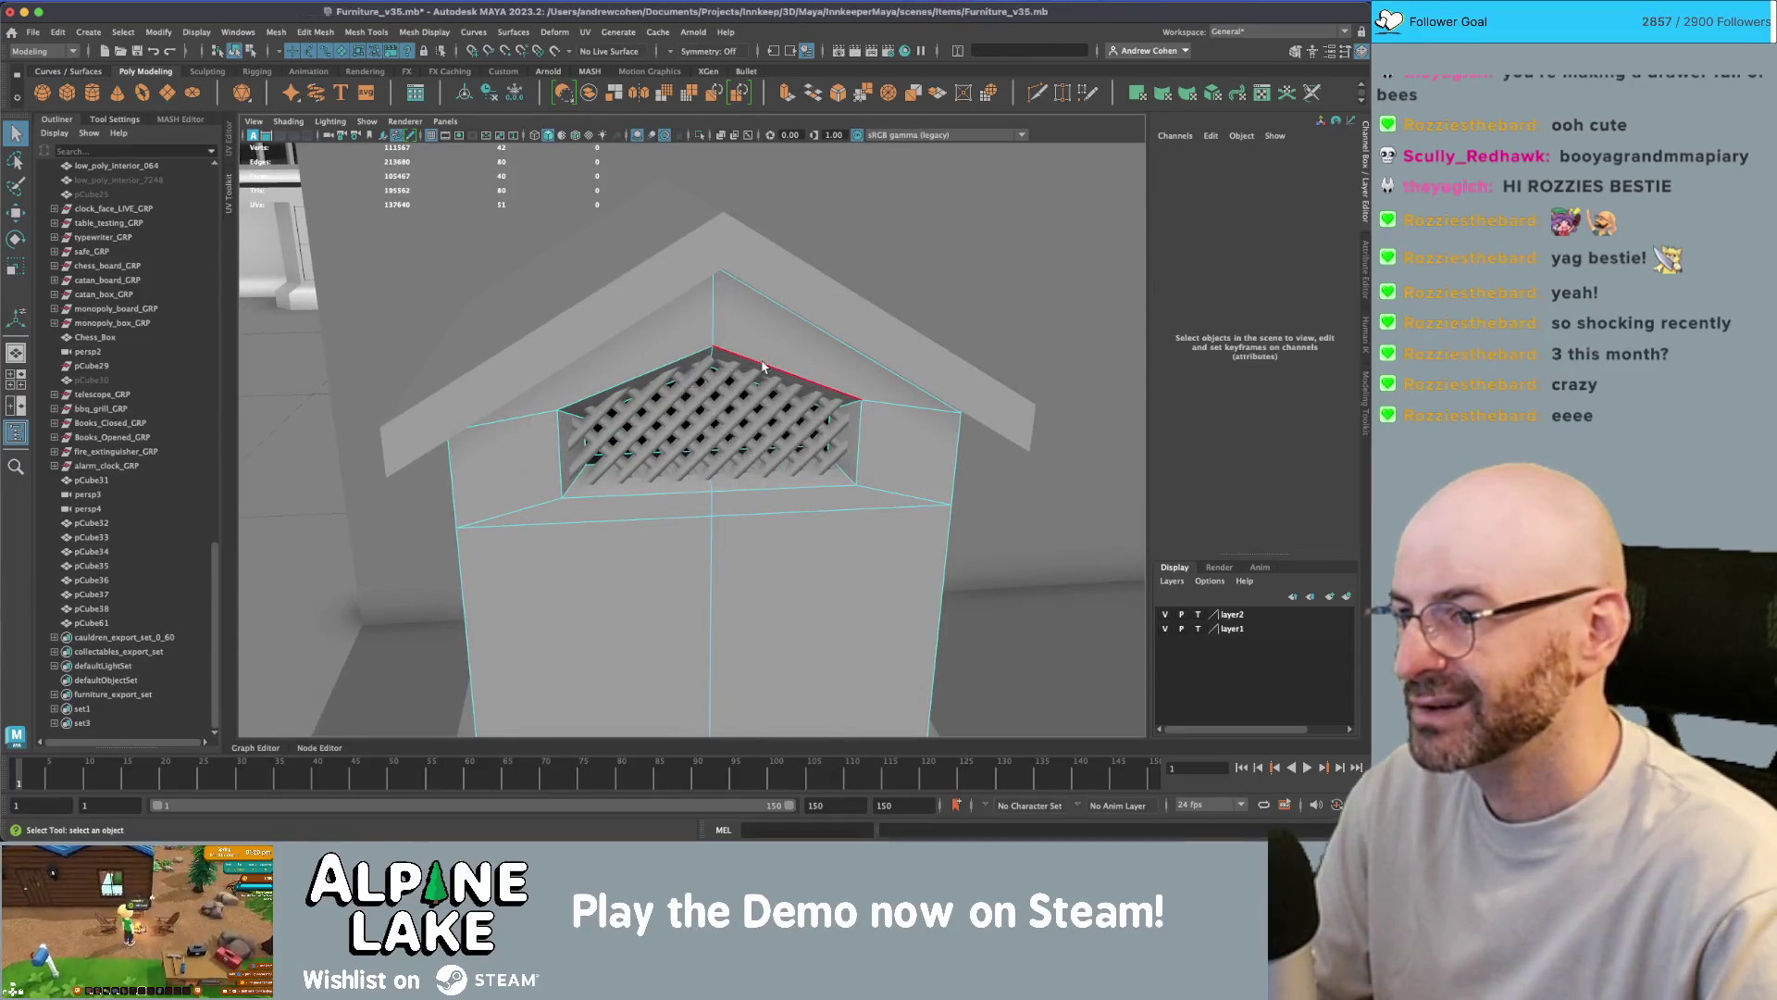
pyautogui.click(762, 365)
pyautogui.keyDown('shift'); pyautogui.doubleClick(831, 440); pyautogui.keyUp('shift')
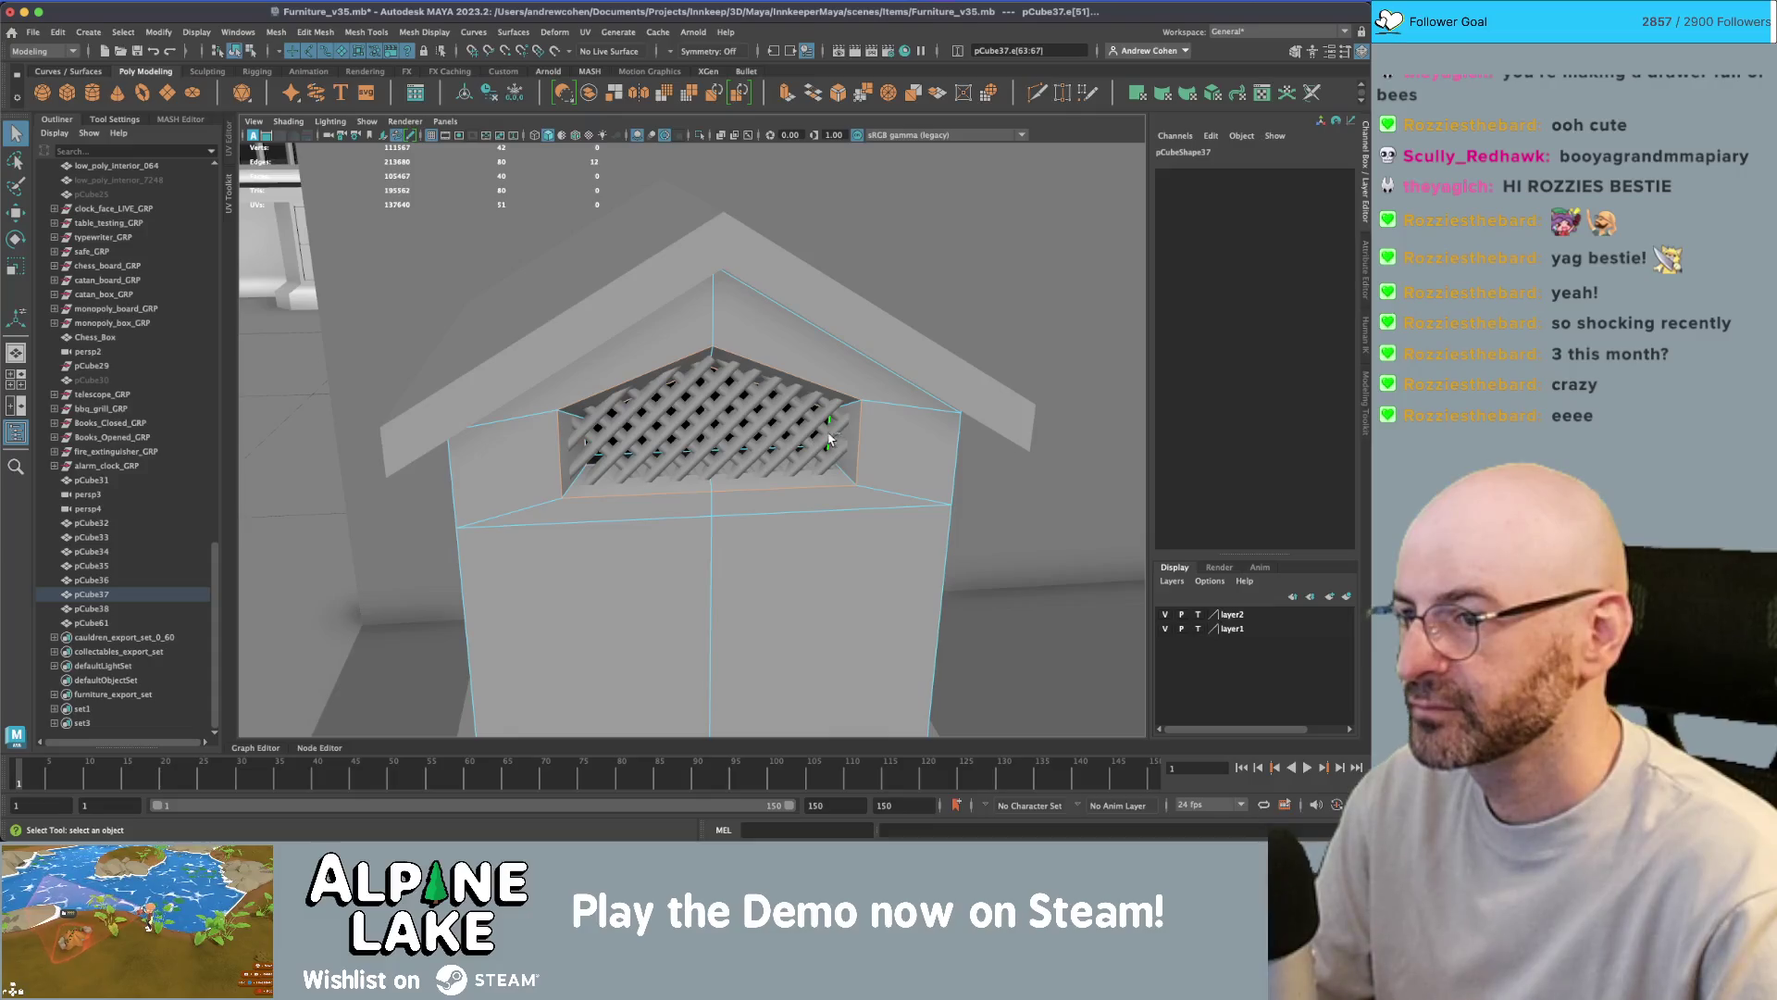
pyautogui.click(423, 32)
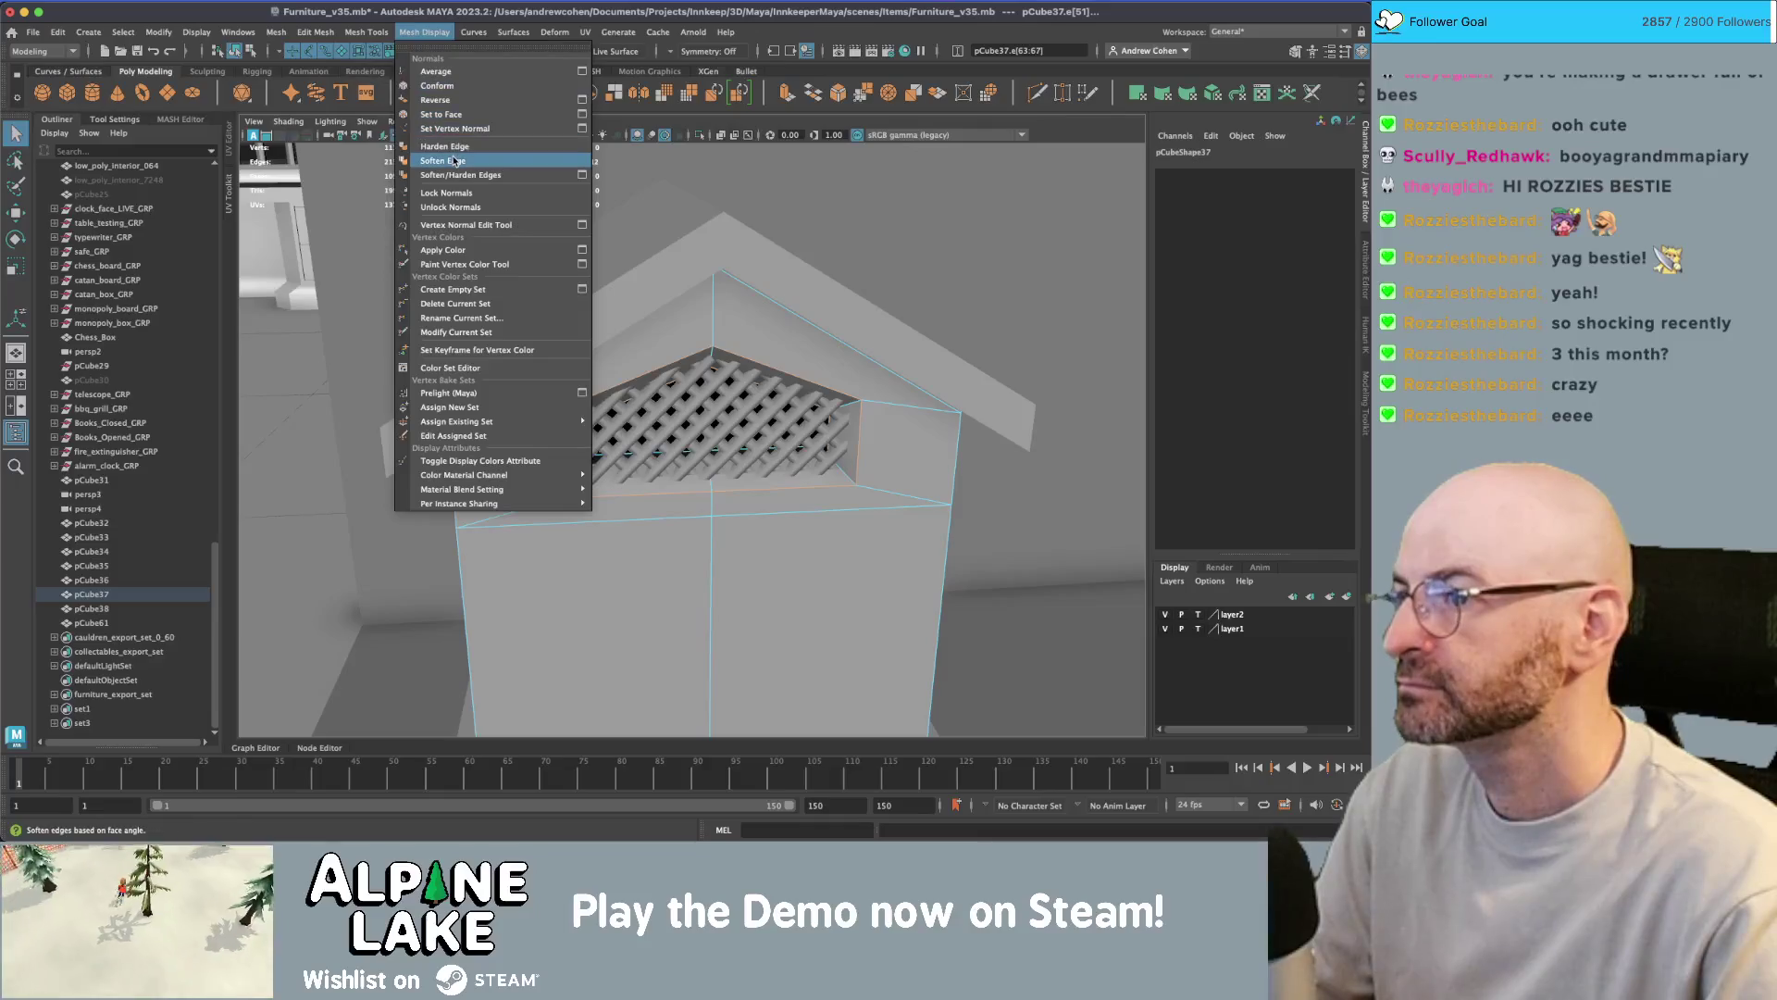
pyautogui.click(455, 161)
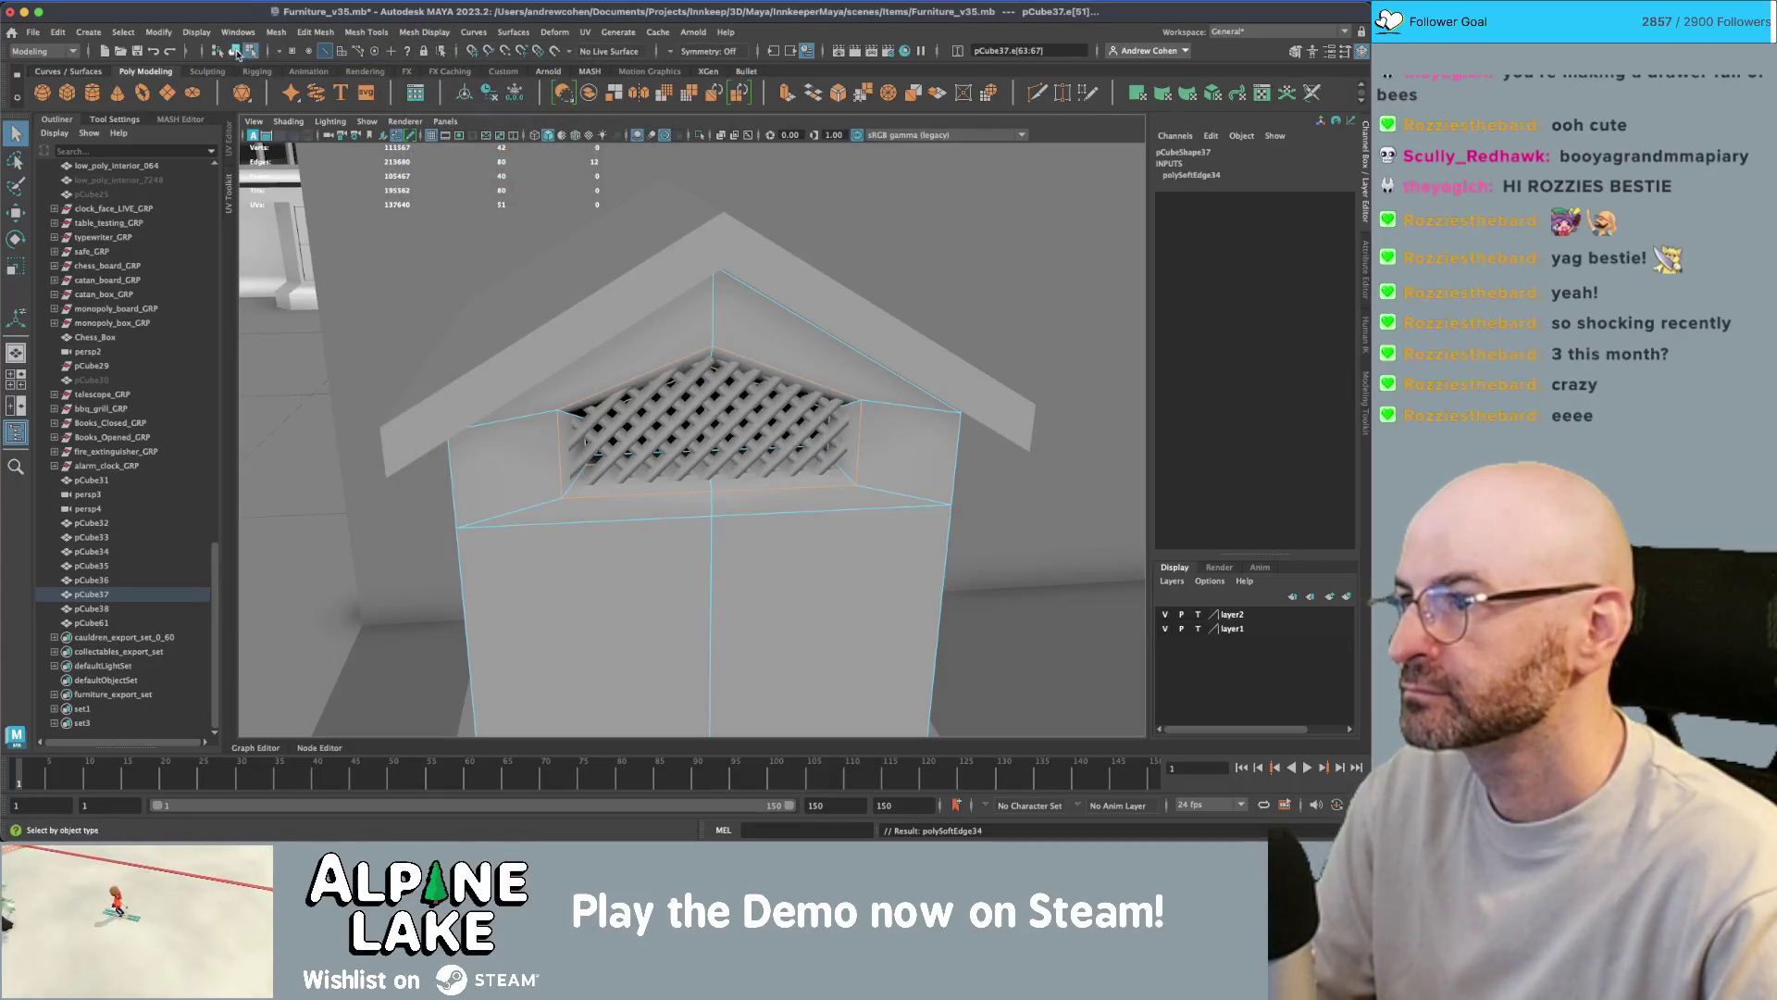
# - Clear the selection, tumble back around the beehive and reselect its body
pyautogui.click(237, 51)
pyautogui.keyDown('alt'); pyautogui.moveTo(691, 327); pyautogui.dragTo(551, 336, button='right'); pyautogui.keyUp('alt')
pyautogui.keyDown('alt'); pyautogui.moveTo(552, 336); pyautogui.dragTo(585, 408); pyautogui.keyUp('alt')
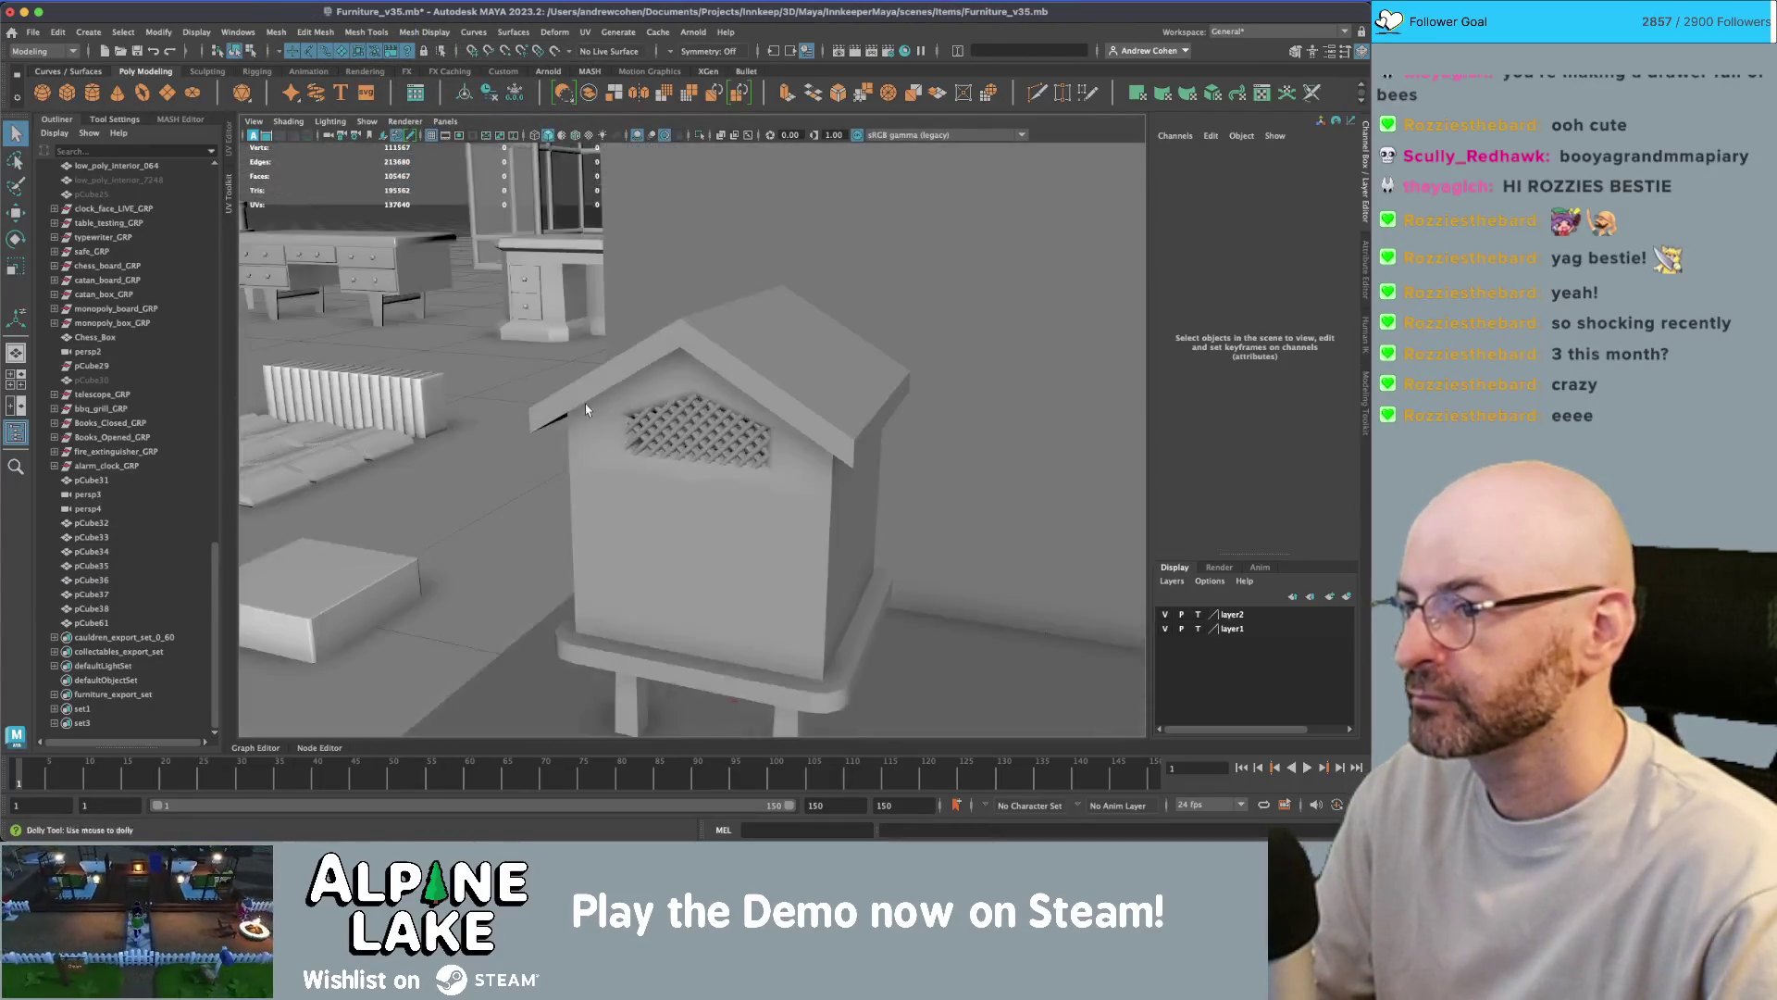
pyautogui.click(585, 408)
pyautogui.scroll(3, 585, 408)
# - Harden the edges around the vent opening on pCube37
pyautogui.moveTo(663, 333); pyautogui.dragTo(668, 298, button='right')
pyautogui.click(663, 333)
pyautogui.click(421, 32)
pyautogui.click(445, 145)
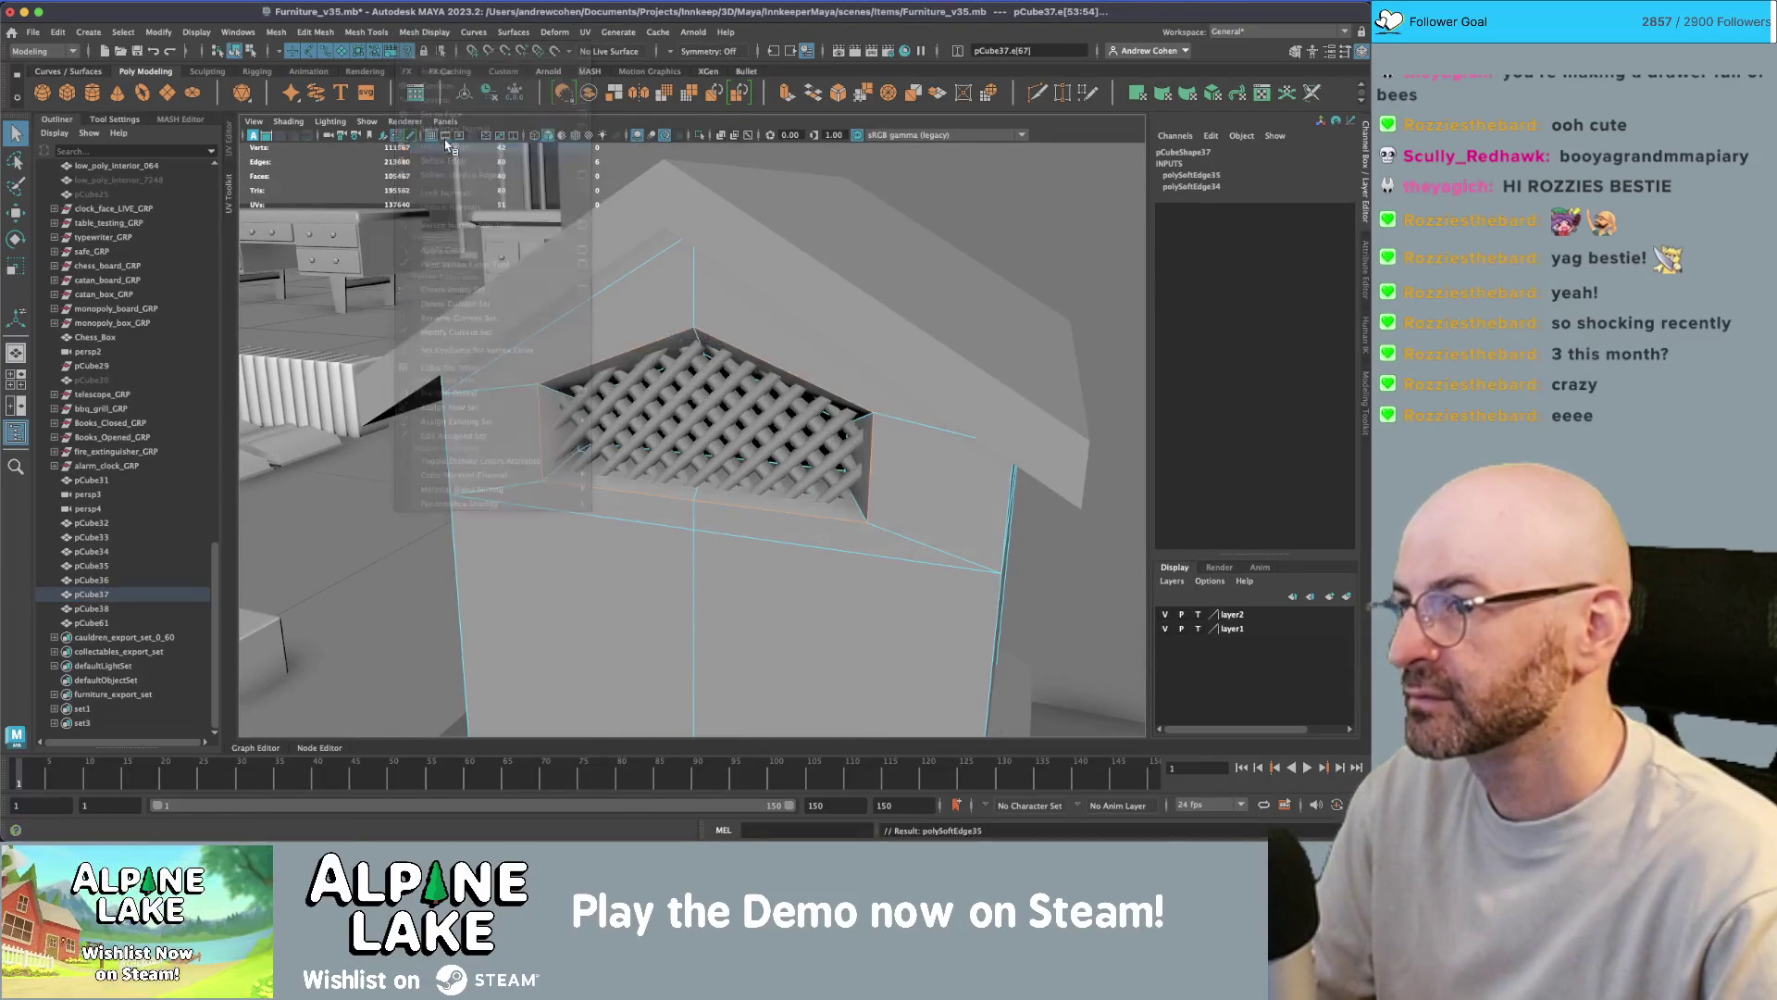
pyautogui.click(239, 50)
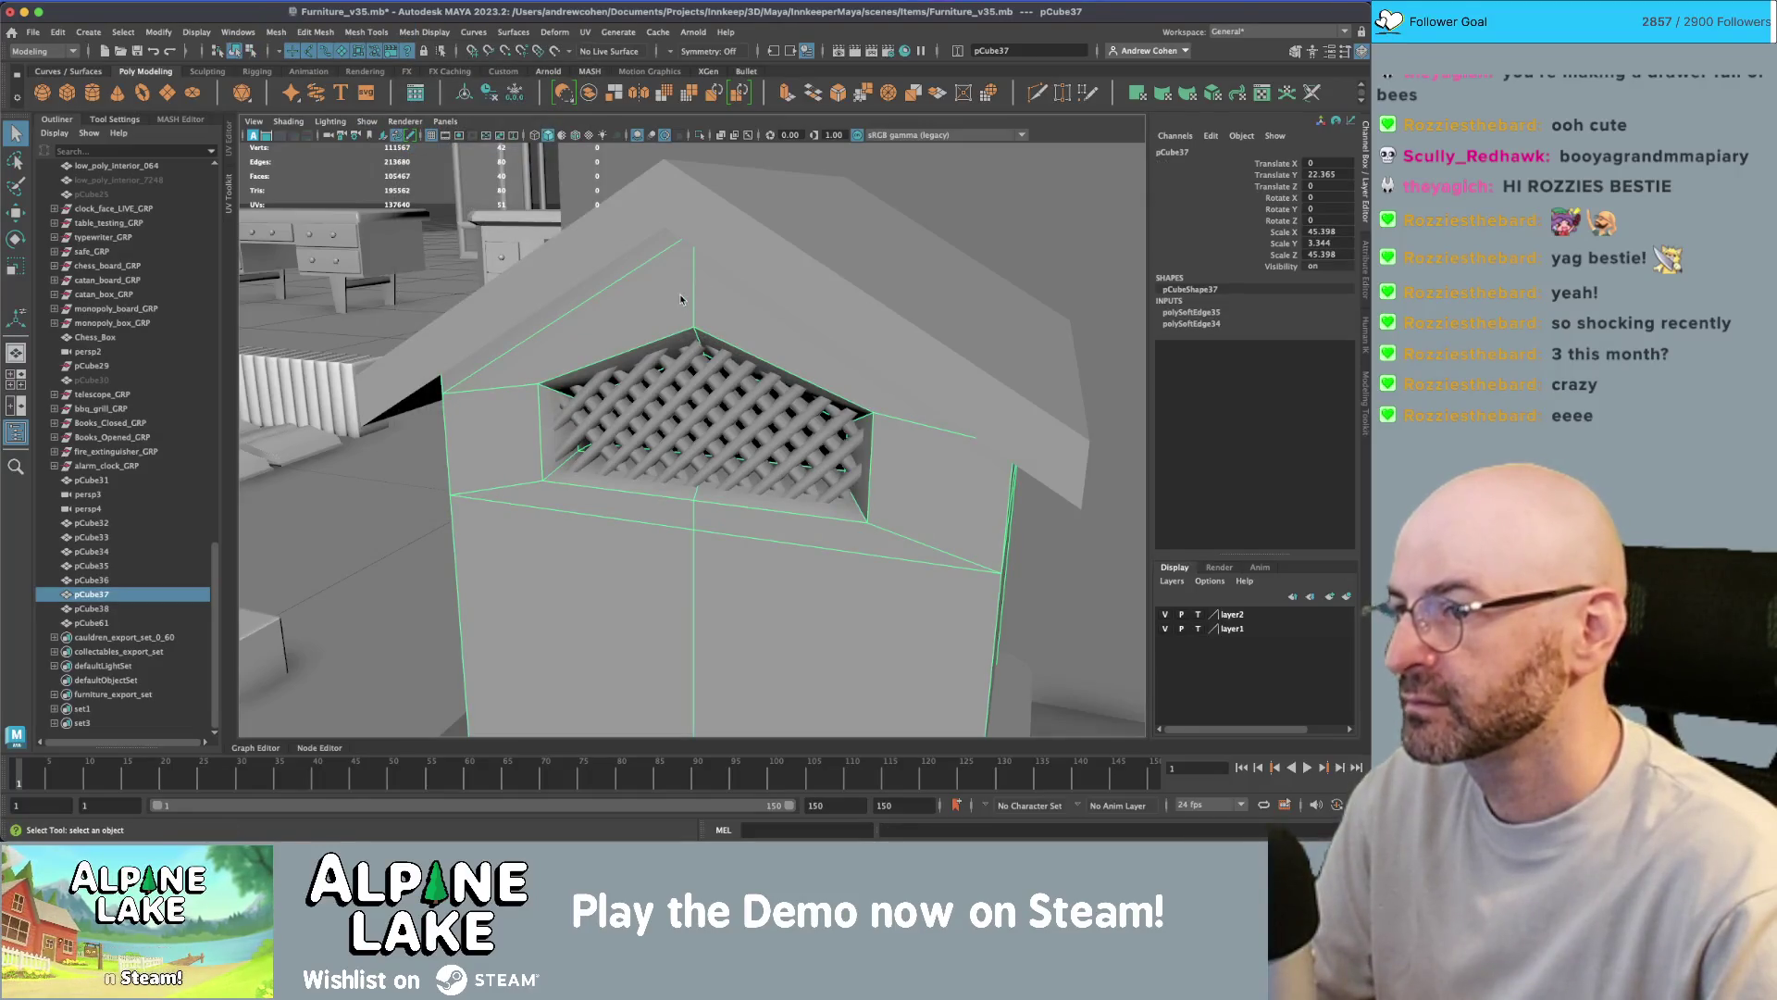
# - Reselect the beehive body, glance at the Google reference images, and orbit closer
pyautogui.scroll(-5, 680, 298)
pyautogui.moveTo(680, 298)
pyautogui.keyDown('alt'); pyautogui.mouseDown()
pyautogui.moveTo(519, 352)
pyautogui.moveTo(704, 414)
pyautogui.moveTo(670, 435)
pyautogui.moveTo(725, 424)
pyautogui.moveTo(742, 382)
pyautogui.moveTo(694, 407)
pyautogui.moveTo(627, 400)
pyautogui.moveTo(651, 378)
pyautogui.mouseUp(); pyautogui.keyUp('alt')
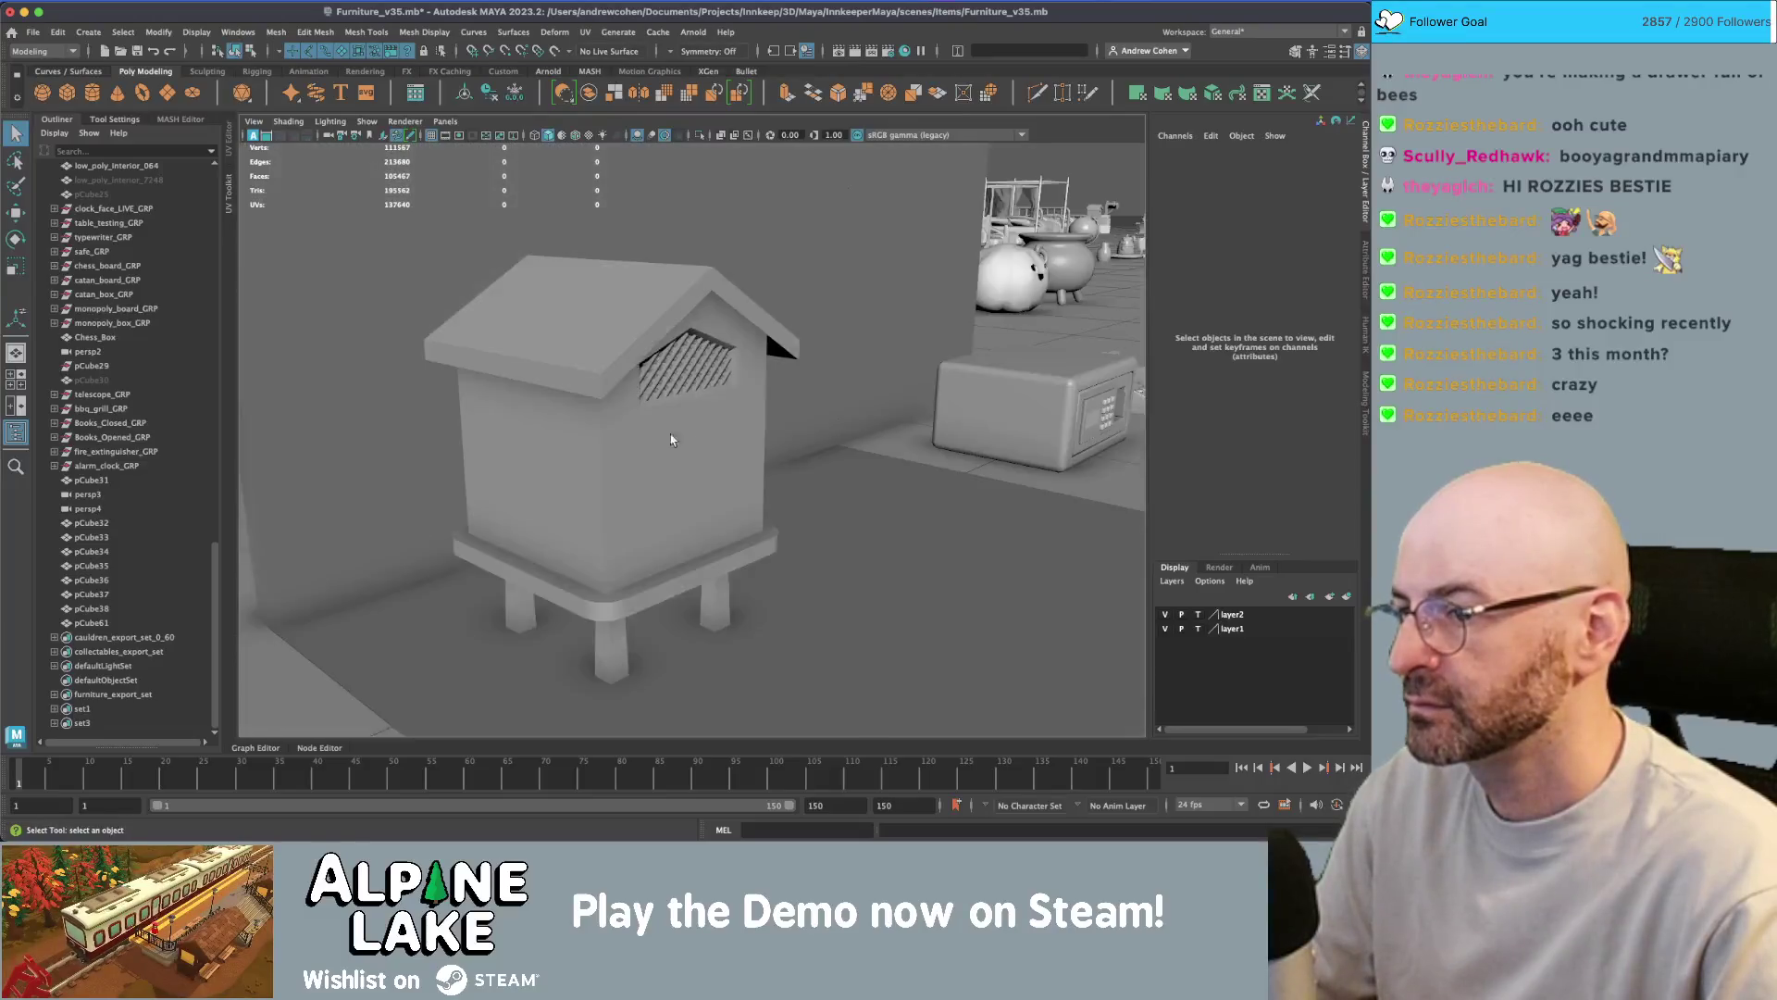
pyautogui.scroll(5, 730, 432)
pyautogui.click(741, 381)
pyautogui.scroll(-5, 650, 396)
pyautogui.press('super+Tab')
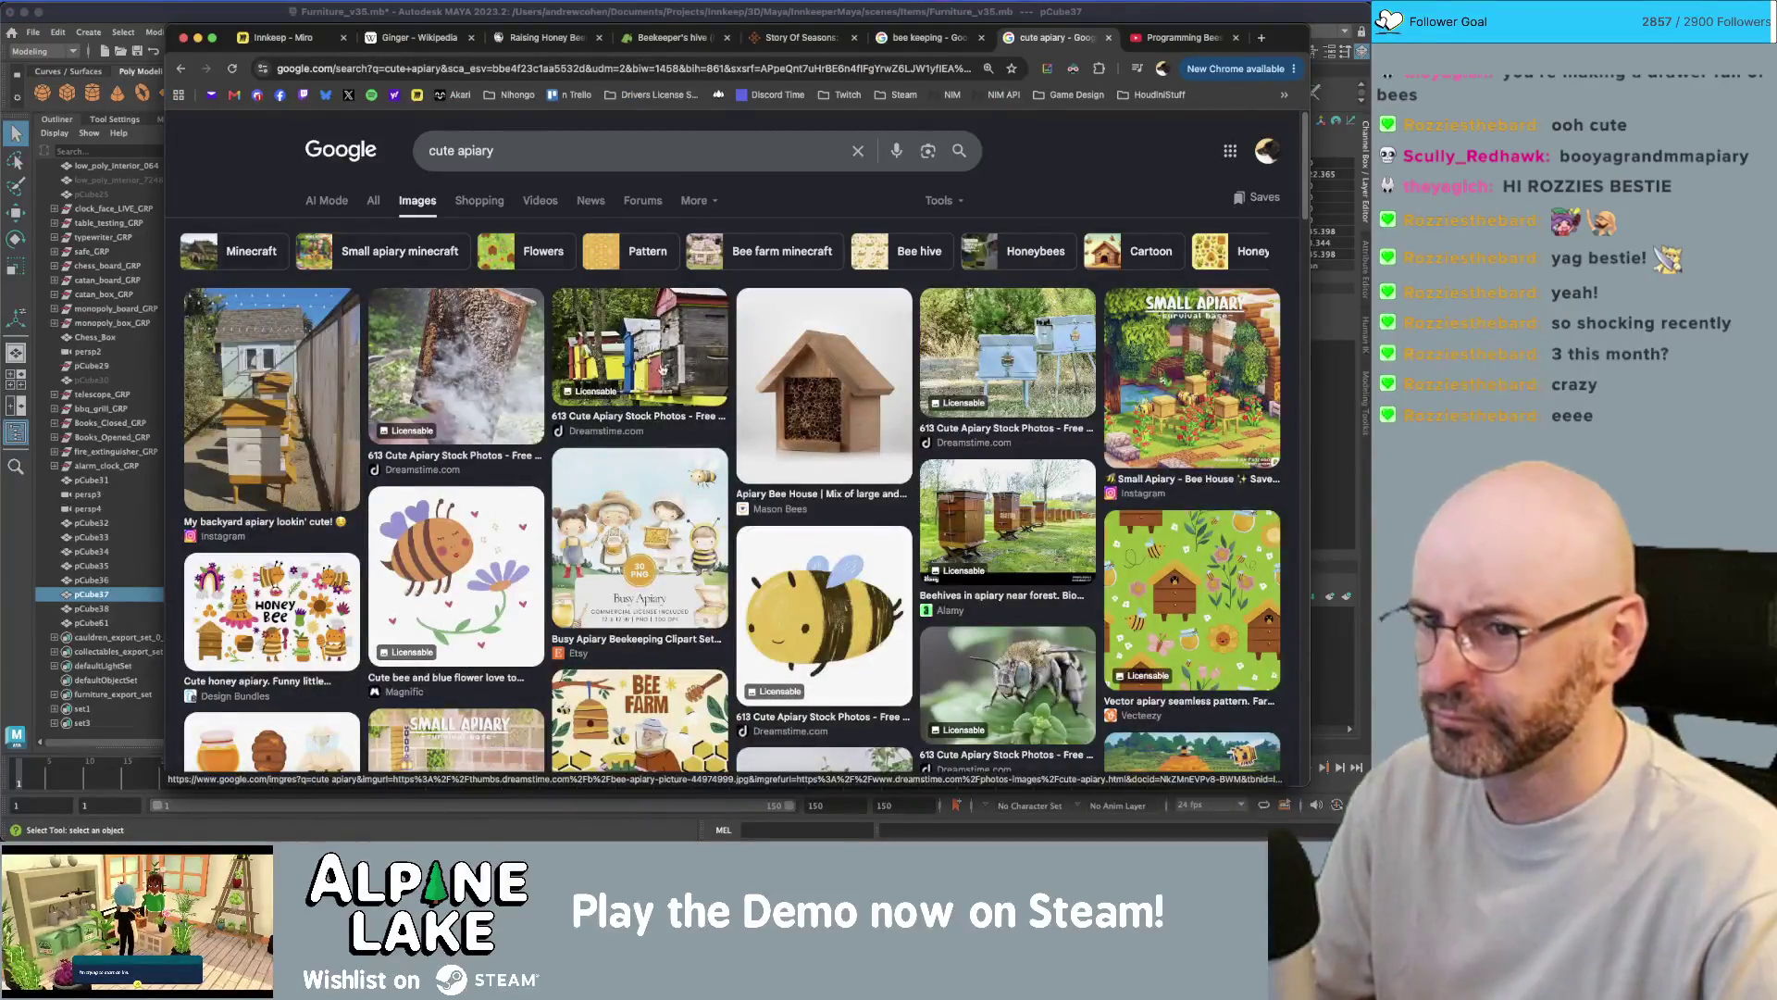
pyautogui.press('super+Tab')
pyautogui.moveTo(646, 369)
pyautogui.keyDown('alt'); pyautogui.mouseDown()
pyautogui.moveTo(849, 305)
pyautogui.moveTo(856, 344)
pyautogui.mouseUp(); pyautogui.keyUp('alt')
# - Scale and move the right eave edge of the roof pCube38
pyautogui.click(849, 305)
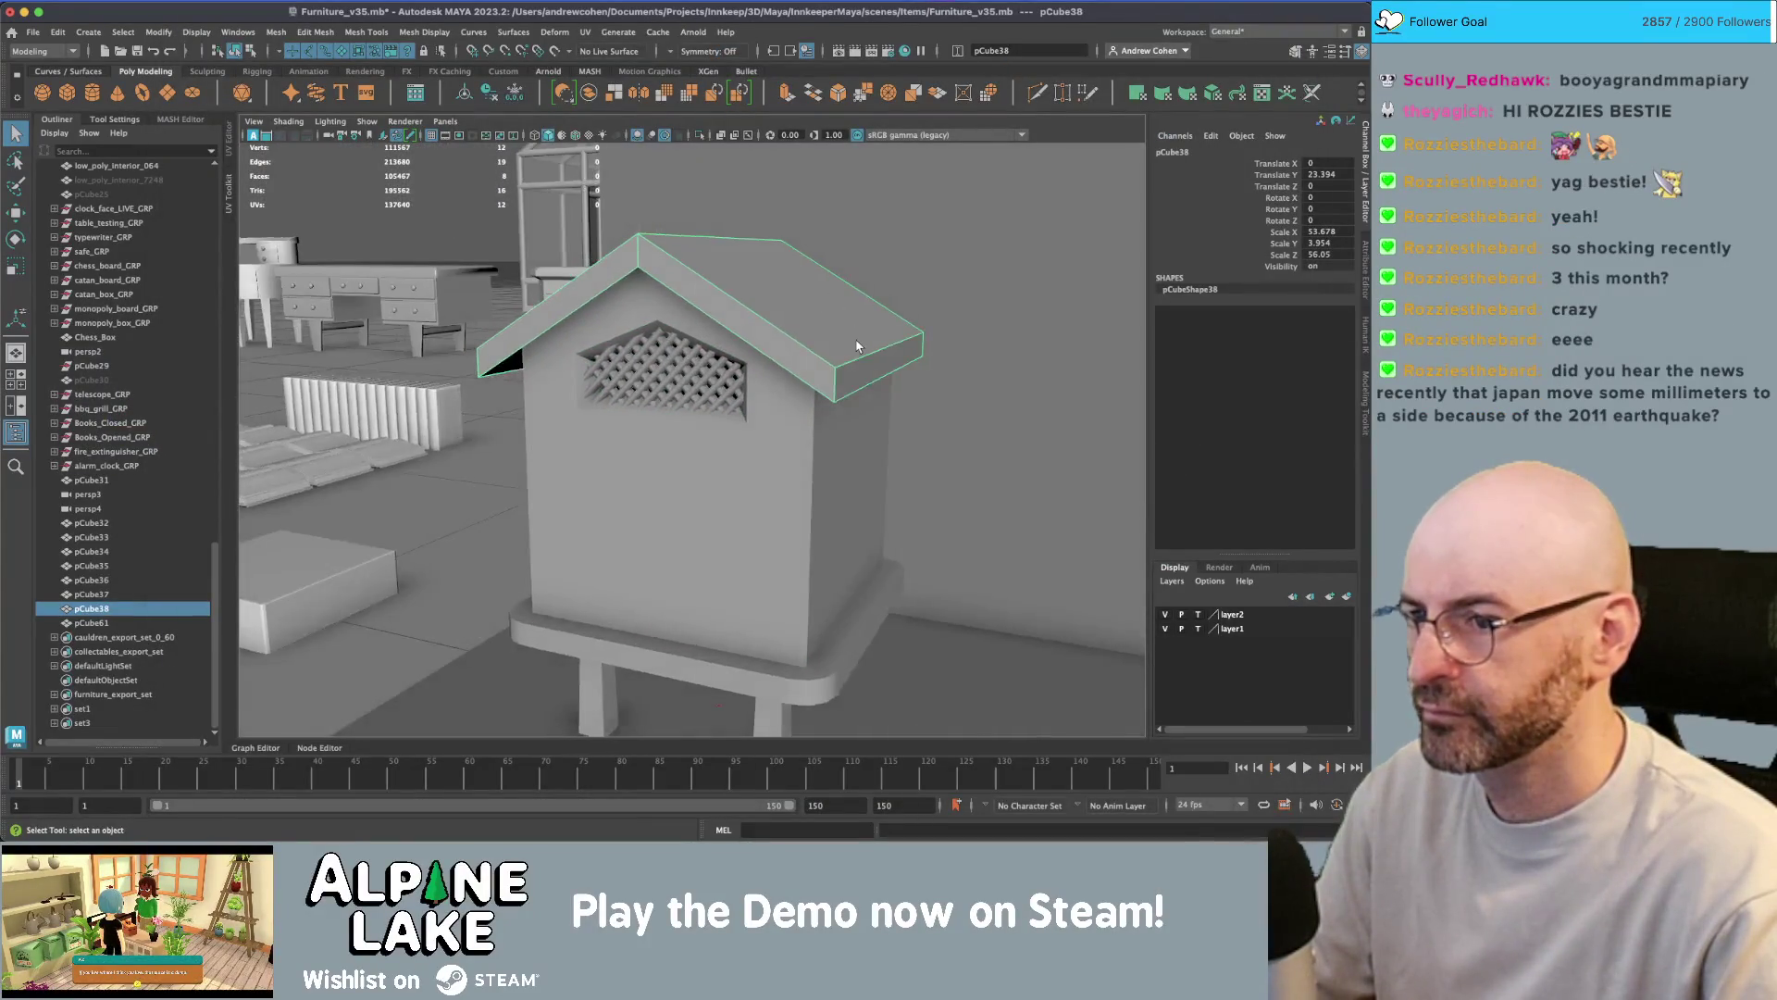
pyautogui.rightClick(856, 341)
pyautogui.click(857, 301)
pyautogui.moveTo(537, 293)
pyautogui.keyDown('alt'); pyautogui.mouseDown()
pyautogui.moveTo(462, 294)
pyautogui.moveTo(774, 318)
pyautogui.moveTo(622, 282)
pyautogui.moveTo(725, 279)
pyautogui.mouseUp(); pyautogui.keyUp('alt')
pyautogui.scroll(-5, 384, 296)
pyautogui.press('r')
pyautogui.click(723, 324)
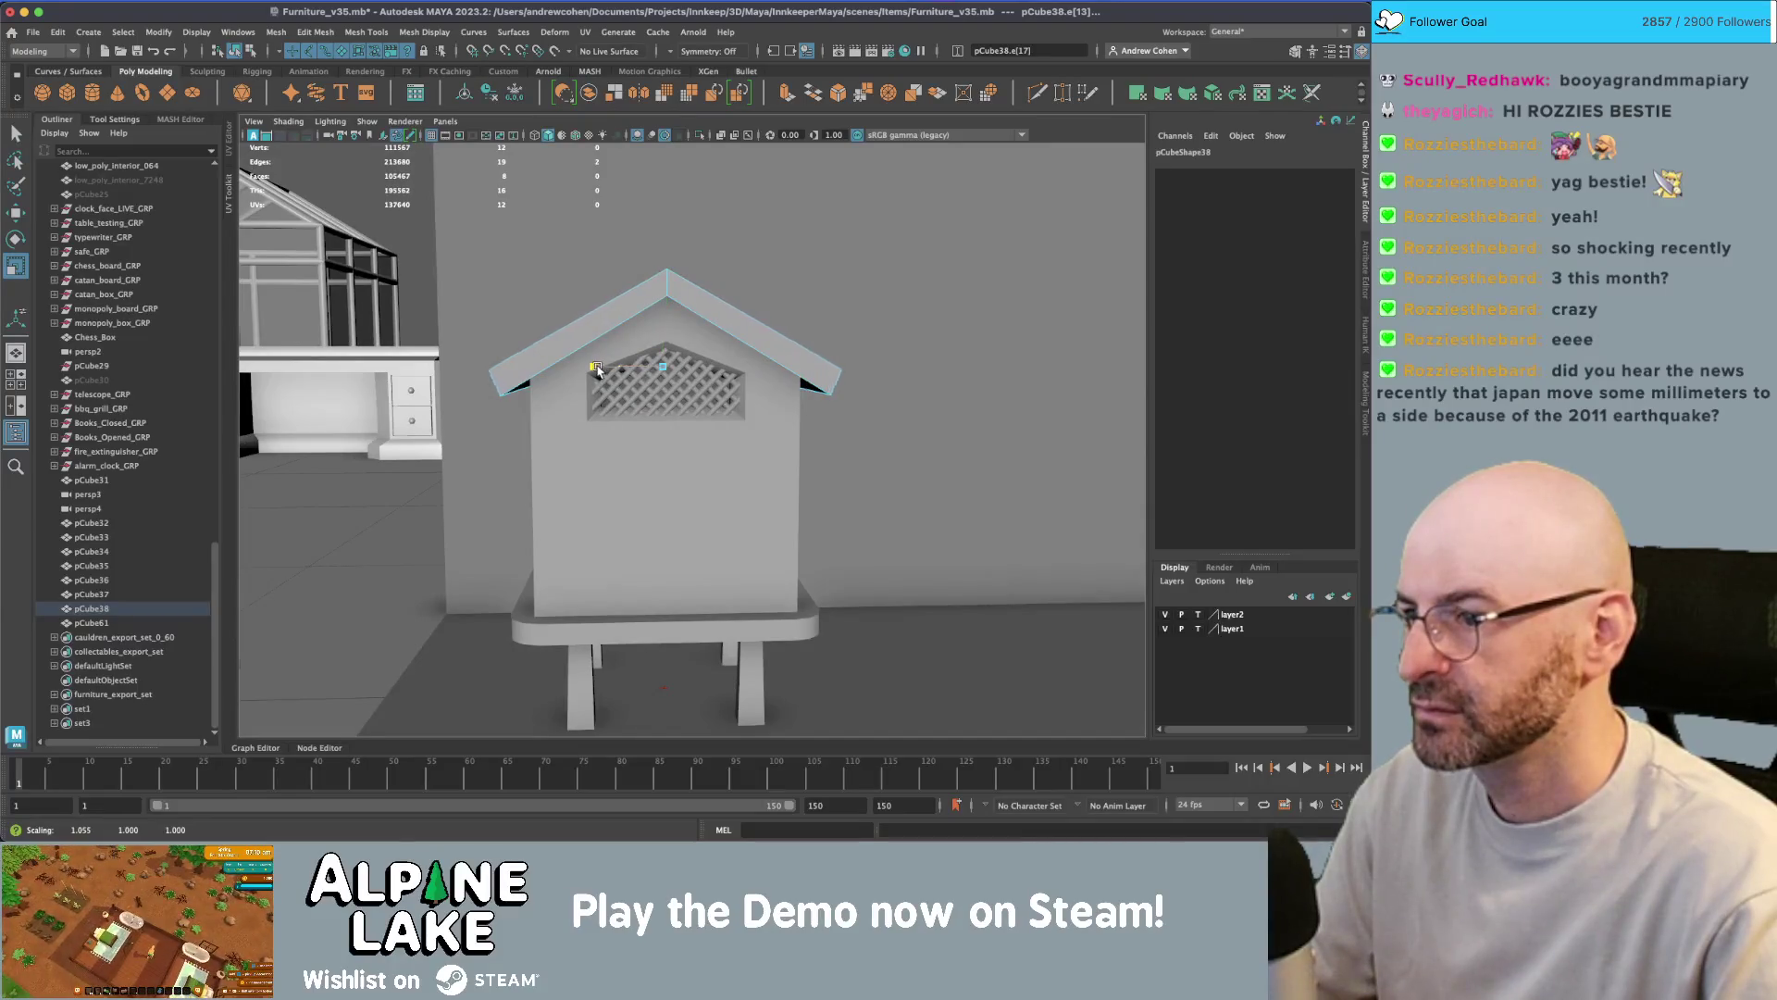
pyautogui.press('w')
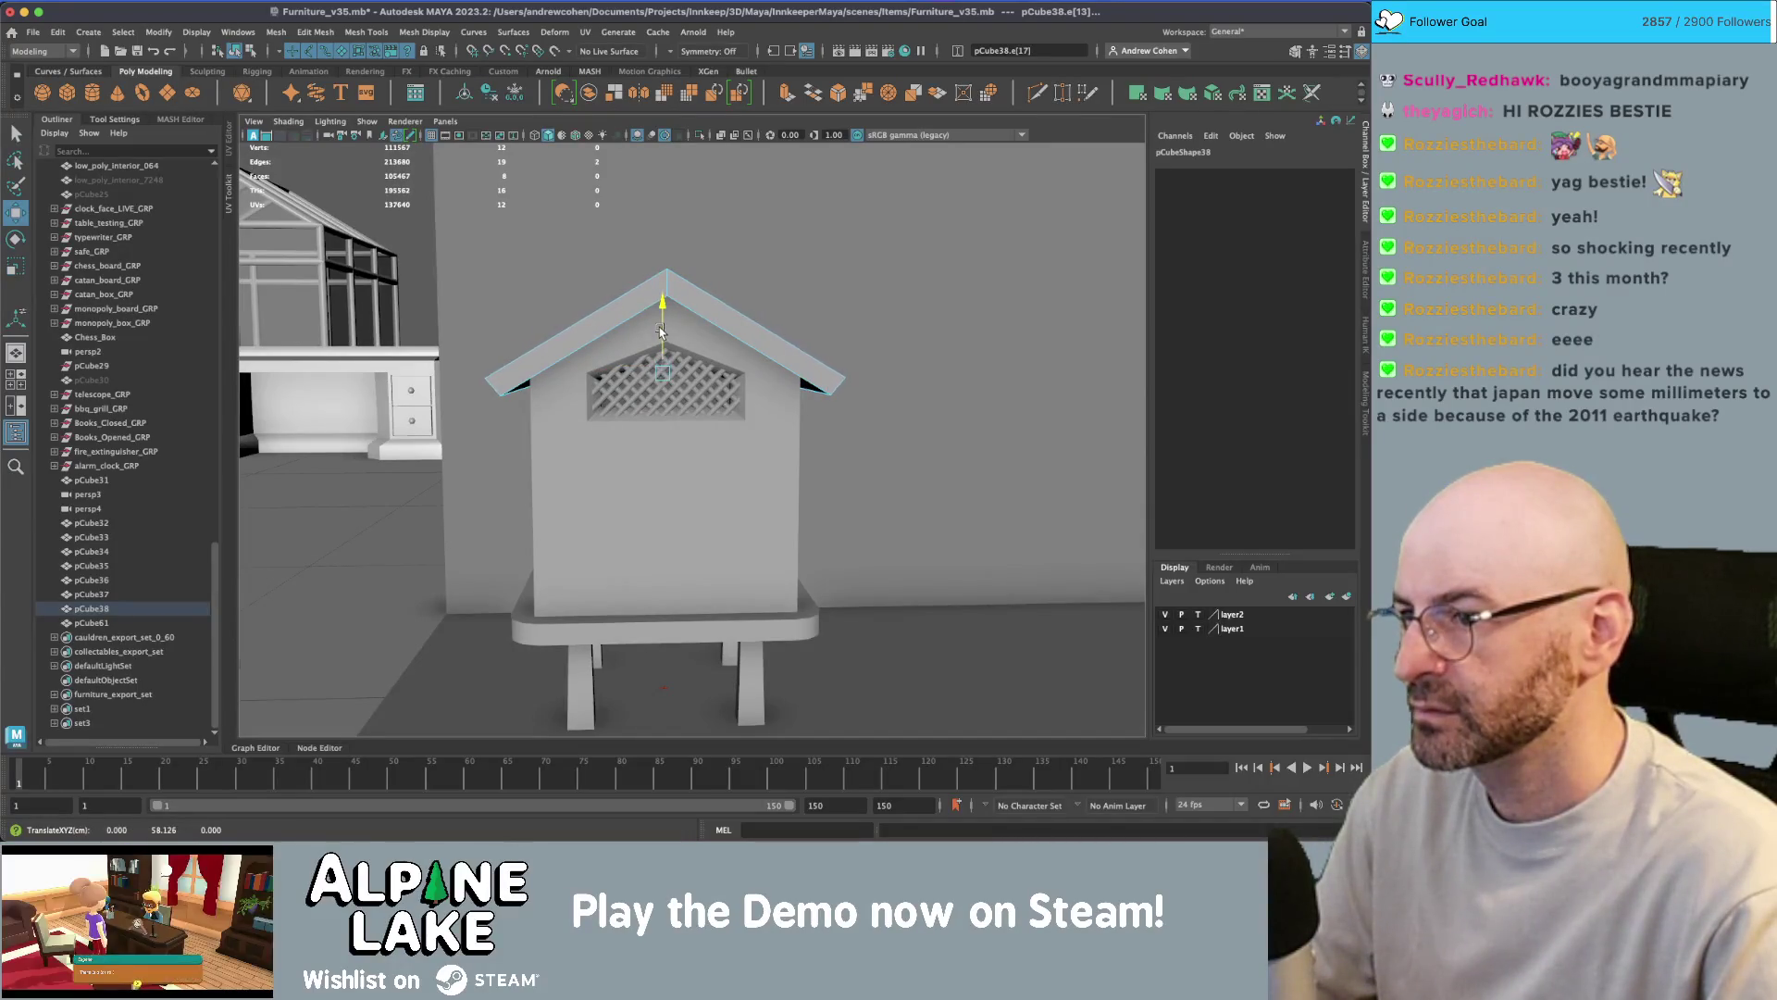
pyautogui.press('r')
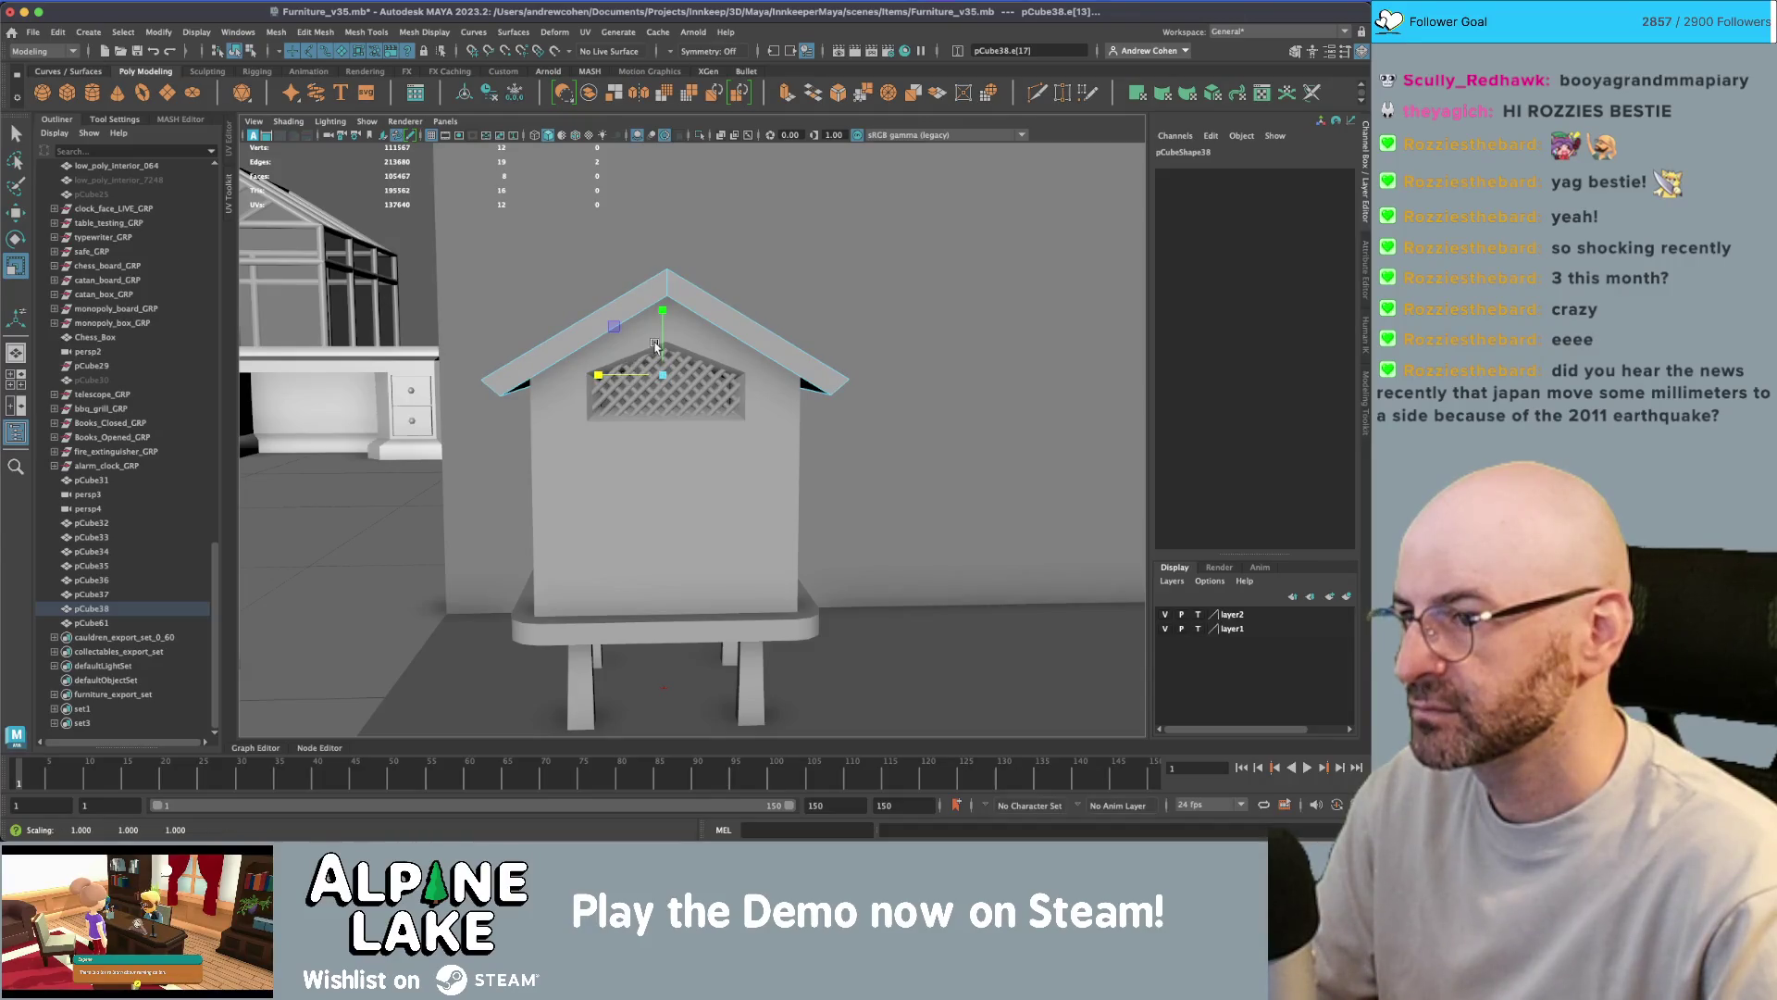
# - Move the roof's ridge edge, then return to object selection
pyautogui.keyDown('alt'); pyautogui.moveTo(632, 290); pyautogui.dragTo(658, 208); pyautogui.keyUp('alt')
pyautogui.press('w')
pyautogui.click(655, 283)
pyautogui.keyDown('alt'); pyautogui.moveTo(628, 254); pyautogui.dragTo(676, 246); pyautogui.keyUp('alt')
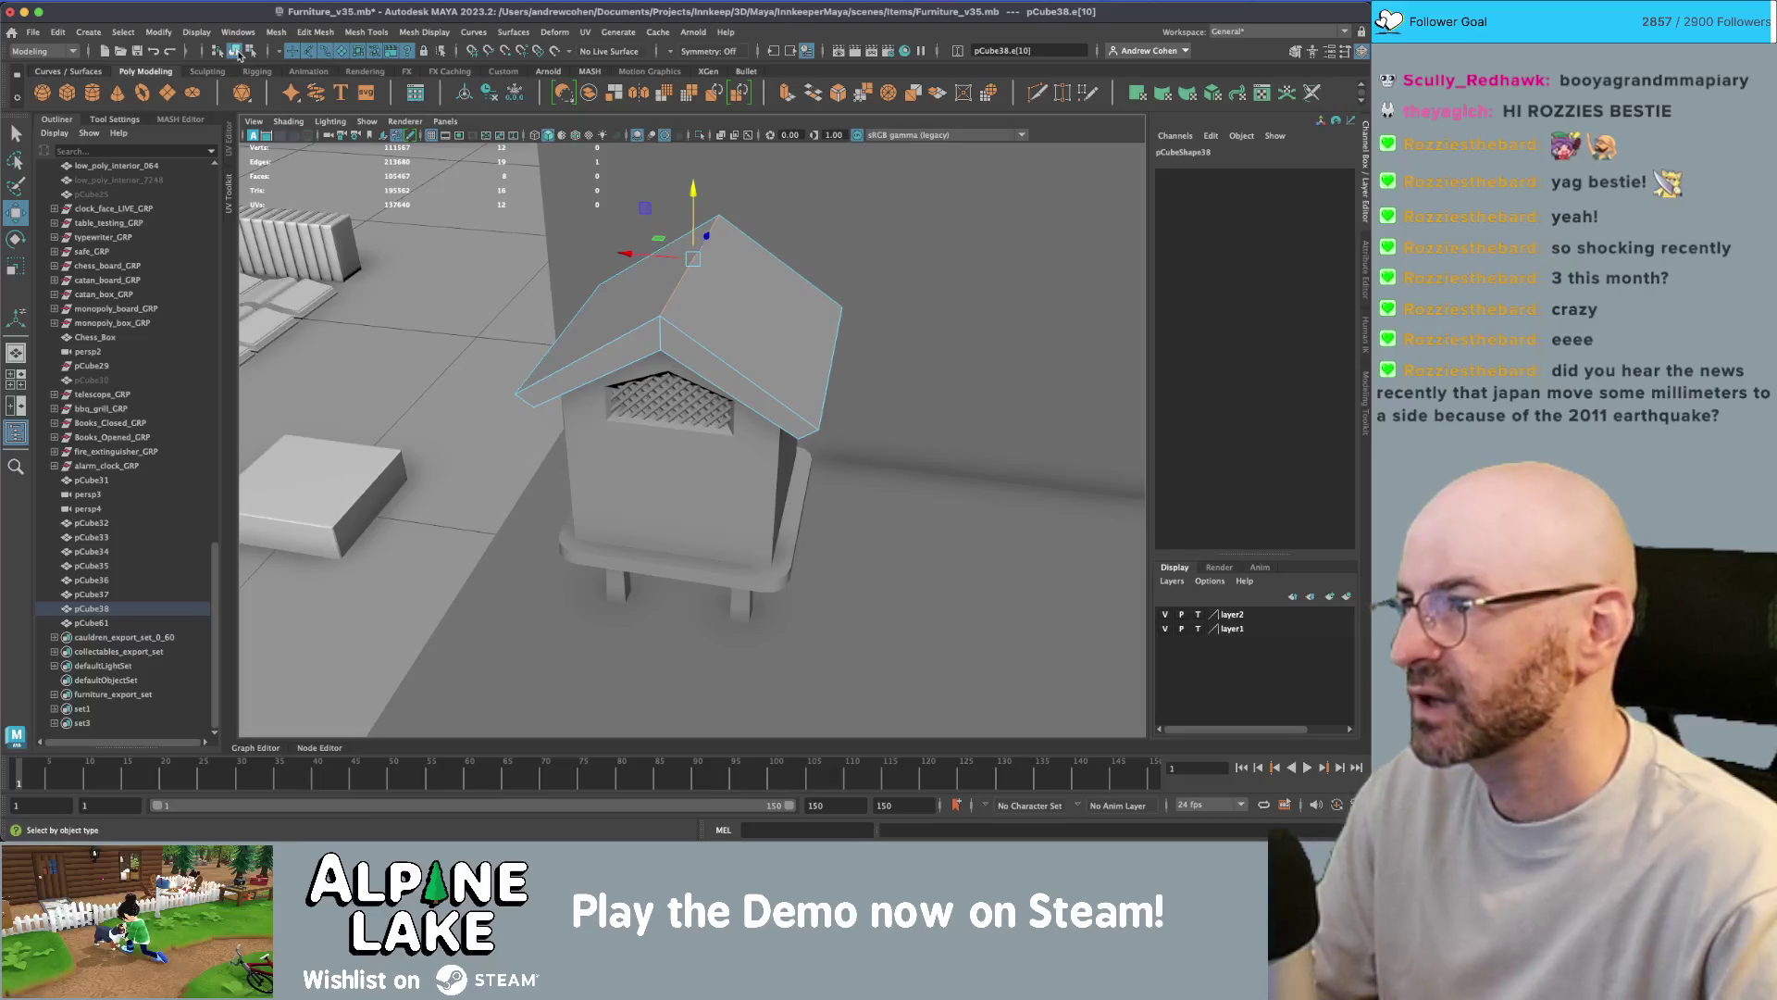
pyautogui.click(238, 51)
pyautogui.press('q')
pyautogui.scroll(-5, 648, 370)
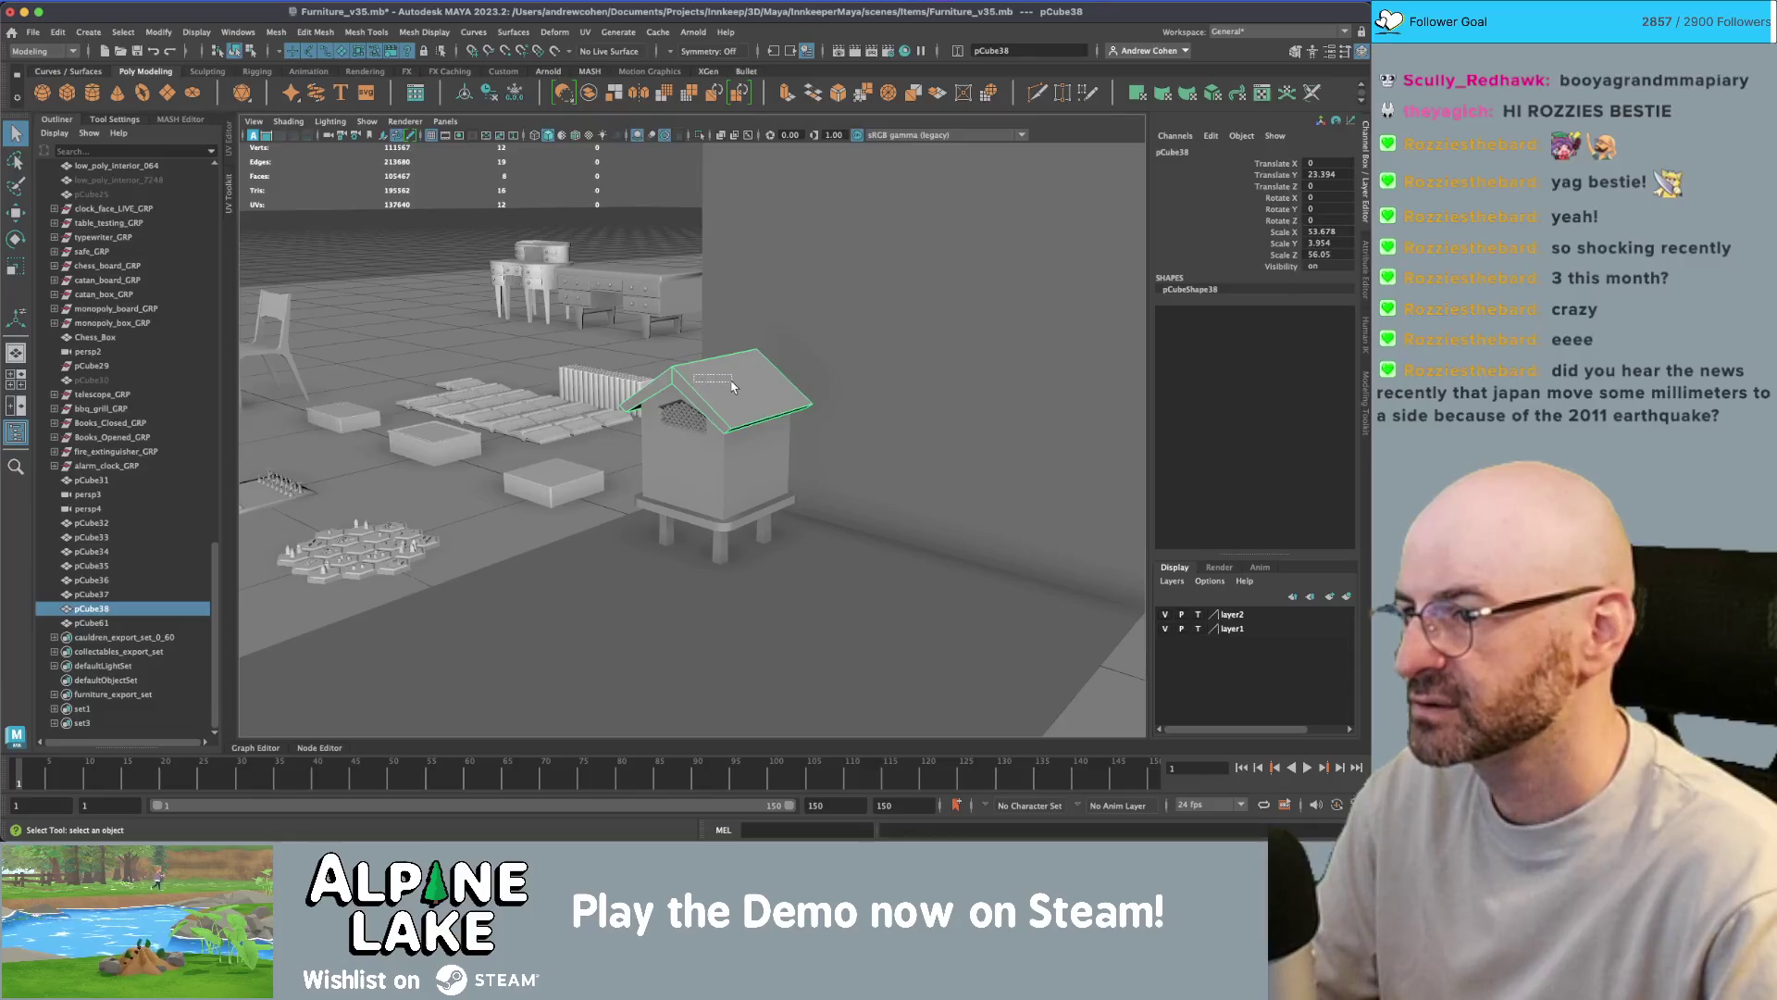
# - Move the vent opening's top edge down on the beehive body
pyautogui.scroll(3, 731, 387)
pyautogui.moveTo(731, 387)
pyautogui.keyDown('alt'); pyautogui.mouseDown()
pyautogui.moveTo(677, 357)
pyautogui.moveTo(798, 360)
pyautogui.mouseUp(); pyautogui.keyUp('alt')
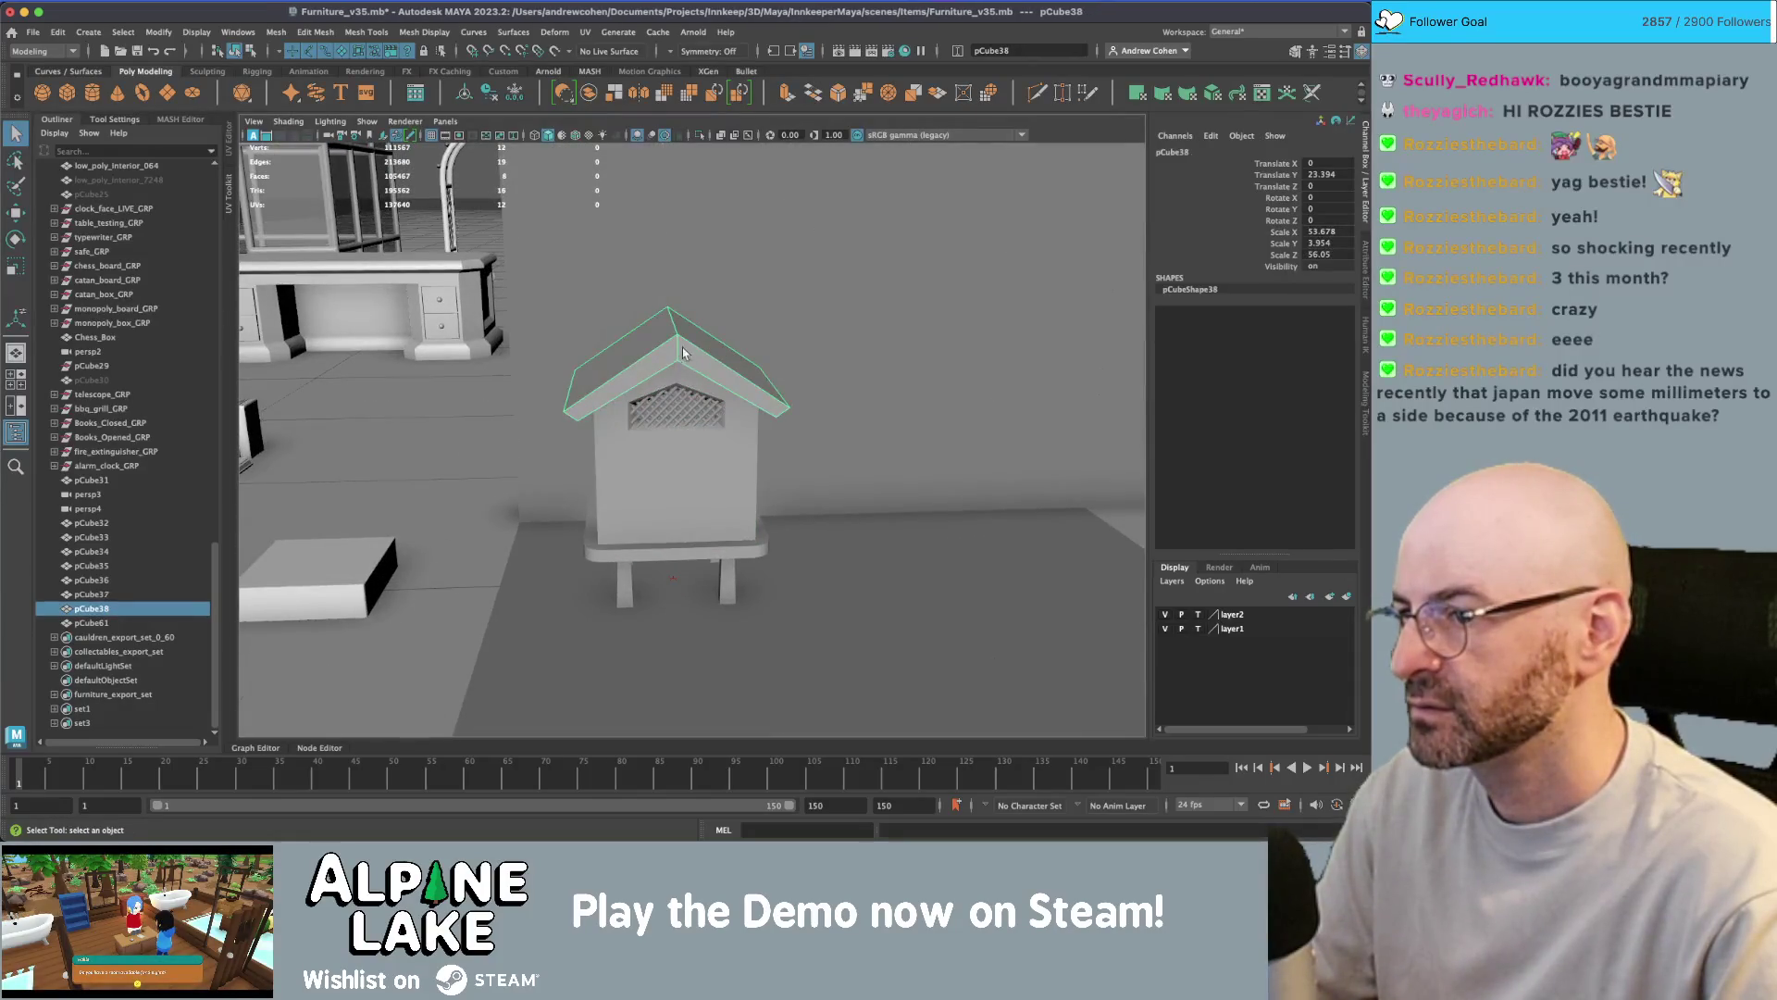
pyautogui.click(741, 363)
pyautogui.scroll(-3, 704, 370)
pyautogui.scroll(5, 678, 357)
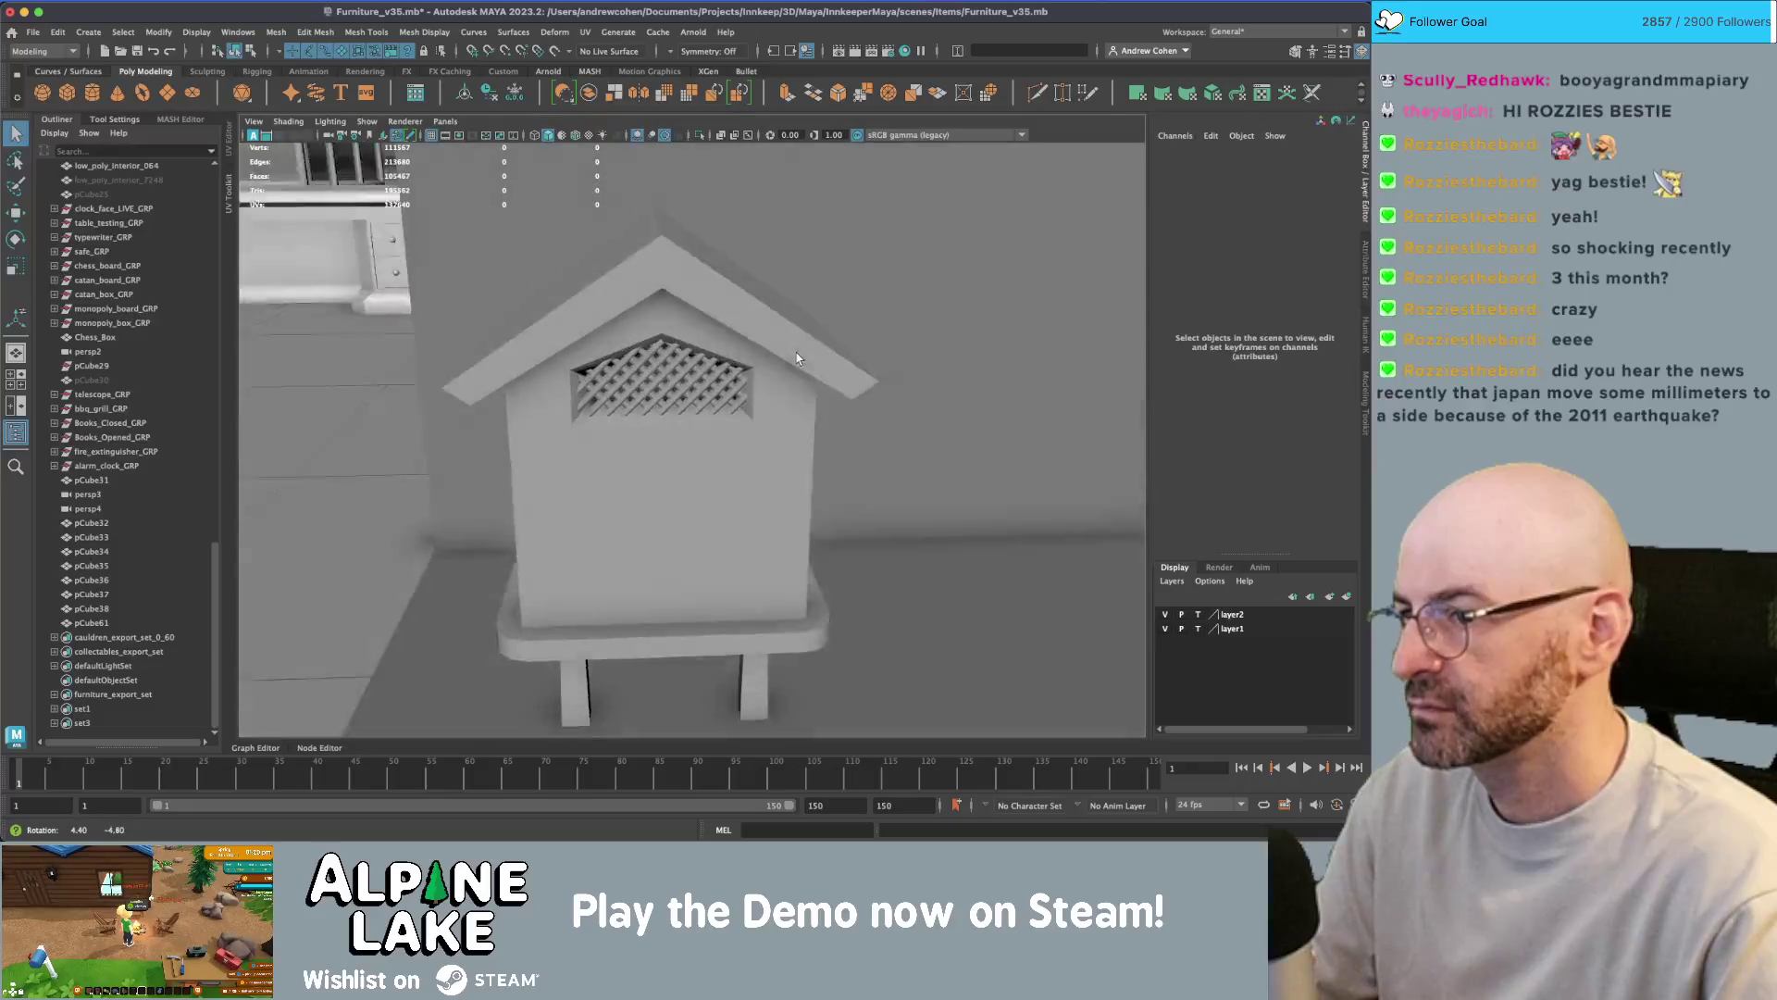
pyautogui.scroll(3, 798, 360)
pyautogui.click(684, 288)
pyautogui.moveTo(656, 276)
pyautogui.mouseDown(button='right')
pyautogui.moveTo(638, 277)
pyautogui.moveTo(652, 243)
pyautogui.mouseUp(button='right')
pyautogui.click(651, 279)
pyautogui.press('w')
pyautogui.moveTo(651, 280); pyautogui.dragTo(653, 310)
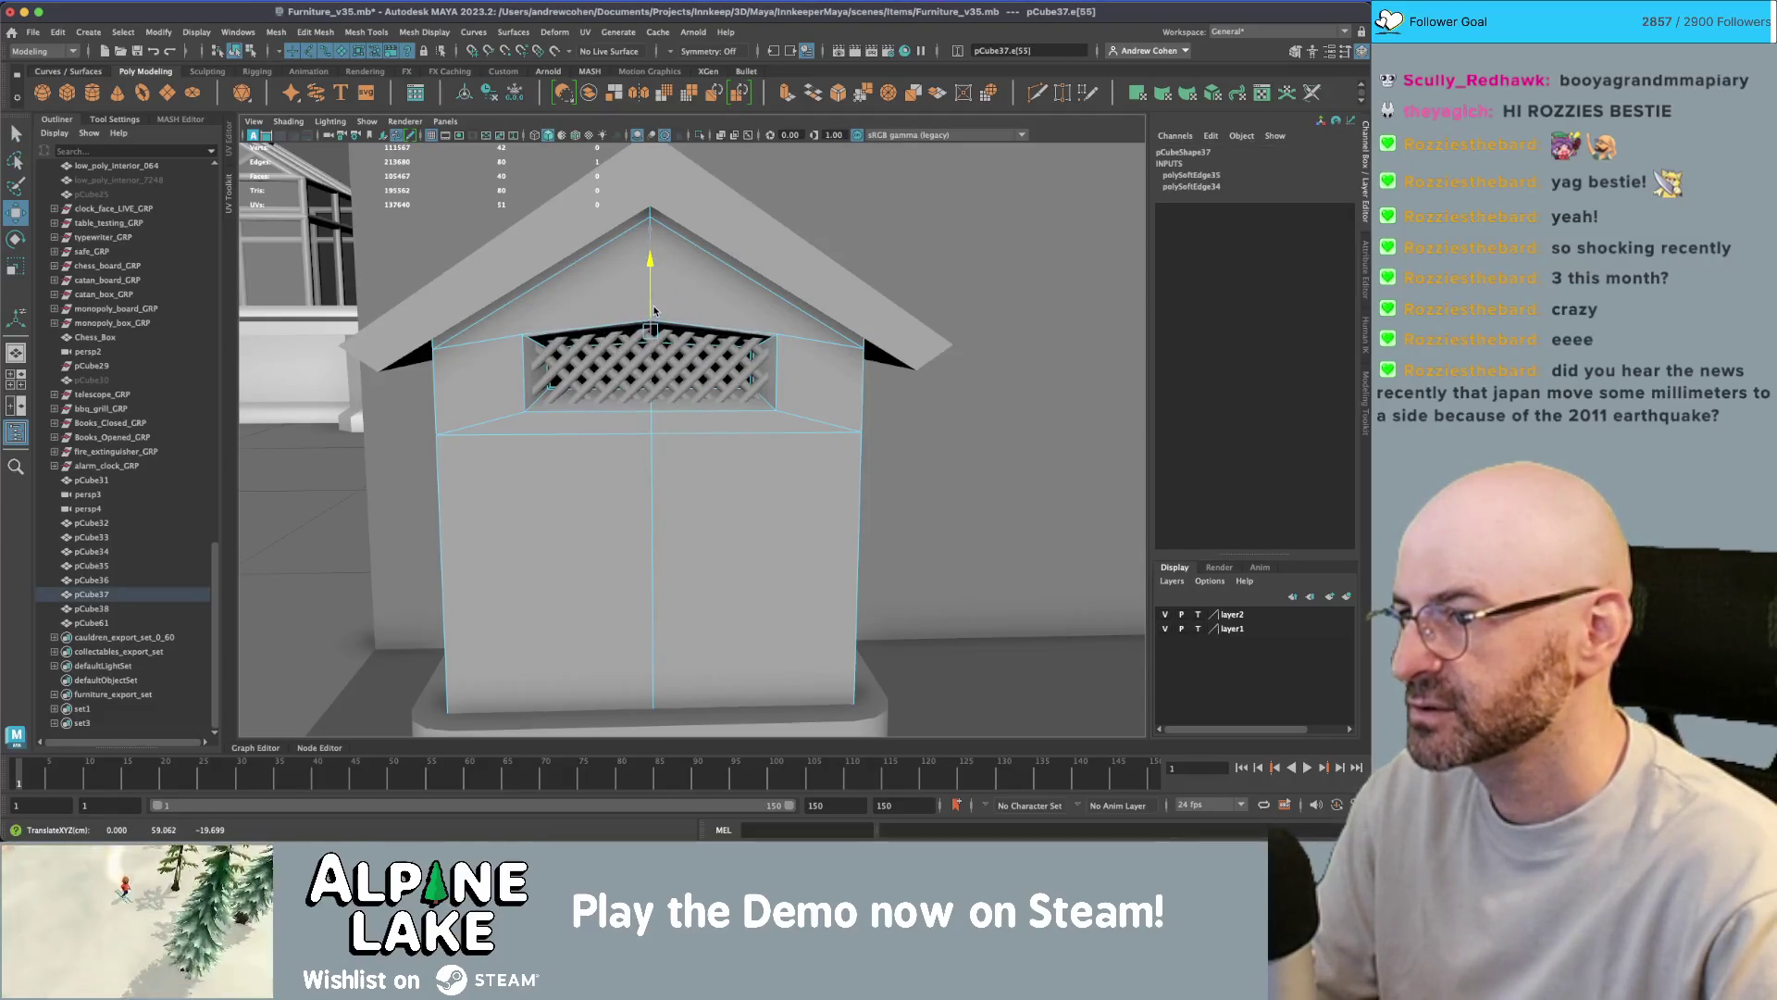
pyautogui.scroll(-3, 705, 270)
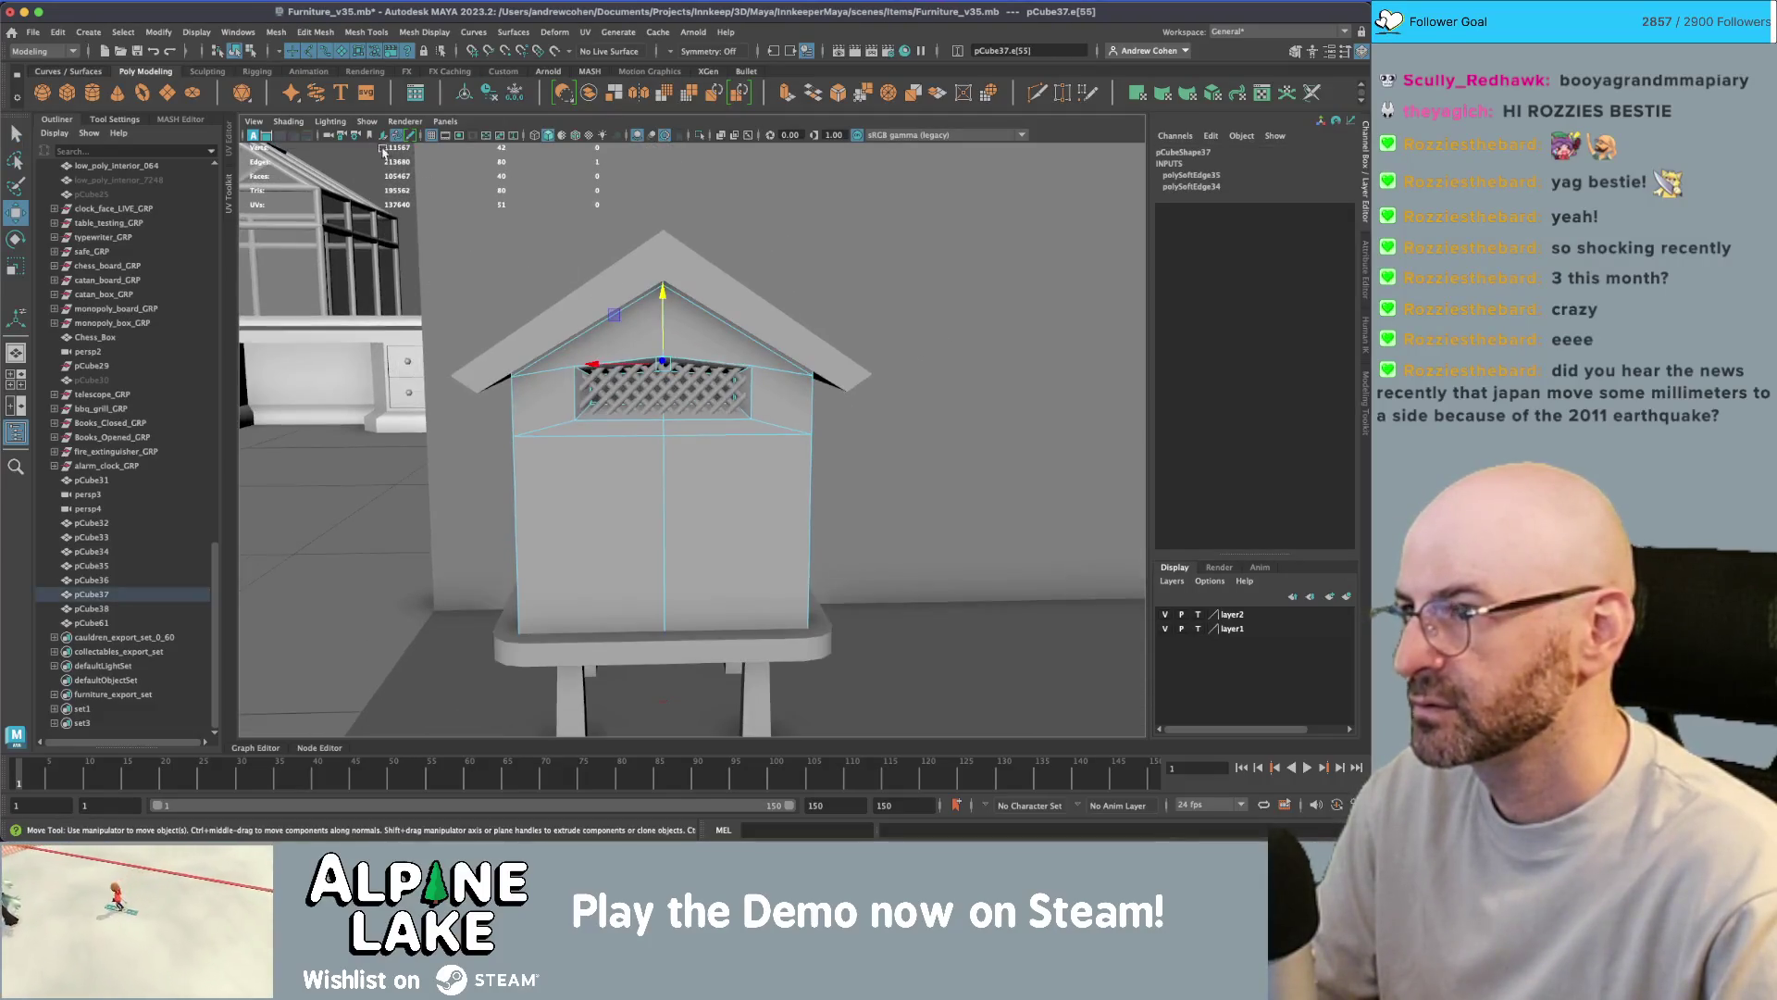
# - Reframe on the beehive front and select another vent-opening edge for moving
pyautogui.click(238, 51)
pyautogui.click(556, 351)
pyautogui.moveTo(555, 352)
pyautogui.keyDown('alt'); pyautogui.mouseDown()
pyautogui.moveTo(511, 353)
pyautogui.moveTo(609, 375)
pyautogui.mouseUp(); pyautogui.keyUp('alt')
pyautogui.keyDown('alt'); pyautogui.moveTo(609, 376); pyautogui.dragTo(929, 371, button='right'); pyautogui.keyUp('alt')
pyautogui.moveTo(930, 370)
pyautogui.keyDown('alt'); pyautogui.mouseDown()
pyautogui.moveTo(723, 408)
pyautogui.moveTo(647, 365)
pyautogui.mouseUp(); pyautogui.keyUp('alt')
pyautogui.keyDown('alt'); pyautogui.moveTo(647, 365); pyautogui.dragTo(679, 436, button='right'); pyautogui.keyUp('alt')
pyautogui.click(658, 385)
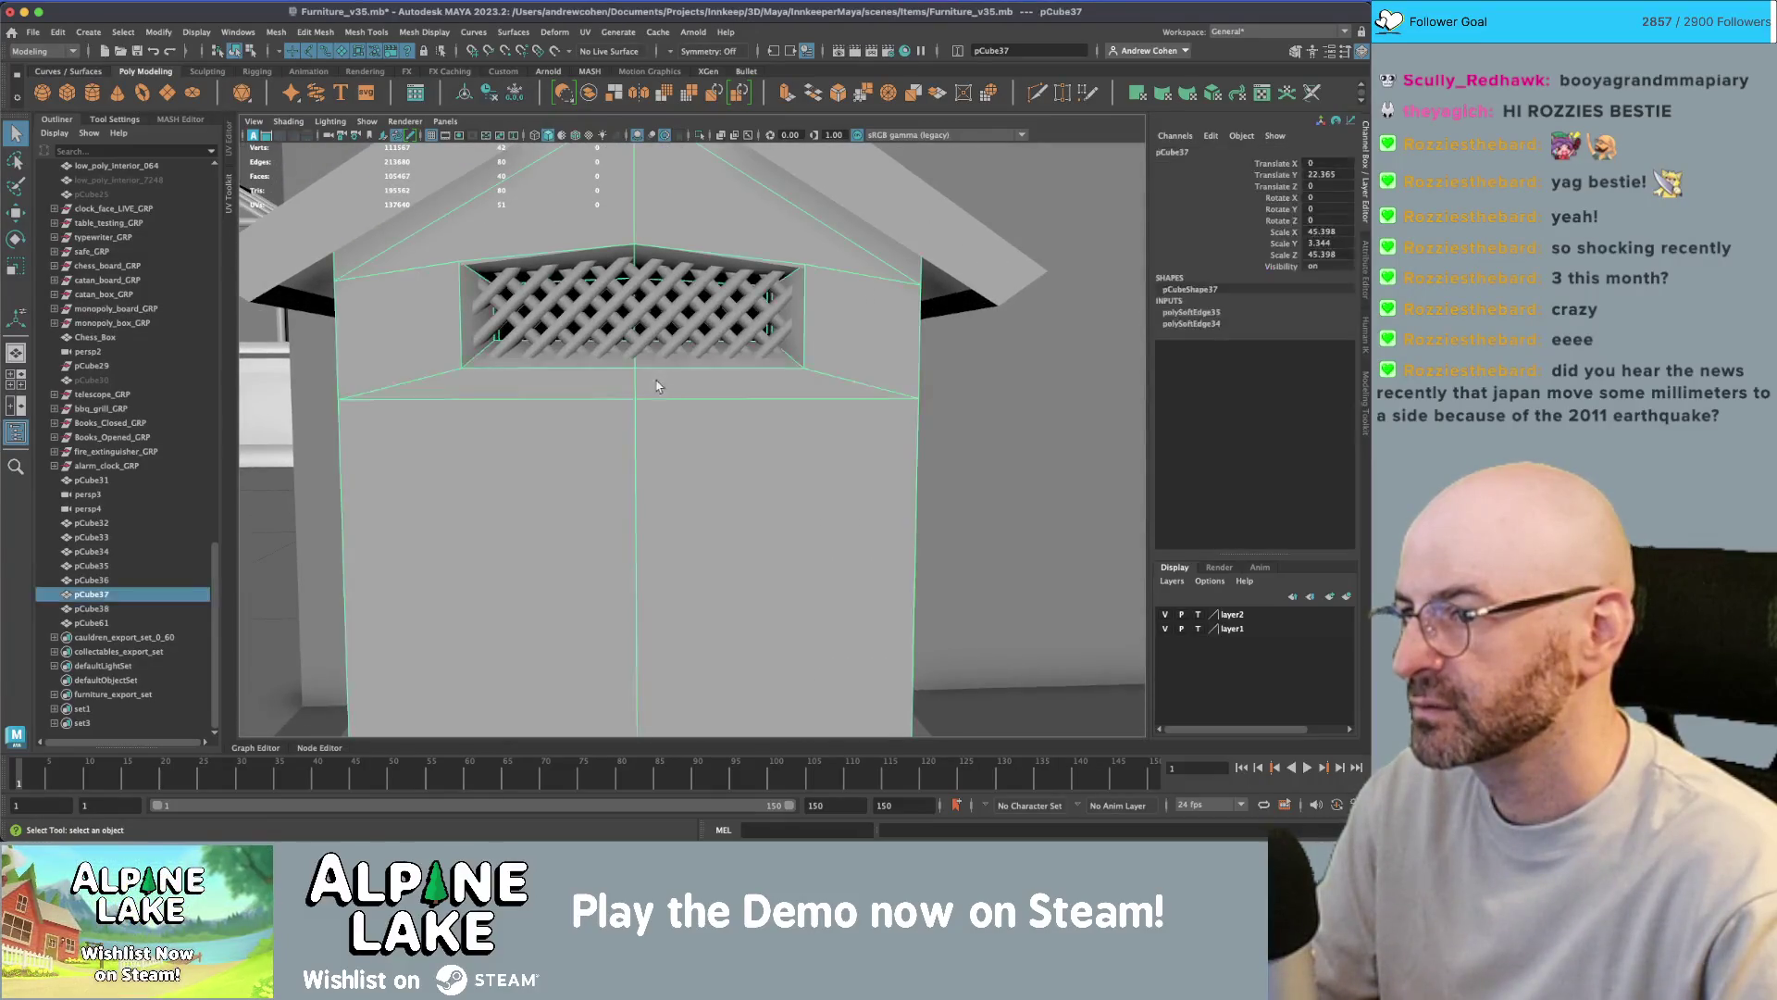
pyautogui.moveTo(637, 368); pyautogui.dragTo(635, 354, button='right')
pyautogui.click(635, 353)
pyautogui.press('w')
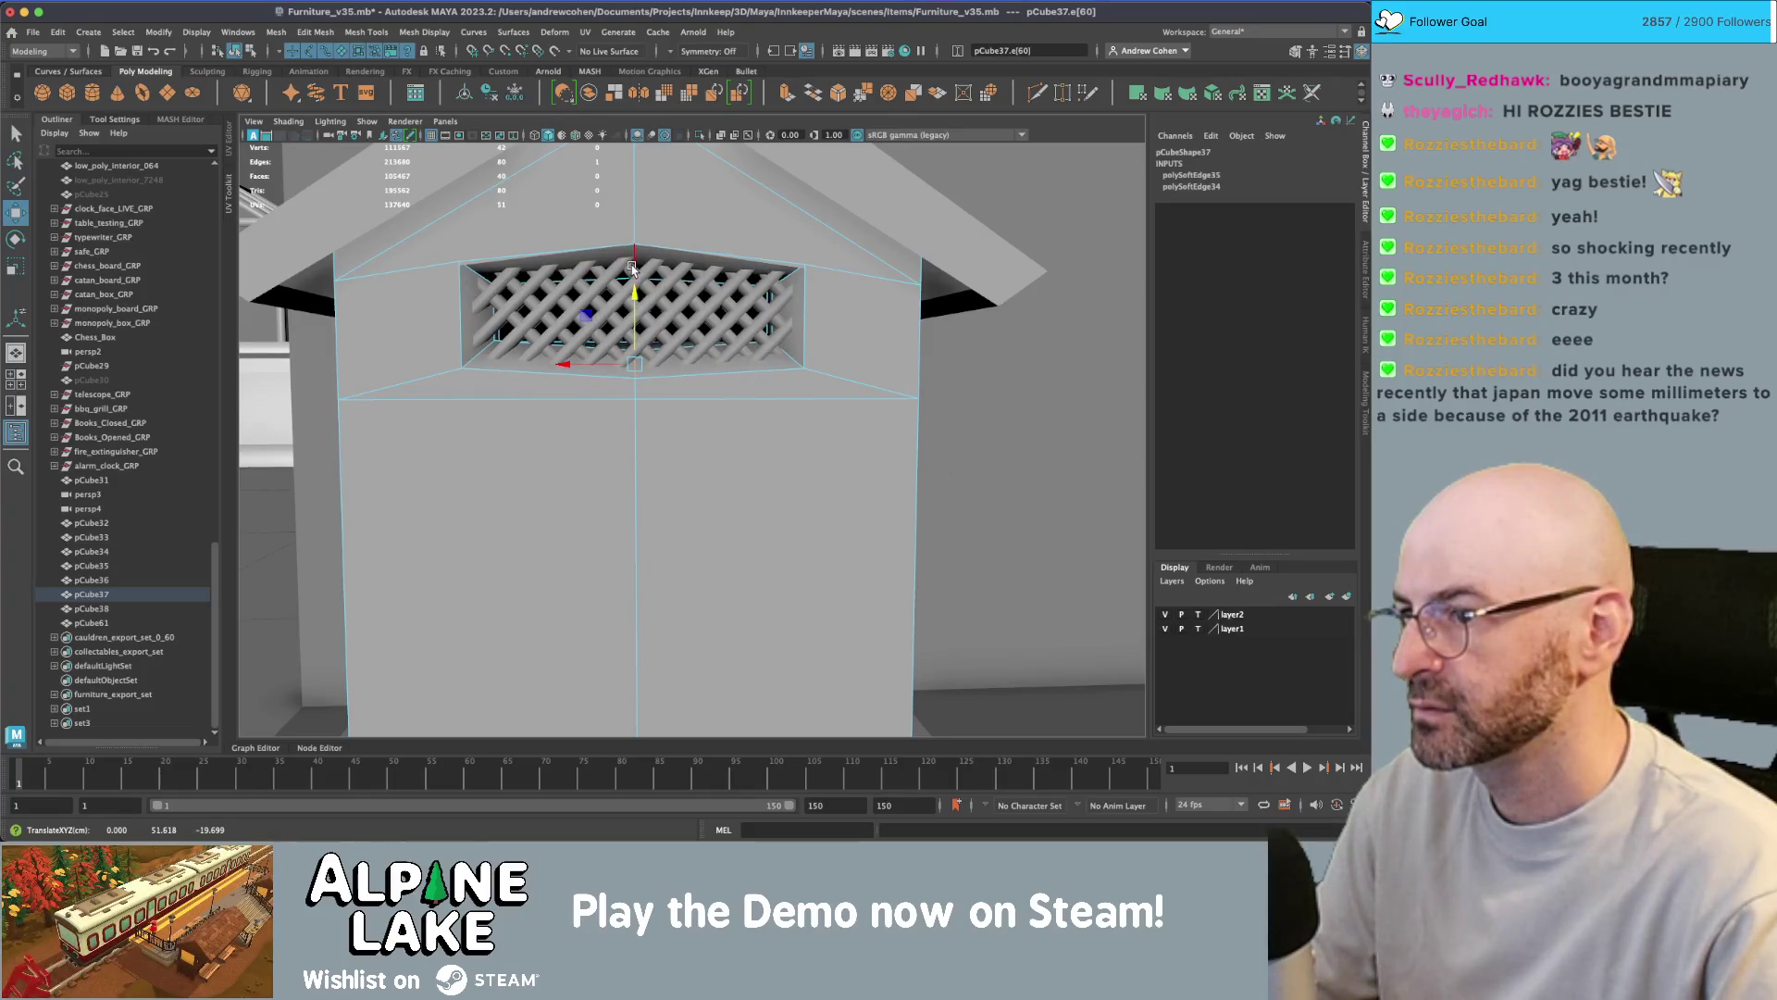
pyautogui.scroll(-3, 699, 271)
# - Multi-Cut a new edge from the gable's peak vertex and confirm it
pyautogui.moveTo(698, 271)
pyautogui.keyDown('alt'); pyautogui.mouseDown()
pyautogui.moveTo(551, 323)
pyautogui.moveTo(623, 332)
pyautogui.moveTo(596, 326)
pyautogui.mouseUp(); pyautogui.keyUp('alt')
pyautogui.keyDown('shift'); pyautogui.moveTo(595, 326); pyautogui.dragTo(638, 278, button='right'); pyautogui.keyUp('shift')
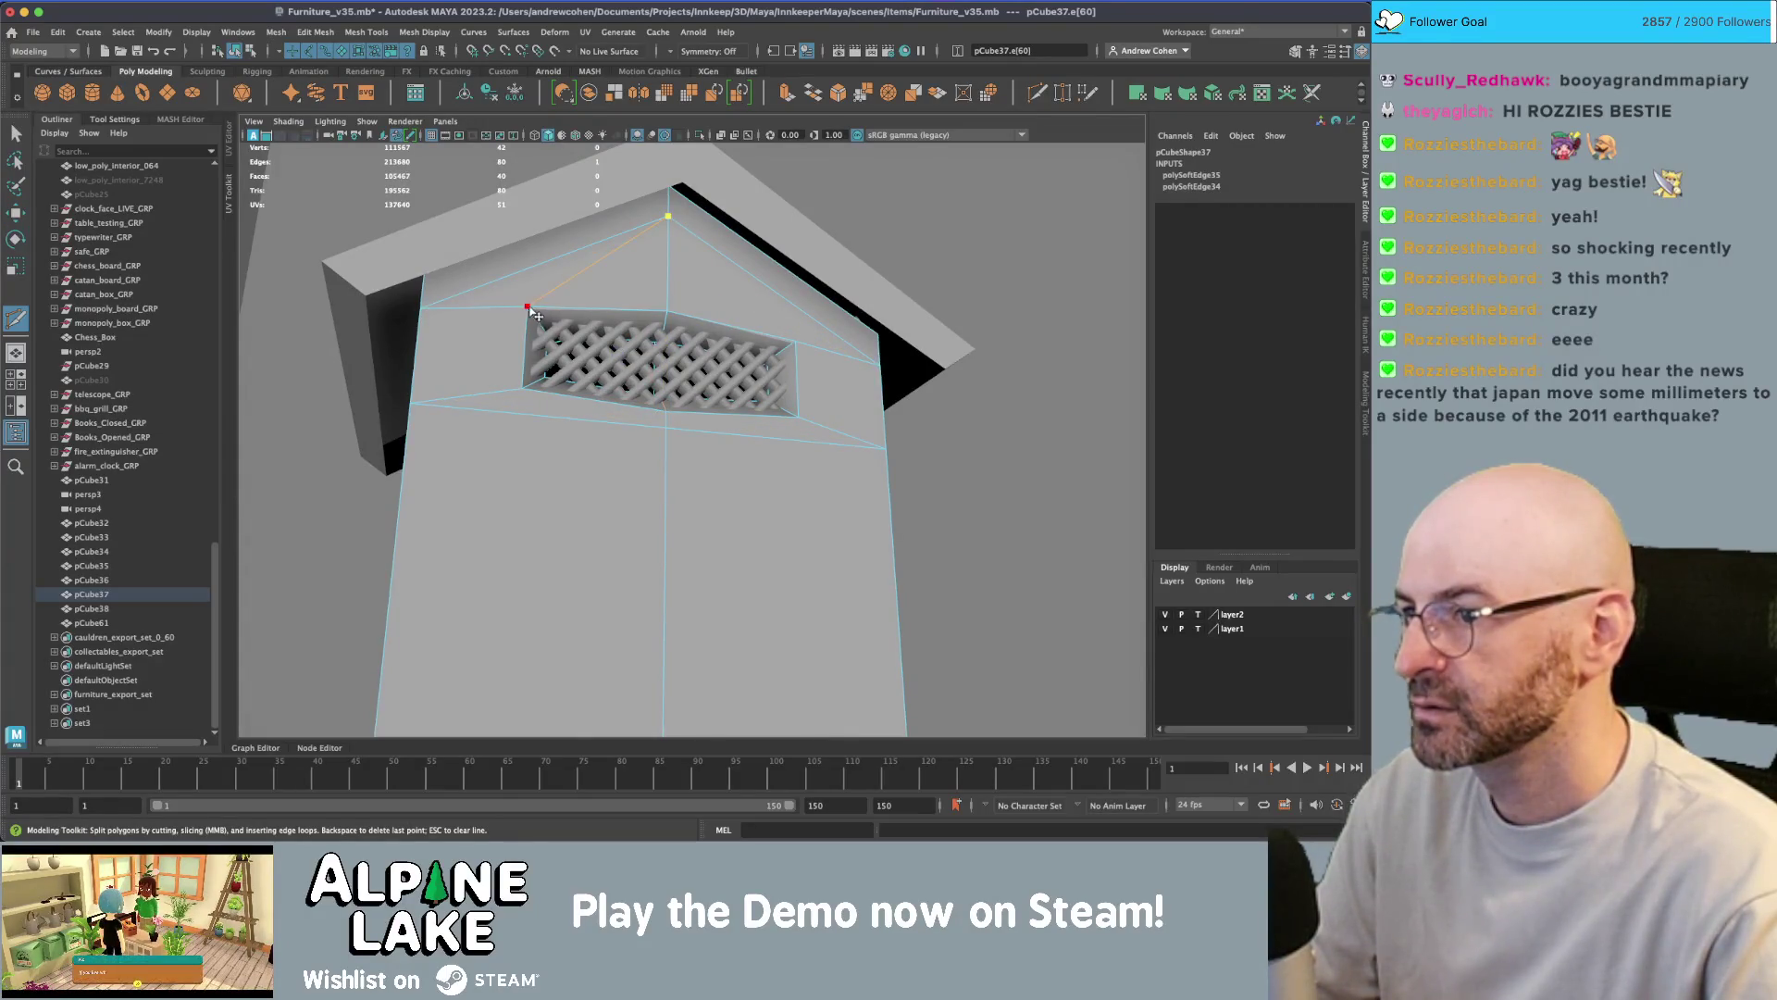
pyautogui.click(670, 220)
pyautogui.press('Return')
pyautogui.press('q')
pyautogui.scroll(-5, 746, 268)
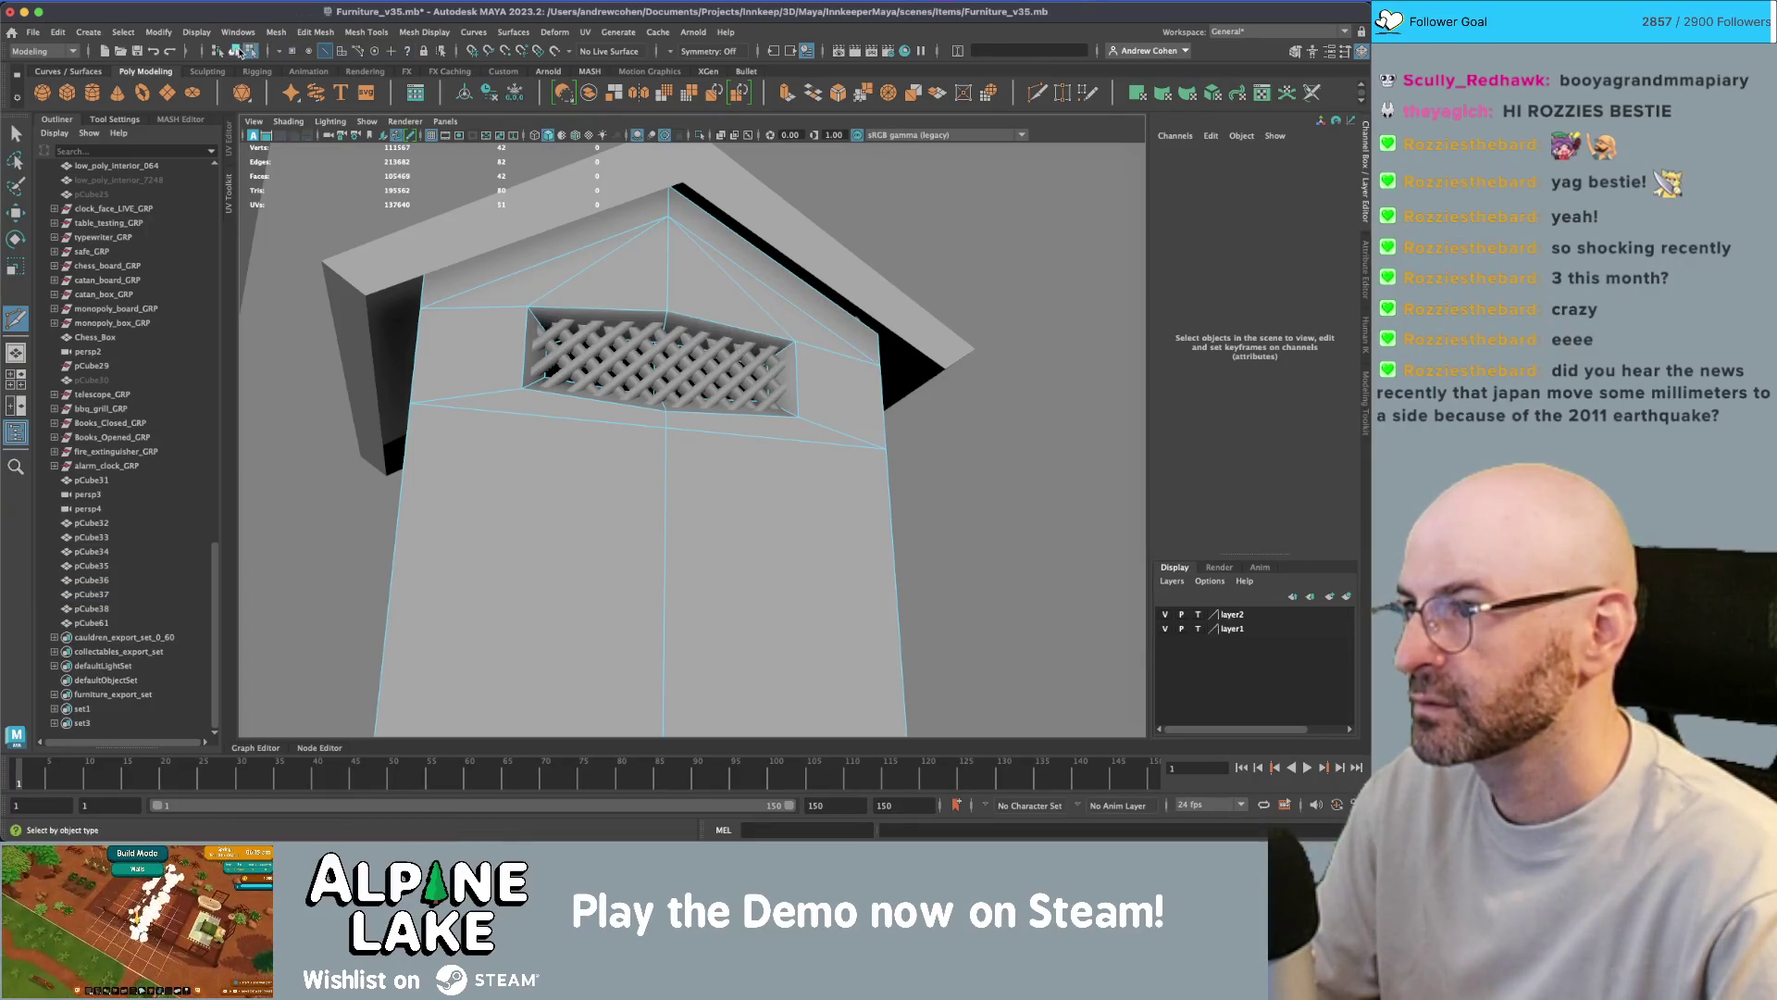
pyautogui.keyDown('alt'); pyautogui.moveTo(746, 268); pyautogui.dragTo(568, 380); pyautogui.keyUp('alt')
pyautogui.scroll(-3, 568, 380)
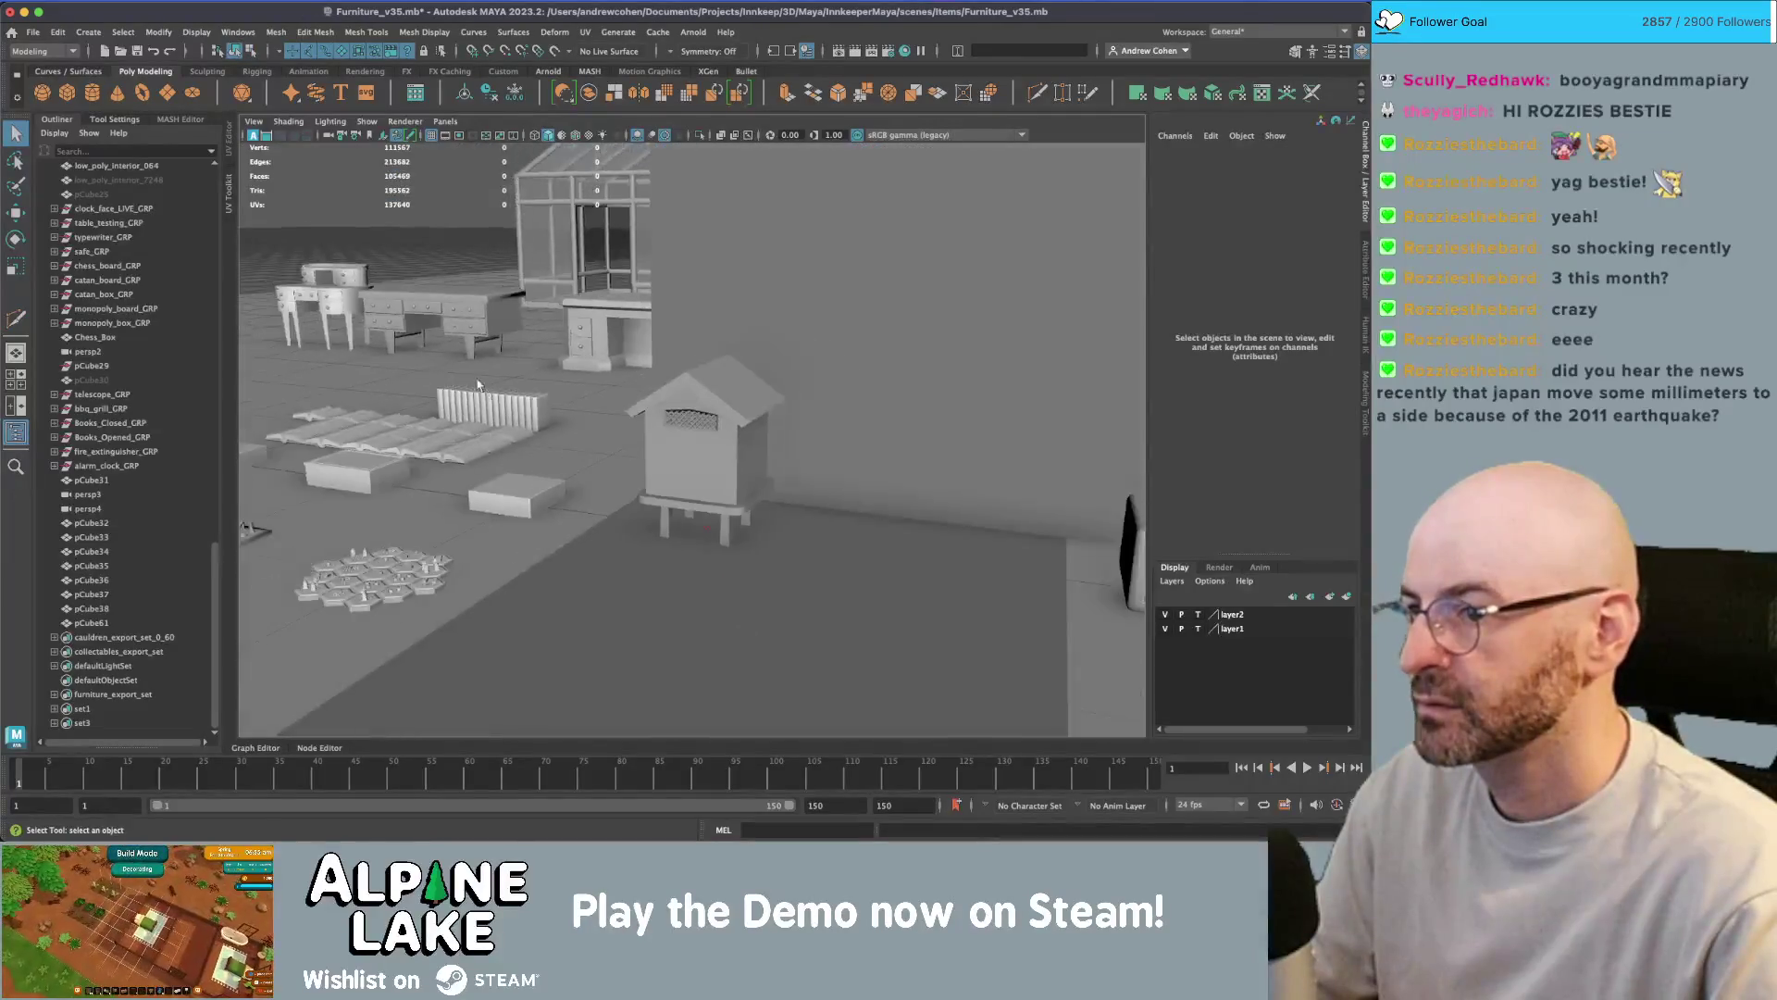
# - Select the two lower front faces of the beehive body
pyautogui.scroll(3, 648, 417)
pyautogui.click(713, 435)
pyautogui.scroll(2, 718, 429)
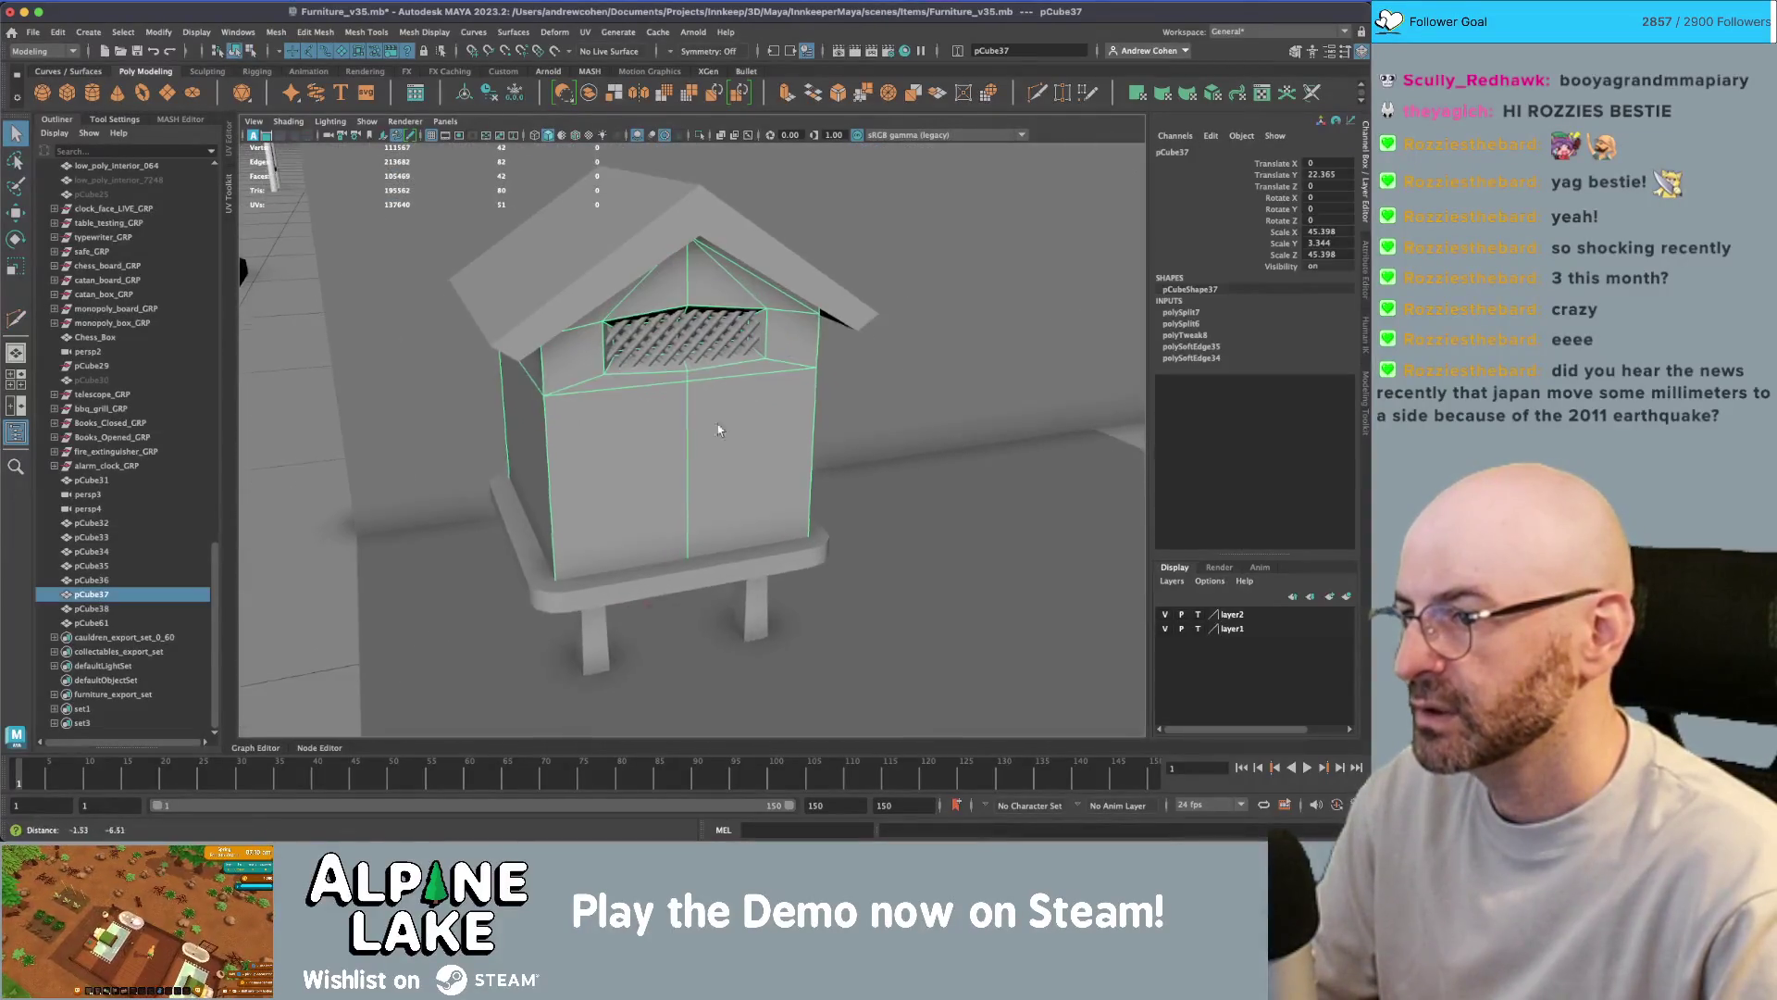
pyautogui.moveTo(718, 424)
pyautogui.keyDown('alt'); pyautogui.mouseDown()
pyautogui.moveTo(657, 439)
pyautogui.moveTo(732, 389)
pyautogui.mouseUp(); pyautogui.keyUp('alt')
pyautogui.scroll(3, 729, 425)
pyautogui.moveTo(731, 388); pyautogui.dragTo(730, 413, button='right')
pyautogui.click(592, 463)
pyautogui.keyDown('shift'); pyautogui.click(745, 419); pyautogui.keyUp('shift')
# - Extrude the faces, scale them inward, and extrude again to recess the door panel
pyautogui.hotkey('ctrl', 'e')
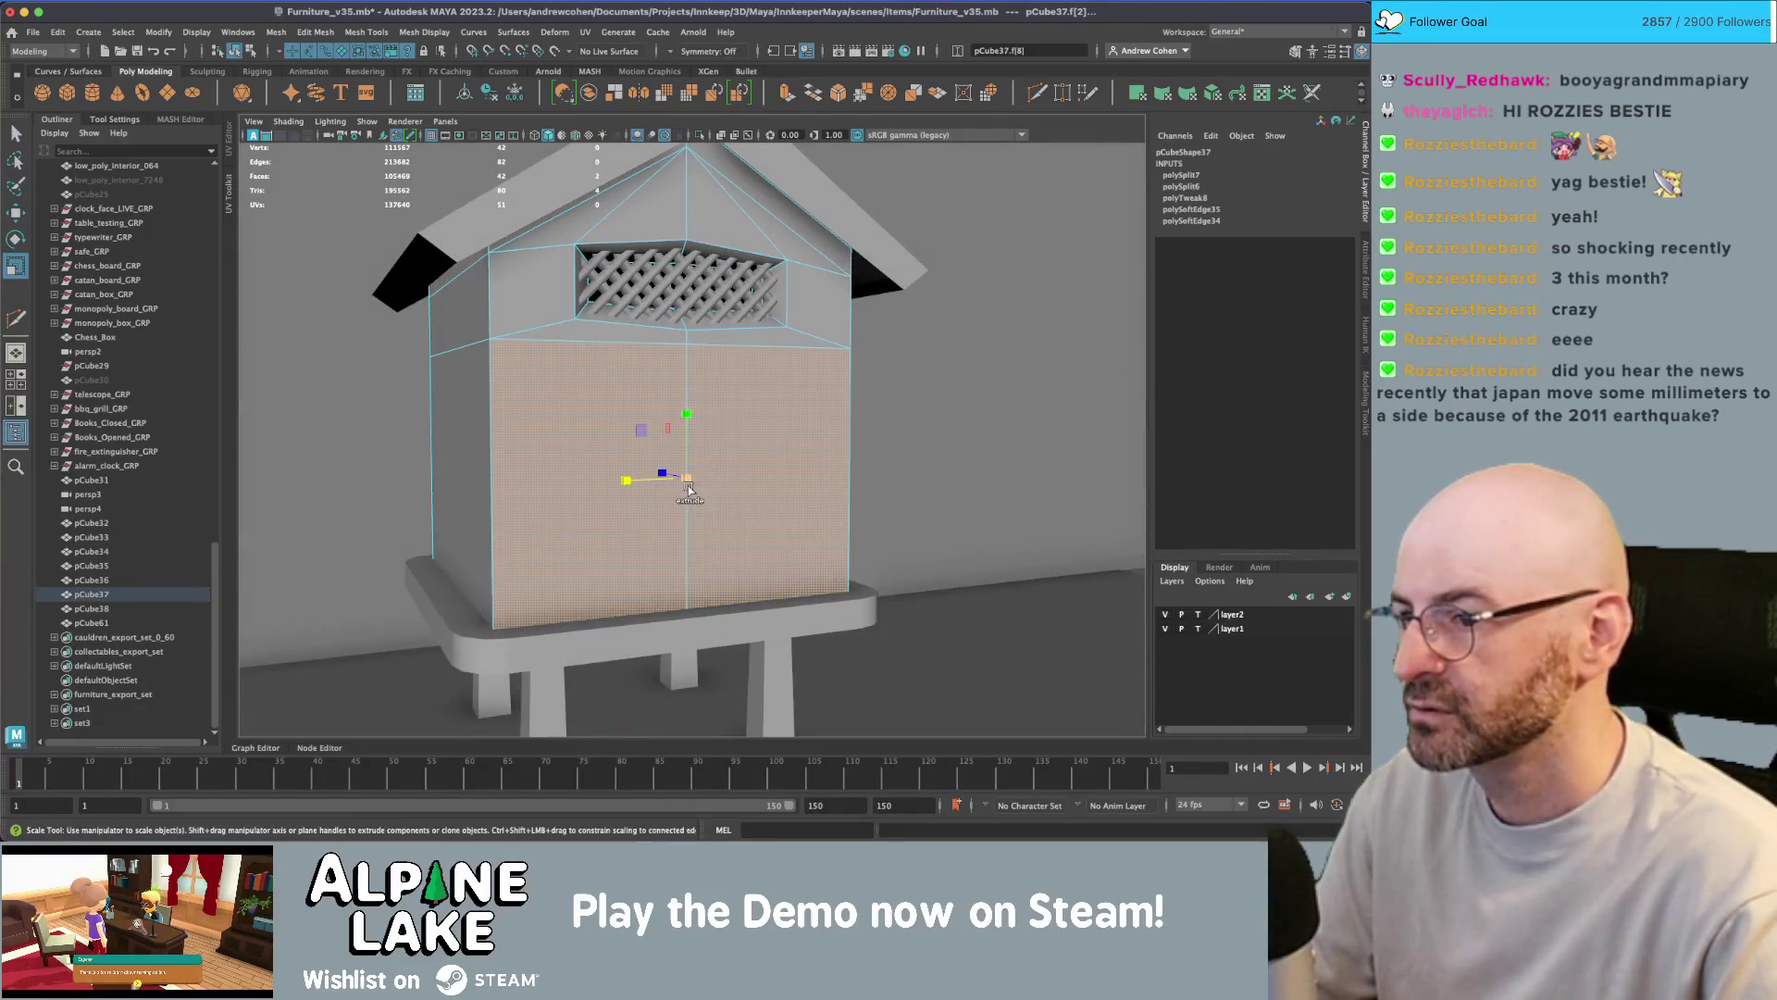
pyautogui.moveTo(686, 477); pyautogui.dragTo(589, 460)
pyautogui.hotkey('ctrl', 'e')
pyautogui.press('r')
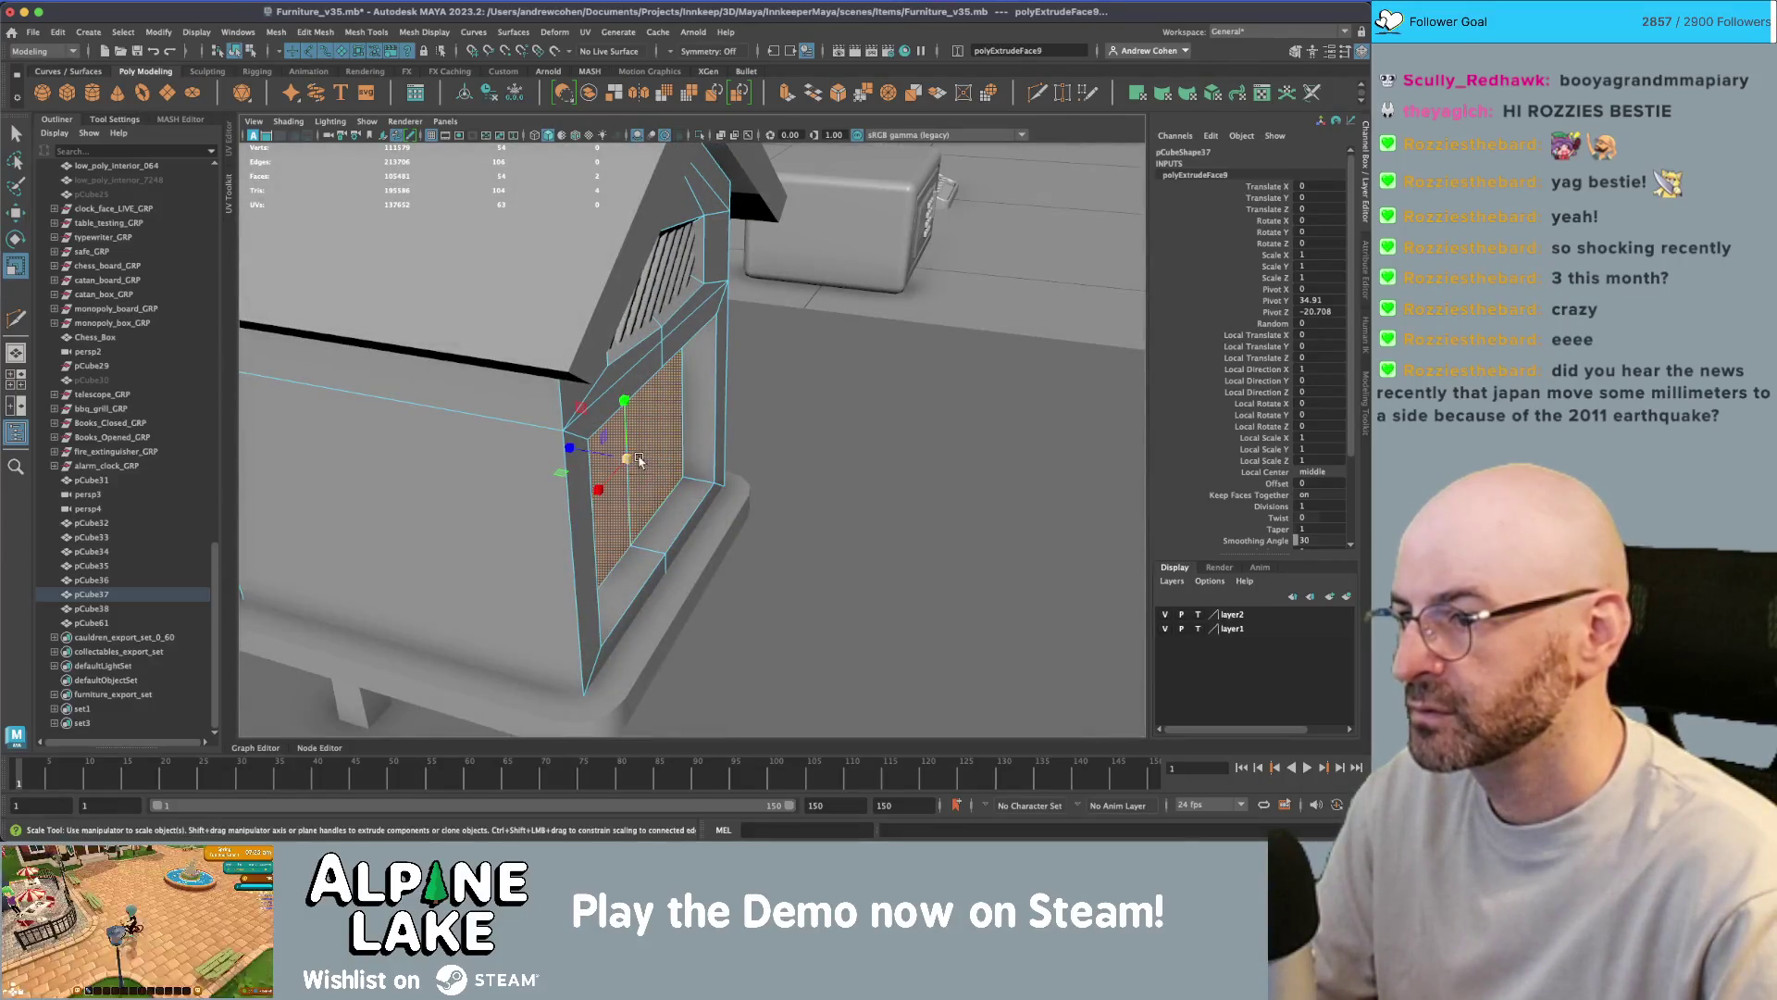
pyautogui.hotkey('ctrl', 'e')
pyautogui.moveTo(623, 453)
pyautogui.mouseDown()
pyautogui.moveTo(853, 367)
pyautogui.moveTo(830, 351)
pyautogui.moveTo(769, 369)
pyautogui.moveTo(765, 343)
pyautogui.moveTo(639, 287)
pyautogui.mouseUp()
pyautogui.press('q')
# - Select the door panel's top edge and its right half face
pyautogui.moveTo(638, 287); pyautogui.dragTo(635, 236, button='right')
pyautogui.click(626, 303)
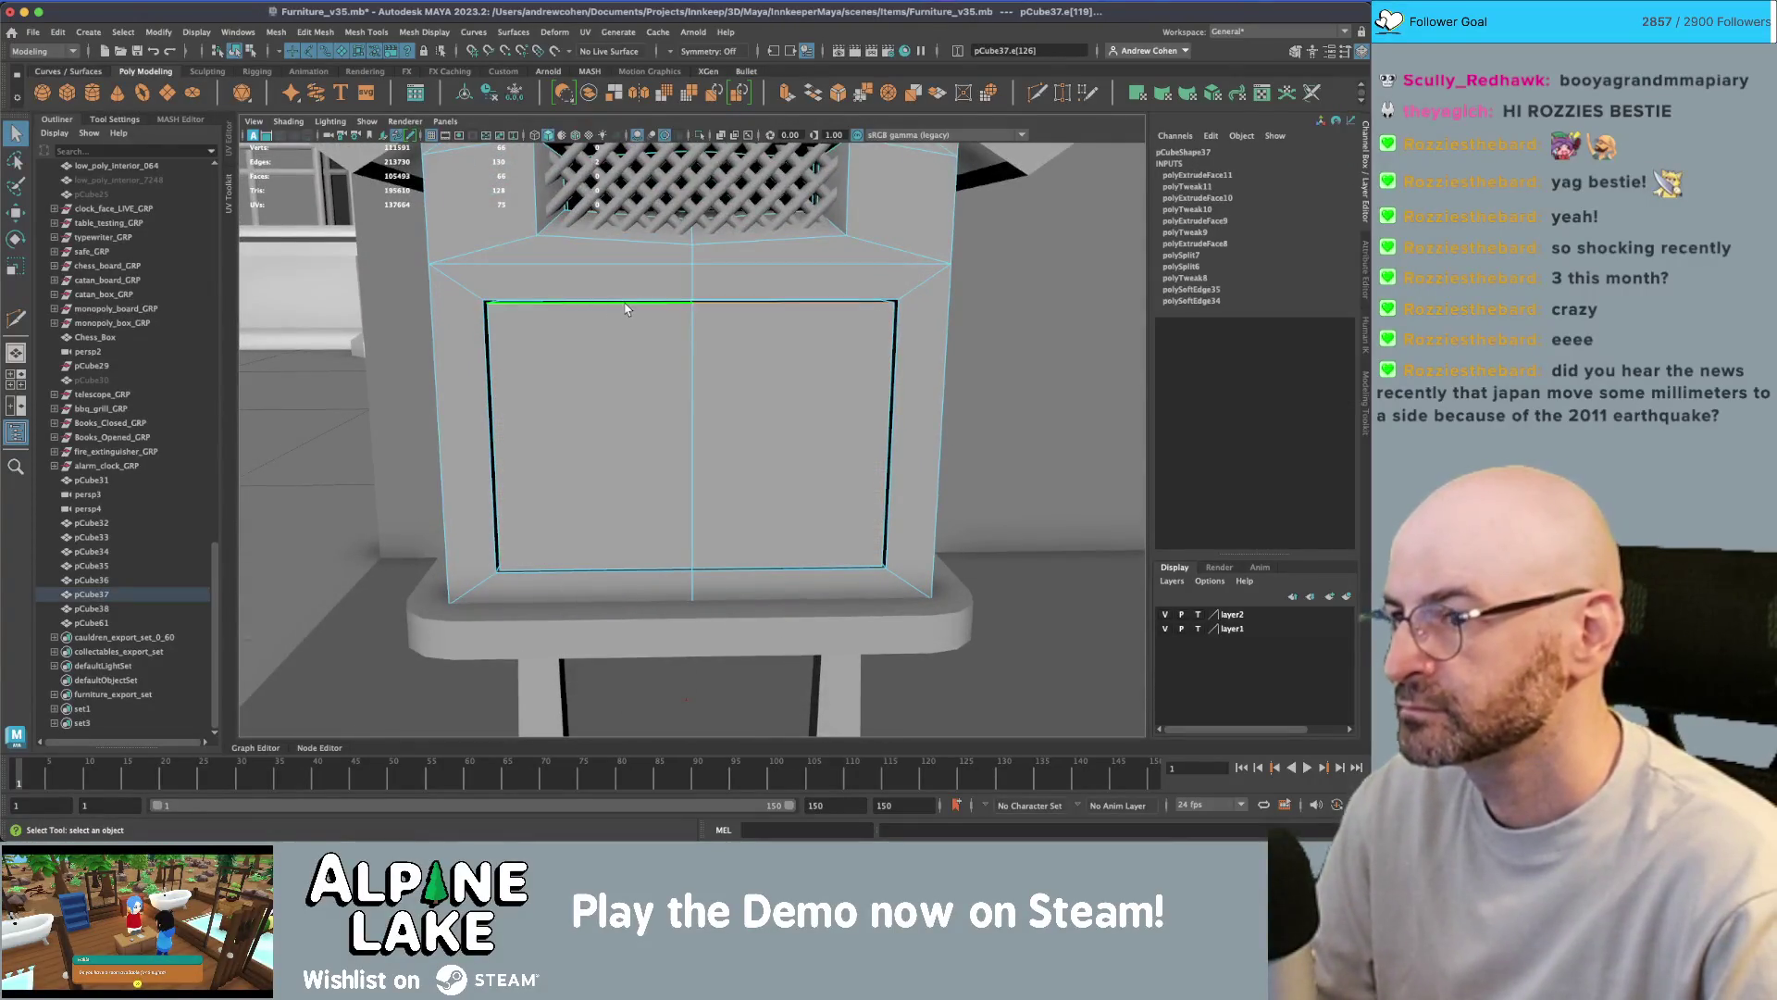
pyautogui.moveTo(777, 375); pyautogui.dragTo(709, 398, button='right')
pyautogui.click(745, 393)
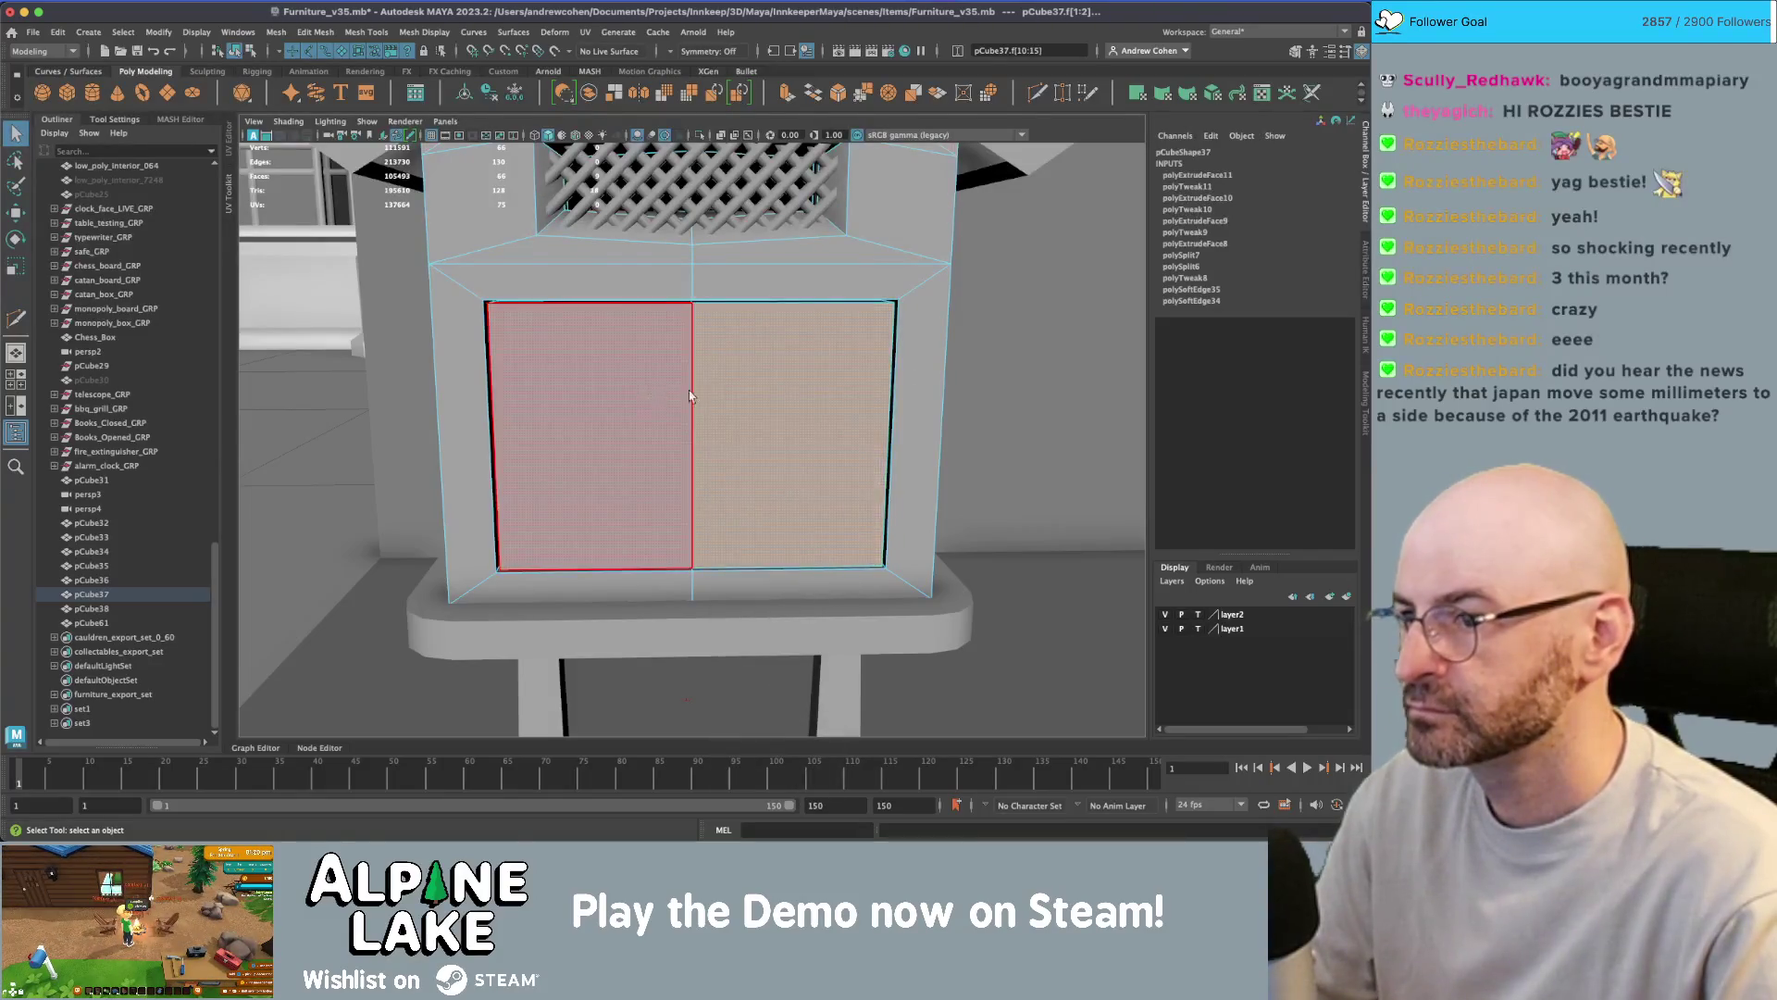
# - Bevel the door panel's edges with 2 segments
pyautogui.hotkey('ctrl', 'b')
pyautogui.hotkey('ctrl', 'z')
pyautogui.hotkey('ctrl', 'z')
pyautogui.hotkey('ctrl', 'z')
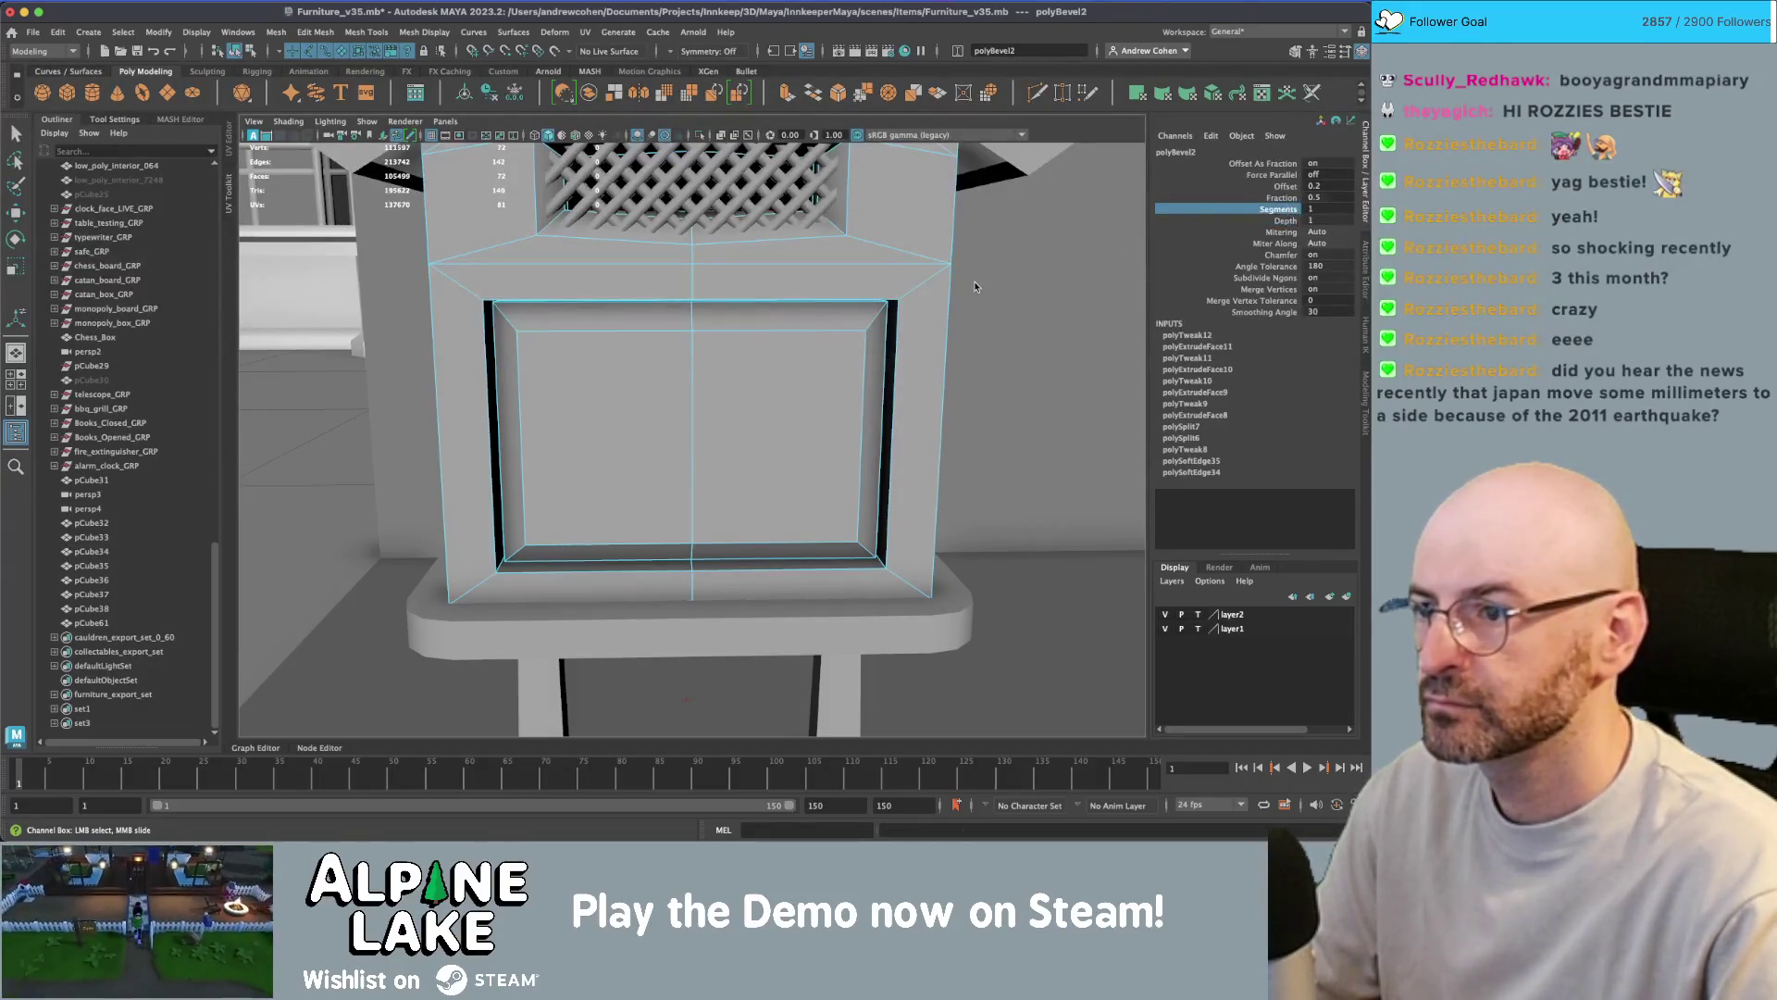
pyautogui.moveTo(974, 285); pyautogui.dragTo(927, 292, button='middle')
pyautogui.moveTo(928, 292)
pyautogui.keyDown('alt'); pyautogui.mouseDown()
pyautogui.moveTo(496, 286)
pyautogui.moveTo(628, 287)
pyautogui.moveTo(659, 267)
pyautogui.mouseUp(); pyautogui.keyUp('alt')
pyautogui.rightClick(629, 287)
pyautogui.click(629, 261)
pyautogui.hotkey('ctrl', 'b')
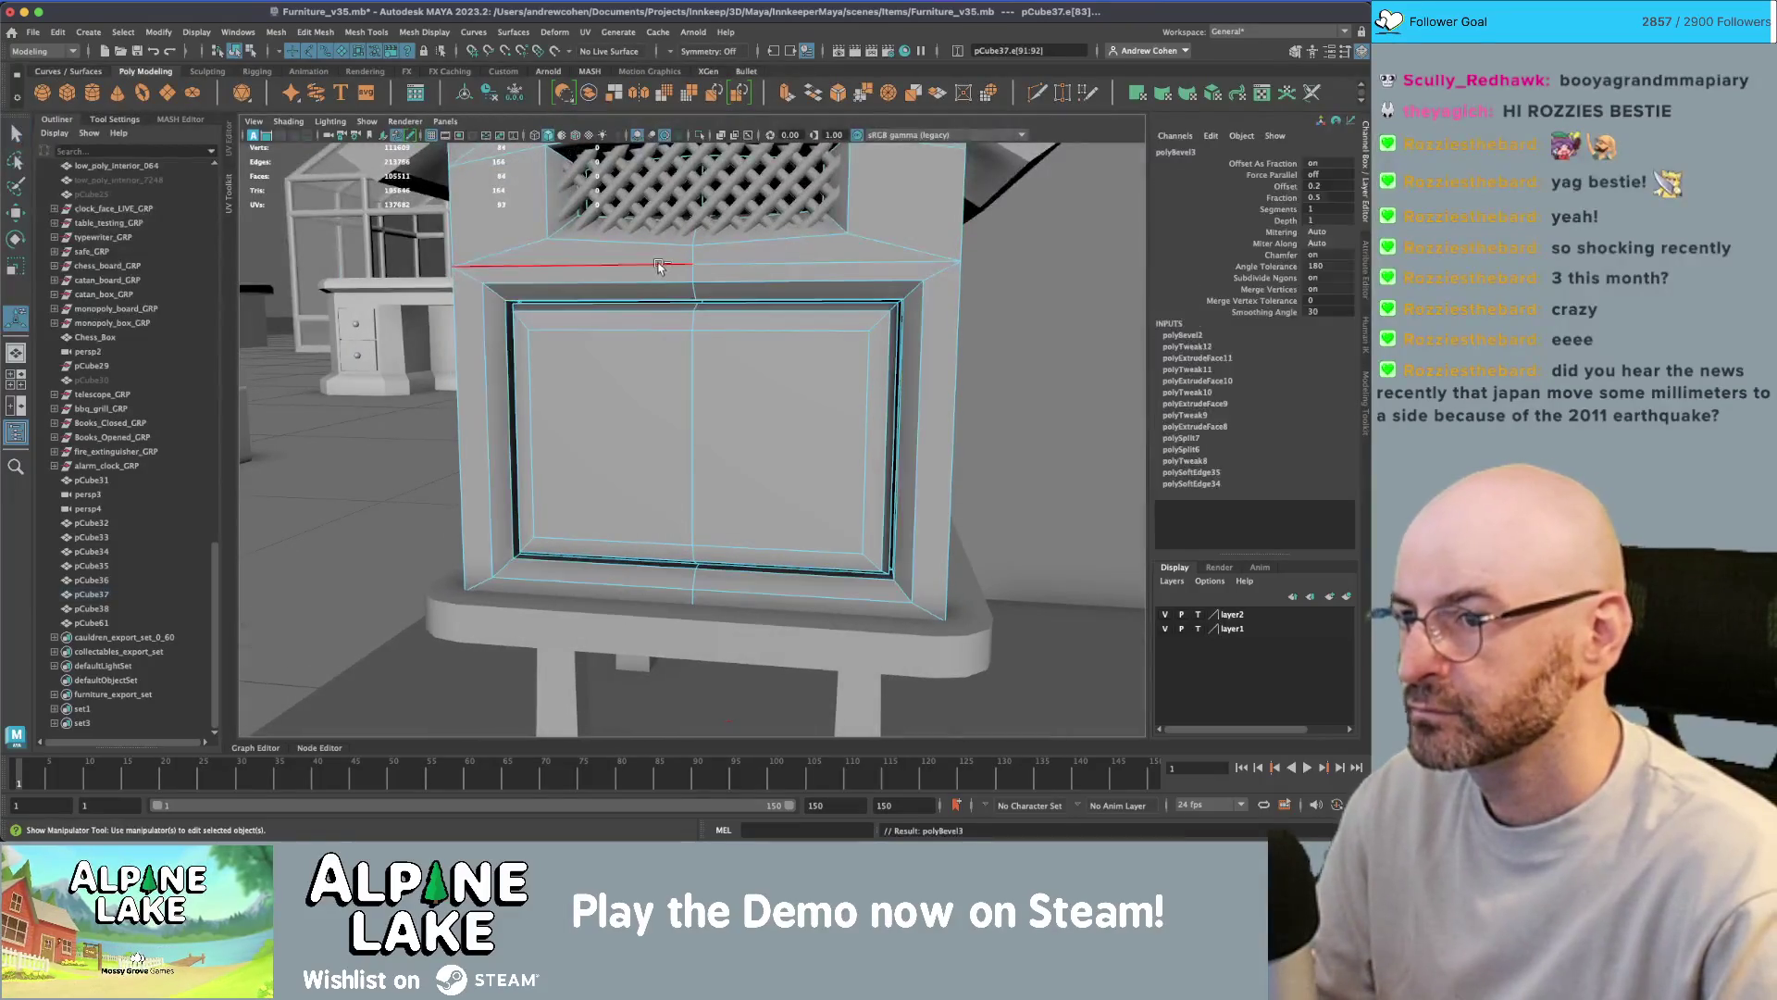
pyautogui.click(1278, 209)
pyautogui.moveTo(904, 230); pyautogui.dragTo(926, 231, button='middle')
pyautogui.keyDown('alt'); pyautogui.moveTo(925, 230); pyautogui.dragTo(1036, 231); pyautogui.keyUp('alt')
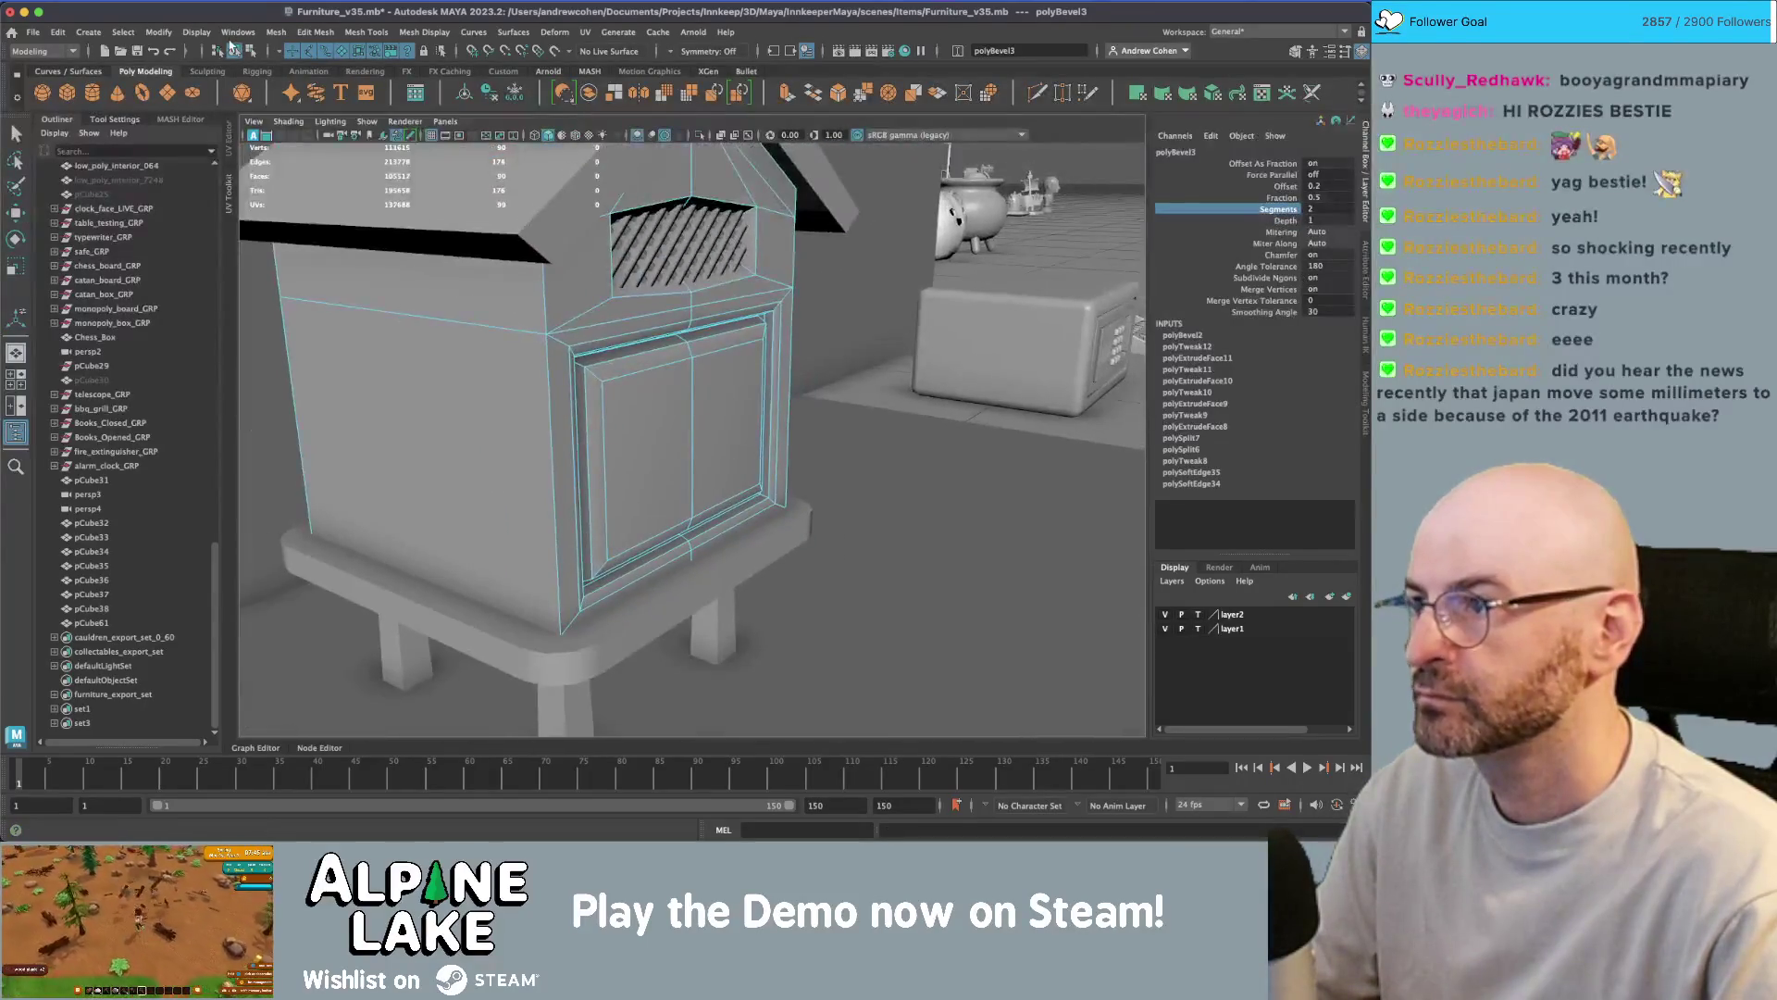
# - Delete the beehive body's history and soften its edge shading
pyautogui.click(237, 52)
pyautogui.click(502, 370)
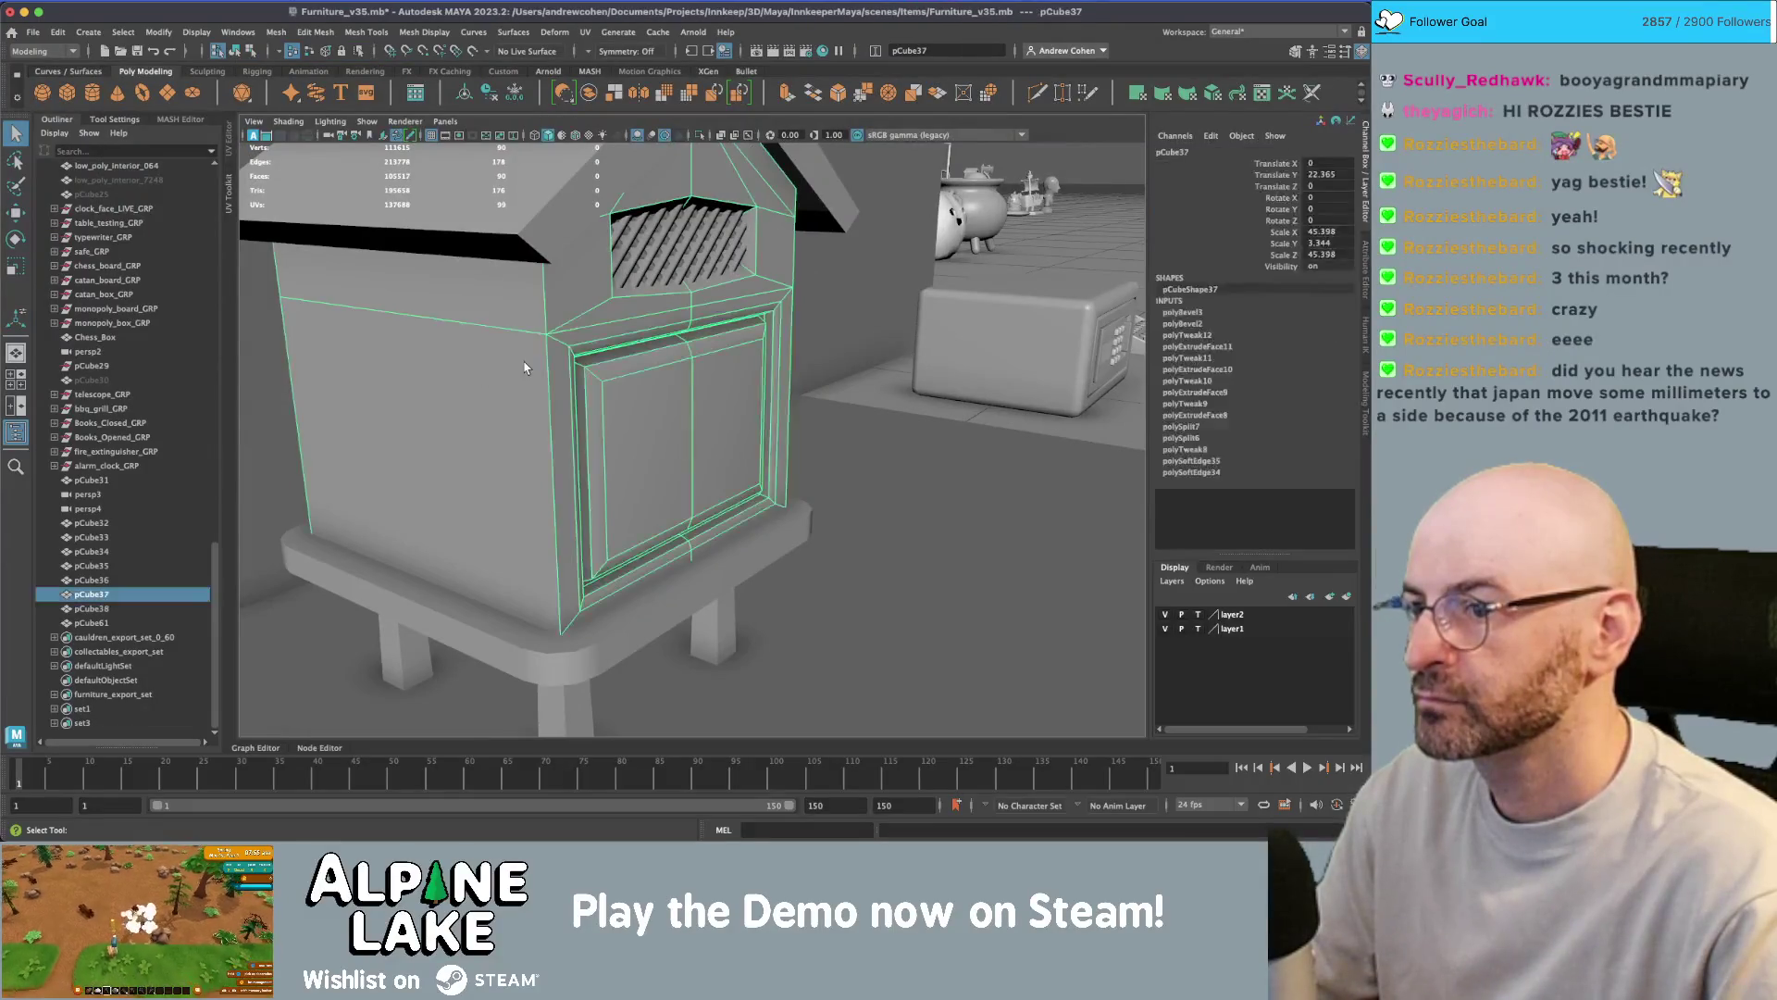
pyautogui.hotkey('alt', 'shift', 'd')
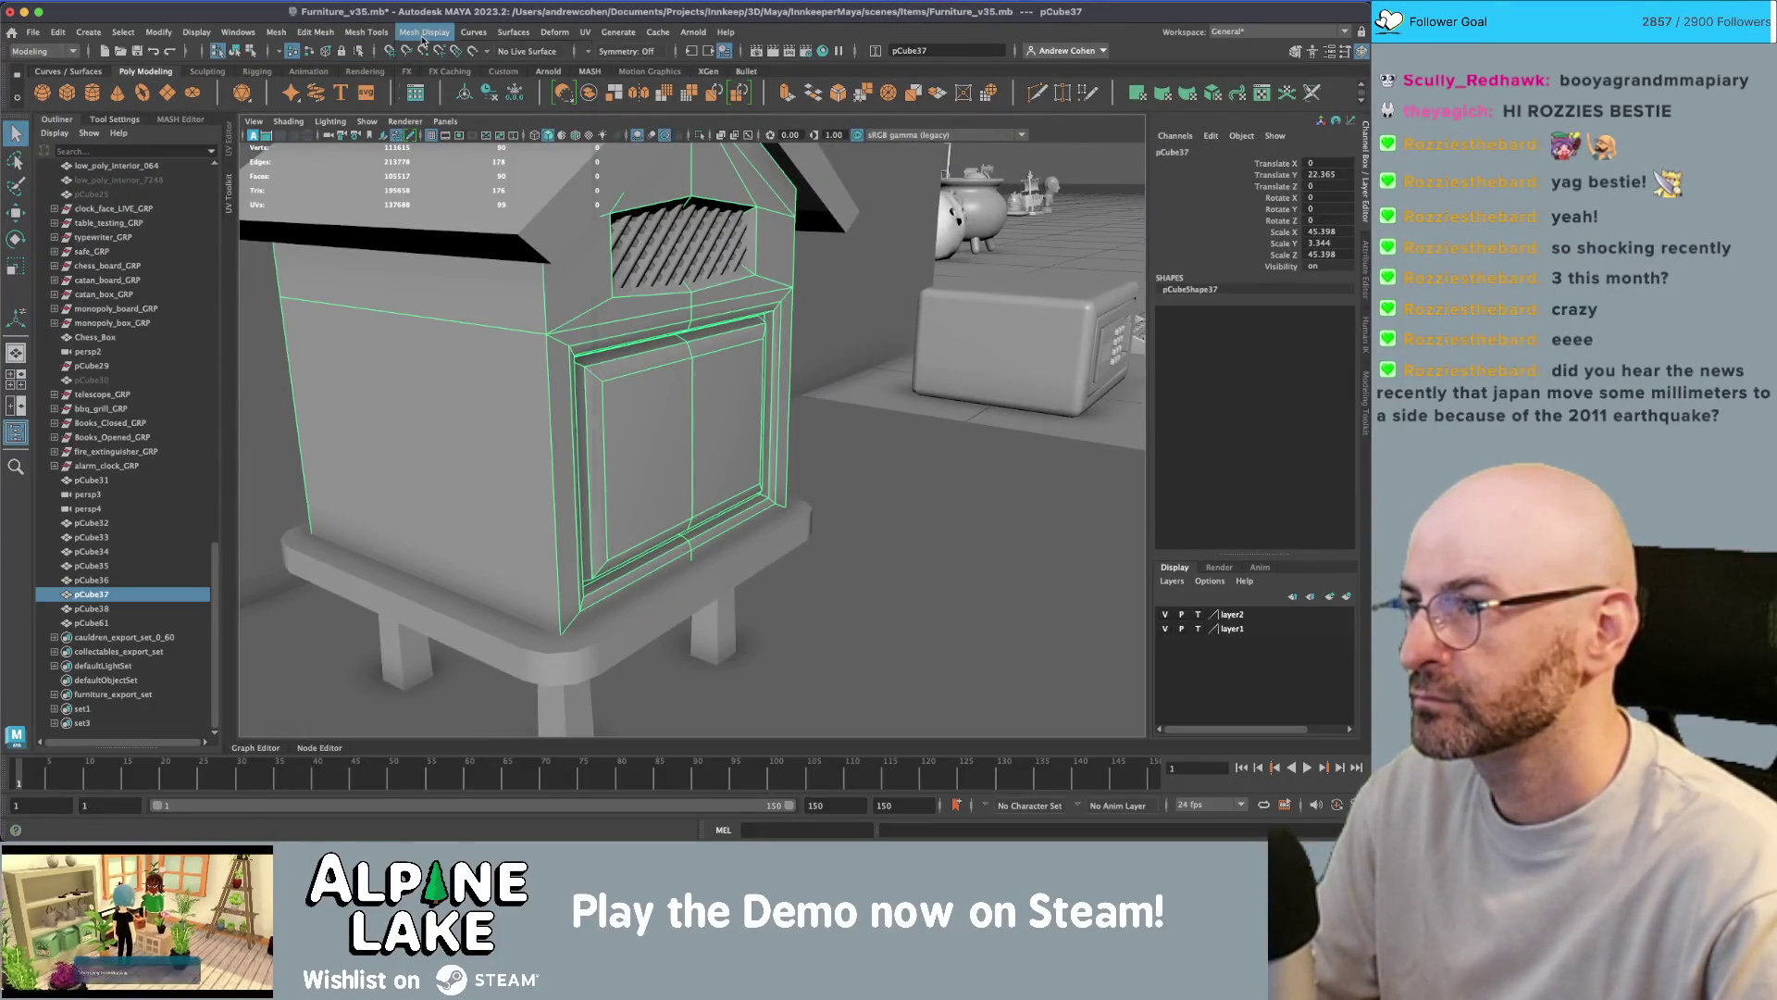
pyautogui.click(423, 32)
pyautogui.click(435, 157)
pyautogui.click(489, 370)
# - Reapply edge shading to the vent's top and bottom edges
pyautogui.moveTo(690, 195); pyautogui.dragTo(689, 156, button='right')
pyautogui.click(692, 181)
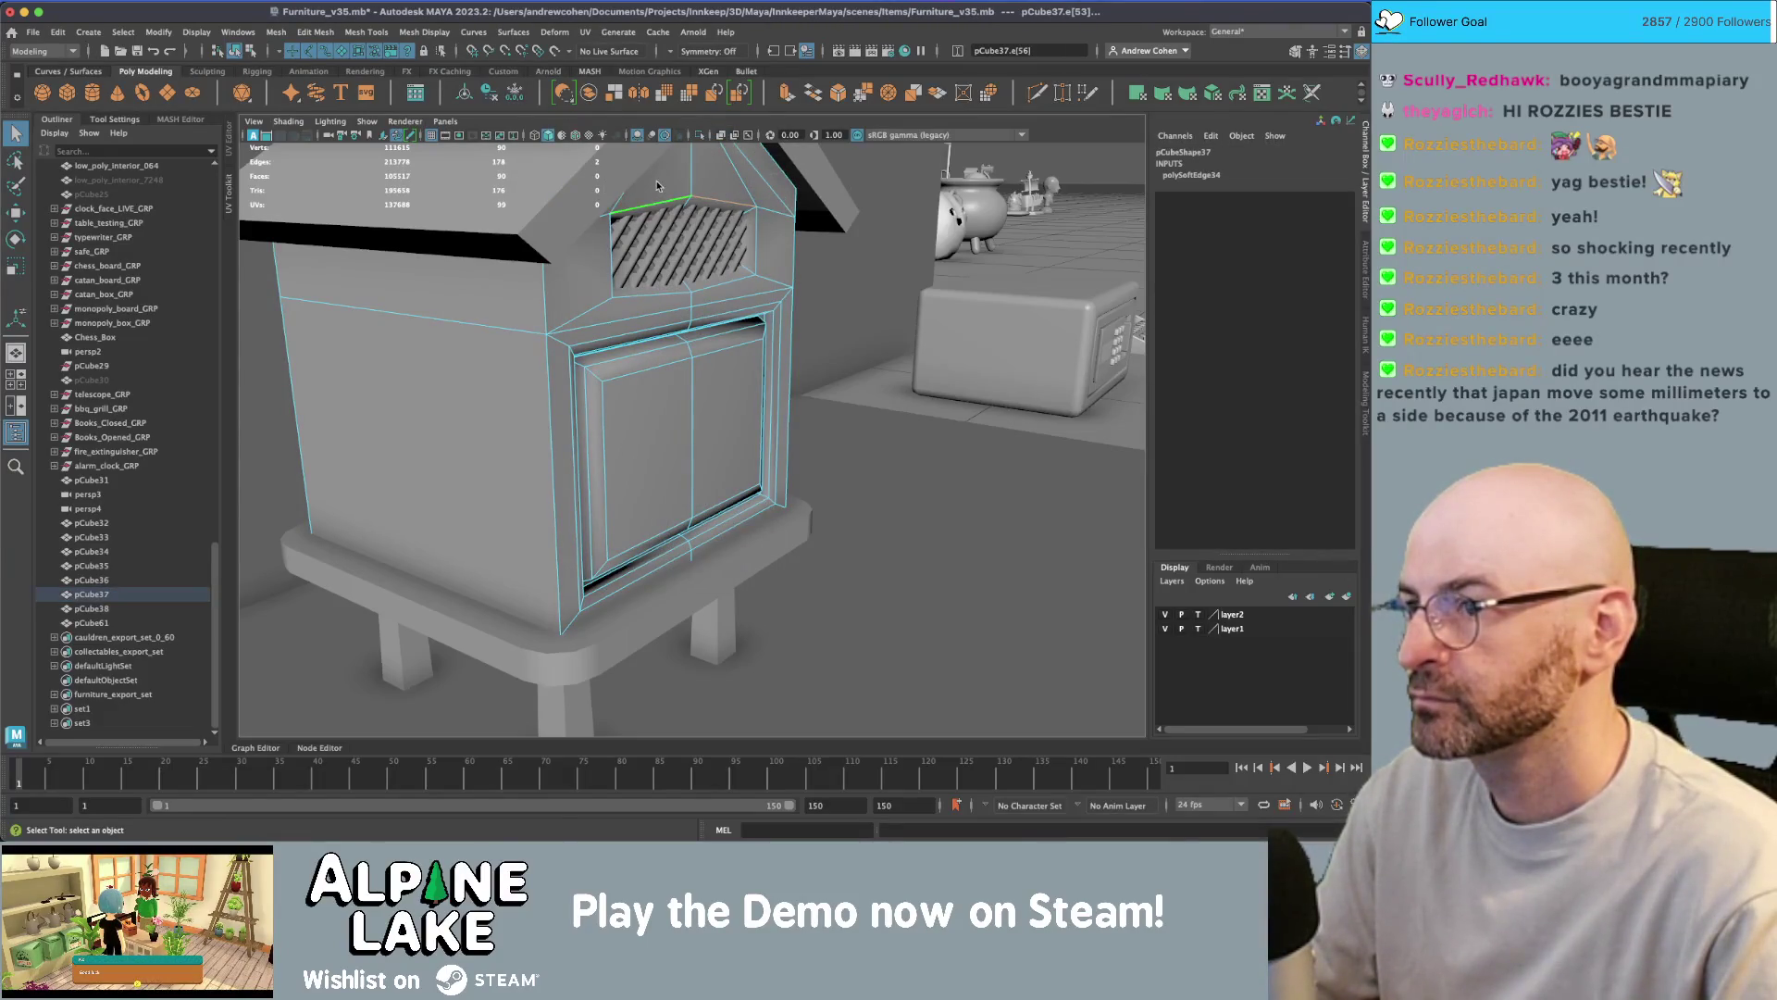
pyautogui.keyDown('shift'); pyautogui.click(646, 291); pyautogui.keyUp('shift')
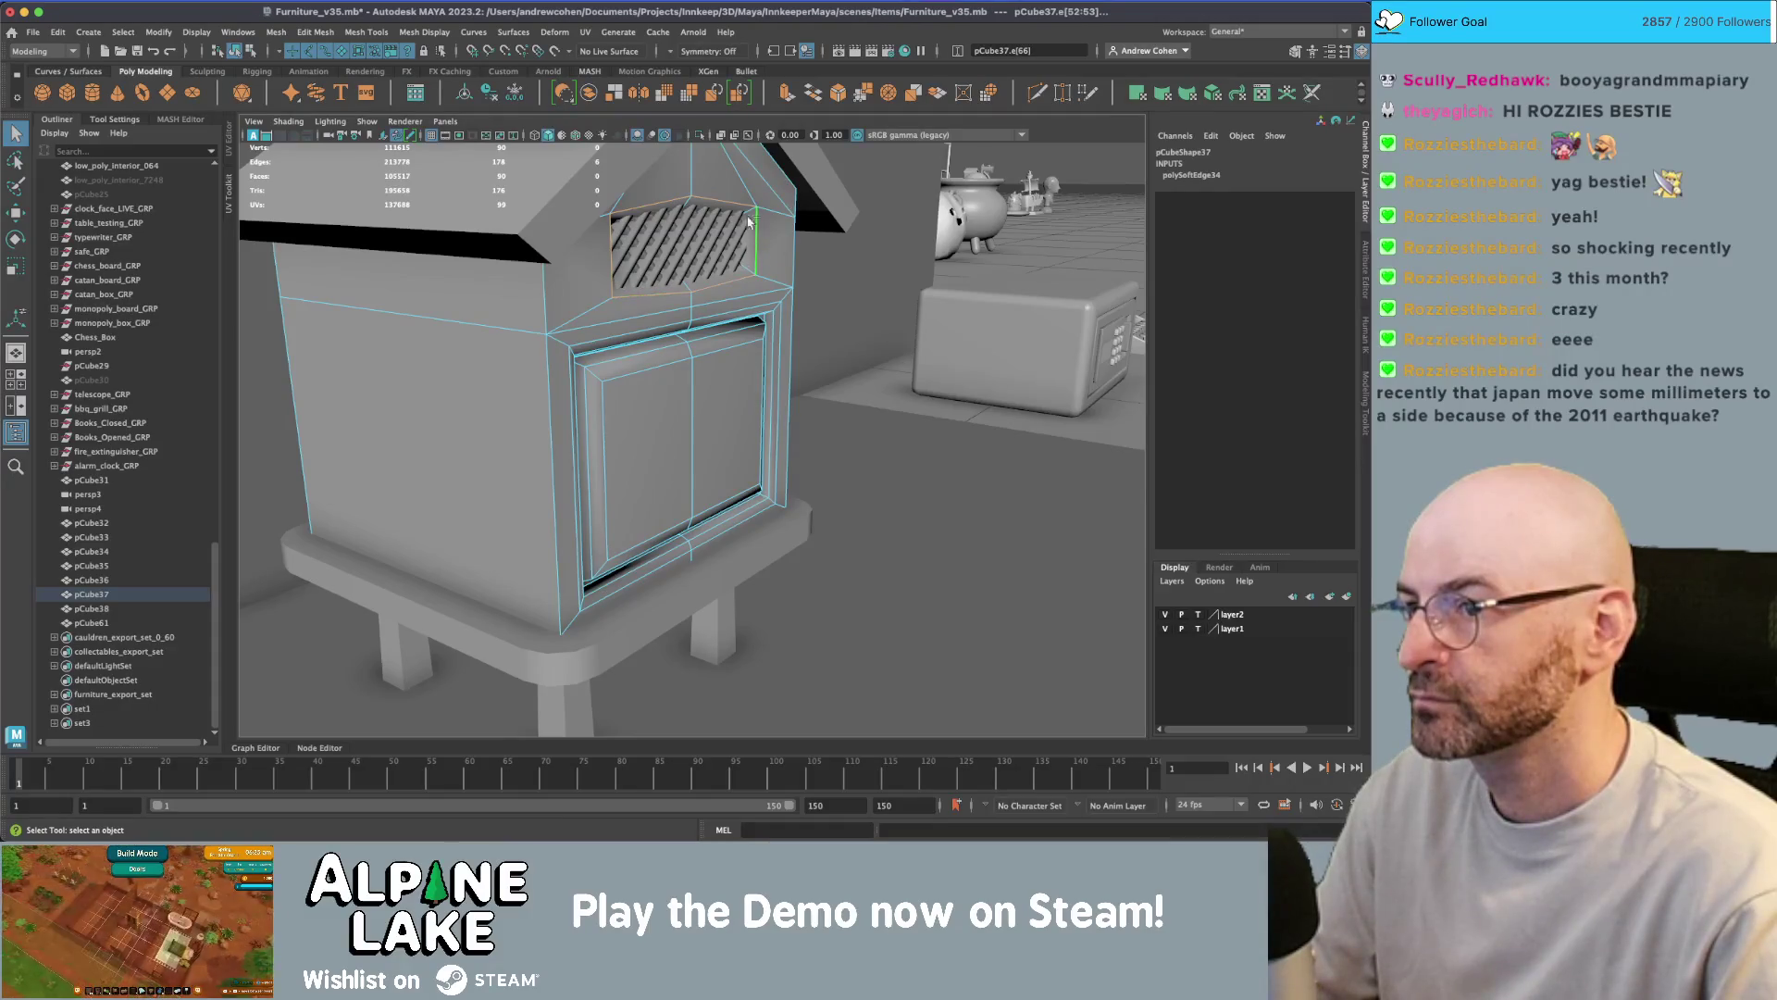
pyautogui.click(445, 32)
pyautogui.click(435, 148)
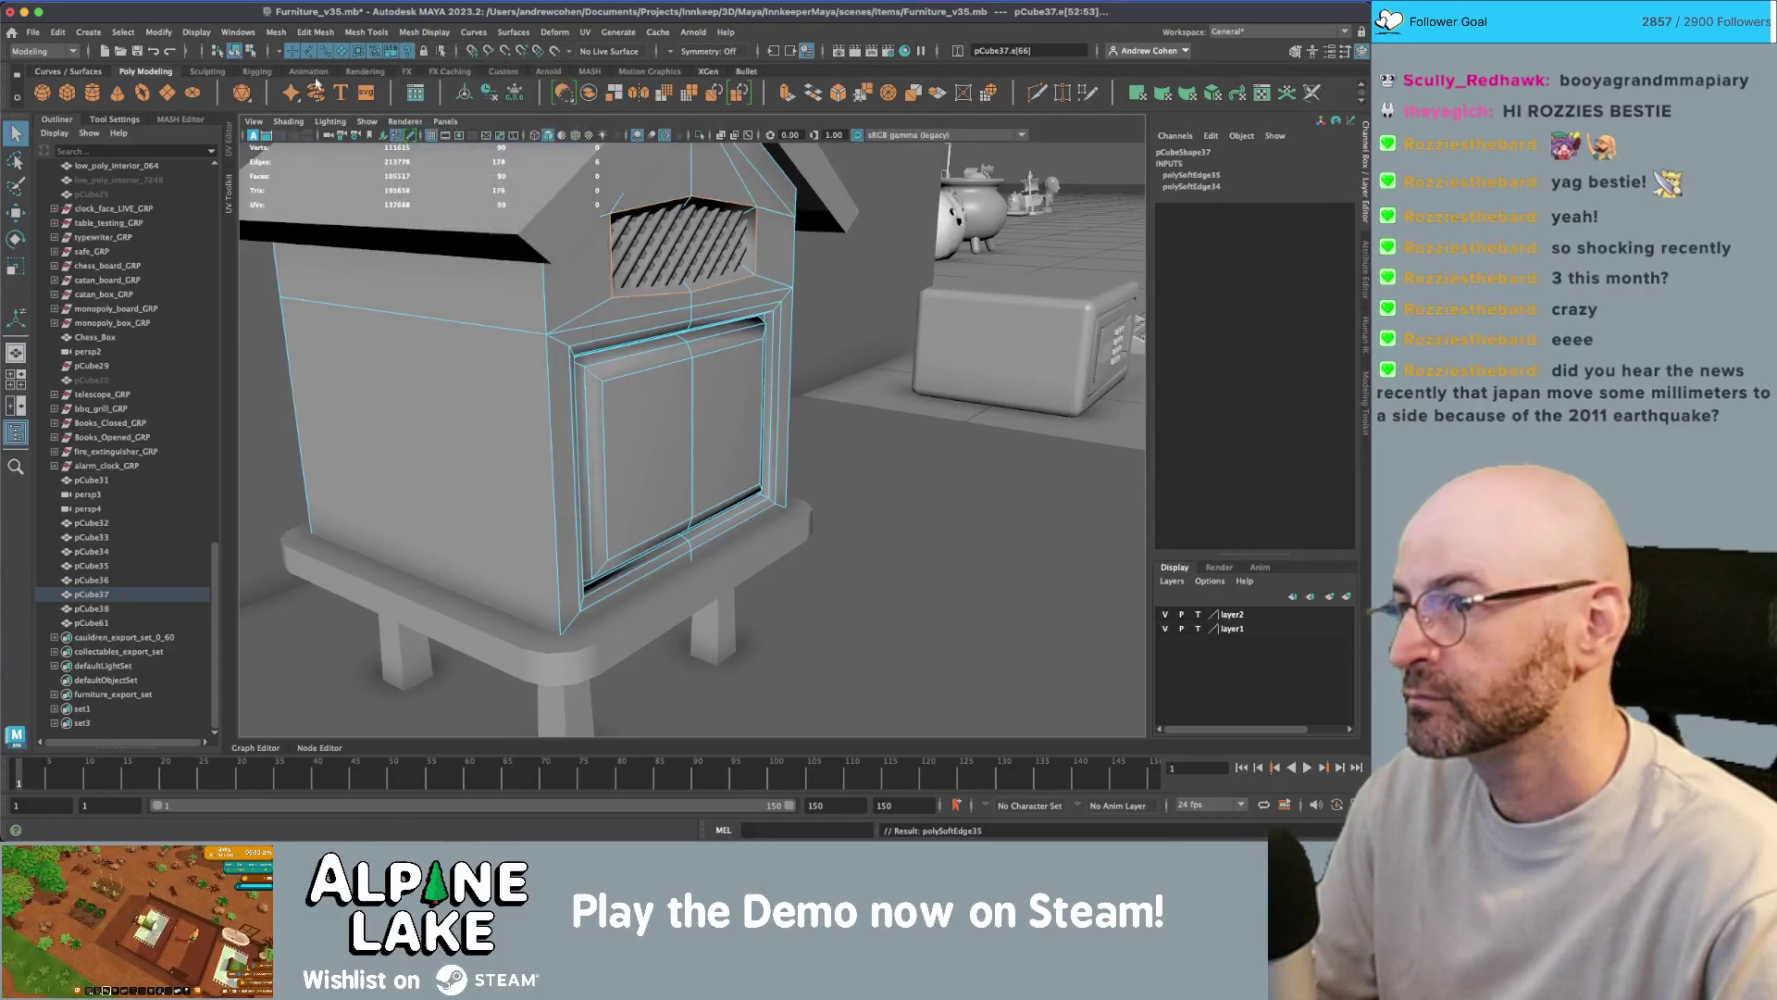
pyautogui.click(241, 50)
# - Tumble the camera in close on the vent and door panel
pyautogui.keyDown('alt'); pyautogui.moveTo(648, 389); pyautogui.dragTo(701, 407); pyautogui.keyUp('alt')
pyautogui.keyDown('alt'); pyautogui.moveTo(701, 408); pyautogui.dragTo(753, 336, button='right'); pyautogui.keyUp('alt')
pyautogui.scroll(-2, 576, 246)
pyautogui.rightClick(602, 199)
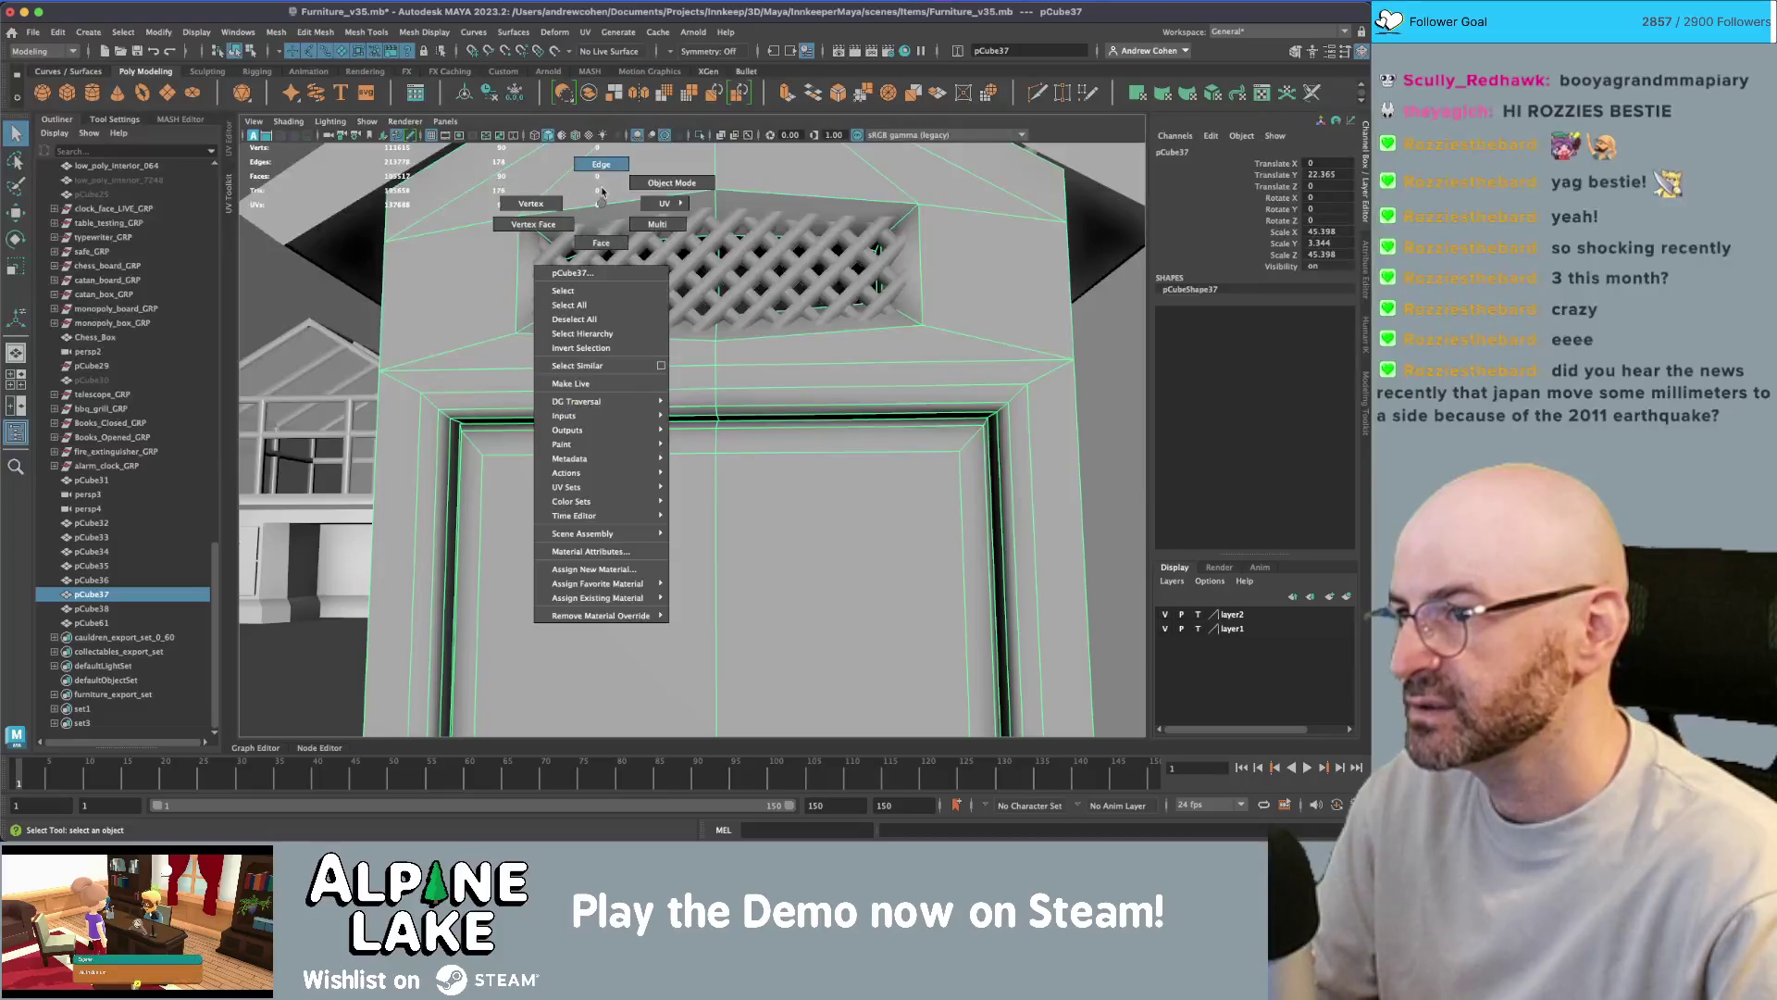
# - In wireframe, lower the apex vertex of the hive's front gable
pyautogui.click(601, 243)
pyautogui.press('4')
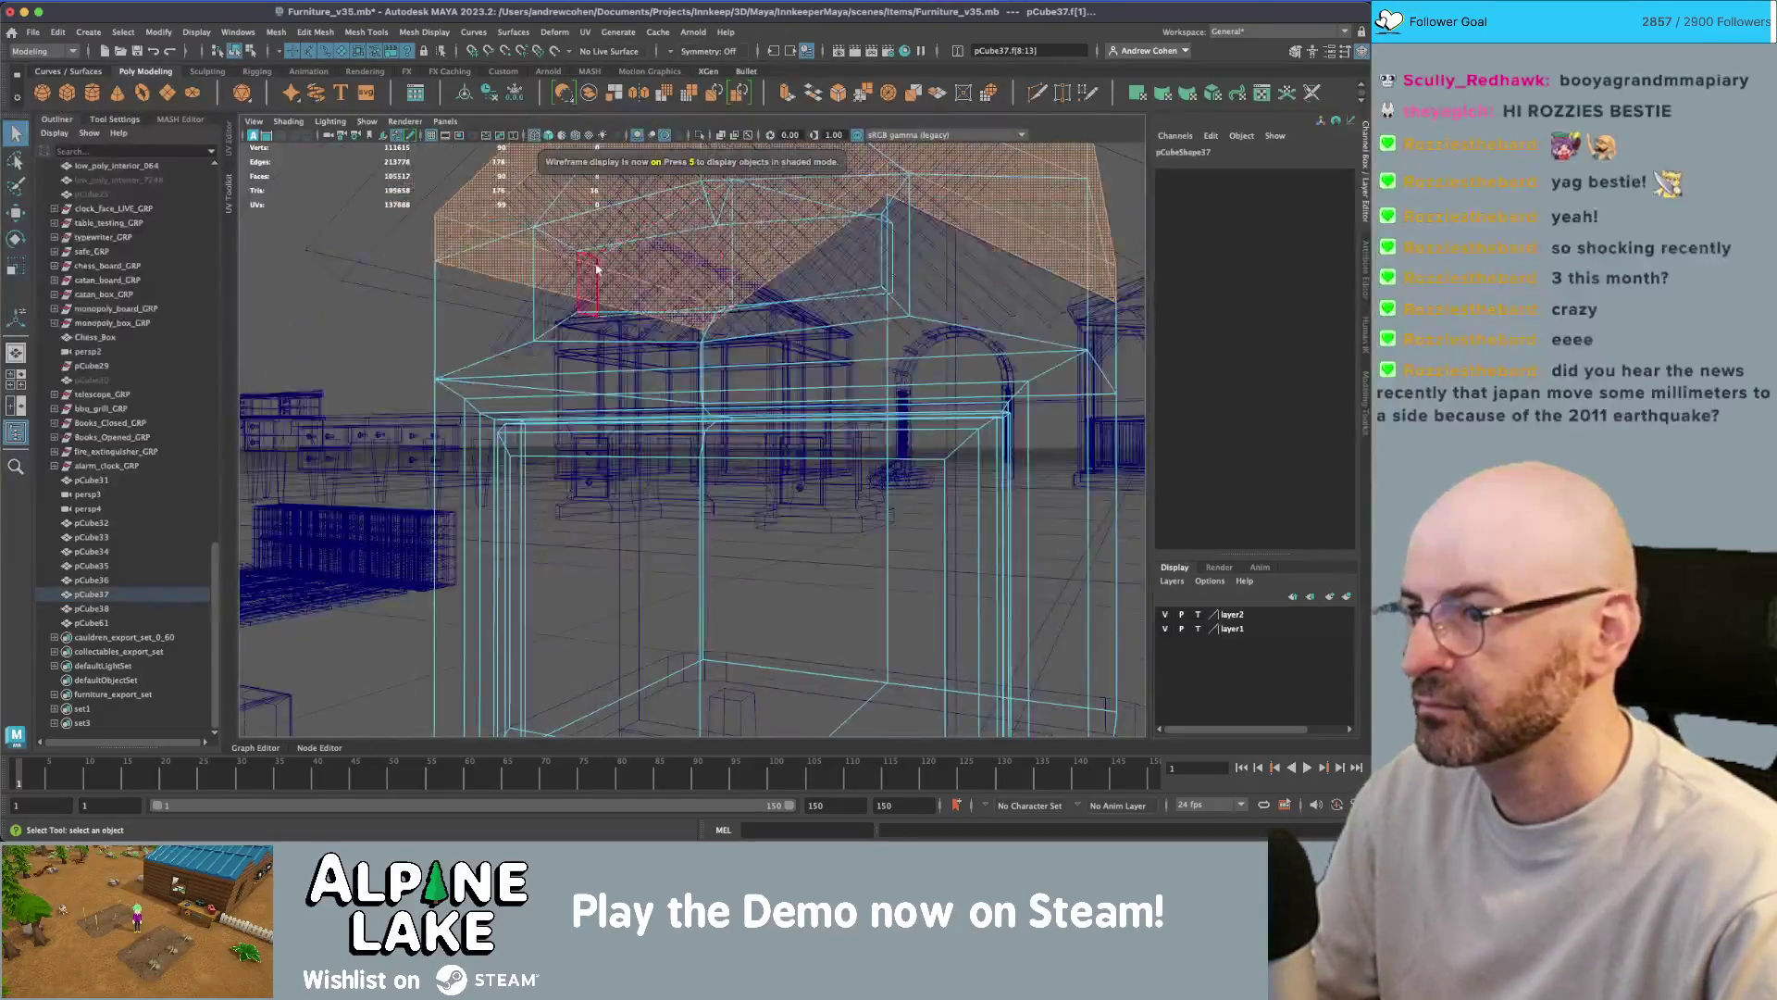
pyautogui.click(593, 257)
pyautogui.moveTo(595, 257)
pyautogui.keyDown('alt'); pyautogui.mouseDown()
pyautogui.moveTo(881, 286)
pyautogui.moveTo(626, 266)
pyautogui.moveTo(630, 370)
pyautogui.moveTo(917, 348)
pyautogui.mouseUp(); pyautogui.keyUp('alt')
pyautogui.moveTo(929, 297); pyautogui.dragTo(880, 291, button='right')
pyautogui.click(787, 247)
pyautogui.press('w')
pyautogui.moveTo(787, 247)
pyautogui.mouseDown()
pyautogui.moveTo(810, 326)
pyautogui.moveTo(1055, 337)
pyautogui.moveTo(477, 346)
pyautogui.mouseUp()
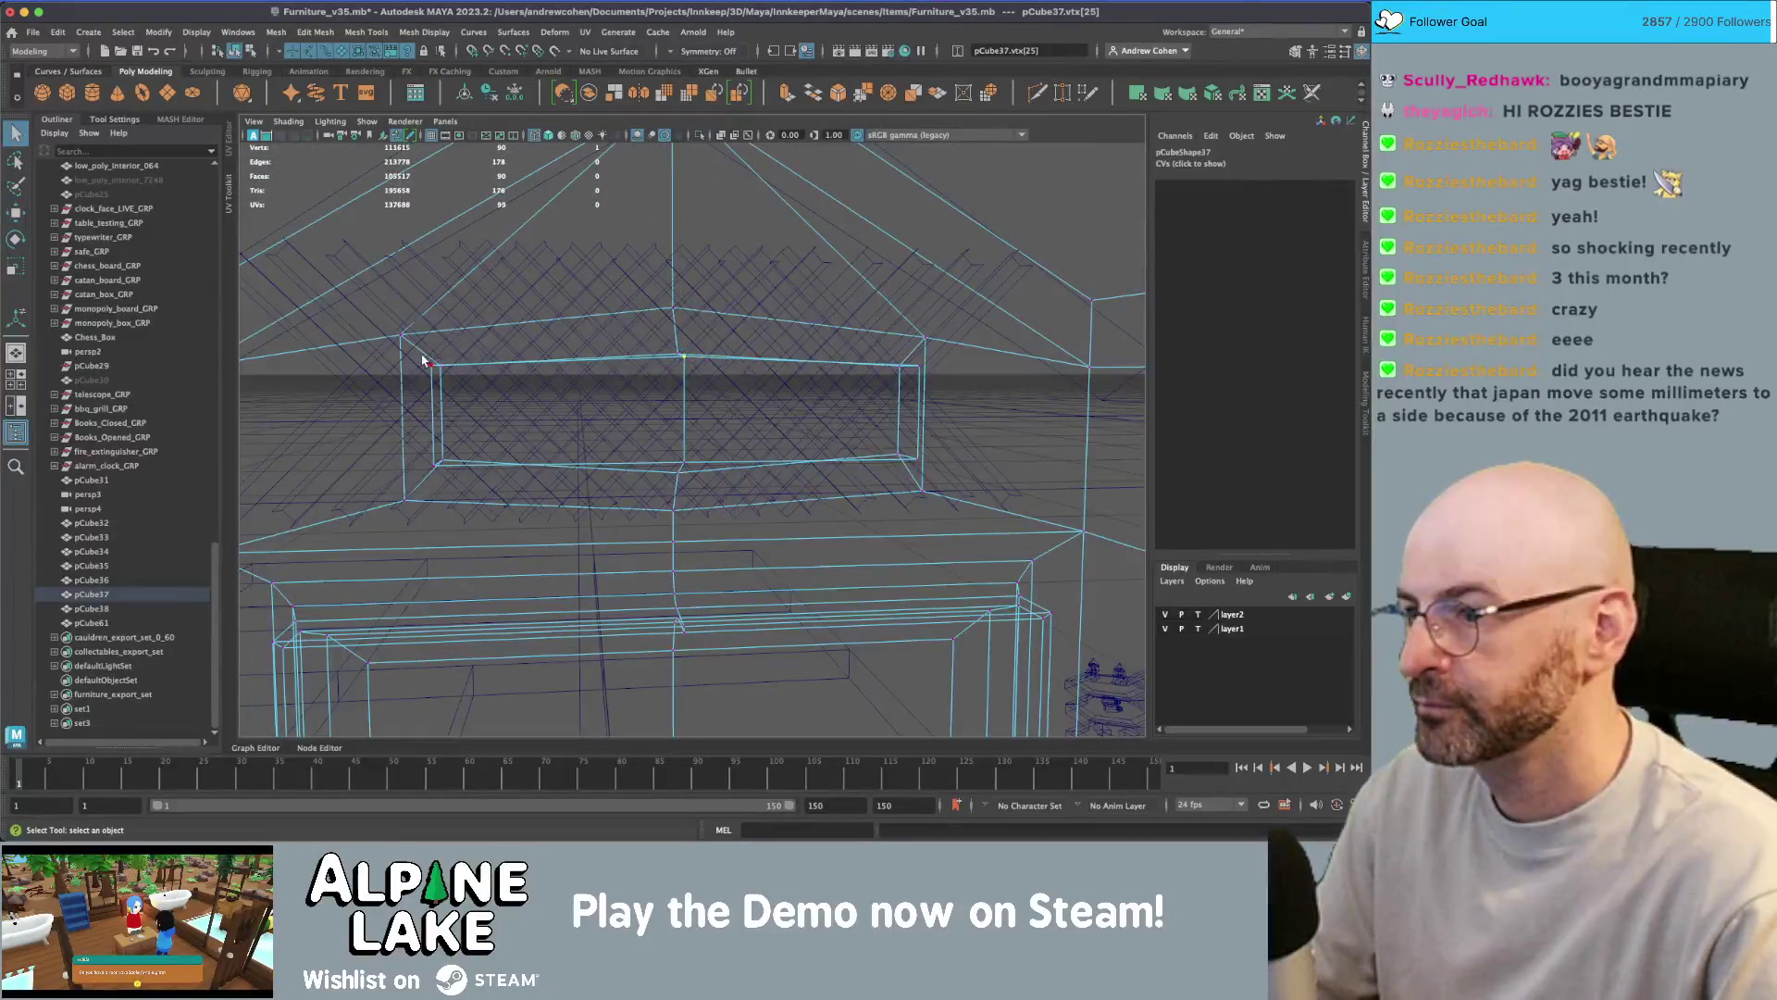
# - Select the vent opening's vertices and scale them taller and wider
pyautogui.moveTo(946, 400); pyautogui.dragTo(931, 416)
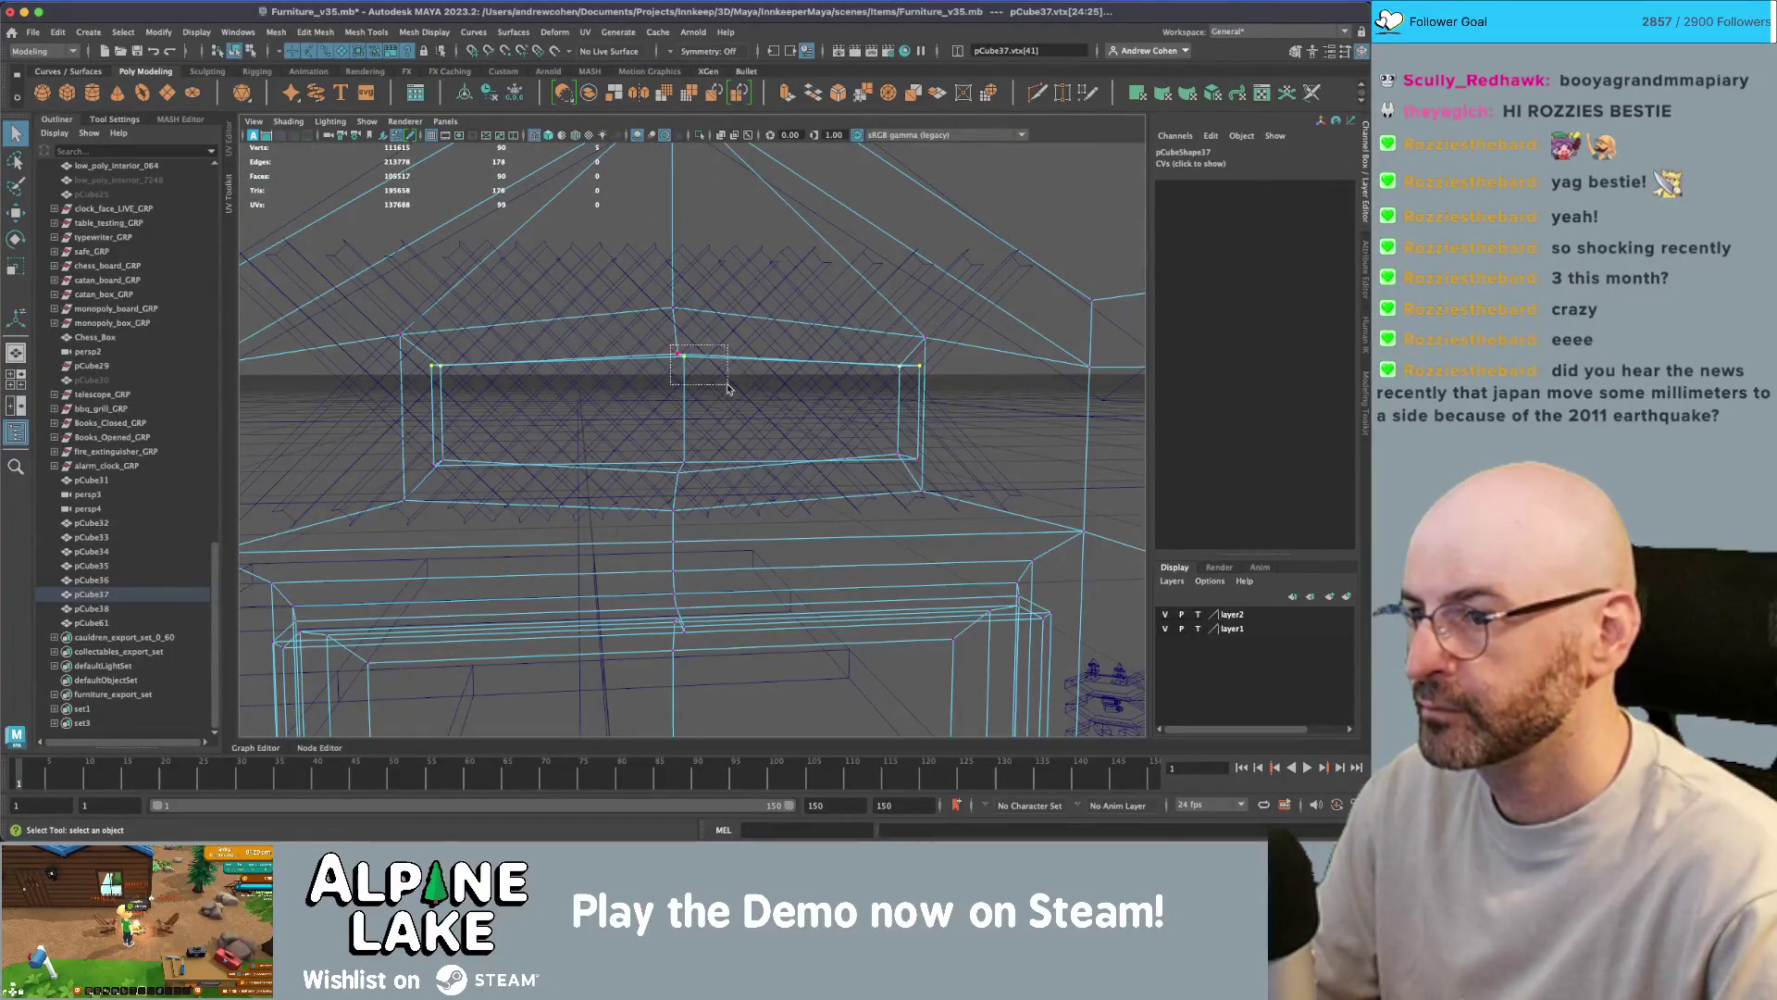
pyautogui.moveTo(725, 386); pyautogui.dragTo(723, 383)
pyautogui.moveTo(957, 392); pyautogui.dragTo(958, 392)
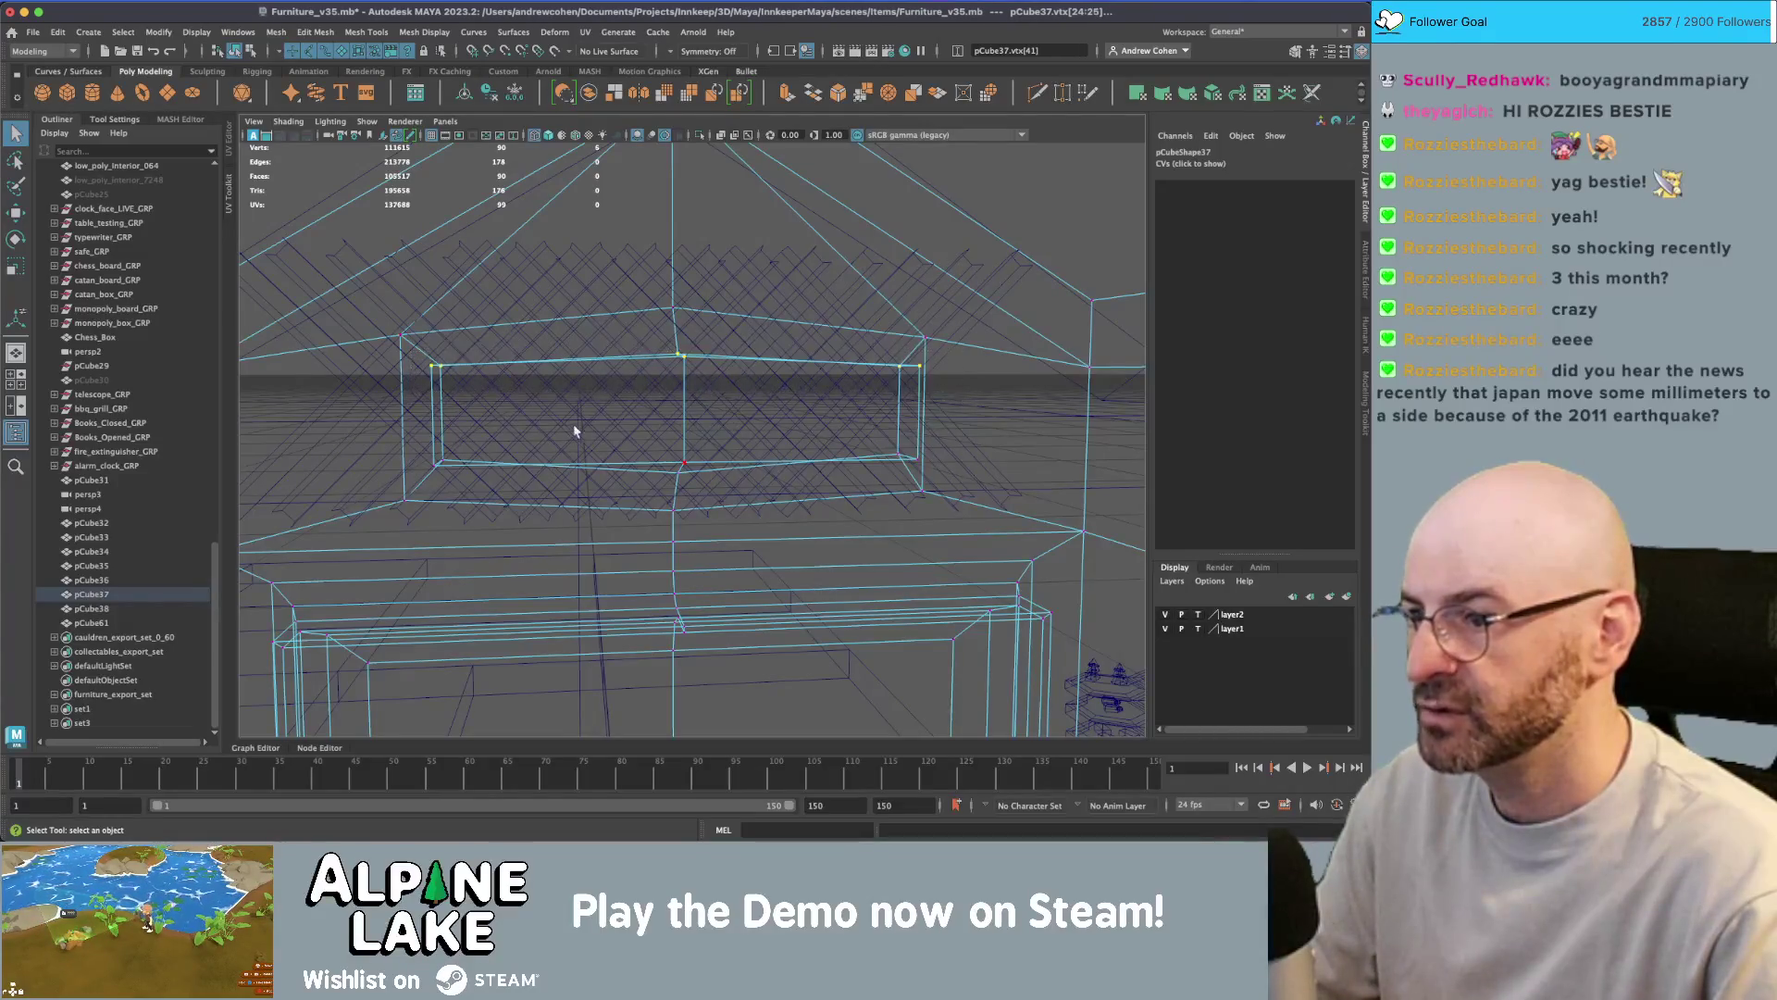
pyautogui.moveTo(946, 481); pyautogui.dragTo(948, 482)
pyautogui.press('r')
pyautogui.moveTo(682, 361); pyautogui.dragTo(685, 338)
pyautogui.moveTo(746, 423); pyautogui.dragTo(879, 407)
# - Return to shaded display, clear the vertex selection and select the lattice vent object
pyautogui.press('f')
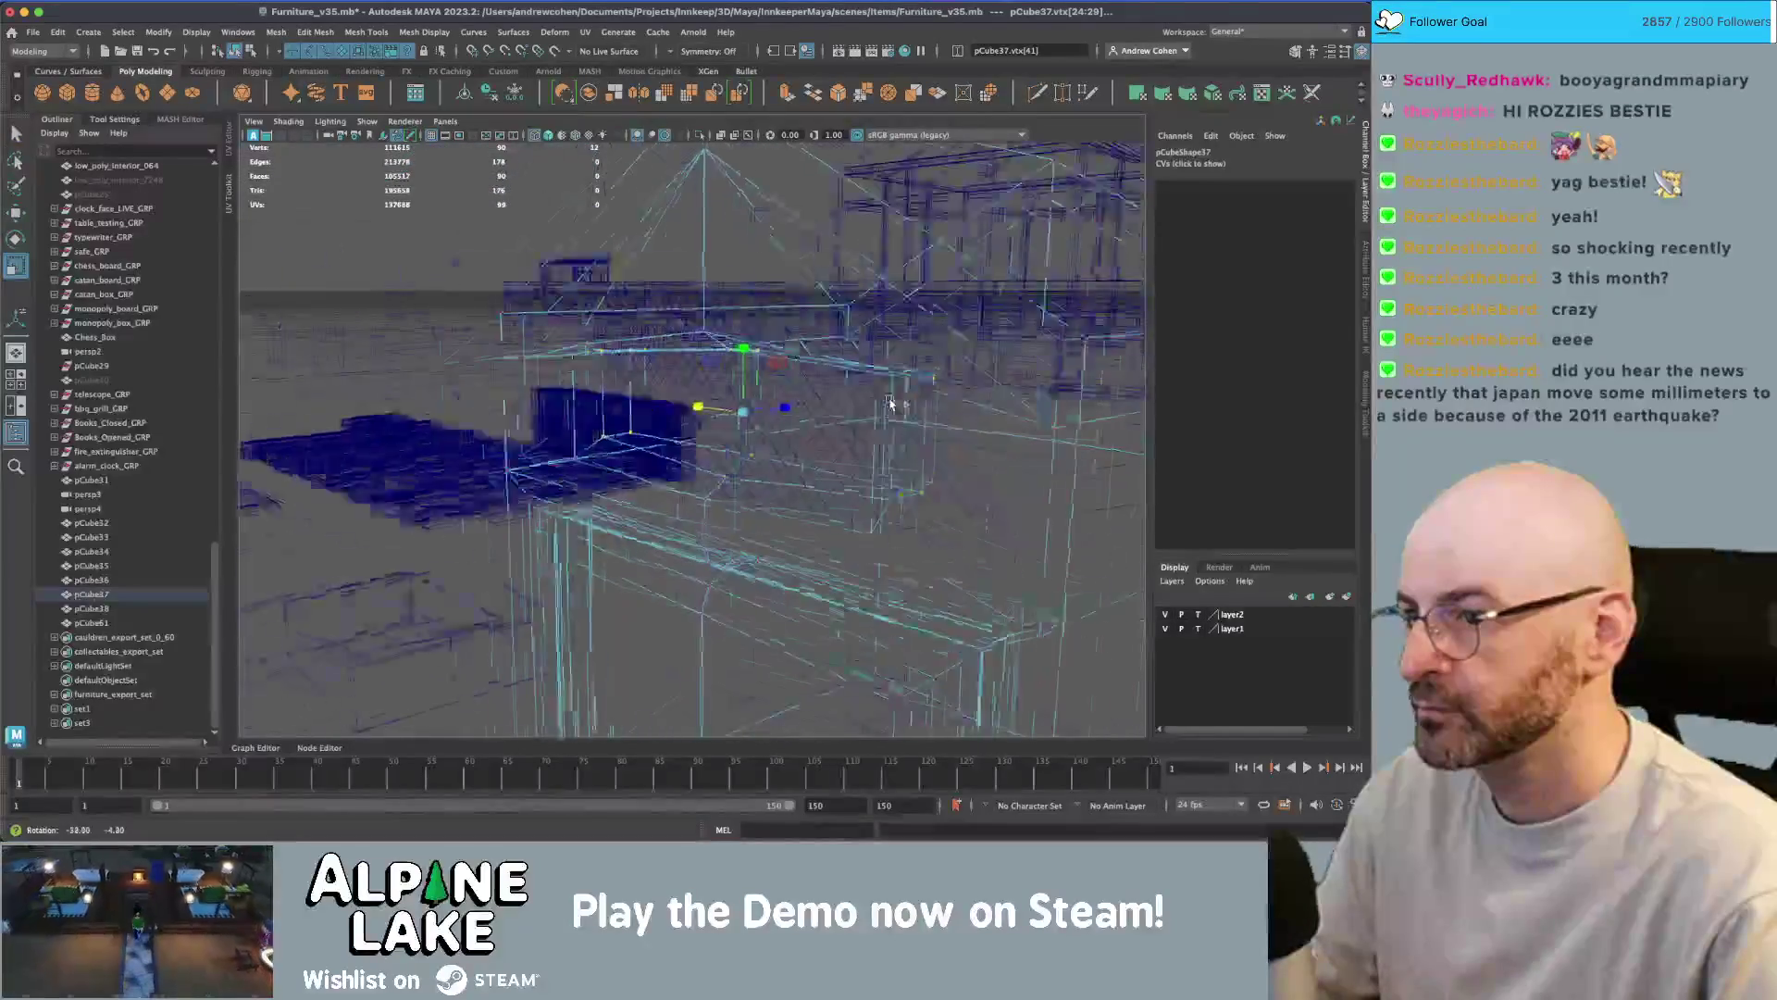
pyautogui.press('5')
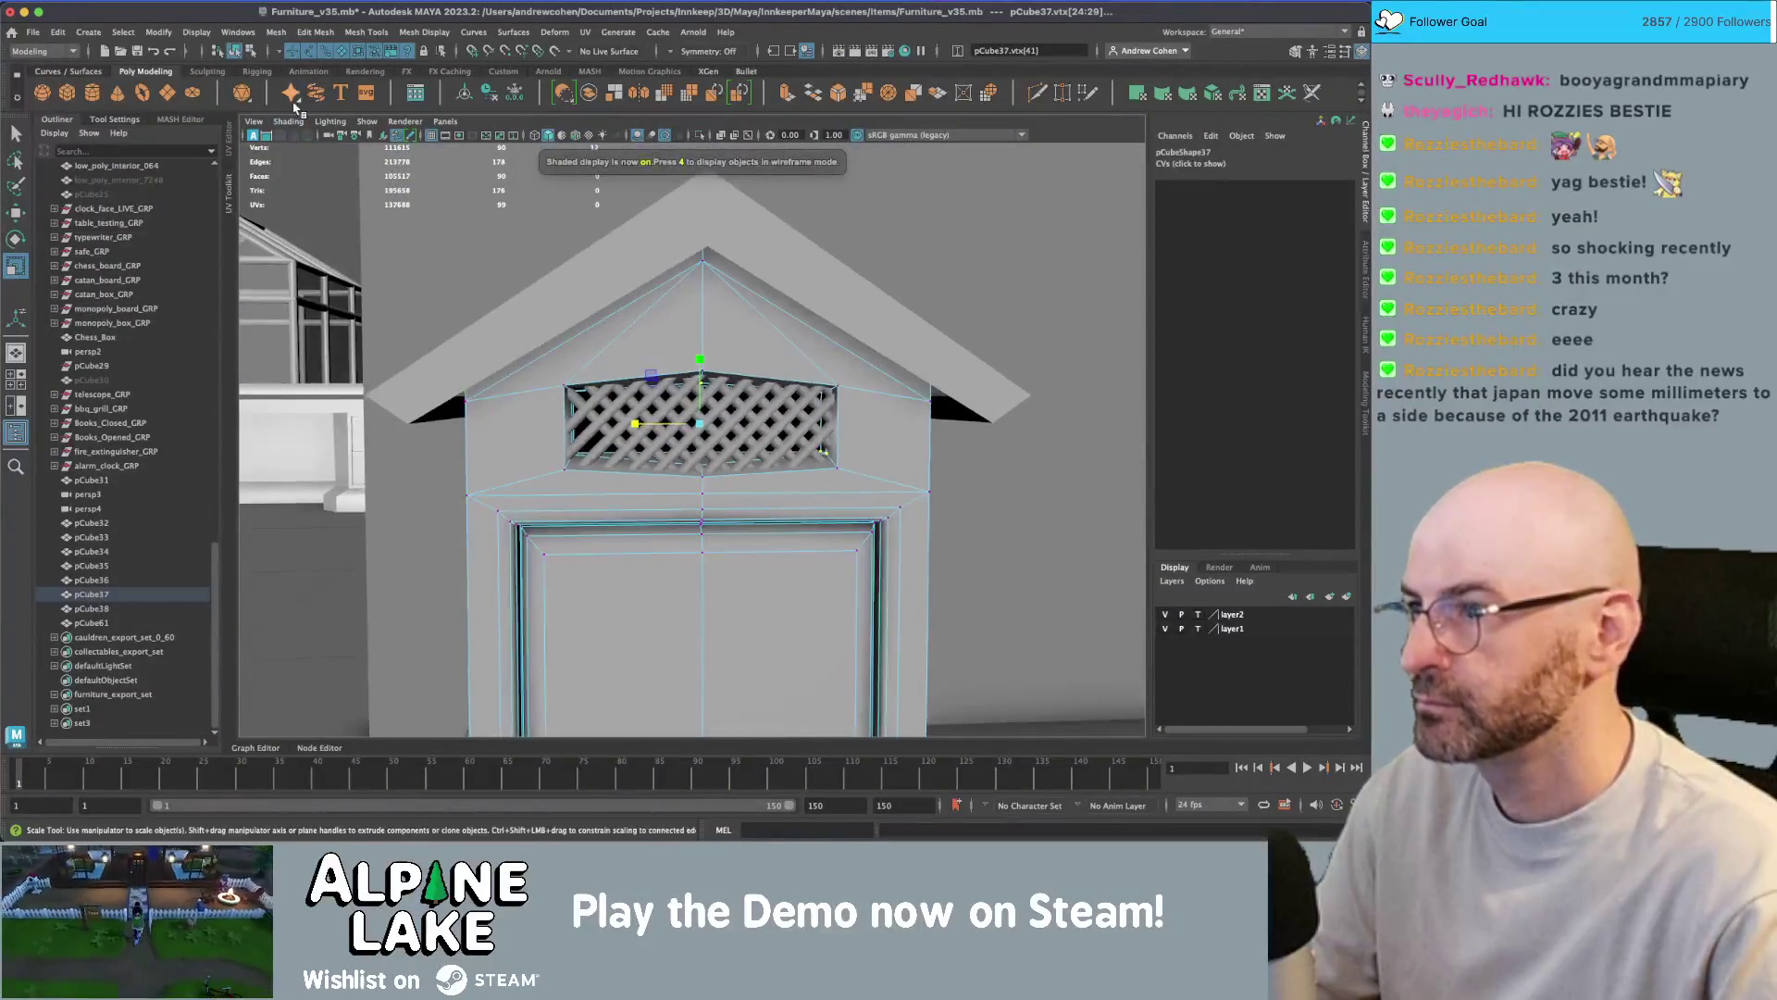
pyautogui.click(235, 51)
pyautogui.moveTo(741, 349)
pyautogui.keyDown('alt'); pyautogui.mouseDown()
pyautogui.moveTo(593, 398)
pyautogui.moveTo(648, 389)
pyautogui.mouseUp(); pyautogui.keyUp('alt')
pyautogui.scroll(5, 734, 278)
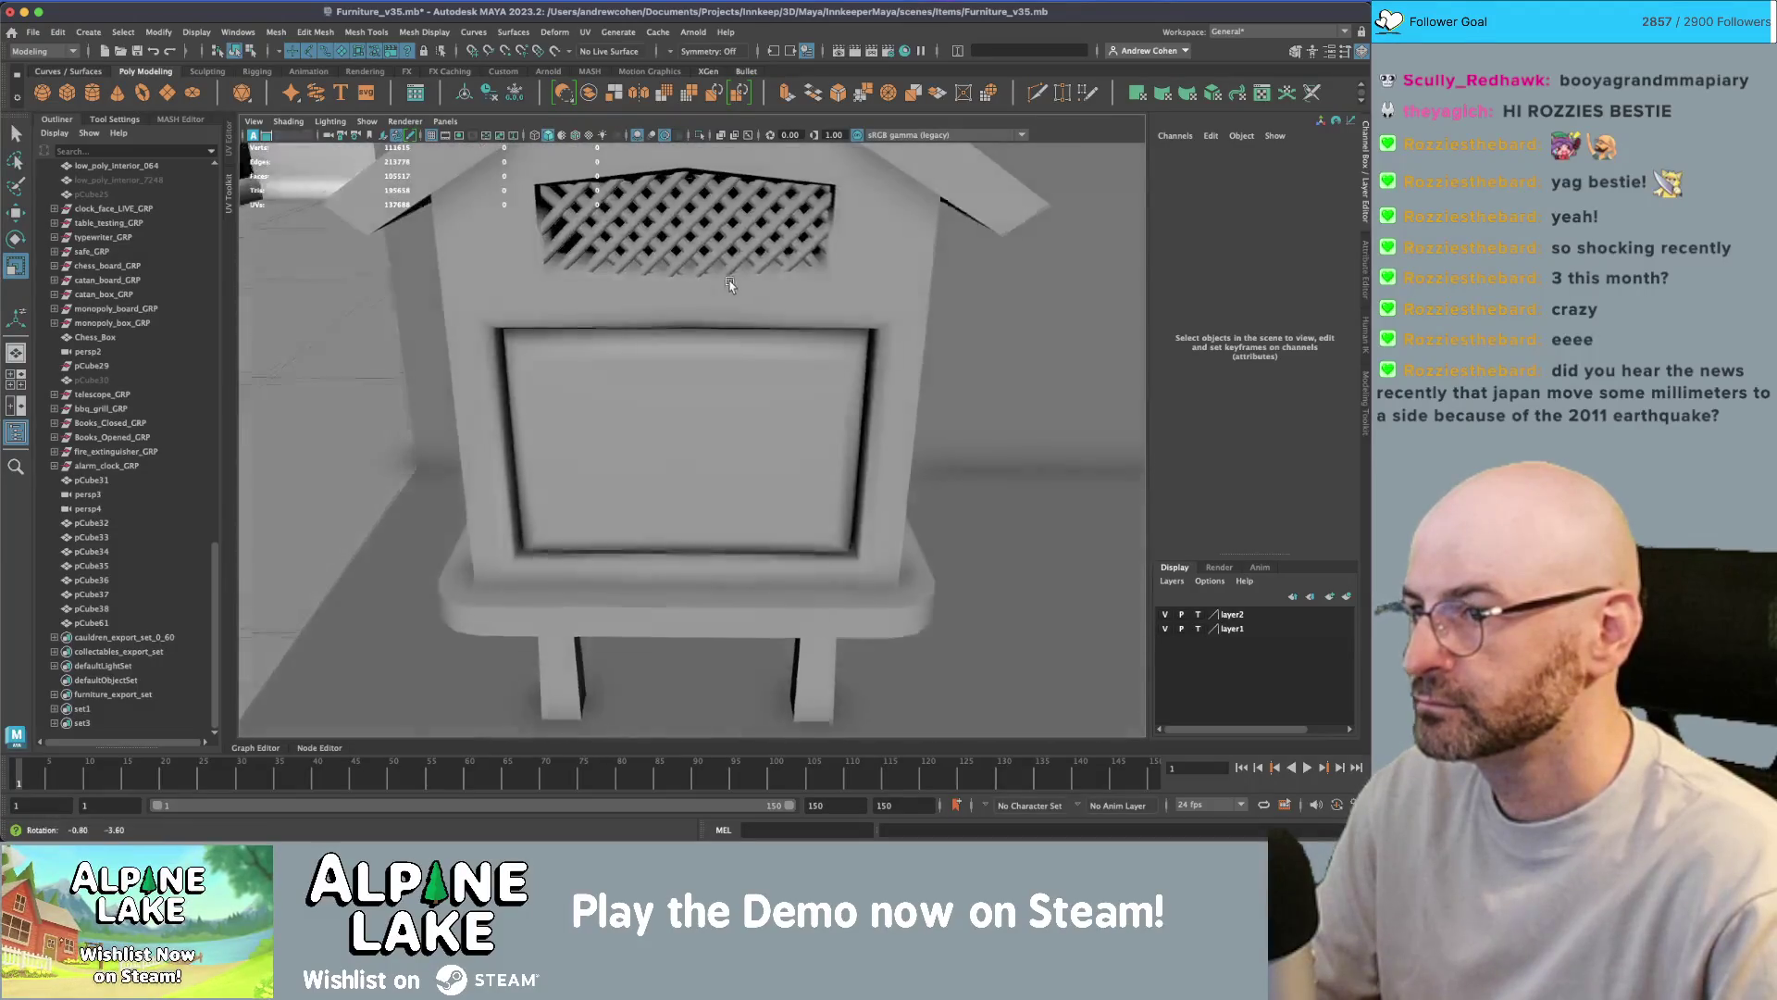
pyautogui.press('q')
pyautogui.click(742, 247)
# - Shift the lattice vent sideways to centre it, then switch to a wireframe front view
pyautogui.press('w')
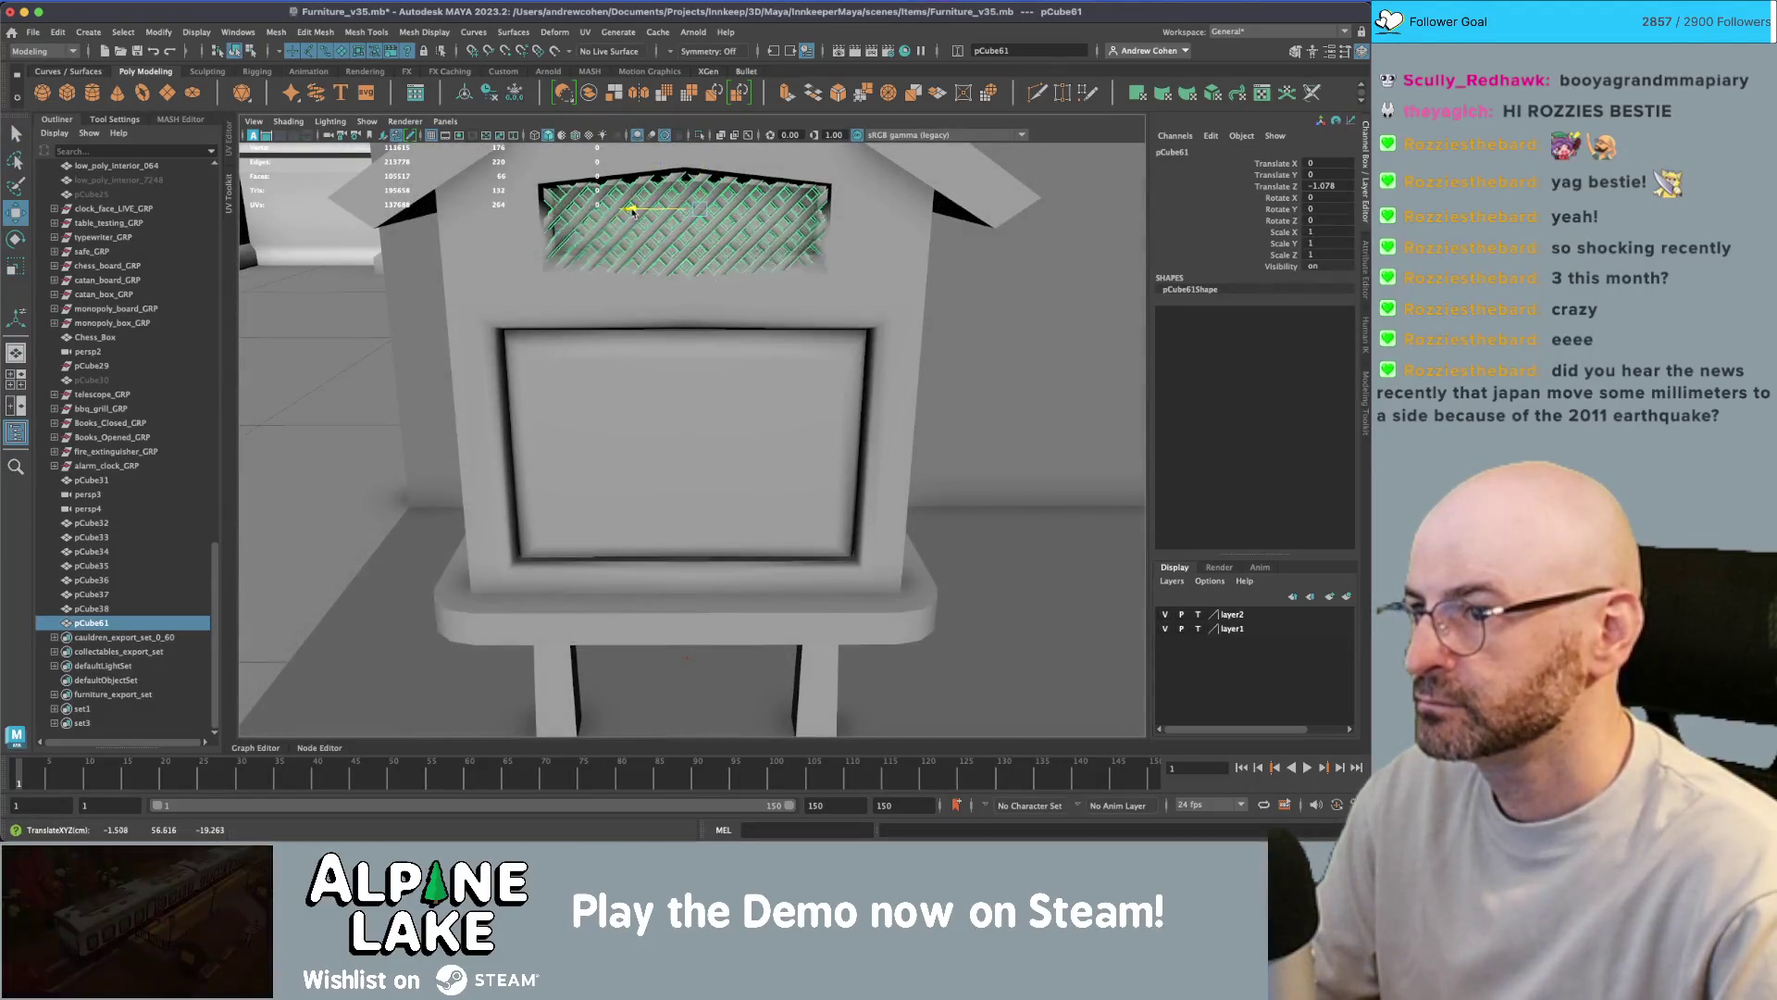
pyautogui.moveTo(620, 213); pyautogui.dragTo(704, 212)
pyautogui.press('r')
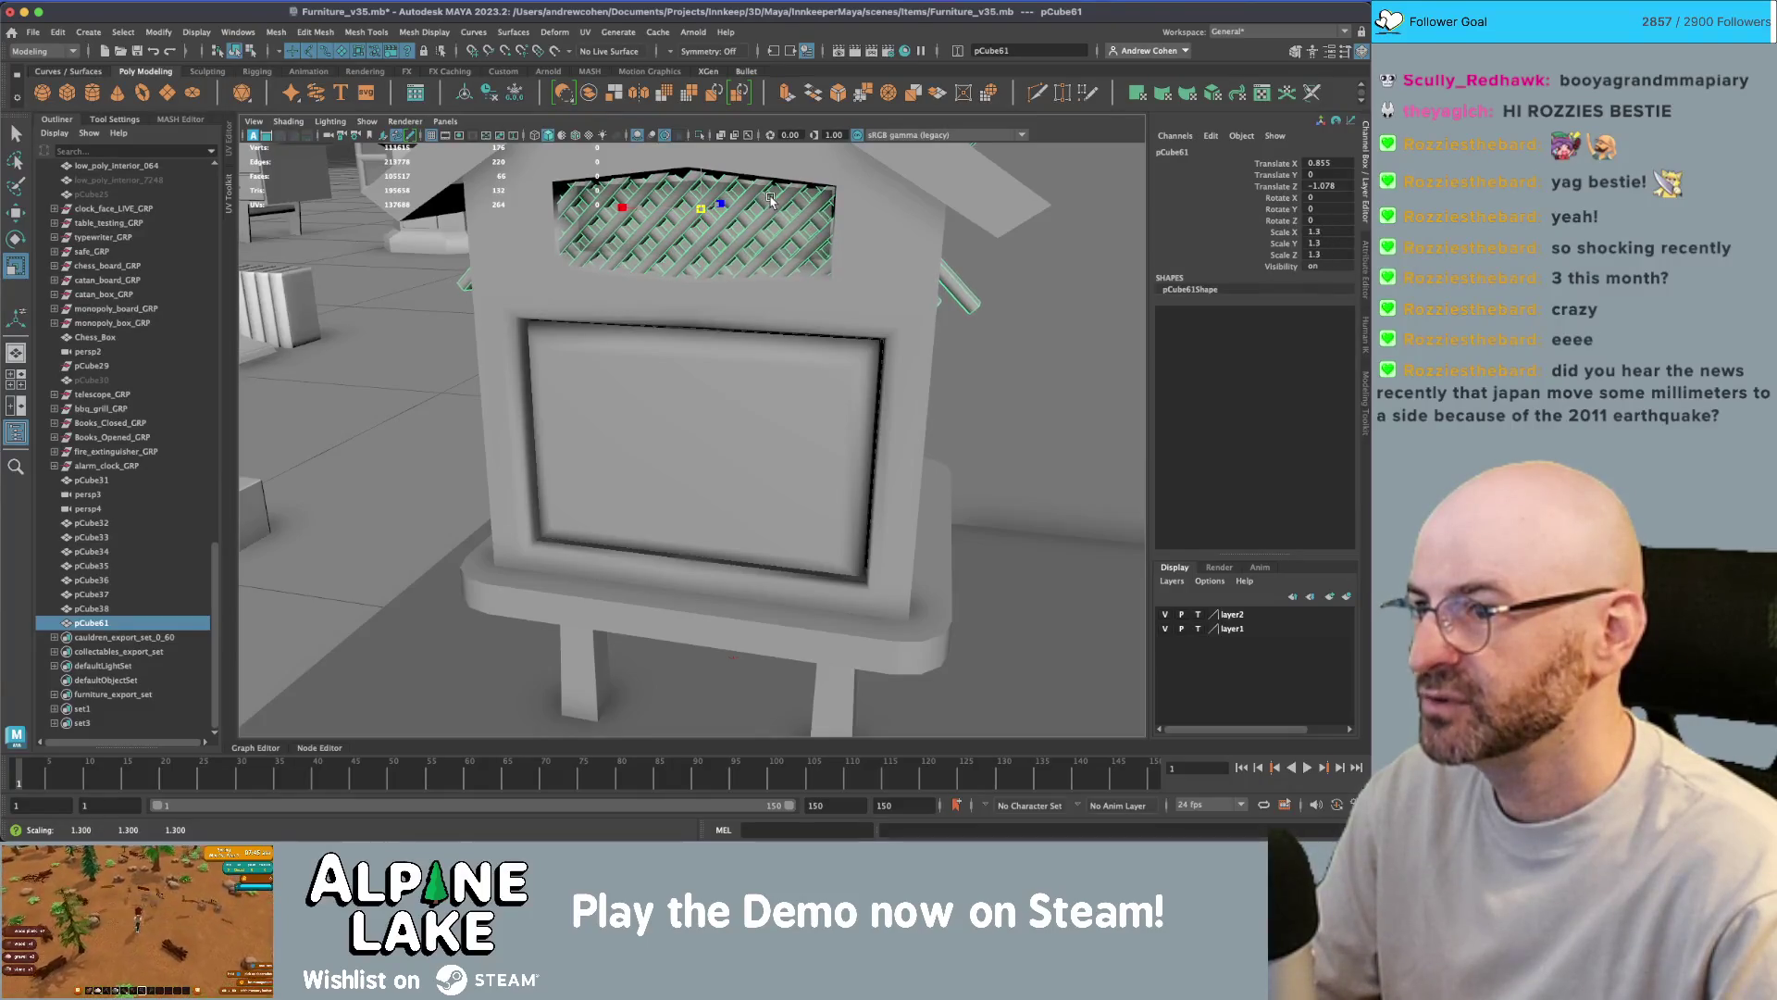
pyautogui.press('4')
pyautogui.keyDown('alt'); pyautogui.moveTo(970, 303); pyautogui.dragTo(889, 296); pyautogui.keyUp('alt')
pyautogui.press('space')
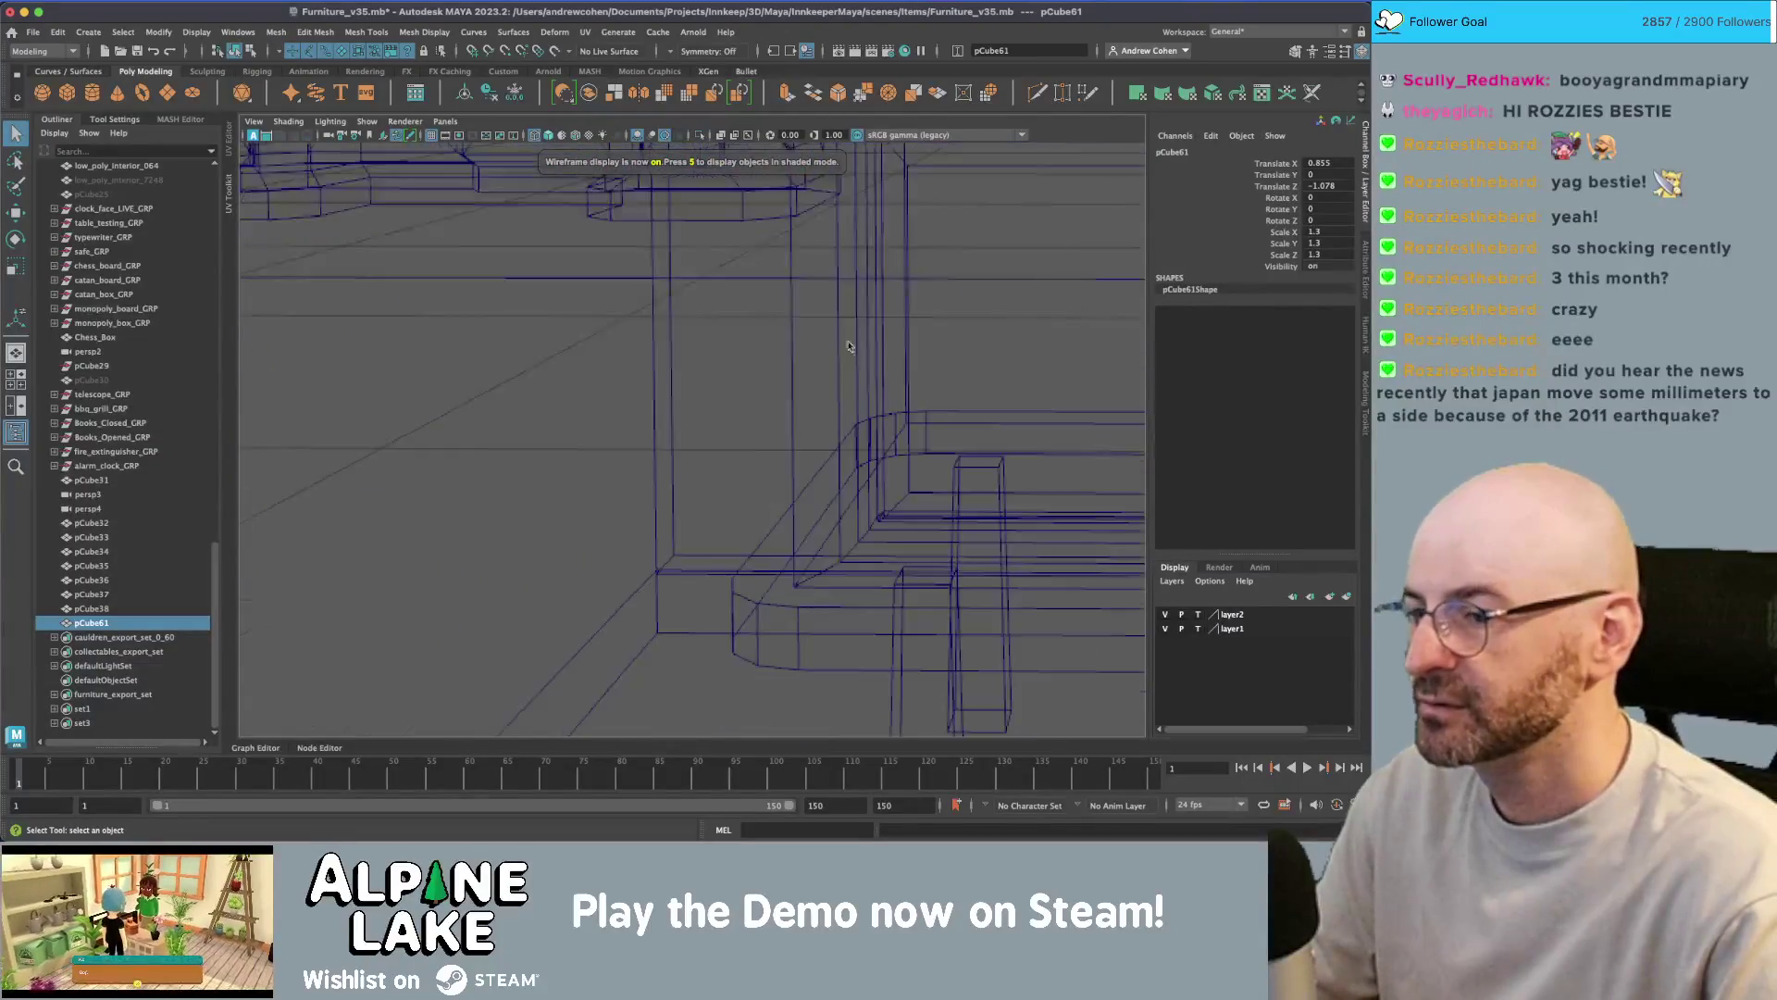
pyautogui.press('4')
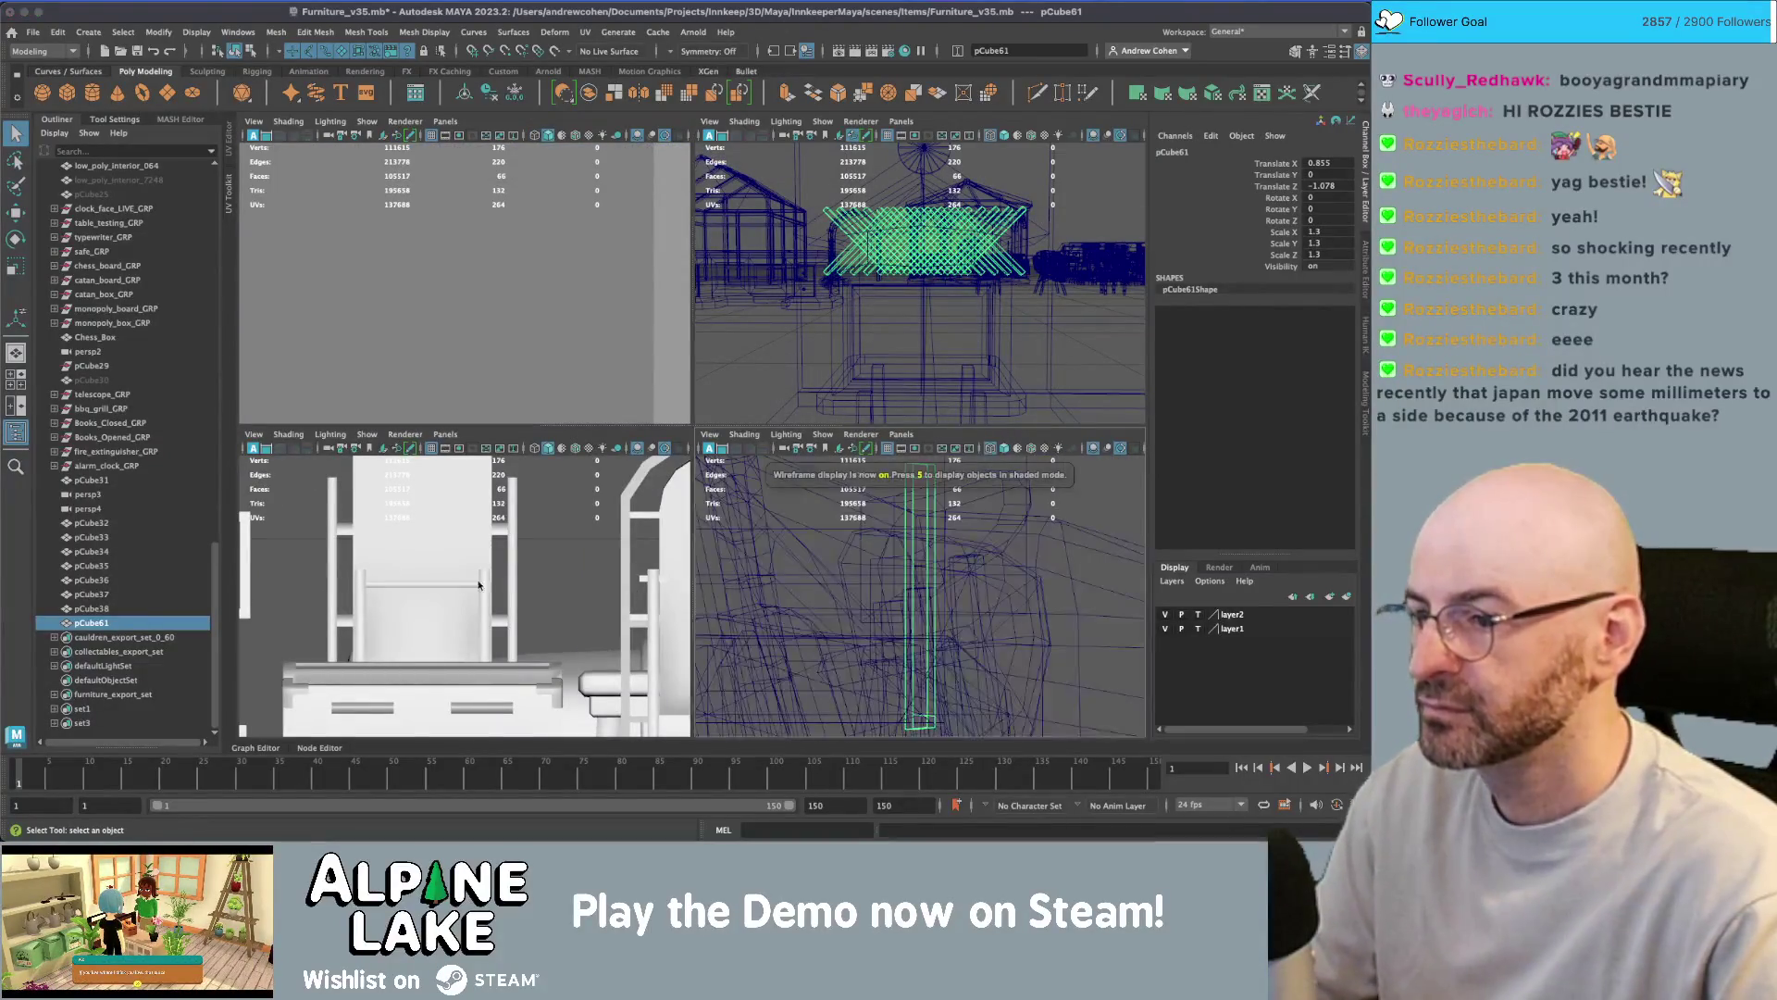
pyautogui.press('4')
pyautogui.press('space')
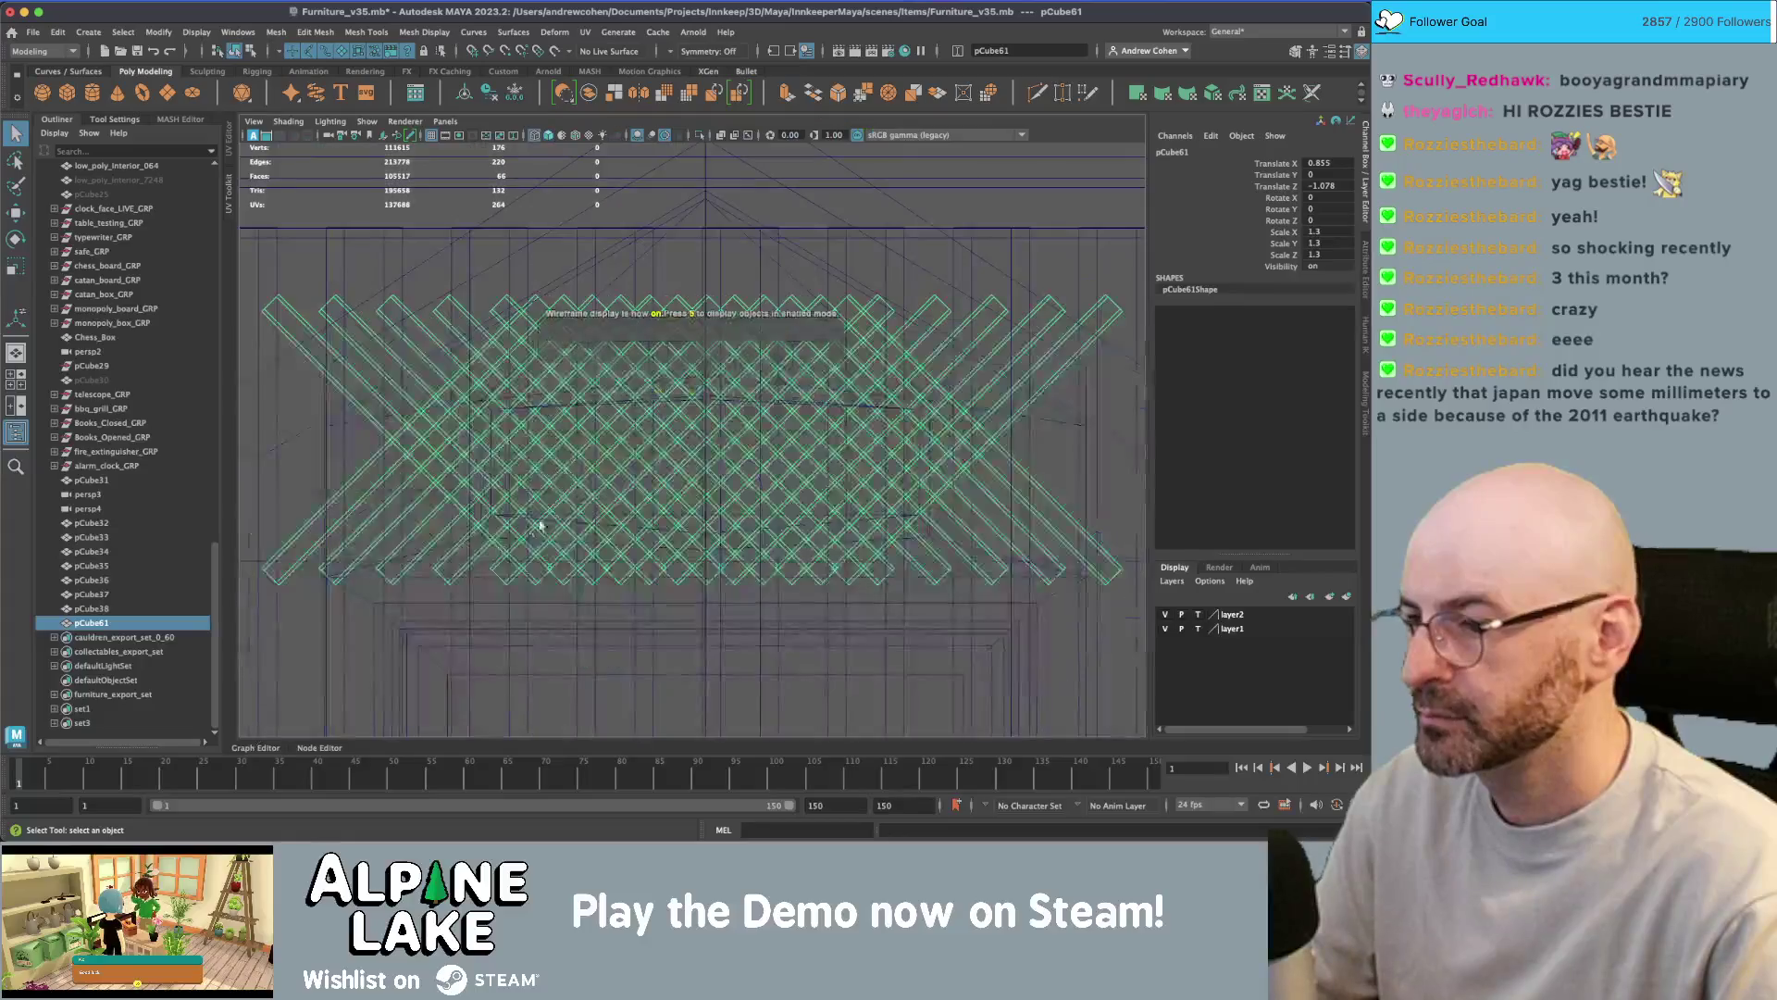
# - Lower the lattice vent into the gable opening in the front view
pyautogui.press('w')
pyautogui.moveTo(688, 412); pyautogui.dragTo(704, 458)
pyautogui.keyDown('alt'); pyautogui.moveTo(719, 448); pyautogui.dragTo(684, 430, button='middle'); pyautogui.keyUp('alt')
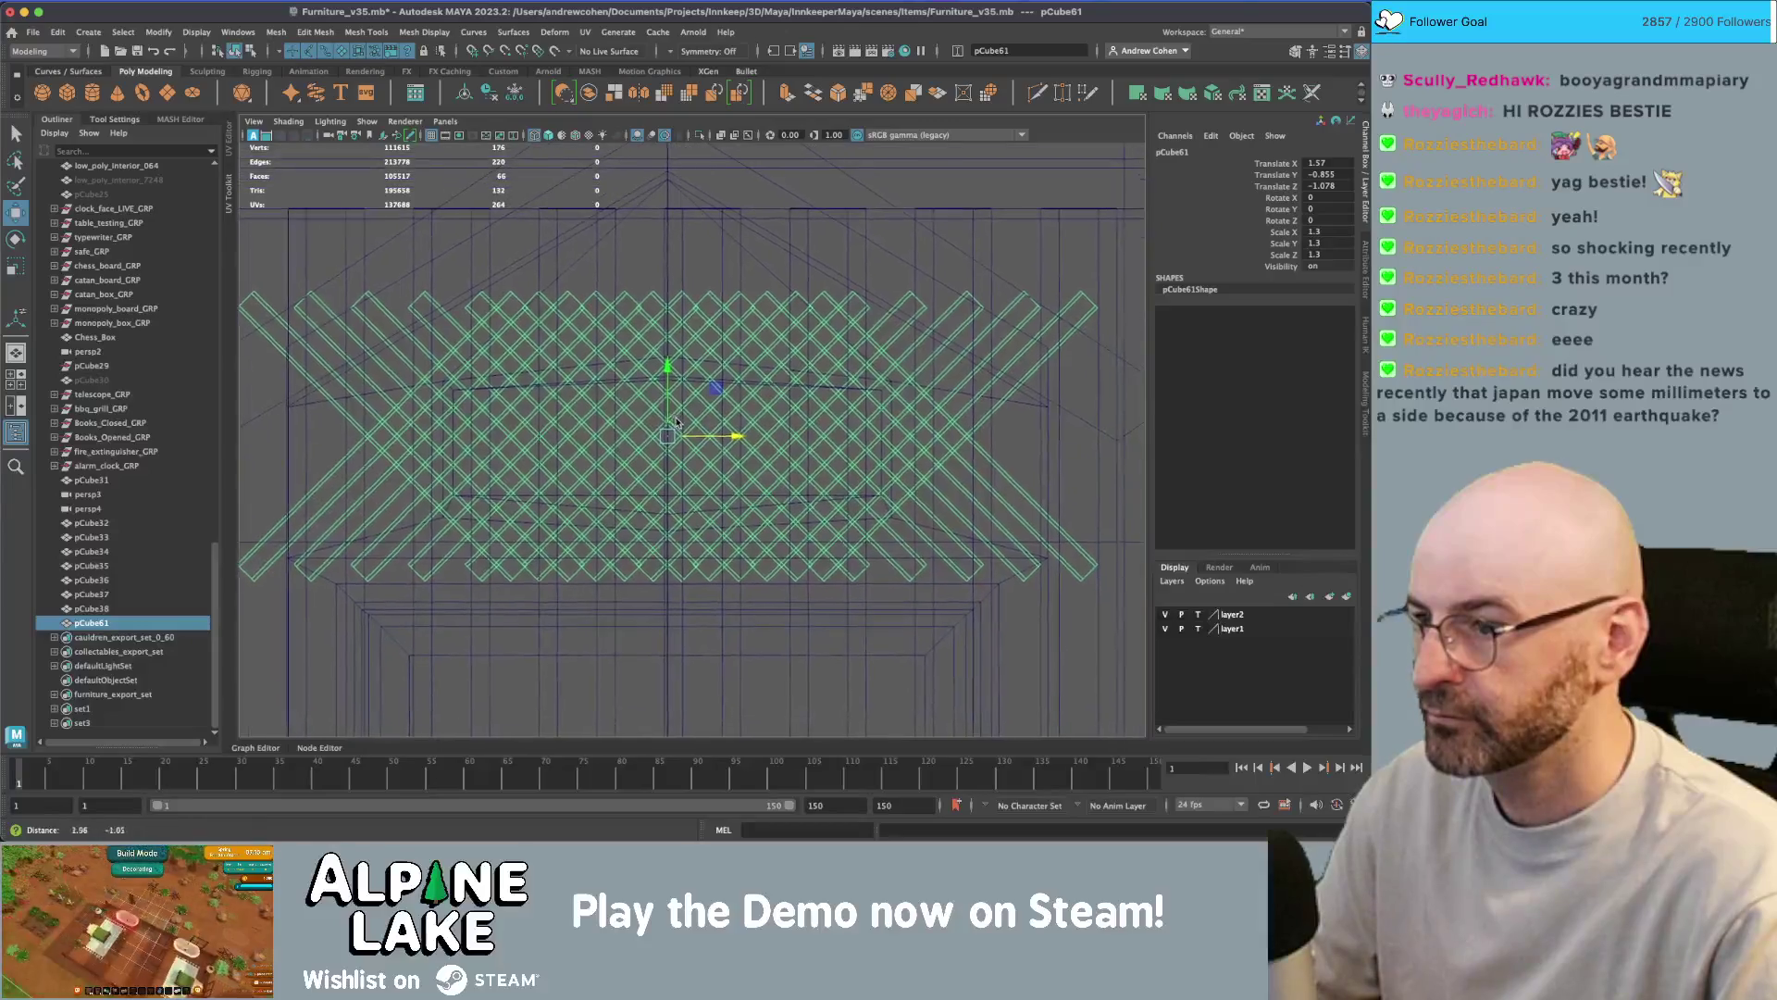
pyautogui.scroll(-1, 635, 392)
pyautogui.moveTo(666, 398); pyautogui.dragTo(666, 404)
pyautogui.scroll(-2, 699, 359)
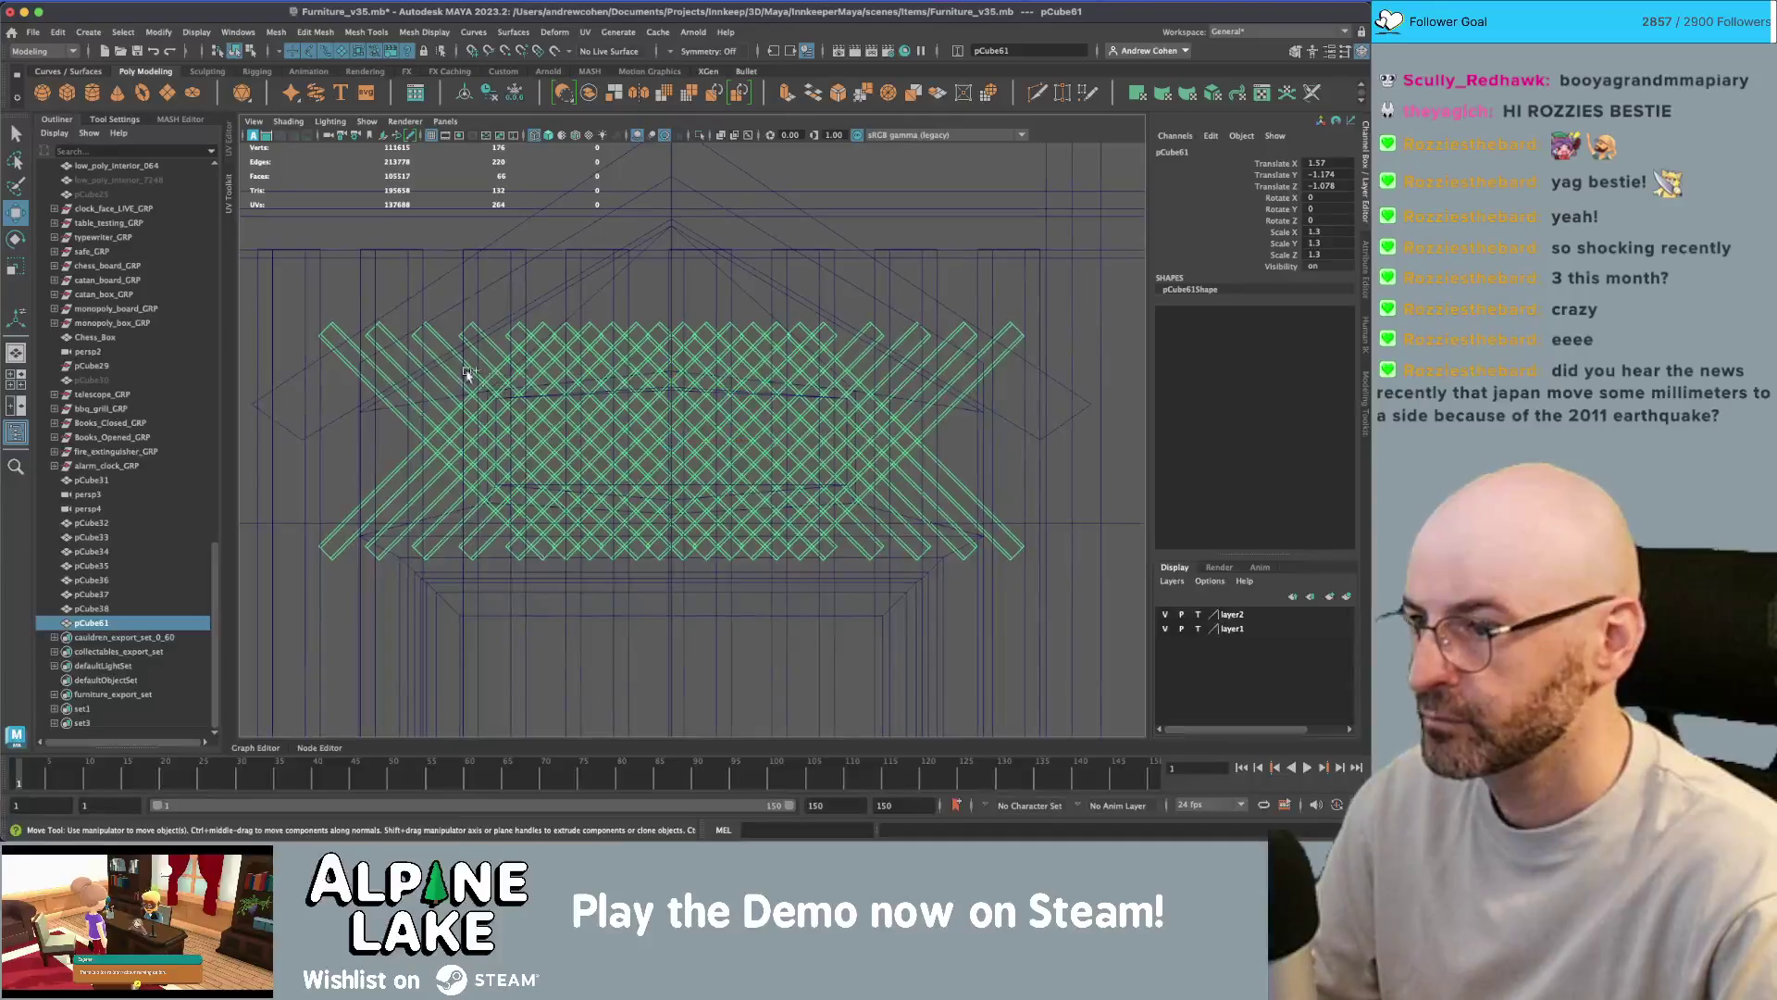
pyautogui.keyDown('shift'); pyautogui.moveTo(489, 381); pyautogui.dragTo(310, 310, button='right'); pyautogui.keyUp('shift')
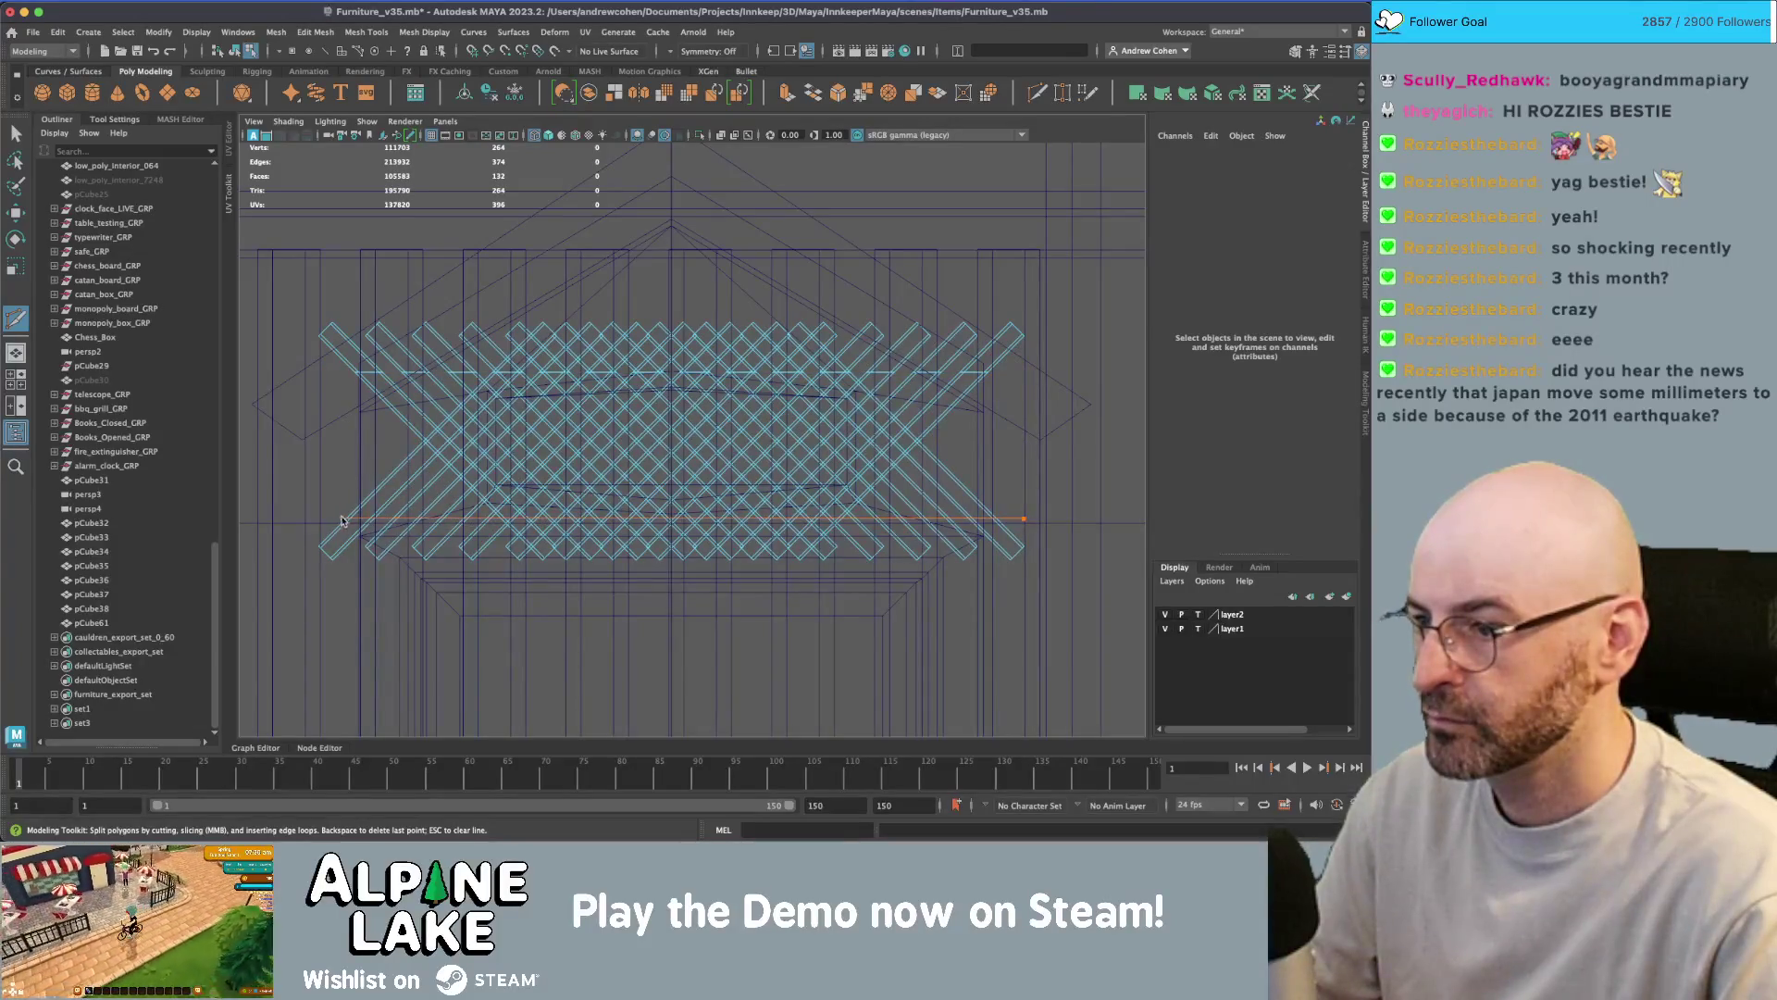
# - Delete the lattice's overhanging top and bottom rows of strips
pyautogui.click(340, 54)
pyautogui.press('q')
pyautogui.moveTo(278, 259); pyautogui.dragTo(1075, 330)
pyautogui.press('Delete')
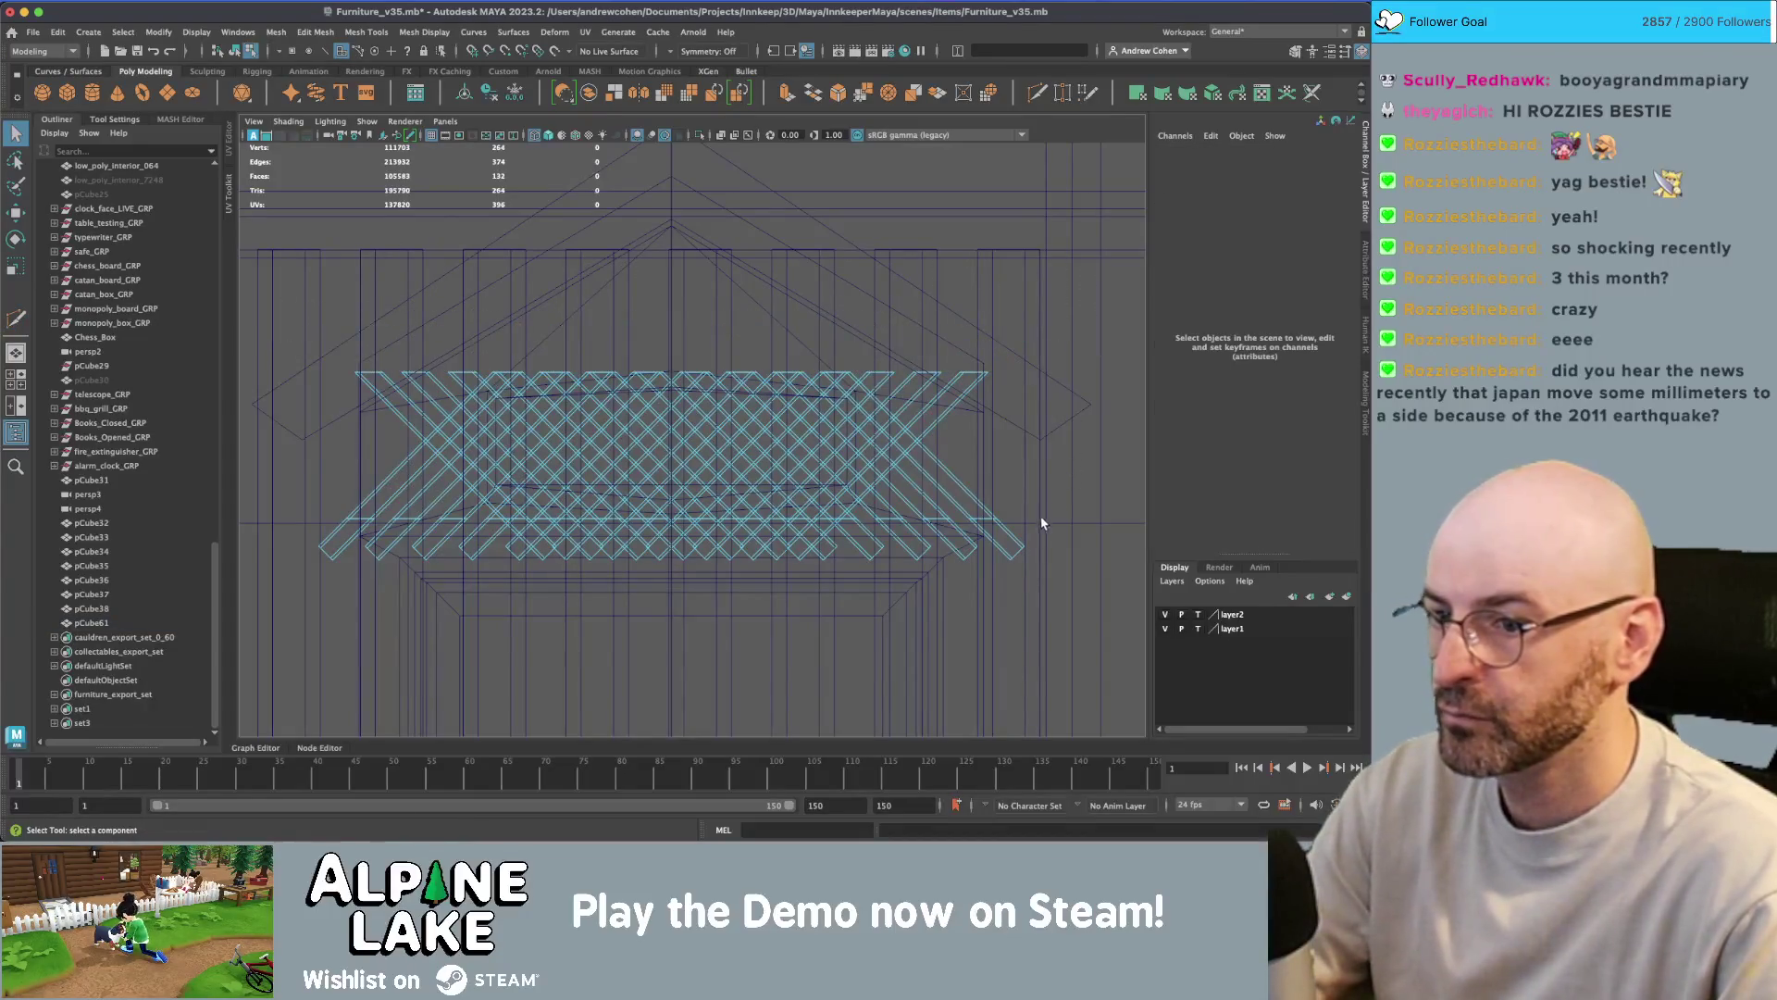
pyautogui.moveTo(907, 562); pyautogui.dragTo(300, 561)
pyautogui.press('Delete')
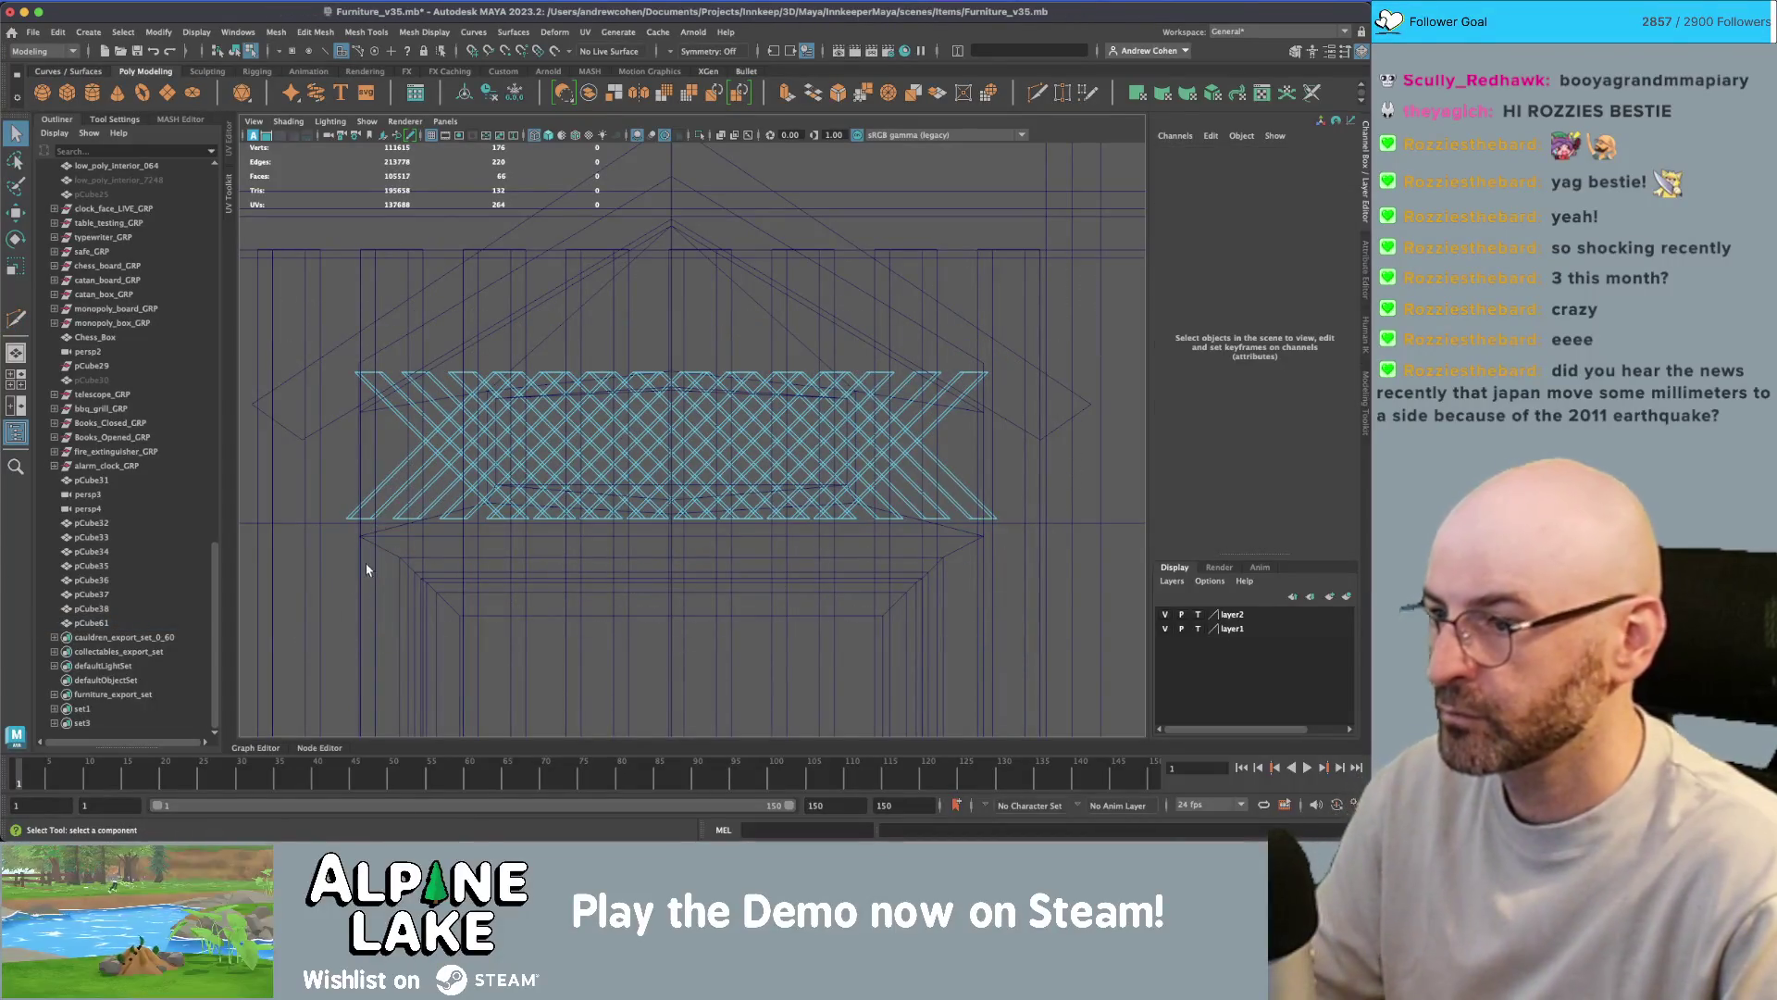
# - Delete the lattice's overhanging right and left ends
pyautogui.moveTo(292, 282); pyautogui.dragTo(455, 479)
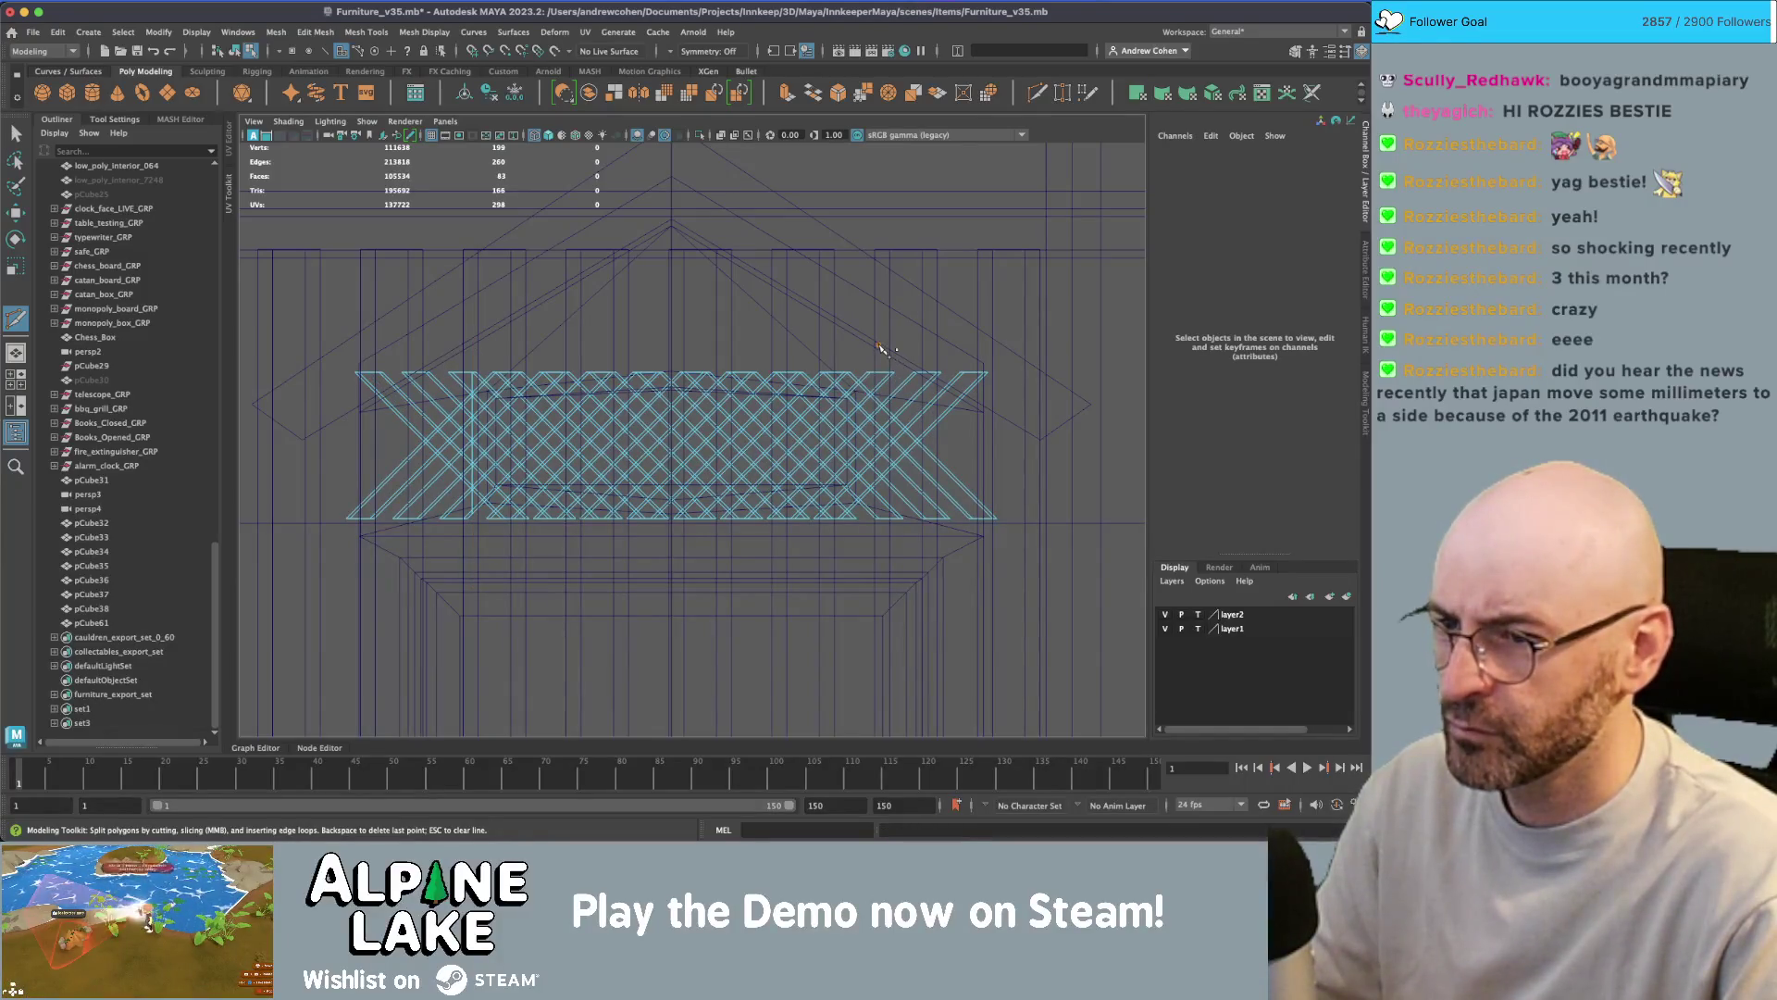
pyautogui.moveTo(909, 543); pyautogui.dragTo(881, 556)
pyautogui.press('Delete')
pyautogui.moveTo(312, 305); pyautogui.dragTo(463, 558)
pyautogui.press('space')
pyautogui.press('Delete')
pyautogui.press('space')
# - Return to a shaded perspective view and check the lattice vent against the hive body
pyautogui.press('F8')
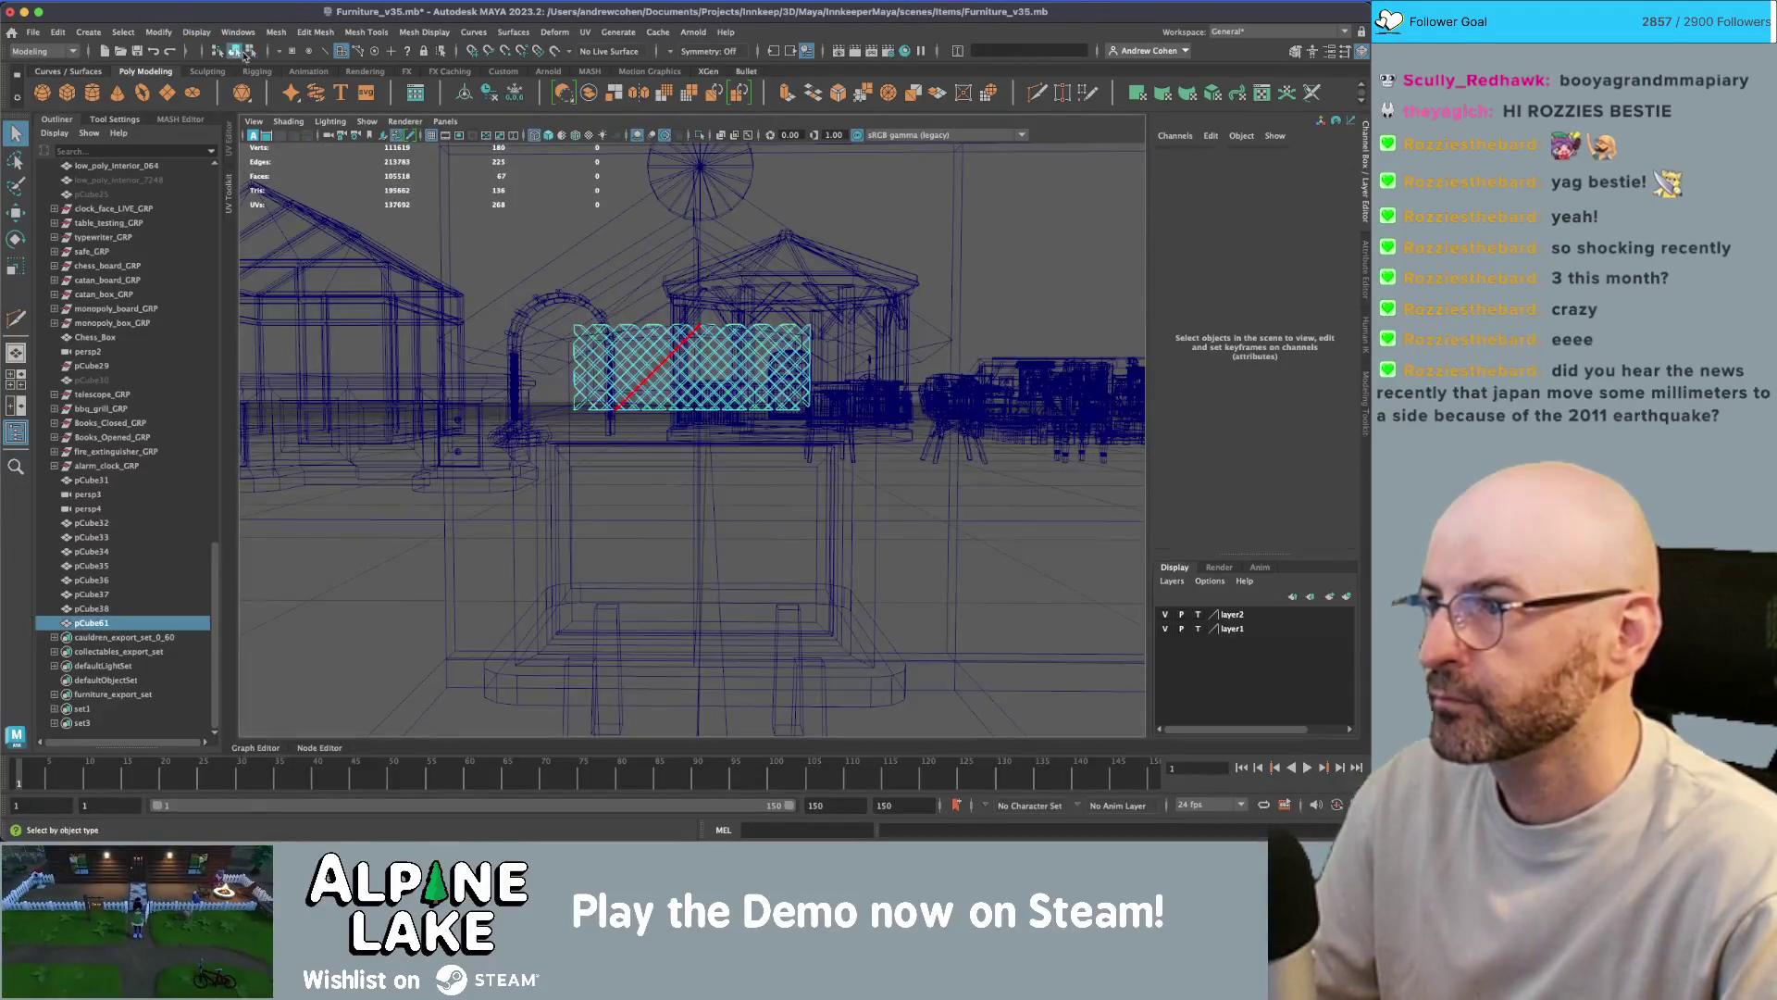
pyautogui.press('6')
pyautogui.moveTo(784, 346)
pyautogui.keyDown('alt'); pyautogui.mouseDown()
pyautogui.moveTo(631, 474)
pyautogui.moveTo(692, 437)
pyautogui.mouseUp(); pyautogui.keyUp('alt')
pyautogui.click(704, 413)
pyautogui.click(701, 410)
pyautogui.click(688, 378)
pyautogui.click(632, 474)
# - Select the roof and pick one of its edges in edge mode
pyautogui.keyDown('alt'); pyautogui.moveTo(691, 437); pyautogui.dragTo(504, 401, button='right'); pyautogui.keyUp('alt')
pyautogui.moveTo(503, 401)
pyautogui.keyDown('alt'); pyautogui.mouseDown()
pyautogui.moveTo(629, 363)
pyautogui.moveTo(642, 341)
pyautogui.mouseUp(); pyautogui.keyUp('alt')
pyautogui.click(629, 363)
pyautogui.moveTo(641, 341); pyautogui.dragTo(641, 310, button='right')
pyautogui.click(541, 377)
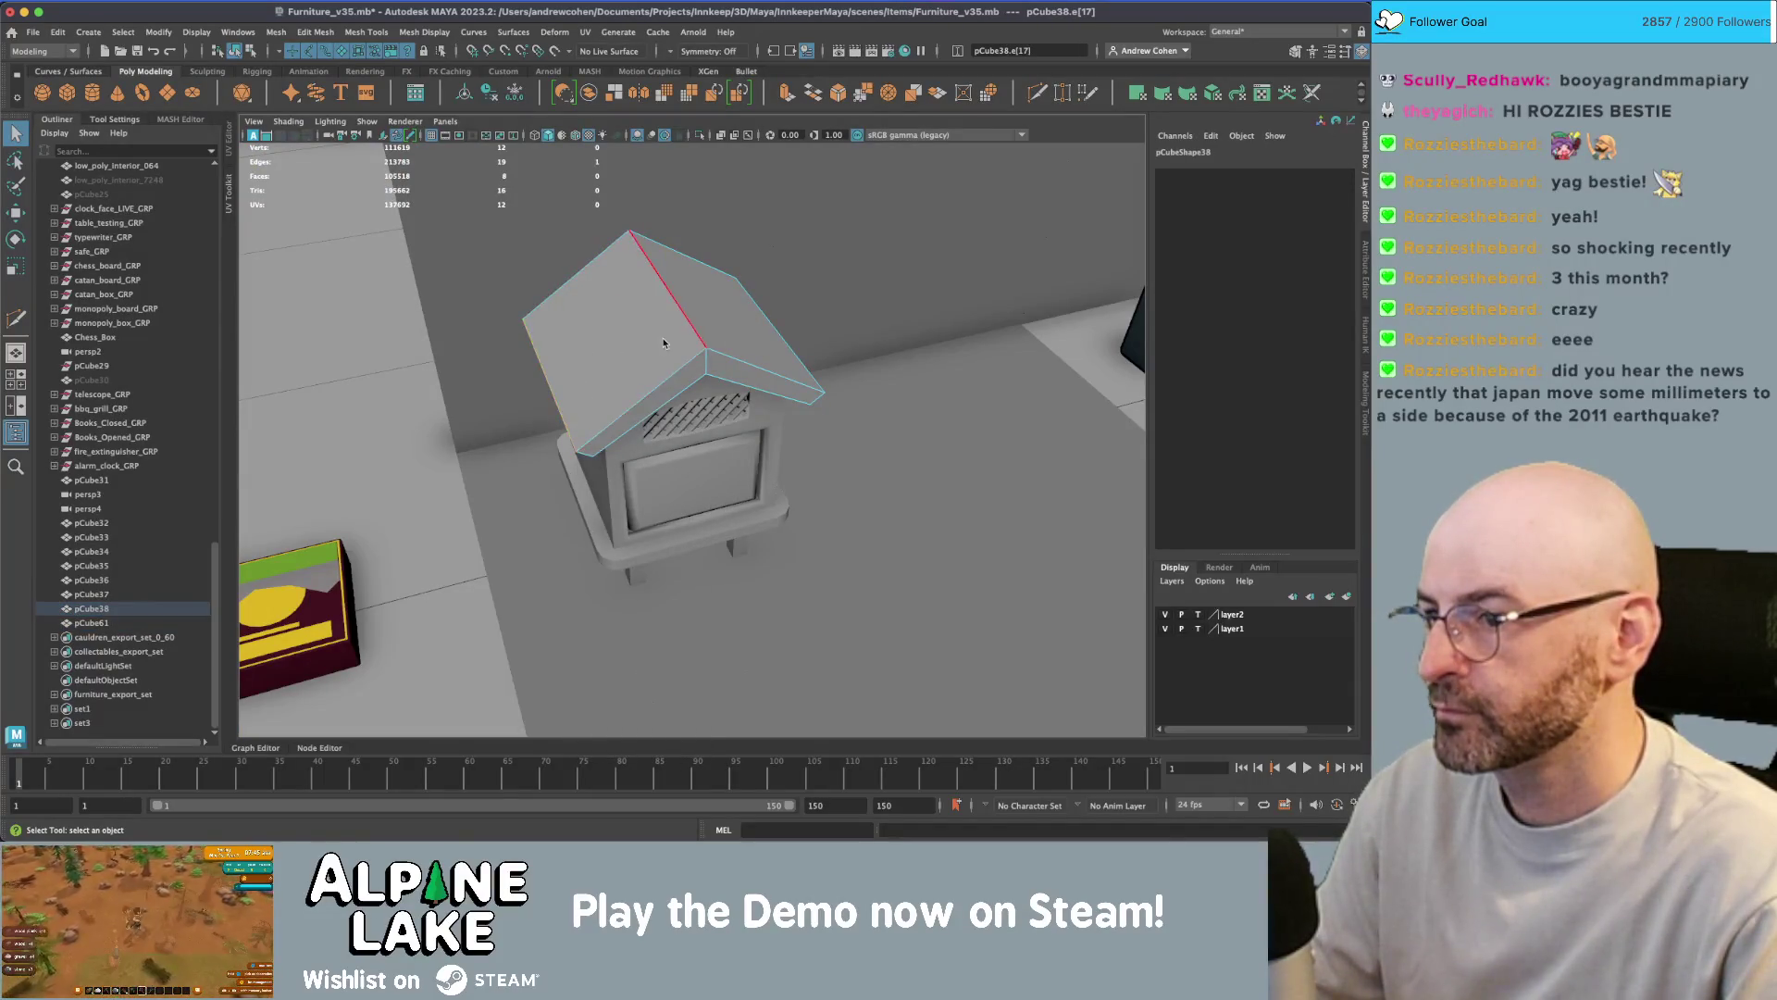
# - Bevel the selected roof edge, then apply Mesh Display > Soften Edge to the roof
pyautogui.hotkey('ctrl', 'b')
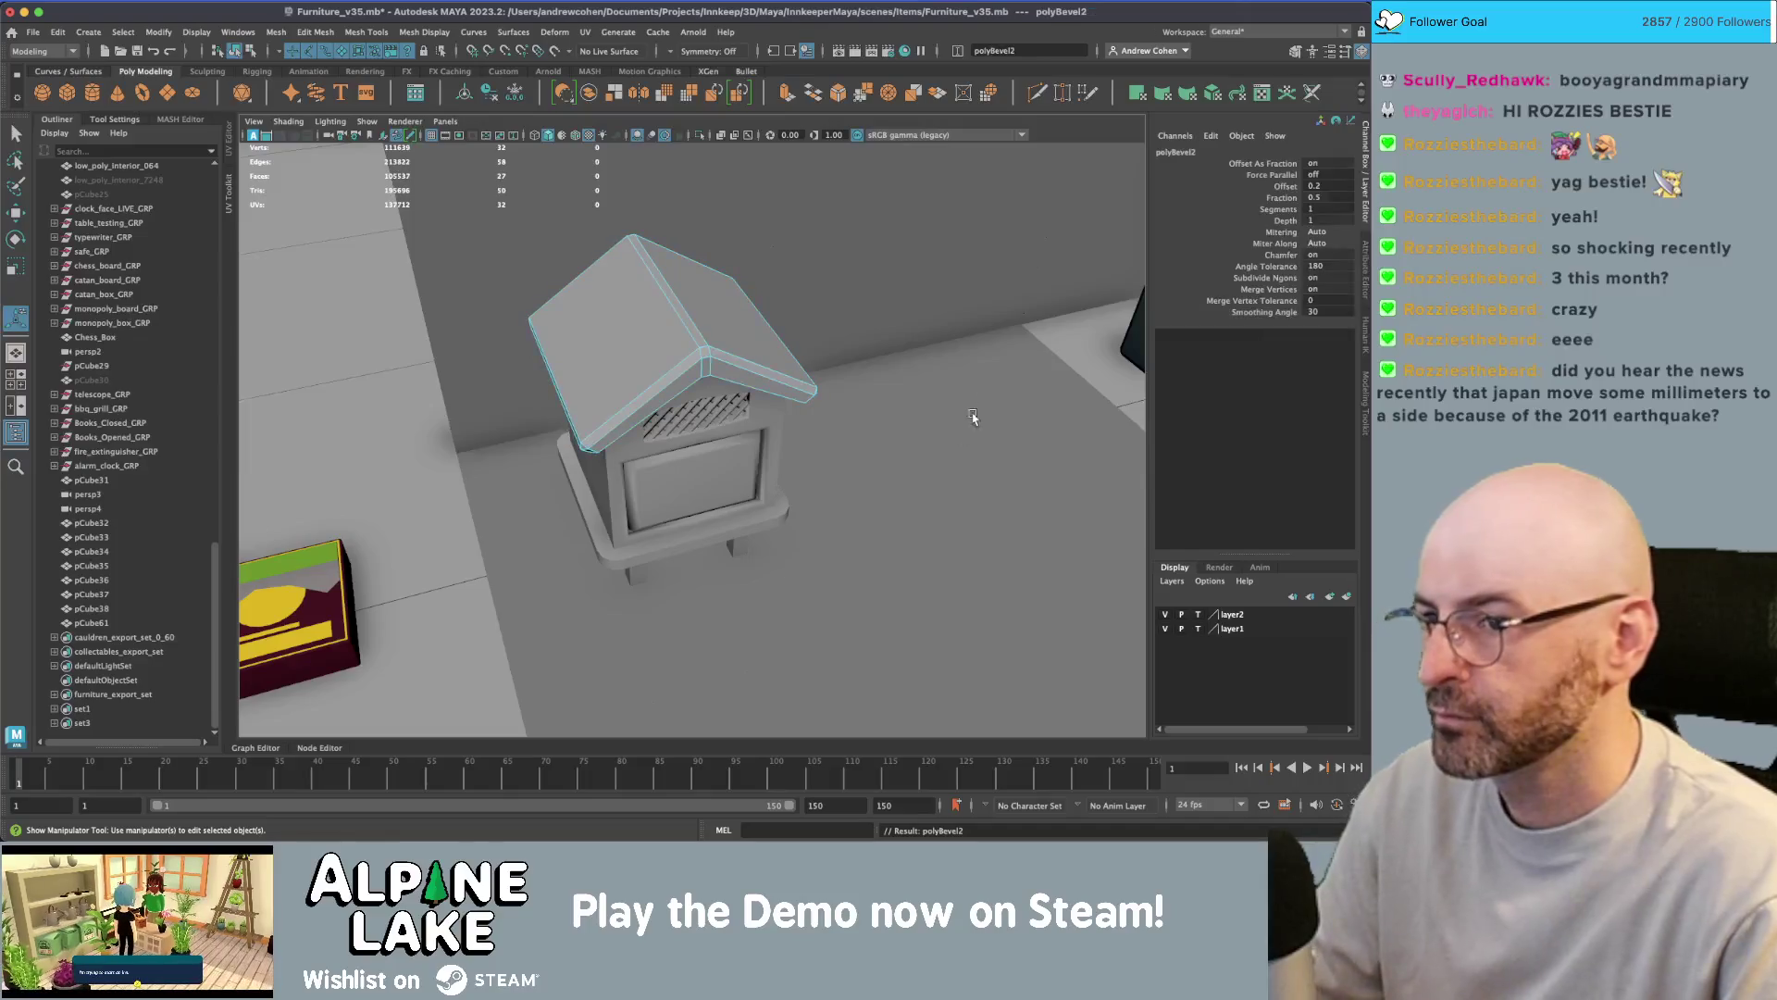
pyautogui.click(235, 50)
pyautogui.keyDown('alt'); pyautogui.moveTo(647, 389); pyautogui.dragTo(705, 311); pyautogui.keyUp('alt')
pyautogui.click(447, 32)
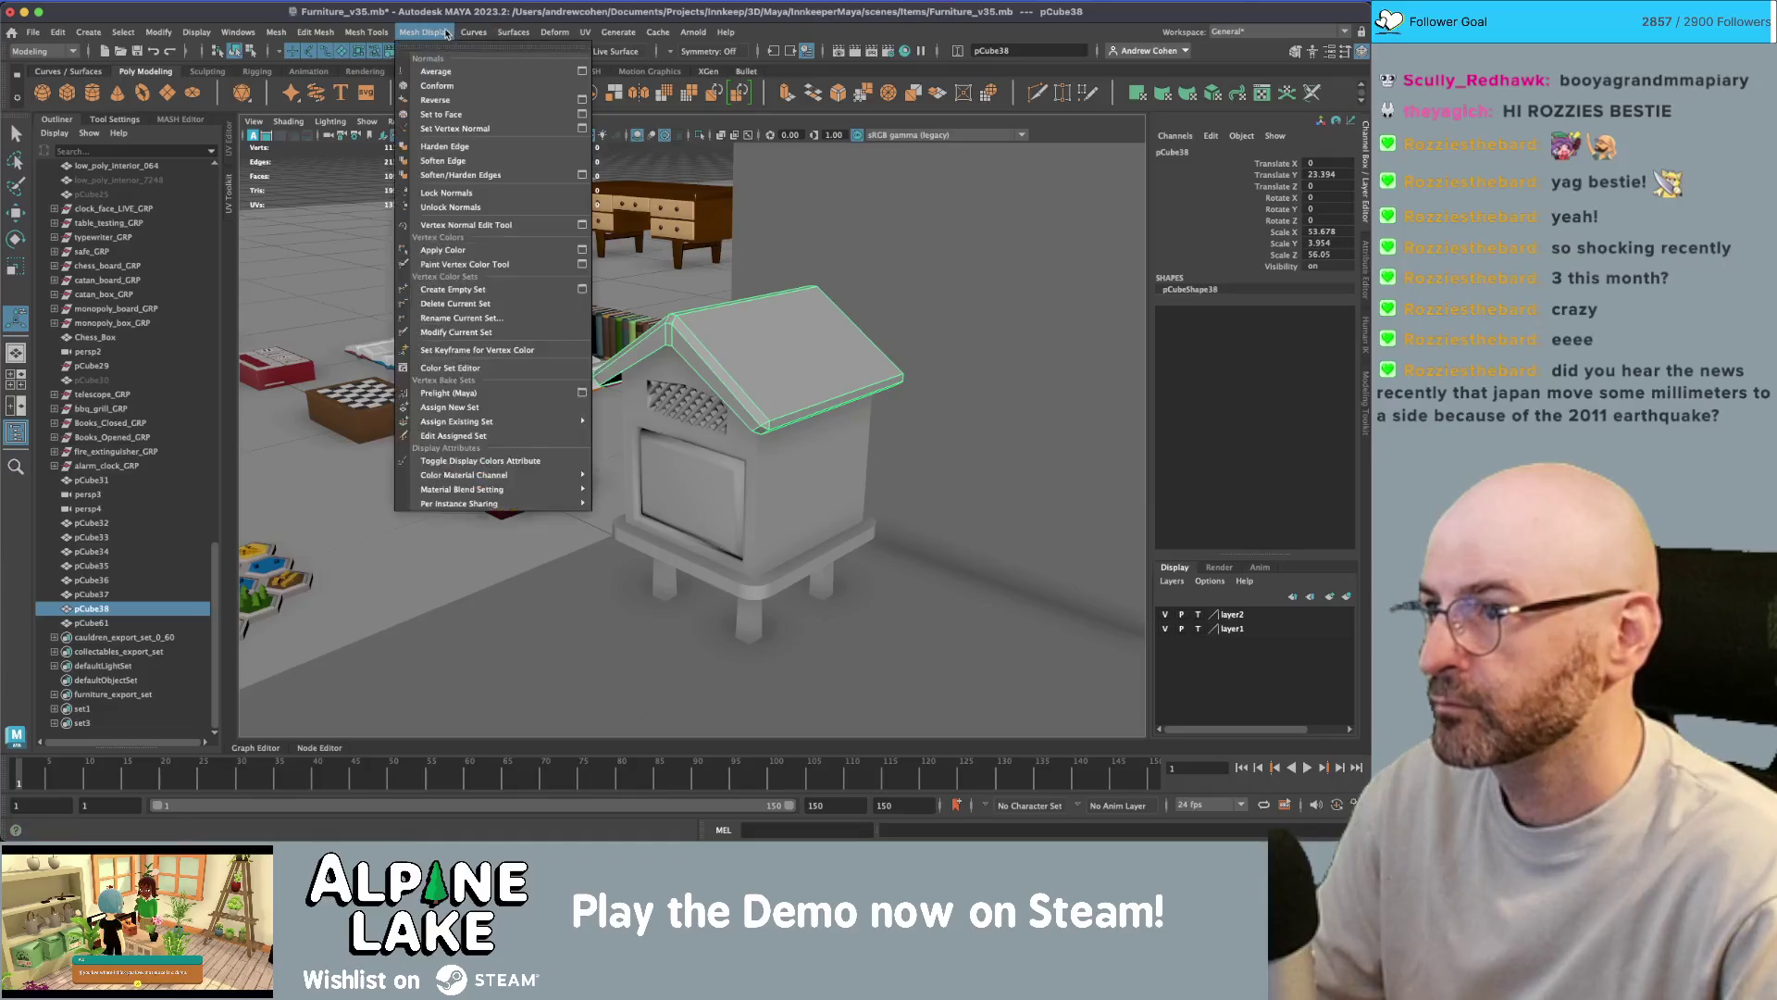
pyautogui.click(454, 164)
# - Orbit to the hive front and put the hive body into edge mode
pyautogui.keyDown('alt'); pyautogui.moveTo(785, 337); pyautogui.dragTo(819, 365); pyautogui.keyUp('alt')
pyautogui.keyDown('alt'); pyautogui.moveTo(820, 365); pyautogui.dragTo(924, 329, button='right'); pyautogui.keyUp('alt')
pyautogui.keyDown('alt'); pyautogui.moveTo(924, 330); pyautogui.dragTo(615, 330); pyautogui.keyUp('alt')
pyautogui.moveTo(614, 330)
pyautogui.keyDown('alt'); pyautogui.mouseDown(button='right')
pyautogui.moveTo(937, 373)
pyautogui.moveTo(695, 277)
pyautogui.moveTo(696, 185)
pyautogui.mouseUp(button='right'); pyautogui.keyUp('alt')
pyautogui.click(694, 278)
pyautogui.click(696, 228)
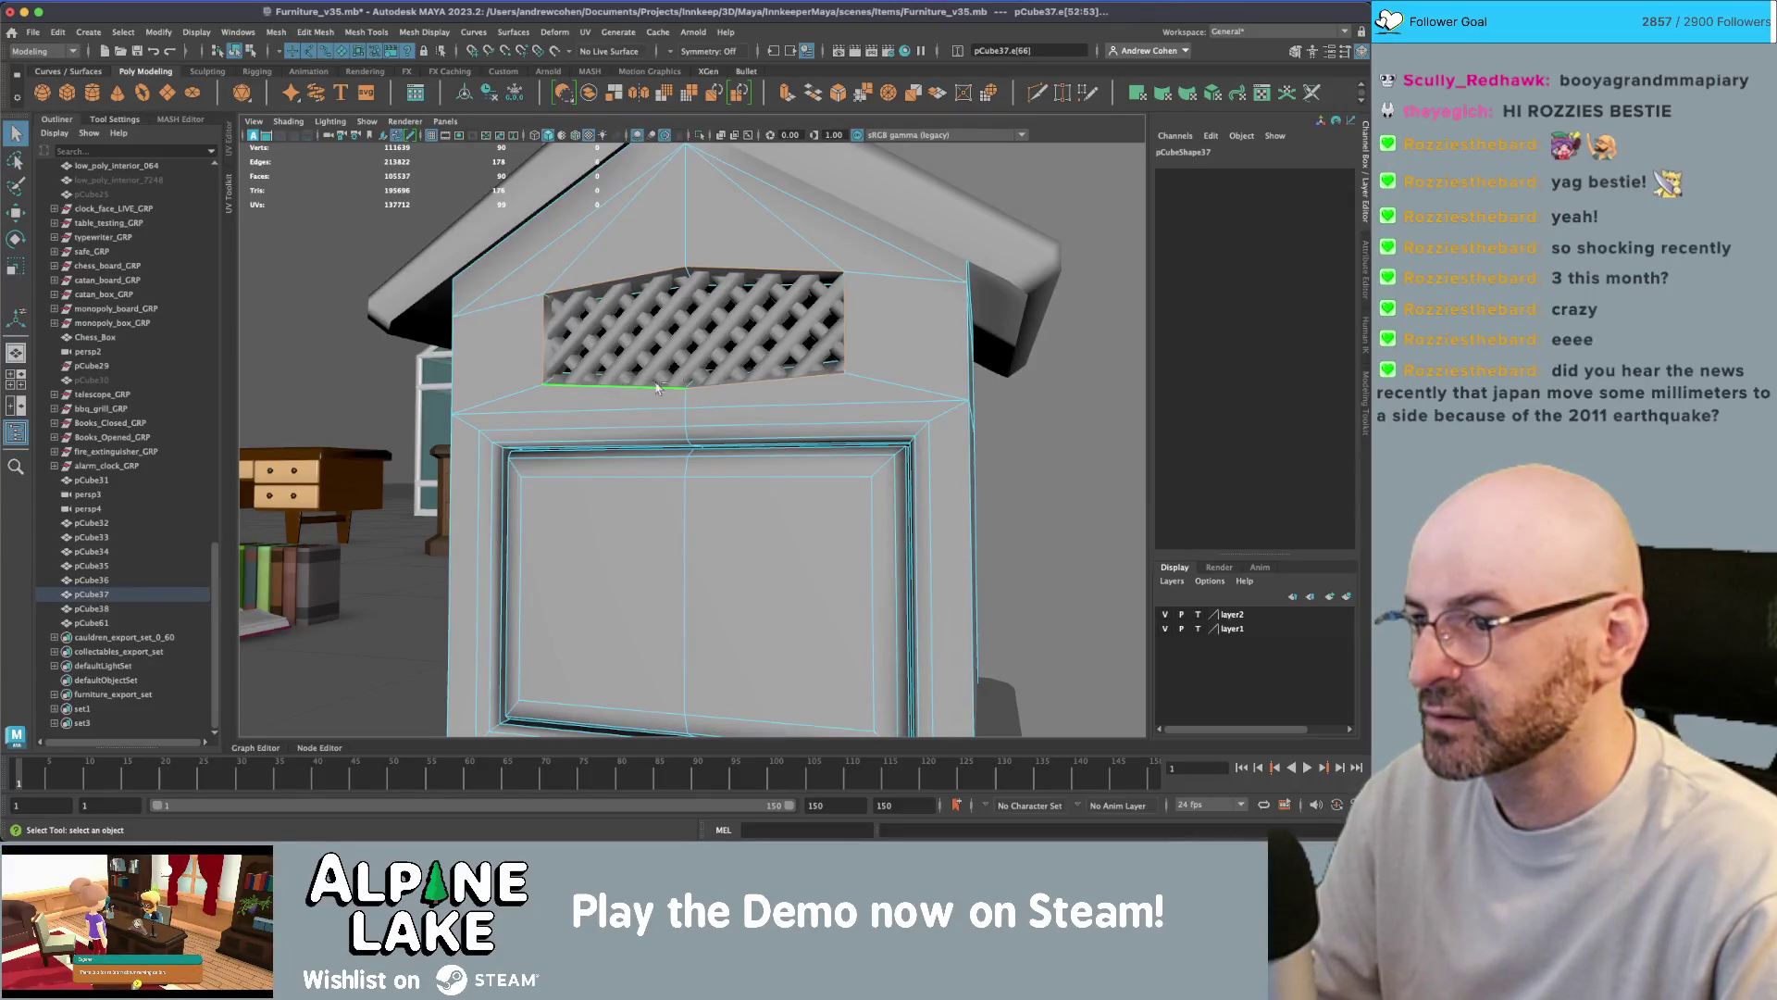
# - Bevel the vent opening's edges with 2 segments, delete the body's history and soften its edges
pyautogui.hotkey('ctrl', 'b')
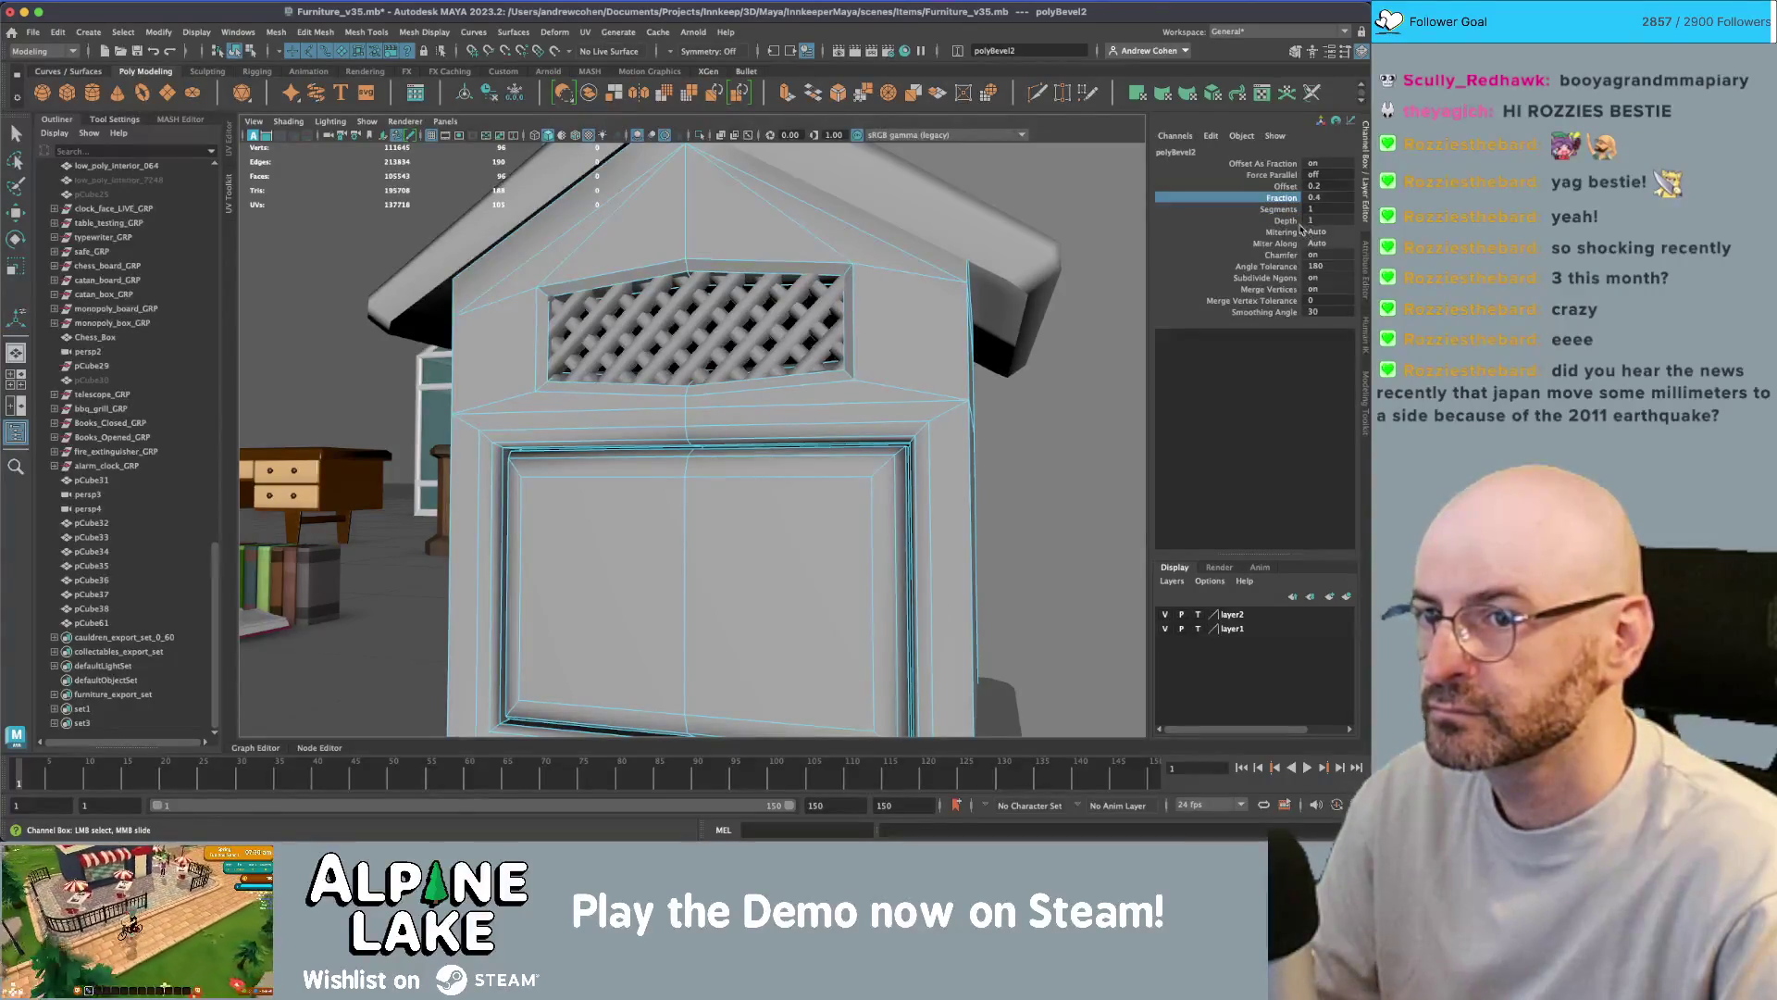
pyautogui.press('Tab')
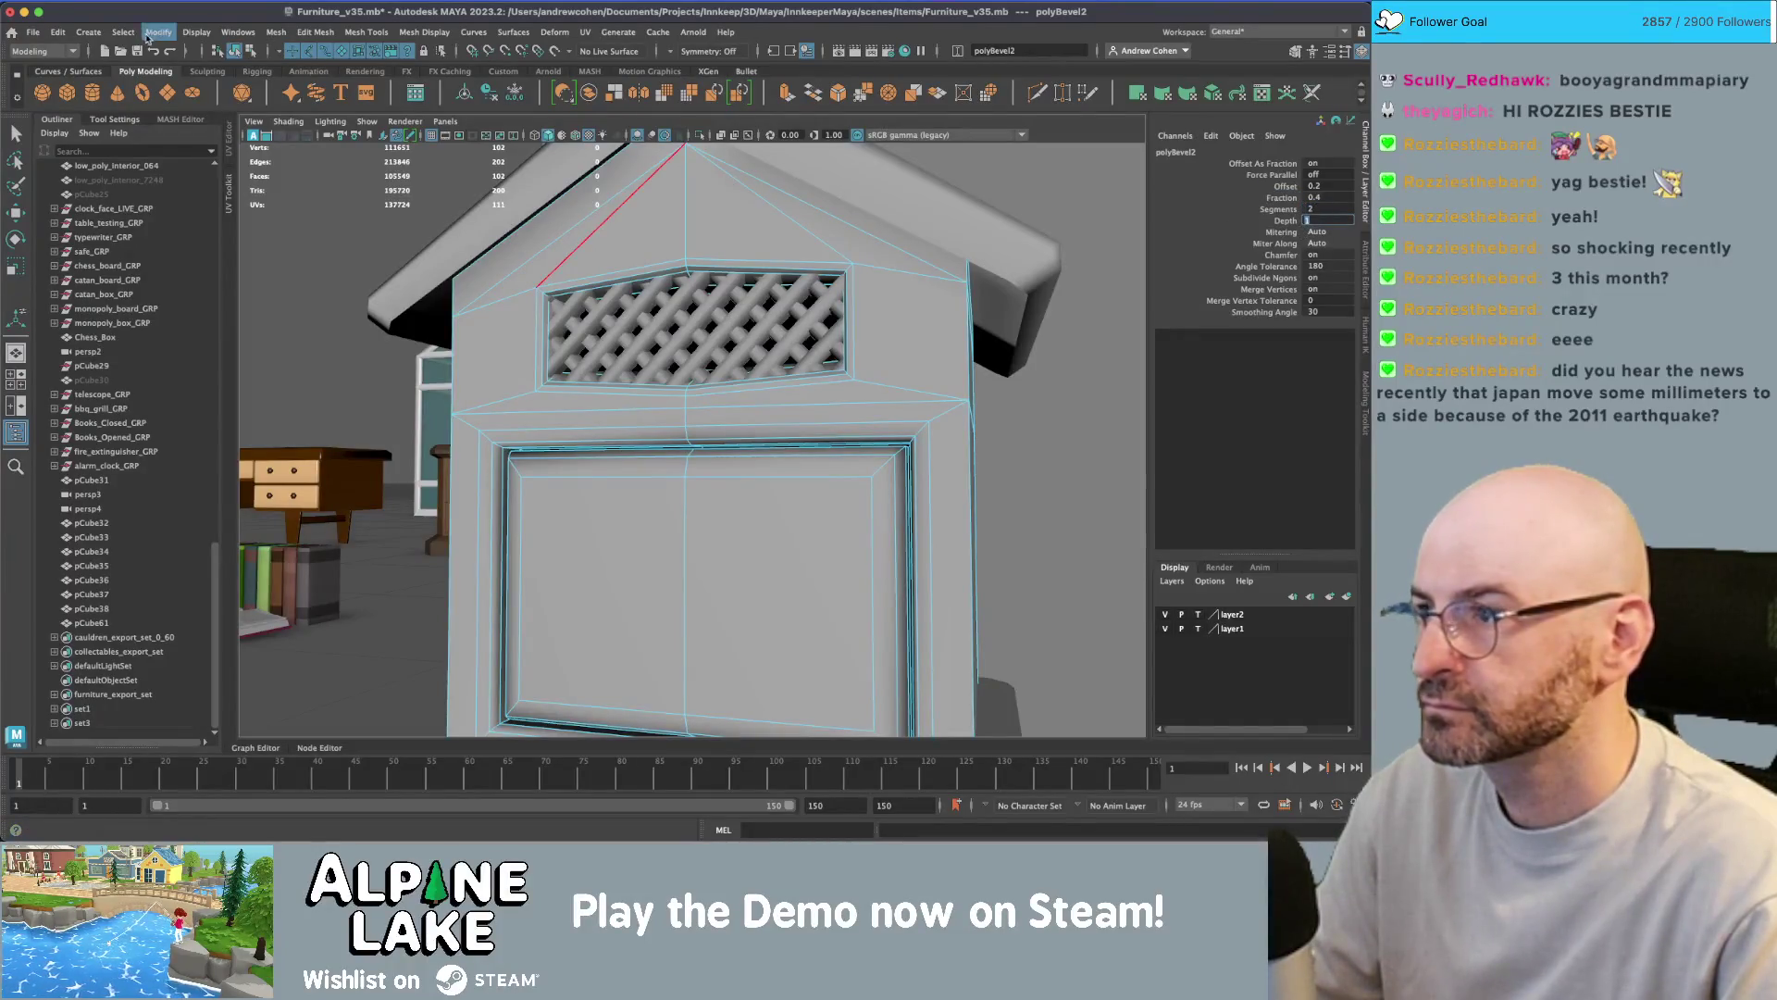
pyautogui.press('F8')
pyautogui.hotkey('alt', 'shift', 'd')
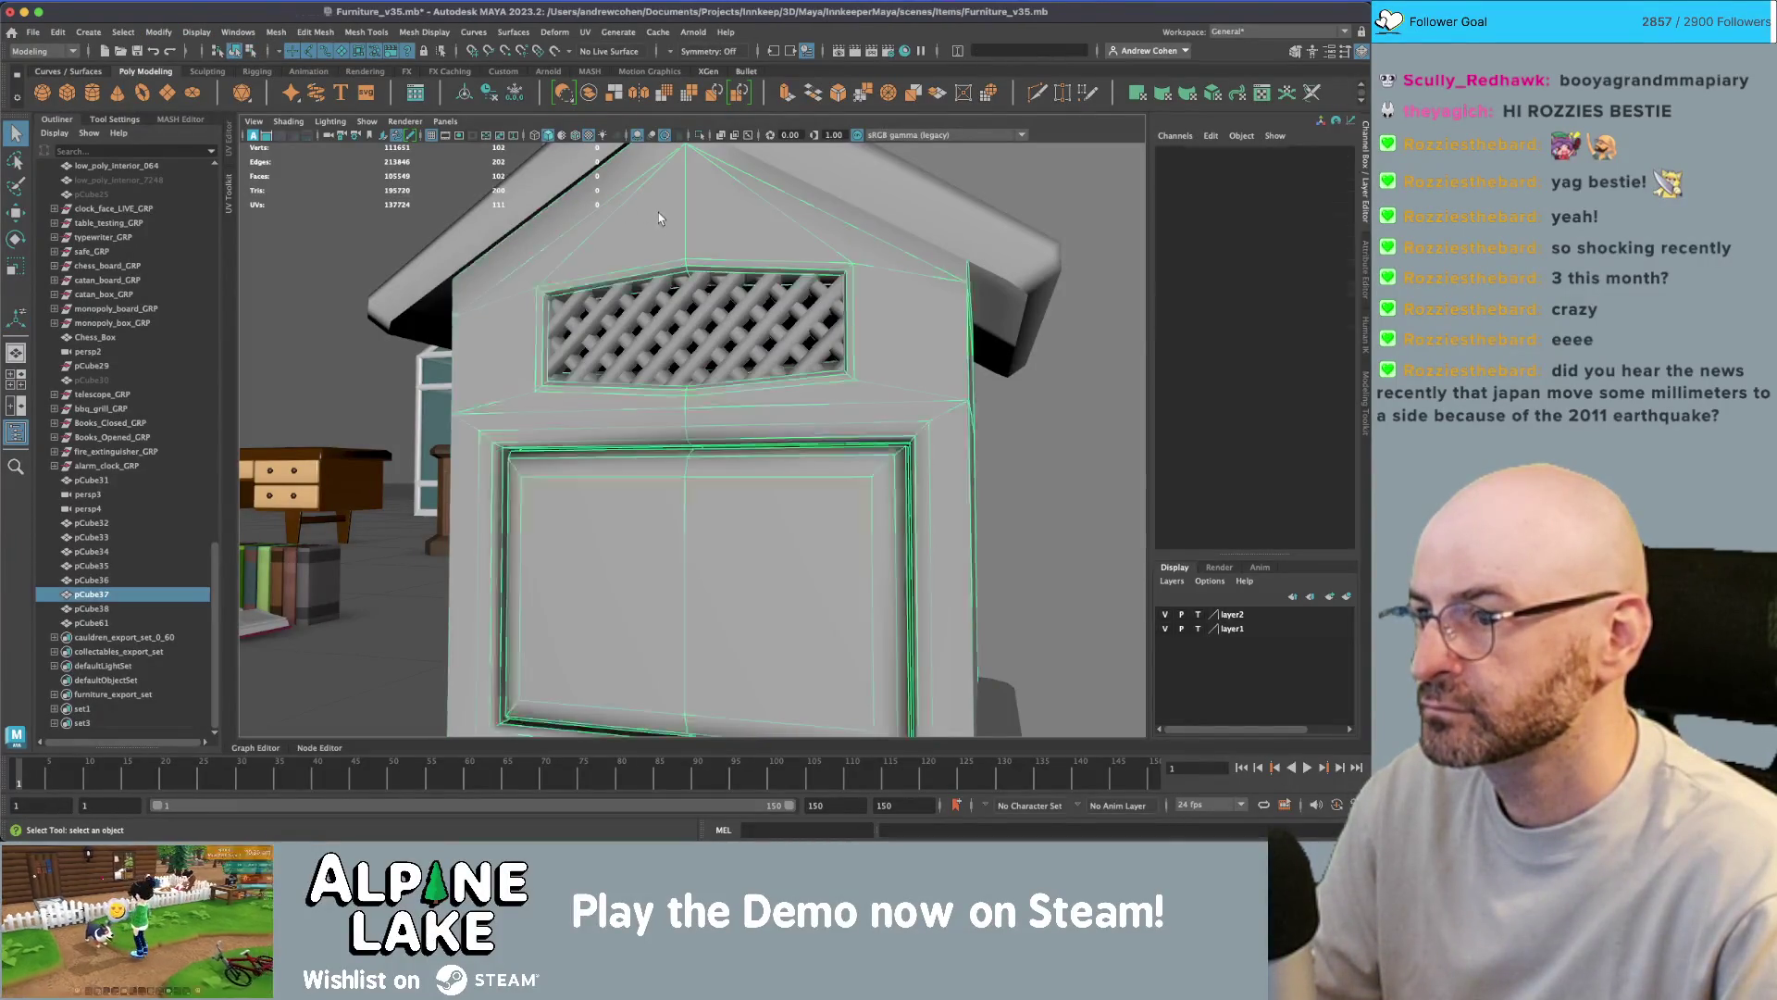
pyautogui.click(426, 34)
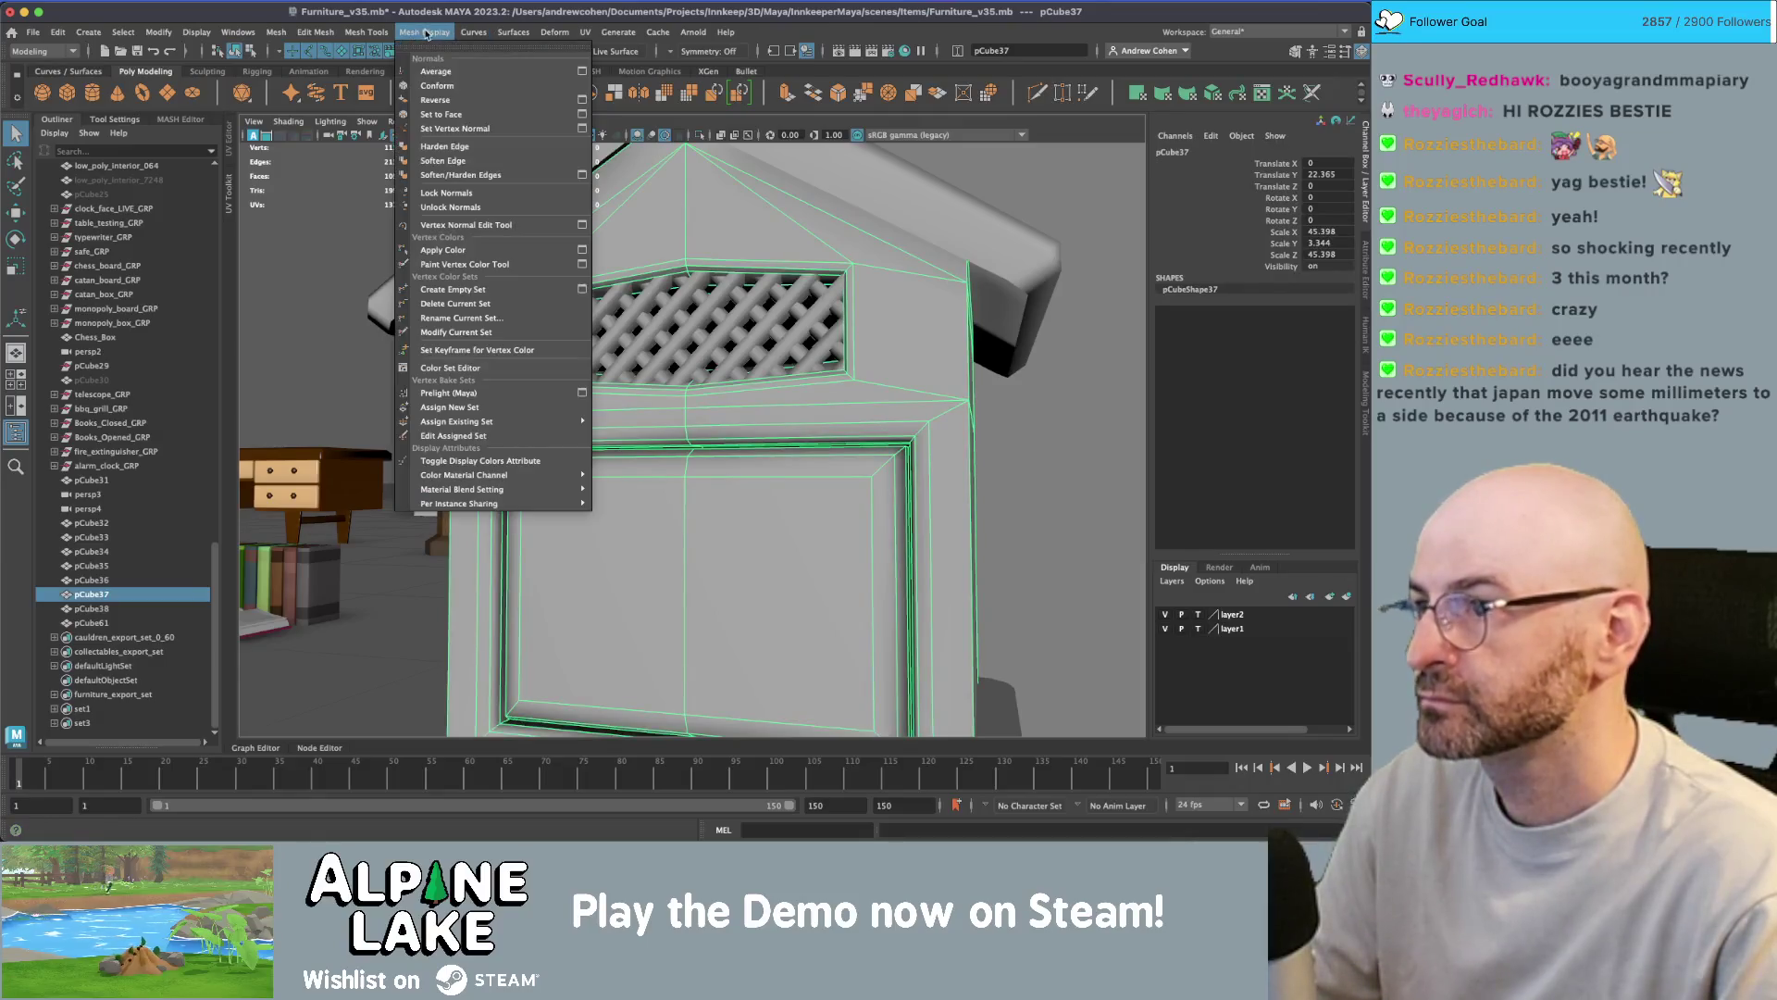
pyautogui.click(453, 162)
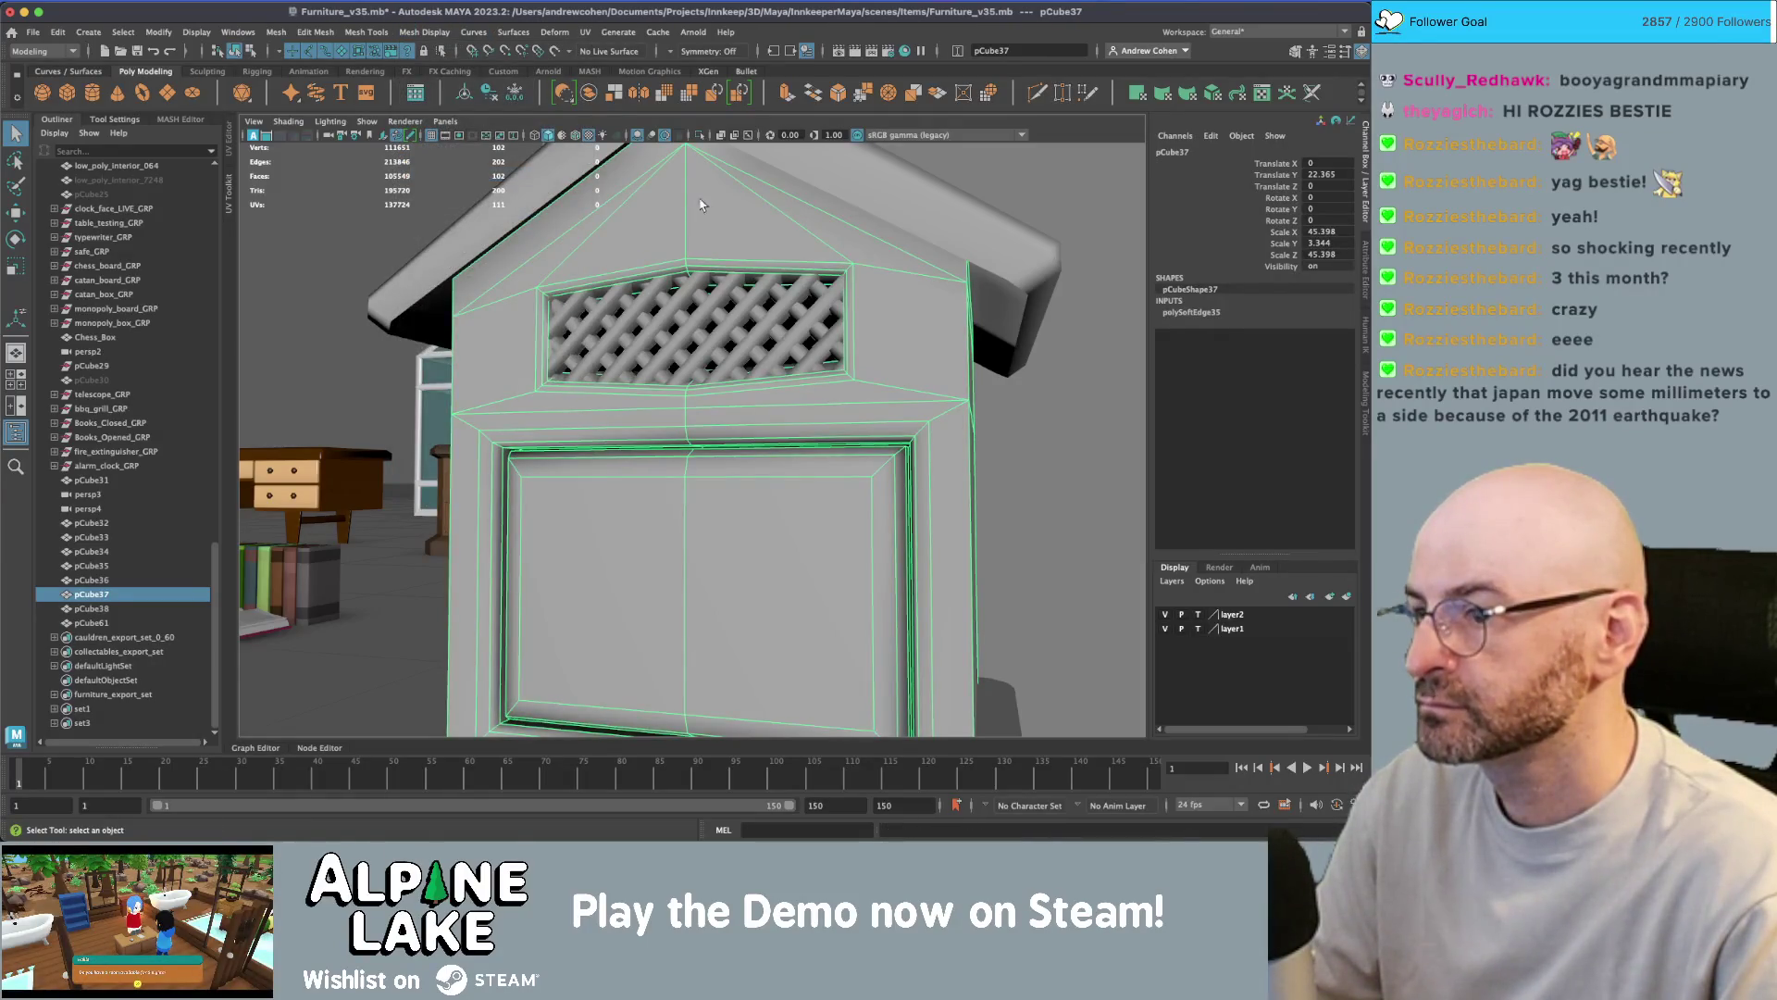
# - Select the beehive body pCube37 and pick a face inside the vent recess
pyautogui.scroll(-3, 701, 205)
pyautogui.moveTo(648, 277)
pyautogui.keyDown('alt'); pyautogui.mouseDown()
pyautogui.moveTo(694, 312)
pyautogui.moveTo(673, 327)
pyautogui.mouseUp(); pyautogui.keyUp('alt')
pyautogui.click(693, 312)
pyautogui.press('w')
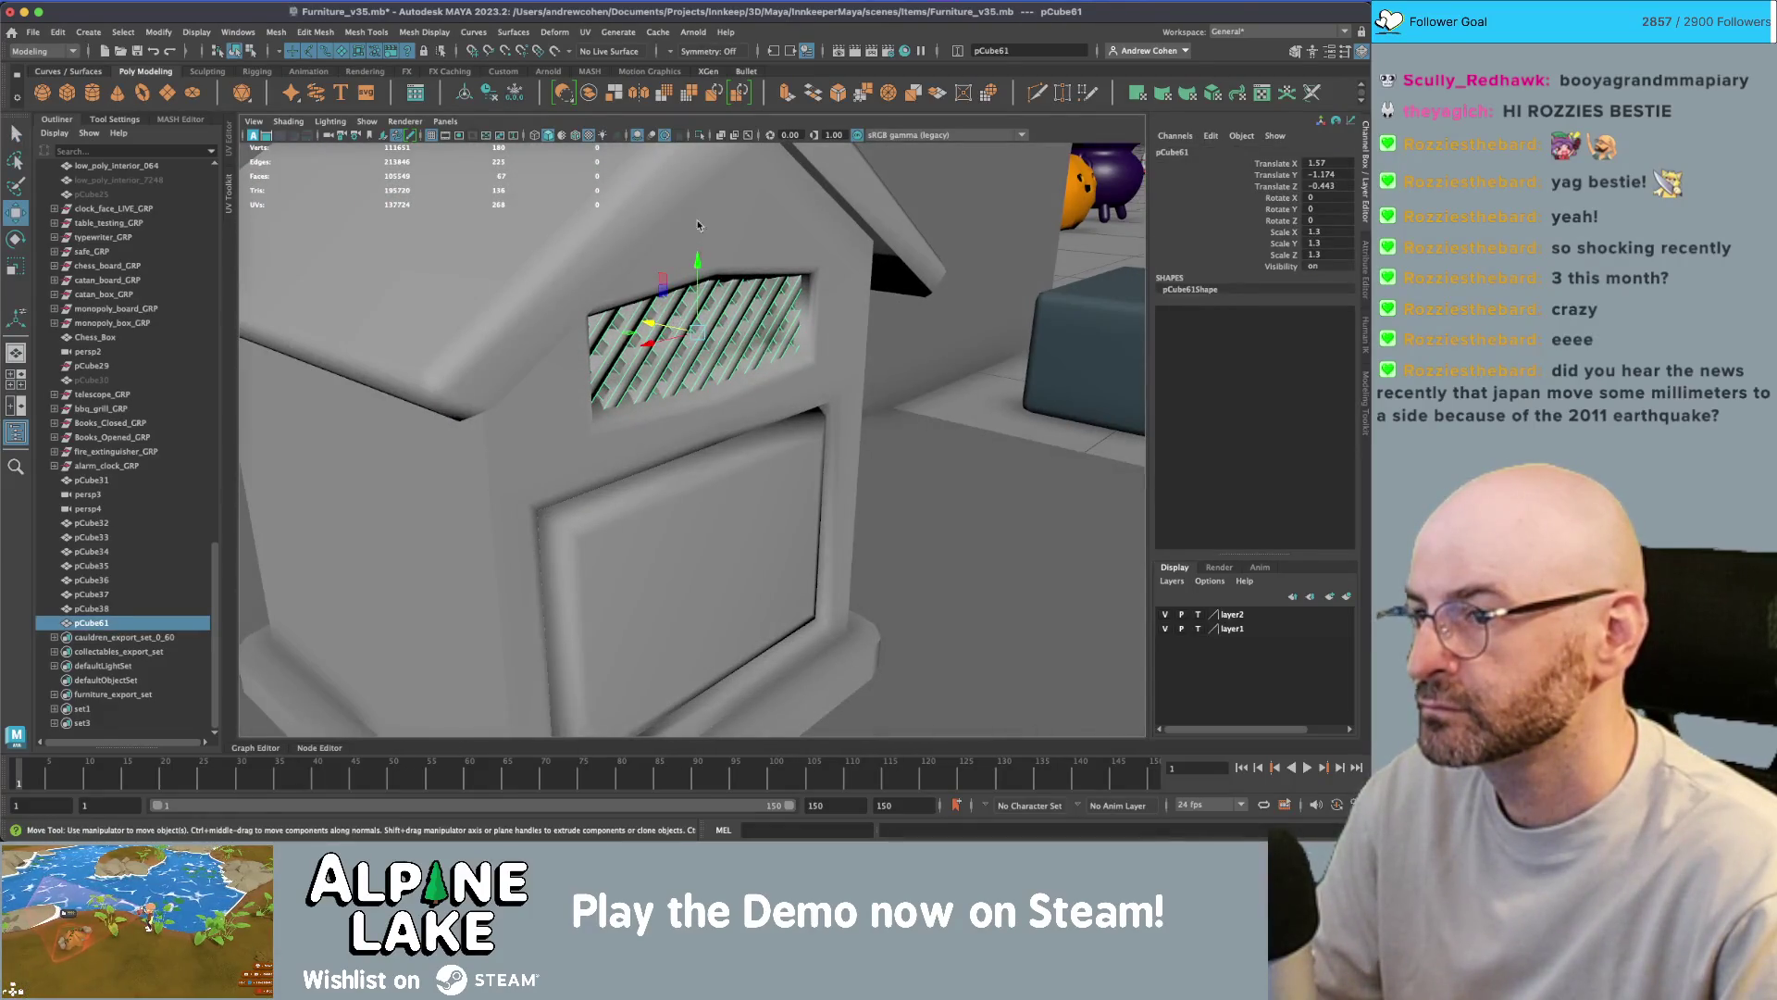
pyautogui.click(698, 225)
pyautogui.scroll(5, 789, 298)
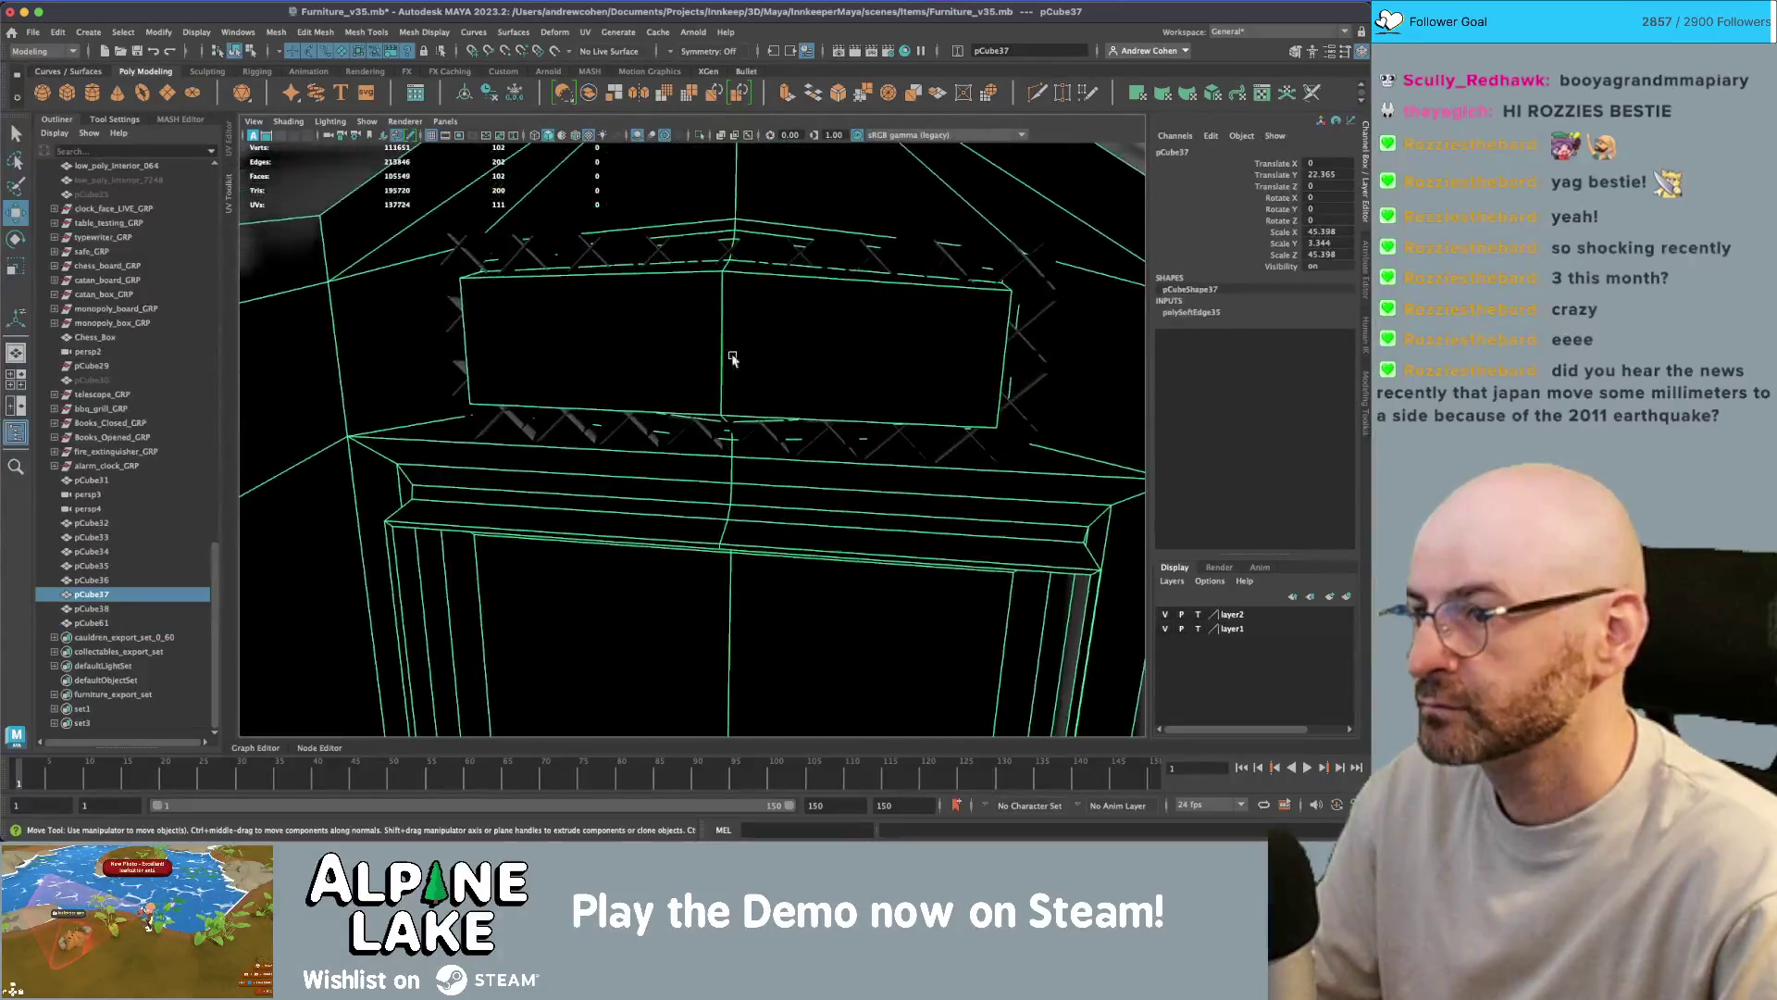
pyautogui.moveTo(722, 315); pyautogui.dragTo(715, 350, button='right')
pyautogui.click(806, 308)
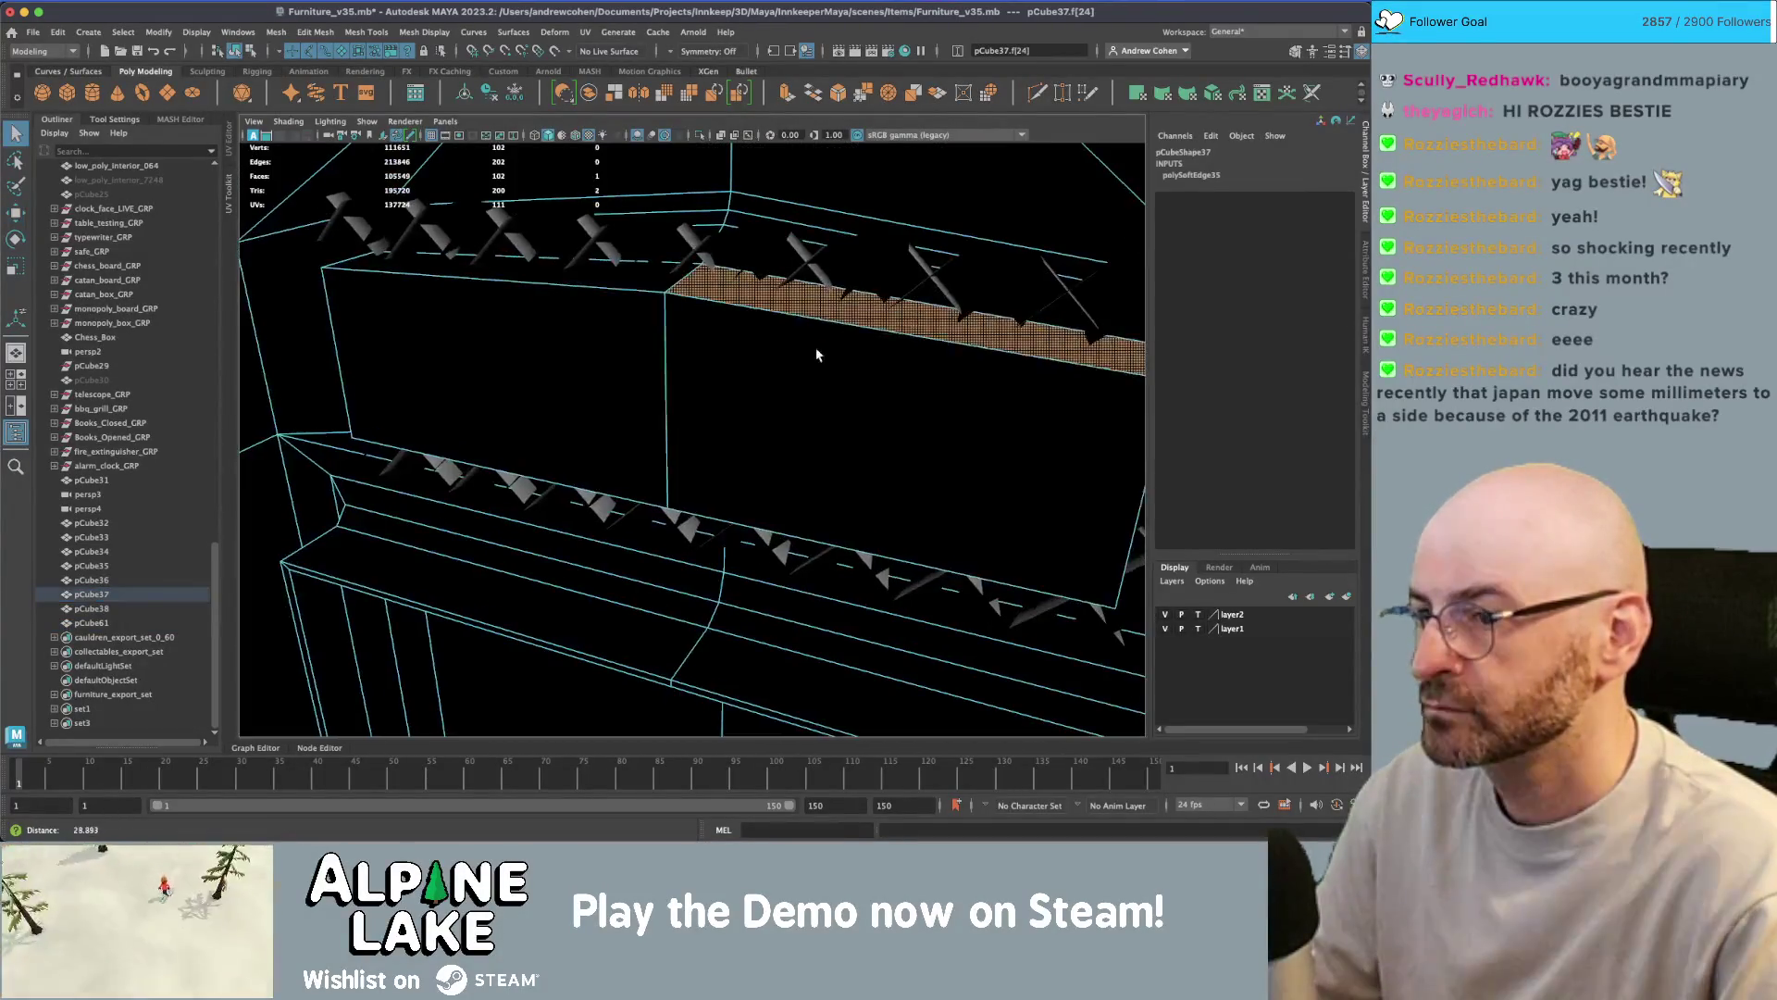
# - Delete the edge loop across the vent recess, then frame the whole hive and deselect
pyautogui.rightClick(723, 318)
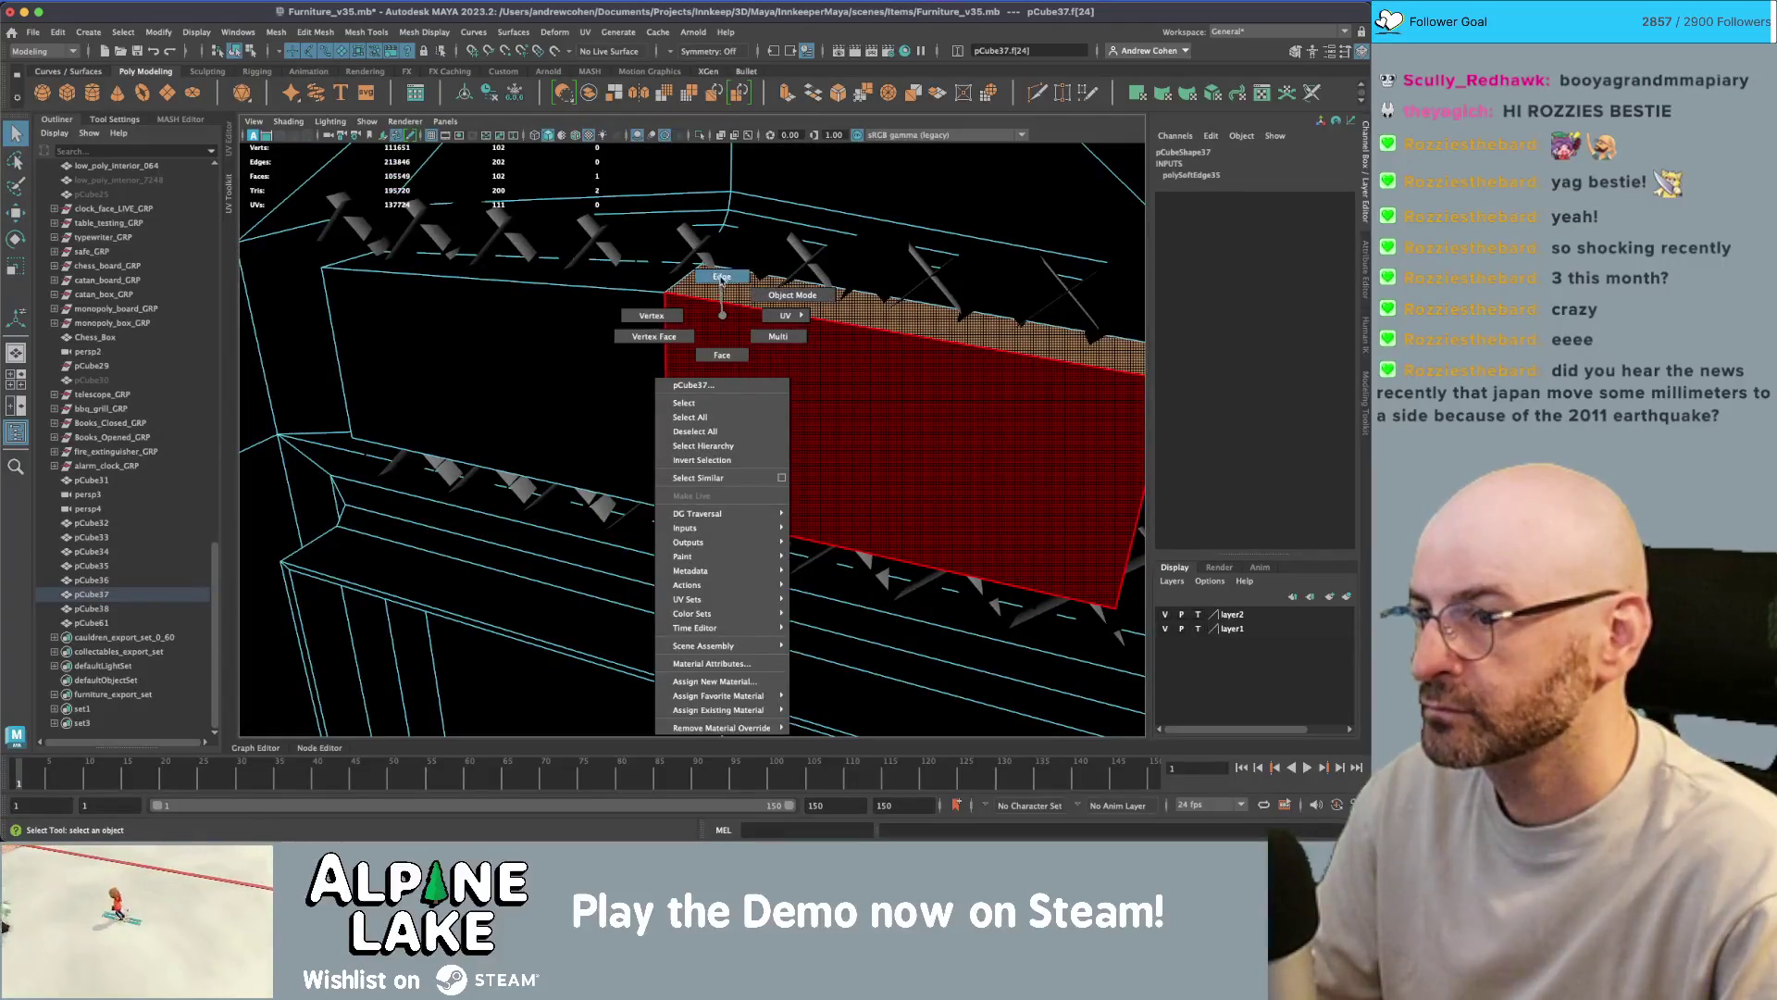
pyautogui.click(722, 278)
pyautogui.doubleClick(720, 268)
pyautogui.press('Delete')
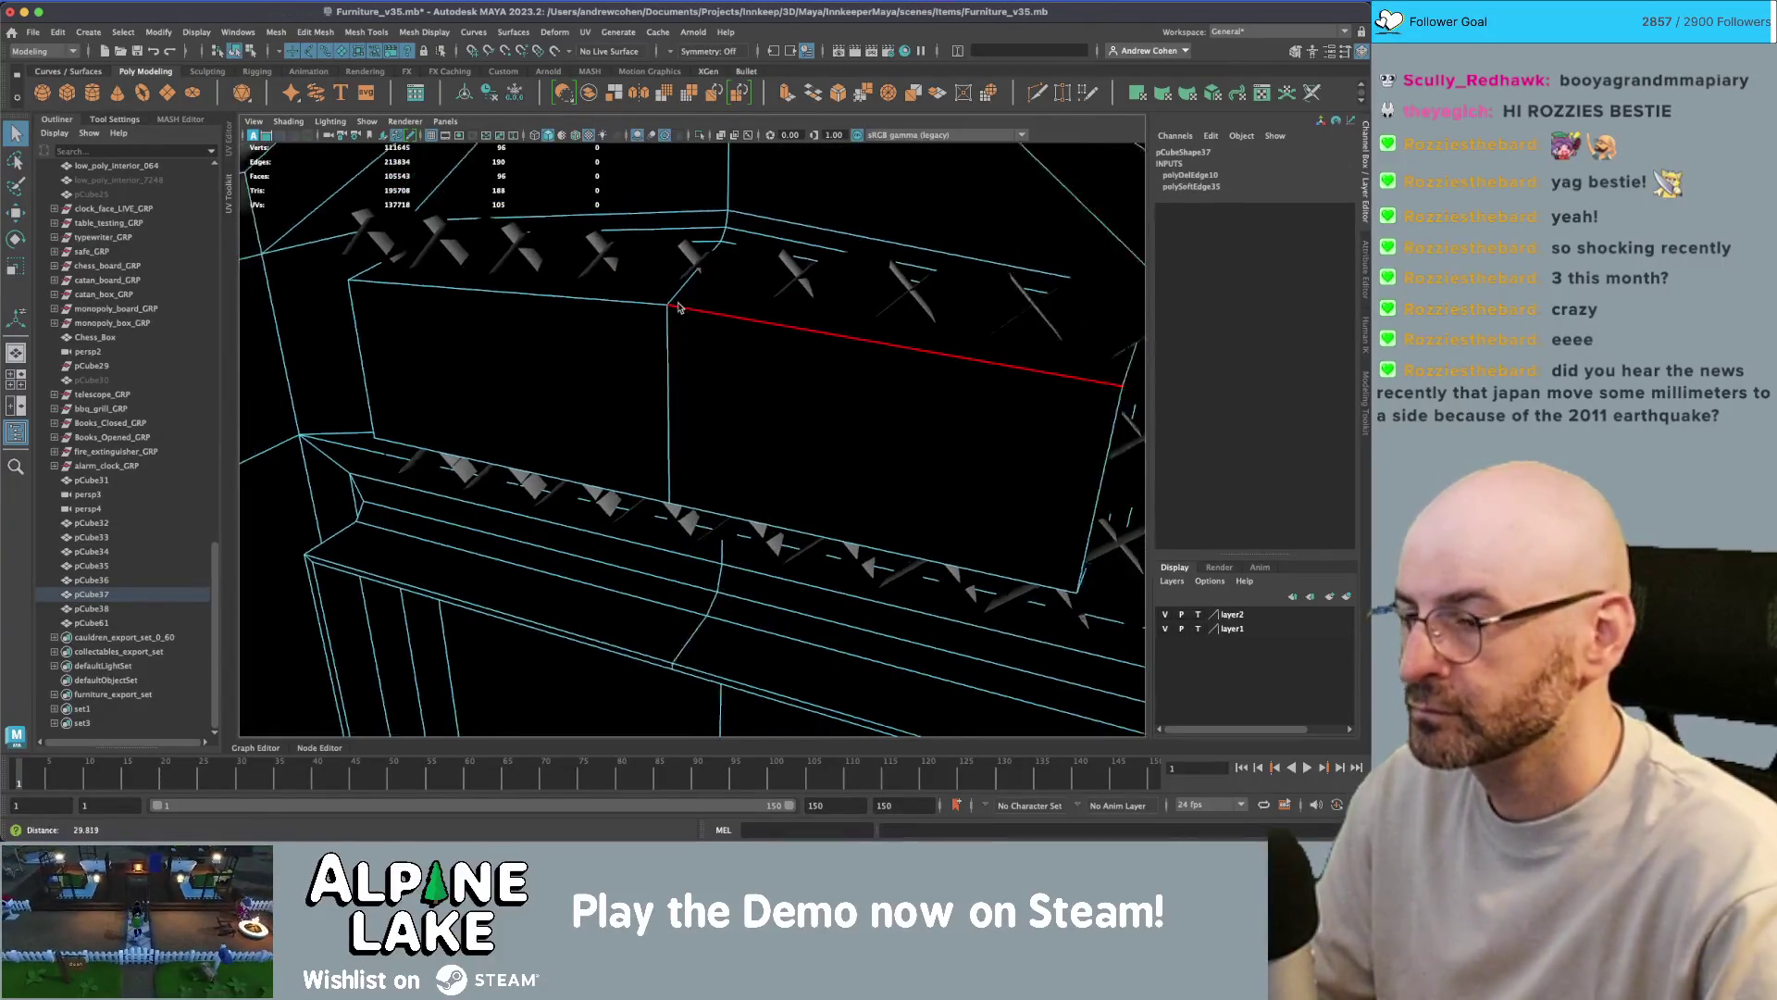
pyautogui.press('F8')
pyautogui.press('f')
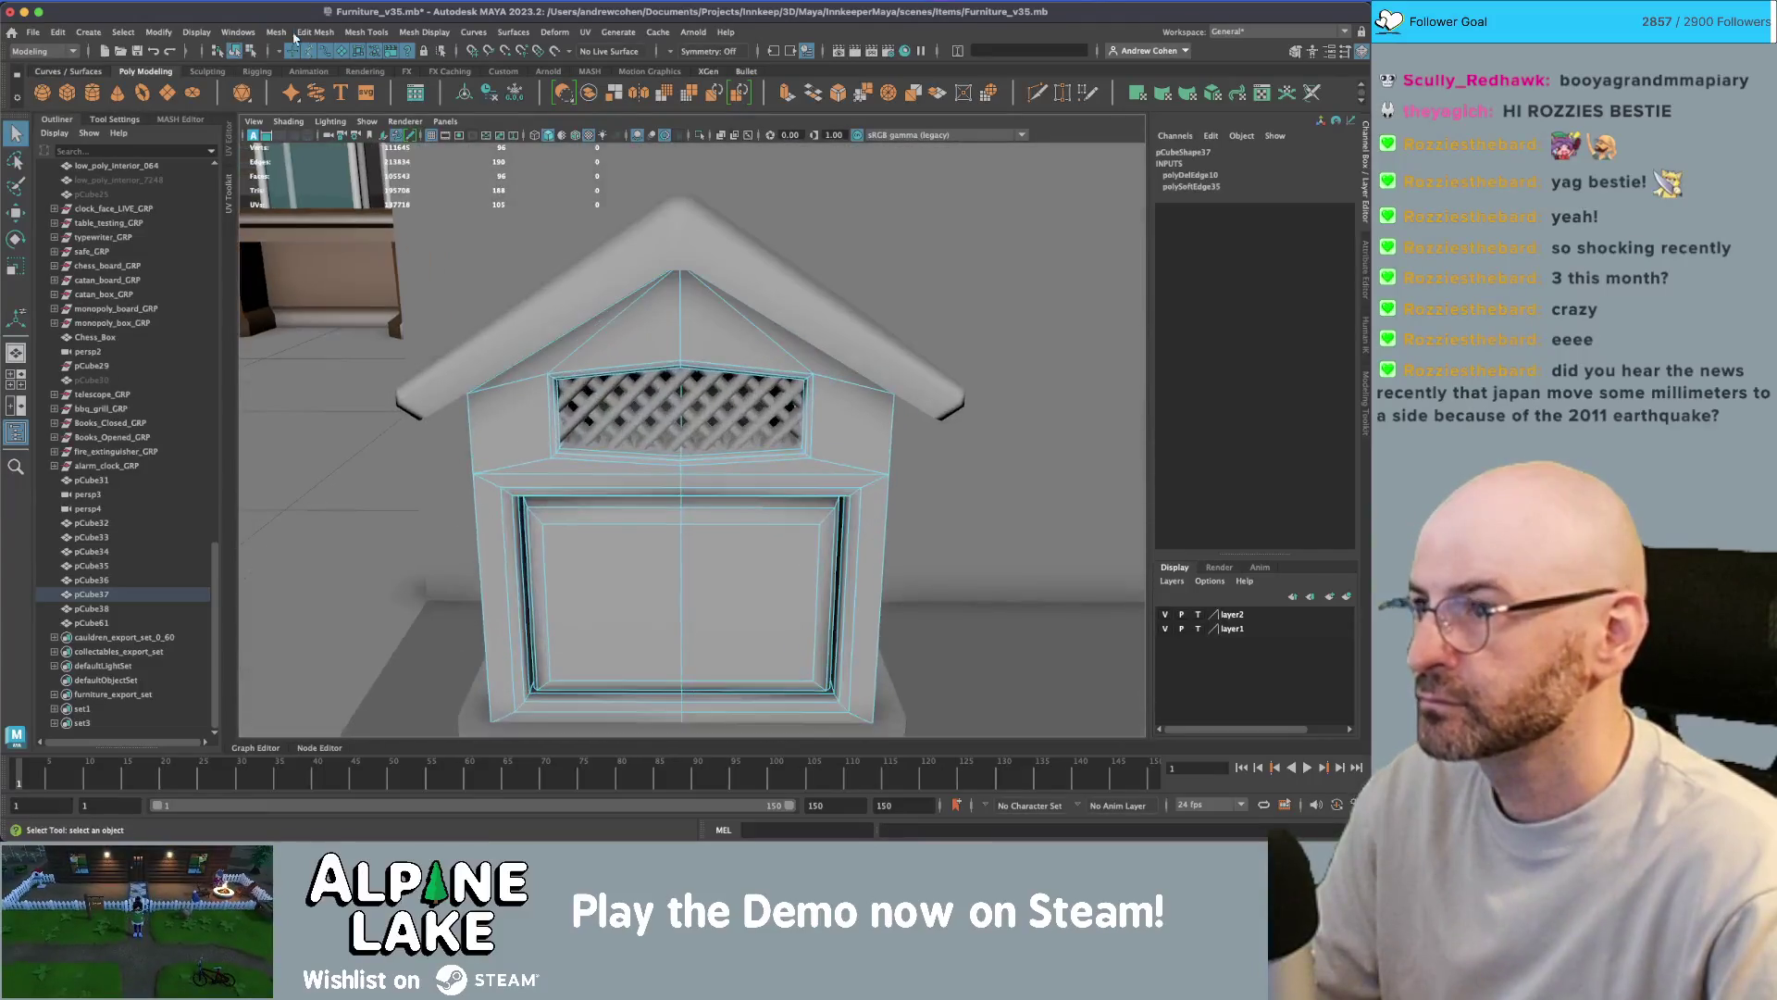
pyautogui.click(242, 53)
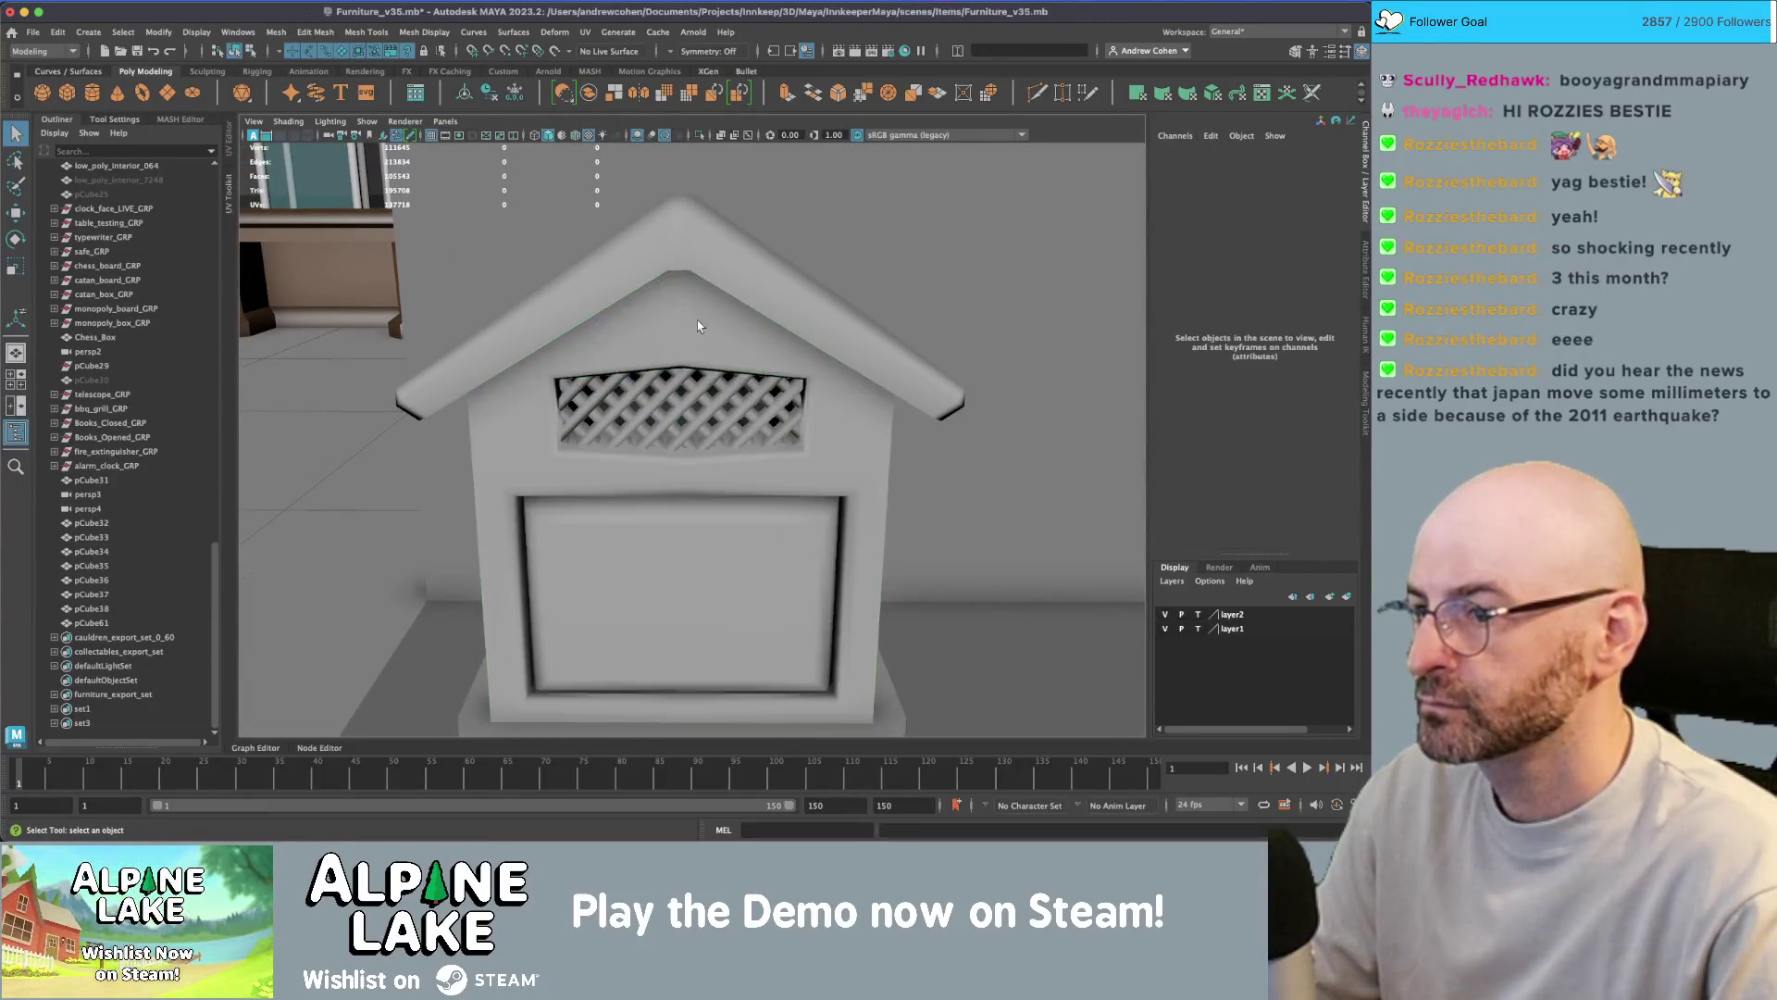
pyautogui.write('pCube37')
# - Select the beehive roof and pick a couple of its edges in edge mode
pyautogui.scroll(-5, 690, 326)
pyautogui.moveTo(691, 326)
pyautogui.keyDown('alt'); pyautogui.mouseDown()
pyautogui.moveTo(870, 352)
pyautogui.moveTo(648, 296)
pyautogui.moveTo(722, 306)
pyautogui.moveTo(793, 231)
pyautogui.moveTo(629, 222)
pyautogui.moveTo(604, 203)
pyautogui.moveTo(677, 271)
pyautogui.mouseUp(); pyautogui.keyUp('alt')
pyautogui.click(624, 289)
pyautogui.scroll(4, 769, 290)
pyautogui.rightClick(671, 209)
pyautogui.click(670, 170)
pyautogui.click(667, 248)
pyautogui.click(611, 205)
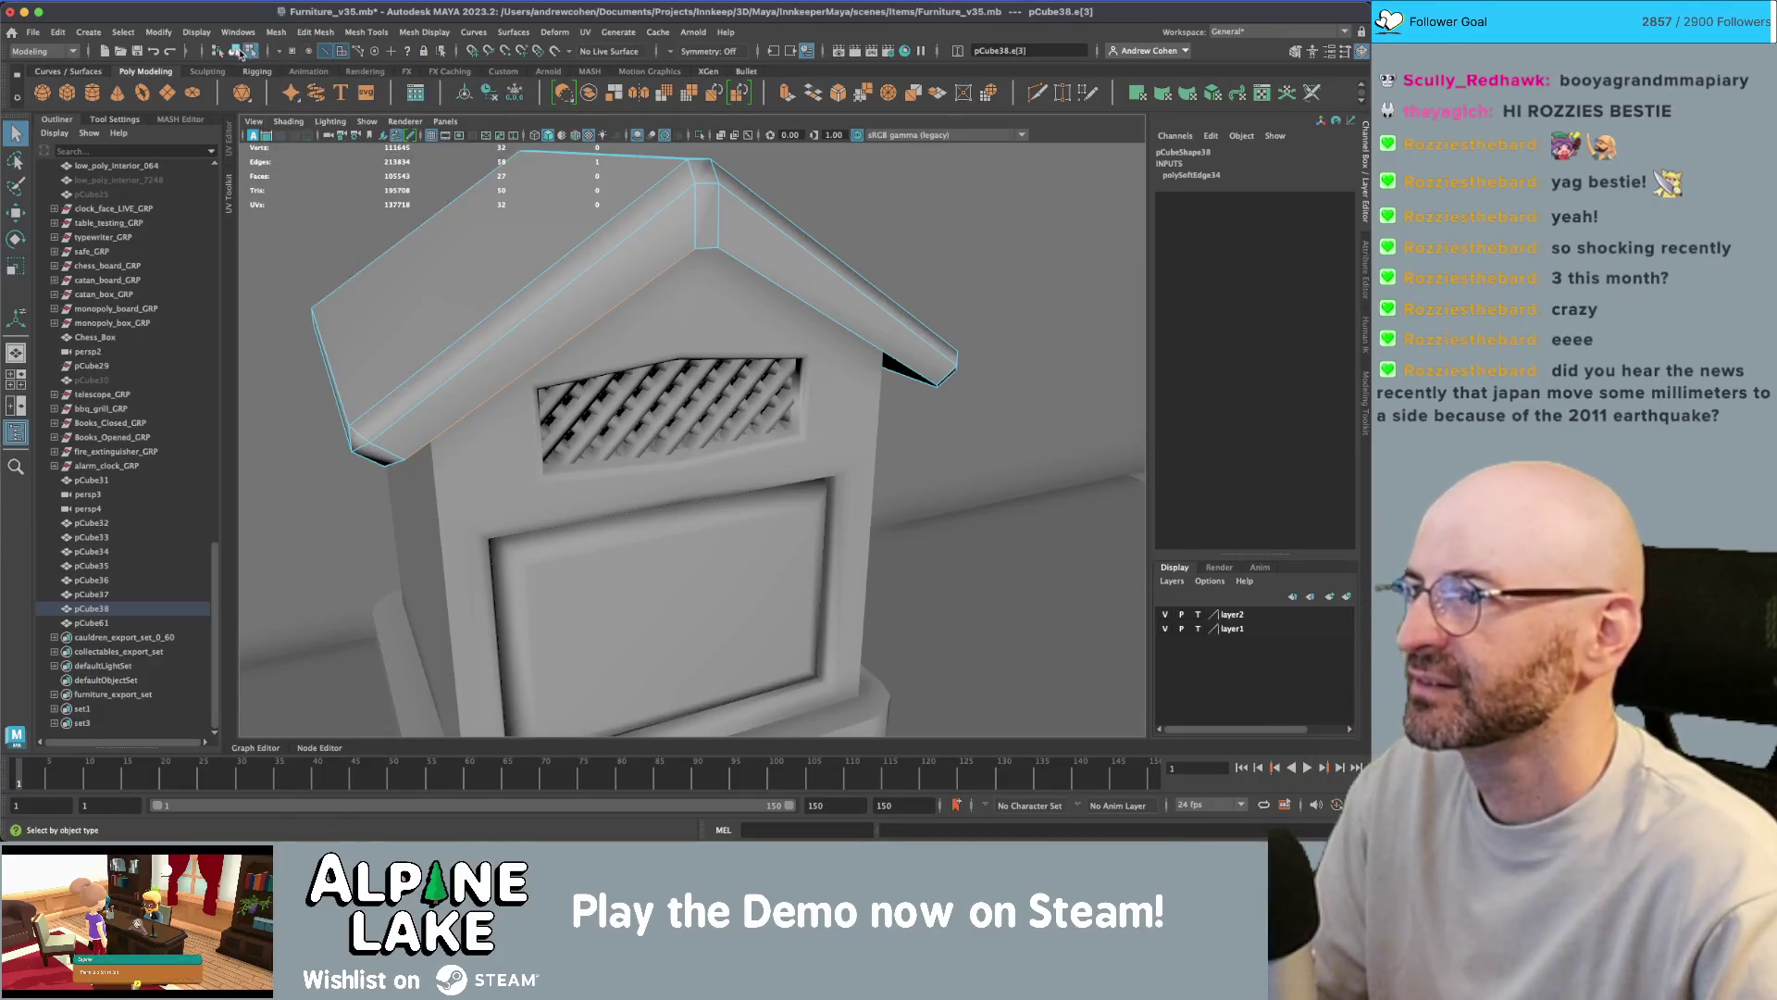
# - Delete the roof's construction history and select parts pCube32 through pCube61 in the Outliner
pyautogui.click(234, 50)
pyautogui.hotkey('alt', 'shift', 'd')
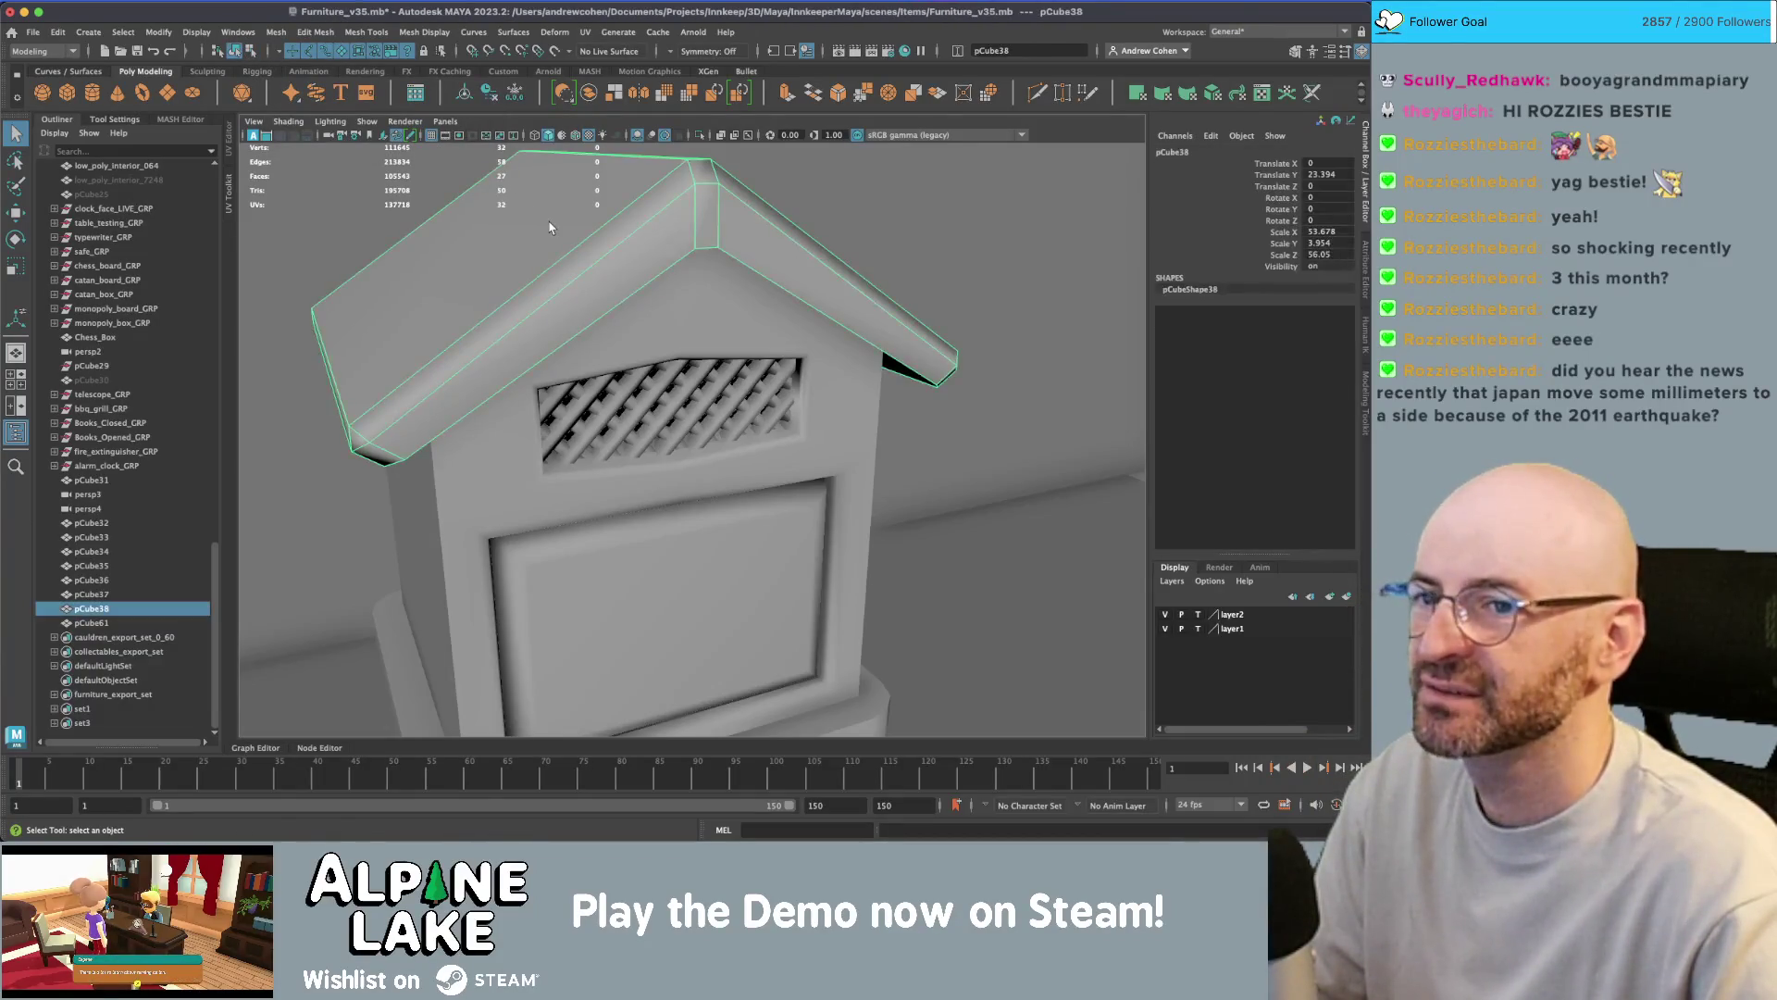
pyautogui.scroll(-5, 550, 226)
pyautogui.moveTo(550, 226)
pyautogui.keyDown('alt'); pyautogui.mouseDown()
pyautogui.moveTo(613, 313)
pyautogui.moveTo(685, 340)
pyautogui.mouseUp(); pyautogui.keyUp('alt')
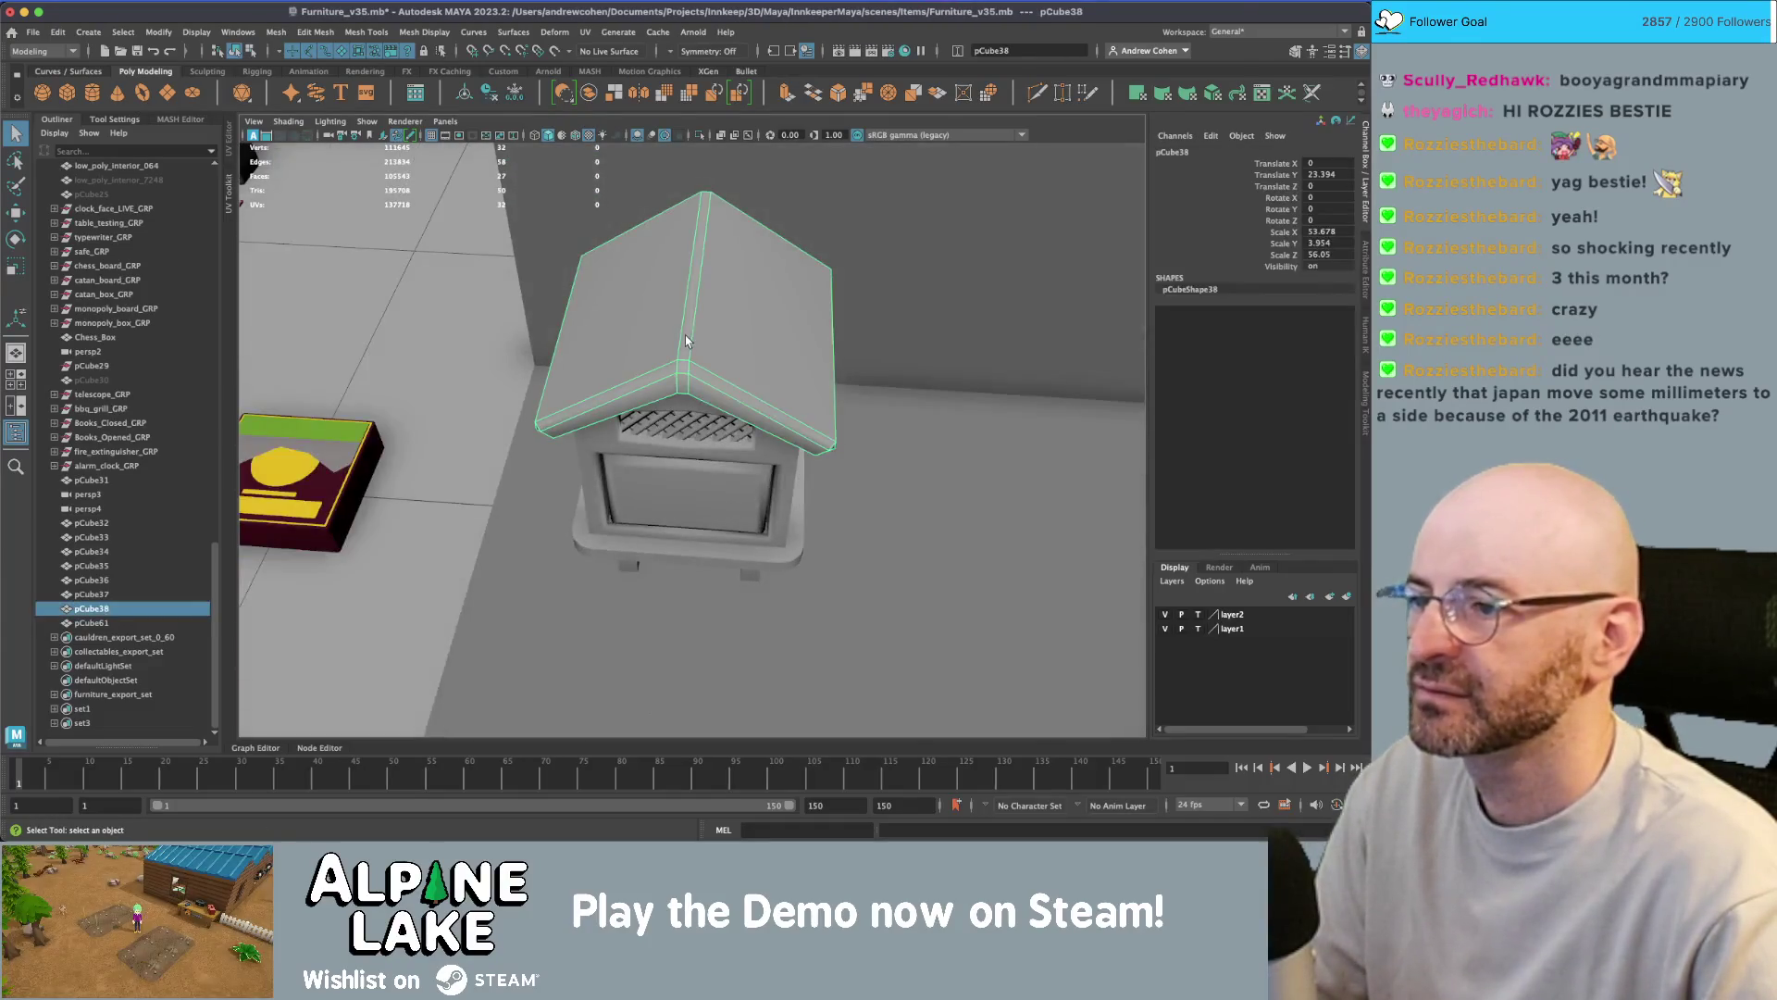
pyautogui.scroll(-5, 709, 350)
pyautogui.press('w')
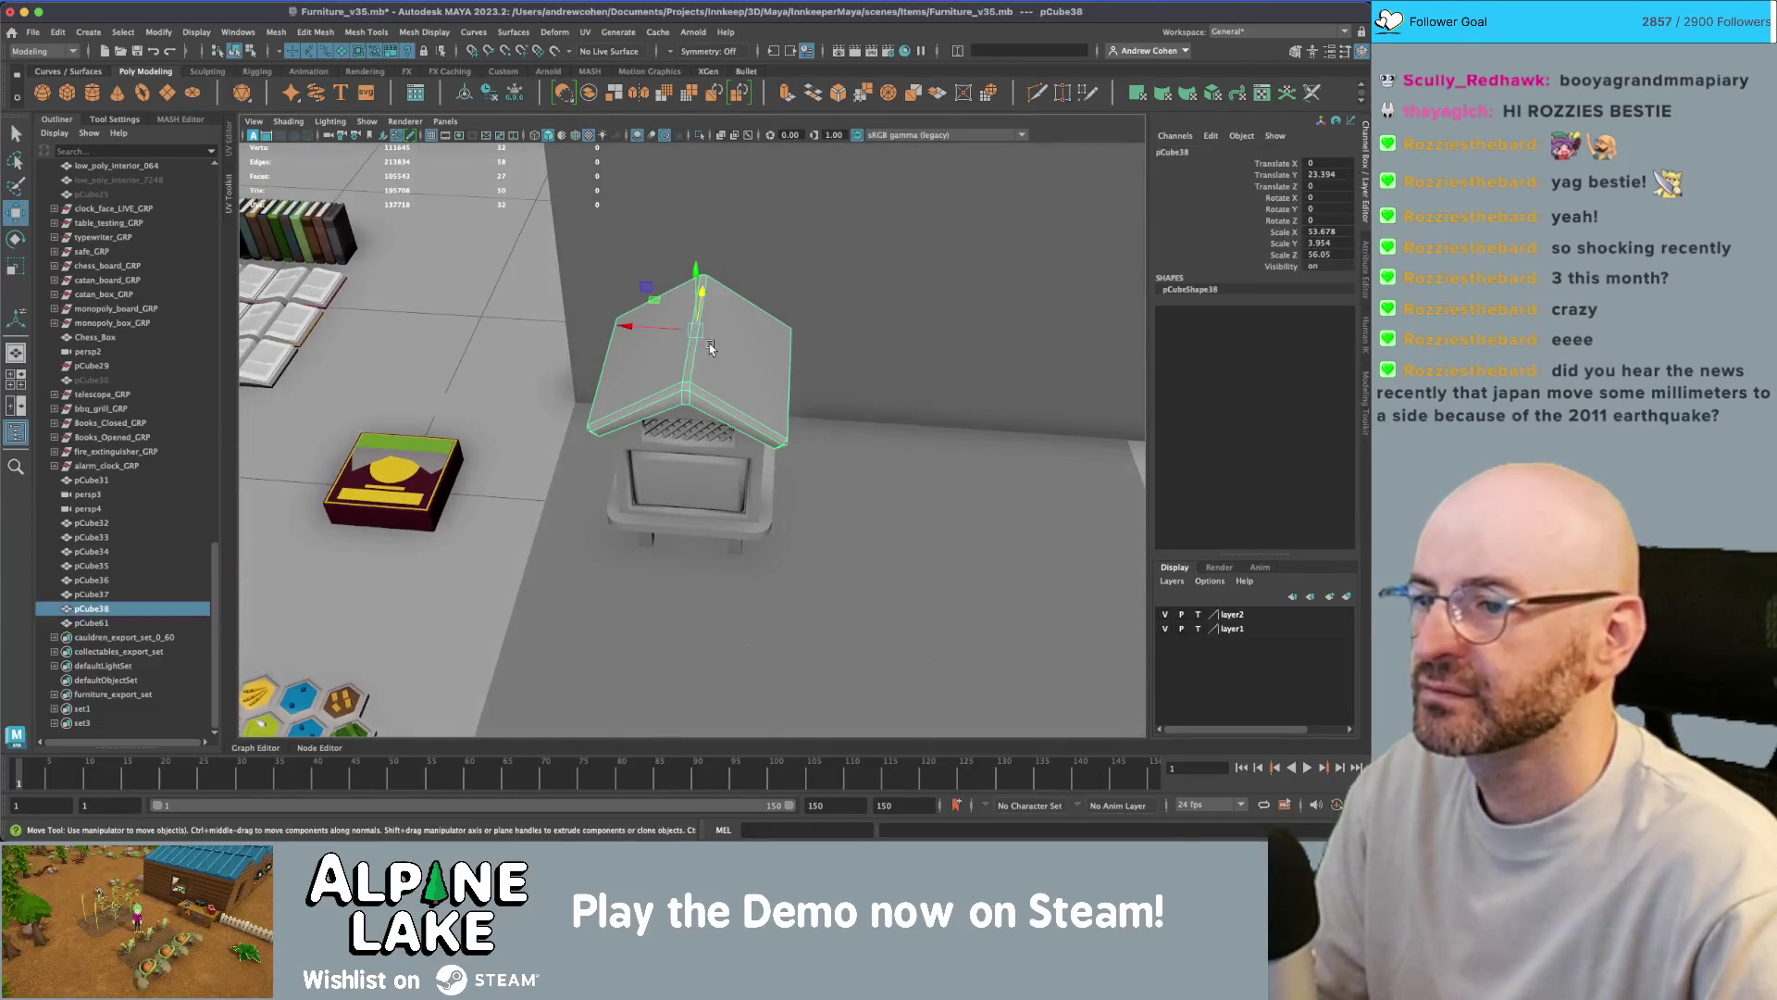
pyautogui.click(97, 524)
pyautogui.keyDown('shift'); pyautogui.click(97, 622); pyautogui.keyUp('shift')
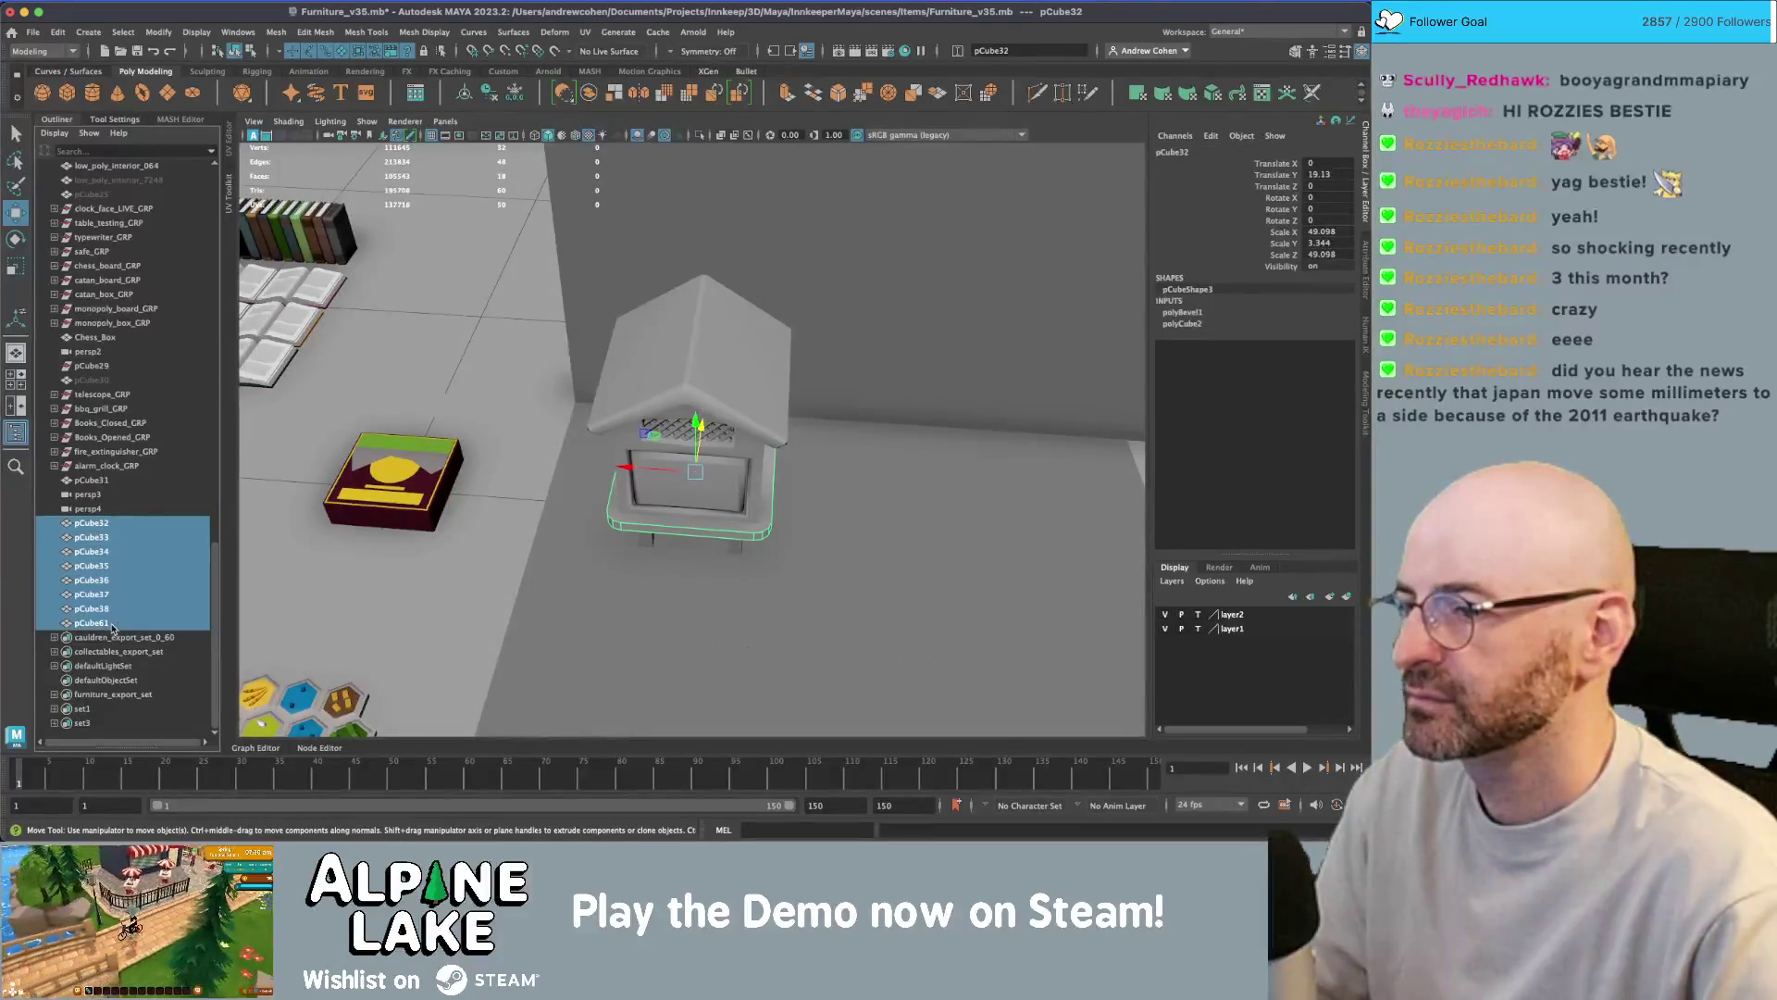
pyautogui.scroll(3, 695, 527)
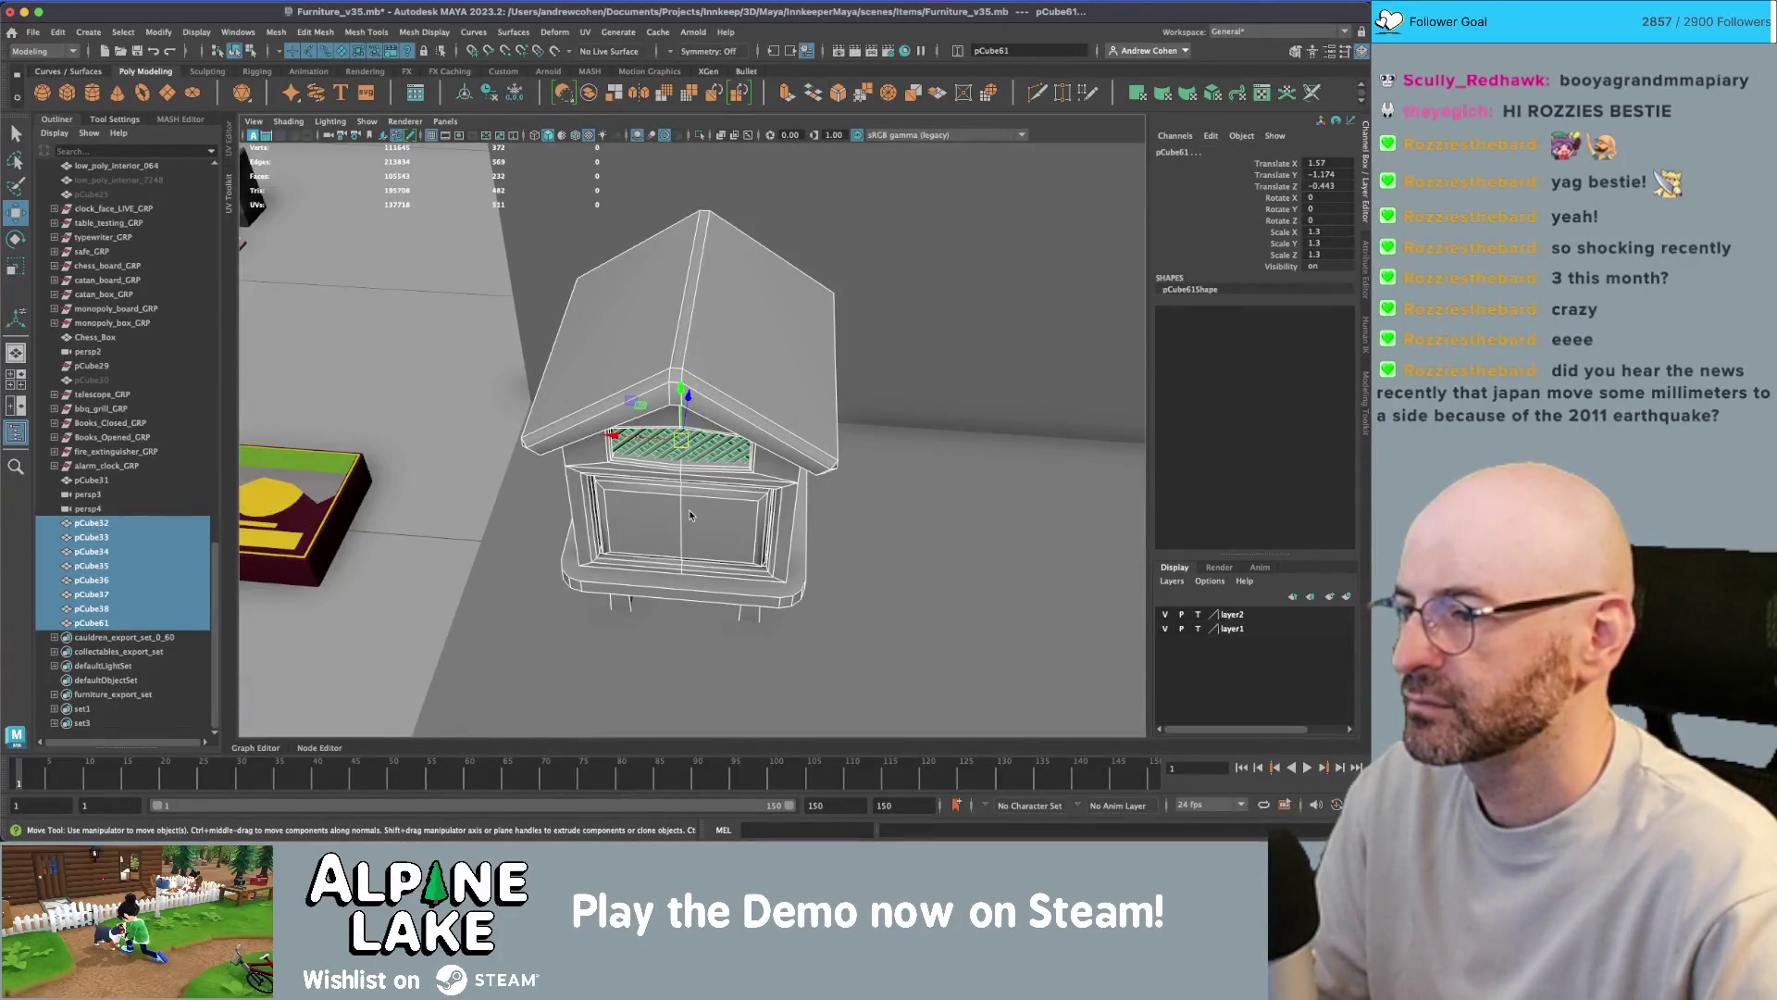
# - Frame the lane floor cube pCube31 and look it over beside the archery lane and target
pyautogui.click(113, 478)
pyautogui.press('f')
pyautogui.press('4')
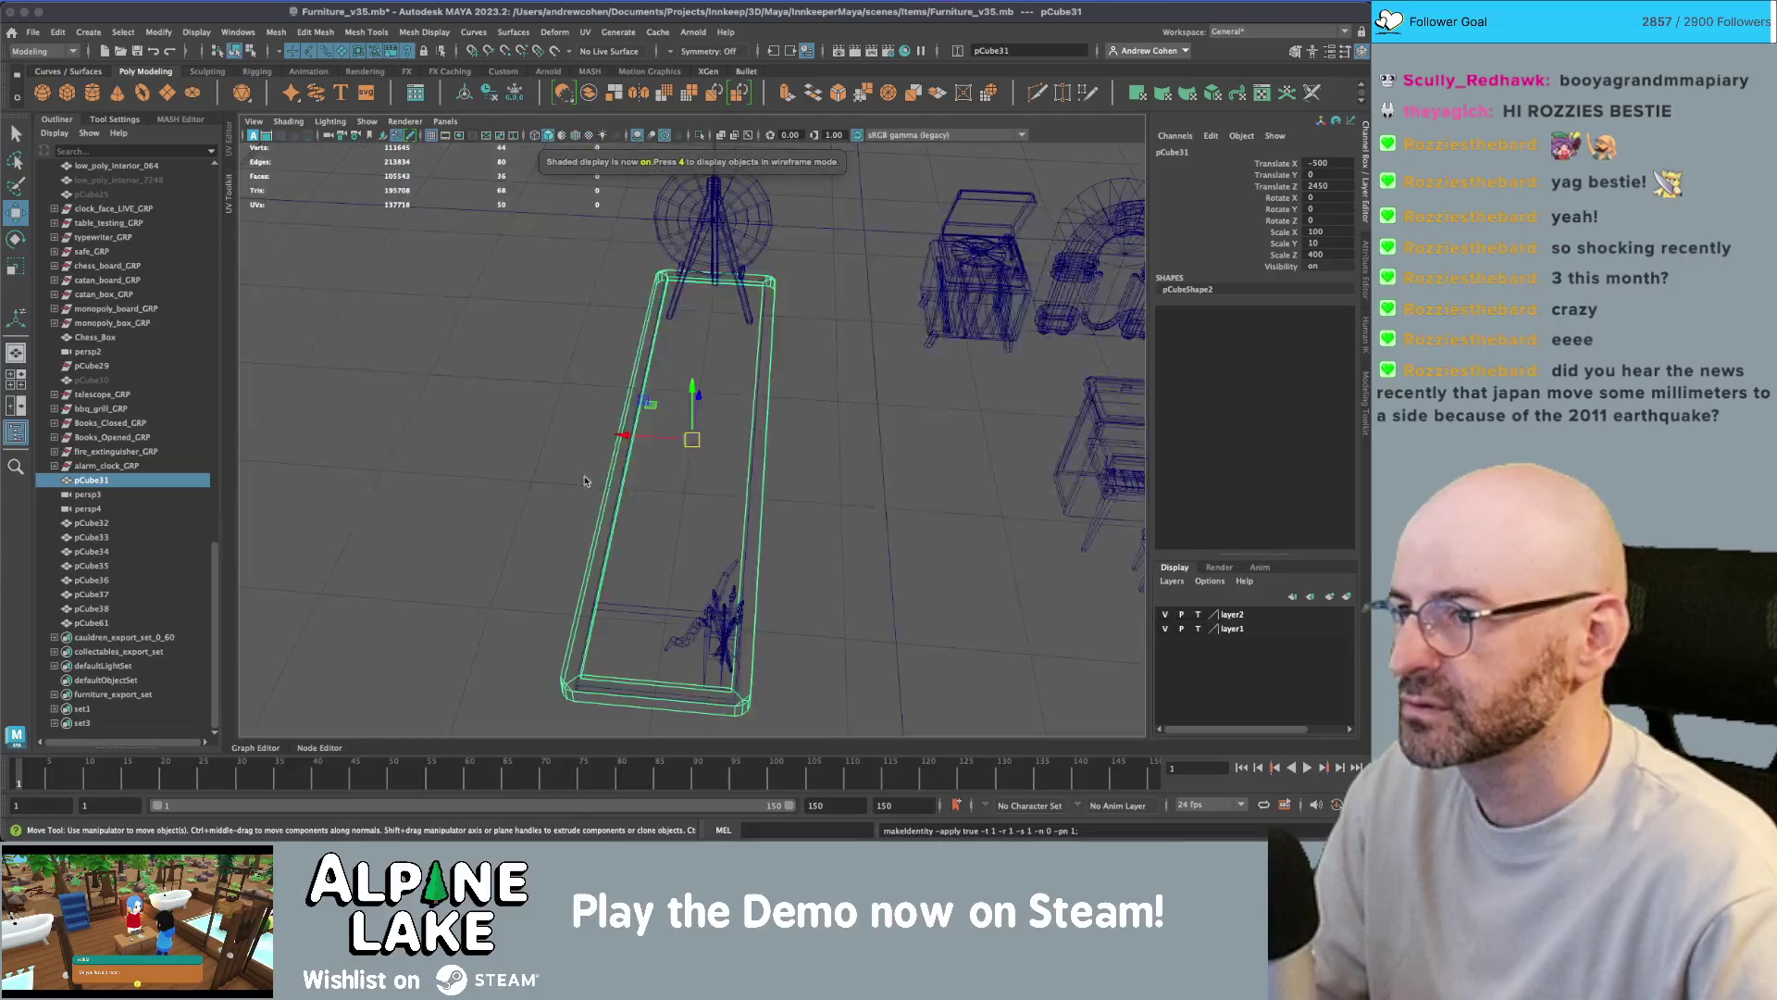
pyautogui.press('6')
pyautogui.click(504, 441)
pyautogui.moveTo(503, 441)
pyautogui.keyDown('alt'); pyautogui.mouseDown()
pyautogui.moveTo(475, 435)
pyautogui.moveTo(513, 343)
pyautogui.mouseUp(); pyautogui.keyUp('alt')
pyautogui.press('q')
pyautogui.click(516, 339)
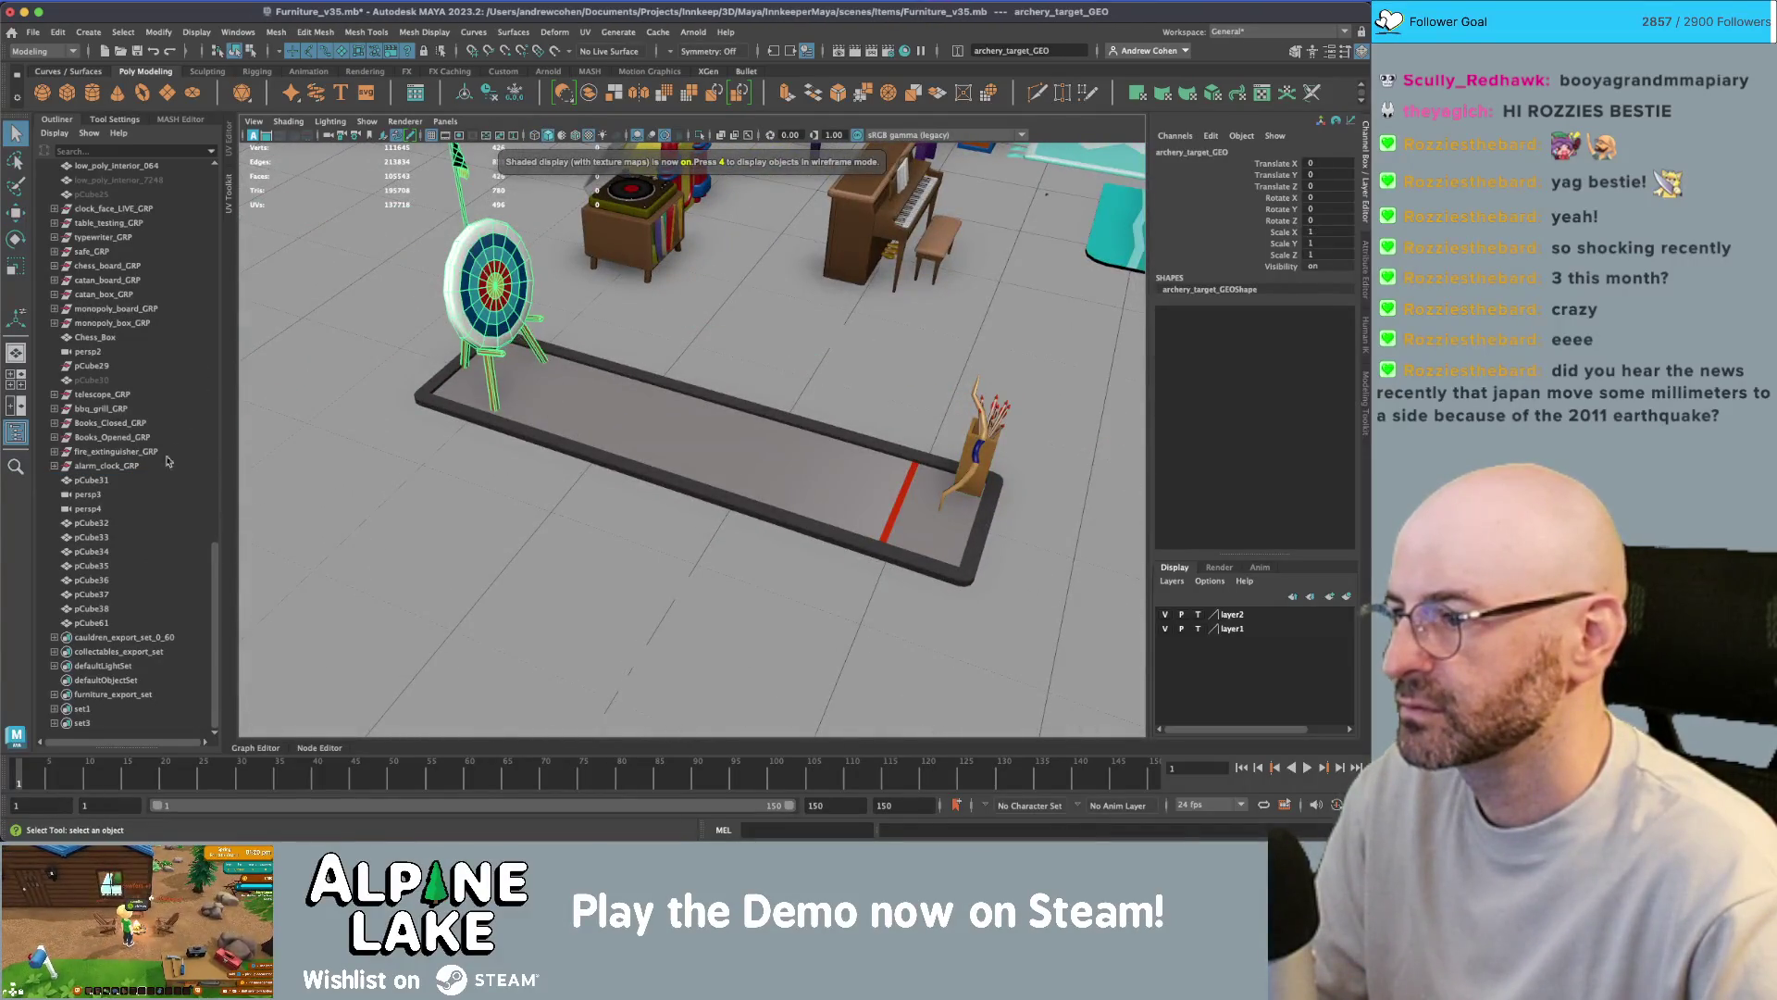
# - Move pCube31 under the archery_lane_GRP group in the Outliner
pyautogui.click(117, 479)
pyautogui.click(451, 398)
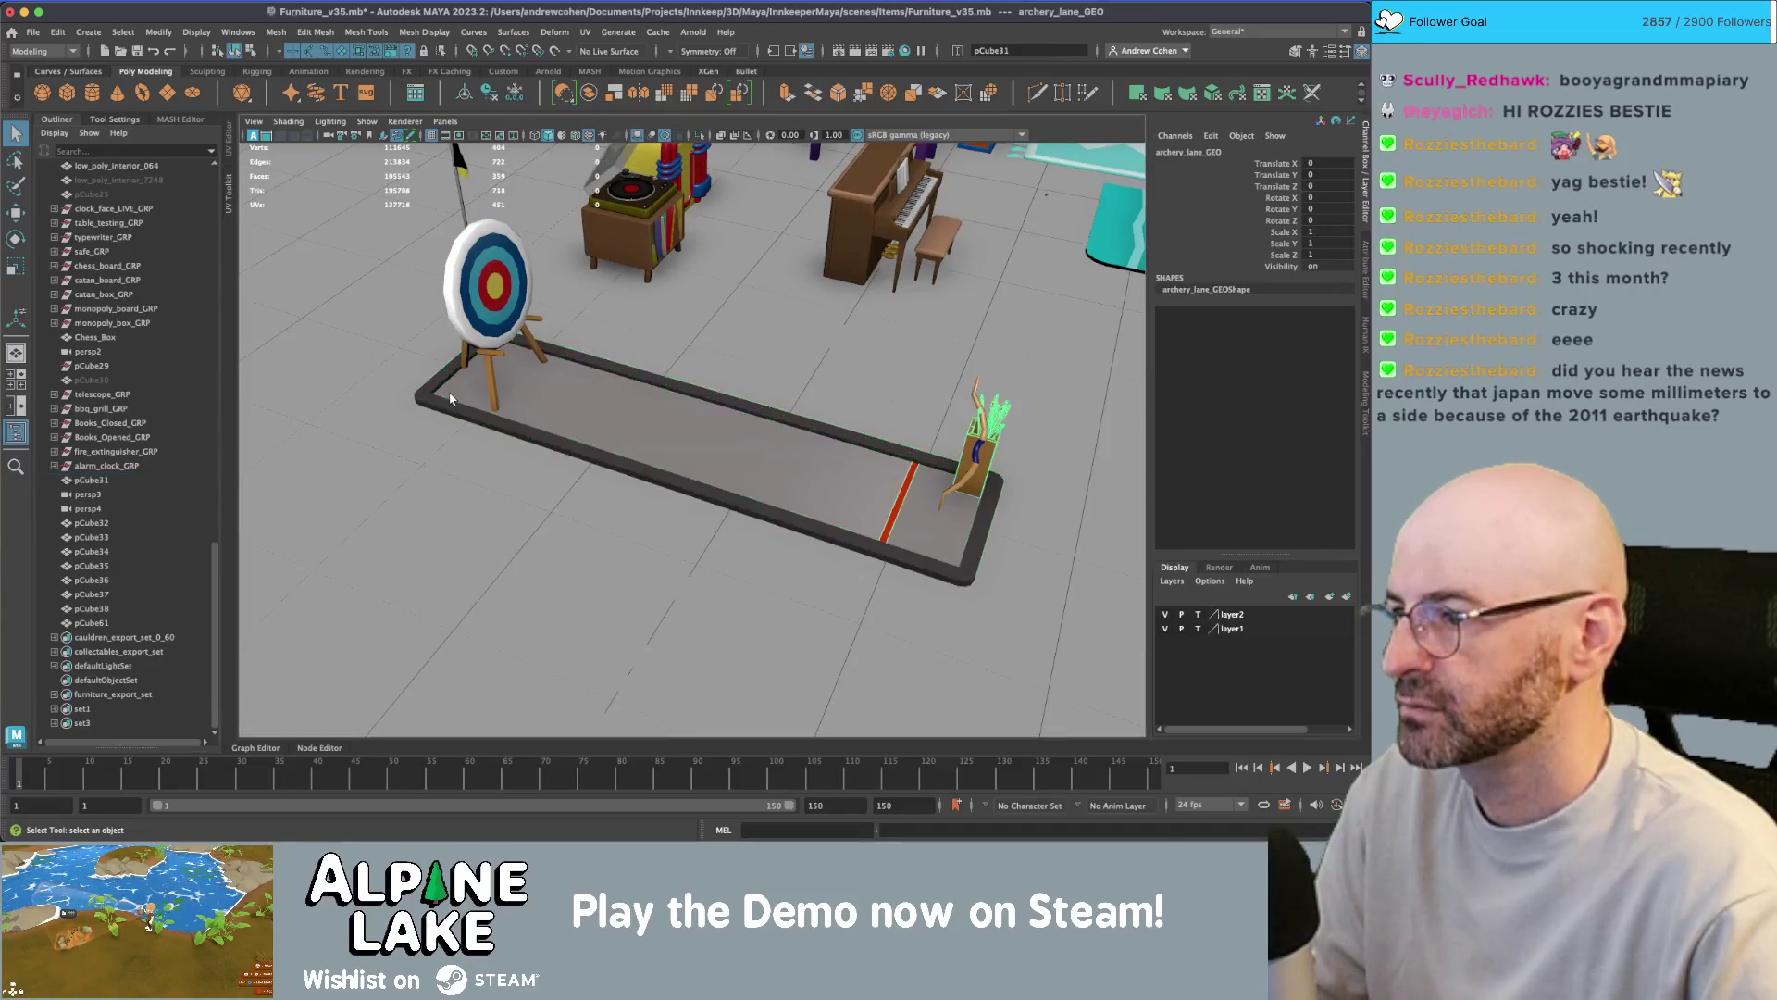
pyautogui.scroll(8, 193, 417)
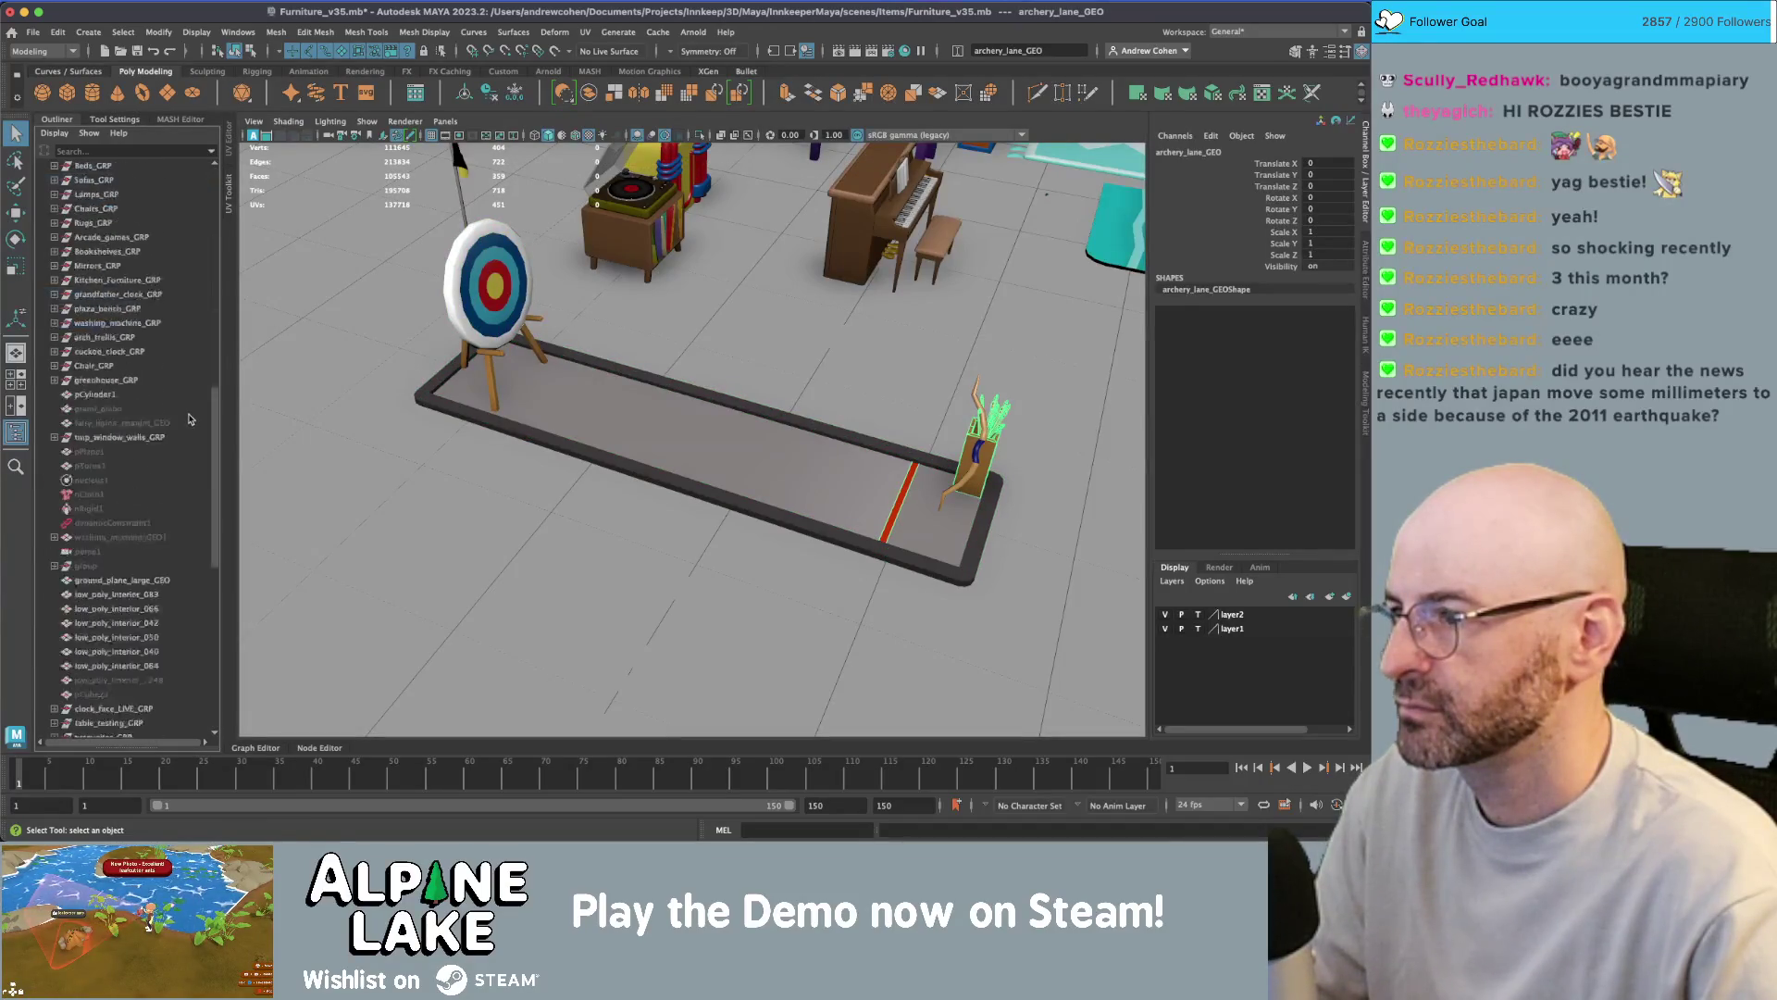
pyautogui.click(624, 428)
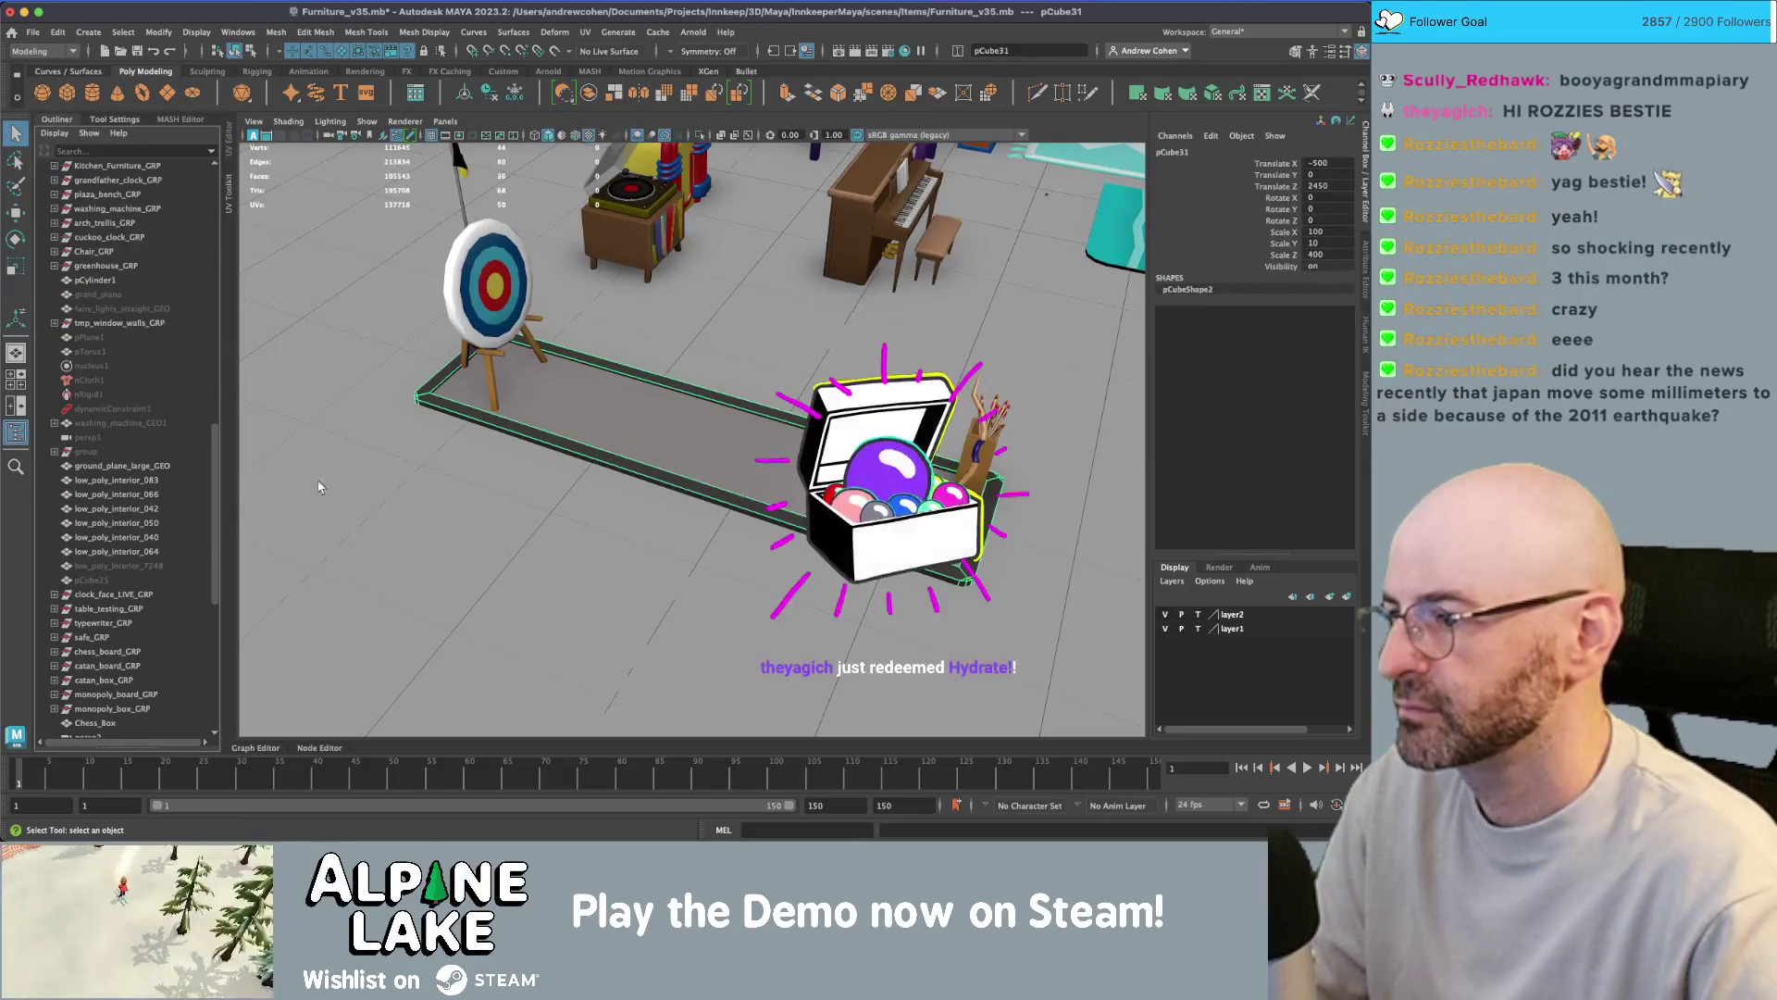
pyautogui.scroll(-8, 128, 490)
pyautogui.moveTo(129, 490); pyautogui.dragTo(112, 294)
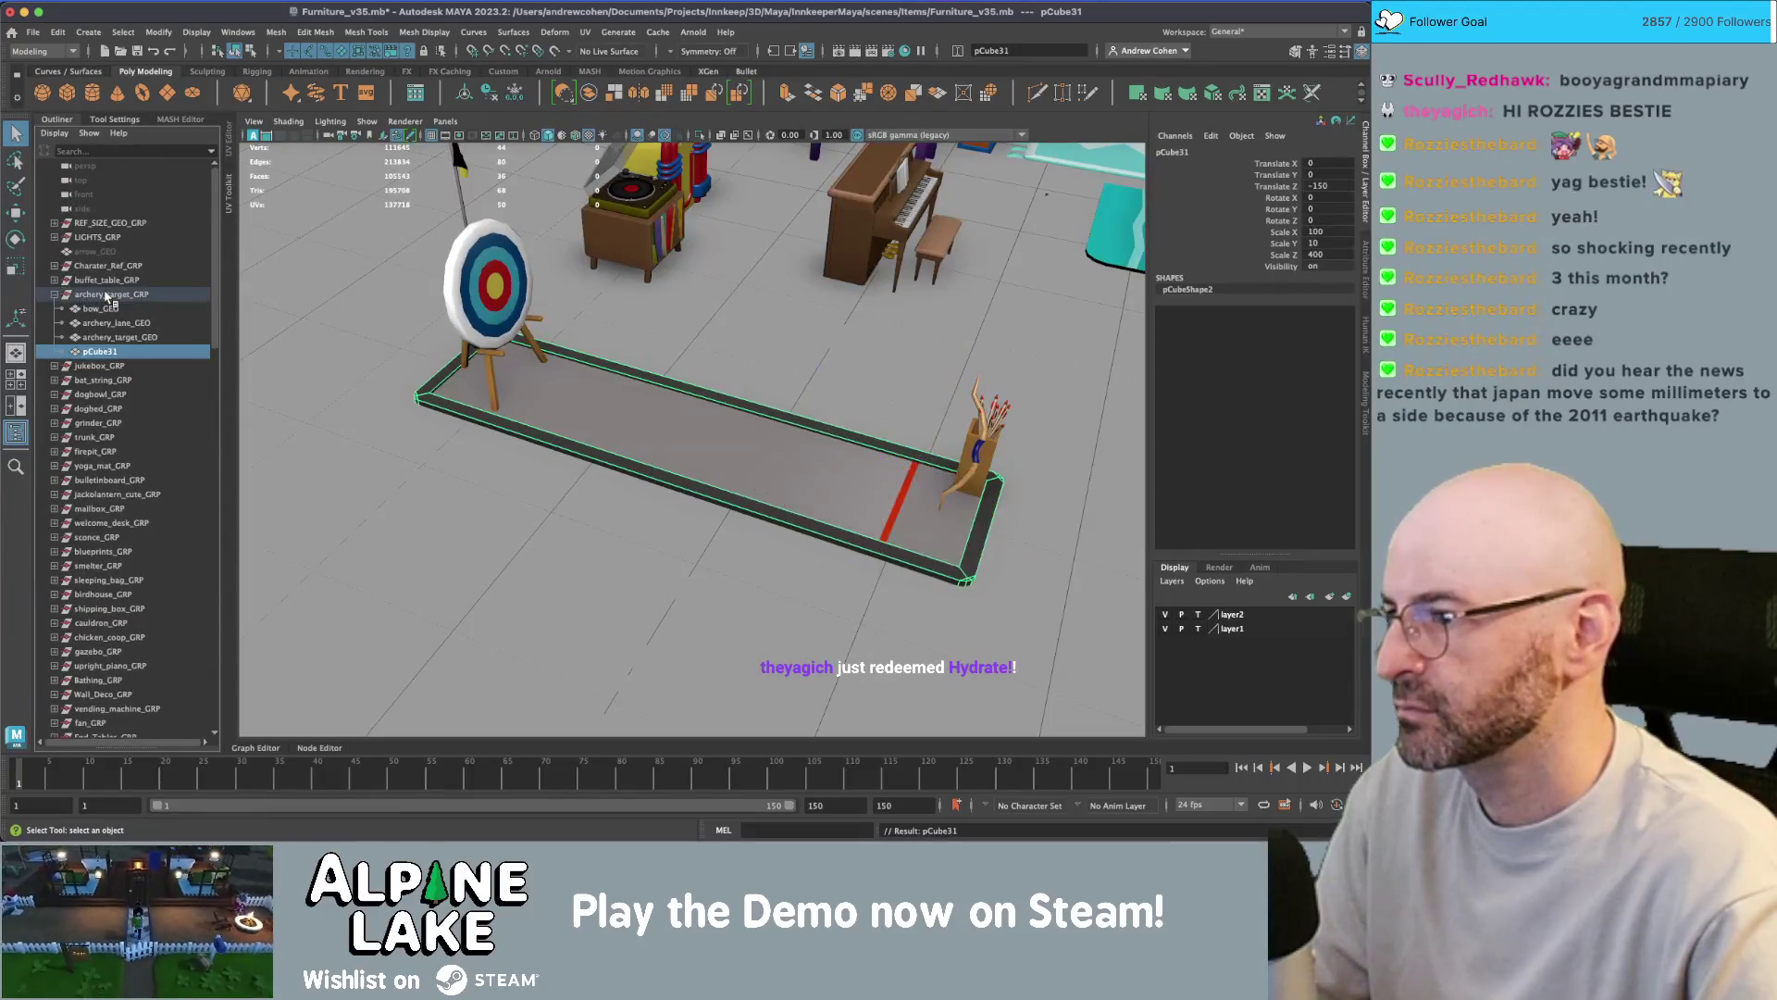
# - Combine archery_lane_GEO with pCube31, delete history and name the result archery_lane_GEO
pyautogui.click(615, 438)
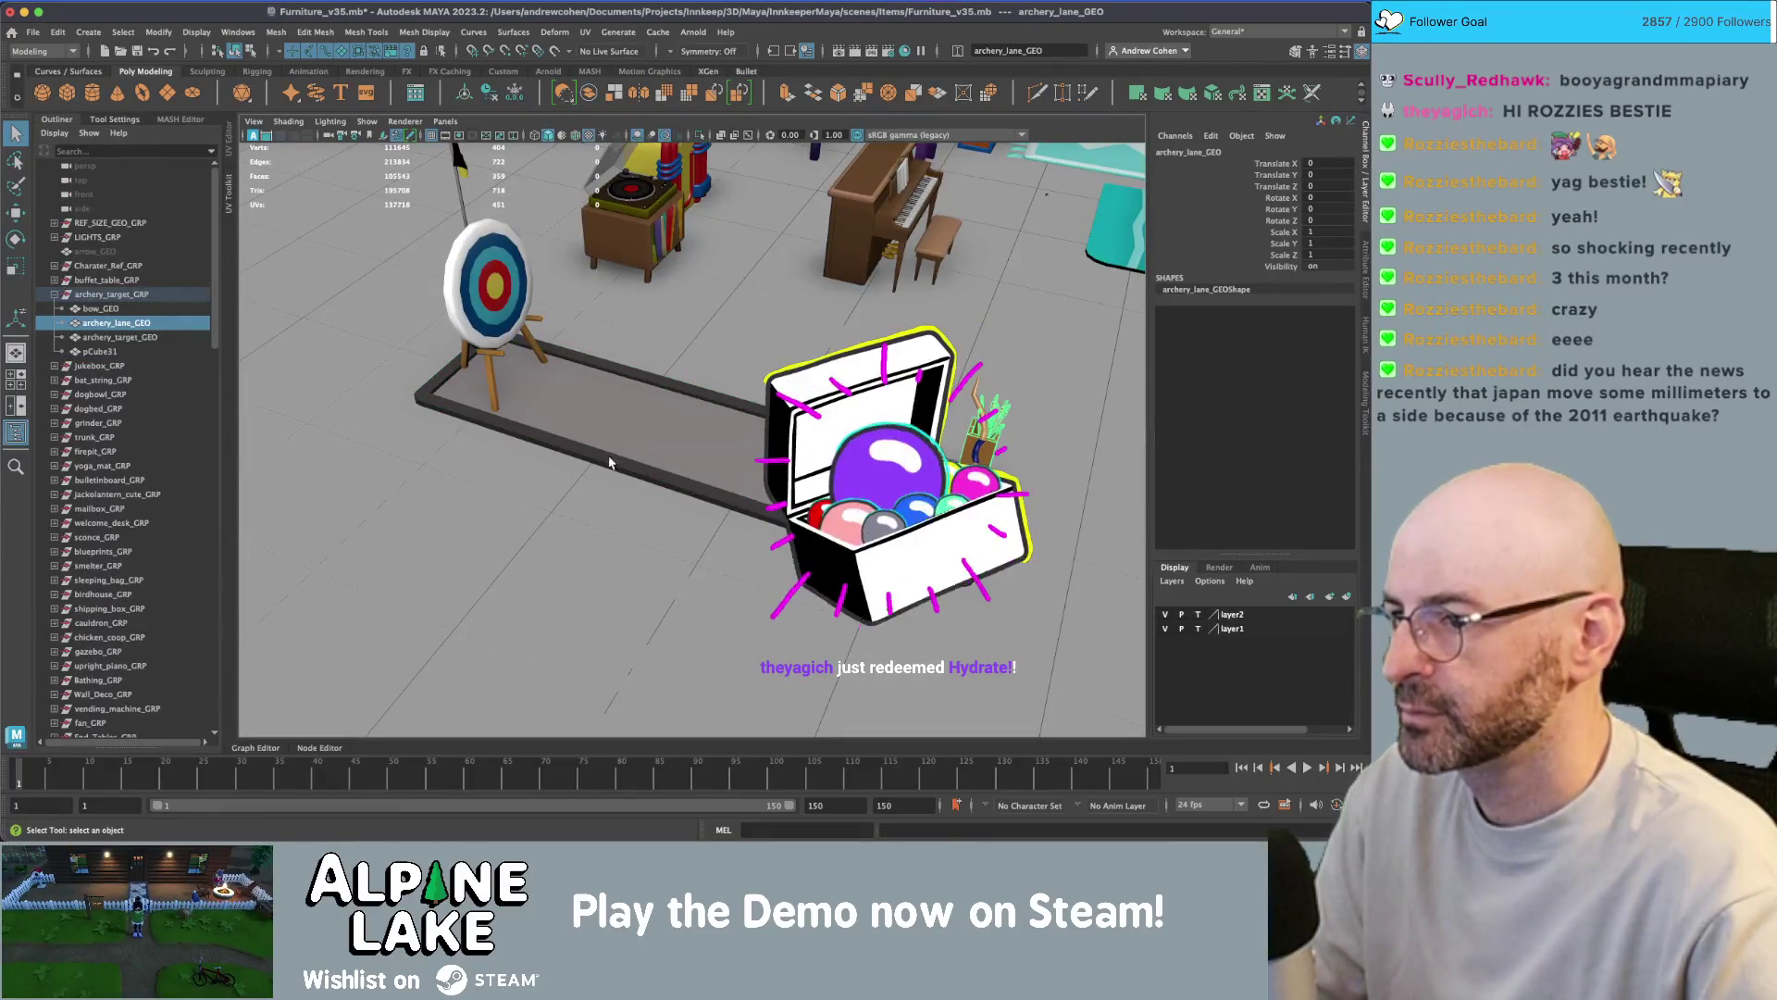
pyautogui.keyDown('shift'); pyautogui.click(583, 403); pyautogui.keyUp('shift')
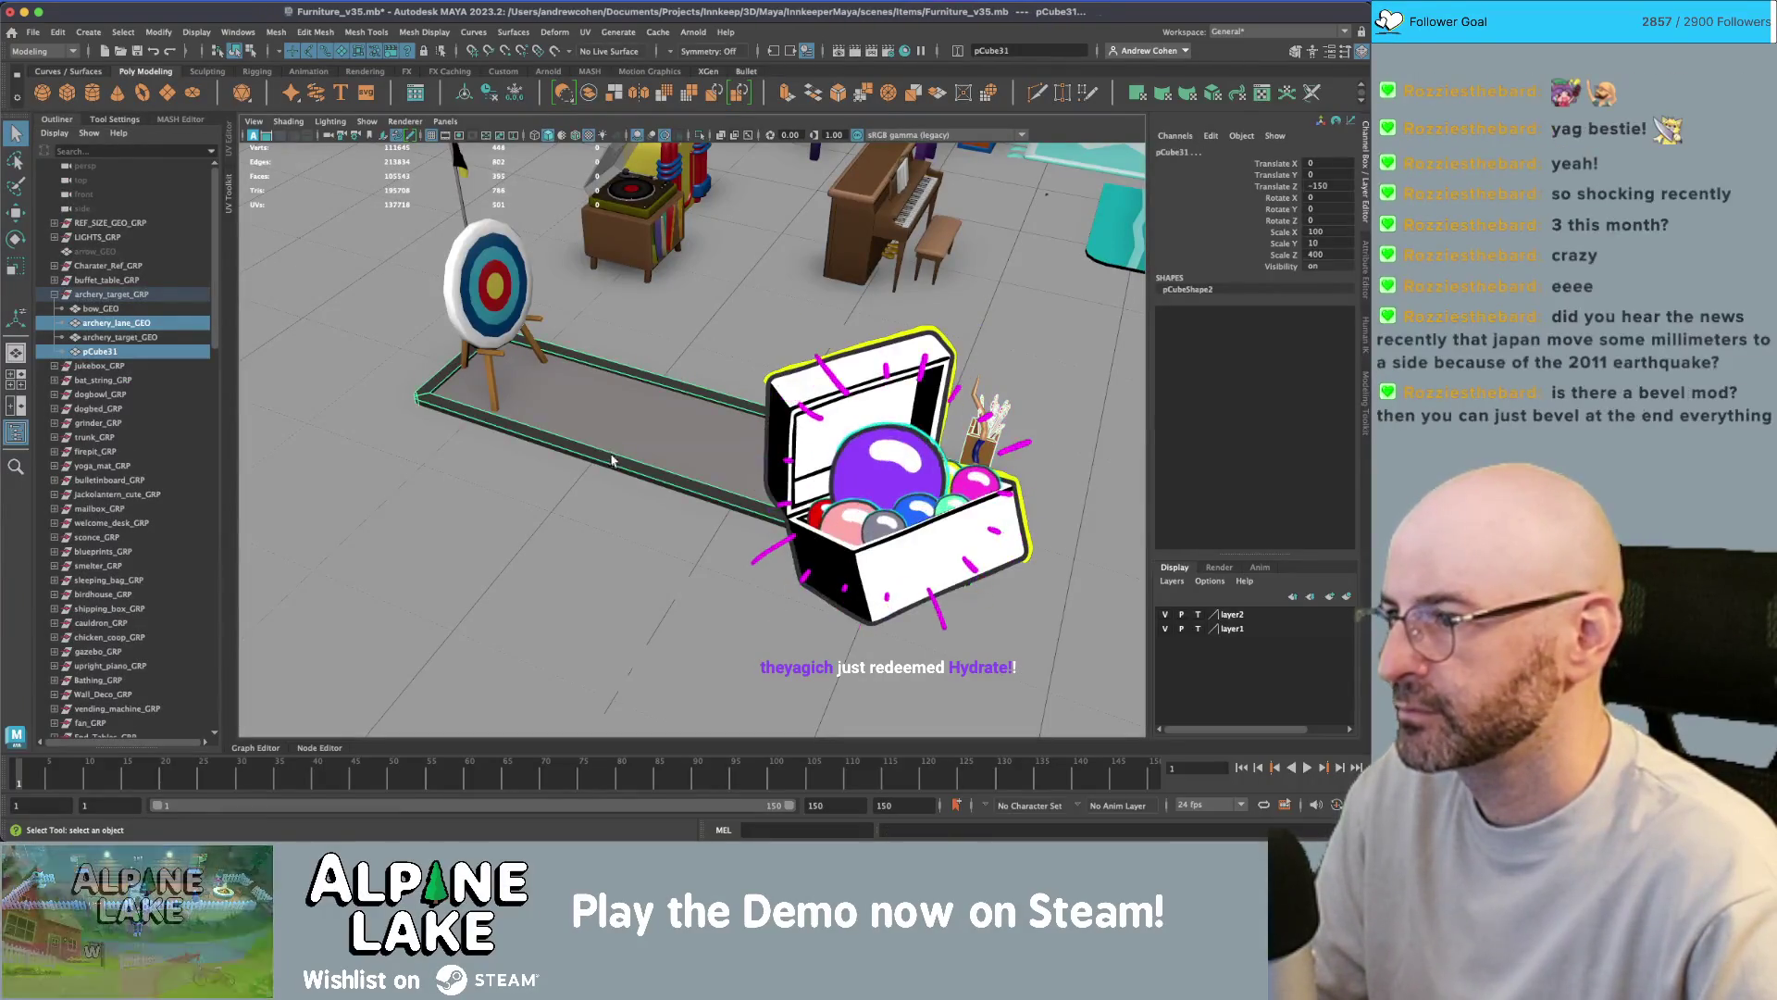
pyautogui.click(593, 93)
pyautogui.hotkey('ctrl', 'z')
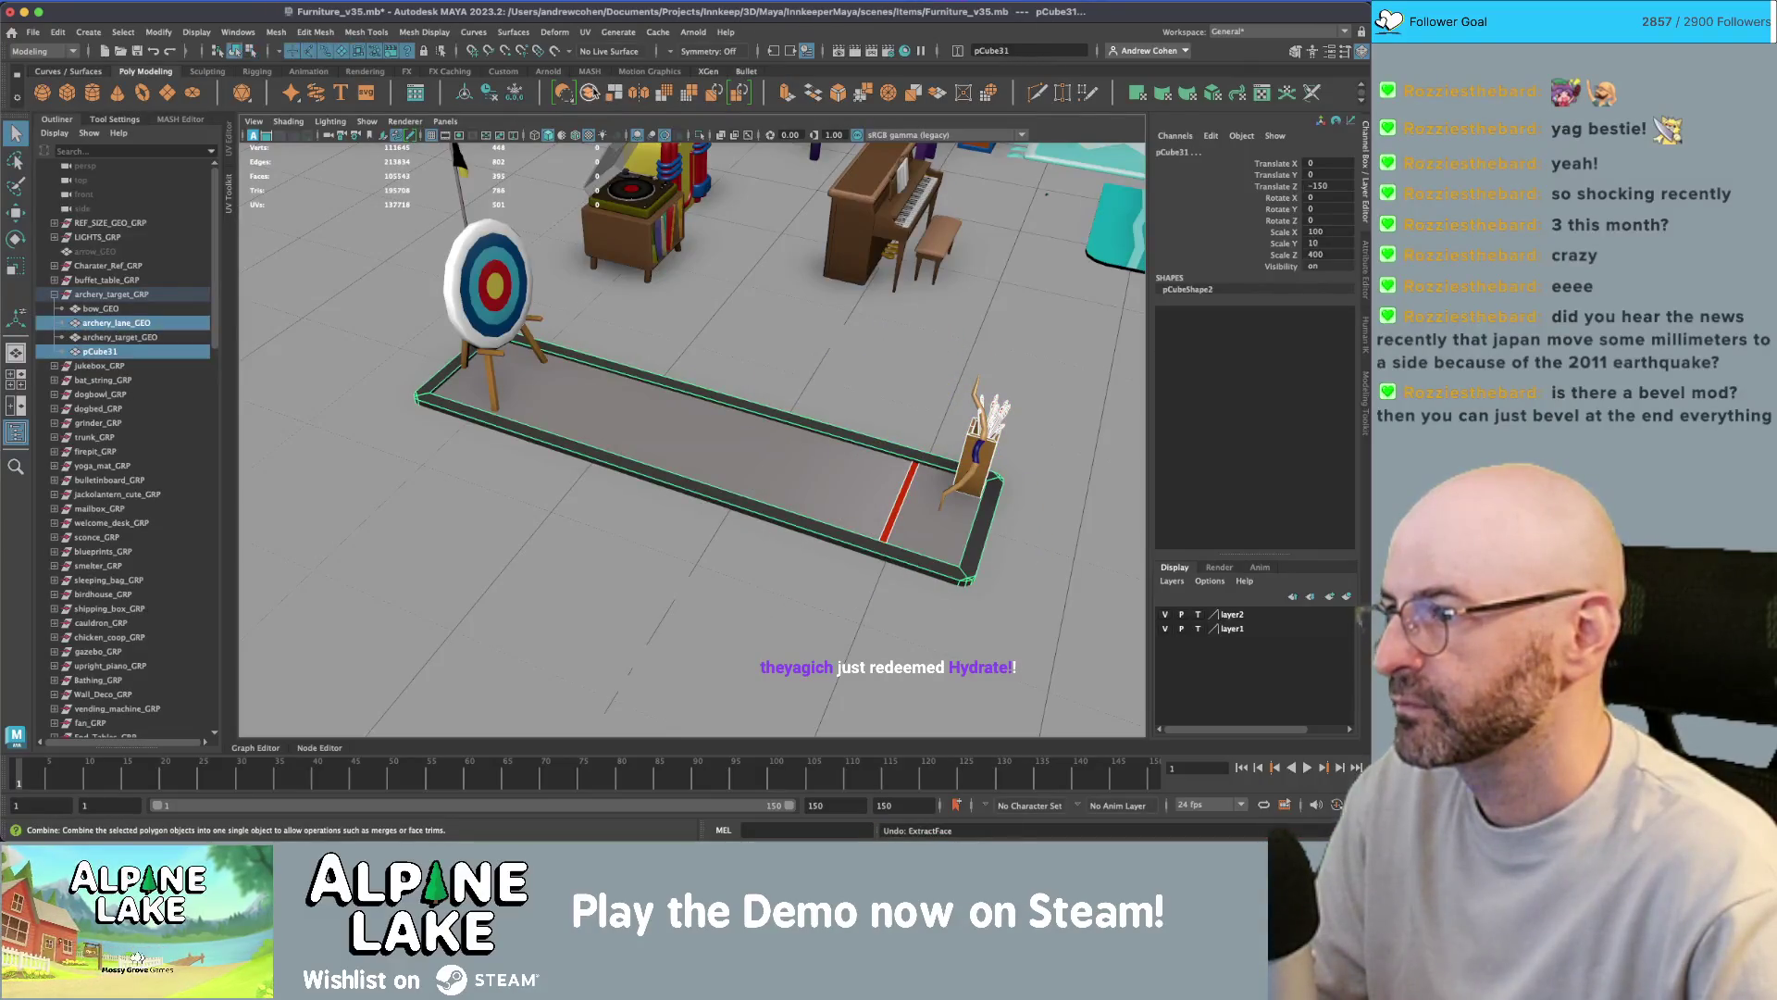
pyautogui.click(590, 94)
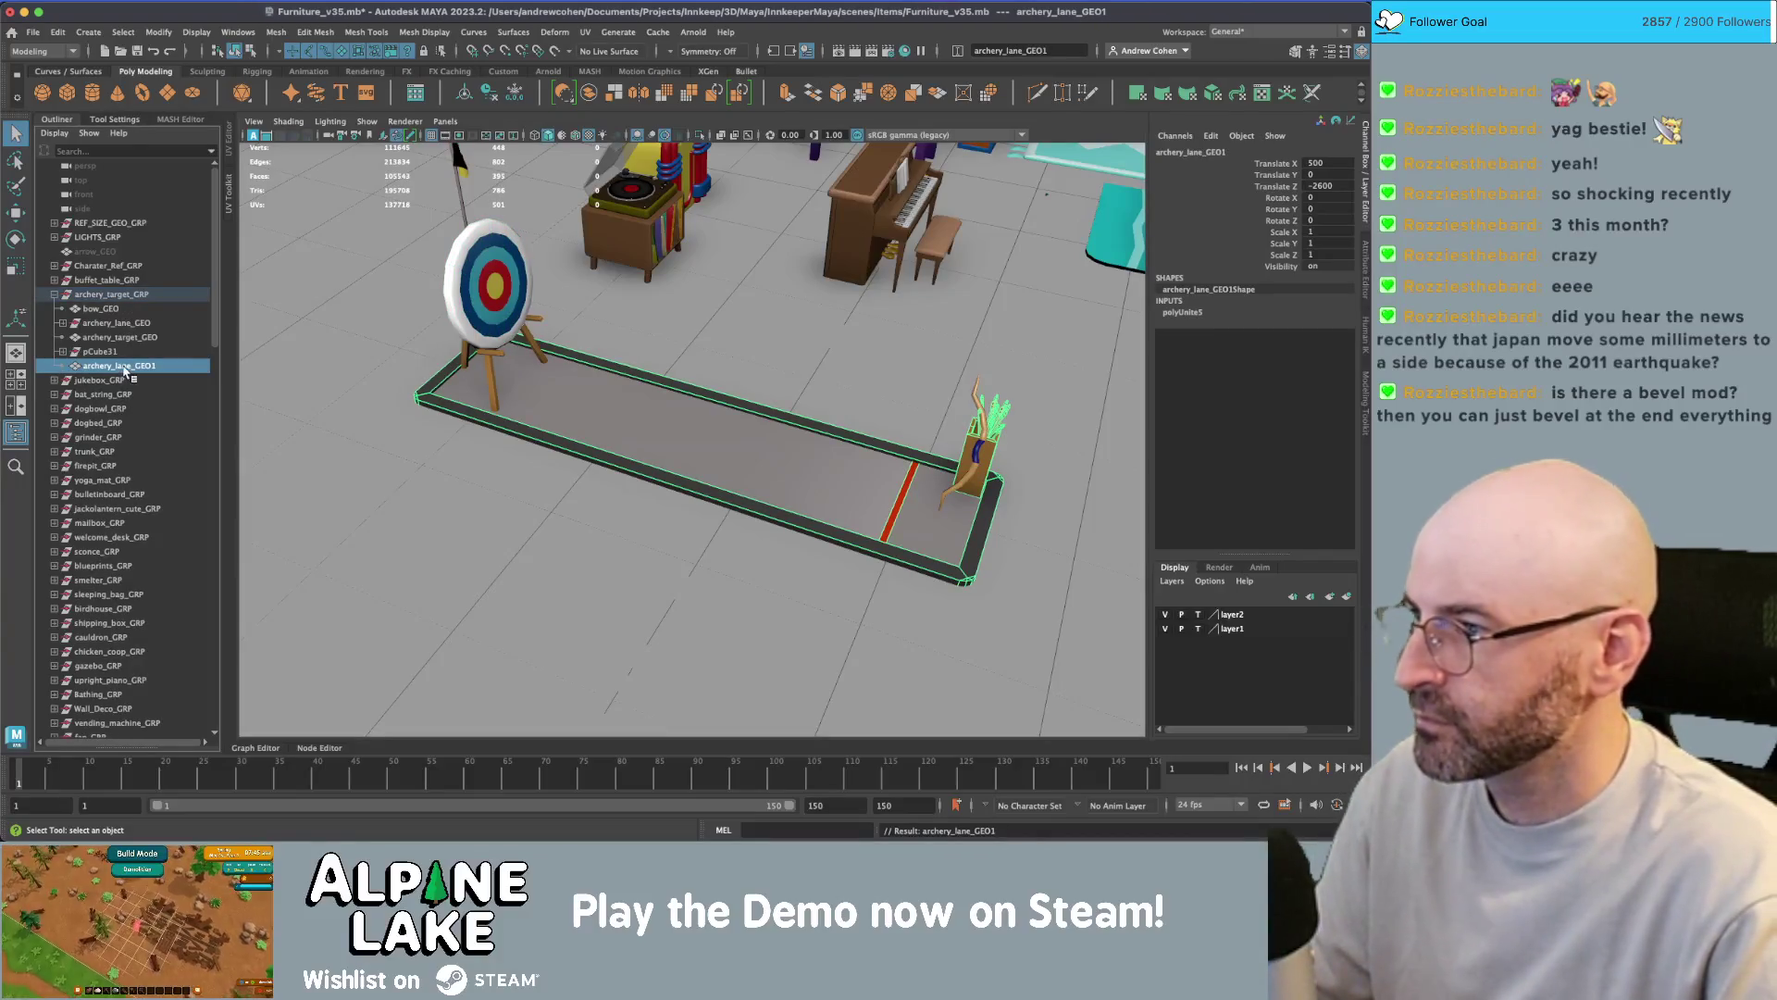
pyautogui.hotkey('alt', 'shift', 'd')
pyautogui.press('BackSpace')
pyautogui.press('Return')
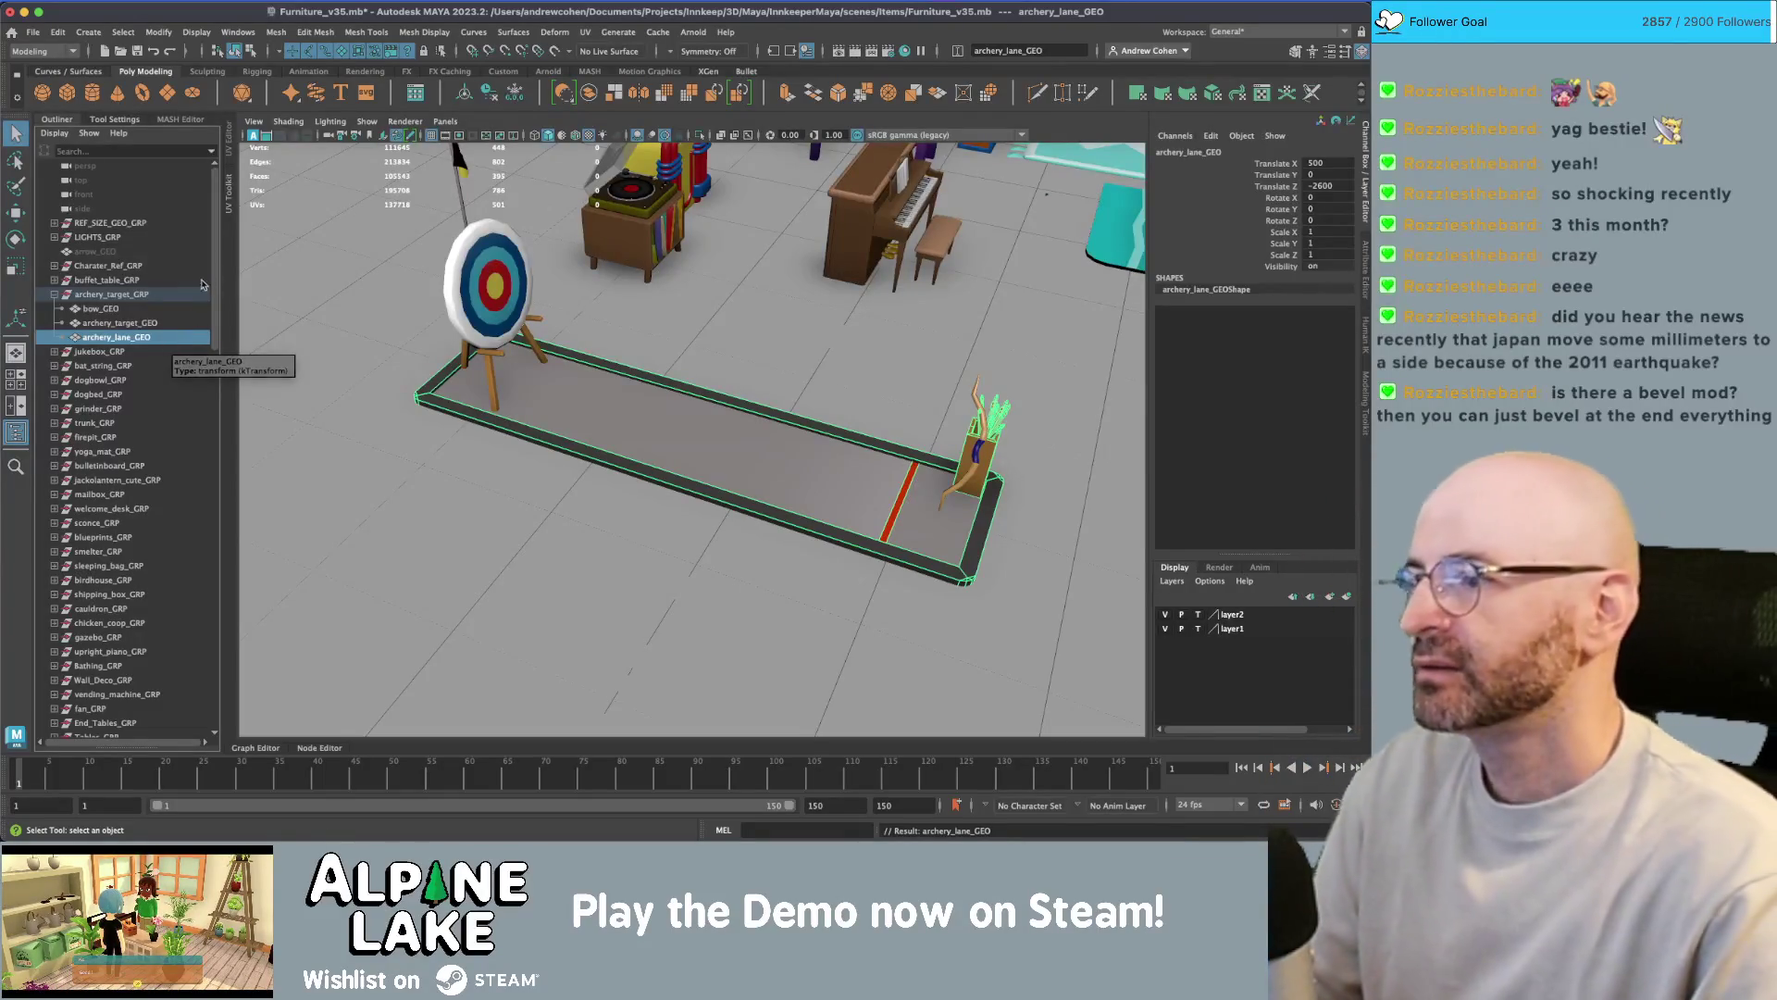
# - Select archery_lane_GEO and then archery_target_GEO in the Outliner
pyautogui.click(150, 338)
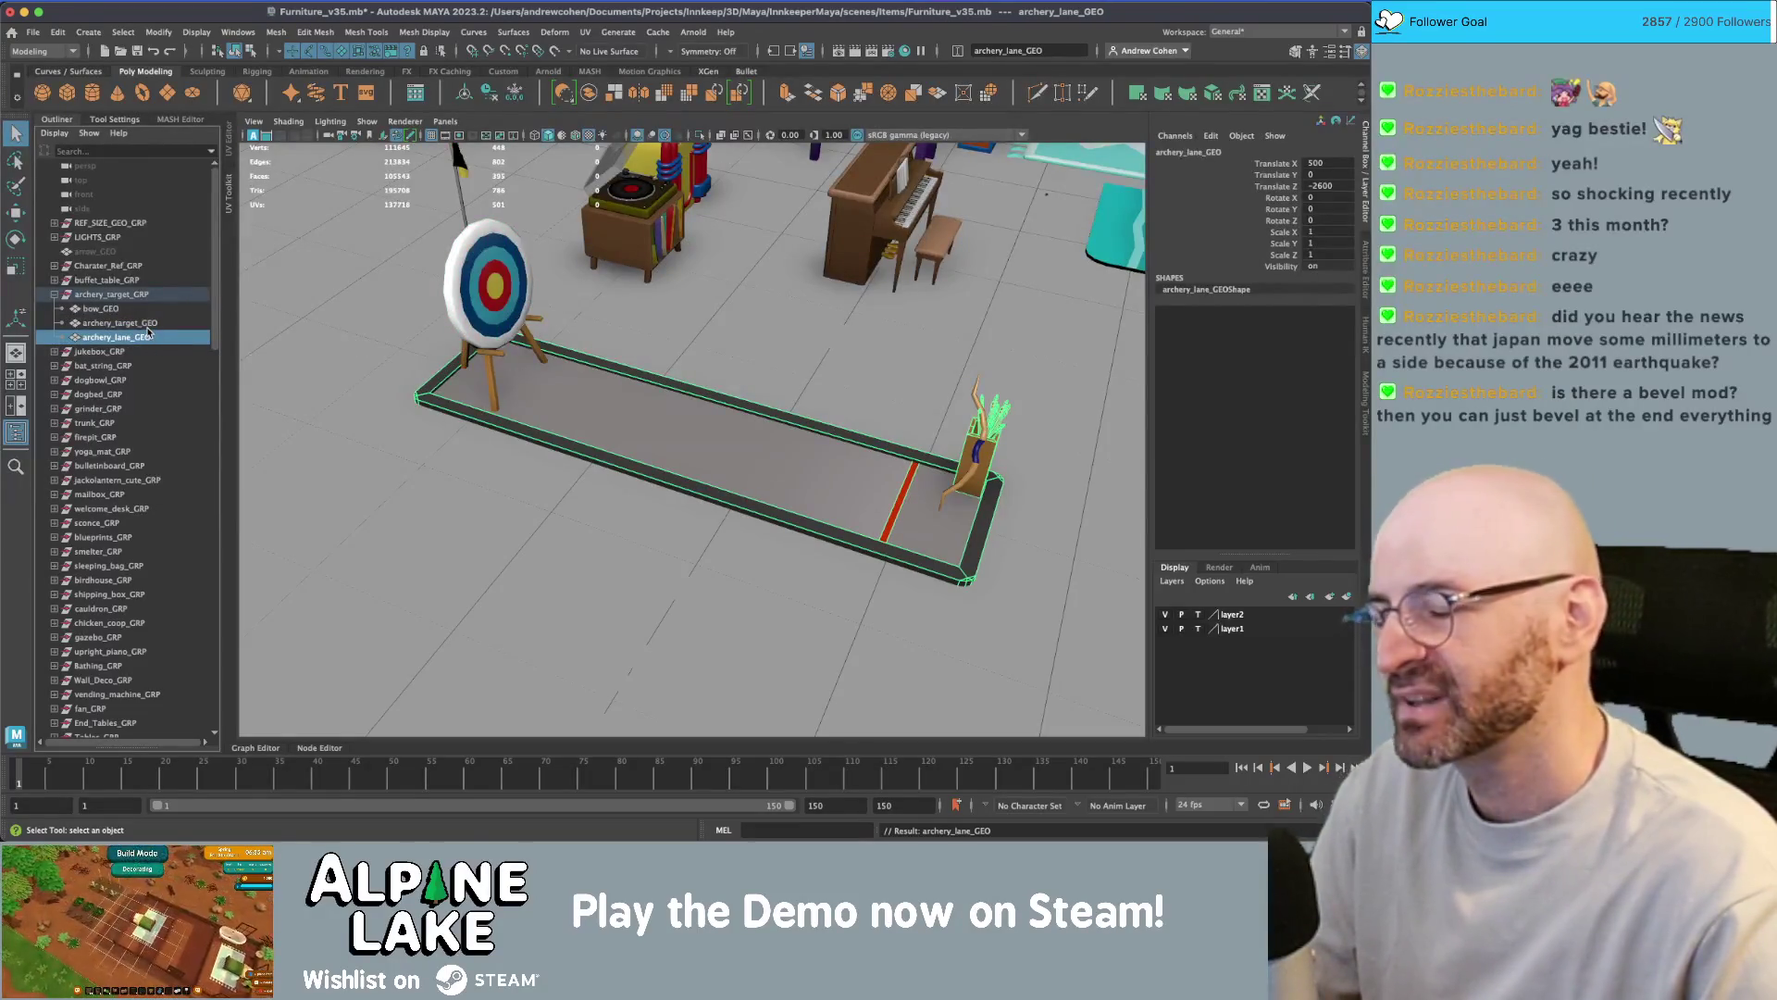
pyautogui.click(148, 326)
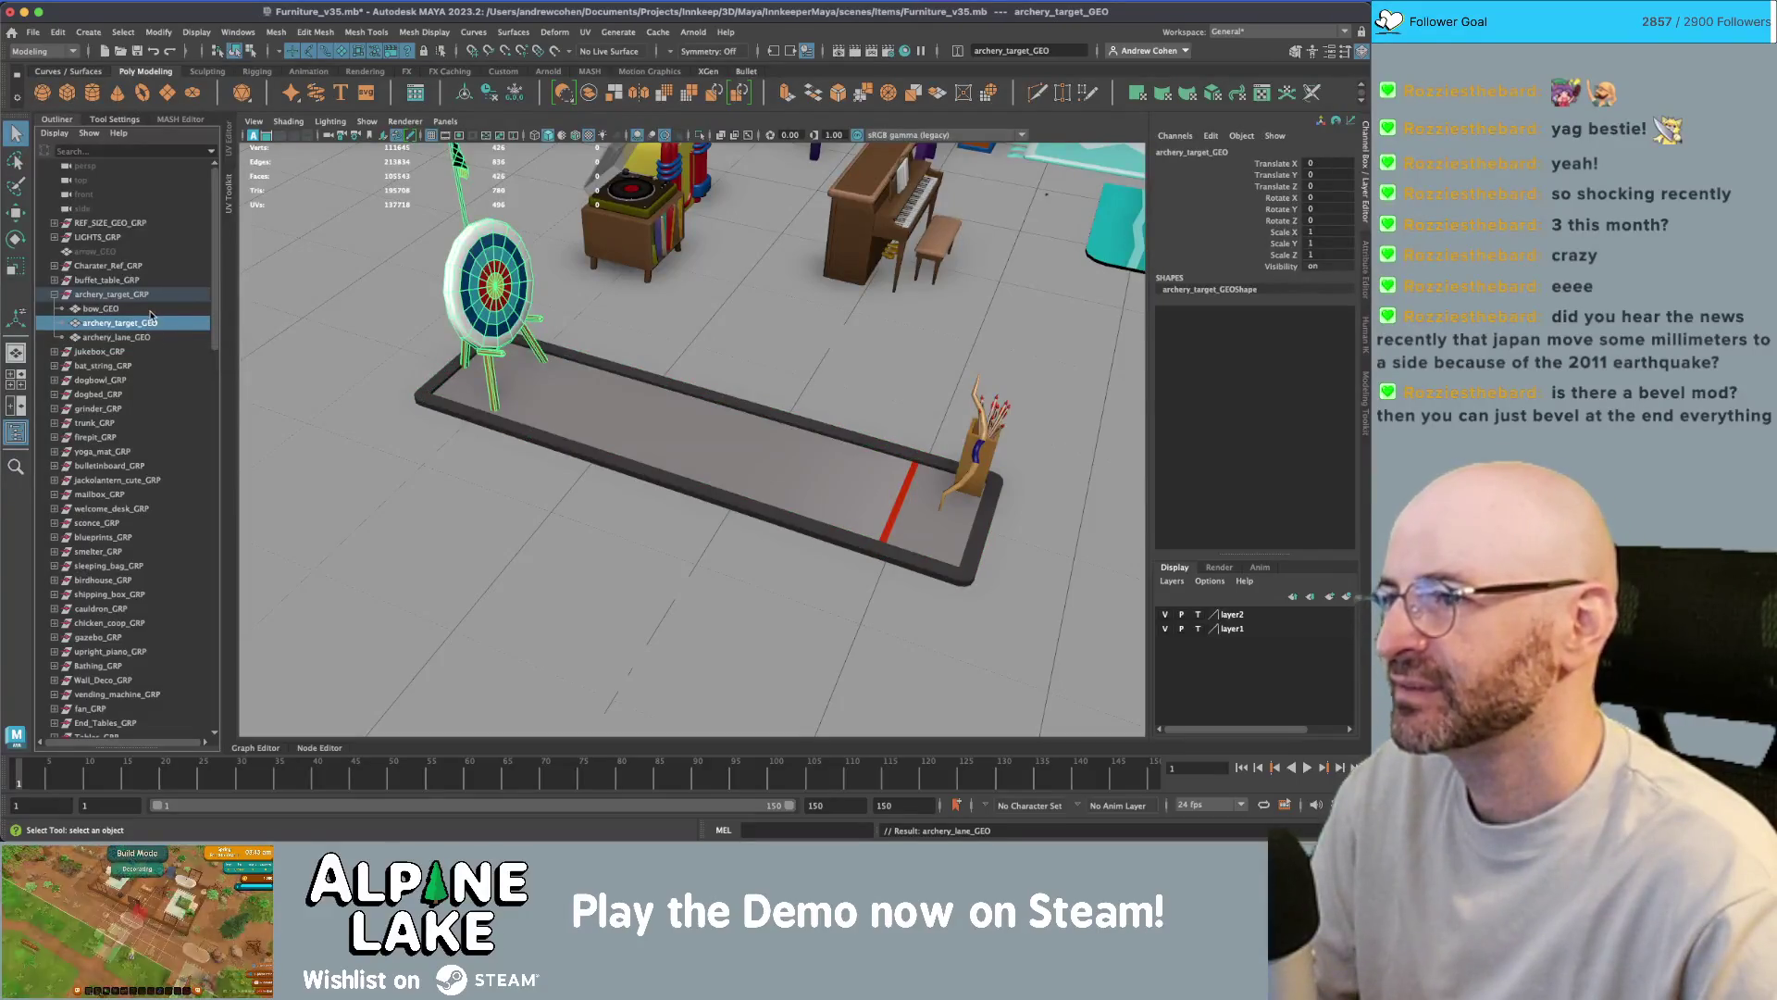
pyautogui.scroll(-10, 527, 324)
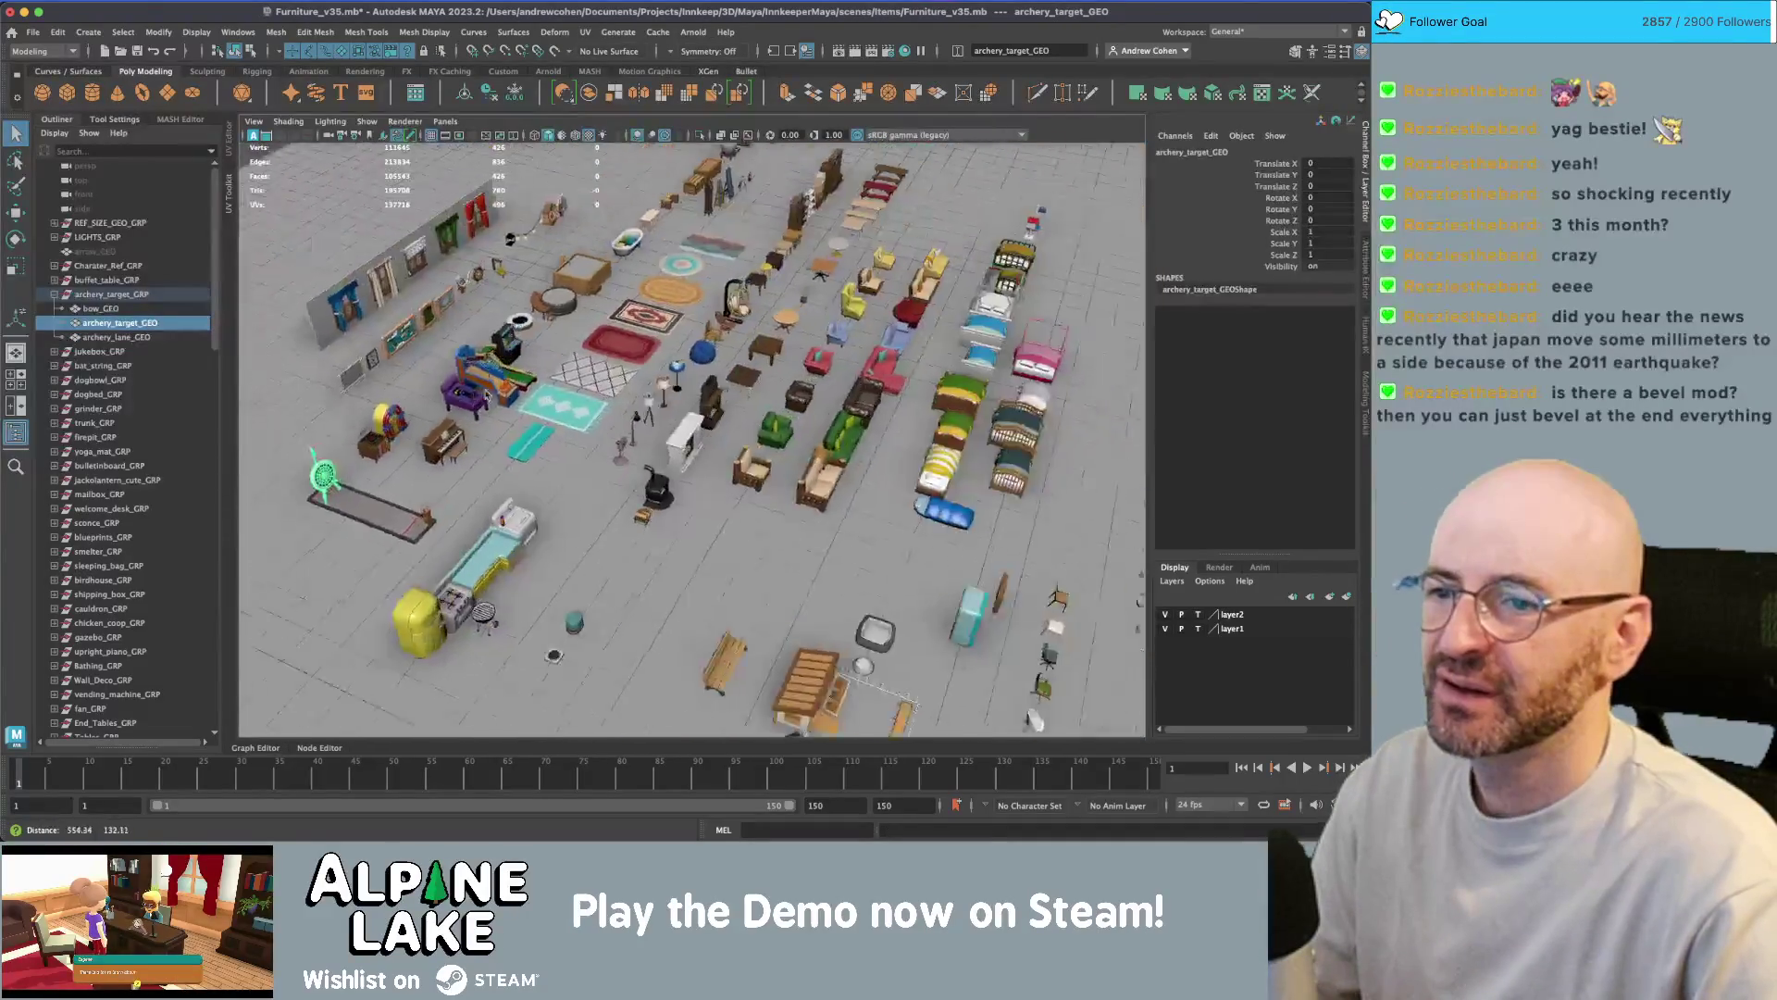
pyautogui.scroll(10, 602, 463)
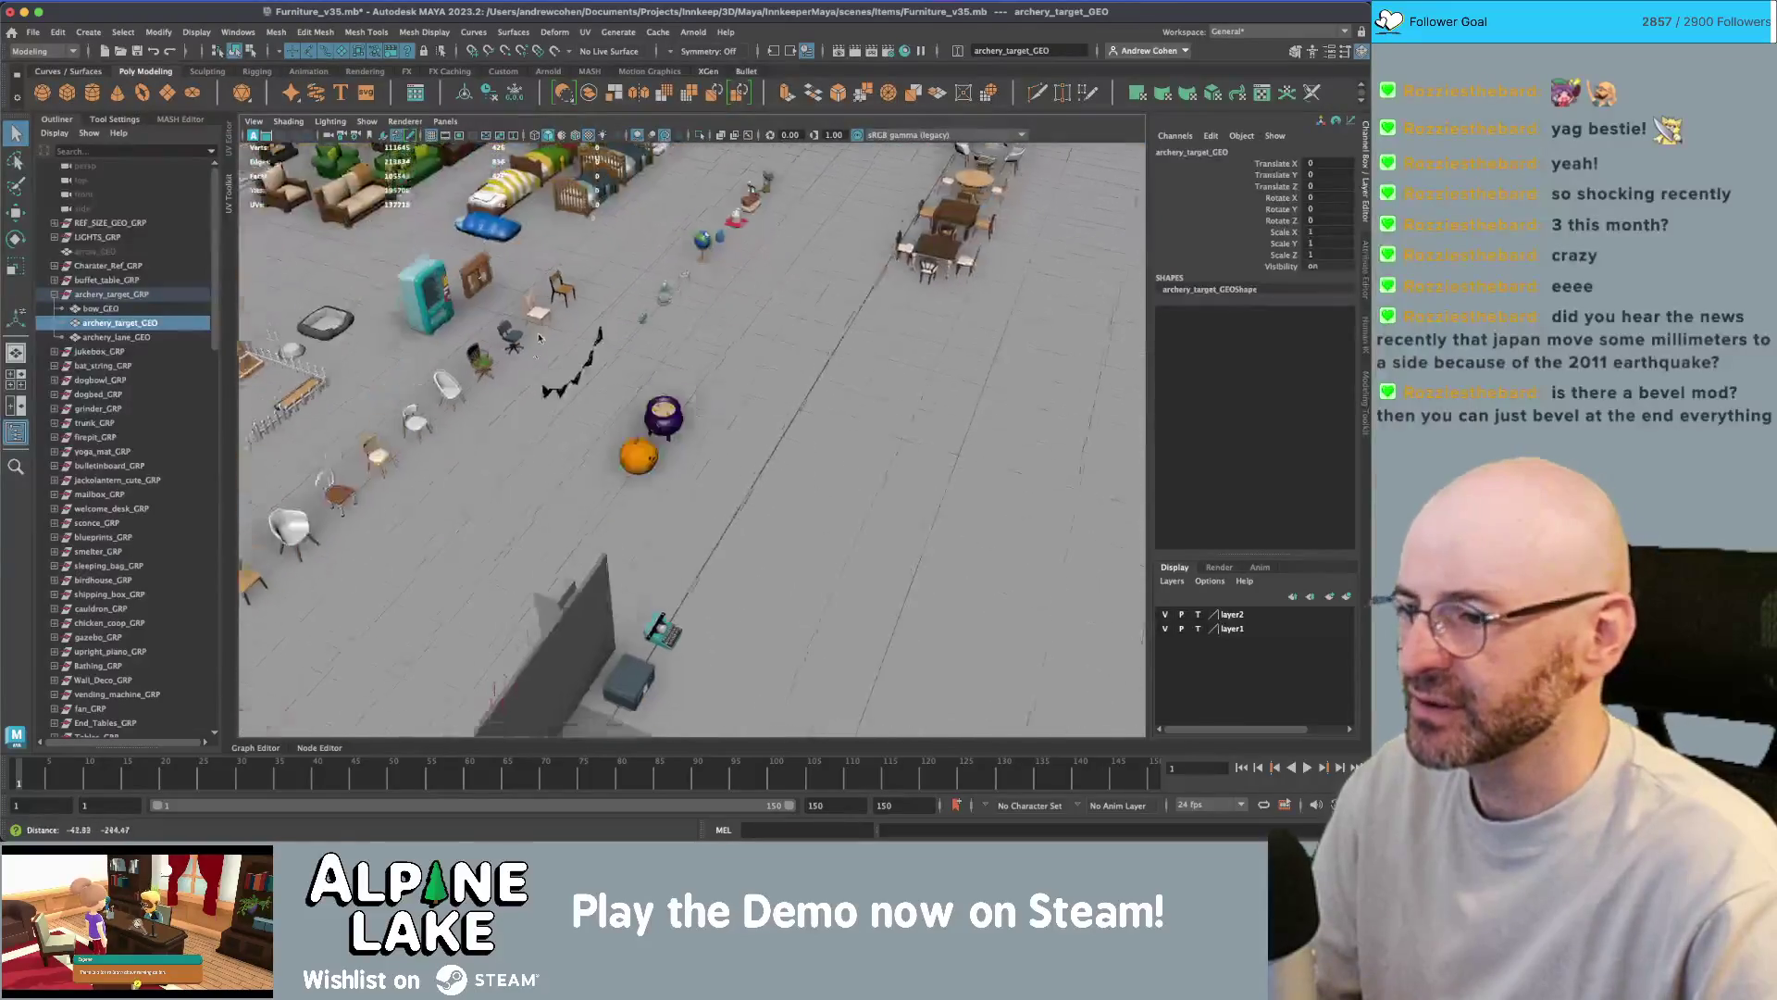
pyautogui.click(580, 676)
pyautogui.press('f')
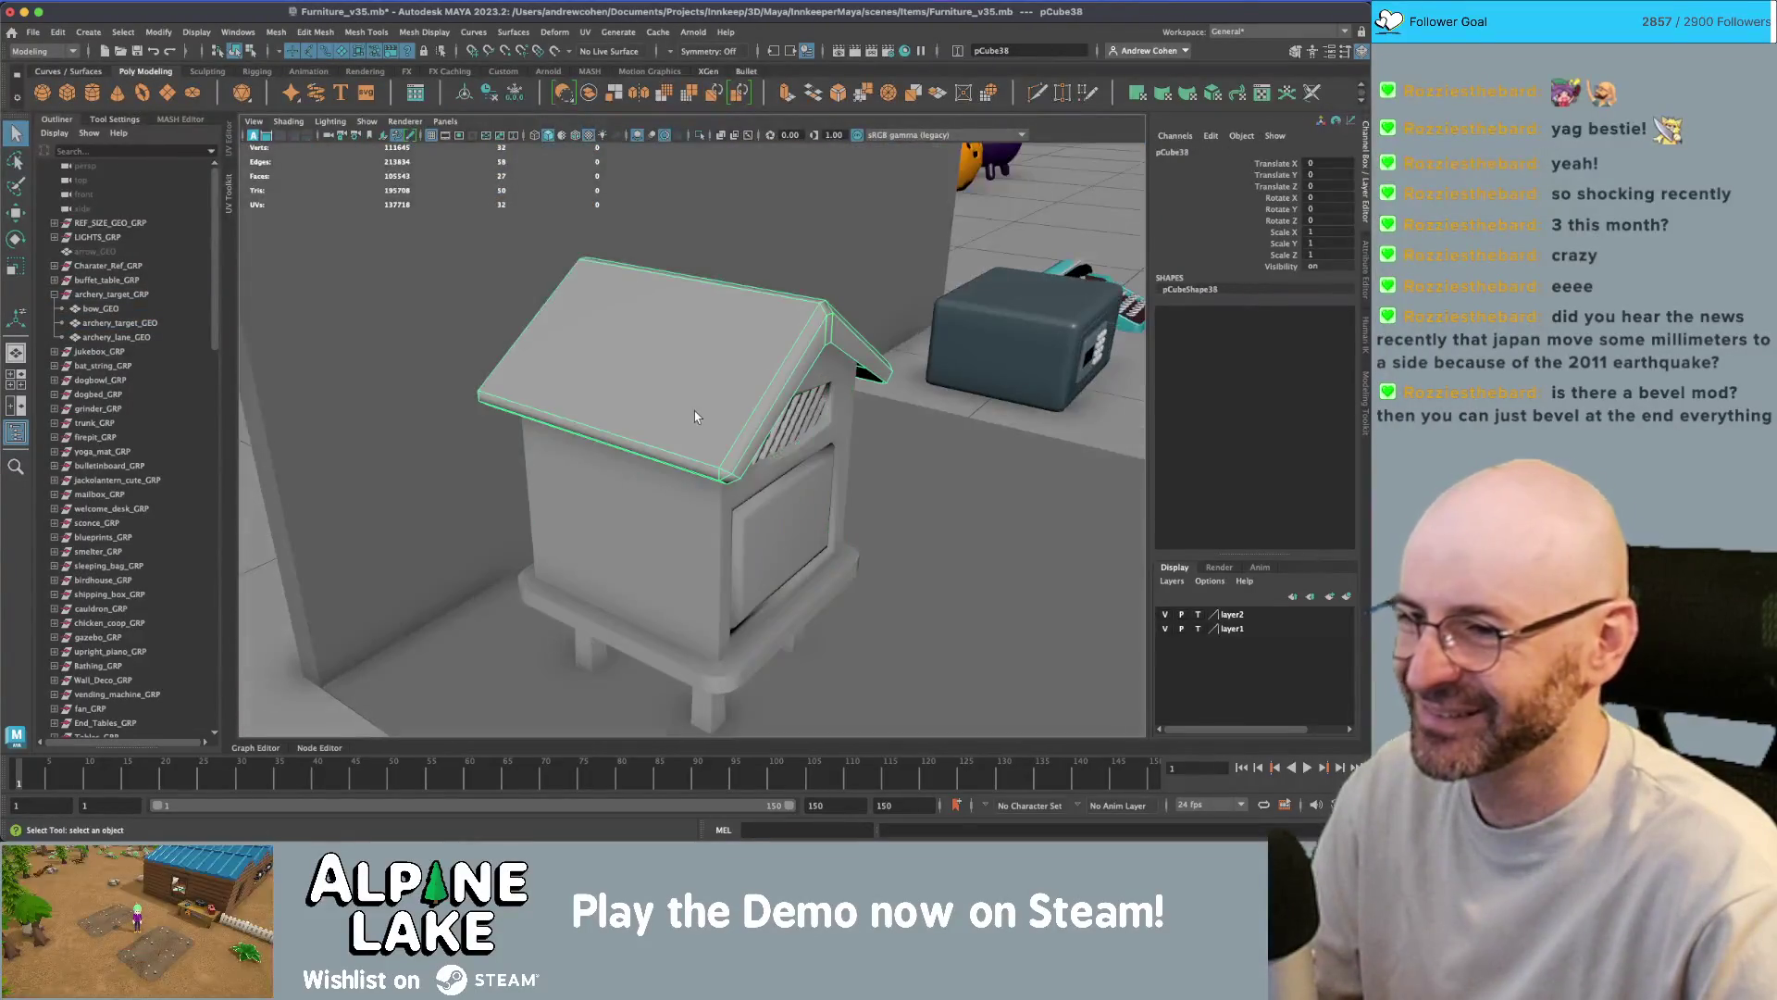
pyautogui.moveTo(697, 415)
pyautogui.keyDown('alt'); pyautogui.mouseDown()
pyautogui.moveTo(746, 363)
pyautogui.moveTo(671, 396)
pyautogui.mouseUp(); pyautogui.keyUp('alt')
pyautogui.keyDown('alt'); pyautogui.moveTo(671, 396); pyautogui.dragTo(719, 413, button='right'); pyautogui.keyUp('alt')
pyautogui.click(640, 376)
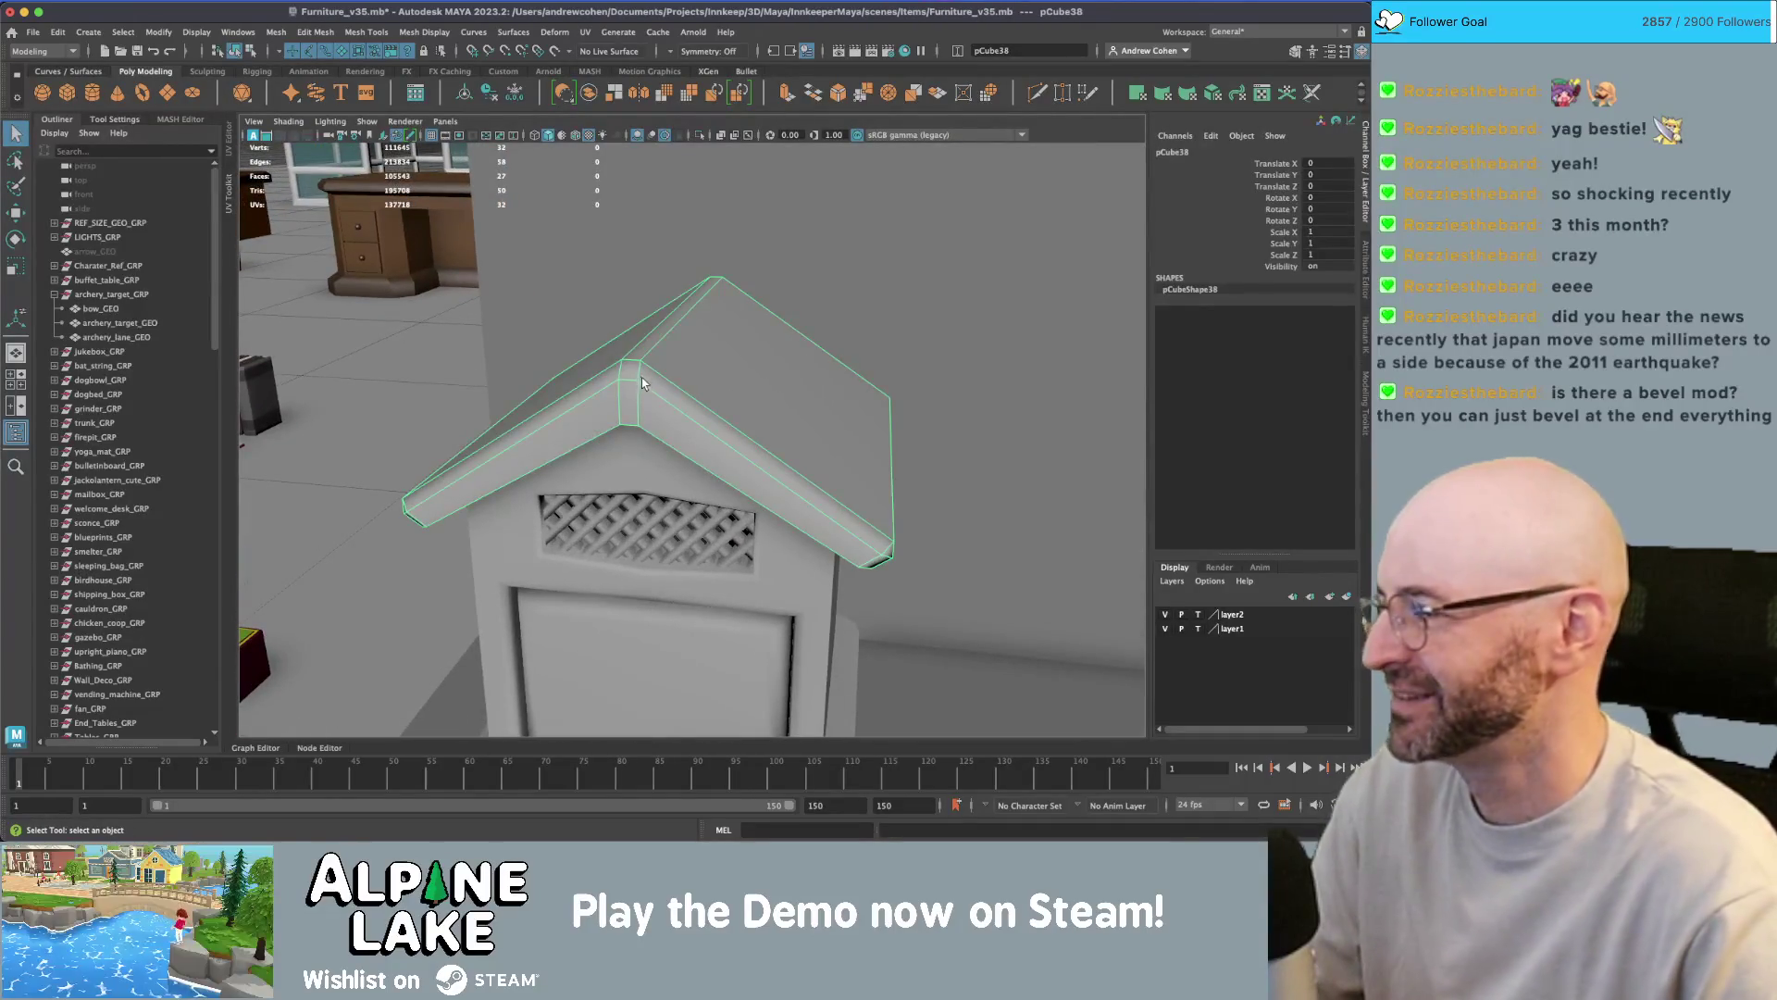
pyautogui.keyDown('alt'); pyautogui.moveTo(646, 375); pyautogui.dragTo(710, 374); pyautogui.keyUp('alt')
pyautogui.keyDown('alt'); pyautogui.moveTo(710, 373); pyautogui.dragTo(720, 364, button='right'); pyautogui.keyUp('alt')
pyautogui.keyDown('alt'); pyautogui.moveTo(720, 364); pyautogui.dragTo(592, 361); pyautogui.keyUp('alt')
pyautogui.keyDown('alt'); pyautogui.moveTo(591, 361); pyautogui.dragTo(664, 398, button='right'); pyautogui.keyUp('alt')
pyautogui.keyDown('alt'); pyautogui.moveTo(664, 398); pyautogui.dragTo(718, 486); pyautogui.keyUp('alt')
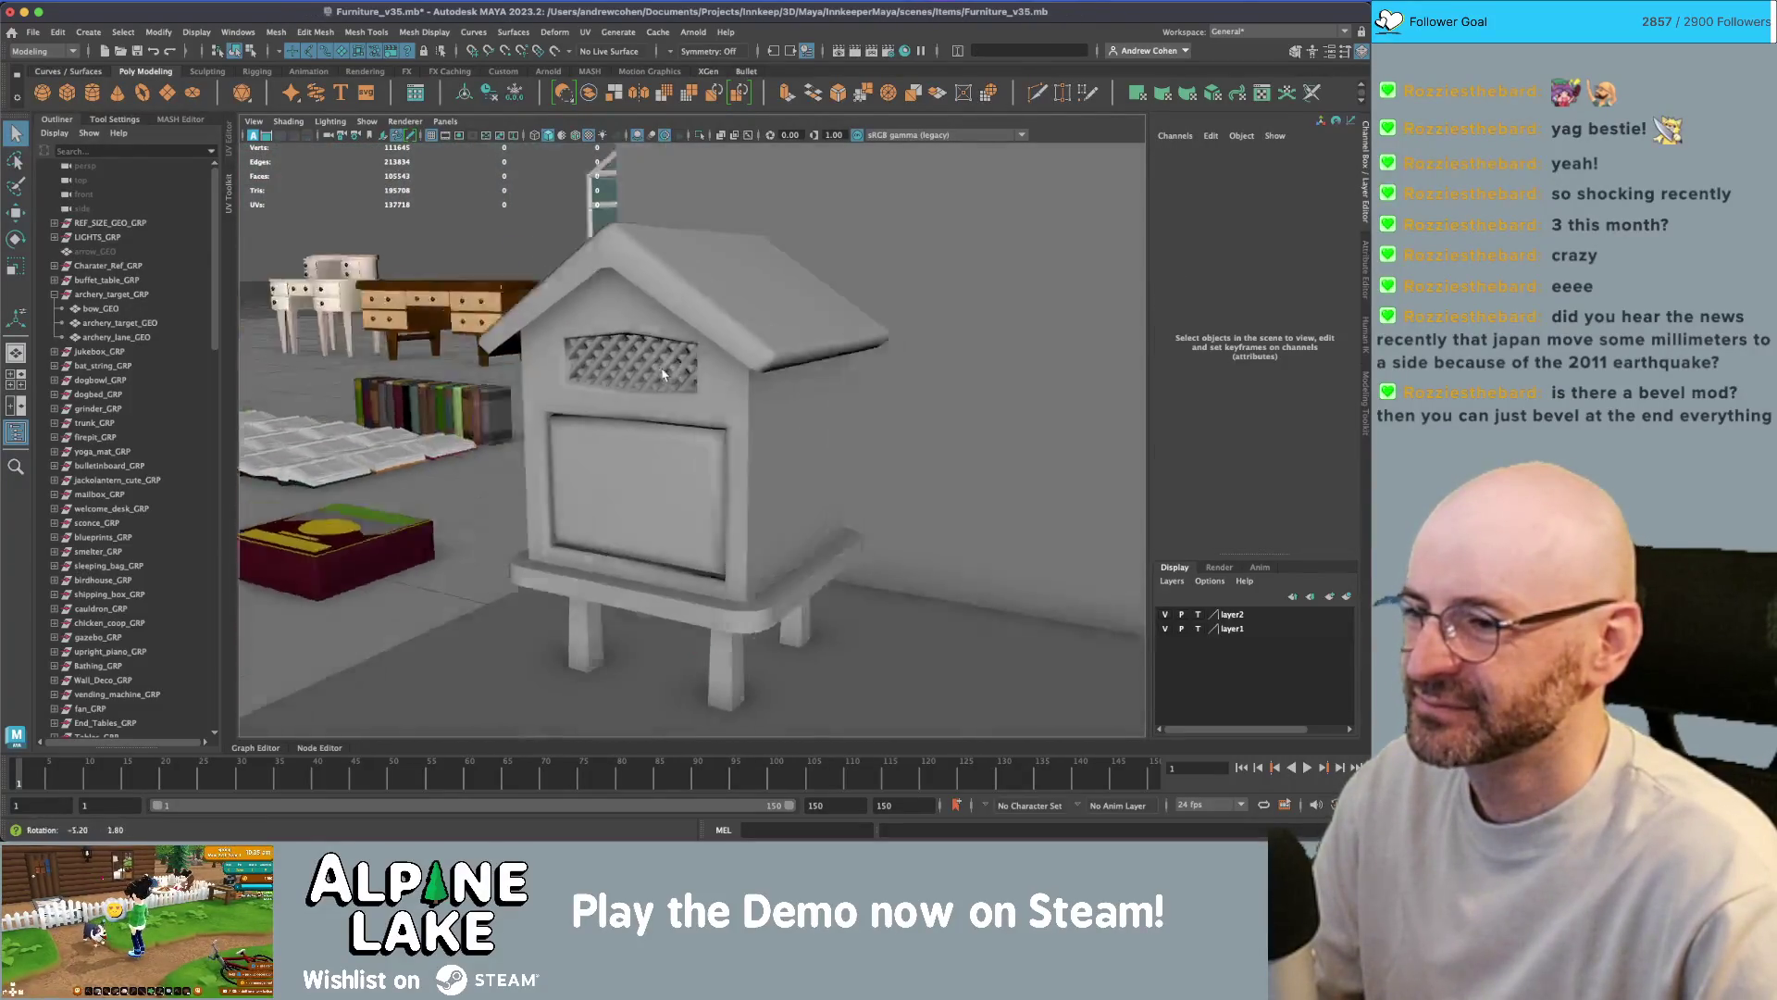
pyautogui.click(718, 486)
pyautogui.keyDown('ctrl'); pyautogui.click(659, 475); pyautogui.keyUp('ctrl')
pyautogui.keyDown('alt'); pyautogui.moveTo(659, 476); pyautogui.dragTo(709, 474, button='right'); pyautogui.keyUp('alt')
pyautogui.moveTo(711, 396); pyautogui.dragTo(673, 484, button='right')
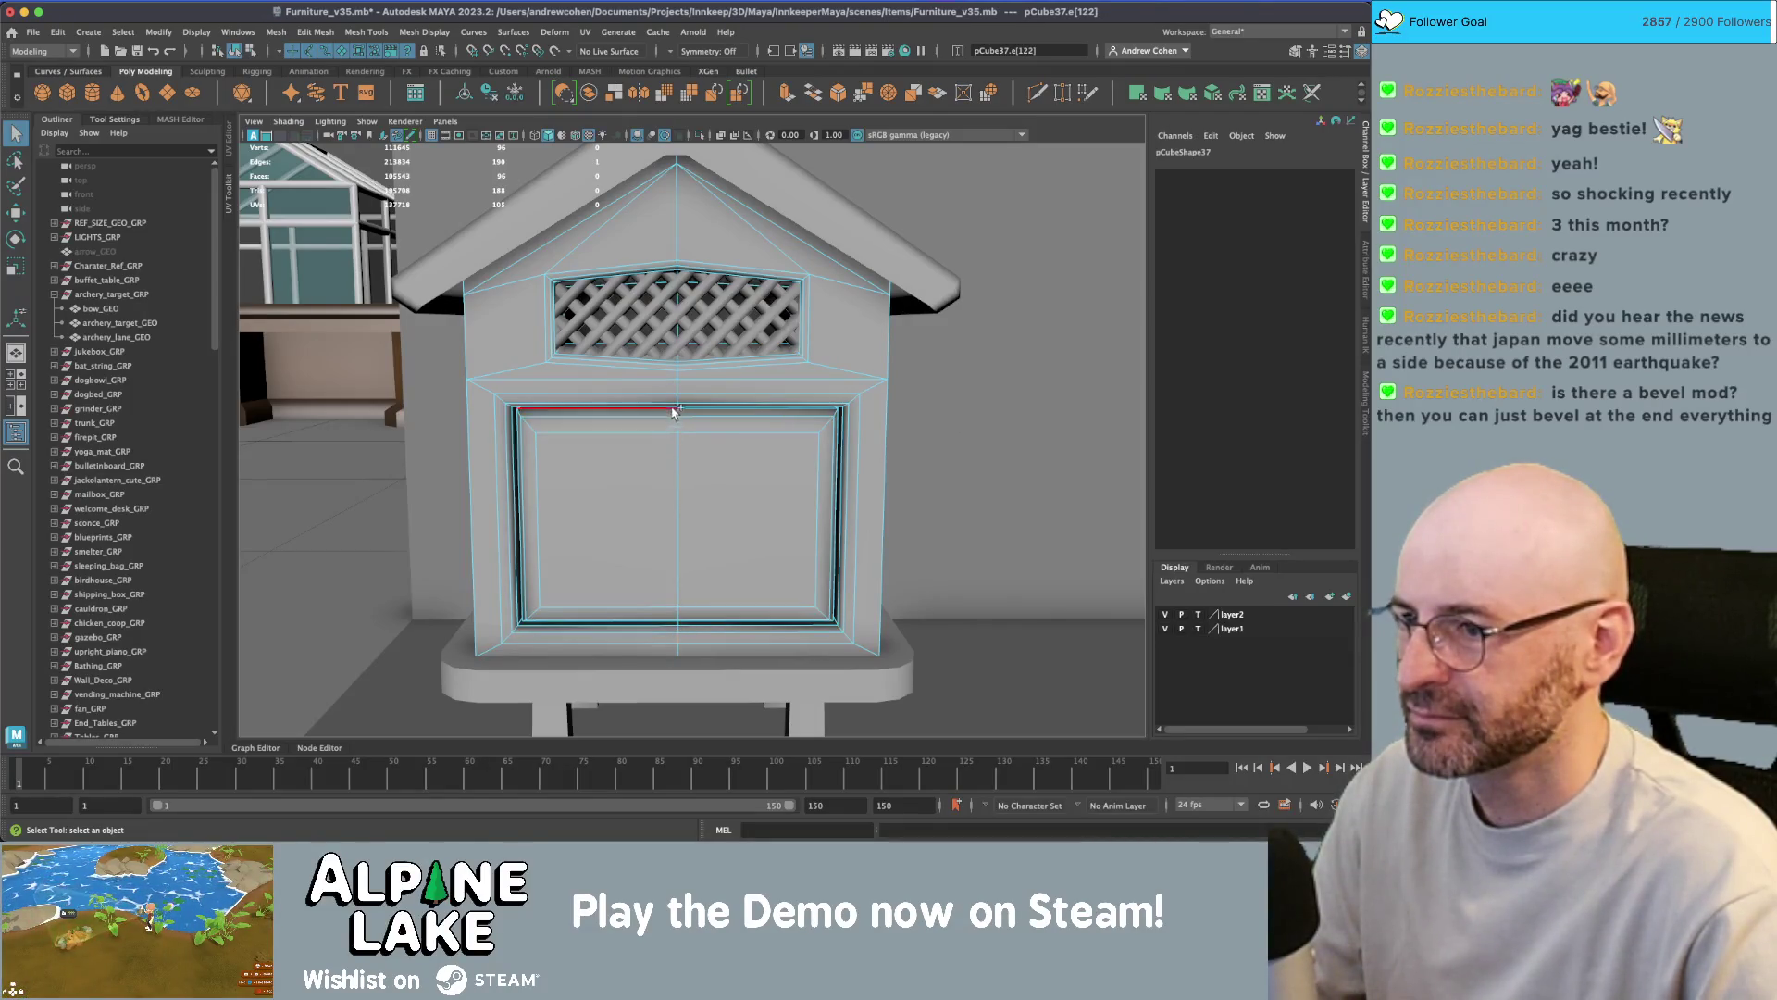
# - Stretch the door edge loop slightly, then multi-cut a horizontal edge across the door panel
pyautogui.moveTo(679, 453); pyautogui.dragTo(679, 451)
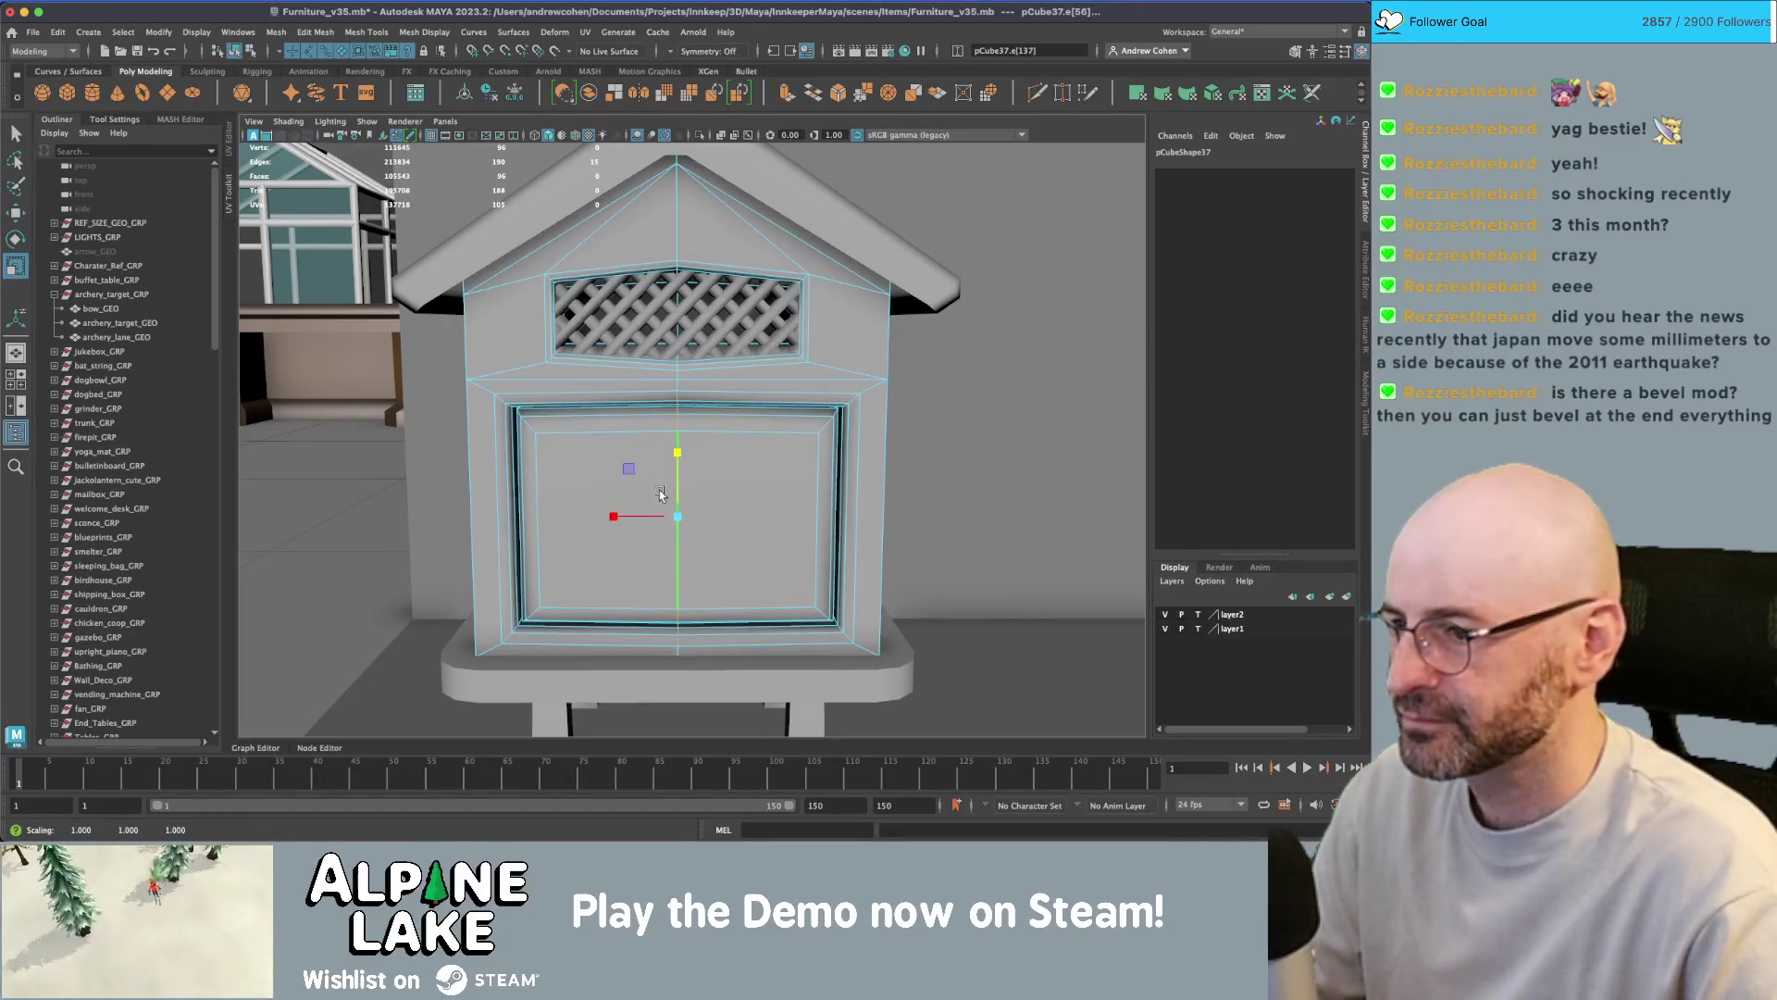
pyautogui.hotkey('ctrl', 'shift', 'x')
pyautogui.keyDown('ctrl'); pyautogui.click(679, 520); pyautogui.keyUp('ctrl')
pyautogui.click(678, 521)
pyautogui.click(505, 523)
pyautogui.press('Return')
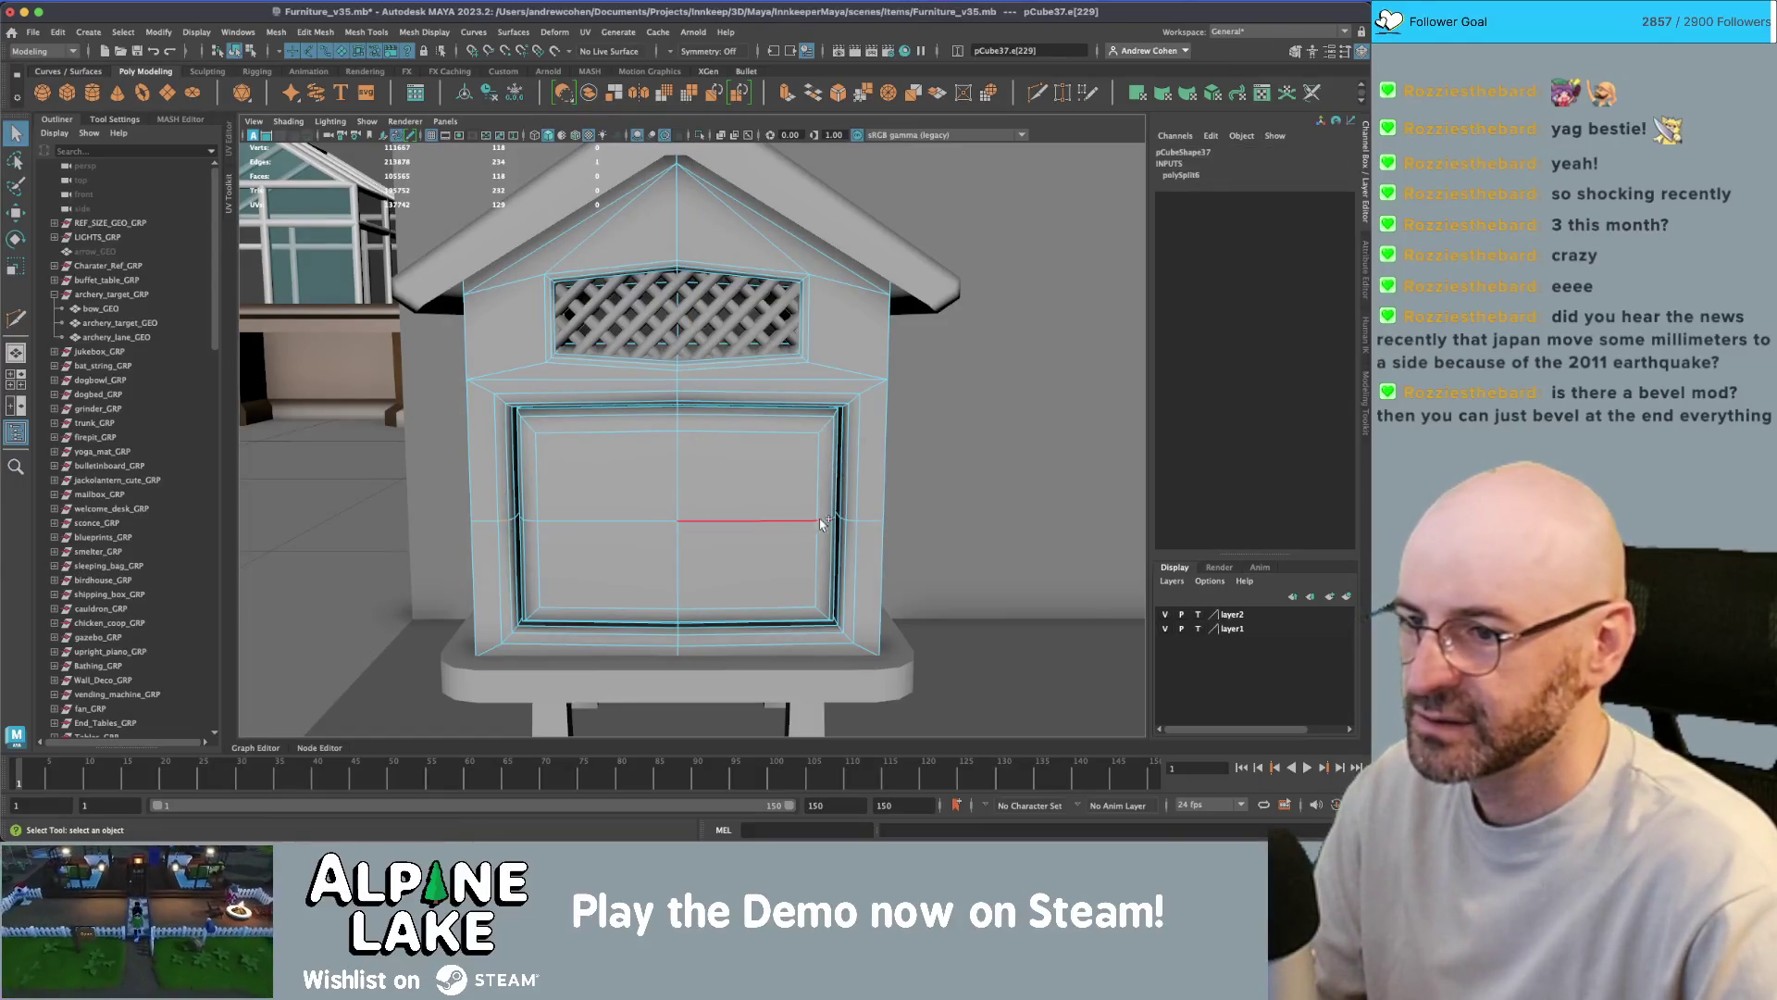
# - Select the new horizontal door edges, scale them along the width, and return to object mode
pyautogui.doubleClick(846, 524)
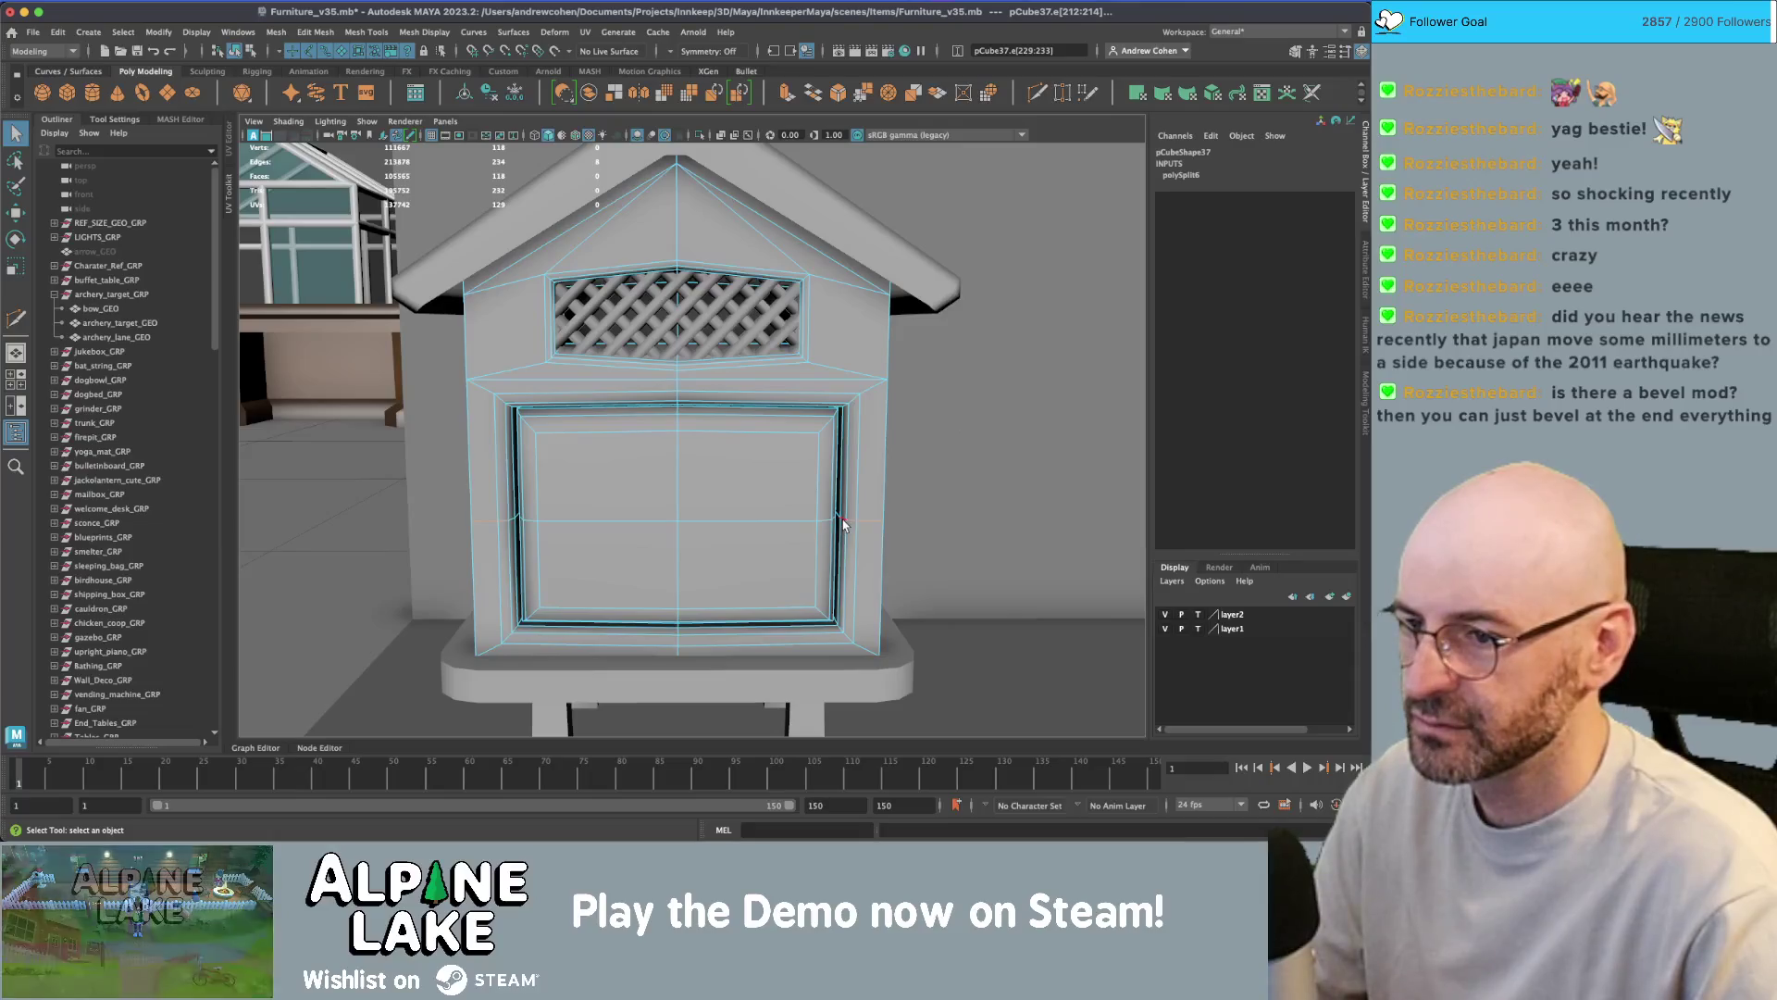
pyautogui.press('4')
pyautogui.moveTo(849, 524)
pyautogui.keyDown('alt'); pyautogui.mouseDown()
pyautogui.moveTo(769, 516)
pyautogui.moveTo(757, 427)
pyautogui.mouseUp(); pyautogui.keyUp('alt')
pyautogui.moveTo(757, 427)
pyautogui.mouseDown()
pyautogui.moveTo(921, 542)
pyautogui.moveTo(870, 532)
pyautogui.moveTo(787, 567)
pyautogui.moveTo(521, 524)
pyautogui.mouseUp()
pyautogui.keyDown('alt'); pyautogui.moveTo(668, 552); pyautogui.dragTo(694, 524); pyautogui.keyUp('alt')
pyautogui.press('5')
pyautogui.press('r')
pyautogui.click(639, 520)
pyautogui.click(235, 50)
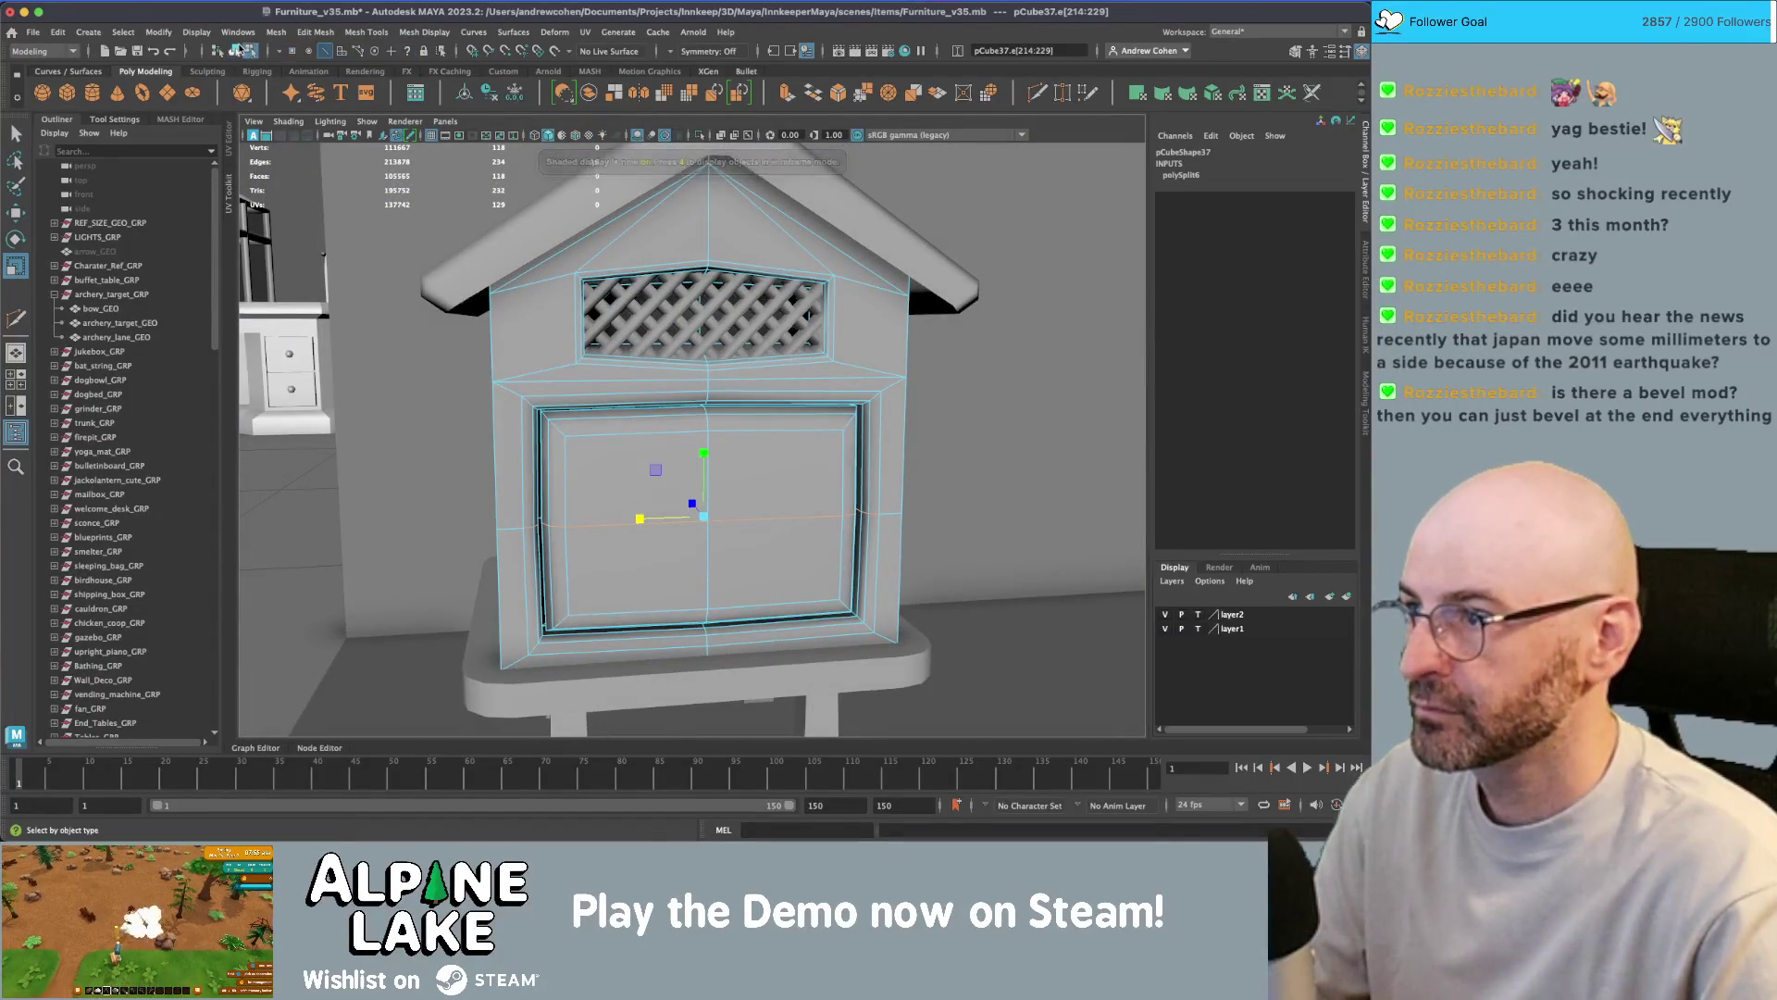
# - Orbit to an angled view and select an edge on the beehive's base platform
pyautogui.press('q')
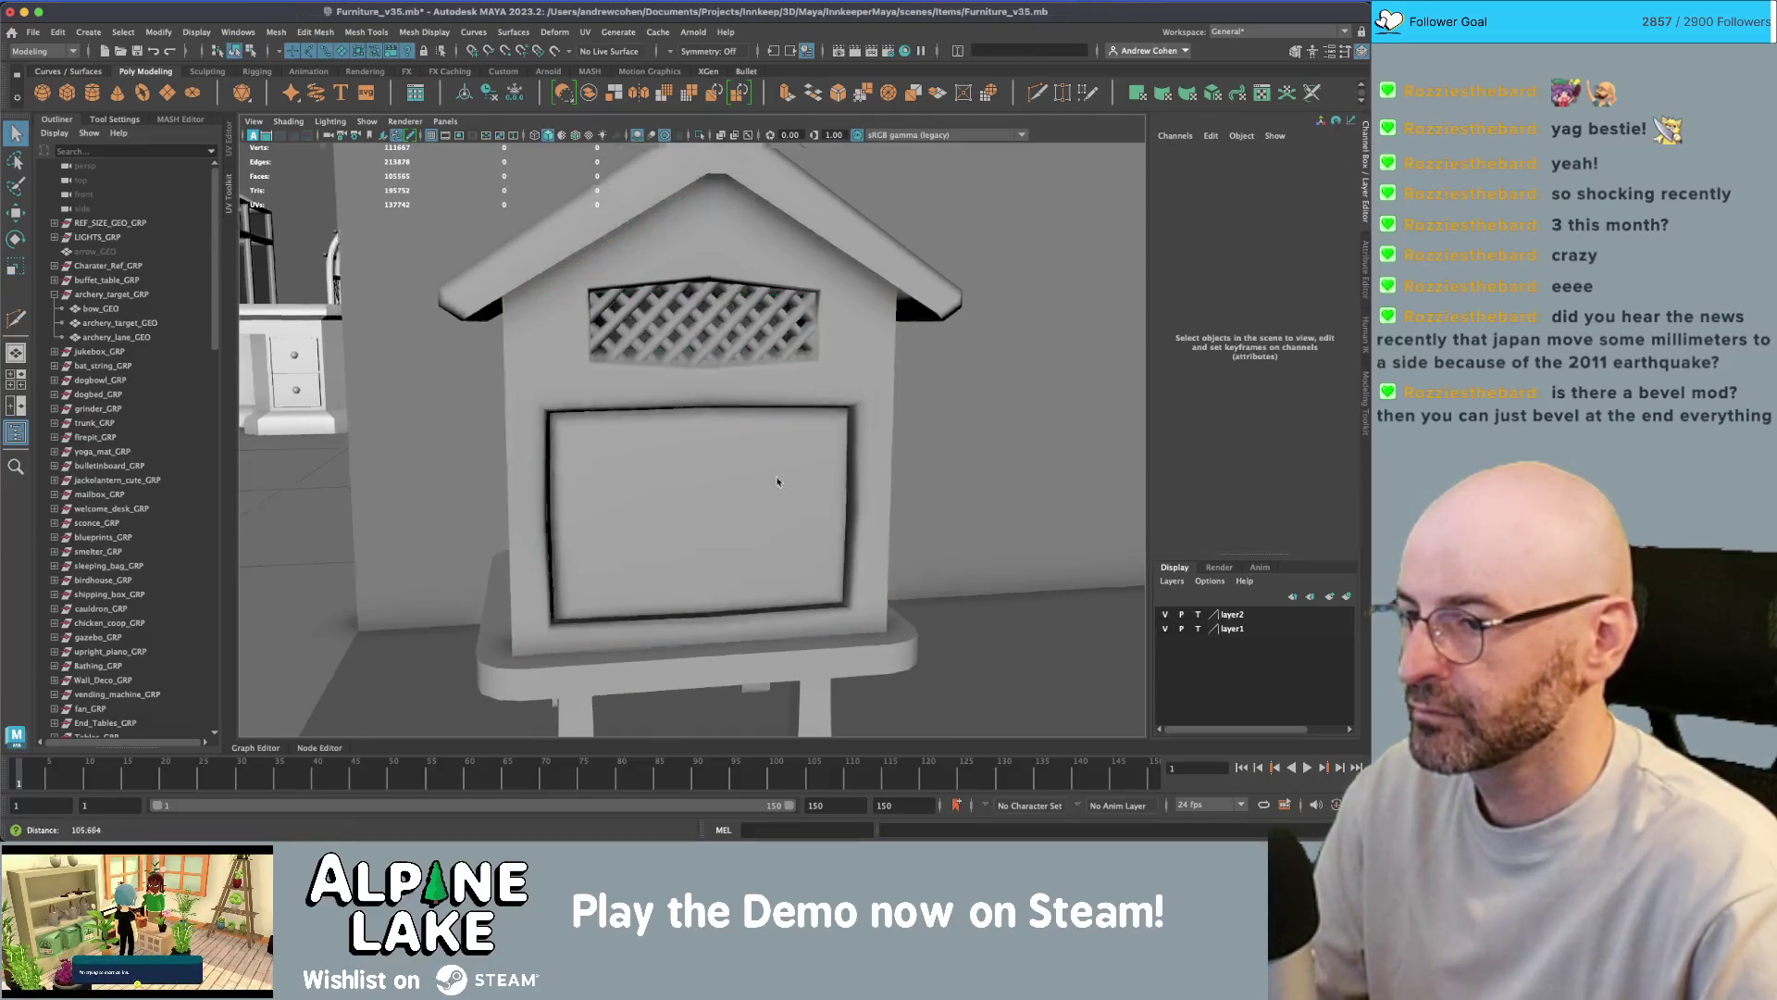
pyautogui.scroll(-5, 817, 471)
pyautogui.moveTo(817, 470)
pyautogui.keyDown('alt'); pyautogui.mouseDown()
pyautogui.moveTo(778, 482)
pyautogui.moveTo(791, 507)
pyautogui.moveTo(682, 463)
pyautogui.moveTo(687, 506)
pyautogui.moveTo(550, 490)
pyautogui.mouseUp(); pyautogui.keyUp('alt')
pyautogui.scroll(-3, 687, 506)
pyautogui.scroll(5, 550, 490)
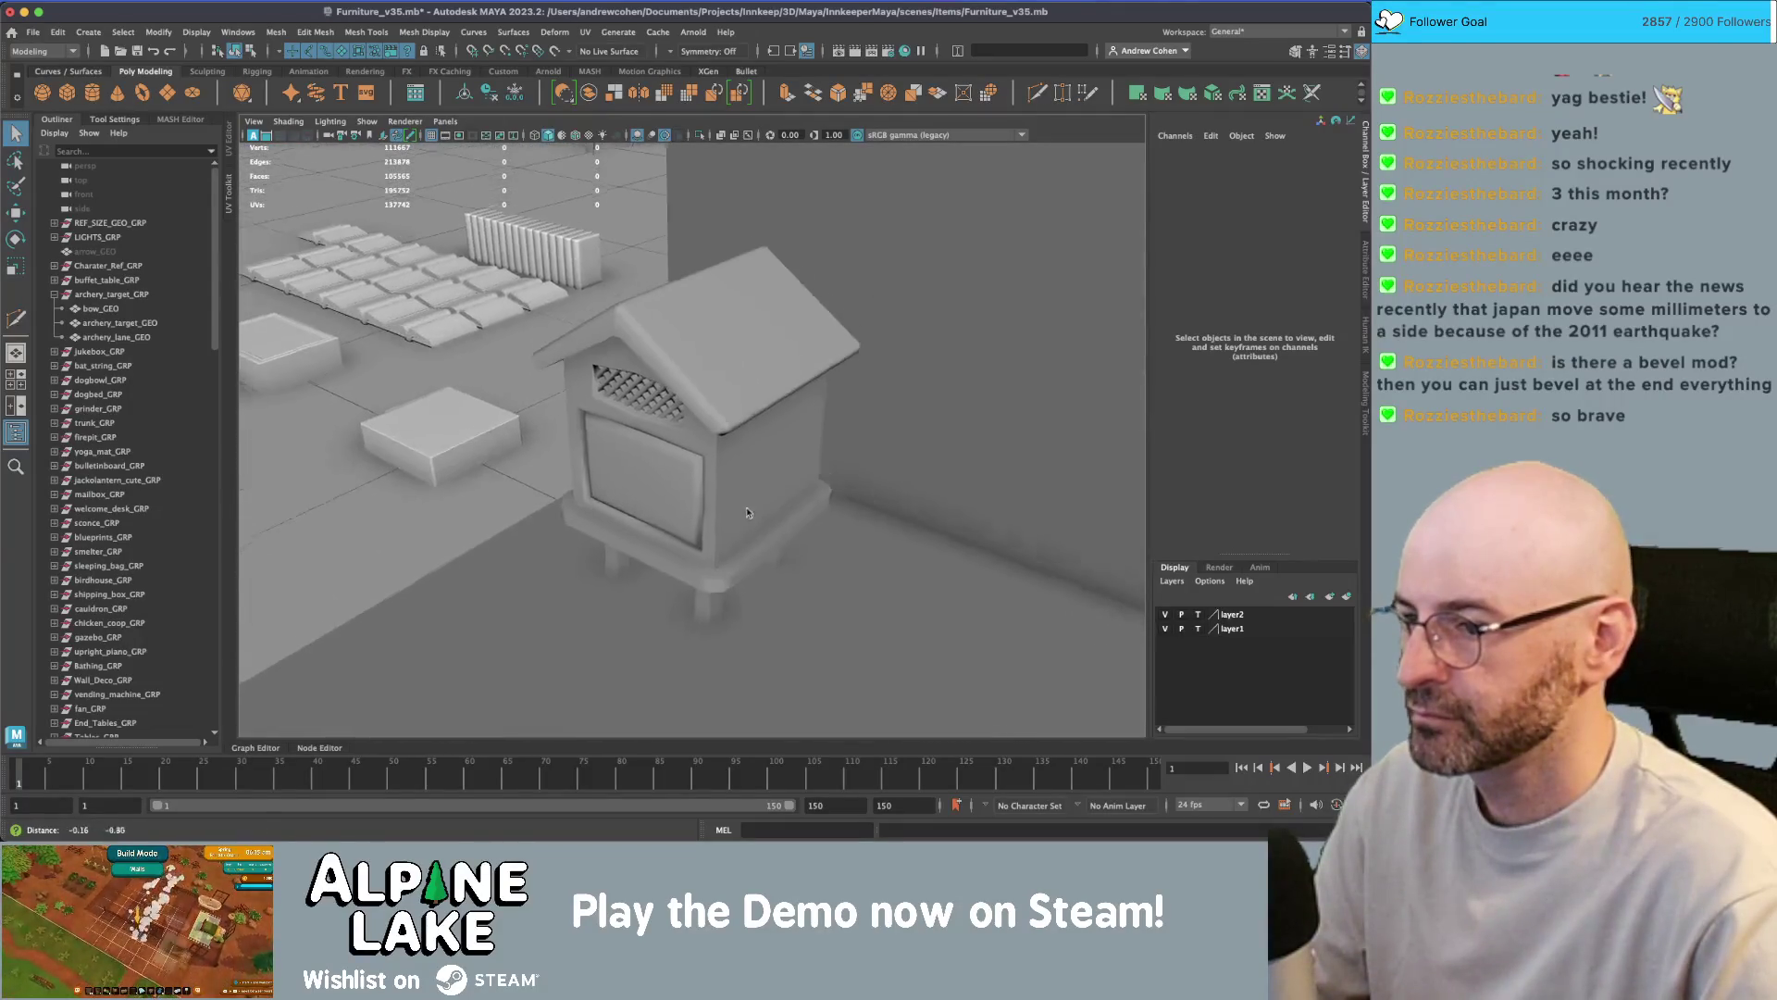
pyautogui.click(754, 539)
pyautogui.moveTo(757, 529); pyautogui.dragTo(758, 360, button='right')
pyautogui.click(641, 497)
# - Select the base rim faces and apply Mesh Display > Soften Edge, then return to object mode
pyautogui.moveTo(675, 502); pyautogui.dragTo(671, 453, button='right')
pyautogui.click(668, 494)
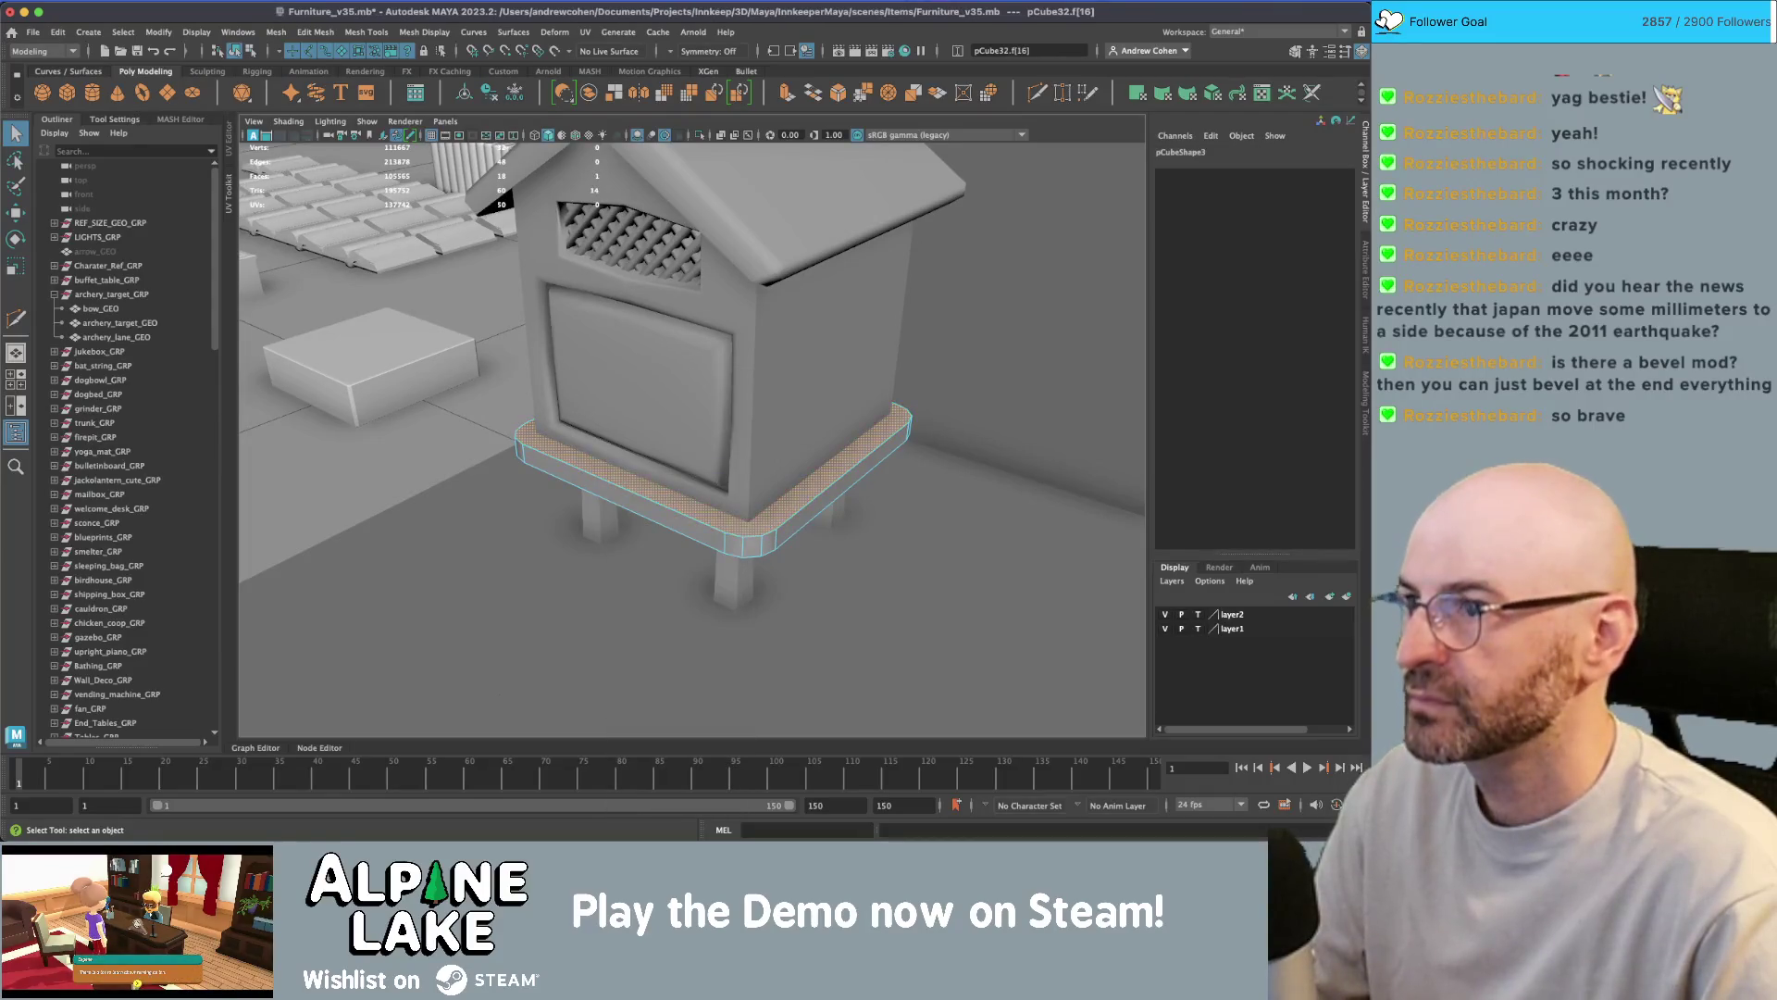
pyautogui.click(435, 33)
pyautogui.click(455, 173)
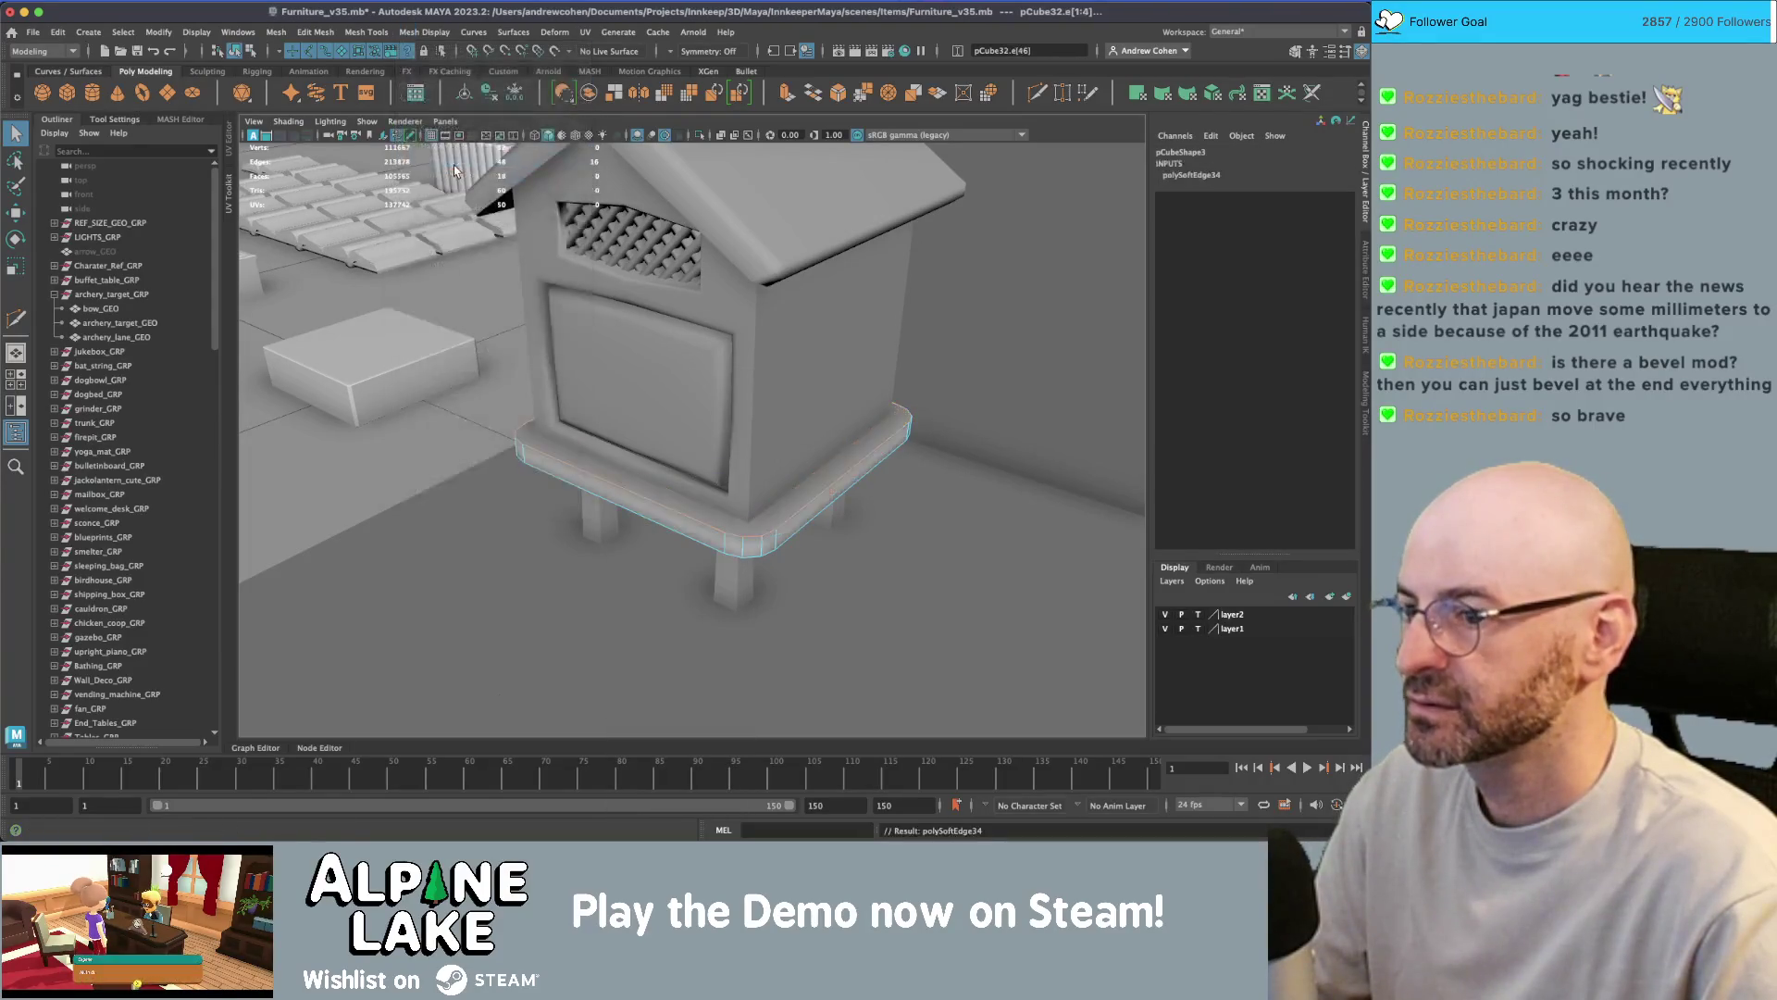
pyautogui.click(235, 50)
# - Orbit around the beehive and select its main body
pyautogui.moveTo(593, 480)
pyautogui.keyDown('alt'); pyautogui.mouseDown()
pyautogui.moveTo(685, 495)
pyautogui.moveTo(655, 567)
pyautogui.moveTo(661, 528)
pyautogui.mouseUp(); pyautogui.keyUp('alt')
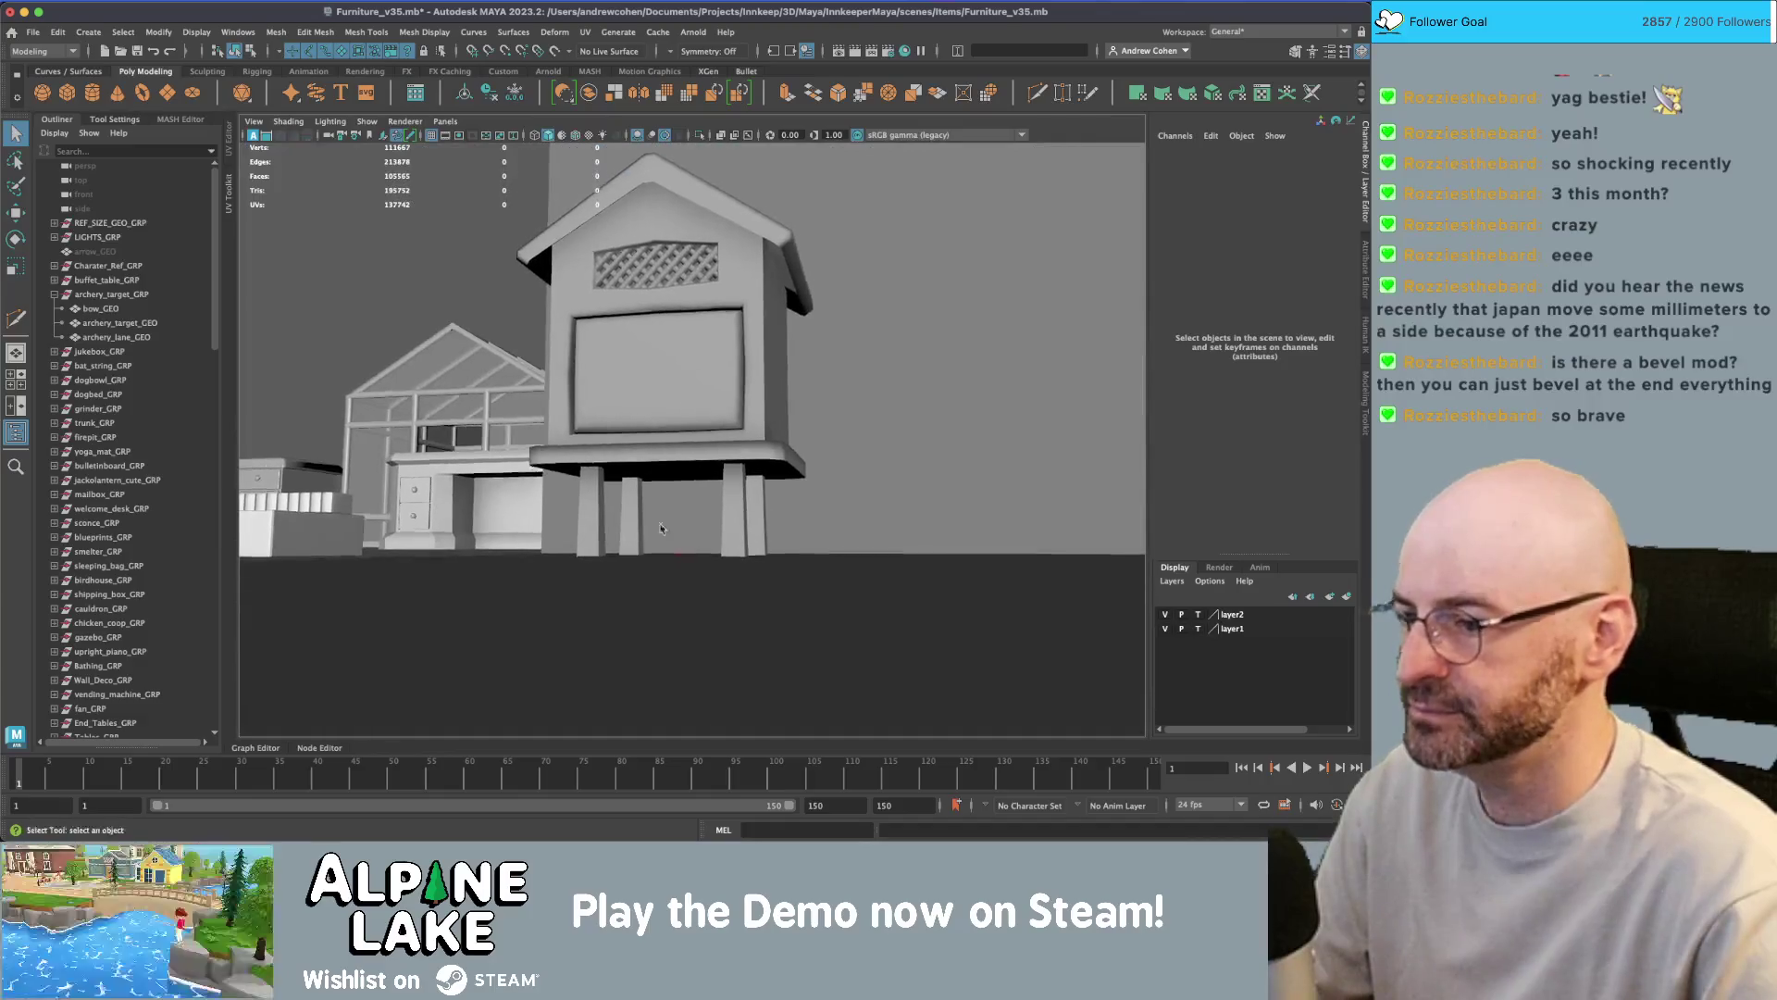
pyautogui.click(597, 519)
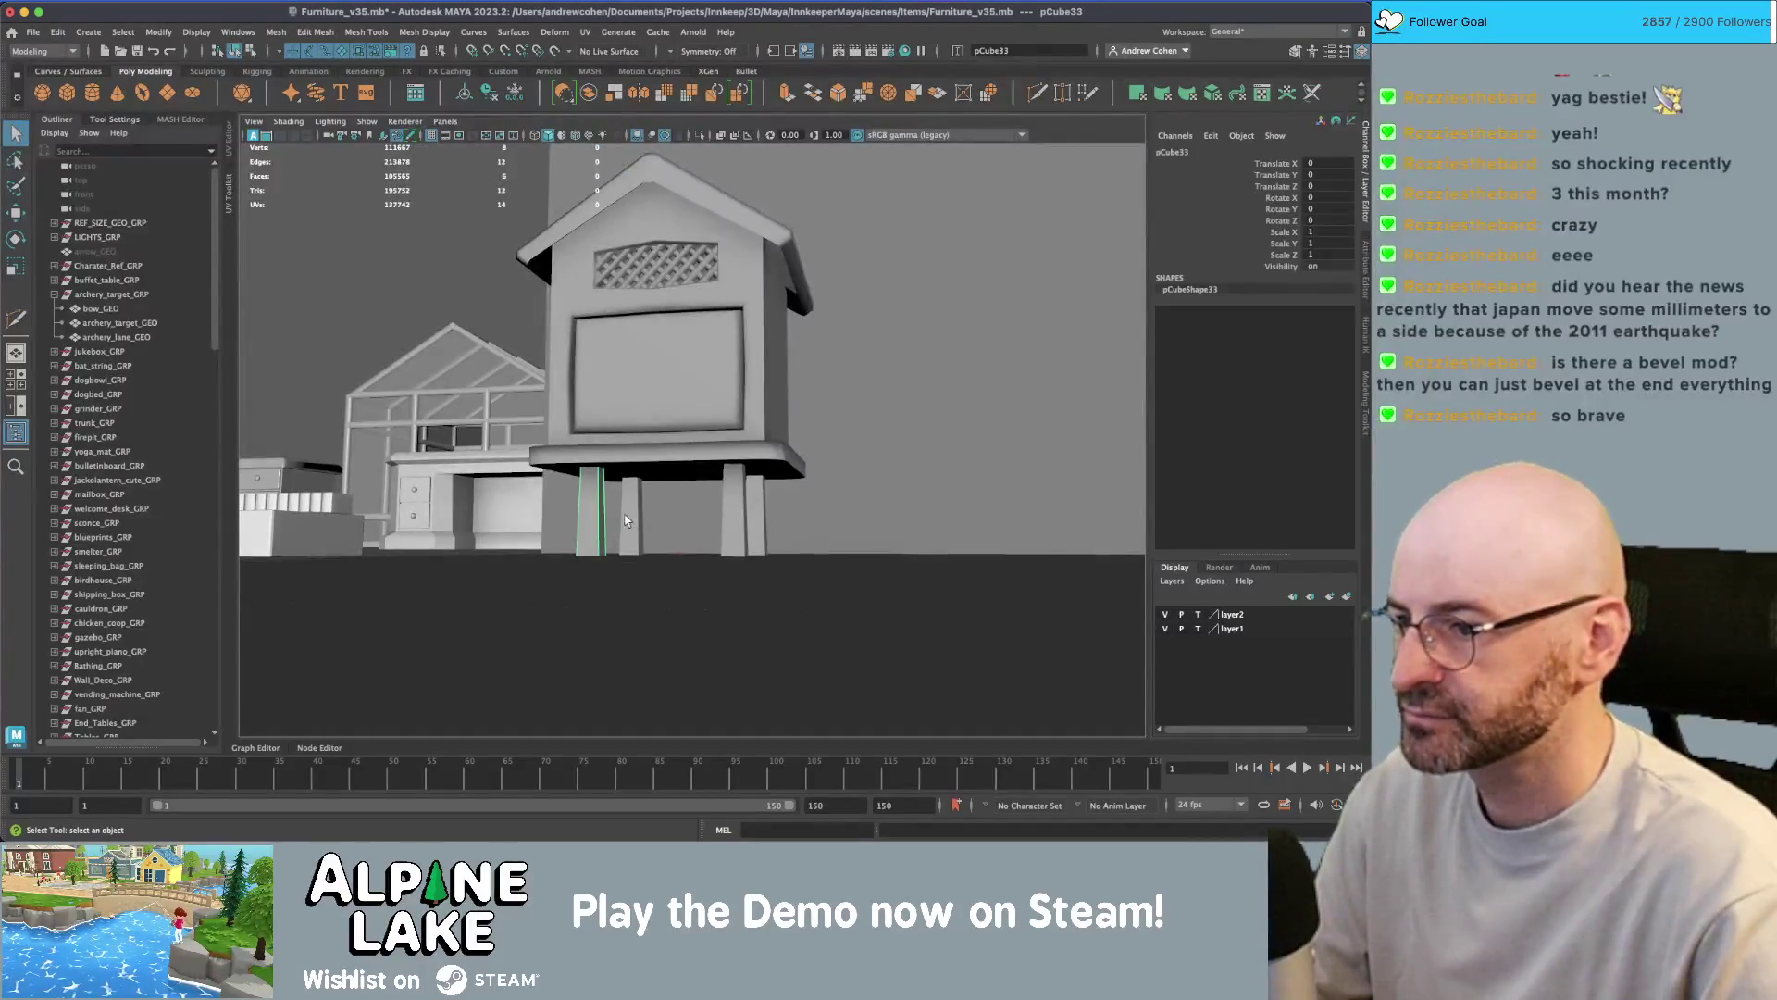
pyautogui.click(761, 508)
pyautogui.moveTo(703, 500)
pyautogui.keyDown('alt'); pyautogui.mouseDown()
pyautogui.moveTo(543, 456)
pyautogui.moveTo(628, 489)
pyautogui.moveTo(685, 394)
pyautogui.moveTo(829, 392)
pyautogui.moveTo(587, 393)
pyautogui.moveTo(853, 392)
pyautogui.moveTo(689, 417)
pyautogui.moveTo(818, 409)
pyautogui.mouseUp(); pyautogui.keyUp('alt')
pyautogui.keyDown('alt'); pyautogui.moveTo(817, 409); pyautogui.dragTo(583, 429, button='right'); pyautogui.keyUp('alt')
pyautogui.moveTo(711, 413)
pyautogui.keyDown('alt'); pyautogui.mouseDown()
pyautogui.moveTo(754, 358)
pyautogui.moveTo(655, 356)
pyautogui.moveTo(833, 369)
pyautogui.moveTo(798, 363)
pyautogui.moveTo(859, 339)
pyautogui.mouseUp(); pyautogui.keyUp('alt')
pyautogui.click(754, 358)
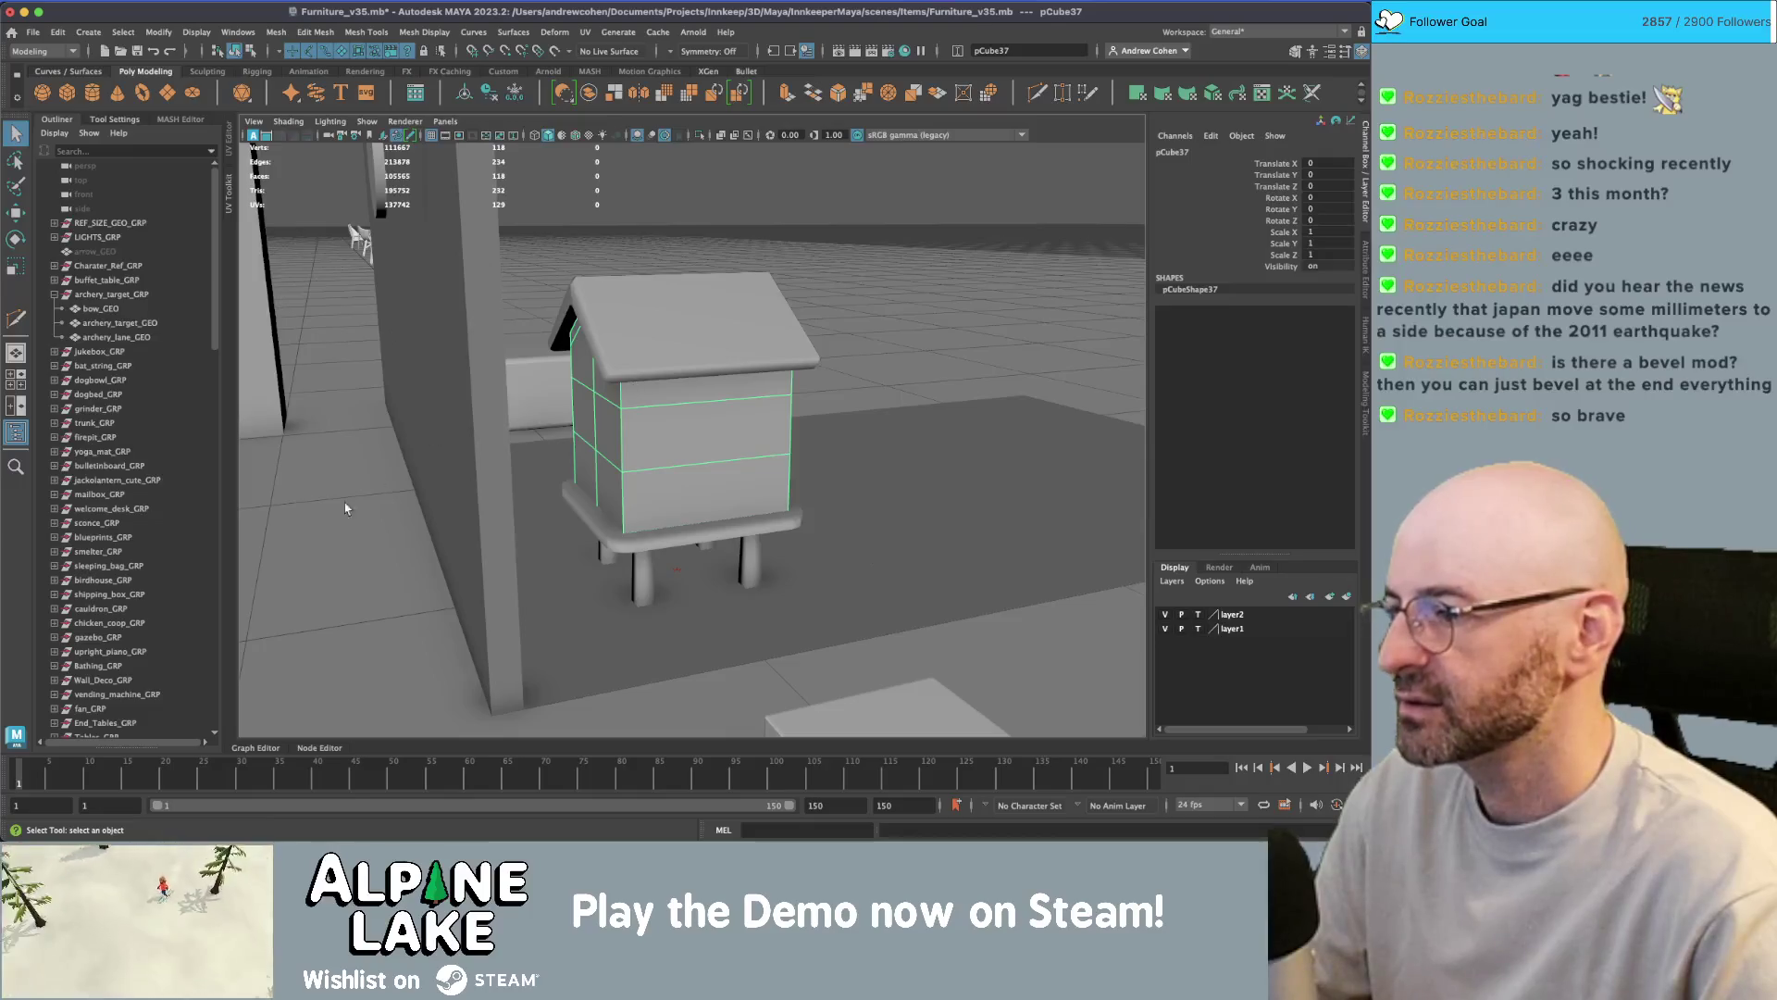
# - Select pCube32 through pCube61 in the Outliner, group them, and name the group apiary_GRP
pyautogui.press('f')
pyautogui.click(113, 524)
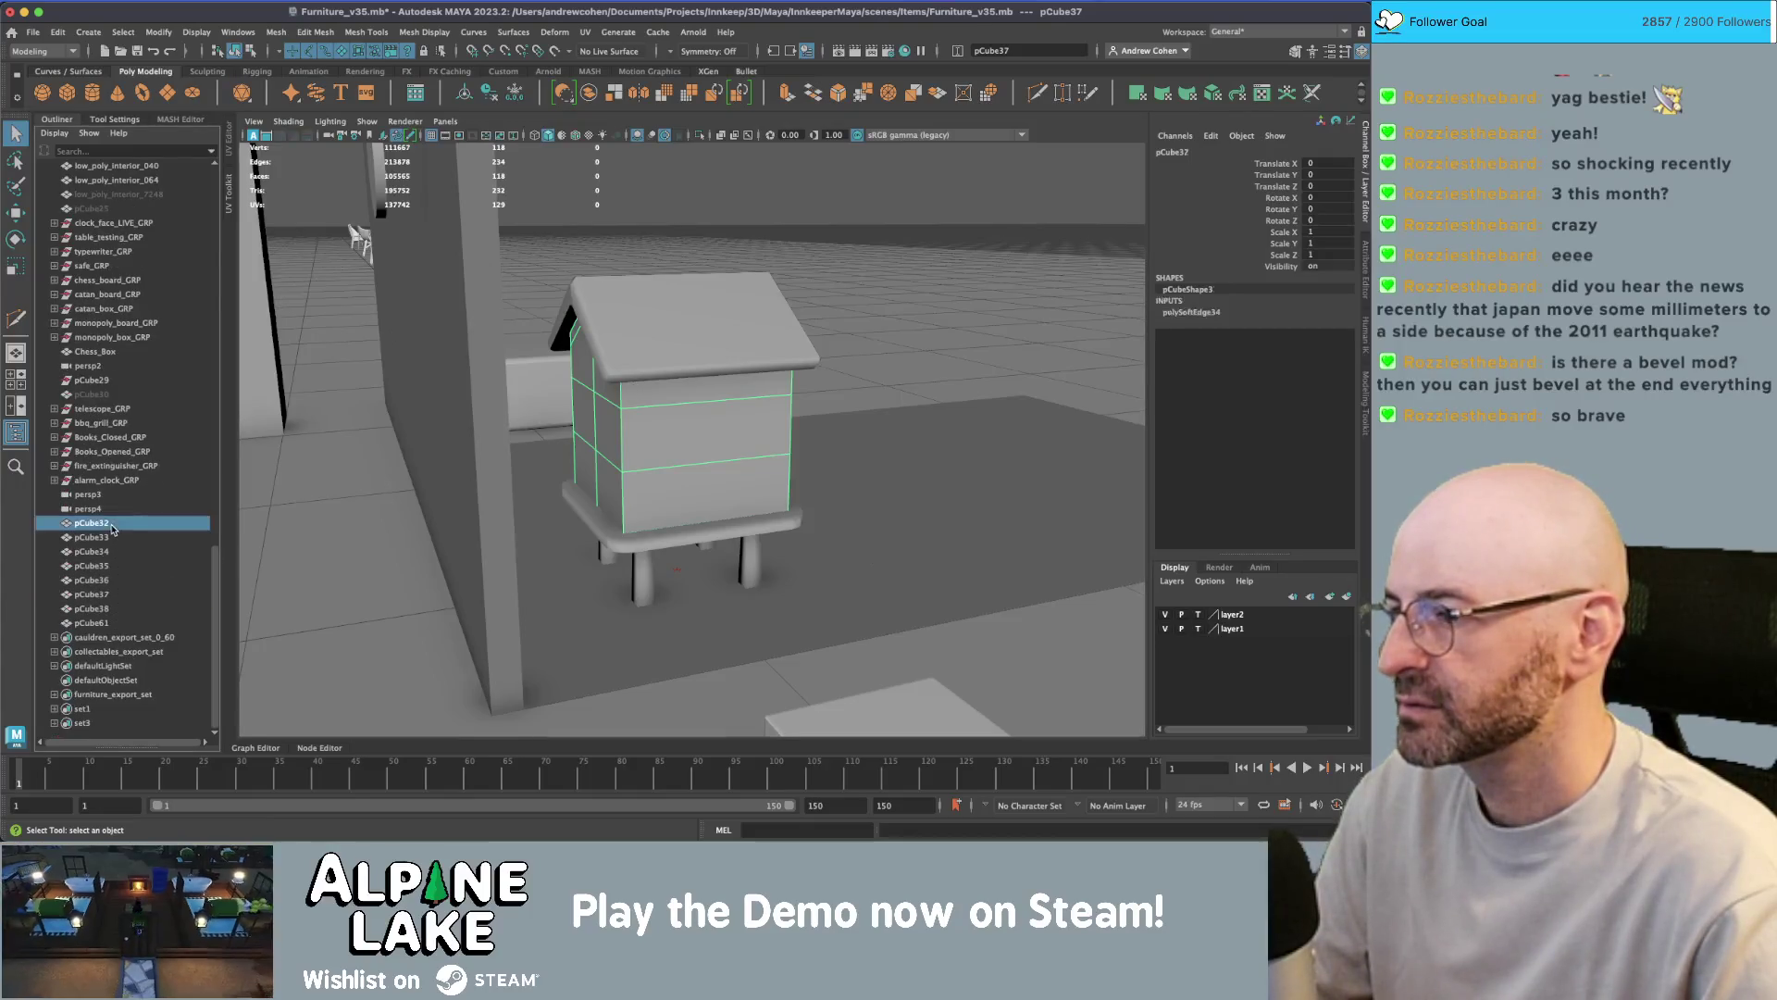
pyautogui.keyDown('shift'); pyautogui.click(115, 624); pyautogui.keyUp('shift')
pyautogui.hotkey('ctrl', 'g')
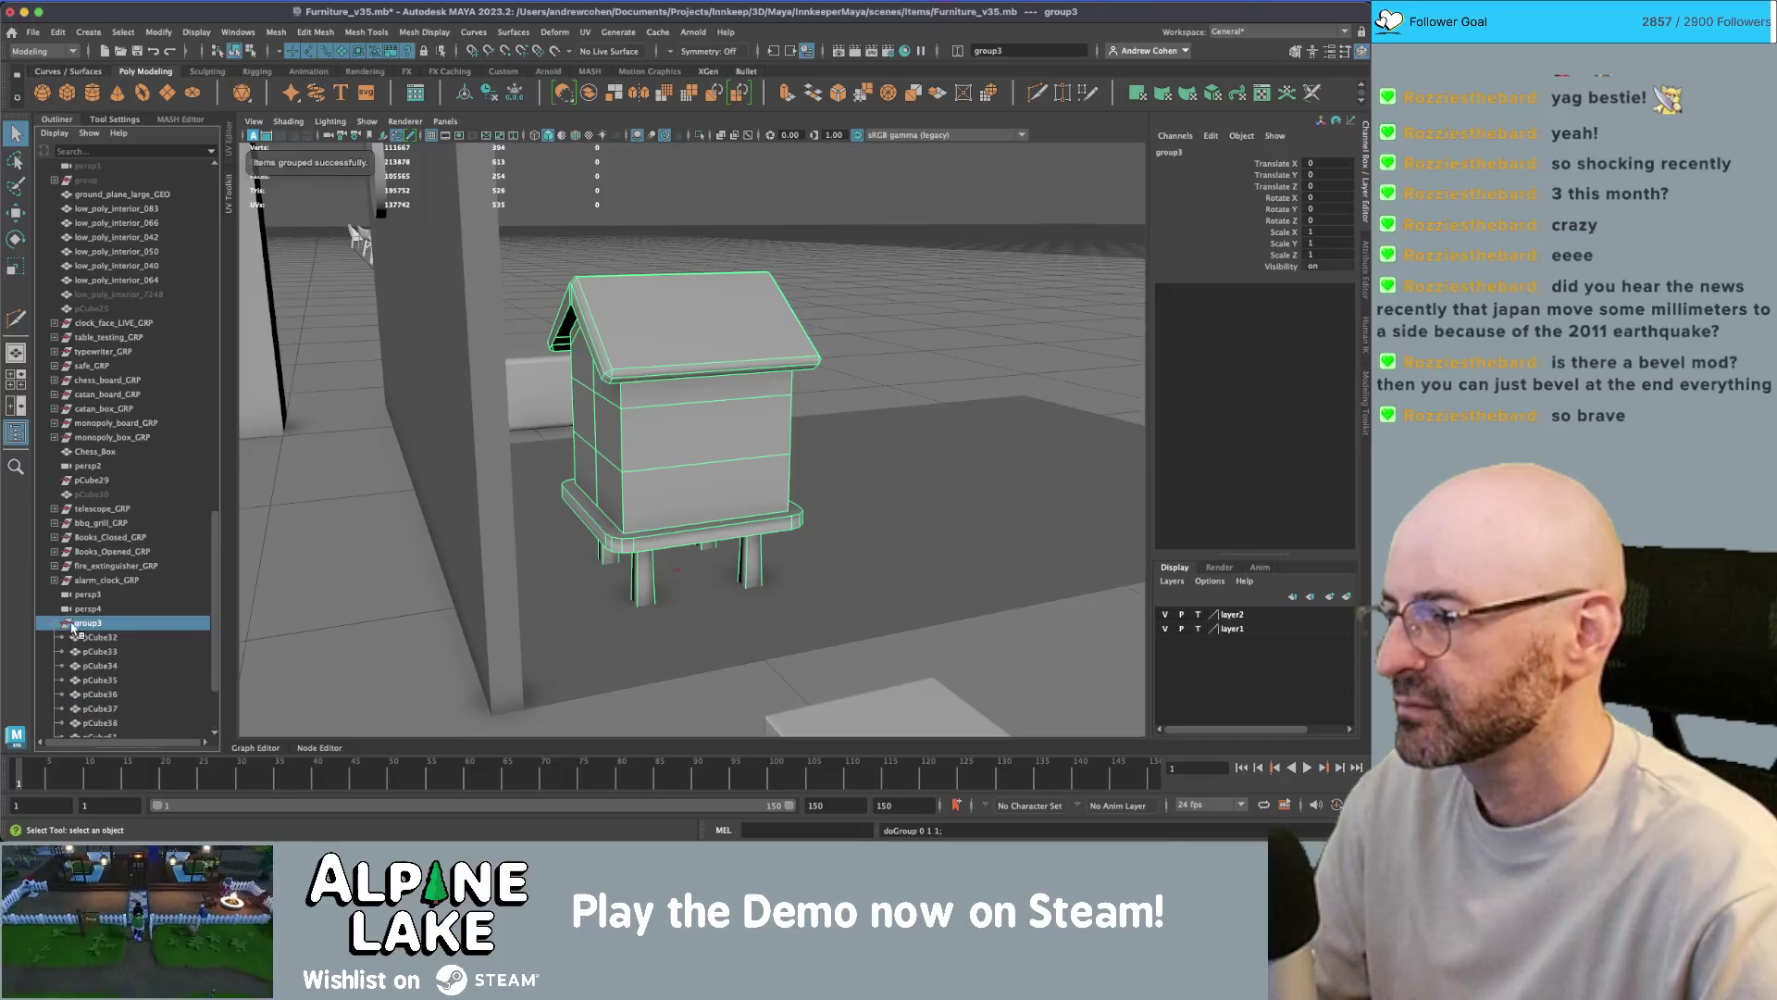
pyautogui.doubleClick(102, 623)
pyautogui.write('be')
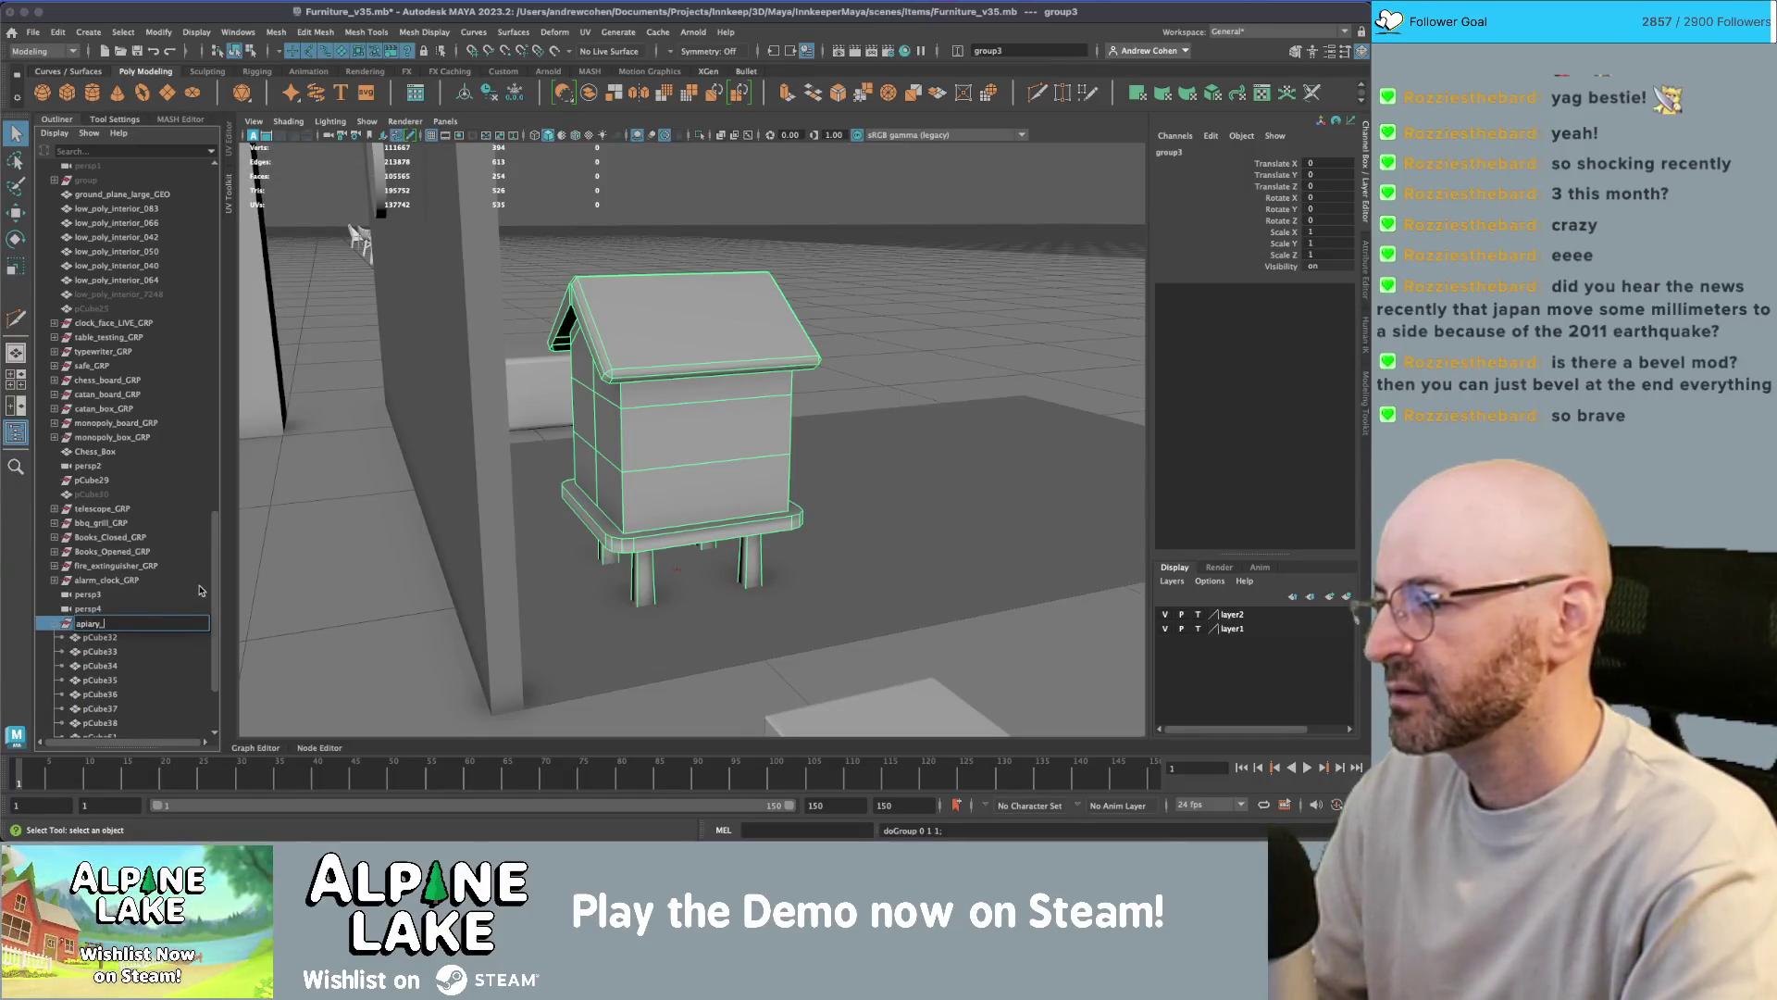
pyautogui.write('GRP')
pyautogui.press('Return')
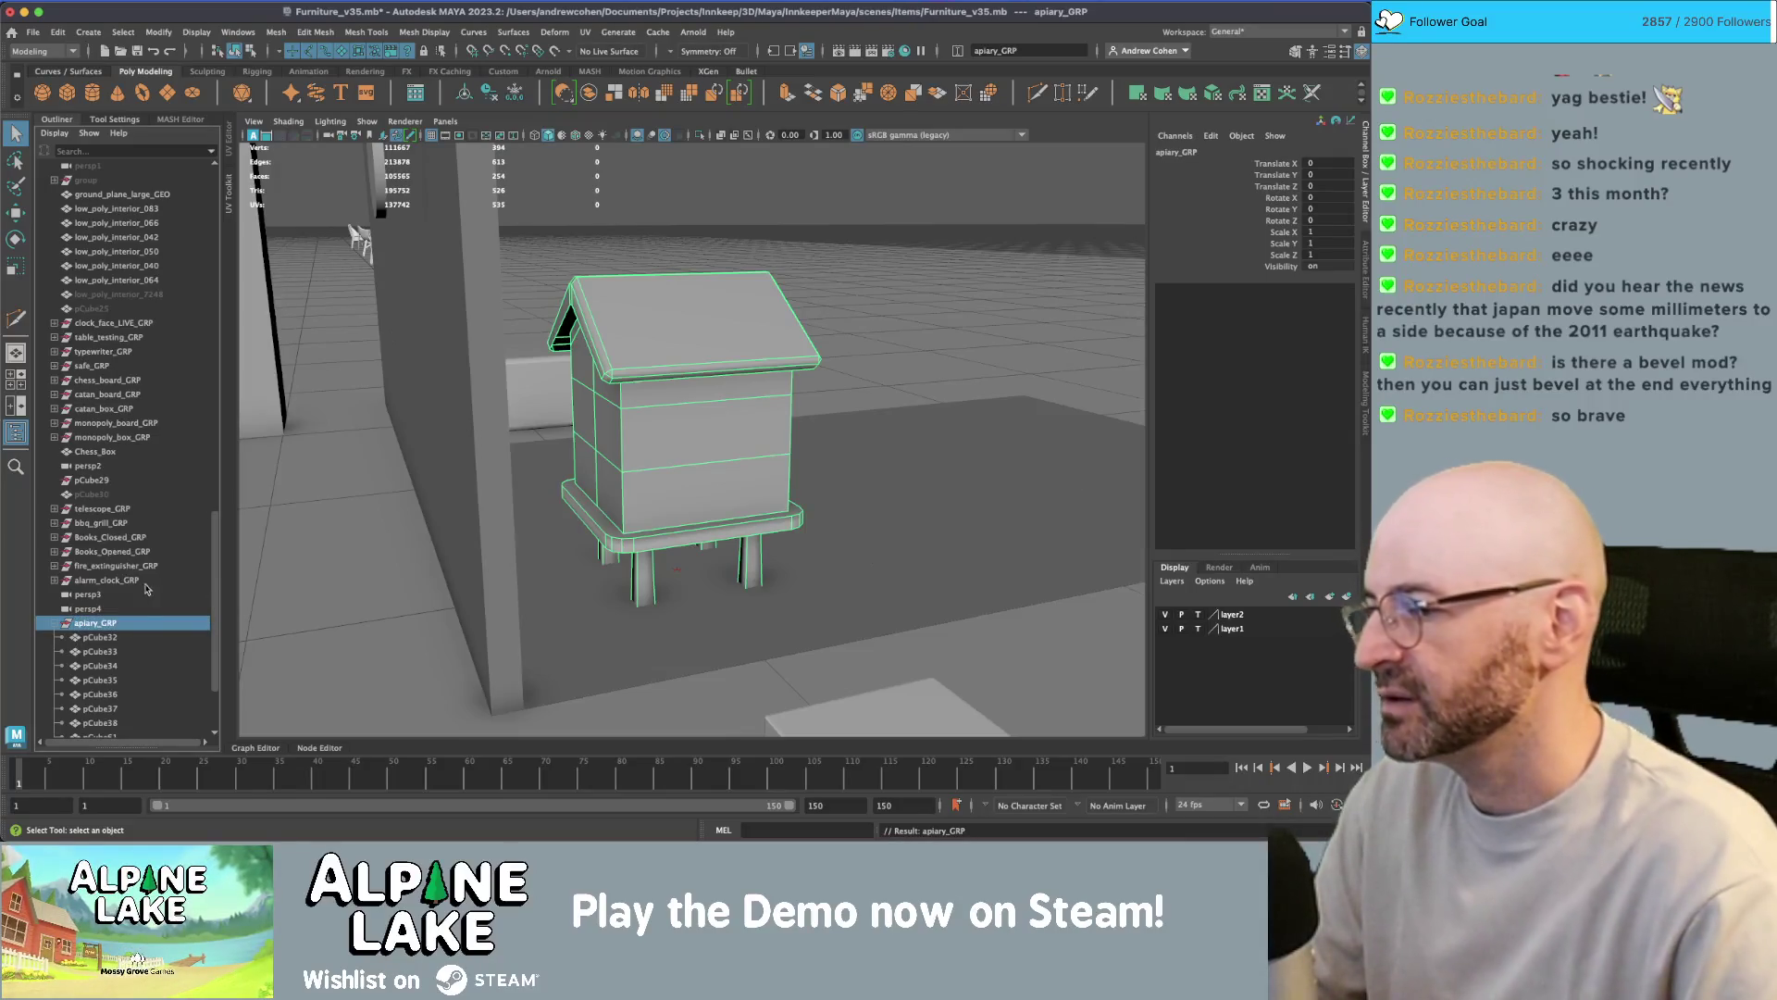
# - Select every part inside apiary_GRP and orbit to view the beehive front
pyautogui.click(129, 637)
pyautogui.scroll(-4, 129, 637)
pyautogui.keyDown('shift'); pyautogui.click(128, 623); pyautogui.keyUp('shift')
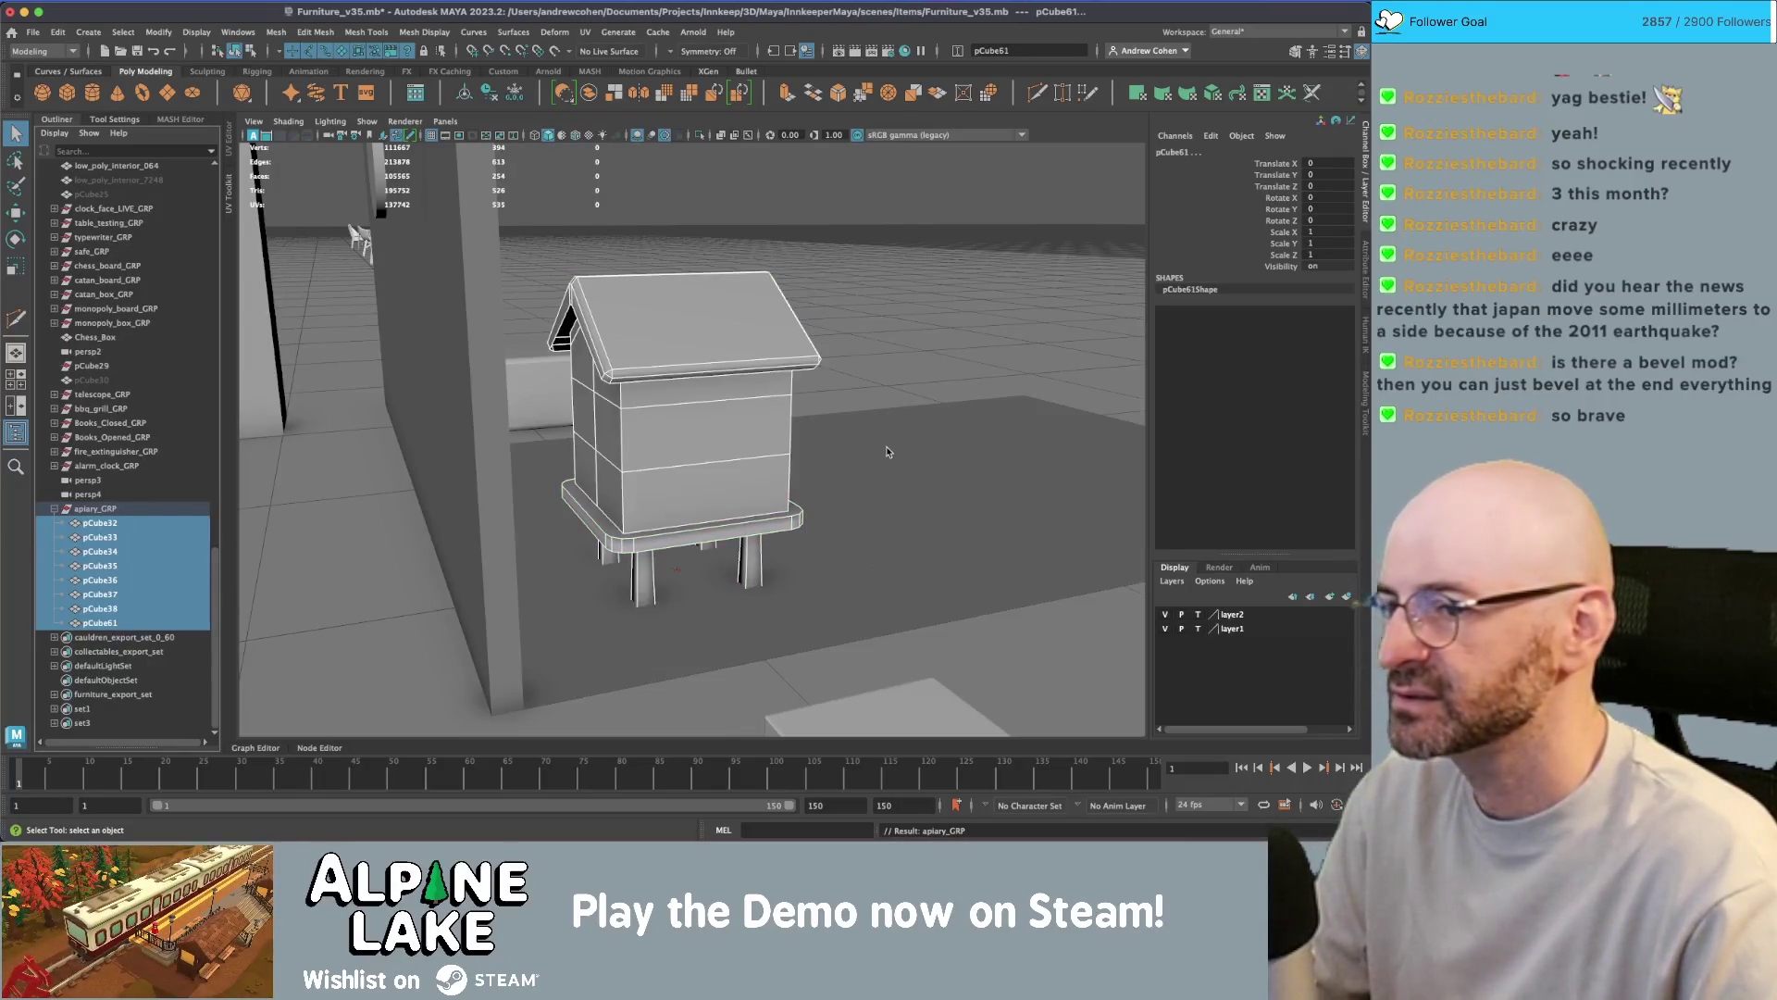
pyautogui.moveTo(900, 397)
pyautogui.keyDown('alt'); pyautogui.mouseDown()
pyautogui.moveTo(661, 391)
pyautogui.moveTo(630, 298)
pyautogui.mouseUp(); pyautogui.keyUp('alt')
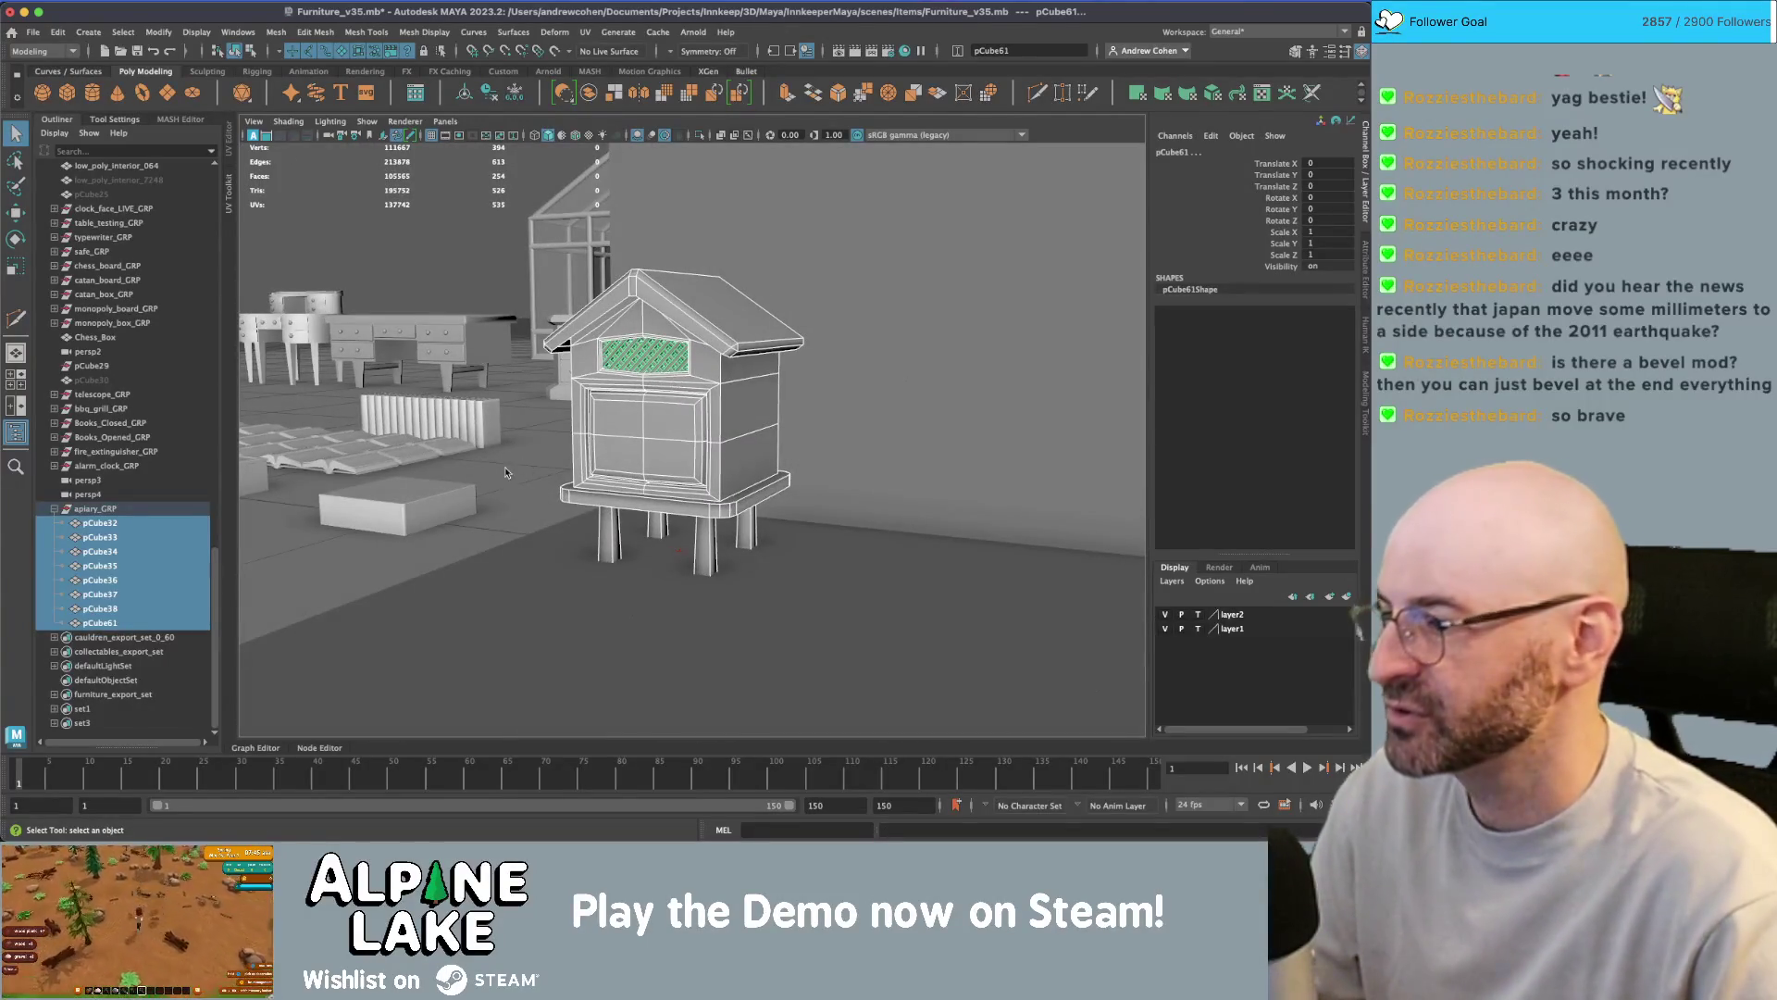
# - Select the stand legs and scale them to 1.456 in X and Z
pyautogui.press('f')
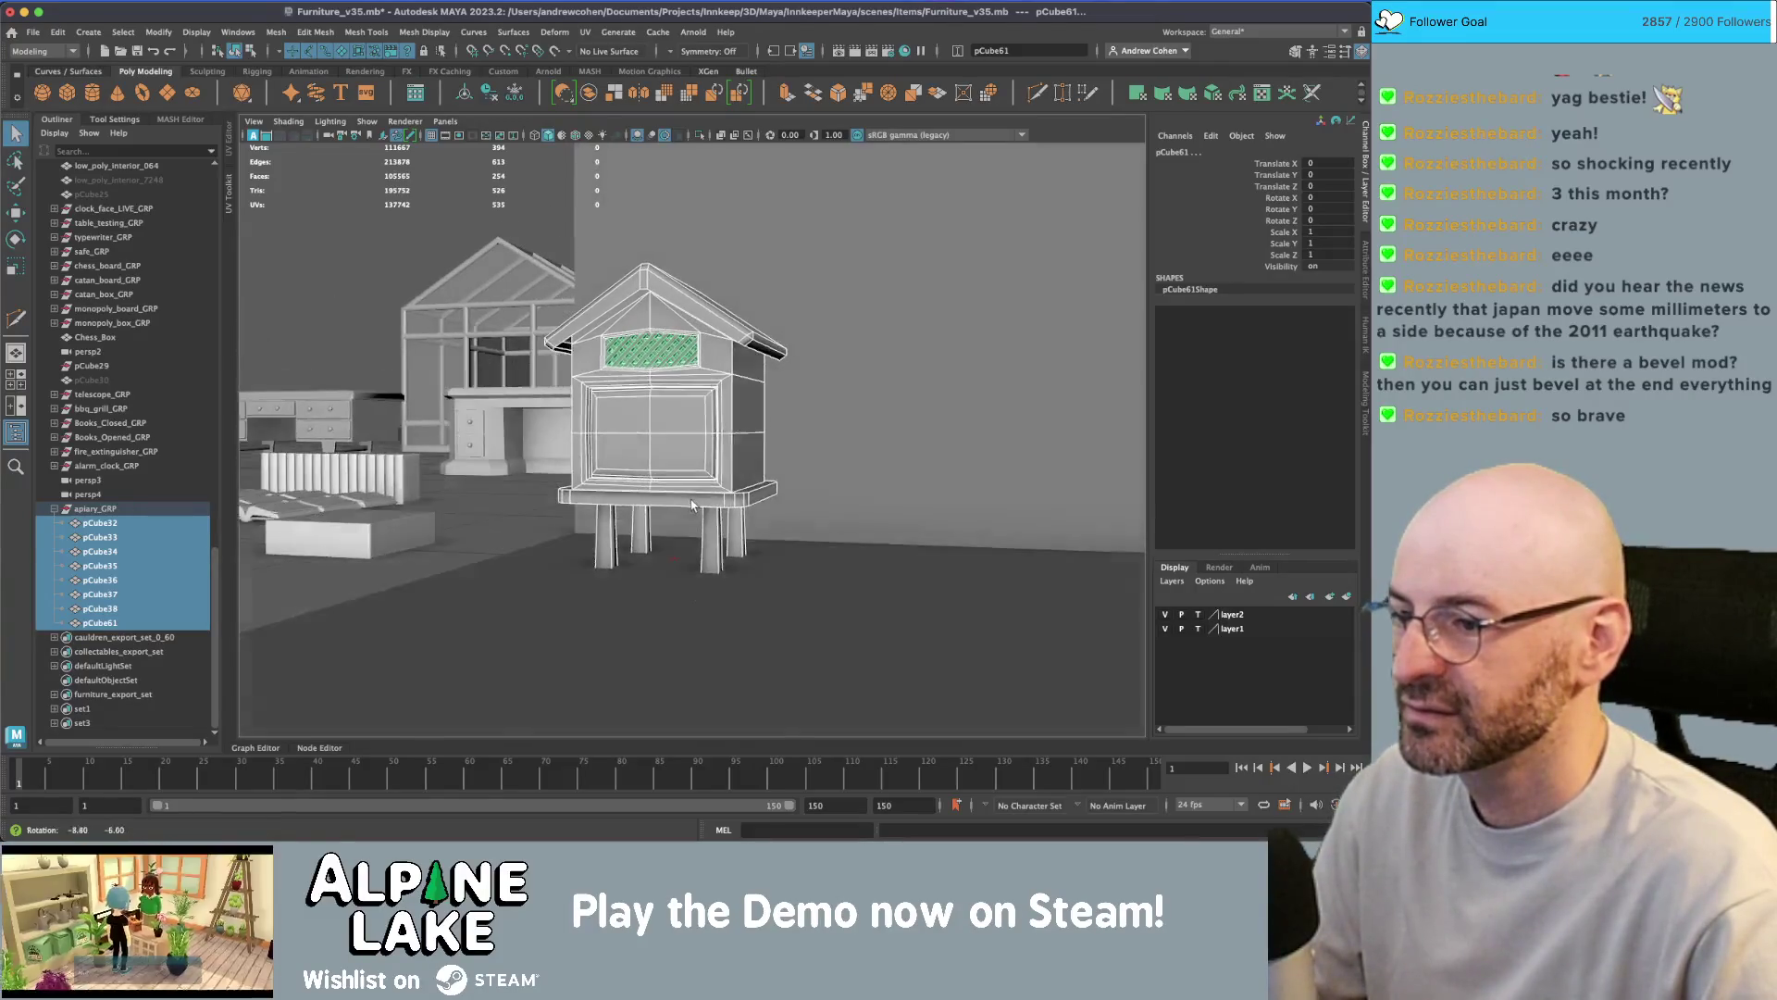
pyautogui.keyDown('alt'); pyautogui.moveTo(649, 570); pyautogui.dragTo(646, 518); pyautogui.keyUp('alt')
pyautogui.scroll(3, 646, 518)
pyautogui.click(546, 504)
pyautogui.keyDown('shift'); pyautogui.click(645, 502); pyautogui.keyUp('shift')
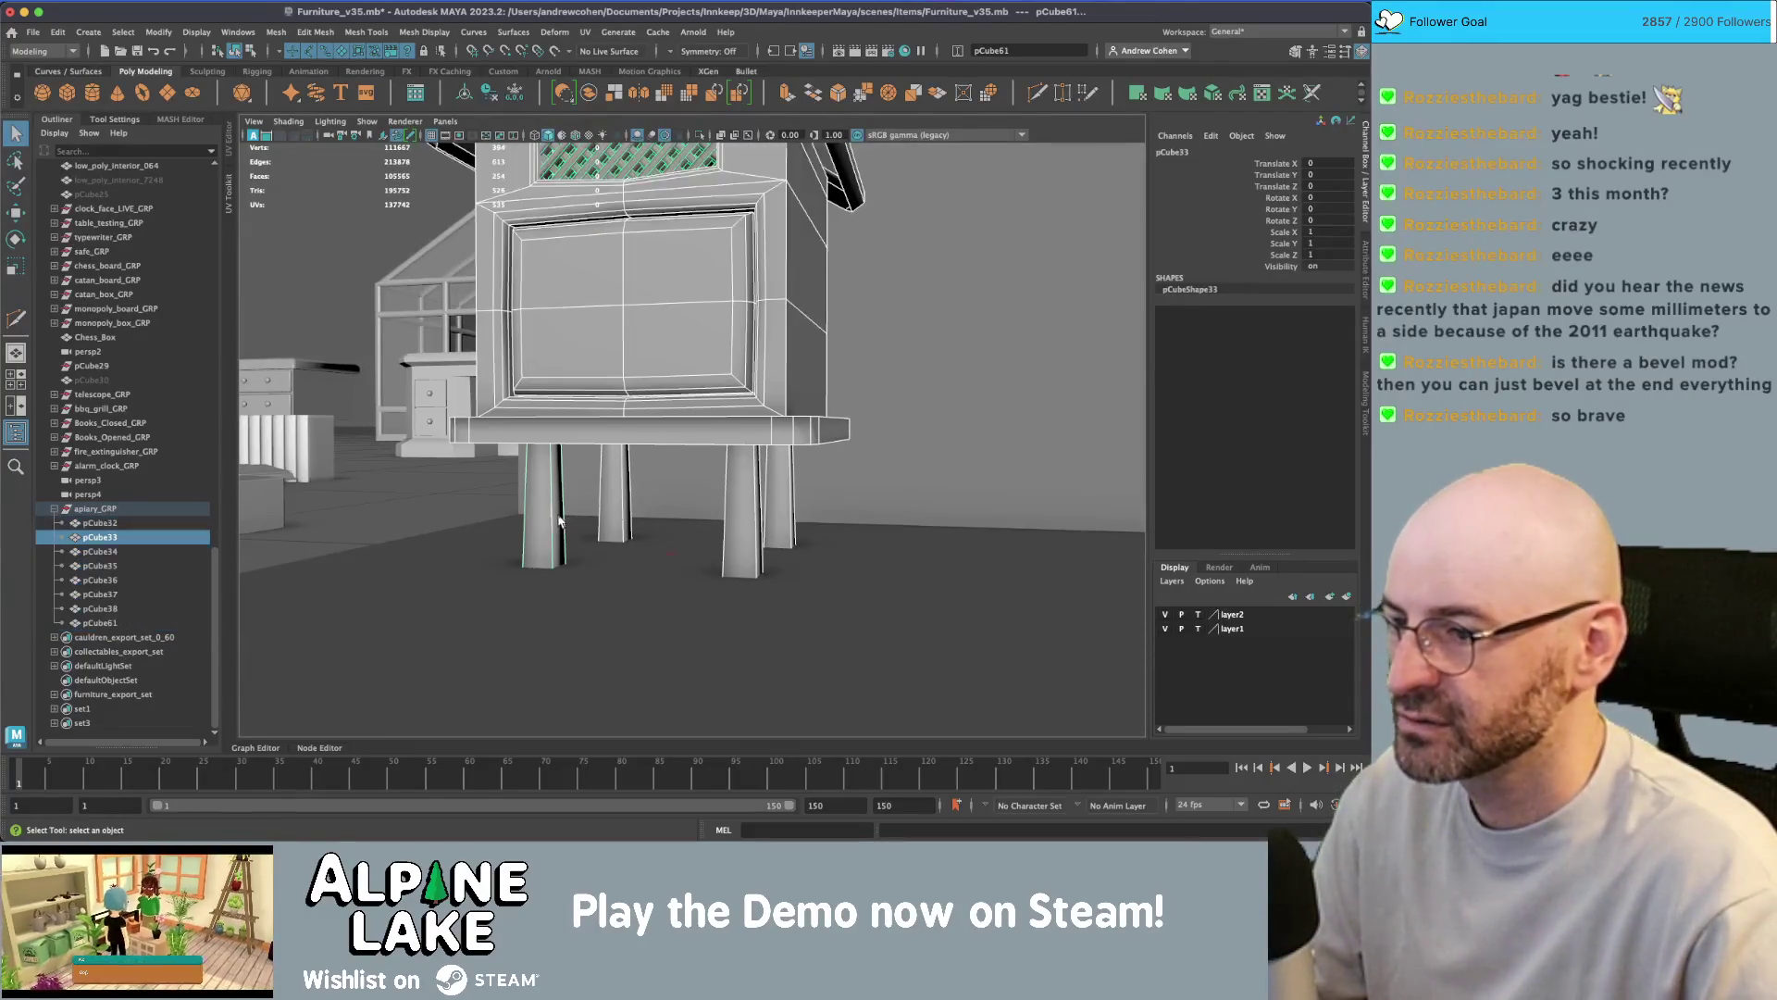
pyautogui.keyDown('shift'); pyautogui.click(731, 520); pyautogui.keyUp('shift')
pyautogui.press('w')
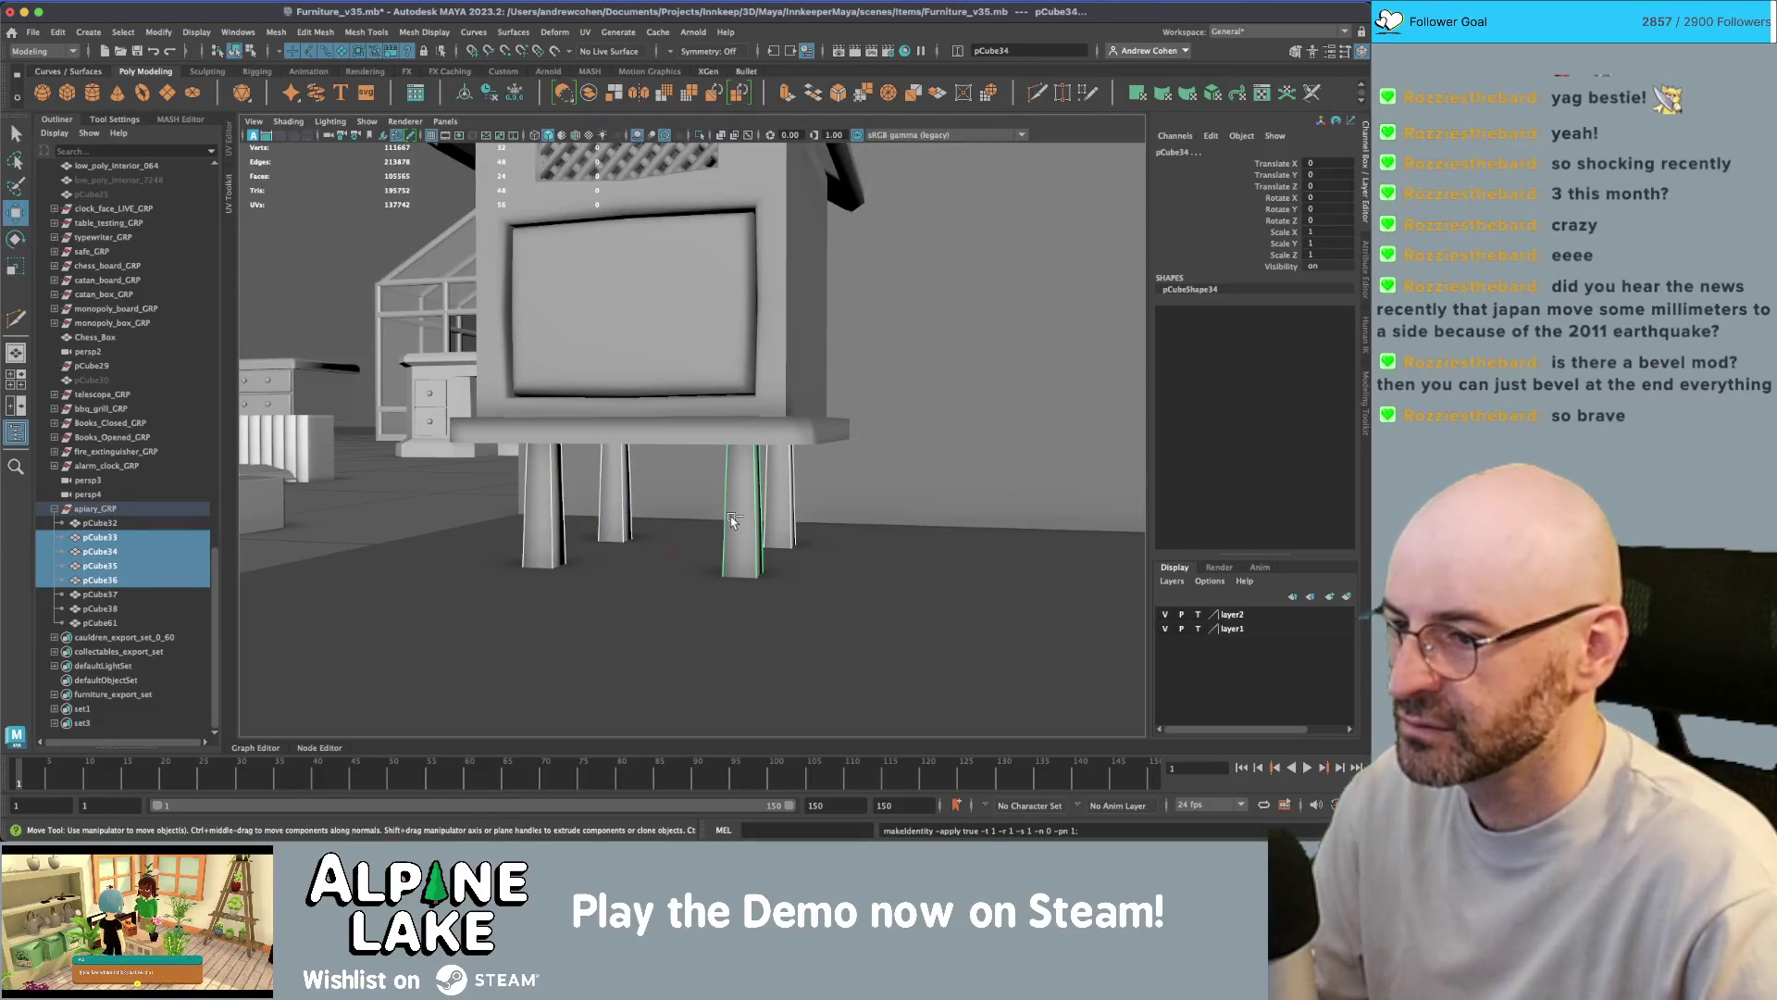
pyautogui.press('r')
# - Orbit out to the whole beehive and compare it against the reference images
pyautogui.moveTo(732, 521)
pyautogui.keyDown('alt'); pyautogui.mouseDown()
pyautogui.moveTo(755, 528)
pyautogui.moveTo(698, 487)
pyautogui.mouseUp(); pyautogui.keyUp('alt')
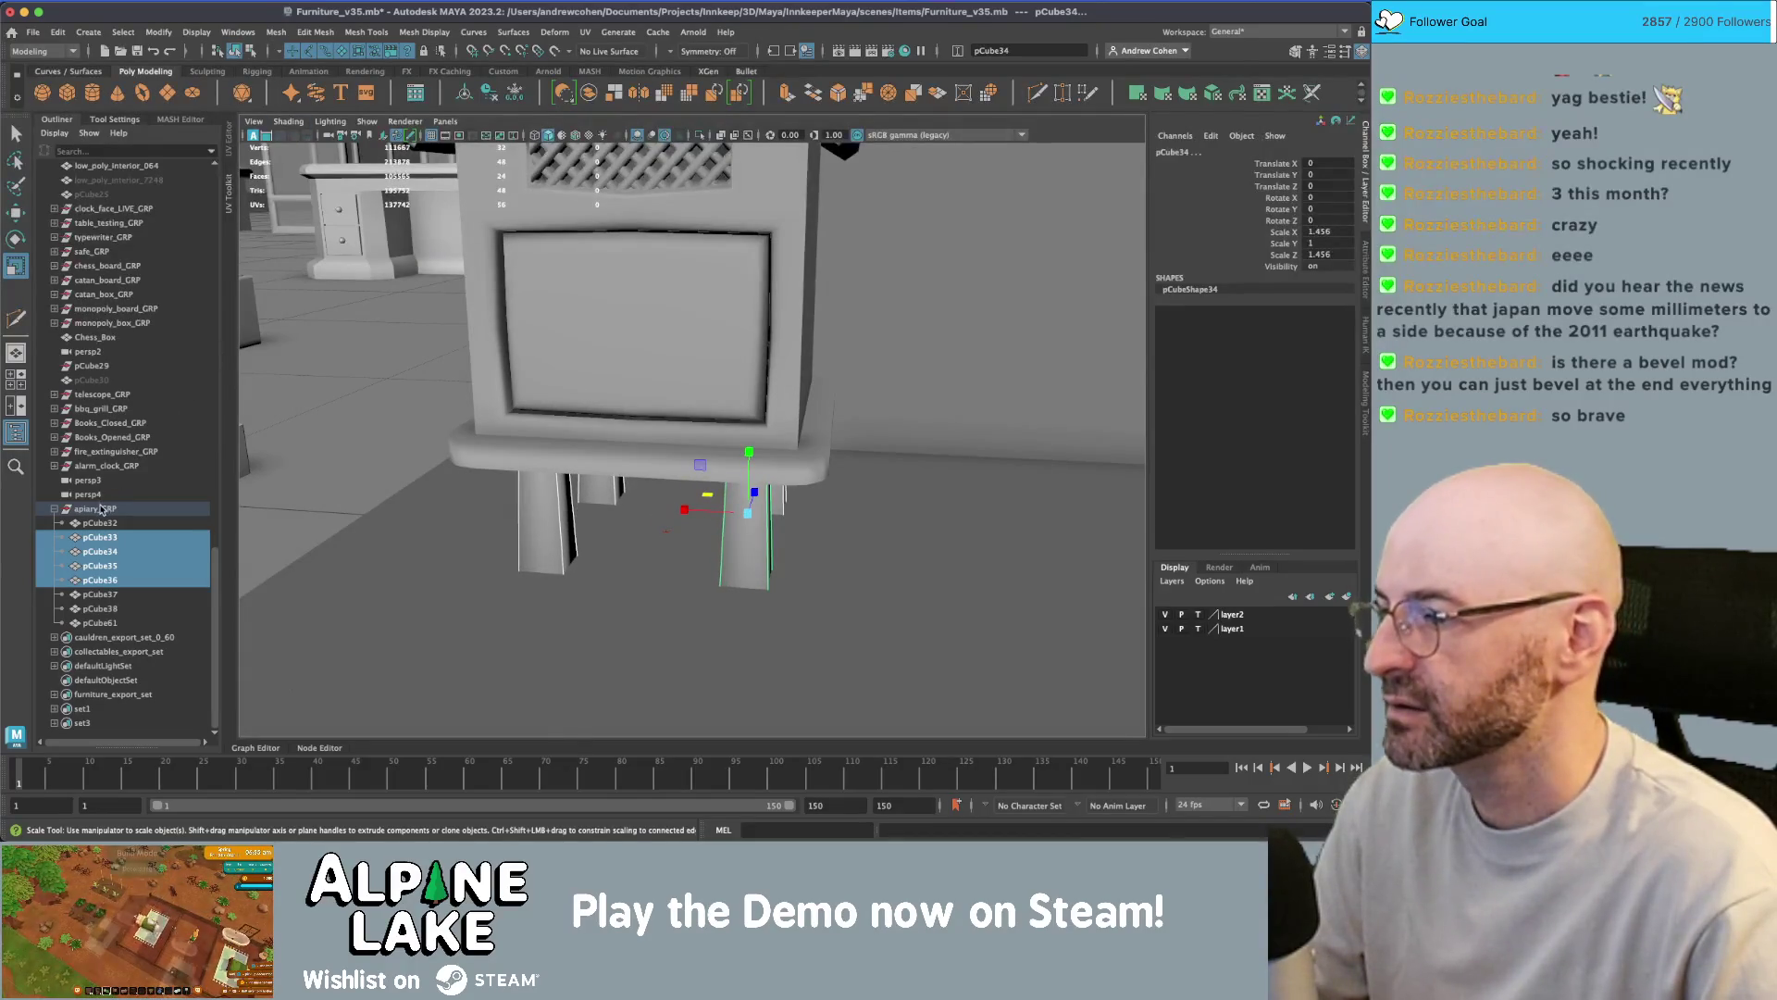
pyautogui.click(388, 592)
pyautogui.moveTo(388, 592)
pyautogui.keyDown('alt'); pyautogui.mouseDown()
pyautogui.moveTo(602, 376)
pyautogui.moveTo(741, 384)
pyautogui.mouseUp(); pyautogui.keyUp('alt')
pyautogui.scroll(5, 704, 389)
pyautogui.press('super+Tab')
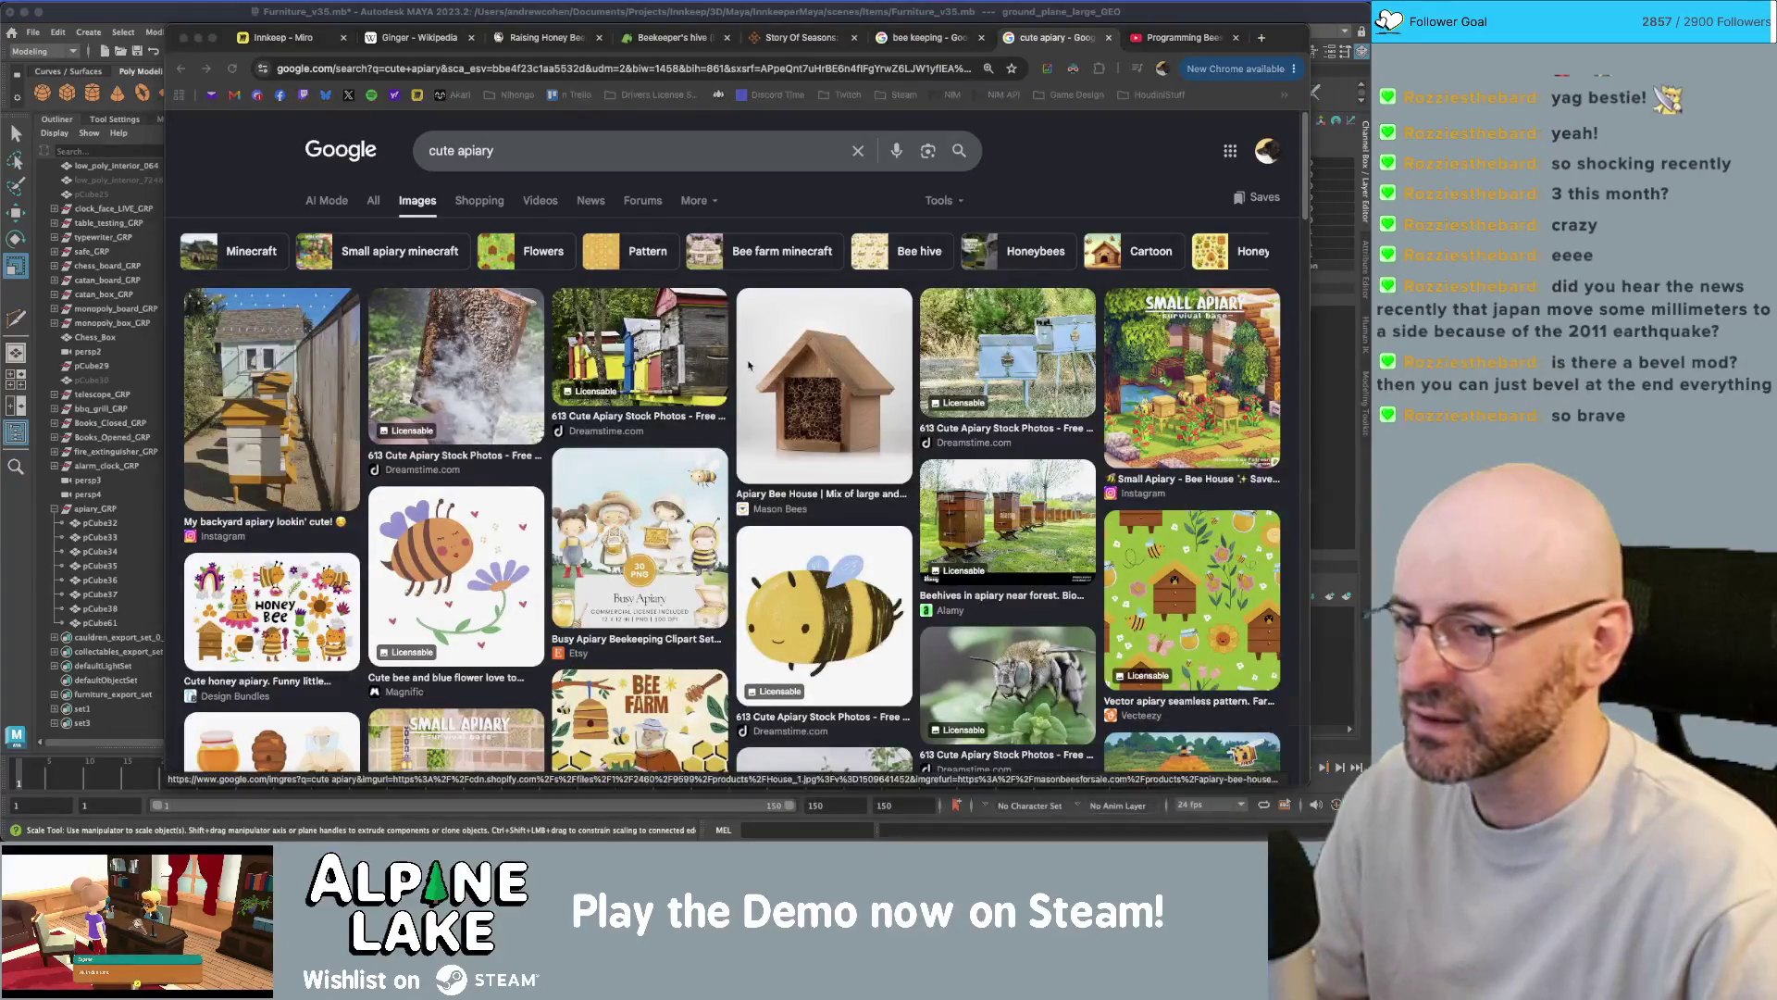
pyautogui.press('super+Tab')
pyautogui.scroll(3, 780, 208)
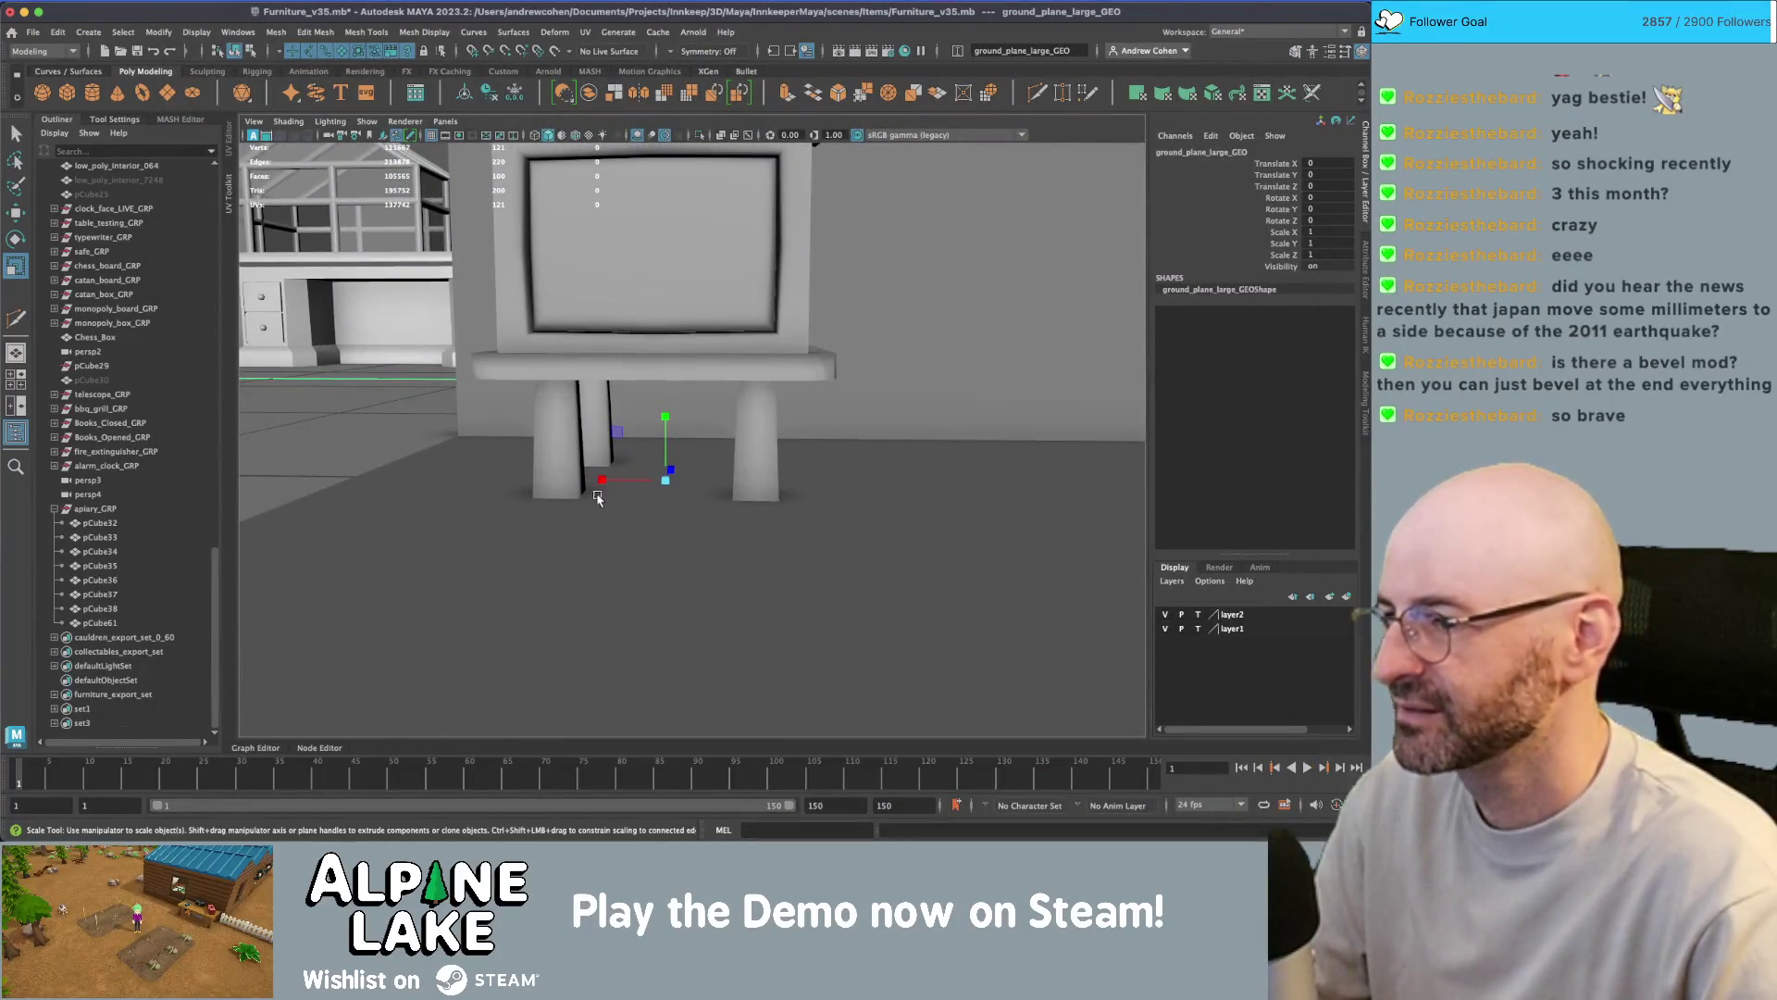
pyautogui.click(606, 428)
pyautogui.keyDown('shift'); pyautogui.click(569, 435); pyautogui.keyUp('shift')
pyautogui.moveTo(570, 435)
pyautogui.keyDown('alt'); pyautogui.mouseDown()
pyautogui.moveTo(775, 431)
pyautogui.moveTo(709, 395)
pyautogui.moveTo(714, 547)
pyautogui.moveTo(671, 580)
pyautogui.moveTo(568, 587)
pyautogui.moveTo(596, 580)
pyautogui.mouseUp(); pyautogui.keyUp('alt')
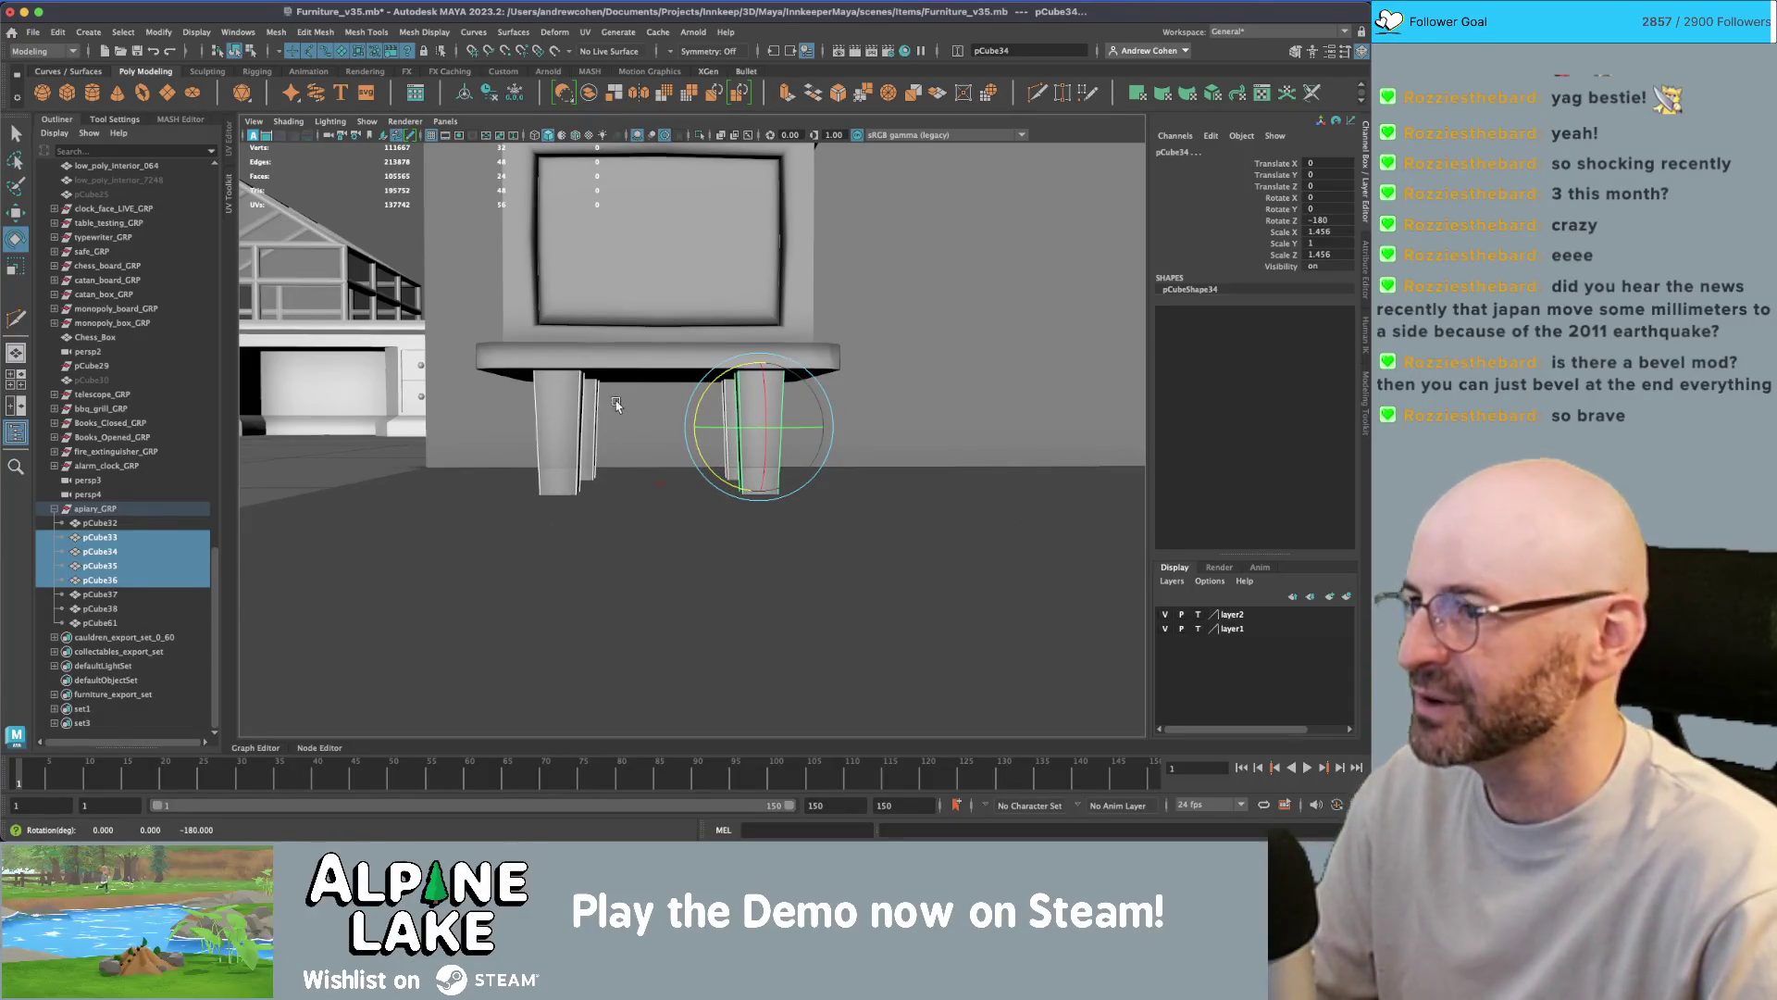
pyautogui.scroll(-5, 603, 414)
pyautogui.keyDown('alt'); pyautogui.moveTo(603, 414); pyautogui.dragTo(722, 352); pyautogui.keyUp('alt')
pyautogui.press('q')
pyautogui.click(753, 288)
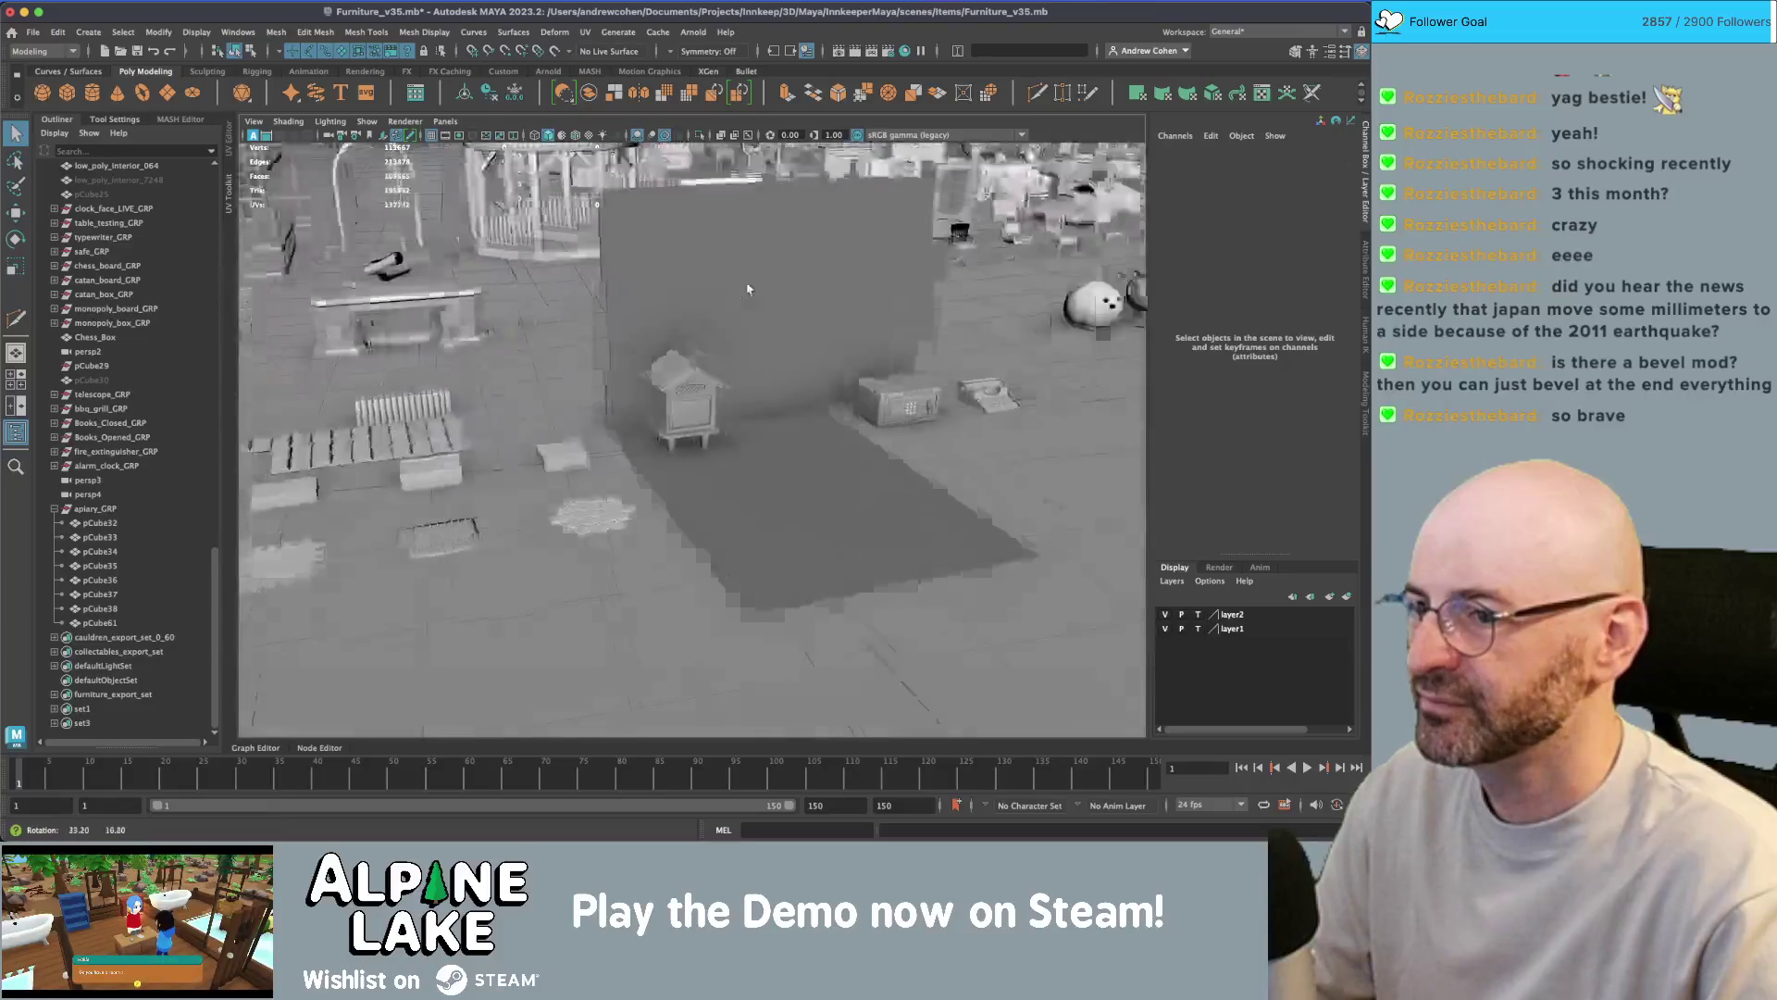
pyautogui.keyDown('alt'); pyautogui.moveTo(753, 287); pyautogui.dragTo(658, 298); pyautogui.keyUp('alt')
pyautogui.scroll(5, 666, 315)
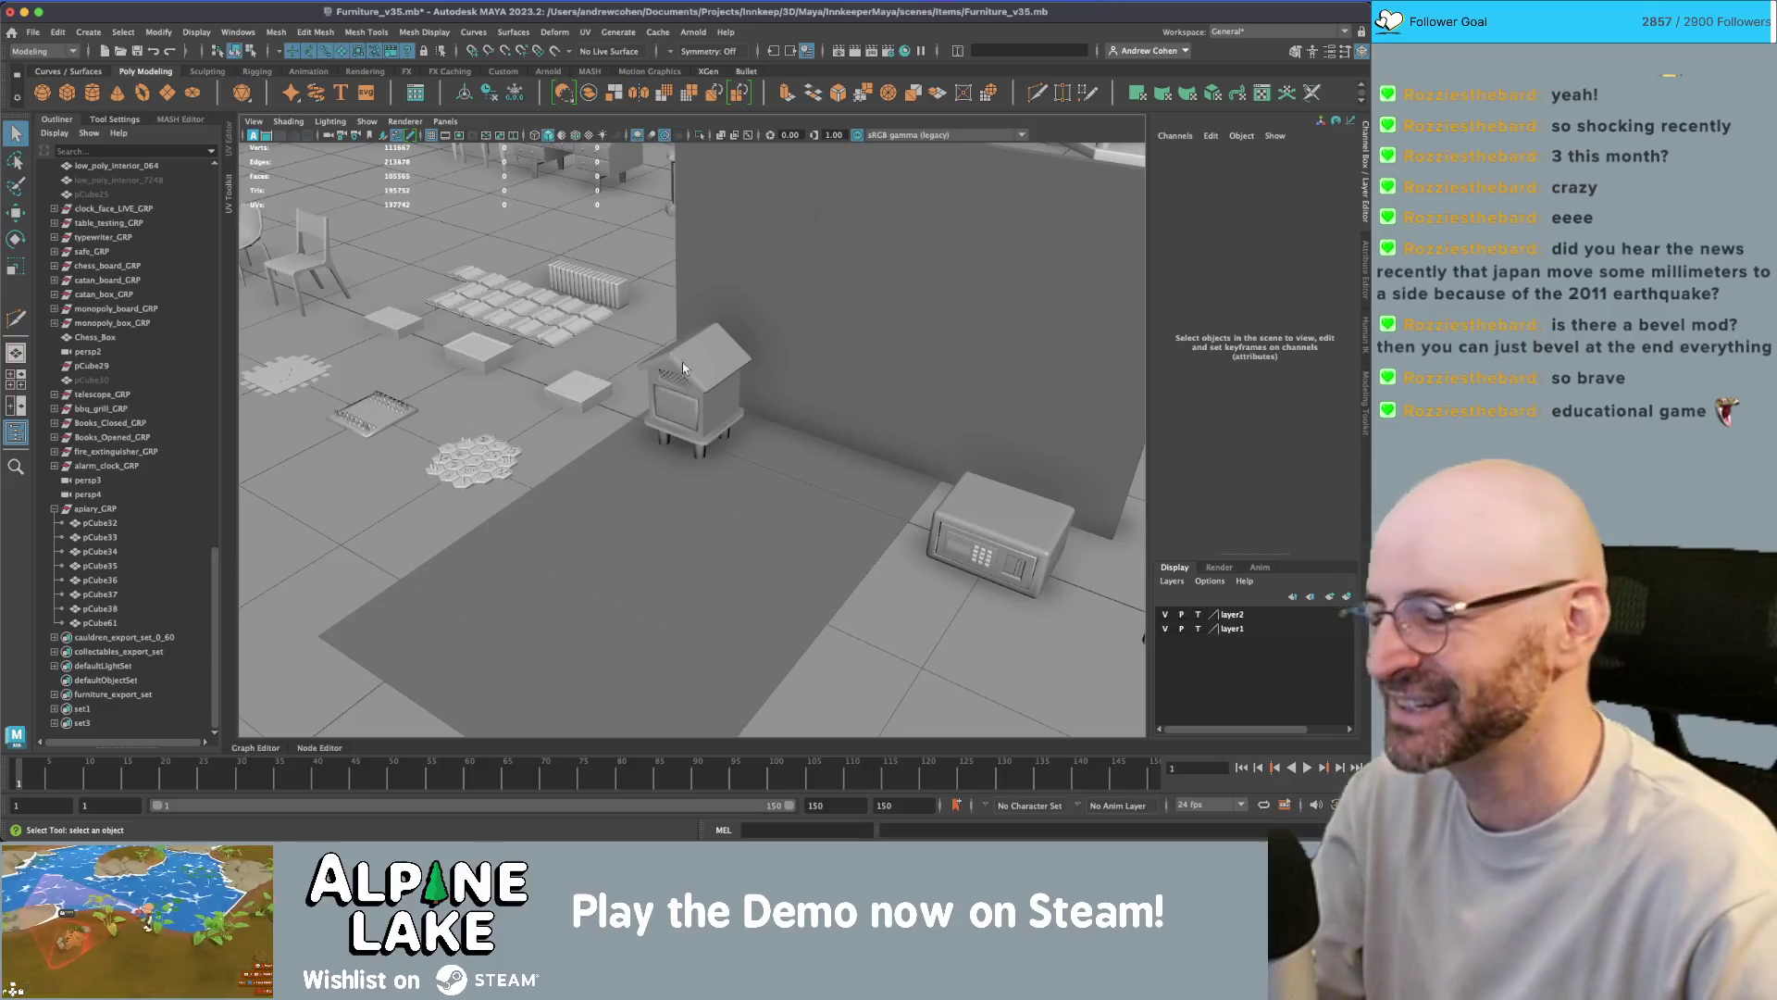
pyautogui.scroll(4, 722, 398)
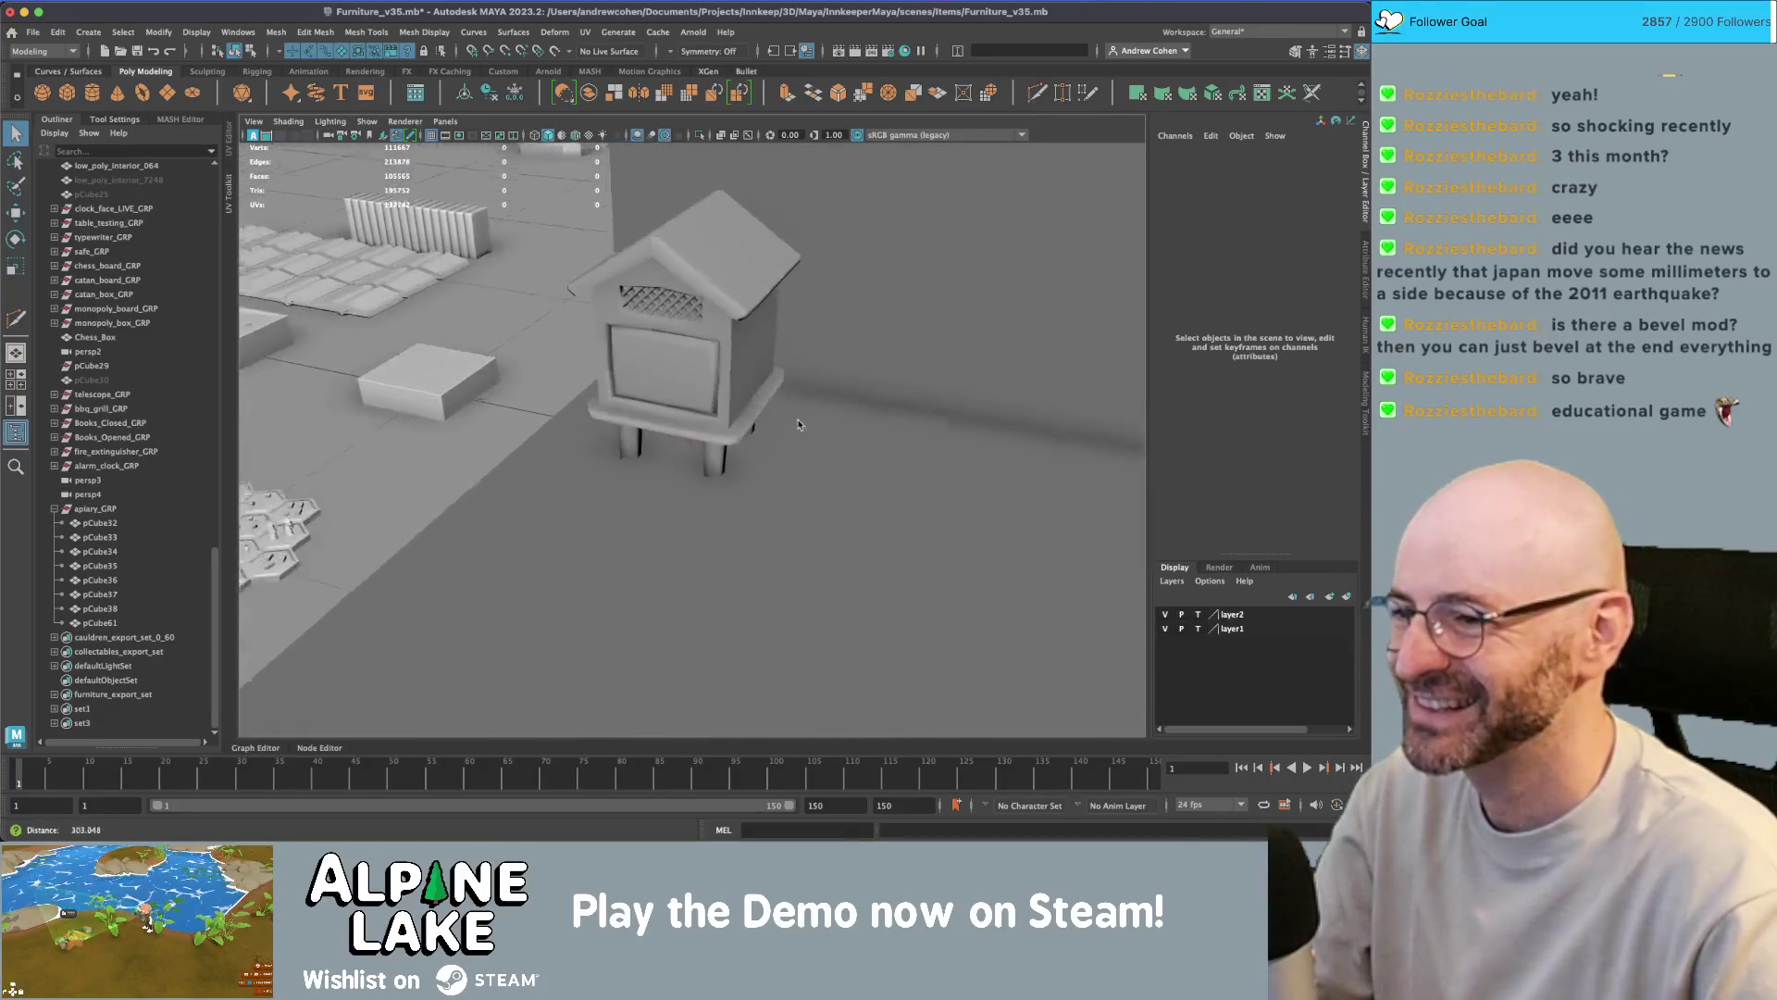
pyautogui.scroll(6, 787, 424)
pyautogui.press('super+Tab')
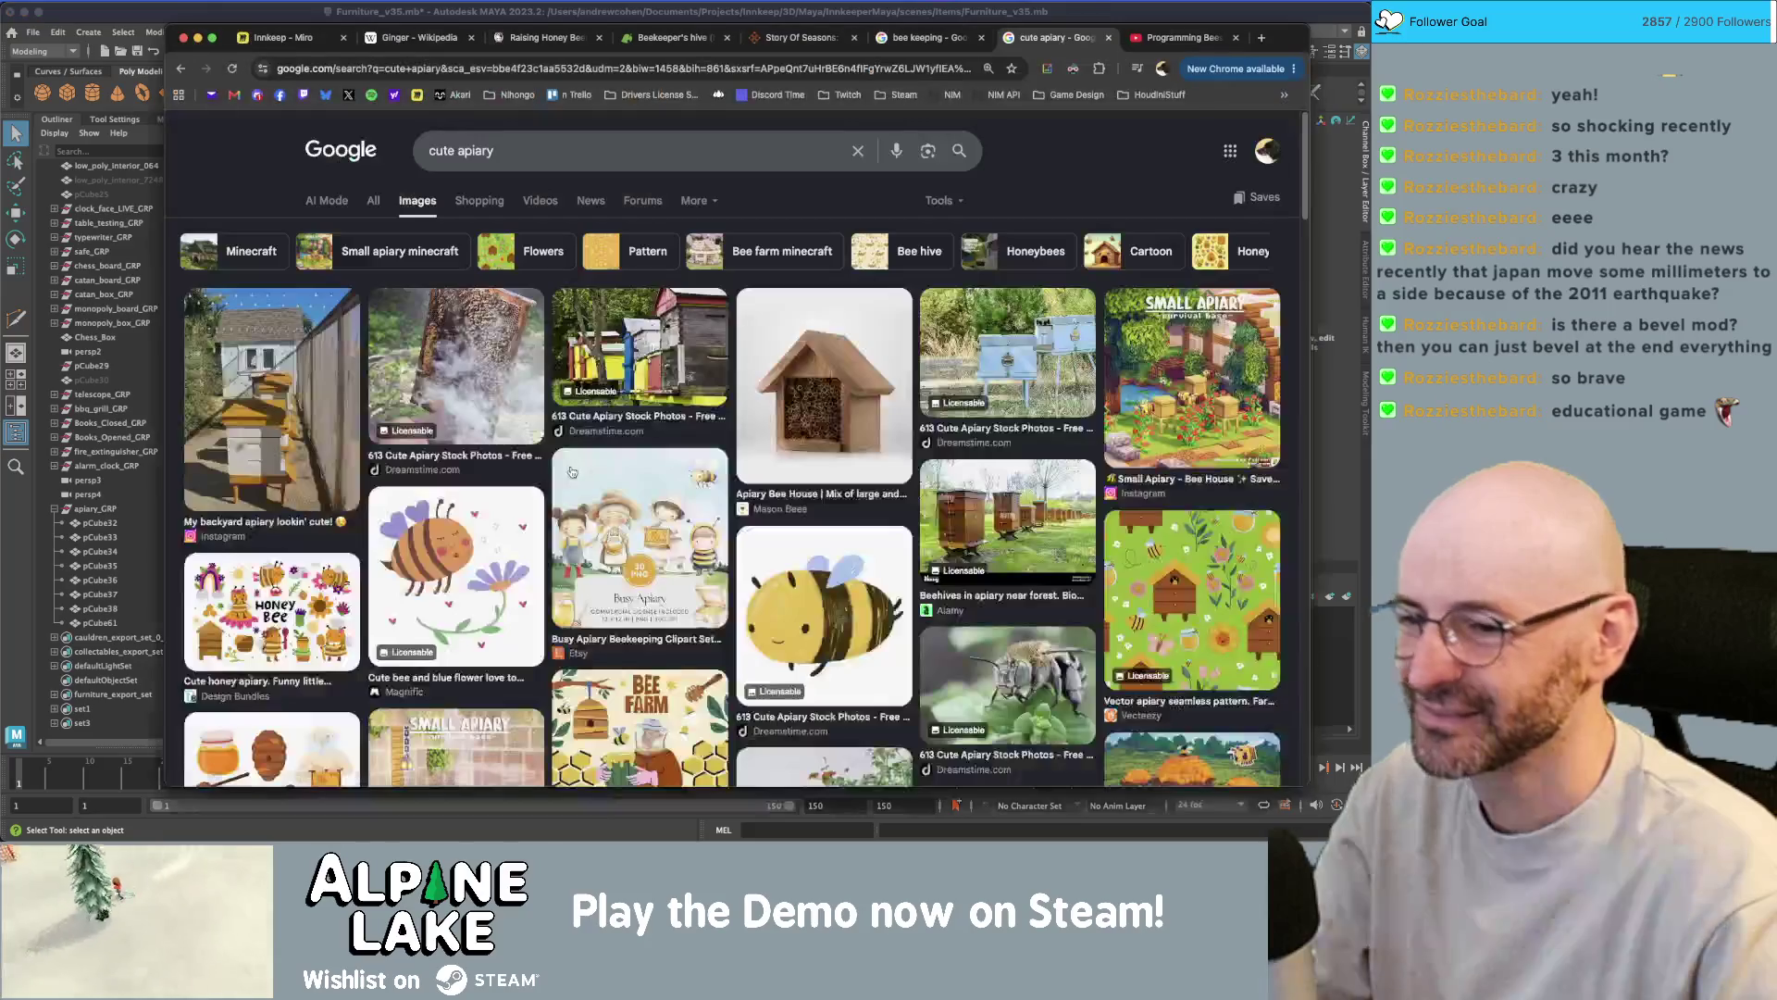
pyautogui.press('super+Tab')
pyautogui.scroll(-2, 592, 435)
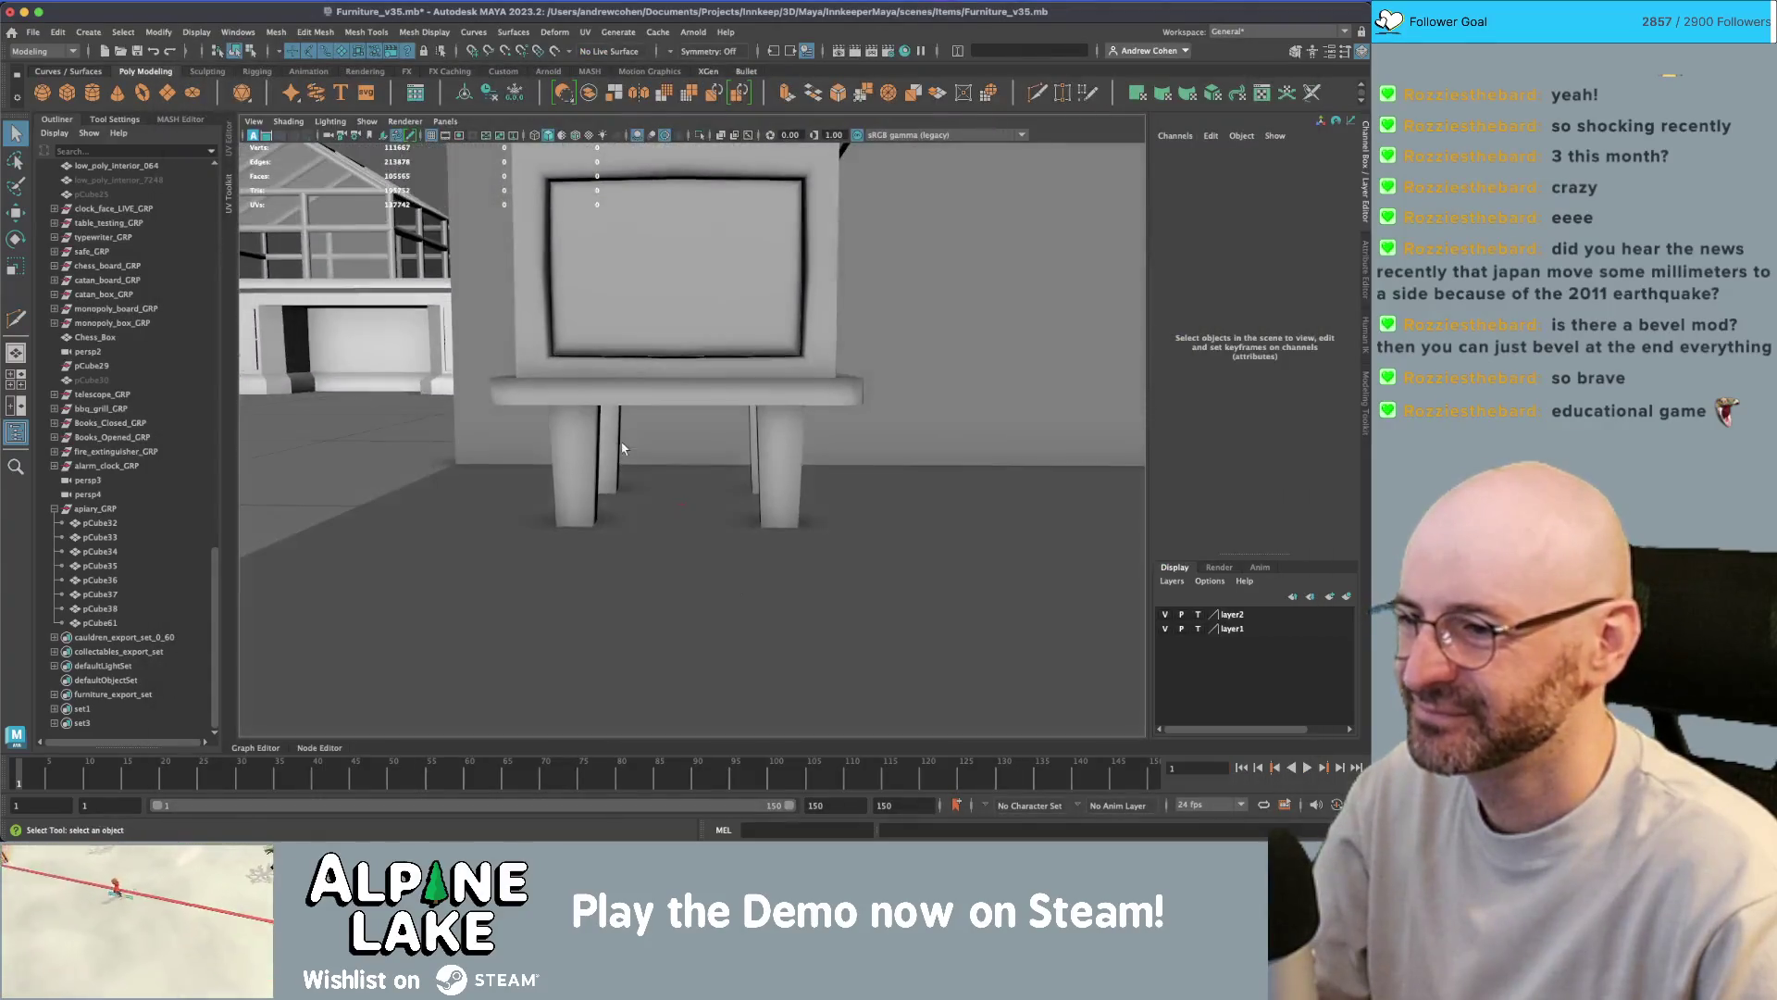
# - Try tapering all legs by scaling their end vertices, then undo it
pyautogui.click(567, 433)
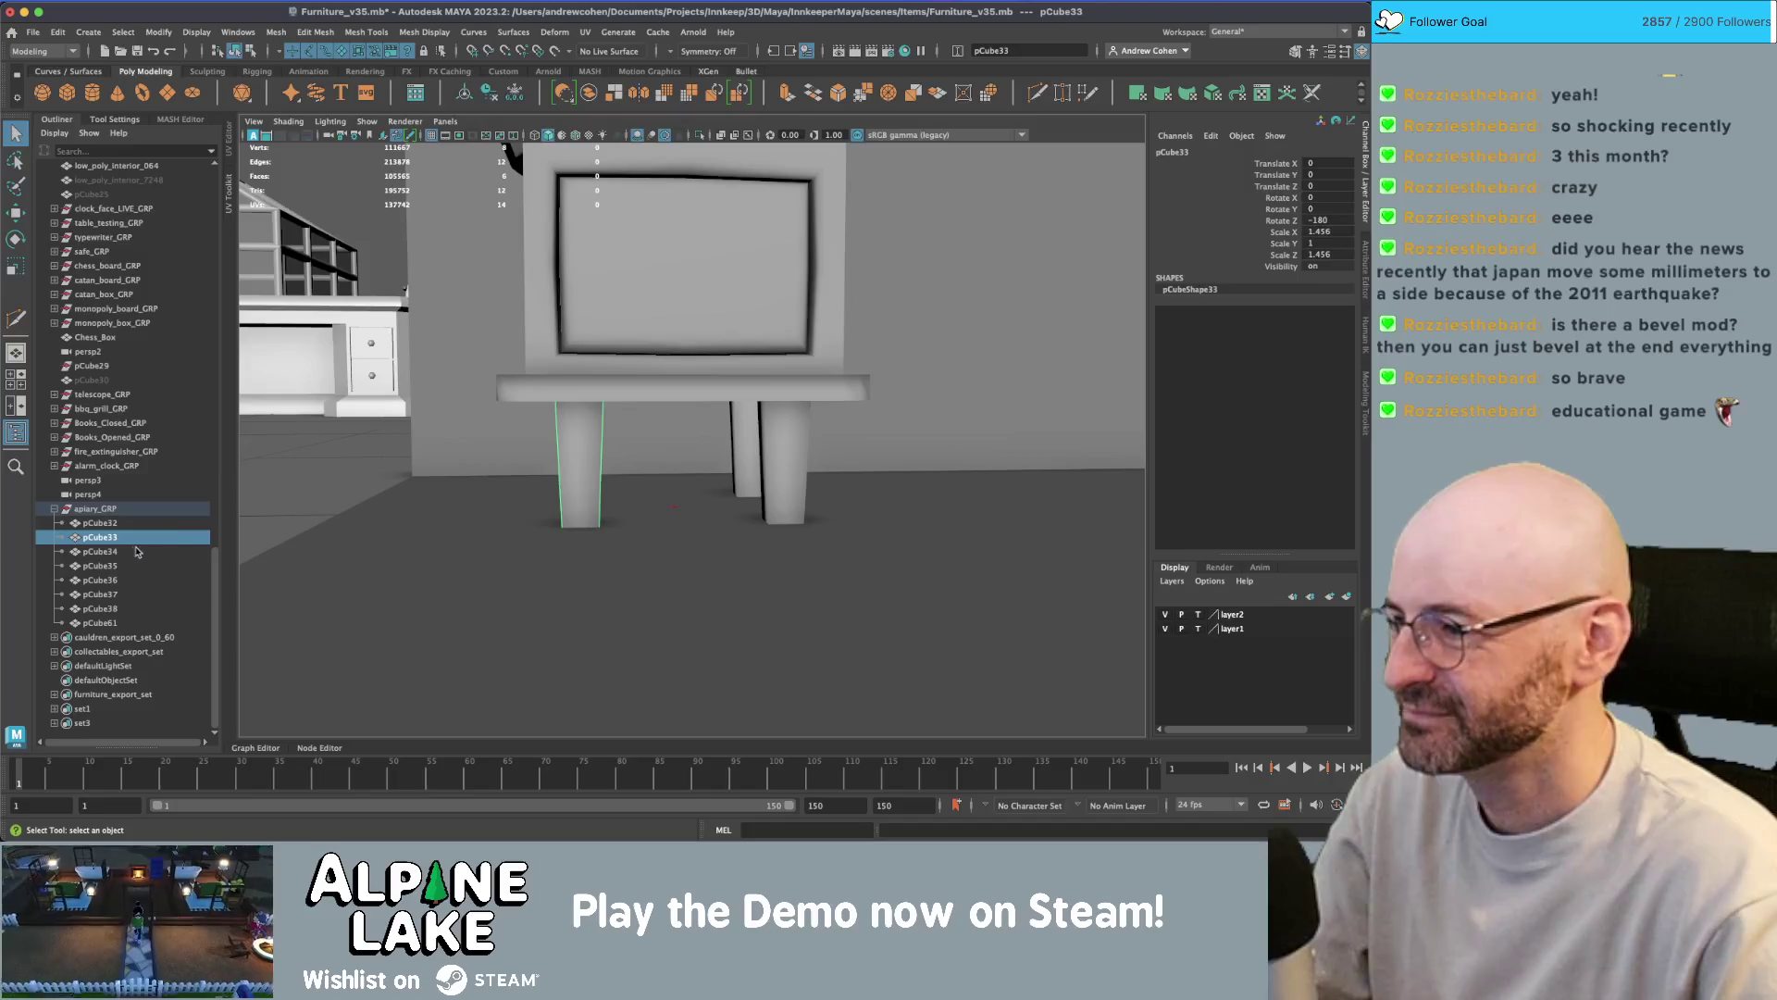
pyautogui.keyDown('alt'); pyautogui.moveTo(736, 455); pyautogui.dragTo(745, 442); pyautogui.keyUp('alt')
pyautogui.keyDown('shift'); pyautogui.click(745, 439); pyautogui.keyUp('shift')
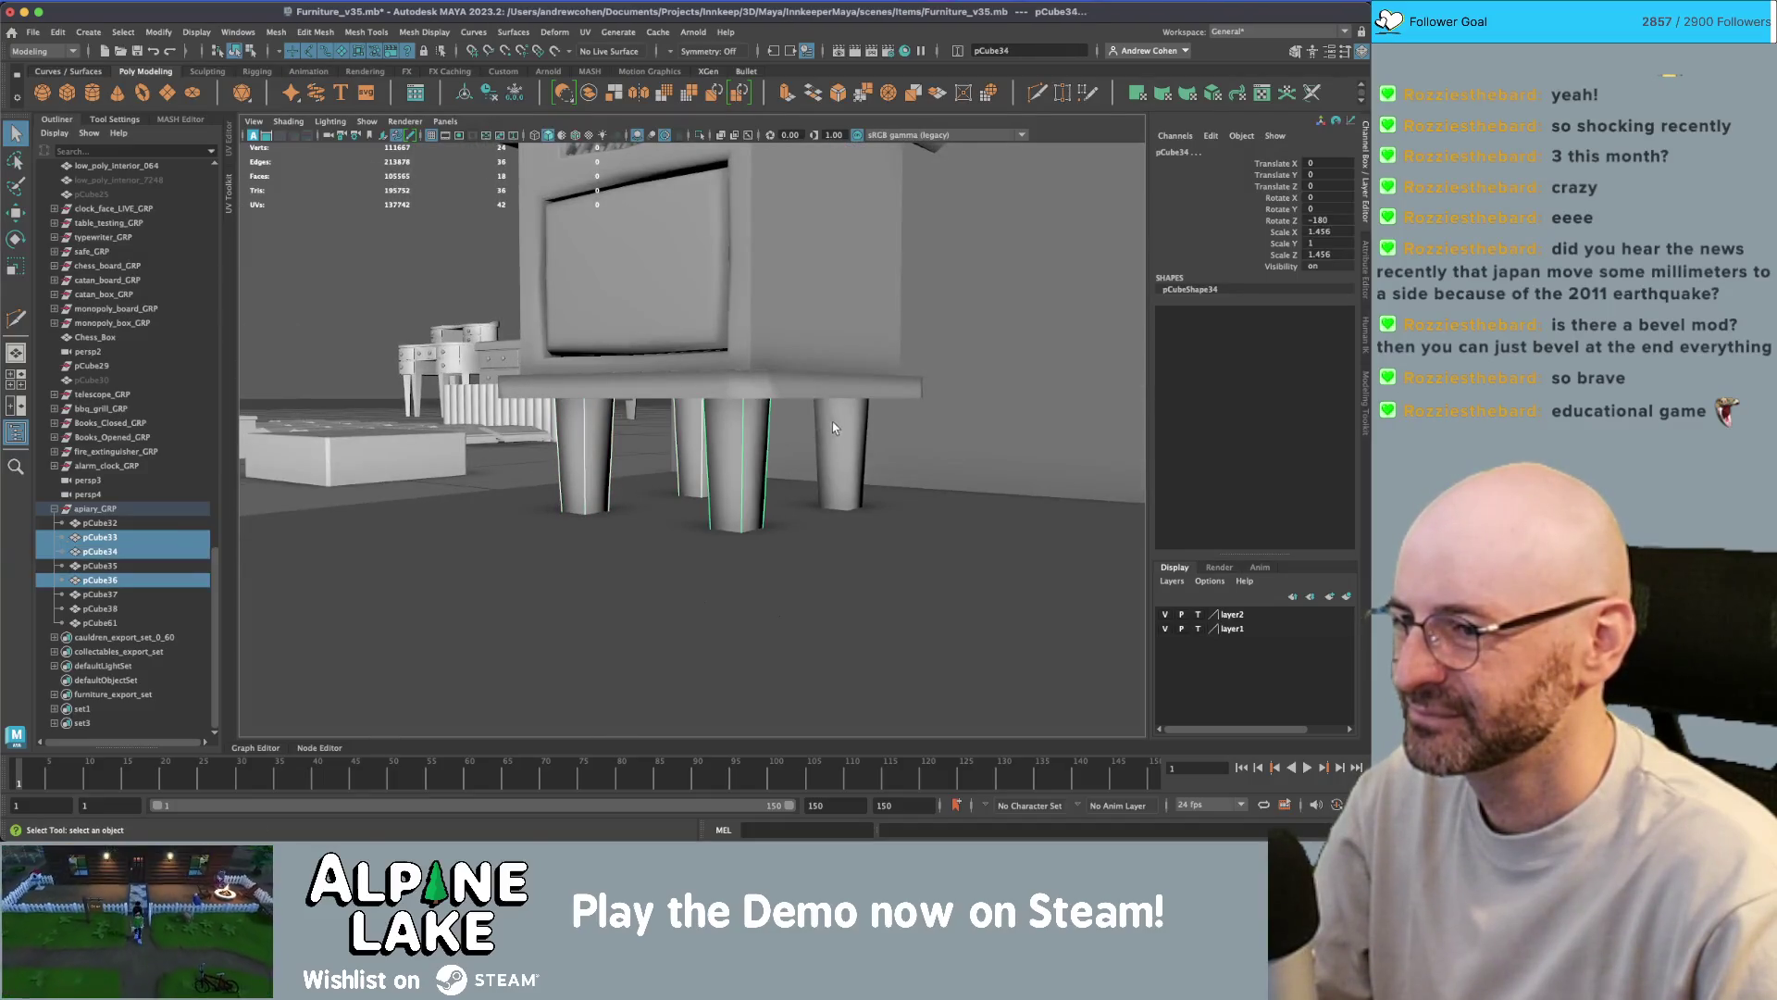
pyautogui.click(251, 50)
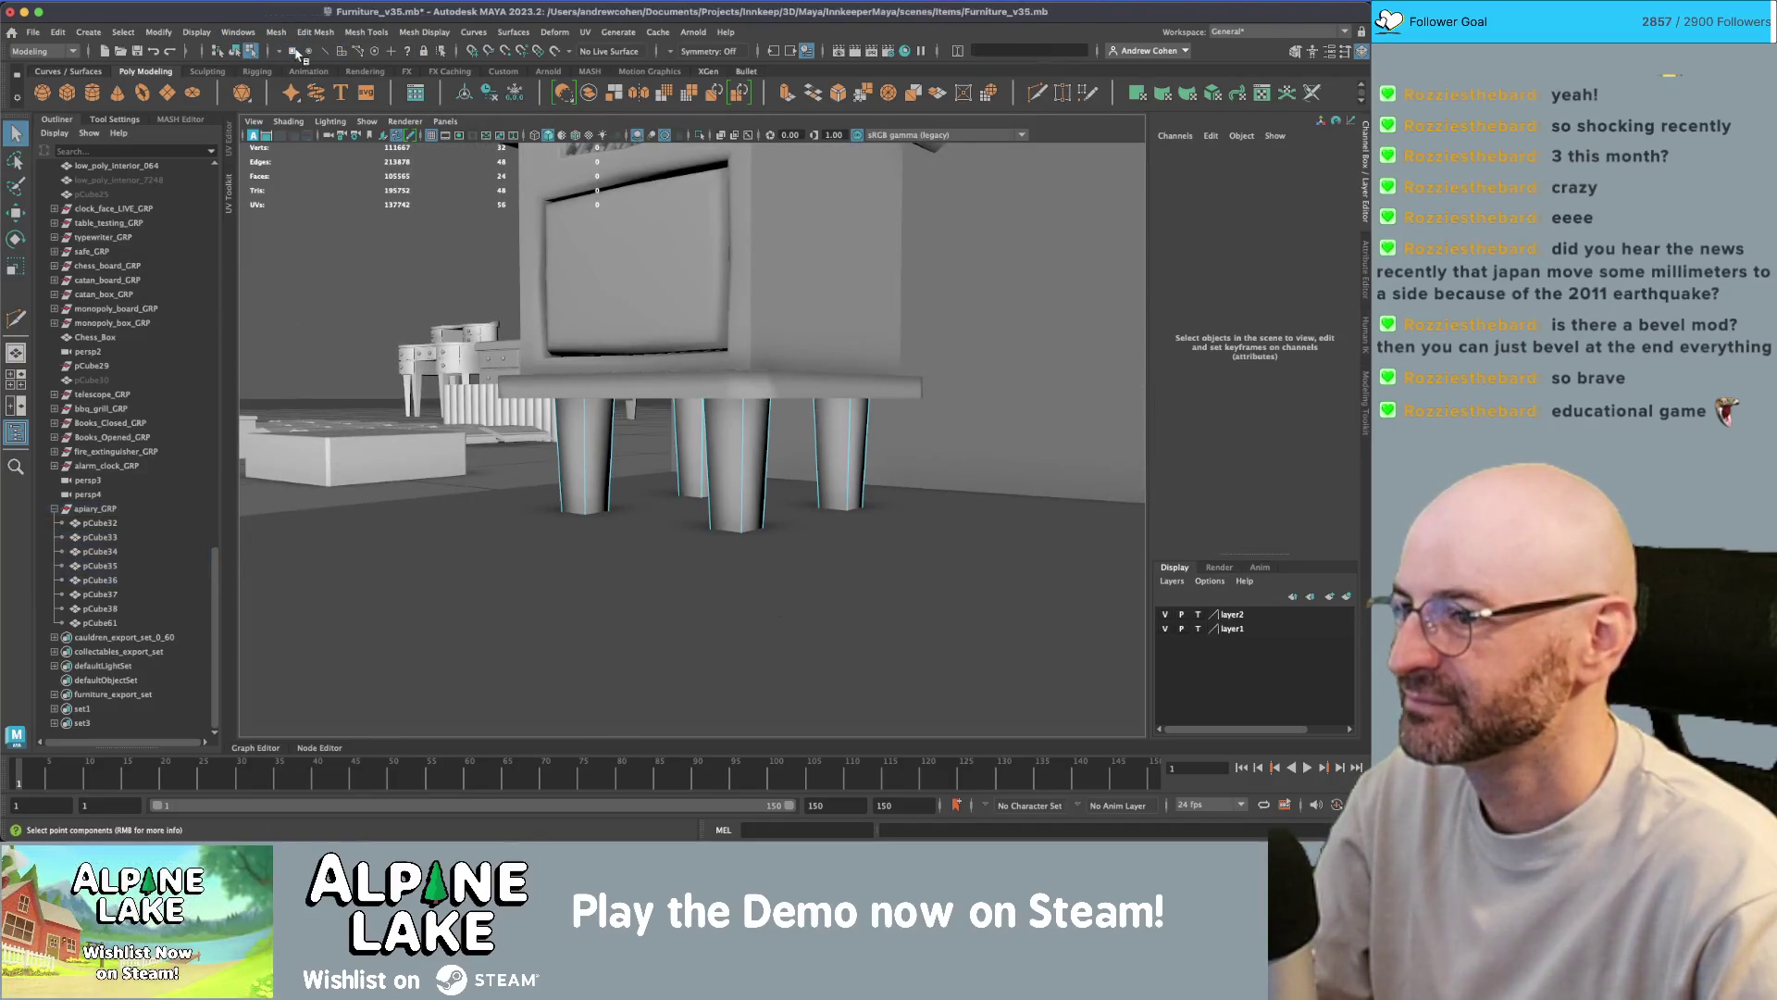
pyautogui.press('r')
pyautogui.press('4')
pyautogui.moveTo(759, 416)
pyautogui.keyDown('alt'); pyautogui.mouseDown()
pyautogui.moveTo(691, 375)
pyautogui.moveTo(709, 372)
pyautogui.mouseUp(); pyautogui.keyUp('alt')
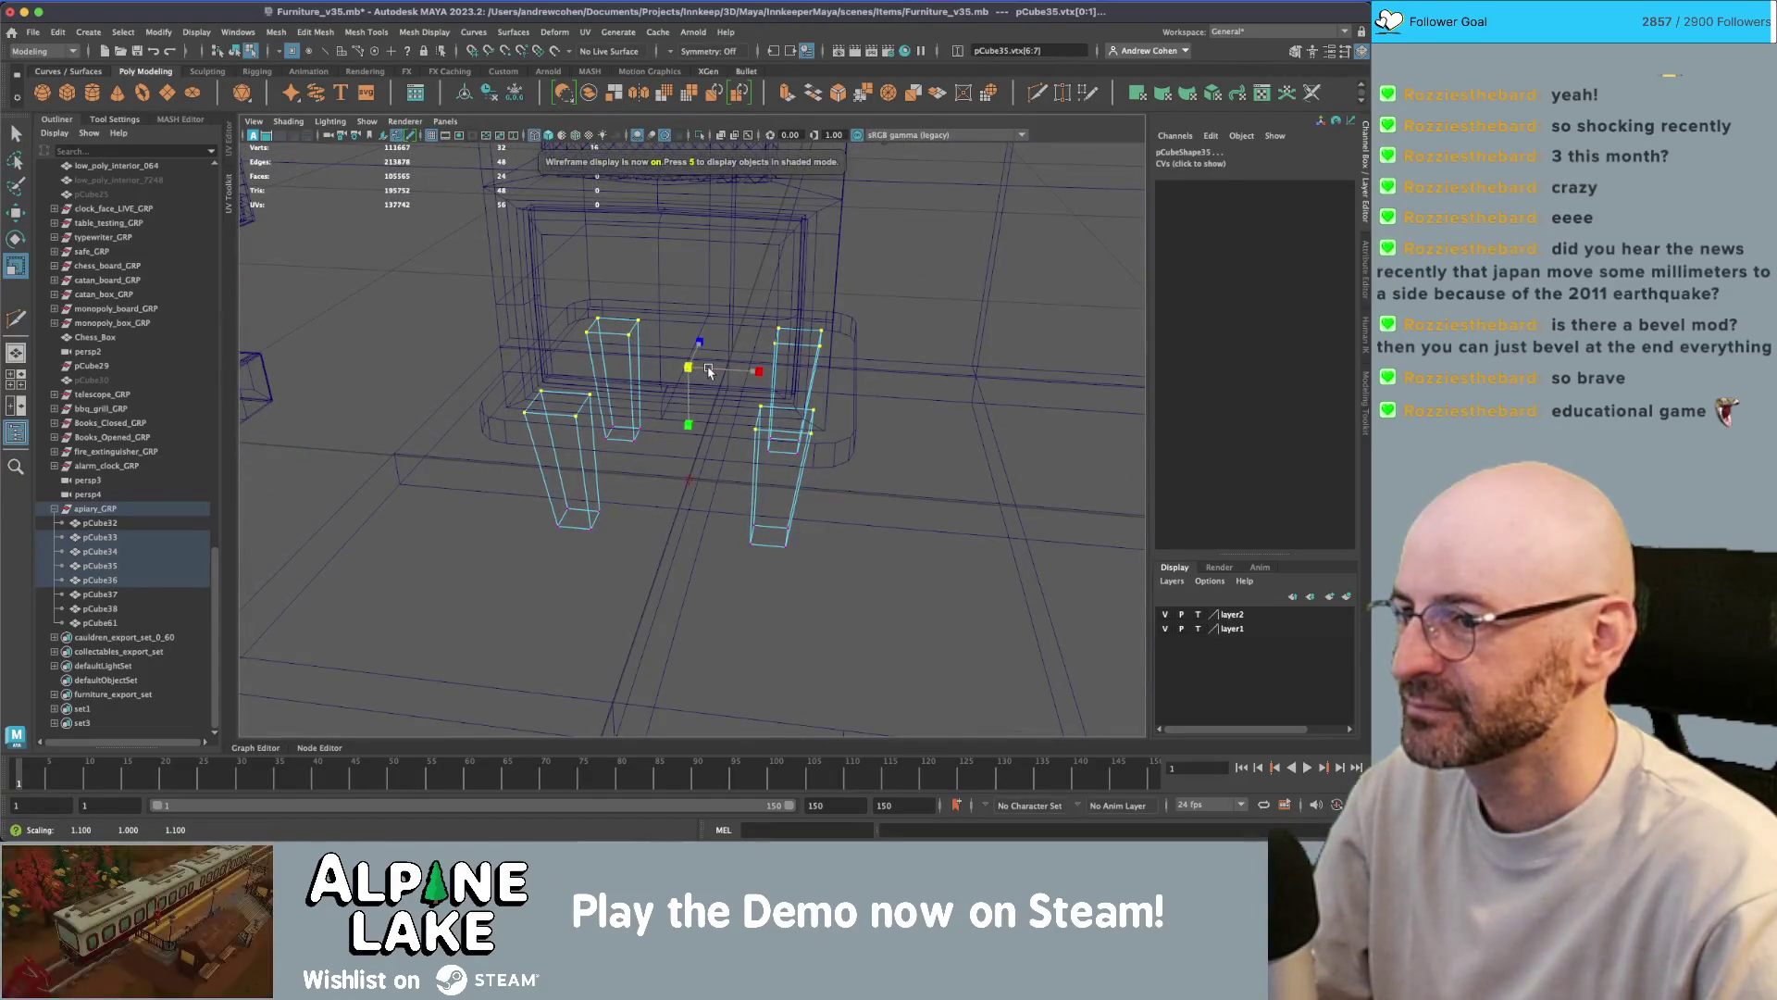
pyautogui.hotkey('ctrl', 'z')
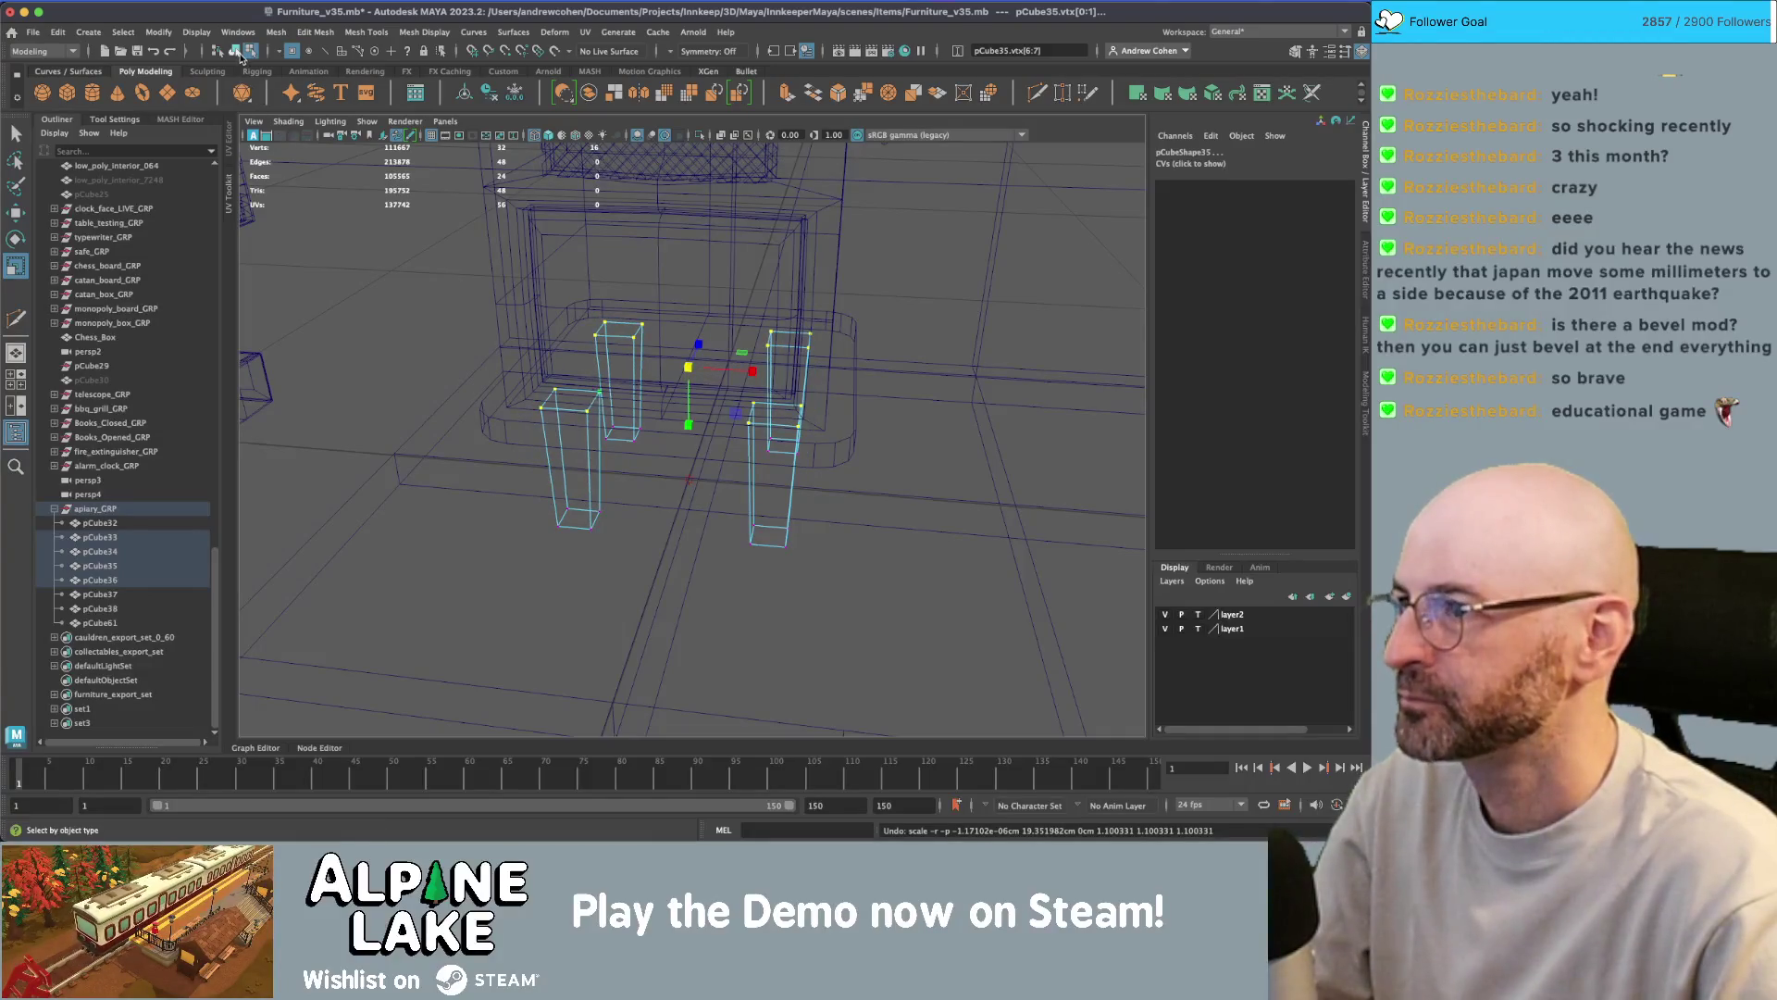
# - Delete the three extra legs, keeping only pCube33
pyautogui.click(235, 51)
pyautogui.click(102, 538)
pyautogui.moveTo(110, 552); pyautogui.dragTo(112, 573)
pyautogui.press('Delete')
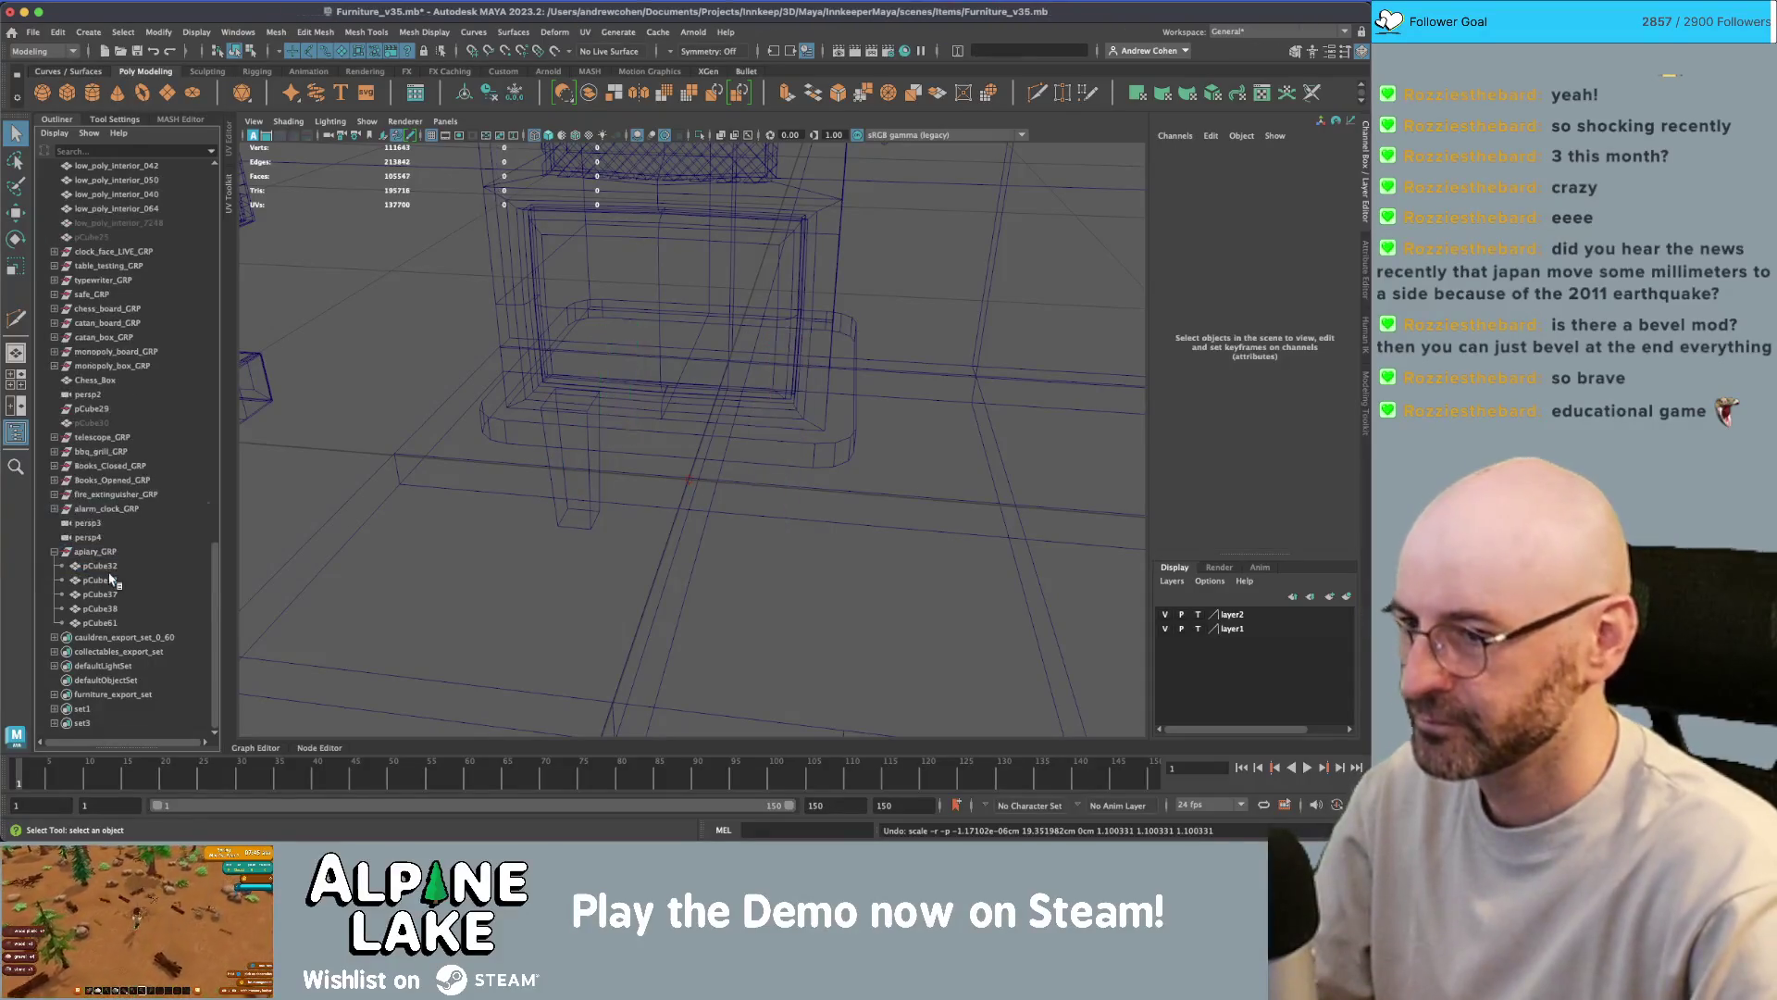
# - Taper the remaining leg by scaling its bottom vertices inward
pyautogui.click(588, 492)
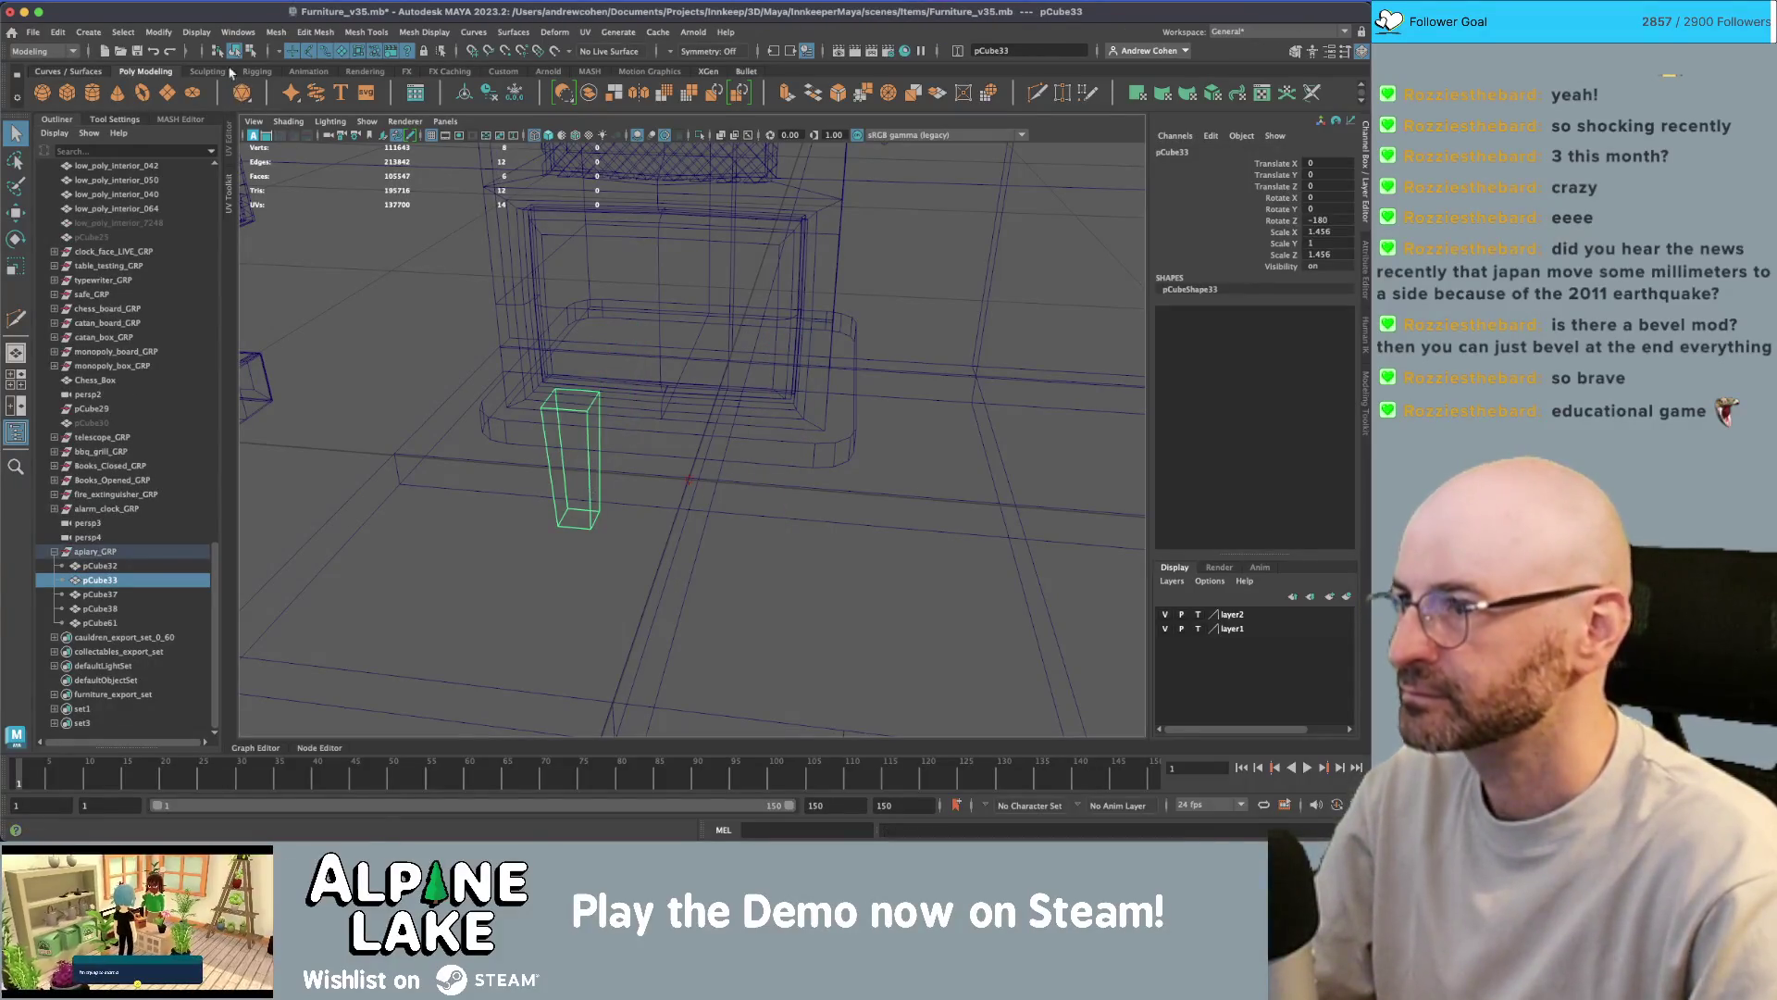
pyautogui.press('F9')
pyautogui.moveTo(570, 375); pyautogui.dragTo(632, 434)
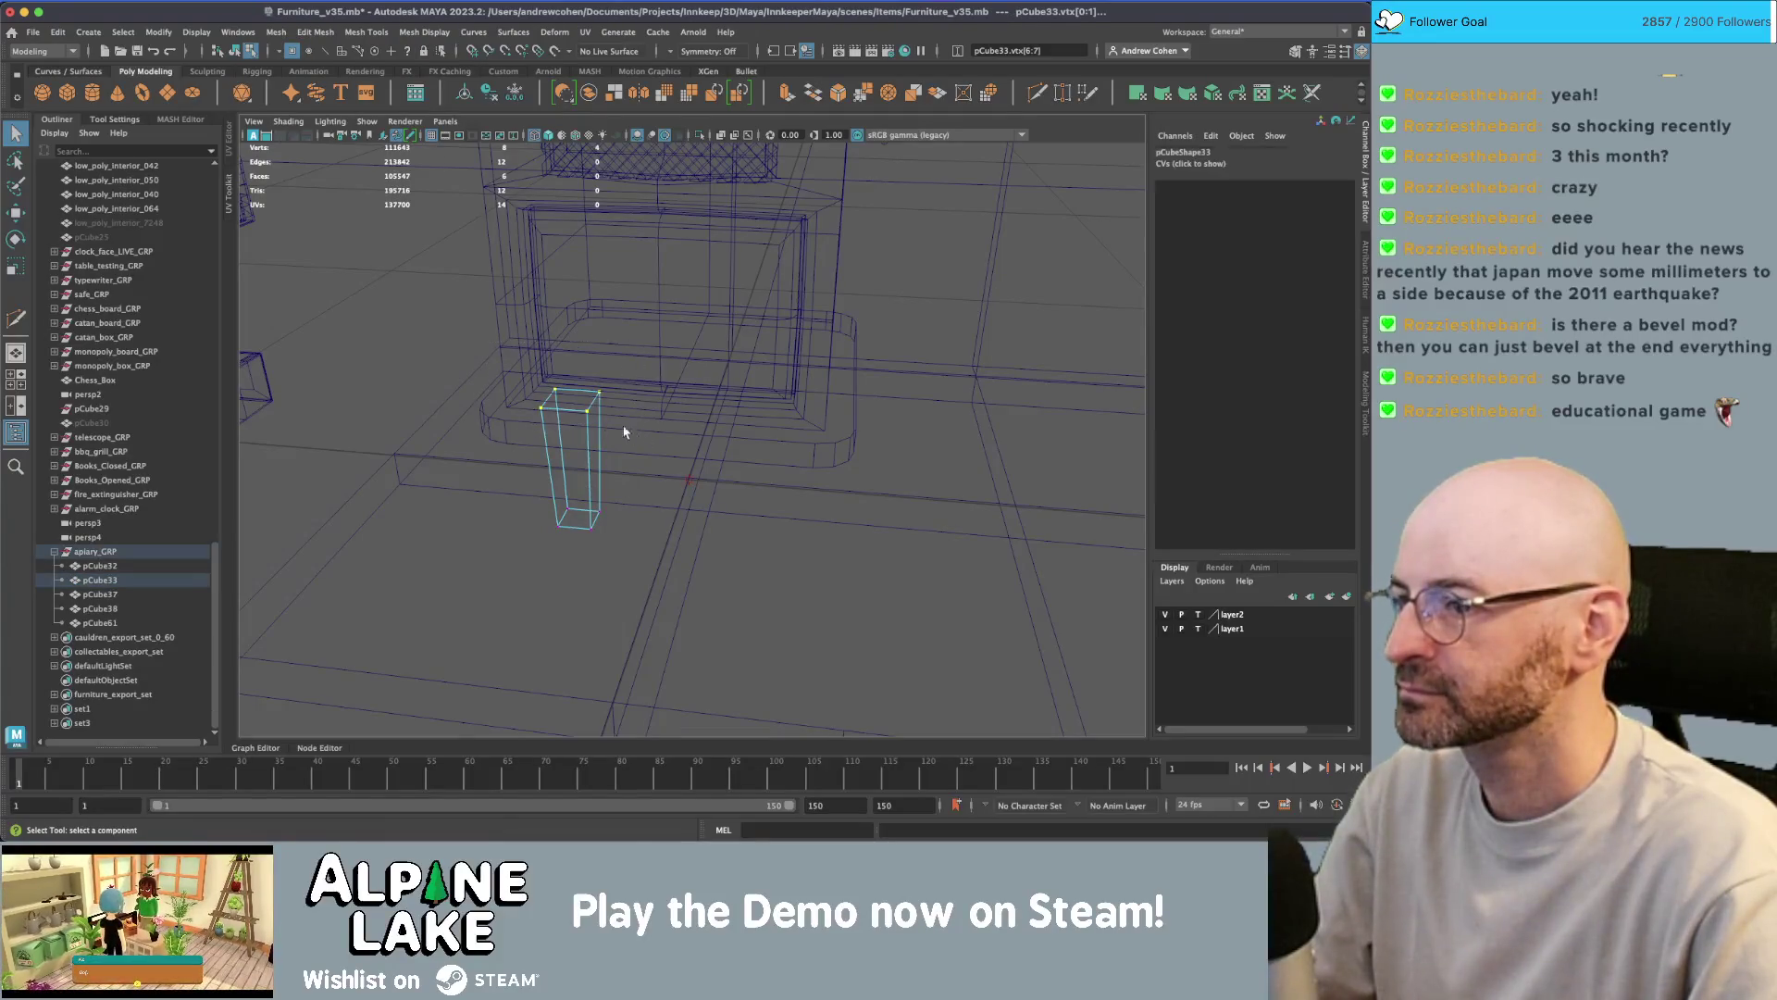
pyautogui.press('r')
pyautogui.press('r')
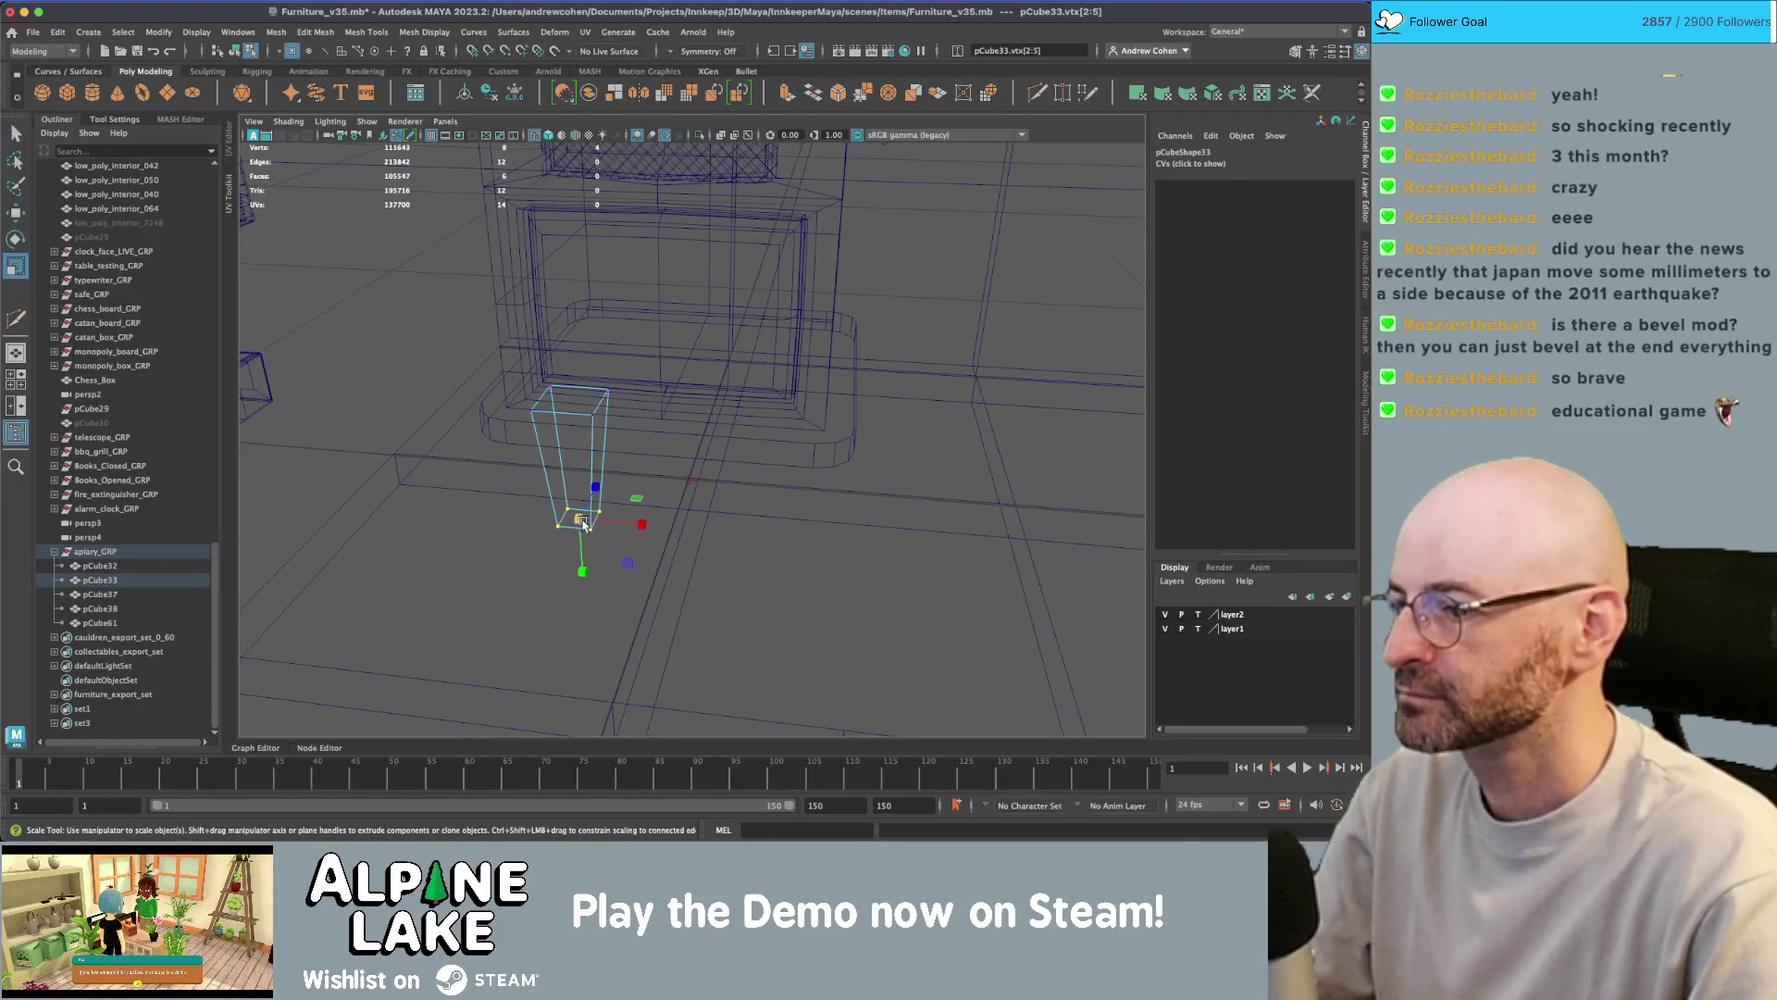
pyautogui.press('F8')
pyautogui.press('5')
pyautogui.press('q')
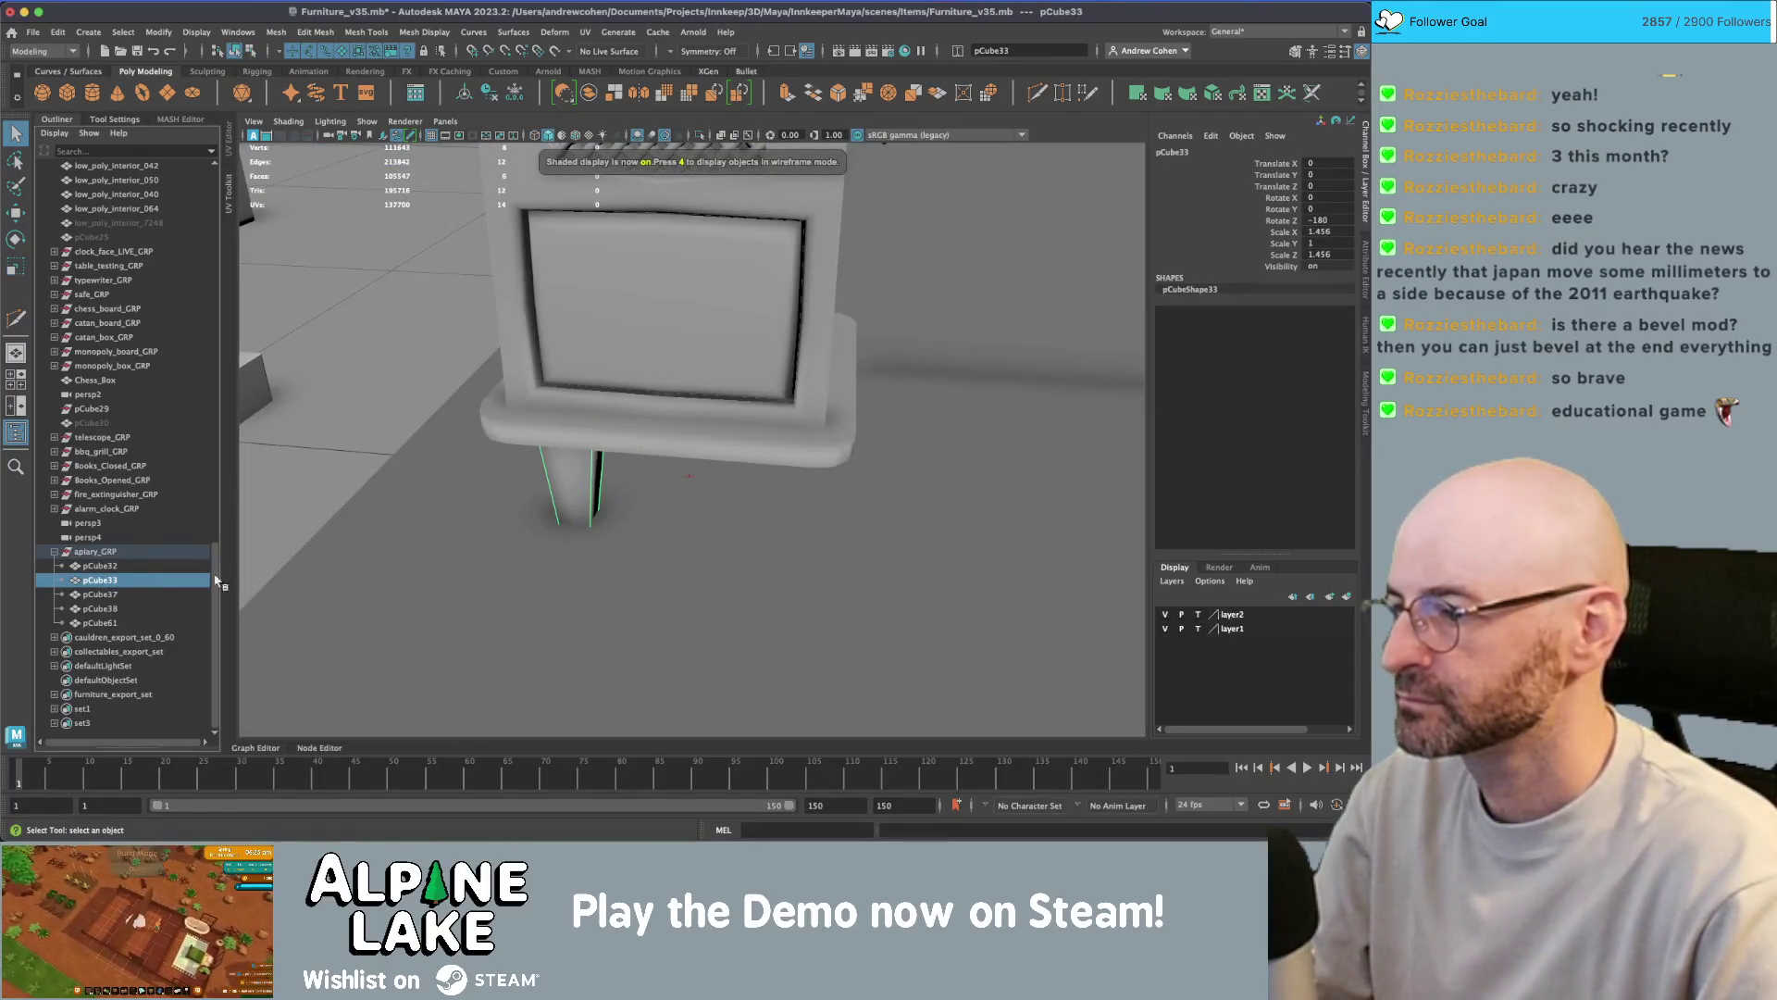
pyautogui.press('4')
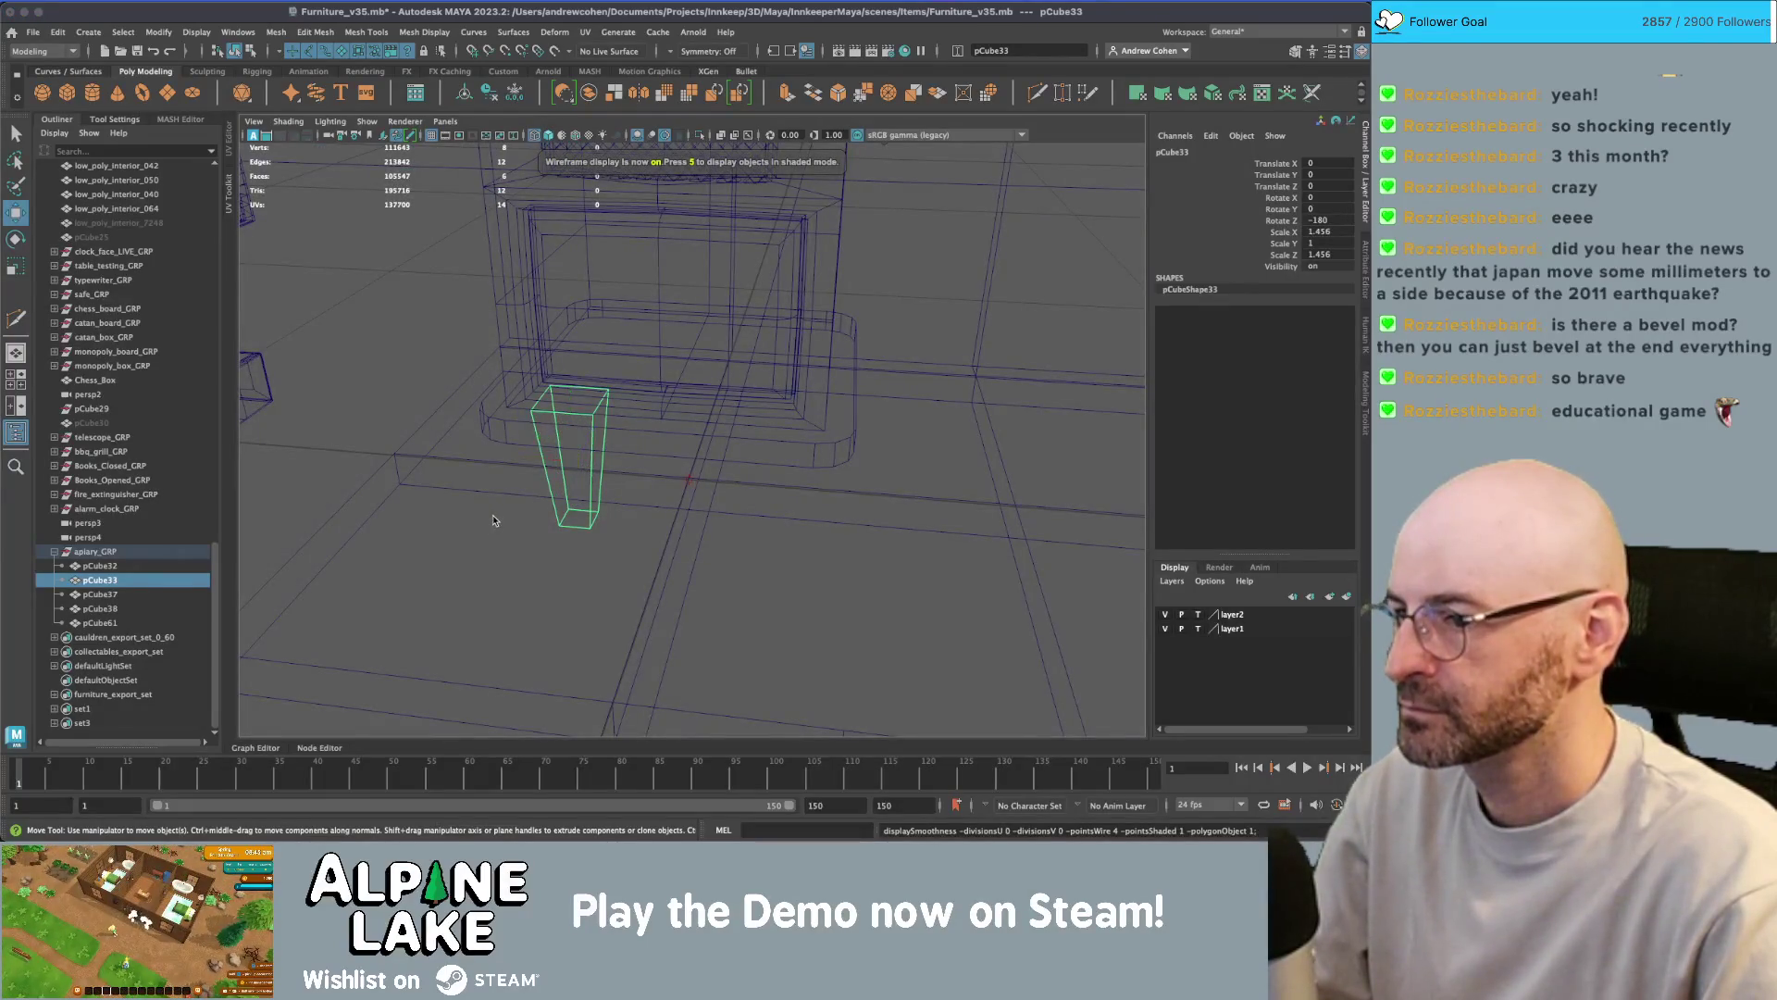
# - Duplicate the tapered leg rotated 90° on Y, repeating twice to make four legs
pyautogui.hotkey('ctrl', 'd')
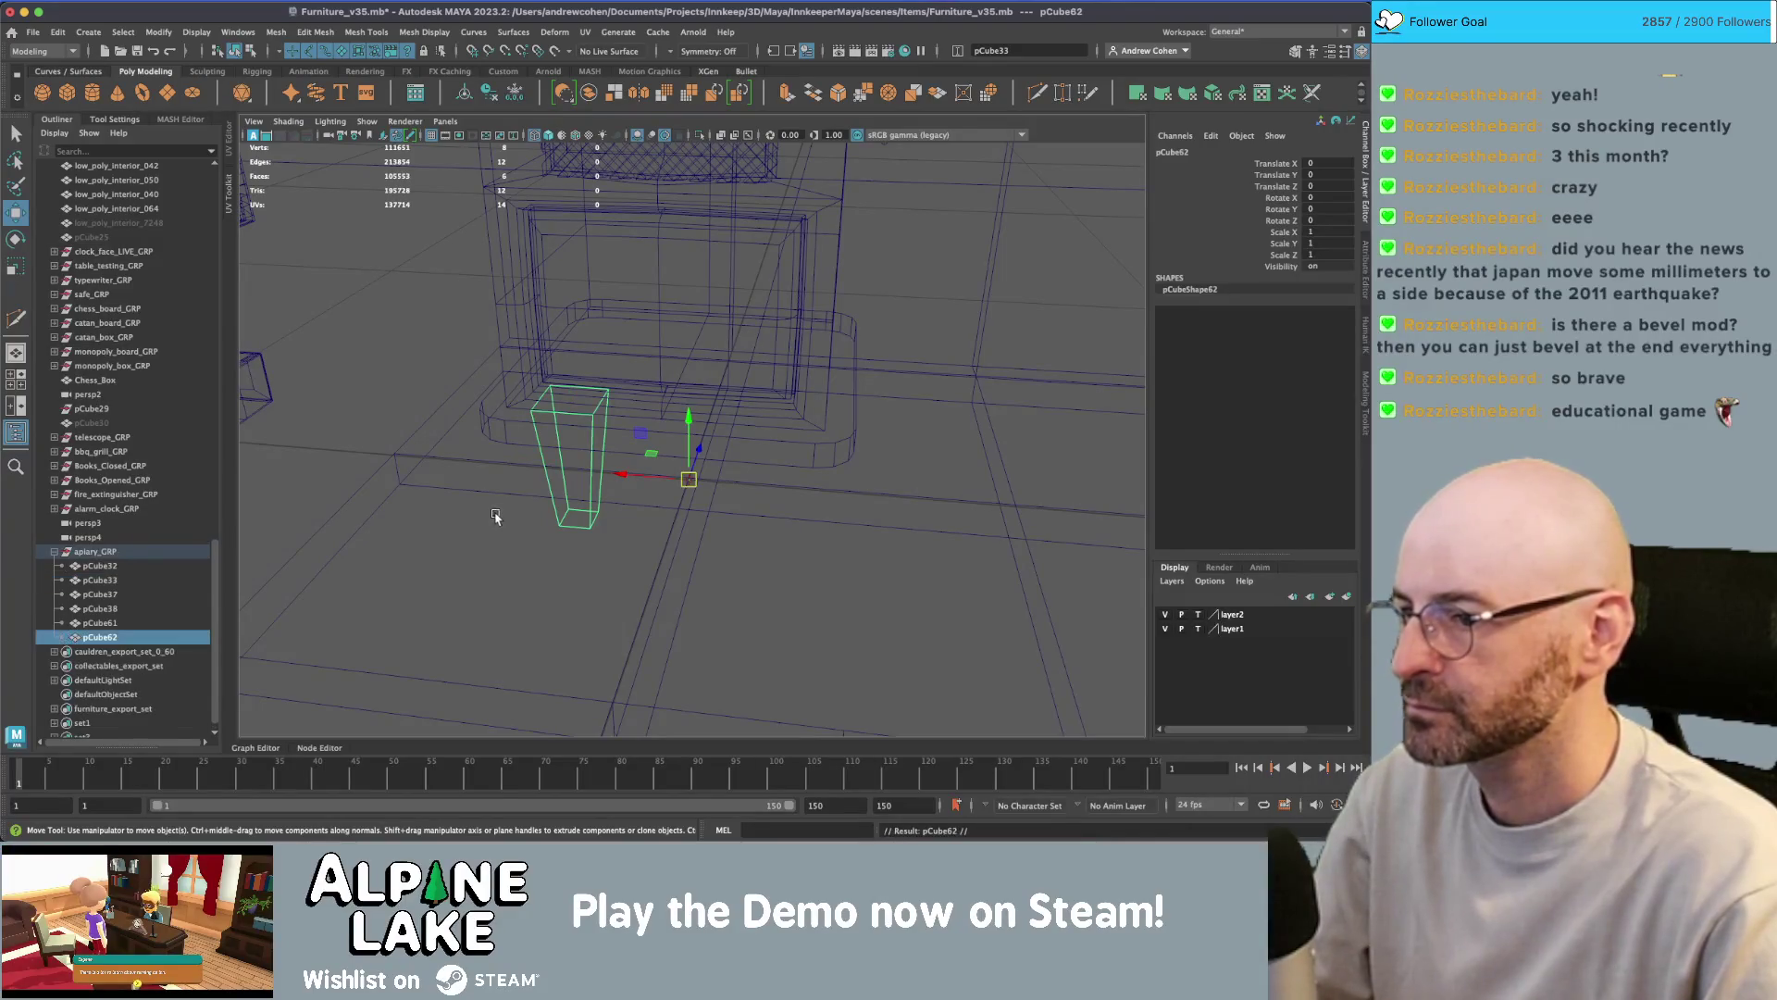
pyautogui.moveTo(644, 500); pyautogui.dragTo(727, 521)
pyautogui.hotkey('shift', 'd')
pyautogui.hotkey('shift', 'd')
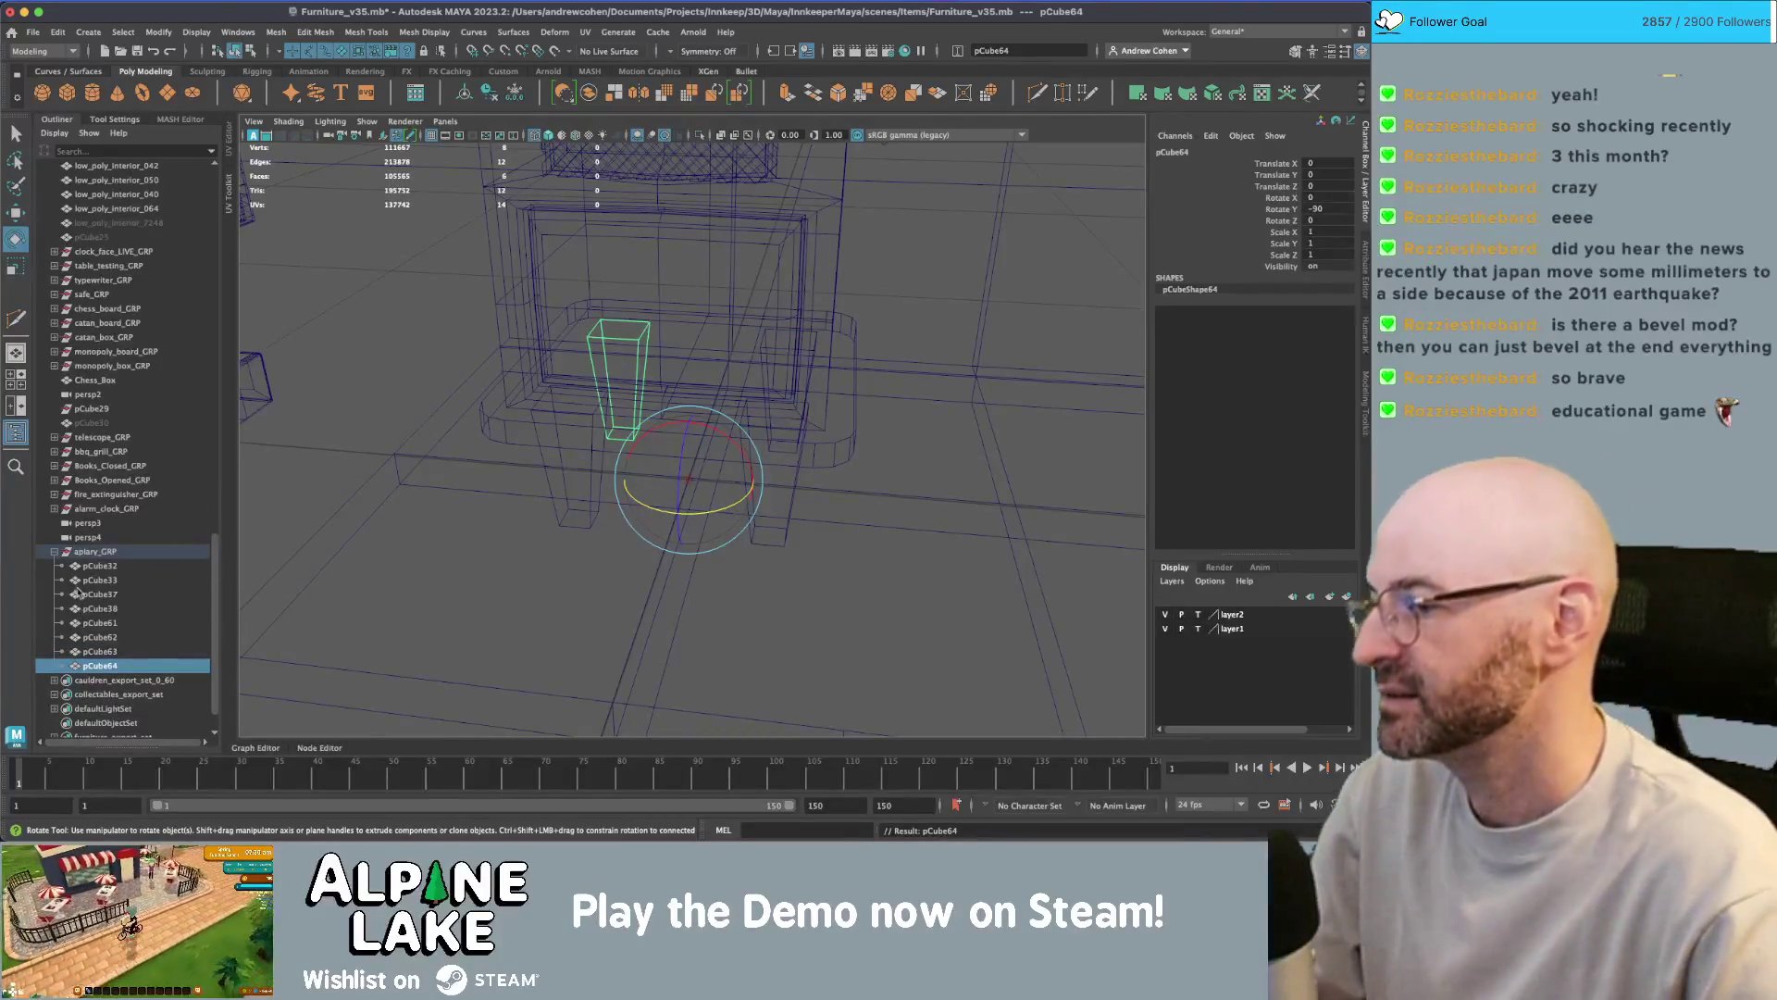
pyautogui.moveTo(463, 474)
pyautogui.keyDown('alt'); pyautogui.mouseDown()
pyautogui.moveTo(654, 440)
pyautogui.moveTo(575, 458)
pyautogui.mouseUp(); pyautogui.keyUp('alt')
pyautogui.scroll(5, 576, 458)
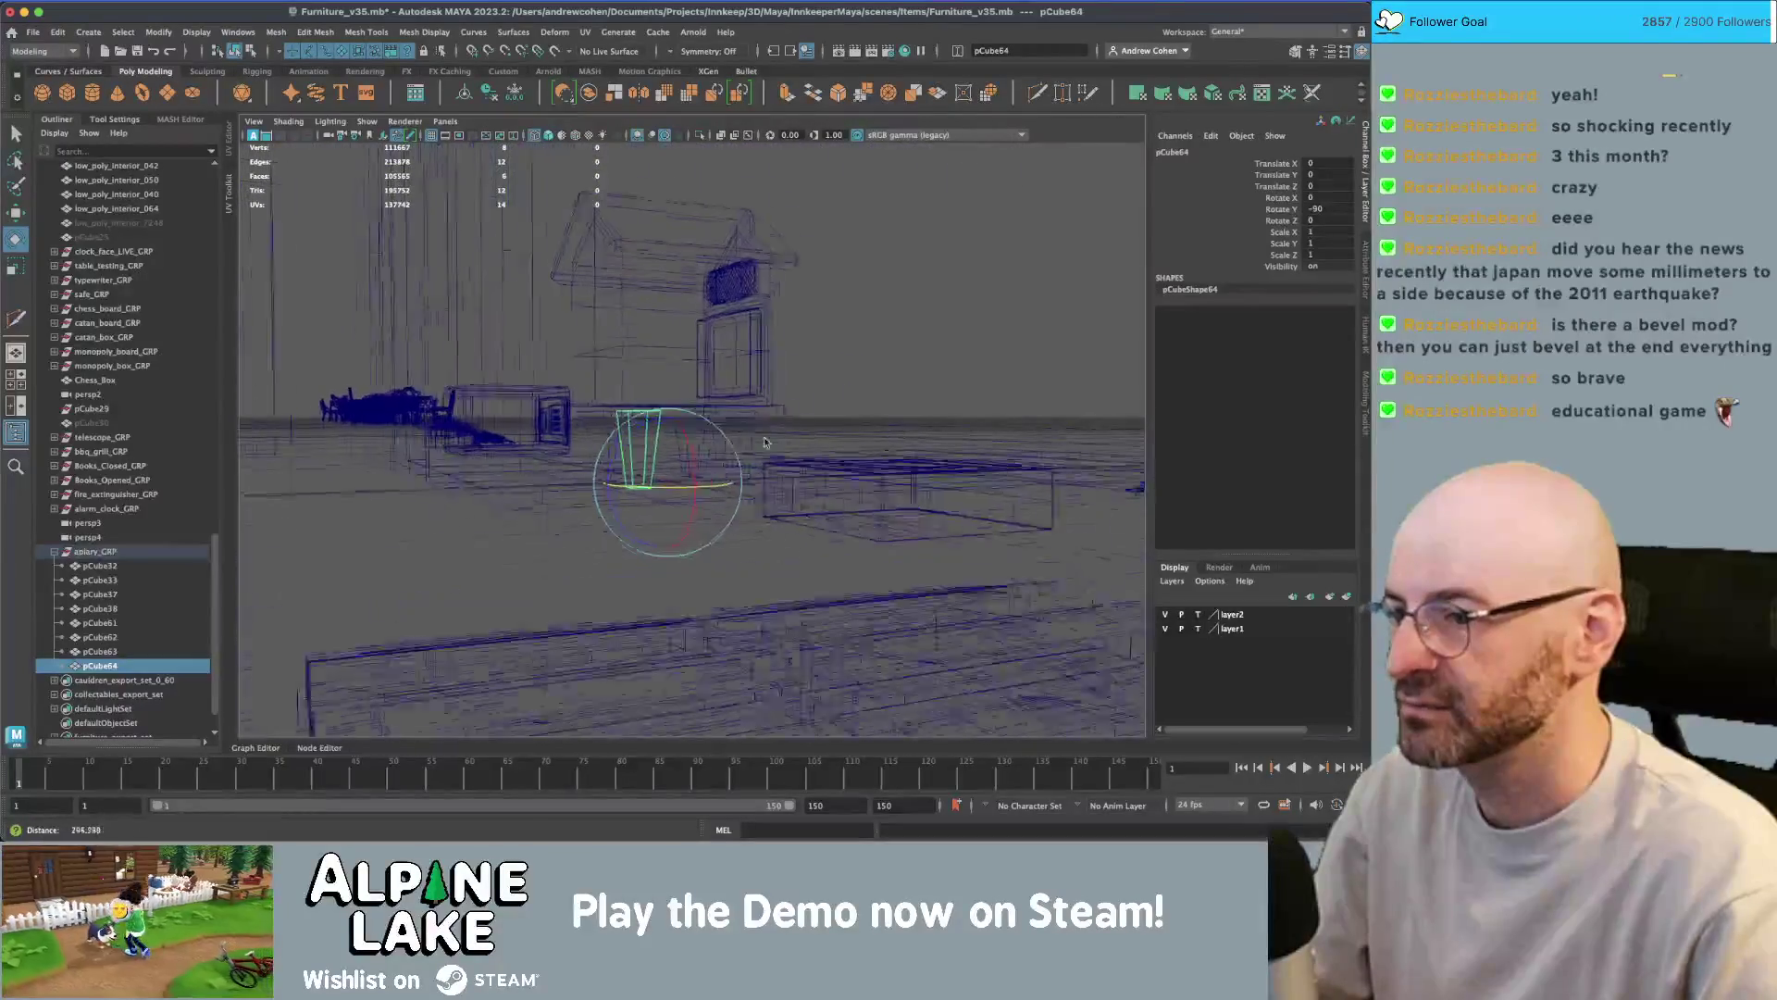
pyautogui.press('q')
pyautogui.moveTo(817, 426); pyautogui.dragTo(816, 428)
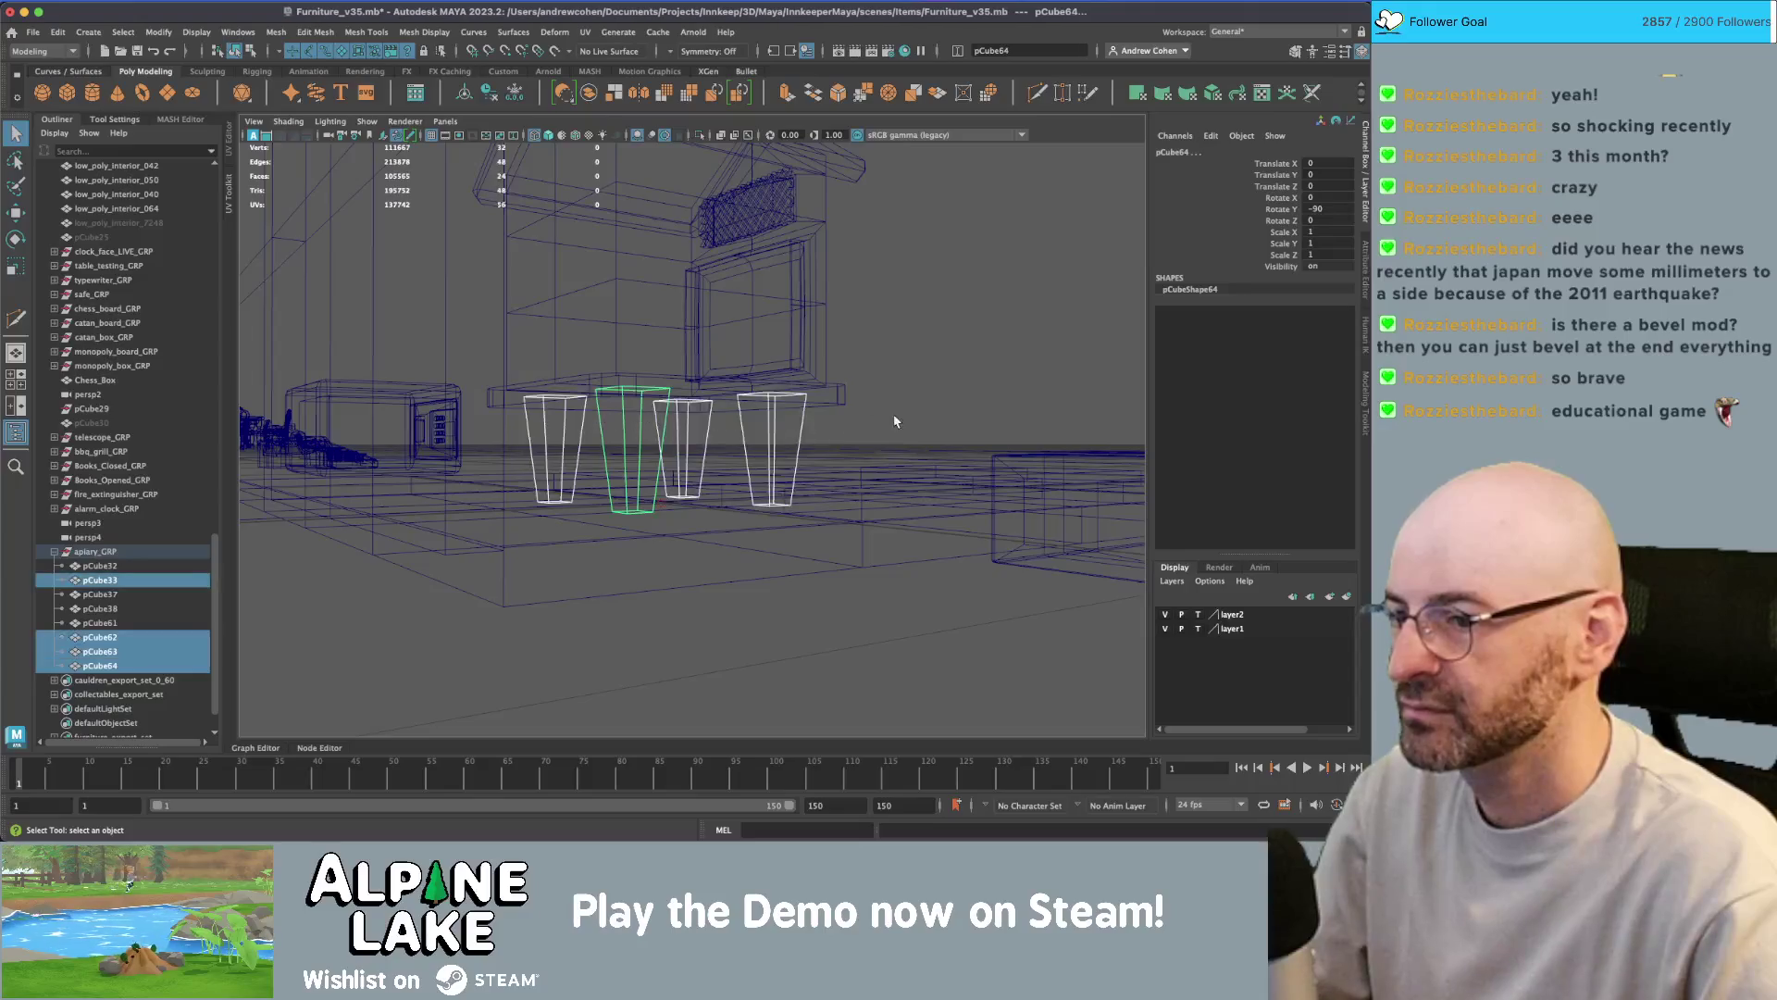
# - Switch to textured shaded display and zoom and orbit to inspect the hive's four tapered legs
pyautogui.press('6')
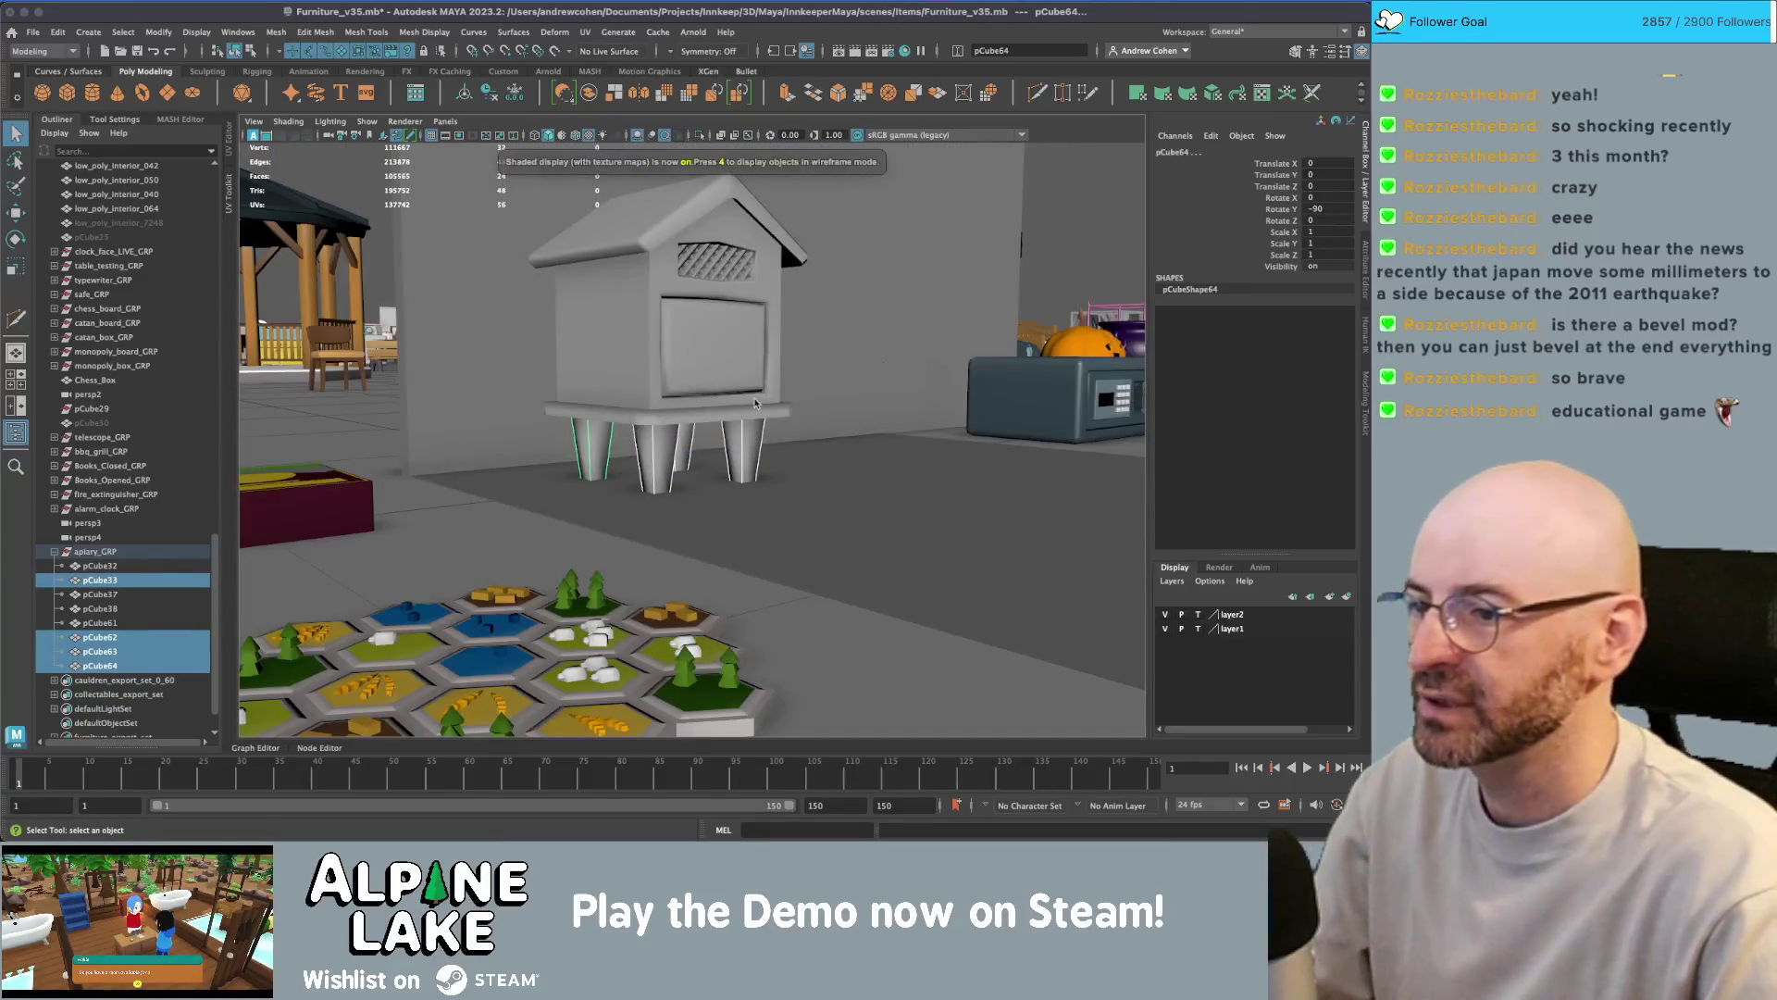
pyautogui.scroll(-6, 755, 404)
pyautogui.scroll(-5, 680, 396)
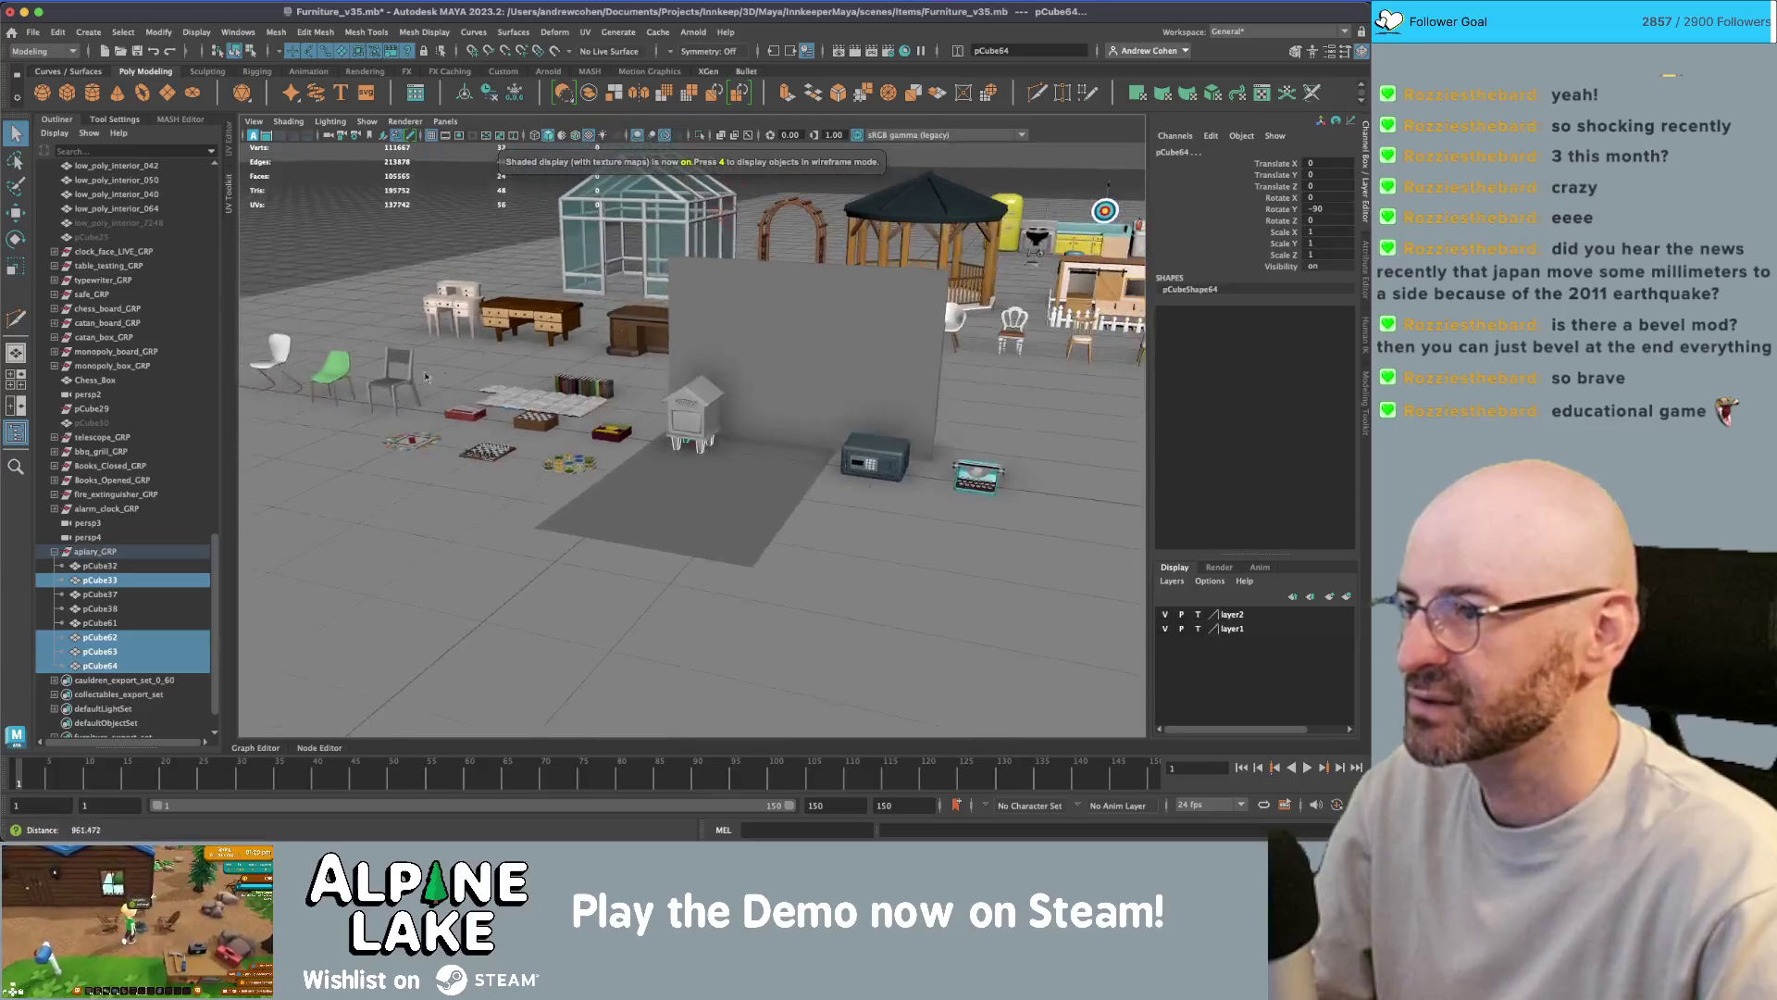
pyautogui.scroll(10, 599, 371)
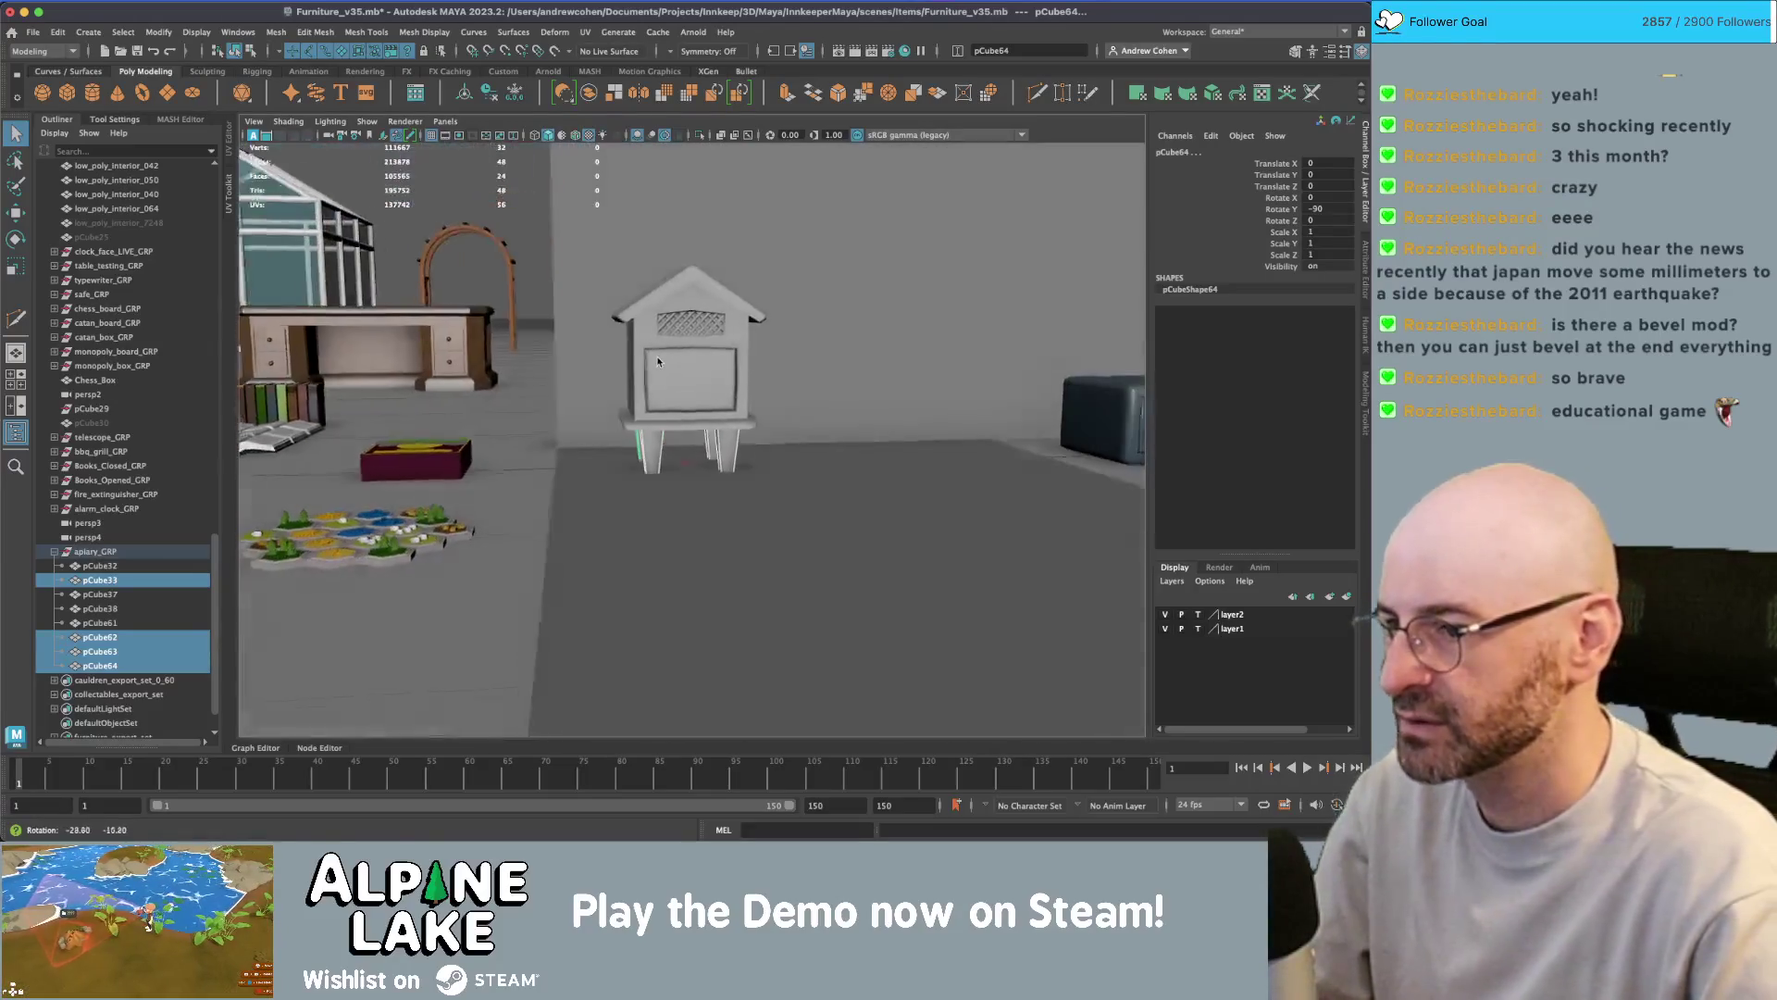
pyautogui.scroll(3, 646, 332)
pyautogui.scroll(-6, 639, 338)
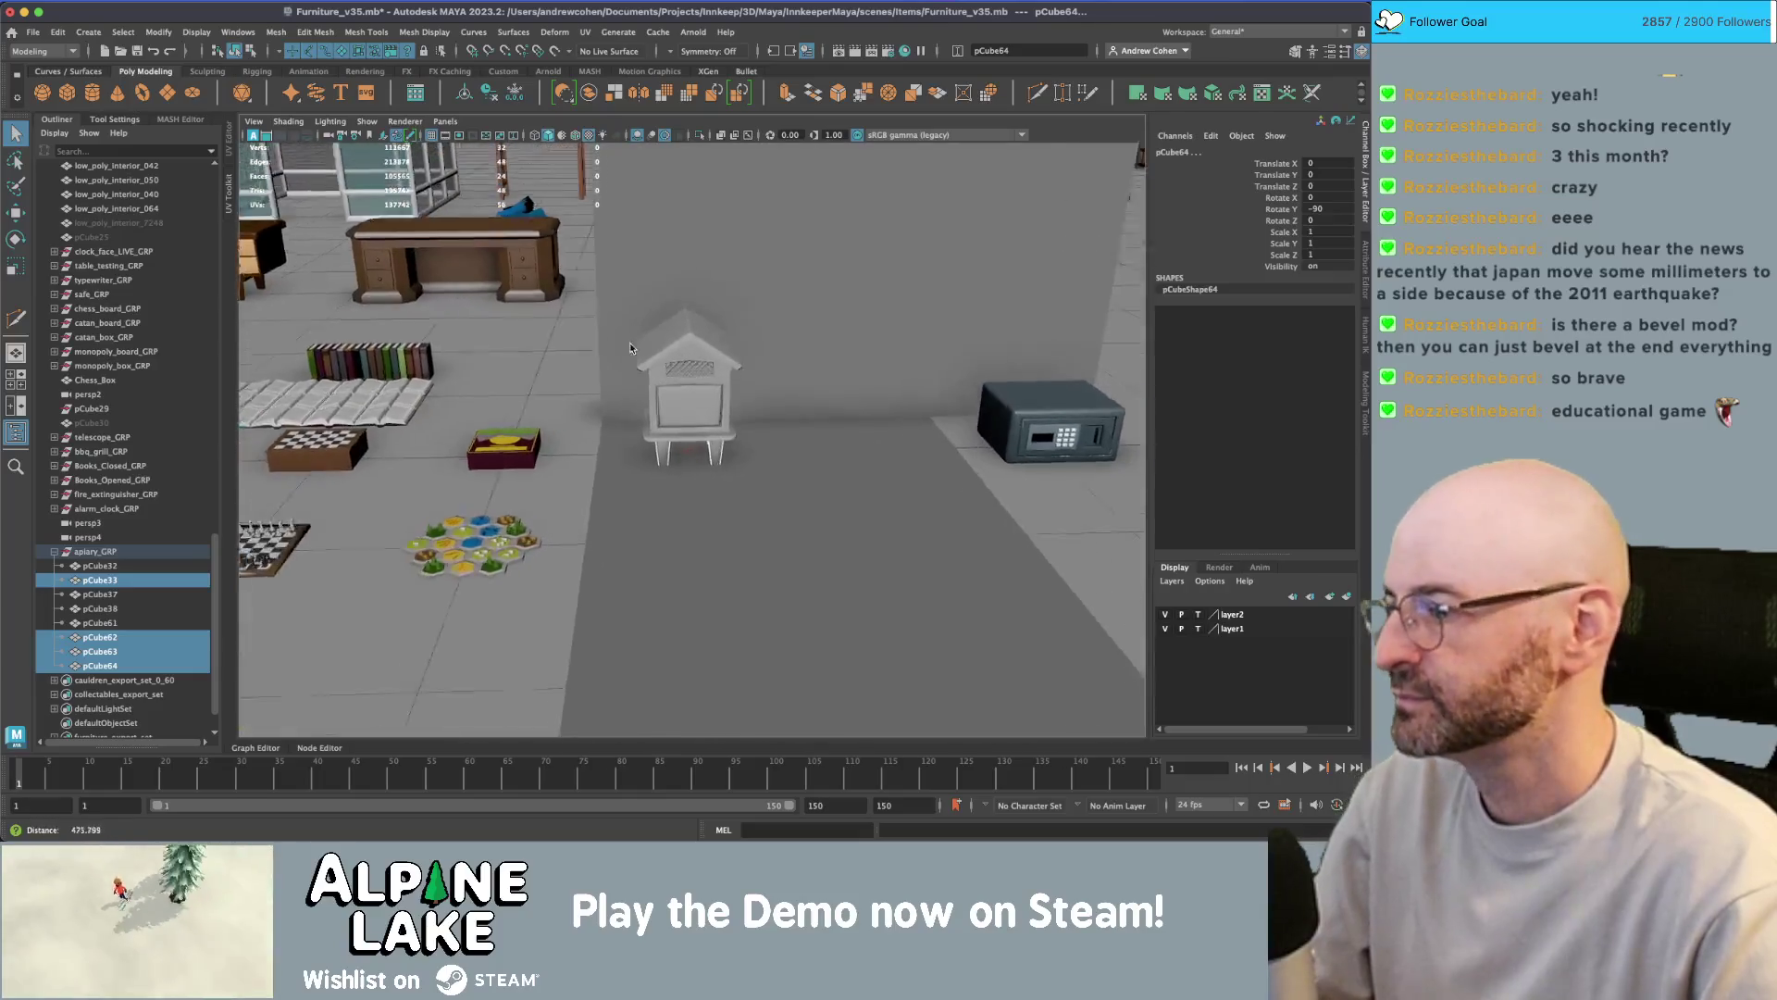
pyautogui.scroll(2, 619, 335)
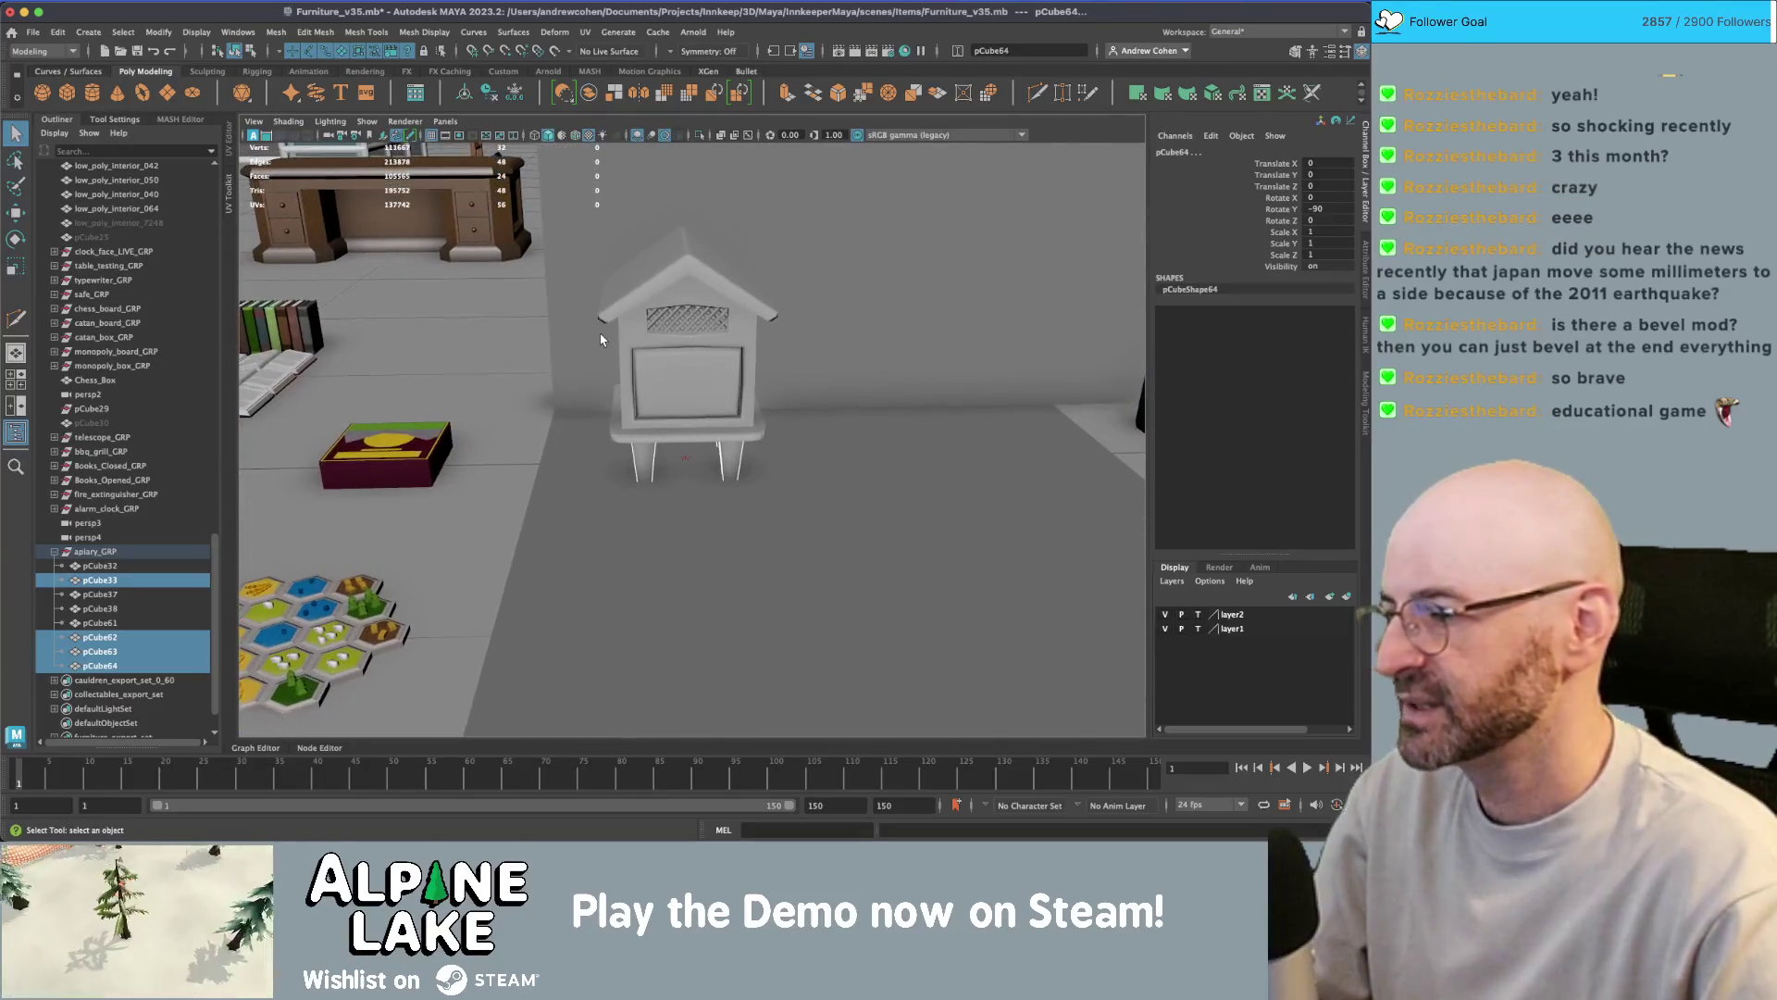
pyautogui.scroll(4, 697, 342)
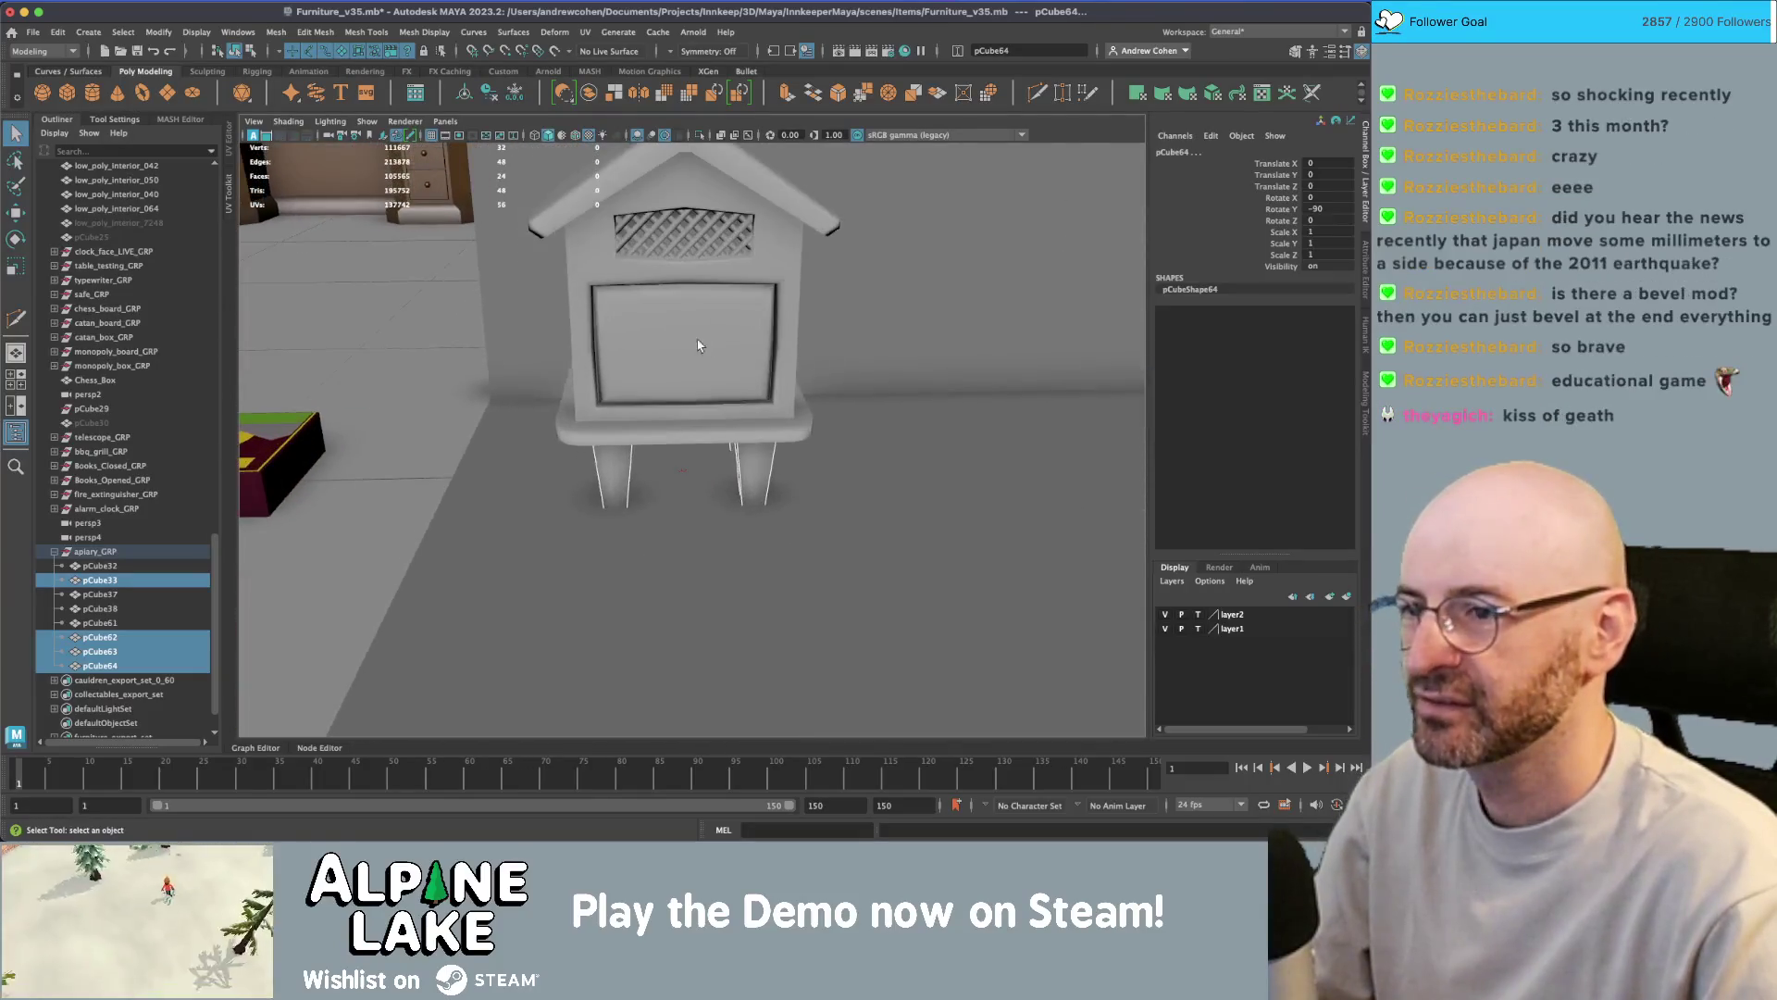
pyautogui.scroll(5, 596, 378)
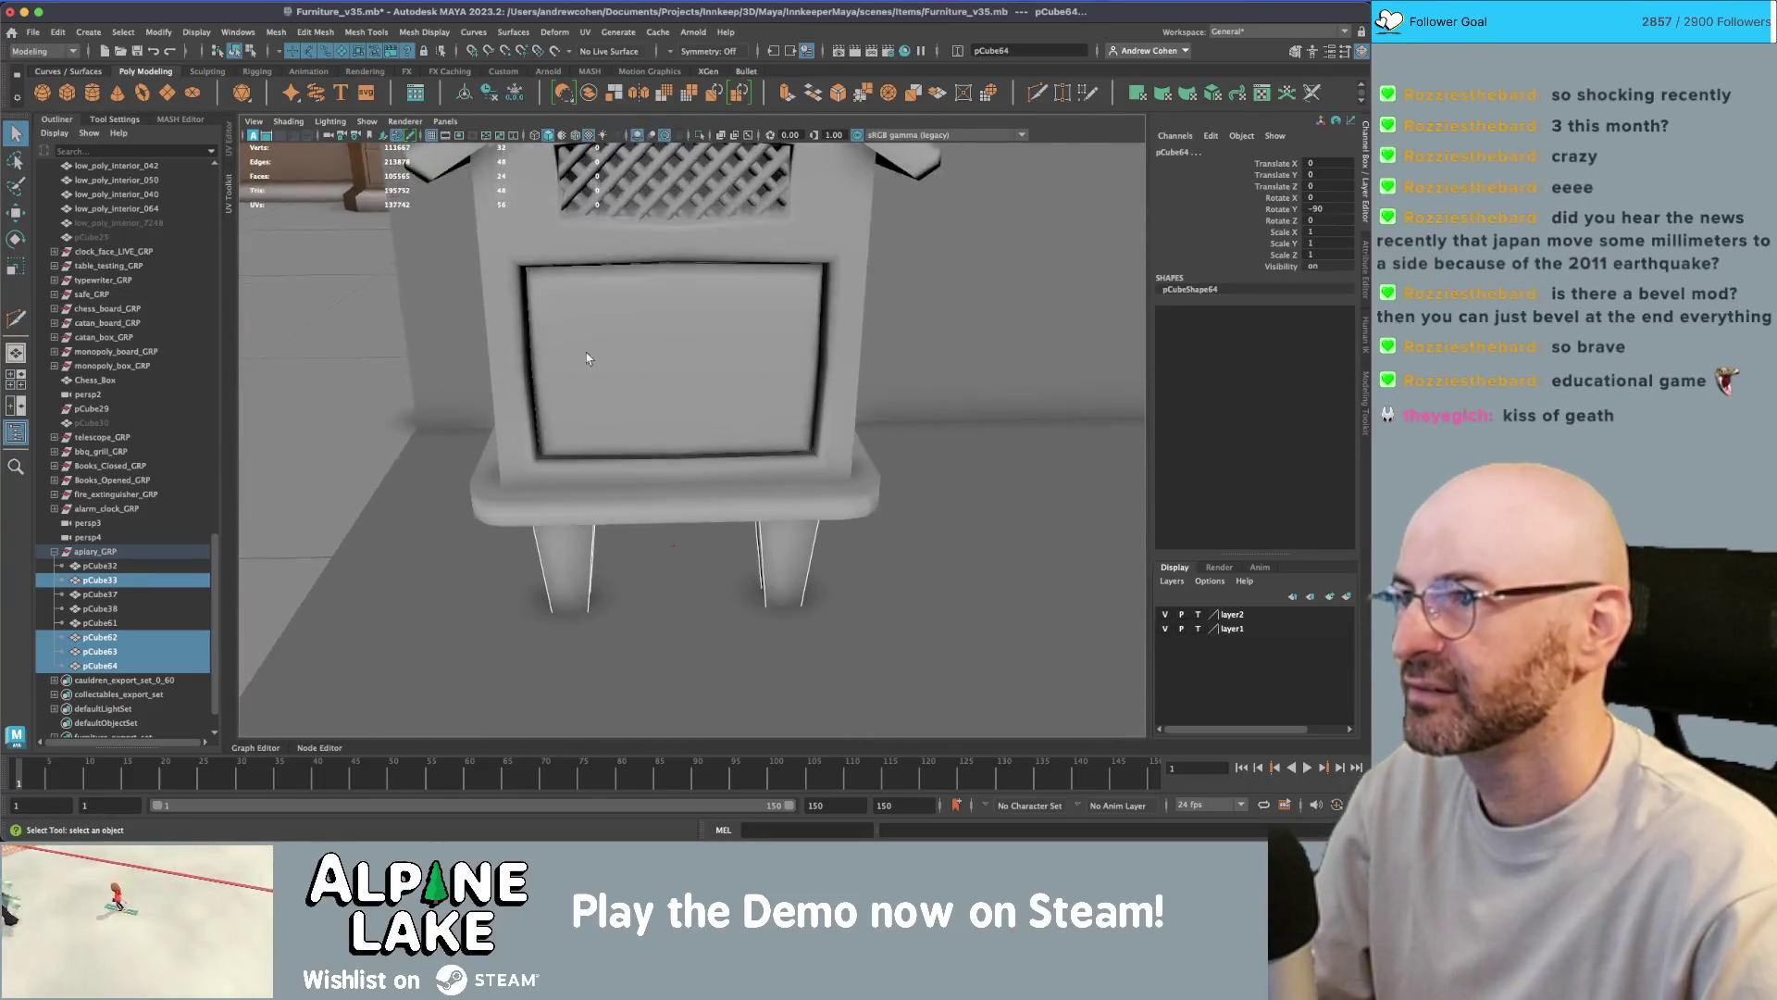
pyautogui.scroll(-3, 615, 352)
pyautogui.moveTo(617, 382)
pyautogui.keyDown('alt'); pyautogui.mouseDown()
pyautogui.moveTo(682, 373)
pyautogui.moveTo(567, 377)
pyautogui.mouseUp(); pyautogui.keyUp('alt')
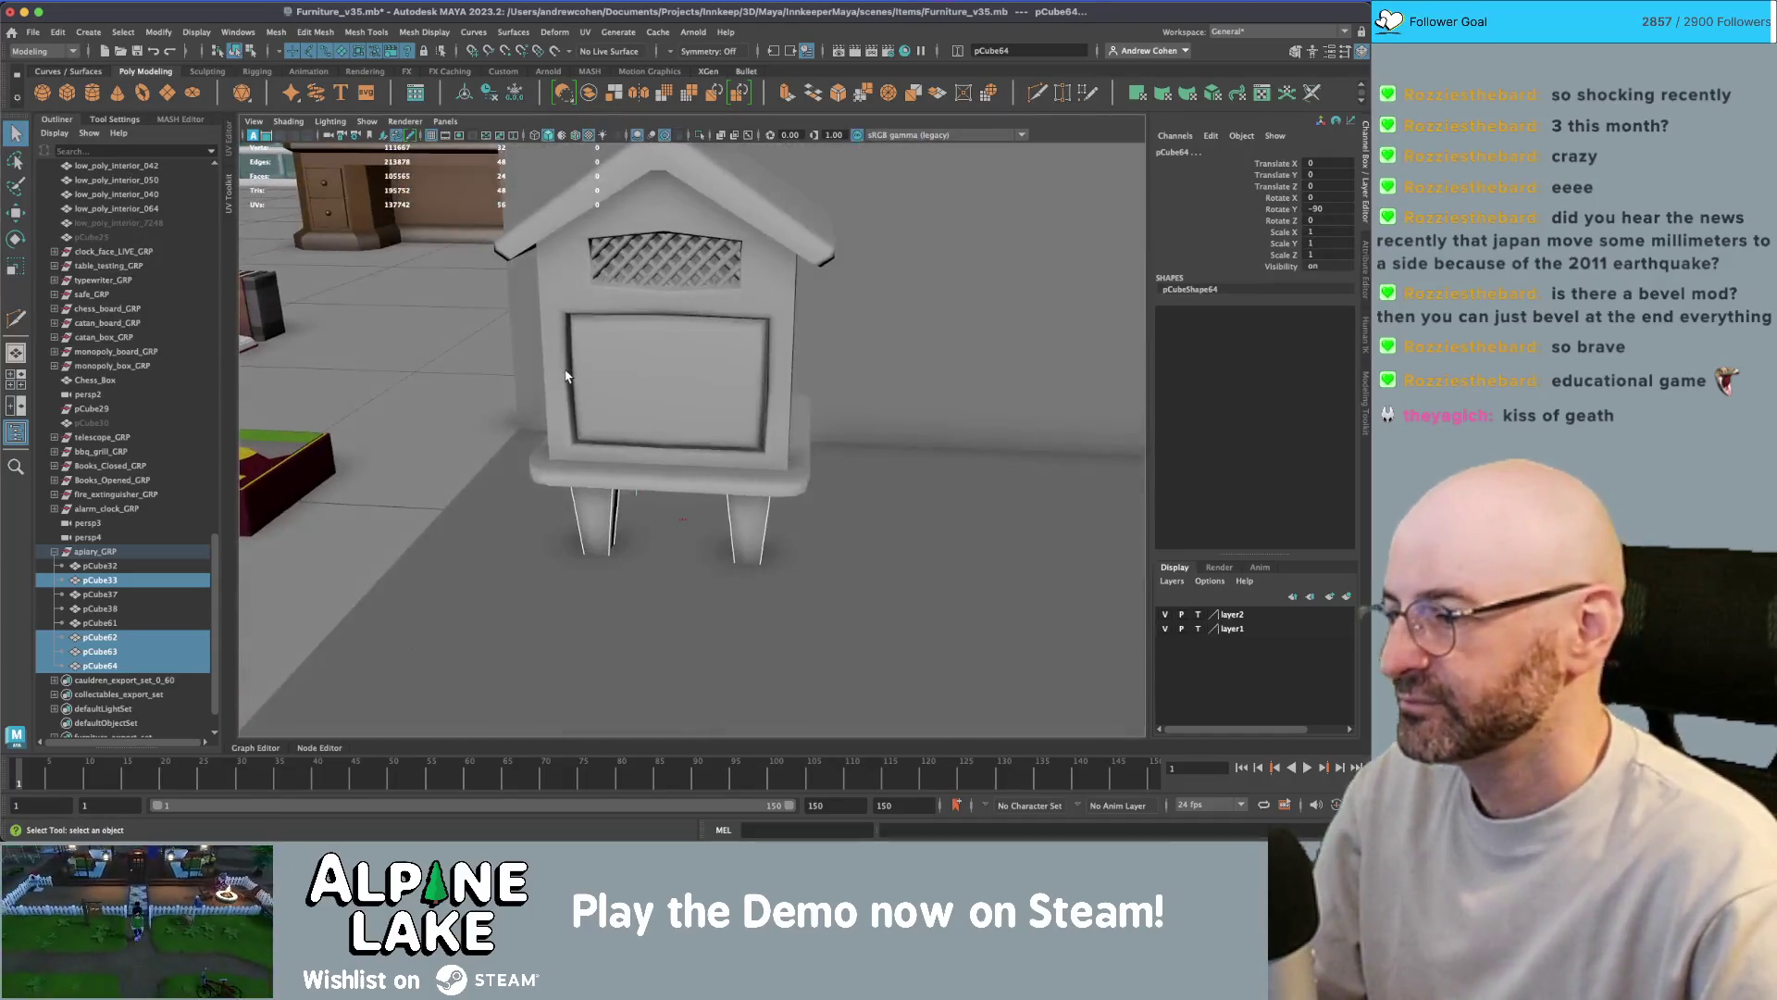
# - Delete the horizontal edge loop across the door, keeping the vertical loop
pyautogui.click(639, 357)
pyautogui.rightClick(650, 367)
pyautogui.click(649, 326)
pyautogui.doubleClick(634, 386)
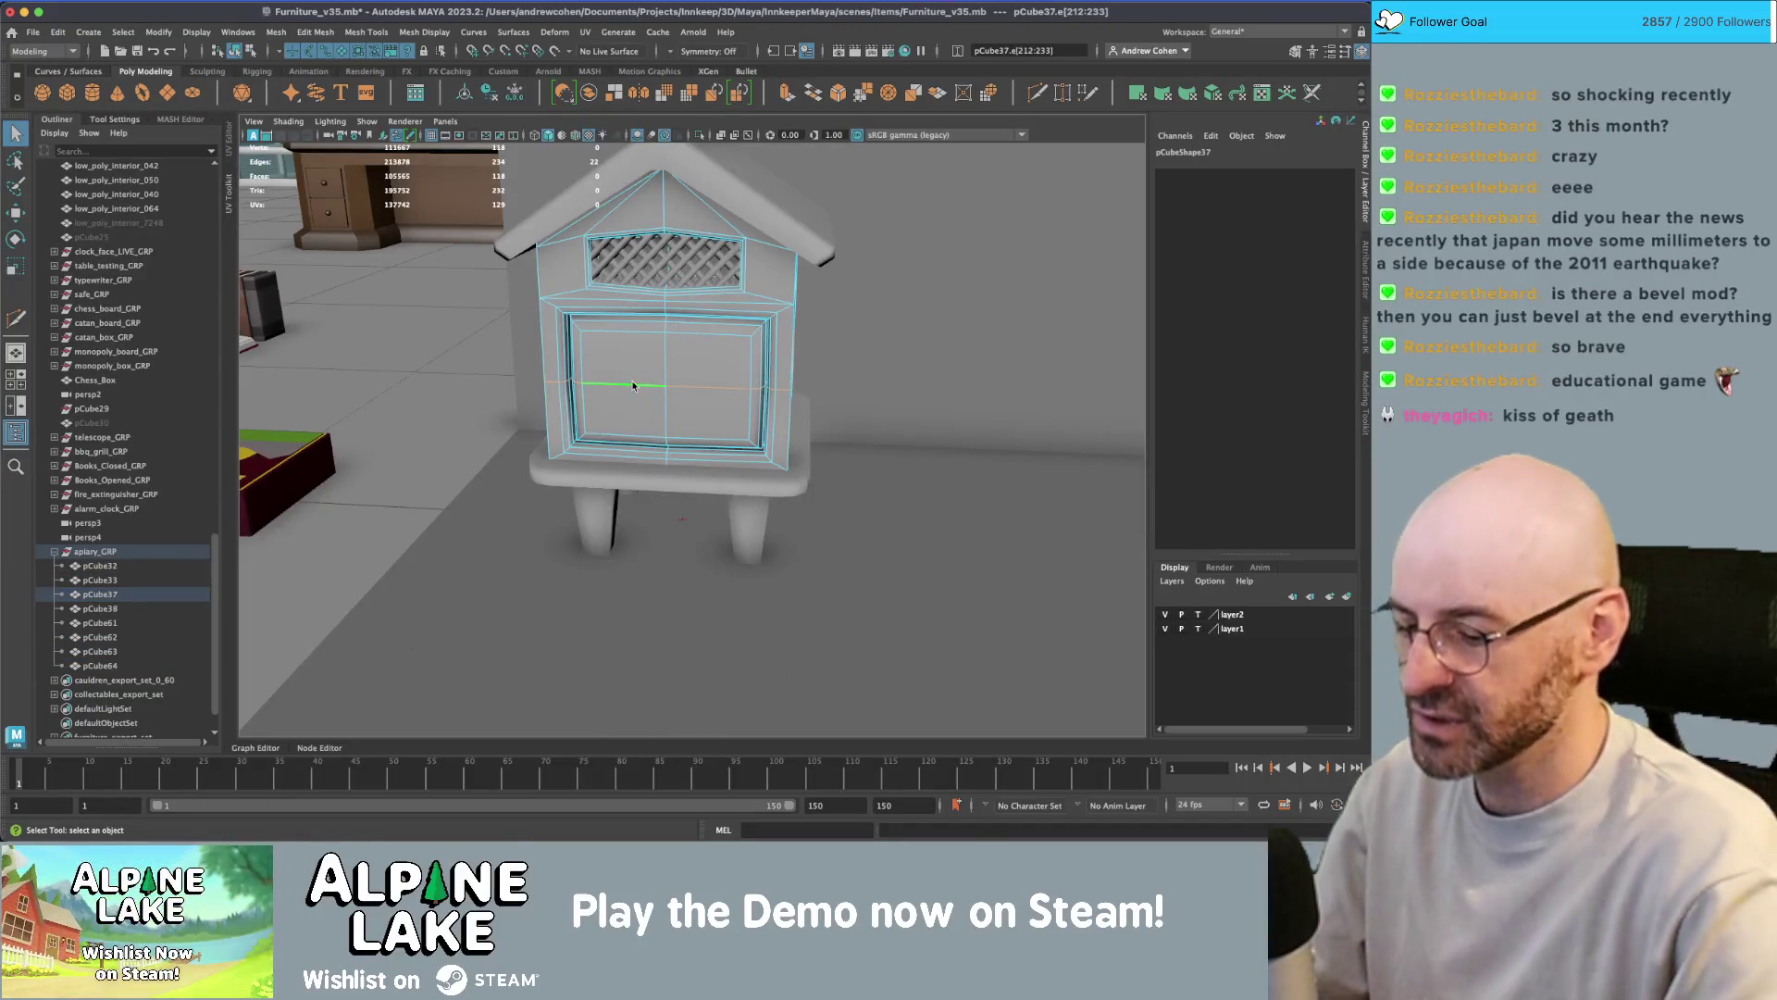
pyautogui.press('Delete')
pyautogui.doubleClick(649, 377)
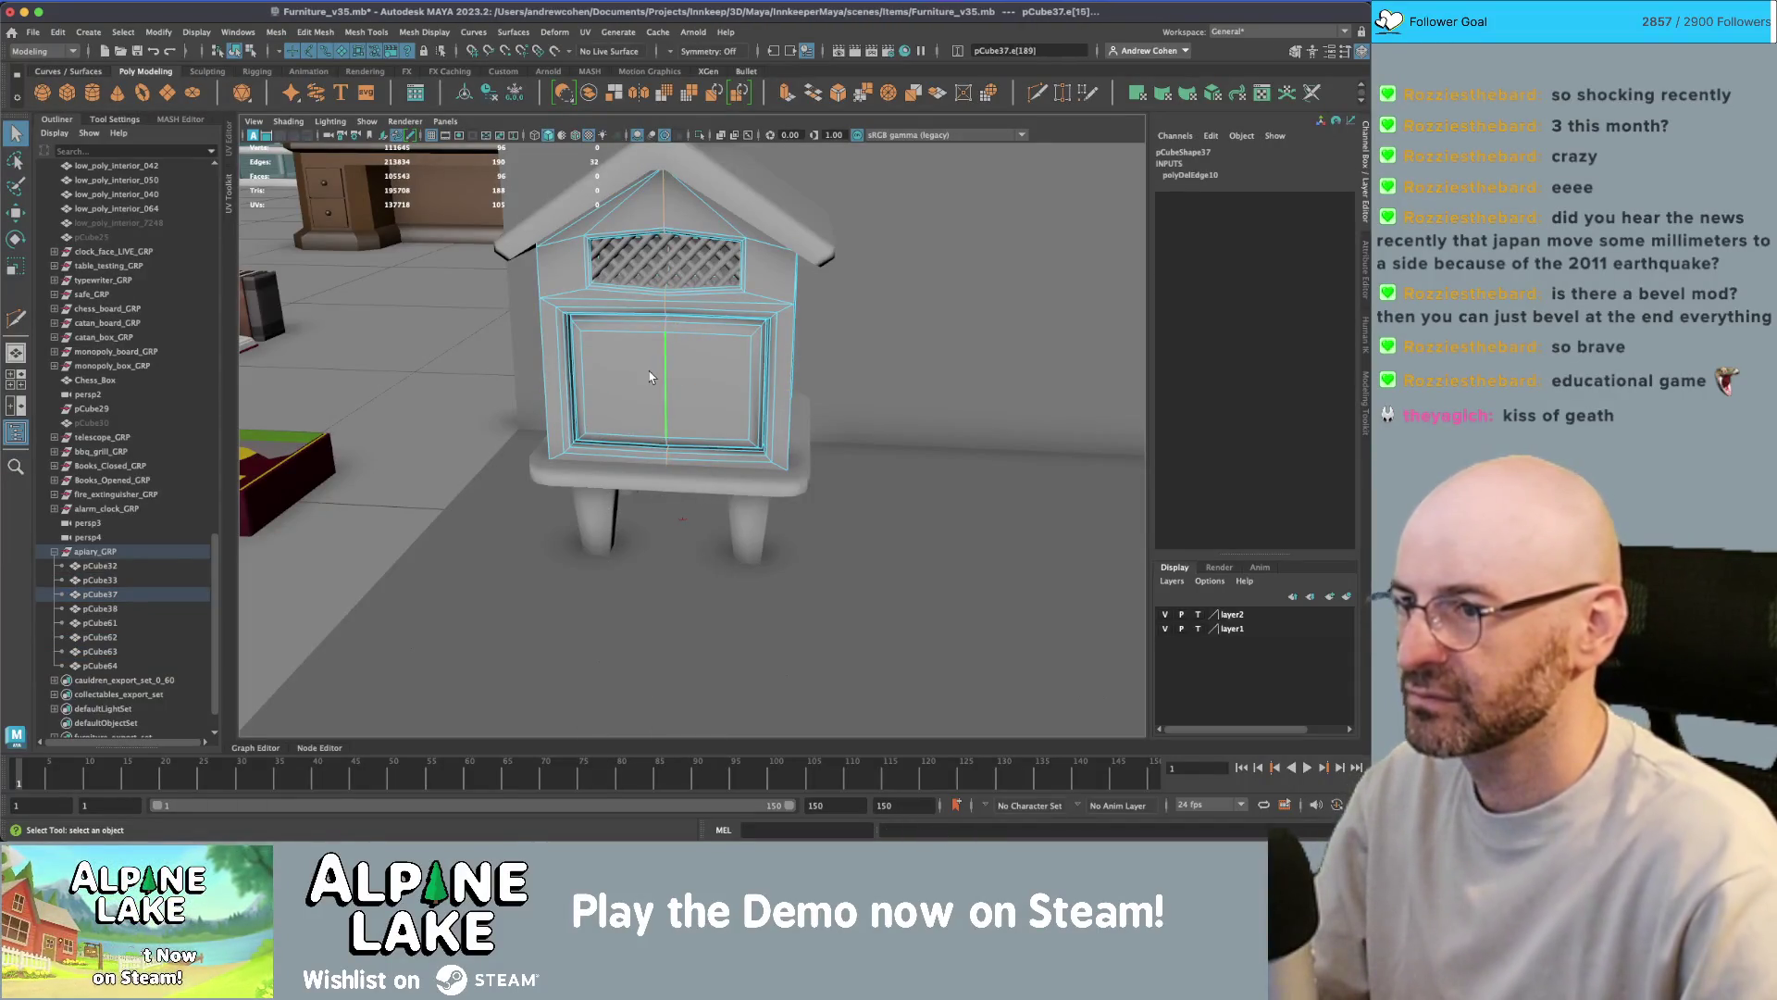
pyautogui.press('Delete')
pyautogui.hotkey('ctrl', 'z')
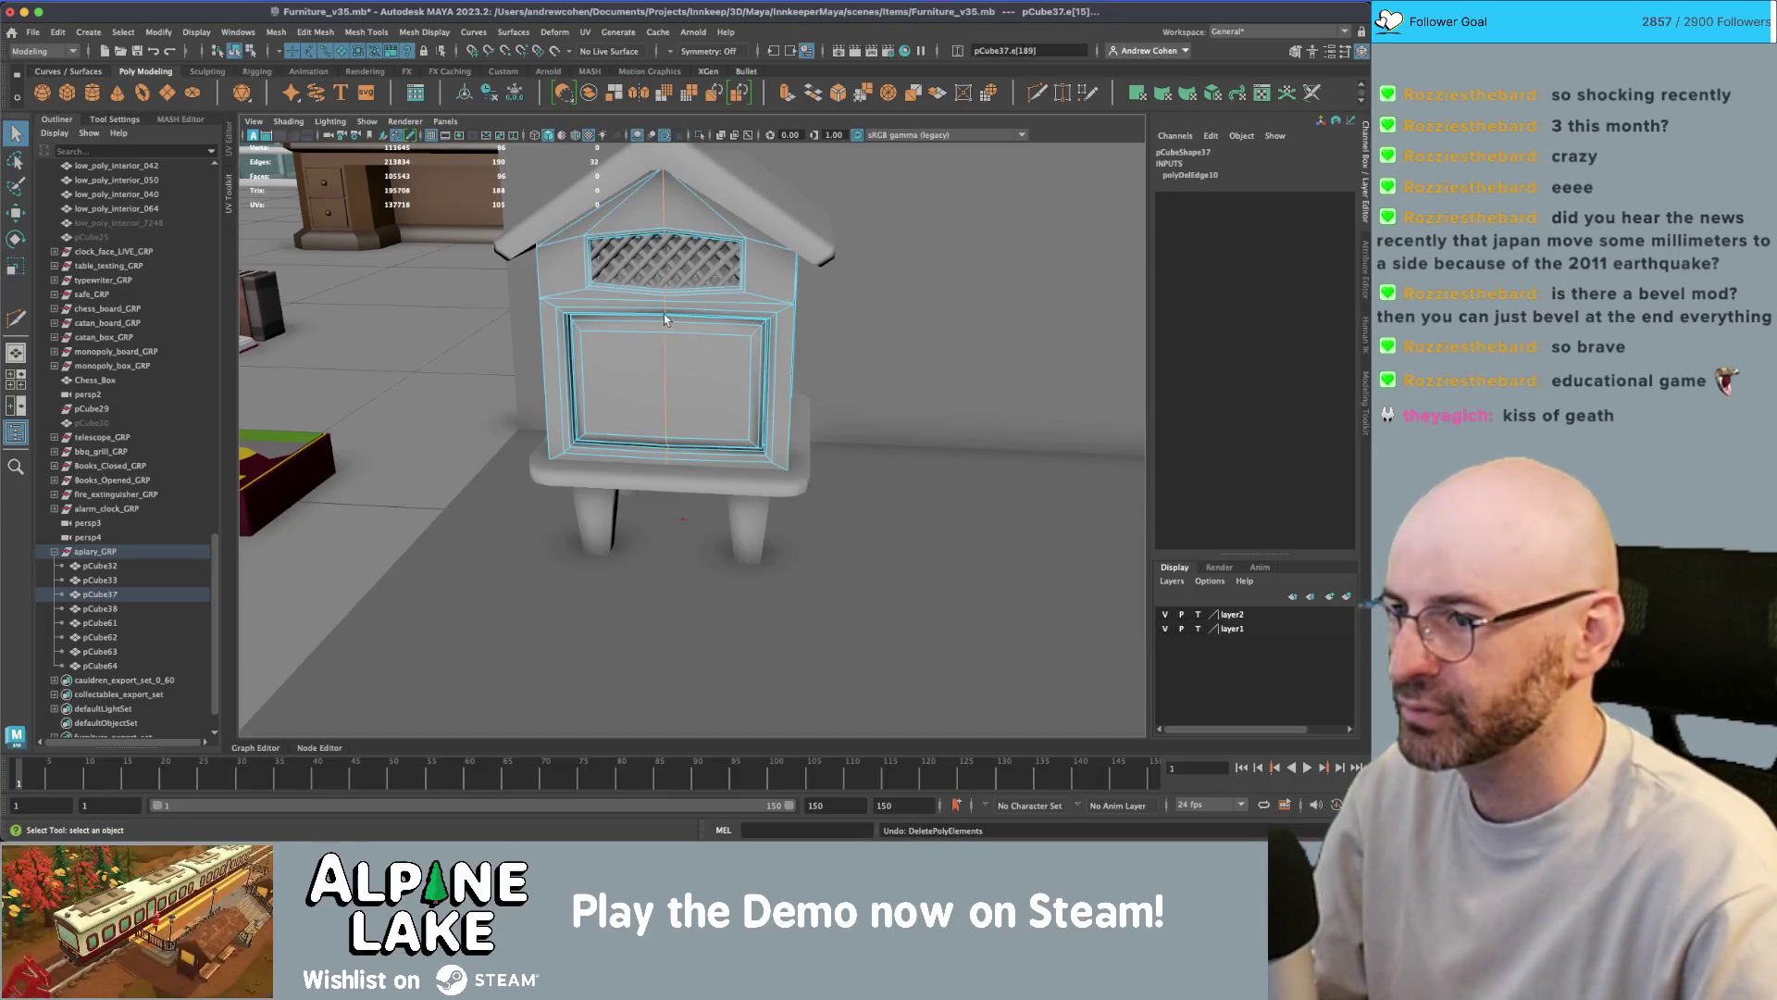
# - Return to object mode and reselect the beehive
pyautogui.moveTo(666, 354)
pyautogui.keyDown('alt'); pyautogui.mouseDown()
pyautogui.moveTo(642, 341)
pyautogui.moveTo(720, 346)
pyautogui.moveTo(734, 309)
pyautogui.moveTo(251, 109)
pyautogui.mouseUp(); pyautogui.keyUp('alt')
pyautogui.click(237, 56)
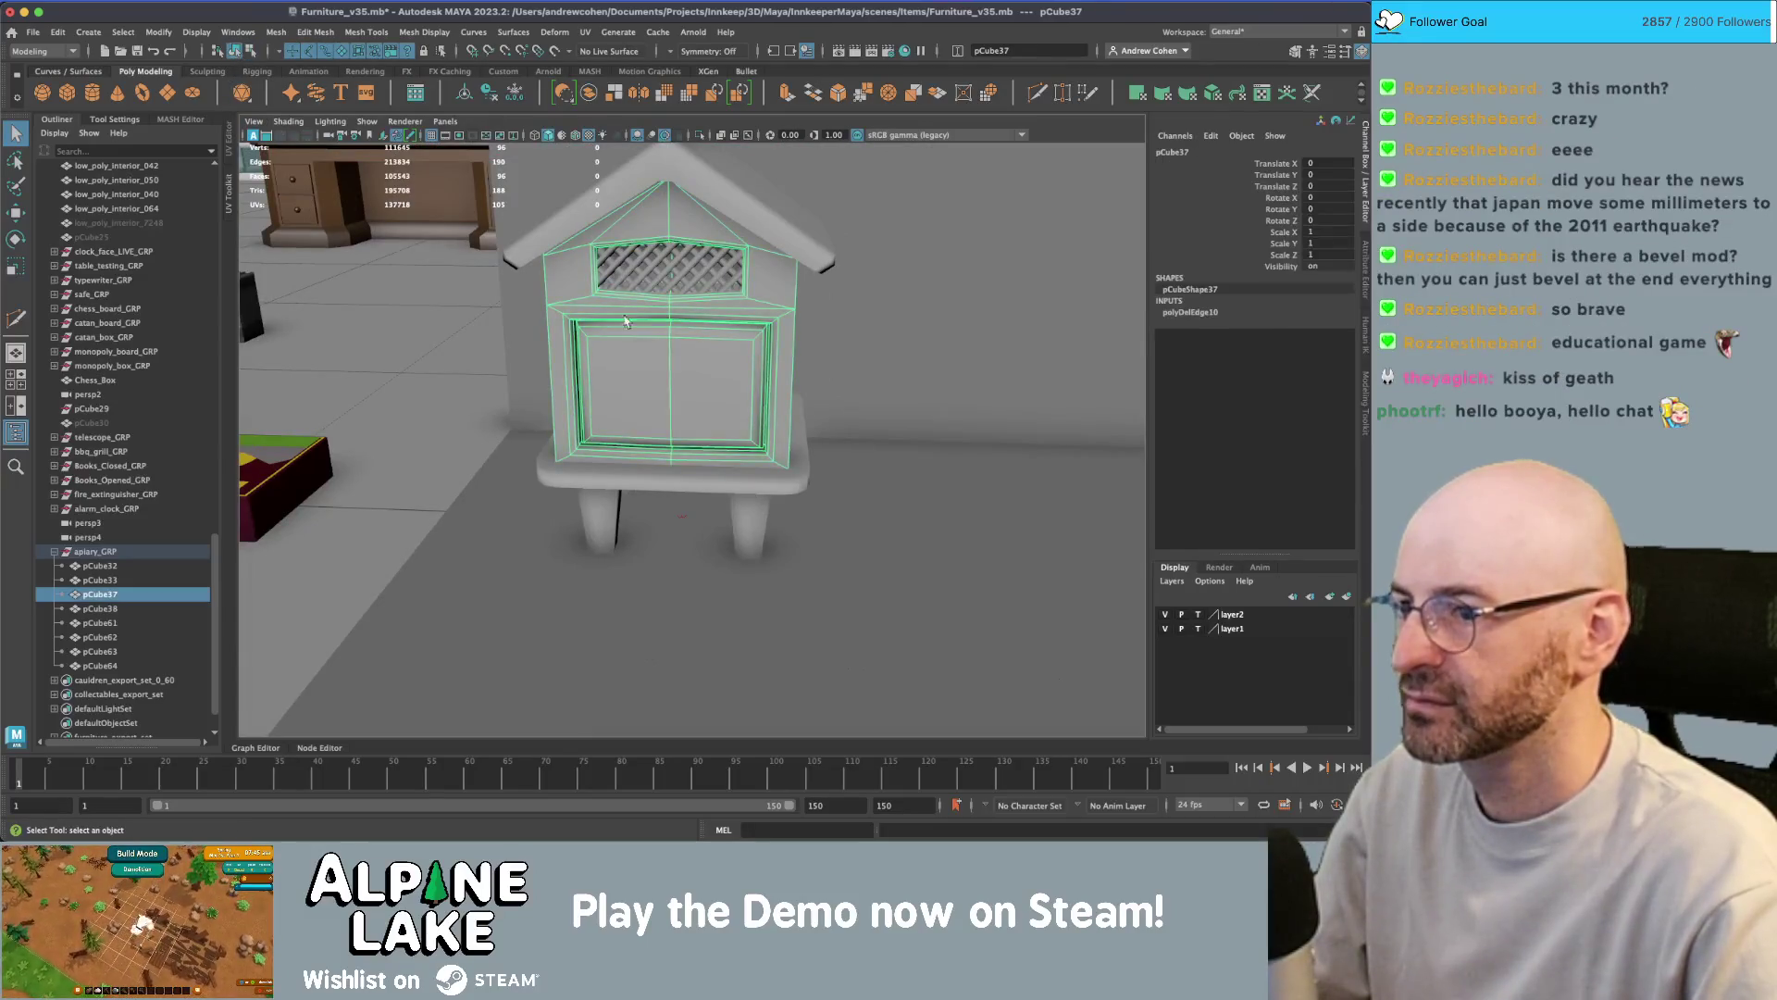
pyautogui.click(925, 574)
pyautogui.keyDown('alt'); pyautogui.moveTo(926, 574); pyautogui.dragTo(636, 393); pyautogui.keyUp('alt')
pyautogui.click(636, 392)
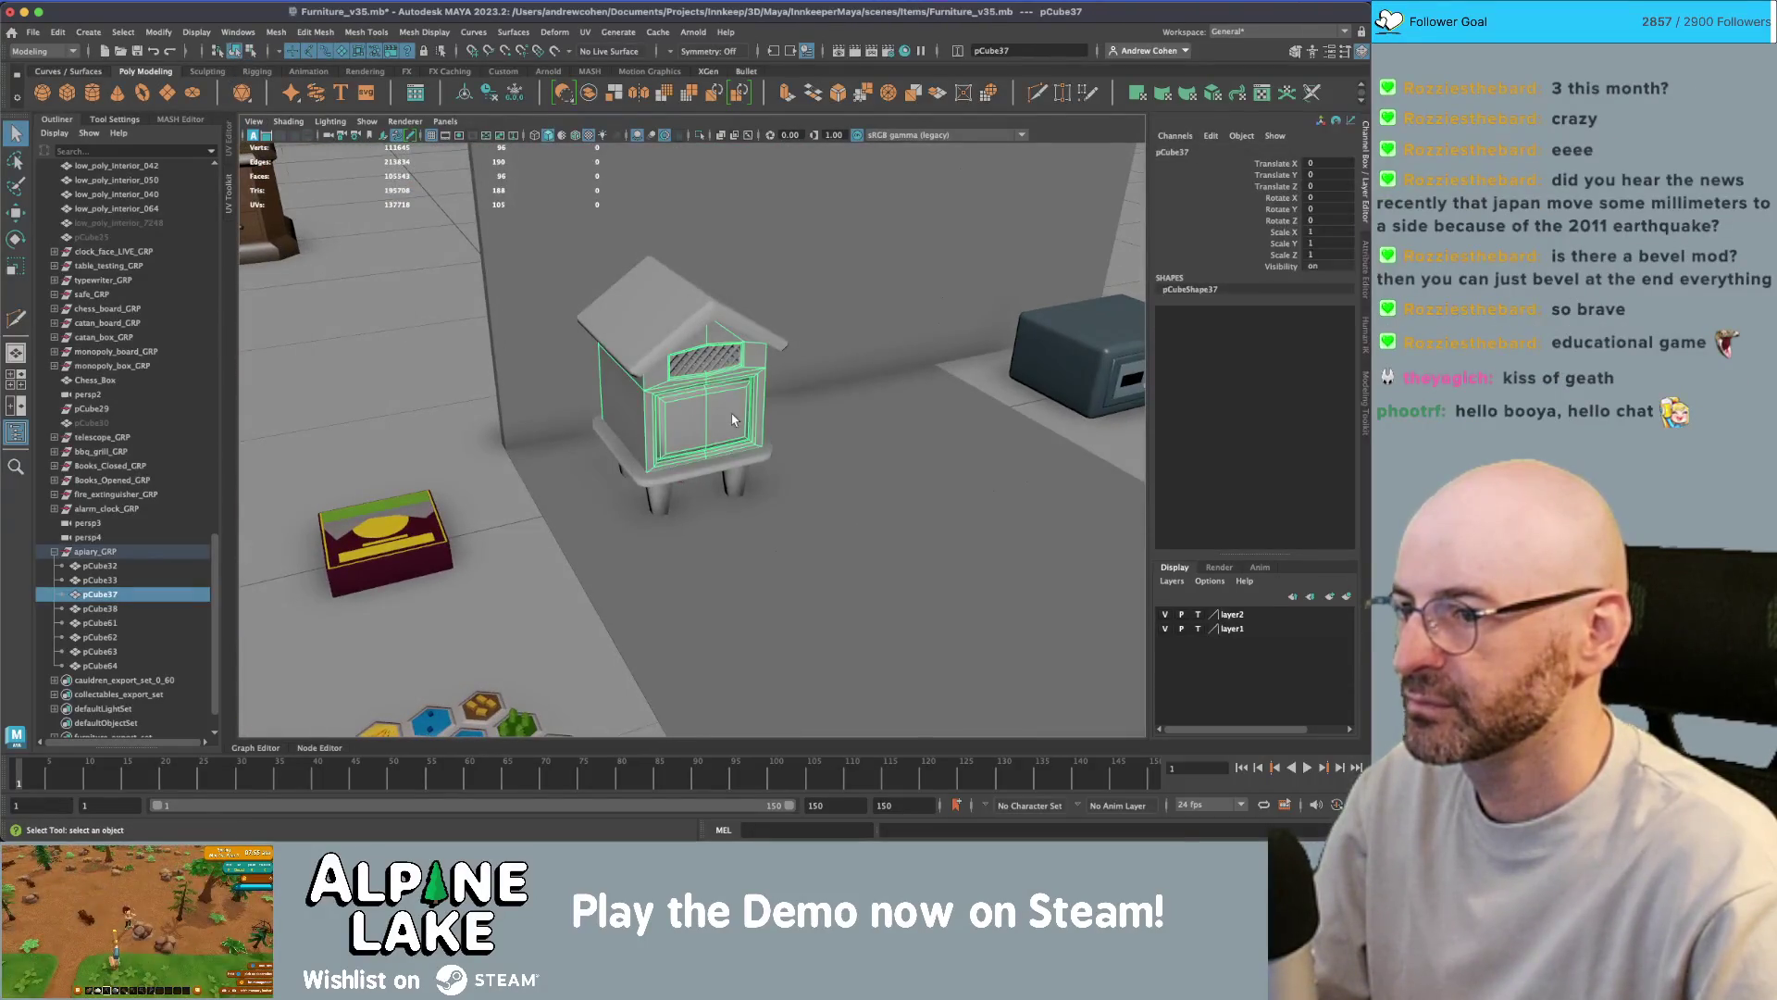
pyautogui.scroll(5, 675, 386)
pyautogui.scroll(10, 752, 398)
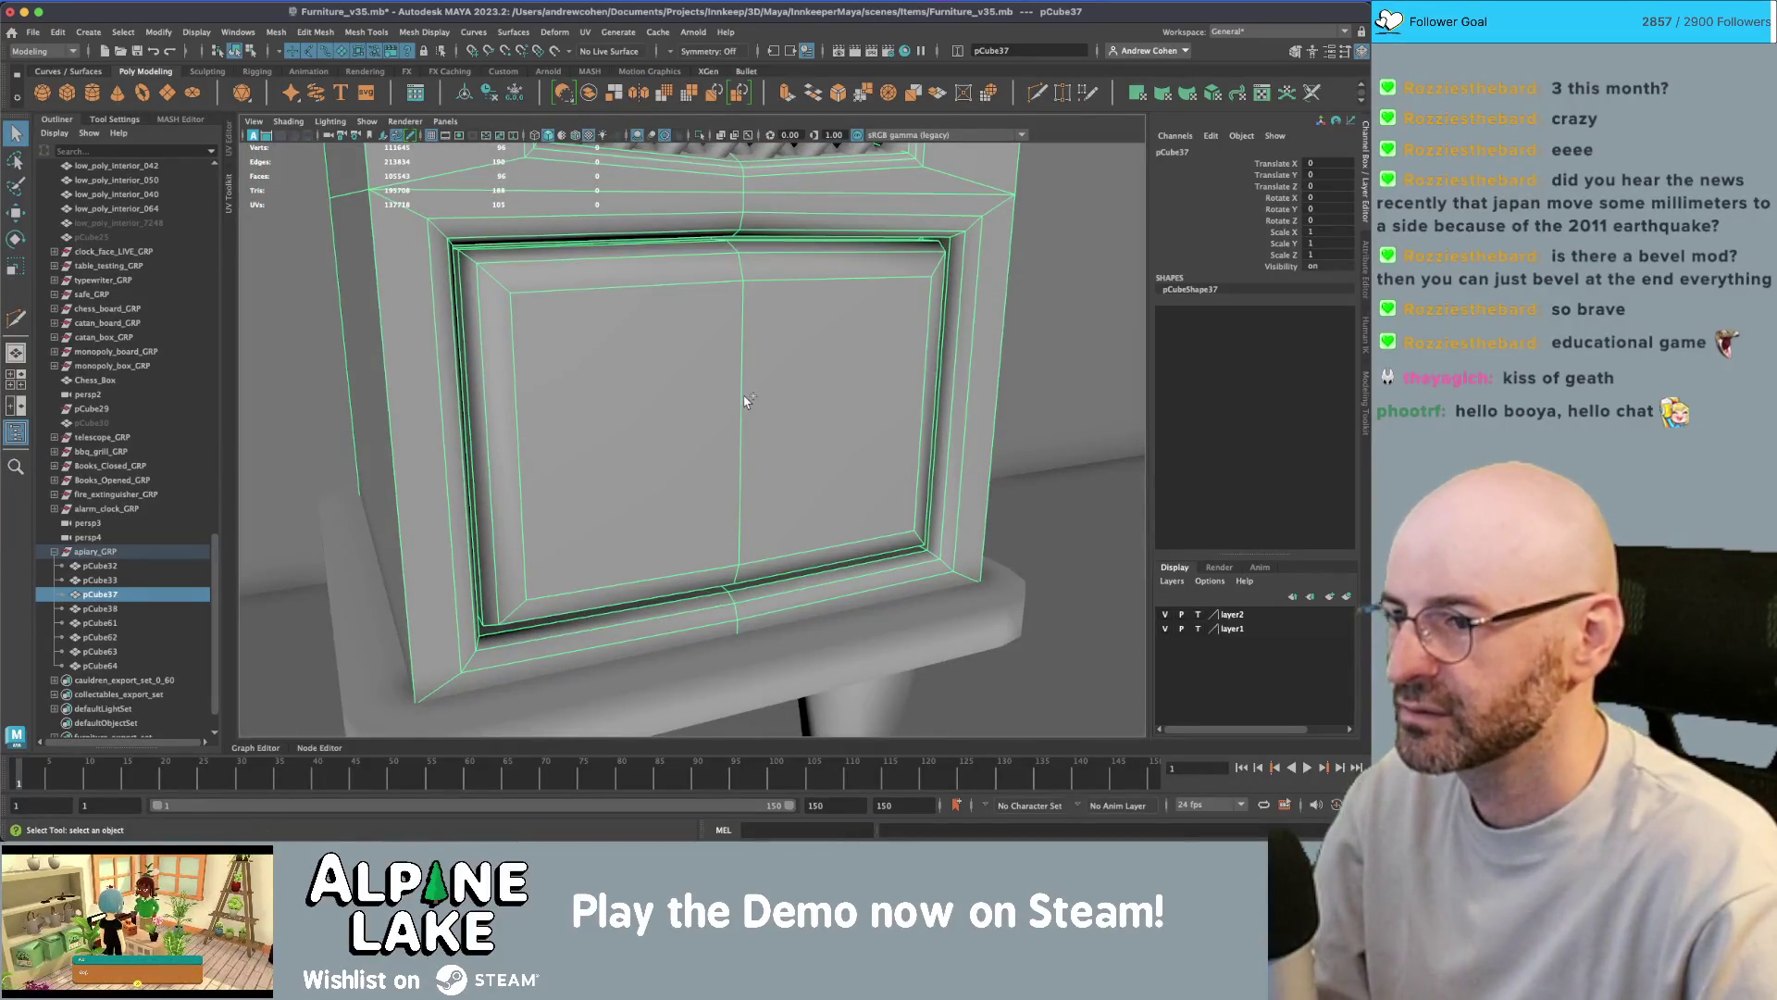
# - Undo the accidental camera creation and frame the beehive in a front three-quarter view
pyautogui.hotkey('ctrl', 'z')
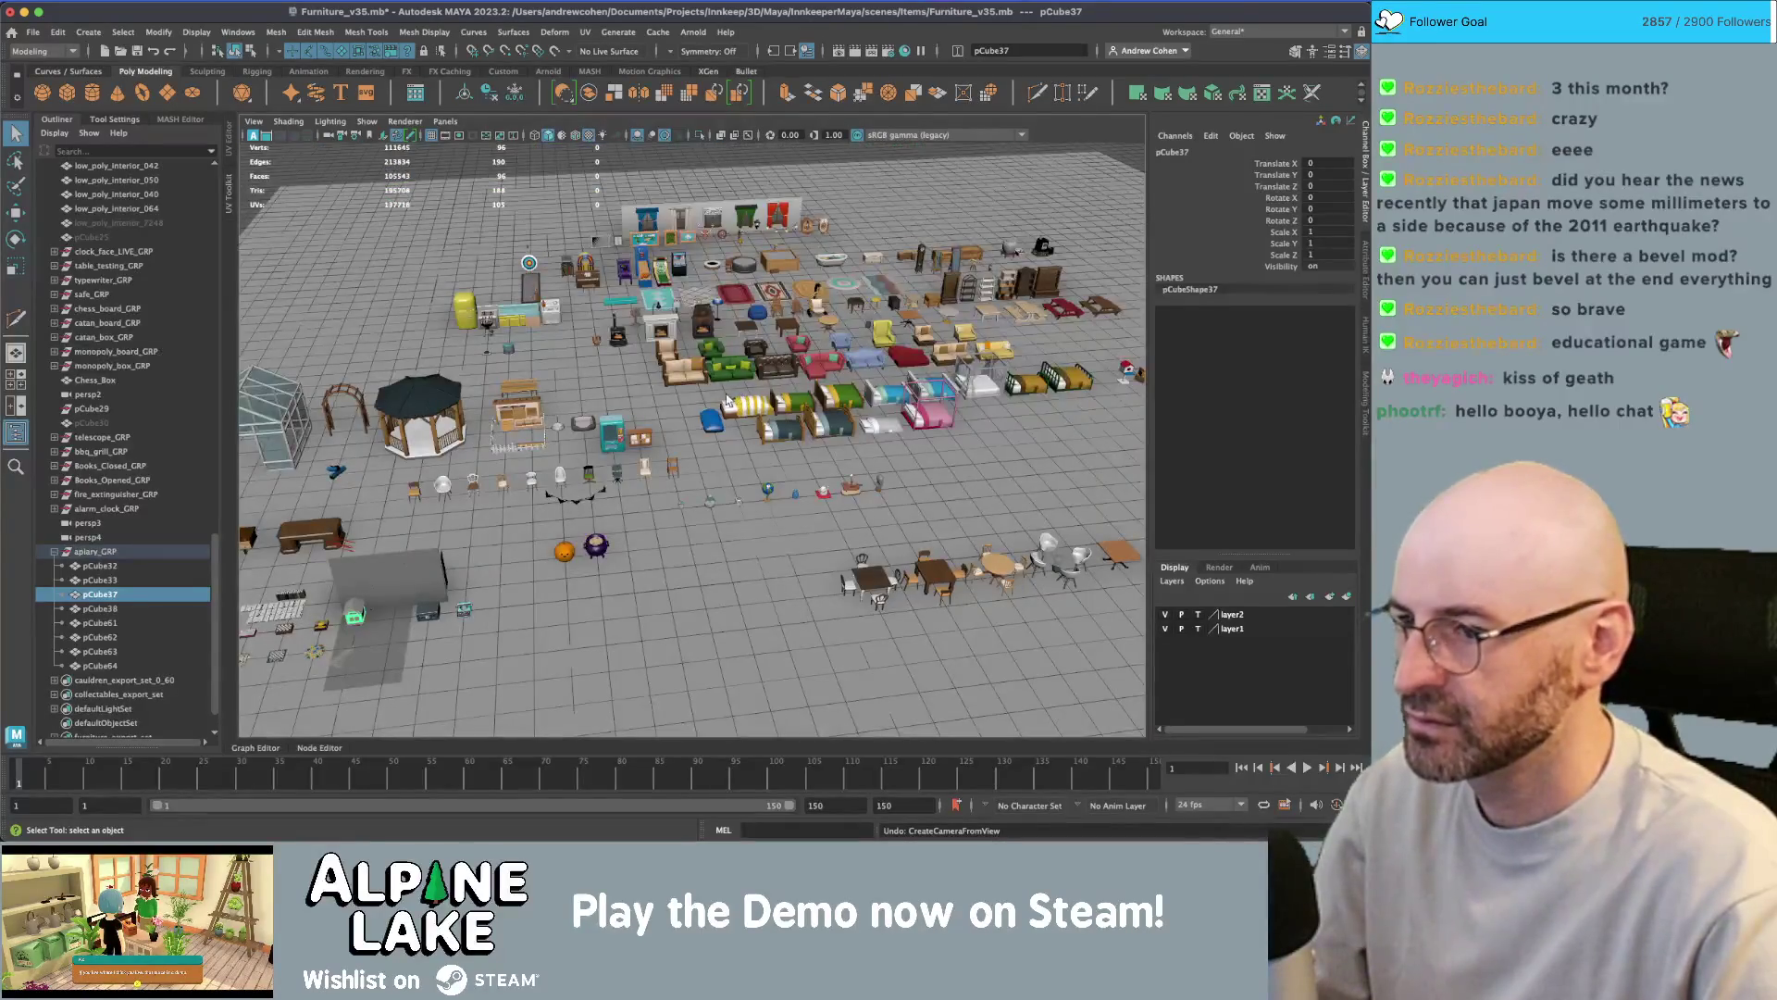
pyautogui.press('f')
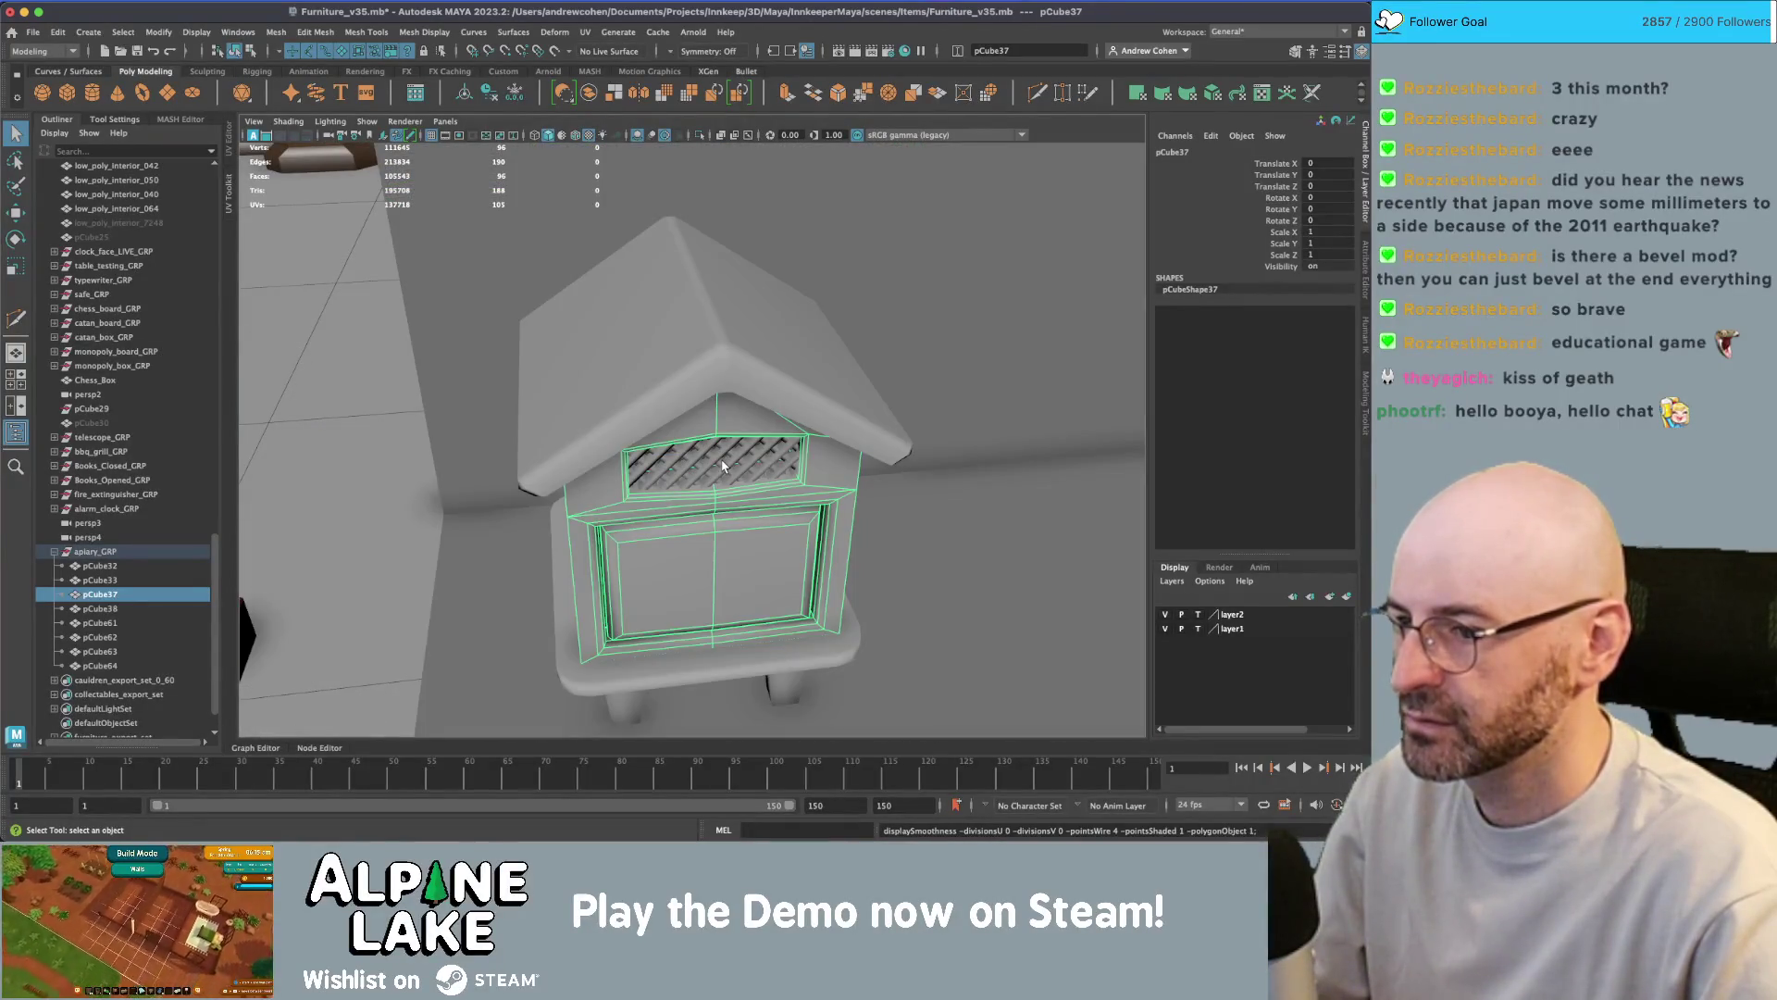
pyautogui.moveTo(725, 465)
pyautogui.keyDown('alt'); pyautogui.mouseDown()
pyautogui.moveTo(774, 524)
pyautogui.moveTo(726, 493)
pyautogui.mouseUp(); pyautogui.keyUp('alt')
pyautogui.press('w')
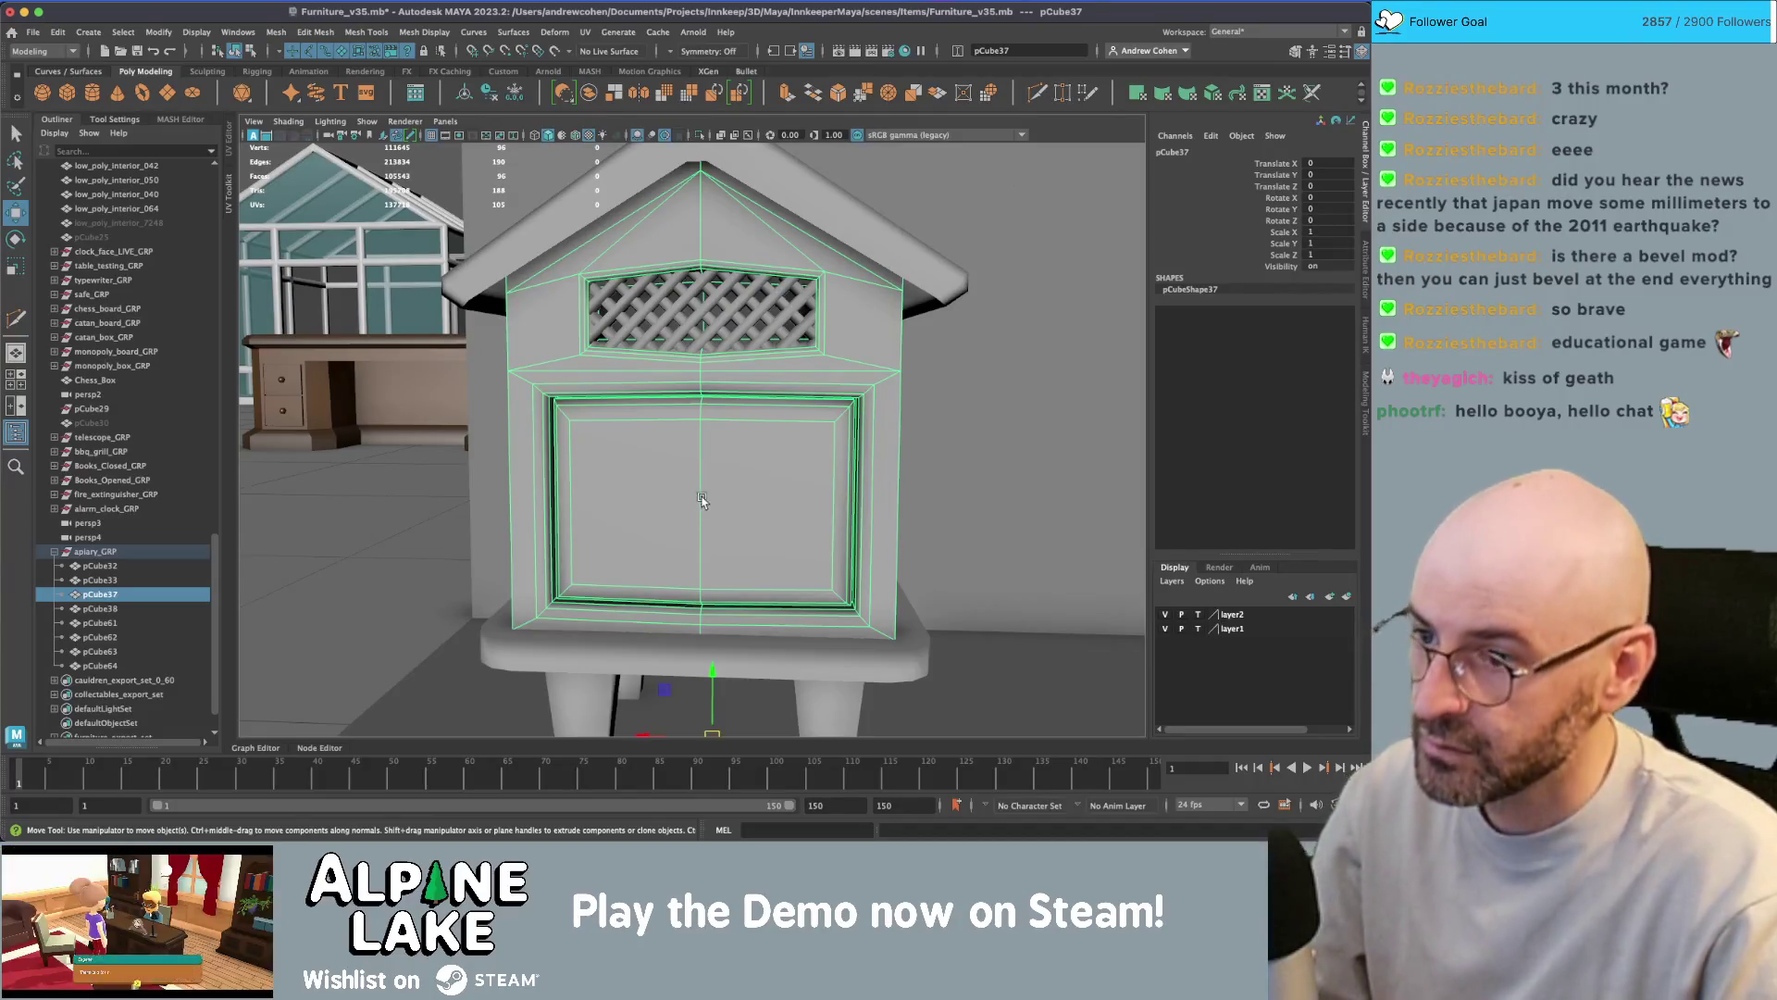
pyautogui.moveTo(701, 498)
pyautogui.keyDown('alt'); pyautogui.mouseDown()
pyautogui.moveTo(765, 404)
pyautogui.moveTo(749, 413)
pyautogui.mouseUp(); pyautogui.keyUp('alt')
# - Multi-Cut the door panel down the middle, then extrude both halves and shrink them into a slot
pyautogui.keyDown('shift'); pyautogui.moveTo(718, 421); pyautogui.dragTo(686, 448, button='right'); pyautogui.keyUp('shift')
pyautogui.click(684, 447)
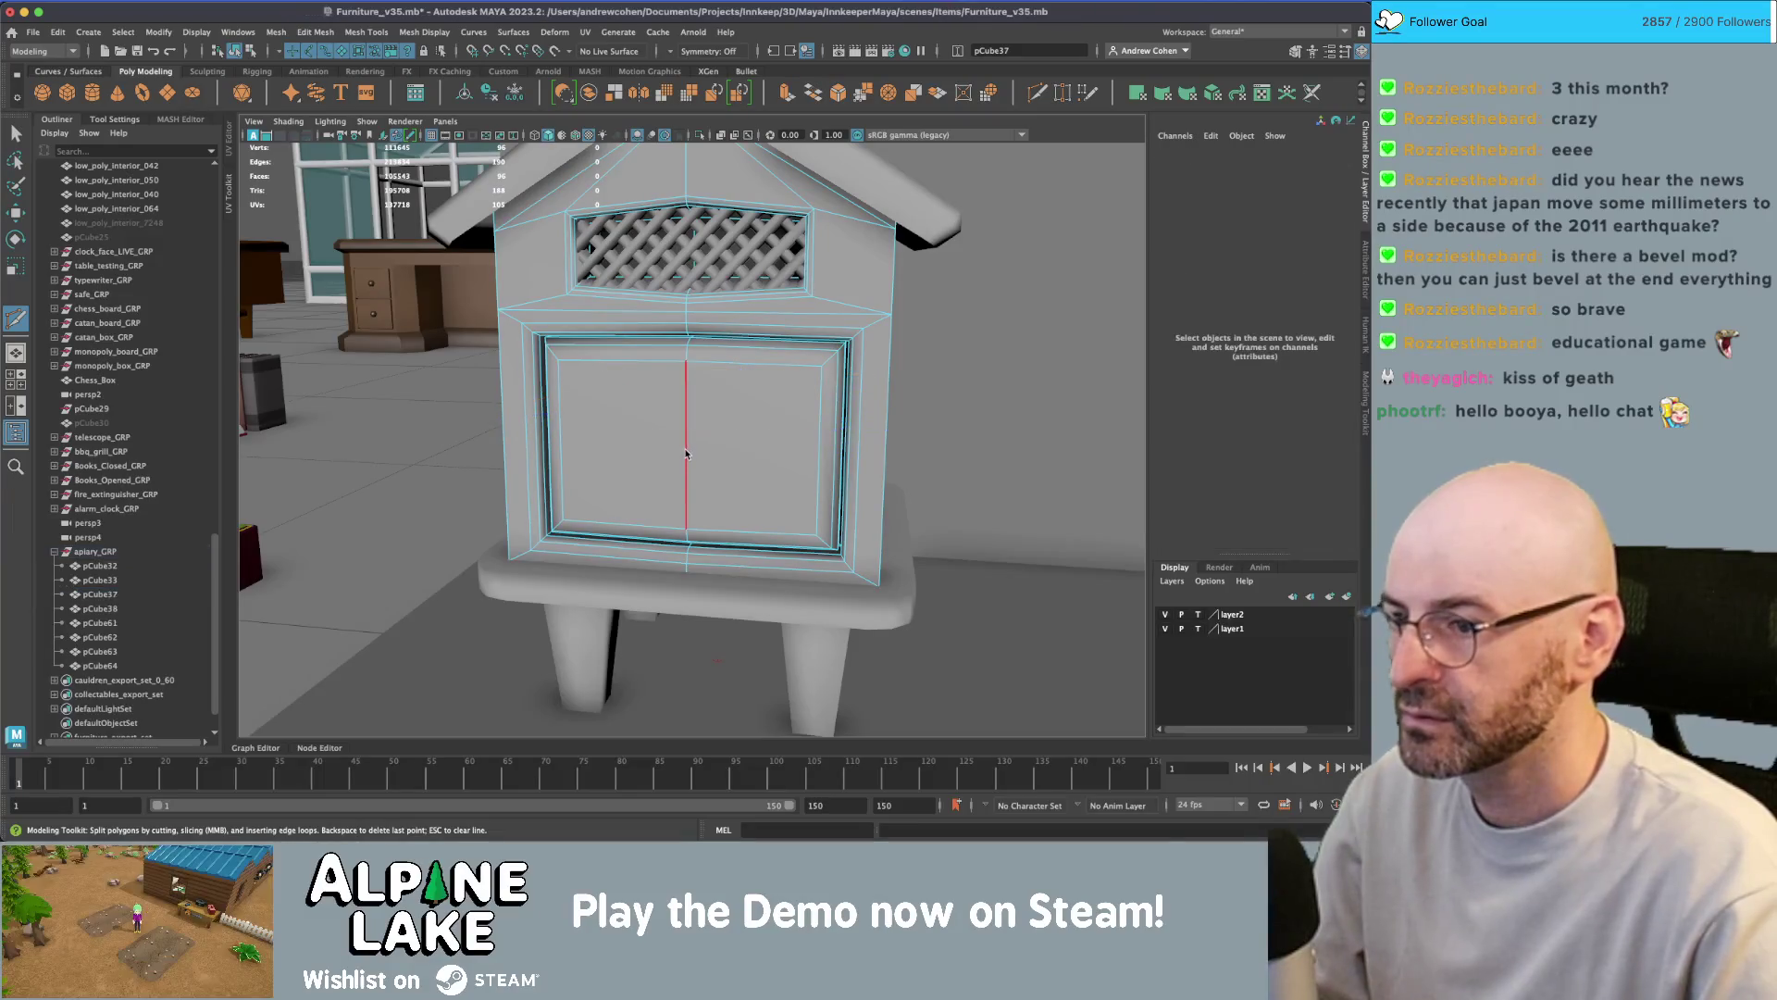
pyautogui.press('q')
pyautogui.click(726, 429)
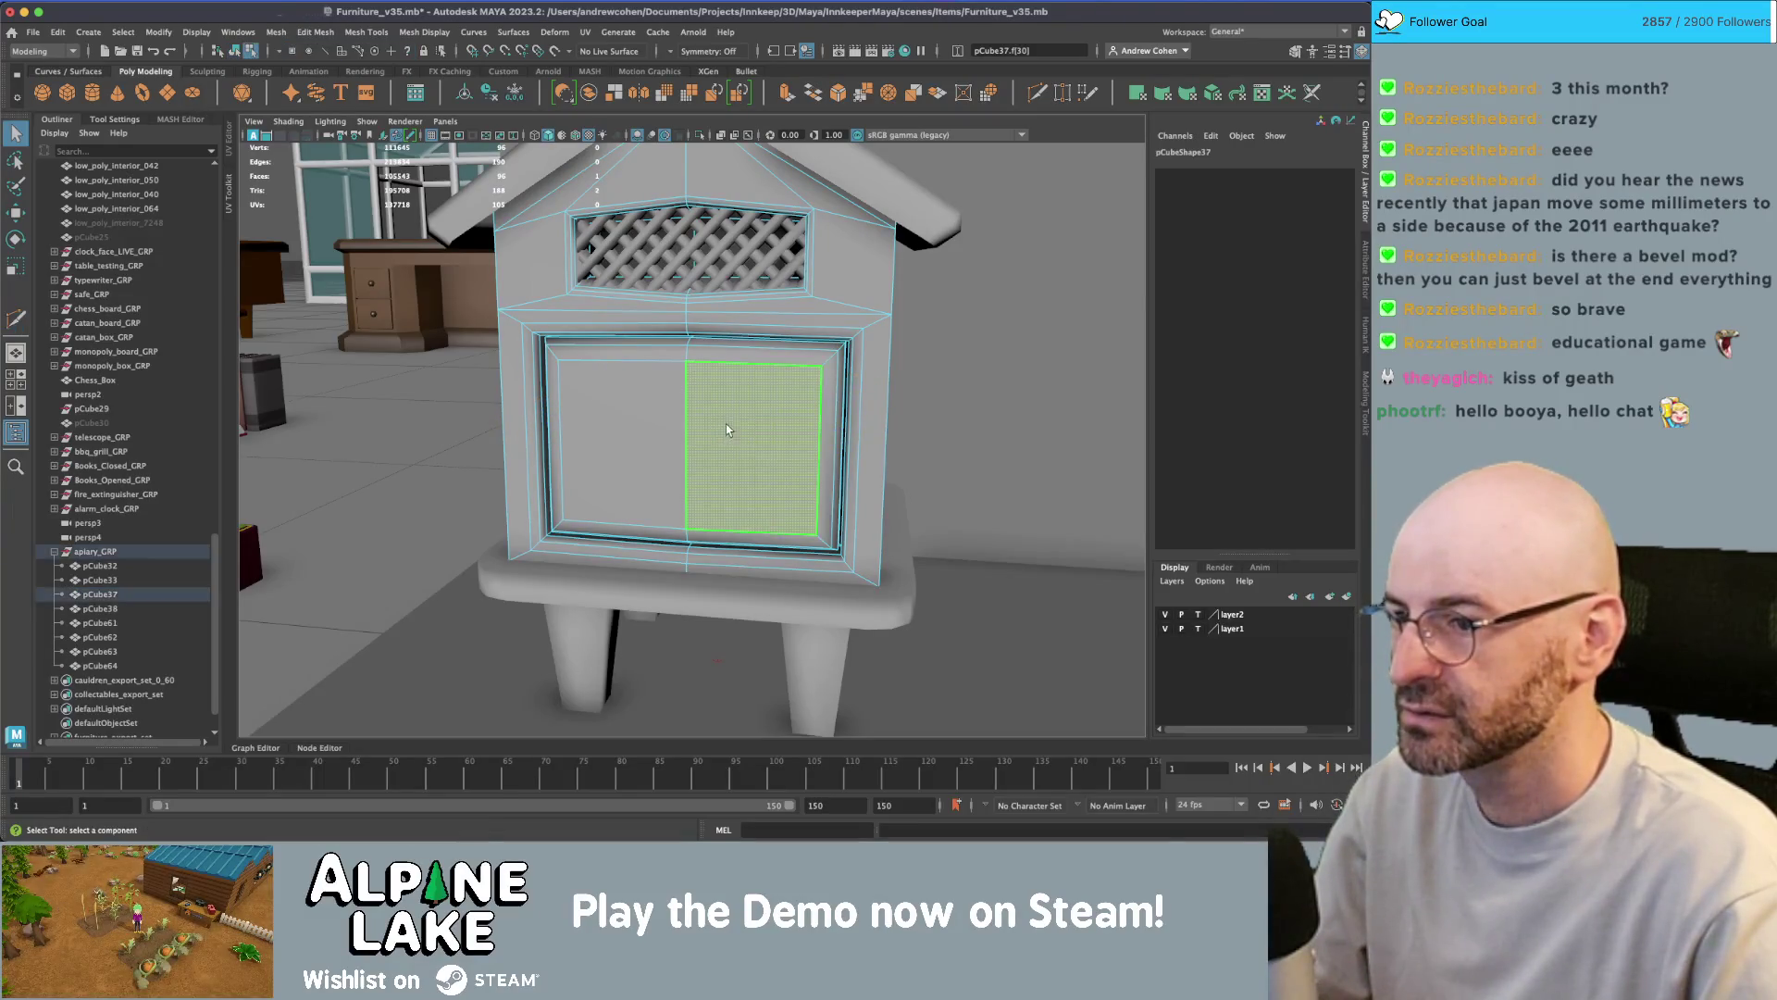
pyautogui.keyDown('shift'); pyautogui.click(661, 426); pyautogui.keyUp('shift')
pyautogui.keyDown('shift'); pyautogui.moveTo(661, 426); pyautogui.dragTo(637, 481, button='right'); pyautogui.keyUp('shift')
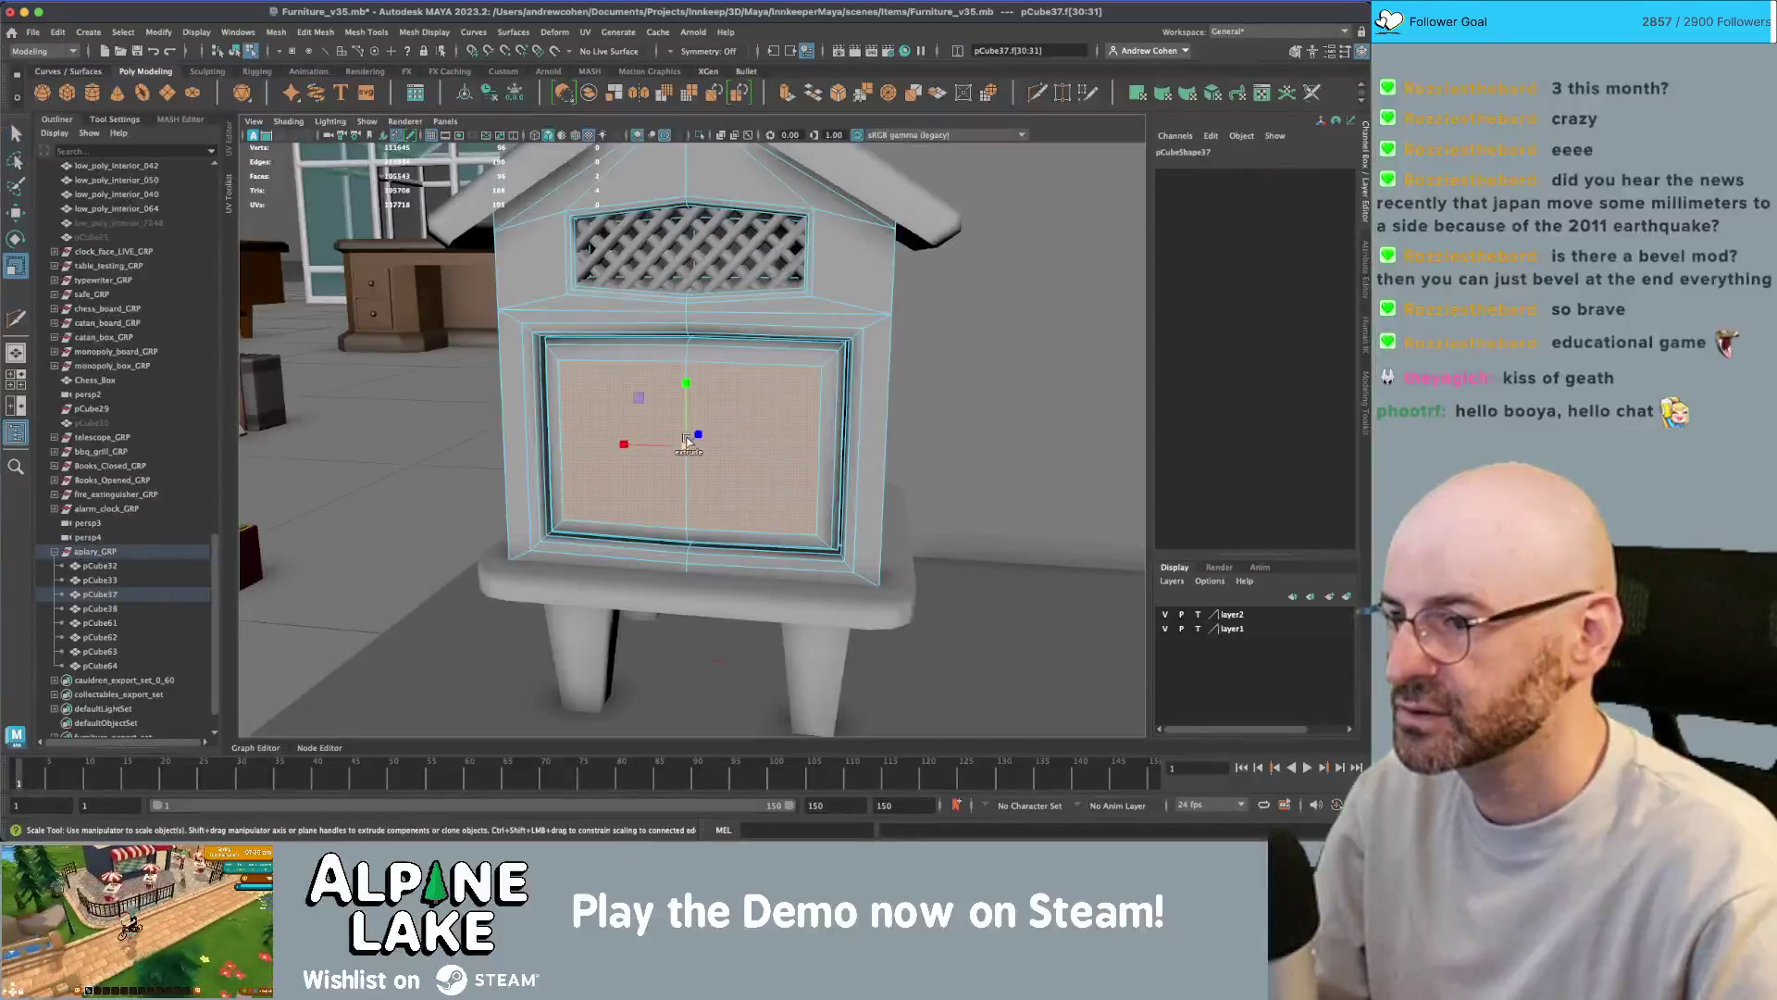
pyautogui.moveTo(688, 387); pyautogui.dragTo(686, 435)
# - Frame the new slot face and extrude it again with a slight tilt
pyautogui.press('f')
pyautogui.scroll(-5, 717, 423)
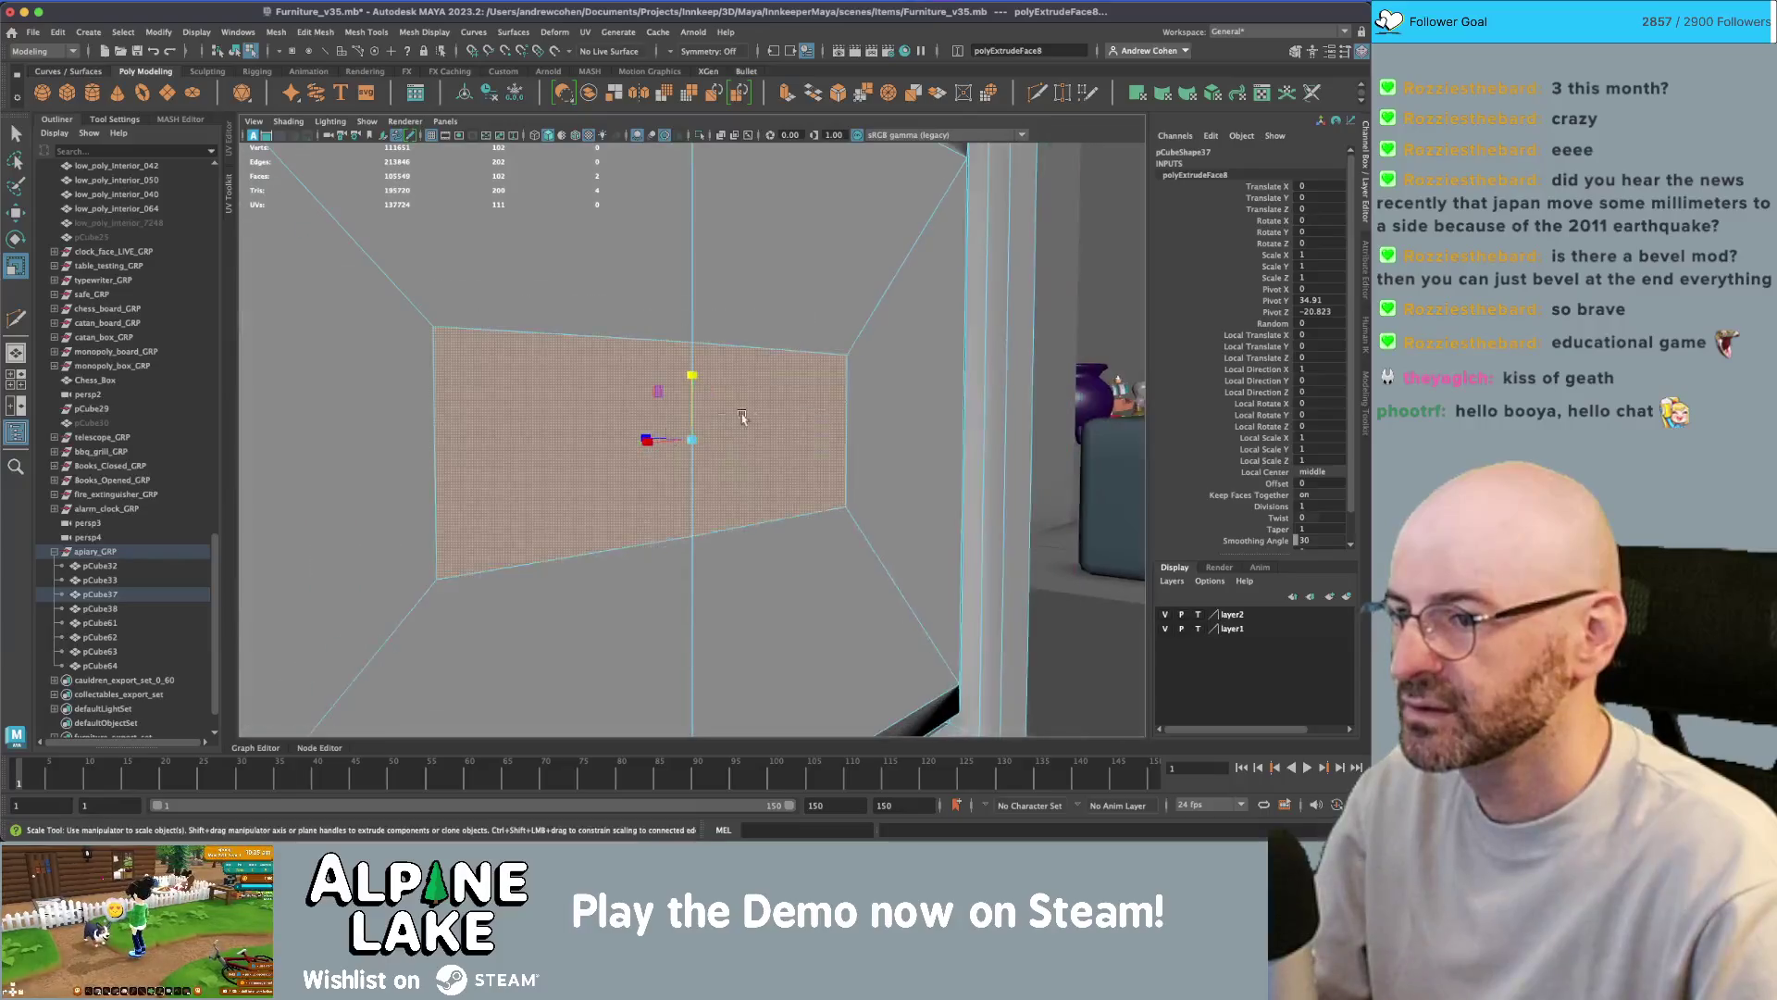
pyautogui.press('e')
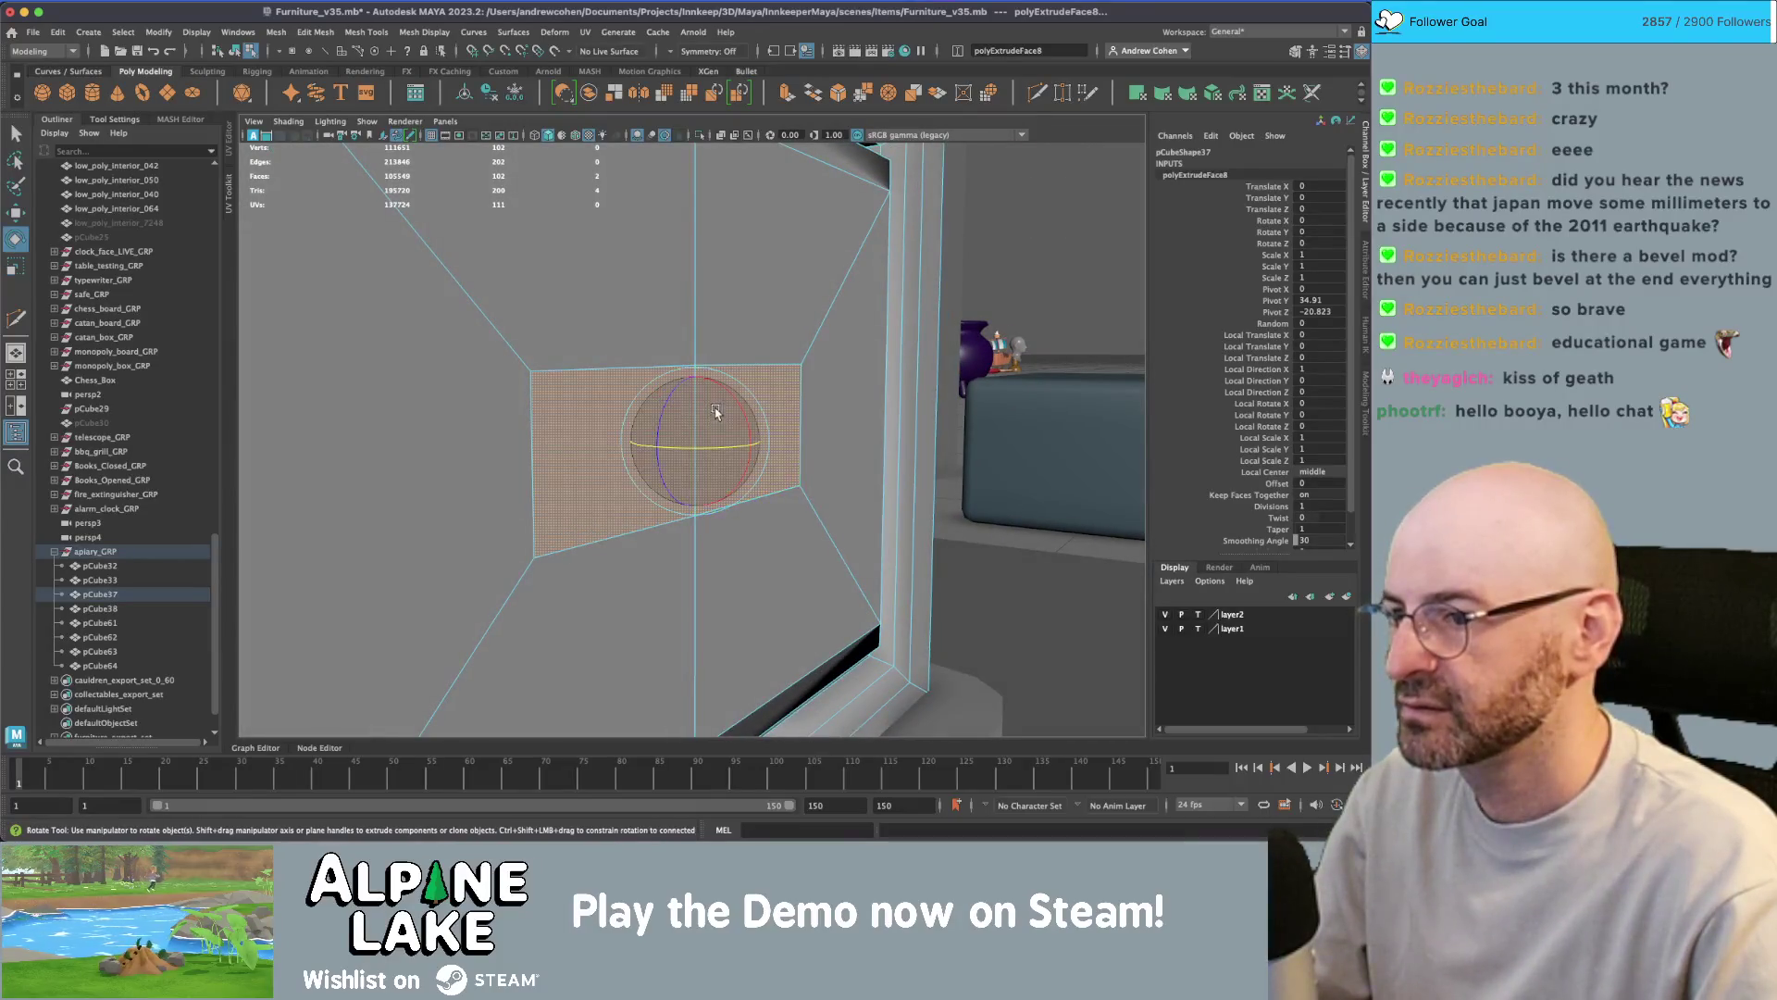
pyautogui.moveTo(718, 423)
pyautogui.keyDown('shift'); pyautogui.mouseDown()
pyautogui.moveTo(741, 440)
pyautogui.moveTo(644, 454)
pyautogui.mouseUp(); pyautogui.keyUp('shift')
pyautogui.press('r')
pyautogui.moveTo(693, 385)
pyautogui.keyDown('alt'); pyautogui.mouseDown()
pyautogui.moveTo(719, 408)
pyautogui.moveTo(661, 436)
pyautogui.moveTo(568, 414)
pyautogui.moveTo(645, 390)
pyautogui.mouseUp(); pyautogui.keyUp('alt')
pyautogui.press('w')
# - Start a cut across the slot, cancel it, and deselect the faces
pyautogui.hotkey('ctrl', 'shift', 'x')
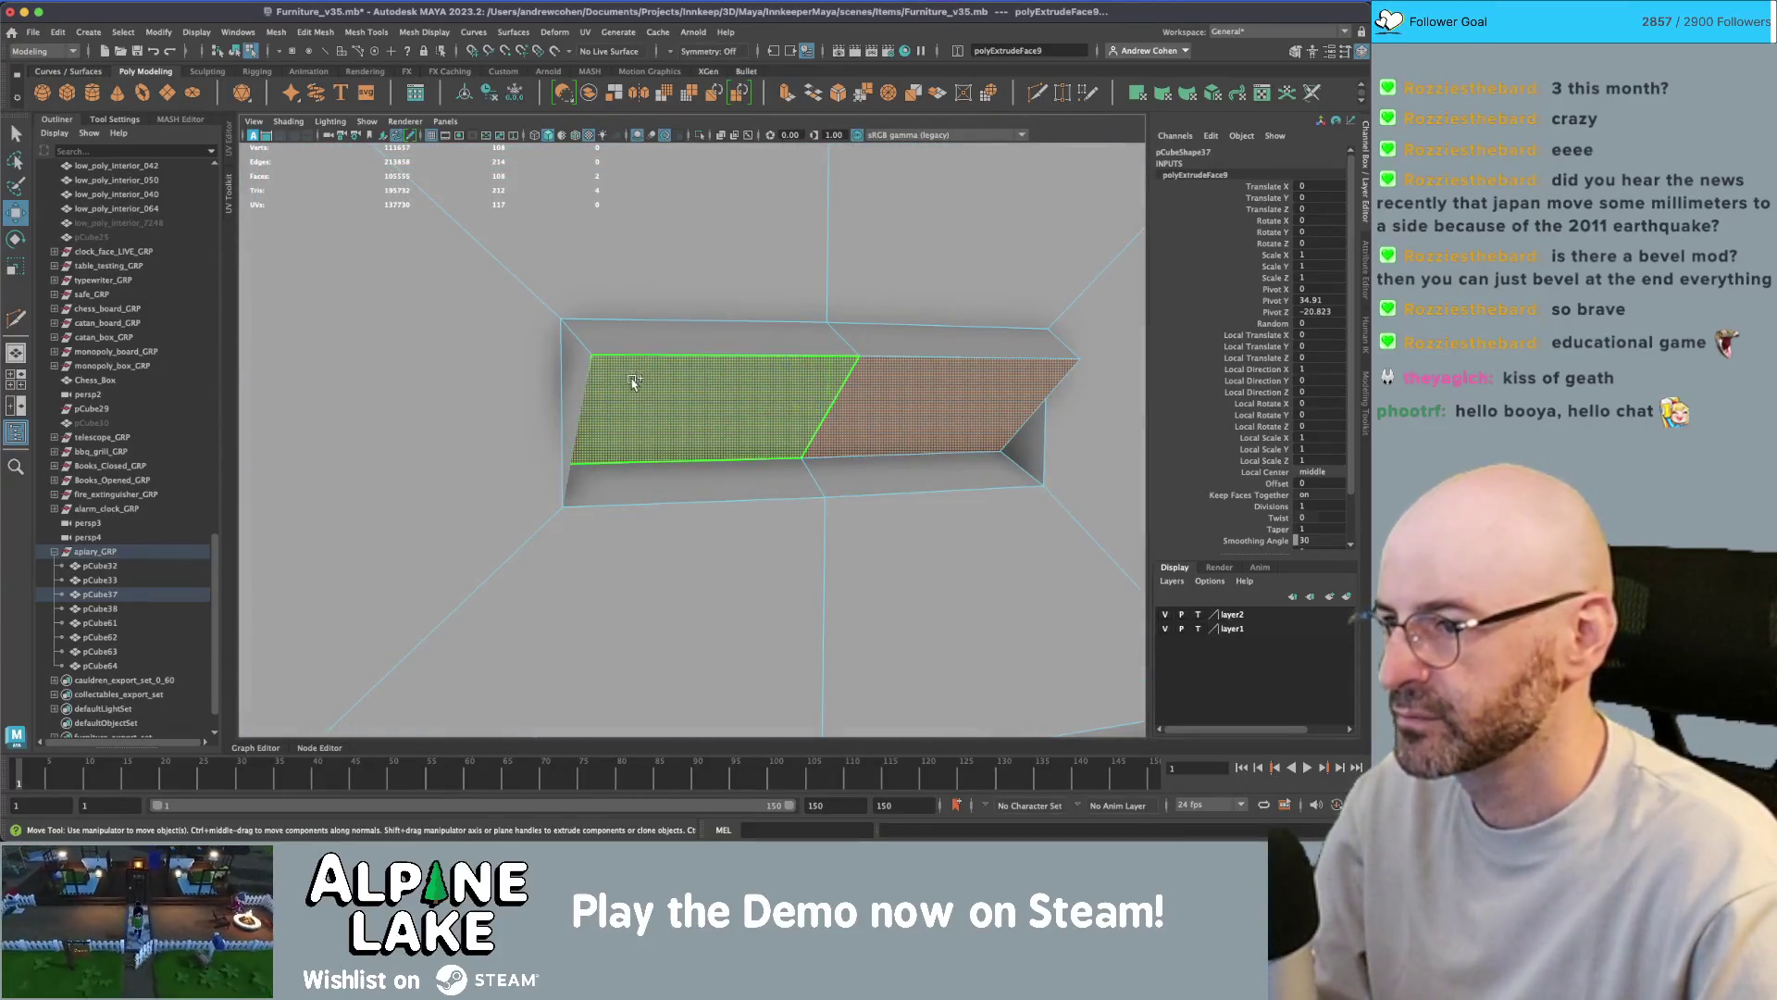
pyautogui.press('Return')
pyautogui.moveTo(569, 339)
pyautogui.keyDown('alt'); pyautogui.mouseDown()
pyautogui.moveTo(503, 317)
pyautogui.moveTo(594, 313)
pyautogui.moveTo(556, 486)
pyautogui.moveTo(873, 412)
pyautogui.mouseUp(); pyautogui.keyUp('alt')
pyautogui.click(571, 499)
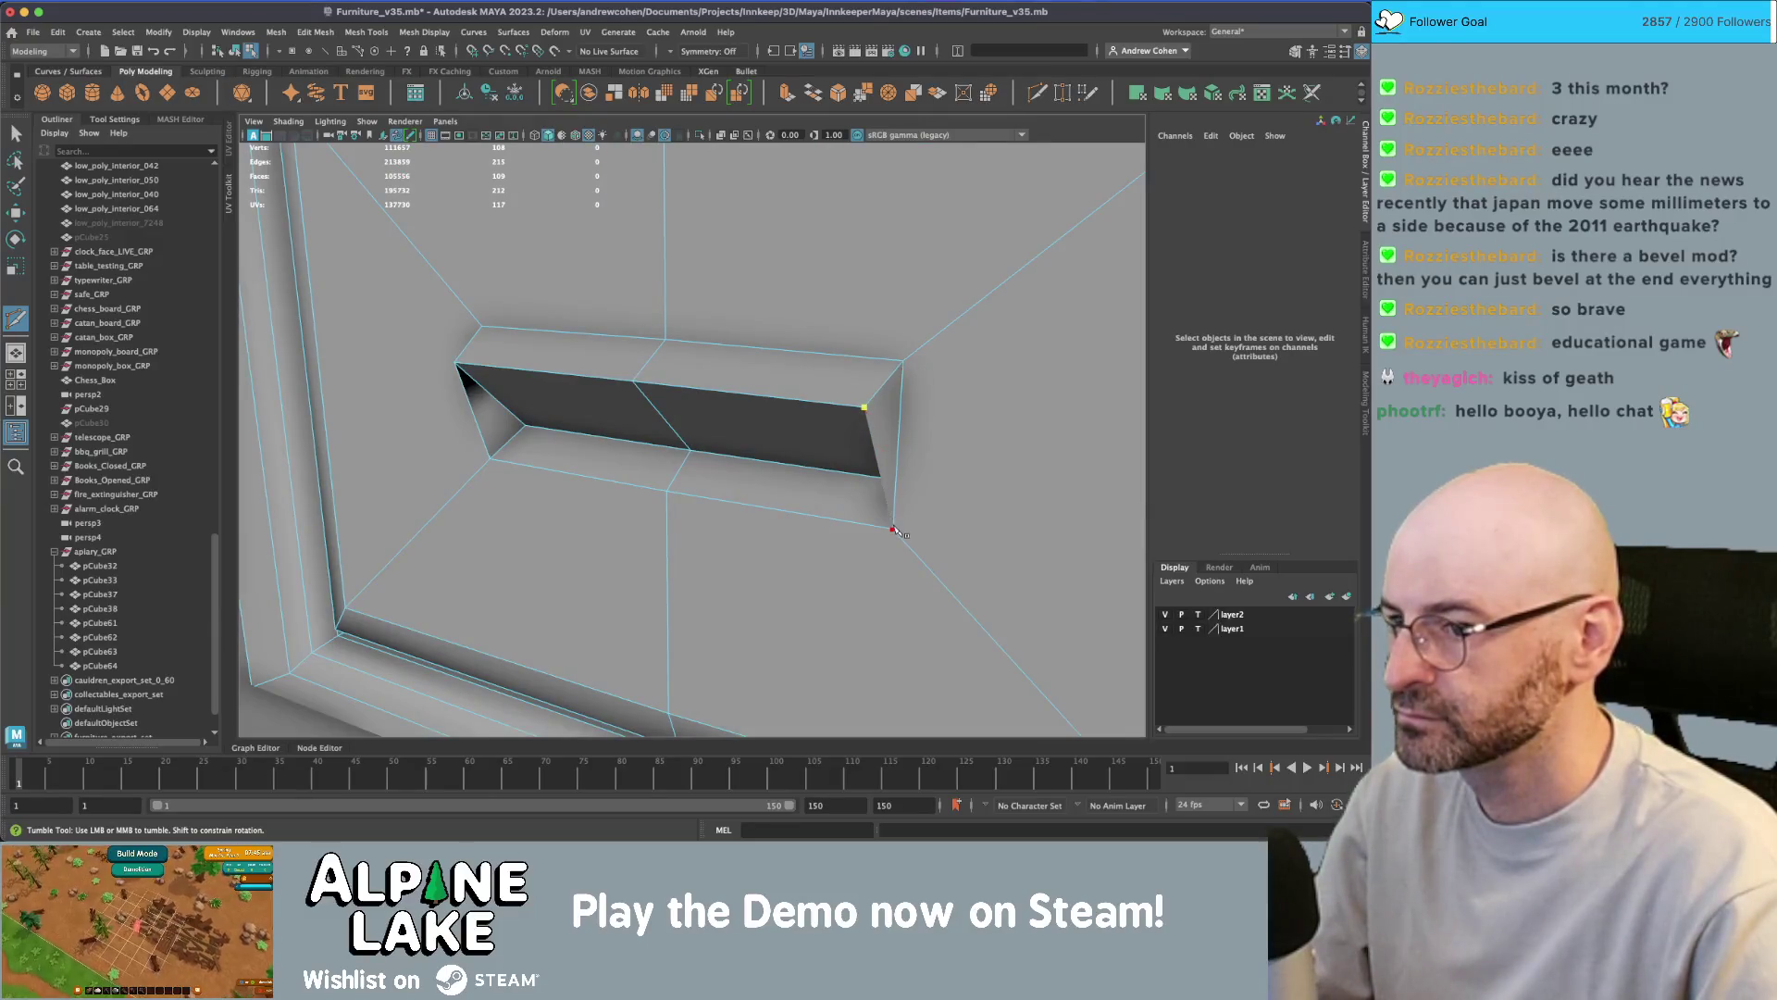
# - Reselect the two recess faces and extrude and shrink them inward, redoing the extrude once
pyautogui.keyDown('alt'); pyautogui.moveTo(891, 526); pyautogui.dragTo(833, 454); pyautogui.keyUp('alt')
pyautogui.moveTo(833, 453)
pyautogui.keyDown('alt'); pyautogui.mouseDown(button='right')
pyautogui.moveTo(864, 448)
pyautogui.moveTo(597, 441)
pyautogui.mouseUp(button='right'); pyautogui.keyUp('alt')
pyautogui.moveTo(577, 444)
pyautogui.mouseDown()
pyautogui.moveTo(613, 446)
pyautogui.moveTo(547, 423)
pyautogui.mouseUp()
pyautogui.press('r')
pyautogui.press('w')
pyautogui.press('r')
pyautogui.hotkey('ctrl', 'e')
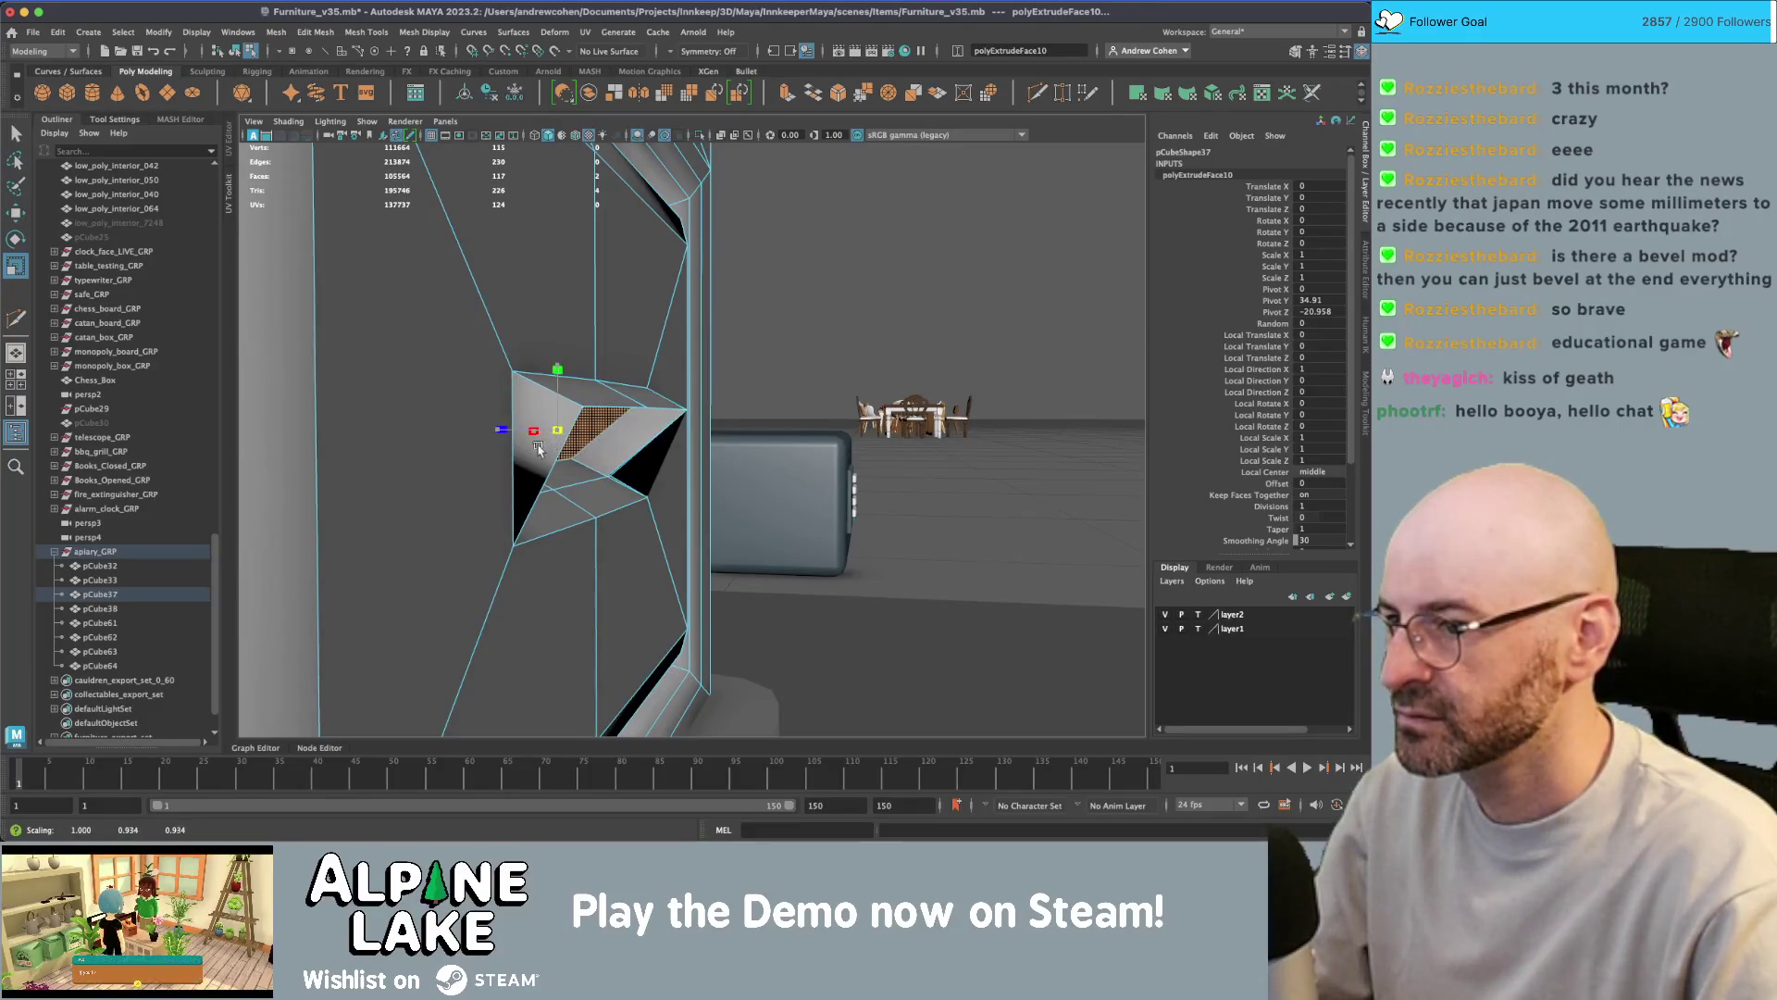
pyautogui.hotkey('ctrl', 'z')
pyautogui.hotkey('ctrl', 'z')
pyautogui.hotkey('ctrl', 'z')
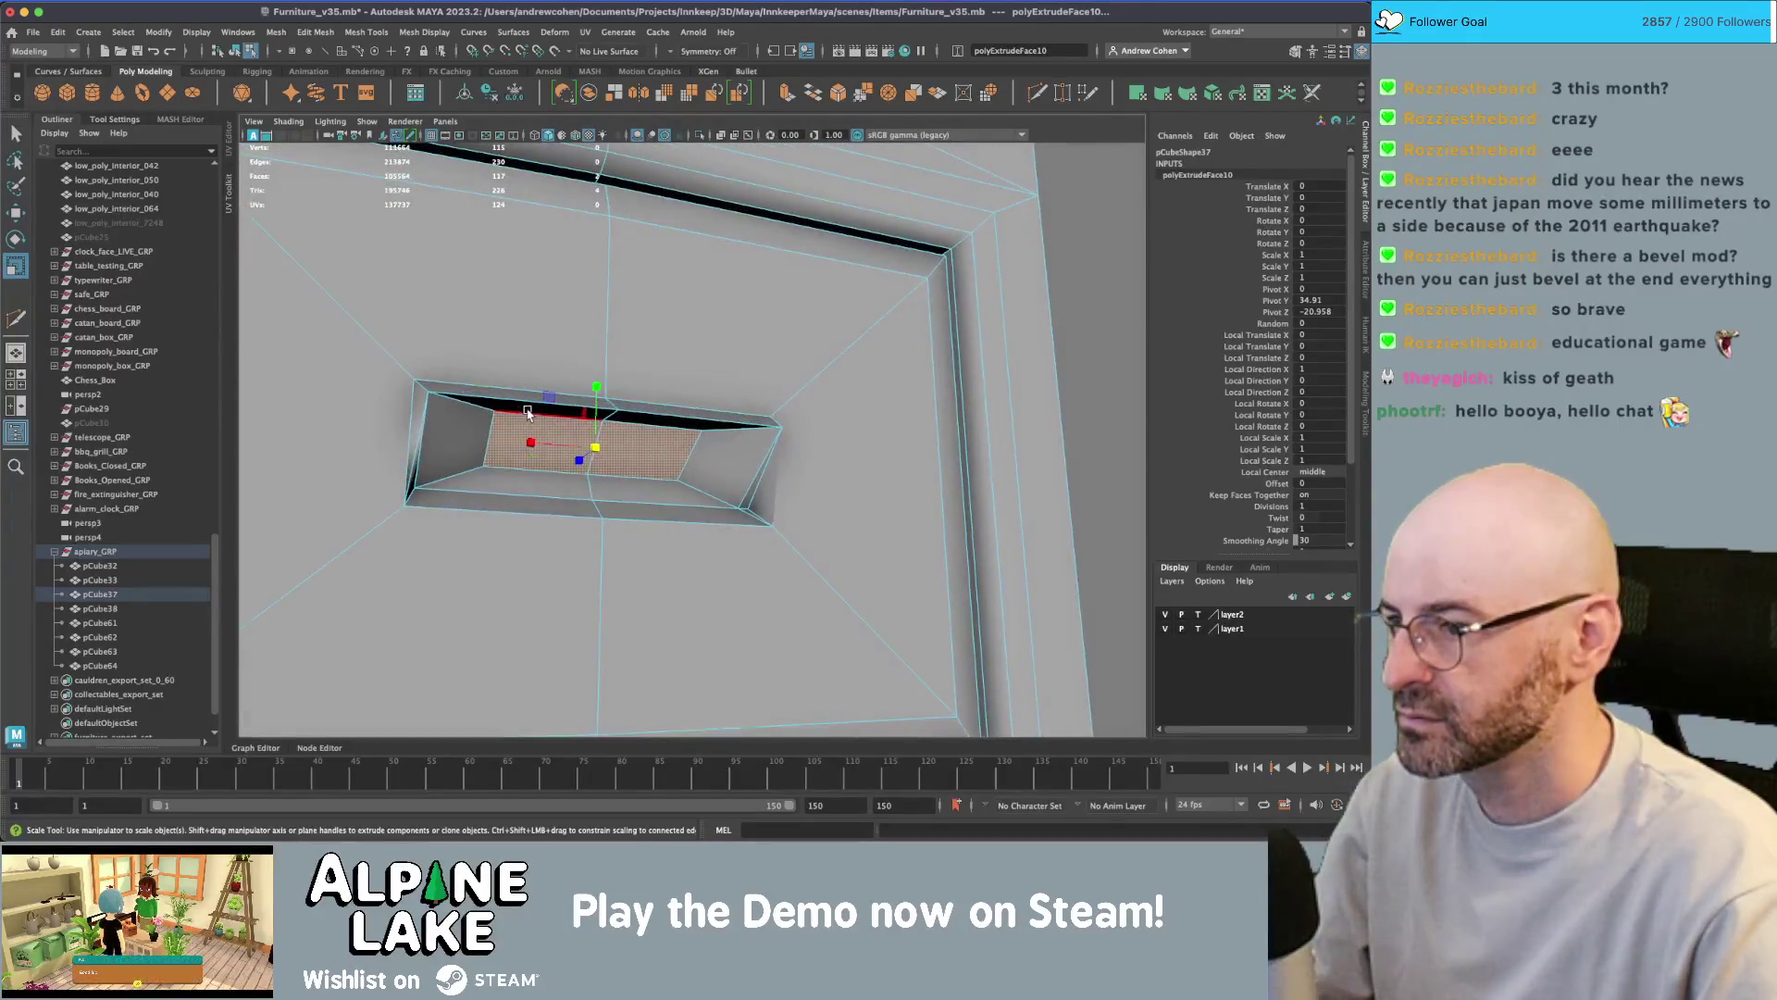
pyautogui.keyDown('shift'); pyautogui.moveTo(607, 457); pyautogui.dragTo(568, 488); pyautogui.keyUp('shift')
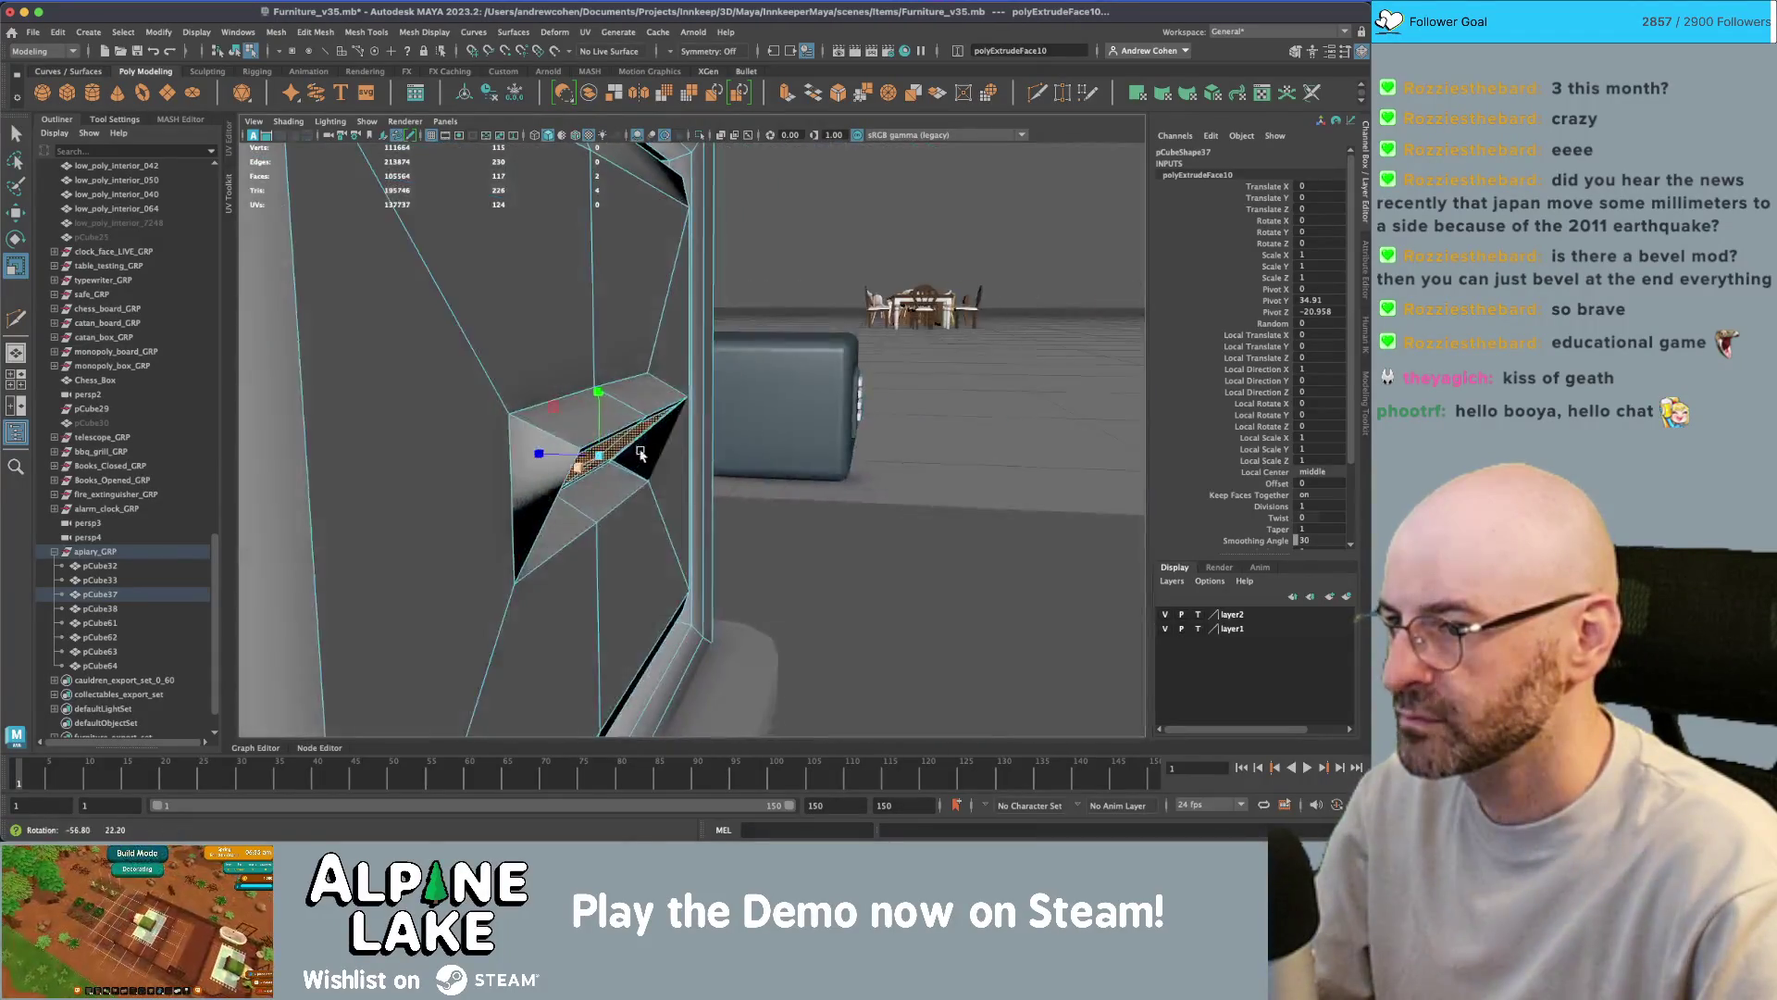
# - Grow the face selection around the slot and try a move, then undo back to the earlier extrude
pyautogui.press('w')
pyautogui.press('f')
pyautogui.scroll(-3, 592, 389)
pyautogui.keyDown('alt'); pyautogui.moveTo(593, 389); pyautogui.dragTo(675, 419); pyautogui.keyUp('alt')
pyautogui.press('q')
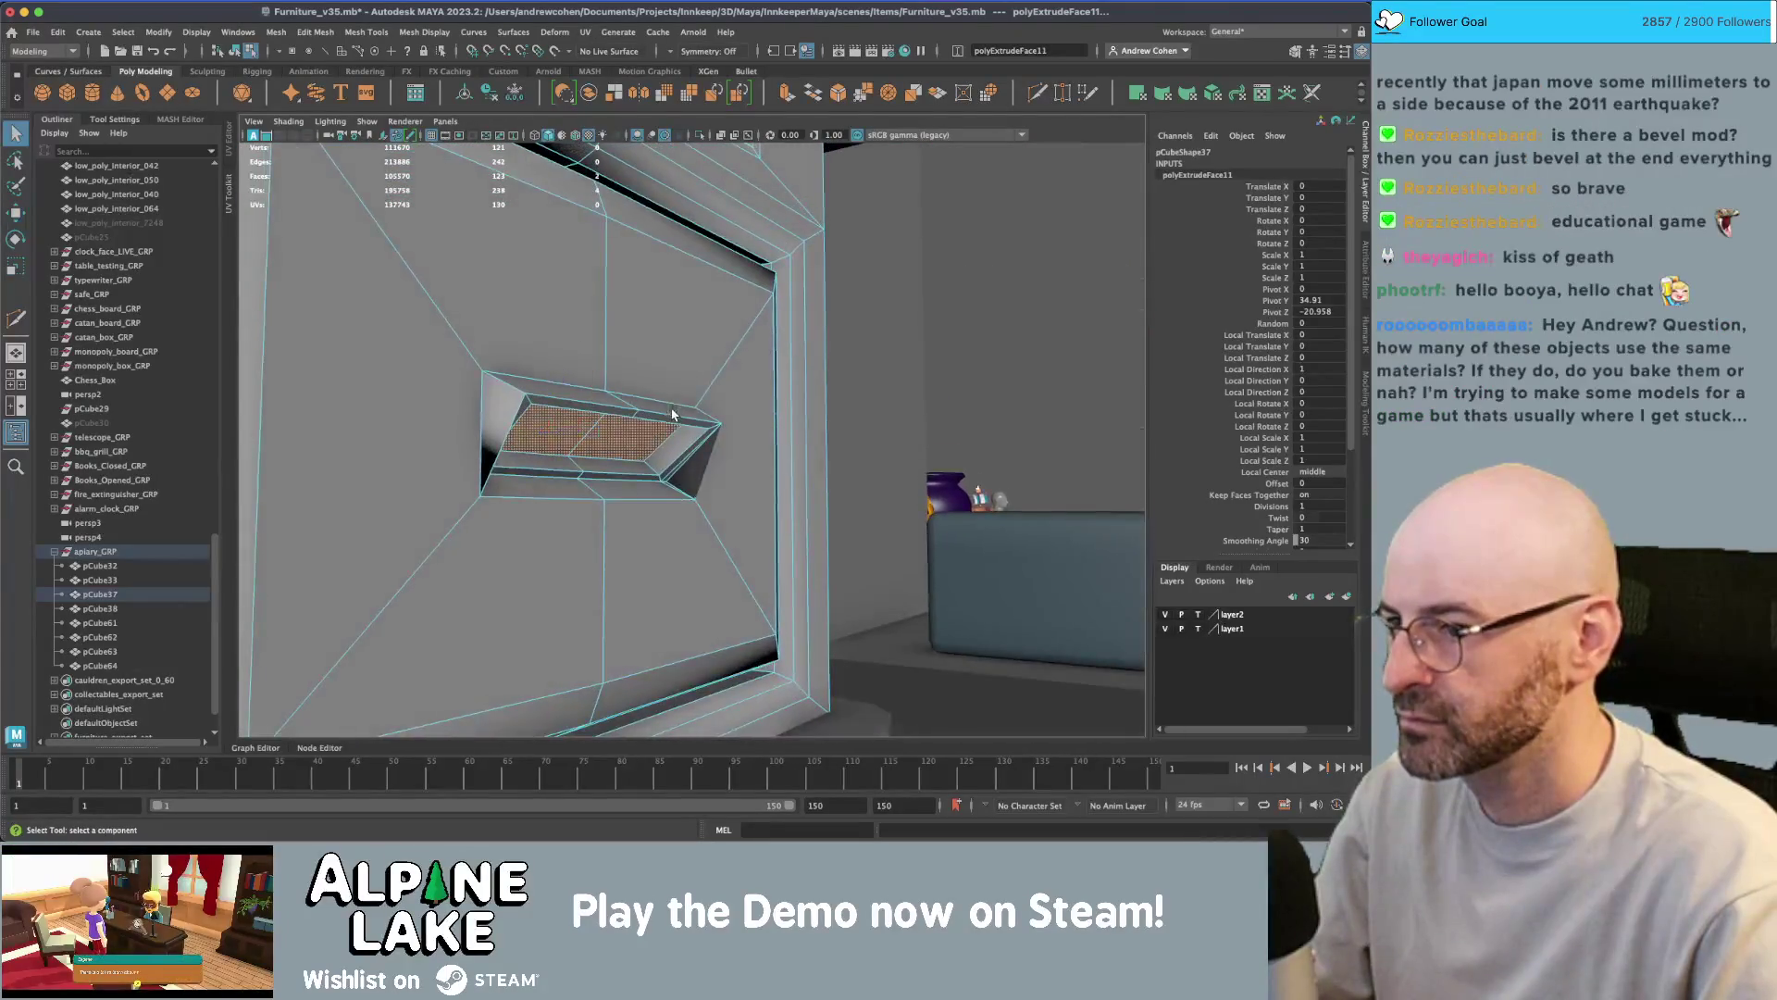
pyautogui.hotkey('shift', '.')
pyautogui.hotkey('shift', '.')
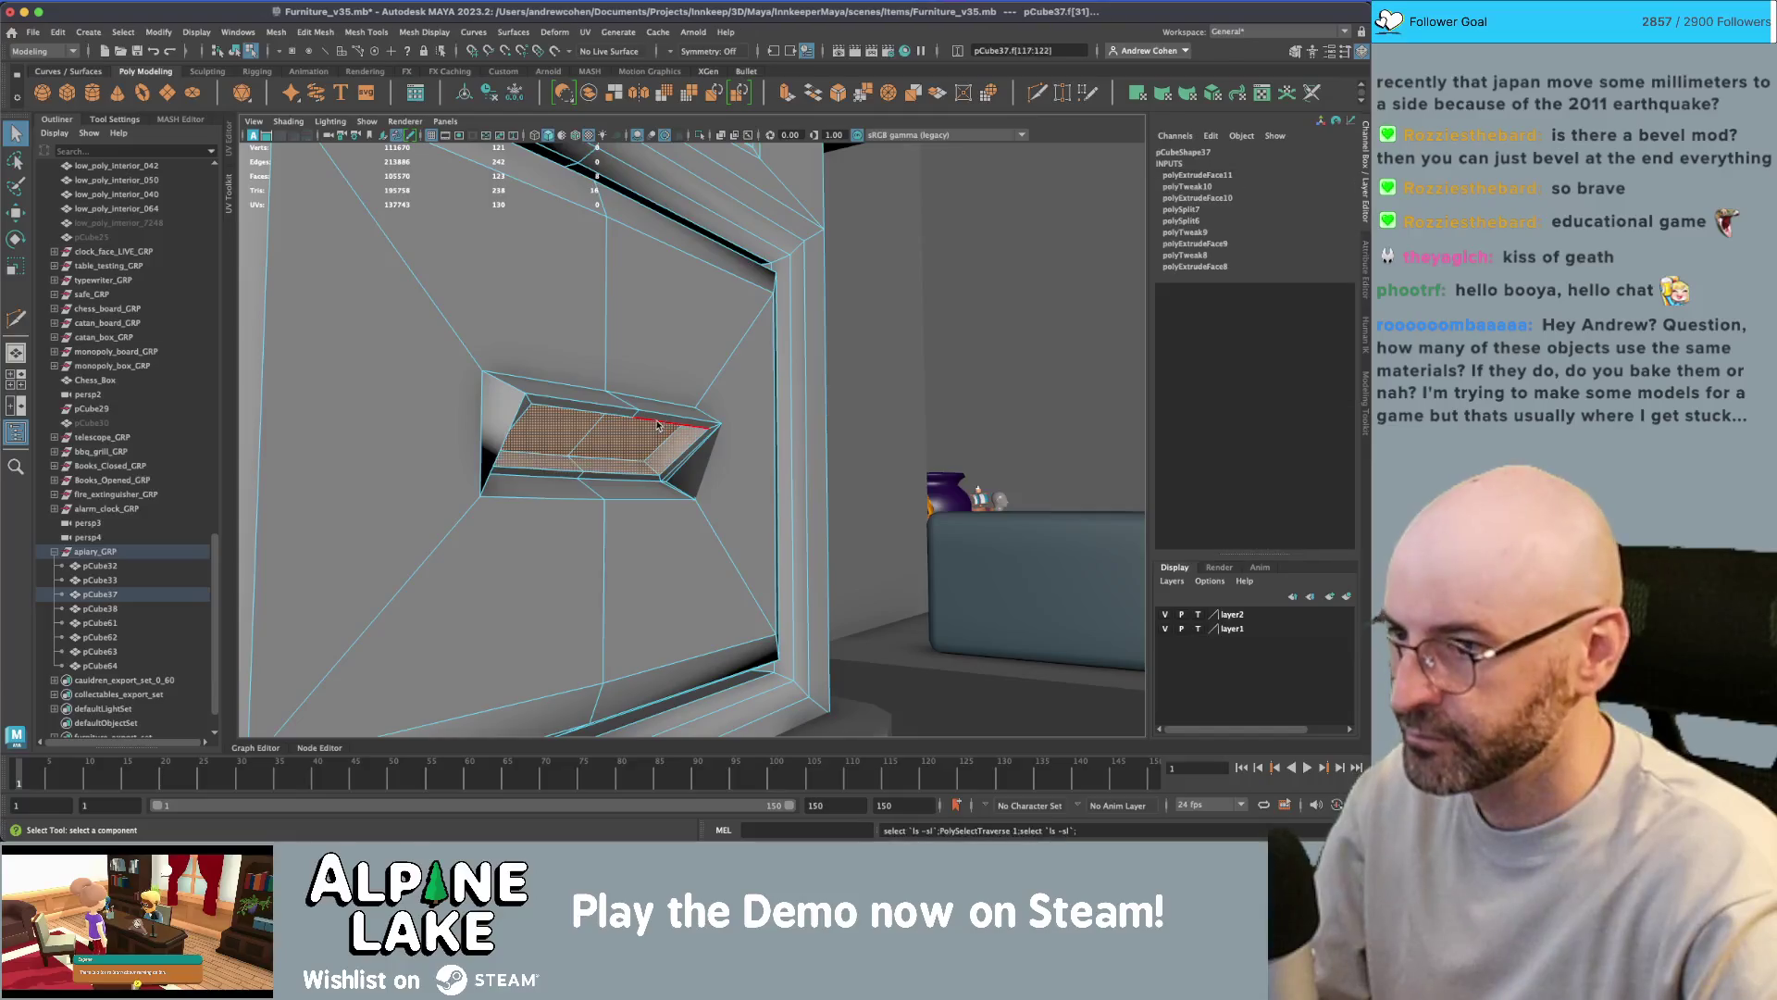
pyautogui.press('w')
pyautogui.moveTo(657, 425)
pyautogui.keyDown('alt'); pyautogui.mouseDown()
pyautogui.moveTo(469, 445)
pyautogui.moveTo(615, 437)
pyautogui.mouseUp(); pyautogui.keyUp('alt')
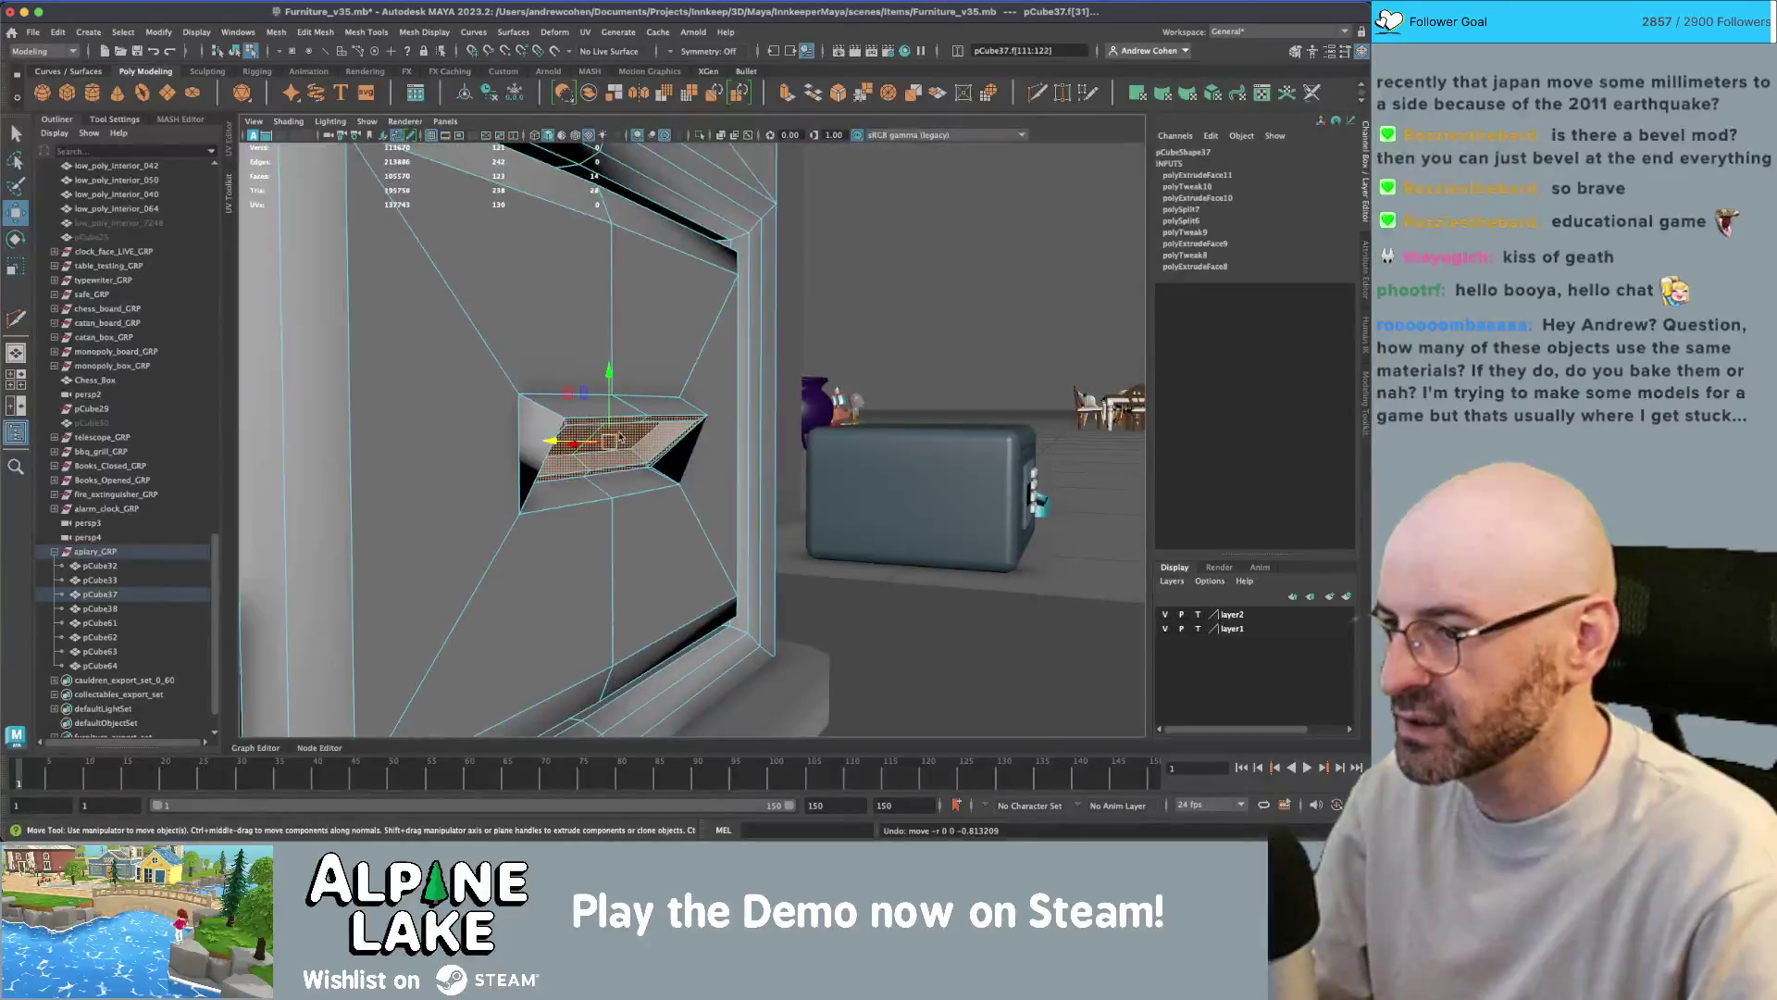
pyautogui.hotkey('ctrl', 'z')
pyautogui.hotkey('ctrl', 'z')
pyautogui.hotkey('ctrl', 'z')
pyautogui.hotkey('ctrl', 'z')
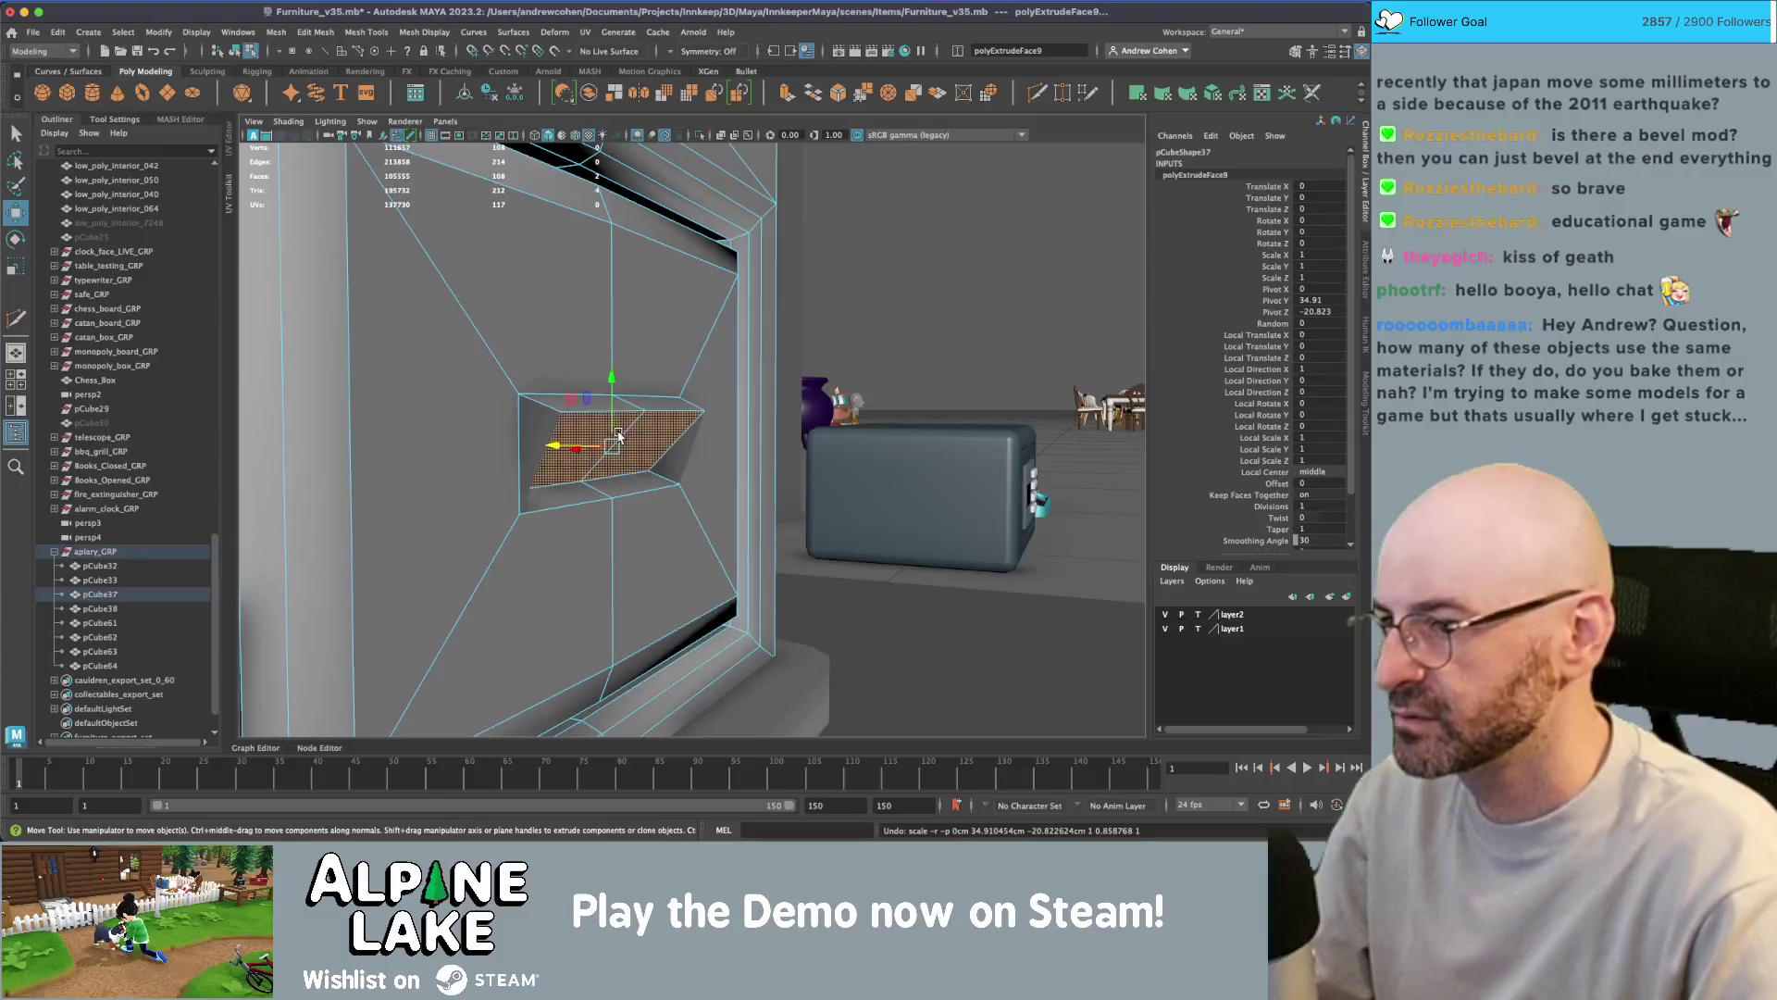
pyautogui.hotkey('ctrl', 'z')
pyautogui.hotkey('ctrl', 'z')
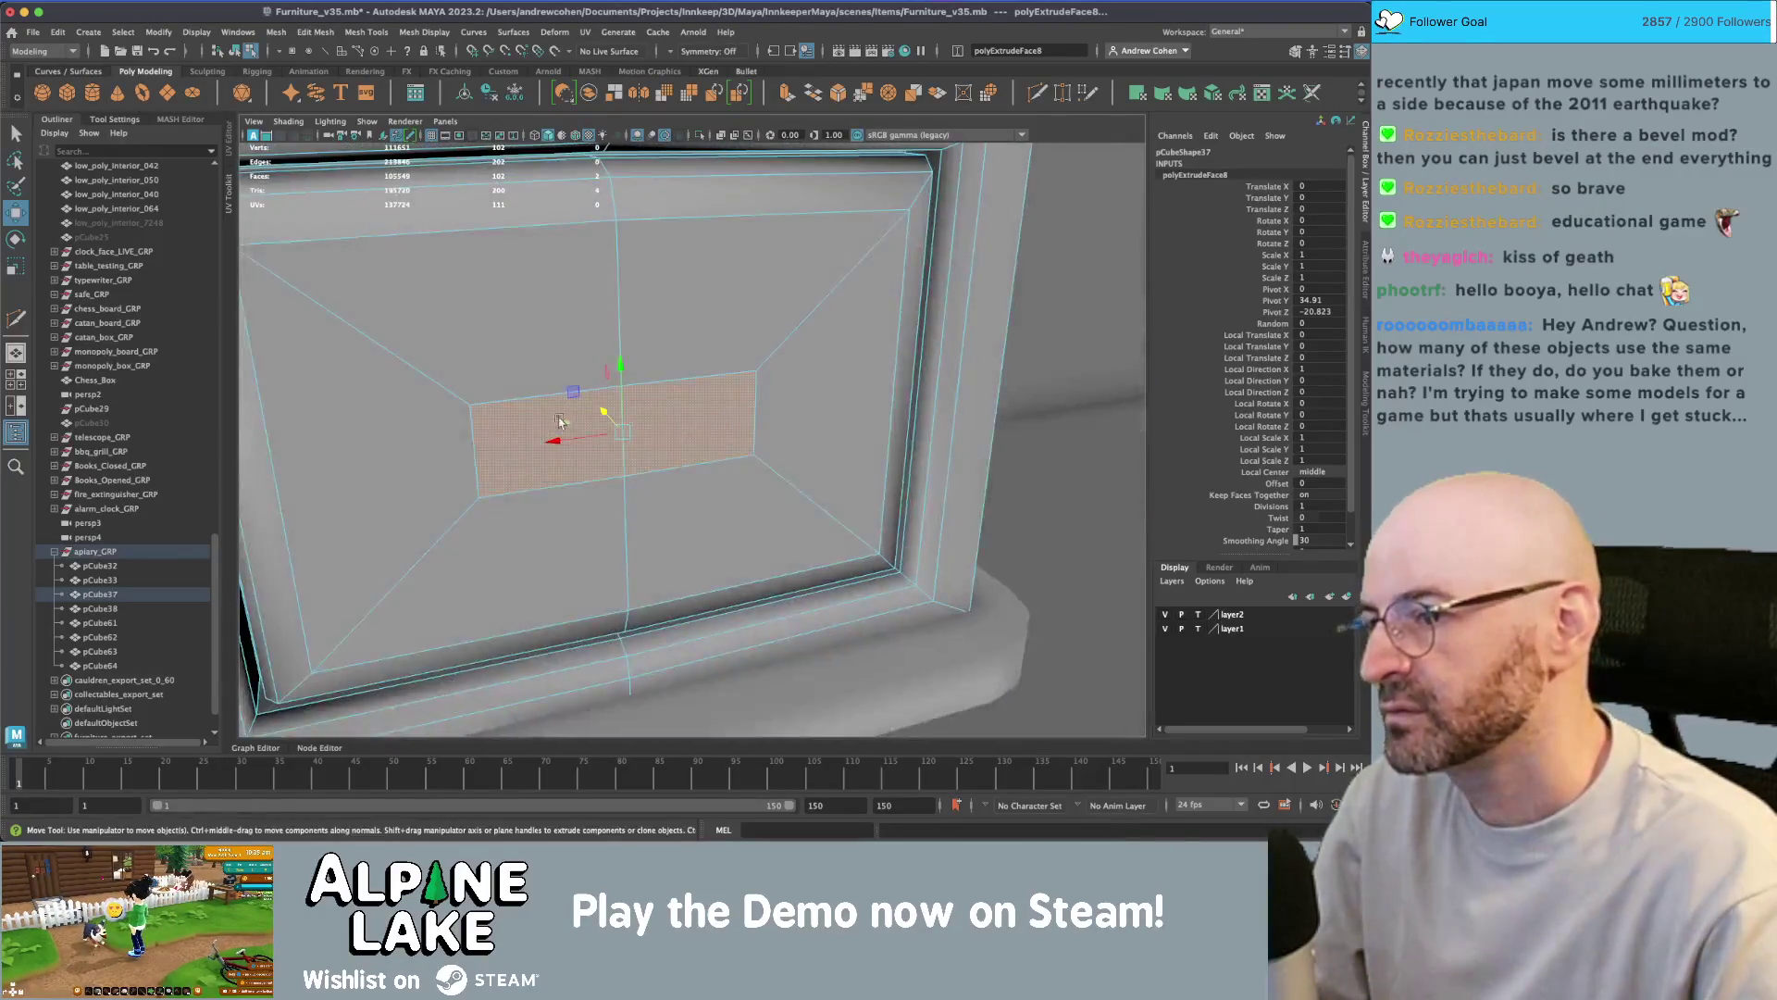
# - Push the slot faces inward, then extrude both halves again and push them deeper into the door
pyautogui.hotkey('shift', 'z')
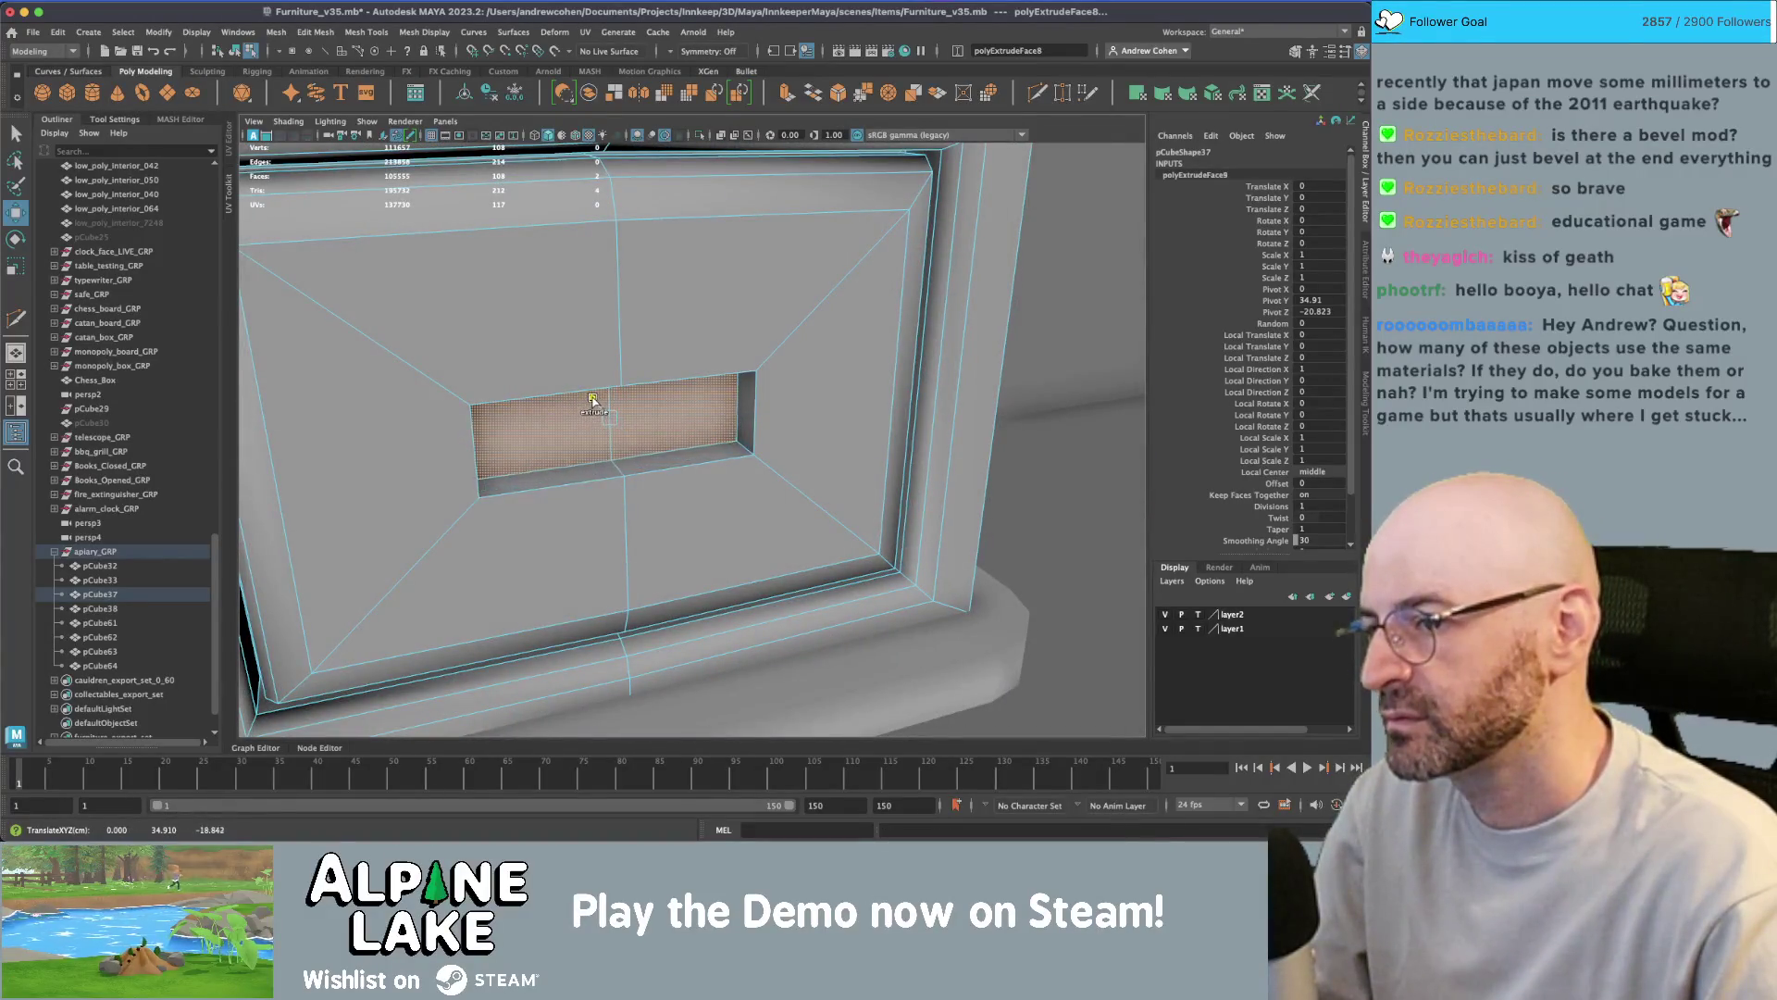
pyautogui.moveTo(592, 398)
pyautogui.keyDown('alt'); pyautogui.mouseDown()
pyautogui.moveTo(626, 358)
pyautogui.moveTo(558, 409)
pyautogui.moveTo(655, 428)
pyautogui.mouseUp(); pyautogui.keyUp('alt')
pyautogui.press('q')
pyautogui.keyDown('shift'); pyautogui.click(655, 427); pyautogui.keyUp('shift')
pyautogui.press('r')
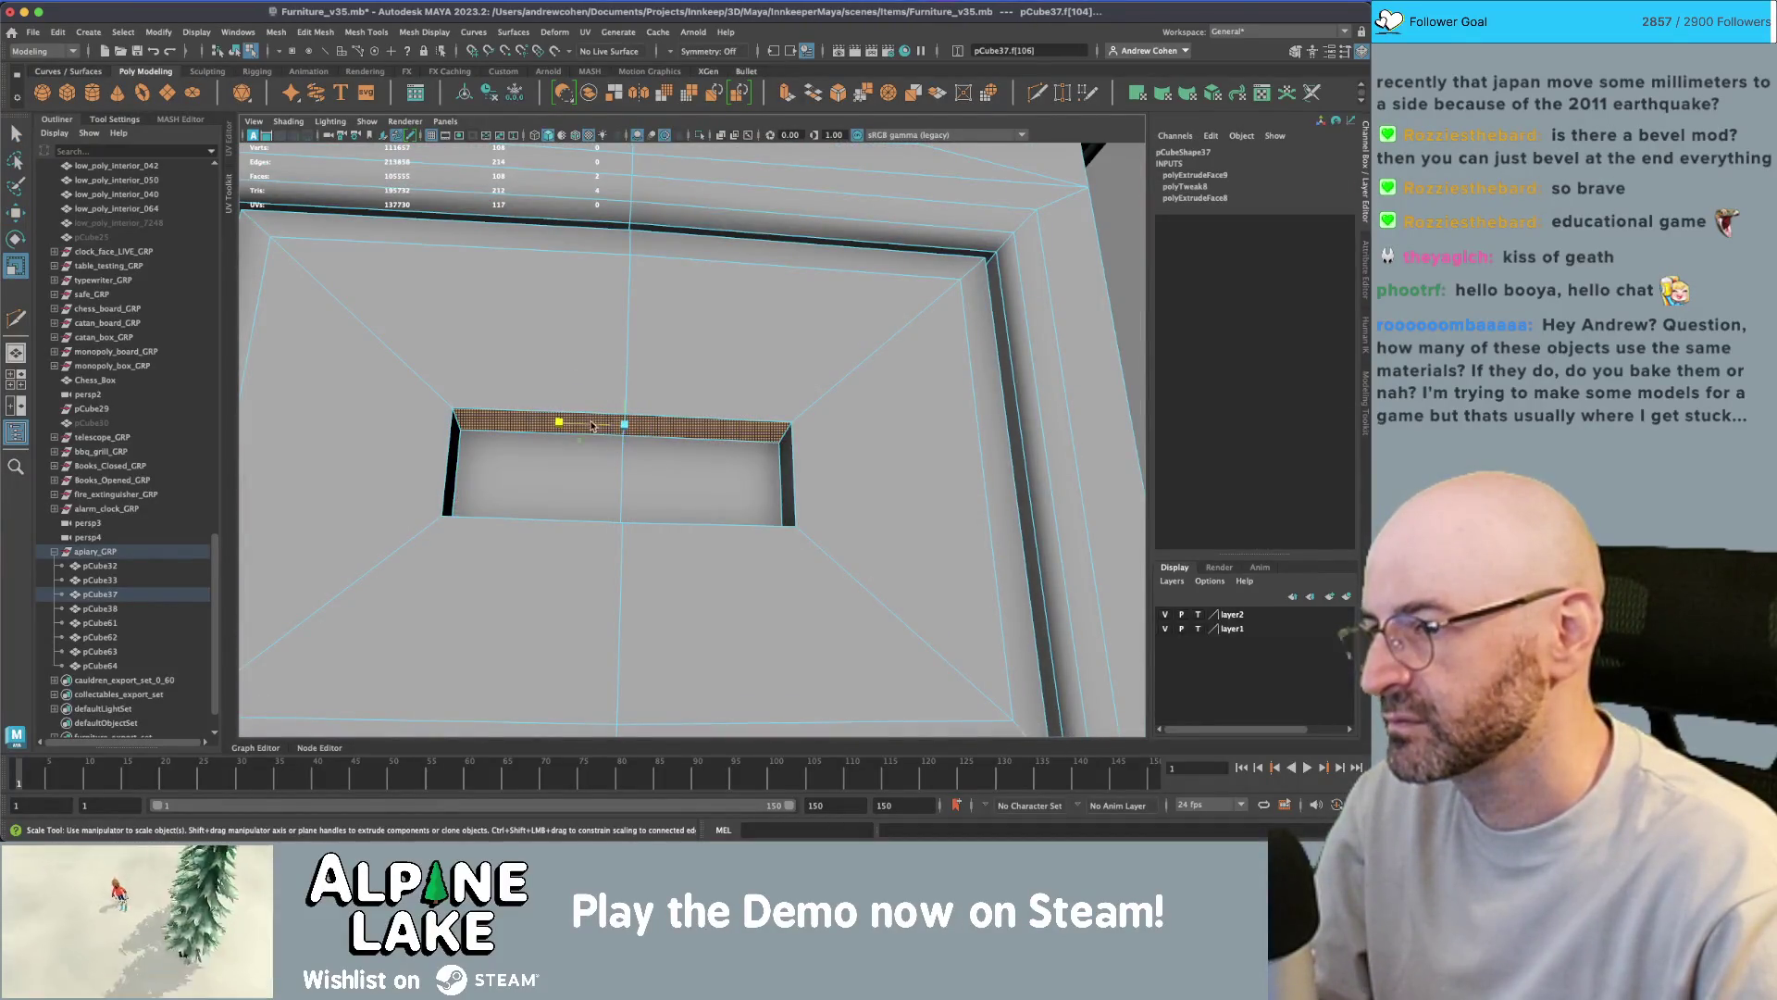
pyautogui.hotkey('ctrl', 'e')
pyautogui.press('w')
pyautogui.moveTo(624, 389)
pyautogui.mouseDown()
pyautogui.moveTo(622, 415)
pyautogui.moveTo(512, 422)
pyautogui.moveTo(593, 408)
pyautogui.moveTo(545, 395)
pyautogui.moveTo(630, 400)
pyautogui.moveTo(536, 348)
pyautogui.mouseUp()
pyautogui.press('r')
pyautogui.press('w')
pyautogui.press('r')
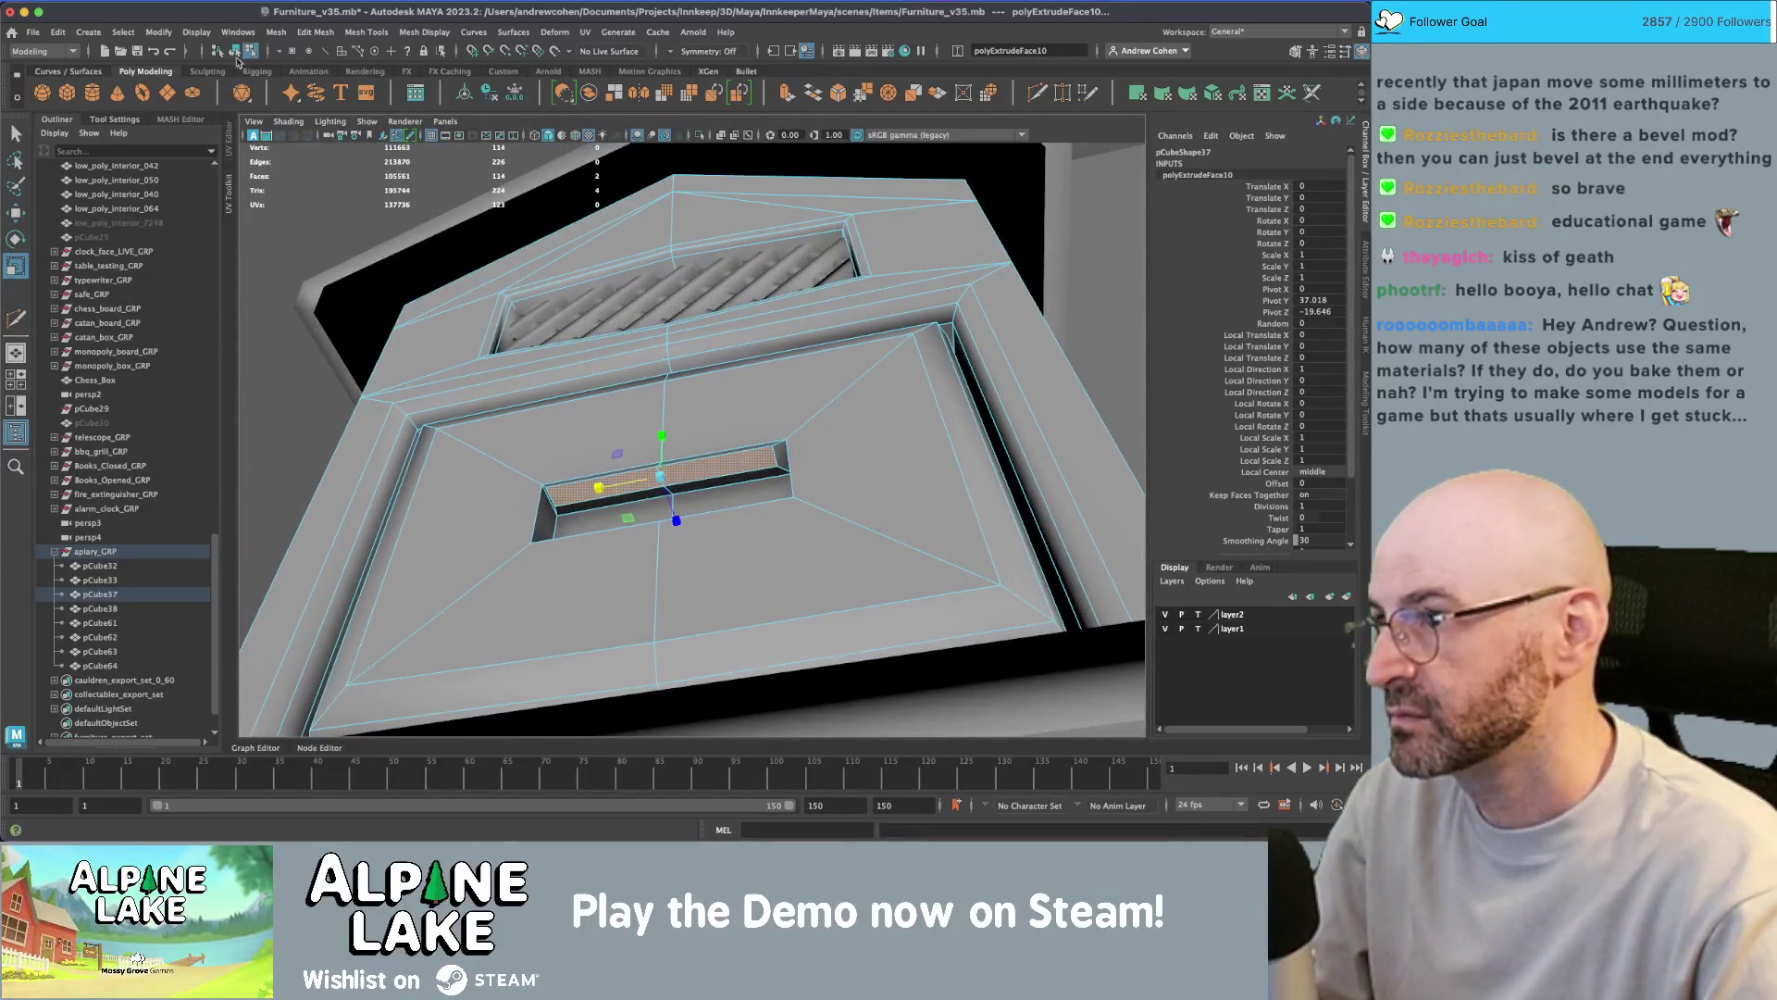
# - Return to object mode, orbit the whole beehive, and compare it with the apiary reference images
pyautogui.click(235, 50)
pyautogui.press('q')
pyautogui.moveTo(593, 435)
pyautogui.keyDown('alt'); pyautogui.mouseDown()
pyautogui.moveTo(574, 453)
pyautogui.moveTo(585, 481)
pyautogui.moveTo(519, 435)
pyautogui.moveTo(528, 456)
pyautogui.mouseUp(); pyautogui.keyUp('alt')
pyautogui.keyDown('alt'); pyautogui.moveTo(528, 456); pyautogui.dragTo(707, 456, button='right'); pyautogui.keyUp('alt')
pyautogui.keyDown('alt'); pyautogui.moveTo(707, 451); pyautogui.dragTo(773, 438); pyautogui.keyUp('alt')
pyautogui.press('super+Tab')
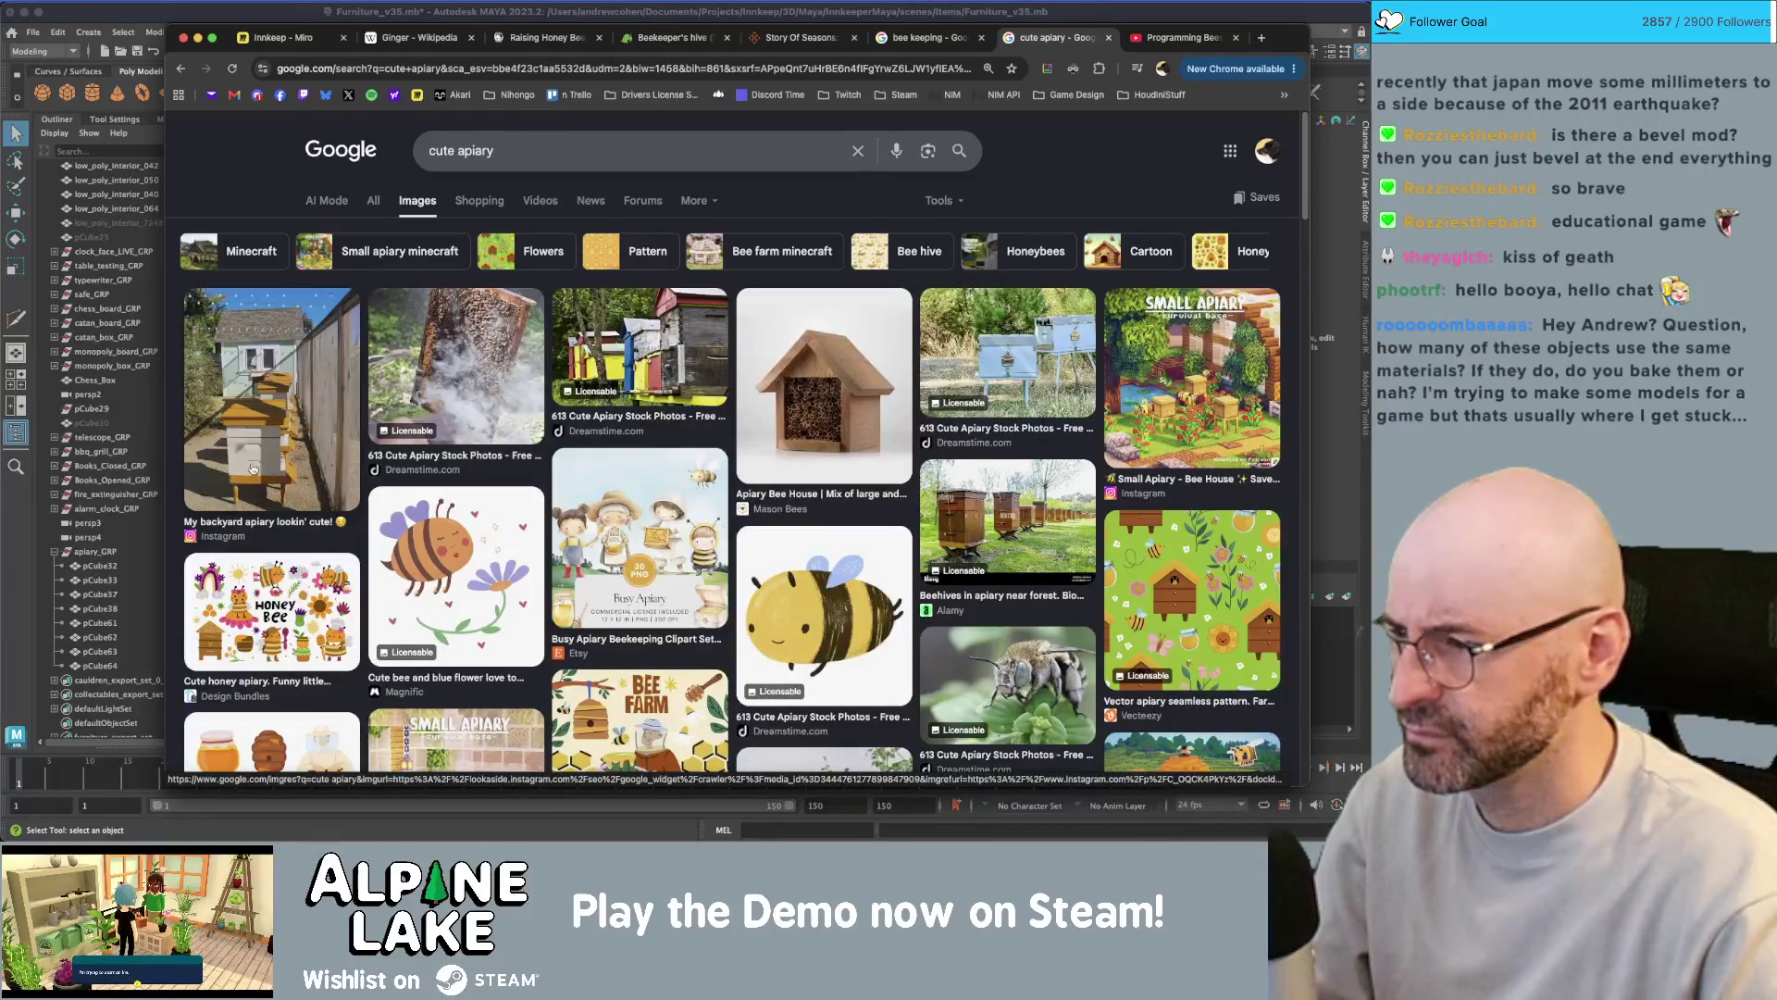
pyautogui.press('super+Tab')
pyautogui.press('super+z')
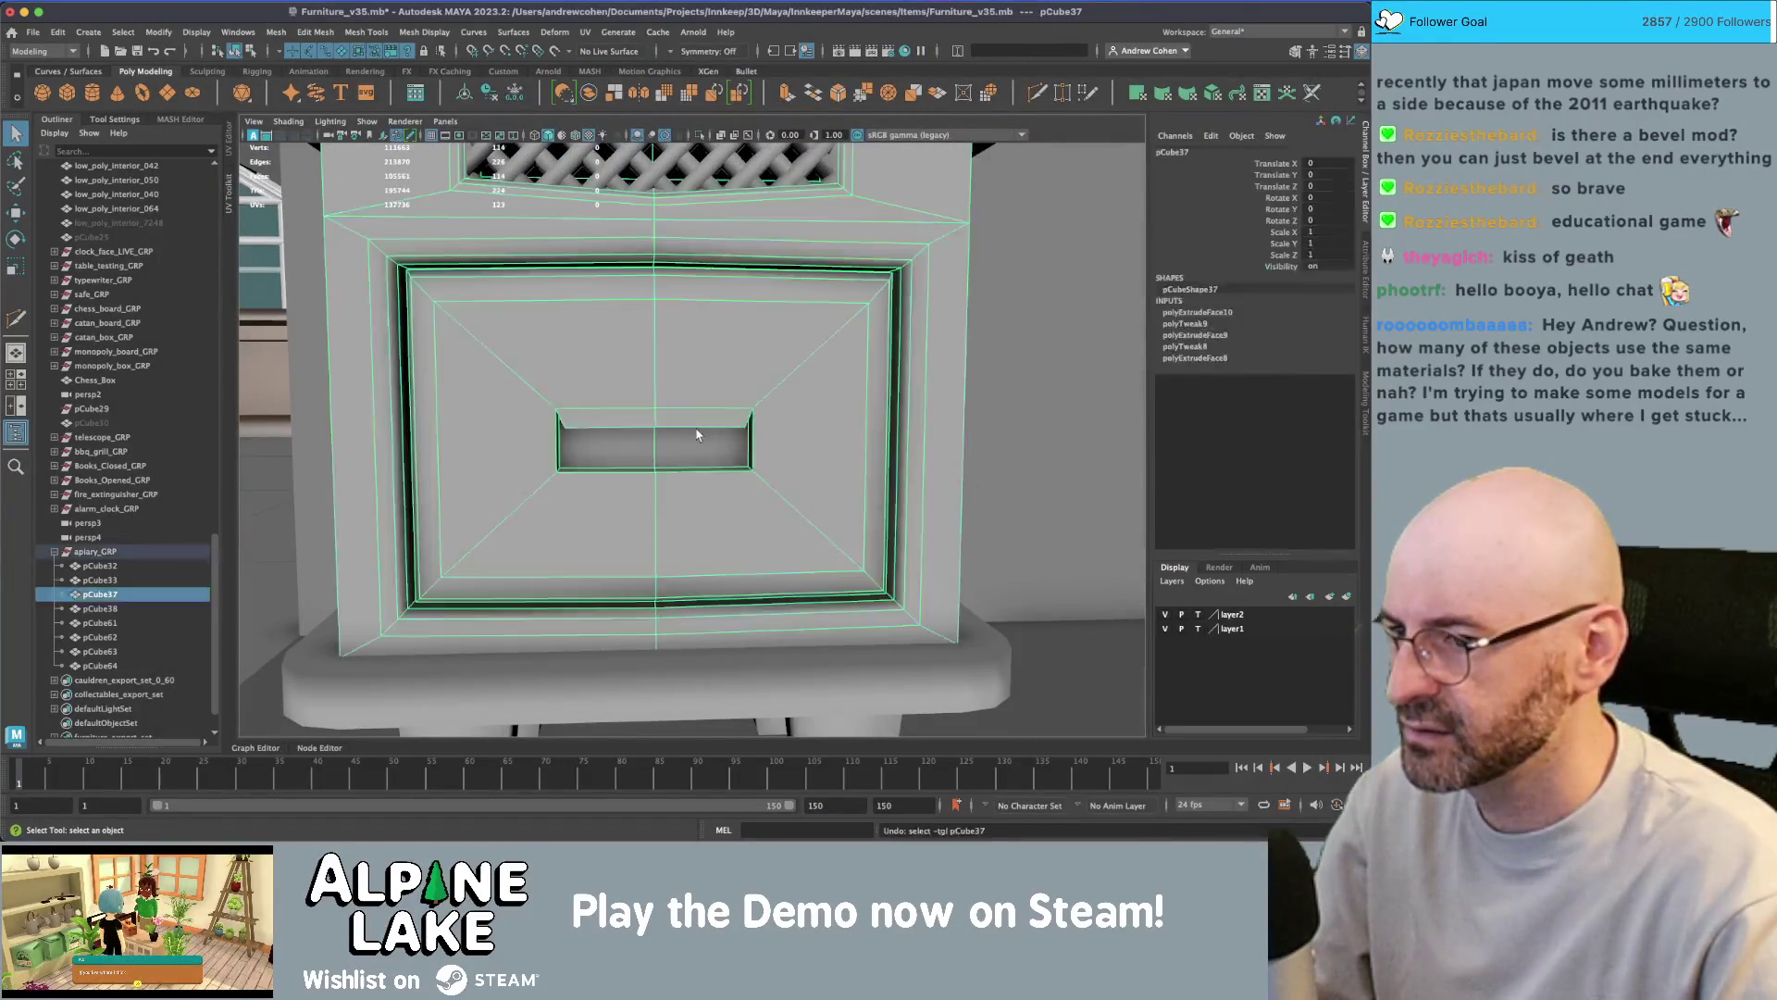
# - Extrude the right half of the door inset and slide the slot's bottom edge to reshape it
pyautogui.press('F11')
pyautogui.click(703, 432)
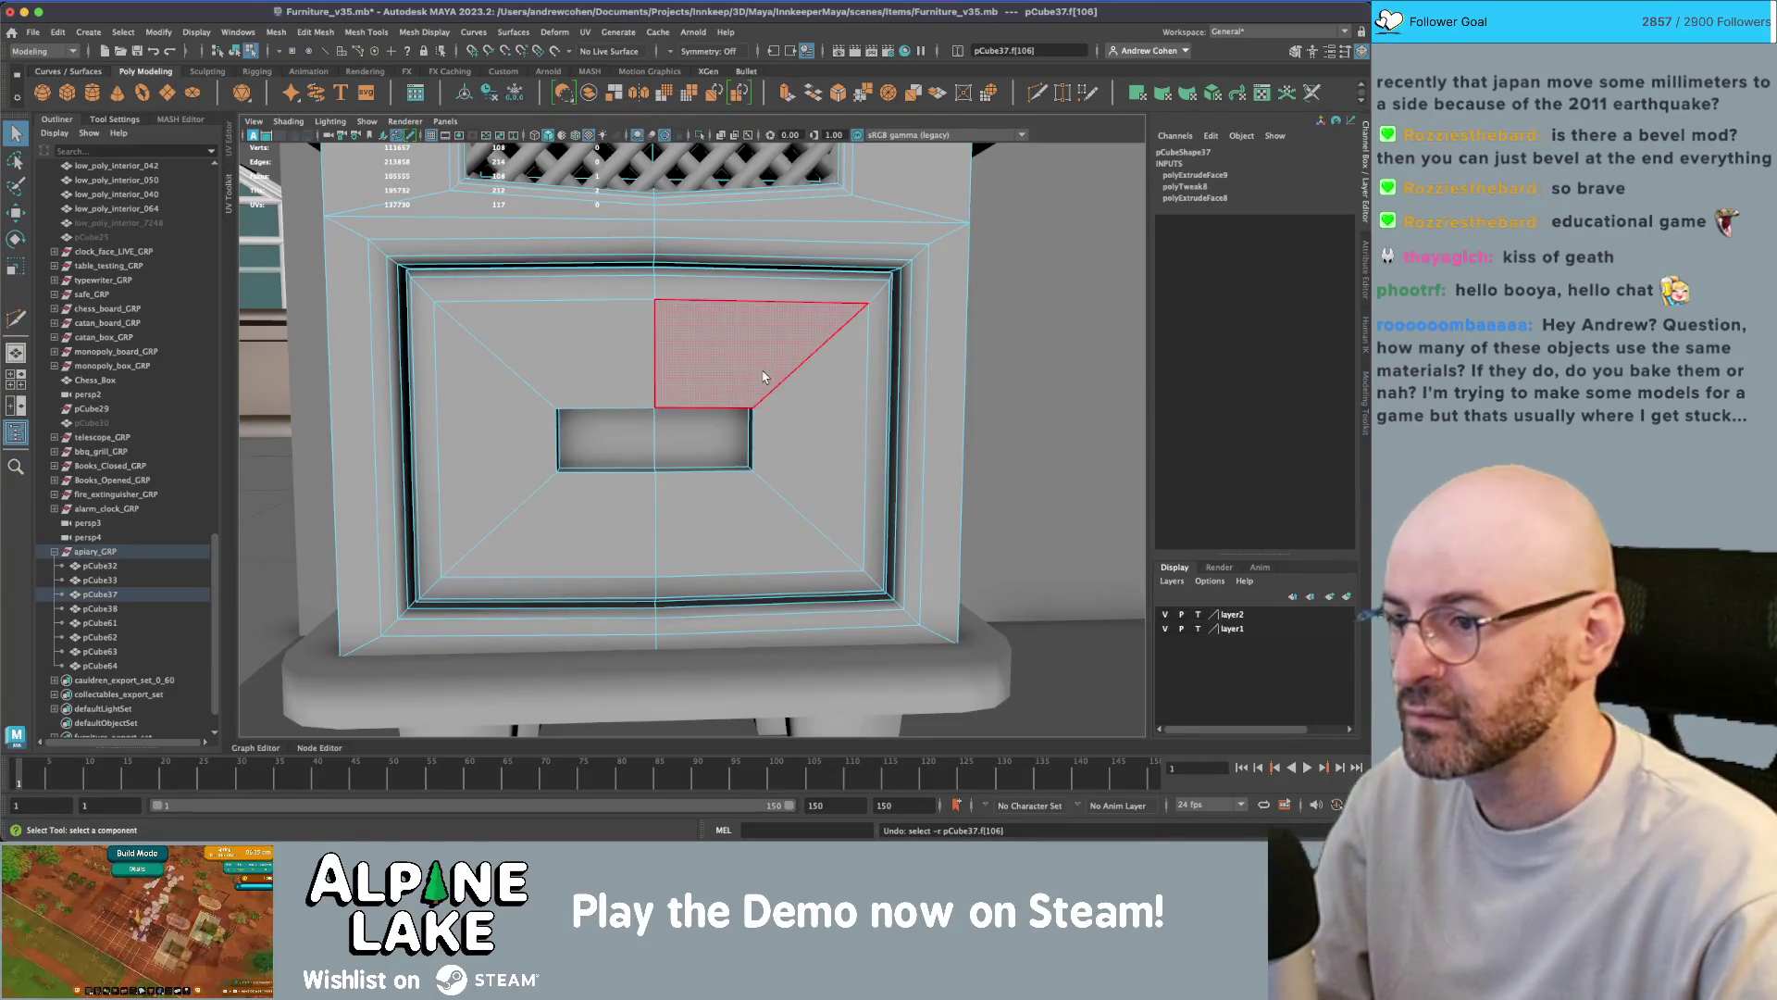
pyautogui.hotkey('ctrl', 'e')
pyautogui.moveTo(764, 379)
pyautogui.keyDown('alt'); pyautogui.mouseDown()
pyautogui.moveTo(654, 416)
pyautogui.moveTo(785, 414)
pyautogui.moveTo(633, 455)
pyautogui.mouseUp(); pyautogui.keyUp('alt')
pyautogui.moveTo(616, 449); pyautogui.dragTo(615, 408, button='right')
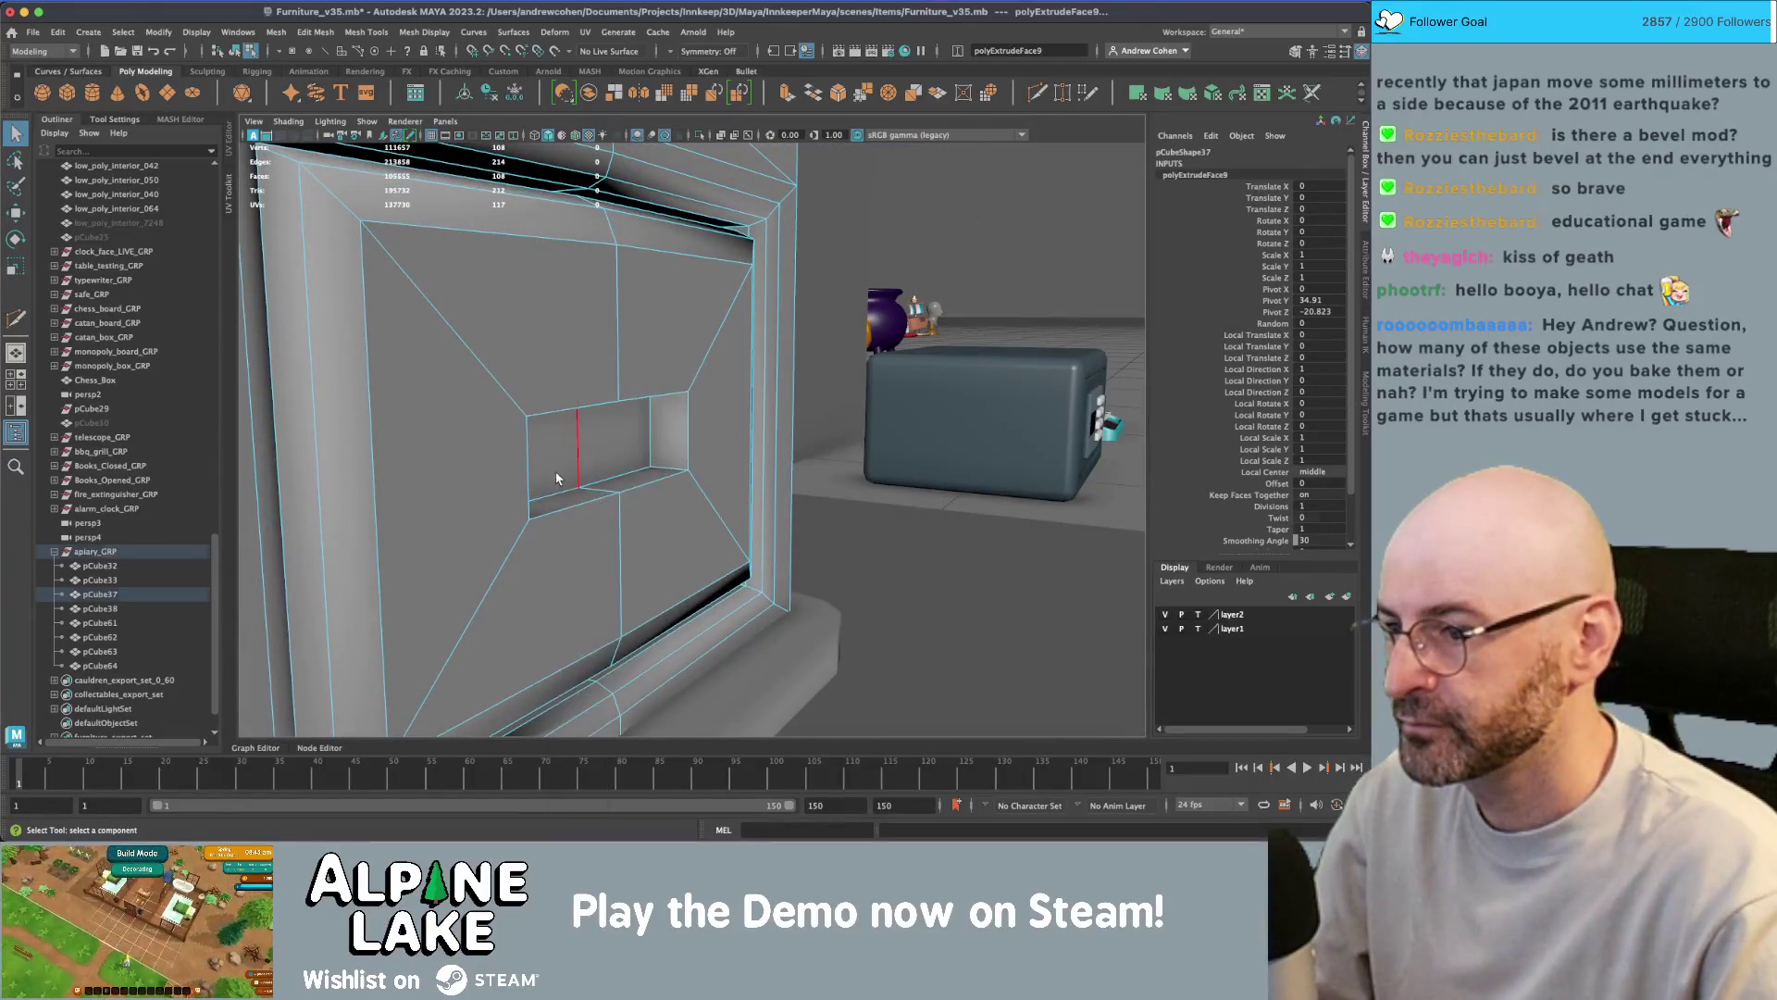
pyautogui.click(599, 467)
pyautogui.press('w')
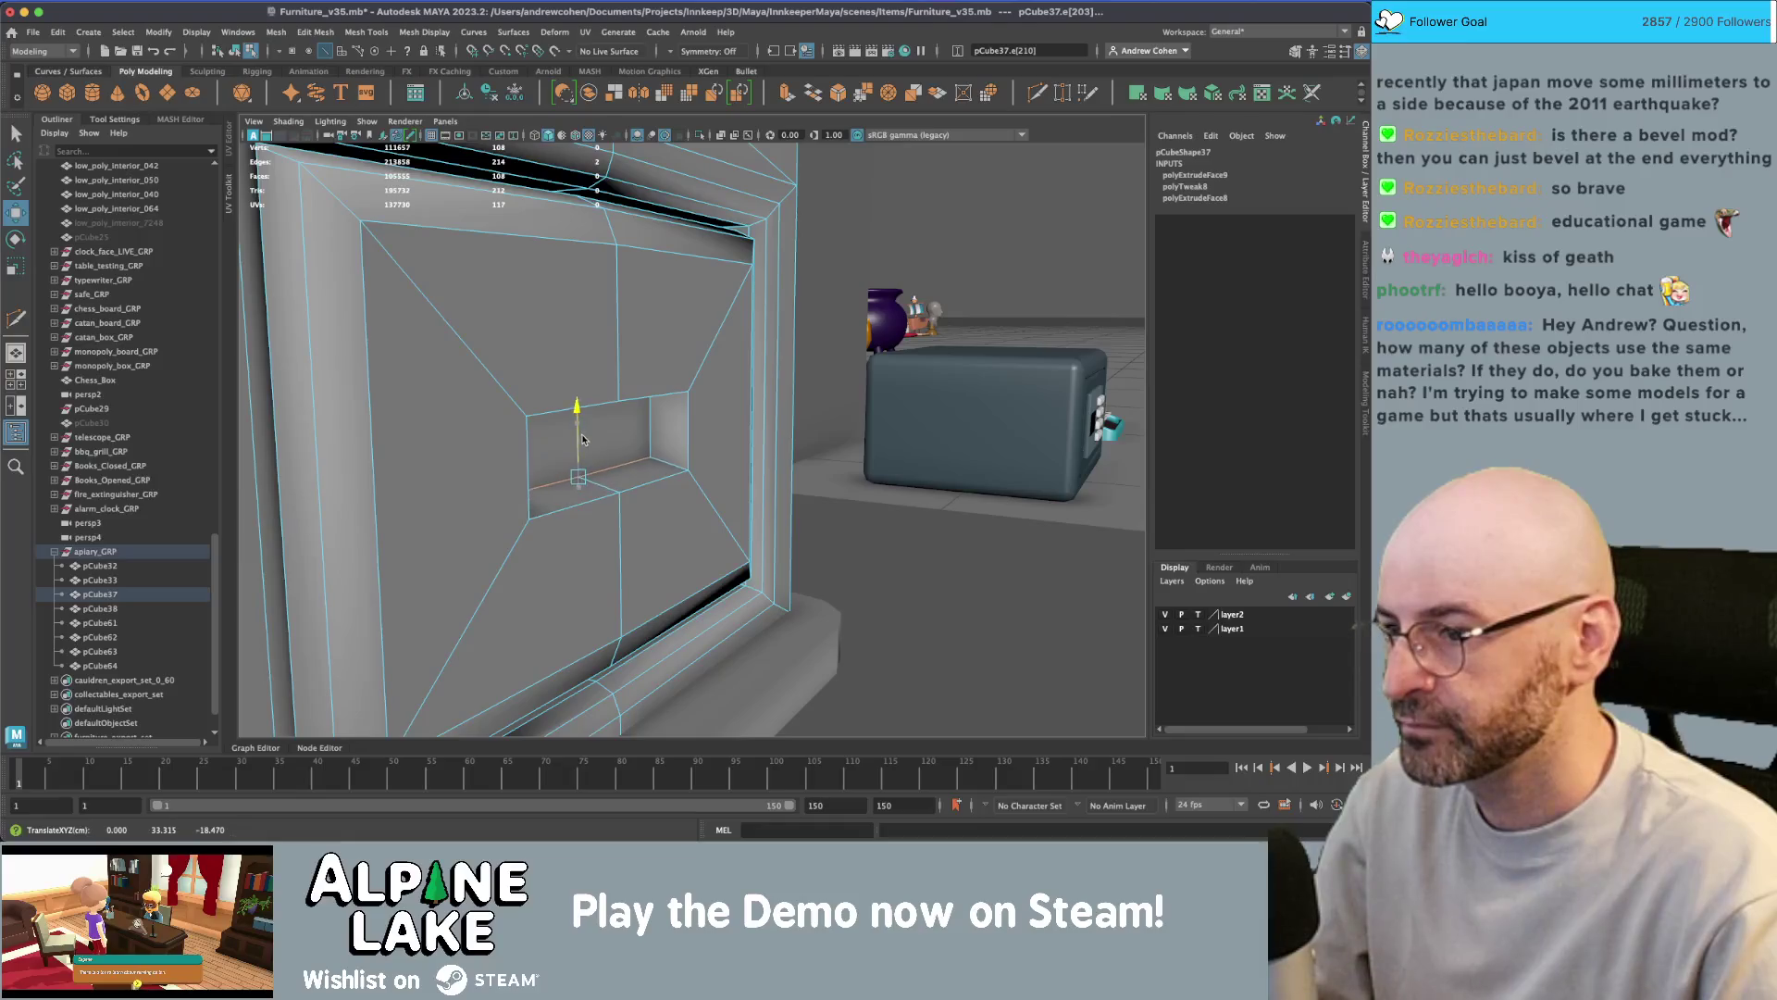
pyautogui.moveTo(546, 475)
pyautogui.mouseDown()
pyautogui.moveTo(597, 418)
pyautogui.moveTo(518, 417)
pyautogui.mouseUp()
pyautogui.keyDown('alt'); pyautogui.moveTo(518, 416); pyautogui.dragTo(481, 398, button='right'); pyautogui.keyUp('alt')
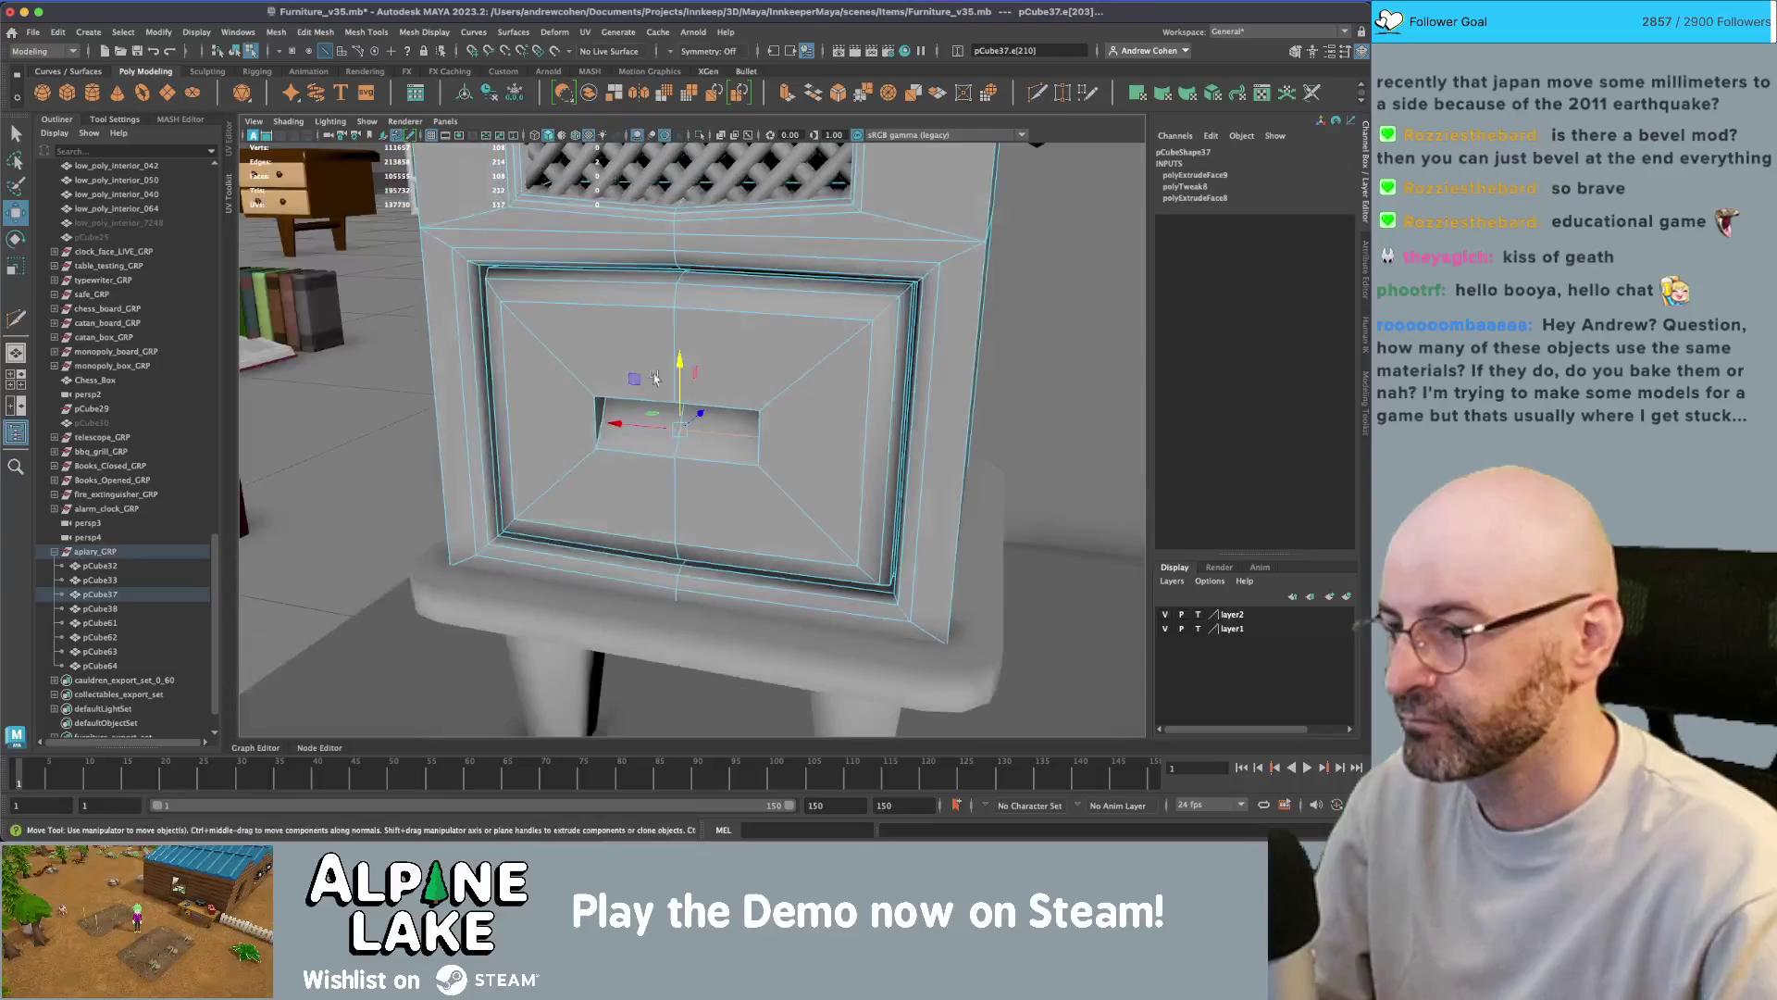
pyautogui.press('f')
pyautogui.click(244, 54)
pyautogui.click(1019, 667)
# - Select the door piece and pick the two lower inner edges of the entrance slot
pyautogui.keyDown('alt'); pyautogui.moveTo(703, 463); pyautogui.dragTo(650, 424); pyautogui.keyUp('alt')
pyautogui.scroll(5, 651, 424)
pyautogui.click(842, 435)
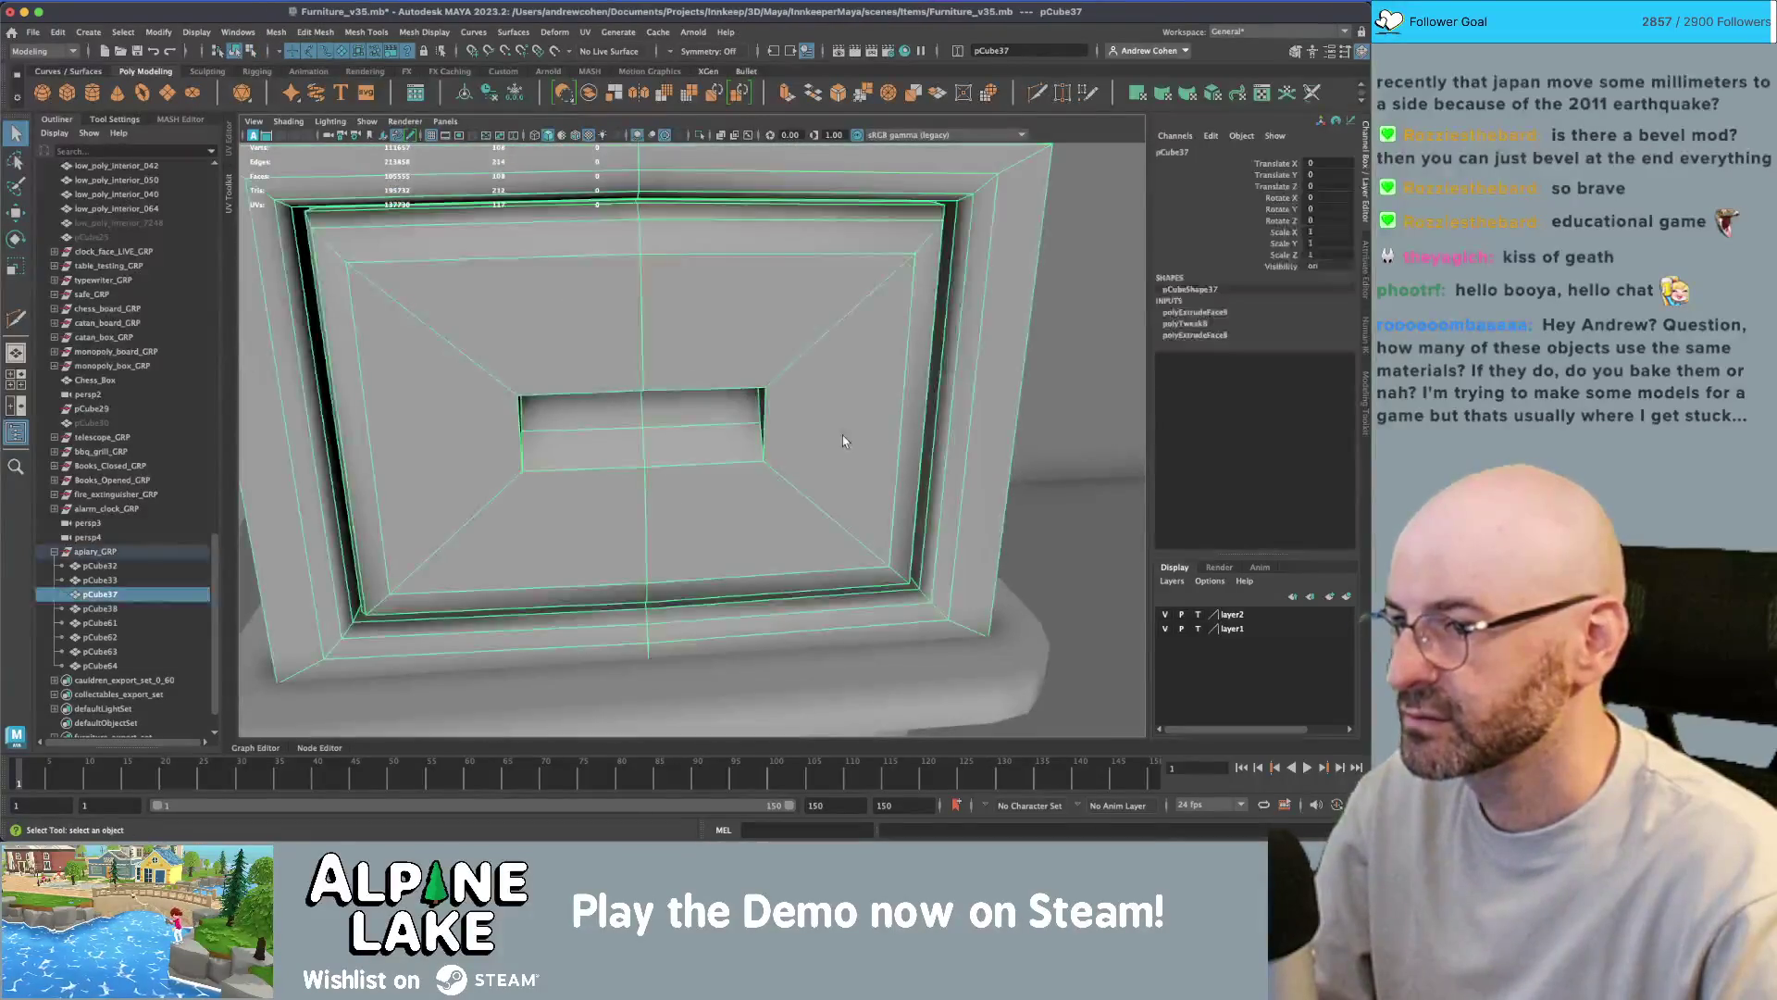
pyautogui.scroll(-1, 796, 422)
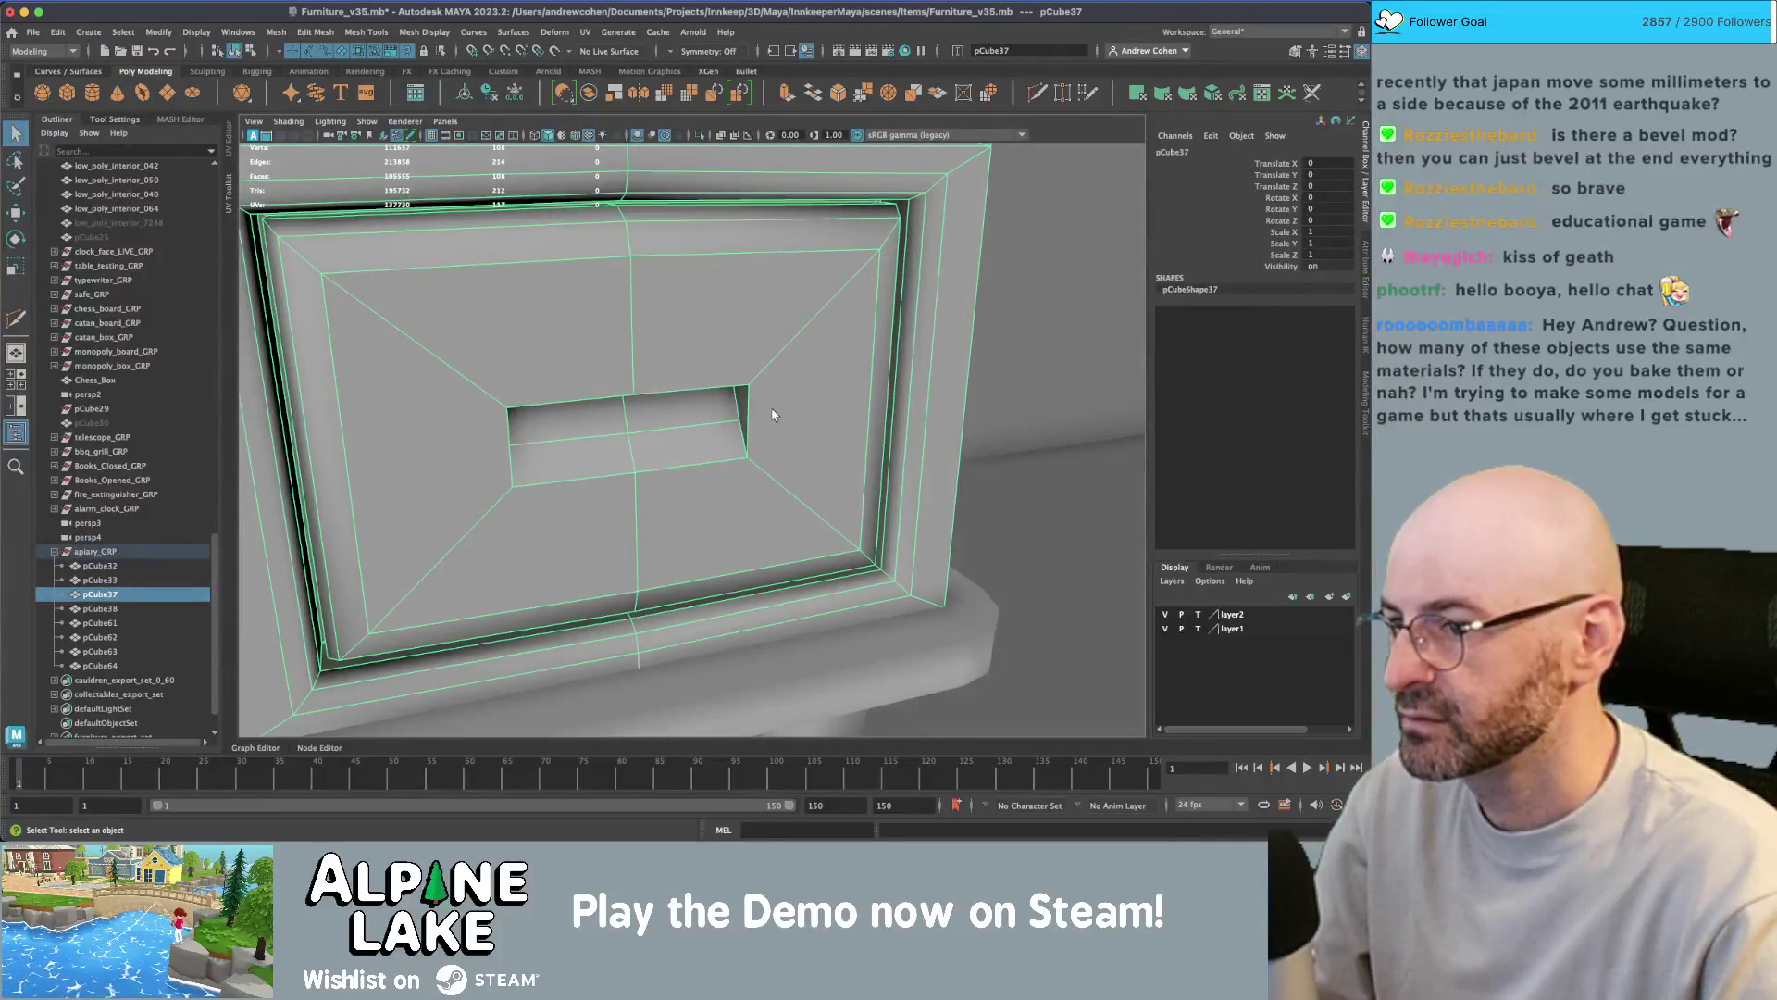
pyautogui.moveTo(773, 414); pyautogui.dragTo(774, 375, button='right')
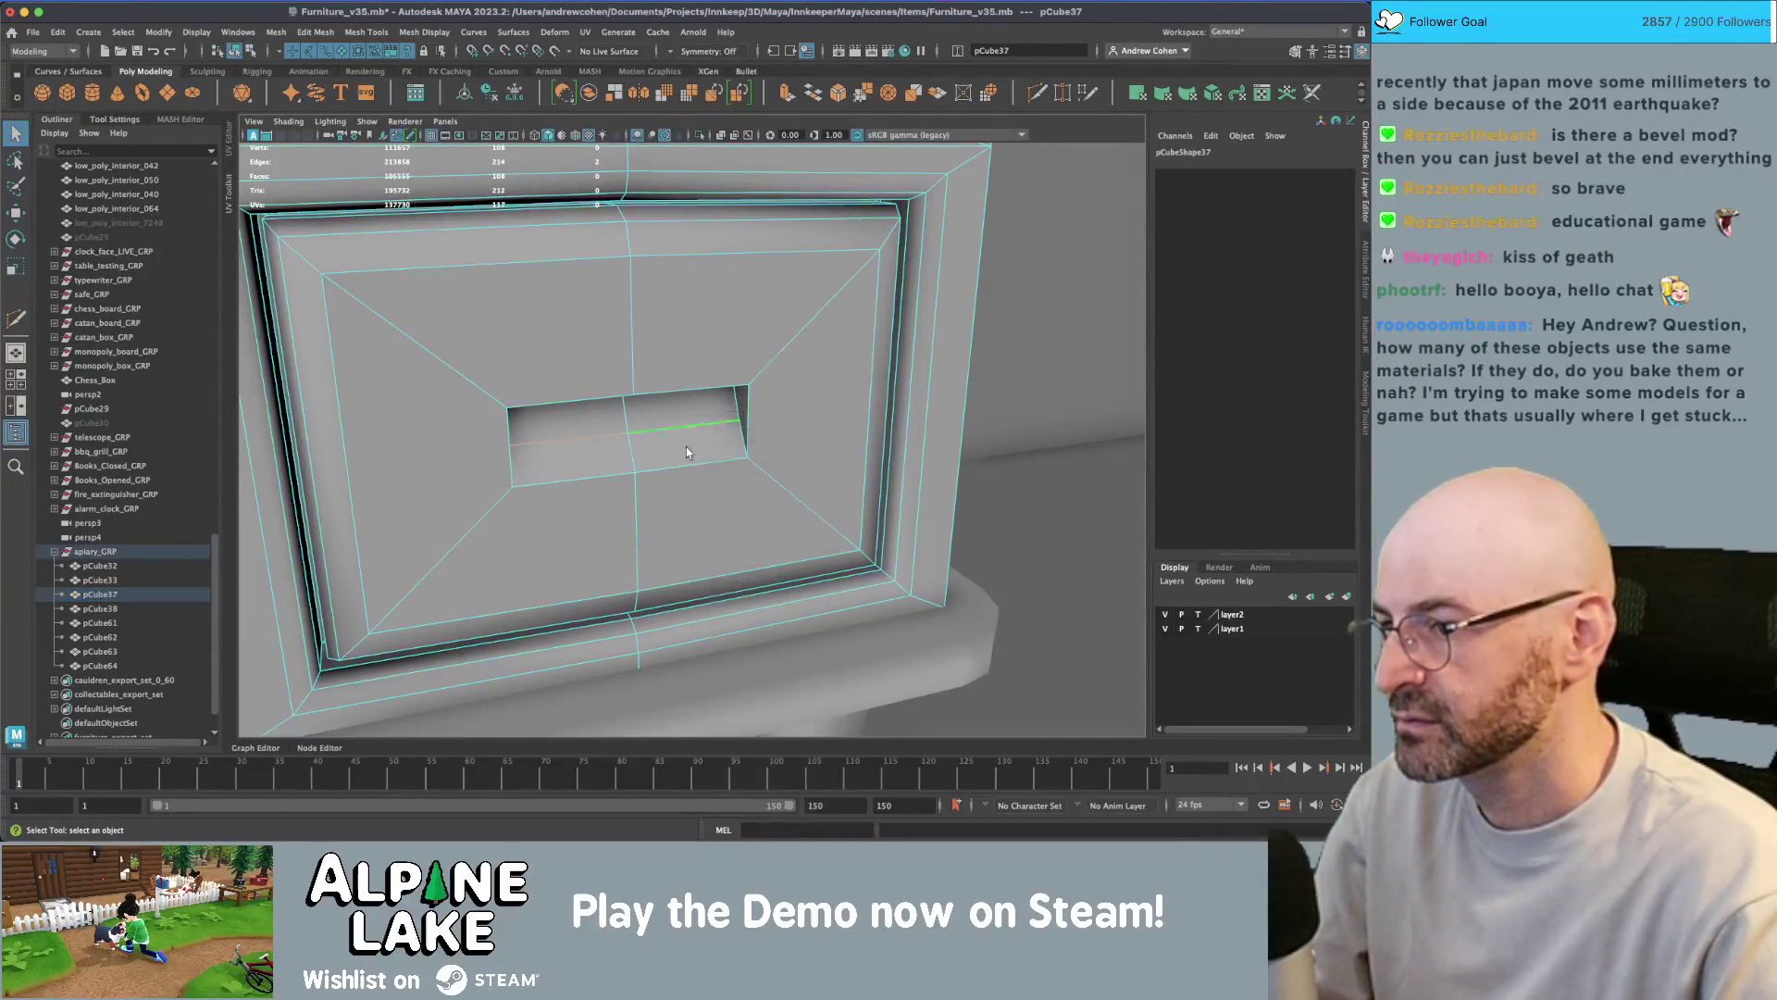
pyautogui.click(578, 467)
pyautogui.keyDown('shift'); pyautogui.click(657, 438); pyautogui.keyUp('shift')
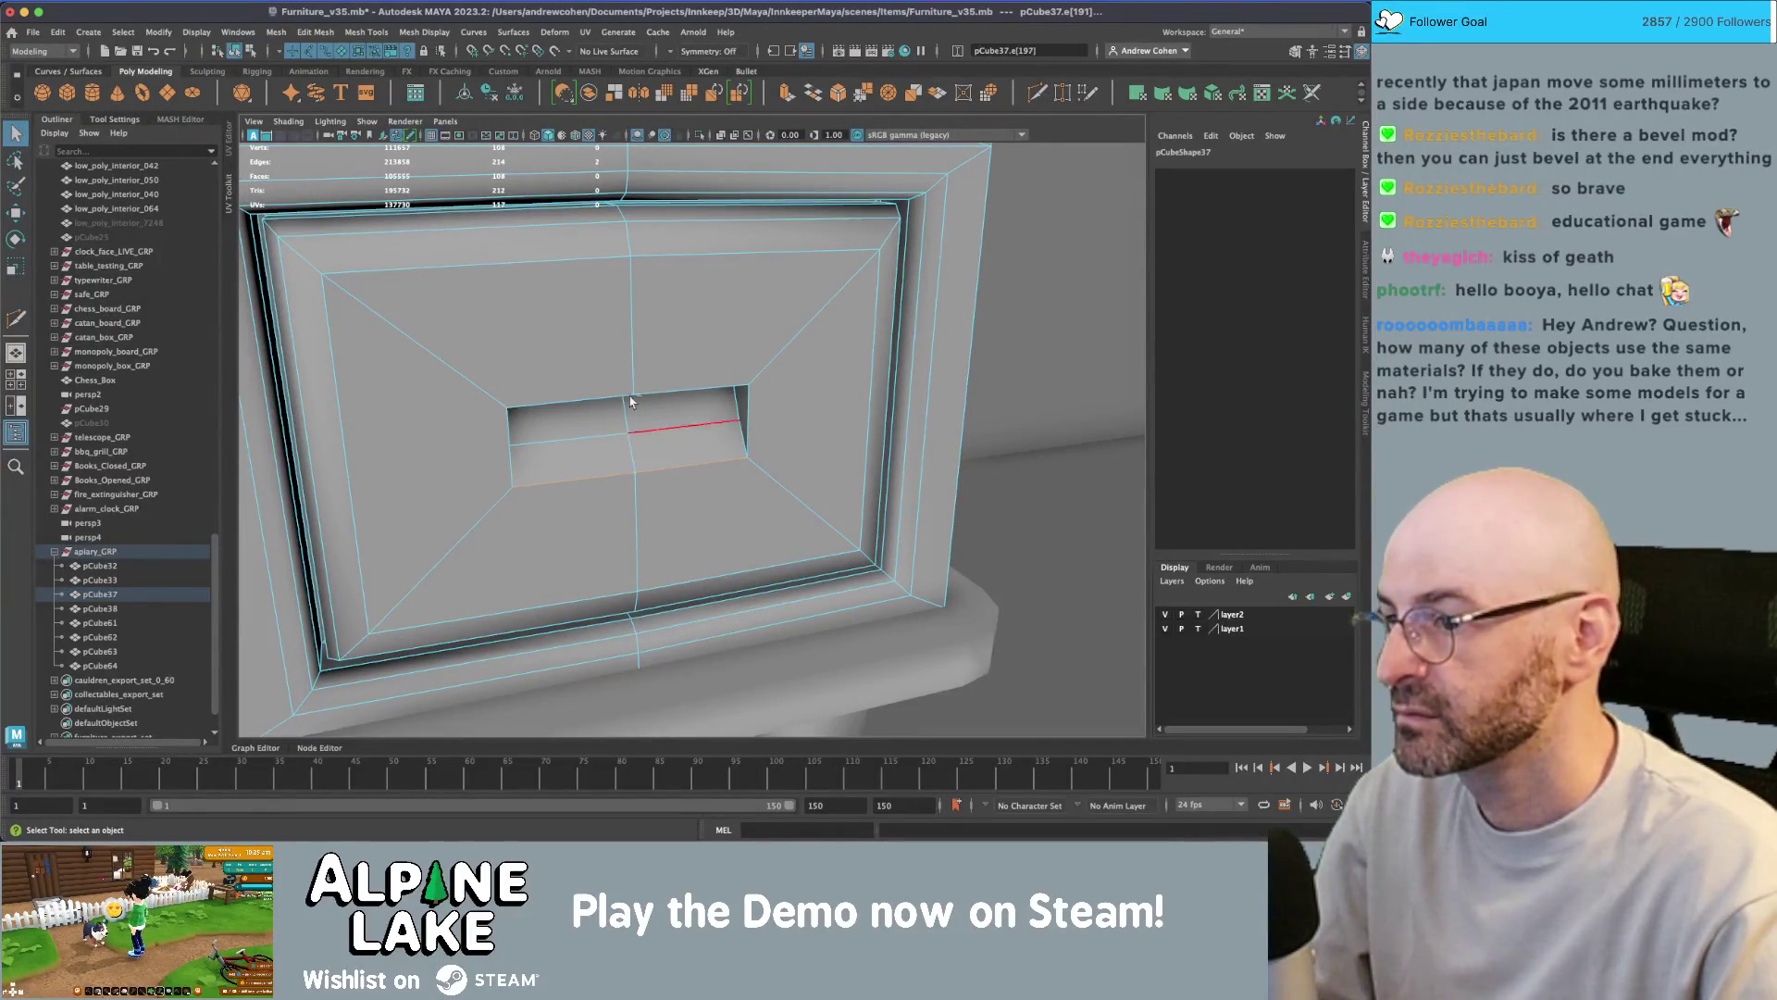
pyautogui.click(407, 32)
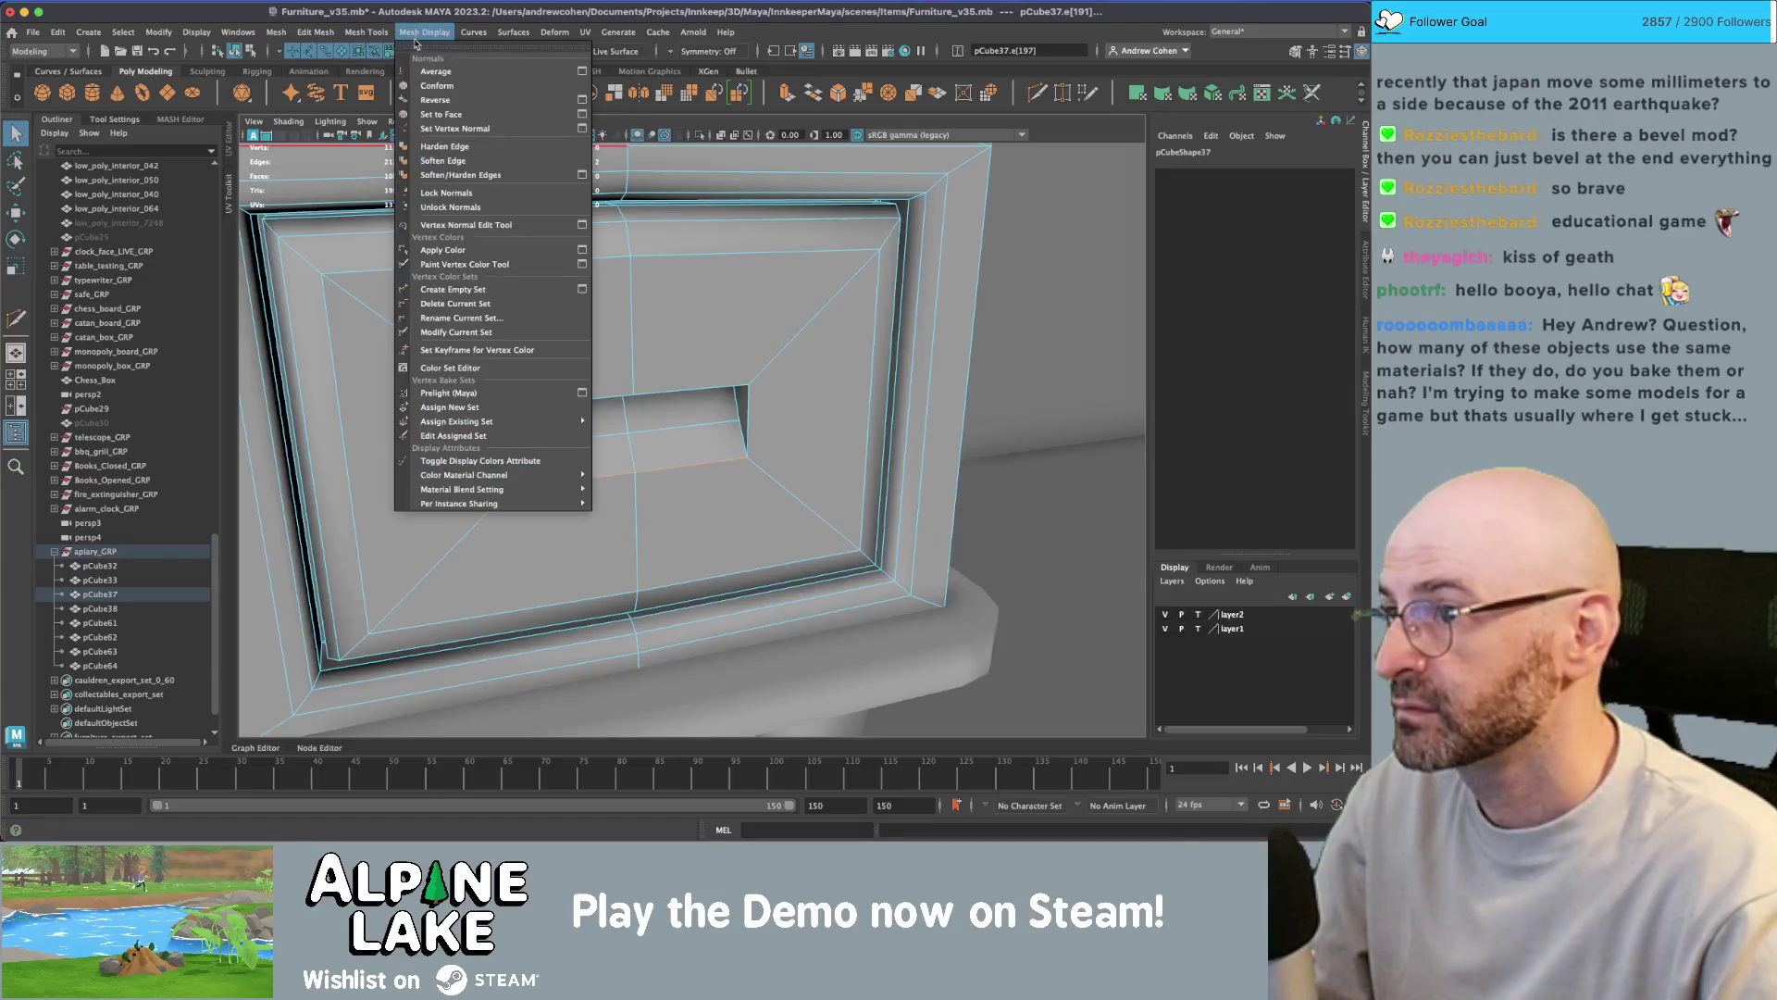
# - Soften the selected entrance slot edges, then select the door's front faces and briefly scale them
pyautogui.click(448, 160)
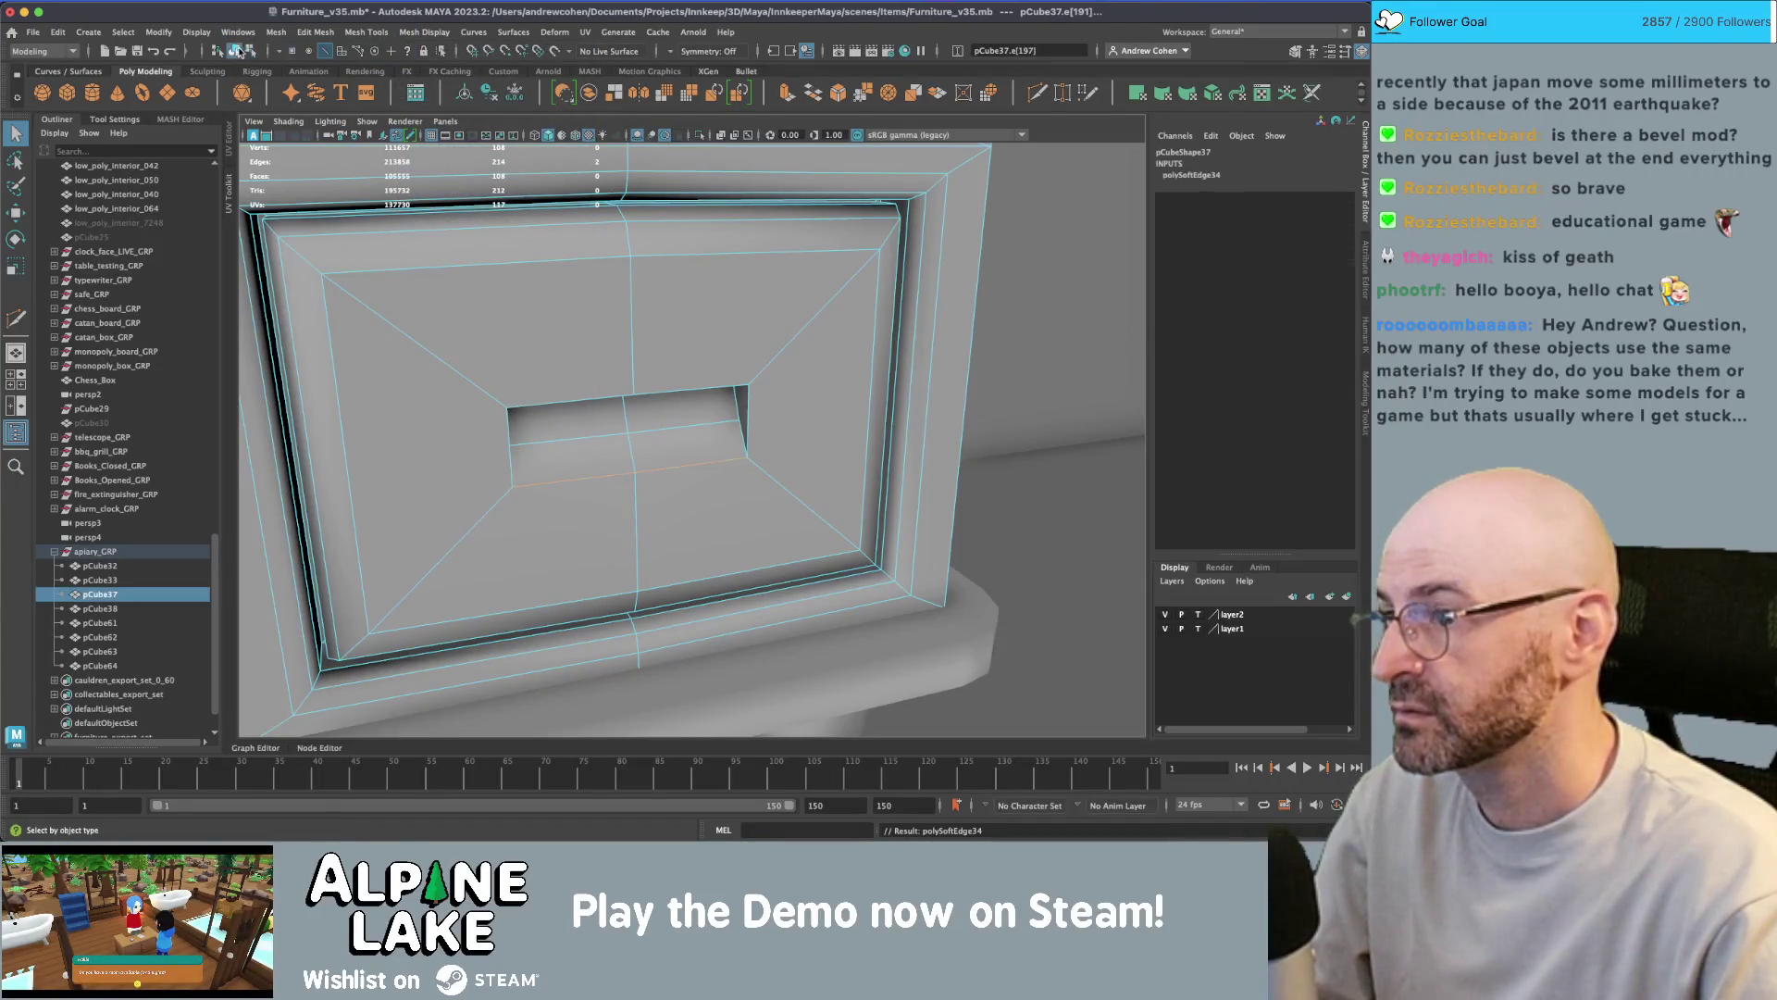
pyautogui.moveTo(476, 293)
pyautogui.keyDown('alt'); pyautogui.mouseDown()
pyautogui.moveTo(872, 369)
pyautogui.moveTo(626, 376)
pyautogui.moveTo(791, 544)
pyautogui.moveTo(774, 496)
pyautogui.mouseUp(); pyautogui.keyUp('alt')
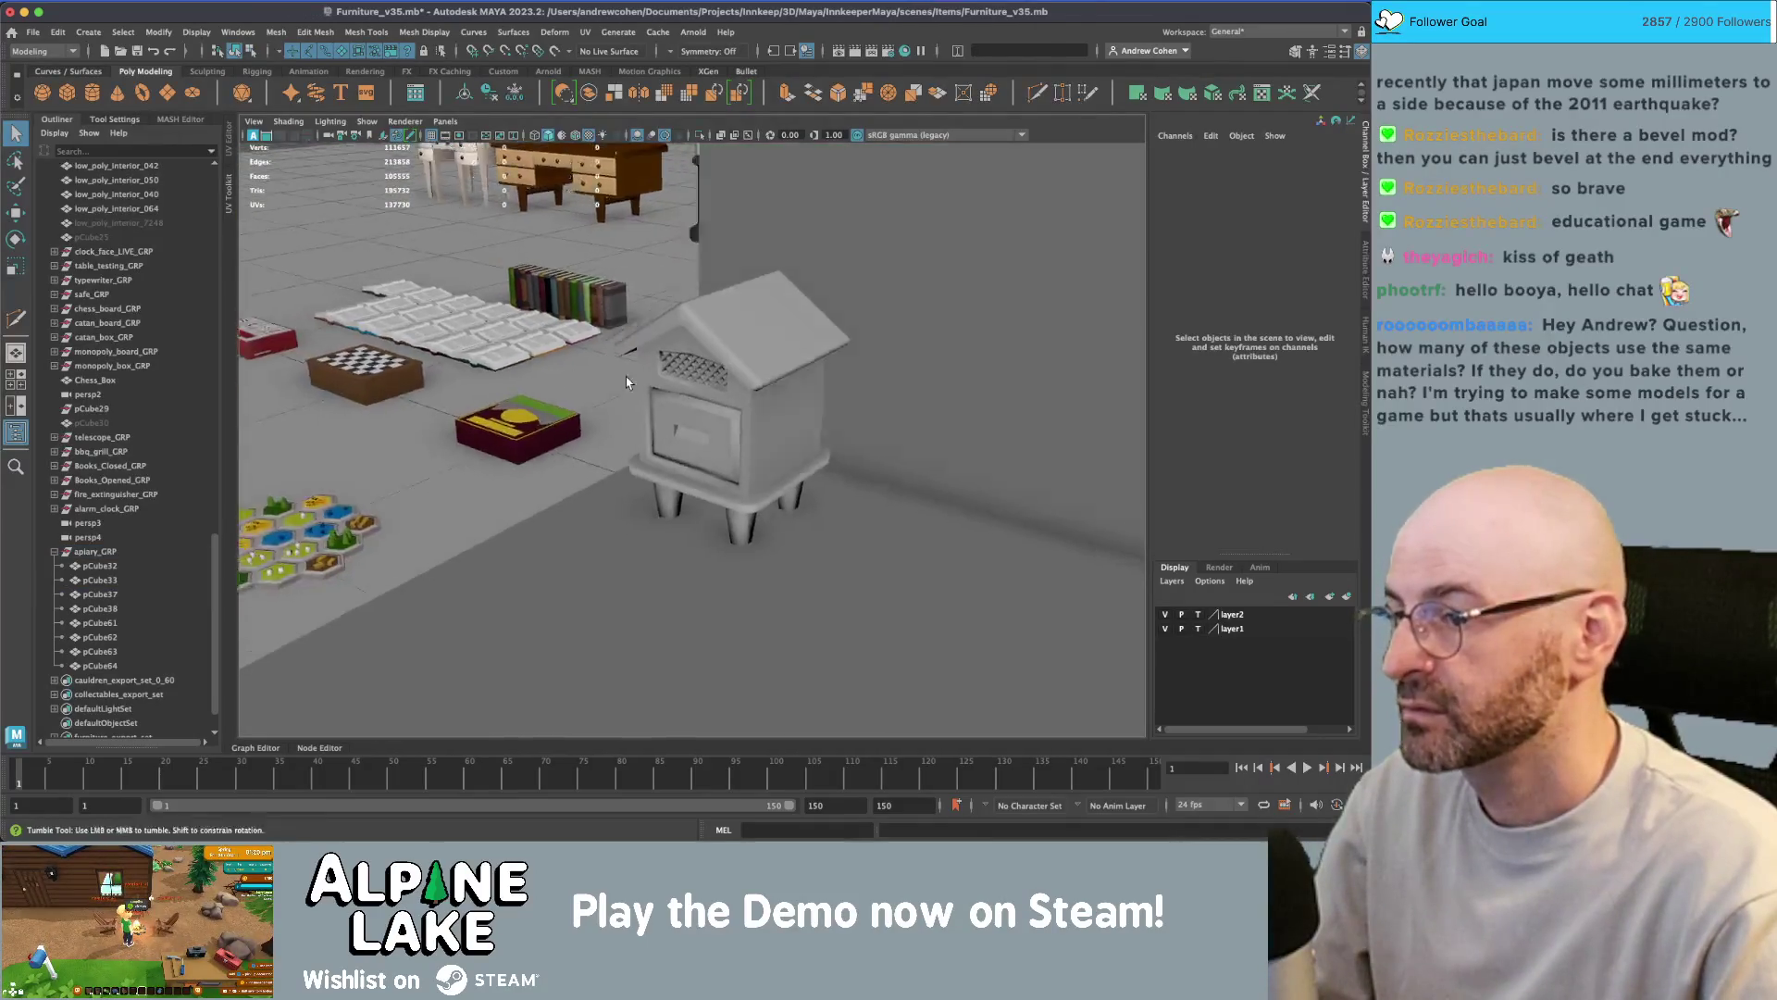
pyautogui.scroll(5, 626, 375)
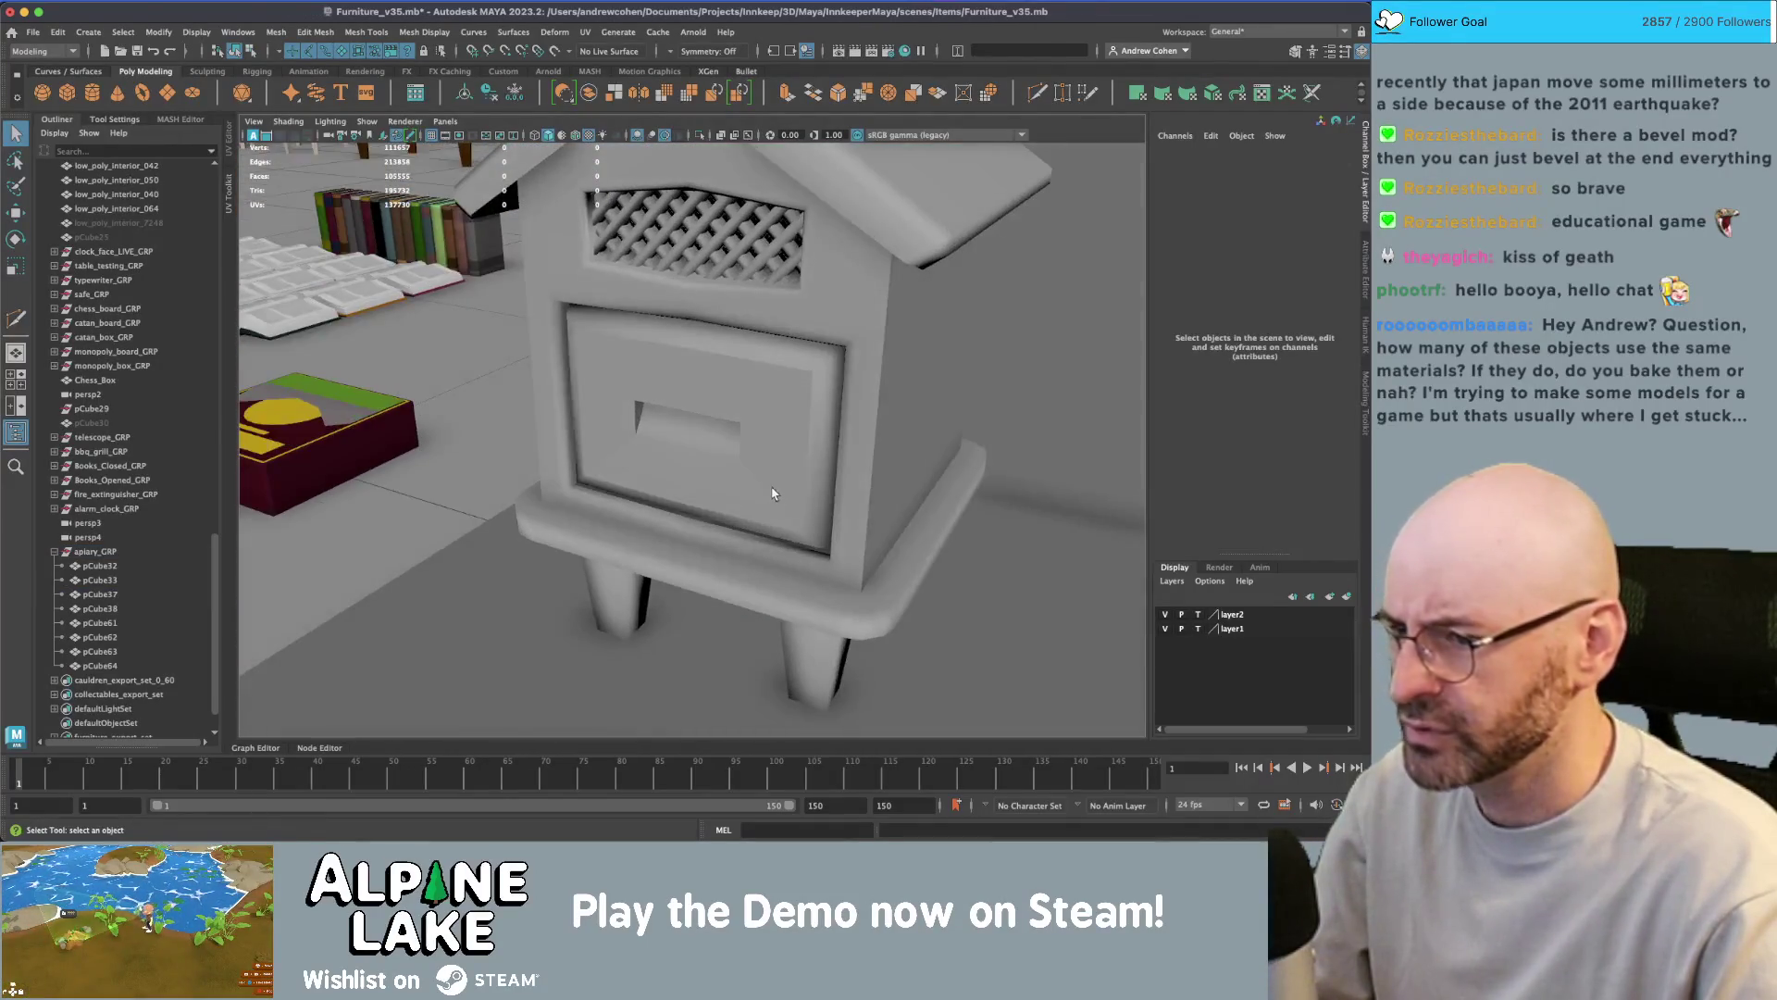
pyautogui.click(785, 481)
pyautogui.moveTo(785, 460); pyautogui.dragTo(785, 518, button='right')
pyautogui.click(671, 442)
pyautogui.press('r')
pyautogui.keyDown('alt'); pyautogui.moveTo(671, 442); pyautogui.dragTo(606, 449); pyautogui.keyUp('alt')
pyautogui.click(604, 449)
pyautogui.press('z')
# - Apply Soften Edge to the entire door piece and orbit to the hive's right side
pyautogui.click(235, 51)
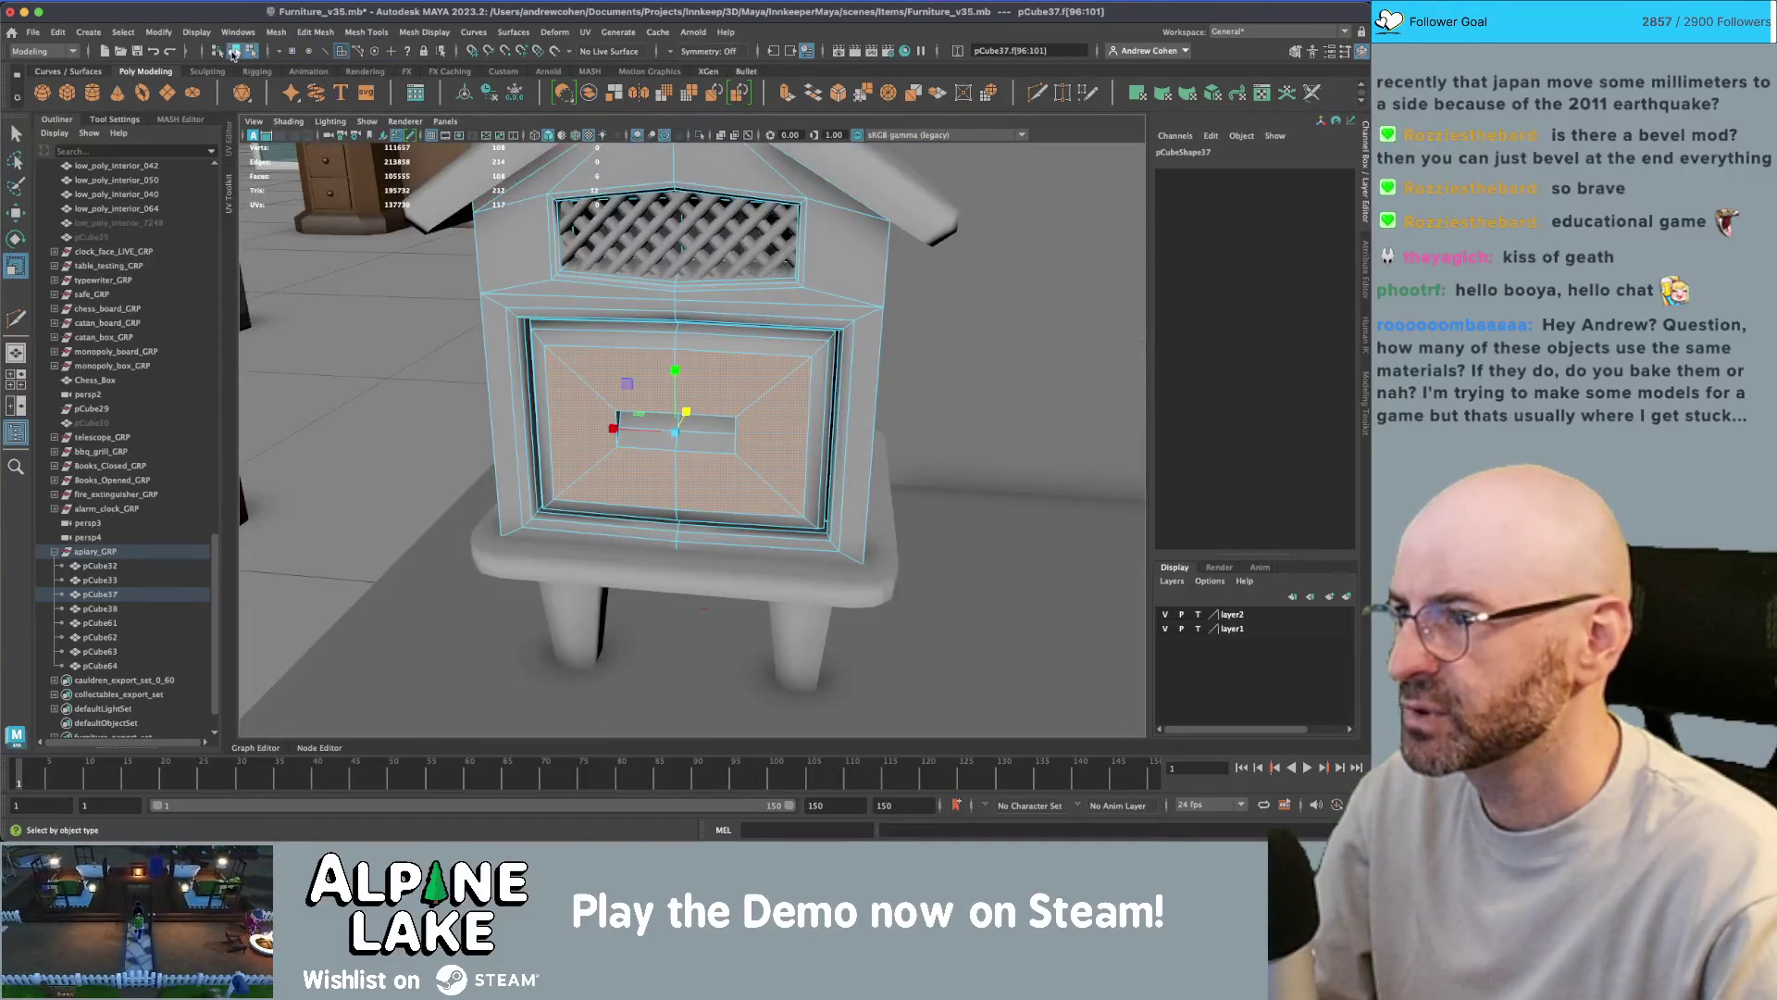
pyautogui.click(448, 34)
pyautogui.click(470, 165)
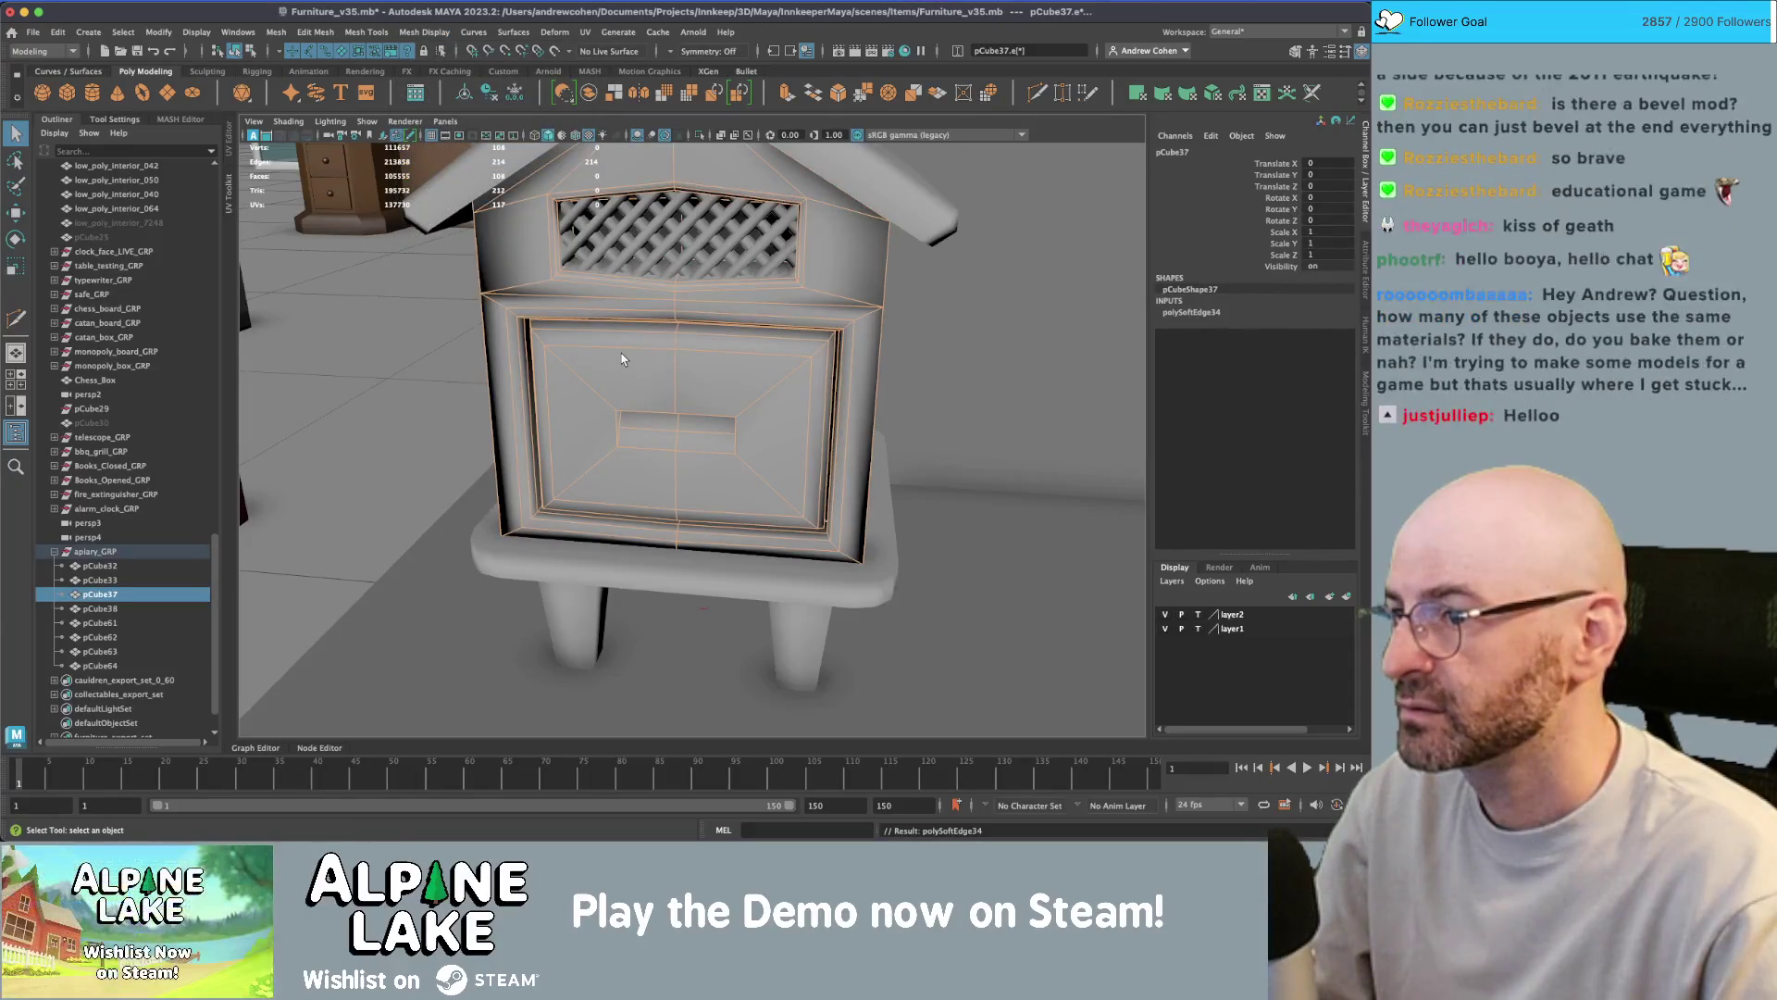
pyautogui.moveTo(620, 352); pyautogui.dragTo(764, 301, button='right')
pyautogui.keyDown('alt'); pyautogui.moveTo(765, 302); pyautogui.dragTo(843, 287); pyautogui.keyUp('alt')
pyautogui.moveTo(870, 215); pyautogui.dragTo(865, 231, button='right')
pyautogui.moveTo(865, 231)
pyautogui.keyDown('alt'); pyautogui.mouseDown()
pyautogui.moveTo(592, 218)
pyautogui.moveTo(538, 261)
pyautogui.moveTo(587, 321)
pyautogui.moveTo(627, 330)
pyautogui.moveTo(553, 397)
pyautogui.mouseUp(); pyautogui.keyUp('alt')
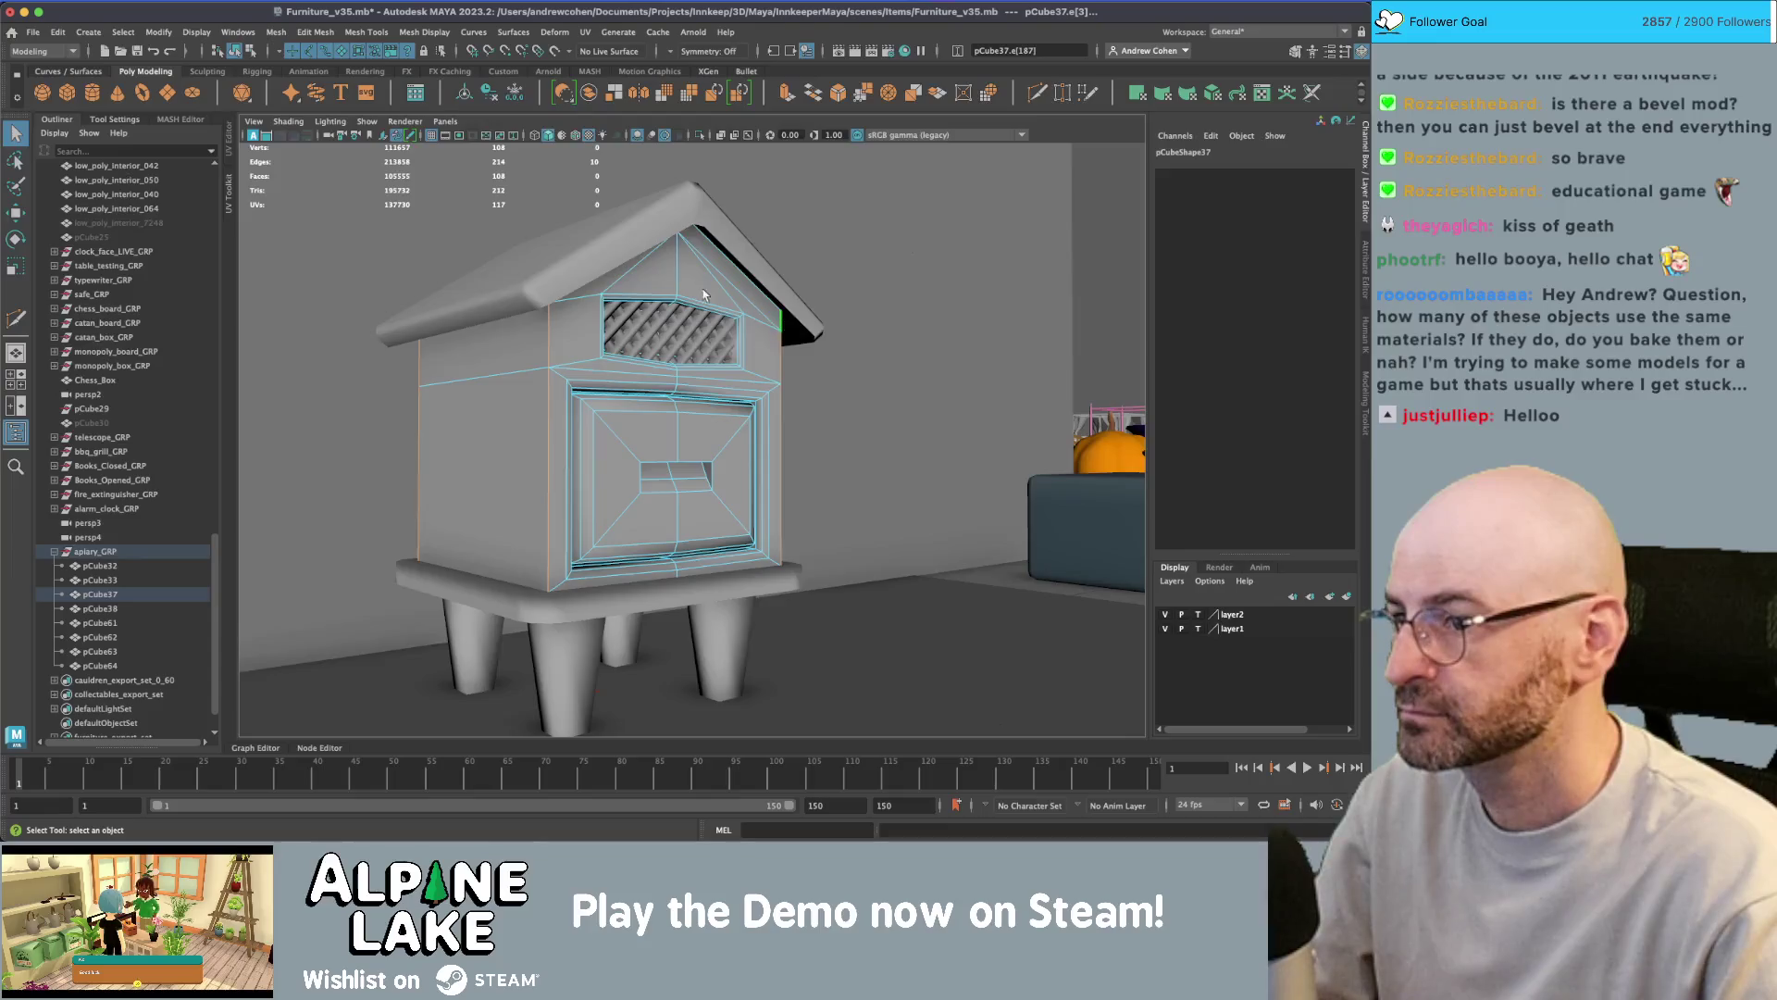
# - Select an upper edge of the hive body and trial a bevel, then undo it
pyautogui.keyDown('alt'); pyautogui.moveTo(729, 298); pyautogui.dragTo(574, 305); pyautogui.keyUp('alt')
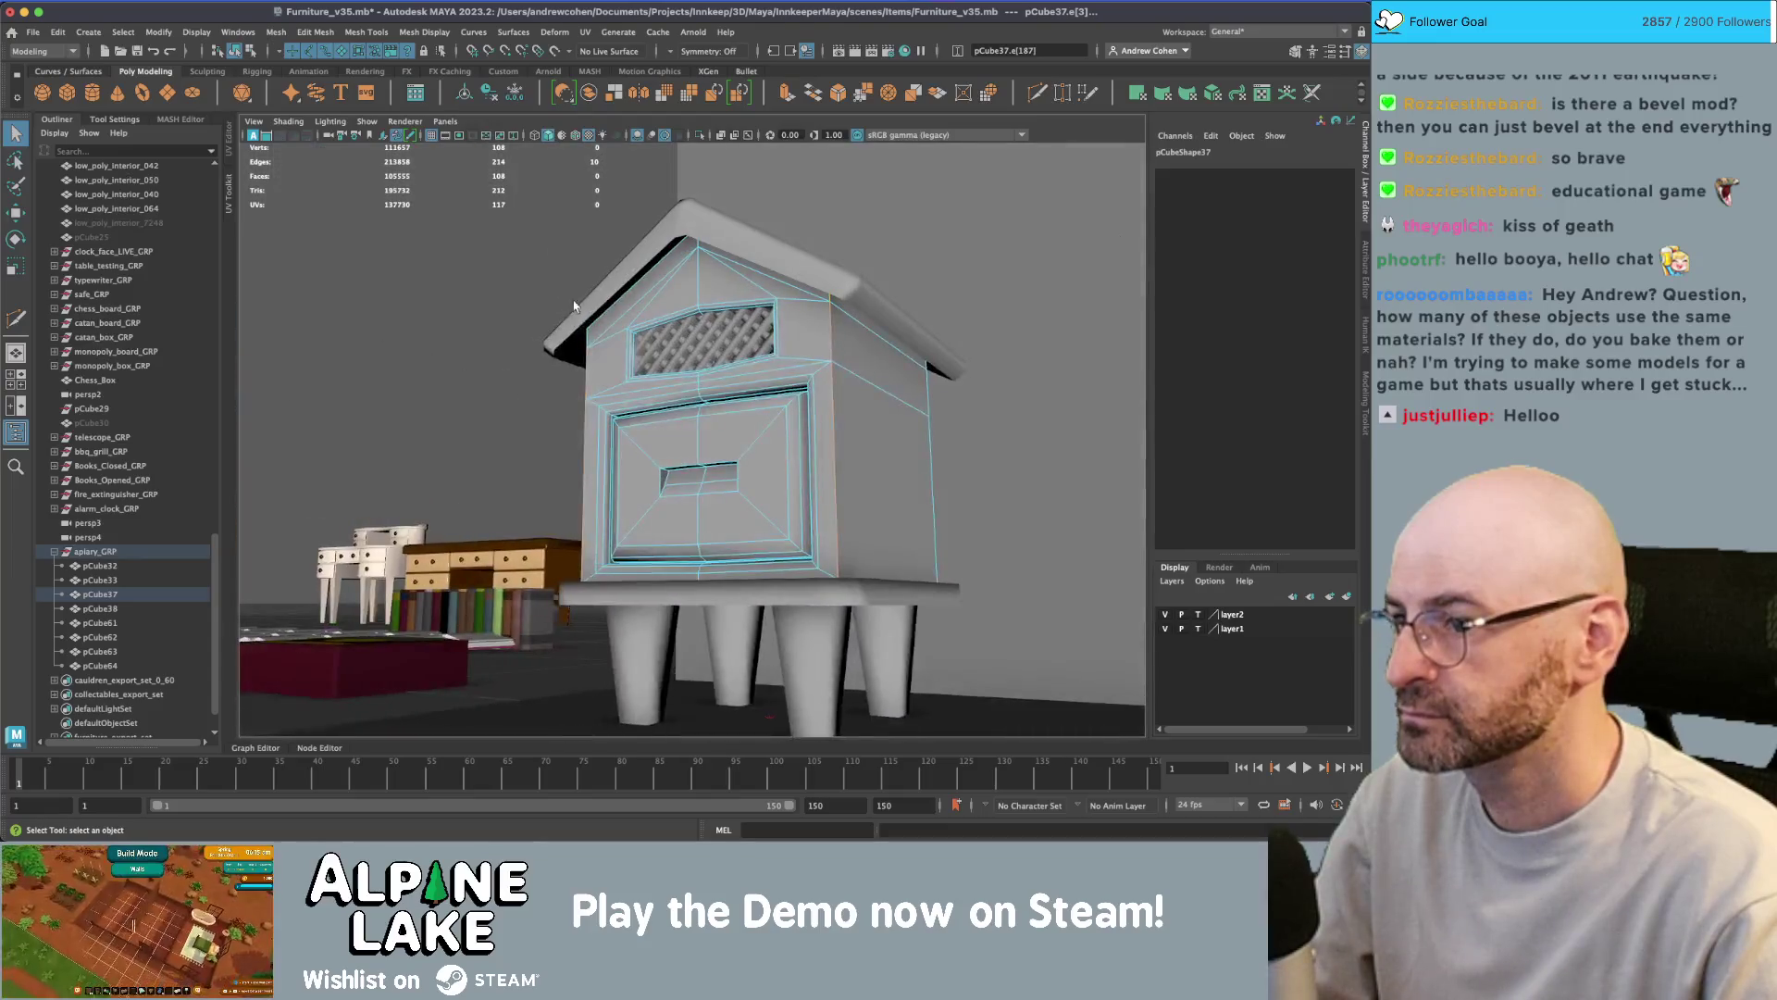
pyautogui.click(939, 459)
pyautogui.hotkey('ctrl', 'b')
pyautogui.moveTo(889, 370)
pyautogui.keyDown('alt'); pyautogui.mouseDown()
pyautogui.moveTo(927, 358)
pyautogui.moveTo(924, 377)
pyautogui.moveTo(846, 371)
pyautogui.mouseUp(); pyautogui.keyUp('alt')
pyautogui.hotkey('ctrl', 'z')
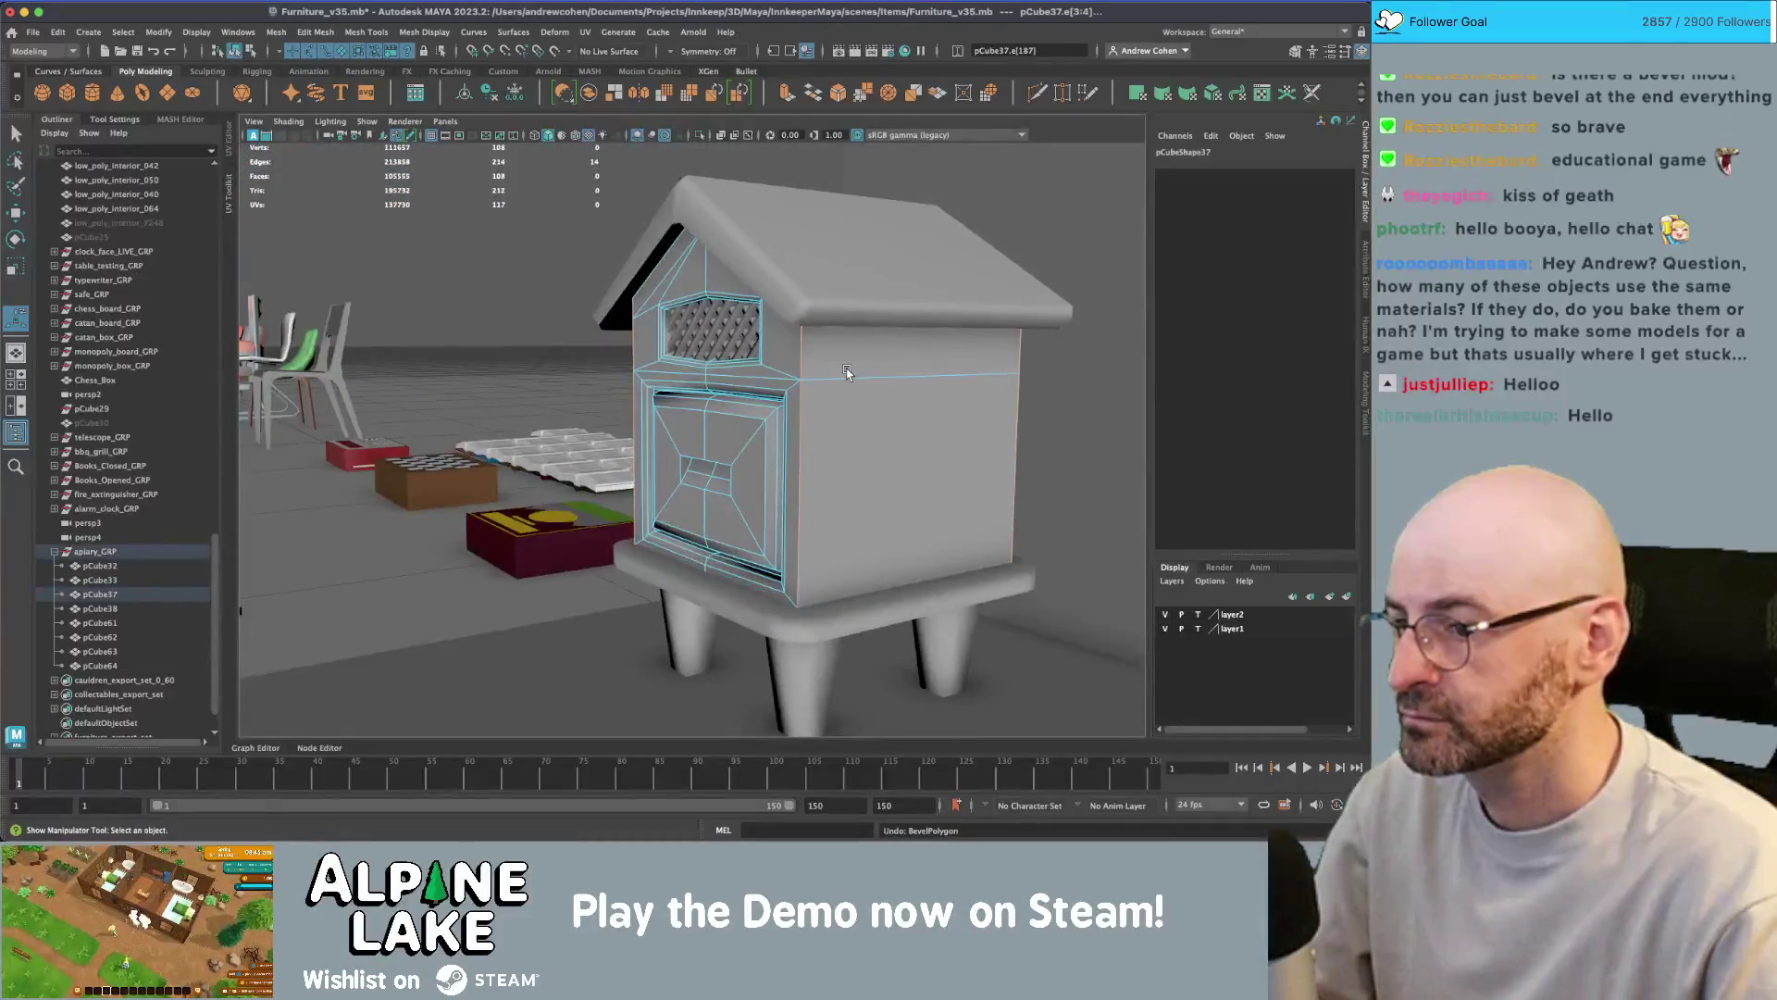
# - In wireframe, select the upper body edges and bevel them at Fraction 0.2
pyautogui.press('4')
pyautogui.click(681, 569)
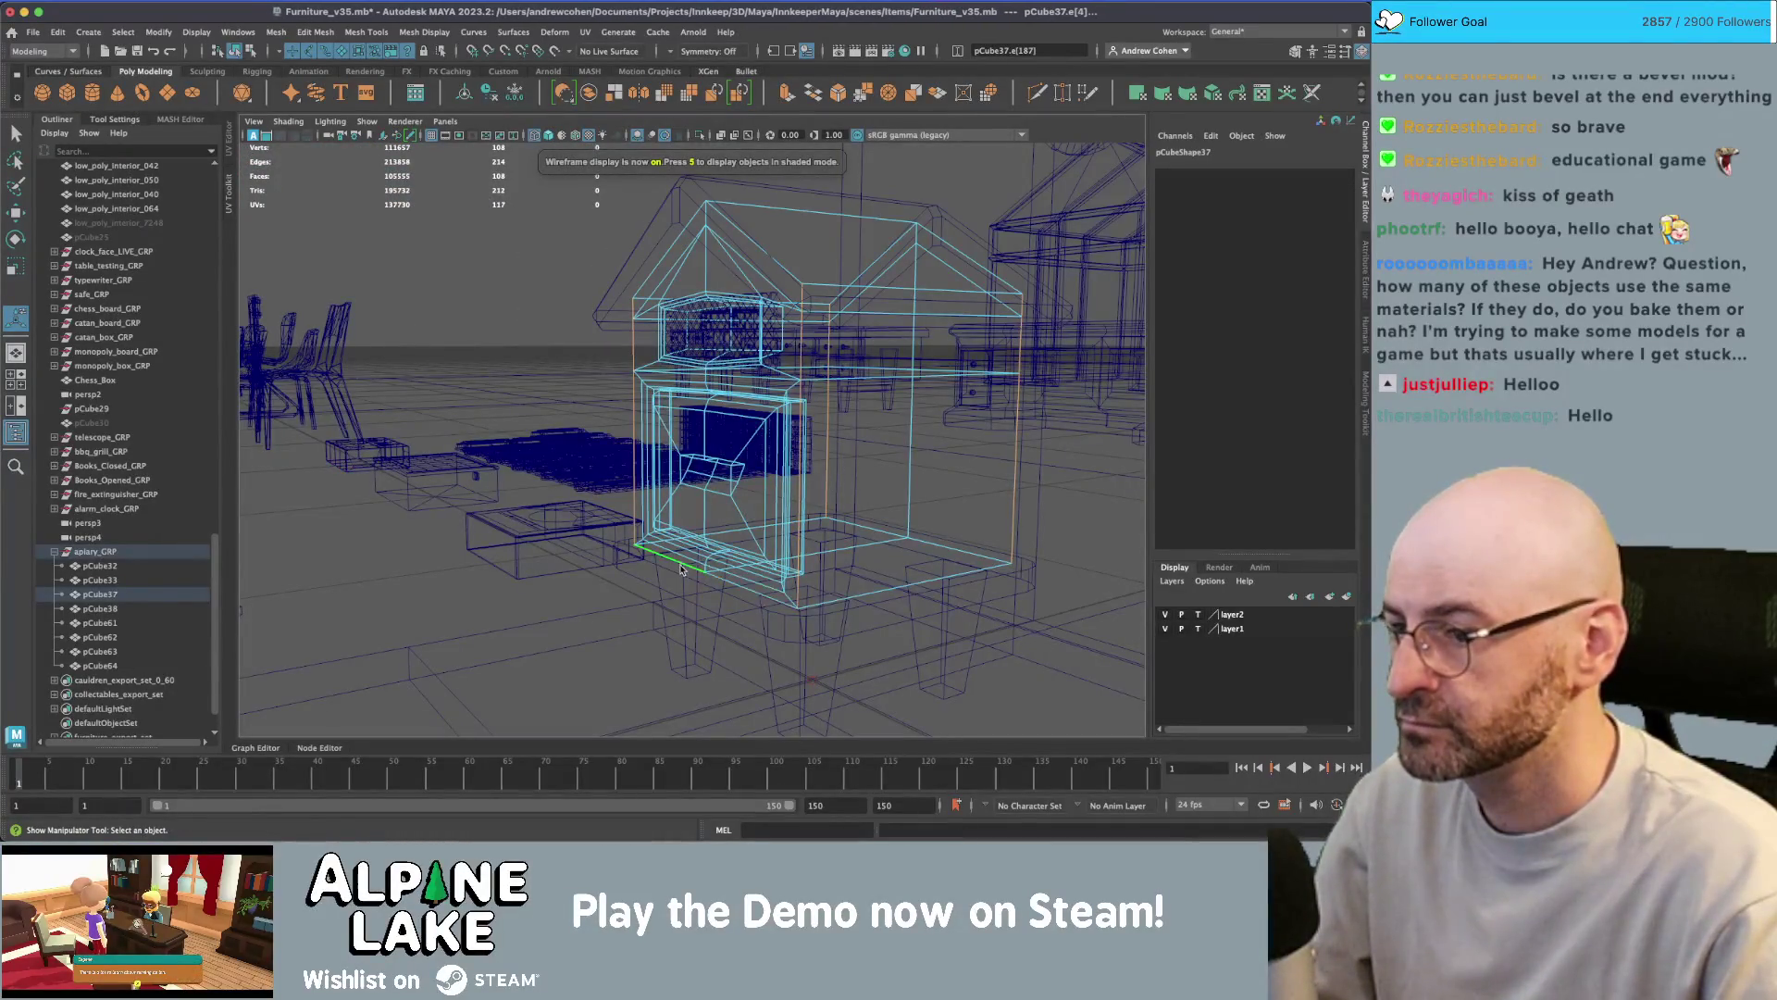
pyautogui.hotkey('ctrl', 'b')
pyautogui.press('5')
pyautogui.moveTo(815, 544)
pyautogui.keyDown('alt'); pyautogui.mouseDown()
pyautogui.moveTo(866, 496)
pyautogui.moveTo(842, 419)
pyautogui.moveTo(860, 429)
pyautogui.moveTo(715, 210)
pyautogui.mouseUp(); pyautogui.keyUp('alt')
pyautogui.hotkey('ctrl', 'z')
pyautogui.press('4')
pyautogui.hotkey('ctrl', 'b')
pyautogui.press('5')
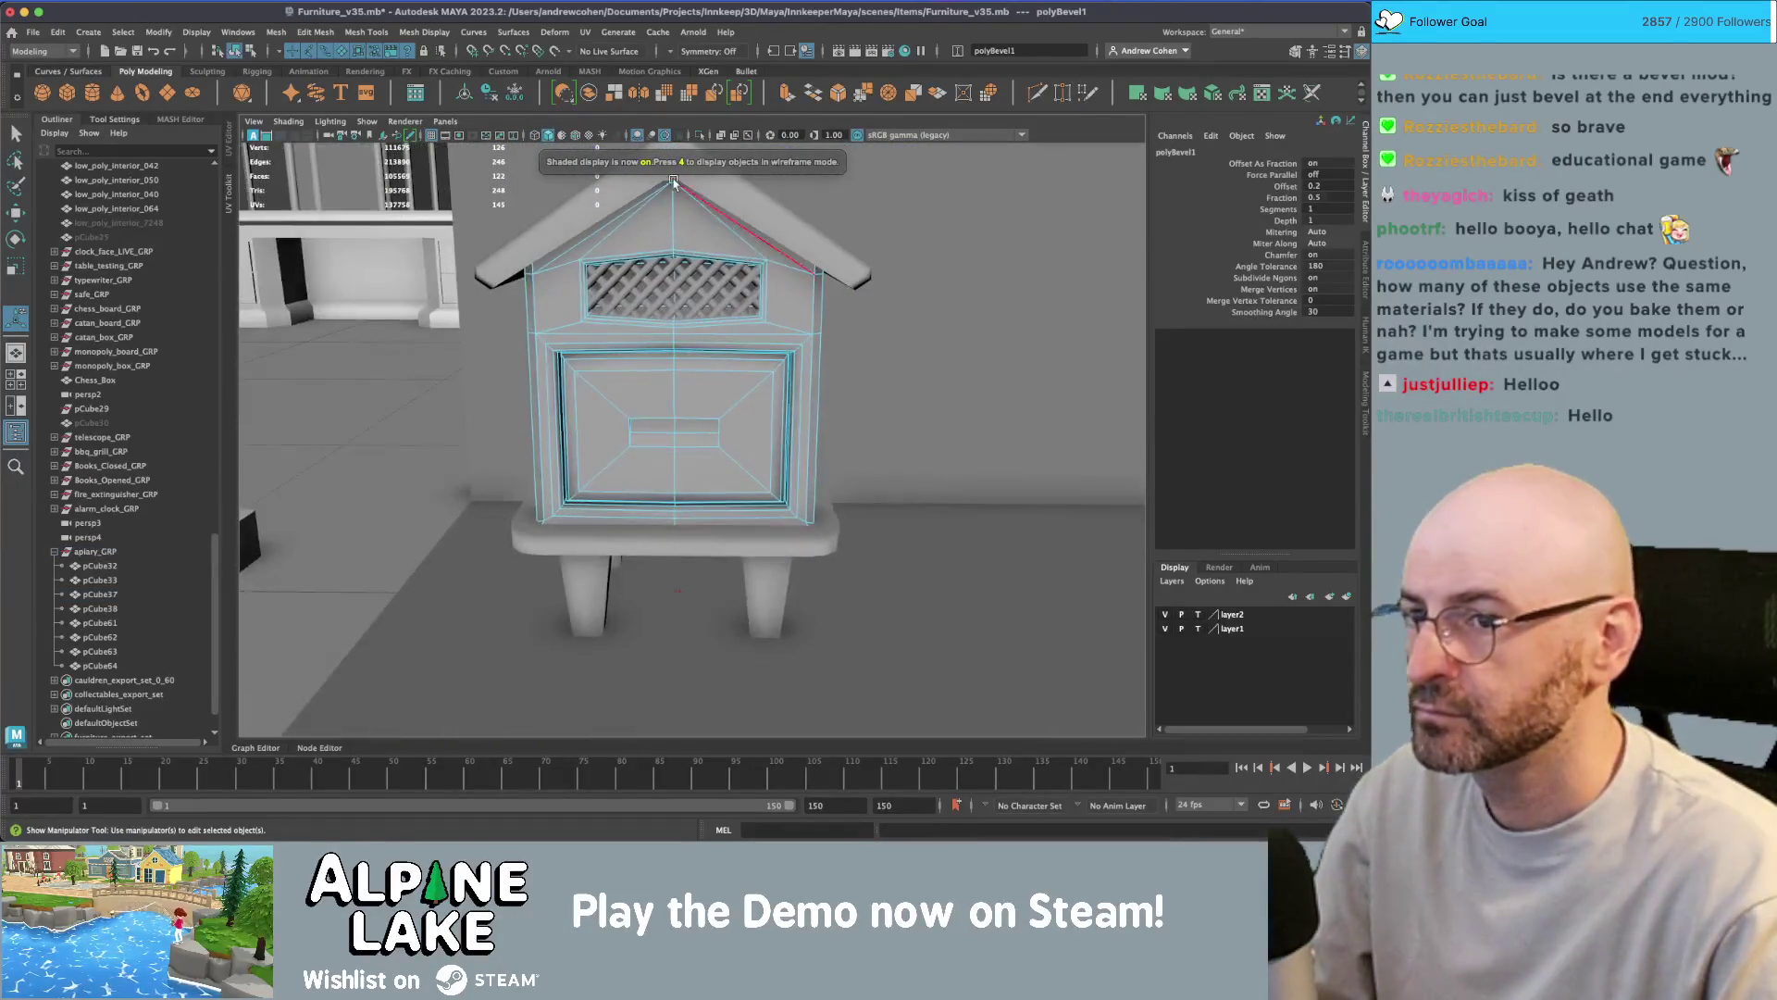
# - Apply Soften Edge to the whole hive body and orbit close to its front
pyautogui.click(237, 51)
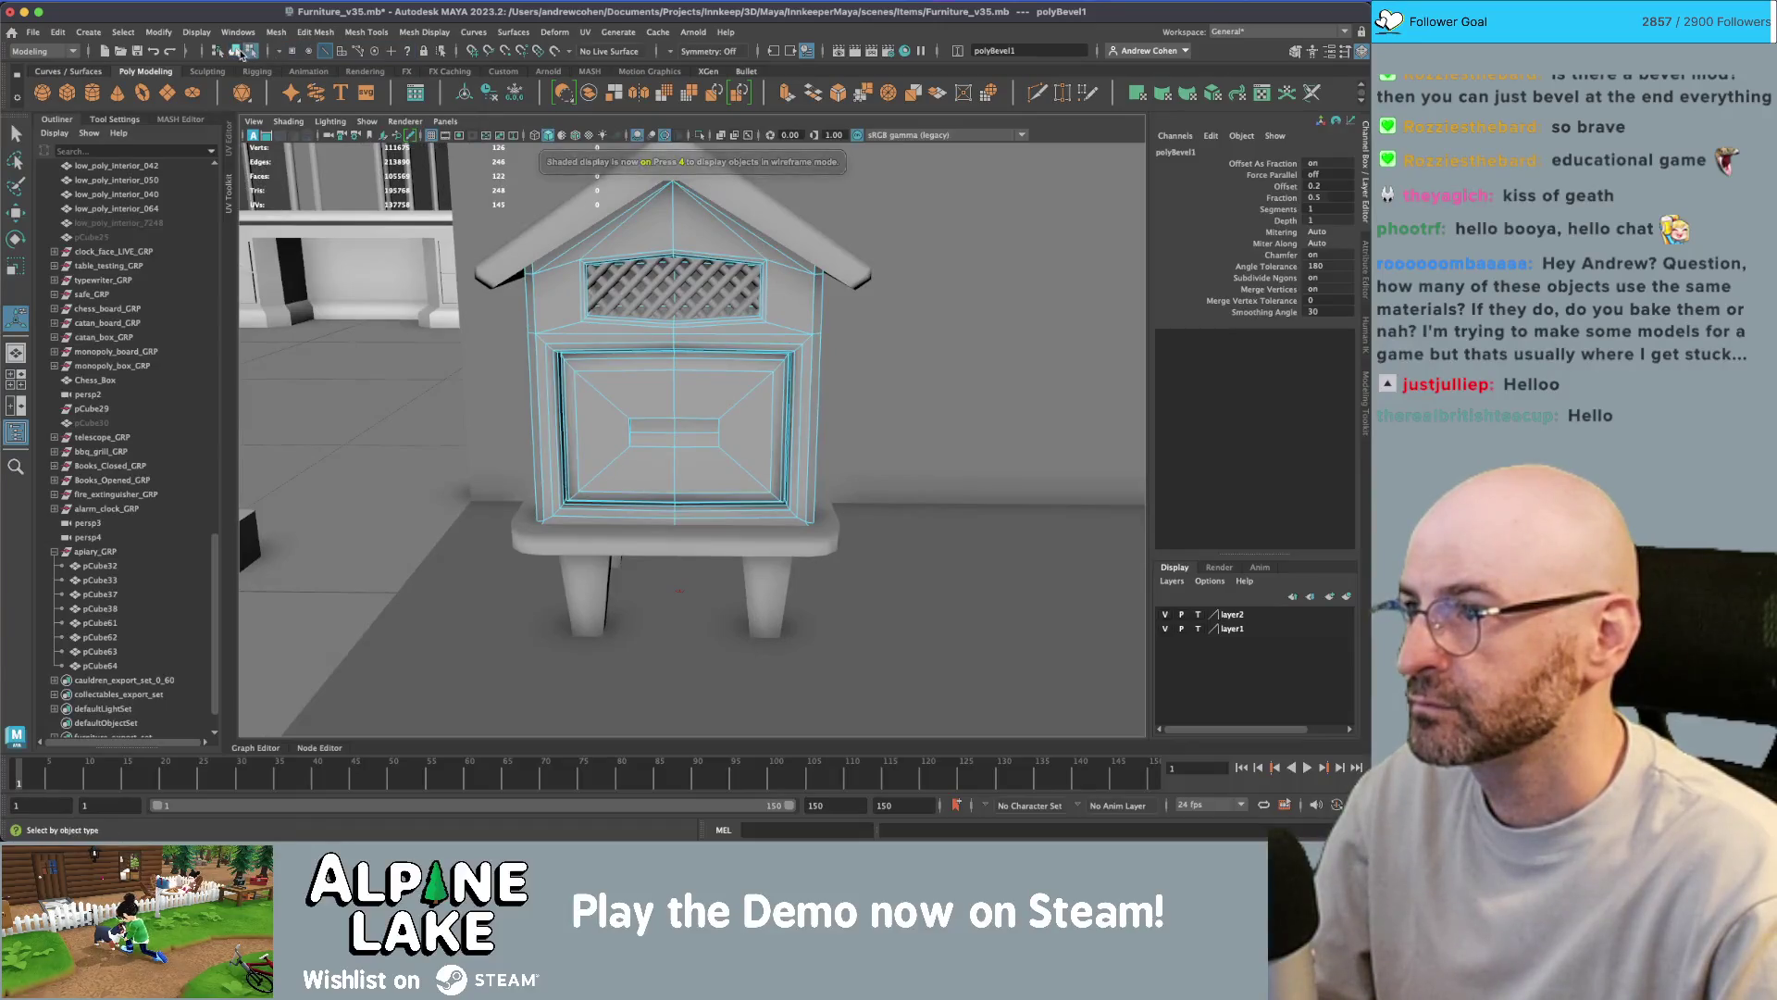
pyautogui.click(548, 289)
pyautogui.click(424, 32)
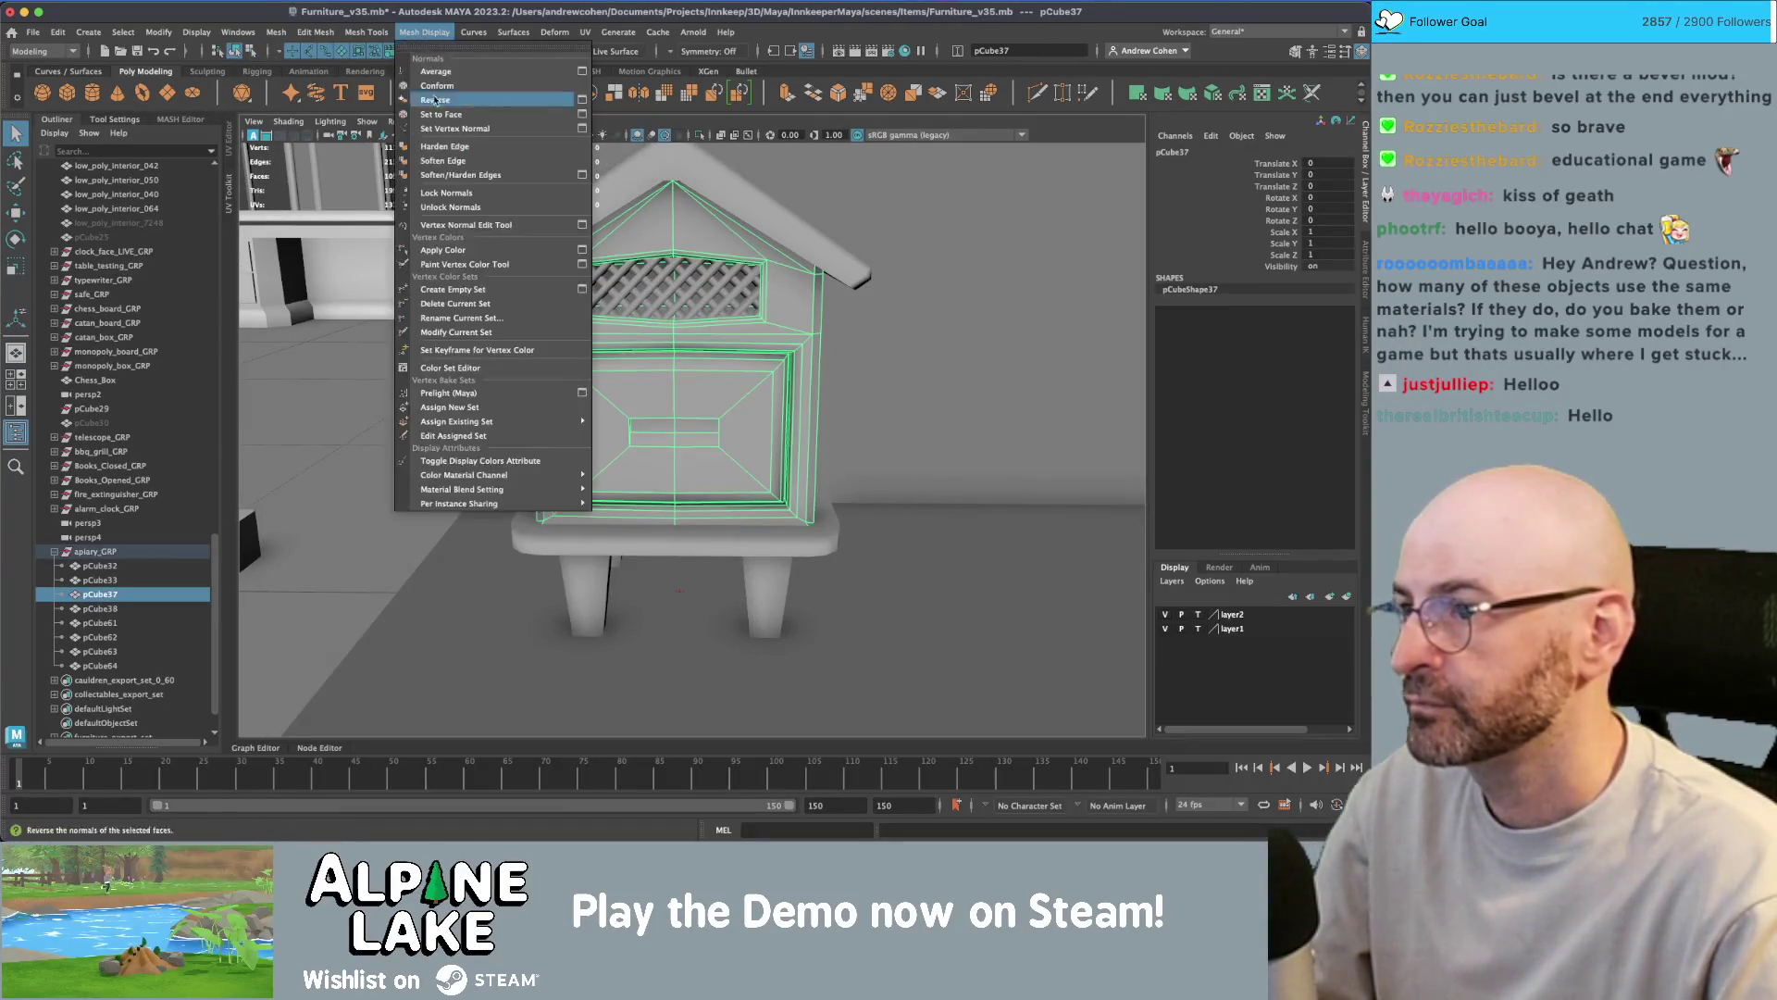
pyautogui.click(462, 164)
pyautogui.press('F8')
pyautogui.keyDown('alt'); pyautogui.moveTo(547, 314); pyautogui.dragTo(583, 469); pyautogui.keyUp('alt')
pyautogui.keyDown('alt'); pyautogui.moveTo(583, 469); pyautogui.dragTo(785, 428, button='right'); pyautogui.keyUp('alt')
pyautogui.keyDown('alt'); pyautogui.moveTo(785, 428); pyautogui.dragTo(647, 390); pyautogui.keyUp('alt')
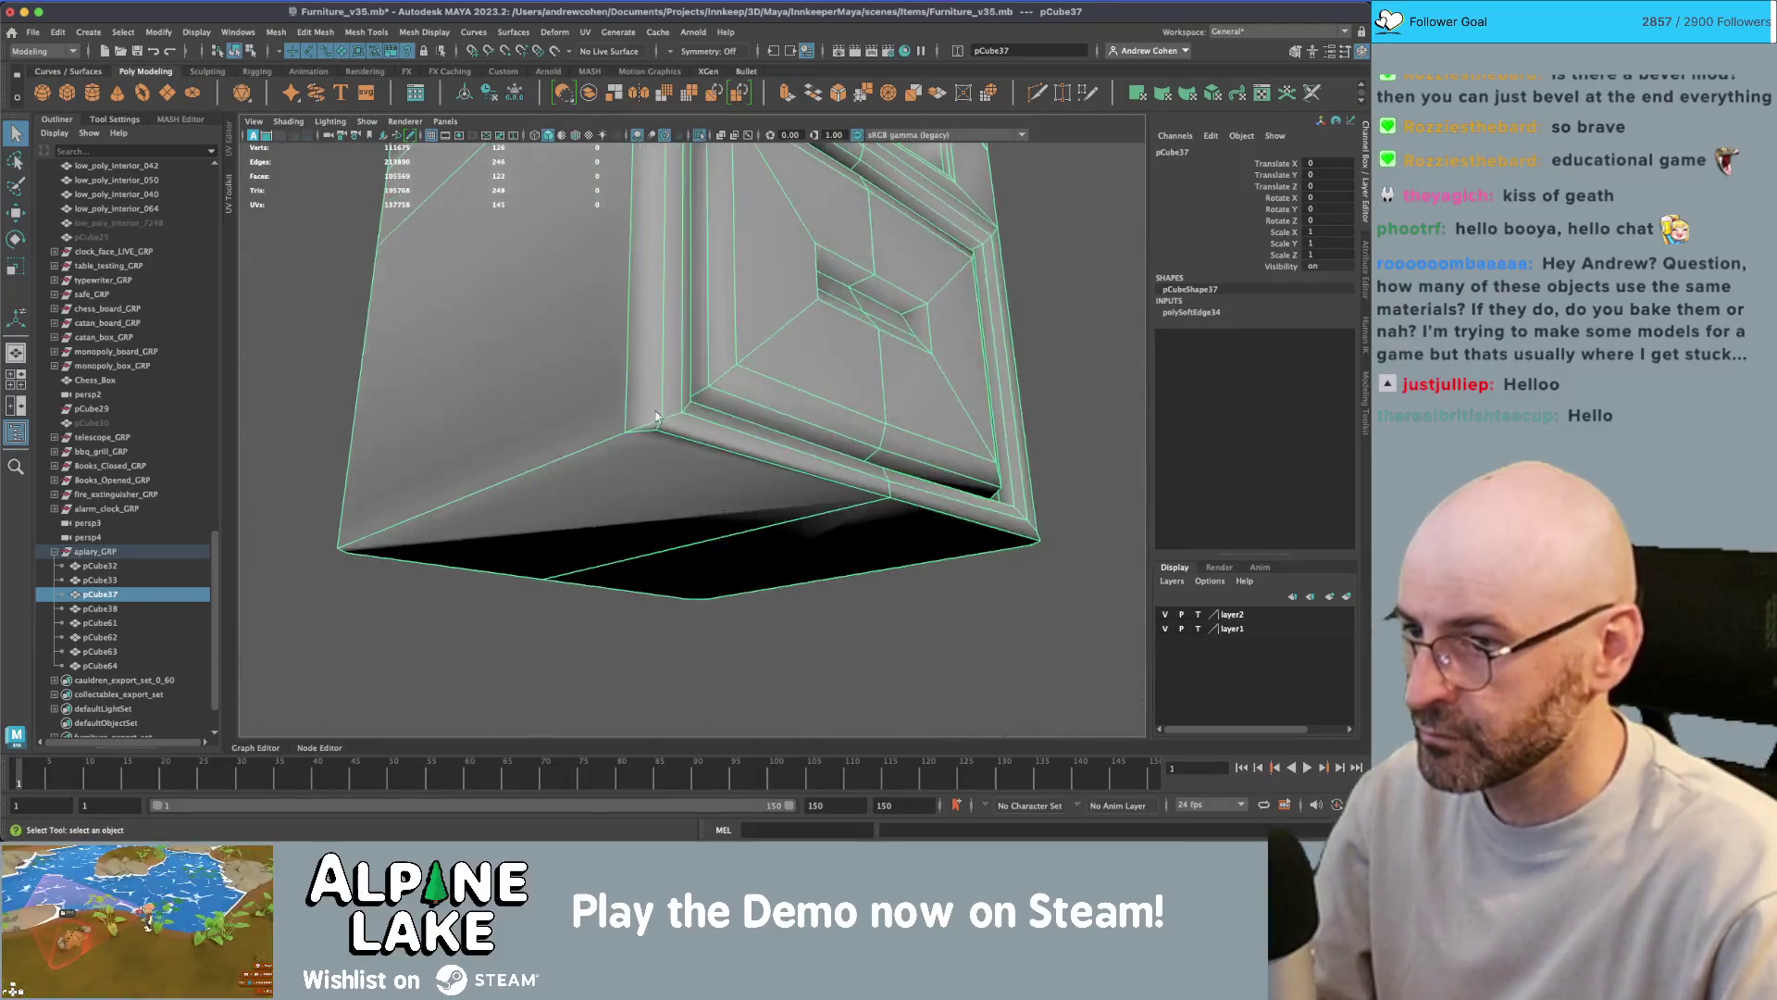
# - Inspect the hive body's bottom corner vertices with the Move tool from underneath
pyautogui.rightClick(647, 390)
pyautogui.moveTo(656, 390); pyautogui.dragTo(647, 351, button='right')
pyautogui.moveTo(647, 352)
pyautogui.keyDown('alt'); pyautogui.mouseDown()
pyautogui.moveTo(718, 392)
pyautogui.moveTo(663, 420)
pyautogui.mouseUp(); pyautogui.keyUp('alt')
pyautogui.click(663, 420)
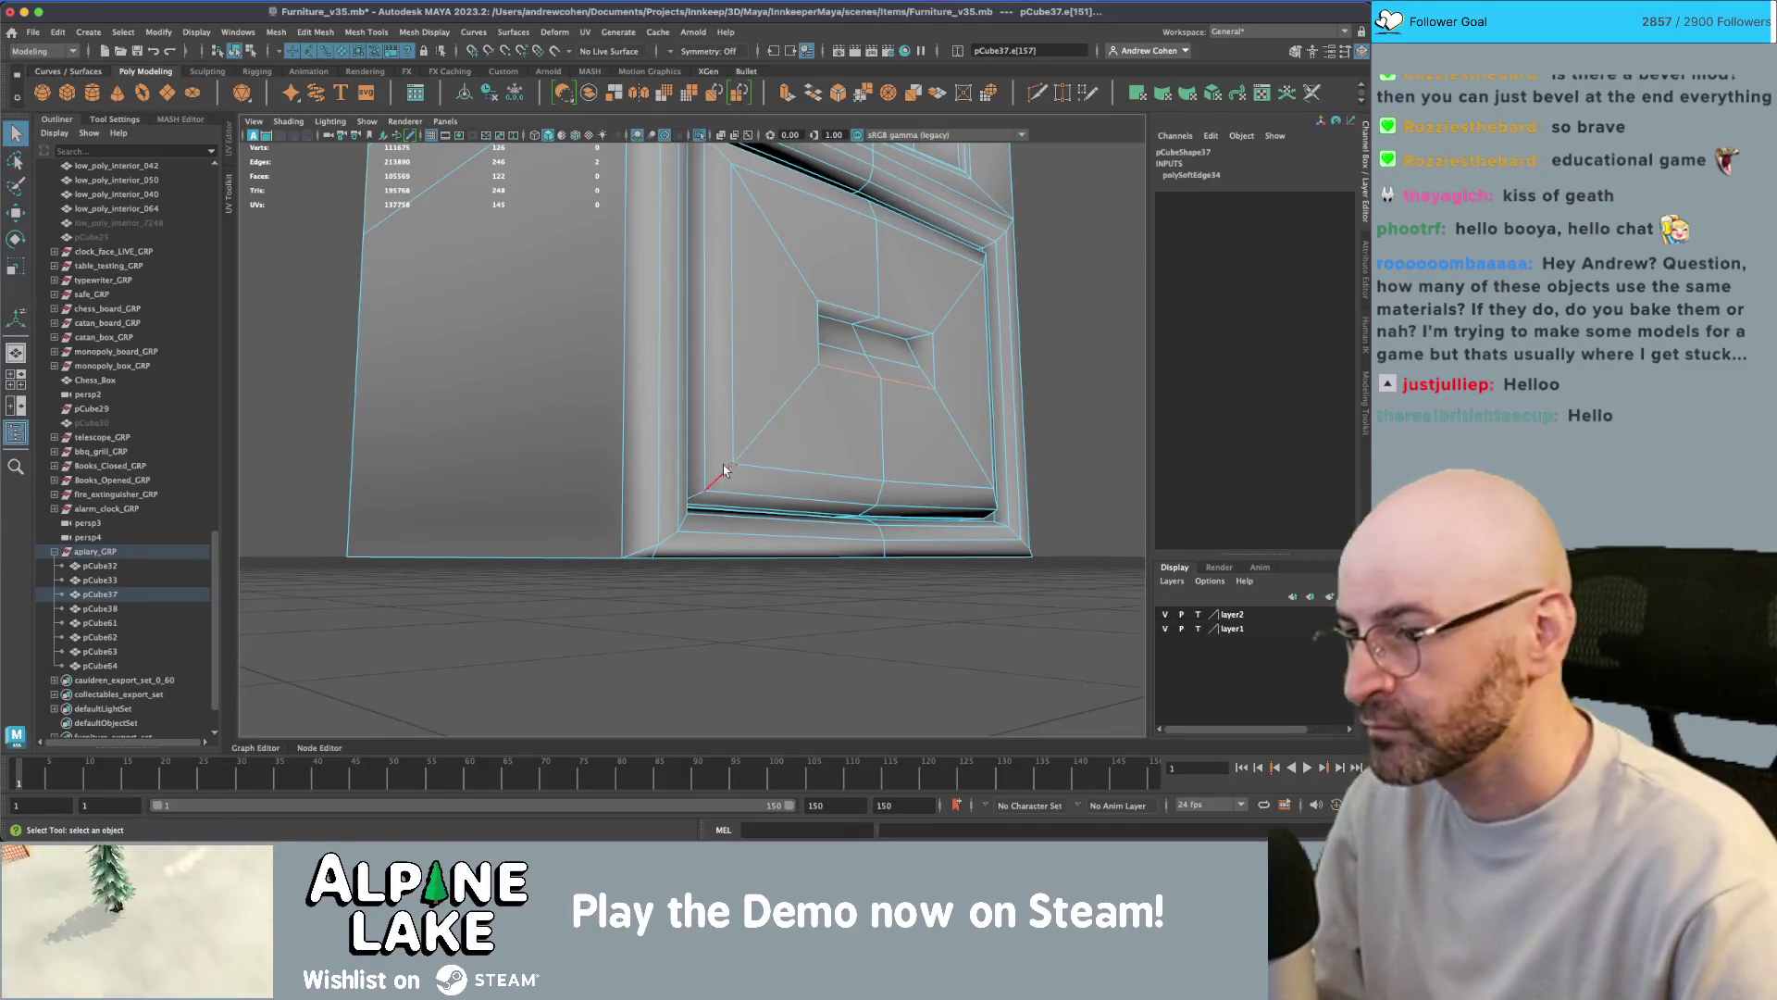
pyautogui.moveTo(657, 397); pyautogui.dragTo(607, 404, button='right')
pyautogui.click(653, 553)
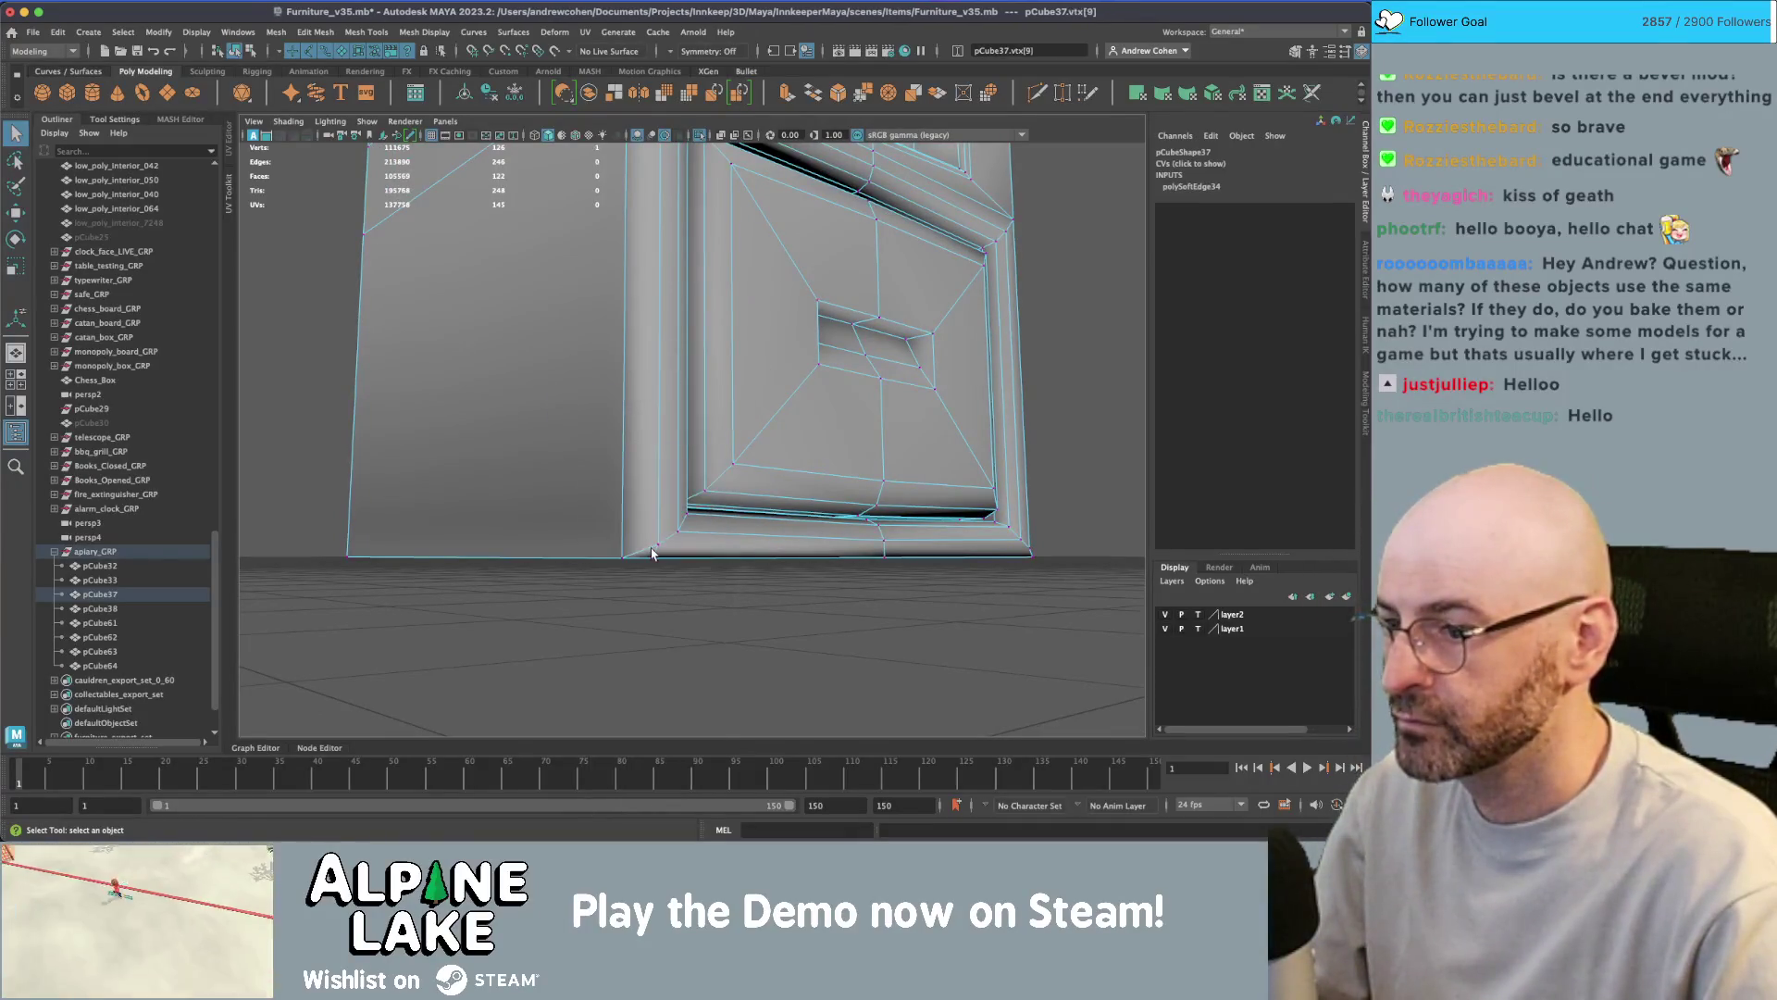
pyautogui.click(654, 550)
pyautogui.keyDown('shift'); pyautogui.click(1031, 551); pyautogui.keyUp('shift')
pyautogui.press('w')
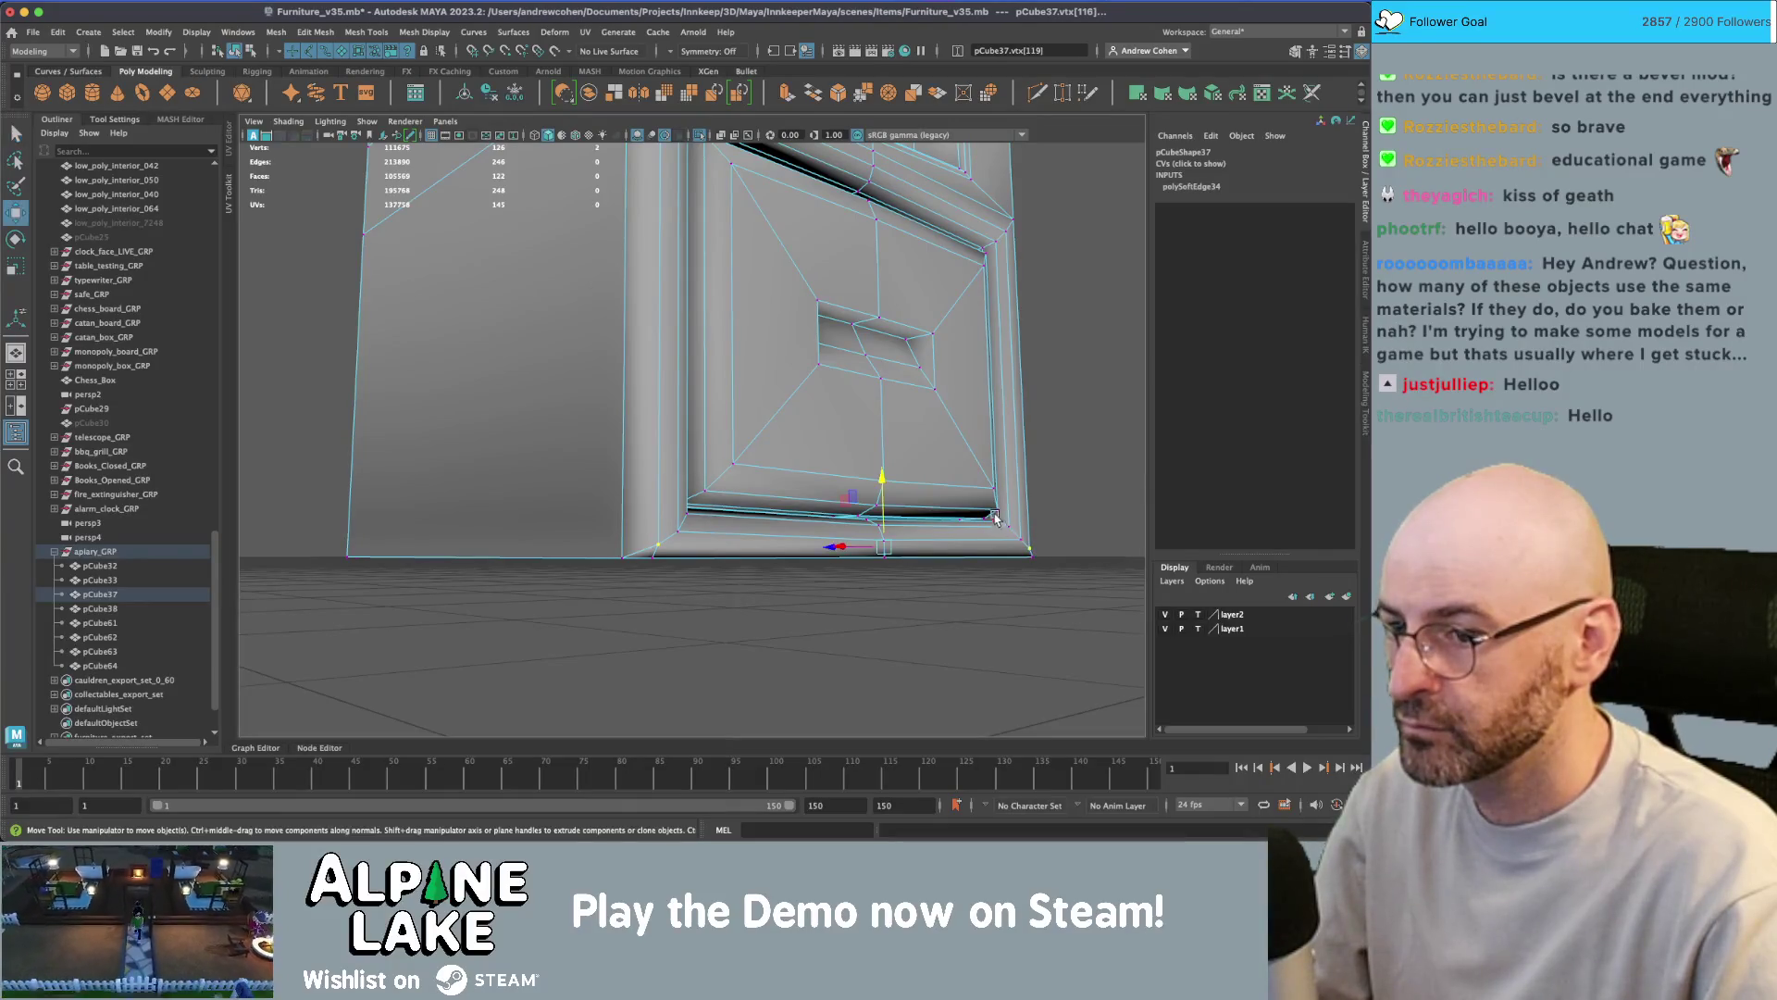
pyautogui.keyDown('alt'); pyautogui.moveTo(884, 526); pyautogui.dragTo(795, 494); pyautogui.keyUp('alt')
pyautogui.scroll(5, 795, 493)
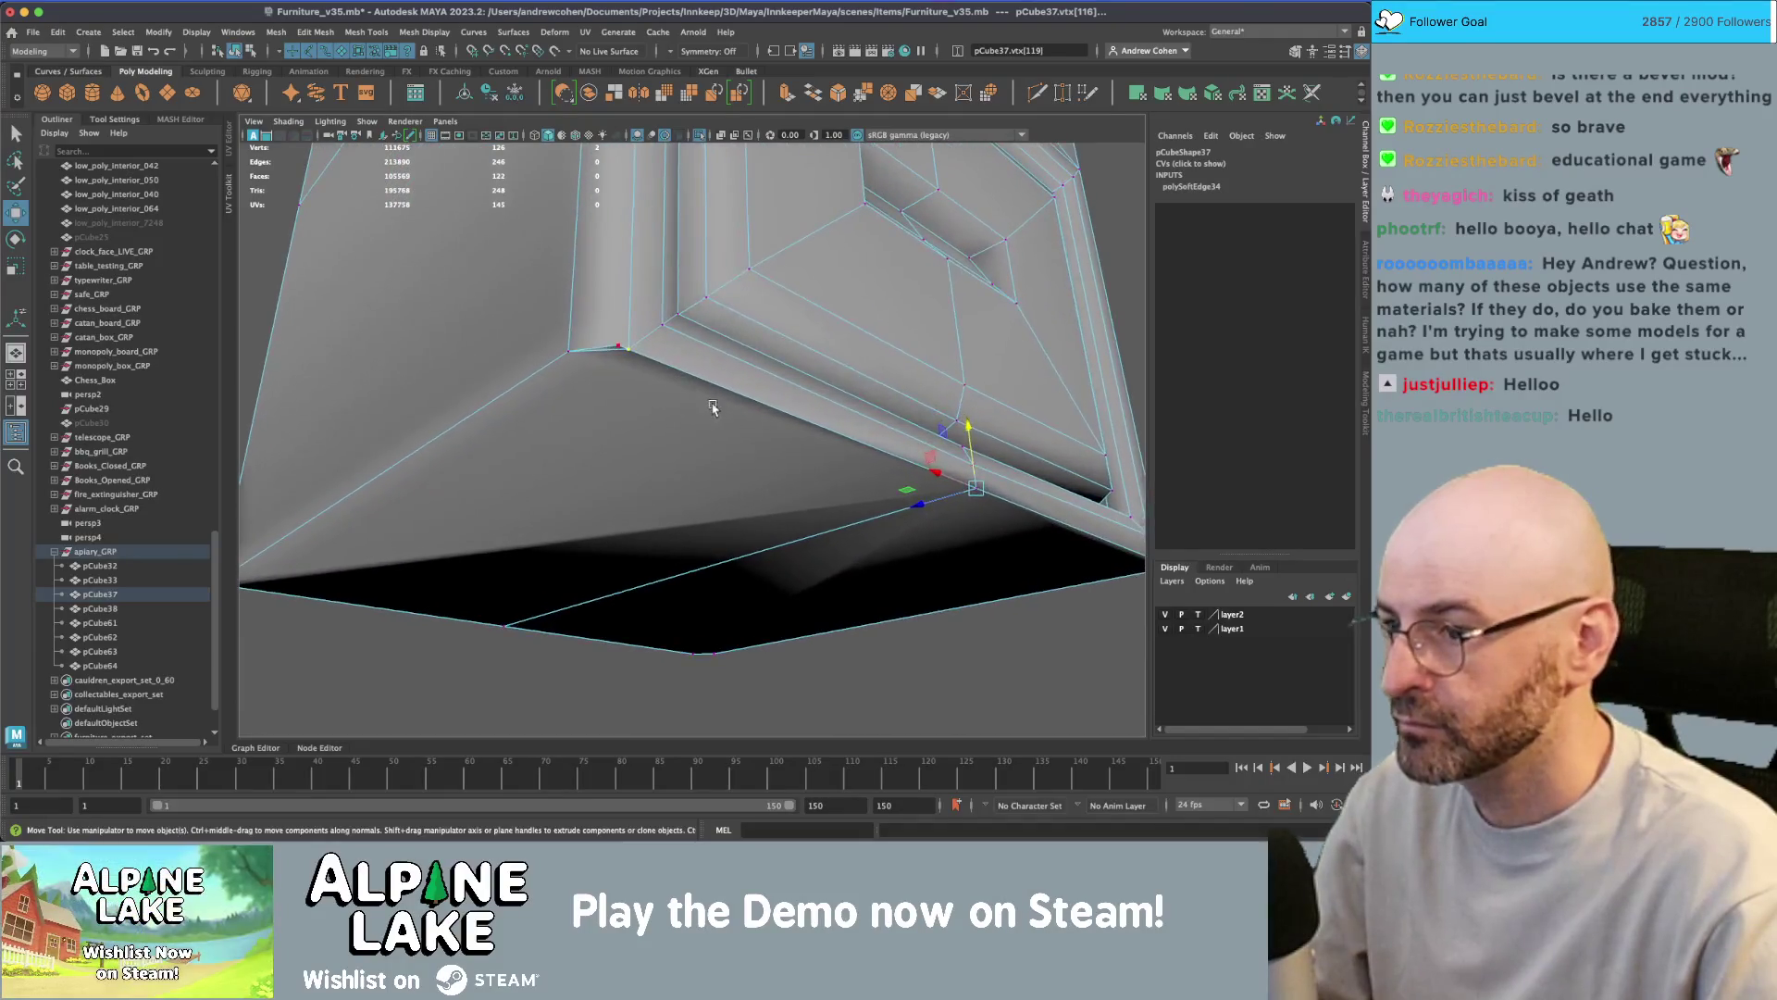
pyautogui.click(613, 350)
# - Cut a new edge at the underside corner, undo it, and slide a fresh cut point along the corner edge
pyautogui.keyDown('alt'); pyautogui.moveTo(613, 350); pyautogui.dragTo(759, 364); pyautogui.keyUp('alt')
pyautogui.moveTo(626, 350); pyautogui.dragTo(620, 356)
pyautogui.hotkey('ctrl', 'z')
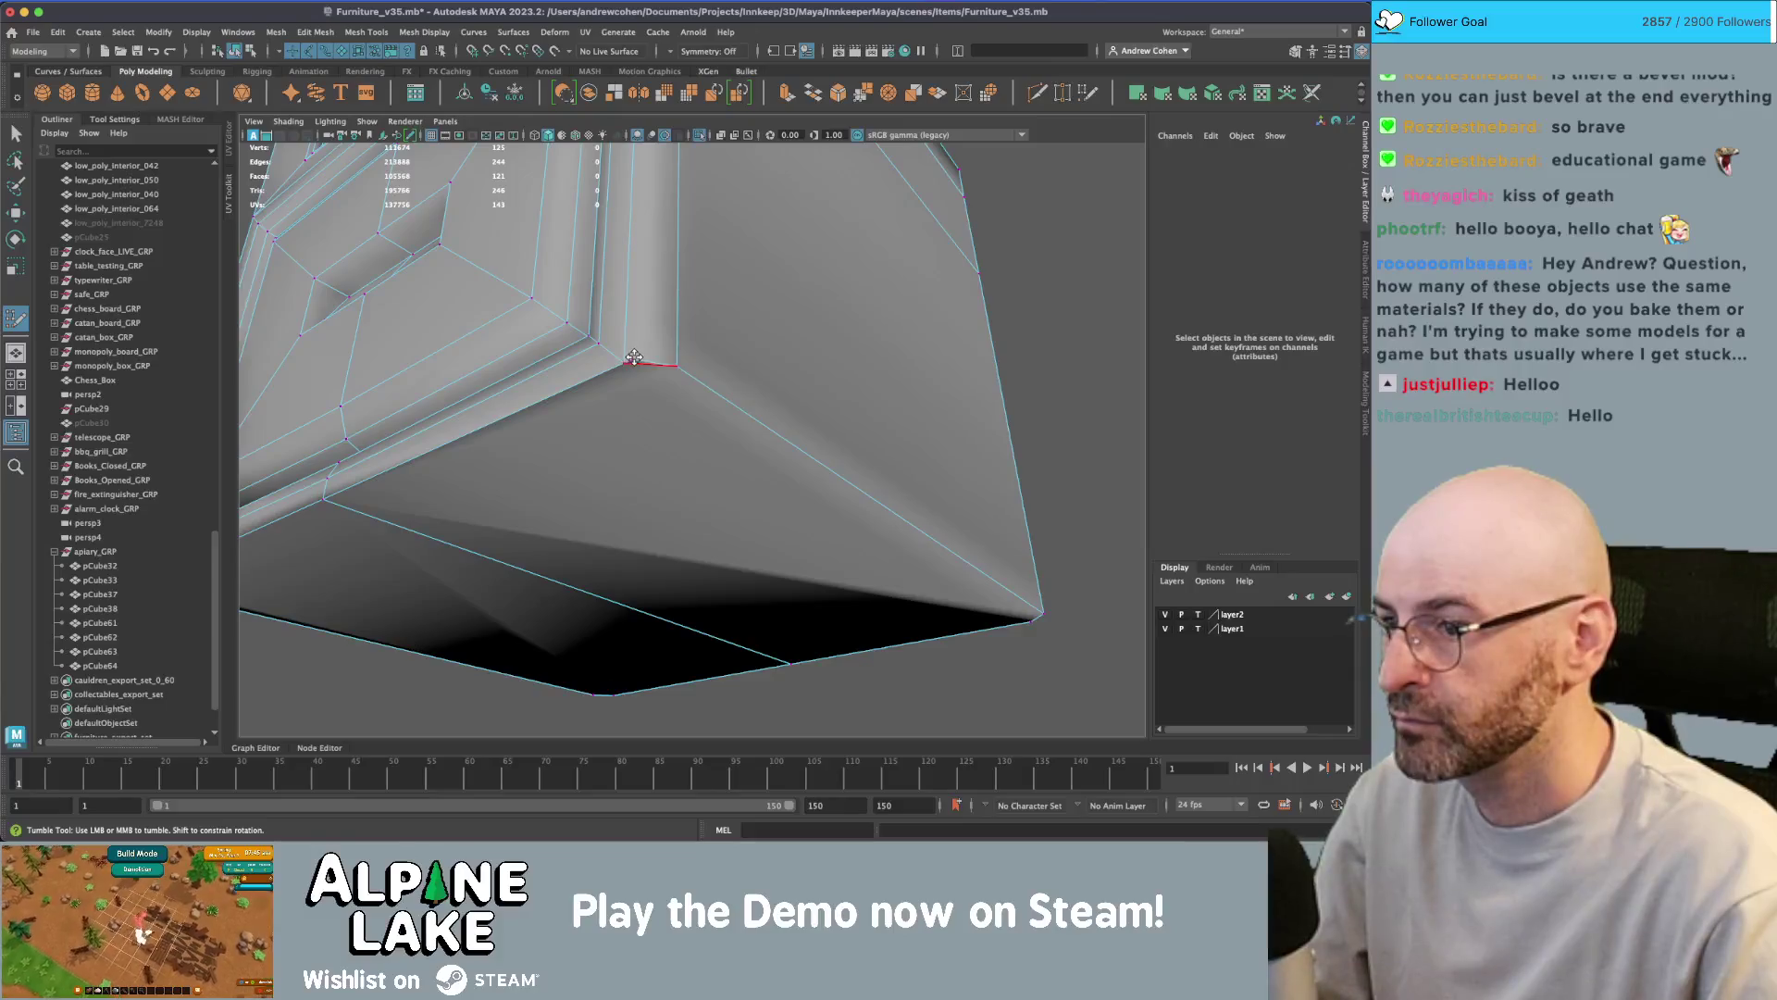
pyautogui.keyDown('alt'); pyautogui.moveTo(536, 346); pyautogui.dragTo(583, 357); pyautogui.keyUp('alt')
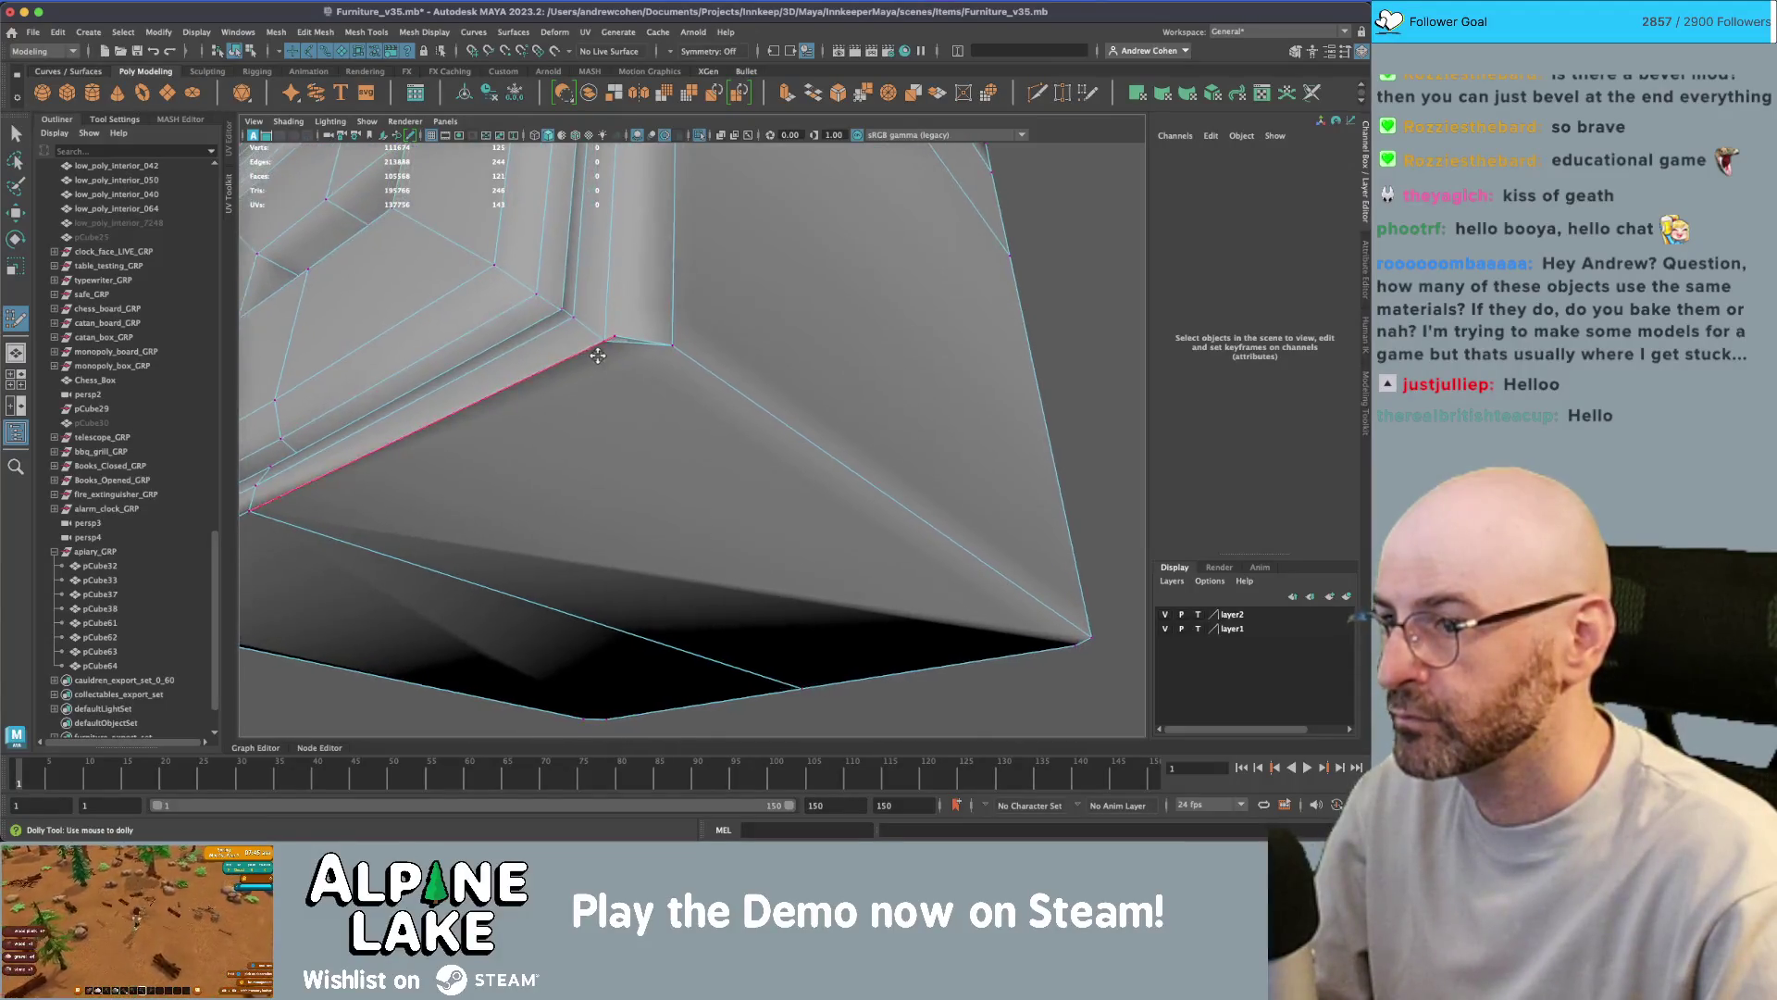
pyautogui.scroll(3, 630, 367)
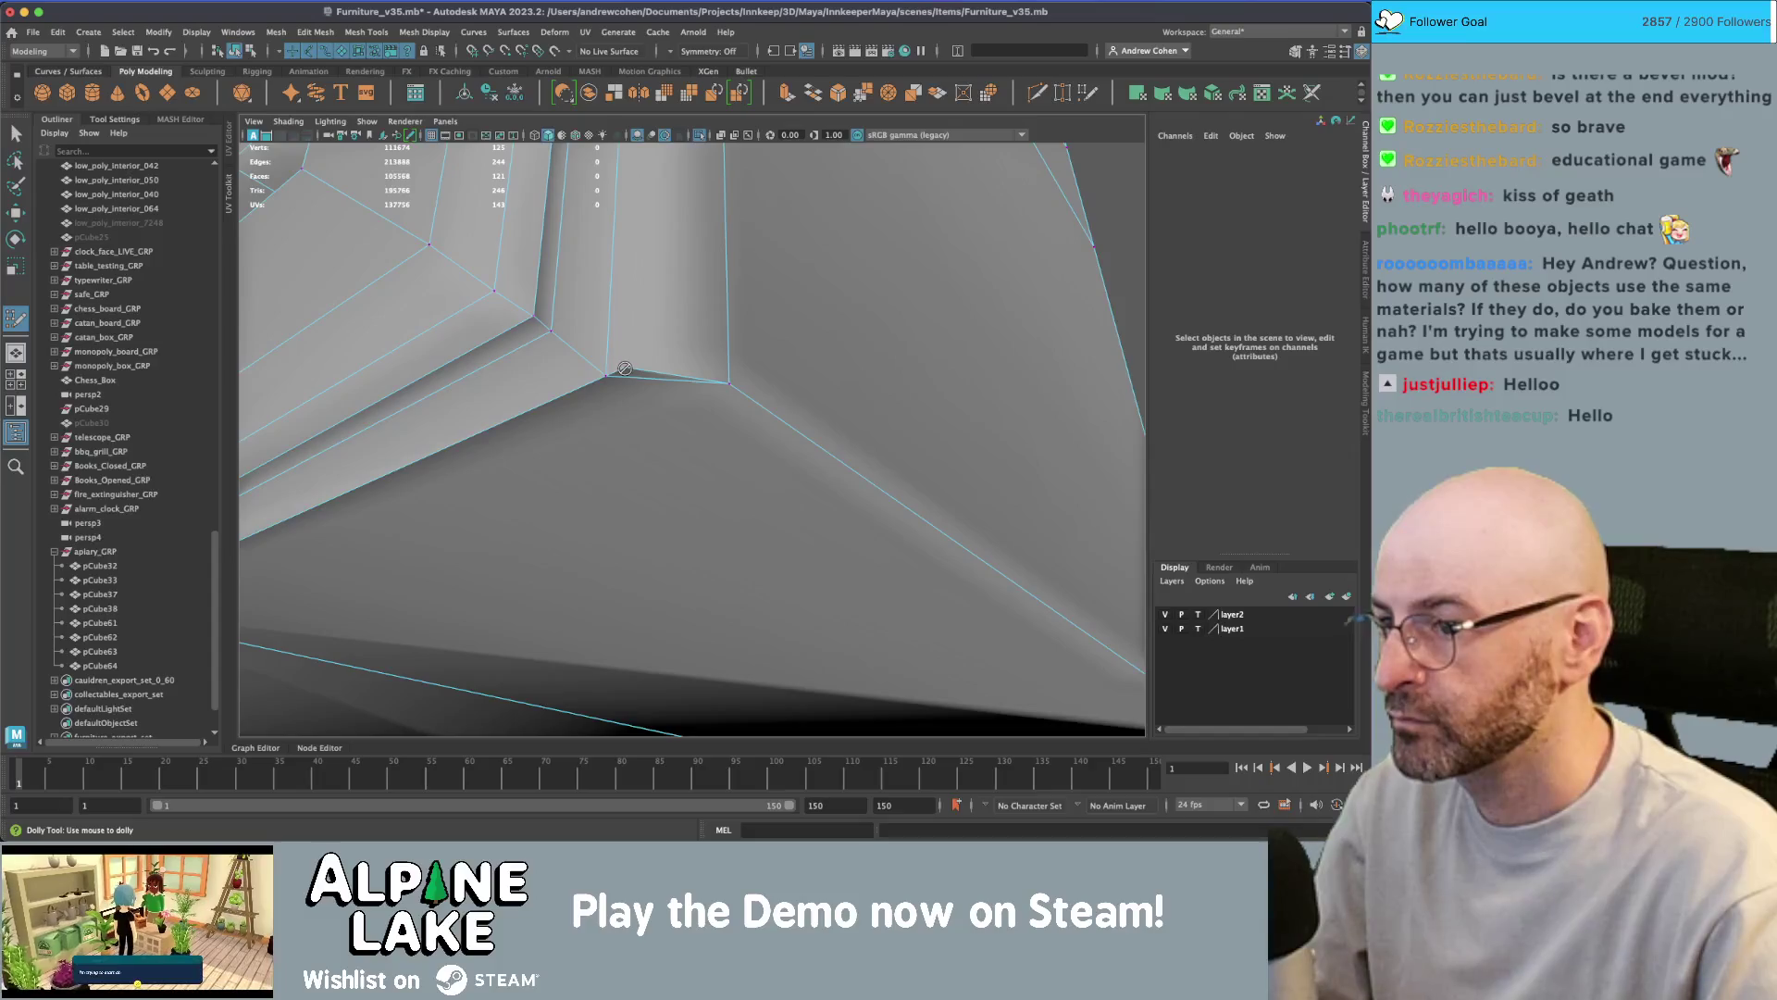
pyautogui.moveTo(624, 367)
pyautogui.mouseDown()
pyautogui.moveTo(627, 387)
pyautogui.moveTo(630, 370)
pyautogui.moveTo(605, 389)
pyautogui.mouseUp()
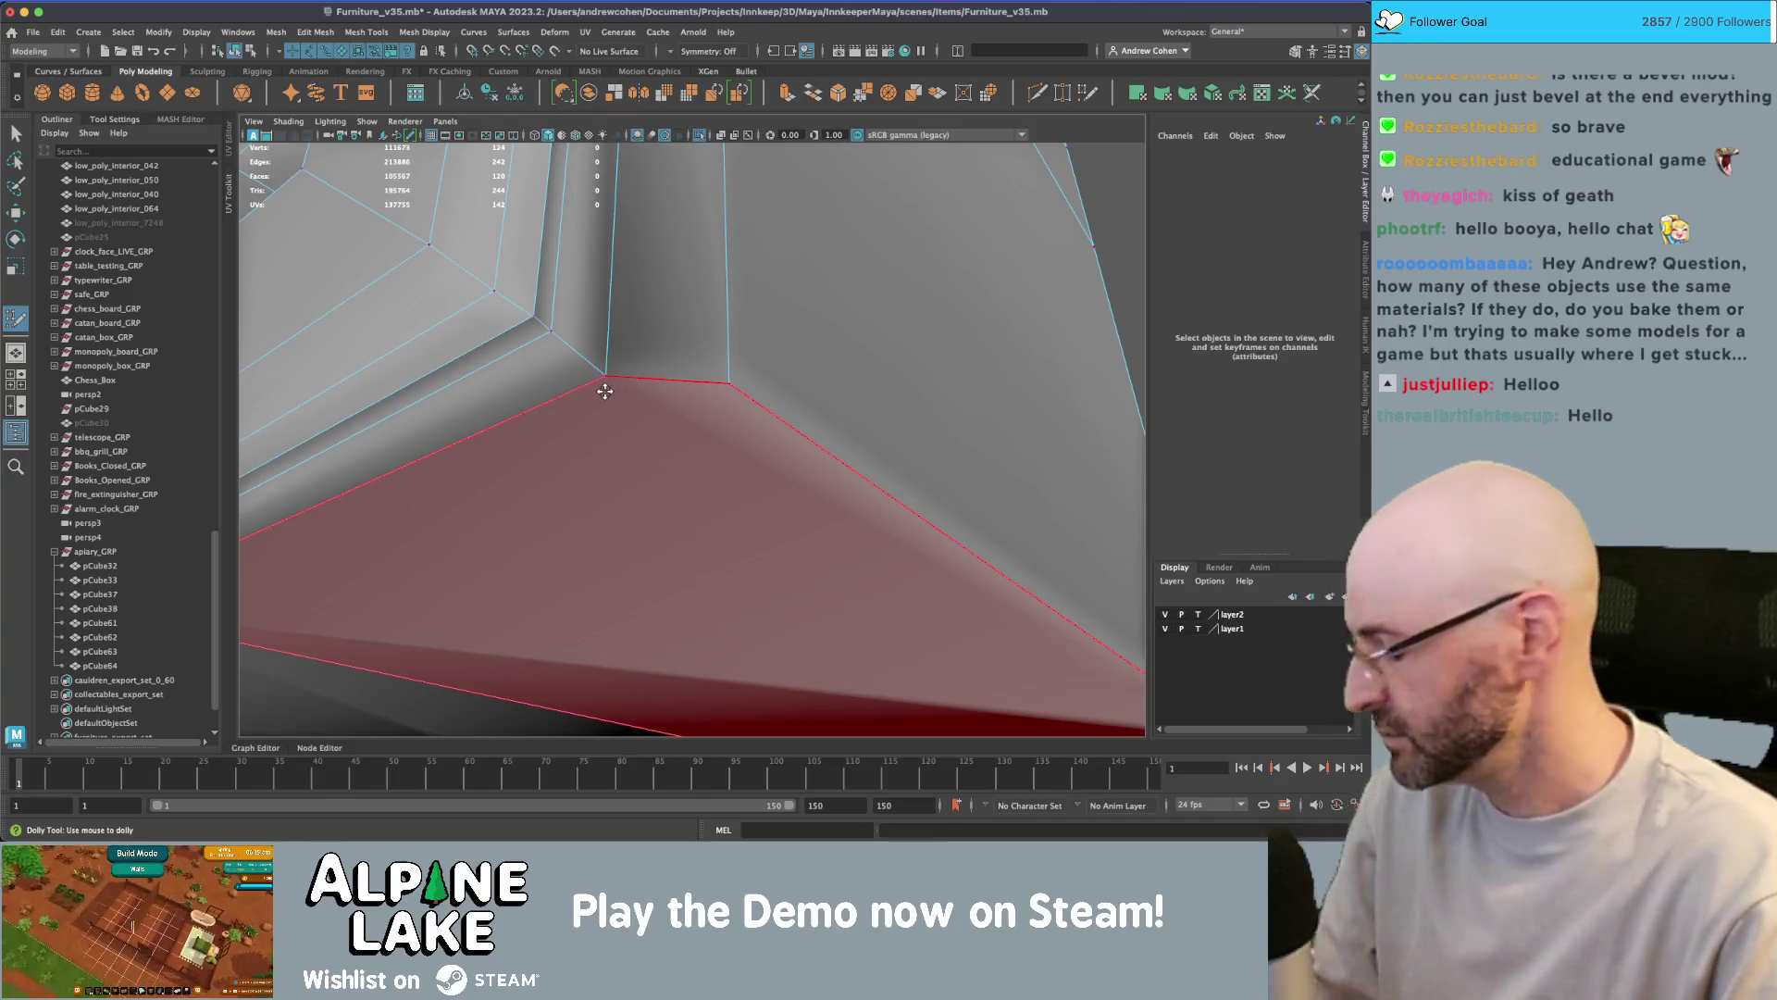
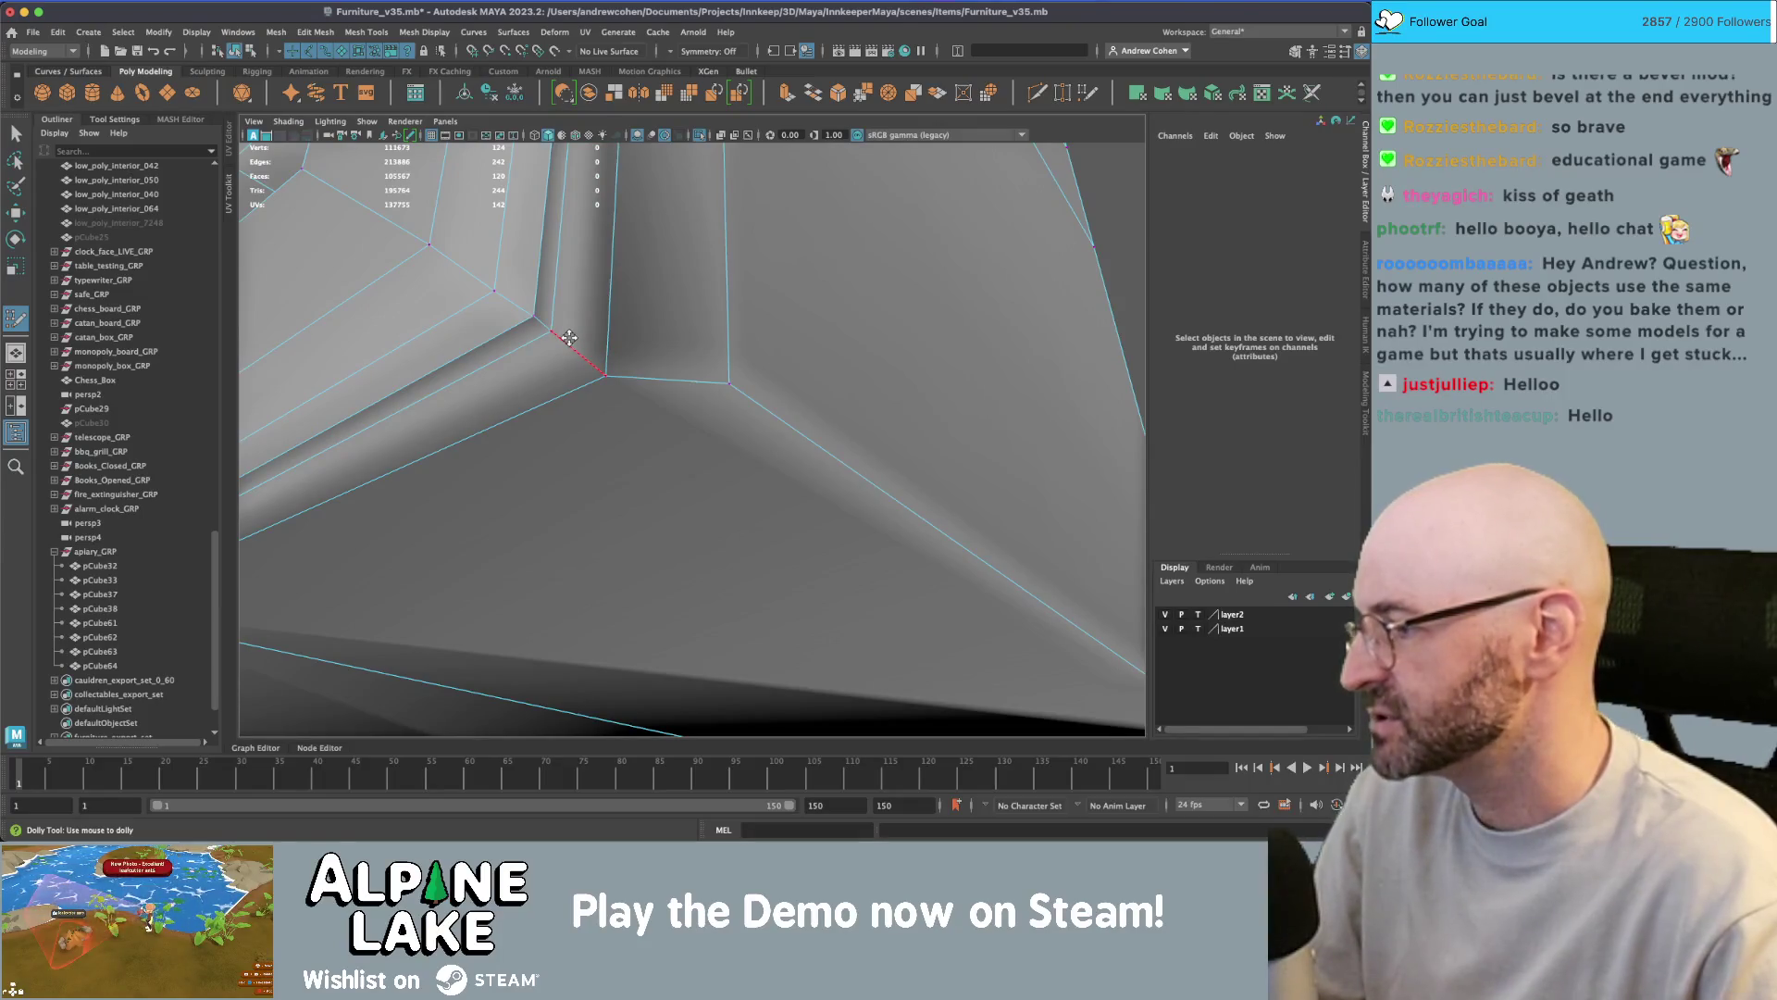
# - Delete the bottom faces of the beehive body pCube37, checking its underside in wireframe
pyautogui.scroll(-5, 684, 325)
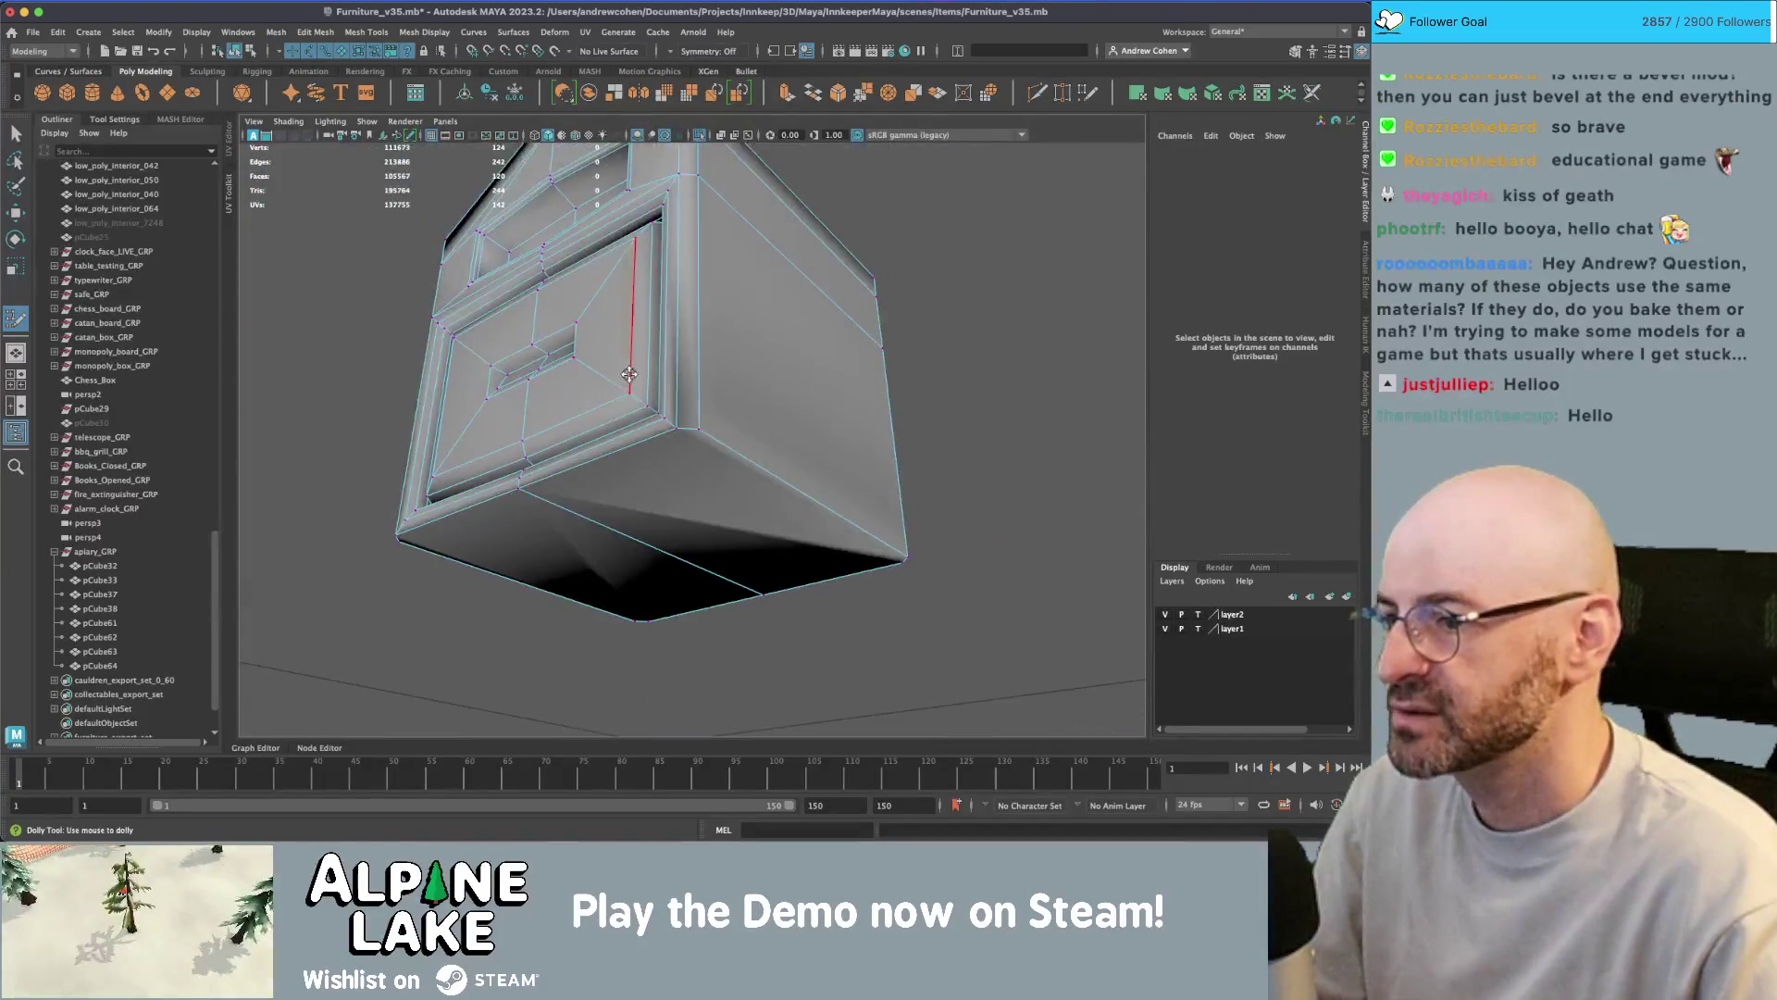
pyautogui.click(648, 477)
pyautogui.rightClick(674, 481)
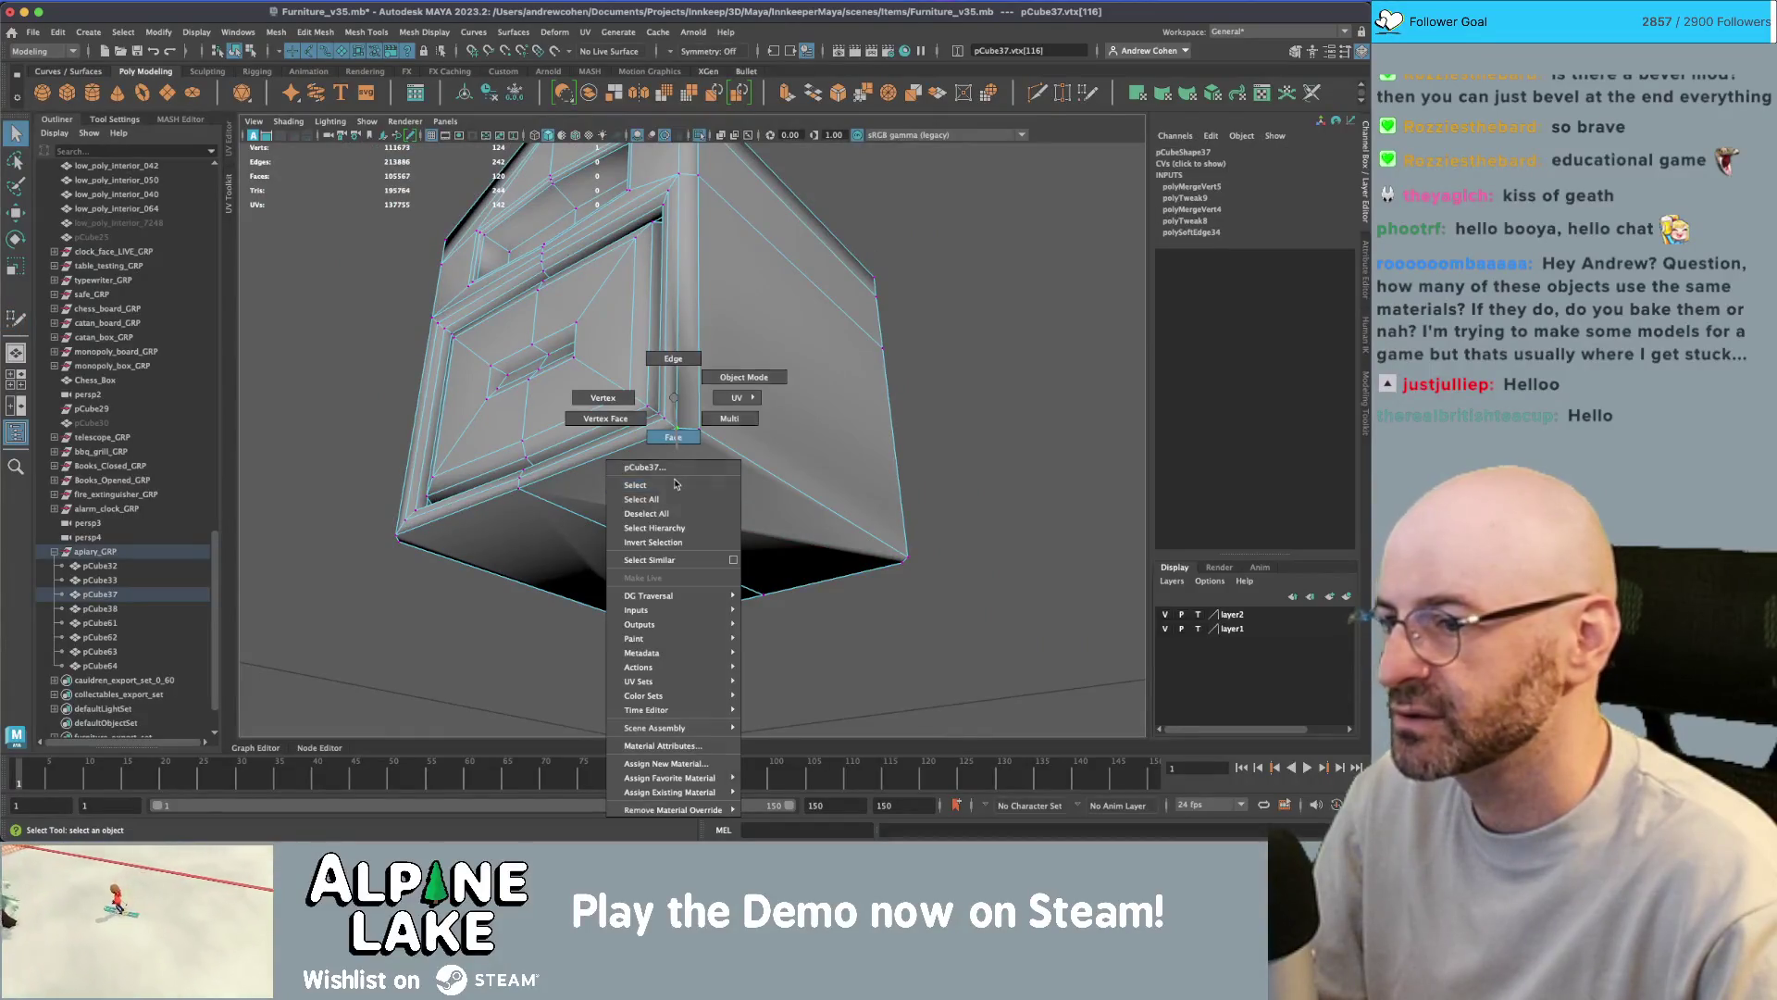
pyautogui.click(597, 531)
pyautogui.press('Delete')
pyautogui.moveTo(595, 537)
pyautogui.keyDown('alt'); pyautogui.mouseDown()
pyautogui.moveTo(582, 437)
pyautogui.moveTo(639, 407)
pyautogui.mouseUp(); pyautogui.keyUp('alt')
pyautogui.press('4')
pyautogui.press('5')
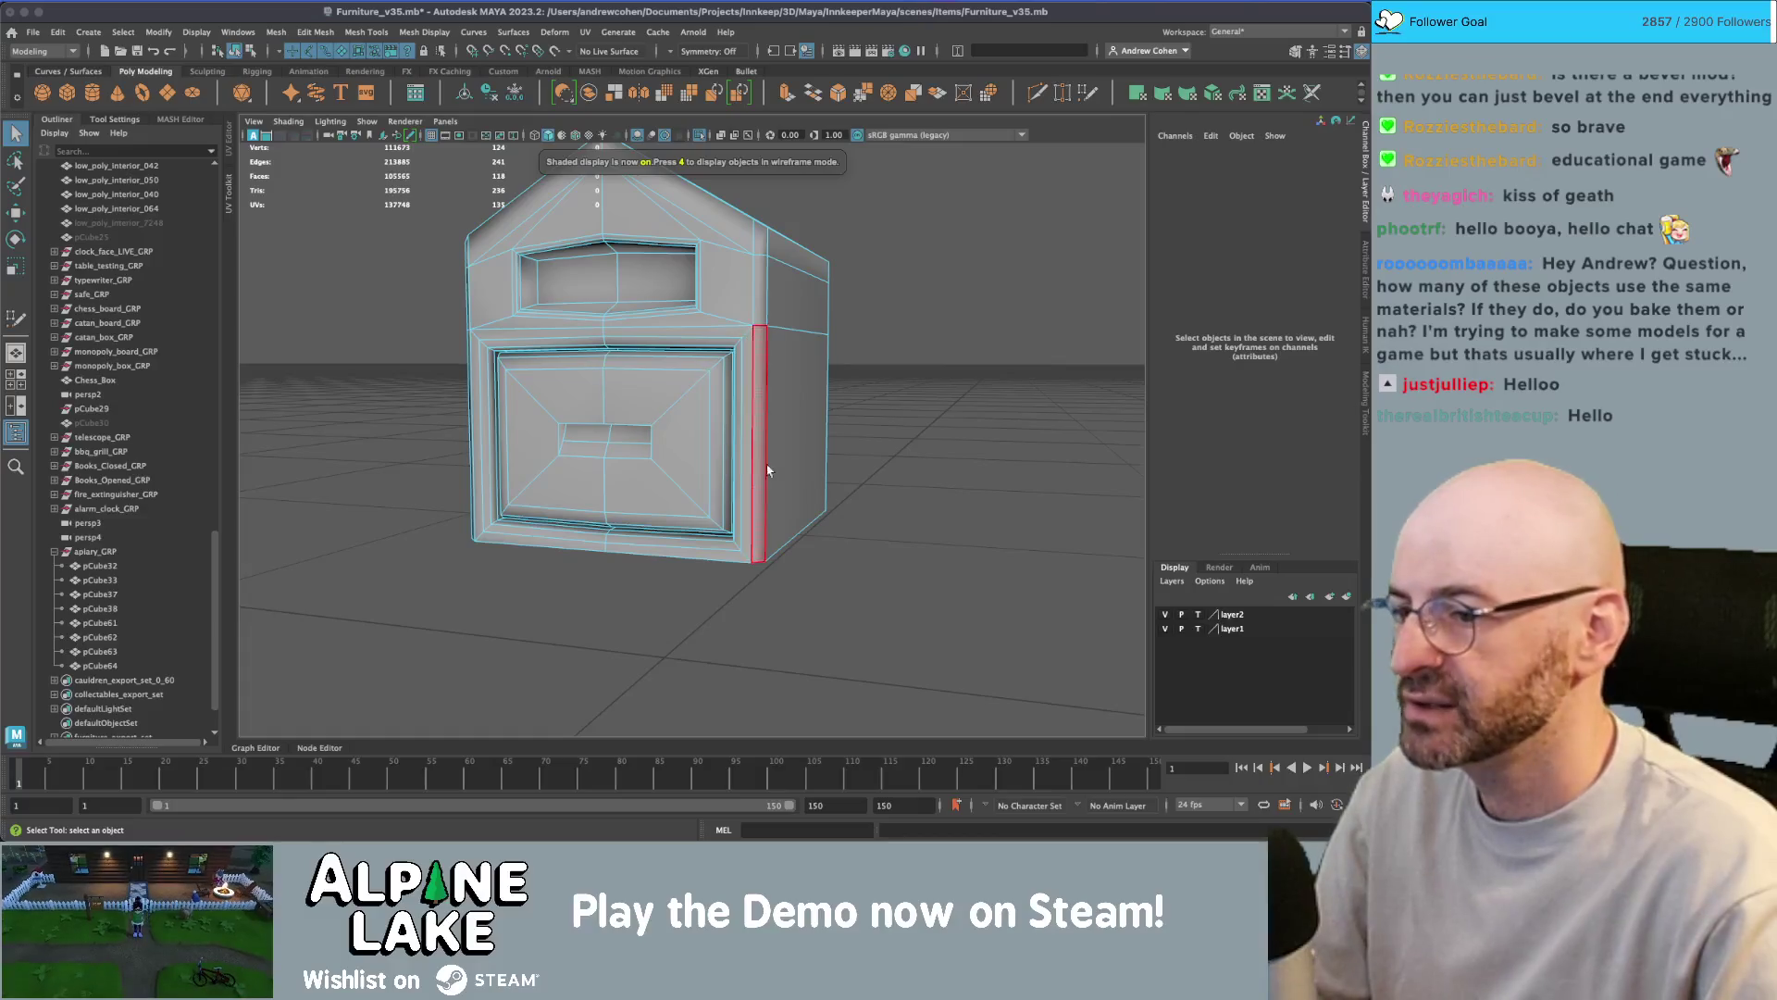
pyautogui.keyDown('alt'); pyautogui.moveTo(771, 473); pyautogui.dragTo(753, 445); pyautogui.keyUp('alt')
pyautogui.hotkey('ctrl', 'z')
pyautogui.press('r')
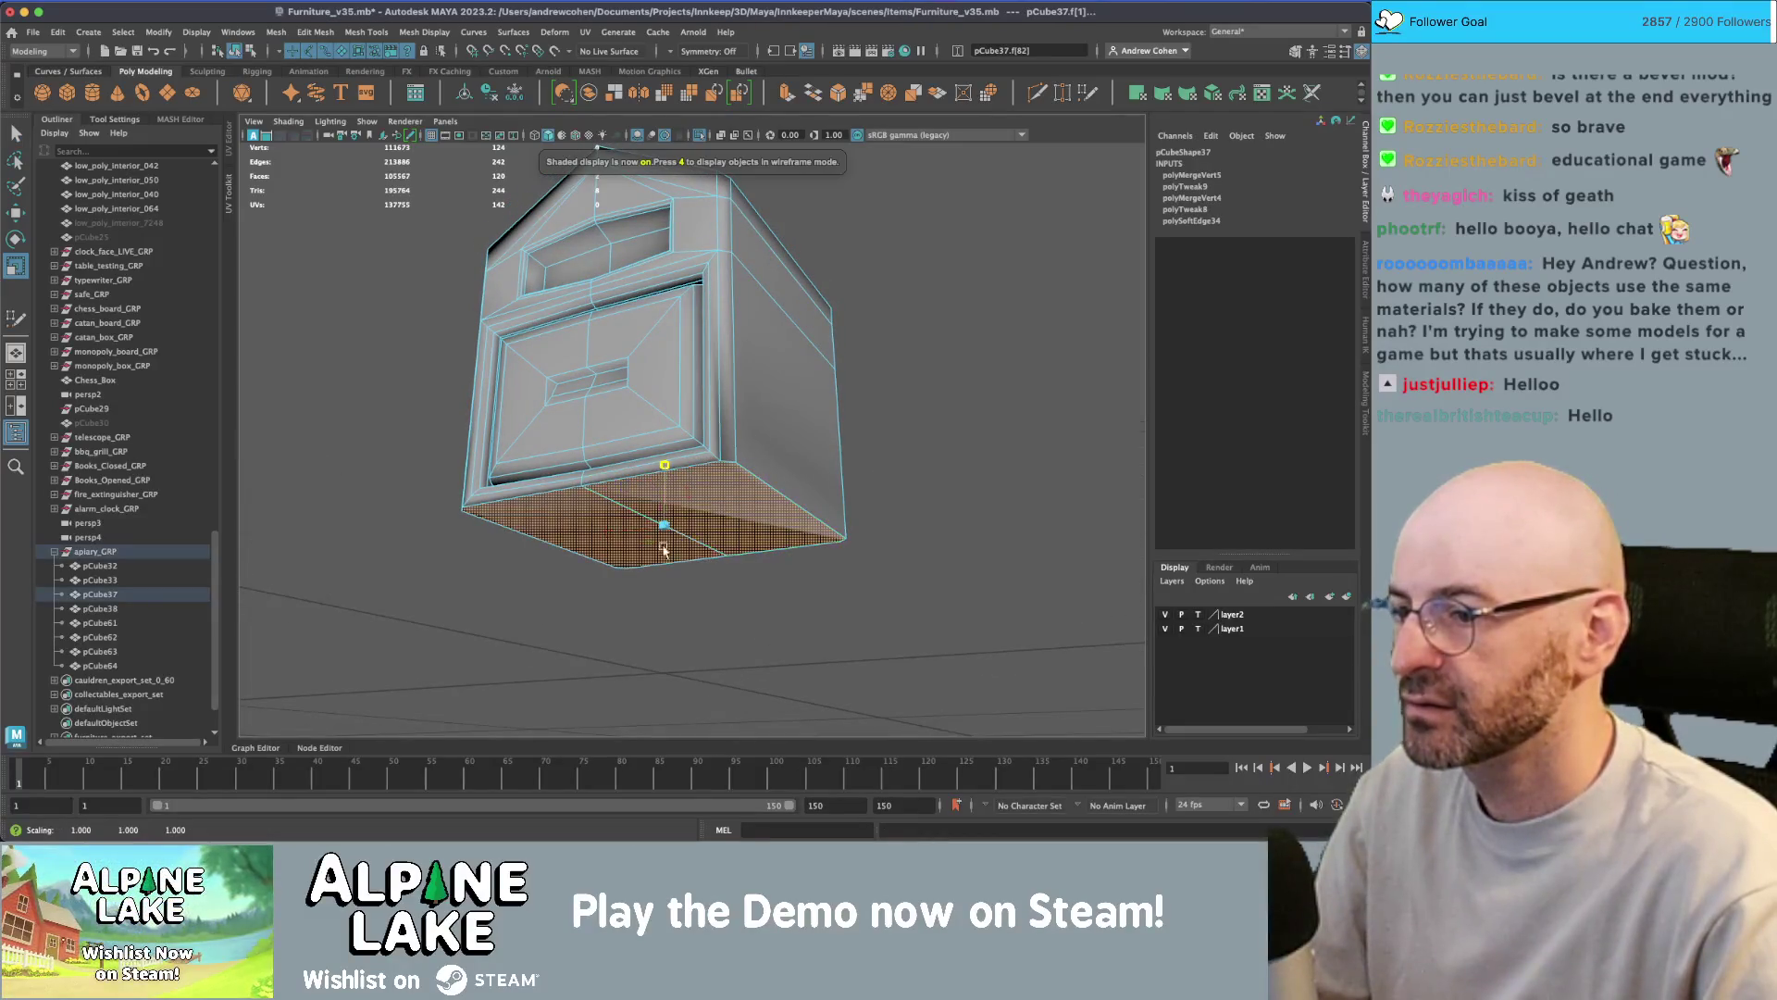
pyautogui.press('Delete')
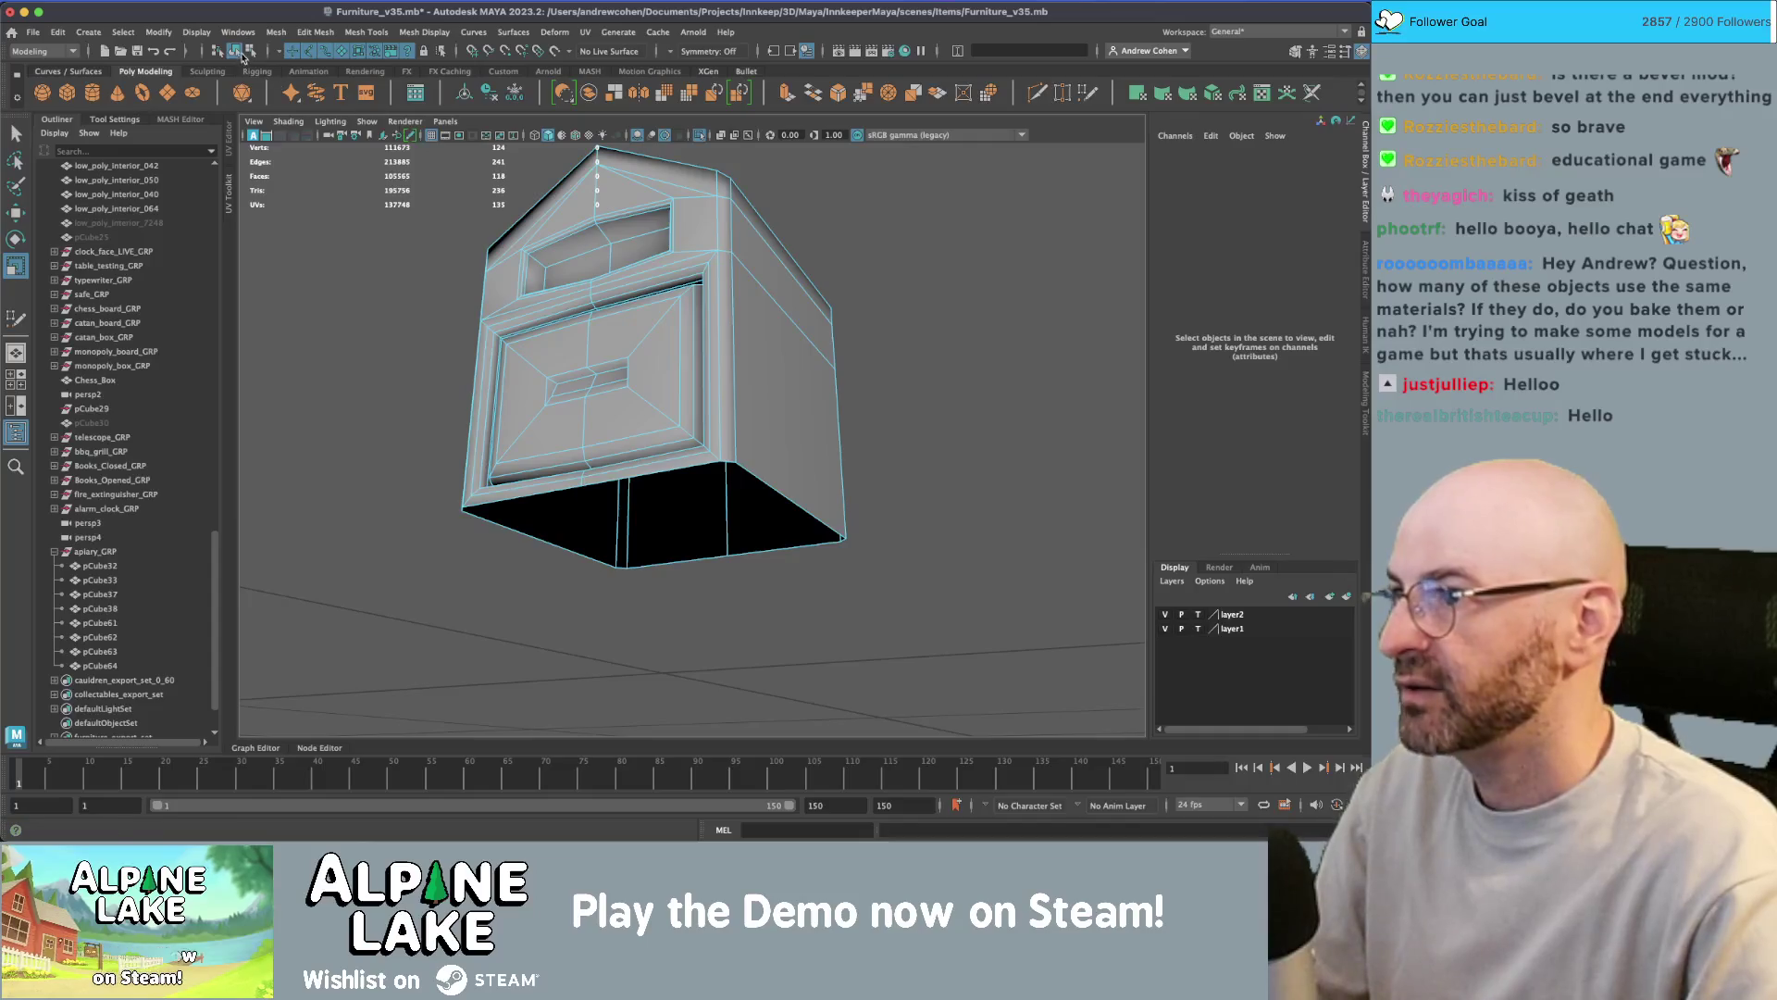
# - Return to object mode and shaded view facing the hive front, then reselect pCube37
pyautogui.click(236, 51)
pyautogui.press('q')
pyautogui.keyDown('alt'); pyautogui.moveTo(377, 286); pyautogui.dragTo(405, 324); pyautogui.keyUp('alt')
pyautogui.press('5')
pyautogui.scroll(-5, 675, 407)
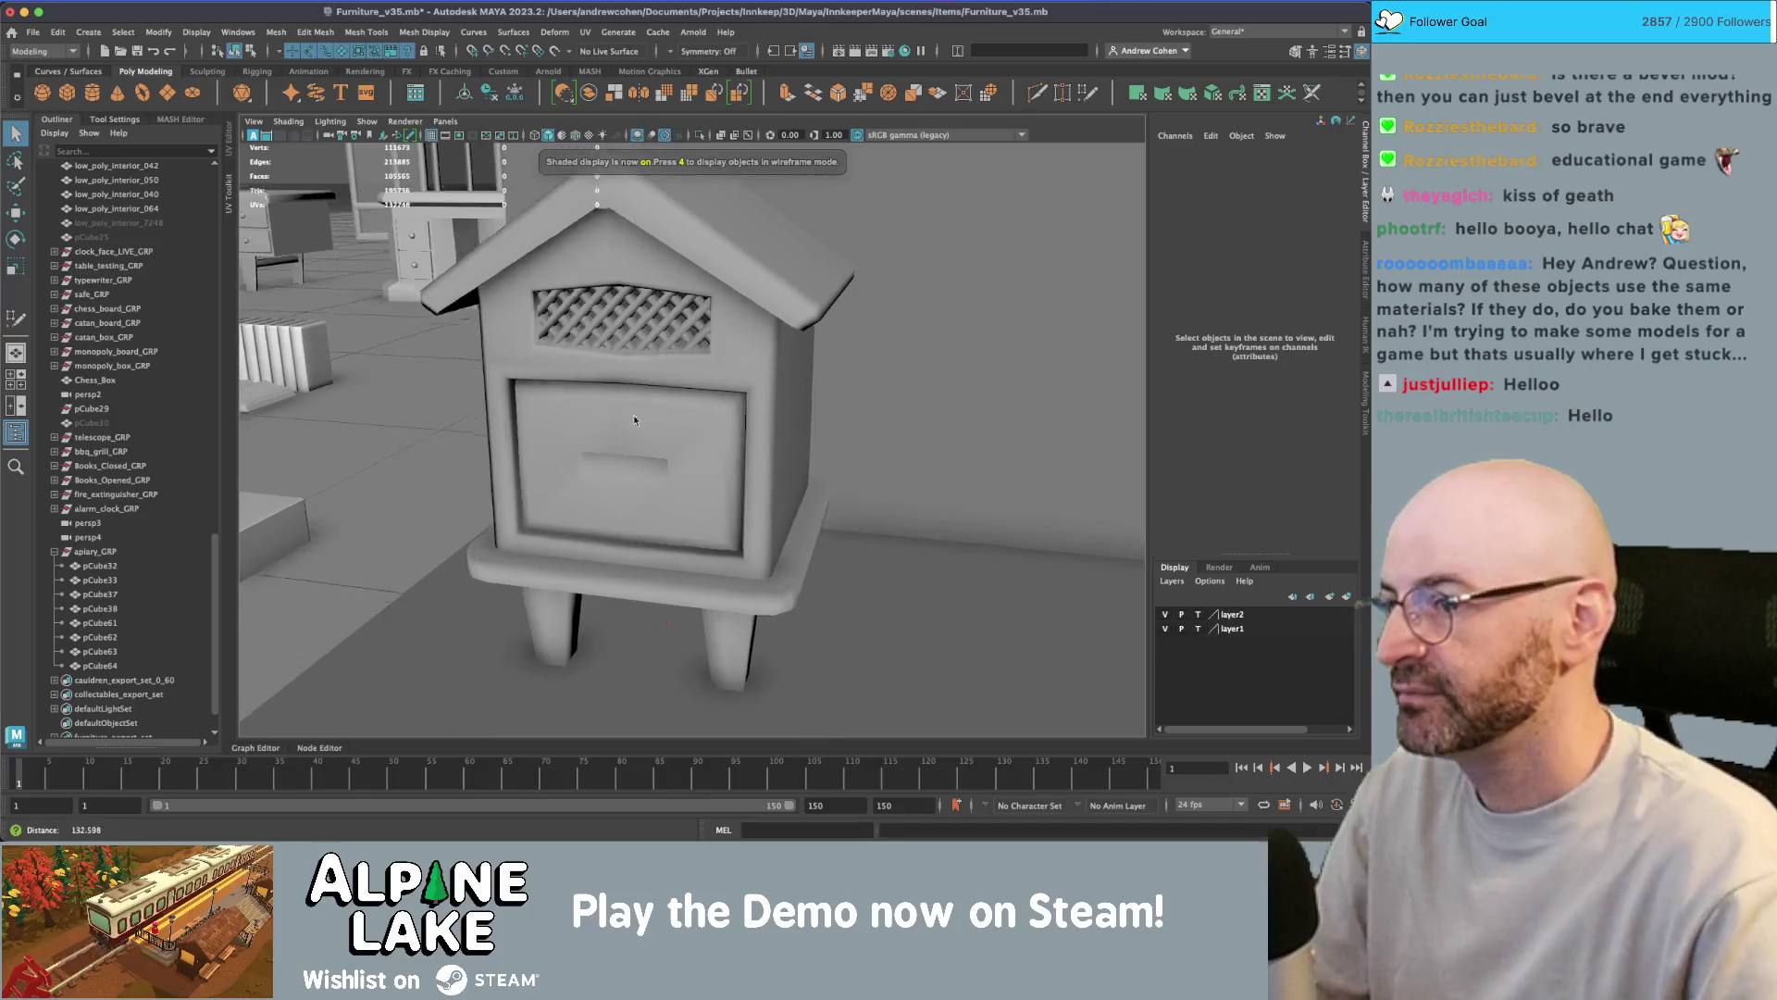
pyautogui.click(663, 443)
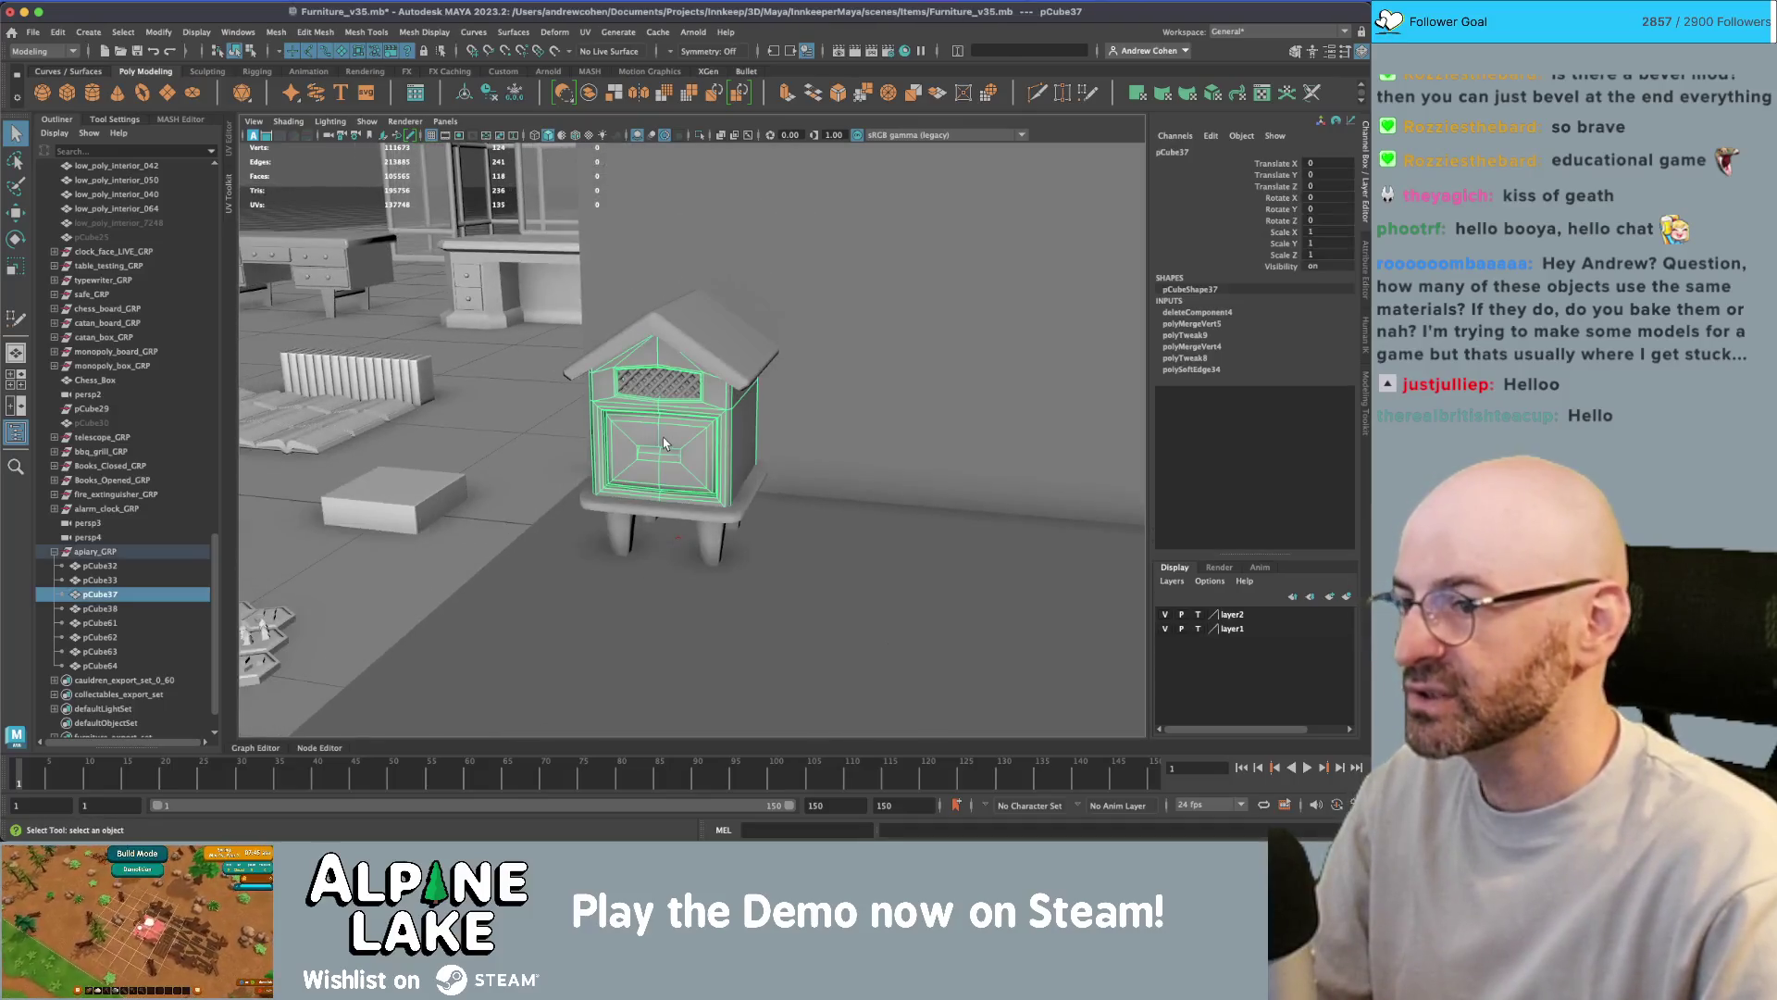
# - Assign the existing maya_MATTE_mat material to hive parts pCube32 through pCube64
pyautogui.click(115, 580)
pyautogui.click(114, 666)
pyautogui.keyDown('shift'); pyautogui.click(107, 566); pyautogui.keyUp('shift')
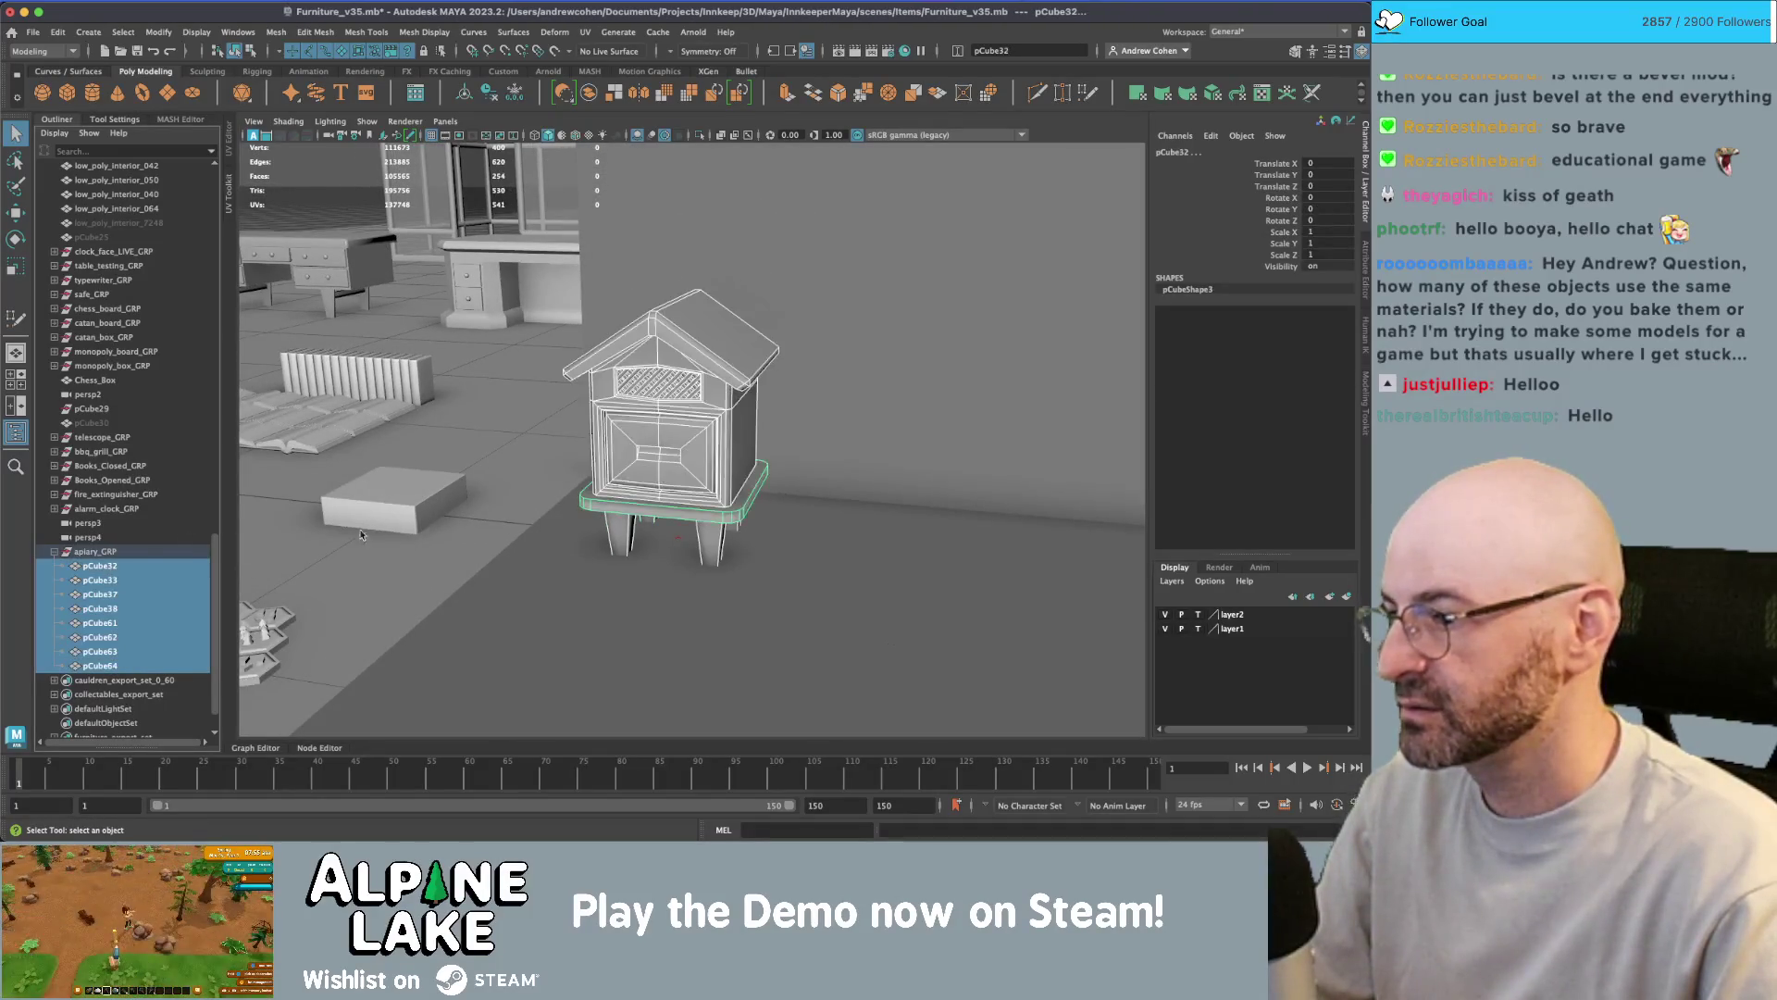
pyautogui.moveTo(712, 453); pyautogui.dragTo(710, 794, button='right')
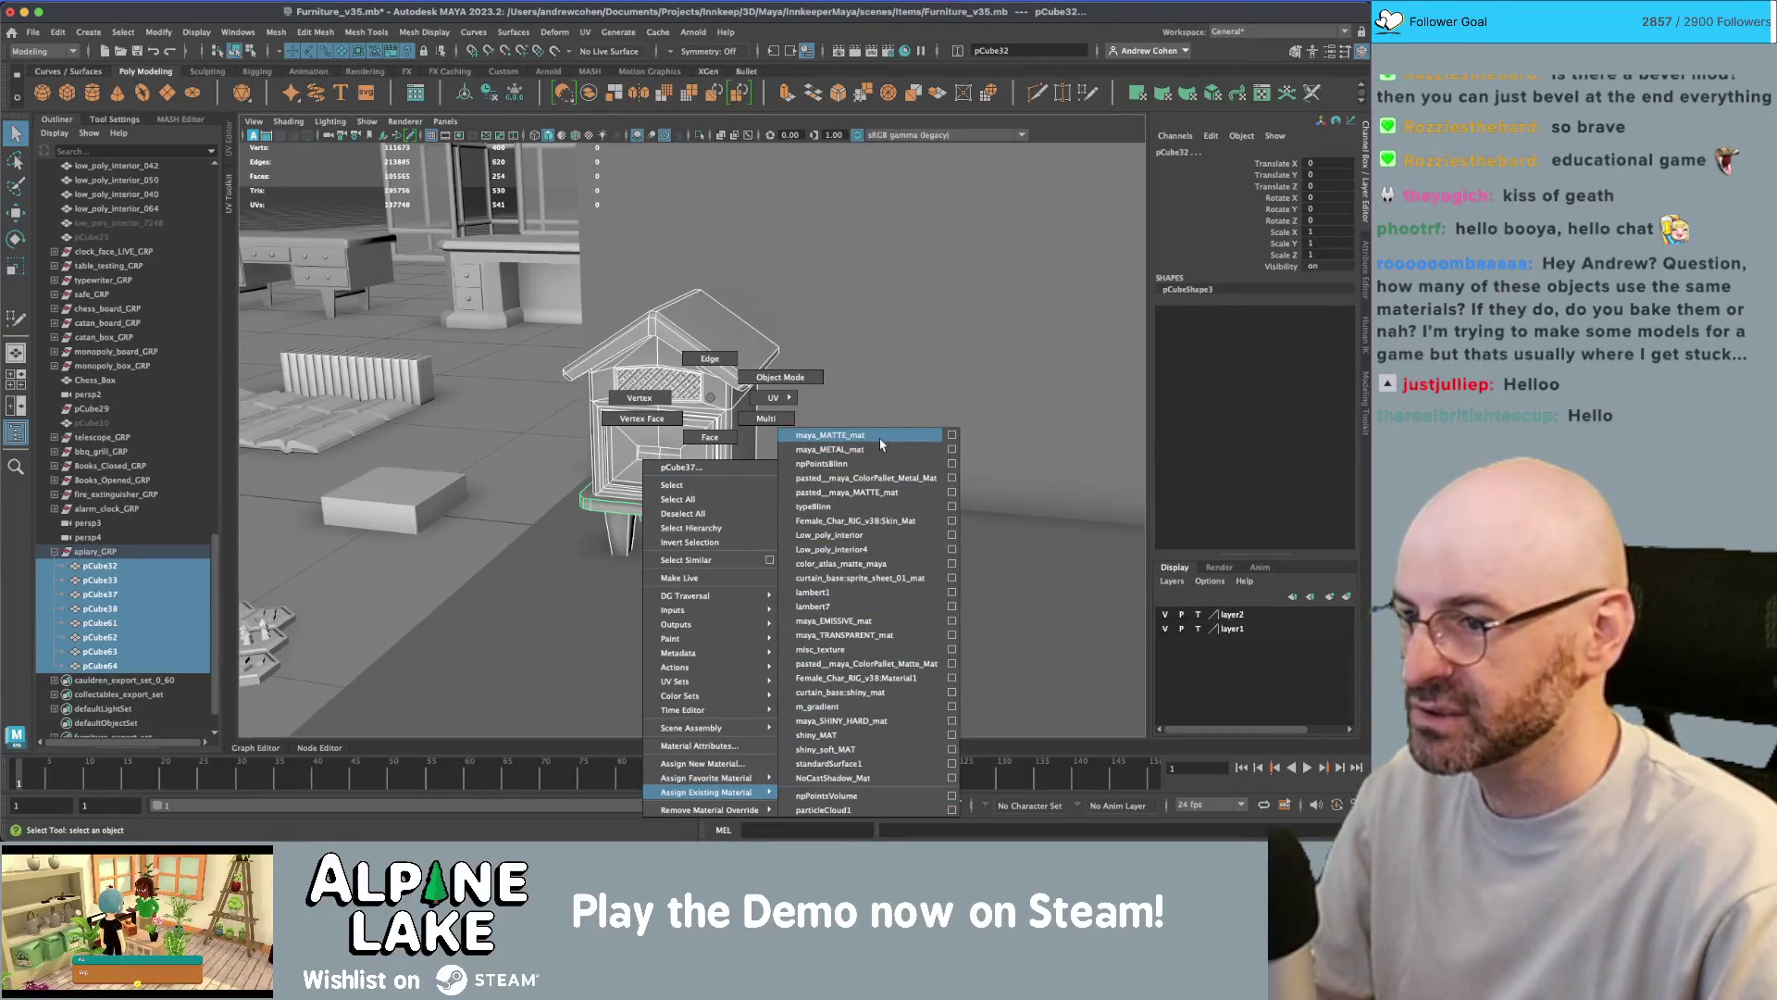
pyautogui.moveTo(879, 437); pyautogui.dragTo(880, 437, button='right')
# - Show textures, frame the roof pCube38, and bring up the UV Editor beside the 3D view
pyautogui.press('6')
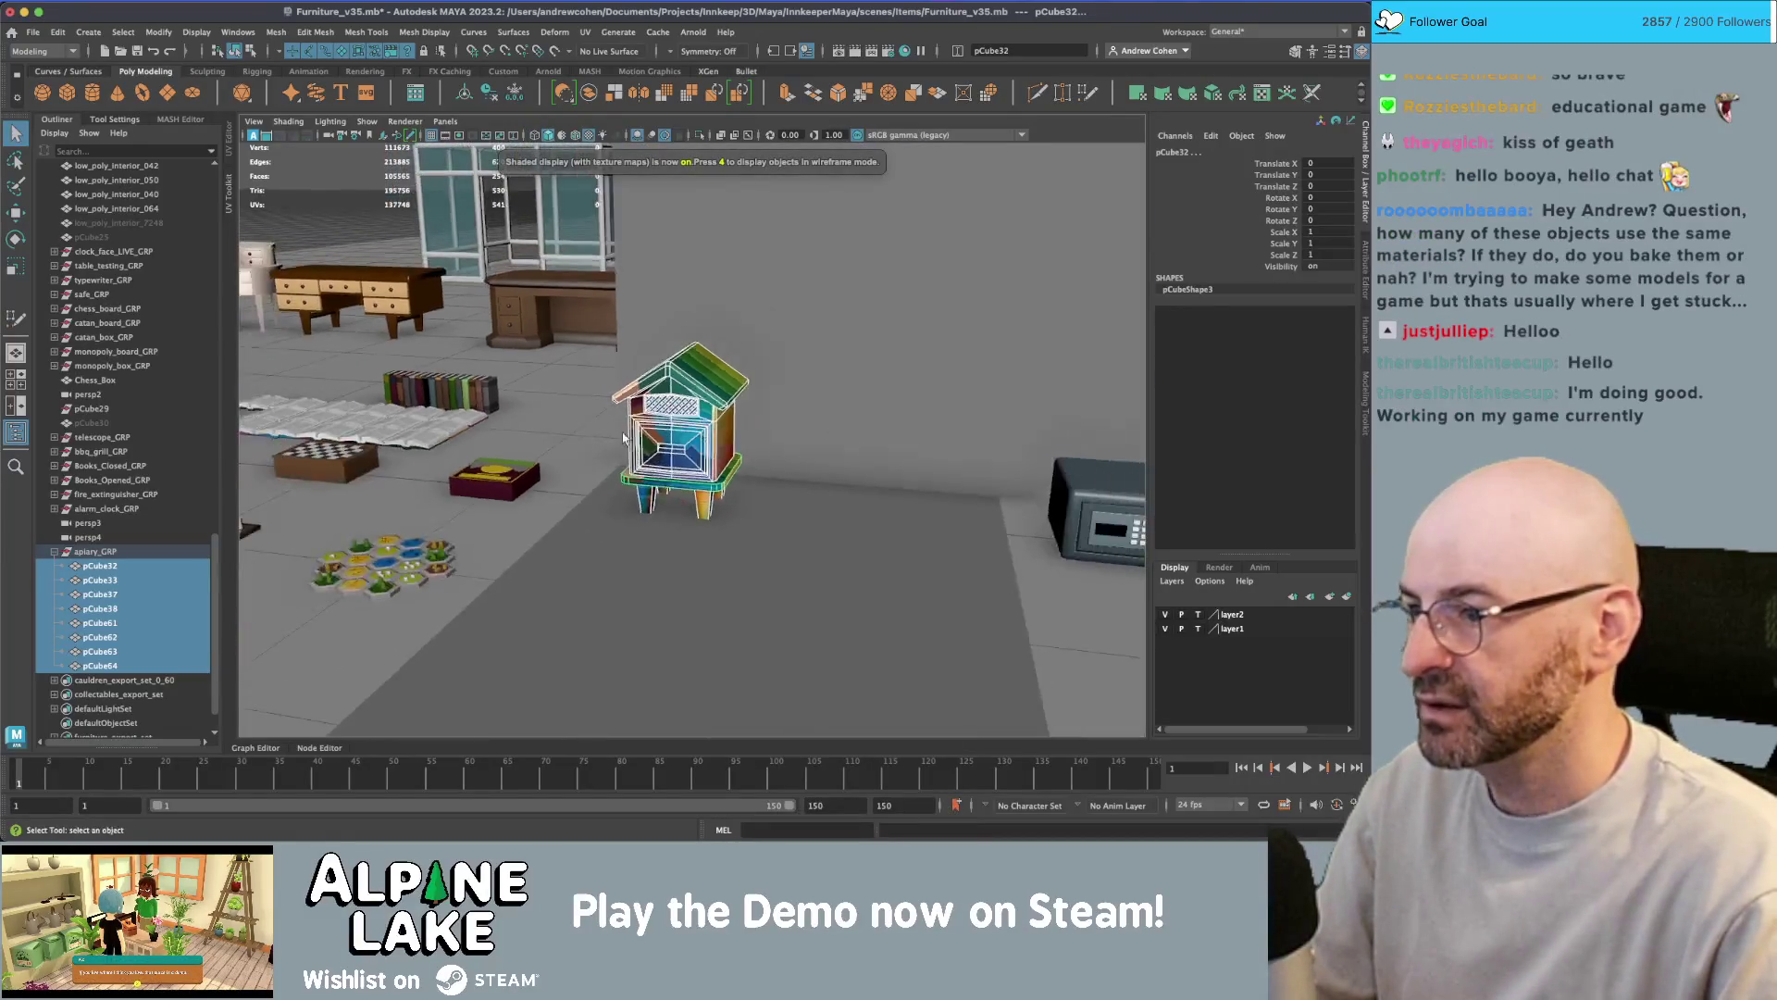
pyautogui.keyDown('alt'); pyautogui.moveTo(620, 437); pyautogui.dragTo(714, 441); pyautogui.keyUp('alt')
pyautogui.click(703, 404)
pyautogui.press('f')
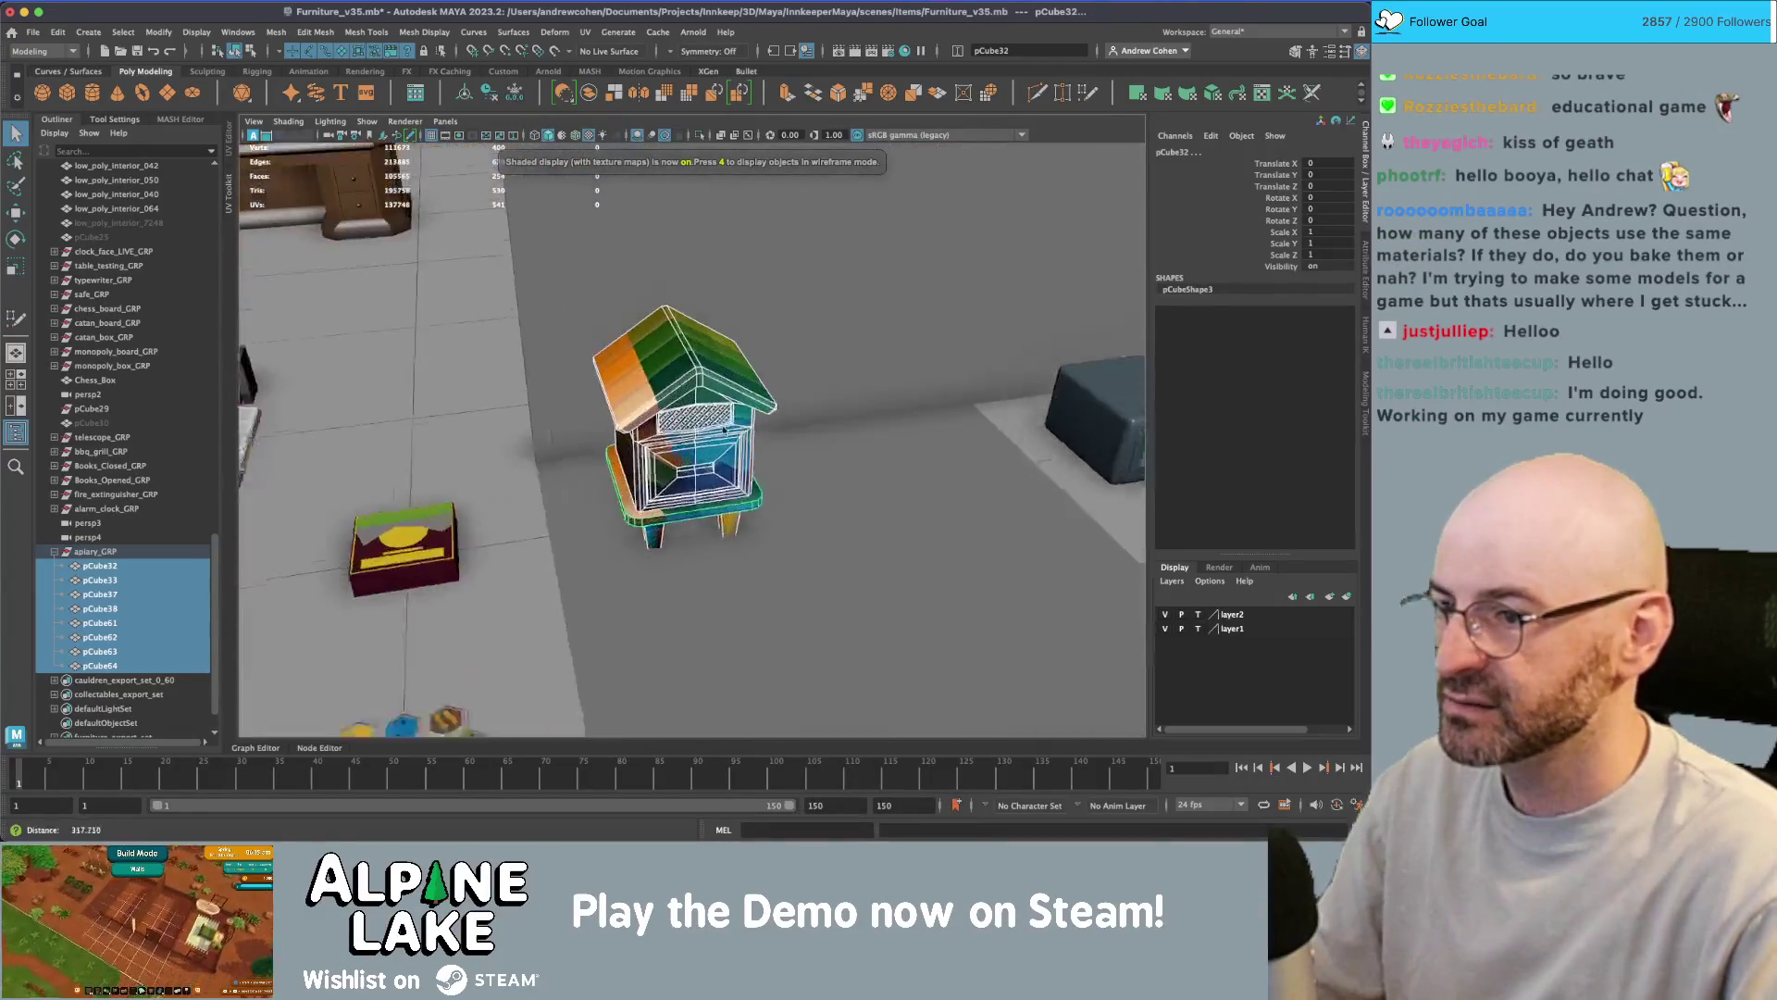
pyautogui.press('space')
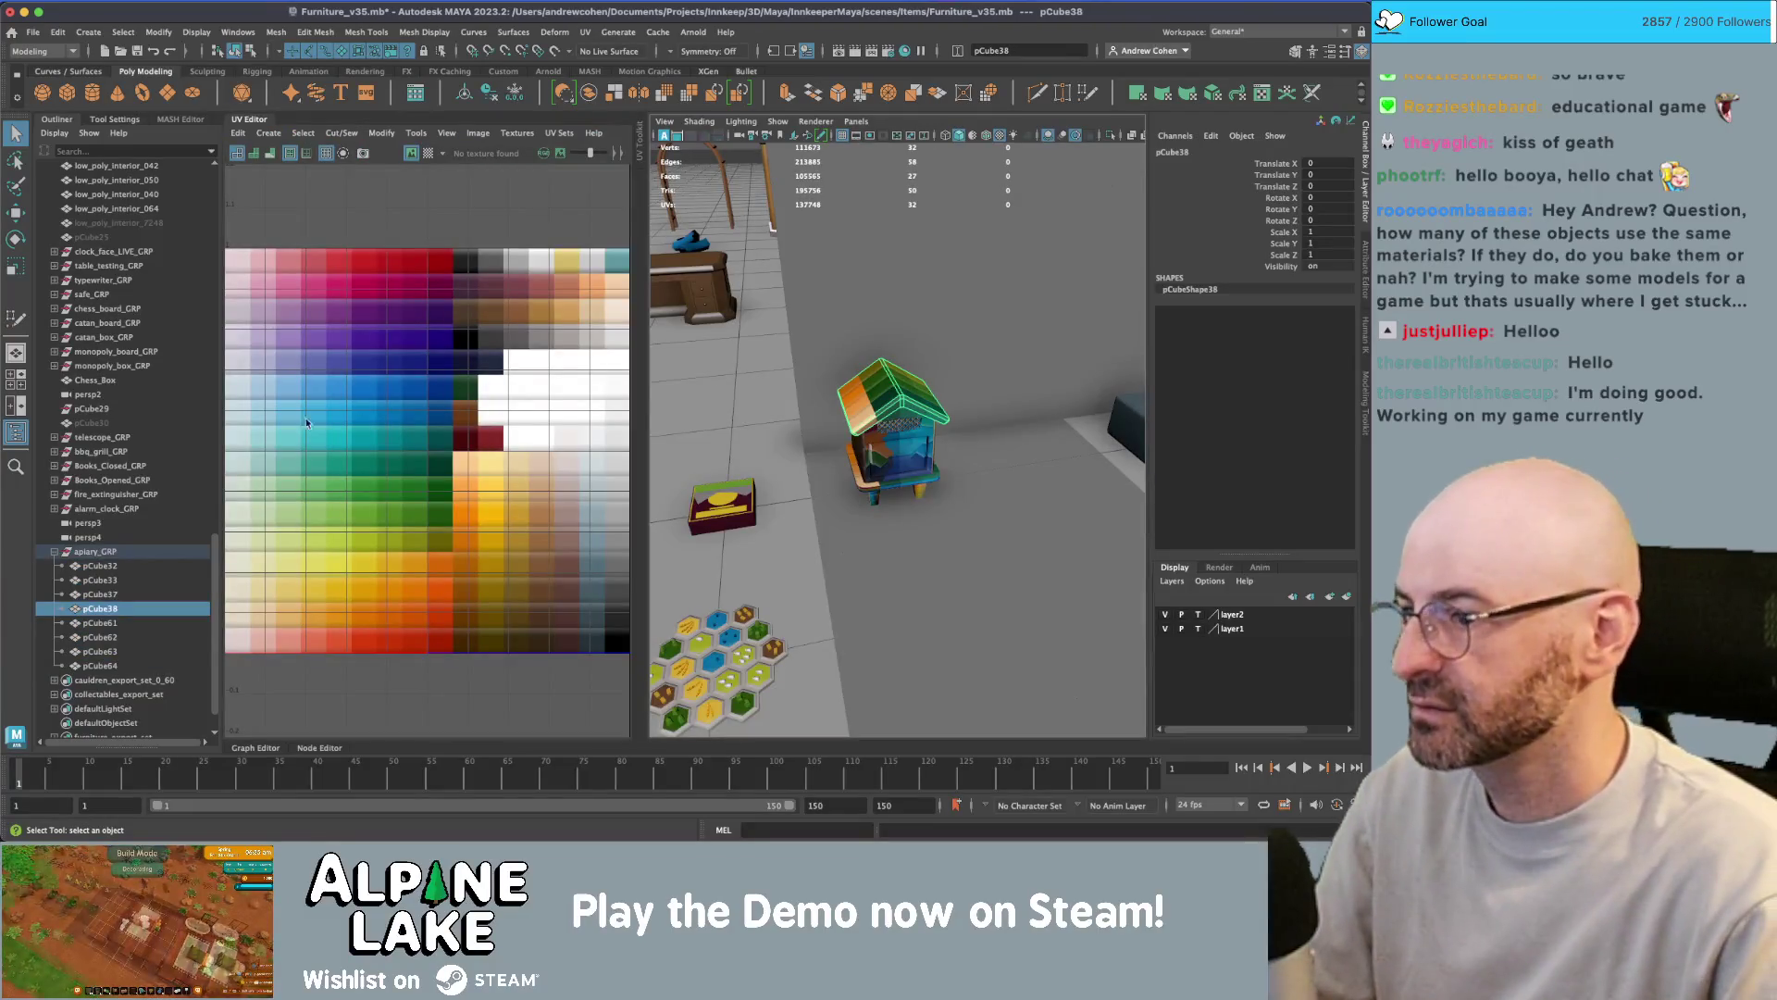
# - Assign the existing maya_SHINY_HARD_mat material to the hive roof pCube38
pyautogui.press('f')
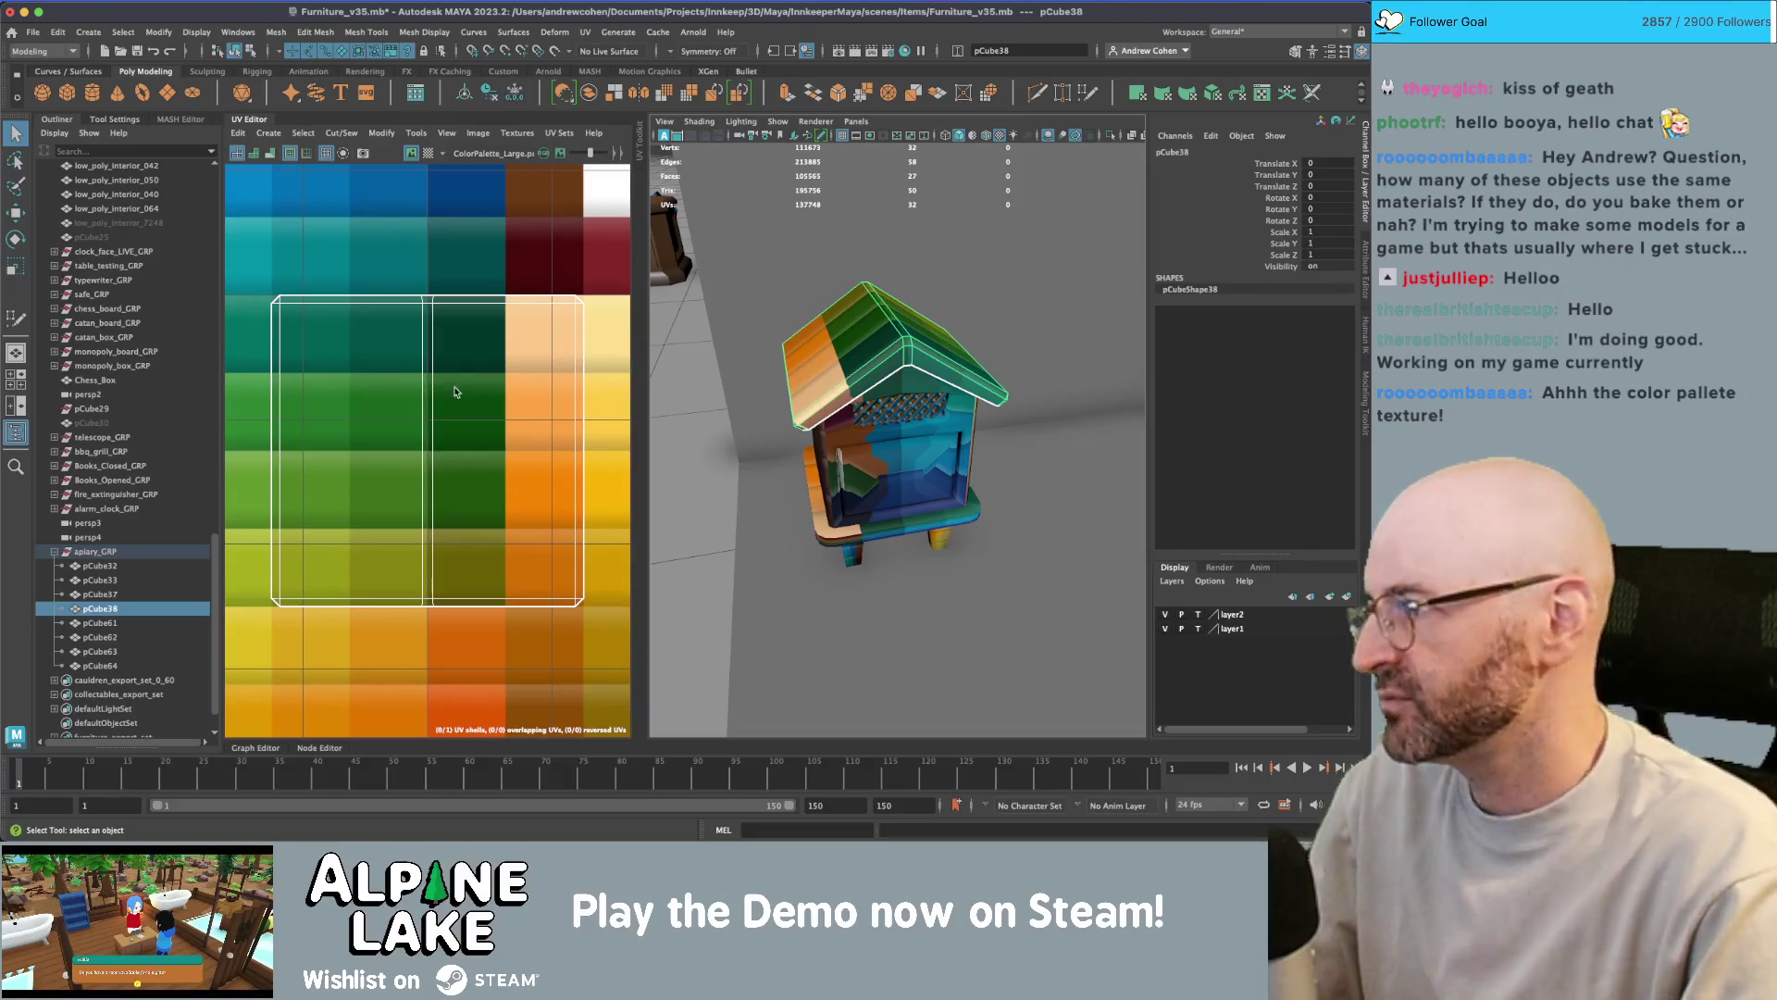
pyautogui.moveTo(826, 346)
pyautogui.keyDown('alt'); pyautogui.mouseDown()
pyautogui.moveTo(969, 410)
pyautogui.moveTo(853, 453)
pyautogui.moveTo(895, 442)
pyautogui.moveTo(896, 294)
pyautogui.mouseUp(); pyautogui.keyUp('alt')
pyautogui.scroll(5, 969, 410)
pyautogui.click(887, 400)
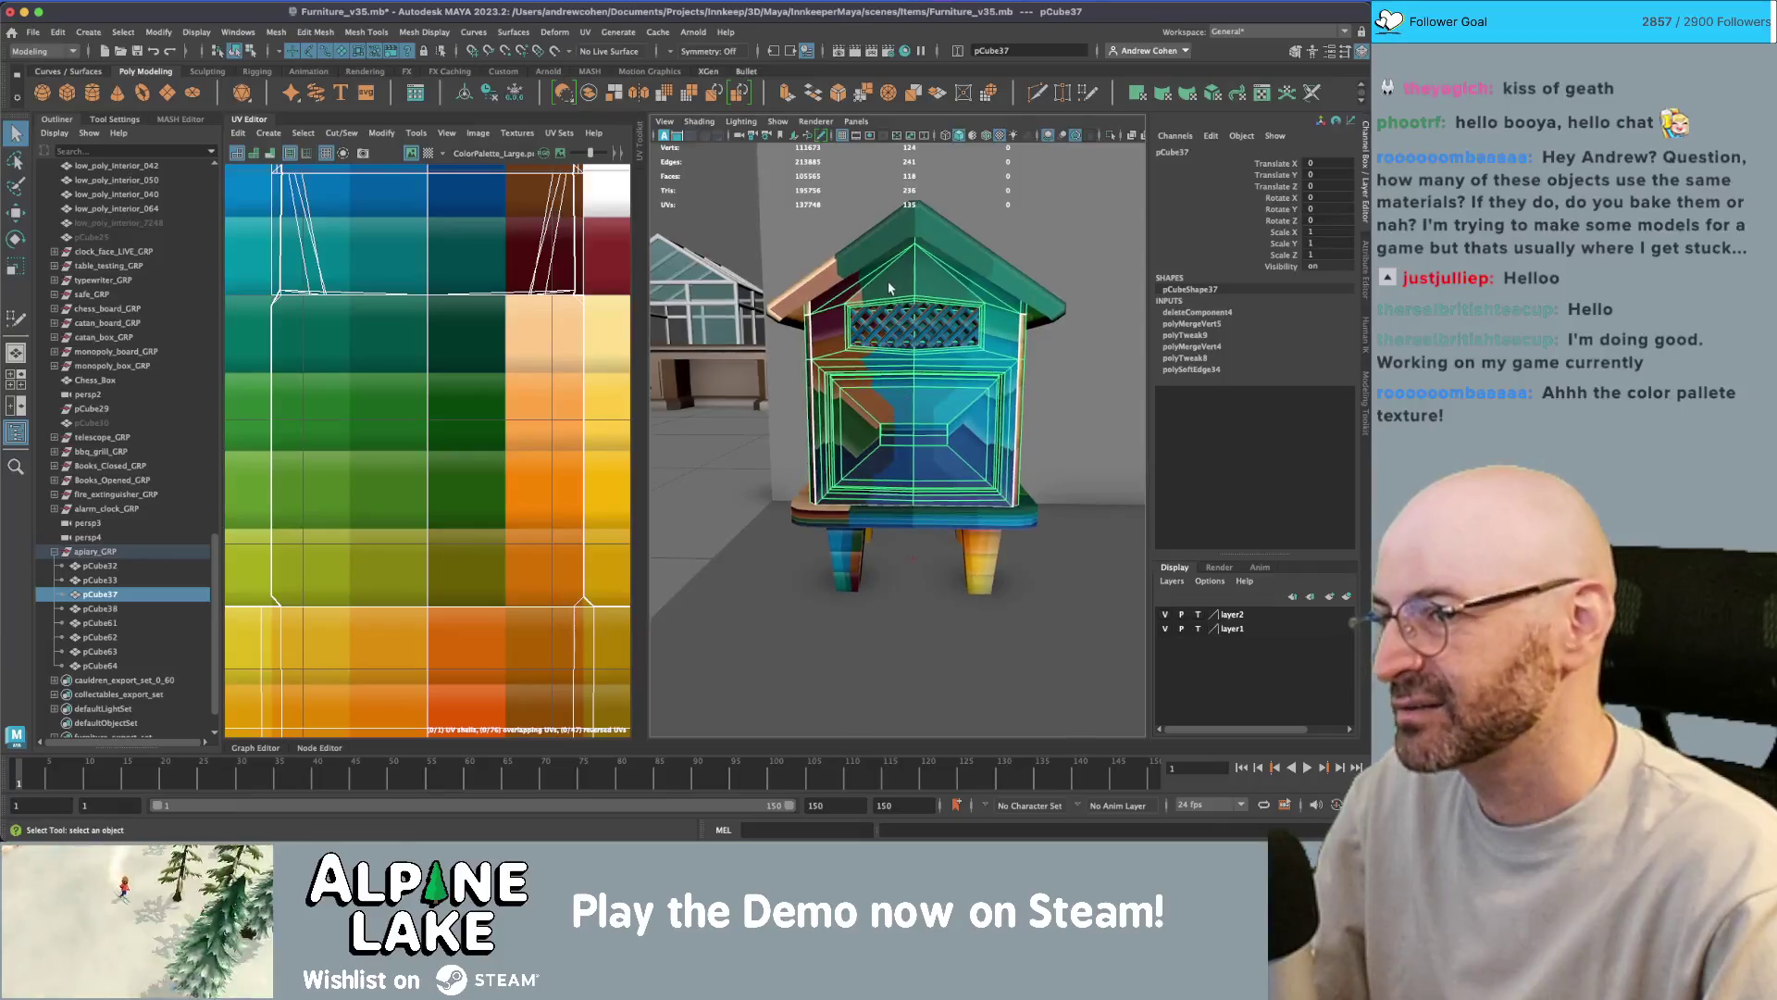
pyautogui.click(896, 294)
pyautogui.moveTo(878, 272); pyautogui.dragTo(888, 674, button='right')
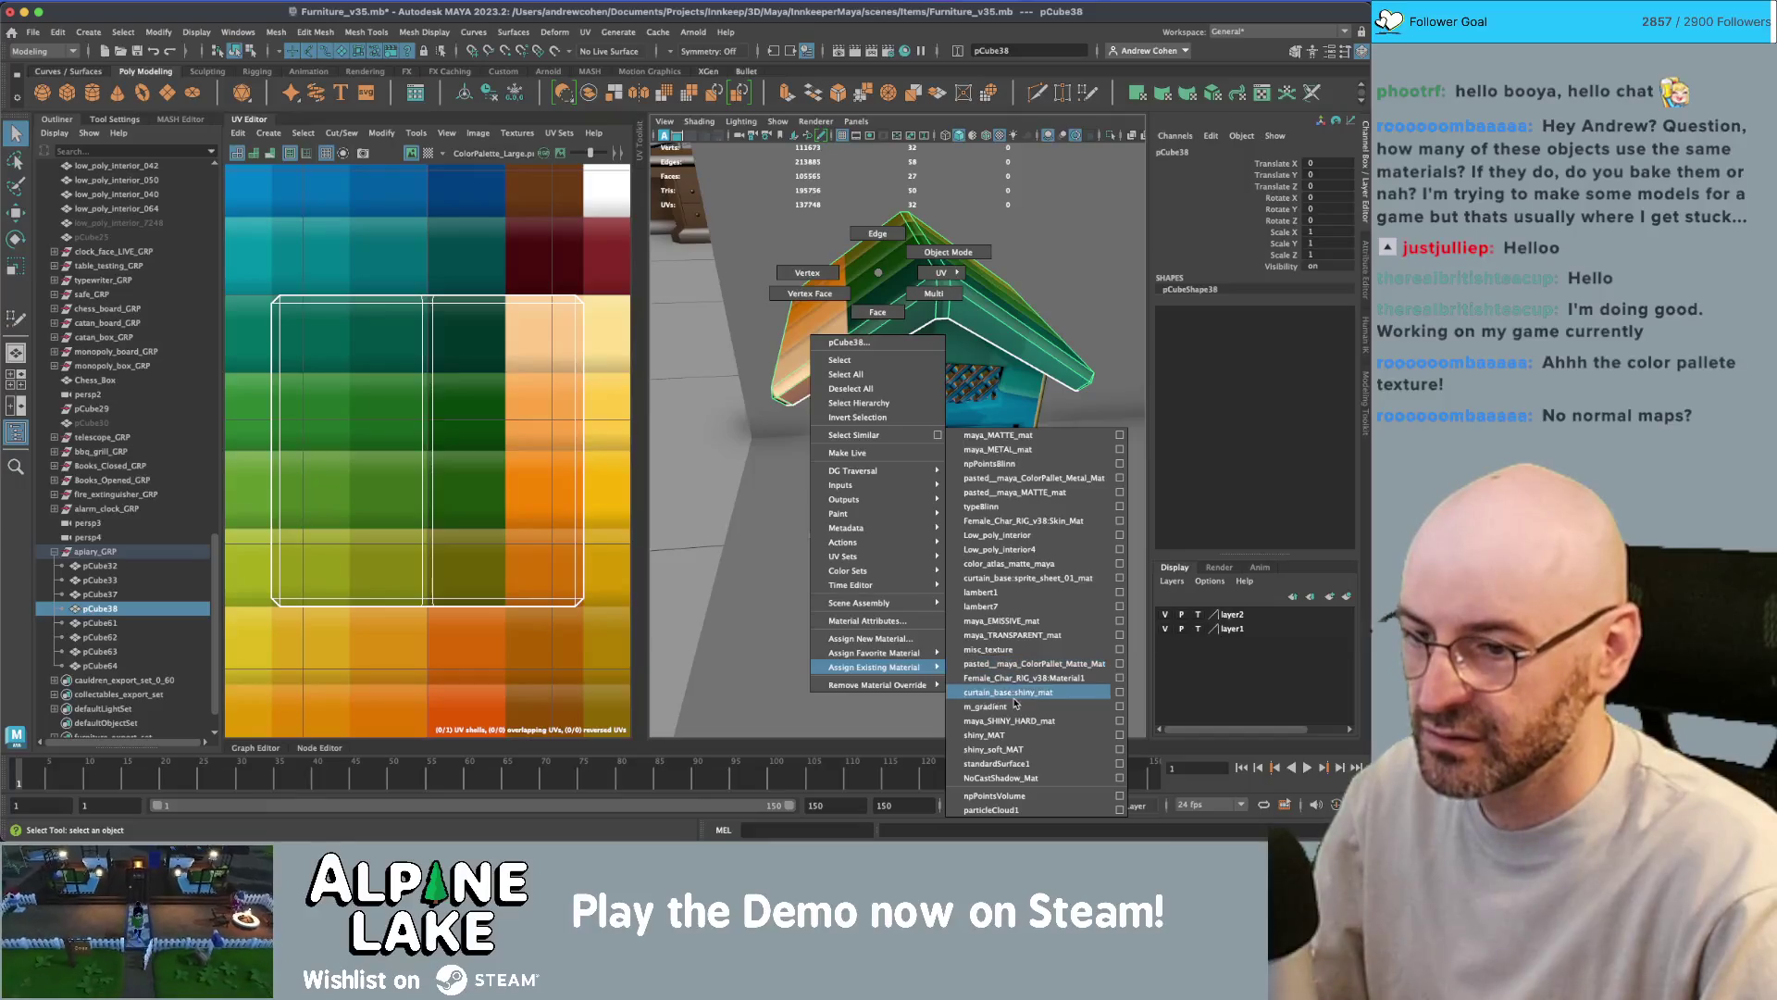
pyautogui.moveTo(1020, 728); pyautogui.dragTo(1019, 731, button='right')
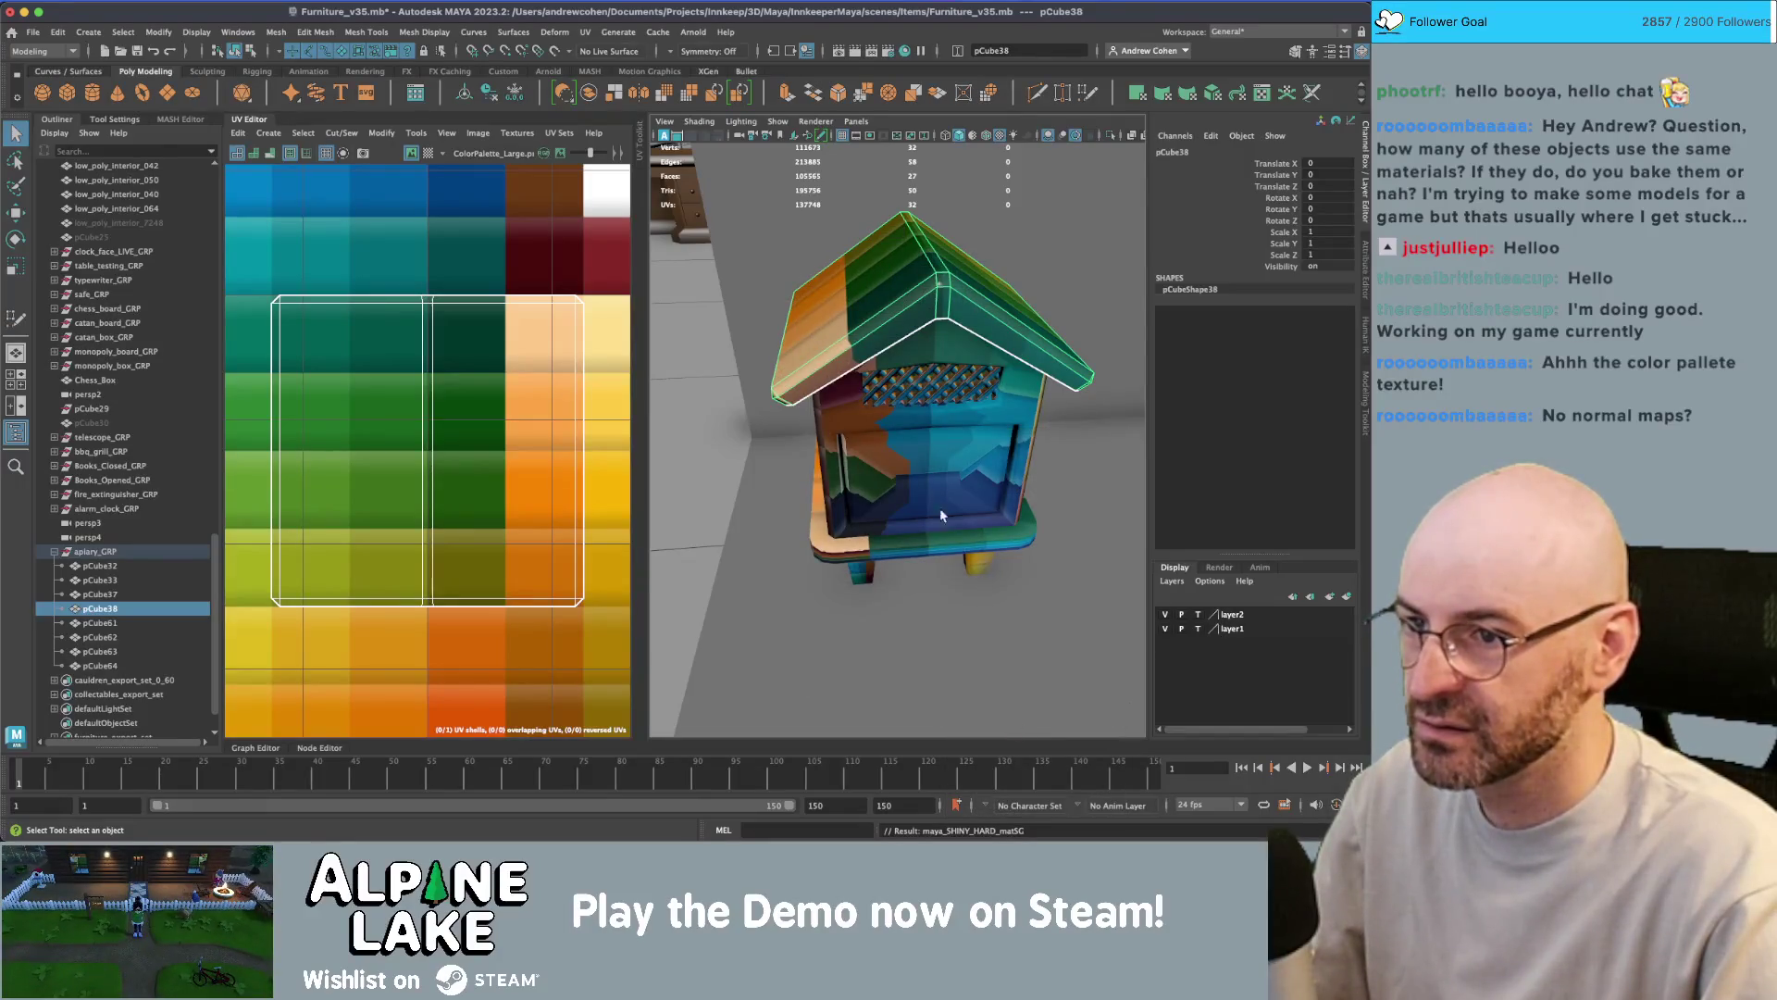
# - Select hive parts pCube32–pCube64 and select all their UV shells in the UV Editor
pyautogui.keyDown('shift'); pyautogui.click(973, 447); pyautogui.keyUp('shift')
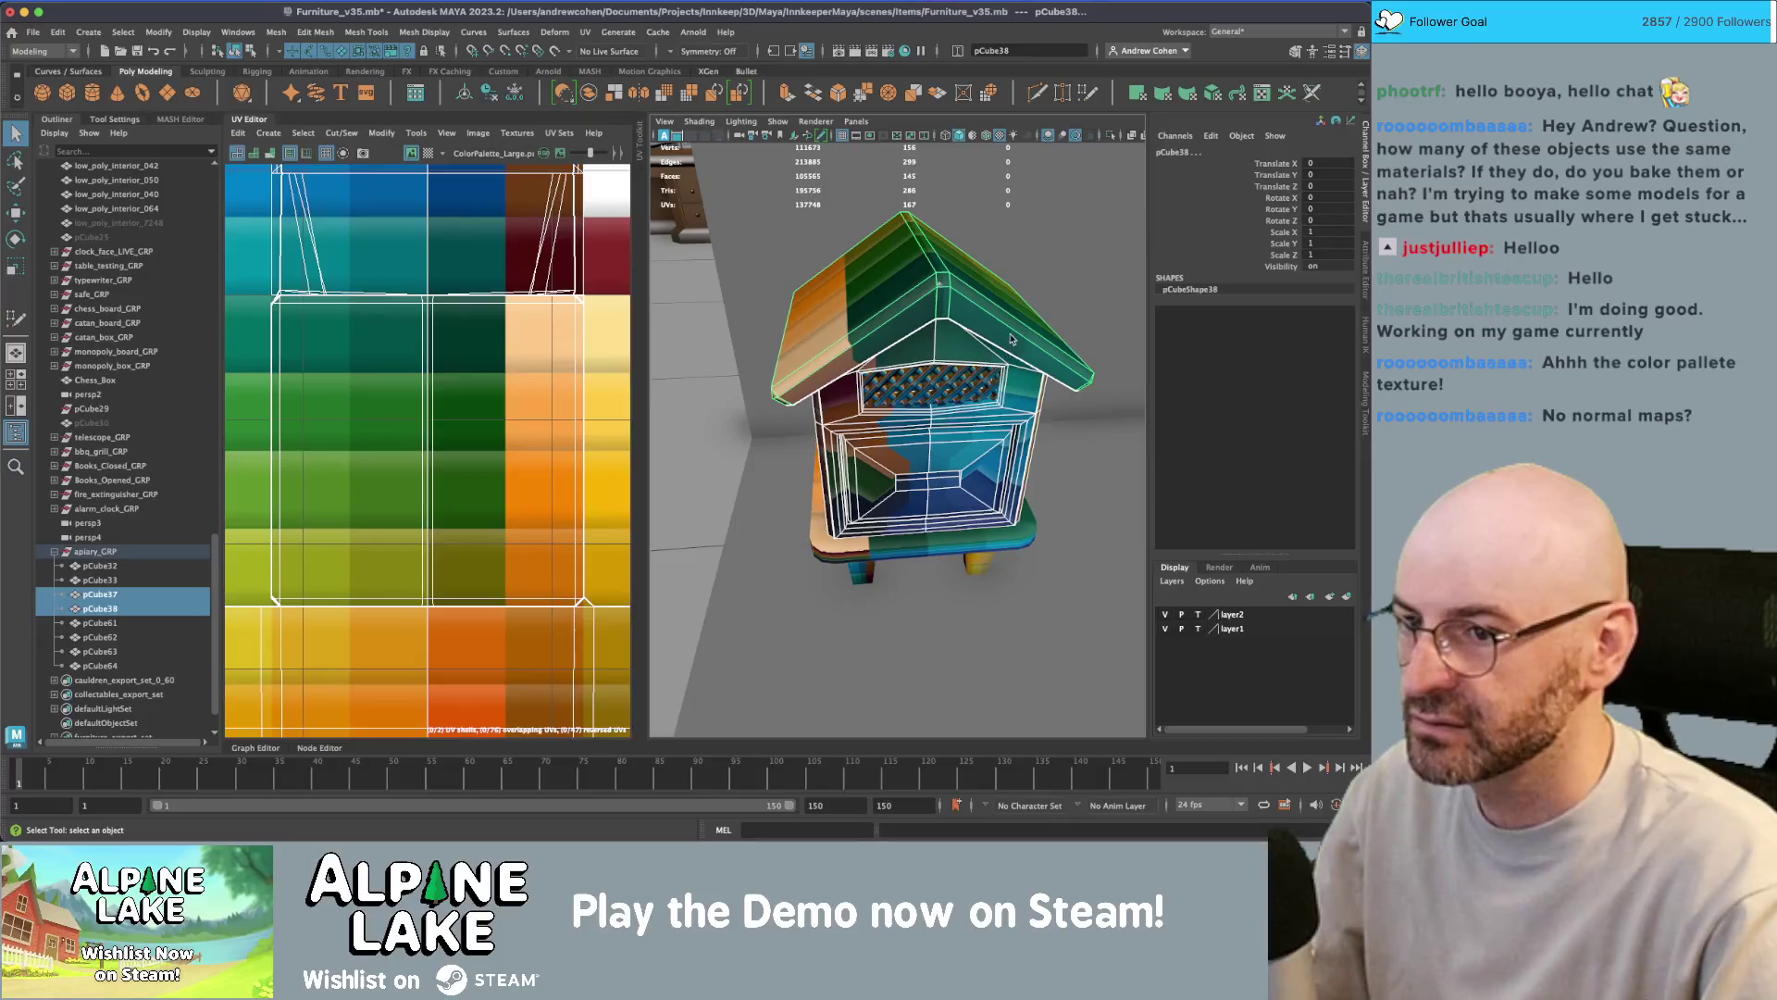
pyautogui.click(1111, 462)
pyautogui.moveTo(1111, 463)
pyautogui.keyDown('alt'); pyautogui.mouseDown()
pyautogui.moveTo(753, 408)
pyautogui.moveTo(948, 418)
pyautogui.moveTo(913, 410)
pyautogui.mouseUp(); pyautogui.keyUp('alt')
pyautogui.keyDown('alt'); pyautogui.moveTo(788, 356); pyautogui.dragTo(797, 375); pyautogui.keyUp('alt')
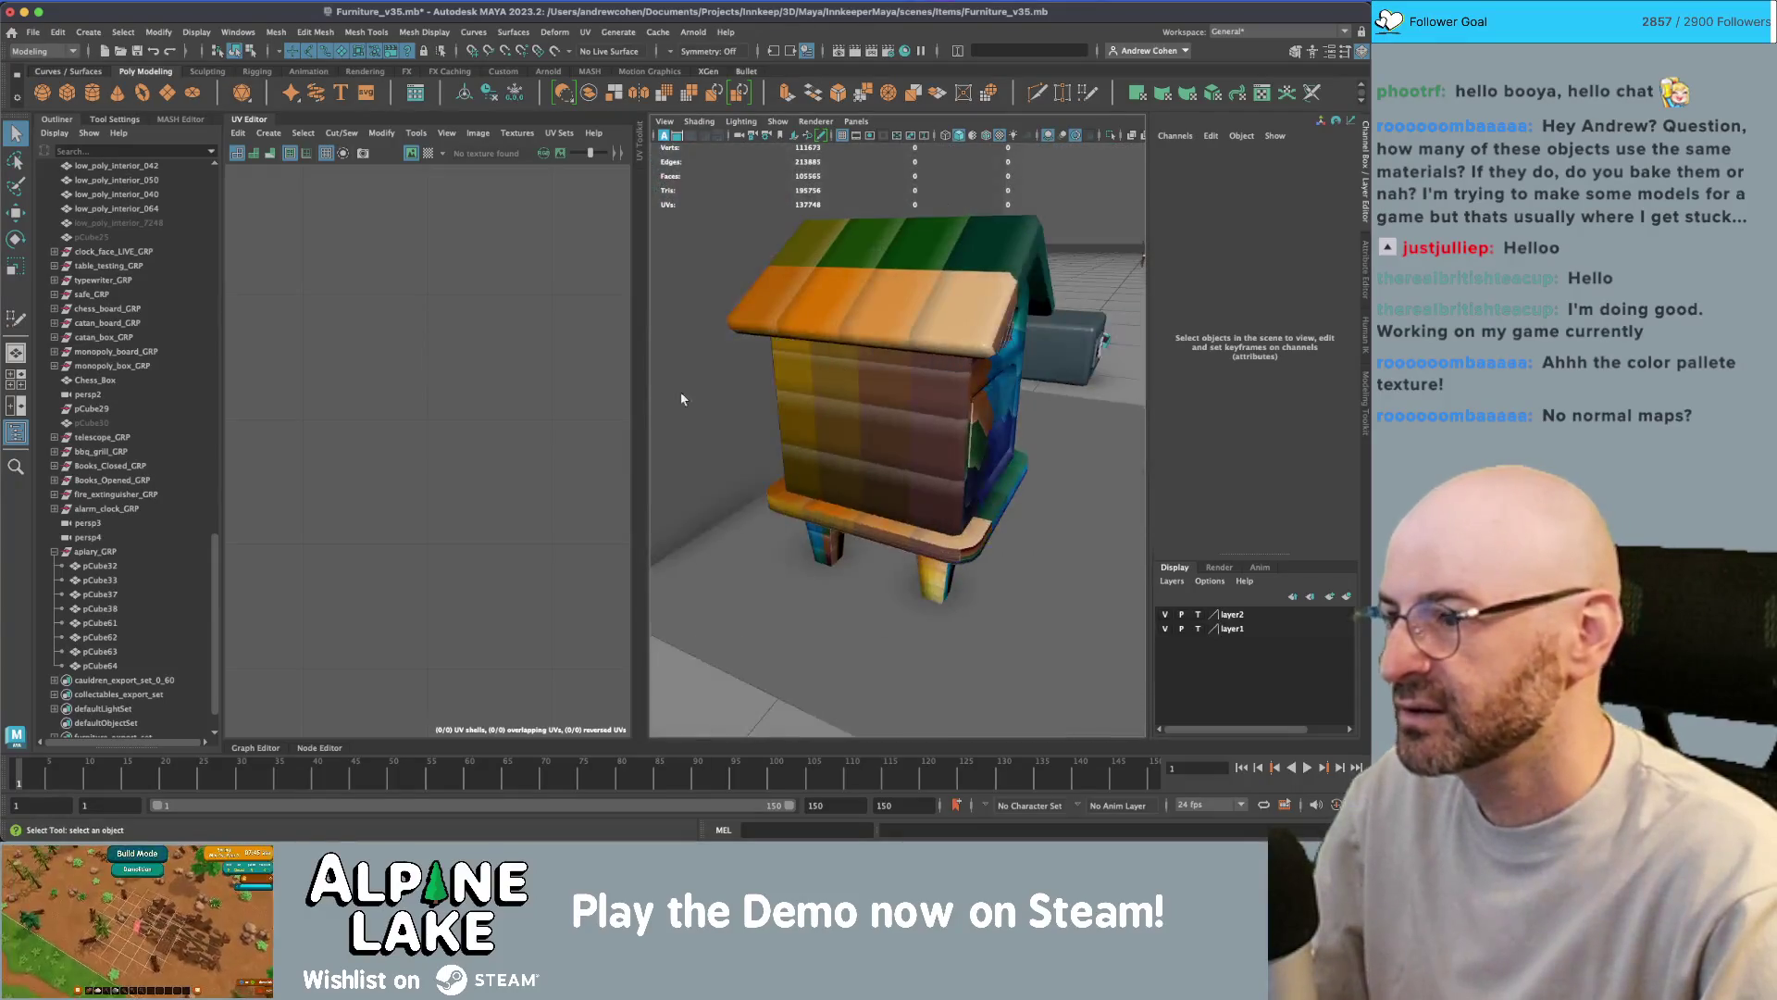
pyautogui.click(98, 565)
pyautogui.keyDown('shift'); pyautogui.click(102, 666); pyautogui.keyUp('shift')
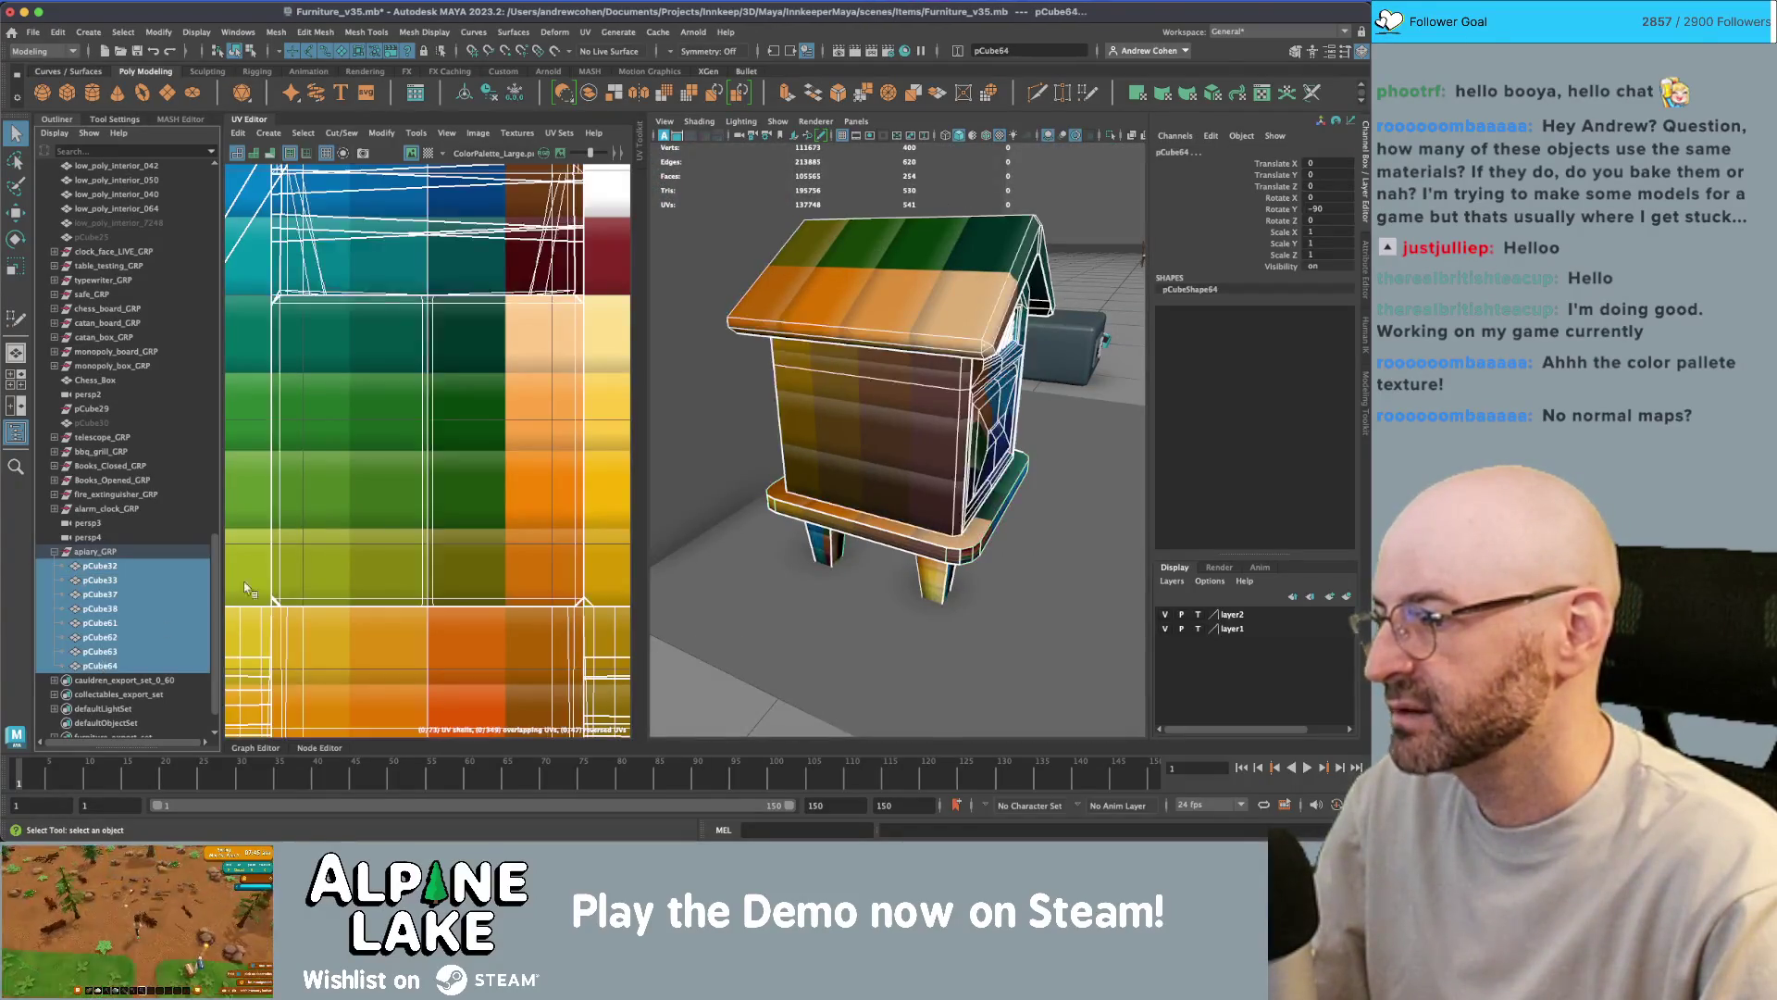
pyautogui.scroll(-3, 389, 388)
pyautogui.moveTo(337, 370); pyautogui.dragTo(276, 351, button='right')
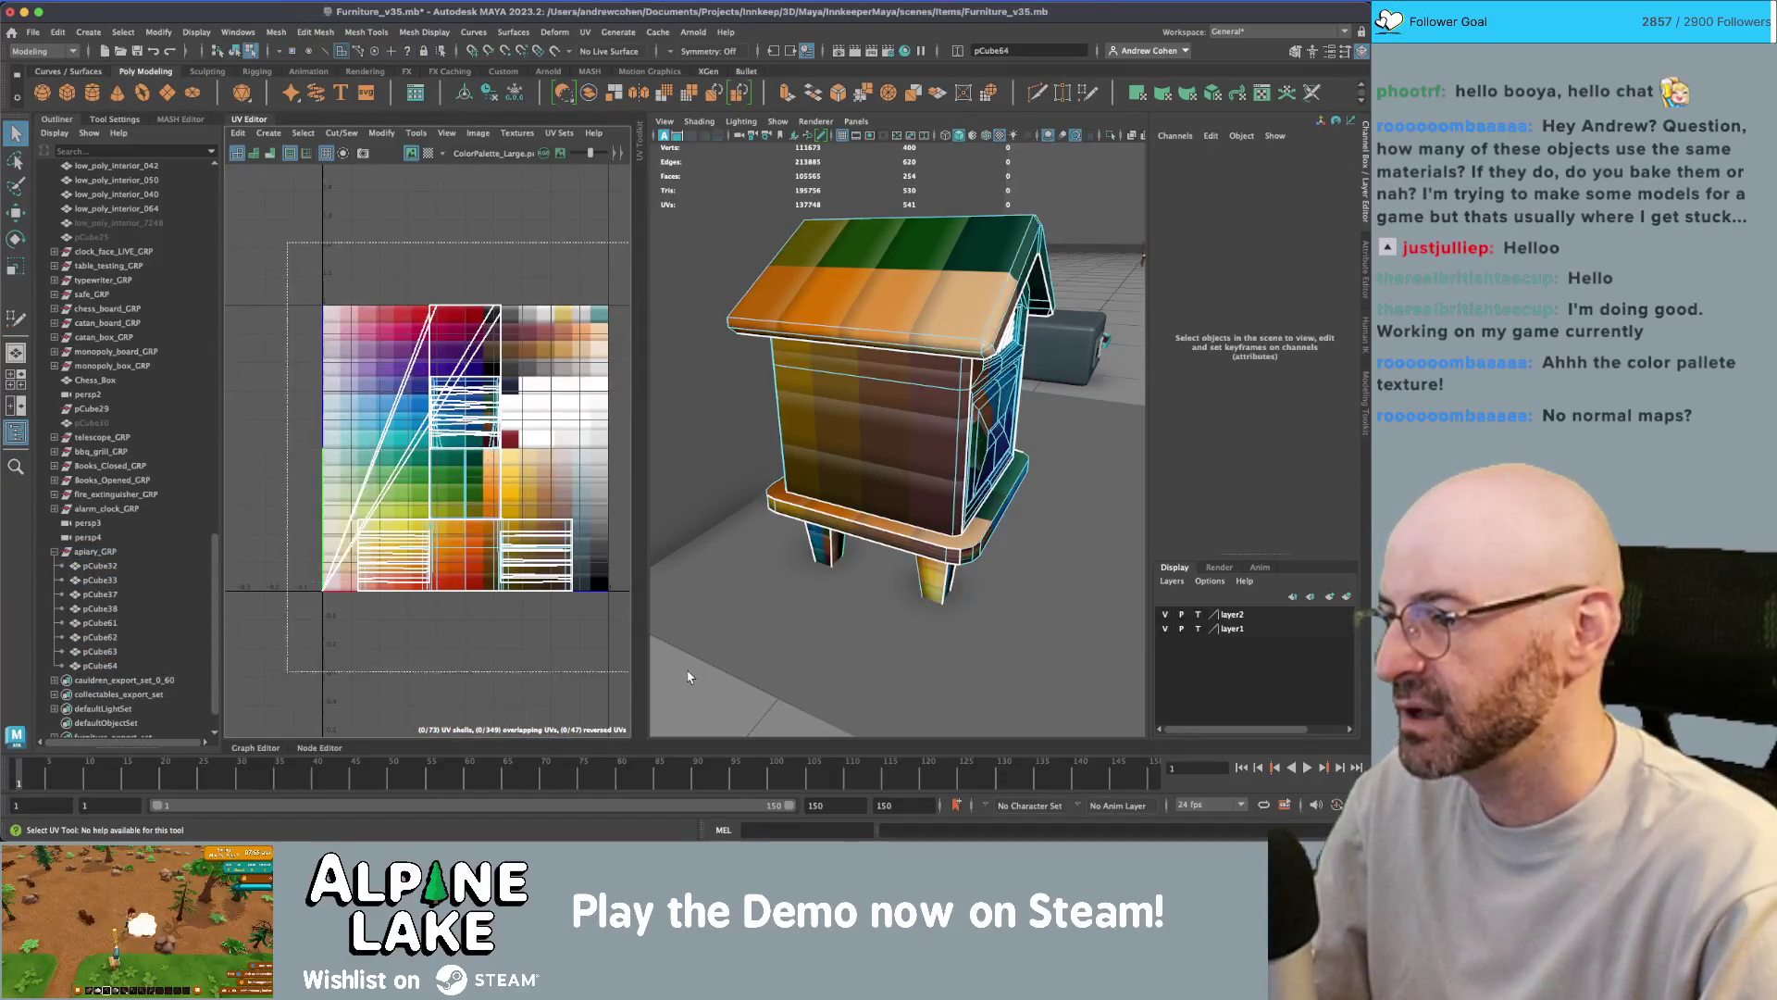
pyautogui.moveTo(296, 266); pyautogui.dragTo(615, 611)
# - Planar-project the hive UVs, then shift and shrink the layout beside the palette
pyautogui.click(268, 132)
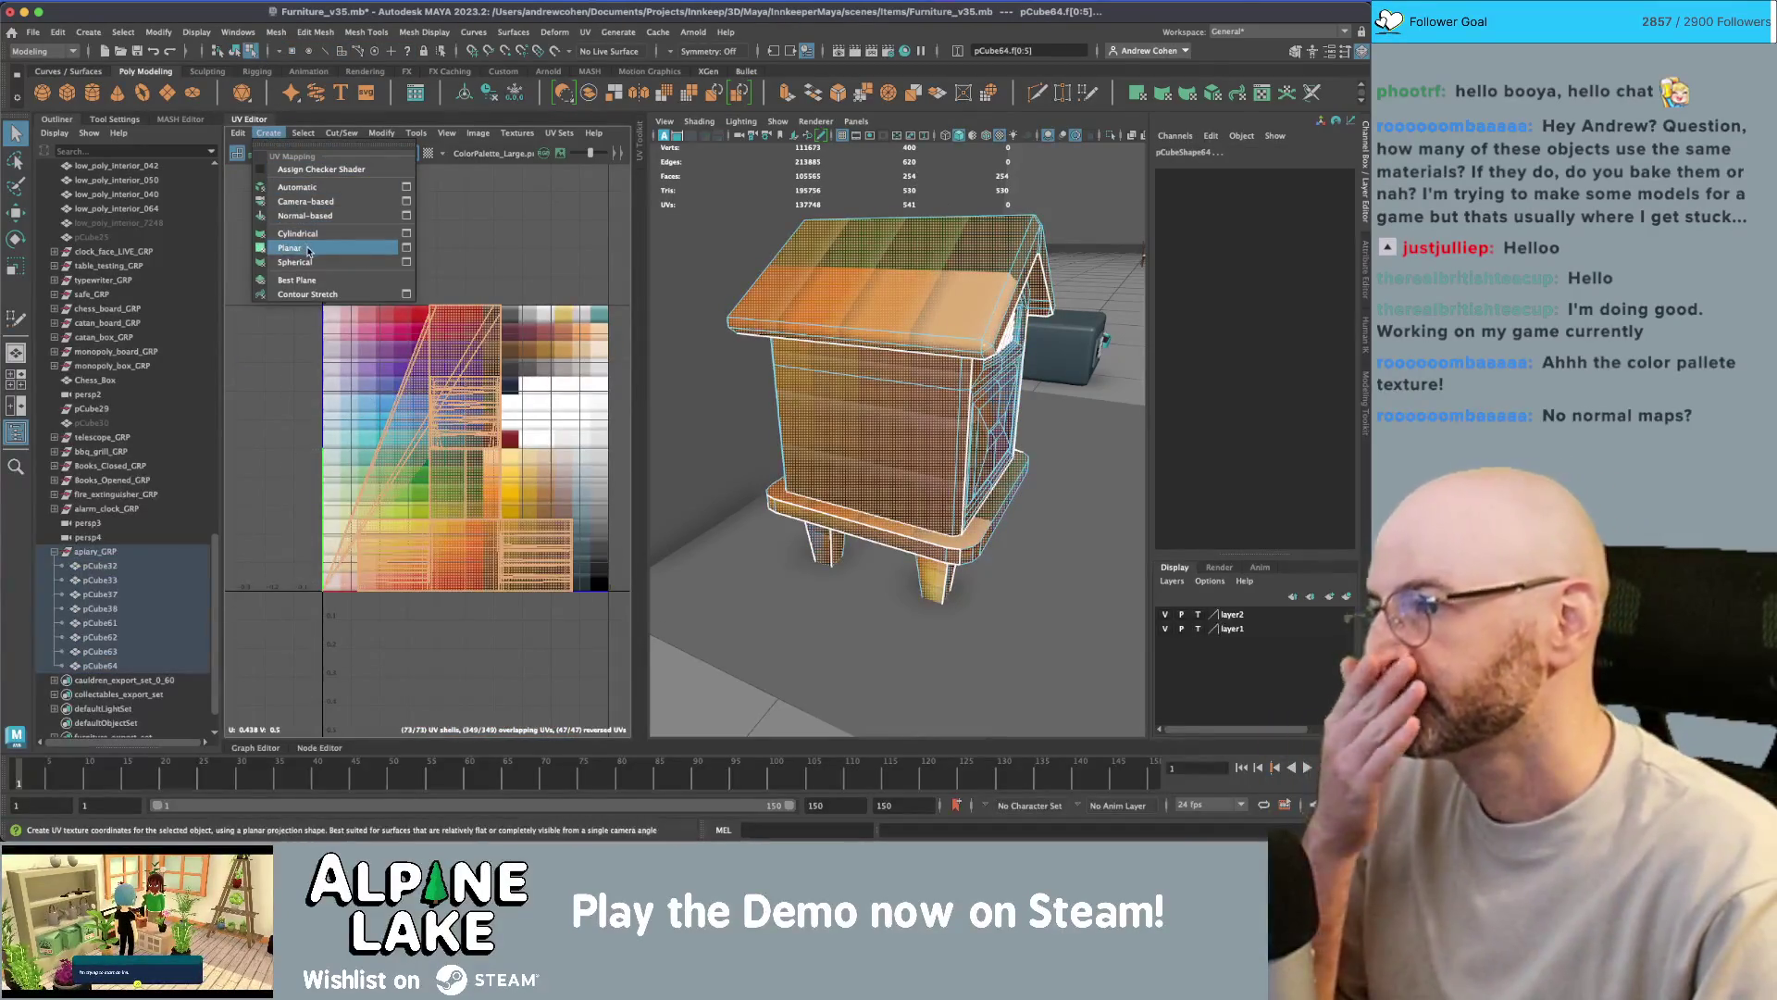
pyautogui.click(298, 219)
pyautogui.press('r')
pyautogui.moveTo(482, 427)
pyautogui.mouseDown()
pyautogui.moveTo(436, 417)
pyautogui.moveTo(553, 436)
pyautogui.moveTo(485, 383)
pyautogui.mouseUp()
pyautogui.press('w')
pyautogui.press('r')
pyautogui.press('f')
pyautogui.moveTo(427, 451); pyautogui.dragTo(398, 473)
pyautogui.press('w')
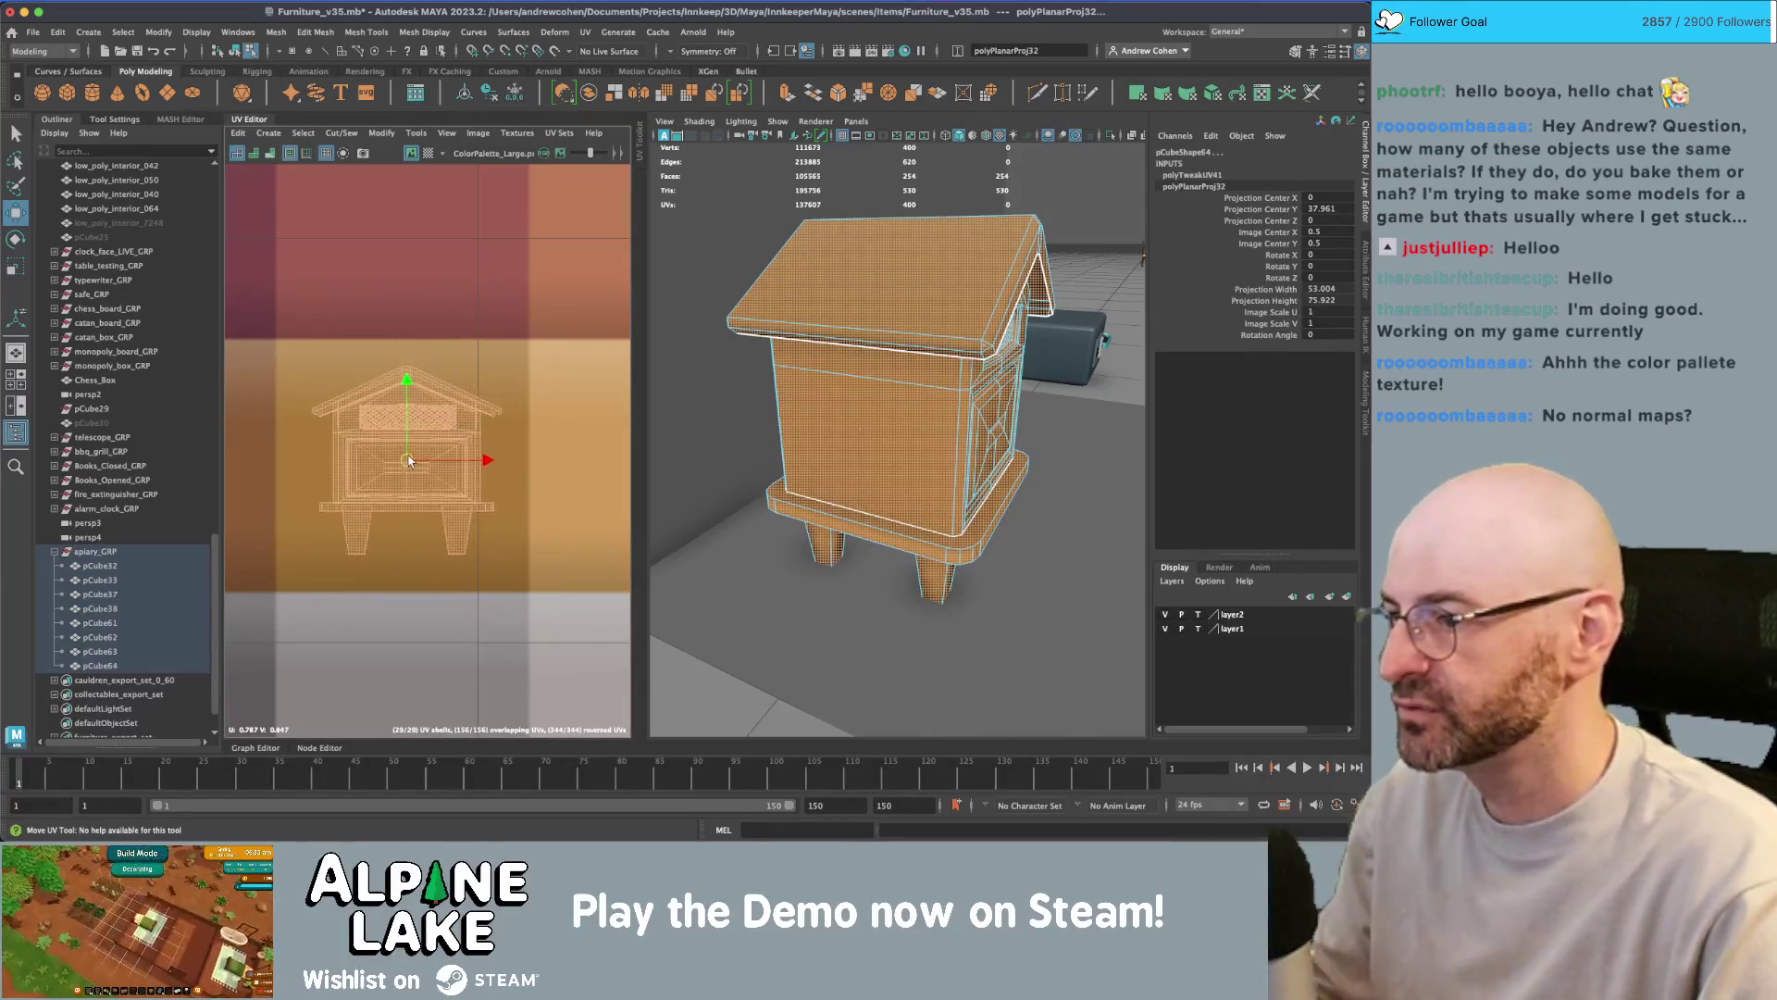
# - Move the roof UVs and the pCube63 base UVs onto their palette colours
pyautogui.click(884, 262)
pyautogui.scroll(-5, 884, 262)
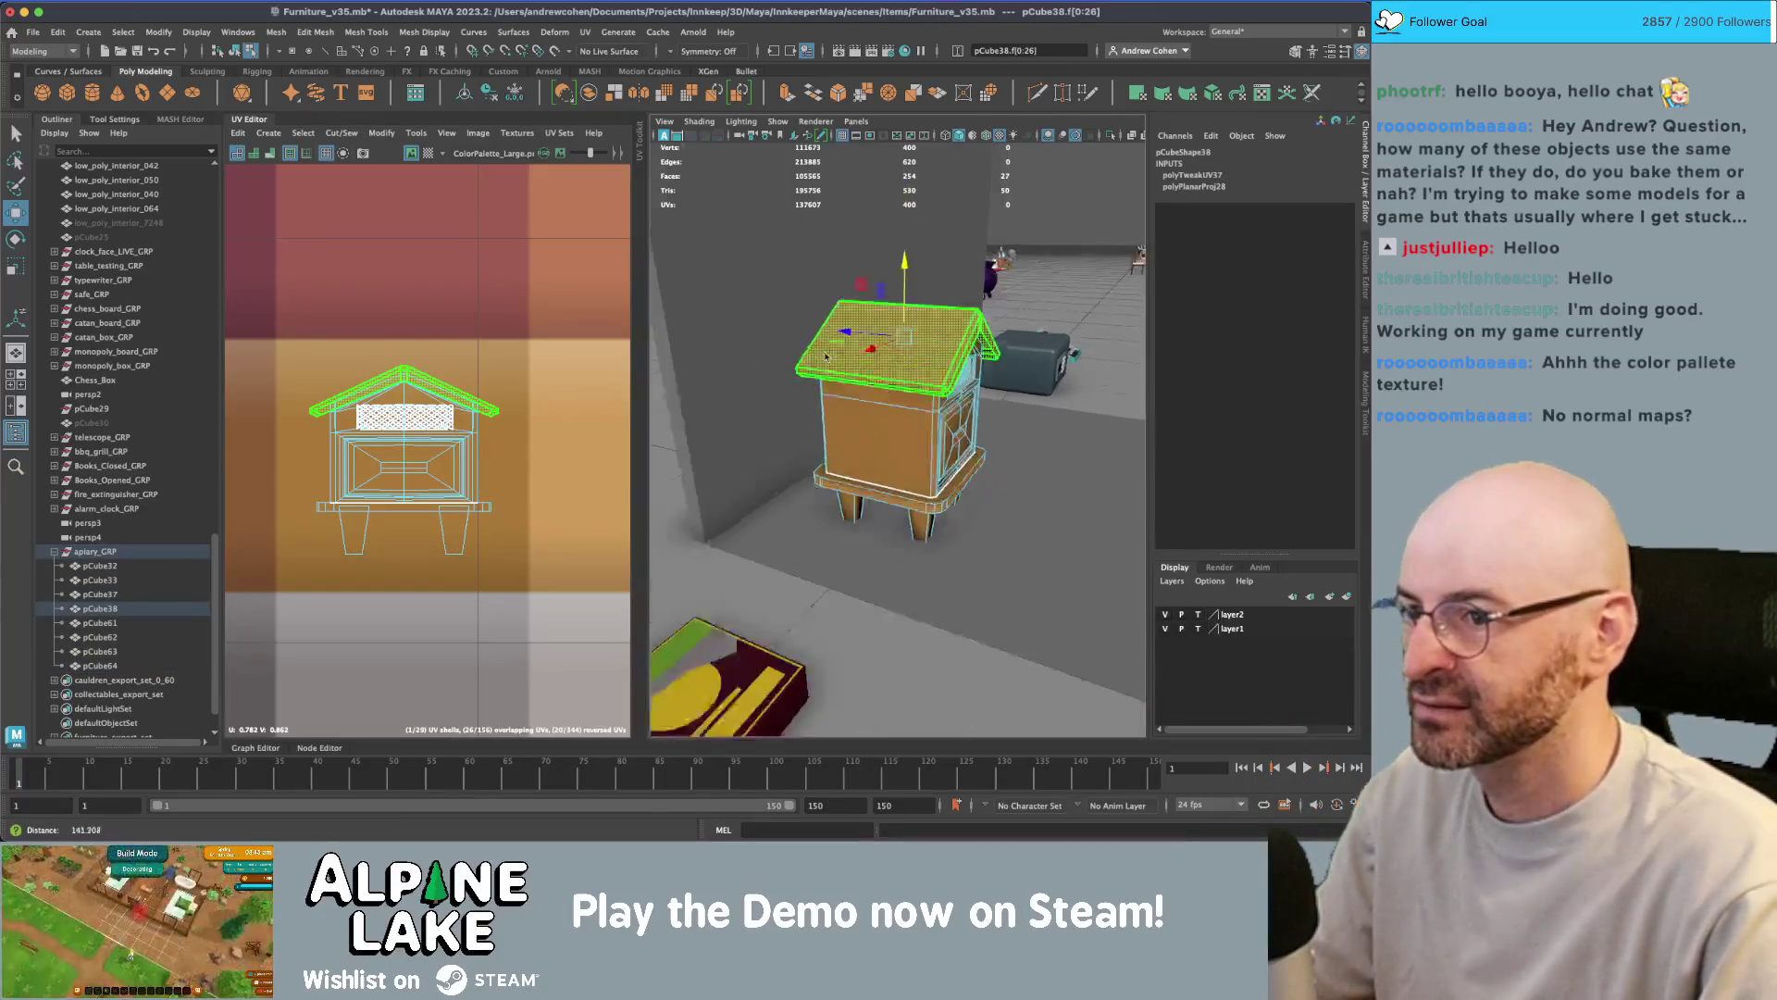
pyautogui.moveTo(407, 393); pyautogui.dragTo(192, 421)
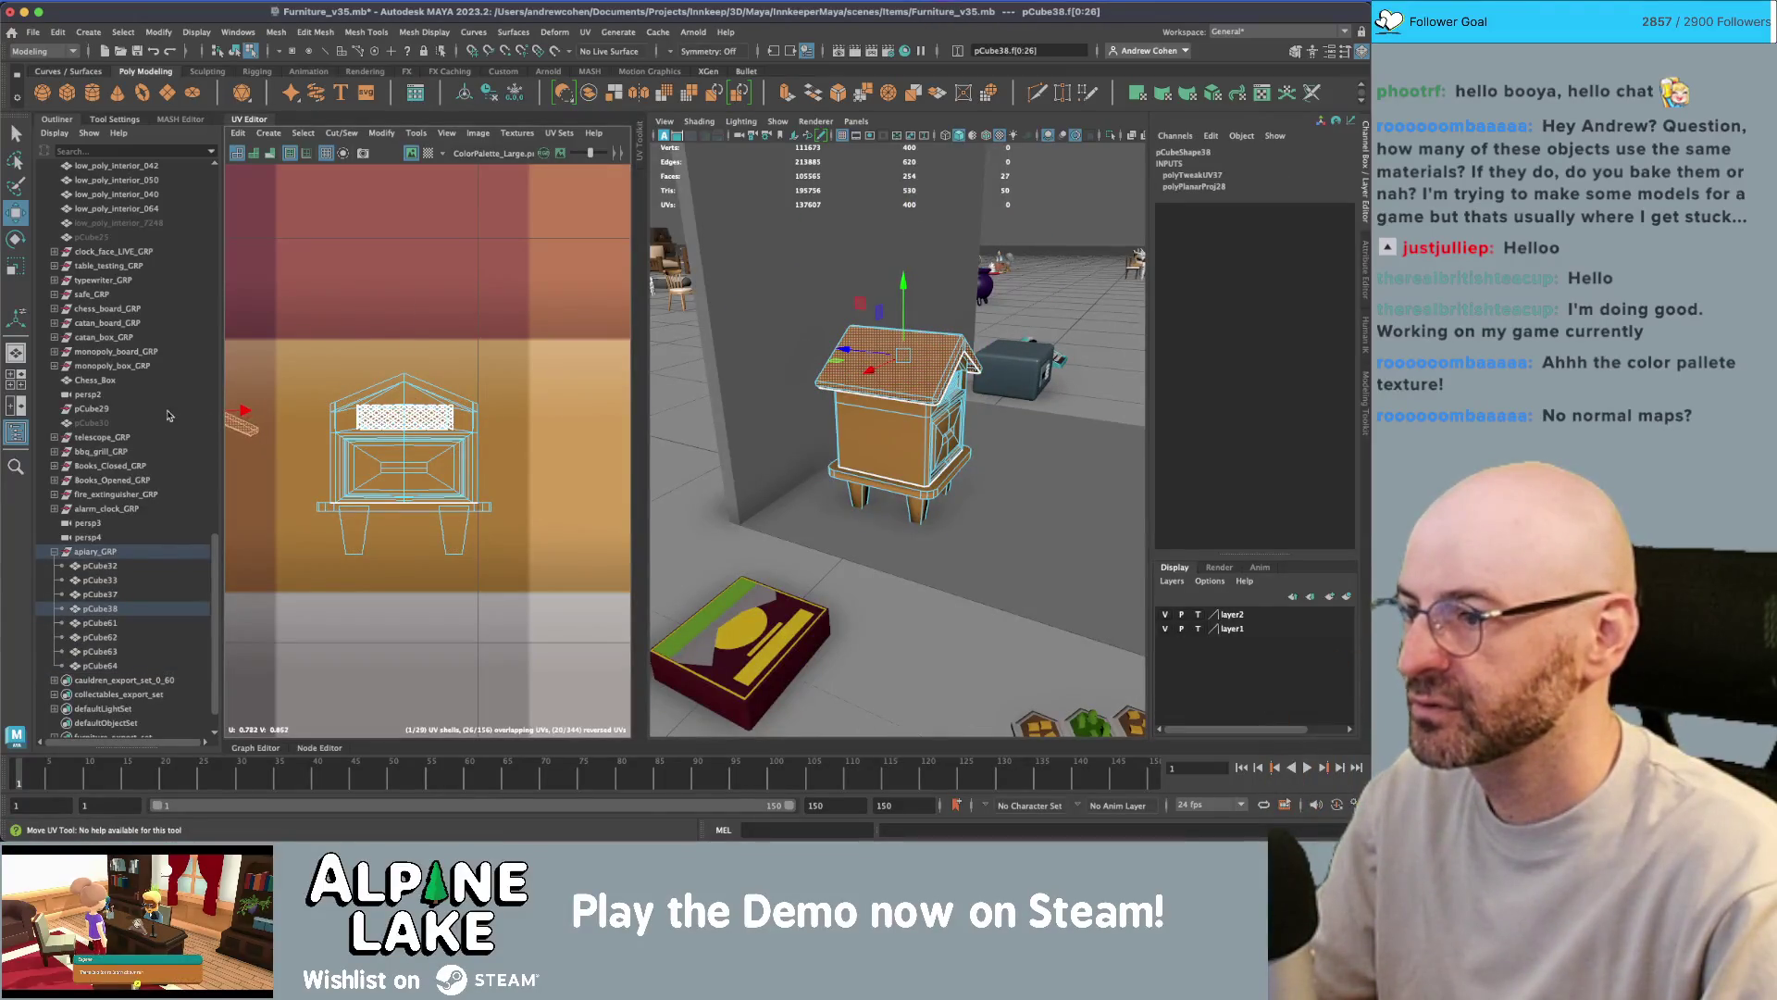
pyautogui.scroll(-3, 384, 443)
pyautogui.press('q')
pyautogui.click(384, 443)
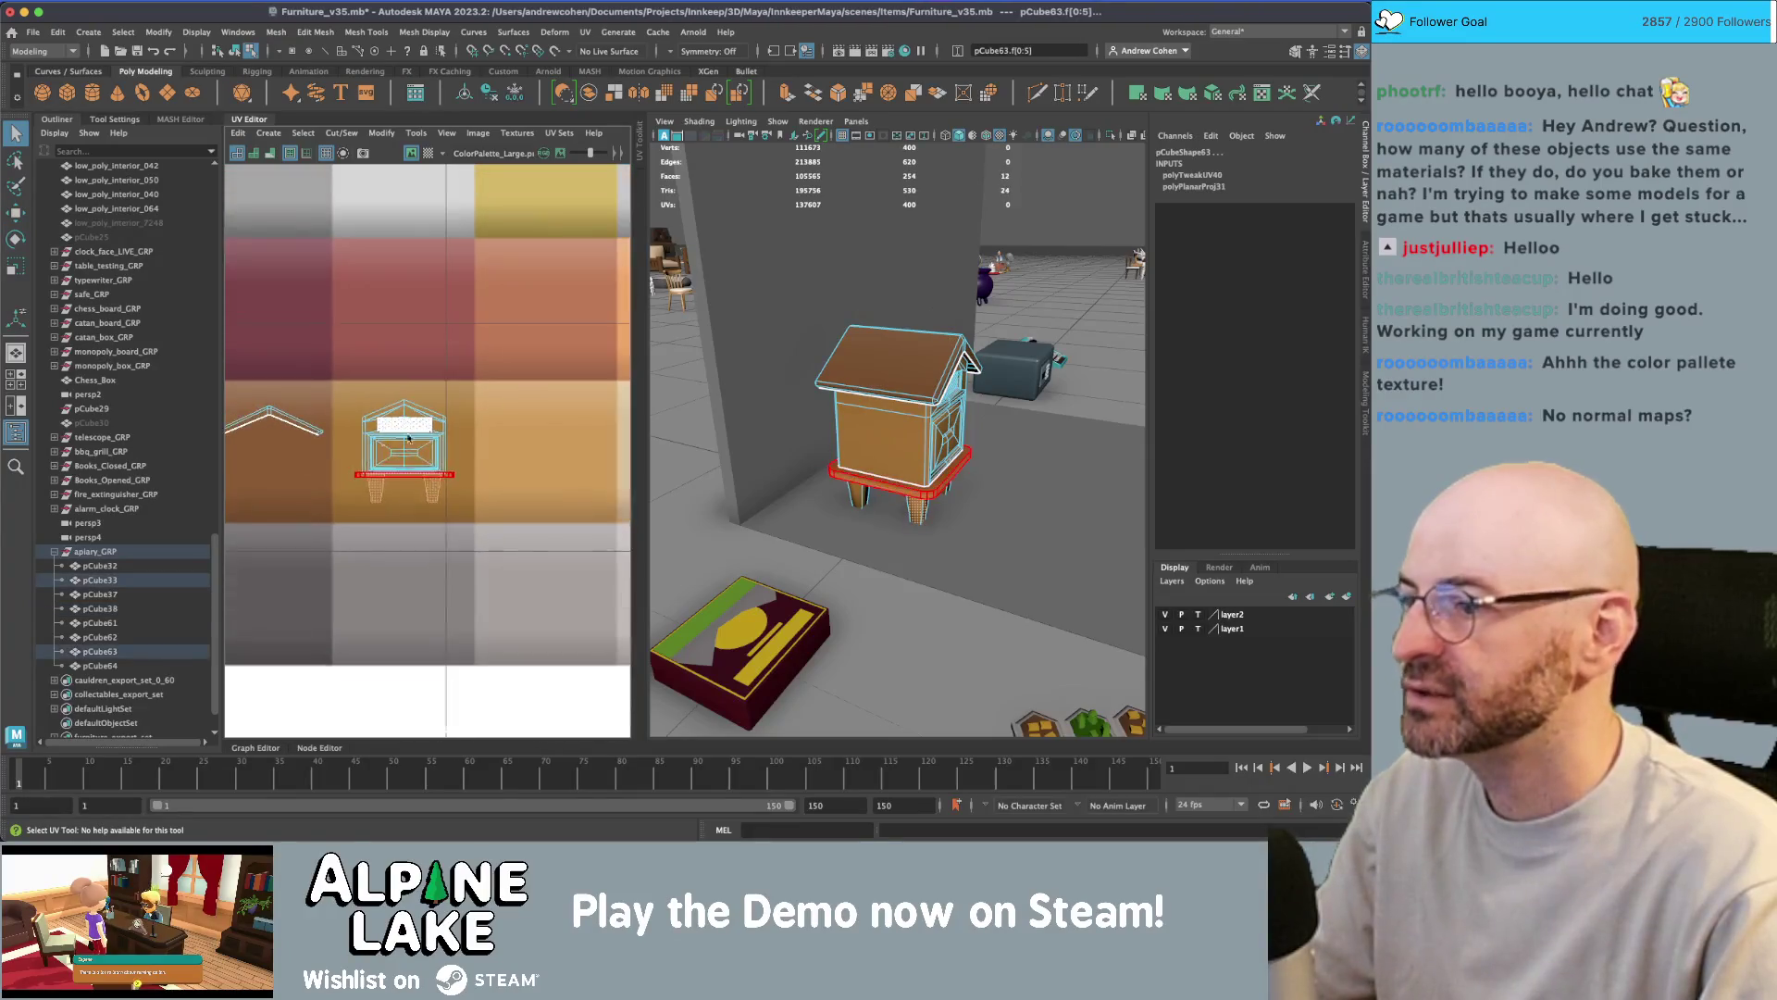
pyautogui.keyDown('alt'); pyautogui.moveTo(384, 442); pyautogui.dragTo(399, 438, button='middle'); pyautogui.keyUp('alt')
pyautogui.press('w')
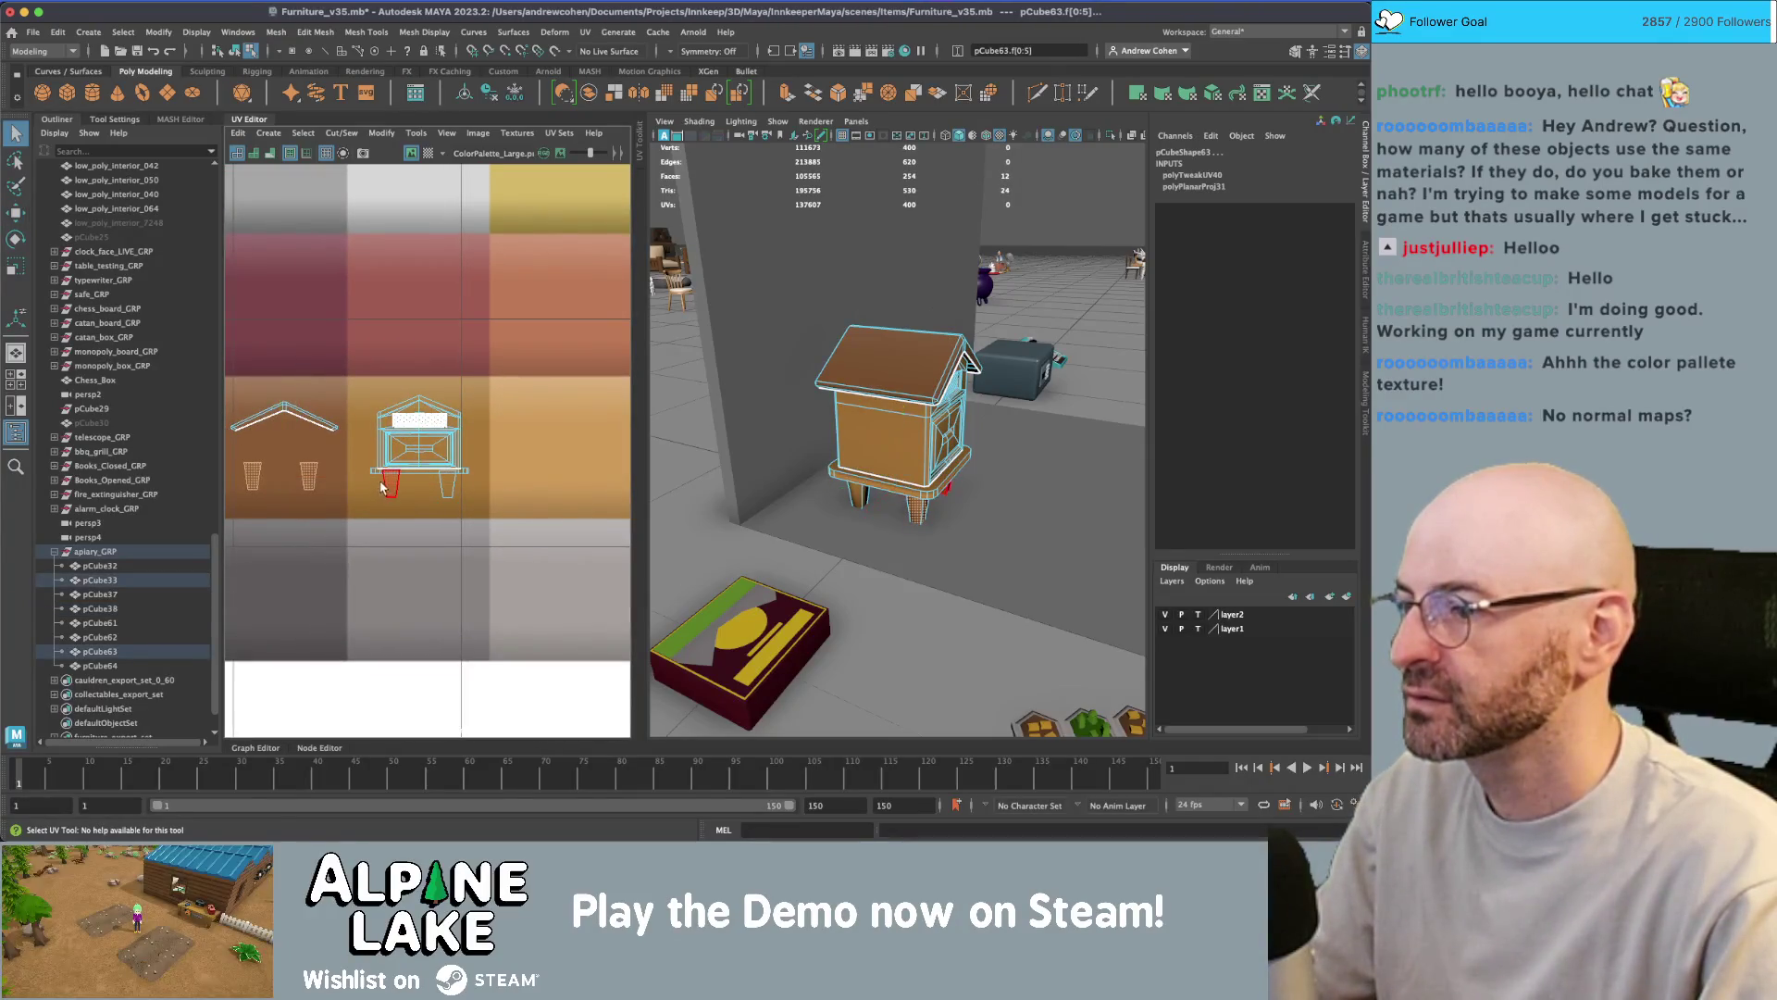
# - Move the pCube64 leg, pCube32 house body and house piece UV shells onto the brown swatch
pyautogui.click(409, 490)
pyautogui.press('w')
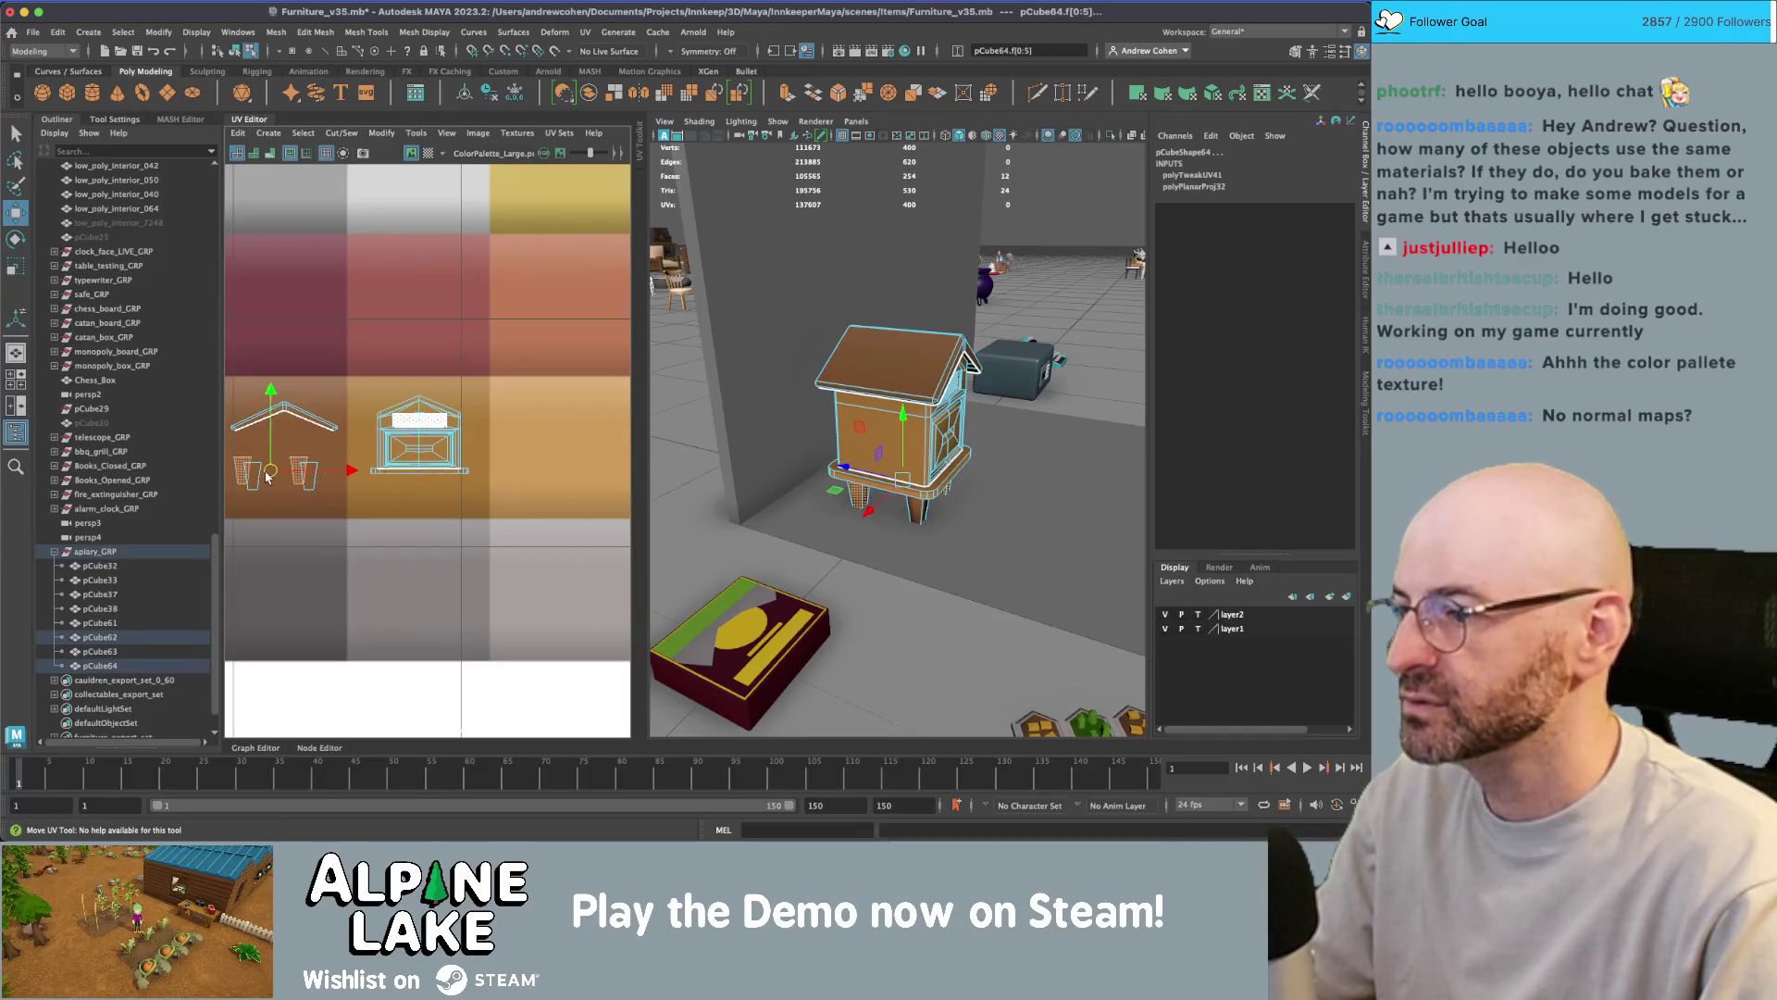
pyautogui.scroll(-3, 384, 472)
pyautogui.click(482, 430)
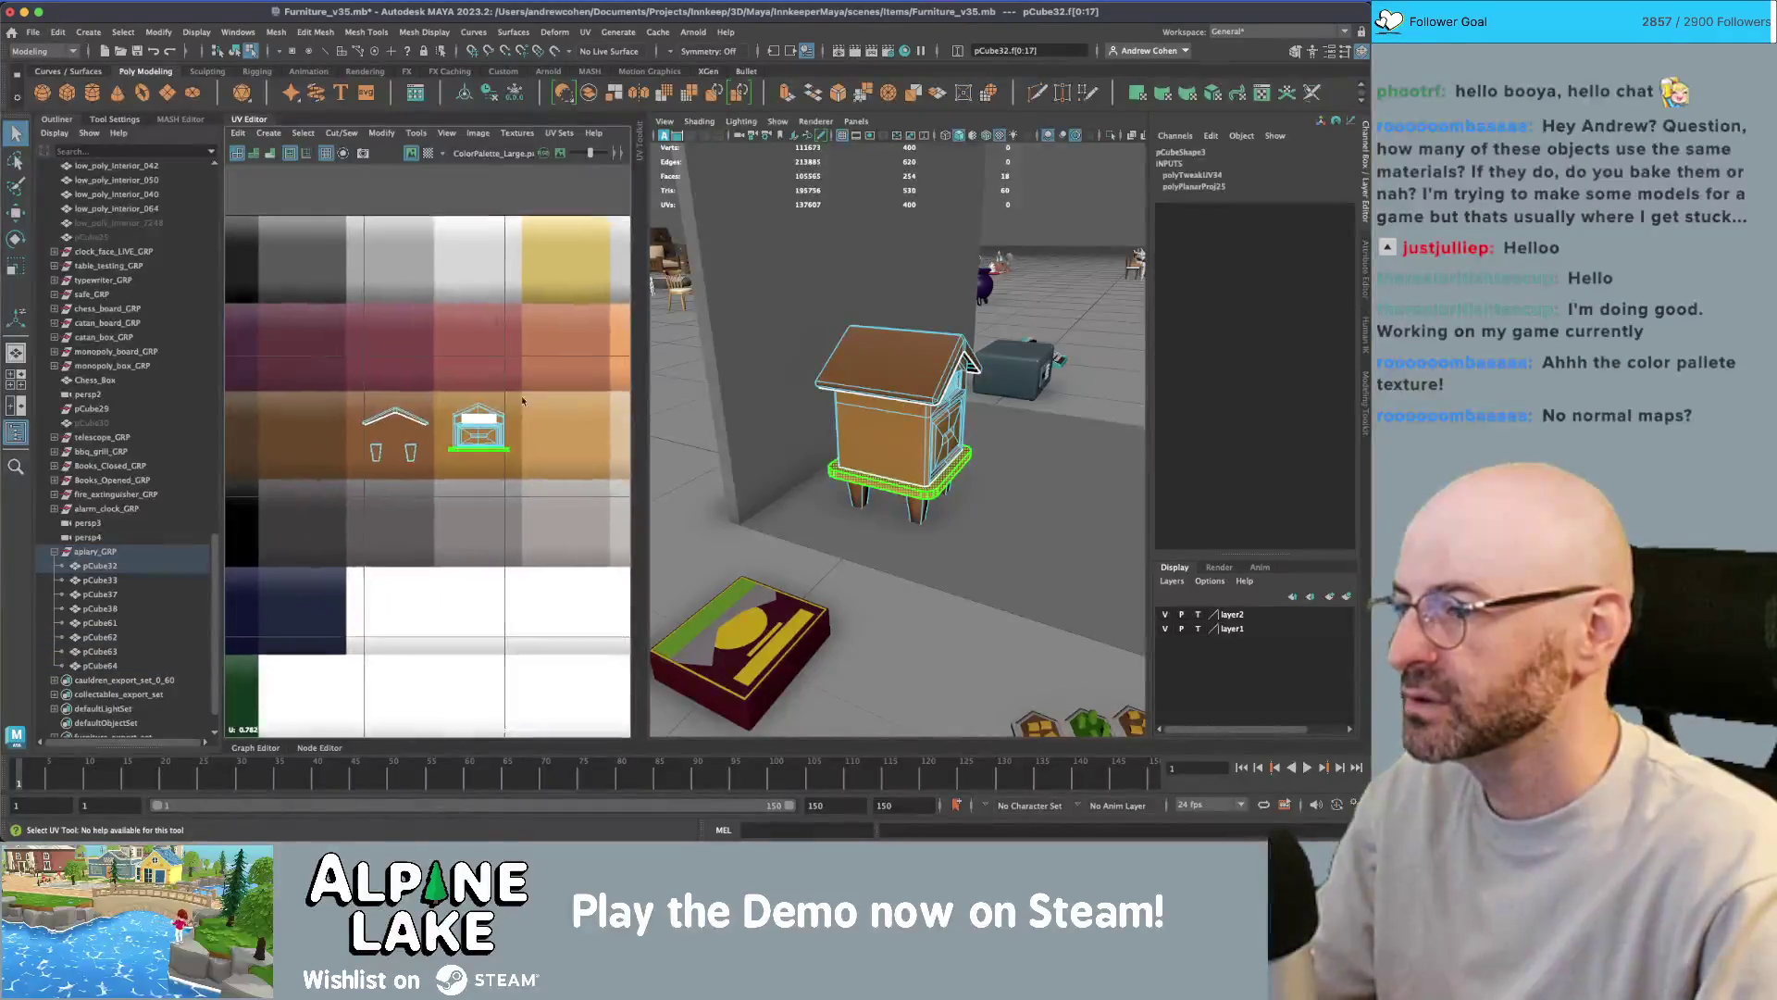
pyautogui.press('w')
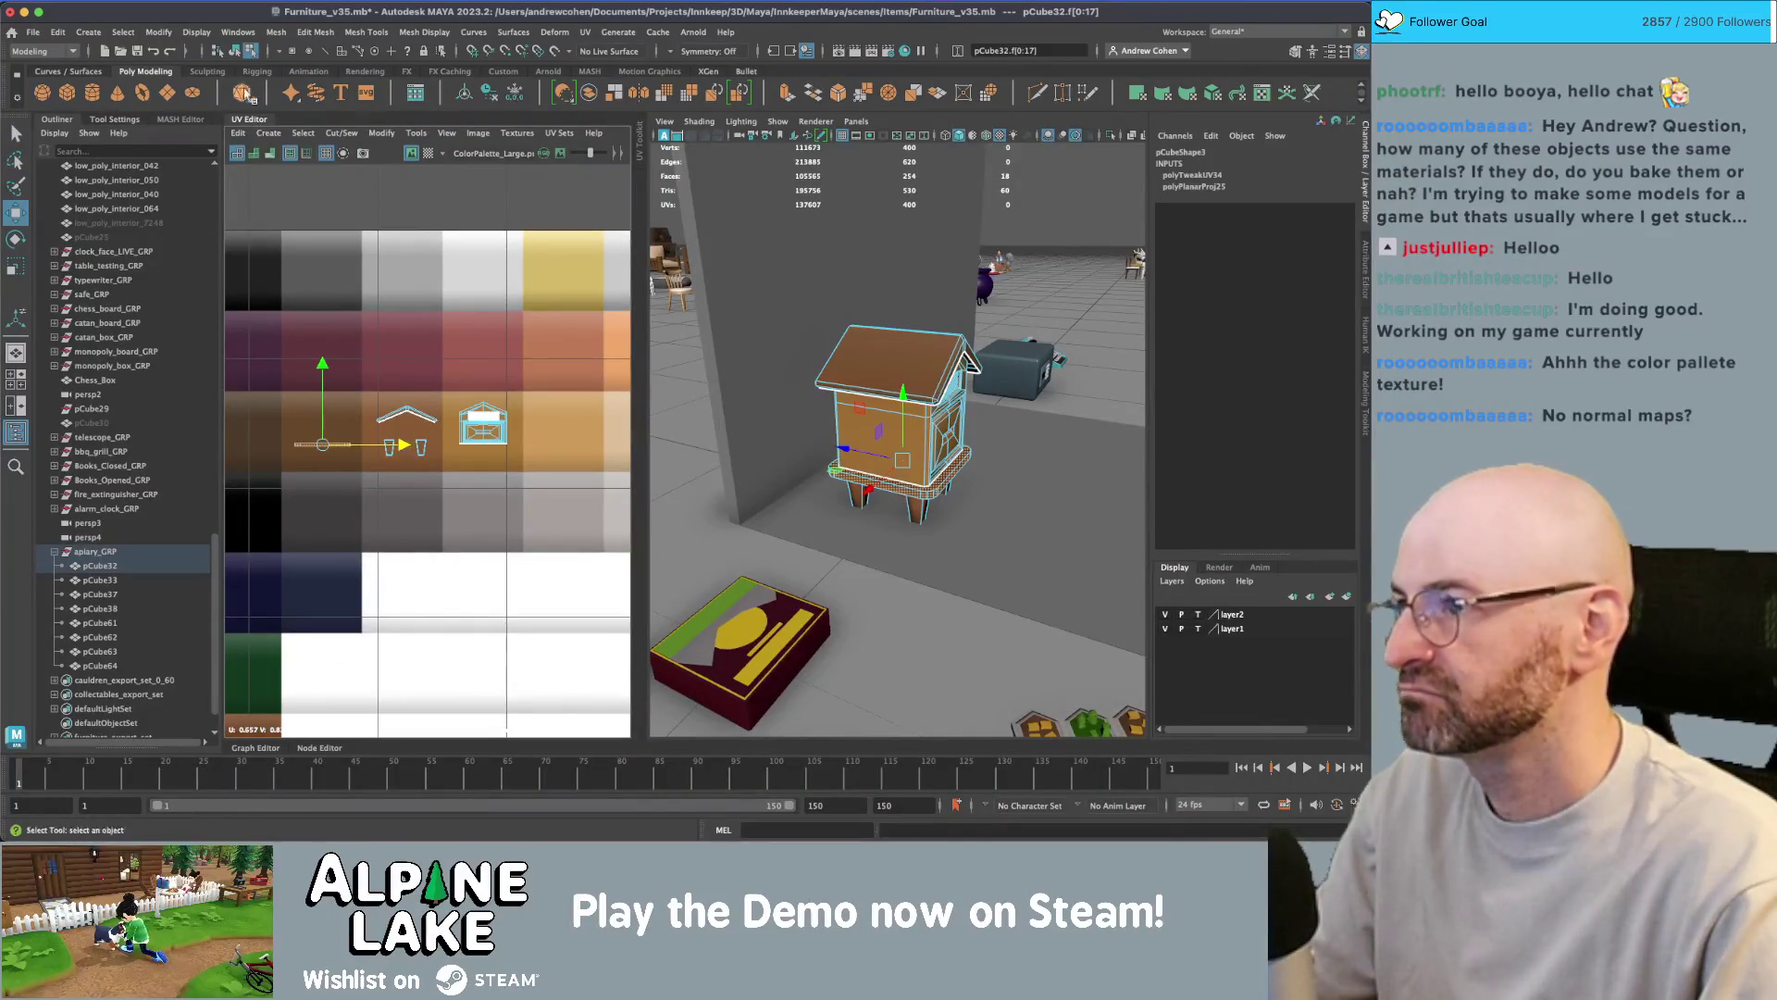
pyautogui.scroll(10, 414, 343)
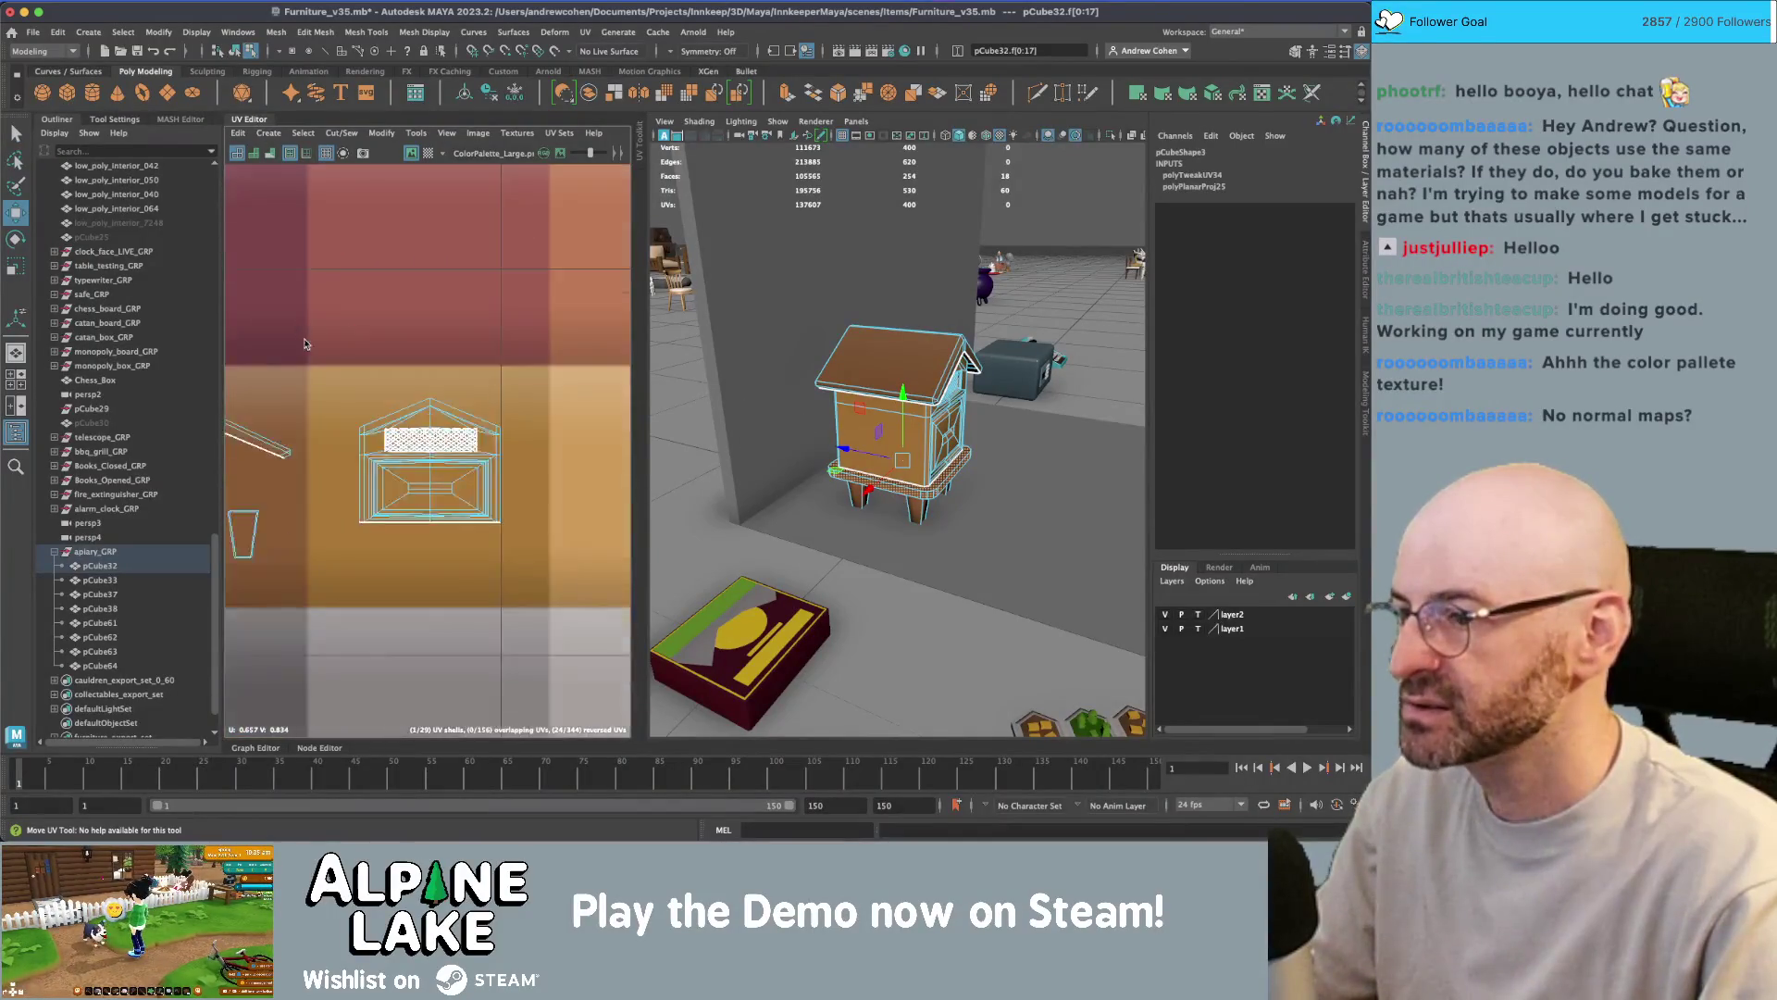
pyautogui.press('q')
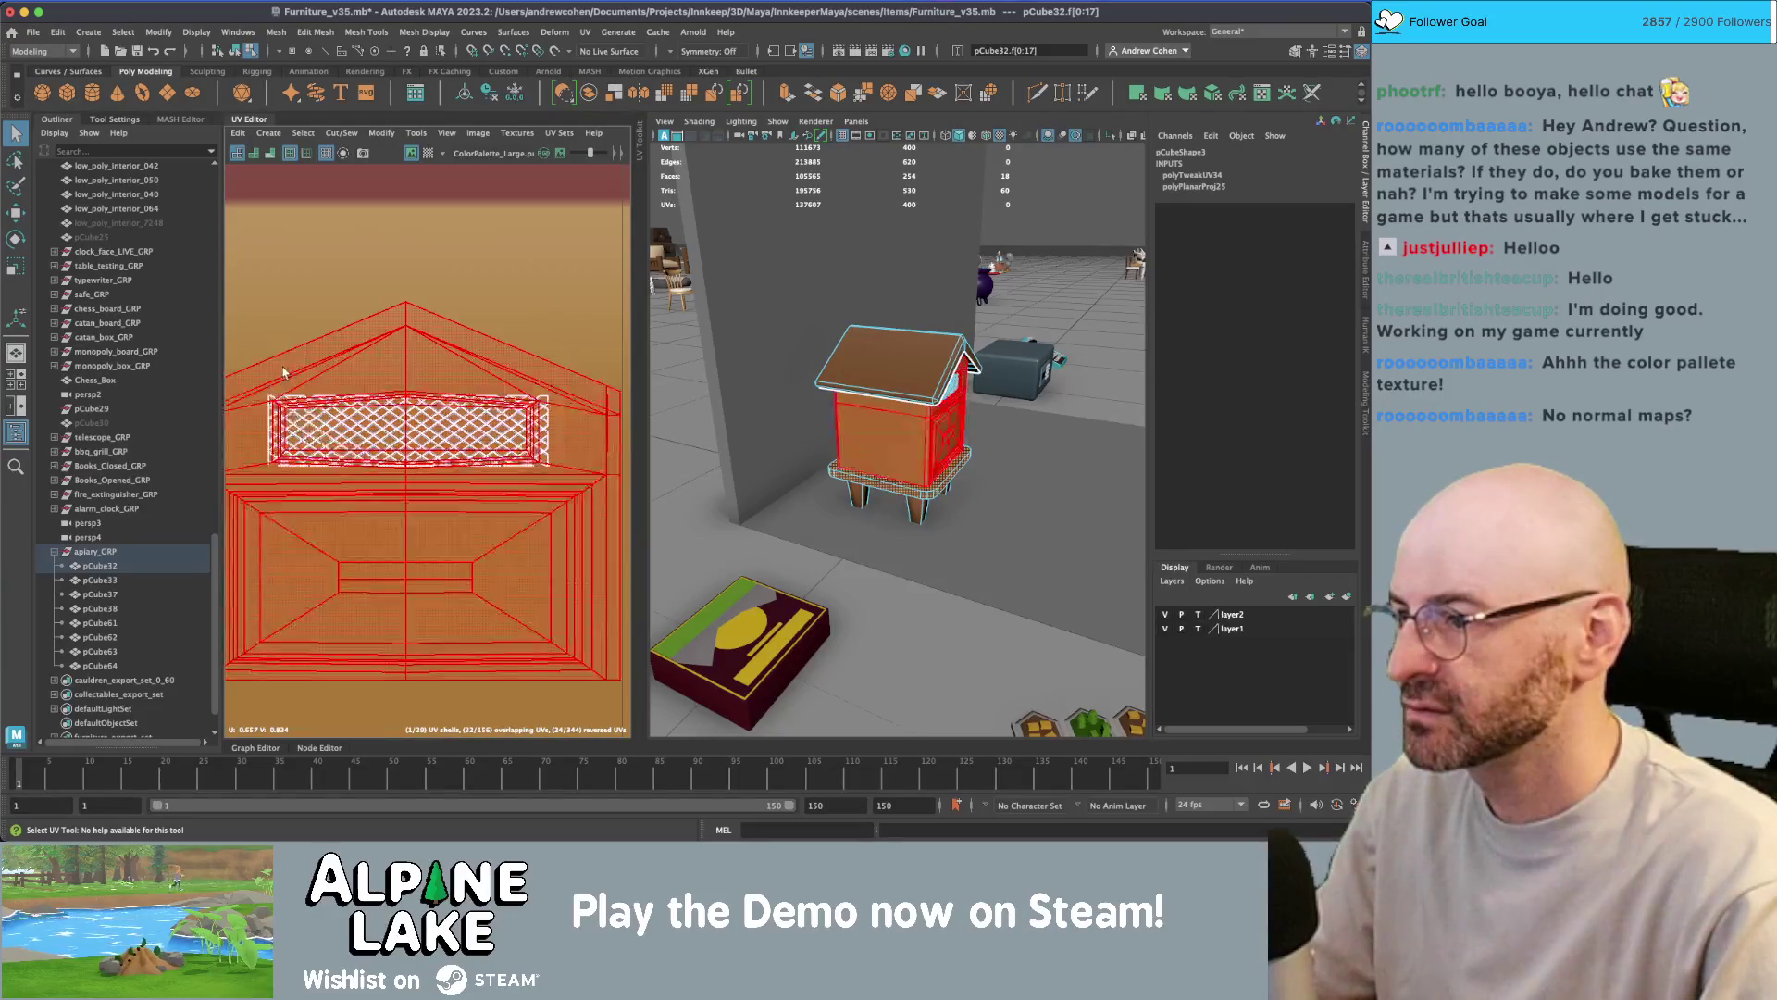
pyautogui.click(600, 520)
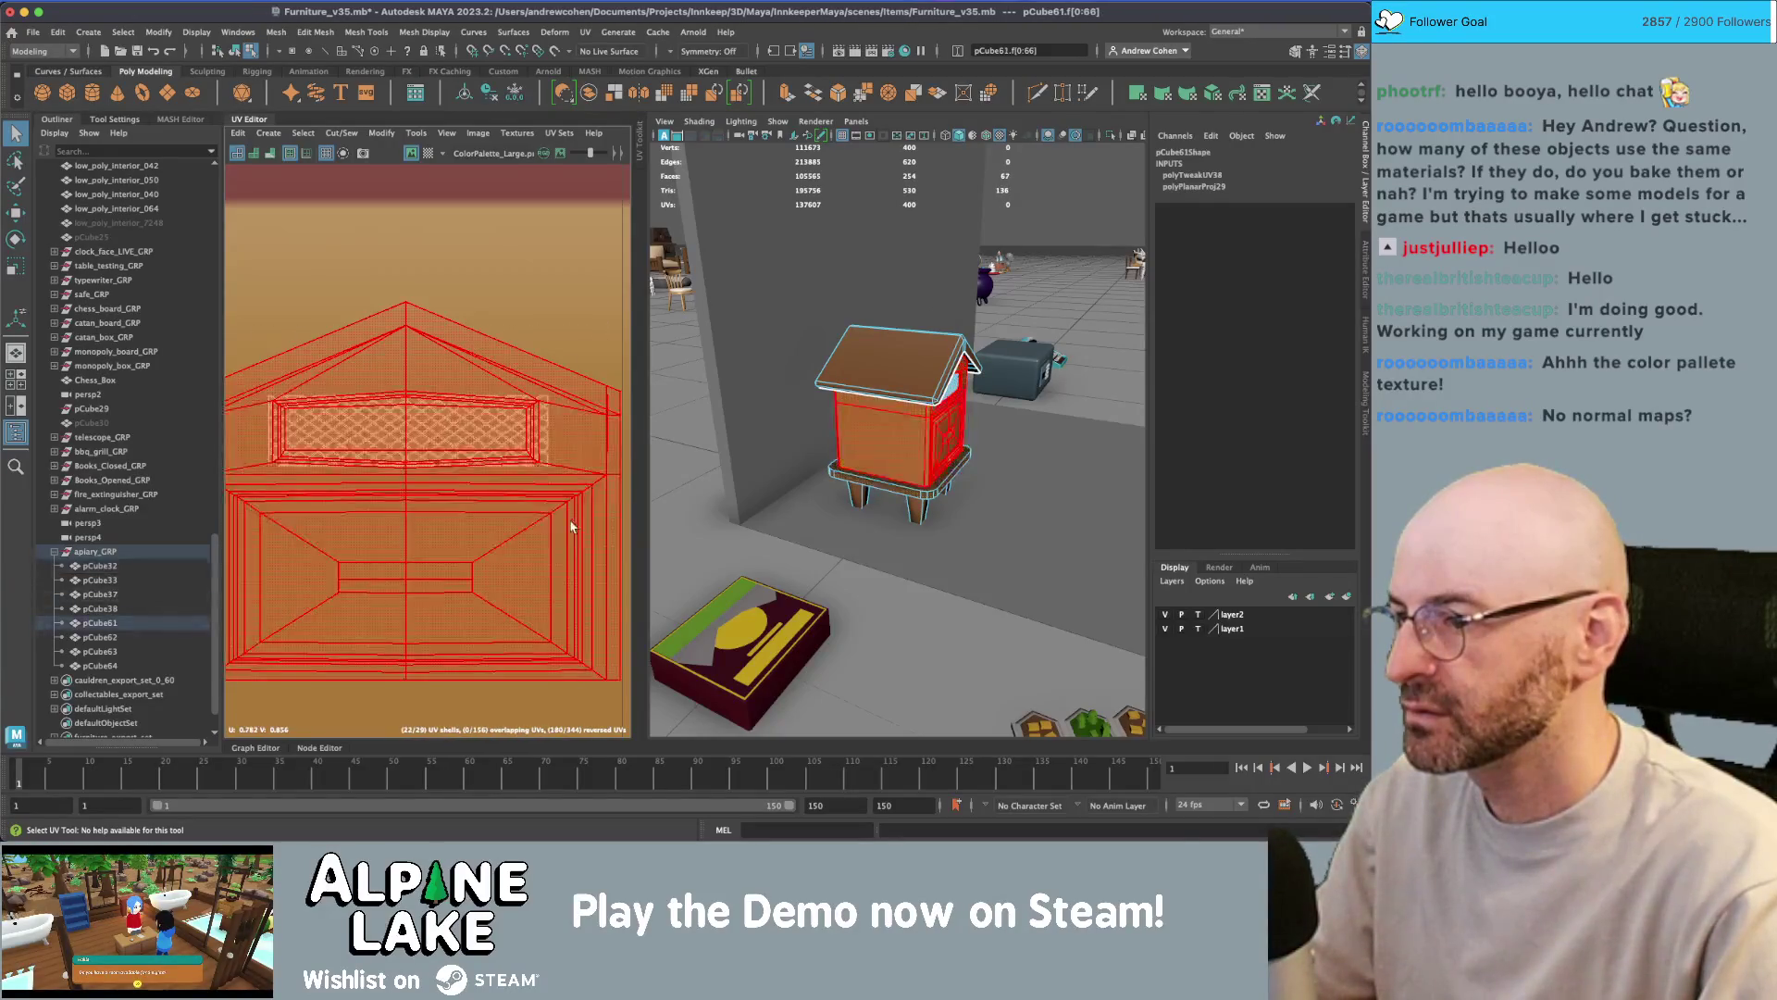
pyautogui.scroll(-6, 490, 417)
pyautogui.press('w')
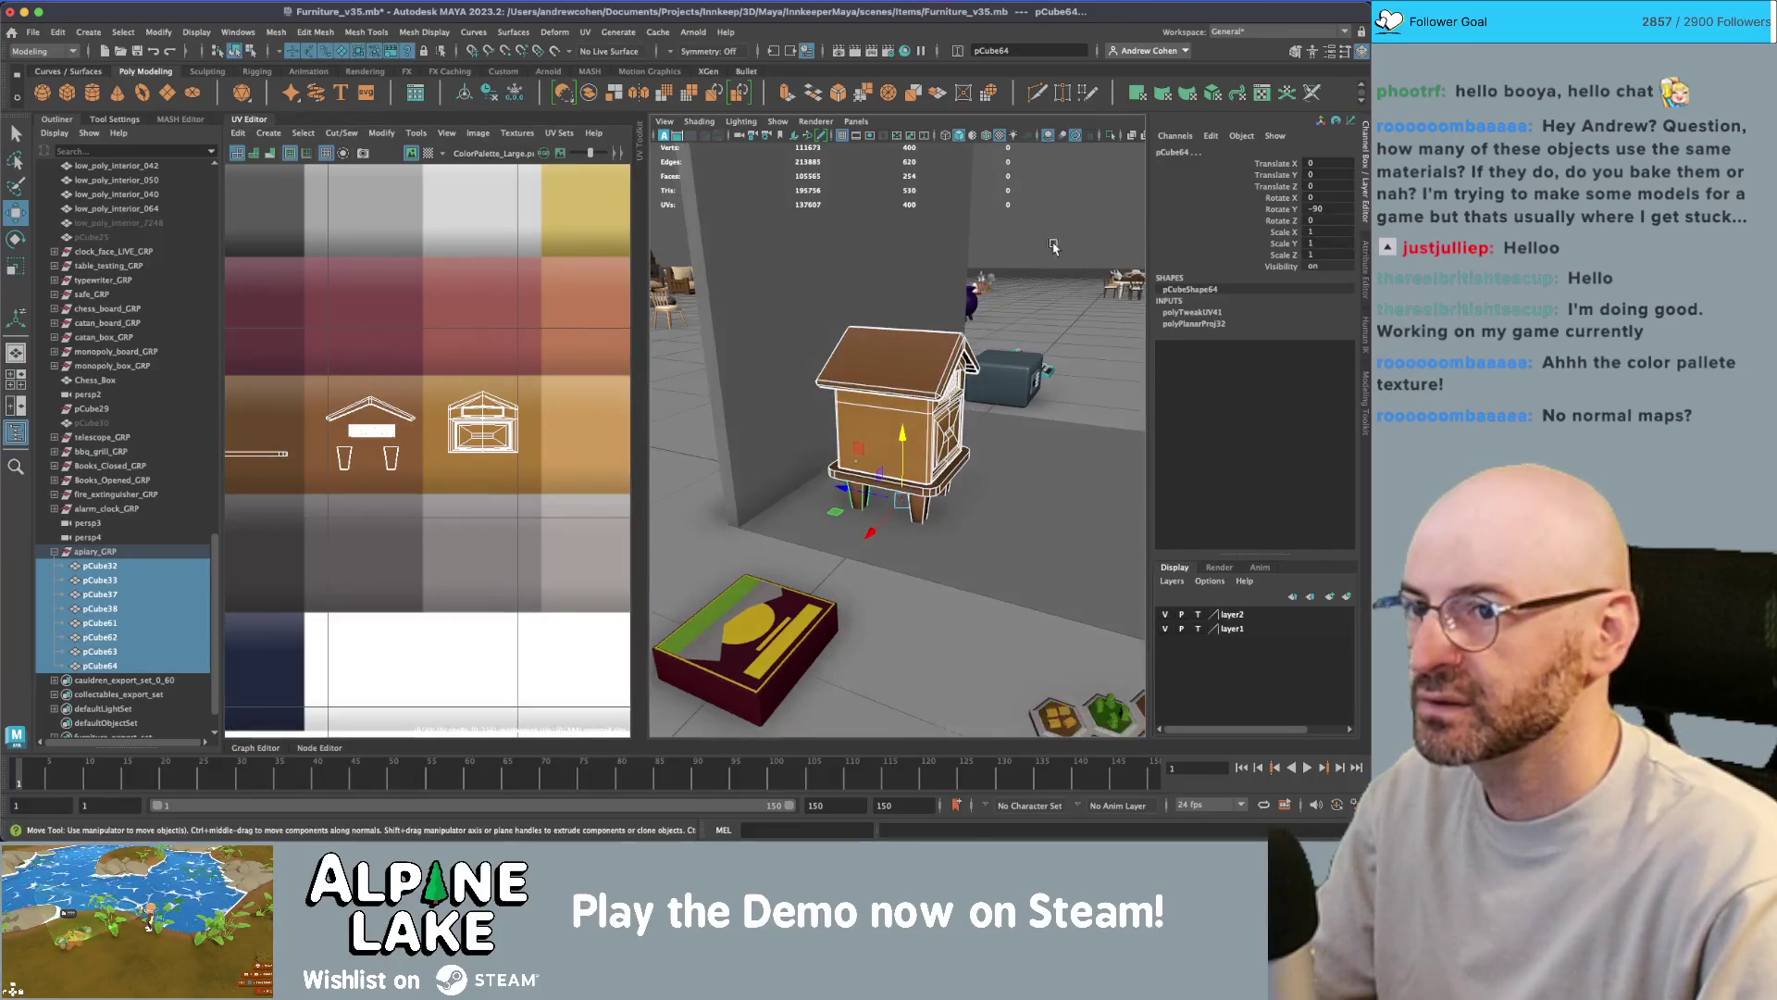
# - Clear the selection, then select and frame the hive's front body piece
pyautogui.click(926, 259)
pyautogui.keyDown('alt'); pyautogui.moveTo(926, 259); pyautogui.dragTo(948, 231); pyautogui.keyUp('alt')
pyautogui.scroll(8, 947, 232)
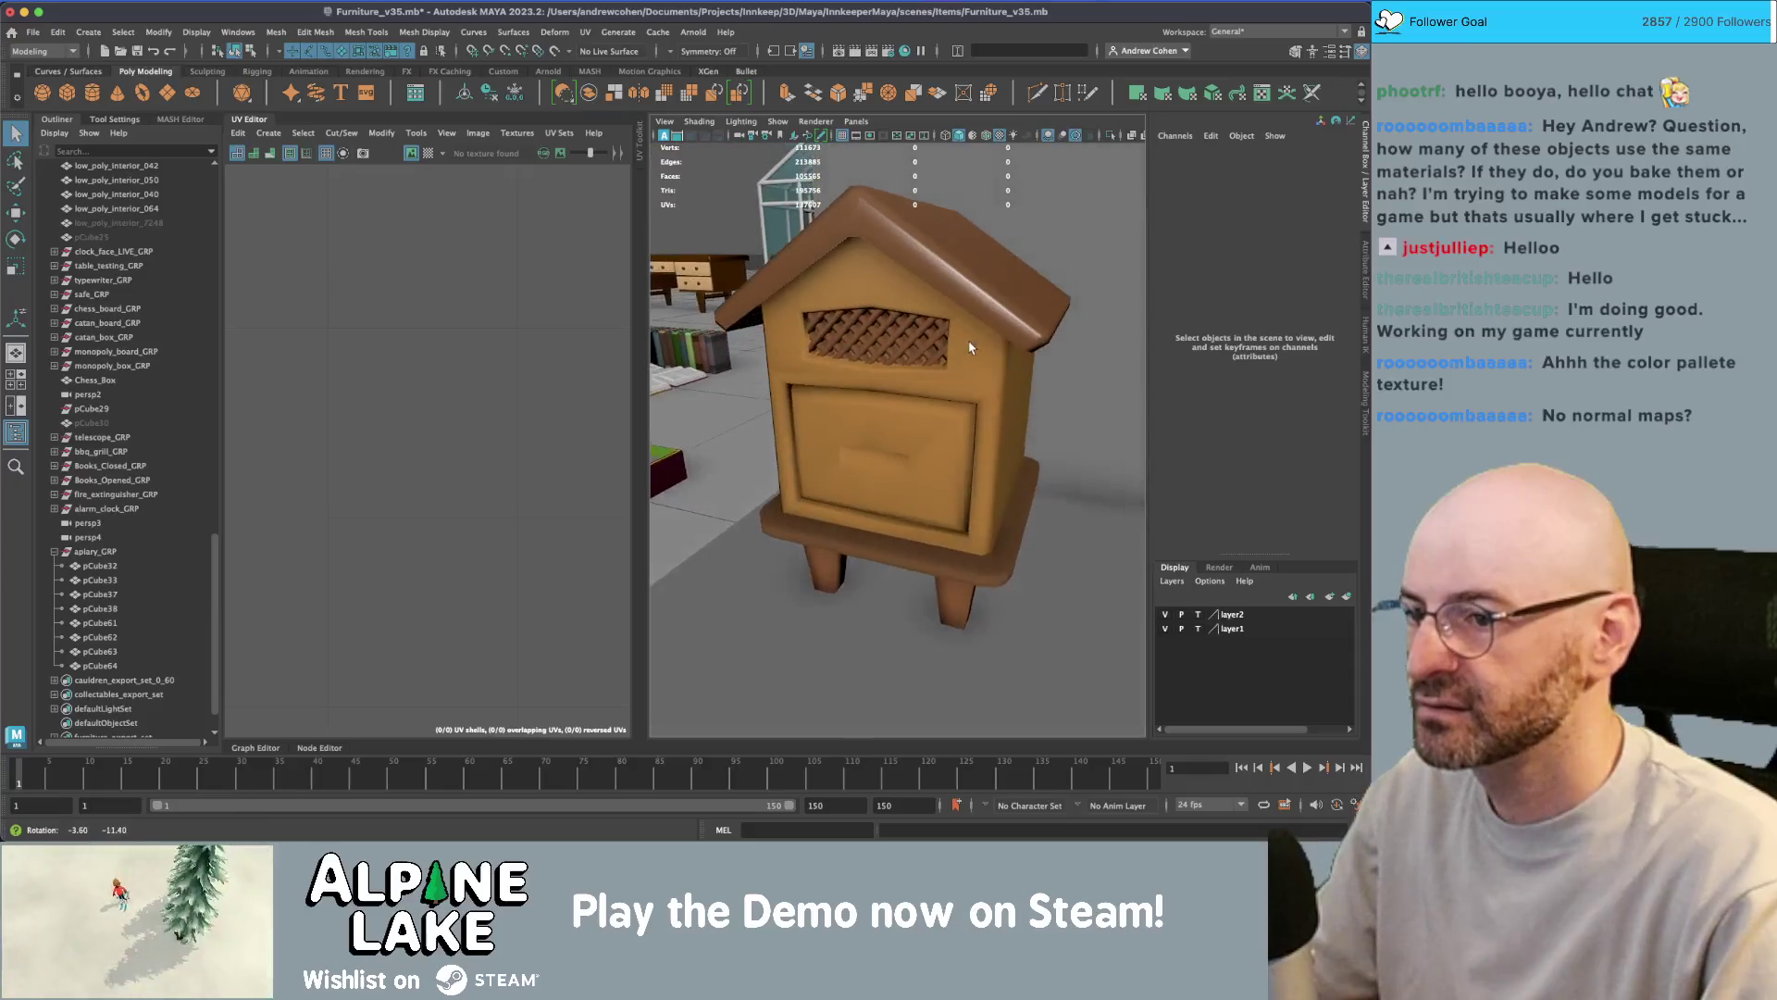
pyautogui.keyDown('alt'); pyautogui.moveTo(925, 388); pyautogui.dragTo(915, 400); pyautogui.keyUp('alt')
pyautogui.click(915, 400)
pyautogui.press('f')
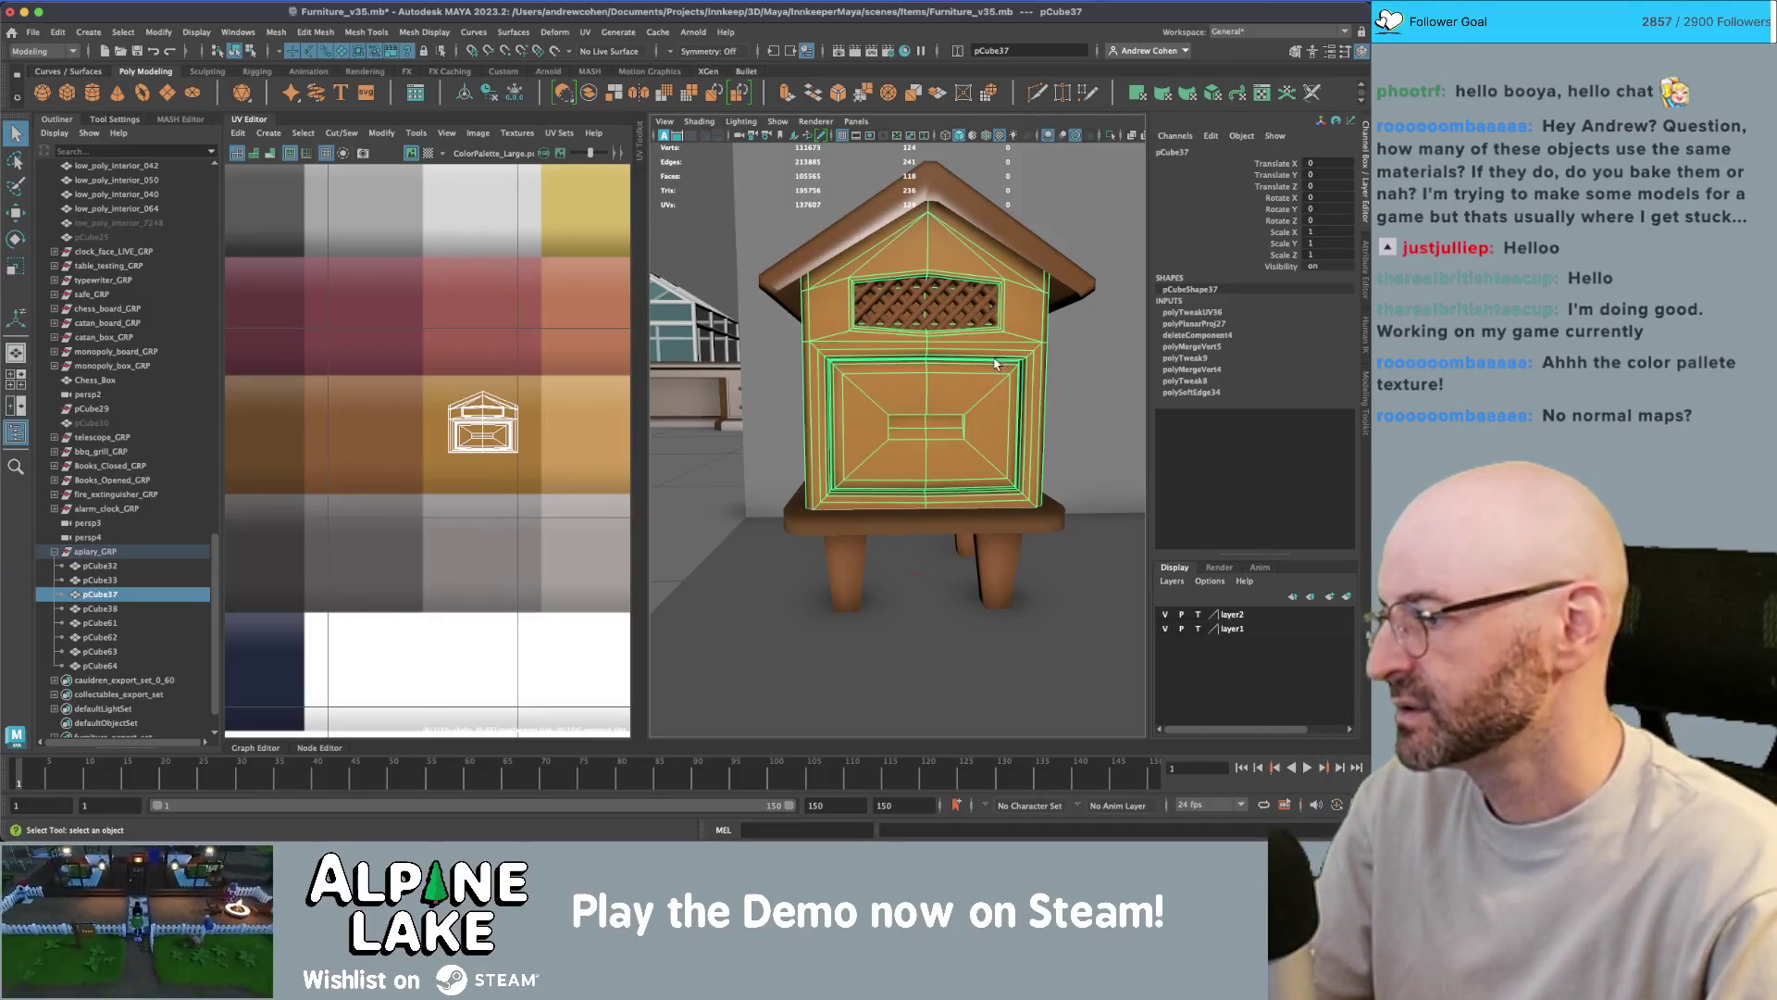
# - Close the UV view and multi-cut a new edge across the drawer front
pyautogui.click(267, 121)
pyautogui.scroll(3, 808, 348)
pyautogui.moveTo(807, 348)
pyautogui.keyDown('alt'); pyautogui.mouseDown()
pyautogui.moveTo(776, 318)
pyautogui.moveTo(739, 386)
pyautogui.moveTo(623, 445)
pyautogui.mouseUp(); pyautogui.keyUp('alt')
pyautogui.scroll(5, 775, 318)
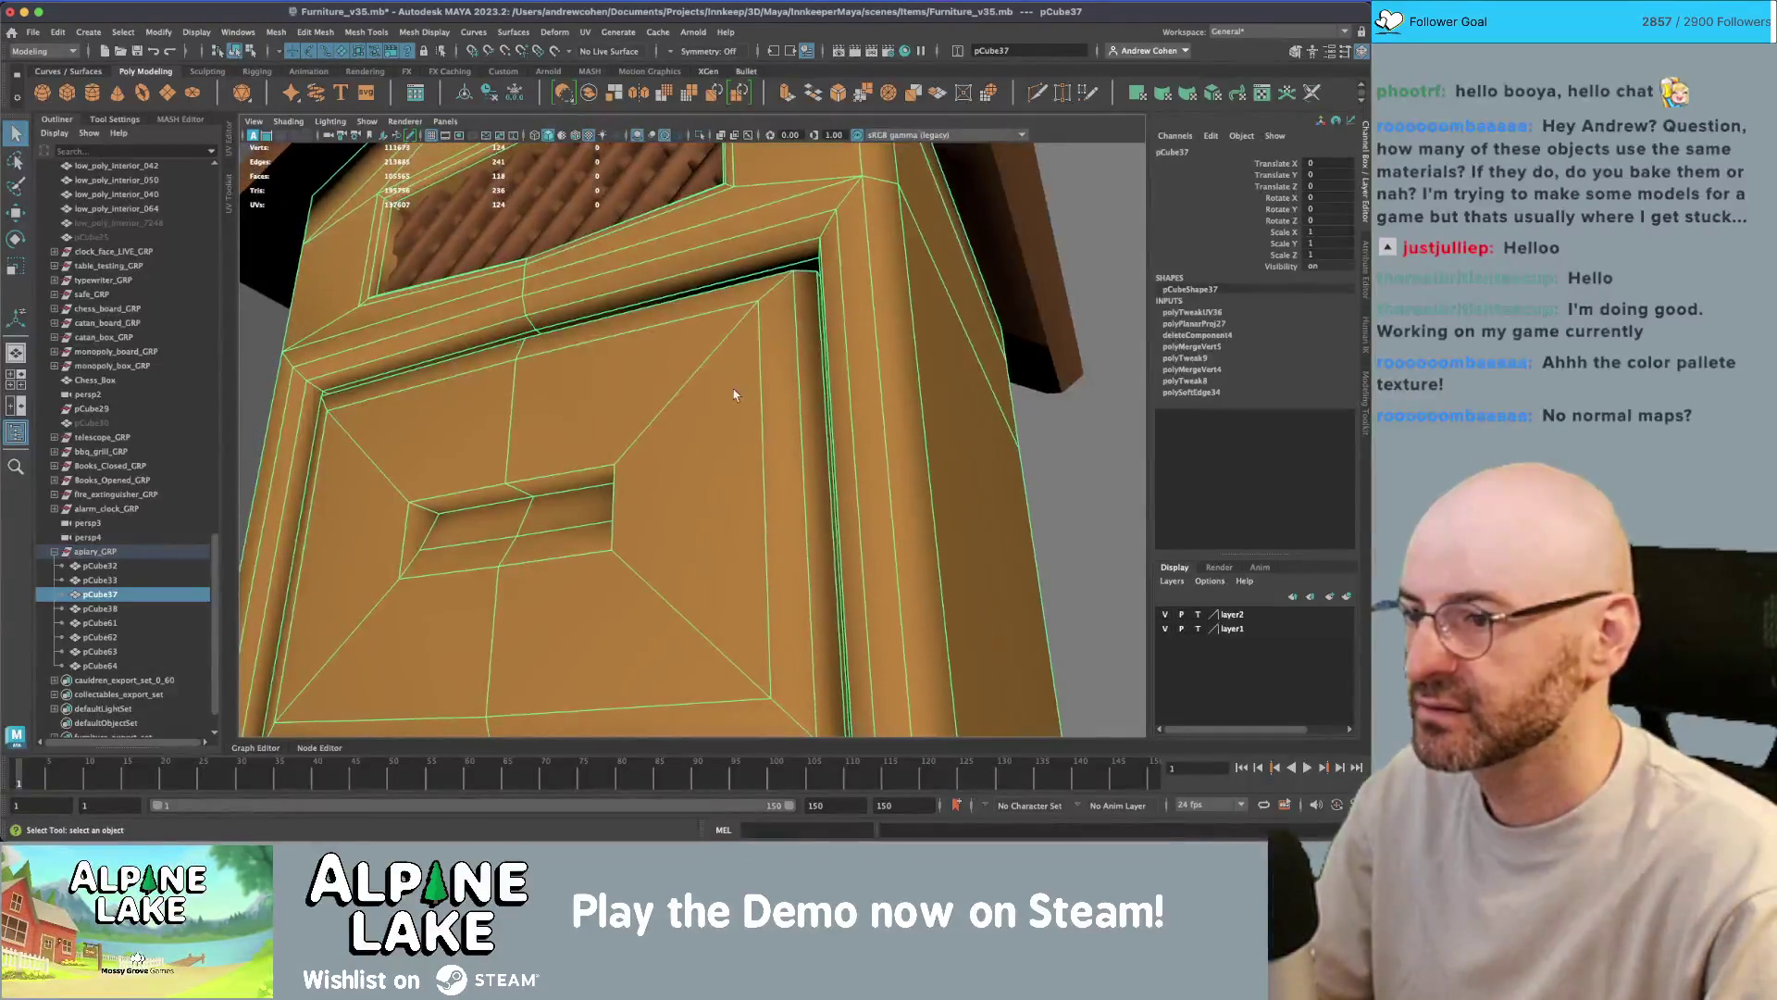
pyautogui.click(621, 460)
pyautogui.click(620, 457)
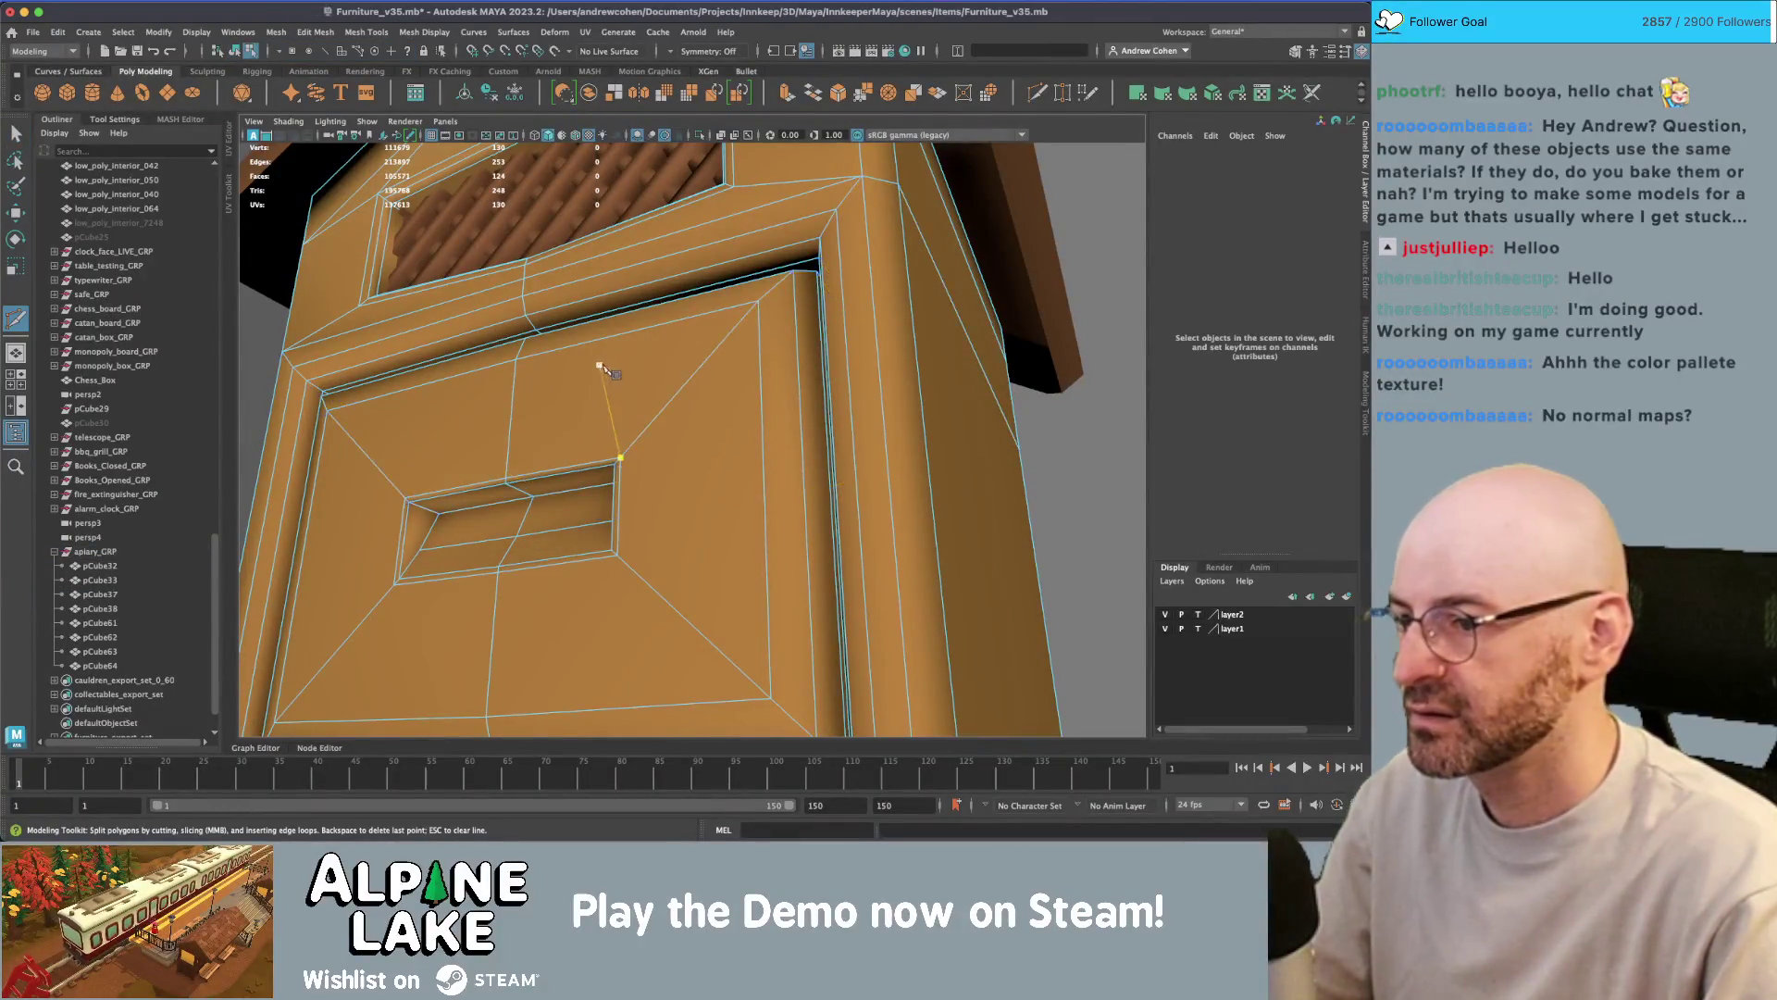
pyautogui.click(226, 52)
# - From a three-quarter view of the whole beehive, select the drawer piece
pyautogui.scroll(-5, 734, 417)
pyautogui.moveTo(734, 417)
pyautogui.keyDown('alt'); pyautogui.mouseDown()
pyautogui.moveTo(870, 472)
pyautogui.moveTo(856, 458)
pyautogui.mouseUp(); pyautogui.keyUp('alt')
pyautogui.scroll(-5, 870, 472)
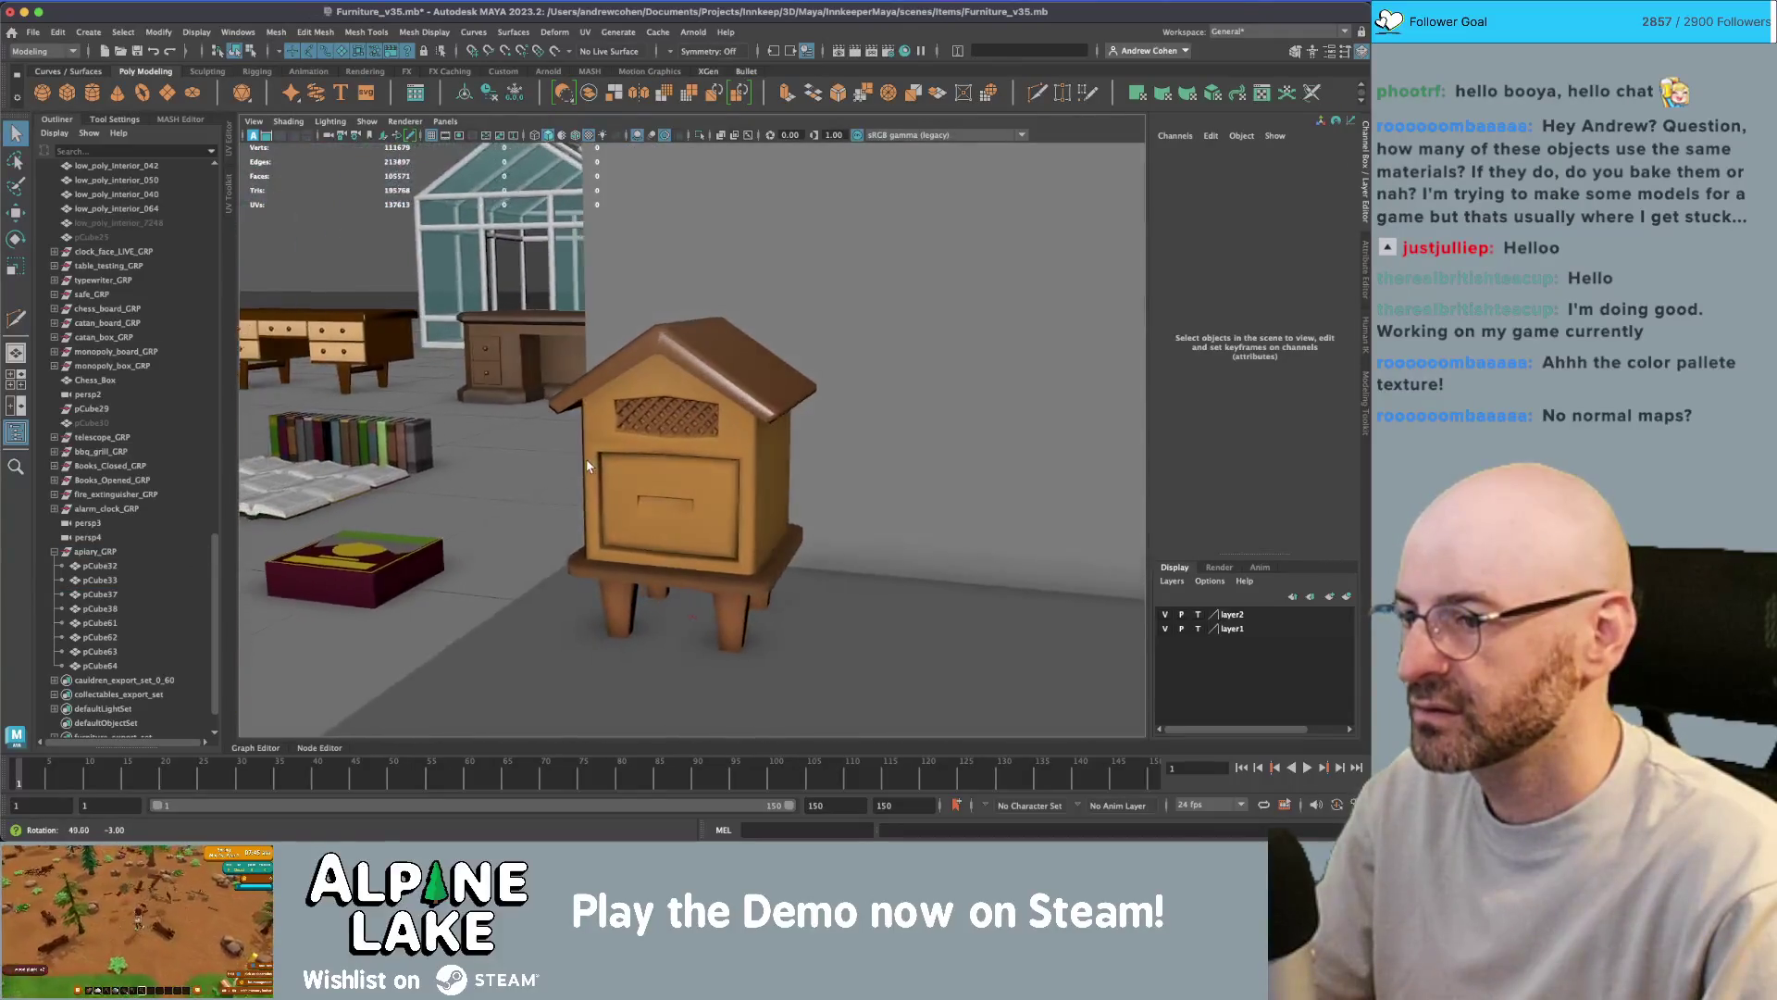
pyautogui.scroll(8, 850, 447)
pyautogui.scroll(-2, 694, 392)
pyautogui.moveTo(707, 385)
pyautogui.keyDown('alt'); pyautogui.mouseDown()
pyautogui.moveTo(634, 400)
pyautogui.moveTo(704, 408)
pyautogui.moveTo(630, 296)
pyautogui.moveTo(588, 299)
pyautogui.mouseUp(); pyautogui.keyUp('alt')
pyautogui.scroll(-4, 634, 399)
pyautogui.scroll(4, 672, 377)
pyautogui.click(672, 378)
pyautogui.scroll(3, 672, 378)
# - Insert an edge loop around the drawer's handle slot, then delete the extra loop
pyautogui.rightClick(625, 300)
pyautogui.click(629, 260)
pyautogui.click(624, 322)
pyautogui.scroll(1, 552, 277)
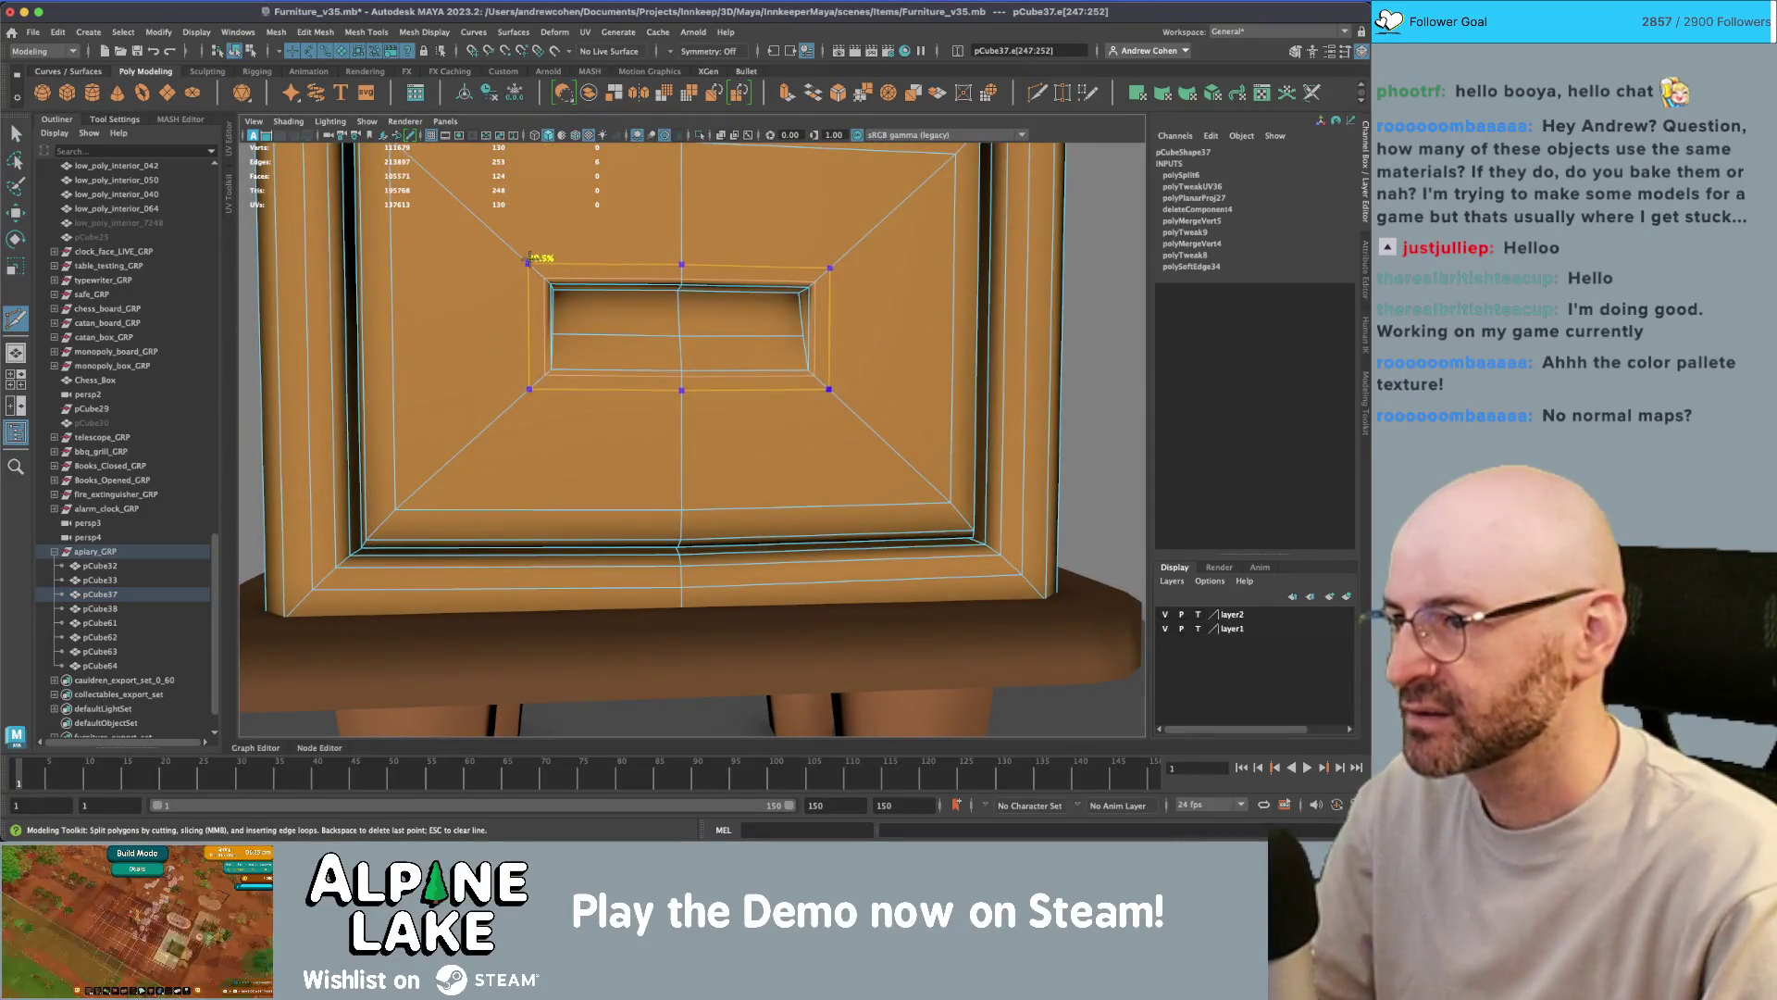
pyautogui.keyDown('ctrl'); pyautogui.click(529, 259); pyautogui.keyUp('ctrl')
pyautogui.press('q')
pyautogui.scroll(3, 555, 277)
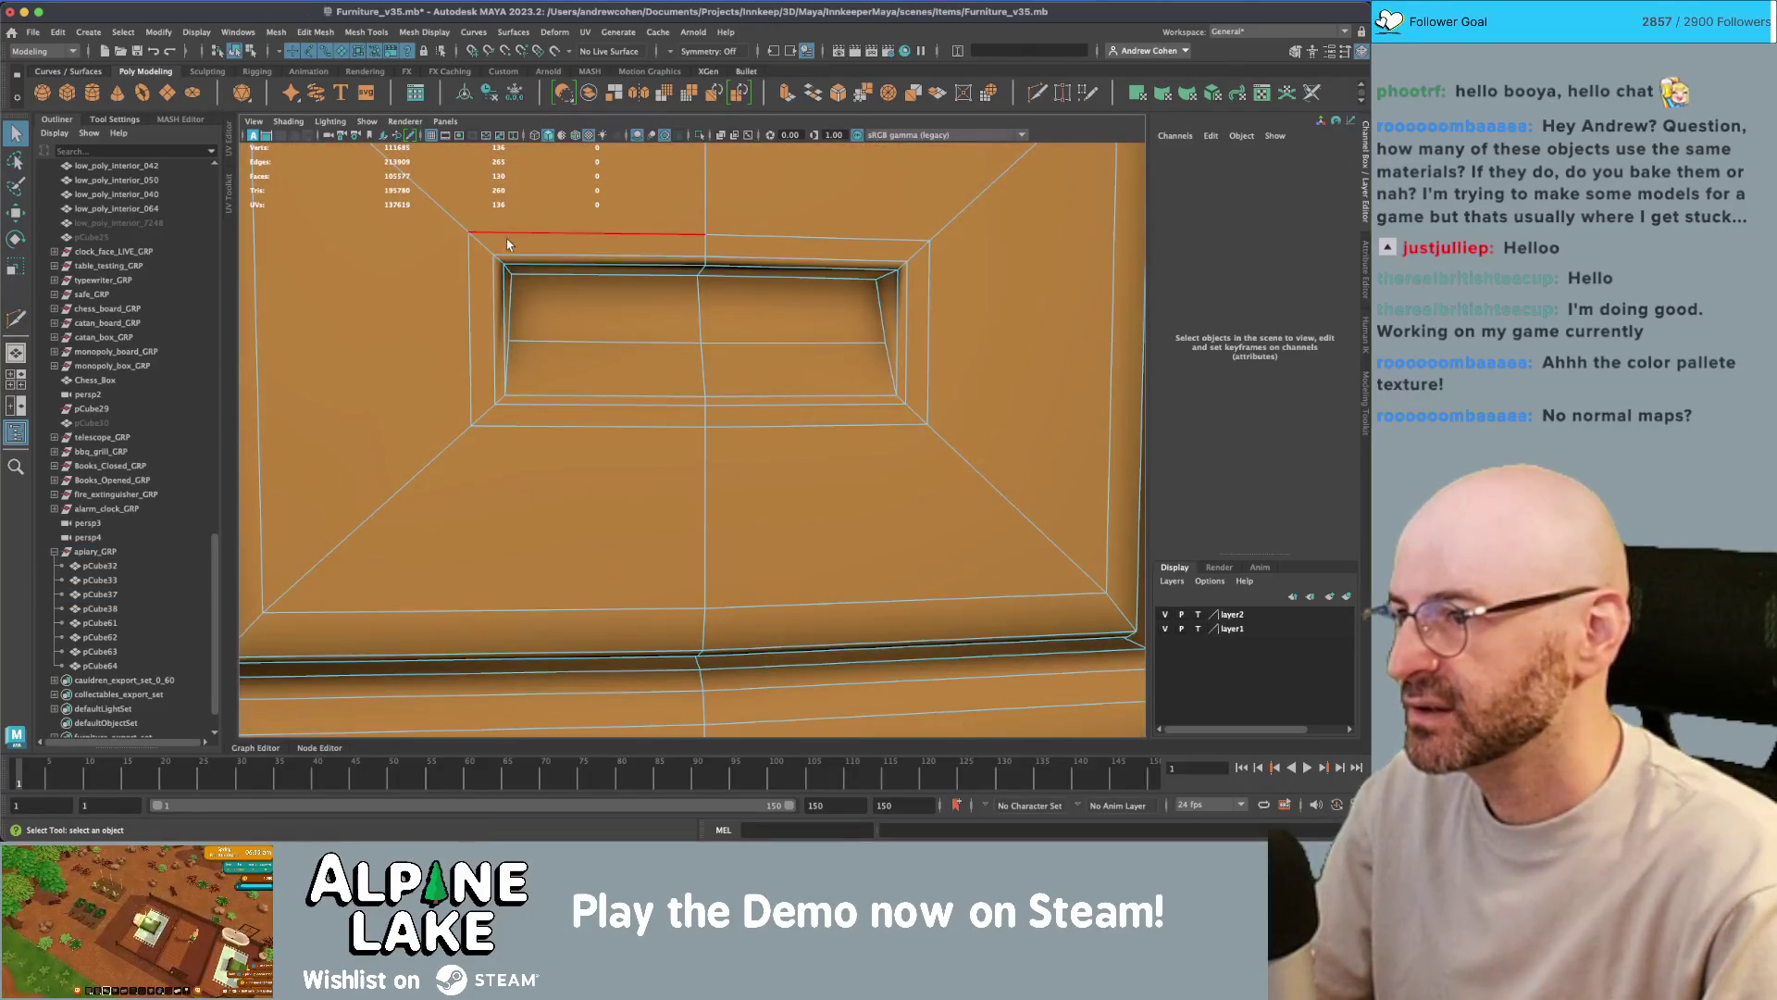
pyautogui.doubleClick(507, 245)
pyautogui.press('Delete')
# - Extrude the handle slot's inner faces inward to deepen the recess
pyautogui.keyDown('alt'); pyautogui.moveTo(516, 249); pyautogui.dragTo(338, 278); pyautogui.keyUp('alt')
pyautogui.moveTo(338, 278); pyautogui.dragTo(310, 293, button='right')
pyautogui.click(310, 294)
pyautogui.press('r')
pyautogui.press('f')
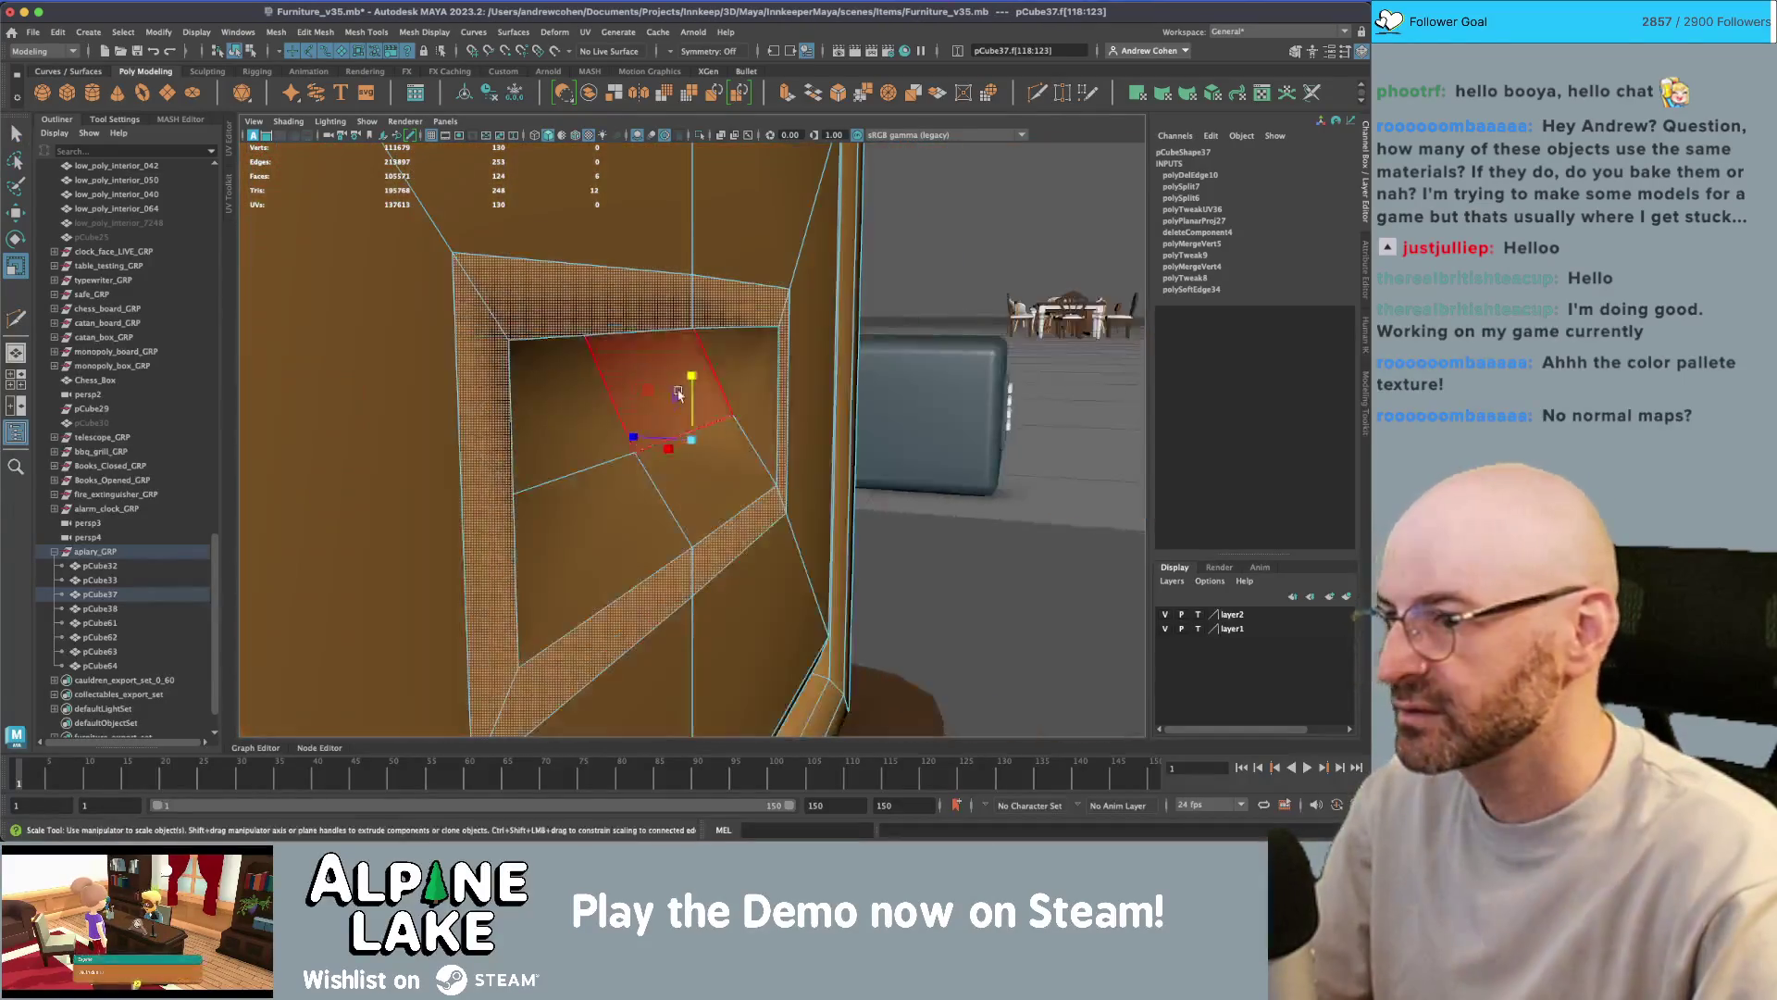
pyautogui.hotkey('ctrl', 'e')
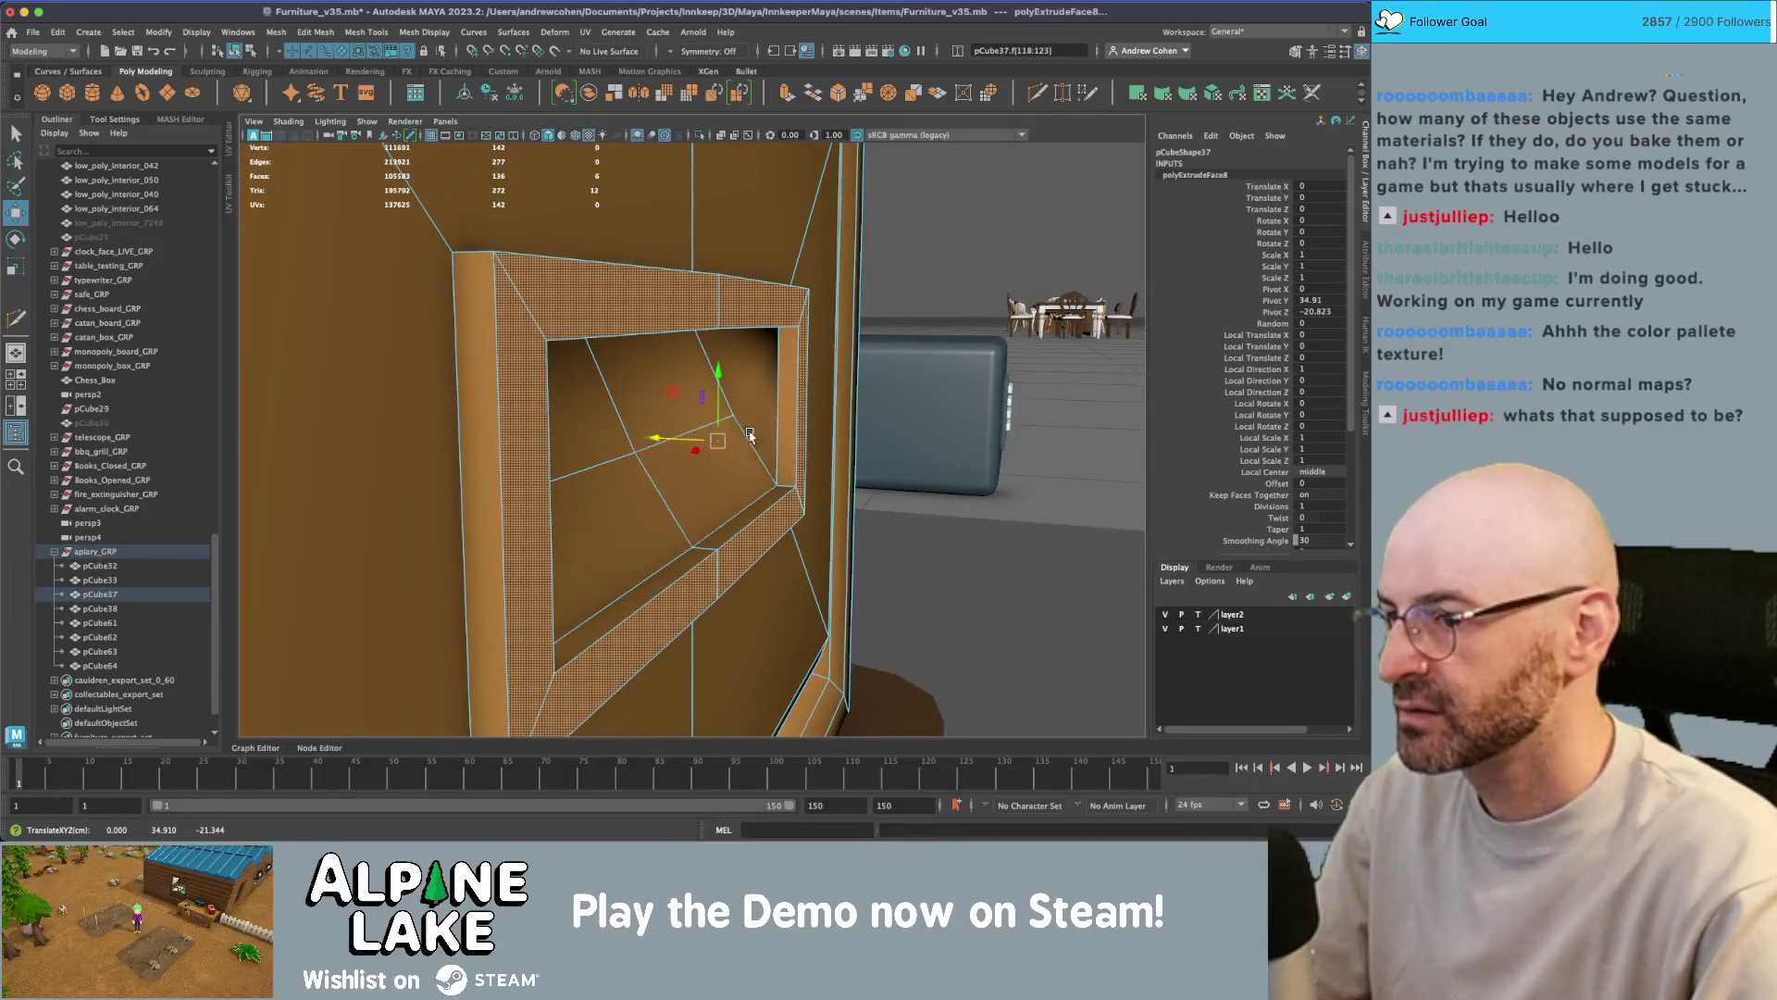
# - Delete the stray edges inside the handle slot and select an edge on the drawer front
pyautogui.moveTo(797, 419); pyautogui.dragTo(779, 379, button='right')
pyautogui.click(781, 382)
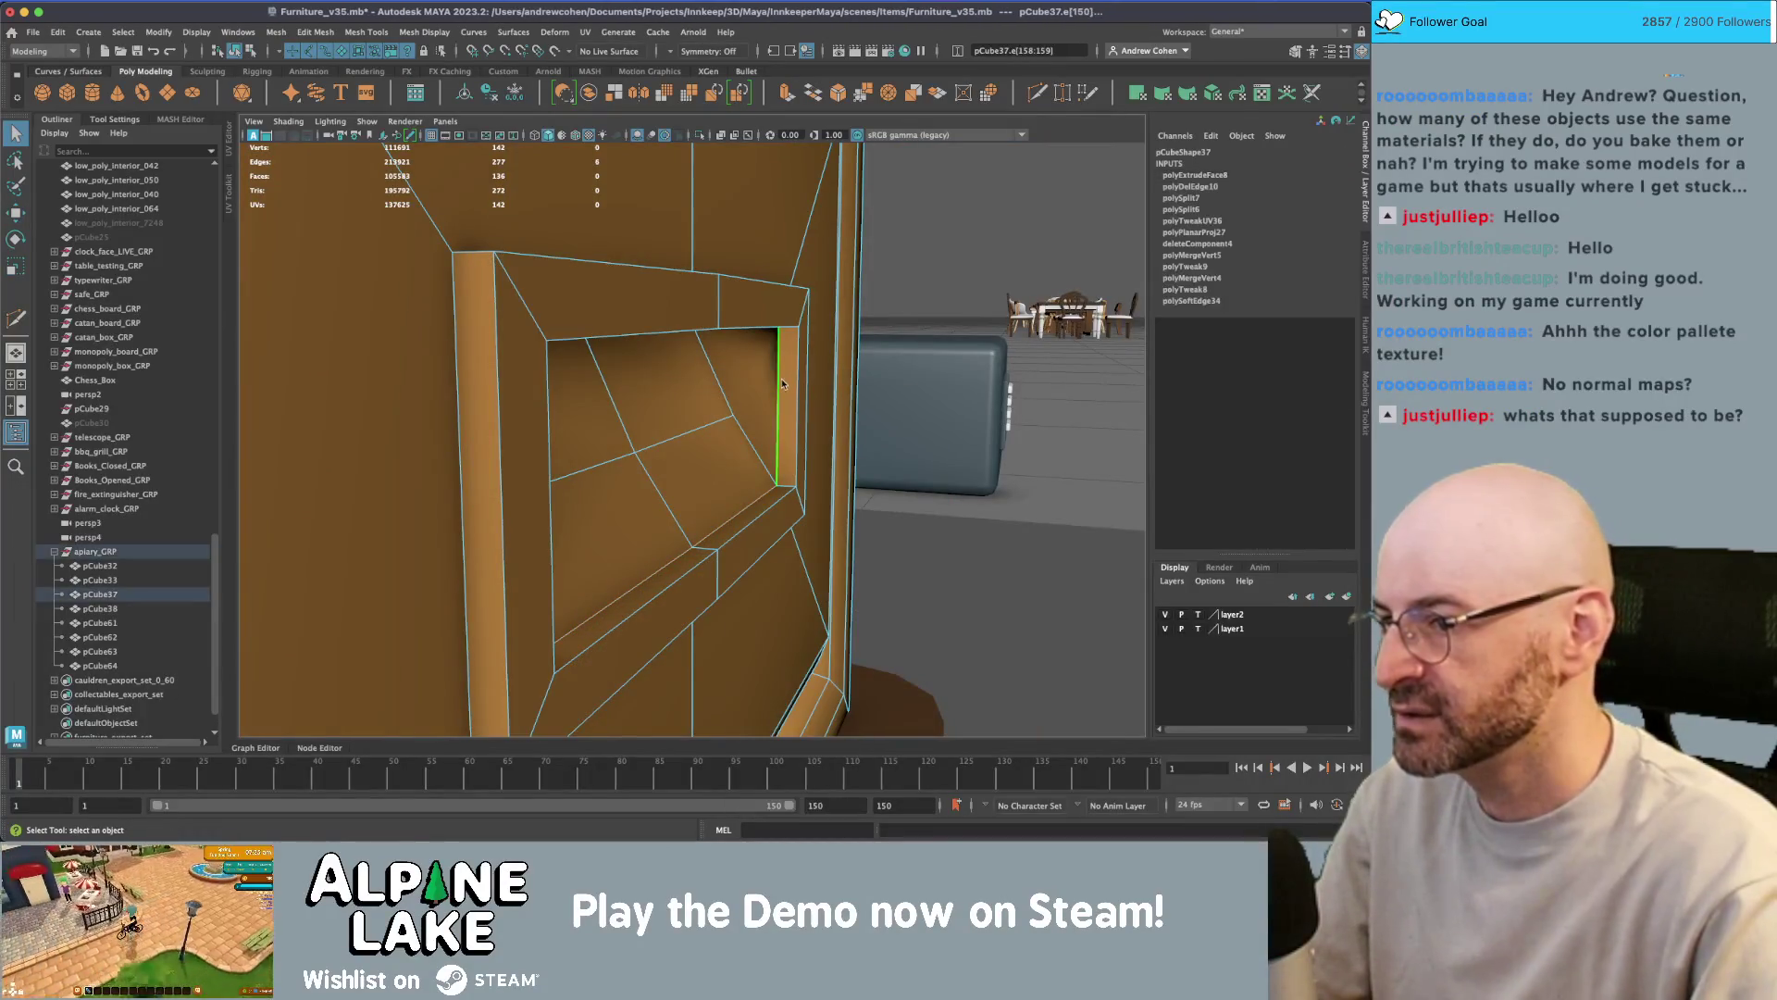
pyautogui.hotkey('ctrl', 'BackSpace')
pyautogui.keyDown('alt'); pyautogui.moveTo(782, 384); pyautogui.dragTo(476, 259); pyautogui.keyUp('alt')
pyautogui.click(546, 371)
pyautogui.moveTo(546, 371)
pyautogui.keyDown('alt'); pyautogui.mouseDown()
pyautogui.moveTo(595, 331)
pyautogui.moveTo(482, 231)
pyautogui.mouseUp(); pyautogui.keyUp('alt')
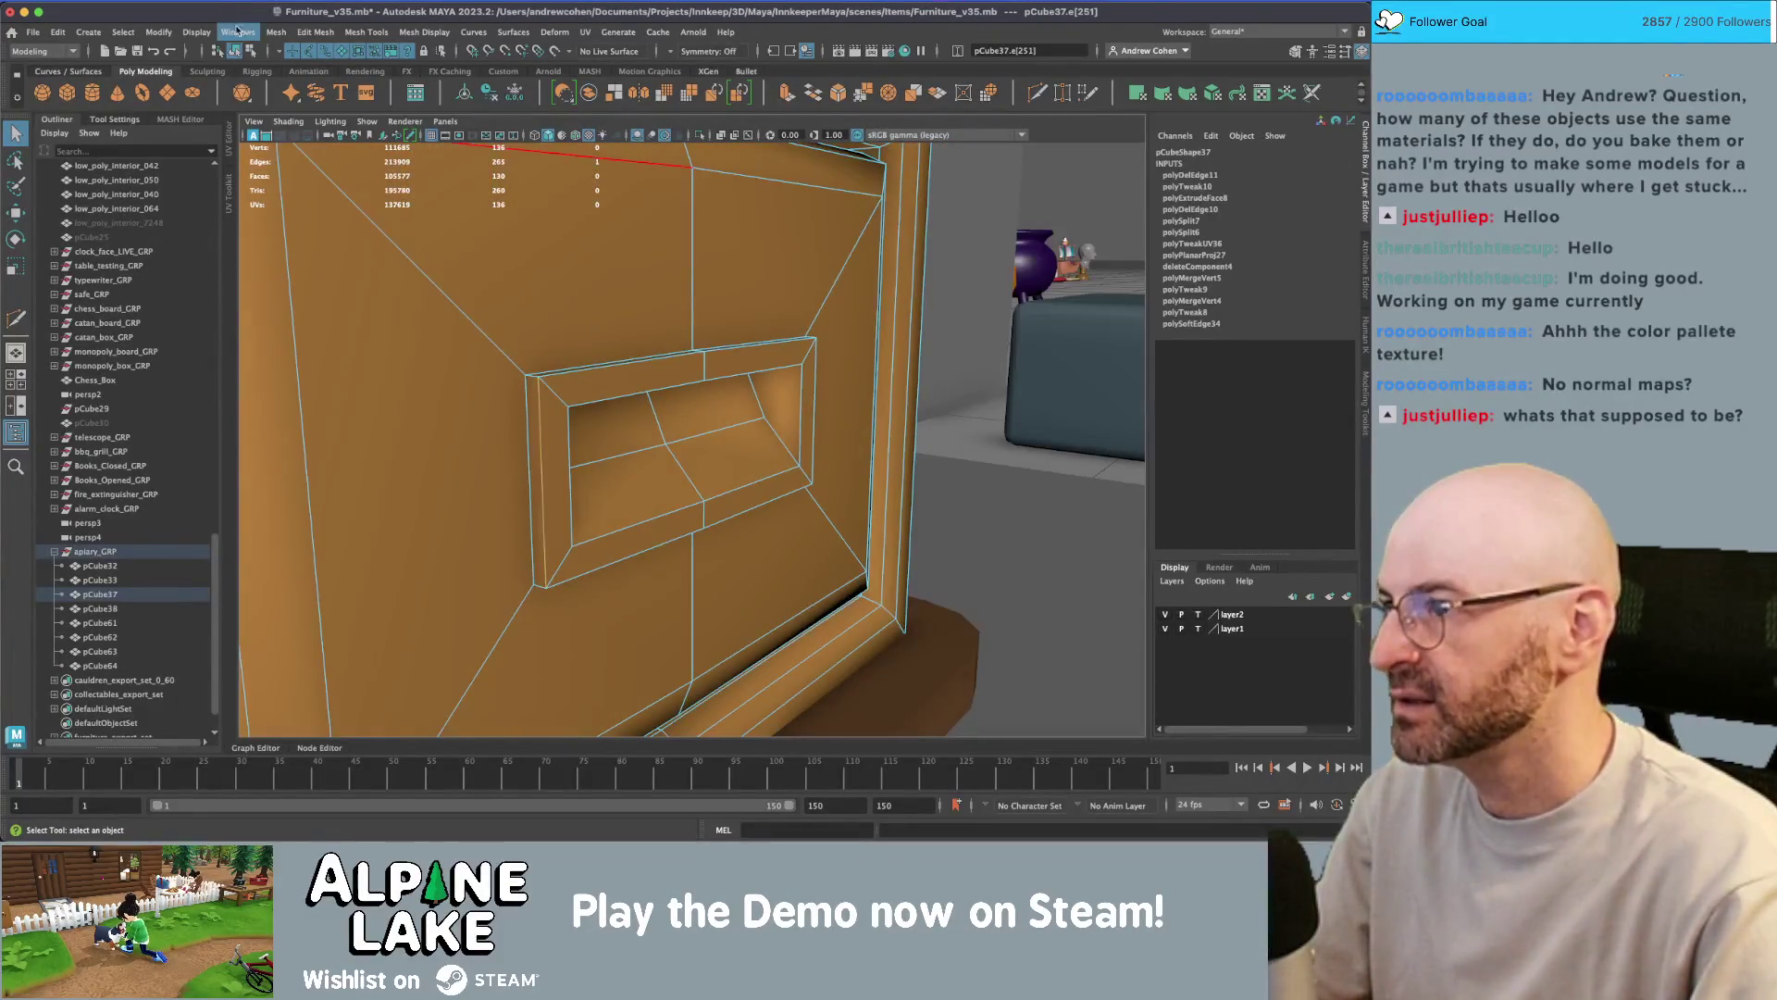
pyautogui.click(250, 49)
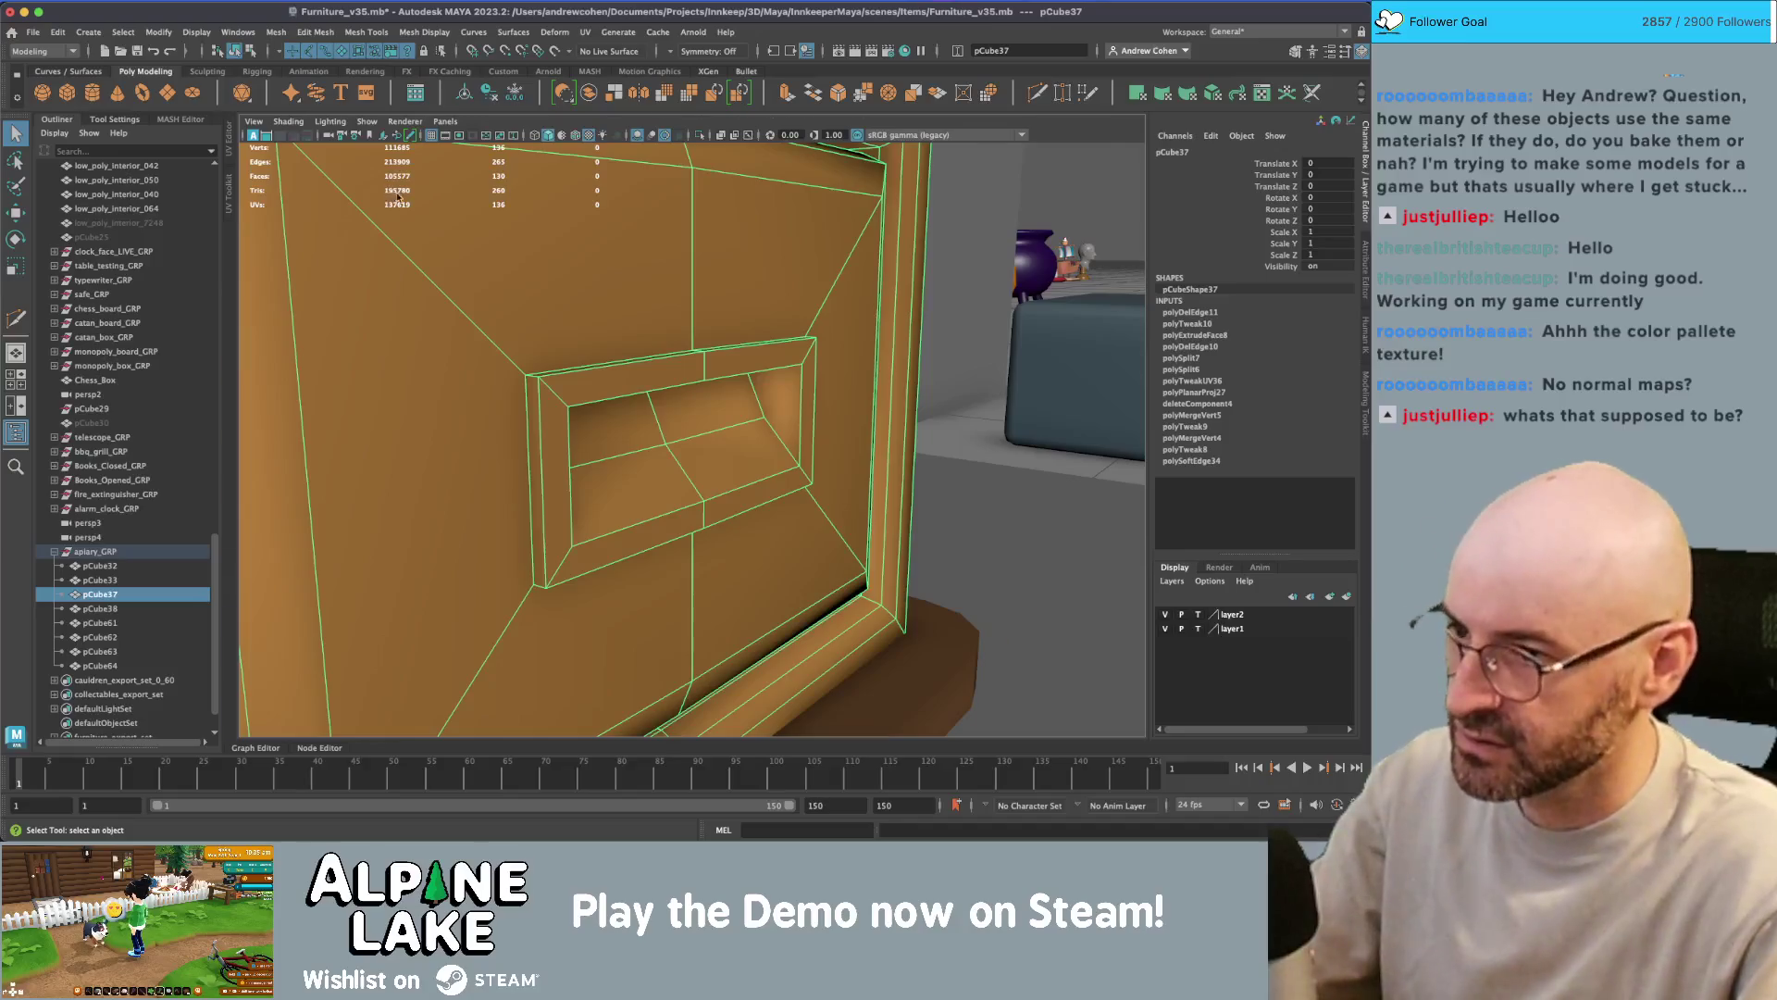
# - Cut the drawer's UV shell along the seam edge and move the handle slot UVs onto darker brown
pyautogui.press('f')
pyautogui.moveTo(909, 375); pyautogui.dragTo(889, 347, button='right')
pyautogui.click(305, 130)
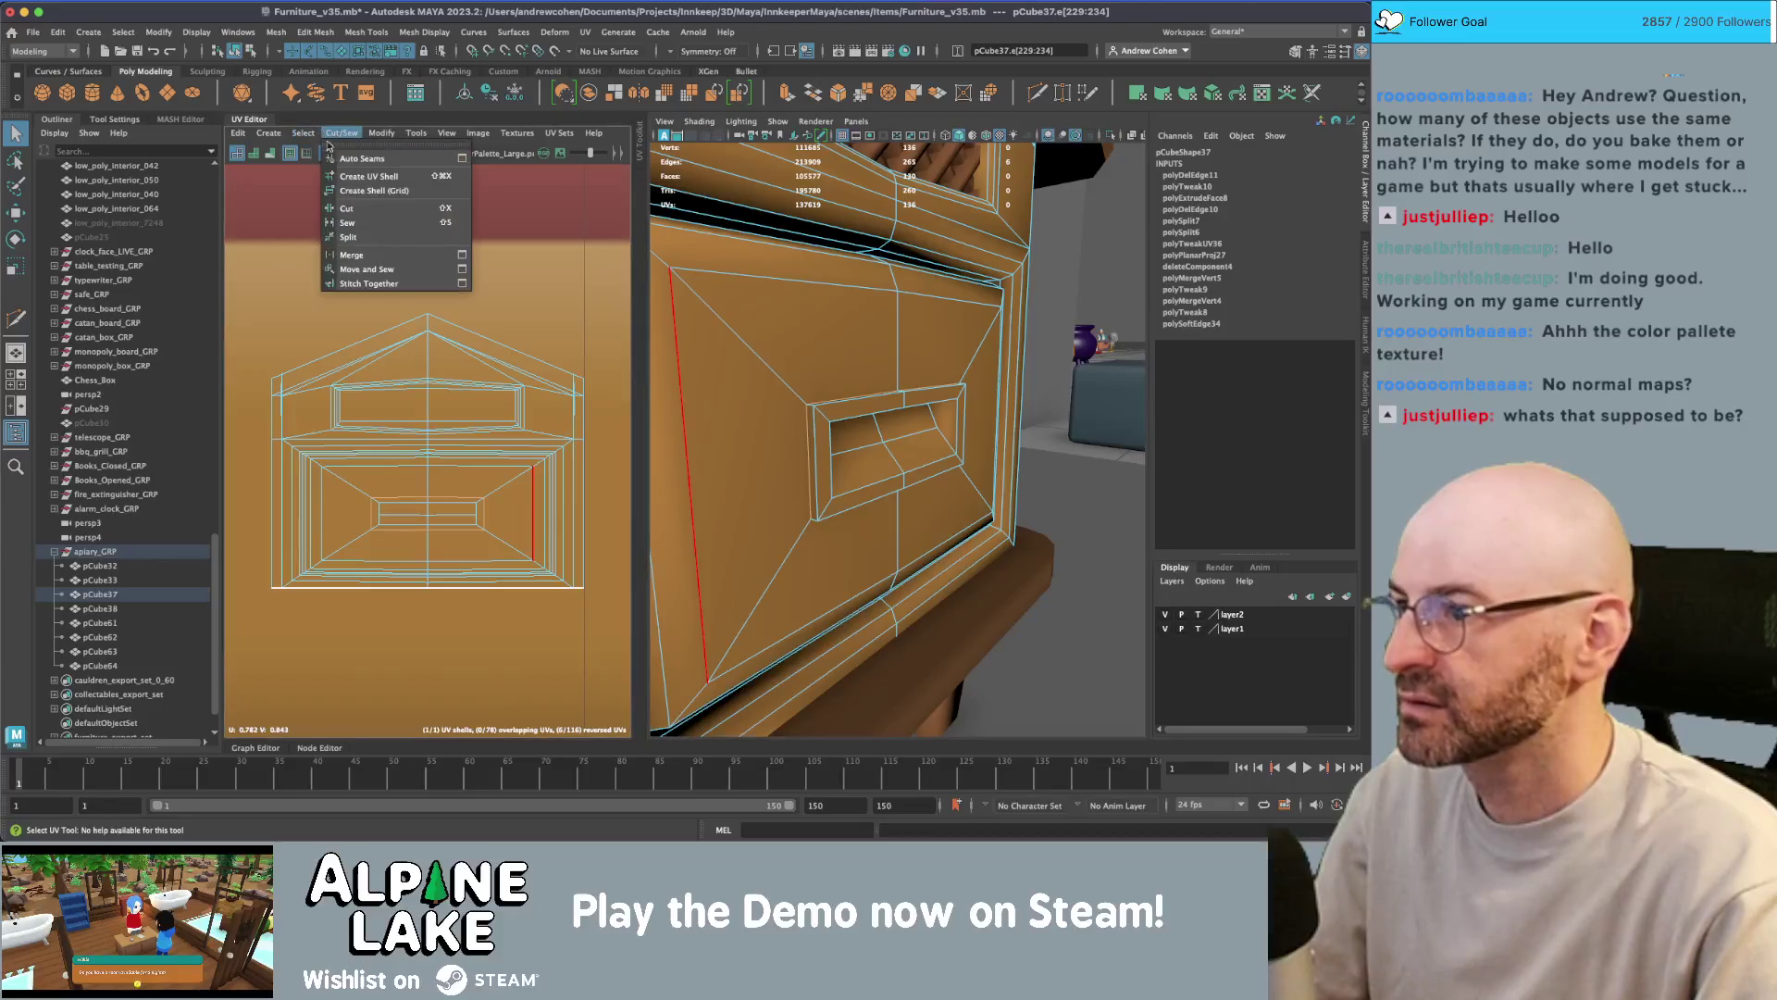
pyautogui.click(398, 208)
pyautogui.keyDown('shift'); pyautogui.moveTo(407, 500); pyautogui.dragTo(418, 500, button='right'); pyautogui.keyUp('shift')
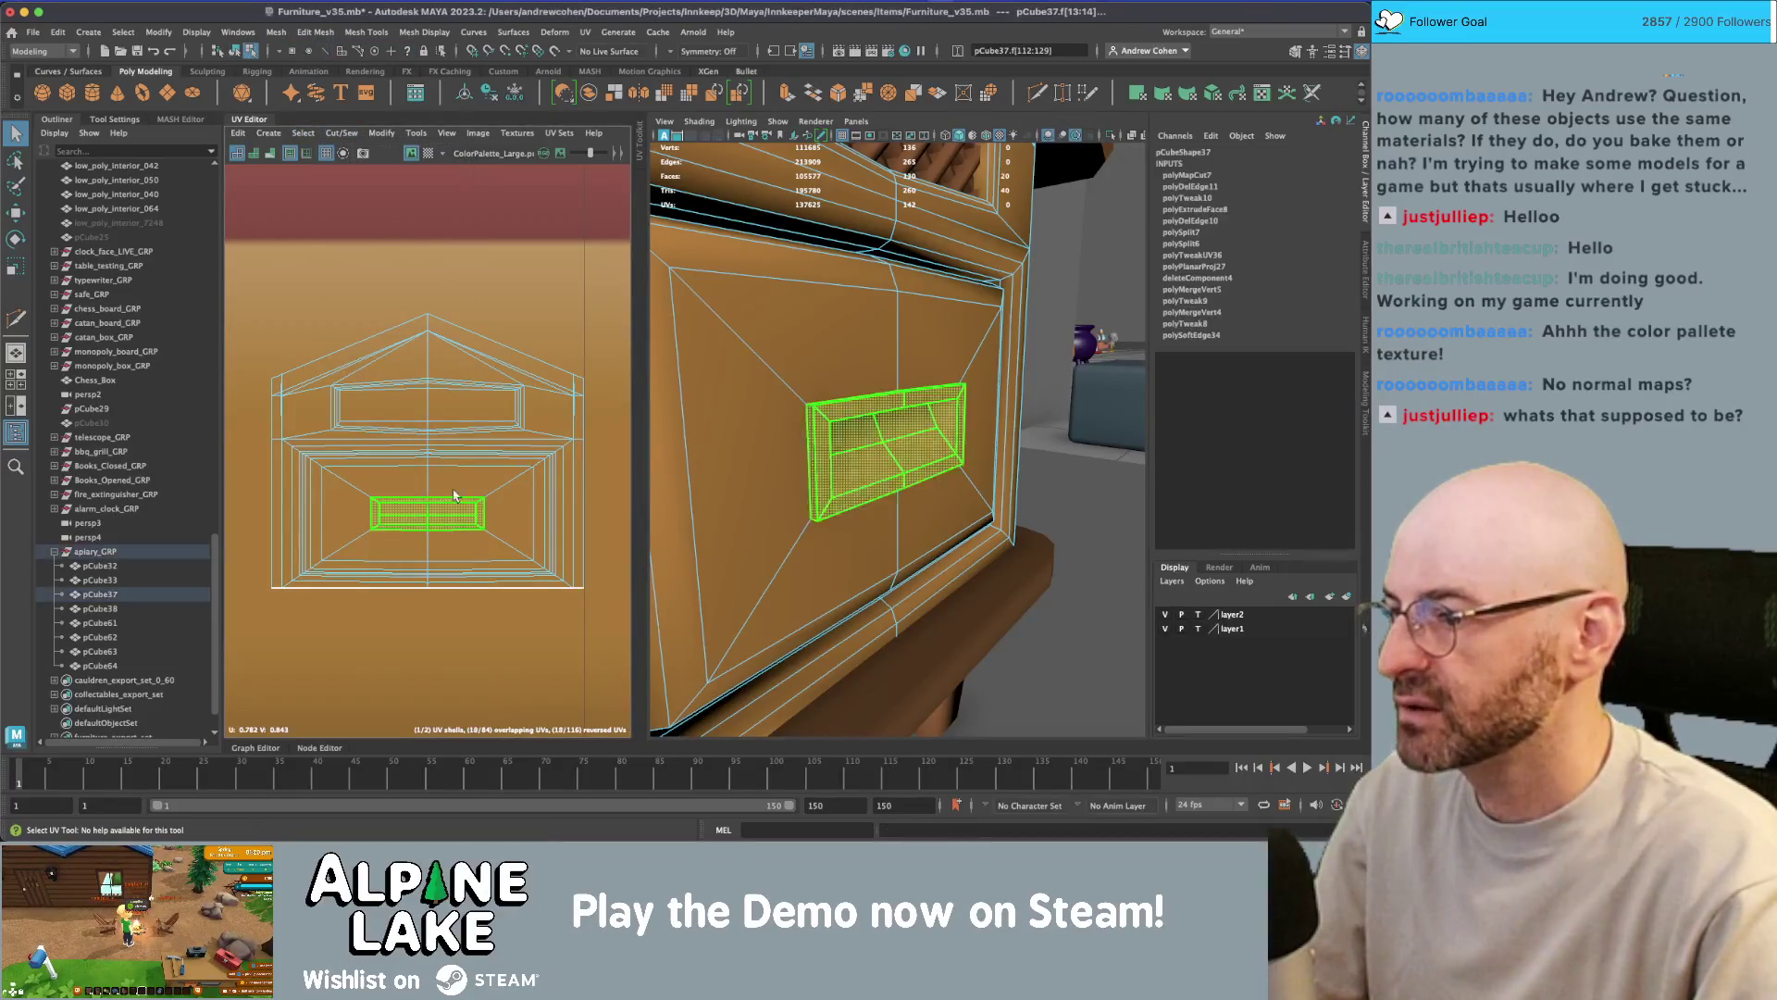
pyautogui.press('w')
pyautogui.scroll(-5, 546, 398)
pyautogui.moveTo(552, 397); pyautogui.dragTo(378, 398)
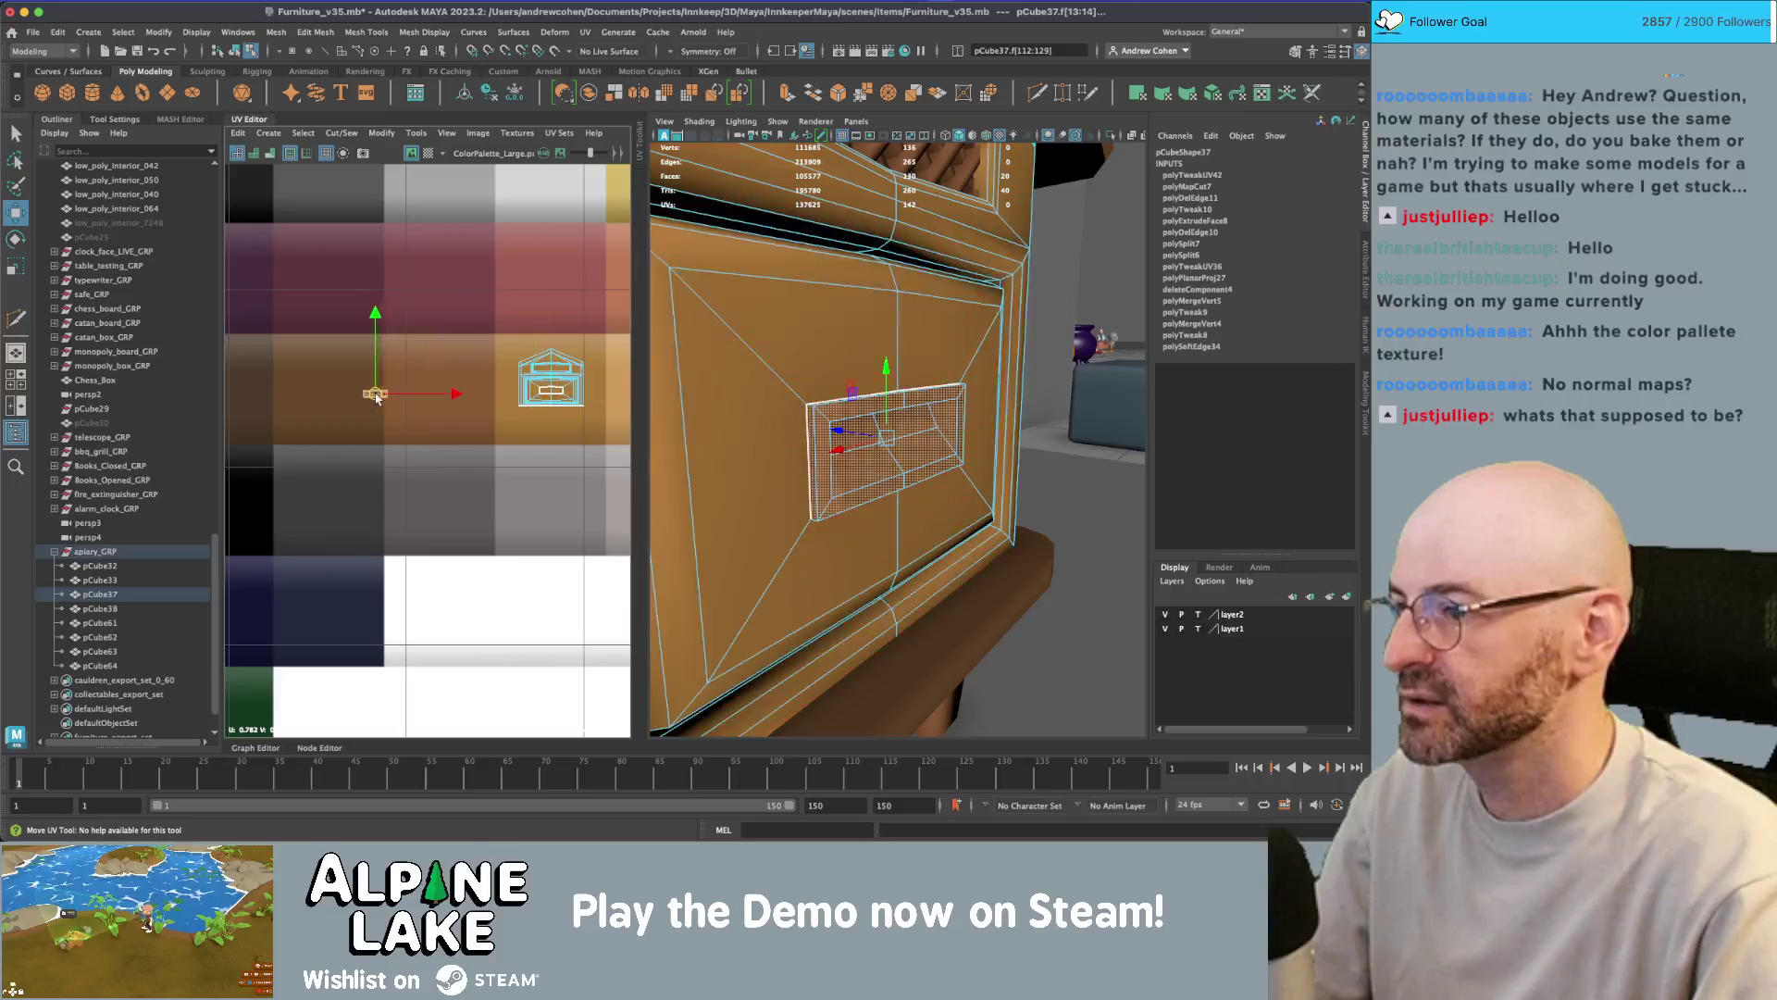
# - Return to object mode and compare the hive with the apiary reference images
pyautogui.click(235, 50)
pyautogui.scroll(-5, 892, 297)
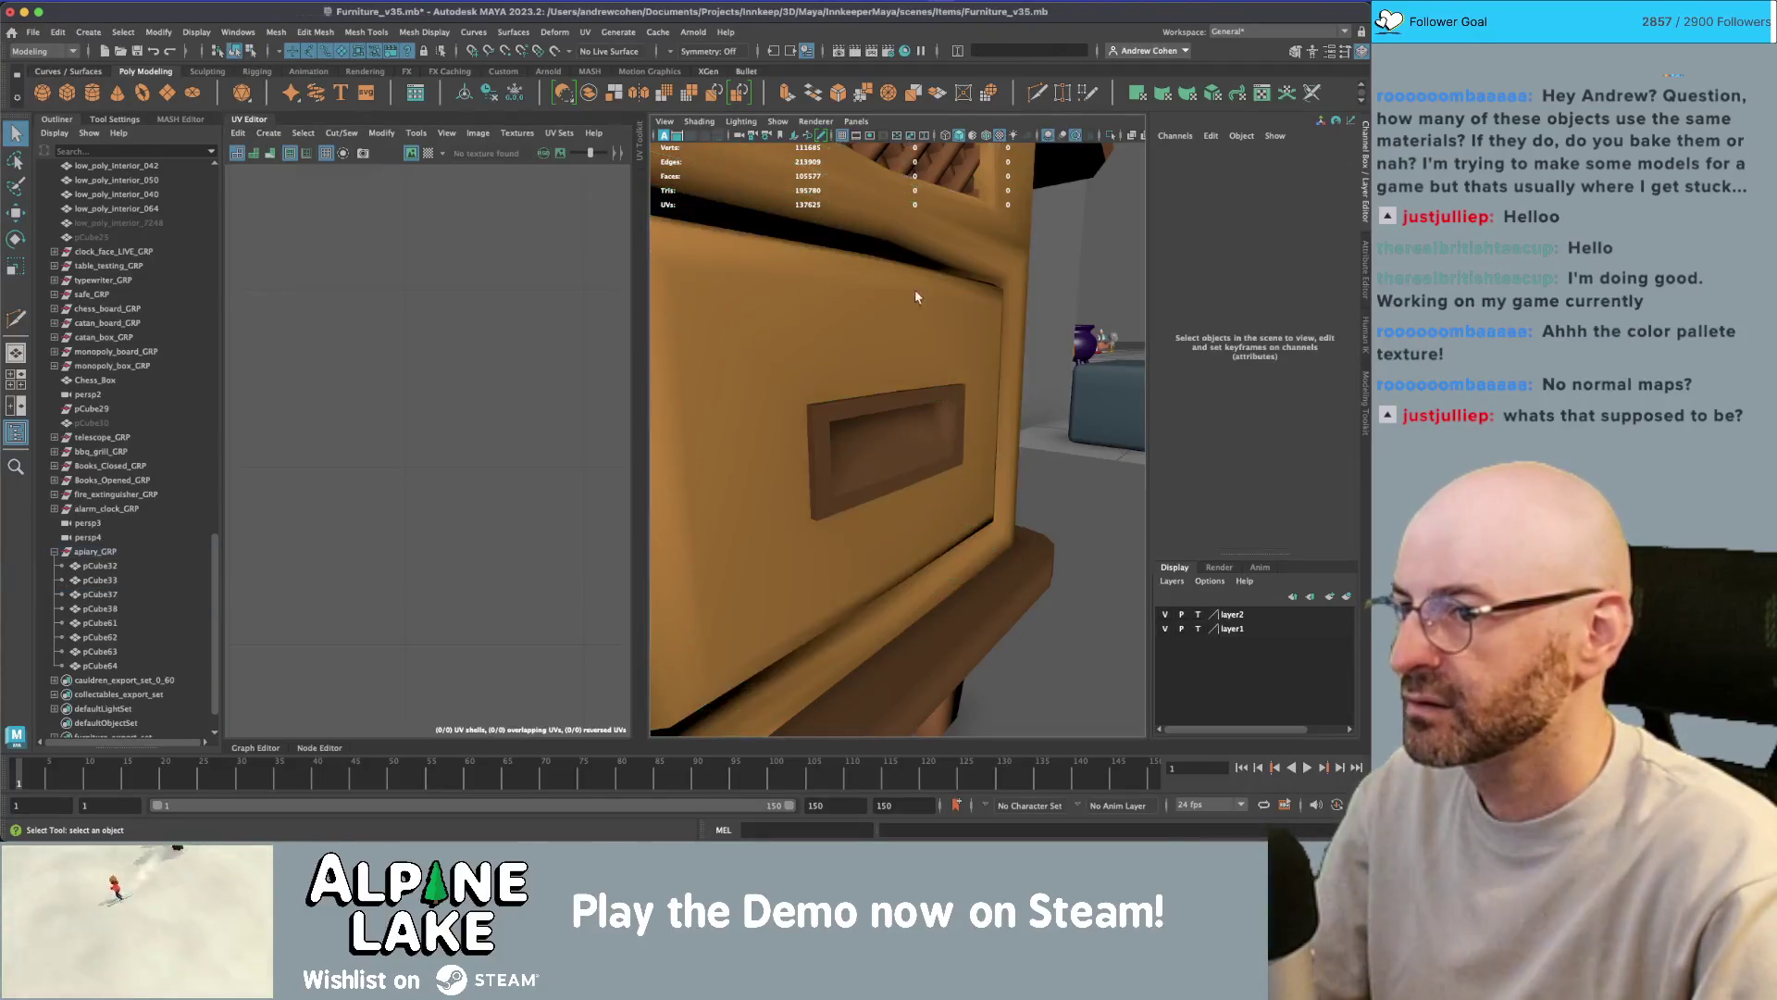
pyautogui.scroll(3, 962, 394)
pyautogui.scroll(-5, 963, 394)
pyautogui.moveTo(963, 394)
pyautogui.keyDown('alt'); pyautogui.mouseDown()
pyautogui.moveTo(1098, 398)
pyautogui.moveTo(999, 374)
pyautogui.mouseUp(); pyautogui.keyUp('alt')
pyautogui.scroll(3, 1037, 380)
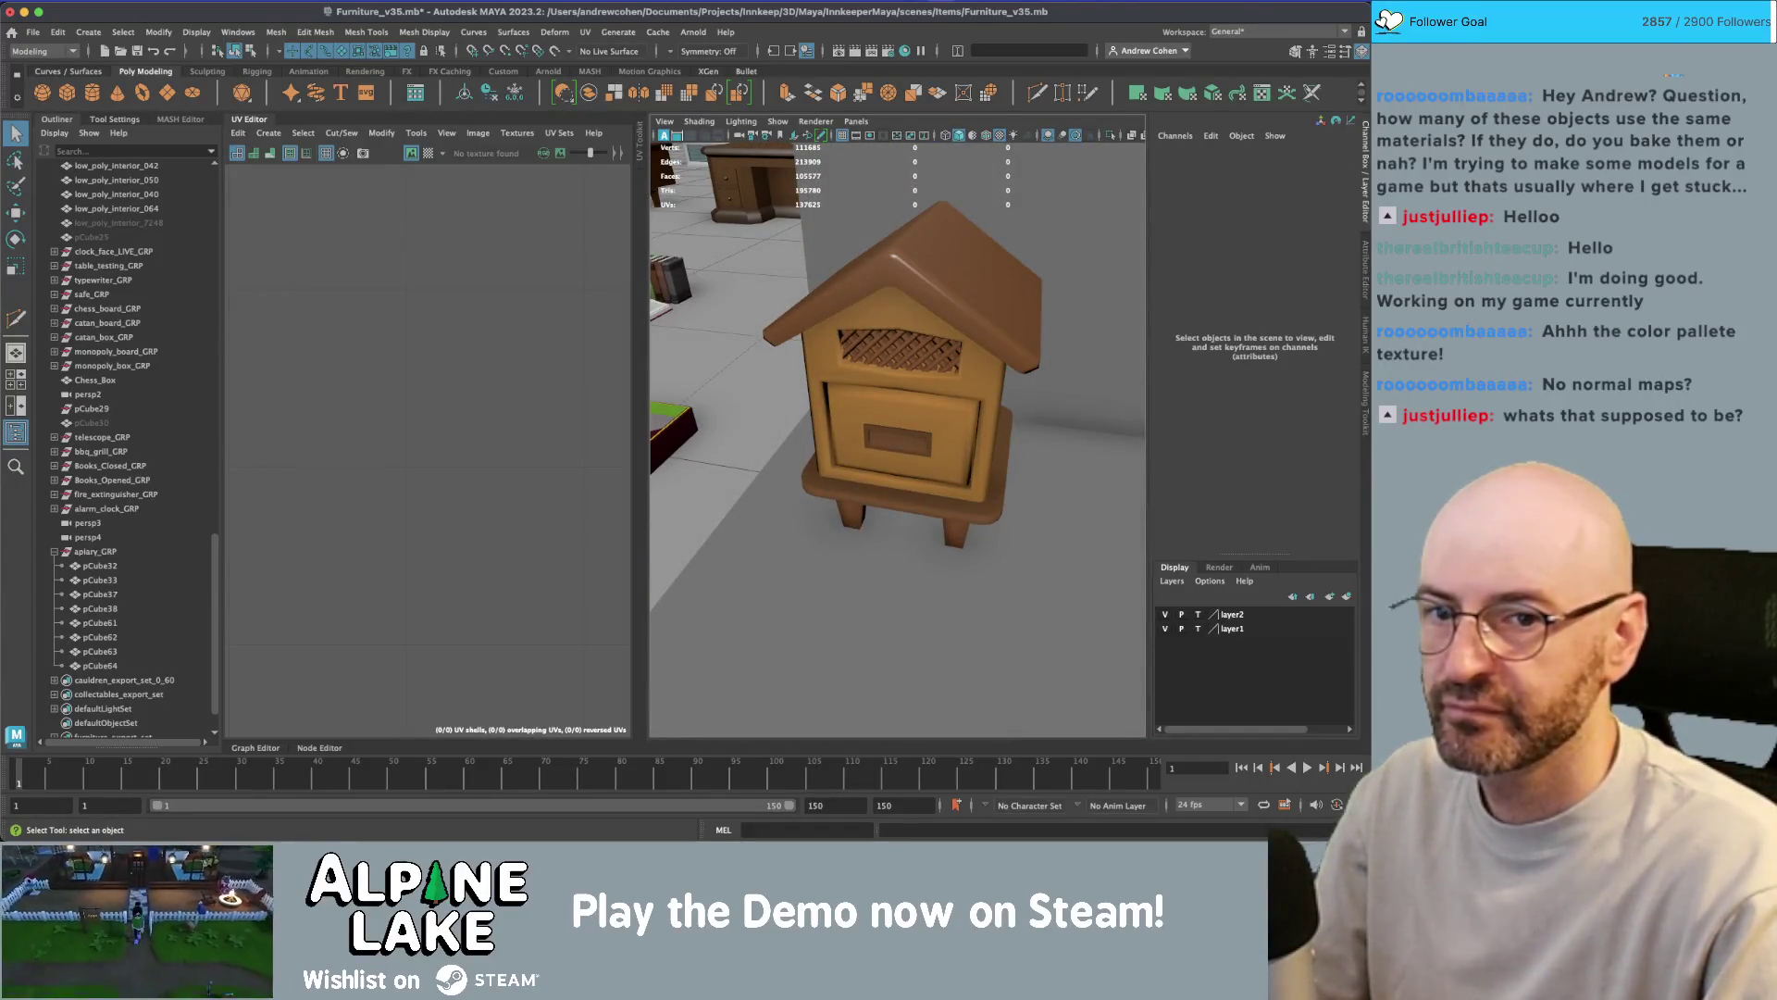
pyautogui.press('super+Tab')
pyautogui.press('super+Tab')
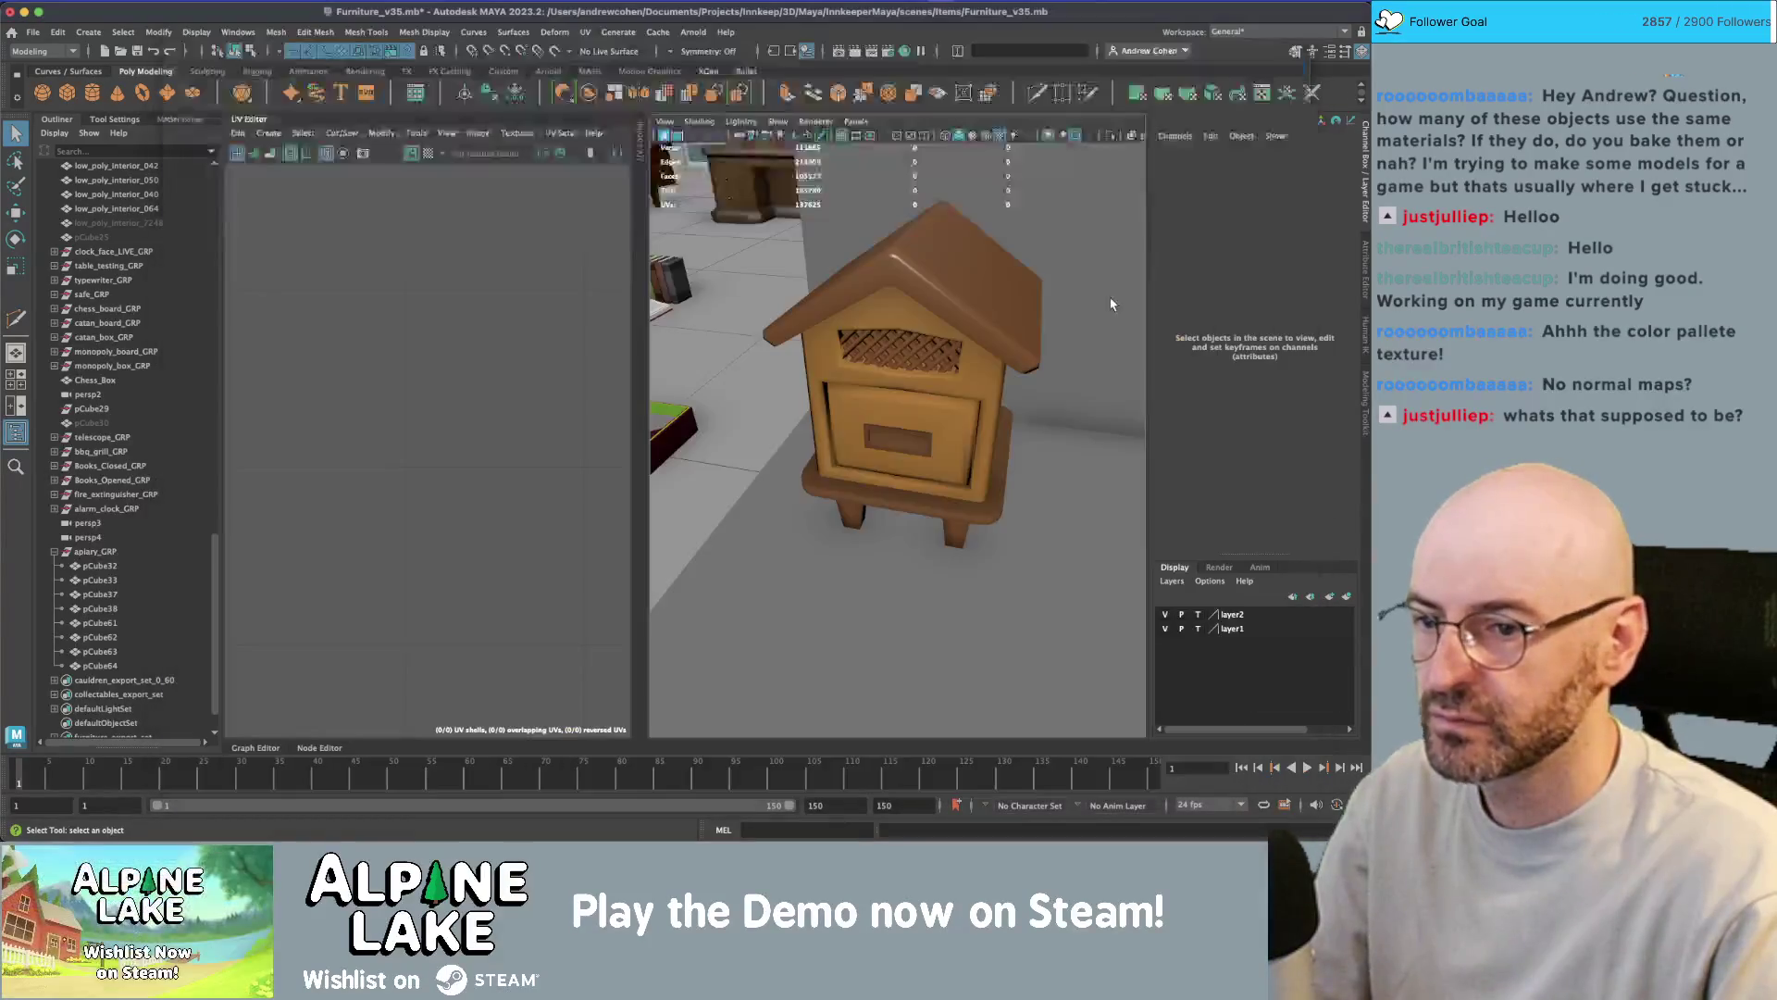
pyautogui.keyDown('alt'); pyautogui.moveTo(1124, 294); pyautogui.dragTo(910, 372); pyautogui.keyUp('alt')
# - Select all hive pieces and move the house UV shell left on the palette
pyautogui.click(910, 372)
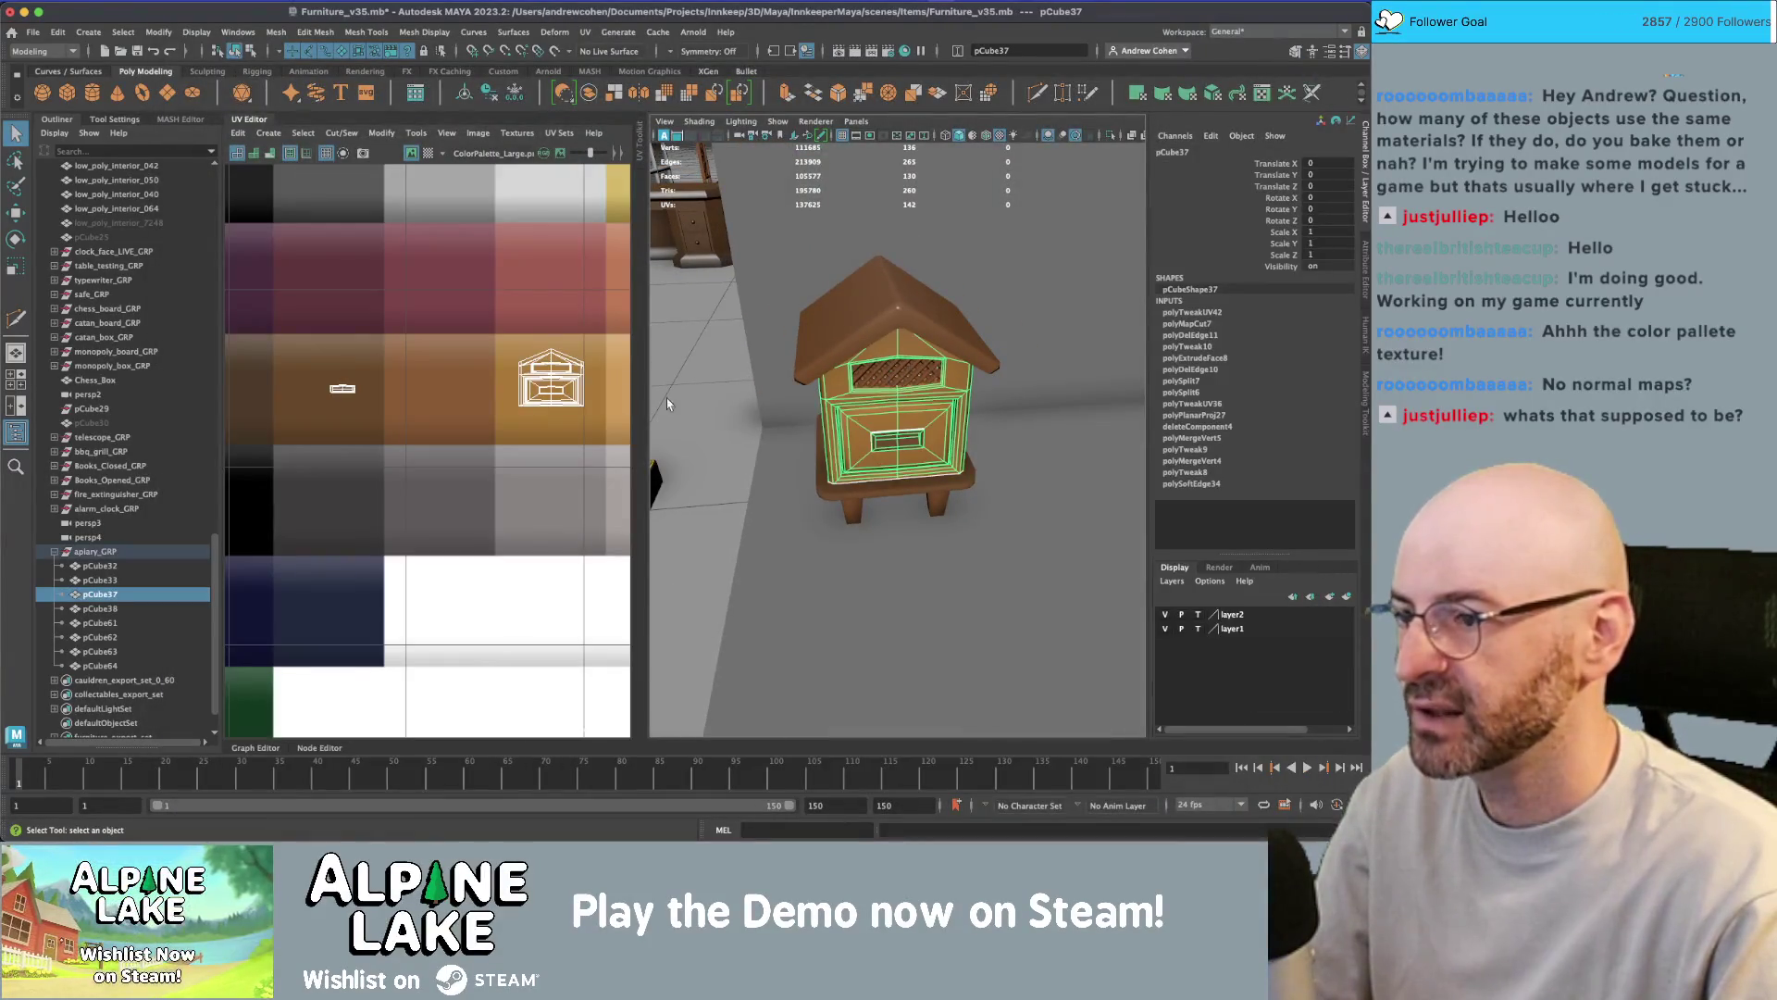
pyautogui.click(100, 566)
pyautogui.keyDown('shift'); pyautogui.click(100, 665); pyautogui.keyUp('shift')
pyautogui.rightClick(467, 382)
pyautogui.click(534, 382)
pyautogui.click(551, 379)
pyautogui.press('w')
pyautogui.moveTo(551, 379)
pyautogui.mouseDown()
pyautogui.moveTo(457, 389)
pyautogui.moveTo(347, 350)
pyautogui.moveTo(331, 361)
pyautogui.mouseUp()
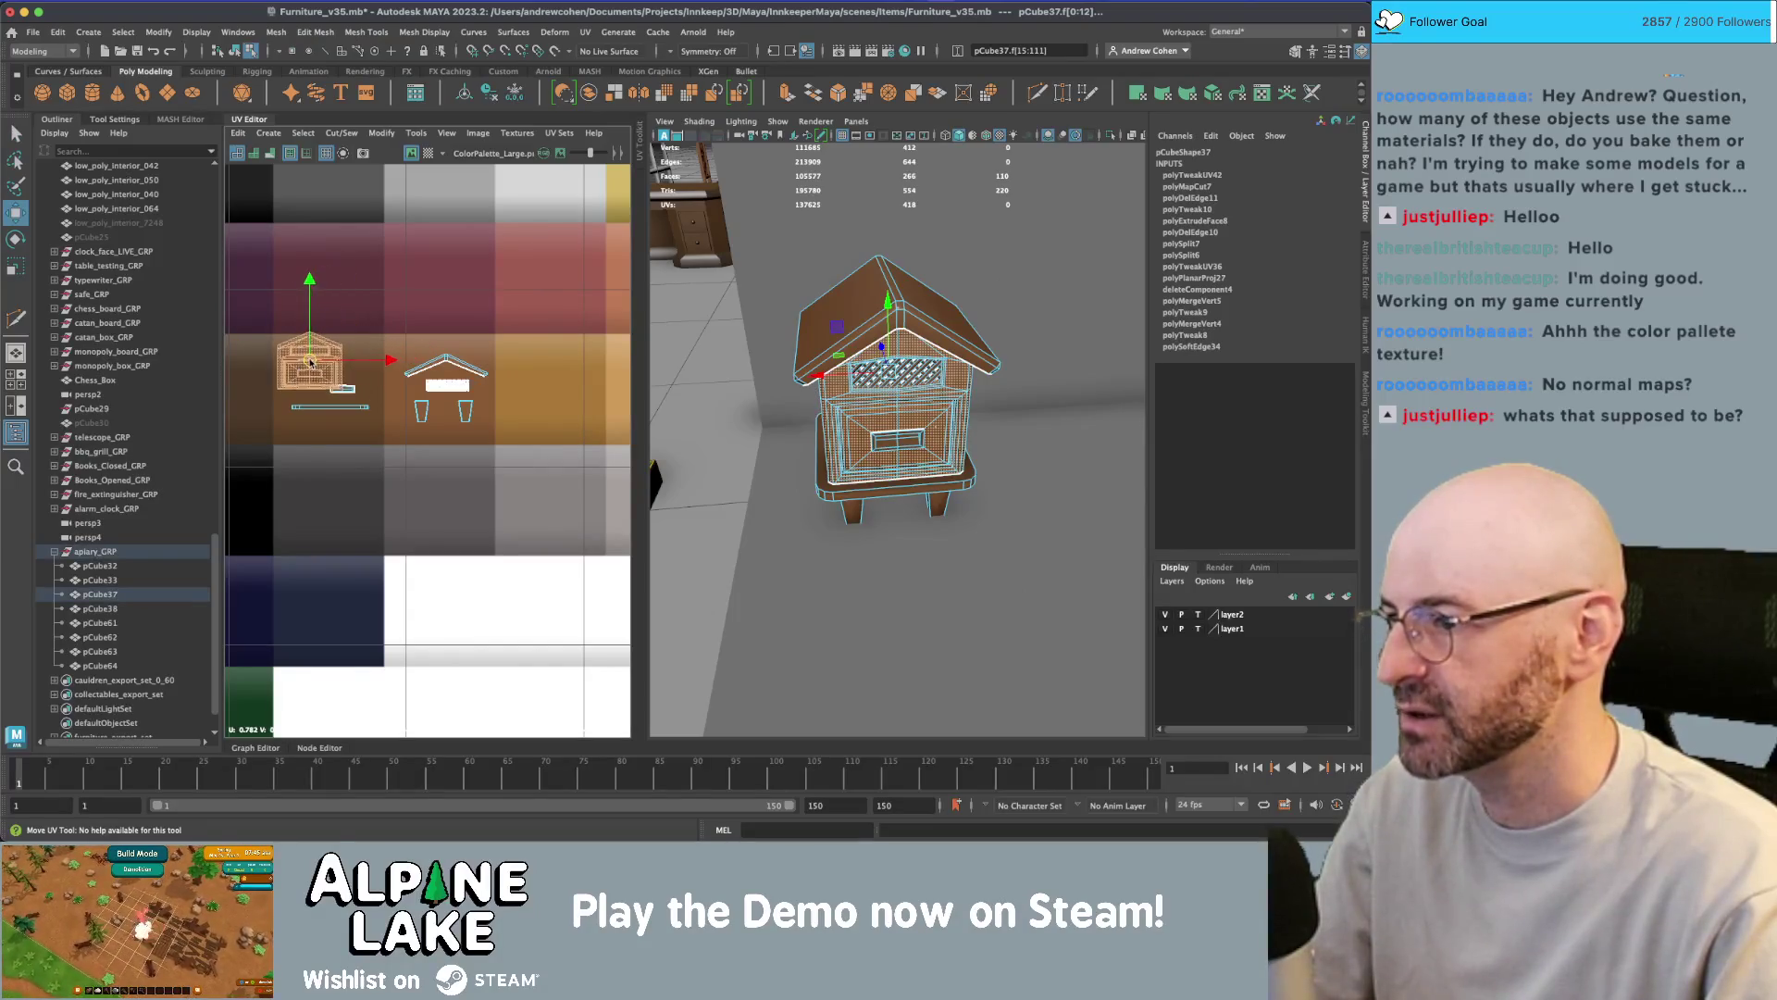
# - Move the base, roof and leg UVs onto the other shells and return to object mode
pyautogui.moveTo(352, 425); pyautogui.dragTo(341, 408)
pyautogui.press('w')
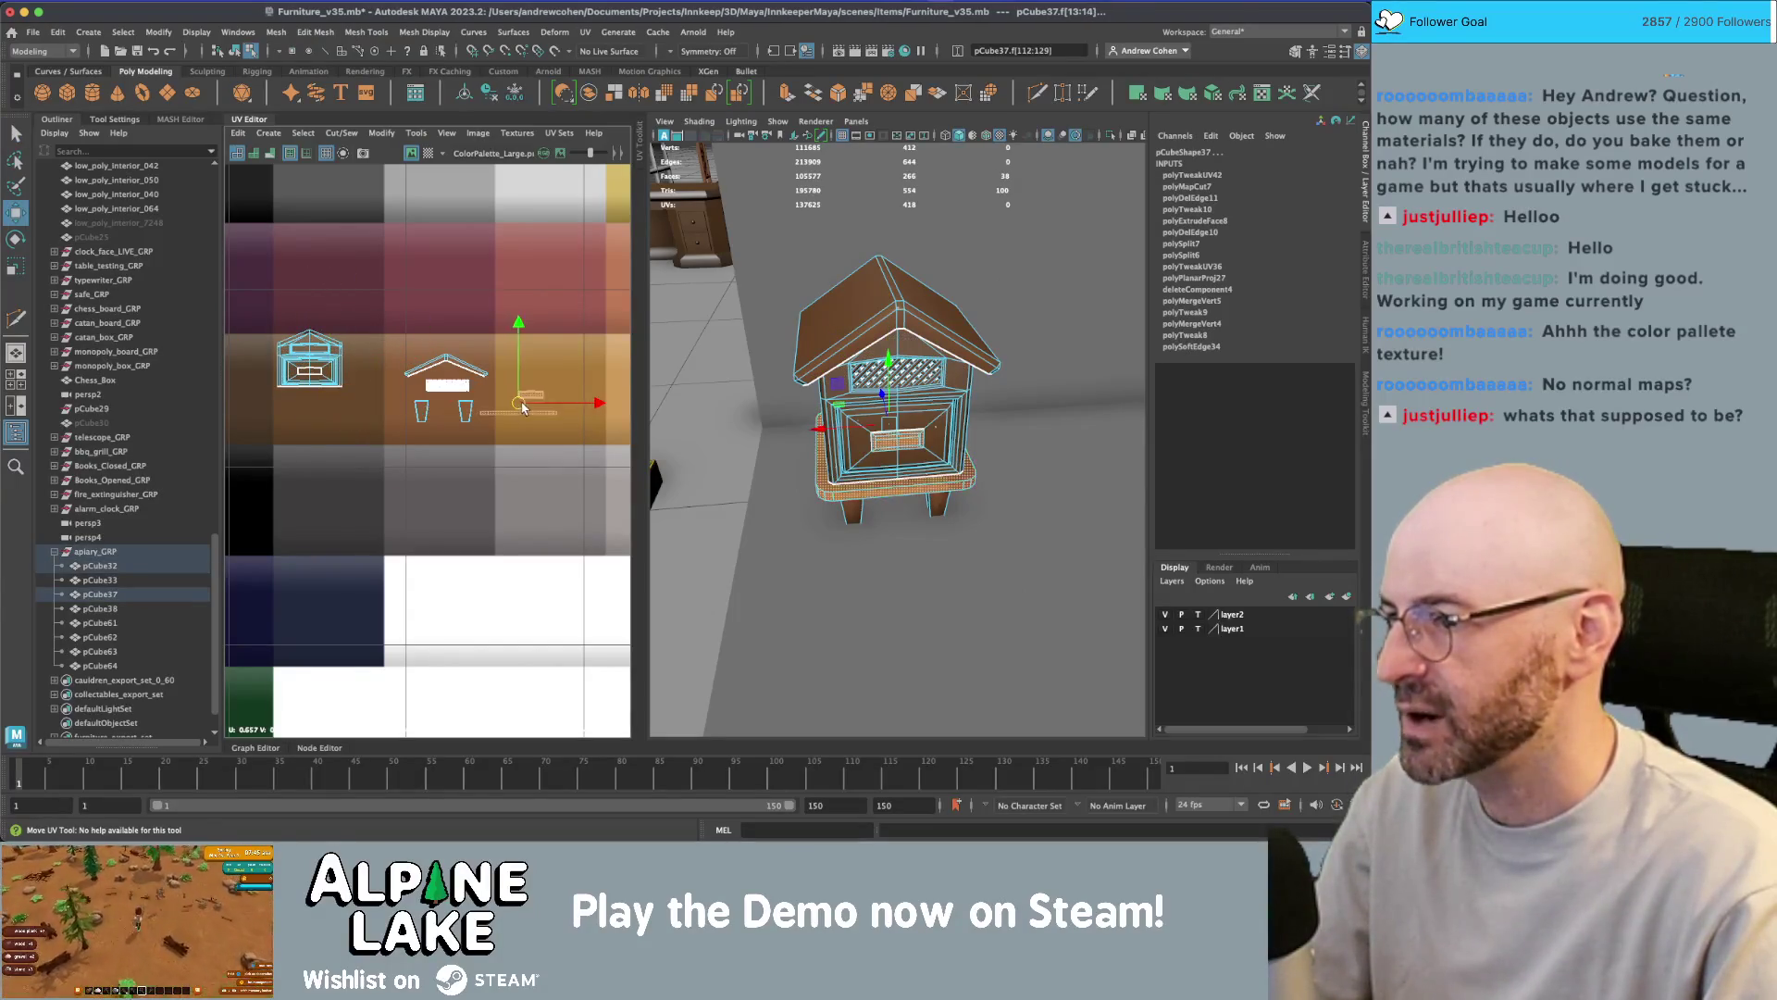
pyautogui.press('w')
pyautogui.moveTo(480, 430)
pyautogui.mouseDown()
pyautogui.moveTo(497, 375)
pyautogui.moveTo(535, 370)
pyautogui.mouseUp()
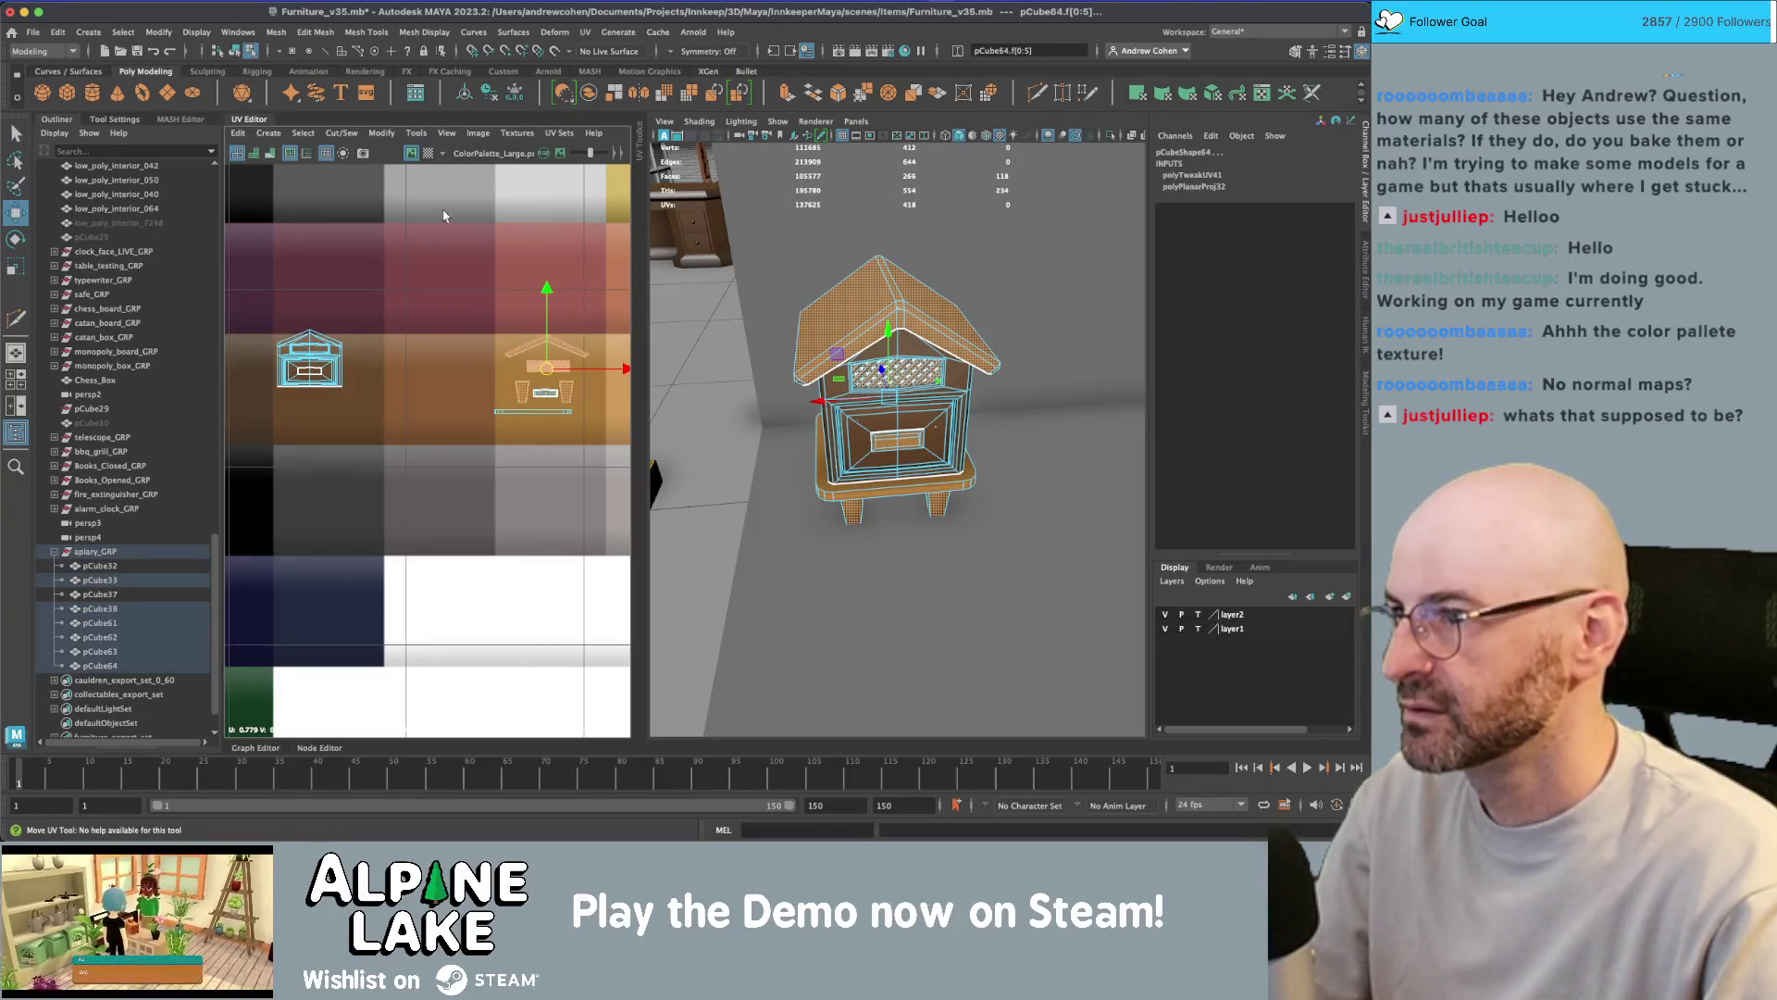
pyautogui.press('F8')
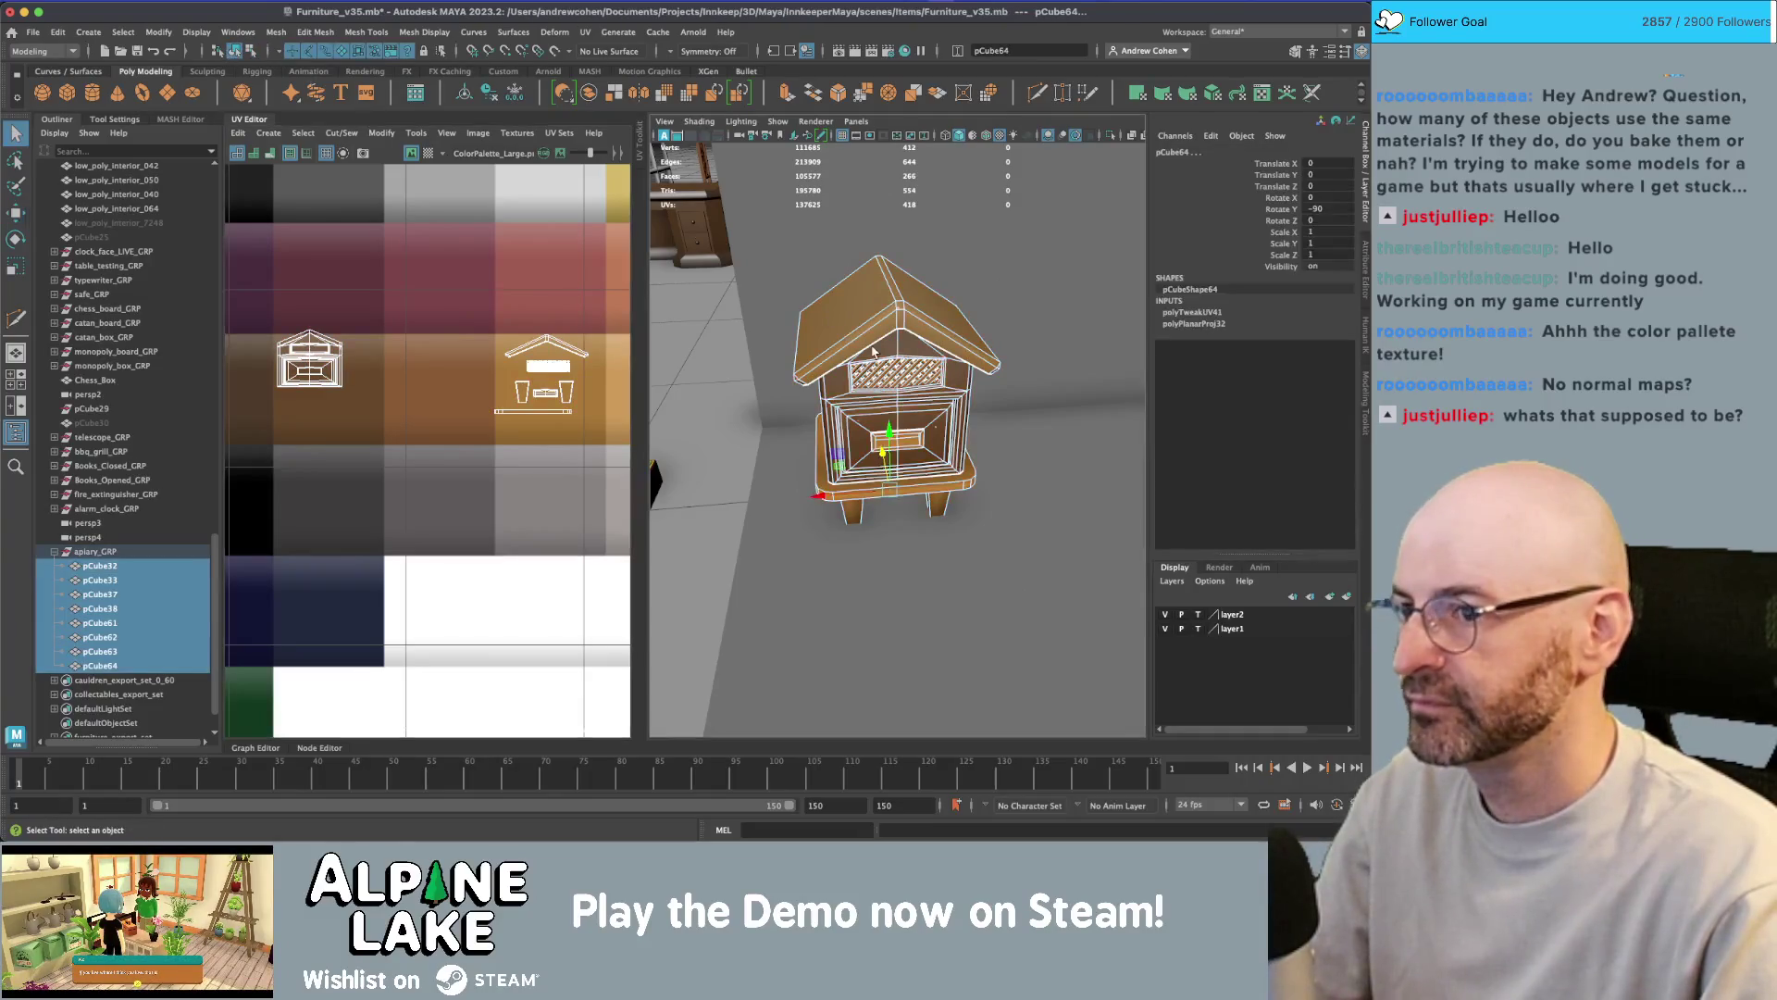
pyautogui.press('q')
pyautogui.scroll(-5, 874, 323)
# - Select every hive piece and slide the beehive body's UV shell right to a new palette colour
pyautogui.press('super+Tab')
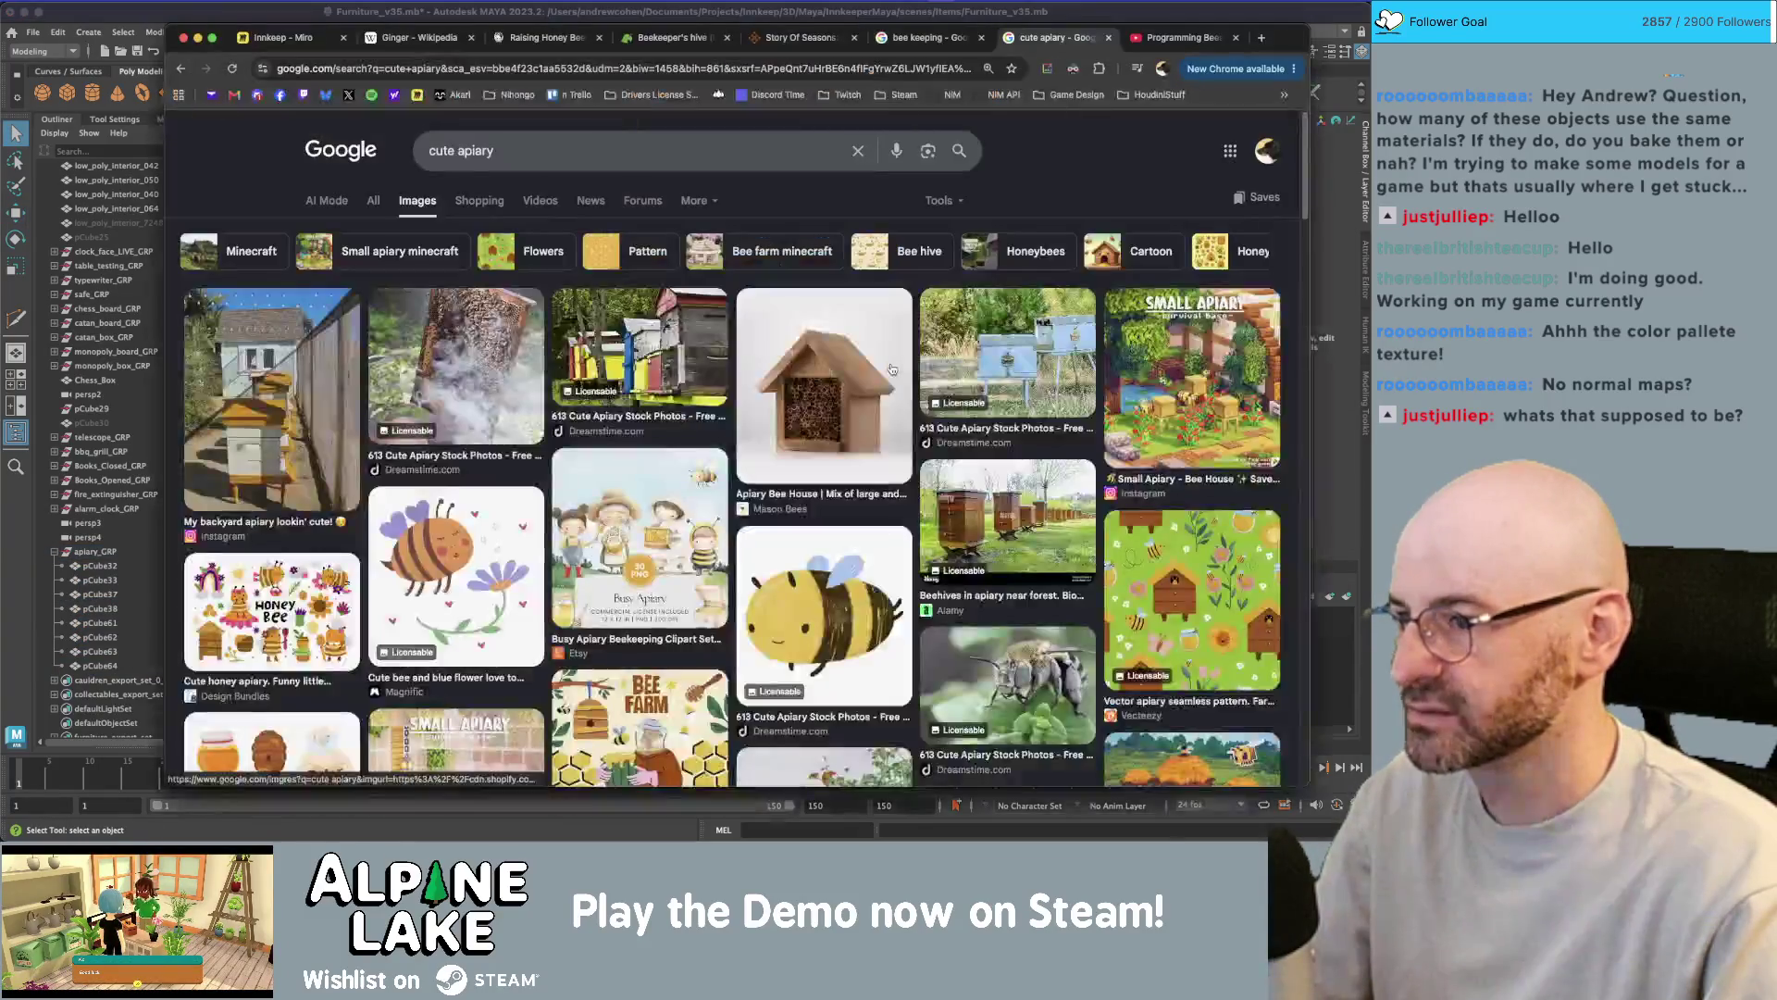
pyautogui.press('super+Tab')
pyautogui.click(912, 385)
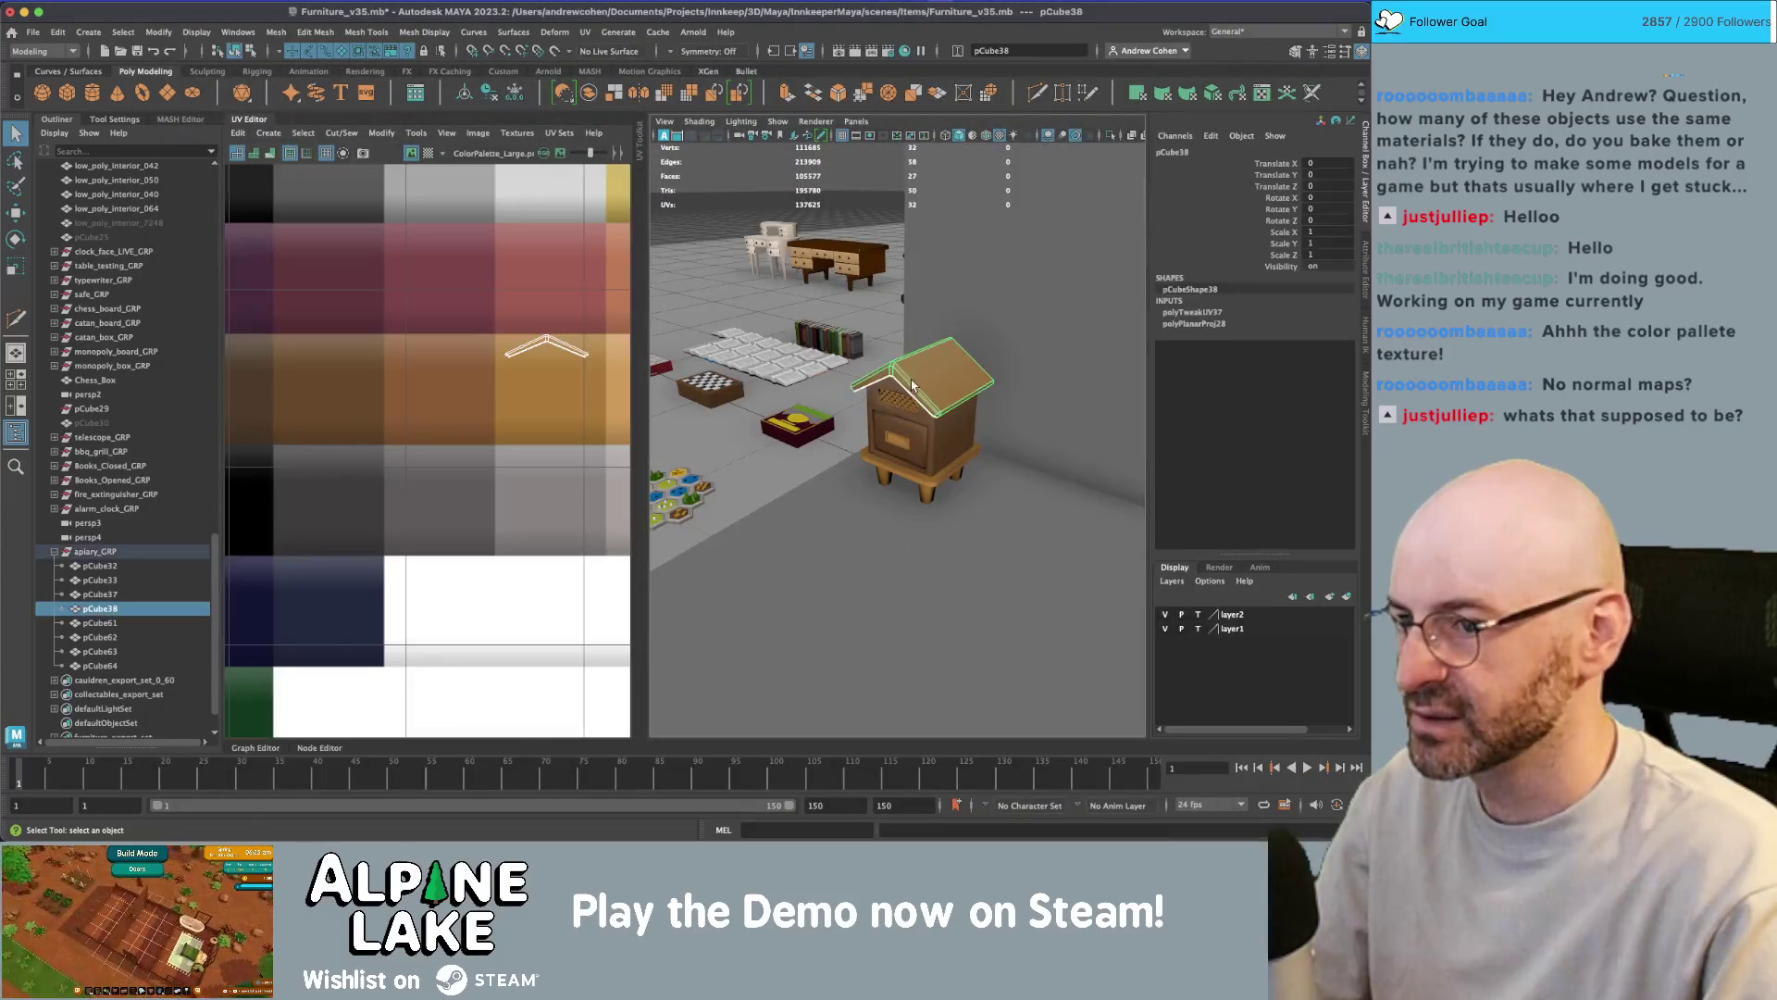
pyautogui.click(108, 578)
pyautogui.keyDown('shift'); pyautogui.click(115, 666); pyautogui.keyUp('shift')
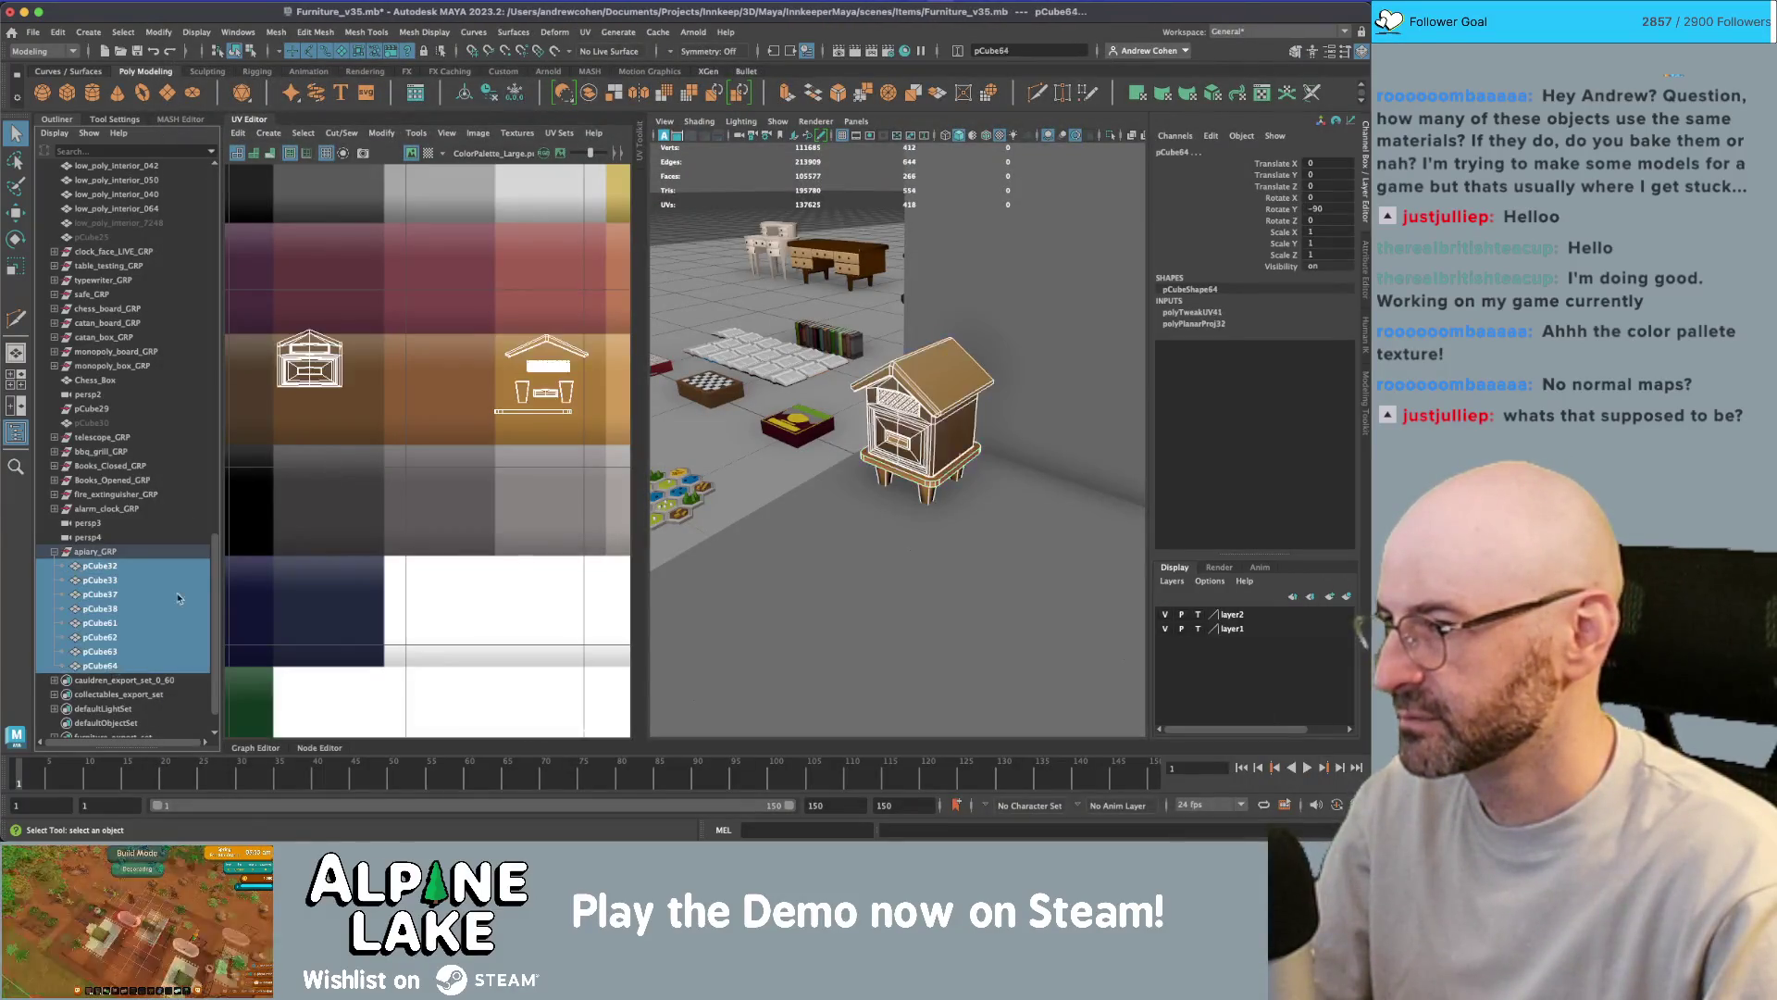
pyautogui.moveTo(396, 389); pyautogui.dragTo(293, 390, button='right')
pyautogui.press('w')
pyautogui.click(330, 387)
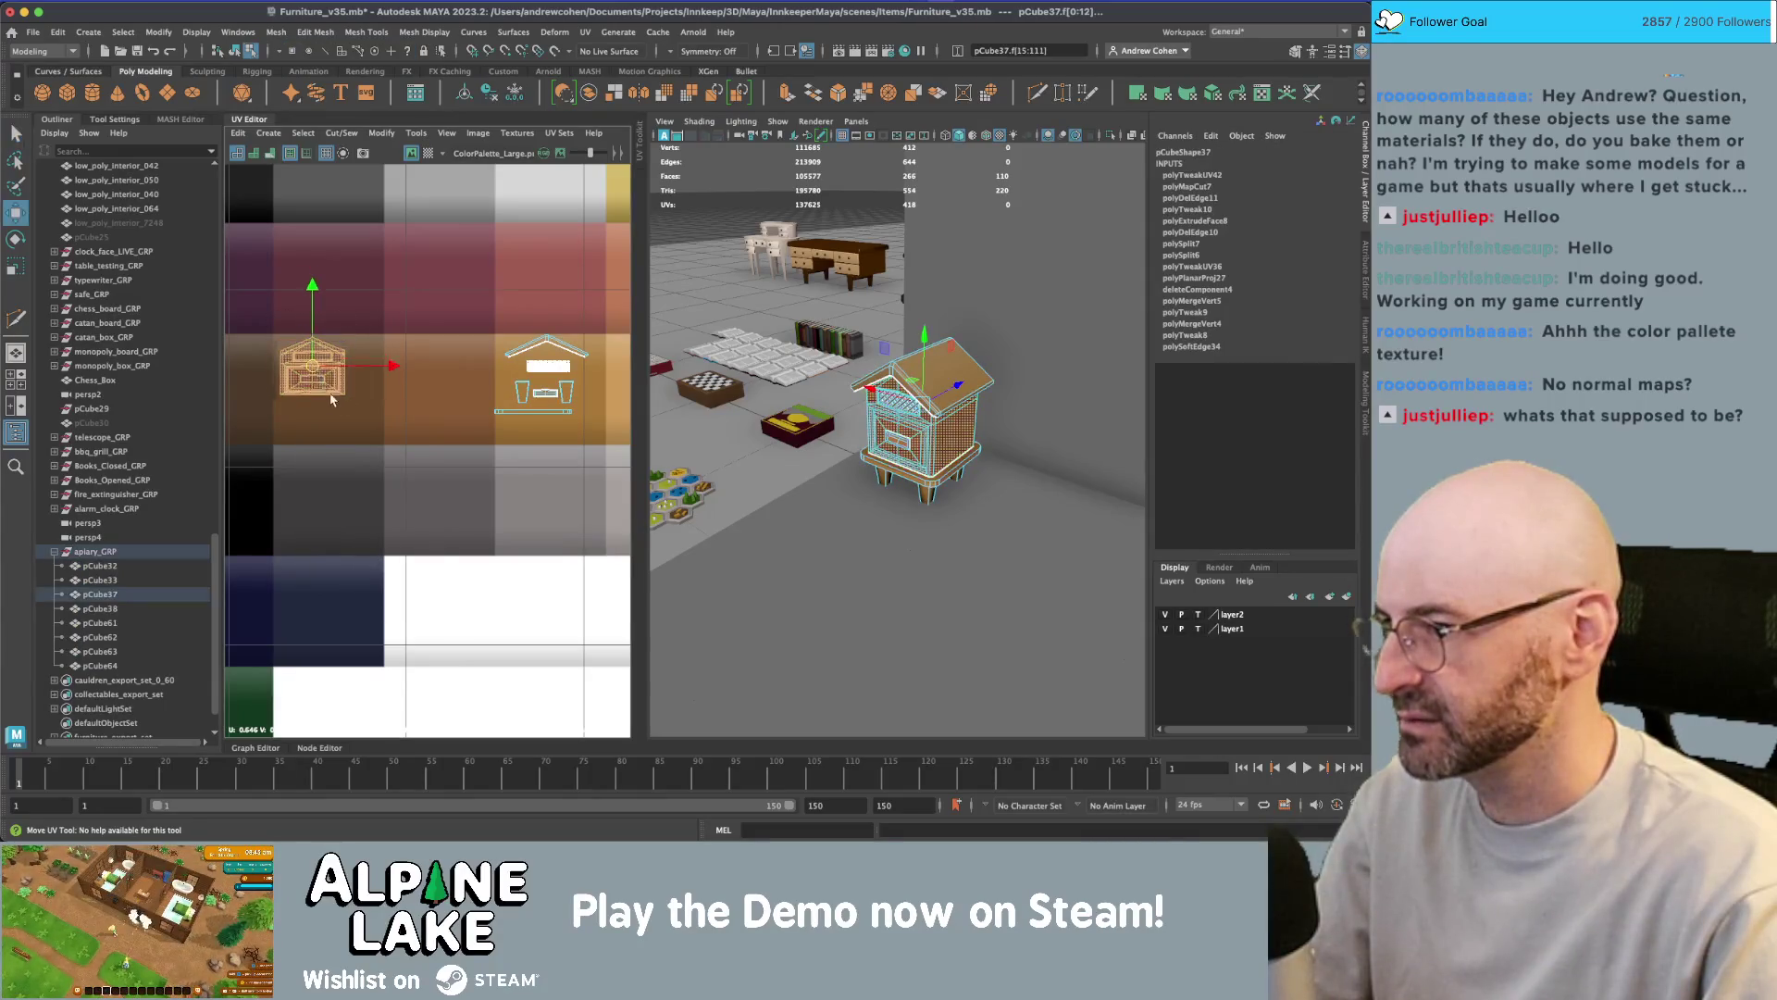
pyautogui.press('w')
pyautogui.moveTo(351, 387); pyautogui.dragTo(413, 382)
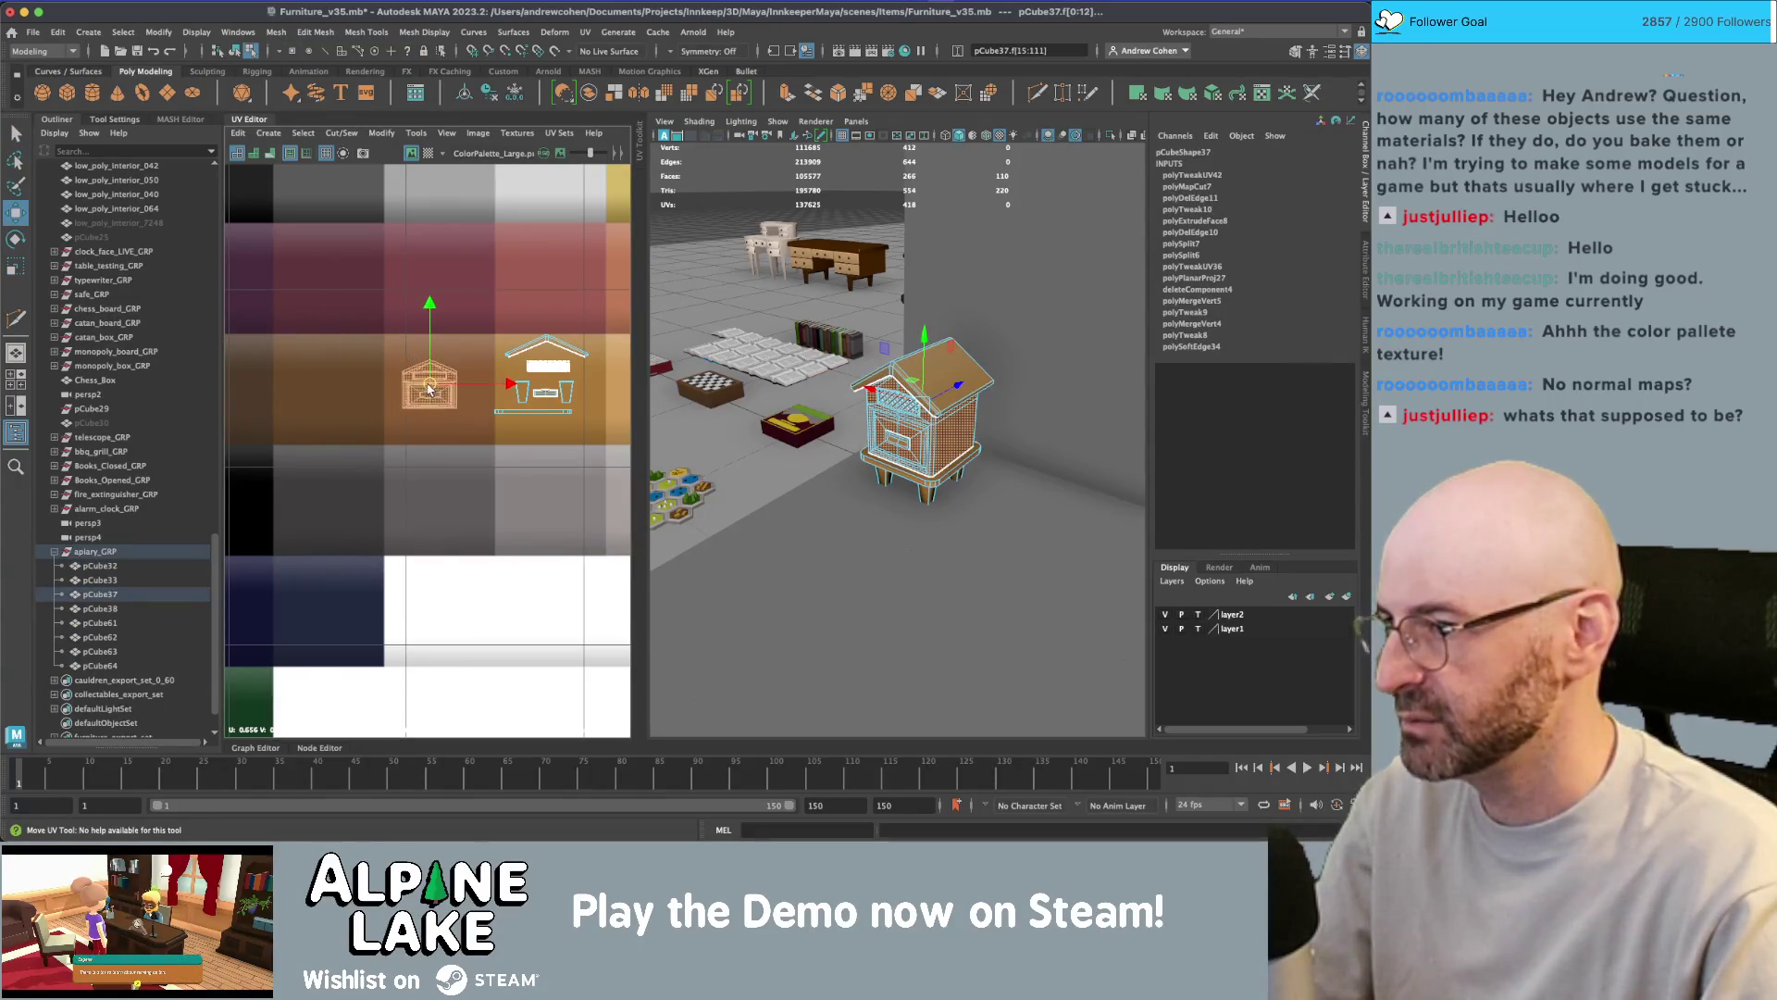
# - Slide the other piece's UV shell right to a new palette colour
pyautogui.keyDown('alt'); pyautogui.moveTo(427, 388); pyautogui.dragTo(310, 389, button='middle'); pyautogui.keyUp('alt')
pyautogui.click(425, 384)
pyautogui.moveTo(426, 383); pyautogui.dragTo(543, 382)
pyautogui.press('F8')
pyautogui.press('q')
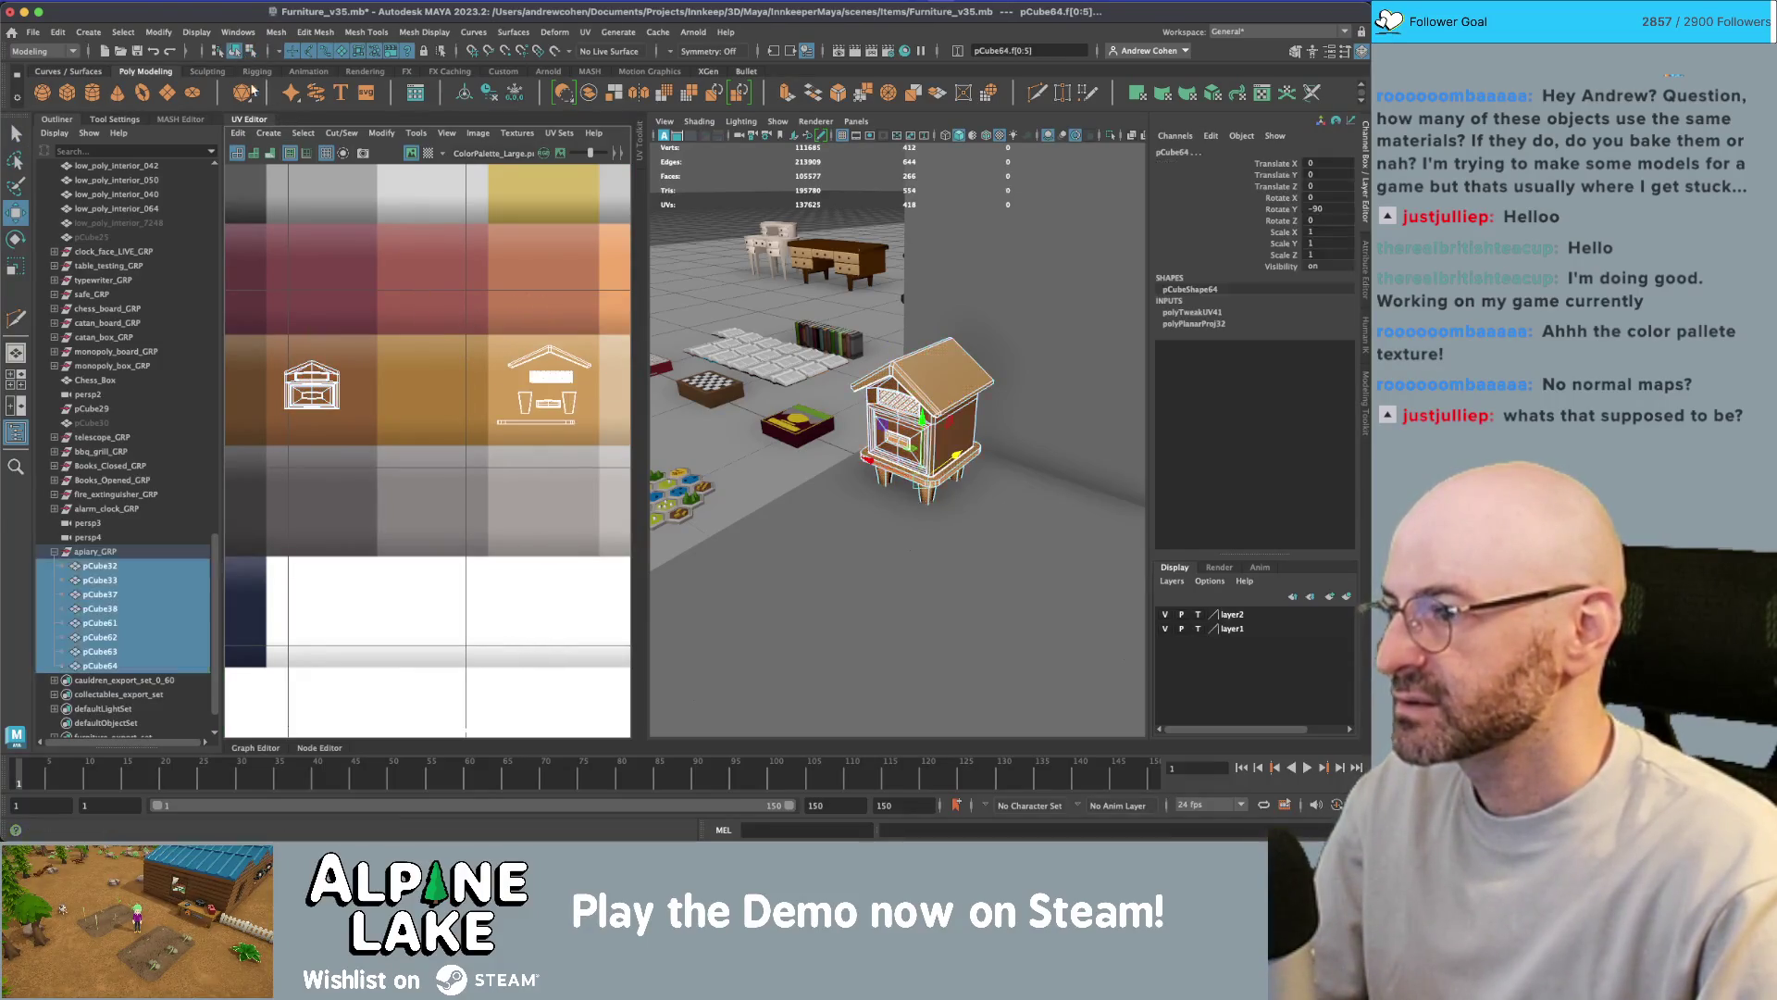
# - Inspect the recoloured bee house from a new angle and select the hive base
pyautogui.click(945, 371)
pyautogui.click(1018, 518)
pyautogui.moveTo(1018, 519)
pyautogui.keyDown('alt'); pyautogui.mouseDown()
pyautogui.moveTo(837, 452)
pyautogui.moveTo(1011, 420)
pyautogui.mouseUp(); pyautogui.keyUp('alt')
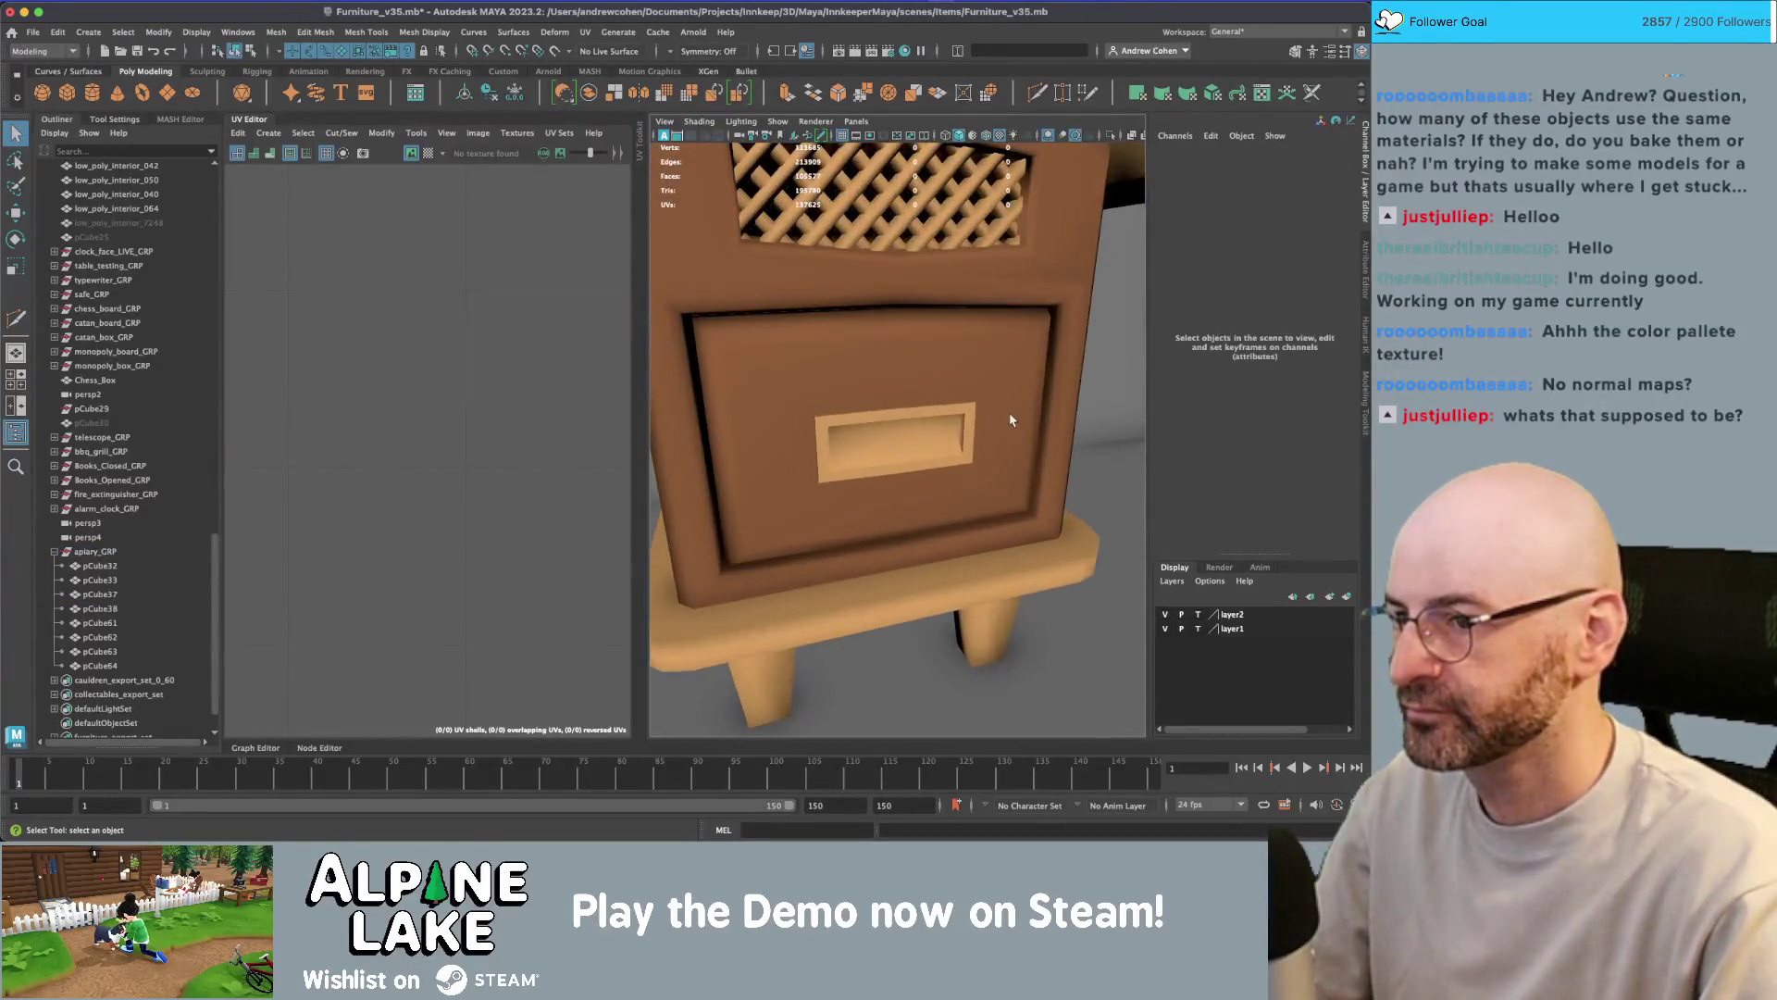
pyautogui.scroll(-10, 1009, 422)
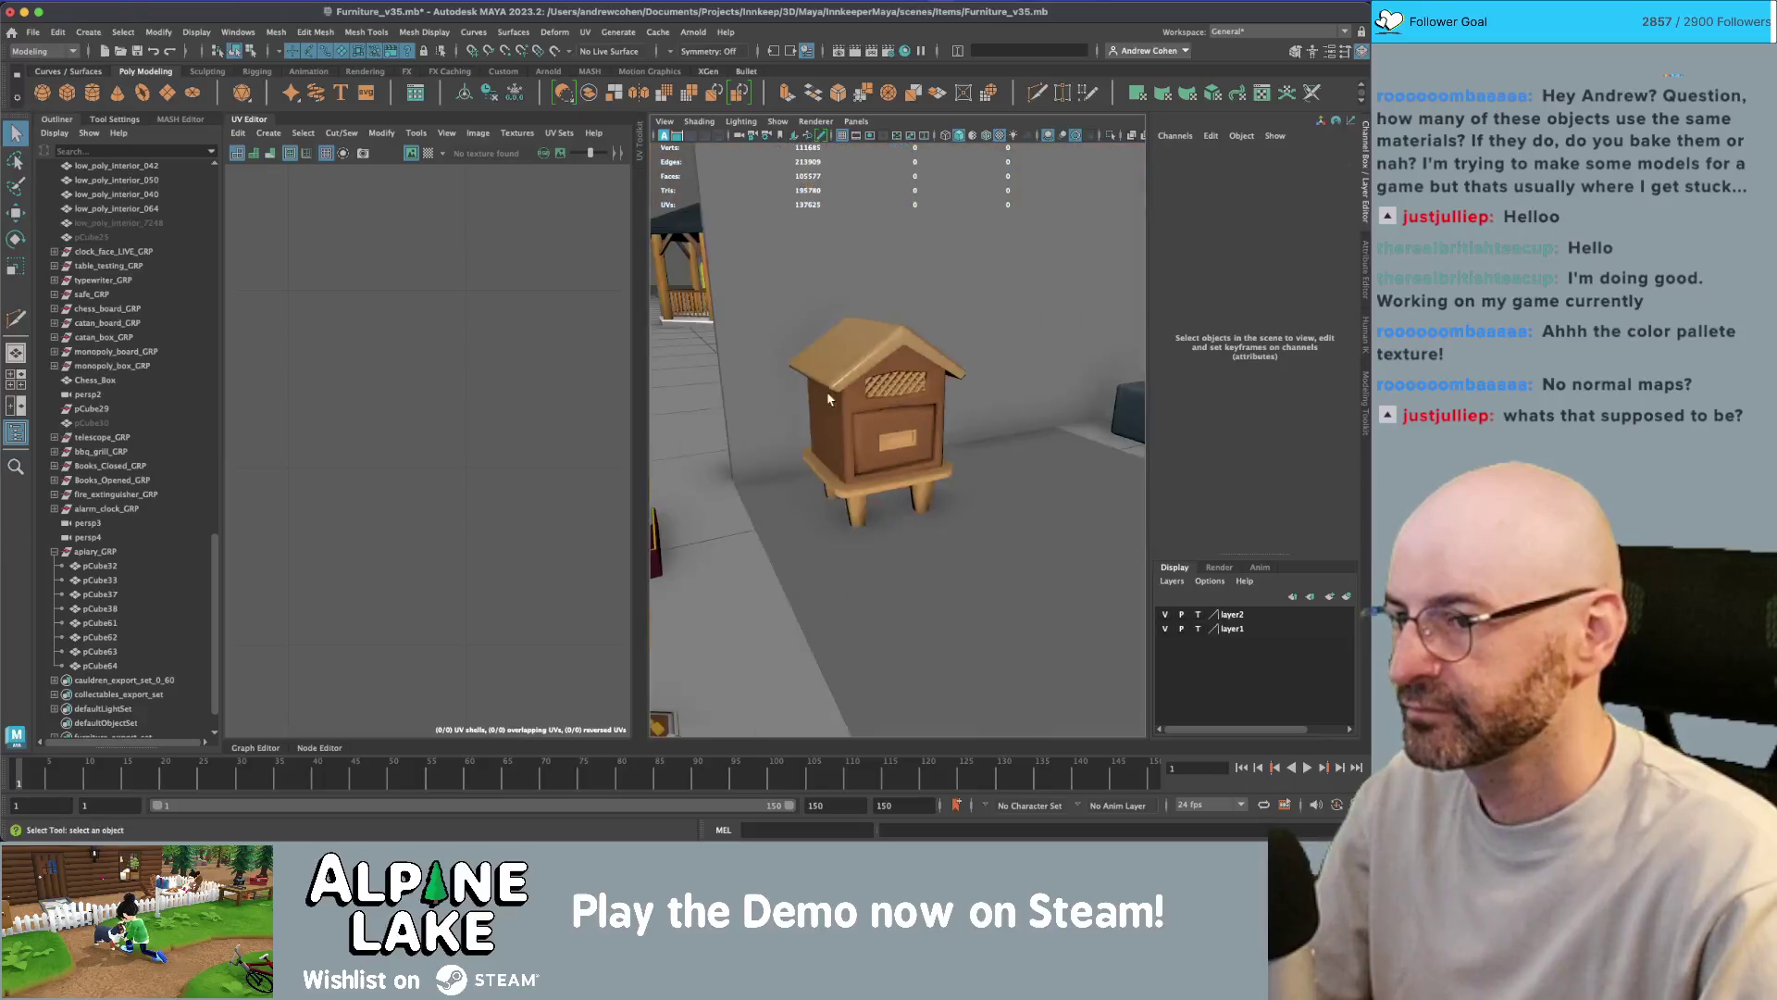
pyautogui.scroll(5, 1000, 428)
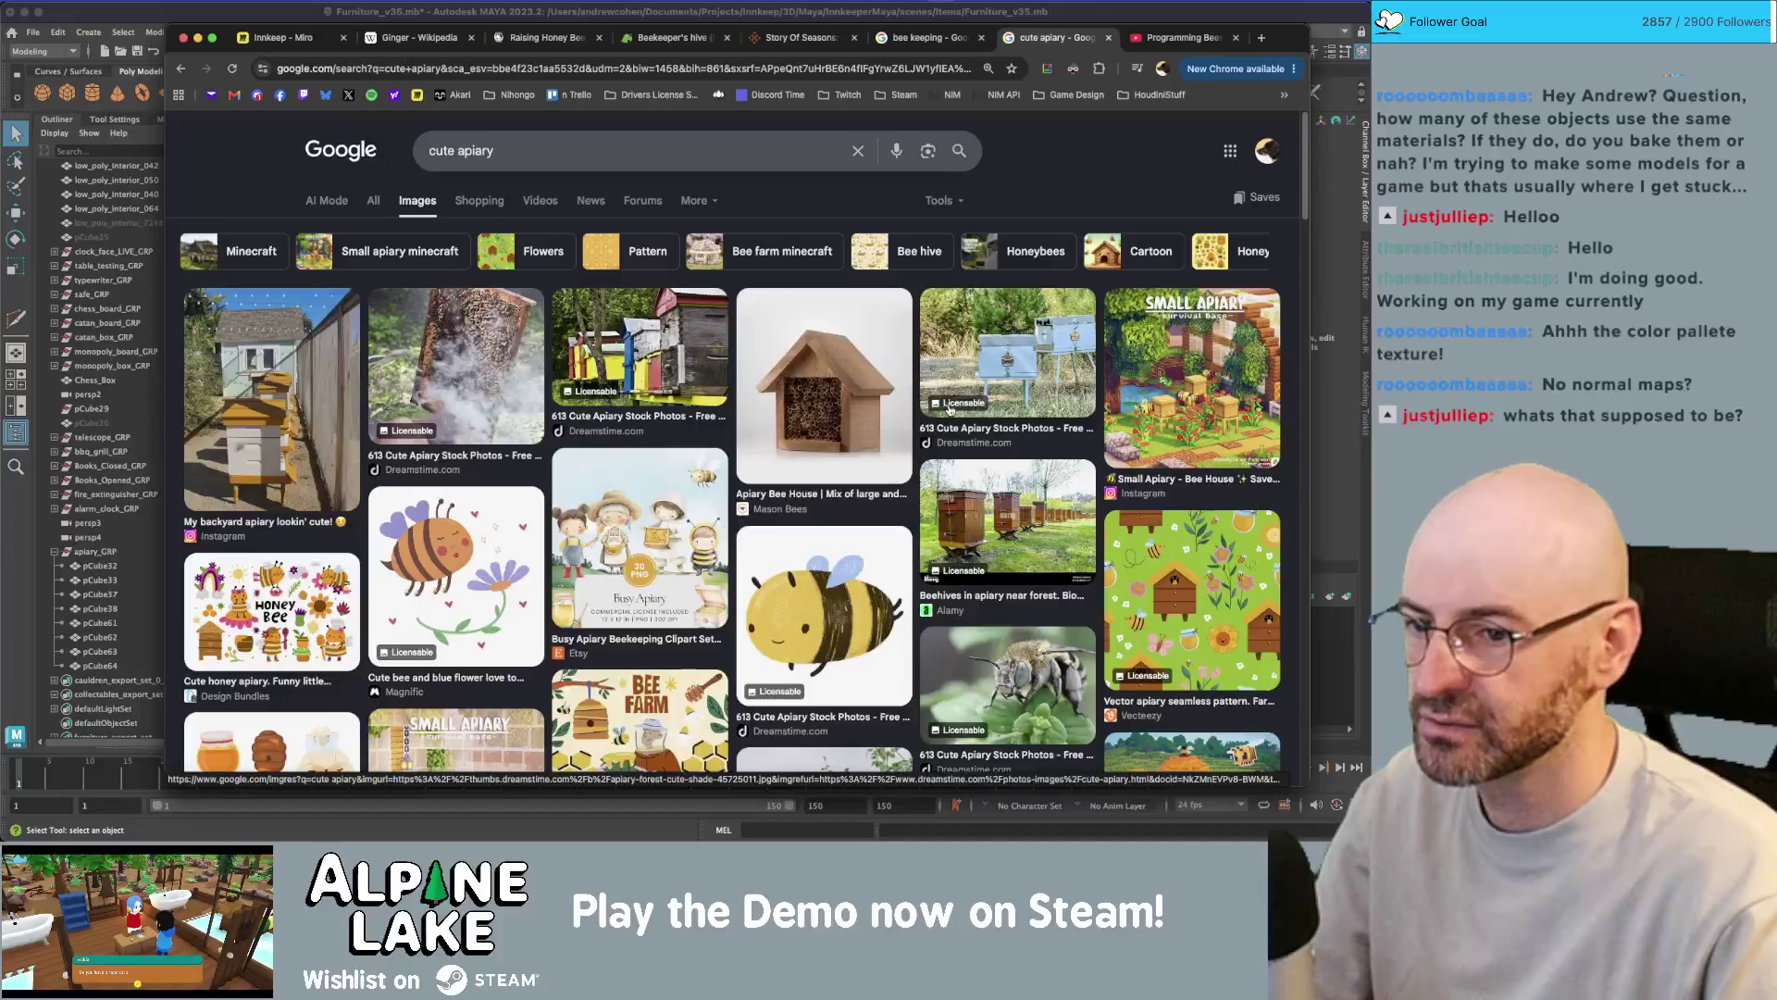
pyautogui.press('super+Tab')
pyautogui.click(942, 491)
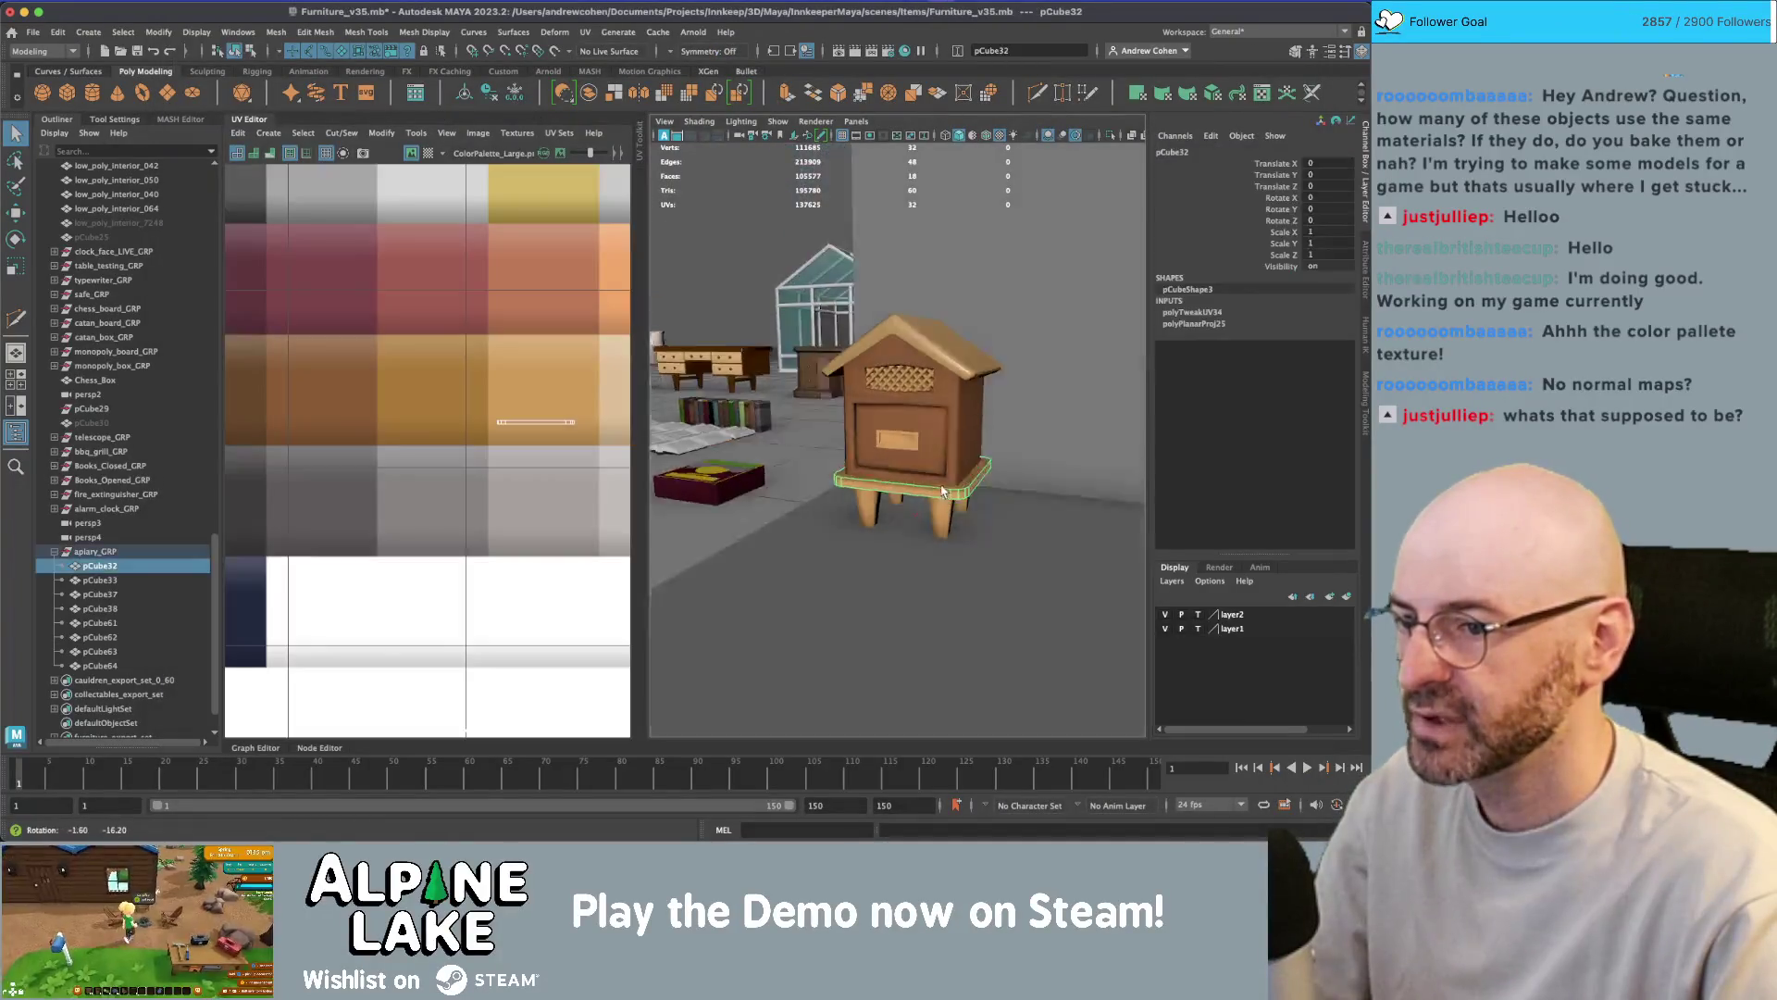
# - Select all the hive legs and slide their UV shells left to another palette colour
pyautogui.keyDown('alt'); pyautogui.moveTo(943, 491); pyautogui.dragTo(963, 515); pyautogui.keyUp('alt')
pyautogui.click(963, 515)
pyautogui.keyDown('shift'); pyautogui.click(963, 515); pyautogui.keyUp('shift')
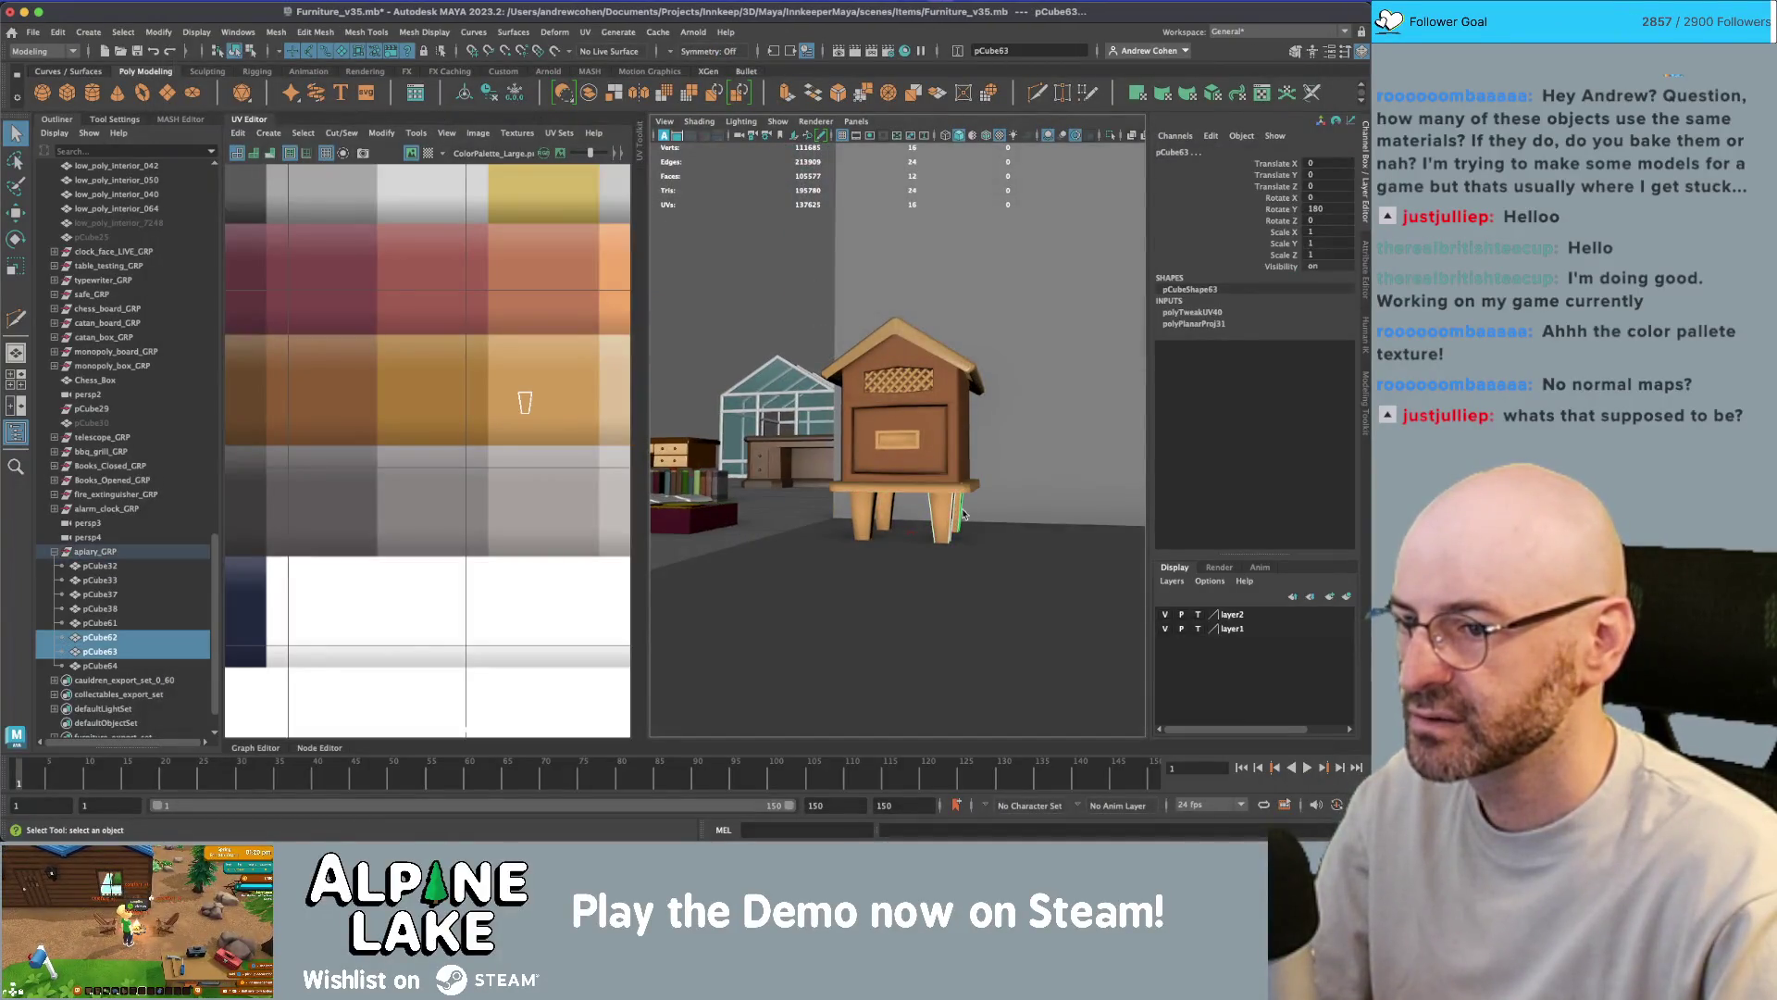
pyautogui.keyDown('shift'); pyautogui.click(887, 509); pyautogui.keyUp('shift')
pyautogui.keyDown('shift'); pyautogui.click(872, 514); pyautogui.keyUp('shift')
pyautogui.moveTo(518, 407); pyautogui.dragTo(553, 408, button='right')
pyautogui.press('w')
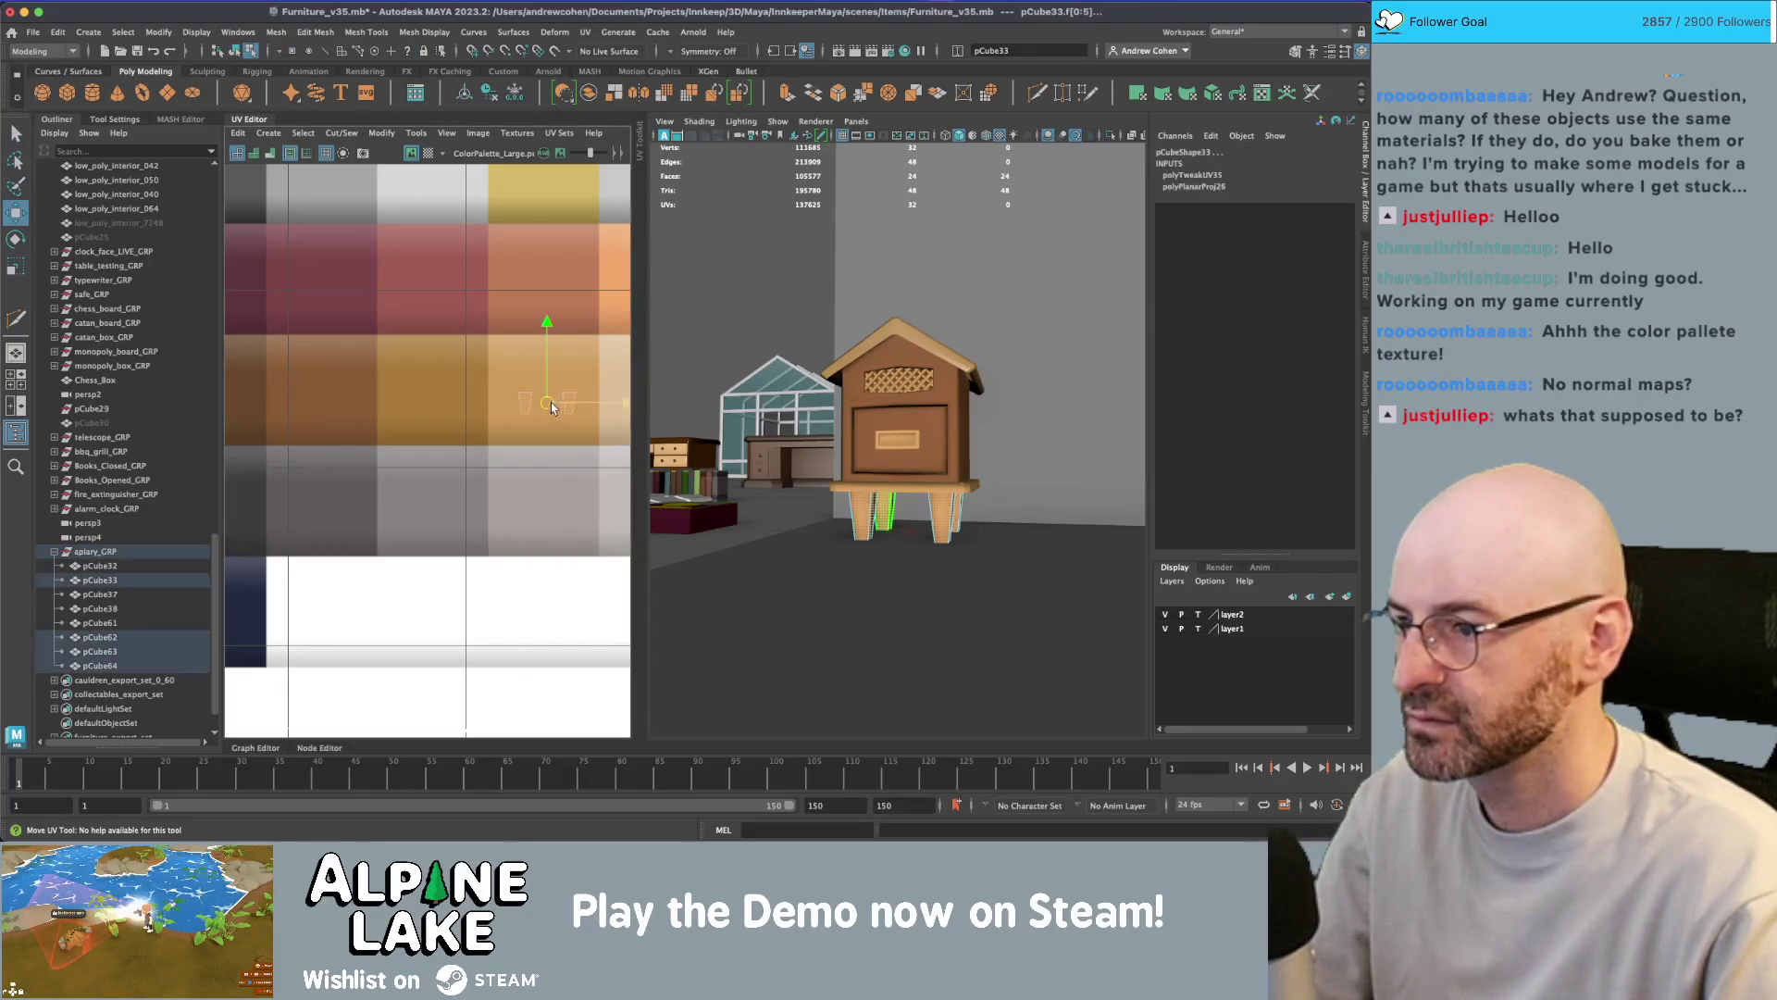
pyautogui.moveTo(554, 408); pyautogui.dragTo(323, 410)
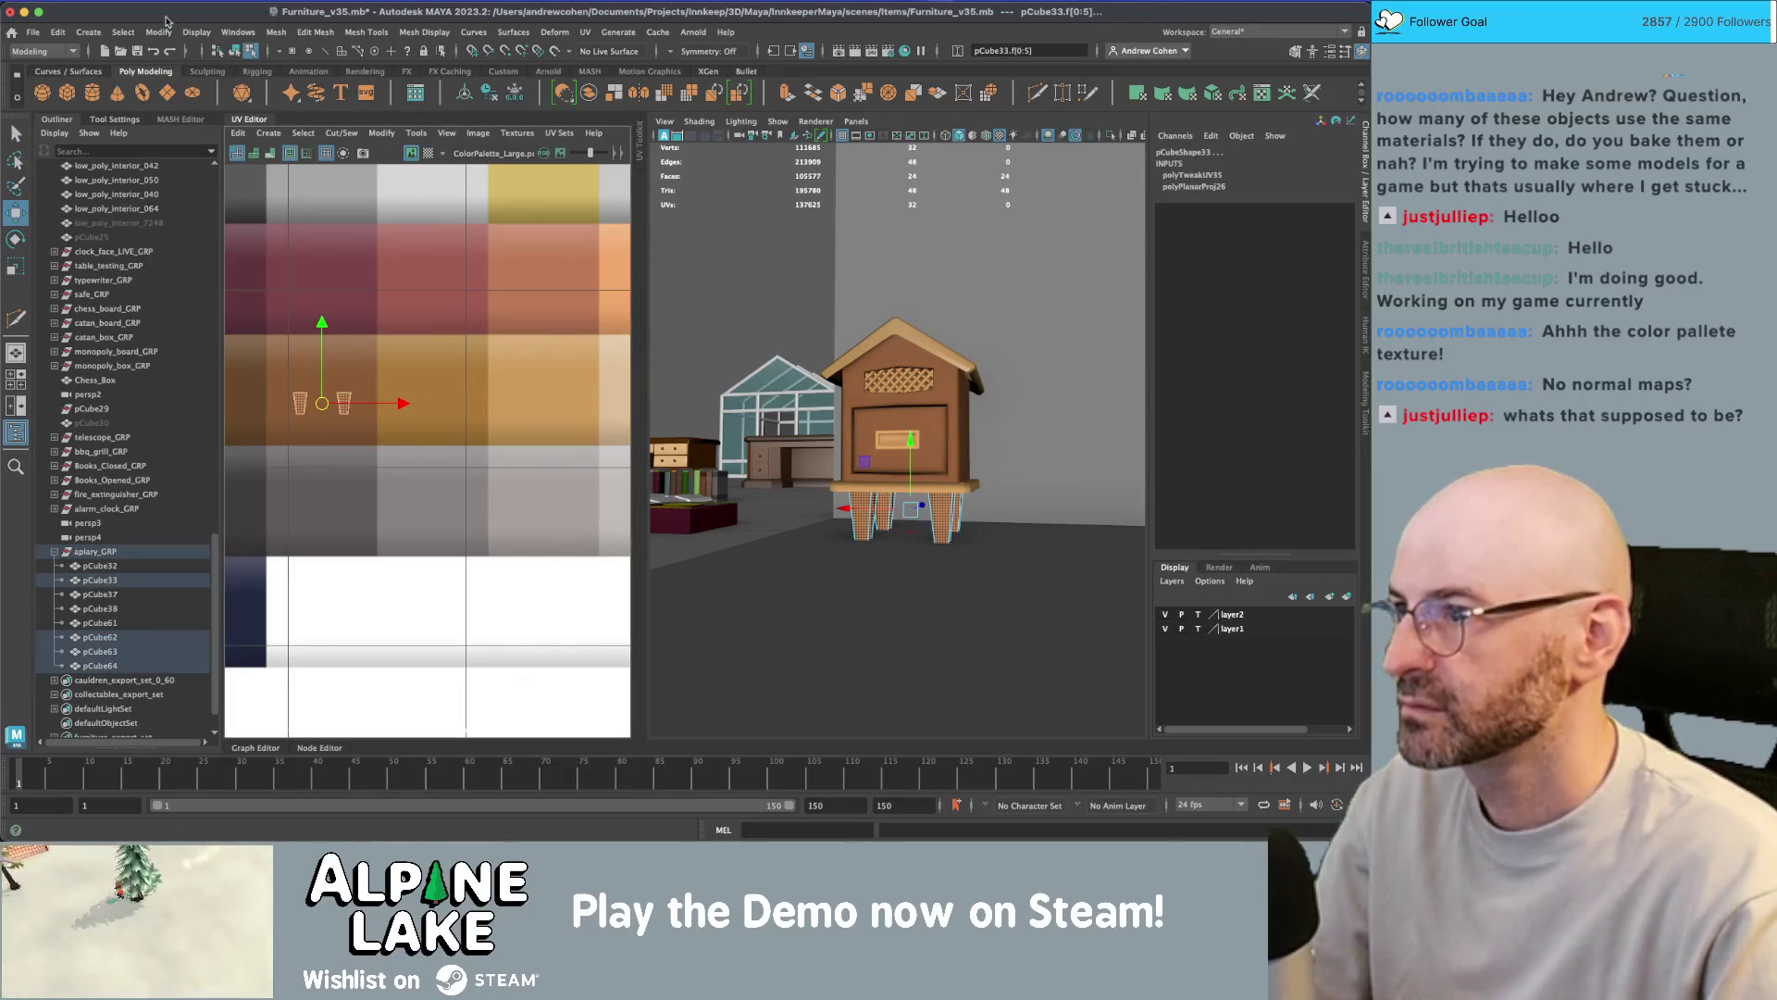
pyautogui.click(228, 52)
pyautogui.click(925, 593)
# - Inspect the hive and look over the materials available for the roof
pyautogui.keyDown('alt'); pyautogui.moveTo(926, 592); pyautogui.dragTo(864, 460); pyautogui.keyUp('alt')
pyautogui.scroll(5, 889, 444)
pyautogui.scroll(-8, 926, 435)
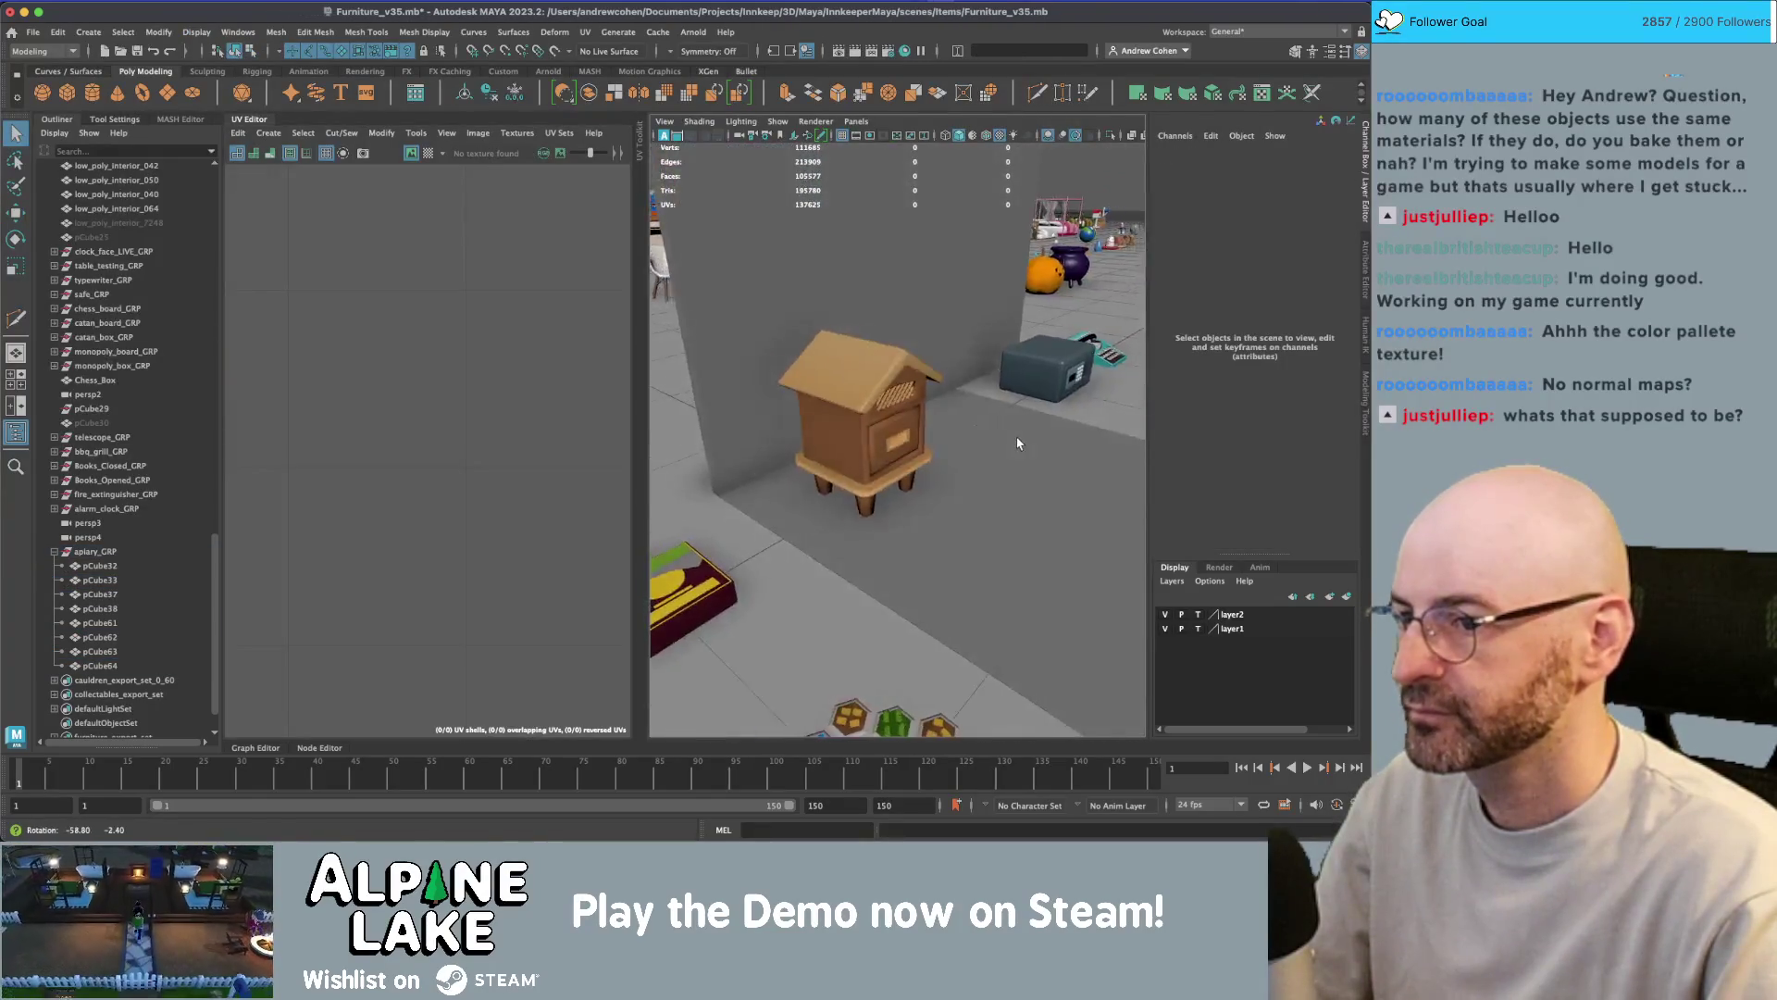
pyautogui.scroll(6, 946, 402)
pyautogui.click(933, 380)
pyautogui.moveTo(927, 359)
pyautogui.mouseDown(button='right')
pyautogui.moveTo(920, 738)
pyautogui.moveTo(944, 754)
pyautogui.moveTo(1105, 431)
pyautogui.moveTo(1074, 448)
pyautogui.moveTo(1055, 434)
pyautogui.mouseUp(button='right')
pyautogui.click(839, 379)
# - Select the beehive body and orbit out to view the hive from above
pyautogui.scroll(-5, 839, 378)
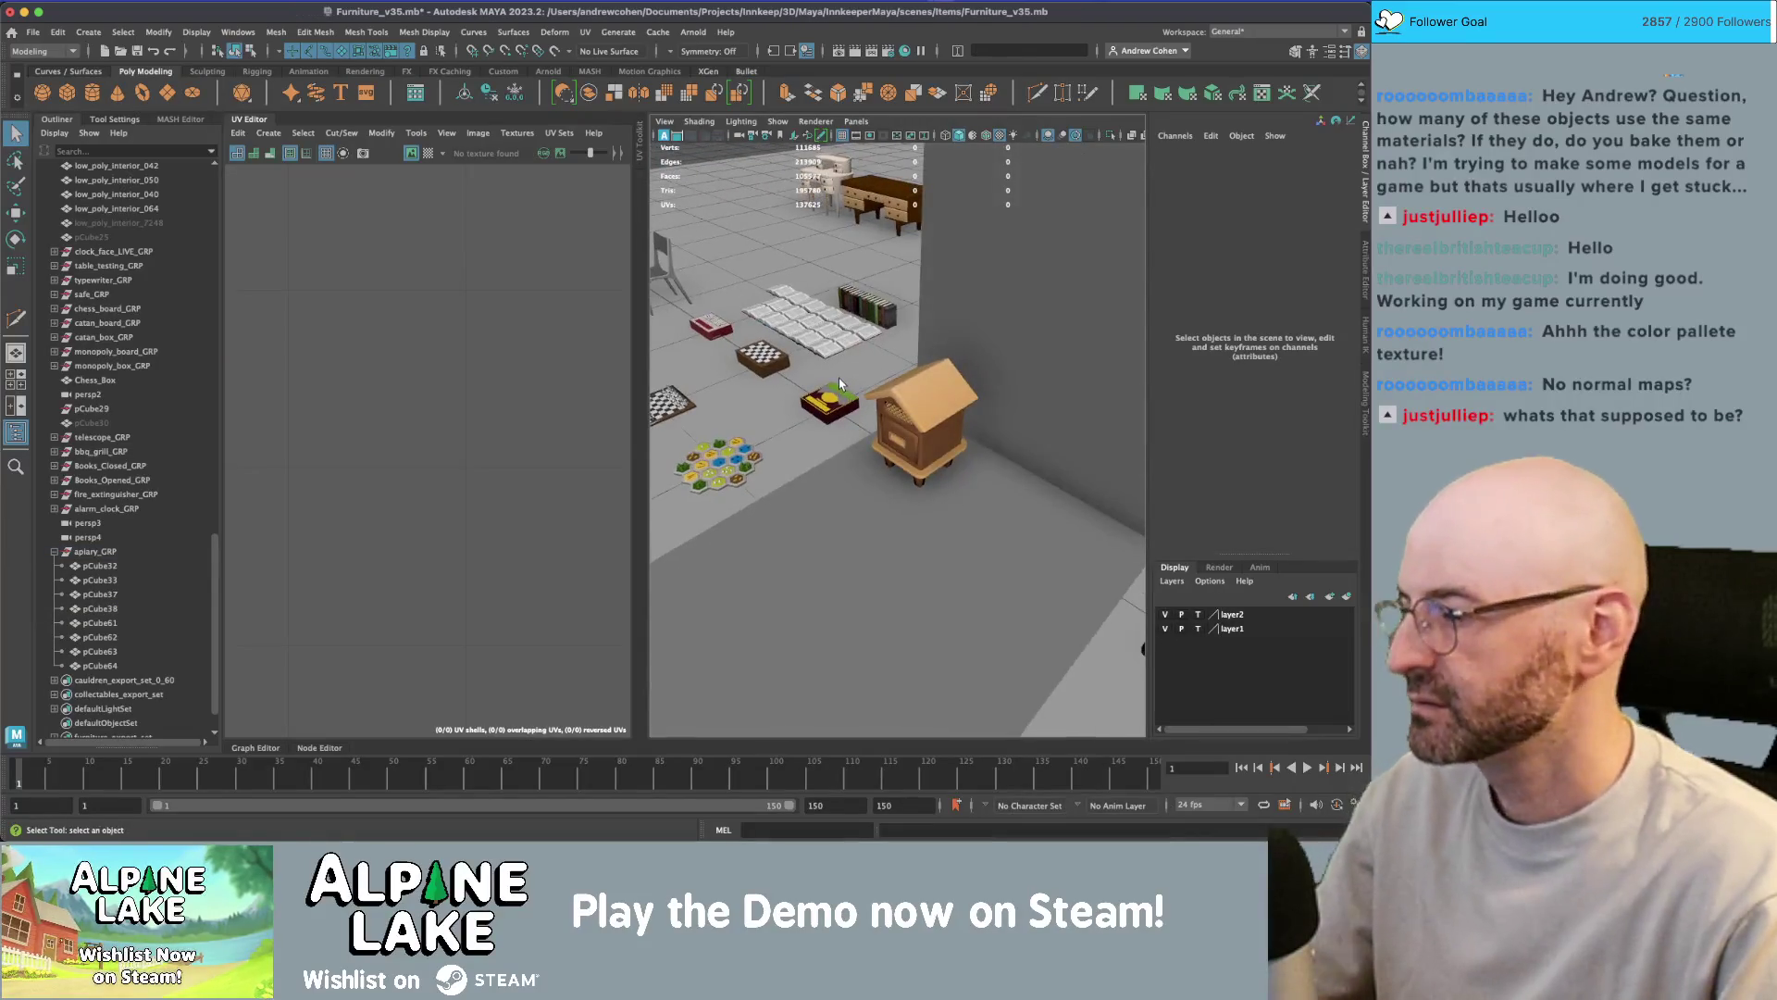
pyautogui.keyDown('alt'); pyautogui.moveTo(922, 392); pyautogui.dragTo(859, 398); pyautogui.keyUp('alt')
pyautogui.scroll(5, 859, 398)
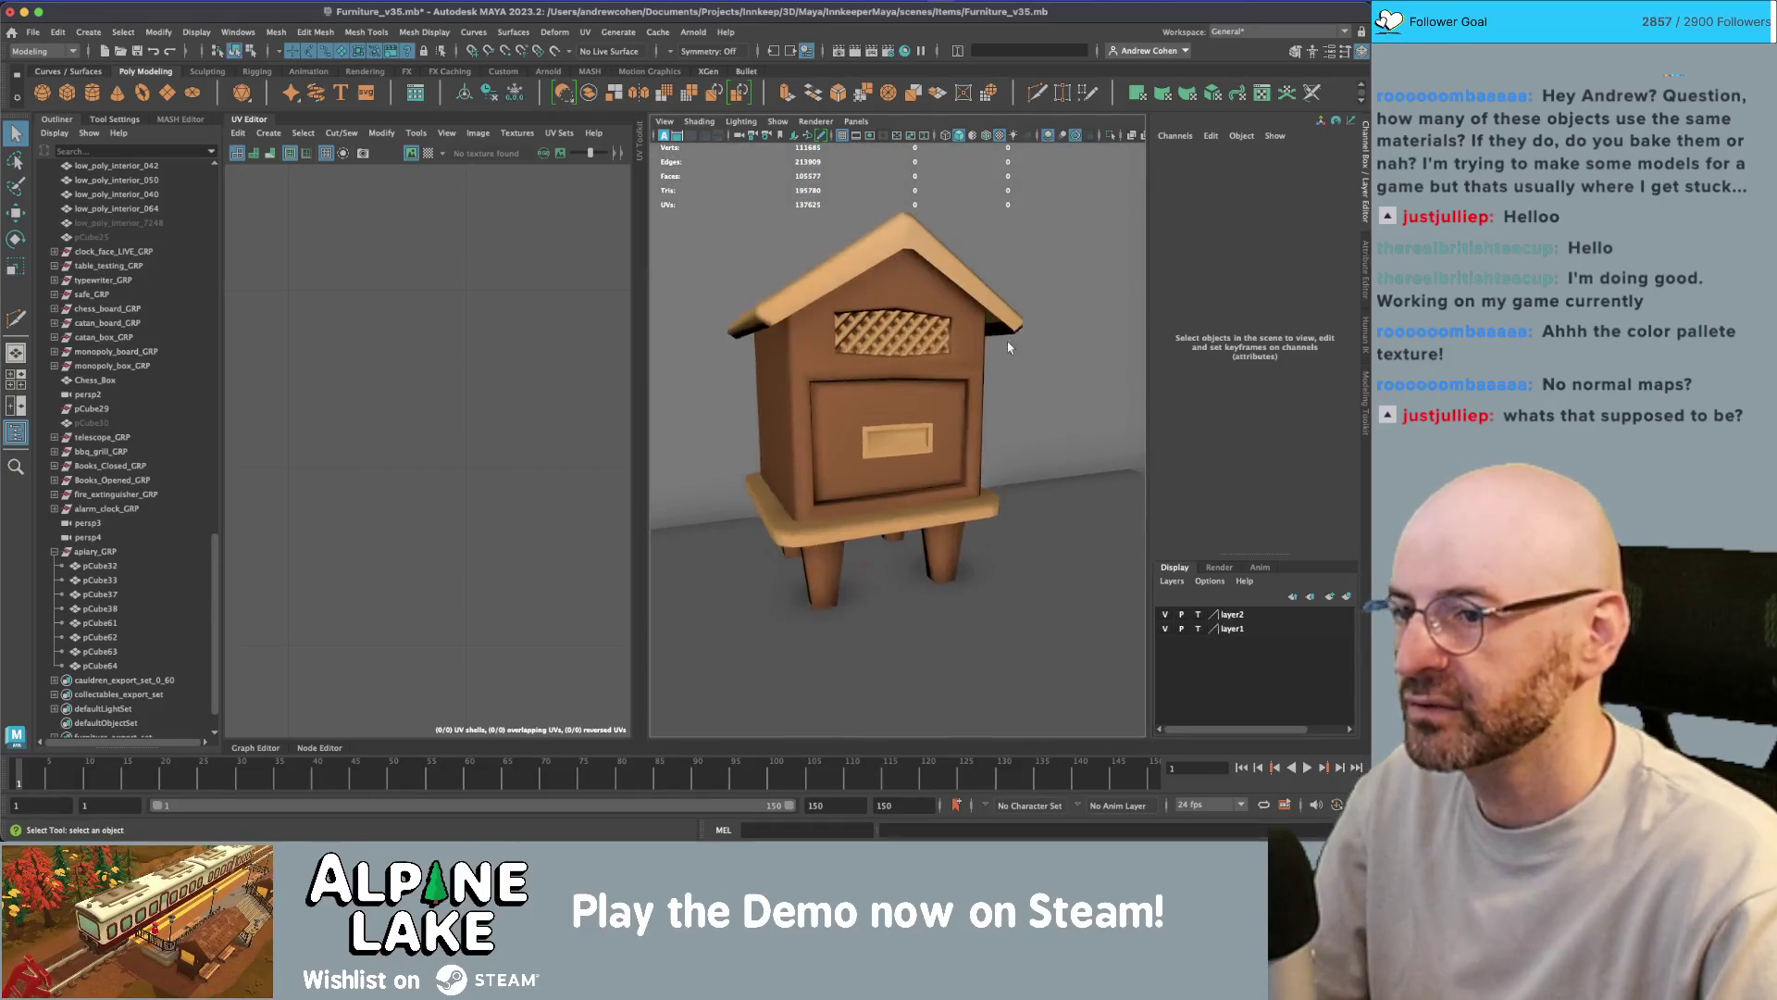
pyautogui.scroll(3, 859, 398)
pyautogui.click(906, 335)
pyautogui.scroll(-5, 895, 329)
pyautogui.keyDown('alt'); pyautogui.moveTo(895, 330); pyautogui.dragTo(956, 355); pyautogui.keyUp('alt')
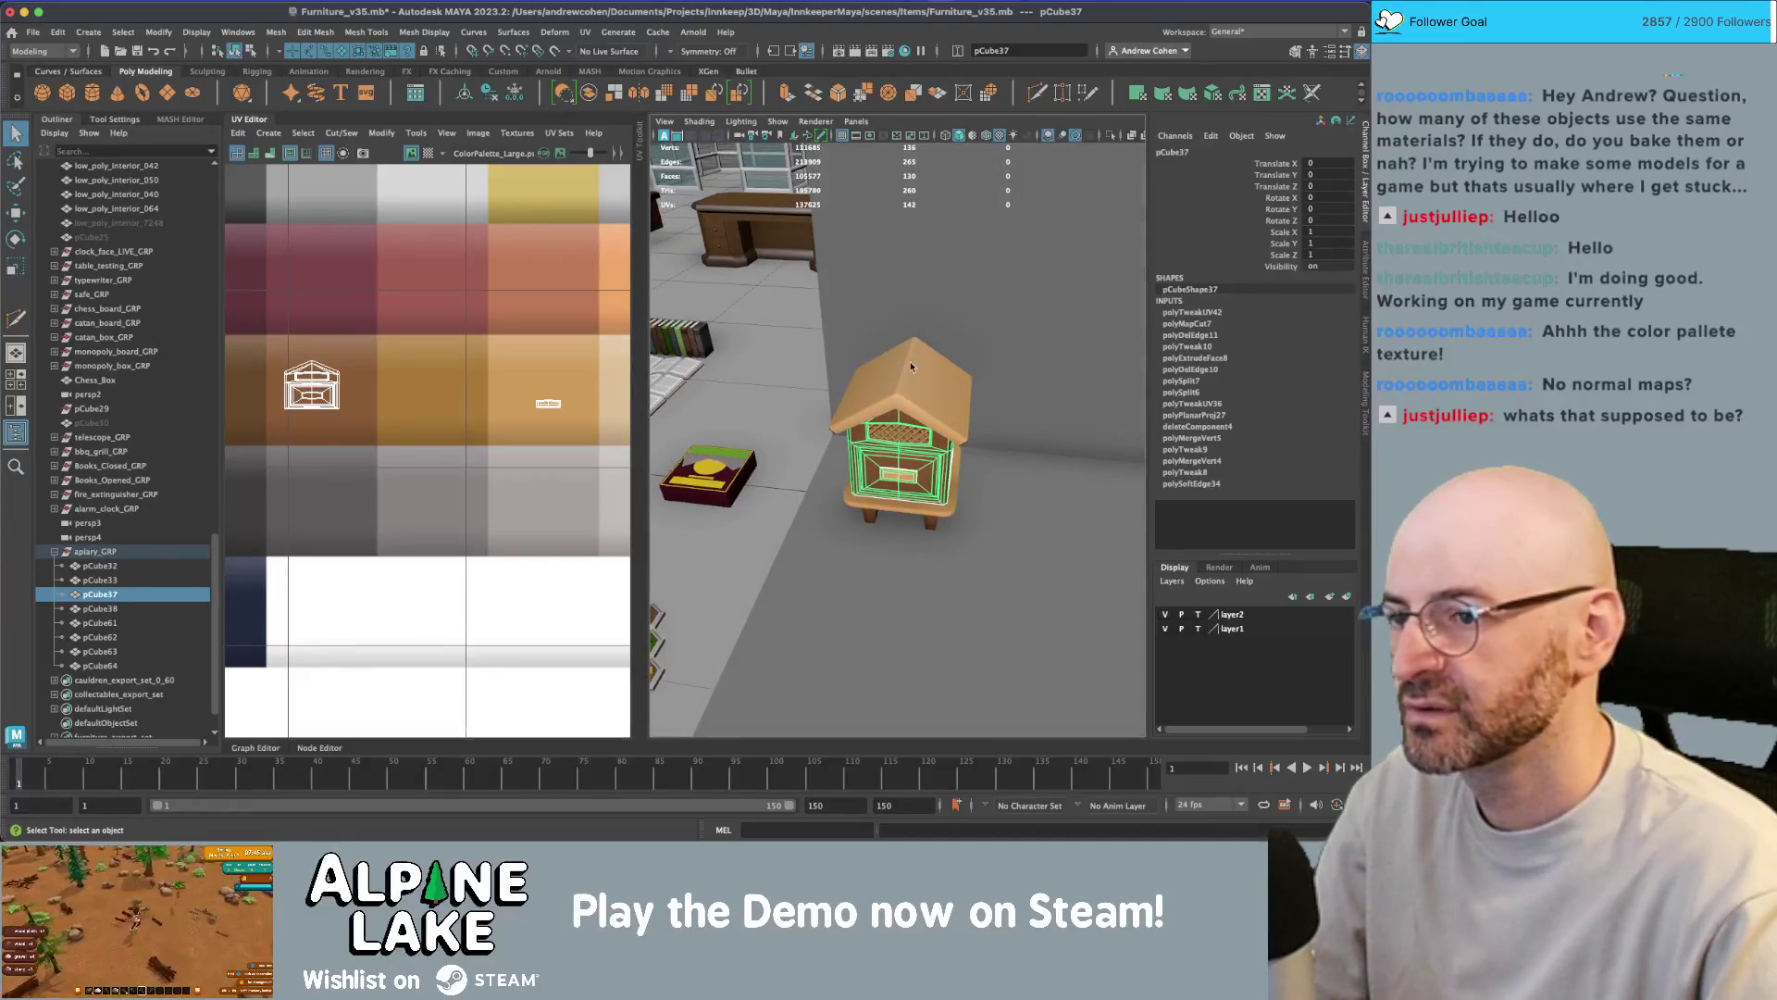
# - Combine all hive pieces into one mesh, parent it into the apiary group as apiary_GEO
pyautogui.click(98, 565)
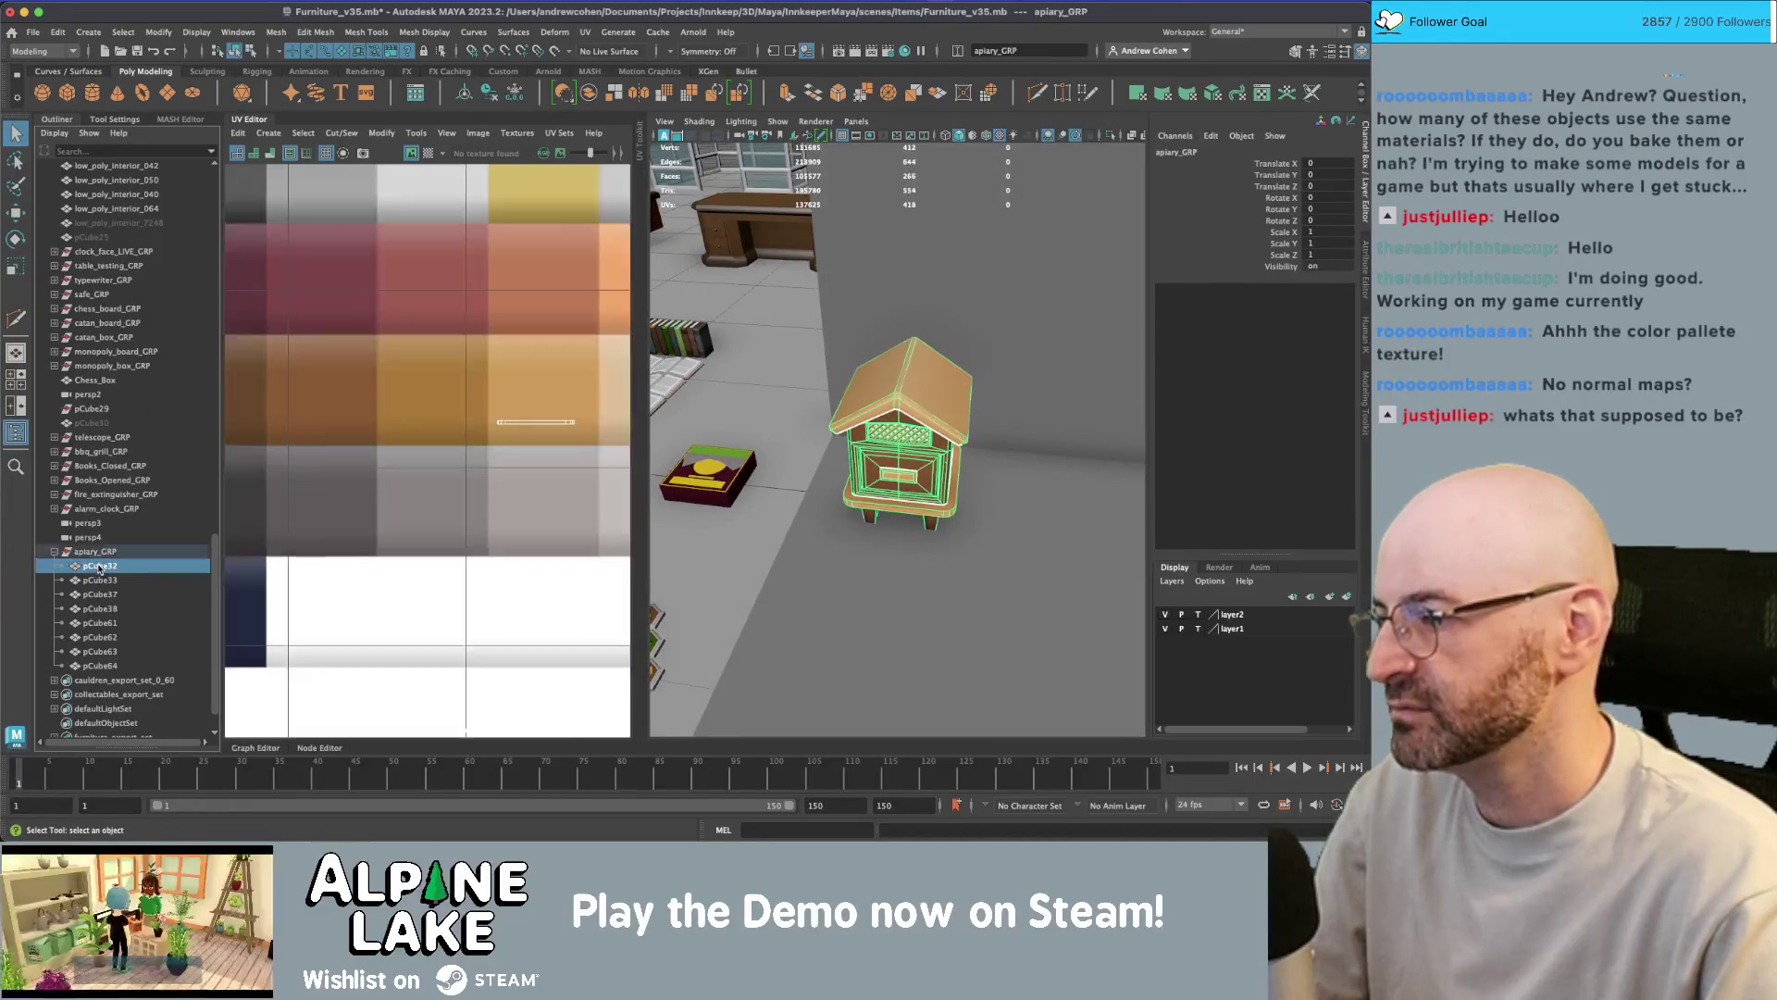
pyautogui.keyDown('shift'); pyautogui.click(102, 665); pyautogui.keyUp('shift')
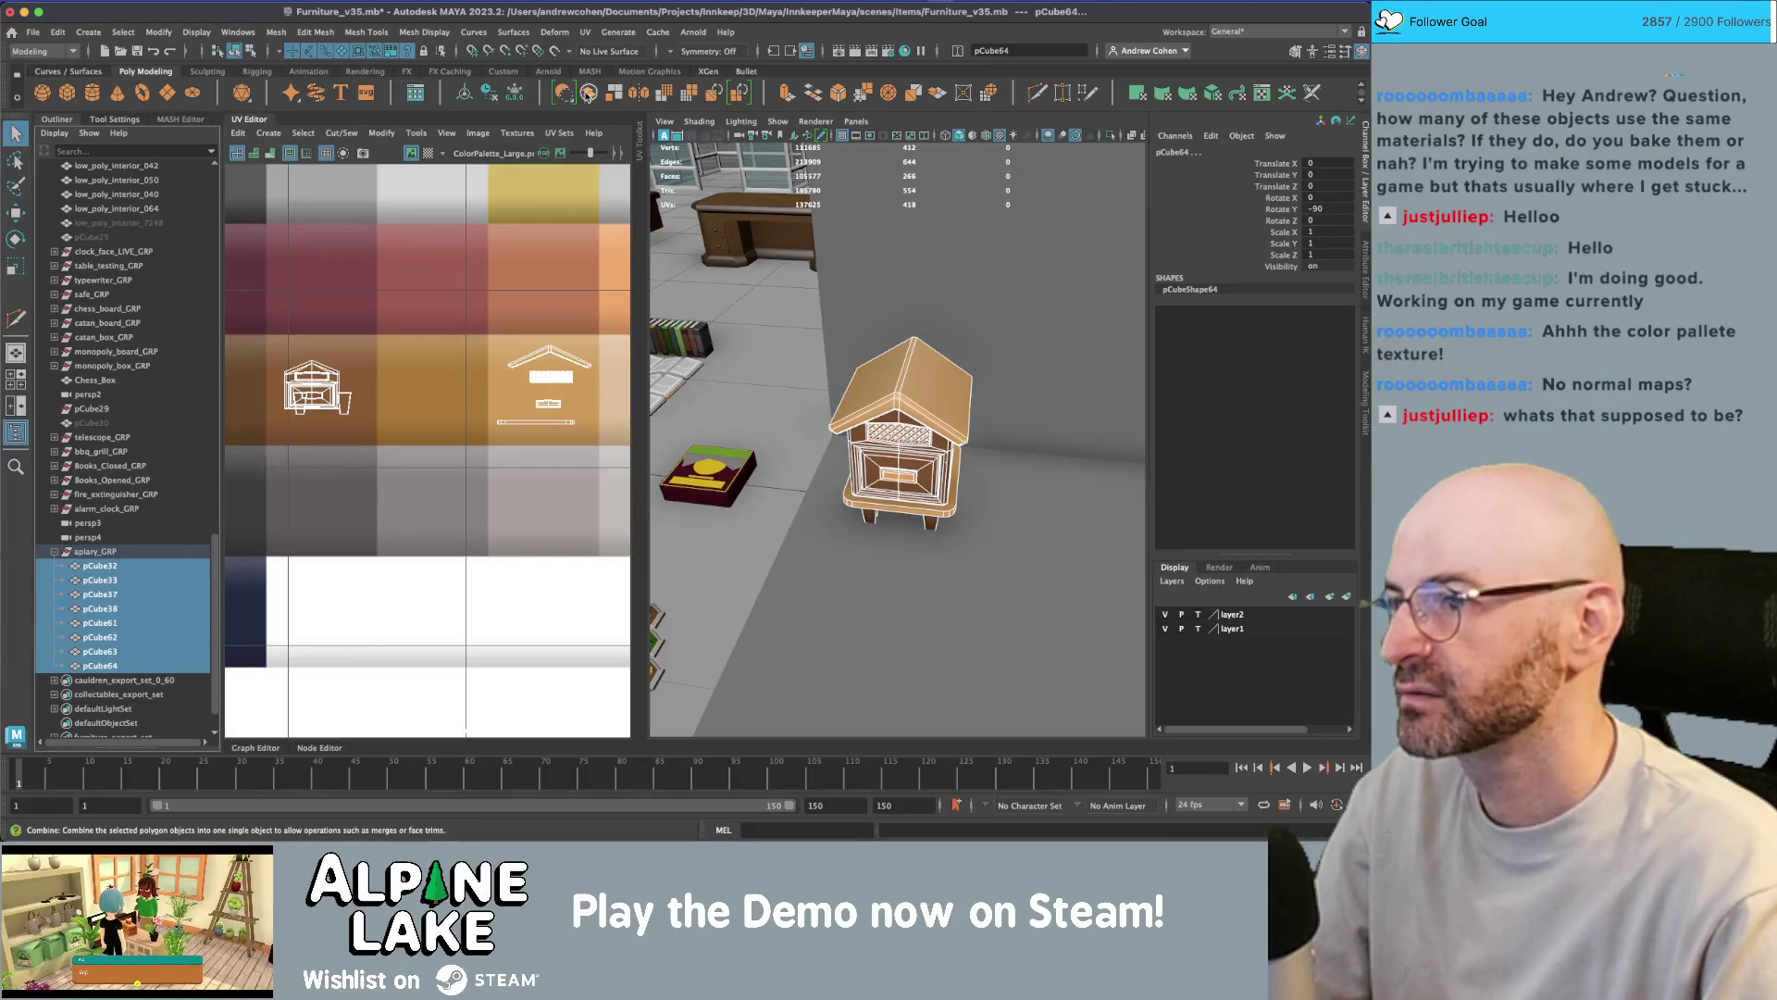
pyautogui.click(587, 93)
pyautogui.moveTo(85, 685)
pyautogui.mouseDown()
pyautogui.moveTo(93, 540)
pyautogui.moveTo(100, 555)
pyautogui.mouseUp()
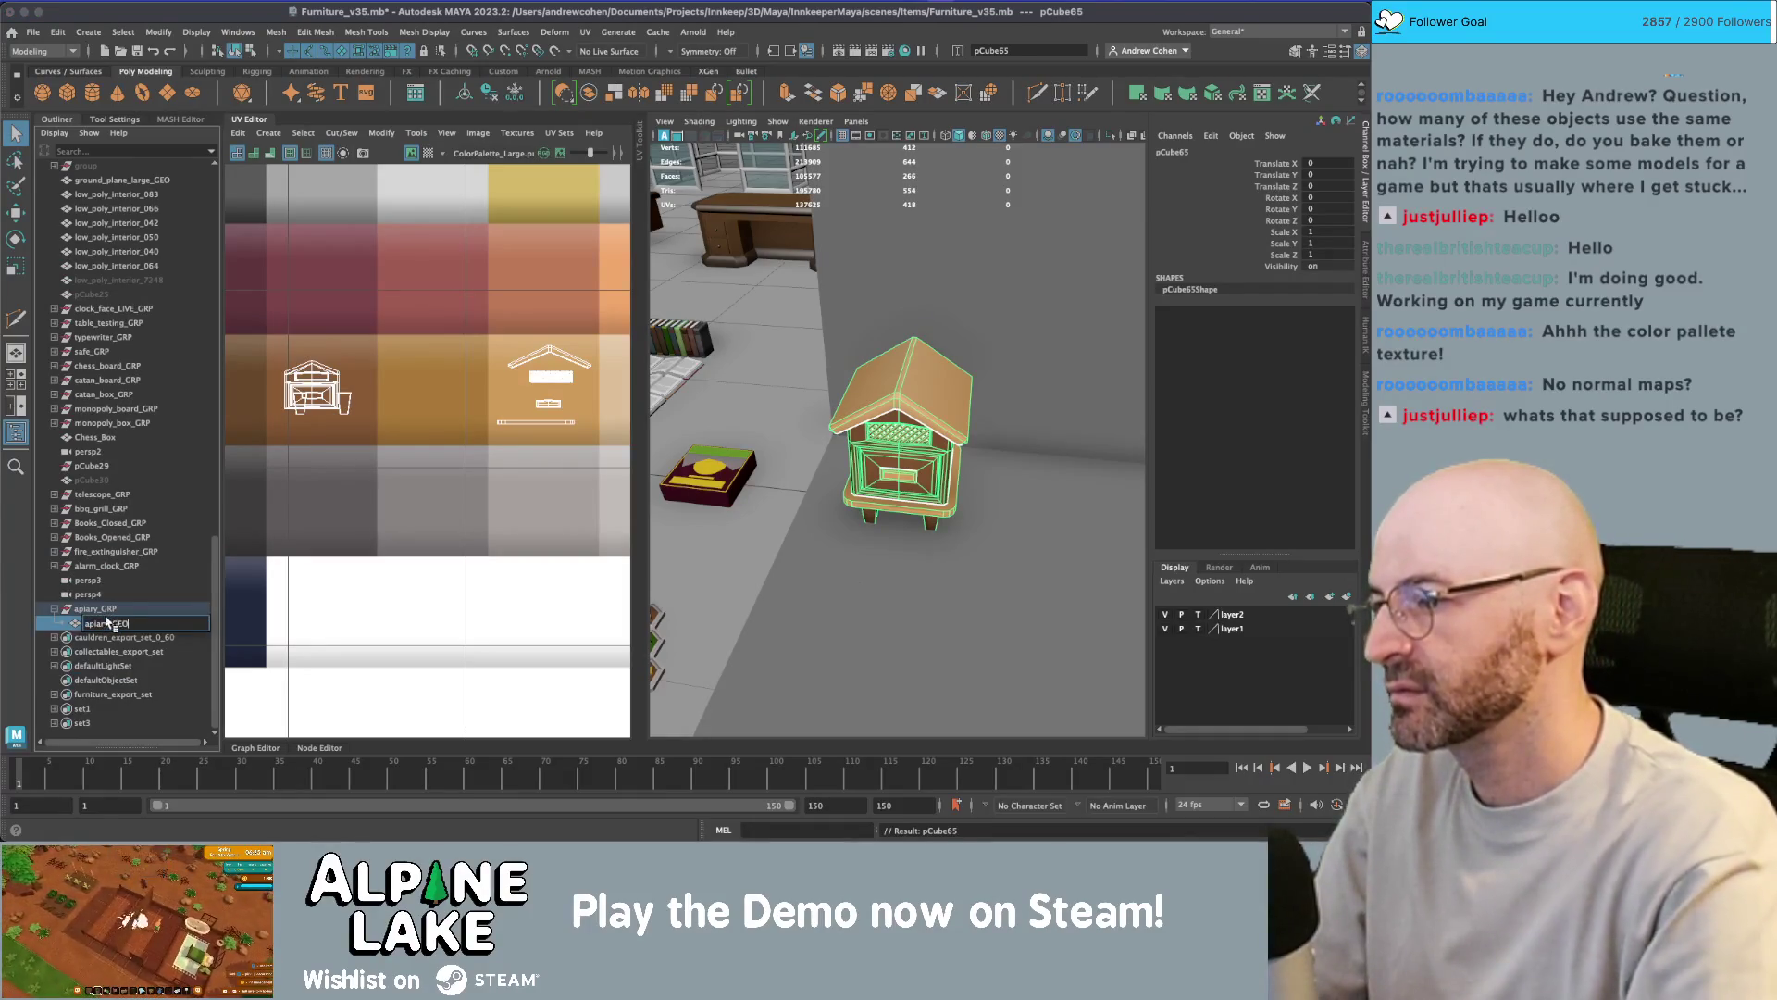
pyautogui.press('Return')
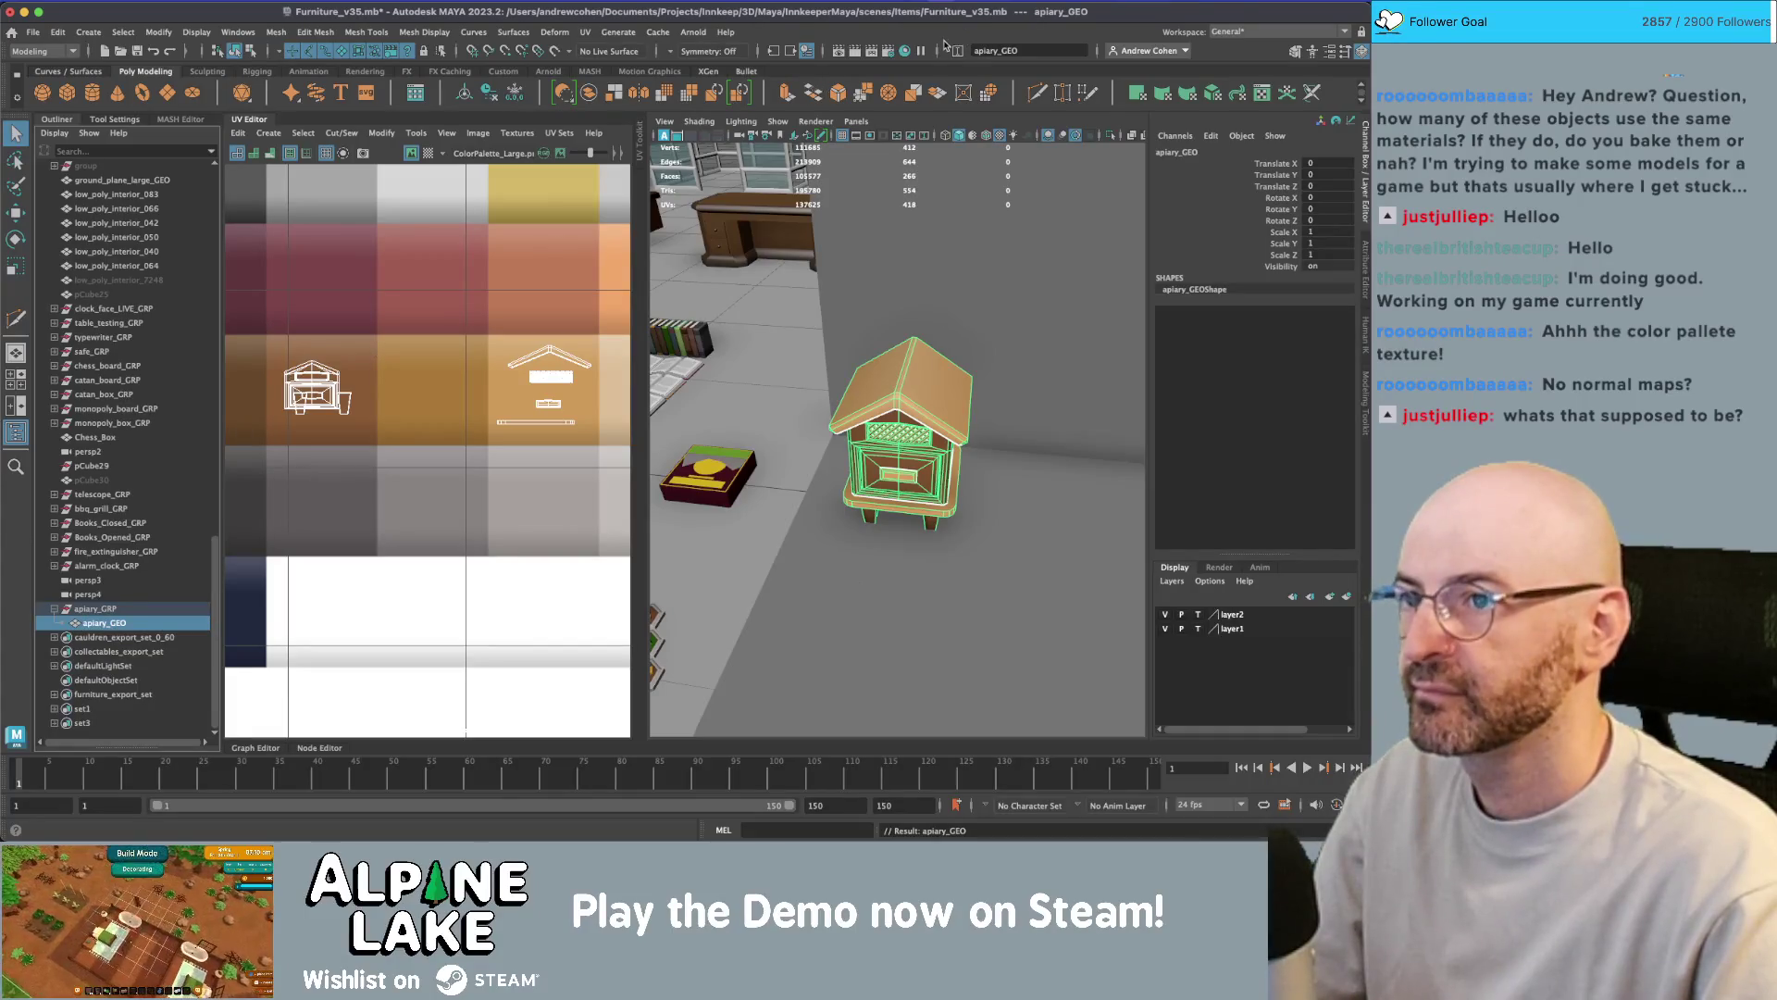
pyautogui.press('super+Tab')
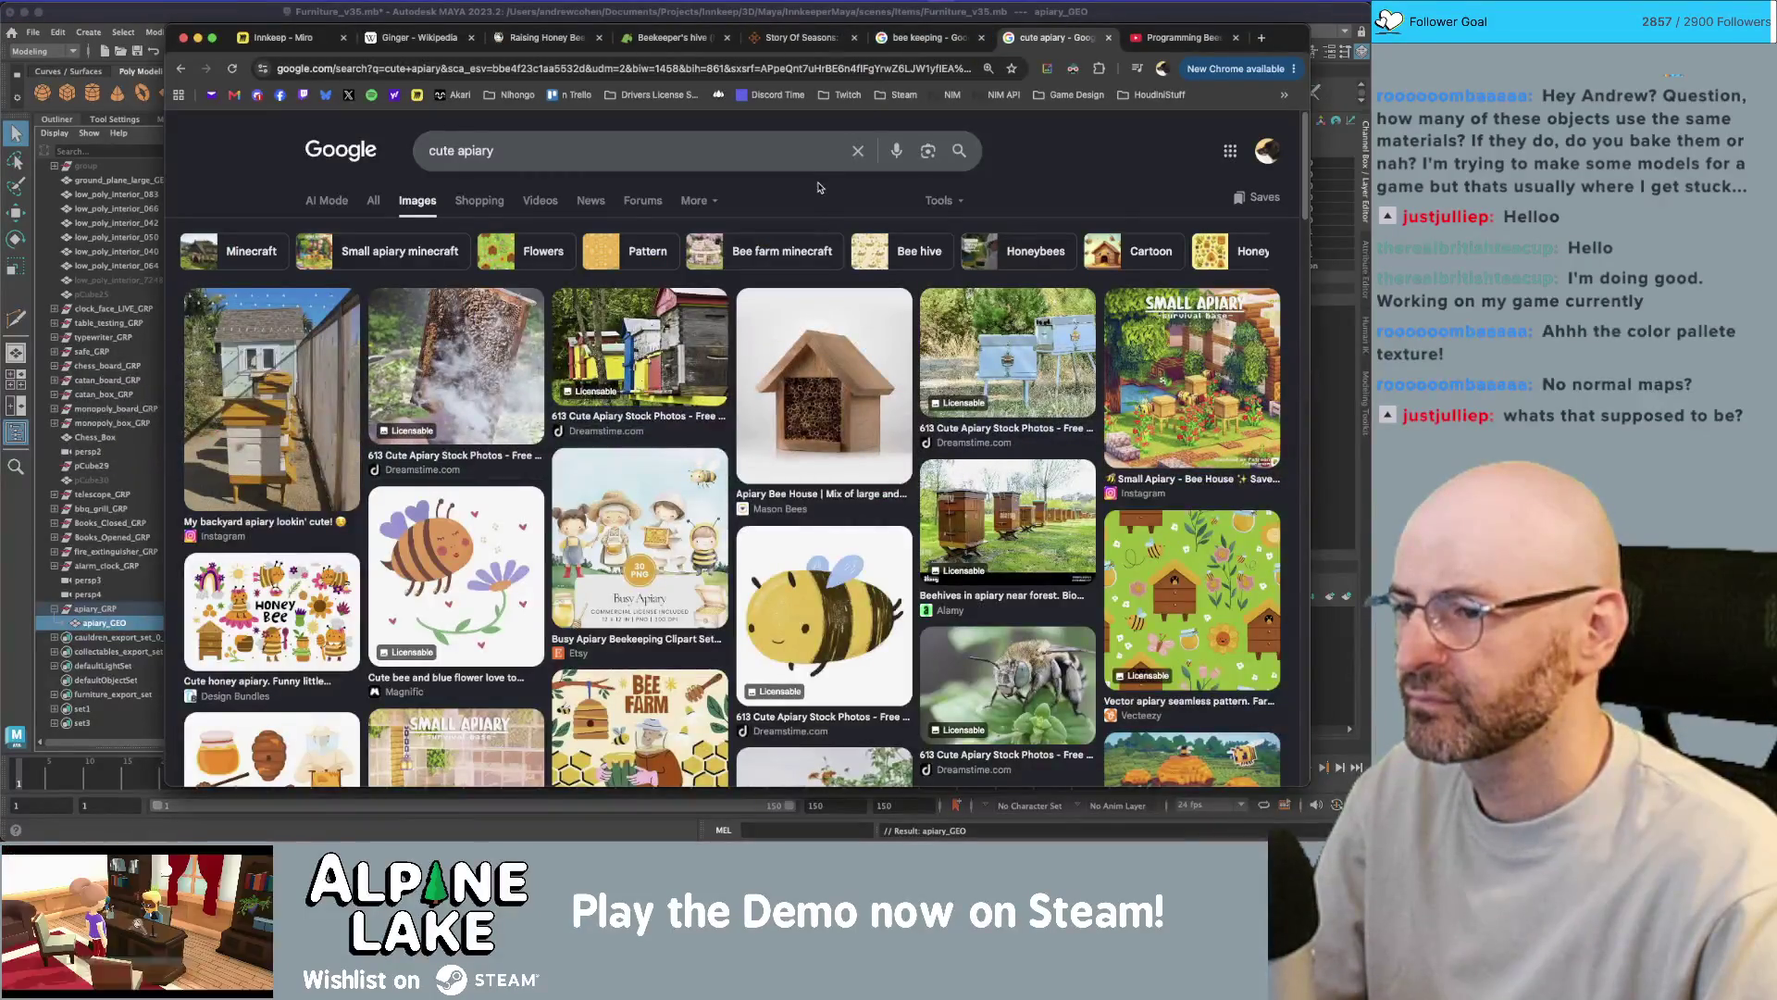
# - Search Google for 'bee house name' and expand the AI overview listing hive types
pyautogui.press('/')
pyautogui.write('bee')
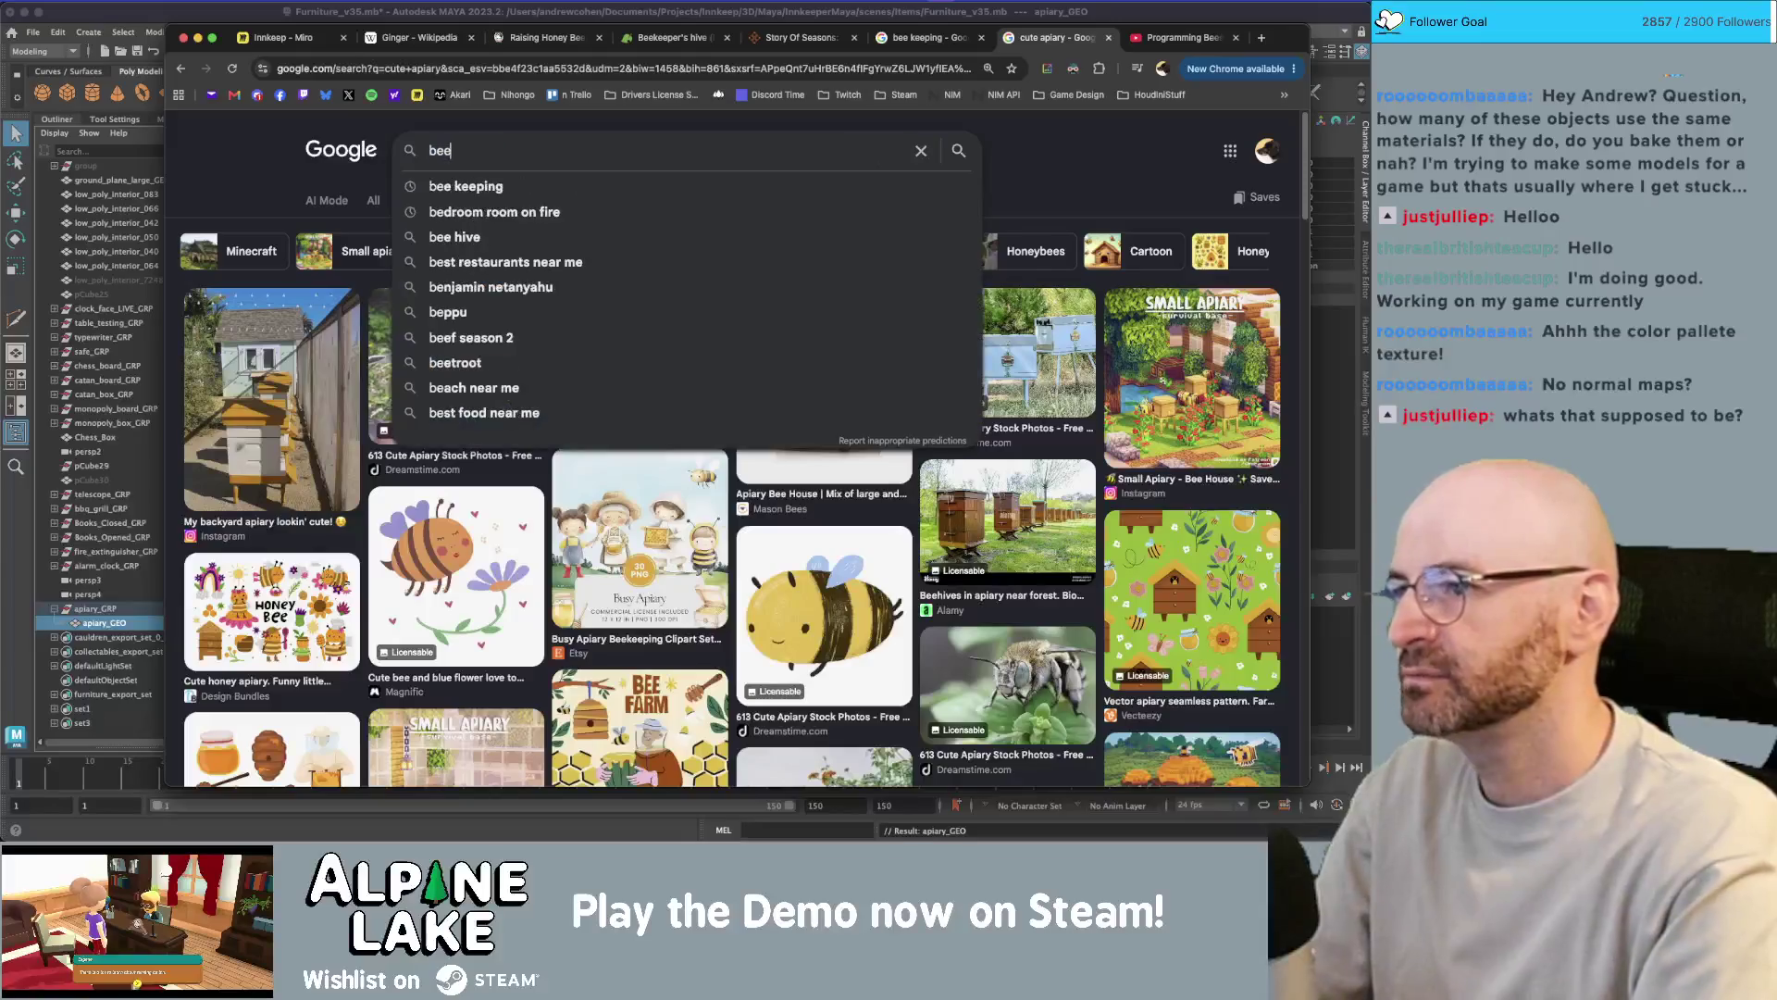
pyautogui.write(' house name')
pyautogui.press('Return')
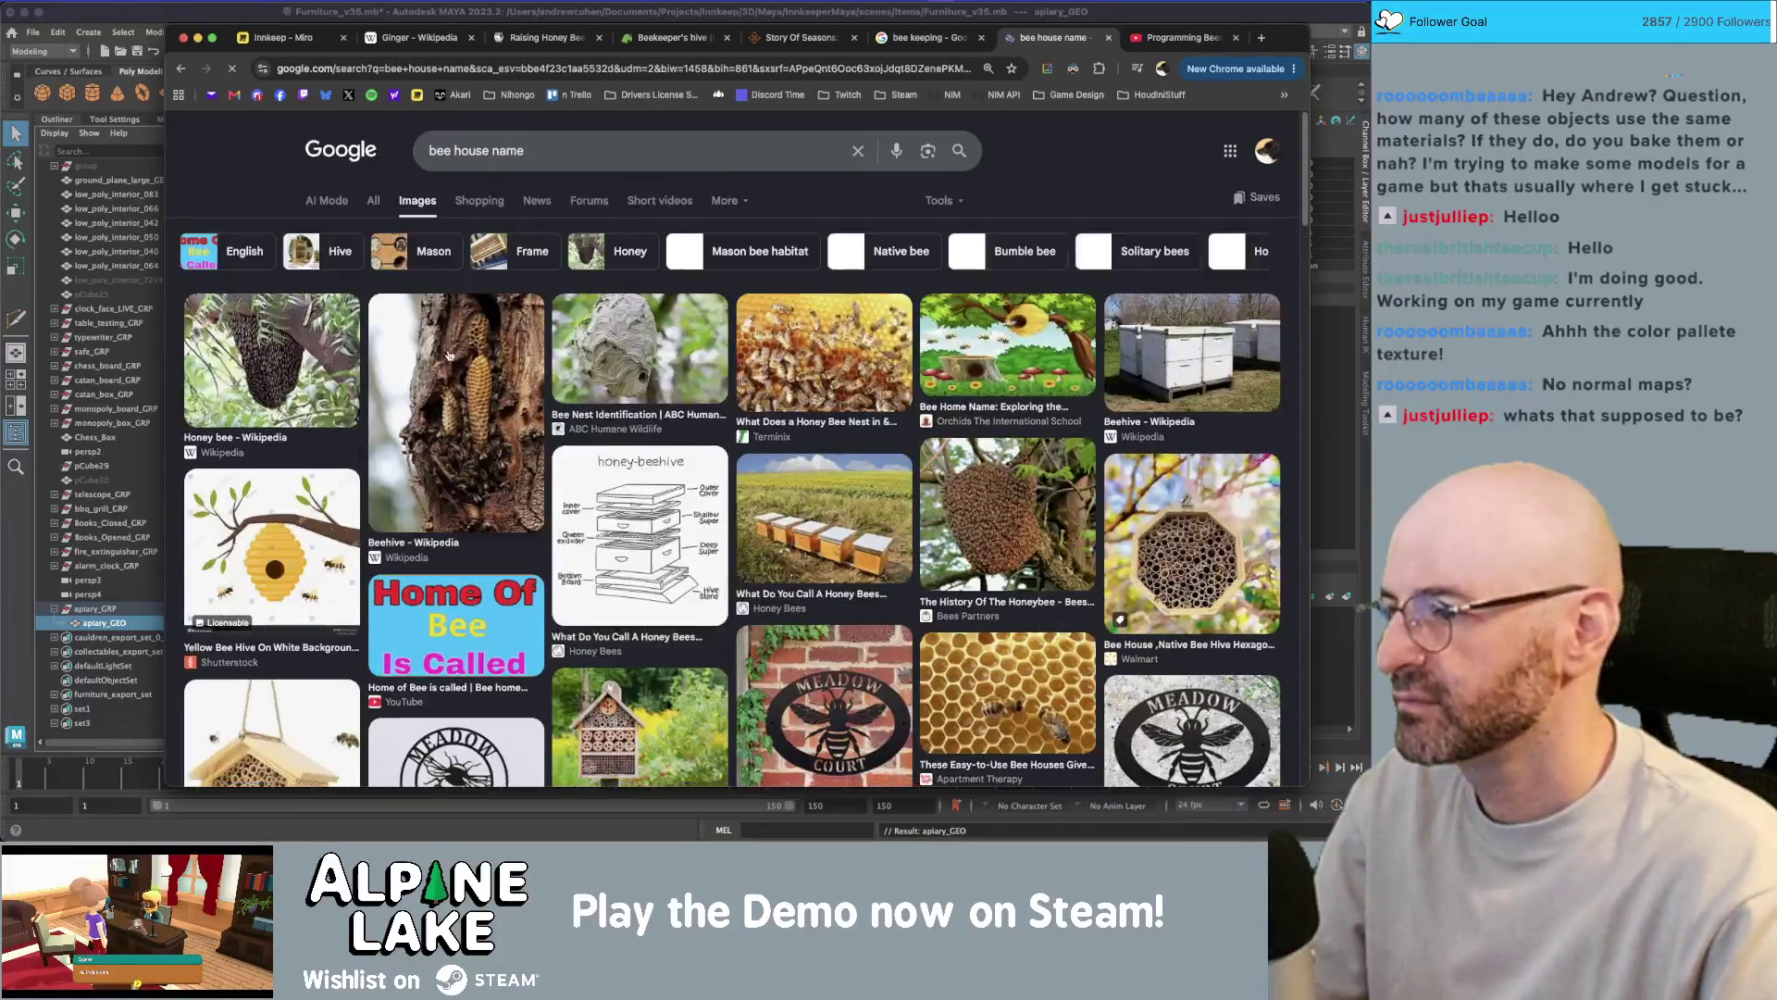
pyautogui.click(365, 200)
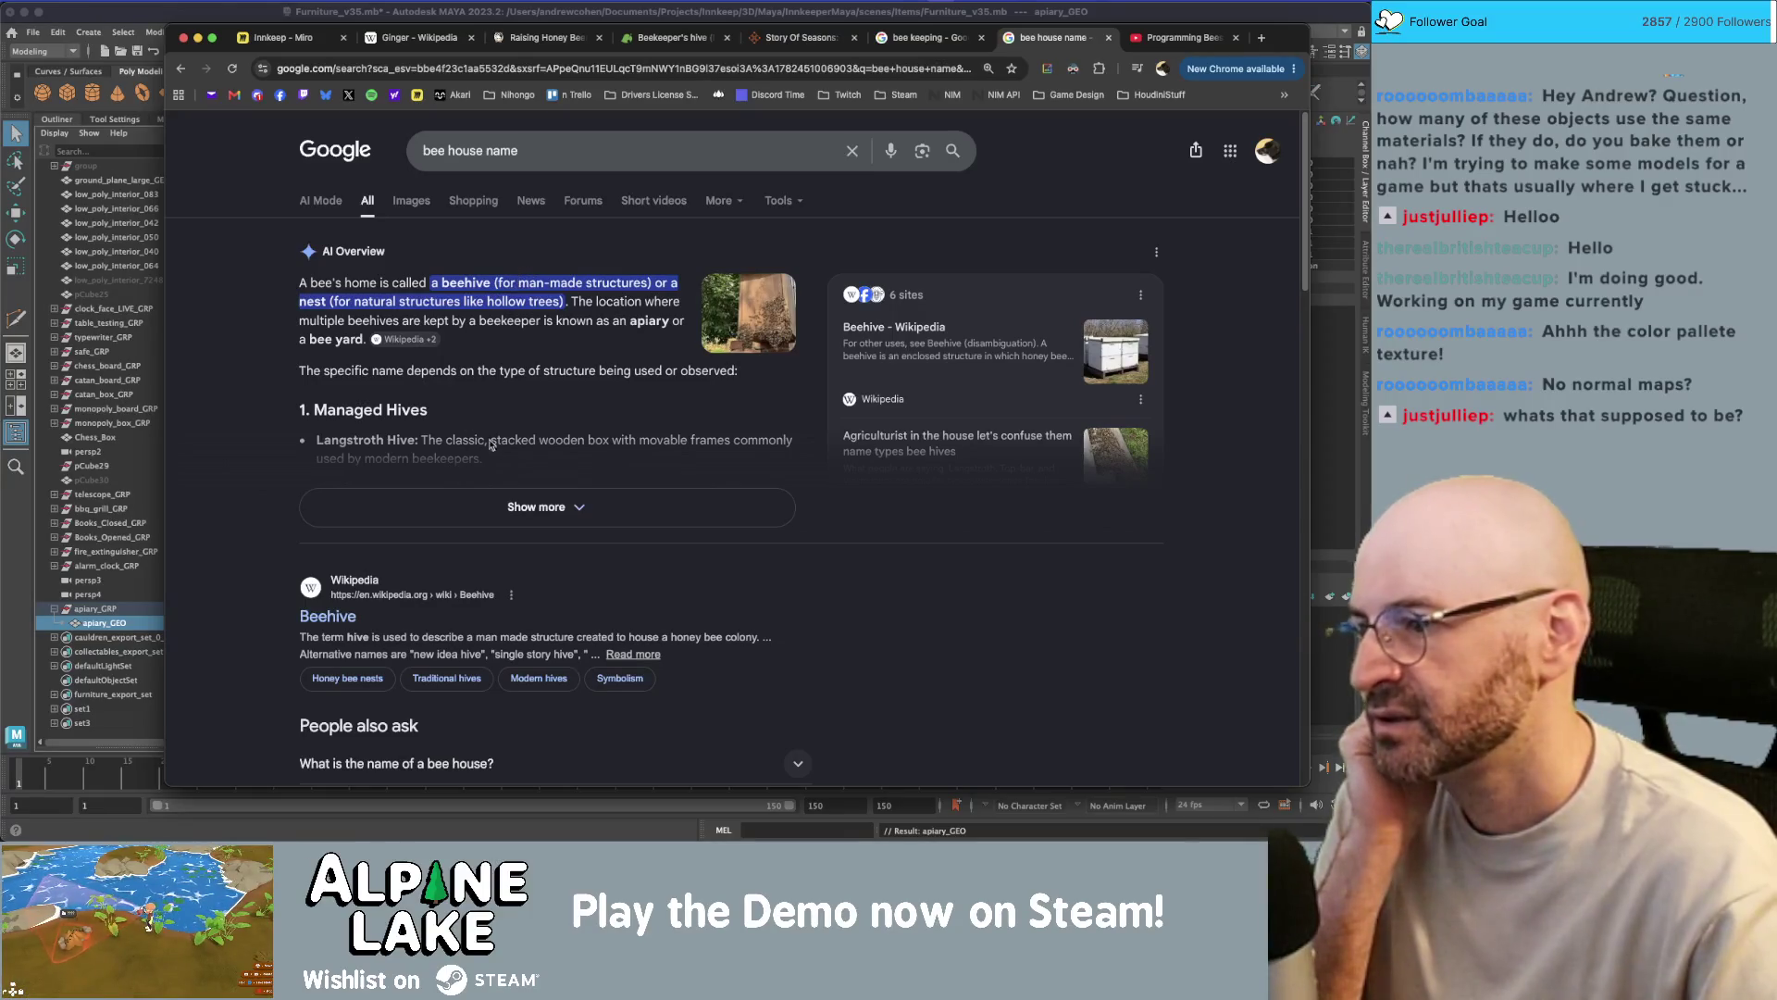
pyautogui.click(505, 495)
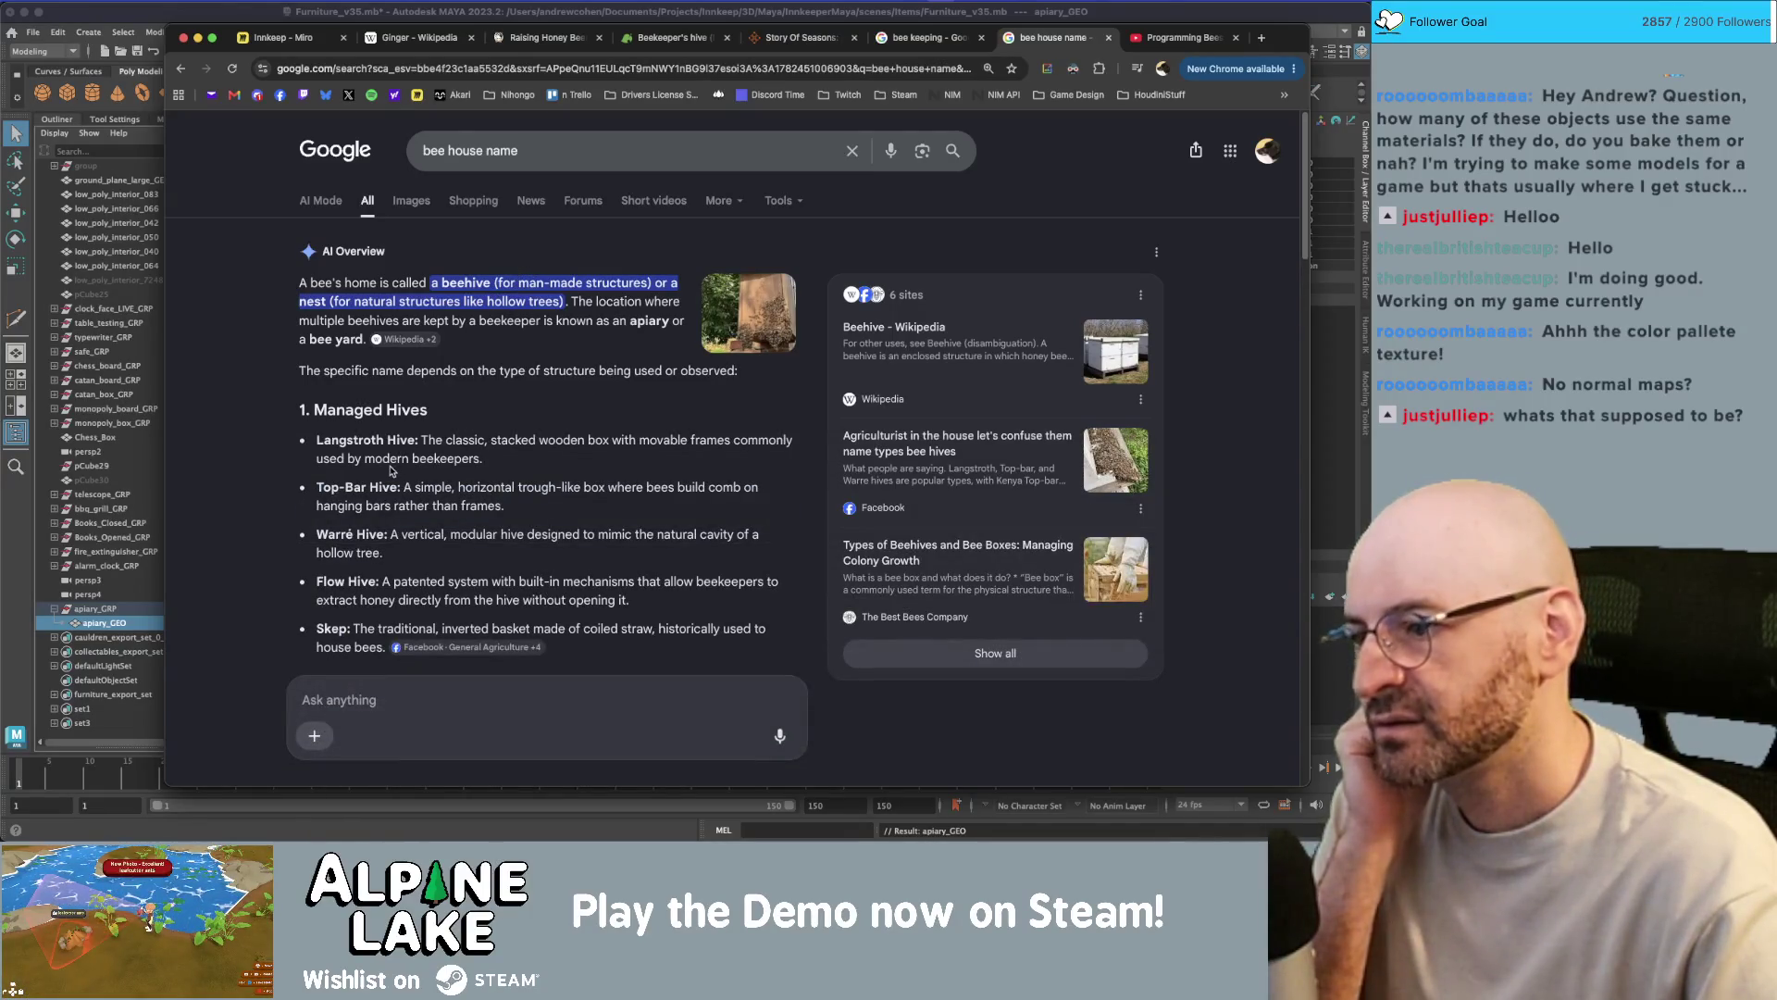
pyautogui.scroll(-2, 393, 469)
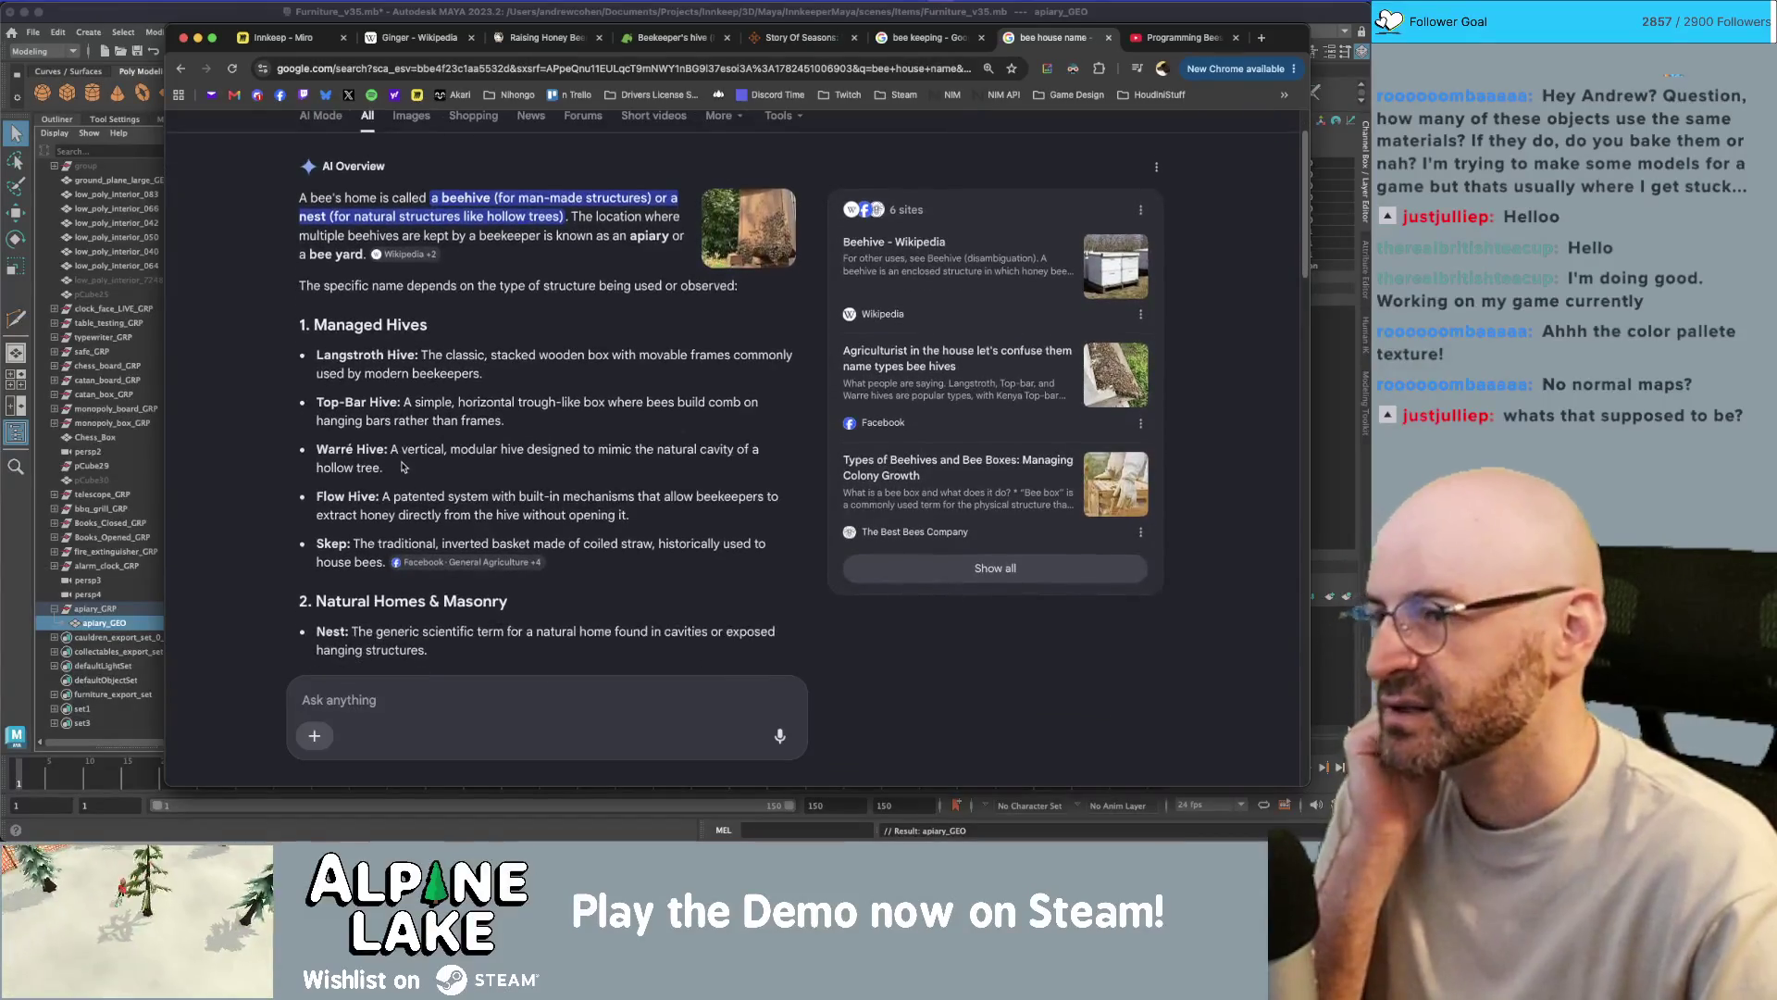
pyautogui.scroll(2, 398, 472)
pyautogui.doubleClick(97, 610)
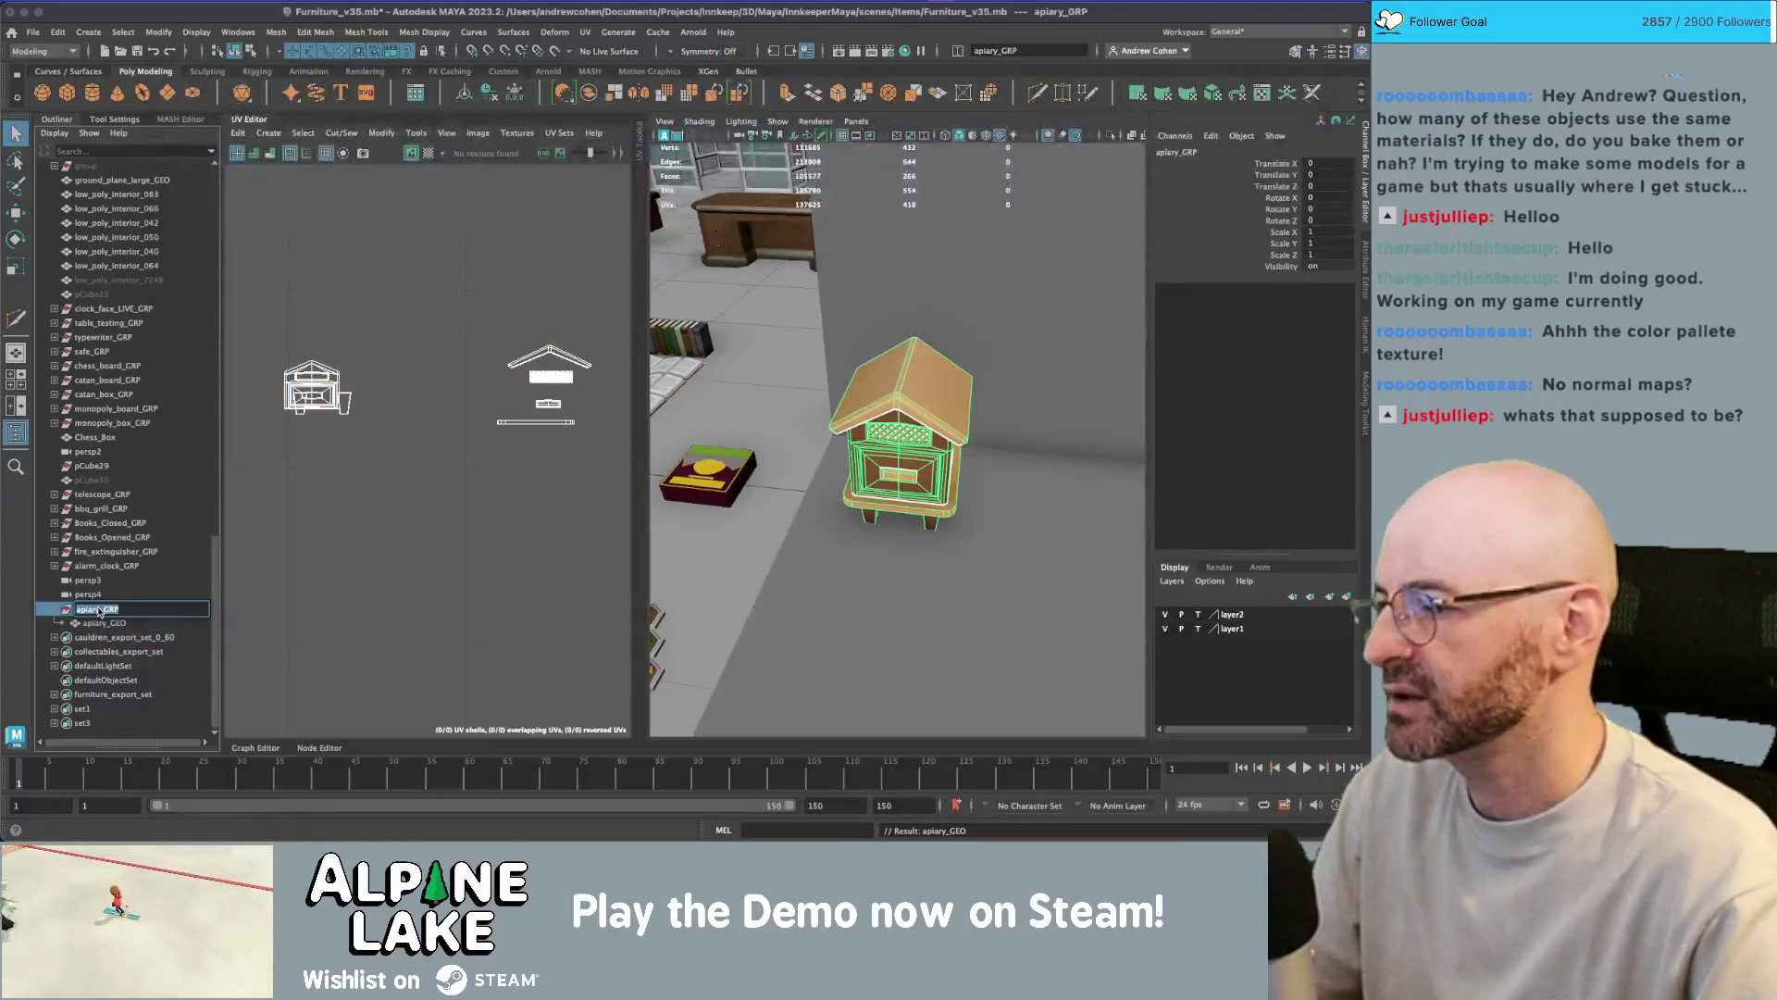
# - Rename the group to beehive_GRP and the mesh apiary_GEO to beehive_GEO
pyautogui.write('hive')
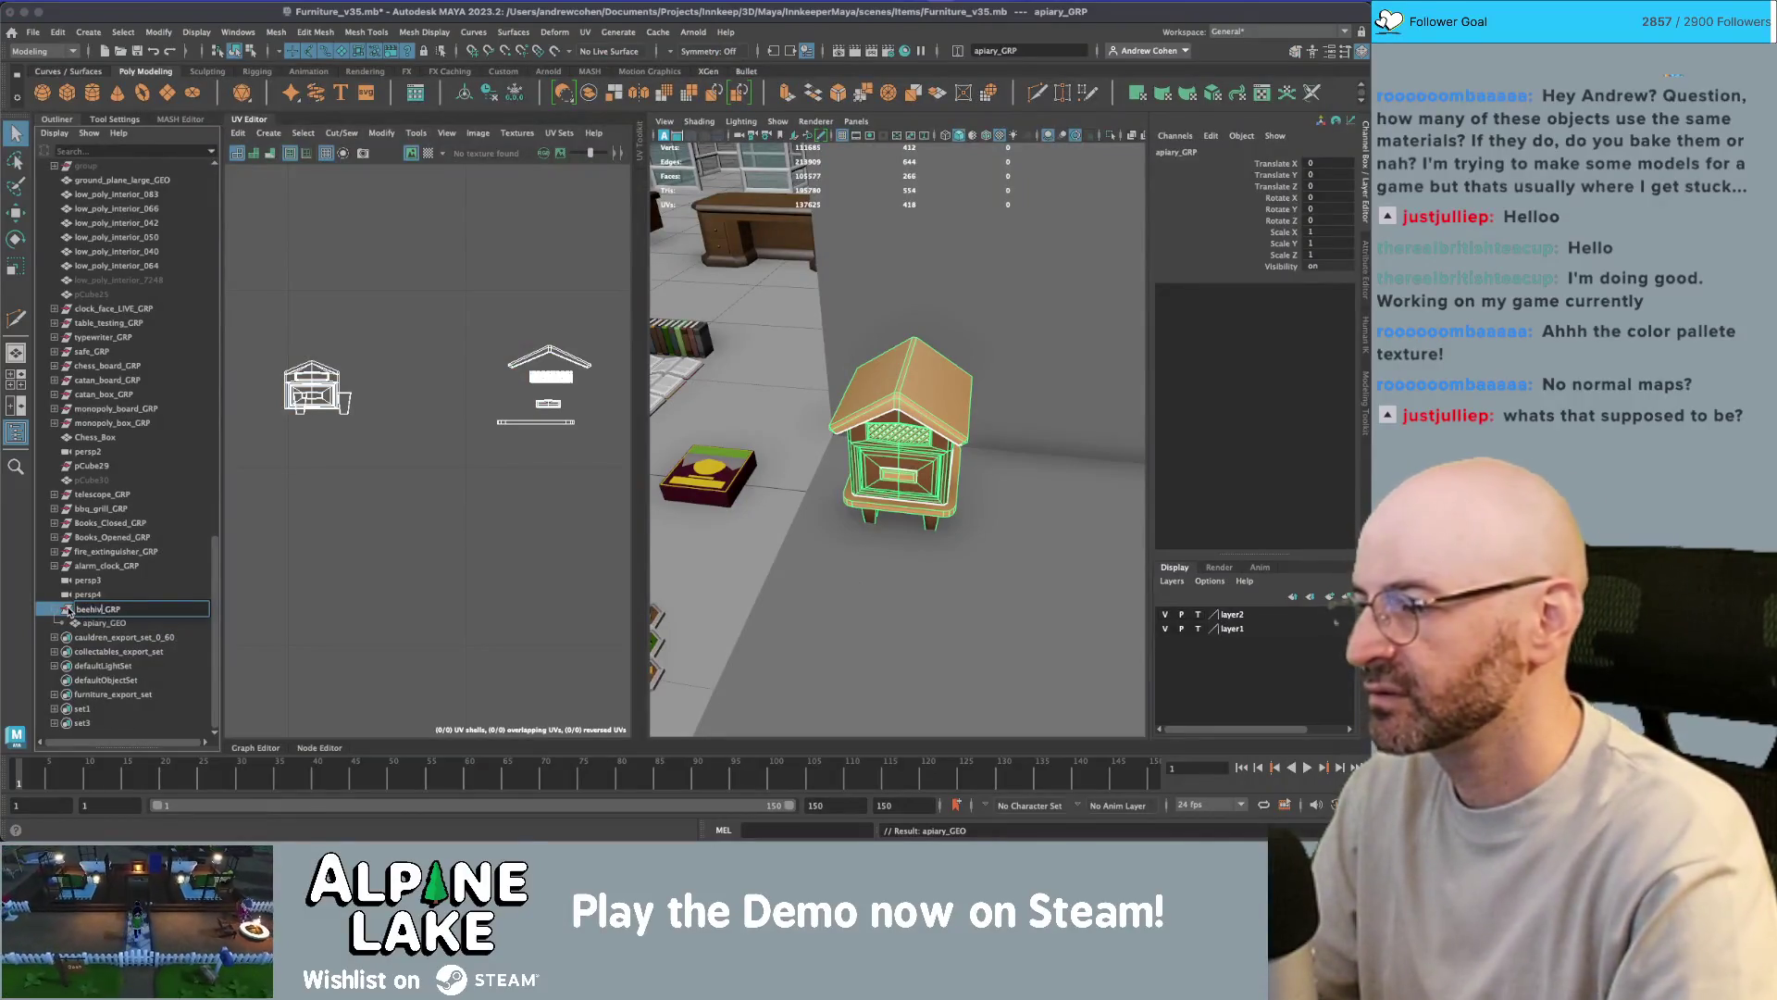
pyautogui.press('Return')
pyautogui.doubleClick(105, 624)
pyautogui.click(105, 627)
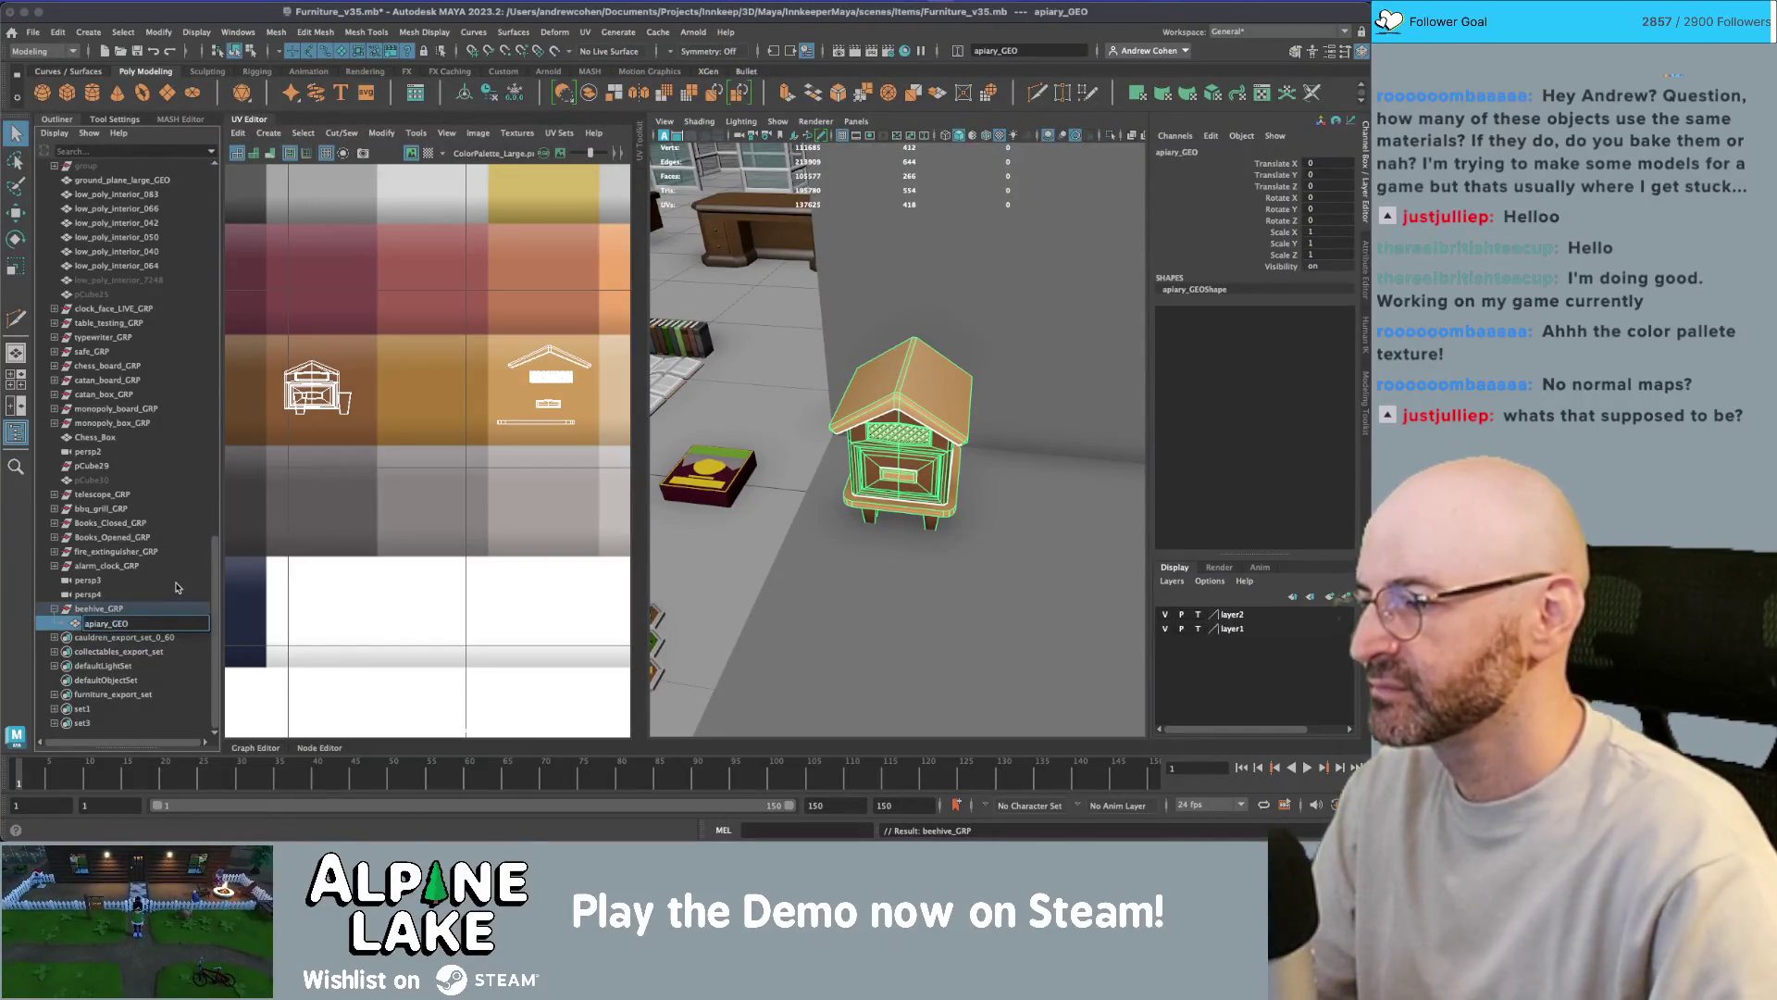
pyautogui.press('BackSpace')
pyautogui.press('BackSpace')
pyautogui.press('BackSpace')
pyautogui.write('beehive')
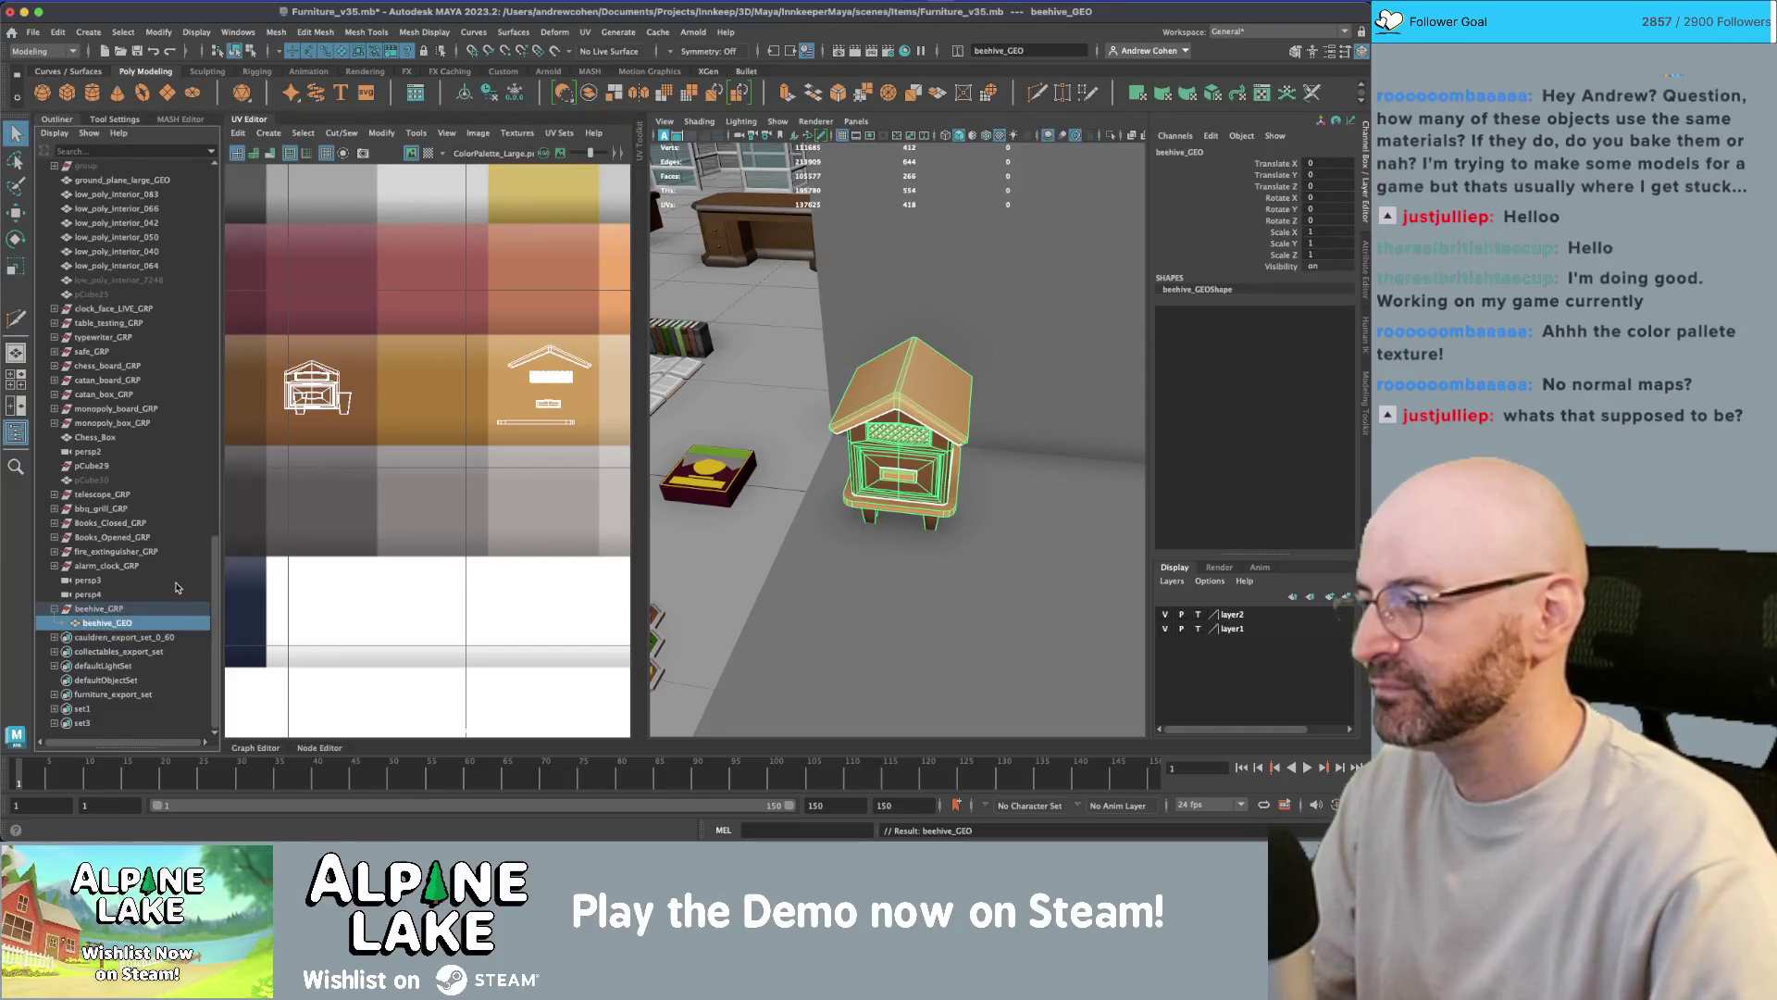
pyautogui.press('Return')
# - Select and frame the extra cameras persp3 and persp4, then frame the whole scene
pyautogui.scroll(-3, 171, 593)
pyautogui.click(93, 609)
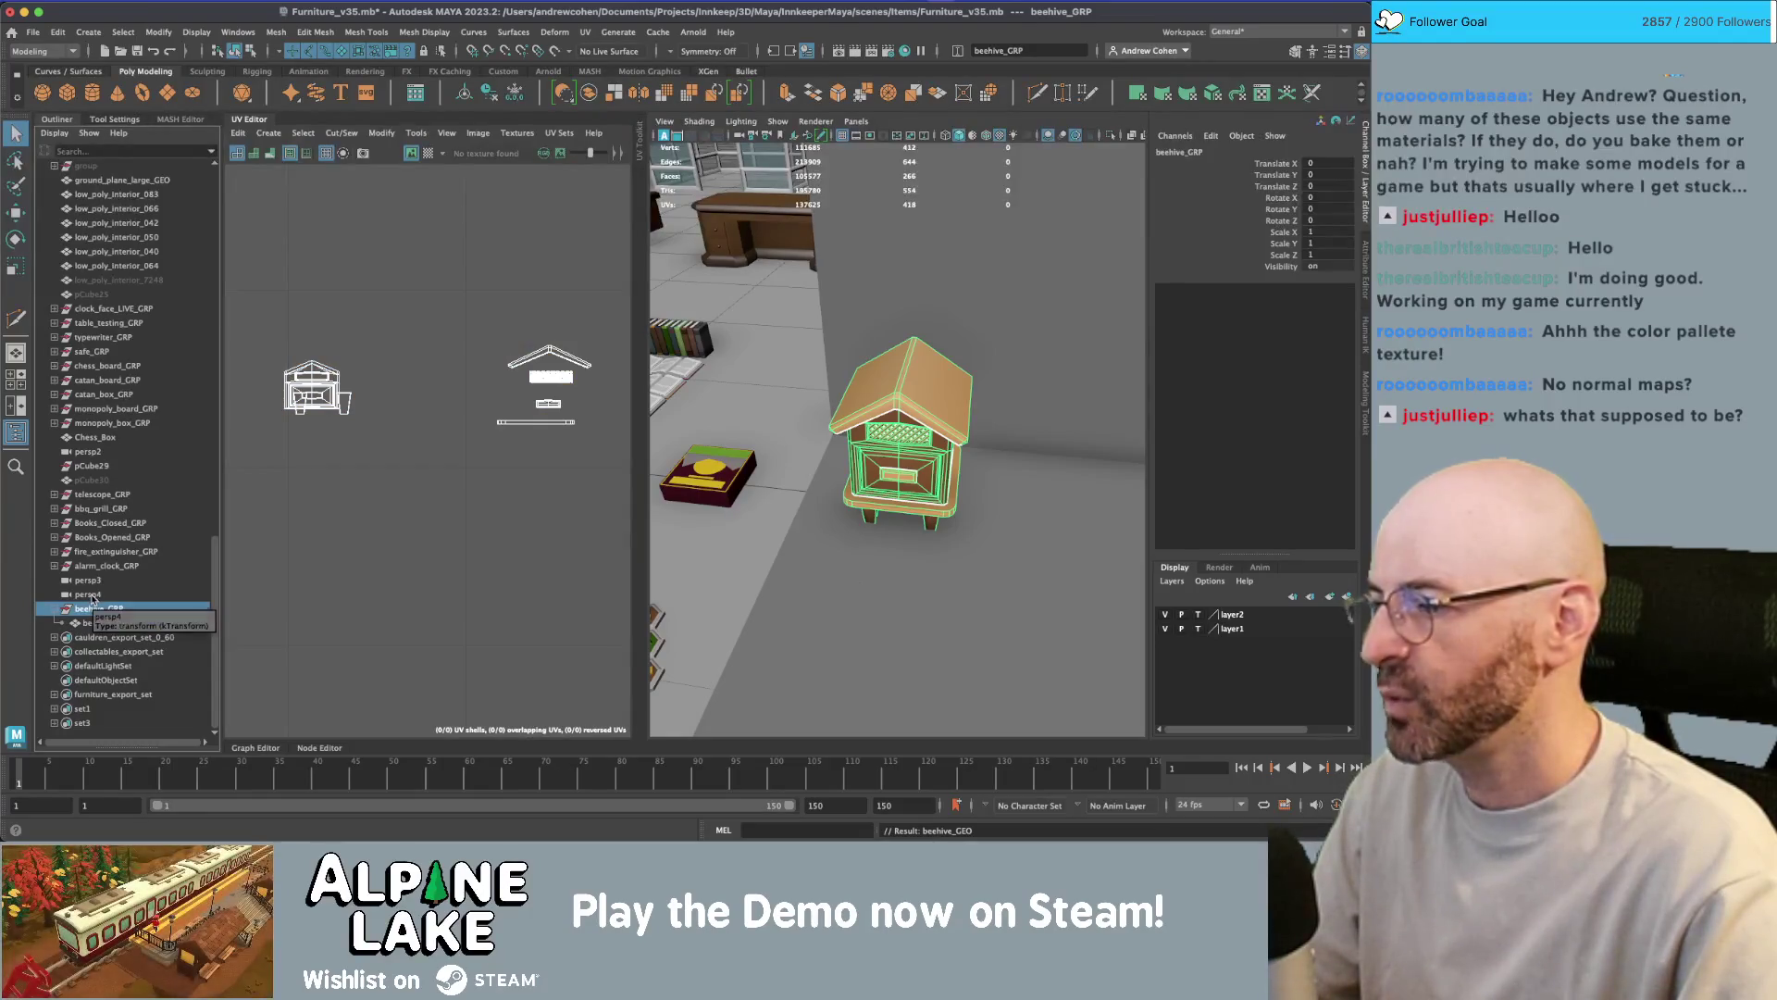
pyautogui.click(90, 594)
pyautogui.keyDown('shift'); pyautogui.click(89, 580); pyautogui.keyUp('shift')
pyautogui.press('f')
pyautogui.keyDown('alt'); pyautogui.moveTo(1012, 446); pyautogui.dragTo(934, 460); pyautogui.keyUp('alt')
pyautogui.click(935, 460)
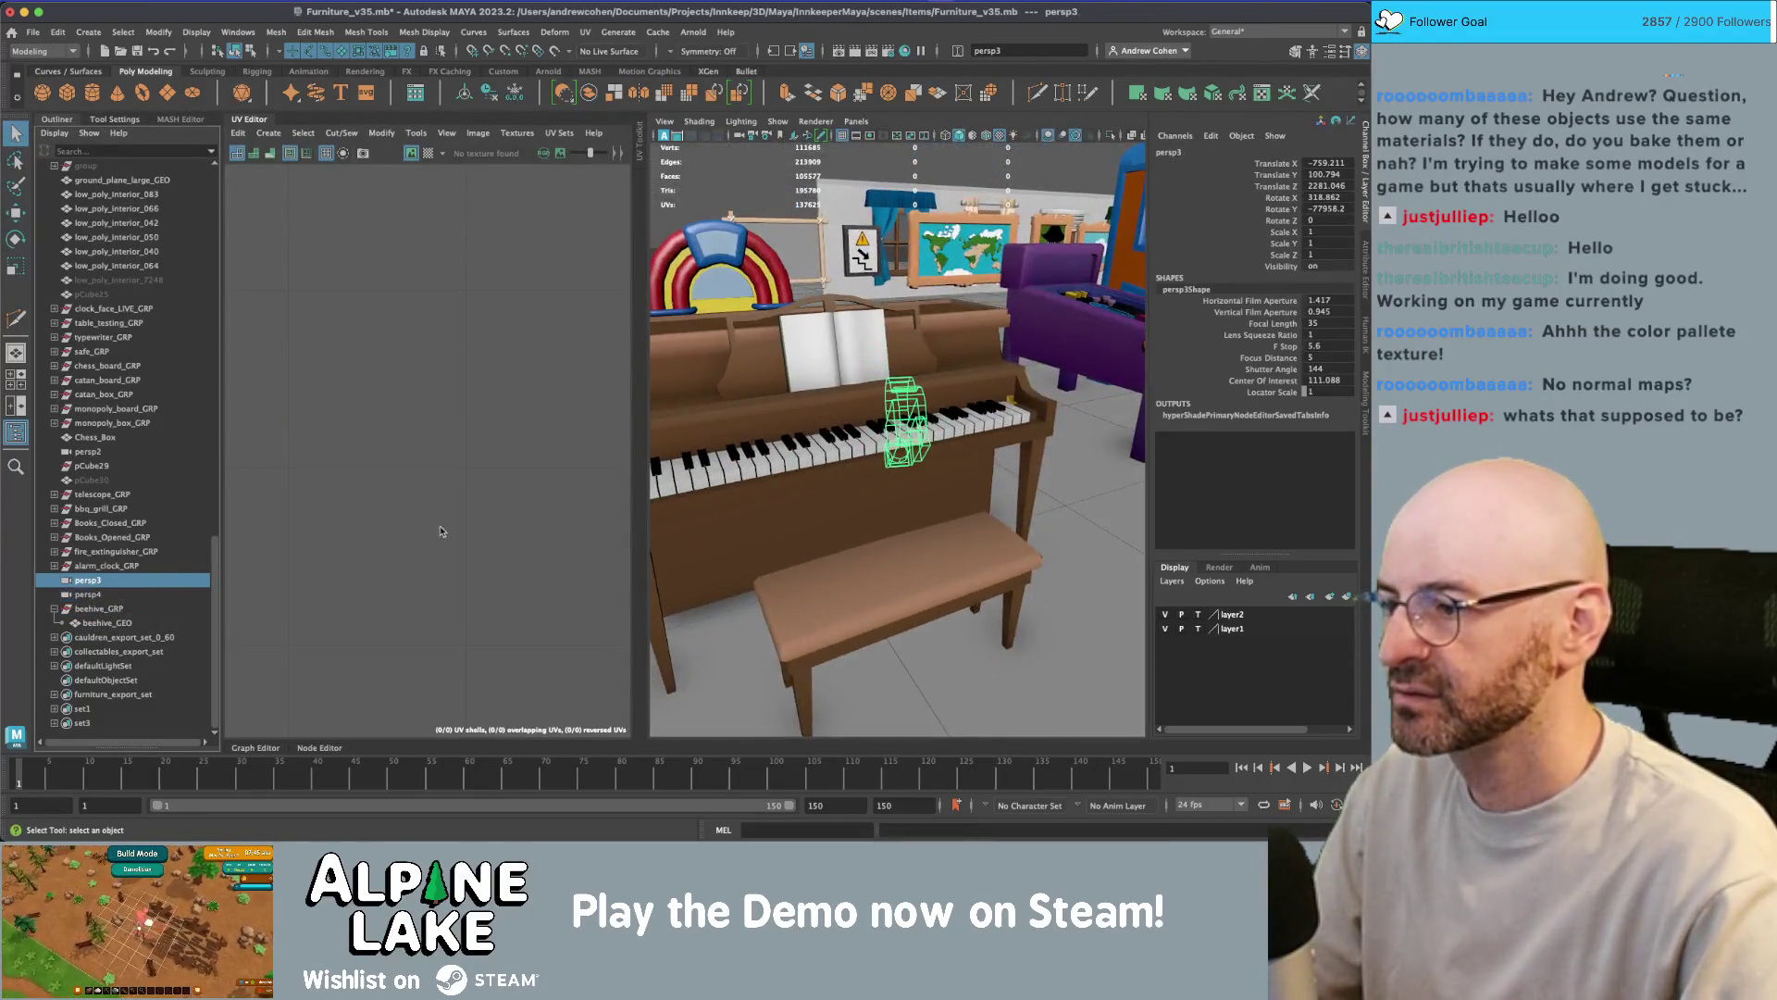
pyautogui.click(147, 593)
pyautogui.press('a')
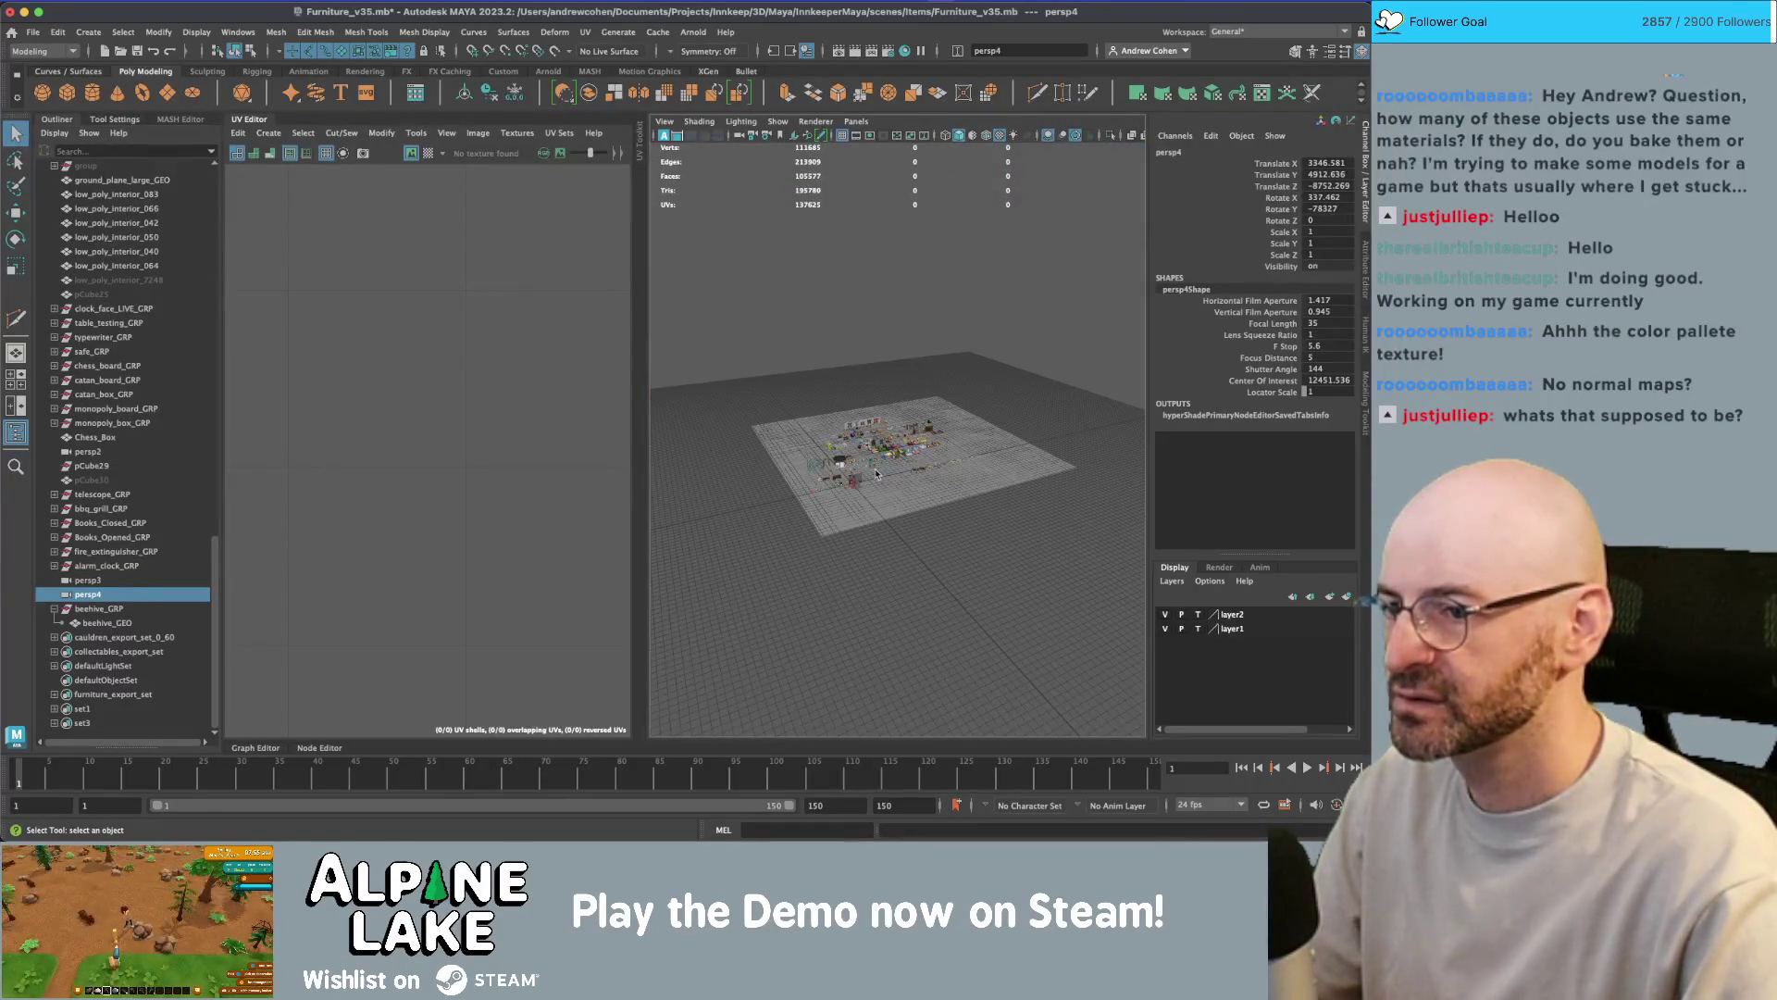
pyautogui.moveTo(877, 468)
pyautogui.keyDown('alt'); pyautogui.mouseDown()
pyautogui.moveTo(1039, 448)
pyautogui.moveTo(1000, 463)
pyautogui.mouseUp(); pyautogui.keyUp('alt')
# - Remove the persp3 camera and add beehive_GRP to furniture_export_set
pyautogui.click(143, 580)
pyautogui.scroll(1, 143, 582)
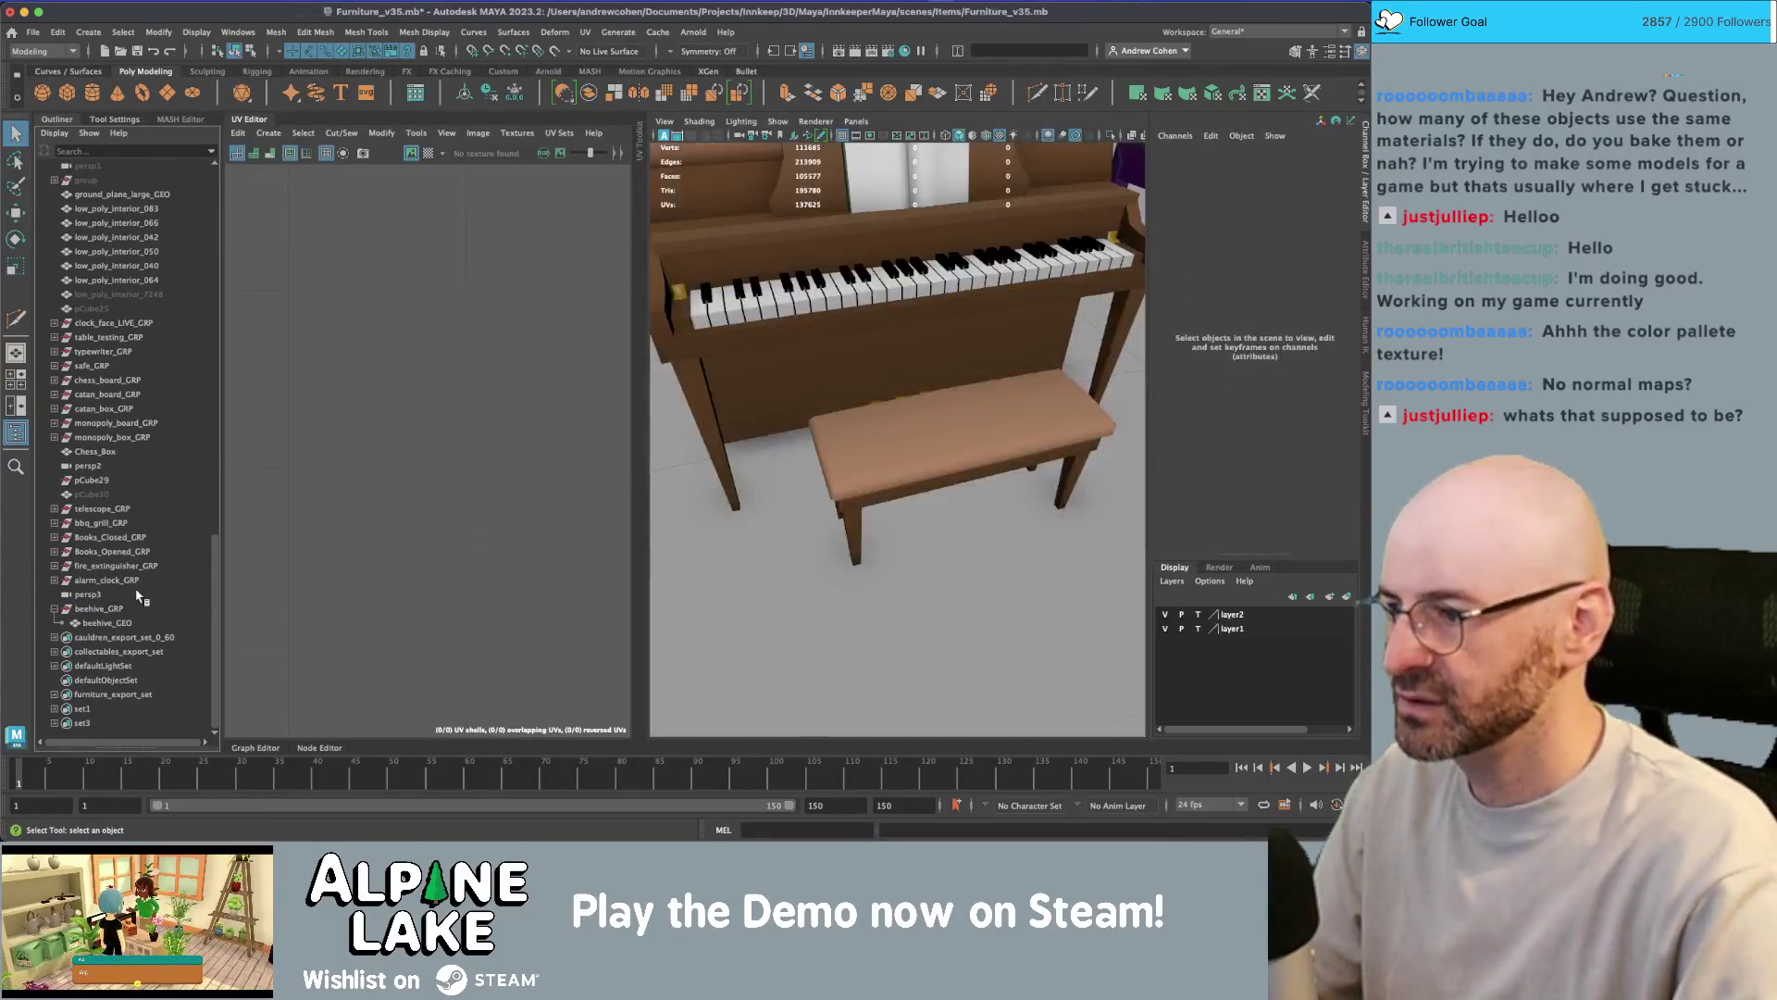
pyautogui.press('Delete')
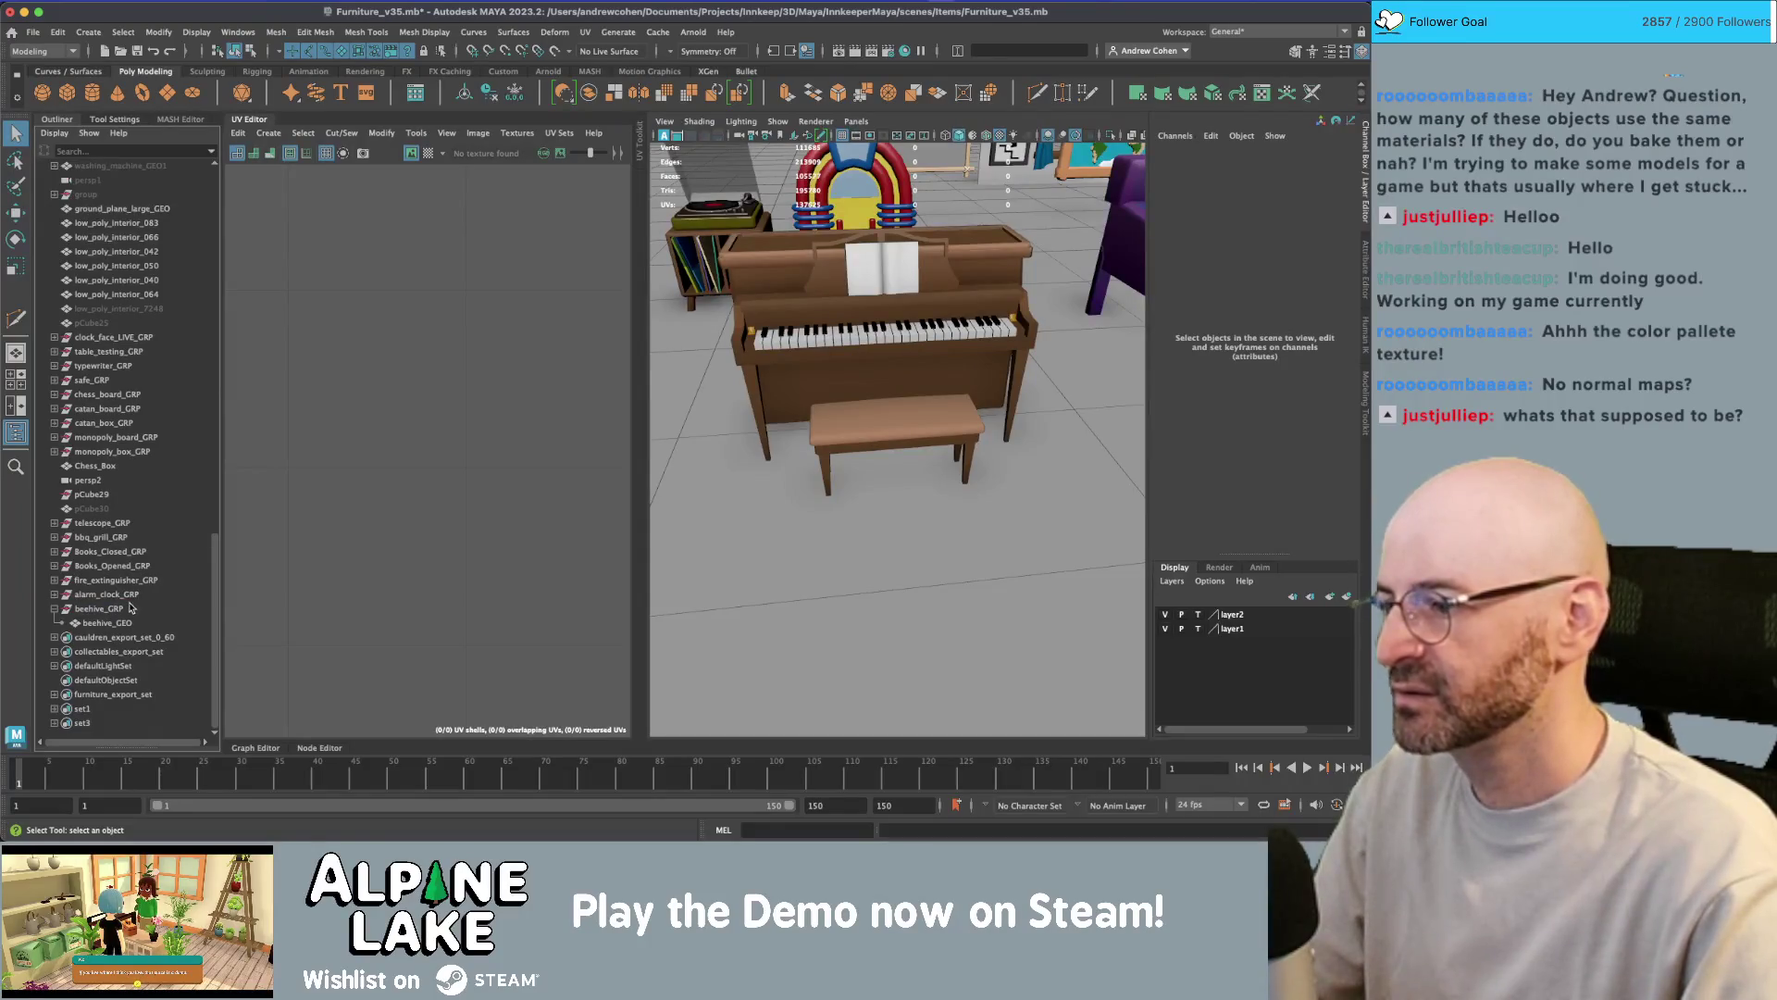
pyautogui.click(109, 611)
pyautogui.moveTo(109, 616); pyautogui.dragTo(112, 694, button='middle')
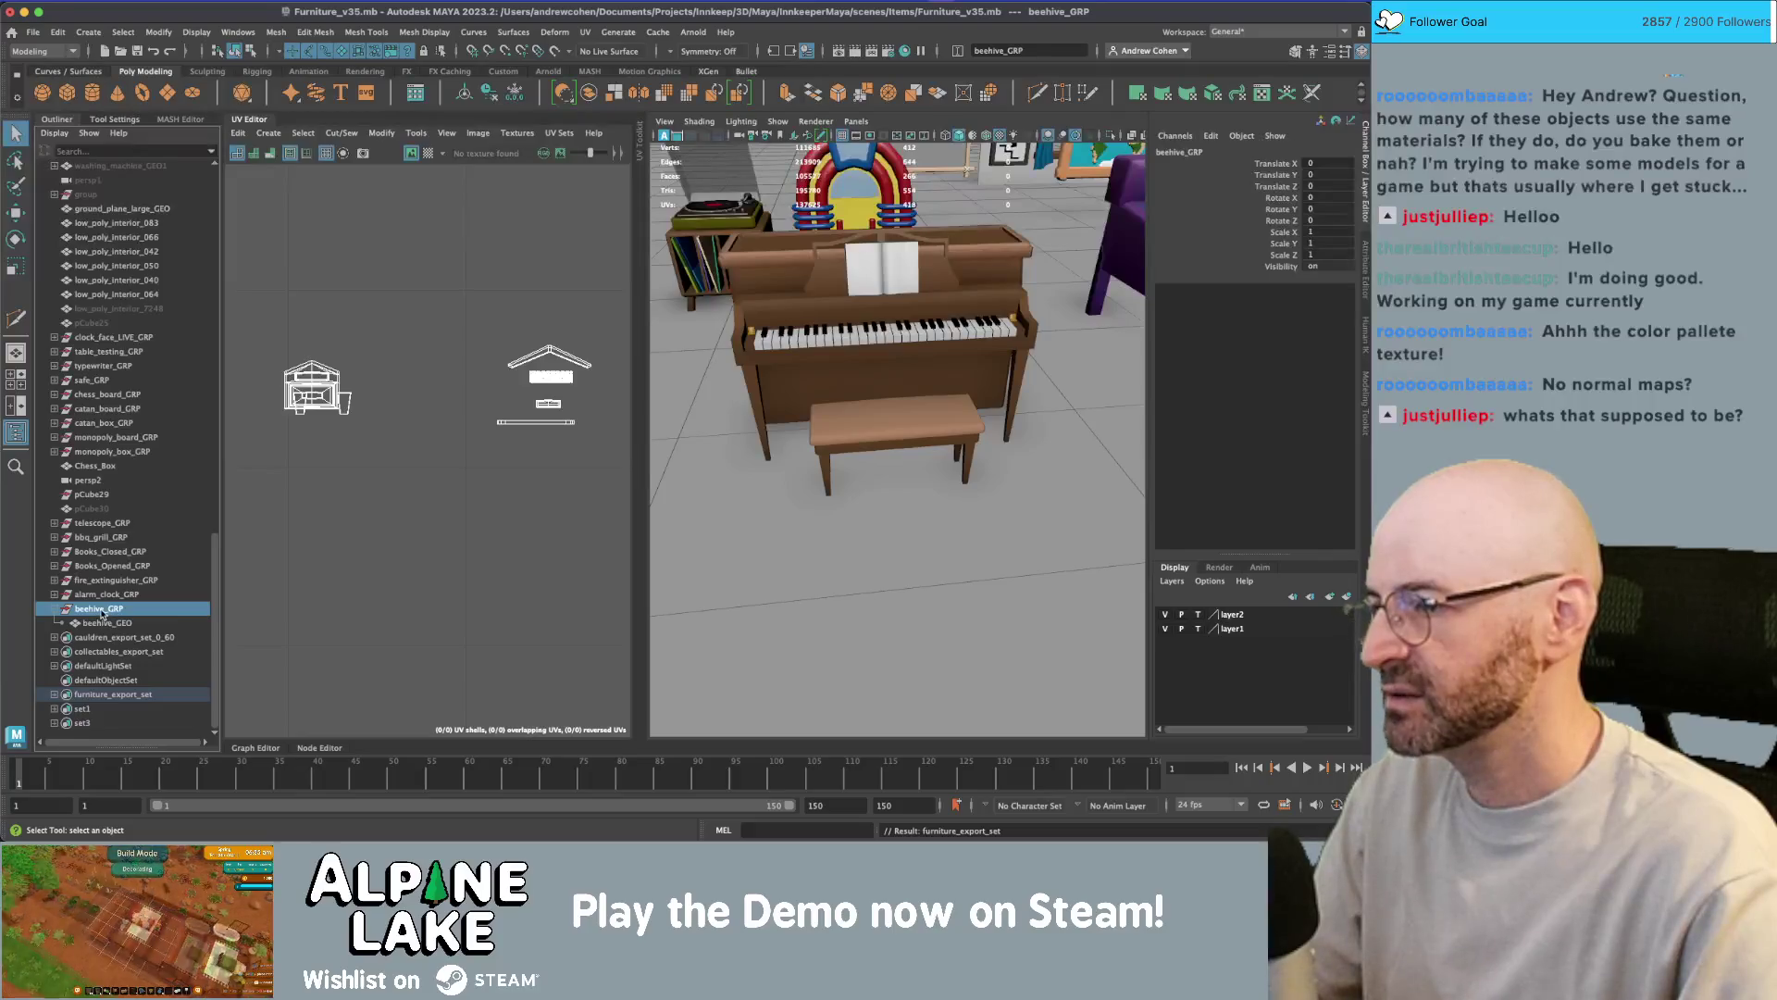
# - Move the beehive group beside the bench, to Translate X -600, Z 1100
pyautogui.press('f')
pyautogui.scroll(-5, 823, 356)
pyautogui.keyDown('alt'); pyautogui.moveTo(830, 343); pyautogui.dragTo(914, 374); pyautogui.keyUp('alt')
pyautogui.press('w')
pyautogui.moveTo(839, 454); pyautogui.dragTo(996, 298, button='middle')
pyautogui.press('f')
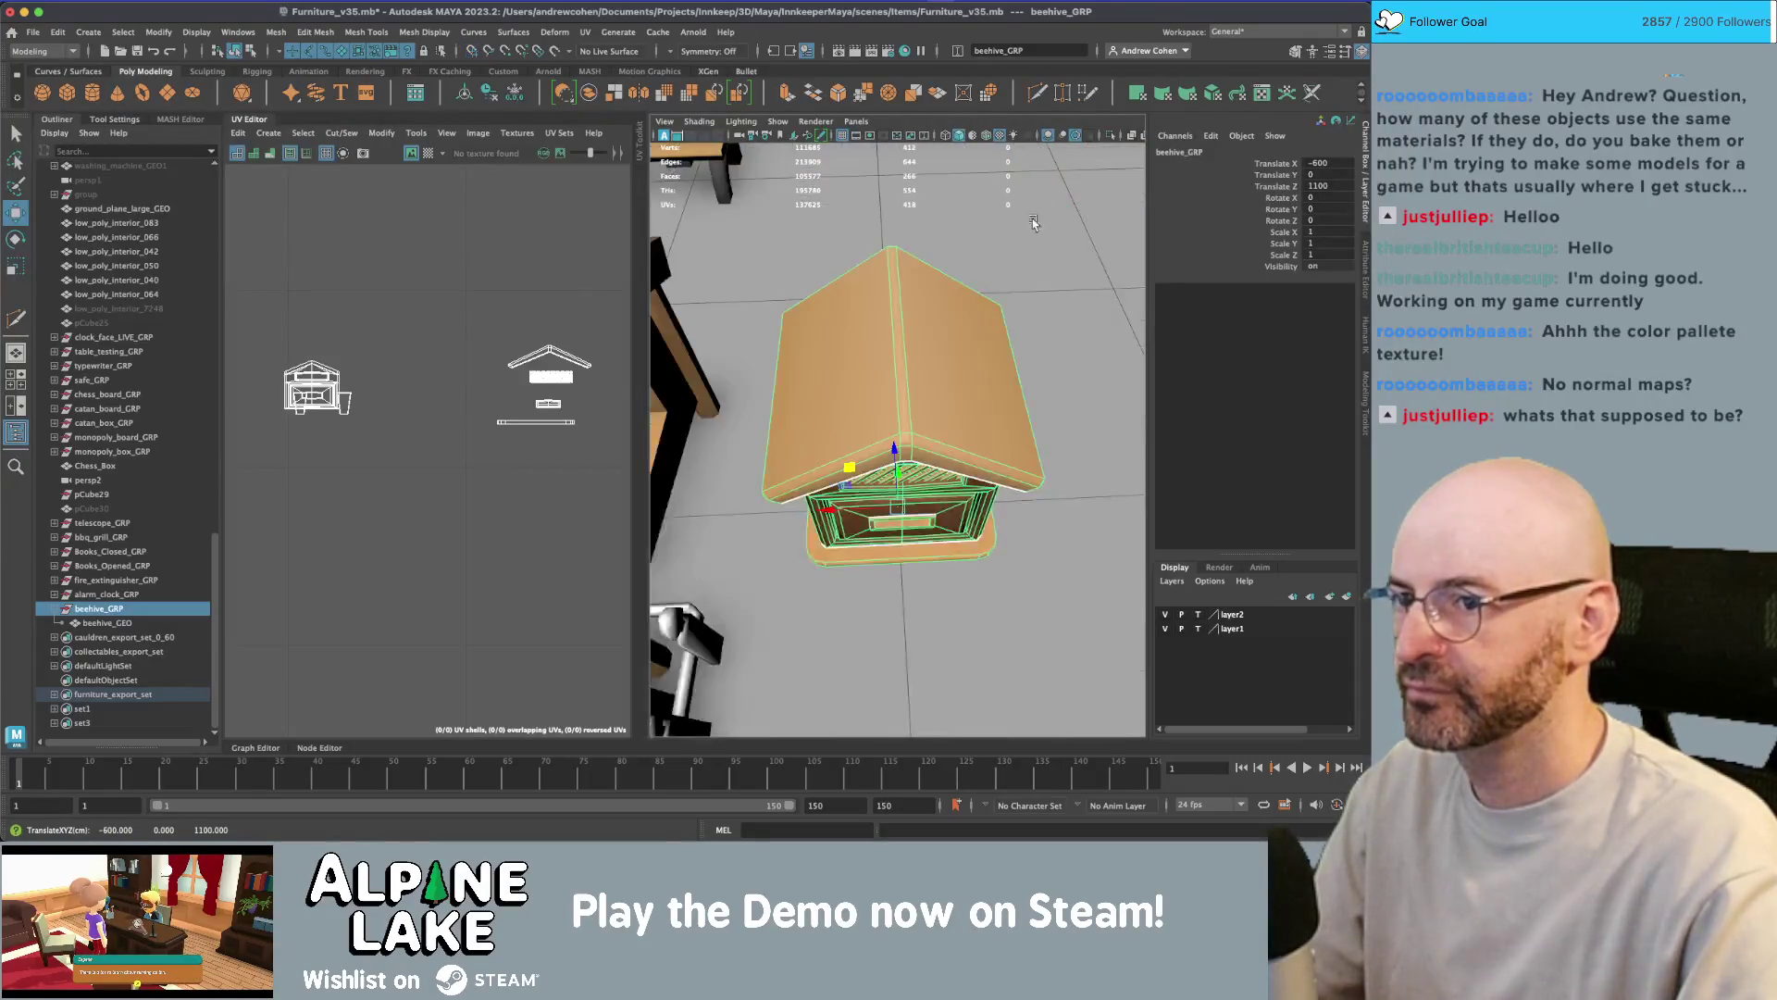
pyautogui.scroll(-5, 1018, 222)
pyautogui.moveTo(1019, 222)
pyautogui.keyDown('alt'); pyautogui.mouseDown()
pyautogui.moveTo(854, 318)
pyautogui.moveTo(827, 262)
pyautogui.moveTo(898, 288)
pyautogui.moveTo(852, 285)
pyautogui.mouseUp(); pyautogui.keyUp('alt')
pyautogui.scroll(-1, 854, 318)
pyautogui.click(826, 262)
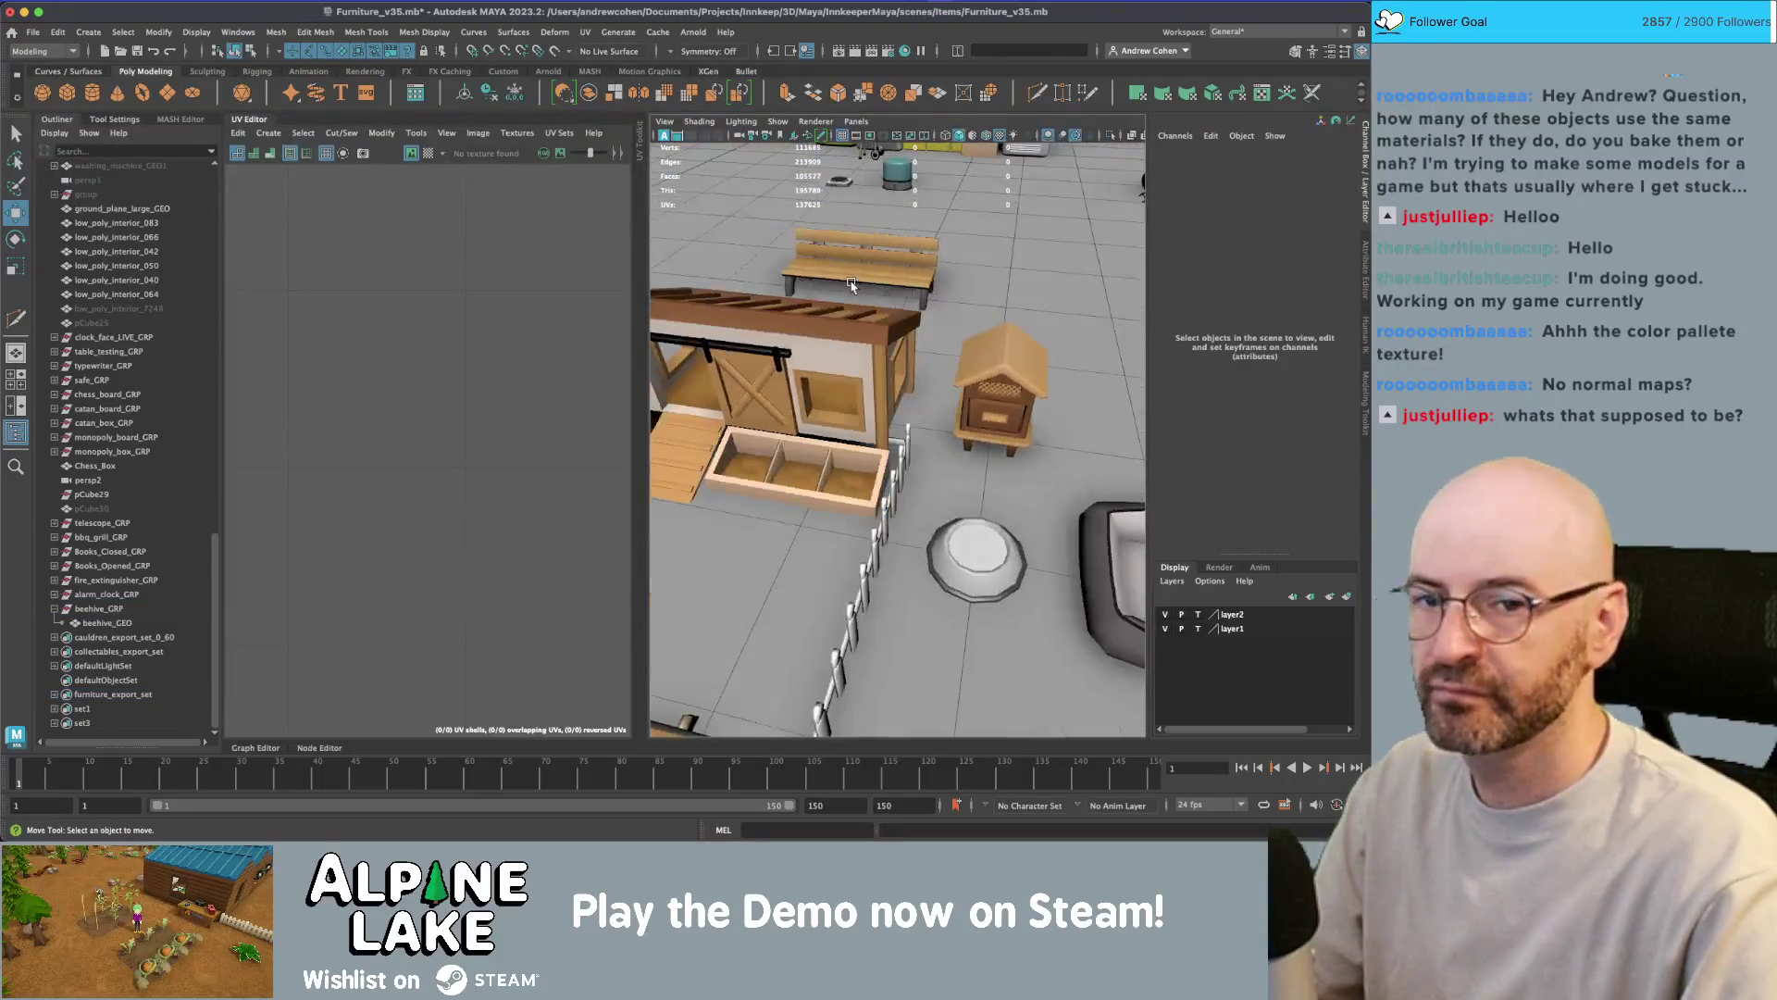
pyautogui.press('super+Tab')
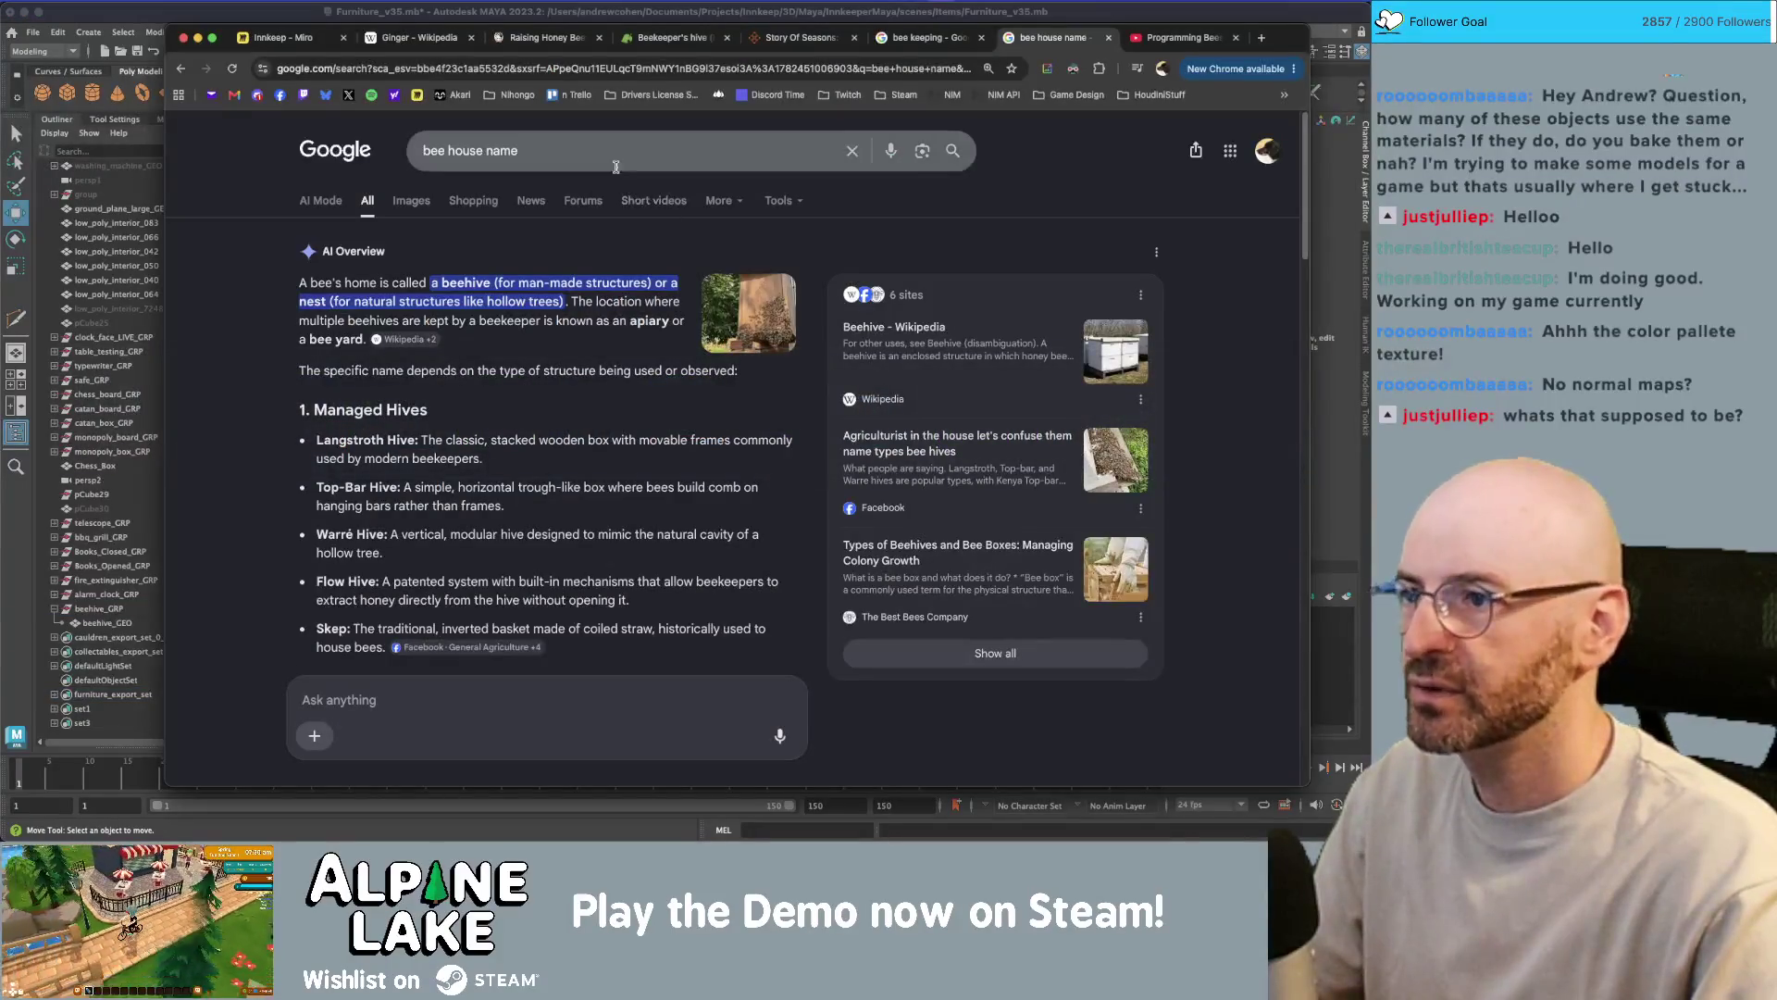
# - Search Google Images for 'bee hive stardew valley' and preview the perfect beehive layout image
pyautogui.click(616, 172)
pyautogui.press('Escape')
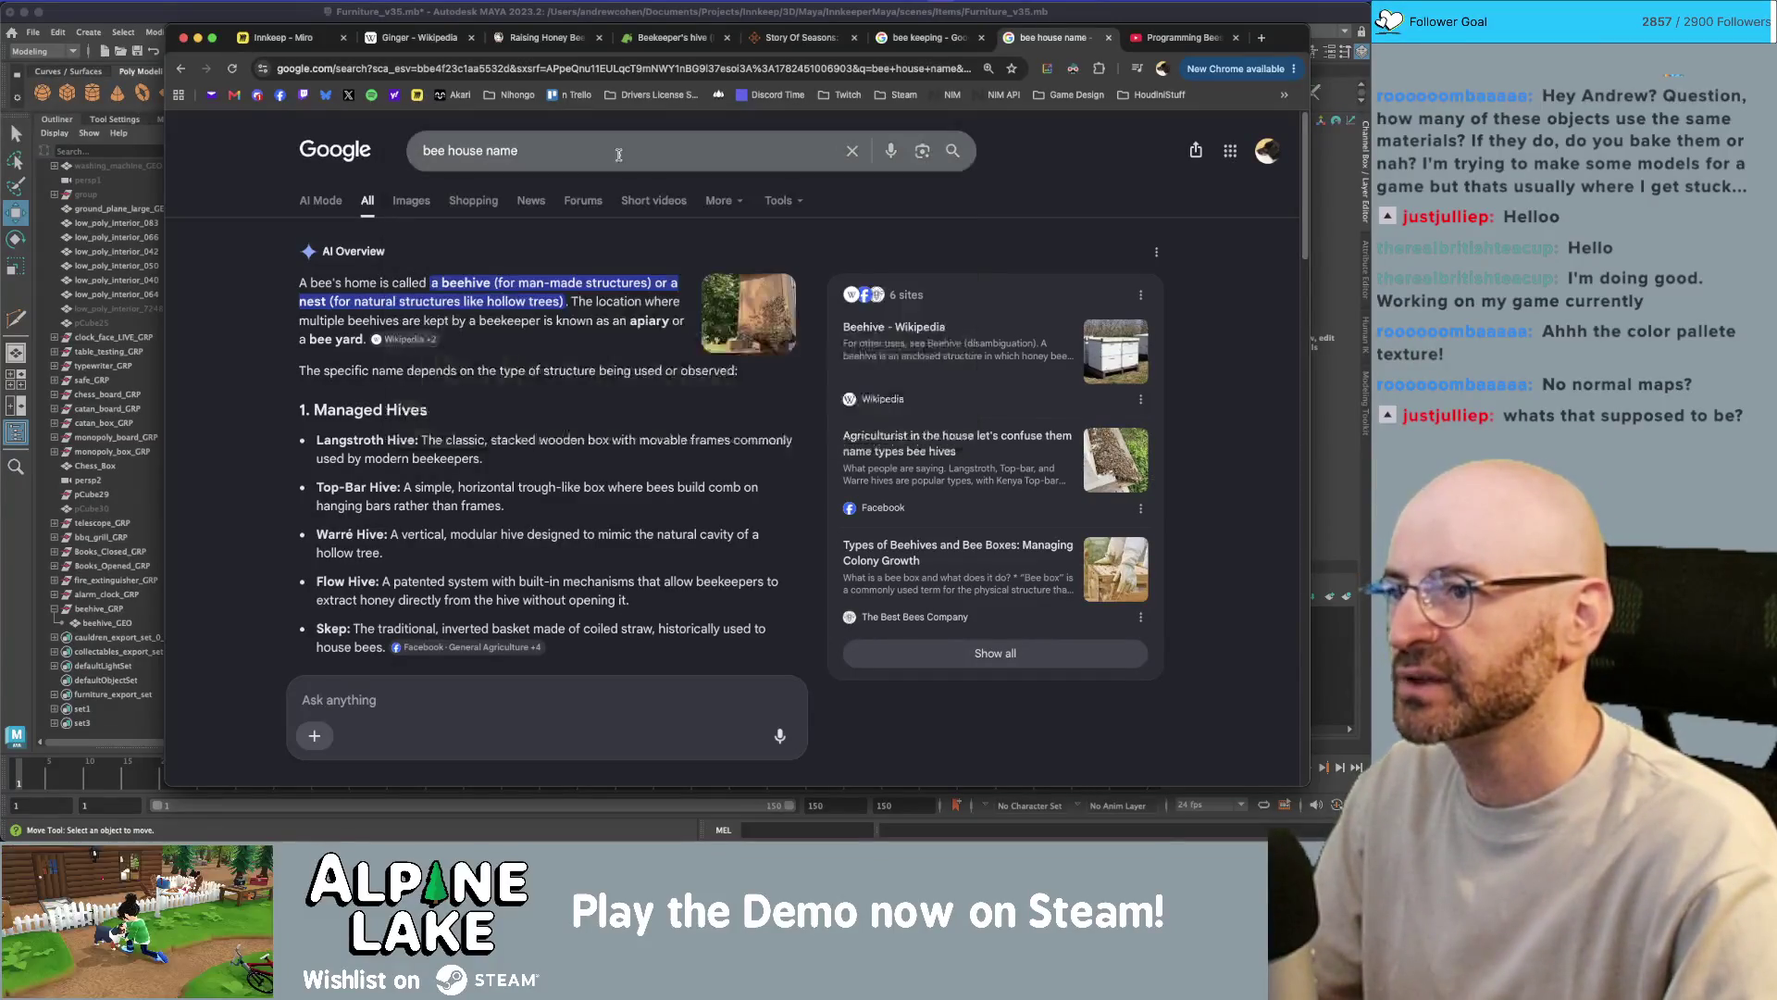
pyautogui.click(536, 149)
pyautogui.press('super+t')
pyautogui.write('be')
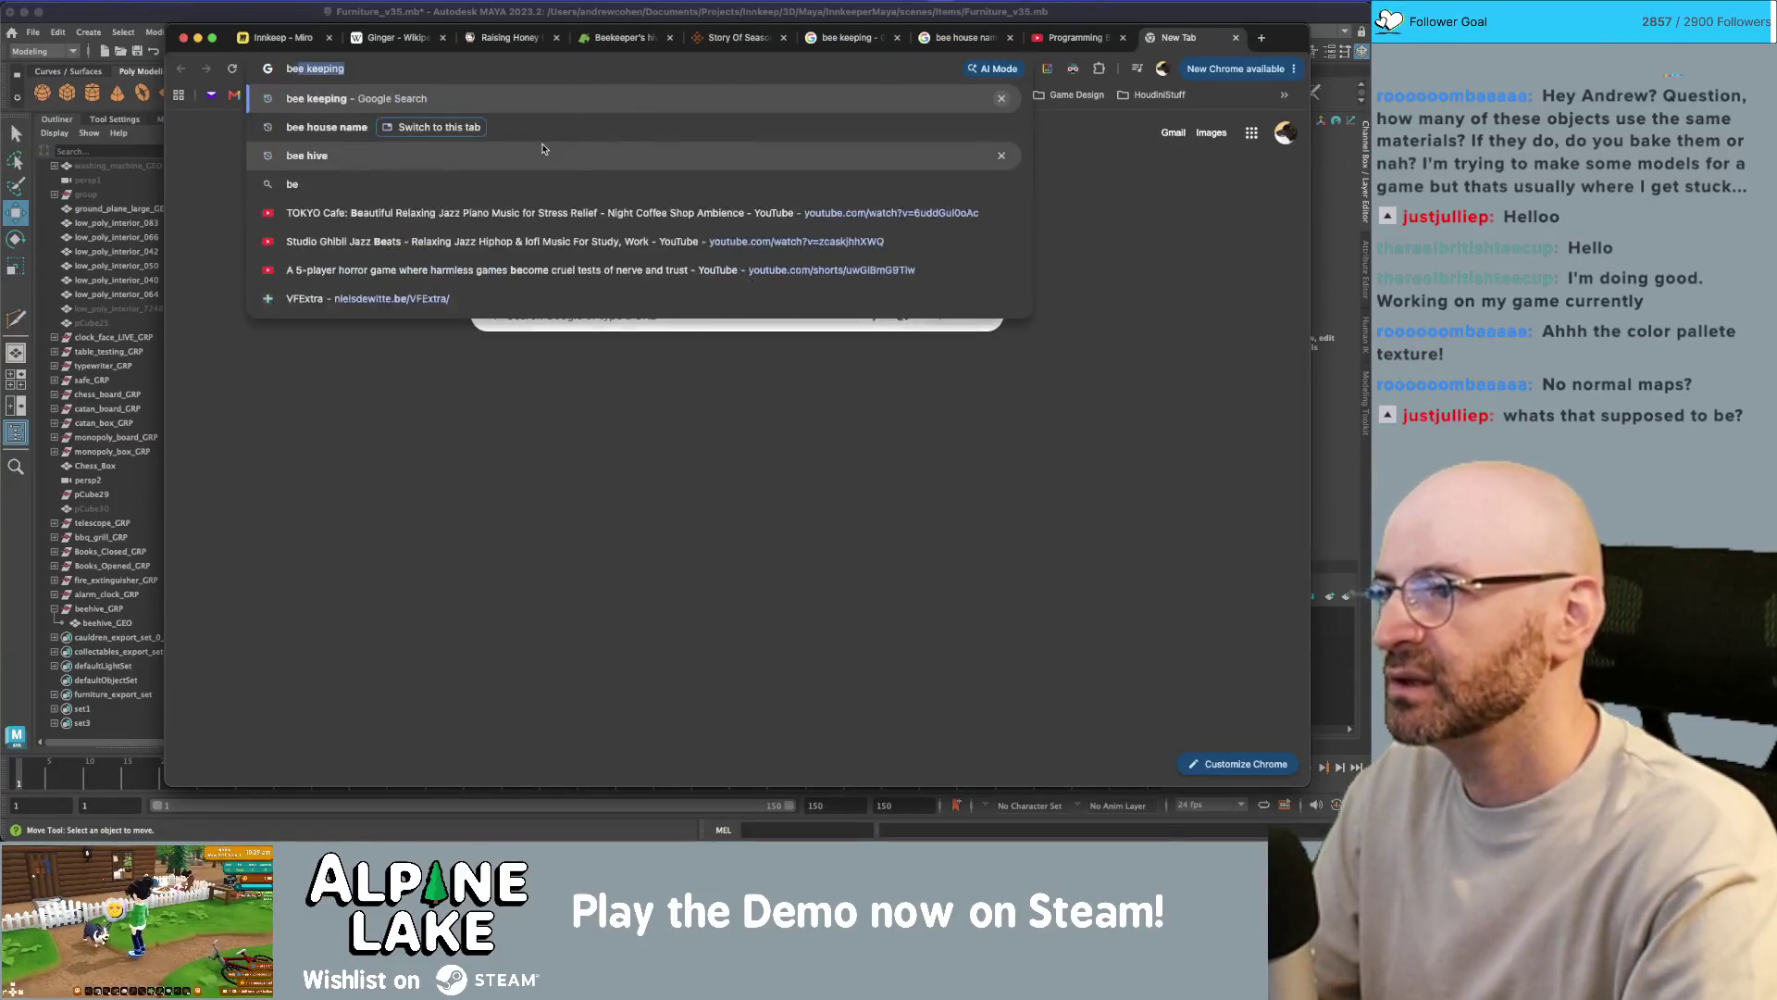
pyautogui.write('e hive')
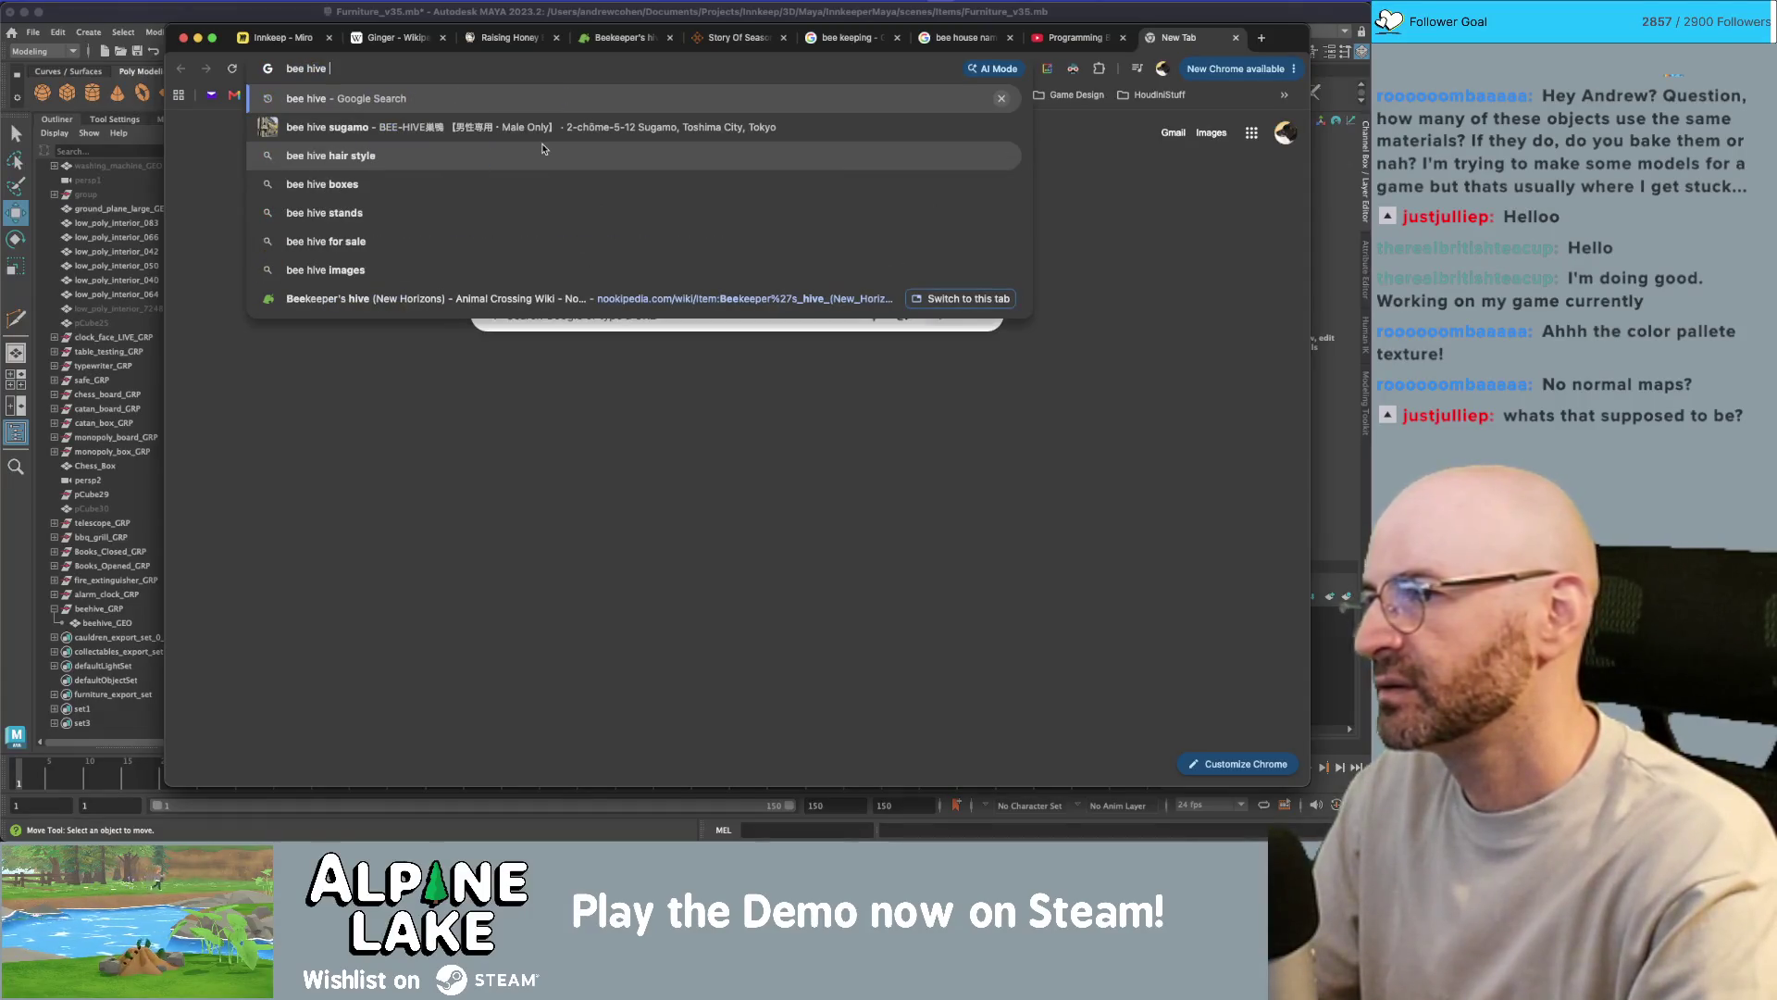
pyautogui.write('e stardew valley')
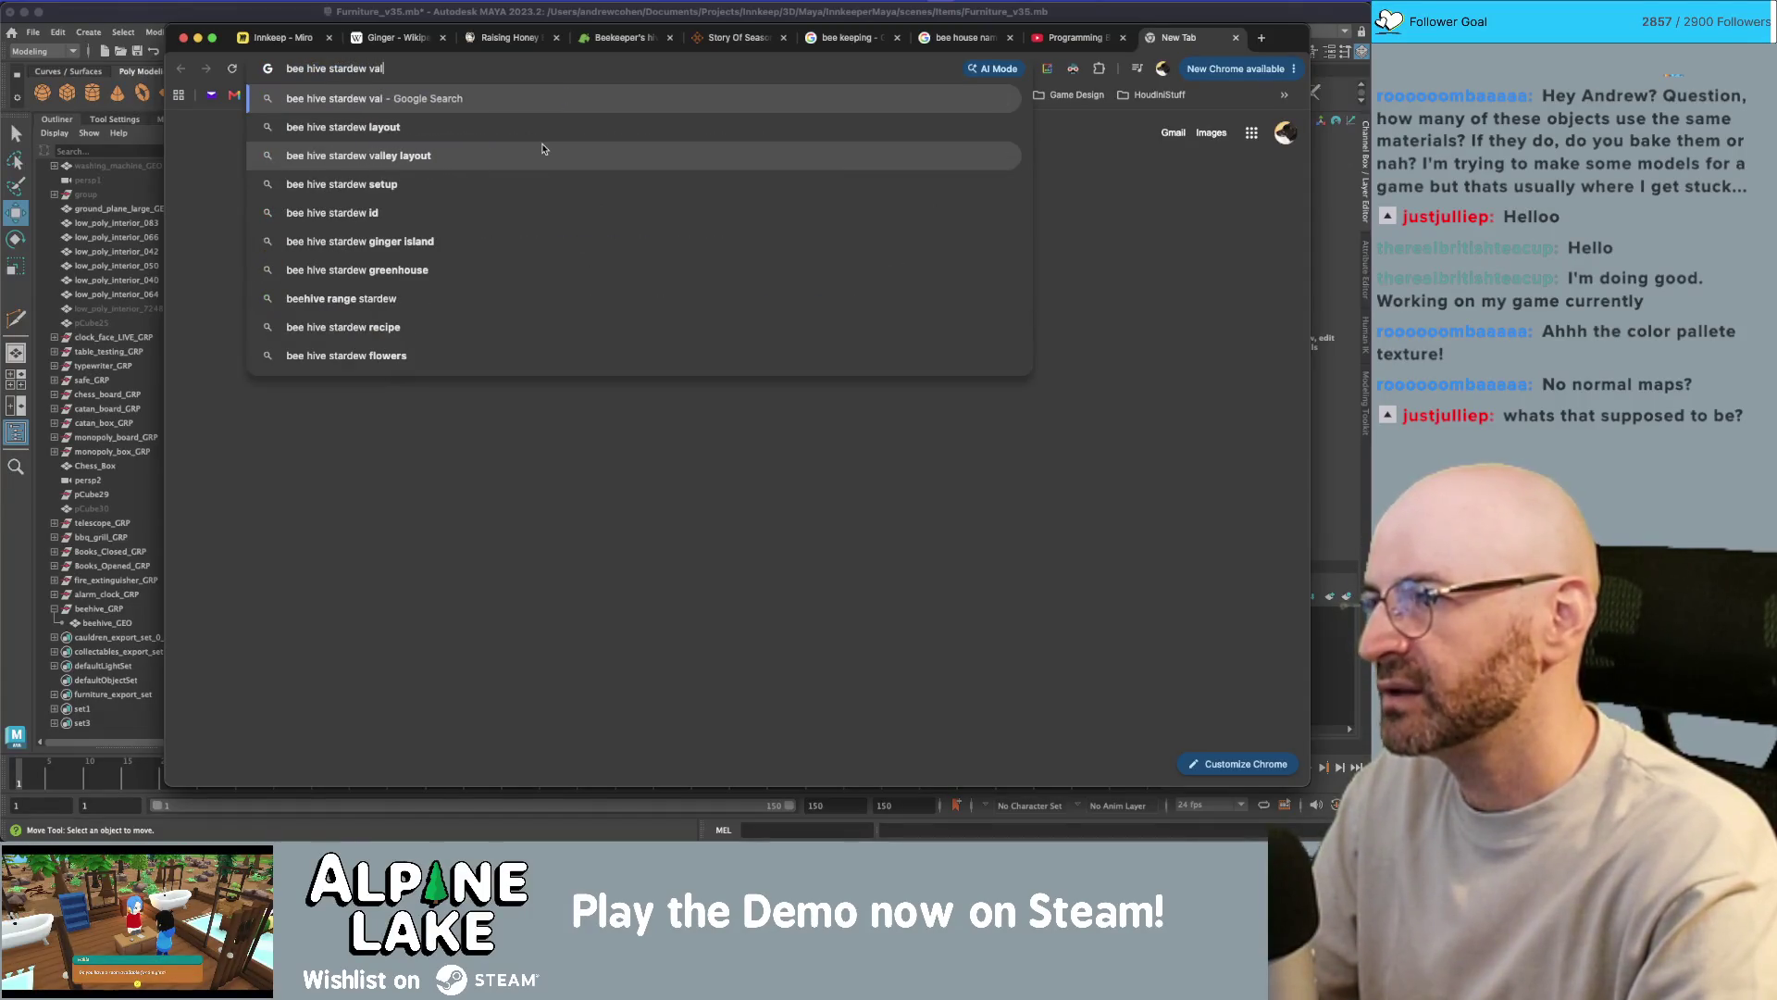
pyautogui.press('Return')
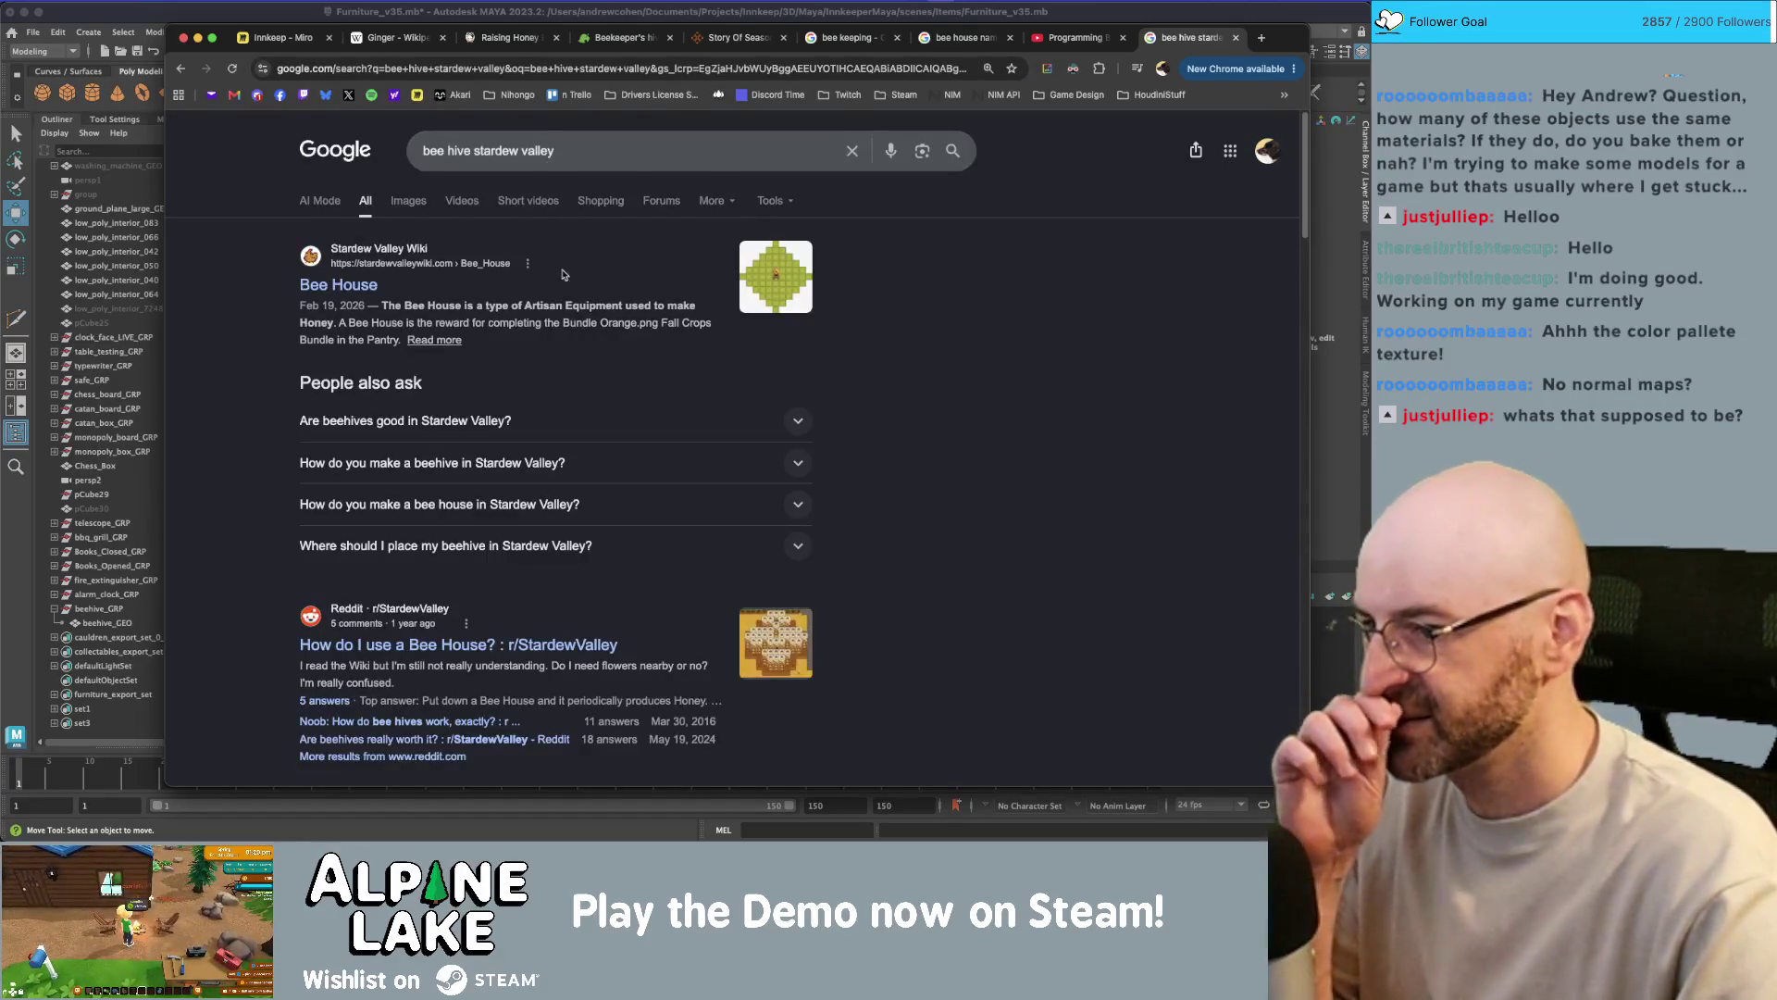
pyautogui.click(414, 204)
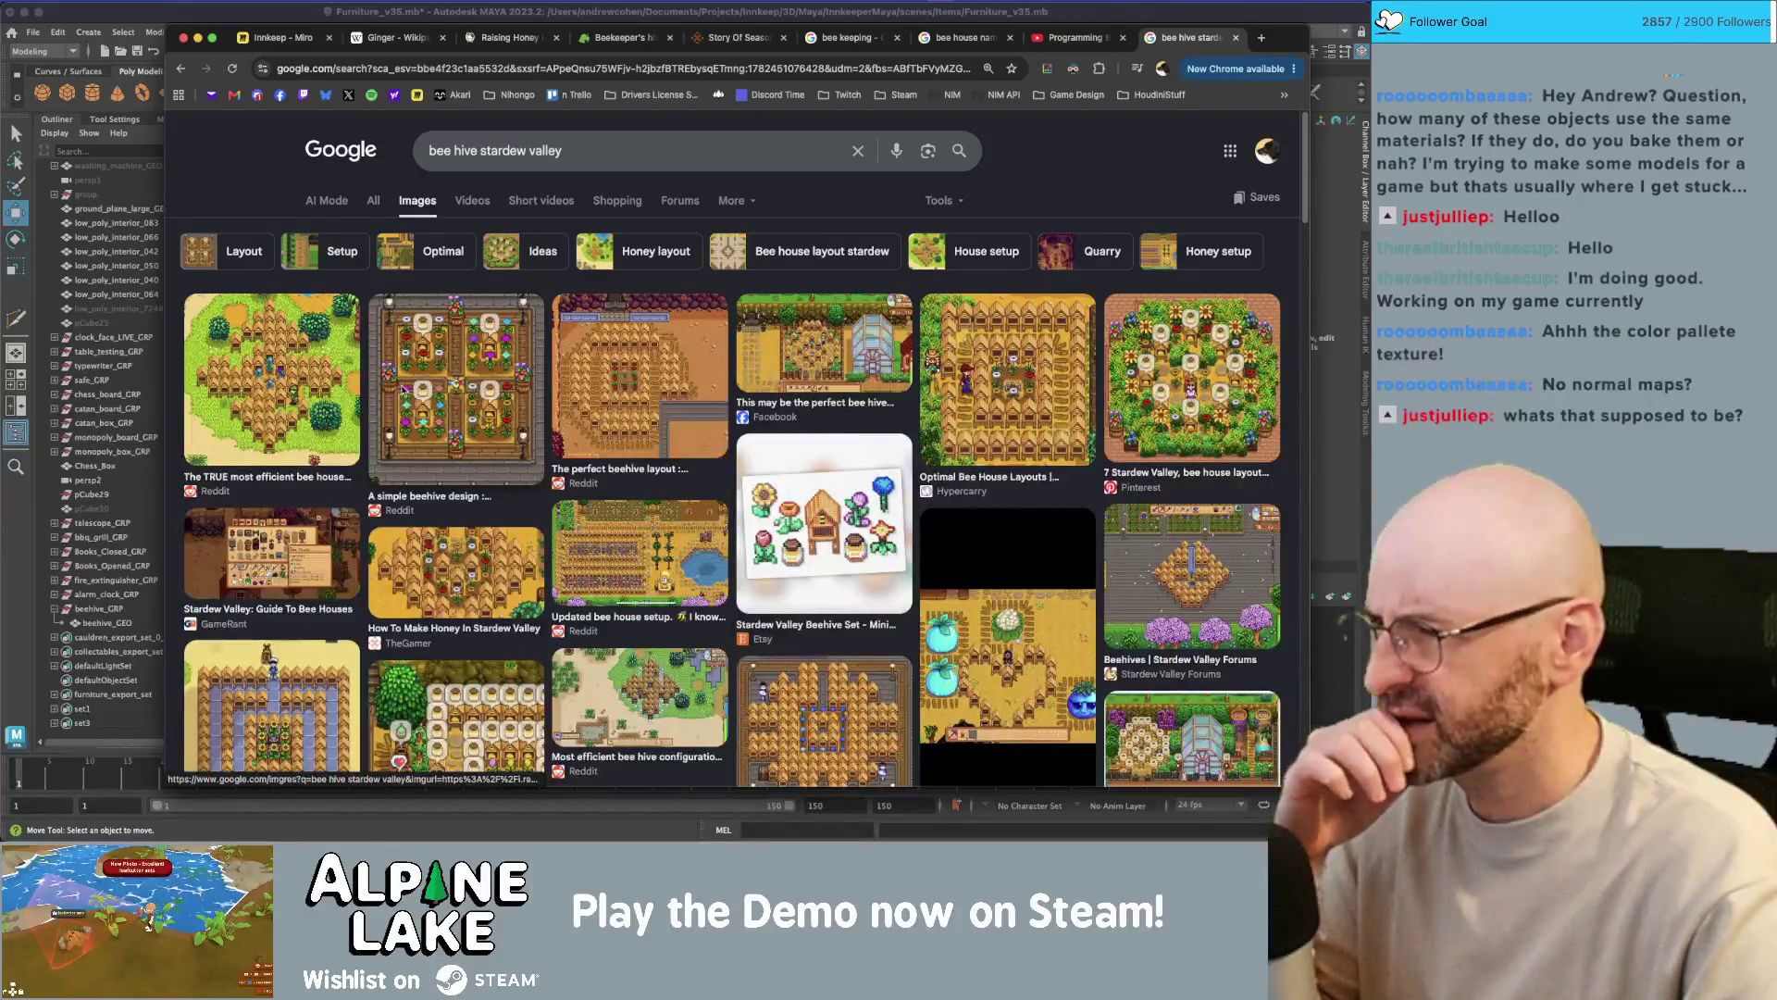
pyautogui.click(593, 357)
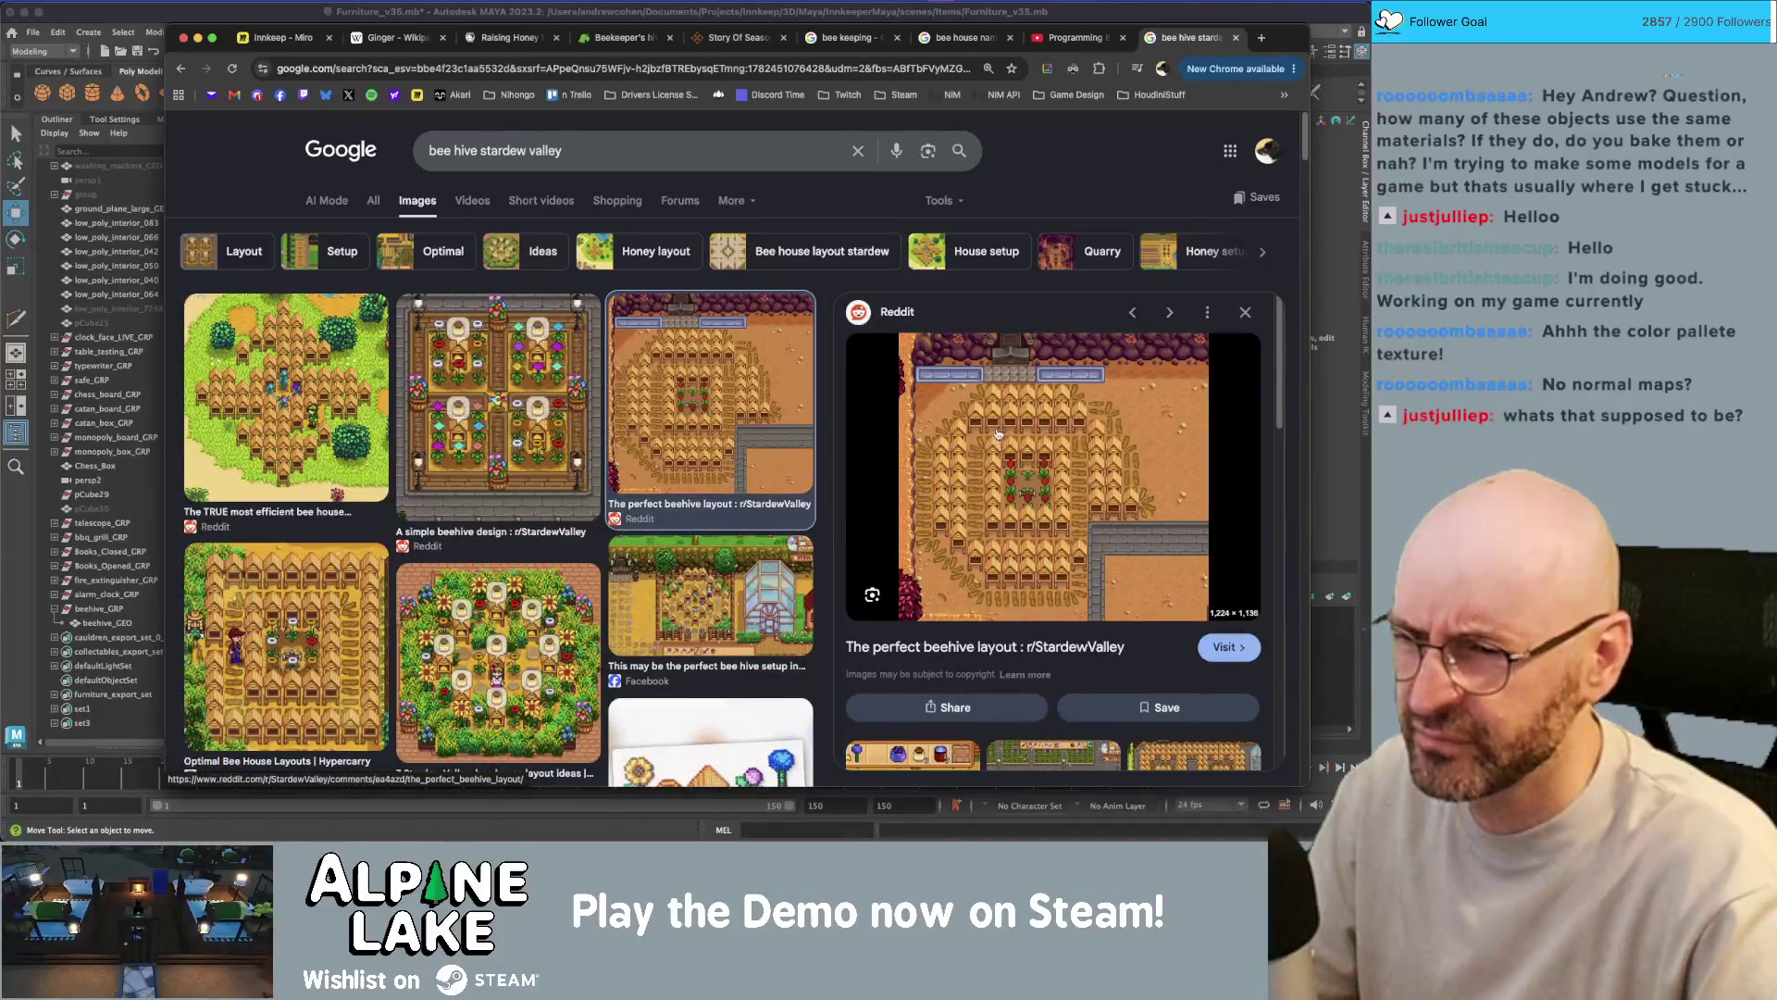
# - Change the search to 'bee hive story of seasons' and preview the BEEHIVE & BEE's NEST result
pyautogui.click(587, 163)
pyautogui.write('story fo se')
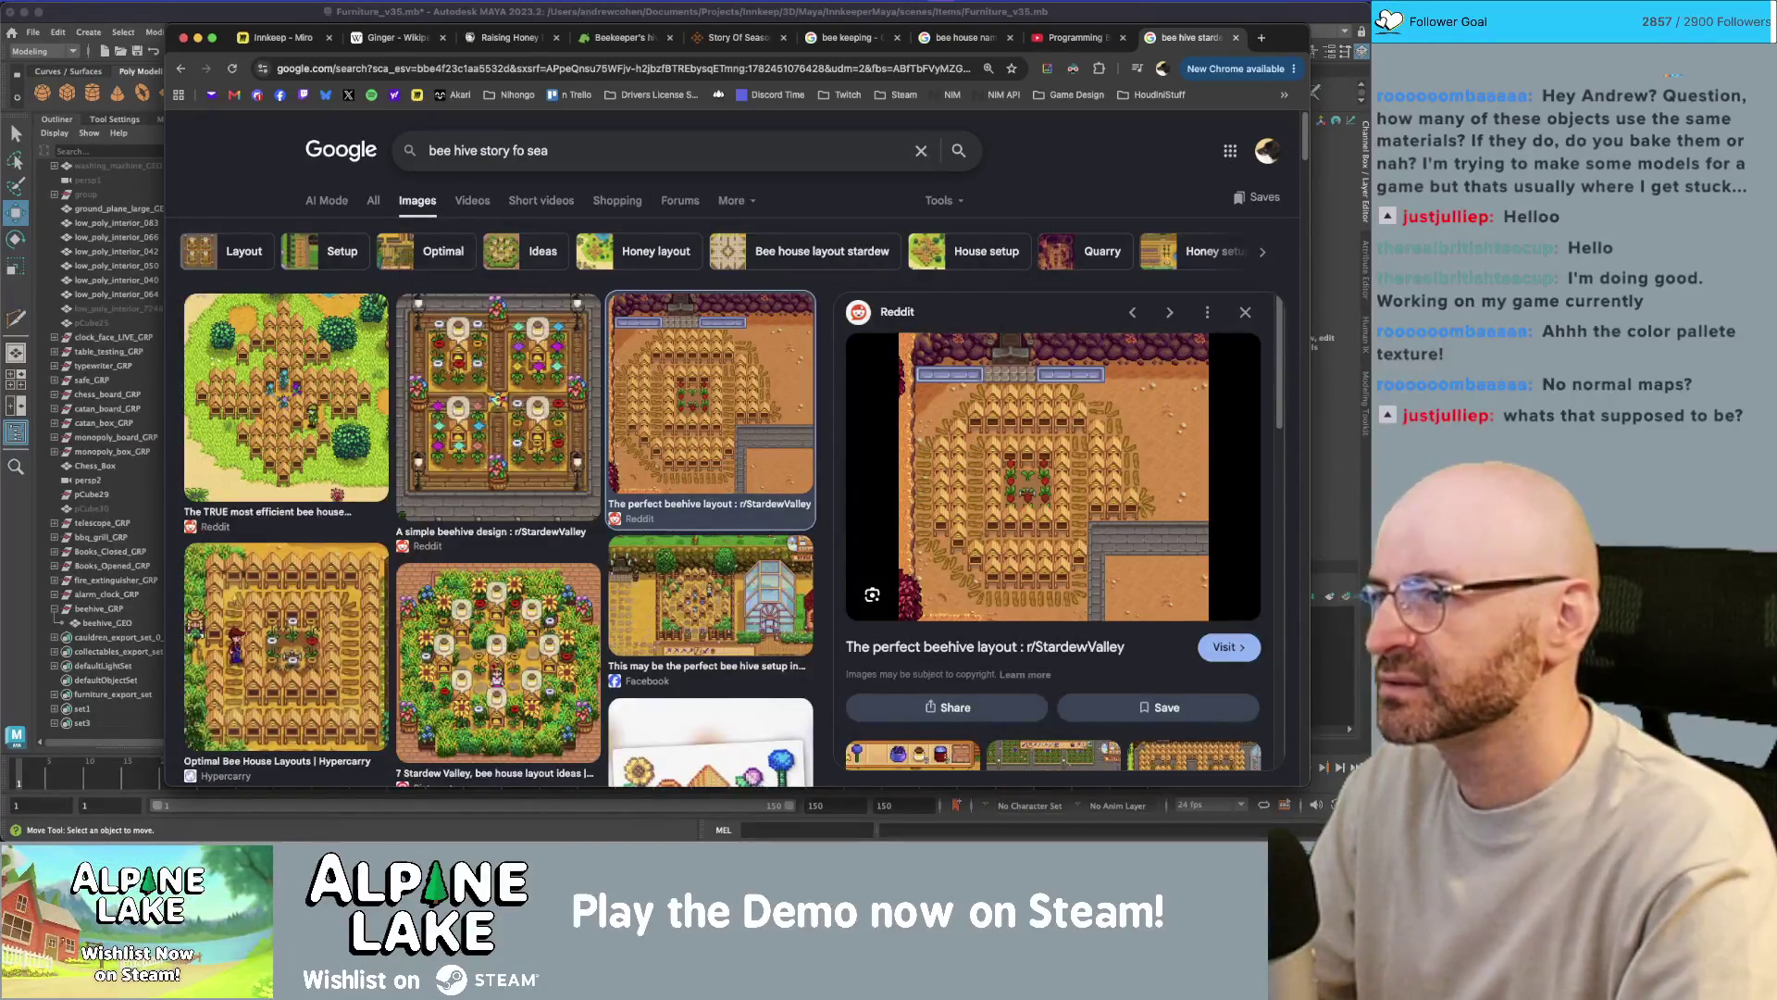
pyautogui.press('BackSpace')
pyautogui.press('BackSpace')
pyautogui.press('BackSpace')
pyautogui.write('of seasons')
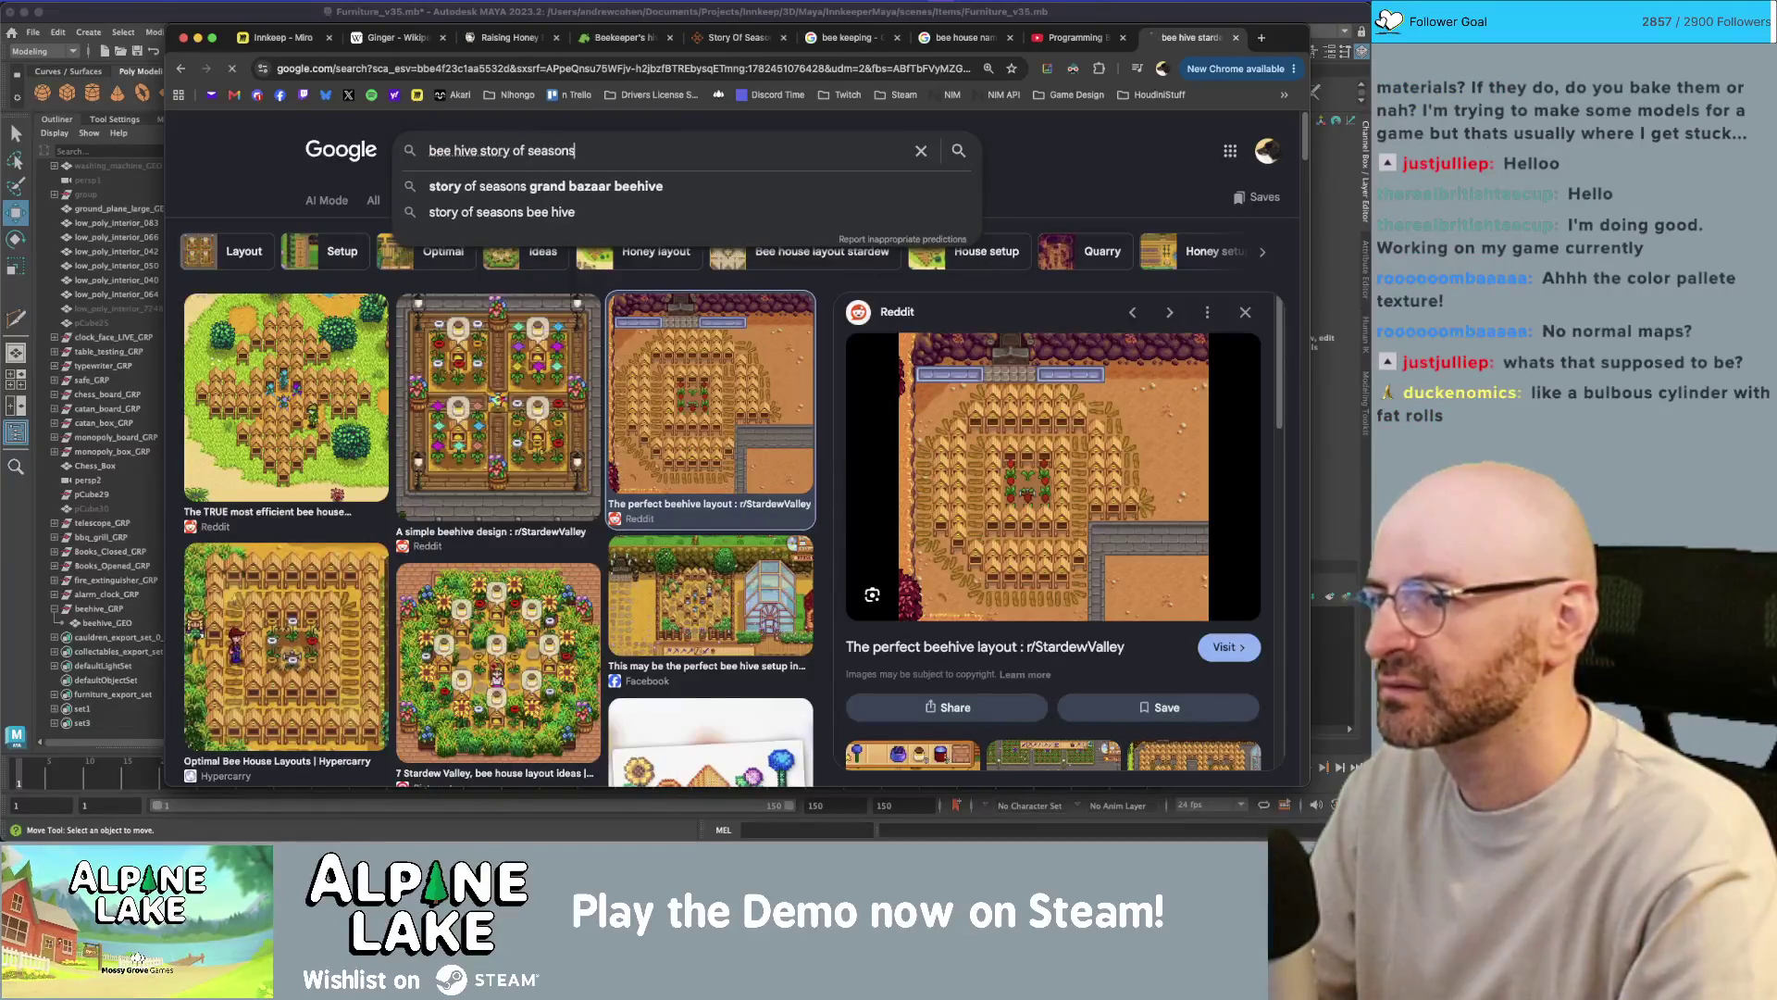
pyautogui.press('Return')
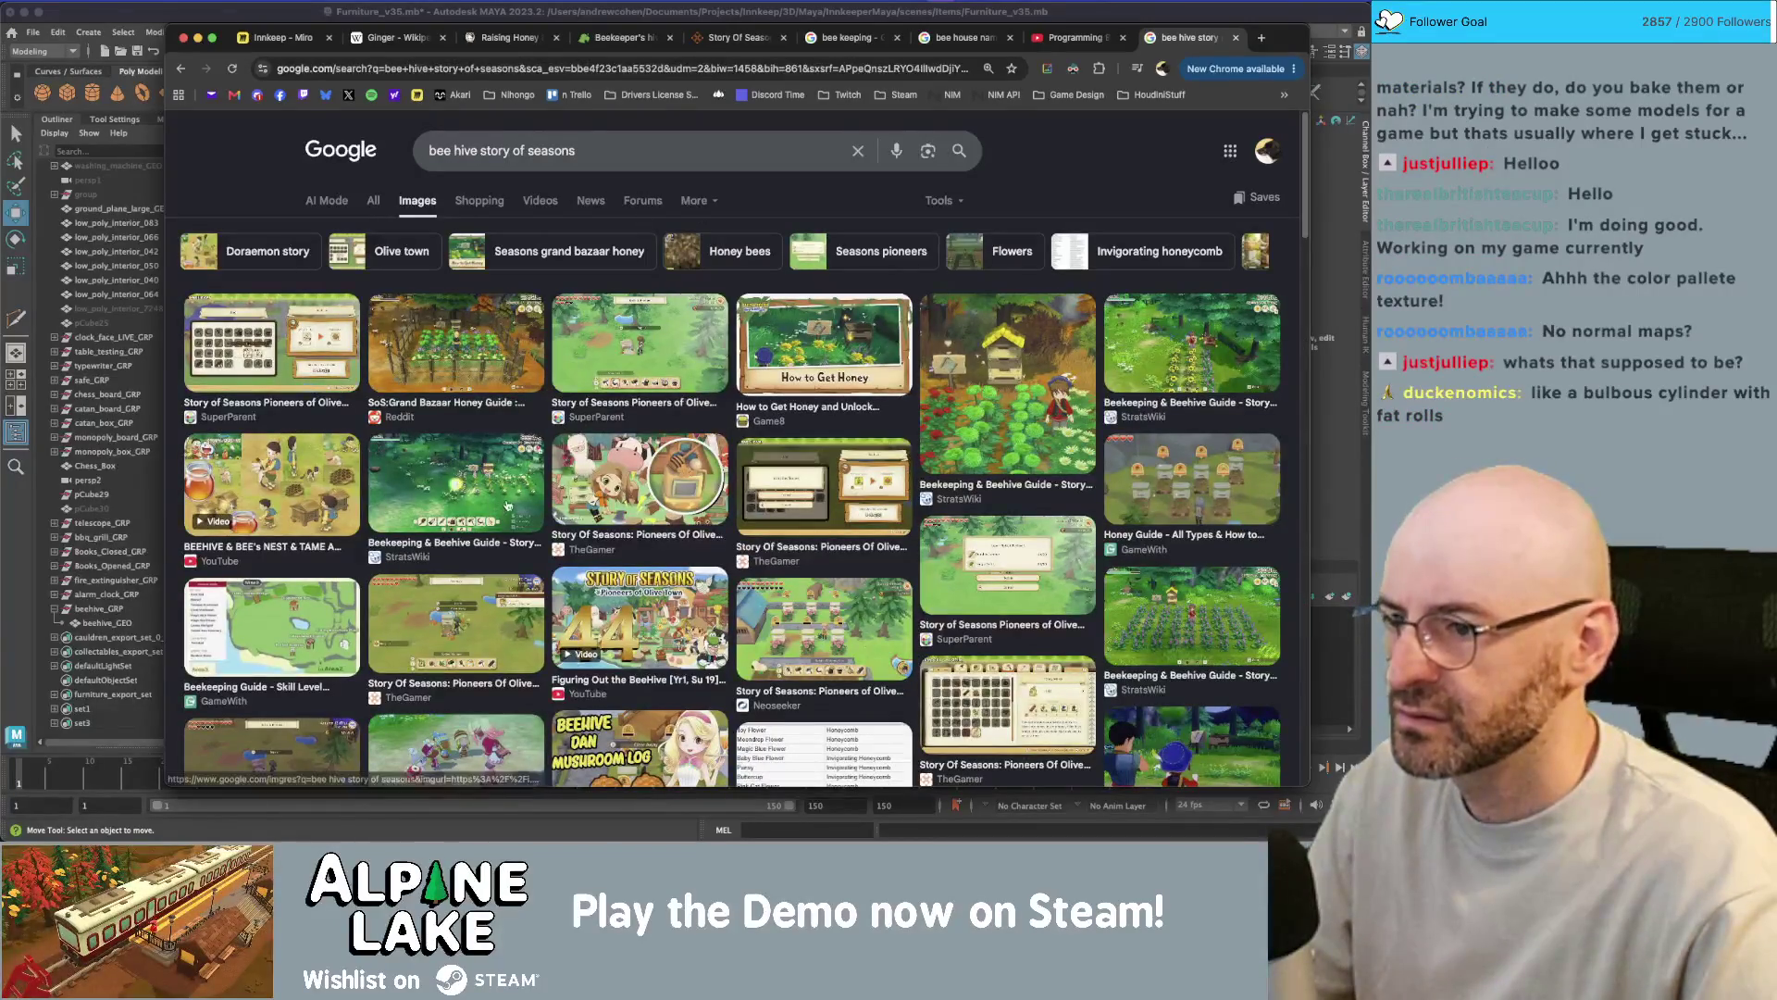
pyautogui.click(305, 514)
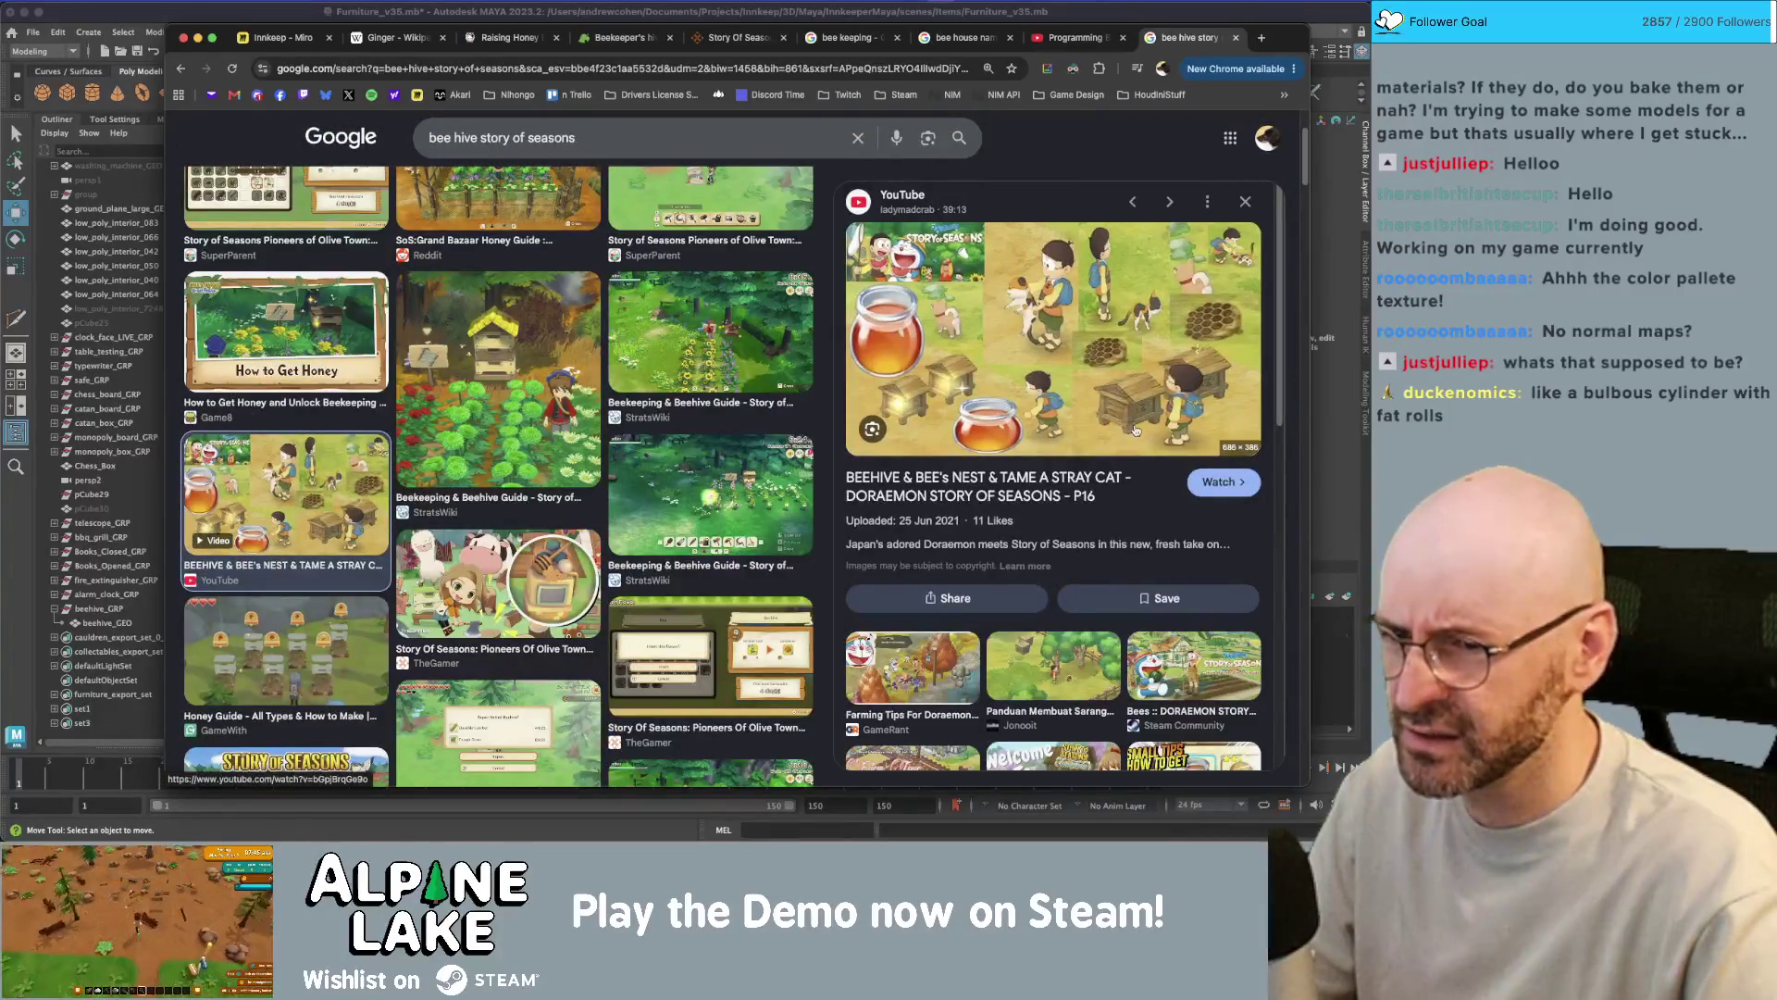
# - Return to Maya and frame the selected beehive in the viewport
pyautogui.click(648, 137)
pyautogui.press('super+Tab')
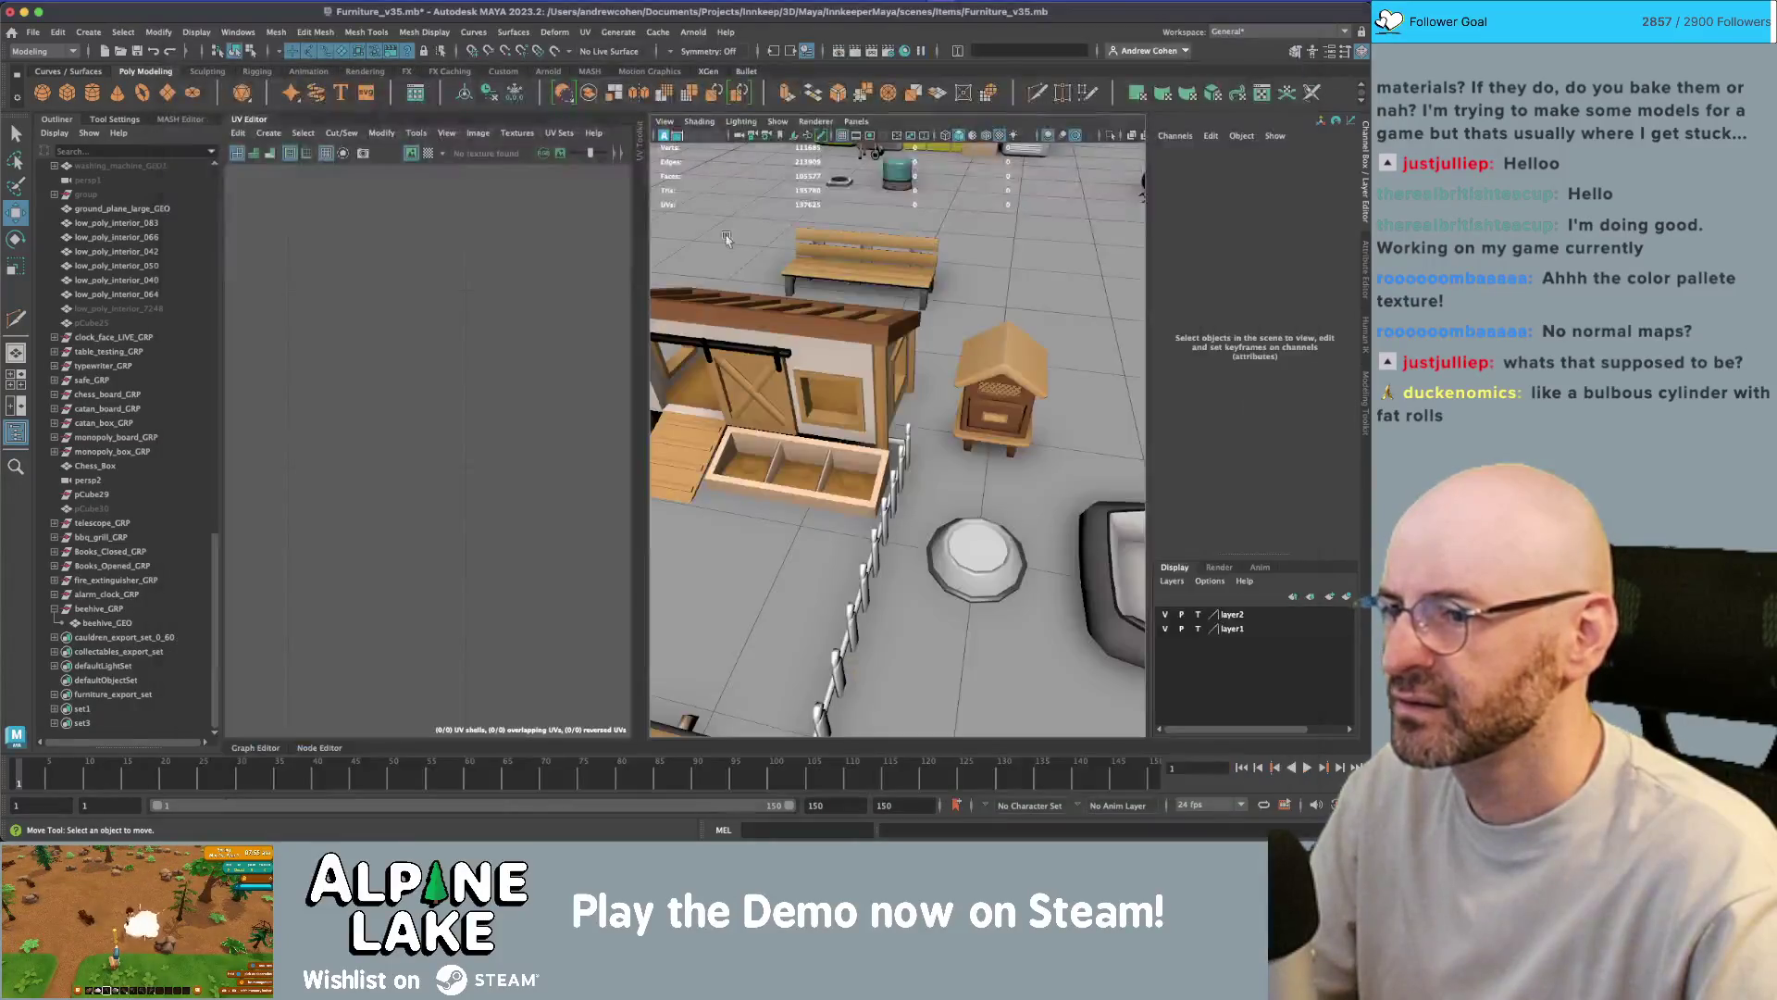
pyautogui.click(977, 380)
pyautogui.press('f')
pyautogui.click(978, 370)
pyautogui.moveTo(977, 370)
pyautogui.keyDown('alt'); pyautogui.mouseDown()
pyautogui.moveTo(976, 339)
pyautogui.moveTo(935, 388)
pyautogui.mouseUp(); pyautogui.keyUp('alt')
pyautogui.click(926, 389)
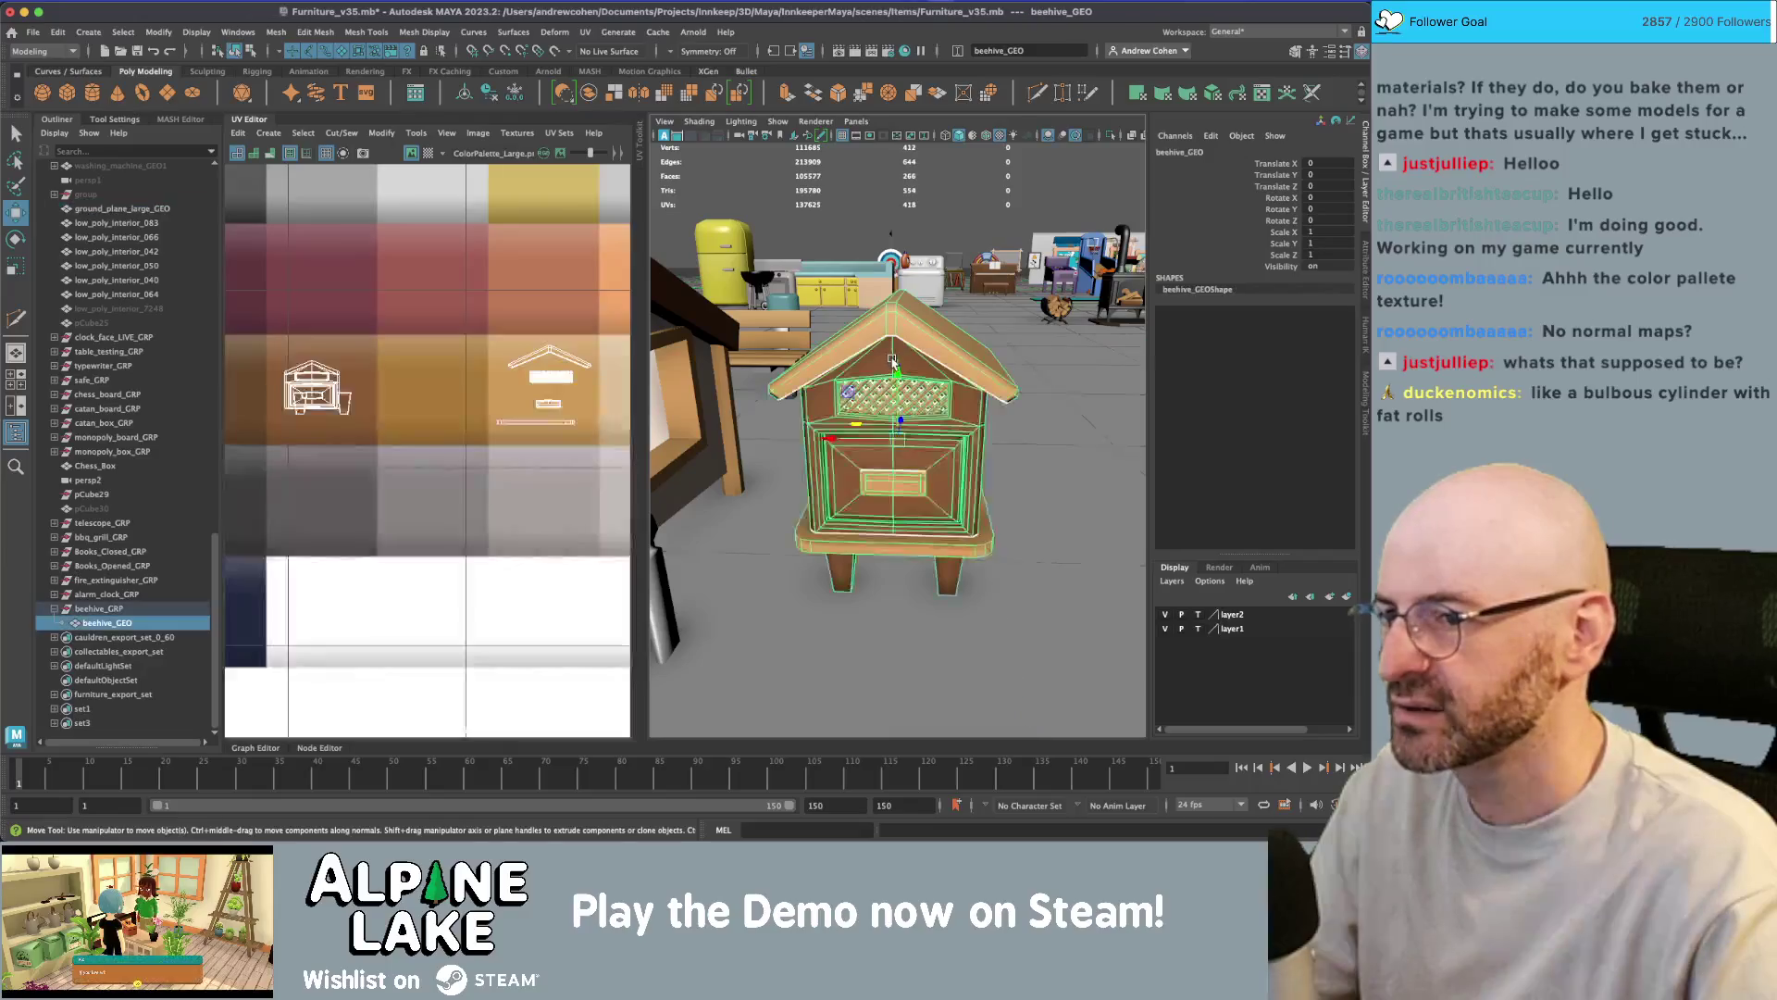
pyautogui.moveTo(454, 397); pyautogui.dragTo(458, 518, button='right')
pyautogui.keyDown('alt'); pyautogui.moveTo(311, 399); pyautogui.dragTo(368, 387, button='middle'); pyautogui.keyUp('alt')
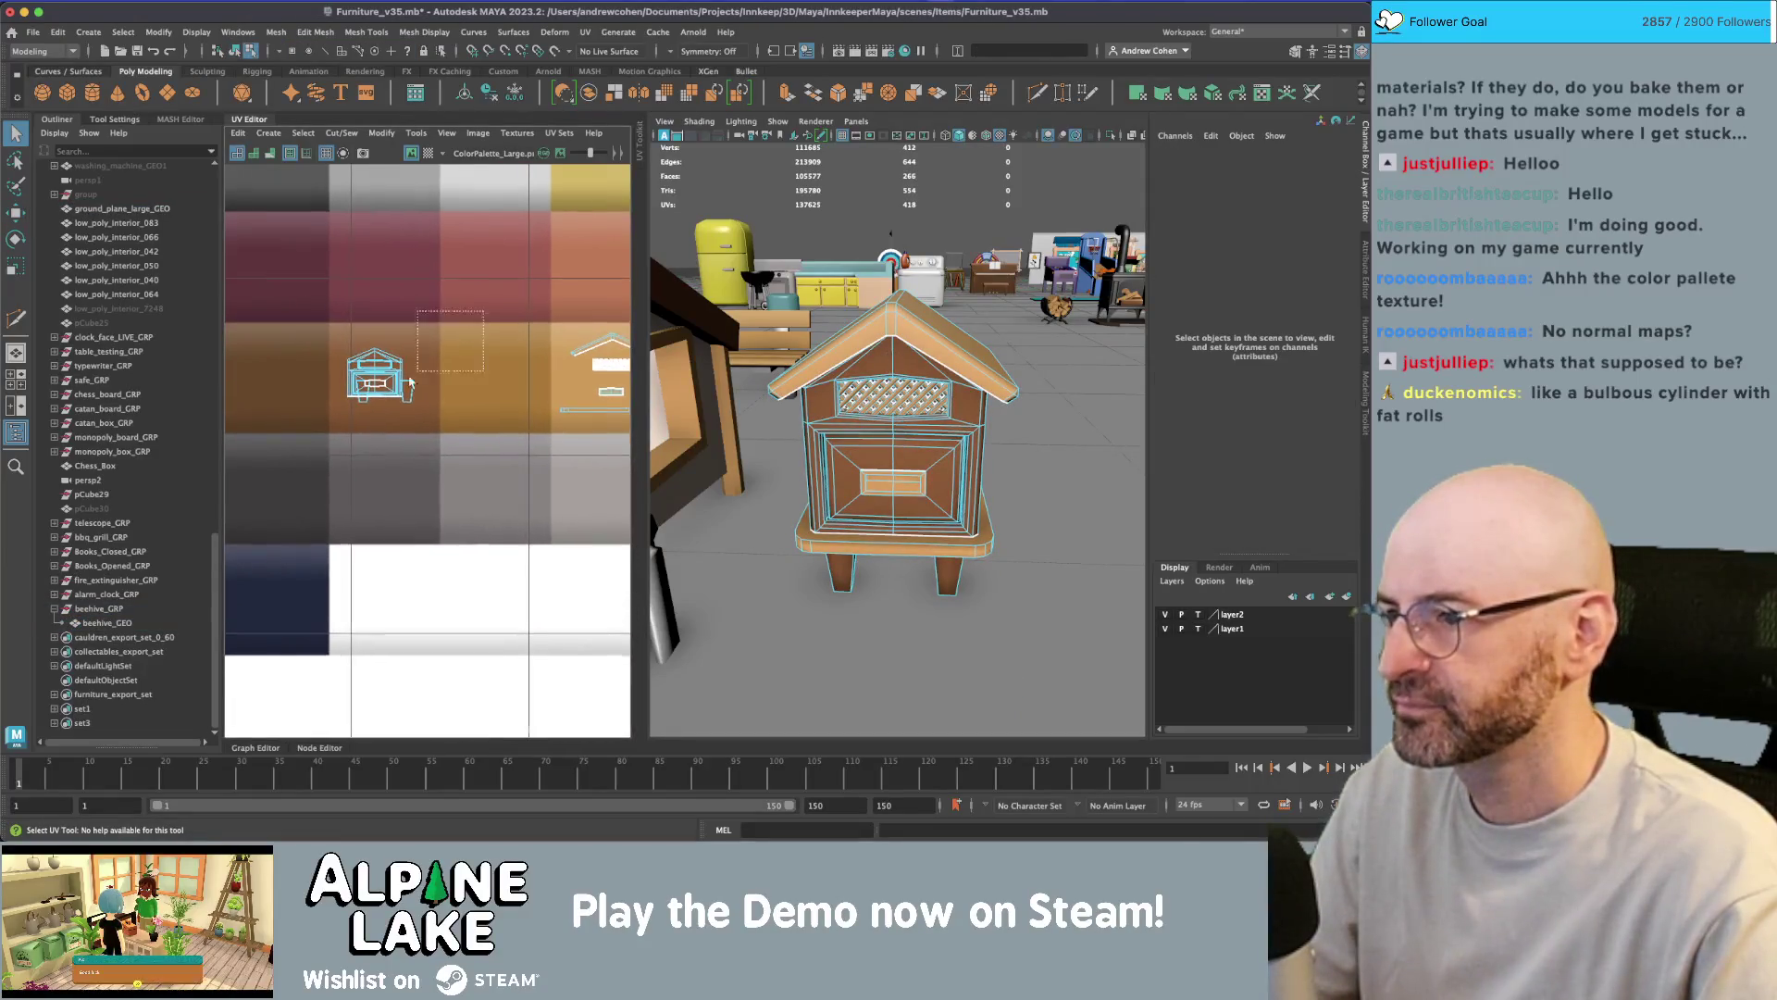
pyautogui.click(369, 387)
pyautogui.moveTo(369, 386); pyautogui.dragTo(489, 375)
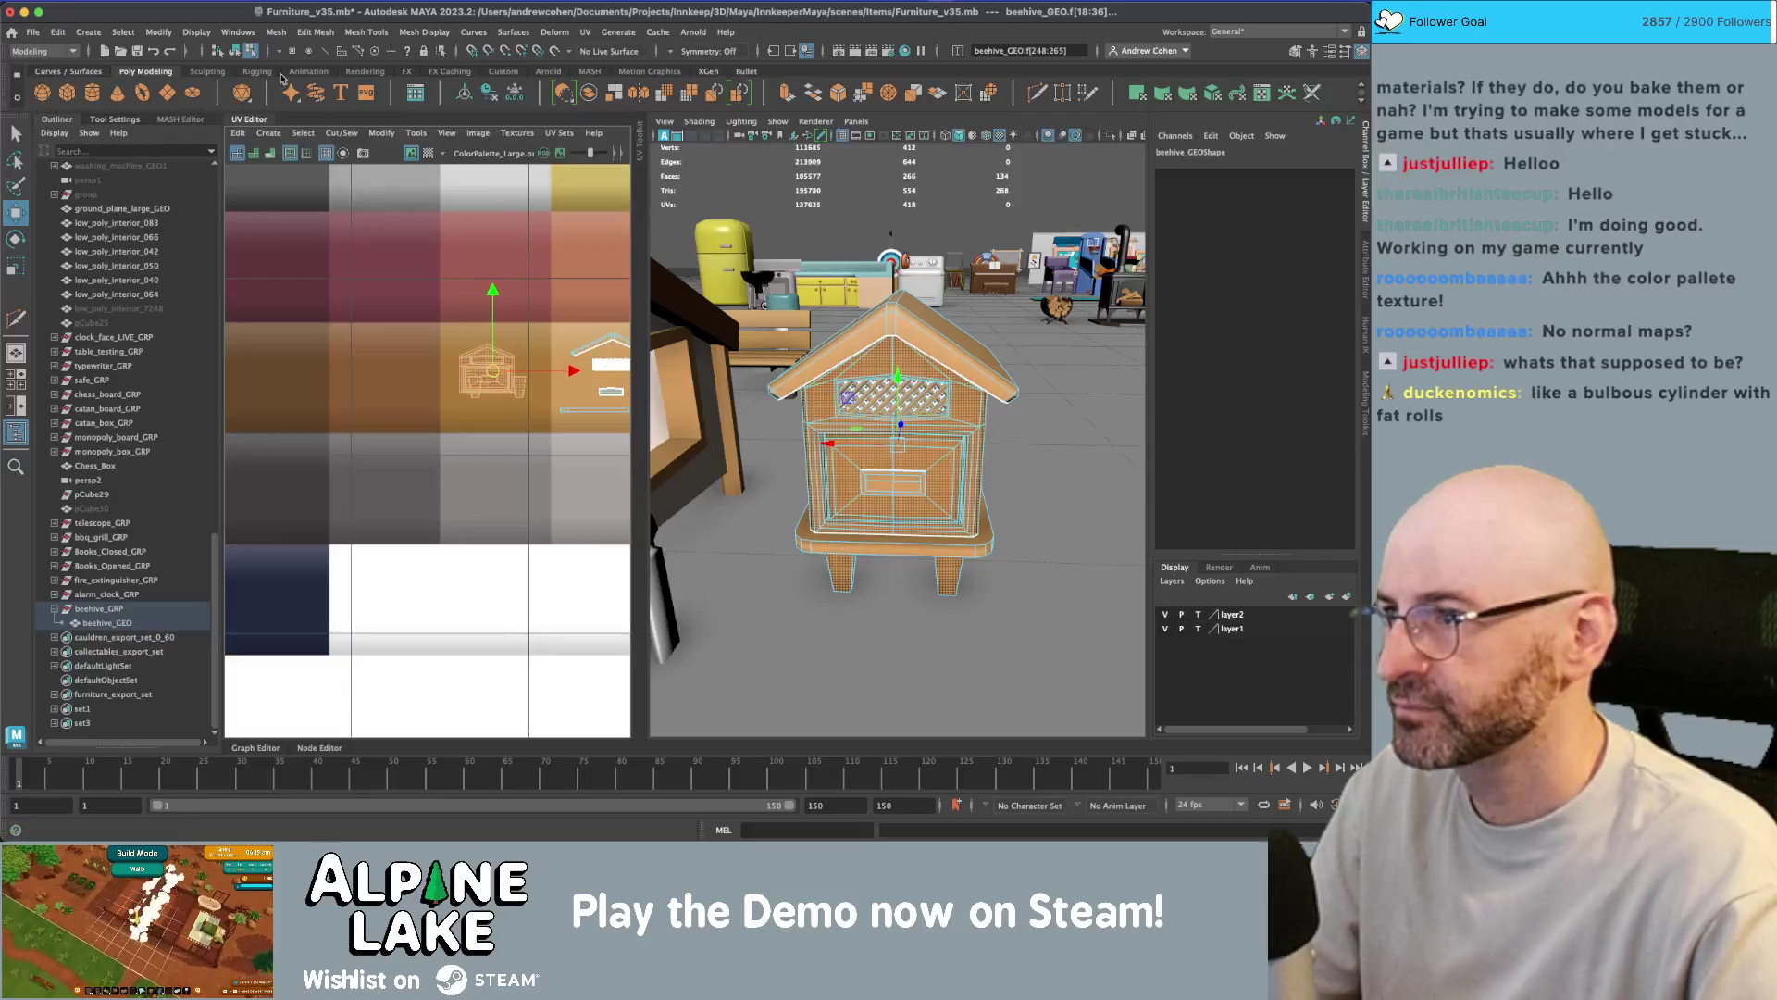
pyautogui.click(231, 53)
pyautogui.click(1065, 629)
pyautogui.keyDown('alt'); pyautogui.moveTo(926, 555); pyautogui.dragTo(833, 518); pyautogui.keyUp('alt')
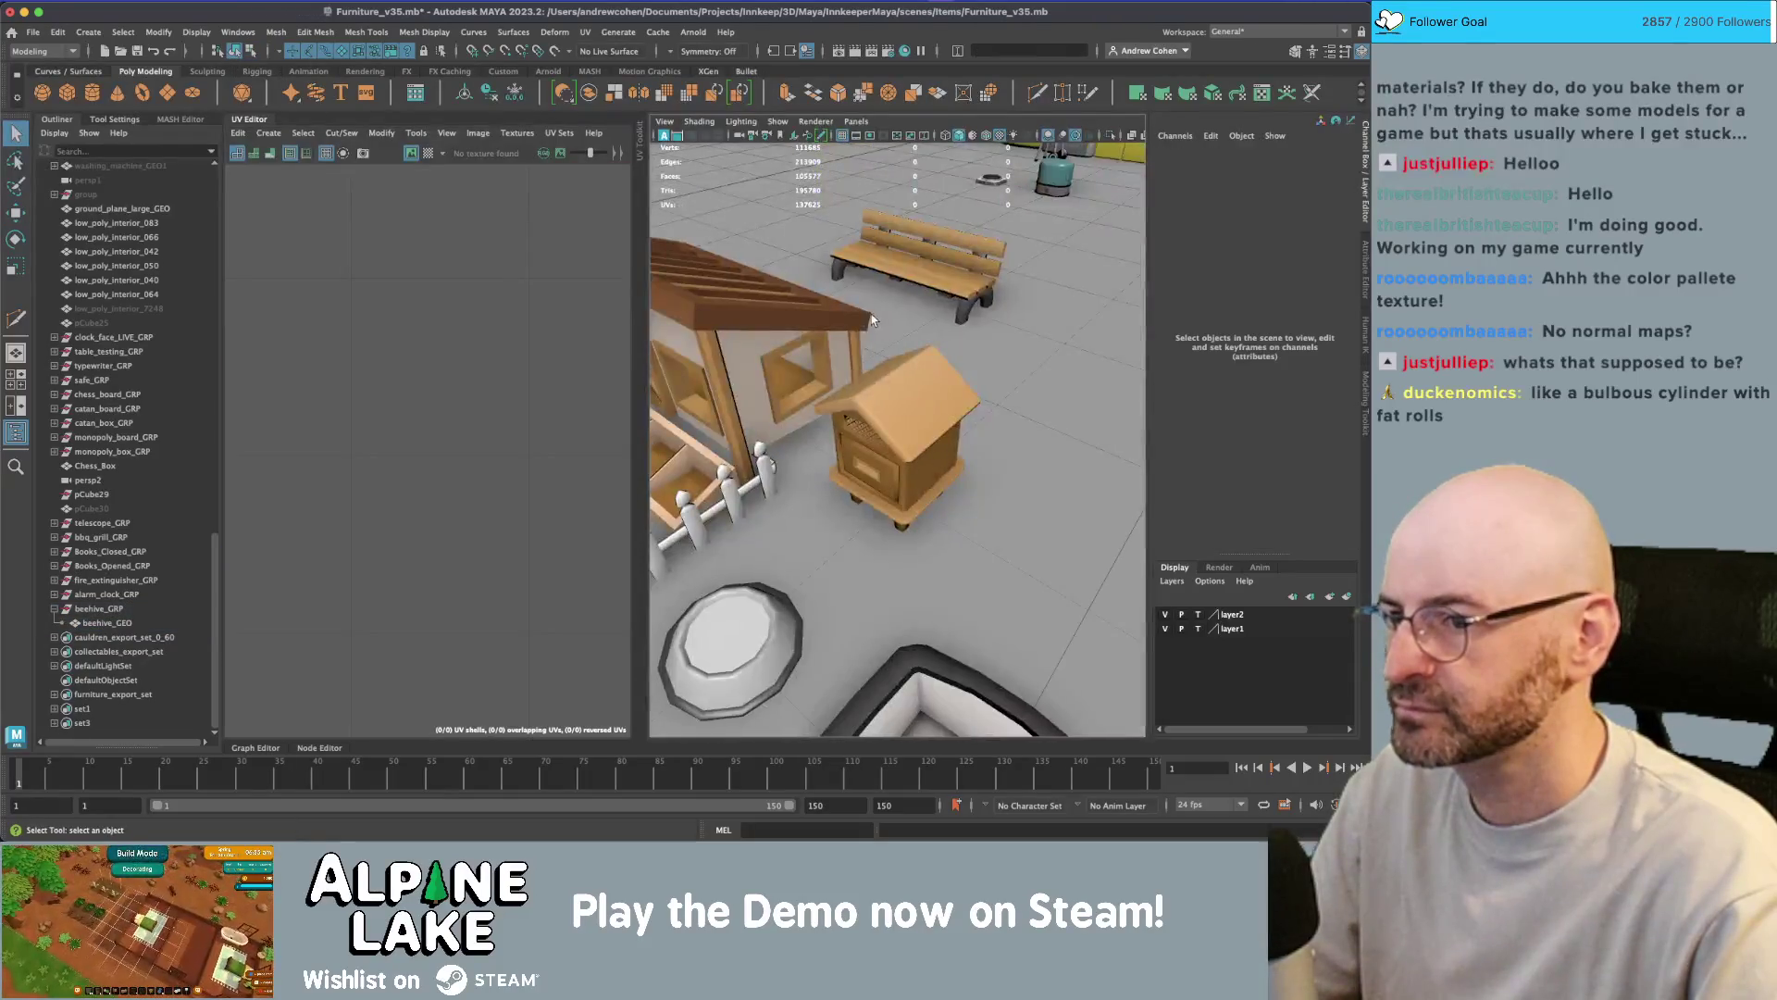
pyautogui.hotkey('ctrl', 'z')
pyautogui.hotkey('ctrl', 'z')
pyautogui.hotkey('ctrl', 'z')
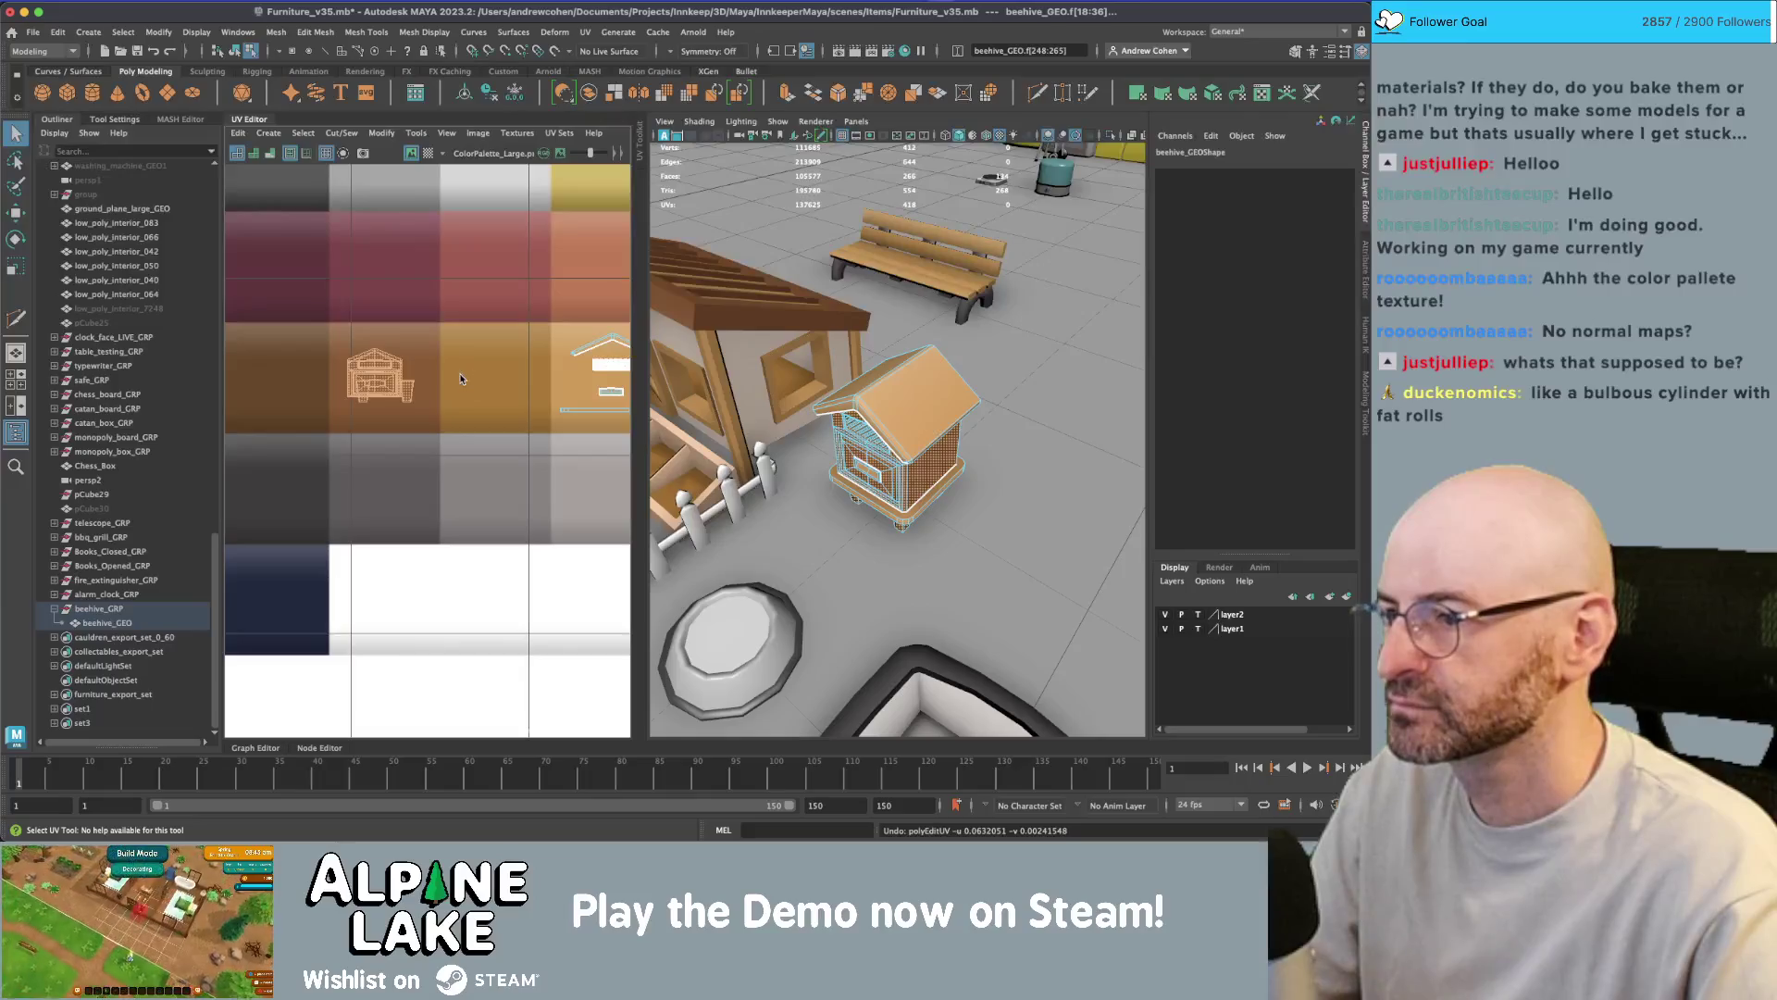
pyautogui.click(234, 51)
pyautogui.keyDown('alt'); pyautogui.moveTo(833, 462); pyautogui.dragTo(880, 370); pyautogui.keyUp('alt')
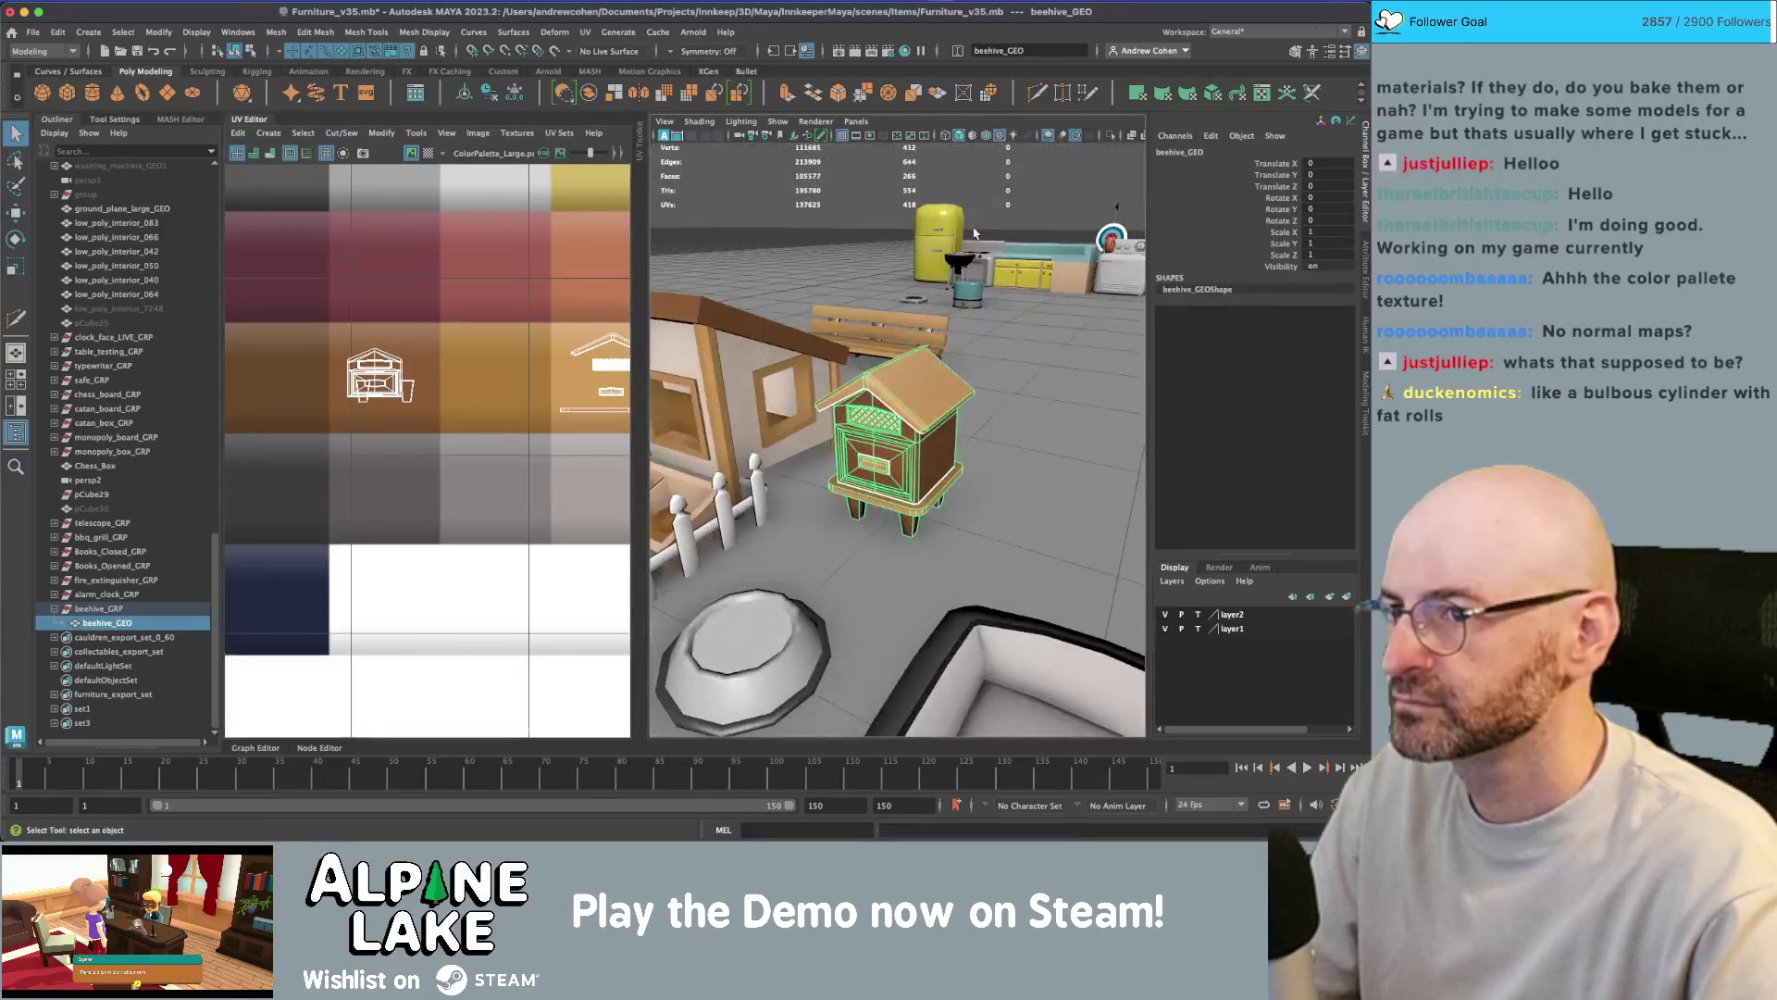
pyautogui.click(880, 258)
pyautogui.scroll(5, 933, 385)
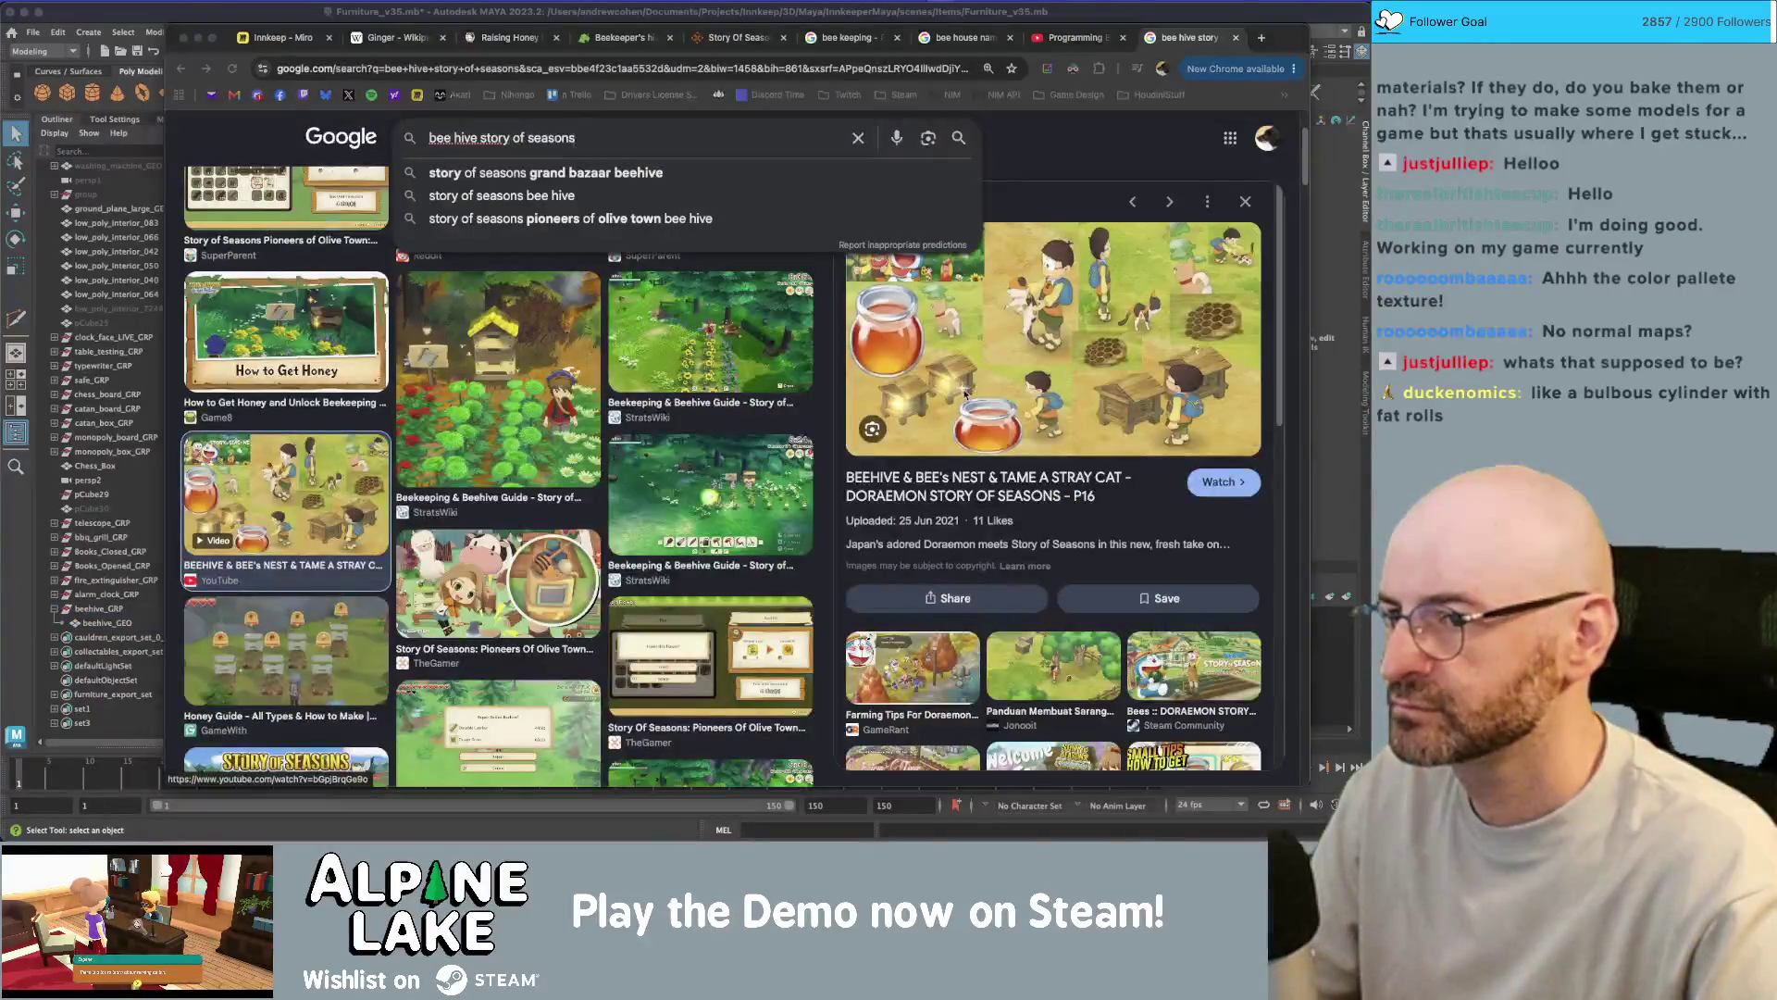
pyautogui.scroll(5, 953, 299)
# - Delete the vertical edge e[196] above the lattice panel on the beehive's front
pyautogui.click(953, 299)
pyautogui.keyDown('alt'); pyautogui.moveTo(953, 299); pyautogui.dragTo(943, 252); pyautogui.keyUp('alt')
pyautogui.rightClick(943, 253)
pyautogui.click(940, 242)
pyautogui.click(930, 248)
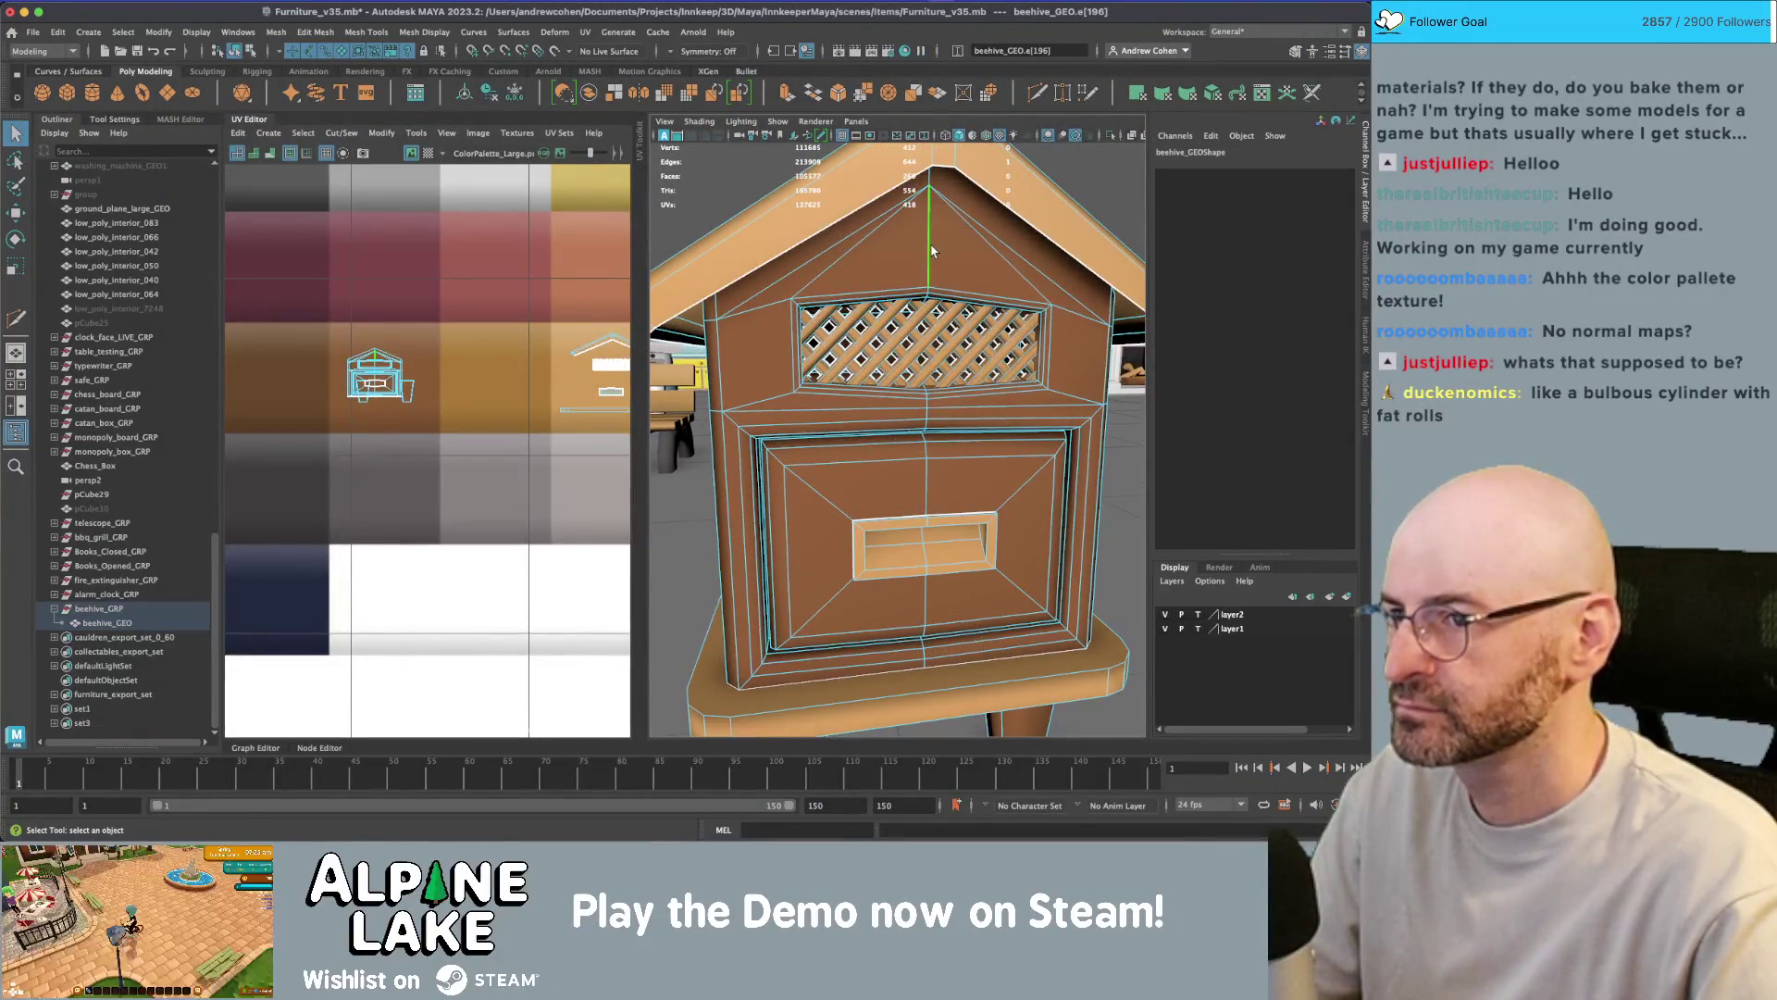
pyautogui.press('Delete')
pyautogui.moveTo(925, 269)
pyautogui.keyDown('alt'); pyautogui.mouseDown()
pyautogui.moveTo(913, 291)
pyautogui.moveTo(939, 296)
pyautogui.mouseUp(); pyautogui.keyUp('alt')
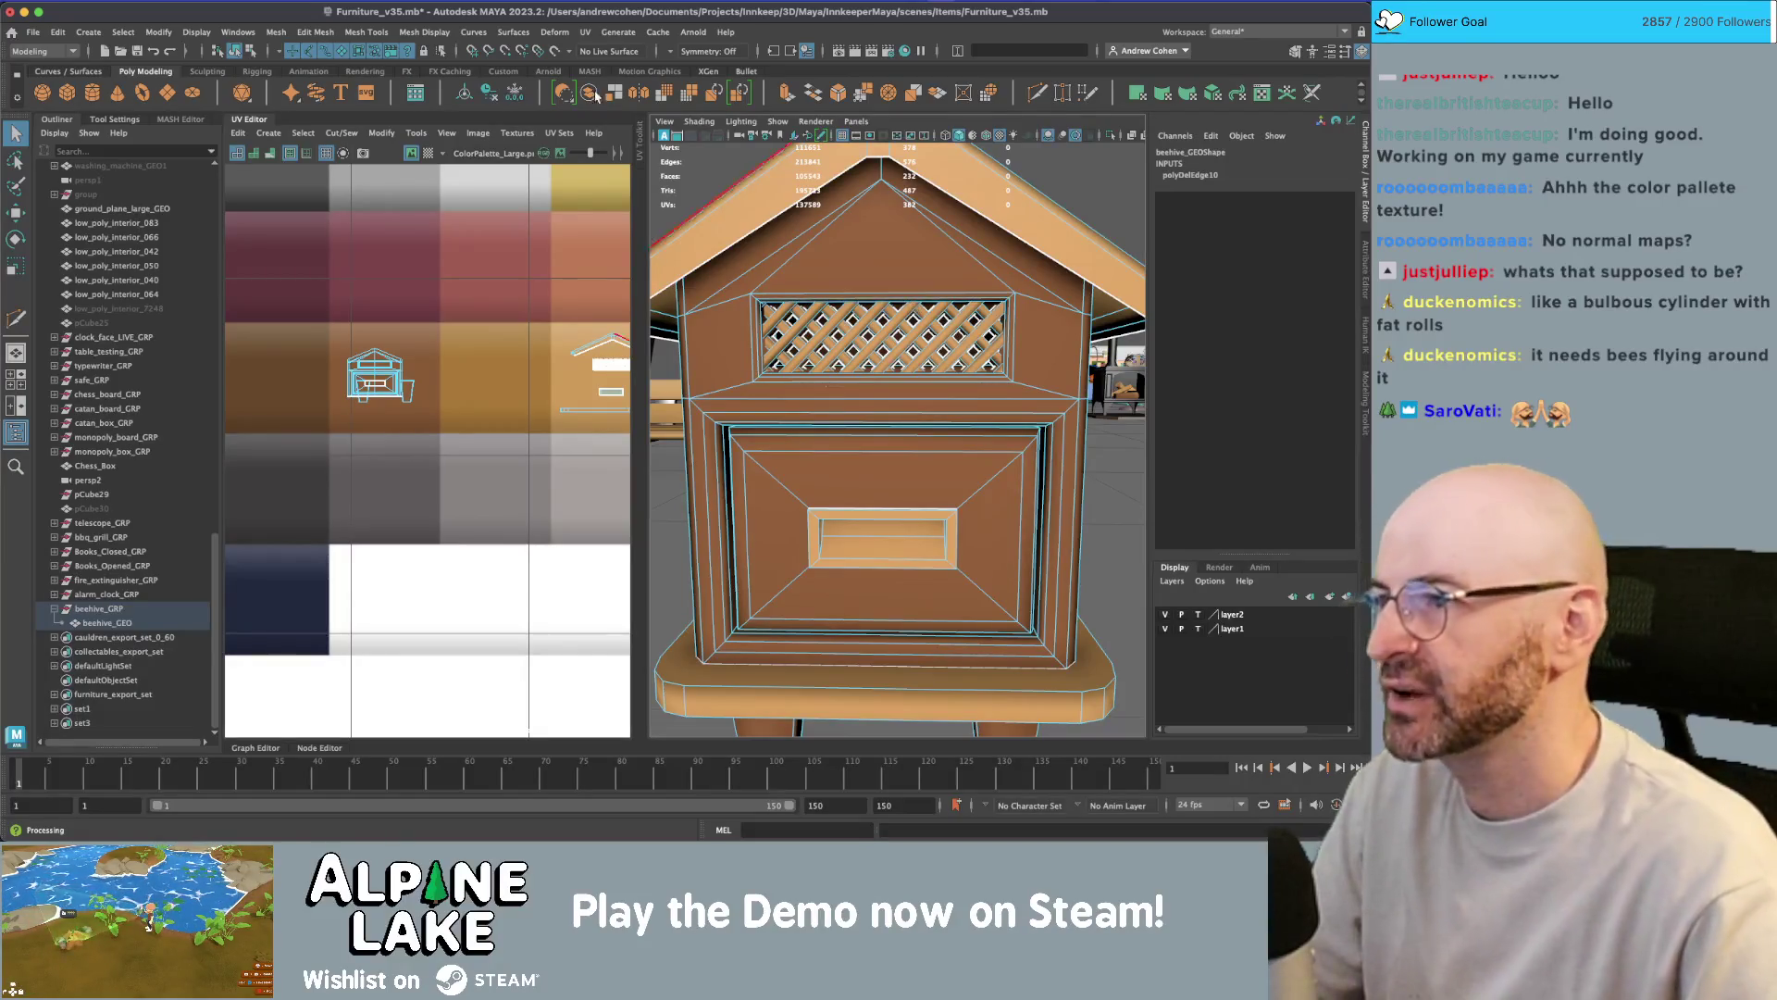
# - Close the UV Editor, view the beehive from a high angle, and bring up the Chrome references
pyautogui.click(261, 122)
pyautogui.press('f')
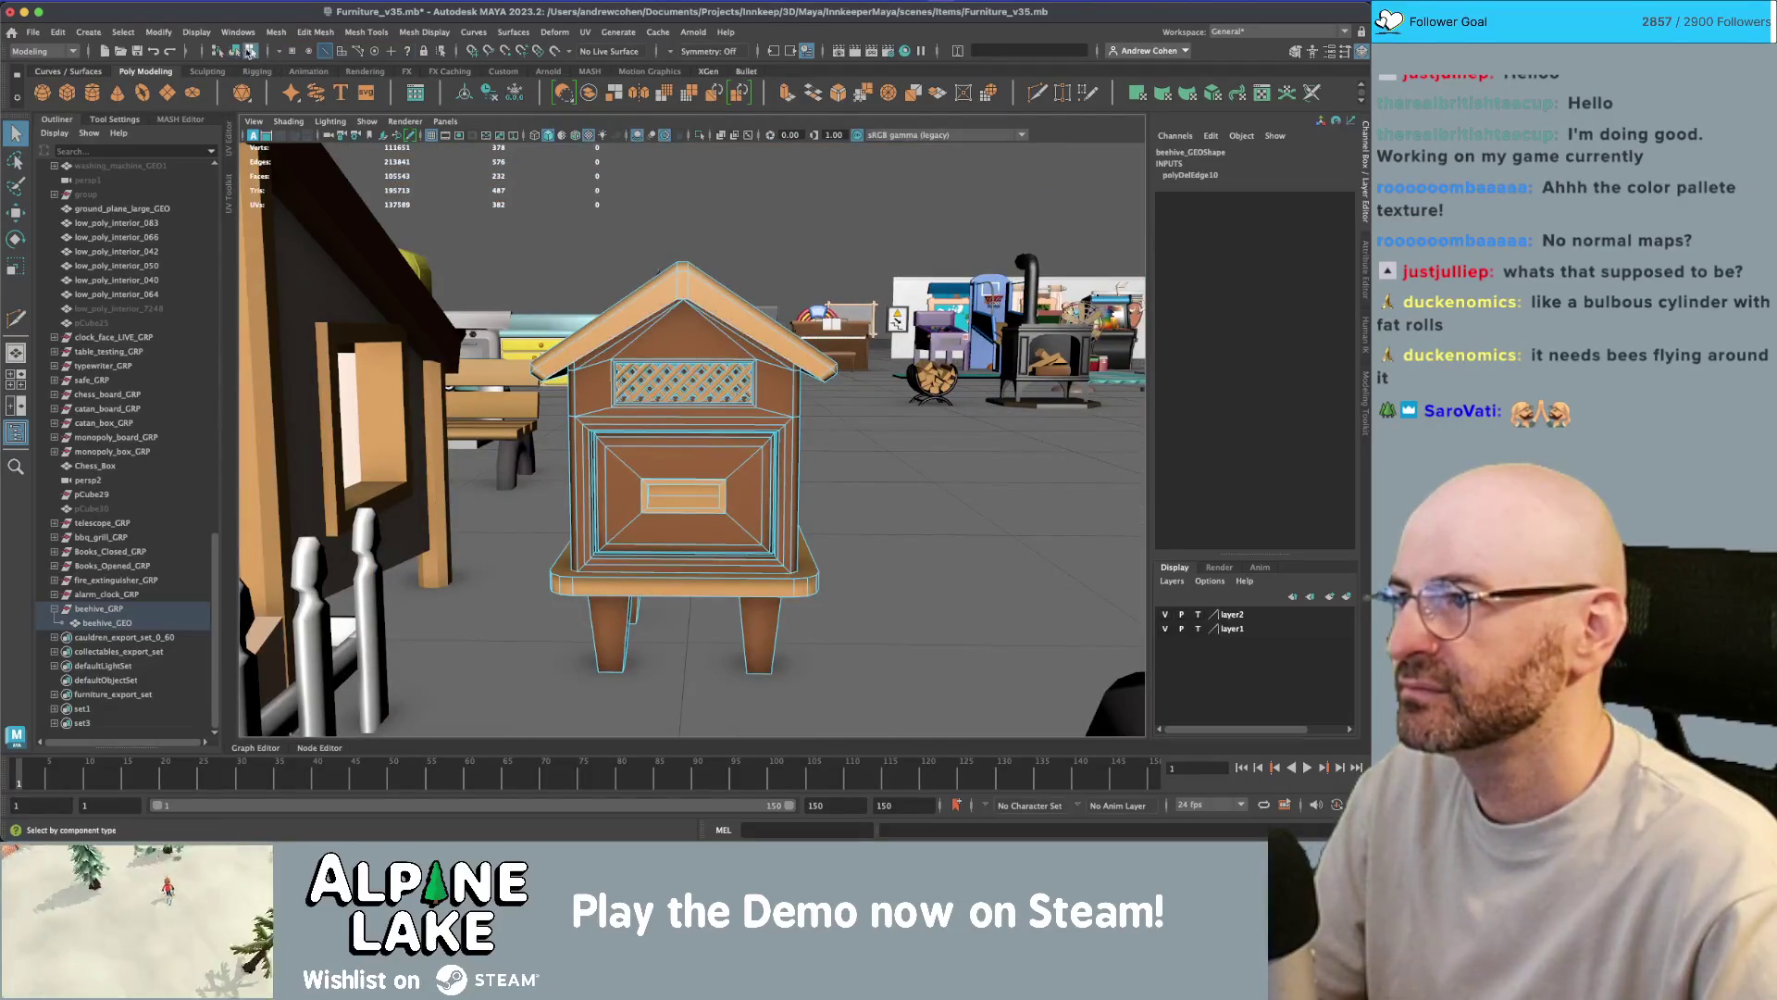
pyautogui.click(726, 196)
pyautogui.moveTo(726, 196)
pyautogui.keyDown('alt'); pyautogui.mouseDown()
pyautogui.moveTo(688, 306)
pyautogui.moveTo(715, 348)
pyautogui.mouseUp(); pyautogui.keyUp('alt')
pyautogui.scroll(10, 708, 371)
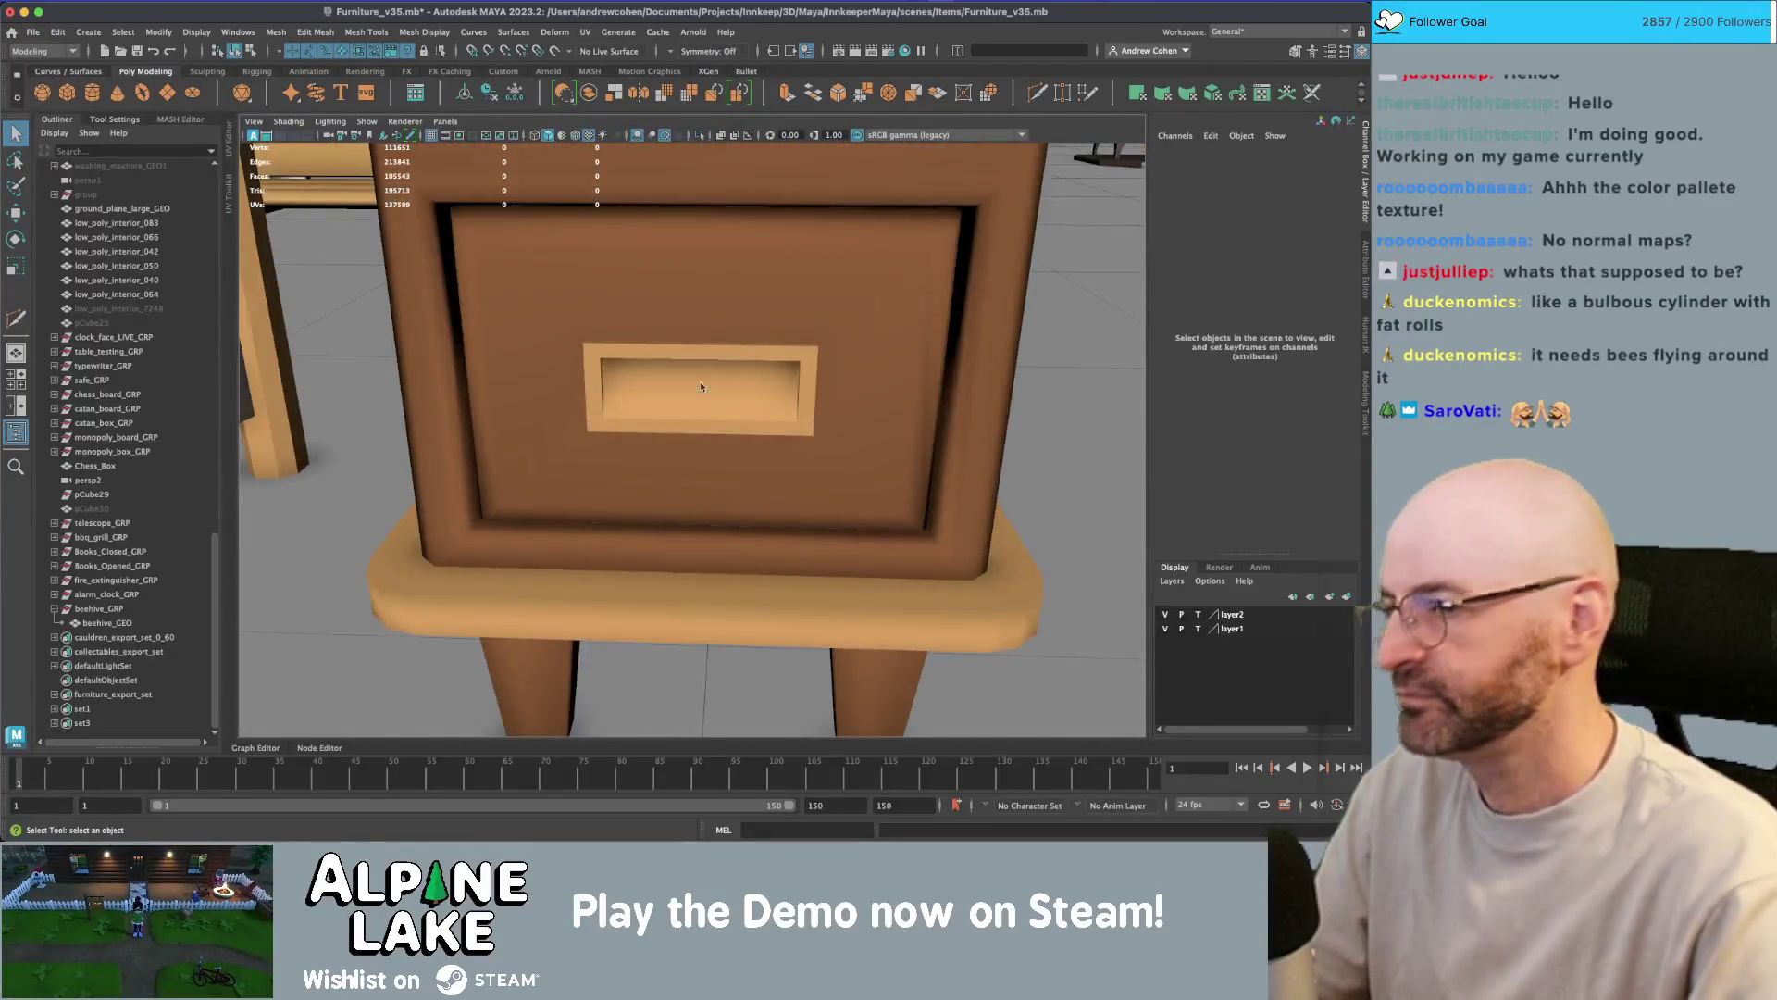
pyautogui.press('super+Tab')
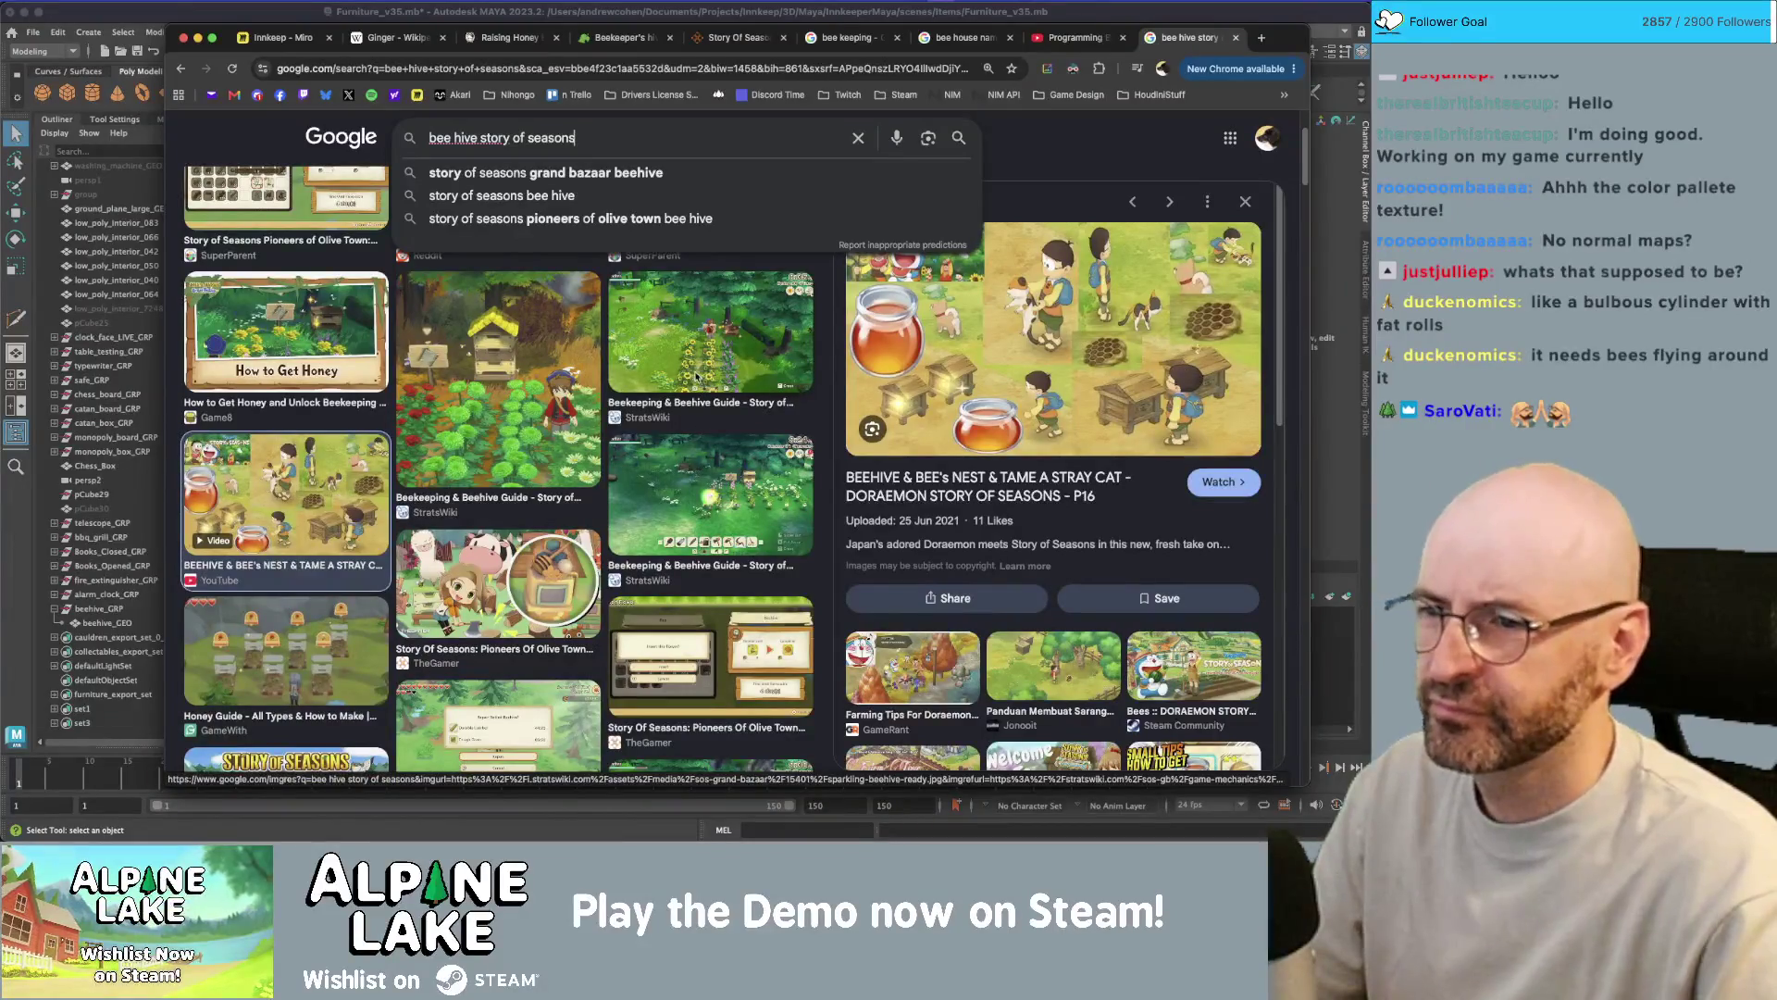
# - Run Google Images searches for 'beehive', 'cute beehive' and 'cute apiary'
pyautogui.press('super+a')
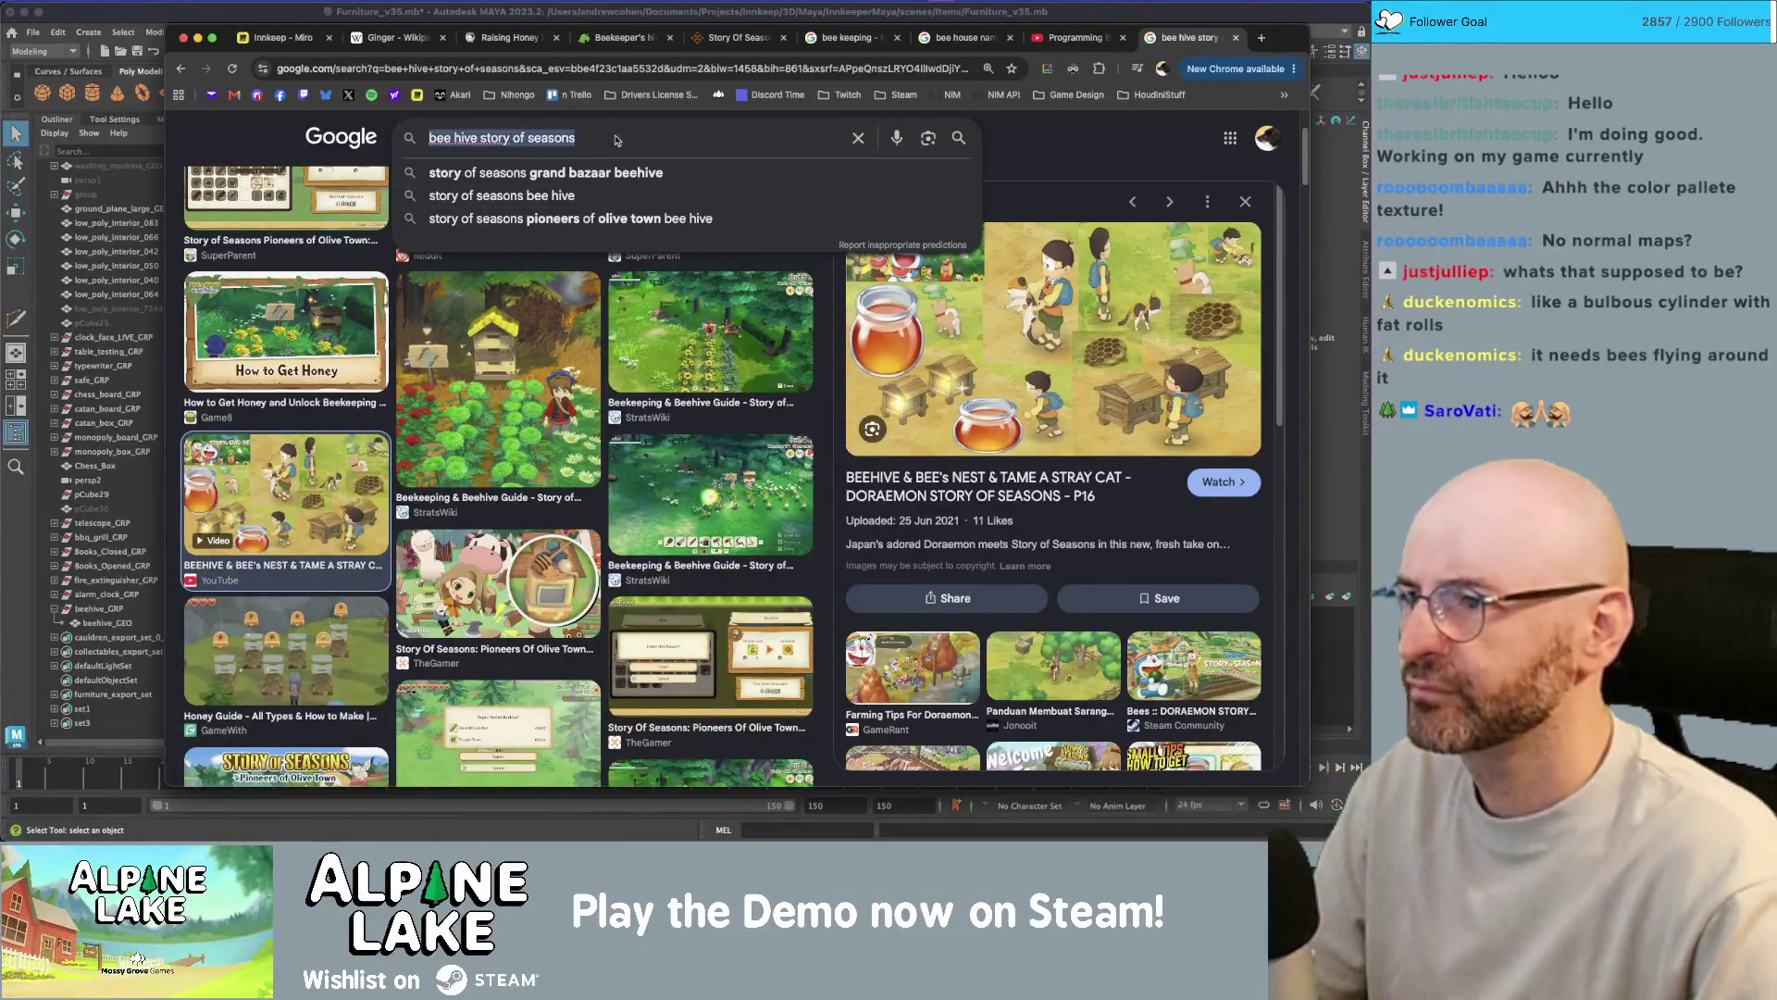
pyautogui.write('beehive')
pyautogui.press('Return')
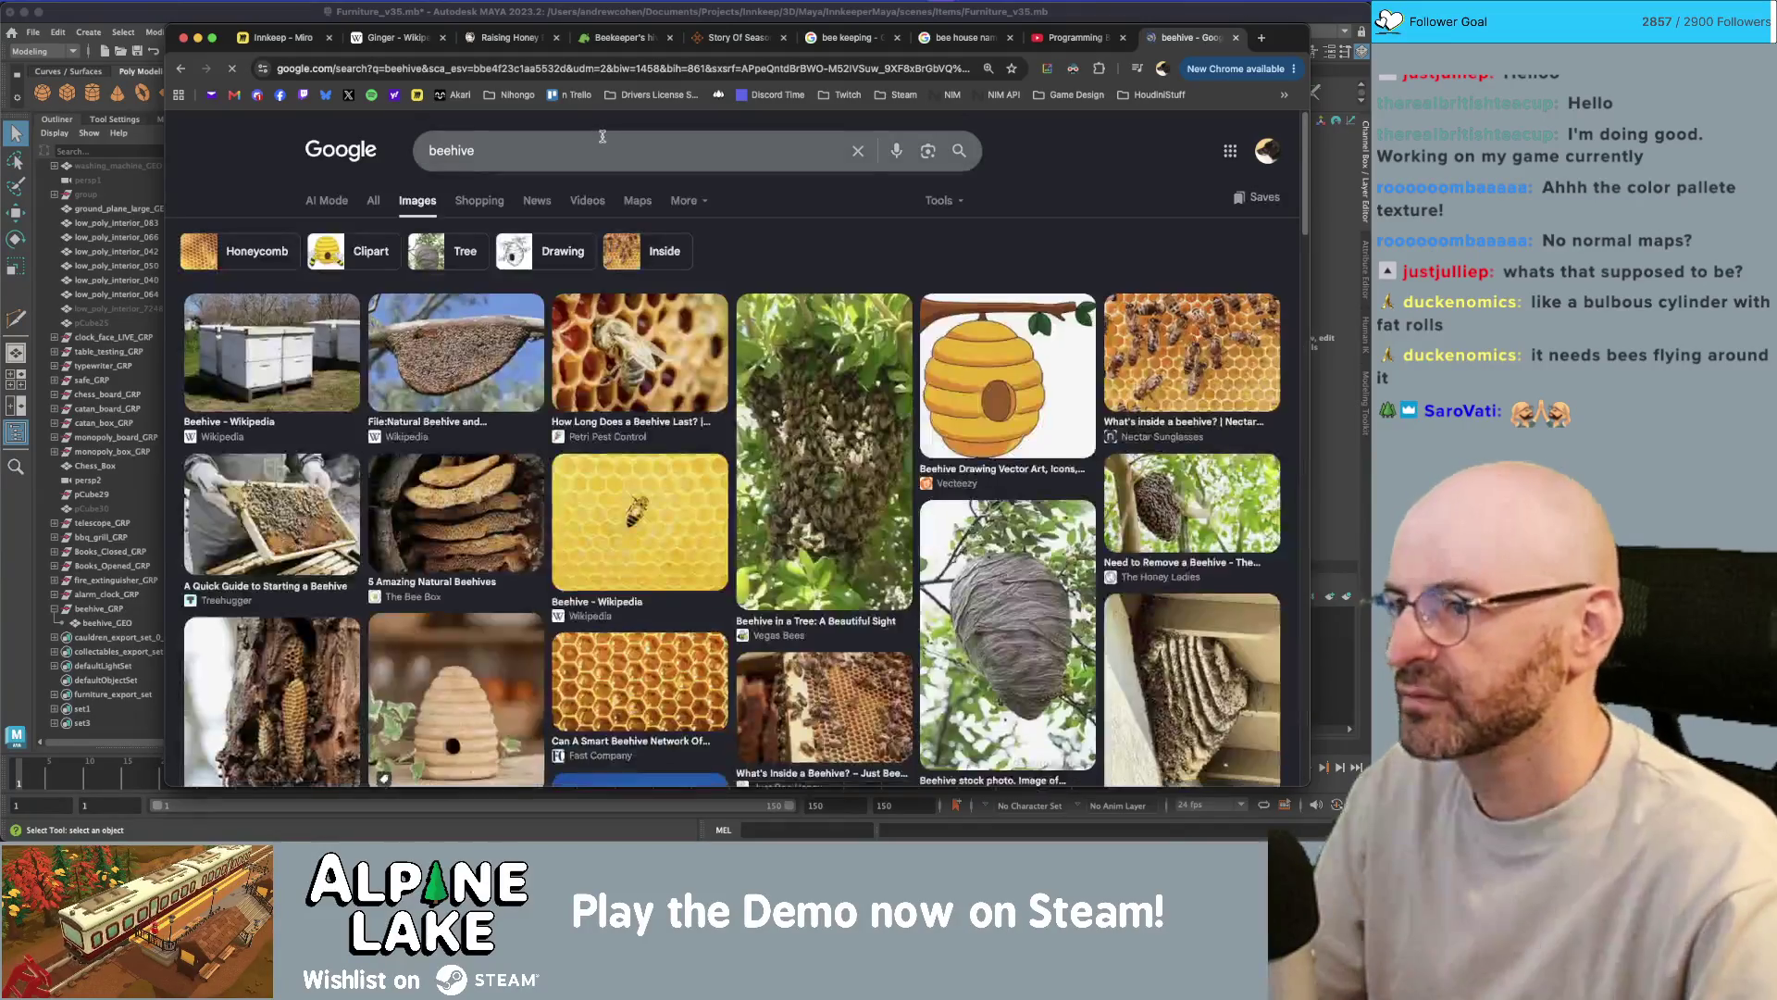
pyautogui.click(602, 137)
pyautogui.write('ute')
pyautogui.press('Return')
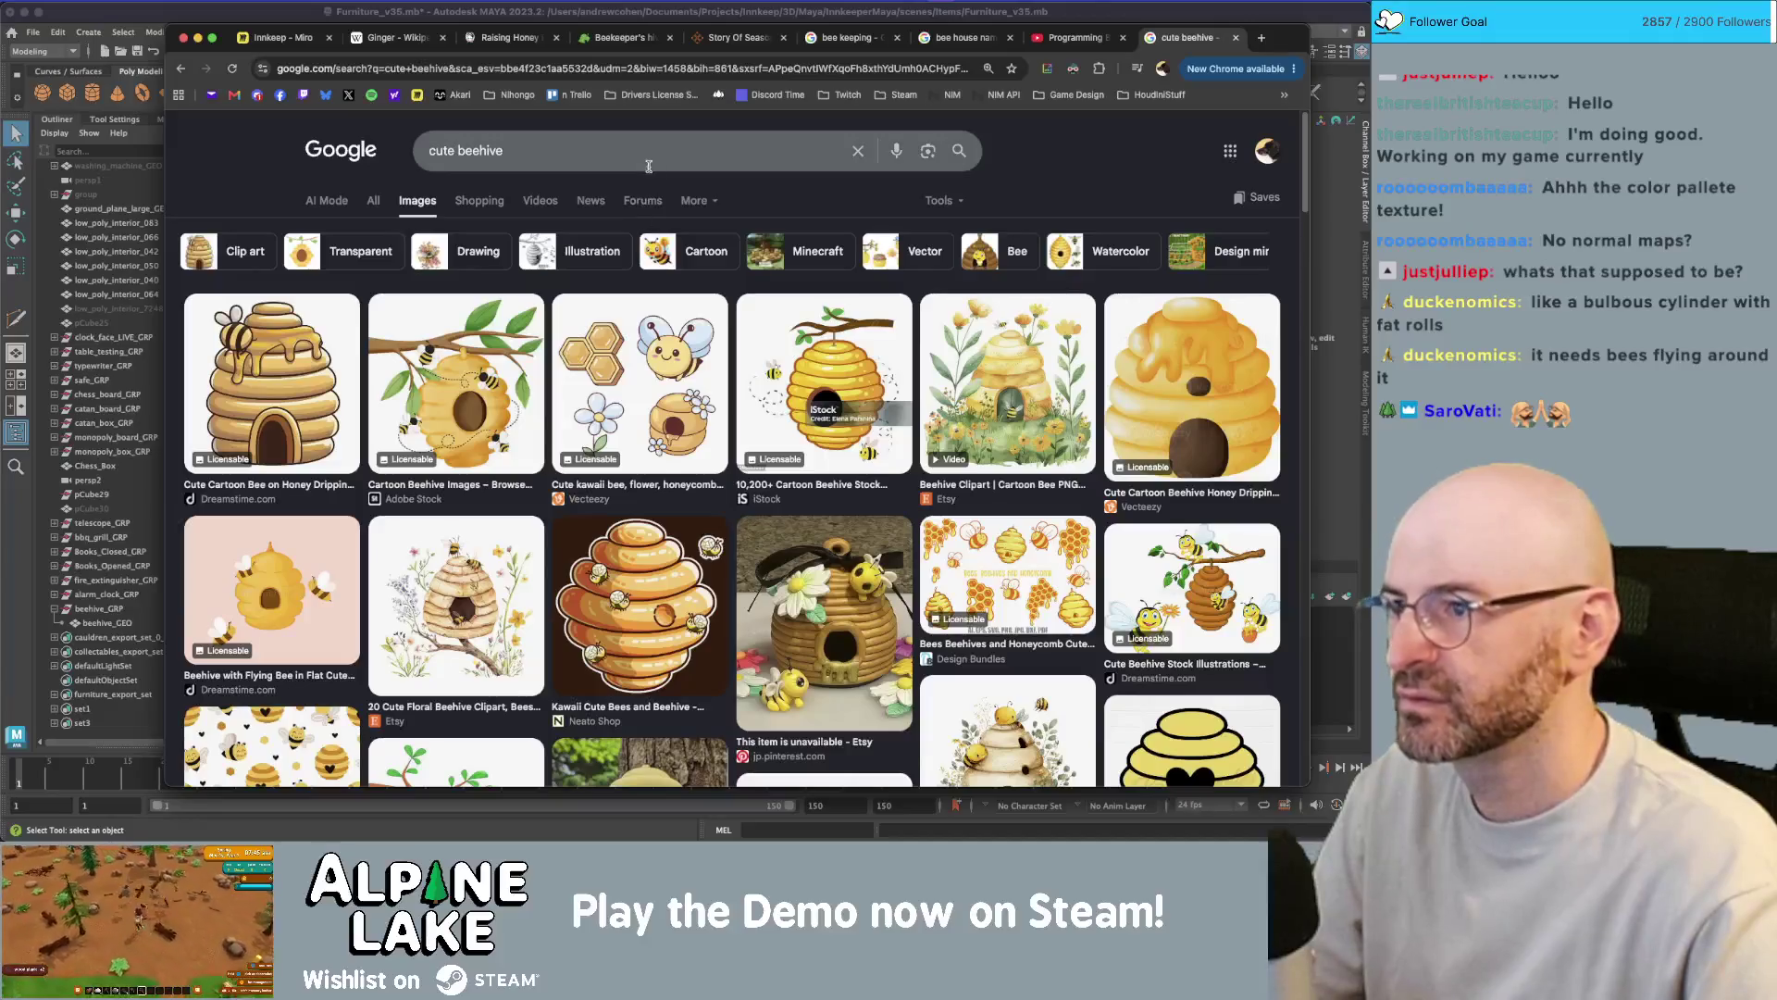
pyautogui.click(635, 153)
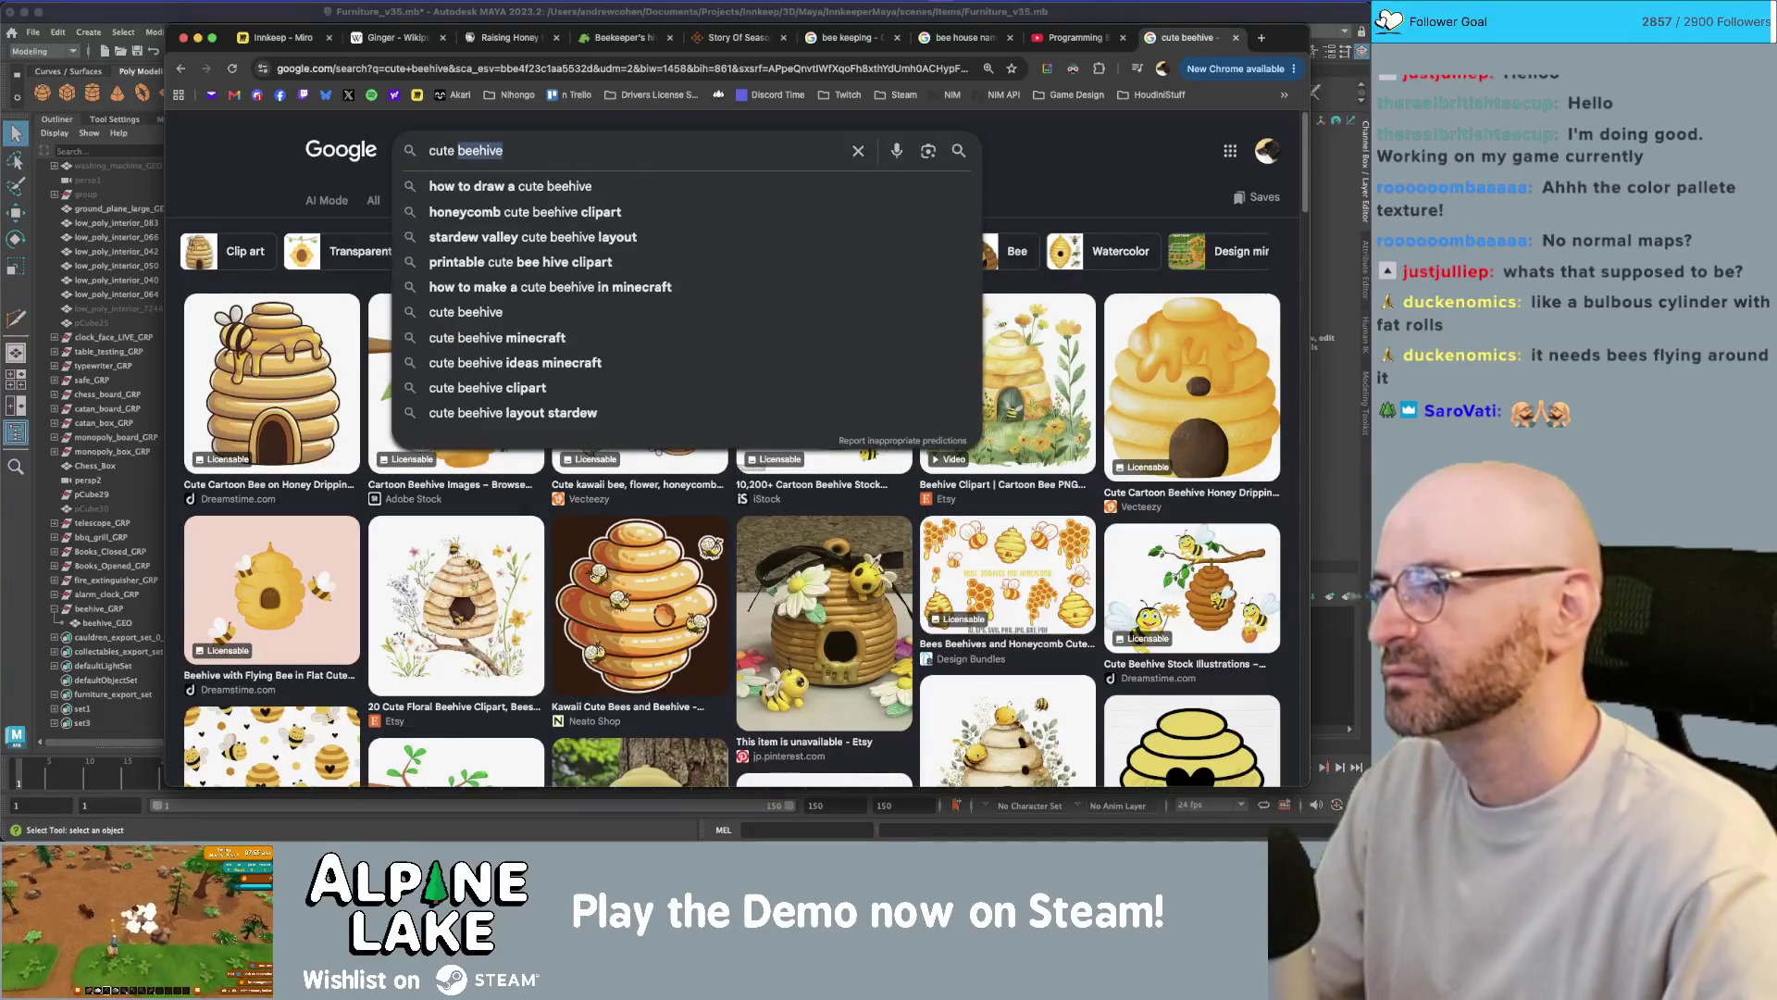
pyautogui.write('apiary')
pyautogui.press('Return')
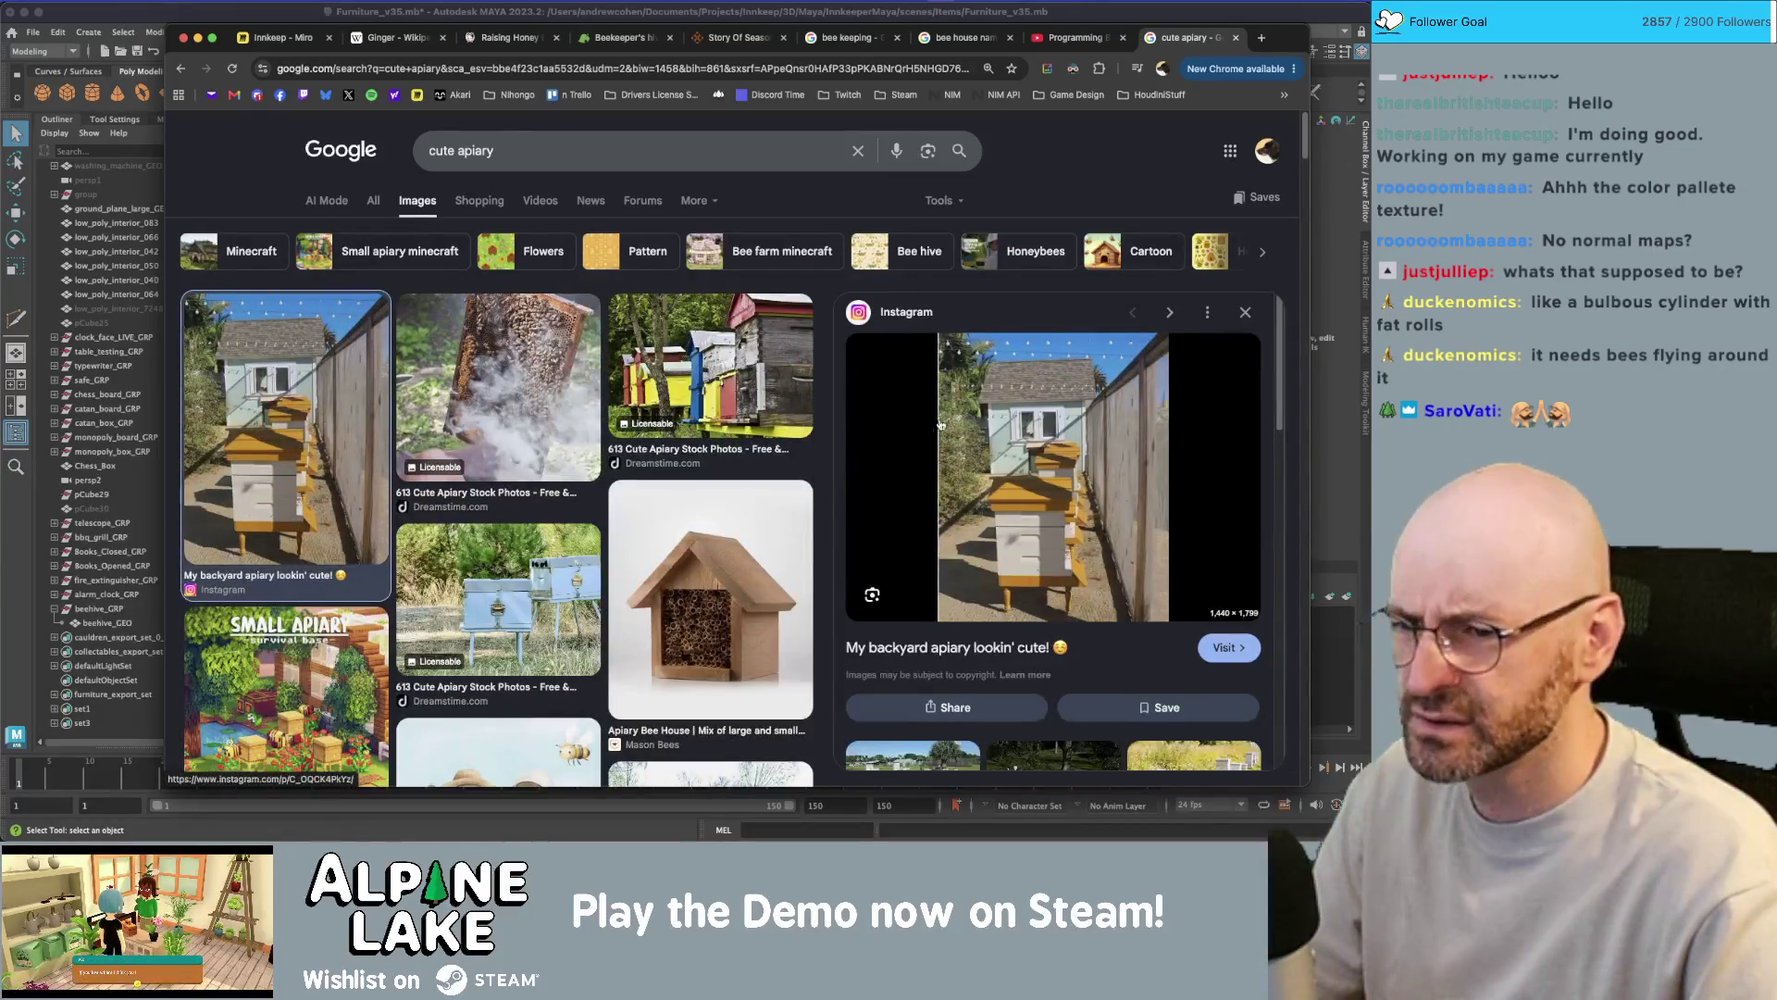
# - Return to Maya and orbit to an angled view of the whole beehive
pyautogui.press('super+Tab')
pyautogui.keyDown('alt'); pyautogui.moveTo(821, 361); pyautogui.dragTo(686, 337, button='right'); pyautogui.keyUp('alt')
pyautogui.keyDown('alt'); pyautogui.moveTo(686, 337); pyautogui.dragTo(791, 375); pyautogui.keyUp('alt')
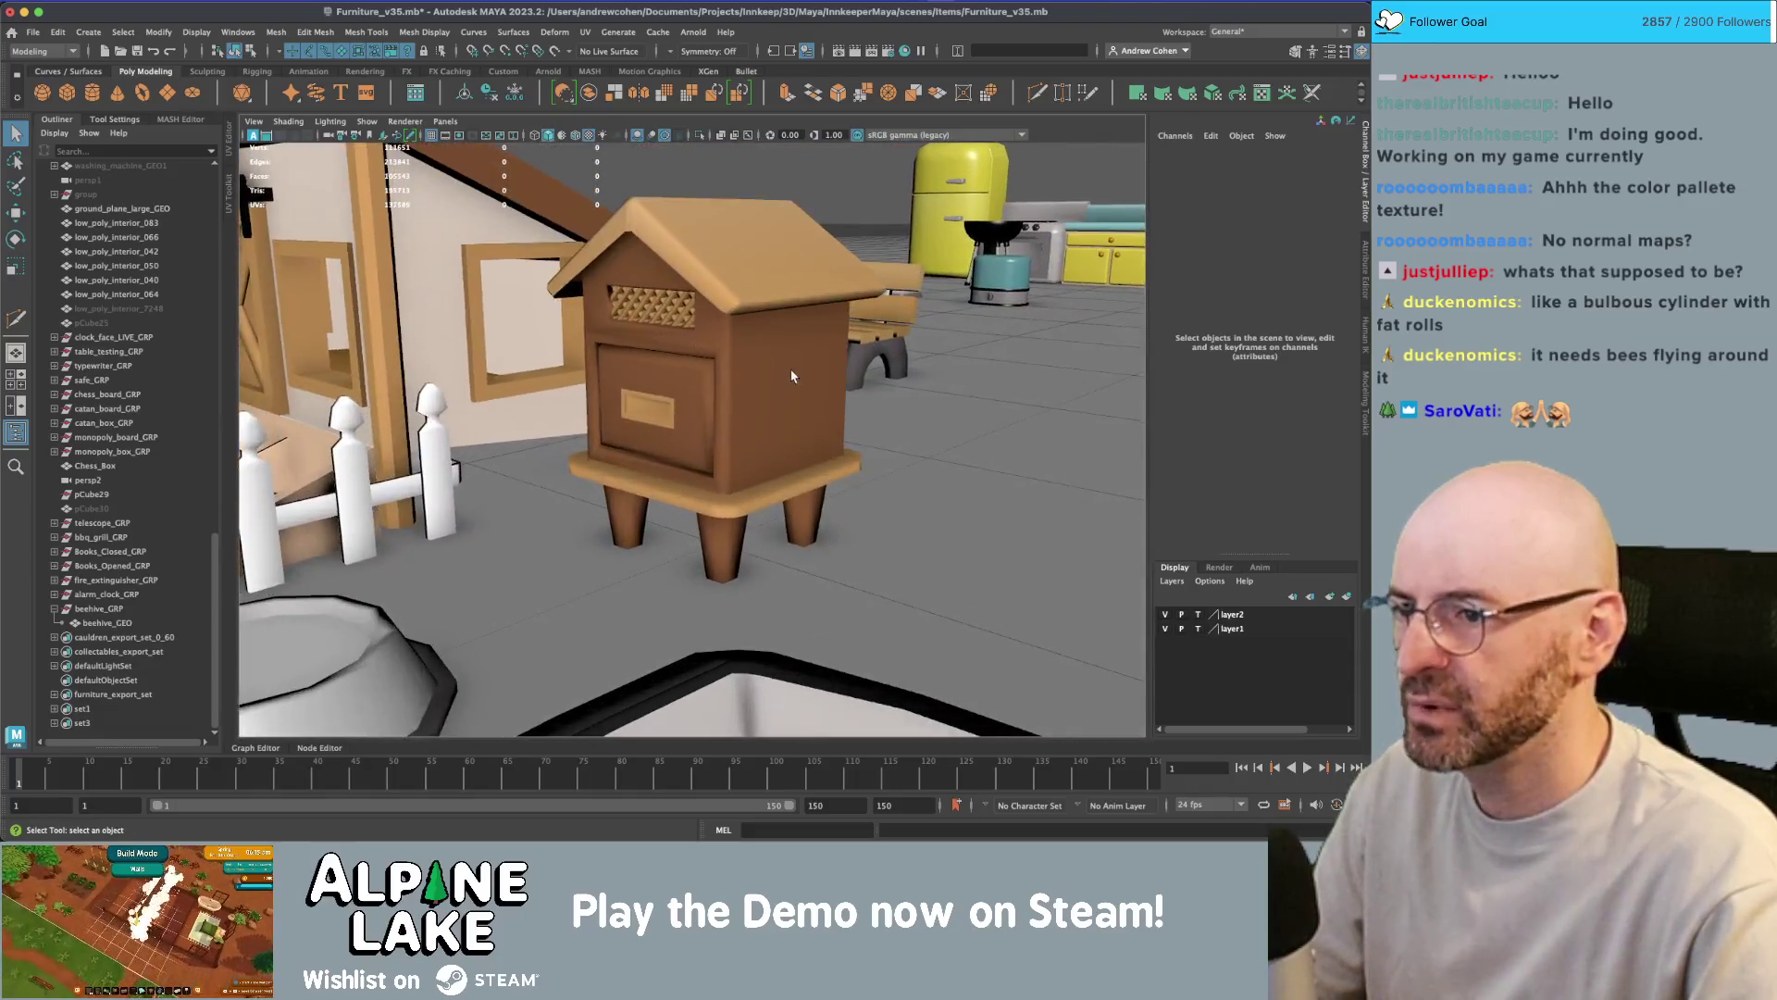
# - Isolate beehive_GRP so only the beehive shows in the viewport
pyautogui.click(658, 306)
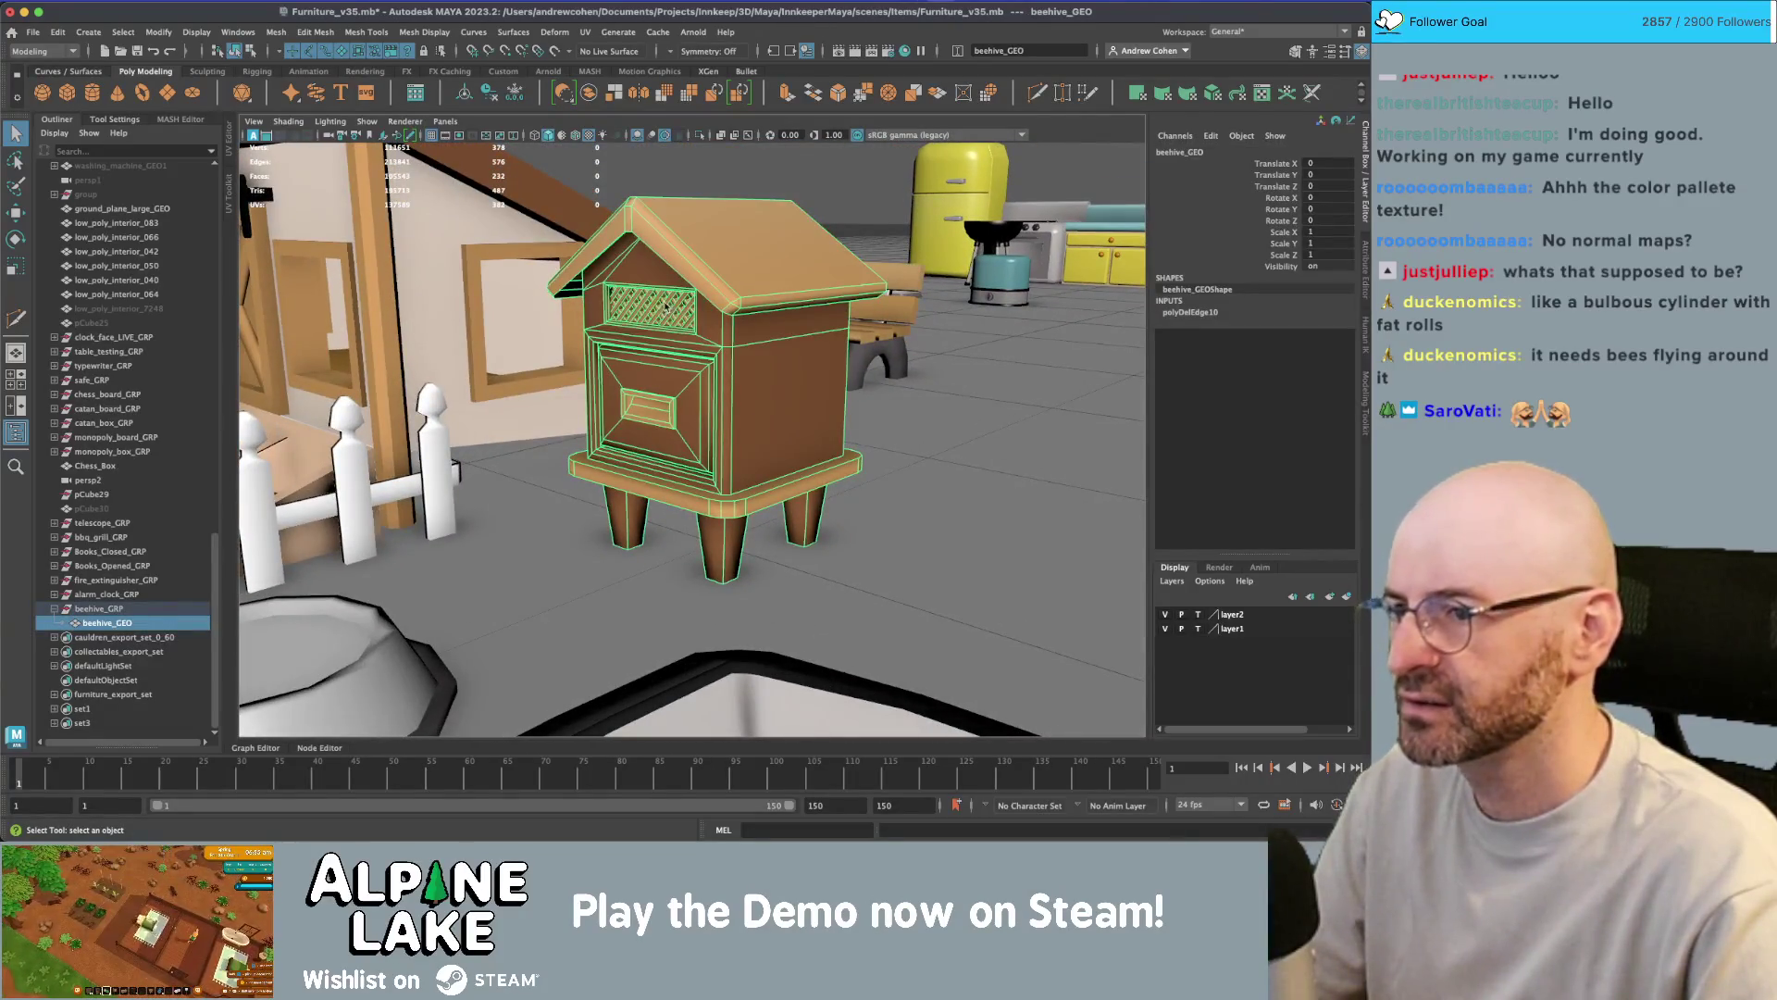
pyautogui.keyDown('alt'); pyautogui.moveTo(784, 366); pyautogui.dragTo(774, 363); pyautogui.keyUp('alt')
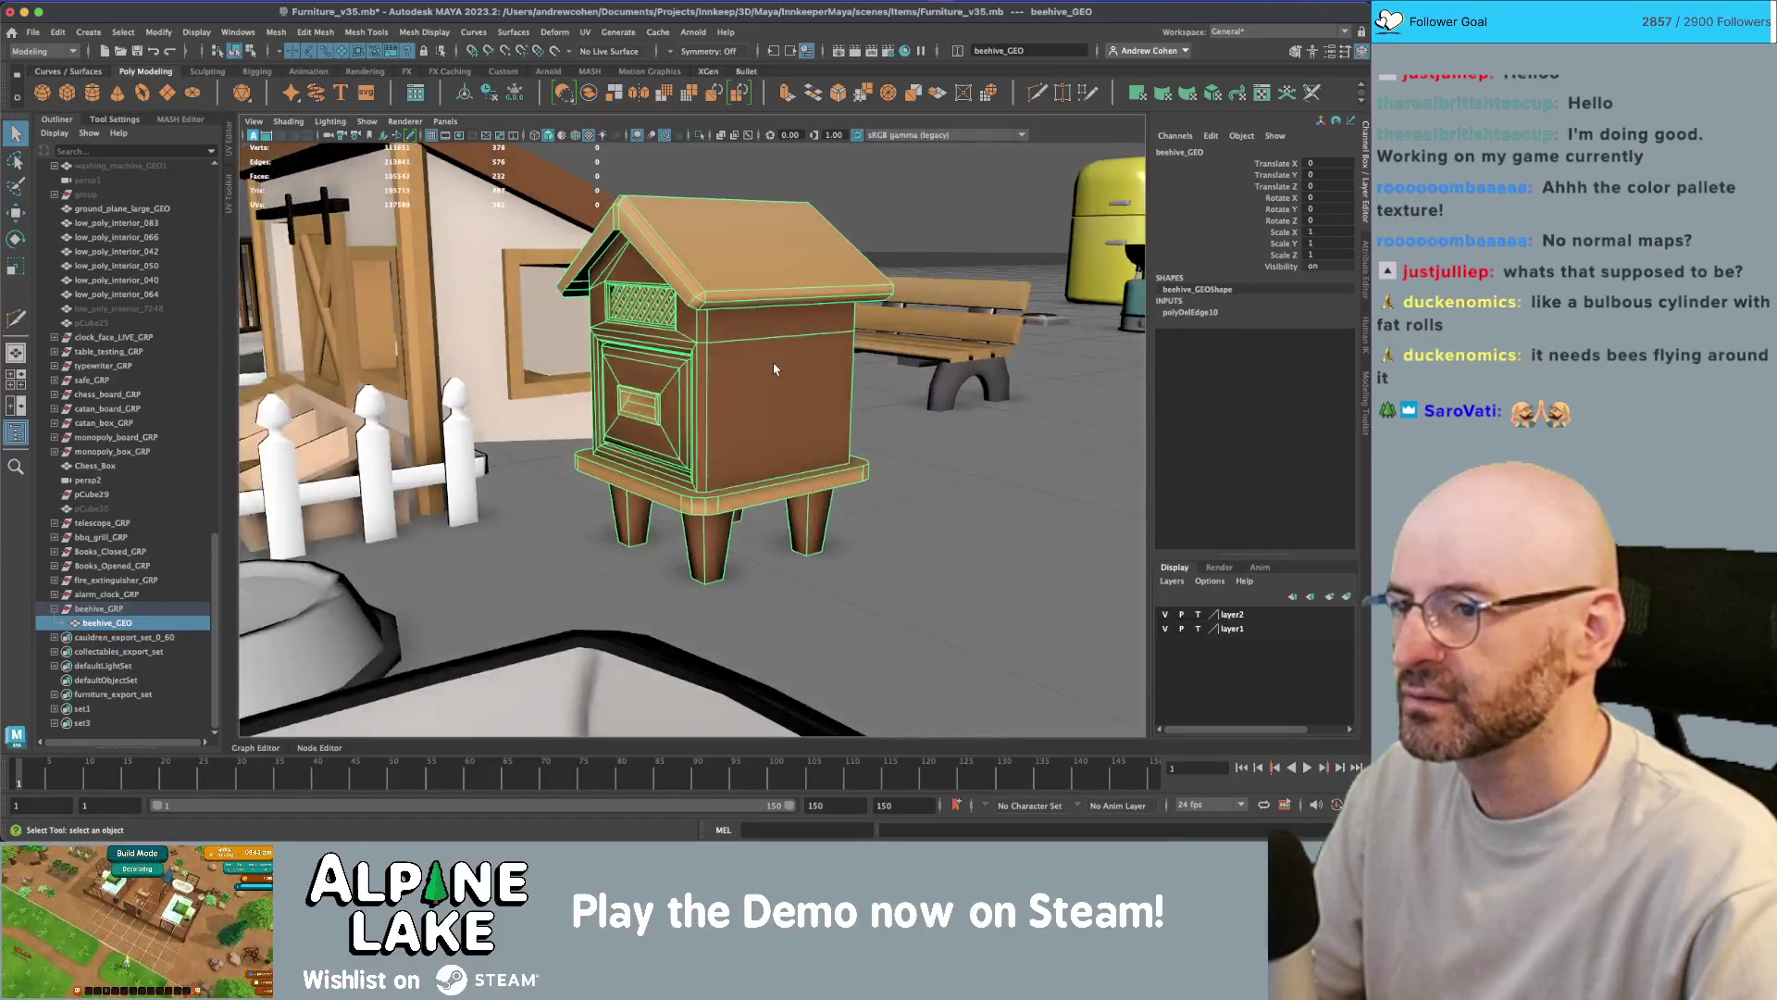
pyautogui.click(115, 597)
pyautogui.click(102, 608)
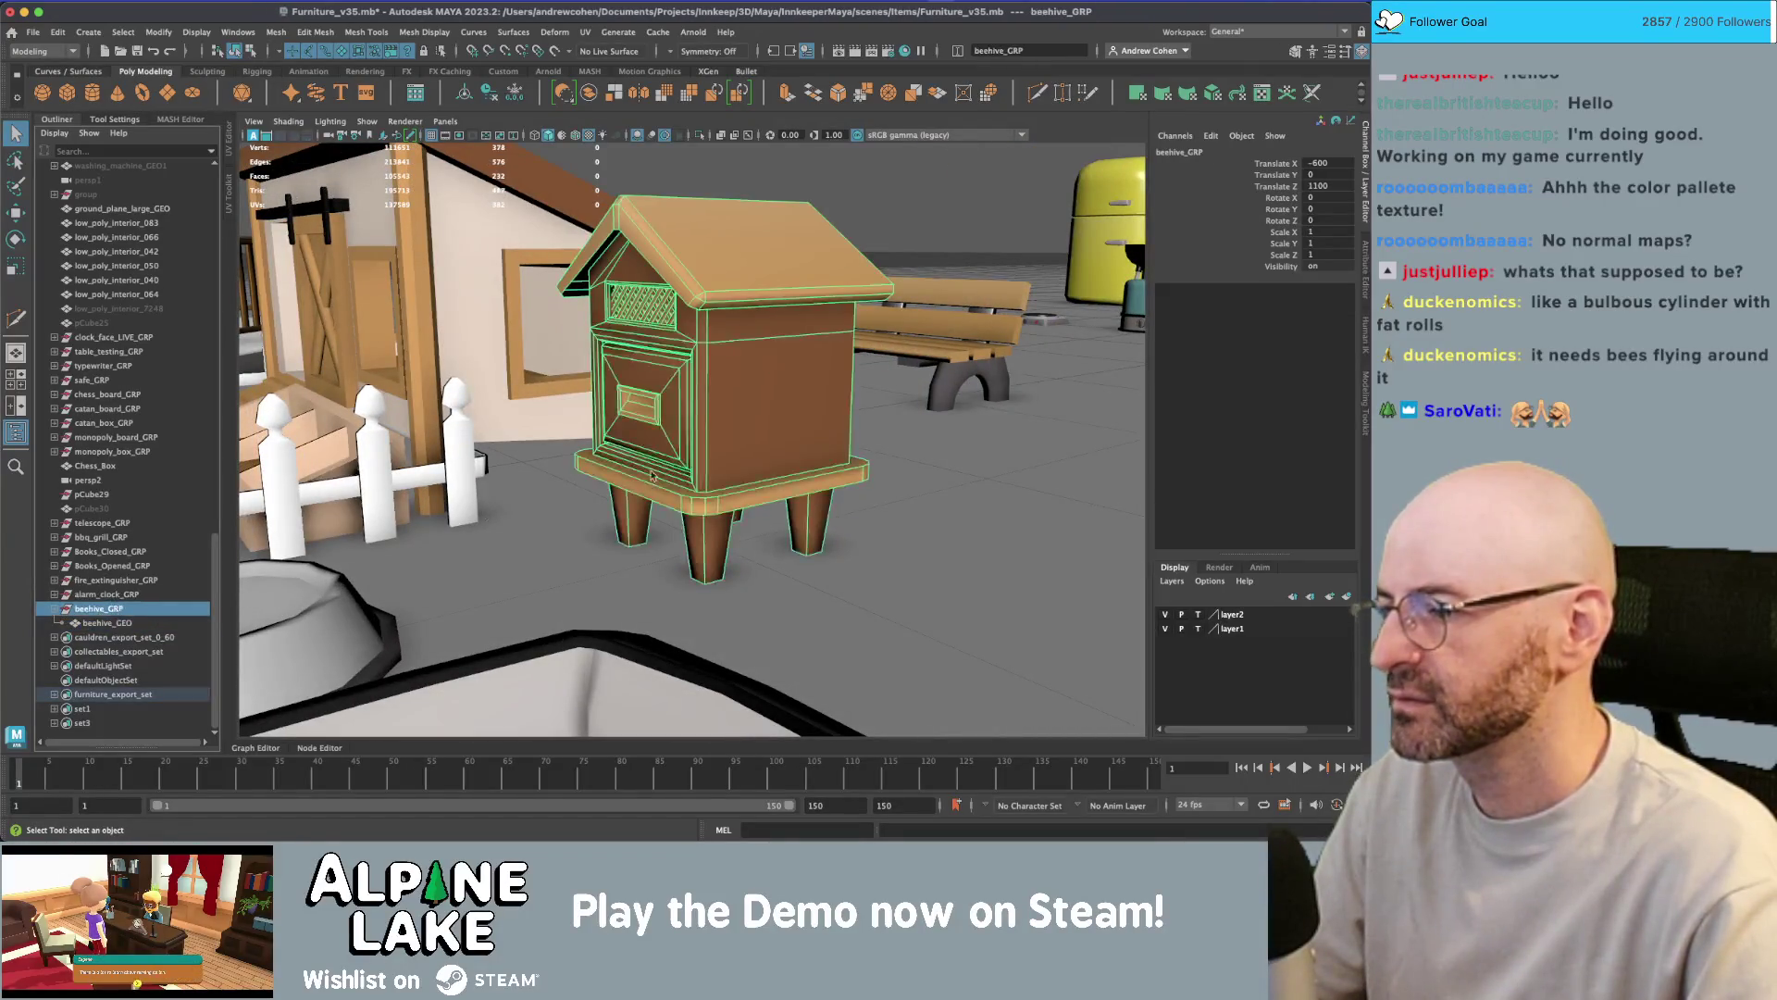
pyautogui.hotkey('ctrl', '1')
pyautogui.click(913, 337)
pyautogui.moveTo(912, 337)
pyautogui.keyDown('alt'); pyautogui.mouseDown()
pyautogui.moveTo(726, 333)
pyautogui.moveTo(745, 344)
pyautogui.mouseUp(); pyautogui.keyUp('alt')
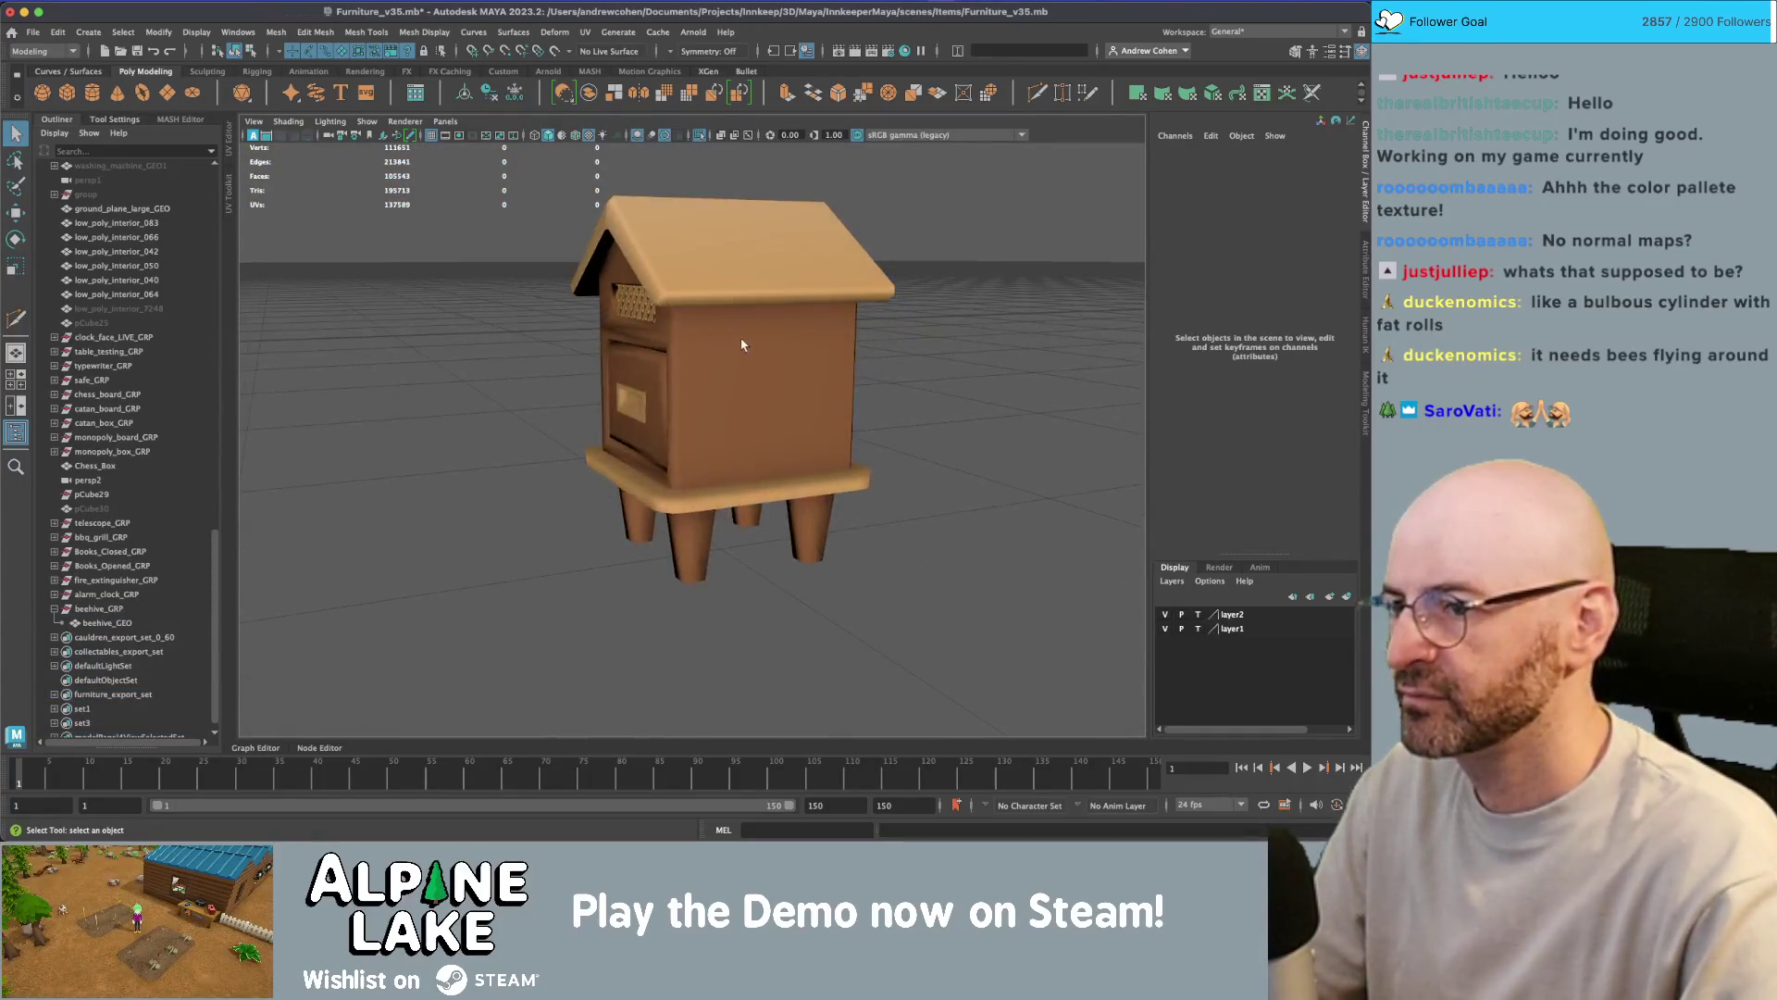
# - Select the beehive's side wall face, leaving out the large front face
pyautogui.click(754, 363)
pyautogui.moveTo(761, 366); pyautogui.dragTo(763, 375, button='right')
pyautogui.click(763, 375)
pyautogui.moveTo(763, 375)
pyautogui.keyDown('alt'); pyautogui.mouseDown()
pyautogui.moveTo(778, 392)
pyautogui.moveTo(778, 365)
pyautogui.moveTo(724, 383)
pyautogui.moveTo(786, 385)
pyautogui.moveTo(784, 370)
pyautogui.mouseUp(); pyautogui.keyUp('alt')
pyautogui.keyDown('shift'); pyautogui.click(723, 383); pyautogui.keyUp('shift')
pyautogui.press('r')
pyautogui.press('q')
pyautogui.keyDown('ctrl'); pyautogui.click(735, 361); pyautogui.keyUp('ctrl')
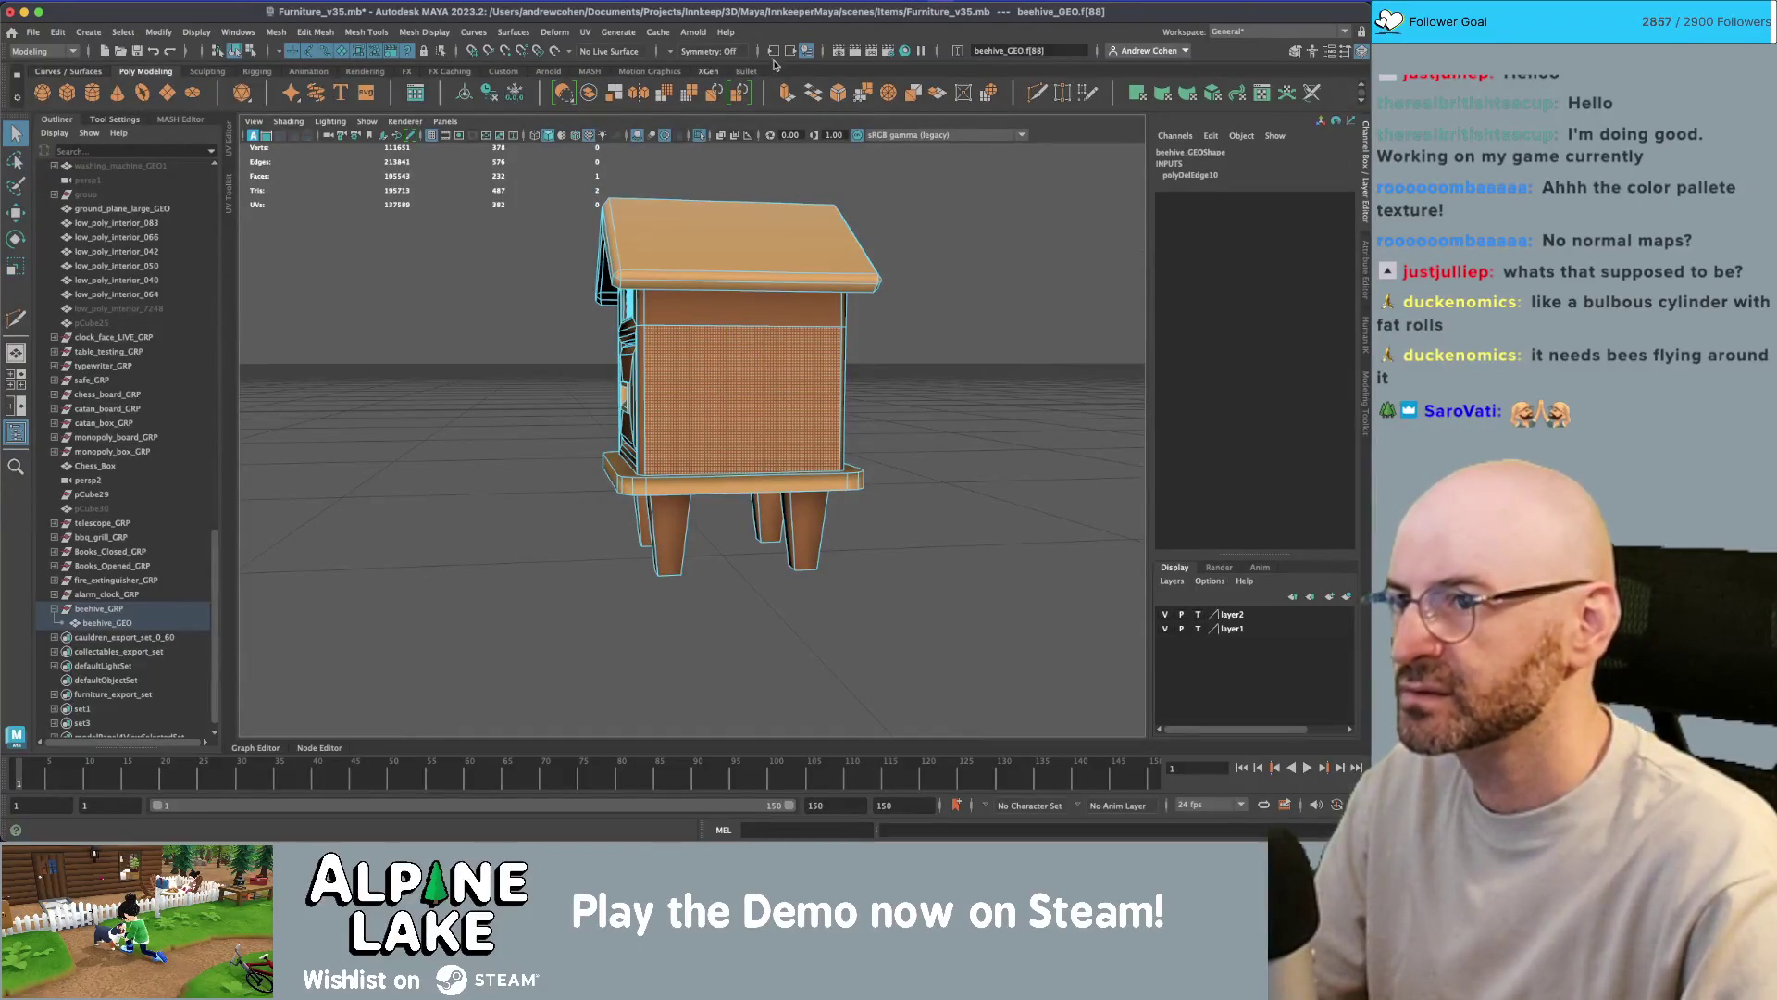
# - Turn on Object X symmetry and extrude the side faces into a recessed inset panel
pyautogui.click(684, 62)
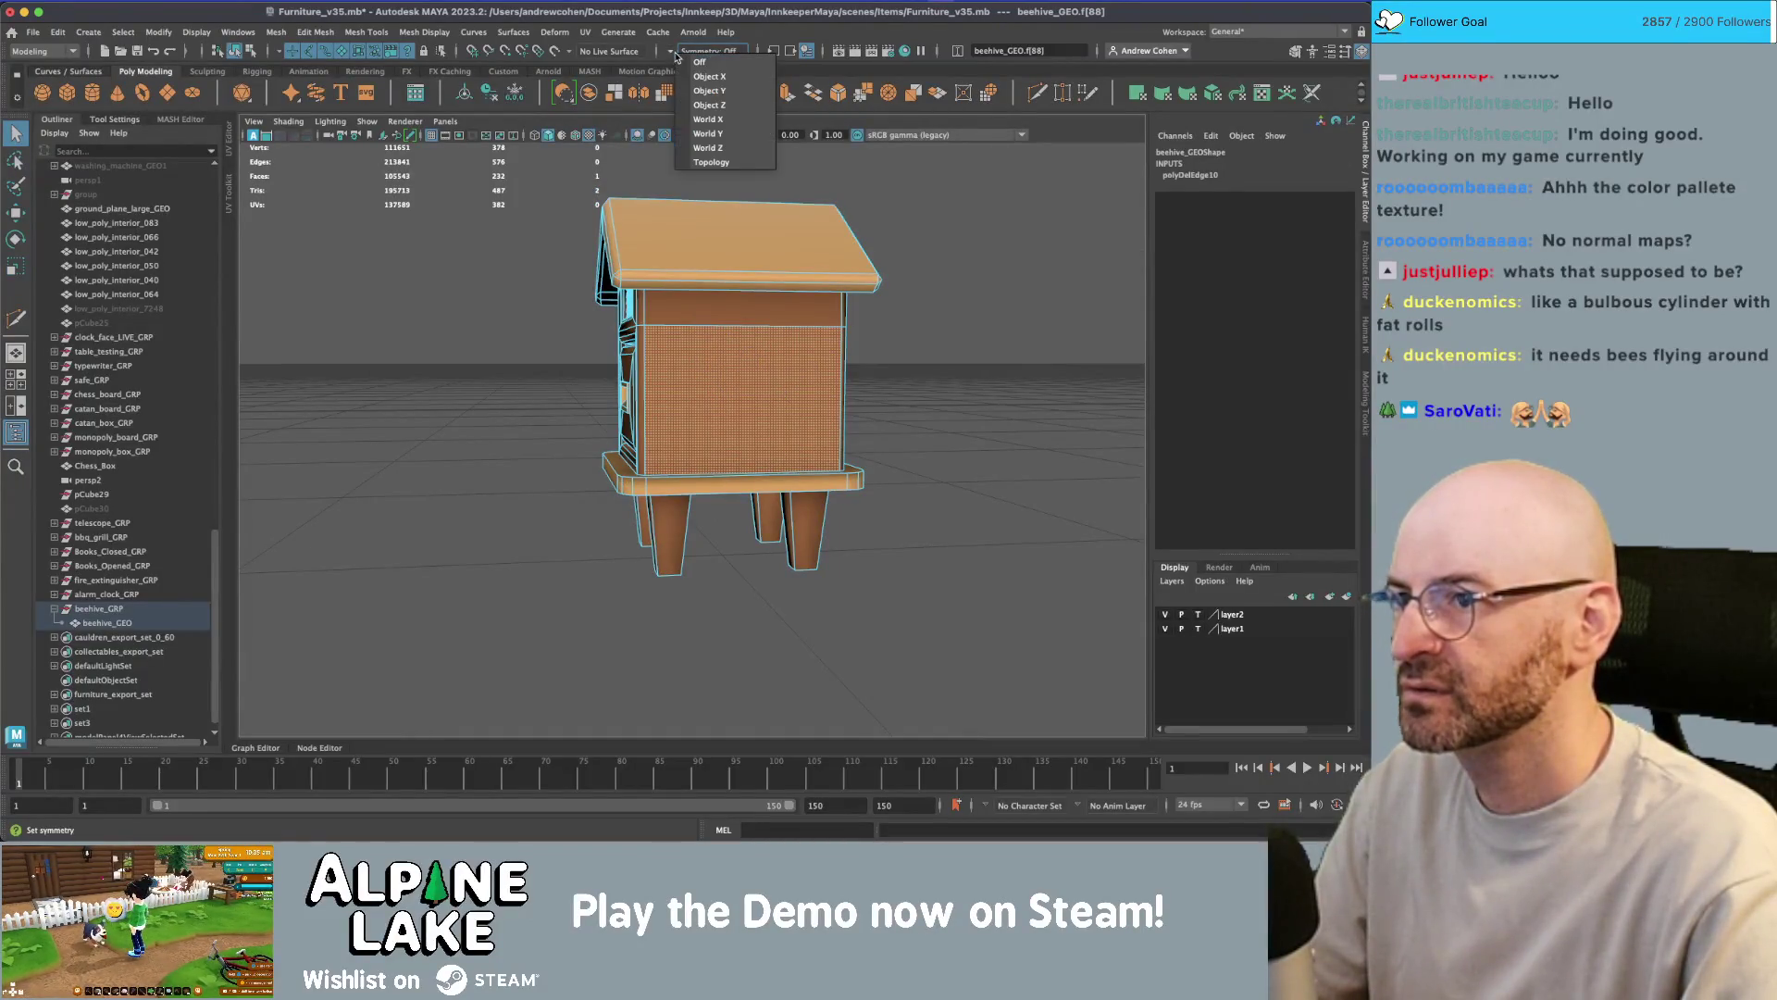
pyautogui.click(685, 50)
pyautogui.click(703, 78)
pyautogui.keyDown('alt'); pyautogui.moveTo(666, 389); pyautogui.dragTo(810, 367); pyautogui.keyUp('alt')
pyautogui.press('r')
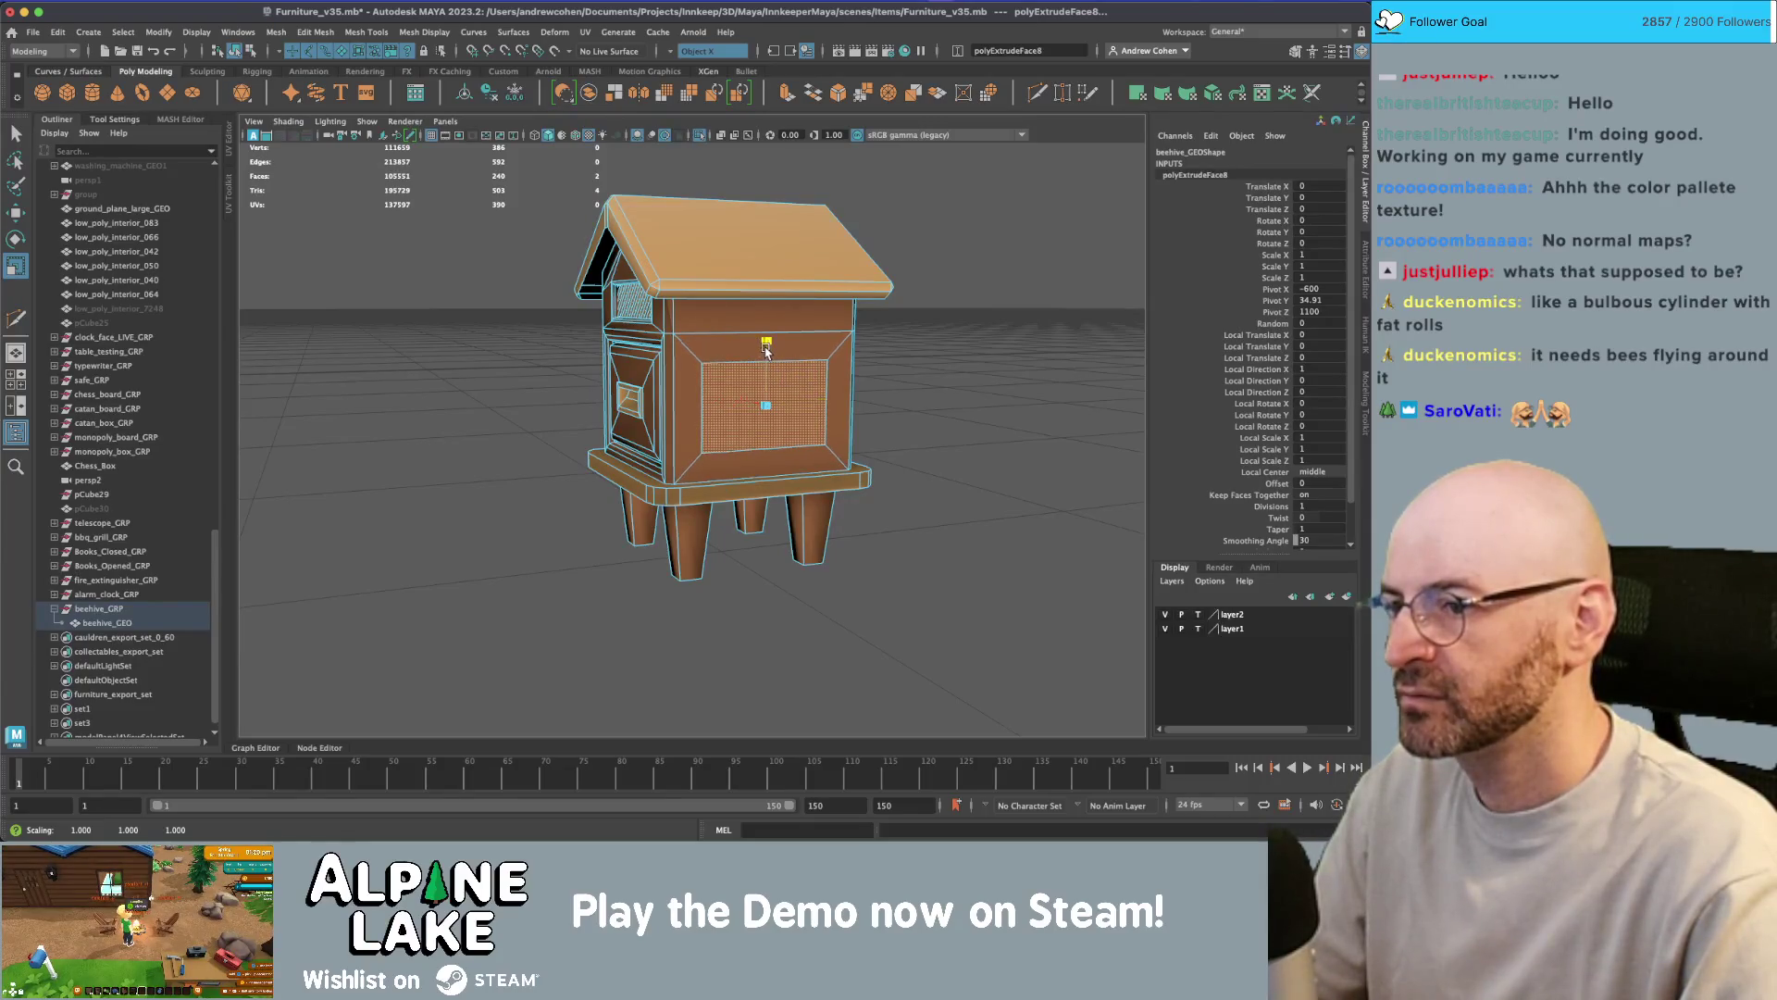
pyautogui.keyDown('alt'); pyautogui.moveTo(717, 382); pyautogui.dragTo(753, 412); pyautogui.keyUp('alt')
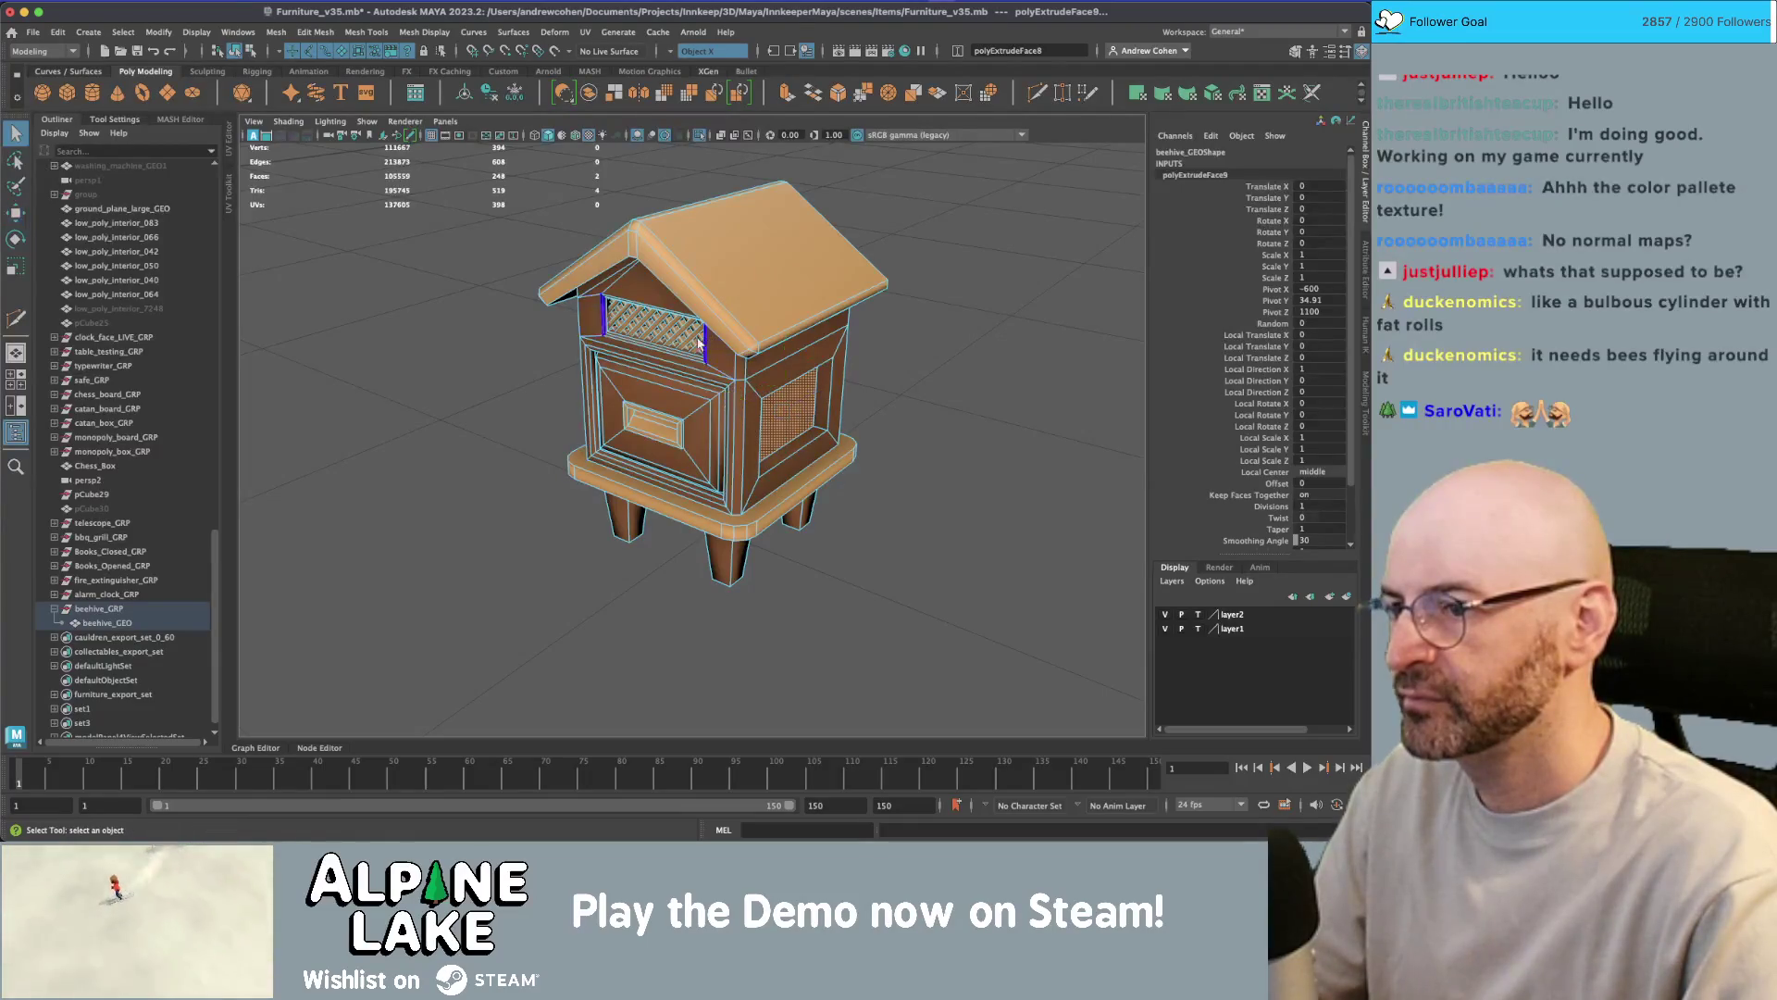
pyautogui.moveTo(770, 360)
pyautogui.keyDown('alt'); pyautogui.mouseDown()
pyautogui.moveTo(944, 334)
pyautogui.moveTo(755, 381)
pyautogui.moveTo(725, 362)
pyautogui.mouseUp(); pyautogui.keyUp('alt')
pyautogui.click(872, 319)
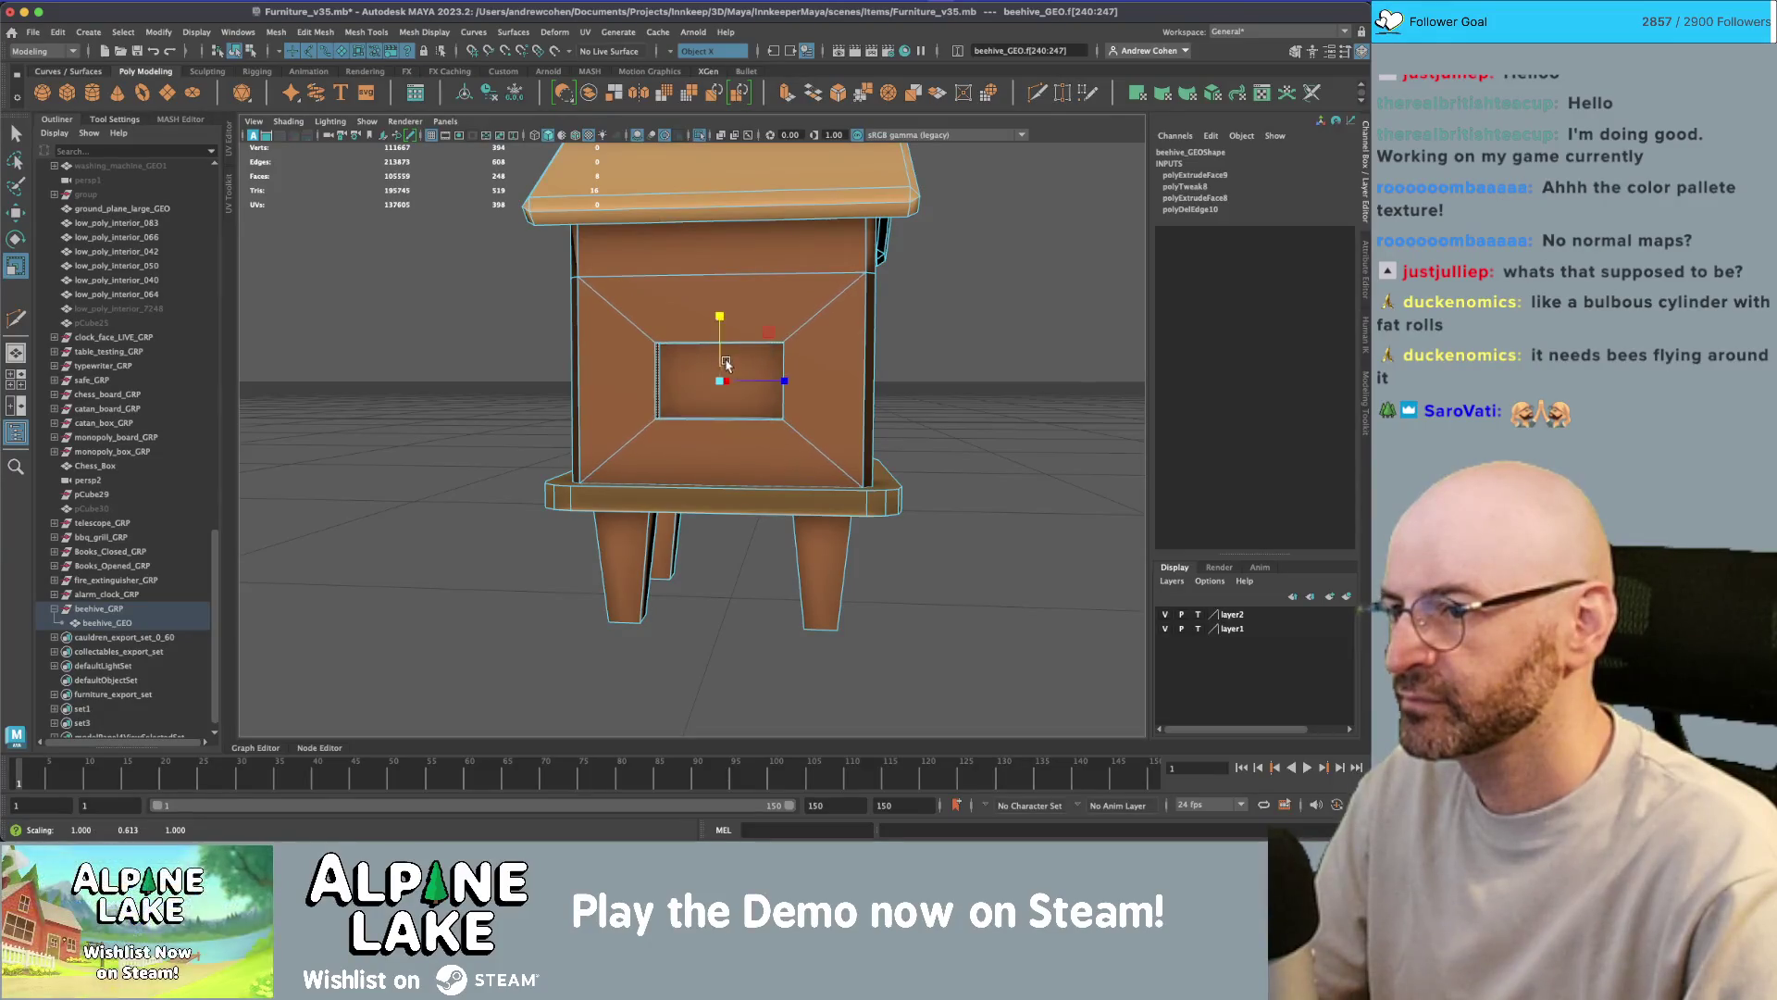
pyautogui.scroll(-5, 754, 384)
# - Duplicate beehive_GEO and delete the roof and base faces, keeping only the lattice
pyautogui.press('q')
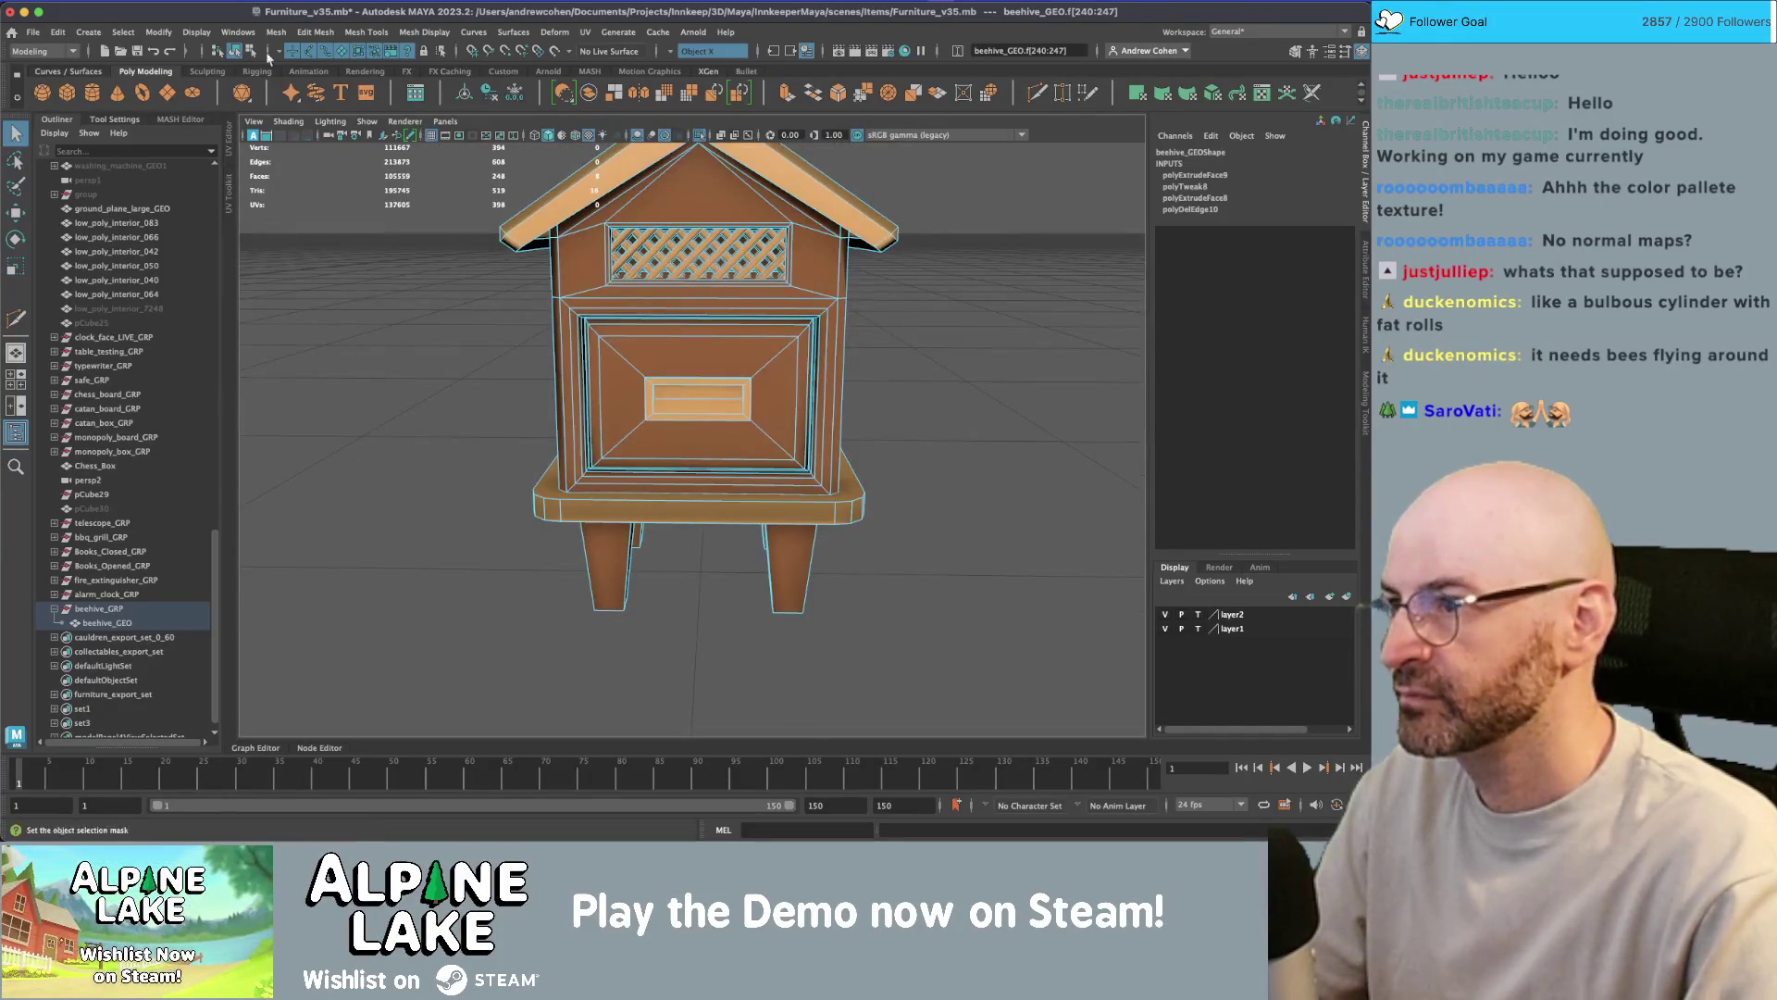
pyautogui.hotkey('ctrl', 'd')
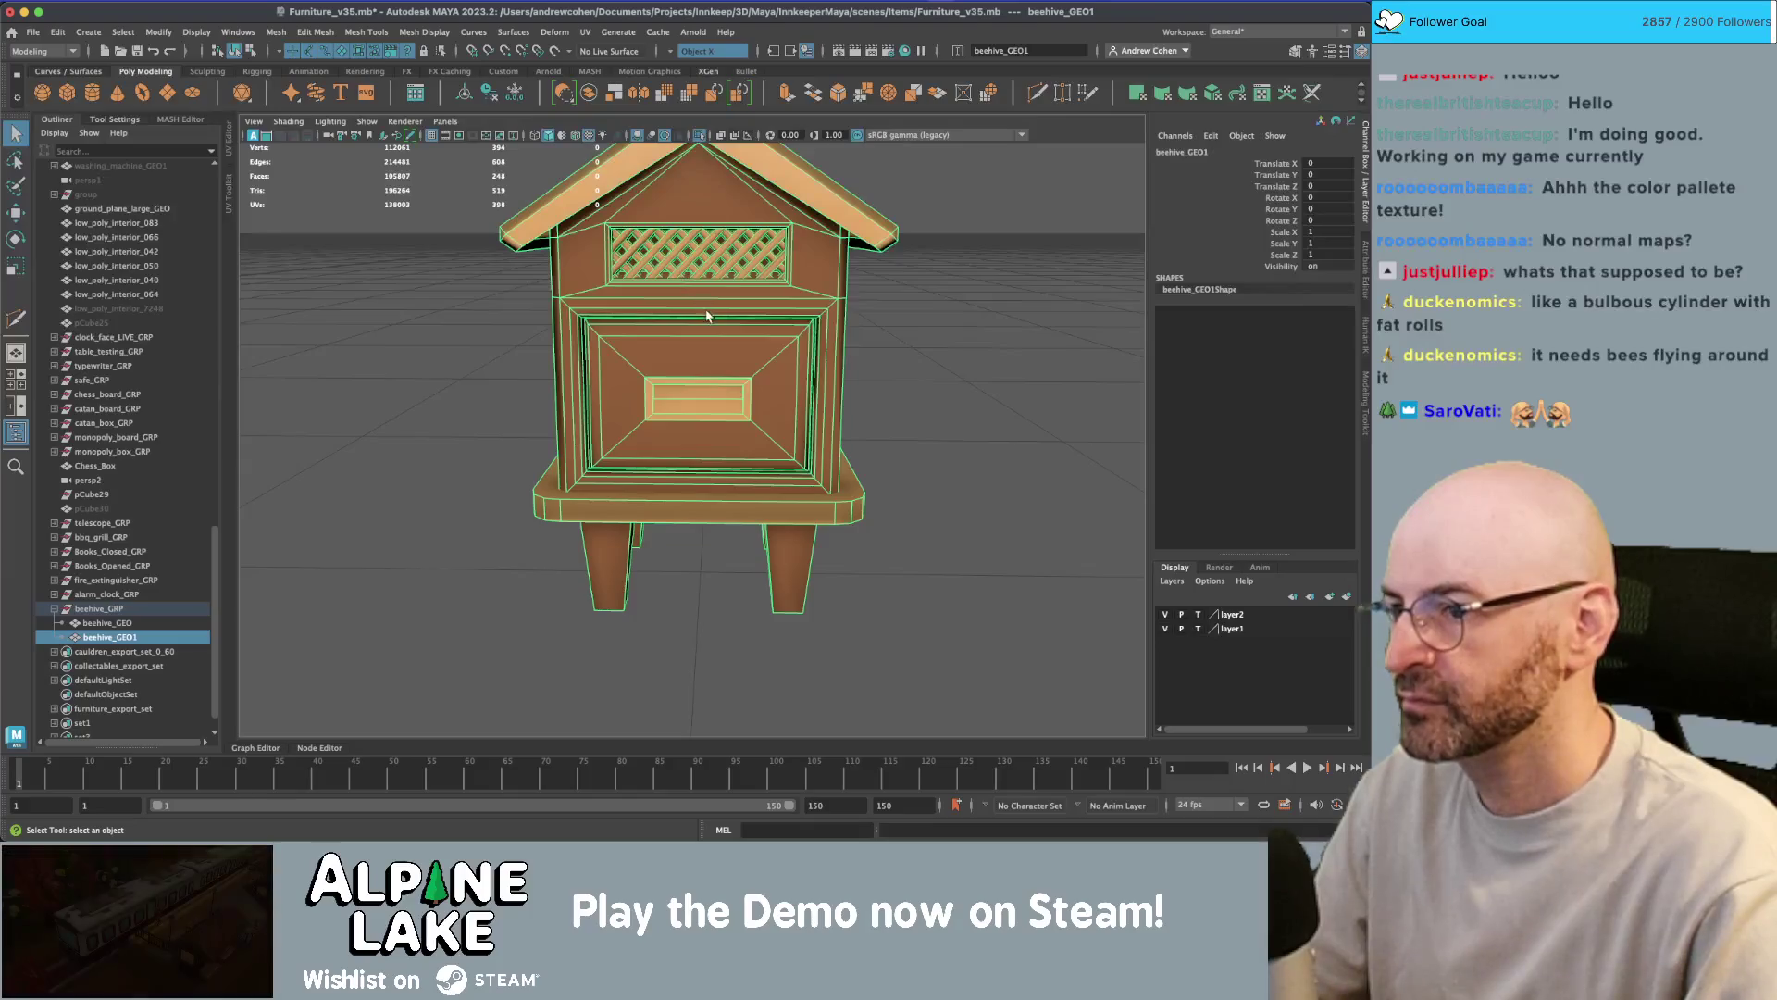
pyautogui.moveTo(717, 296); pyautogui.dragTo(710, 357, button='right')
pyautogui.press('Delete')
pyautogui.click(818, 448)
pyautogui.press('Delete')
pyautogui.click(672, 164)
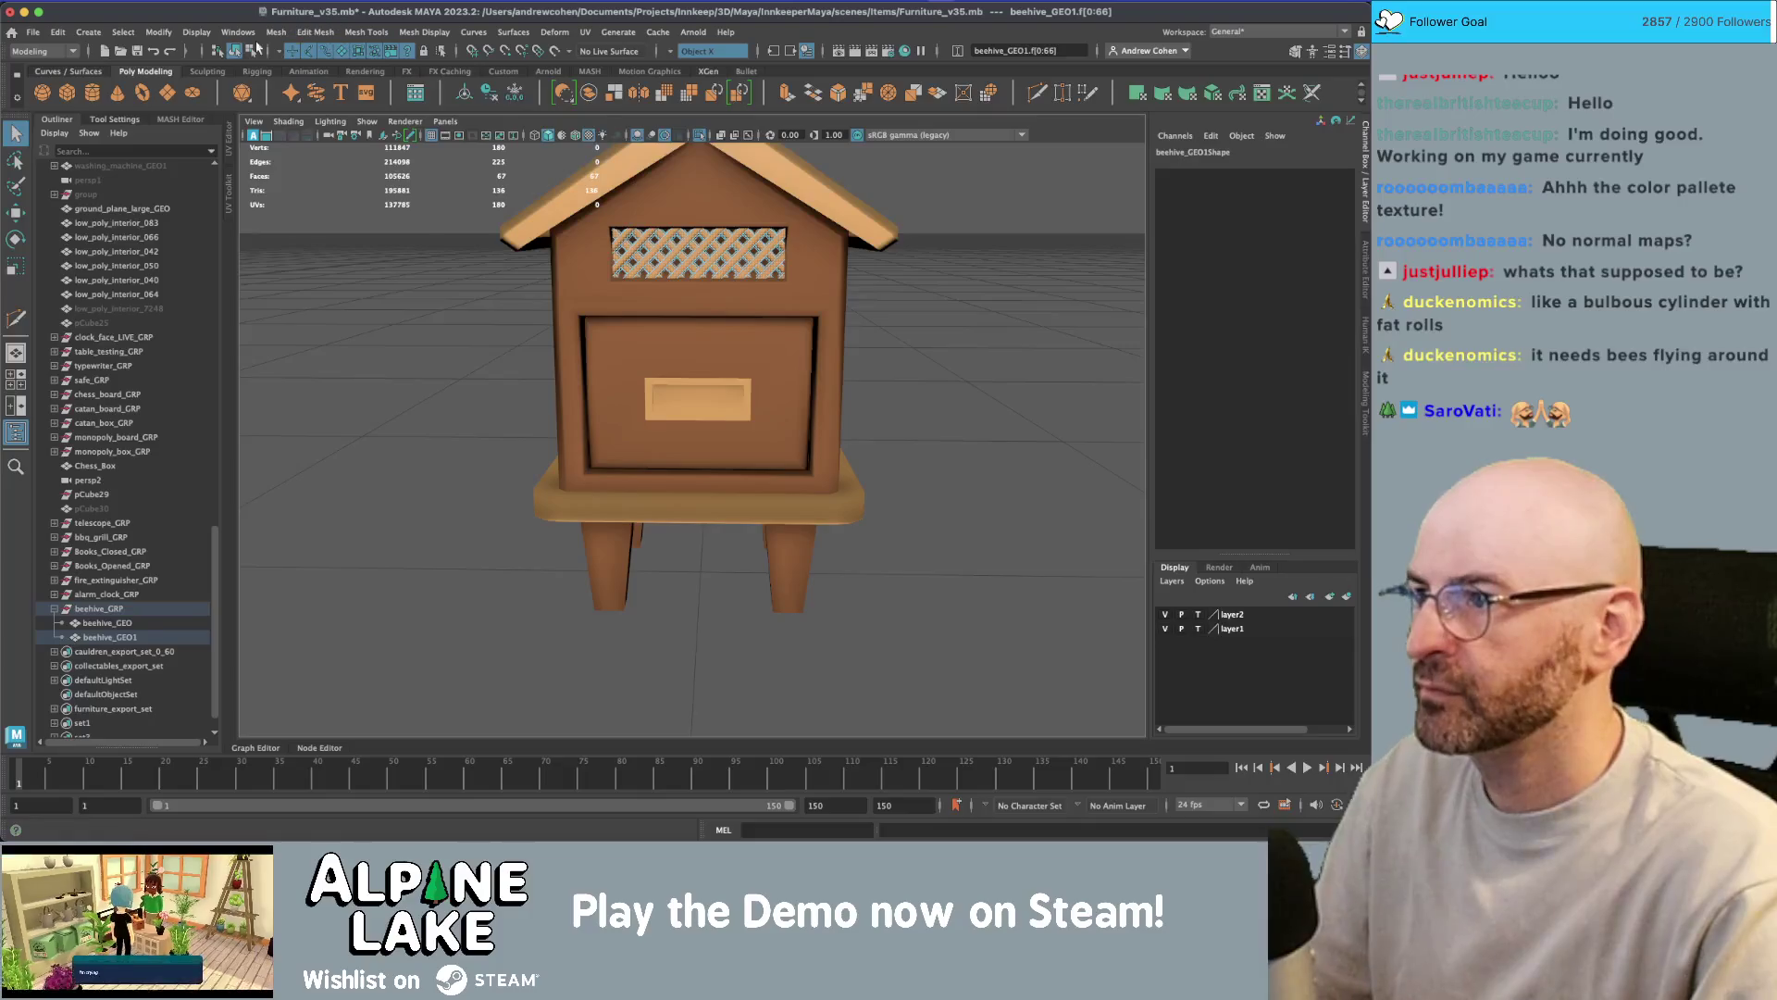
pyautogui.click(248, 53)
# - Rotate the lattice copy 90° in Y to fit the side-wall recess
pyautogui.press('e')
pyautogui.scroll(5, 695, 370)
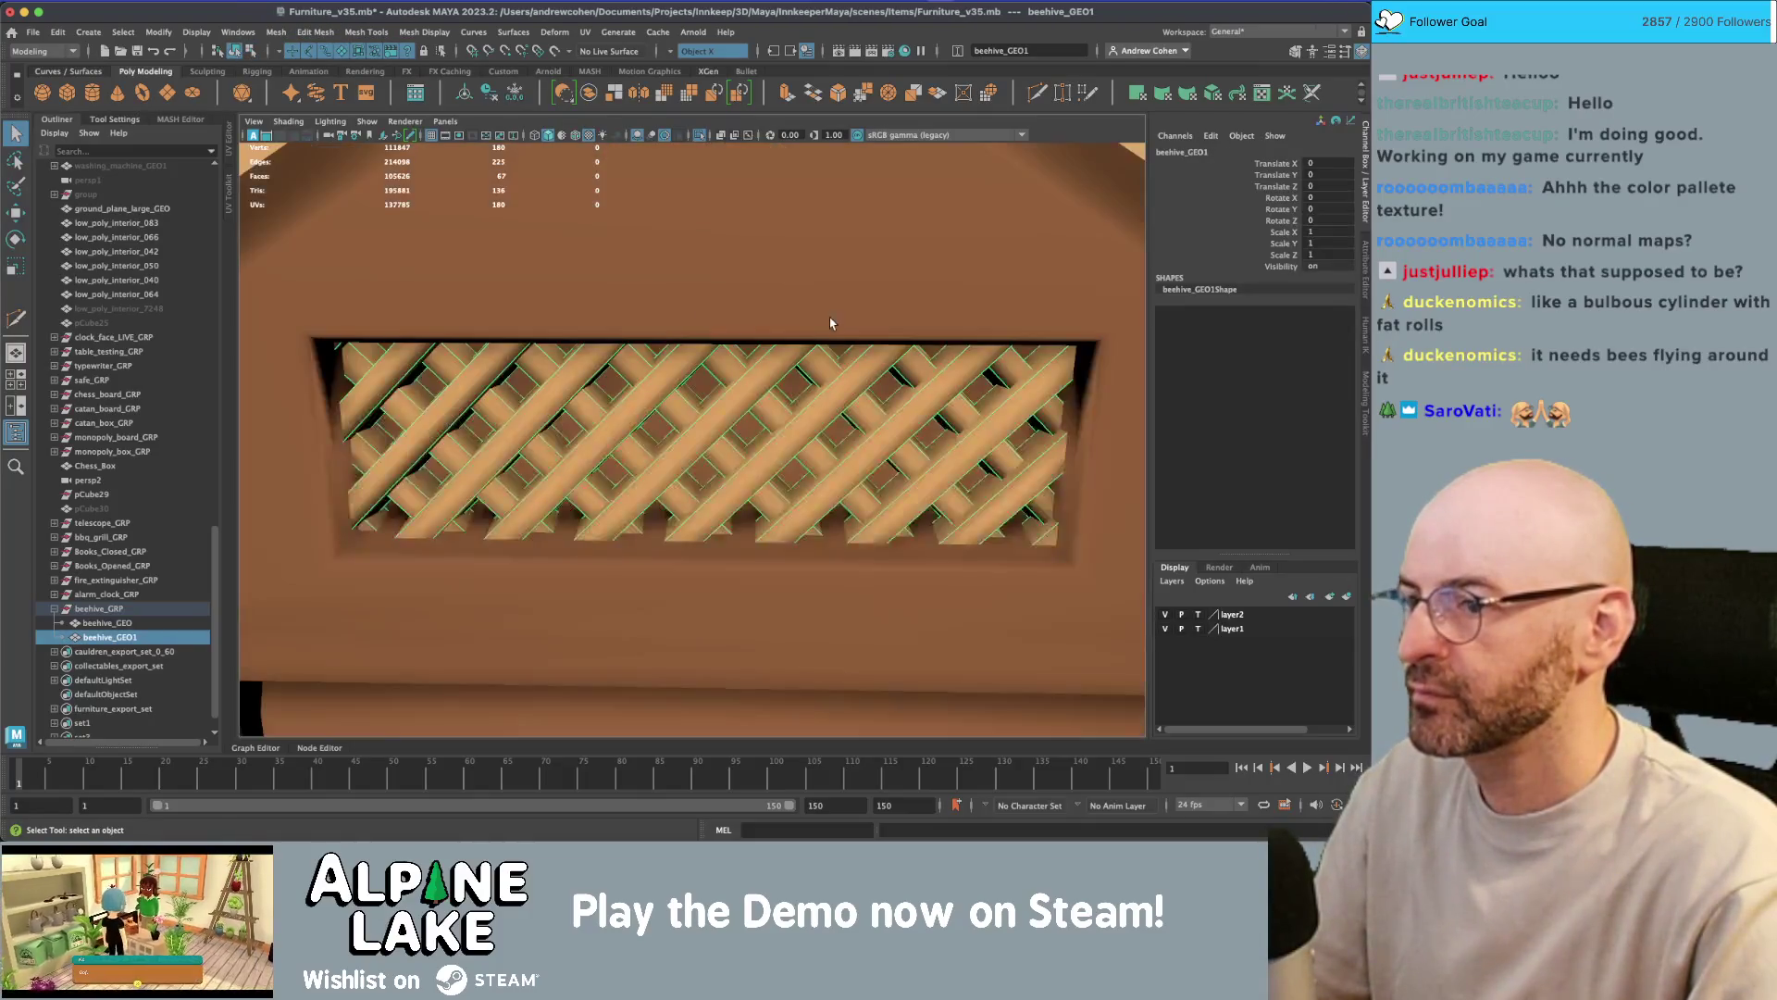
pyautogui.scroll(-6, 694, 371)
pyautogui.keyDown('alt'); pyautogui.moveTo(703, 425); pyautogui.dragTo(775, 431); pyautogui.keyUp('alt')
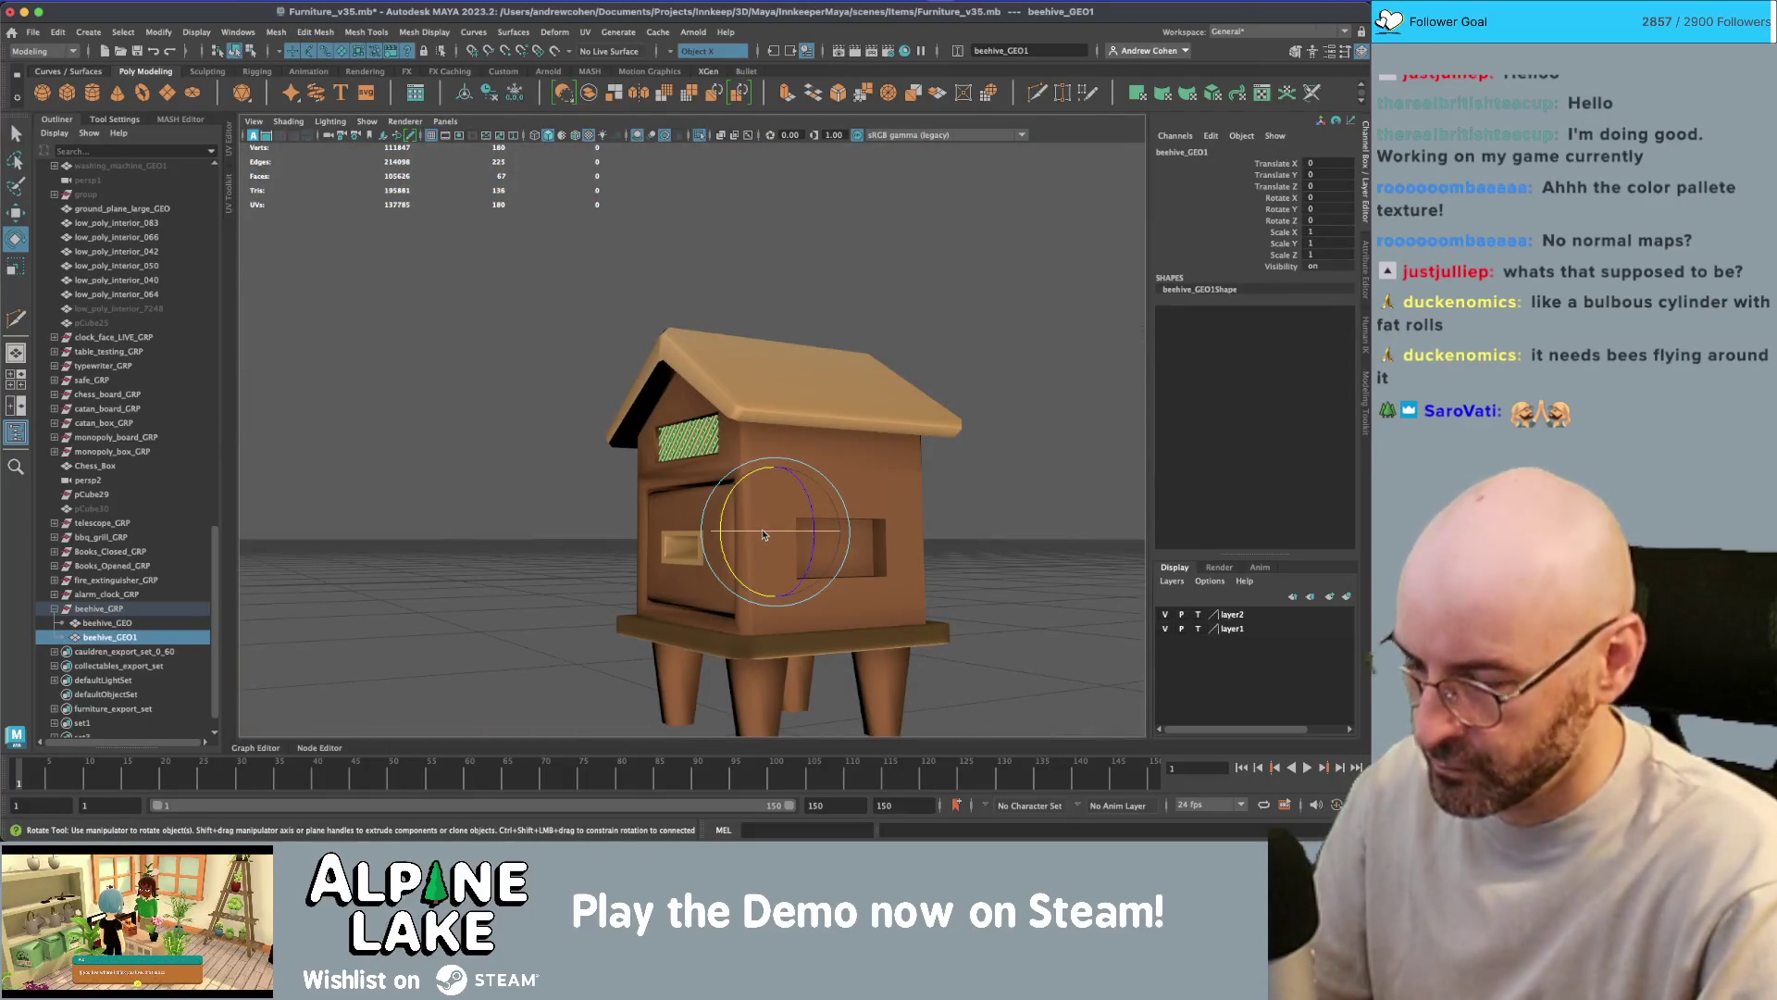
pyautogui.moveTo(763, 534); pyautogui.dragTo(801, 531)
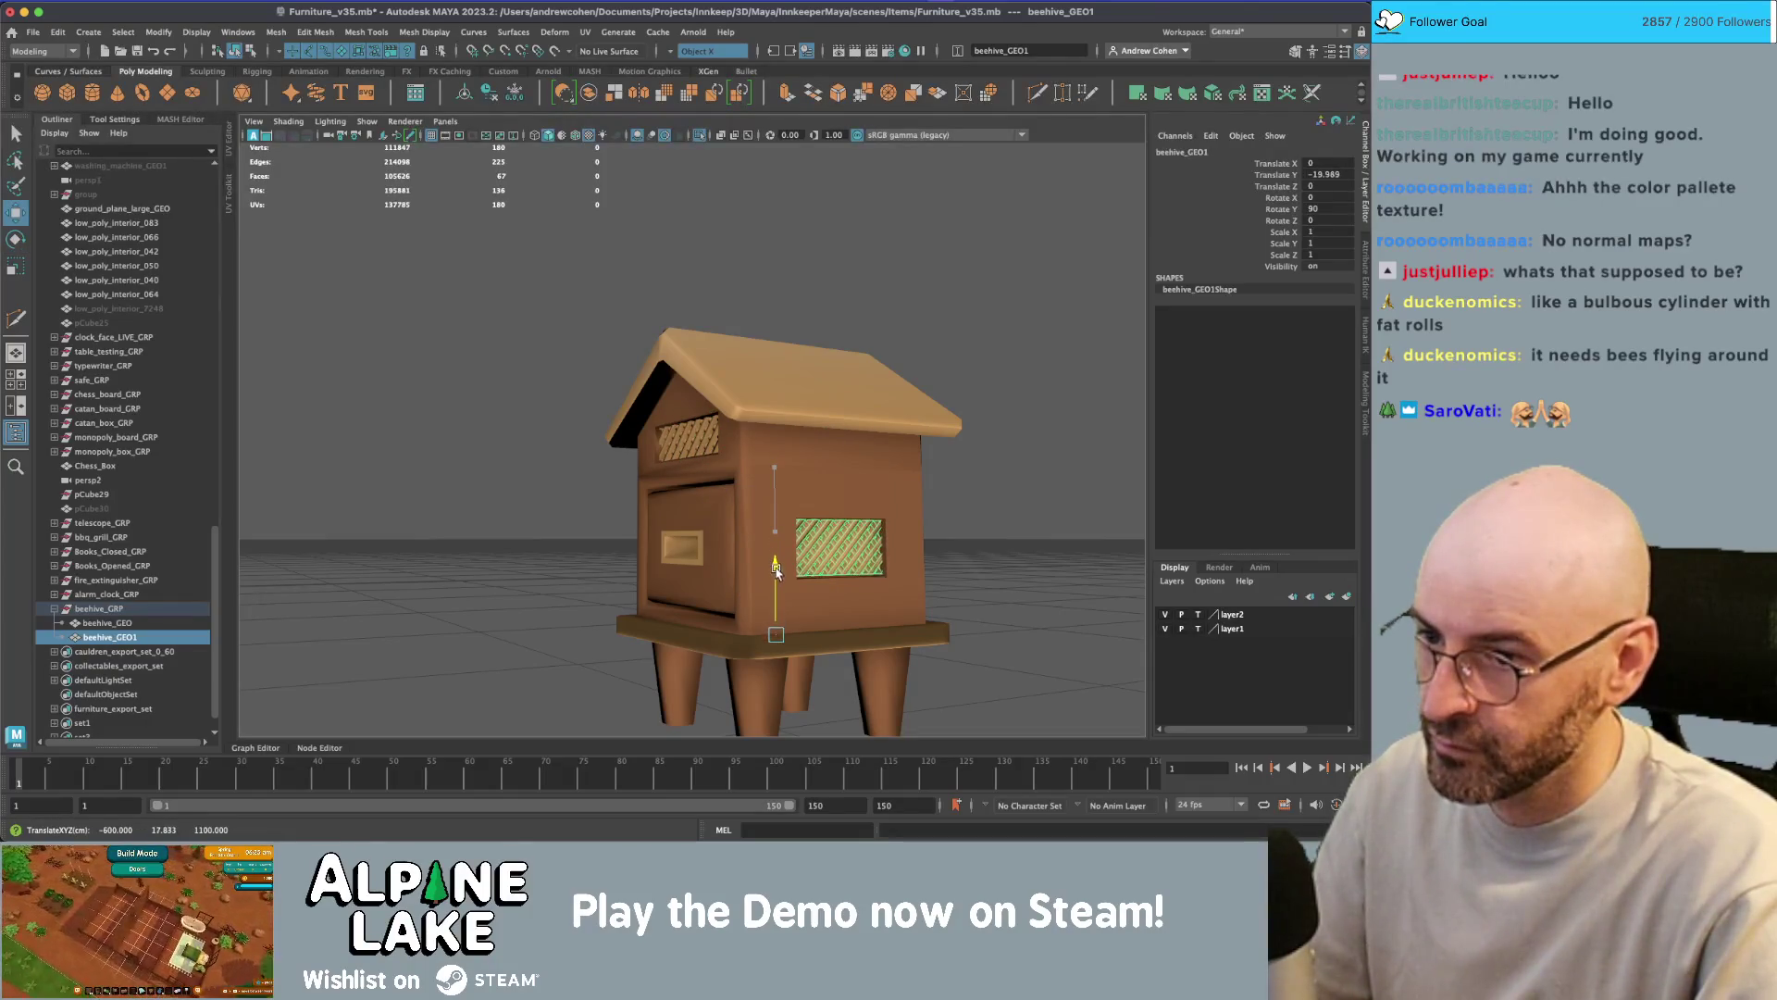
# - Select the beehive's faces around and inside the side lattice inset
pyautogui.press('f')
pyautogui.scroll(-4, 694, 416)
pyautogui.moveTo(694, 417)
pyautogui.keyDown('alt'); pyautogui.mouseDown()
pyautogui.moveTo(806, 388)
pyautogui.moveTo(741, 351)
pyautogui.mouseUp(); pyautogui.keyUp('alt')
pyautogui.press('q')
pyautogui.click(798, 361)
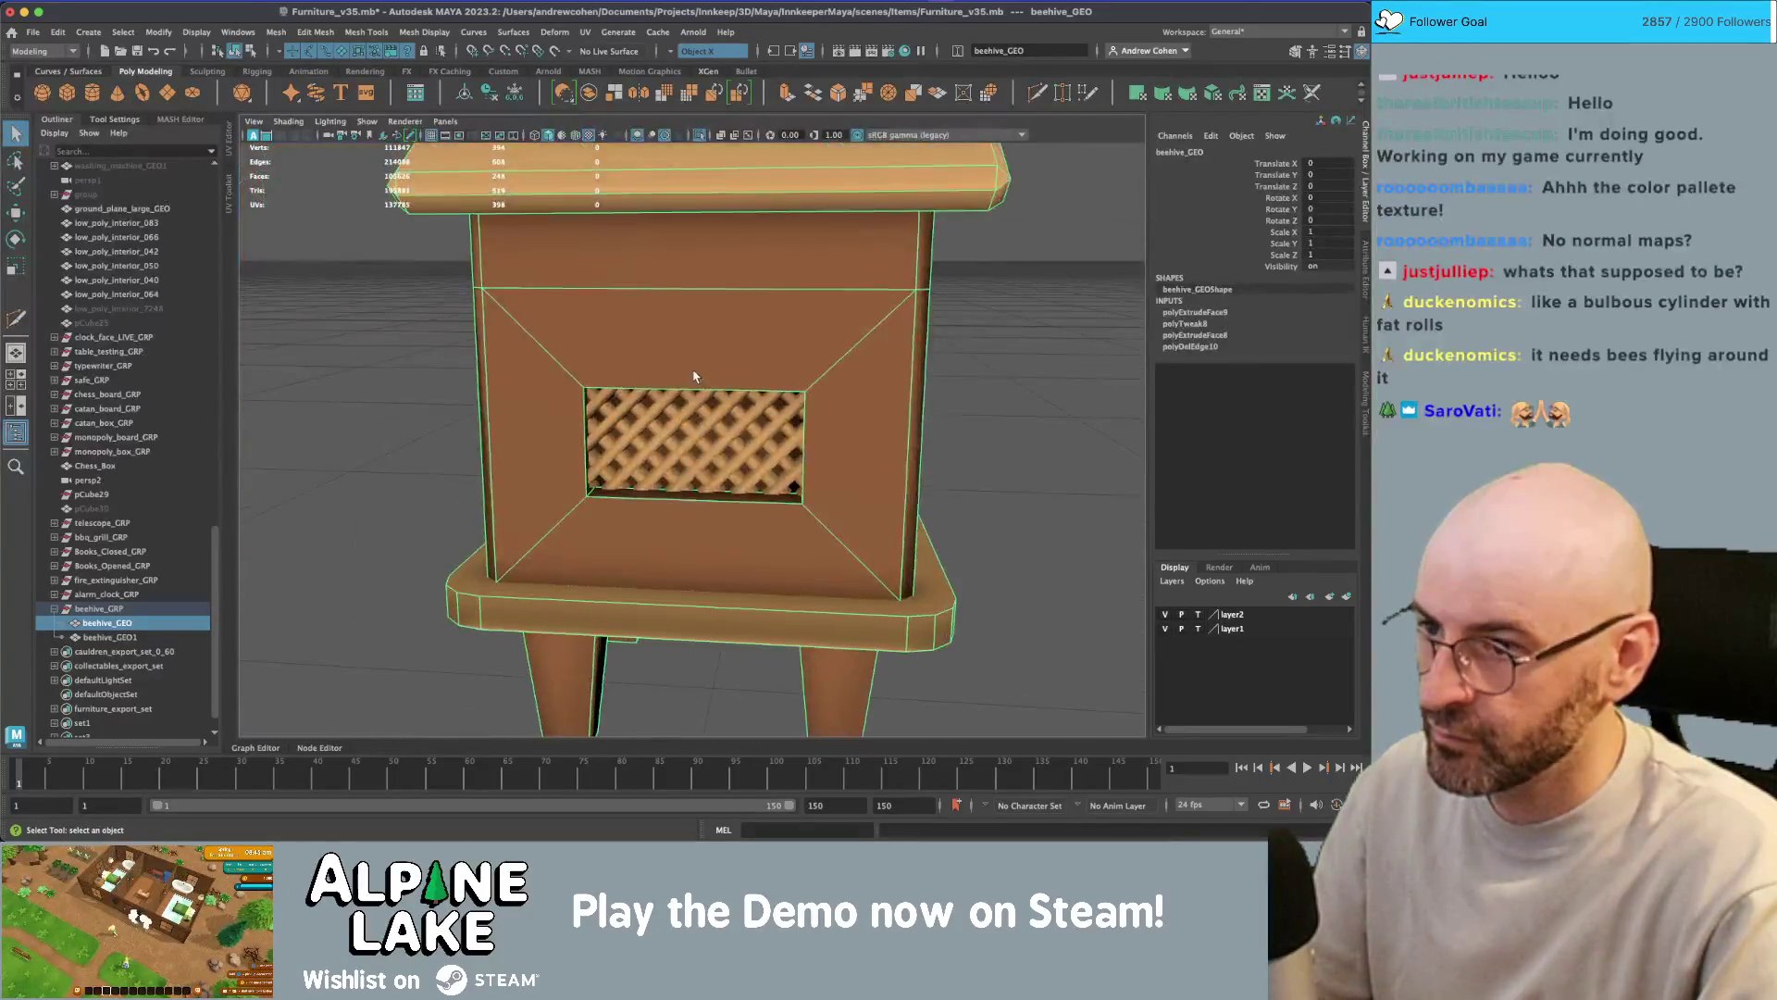
pyautogui.scroll(5, 782, 306)
pyautogui.moveTo(708, 279); pyautogui.dragTo(714, 319, button='right')
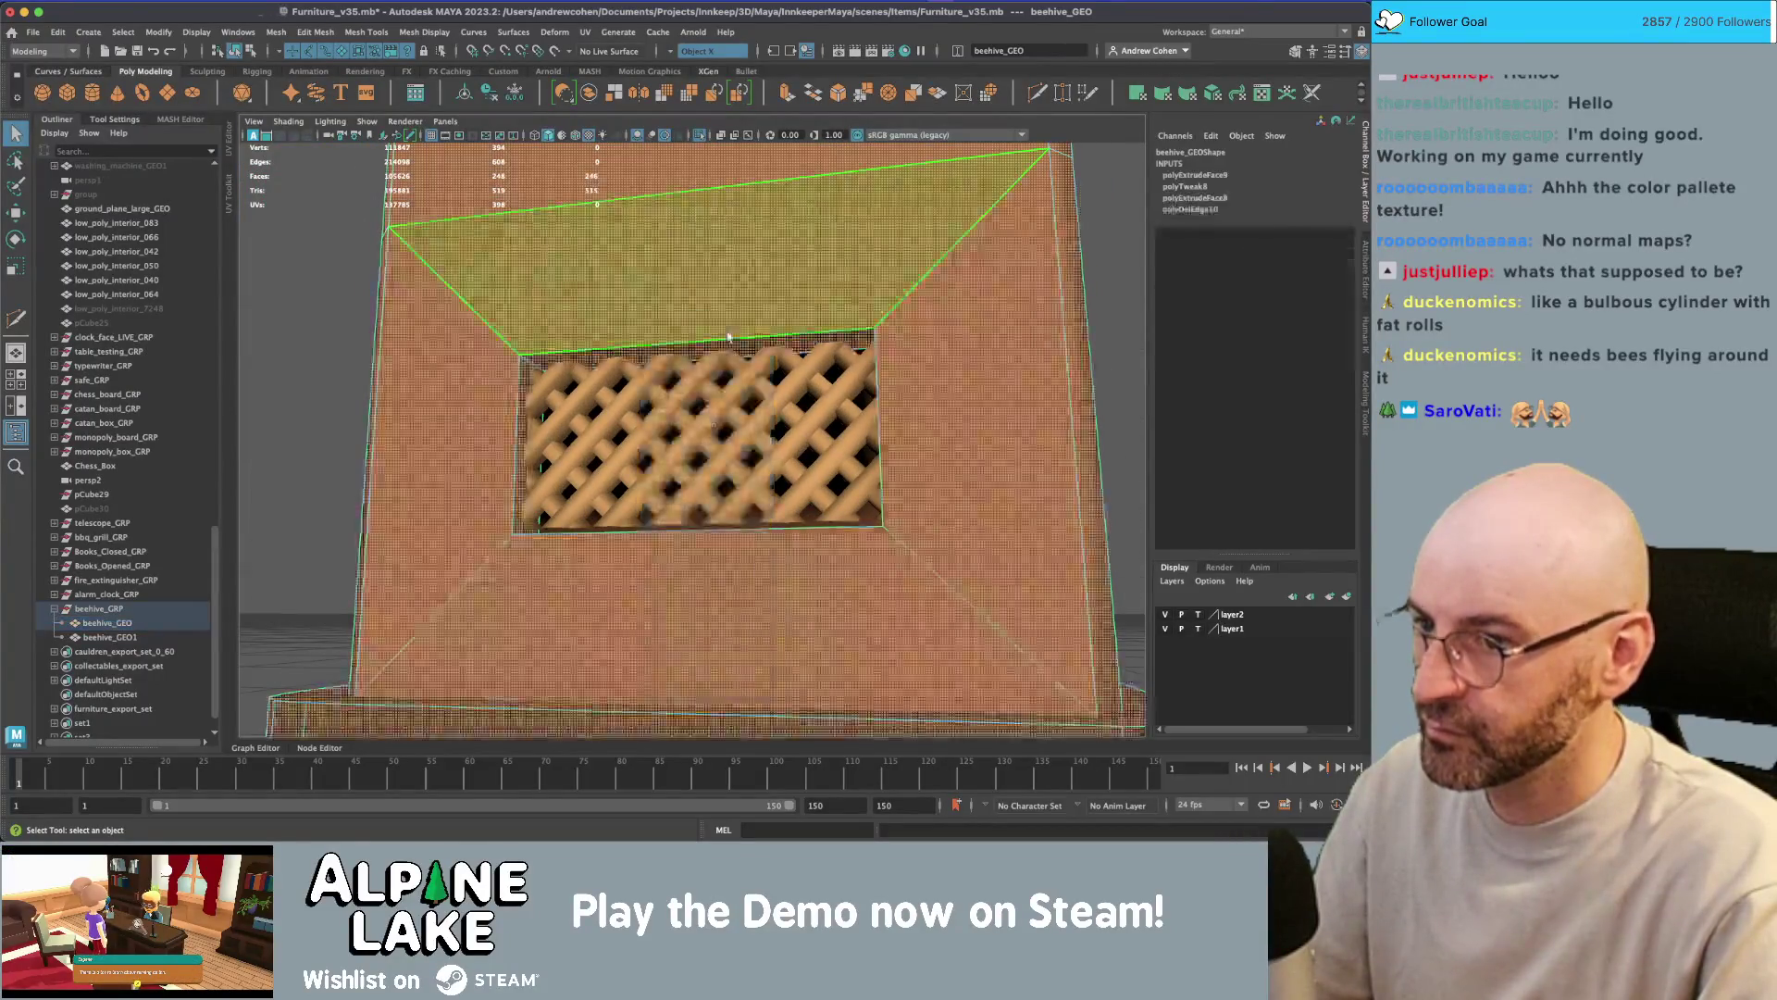
pyautogui.click(734, 368)
pyautogui.press('r')
pyautogui.moveTo(622, 372); pyautogui.dragTo(520, 348)
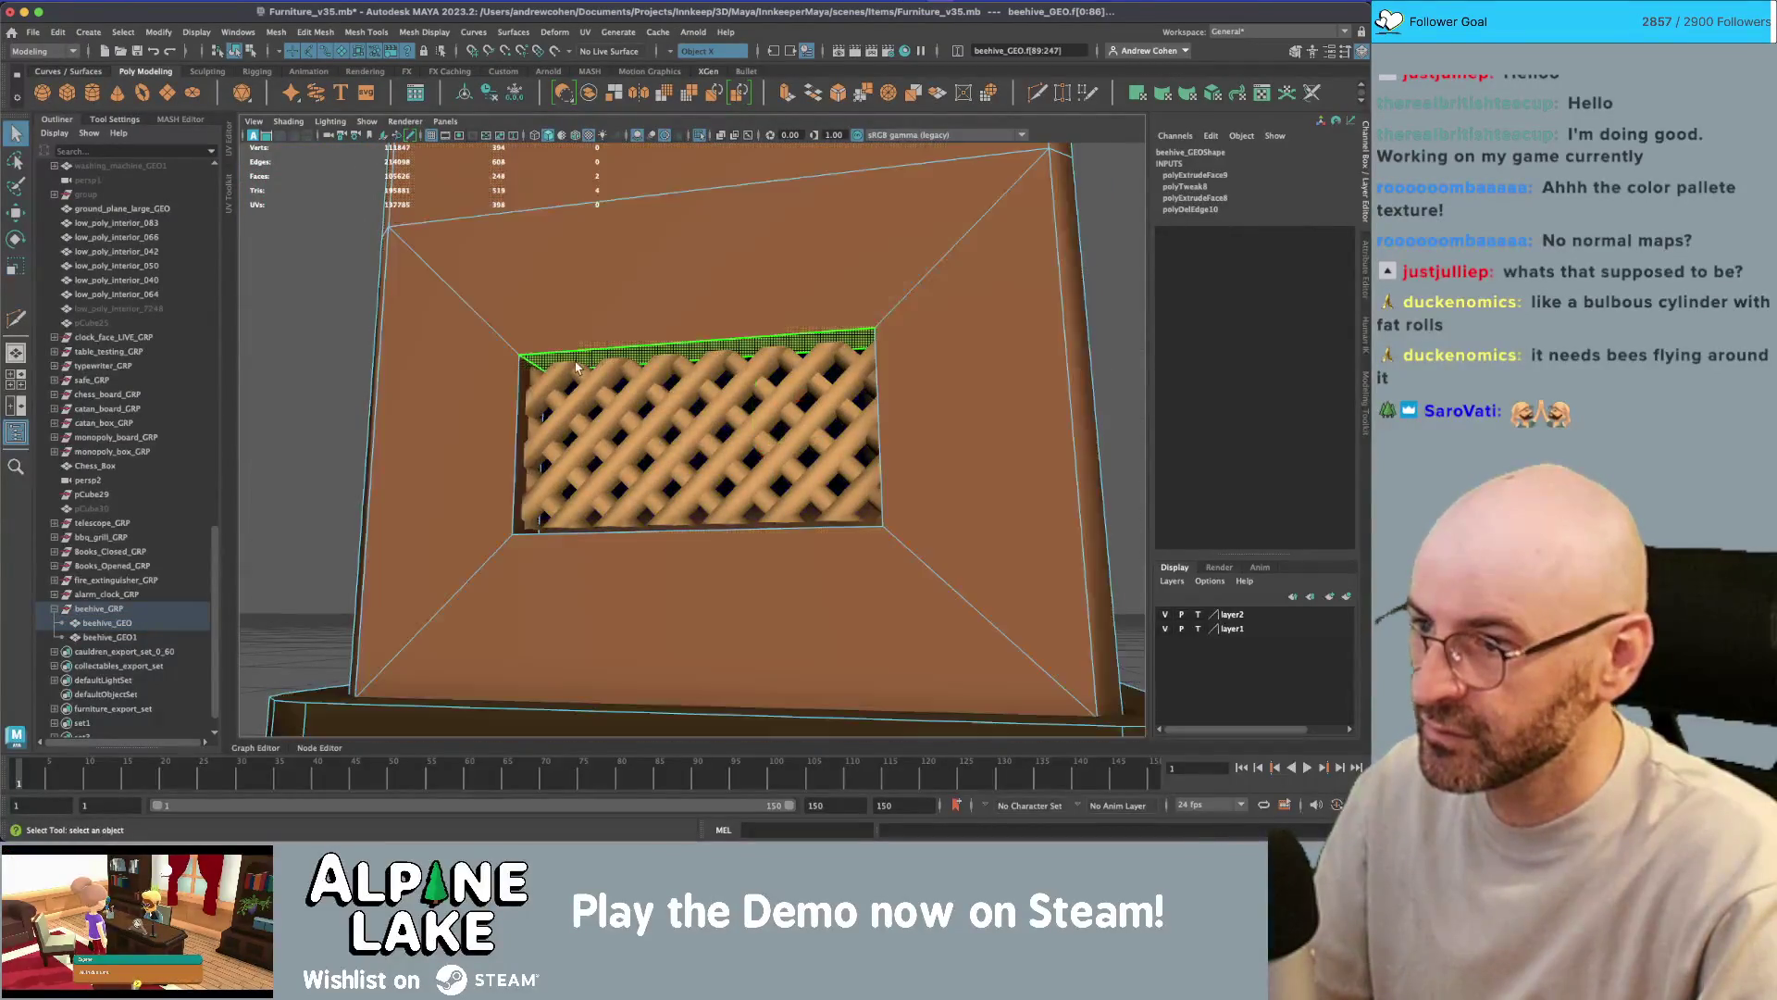
# - Return to object mode and frame the whole beehive from a front three-quarter view
pyautogui.scroll(-2, 700, 398)
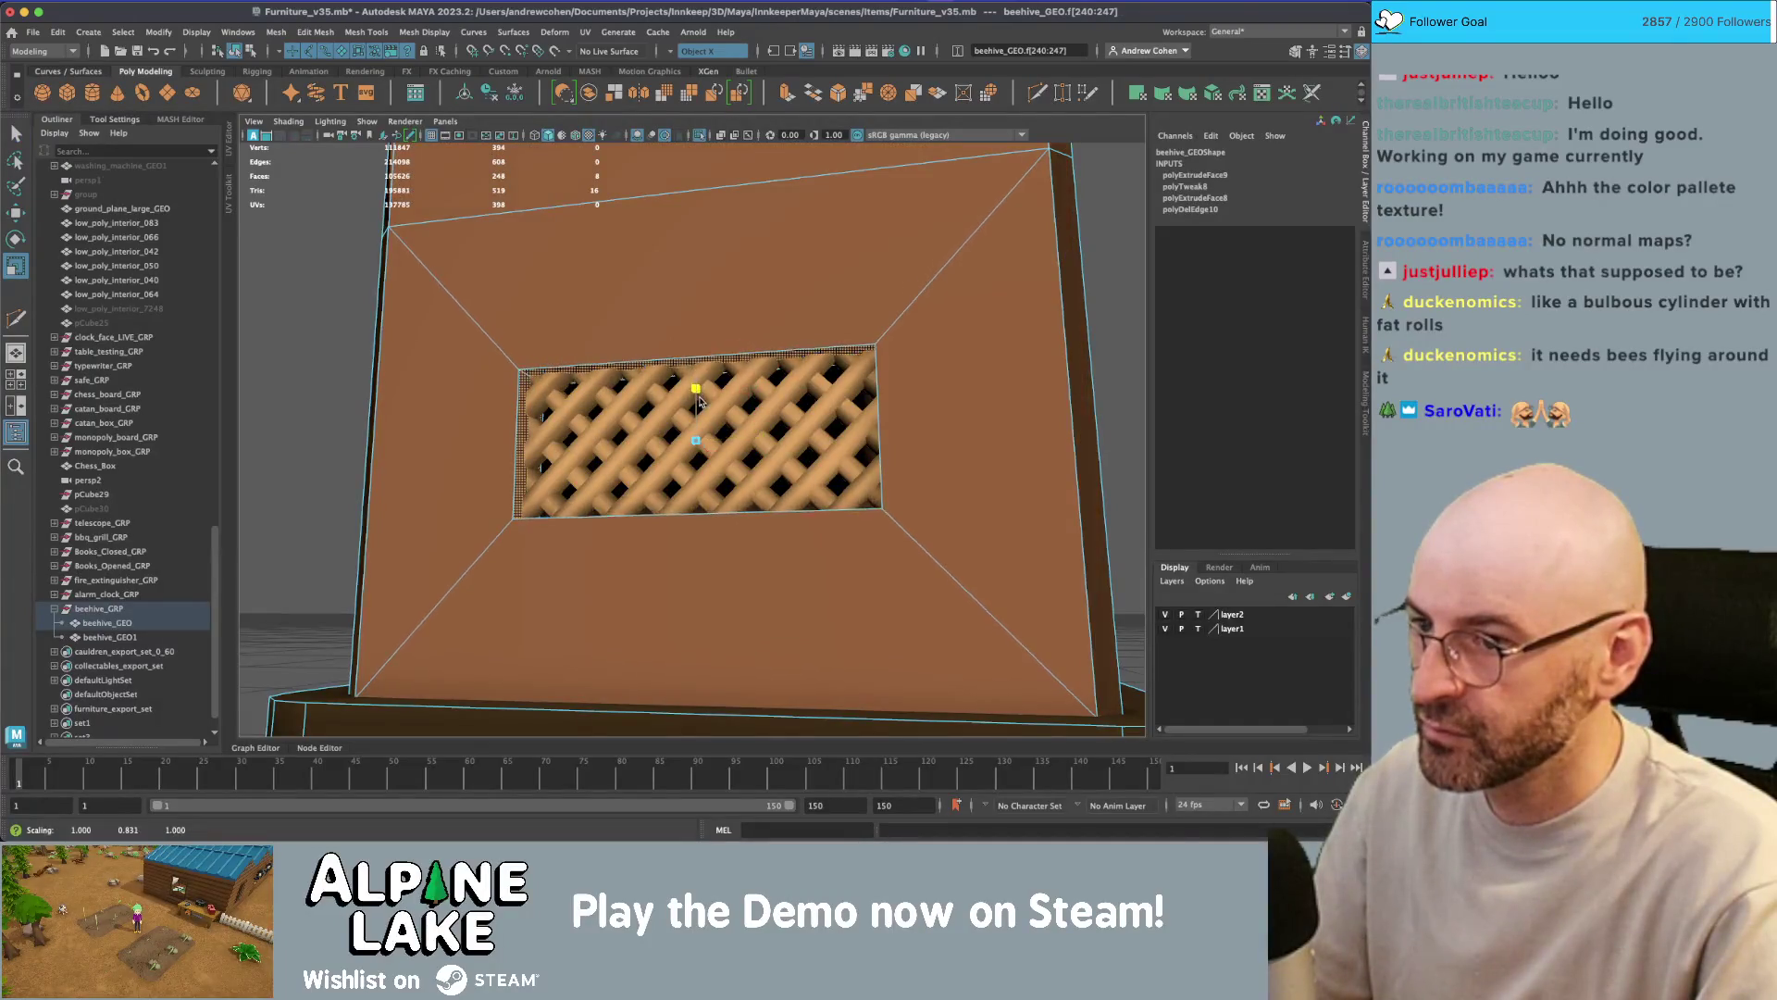
pyautogui.keyDown('alt'); pyautogui.moveTo(701, 398); pyautogui.dragTo(367, 132); pyautogui.keyUp('alt')
pyautogui.click(236, 51)
pyautogui.scroll(-2, 701, 417)
pyautogui.click(925, 601)
pyautogui.moveTo(925, 602)
pyautogui.keyDown('alt'); pyautogui.mouseDown()
pyautogui.moveTo(763, 451)
pyautogui.moveTo(543, 440)
pyautogui.moveTo(628, 437)
pyautogui.moveTo(718, 296)
pyautogui.mouseUp(); pyautogui.keyUp('alt')
pyautogui.scroll(2, 762, 451)
pyautogui.scroll(5, 627, 437)
pyautogui.click(718, 297)
pyautogui.scroll(2, 717, 296)
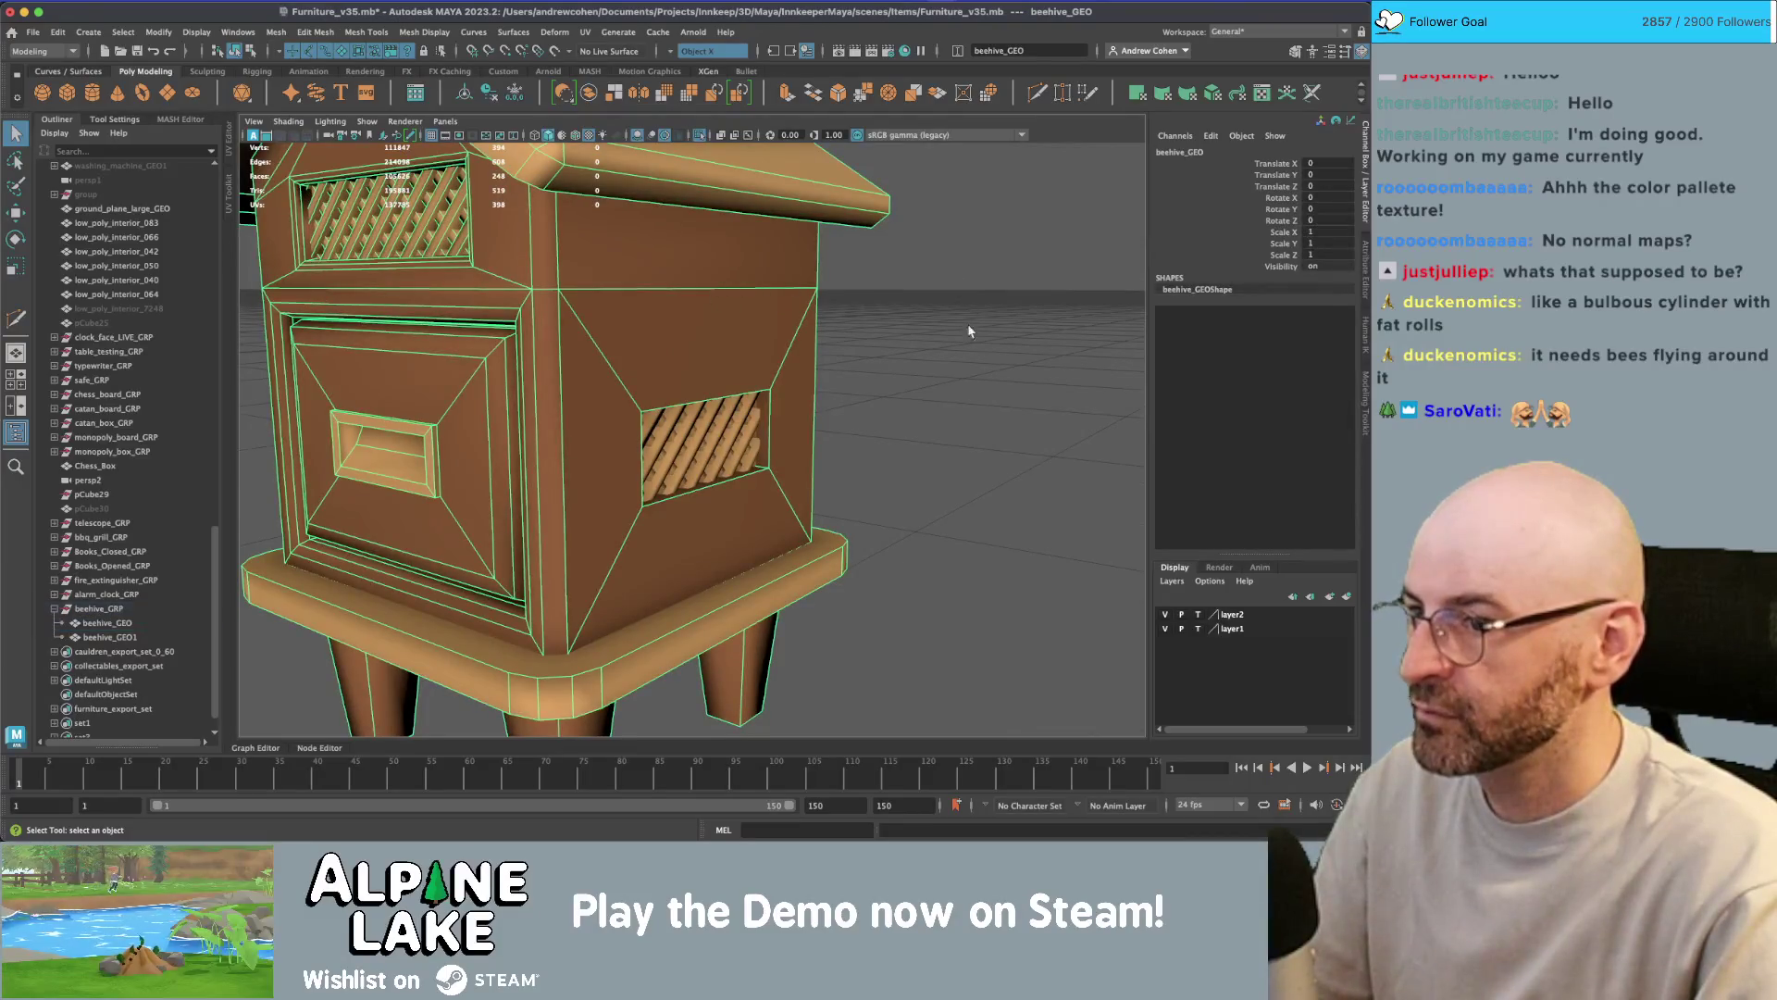
pyautogui.press('f')
# - Soften the edges of the face strip under the beehive roof
pyautogui.click(416, 33)
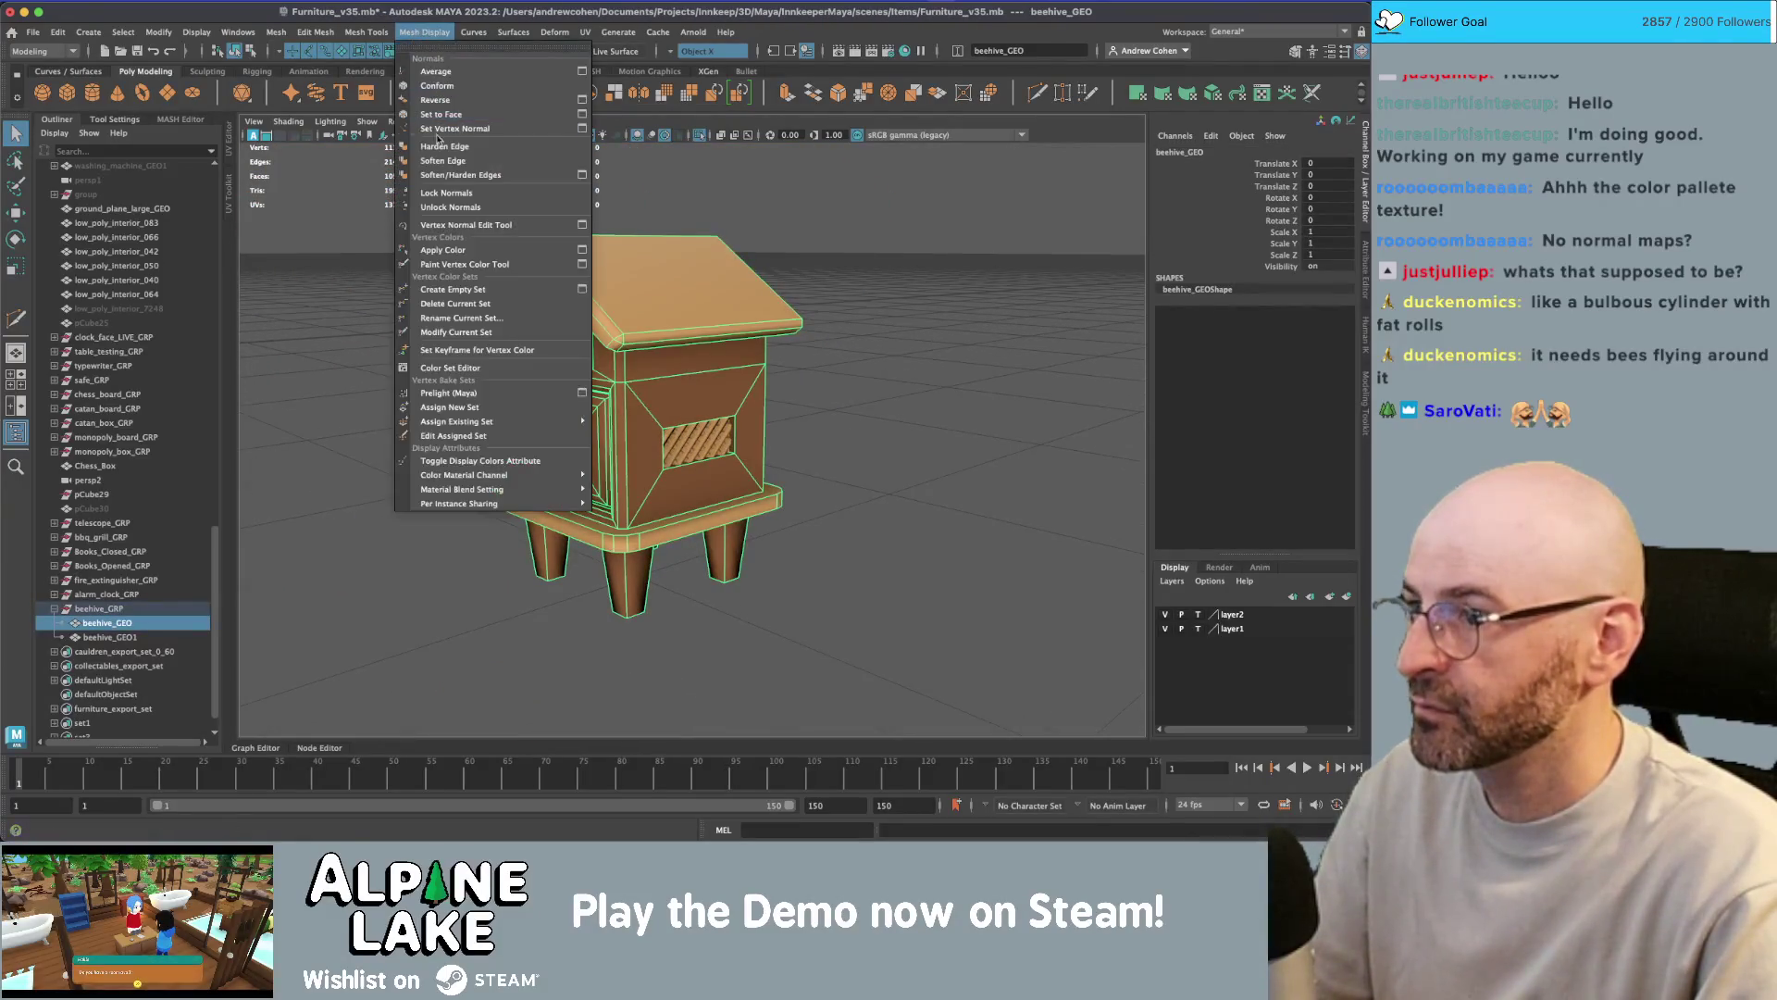
pyautogui.click(926, 331)
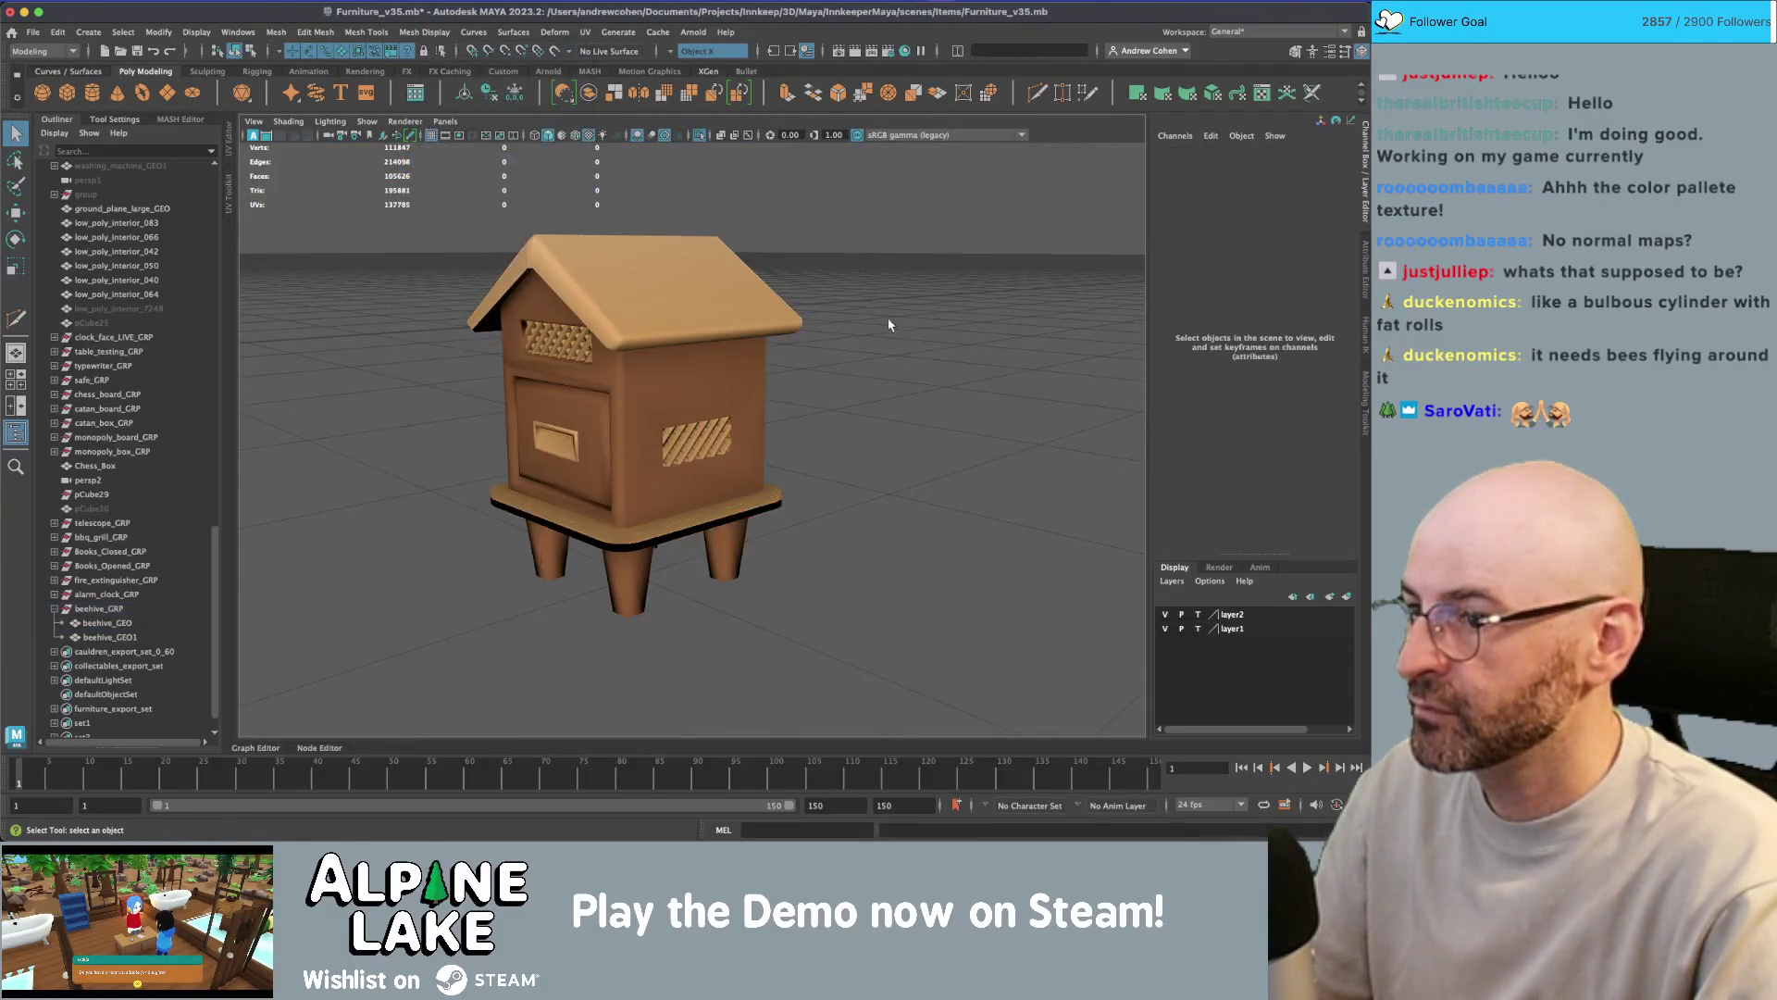
pyautogui.click(699, 416)
pyautogui.keyDown('shift'); pyautogui.click(719, 418); pyautogui.keyUp('shift')
pyautogui.click(688, 408)
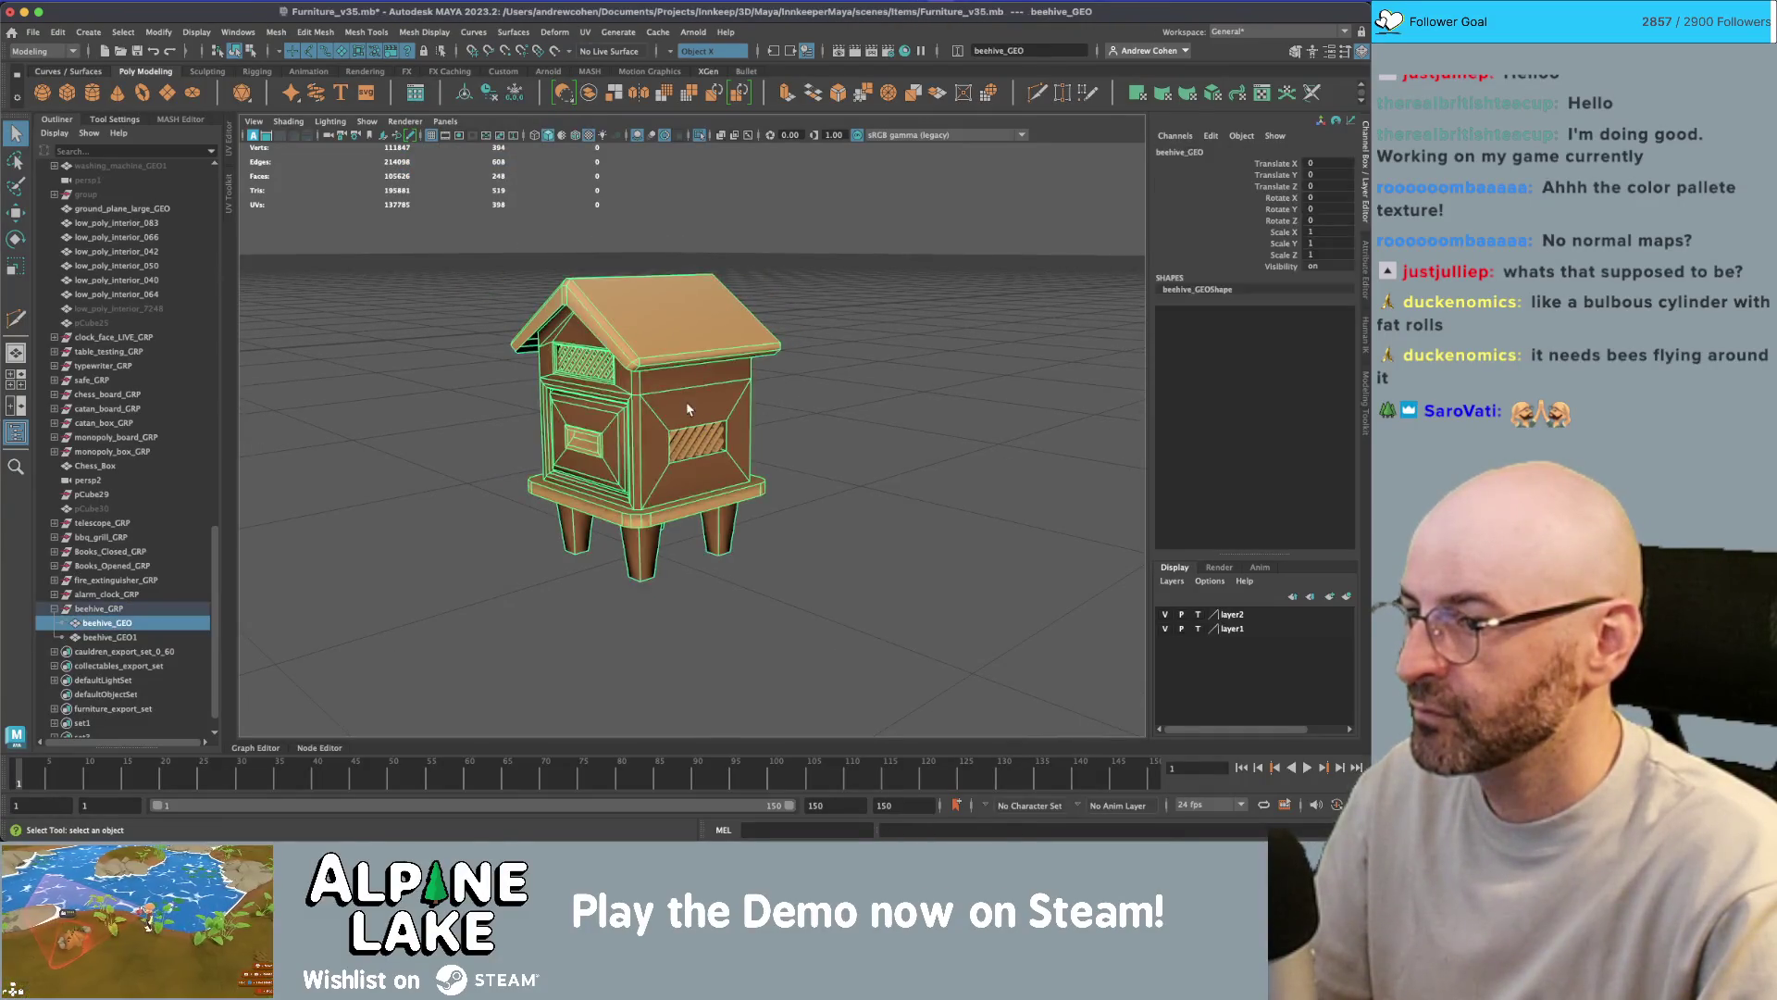
pyautogui.rightClick(686, 397)
pyautogui.click(685, 427)
pyautogui.doubleClick(678, 381)
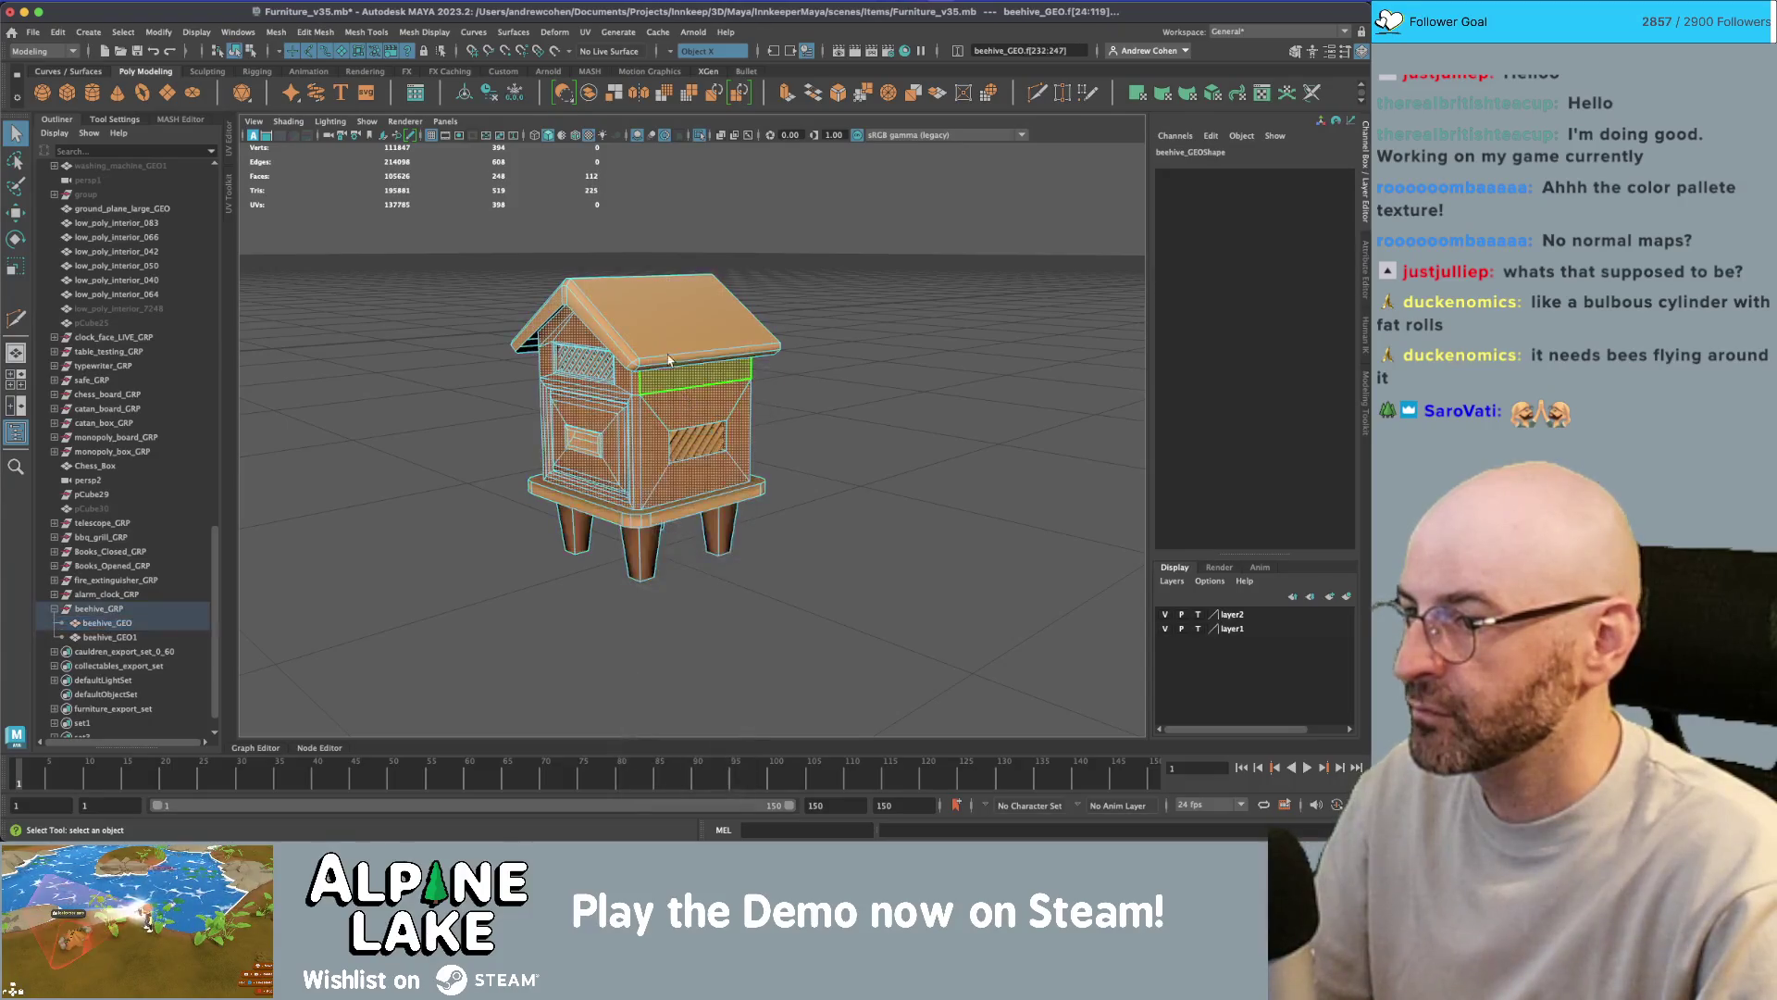
pyautogui.click(432, 33)
pyautogui.click(448, 159)
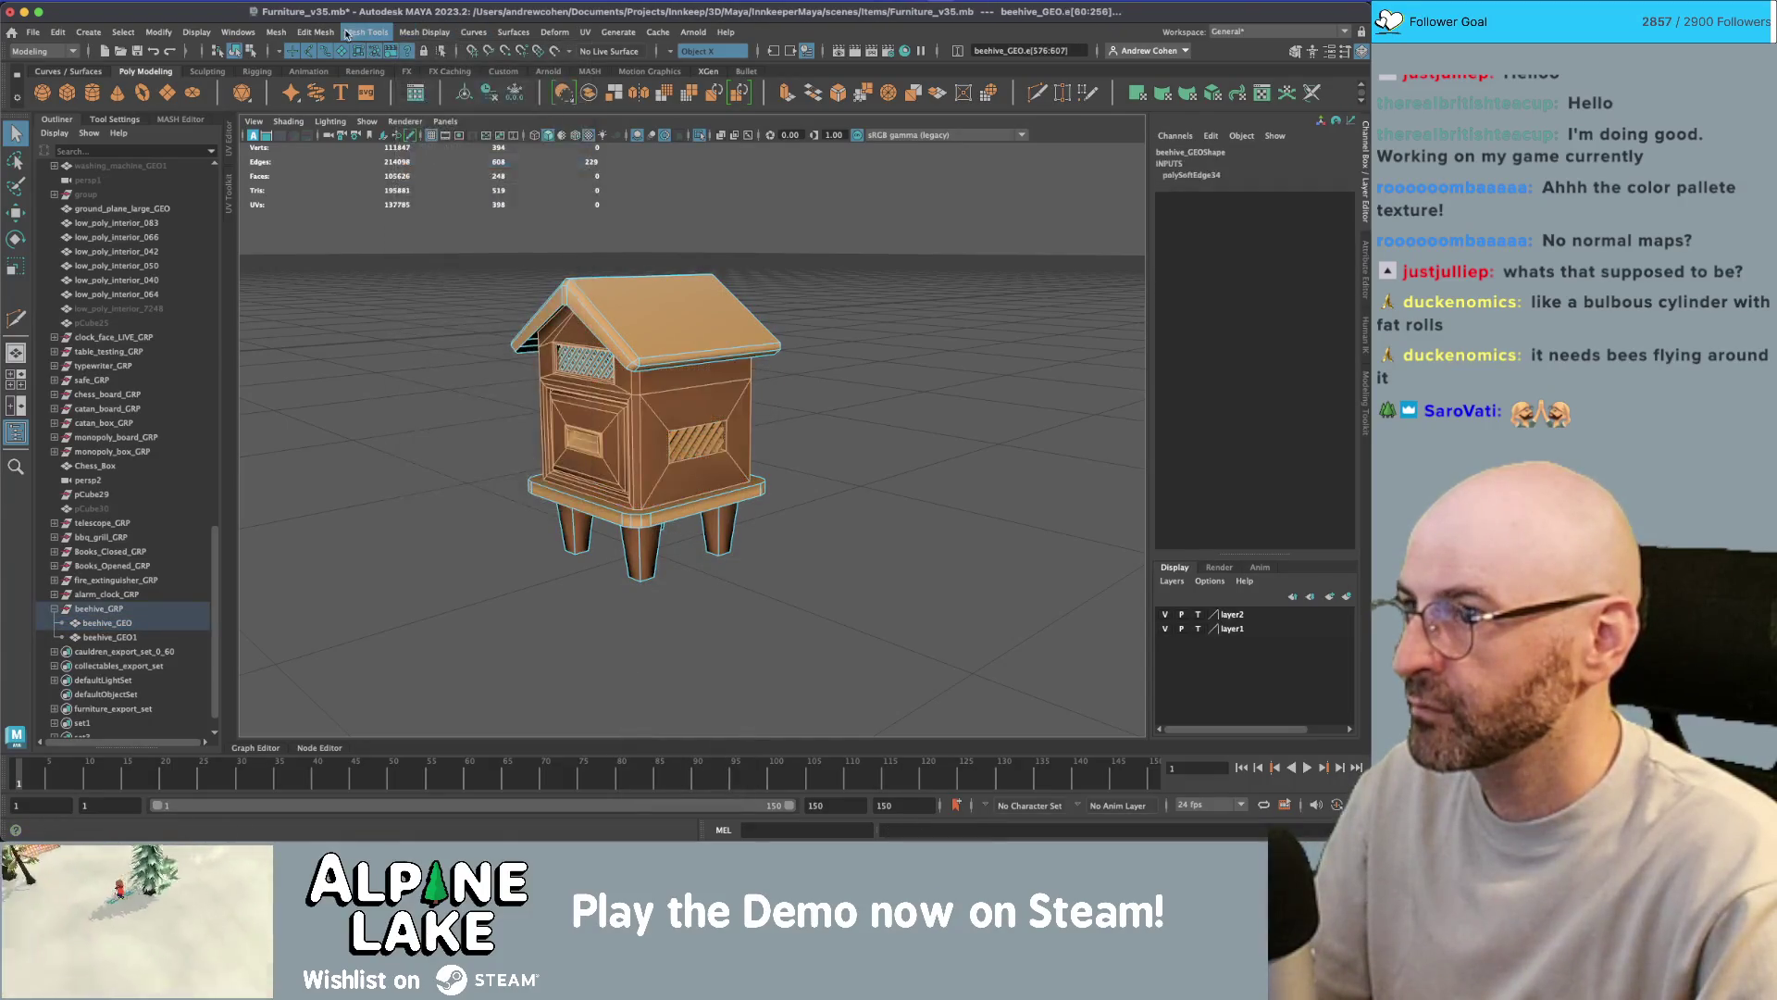
pyautogui.click(239, 53)
pyautogui.click(353, 269)
# - Extrude the side vent frame's face loop outward from the wall
pyautogui.keyDown('alt'); pyautogui.moveTo(466, 329); pyautogui.dragTo(846, 385); pyautogui.keyUp('alt')
pyautogui.click(695, 408)
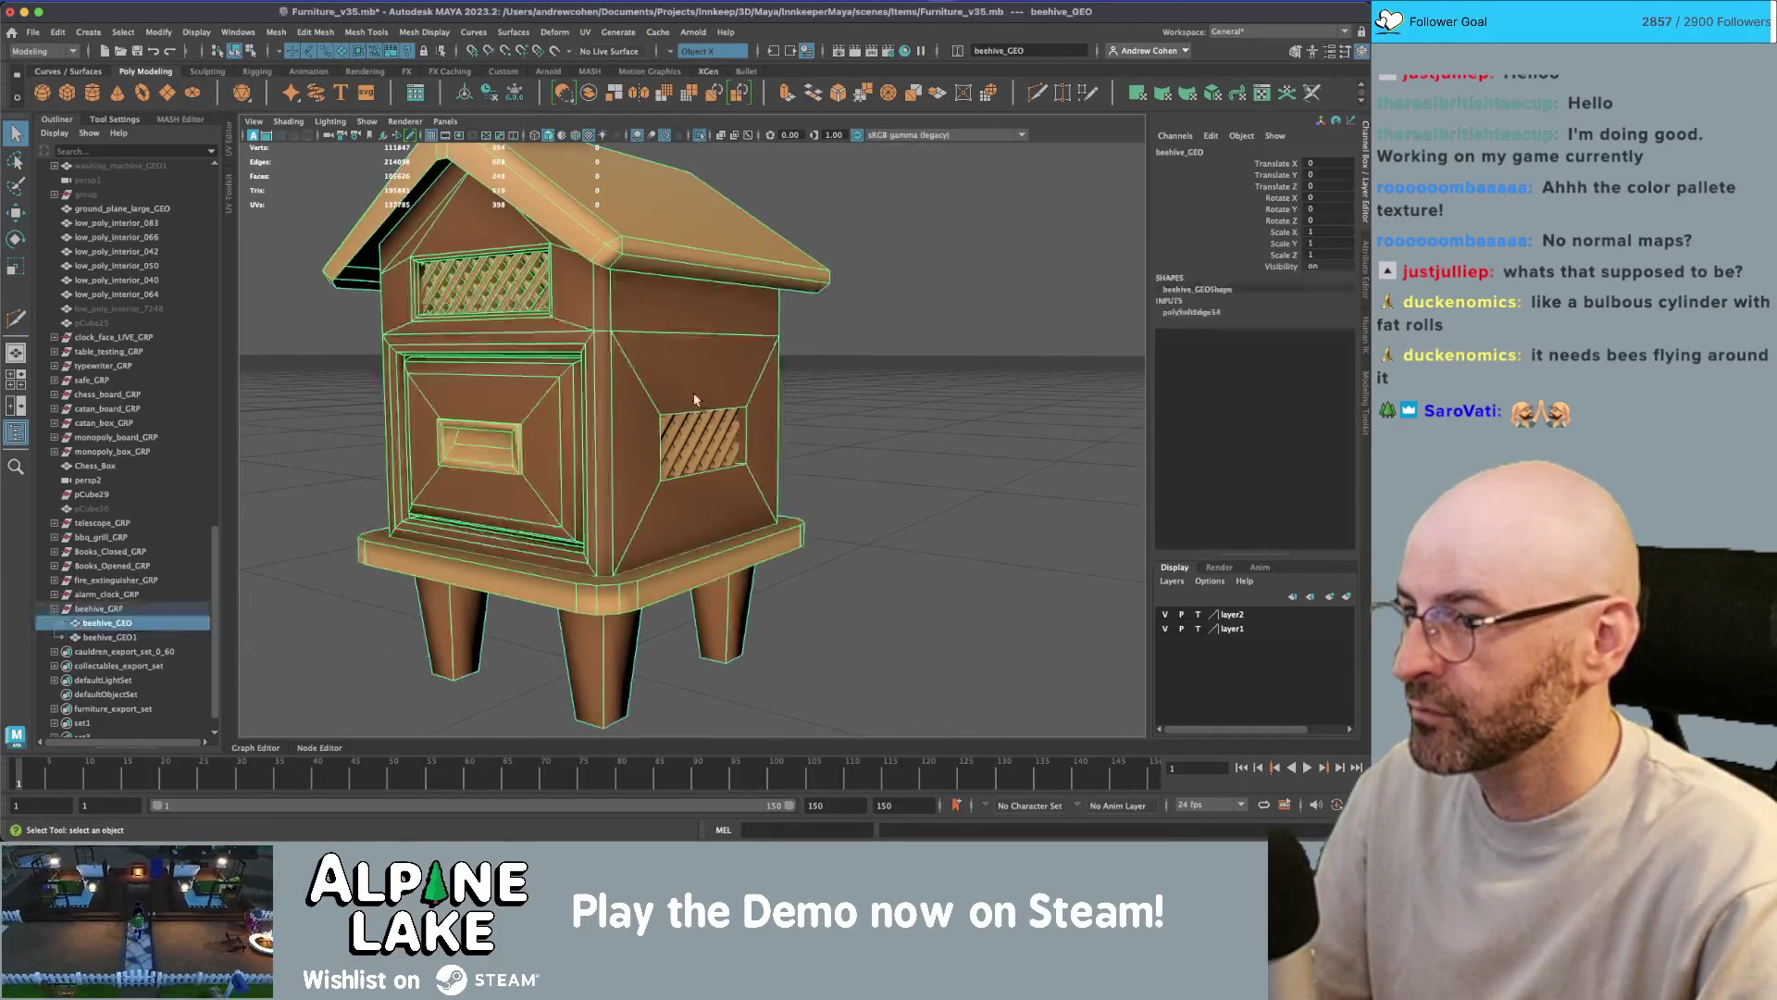
pyautogui.keyDown('alt'); pyautogui.moveTo(739, 372); pyautogui.dragTo(824, 371); pyautogui.keyUp('alt')
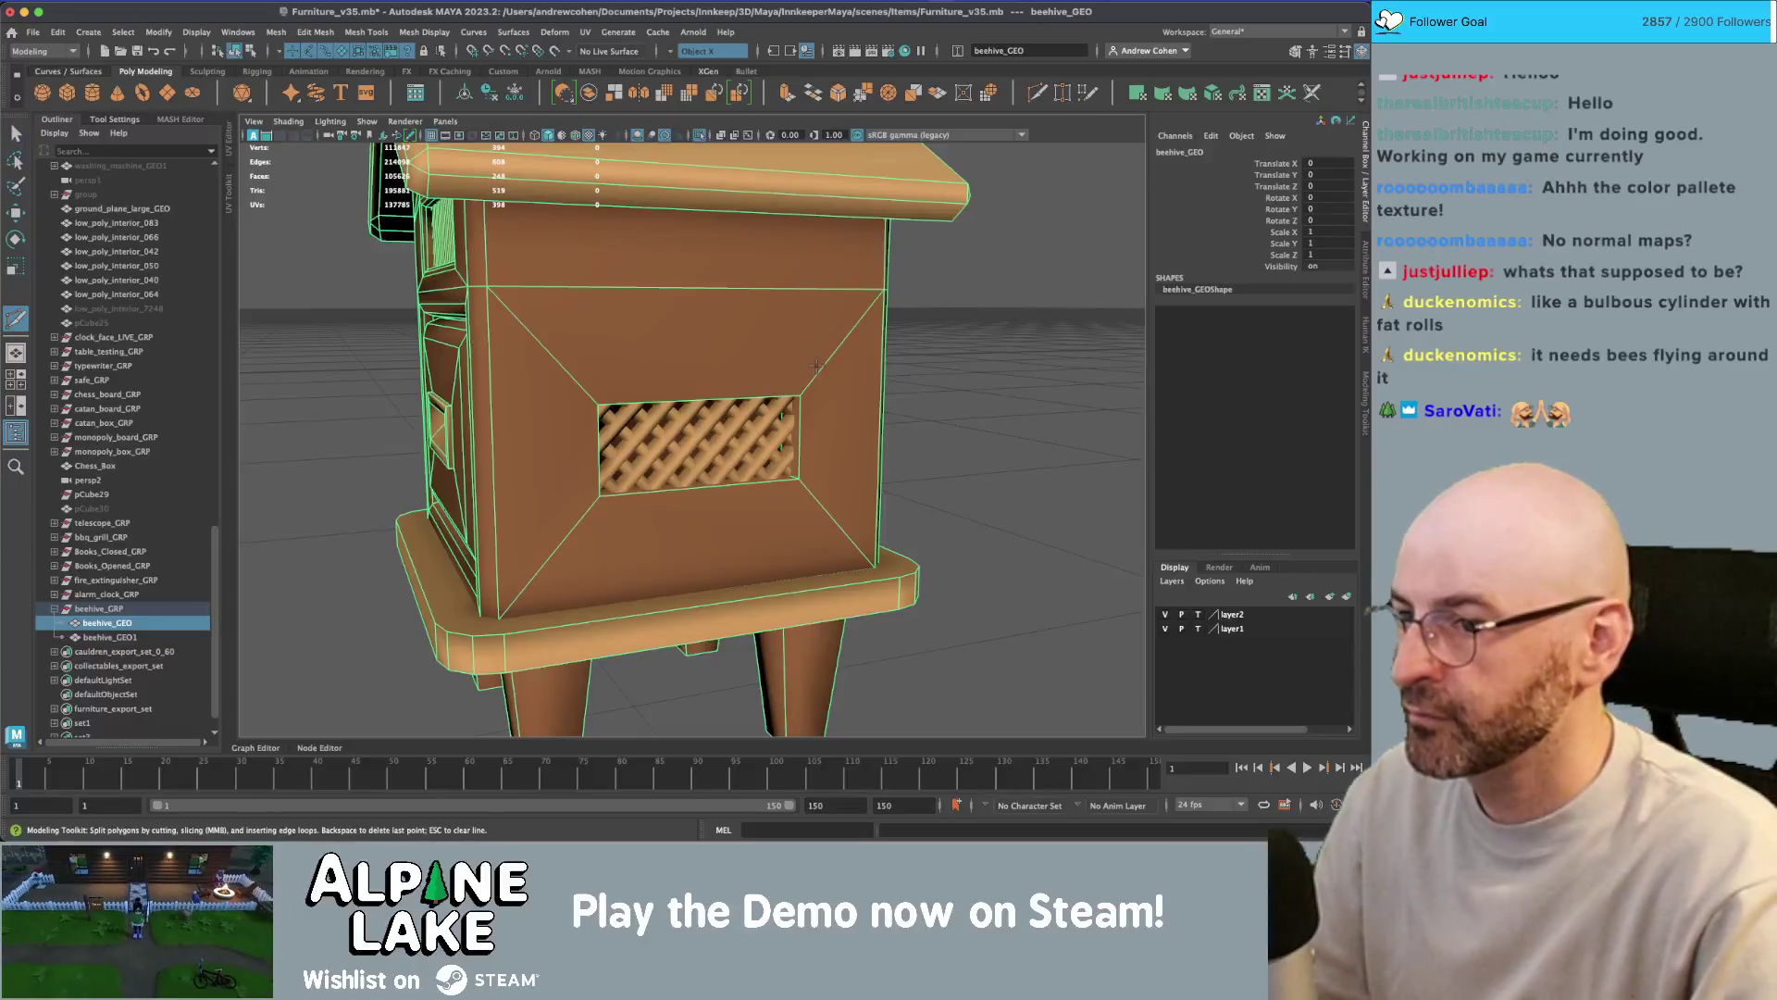
pyautogui.press('y')
pyautogui.press('q')
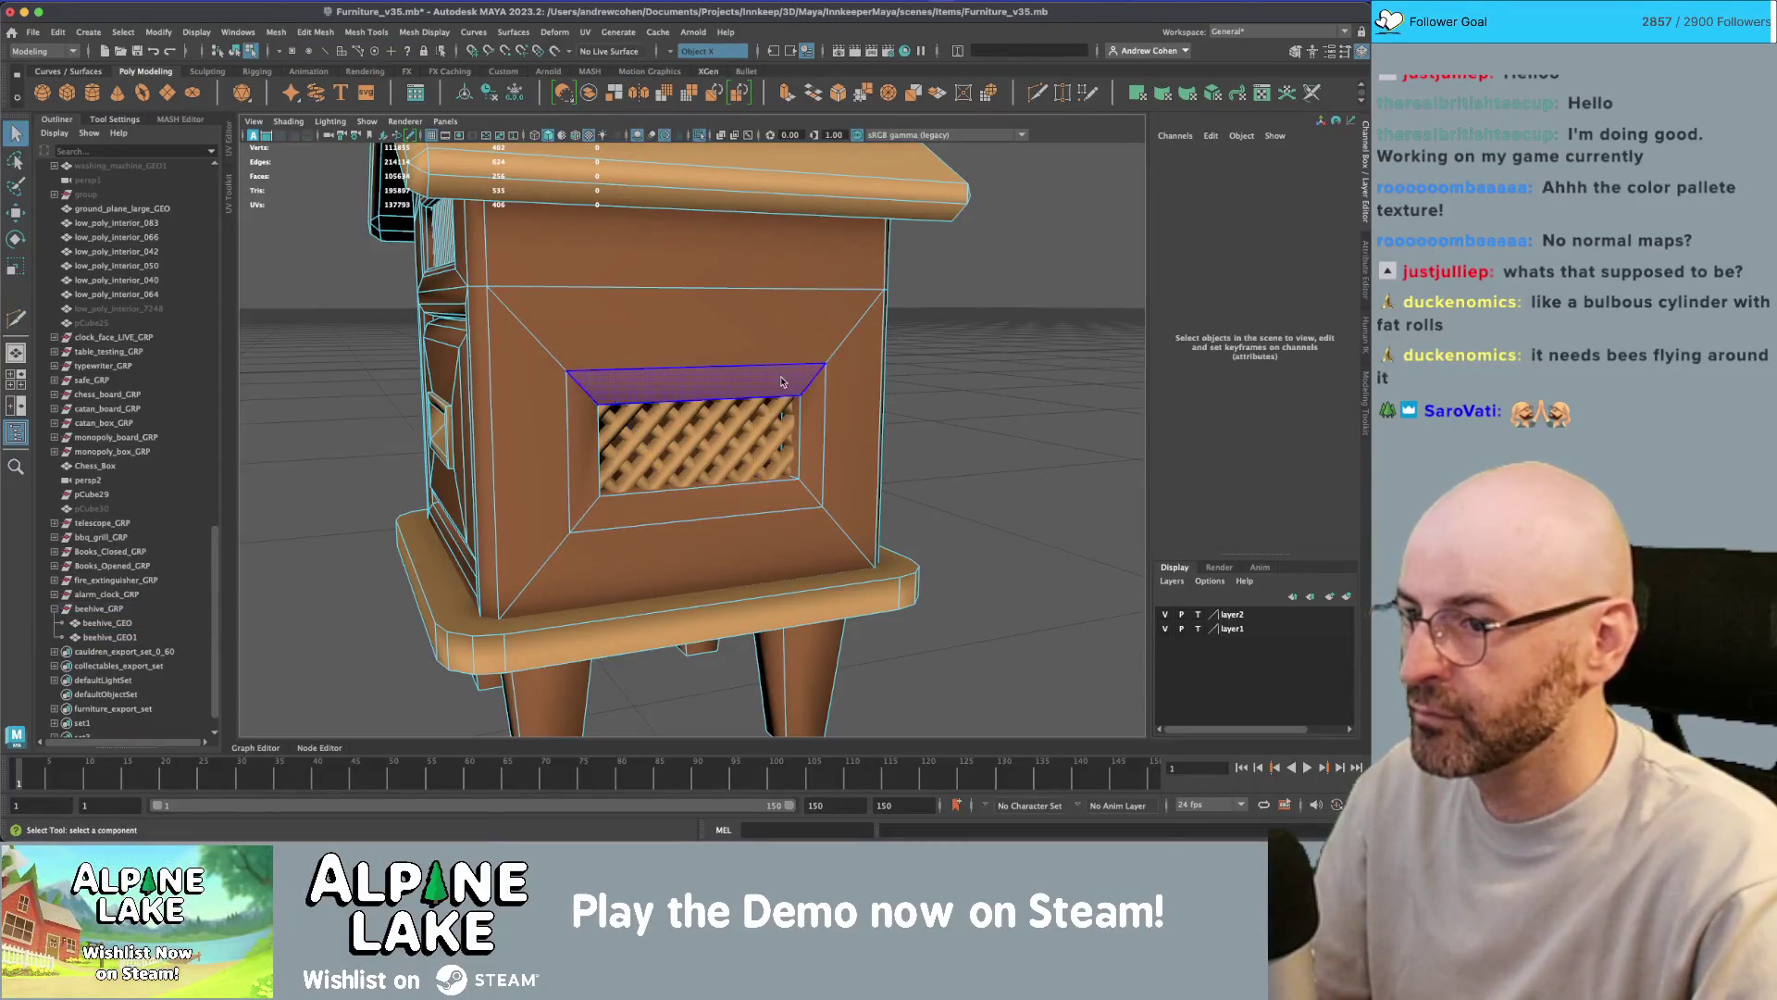
pyautogui.click(806, 393)
pyautogui.doubleClick(809, 398)
pyautogui.hotkey('ctrl', 'e')
pyautogui.keyDown('alt'); pyautogui.moveTo(809, 398); pyautogui.dragTo(690, 445); pyautogui.keyUp('alt')
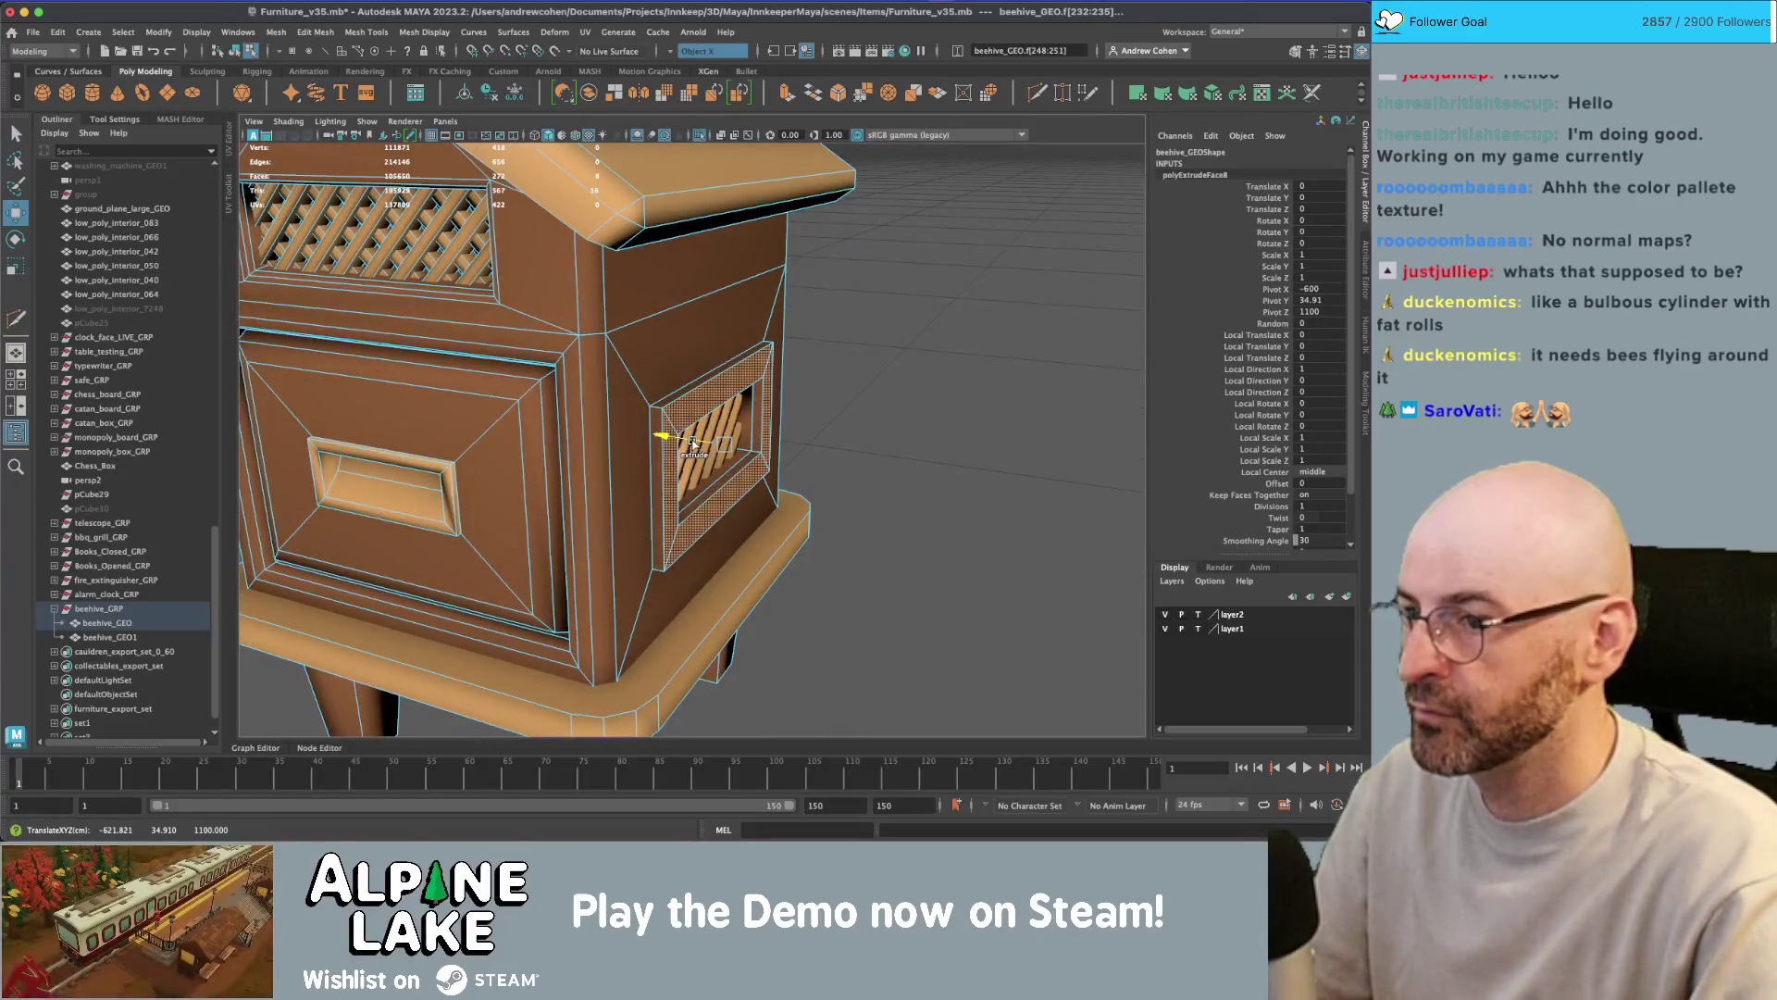
pyautogui.click(237, 50)
pyautogui.press('q')
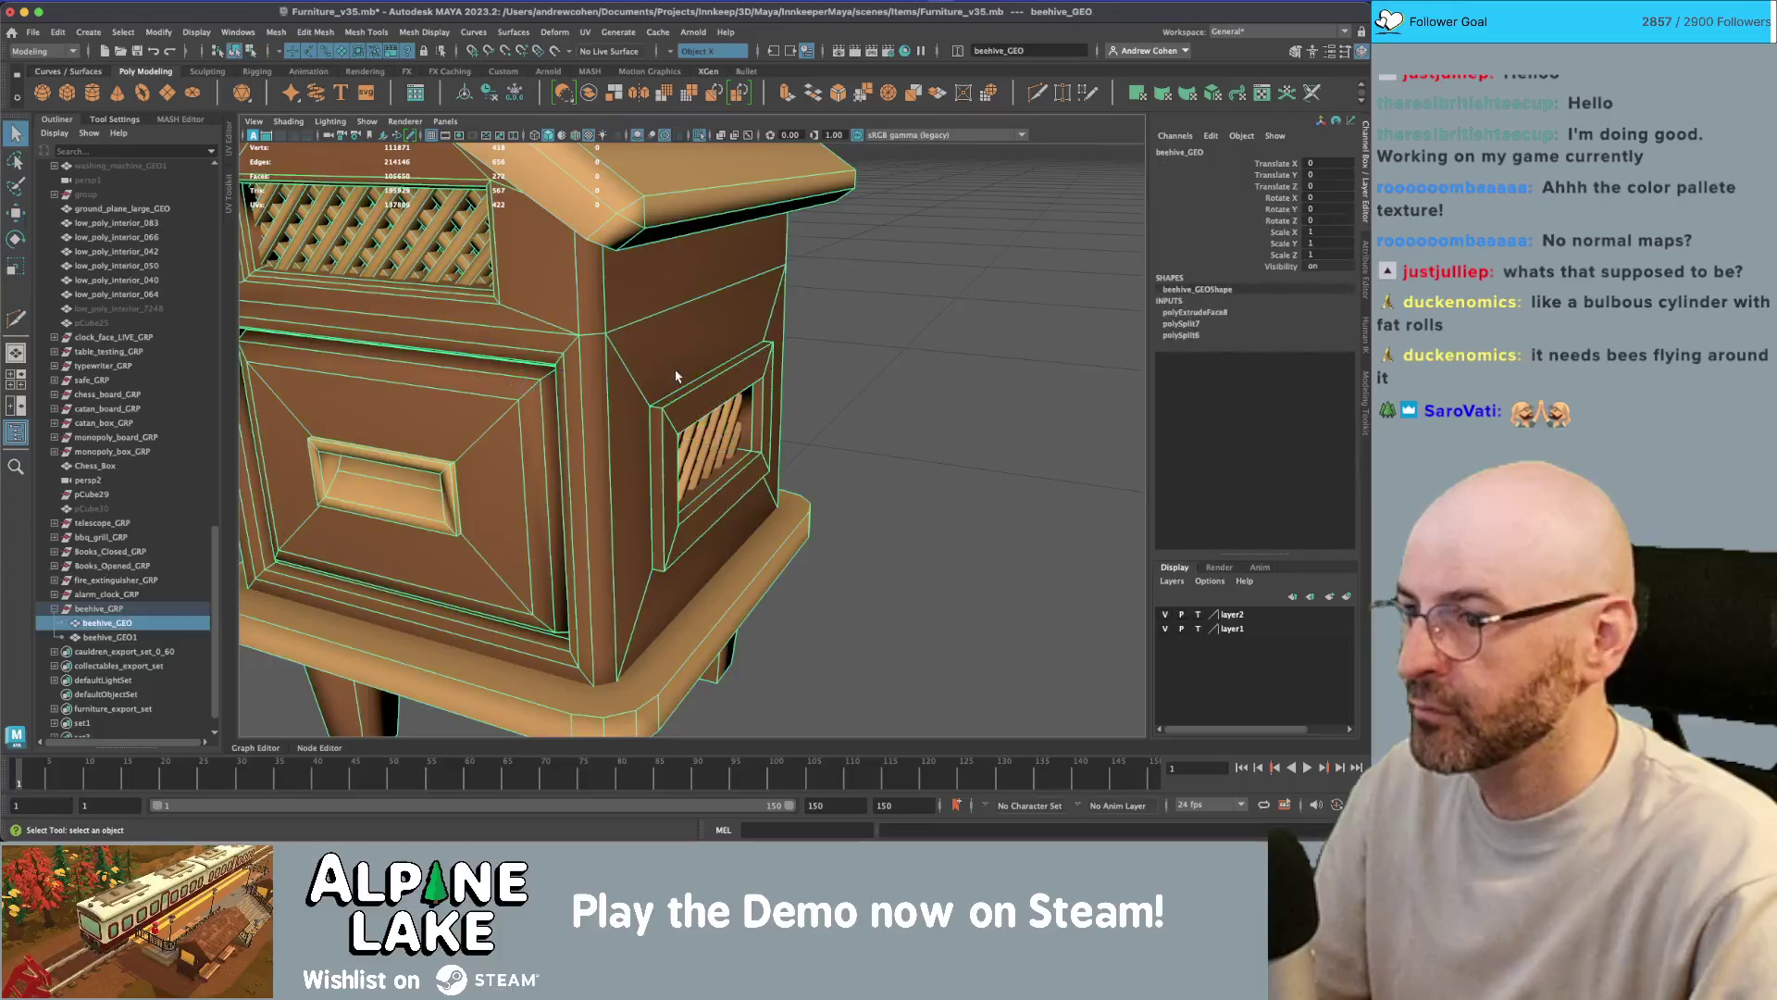
# - Move and scale the lattice panel to sit inside the new vent frame
pyautogui.click(719, 426)
pyautogui.press('w')
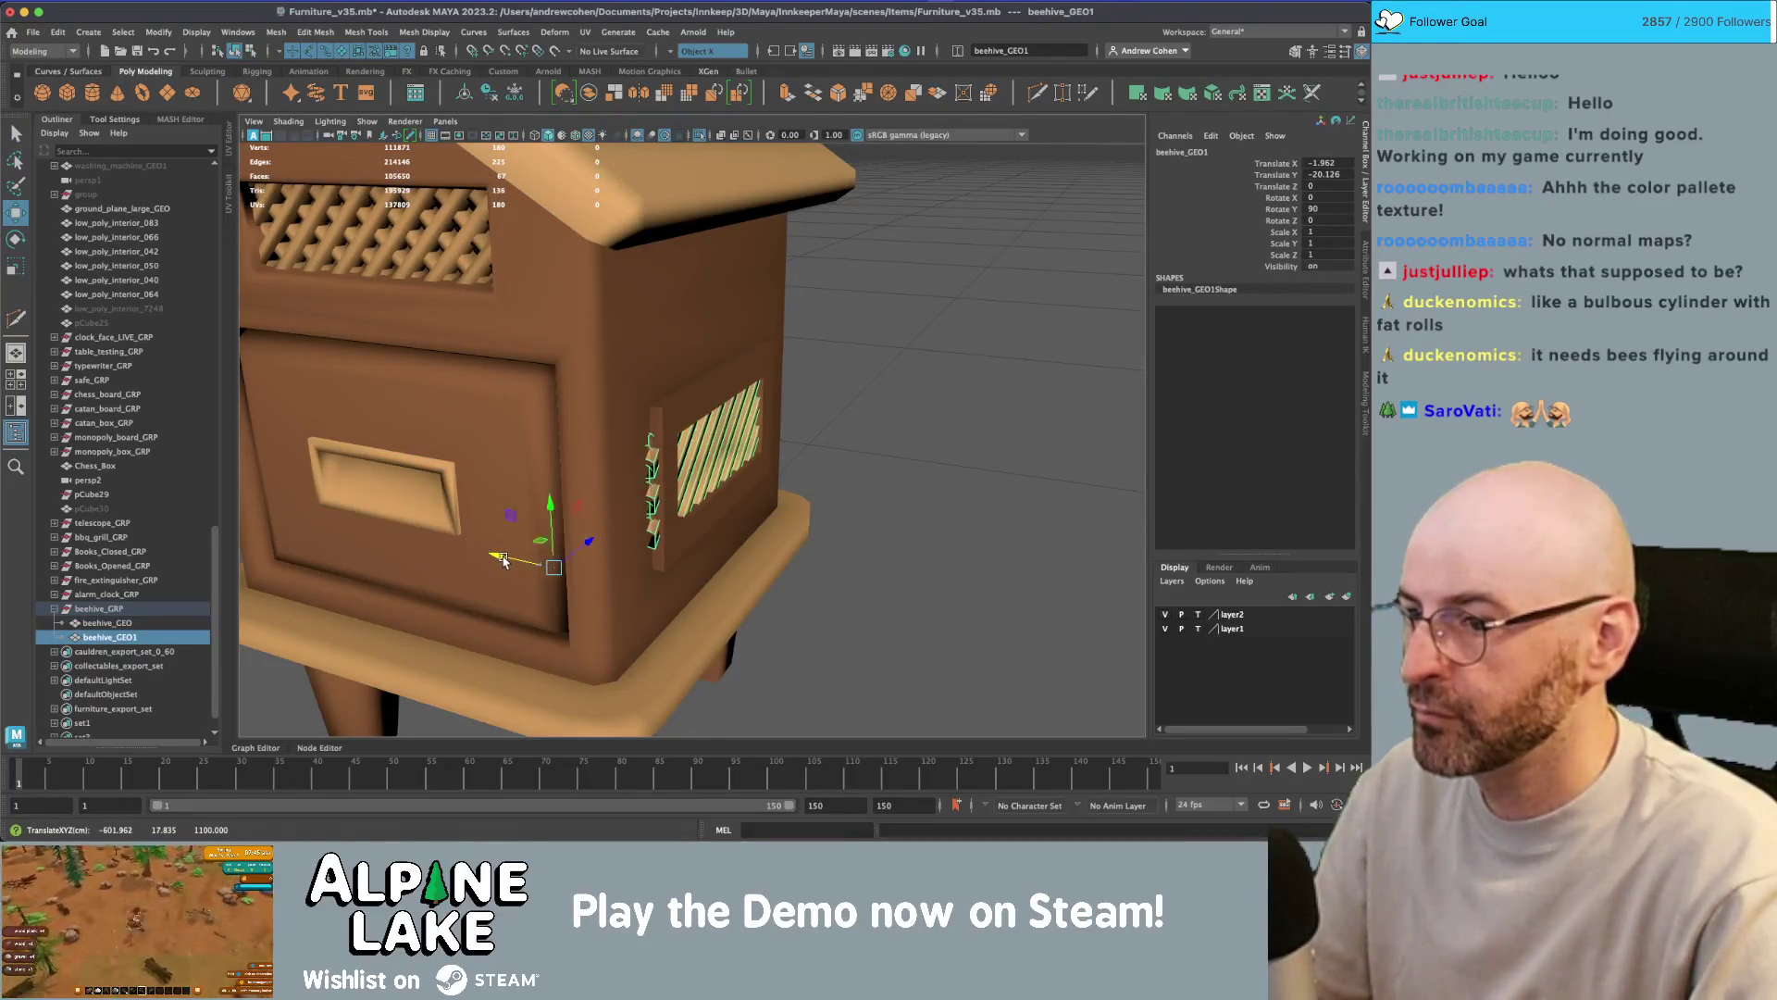
pyautogui.keyDown('alt'); pyautogui.moveTo(503, 561); pyautogui.dragTo(685, 553); pyautogui.keyUp('alt')
pyautogui.press('r')
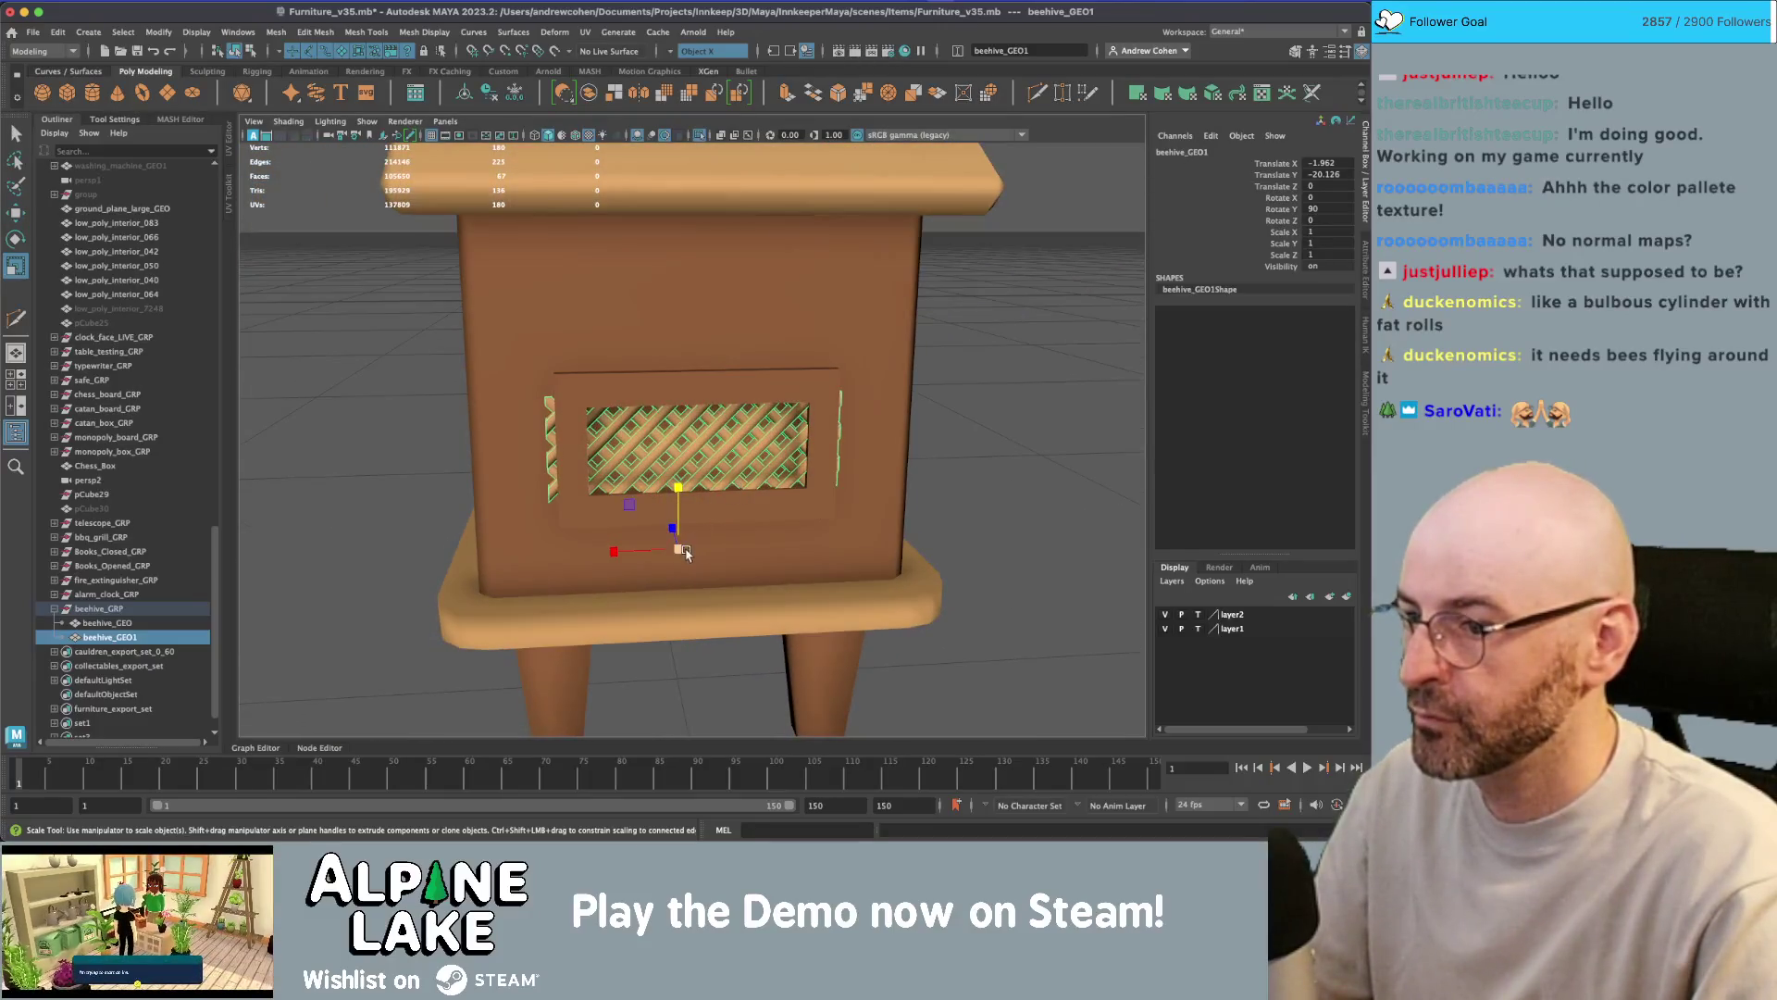
# - Grow the selection to the surrounding vent frame faces and scale them up slightly
pyautogui.click(618, 389)
pyautogui.moveTo(575, 396); pyautogui.dragTo(581, 412, button='right')
pyautogui.click(575, 410)
pyautogui.moveTo(697, 374)
pyautogui.keyDown('alt'); pyautogui.mouseDown()
pyautogui.moveTo(673, 442)
pyautogui.moveTo(642, 435)
pyautogui.mouseUp(); pyautogui.keyUp('alt')
pyautogui.click(645, 430)
pyautogui.hotkey('shift', '.')
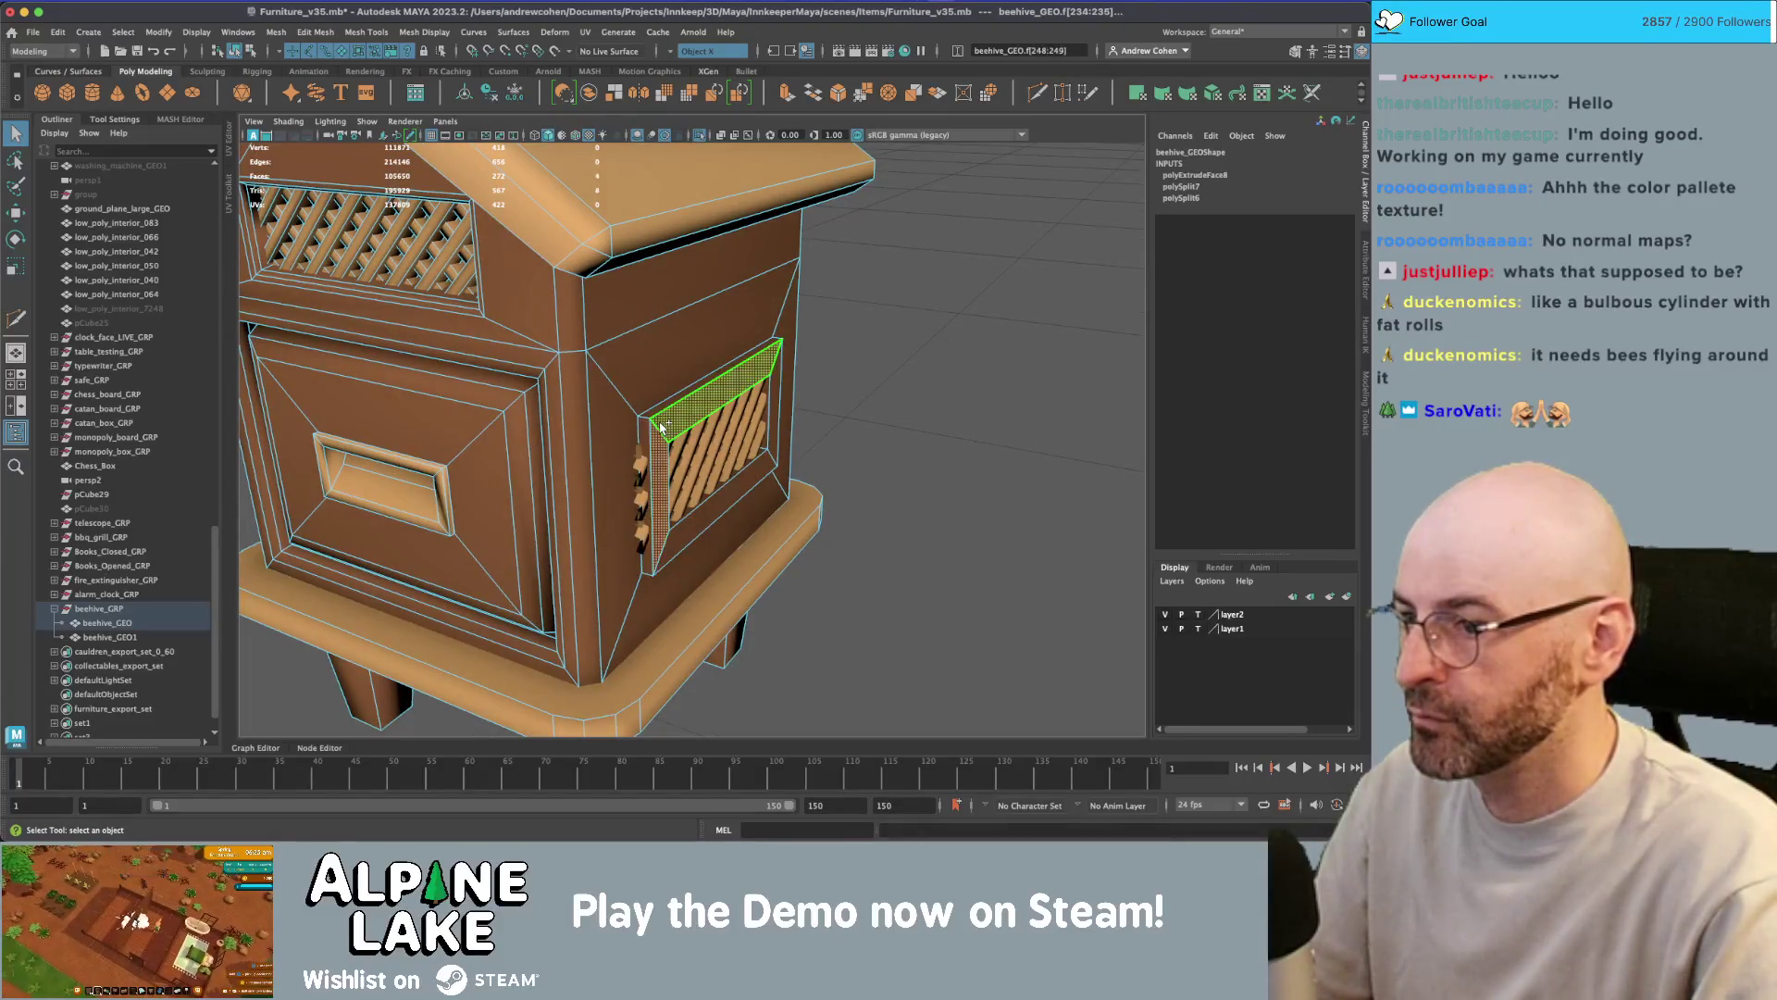
pyautogui.moveTo(673, 419)
pyautogui.keyDown('alt'); pyautogui.mouseDown()
pyautogui.moveTo(751, 437)
pyautogui.moveTo(639, 434)
pyautogui.moveTo(761, 391)
pyautogui.moveTo(683, 409)
pyautogui.moveTo(555, 389)
pyautogui.moveTo(801, 392)
pyautogui.moveTo(685, 389)
pyautogui.mouseUp(); pyautogui.keyUp('alt')
pyautogui.press('r')
# - Inspect the fitted lattice vent from front and three-quarter views in object mode
pyautogui.click(238, 53)
pyautogui.scroll(-5, 685, 425)
pyautogui.click(761, 390)
pyautogui.click(761, 390)
pyautogui.scroll(5, 810, 390)
pyautogui.click(810, 390)
pyautogui.keyDown('alt'); pyautogui.moveTo(810, 390); pyautogui.dragTo(675, 421); pyautogui.keyUp('alt')
pyautogui.click(675, 422)
pyautogui.scroll(-3, 507, 432)
pyautogui.keyDown('alt'); pyautogui.moveTo(507, 433); pyautogui.dragTo(656, 421); pyautogui.keyUp('alt')
# - Duplicate the lattice panel and rotate the copy for the hive's other side
pyautogui.press('w')
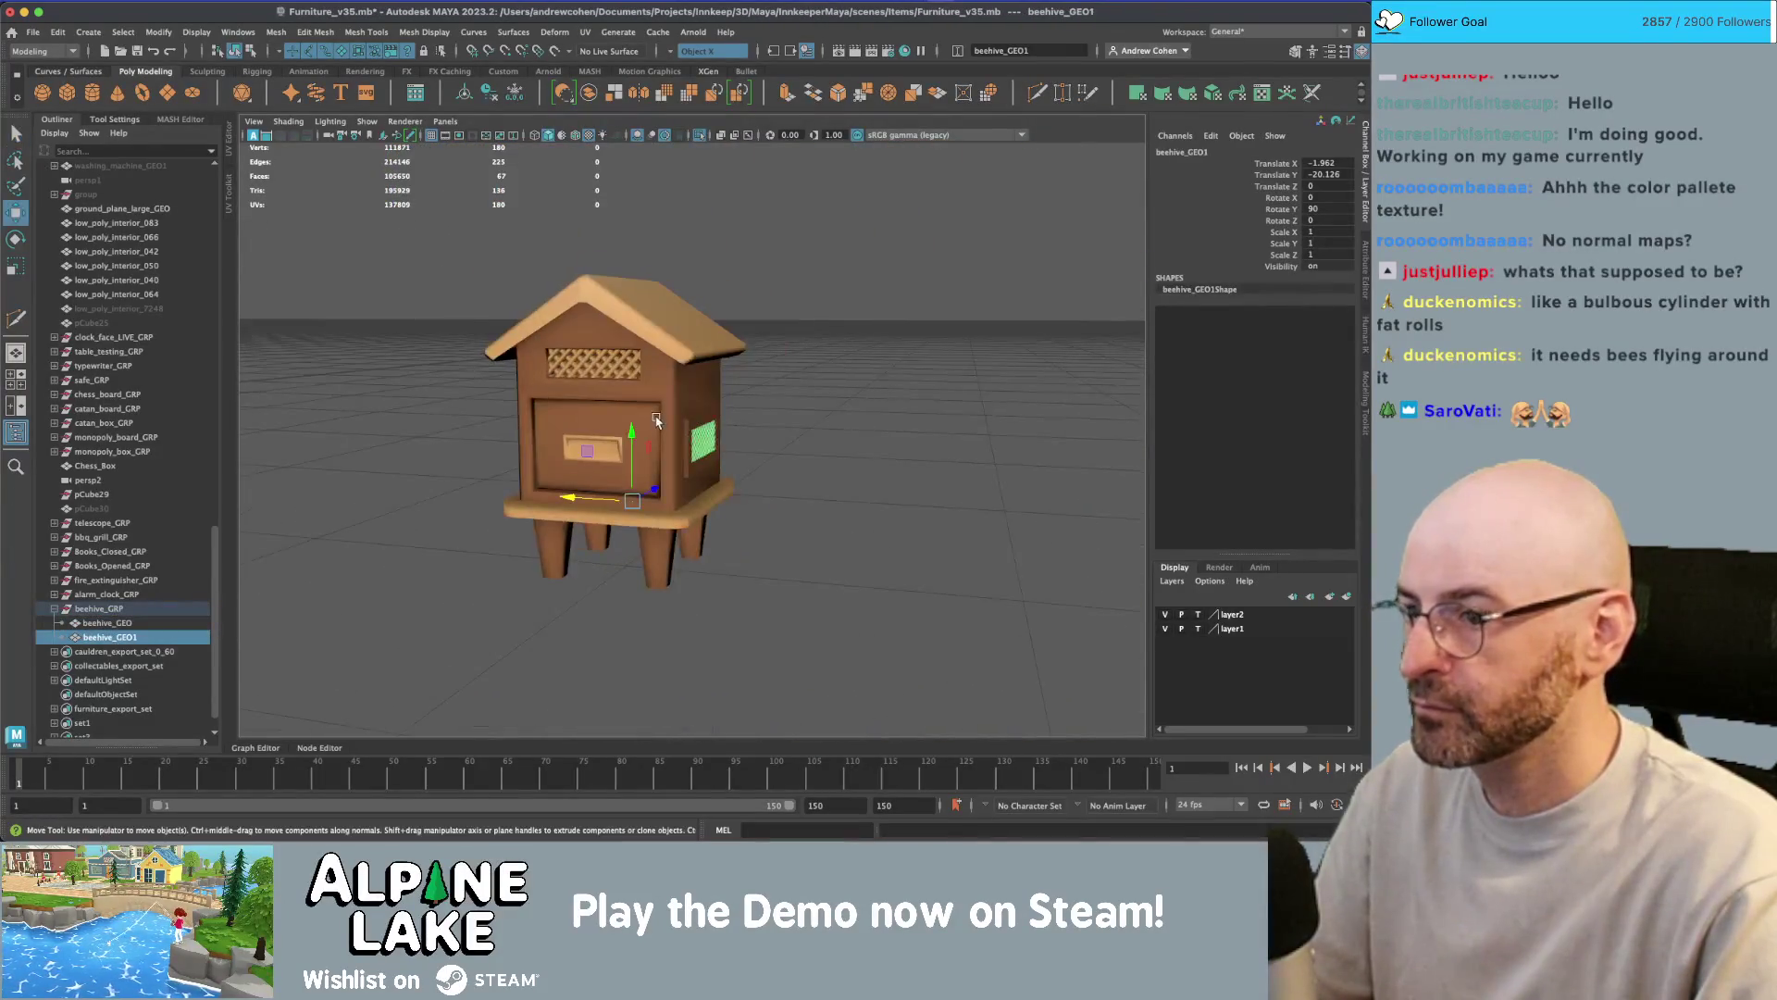
pyautogui.hotkey('ctrl', 'd')
pyautogui.press('e')
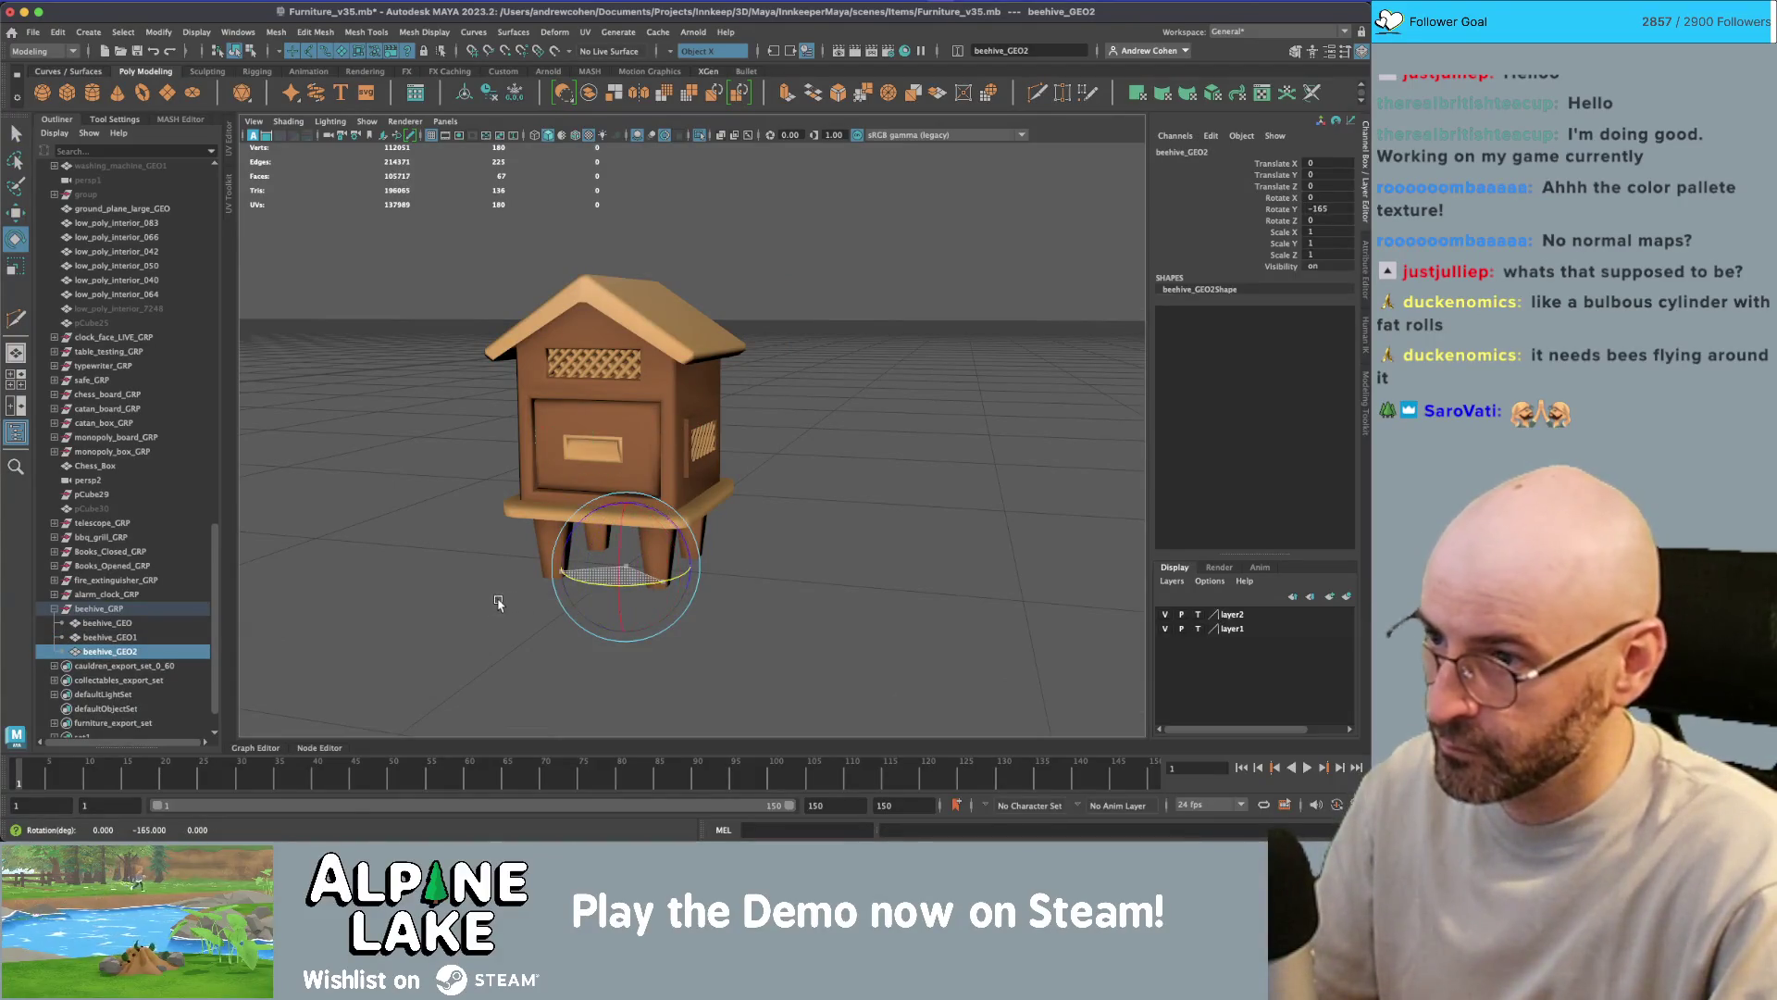
pyautogui.keyDown('alt'); pyautogui.moveTo(492, 590); pyautogui.dragTo(567, 492); pyautogui.keyUp('alt')
pyautogui.press('q')
pyautogui.moveTo(478, 411)
pyautogui.mouseDown()
pyautogui.moveTo(588, 352)
pyautogui.moveTo(712, 417)
pyautogui.mouseUp()
pyautogui.scroll(3, 705, 422)
pyautogui.scroll(-3, 705, 422)
pyautogui.click(939, 417)
pyautogui.moveTo(940, 416)
pyautogui.keyDown('alt'); pyautogui.mouseDown()
pyautogui.moveTo(623, 412)
pyautogui.moveTo(940, 385)
pyautogui.moveTo(1024, 401)
pyautogui.mouseUp(); pyautogui.keyUp('alt')
pyautogui.scroll(-2, 671, 447)
# - Soften the top edge of the front grille frame
pyautogui.moveTo(671, 447)
pyautogui.keyDown('alt'); pyautogui.mouseDown()
pyautogui.moveTo(963, 425)
pyautogui.moveTo(669, 423)
pyautogui.mouseUp(); pyautogui.keyUp('alt')
pyautogui.scroll(3, 829, 428)
pyautogui.click(671, 423)
pyautogui.scroll(3, 846, 408)
pyautogui.keyDown('alt'); pyautogui.moveTo(846, 409); pyautogui.dragTo(773, 408); pyautogui.keyUp('alt')
pyautogui.scroll(2, 773, 408)
pyautogui.moveTo(731, 407); pyautogui.dragTo(711, 335, button='right')
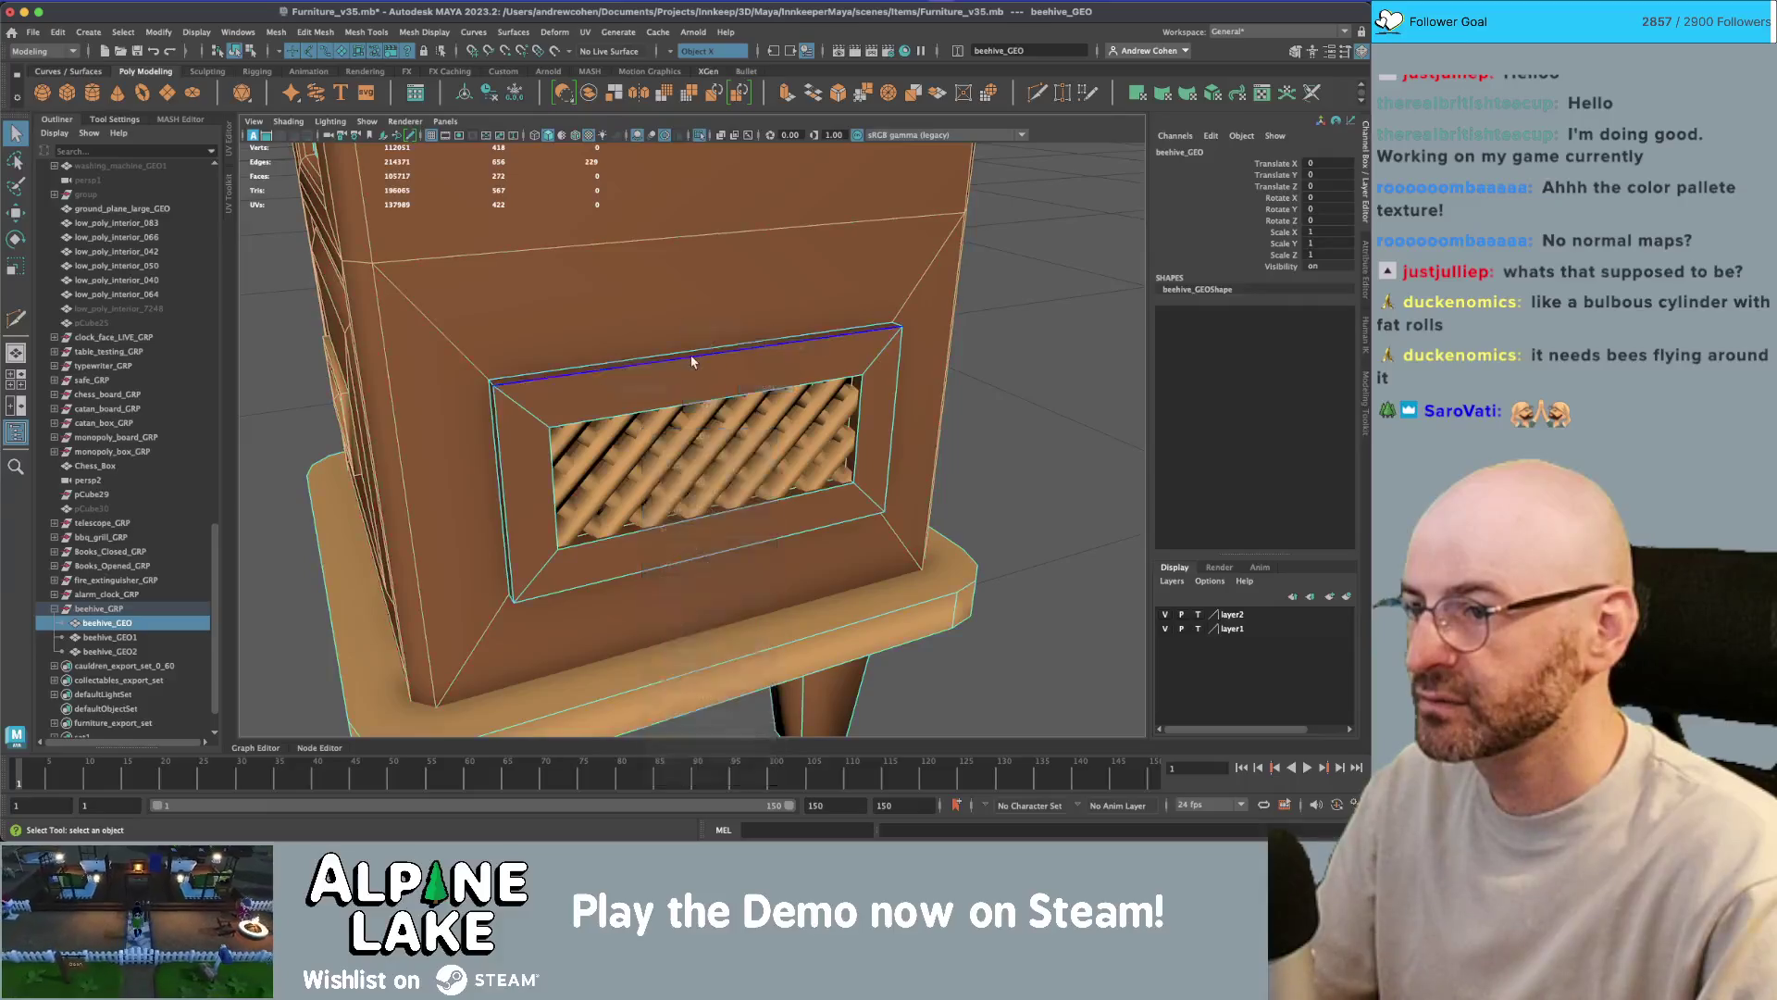
pyautogui.click(685, 383)
pyautogui.click(424, 31)
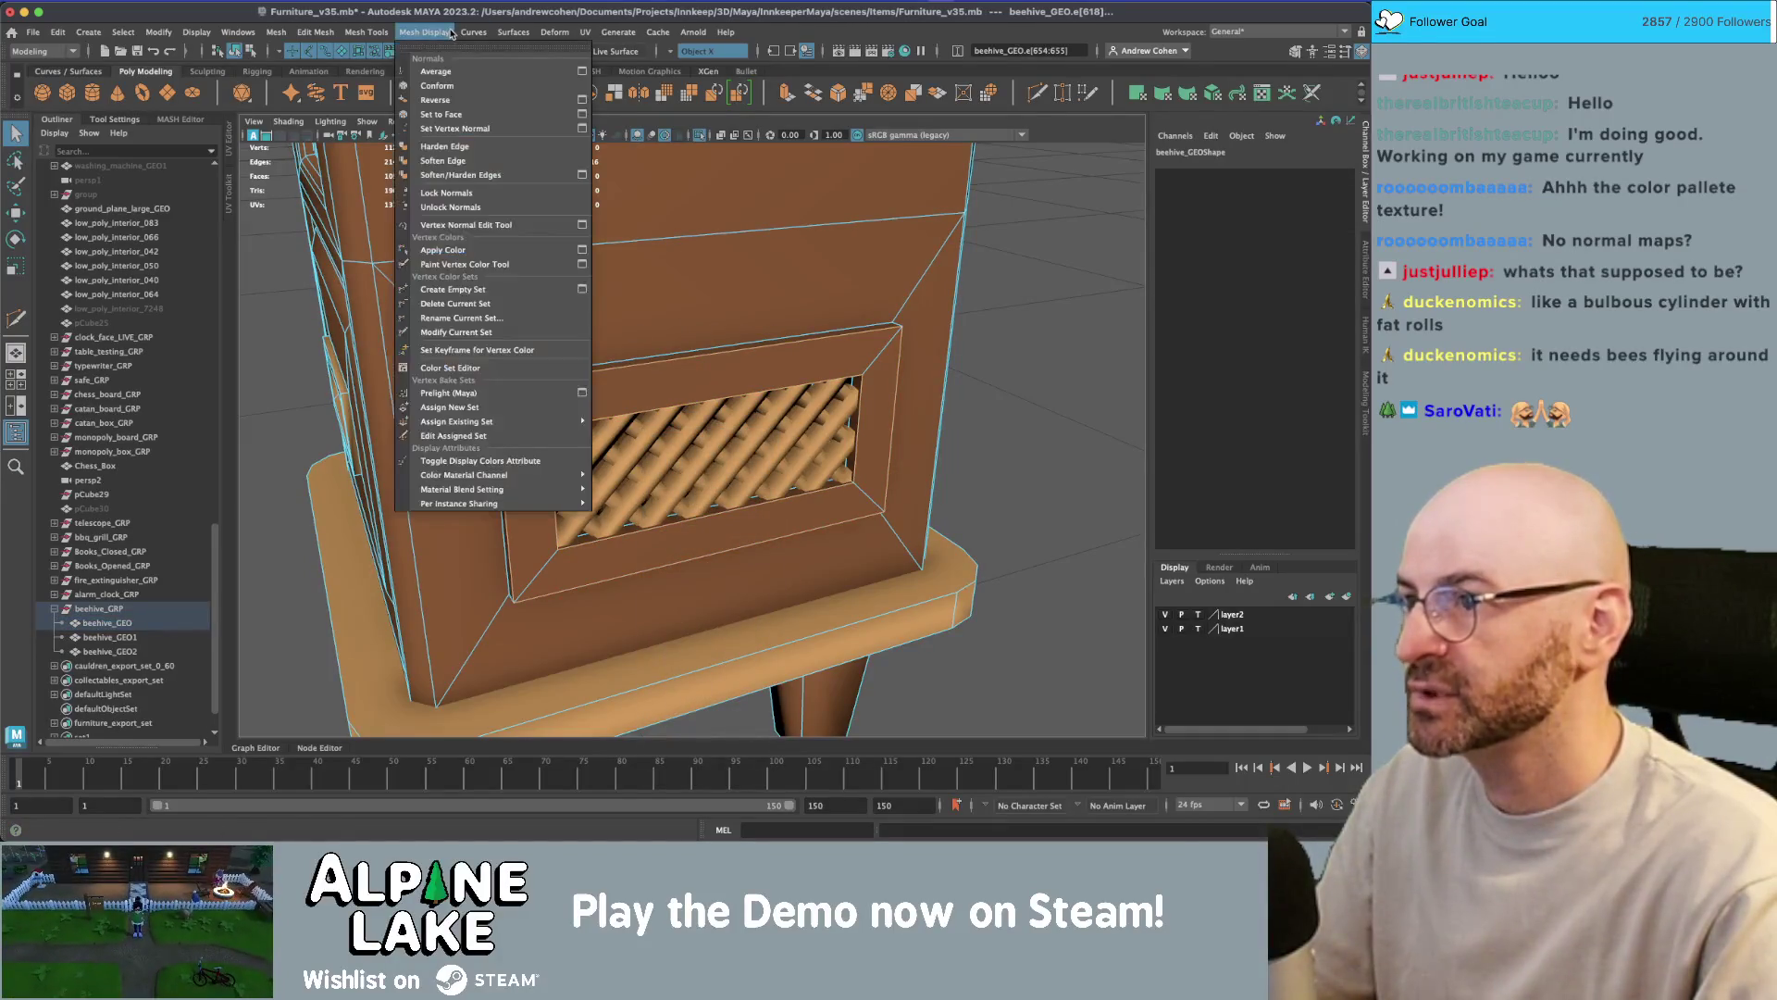
pyautogui.click(445, 161)
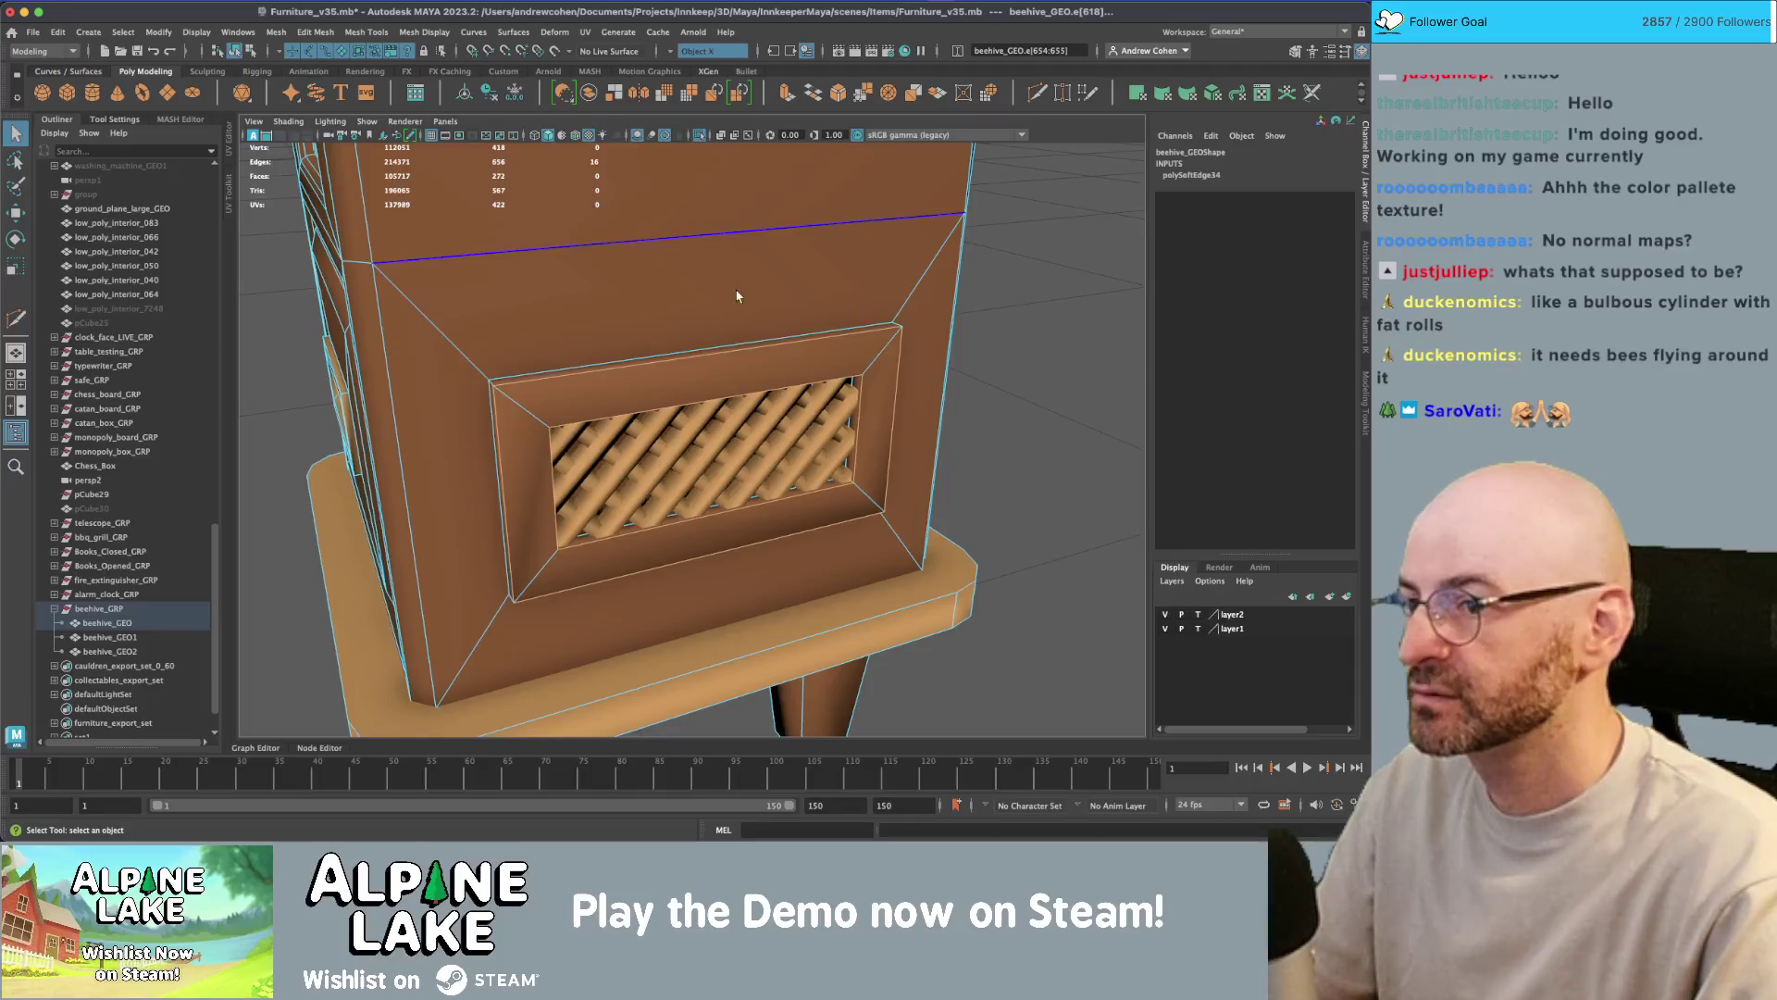
# - Select an inner edge of the beehive body from the drawer-front view
pyautogui.keyDown('alt'); pyautogui.moveTo(734, 290); pyautogui.dragTo(388, 228, button='right'); pyautogui.keyUp('alt')
pyautogui.click(237, 51)
pyautogui.click(278, 269)
pyautogui.moveTo(278, 269)
pyautogui.keyDown('alt'); pyautogui.mouseDown()
pyautogui.moveTo(436, 385)
pyautogui.moveTo(701, 376)
pyautogui.moveTo(673, 404)
pyautogui.moveTo(524, 427)
pyautogui.moveTo(401, 403)
pyautogui.moveTo(490, 238)
pyautogui.mouseUp(); pyautogui.keyUp('alt')
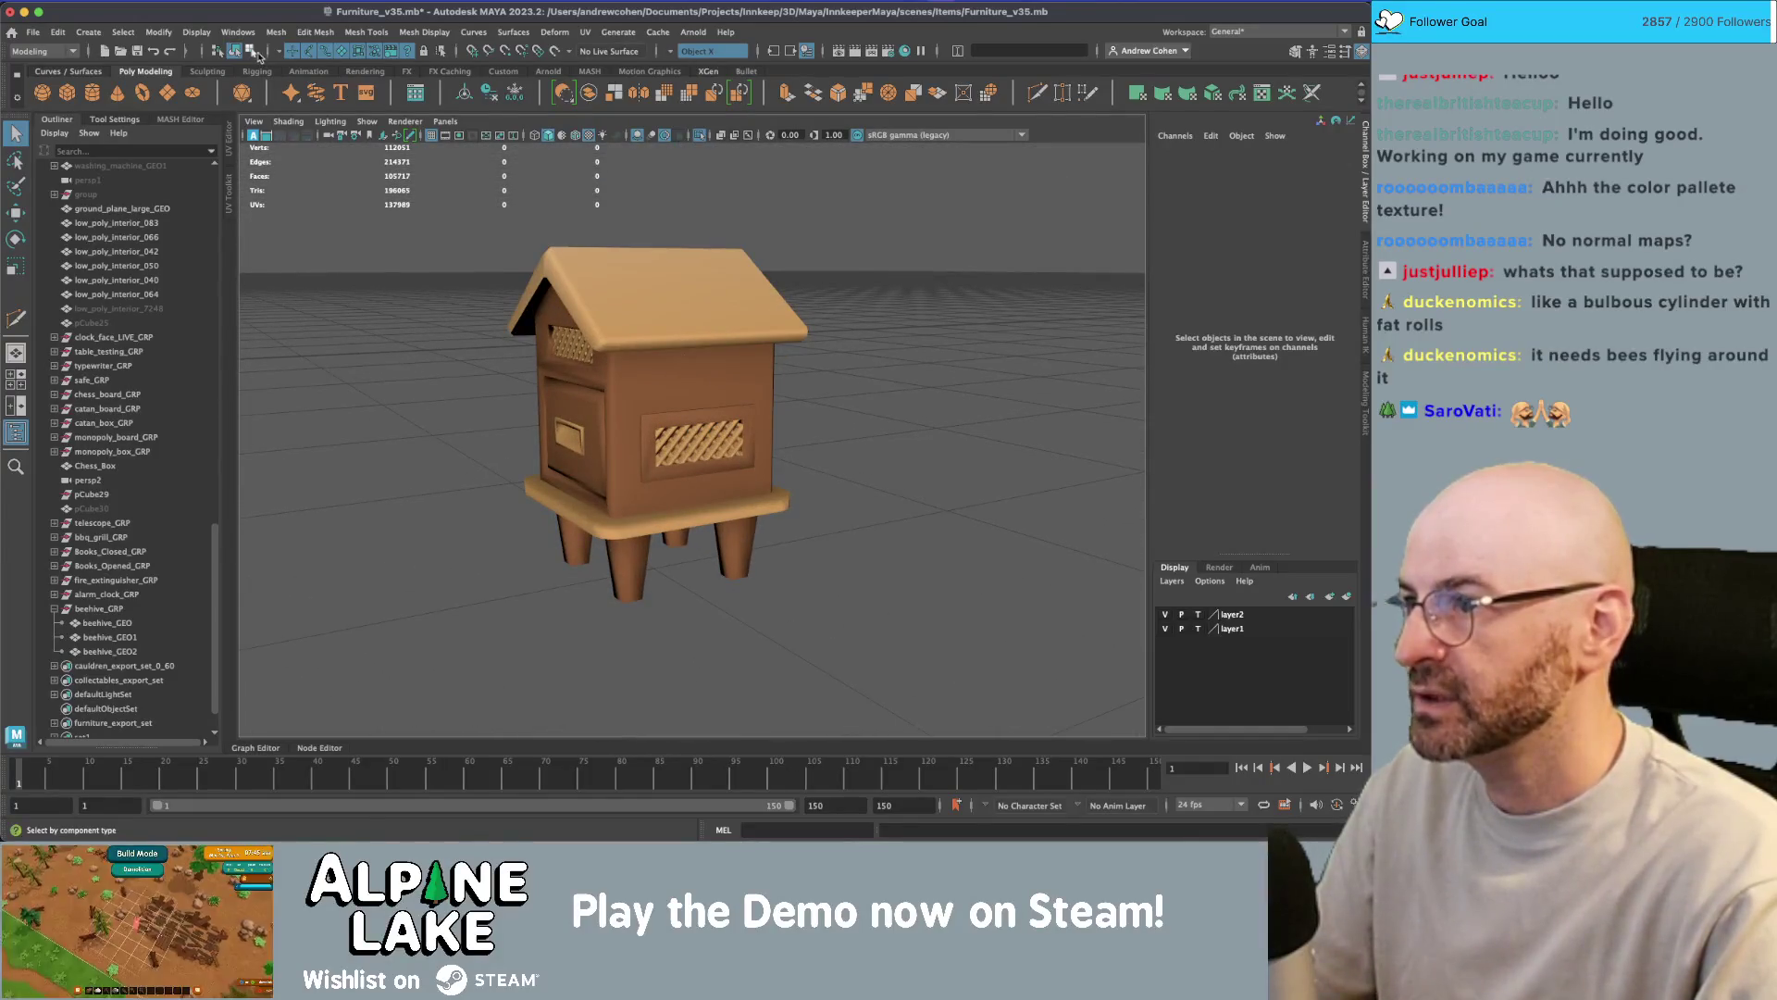
pyautogui.click(237, 50)
pyautogui.moveTo(481, 278)
pyautogui.keyDown('alt'); pyautogui.mouseDown(button='right')
pyautogui.moveTo(607, 290)
pyautogui.moveTo(737, 341)
pyautogui.moveTo(490, 359)
pyautogui.mouseUp(button='right'); pyautogui.keyUp('alt')
pyautogui.keyDown('alt'); pyautogui.moveTo(491, 359); pyautogui.dragTo(704, 331); pyautogui.keyUp('alt')
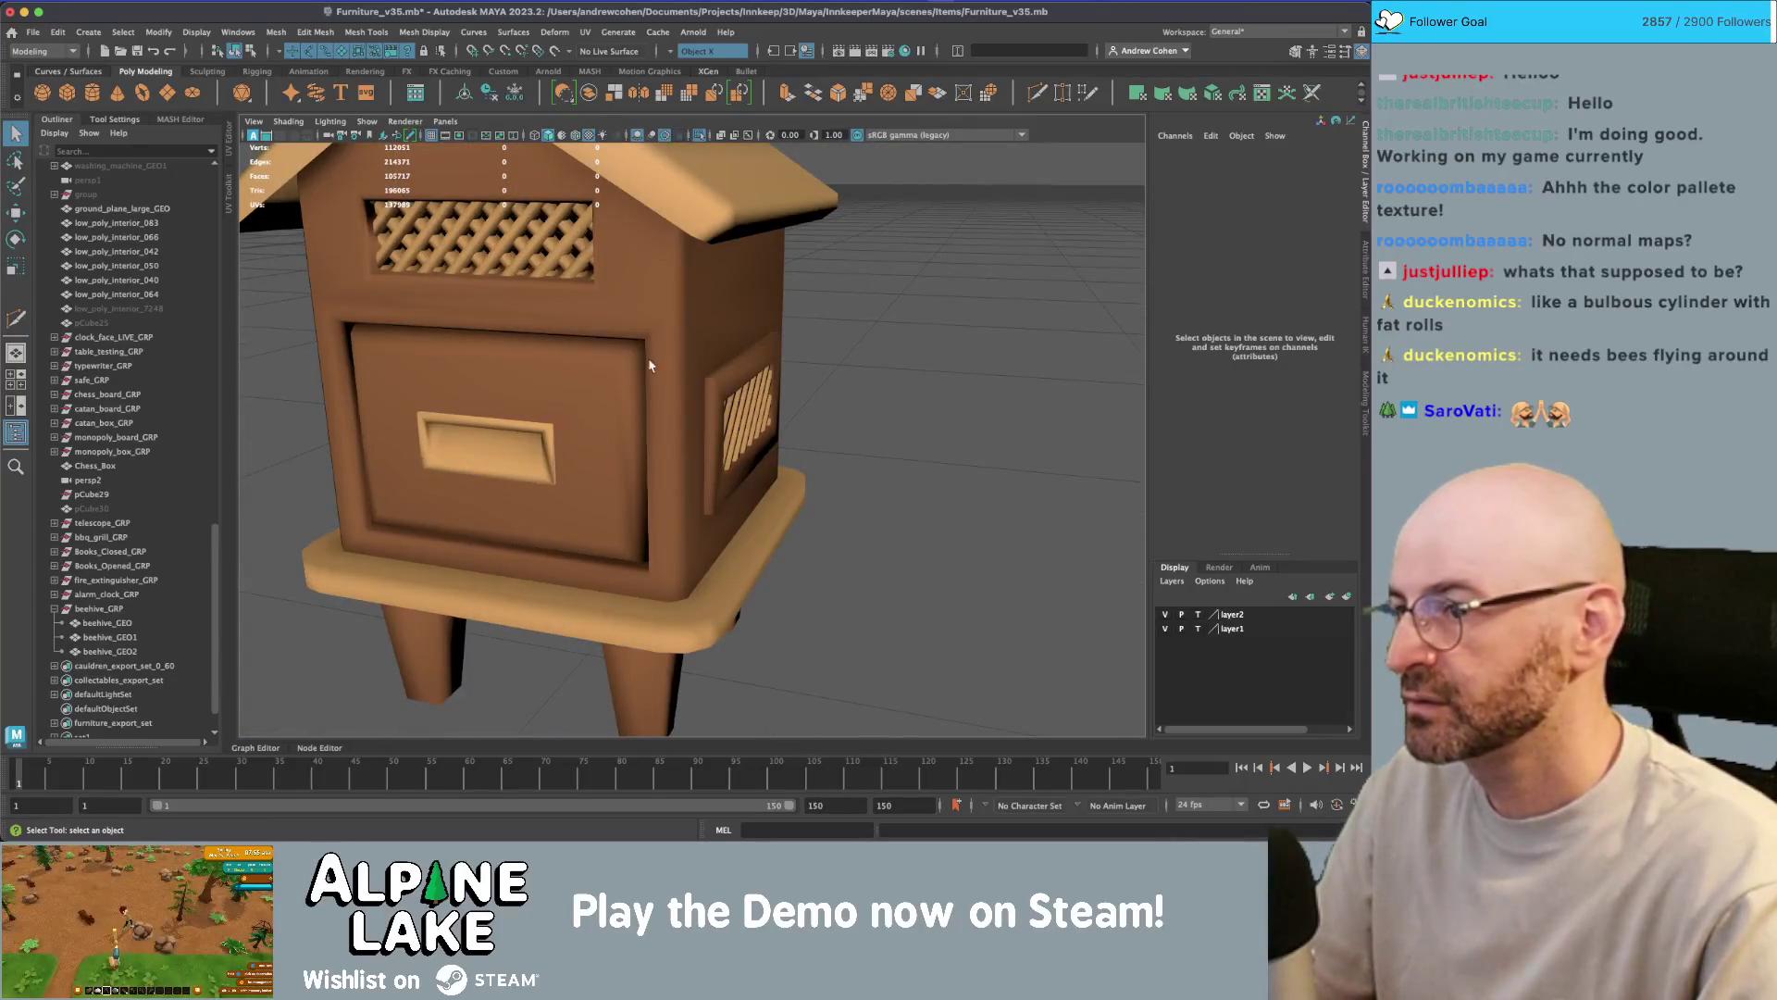
pyautogui.click(677, 363)
pyautogui.moveTo(677, 364)
pyautogui.mouseDown(button='right')
pyautogui.moveTo(570, 421)
pyautogui.moveTo(810, 343)
pyautogui.moveTo(790, 400)
pyautogui.moveTo(1008, 423)
pyautogui.mouseUp(button='right')
pyautogui.moveTo(860, 324)
pyautogui.keyDown('alt'); pyautogui.mouseDown(button='right')
pyautogui.moveTo(838, 320)
pyautogui.moveTo(845, 306)
pyautogui.moveTo(779, 346)
pyautogui.mouseUp(button='right'); pyautogui.keyUp('alt')
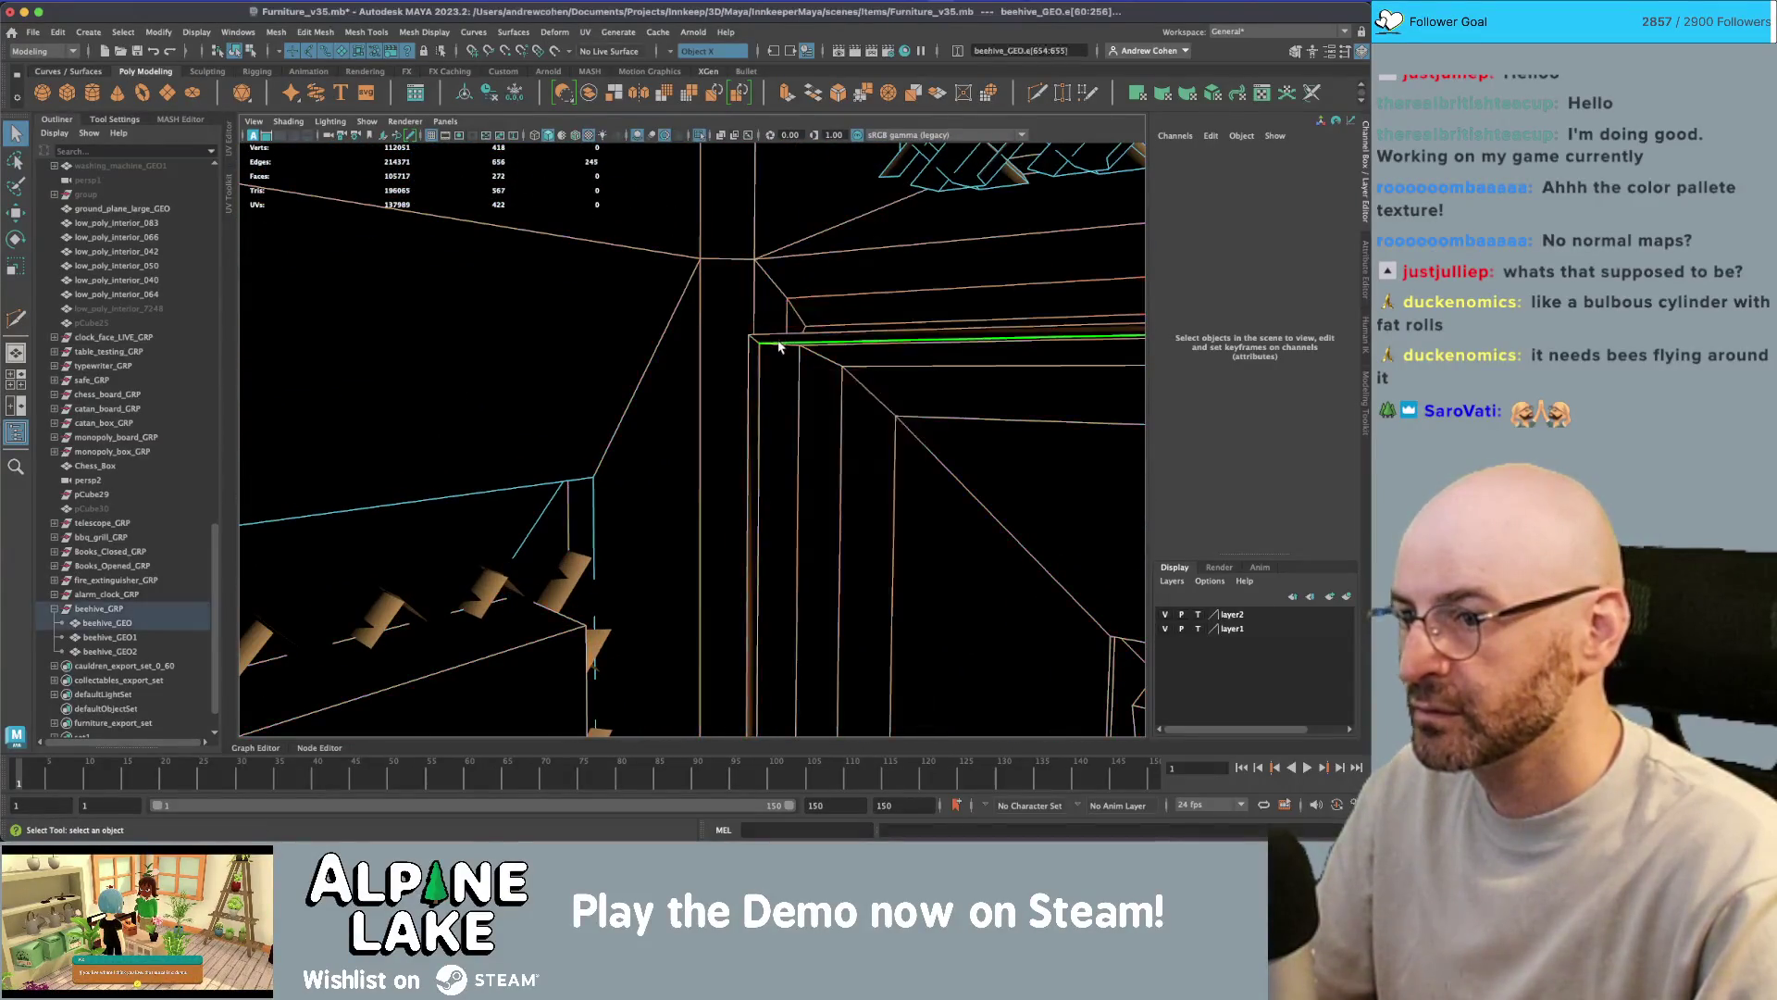
pyautogui.click(779, 346)
# - Frame the whole beehive and bring up its UV layout in the UV Editor
pyautogui.moveTo(593, 474)
pyautogui.keyDown('alt'); pyautogui.mouseDown(button='right')
pyautogui.moveTo(623, 420)
pyautogui.moveTo(559, 413)
pyautogui.moveTo(754, 376)
pyautogui.moveTo(726, 413)
pyautogui.moveTo(581, 405)
pyautogui.mouseUp(button='right'); pyautogui.keyUp('alt')
pyautogui.keyDown('alt'); pyautogui.moveTo(733, 400); pyautogui.dragTo(496, 417, button='right'); pyautogui.keyUp('alt')
pyautogui.keyDown('alt'); pyautogui.moveTo(496, 416); pyautogui.dragTo(563, 362); pyautogui.keyUp('alt')
pyautogui.press('f')
pyautogui.click(415, 93)
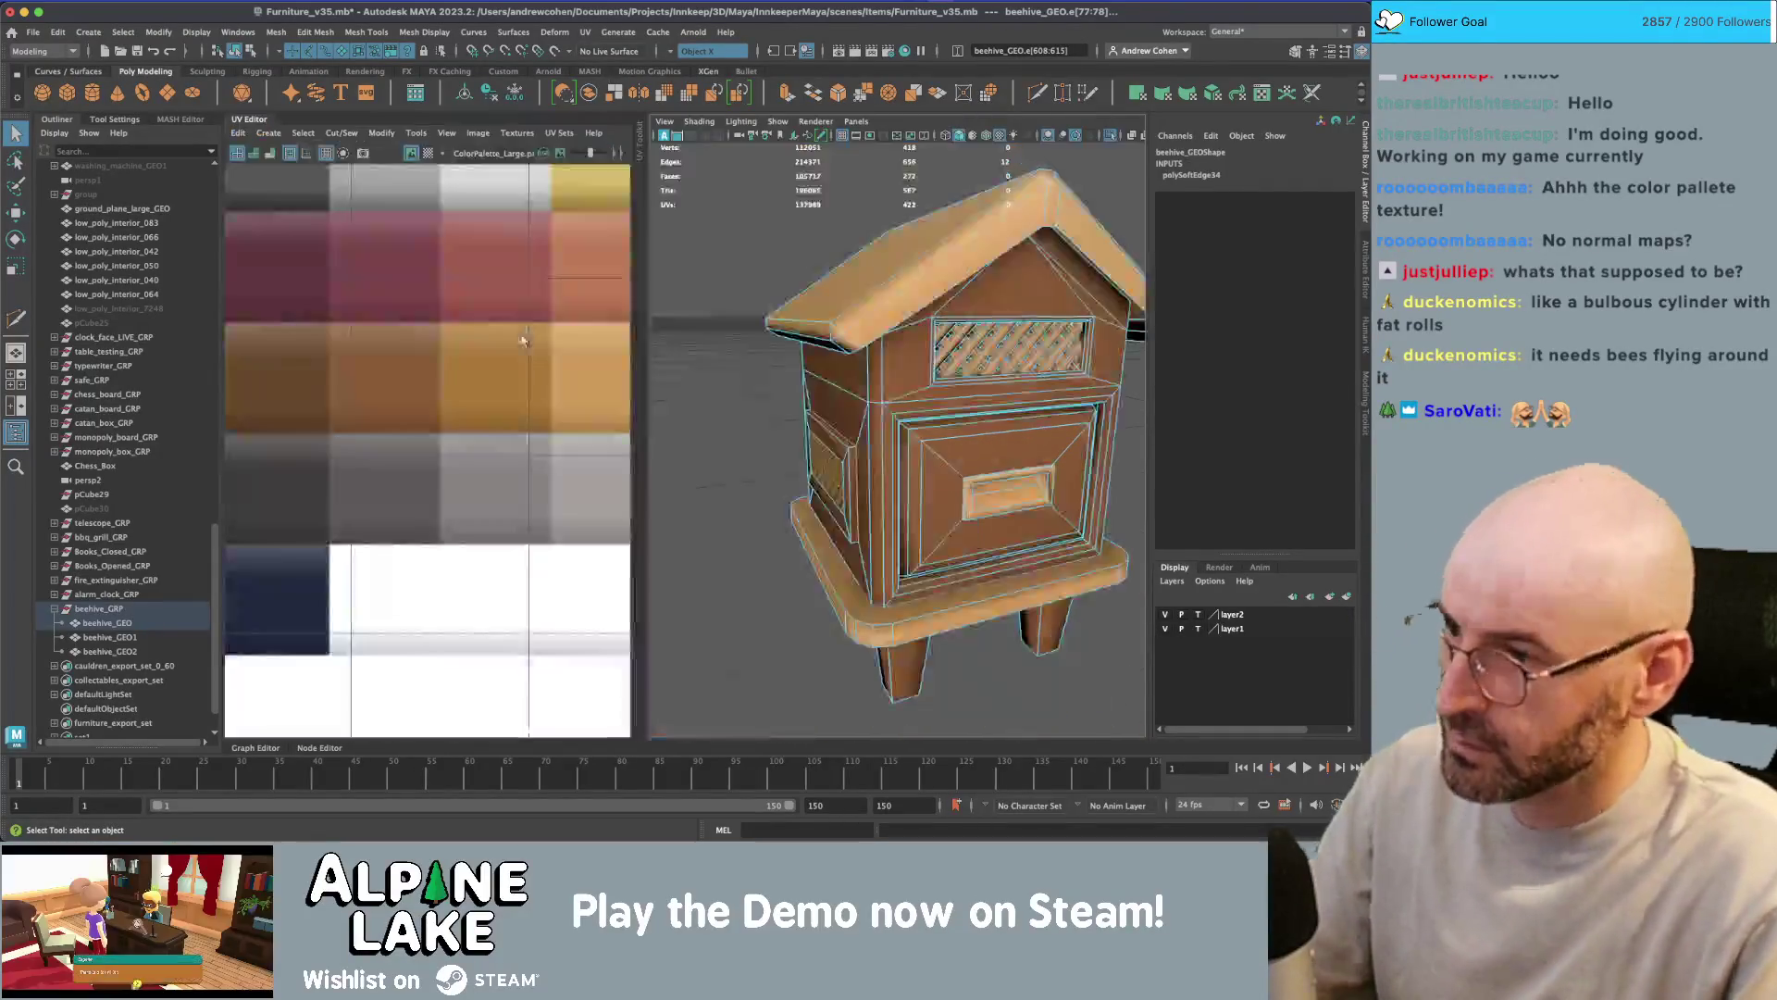
# - Cut the beehive's UVs along the selected edges
pyautogui.click(305, 133)
pyautogui.moveTo(350, 147)
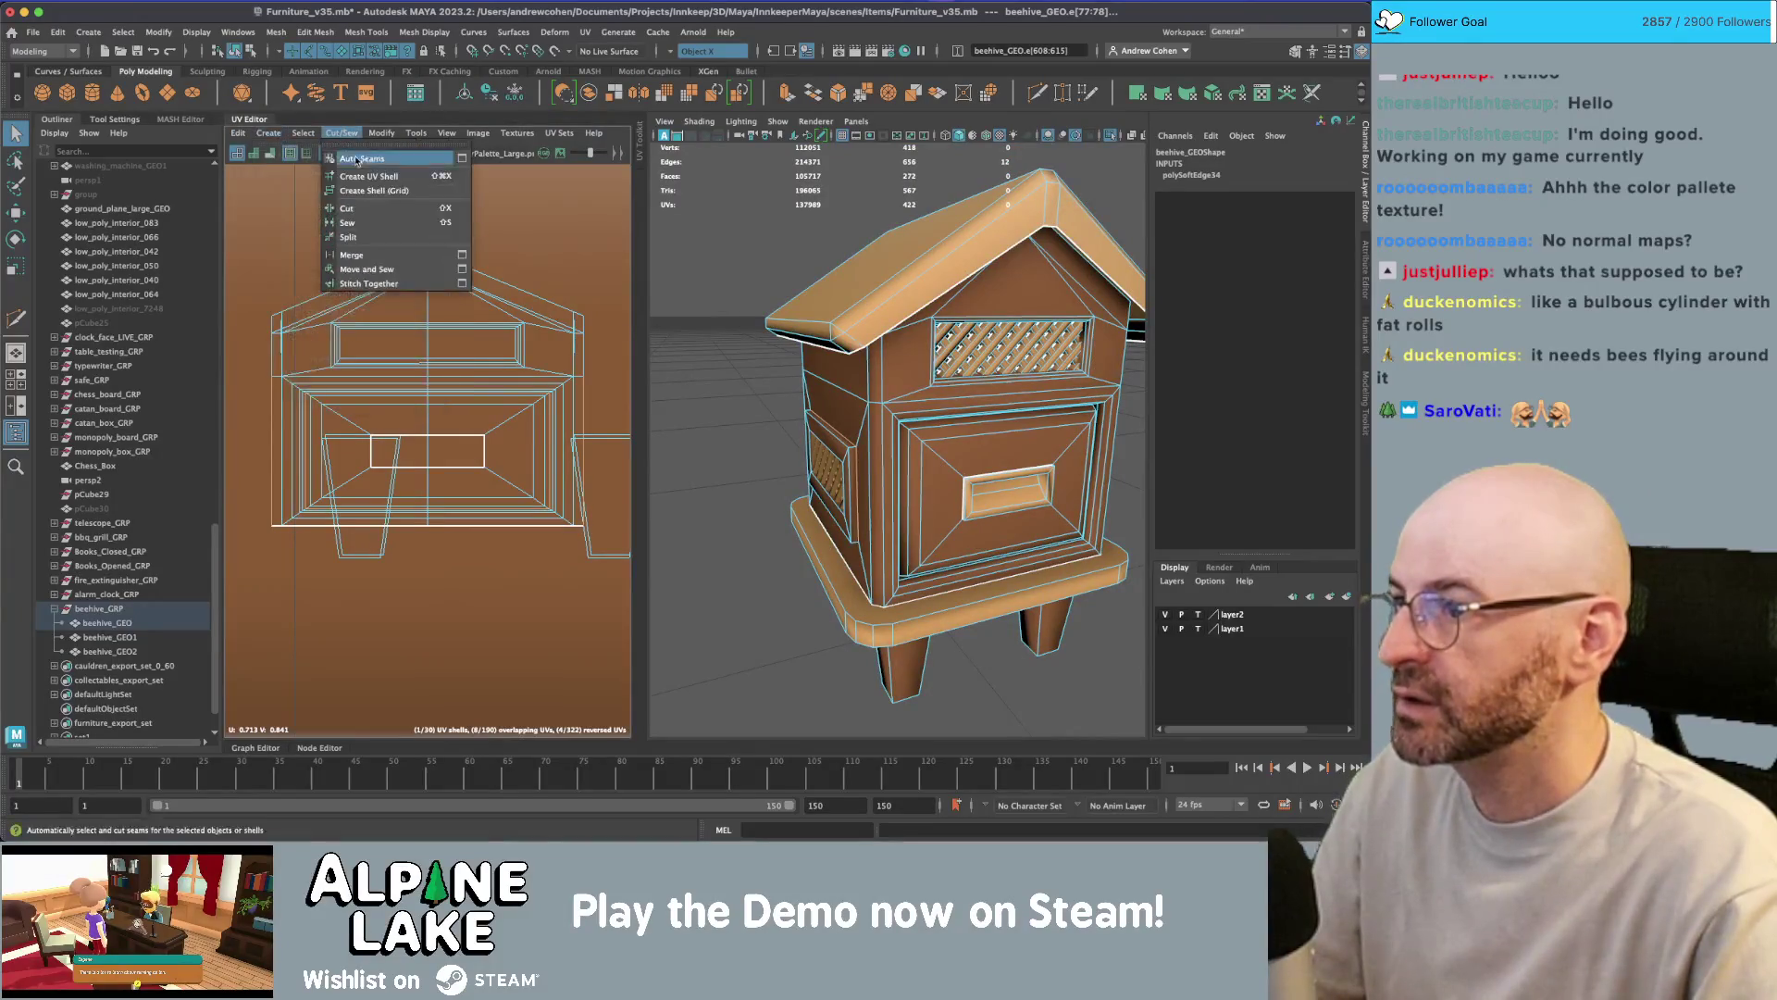
pyautogui.click(366, 208)
# - Move the beehive's UV shell onto a brown palette swatch, then deselect
pyautogui.moveTo(955, 398)
pyautogui.mouseDown(button='right')
pyautogui.moveTo(938, 433)
pyautogui.moveTo(999, 402)
pyautogui.mouseUp(button='right')
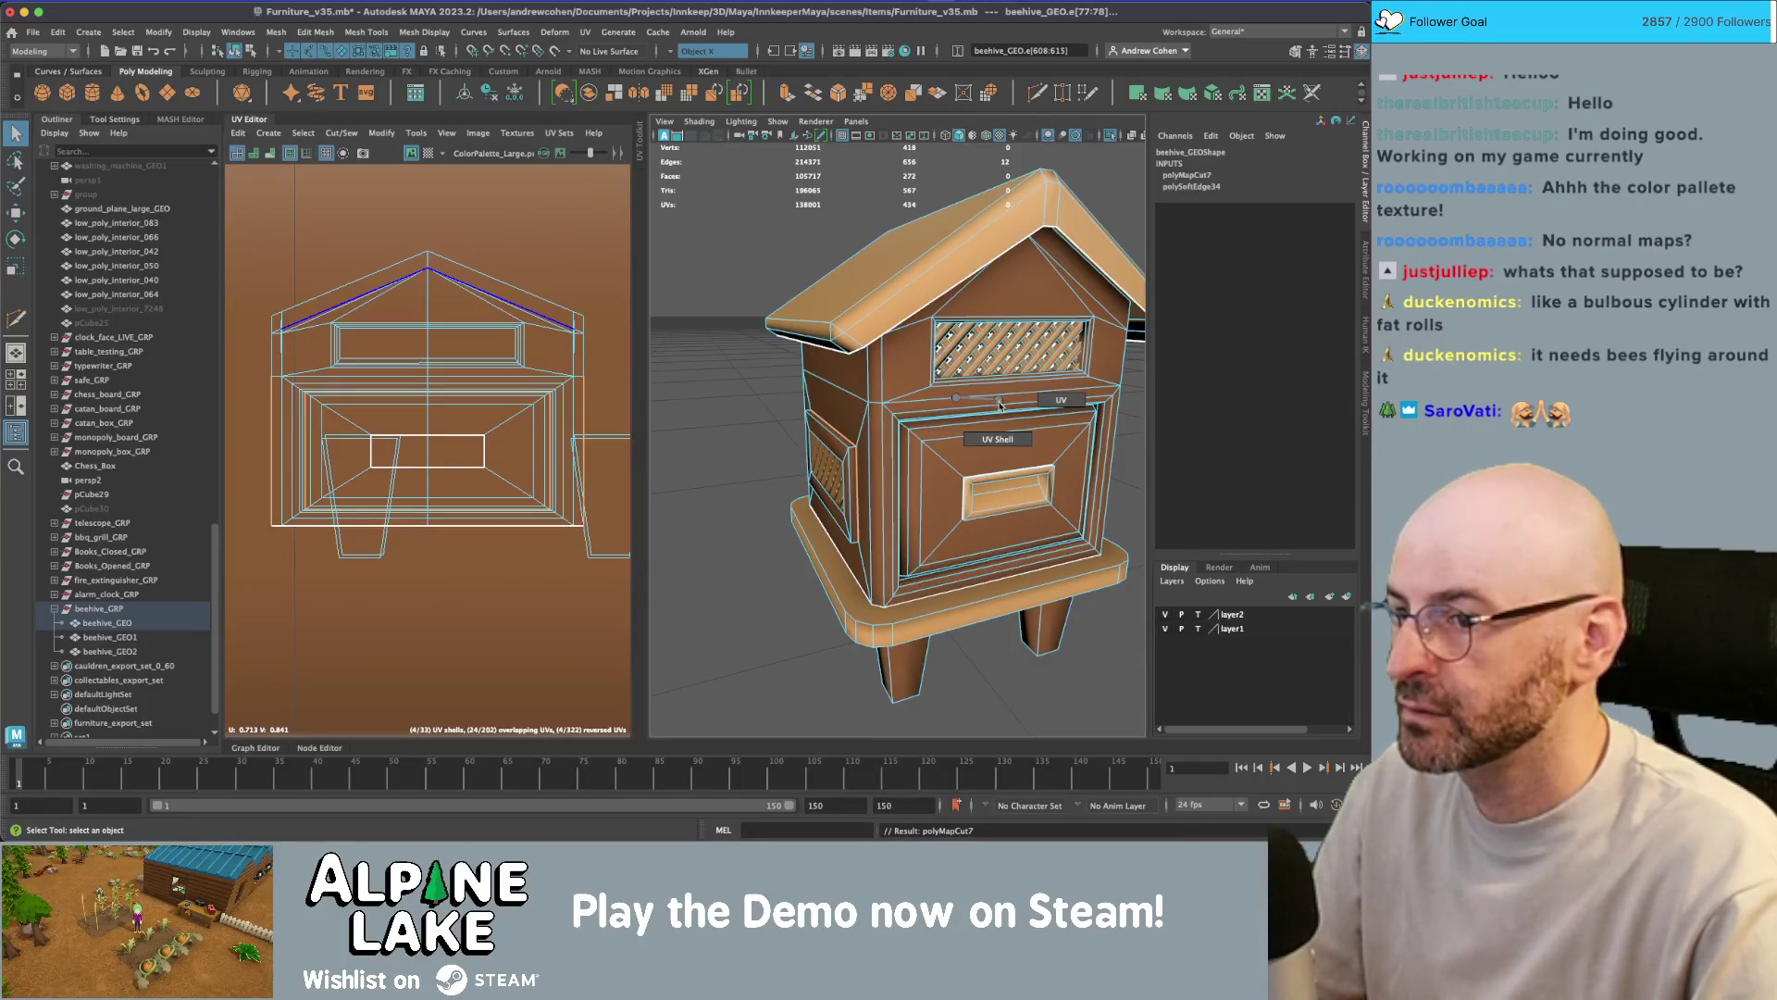
pyautogui.moveTo(917, 456); pyautogui.dragTo(919, 457, button='right')
pyautogui.moveTo(919, 457)
pyautogui.keyDown('alt'); pyautogui.mouseDown()
pyautogui.moveTo(981, 445)
pyautogui.moveTo(889, 435)
pyautogui.mouseUp(); pyautogui.keyUp('alt')
pyautogui.press('w')
pyautogui.scroll(-10, 491, 425)
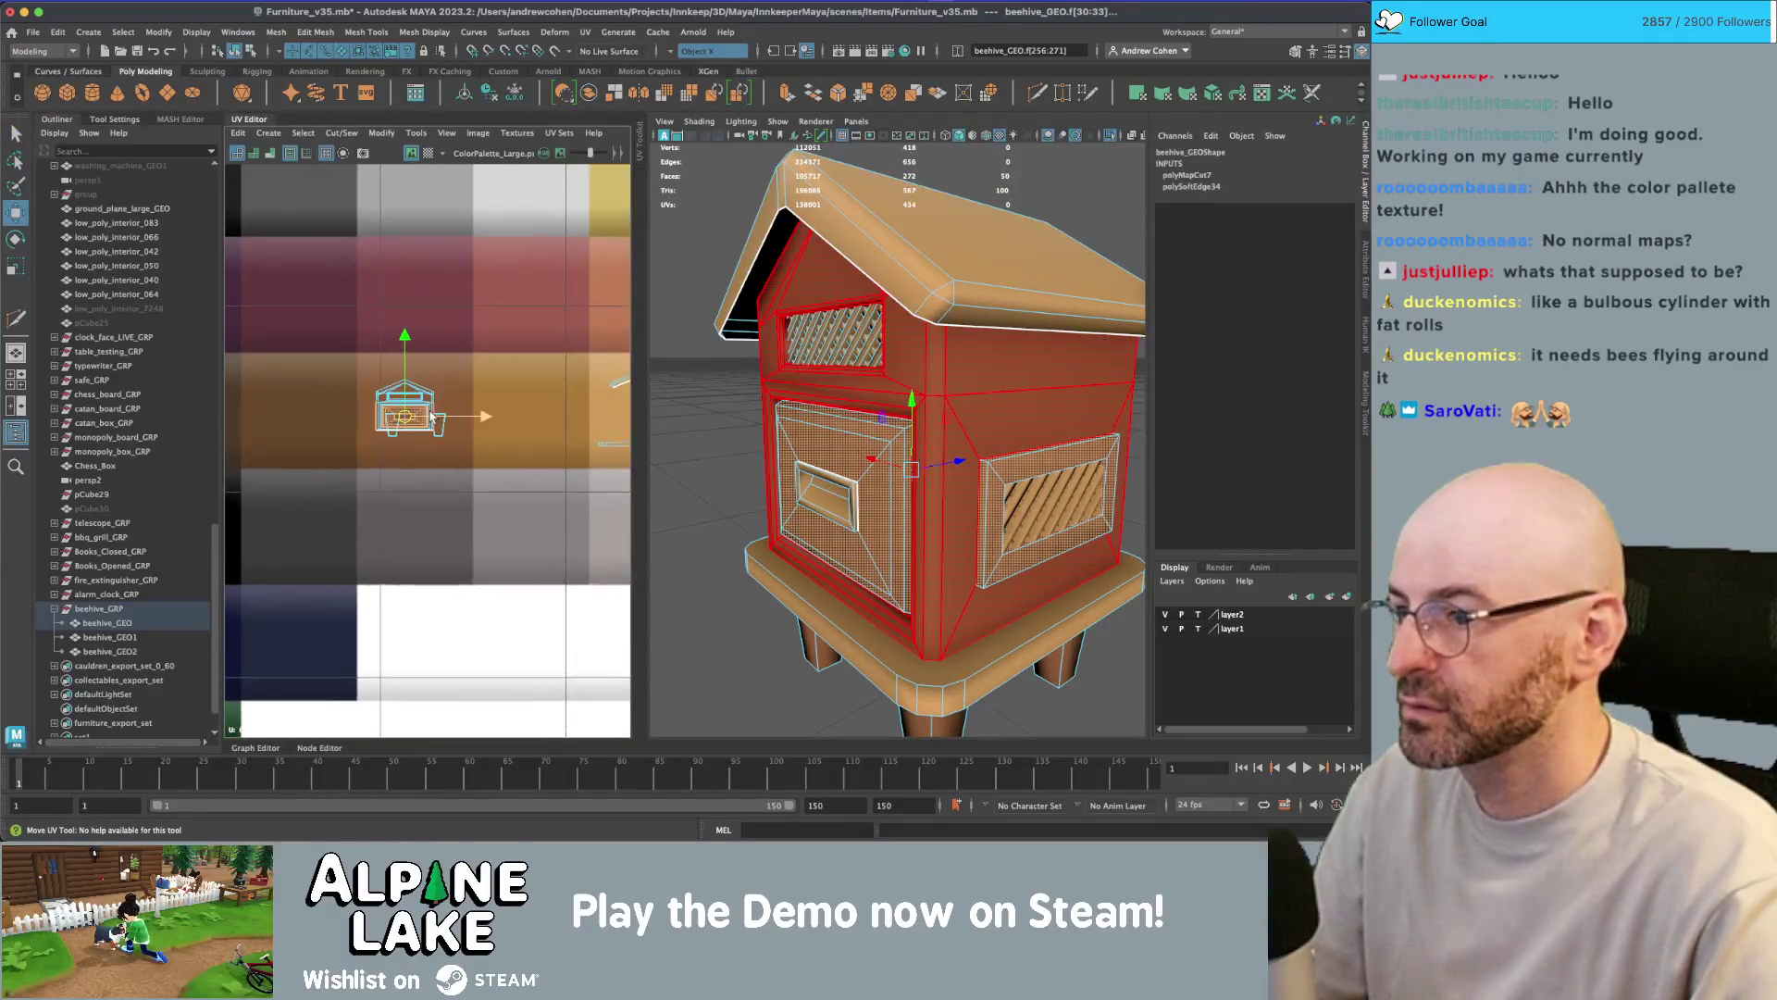
pyautogui.moveTo(413, 419); pyautogui.dragTo(629, 412)
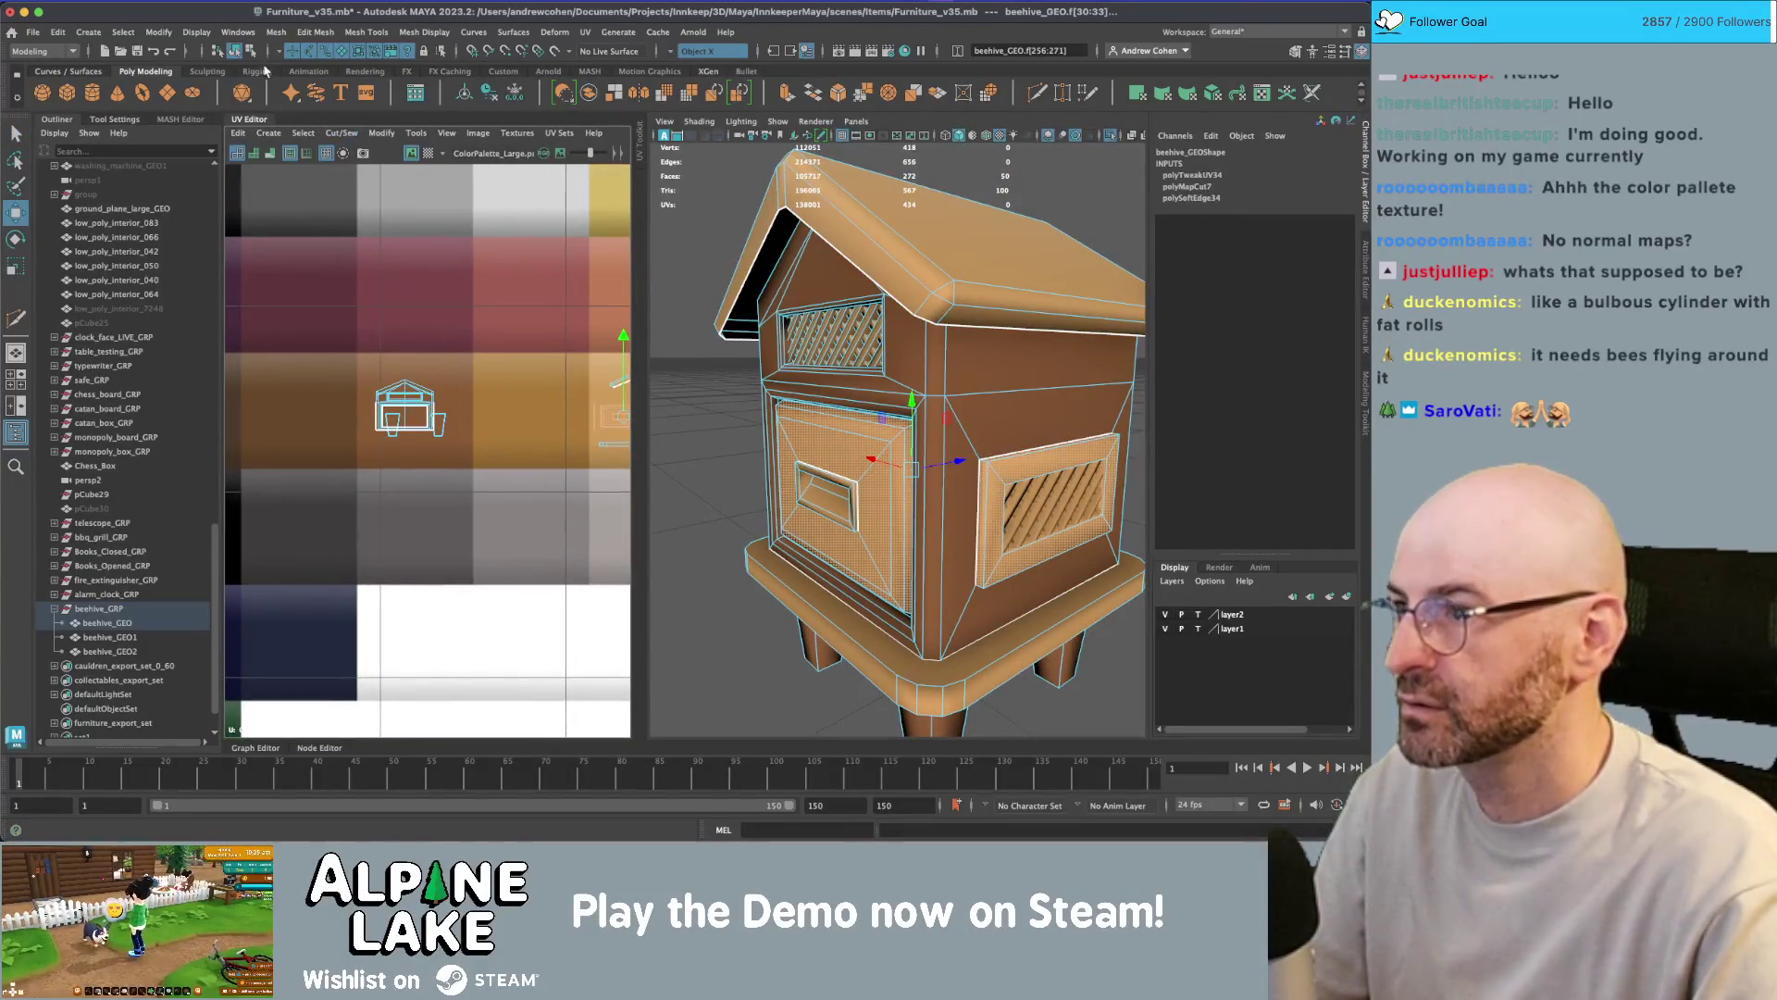
pyautogui.click(234, 51)
pyautogui.click(833, 340)
pyautogui.moveTo(925, 370)
pyautogui.keyDown('alt'); pyautogui.mouseDown()
pyautogui.moveTo(833, 340)
pyautogui.moveTo(805, 352)
pyautogui.mouseUp(); pyautogui.keyUp('alt')
pyautogui.scroll(3, 833, 340)
# - Select the whole beehive group, frame its UVs and move another UV shell
pyautogui.click(98, 609)
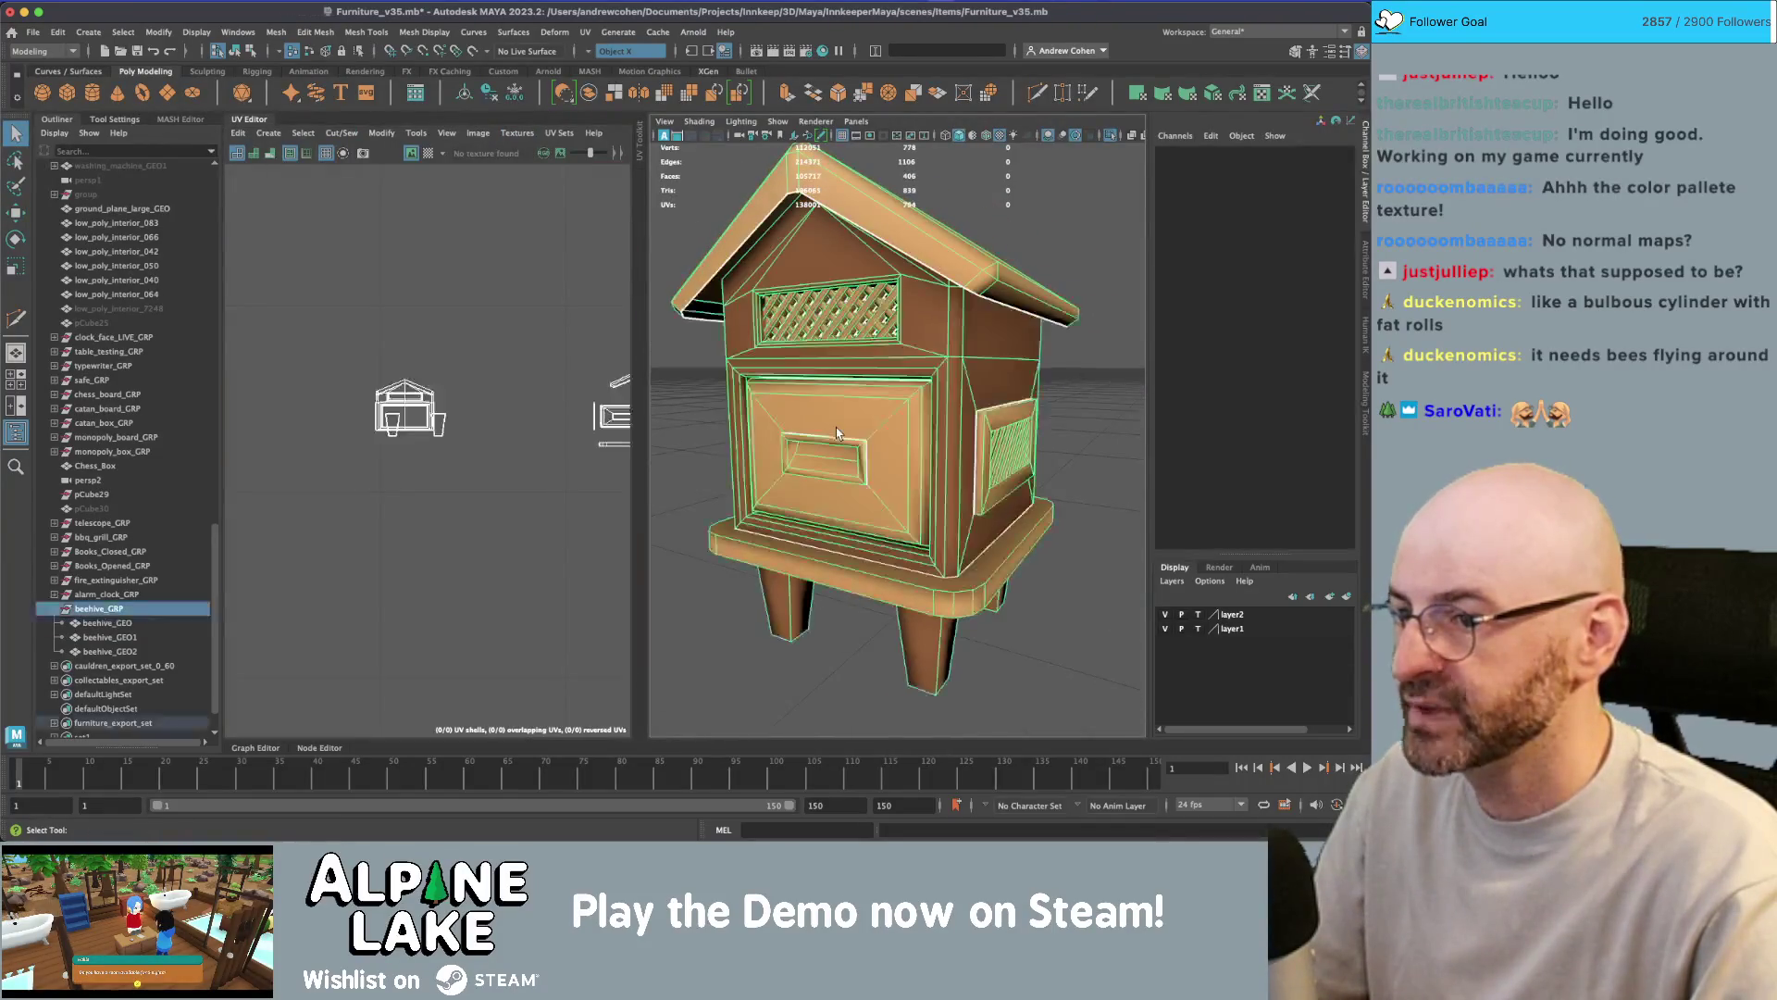
pyautogui.moveTo(779, 398)
pyautogui.mouseDown(button='right')
pyautogui.moveTo(745, 412)
pyautogui.moveTo(833, 397)
pyautogui.mouseUp(button='right')
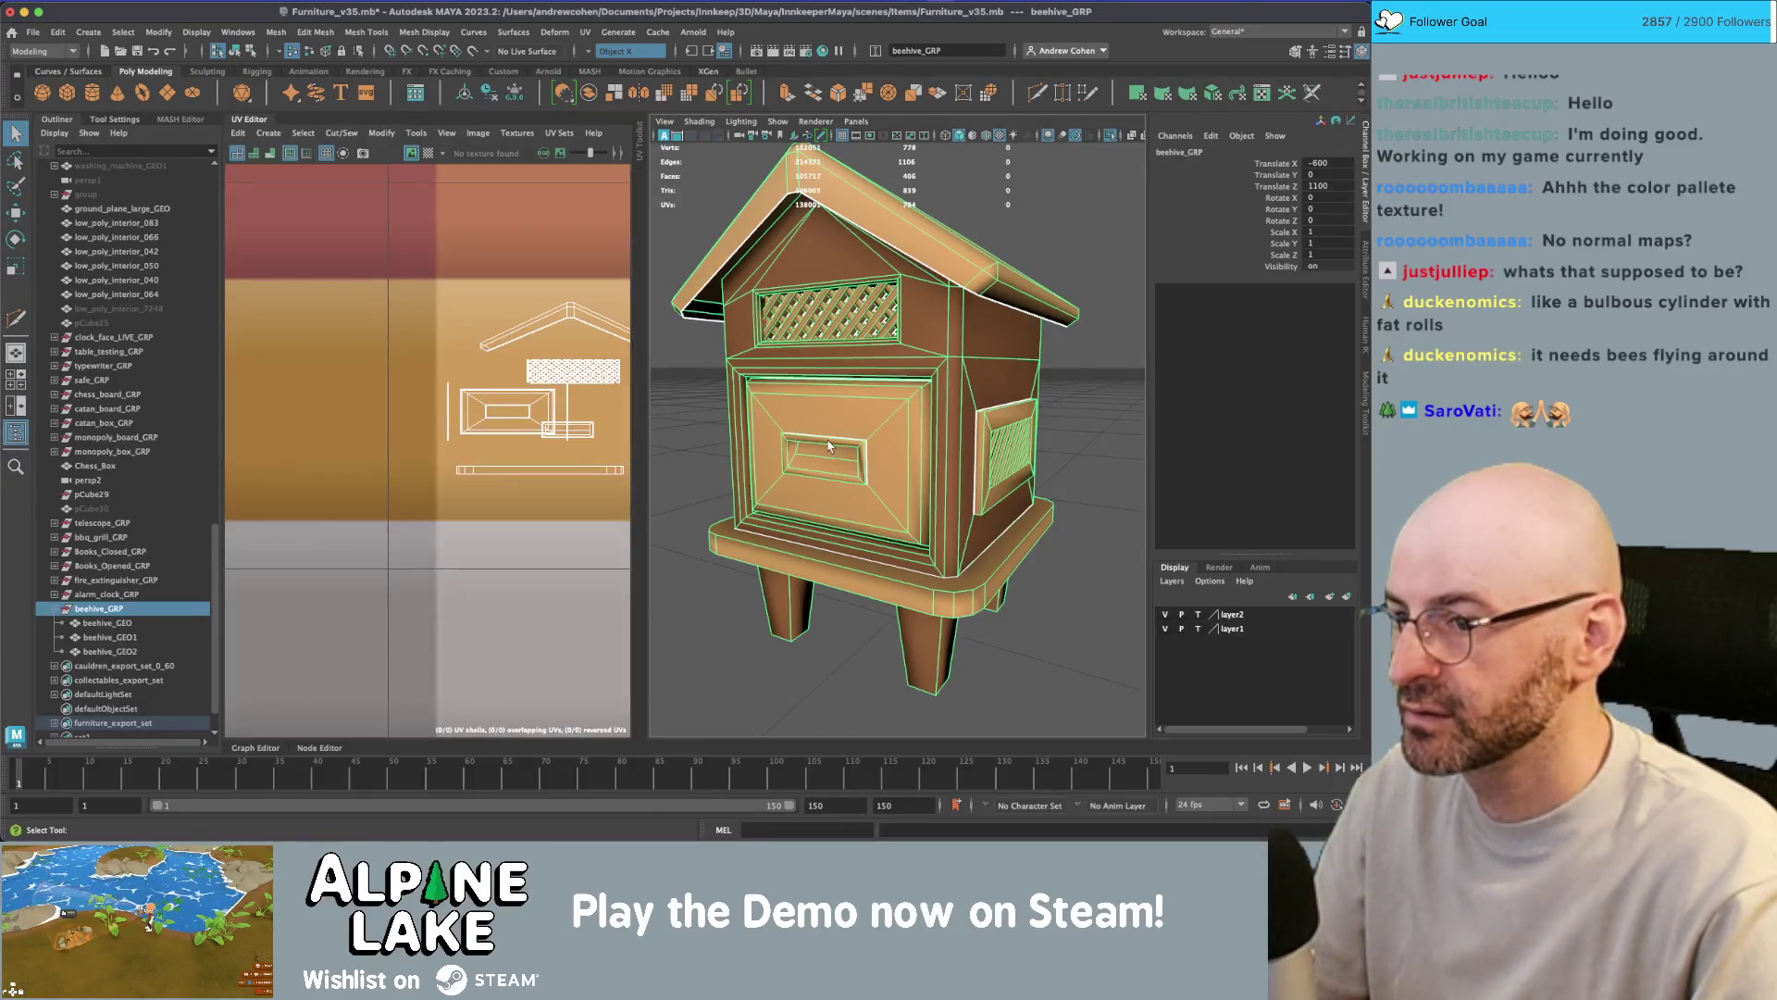
pyautogui.press('f')
pyautogui.moveTo(490, 423)
pyautogui.mouseDown(button='right')
pyautogui.moveTo(472, 407)
pyautogui.moveTo(476, 423)
pyautogui.mouseUp(button='right')
pyautogui.scroll(-5, 482, 427)
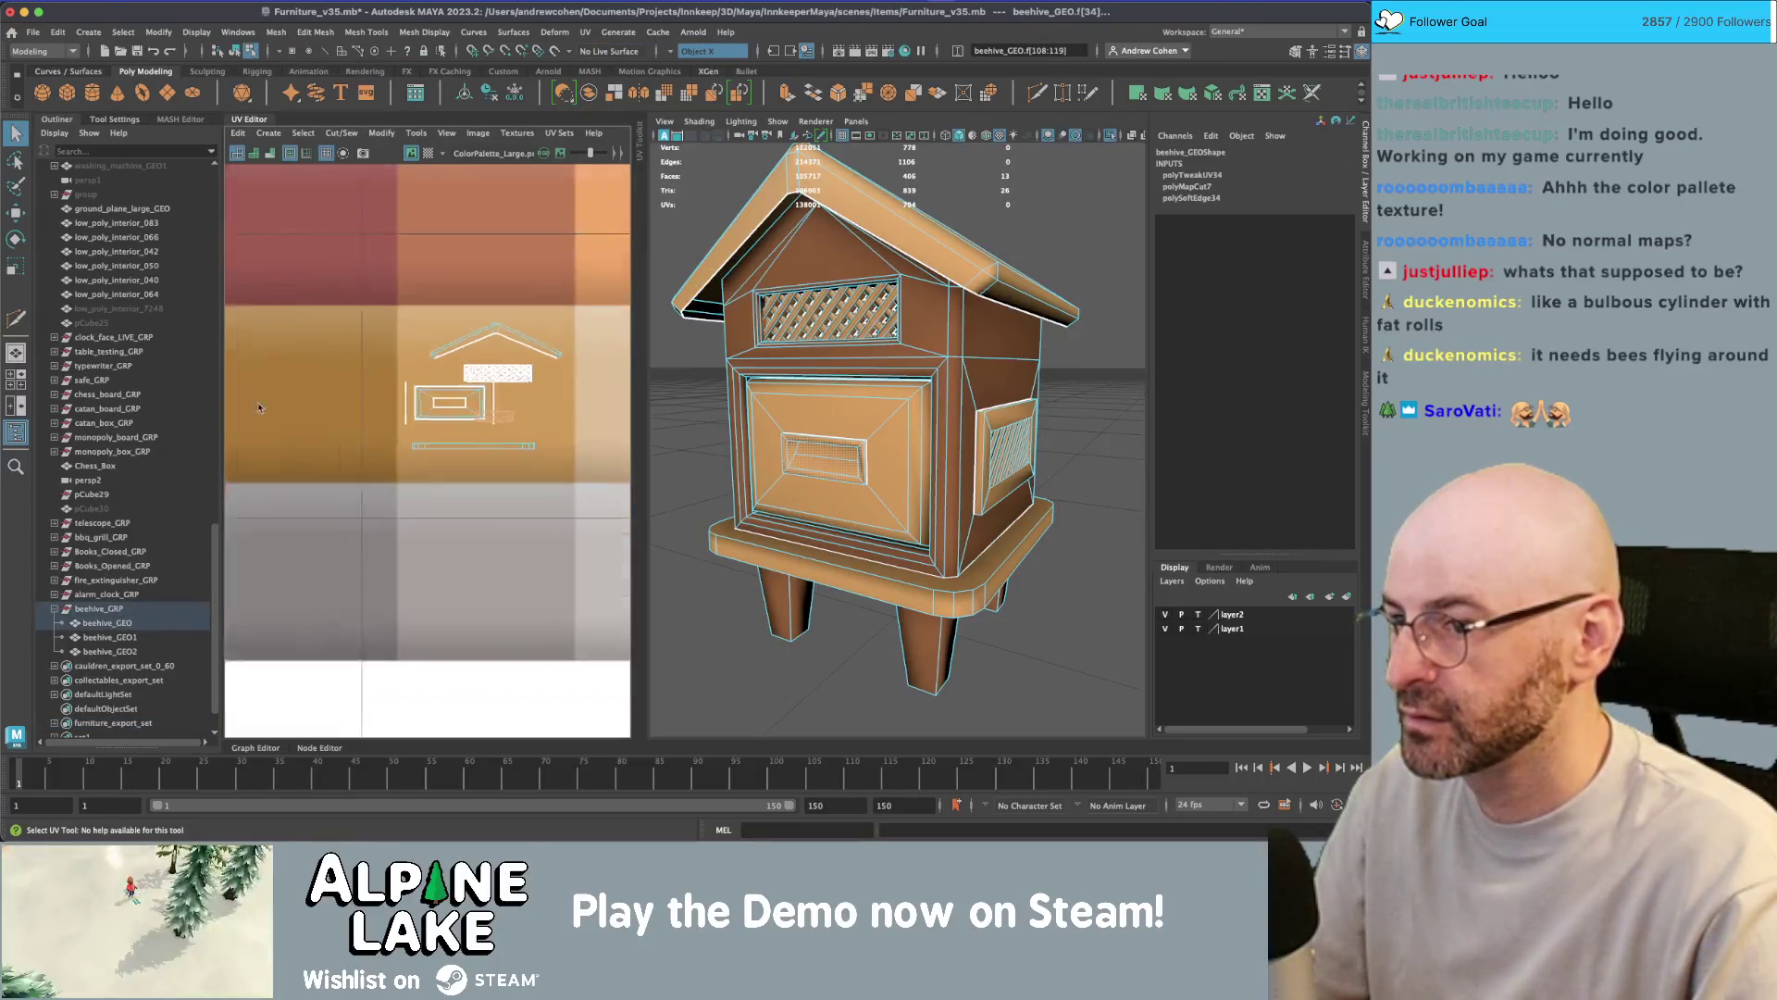
pyautogui.press('w')
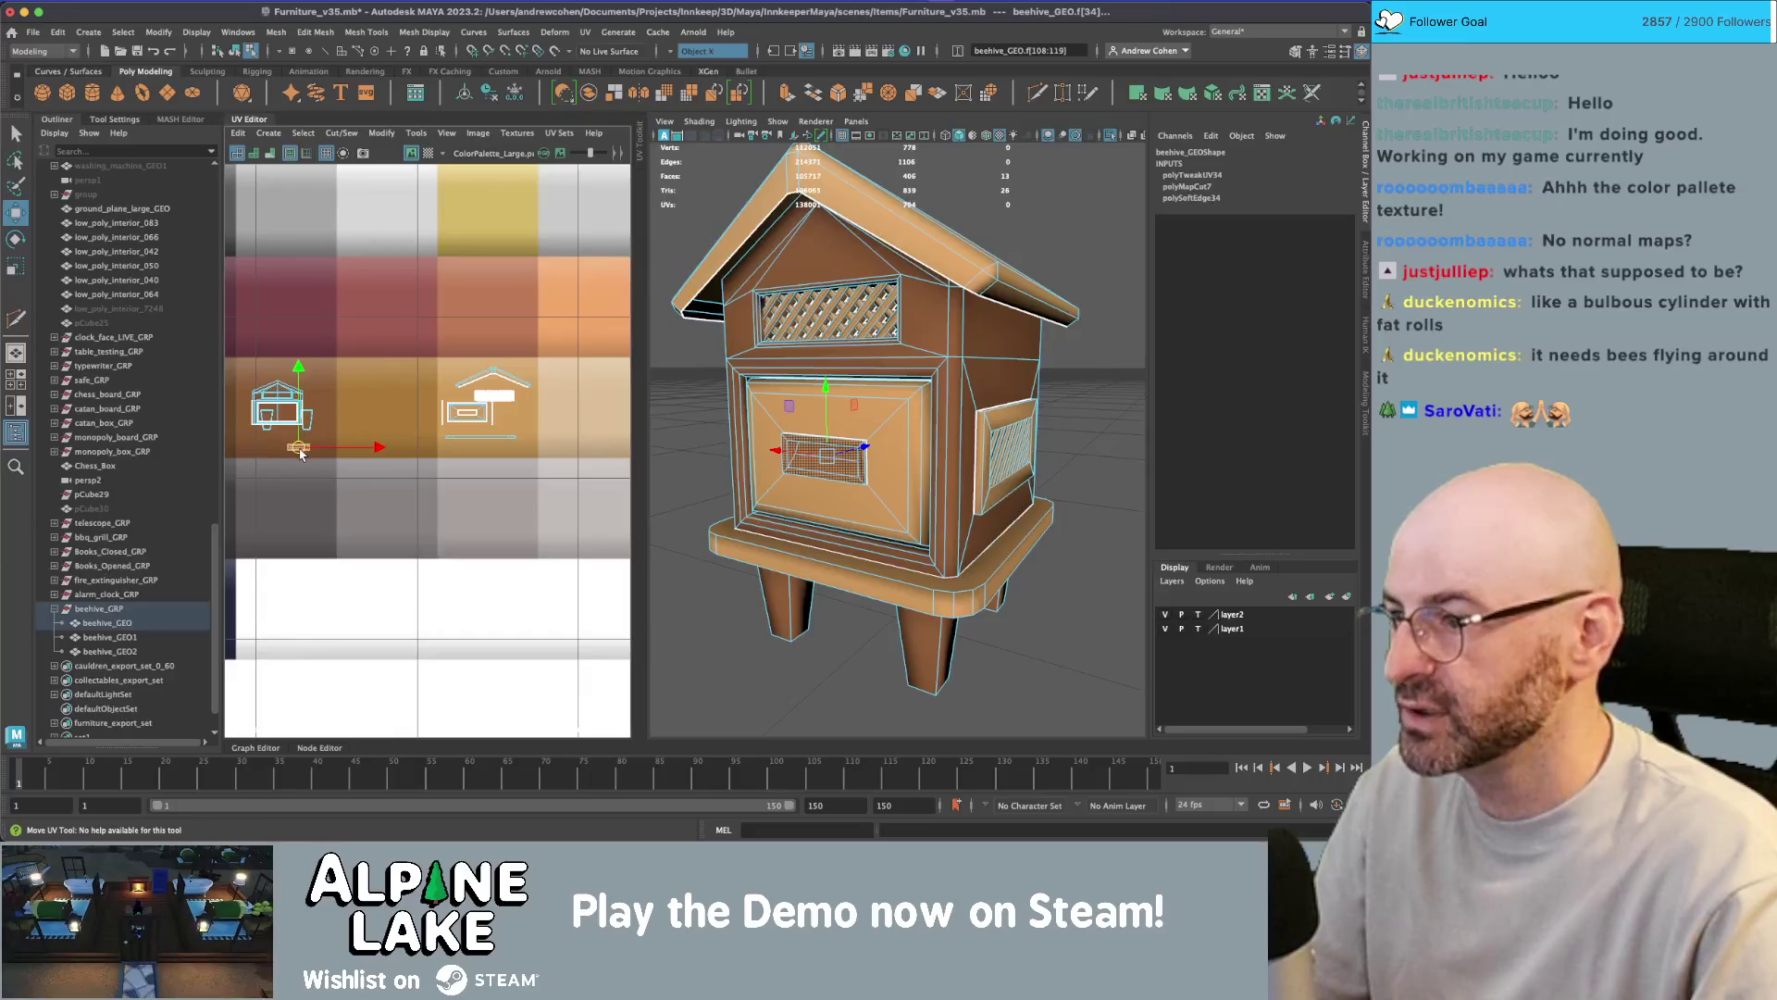
pyautogui.click(233, 50)
# - Deselect the beehive and orbit to a level view of the hive
pyautogui.click(1064, 241)
pyautogui.scroll(-5, 815, 324)
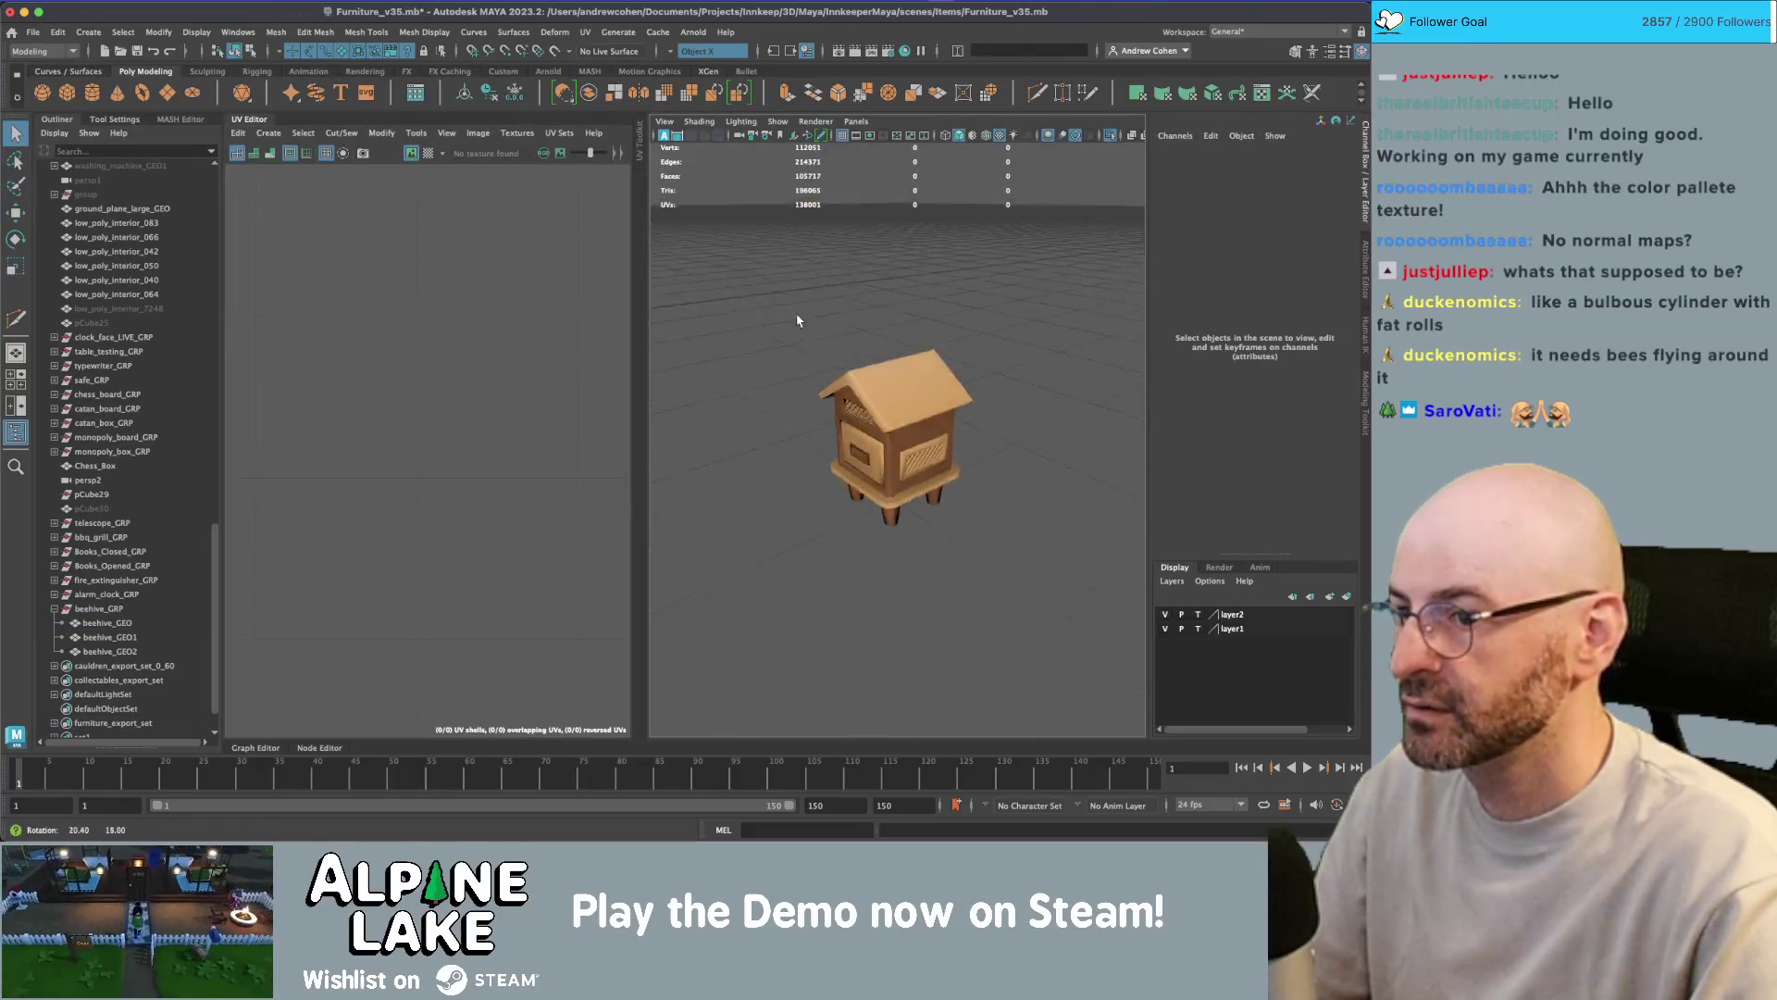
pyautogui.moveTo(816, 324)
pyautogui.keyDown('alt'); pyautogui.mouseDown()
pyautogui.moveTo(1052, 325)
pyautogui.moveTo(867, 385)
pyautogui.moveTo(861, 370)
pyautogui.moveTo(943, 439)
pyautogui.moveTo(904, 488)
pyautogui.mouseUp(); pyautogui.keyUp('alt')
pyautogui.scroll(5, 866, 384)
pyautogui.scroll(3, 853, 344)
pyautogui.scroll(-3, 853, 344)
pyautogui.scroll(5, 941, 451)
# - Delete the hidden bottom face of the beehive body
pyautogui.click(904, 488)
pyautogui.rightClick(904, 488)
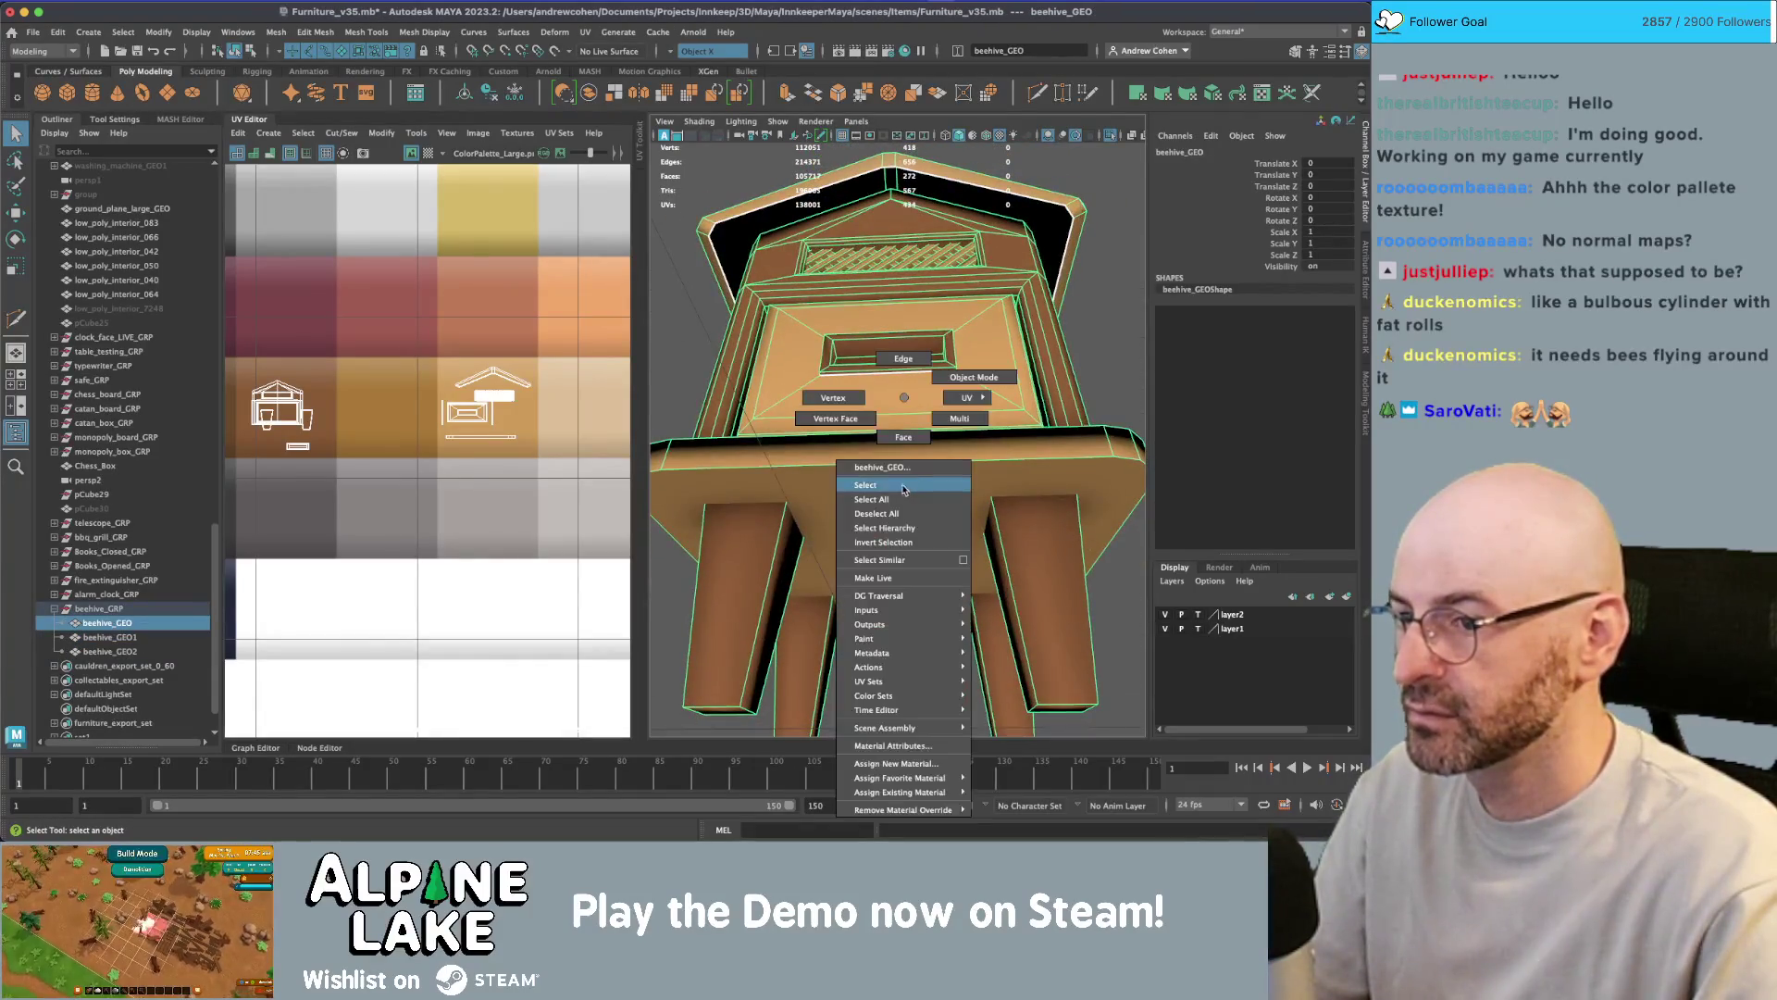
pyautogui.moveTo(900, 456); pyautogui.dragTo(902, 443, button='right')
pyautogui.press('w')
pyautogui.scroll(-3, 903, 463)
pyautogui.click(901, 495)
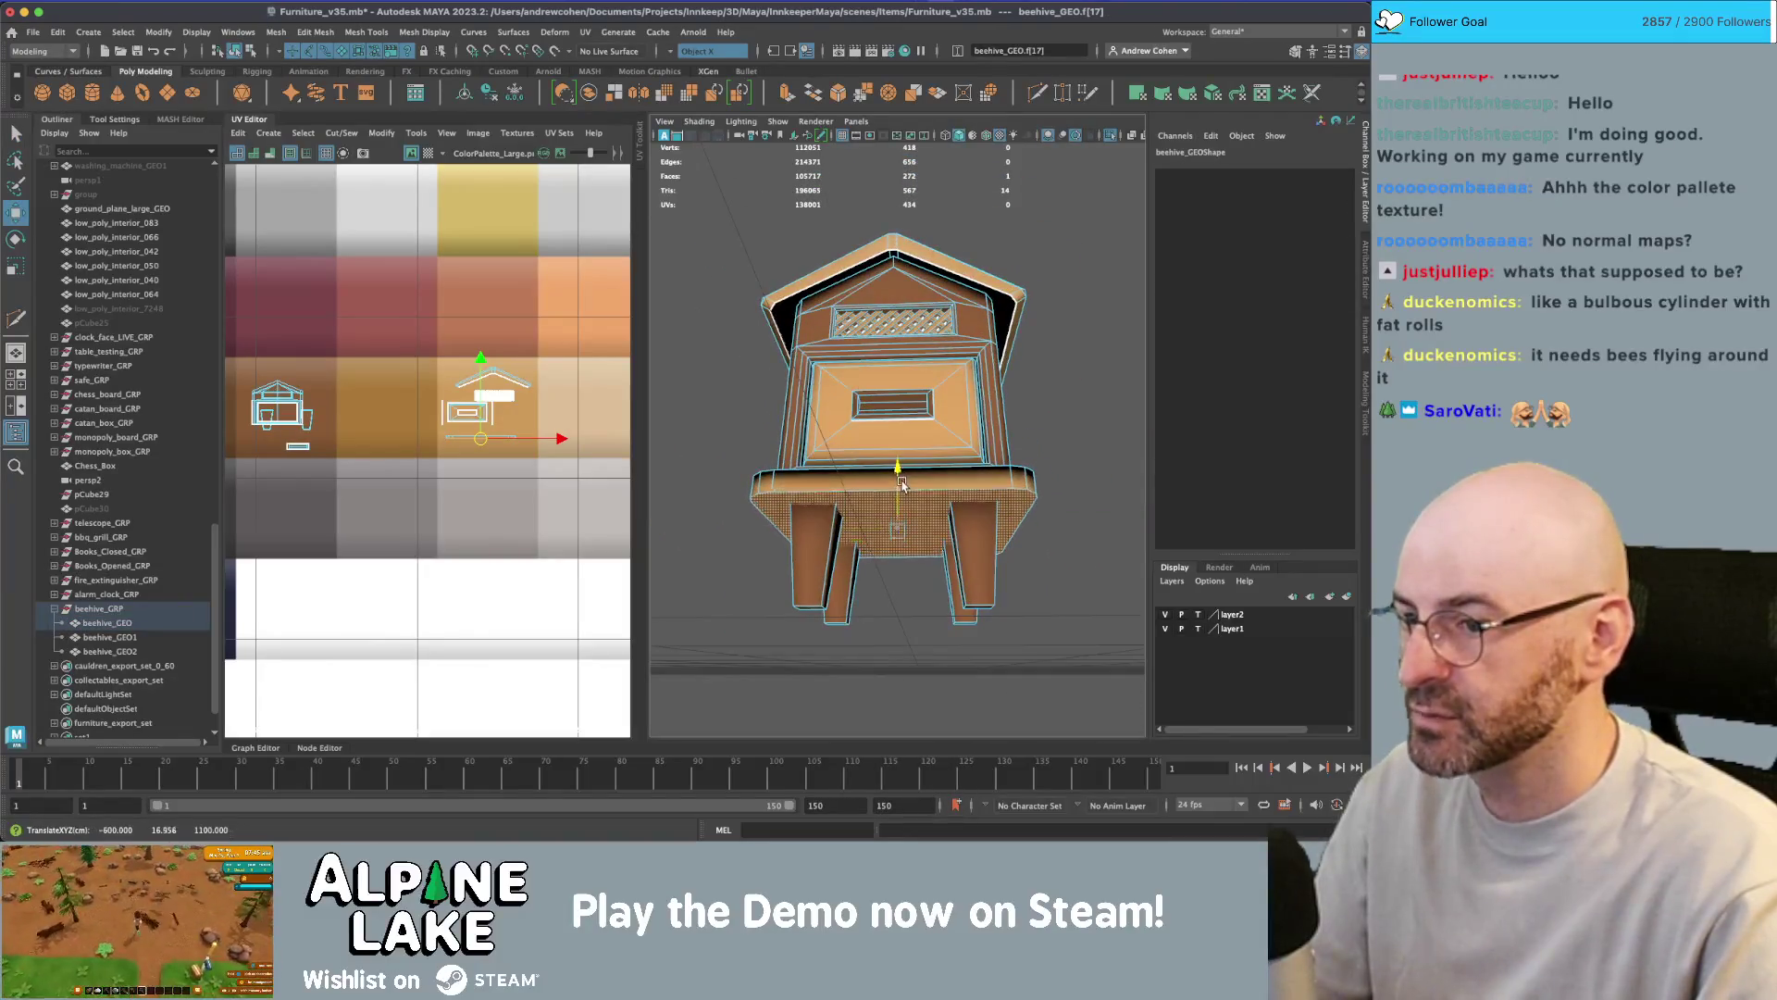
pyautogui.press('Delete')
pyautogui.scroll(-5, 901, 491)
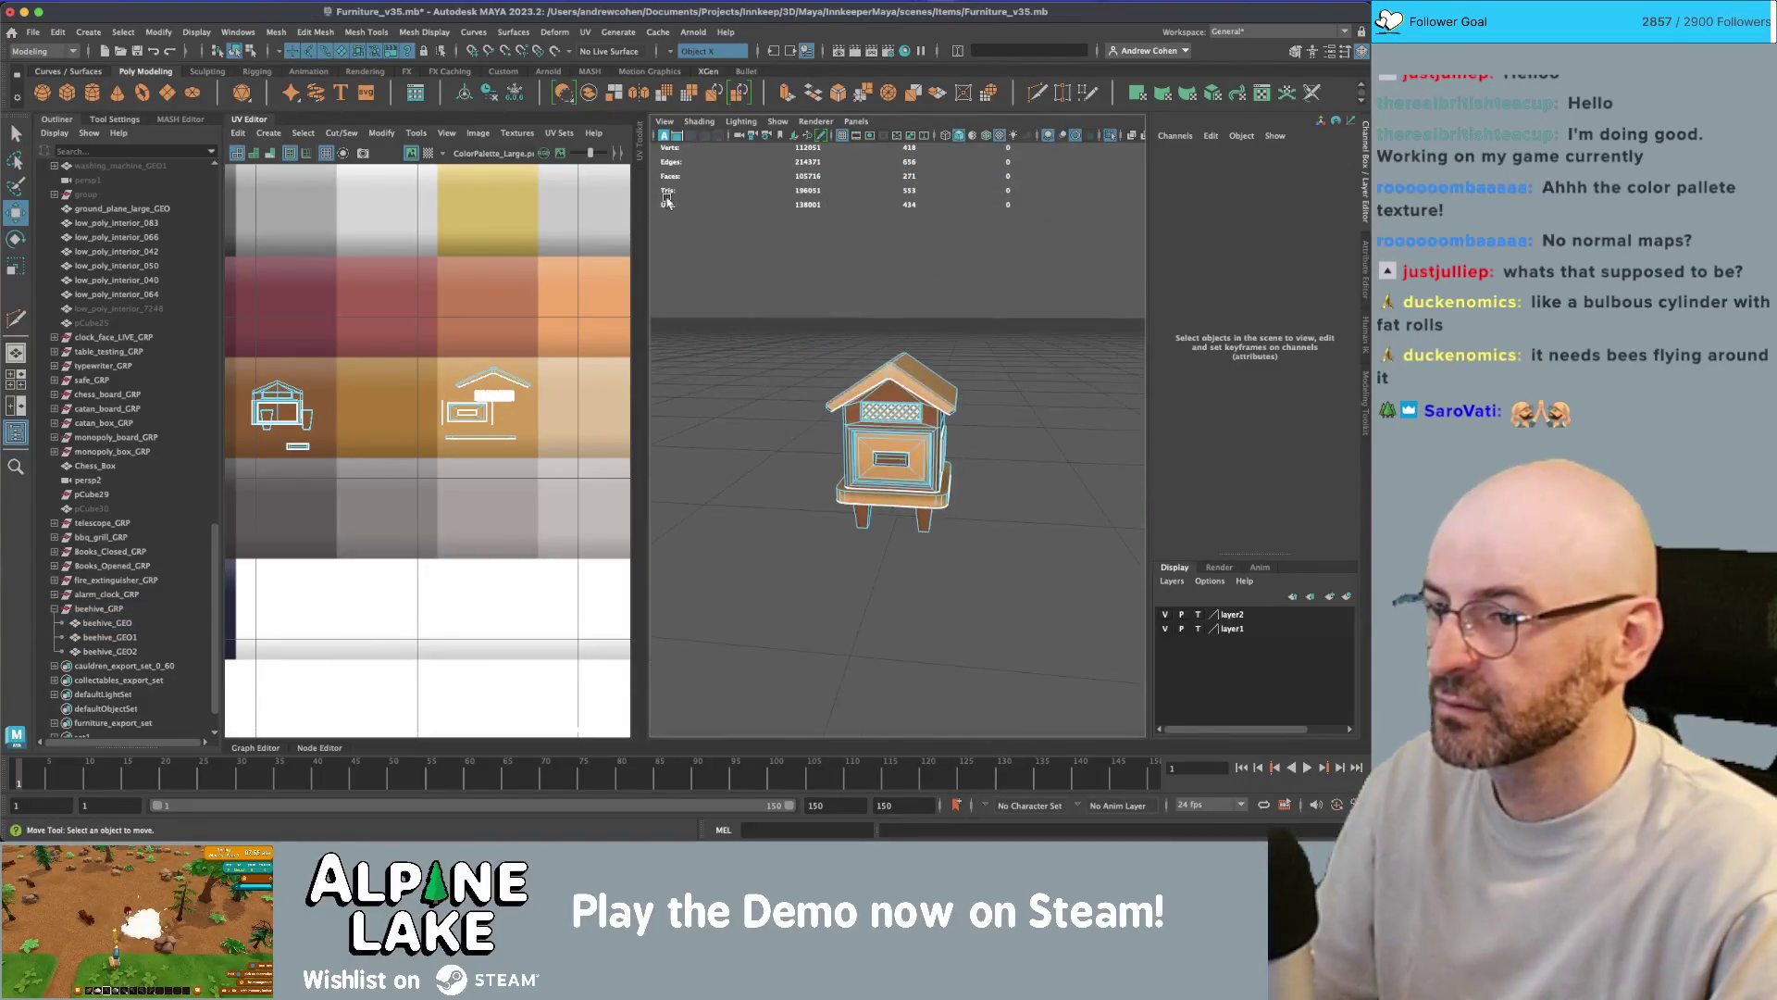
pyautogui.click(234, 50)
pyautogui.click(722, 305)
# - Show all the yard furniture again and compare the chicken coop's UVs with the beehive's
pyautogui.moveTo(722, 306)
pyautogui.keyDown('alt'); pyautogui.mouseDown()
pyautogui.moveTo(680, 342)
pyautogui.moveTo(837, 337)
pyautogui.moveTo(873, 402)
pyautogui.moveTo(803, 350)
pyautogui.mouseUp(); pyautogui.keyUp('alt')
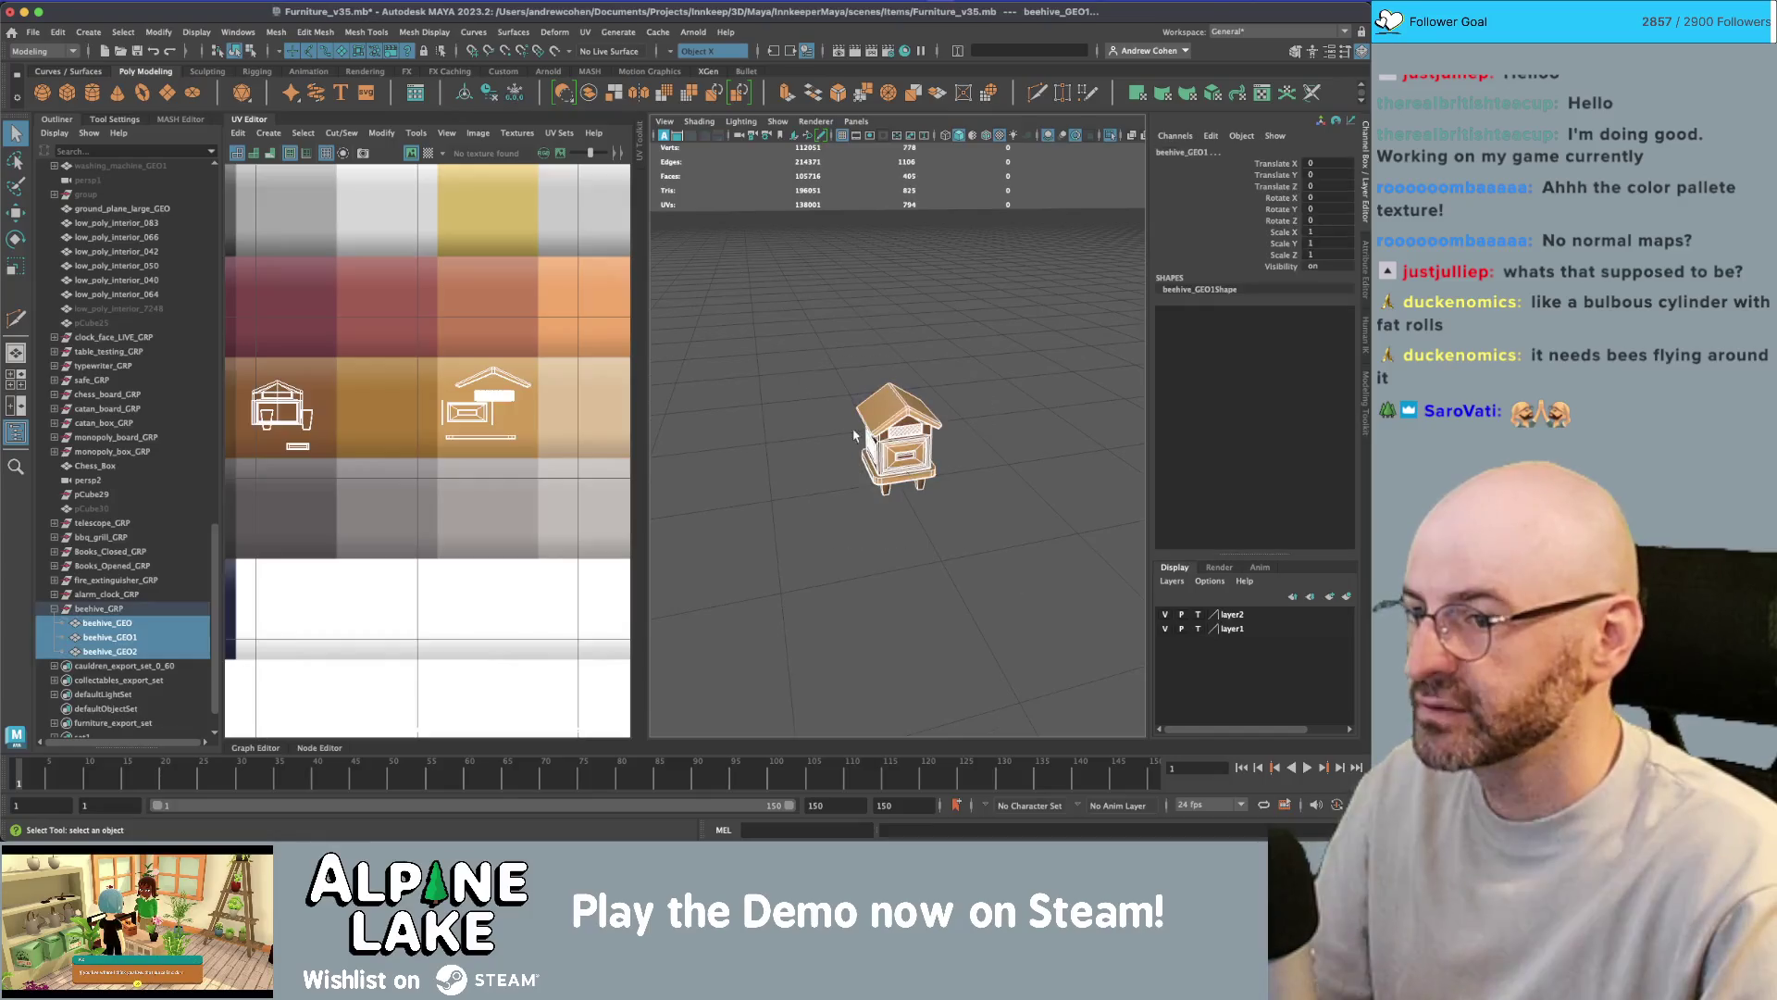
pyautogui.click(781, 330)
pyautogui.hotkey('ctrl', '1')
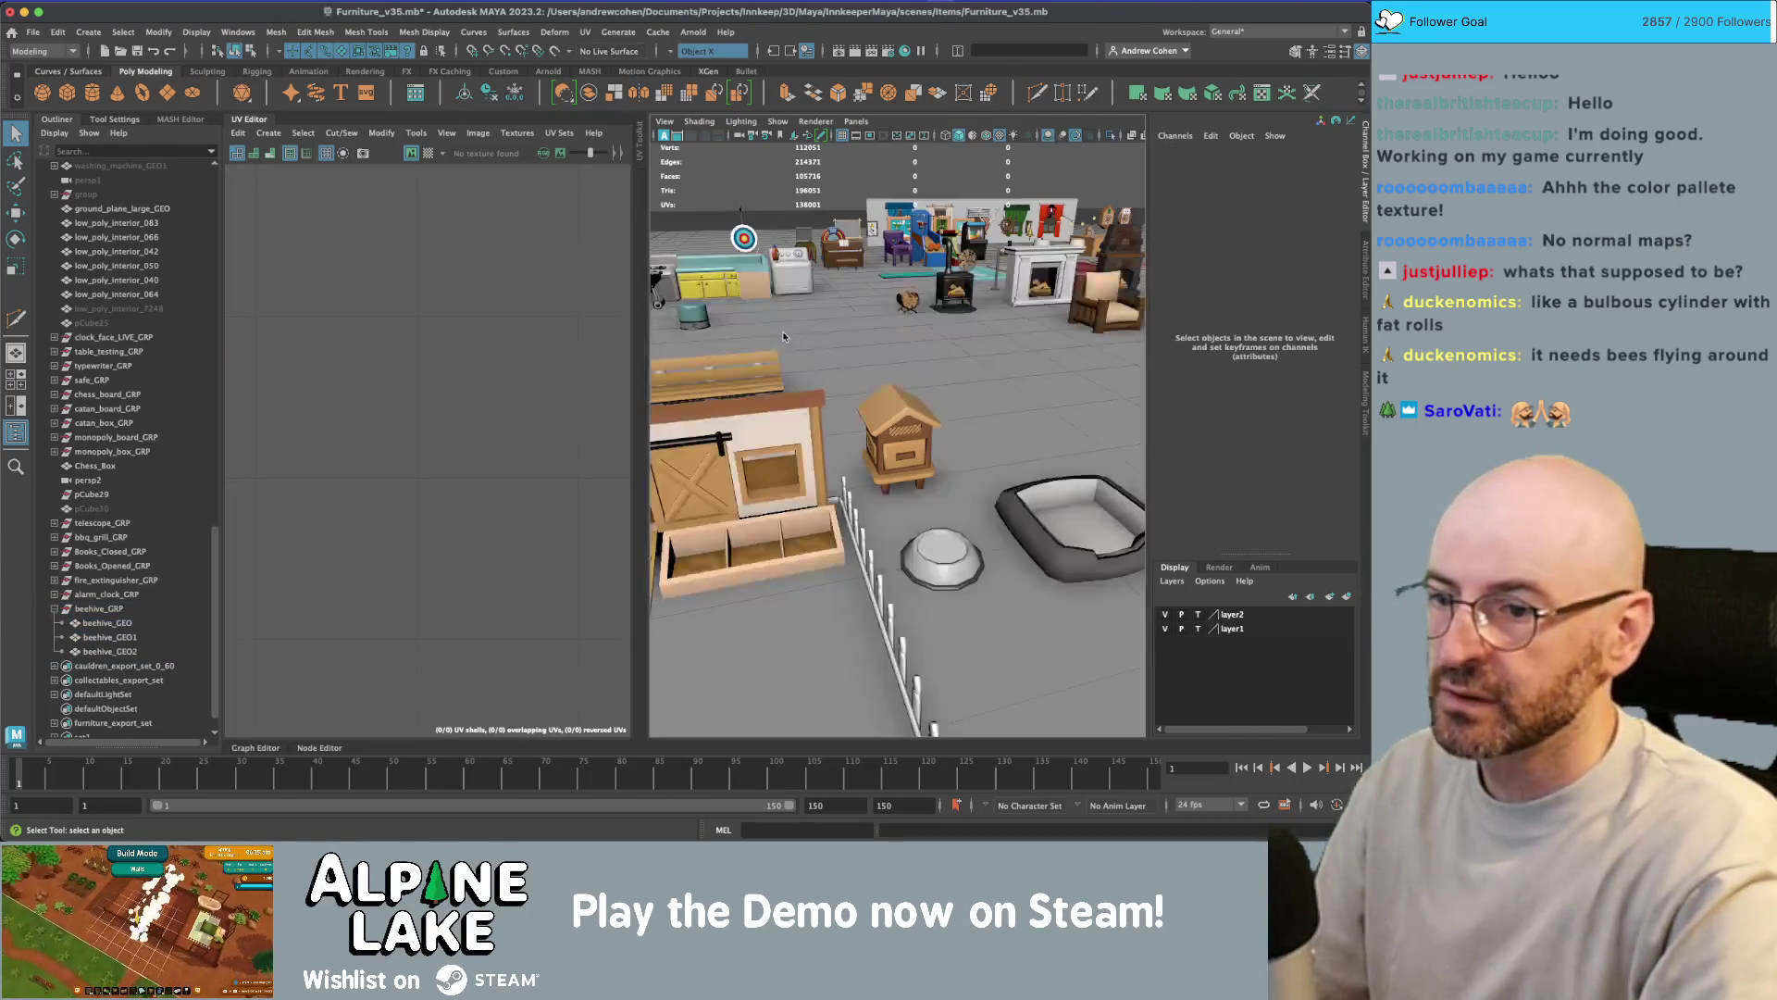
pyautogui.moveTo(916, 428)
pyautogui.keyDown('alt'); pyautogui.mouseDown()
pyautogui.moveTo(846, 418)
pyautogui.moveTo(981, 421)
pyautogui.mouseUp(); pyautogui.keyUp('alt')
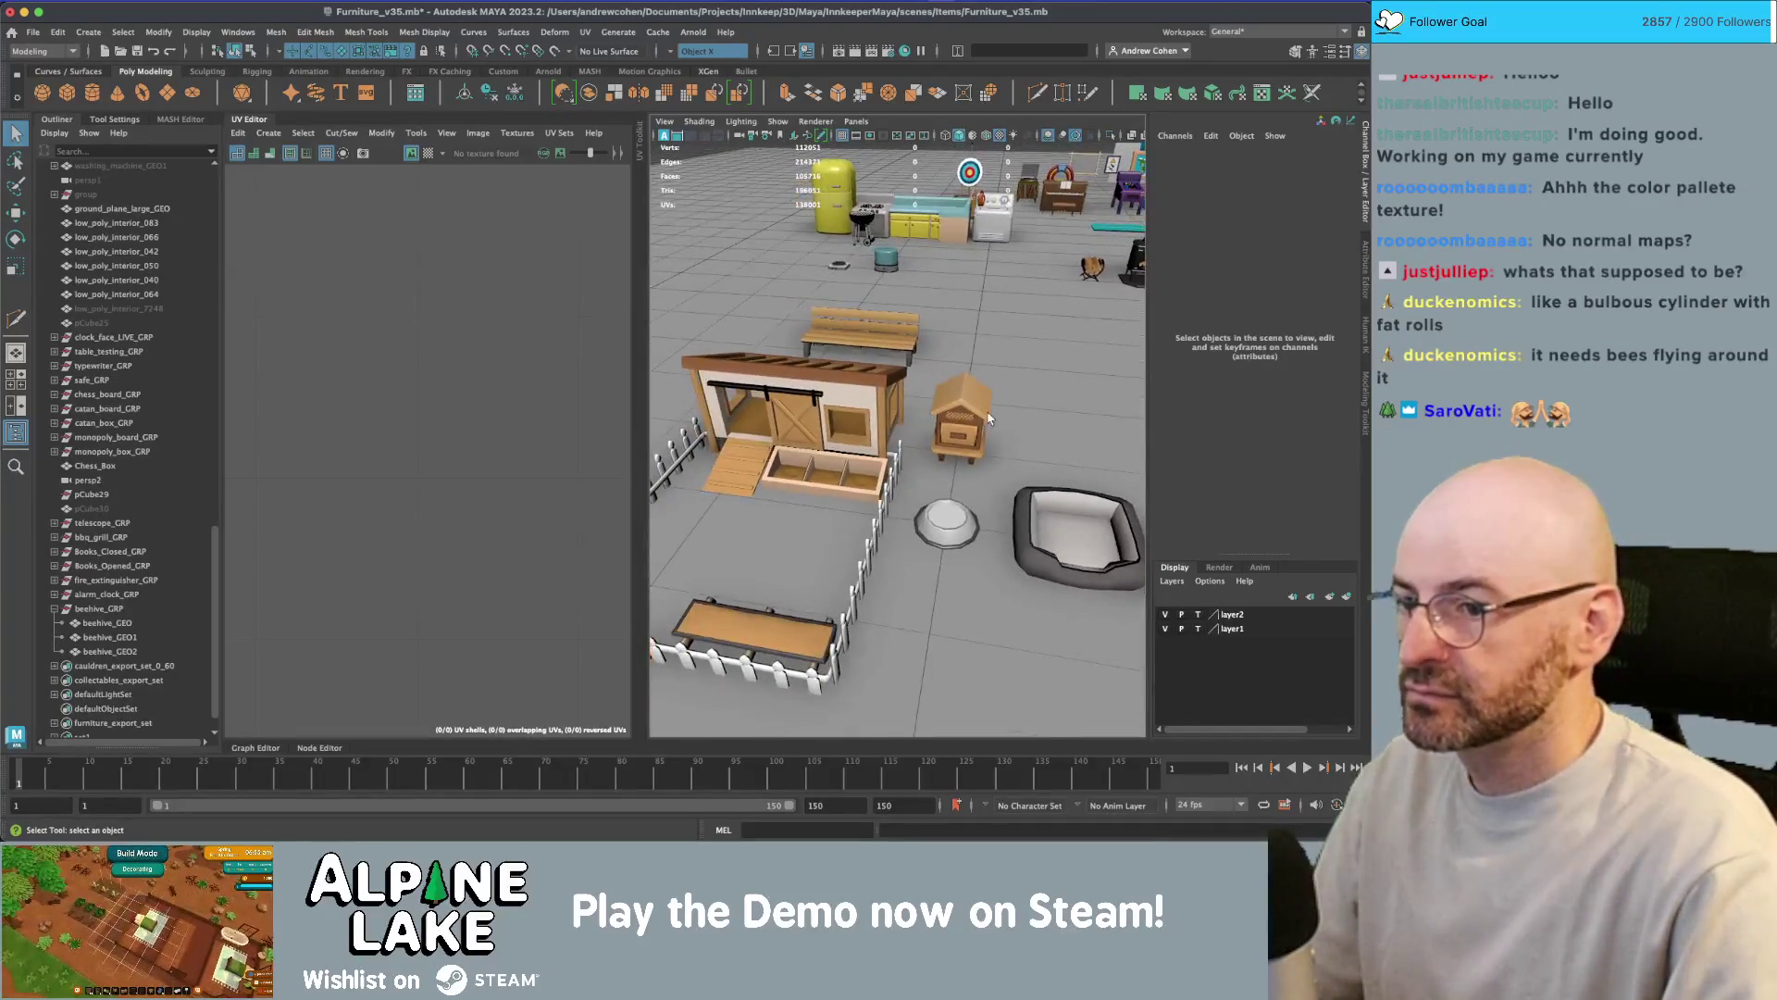
pyautogui.click(986, 420)
pyautogui.click(861, 407)
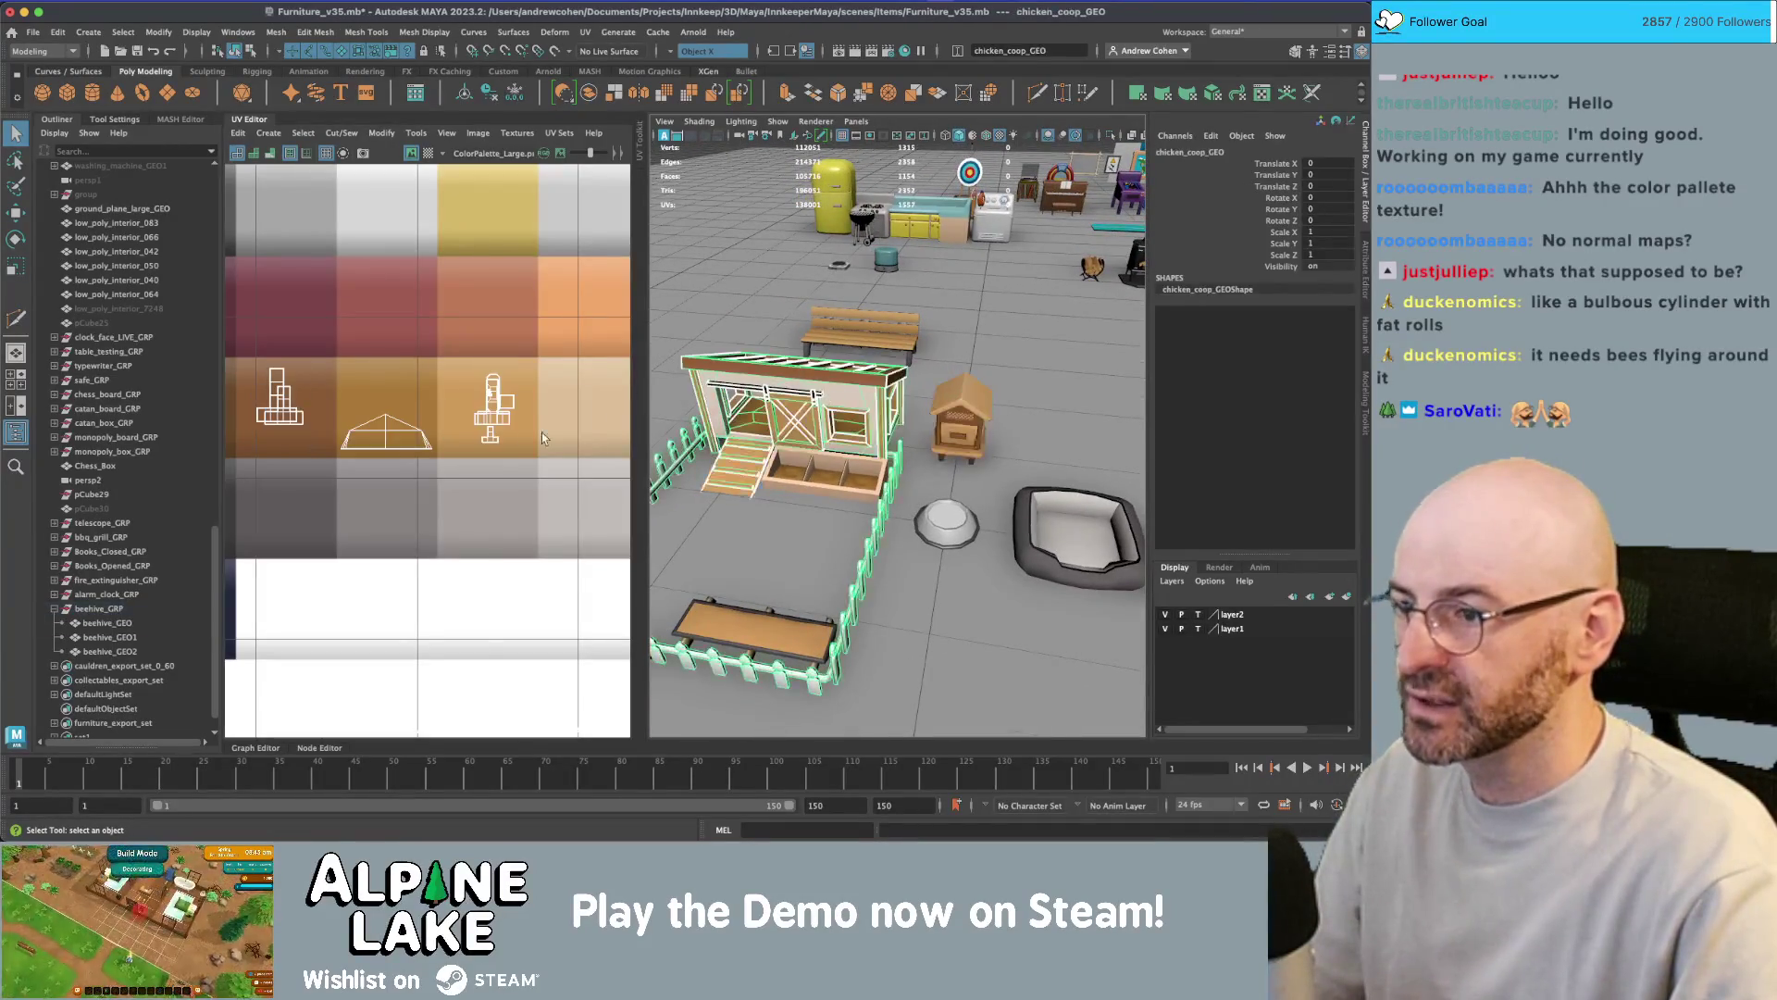
pyautogui.click(977, 413)
# - Select a group of beehive faces in the UV layout, then clear the selection
pyautogui.moveTo(350, 382)
pyautogui.mouseDown(button='right')
pyautogui.moveTo(326, 371)
pyautogui.moveTo(364, 386)
pyautogui.mouseUp(button='right')
pyautogui.scroll(1, 328, 398)
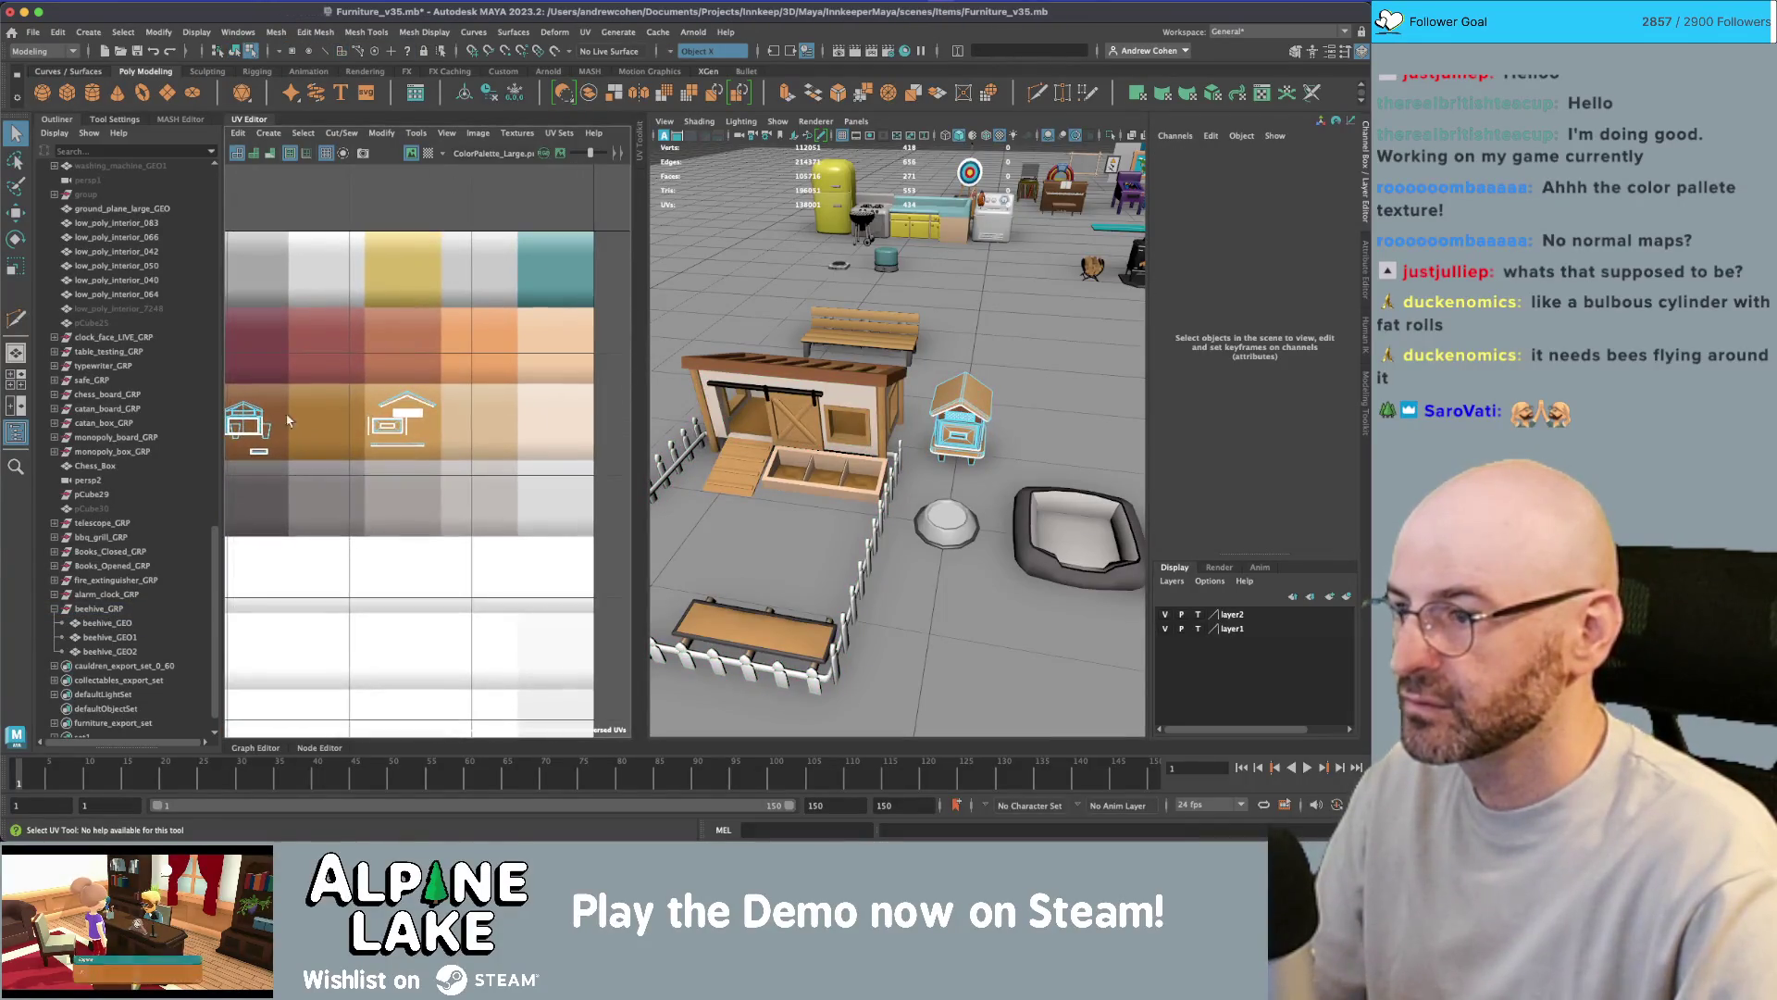
pyautogui.moveTo(287, 378); pyautogui.dragTo(236, 463)
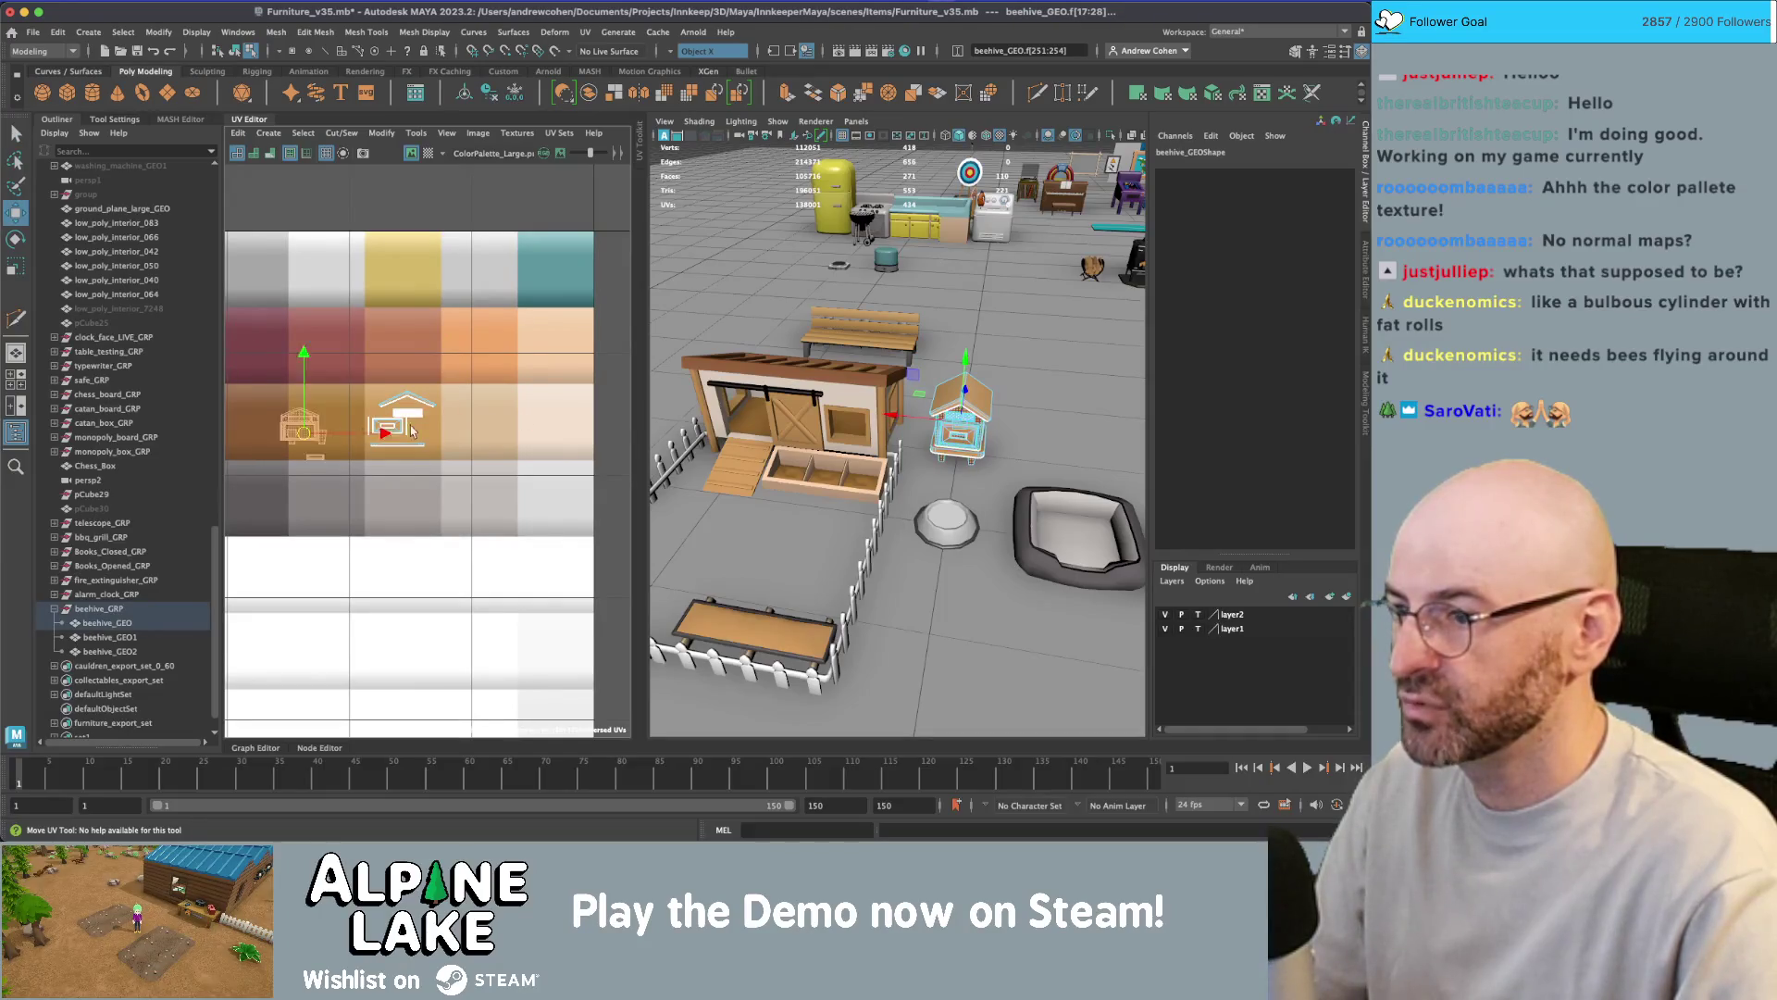
pyautogui.press('F8')
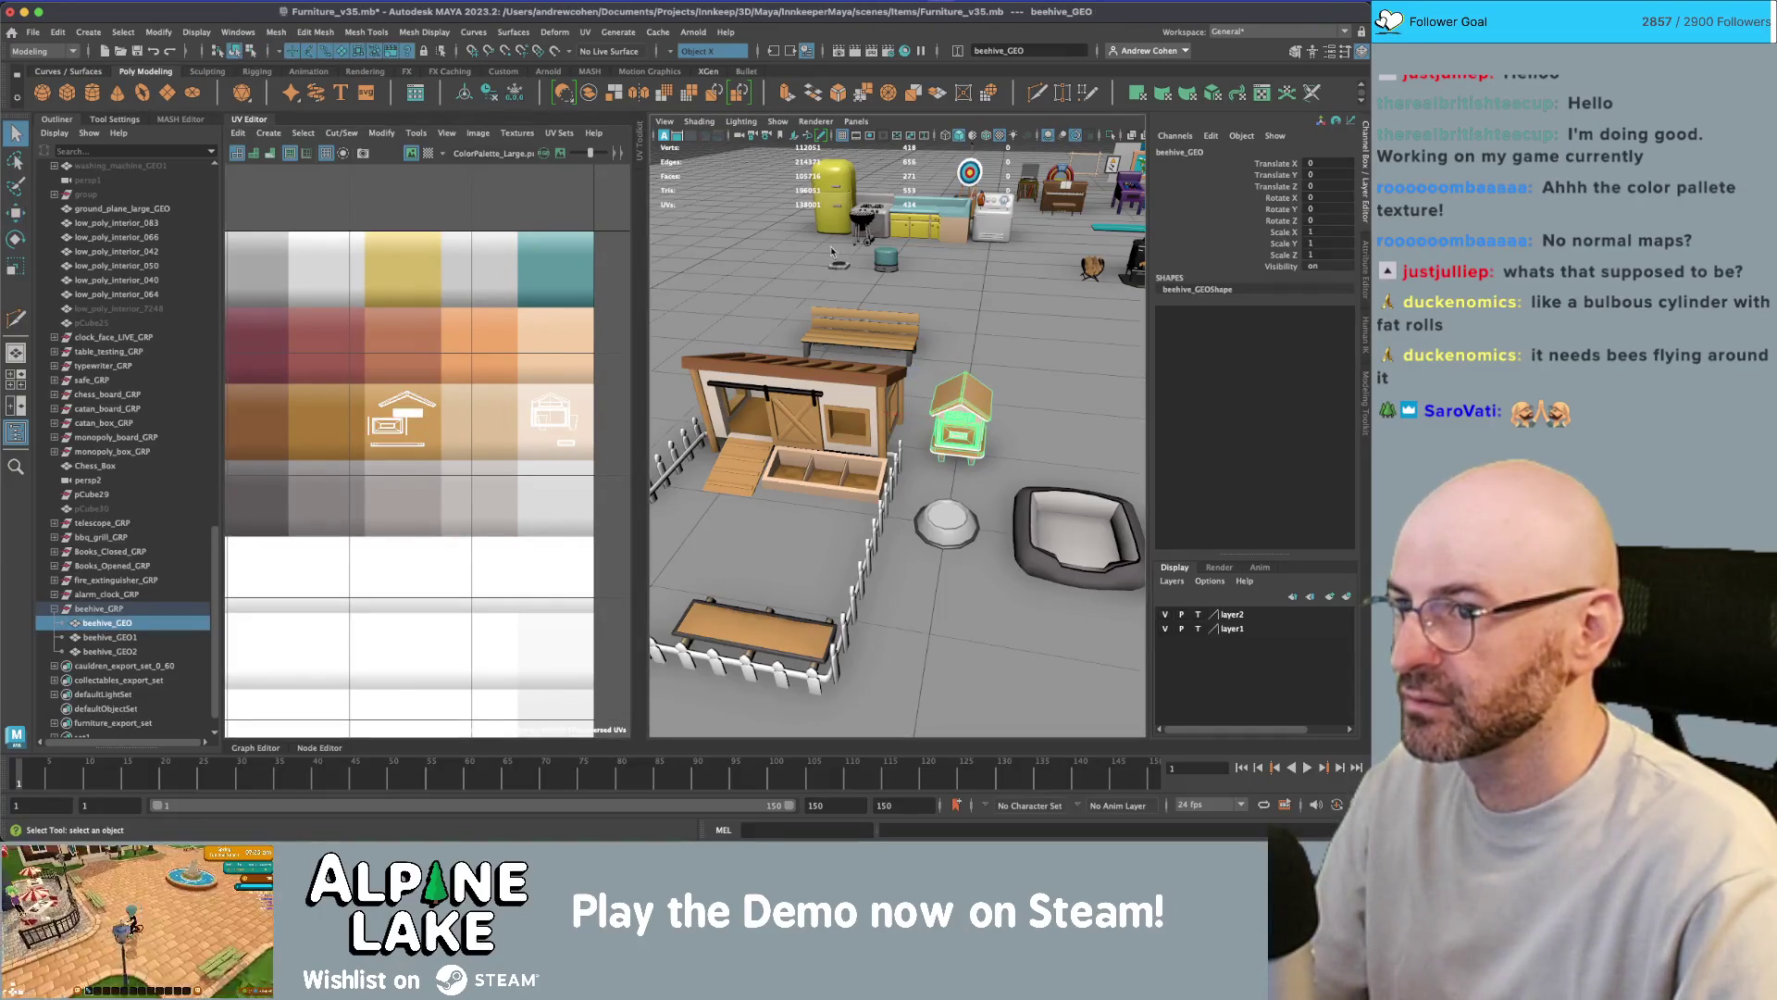
pyautogui.keyDown('alt'); pyautogui.moveTo(926, 305); pyautogui.dragTo(879, 252); pyautogui.keyUp('alt')
pyautogui.click(879, 251)
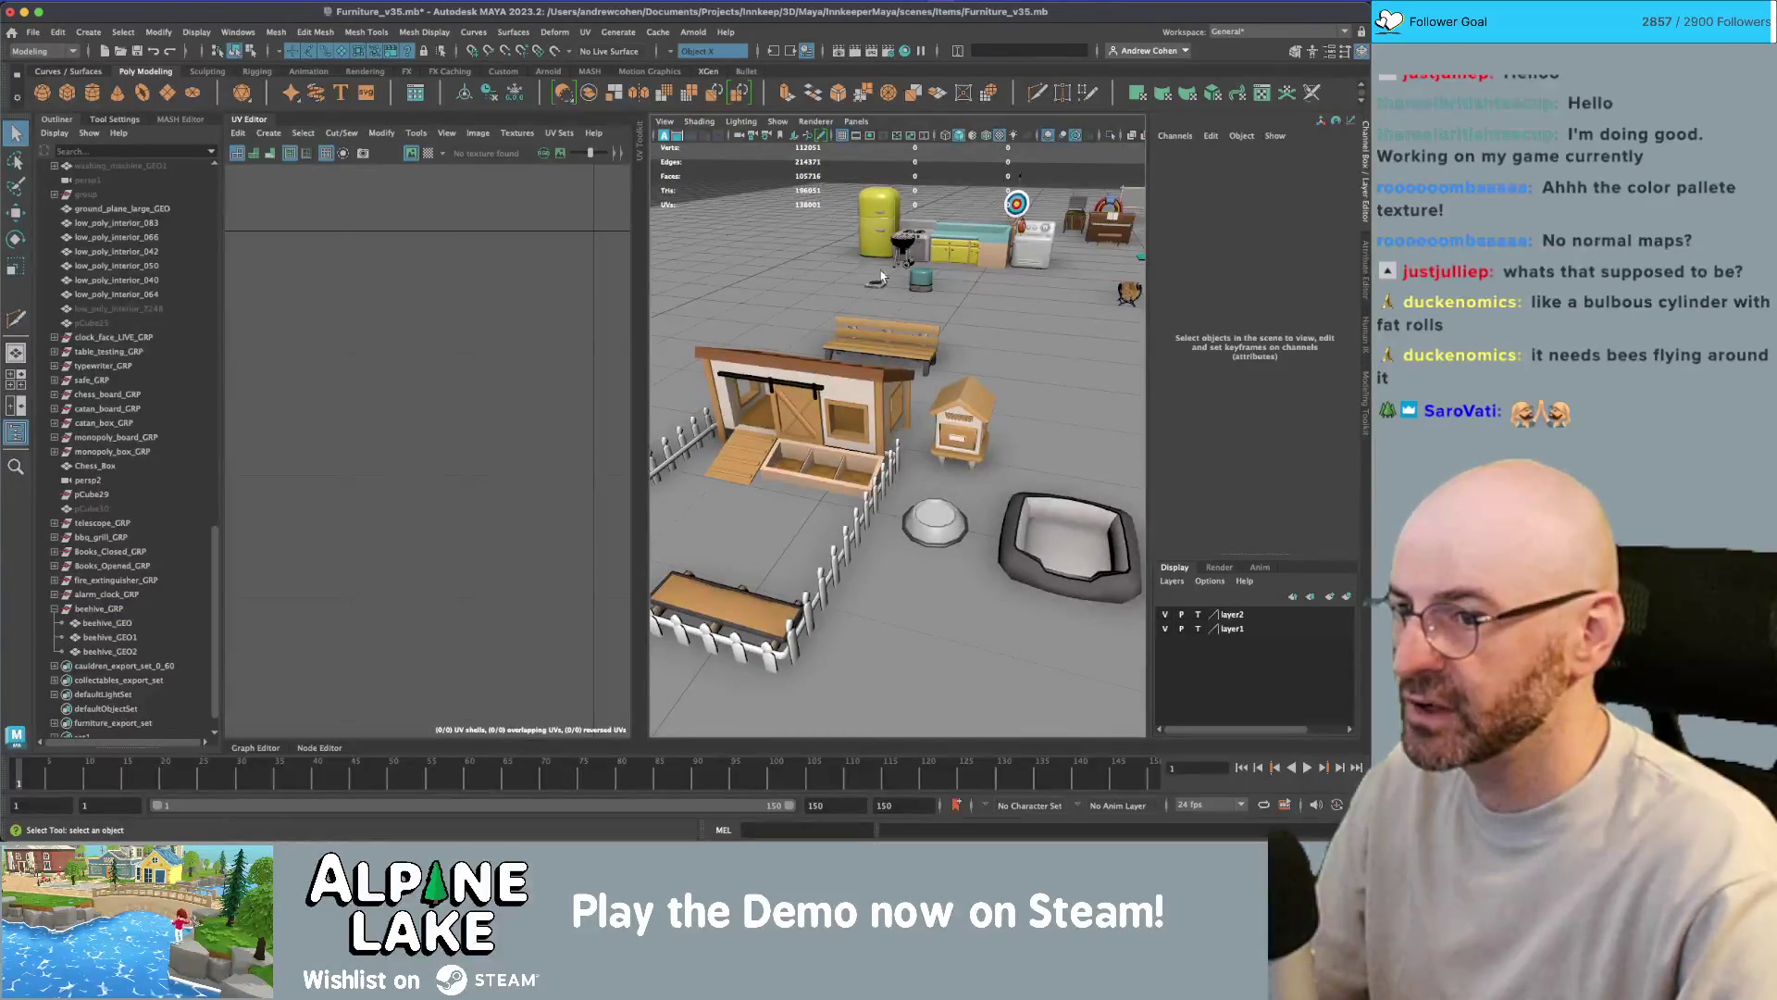
pyautogui.scroll(8, 963, 350)
pyautogui.keyDown('alt'); pyautogui.moveTo(986, 396); pyautogui.dragTo(1012, 380); pyautogui.keyUp('alt')
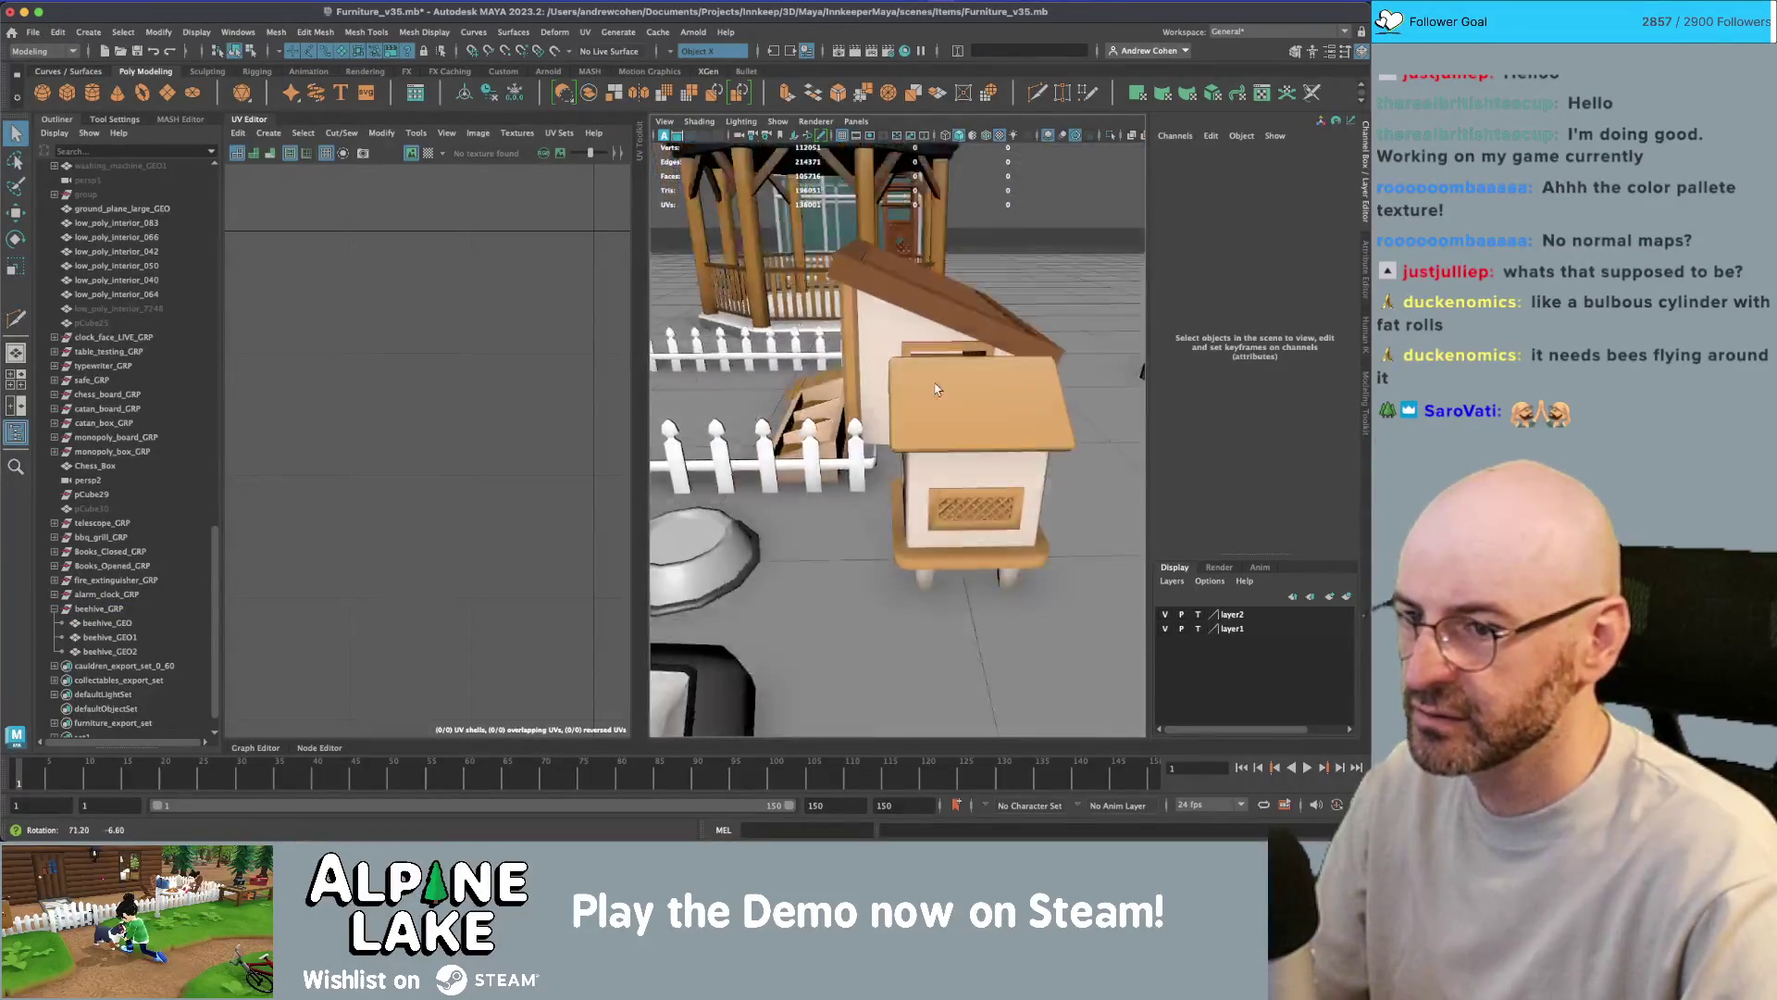
pyautogui.scroll(-6, 981, 383)
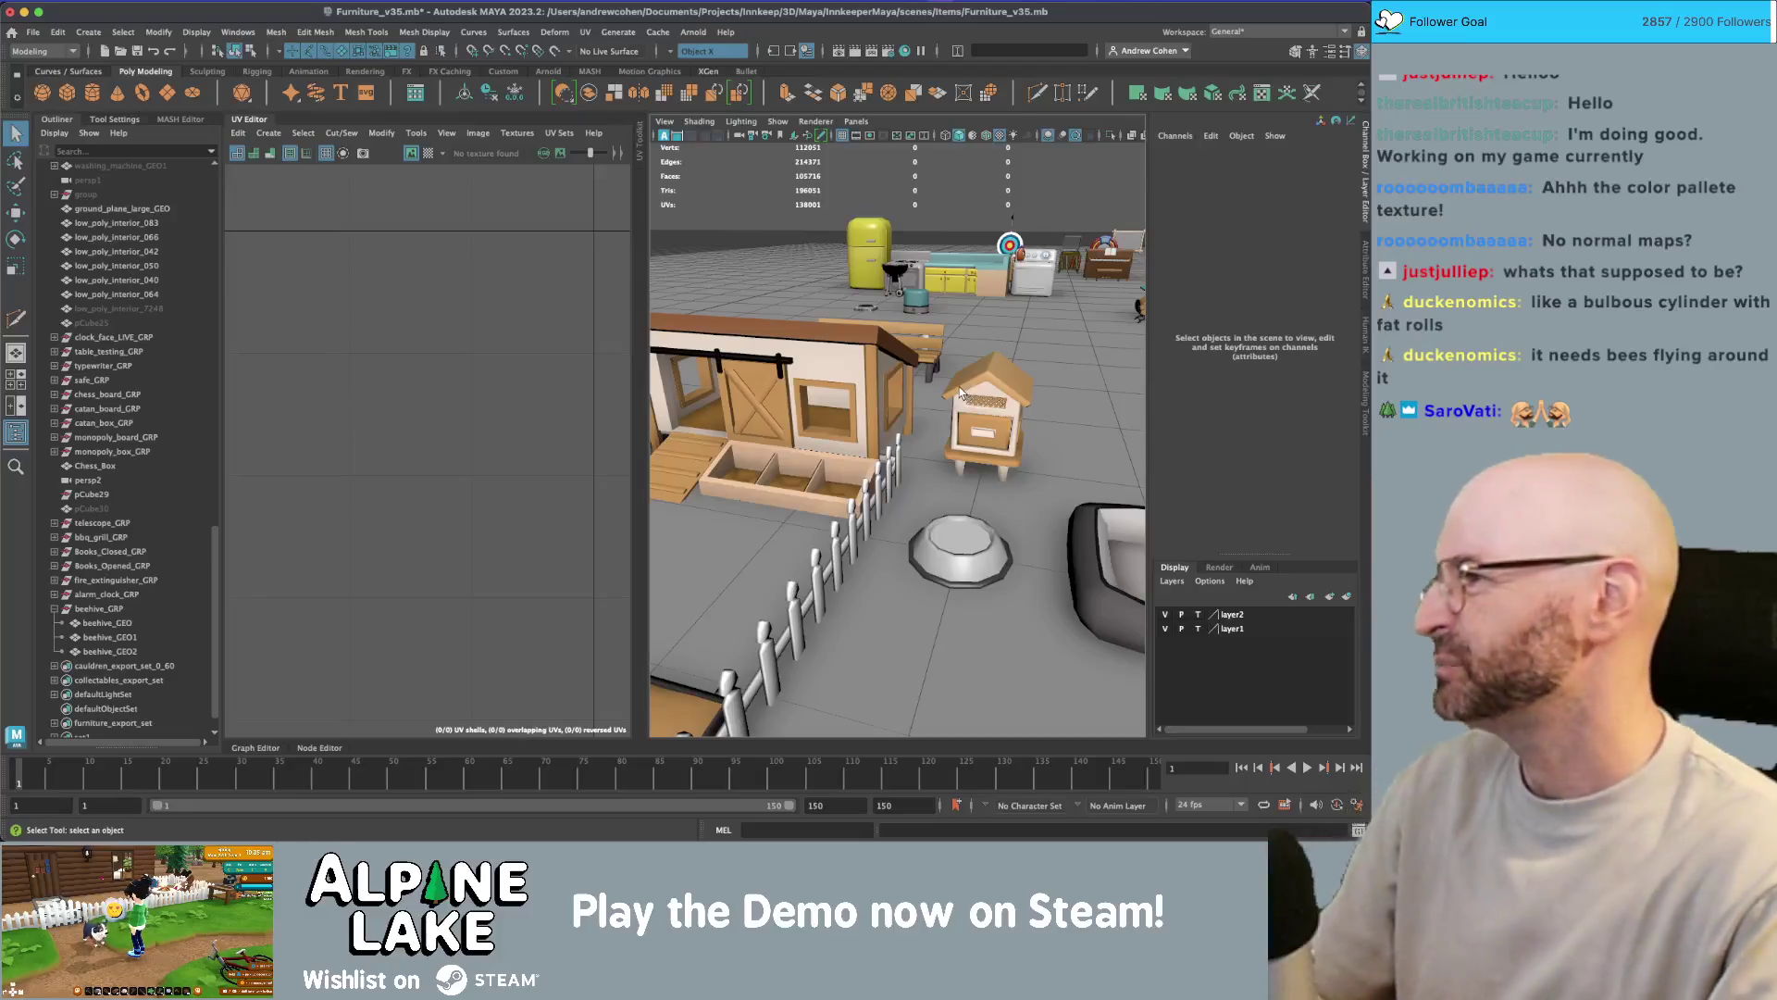
# - Close the UV Editor and select beehive_GEO, beehive_GEO1 and beehive_GEO2
pyautogui.click(238, 123)
pyautogui.scroll(-3, 801, 373)
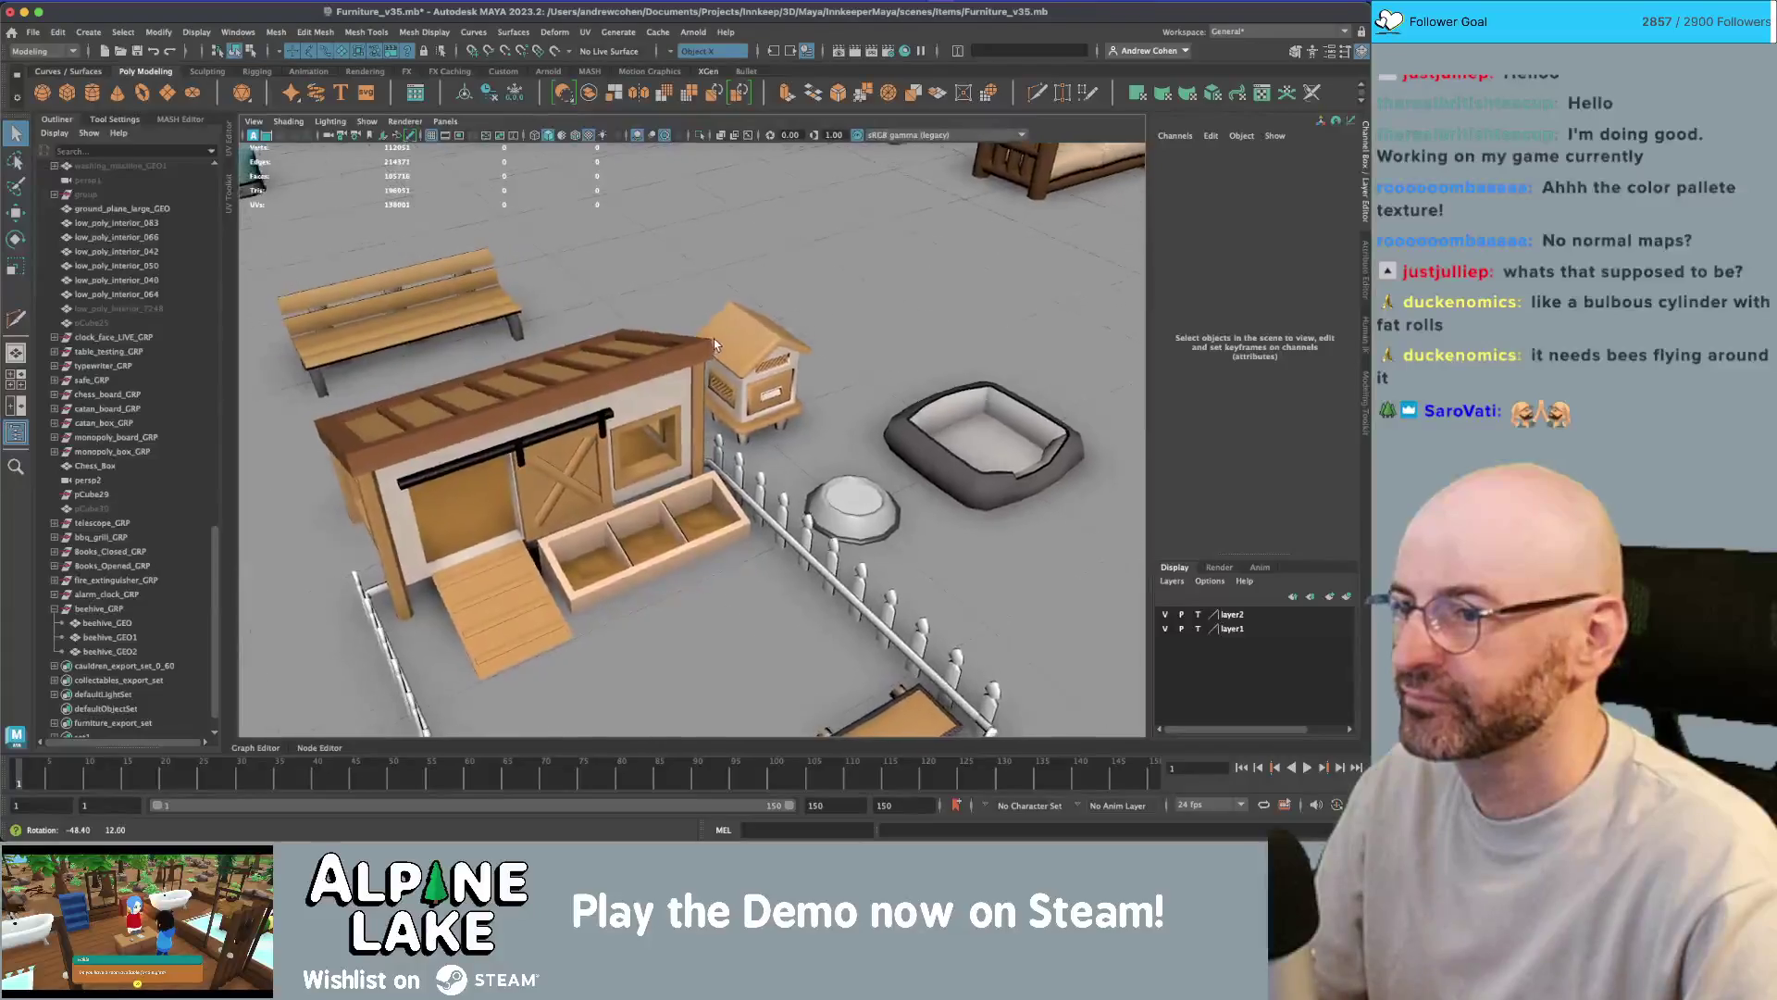
pyautogui.scroll(2, 801, 373)
pyautogui.click(802, 373)
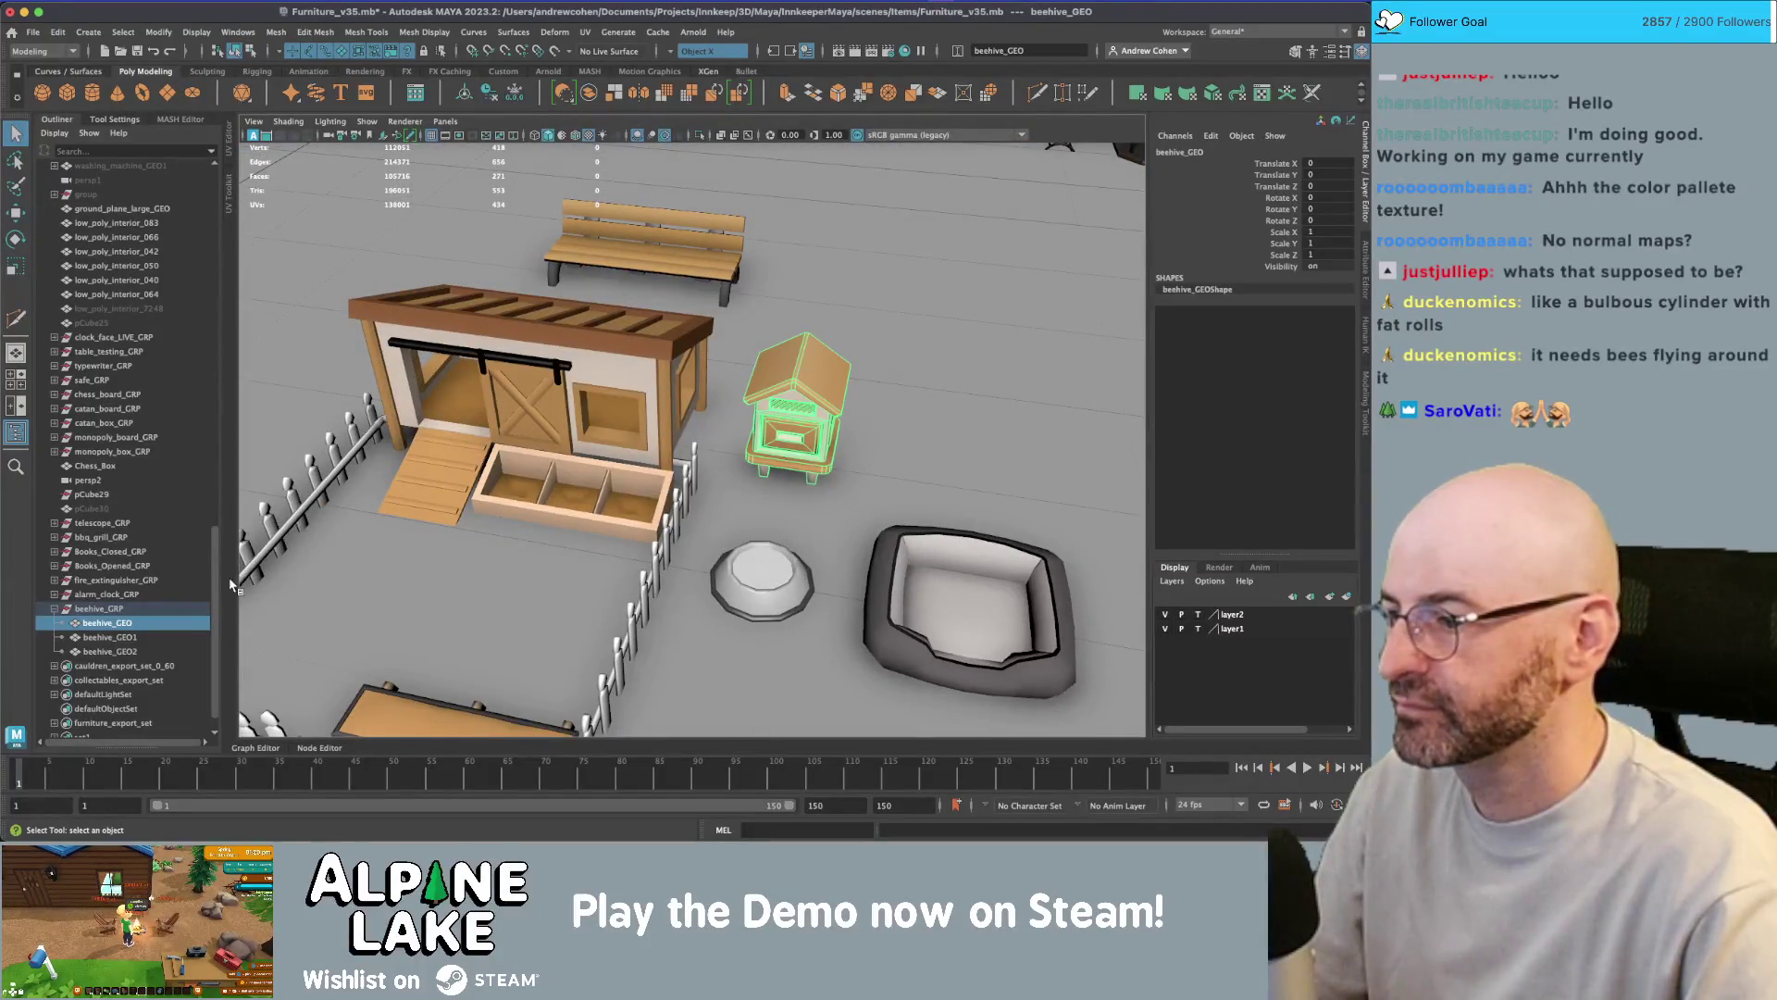
pyautogui.keyDown('shift'); pyautogui.click(145, 653); pyautogui.keyUp('shift')
pyautogui.keyDown('alt'); pyautogui.moveTo(704, 445); pyautogui.dragTo(611, 435); pyautogui.keyUp('alt')
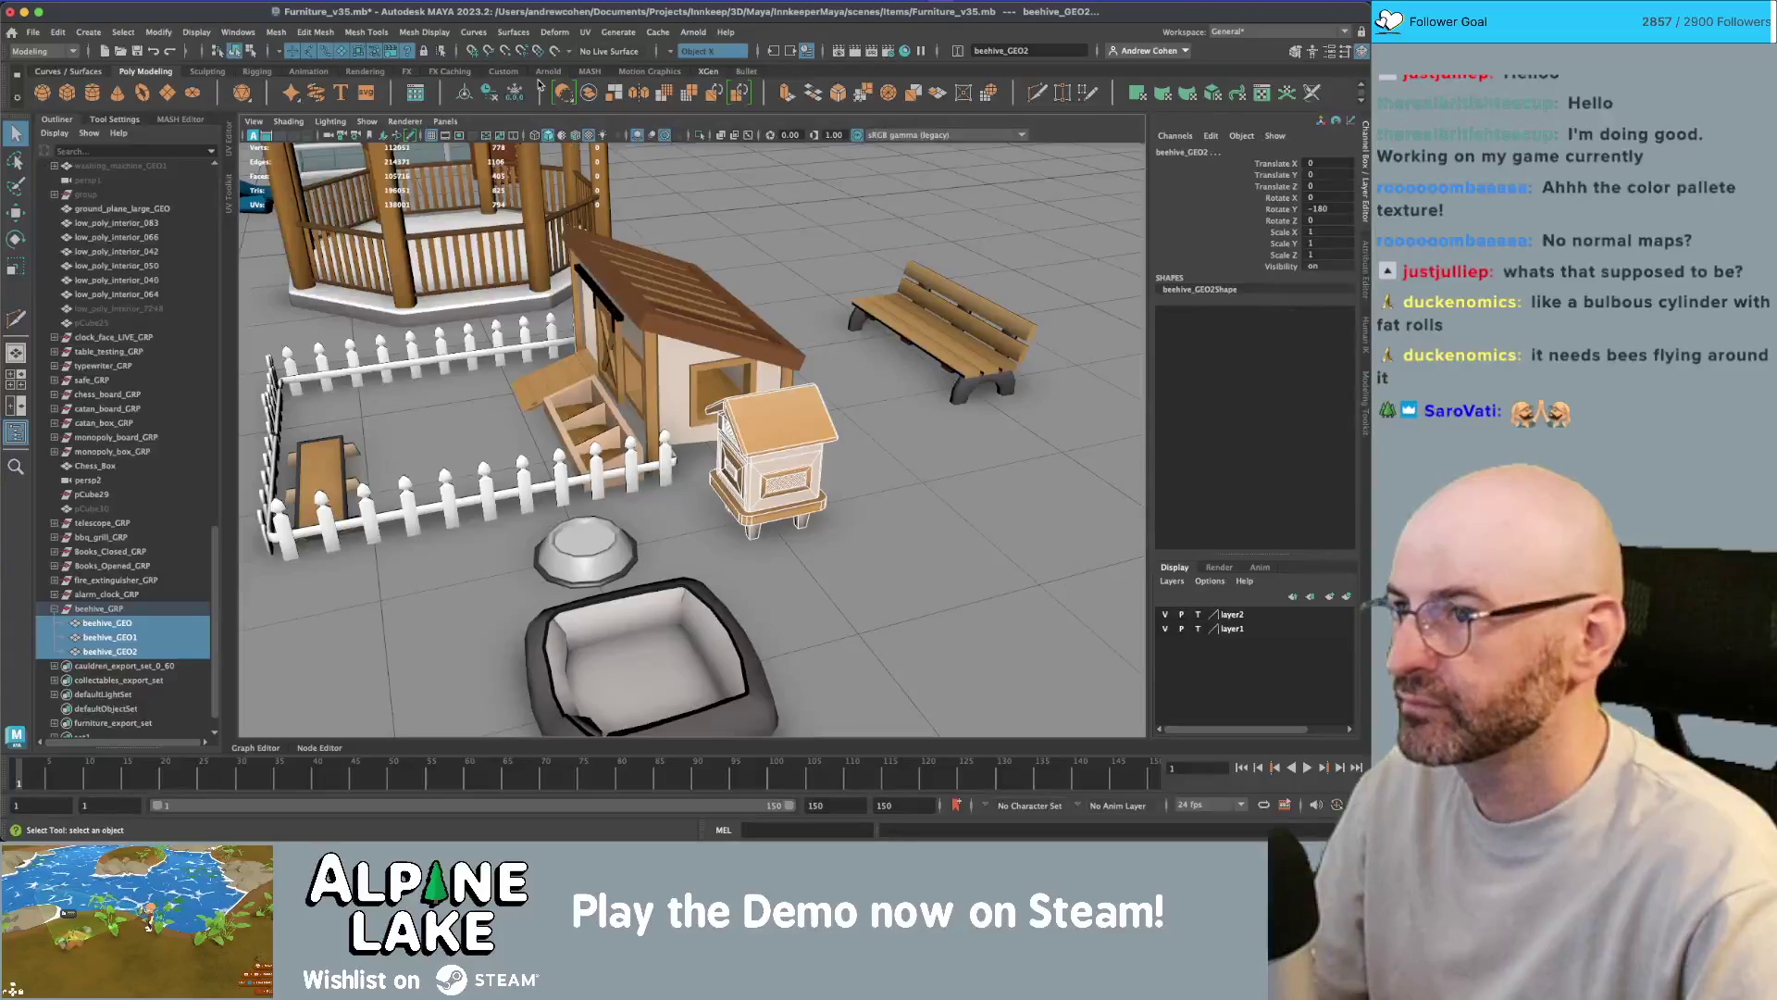
pyautogui.keyDown('alt'); pyautogui.moveTo(796, 384); pyautogui.dragTo(833, 219); pyautogui.keyUp('alt')
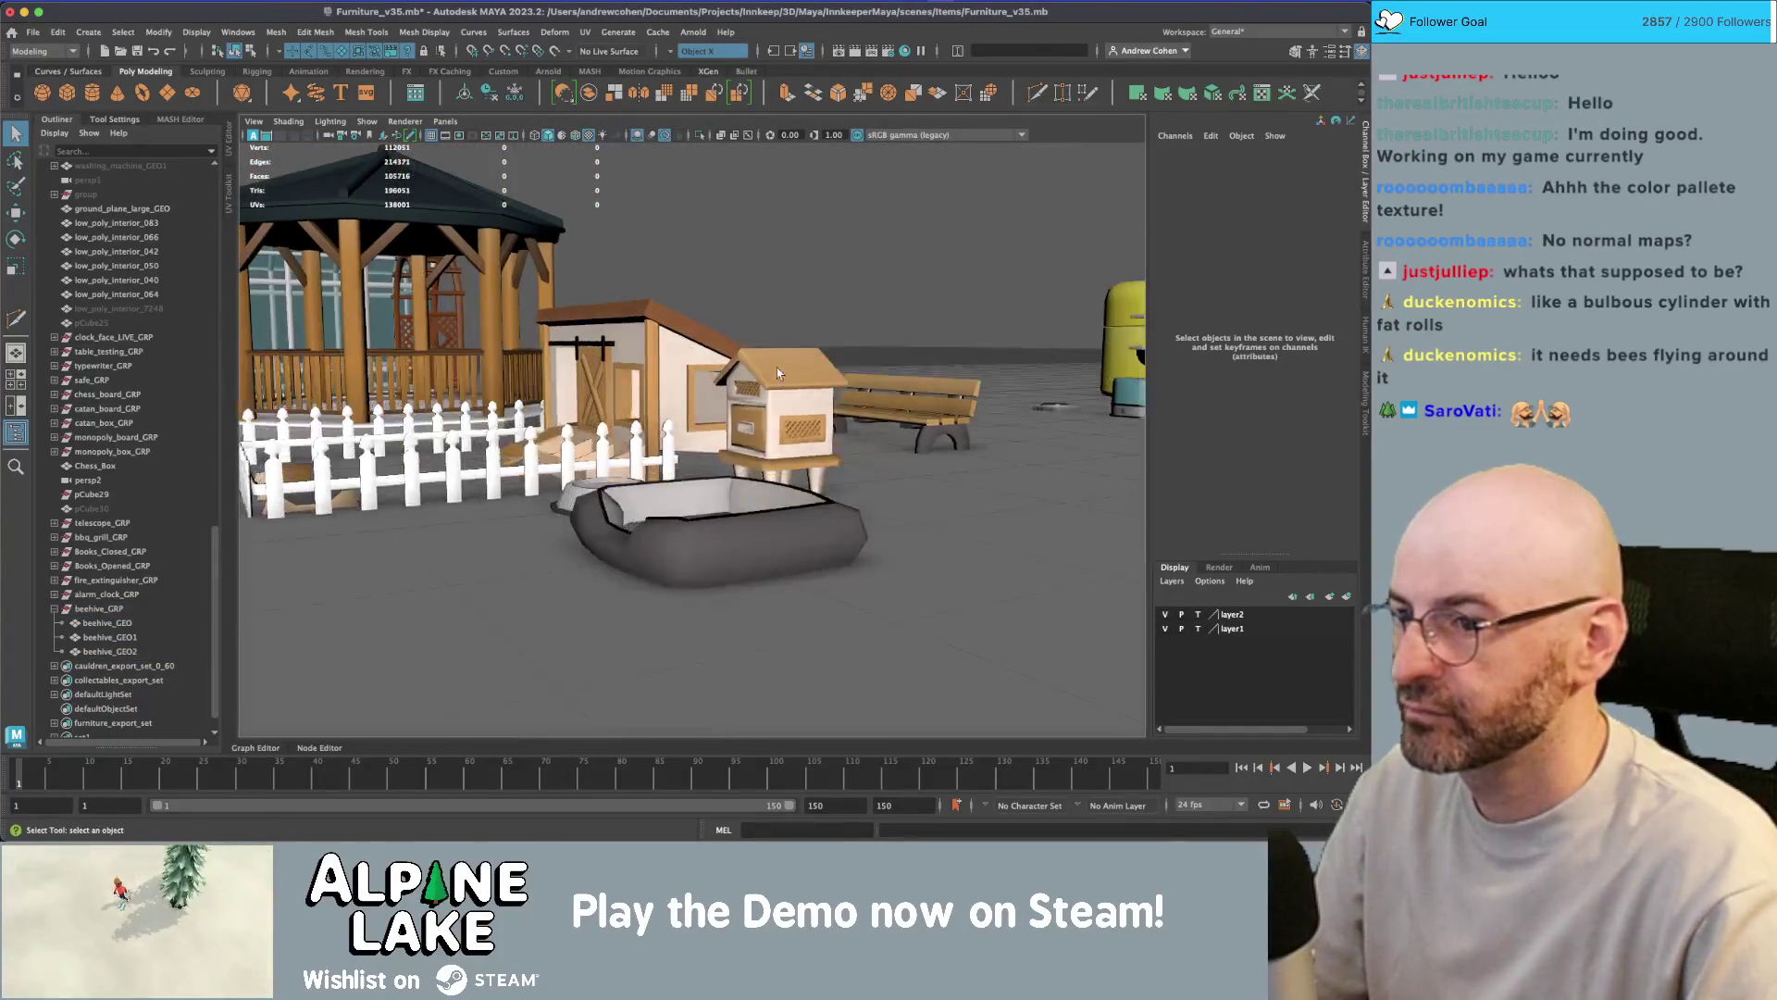
pyautogui.click(775, 358)
pyautogui.keyDown('shift'); pyautogui.click(109, 650); pyautogui.keyUp('shift')
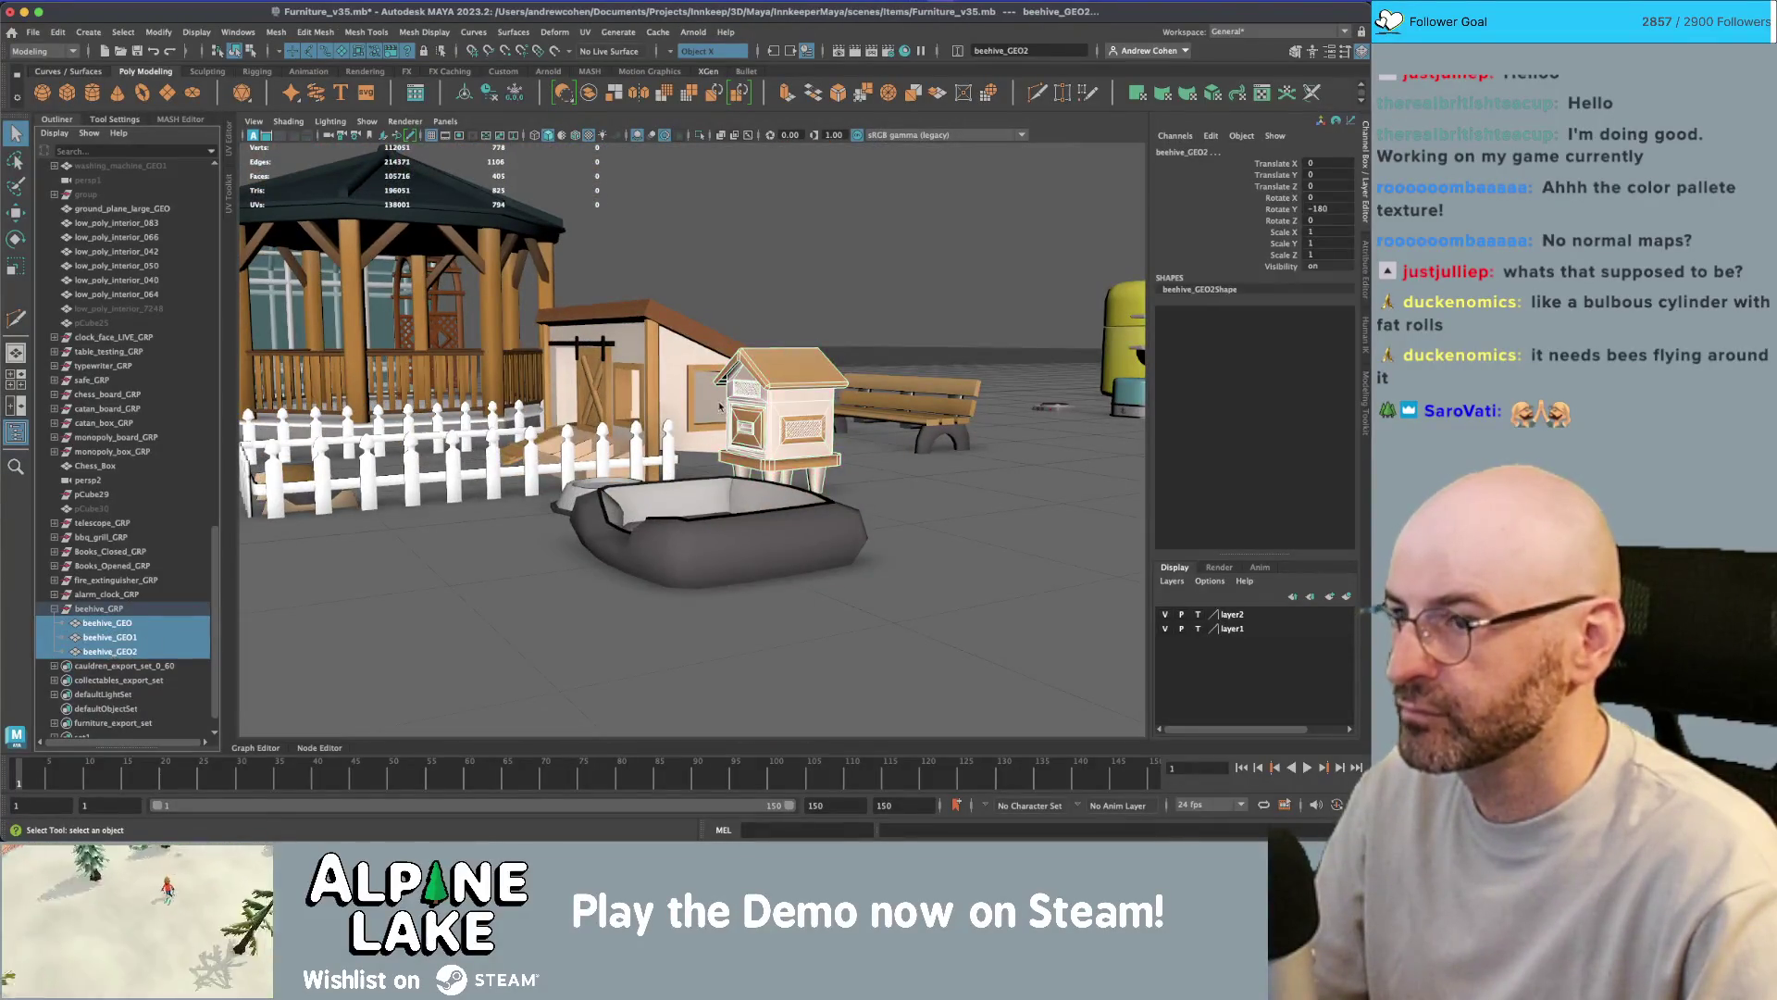
# - Combine the three meshes, place the result under beehive_GRP and delete the leftovers
pyautogui.click(589, 93)
pyautogui.moveTo(95, 669)
pyautogui.mouseDown()
pyautogui.moveTo(134, 611)
pyautogui.moveTo(125, 639)
pyautogui.mouseUp()
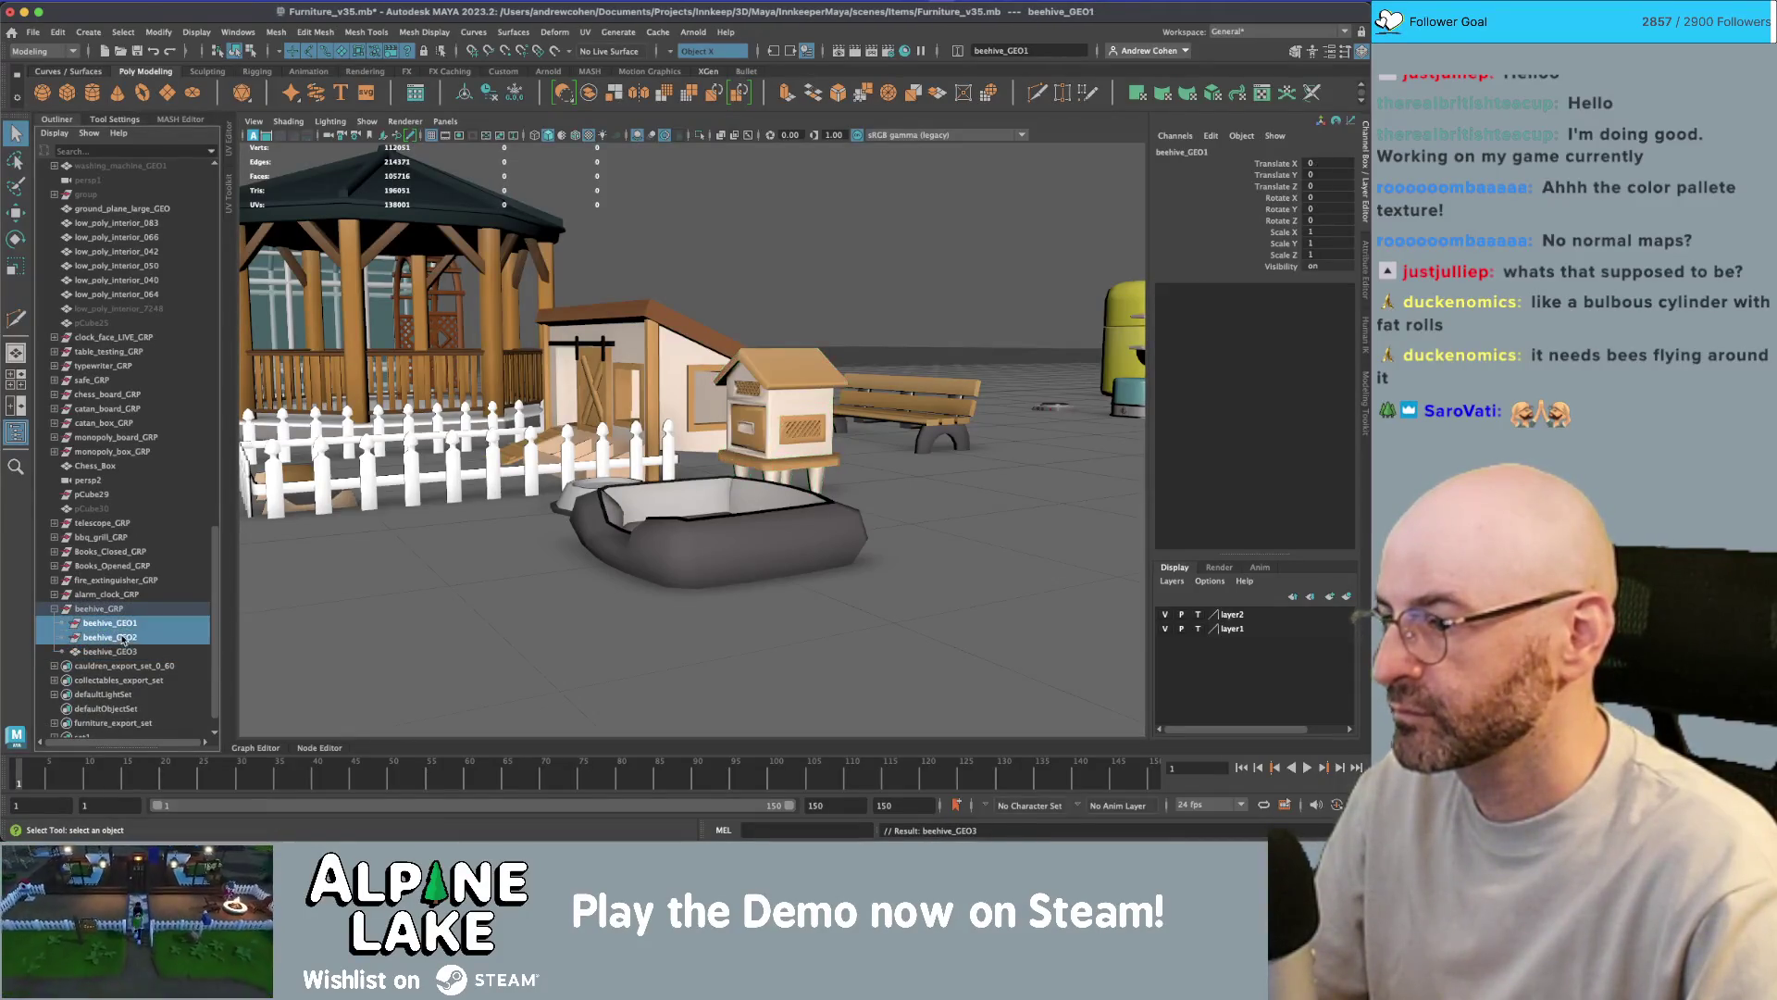
pyautogui.press('Delete')
# - Rename the combined mesh to beehive_GEO and save Furniture_v35.mb
pyautogui.doubleClick(110, 623)
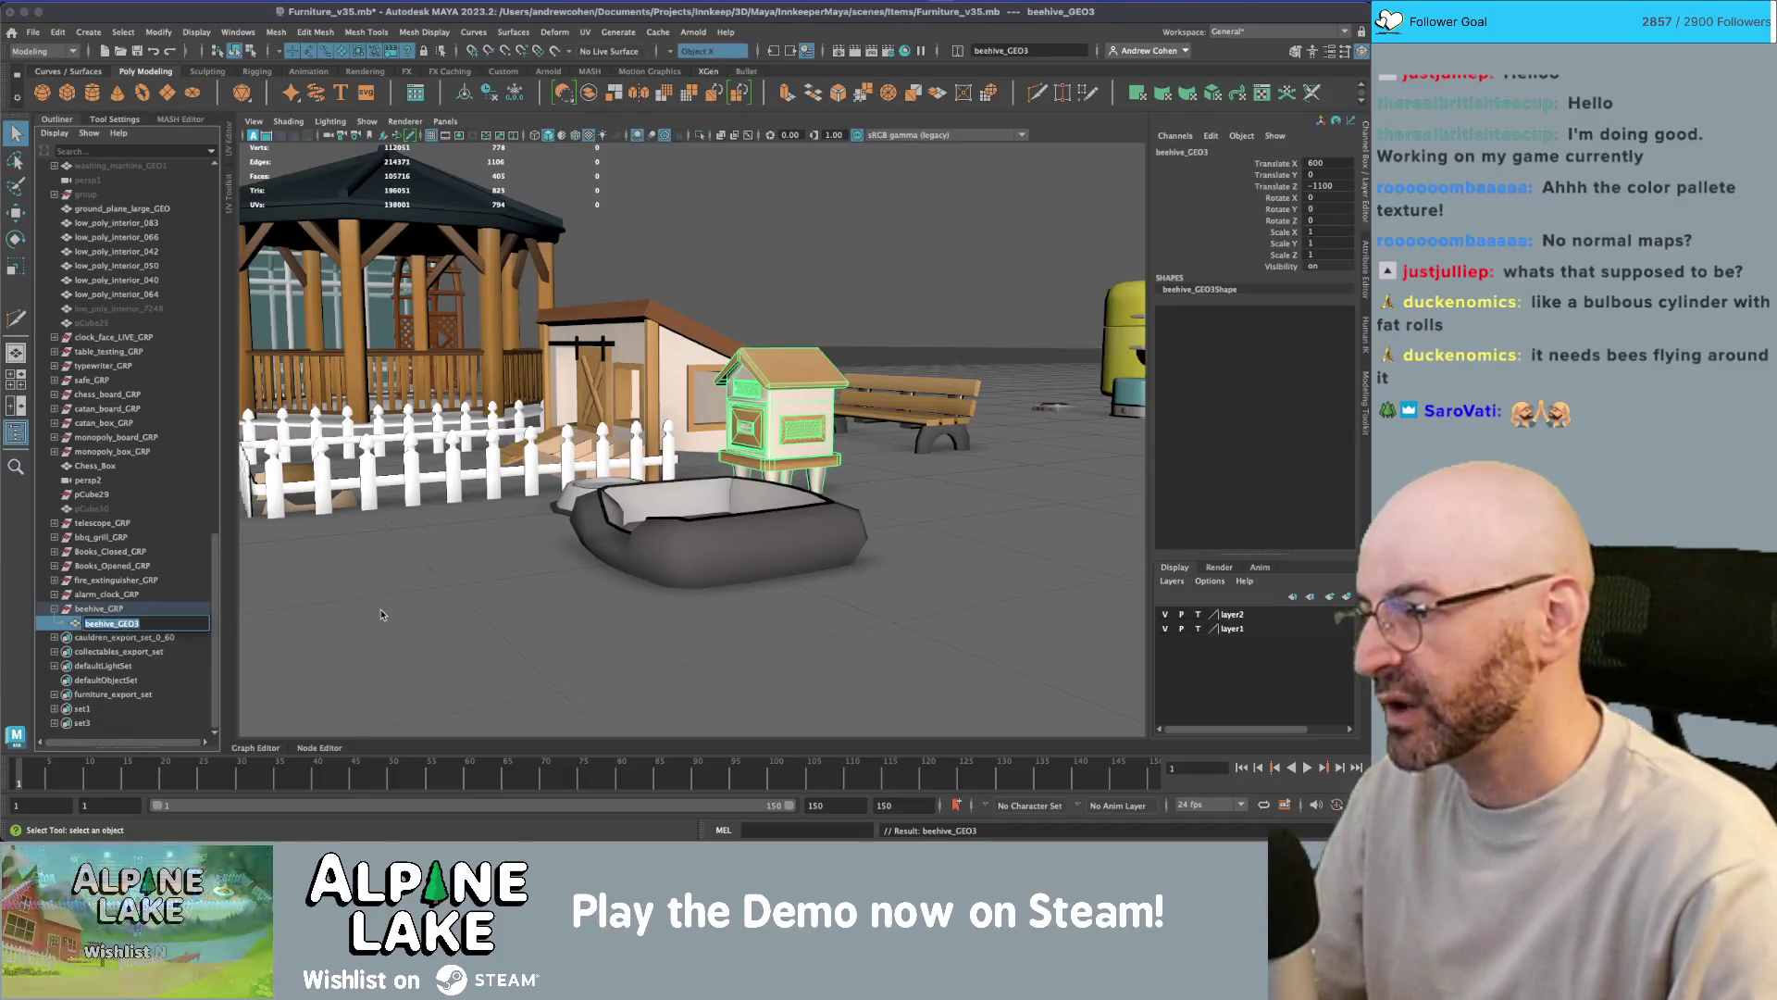
pyautogui.press('BackSpace')
pyautogui.press('Return')
pyautogui.keyDown('ctrl'); pyautogui.click(116, 622); pyautogui.keyUp('ctrl')
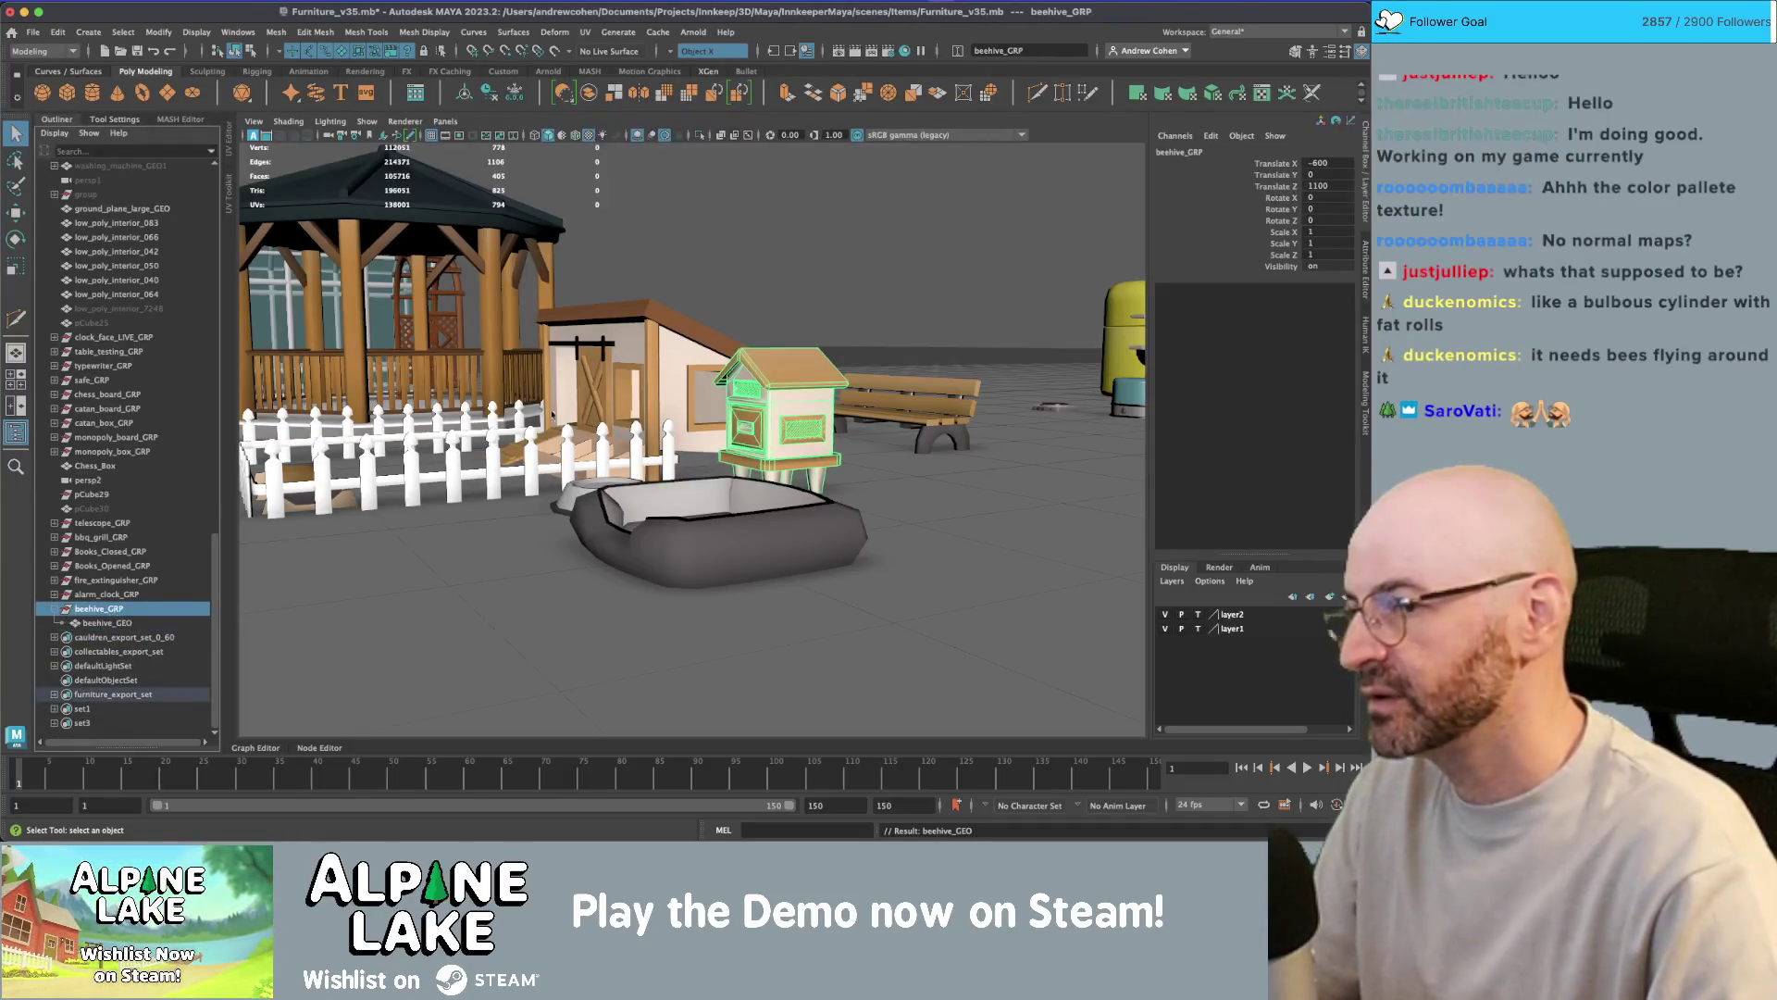
pyautogui.press('super+s')
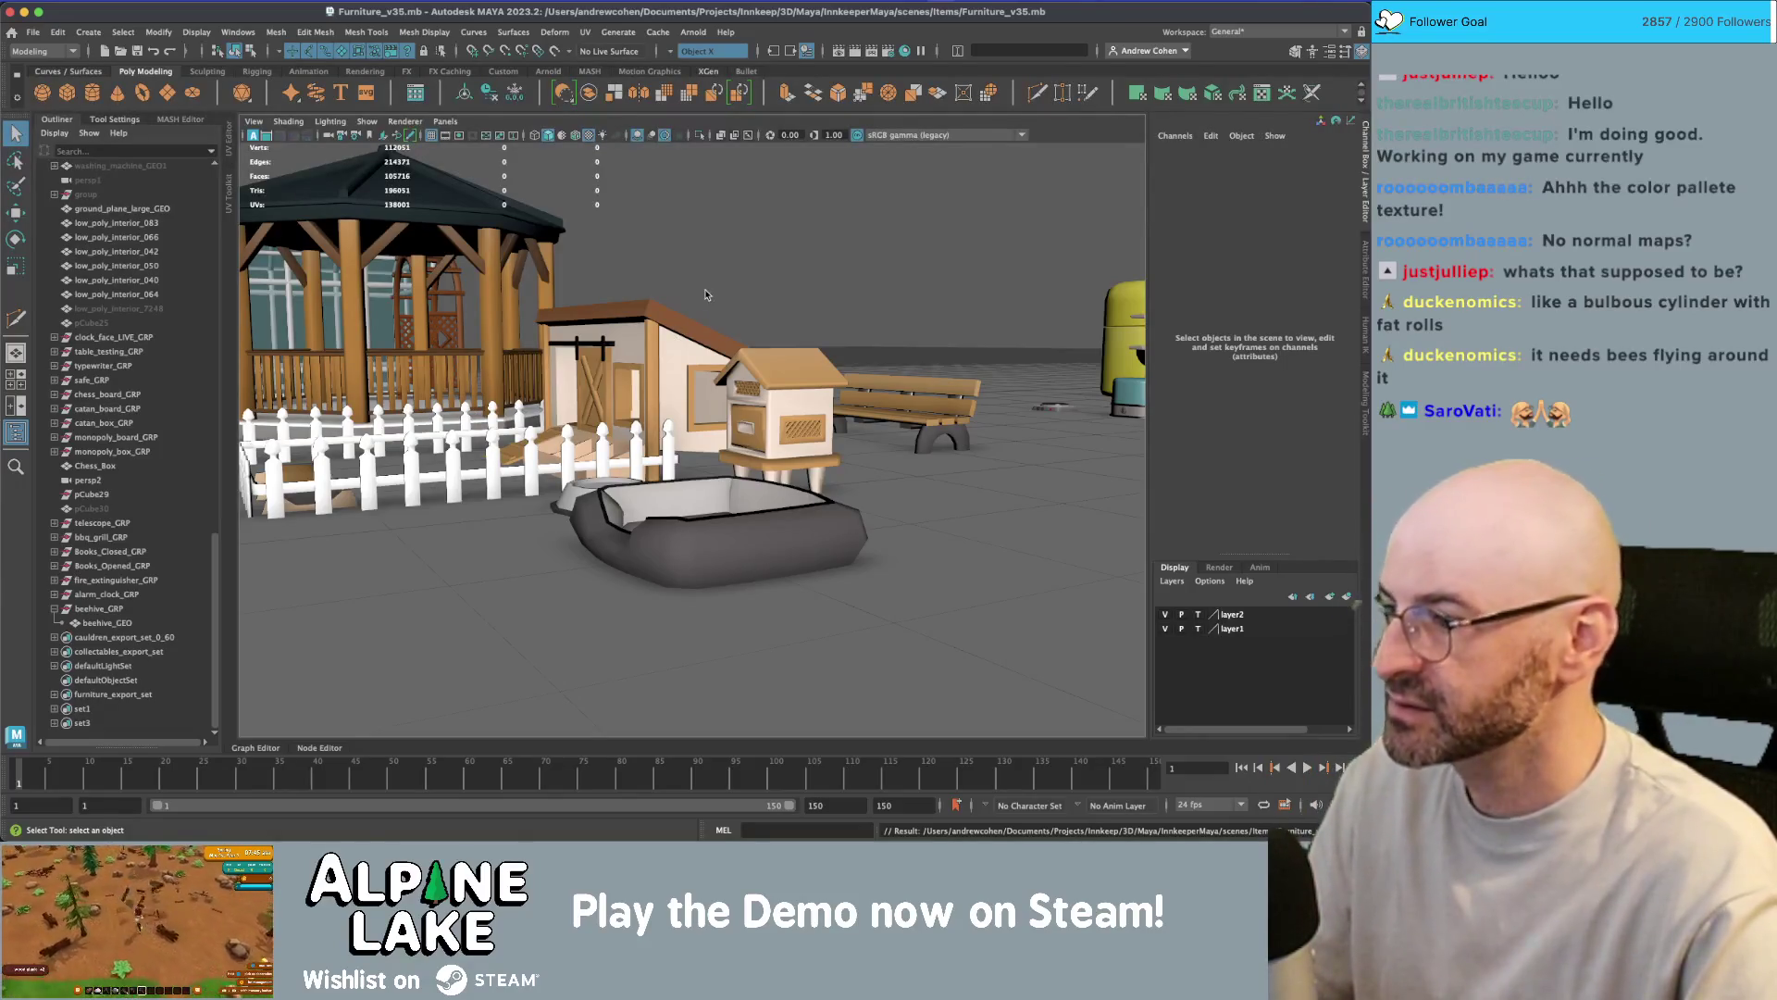
pyautogui.click(777, 389)
# - Select the faces beneath the lattice panel and the left vertical face strip
pyautogui.press('f')
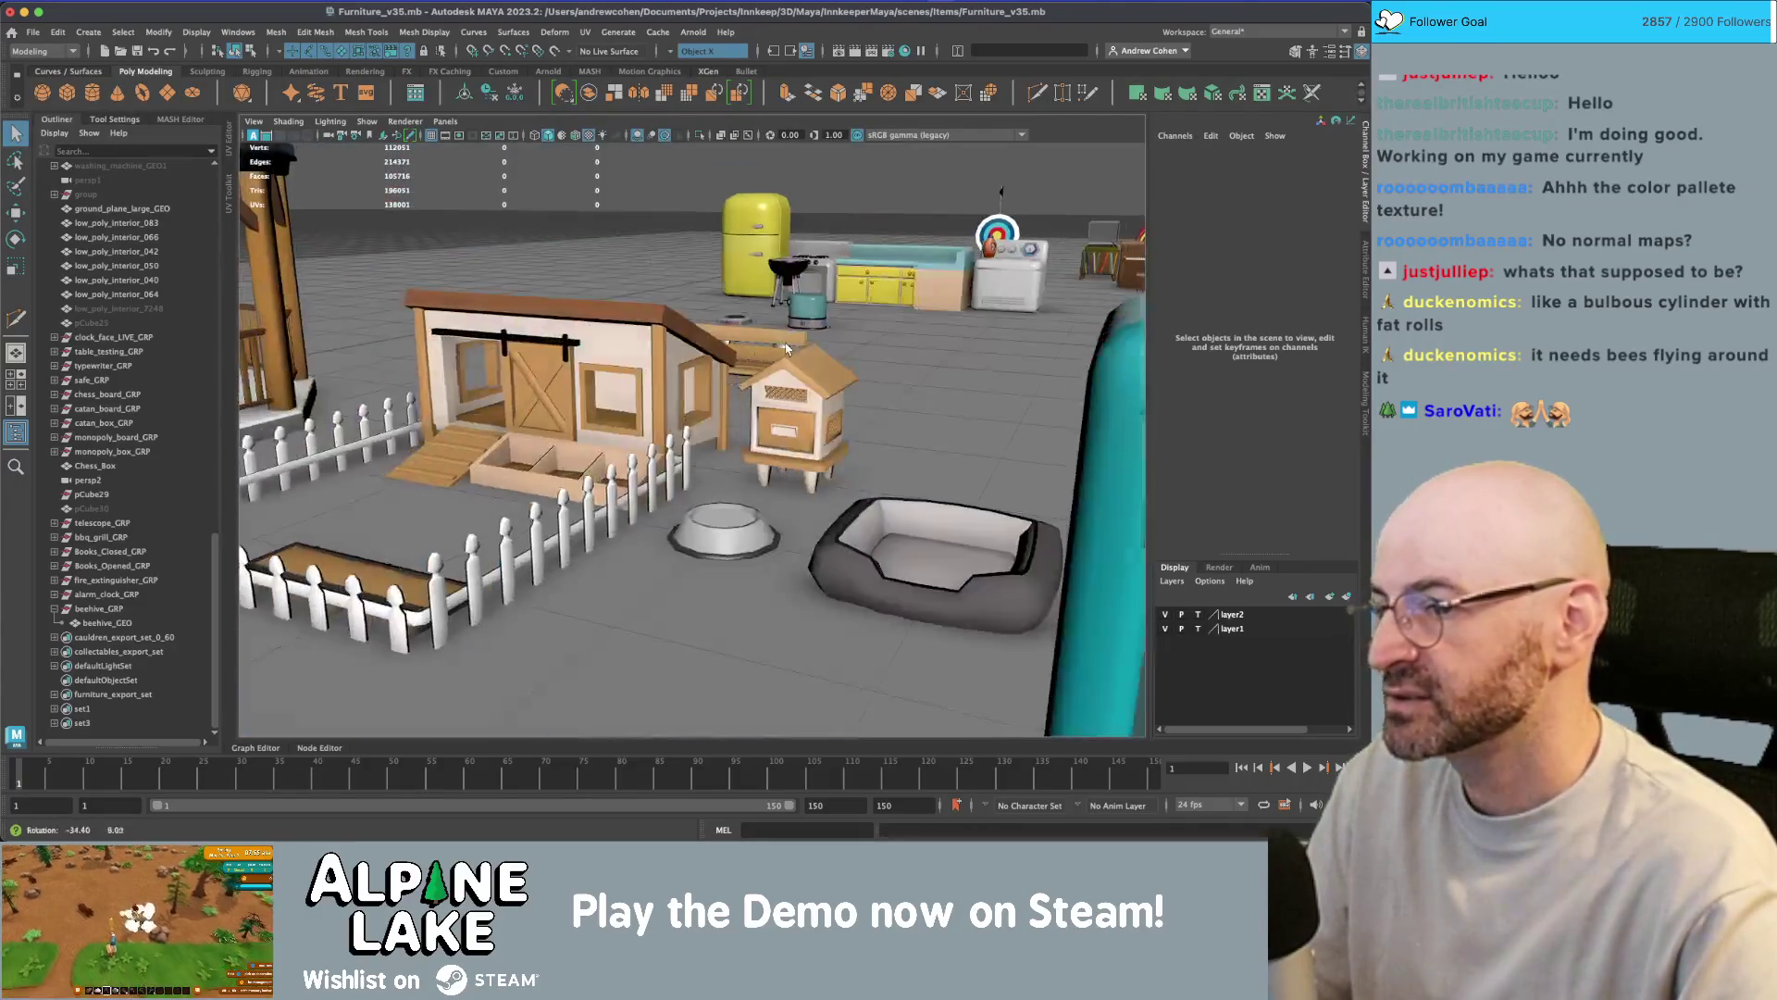
pyautogui.moveTo(864, 365)
pyautogui.keyDown('alt'); pyautogui.mouseDown()
pyautogui.moveTo(716, 417)
pyautogui.moveTo(566, 339)
pyautogui.moveTo(435, 350)
pyautogui.moveTo(578, 340)
pyautogui.mouseUp(); pyautogui.keyUp('alt')
pyautogui.scroll(3, 715, 416)
pyautogui.scroll(5, 578, 339)
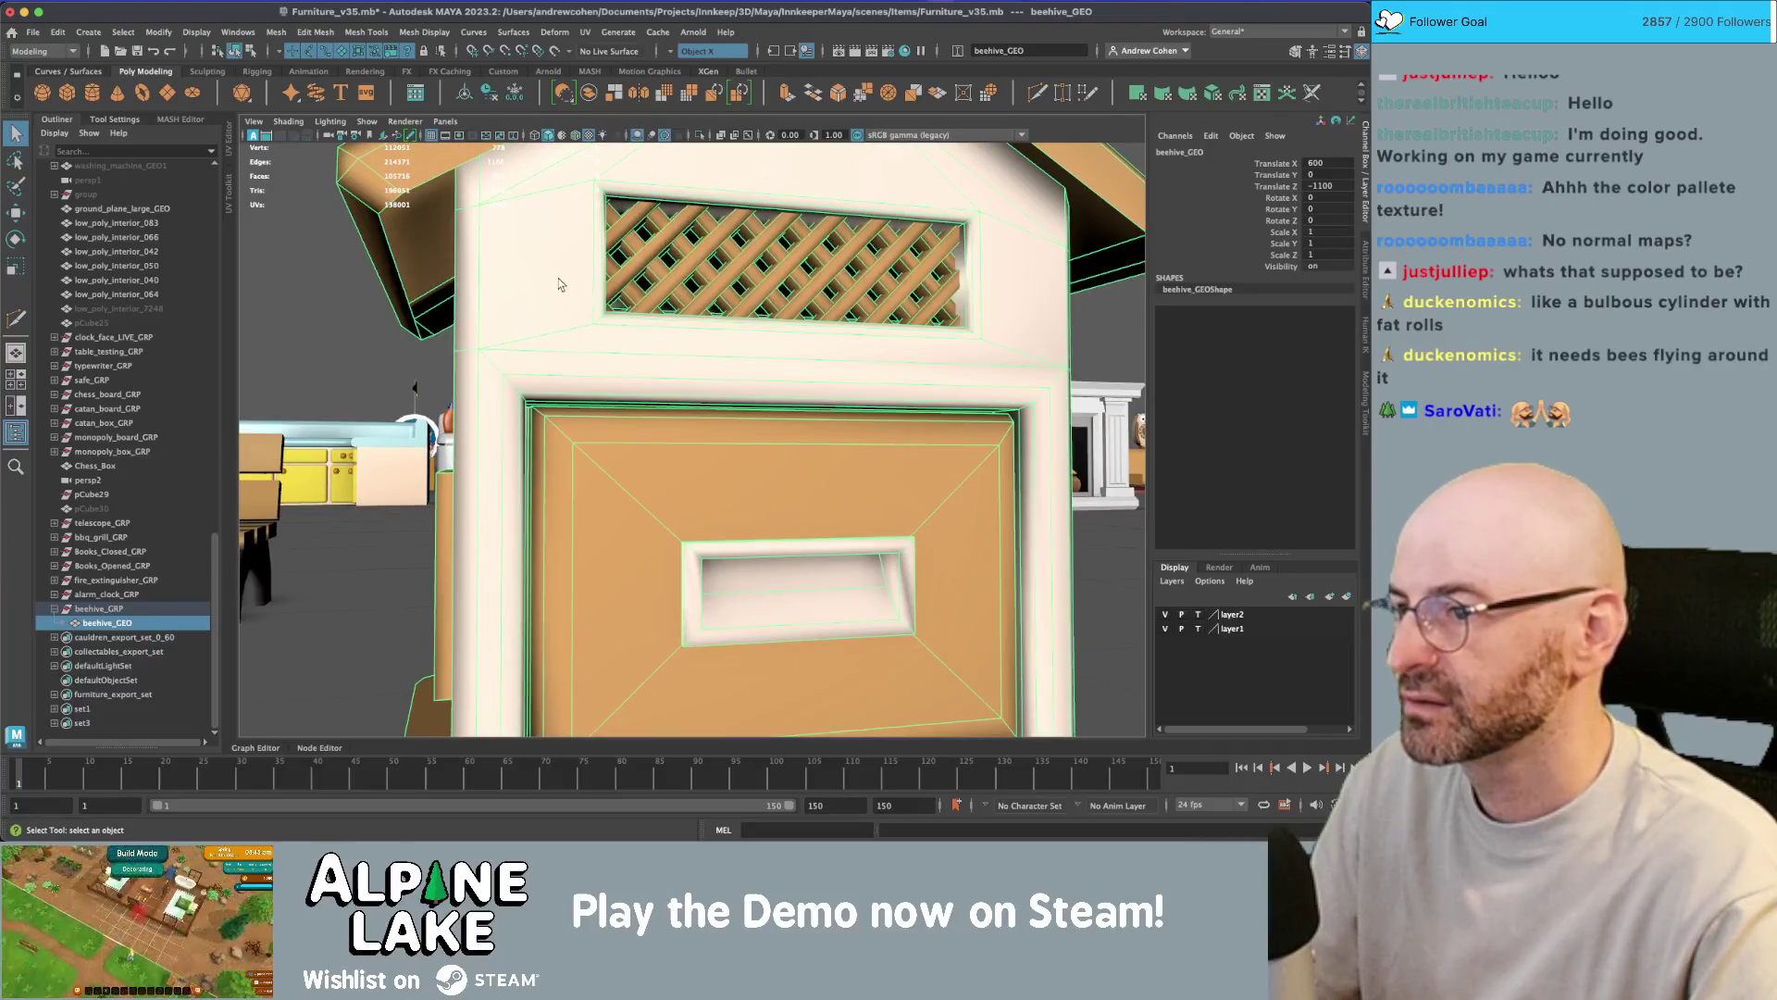
pyautogui.keyDown('alt'); pyautogui.moveTo(559, 284); pyautogui.dragTo(630, 222); pyautogui.keyUp('alt')
pyautogui.moveTo(629, 222); pyautogui.dragTo(581, 298, button='right')
pyautogui.click(592, 355)
pyautogui.click(550, 388)
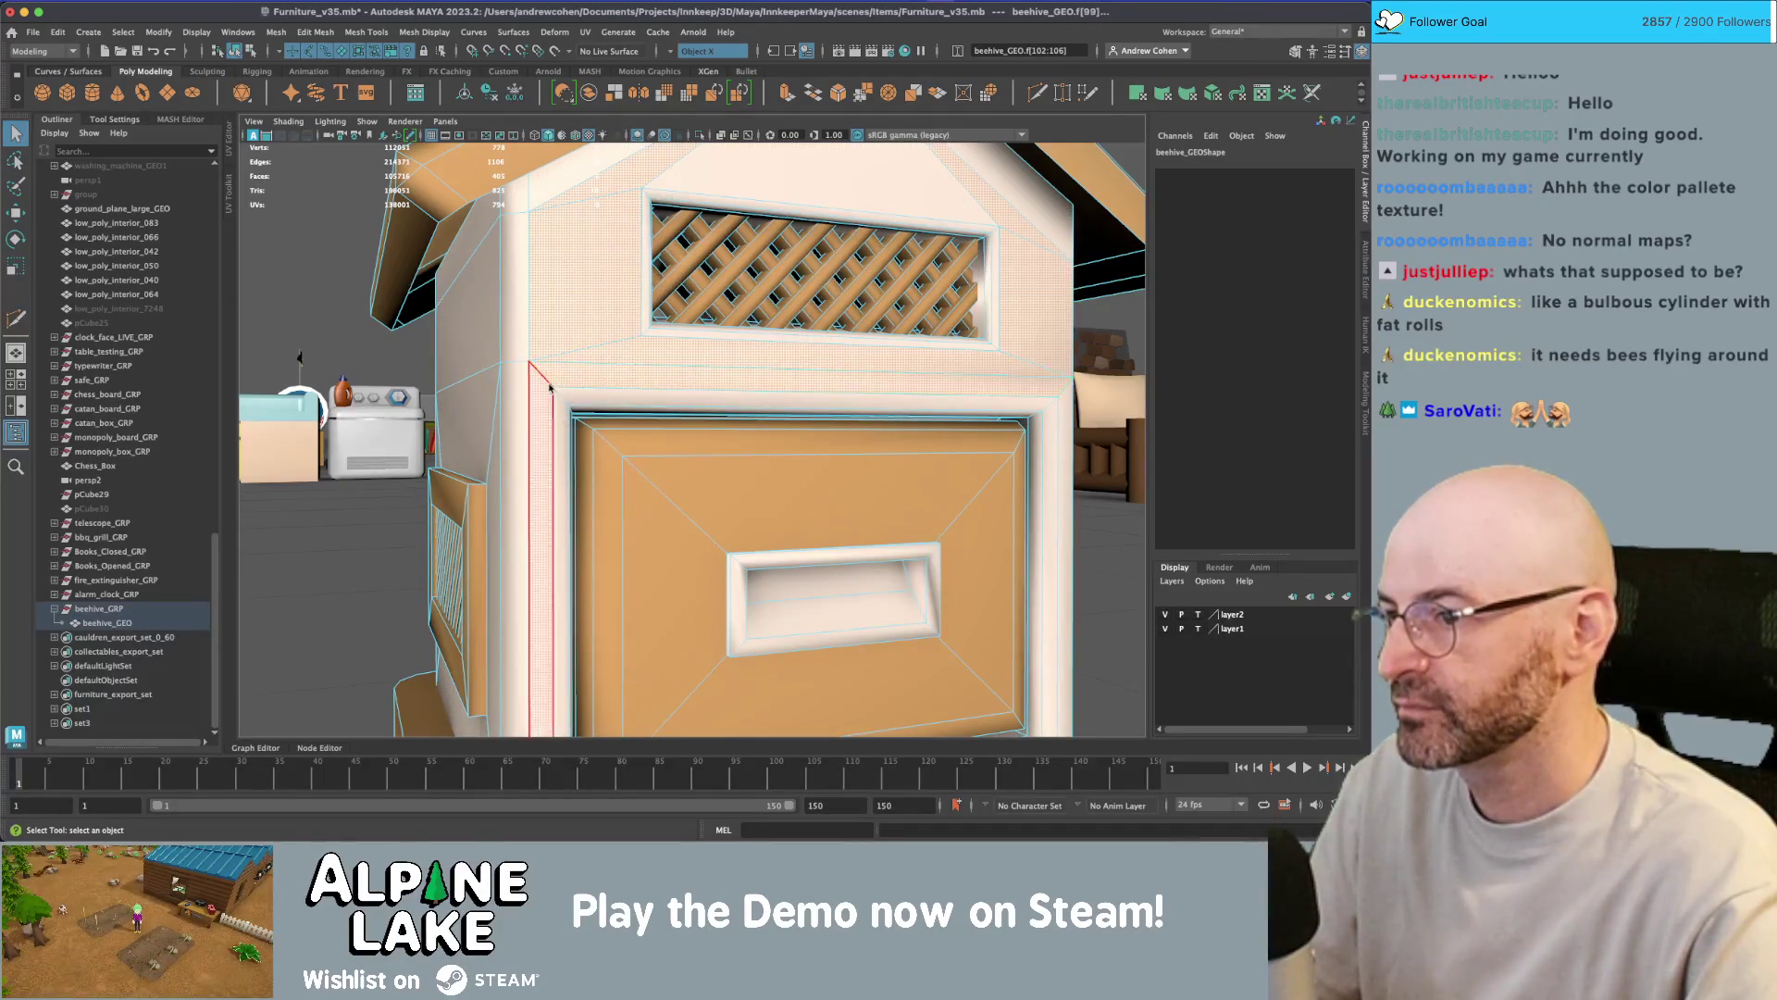
pyautogui.scroll(-5, 549, 388)
pyautogui.keyDown('alt'); pyautogui.moveTo(549, 388); pyautogui.dragTo(518, 370); pyautogui.keyUp('alt')
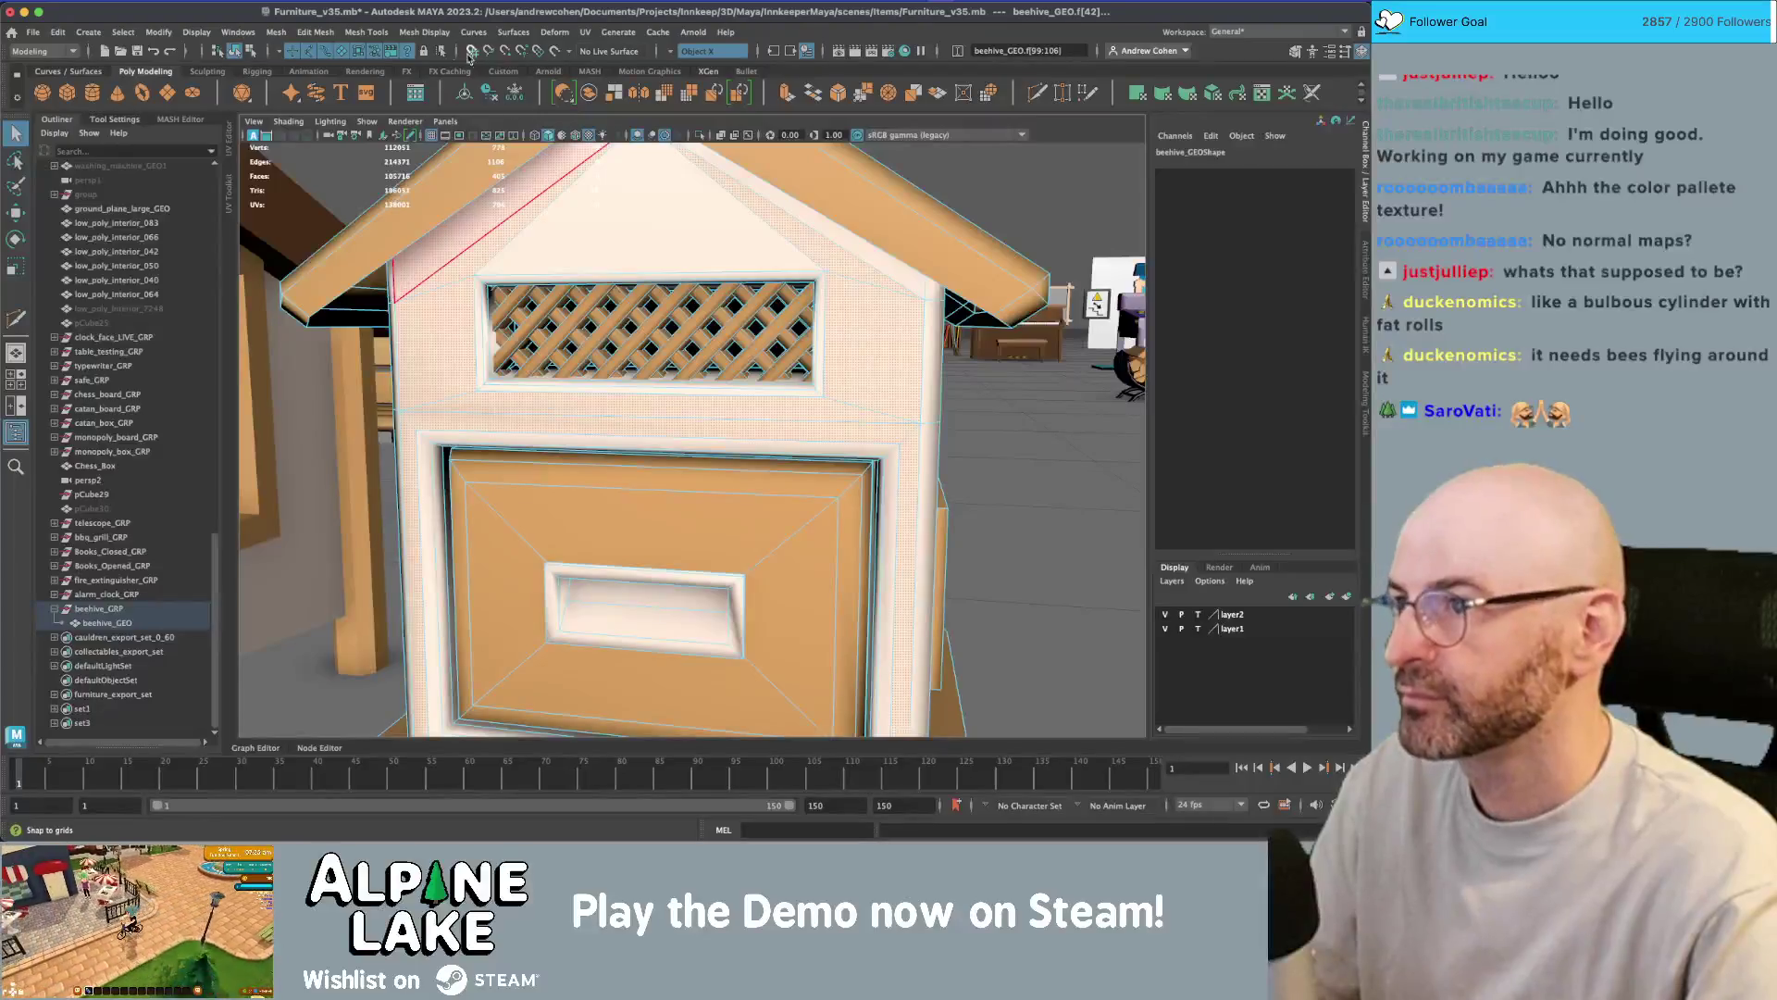
# - Apply Harden Edge to the selected faces and inspect the hive's crisp shading
pyautogui.click(435, 33)
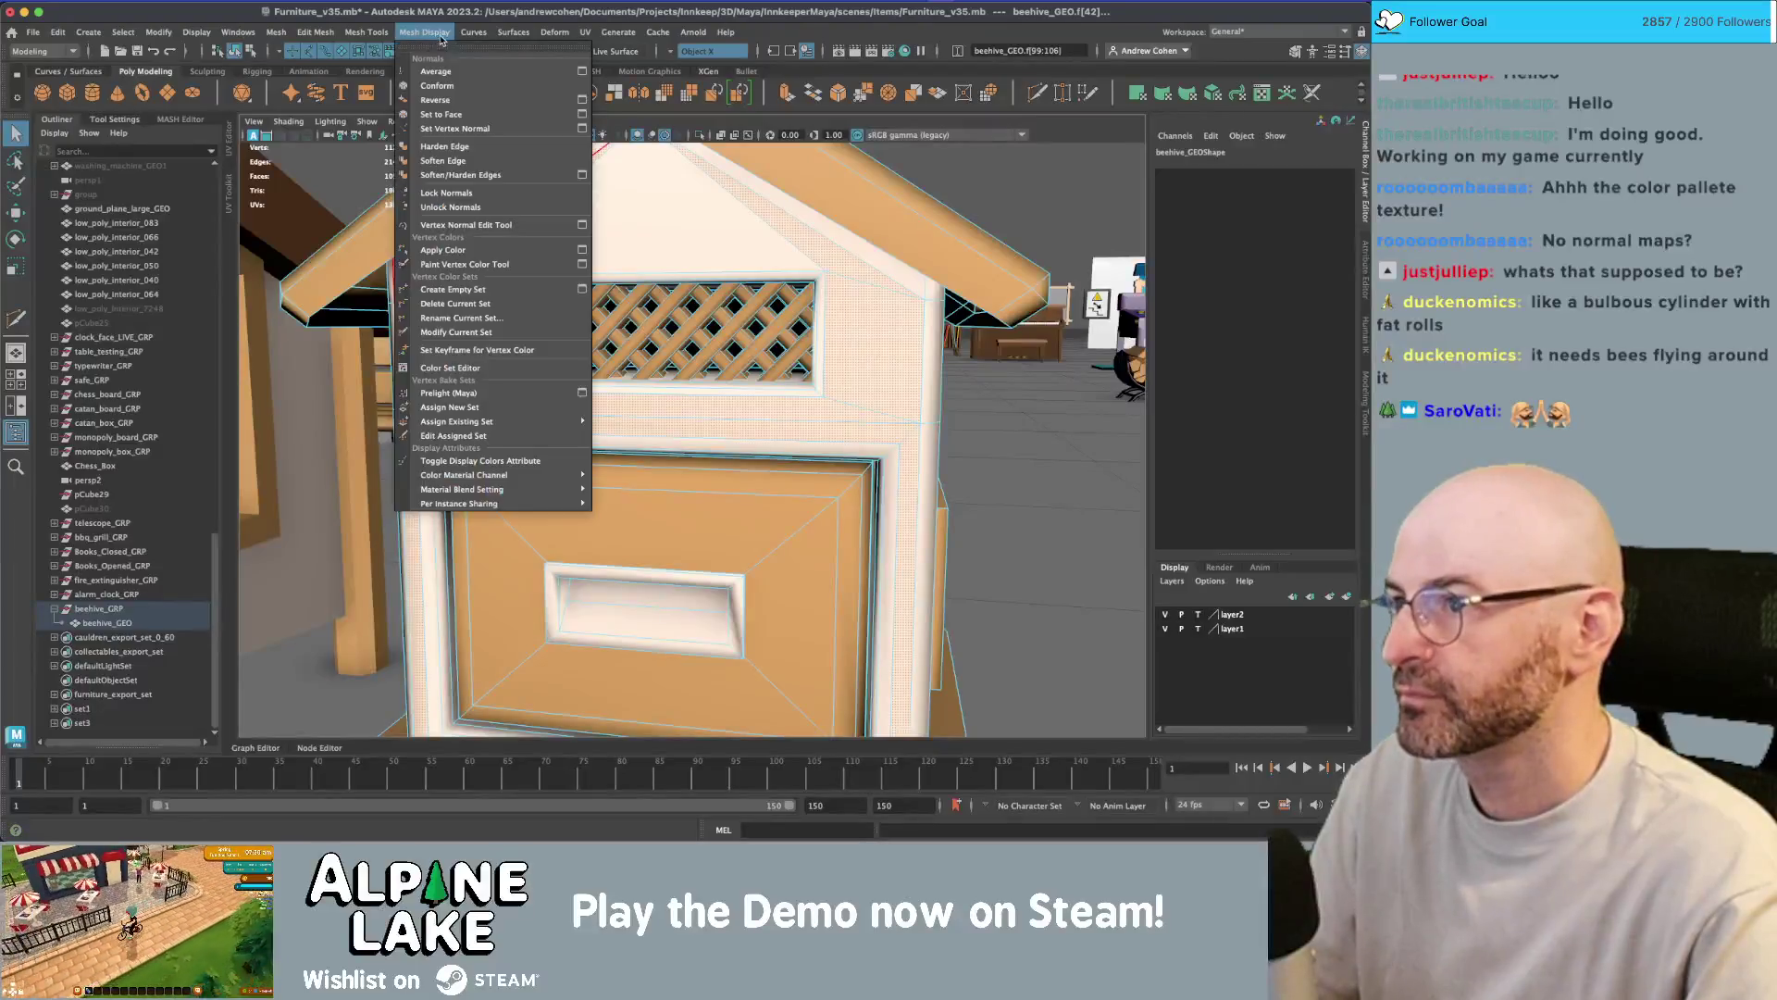
pyautogui.click(455, 146)
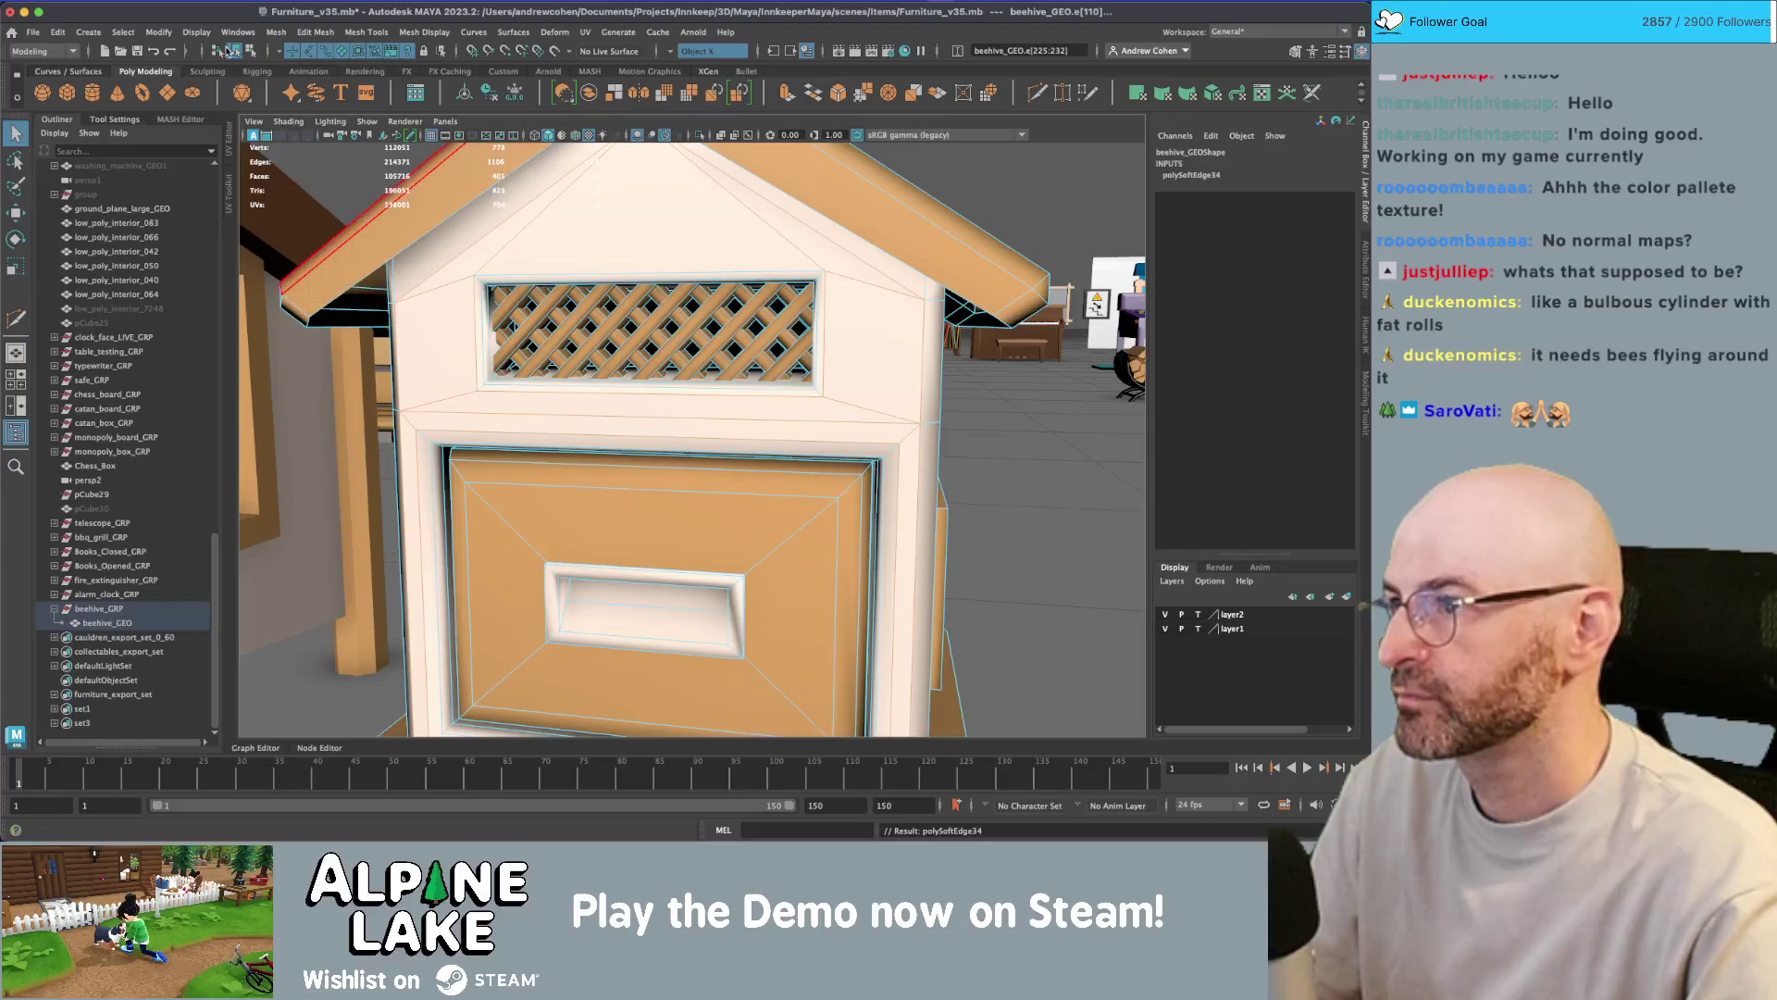
pyautogui.press('f')
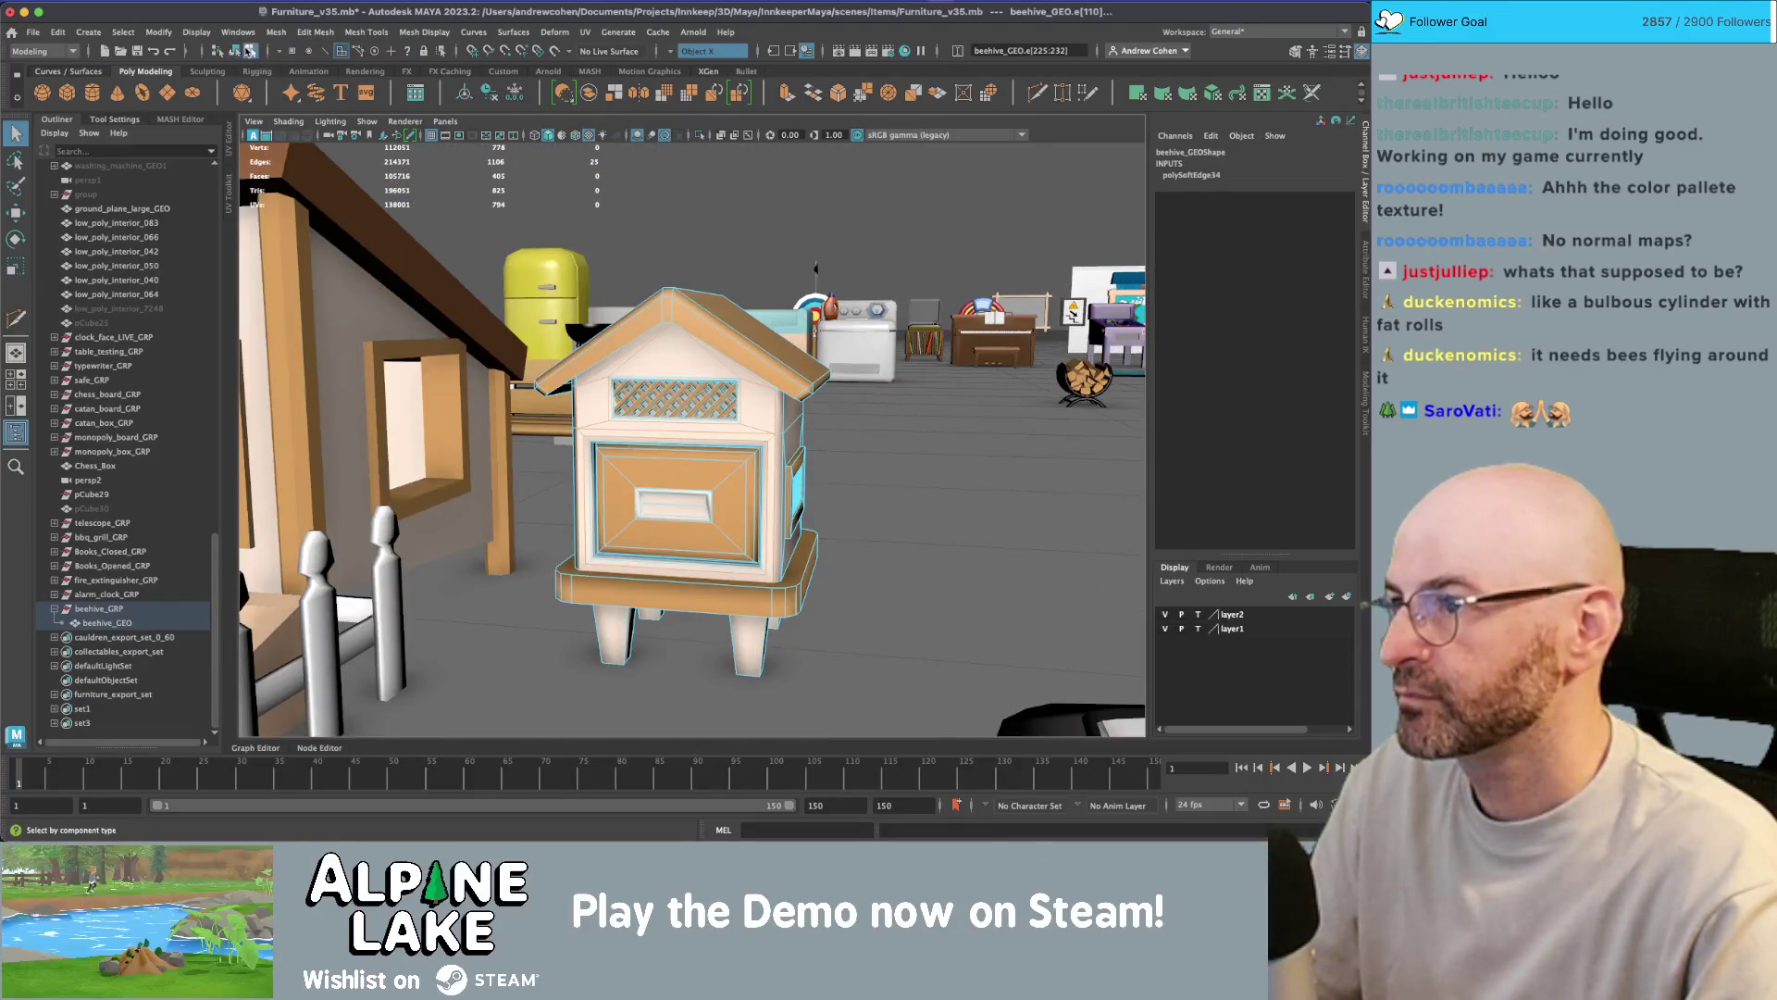
pyautogui.click(705, 205)
pyautogui.moveTo(706, 206)
pyautogui.keyDown('alt'); pyautogui.mouseDown()
pyautogui.moveTo(595, 246)
pyautogui.moveTo(804, 357)
pyautogui.moveTo(671, 379)
pyautogui.moveTo(752, 399)
pyautogui.moveTo(699, 386)
pyautogui.mouseUp(); pyautogui.keyUp('alt')
pyautogui.scroll(-5, 751, 398)
pyautogui.click(671, 380)
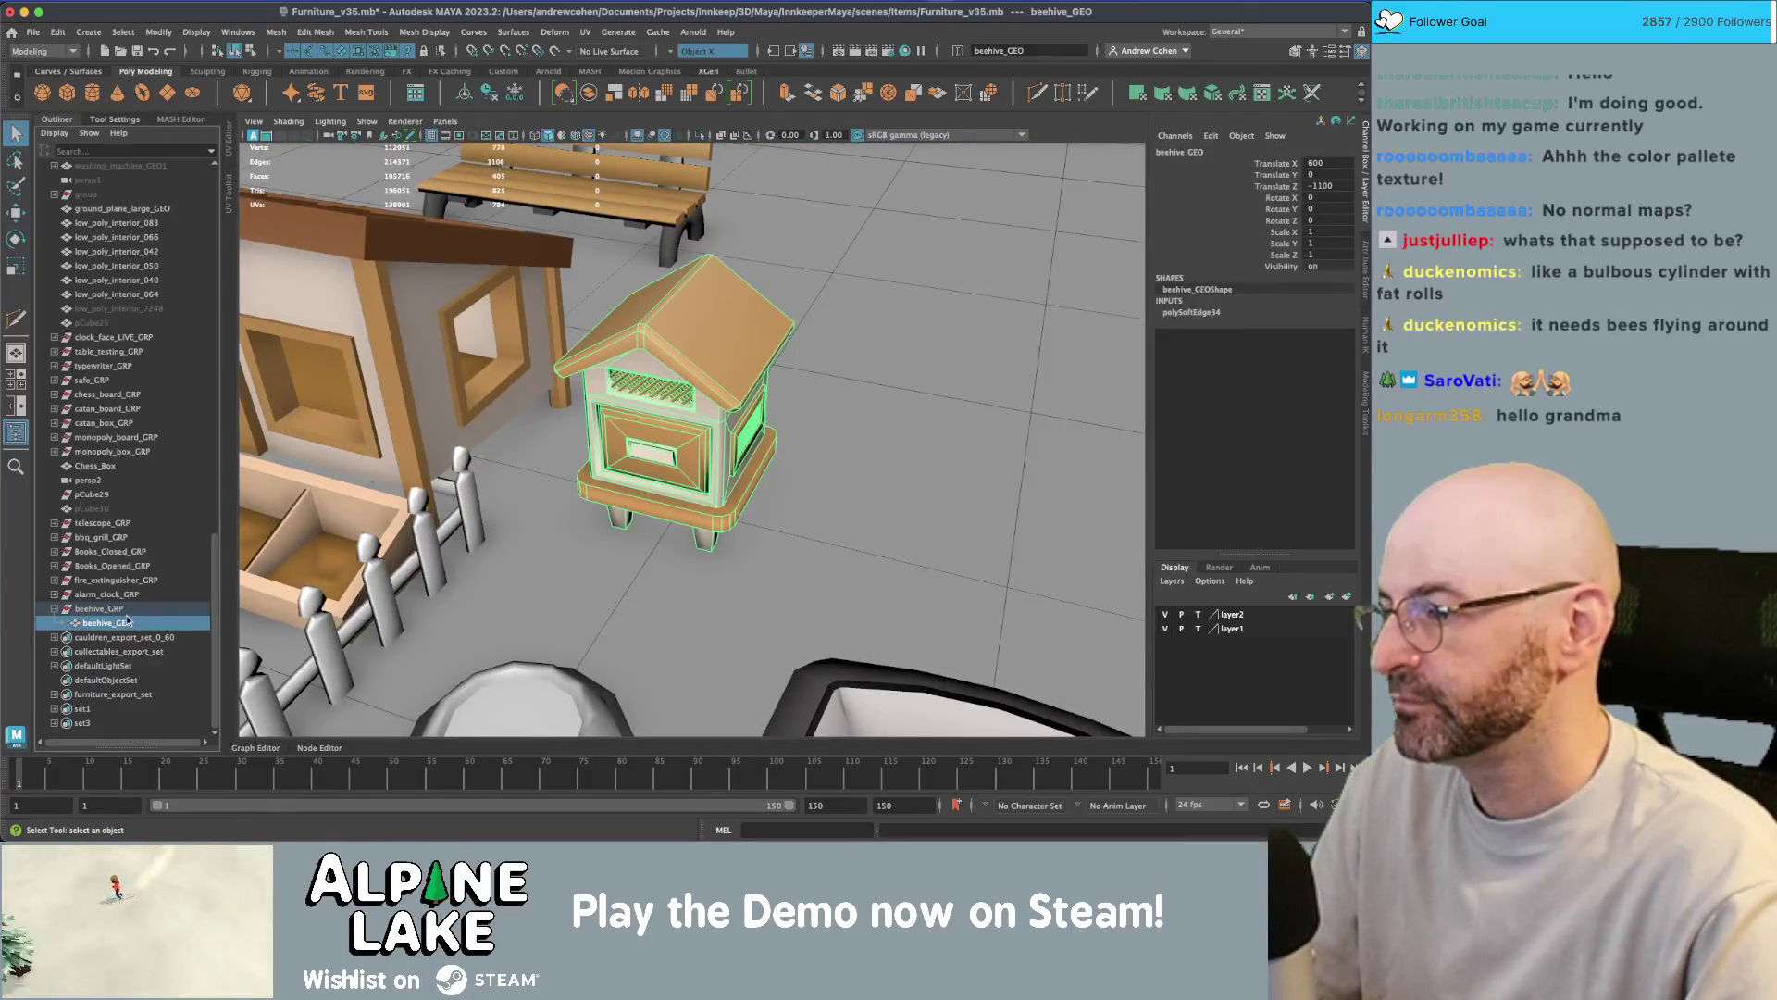
# - Select every member of furniture_export_set and start Export Selection to Unity
pyautogui.click(101, 695)
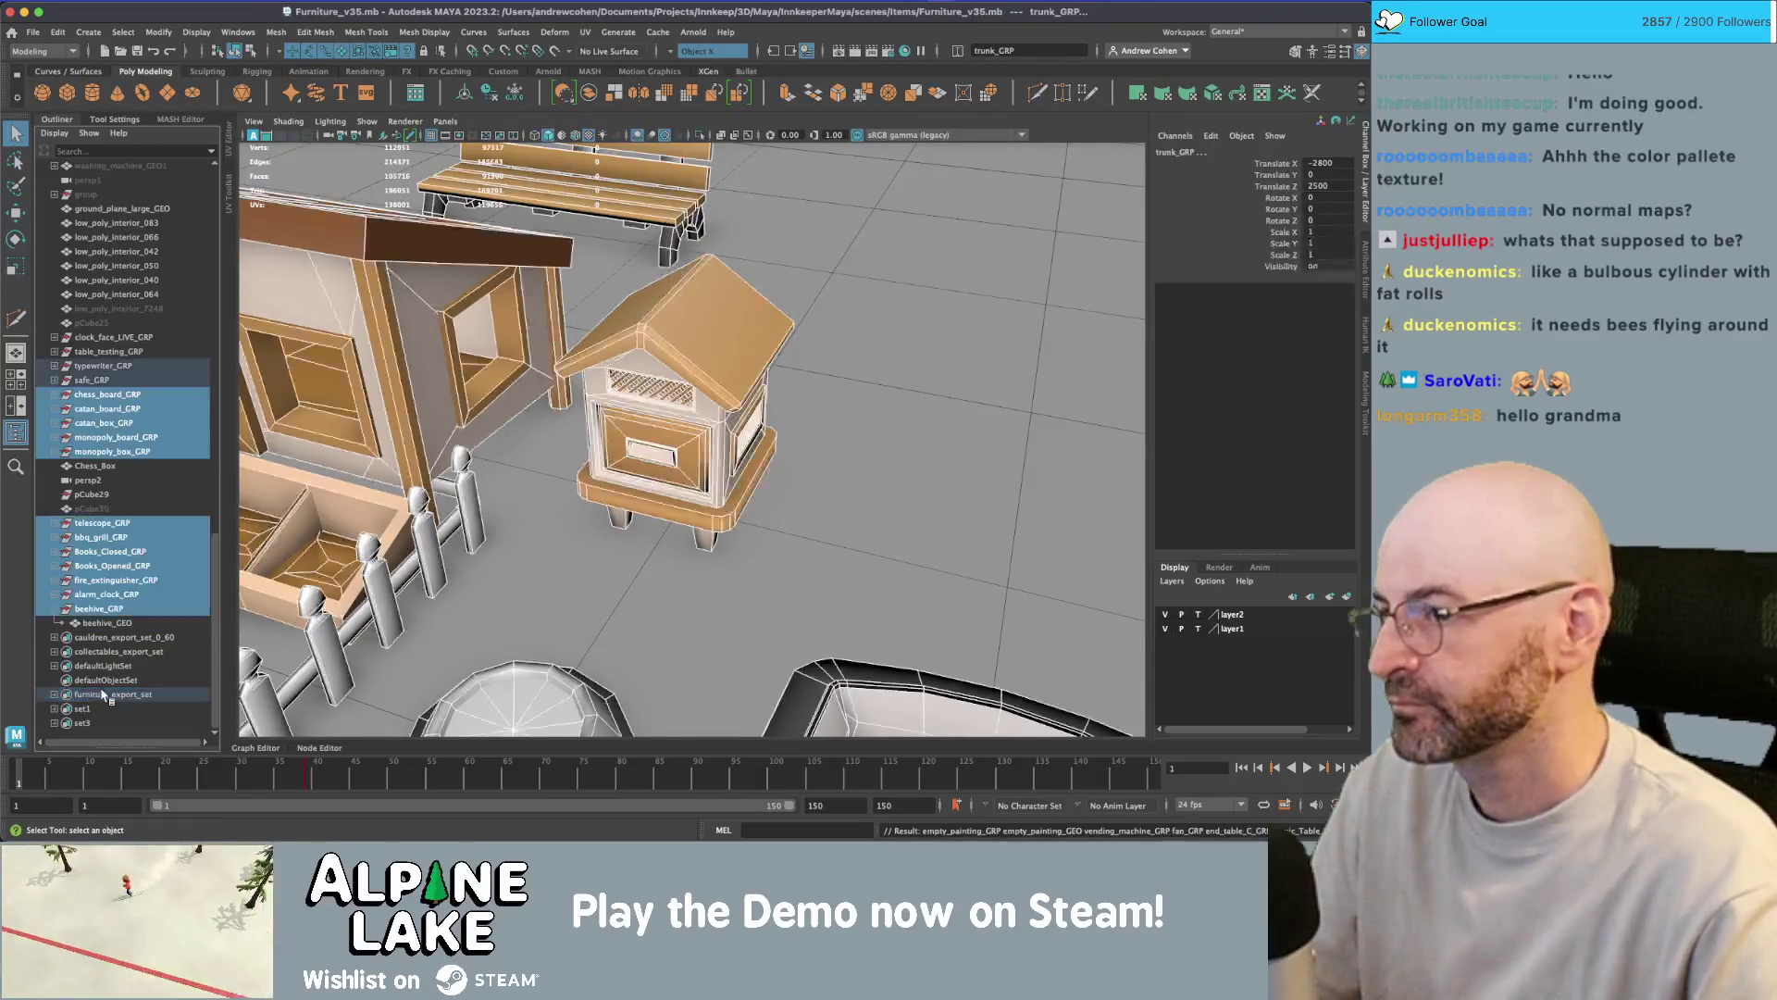
pyautogui.click(32, 35)
pyautogui.moveTo(102, 239)
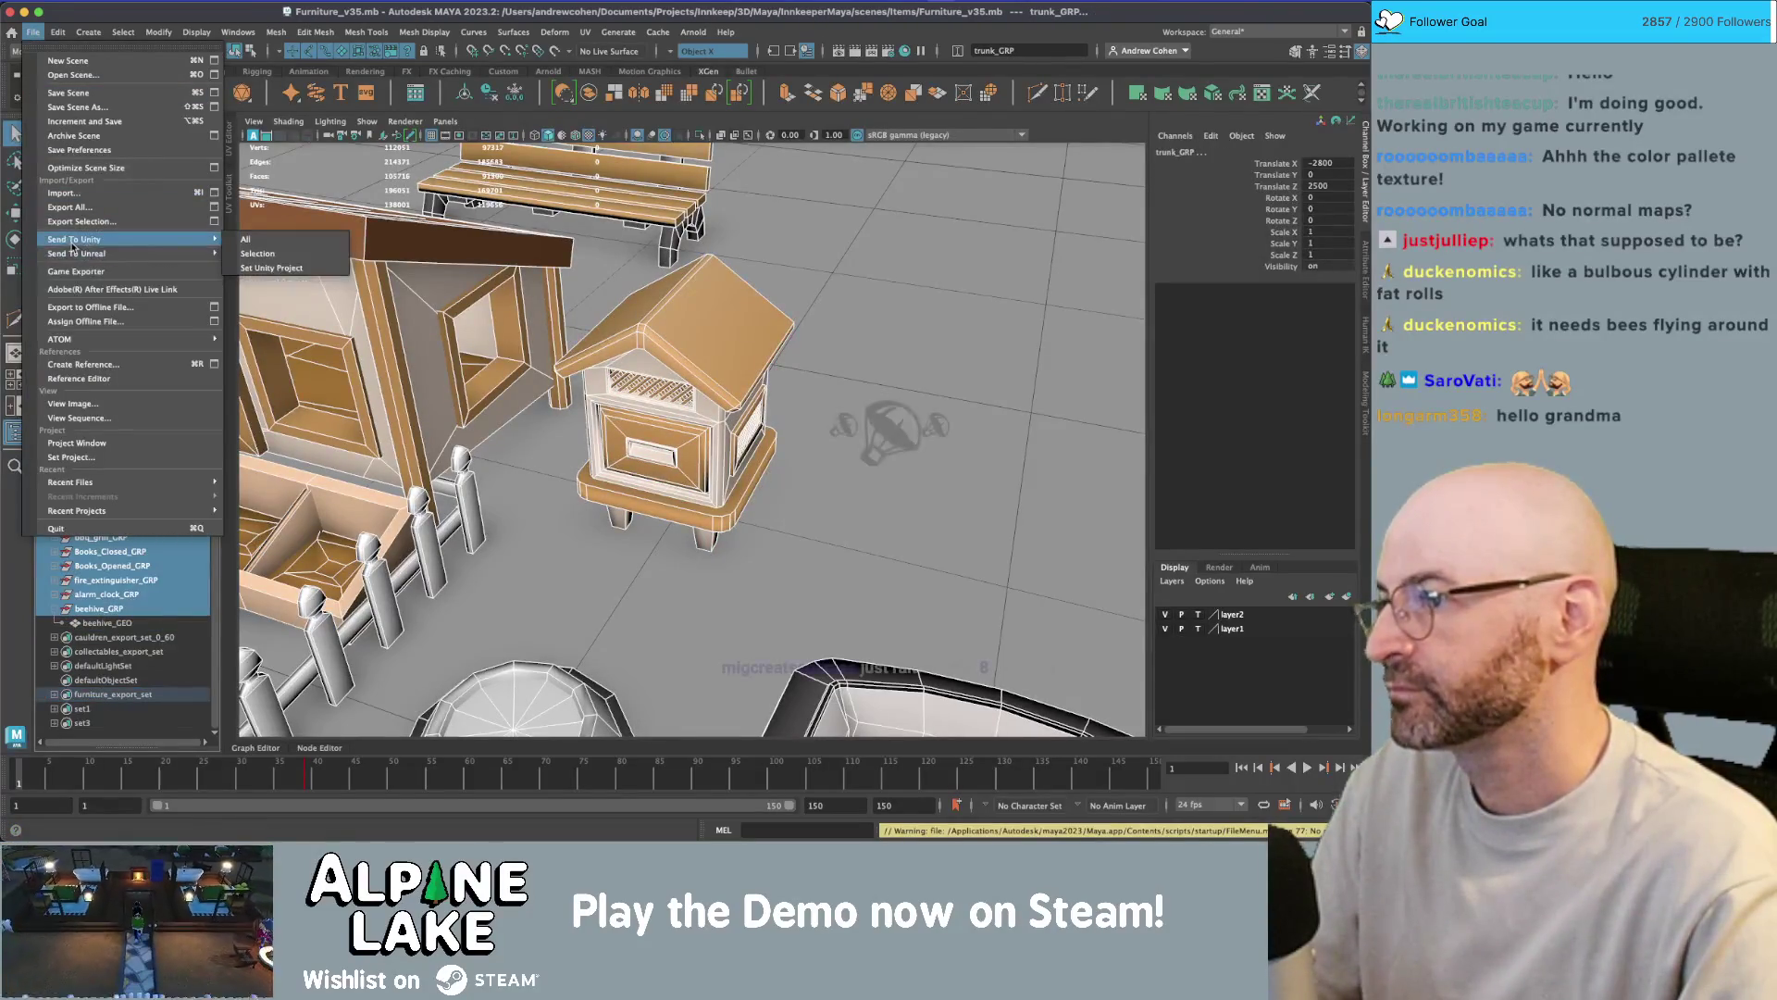
pyautogui.click(275, 253)
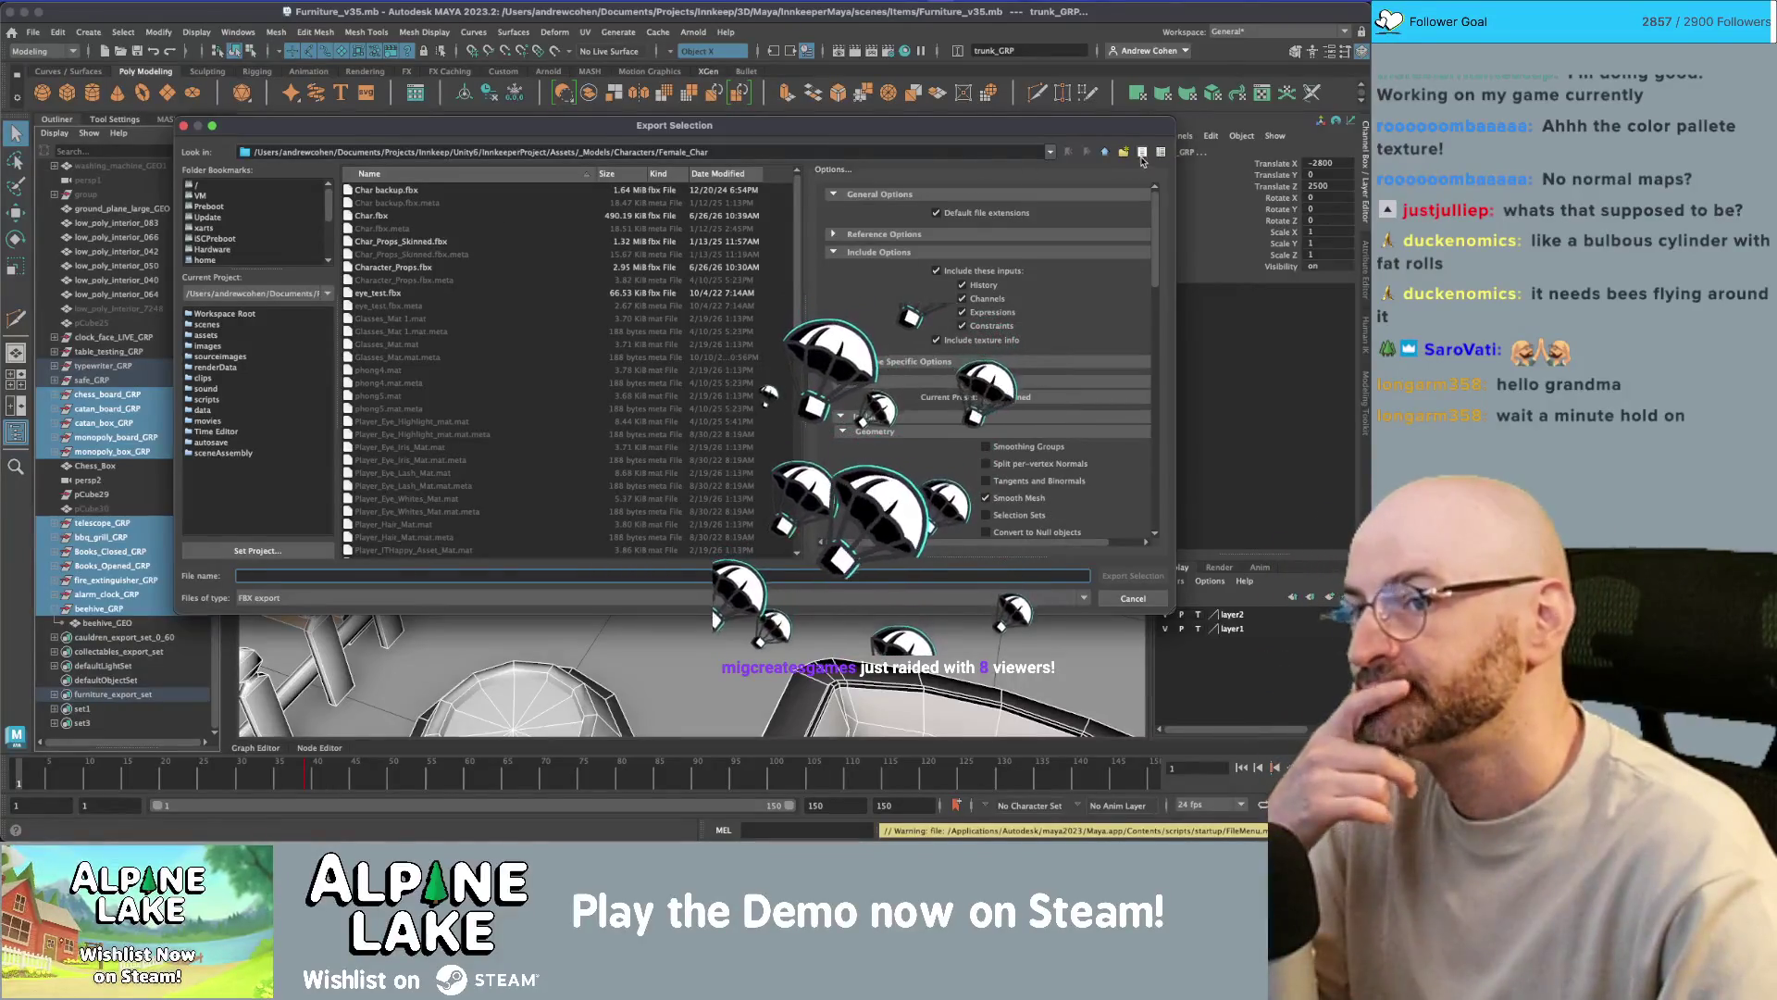
# - Overwrite furniture.fbx in the Decorations folder and dismiss the warnings report
pyautogui.click(1068, 152)
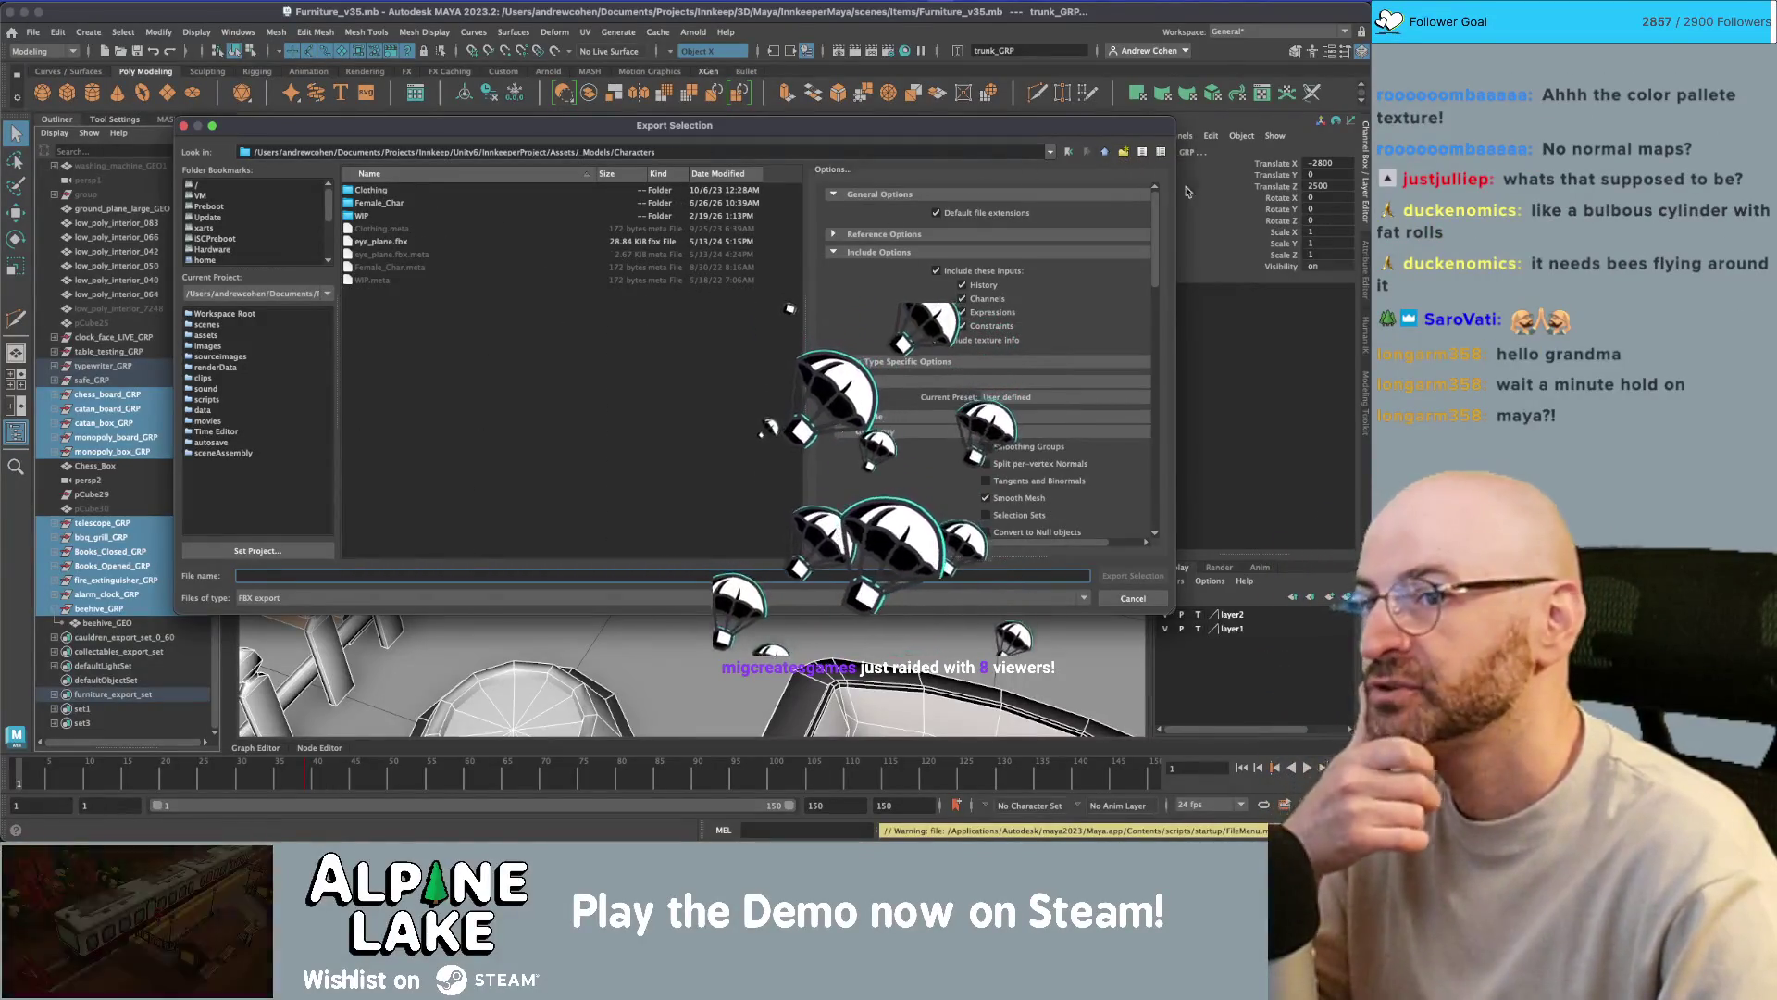
pyautogui.click(1069, 152)
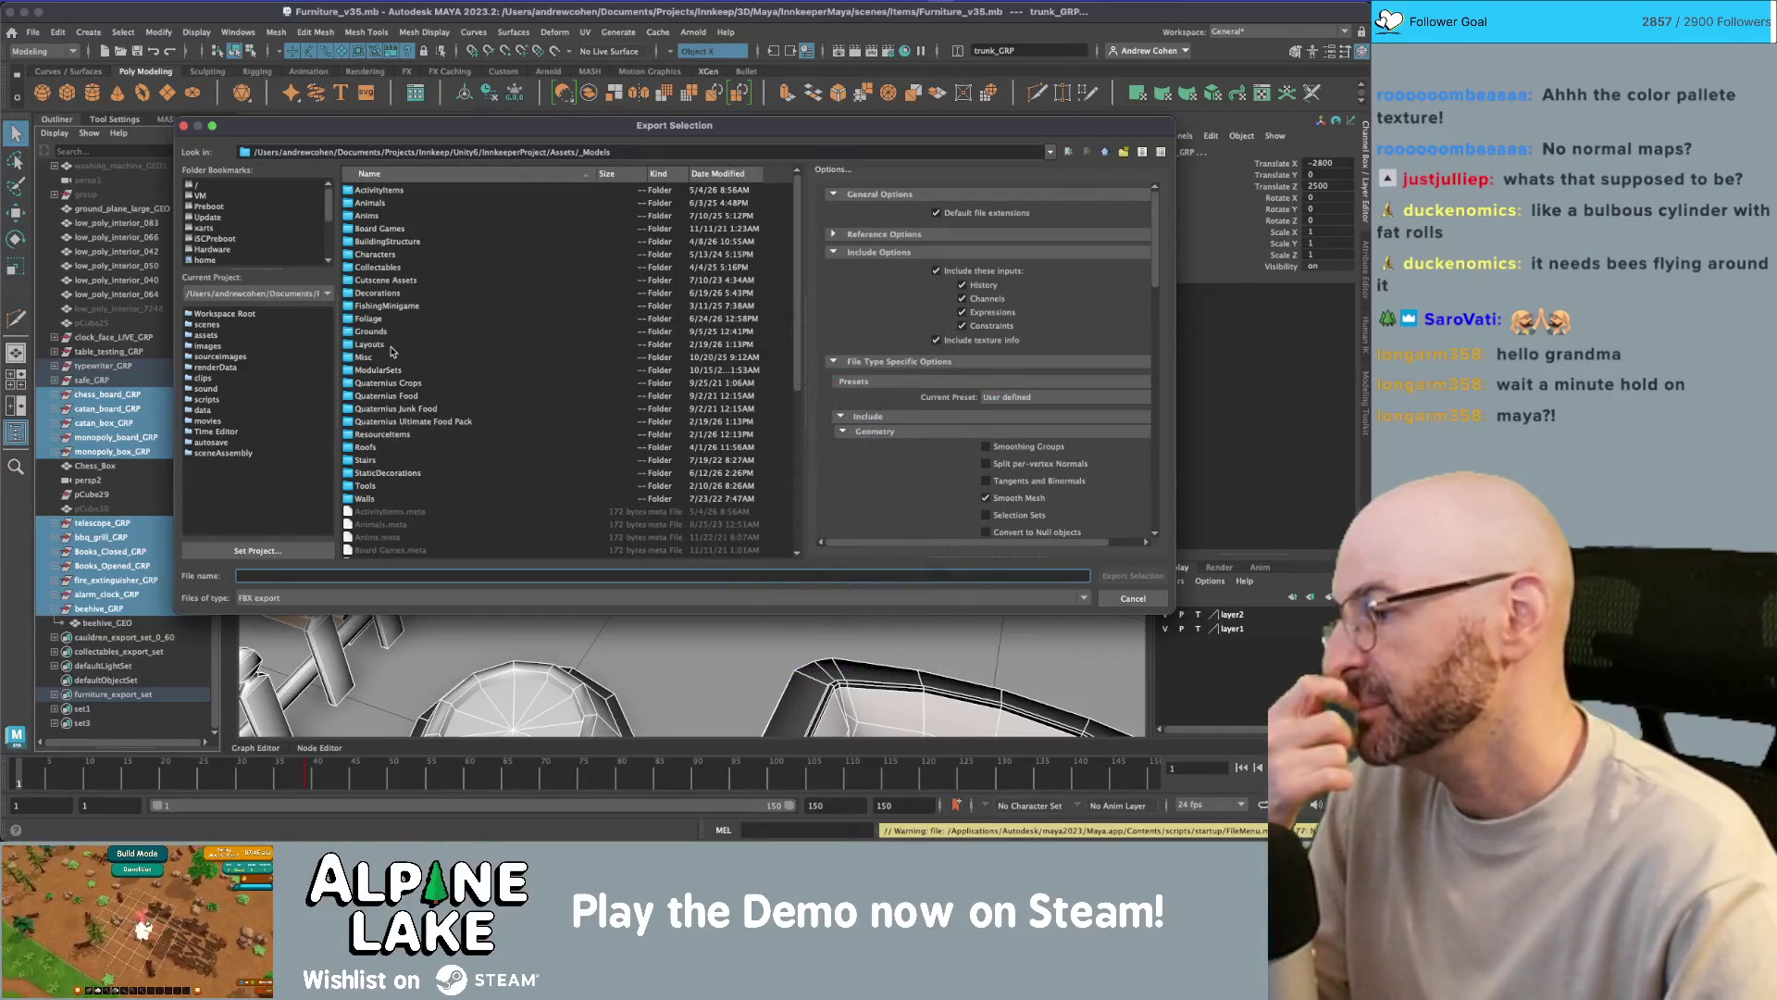
pyautogui.doubleClick(394, 293)
pyautogui.doubleClick(390, 271)
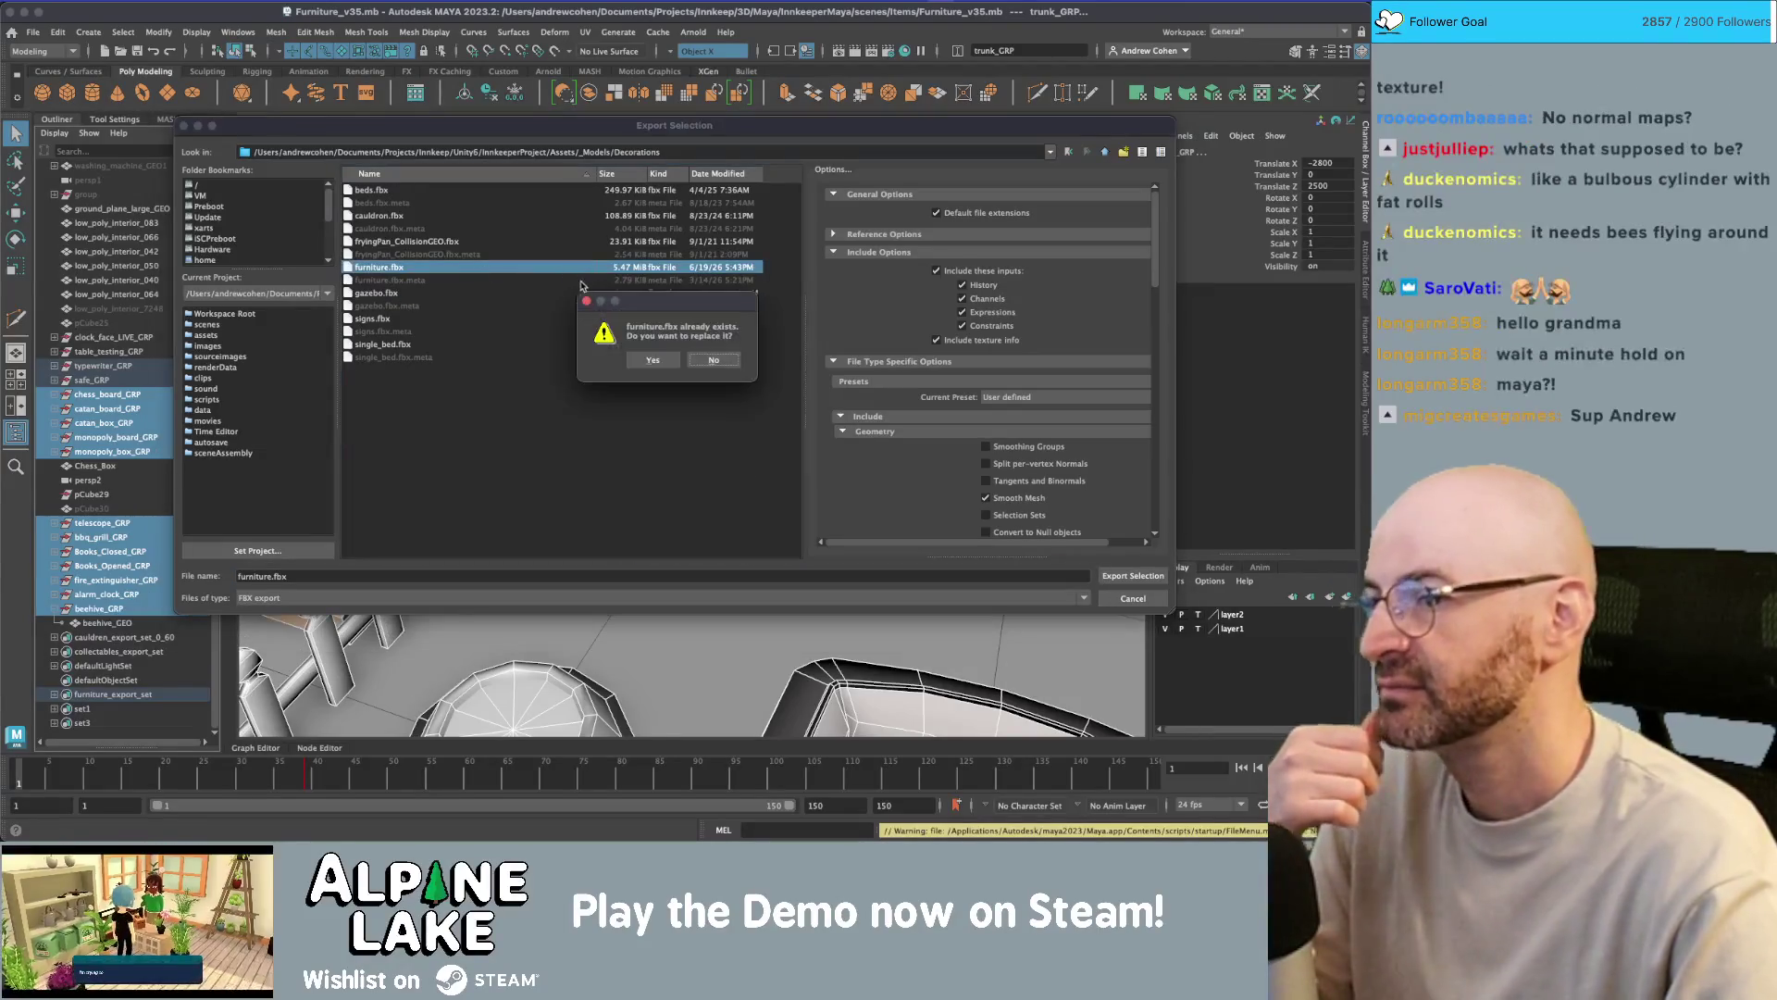
pyautogui.press('Return')
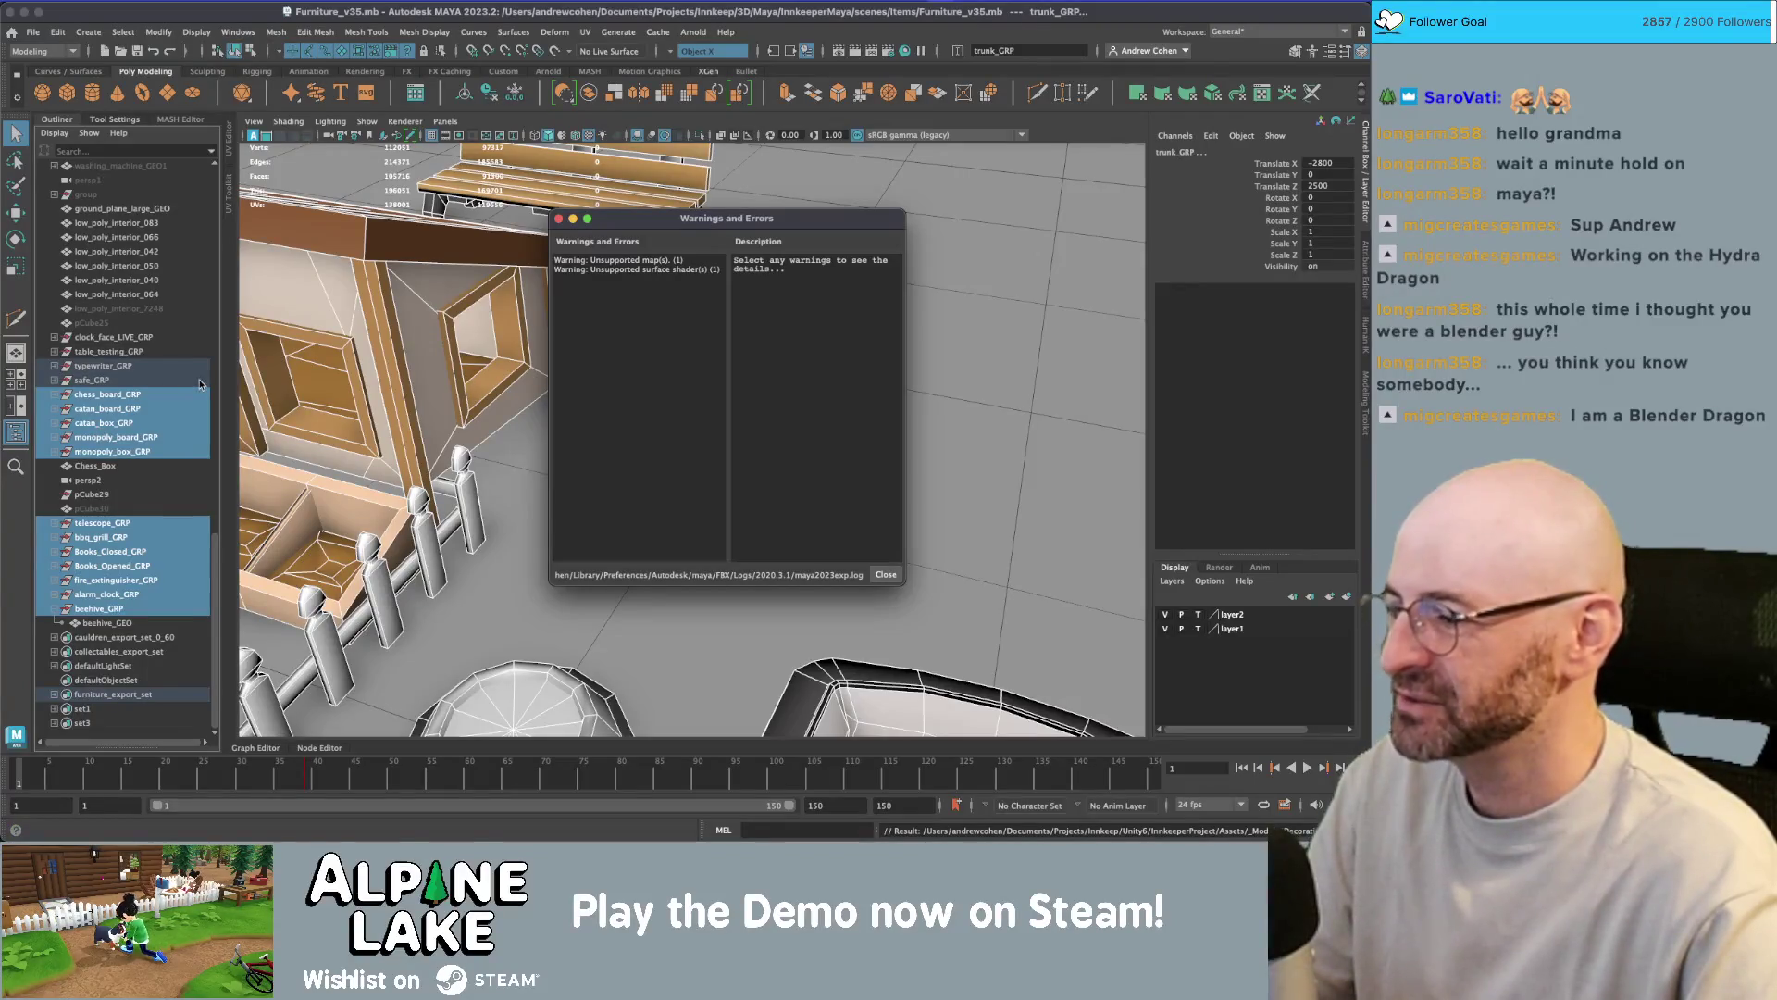
pyautogui.click(559, 218)
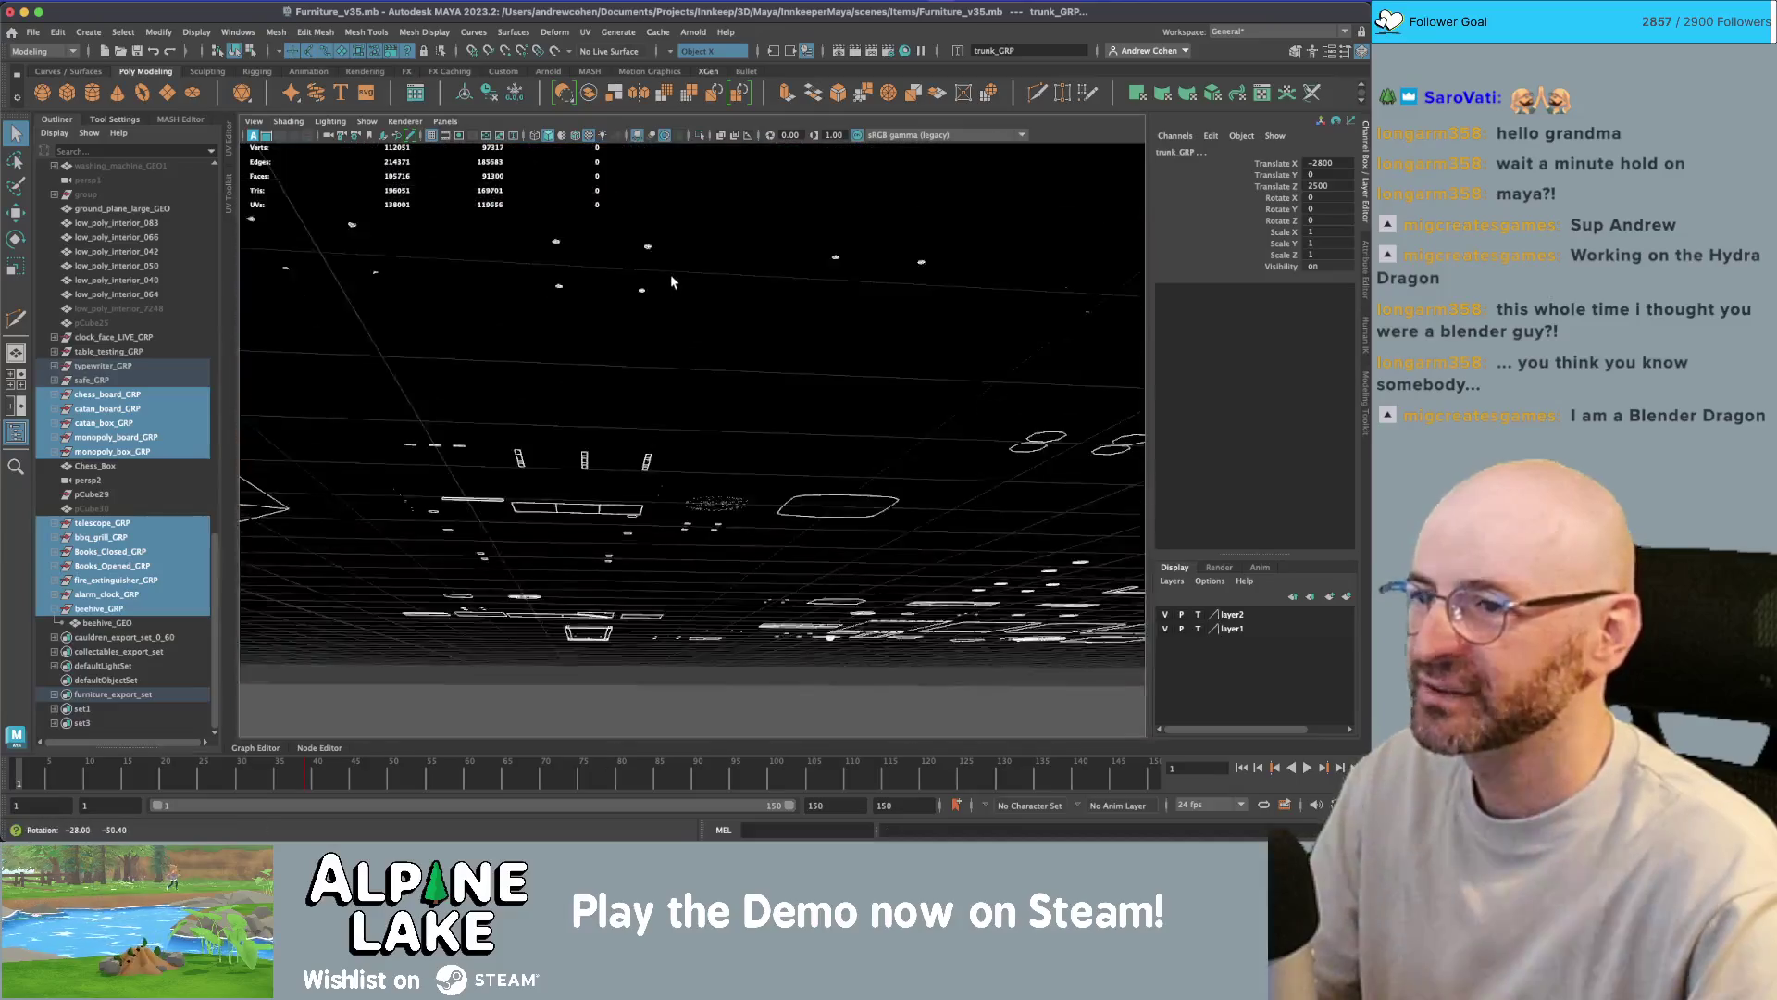
# - Harden the first lattice vent frame edge on the beehive with Mesh Display > Harden Edge
pyautogui.keyDown('alt'); pyautogui.moveTo(670, 274); pyautogui.dragTo(673, 298); pyautogui.keyUp('alt')
pyautogui.keyDown('alt'); pyautogui.moveTo(673, 297); pyautogui.dragTo(680, 302, button='right'); pyautogui.keyUp('alt')
pyautogui.click(680, 302)
pyautogui.keyDown('alt'); pyautogui.moveTo(680, 302); pyautogui.dragTo(642, 325); pyautogui.keyUp('alt')
pyautogui.moveTo(643, 326)
pyautogui.keyDown('alt'); pyautogui.mouseDown(button='right')
pyautogui.moveTo(576, 361)
pyautogui.moveTo(685, 356)
pyautogui.mouseUp(button='right'); pyautogui.keyUp('alt')
pyautogui.moveTo(685, 356)
pyautogui.keyDown('alt'); pyautogui.mouseDown()
pyautogui.moveTo(777, 342)
pyautogui.moveTo(620, 383)
pyautogui.mouseUp(); pyautogui.keyUp('alt')
pyautogui.moveTo(620, 383)
pyautogui.keyDown('alt'); pyautogui.mouseDown(button='right')
pyautogui.moveTo(377, 447)
pyautogui.moveTo(625, 375)
pyautogui.moveTo(630, 354)
pyautogui.moveTo(604, 357)
pyautogui.mouseUp(button='right'); pyautogui.keyUp('alt')
pyautogui.click(627, 359)
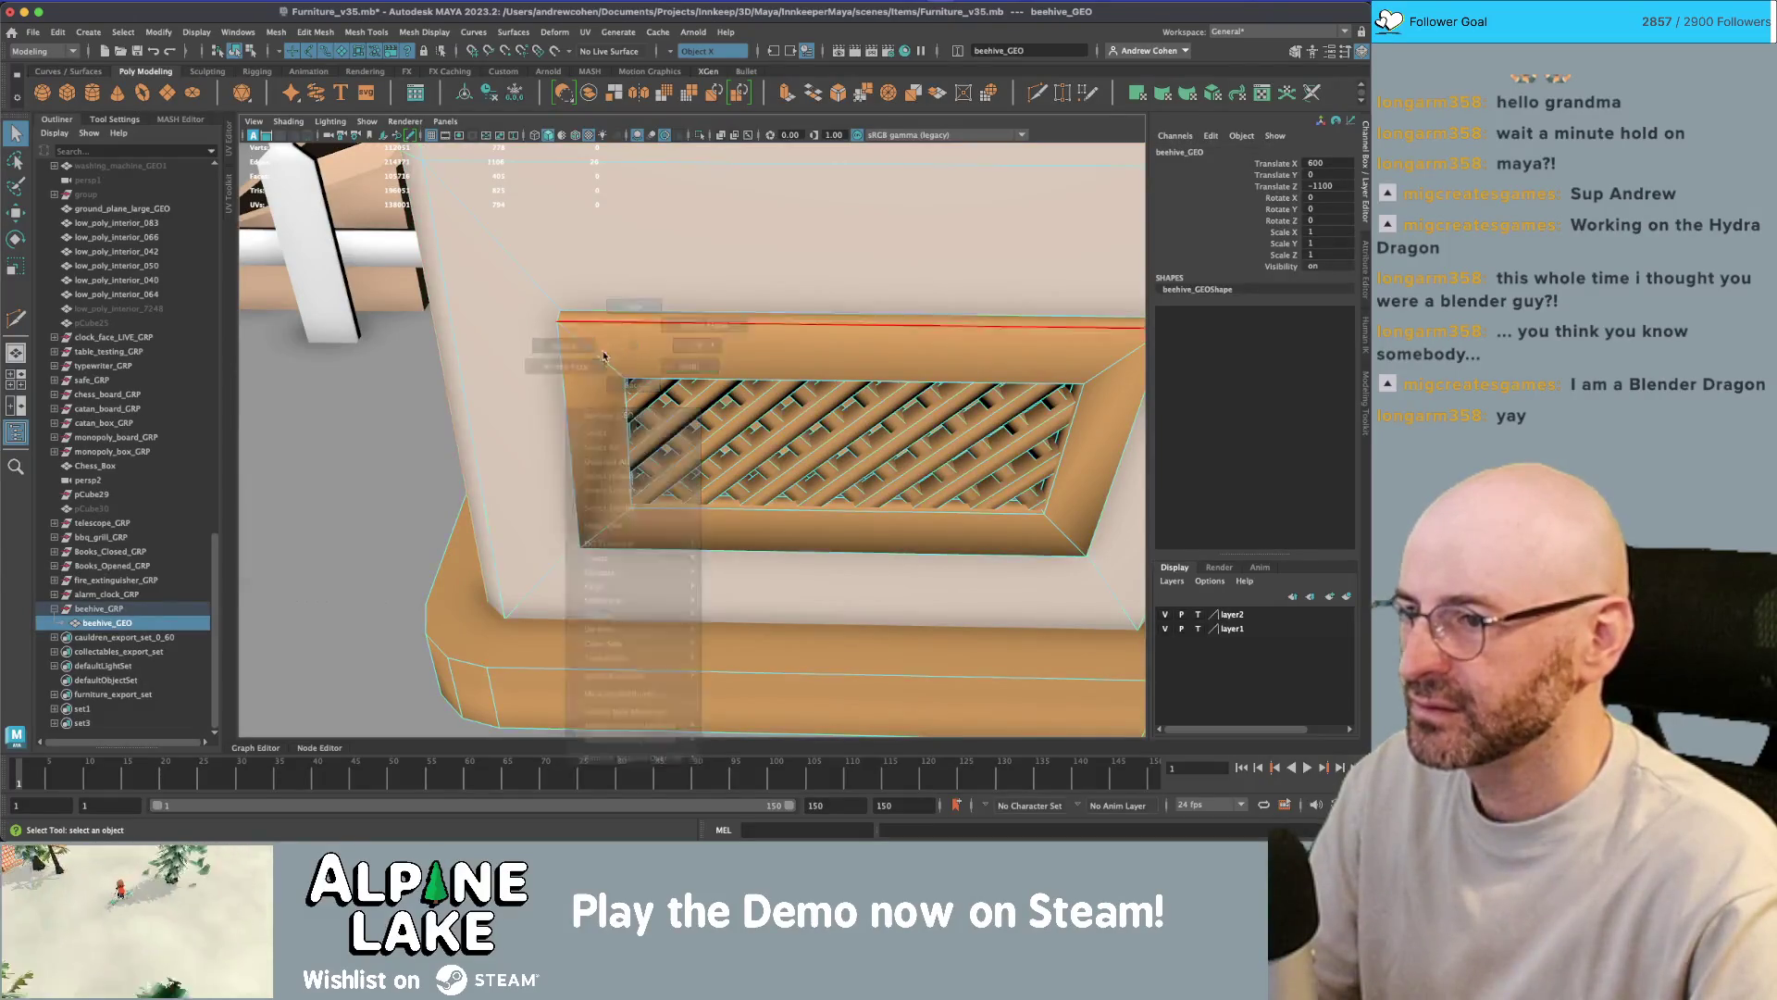
pyautogui.click(602, 358)
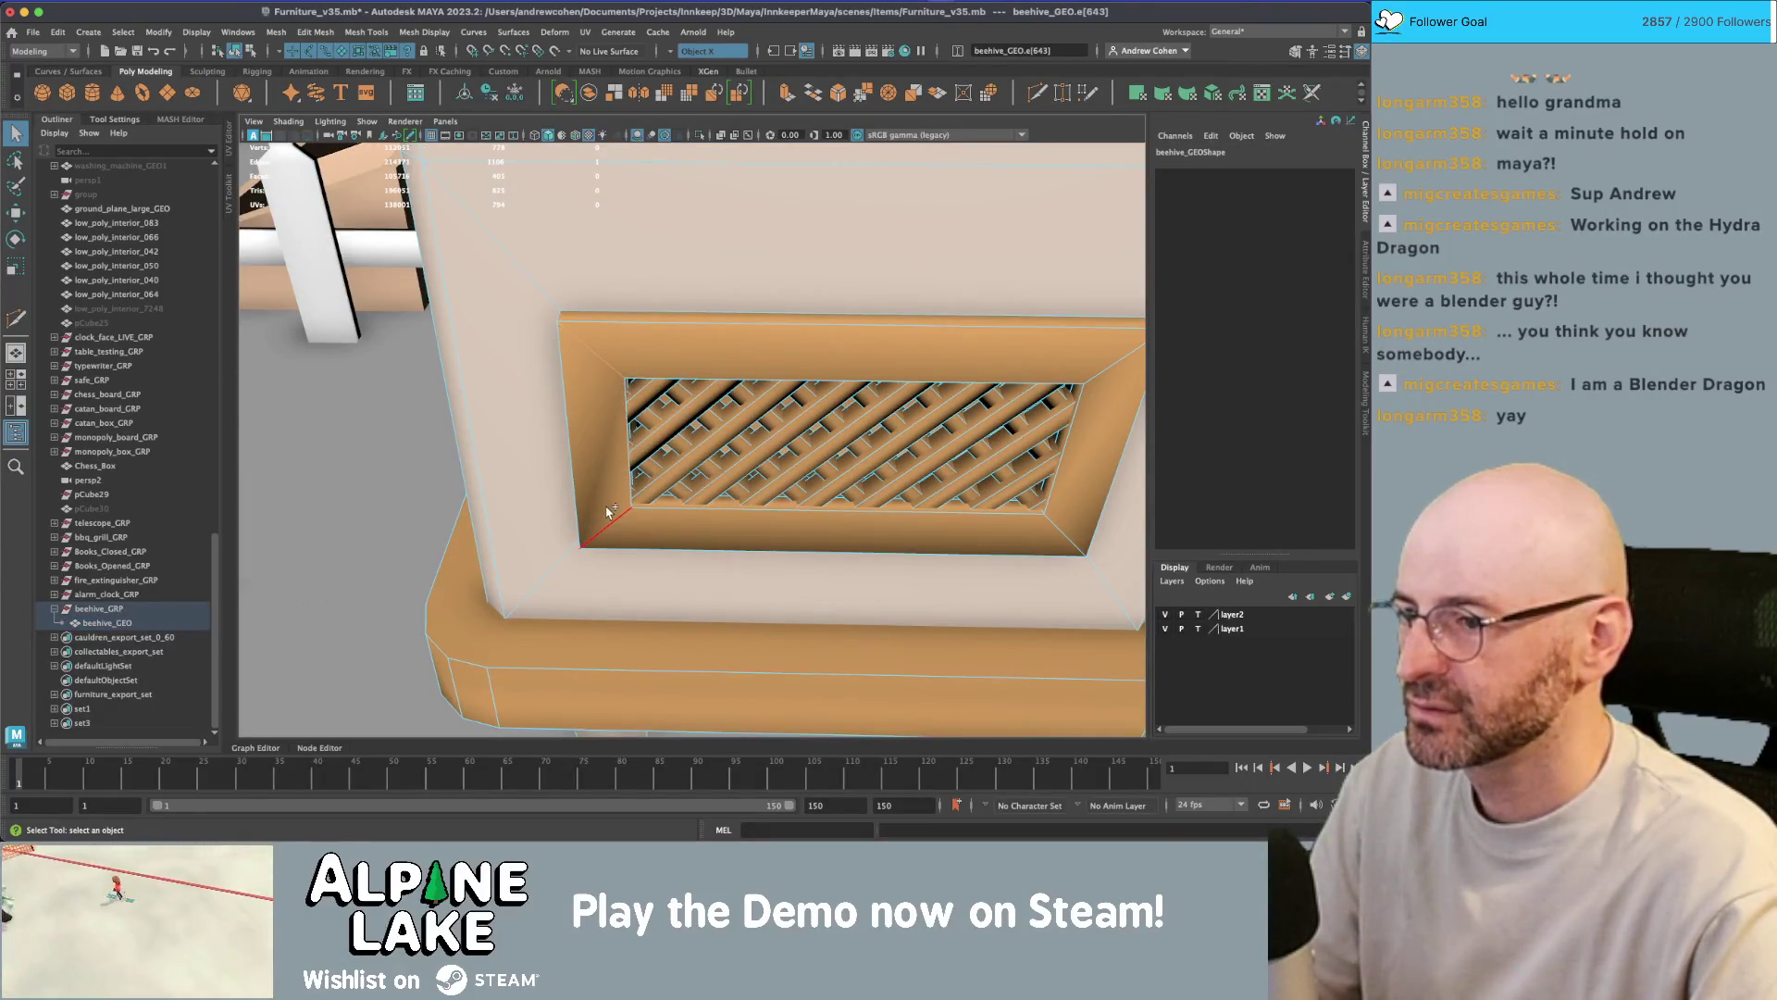
pyautogui.click(428, 35)
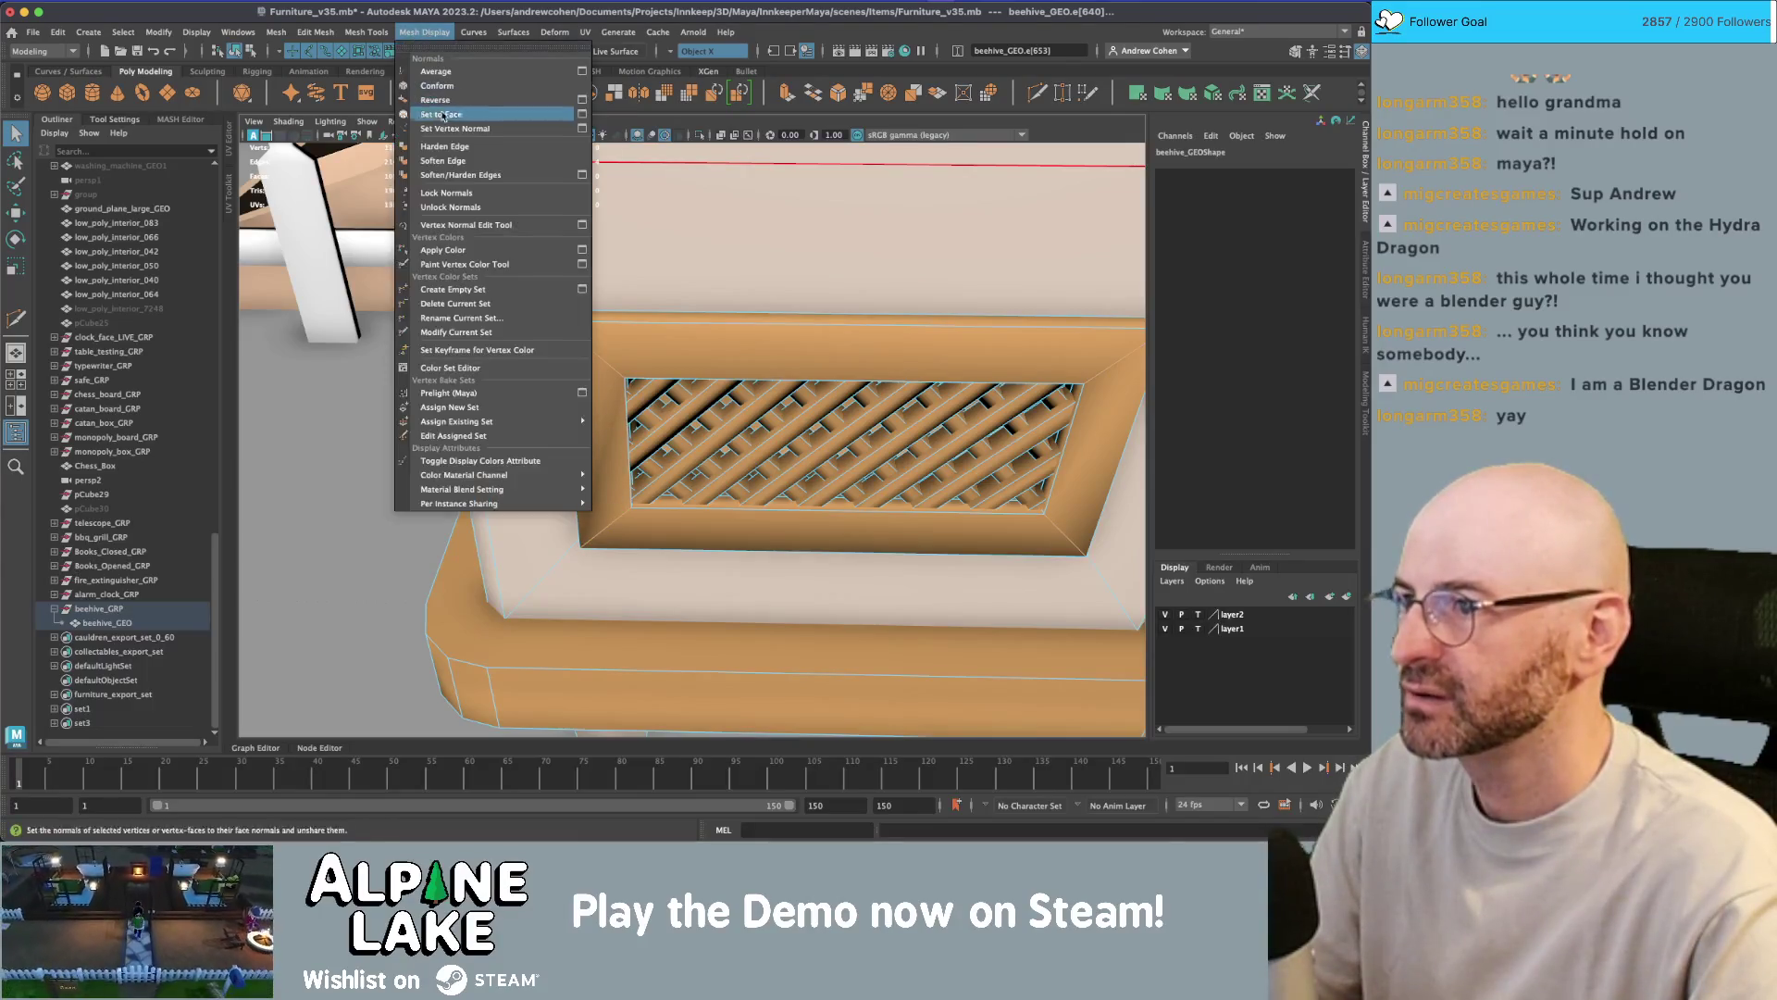
pyautogui.click(444, 148)
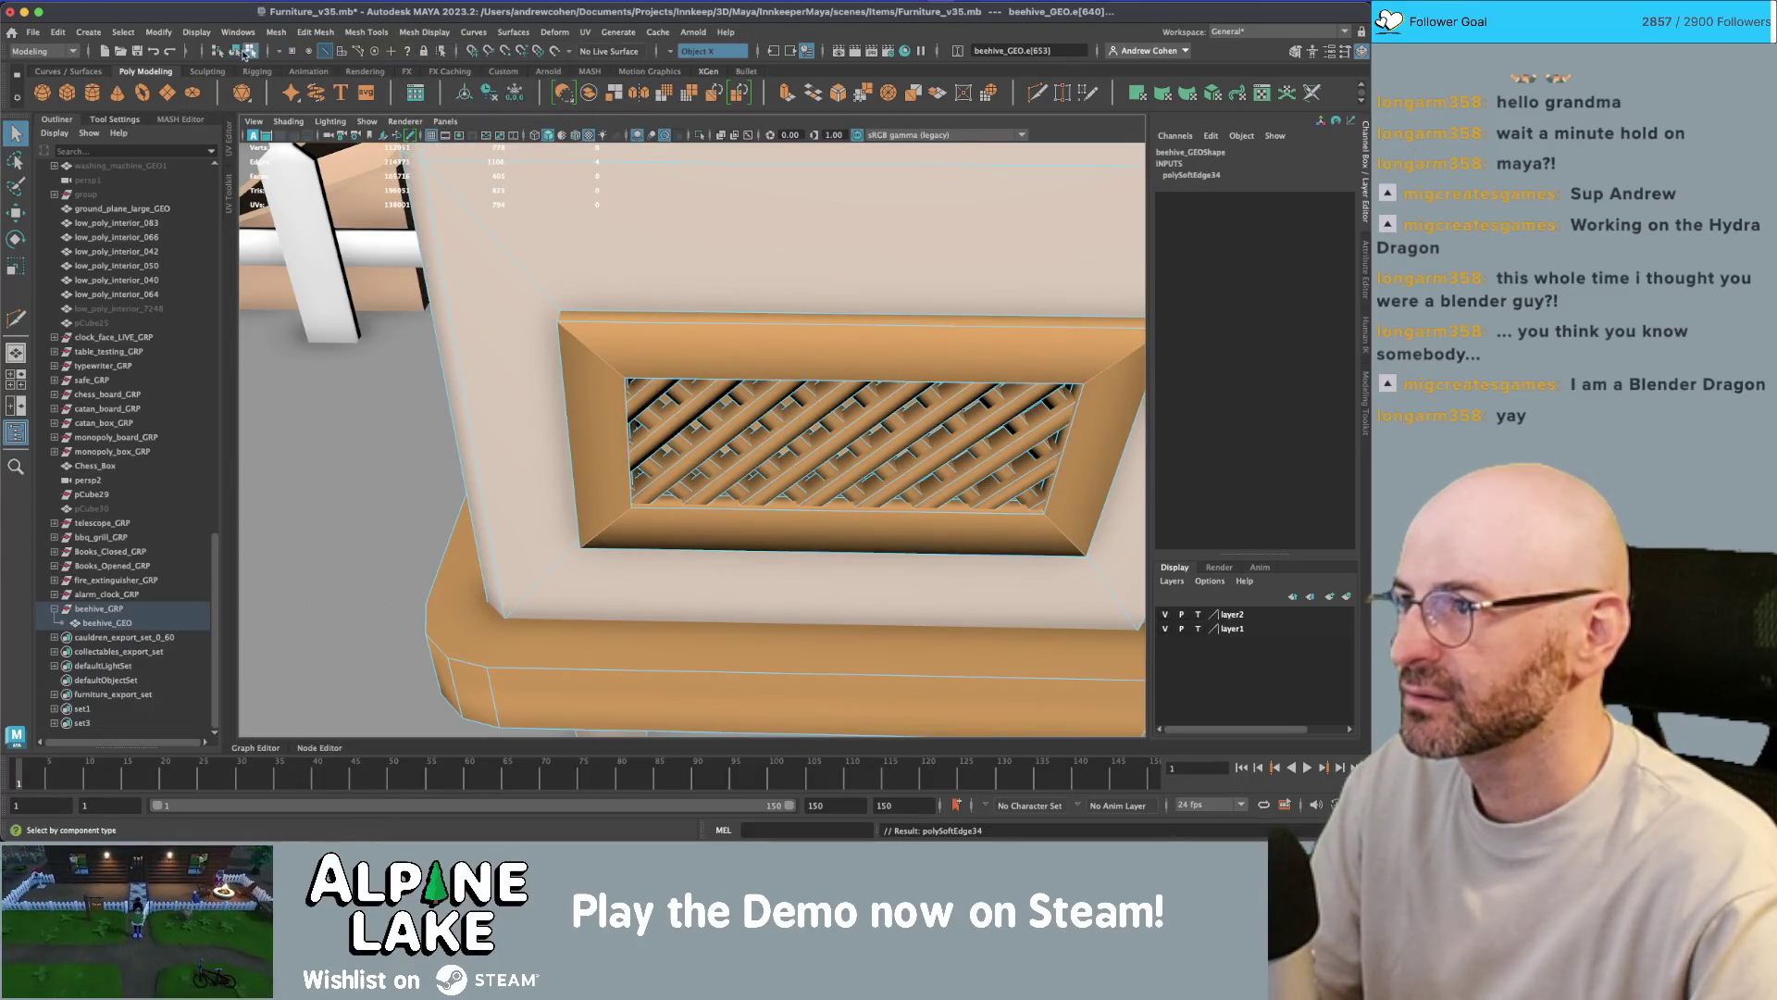
# - Reframe the beehive and harden another vent frame edge with G
pyautogui.click(236, 51)
pyautogui.scroll(-10, 621, 282)
pyautogui.moveTo(630, 287)
pyautogui.keyDown('alt'); pyautogui.mouseDown()
pyautogui.moveTo(802, 341)
pyautogui.moveTo(602, 333)
pyautogui.moveTo(911, 376)
pyautogui.moveTo(976, 358)
pyautogui.moveTo(654, 342)
pyautogui.moveTo(683, 363)
pyautogui.moveTo(710, 351)
pyautogui.moveTo(569, 434)
pyautogui.mouseUp(); pyautogui.keyUp('alt')
pyautogui.scroll(-3, 683, 361)
pyautogui.click(718, 335)
pyautogui.press('f')
pyautogui.rightClick(696, 374)
pyautogui.click(696, 335)
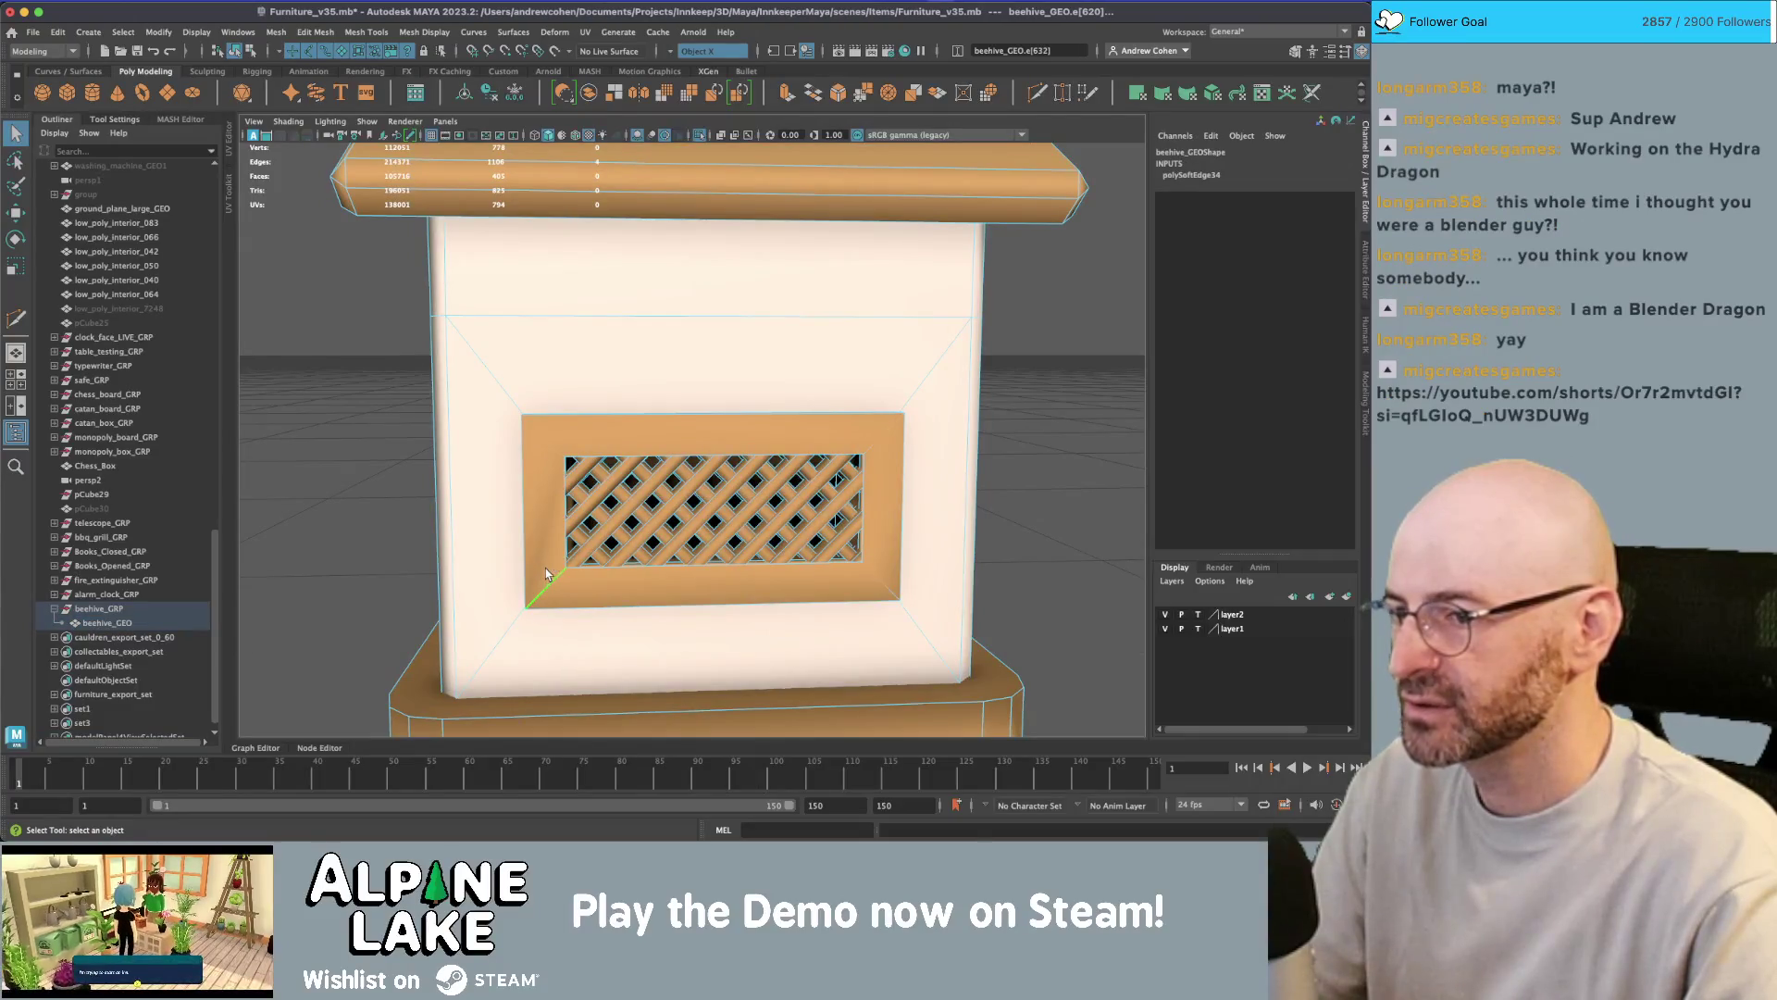
pyautogui.press('g')
# - Inspect the vent and drawer panel up close, picking a drawer panel edge, then clearing it
pyautogui.moveTo(468, 373)
pyautogui.keyDown('alt'); pyautogui.mouseDown()
pyautogui.moveTo(708, 449)
pyautogui.moveTo(694, 528)
pyautogui.moveTo(656, 571)
pyautogui.mouseUp(); pyautogui.keyUp('alt')
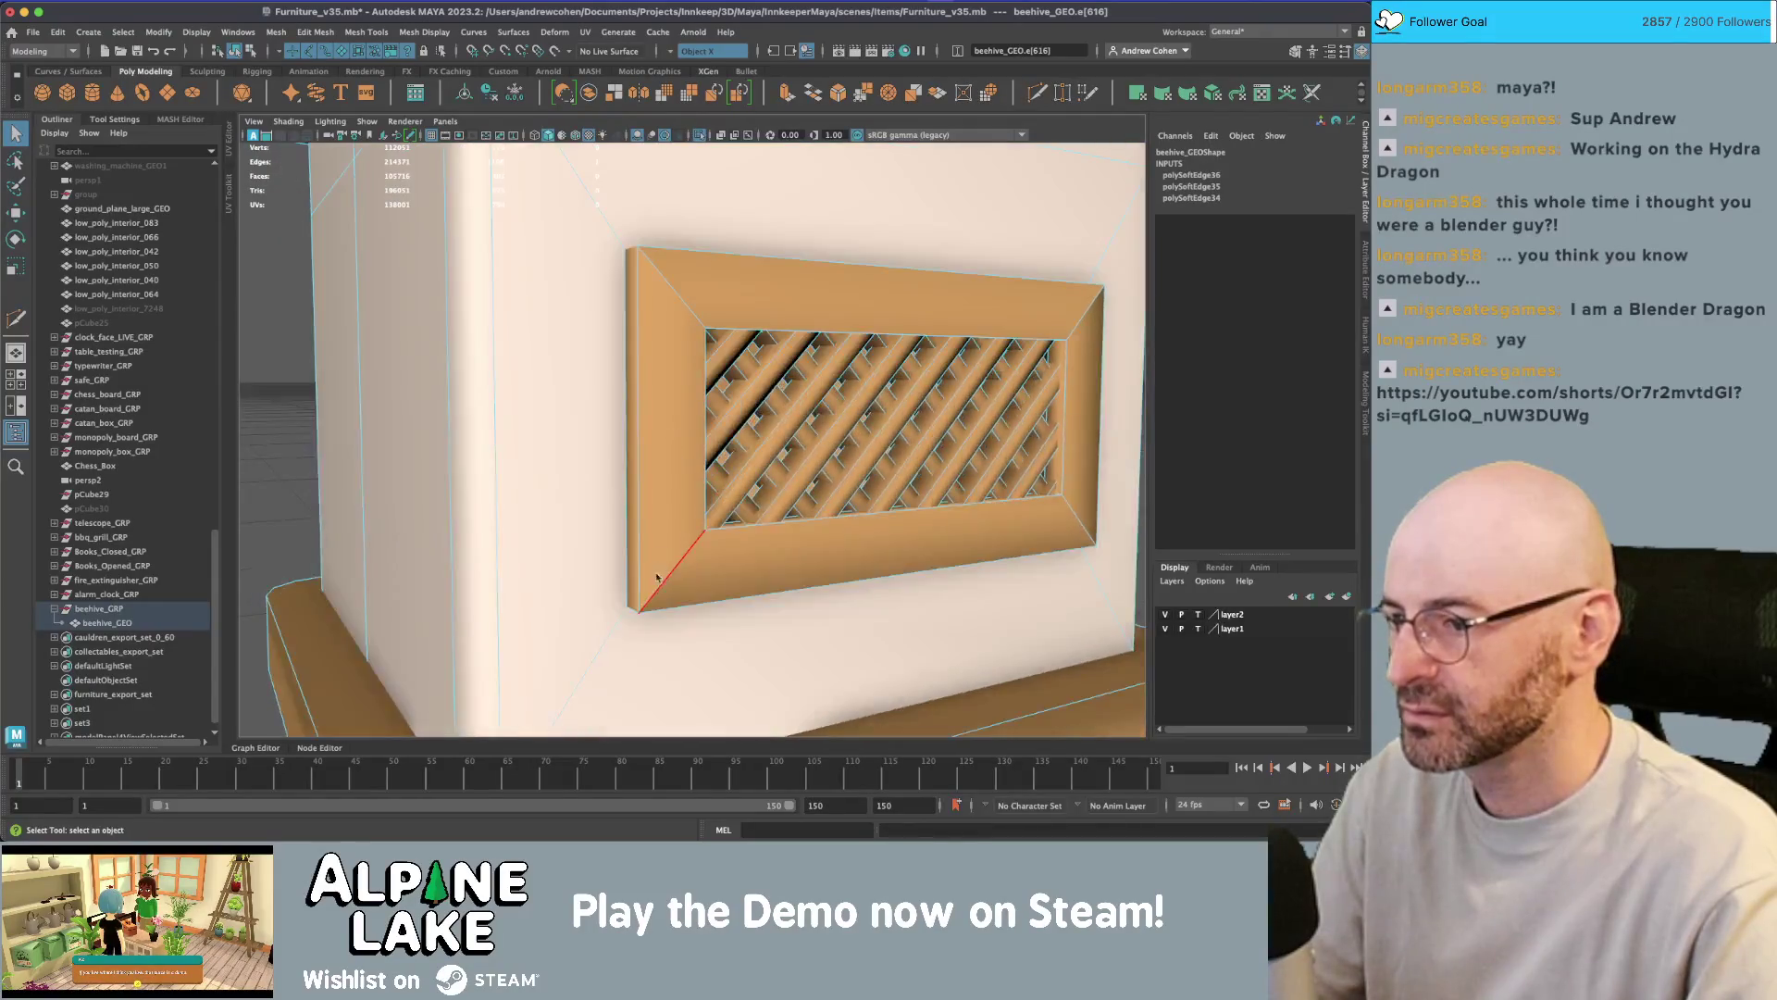
pyautogui.keyDown('alt'); pyautogui.moveTo(1058, 537); pyautogui.dragTo(903, 517); pyautogui.keyUp('alt')
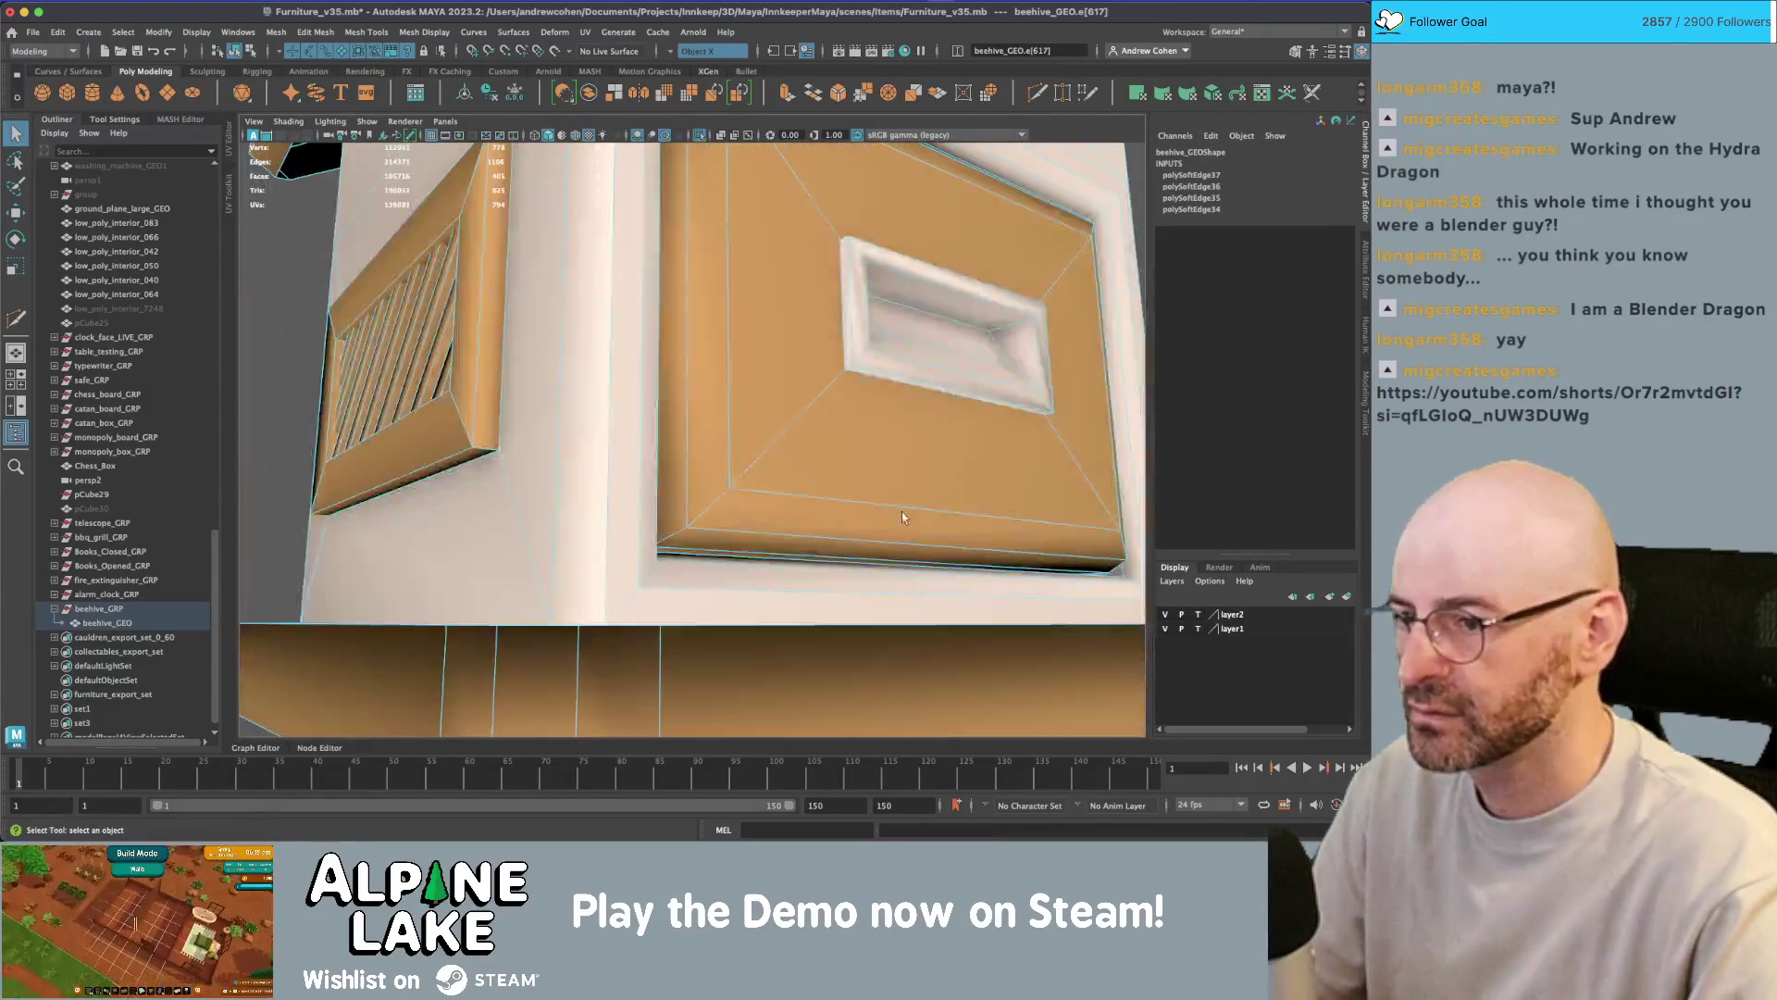
pyautogui.moveTo(485, 307)
pyautogui.keyDown('alt'); pyautogui.mouseDown()
pyautogui.moveTo(501, 226)
pyautogui.moveTo(662, 257)
pyautogui.moveTo(632, 283)
pyautogui.mouseUp(); pyautogui.keyUp('alt')
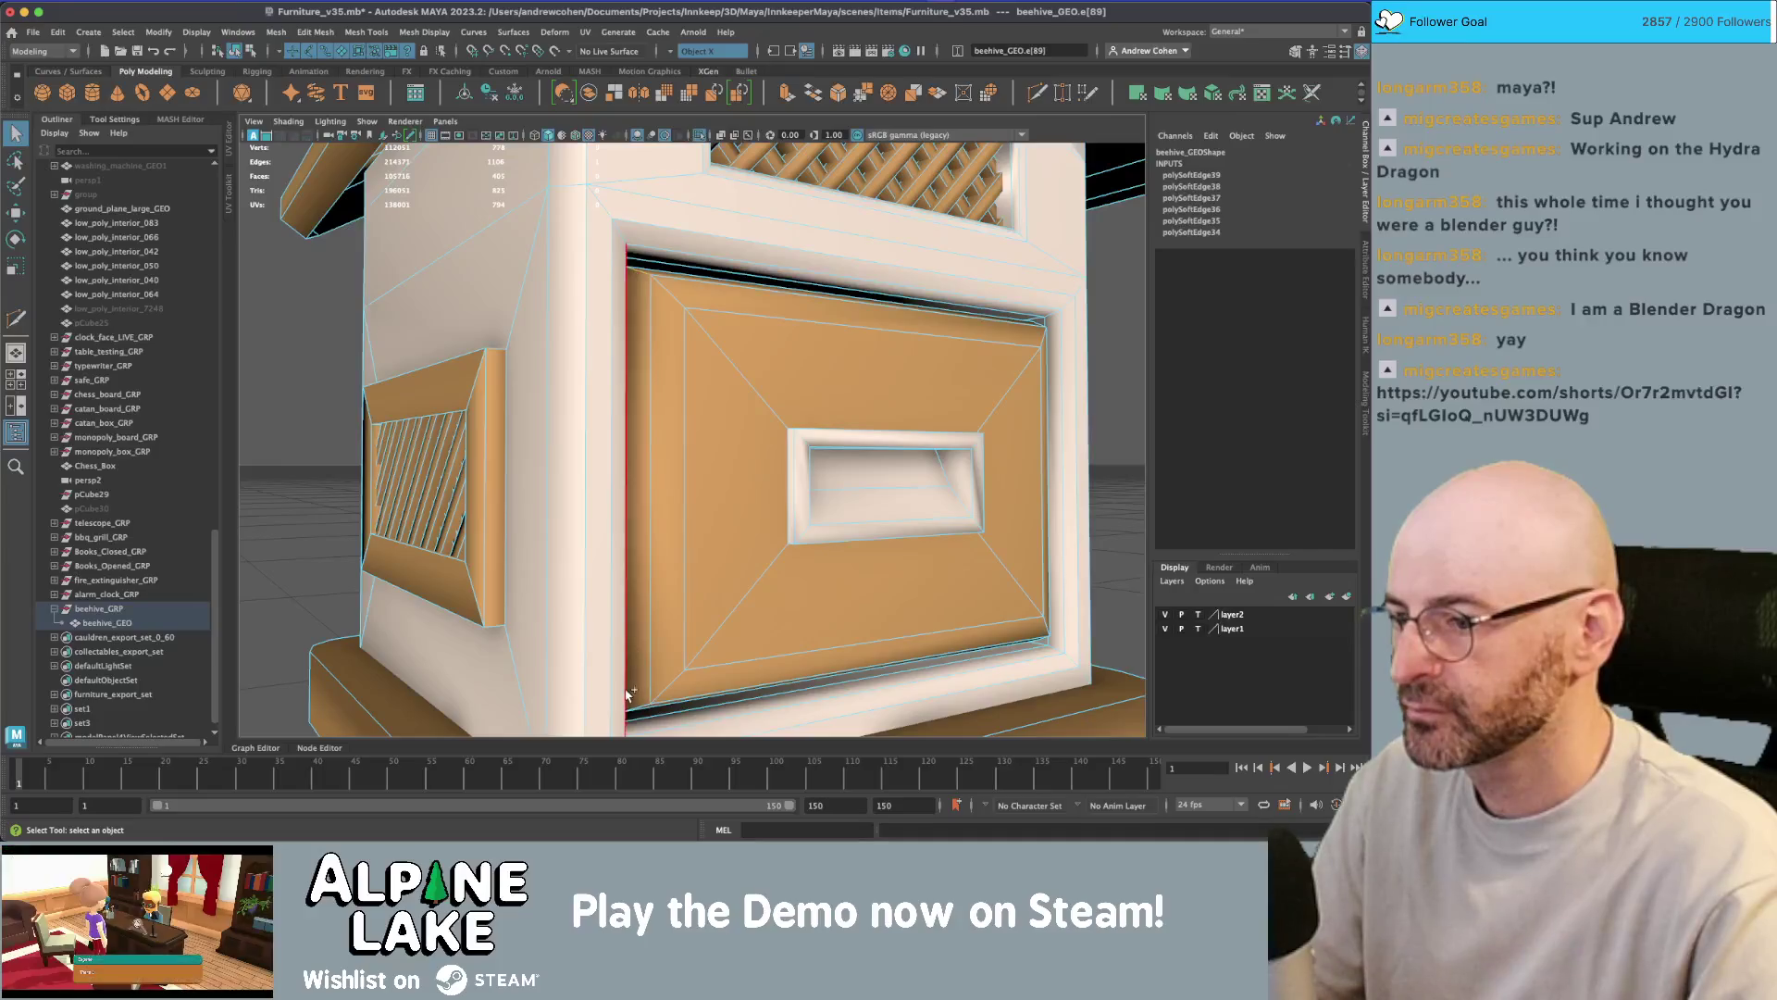
pyautogui.keyDown('alt'); pyautogui.moveTo(641, 701); pyautogui.dragTo(731, 508); pyautogui.keyUp('alt')
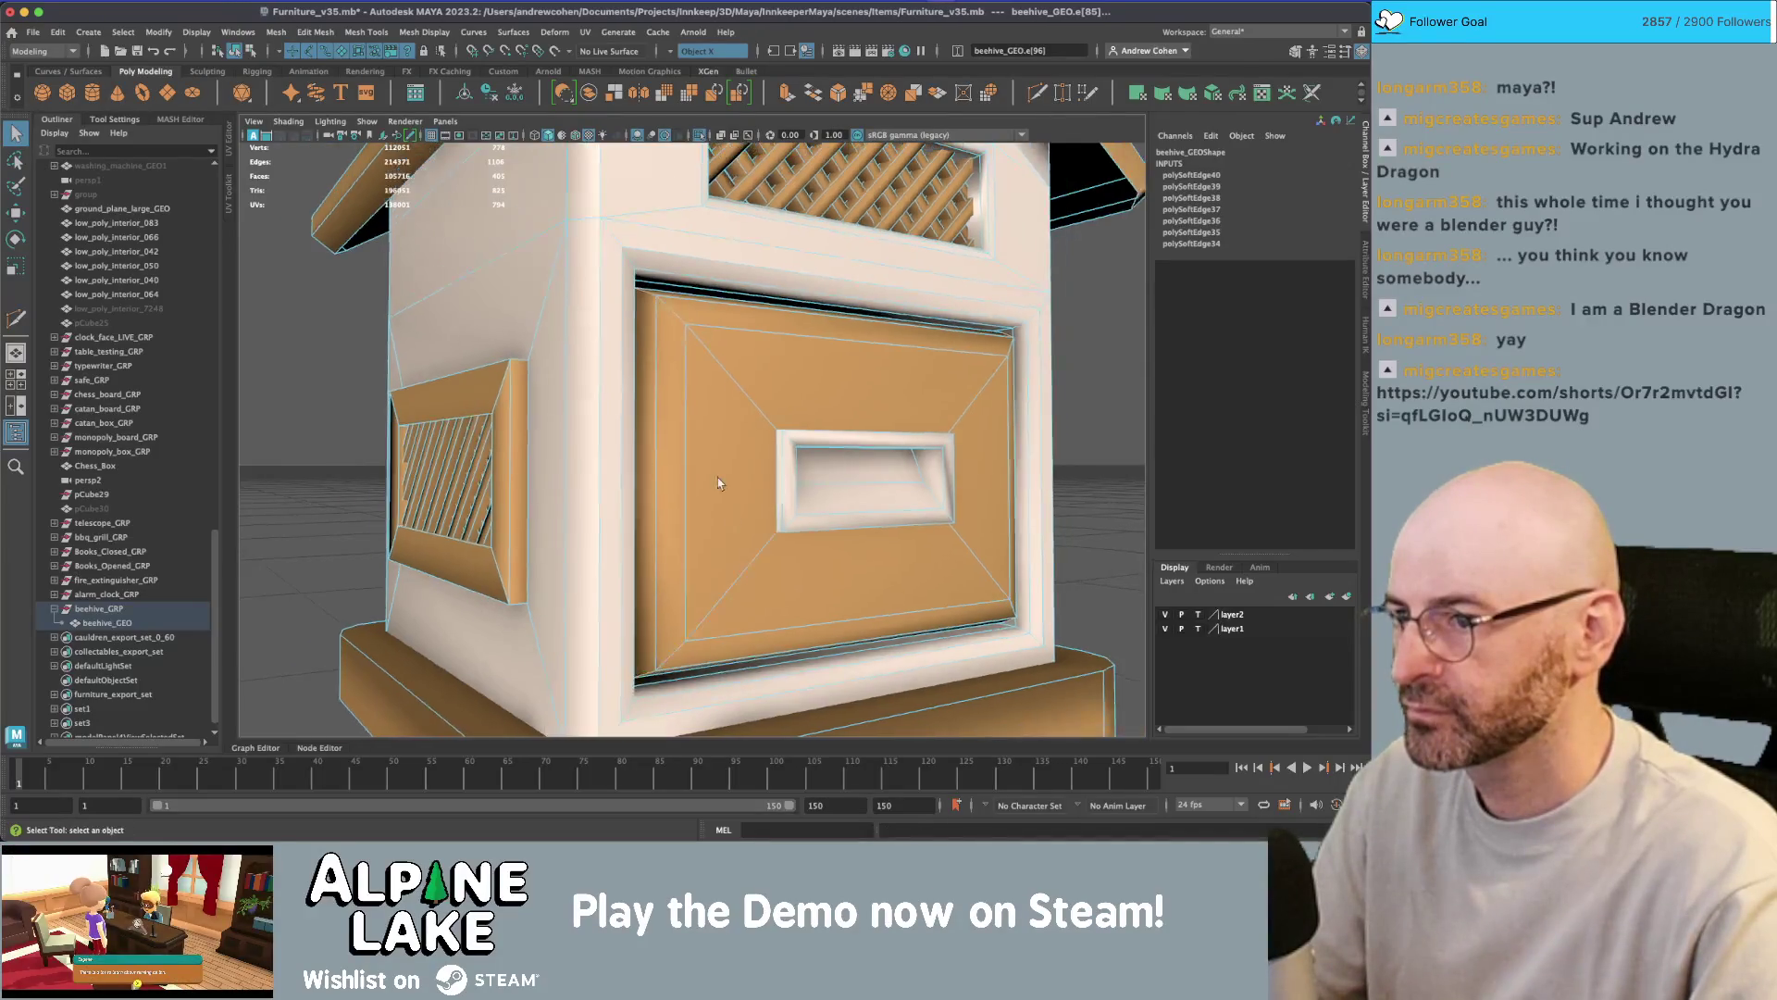
pyautogui.click(666, 648)
pyautogui.keyDown('shift'); pyautogui.moveTo(667, 653); pyautogui.dragTo(647, 667, button='right'); pyautogui.keyUp('shift')
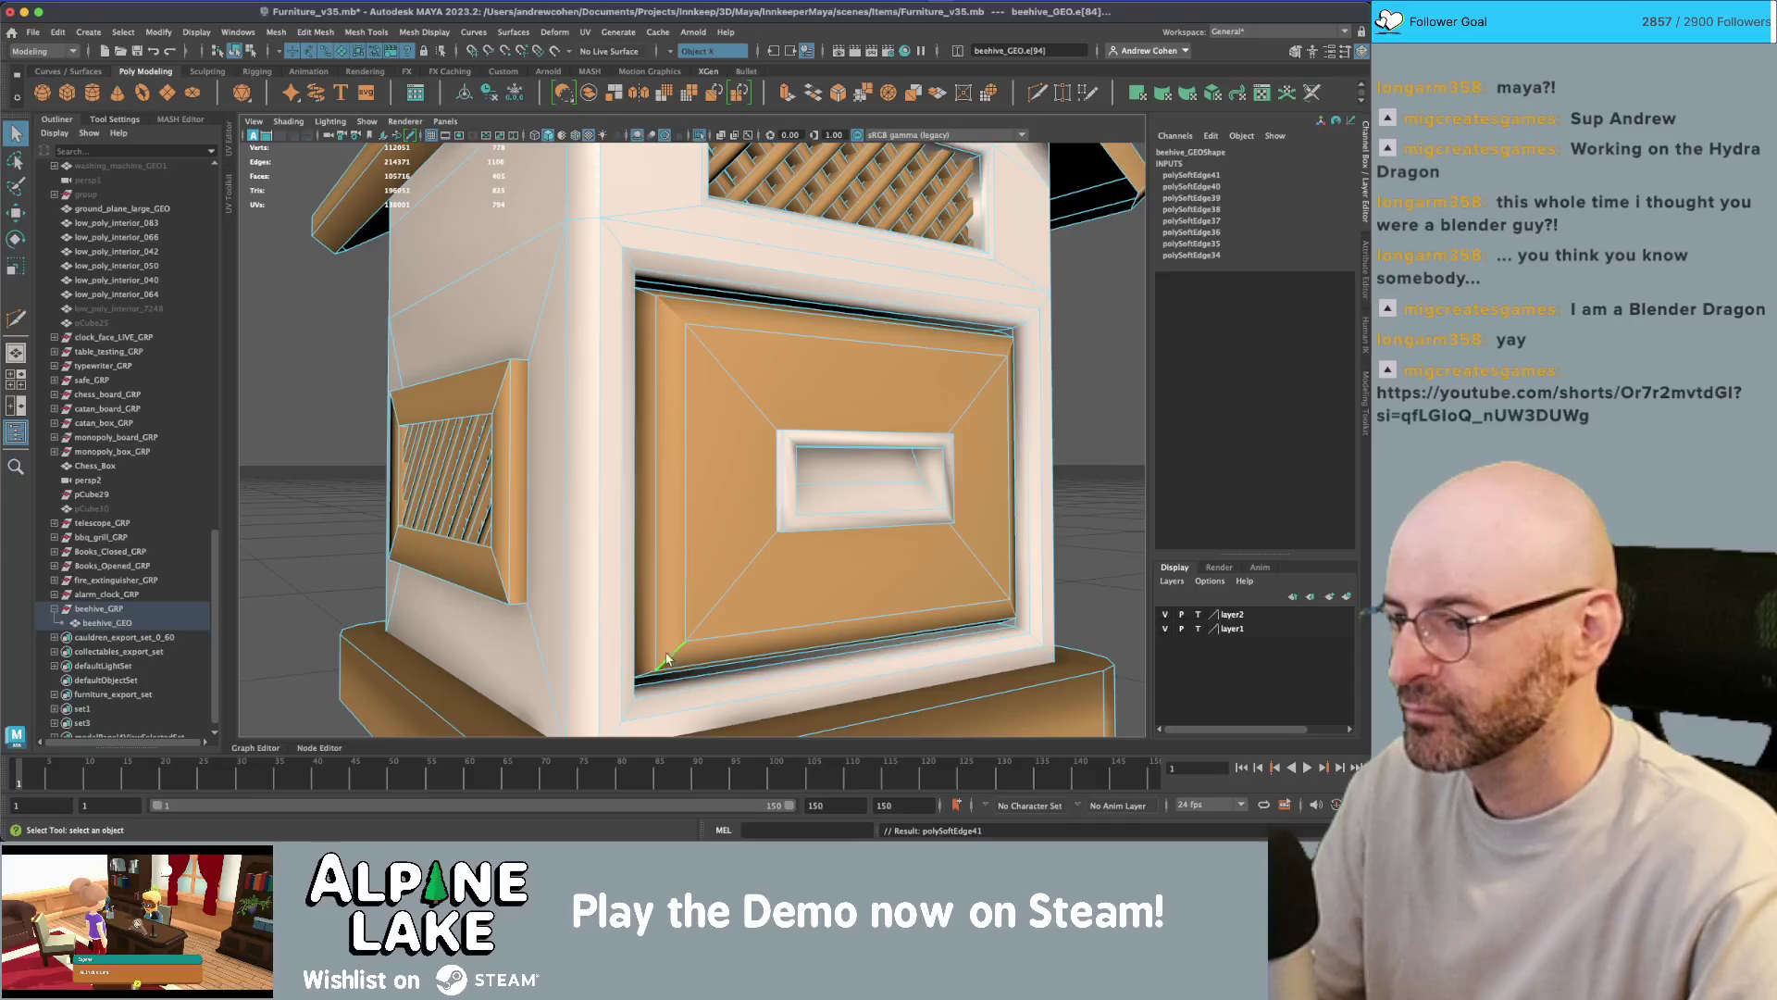
pyautogui.click(278, 389)
pyautogui.scroll(-3, 408, 357)
pyautogui.keyDown('alt'); pyautogui.moveTo(408, 357); pyautogui.dragTo(746, 410); pyautogui.keyUp('alt')
pyautogui.scroll(-2, 546, 393)
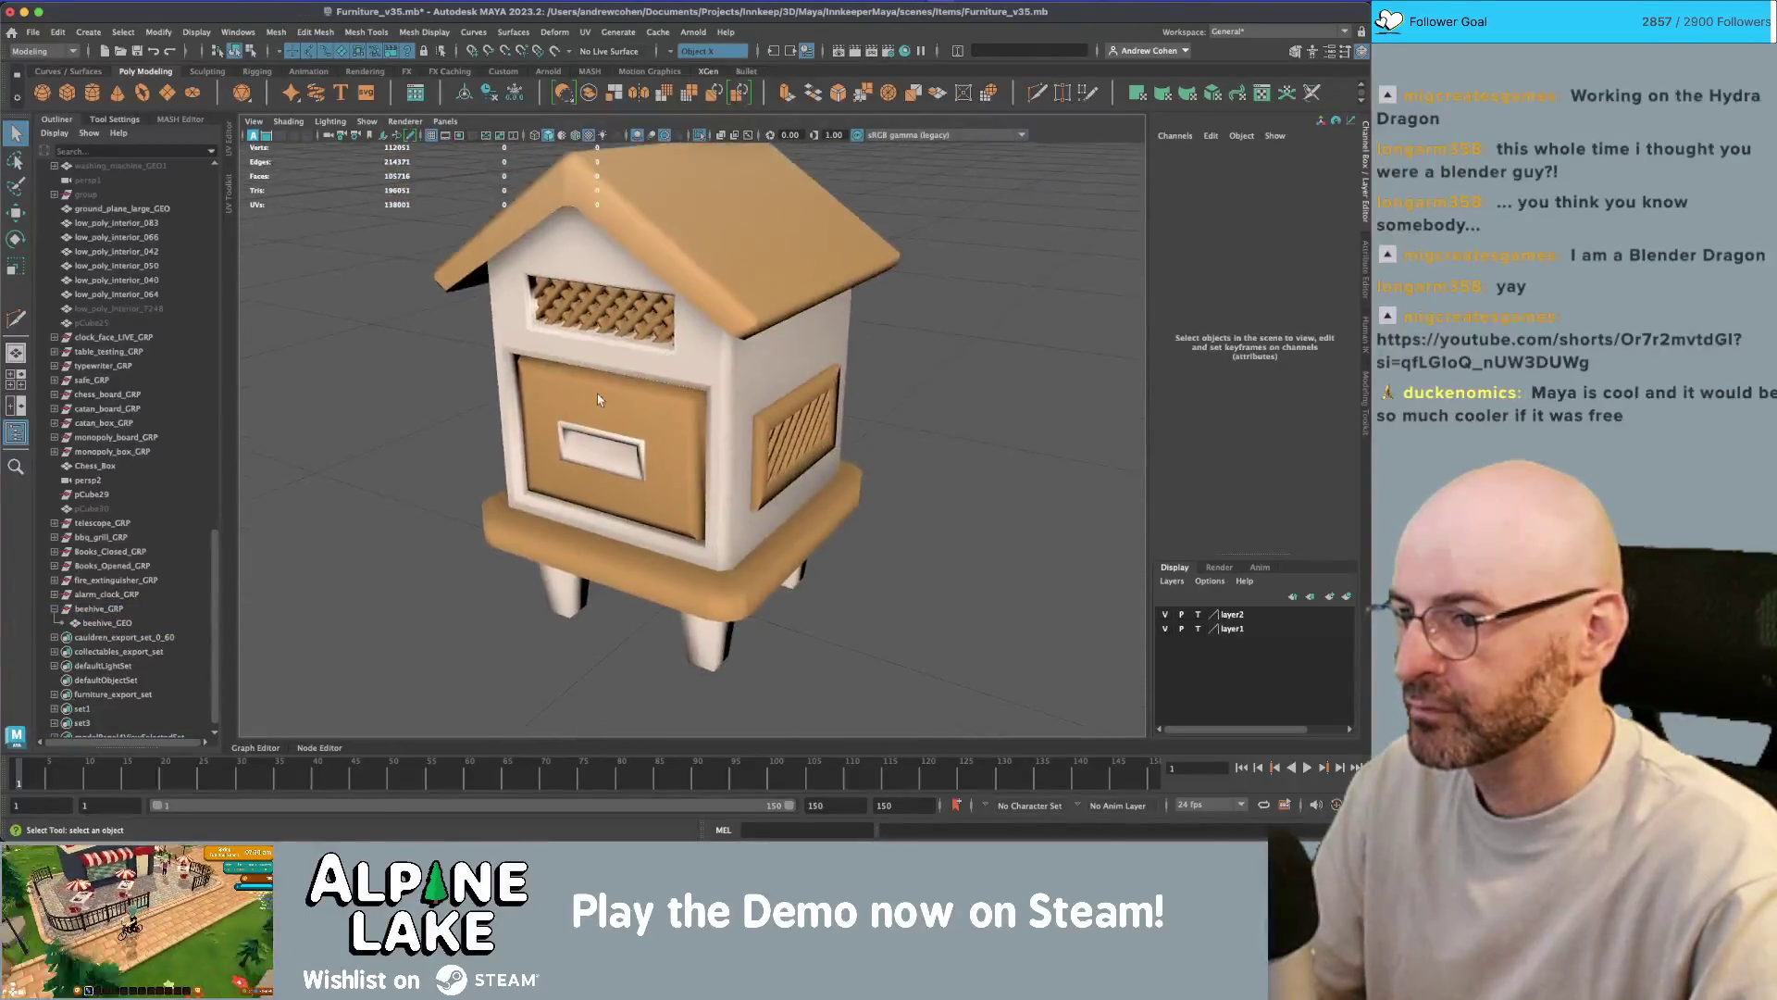
pyautogui.scroll(5, 746, 410)
# - Select the top, corner and long diagonal frame edges around the lattice in edge mode
pyautogui.click(693, 366)
pyautogui.moveTo(791, 344)
pyautogui.keyDown('alt'); pyautogui.mouseDown()
pyautogui.moveTo(715, 344)
pyautogui.moveTo(685, 370)
pyautogui.mouseUp(); pyautogui.keyUp('alt')
pyautogui.hotkey('alt', 'shift', 'd')
pyautogui.scroll(3, 673, 380)
pyautogui.scroll(10, 673, 381)
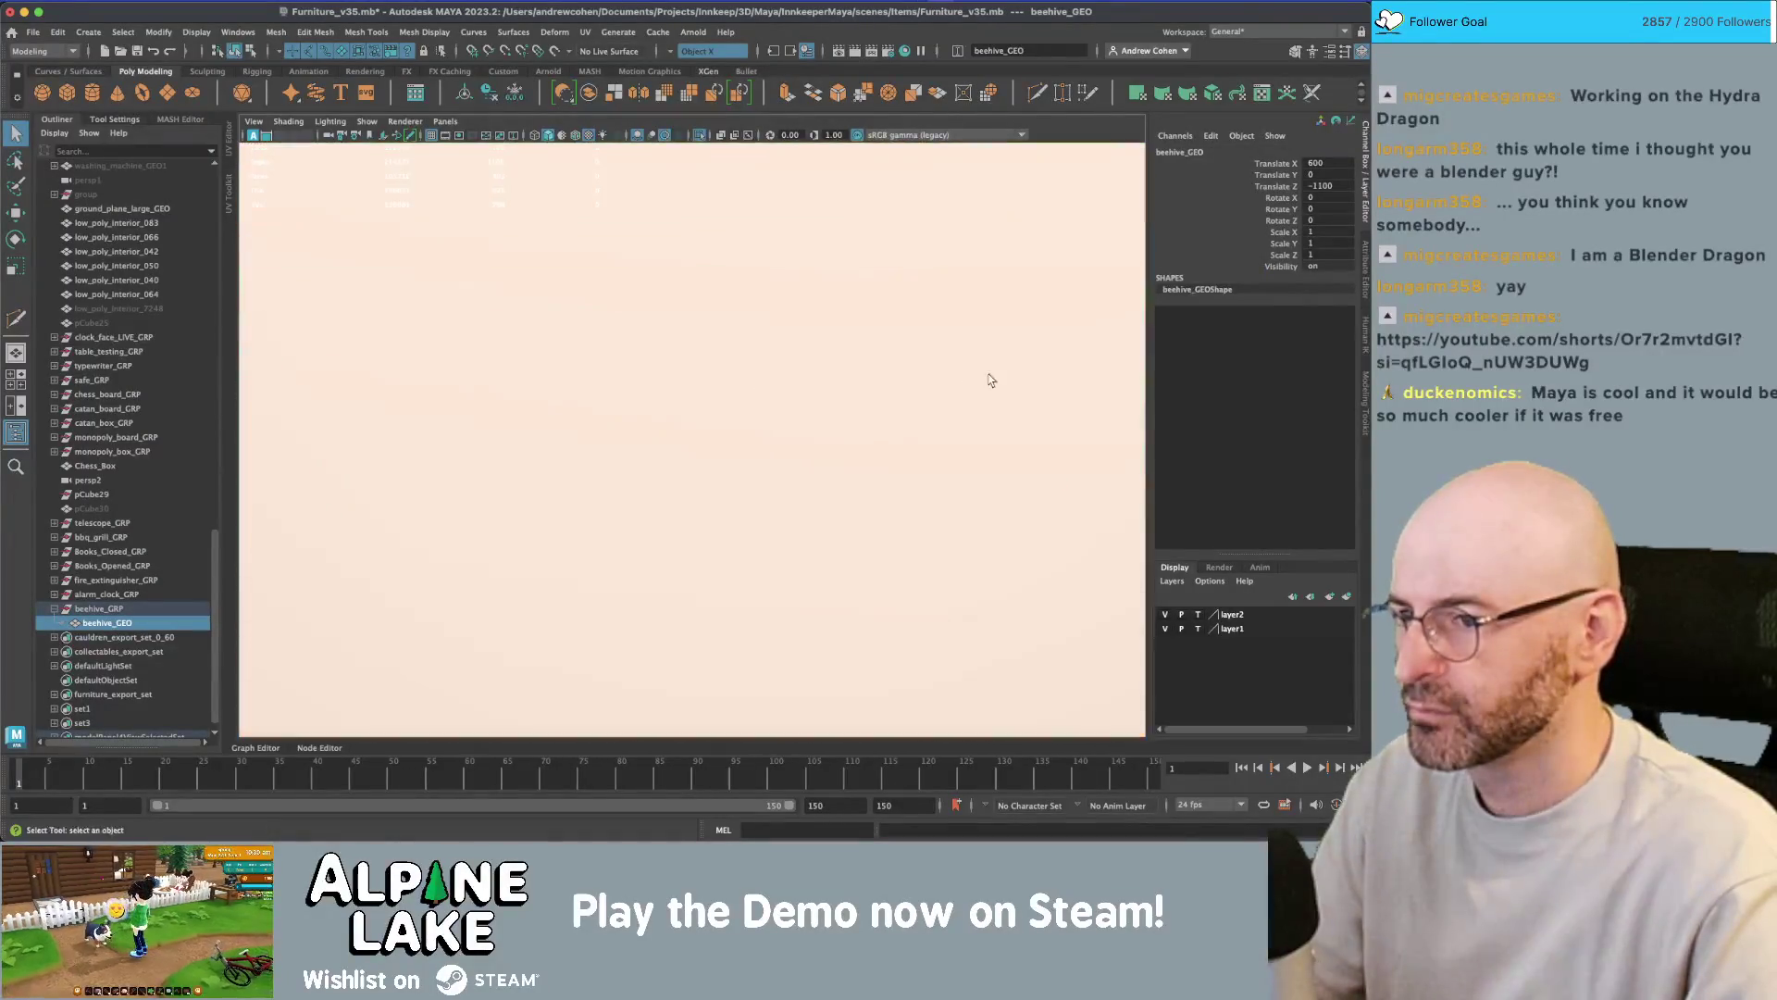
pyautogui.rightClick(612, 304)
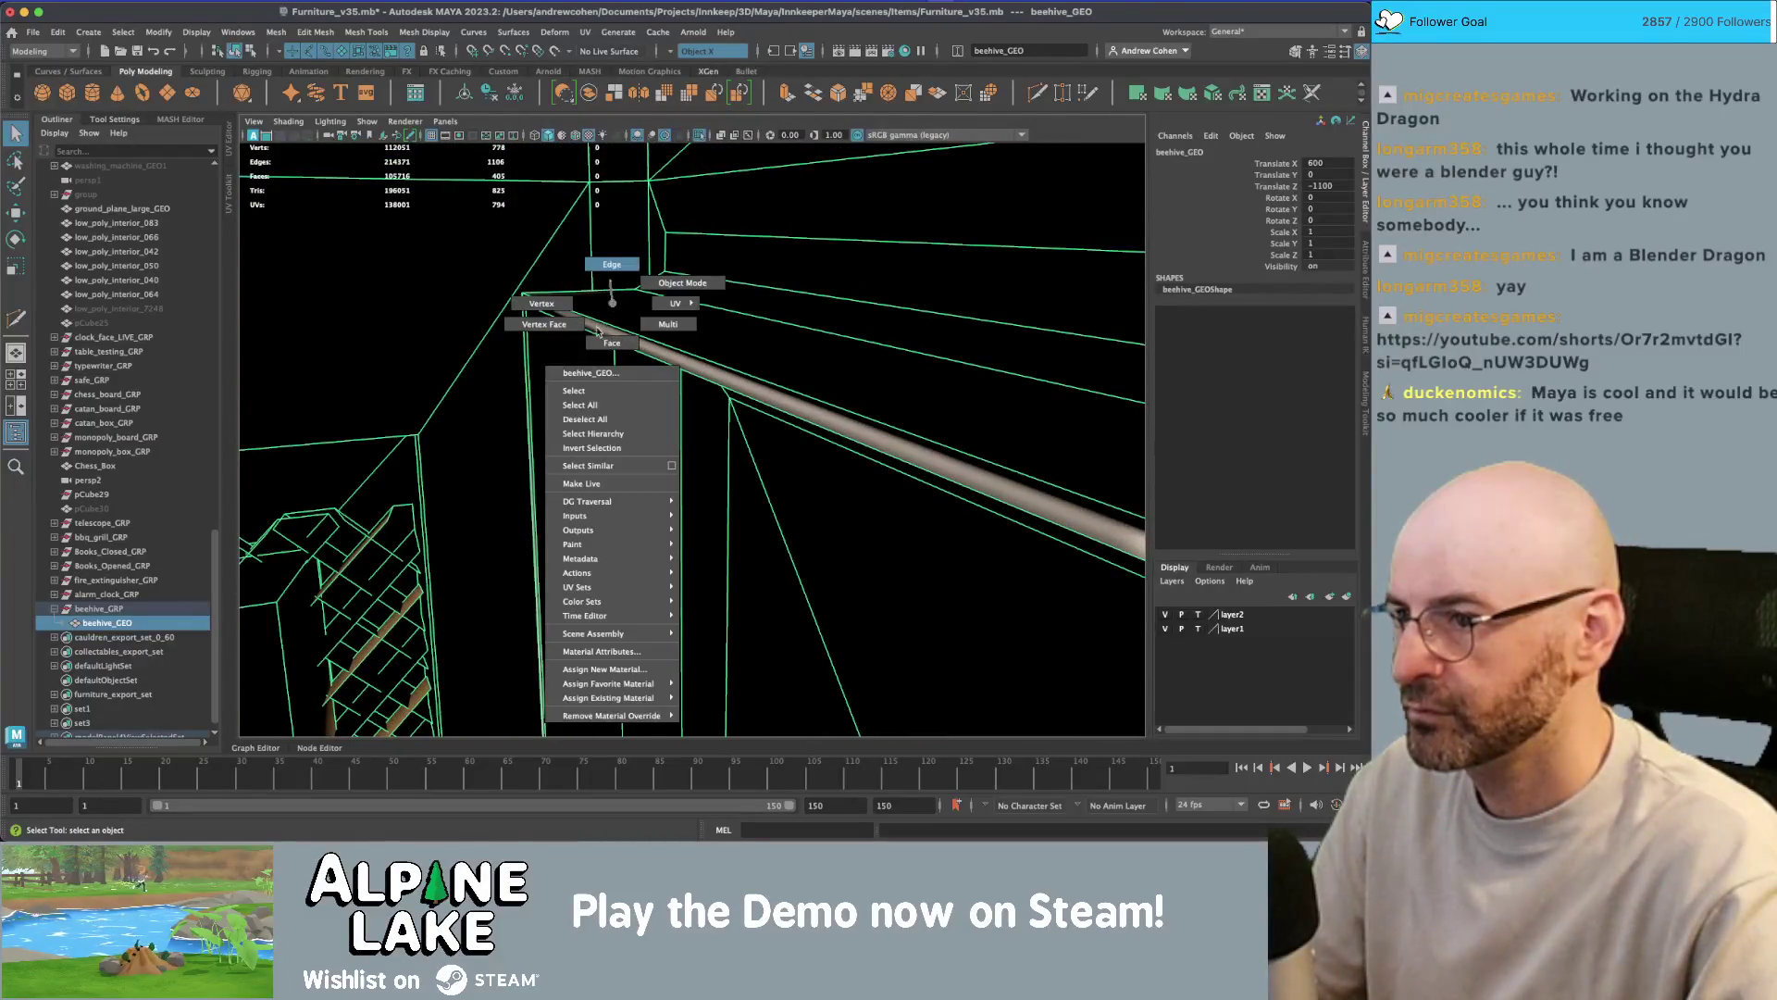
pyautogui.click(612, 264)
pyautogui.click(665, 335)
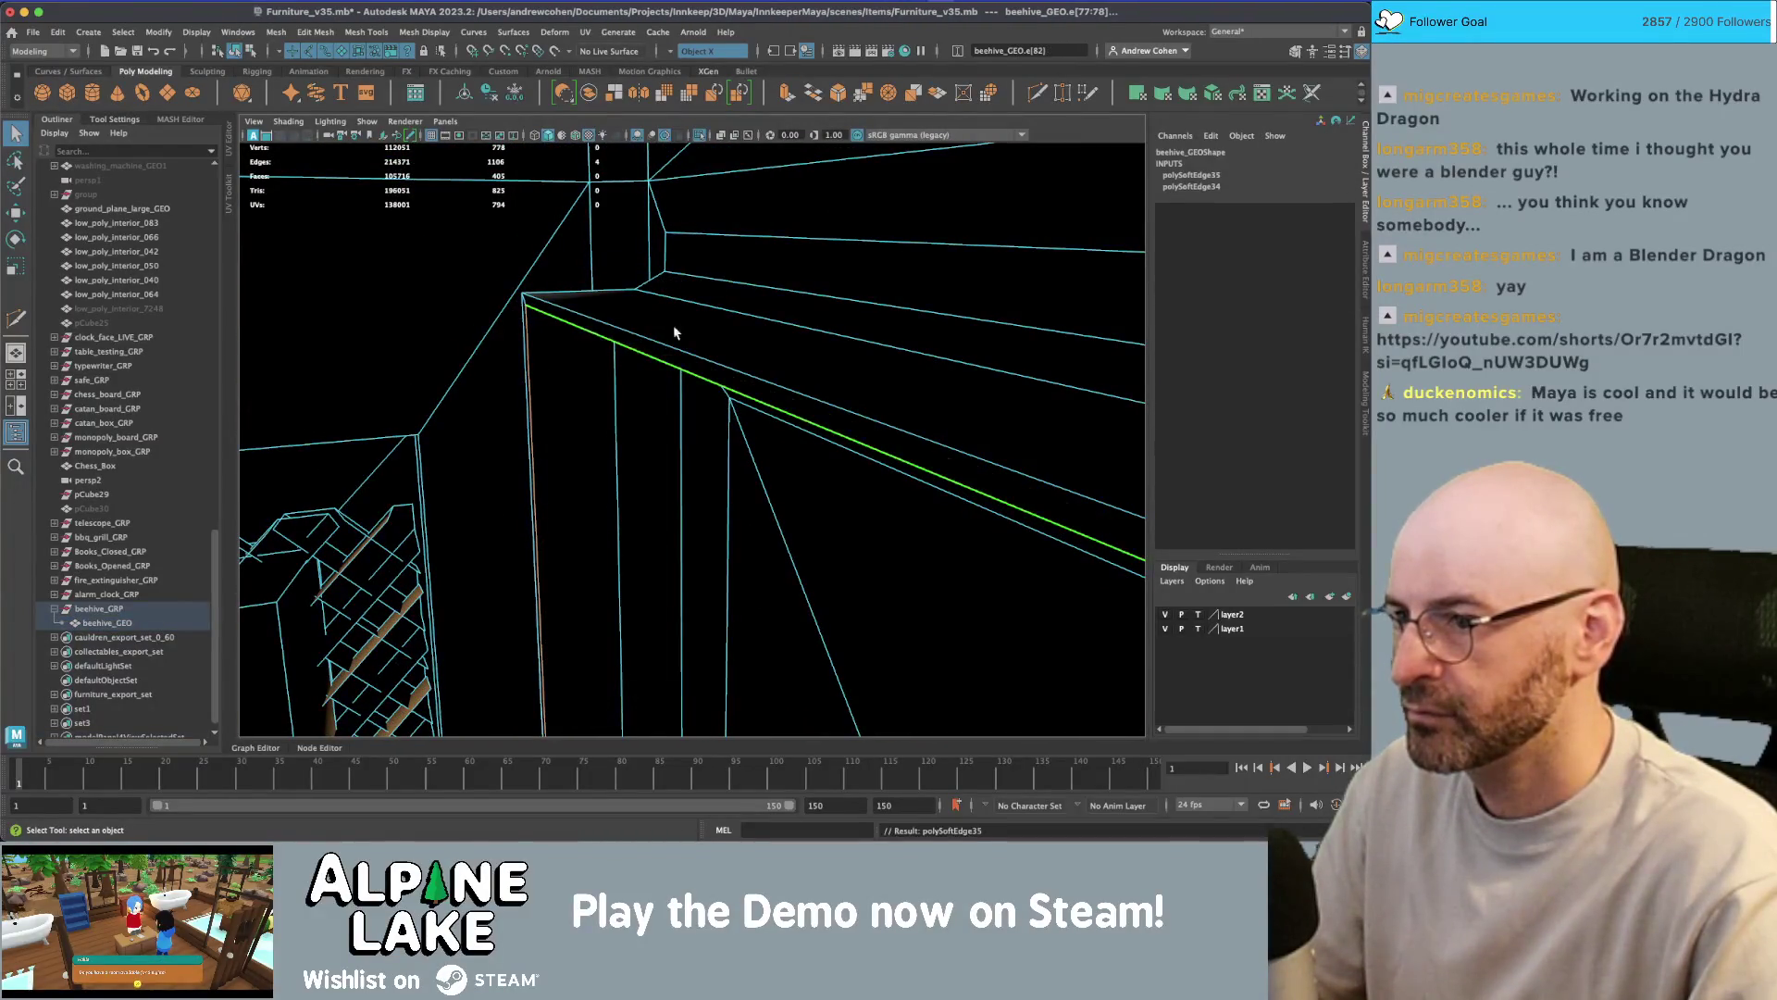
pyautogui.scroll(-10, 665, 335)
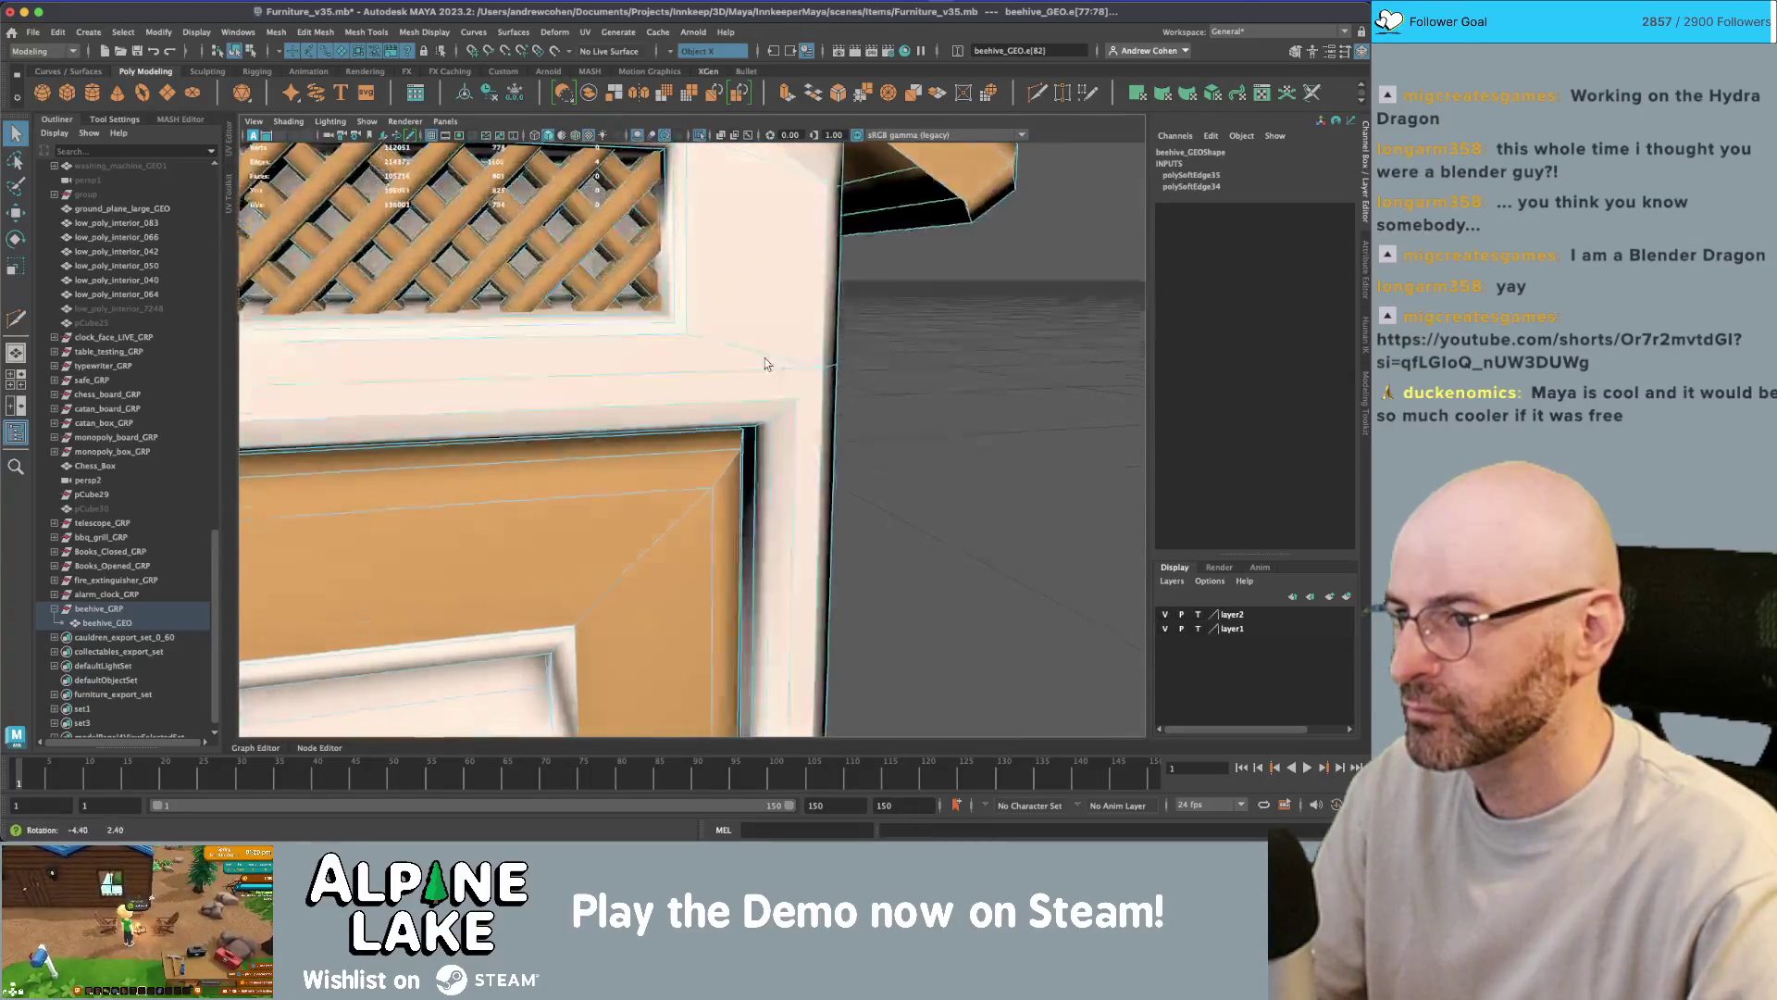
pyautogui.keyDown('alt'); pyautogui.moveTo(764, 363); pyautogui.dragTo(786, 375); pyautogui.keyUp('alt')
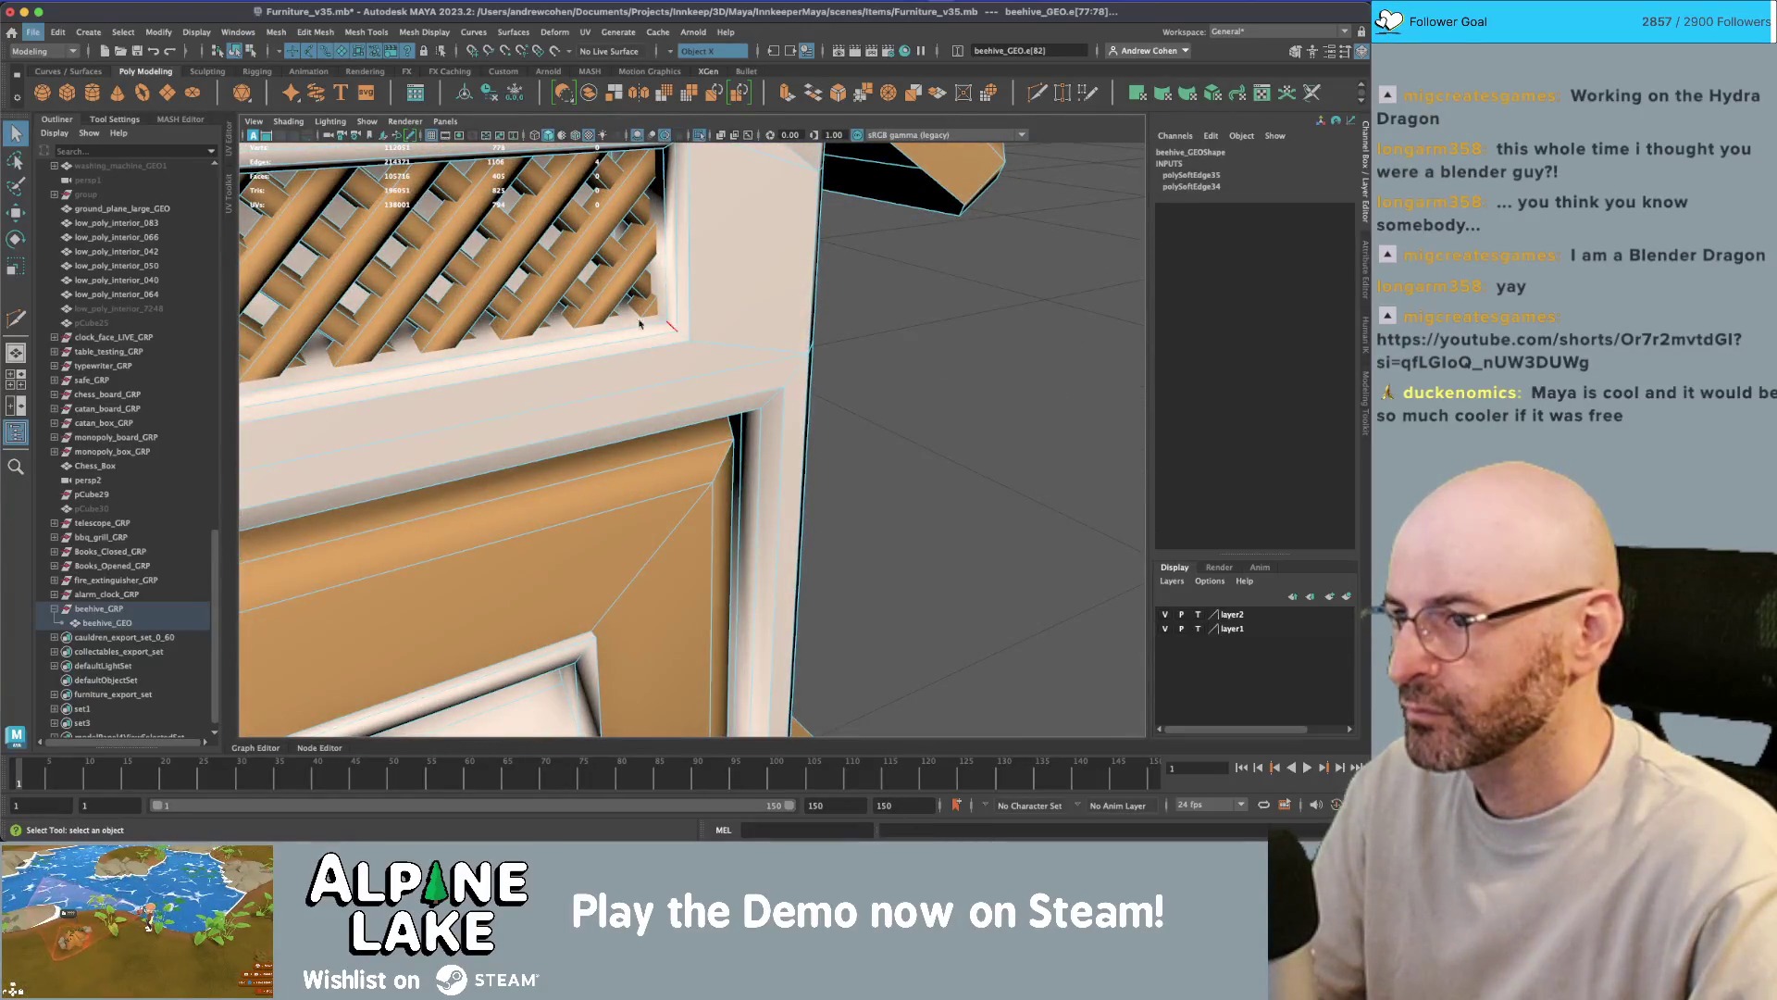
pyautogui.scroll(5, 639, 323)
pyautogui.click(669, 303)
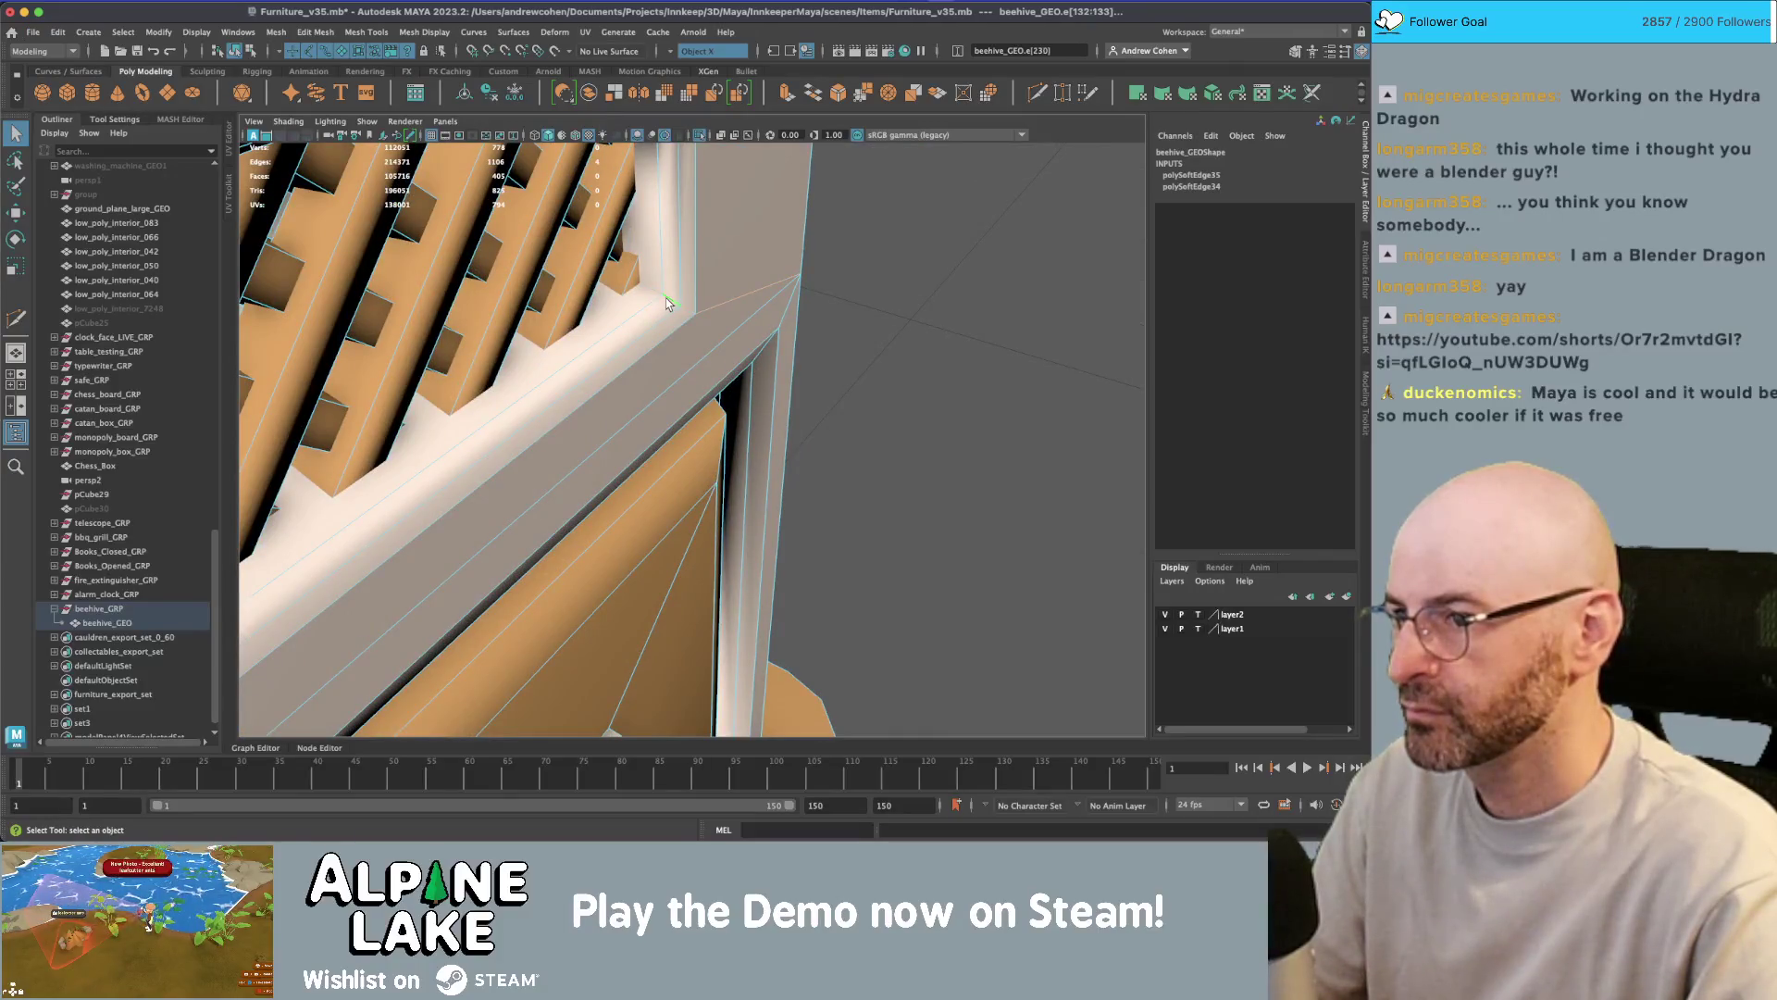
pyautogui.click(651, 294)
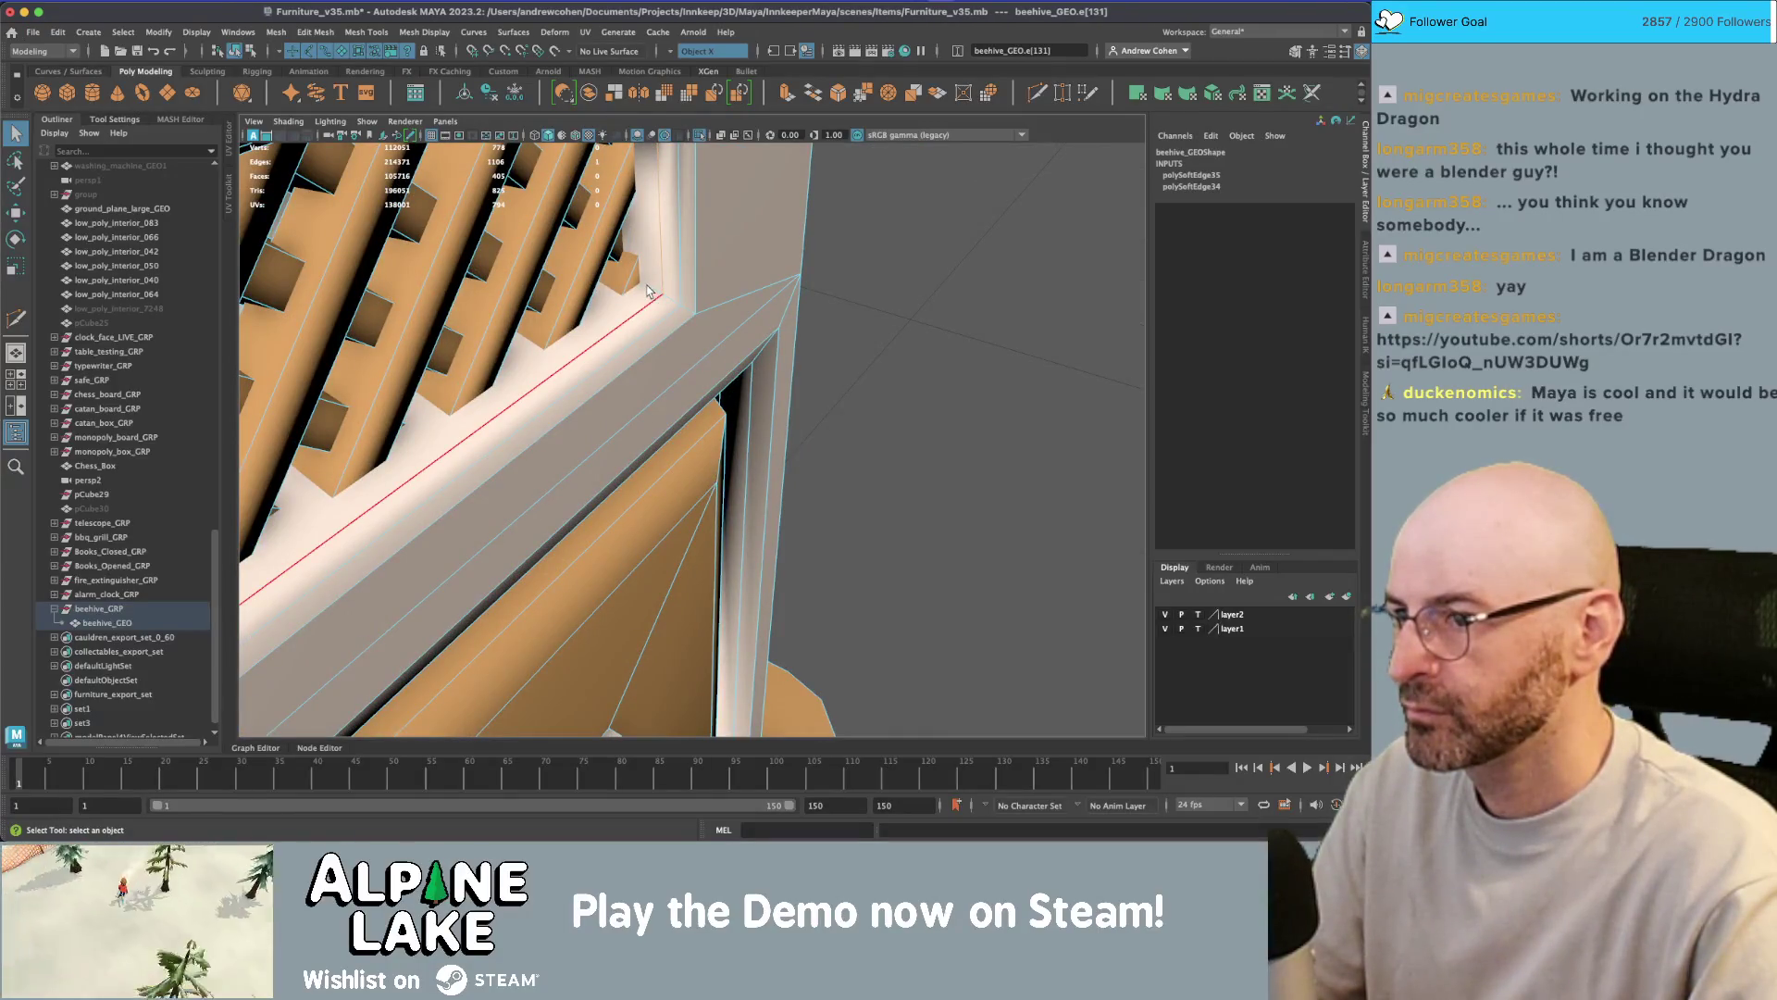
# - Deselect the beehive and drag the Chrome window with the YouTube Short over Maya
pyautogui.click(236, 51)
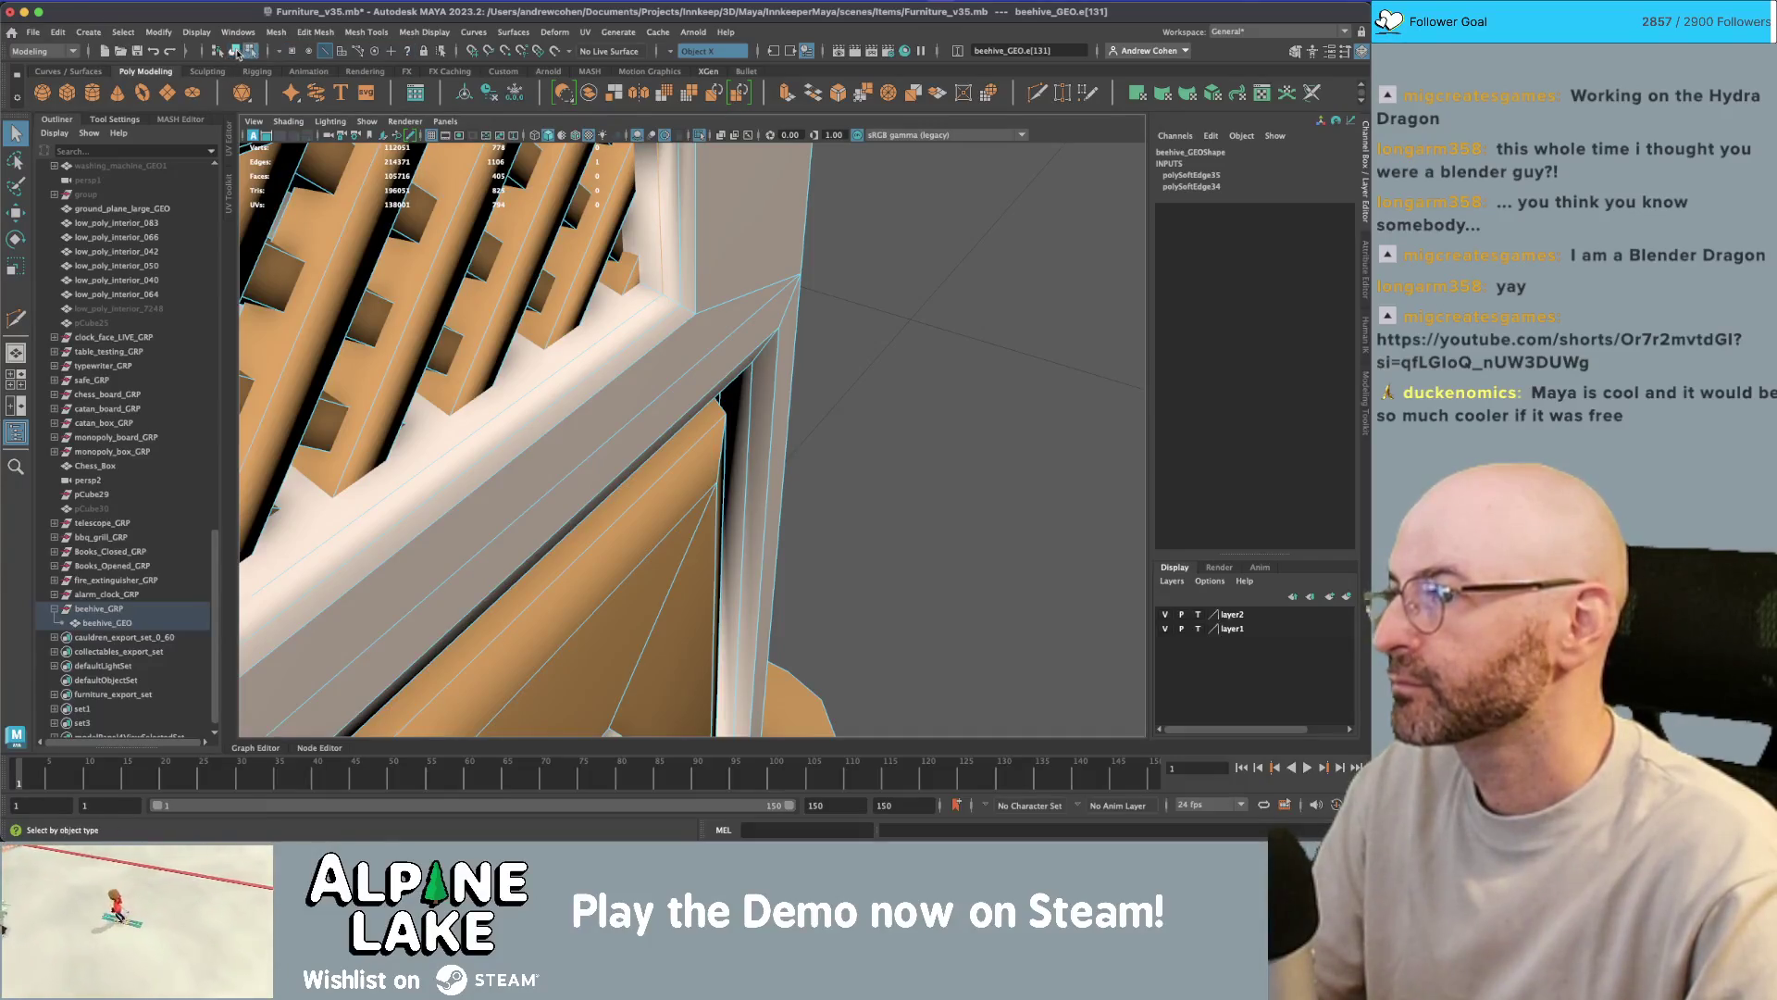
pyautogui.click(892, 287)
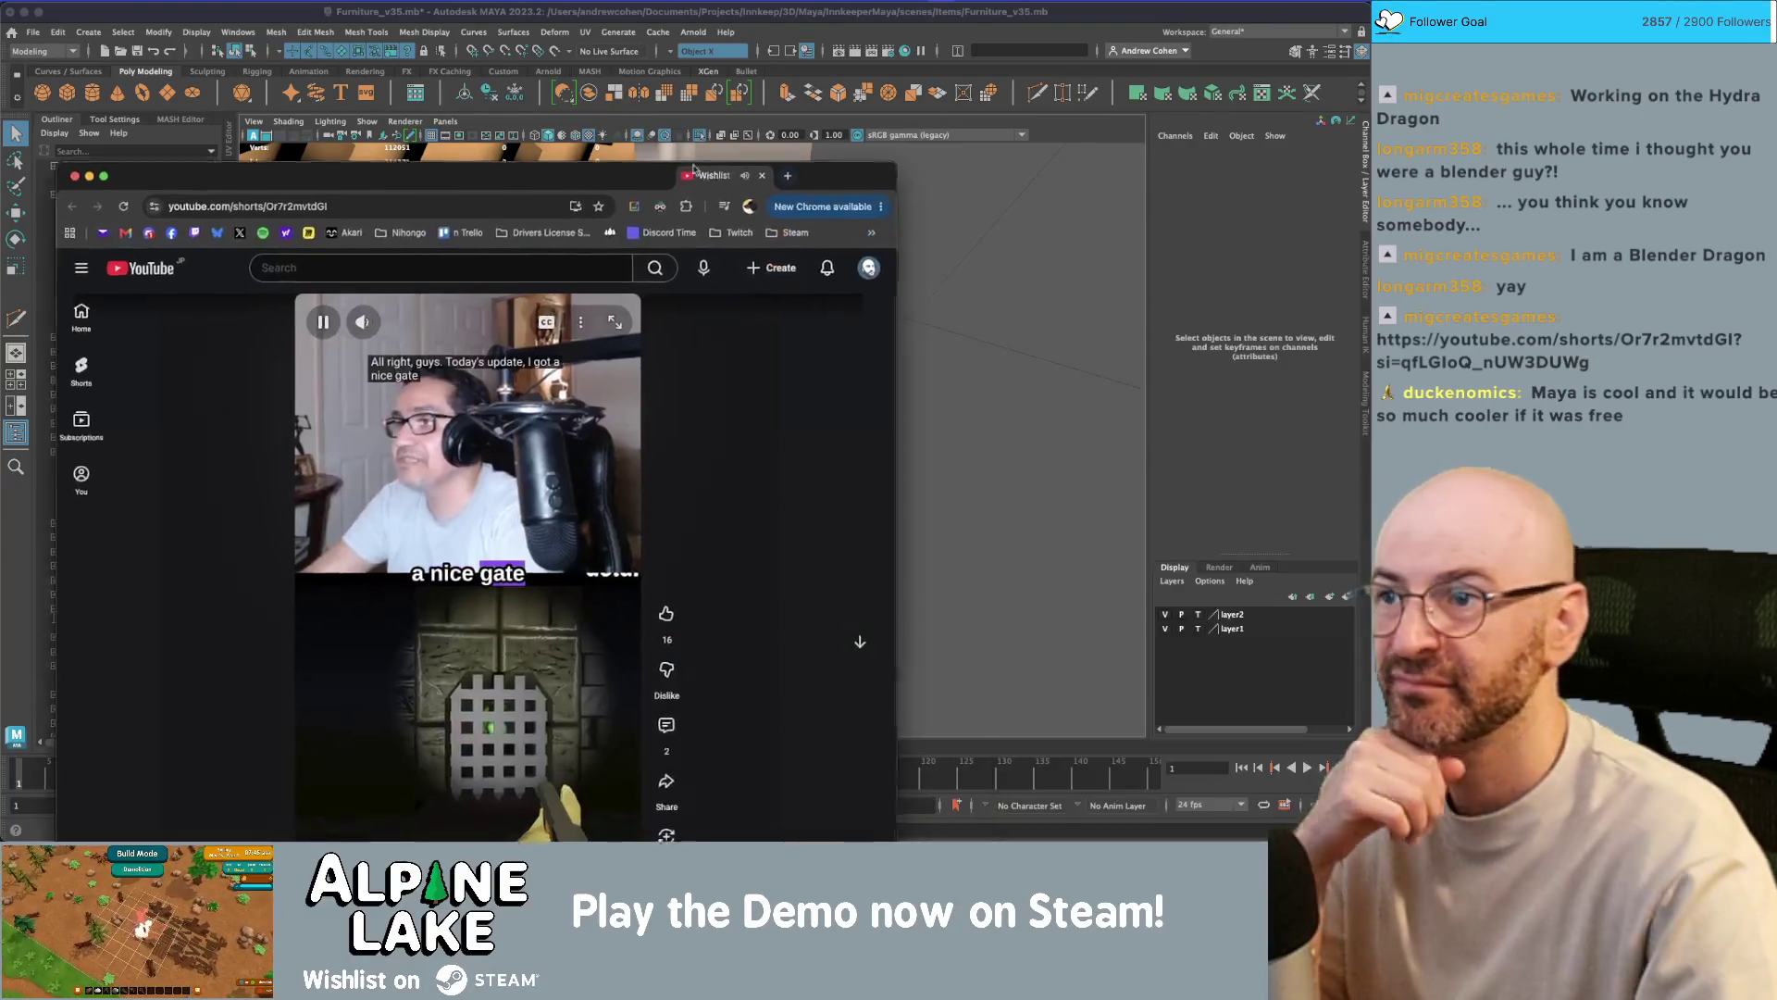
pyautogui.moveTo(661, 171); pyautogui.dragTo(787, 38)
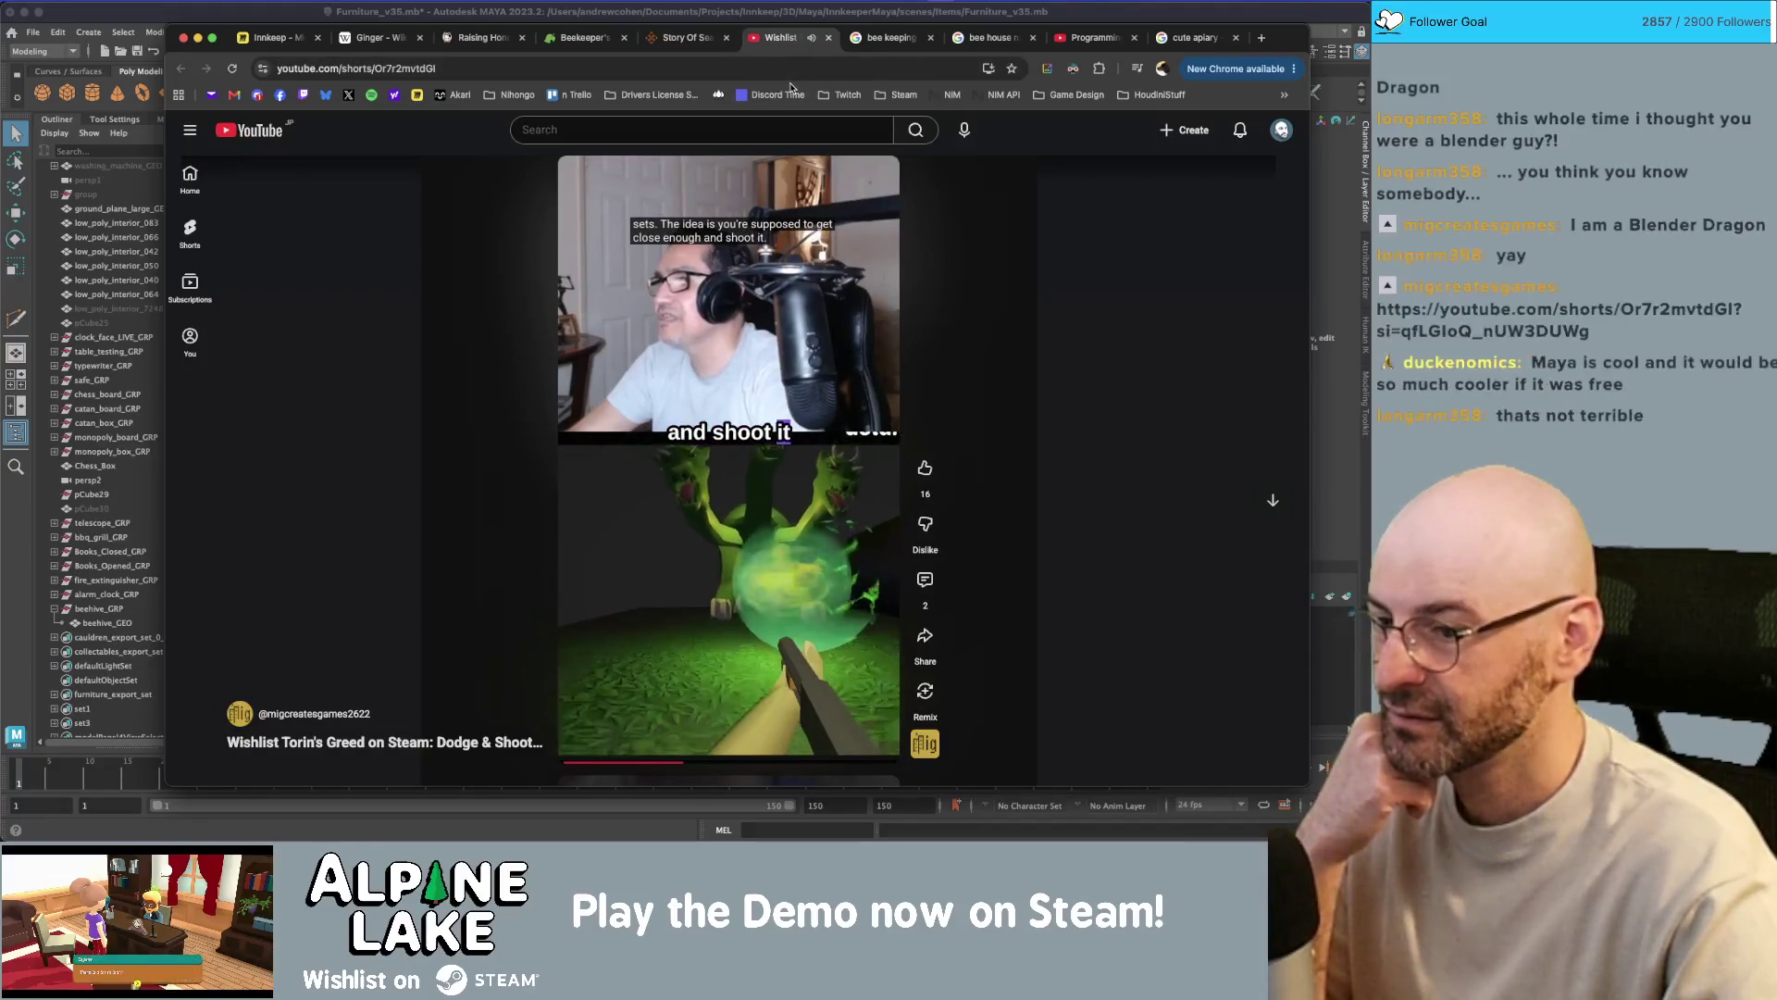
# - Like the Short, then close its tab to return to the bee keeping image results
pyautogui.click(925, 467)
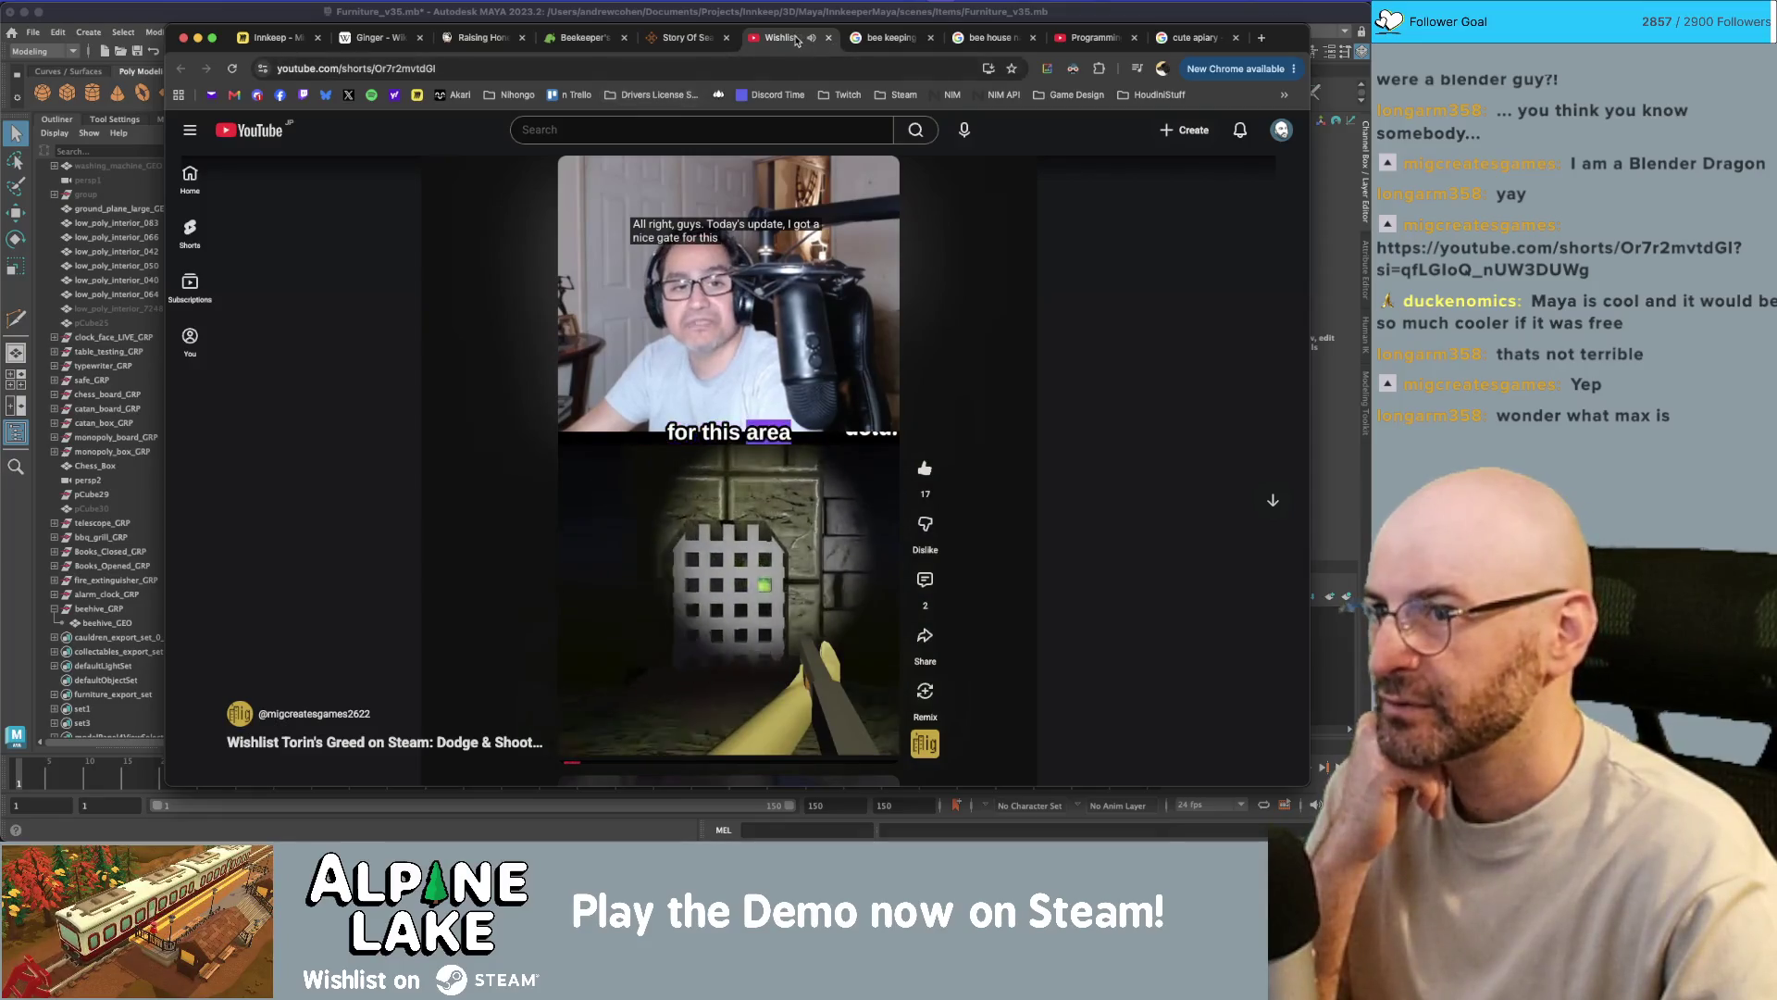
pyautogui.click(829, 38)
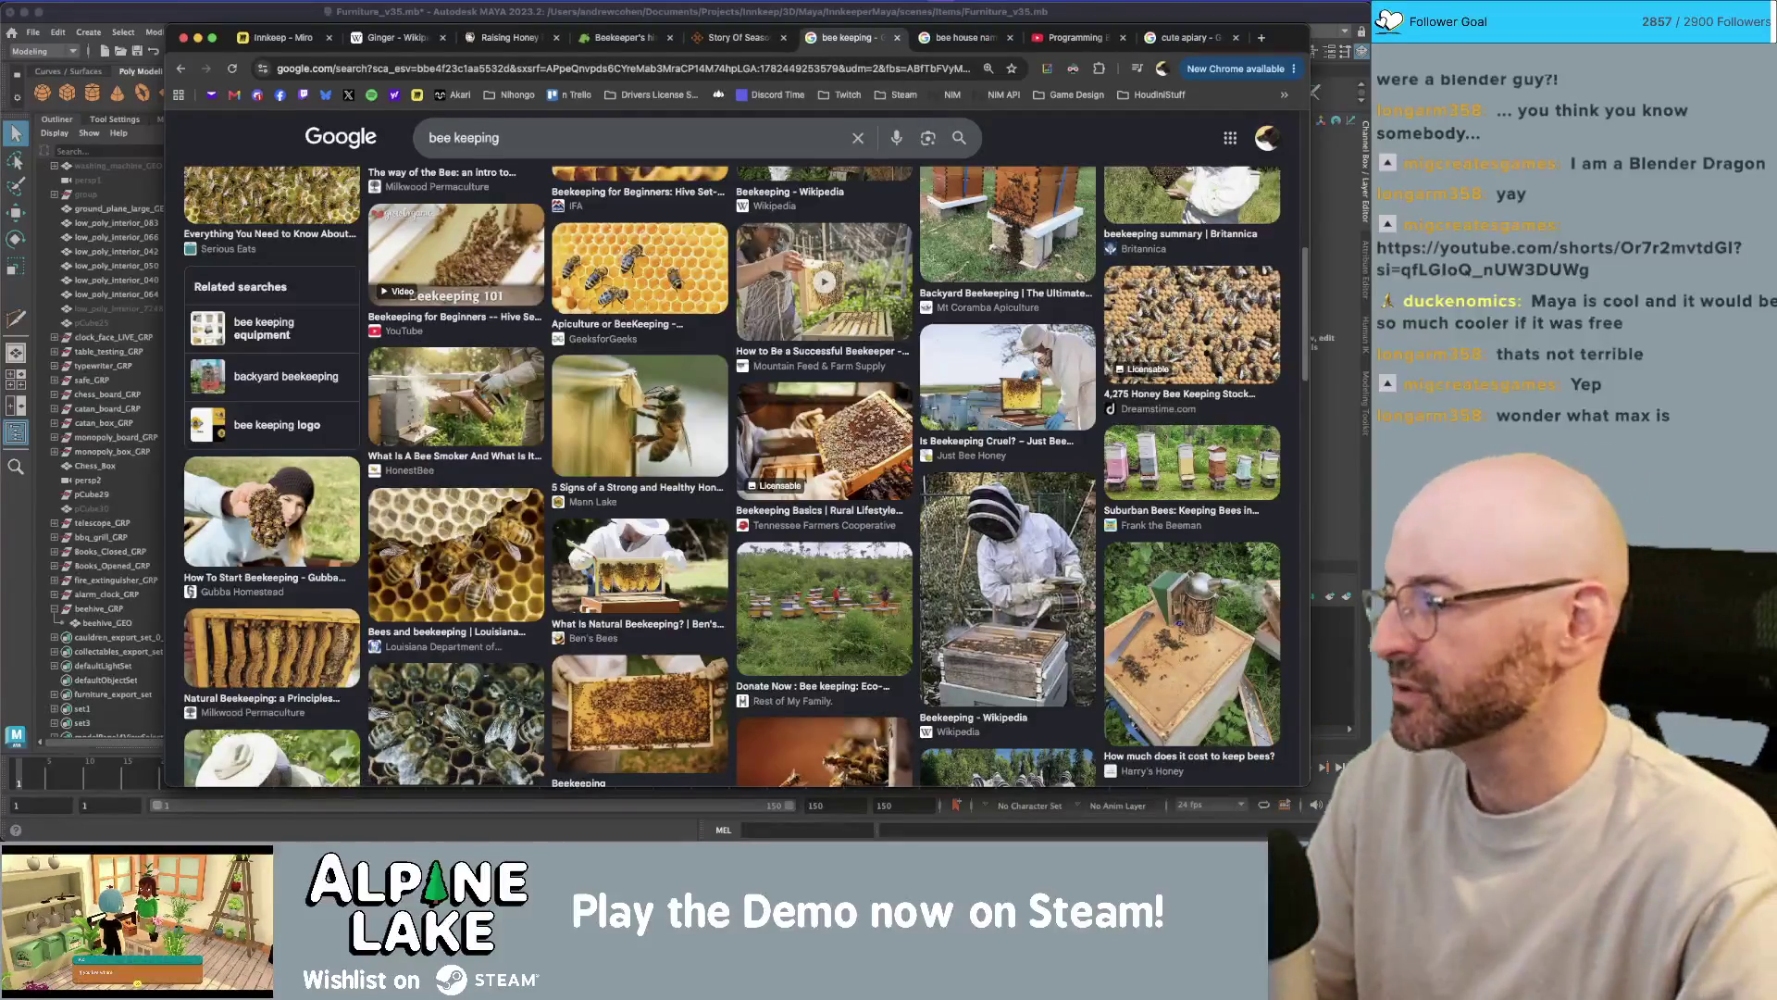
# - Switch from the Google Images window back to Maya and orbit around the beehive
pyautogui.click(1302, 515)
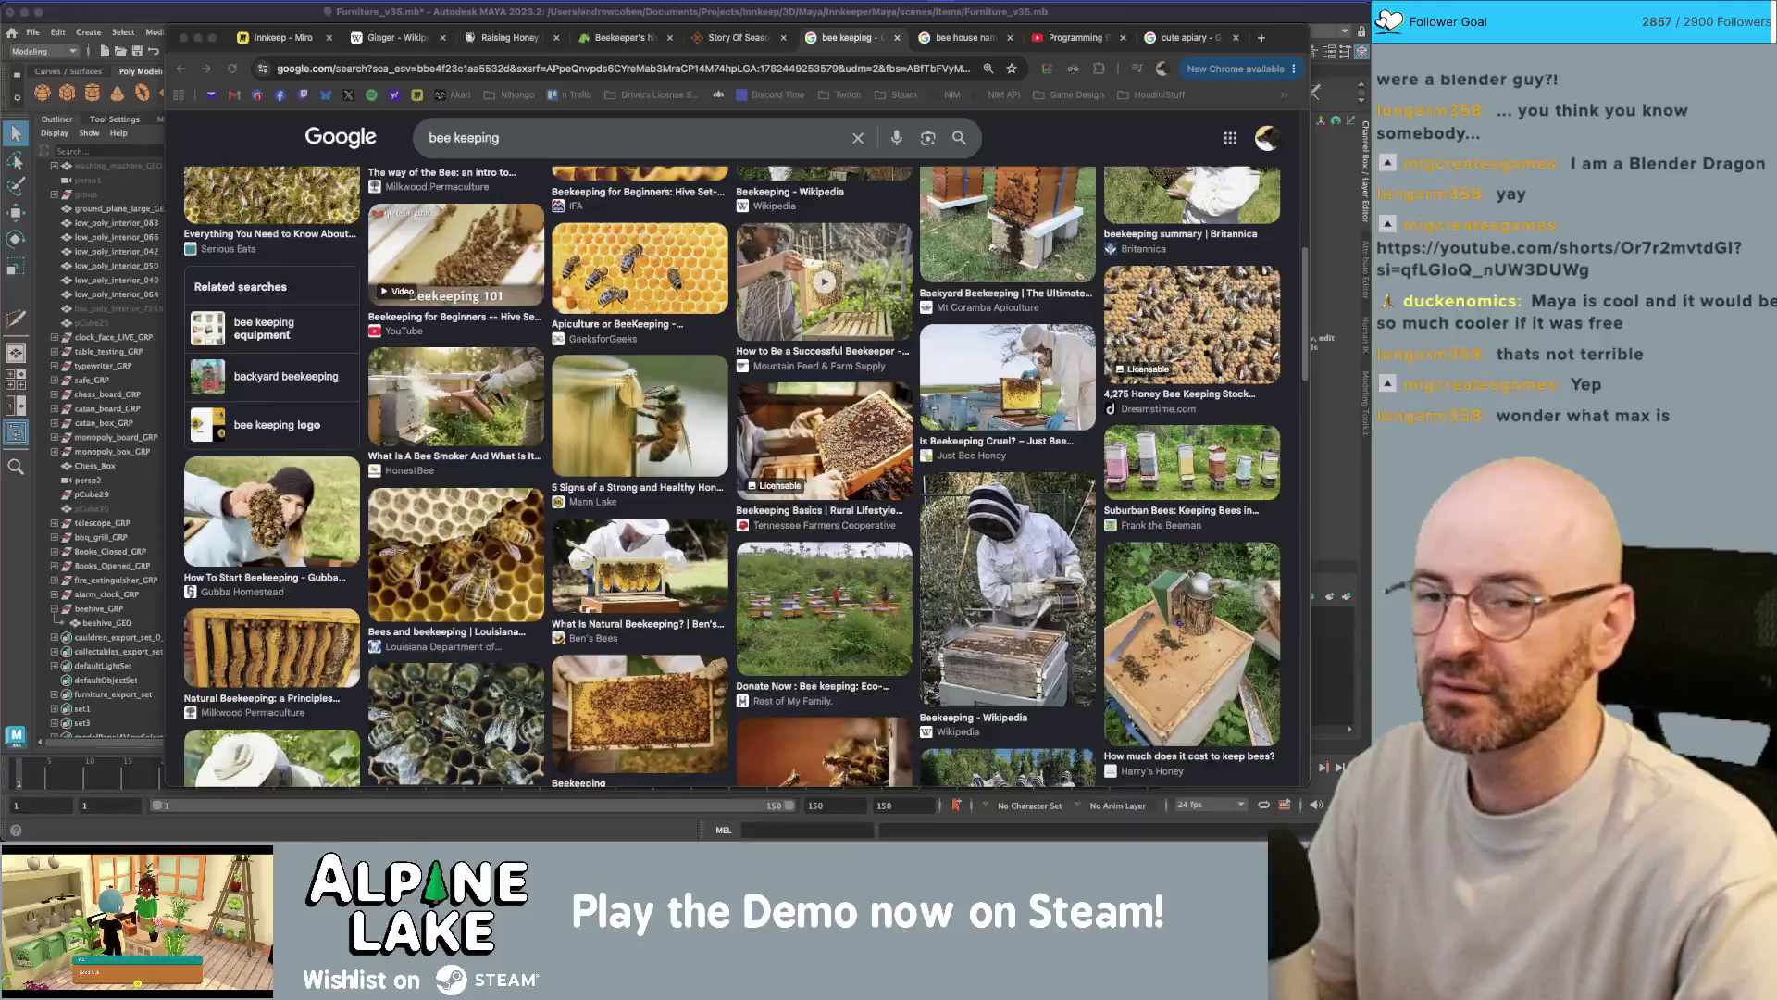
pyautogui.press('super+Tab')
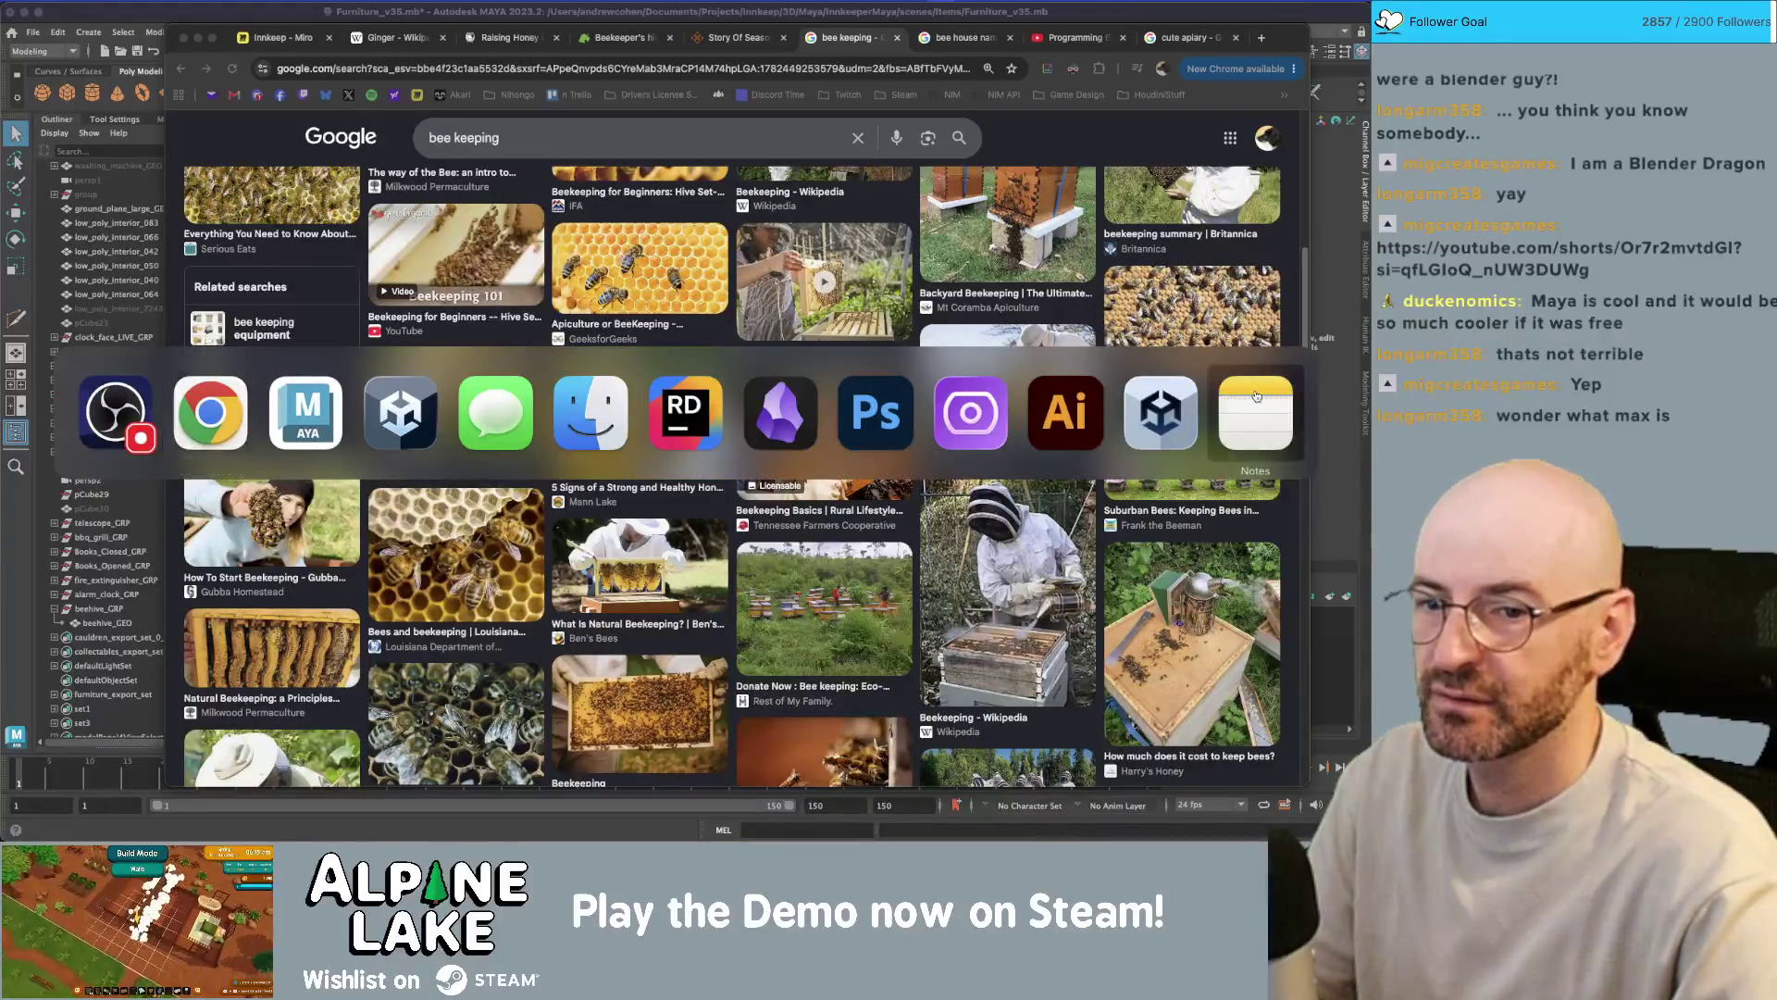
pyautogui.press('super+Tab')
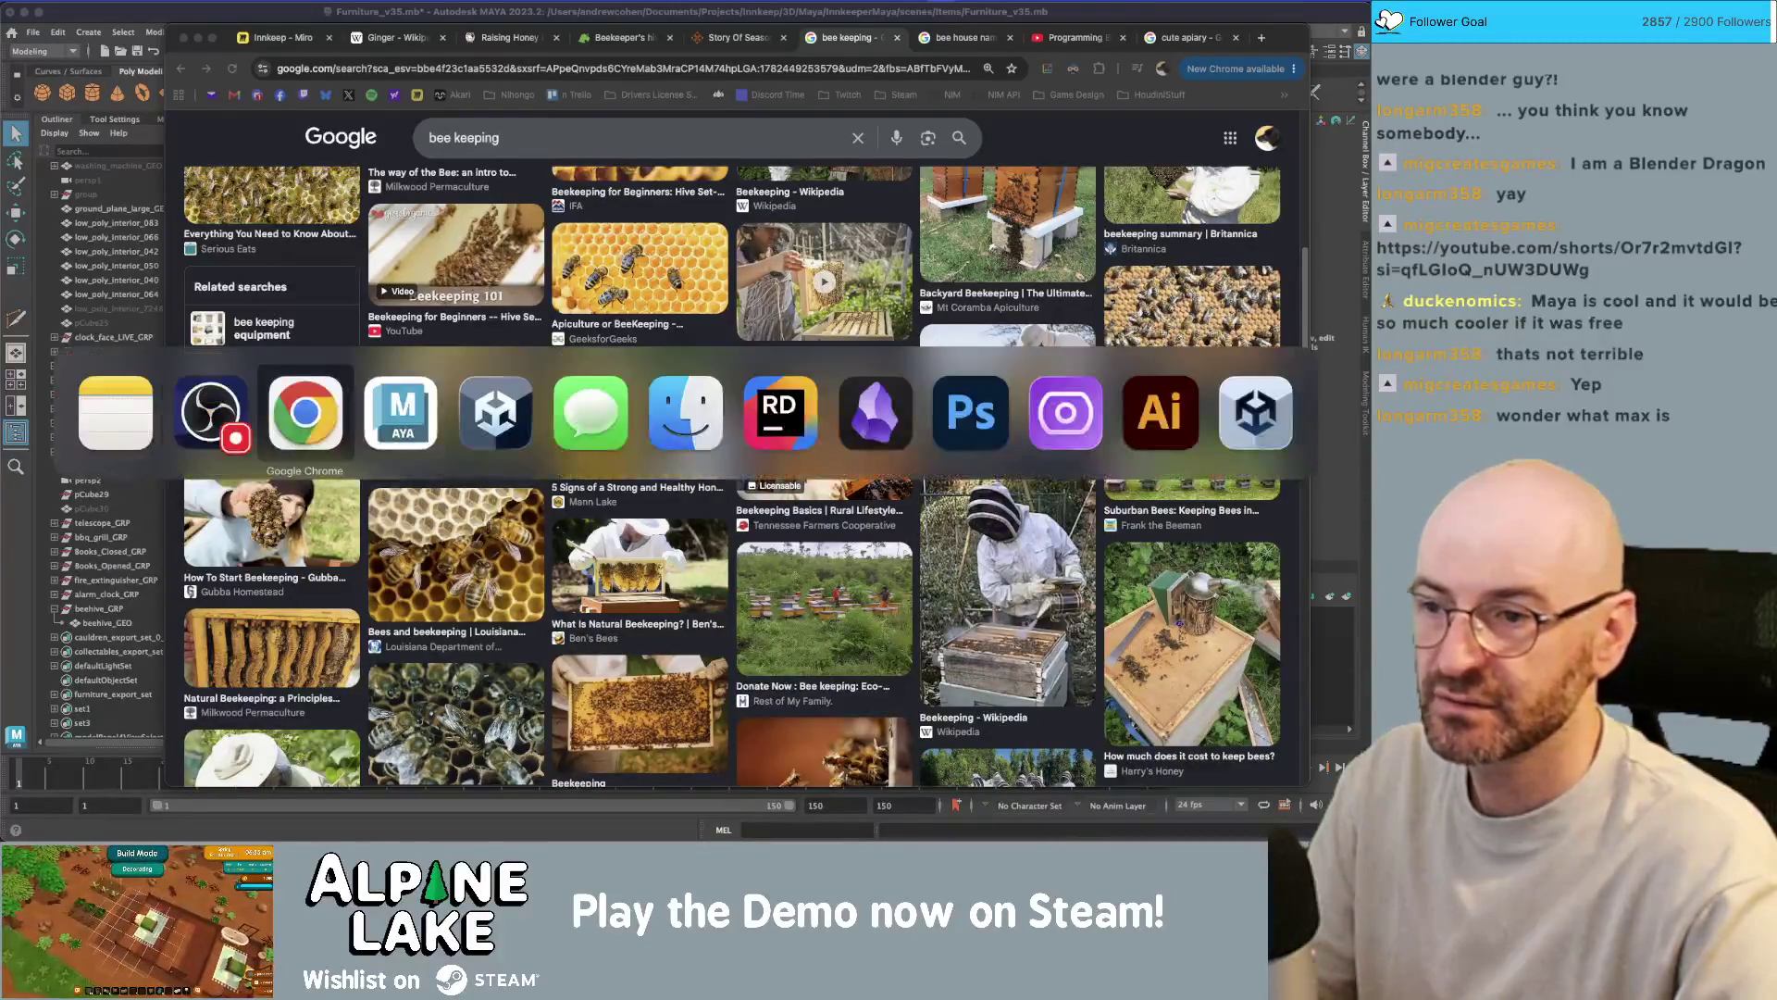
pyautogui.press('super+Tab')
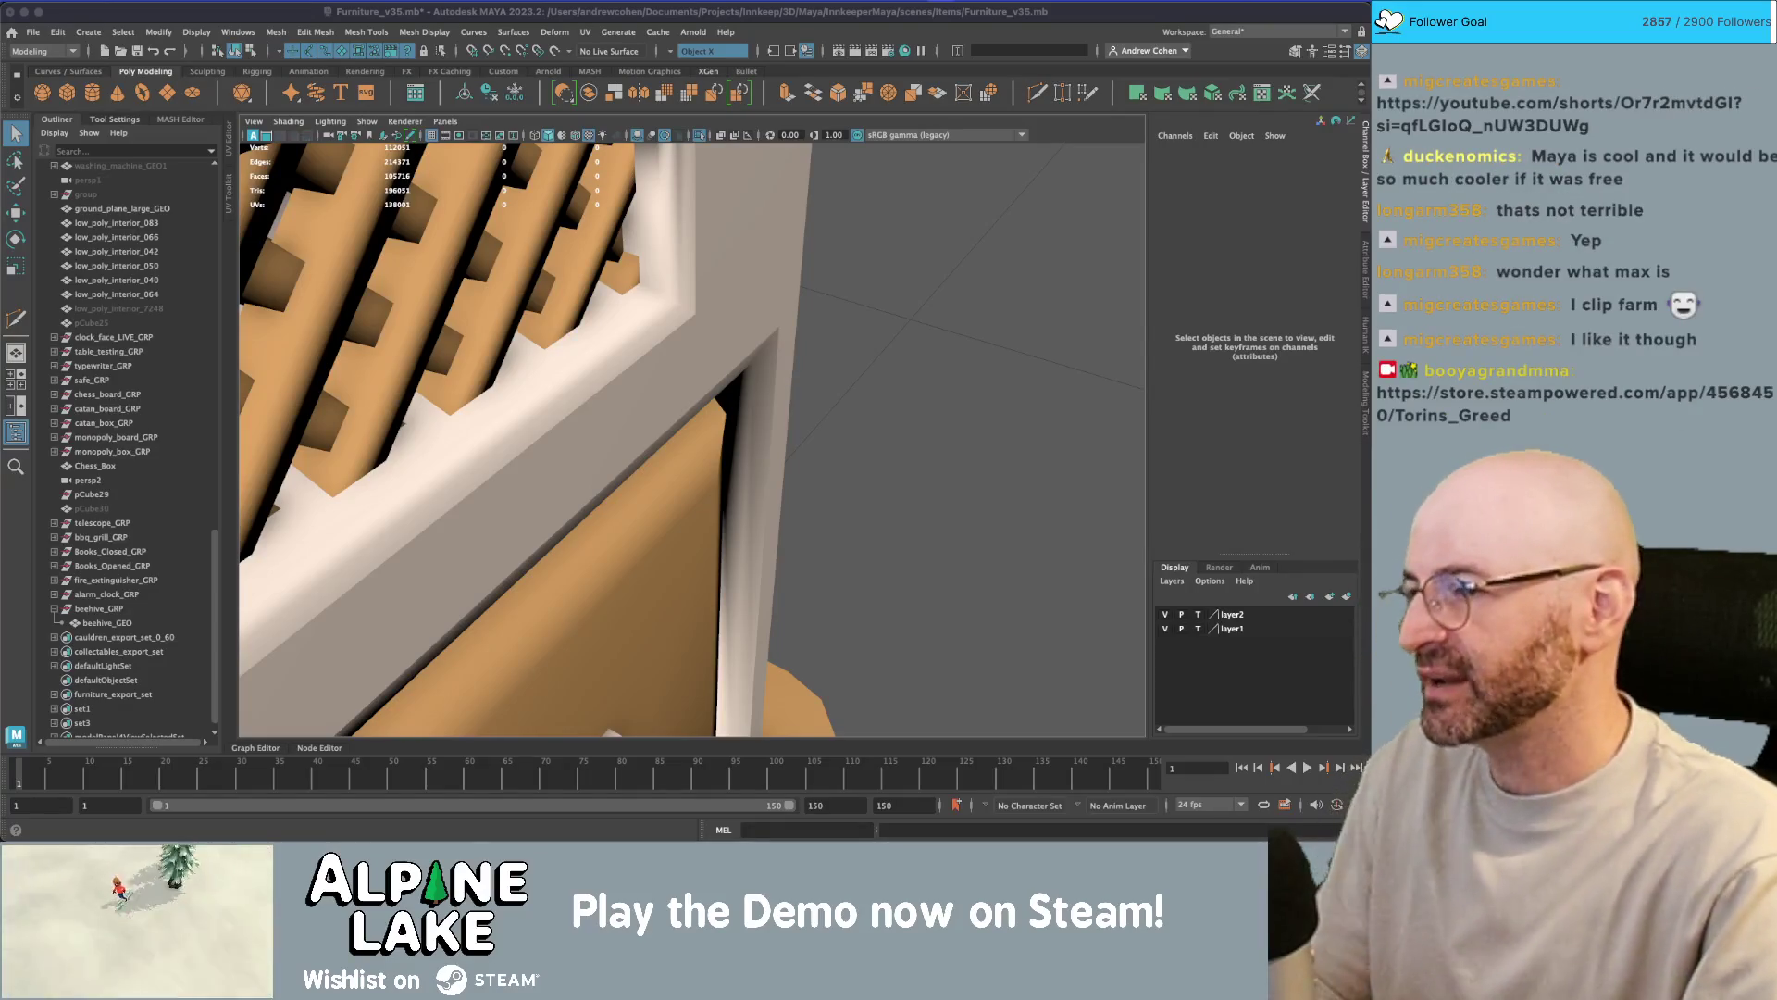
pyautogui.moveTo(648, 370)
pyautogui.keyDown('alt'); pyautogui.mouseDown()
pyautogui.moveTo(746, 360)
pyautogui.moveTo(606, 348)
pyautogui.moveTo(565, 421)
pyautogui.mouseUp(); pyautogui.keyUp('alt')
# - Apply Mesh Display > Harden/Soften Edge to the side vent's top inner edge
pyautogui.scroll(-5, 746, 360)
pyautogui.scroll(-2, 563, 428)
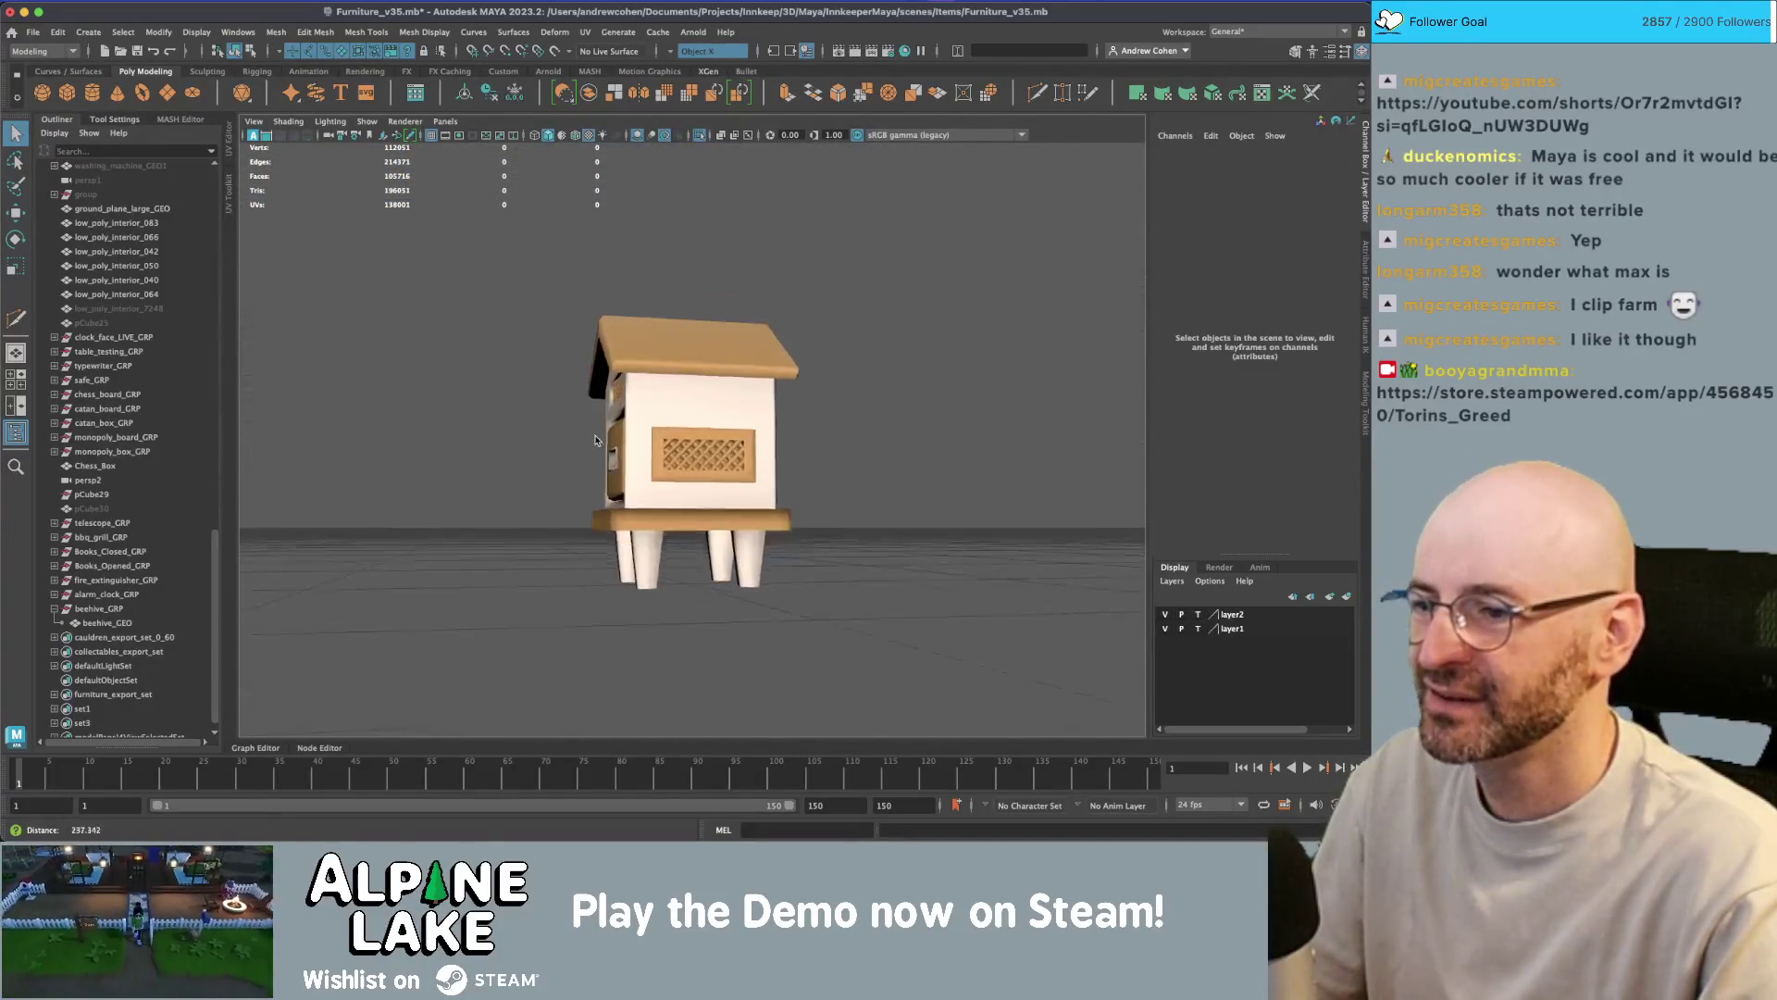
pyautogui.scroll(8, 563, 429)
pyautogui.moveTo(734, 385)
pyautogui.keyDown('alt'); pyautogui.mouseDown()
pyautogui.moveTo(790, 390)
pyautogui.moveTo(791, 411)
pyautogui.moveTo(737, 425)
pyautogui.moveTo(638, 359)
pyautogui.mouseUp(); pyautogui.keyUp('alt')
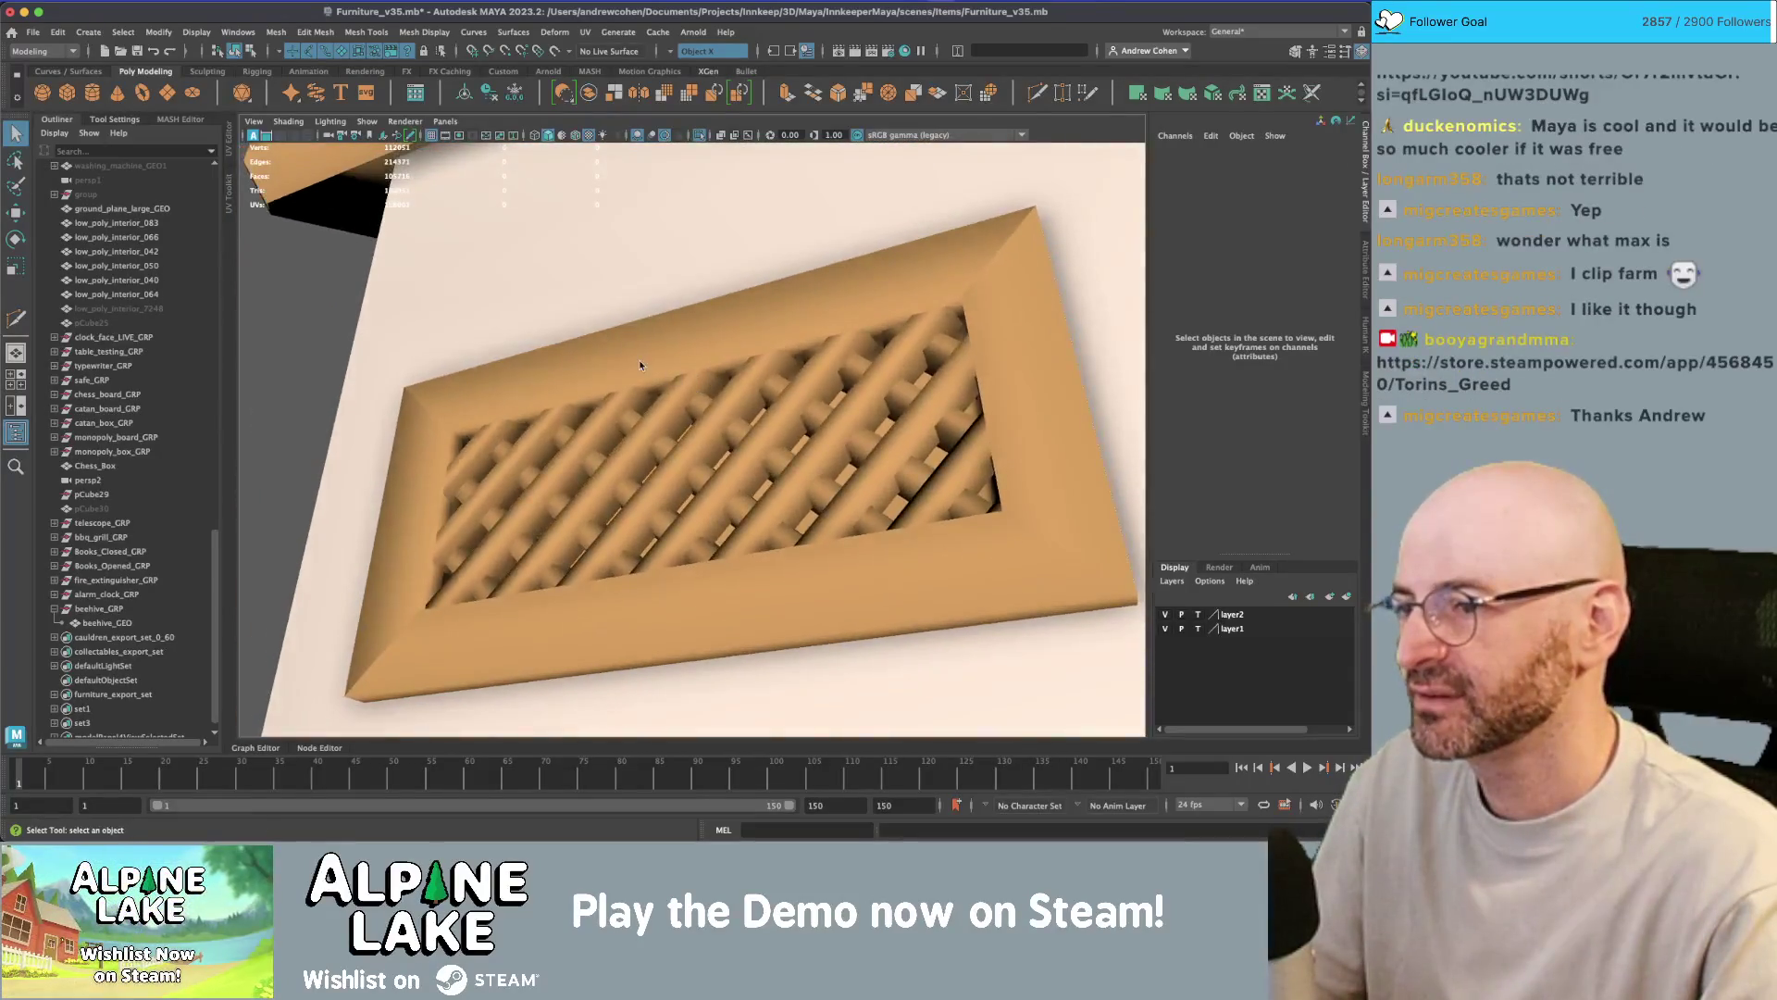
pyautogui.click(637, 359)
pyautogui.rightClick(637, 359)
pyautogui.click(636, 317)
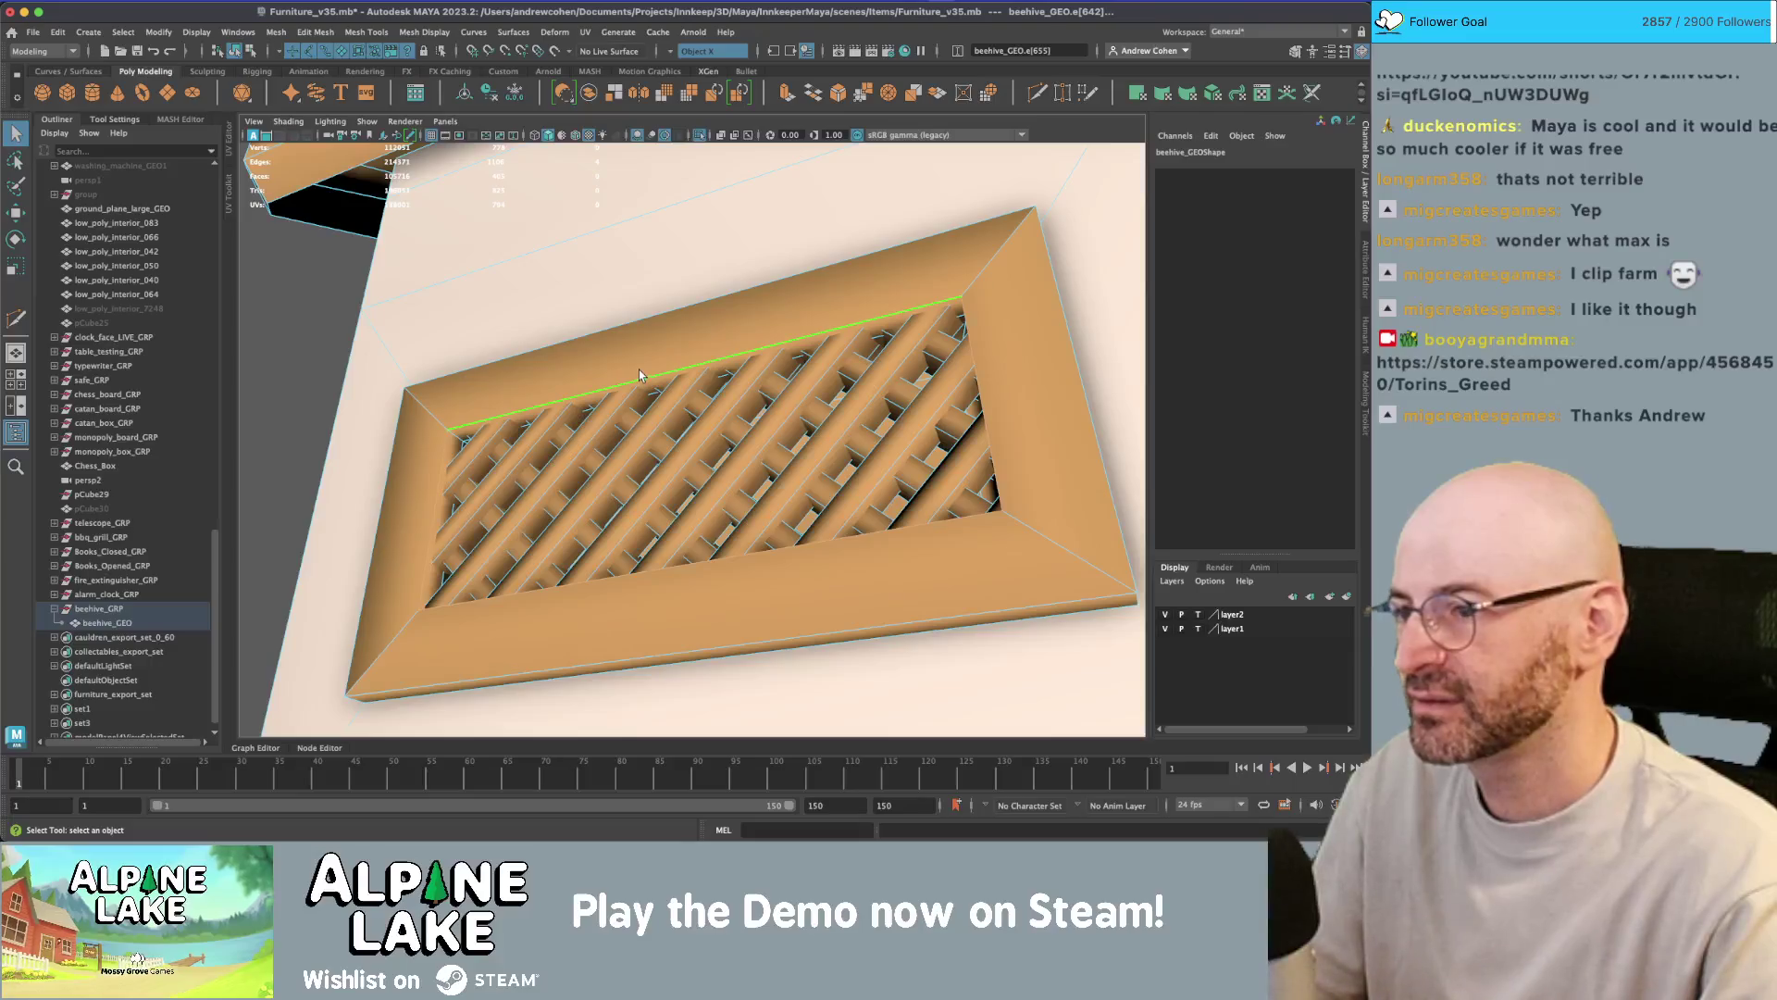
pyautogui.click(415, 37)
pyautogui.click(435, 136)
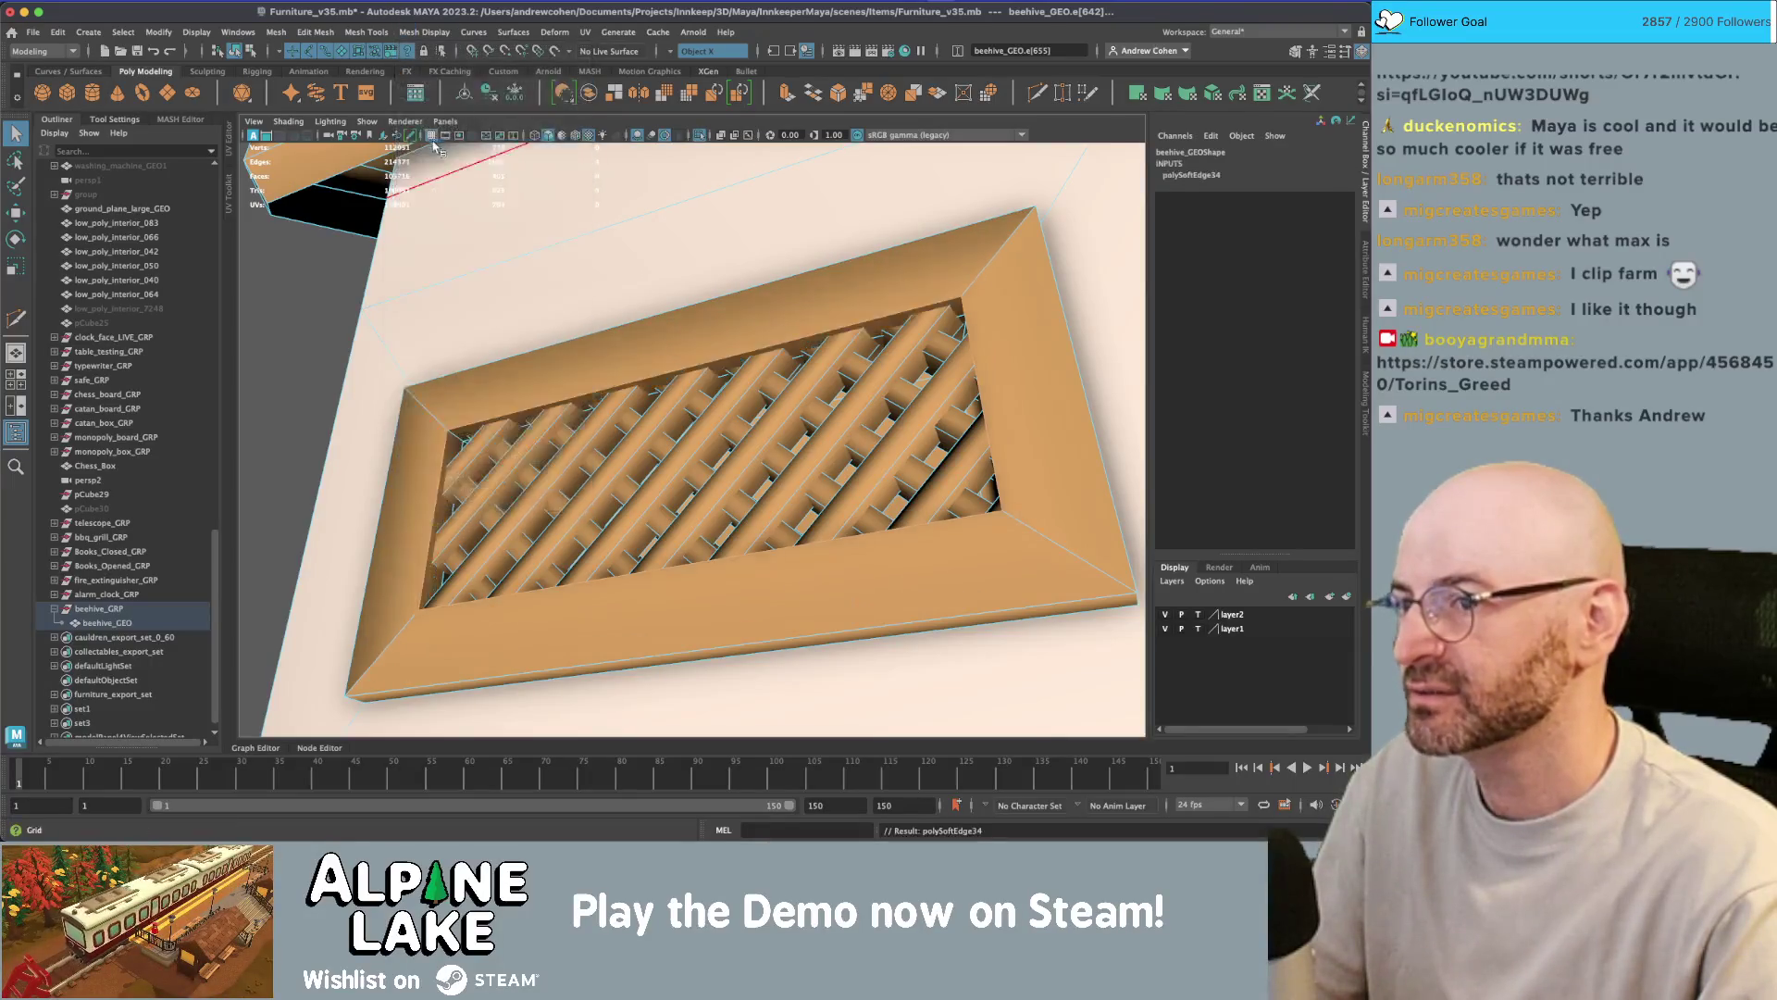
# - Repeat the edge shading on the front vent edge with G, then reselect the beehive
pyautogui.scroll(-5, 476, 326)
pyautogui.moveTo(475, 326)
pyautogui.keyDown('alt'); pyautogui.mouseDown()
pyautogui.moveTo(481, 348)
pyautogui.moveTo(714, 358)
pyautogui.mouseUp(); pyautogui.keyUp('alt')
pyautogui.scroll(3, 699, 589)
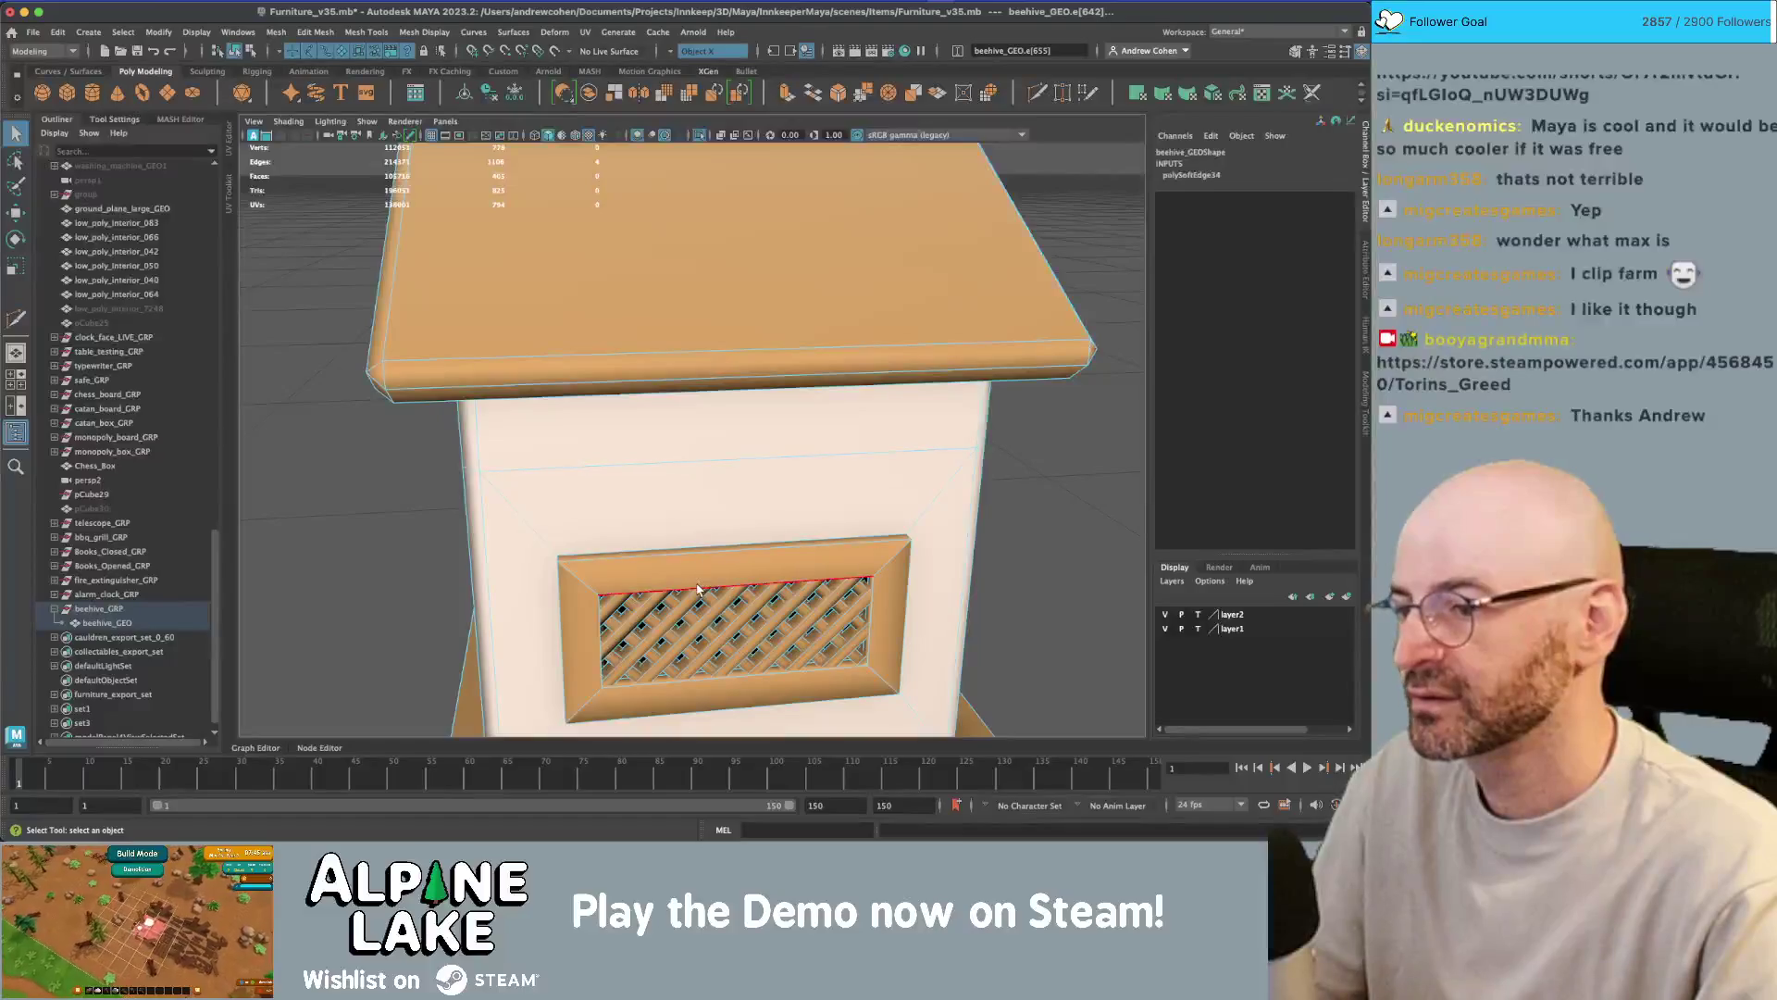
pyautogui.press('g')
pyautogui.press('F8')
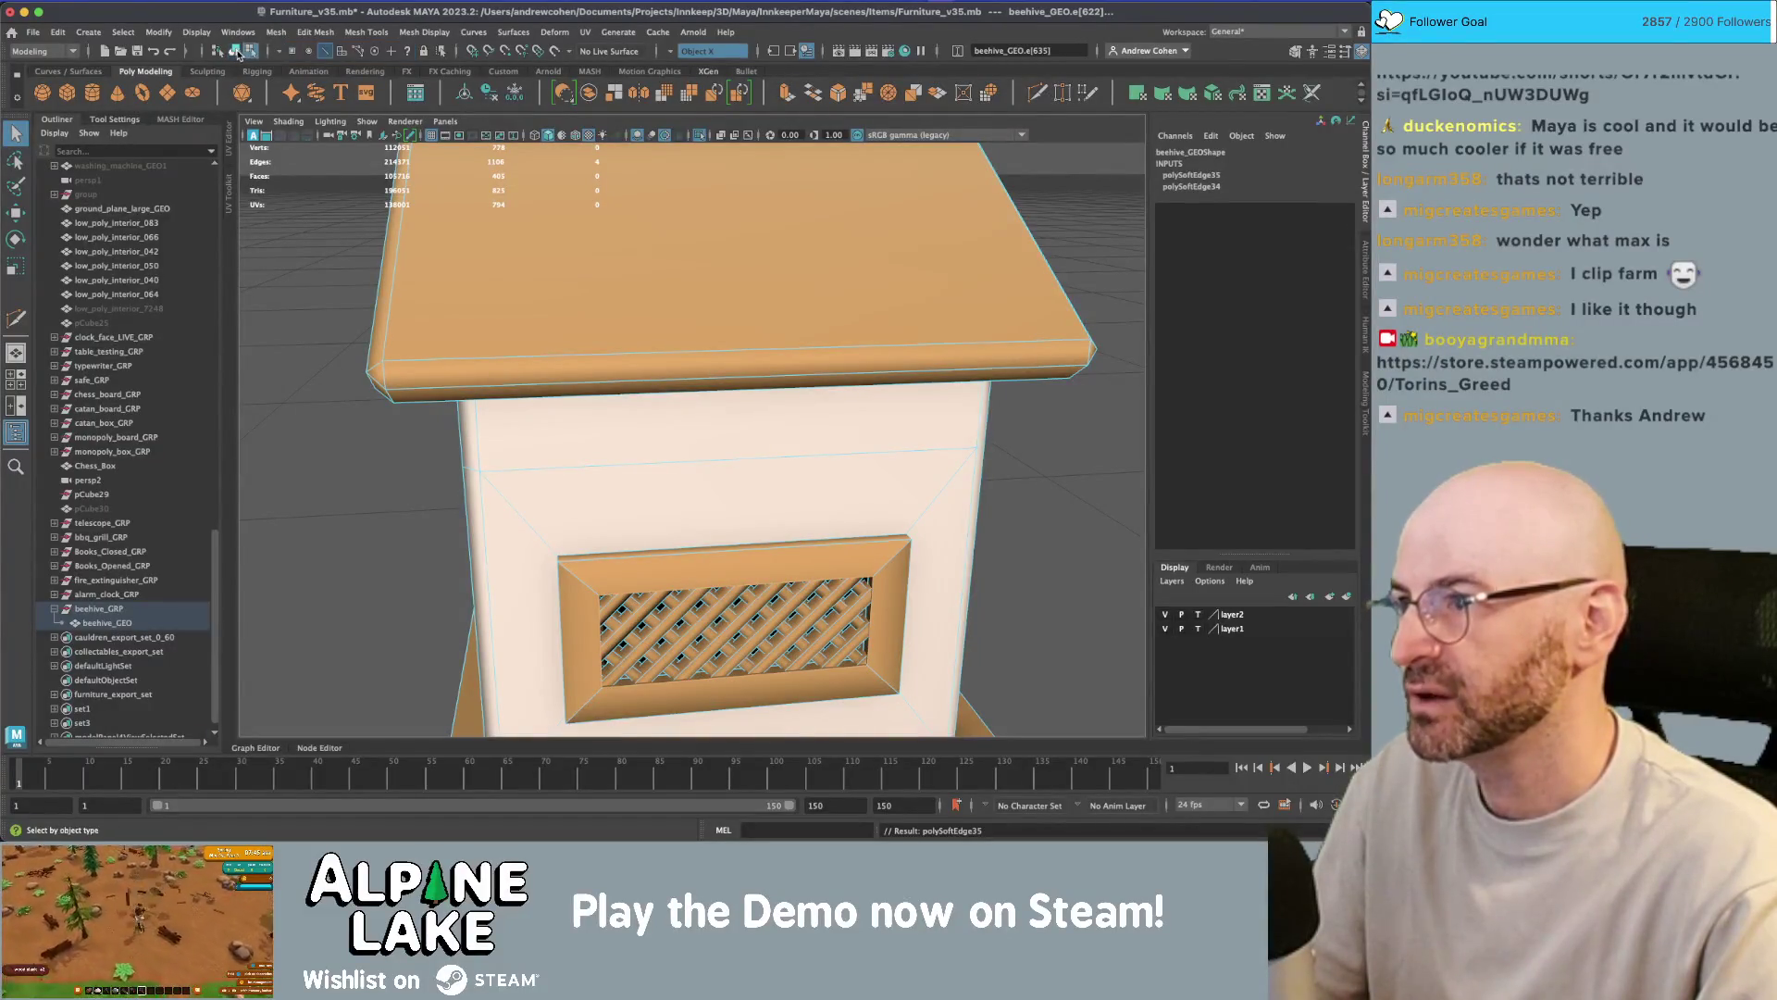
pyautogui.scroll(-3, 526, 421)
pyautogui.moveTo(417, 417)
pyautogui.keyDown('alt'); pyautogui.mouseDown()
pyautogui.moveTo(725, 425)
pyautogui.moveTo(638, 407)
pyautogui.moveTo(690, 369)
pyautogui.mouseUp(); pyautogui.keyUp('alt')
pyautogui.click(694, 375)
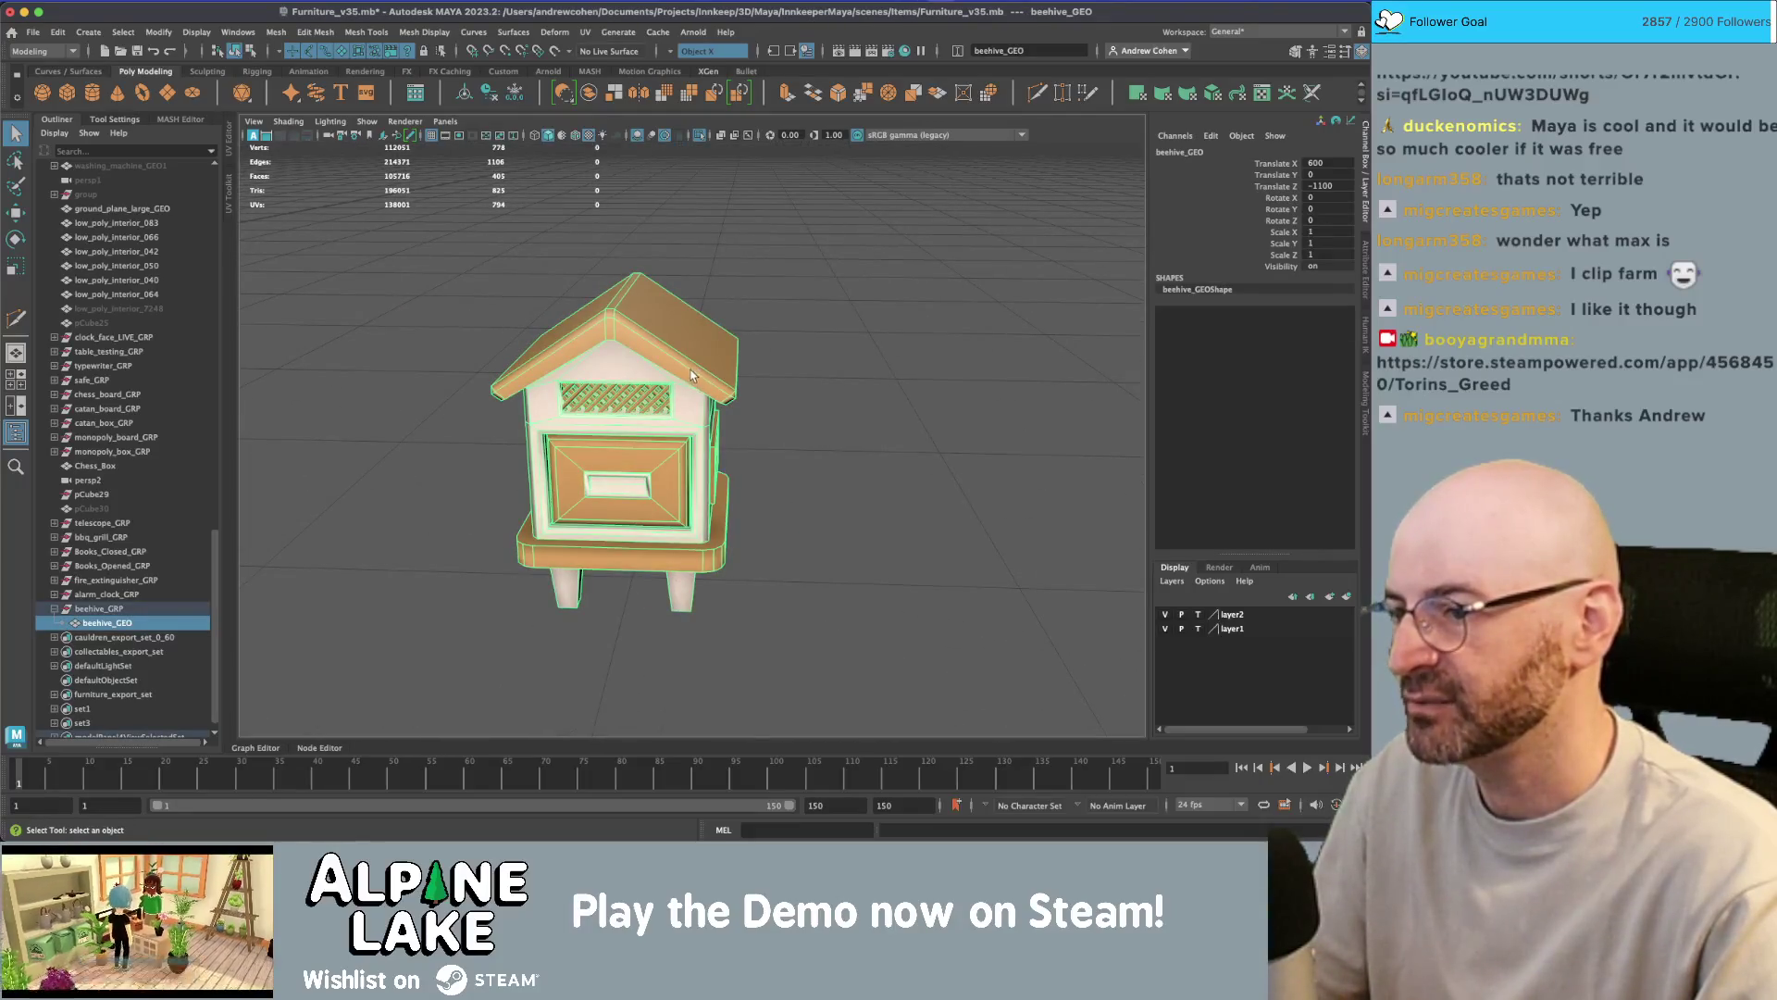
# - Select the drawer handle opening's left and top inner edges in edge mode
pyautogui.click(788, 341)
pyautogui.scroll(5, 898, 315)
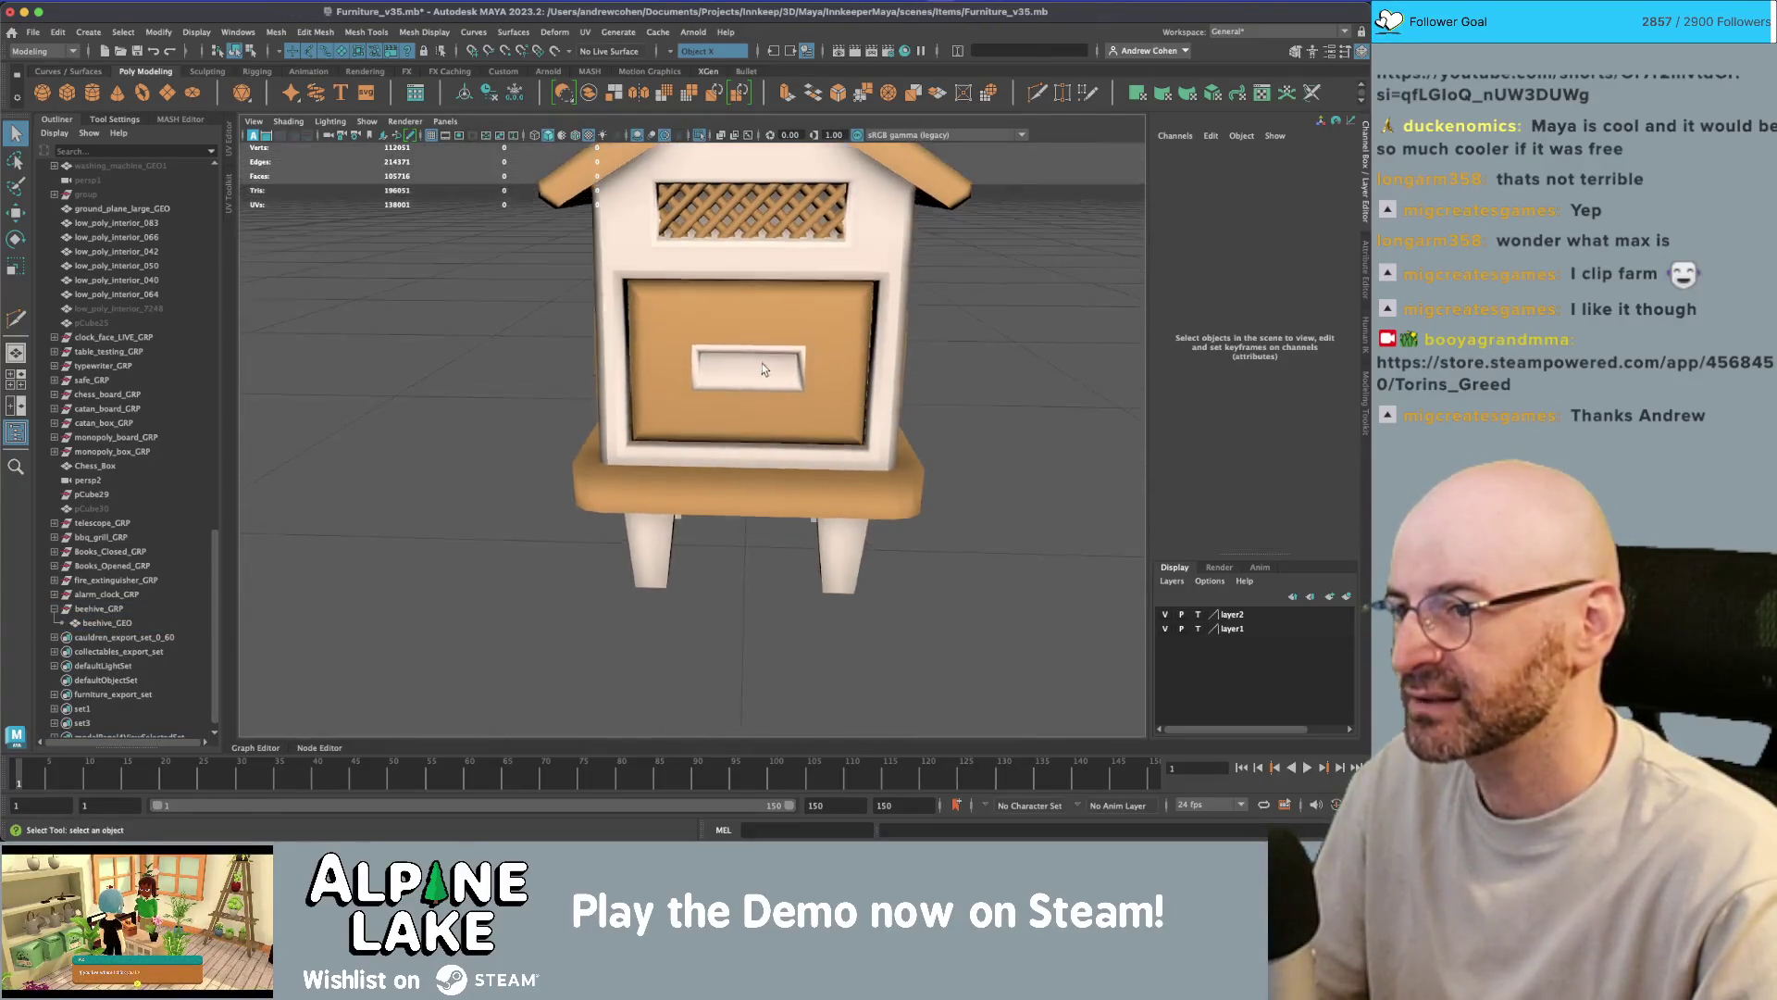
pyautogui.scroll(3, 763, 363)
pyautogui.keyDown('alt'); pyautogui.moveTo(749, 365); pyautogui.dragTo(677, 376); pyautogui.keyUp('alt')
pyautogui.click(677, 376)
pyautogui.press('f')
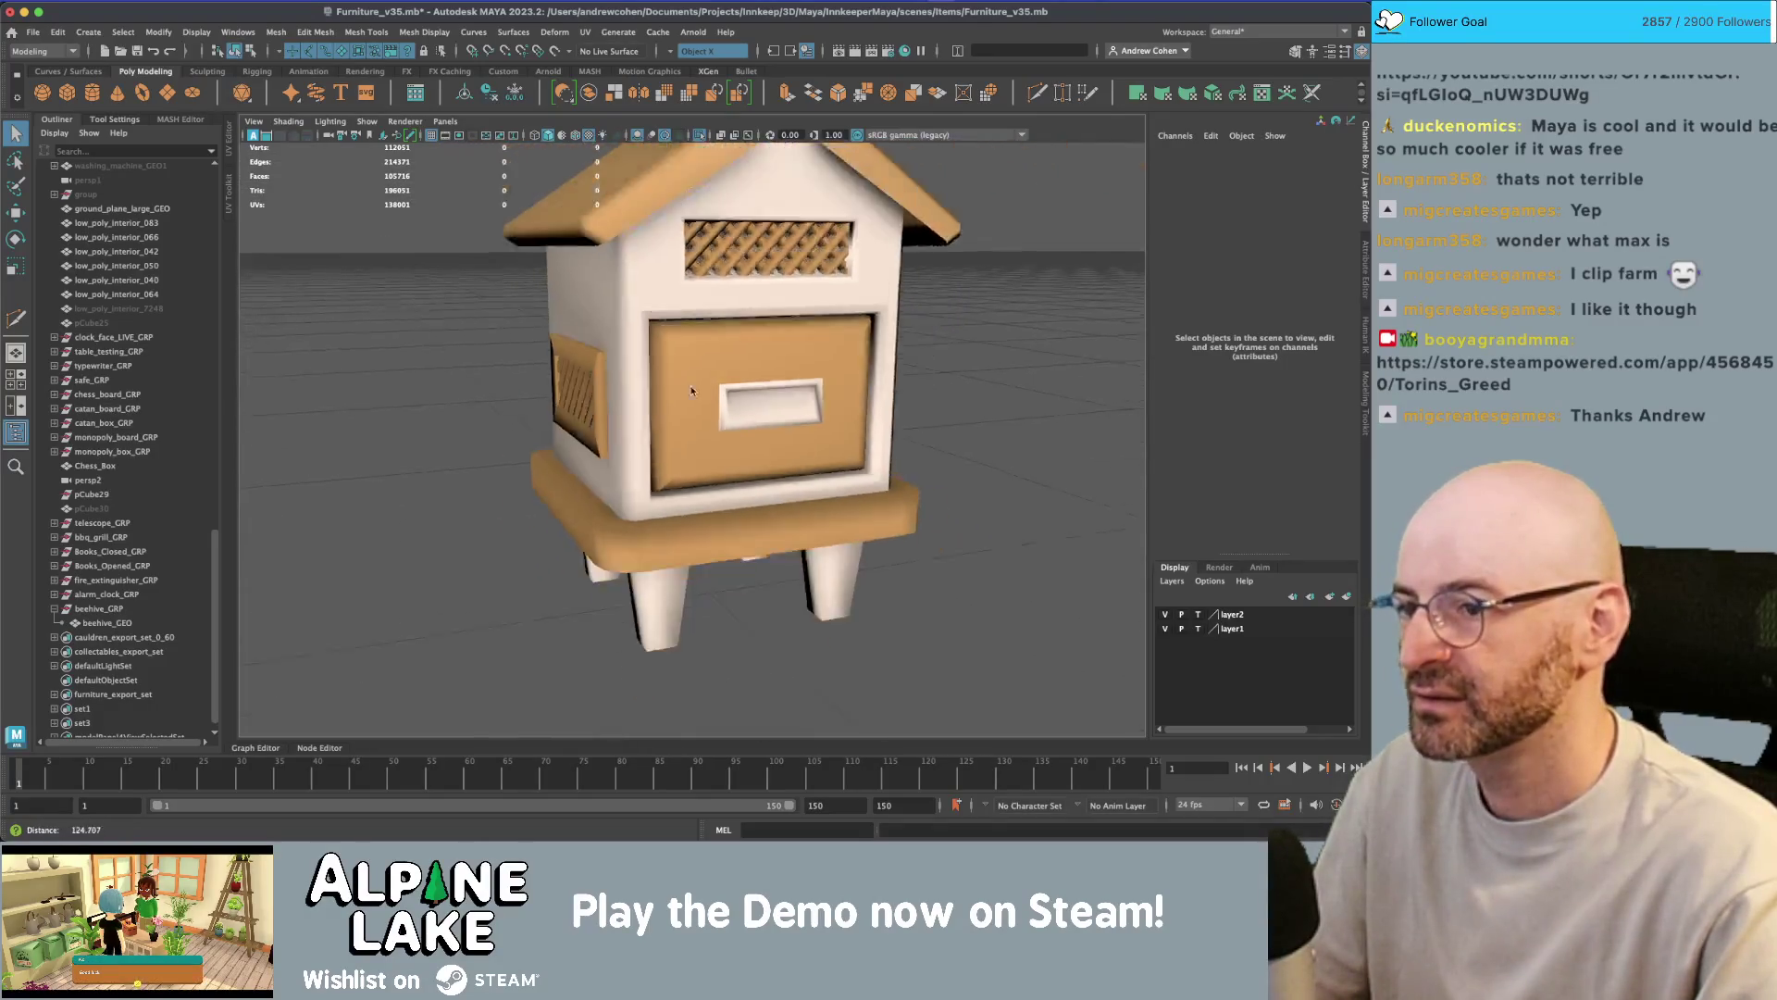
pyautogui.scroll(8, 821, 428)
pyautogui.keyDown('alt'); pyautogui.moveTo(821, 365); pyautogui.dragTo(592, 271); pyautogui.keyUp('alt')
pyautogui.moveTo(593, 271); pyautogui.dragTo(593, 220, button='right')
pyautogui.click(500, 279)
pyautogui.click(601, 280)
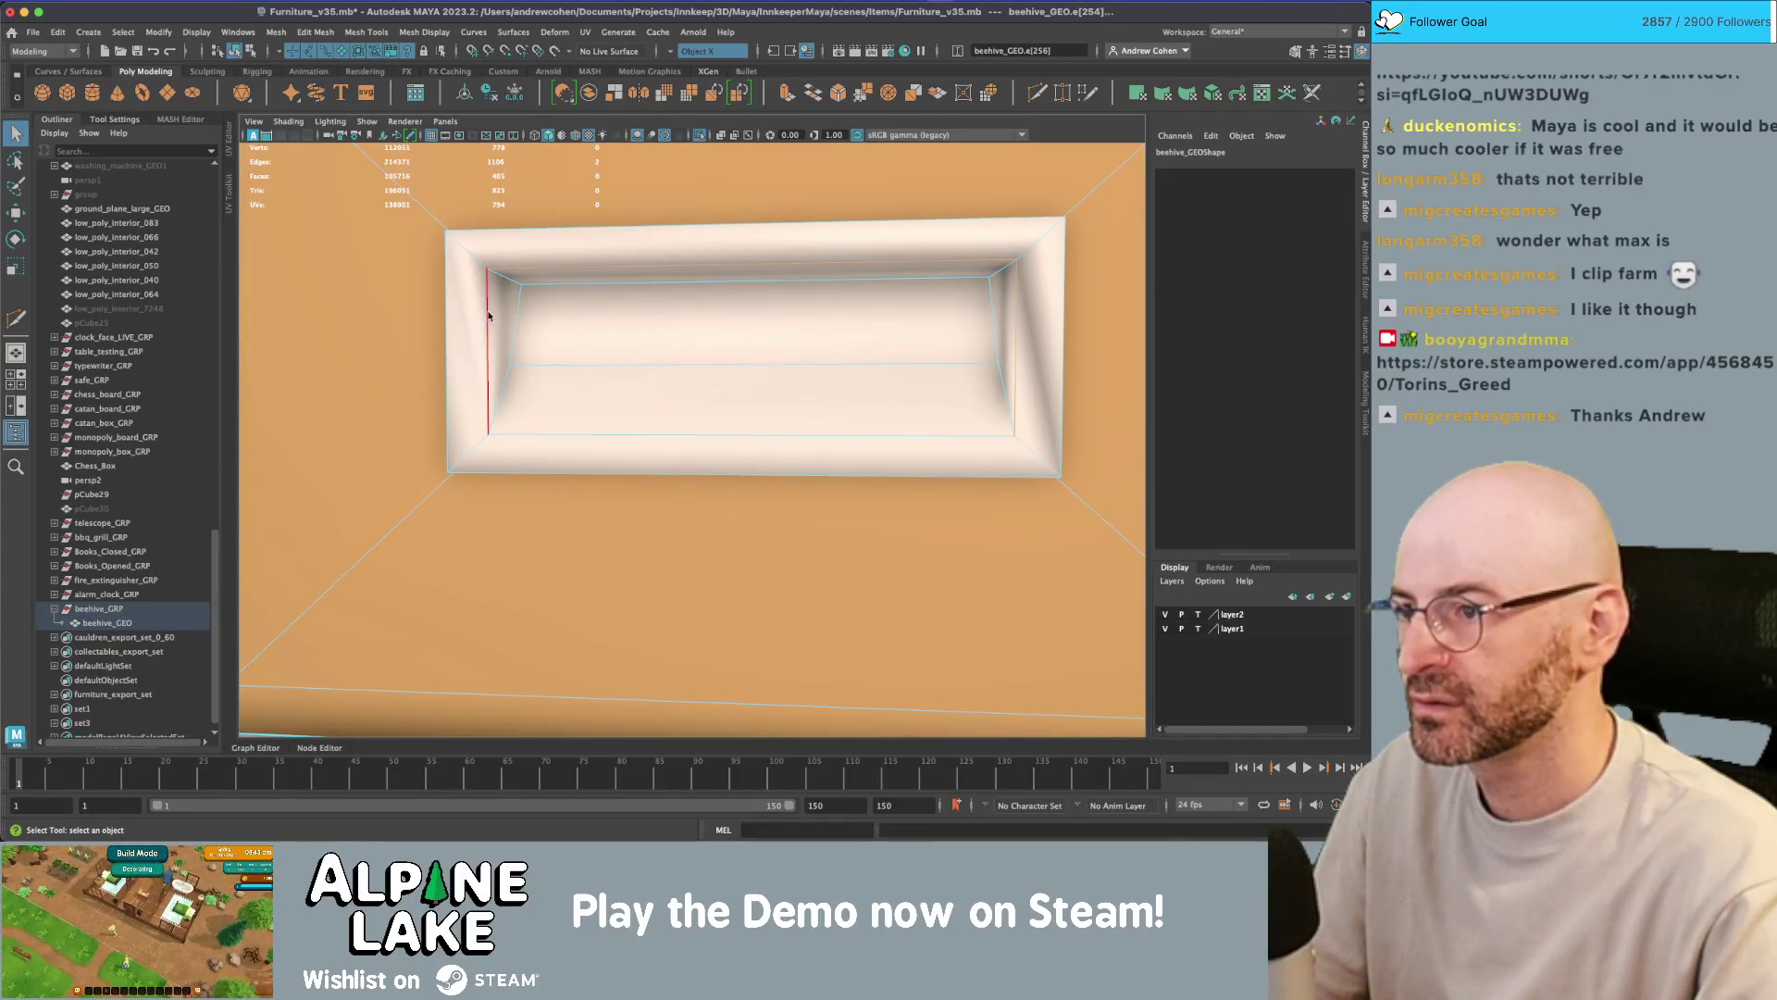
pyautogui.keyDown('shift'); pyautogui.moveTo(639, 310); pyautogui.dragTo(454, 315, button='right'); pyautogui.keyUp('shift')
# - Soften the handle opening's top edge with Mesh Display > Soften Edge
pyautogui.keyDown('alt'); pyautogui.moveTo(453, 321); pyautogui.dragTo(573, 302); pyautogui.keyUp('alt')
pyautogui.scroll(-5, 779, 374)
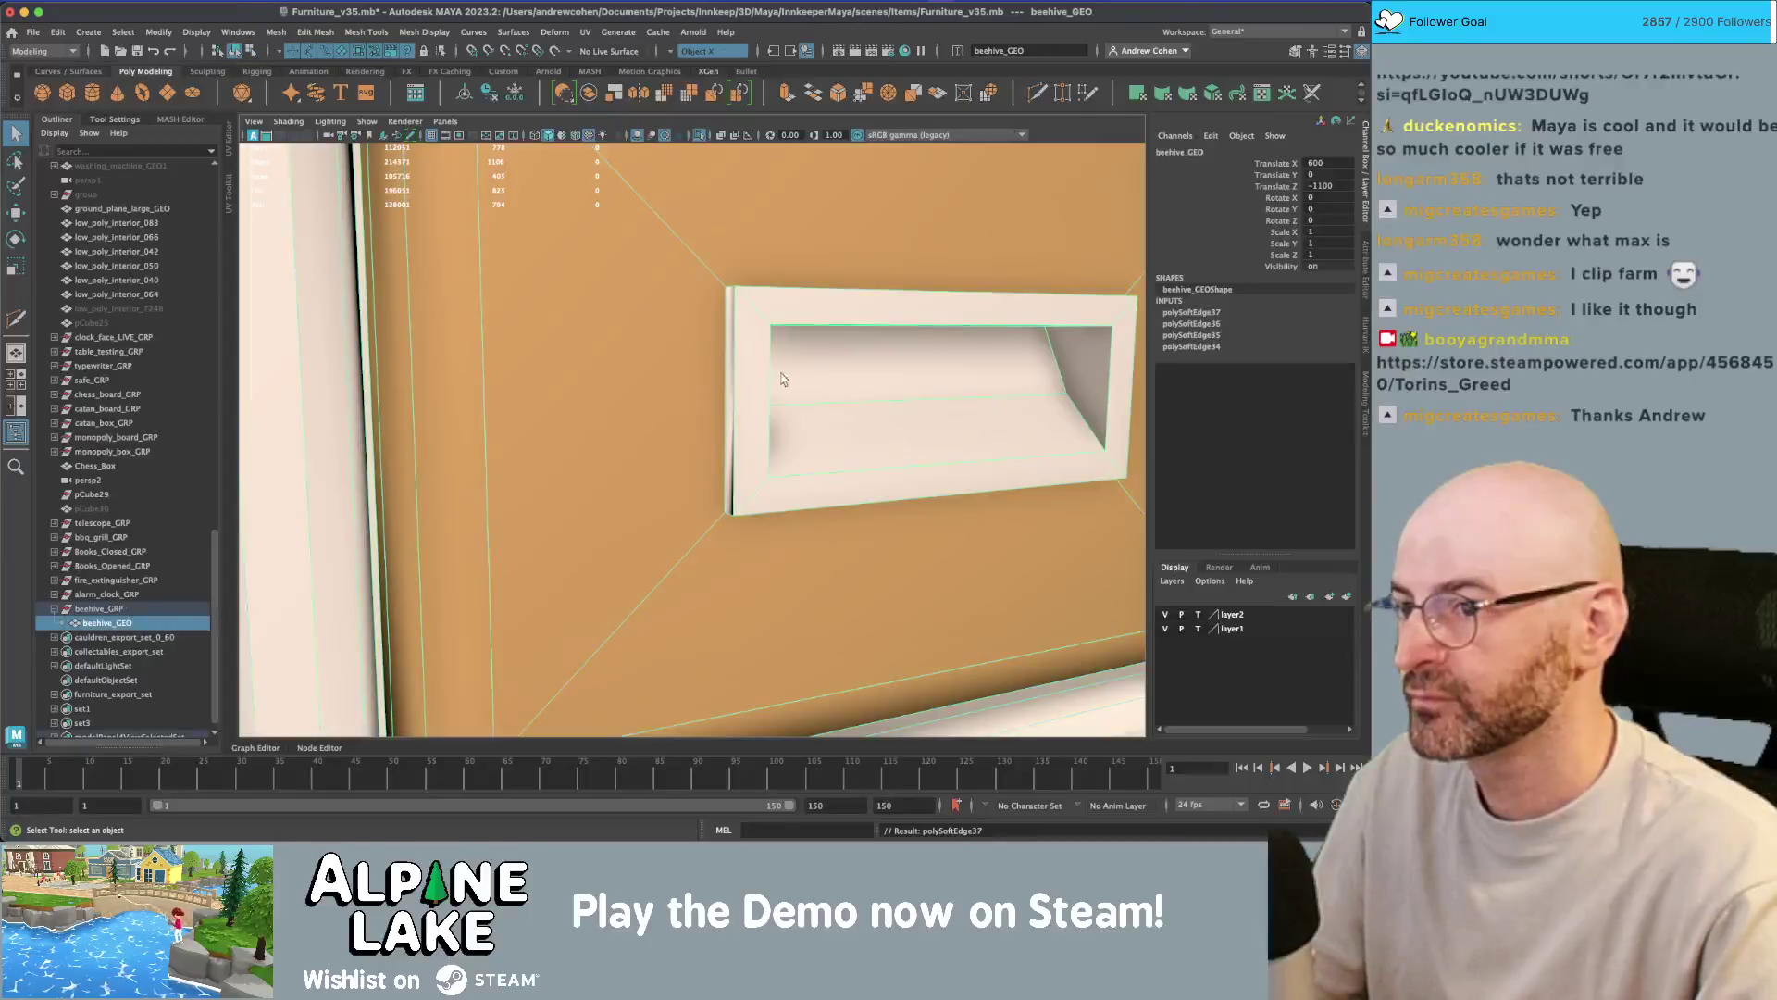
pyautogui.press('F8')
pyautogui.scroll(-5, 779, 374)
pyautogui.scroll(2, 723, 455)
pyautogui.click(723, 454)
pyautogui.scroll(5, 723, 455)
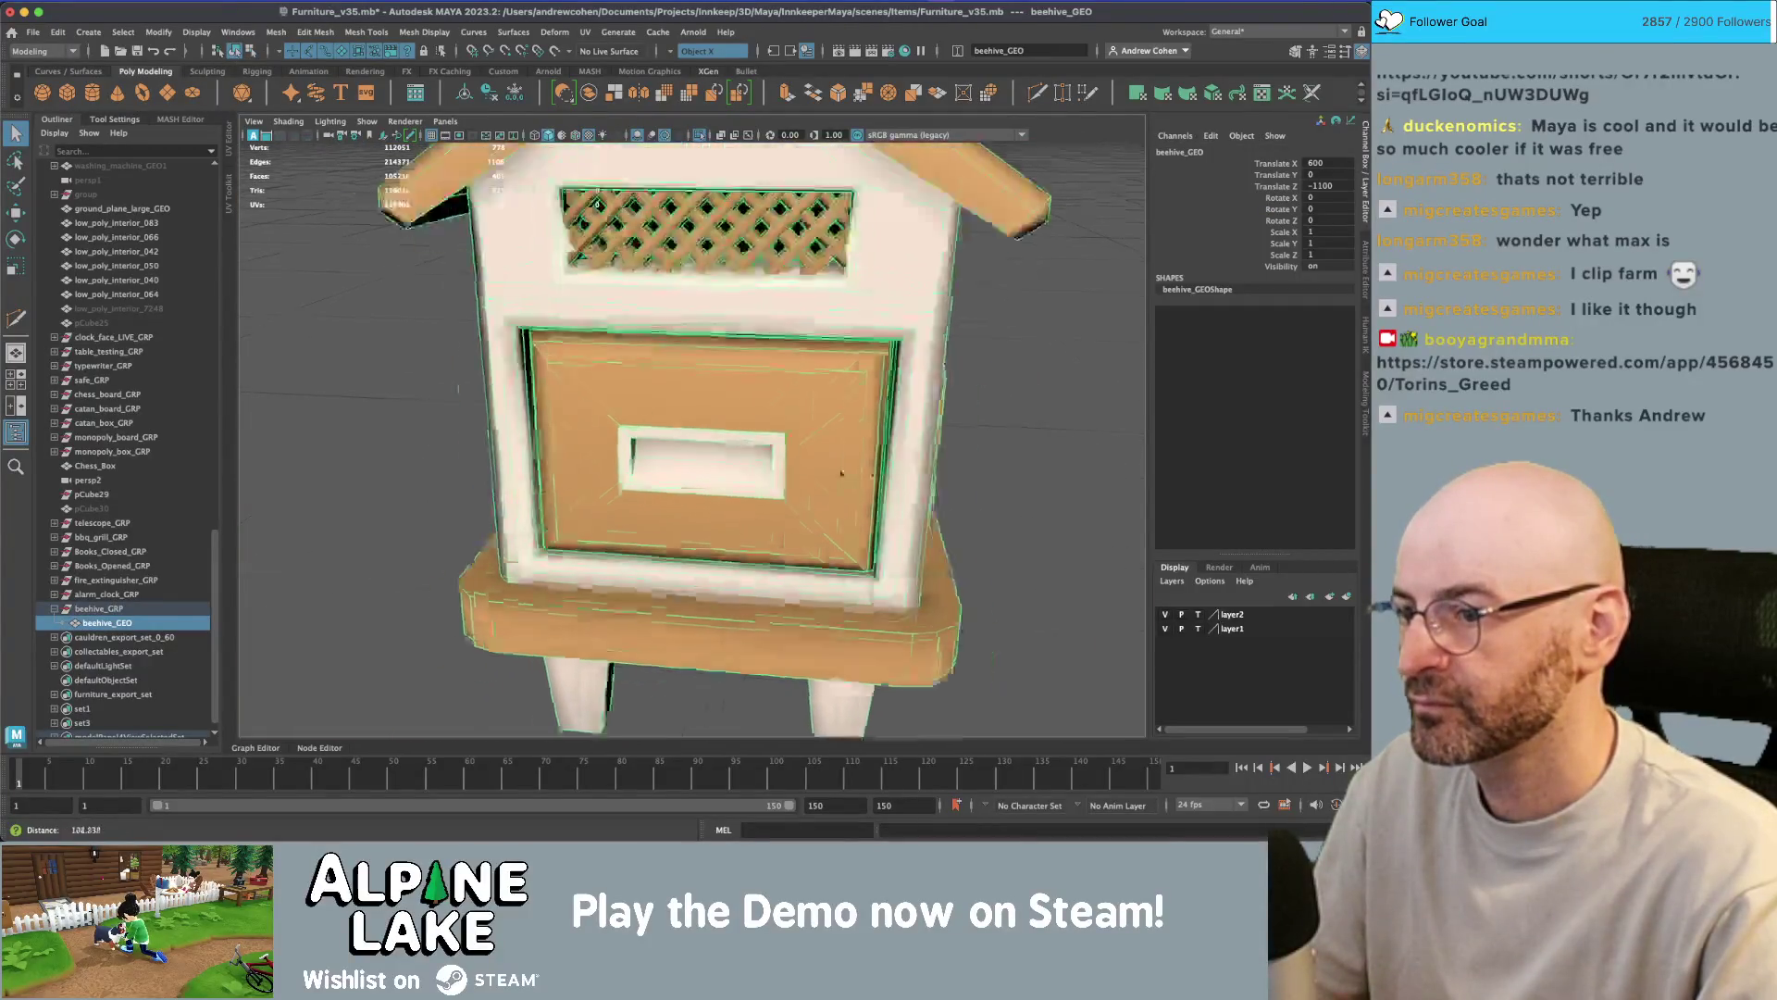
pyautogui.moveTo(514, 370); pyautogui.dragTo(516, 347, button='right')
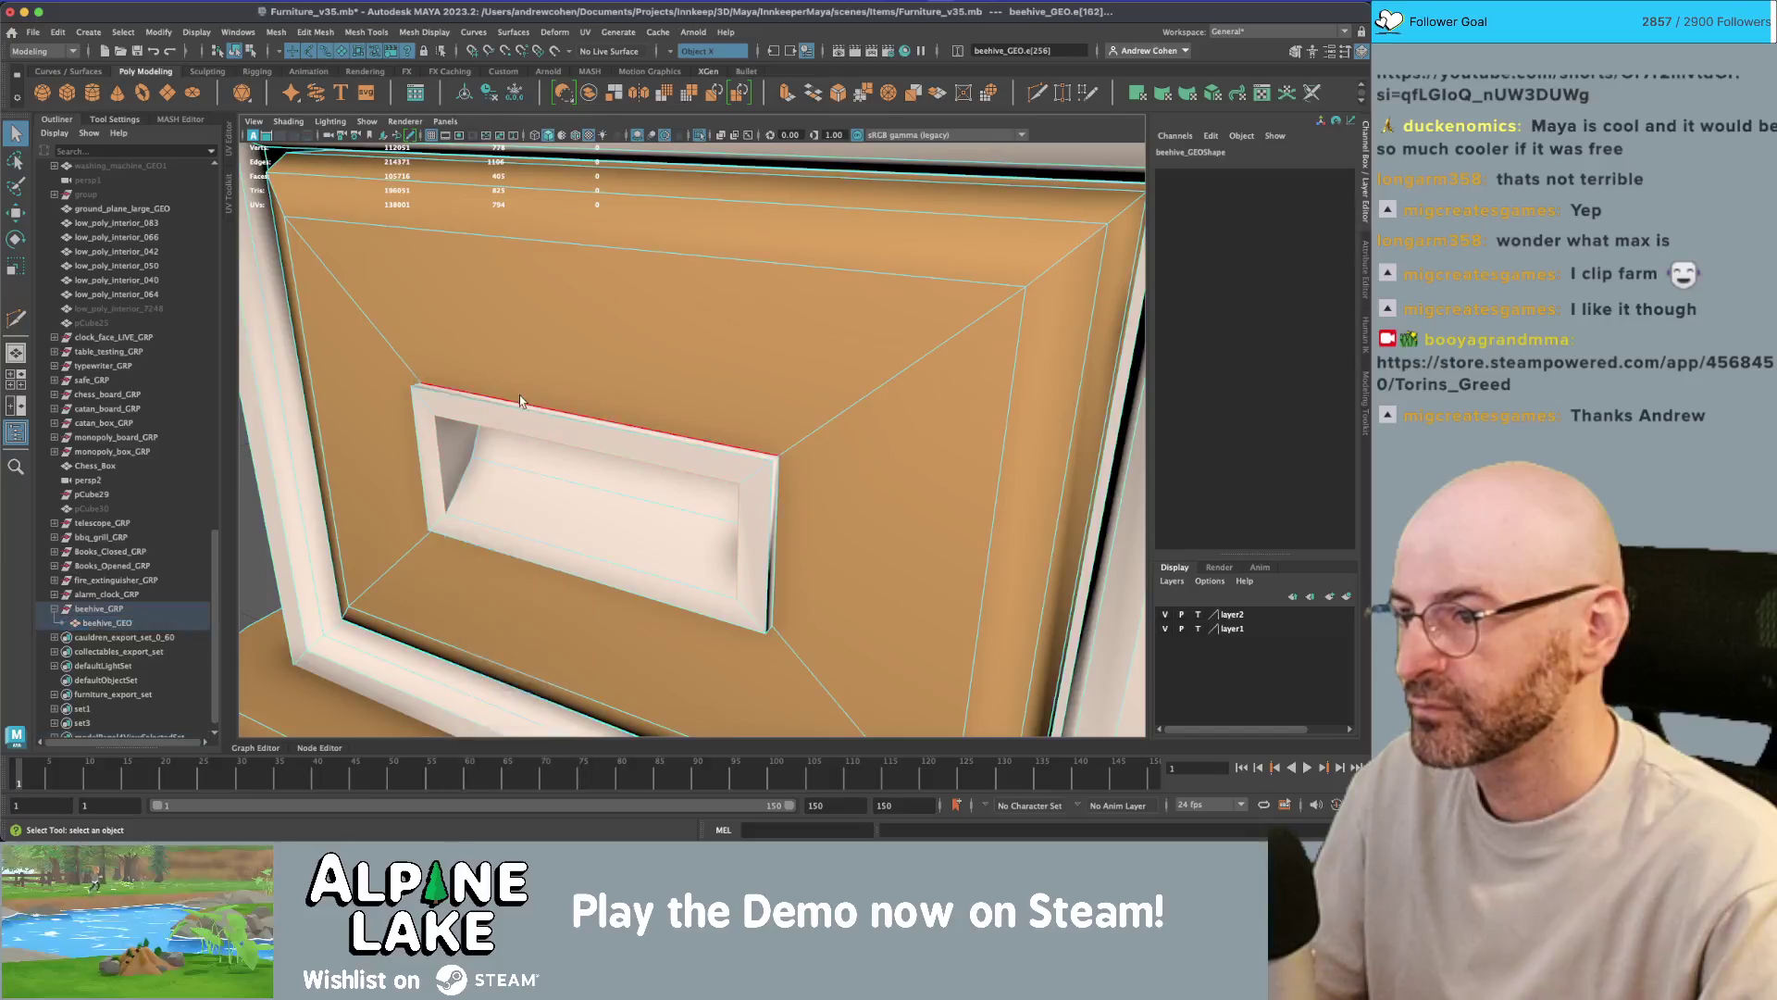
pyautogui.click(544, 413)
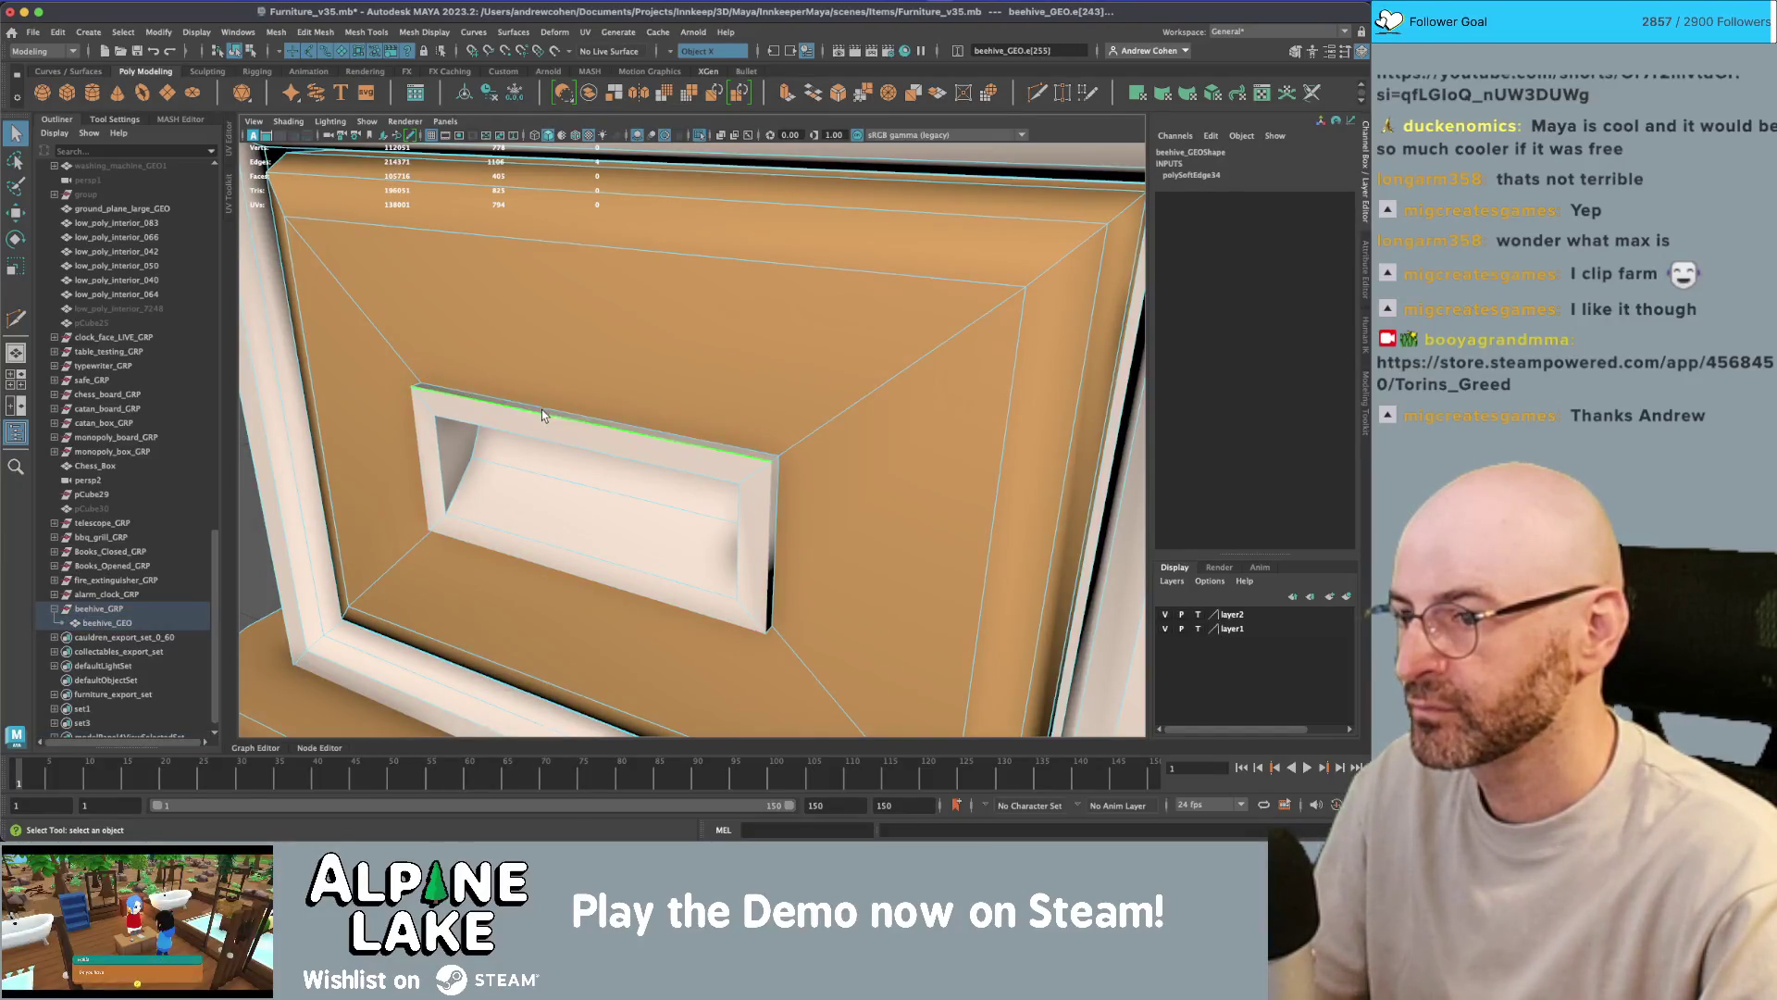
pyautogui.moveTo(509, 323)
pyautogui.keyDown('alt'); pyautogui.mouseDown()
pyautogui.moveTo(565, 291)
pyautogui.moveTo(567, 315)
pyautogui.mouseUp(); pyautogui.keyUp('alt')
pyautogui.click(419, 35)
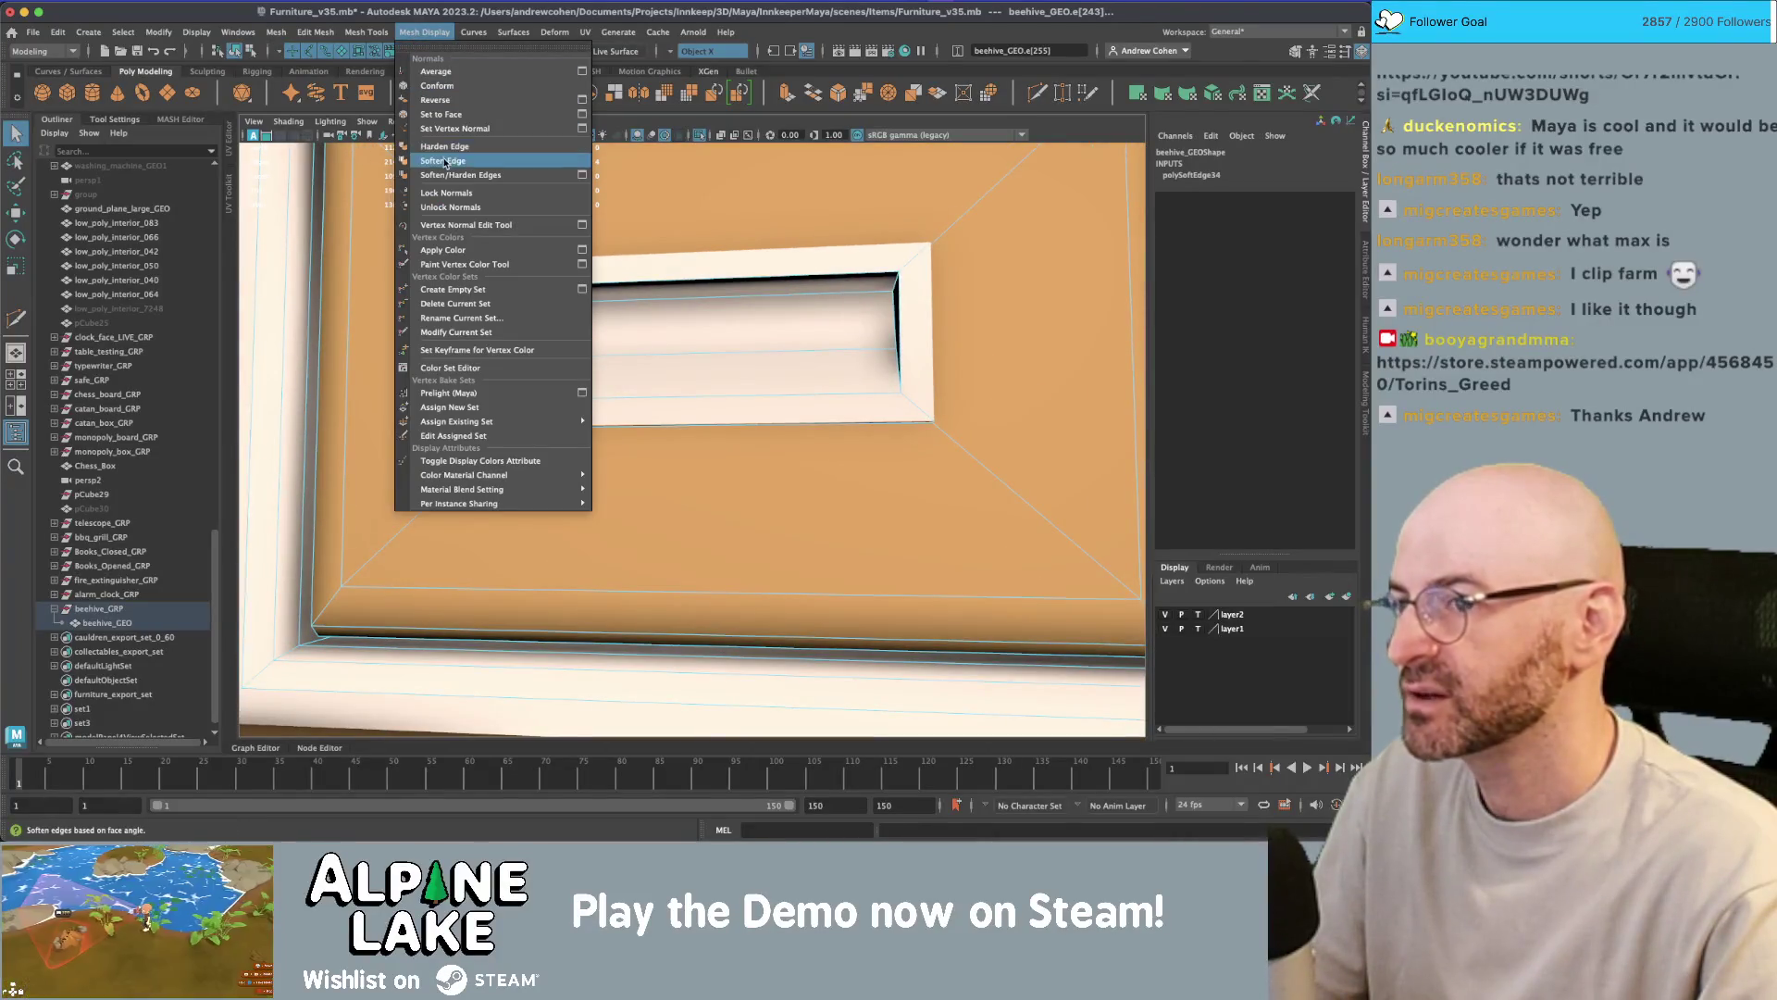
pyautogui.click(439, 159)
# - Move the face inside the handle slot outward with the W move tool
pyautogui.moveTo(606, 252)
pyautogui.keyDown('alt'); pyautogui.mouseDown()
pyautogui.moveTo(668, 282)
pyautogui.moveTo(475, 355)
pyautogui.moveTo(558, 353)
pyautogui.moveTo(555, 407)
pyautogui.mouseUp(); pyautogui.keyUp('alt')
pyautogui.rightClick(475, 354)
pyautogui.click(474, 393)
pyautogui.click(559, 354)
pyautogui.press('w')
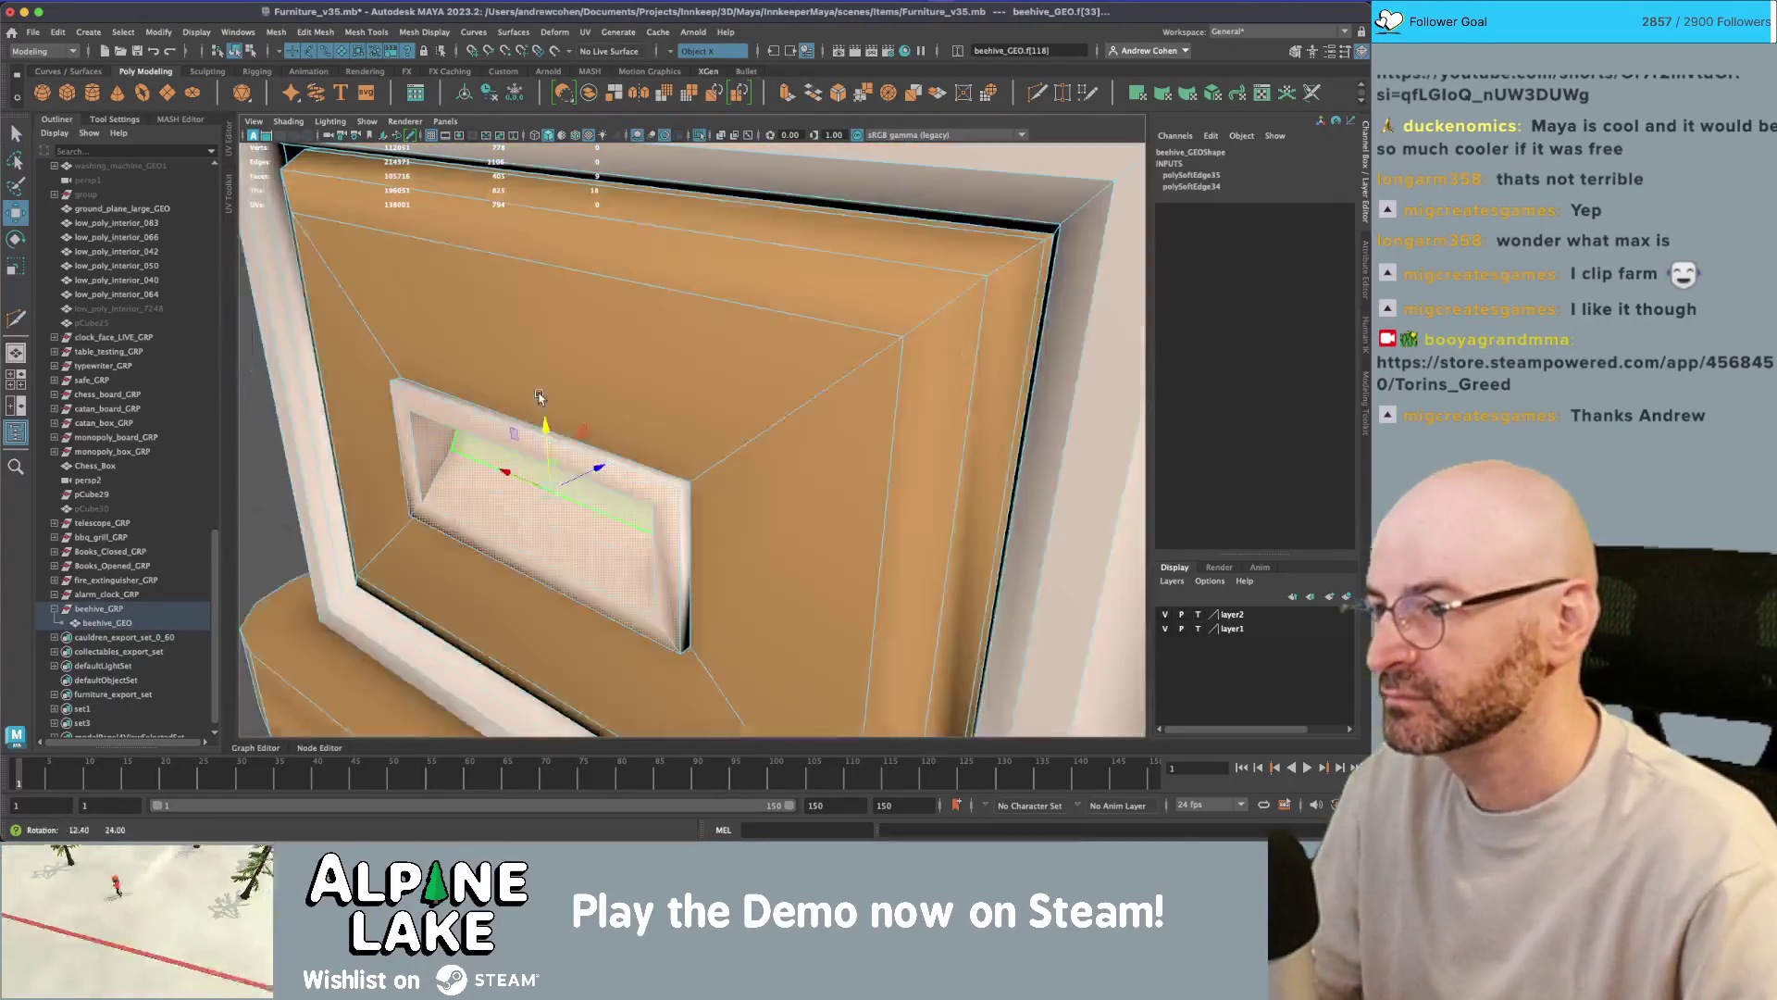
pyautogui.moveTo(581, 474); pyautogui.dragTo(573, 479)
pyautogui.rightClick(518, 398)
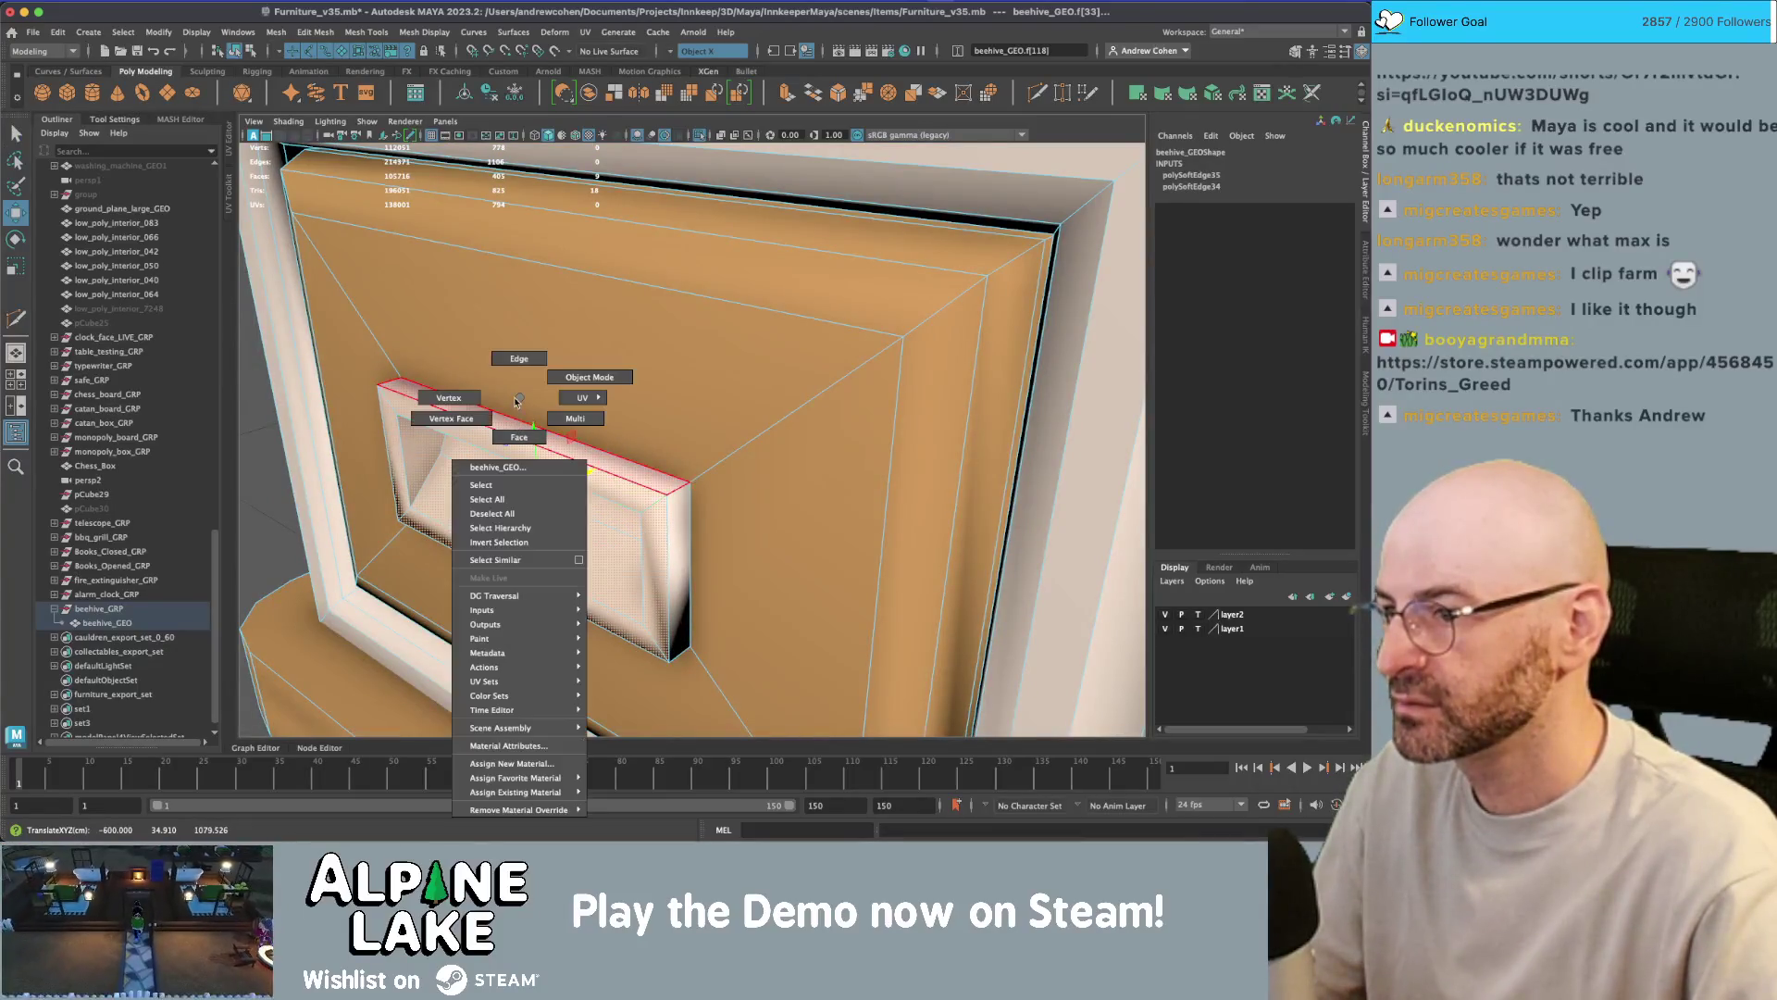
# - Bevel the selected drawer handle edges with Ctrl+B and return to object selection
pyautogui.click(519, 359)
pyautogui.hotkey('ctrl', 'b')
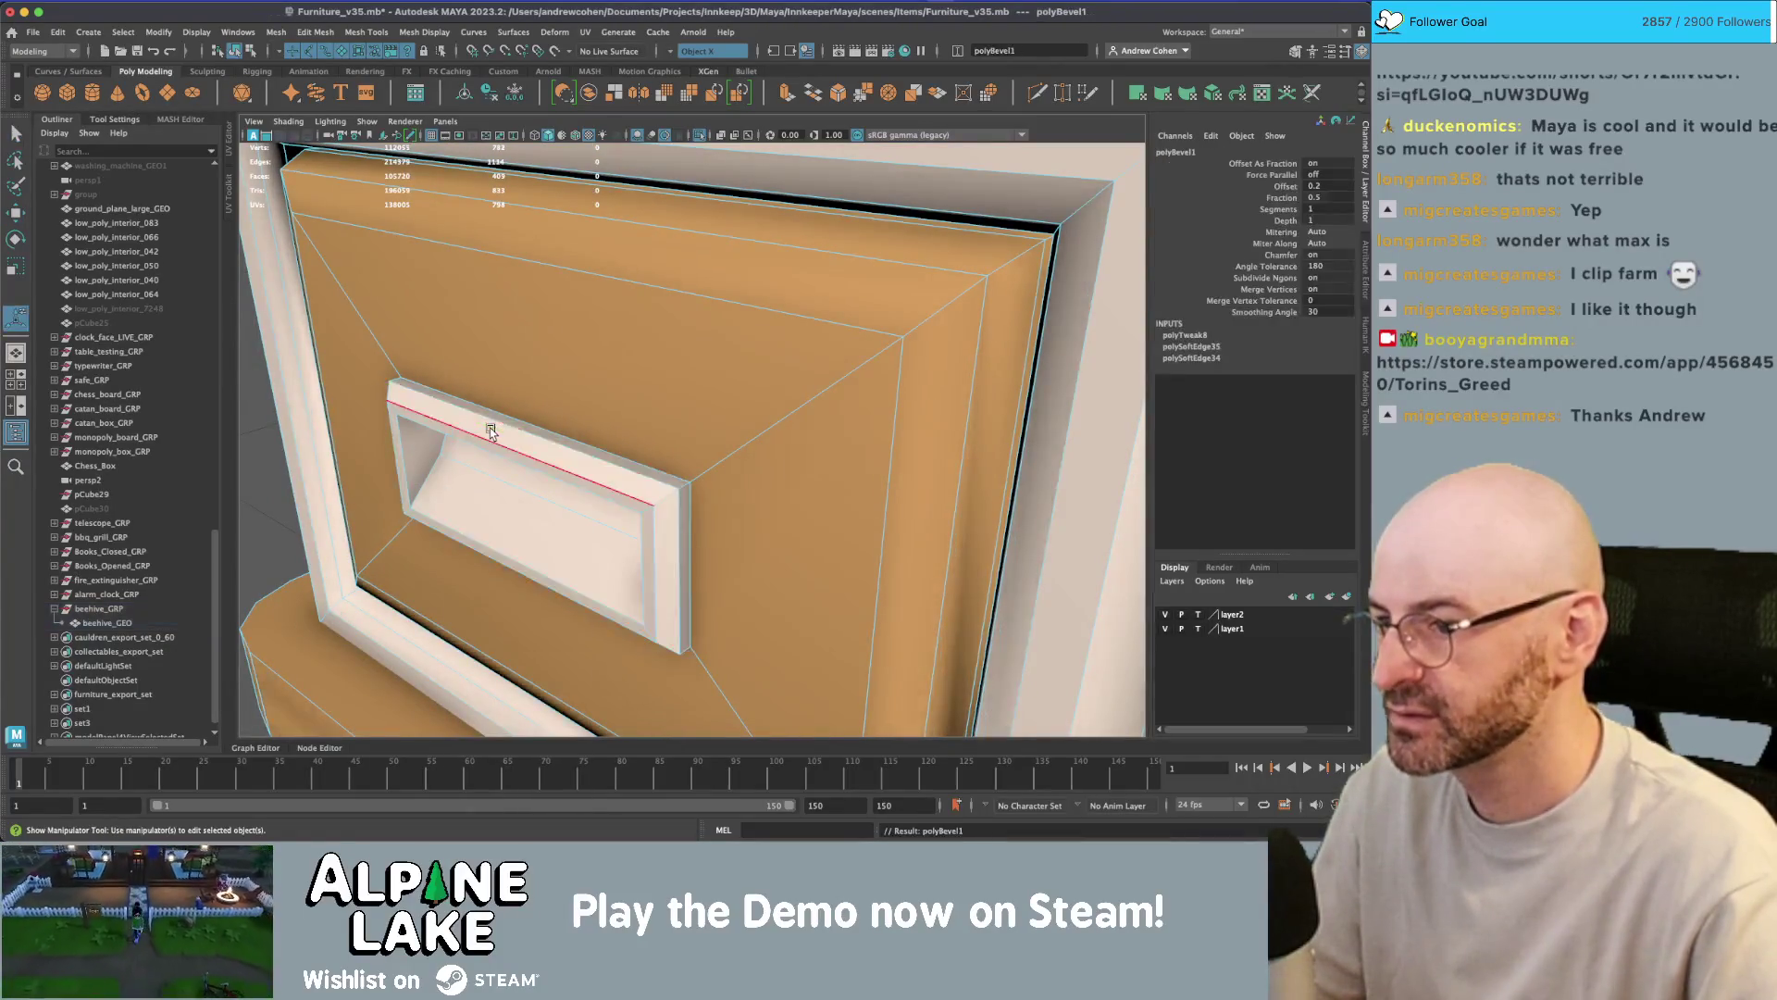
pyautogui.click(239, 53)
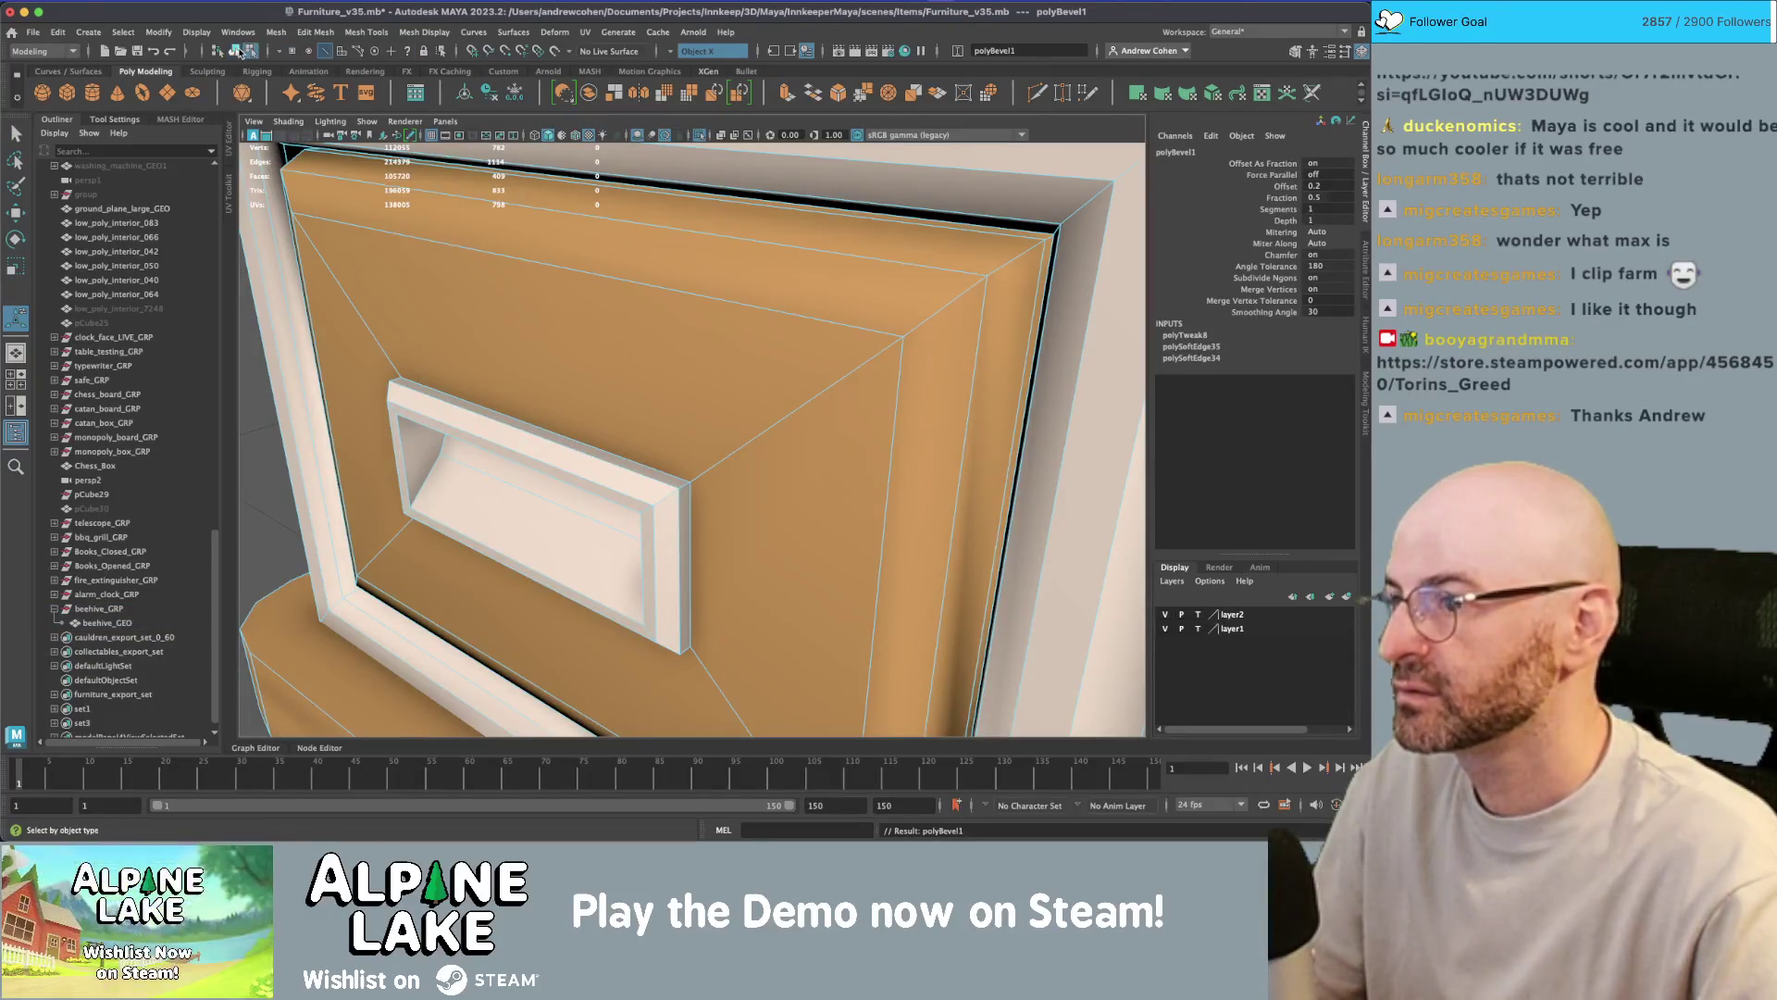
pyautogui.press('q')
# - Soften the drawer front's top edge loop with Mesh Display > Soften Edge
pyautogui.keyDown('alt'); pyautogui.moveTo(458, 346); pyautogui.dragTo(707, 358); pyautogui.keyUp('alt')
pyautogui.click(641, 293)
pyautogui.moveTo(639, 297); pyautogui.dragTo(635, 277, button='right')
pyautogui.doubleClick(607, 397)
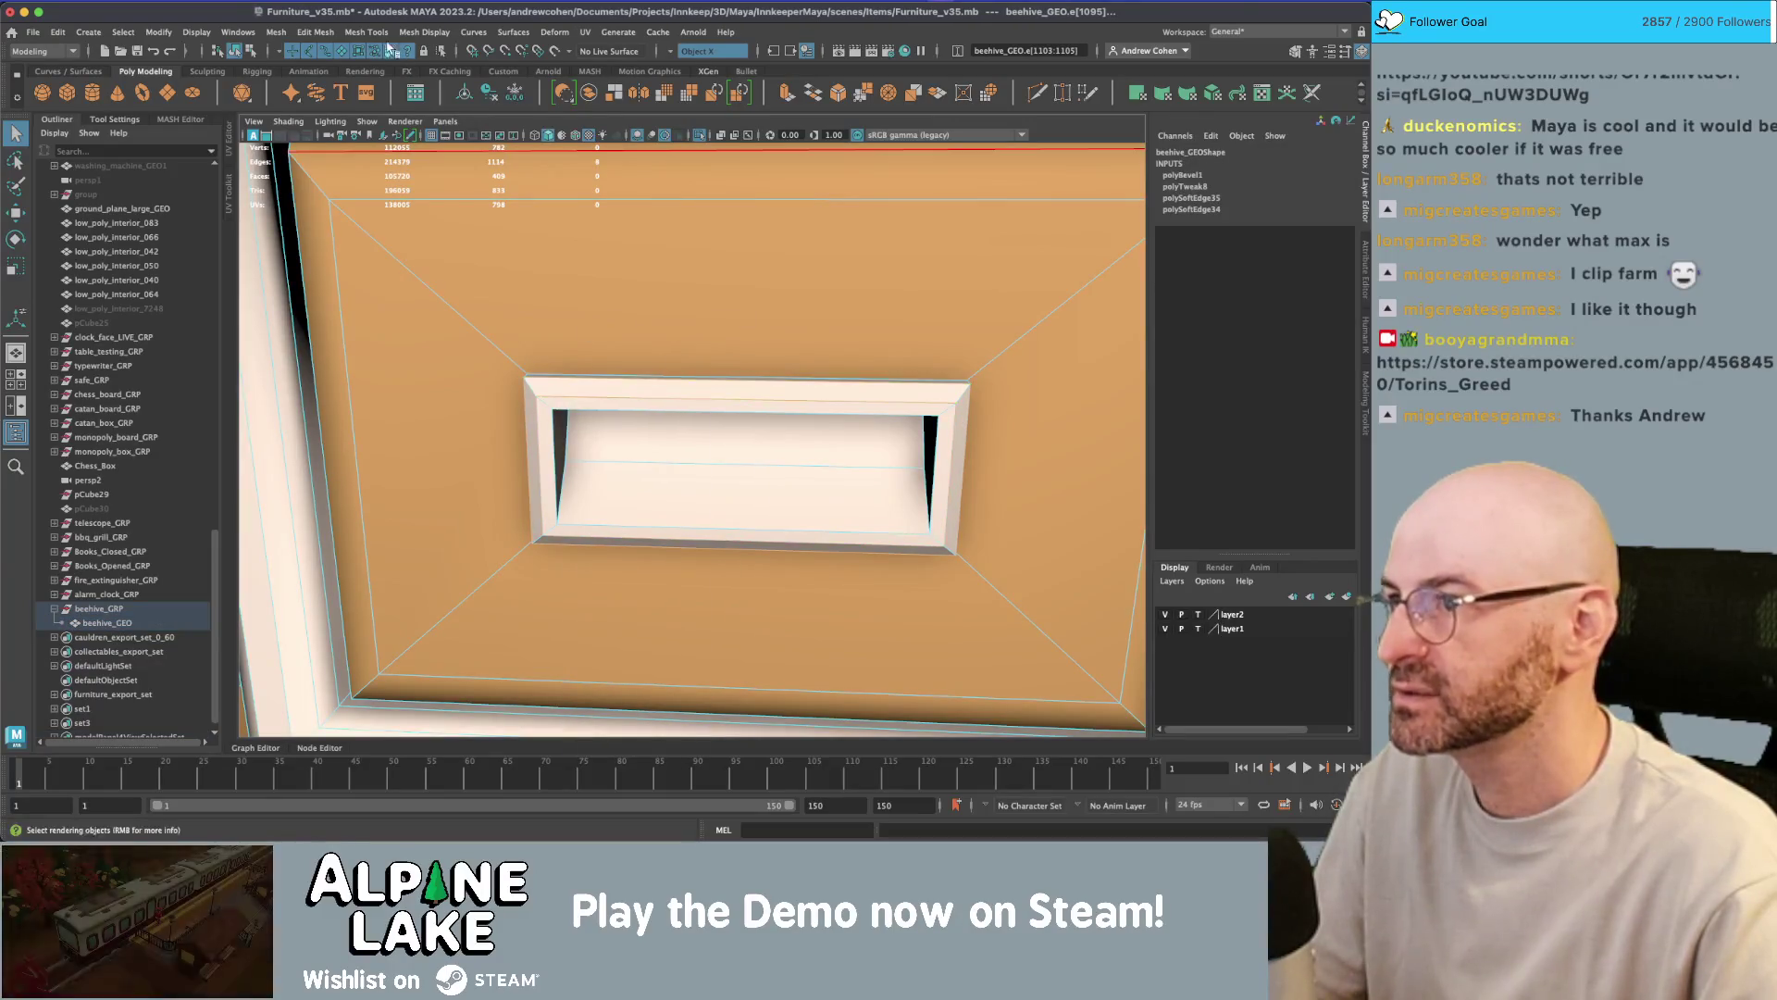
pyautogui.click(424, 31)
pyautogui.click(435, 159)
pyautogui.keyDown('alt'); pyautogui.moveTo(435, 159); pyautogui.dragTo(359, 161, button='right'); pyautogui.keyUp('alt')
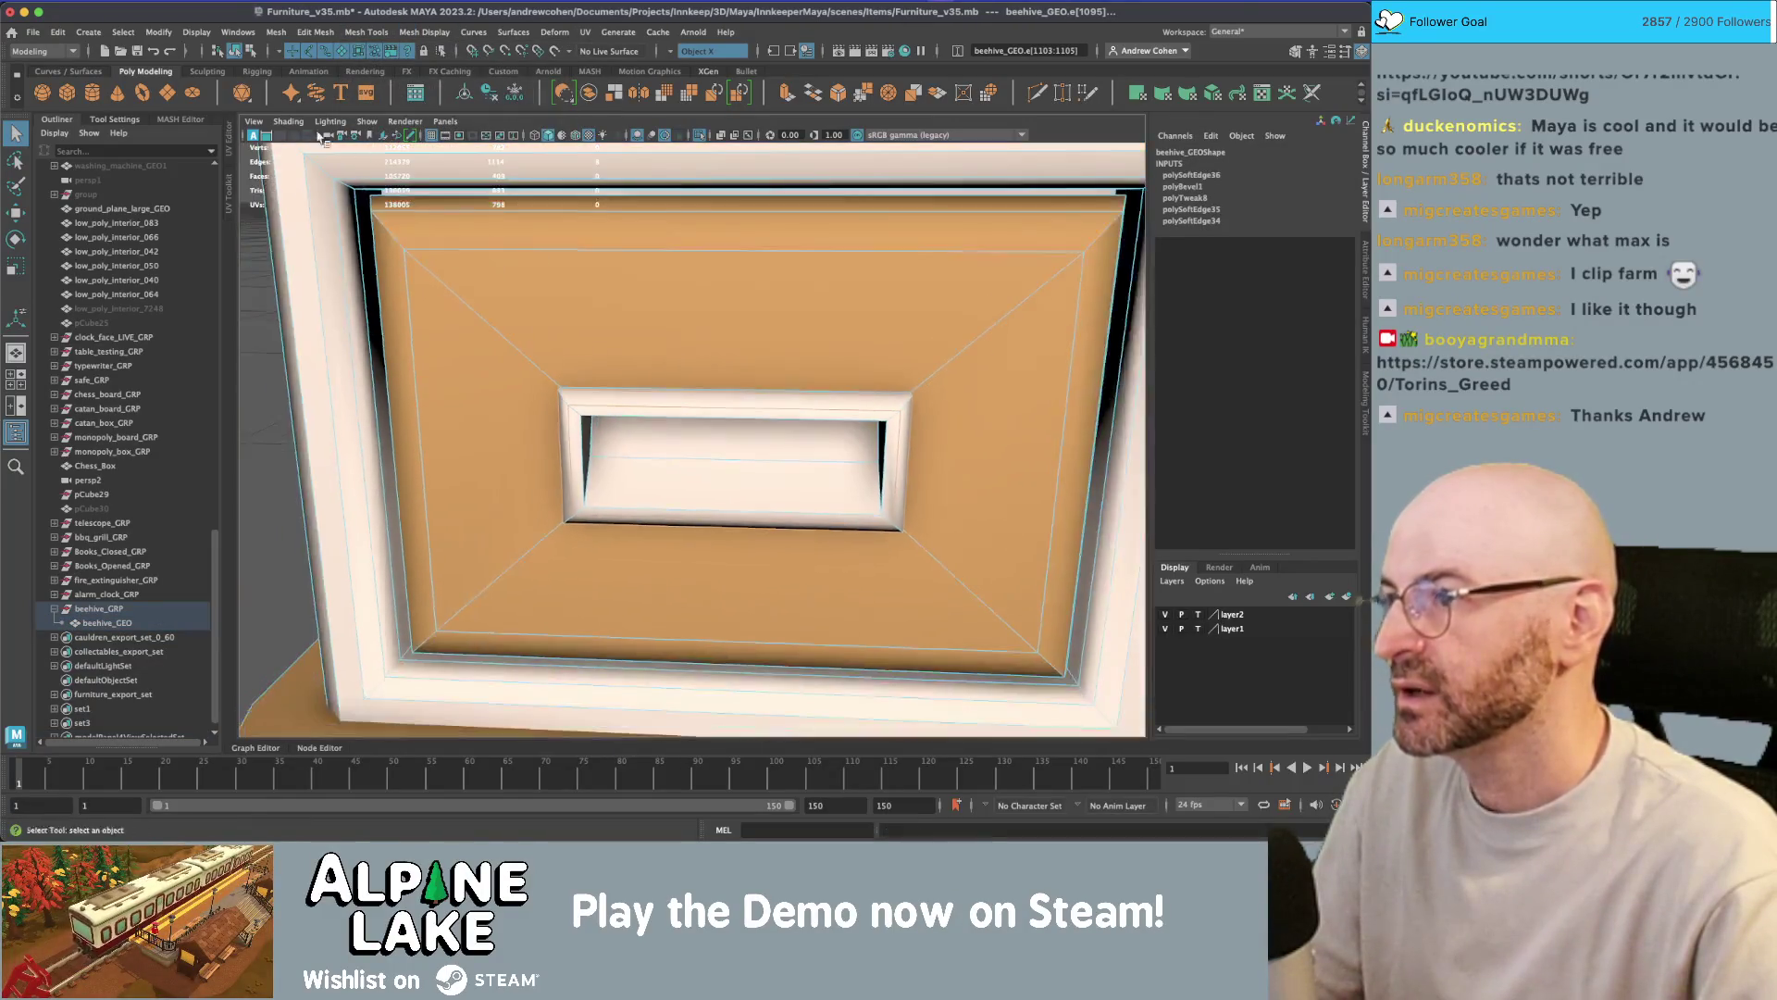
# - Delete the beehive's construction history and orbit around to review it
pyautogui.click(234, 51)
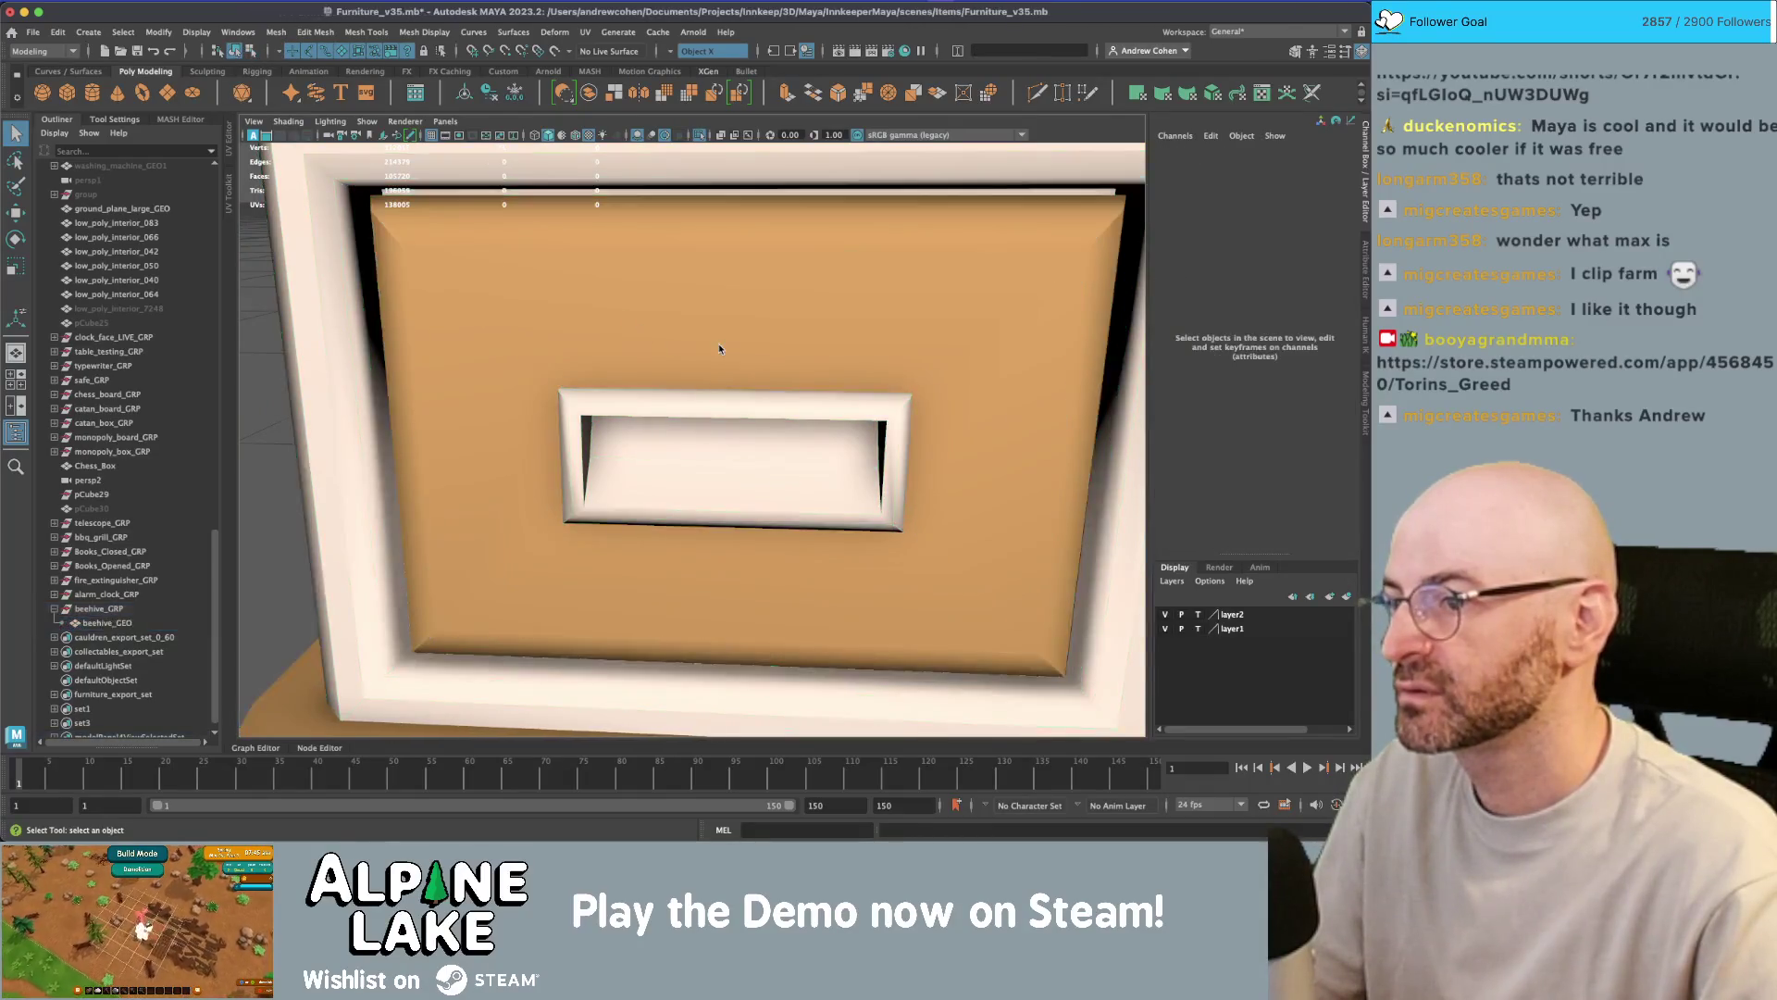
pyautogui.hotkey('alt', 'shift', 'd')
pyautogui.moveTo(895, 334)
pyautogui.keyDown('alt'); pyautogui.mouseDown()
pyautogui.moveTo(717, 374)
pyautogui.moveTo(750, 258)
pyautogui.mouseUp(); pyautogui.keyUp('alt')
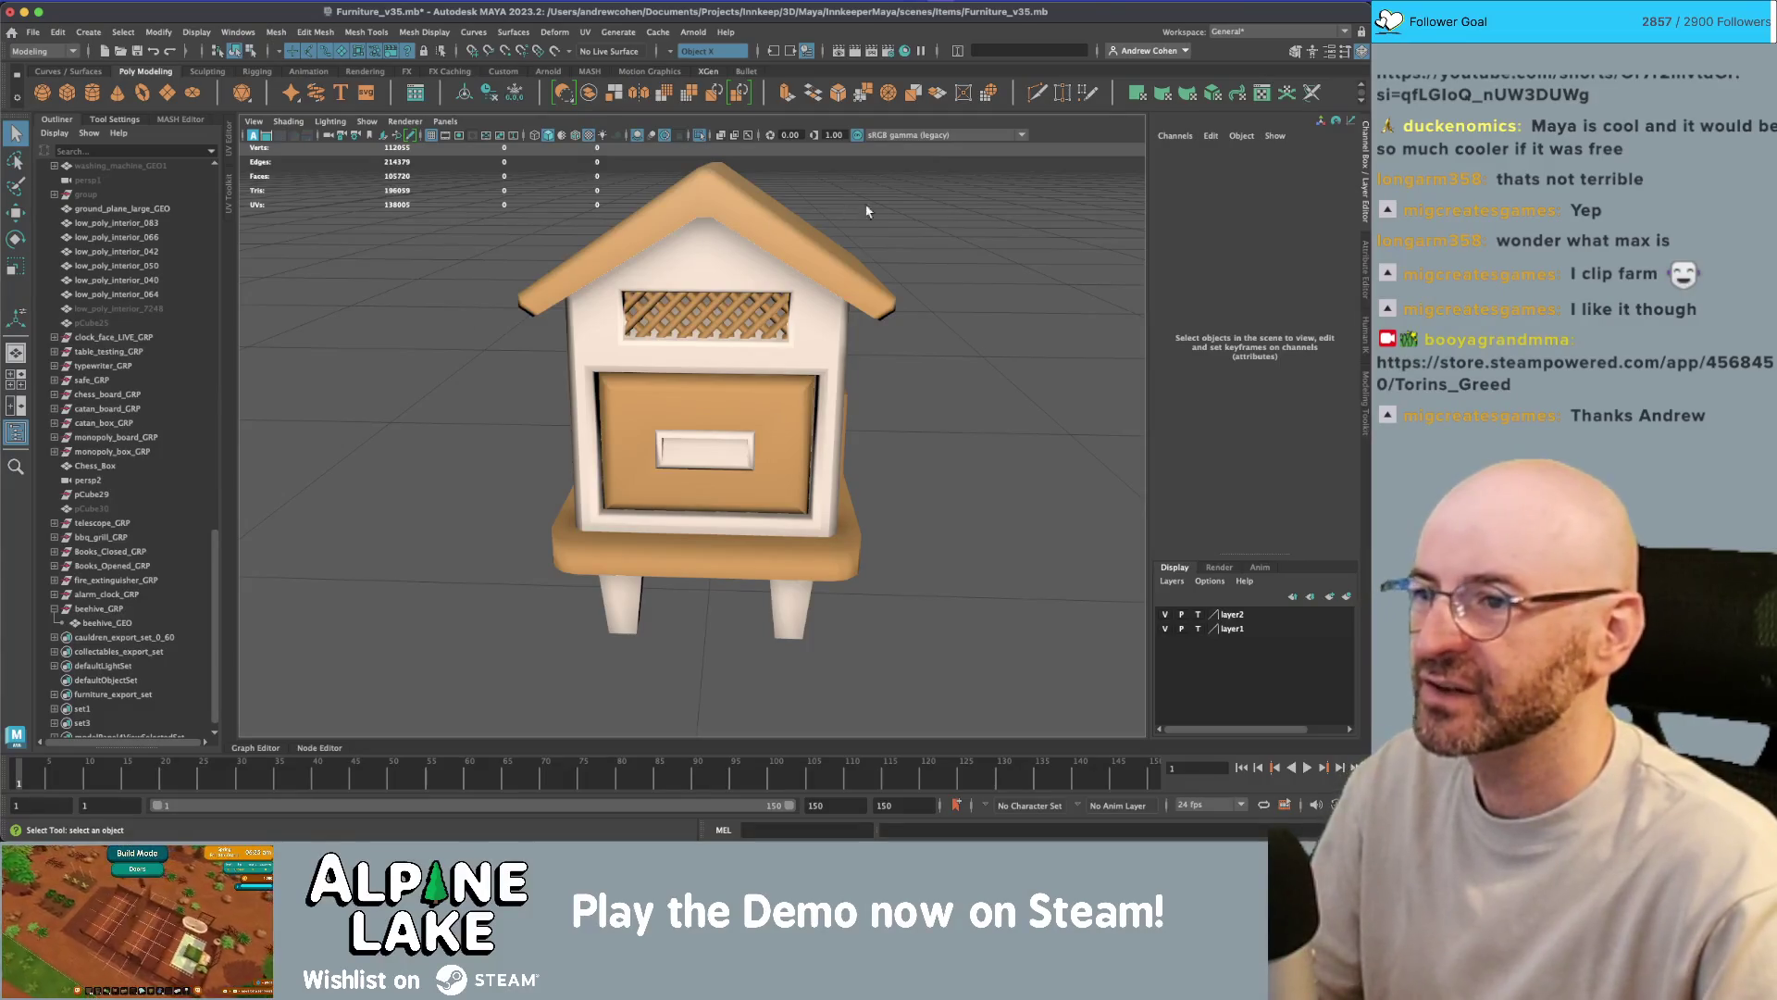
pyautogui.keyDown('alt'); pyautogui.moveTo(846, 214); pyautogui.dragTo(888, 268); pyautogui.keyUp('alt')
pyautogui.scroll(-5, 889, 269)
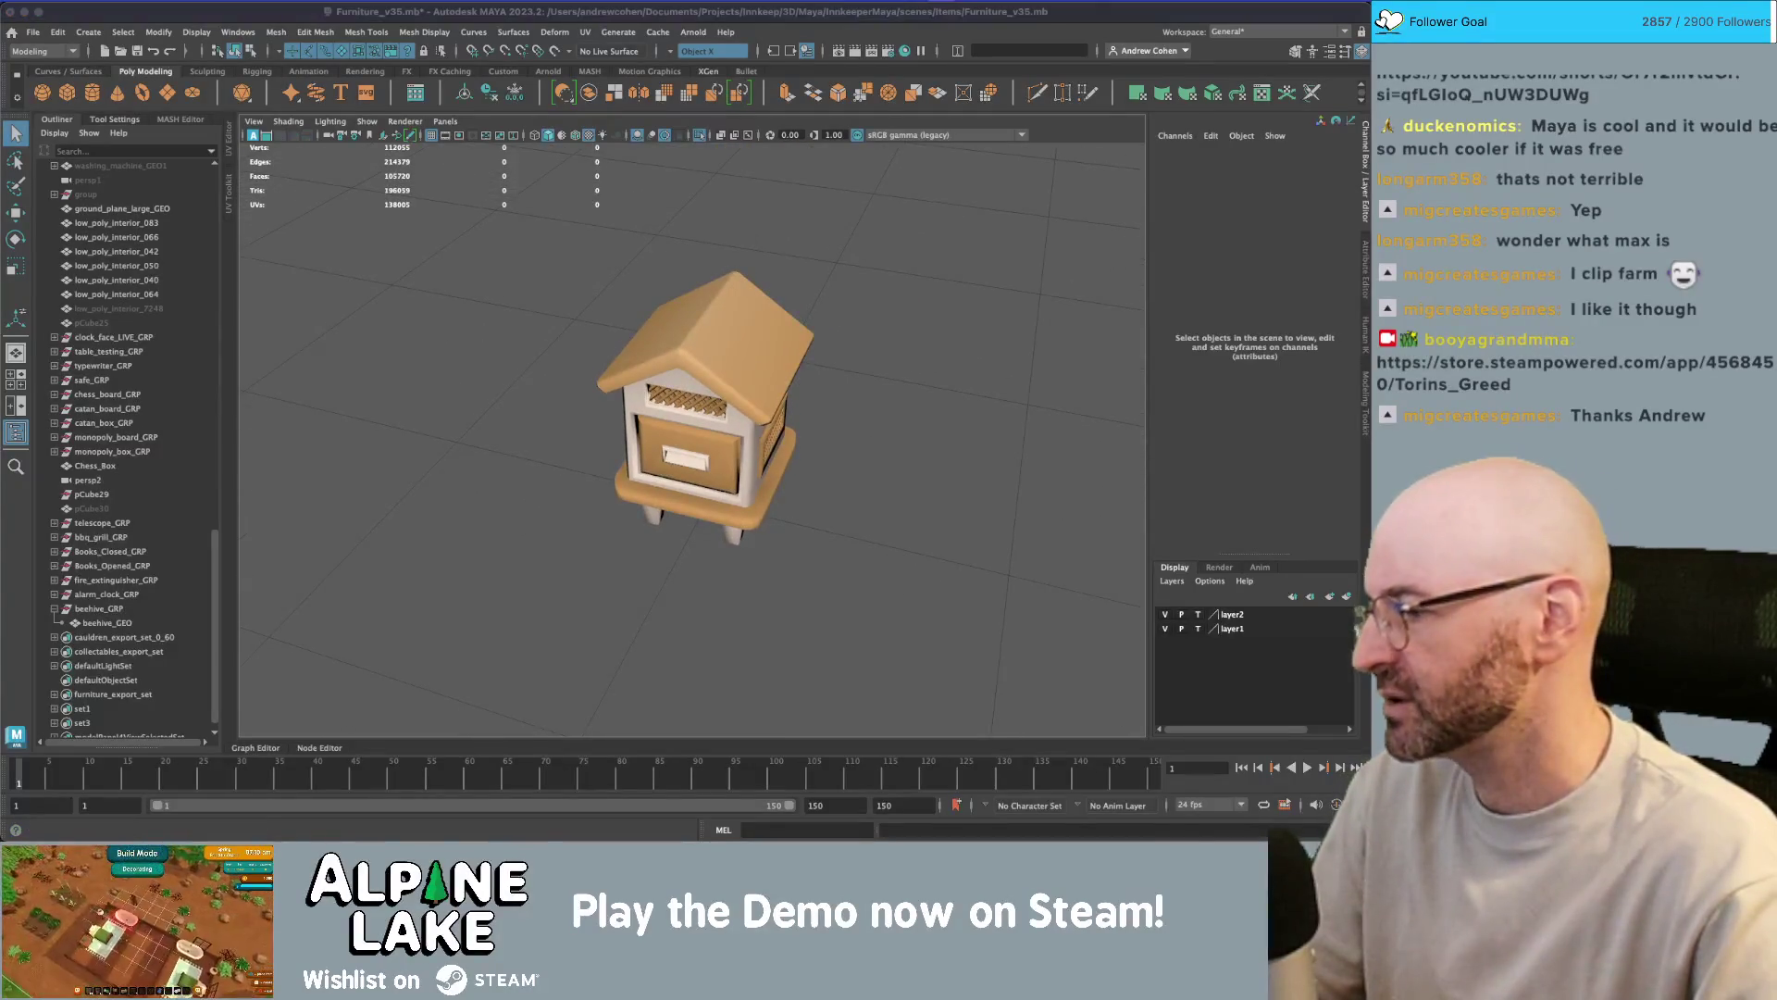
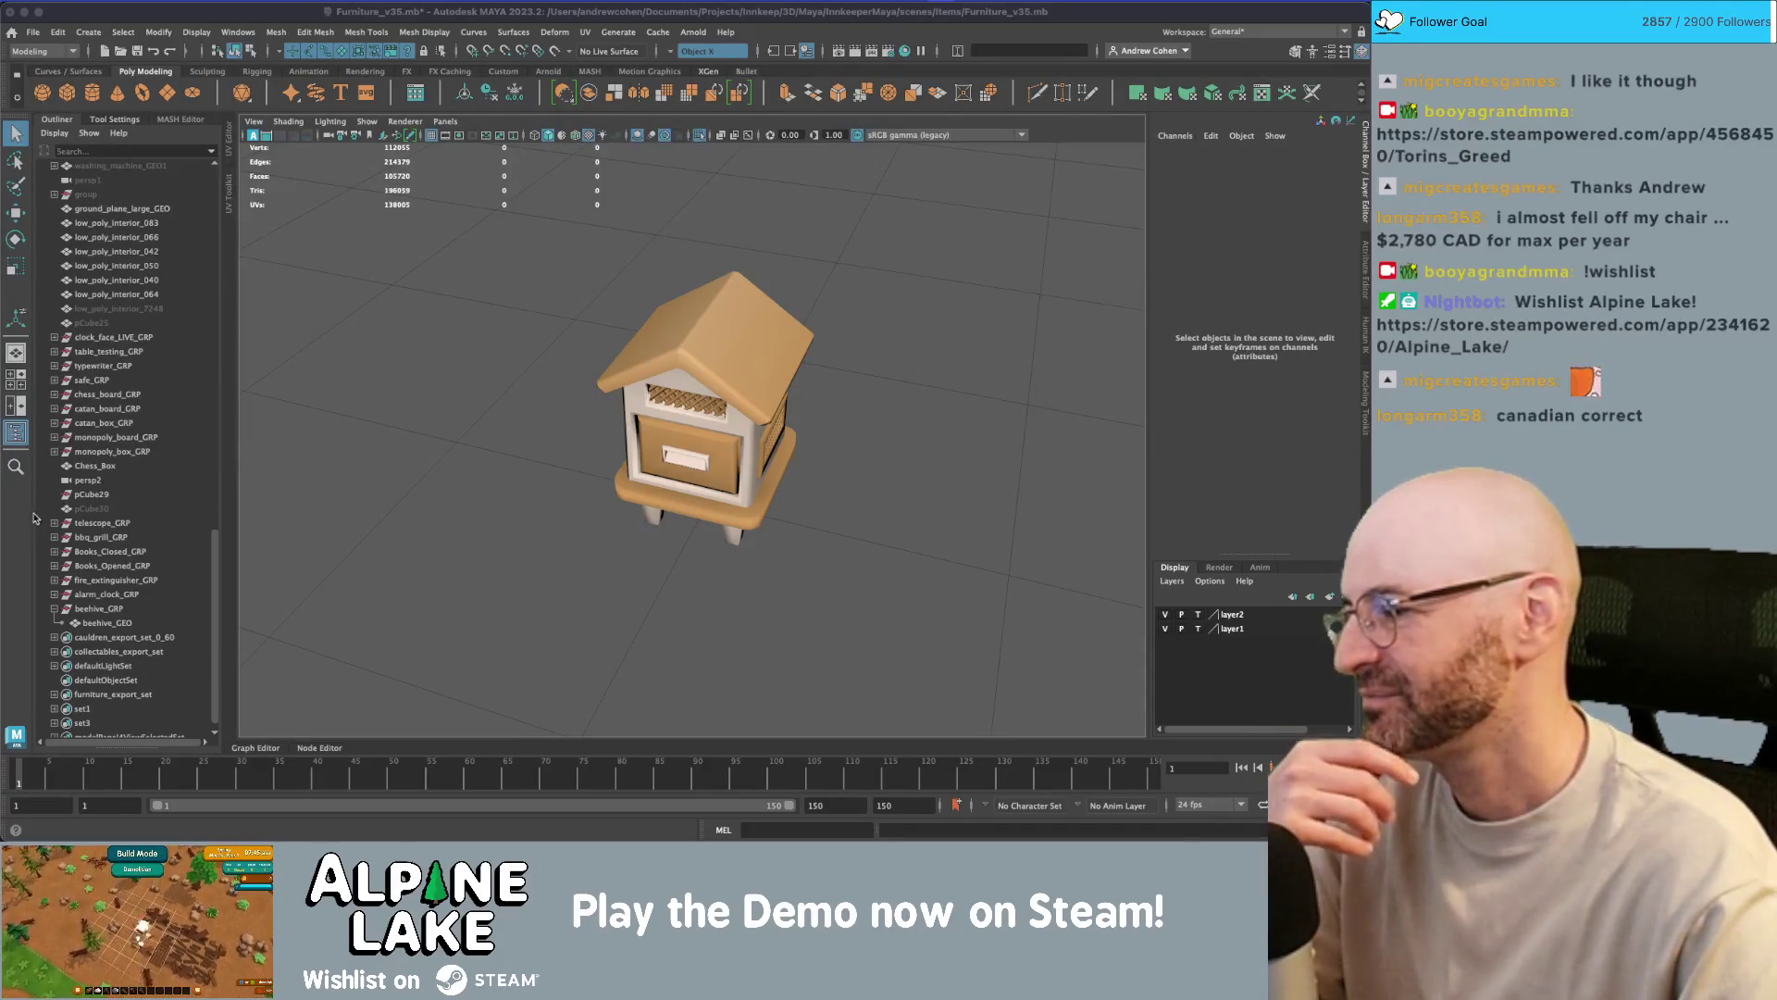
# - Save the furniture scene in Maya
pyautogui.click(455, 317)
pyautogui.scroll(-4, 454, 318)
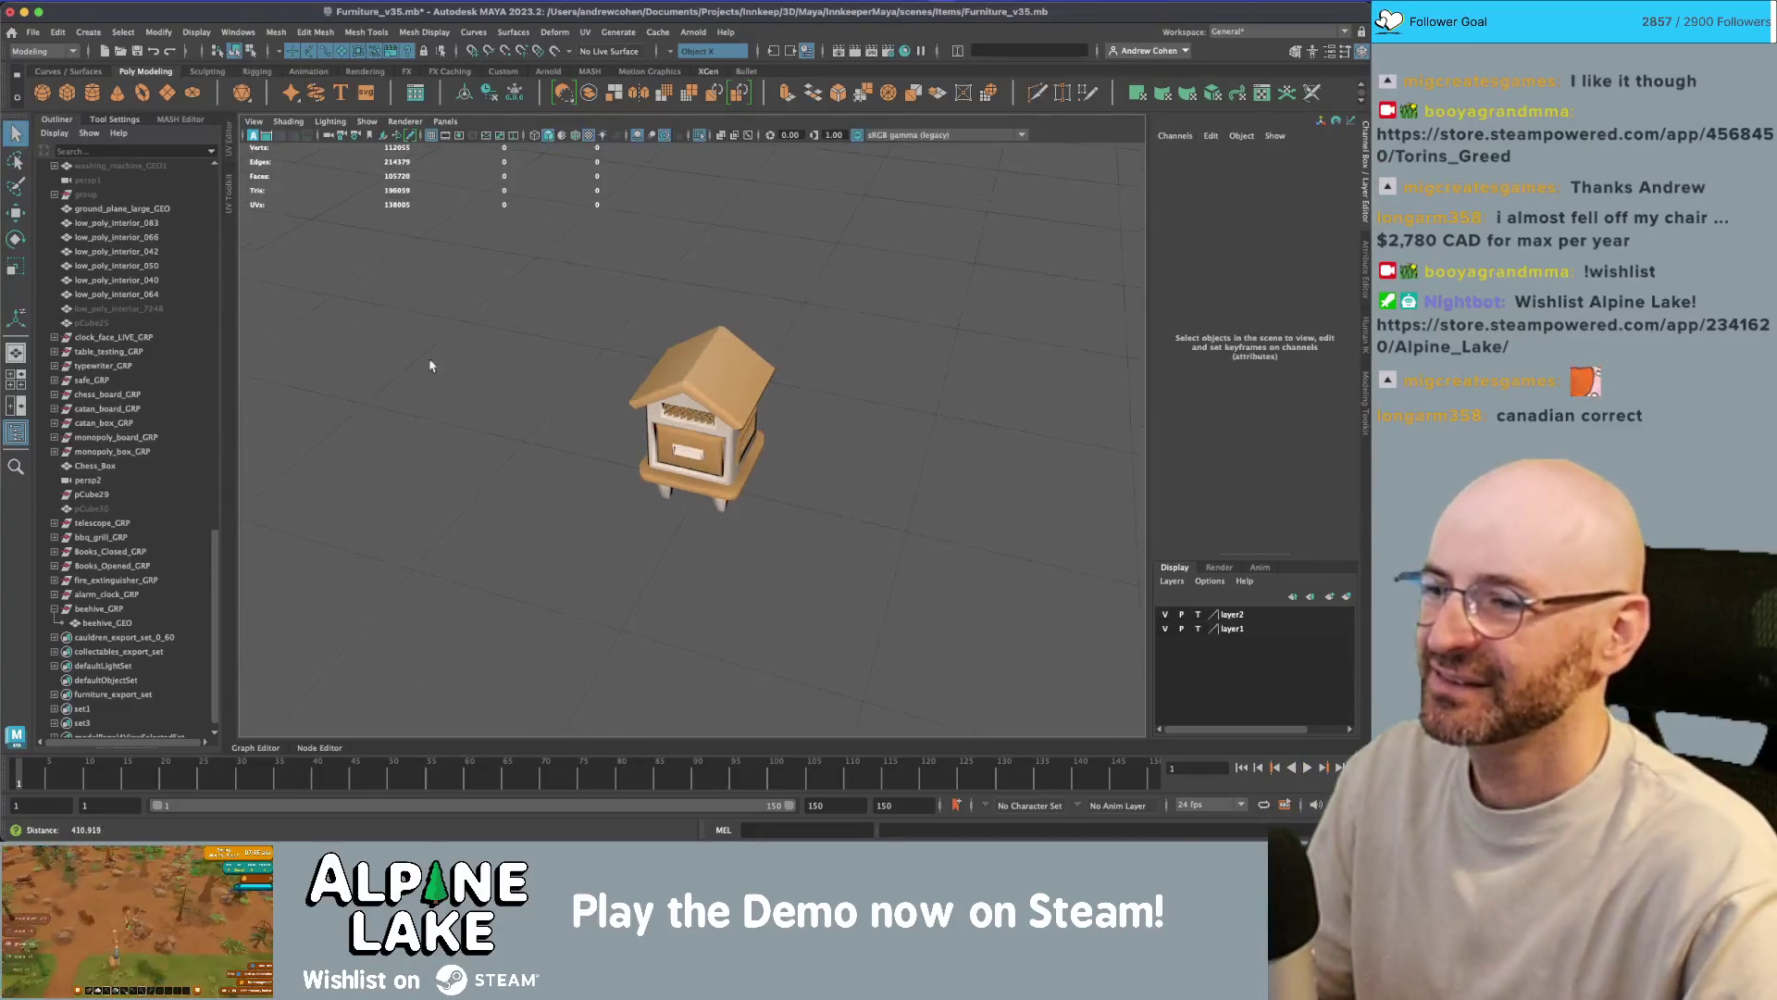
pyautogui.press('super+s')
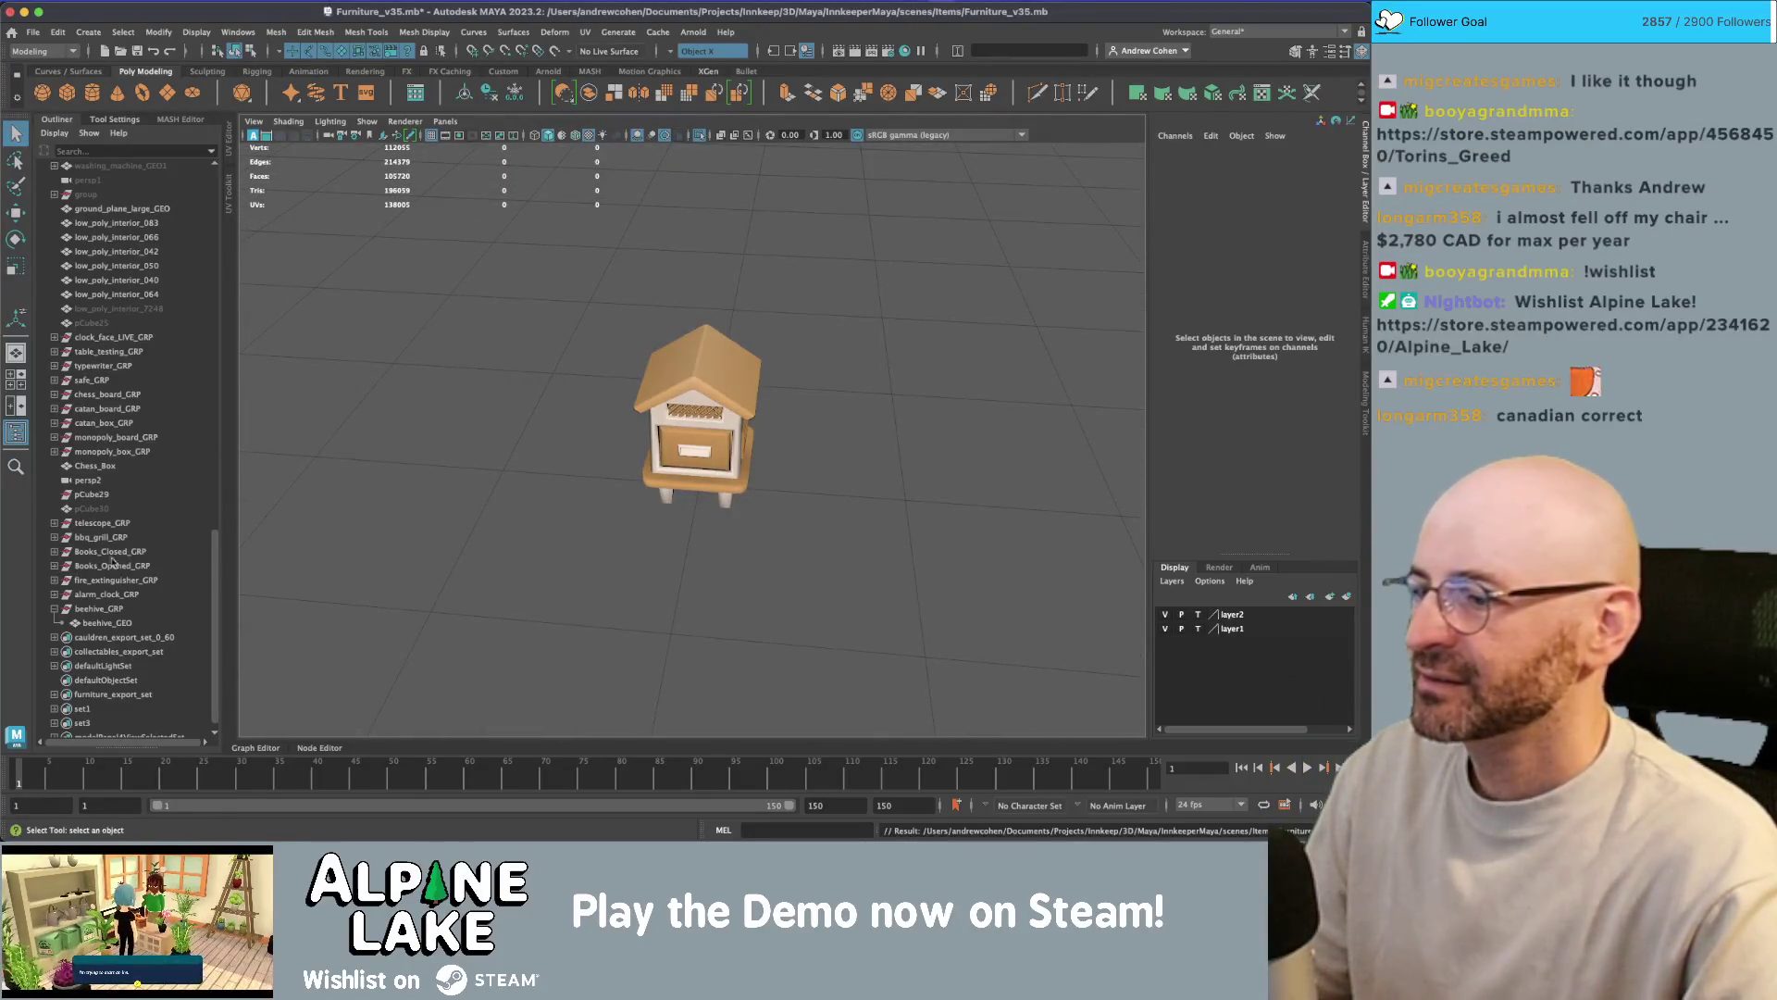
# - Export the furniture_export_set members as furniture.fbx, overwriting the existing file
pyautogui.scroll(-1, 121, 648)
pyautogui.click(113, 680)
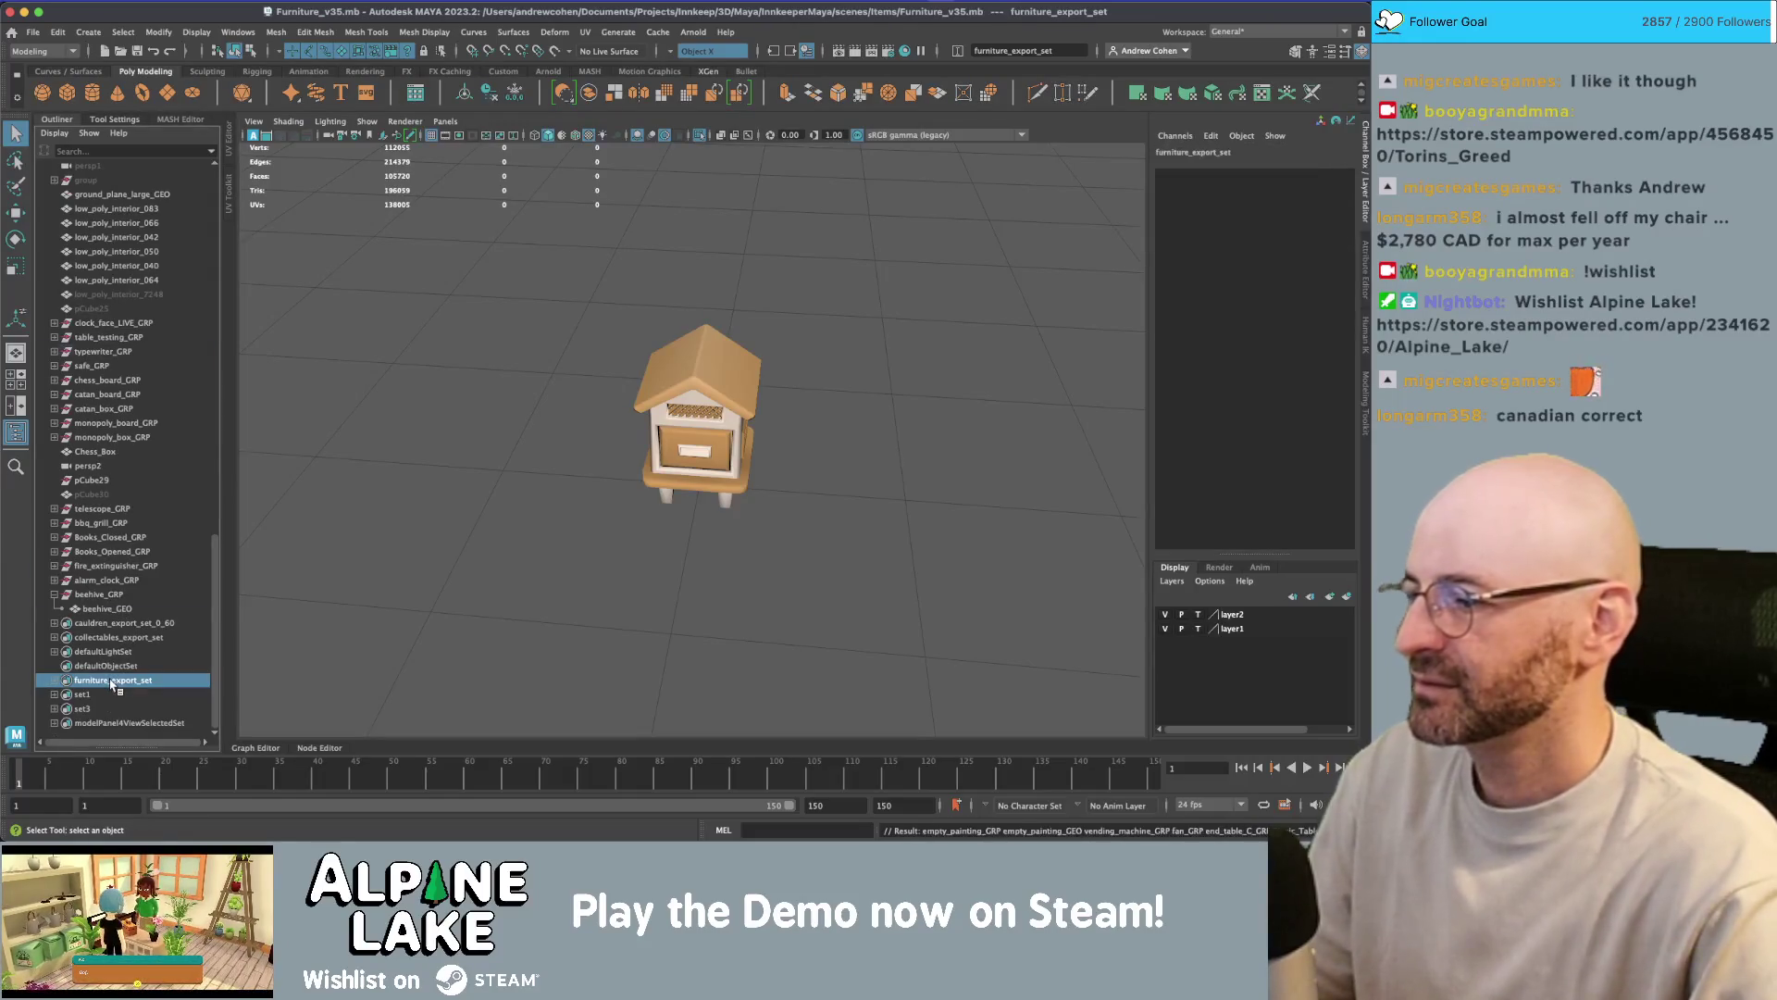
pyautogui.doubleClick(113, 680)
pyautogui.click(32, 31)
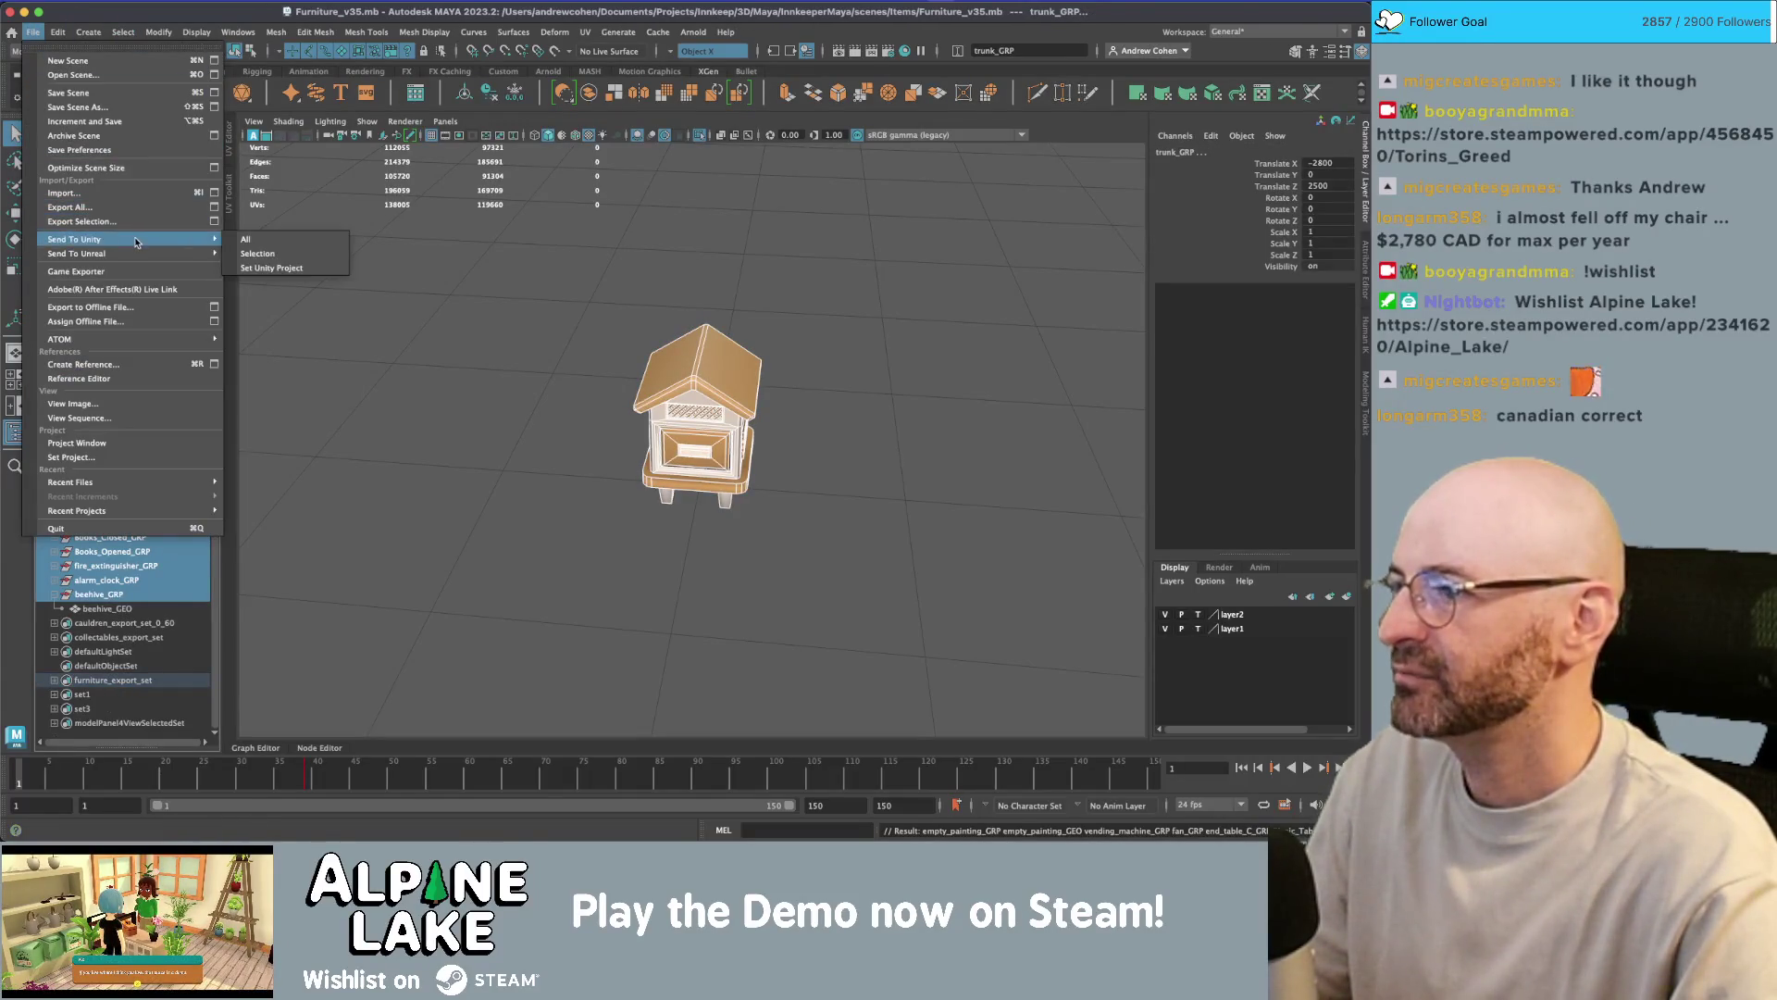
pyautogui.click(84, 221)
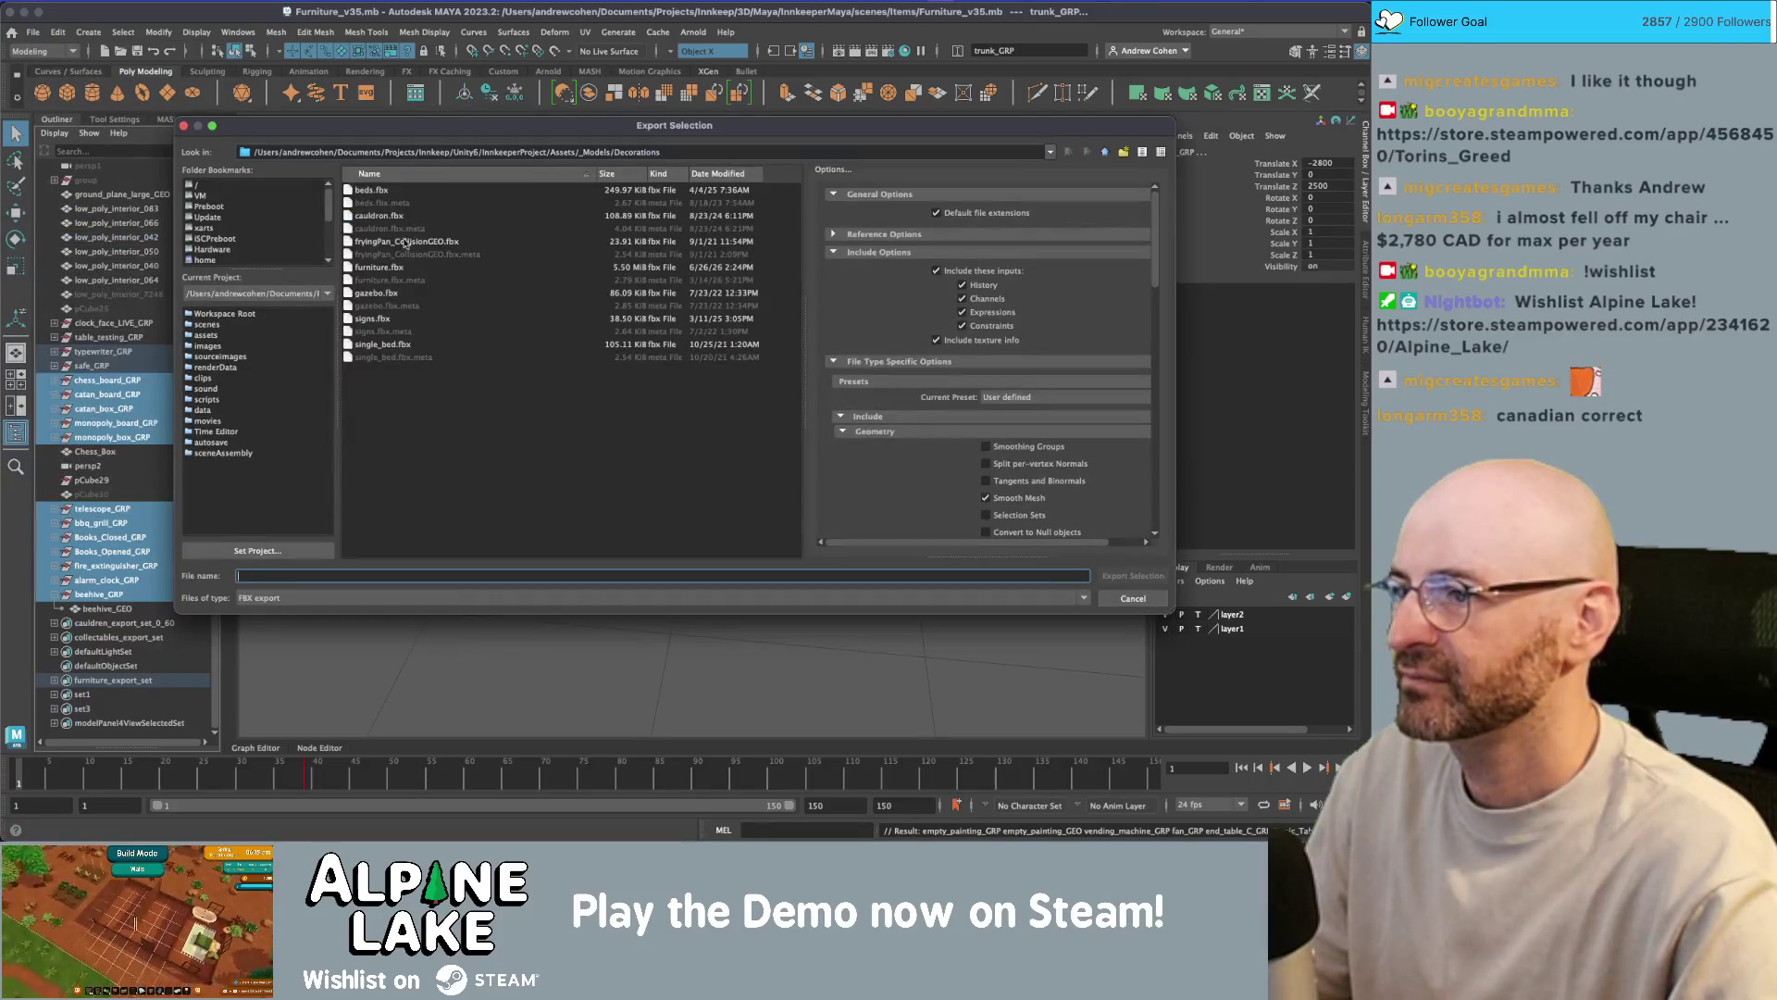
pyautogui.doubleClick(389, 267)
pyautogui.click(650, 361)
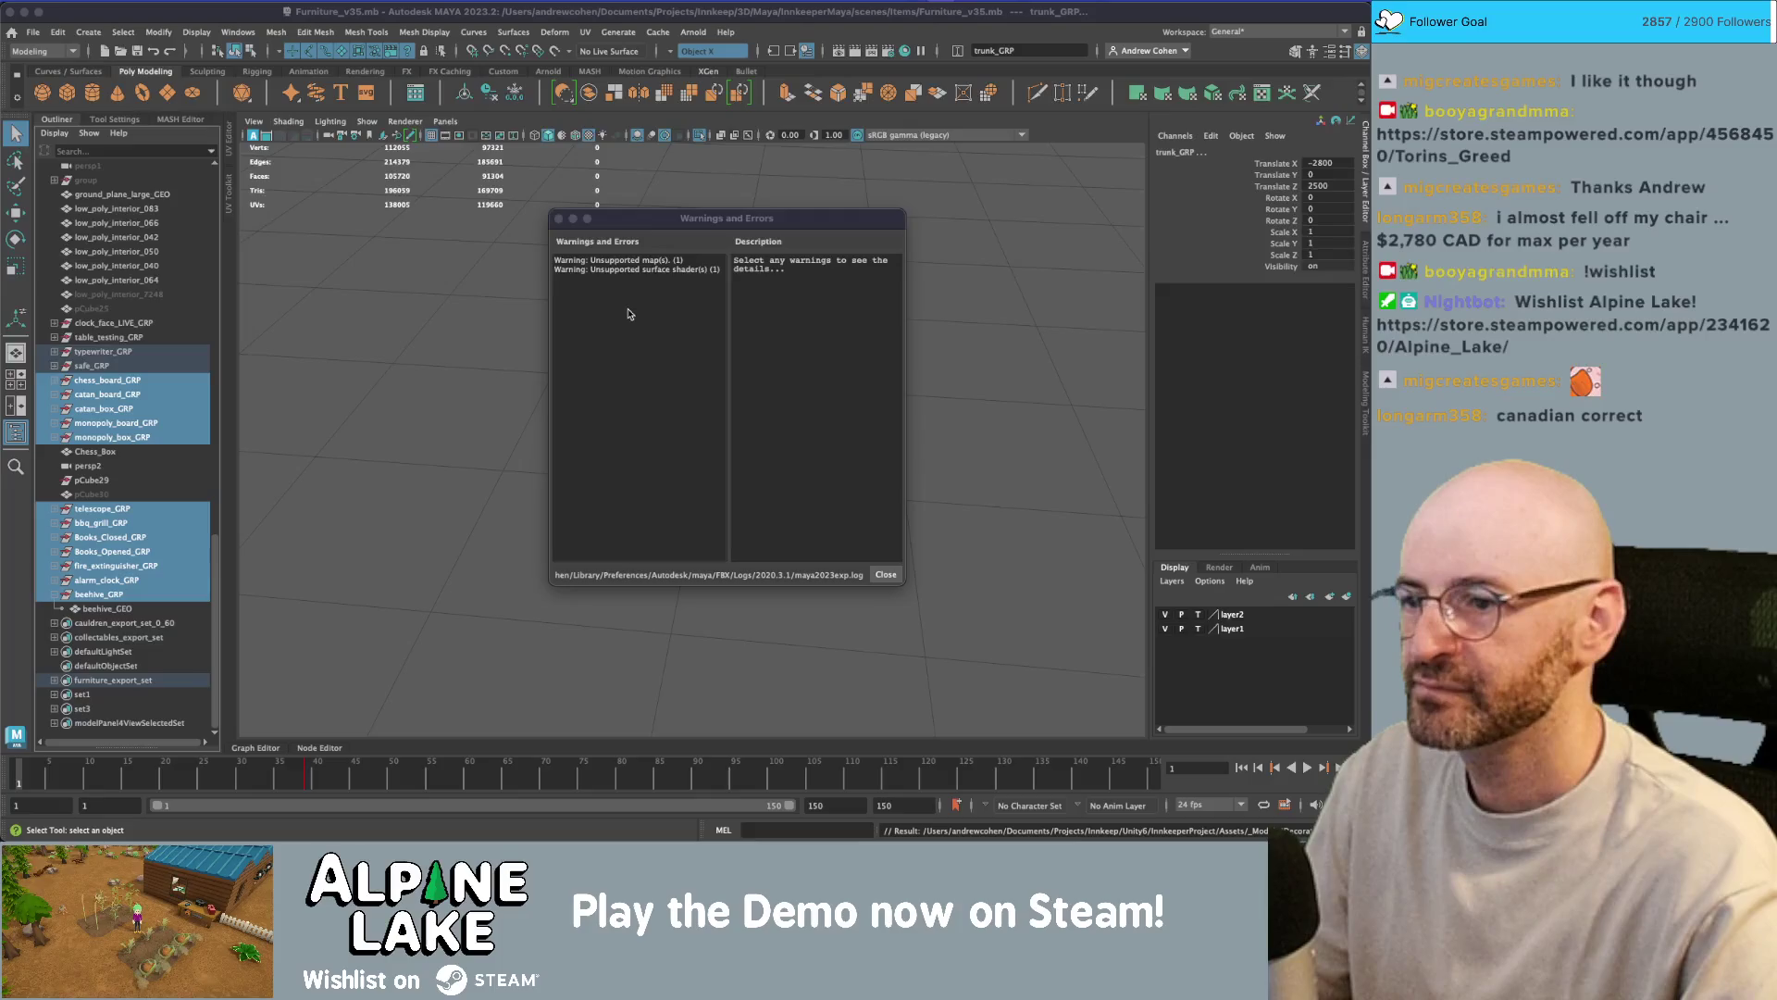
pyautogui.press('super+Tab')
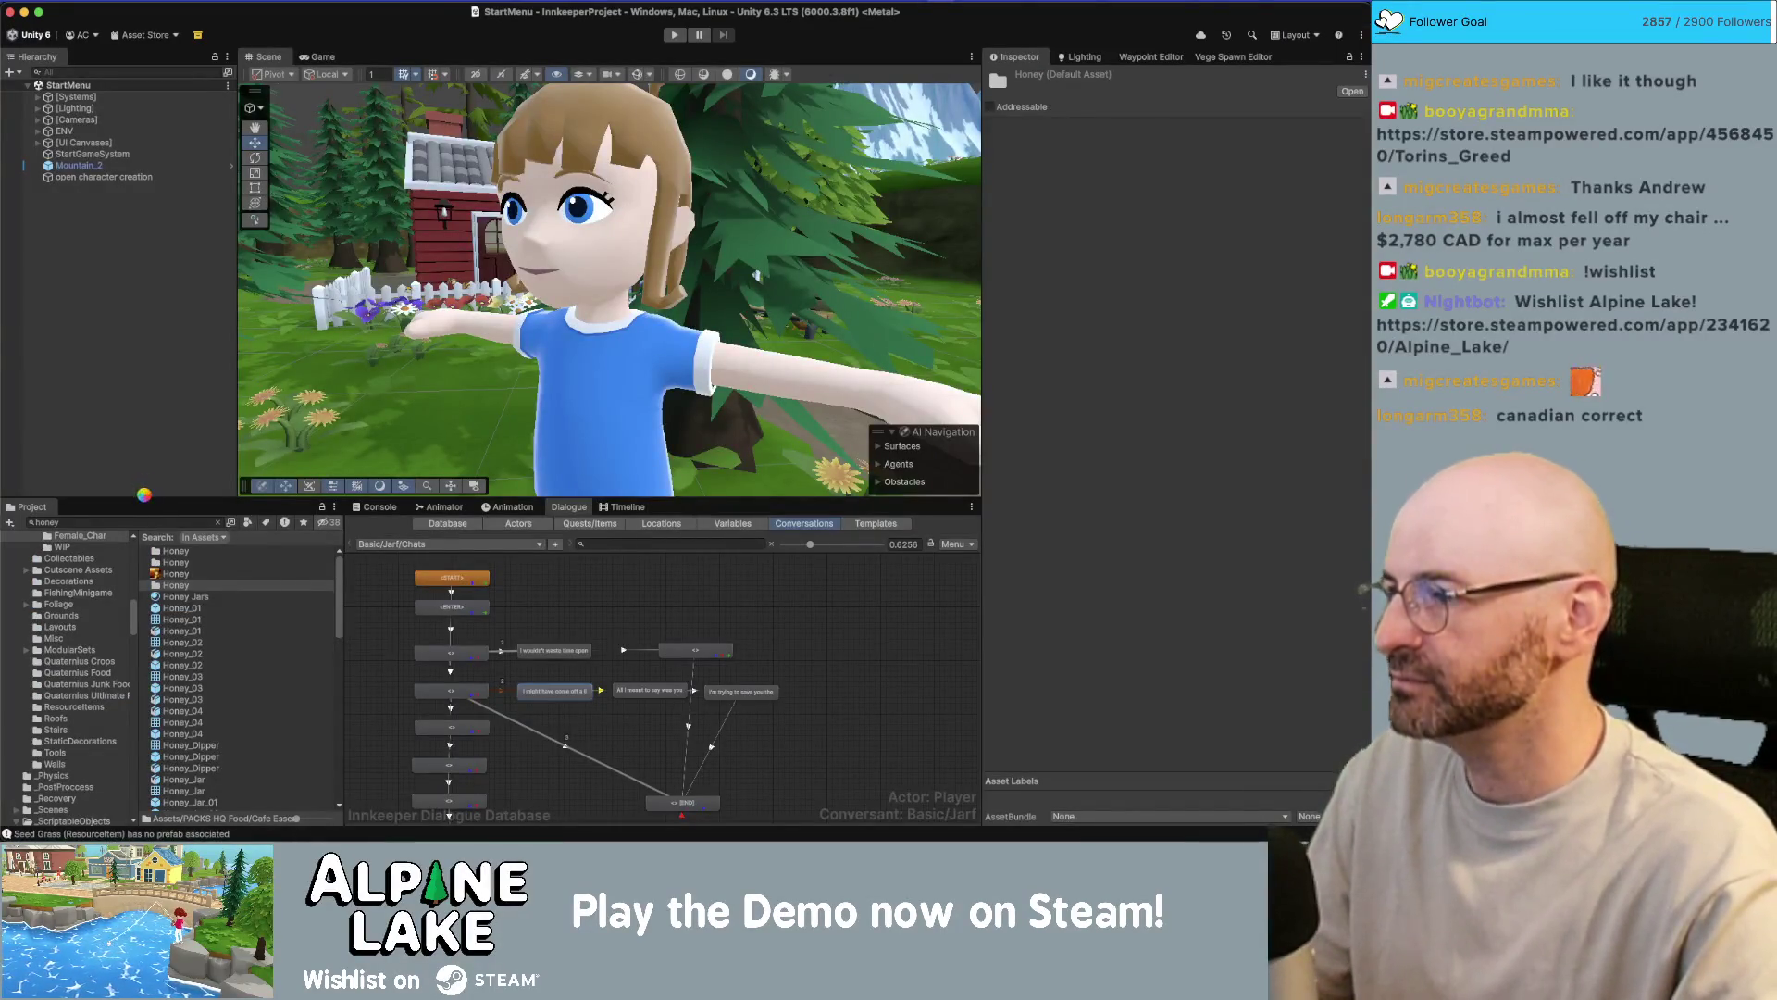
# - Search the Project window for 'chicken coop' and select the Decor and SP Decor Chicken Coop prefabs
pyautogui.click(181, 524)
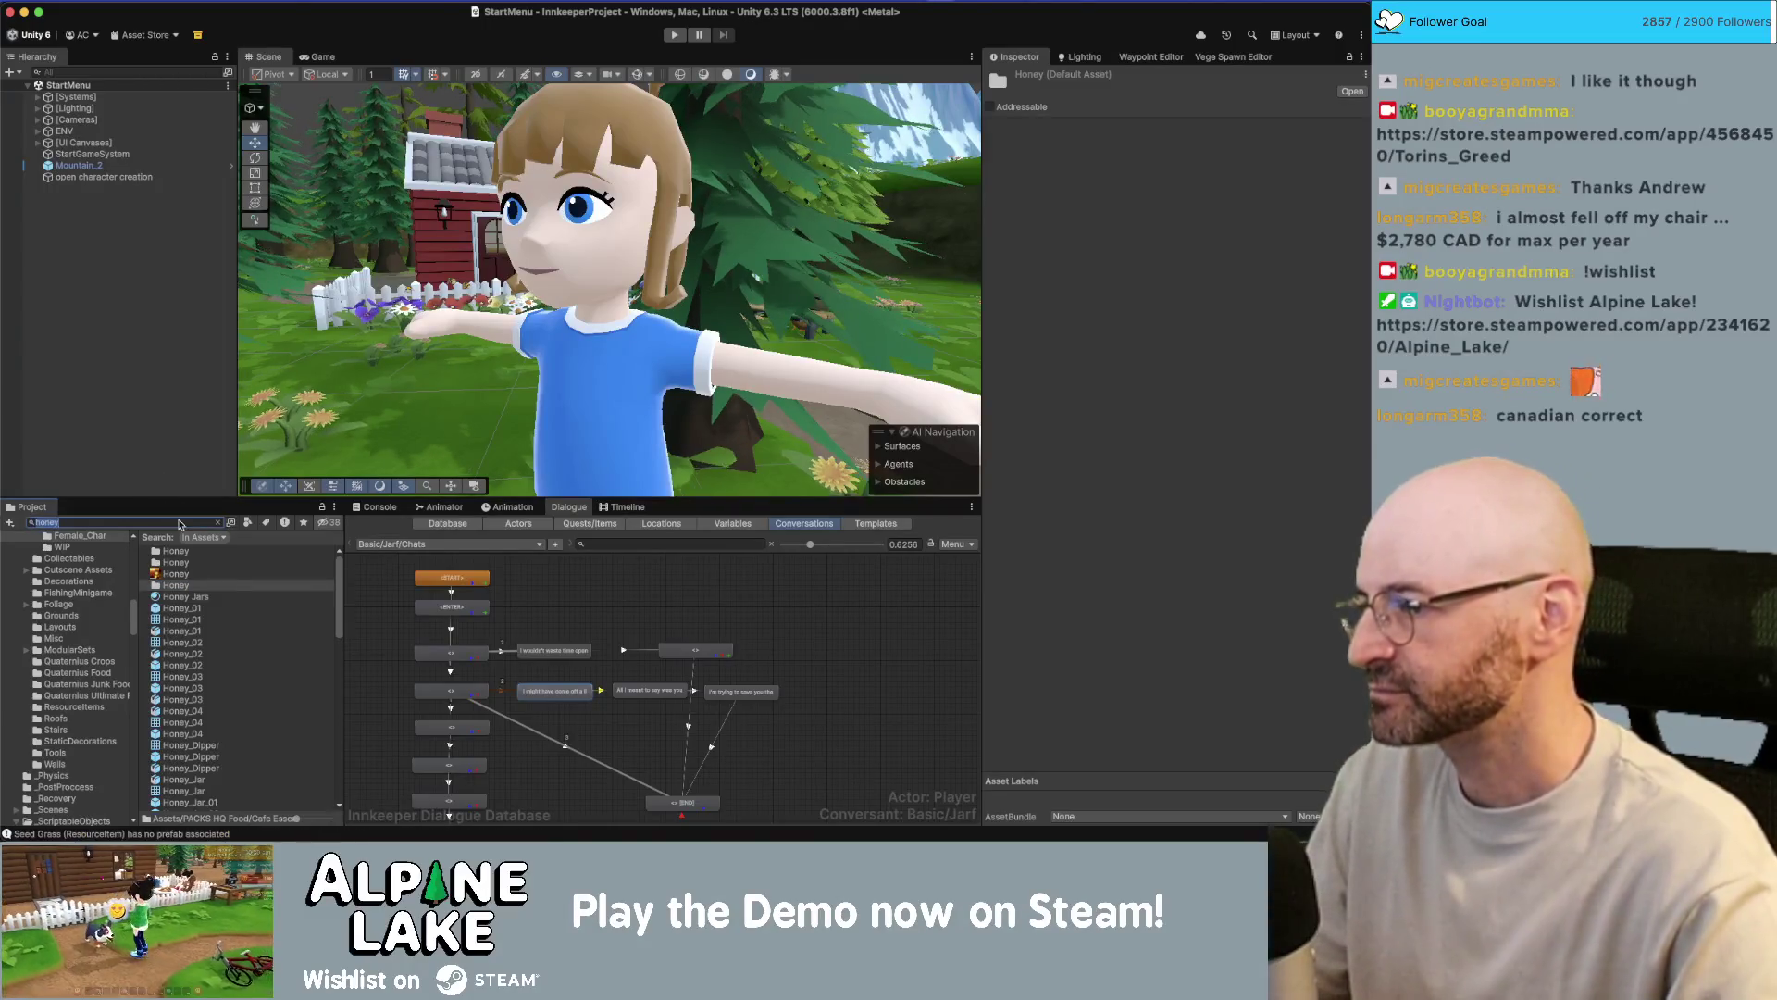
pyautogui.write('chicken co')
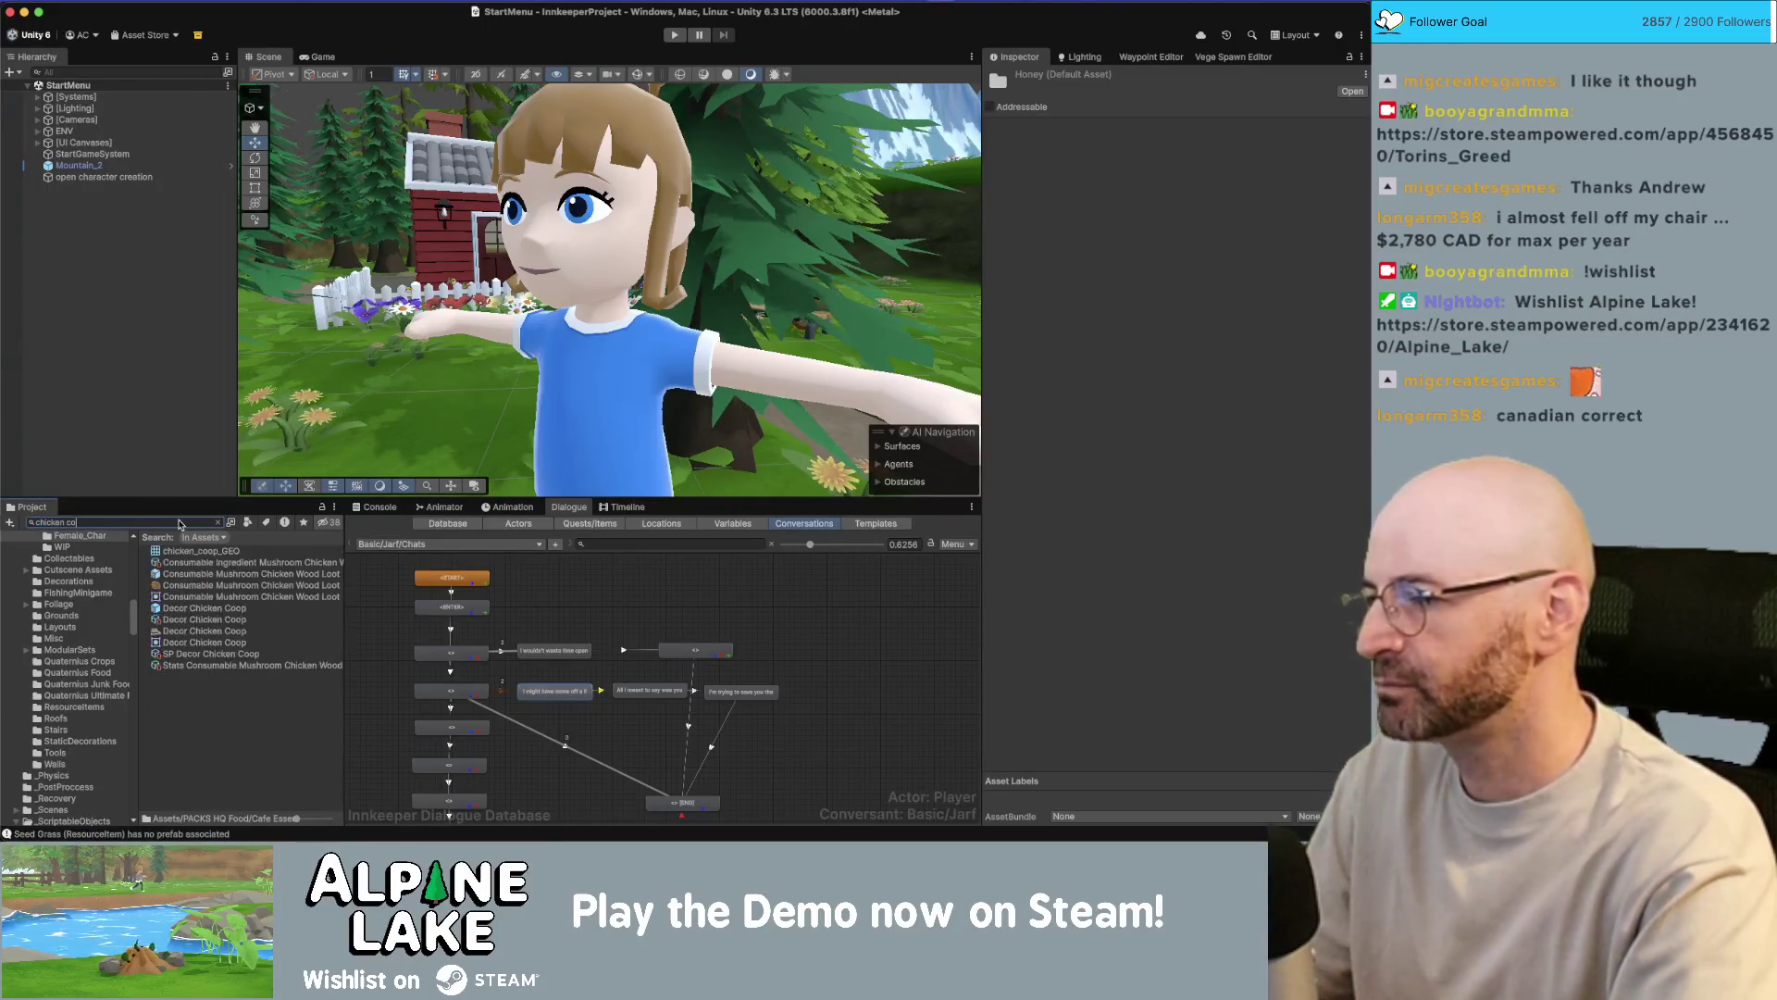
pyautogui.write('op')
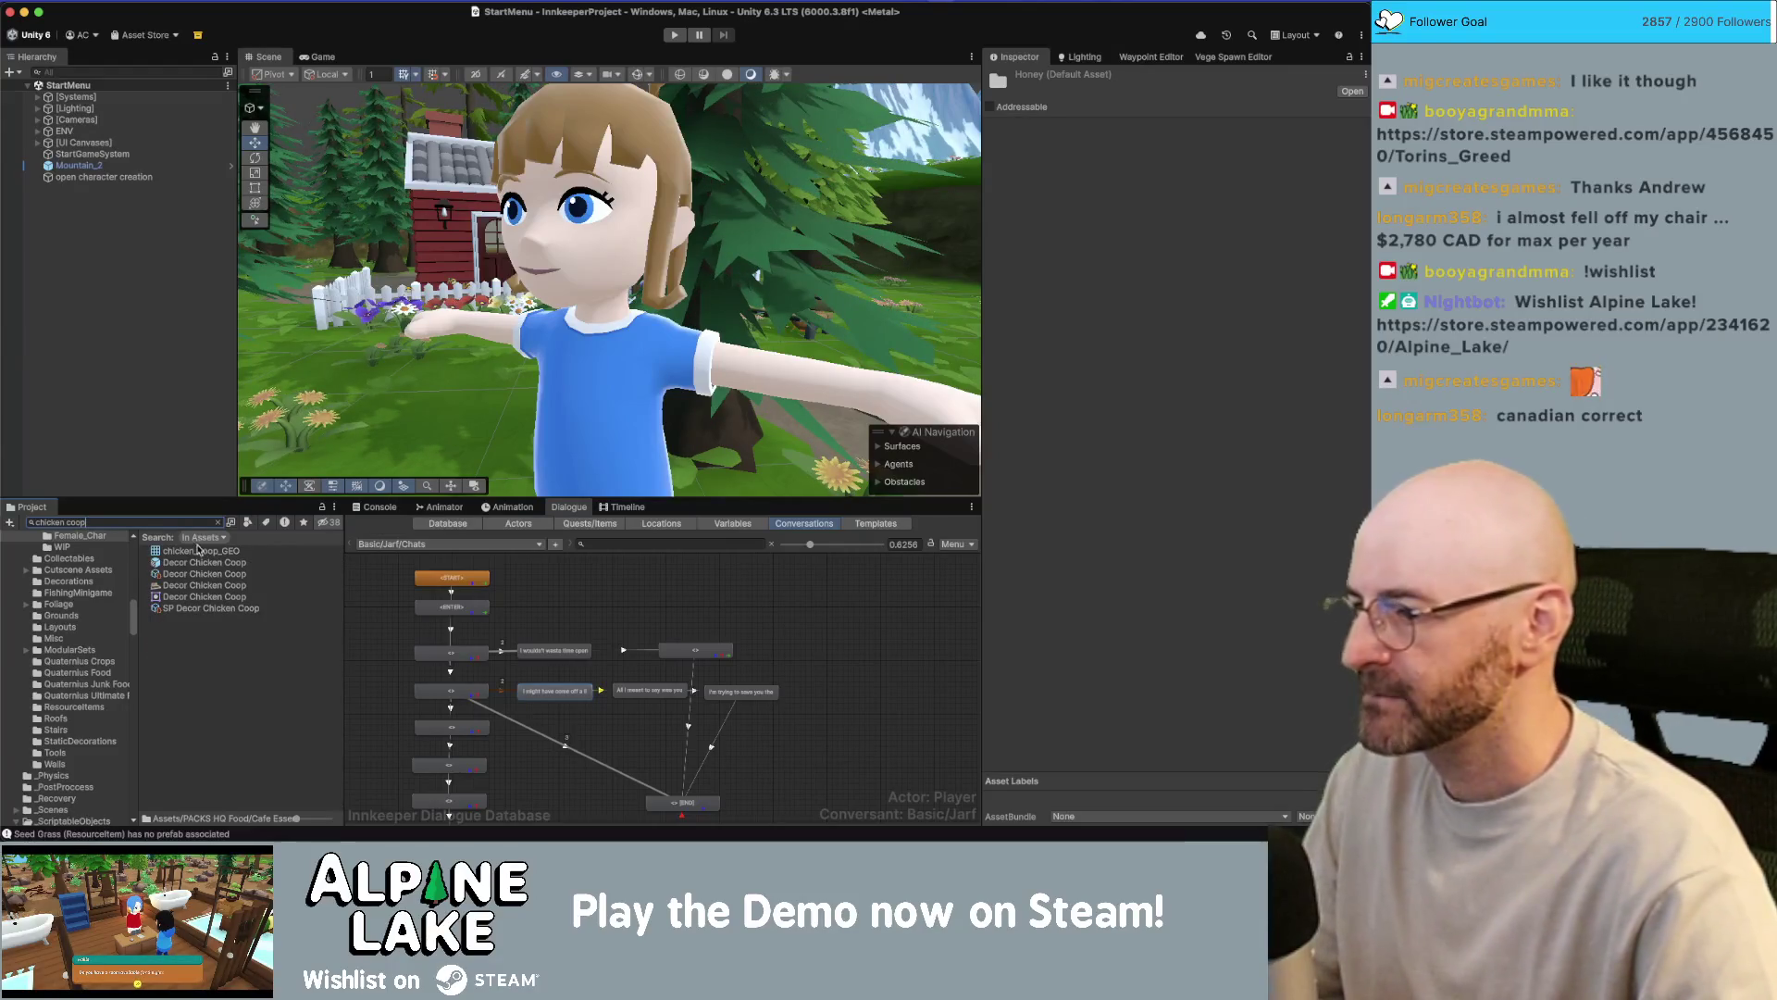
pyautogui.click(199, 561)
pyautogui.keyDown('shift'); pyautogui.click(203, 574); pyautogui.keyUp('shift')
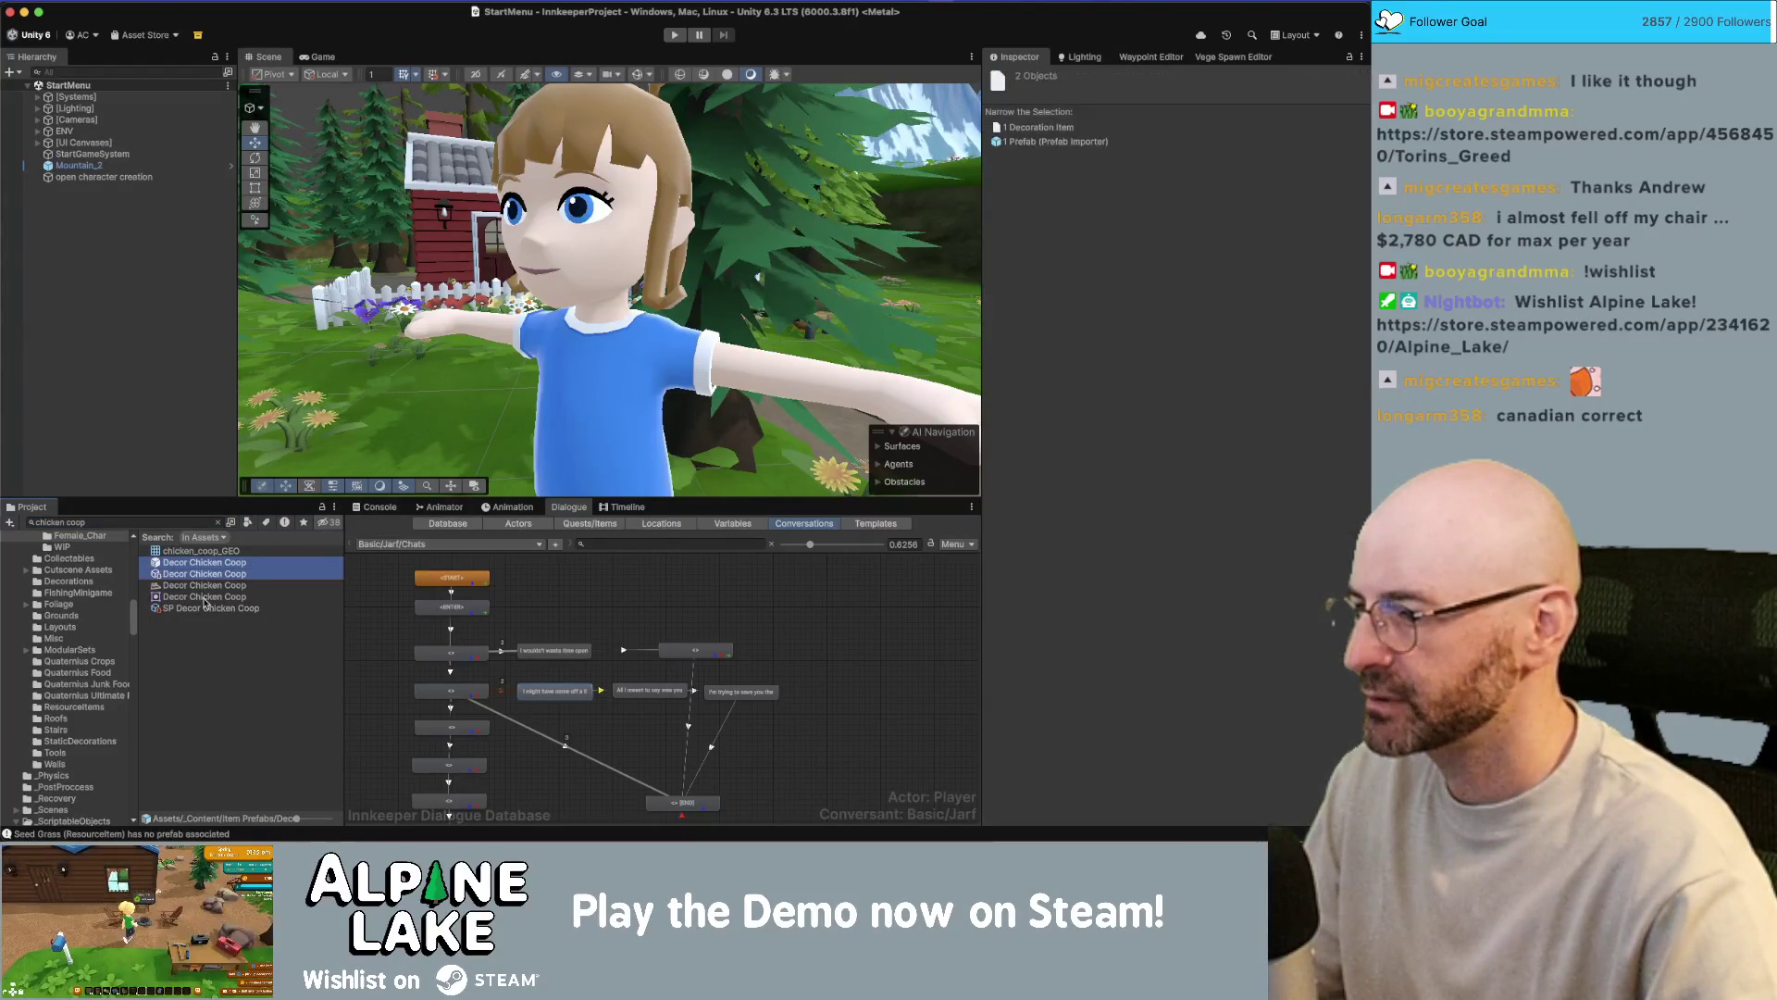
pyautogui.keyDown('super'); pyautogui.click(211, 608); pyautogui.keyUp('super')
# - Bring up the Duplicate Assets & Replace String tool from the Assets menu
pyautogui.press('Left')
pyautogui.press('Right')
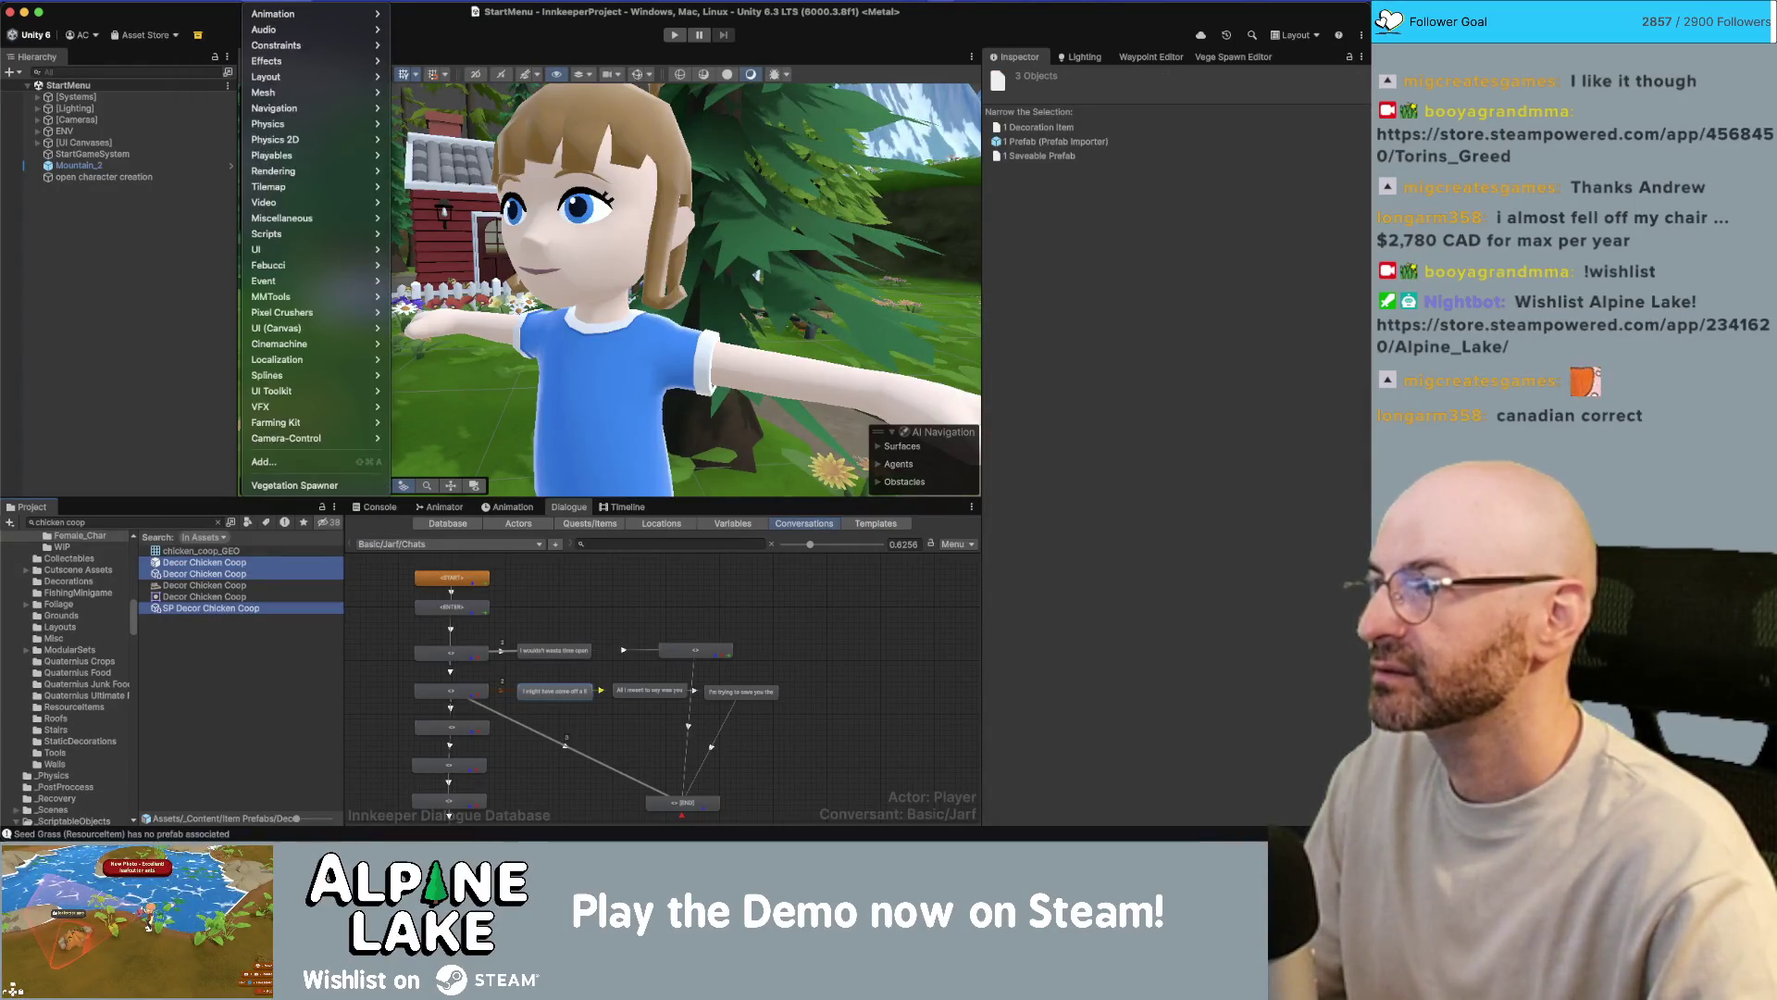
pyautogui.press('Left')
pyautogui.press('Down')
pyautogui.press('Down')
pyautogui.press('Down')
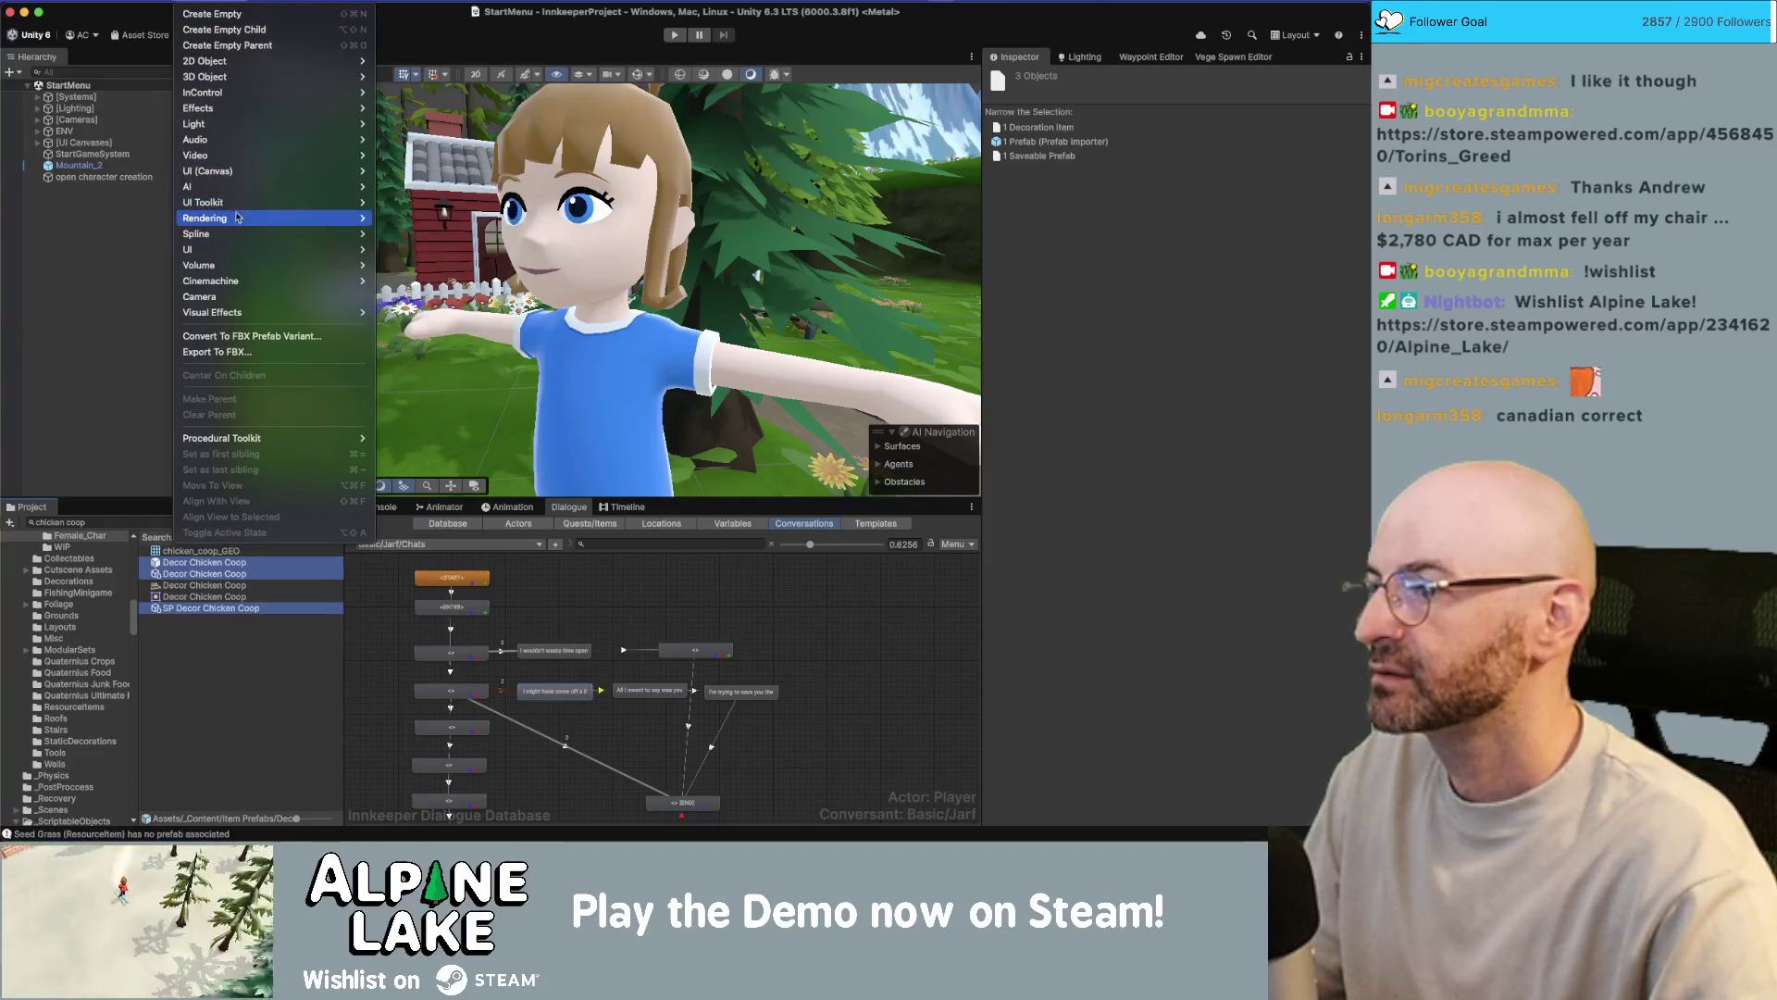
pyautogui.press('Right')
pyautogui.press('Right')
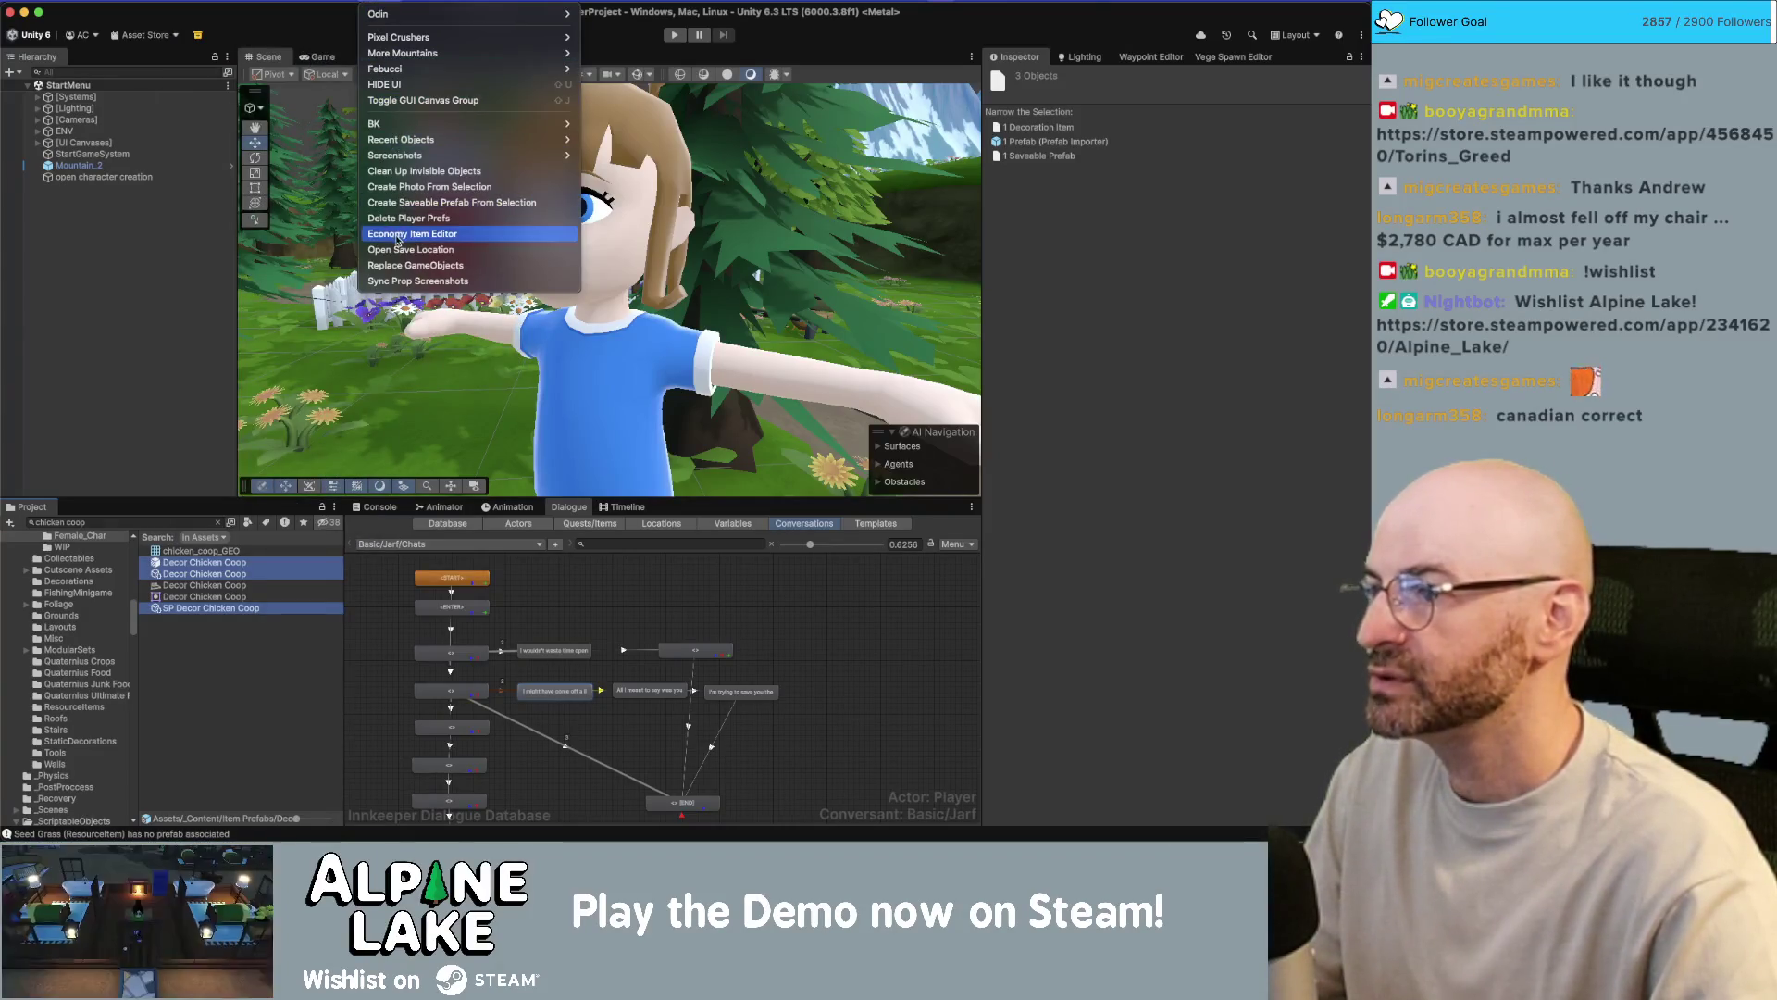
pyautogui.press('Left')
pyautogui.press('Left')
pyautogui.press('Left')
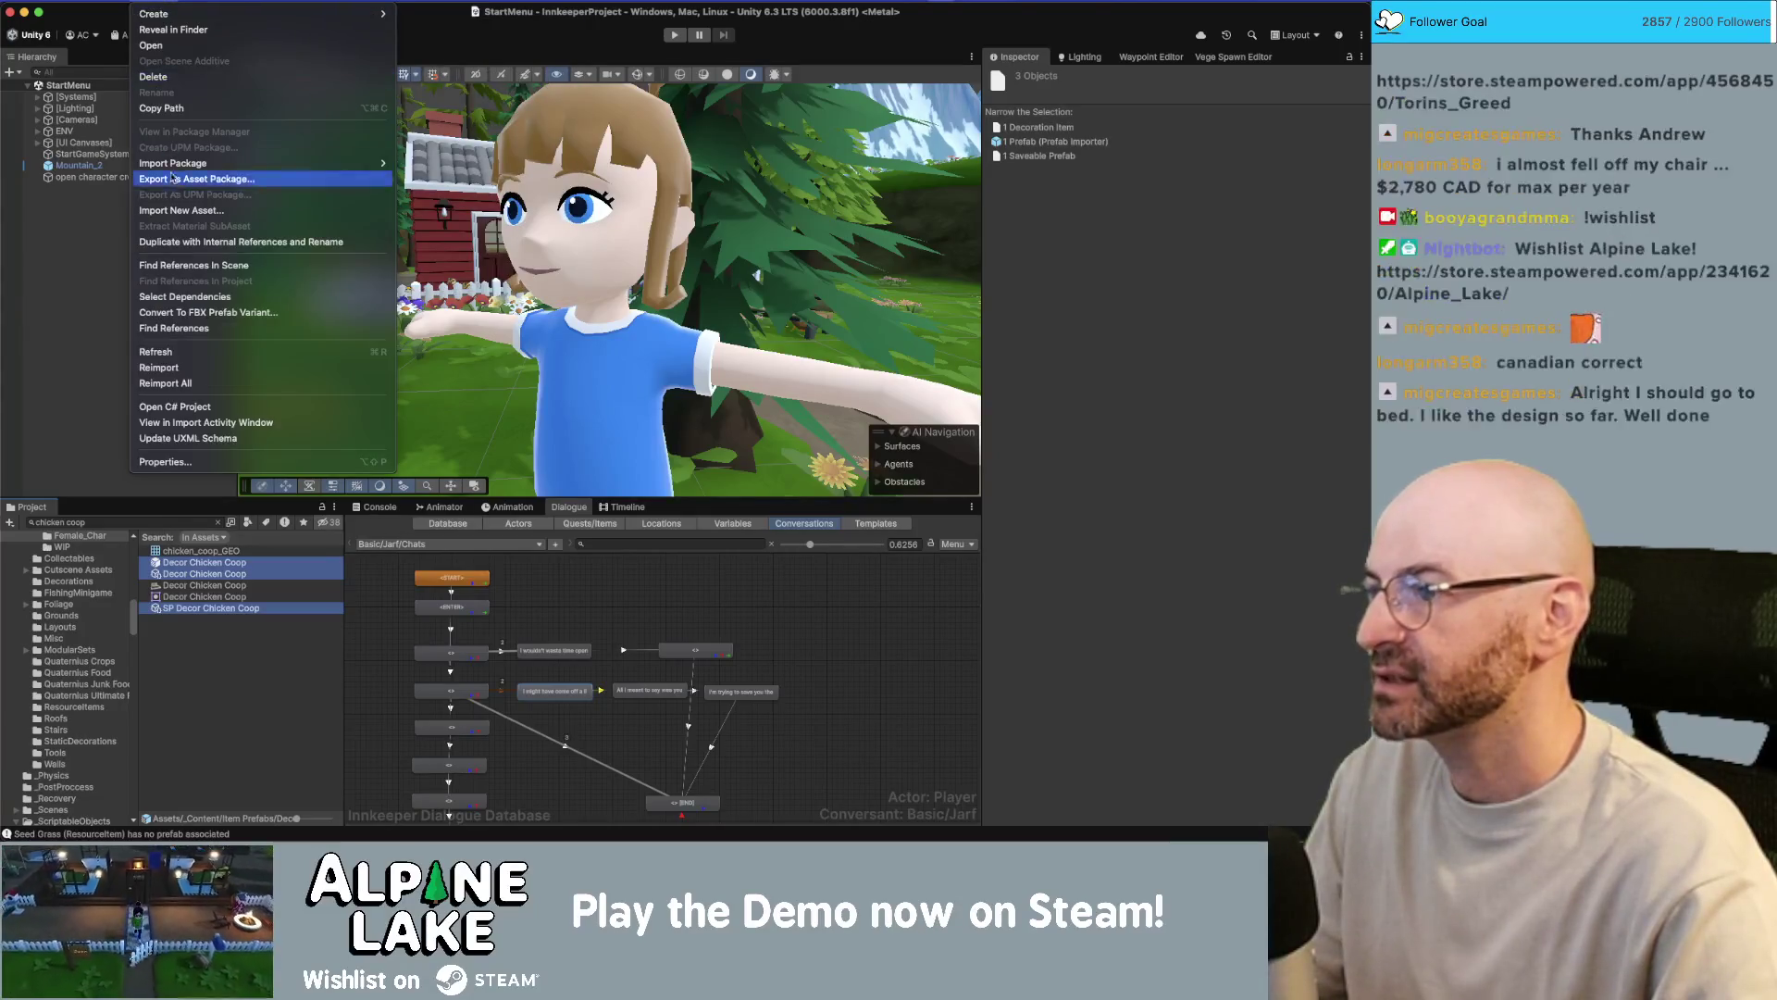
pyautogui.click(184, 246)
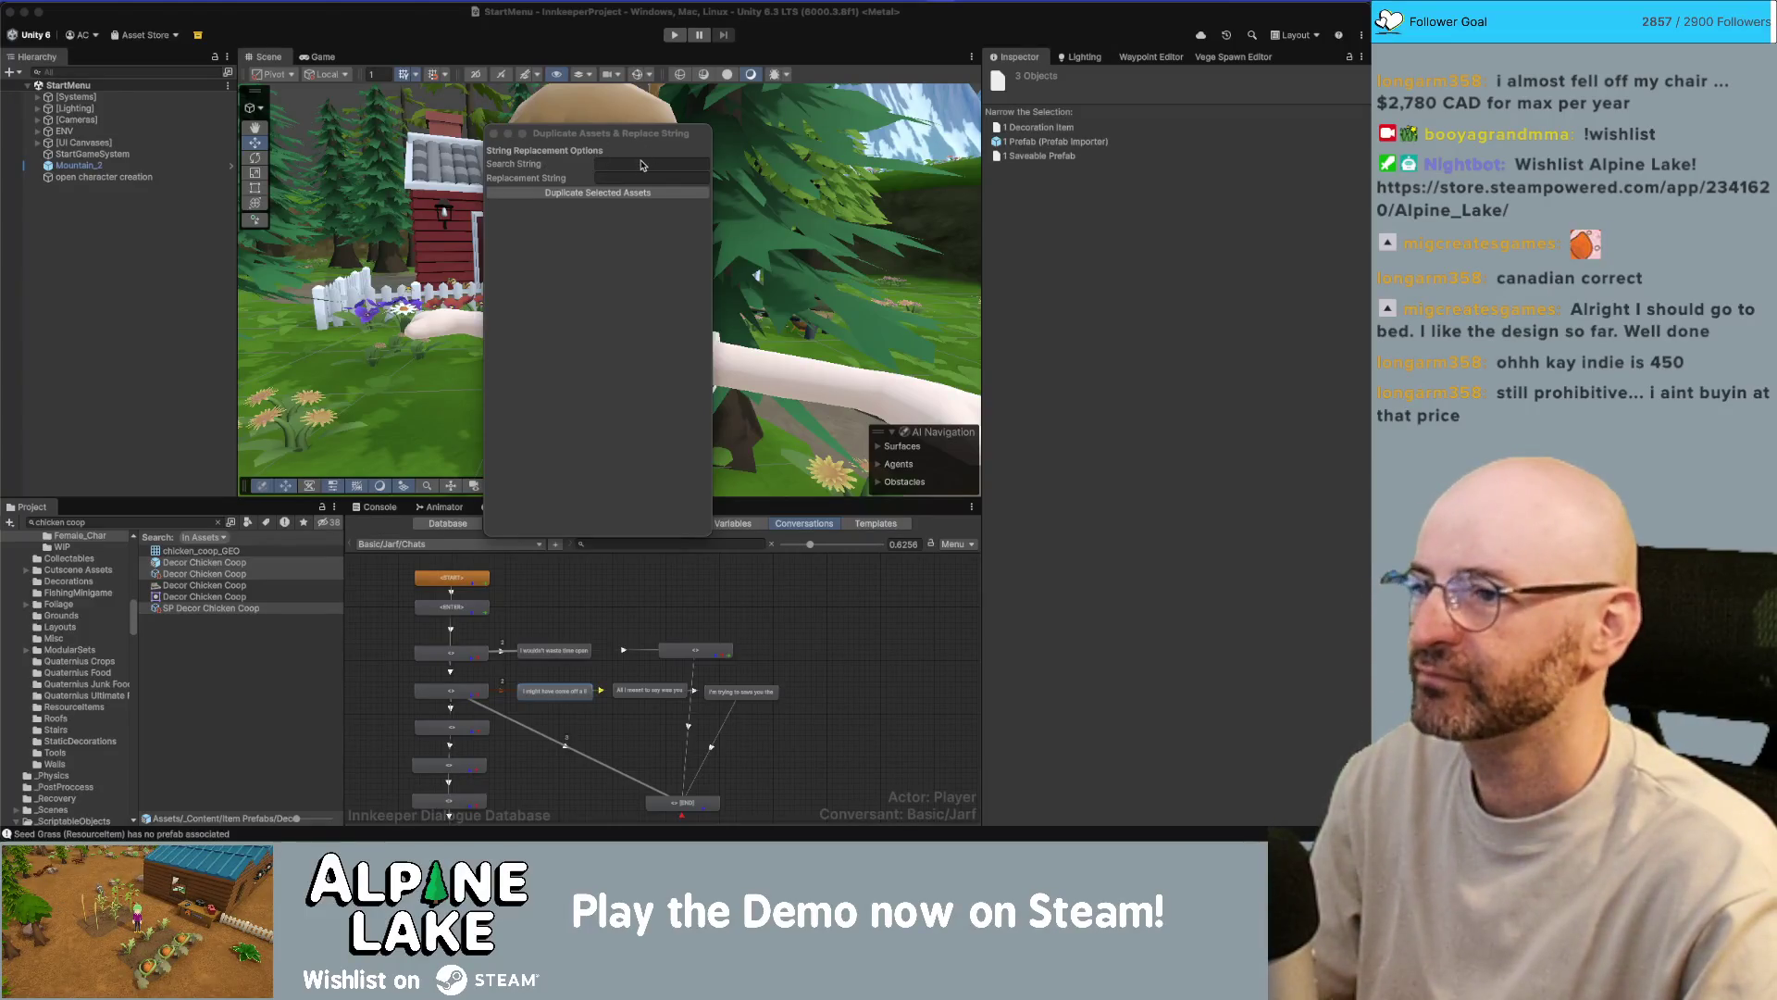
# - Duplicate the selected prefabs, replacing 'Chicken Coop' with 'Beehive' in their names
pyautogui.click(639, 166)
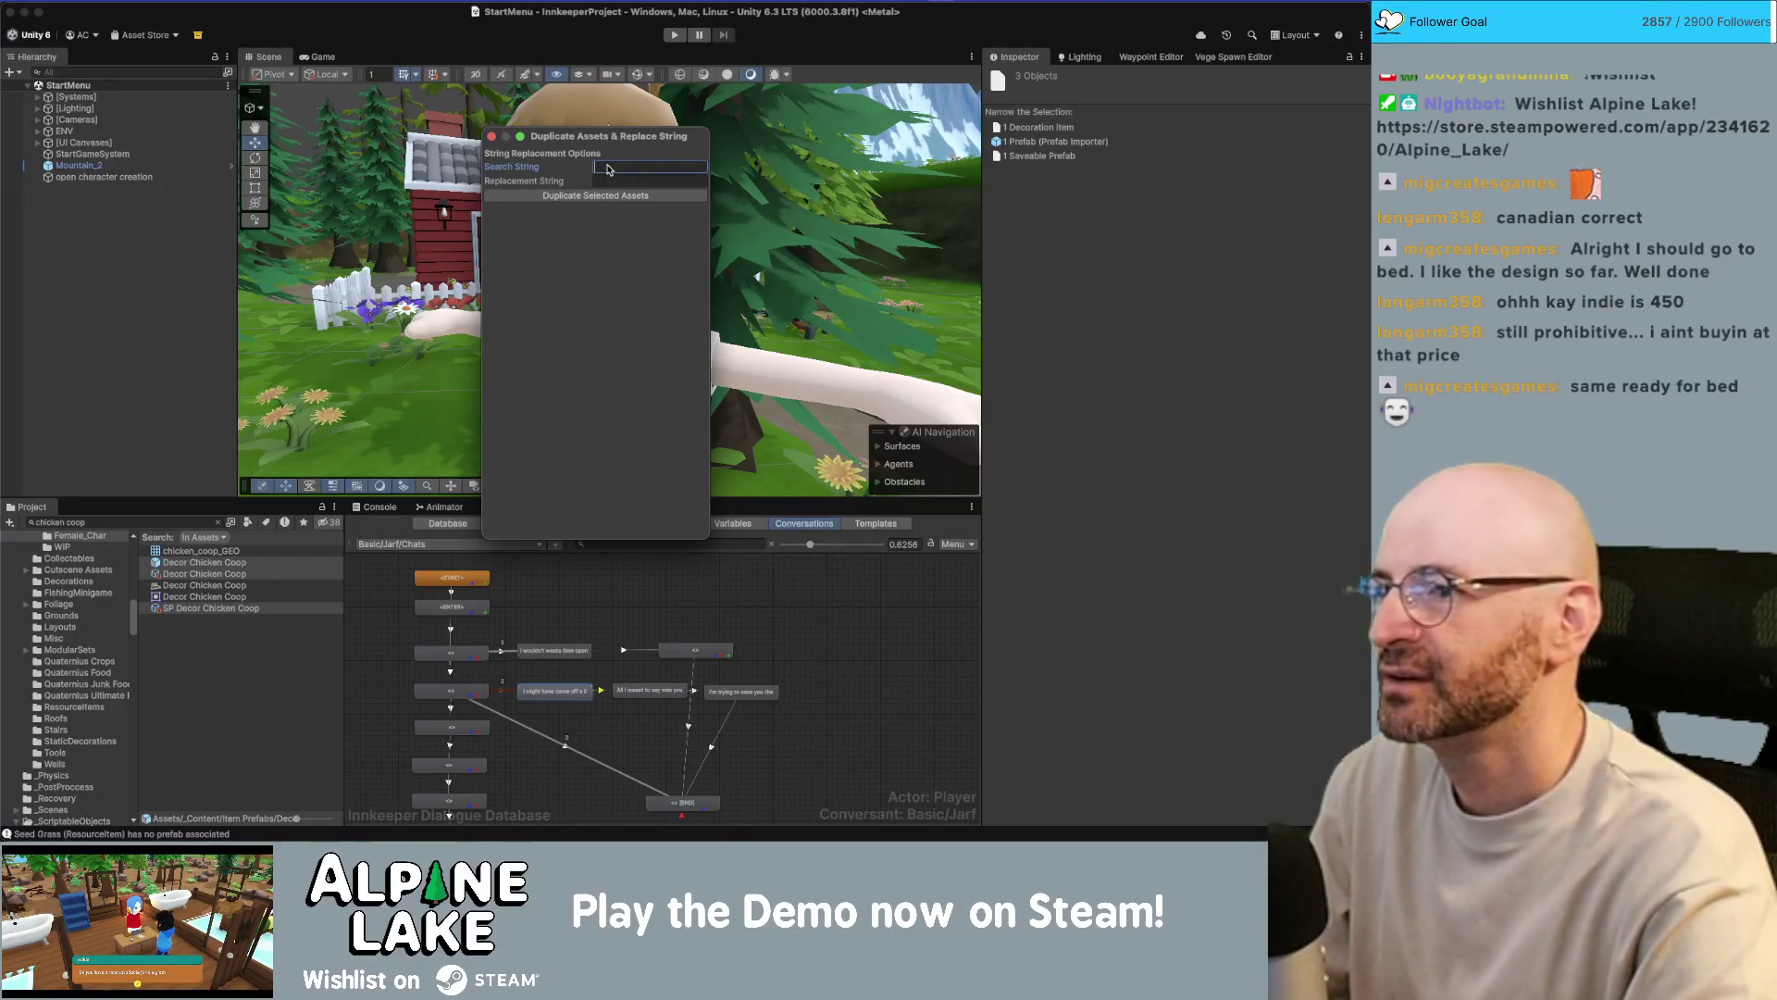
pyautogui.write('Chicken Coop')
pyautogui.press('Tab')
pyautogui.write('Beehive')
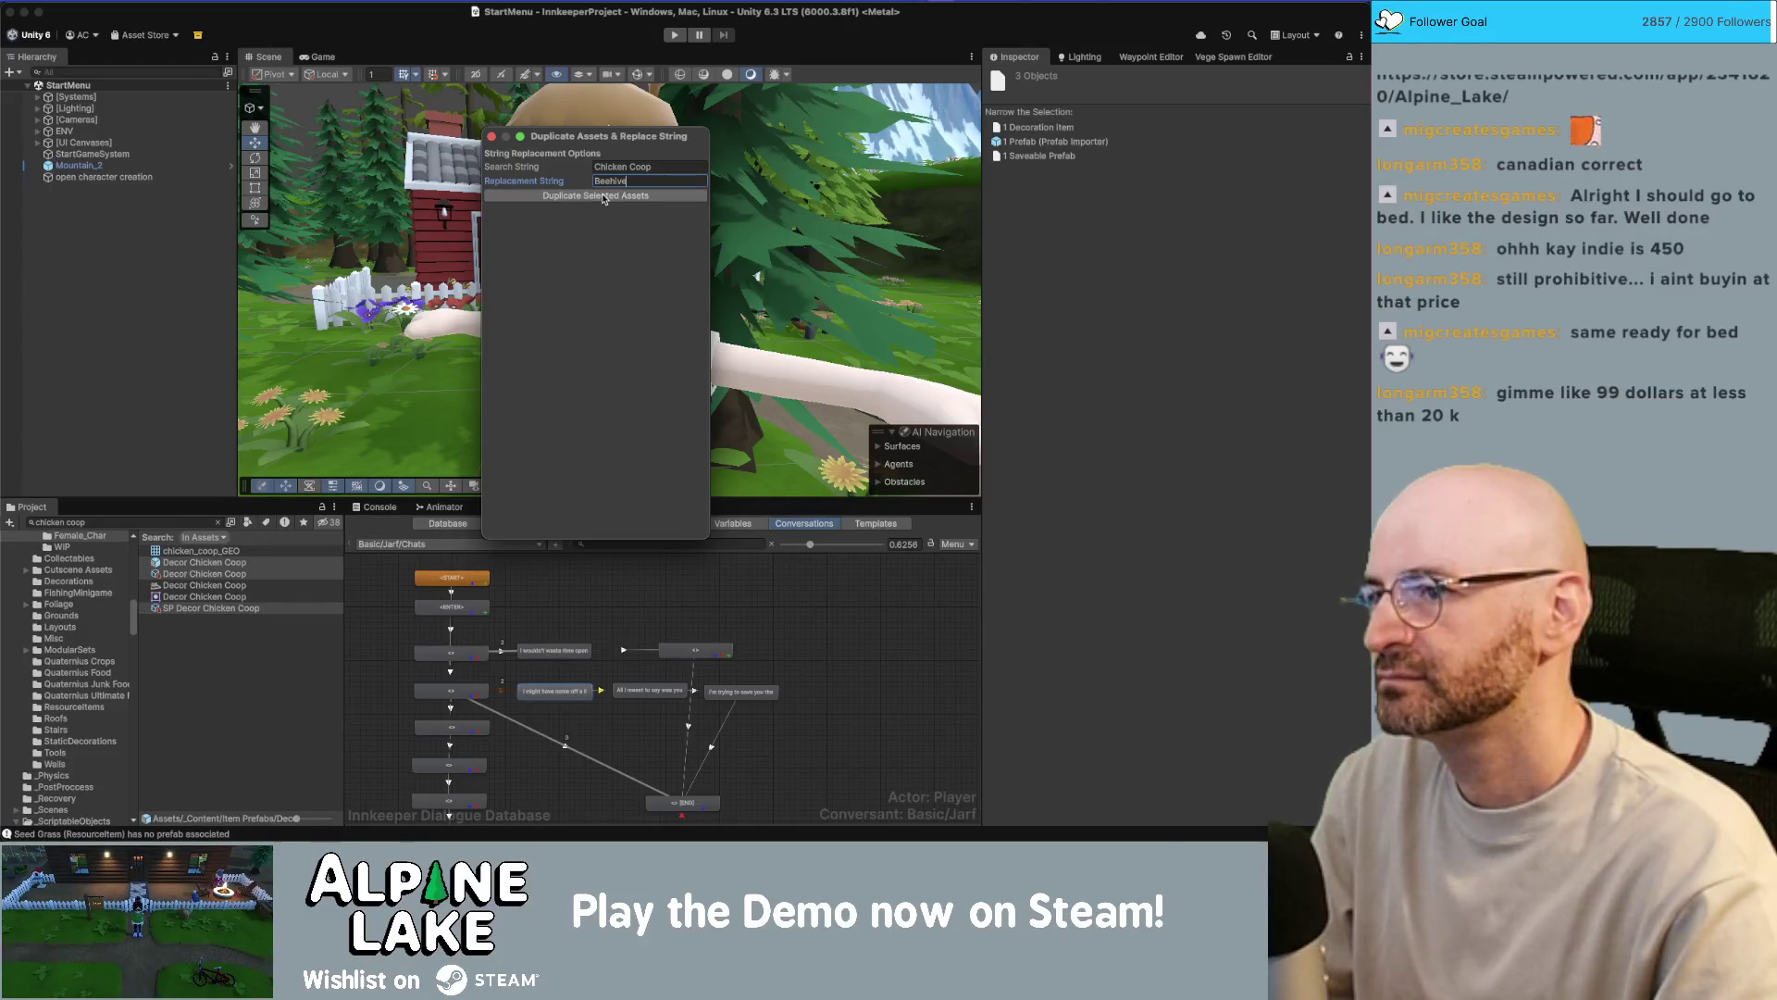
pyautogui.click(603, 195)
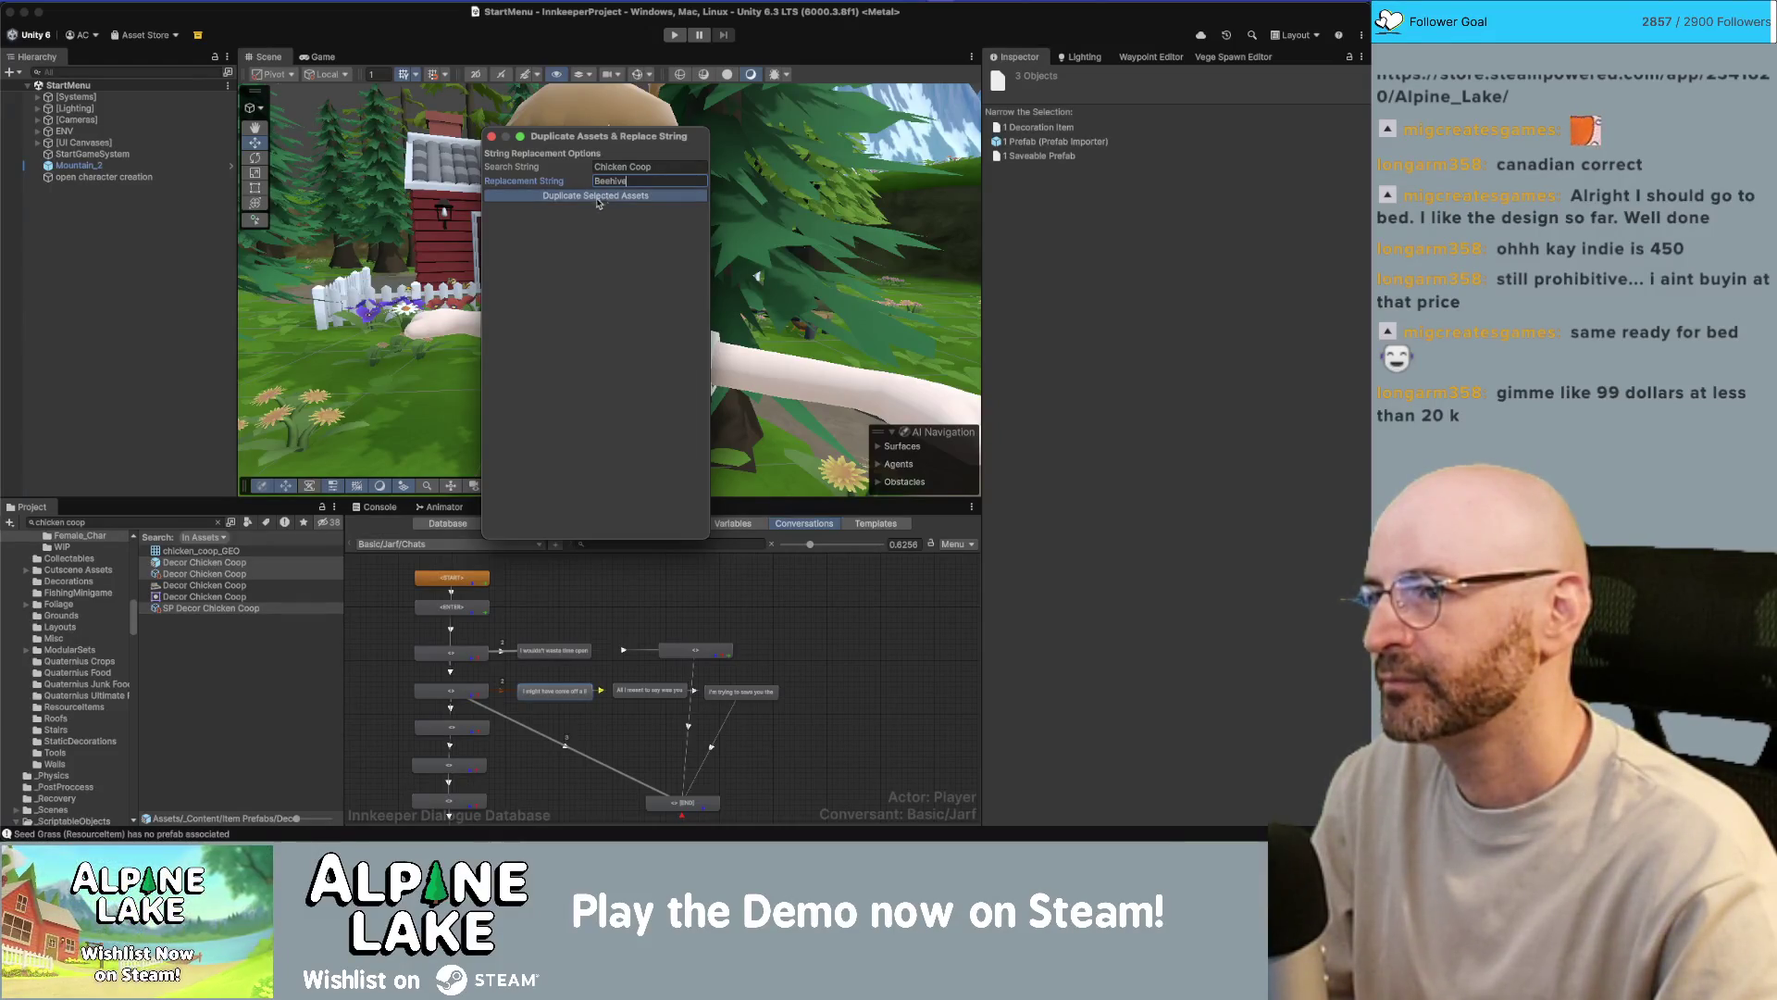
pyautogui.click(492, 137)
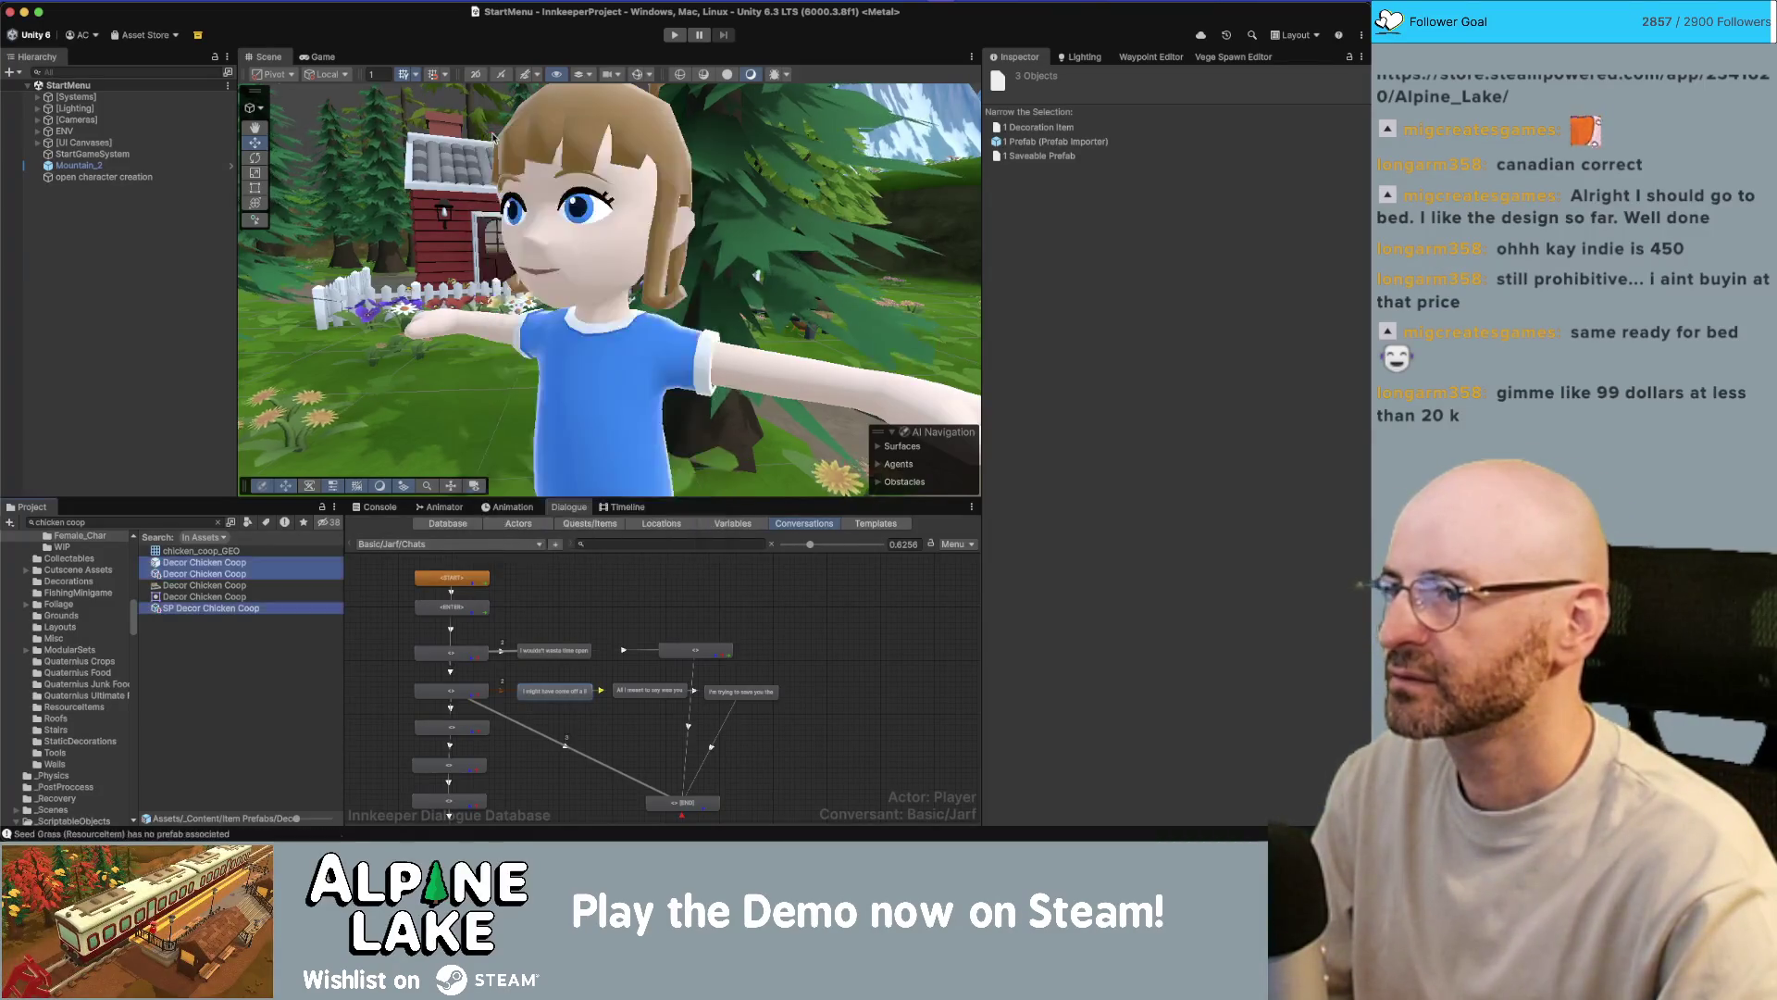
# - Search the Project window for 'beehive' and open the Decor Beehive prefab
pyautogui.click(198, 524)
pyautogui.write('beehive')
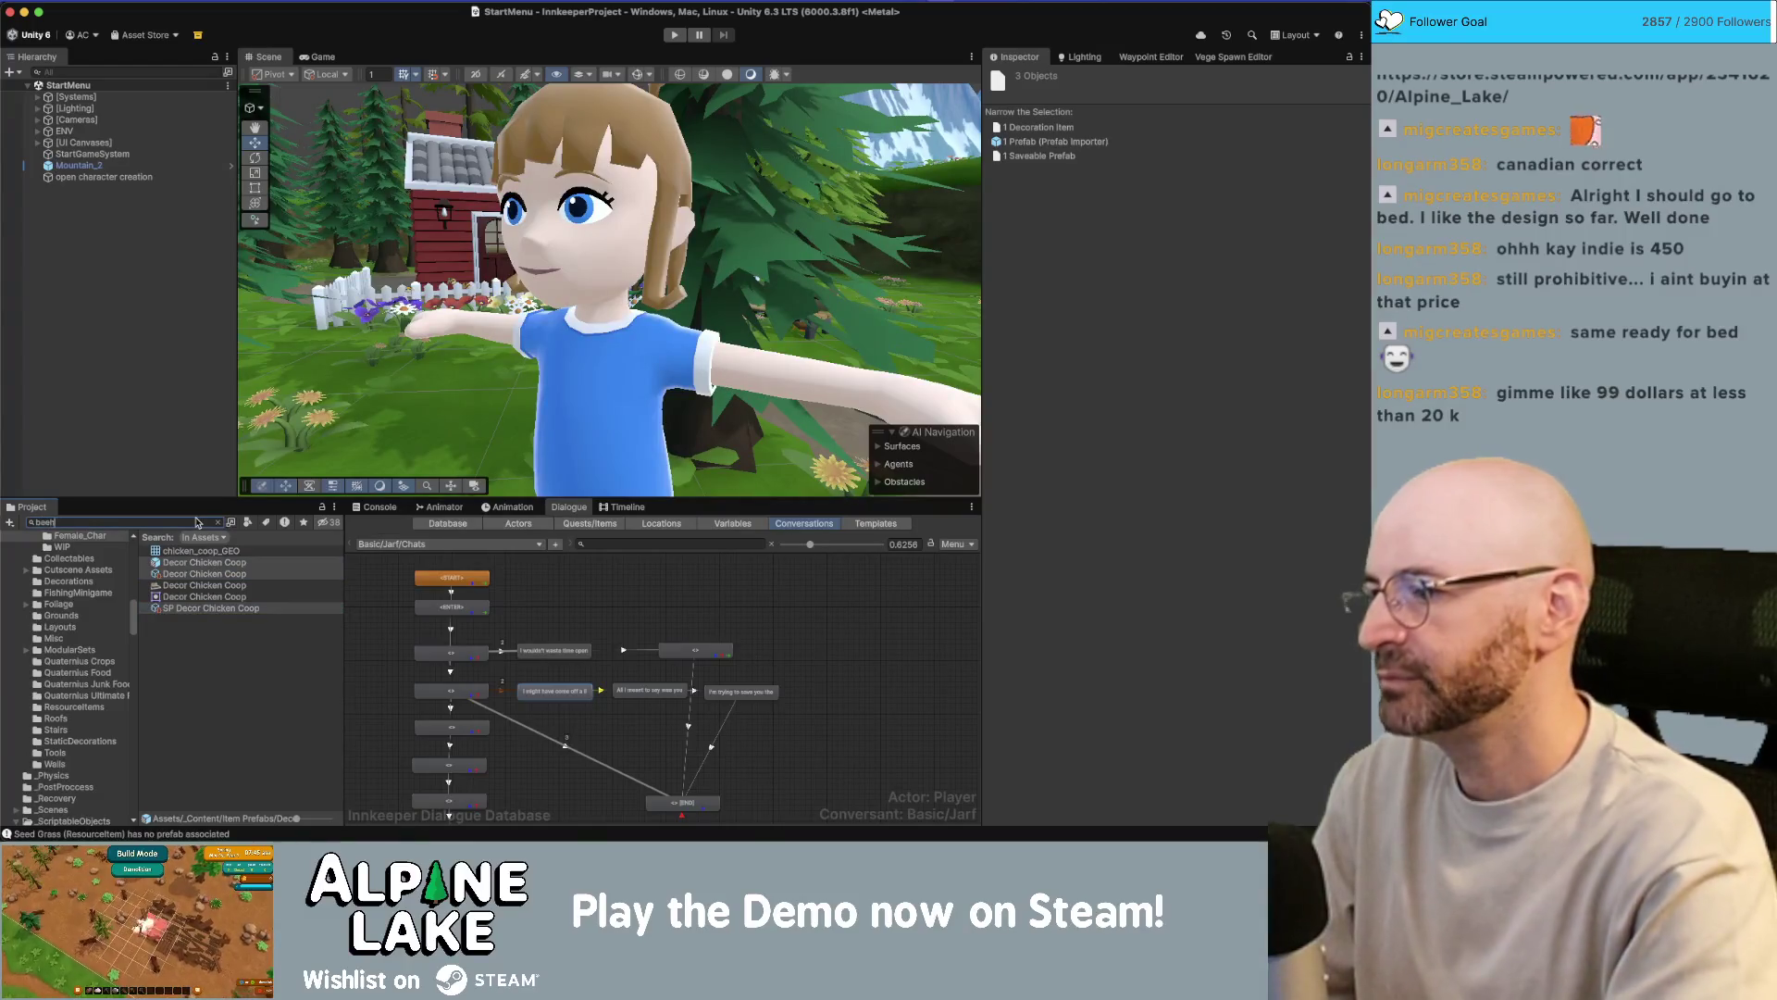
pyautogui.doubleClick(198, 561)
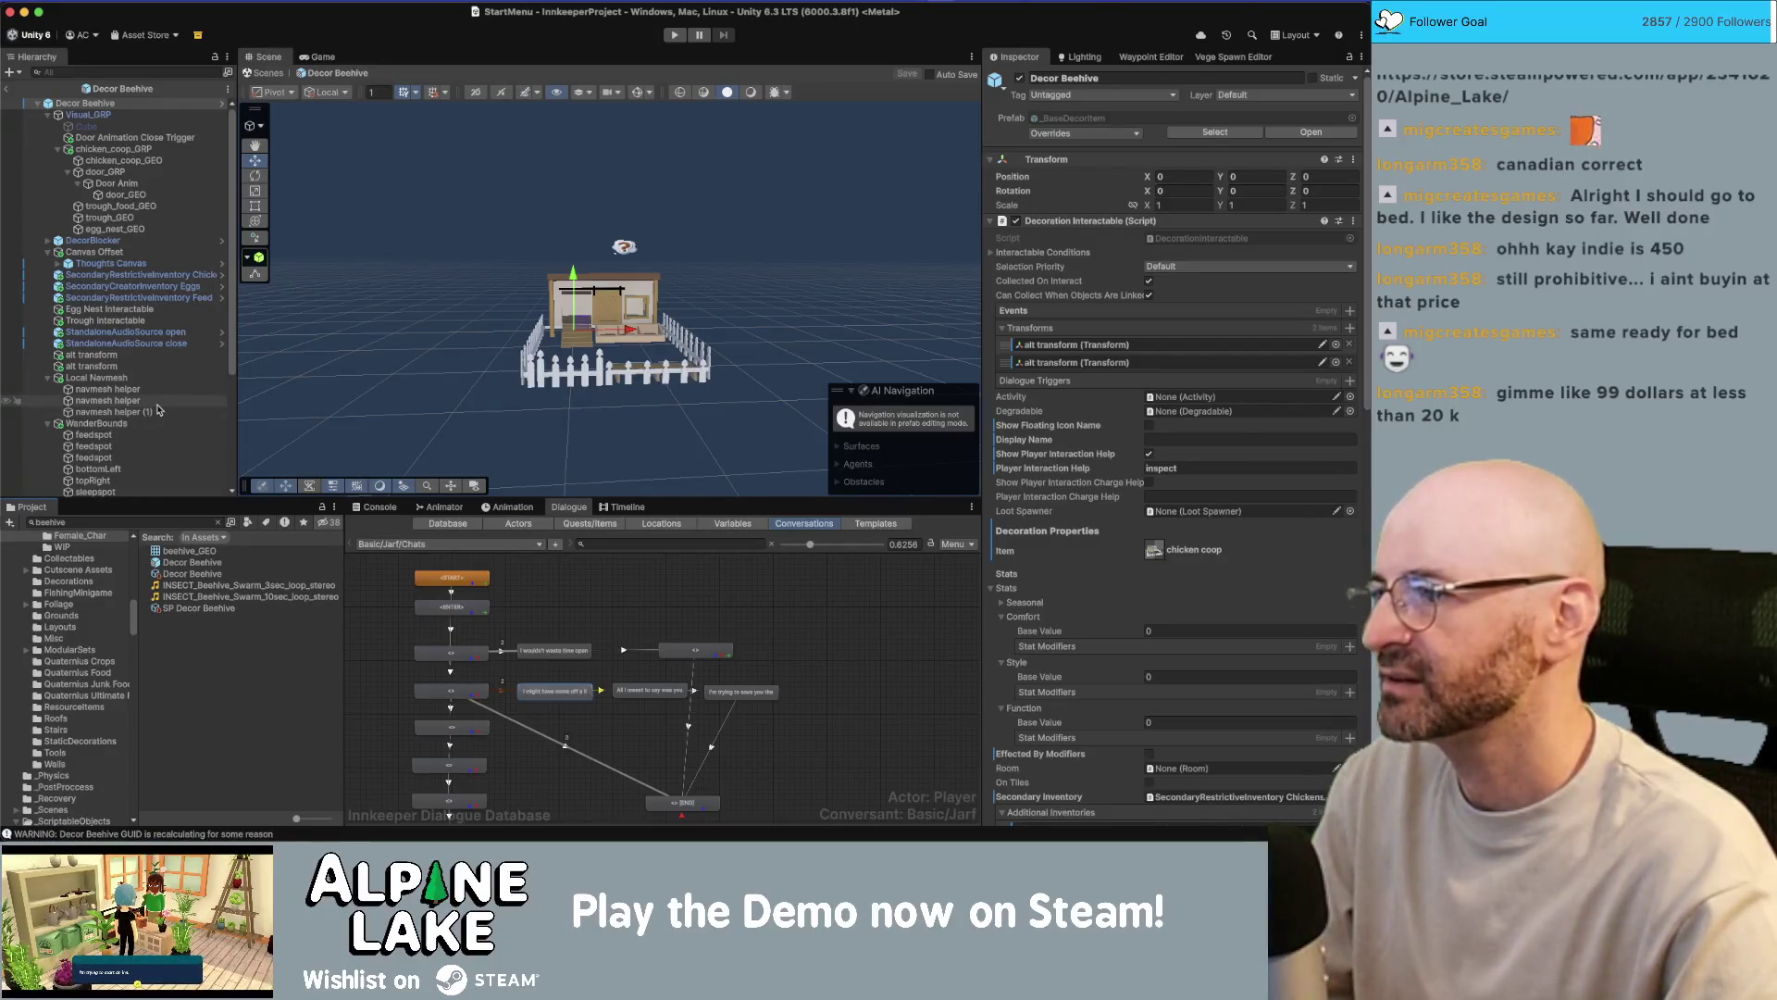
# - Look through the prefab's hierarchy and select SecondaryRestrictiveInventory Chickens
pyautogui.scroll(-5, 109, 378)
pyautogui.scroll(5, 139, 306)
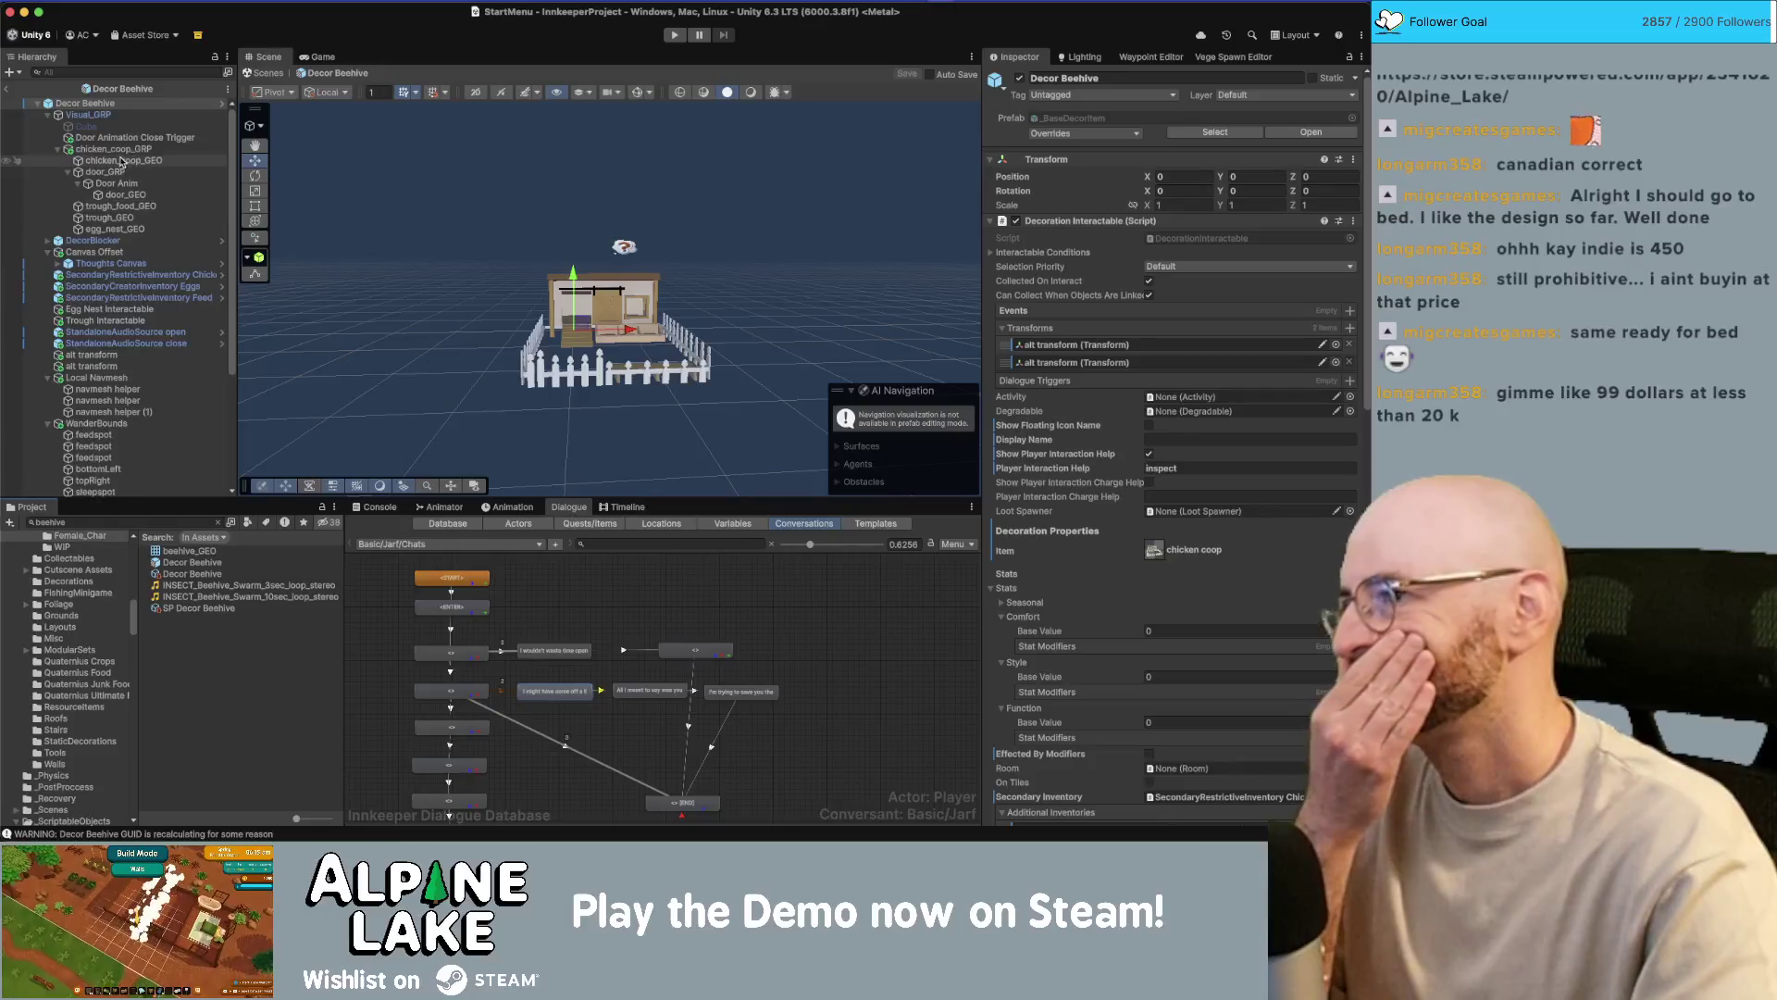
pyautogui.scroll(-5, 116, 174)
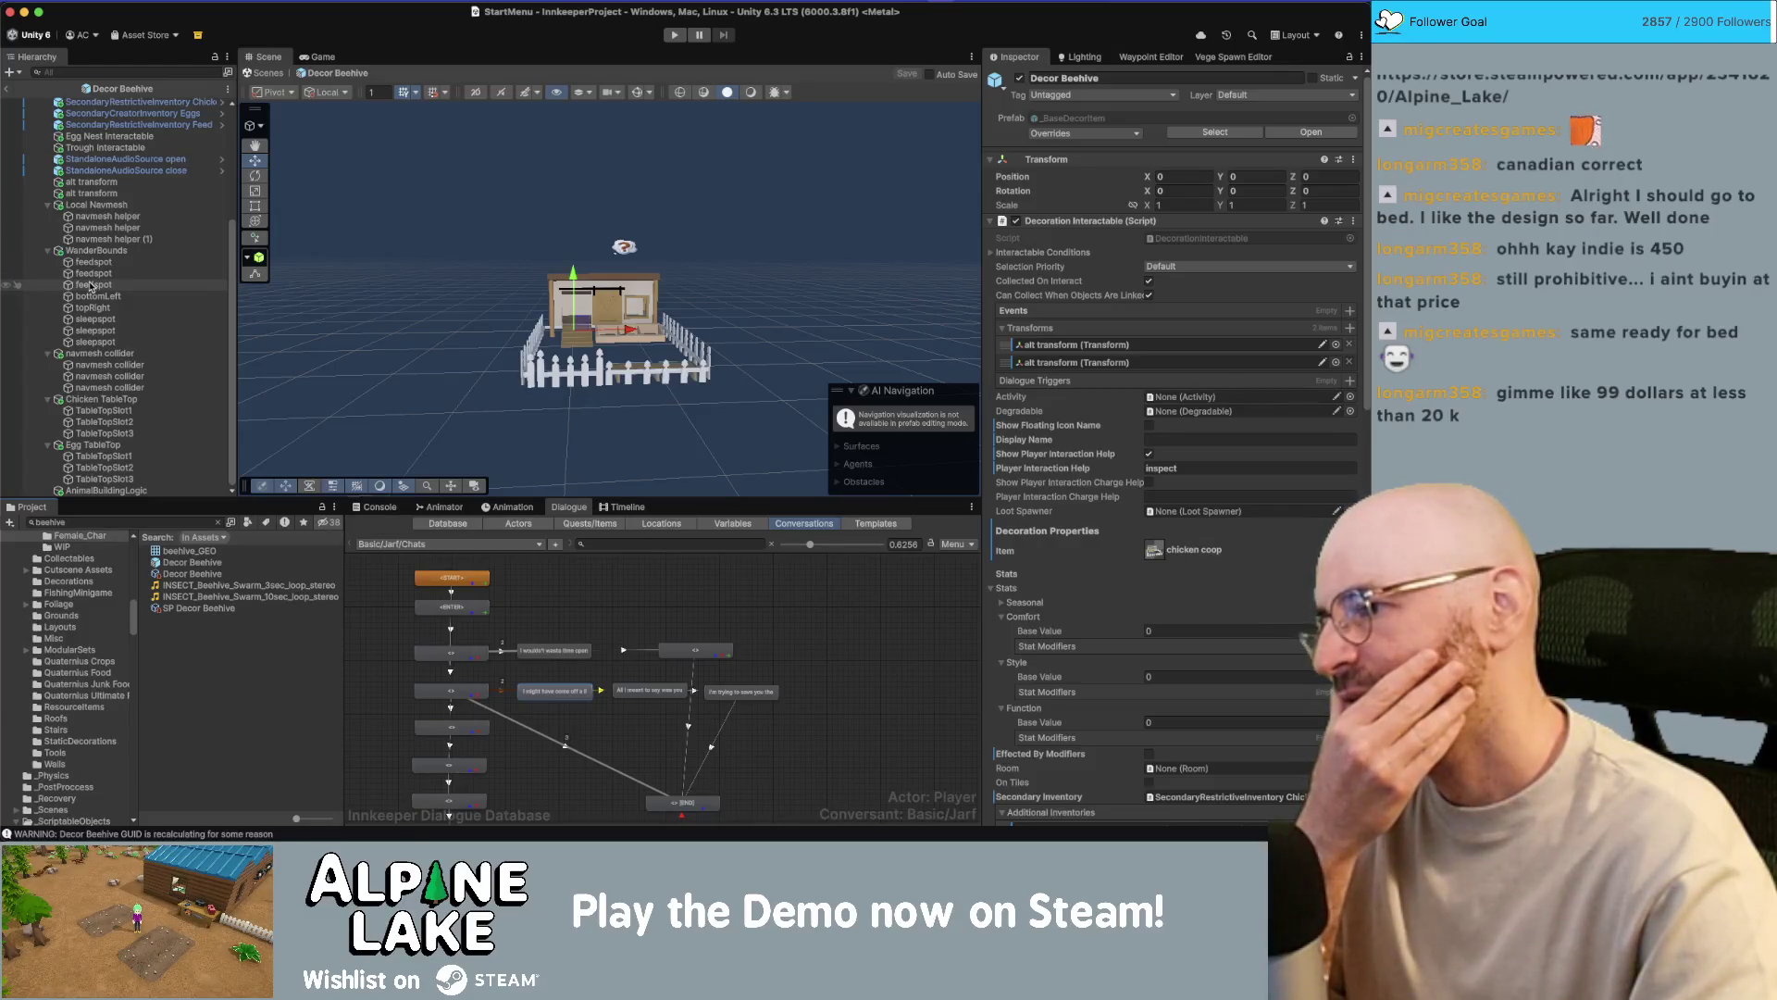
pyautogui.scroll(5, 91, 286)
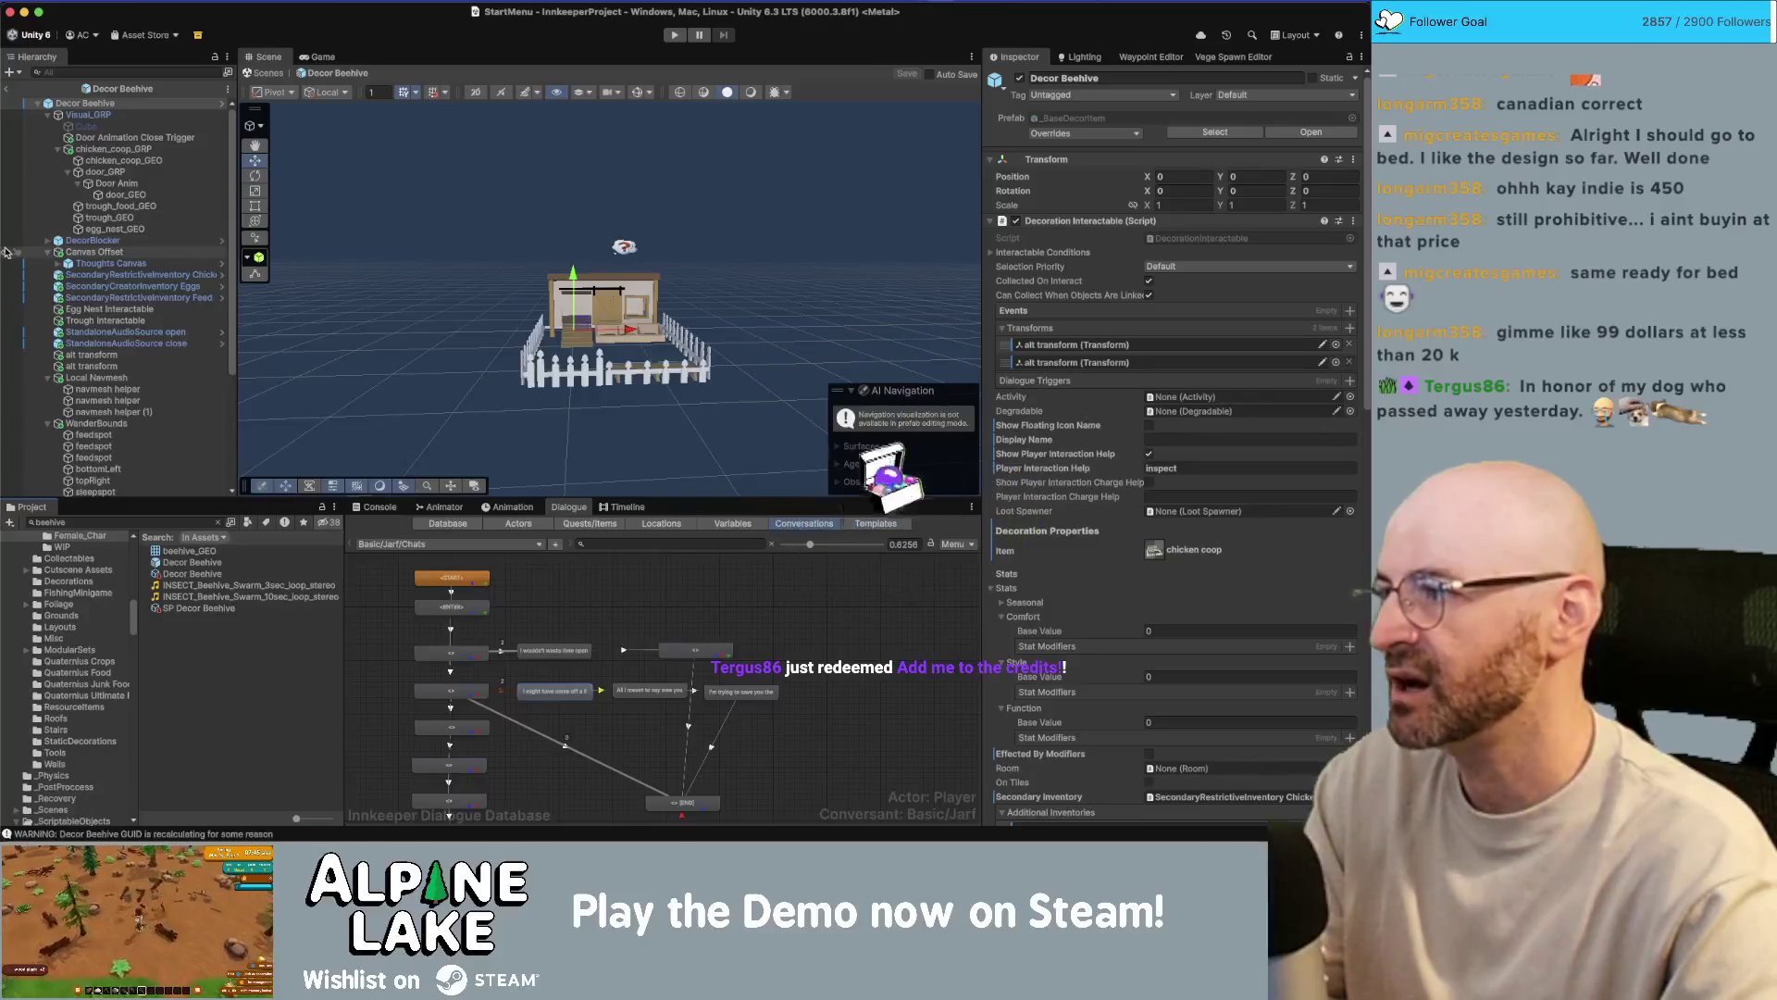
pyautogui.click(174, 274)
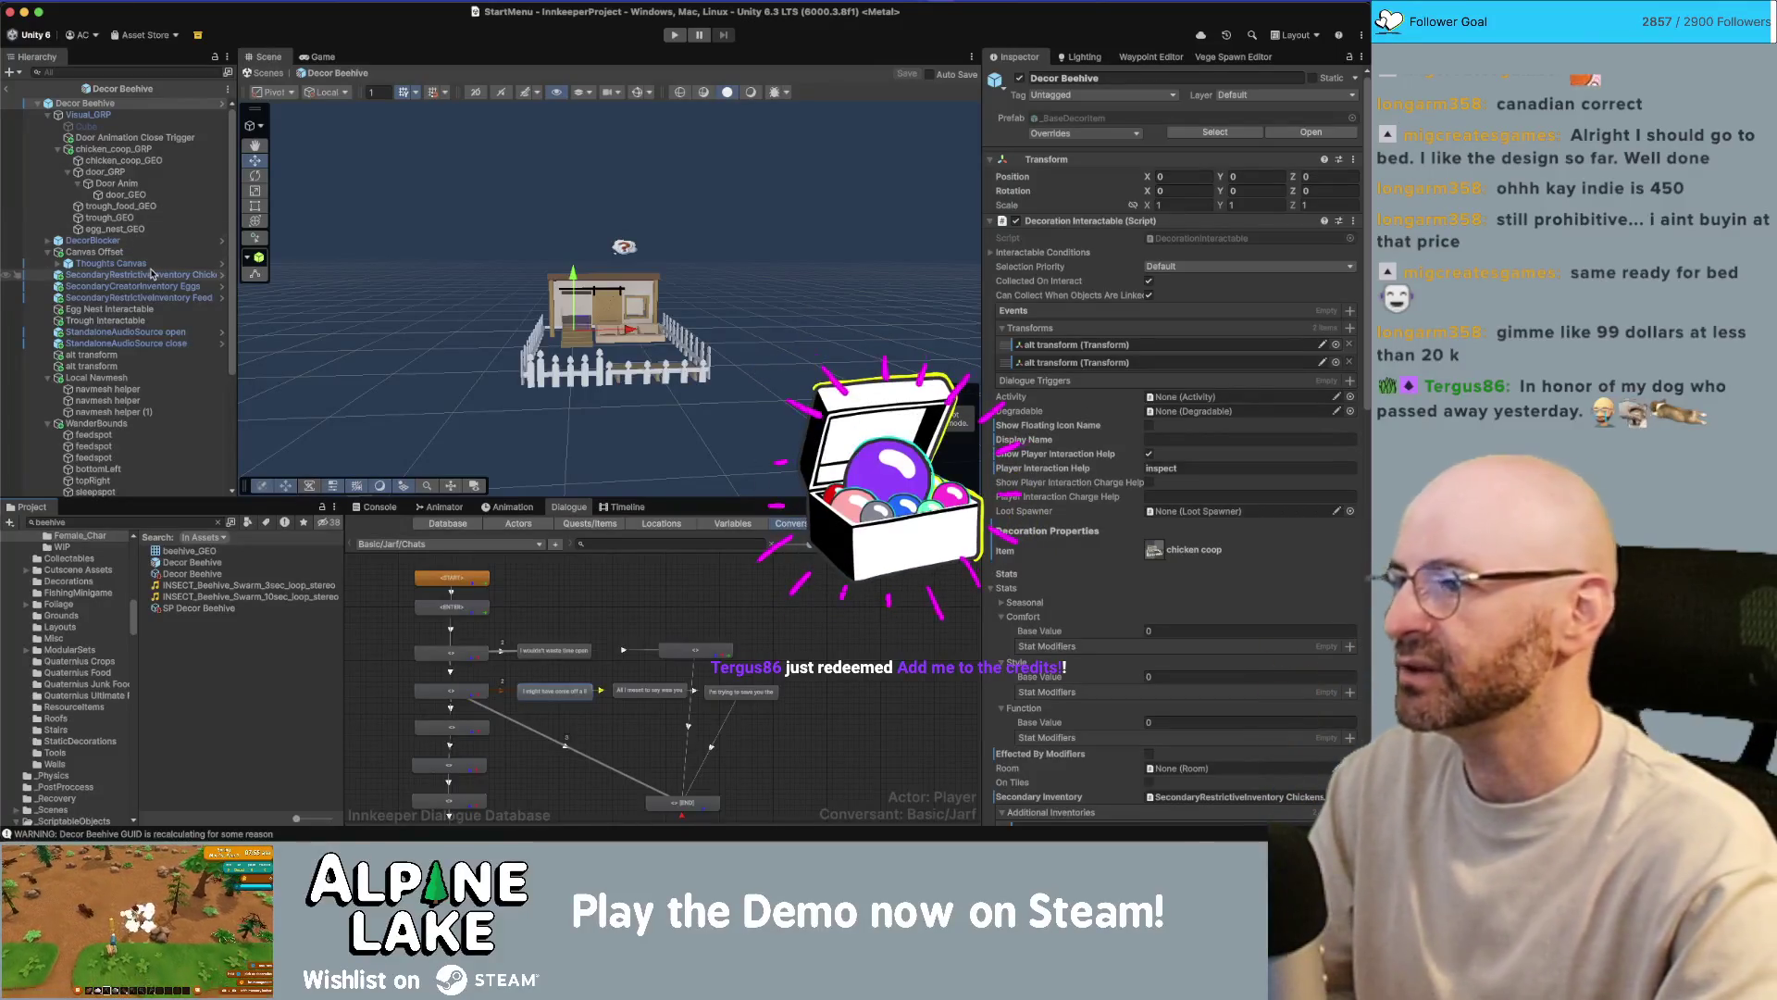
pyautogui.keyDown('super'); pyautogui.click(155, 297); pyautogui.keyUp('super')
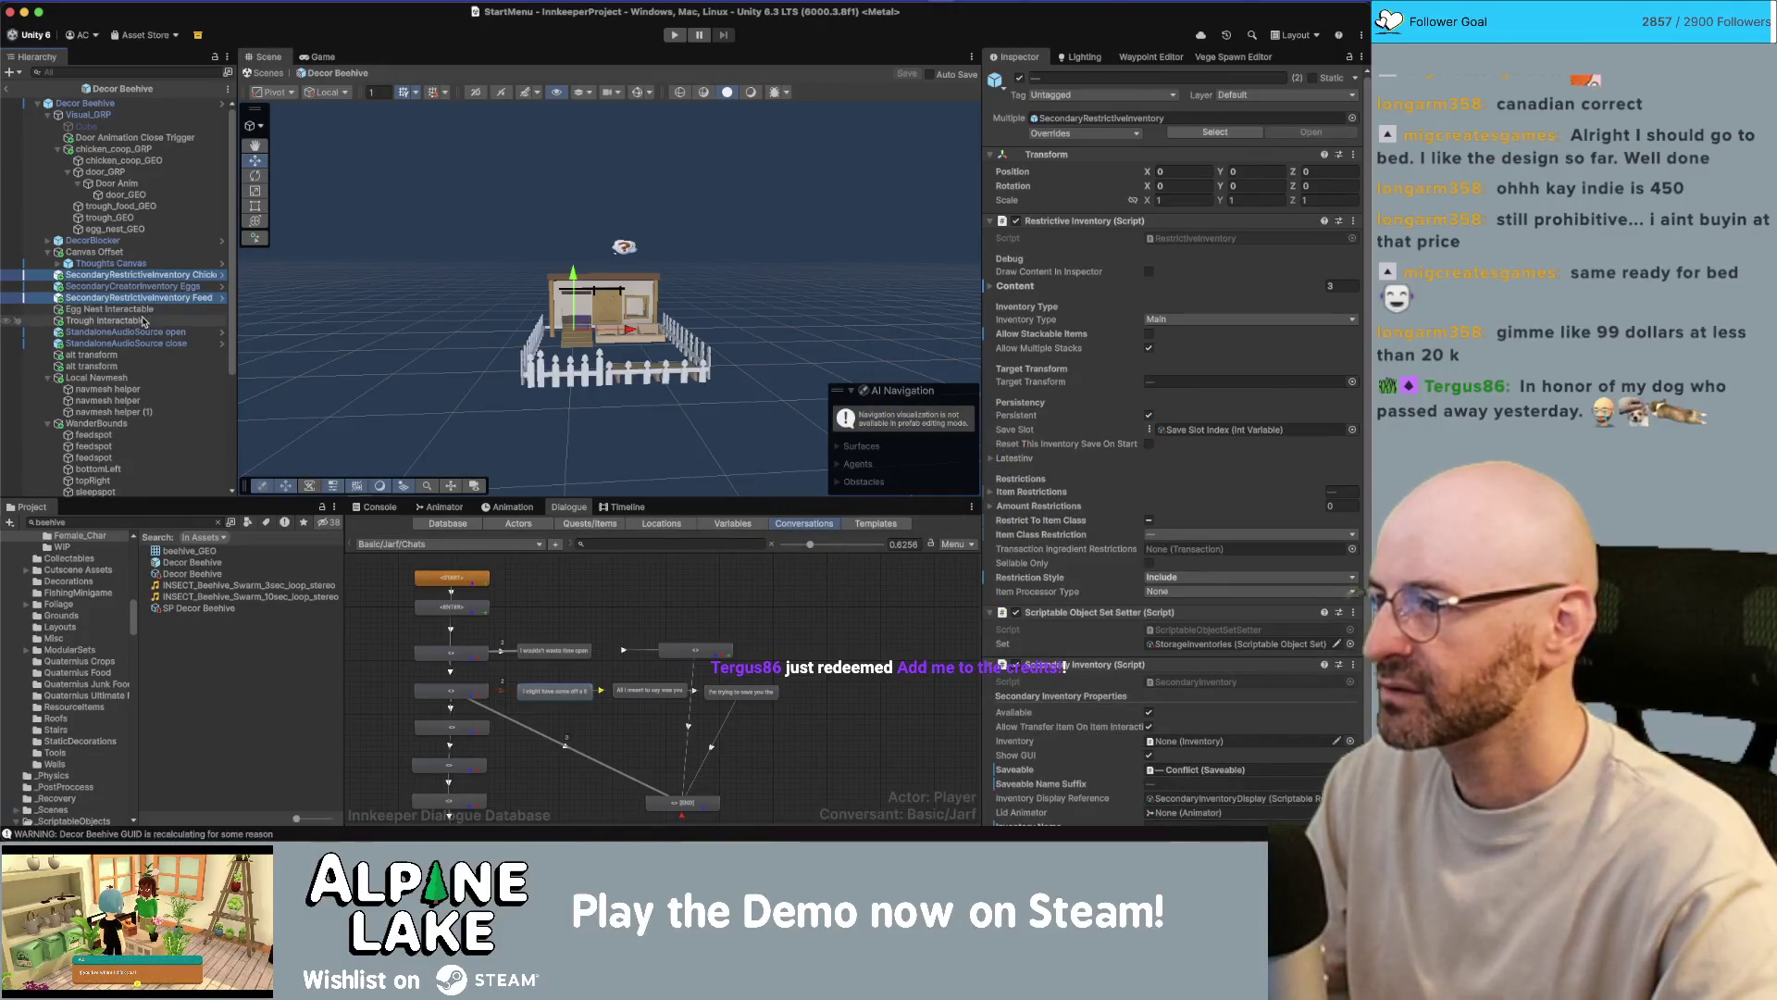
pyautogui.keyDown('super'); pyautogui.click(179, 318); pyautogui.keyUp('super')
pyautogui.moveTo(294, 306)
pyautogui.mouseDown(button='middle')
pyautogui.moveTo(315, 324)
pyautogui.moveTo(385, 286)
pyautogui.moveTo(428, 222)
pyautogui.mouseUp(button='middle')
pyautogui.moveTo(428, 222)
pyautogui.keyDown('alt'); pyautogui.mouseDown()
pyautogui.moveTo(333, 266)
pyautogui.moveTo(499, 258)
pyautogui.moveTo(458, 267)
pyautogui.mouseUp(); pyautogui.keyUp('alt')
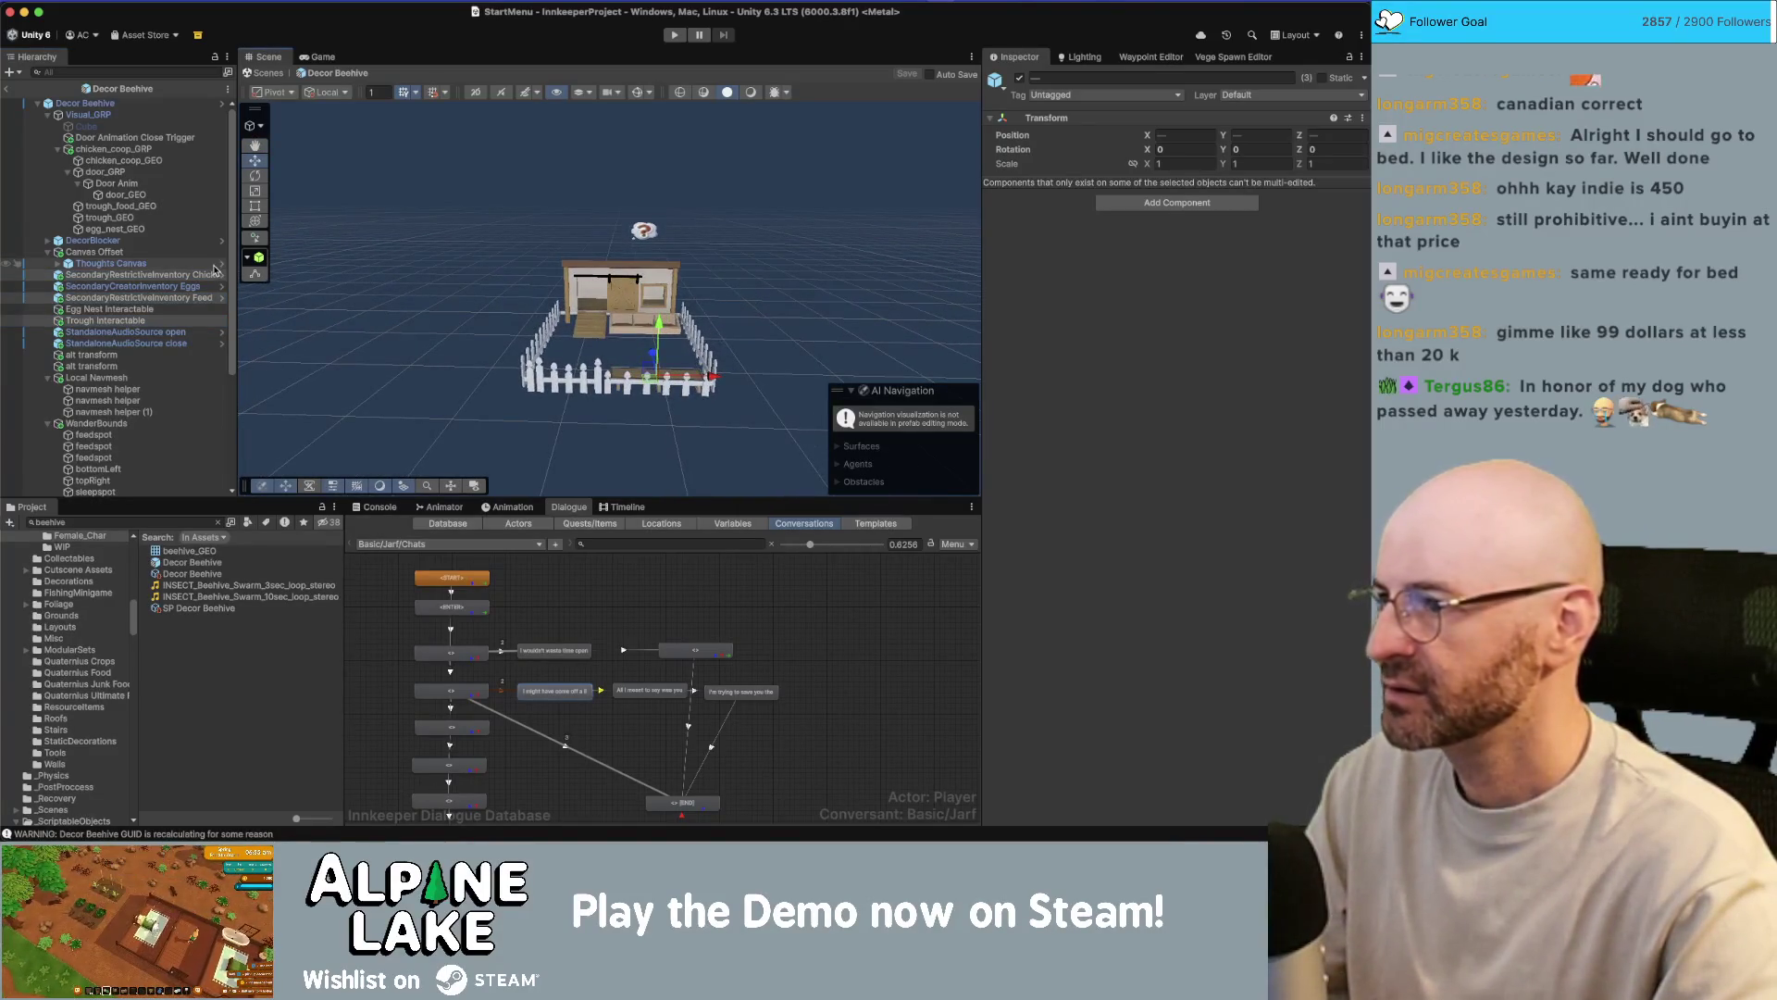
pyautogui.scroll(-5, 148, 273)
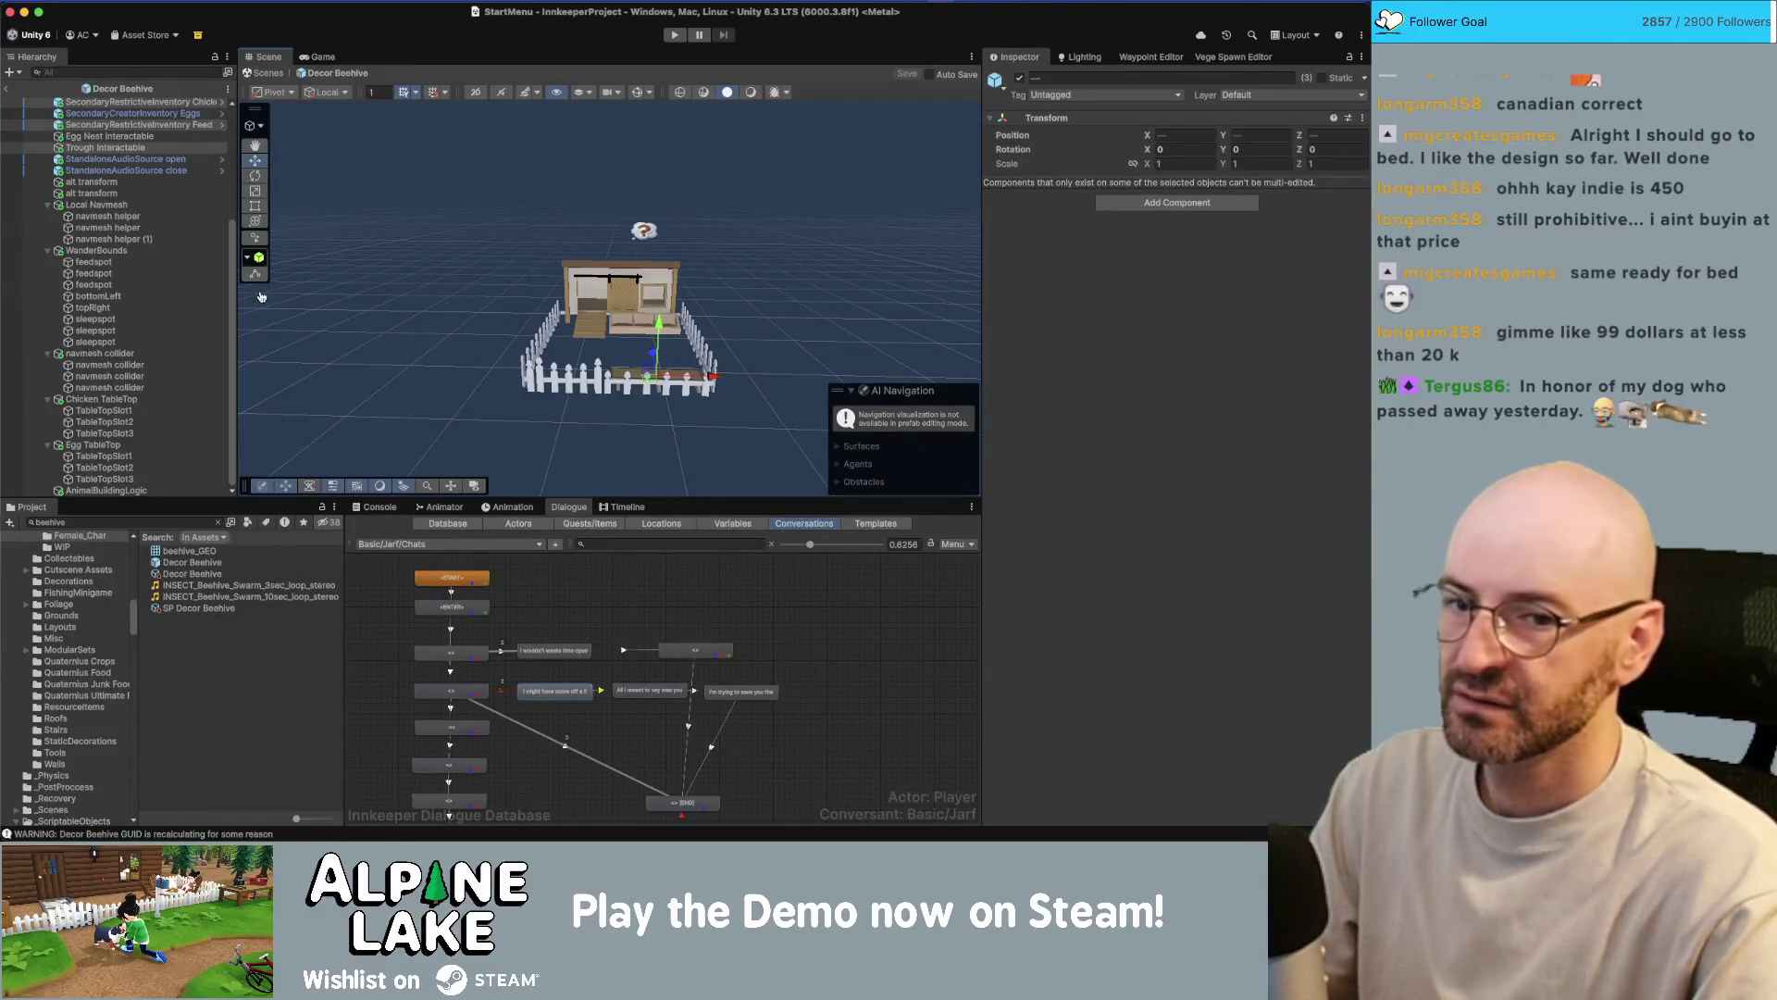
# - Change the supporter's tally in Obsidian's Credits note from x41 to x42, then return to Unity
pyautogui.press('super+Tab')
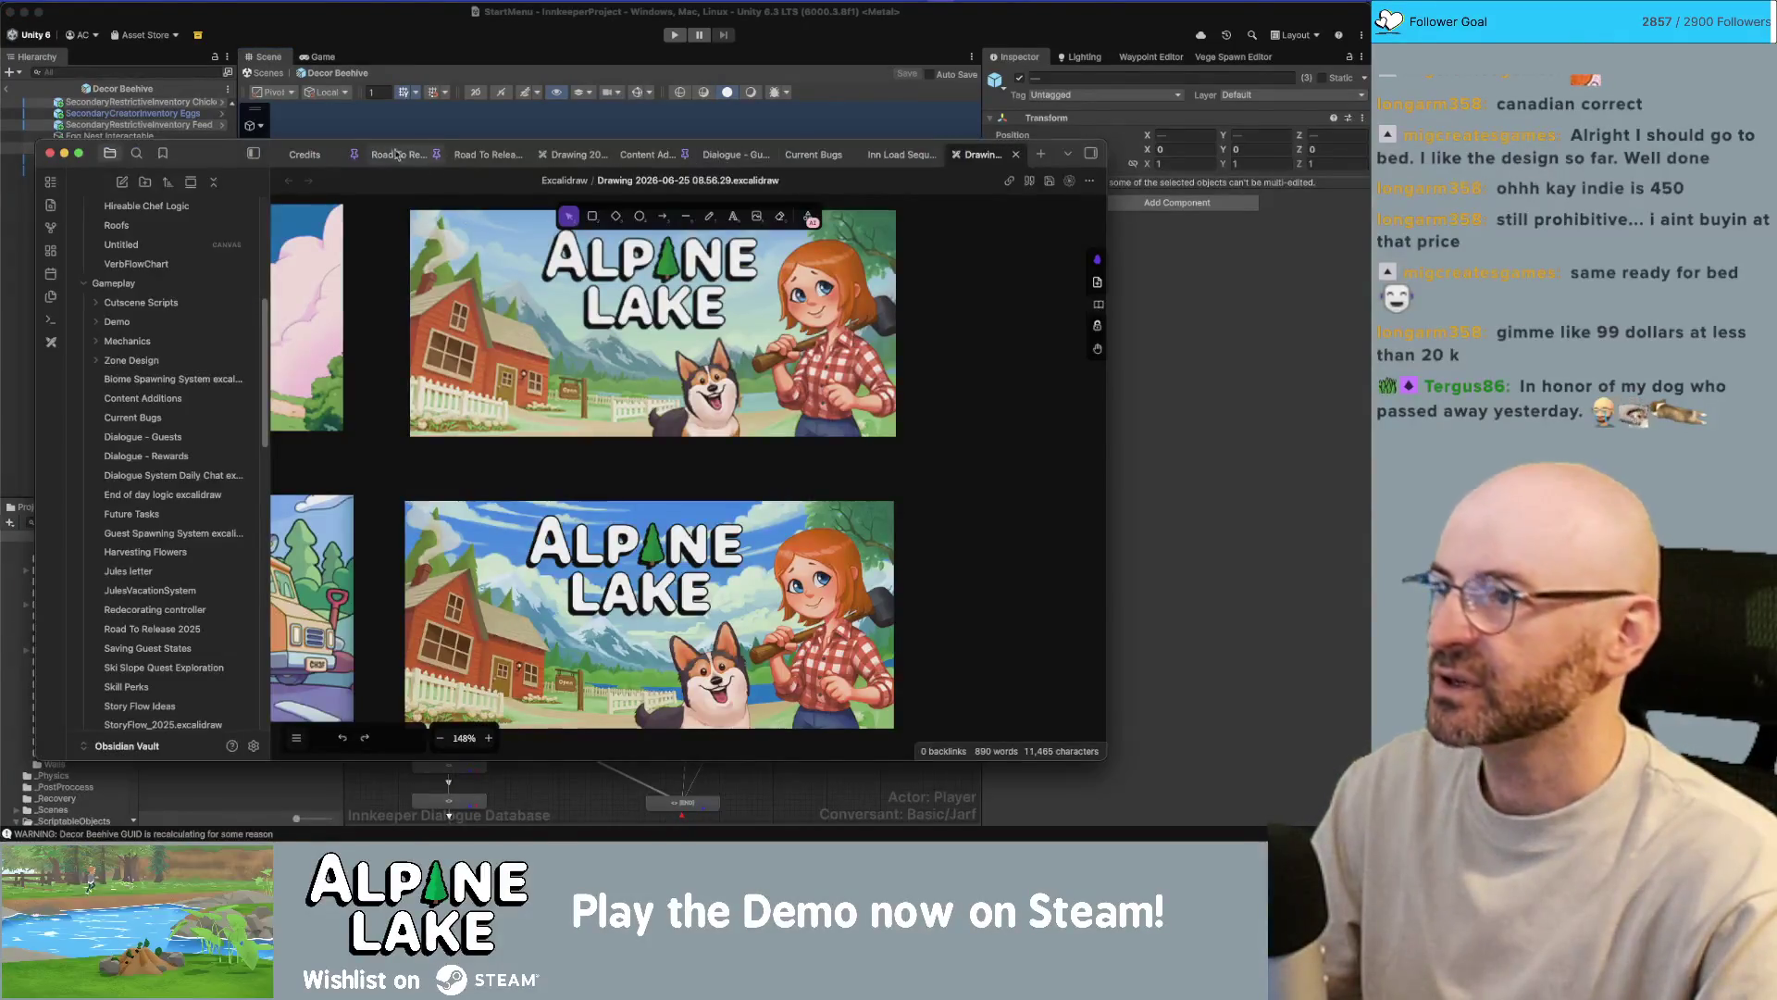
pyautogui.click(310, 155)
pyautogui.scroll(10, 661, 375)
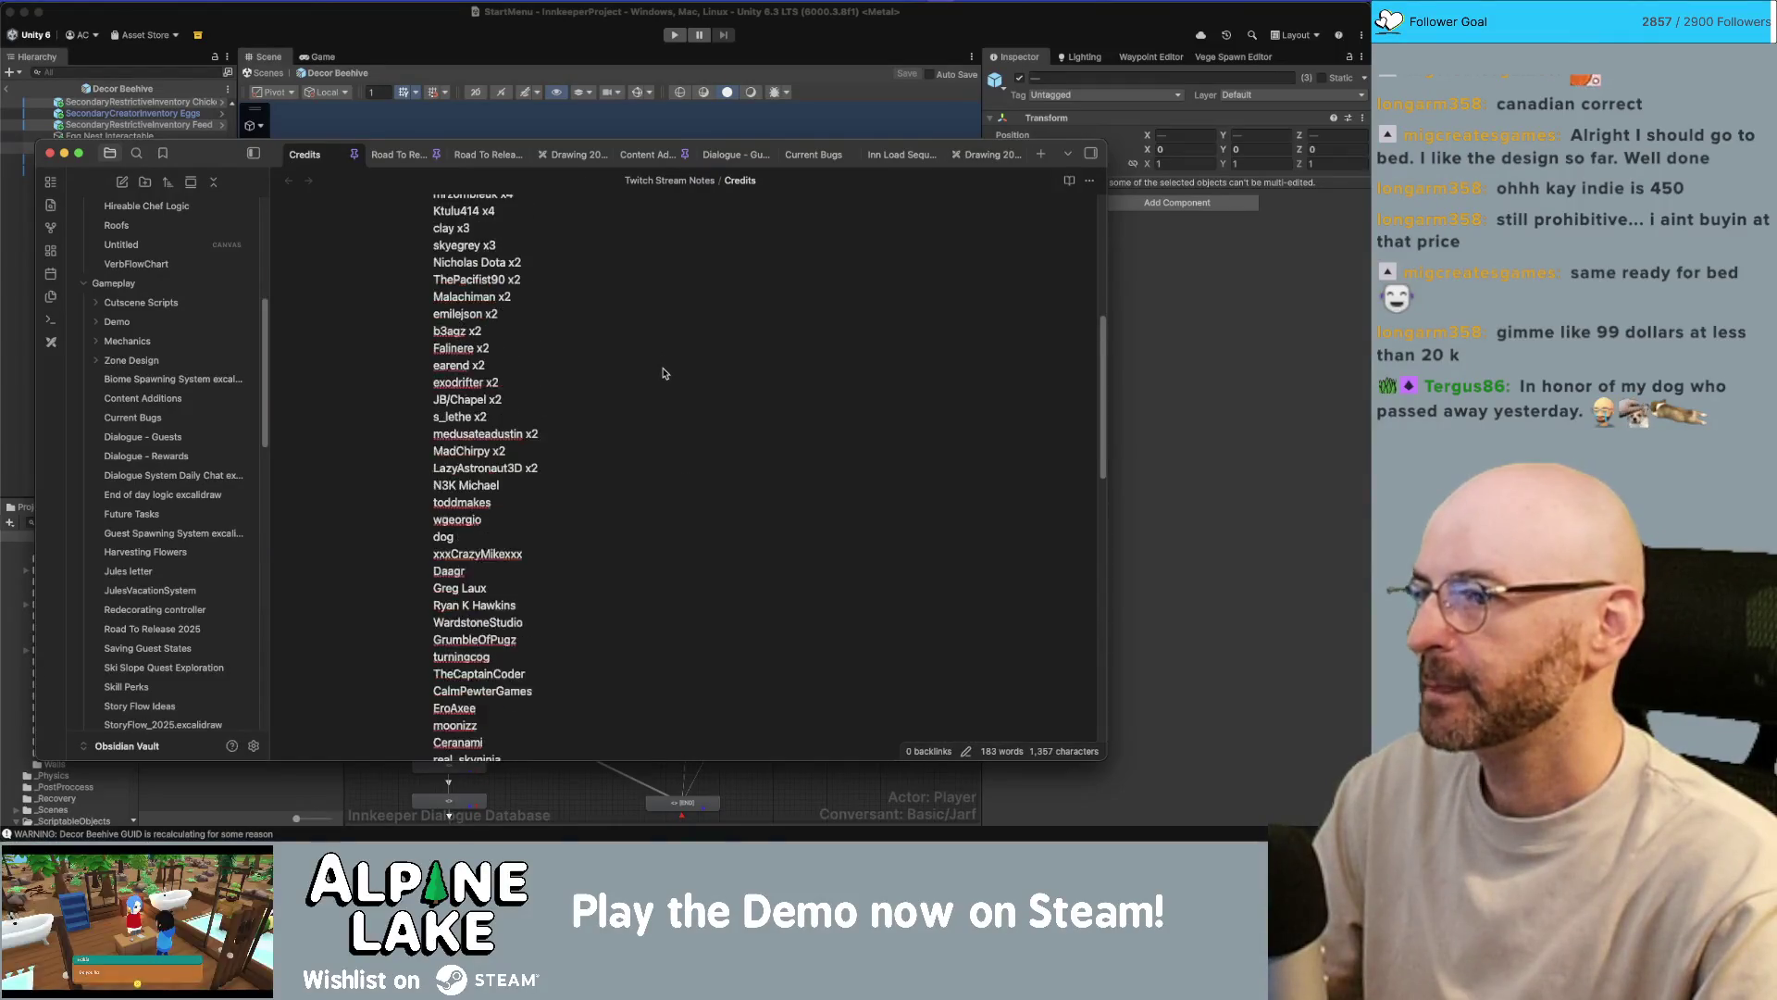
pyautogui.click(654, 401)
pyautogui.press('BackSpace')
pyautogui.write('2')
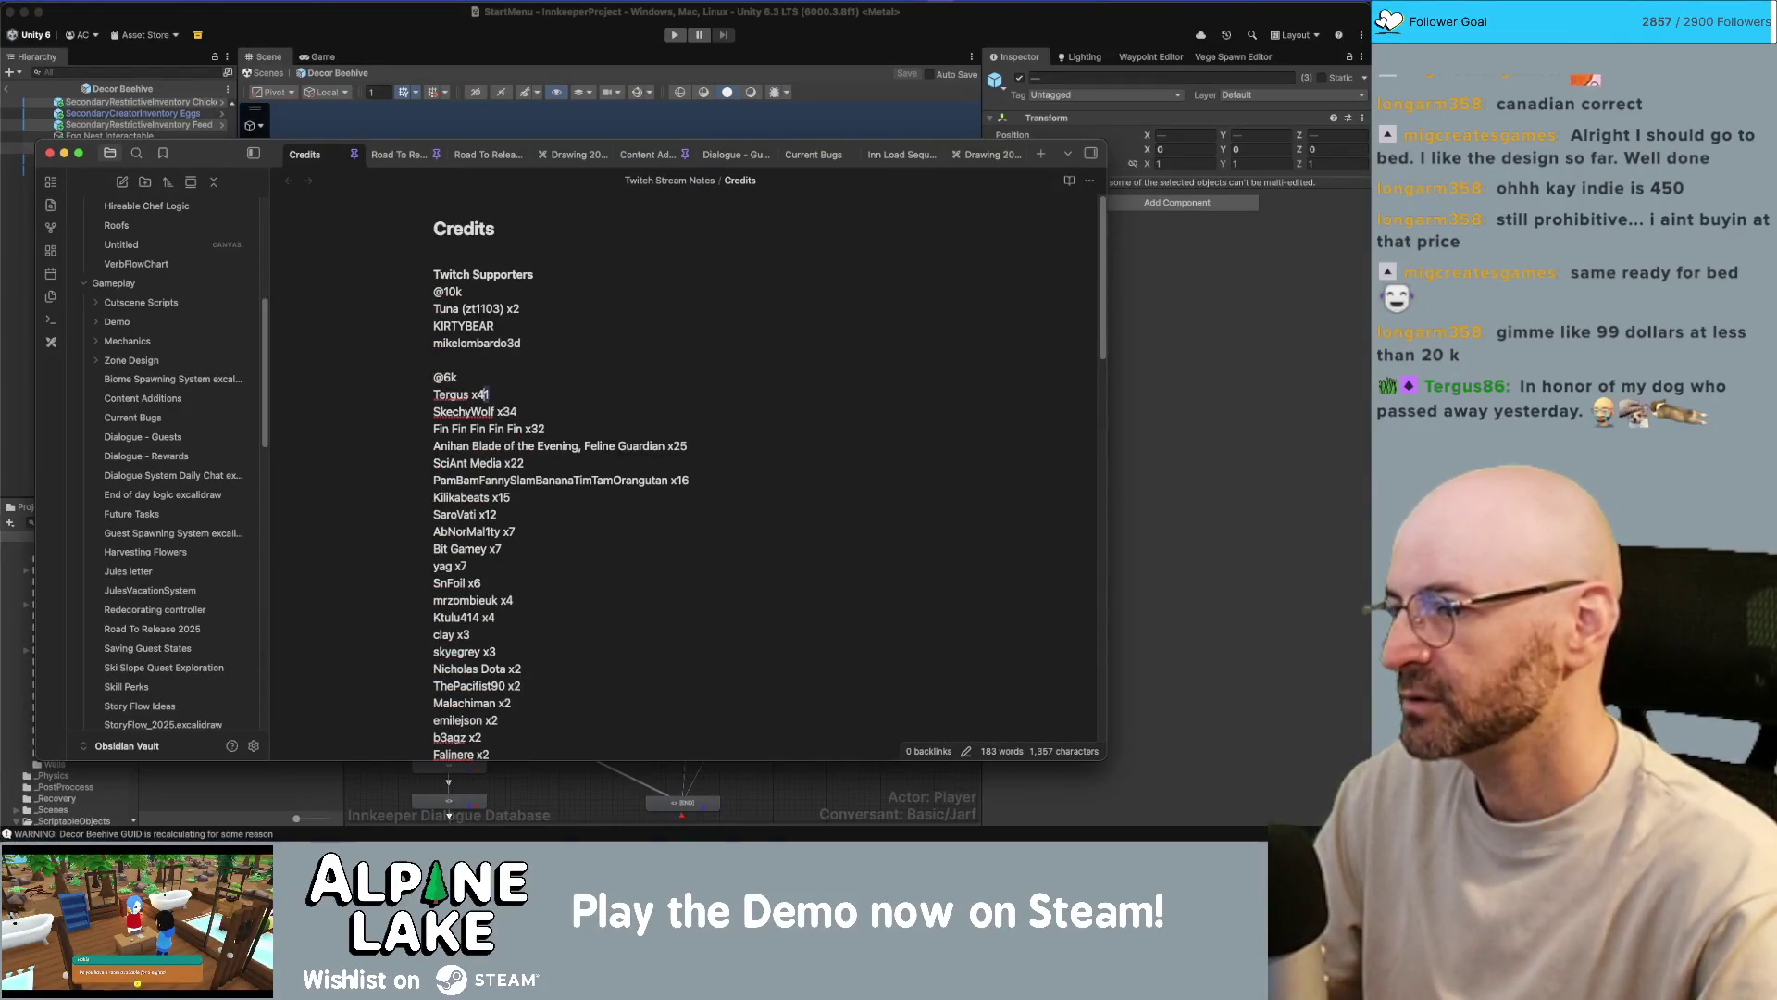
pyautogui.click(424, 21)
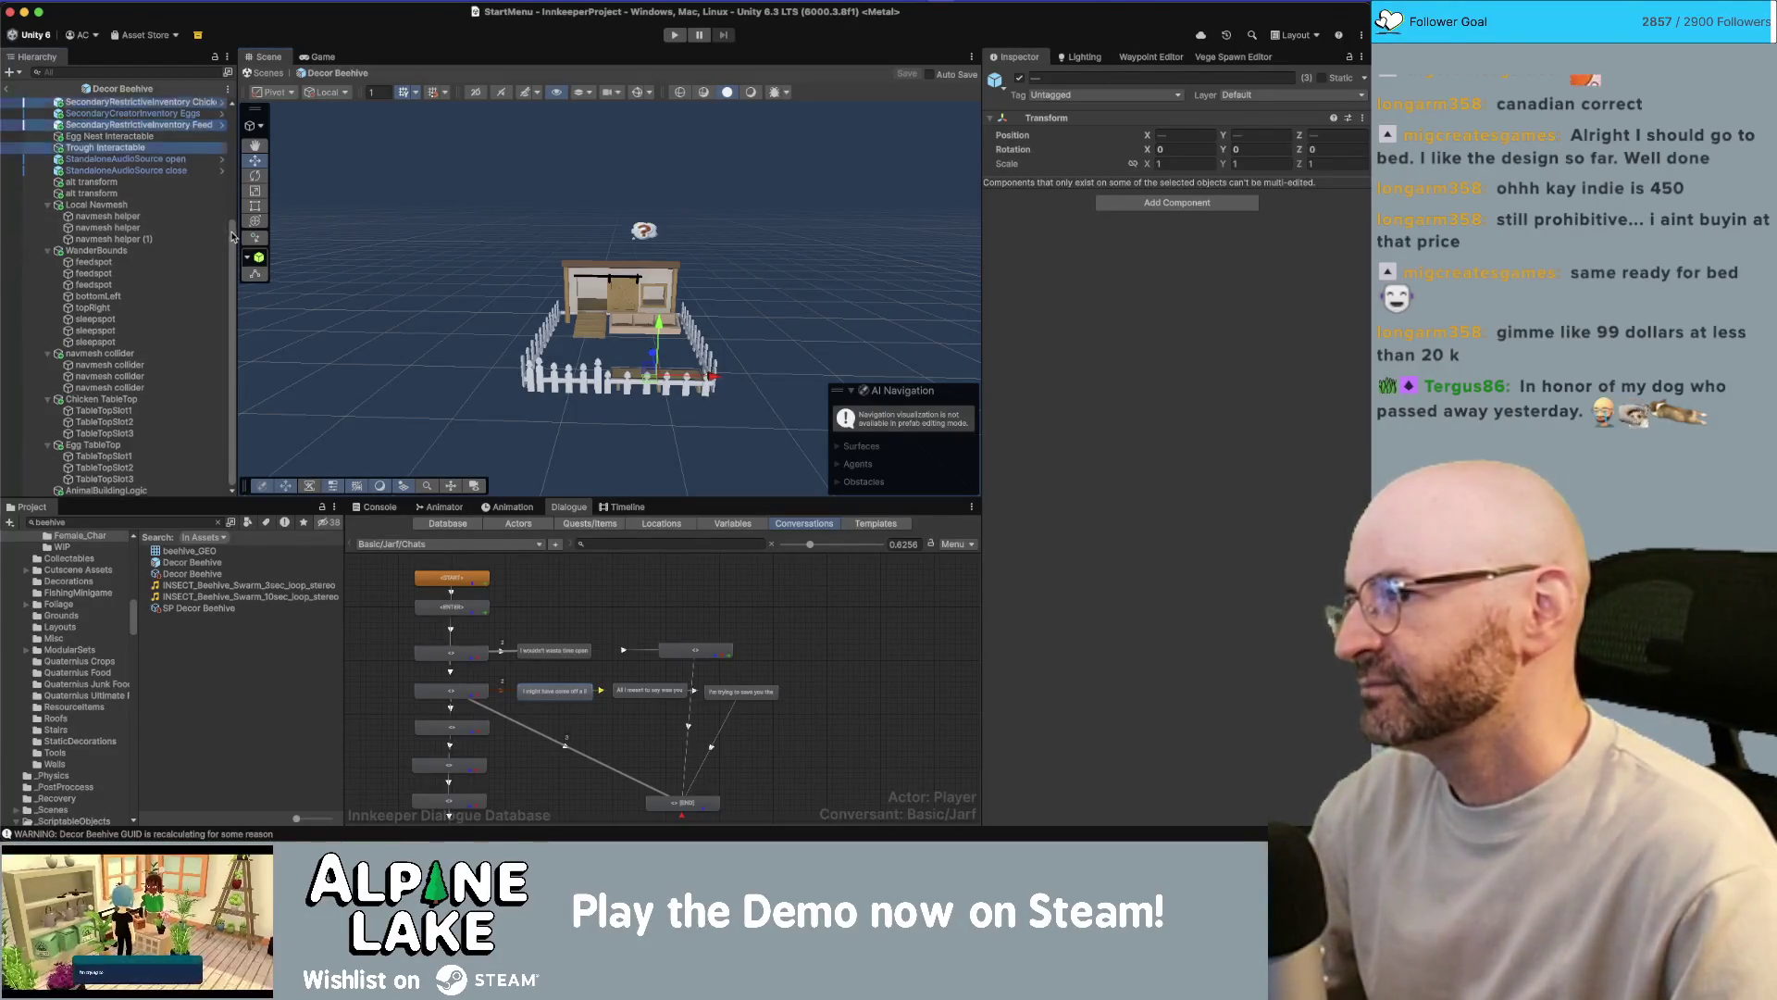
# - Tidy the Hierarchy view by toggling door_GRP and collapsing Canvas Offset
pyautogui.moveTo(233, 237); pyautogui.dragTo(231, 118)
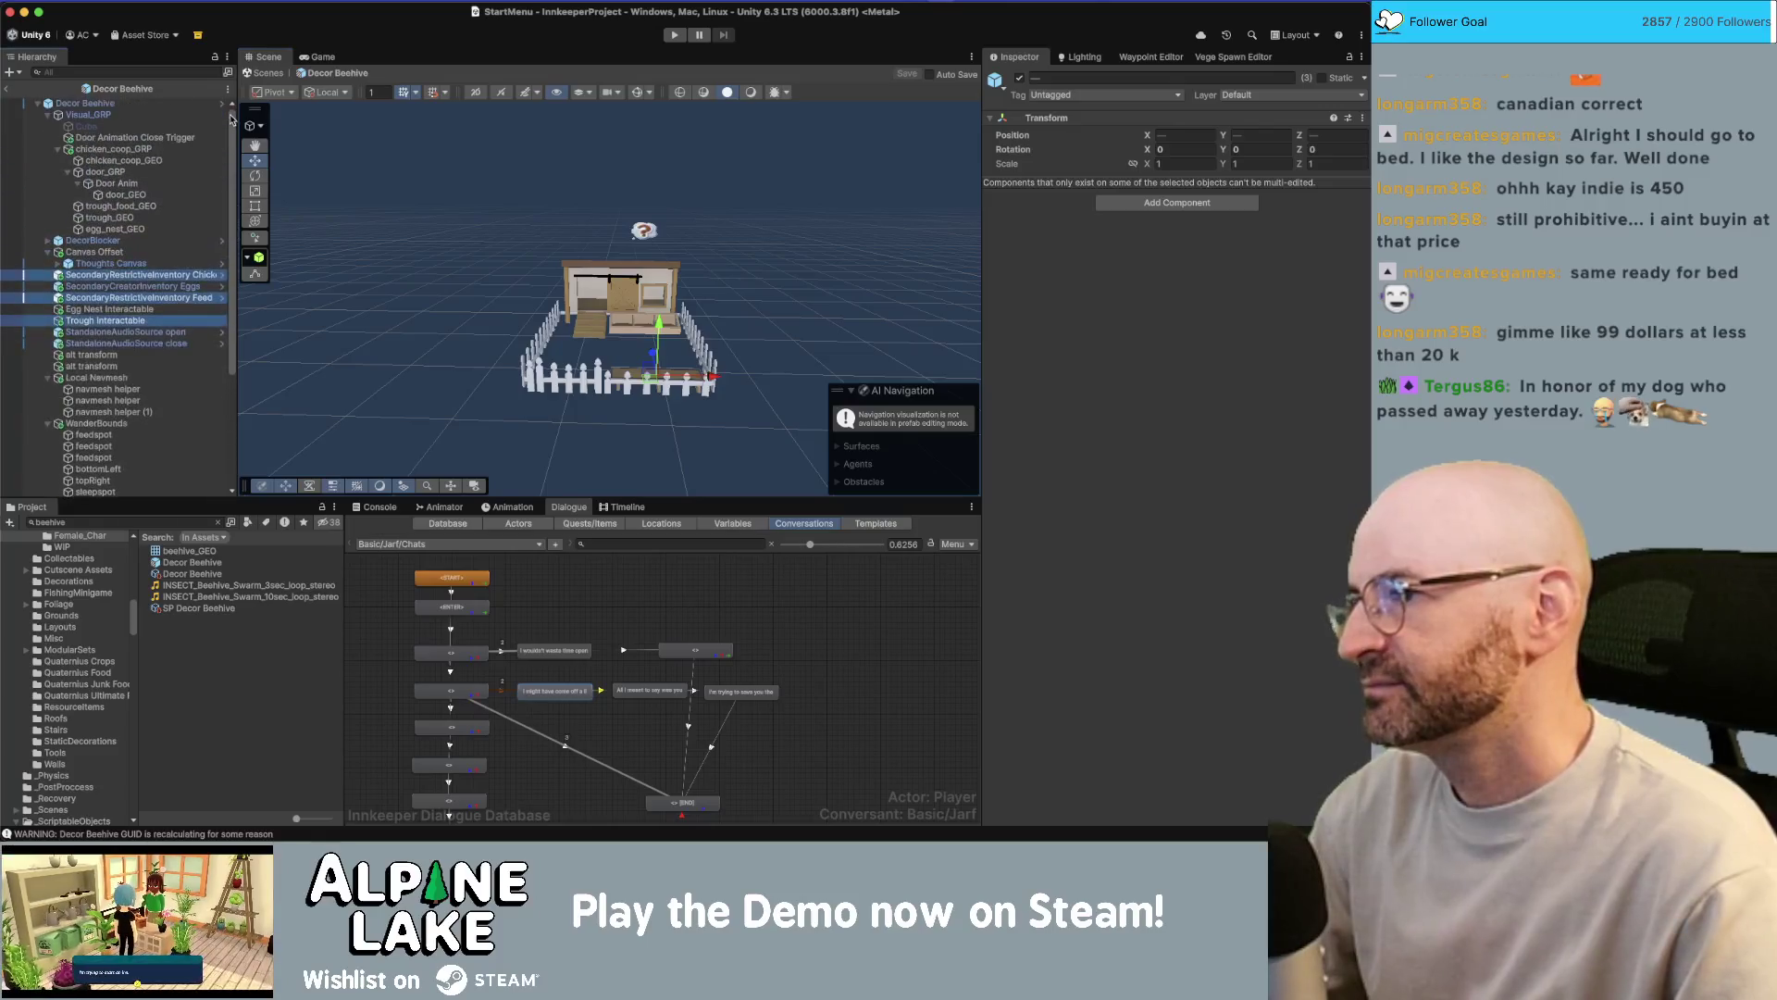
pyautogui.click(69, 172)
pyautogui.click(68, 172)
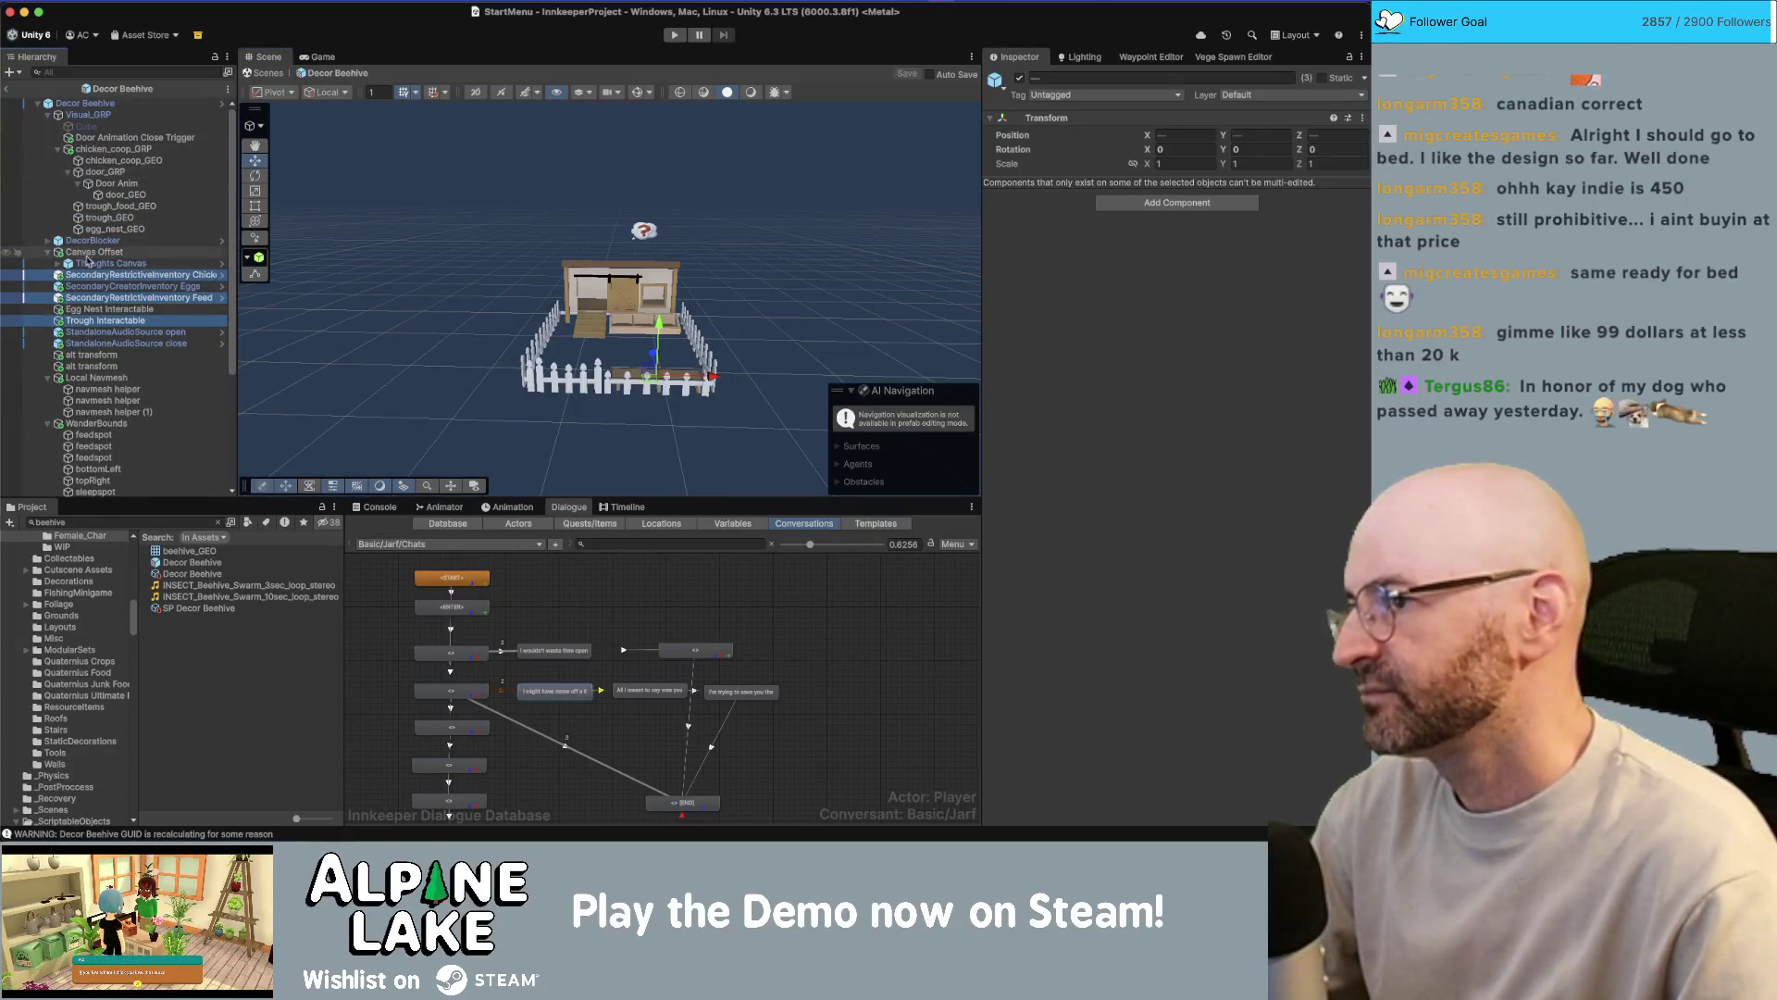
pyautogui.scroll(-1, 92, 260)
pyautogui.click(47, 249)
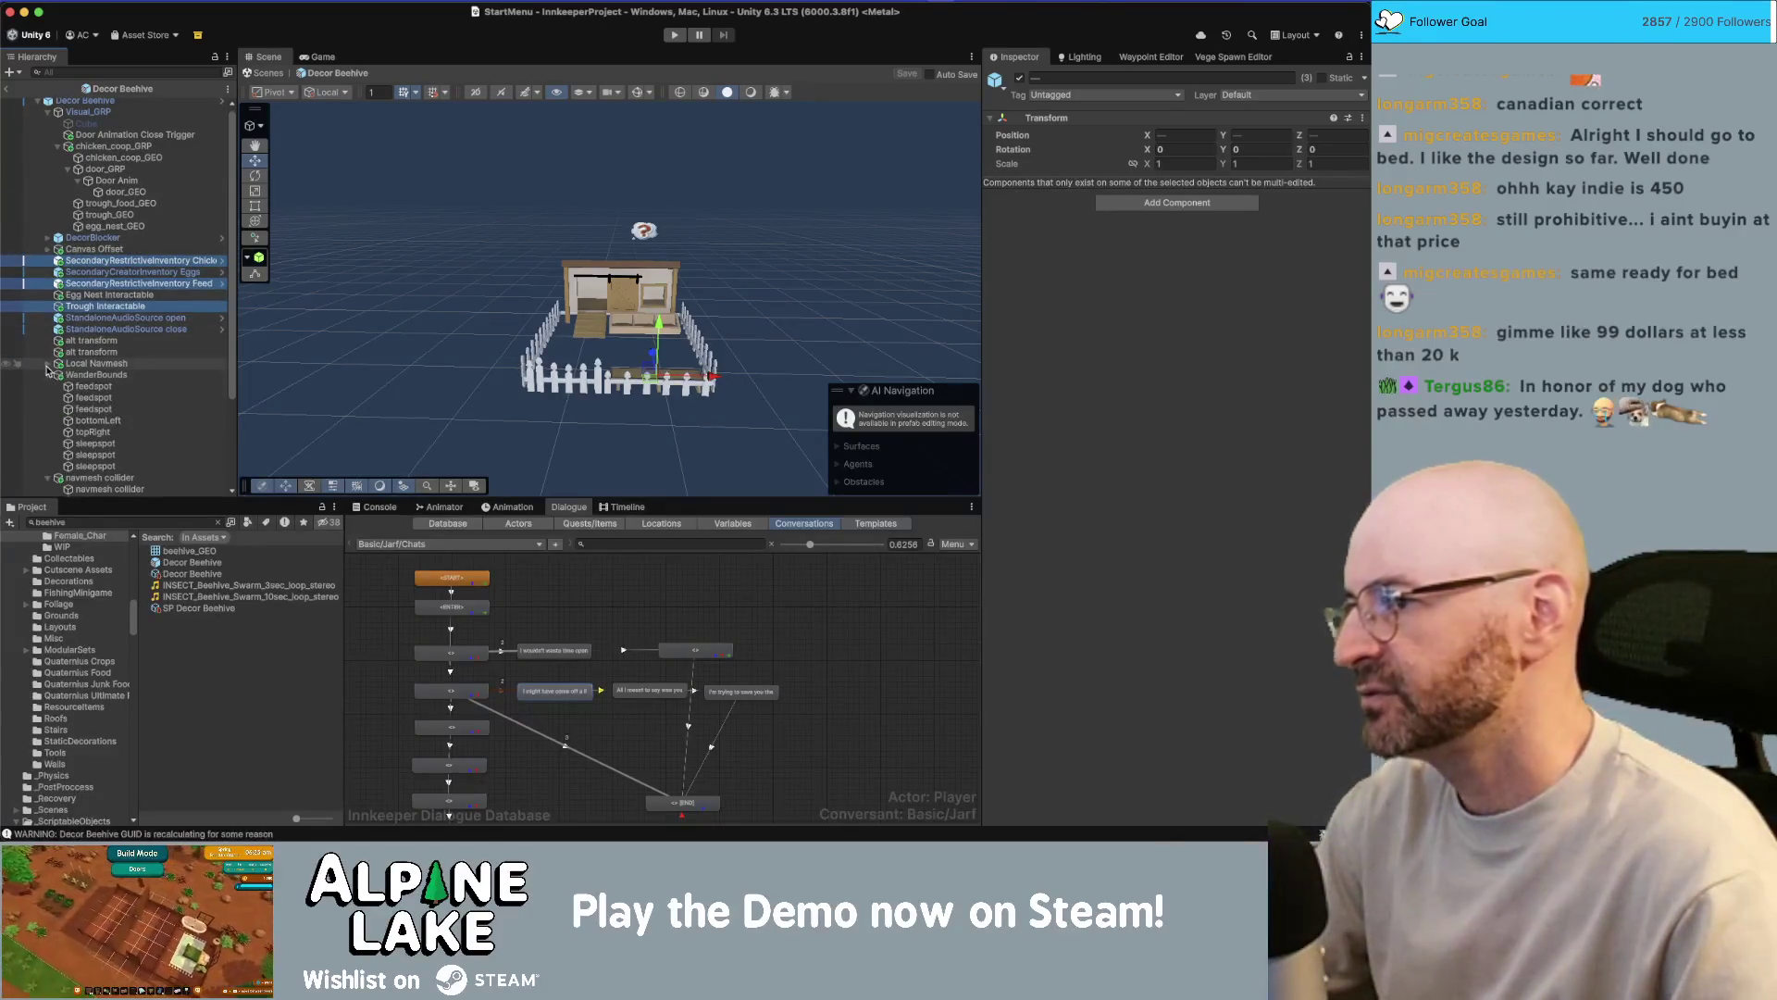
# - Delete Local Navmesh, WanderBounds, the navmesh collider and Chicken TableTop from the prefab
pyautogui.click(92, 366)
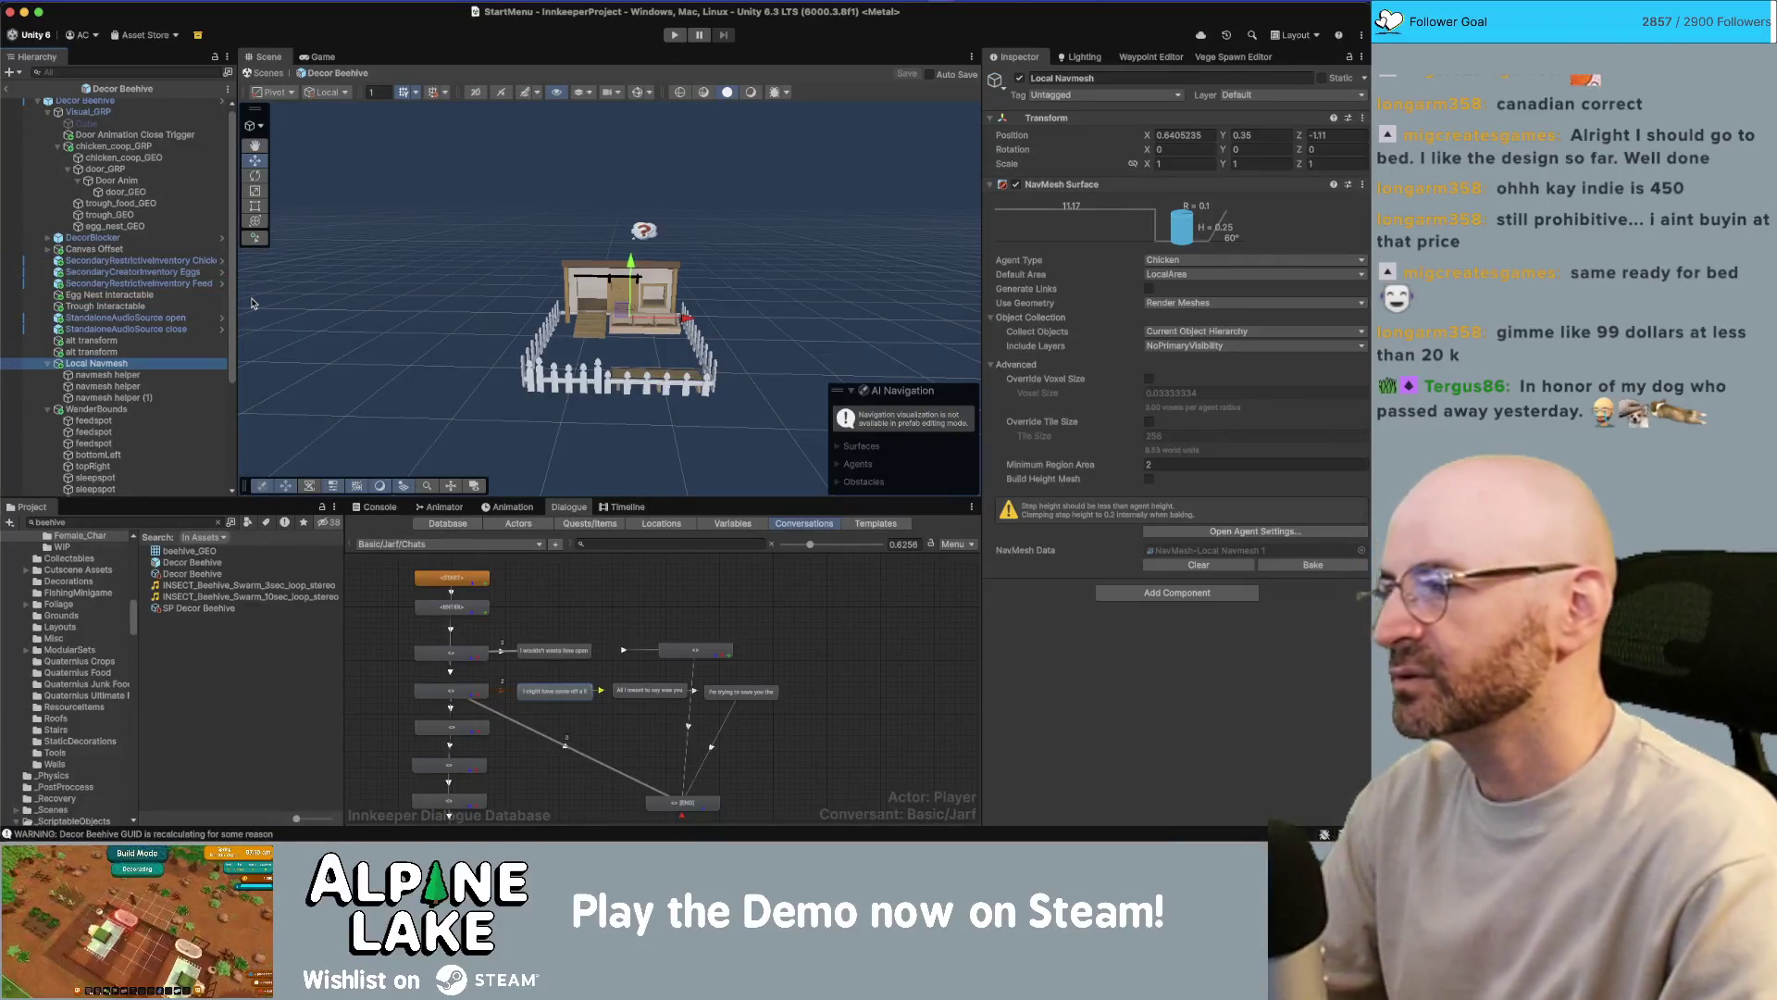
pyautogui.press('Delete')
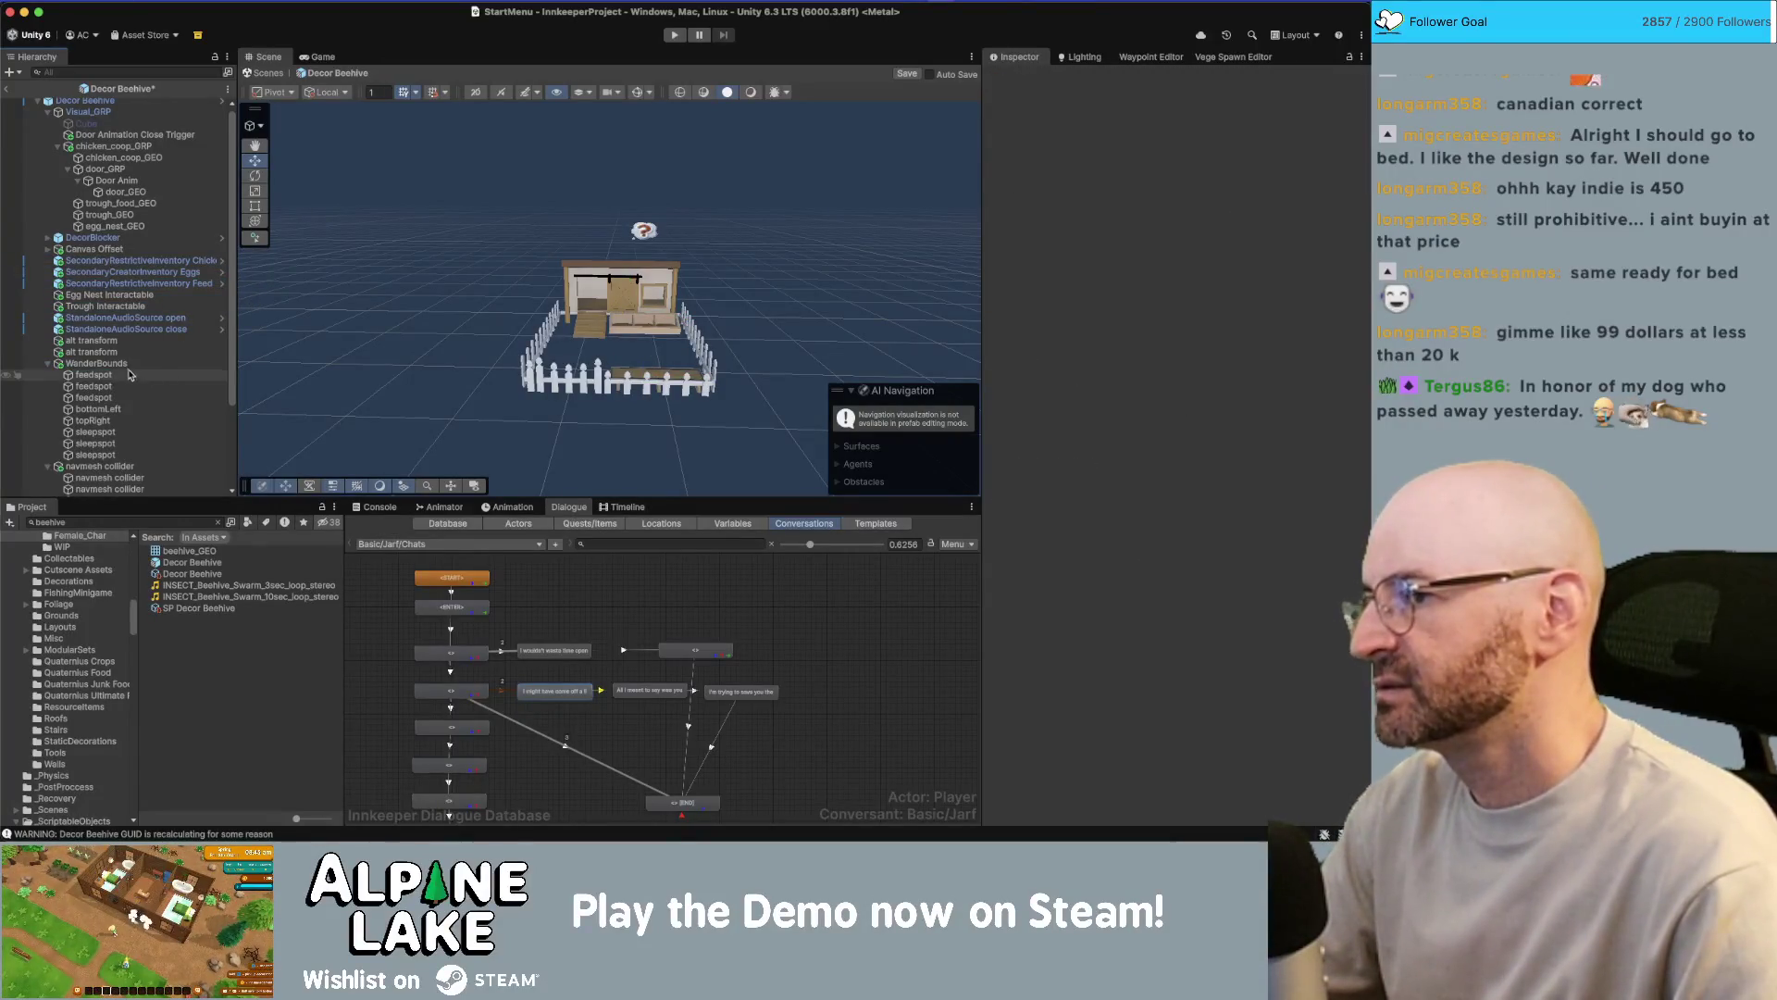
pyautogui.click(129, 364)
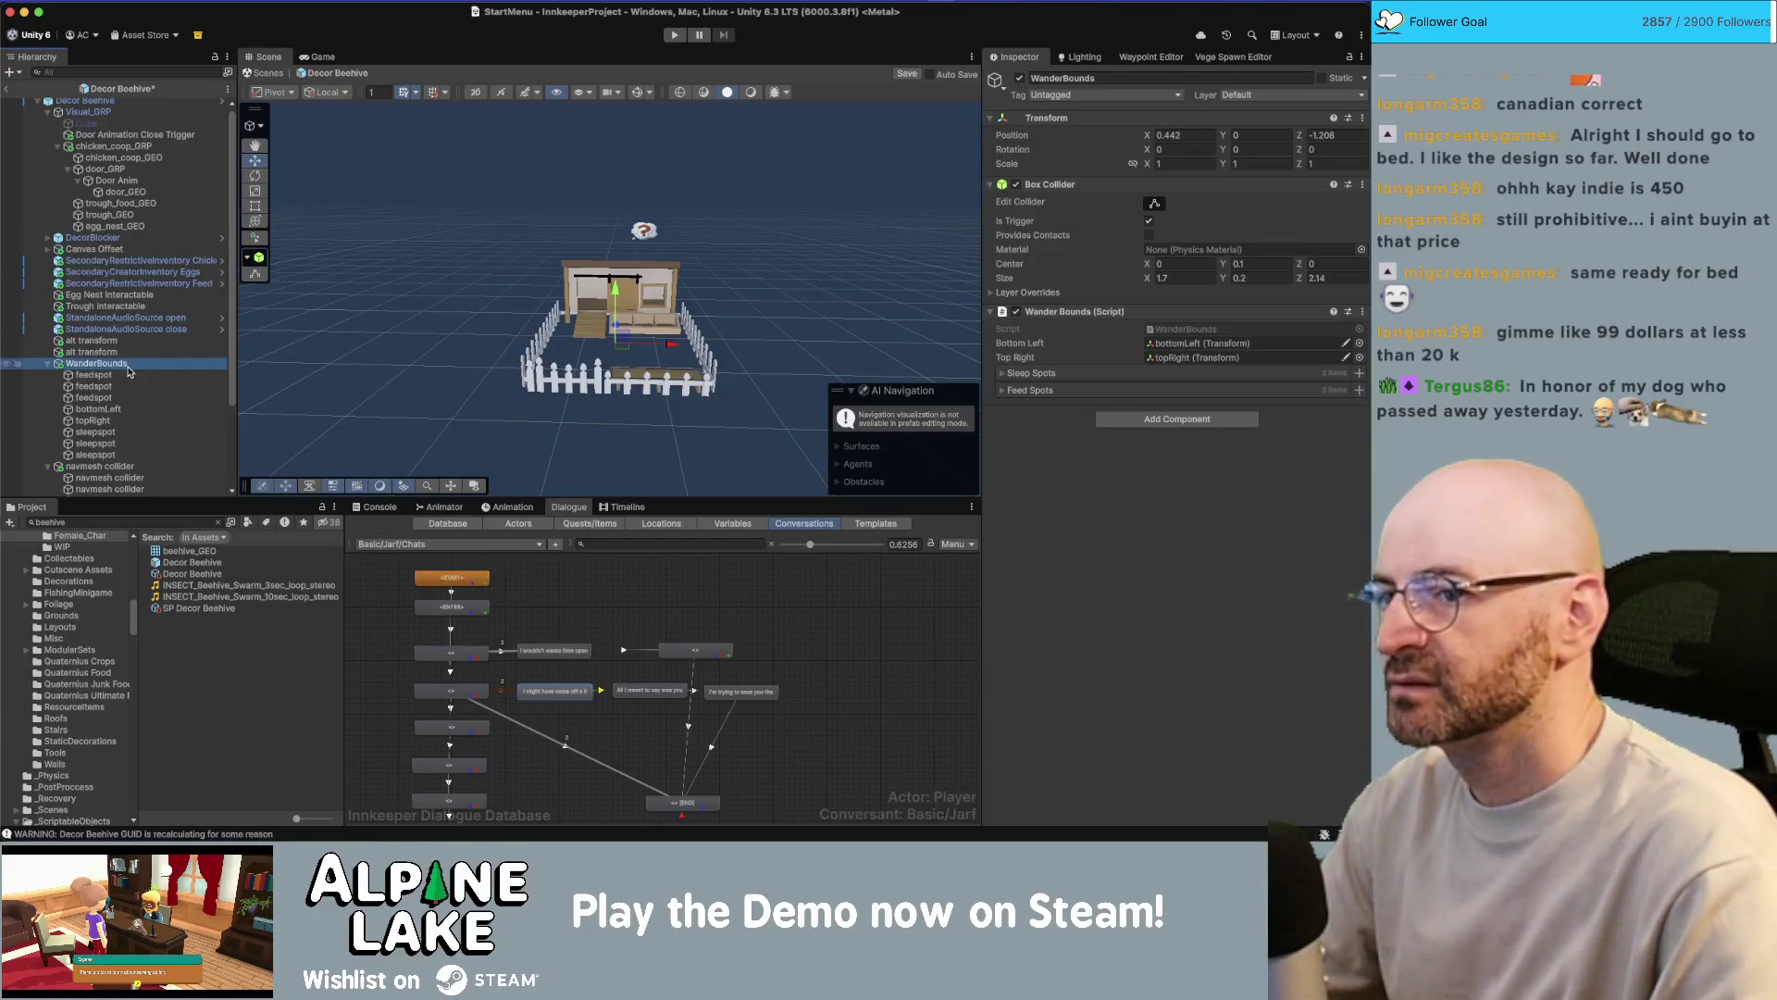
pyautogui.press('Delete')
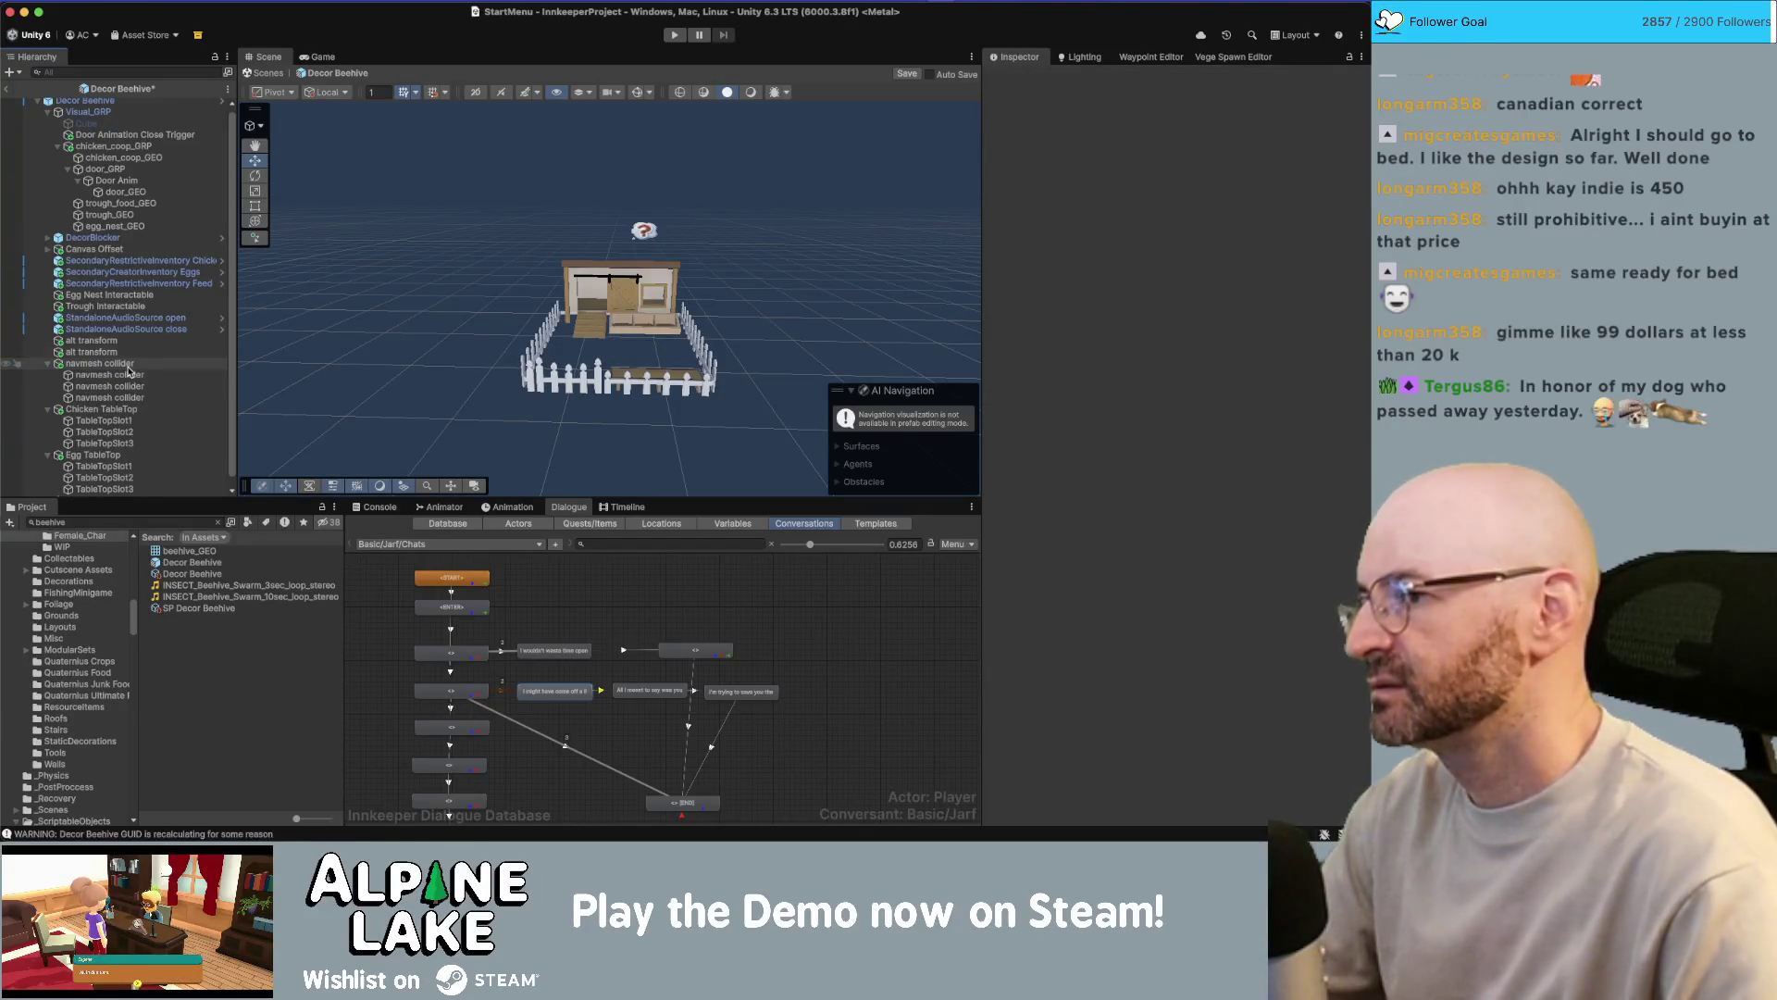
pyautogui.click(134, 363)
pyautogui.press('Delete')
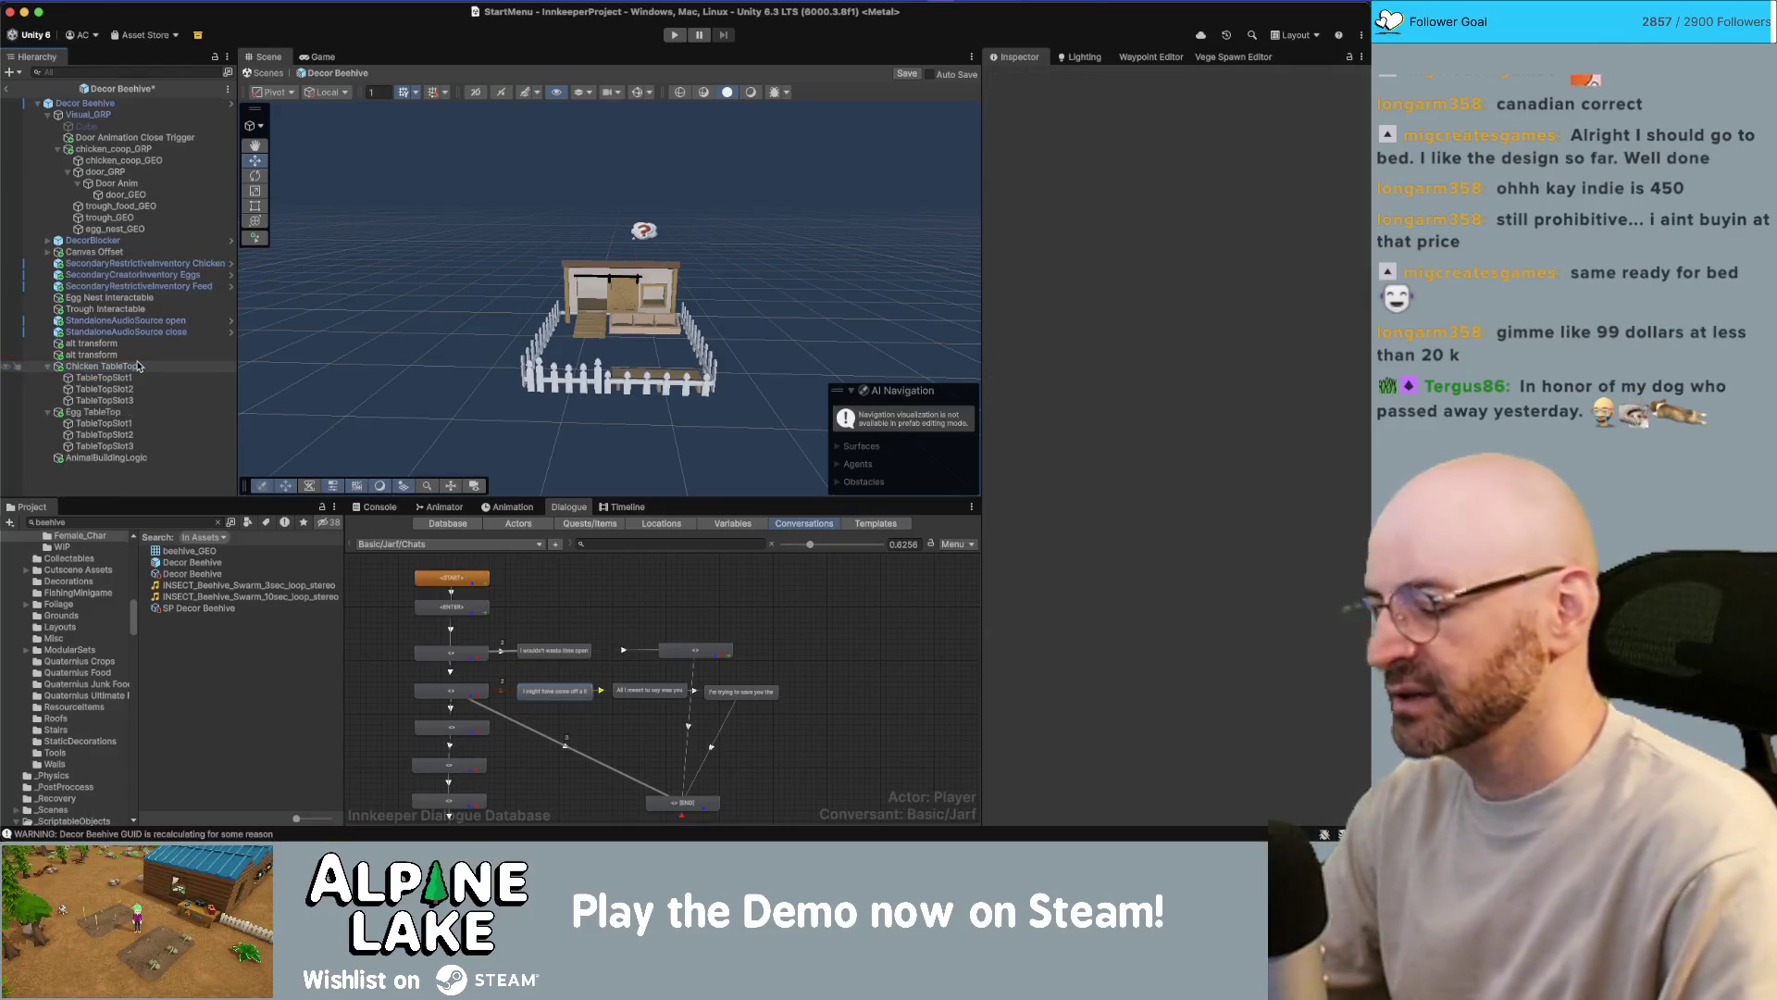
pyautogui.click(138, 367)
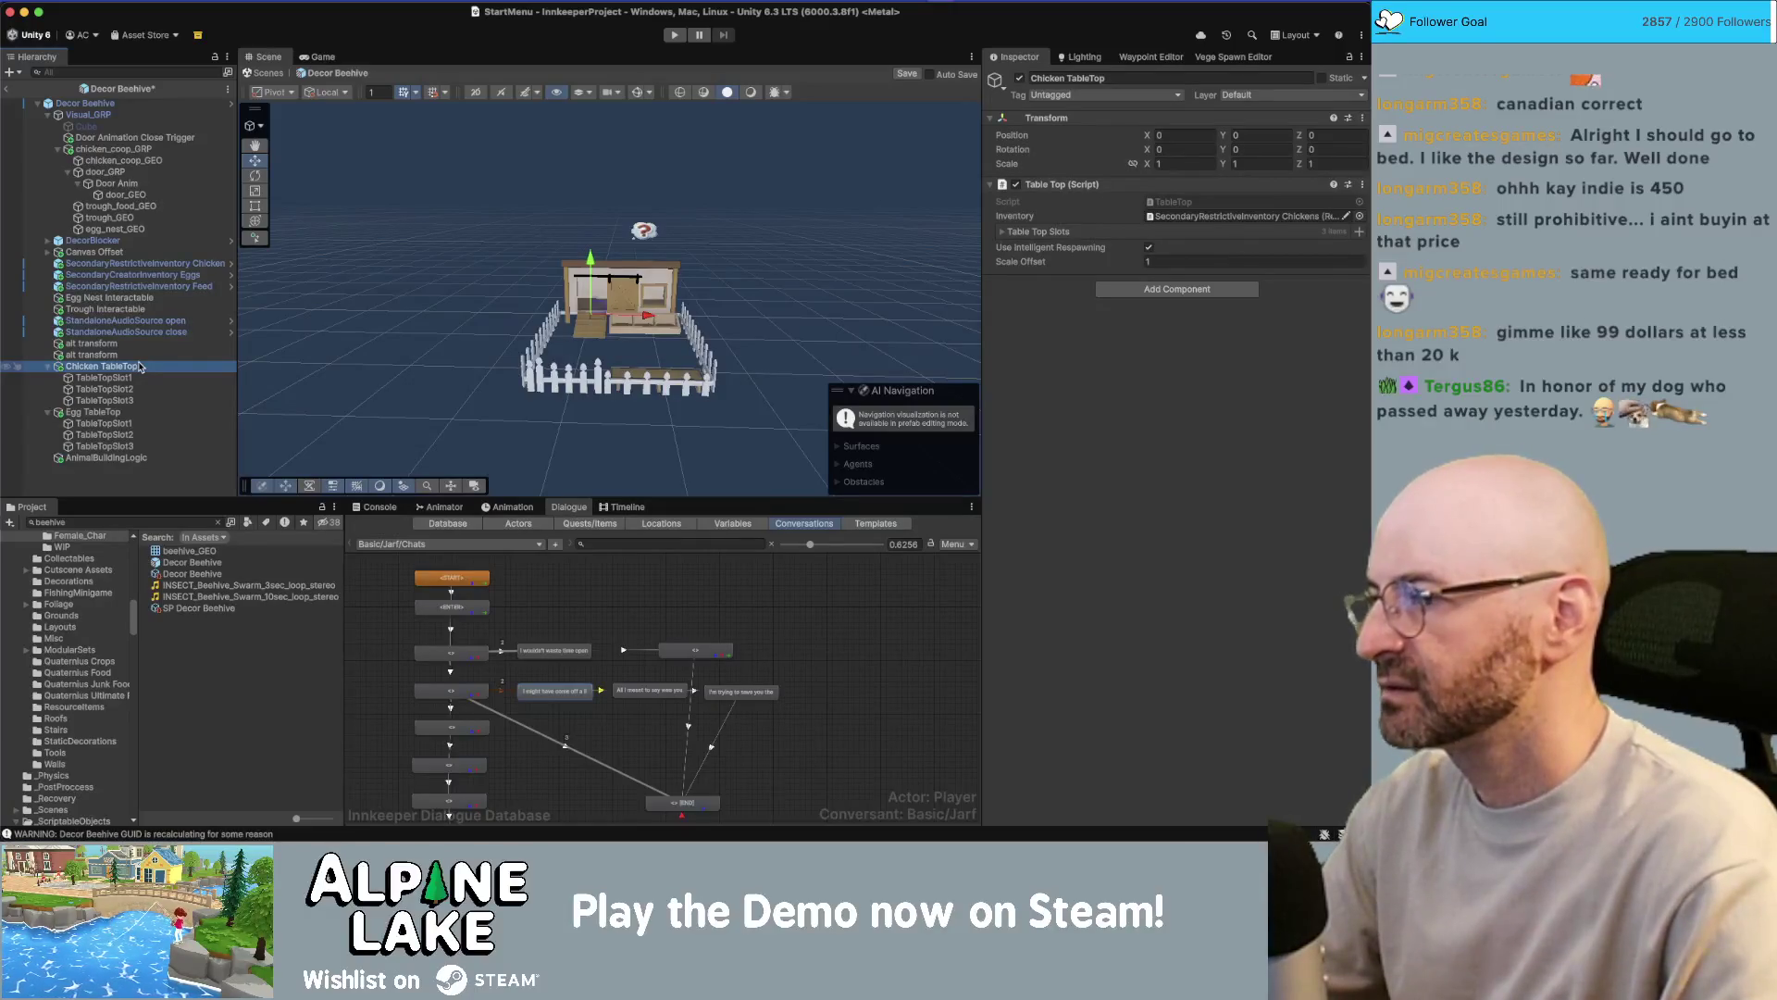
pyautogui.press('Delete')
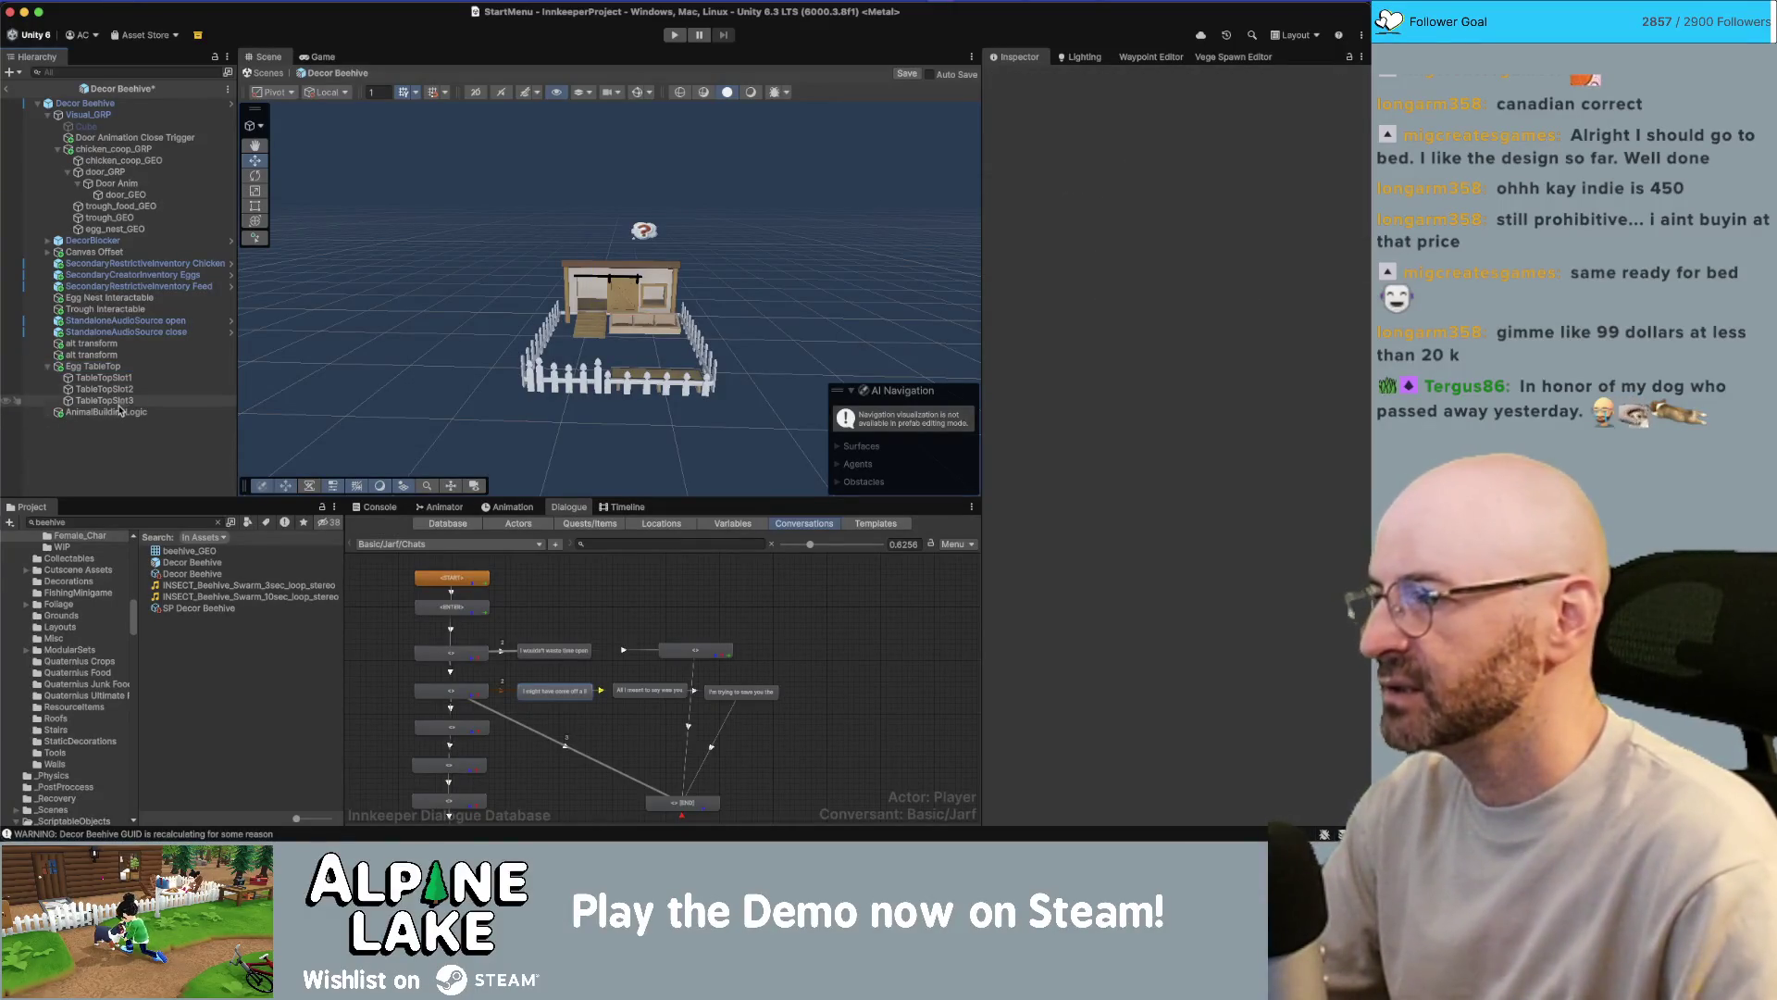
# - Open the AnimalBuildingLogic script from its Inspector Script field
pyautogui.click(120, 412)
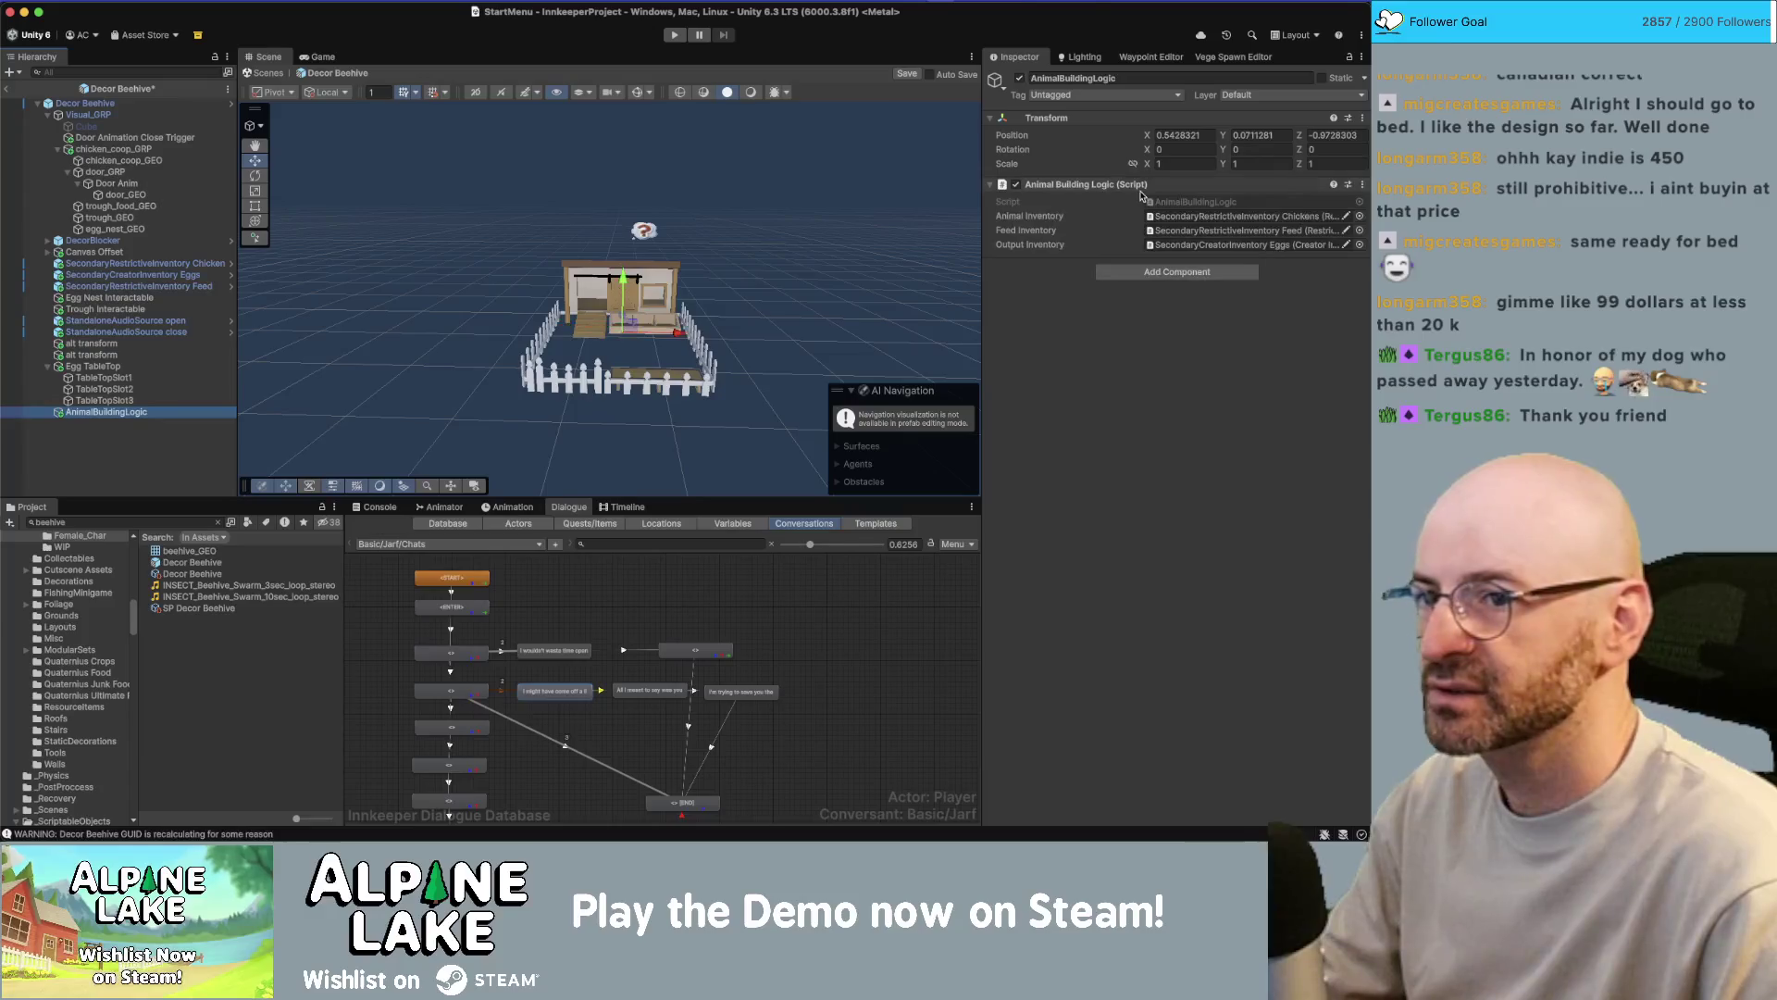
pyautogui.click(1163, 203)
pyautogui.doubleClick(1163, 203)
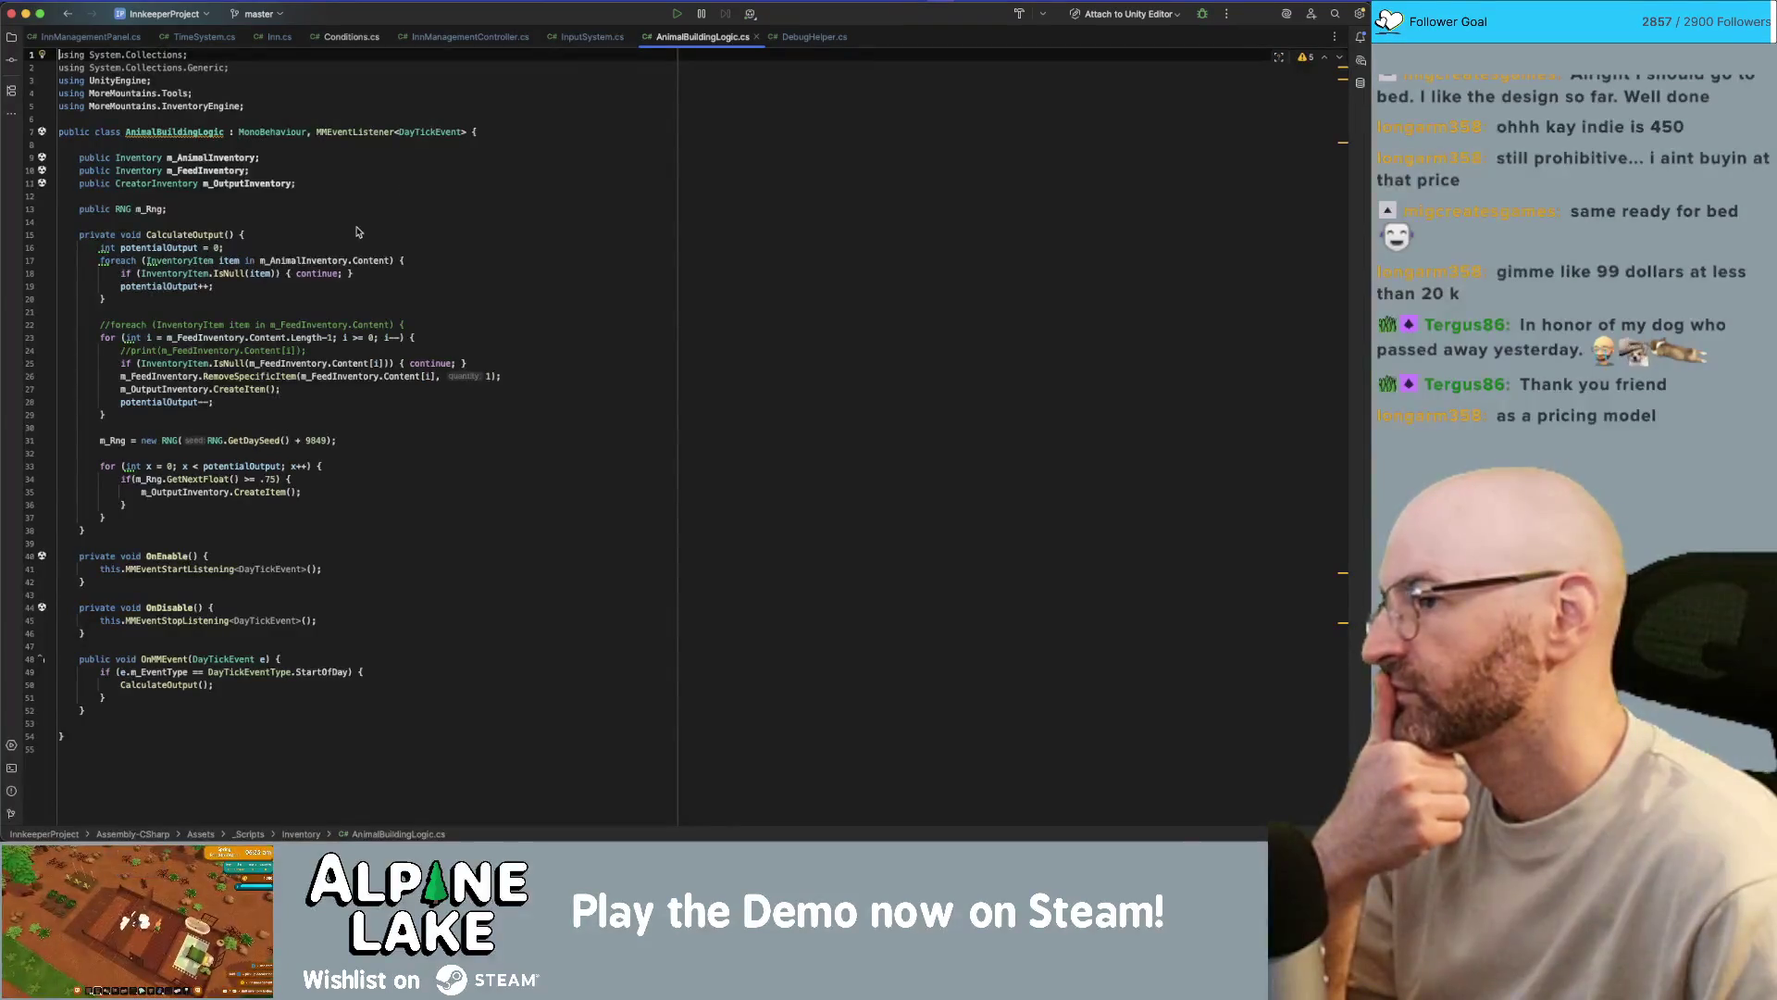
pyautogui.click(154, 211)
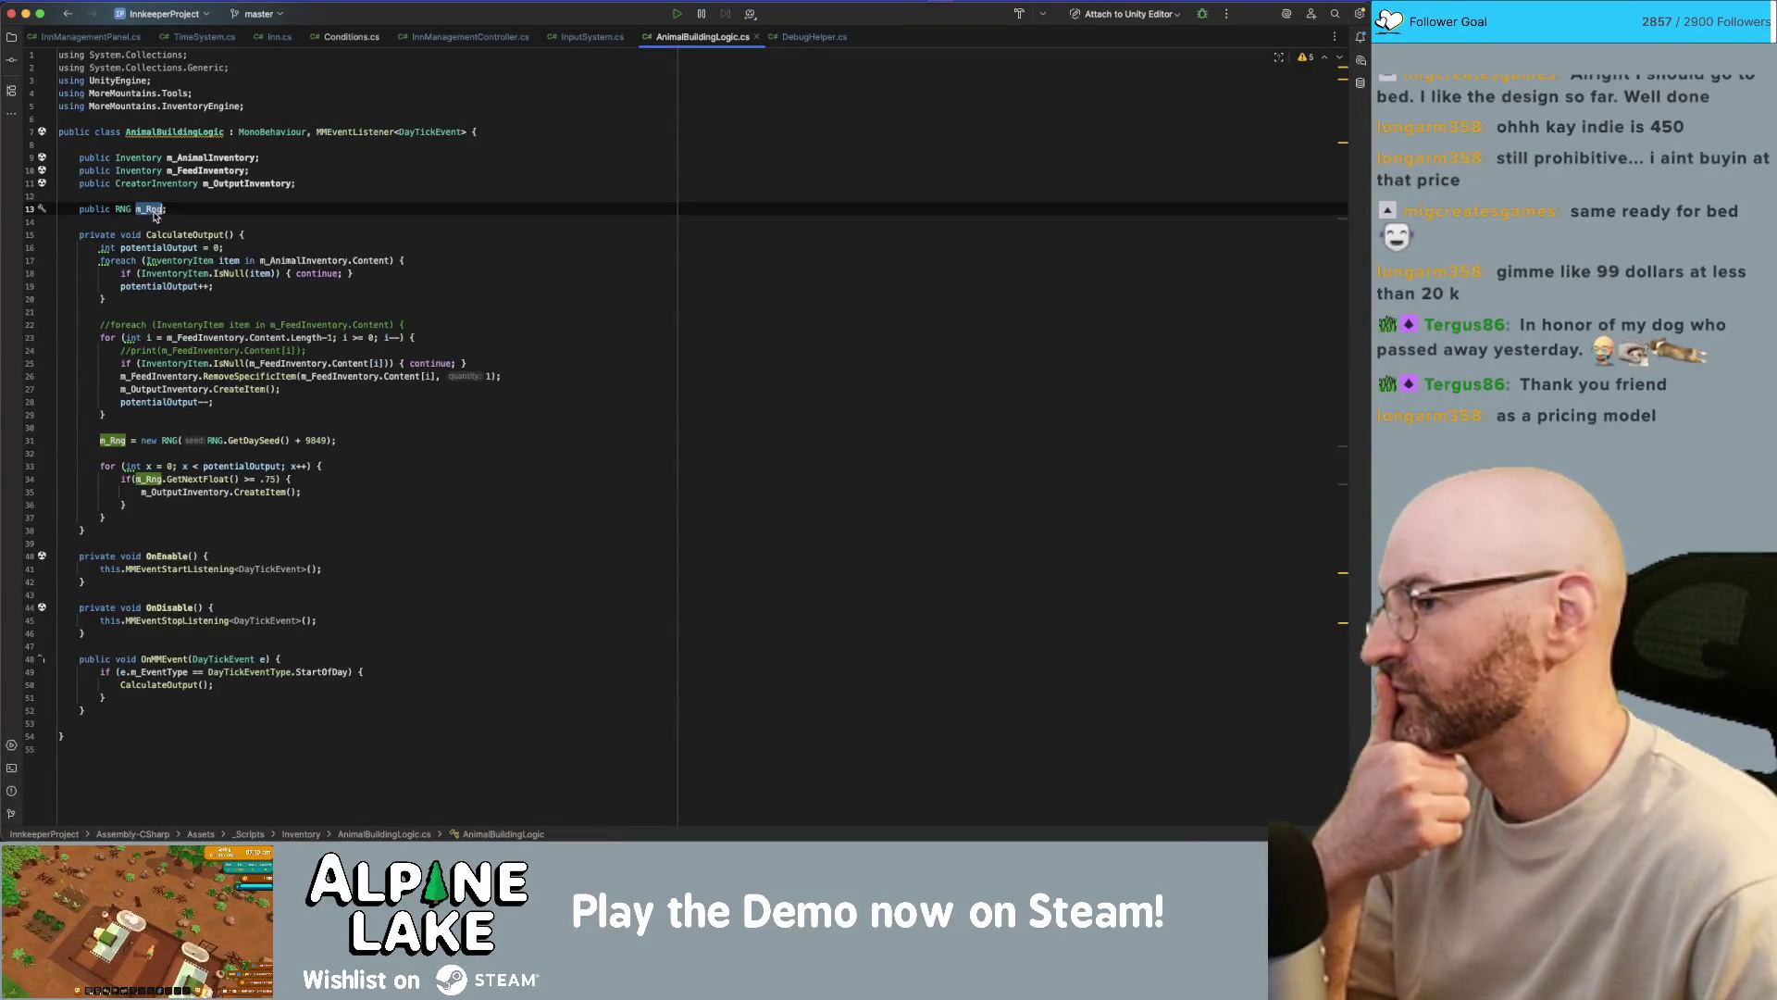
pyautogui.click(205, 236)
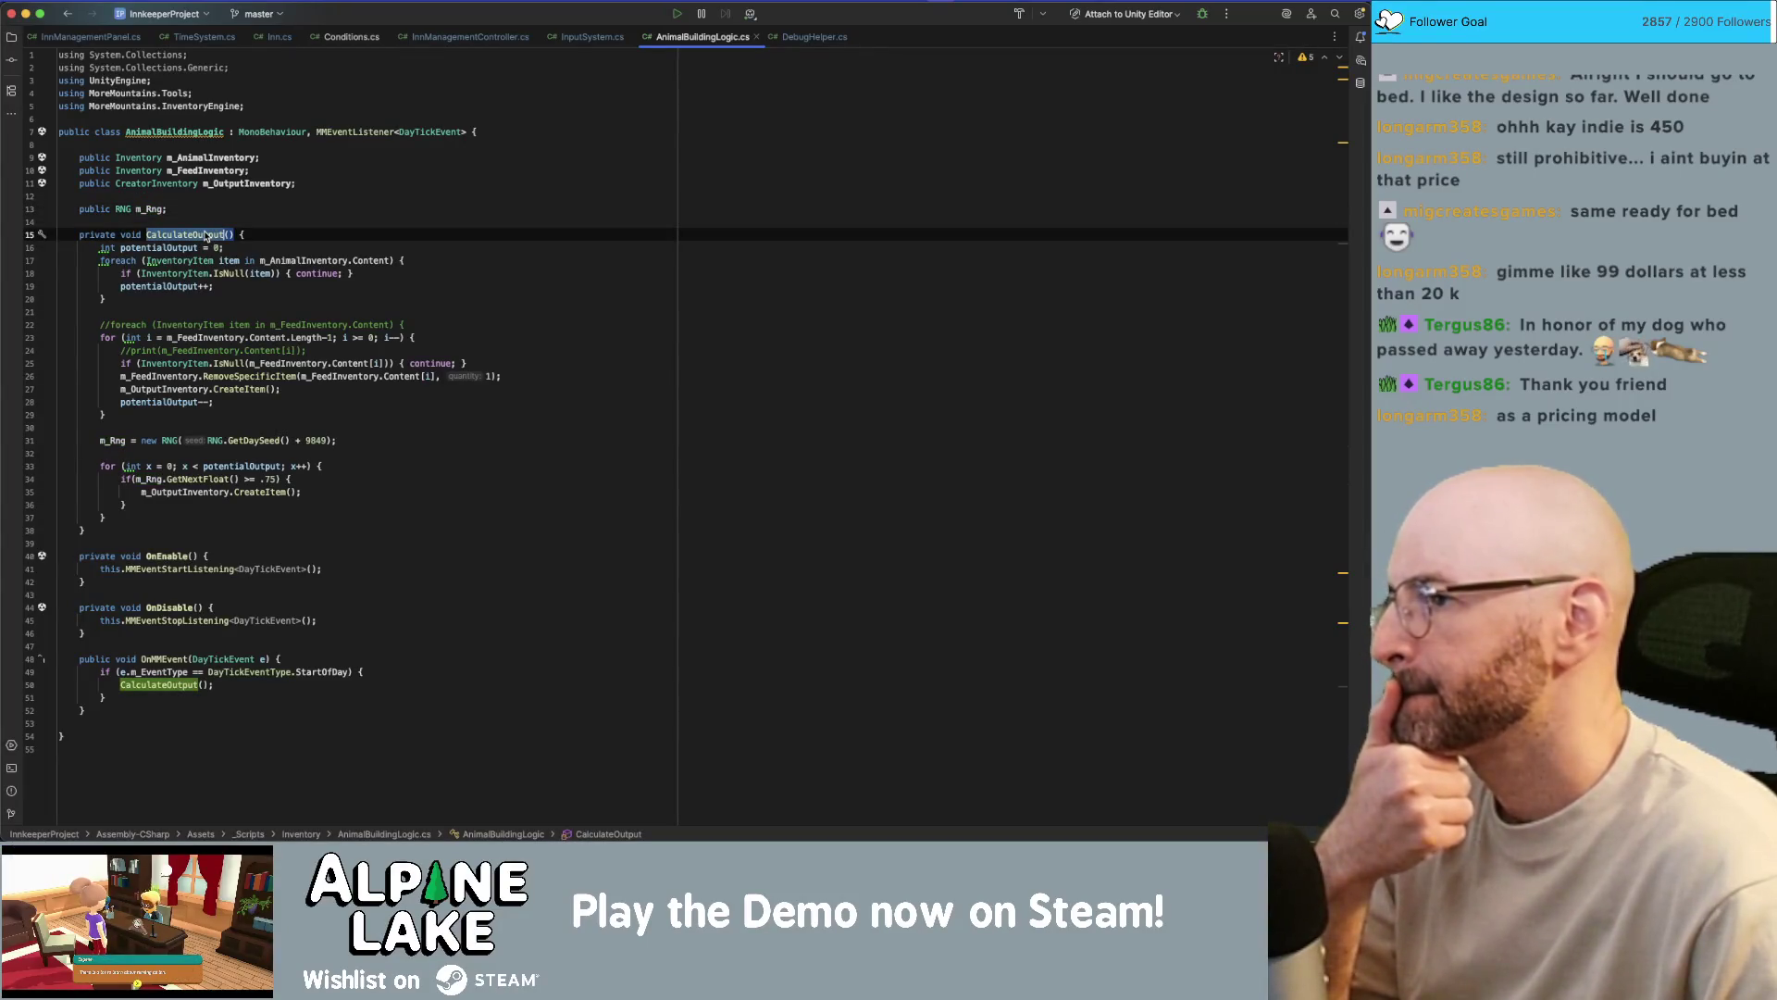
pyautogui.moveTo(206, 237)
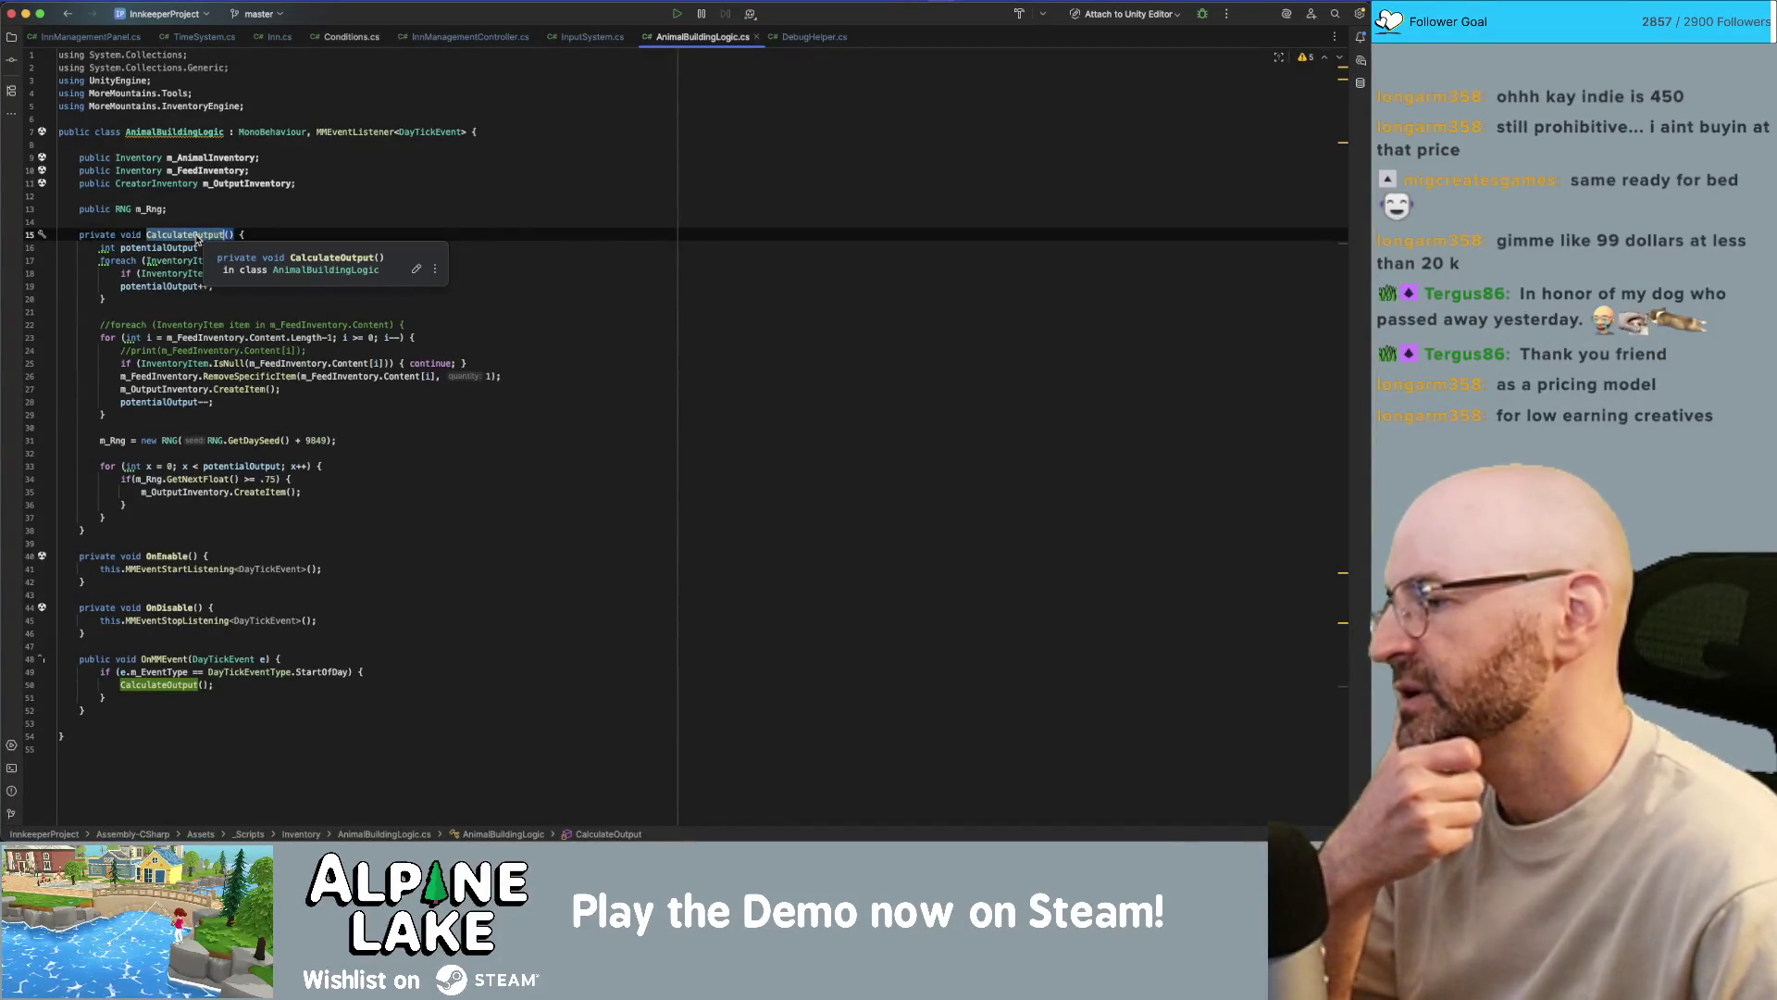
pyautogui.click(282, 198)
pyautogui.click(281, 205)
pyautogui.click(321, 81)
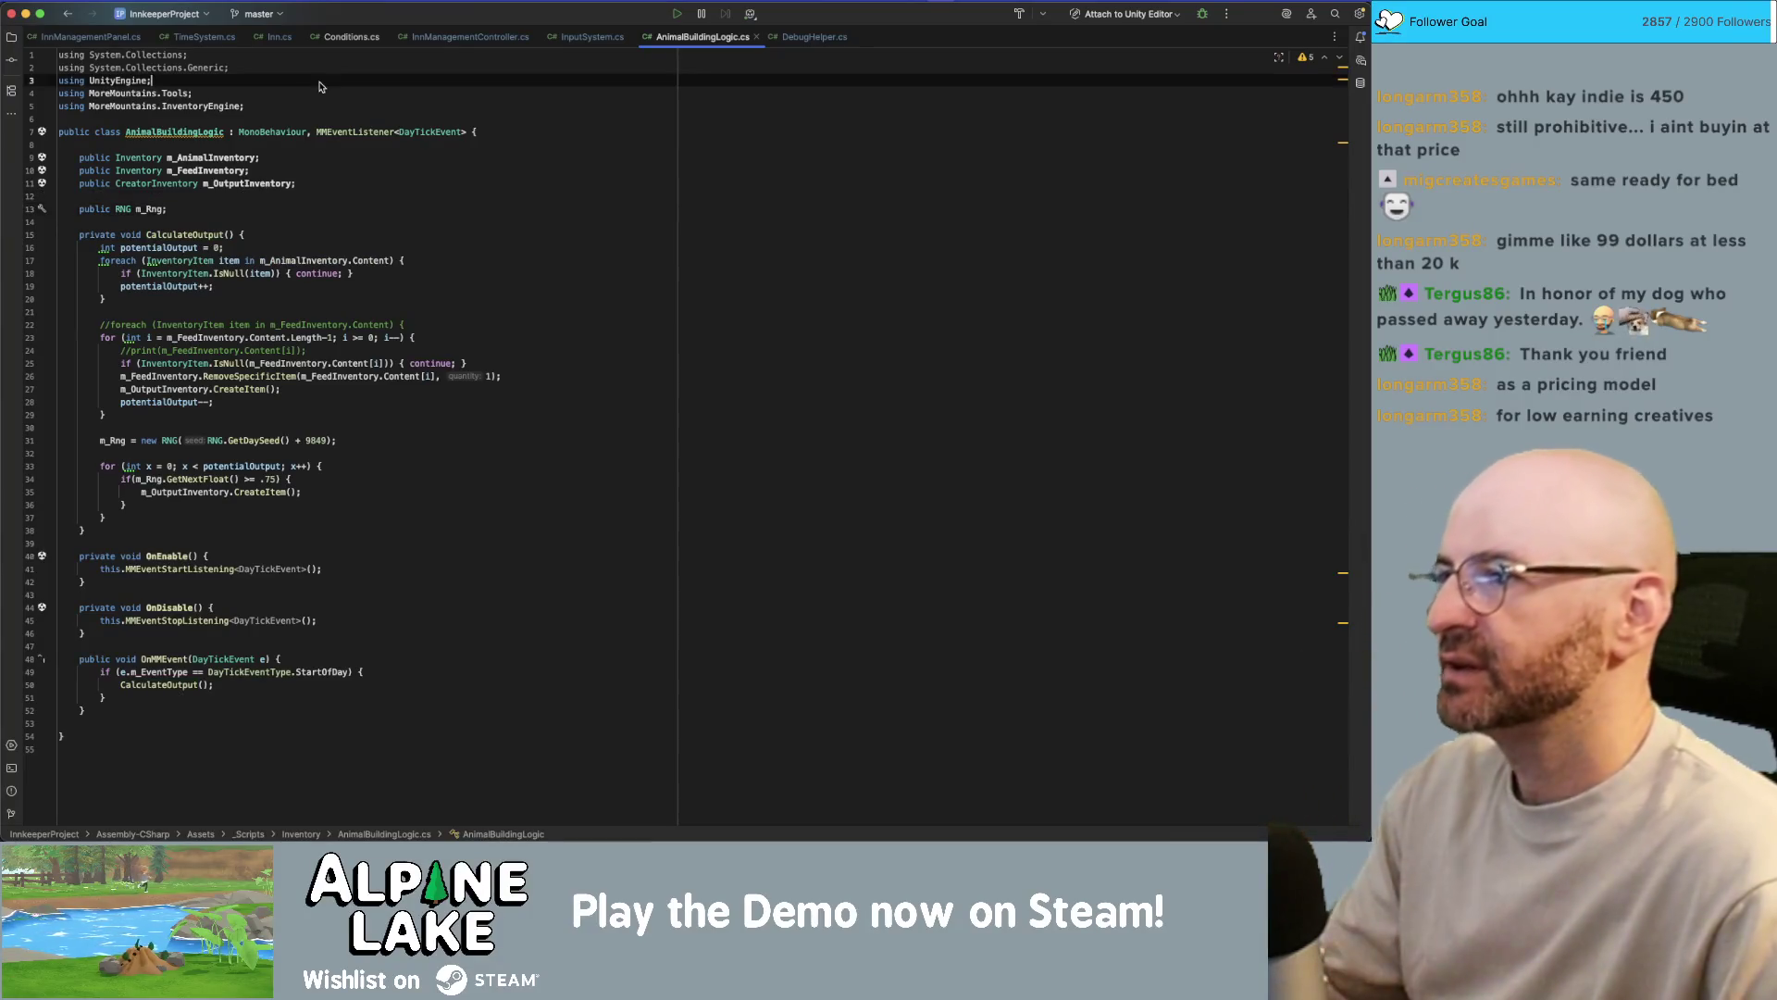
pyautogui.press('Up')
pyautogui.hotkey('shift', 'Up')
pyautogui.hotkey('shift', 'Up')
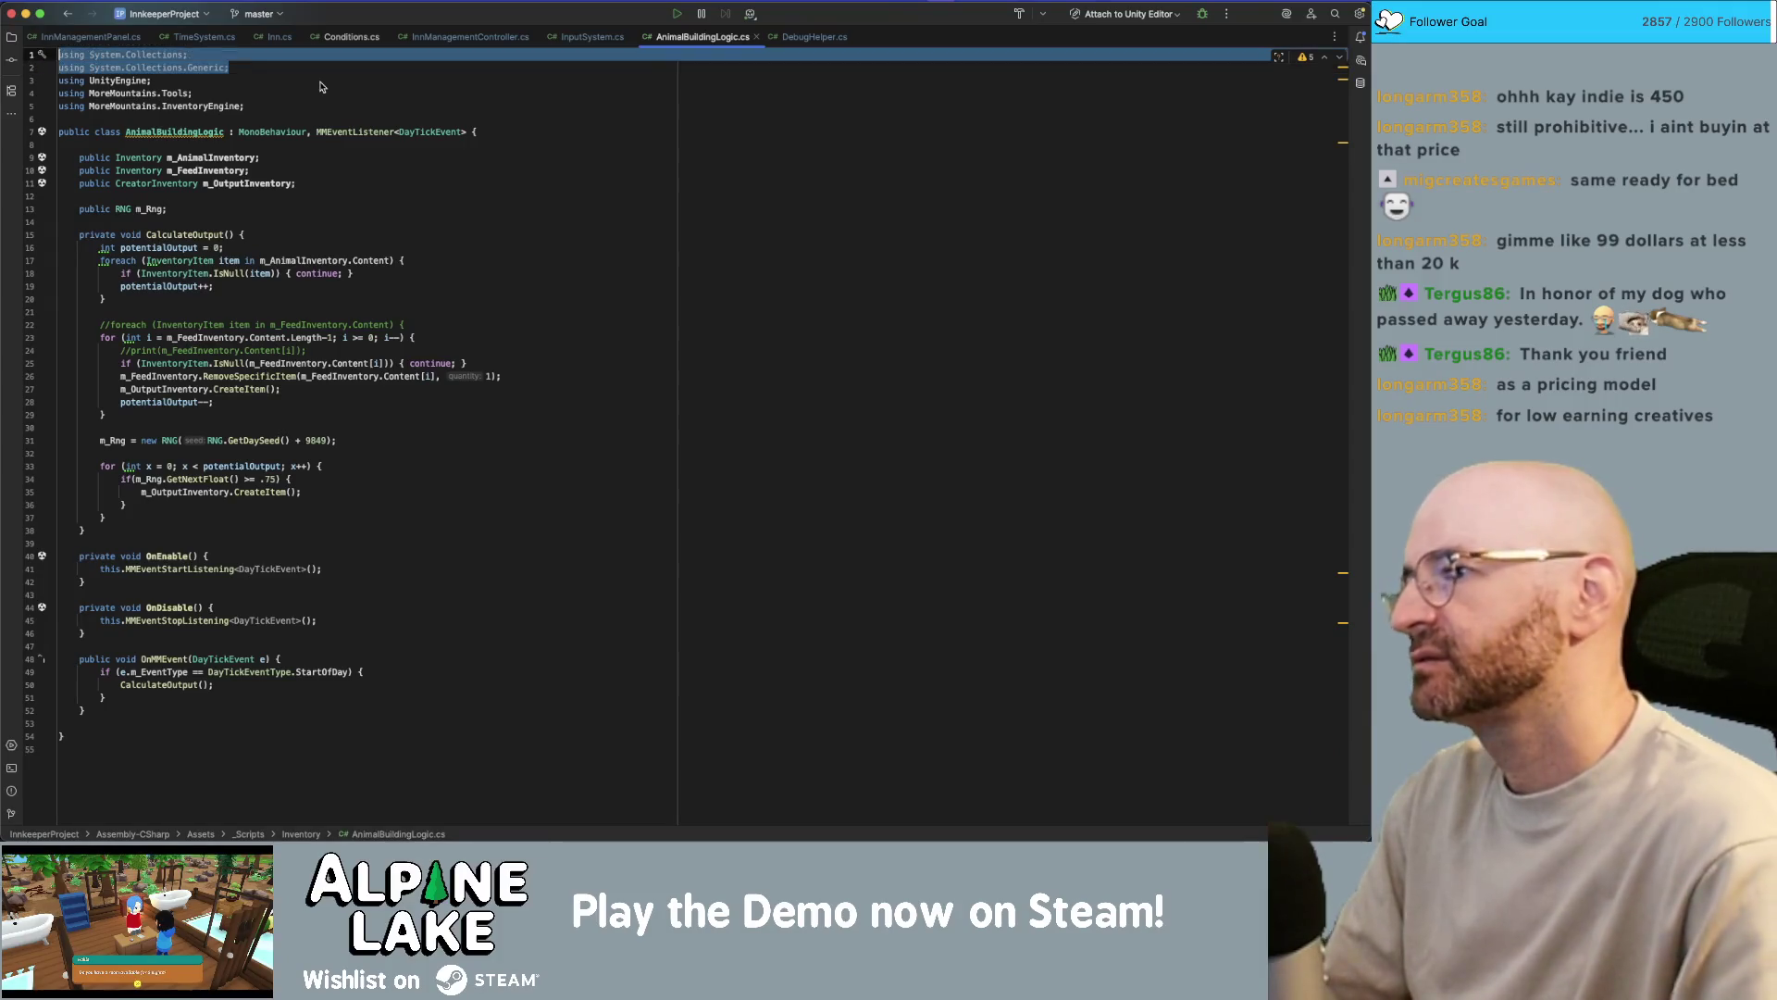
# - Remove the System.Collections usings and change the .75 threshold to .75f
pyautogui.press('BackSpace')
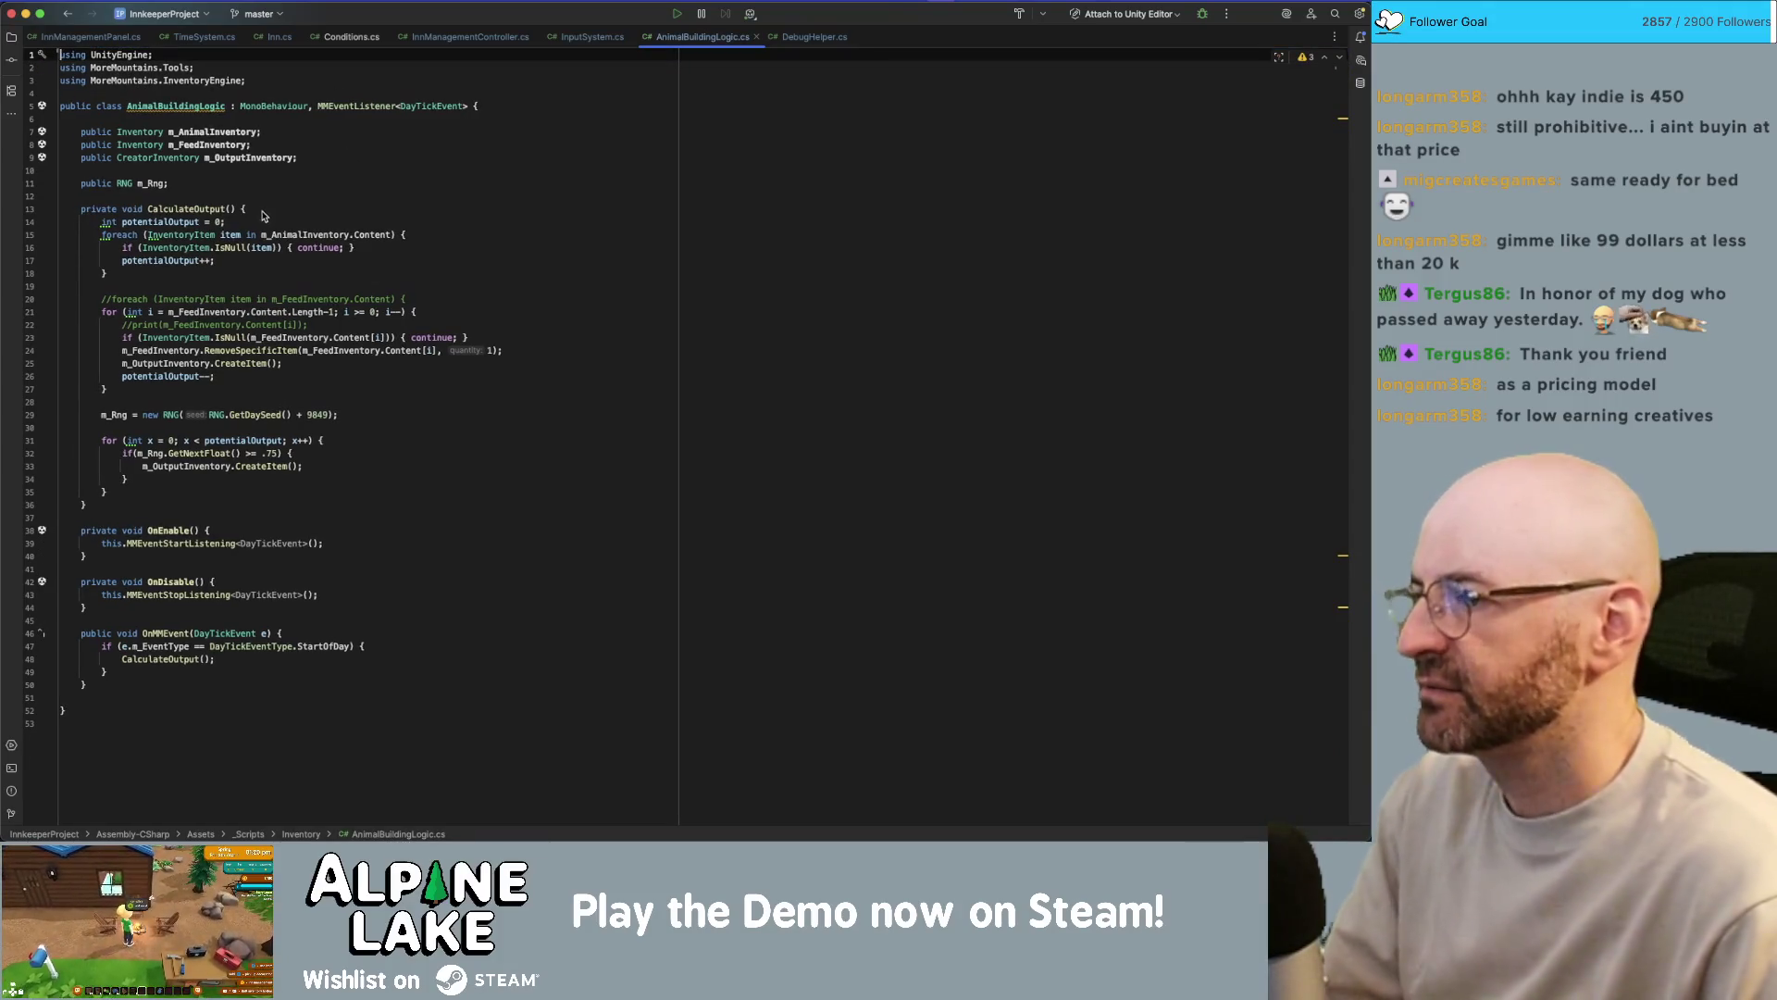
pyautogui.click(278, 184)
pyautogui.click(278, 172)
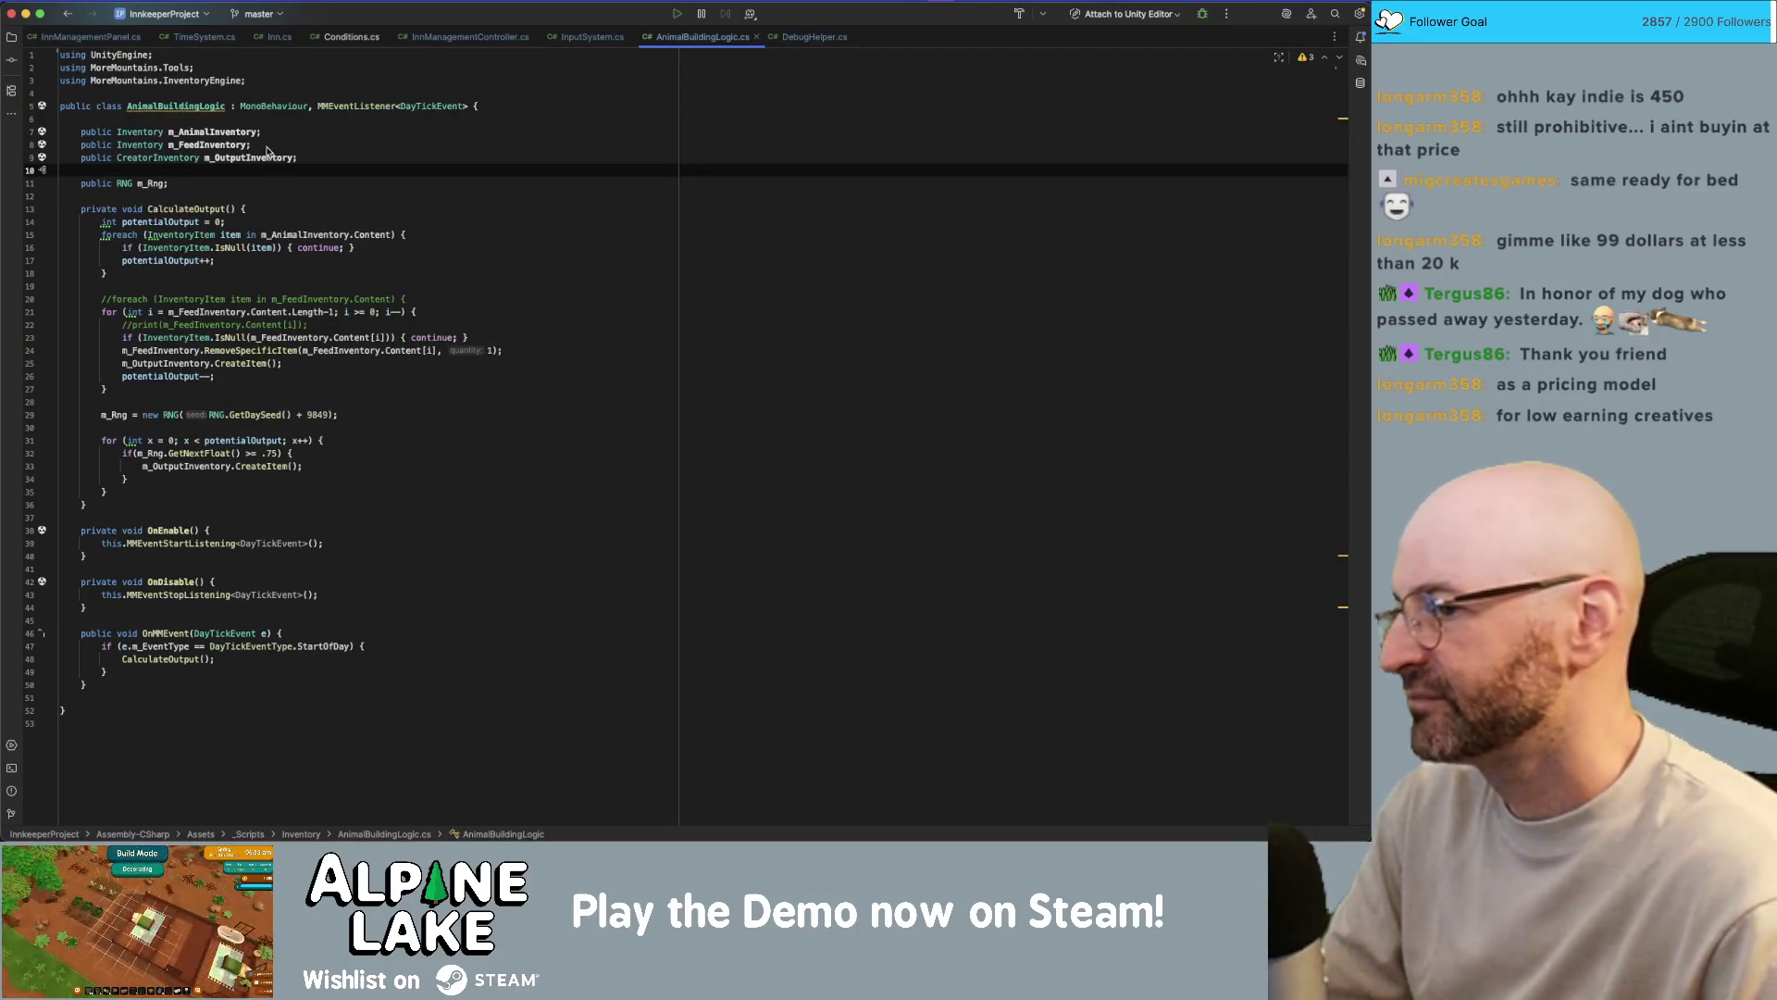
pyautogui.click(274, 453)
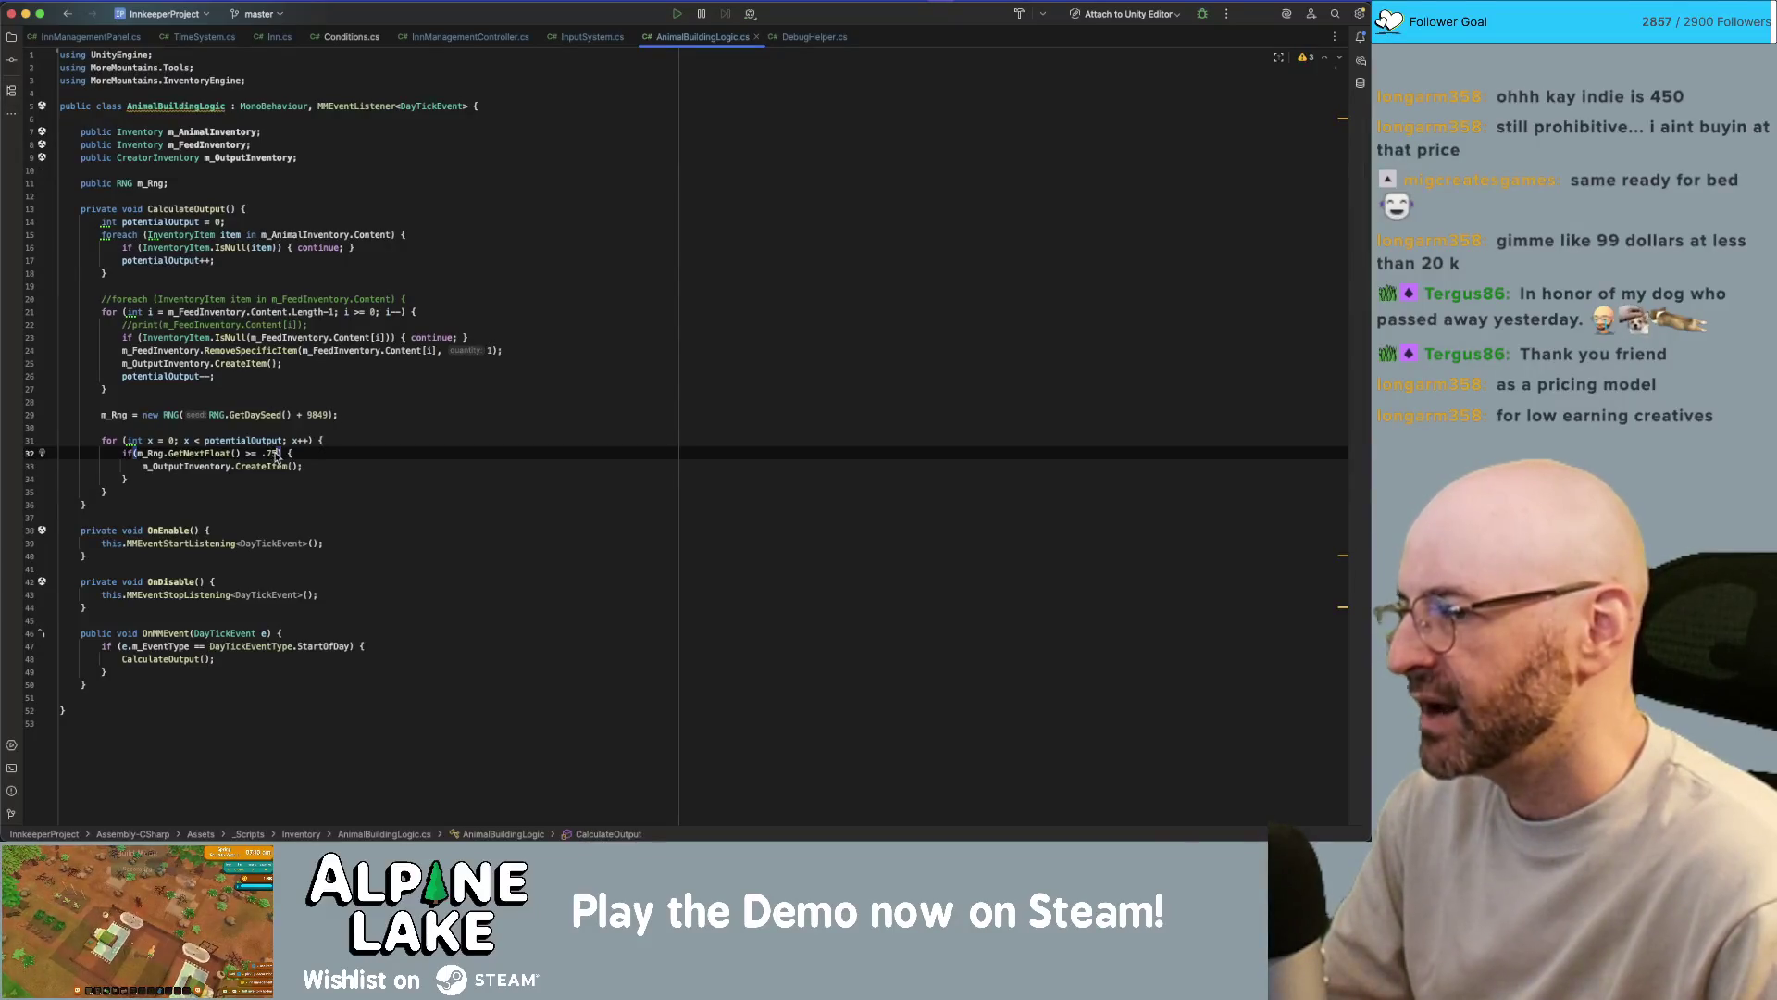
pyautogui.write('f')
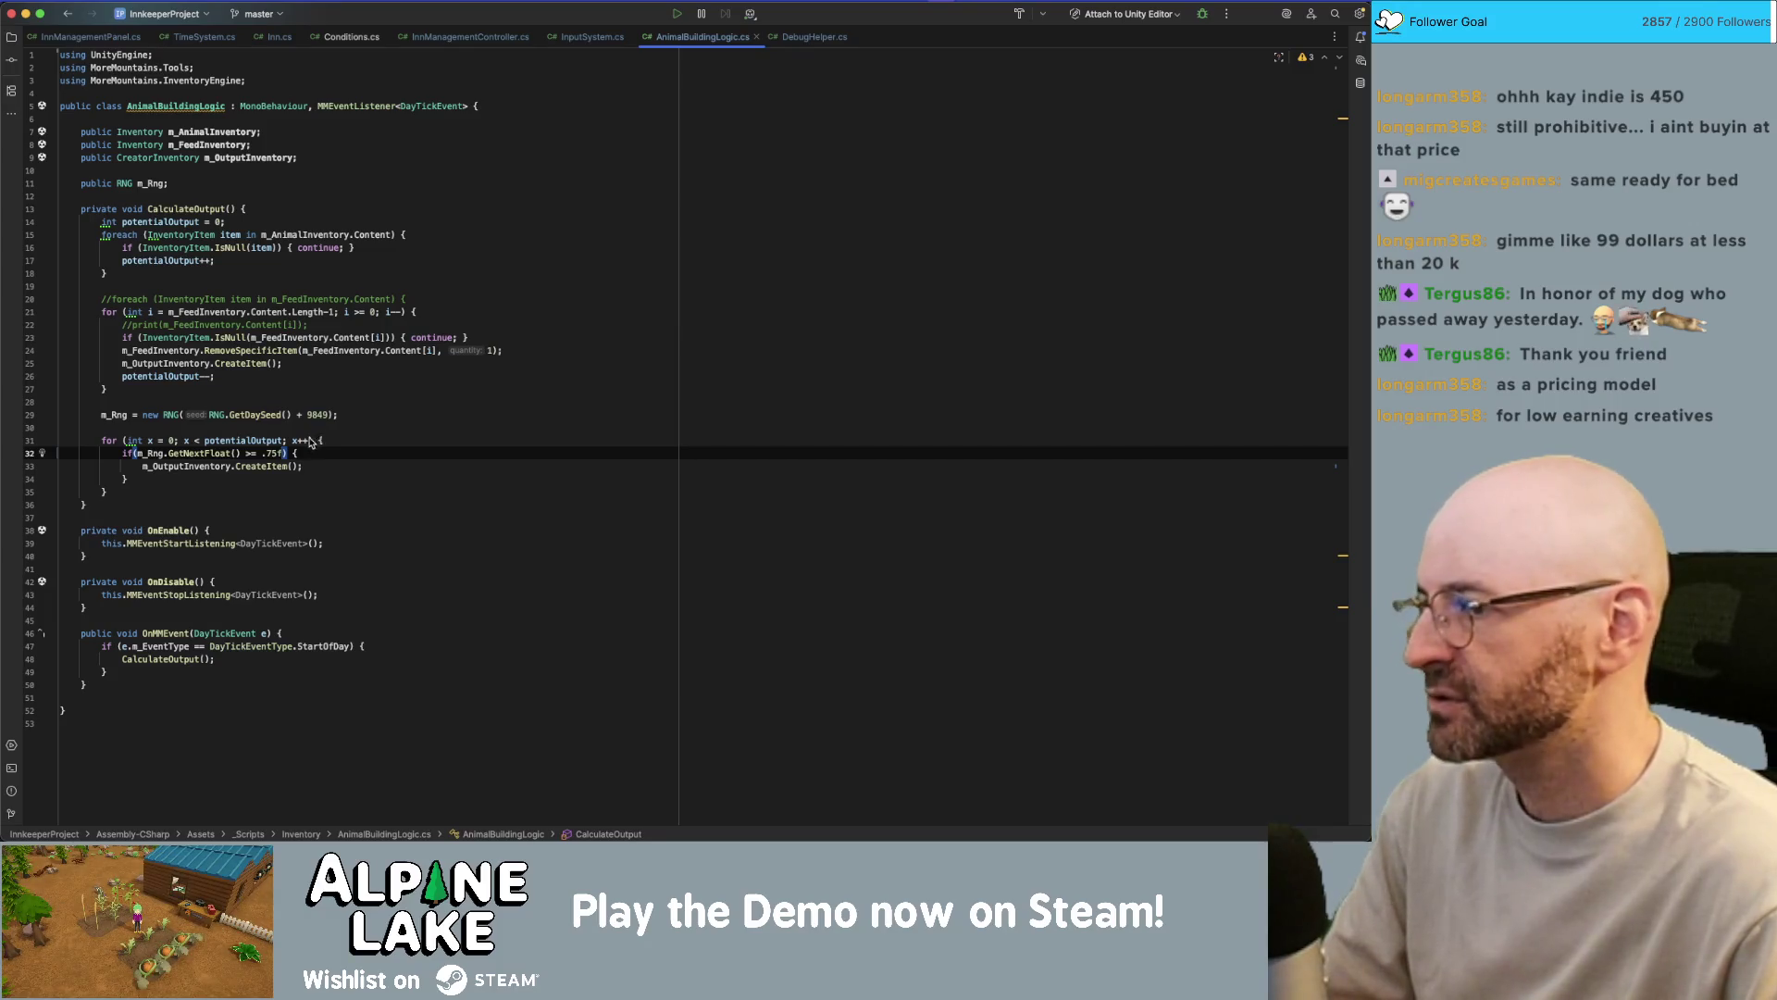
# - Reformat the whole AnimalBuildingLogic.cs file with Cmd+Alt+L
pyautogui.click(332, 424)
pyautogui.click(220, 491)
pyautogui.press('Down')
pyautogui.press('super+alt+l')
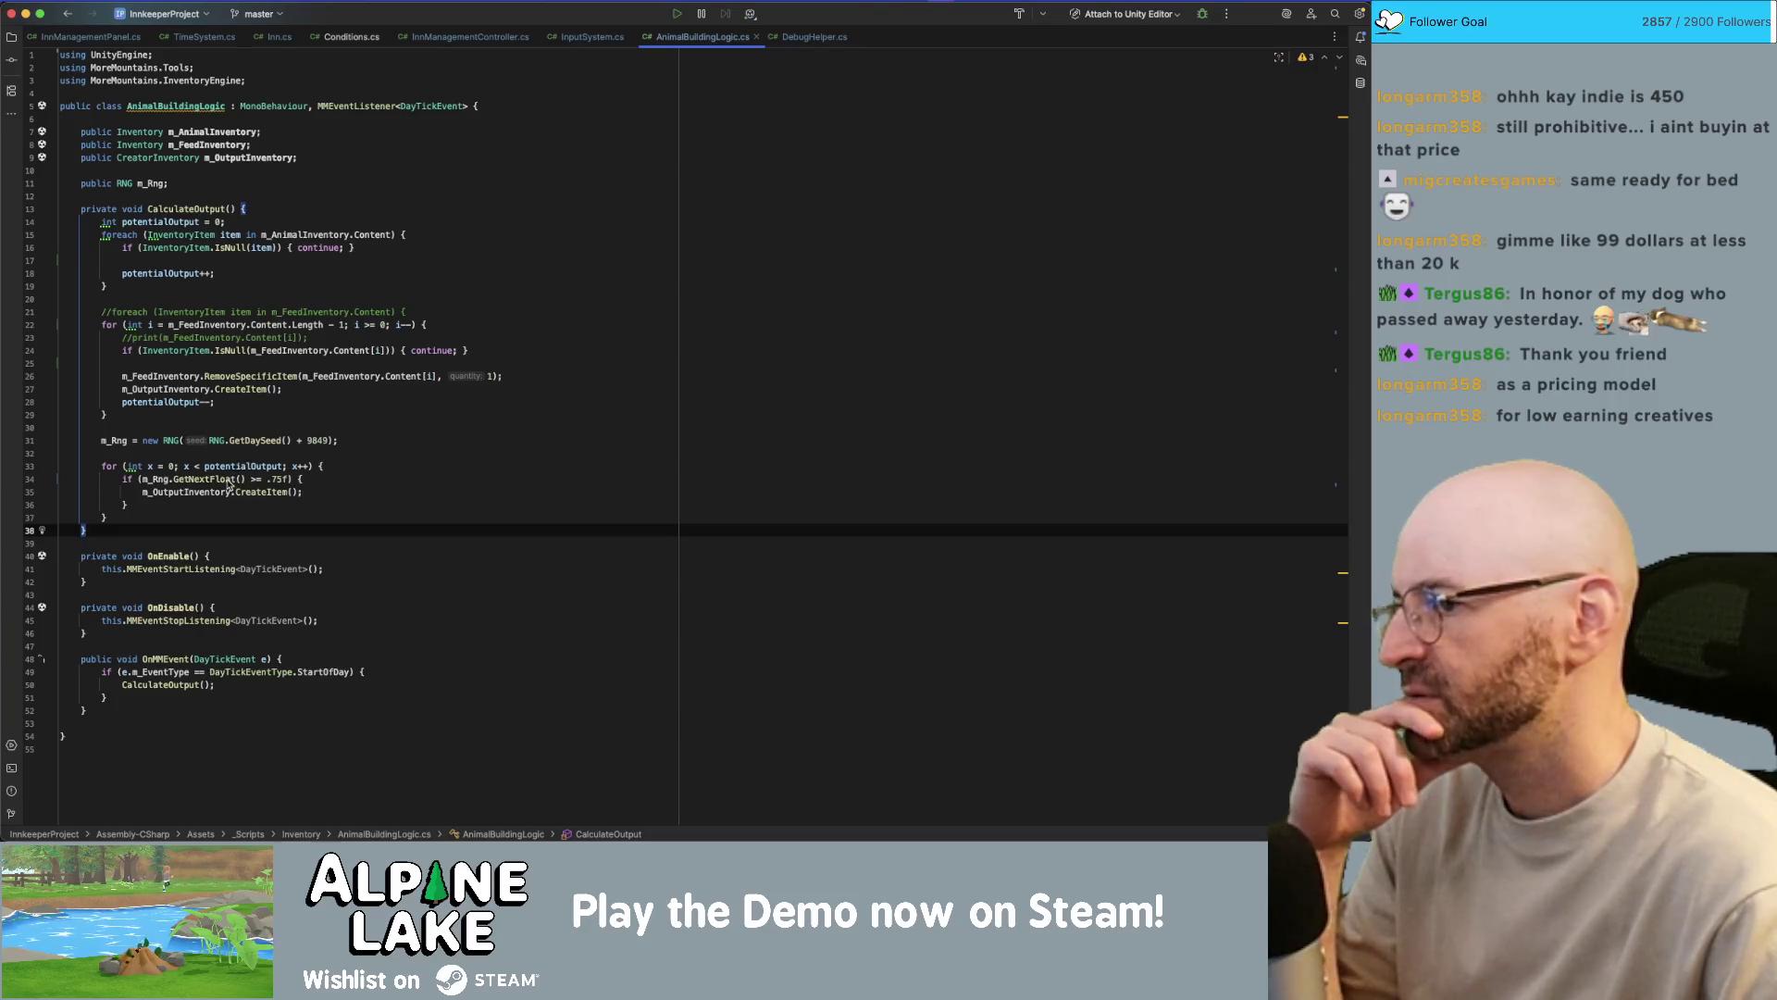
# - Delete the commented-out print and foreach lines from CalculateOutput
pyautogui.moveTo(228, 480)
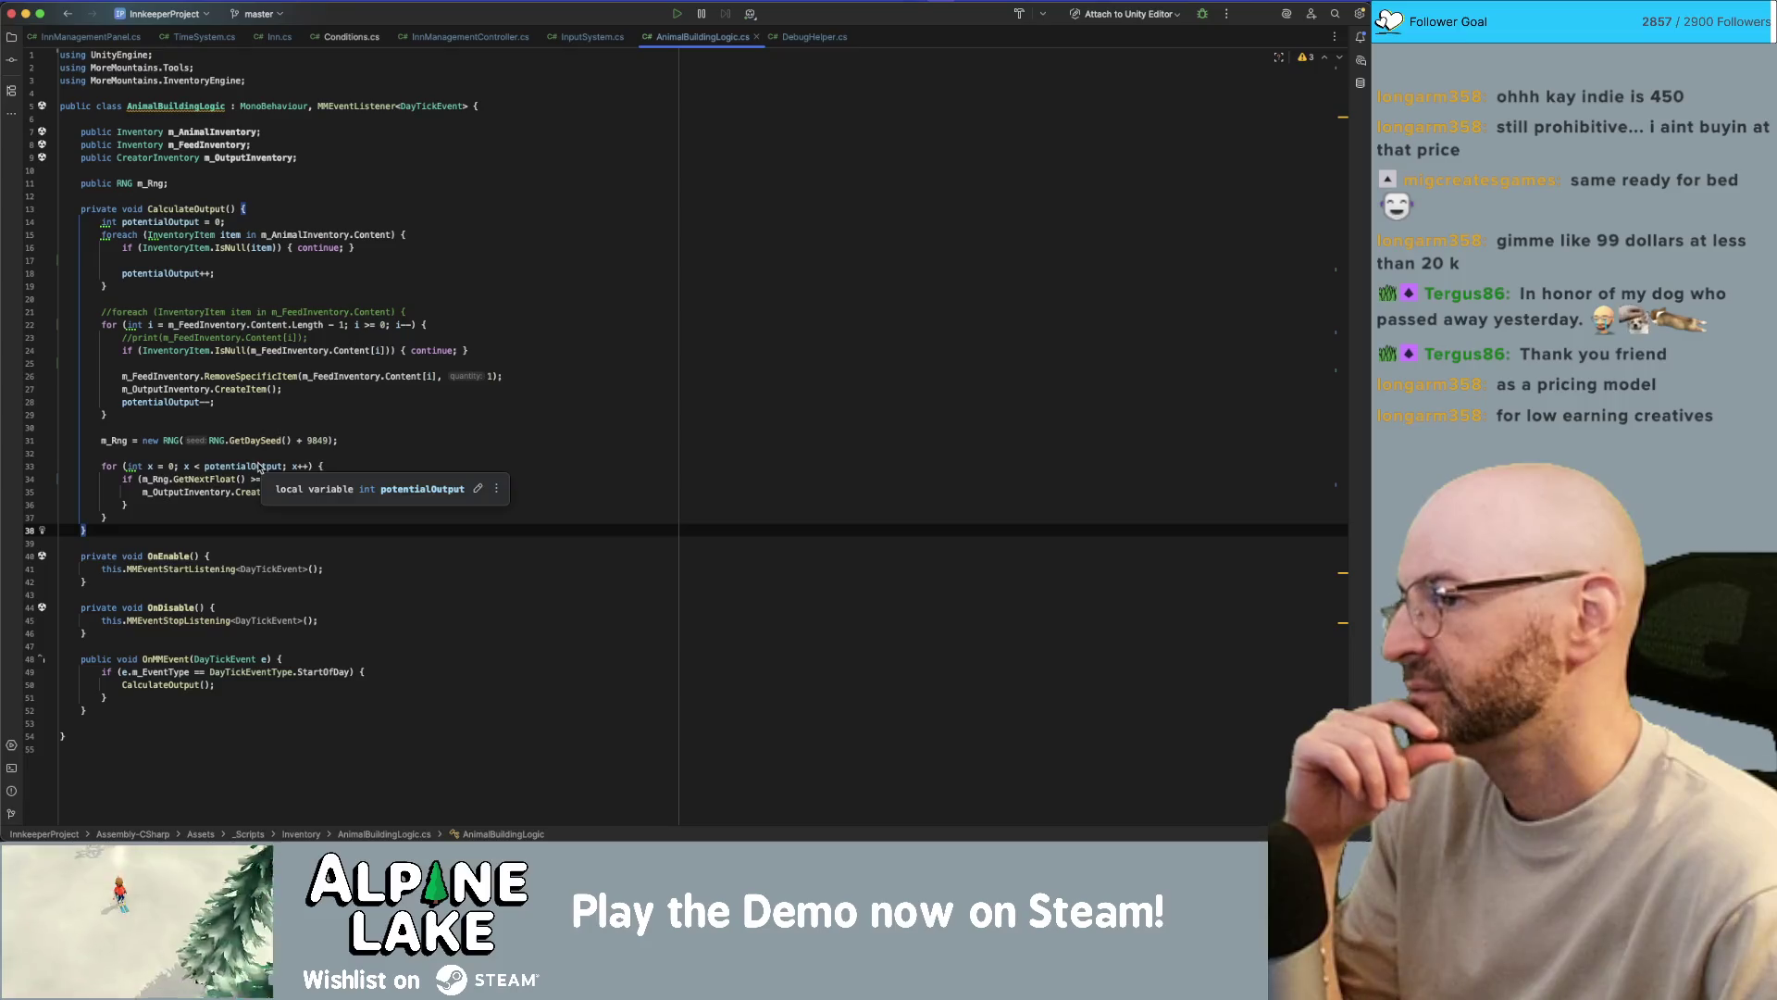
pyautogui.click(375, 336)
pyautogui.hotkey('shift', 'Home')
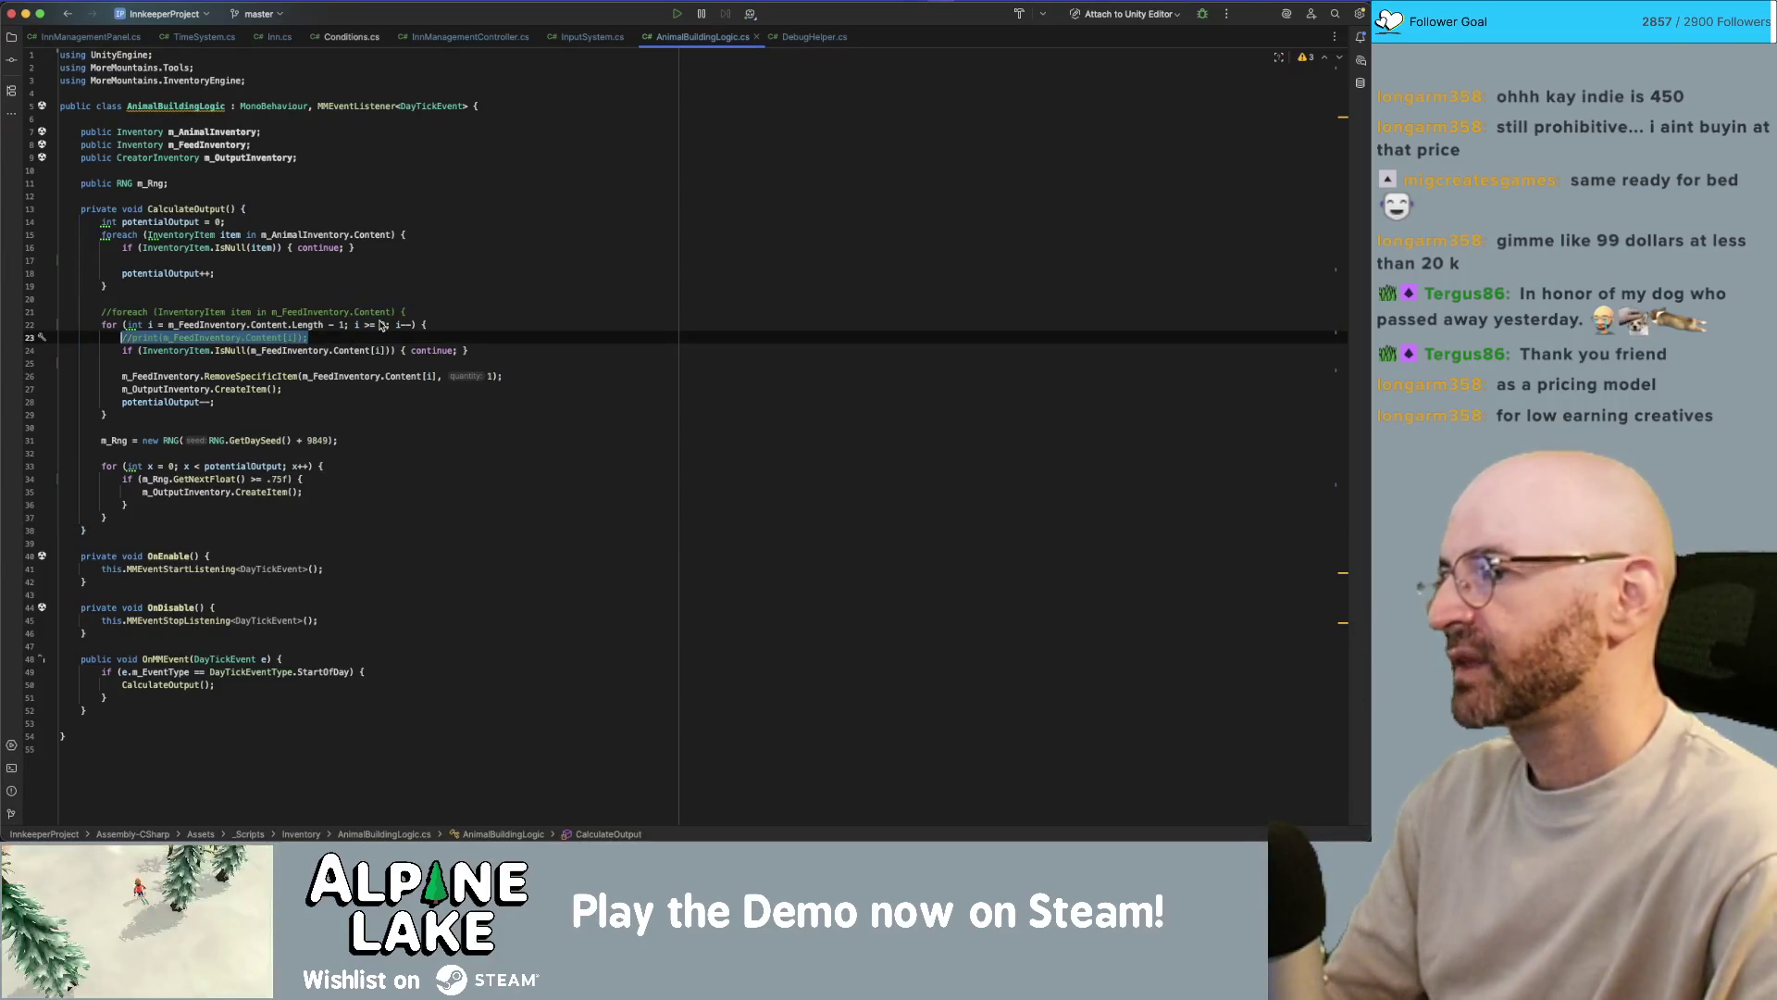
pyautogui.press('BackSpace')
pyautogui.press('BackSpace')
pyautogui.press('Up')
pyautogui.hotkey('shift', 'Home')
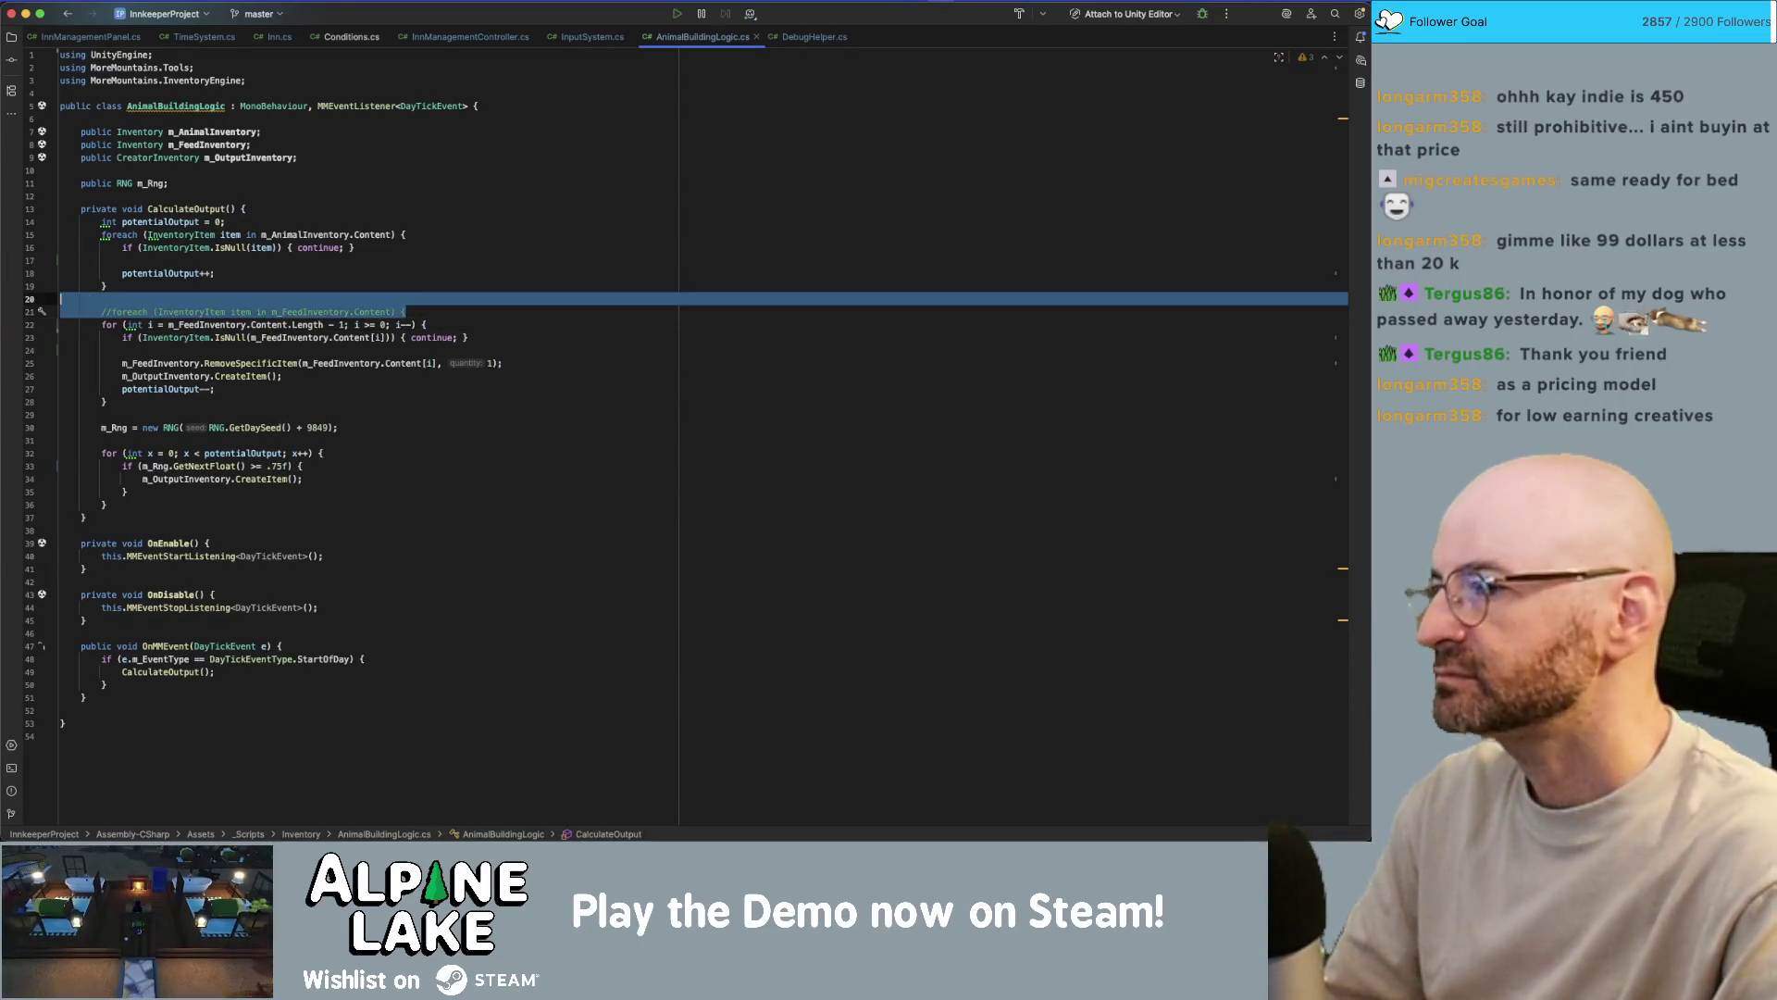
pyautogui.press('BackSpace')
pyautogui.press('BackSpace')
pyautogui.press('Up')
pyautogui.press('Up')
pyautogui.press('Up')
pyautogui.press('Down')
pyautogui.press('Down')
pyautogui.press('Down')
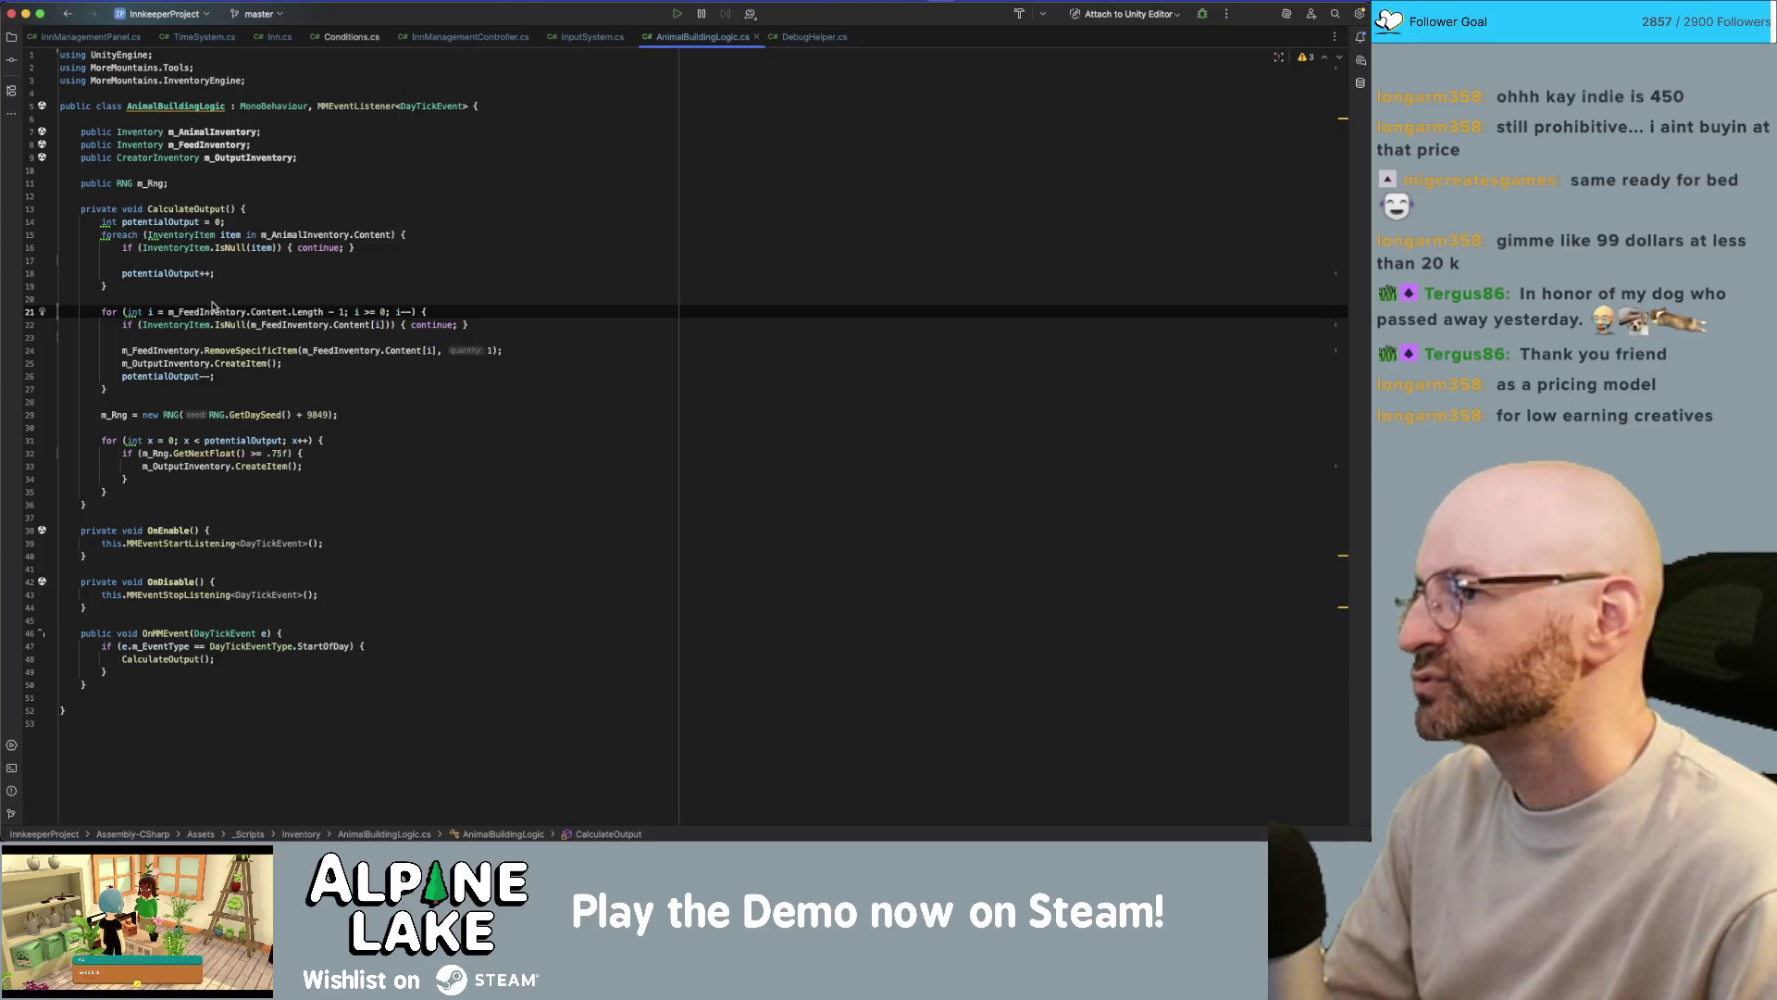
# - Remove the blank line inside CalculateOutput's animal loop
pyautogui.click(250, 209)
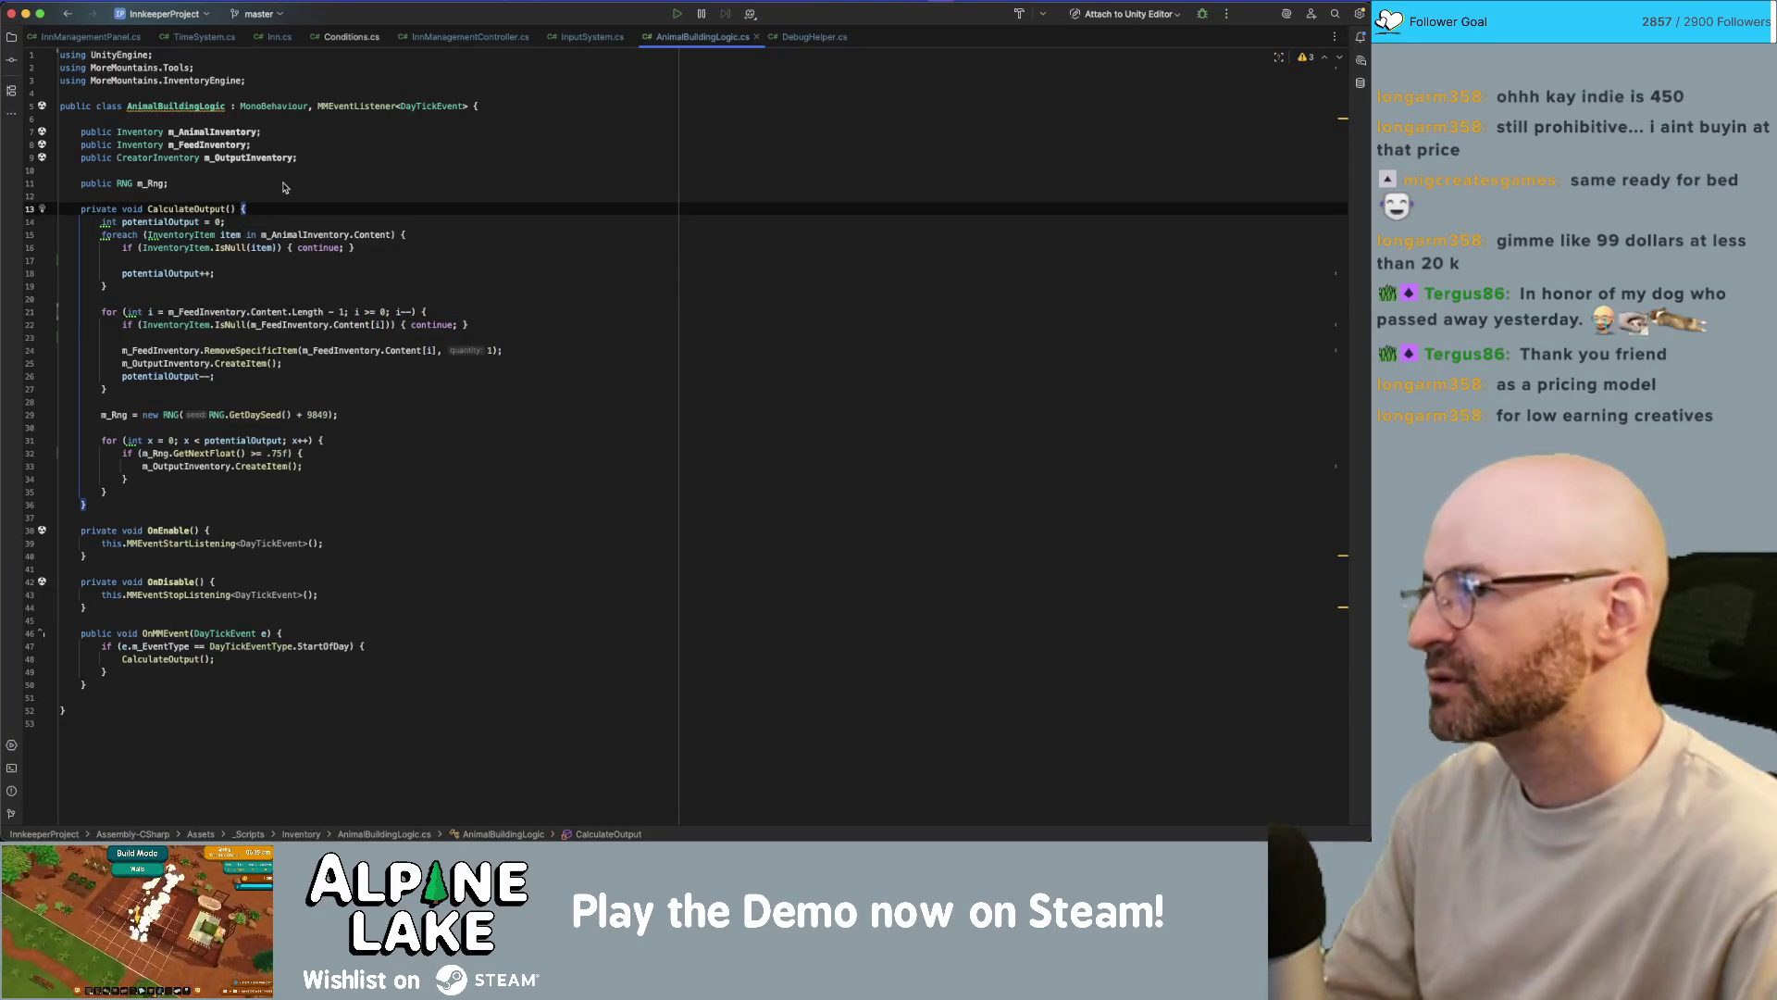
pyautogui.press('Down')
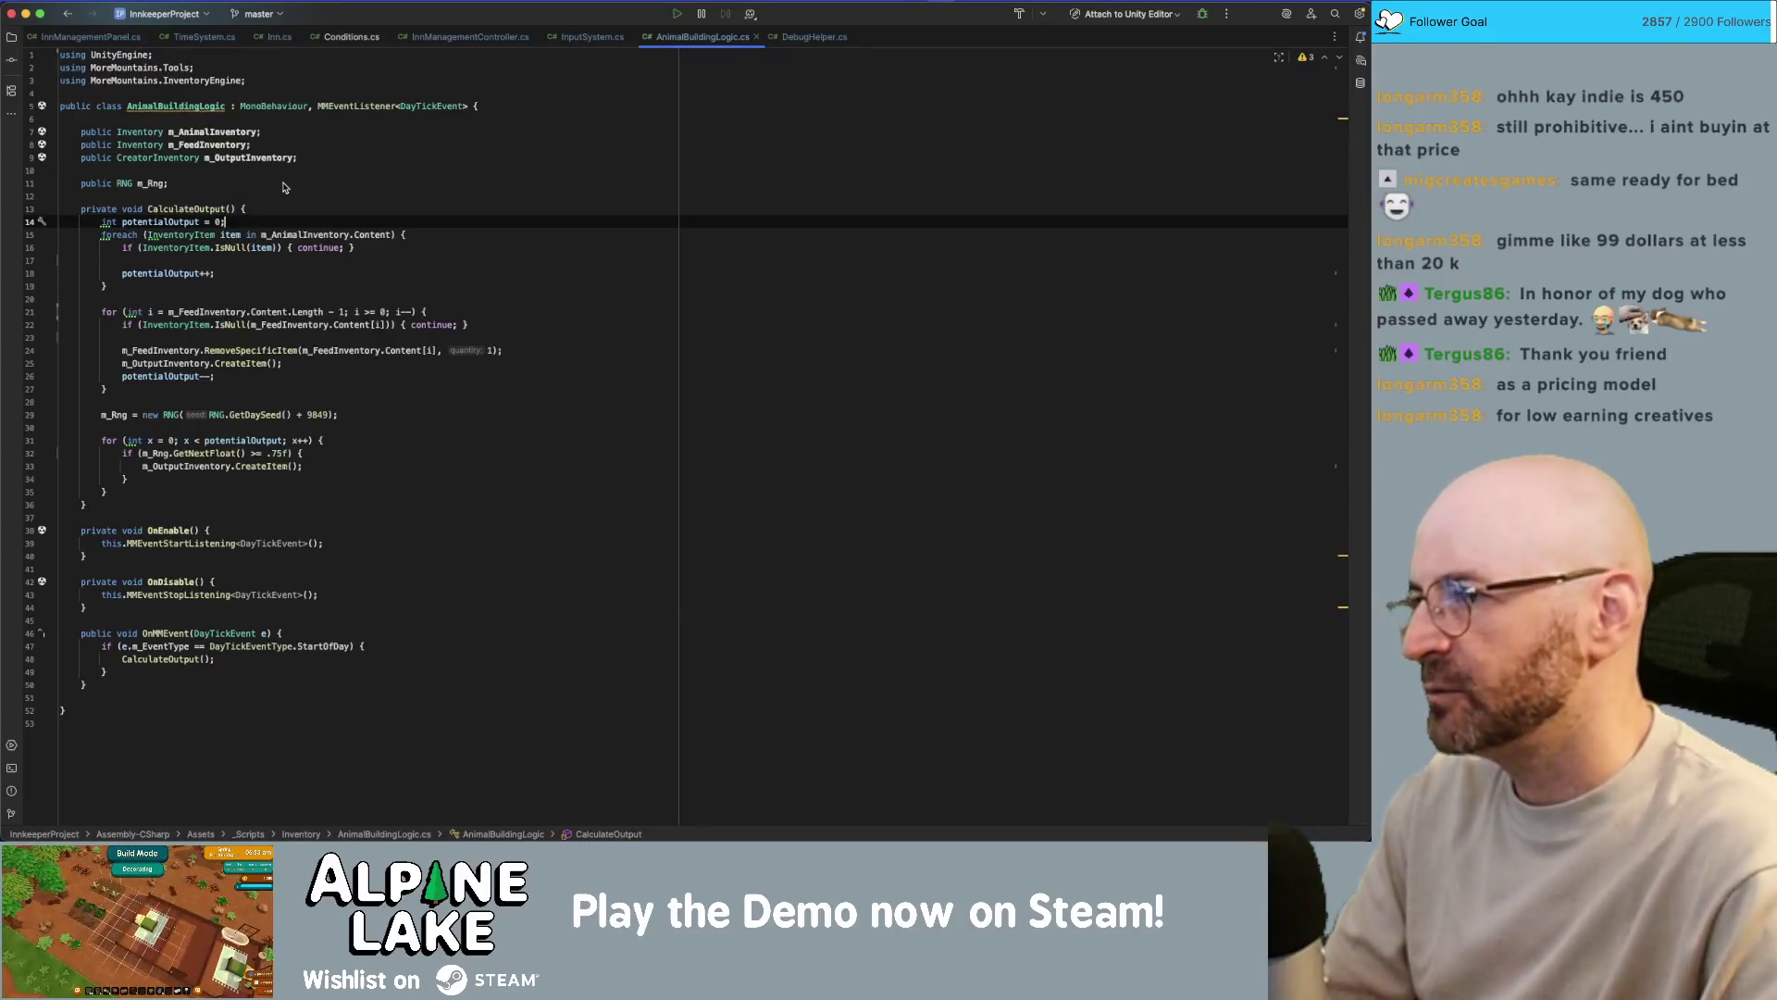
pyautogui.press('Down')
pyautogui.press('Down')
pyautogui.press('Down')
pyautogui.press('BackSpace')
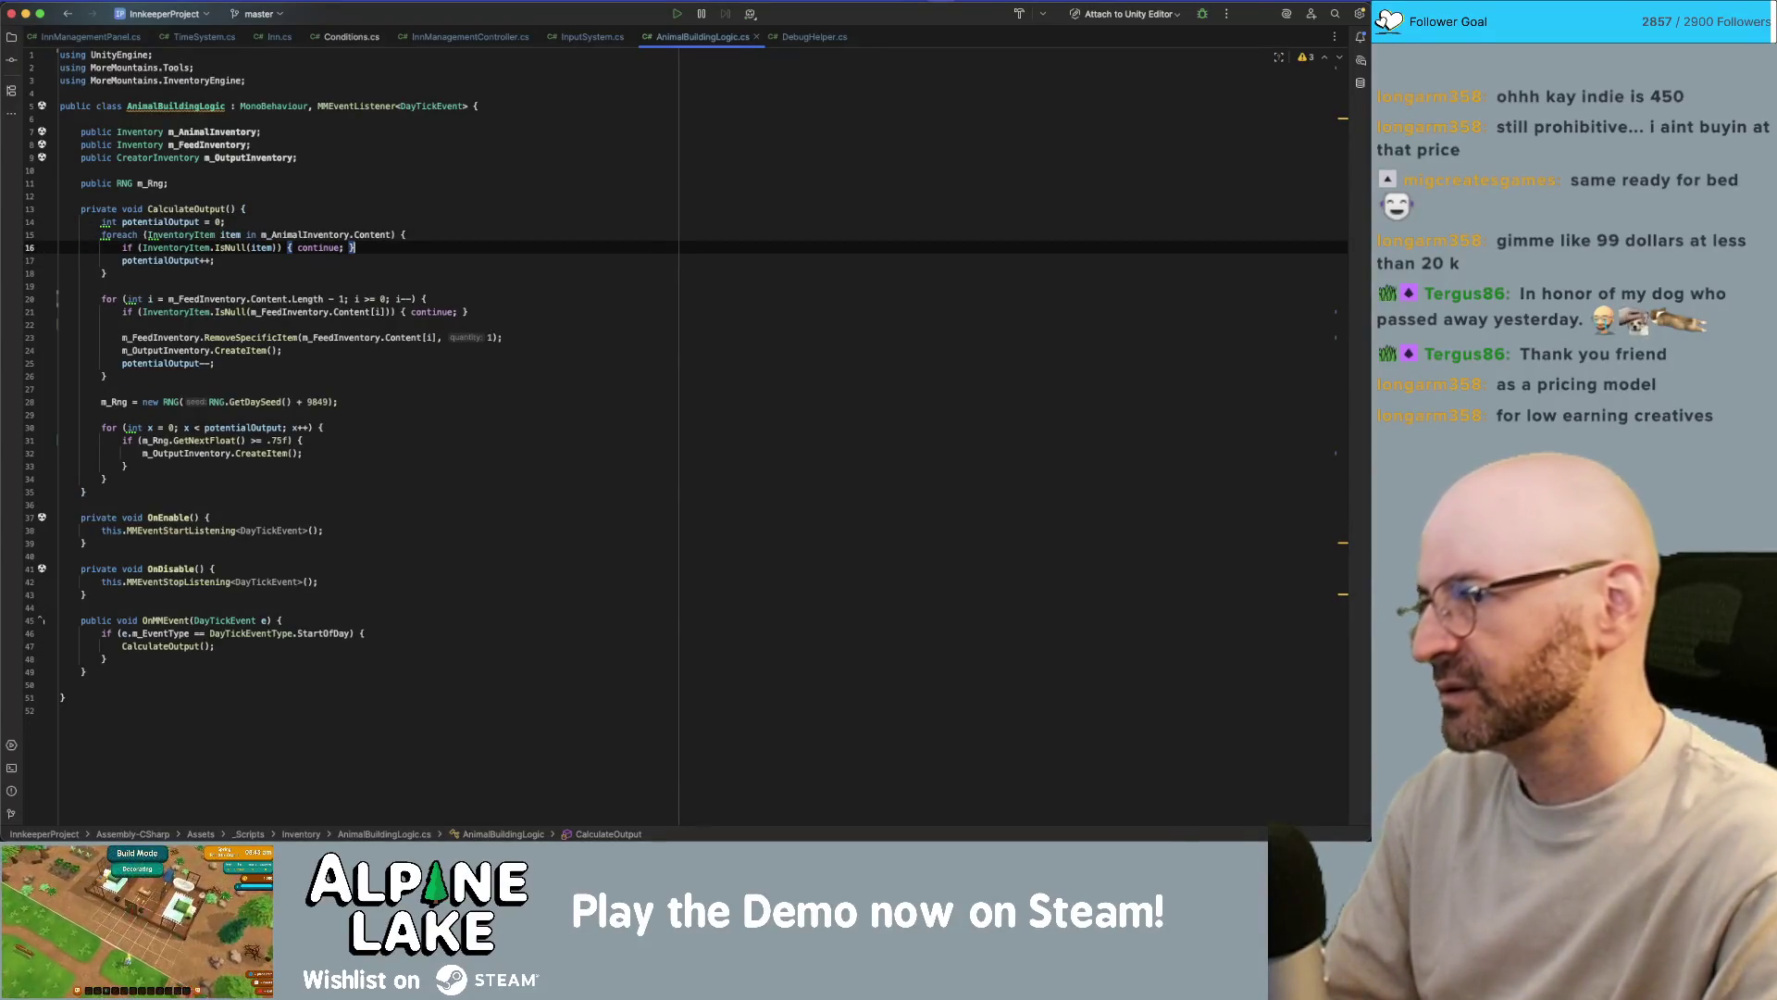
pyautogui.press('Up')
pyautogui.press('Up')
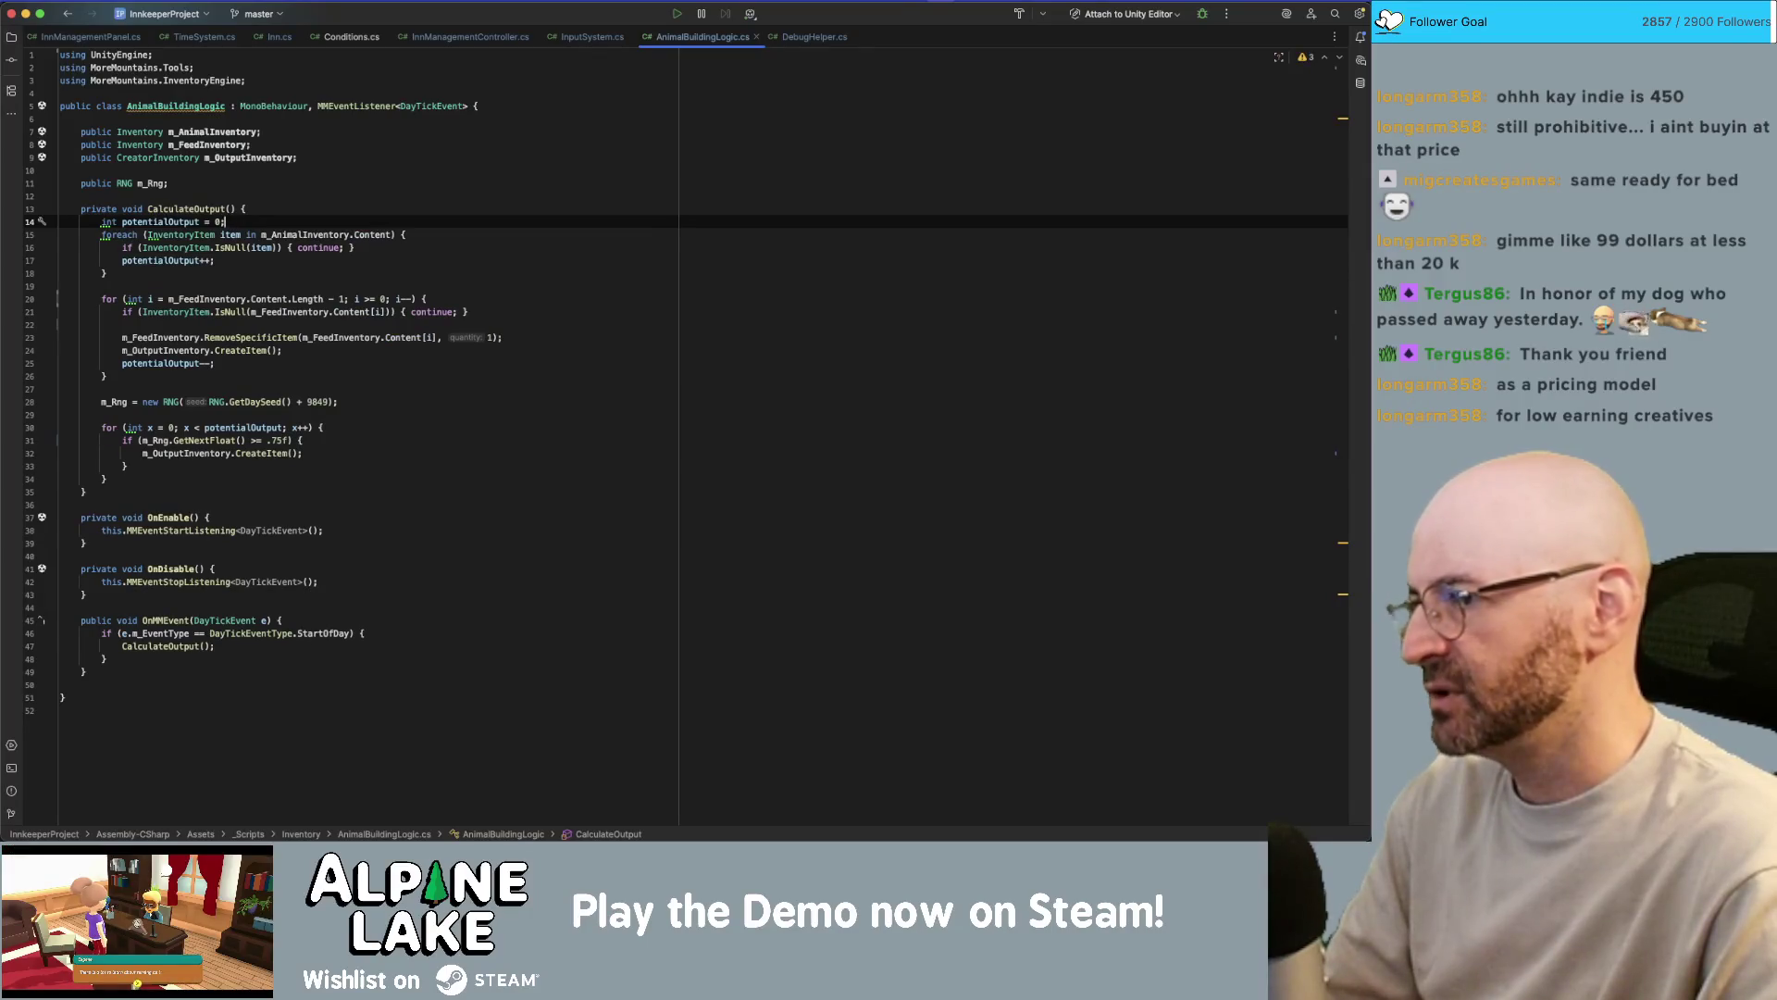
# - Add a comment above the animal loop explaining how many items are calculated from the animals
pyautogui.press('Return')
pyautogui.write('// add up a')
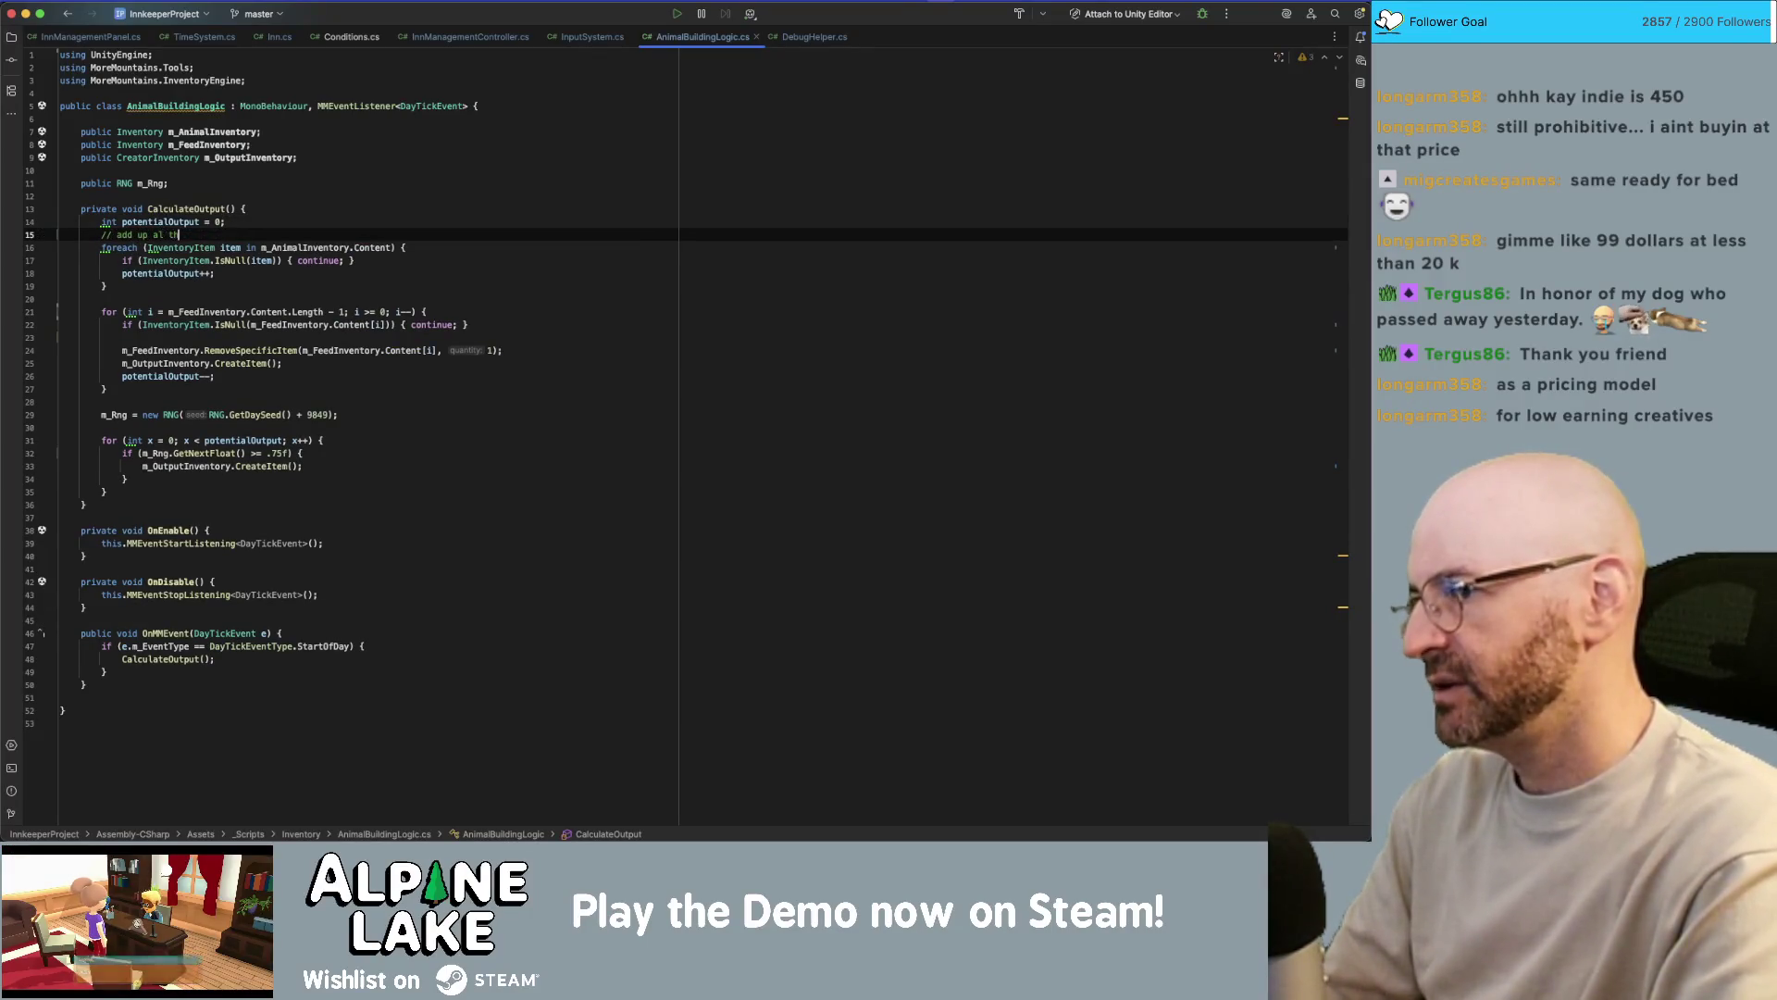
pyautogui.write('l the animals and')
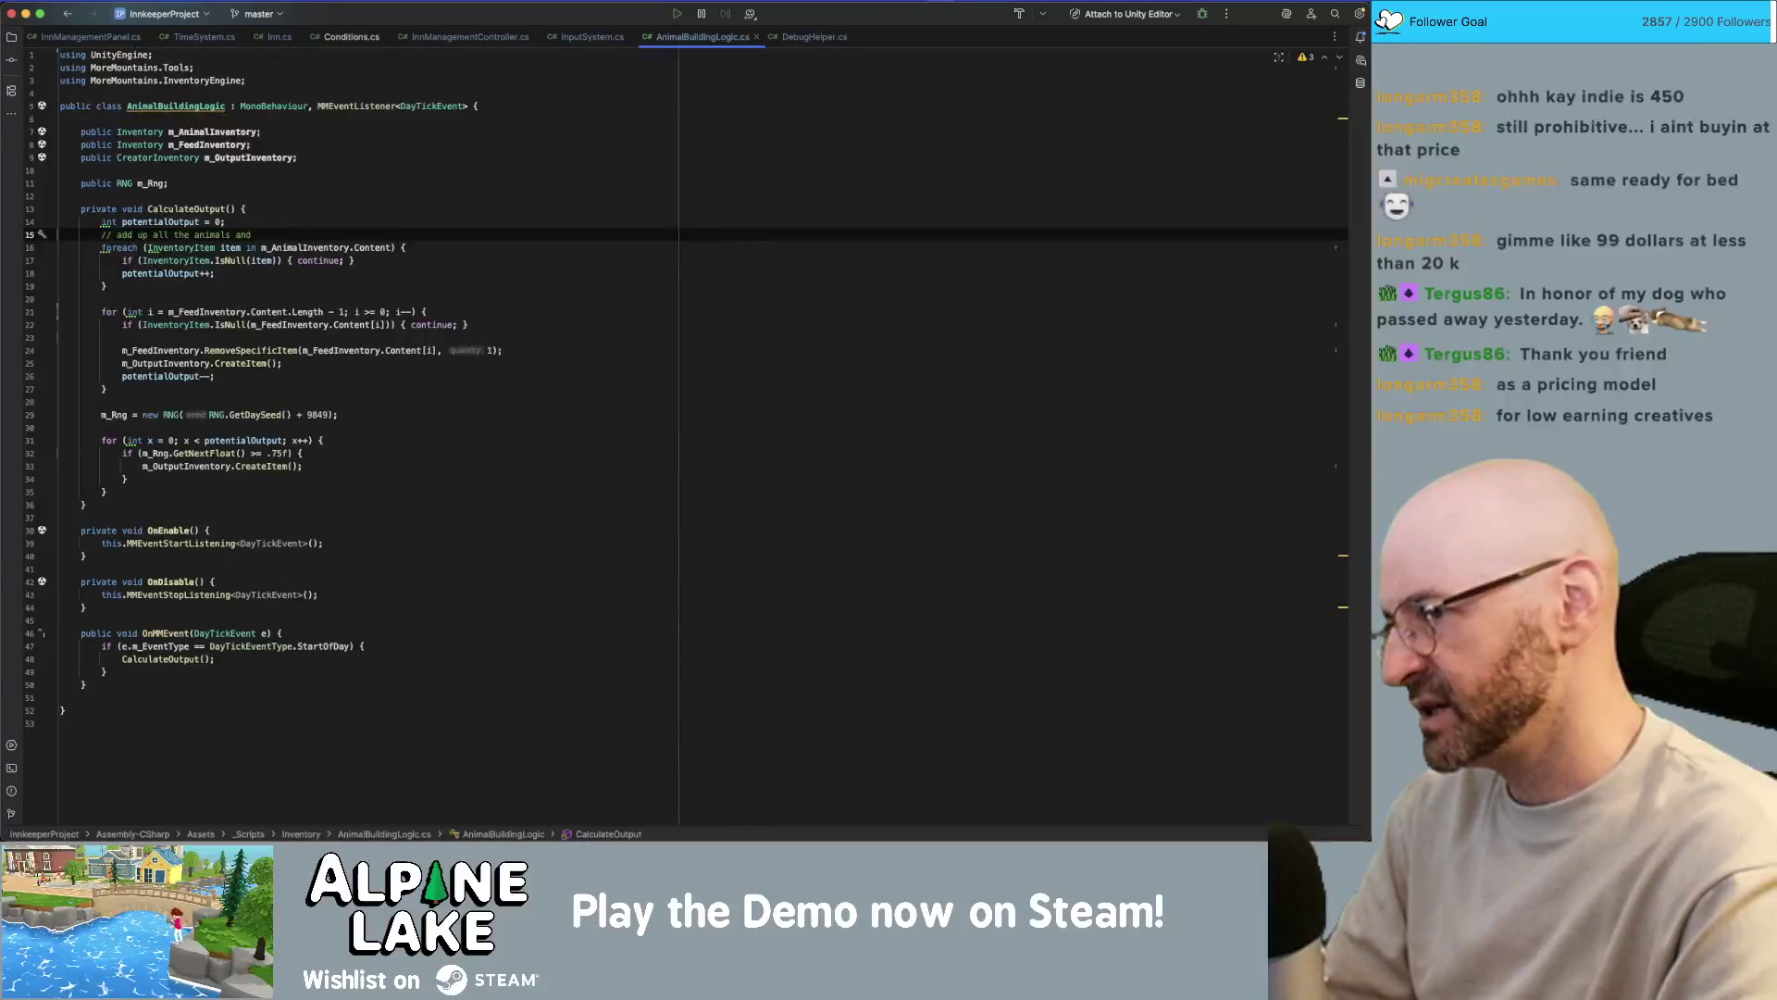
pyautogui.write(' calculate how many potential')
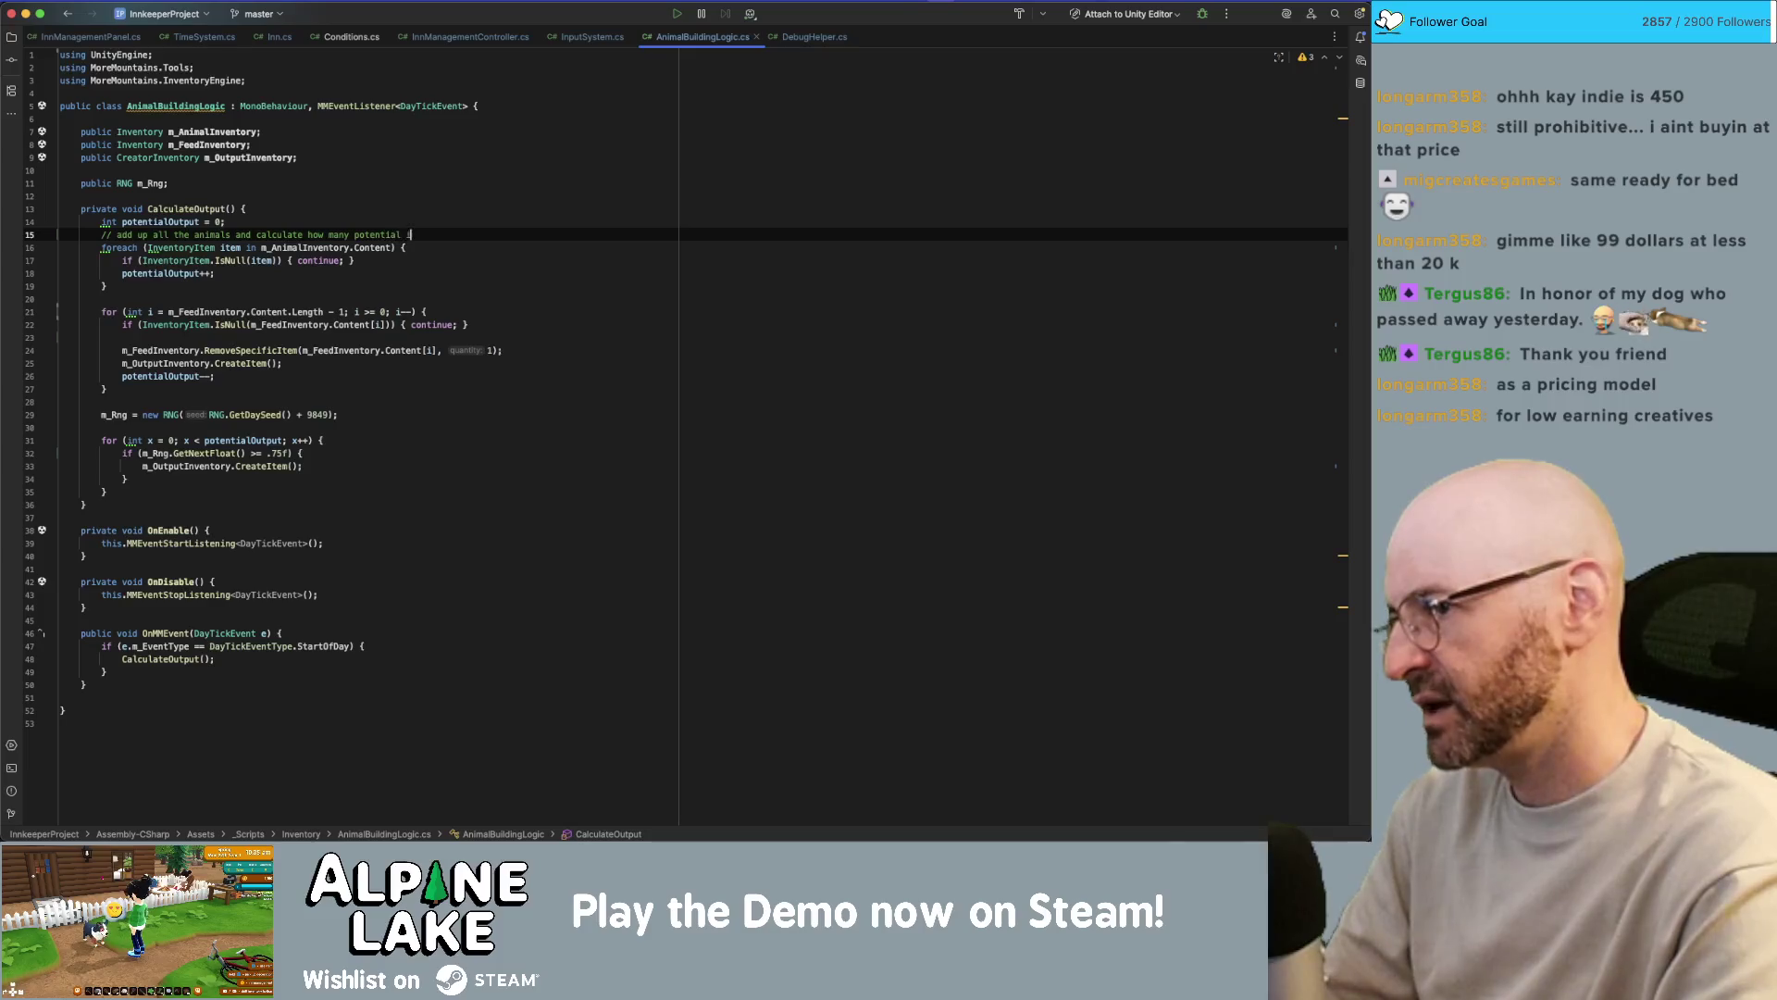
pyautogui.write('items ')
pyautogui.write('uced')
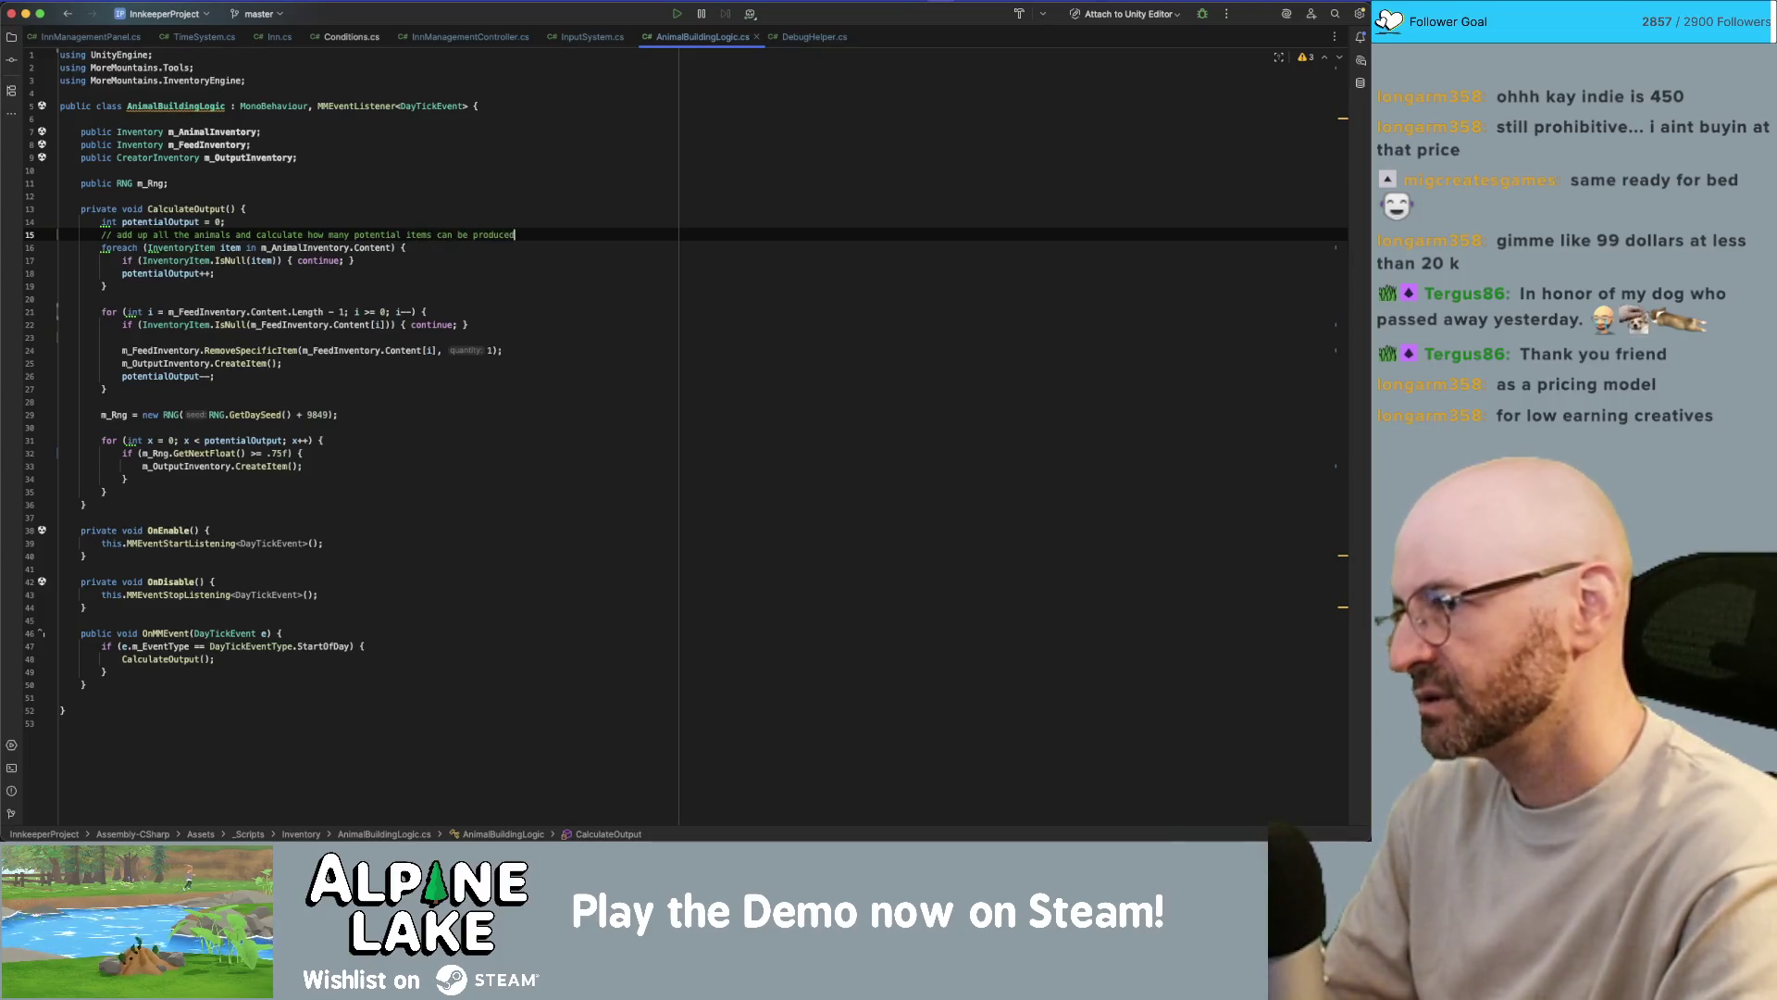
# - Comment the feed loop 'at the end of the day, we remove 1 feed and replace it with 1 output item'
pyautogui.press('Down')
pyautogui.press('Down')
pyautogui.press('Down')
pyautogui.press('Return')
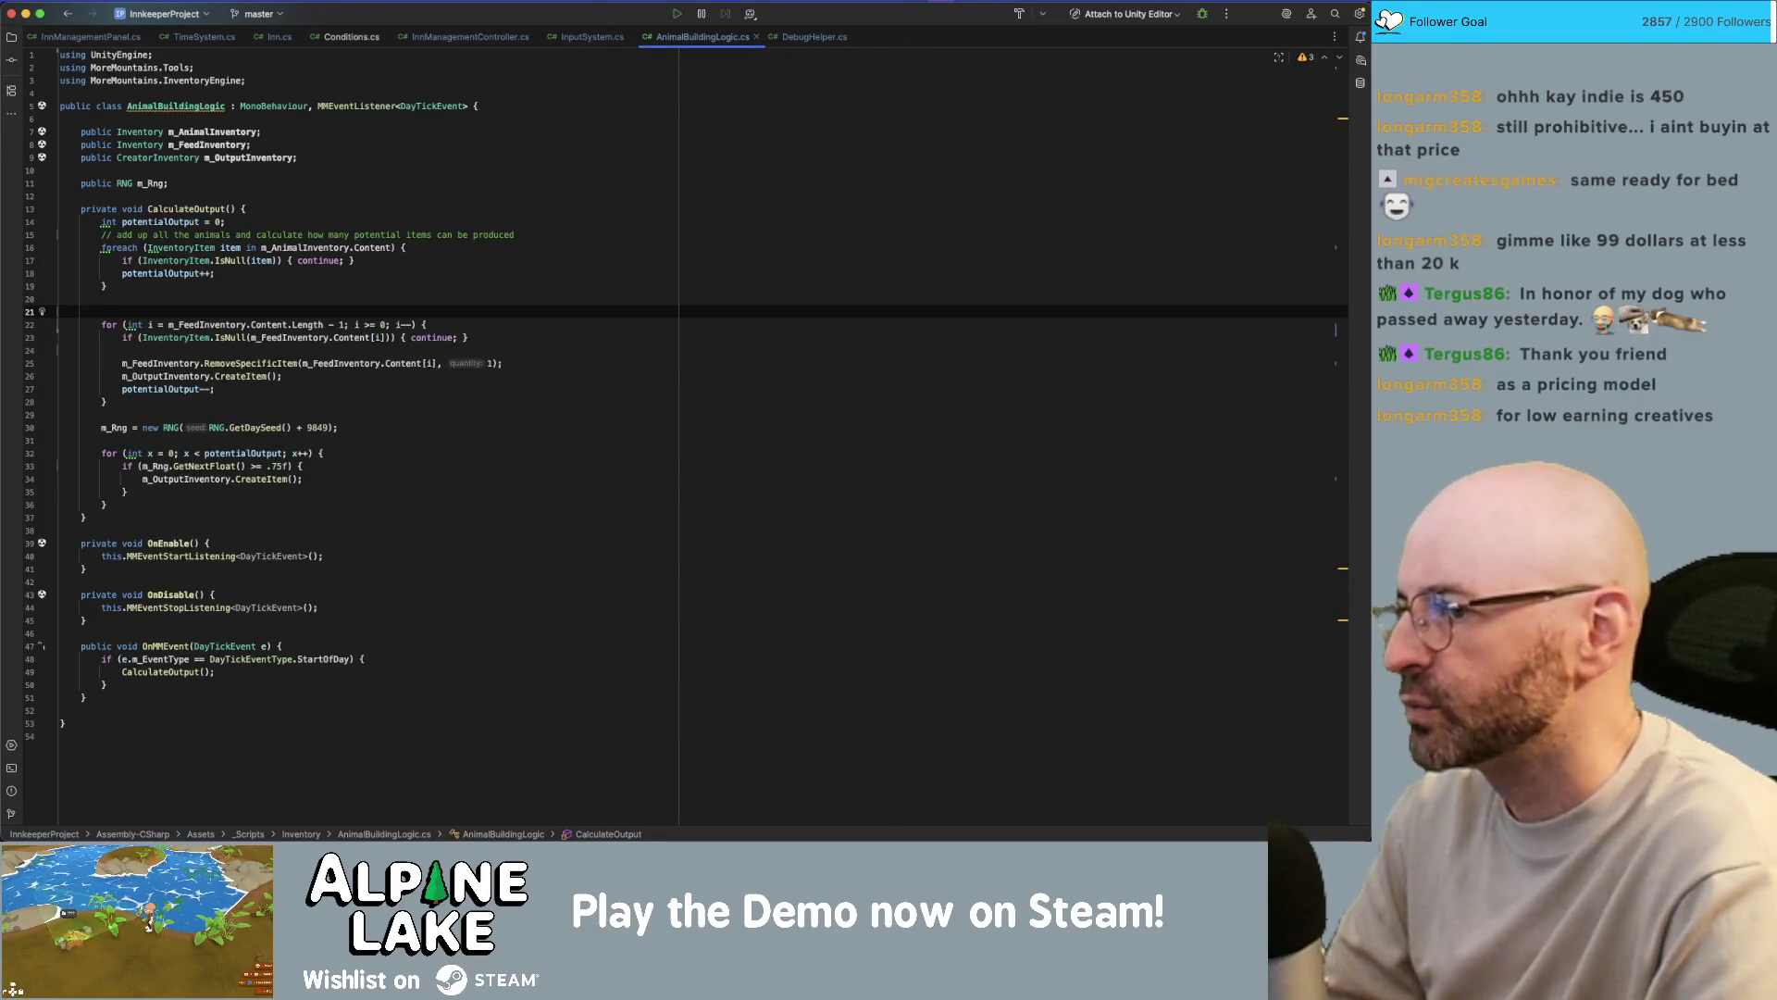
pyautogui.write('// at the end of the day')
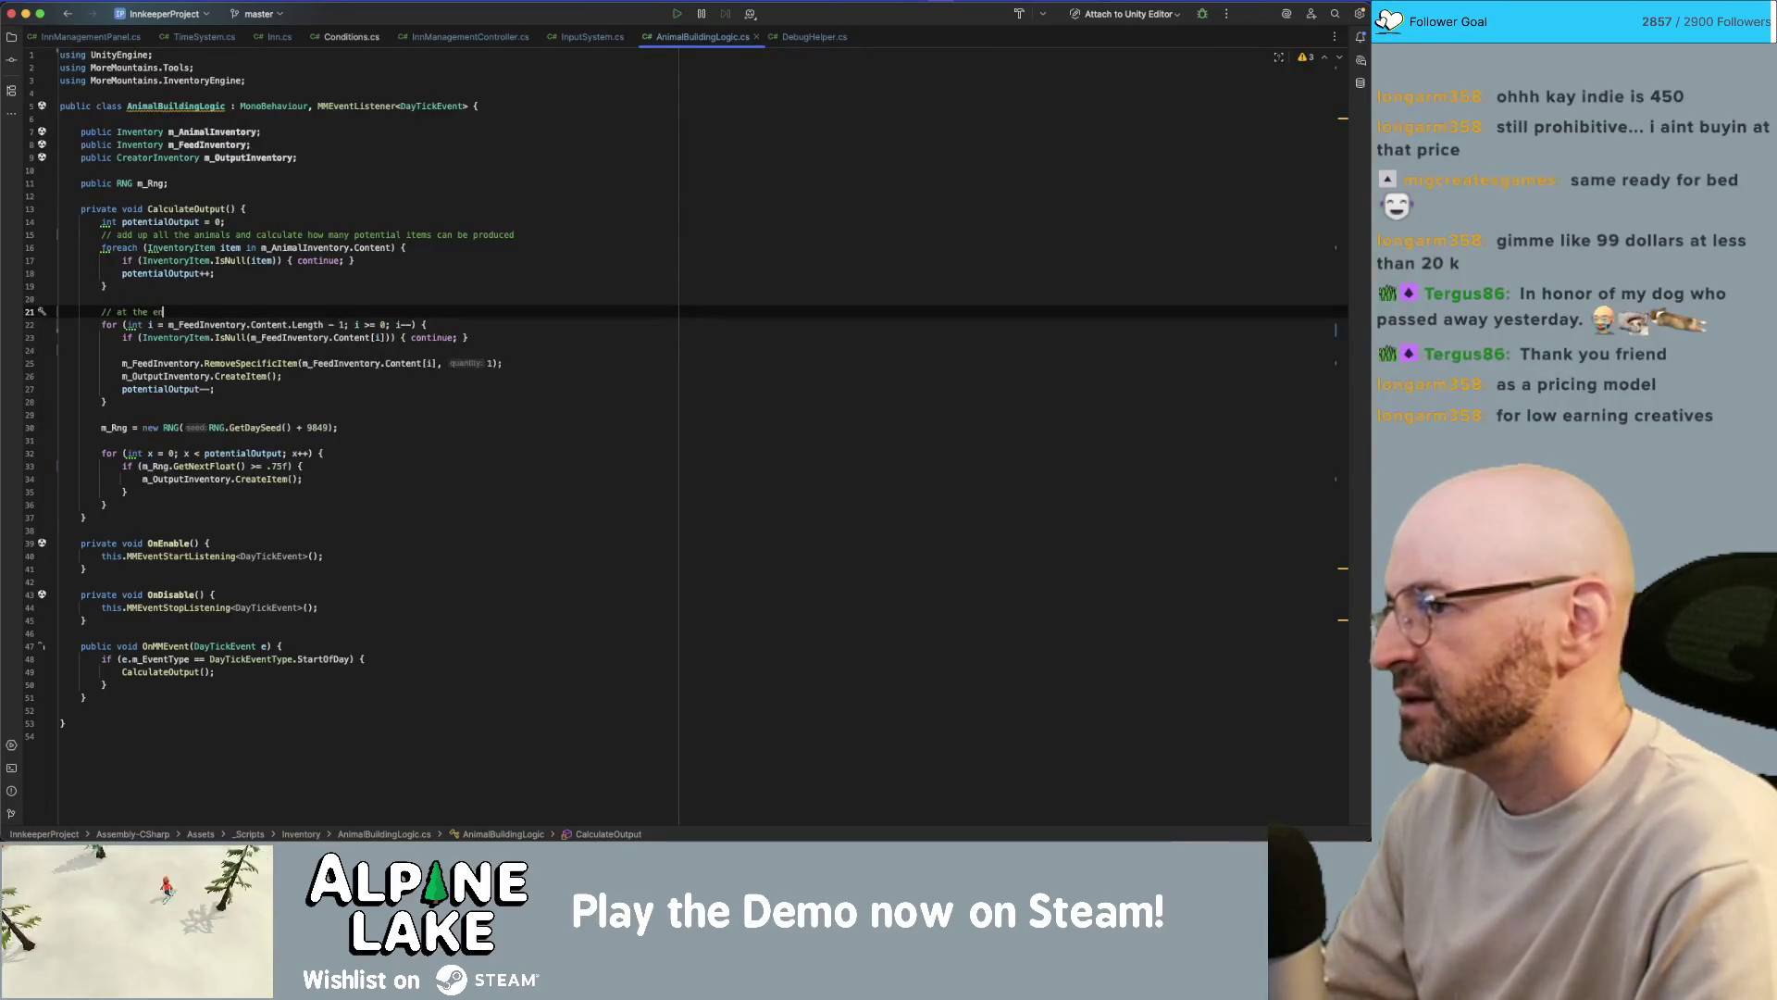
pyautogui.write(', ')
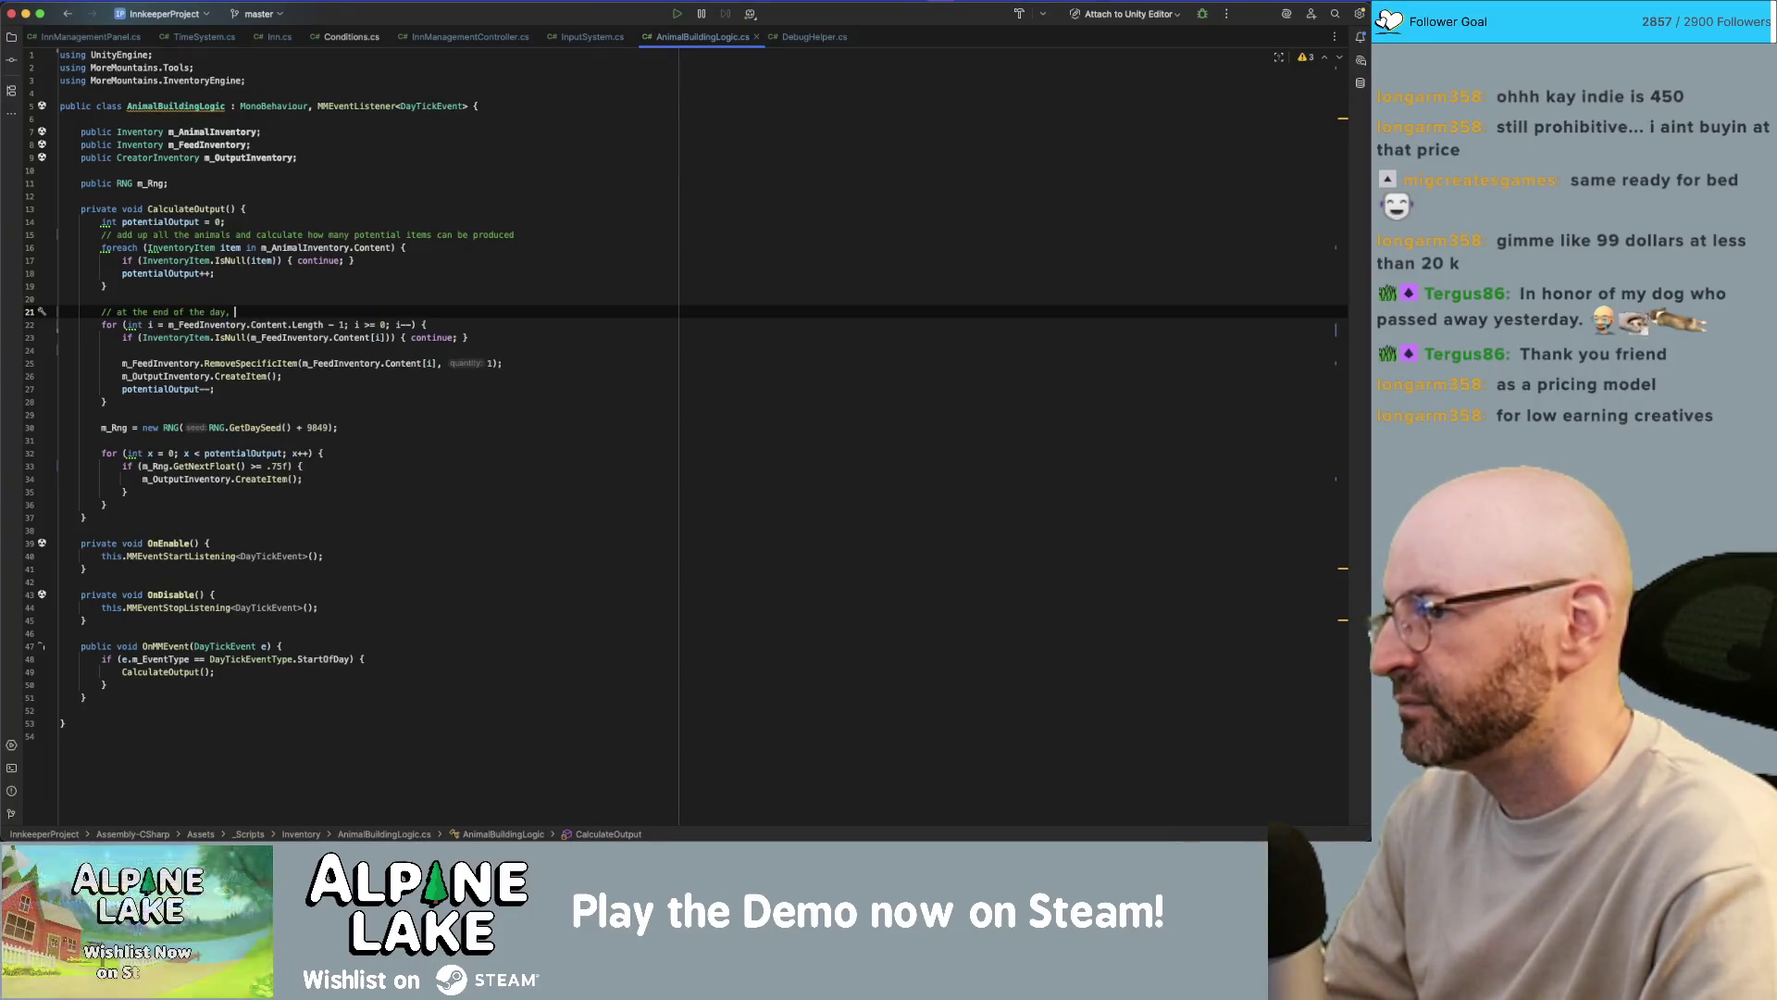
pyautogui.write('we remove 1 feed')
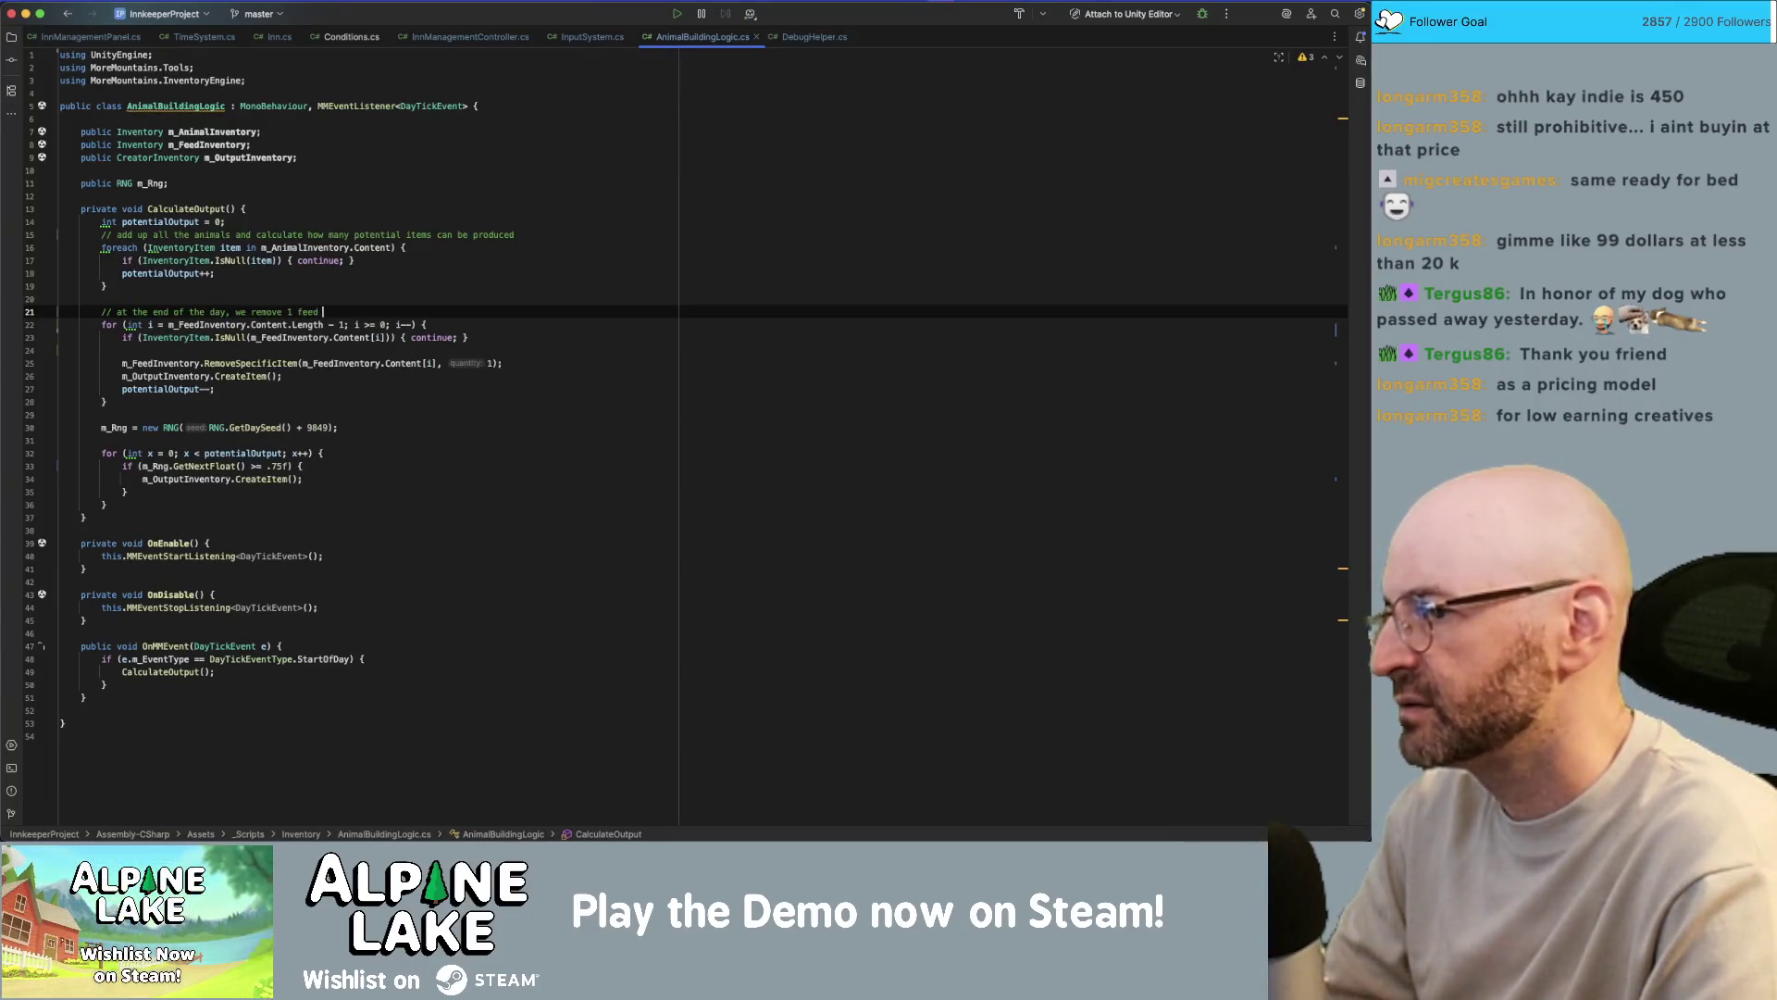
pyautogui.write(' and replace it with 1 c')
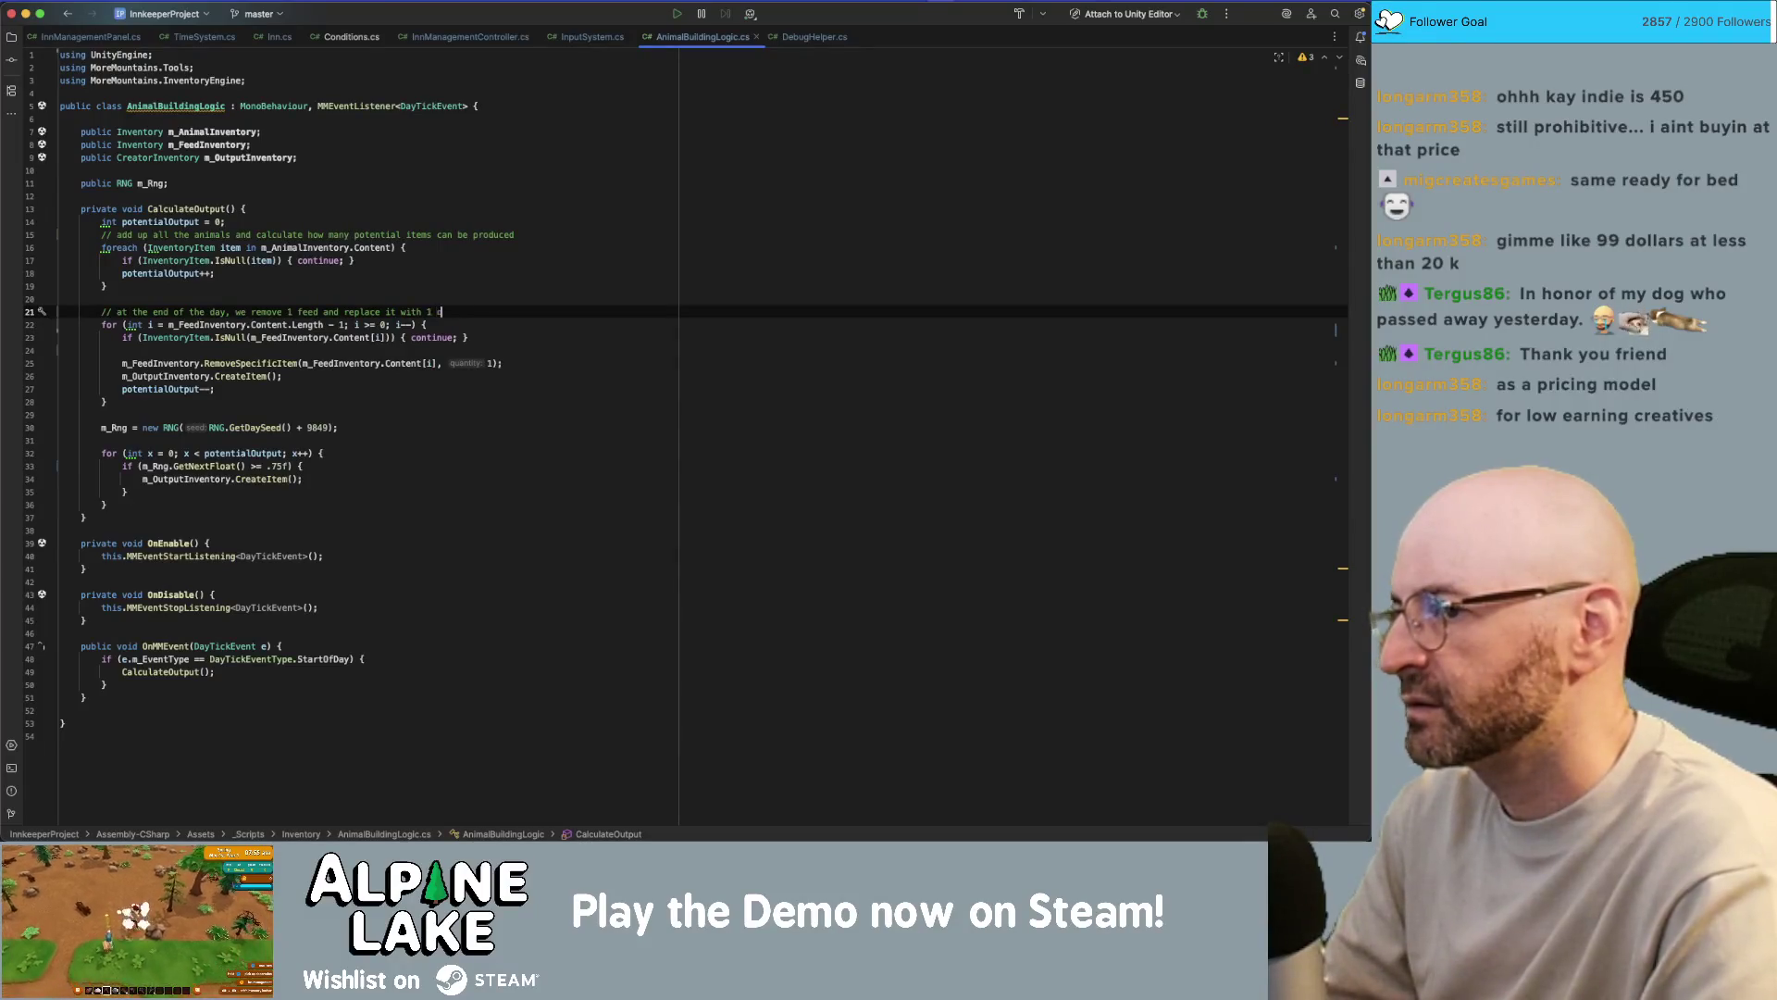
pyautogui.write('output item')
pyautogui.press('Down')
pyautogui.press('Down')
pyautogui.press('Down')
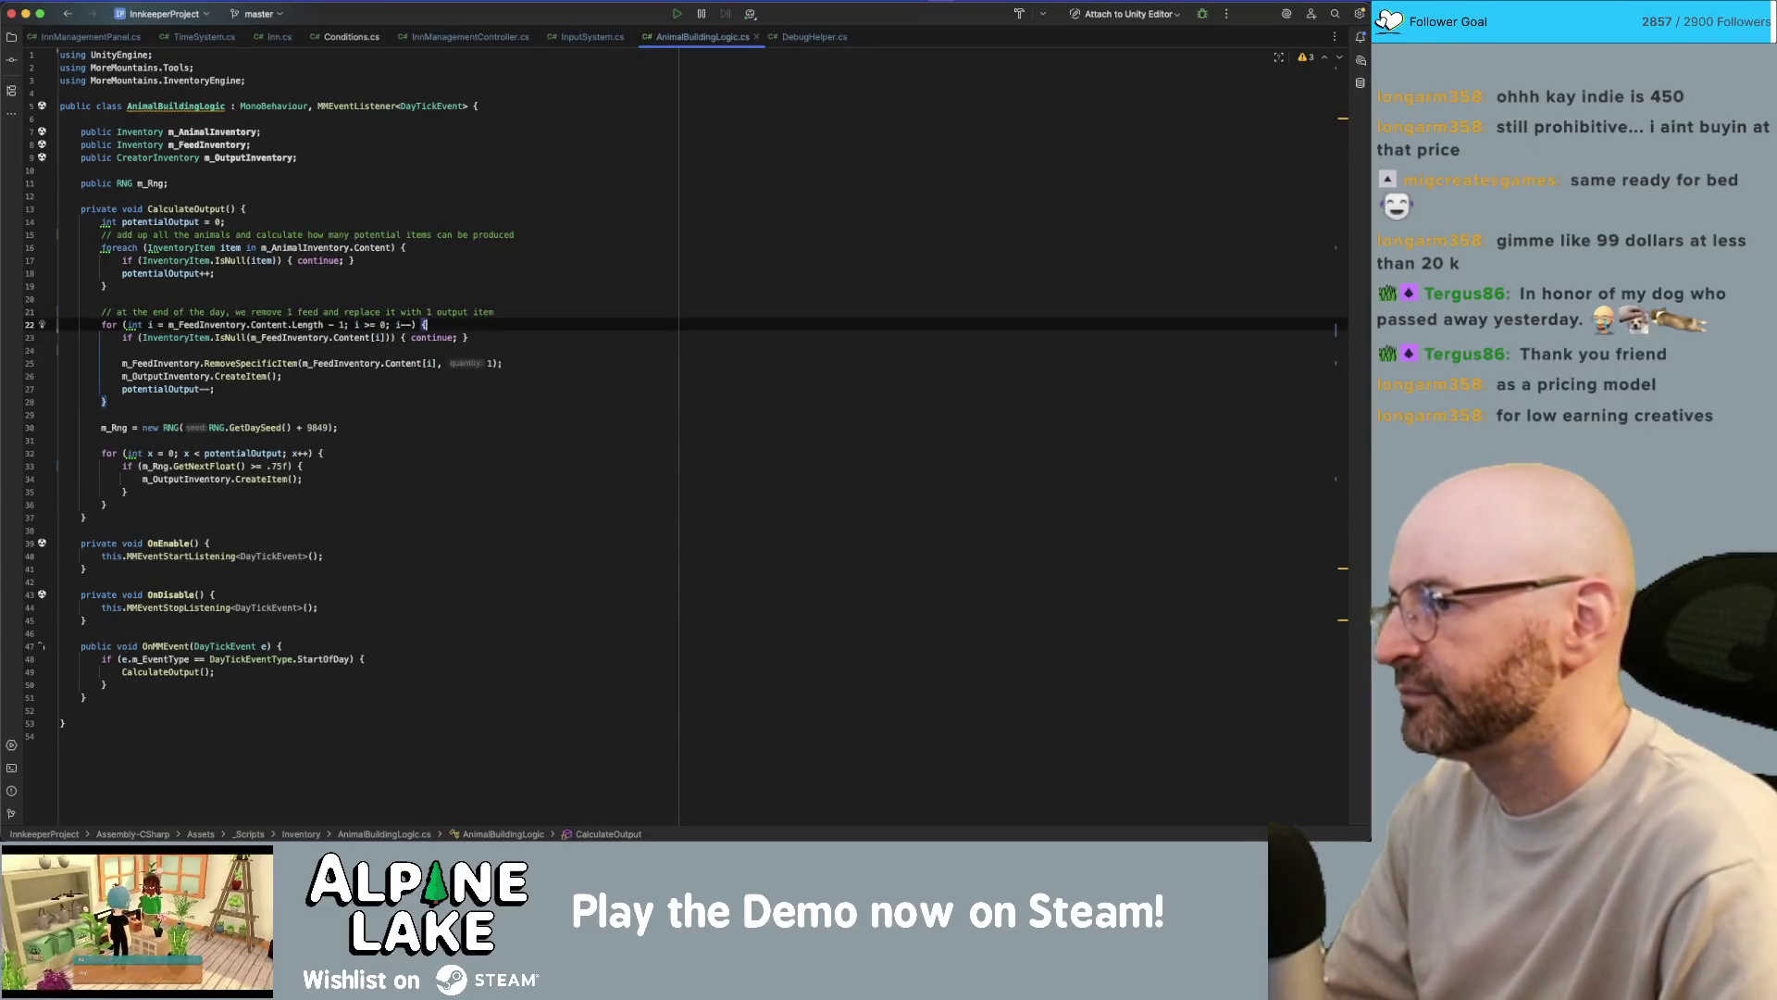
pyautogui.press('BackSpace')
# - Highlight the usages of potentialOutput and m_Rng in CalculateOutput
pyautogui.doubleClick(149, 377)
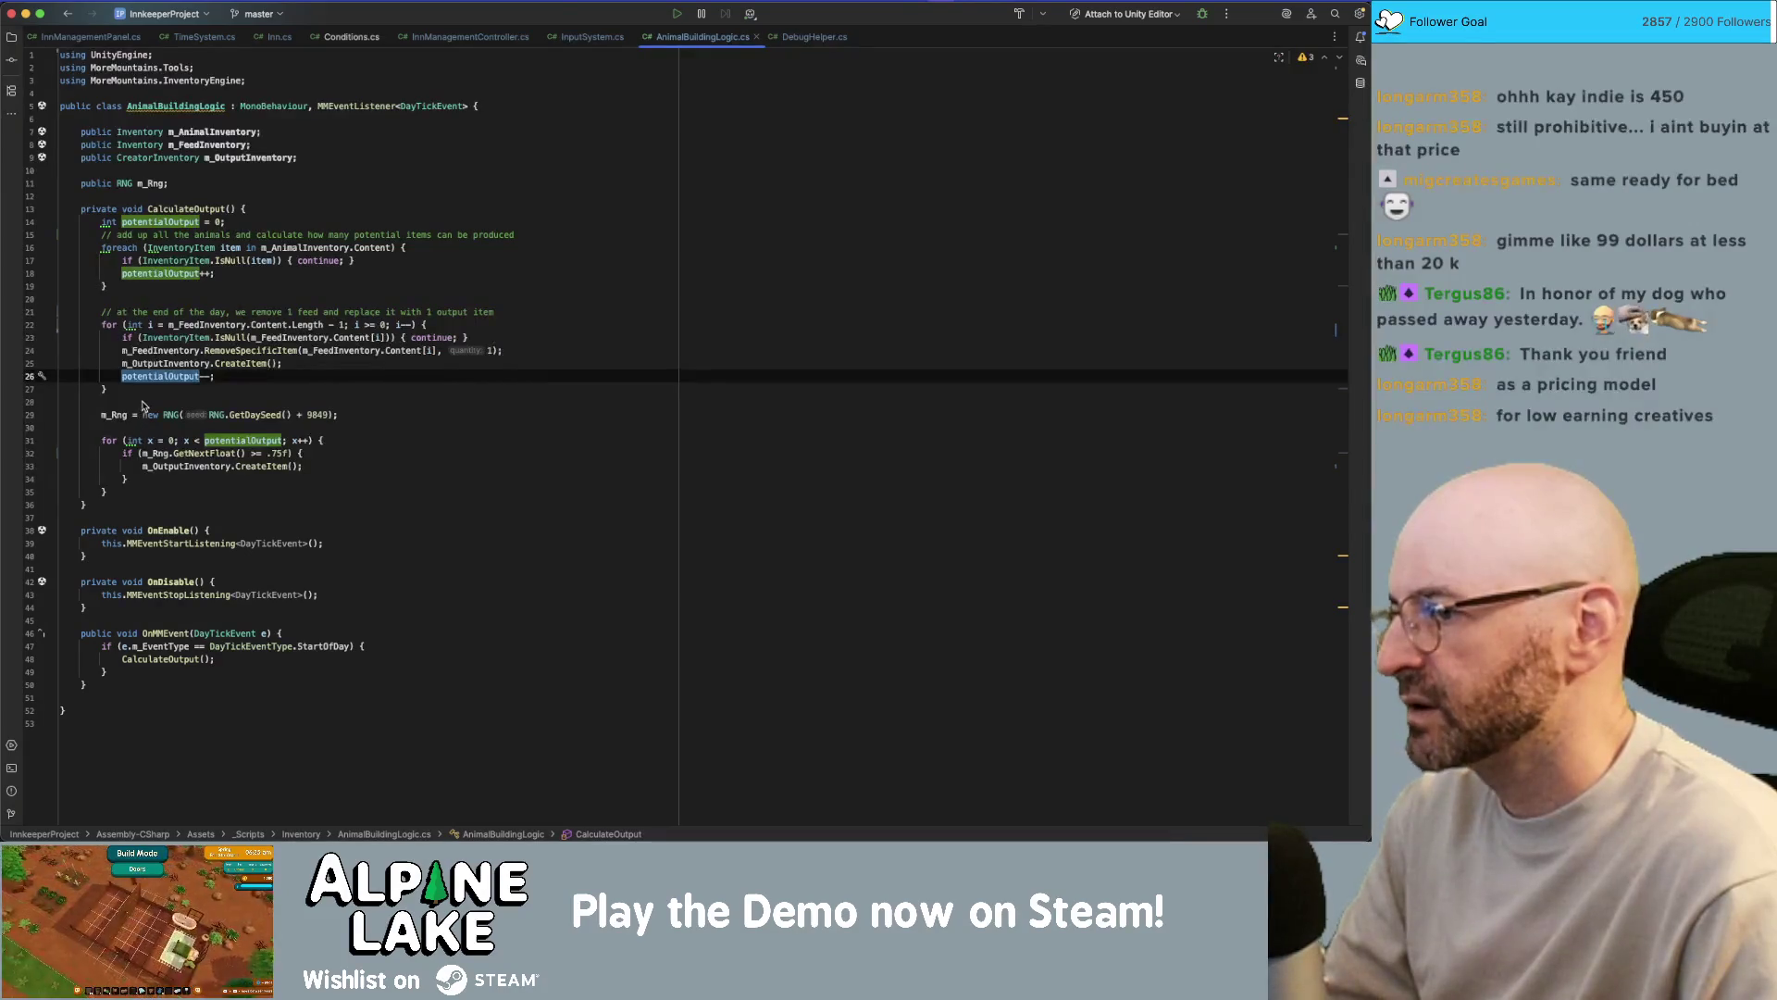
pyautogui.click(139, 402)
pyautogui.click(134, 423)
pyautogui.doubleClick(118, 415)
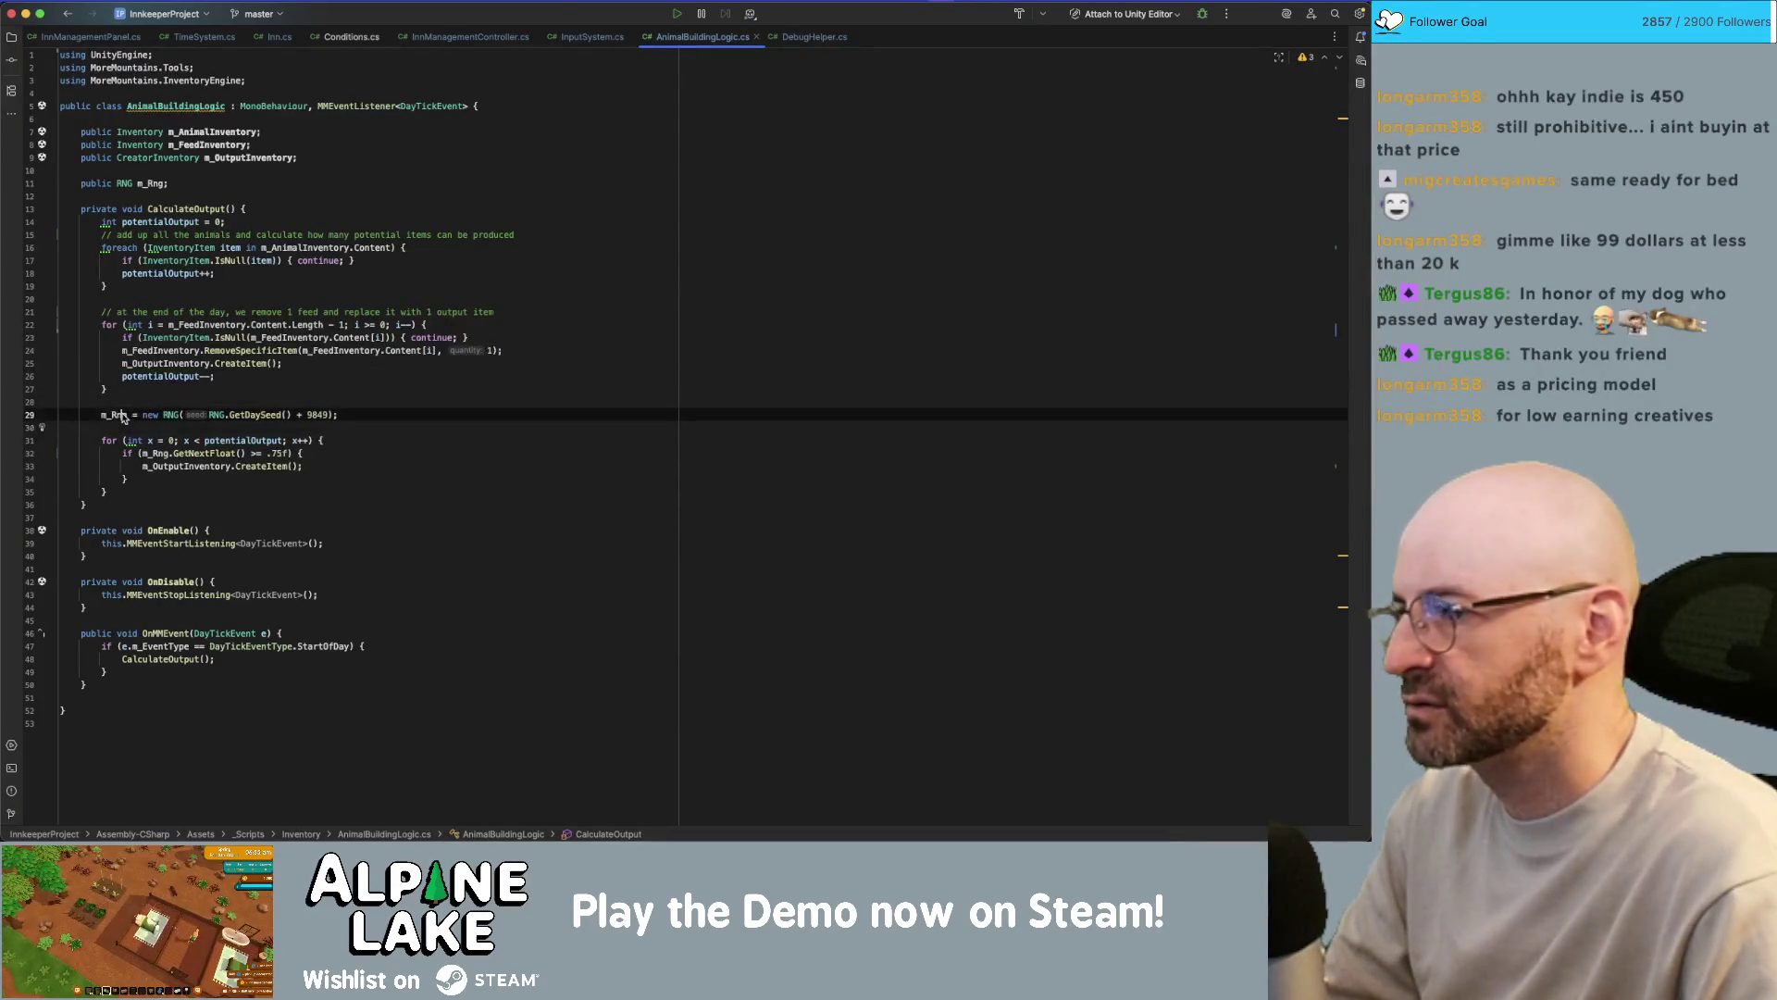
pyautogui.click(177, 426)
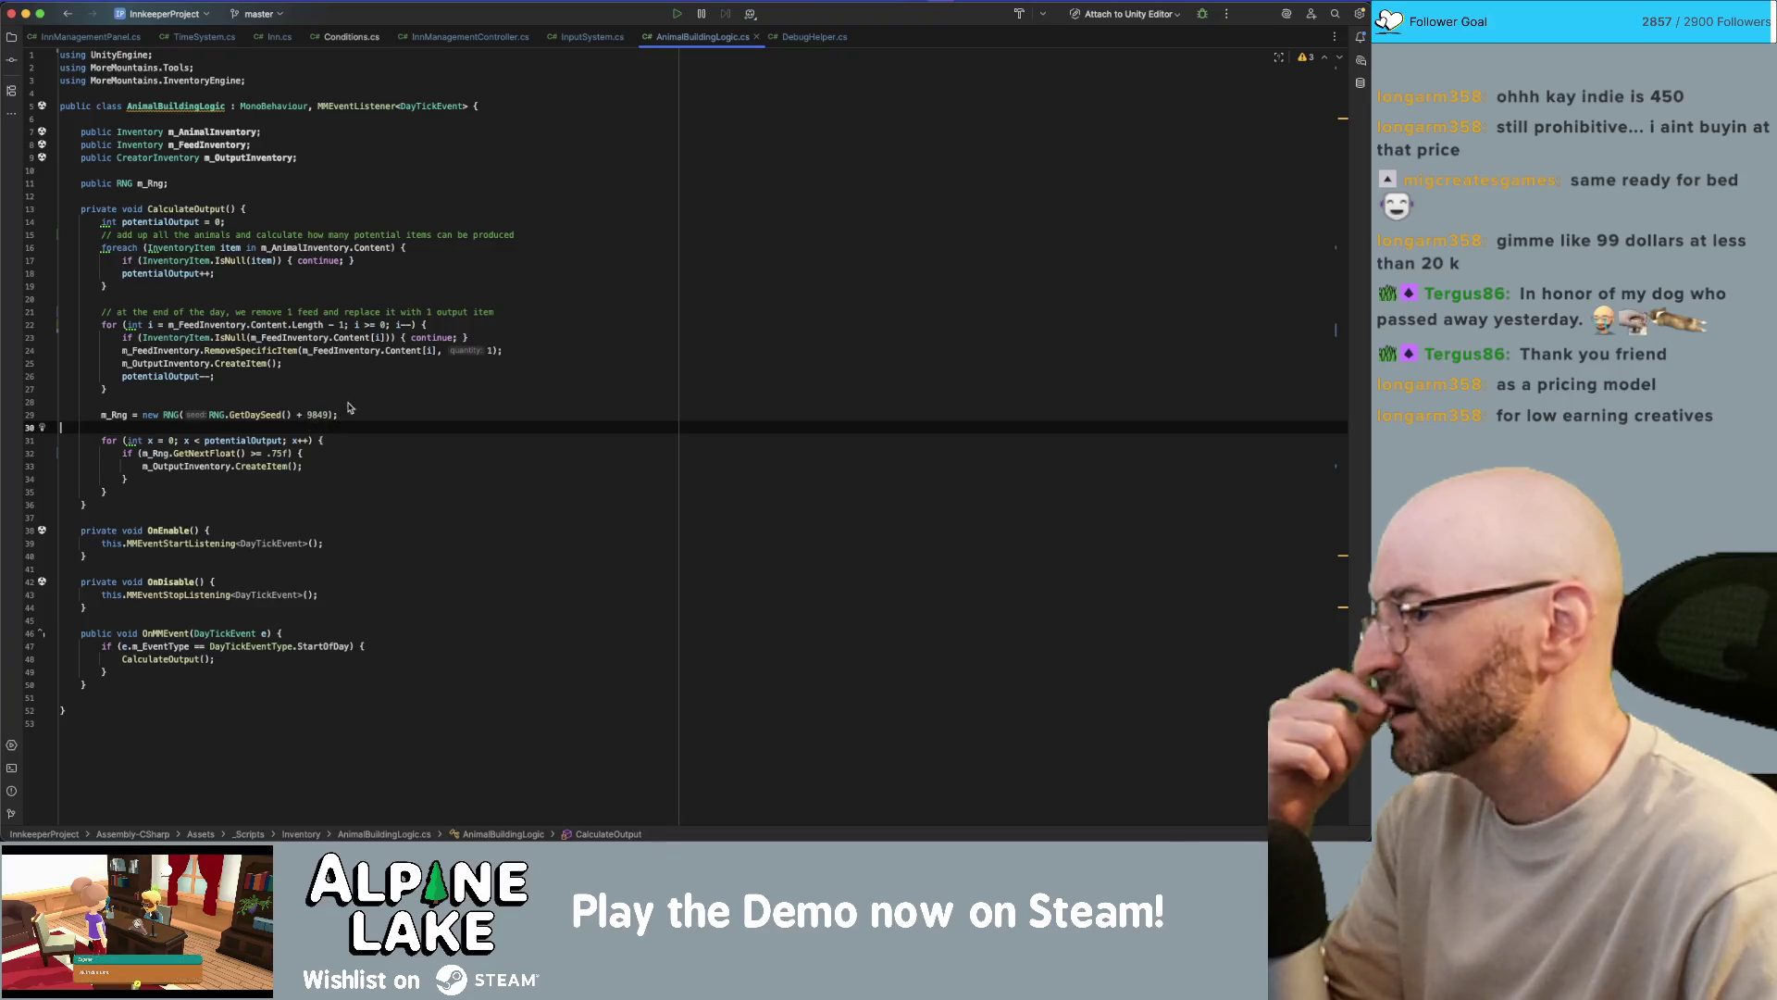
# - Add a comment above the output loop about producing output anyway at a certain percentage
pyautogui.press('Return')
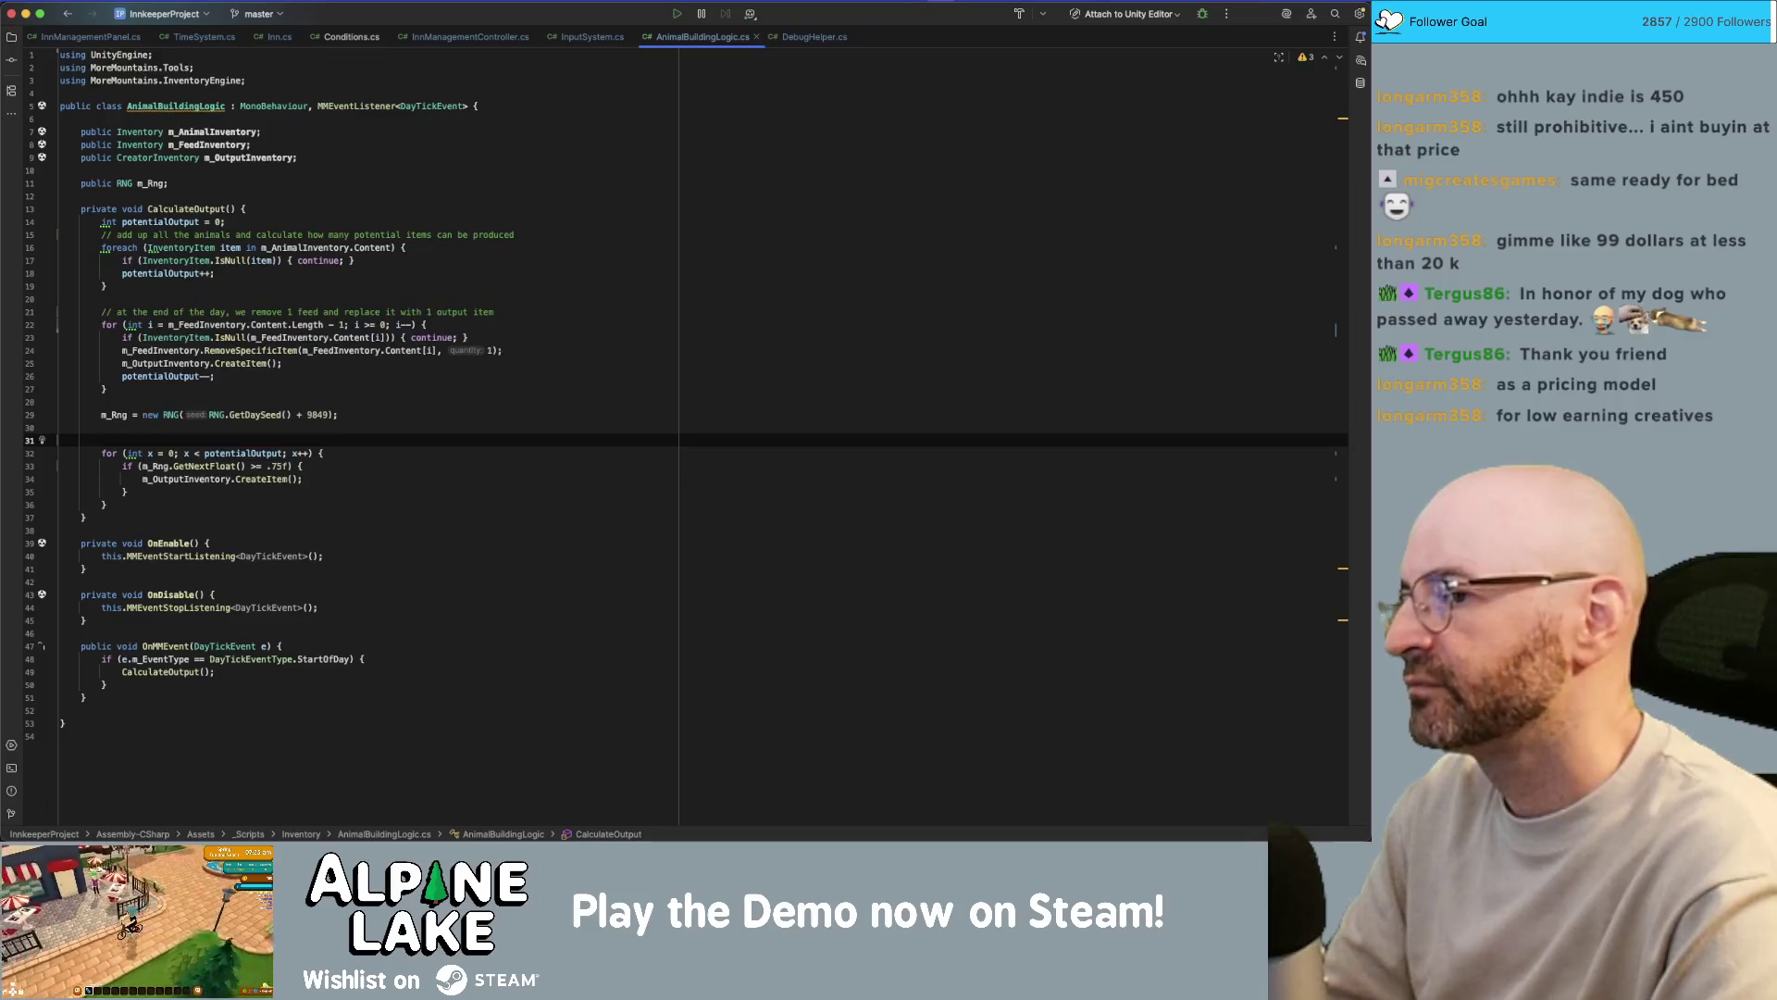
pyautogui.write("// wif we didn't")
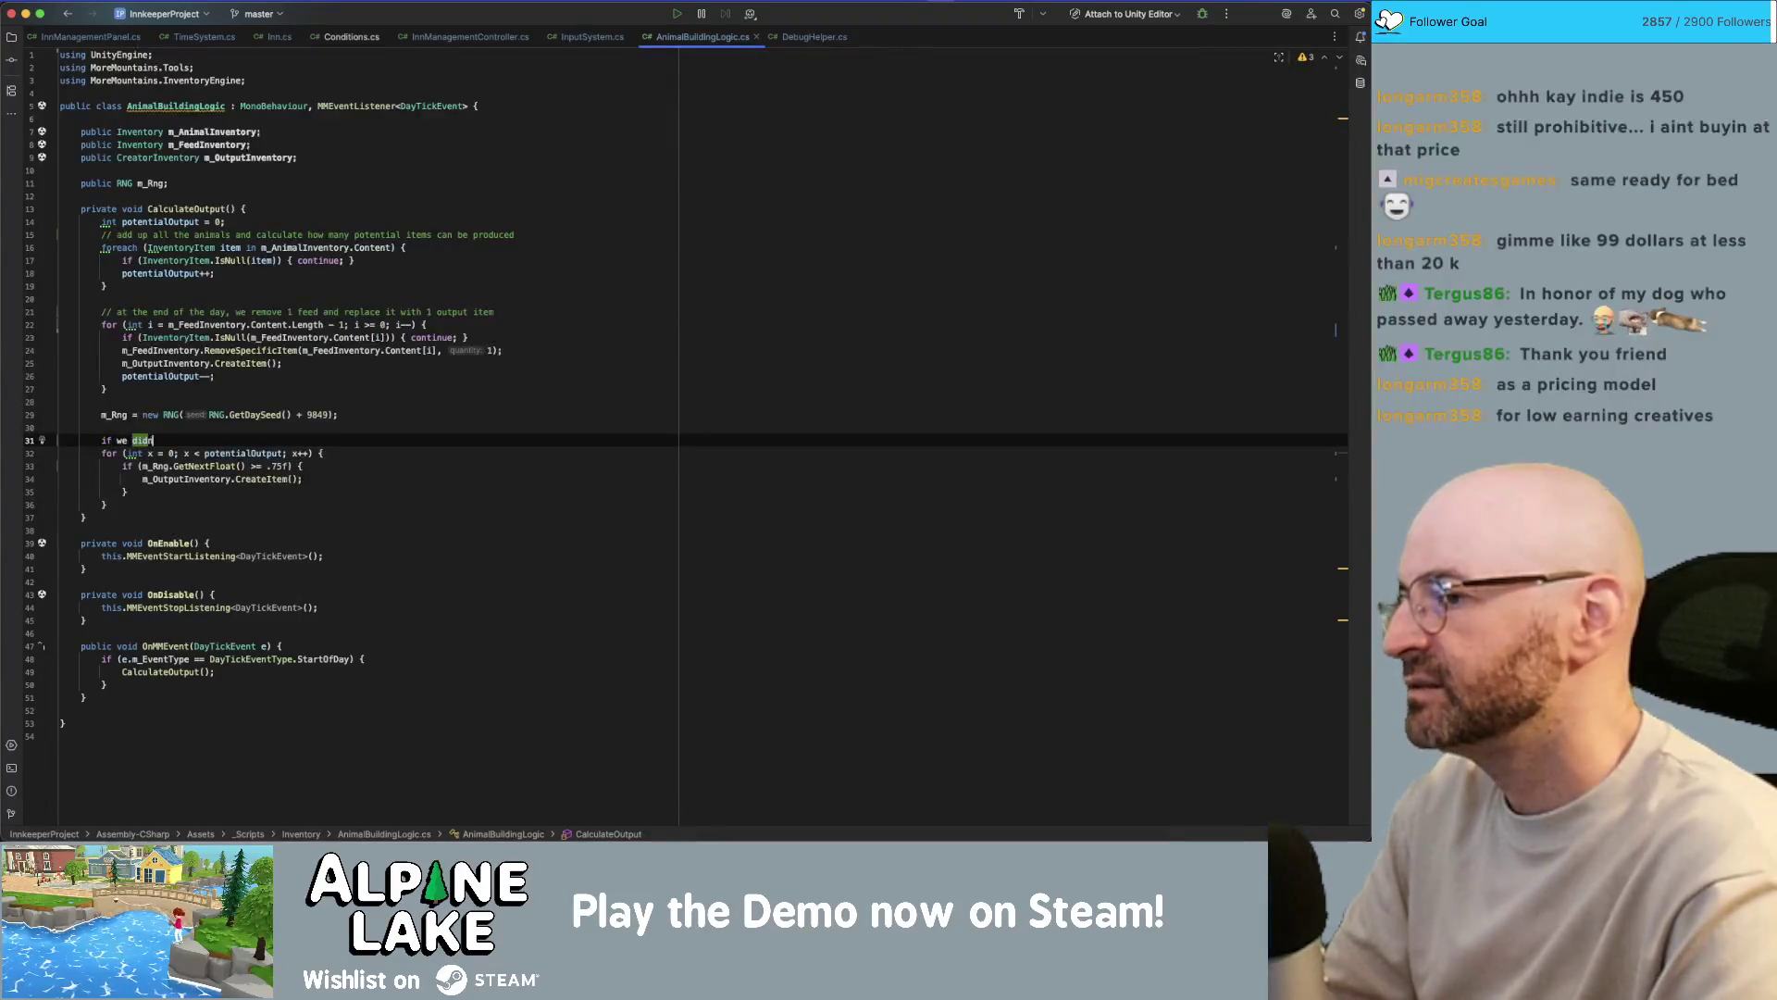
pyautogui.press('super+slash')
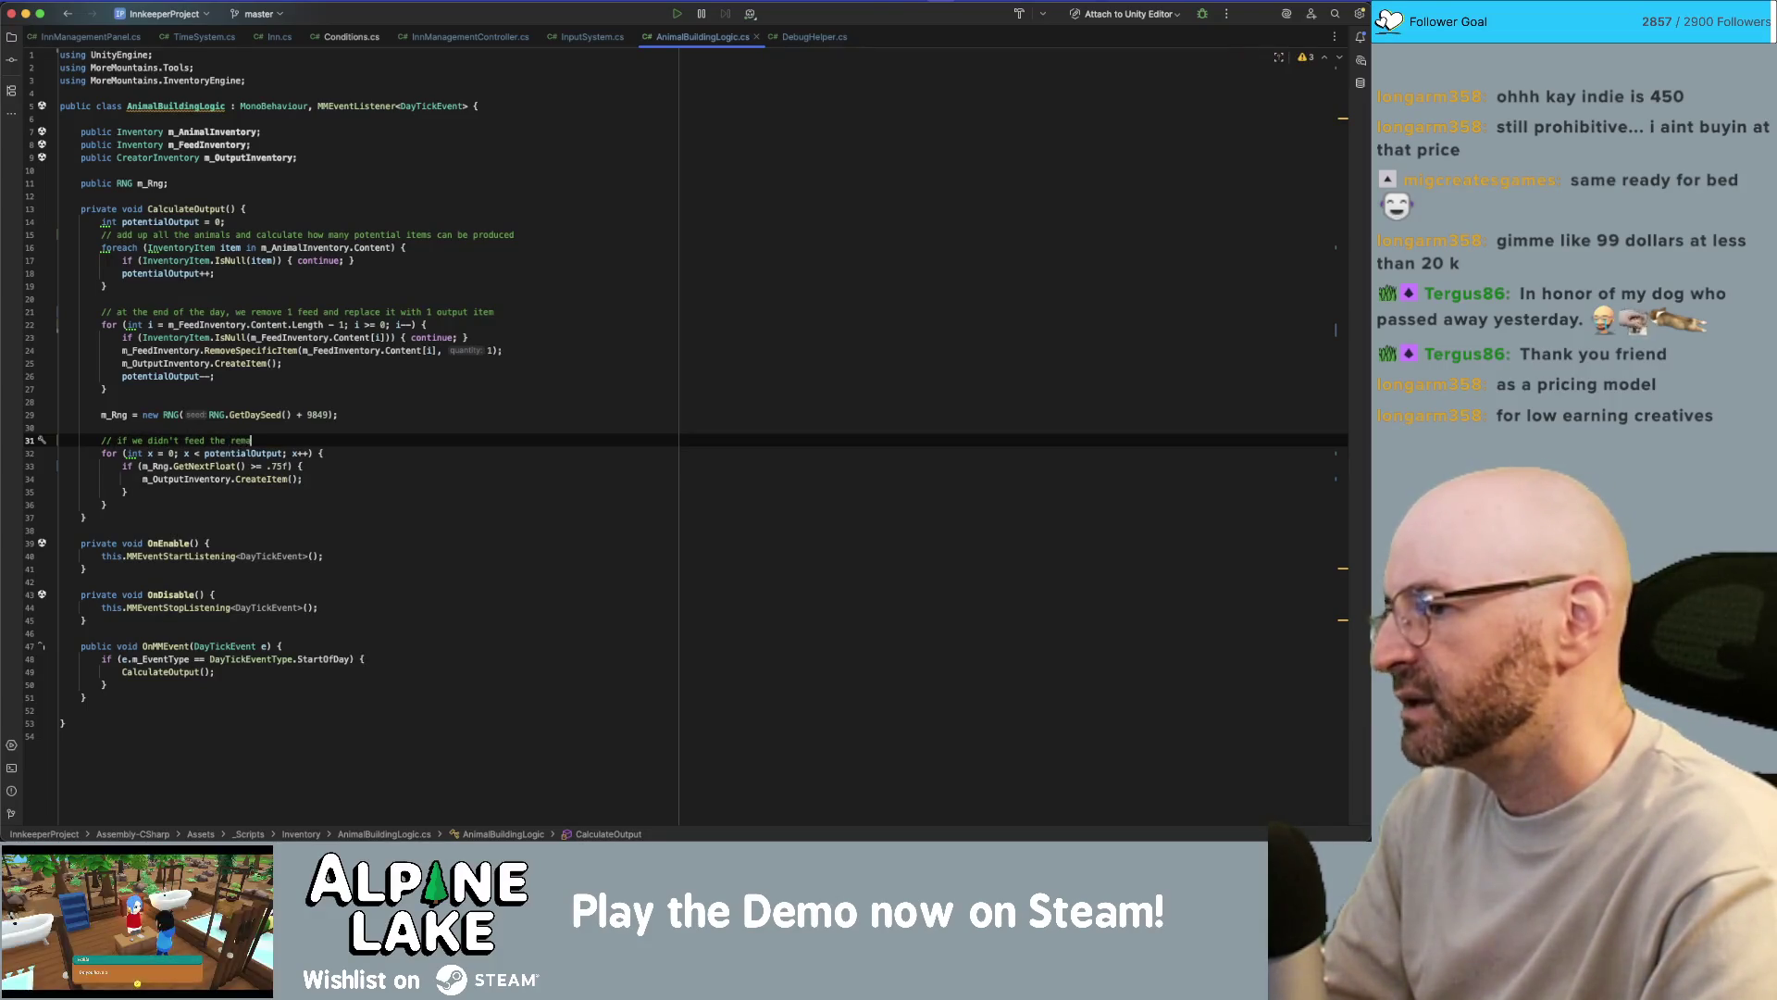
pyautogui.write('mals,')
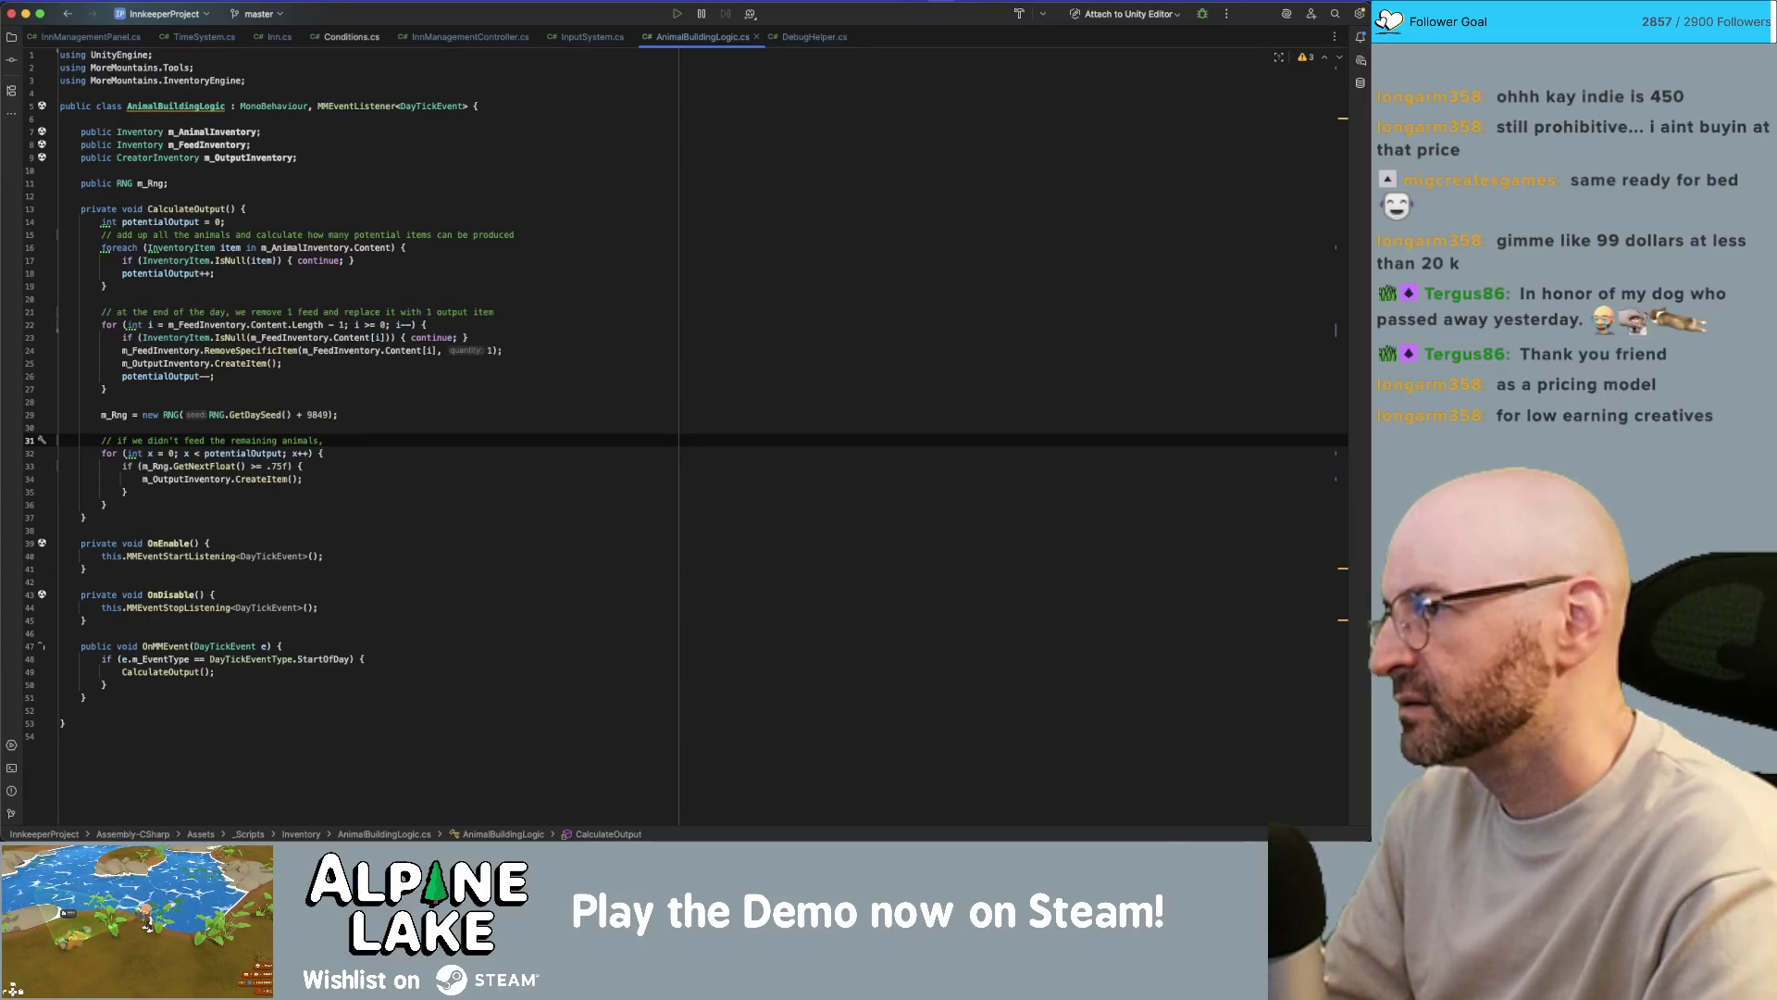
pyautogui.write('produce output anyway if (')
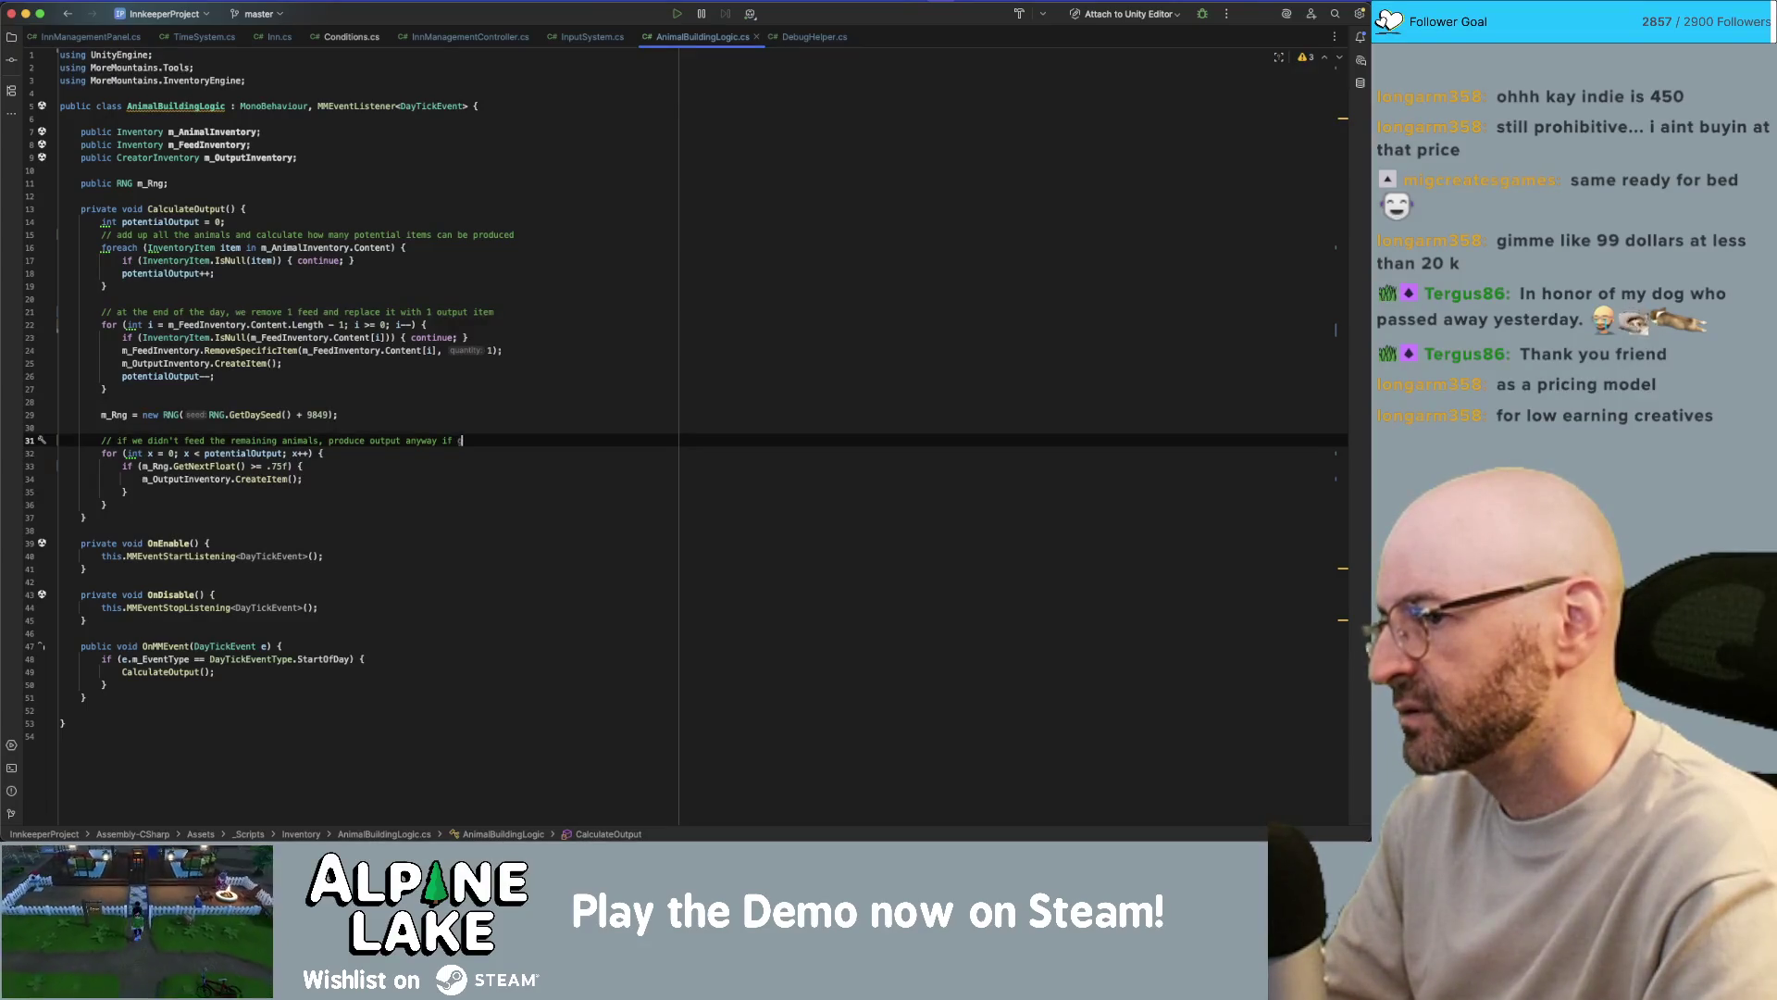
pyautogui.press('BackSpace')
pyautogui.press('BackSpace')
pyautogui.press('BackSpace')
pyautogui.press('BackSpace')
pyautogui.press('BackSpace')
pyautogui.write('rtain percentage')
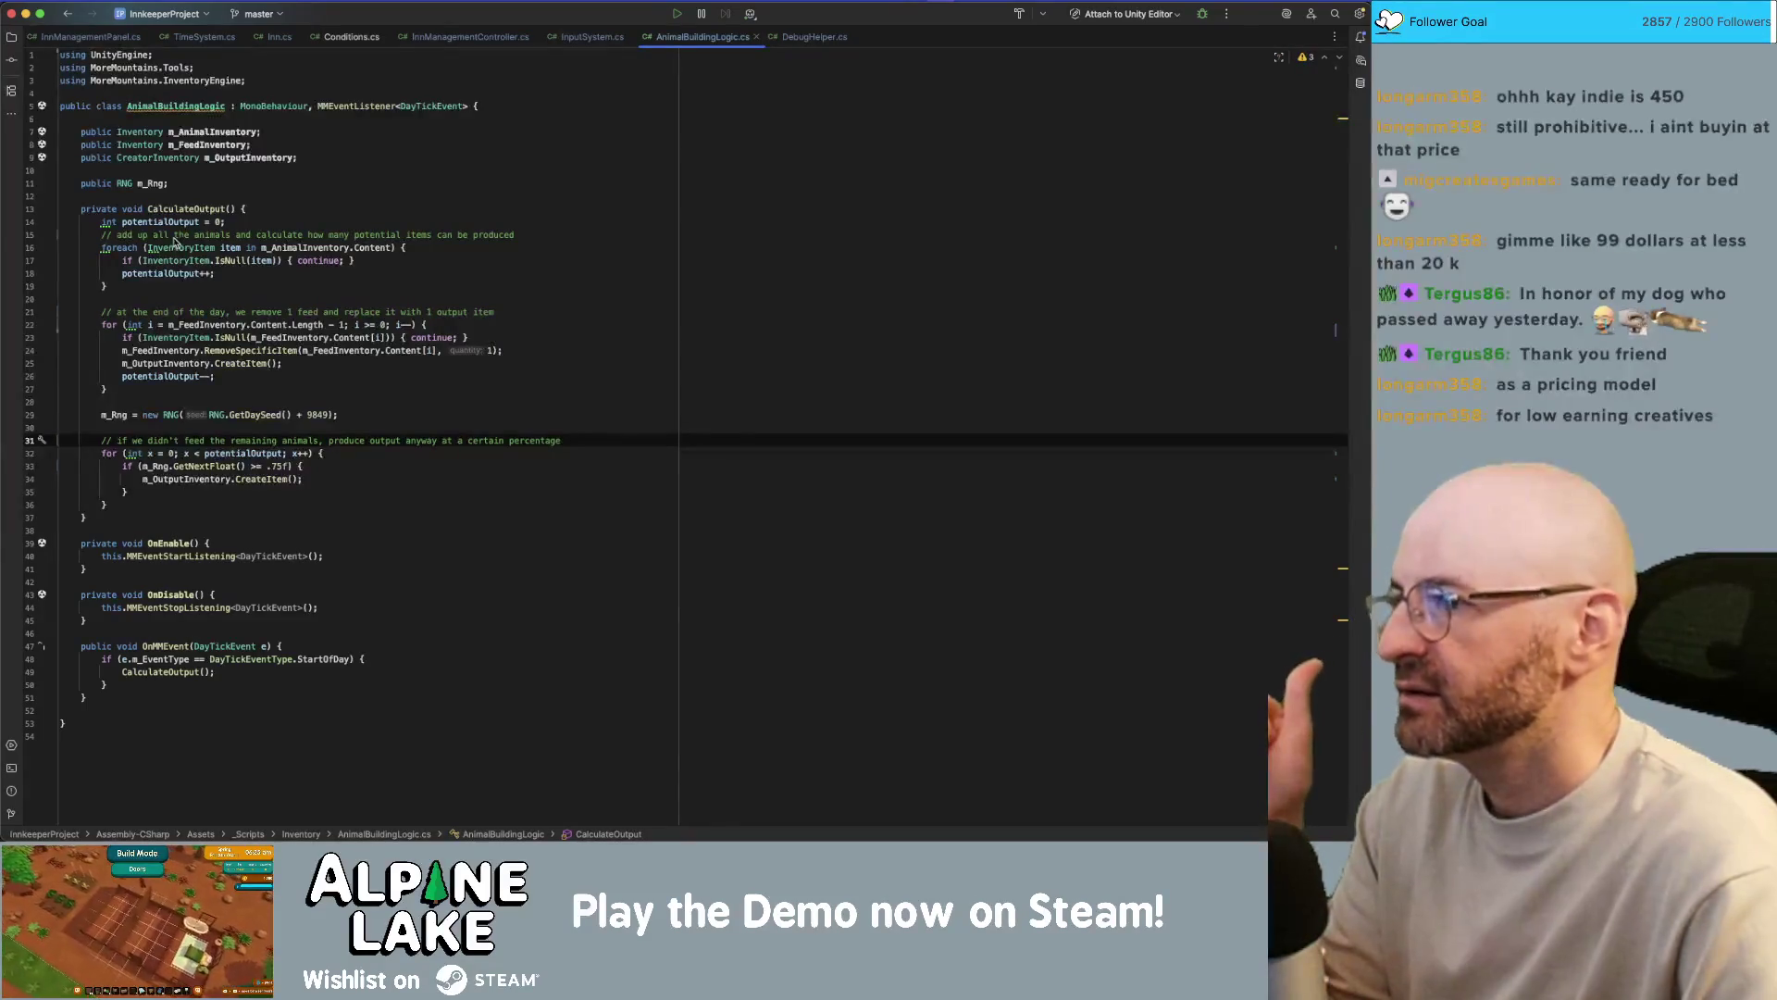
# - Check where the animal, feed and output inventory fields and potentialOutput are used
pyautogui.click(208, 134)
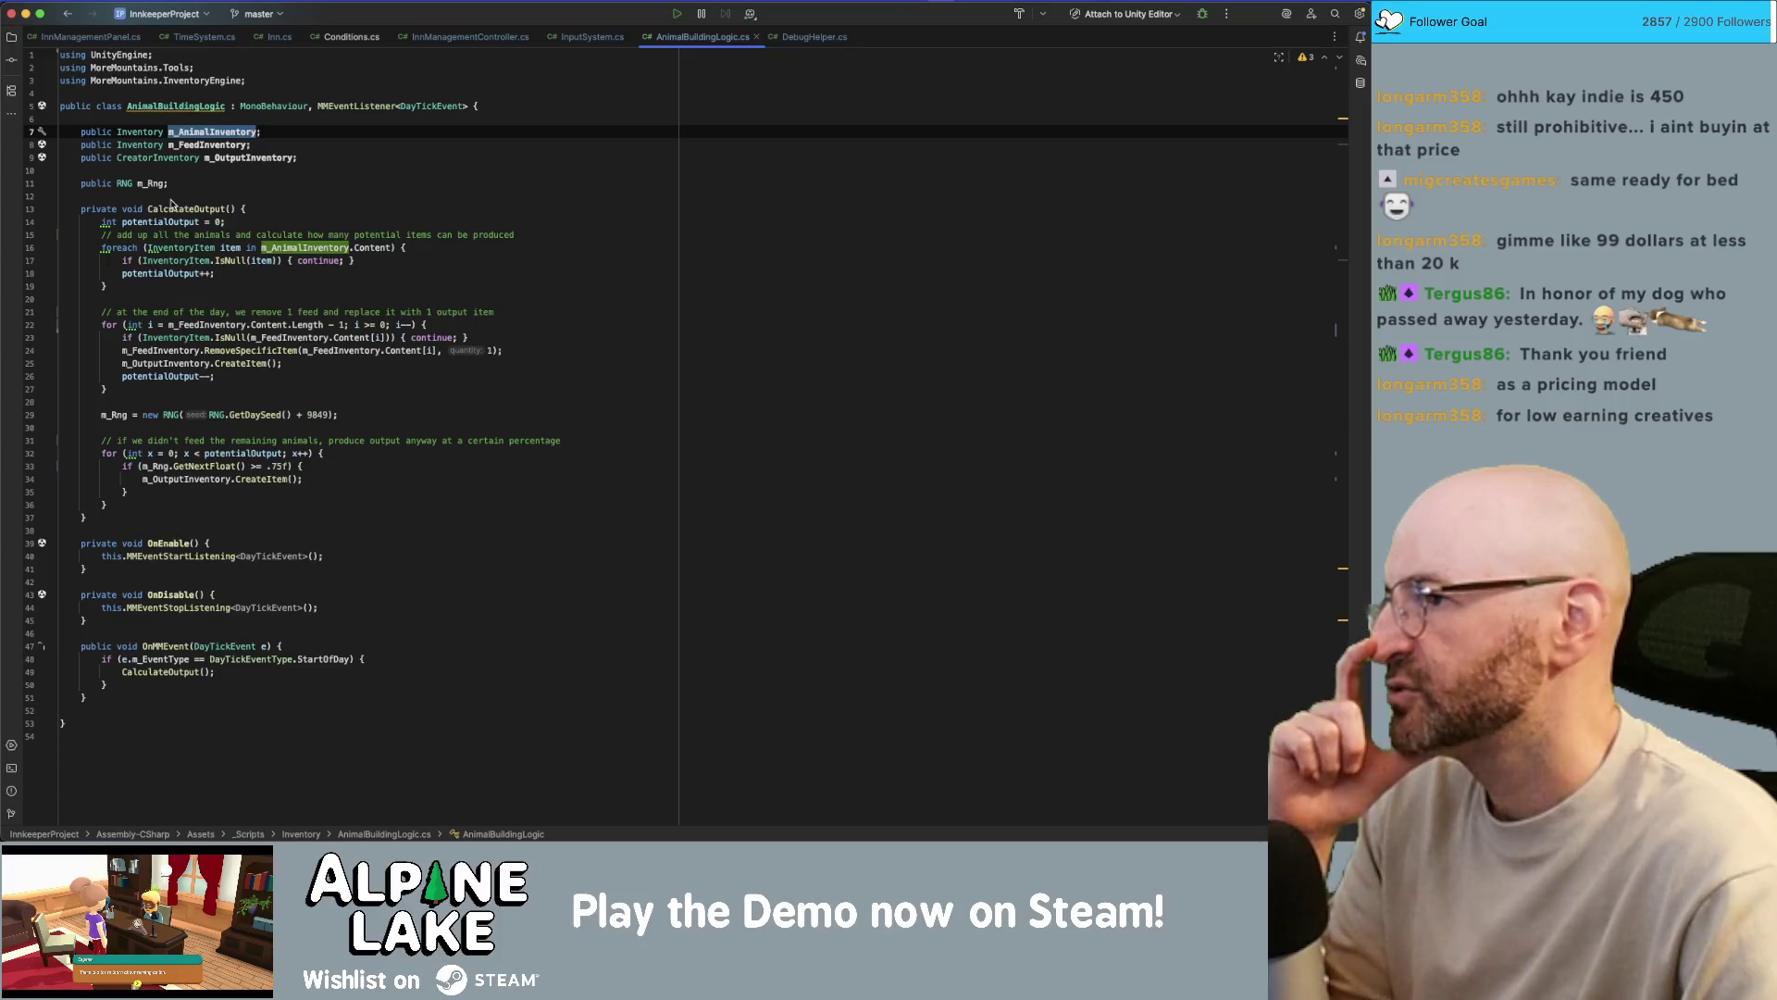
pyautogui.click(248, 145)
pyautogui.click(252, 184)
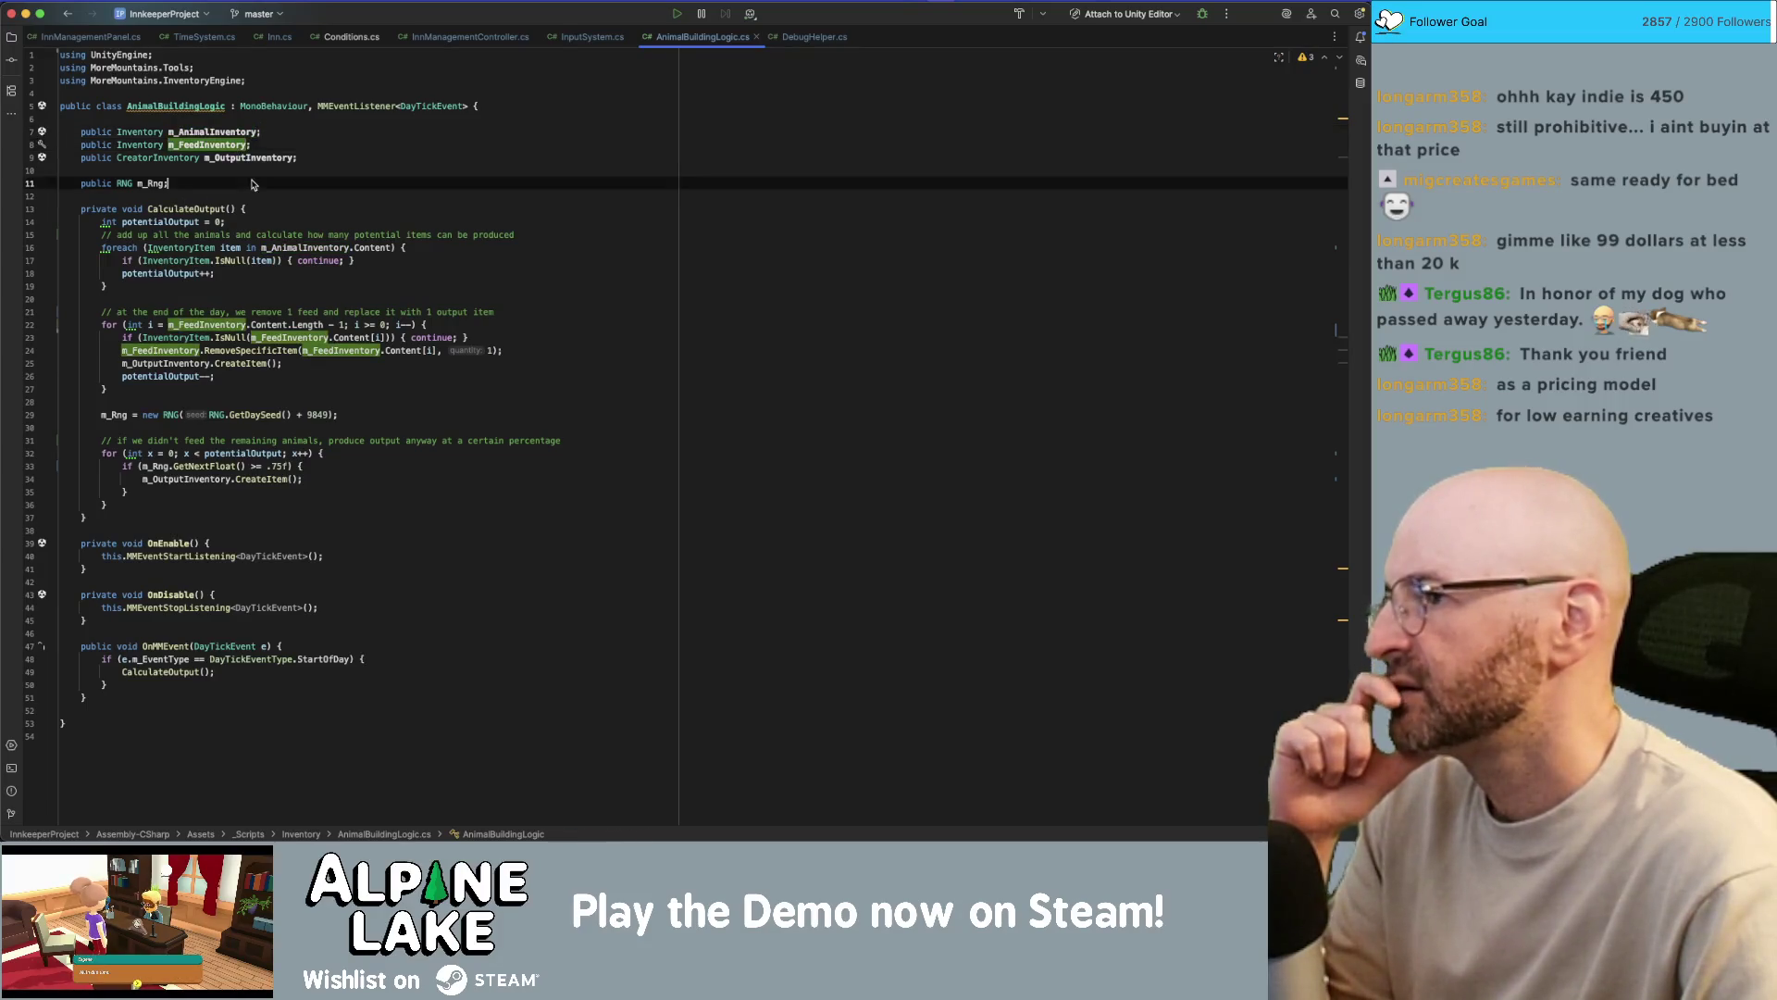
pyautogui.click(231, 132)
pyautogui.click(227, 157)
pyautogui.click(226, 146)
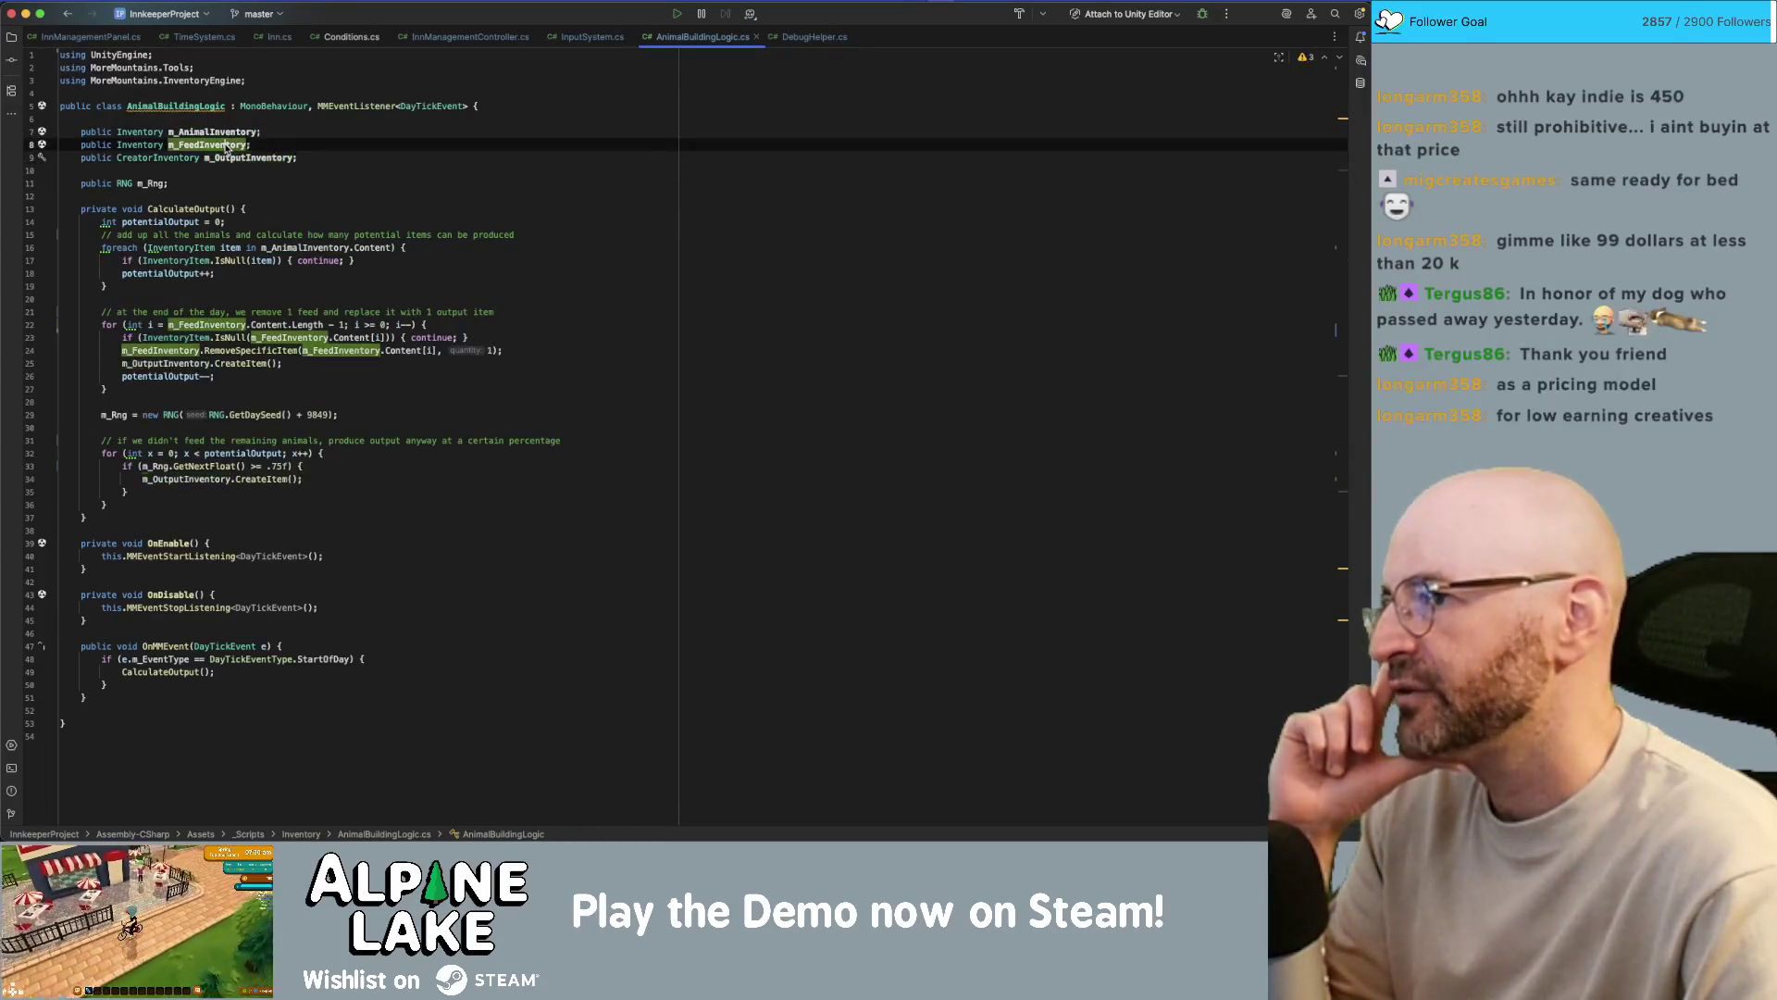
pyautogui.doubleClick(227, 158)
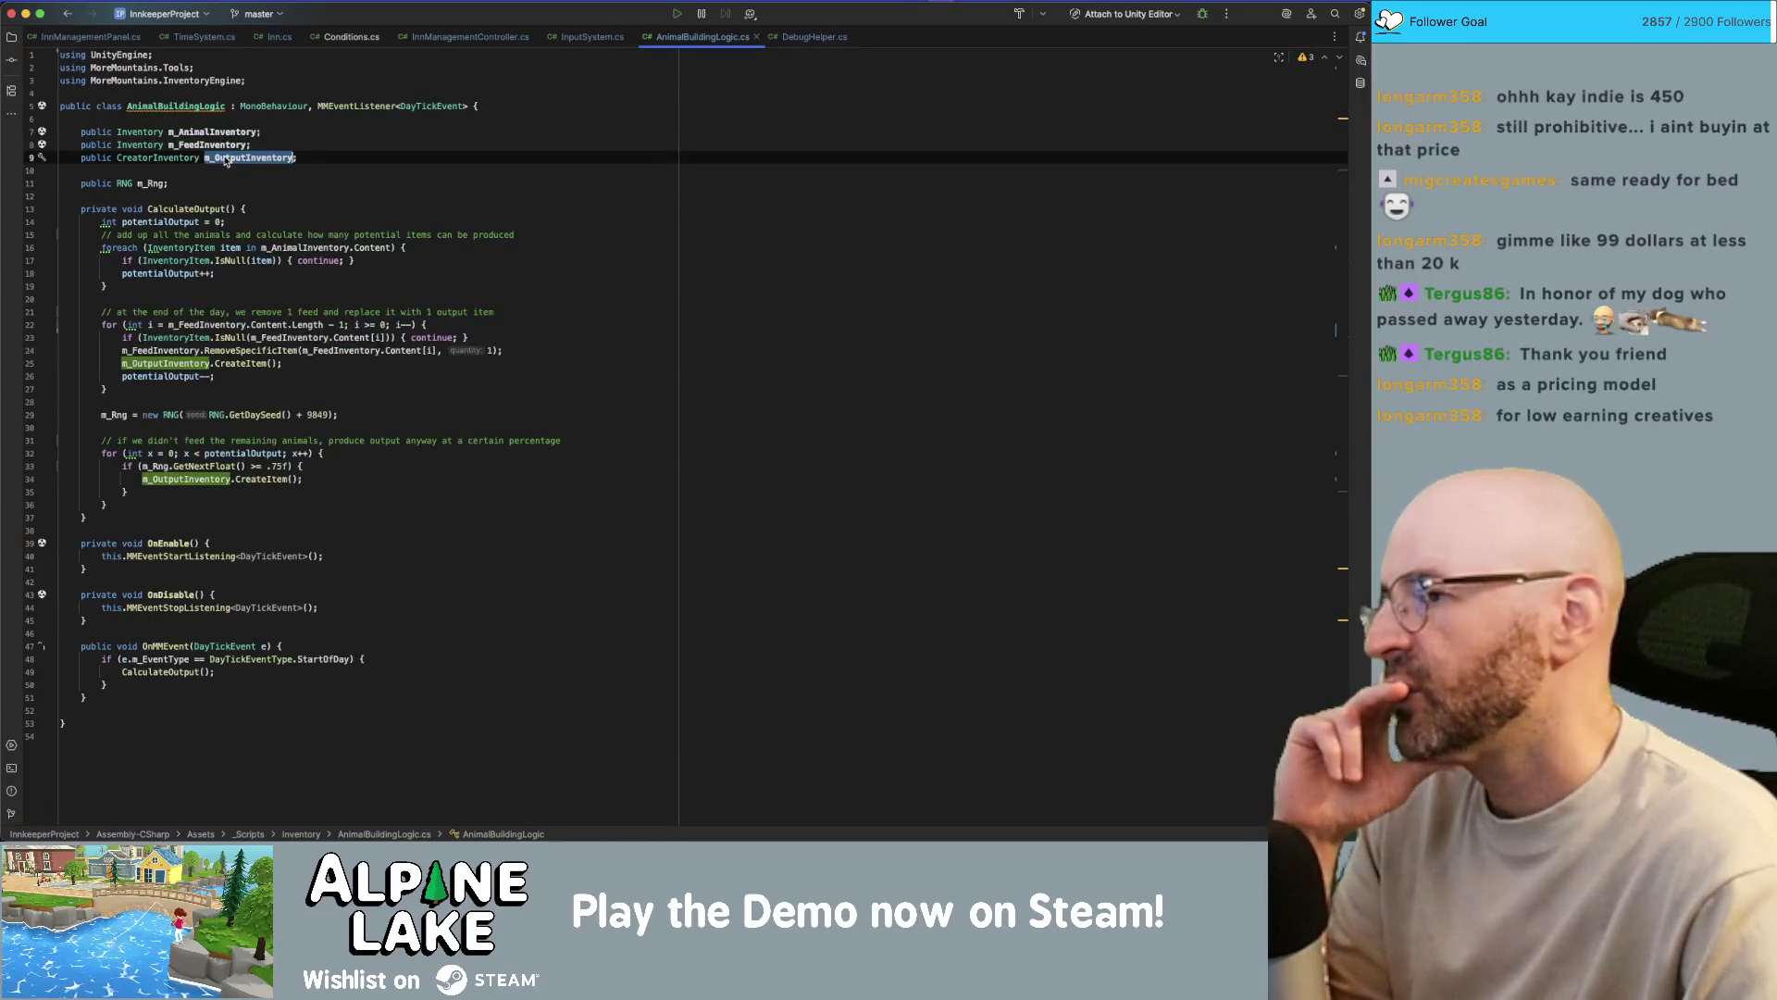
pyautogui.doubleClick(194, 222)
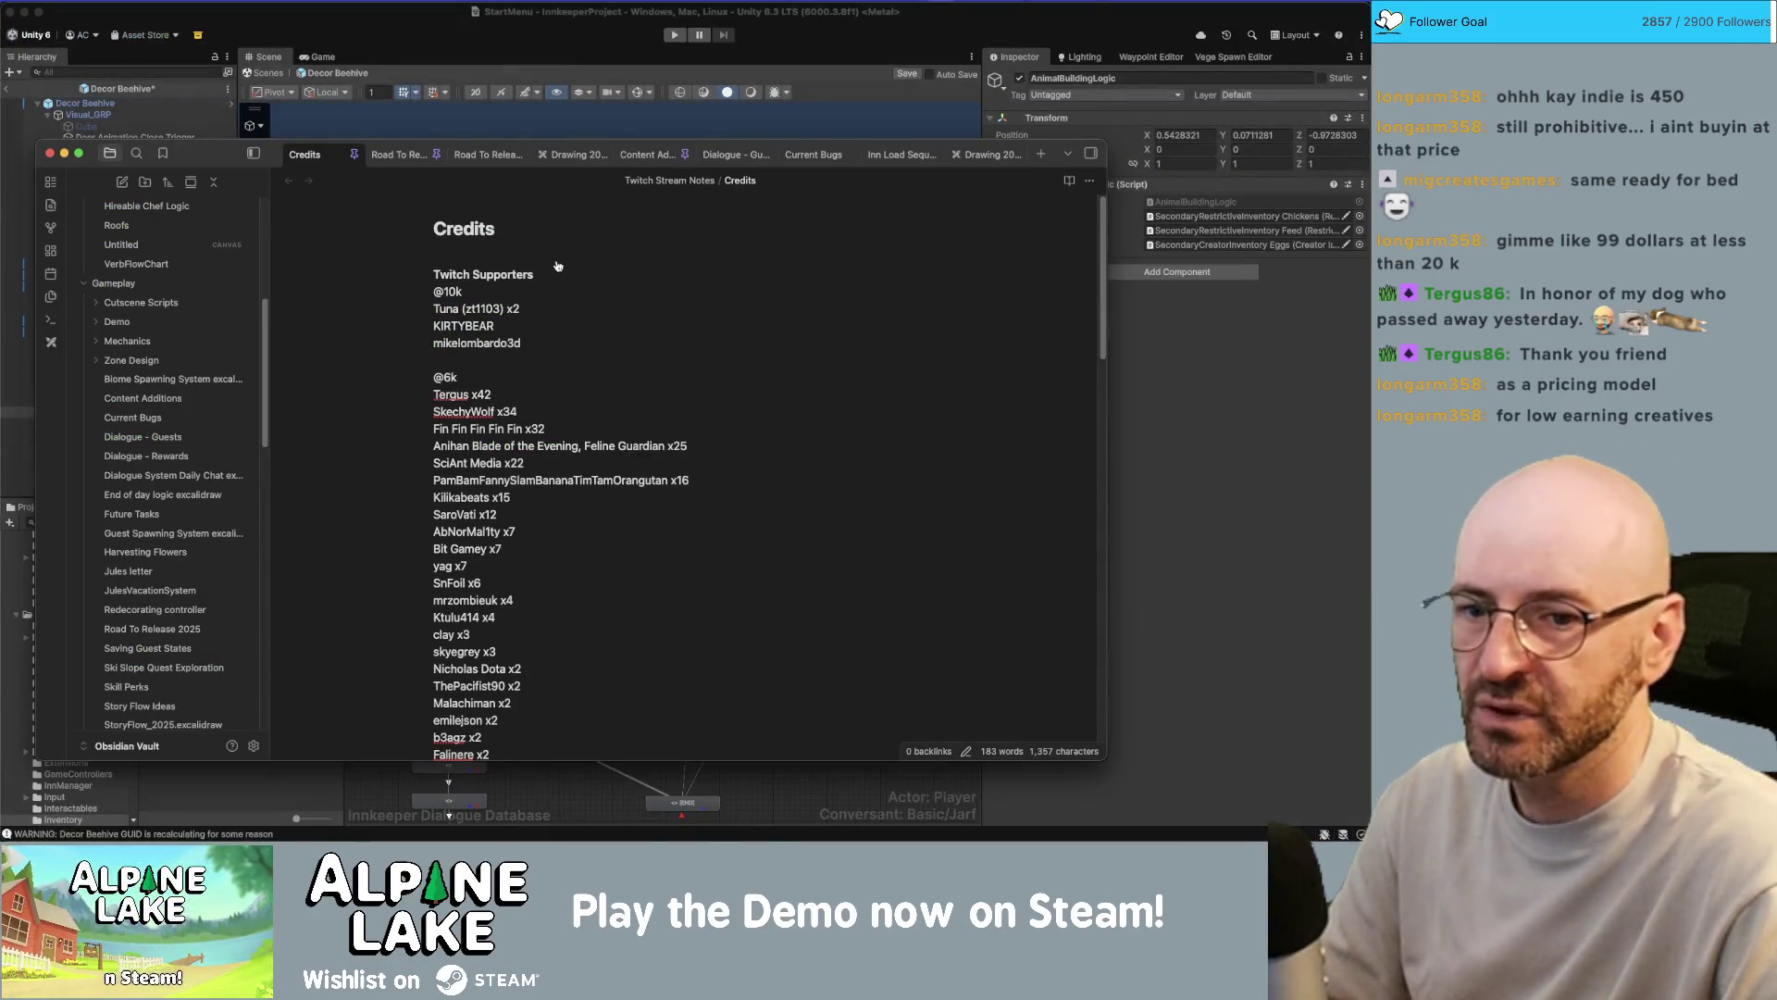
pyautogui.press('super+Tab')
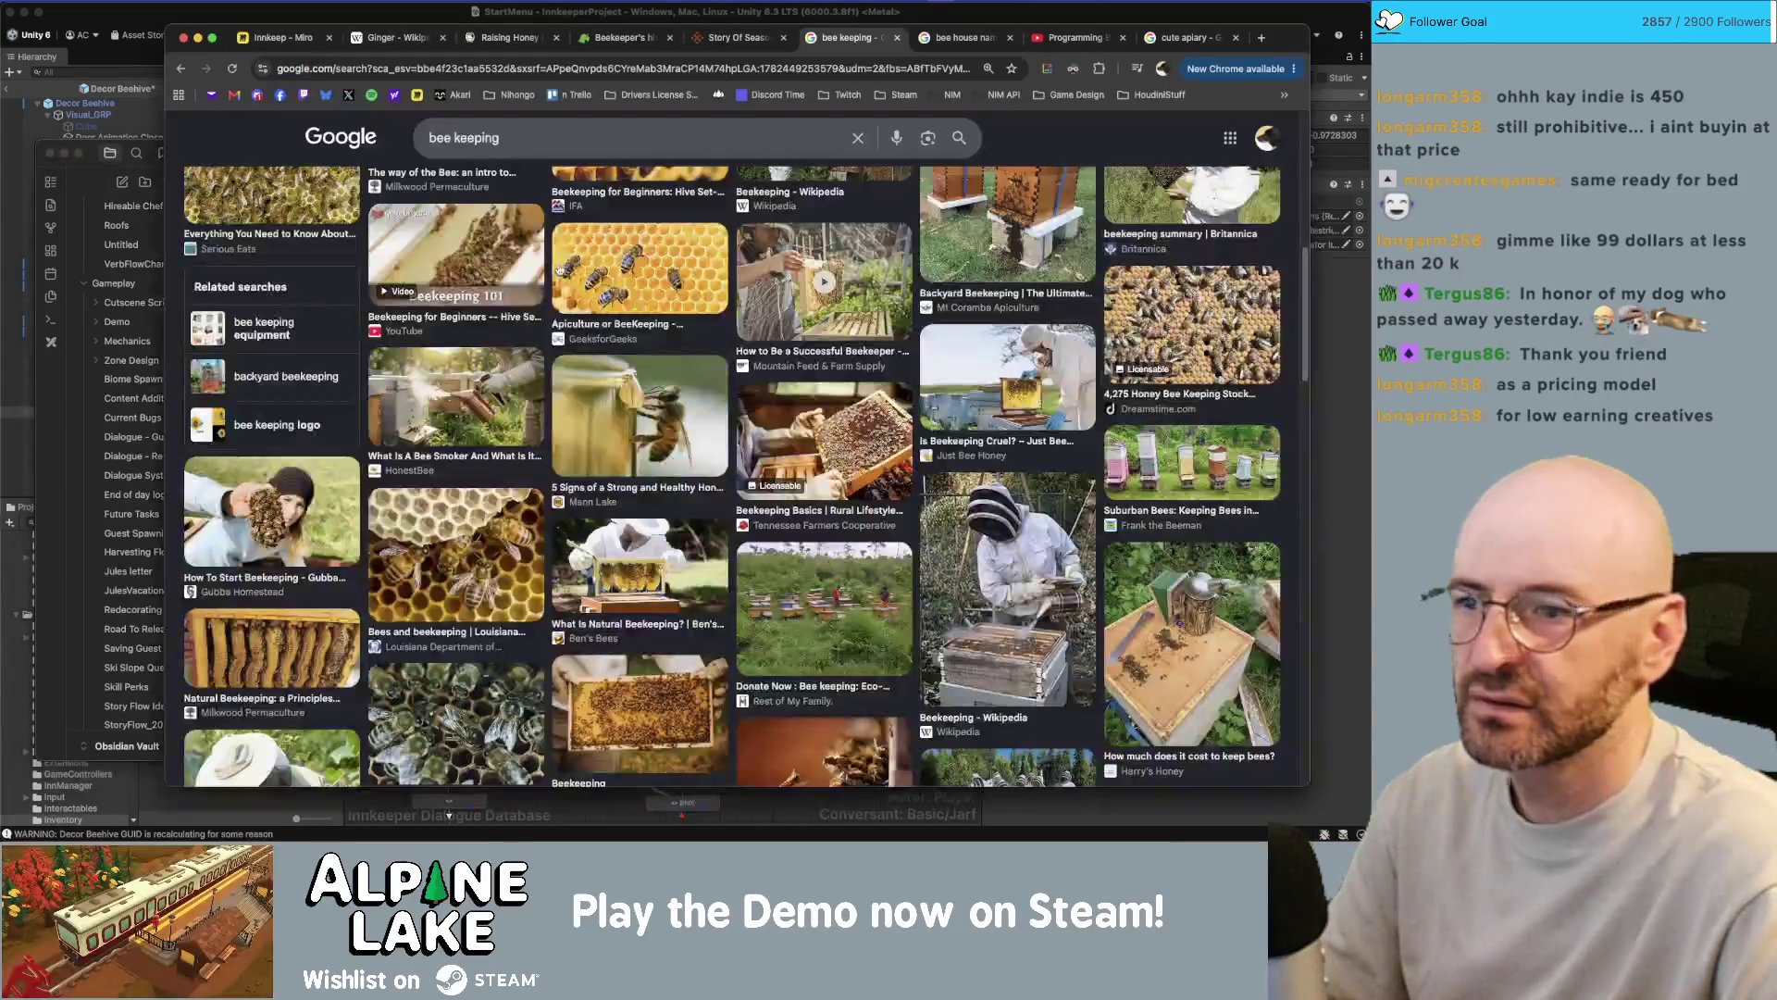
# - Search the web for 'stardew valley bee house' and open the Stardew wiki Bee House page
pyautogui.press('super+t')
pyautogui.write('stardew')
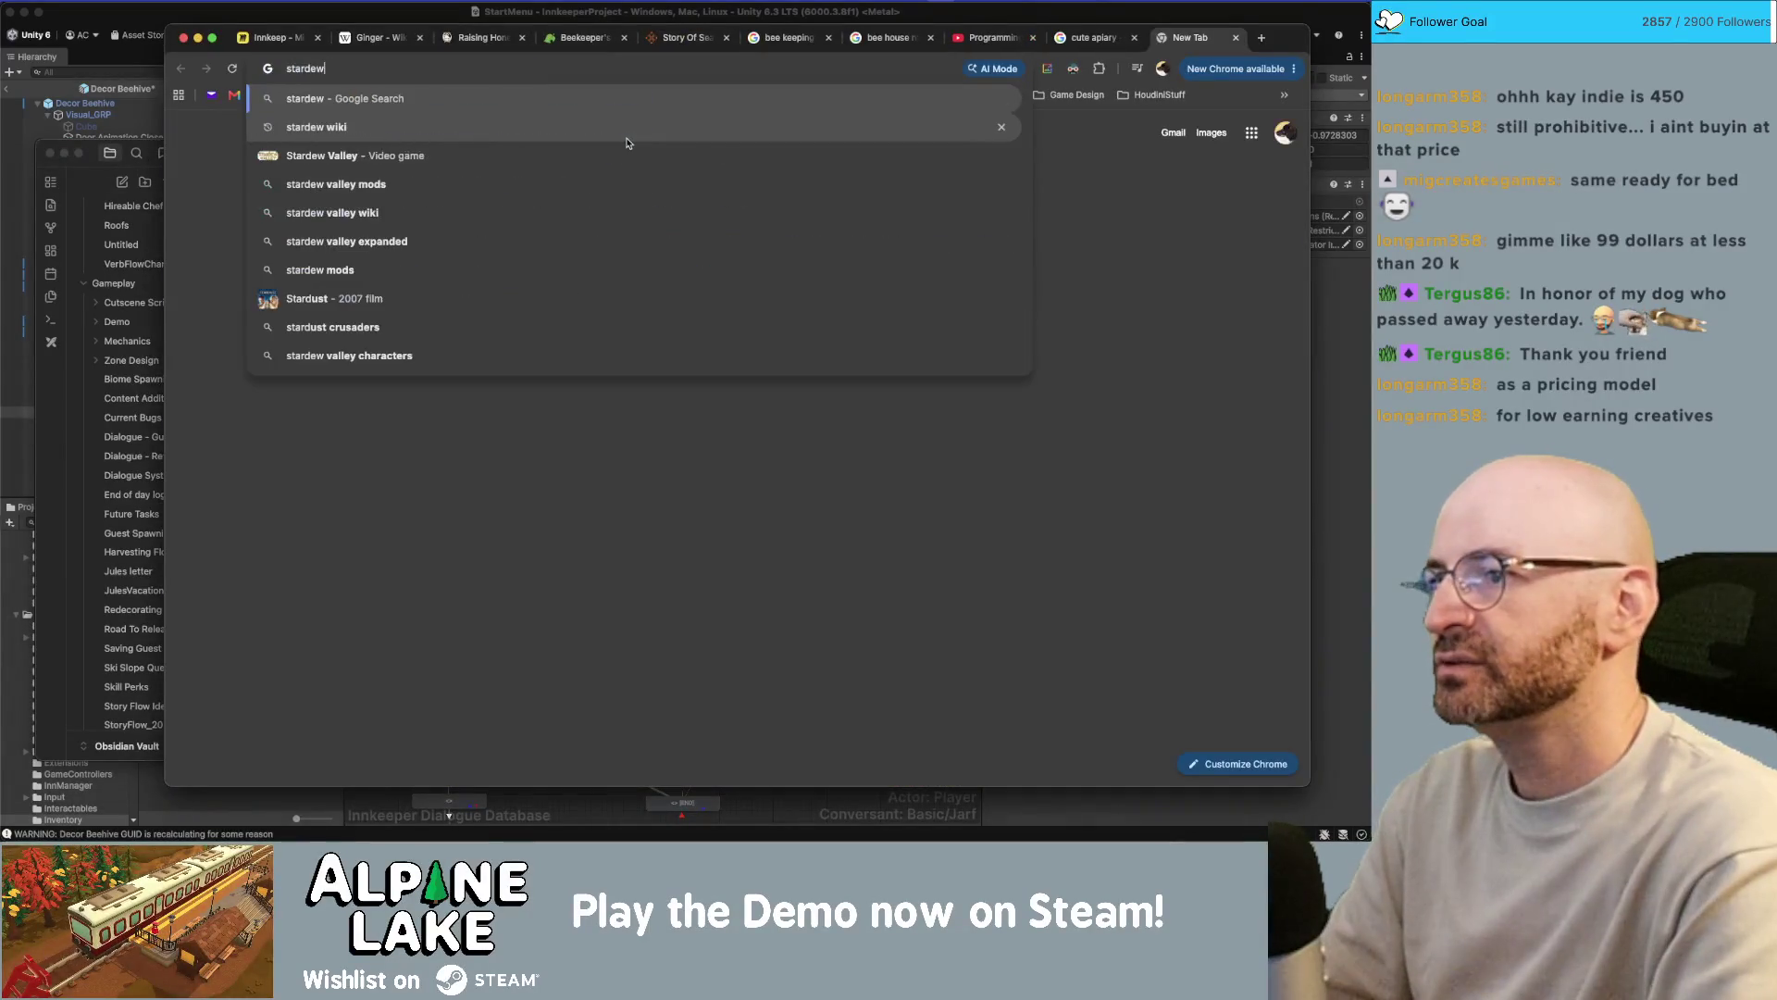
pyautogui.write(' valley bee house')
pyautogui.press('Return')
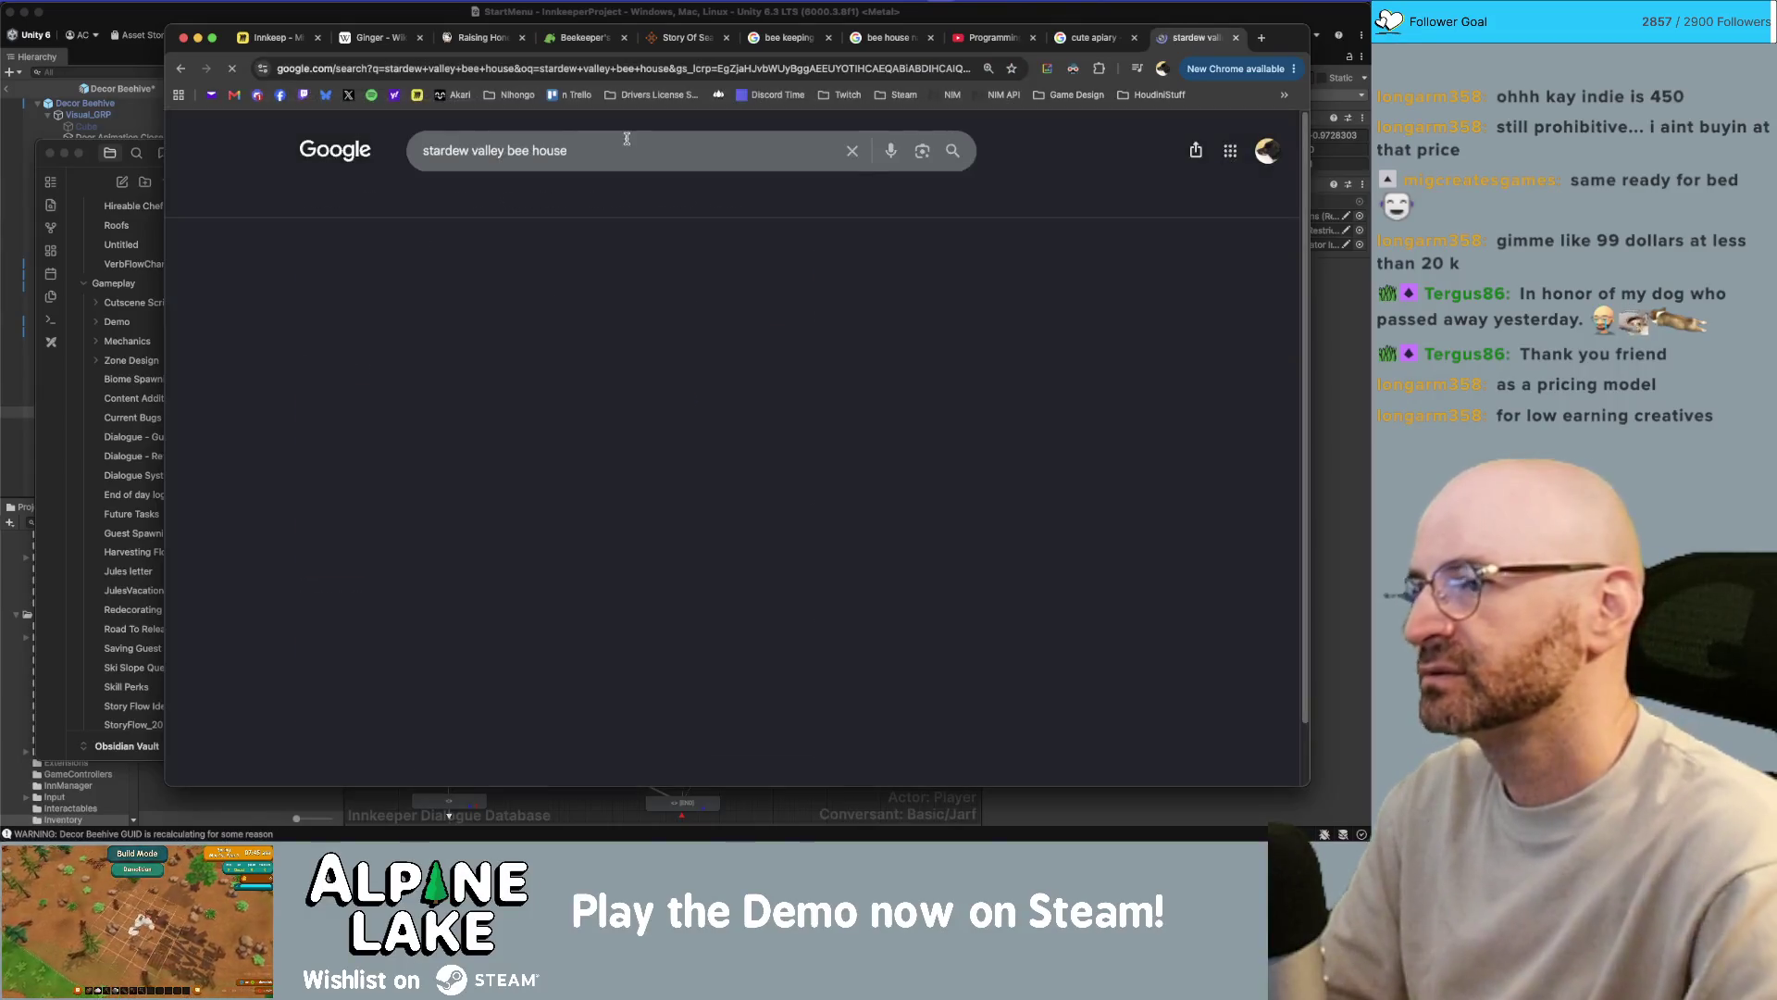
pyautogui.click(339, 295)
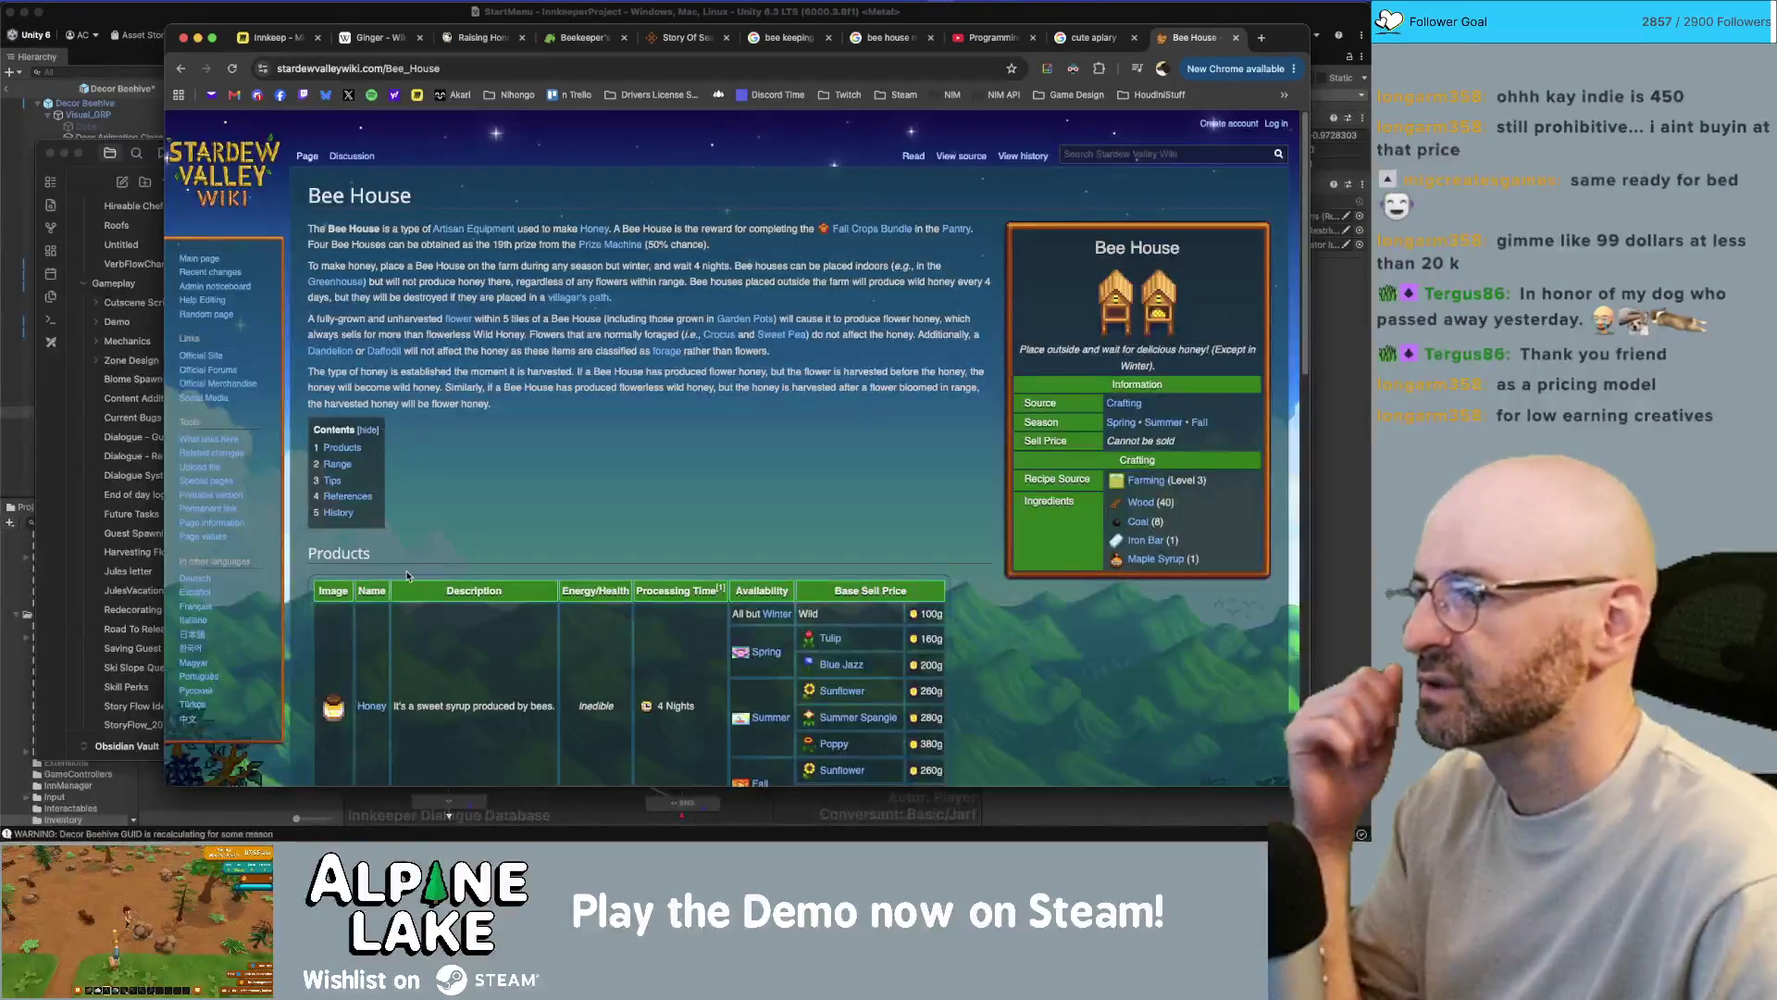
# - Read down the Bee House page's honey production details, then return to the code editor
pyautogui.scroll(-1, 617, 273)
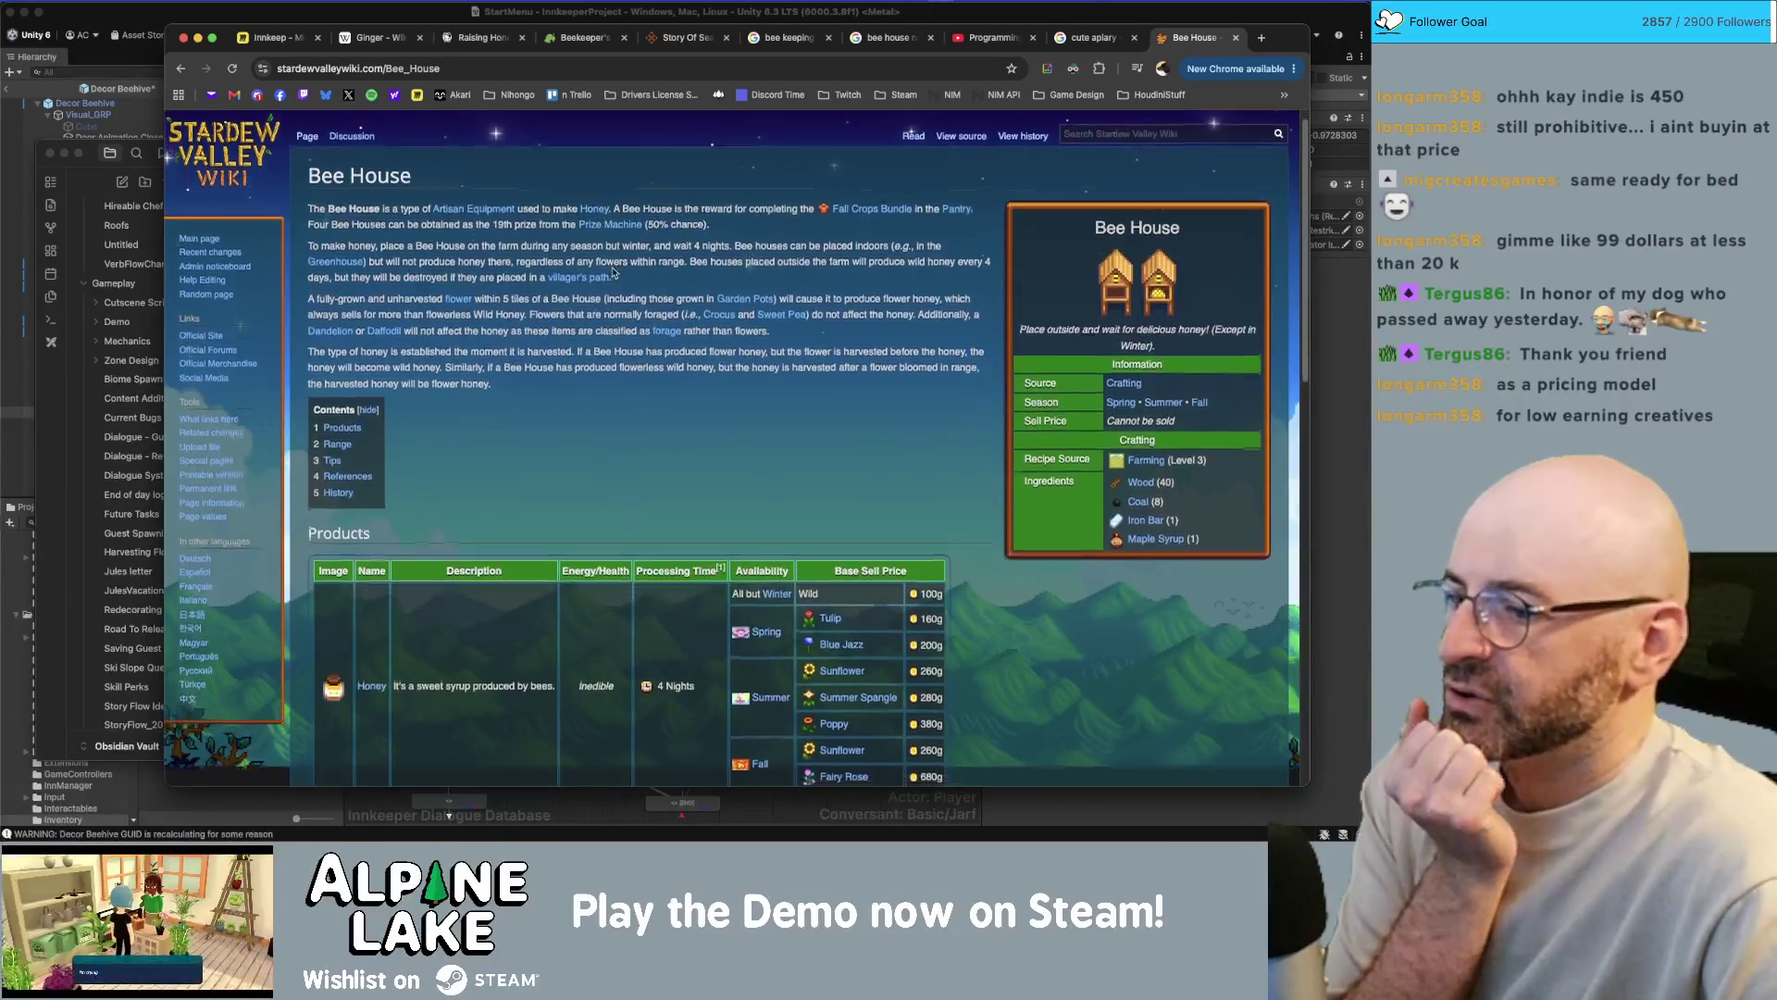
pyautogui.scroll(-3, 648, 371)
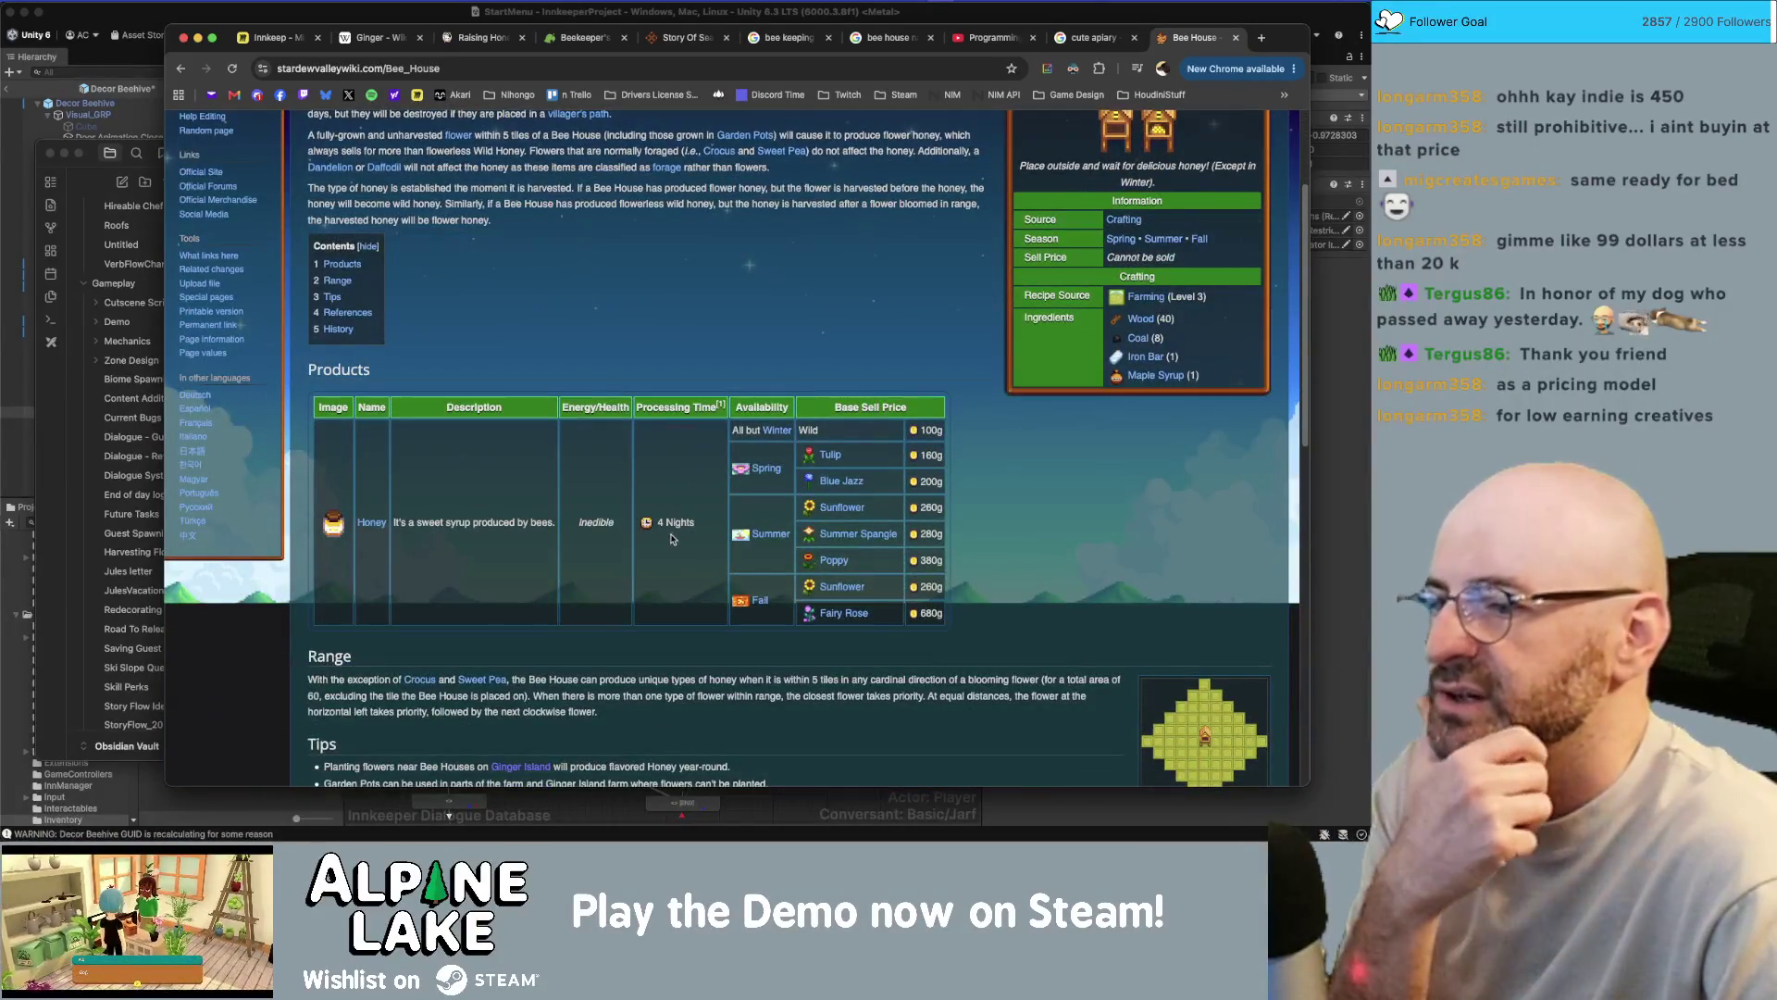
pyautogui.scroll(-7, 672, 530)
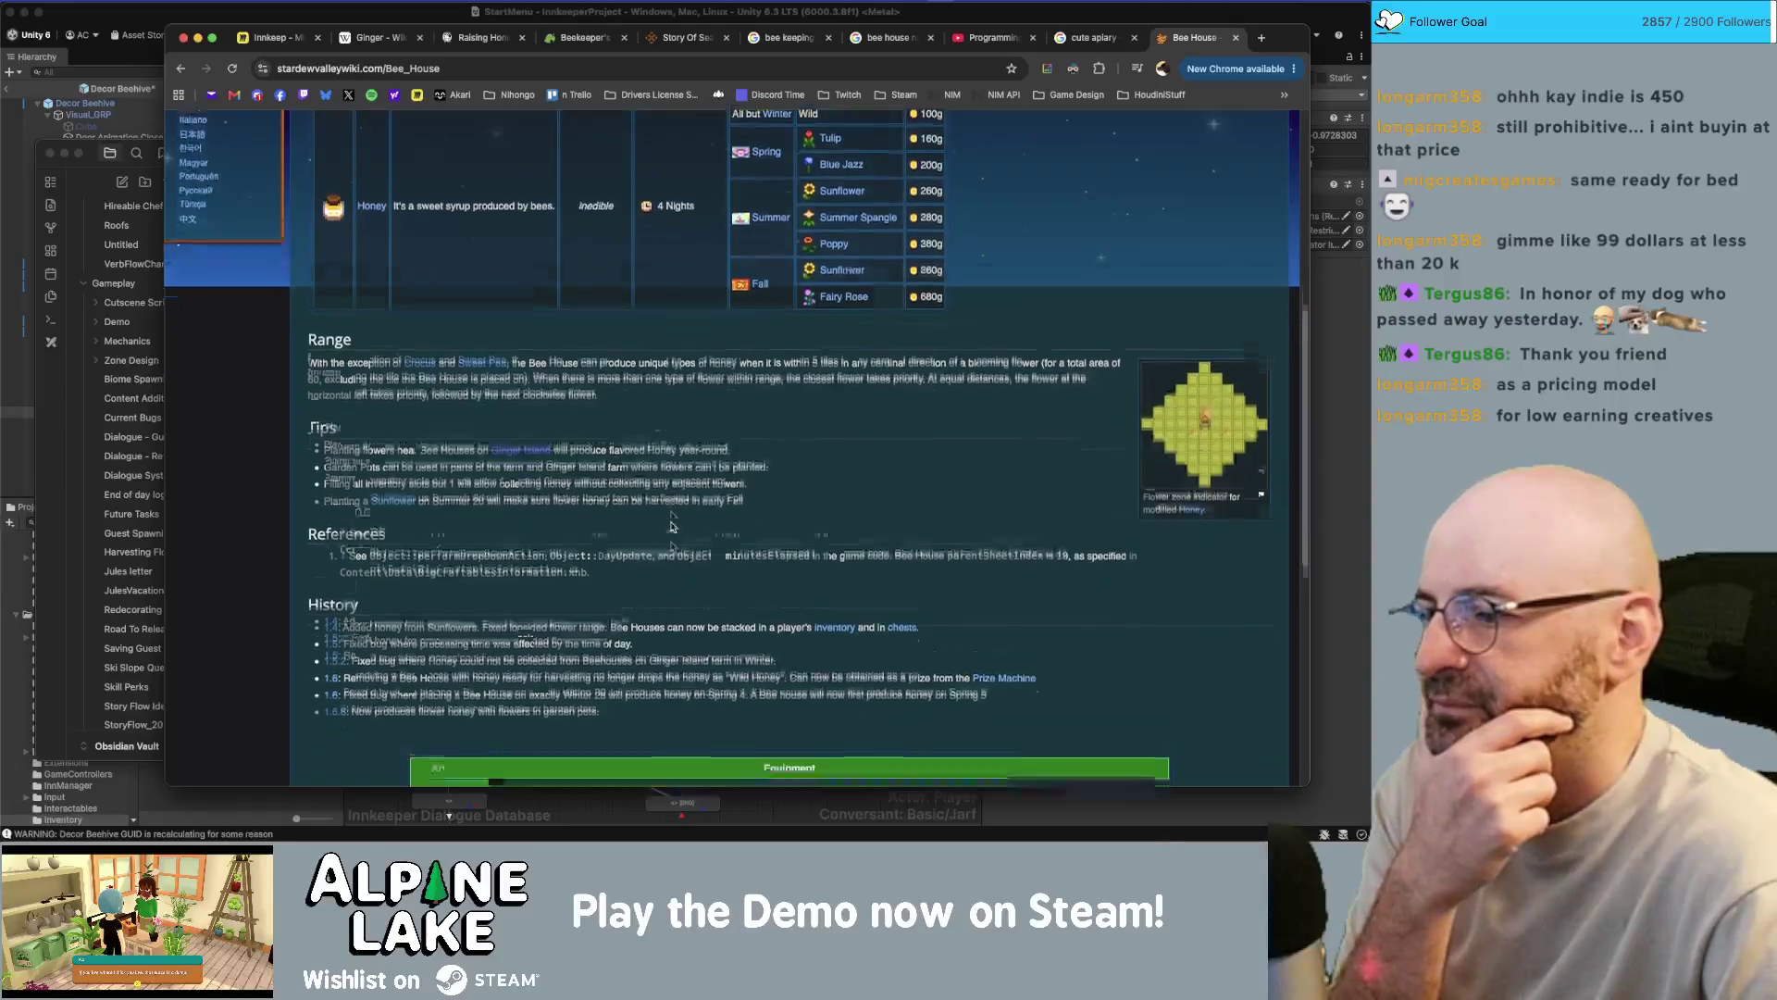
pyautogui.scroll(-8, 671, 525)
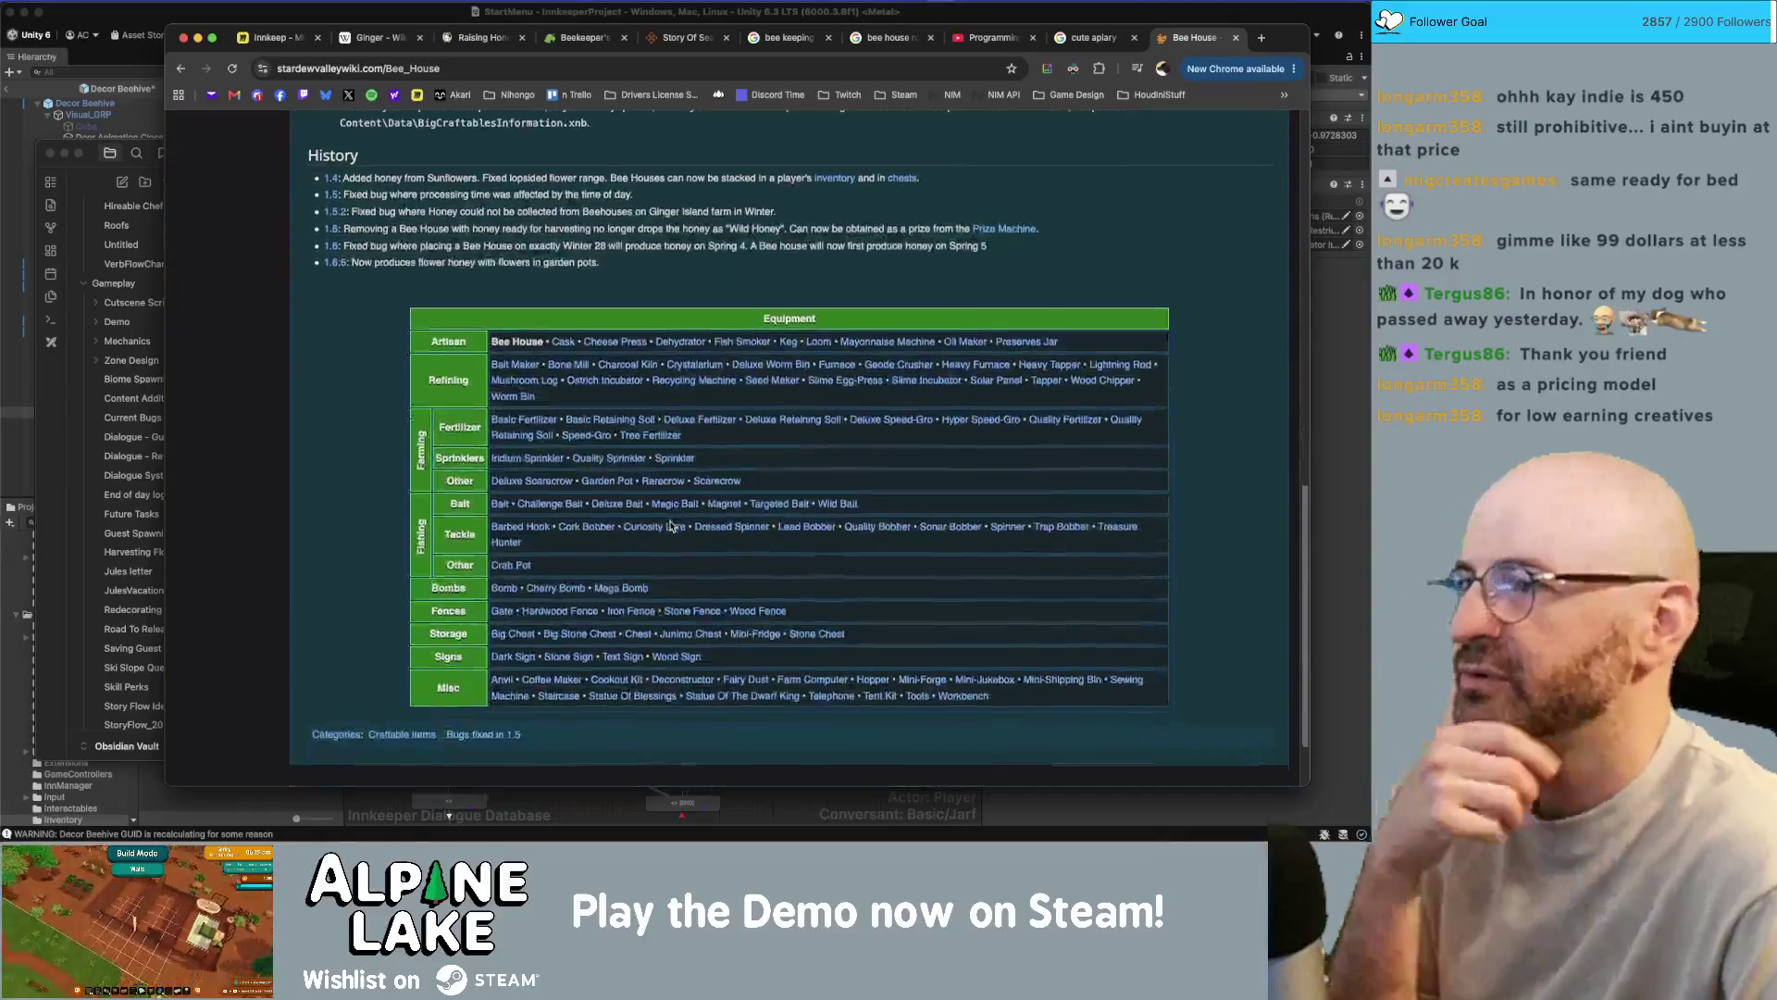
pyautogui.press('Home')
pyautogui.press('super+Tab')
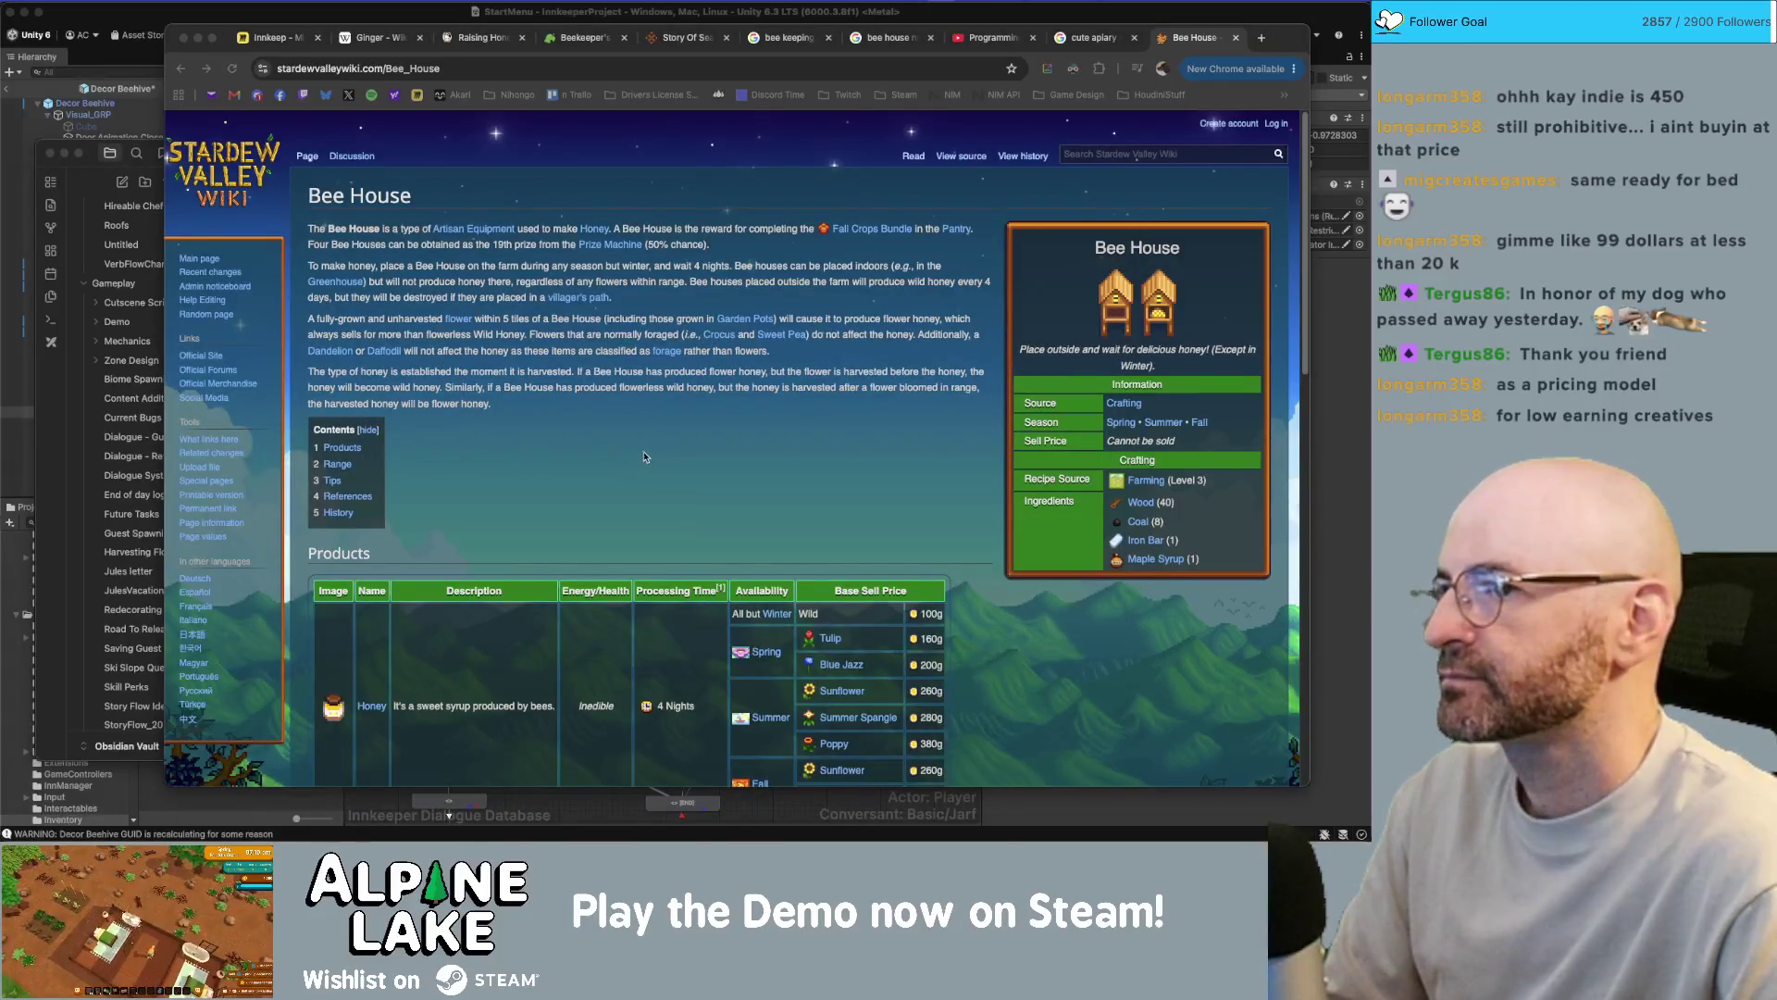
pyautogui.press('super+Tab')
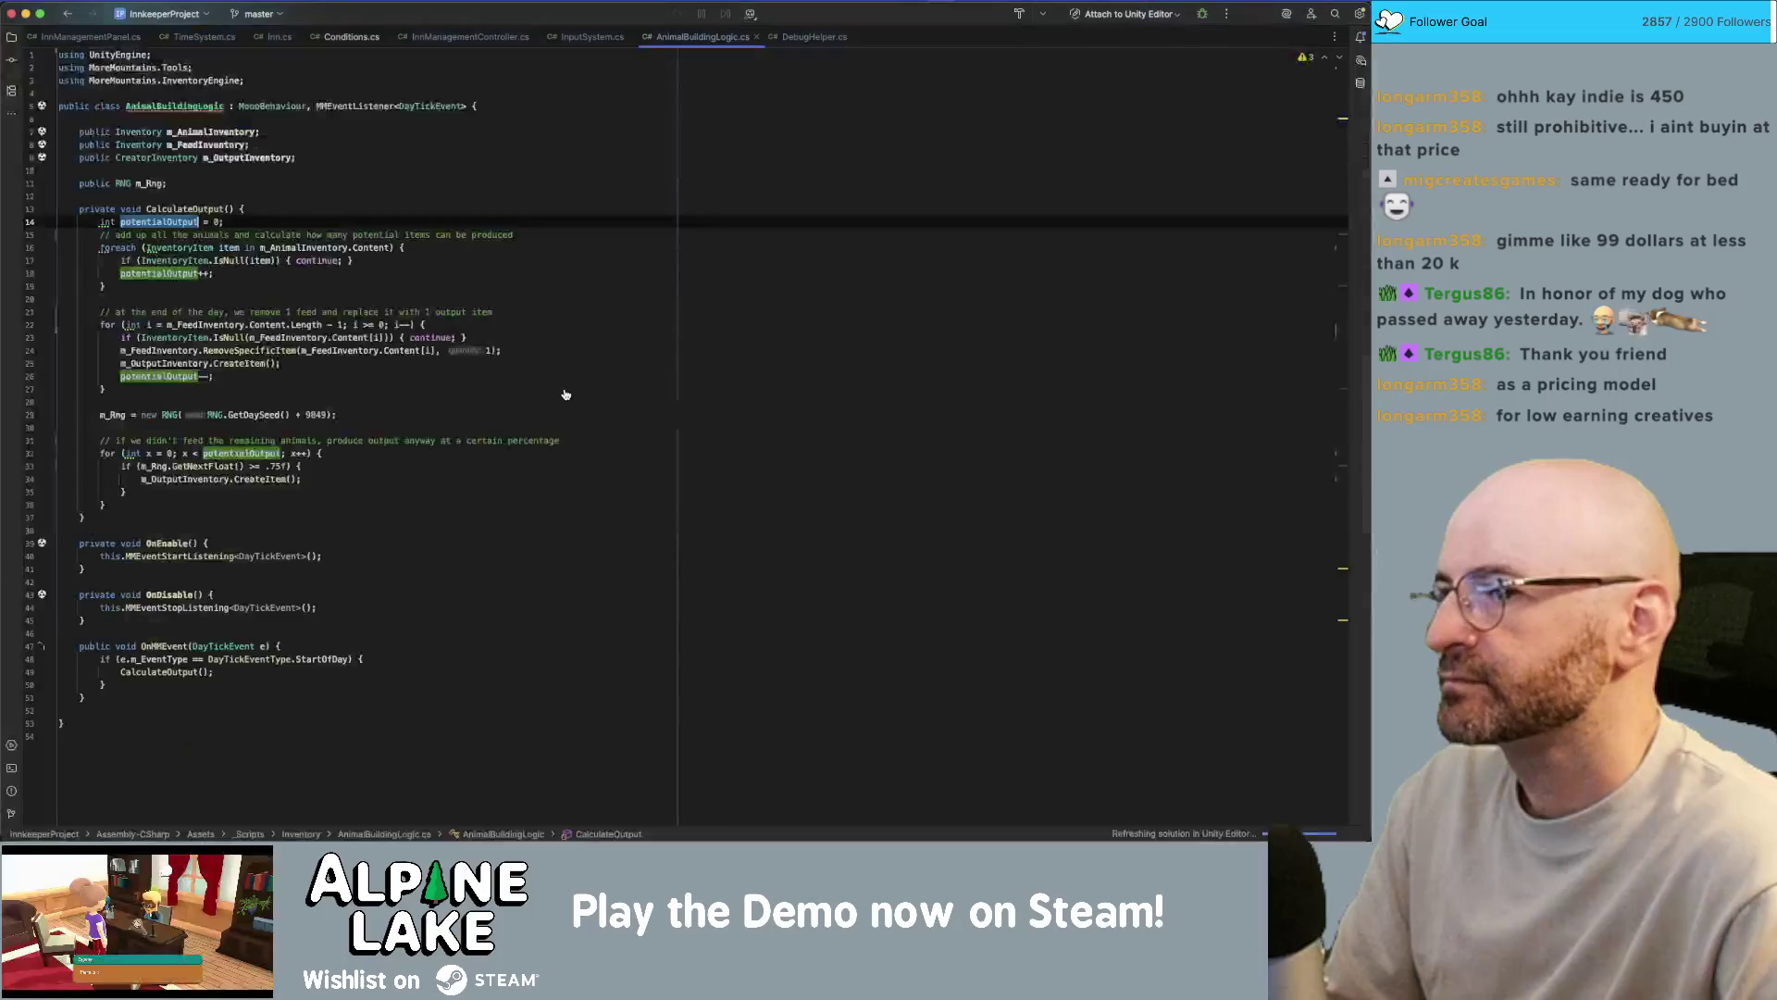
# - Add a trial 'public int m_DaysRequired' line below m_Rng, then delete it again
pyautogui.click(466, 106)
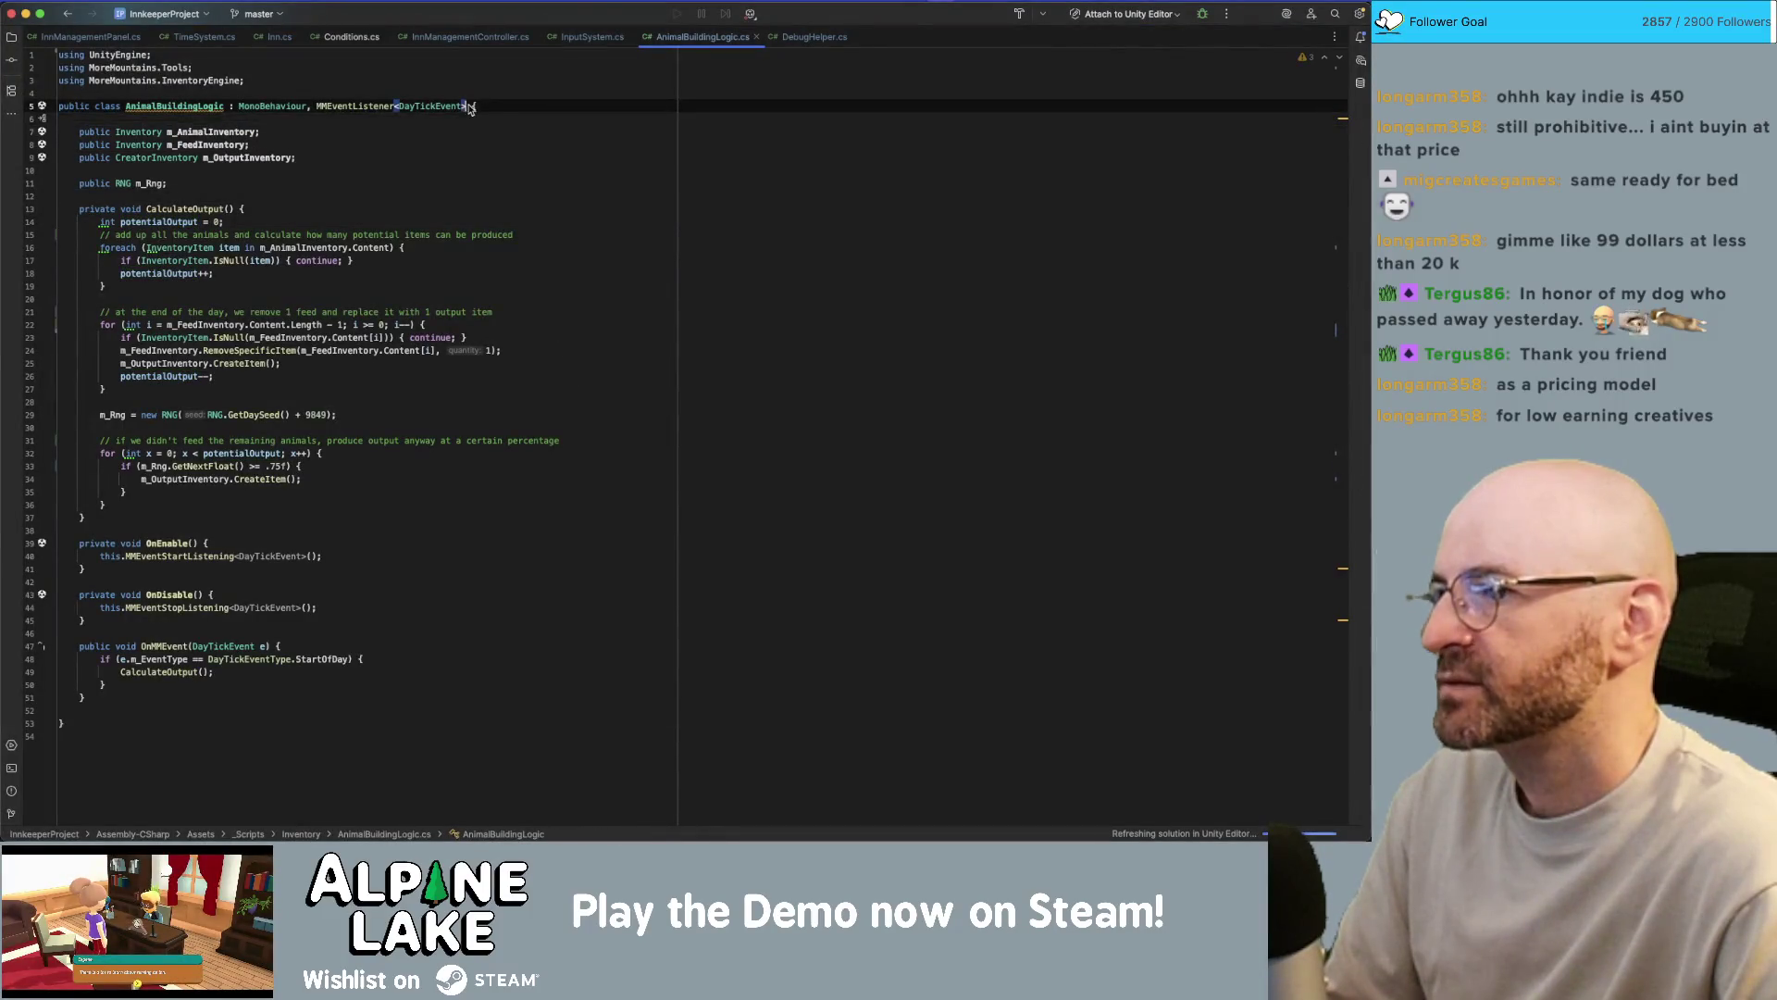
pyautogui.click(508, 183)
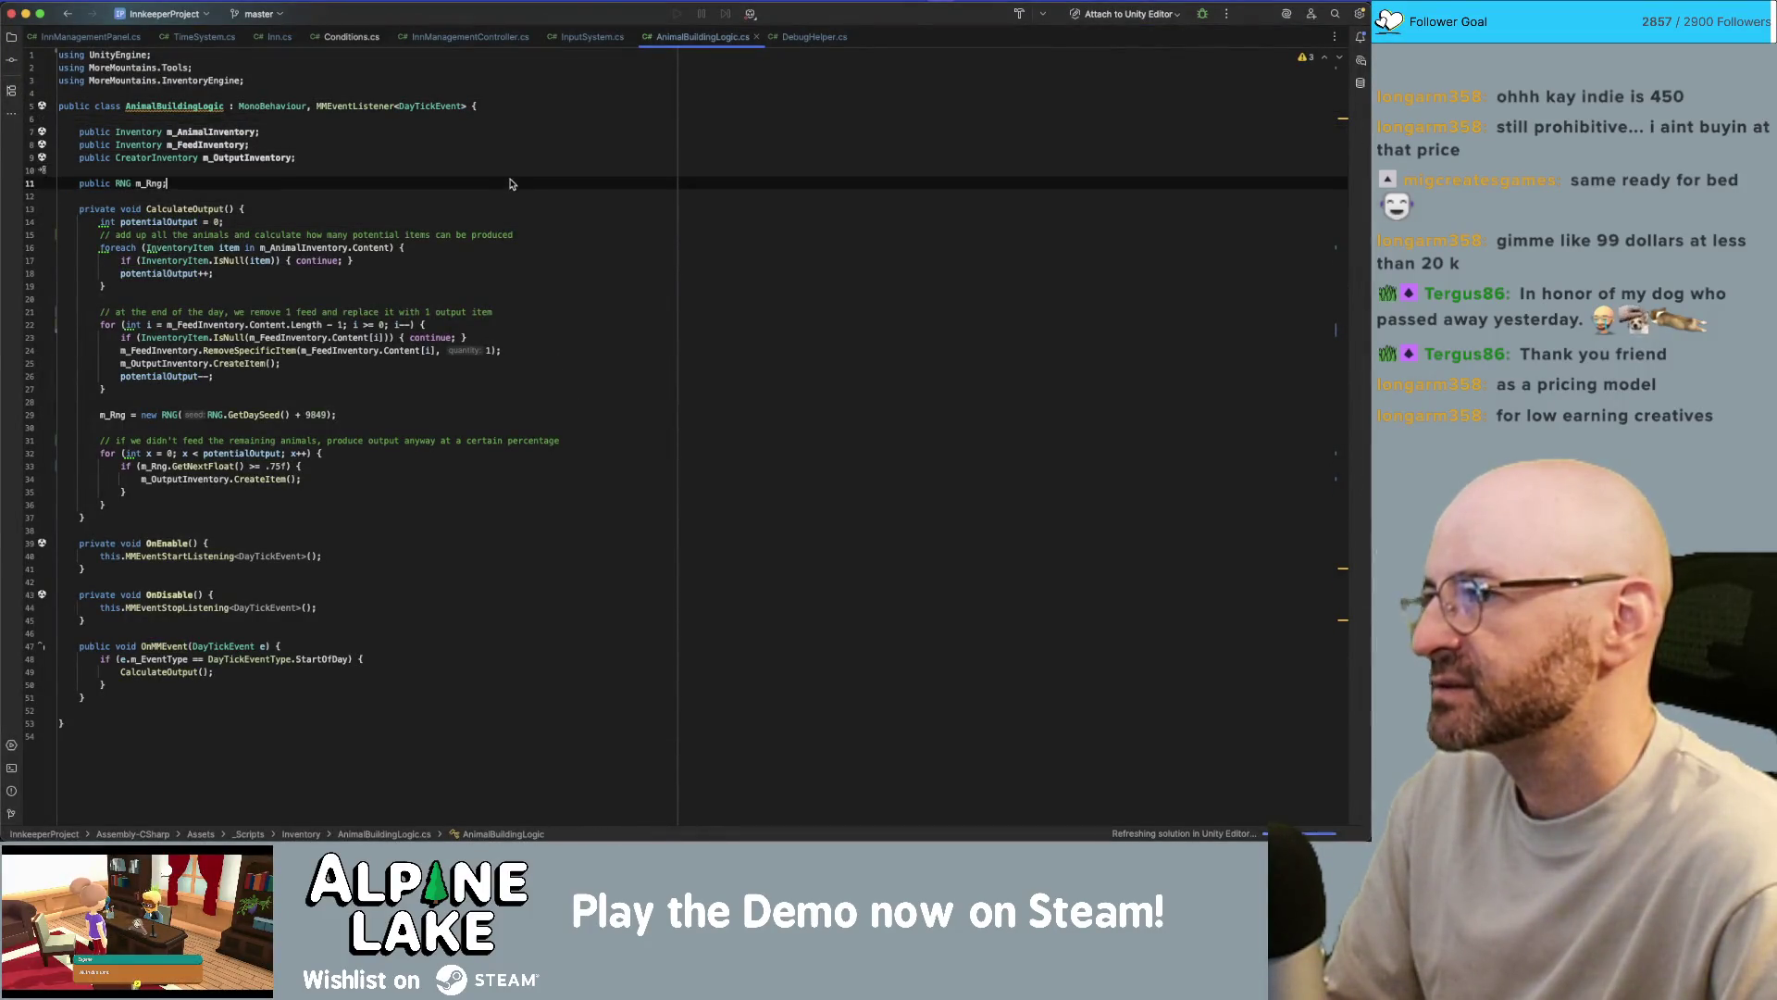
pyautogui.press('Return')
pyautogui.press('Return')
pyautogui.write('p')
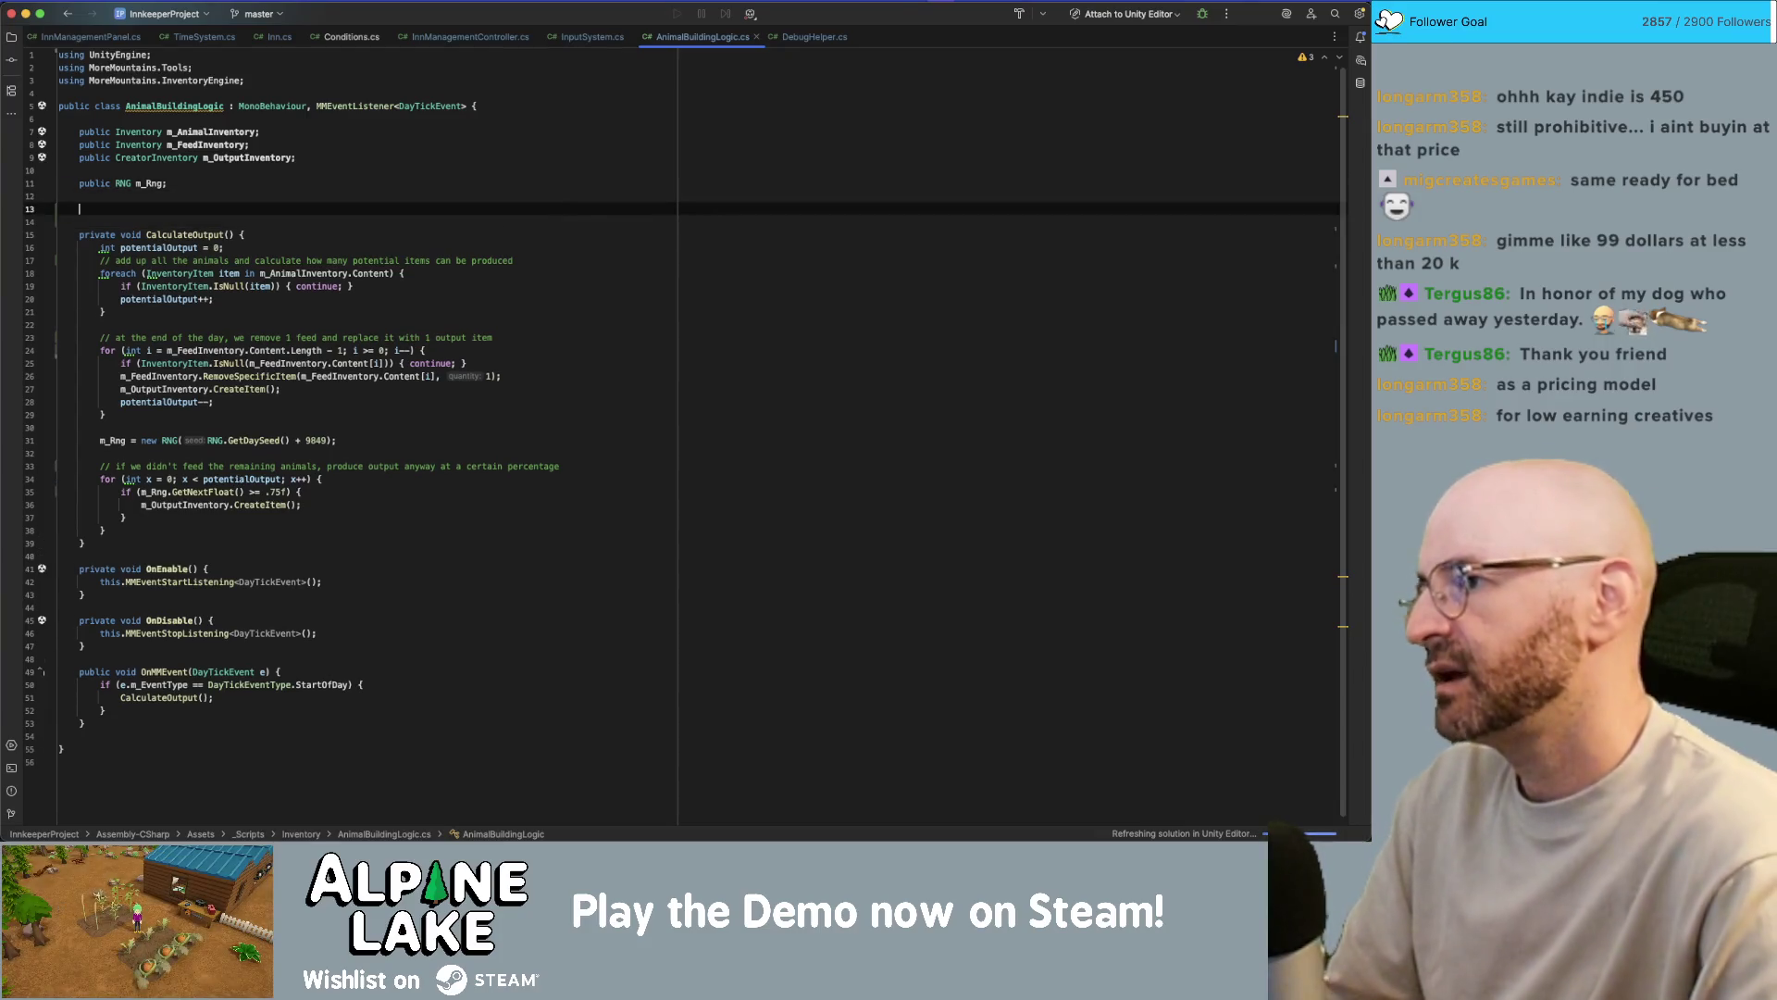
pyautogui.write('ublic int m_D')
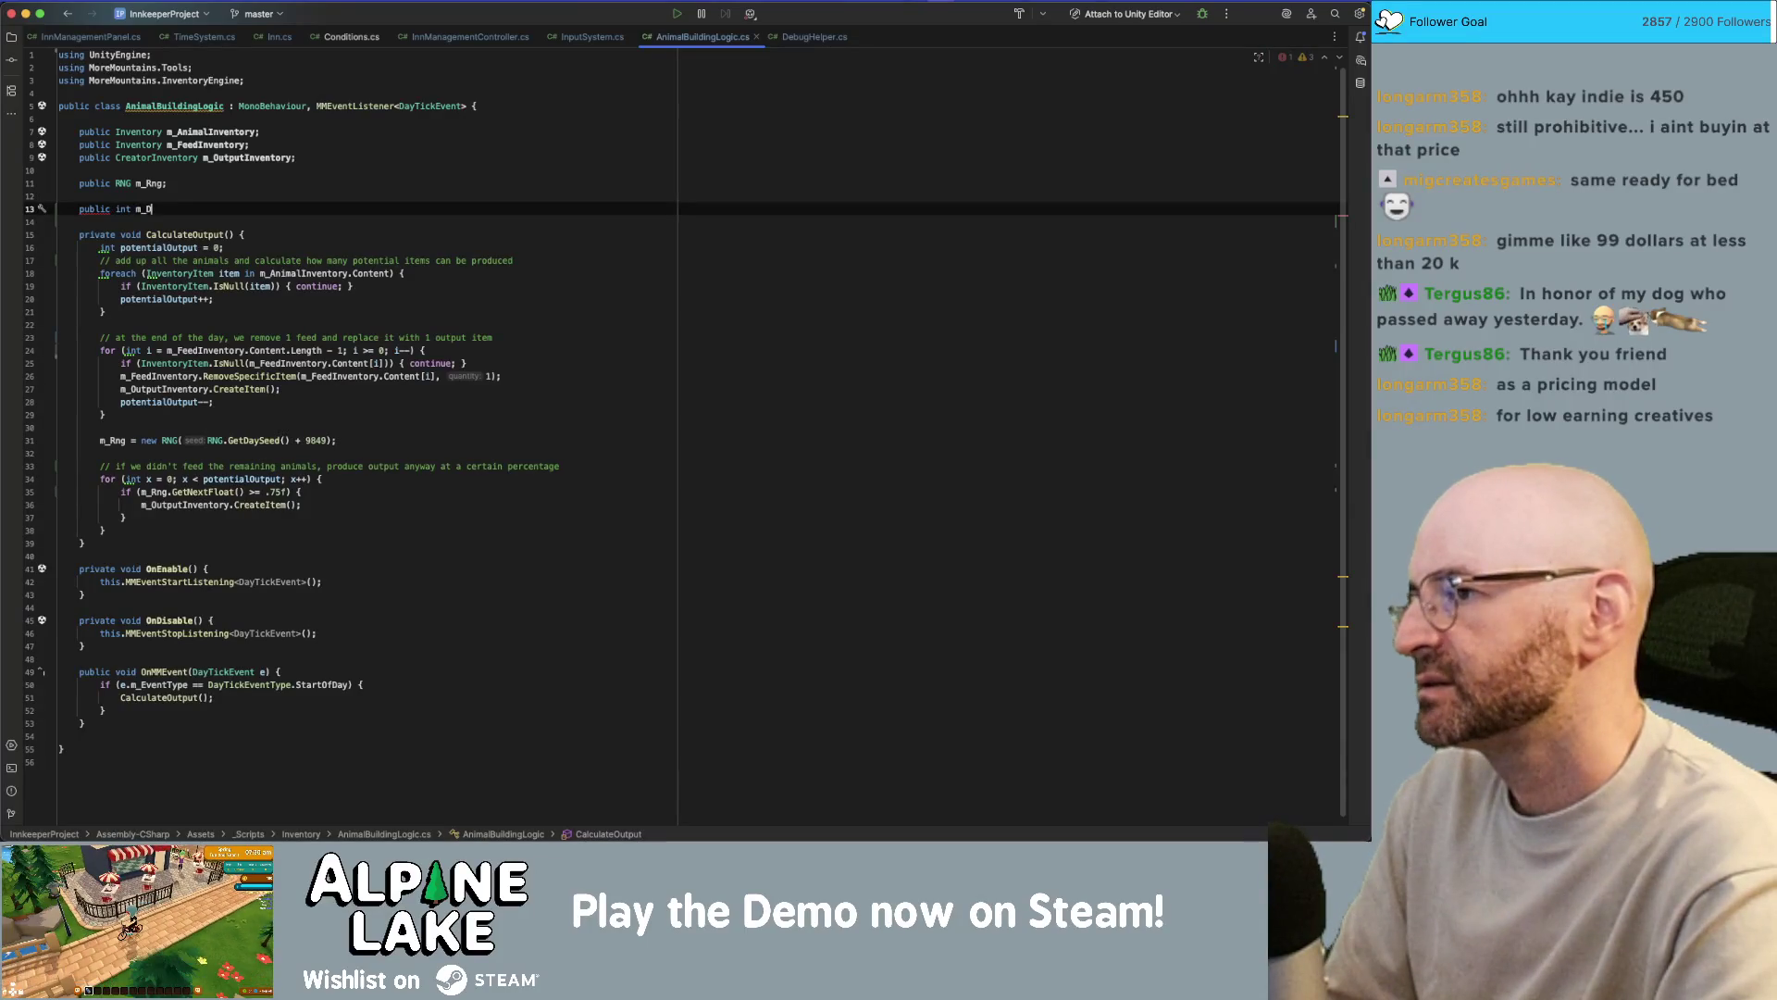
pyautogui.write('aysRequired')
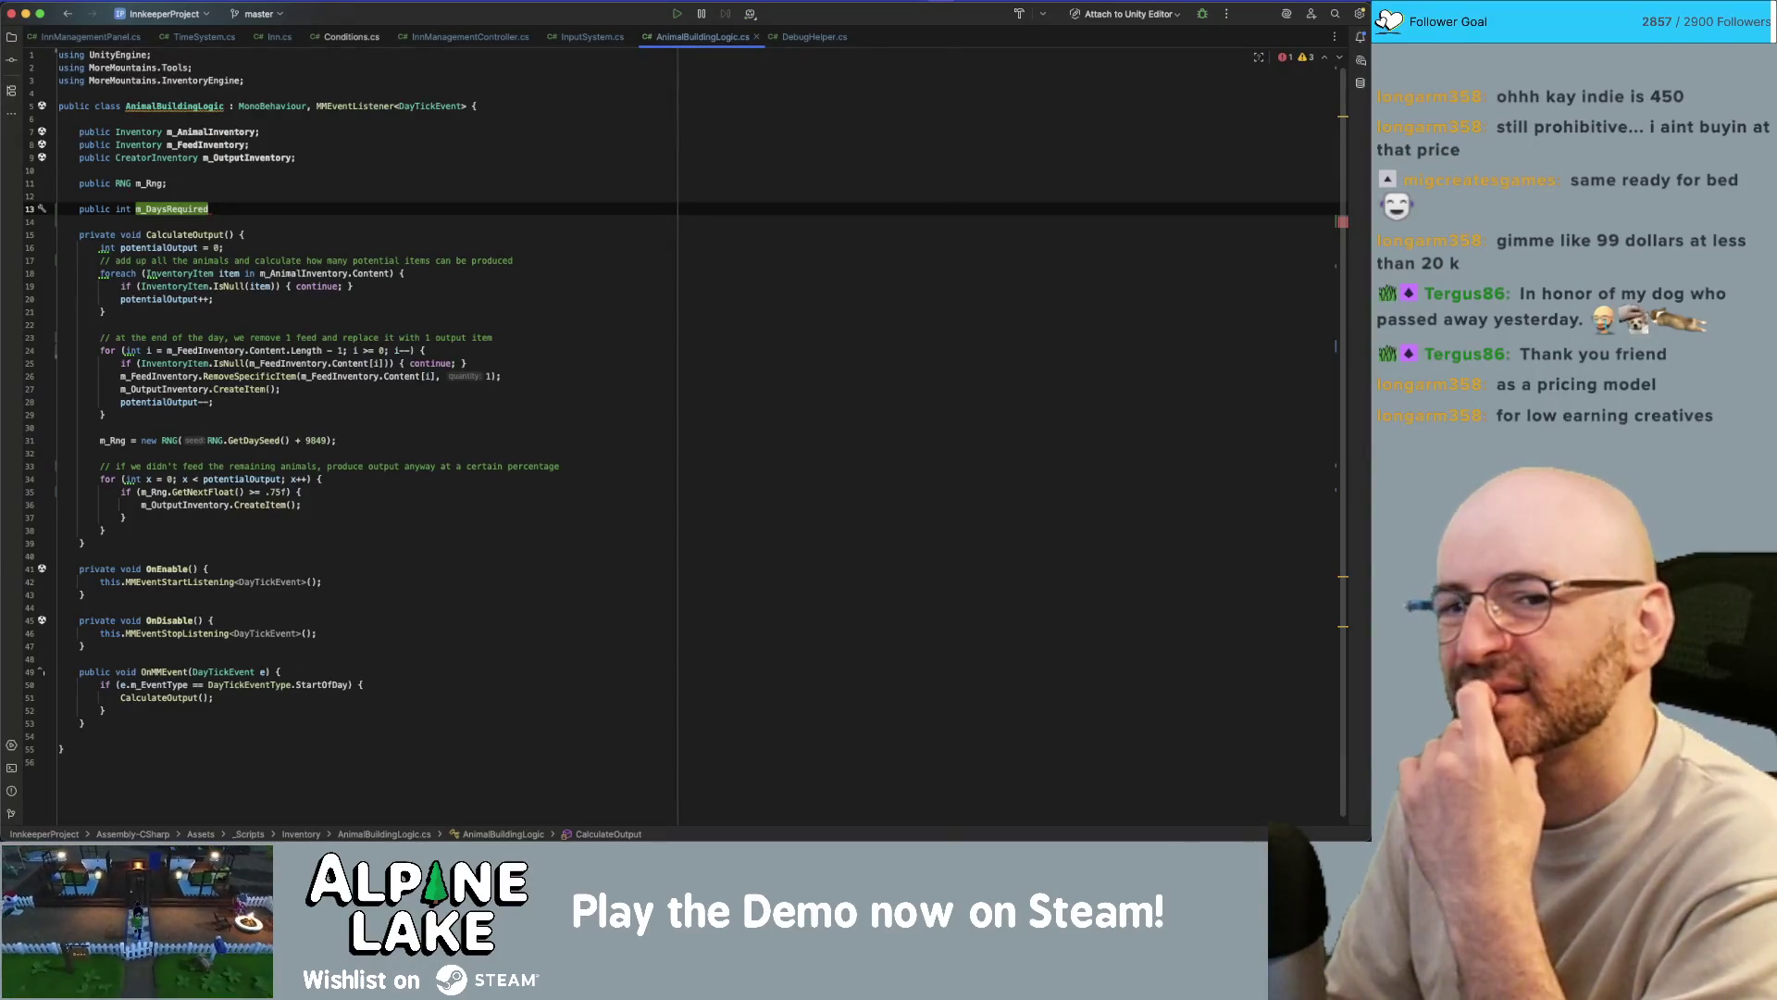
pyautogui.hotkey('shift', 'Home')
pyautogui.press('BackSpace')
pyautogui.press('BackSpace')
pyautogui.press('BackSpace')
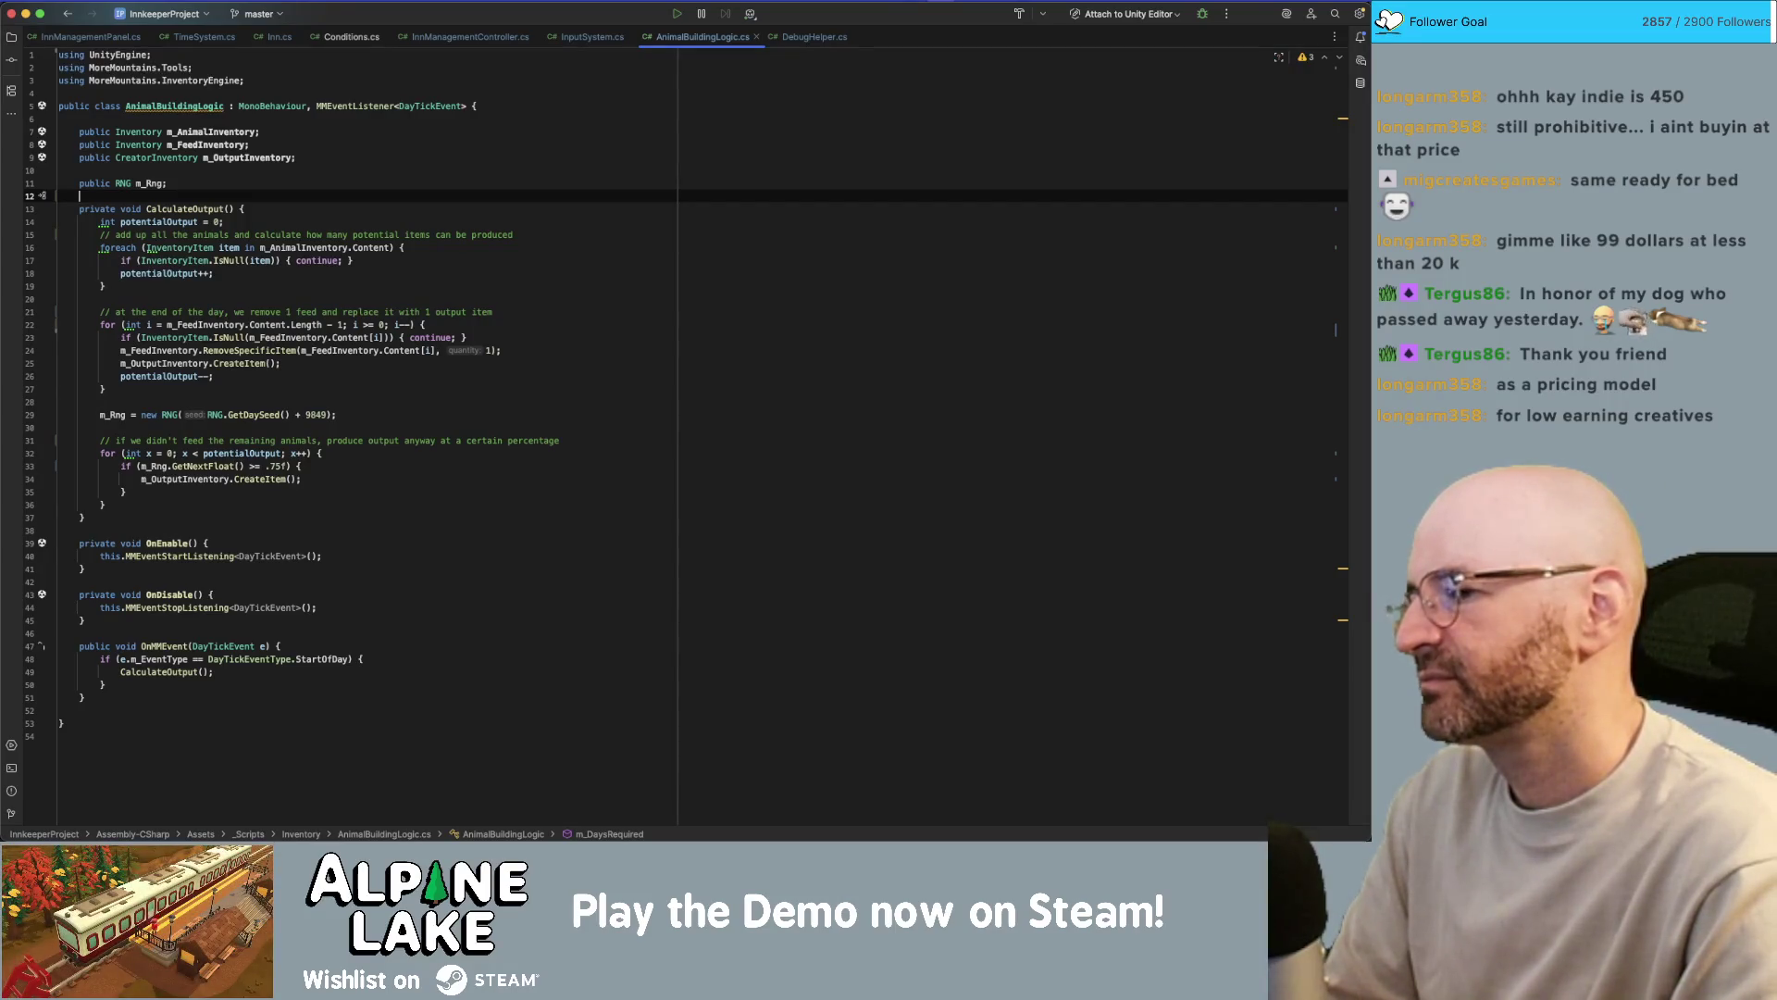
# - Switch through the open windows to bring the Unity editor to the front
pyautogui.press('super+Tab')
pyautogui.press('super+Tab')
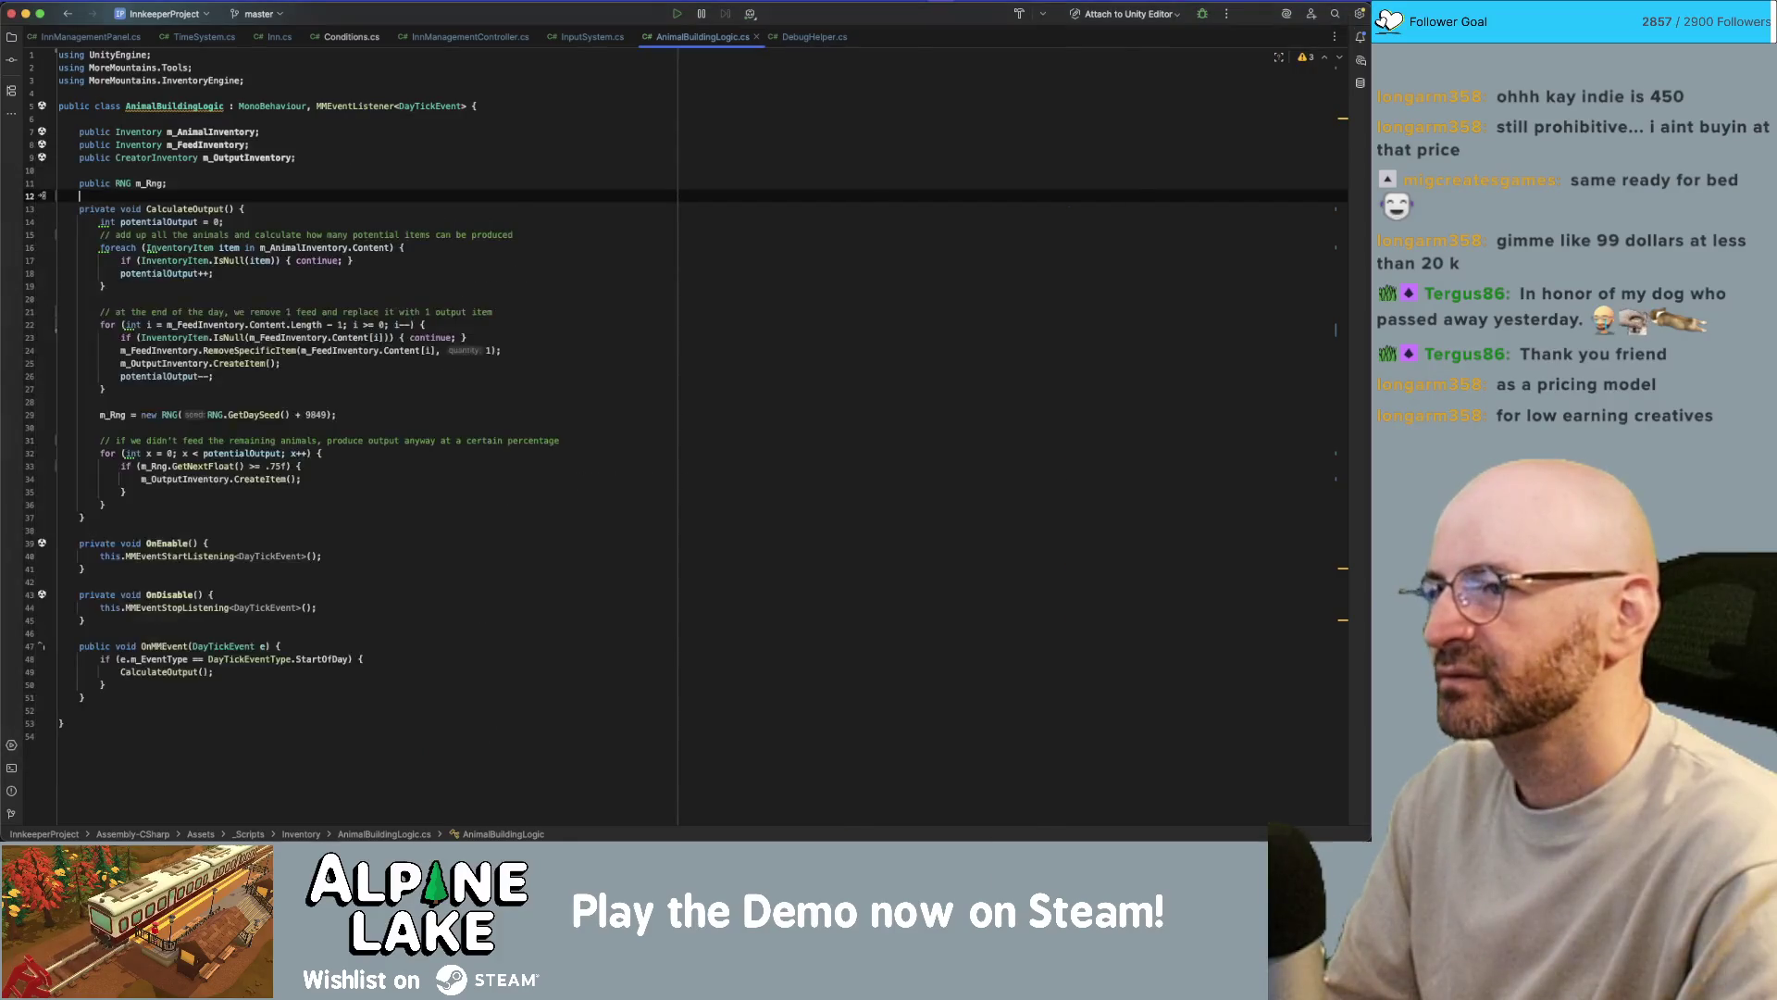
pyautogui.press('super+Tab')
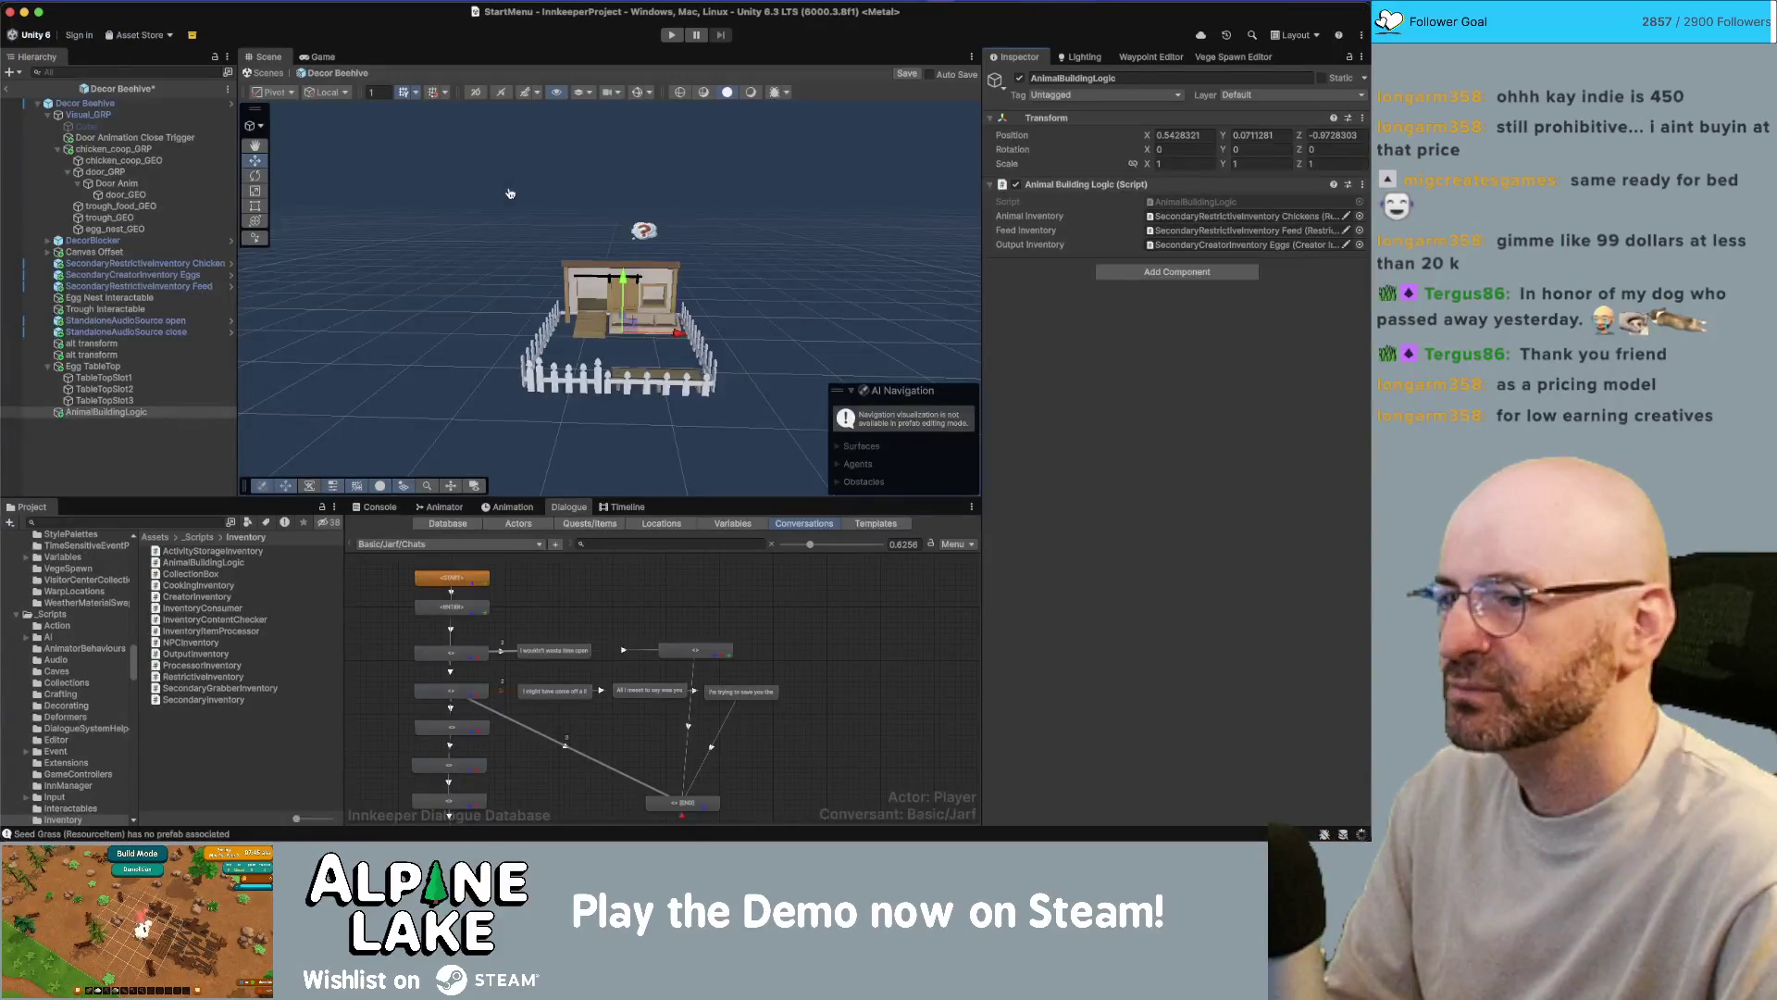
pyautogui.press('super+Tab')
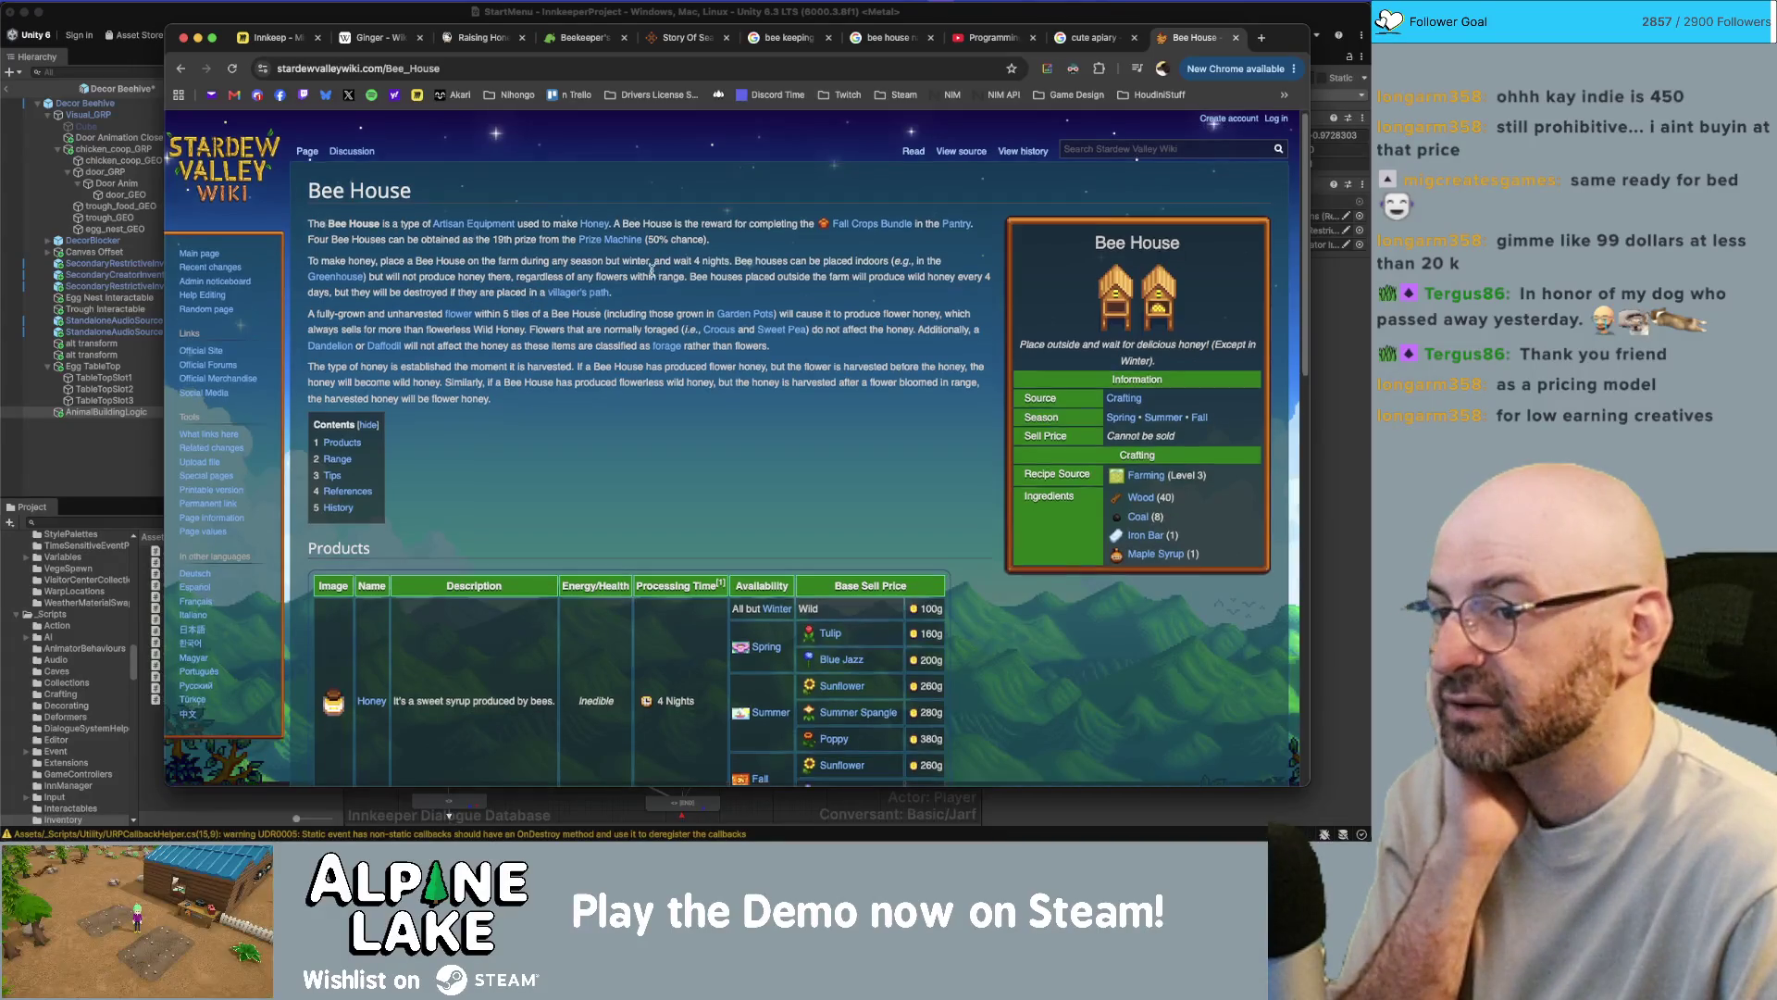
# - Read the Bee House honey prices, 5-tile flower range and tips, then bring Unity forward
pyautogui.scroll(-1, 652, 274)
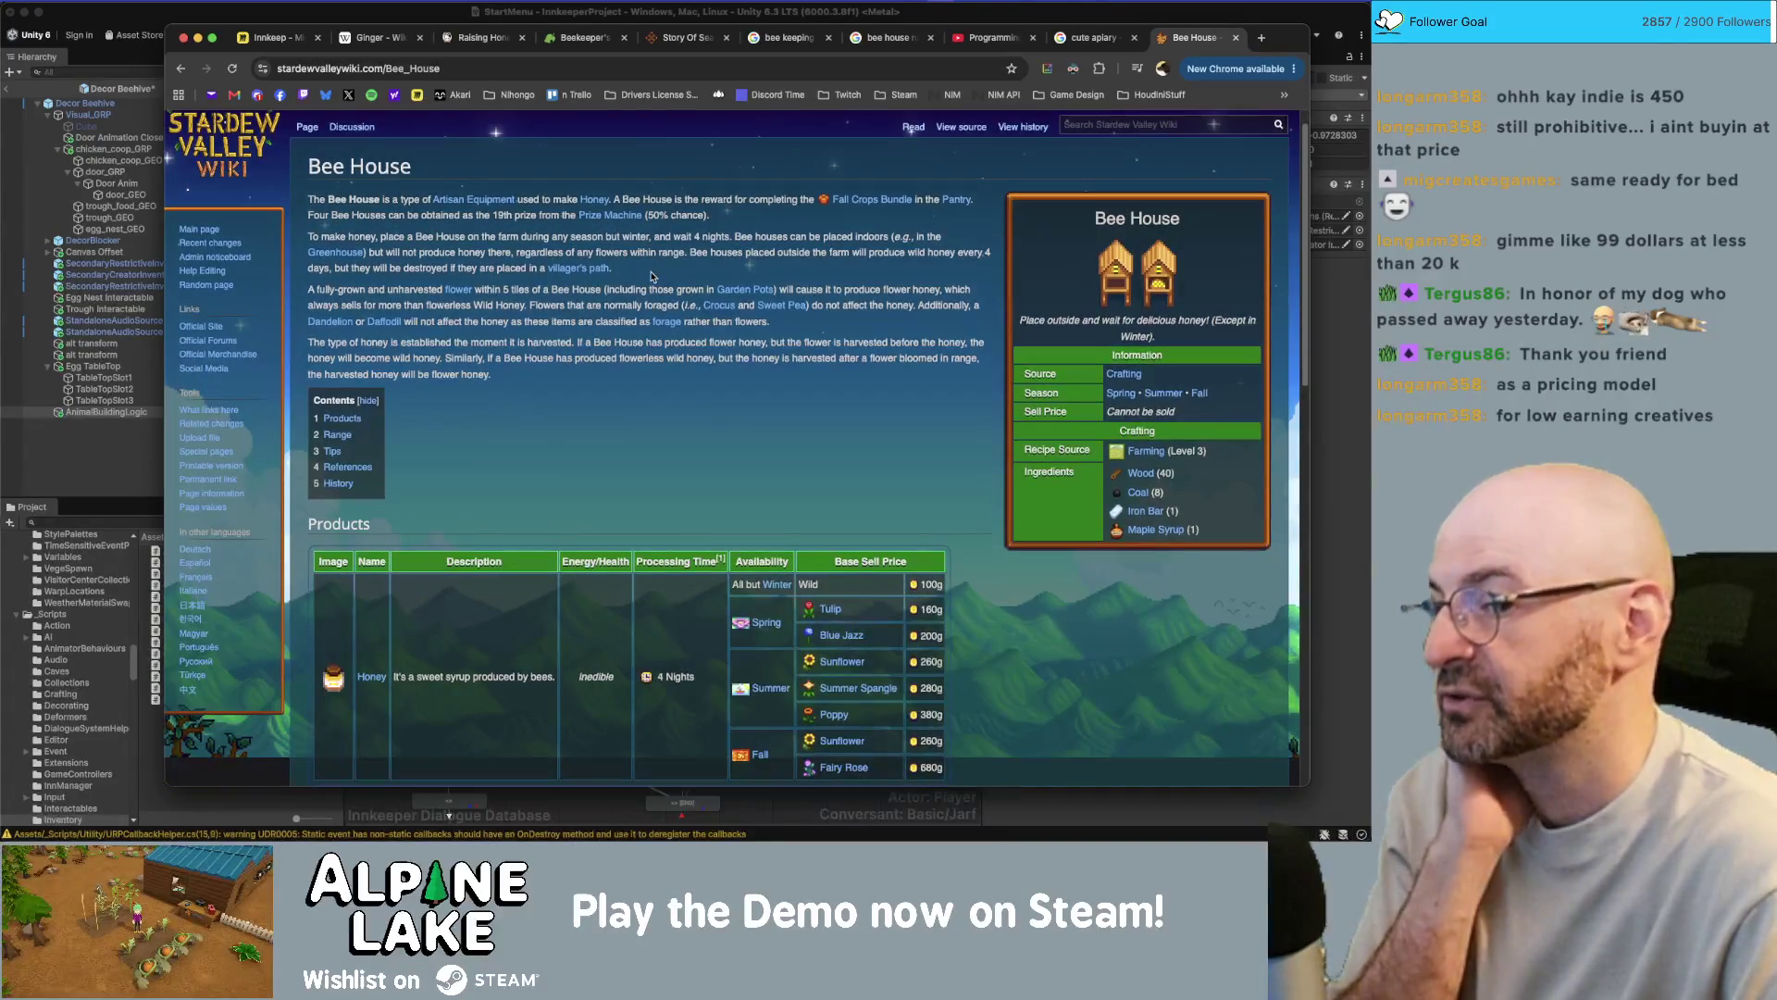
pyautogui.scroll(-5, 653, 276)
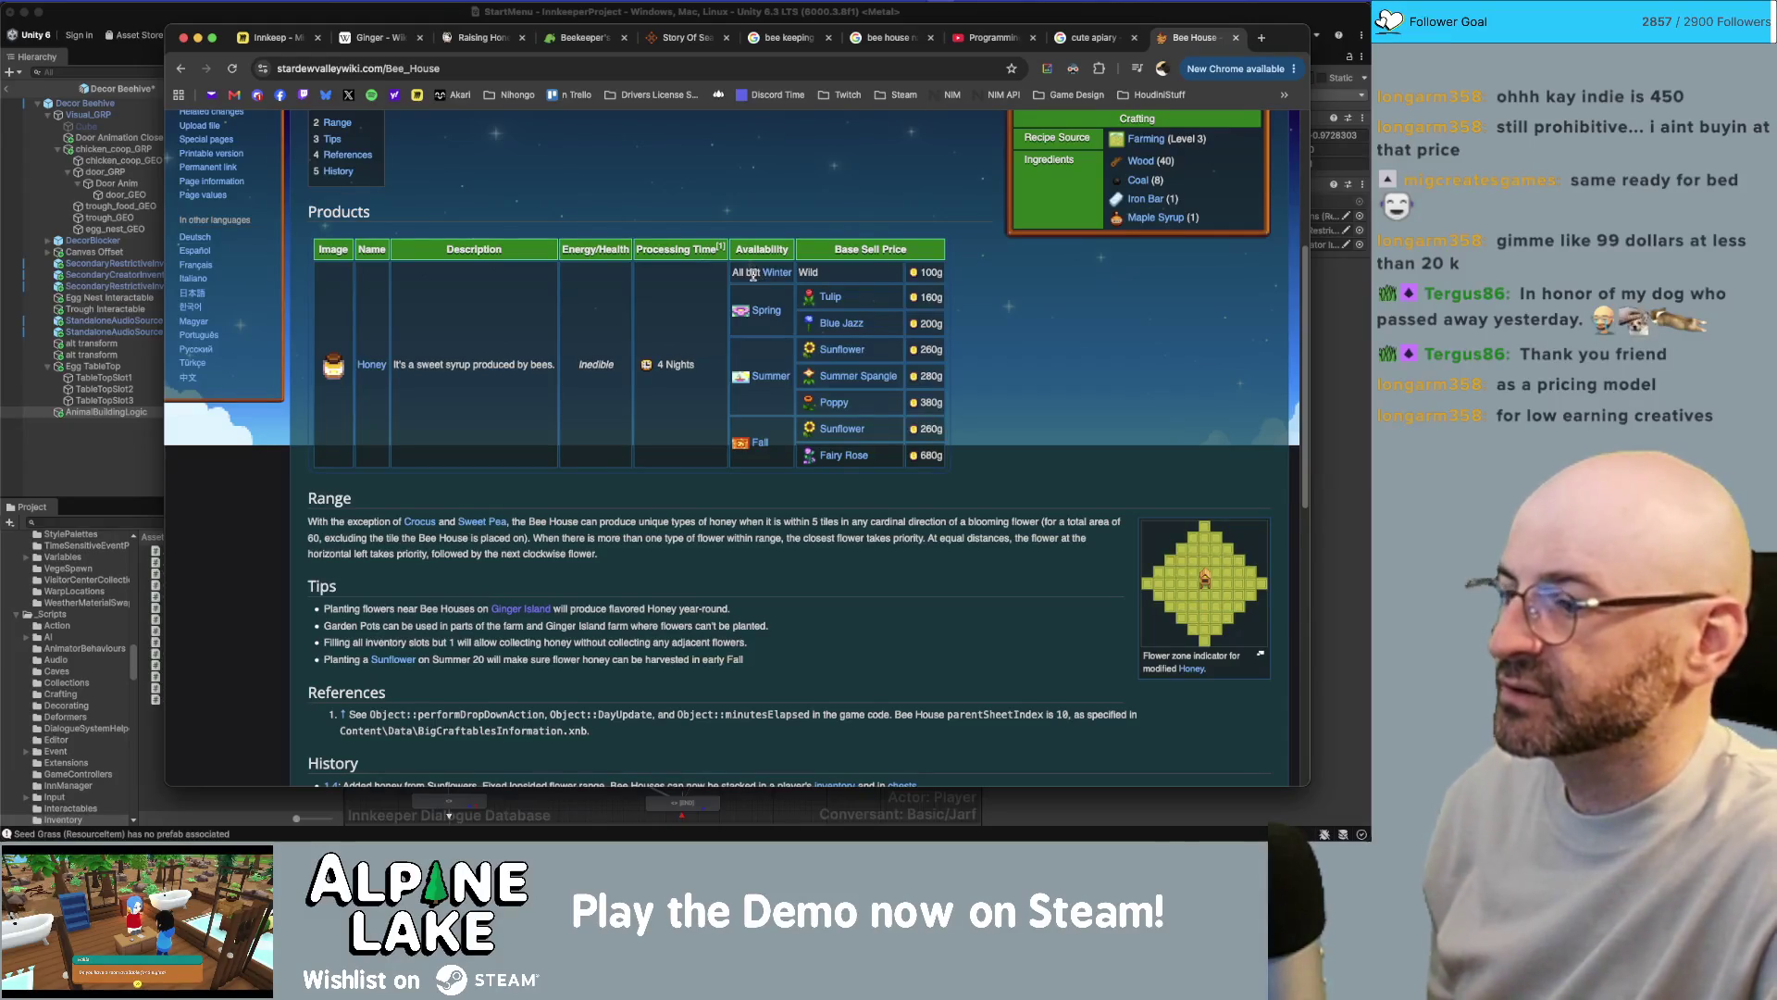
pyautogui.scroll(-2, 753, 275)
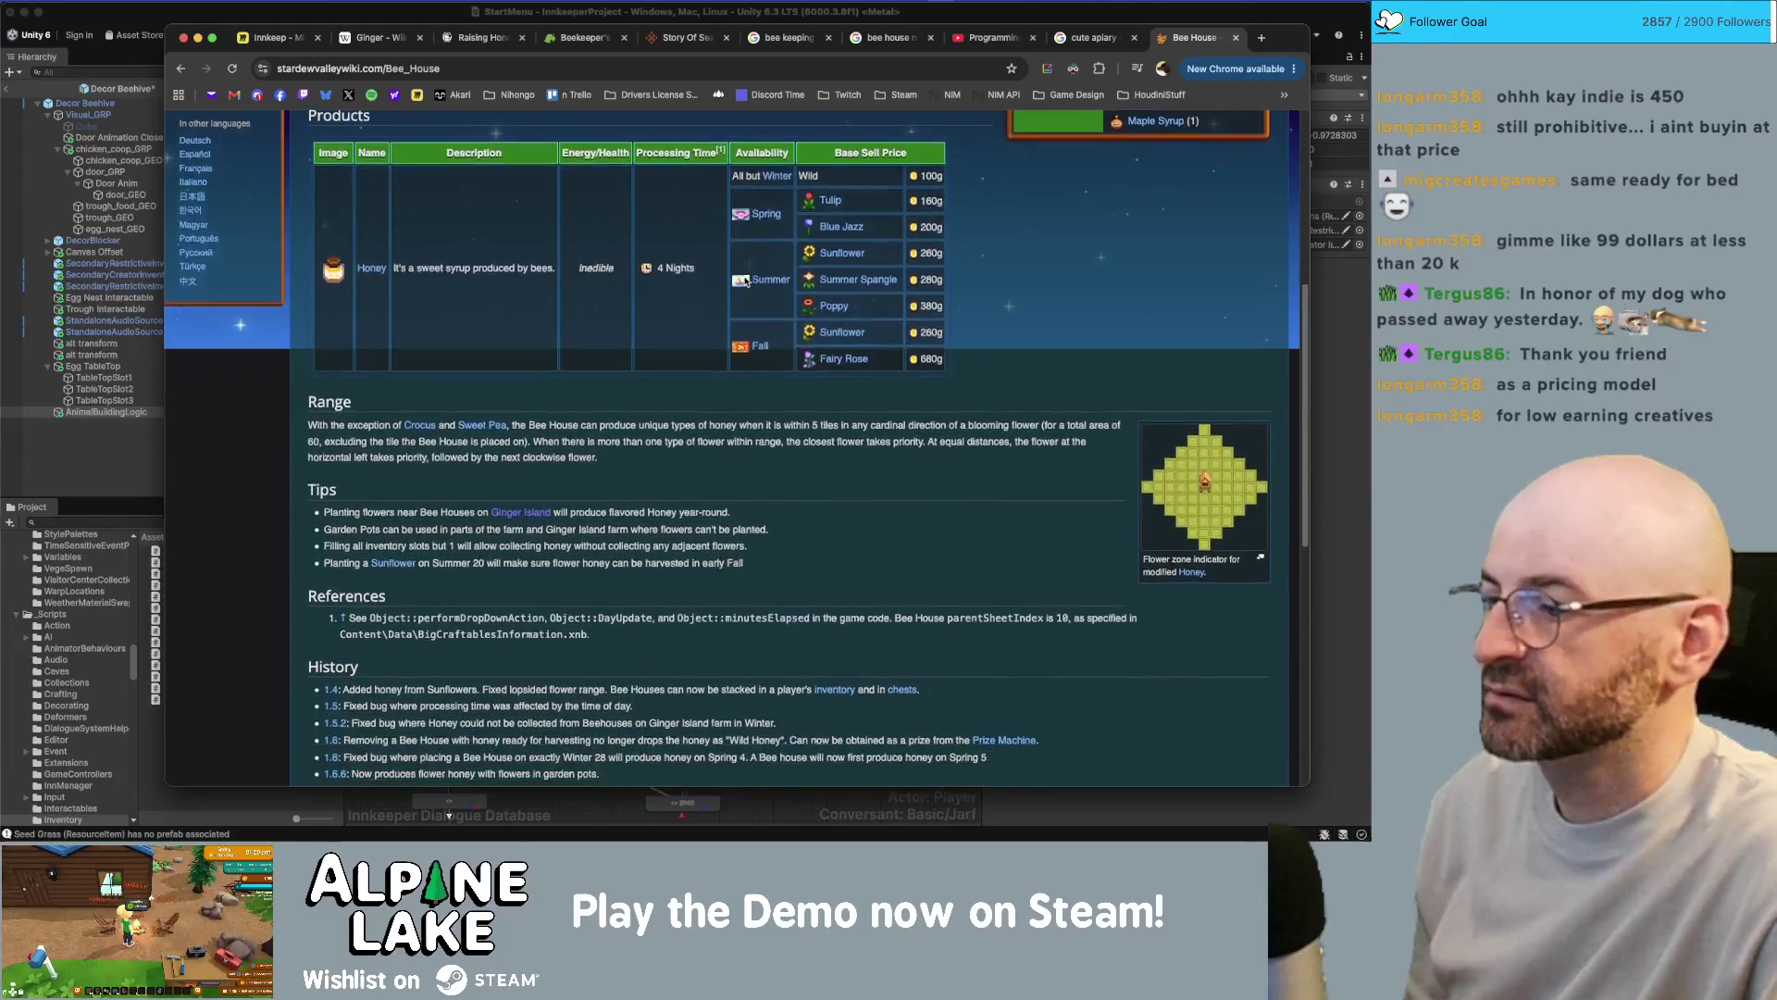
pyautogui.click(278, 21)
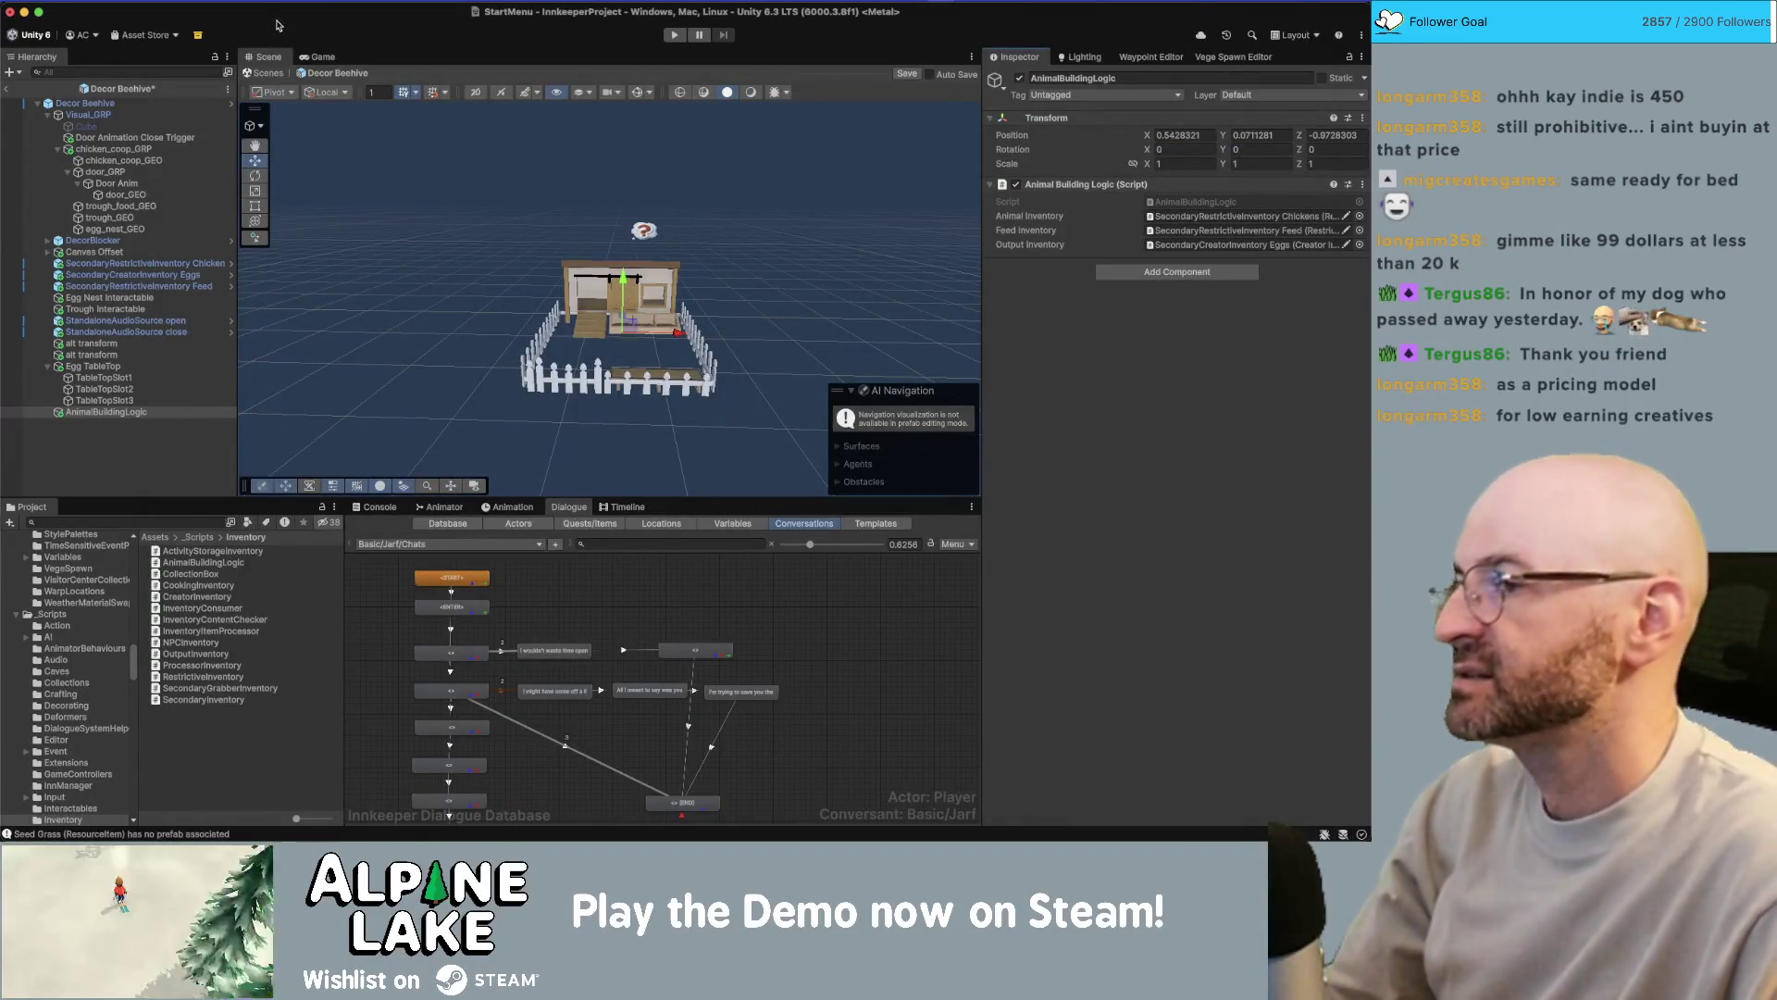
# - Declare a public DateCondition m_DateConditions field at the top of AnimalBuildingLogic
pyautogui.press('super+Tab')
pyautogui.press('super+Tab+Tab')
pyautogui.press('Up')
pyautogui.press('Up')
pyautogui.press('Up')
pyautogui.press('Up')
pyautogui.press('Return')
pyautogui.press('BackSpace')
pyautogui.press('Down')
pyautogui.press('Return')
pyautogui.press('Return')
pyautogui.press('Up')
pyautogui.write('pu')
pyautogui.press('Return')
pyautogui.write('m')
pyautogui.press('BackSpace')
pyautogui.press('BackSpace')
pyautogui.press('BackSpace')
pyautogui.write('Date')
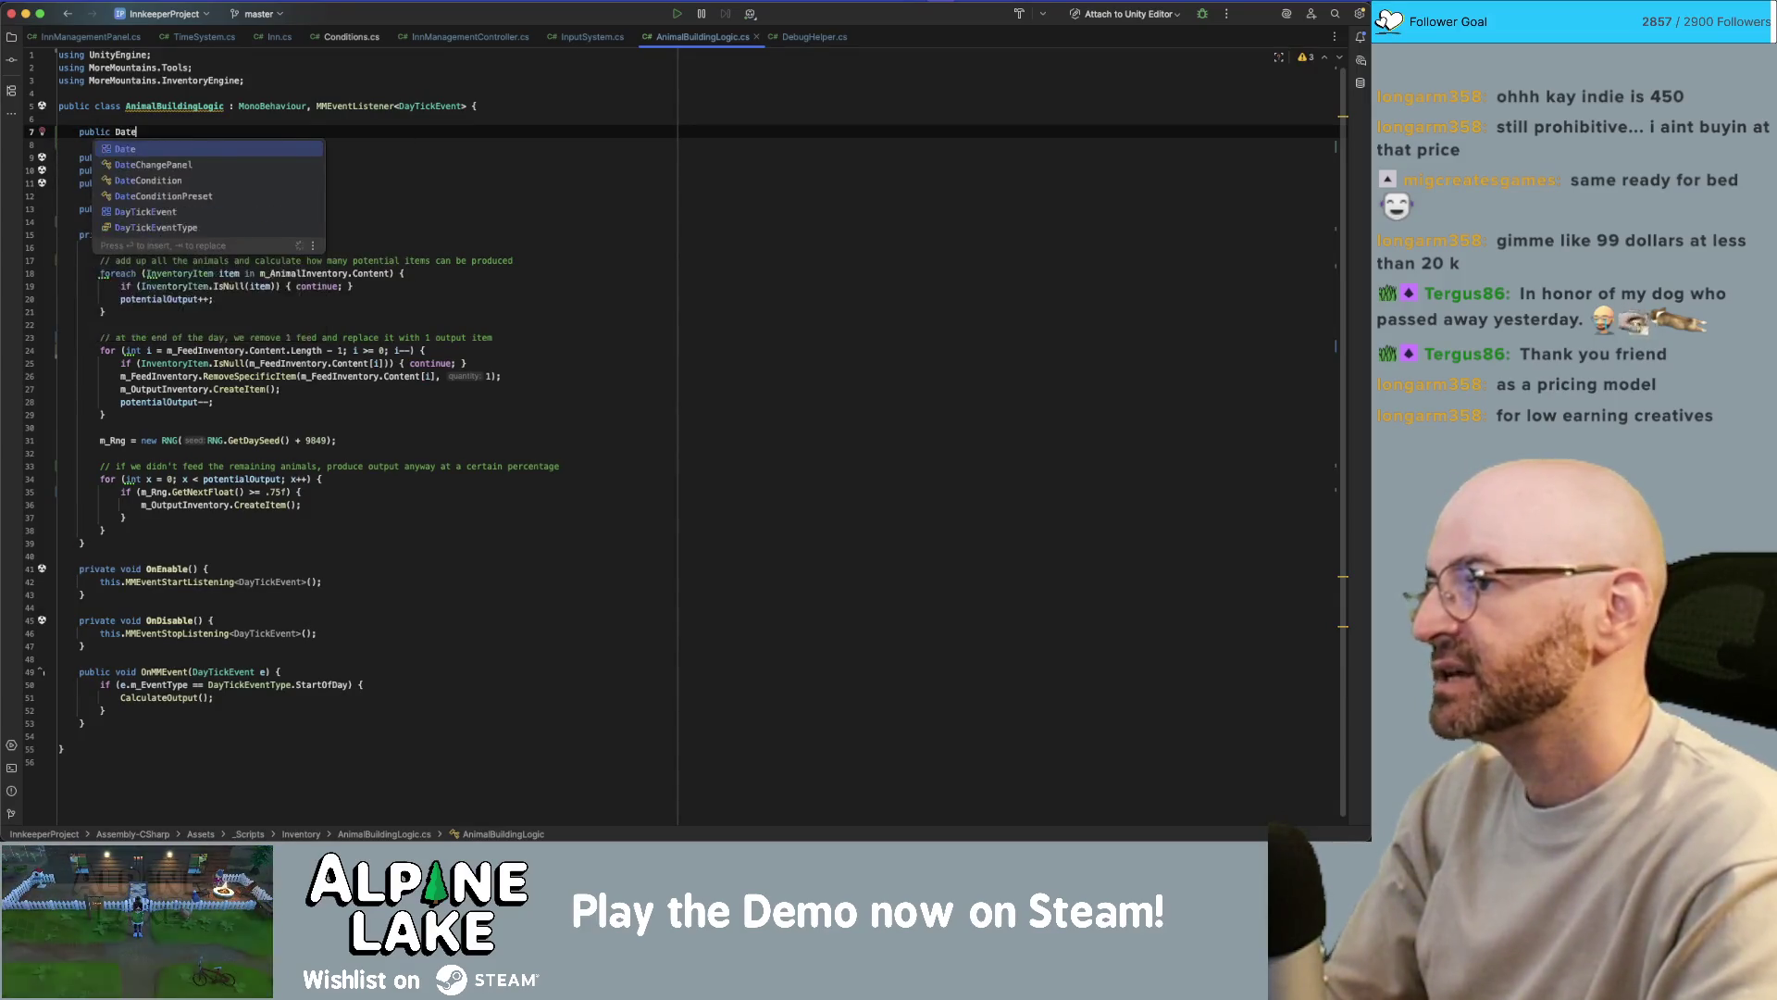
pyautogui.write('Condition m_Da')
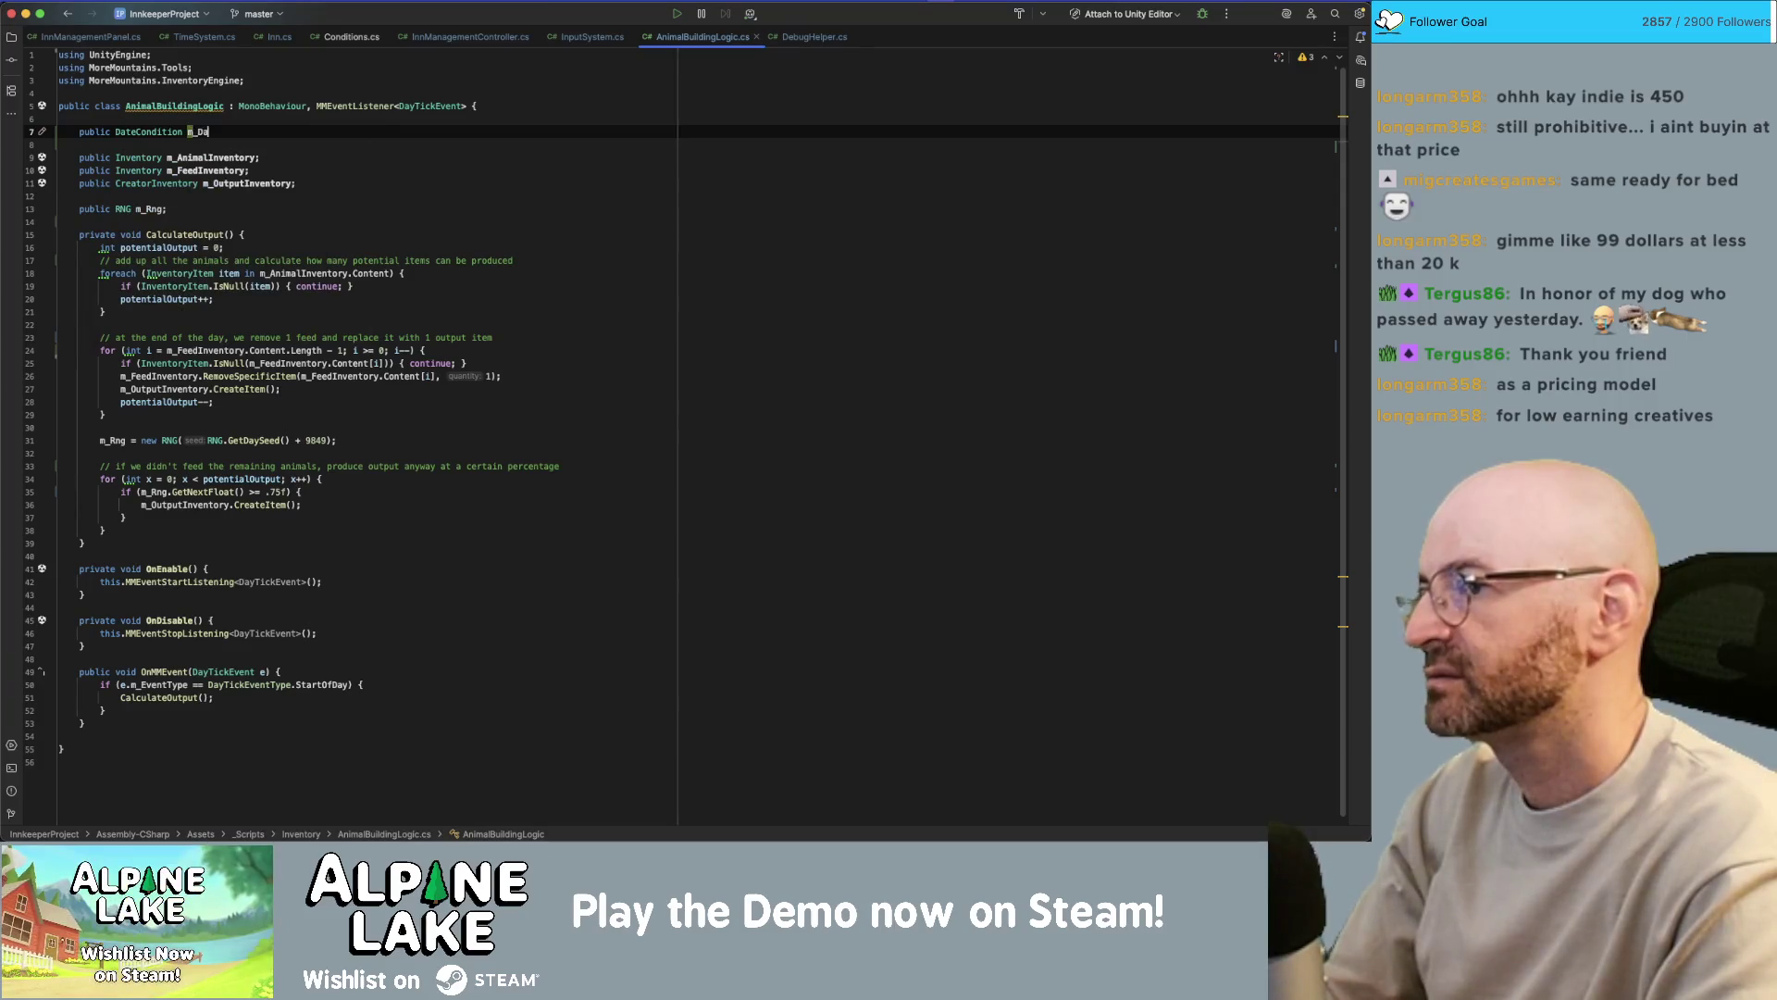
pyautogui.write('teCondi')
# - Start CalculateOutput with an empty if (m_DateConditions.Evaluate()) block
pyautogui.press('Down')
pyautogui.press('Down')
pyautogui.press('Down')
pyautogui.press('Return')
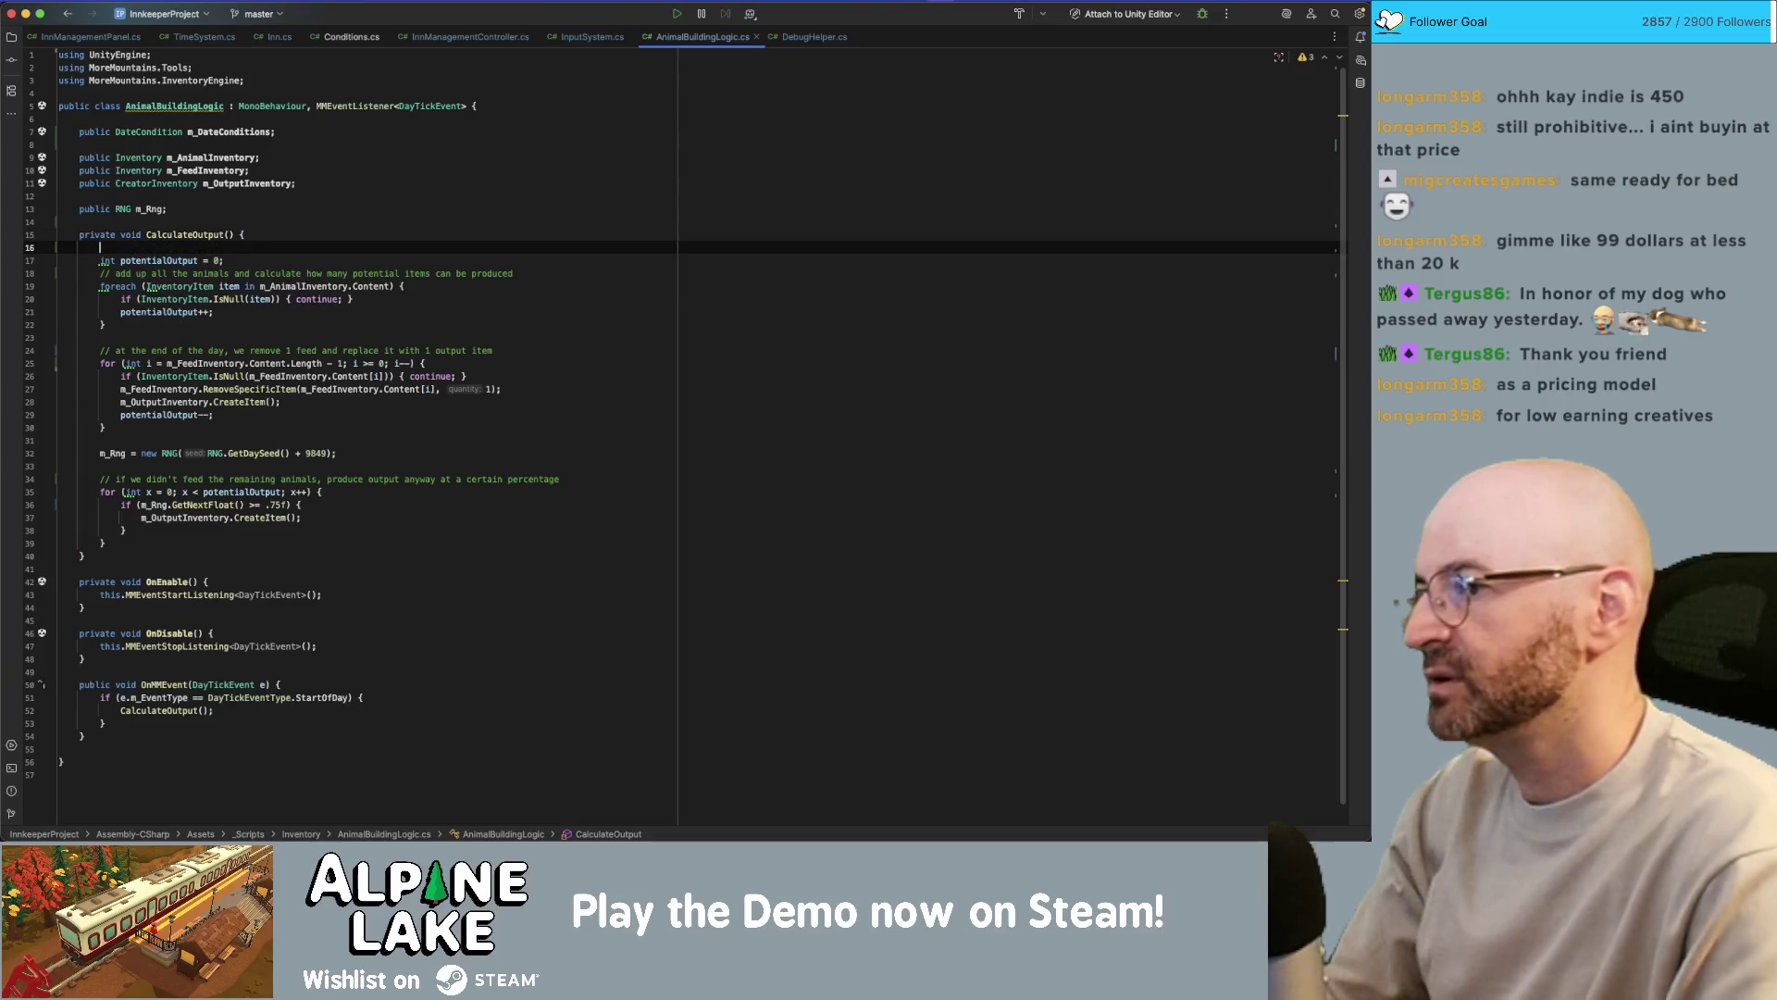
pyautogui.write('if(')
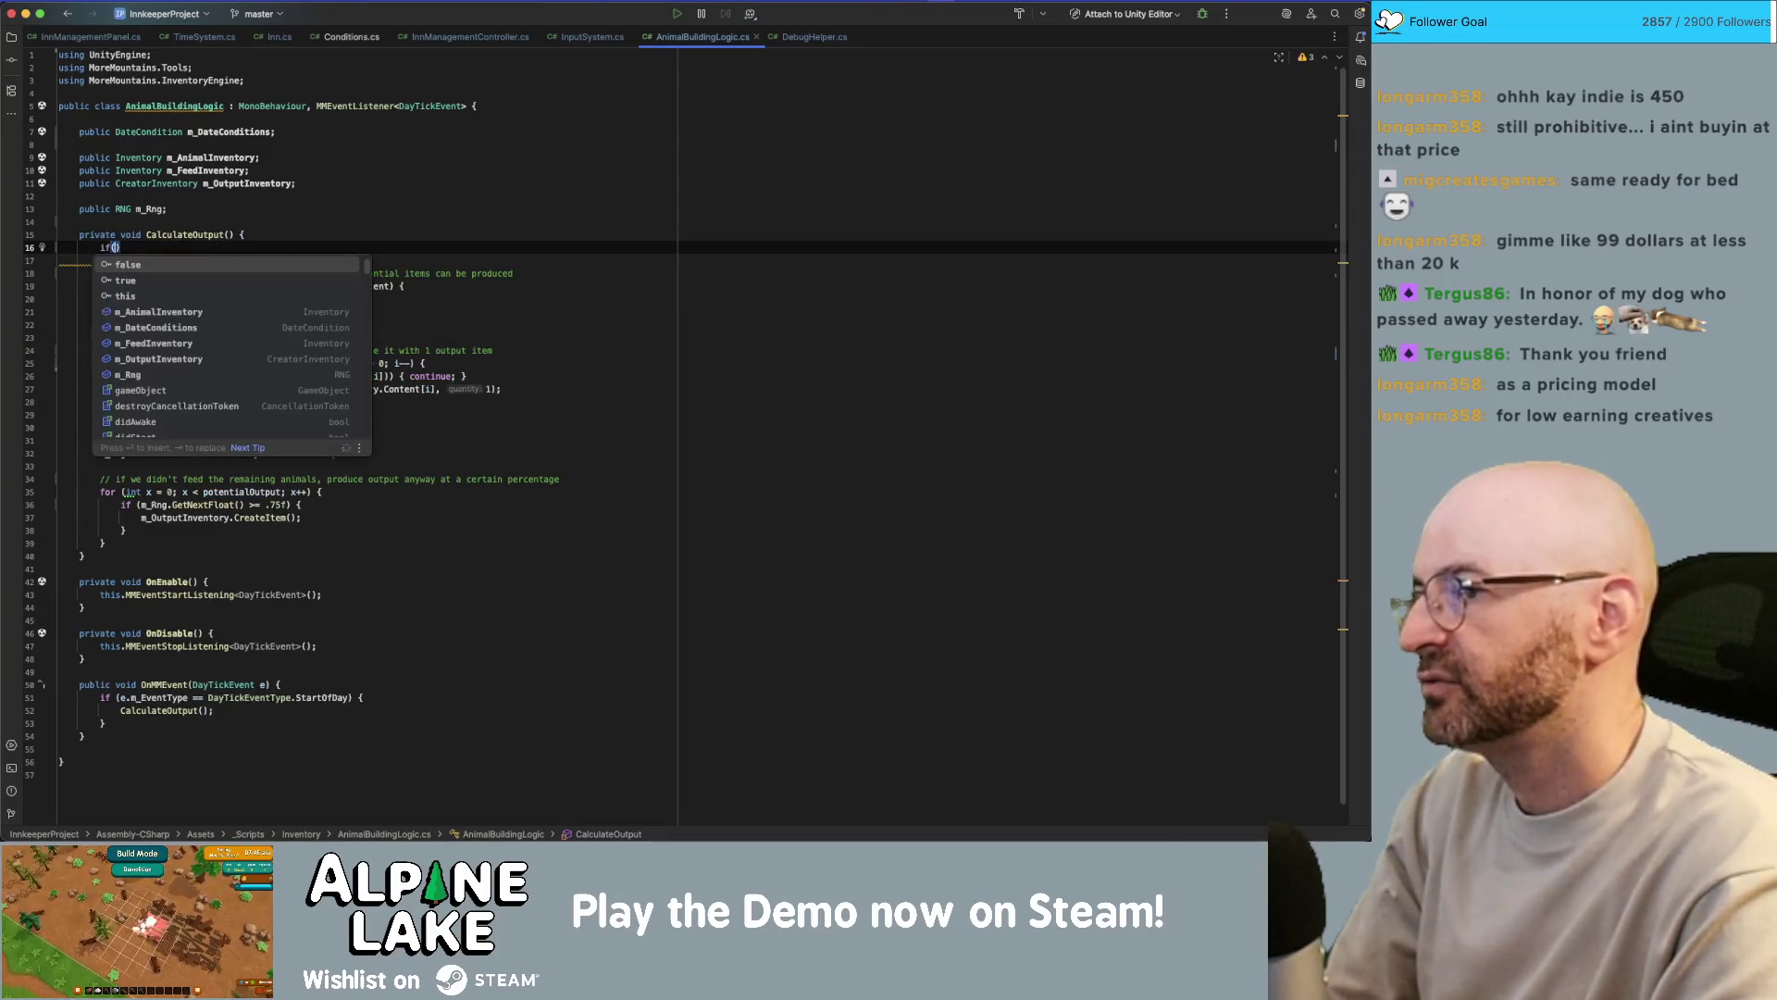
pyautogui.write('m_DateConditions.')
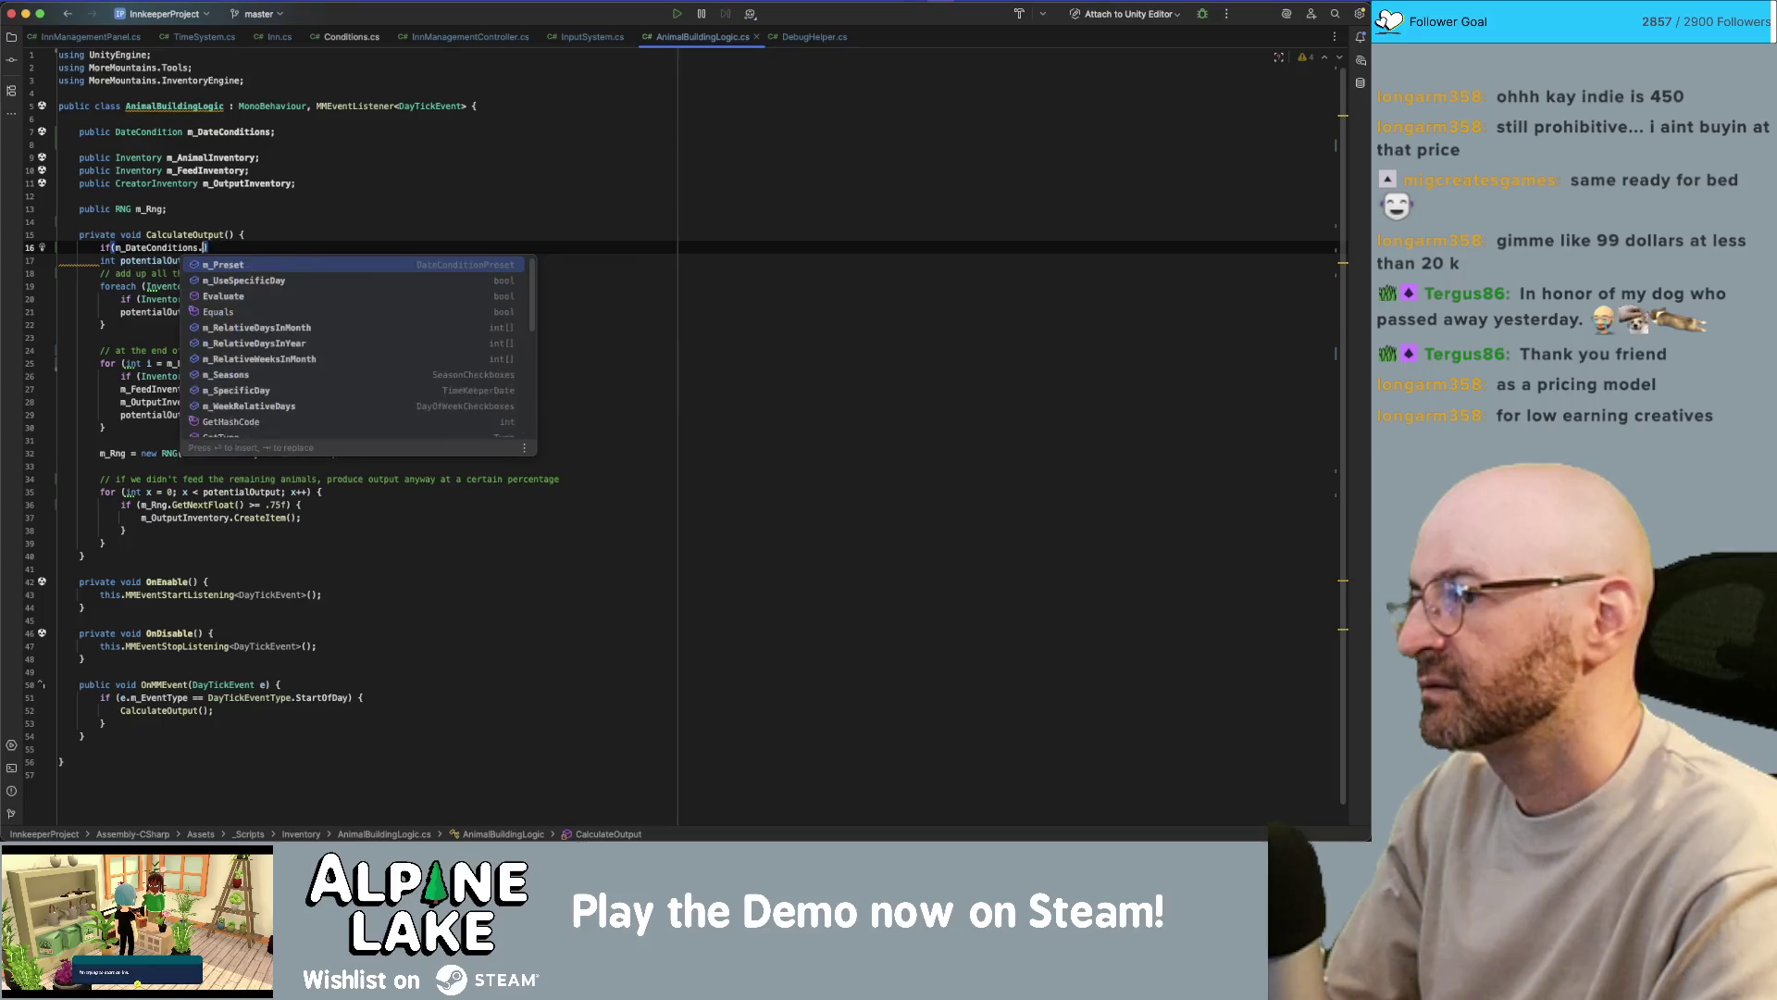
pyautogui.write('evalu')
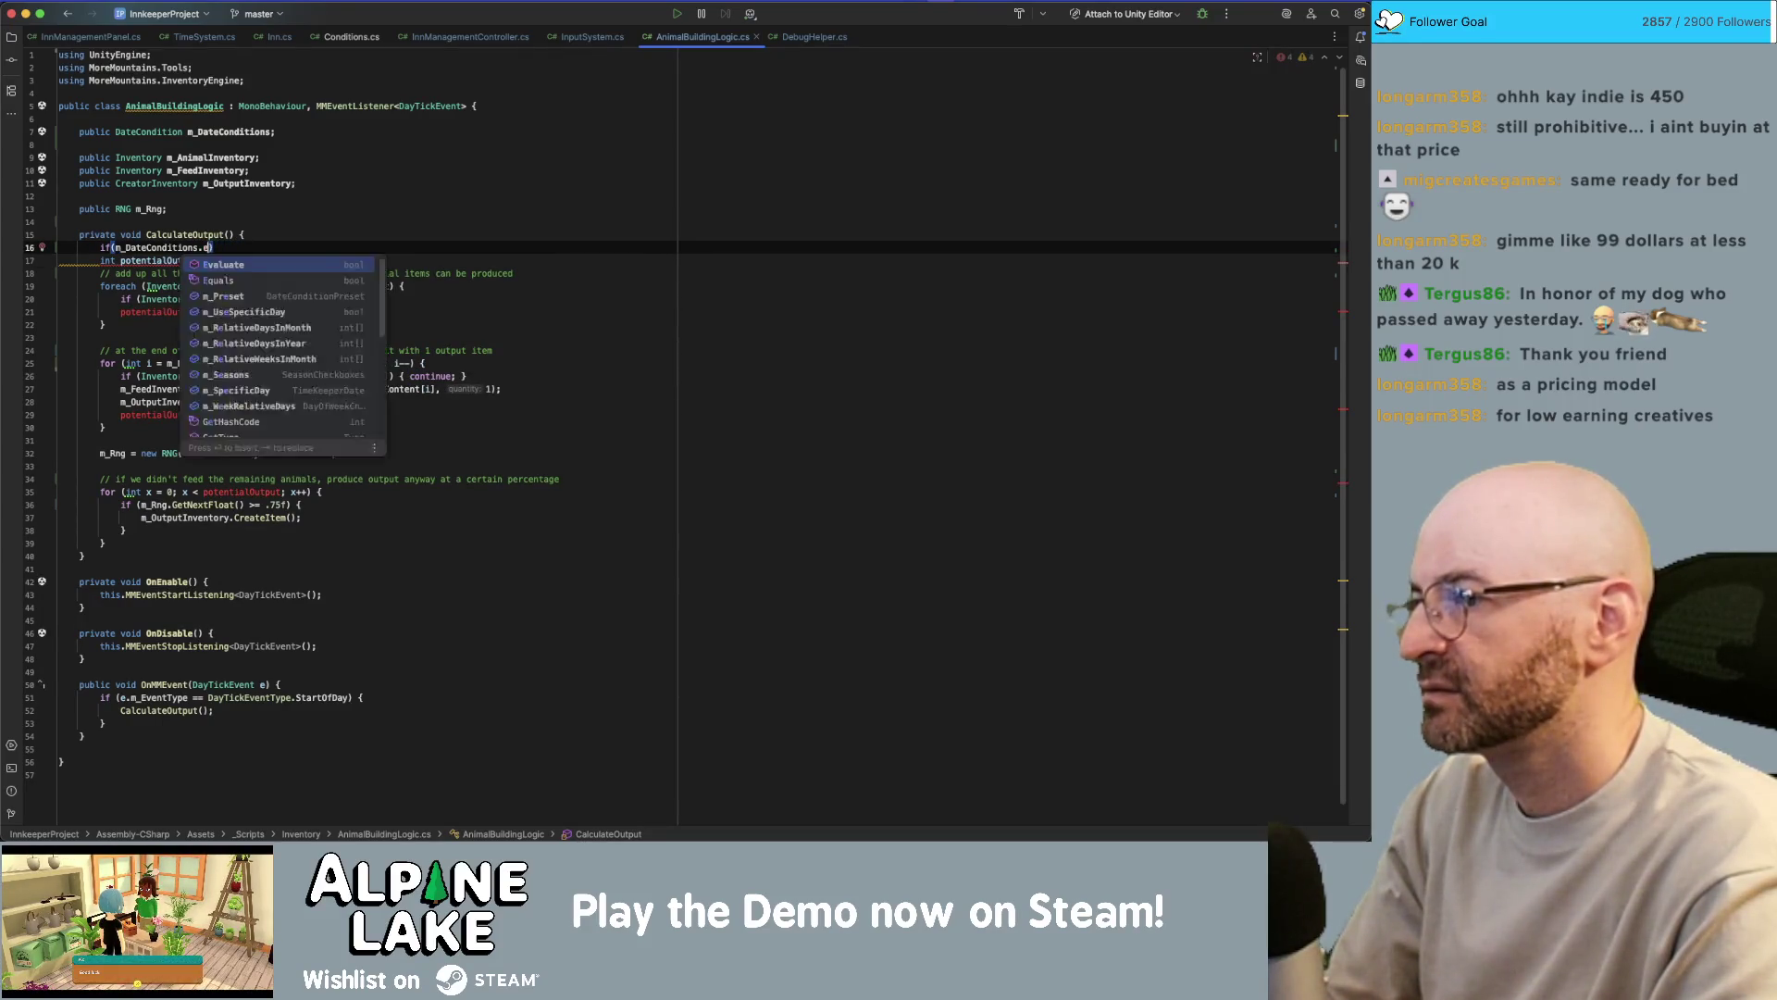
pyautogui.write('at')
pyautogui.write('e(')
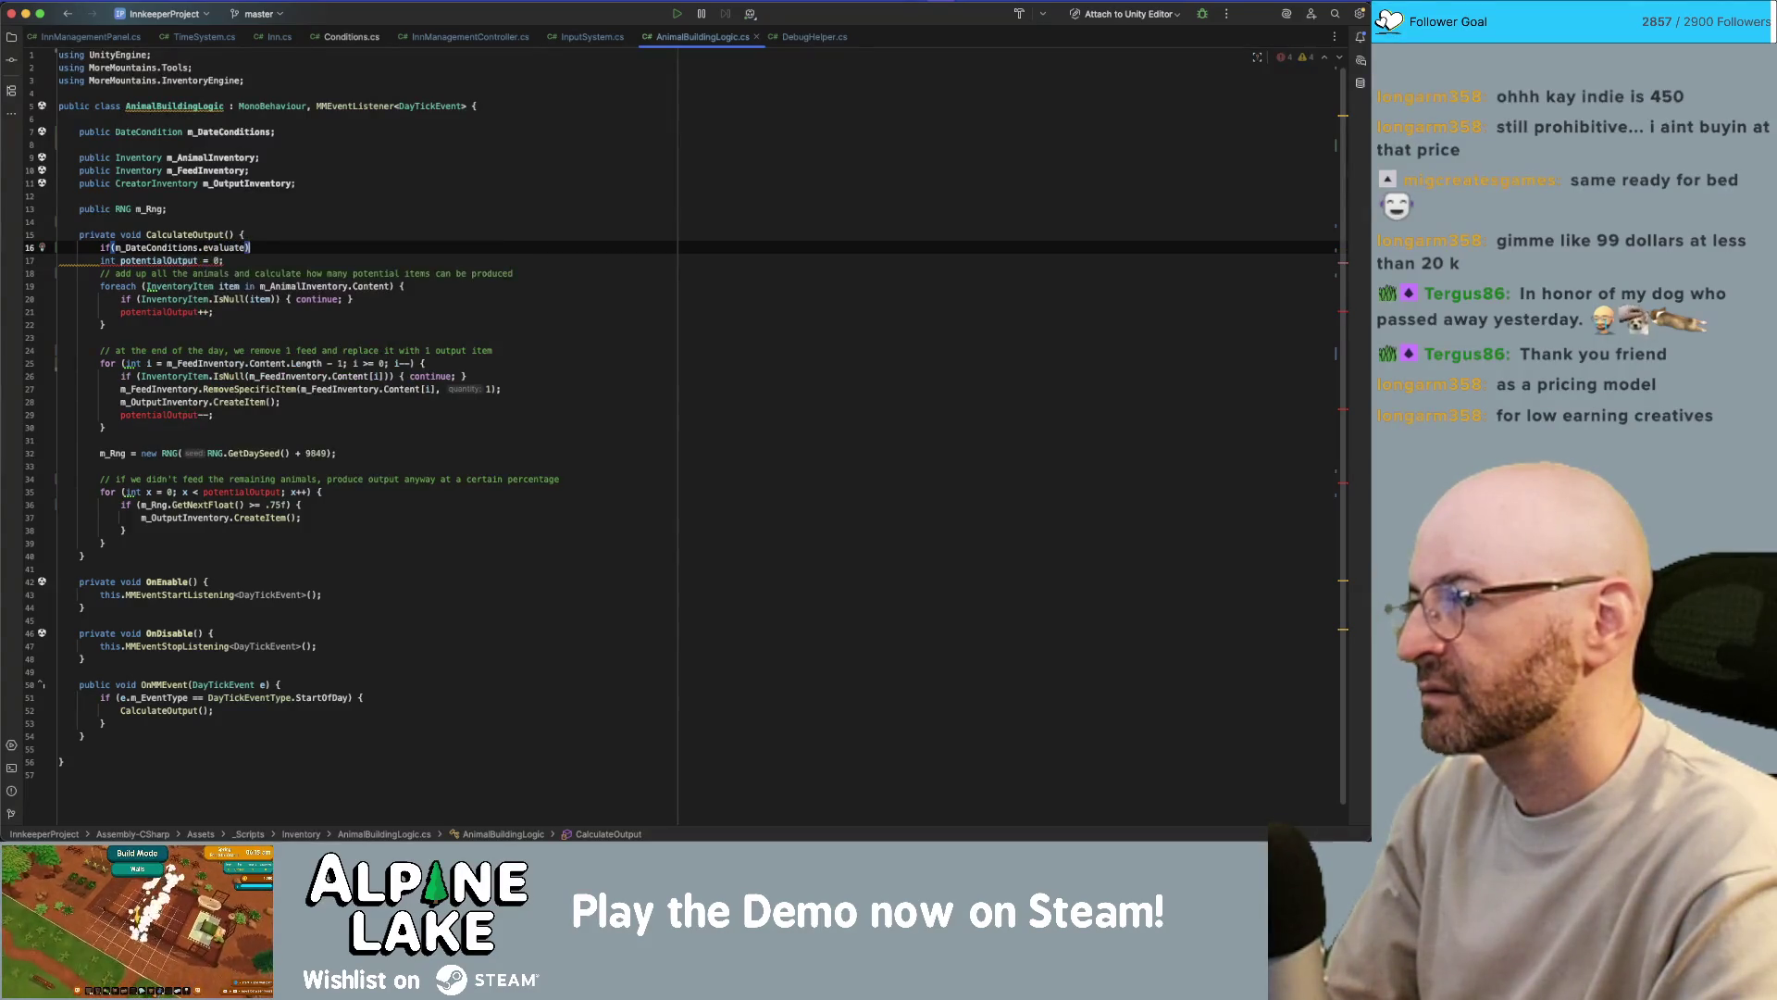
pyautogui.hotkey('alt', 'Return')
pyautogui.press('Return')
pyautogui.write(') {')
pyautogui.press('Return')
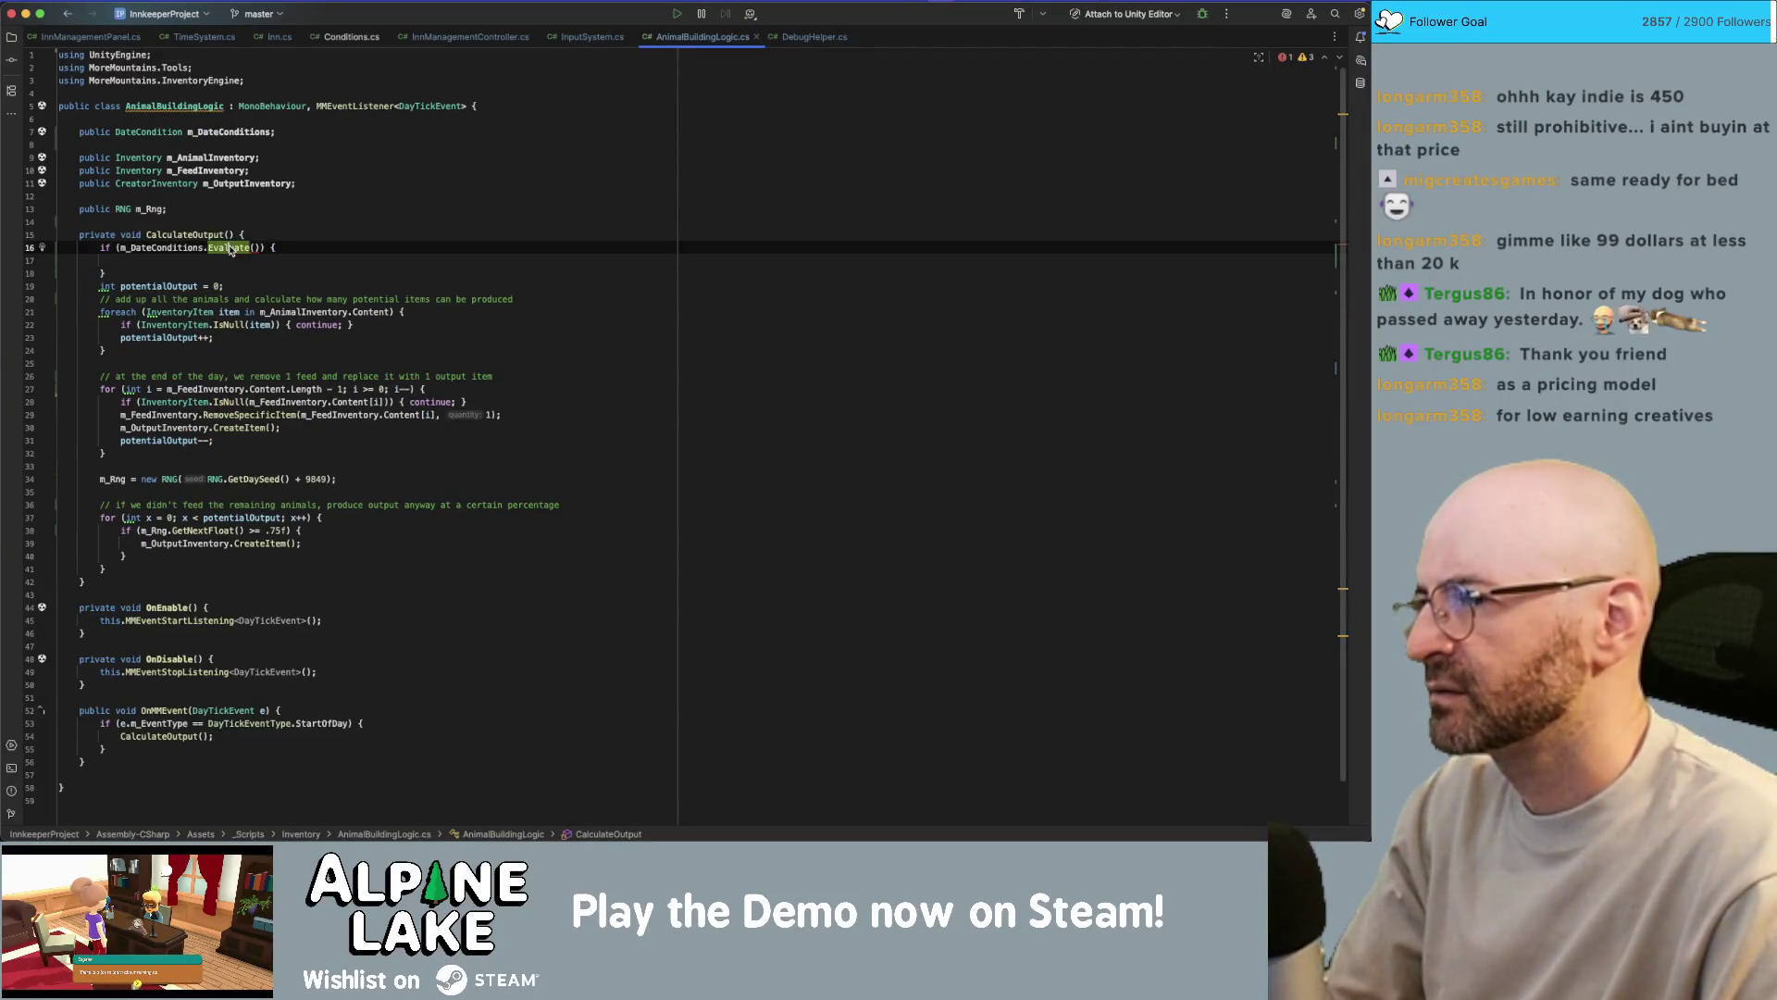
# - Inspect how Evaluate is defined in TimeKeeper.cs, then return to AnimalBuildingLogic.cs
pyautogui.keyDown('super'); pyautogui.click(215, 247); pyautogui.keyUp('super')
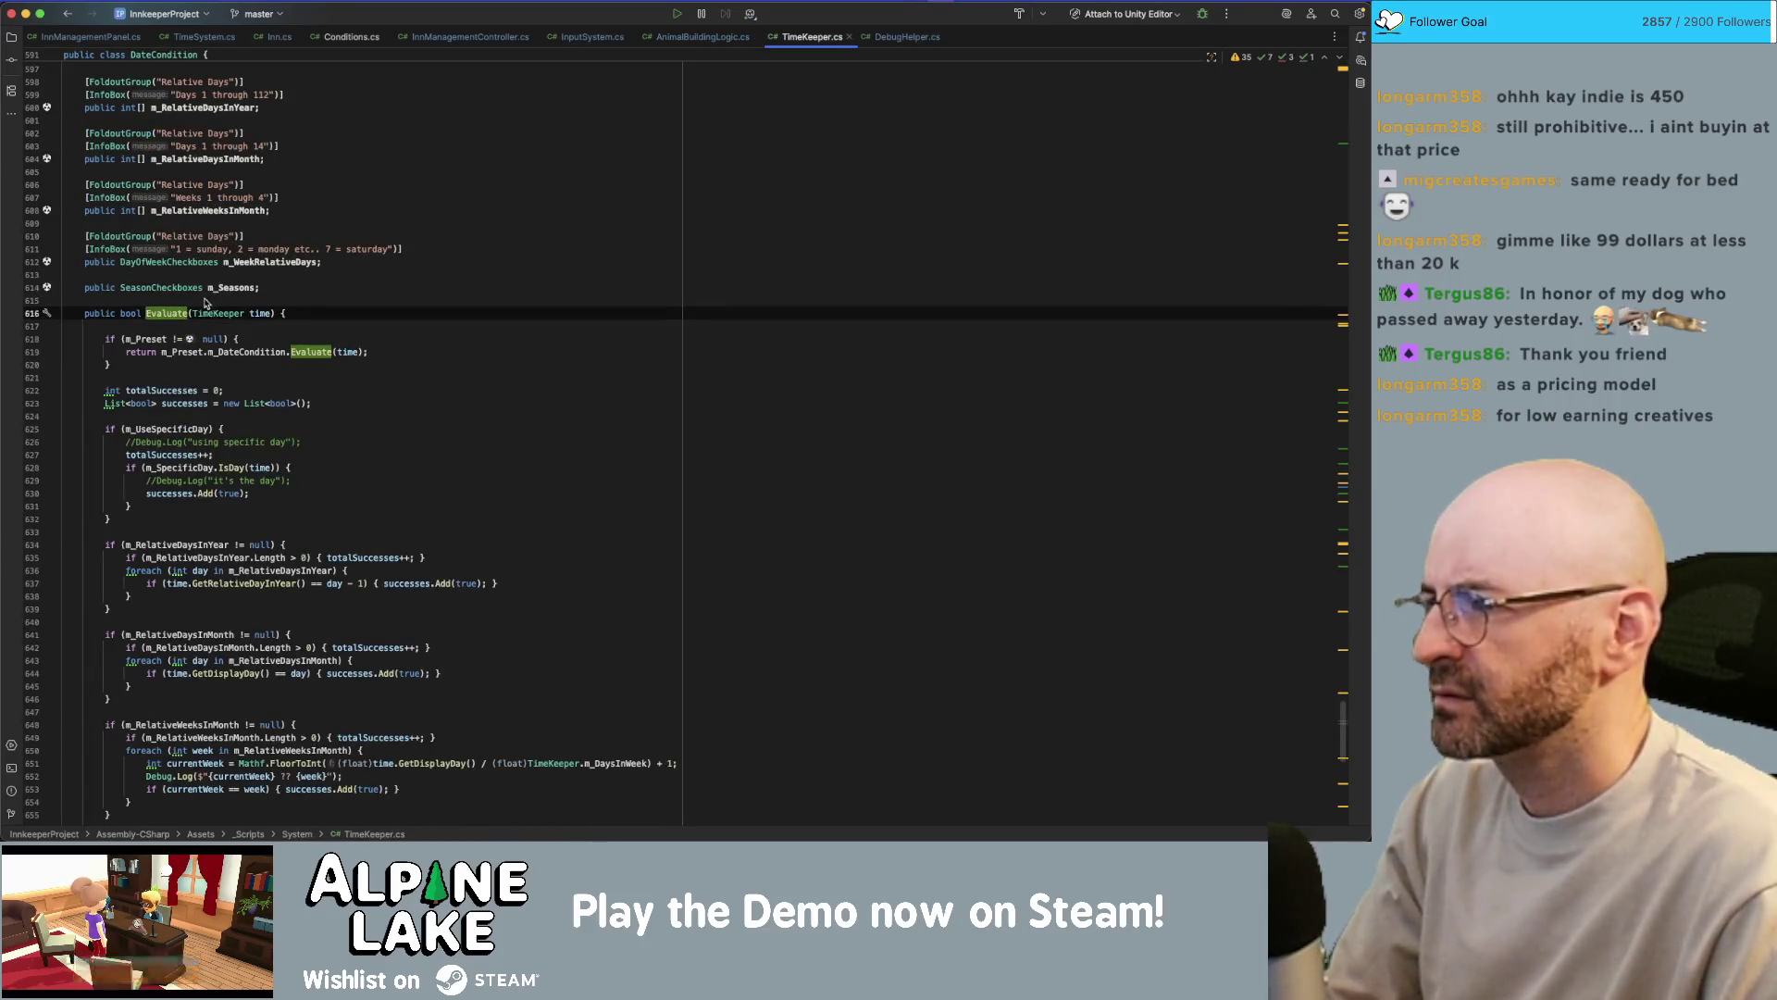
pyautogui.scroll(-1, 151, 317)
pyautogui.scroll(-10, 151, 317)
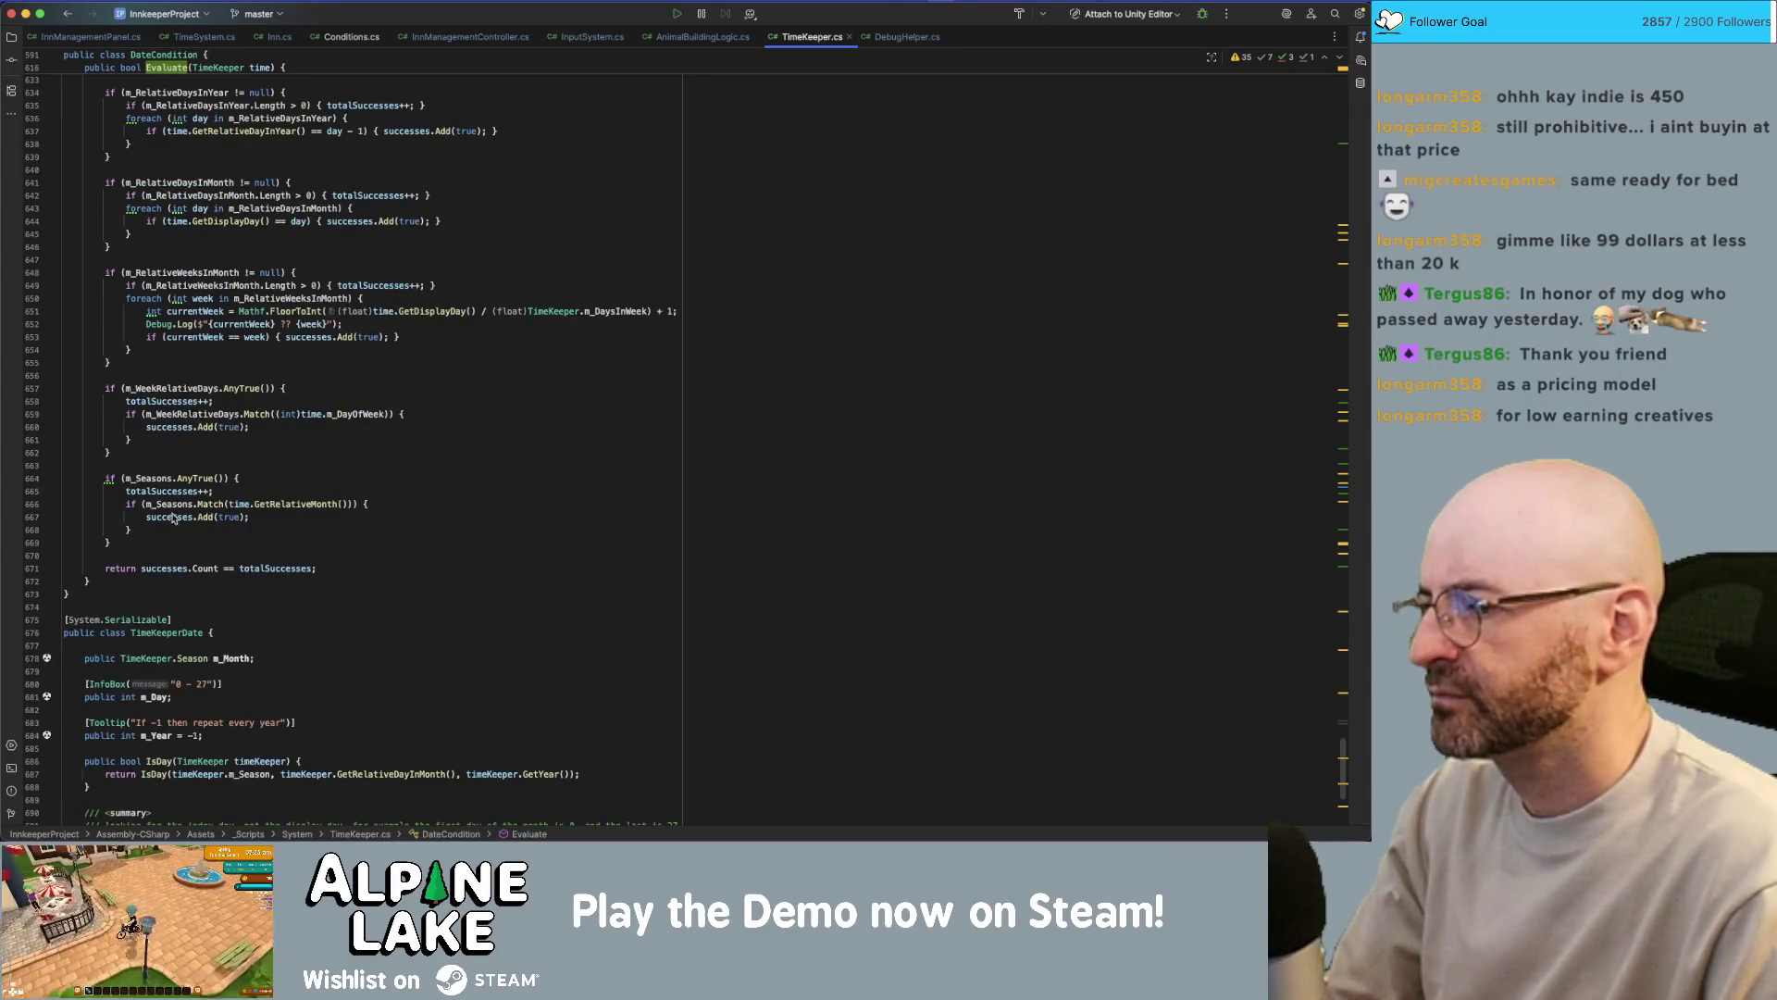
pyautogui.scroll(6, 167, 541)
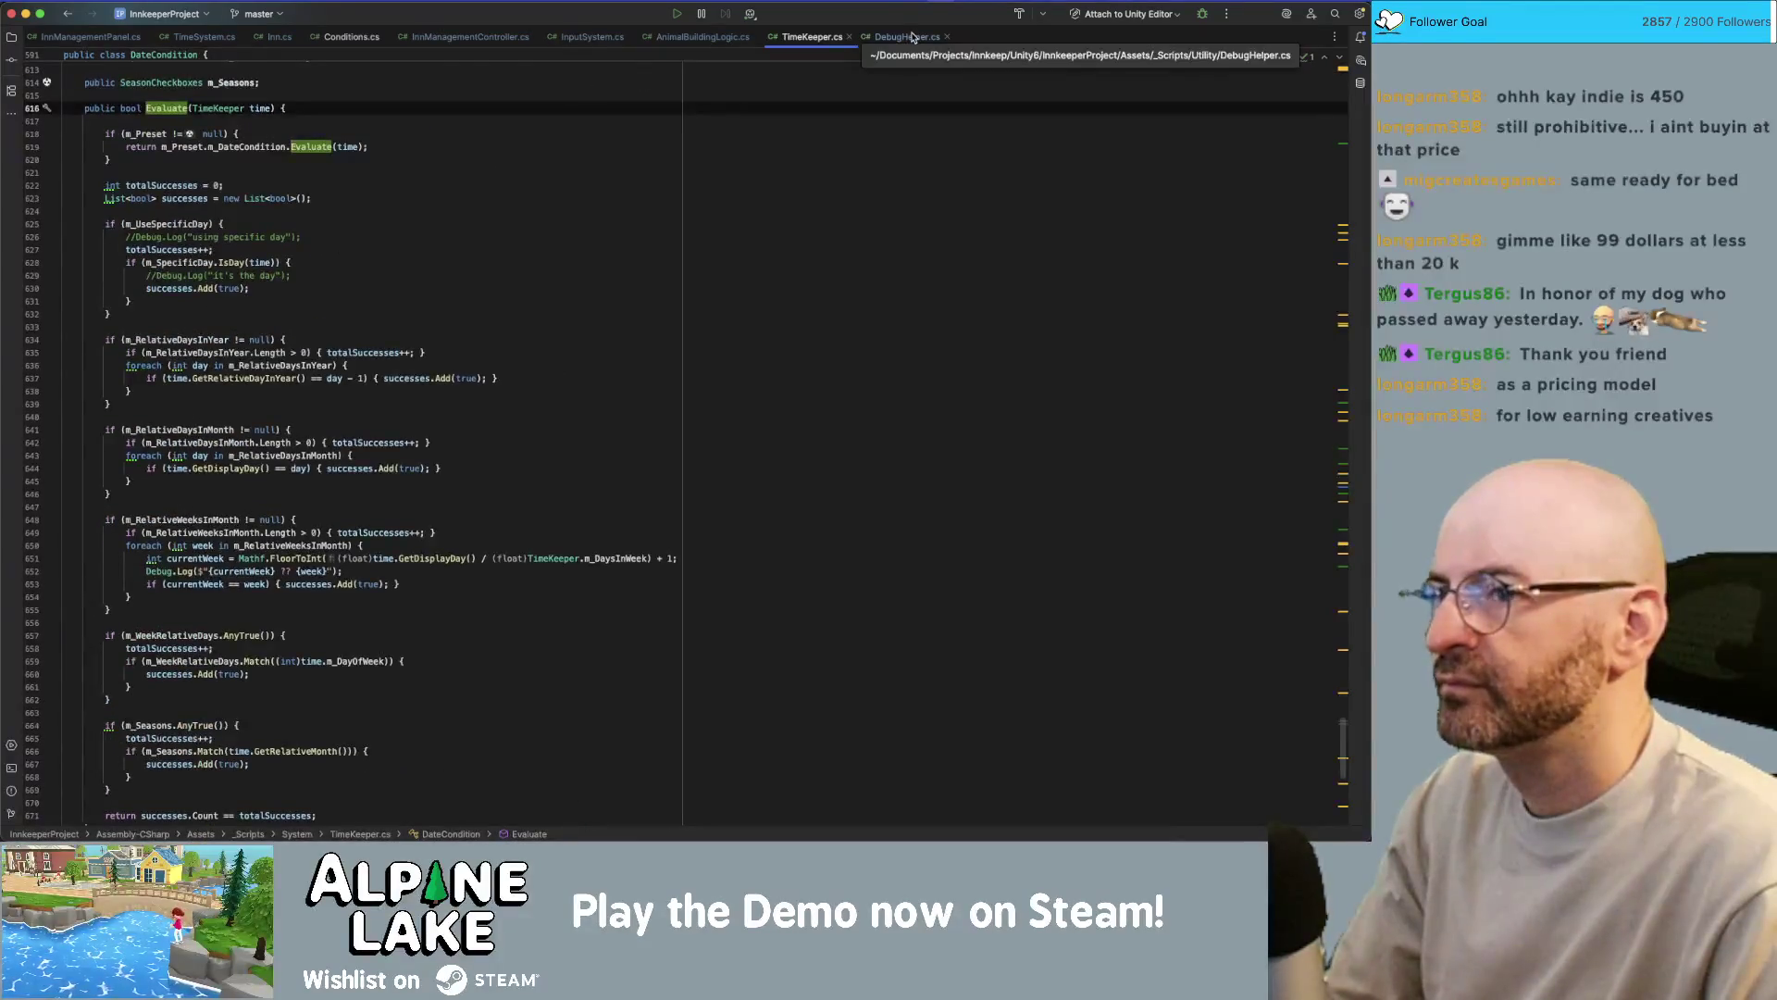
pyautogui.click(907, 37)
pyautogui.click(820, 43)
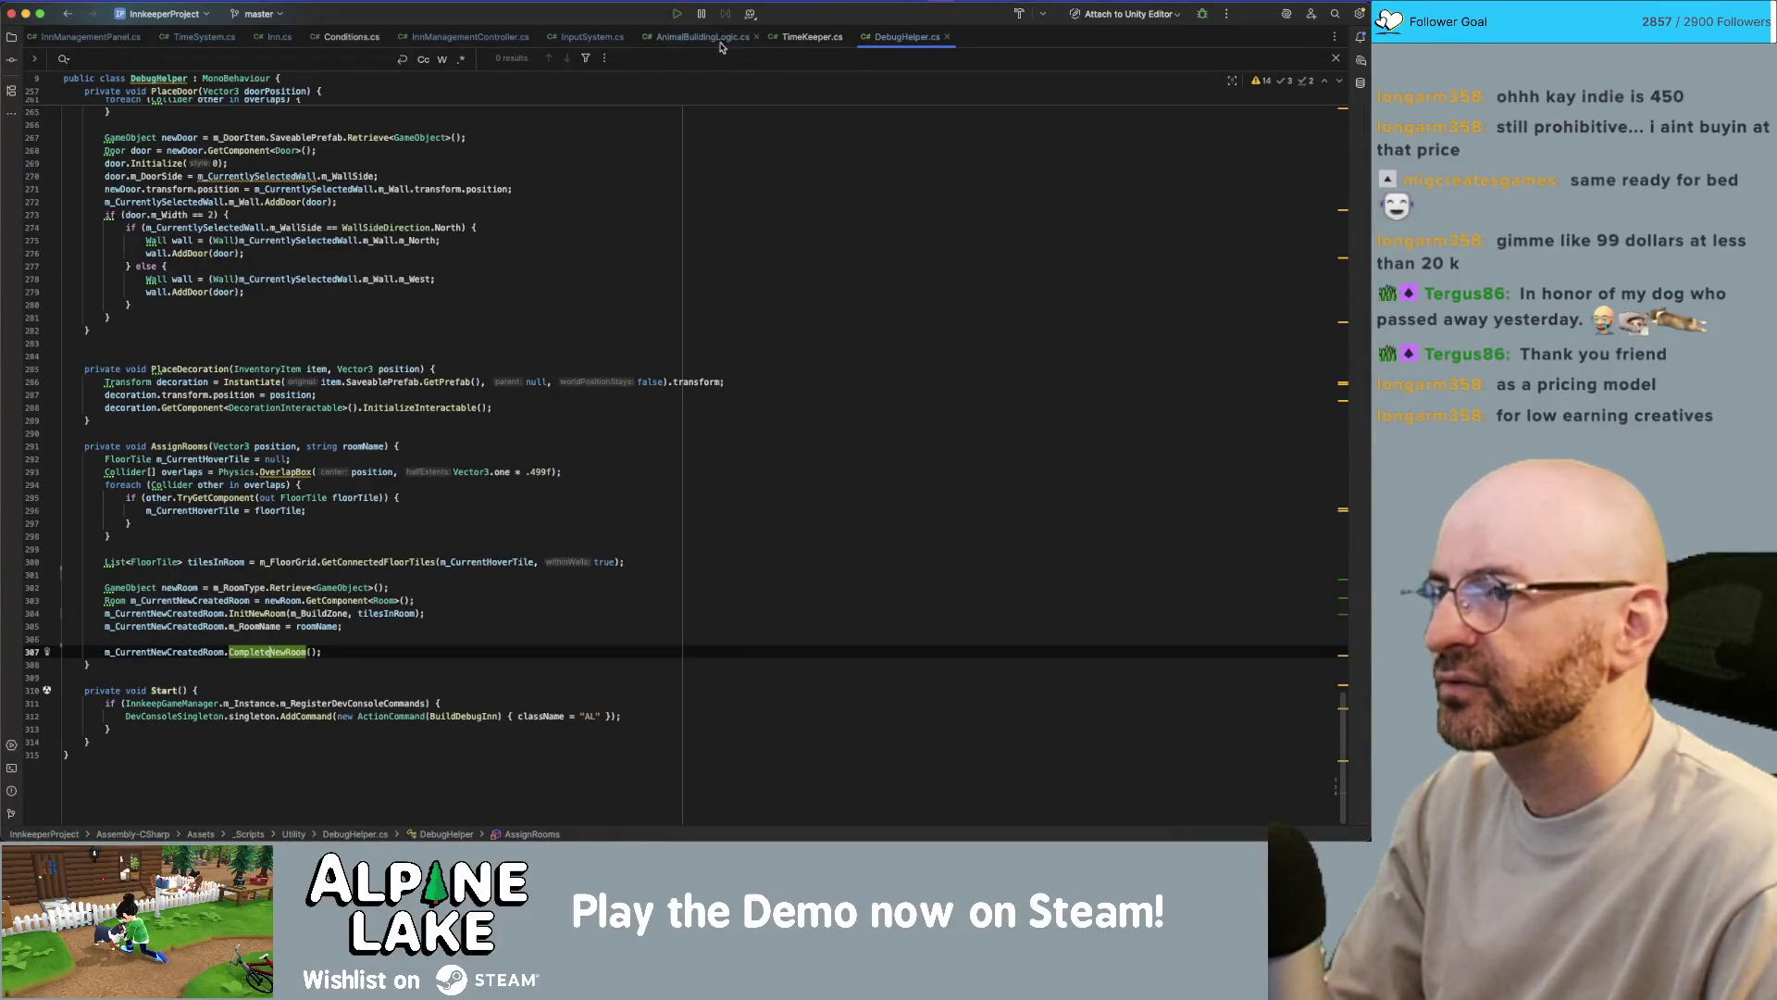
pyautogui.click(593, 37)
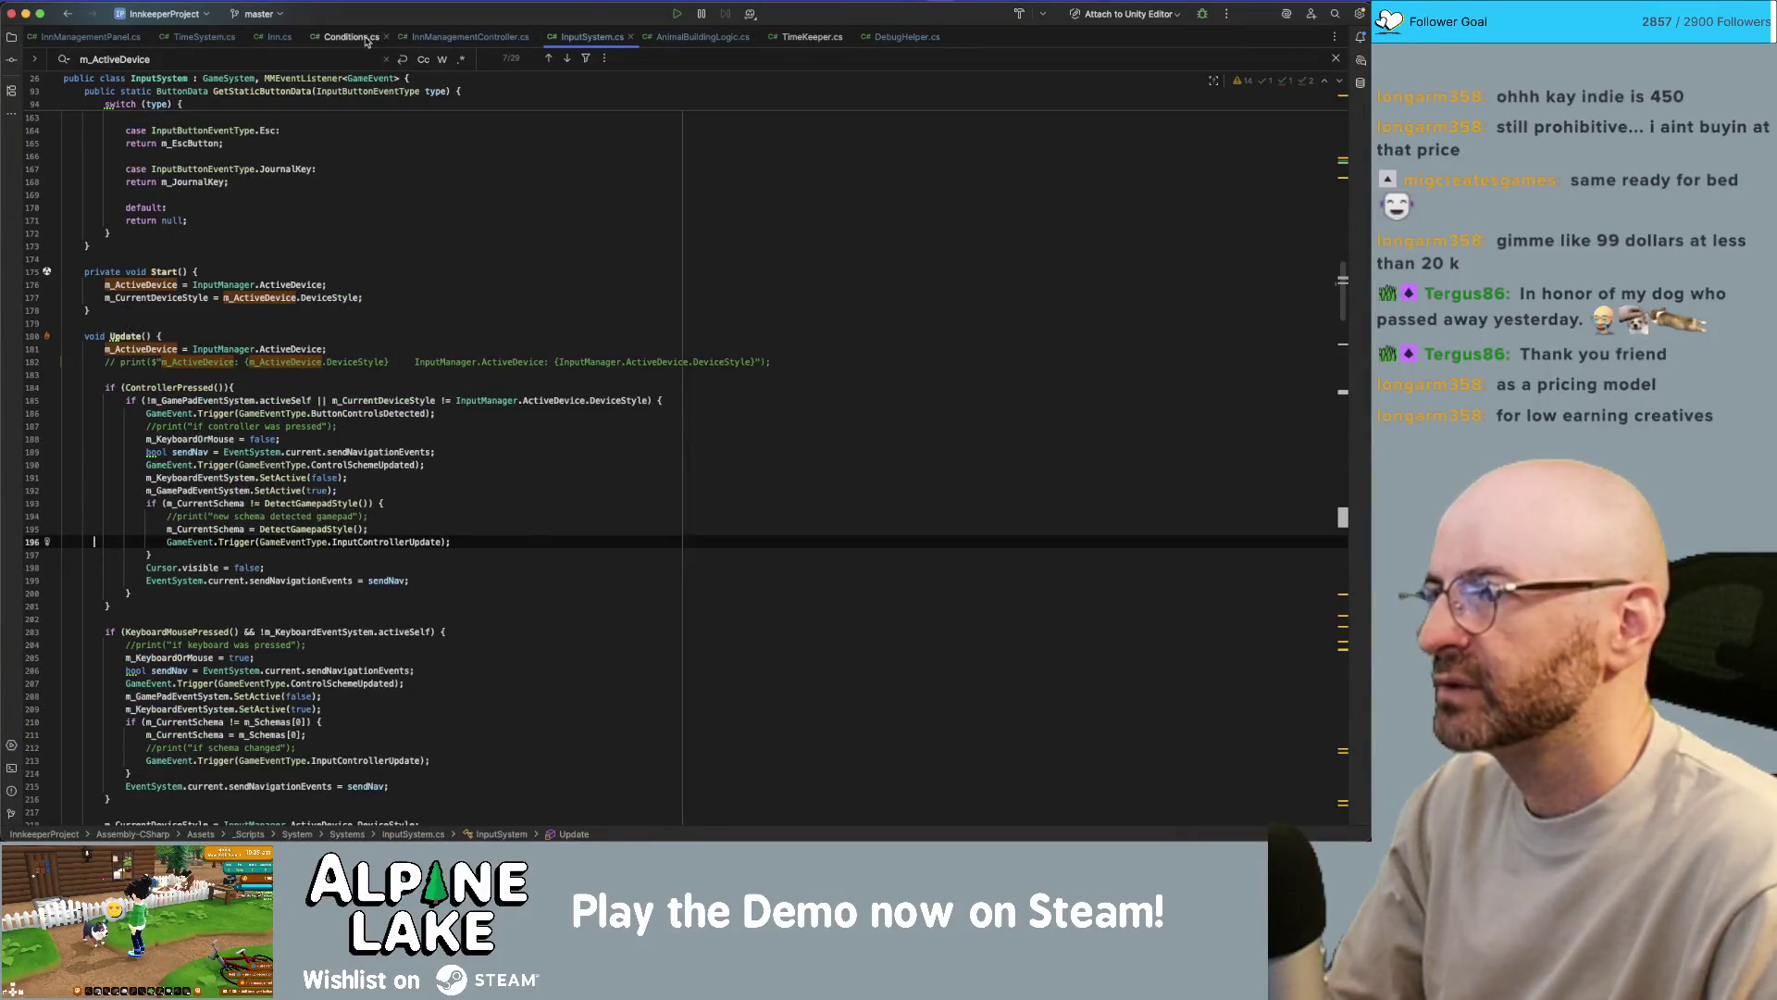
pyautogui.click(702, 37)
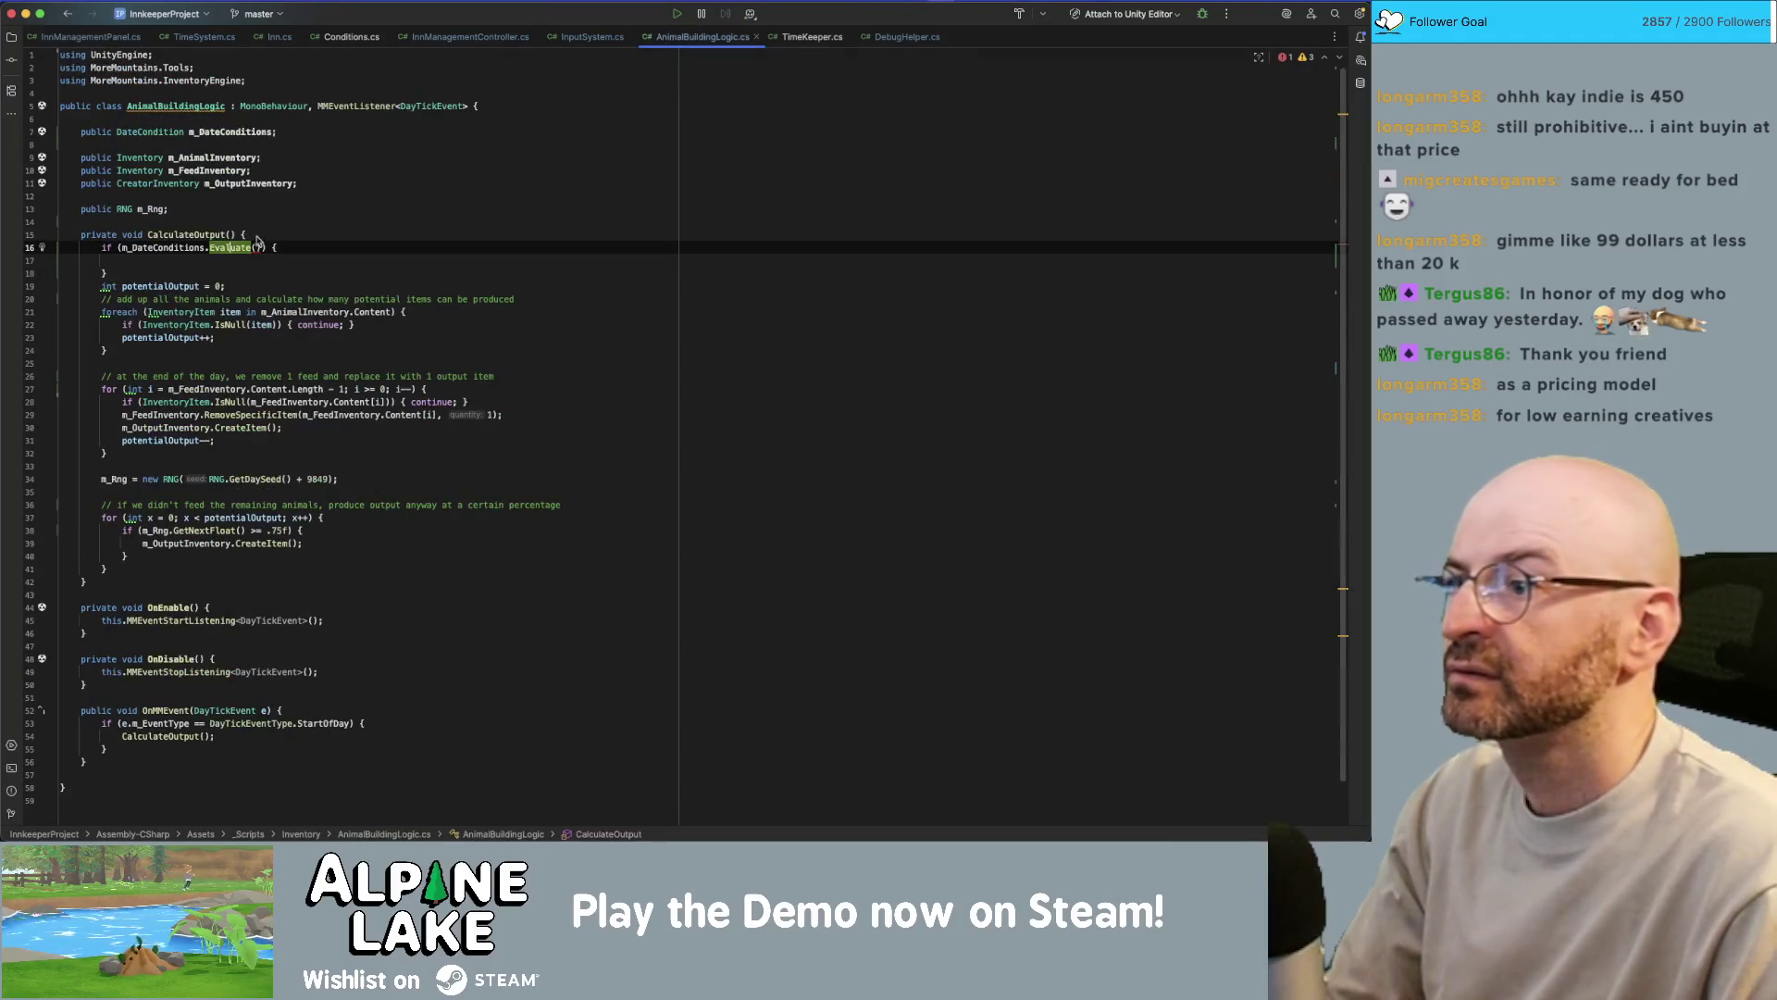
# - Negate the condition and pass TimeSystem.m_Instance.m_CurrentTime to Evaluate
pyautogui.click(118, 248)
pyautogui.write('!')
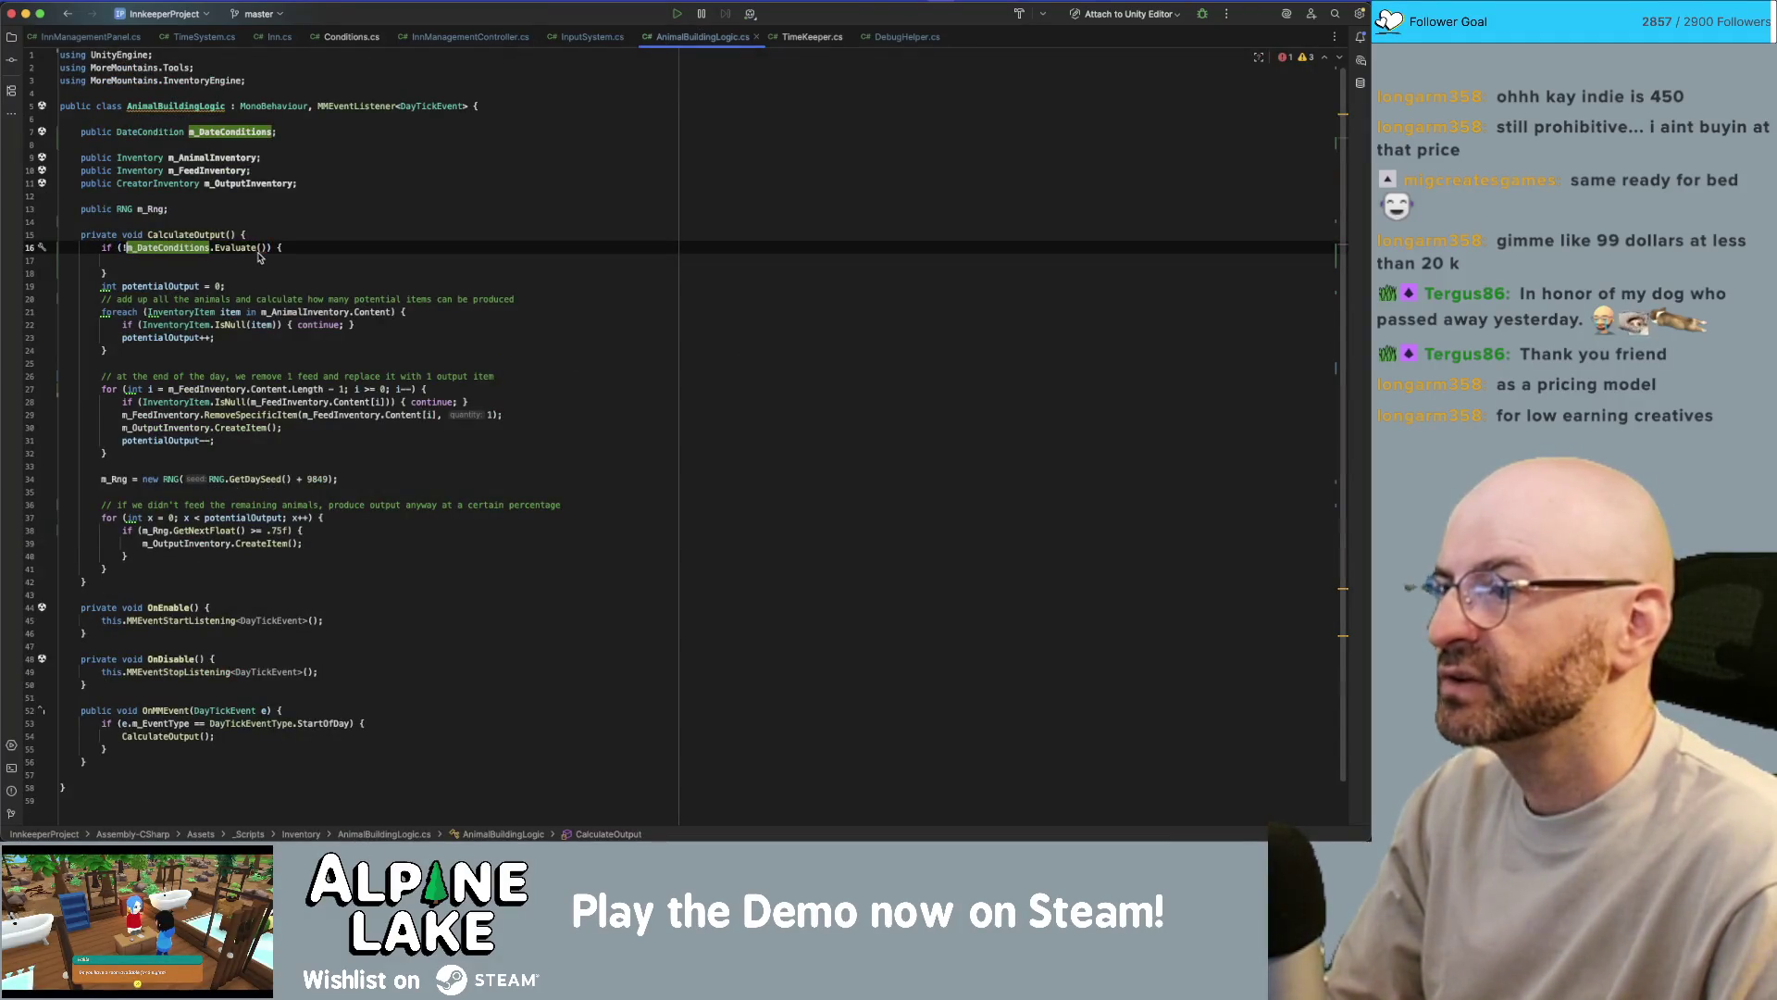
pyautogui.write('m_')
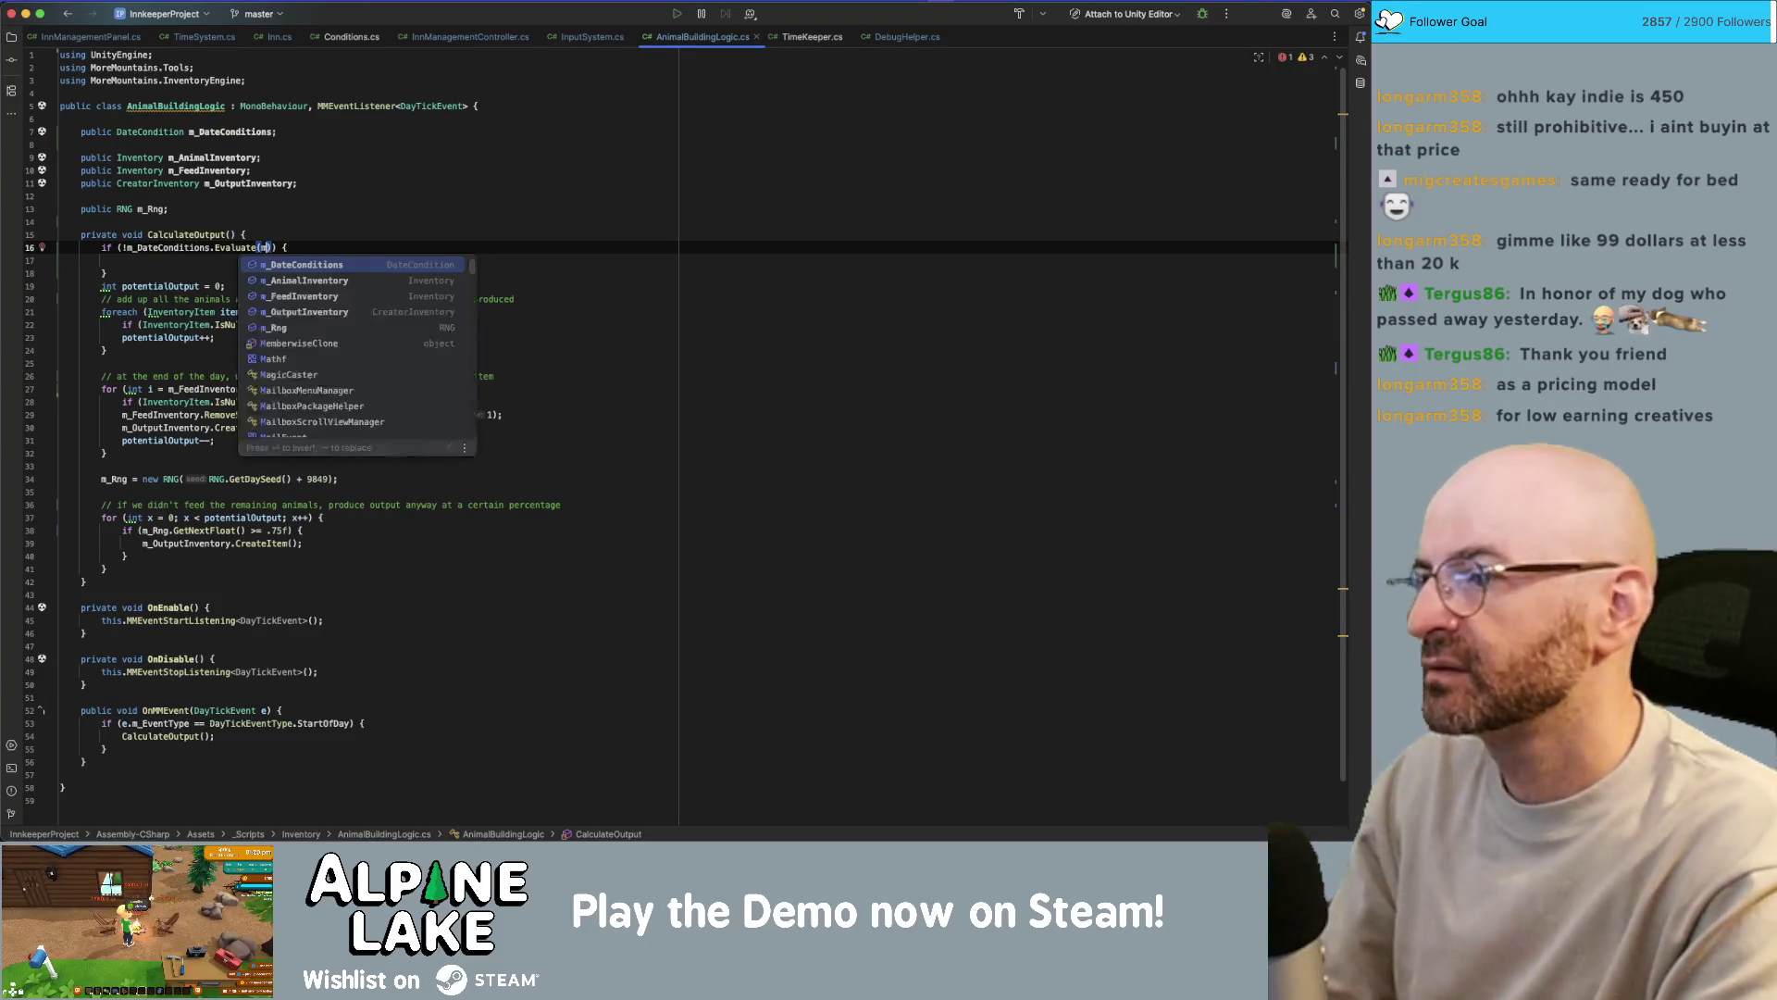
pyautogui.press('BackSpace')
pyautogui.press('BackSpace')
pyautogui.press('BackSpace')
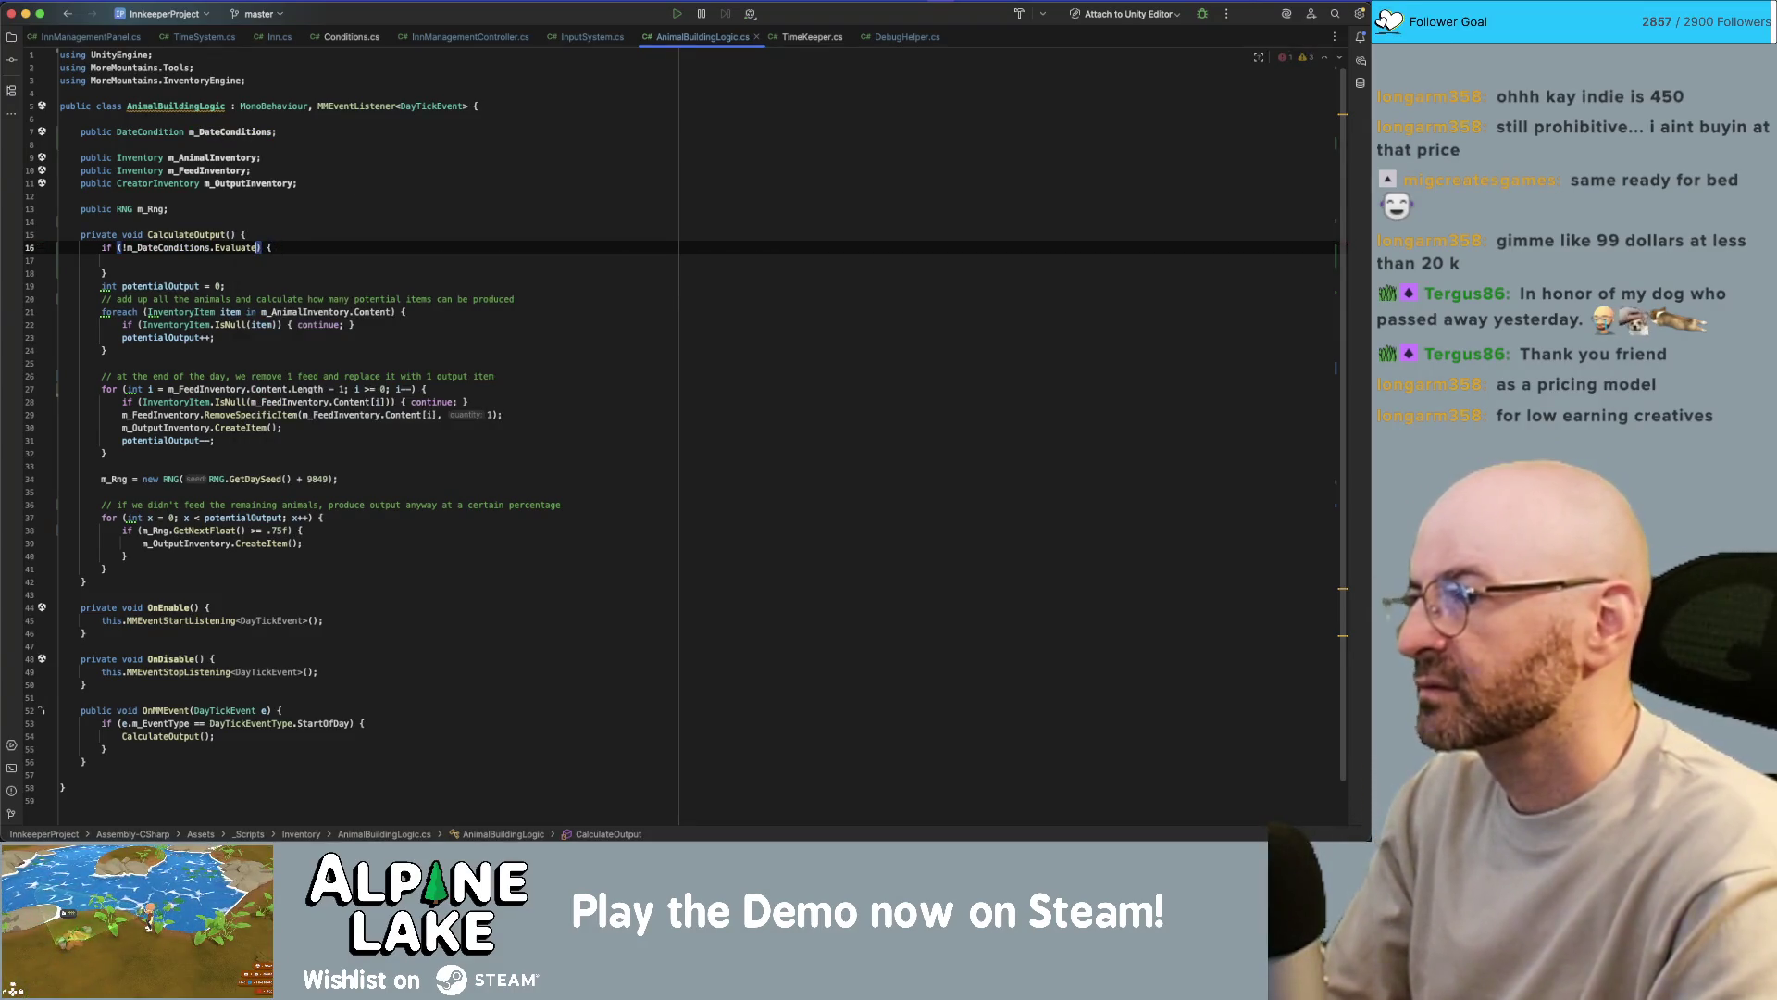
pyautogui.write('(')
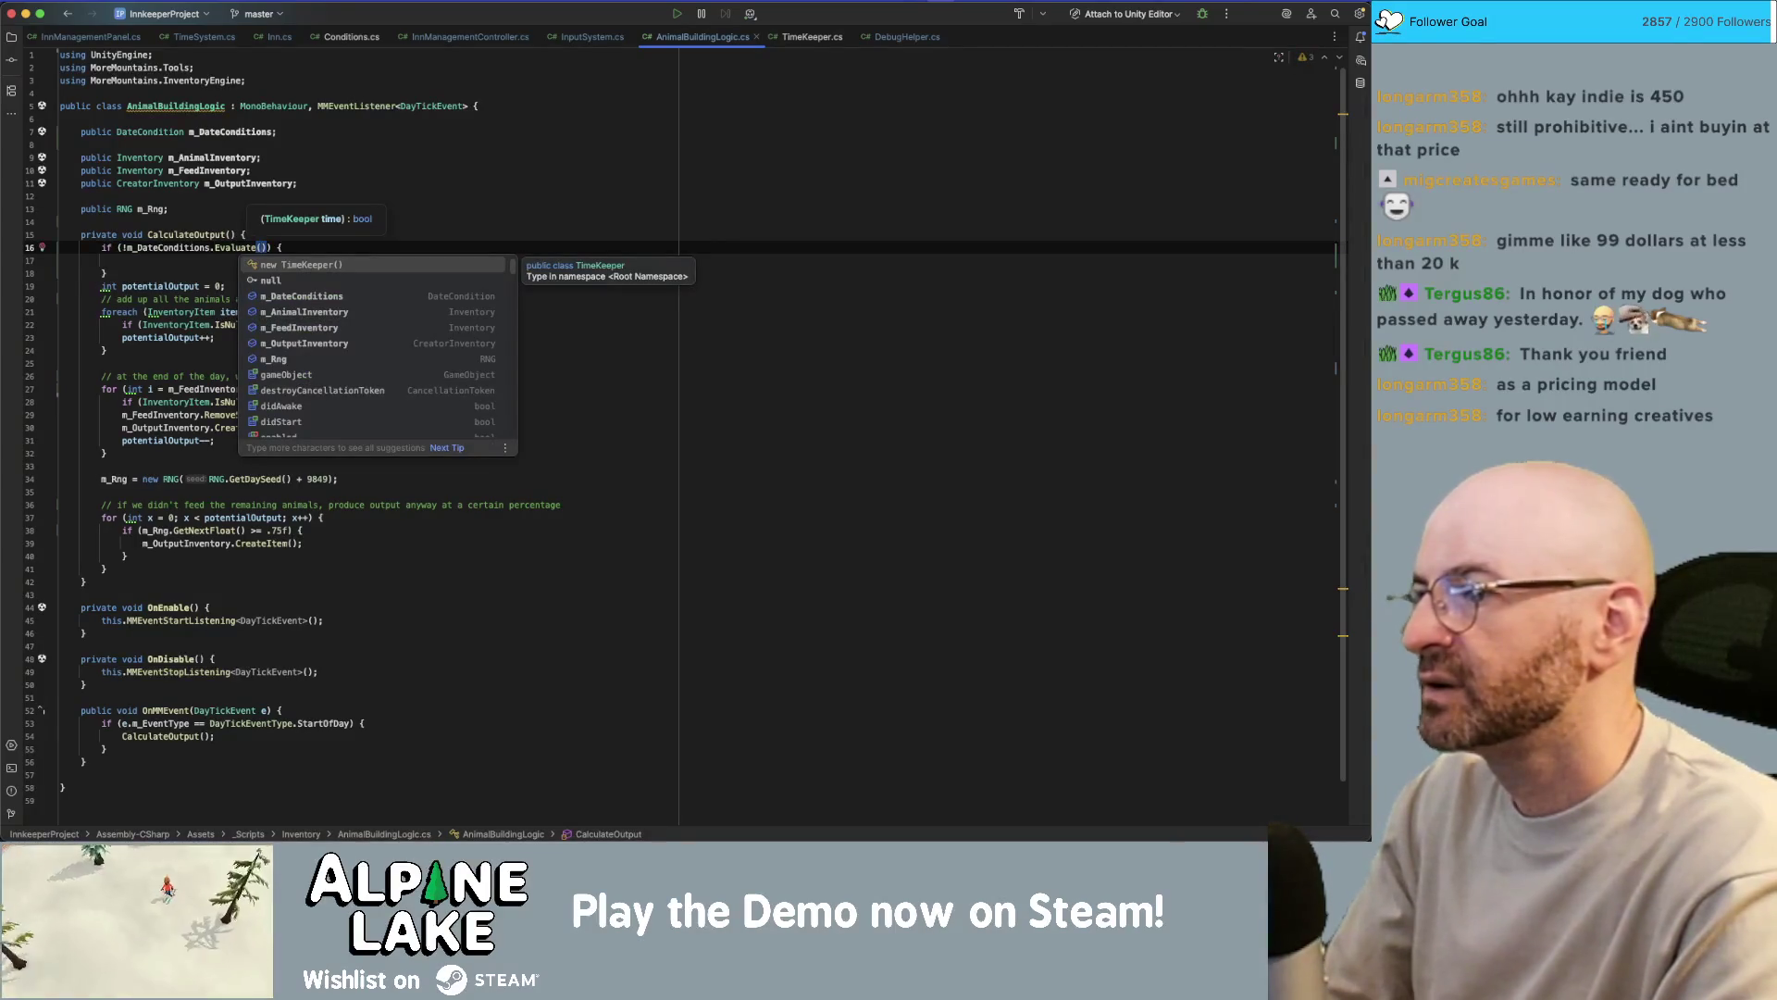
pyautogui.write('TimeSystem.m_I')
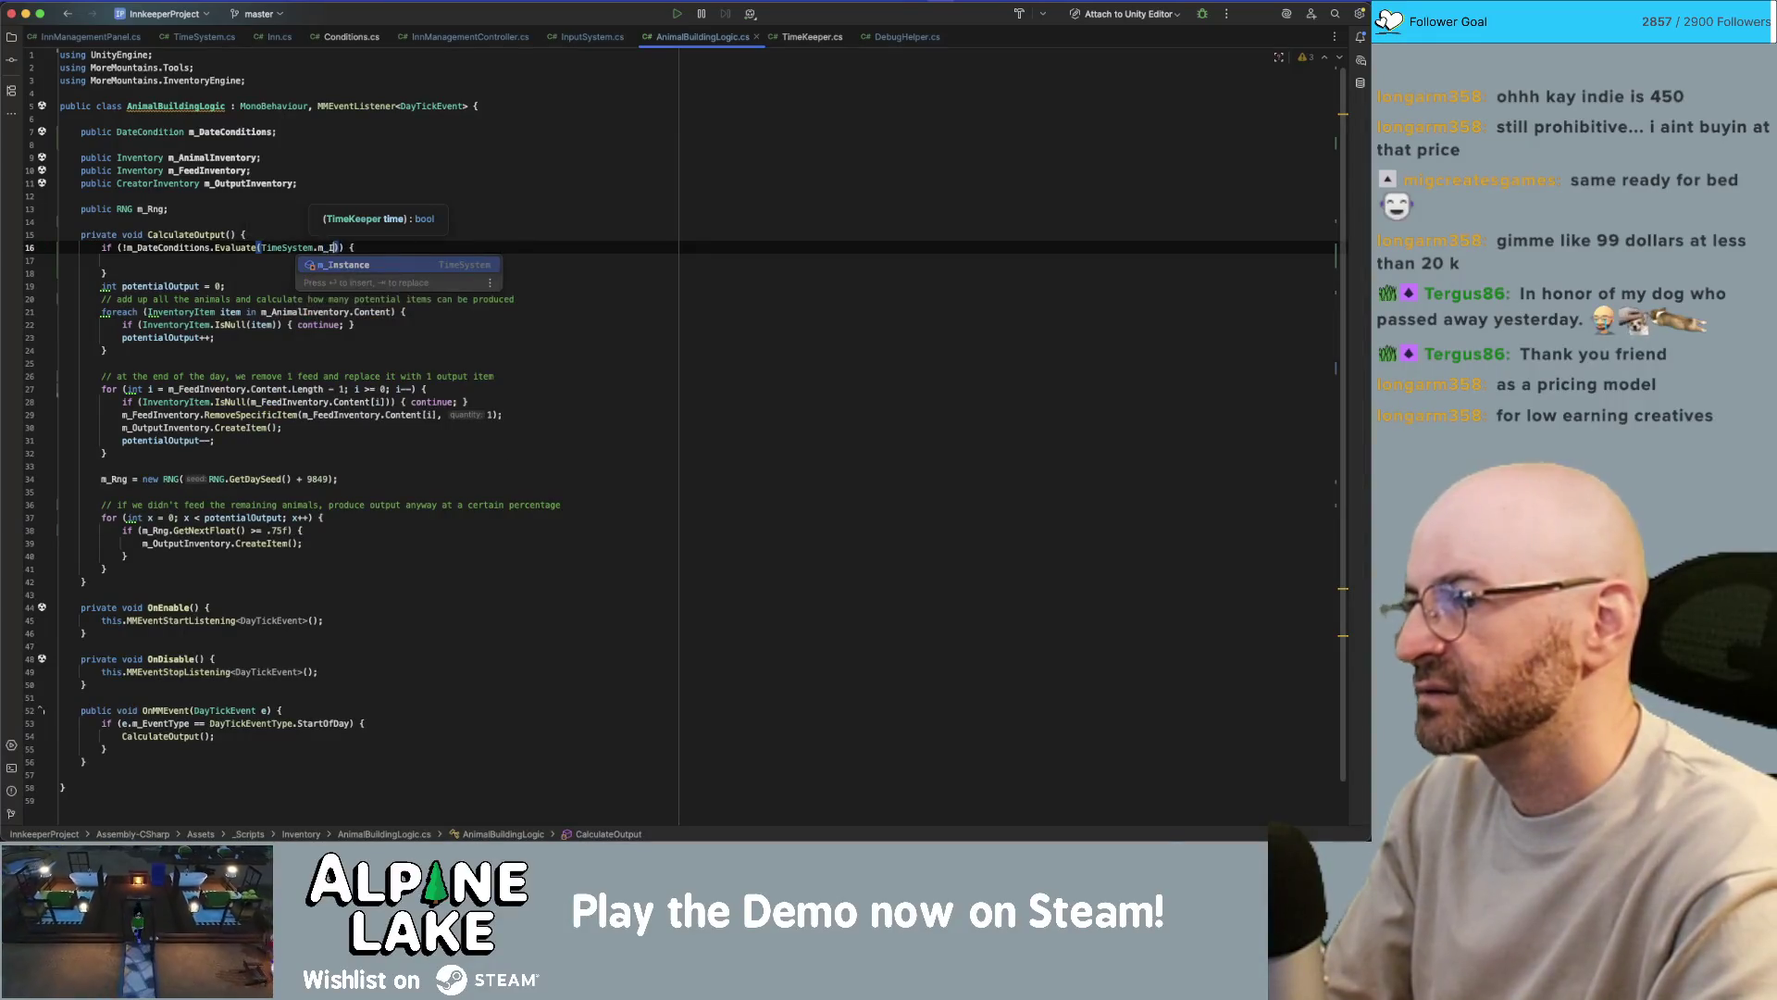
pyautogui.press('Return')
pyautogui.write('.m_')
pyautogui.press('Return')
pyautogui.press('Down')
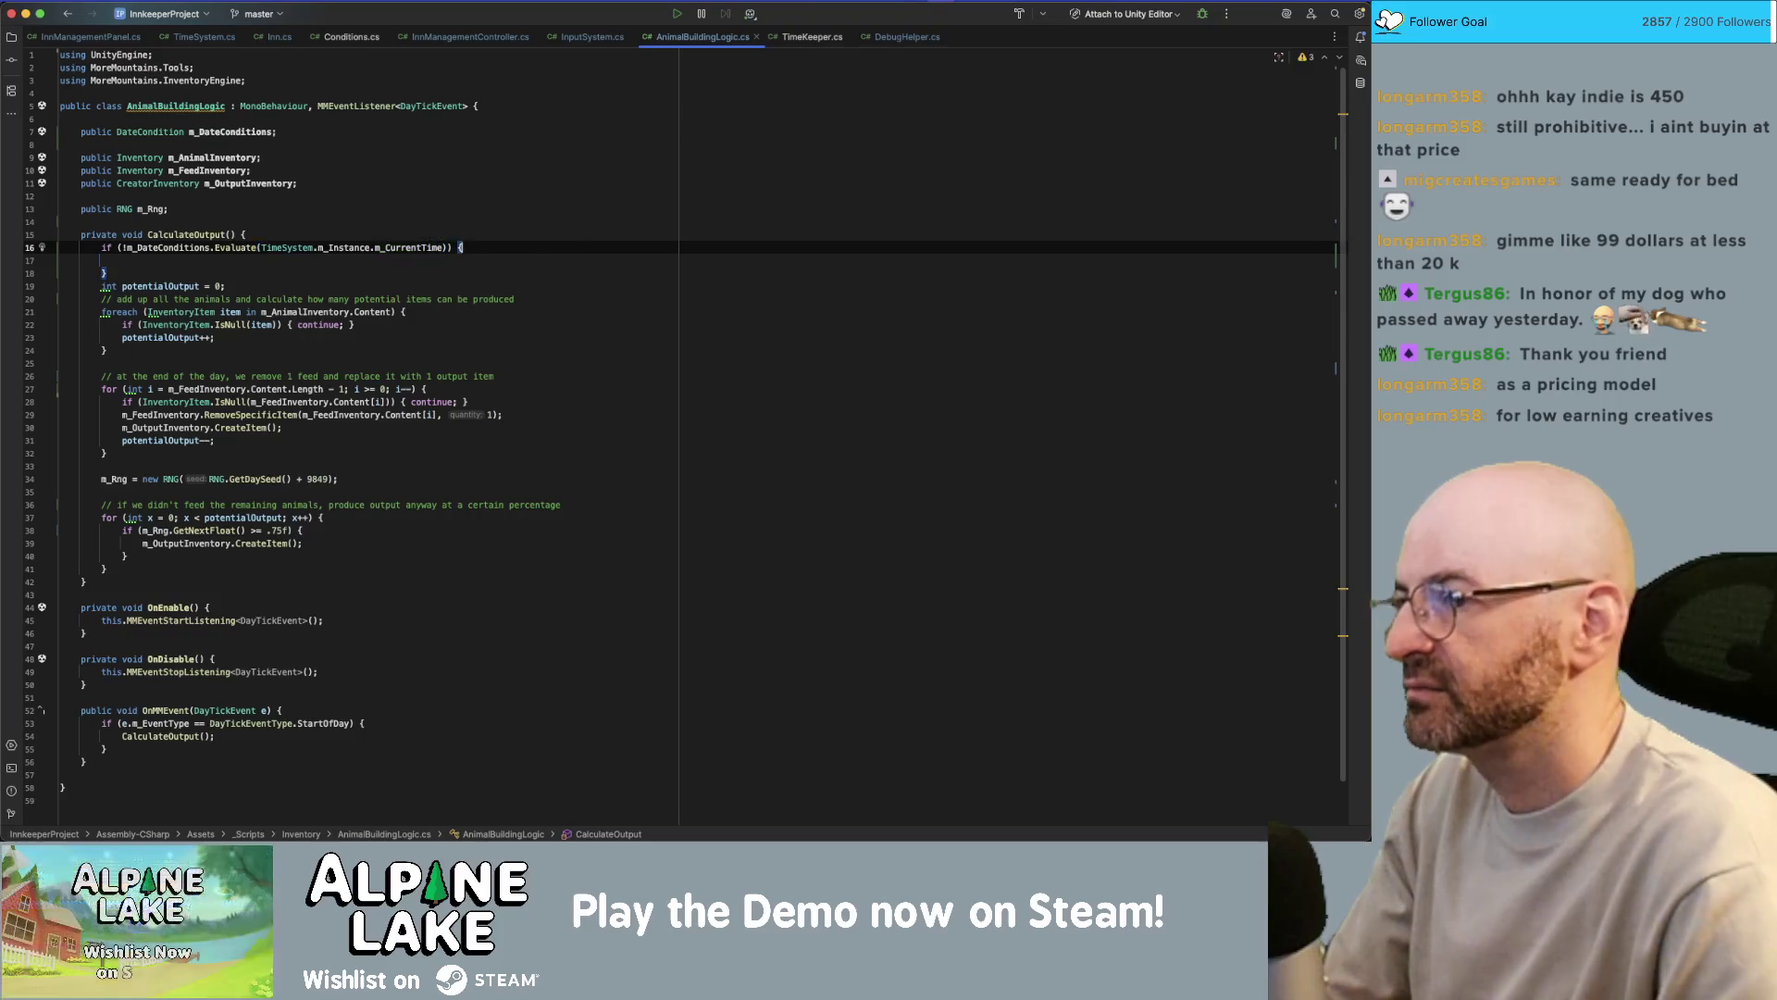
# - Put return; in the guard block, collapse it onto one line, and add a blank line after
pyautogui.press('Down')
pyautogui.write('eturn;')
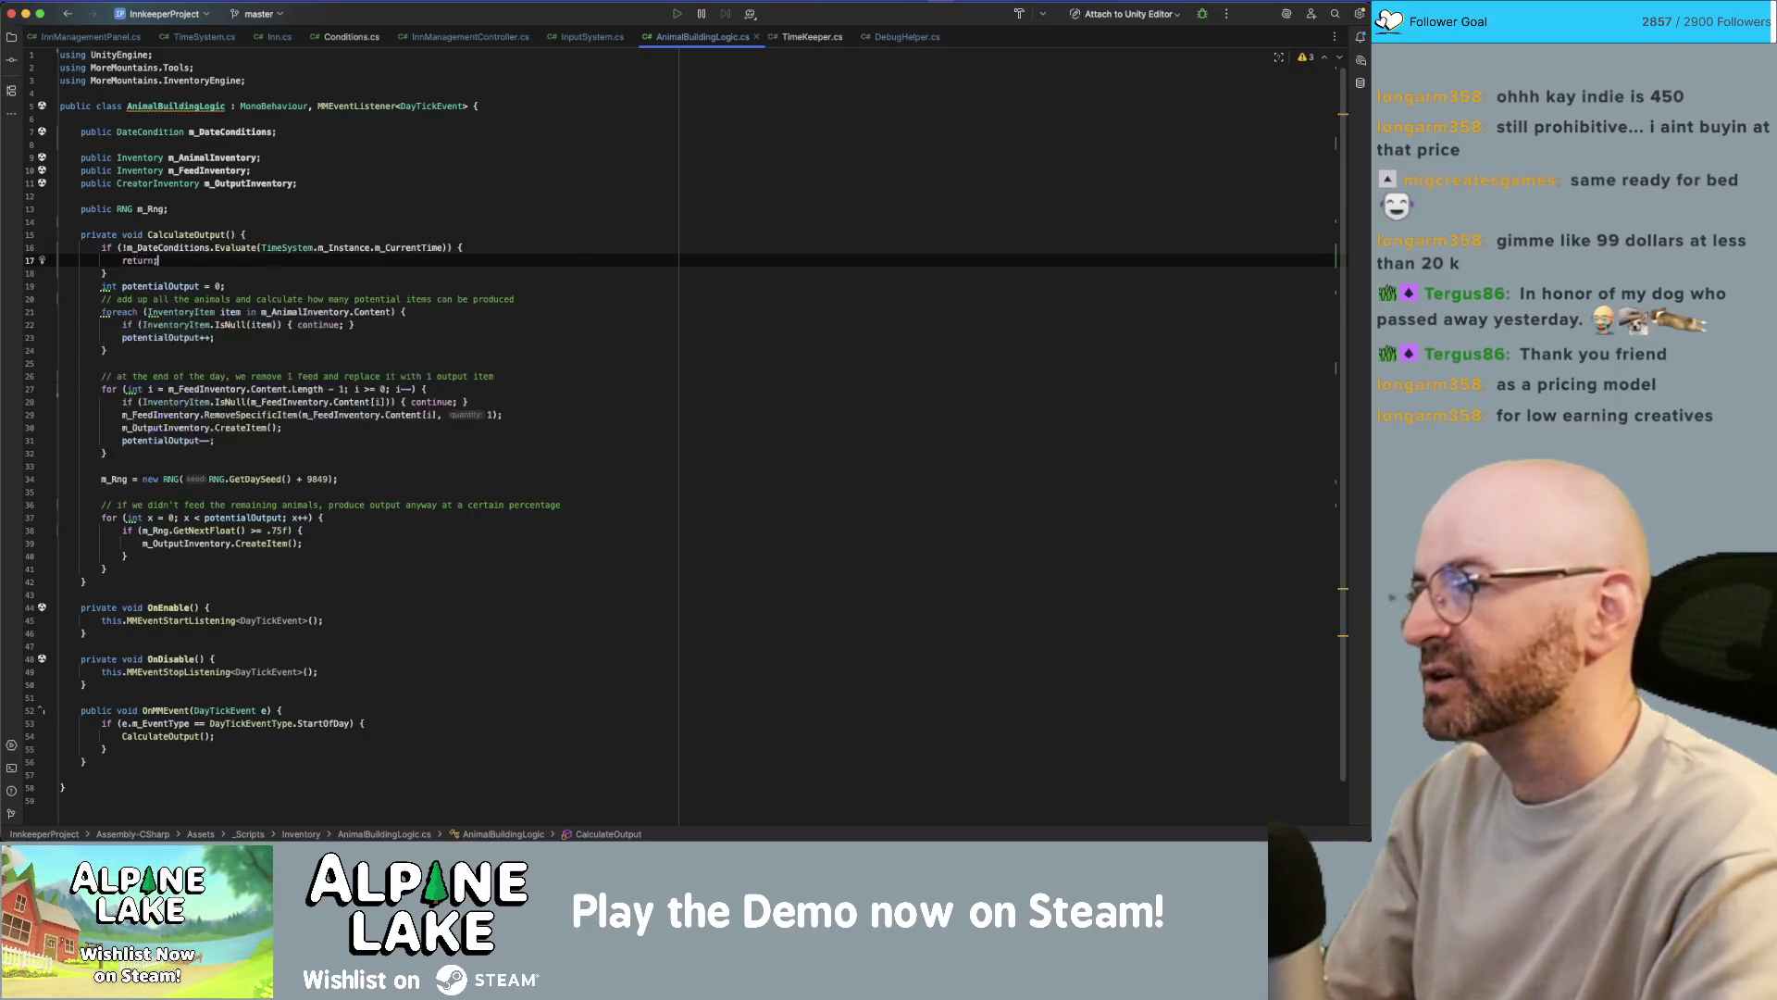
pyautogui.press('Down')
pyautogui.press('BackSpace')
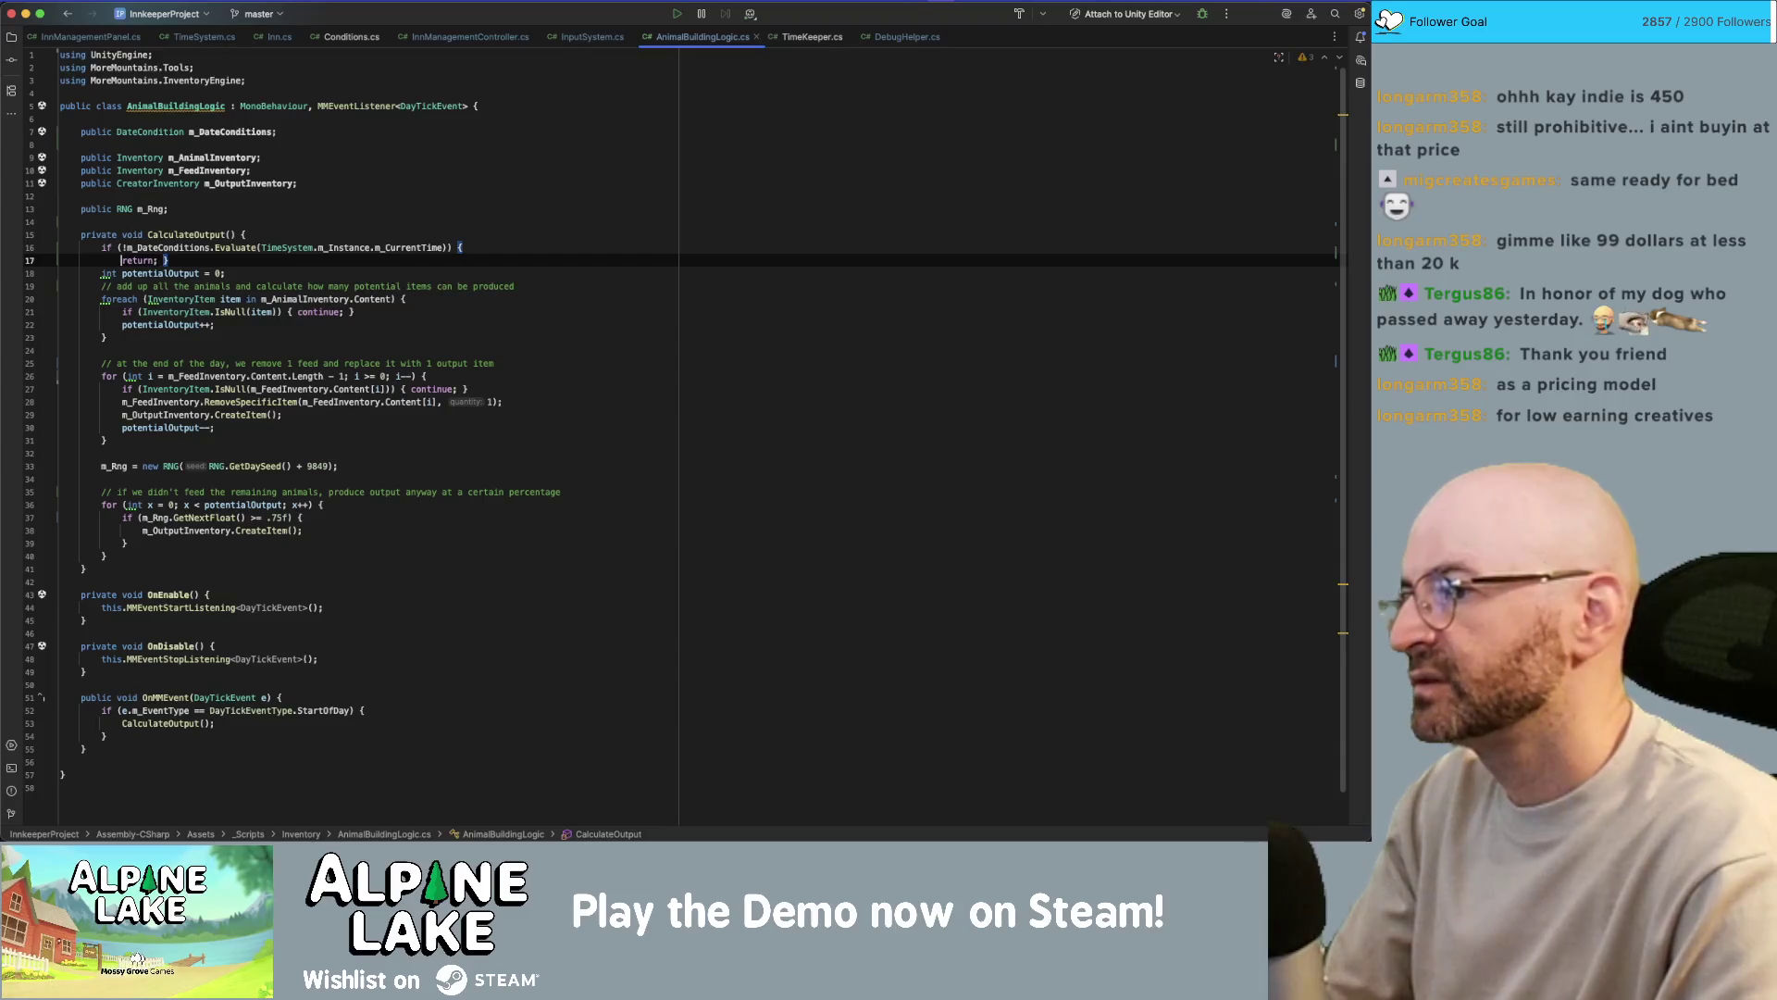
pyautogui.hotkey('ctrl', 'shift', 'j')
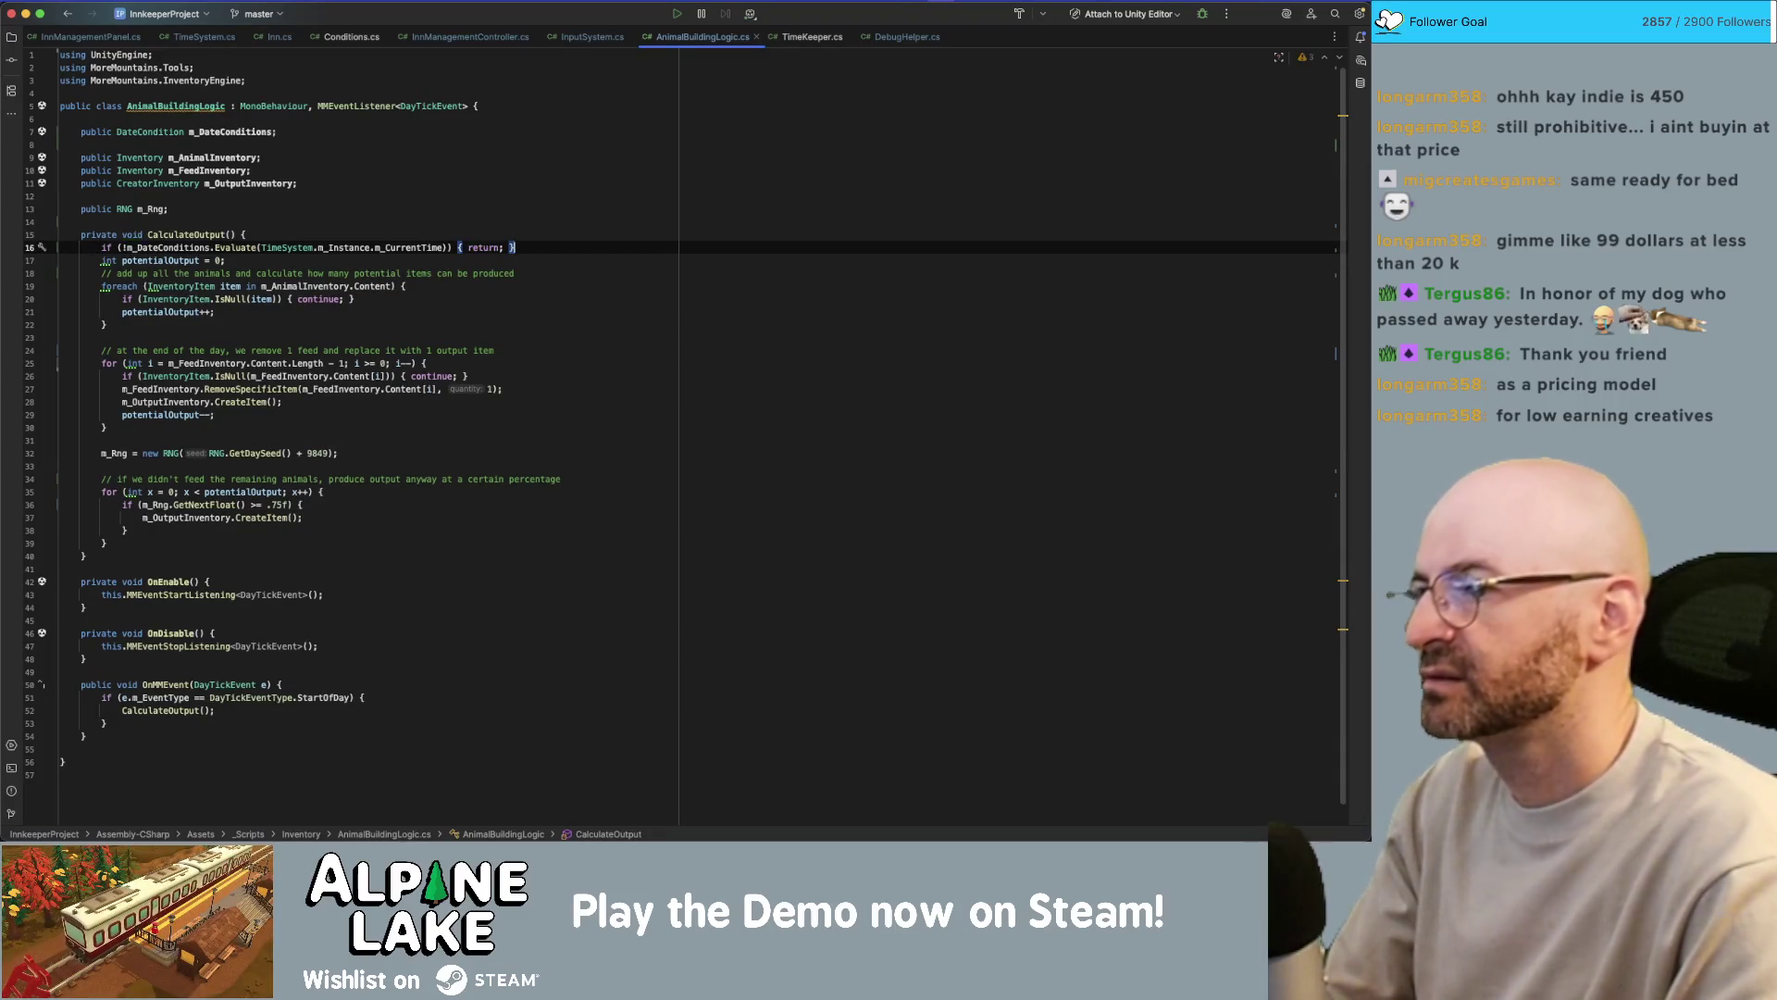
pyautogui.press('Return')
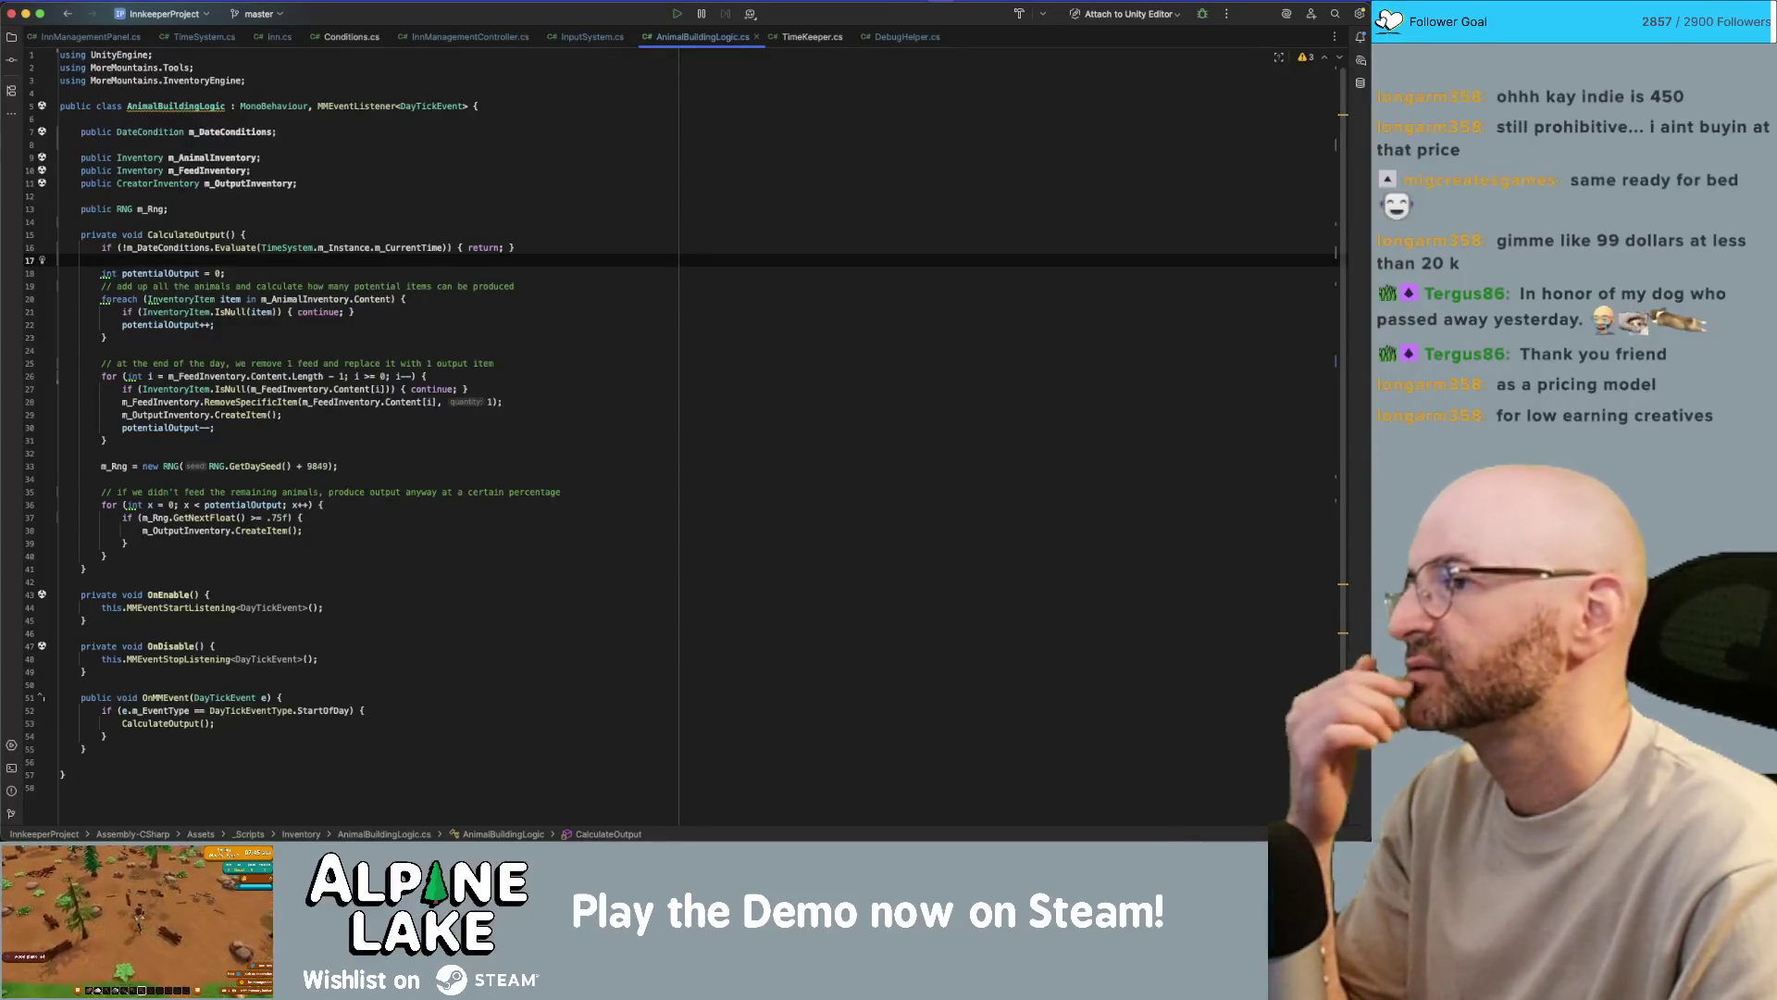
pyautogui.press('Down')
pyautogui.press('Down')
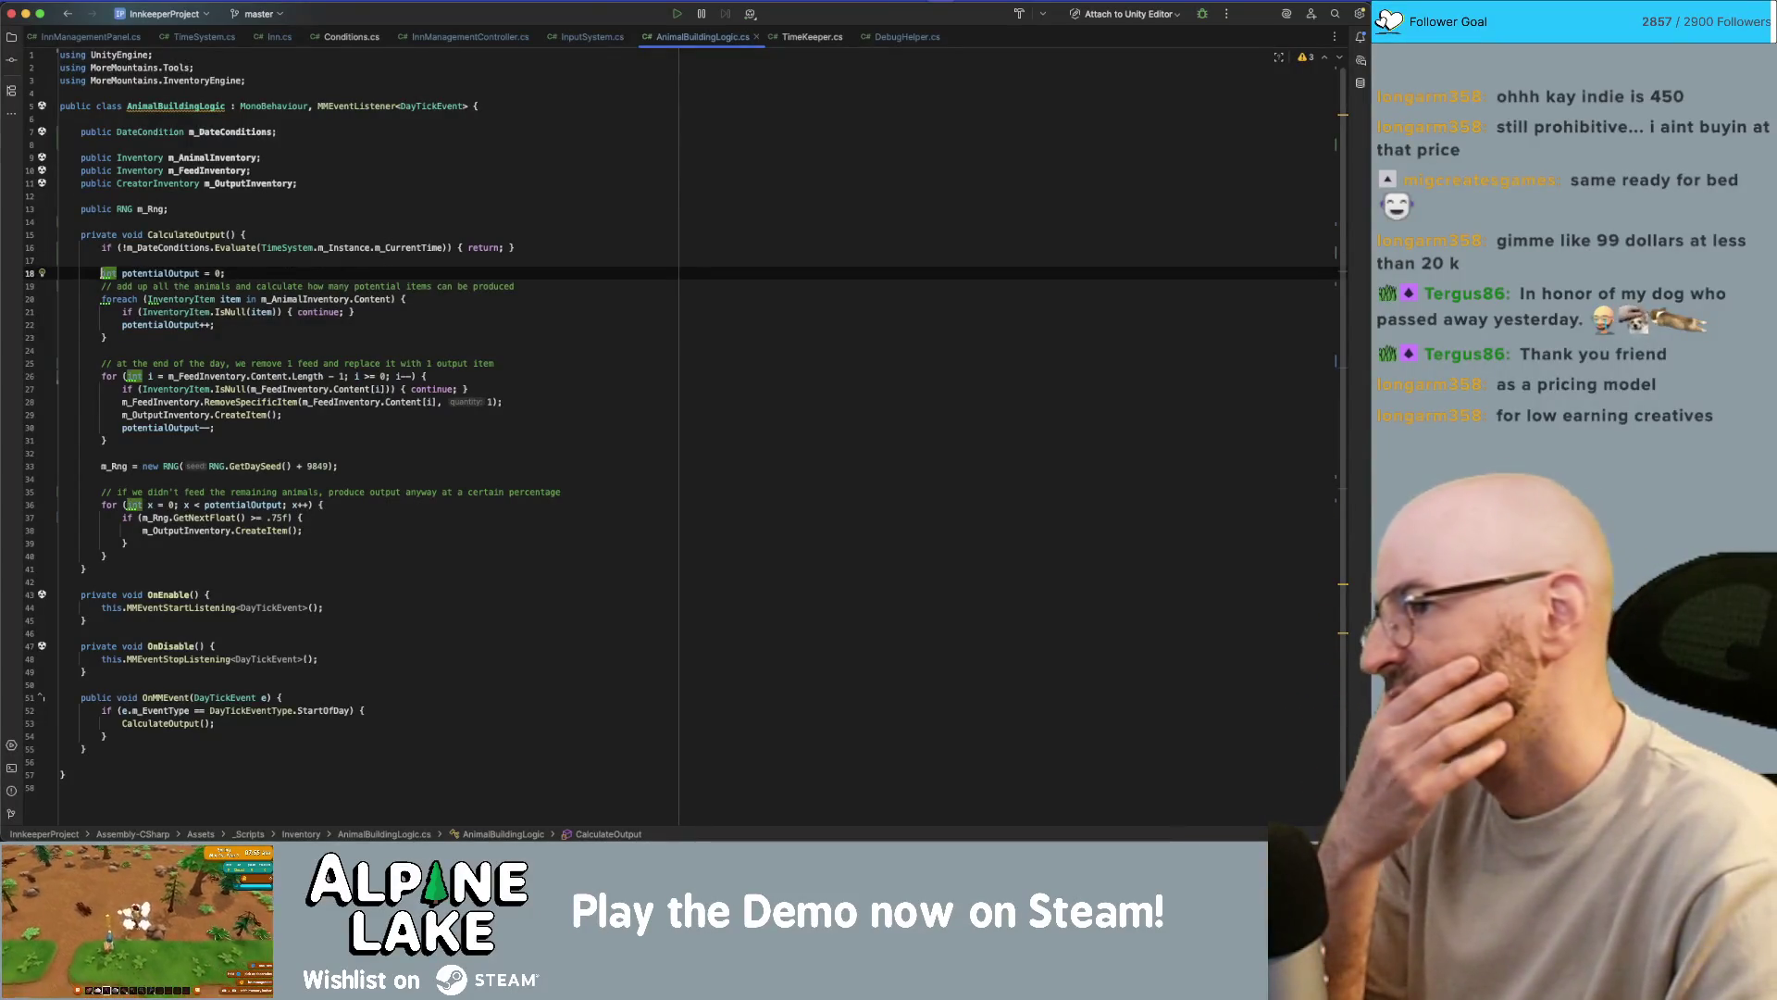
pyautogui.press('Up')
pyautogui.press('Up')
pyautogui.press('Up')
pyautogui.press('Down')
pyautogui.press('Down')
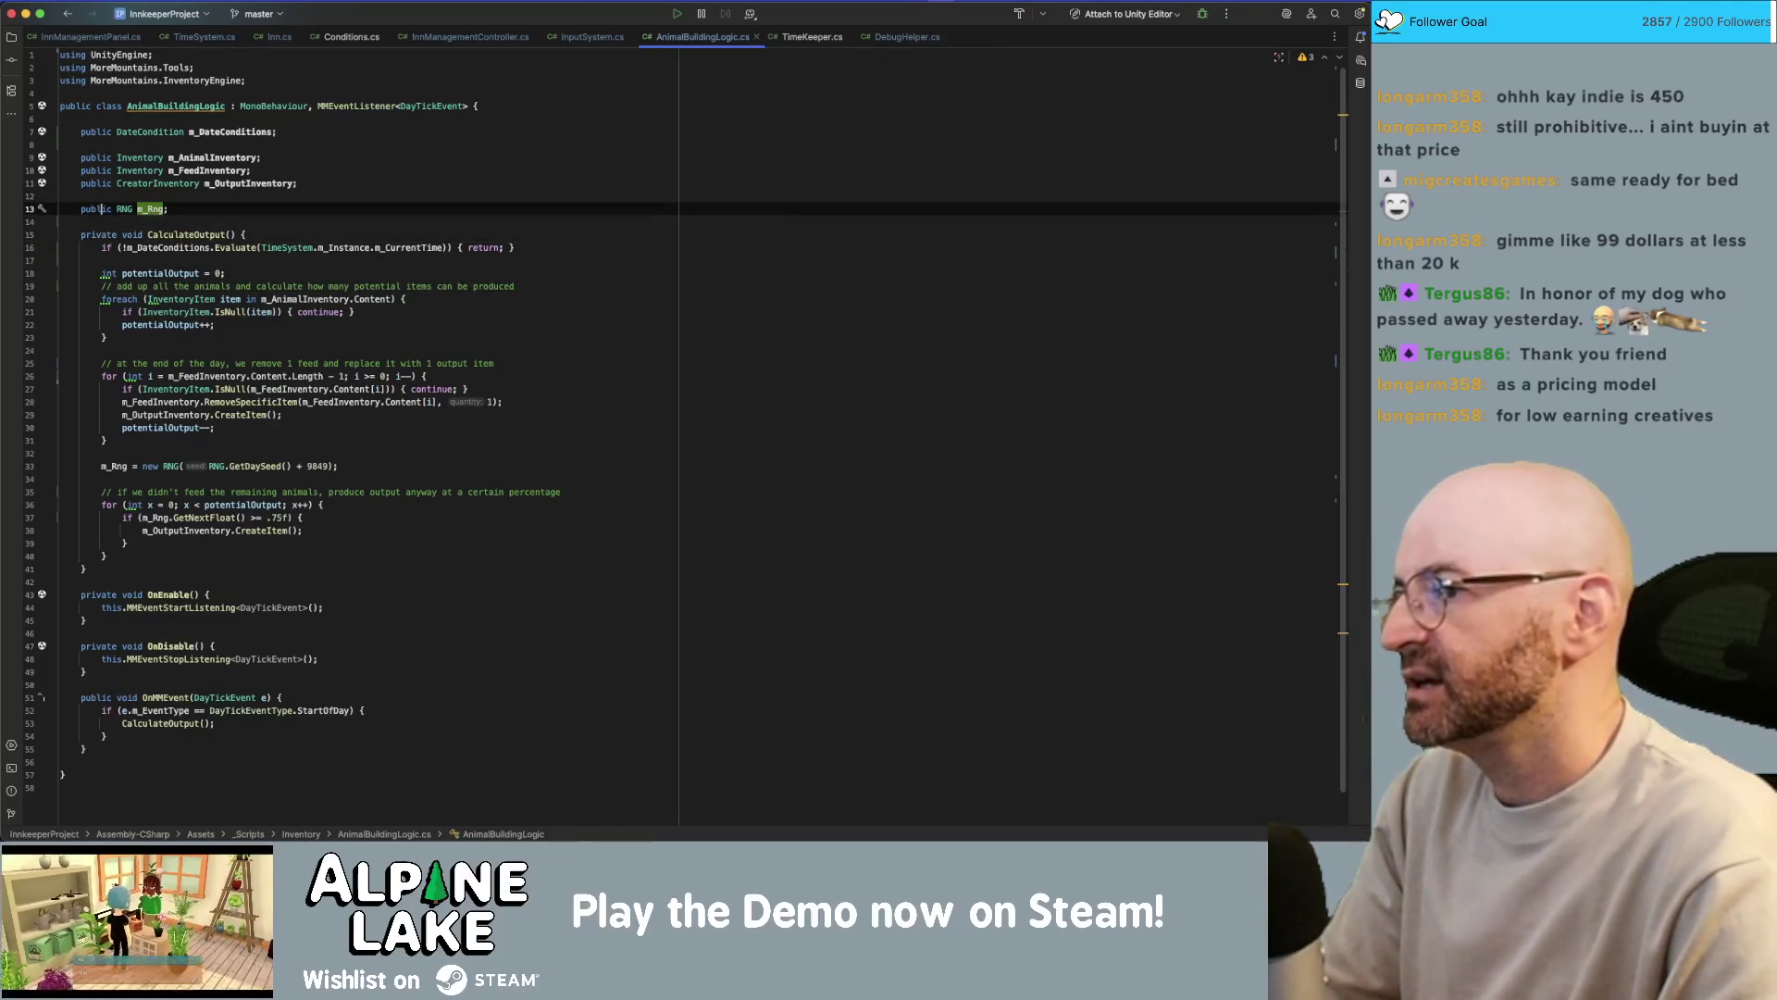
# - Add a public int m_PotentialOutput = 0 field and use it as potentialOutput's initial value
pyautogui.press('Return')
pyautogui.press('Return')
pyautogui.press('Up')
pyautogui.write('public ')
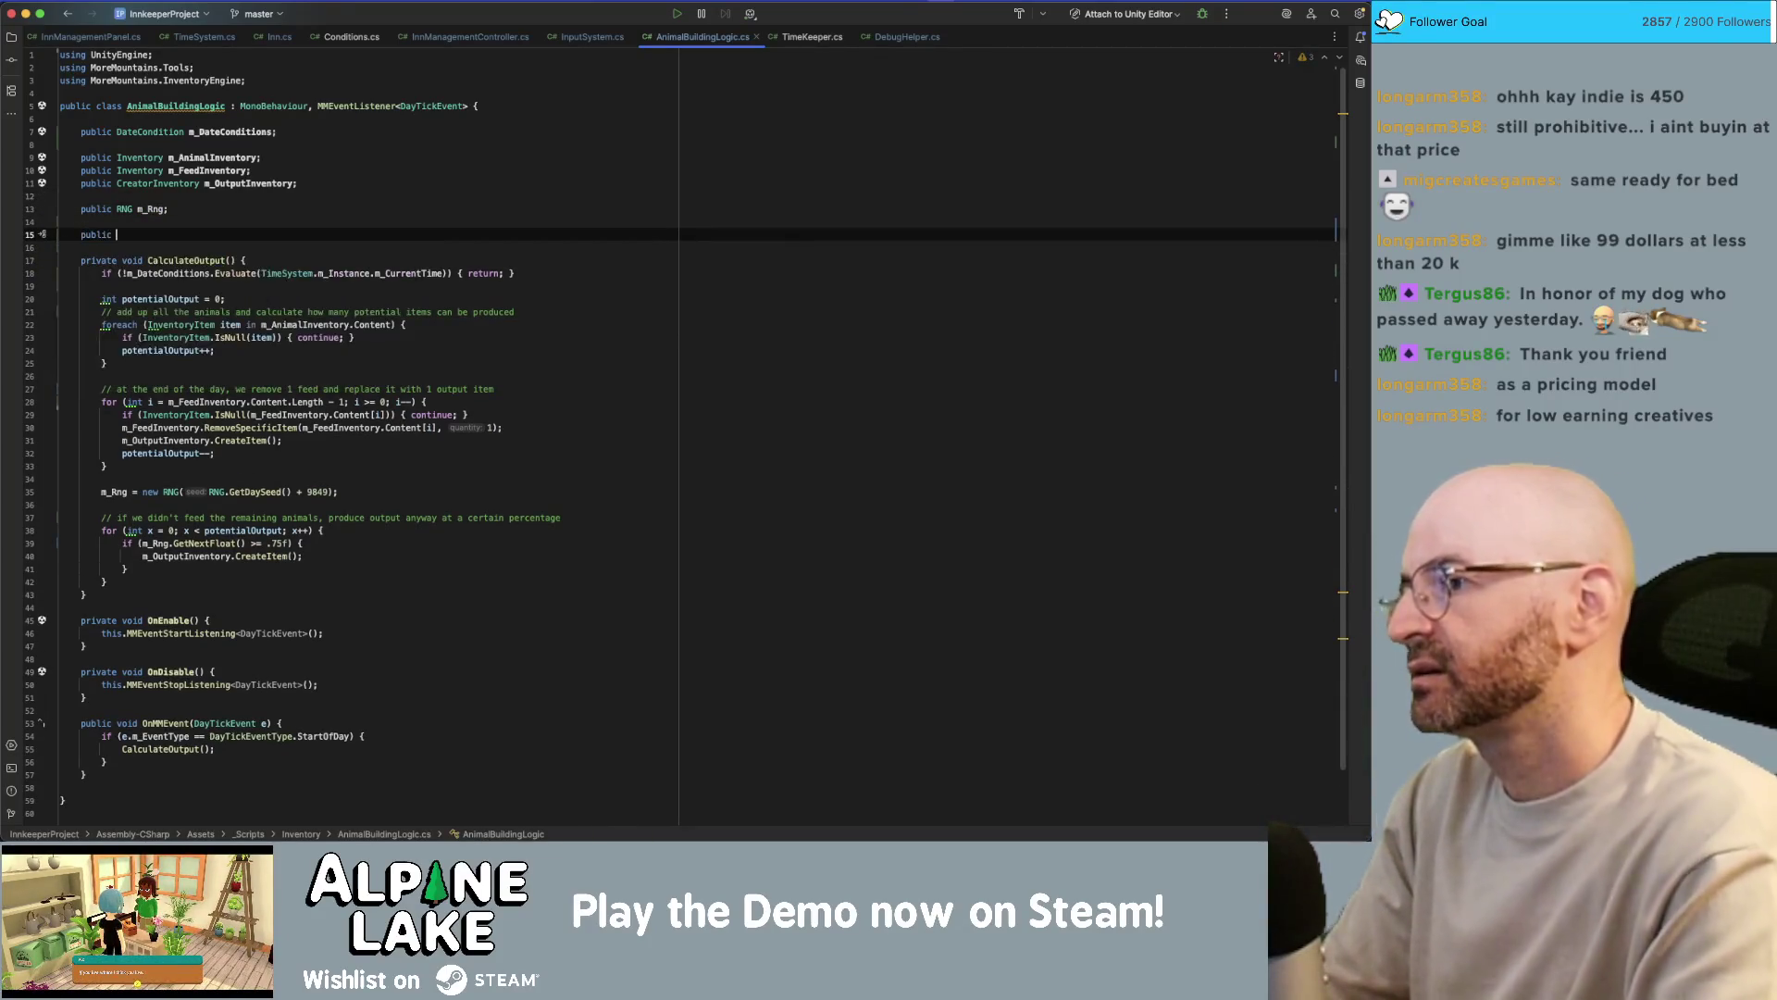
pyautogui.write('int m_')
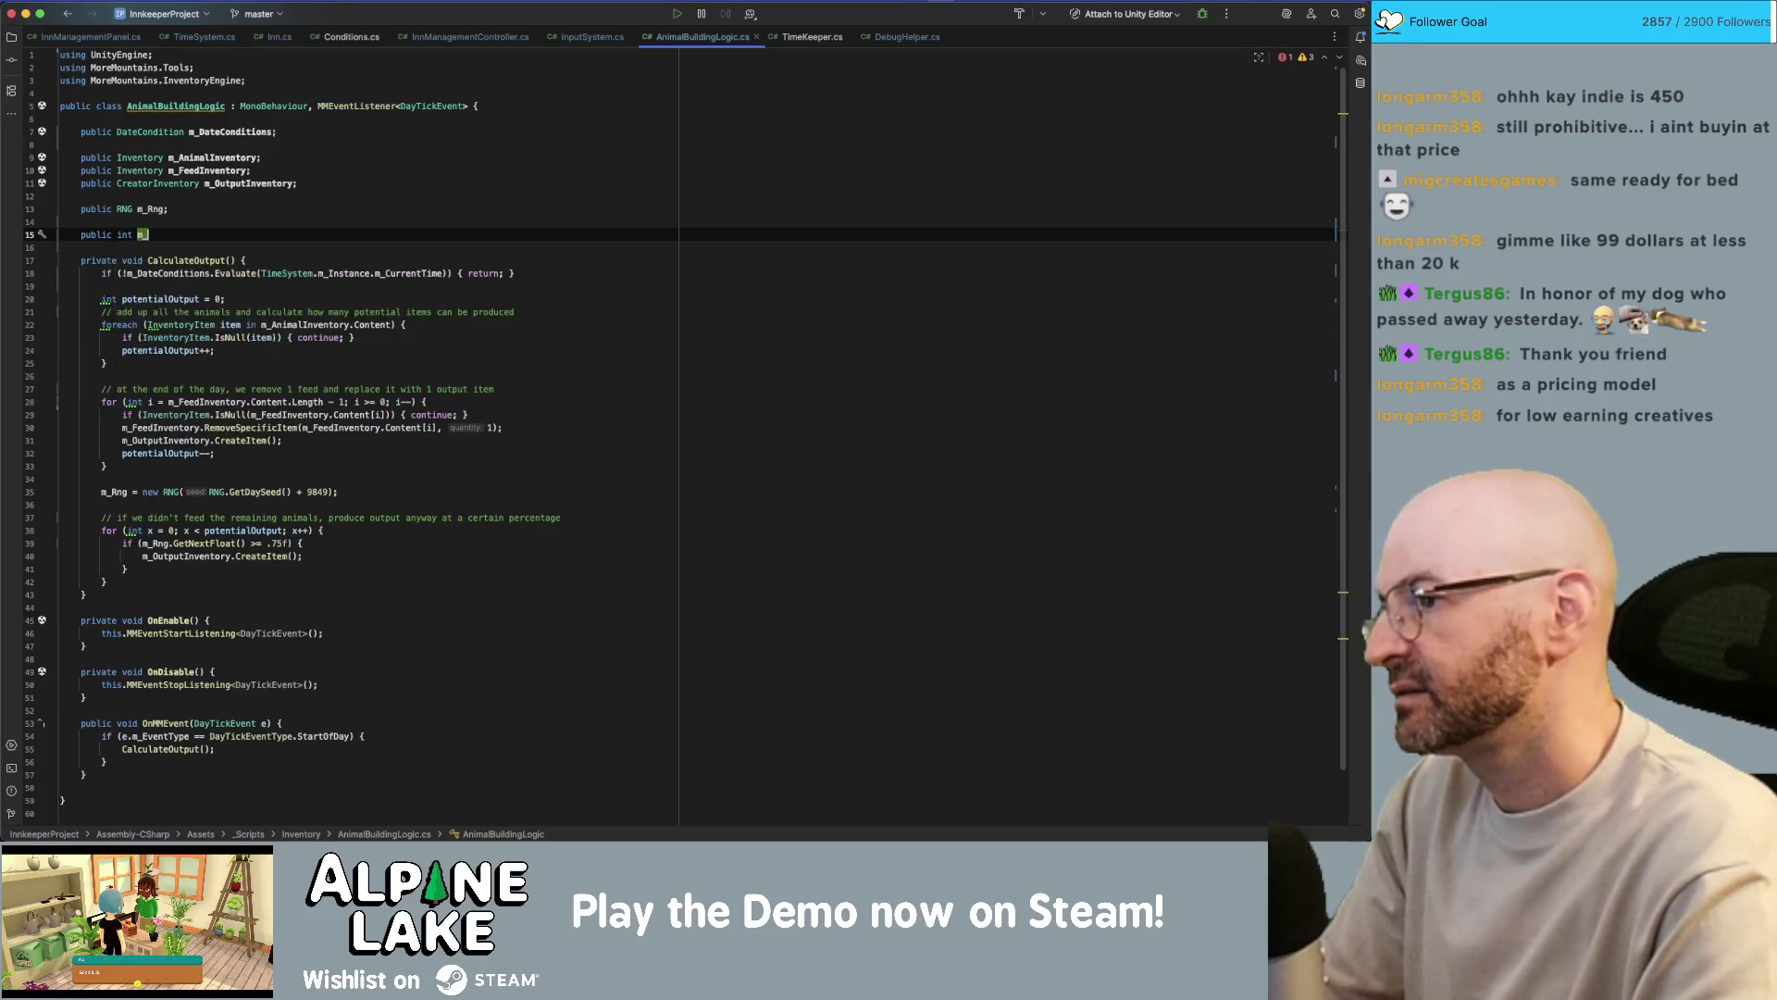
pyautogui.write('Futput = 0;')
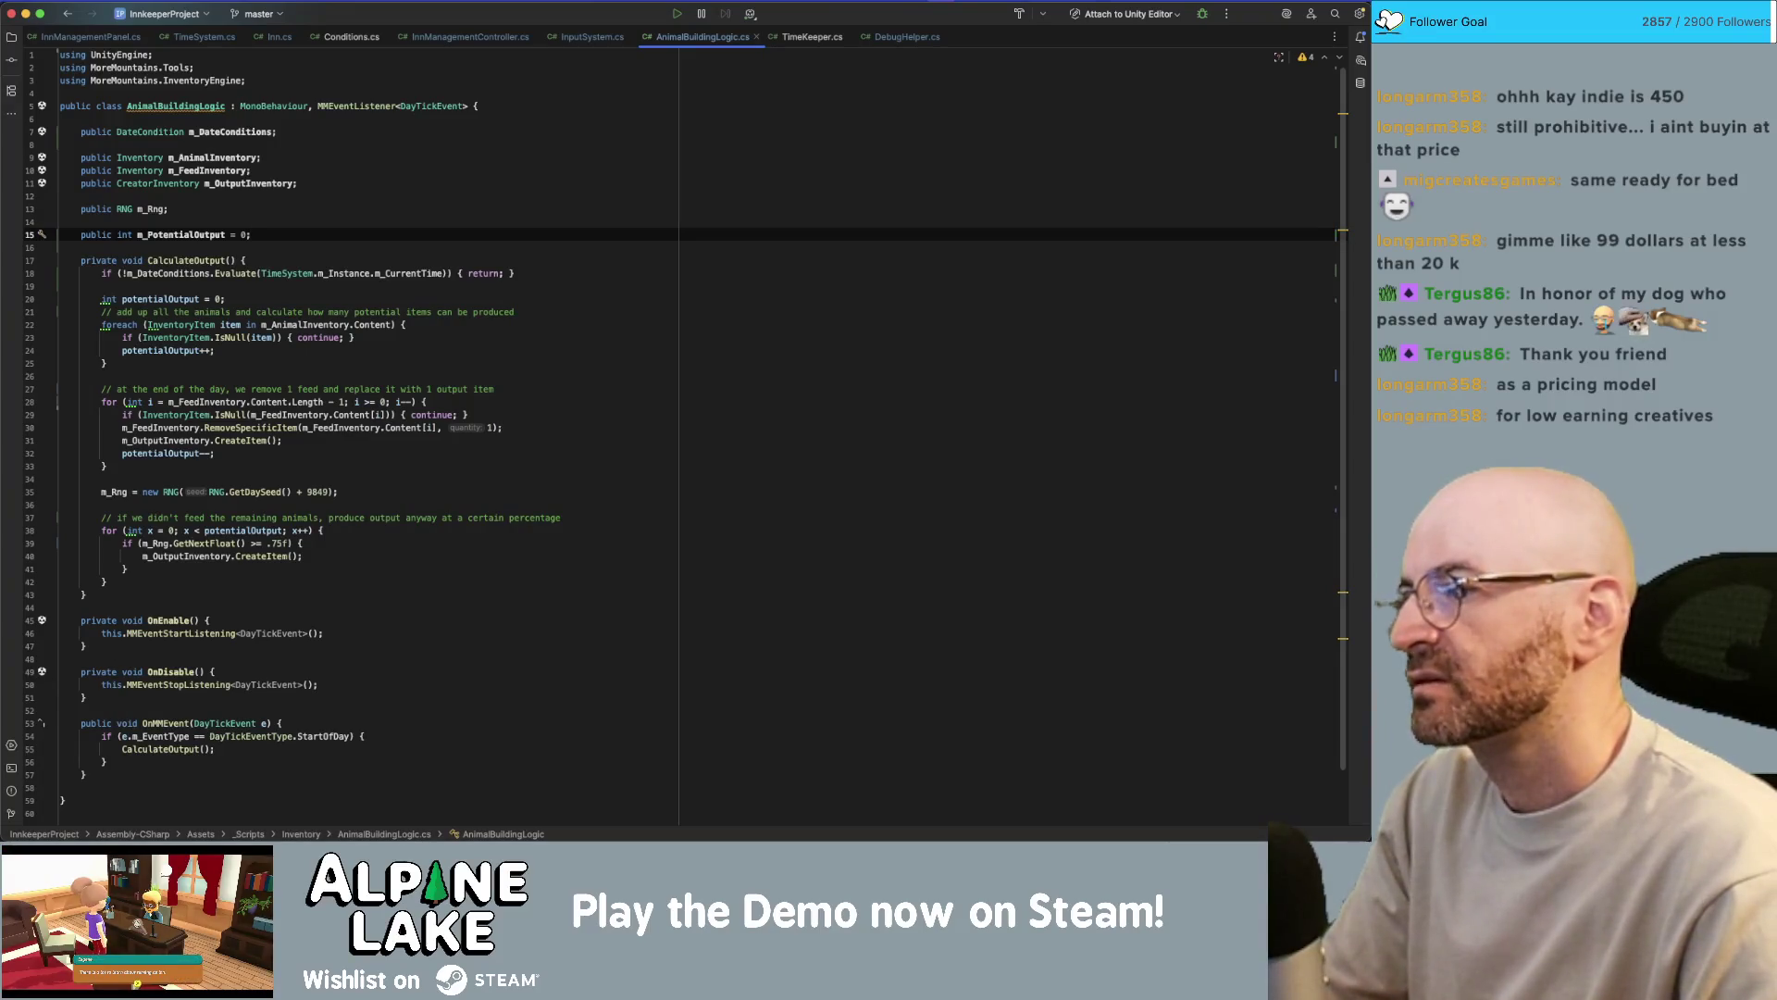
pyautogui.press('Down')
pyautogui.press('Down')
pyautogui.press('Down')
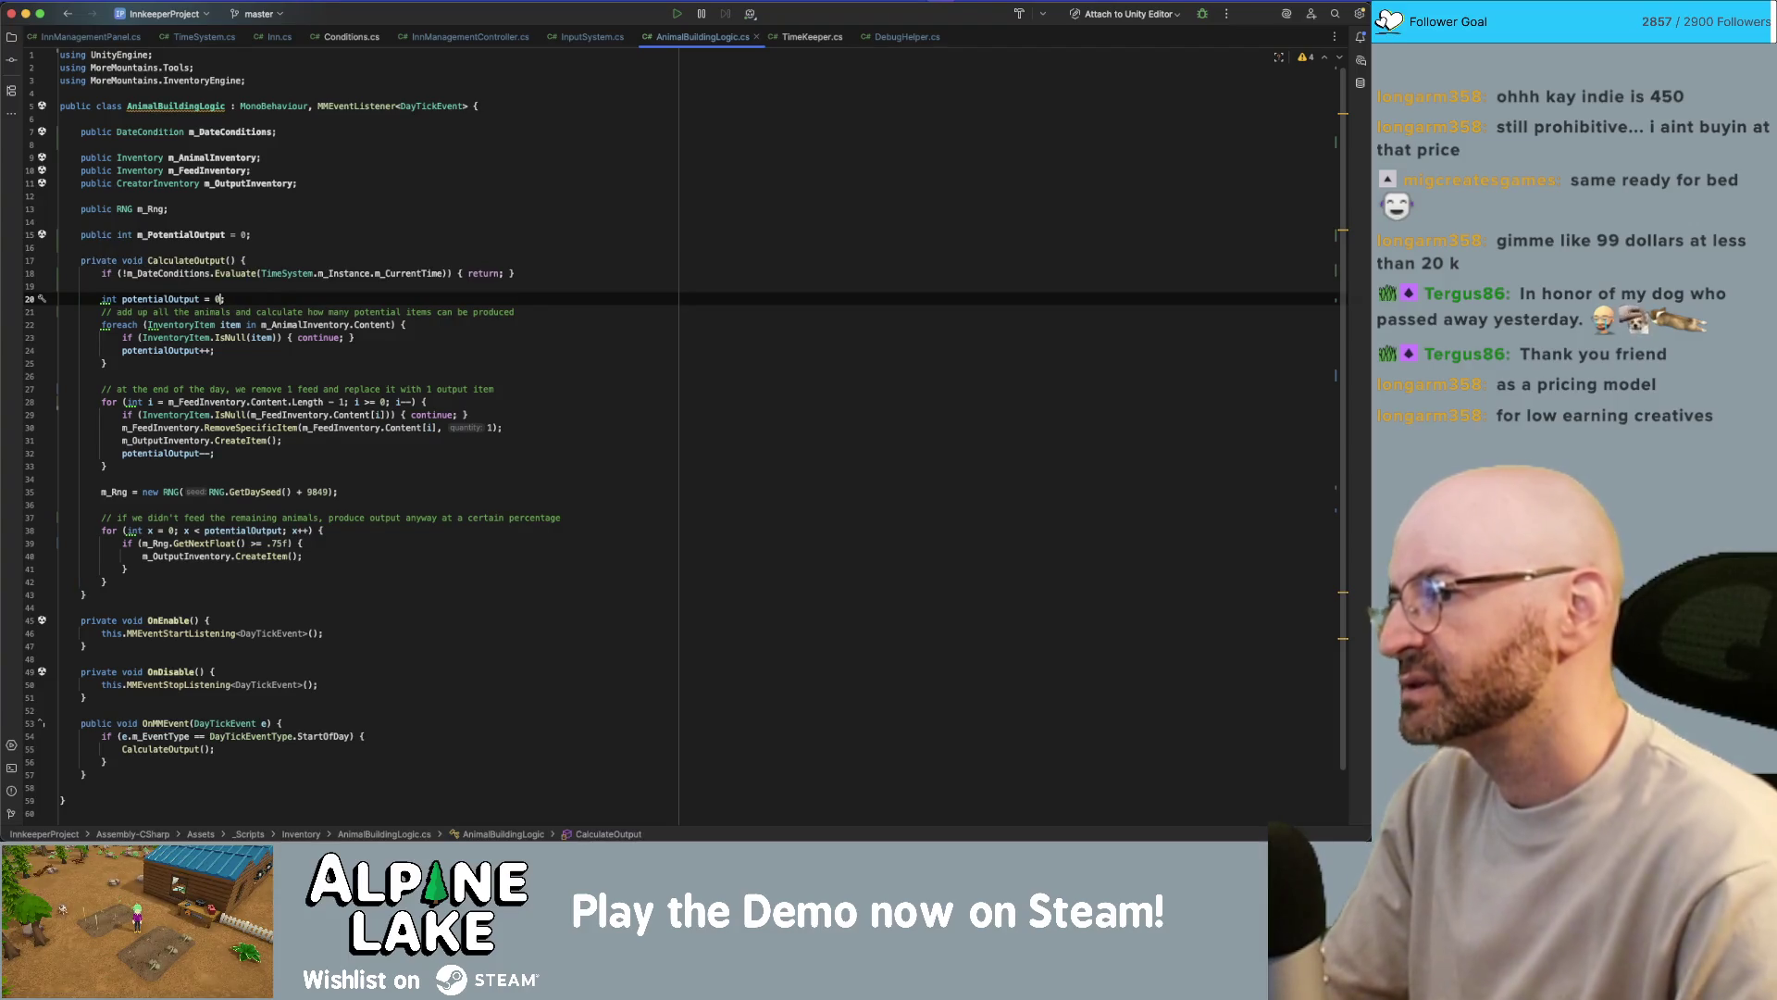
pyautogui.write(' + m_Po')
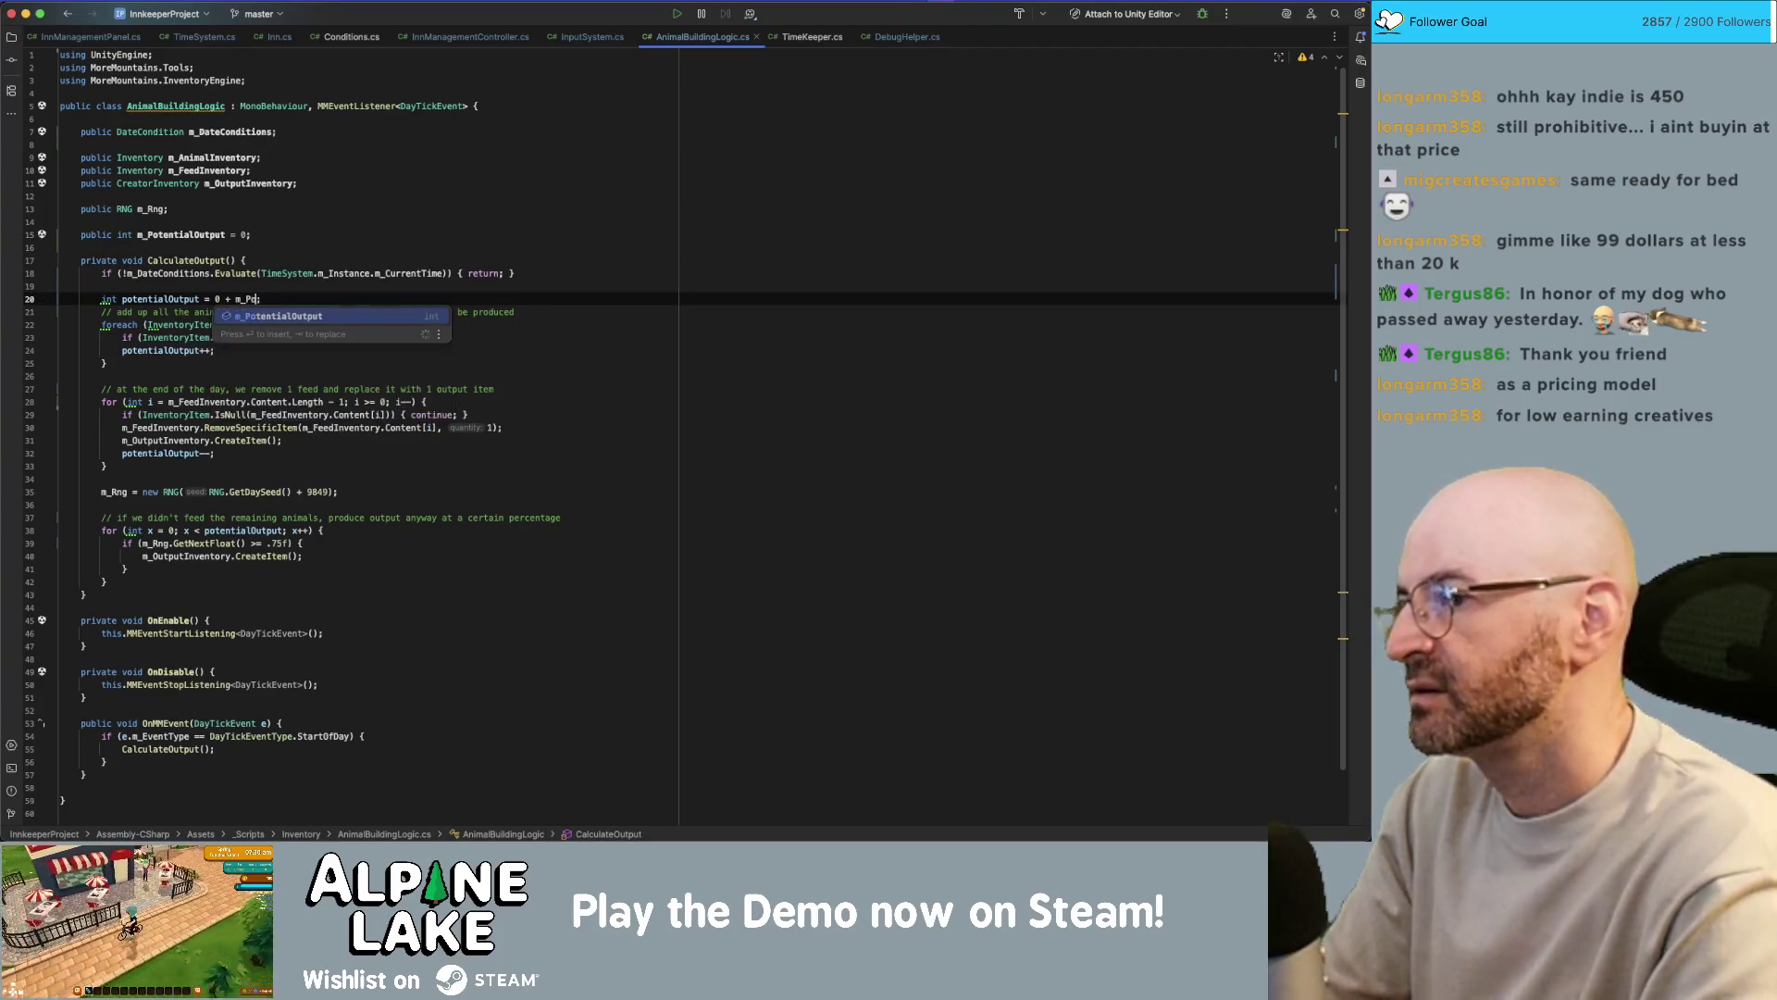
pyautogui.press('Return')
pyautogui.press('End')
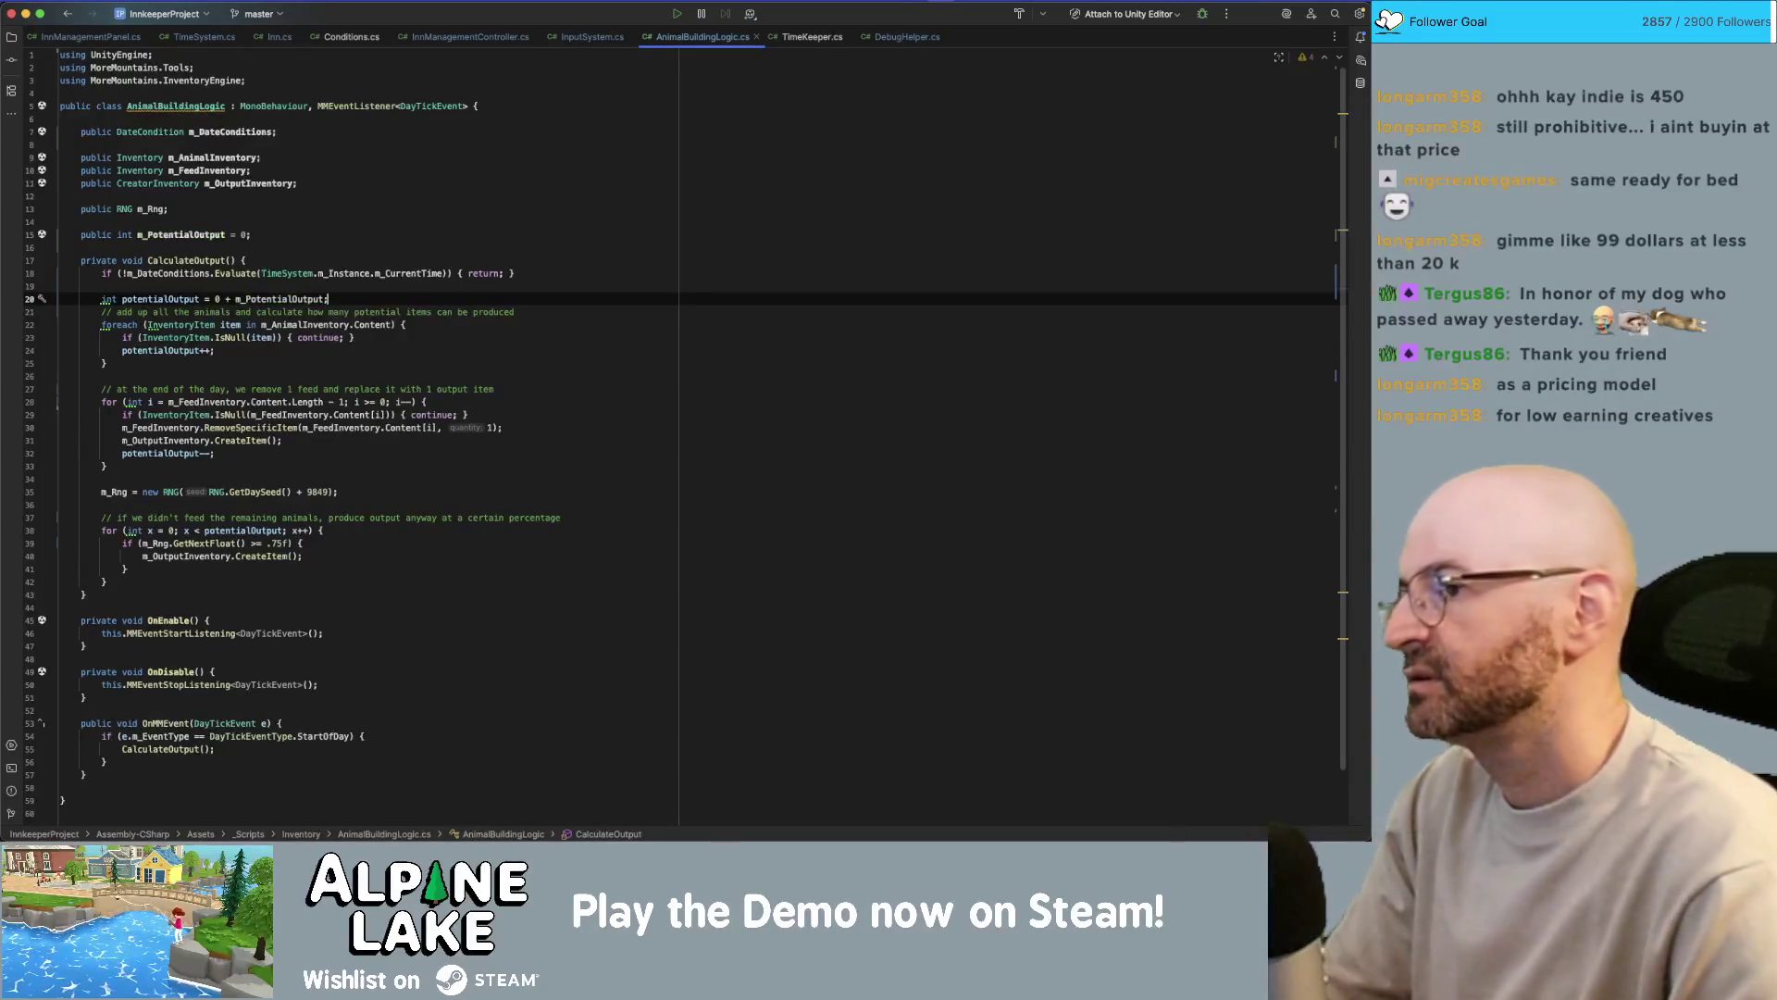
pyautogui.press('Return')
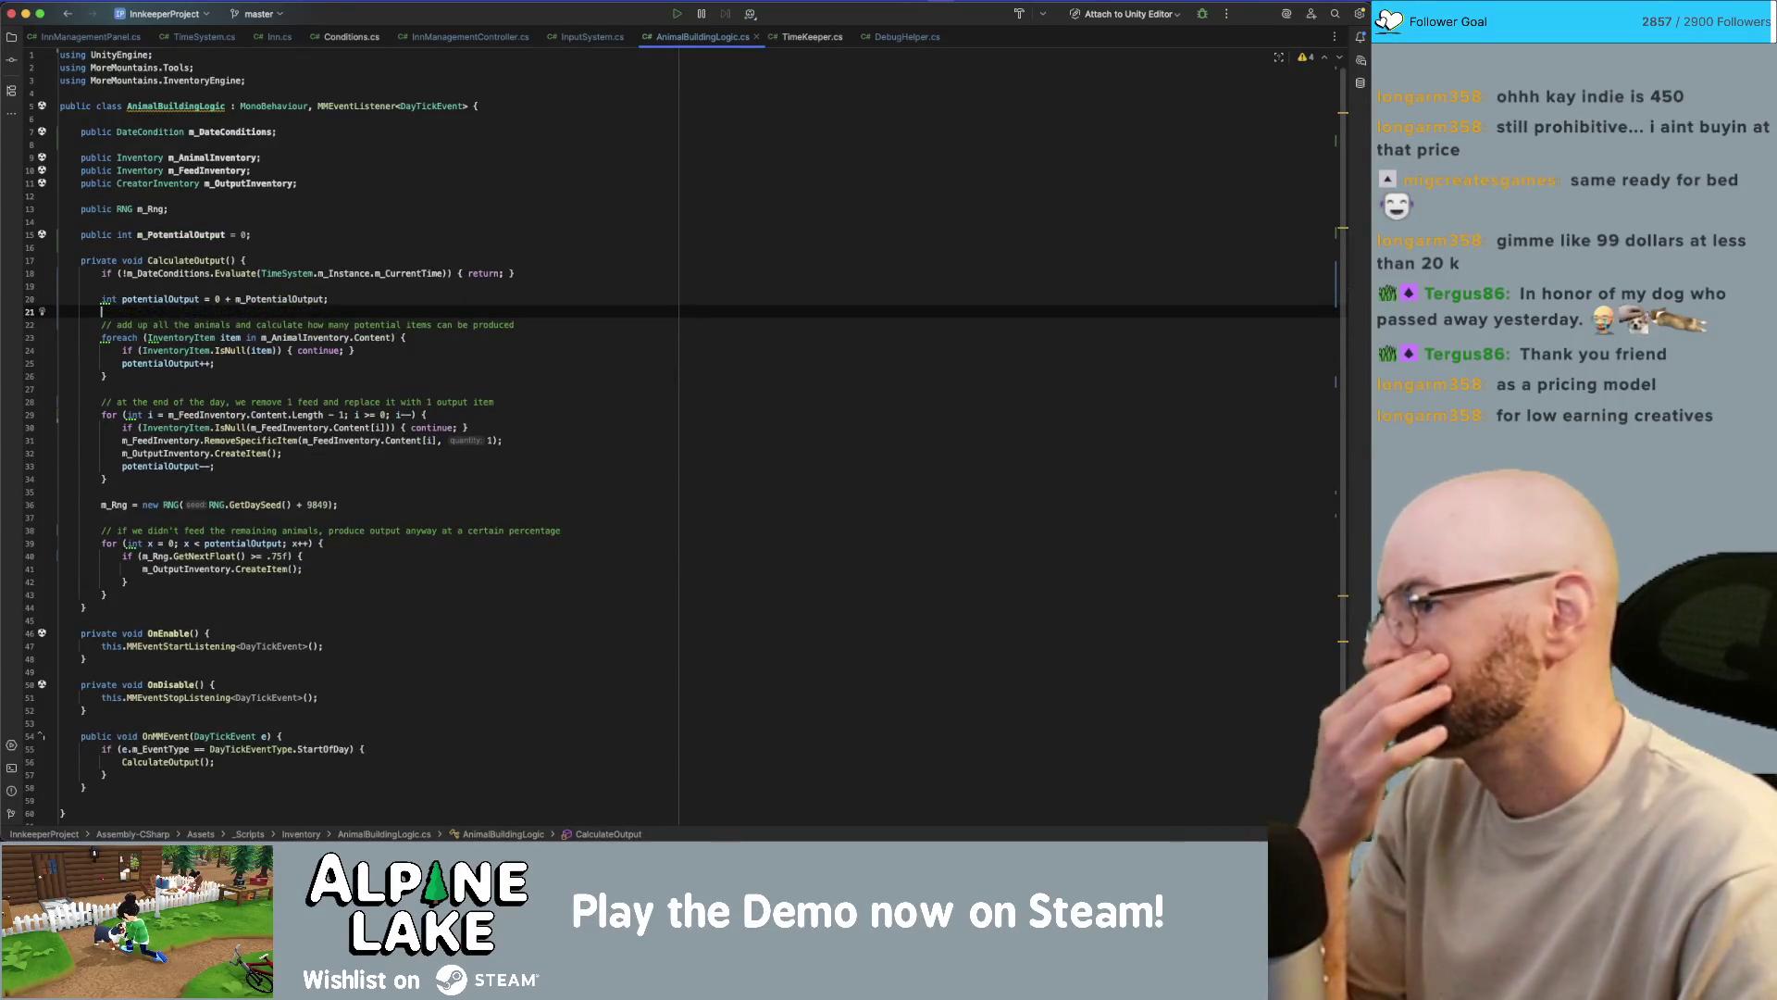
pyautogui.press('Down')
# - Wrap the animal-counting foreach in an if (m_AnimalInventory != null) block
pyautogui.press('End')
pyautogui.press('Return')
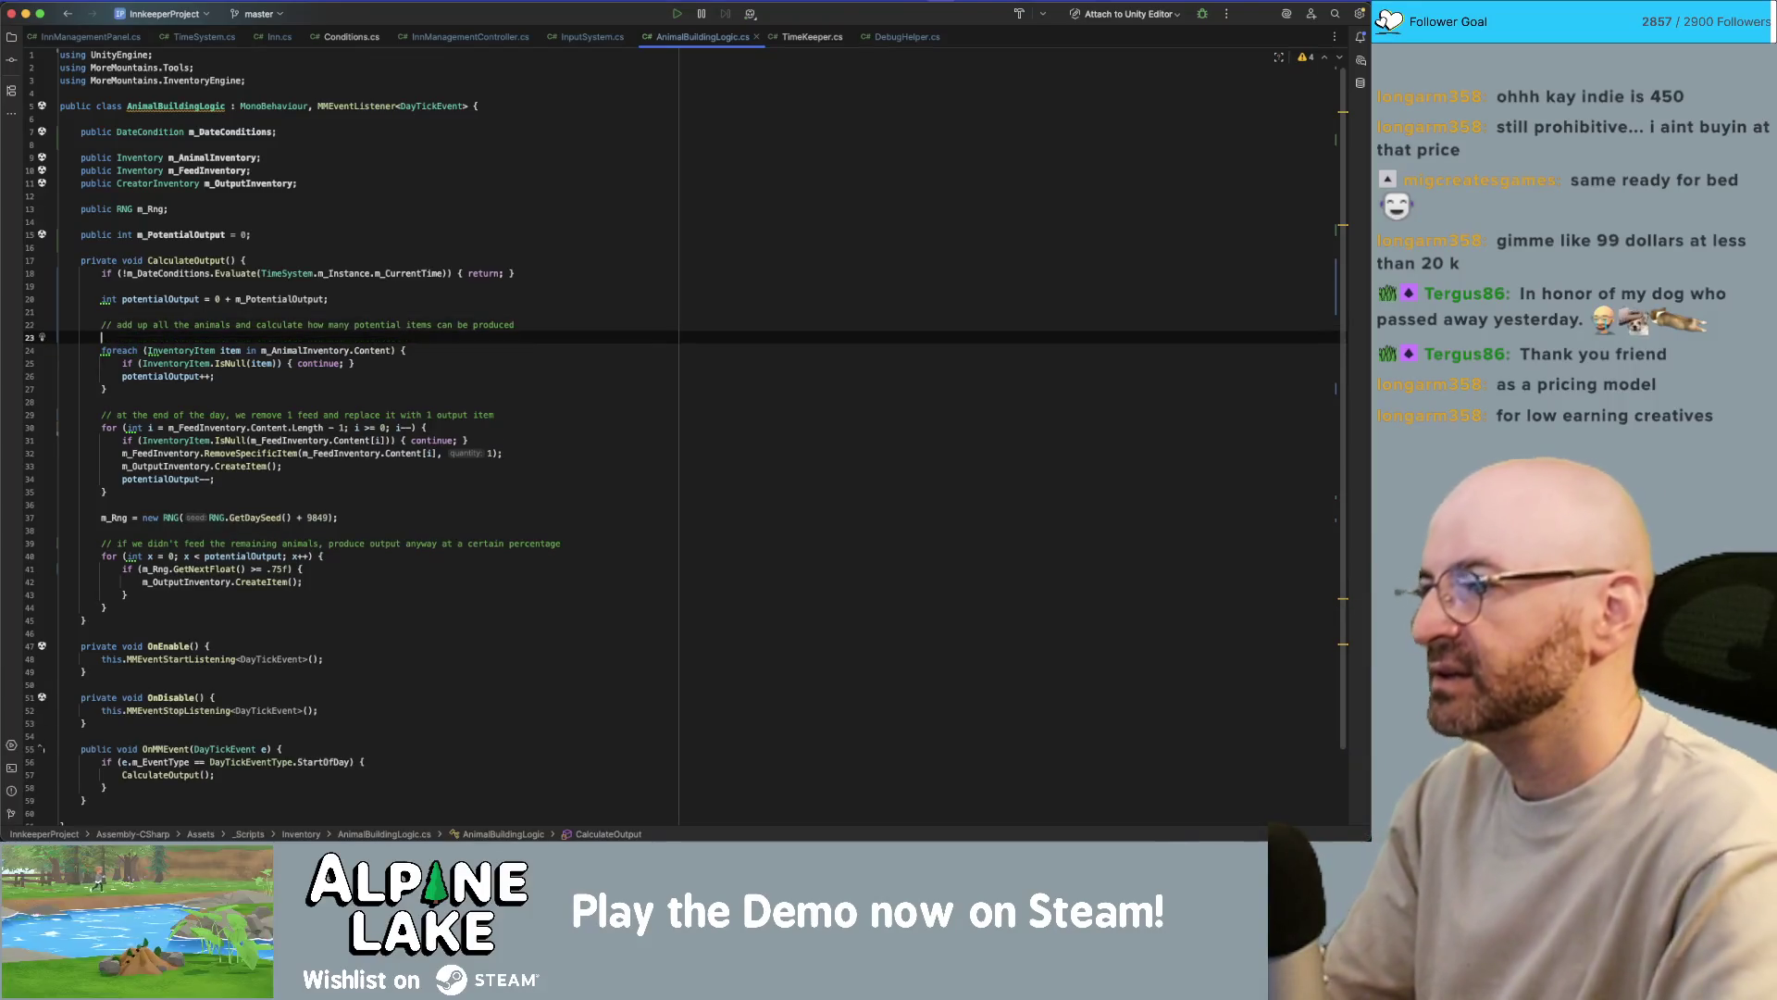
pyautogui.write('if(m_AnimalI')
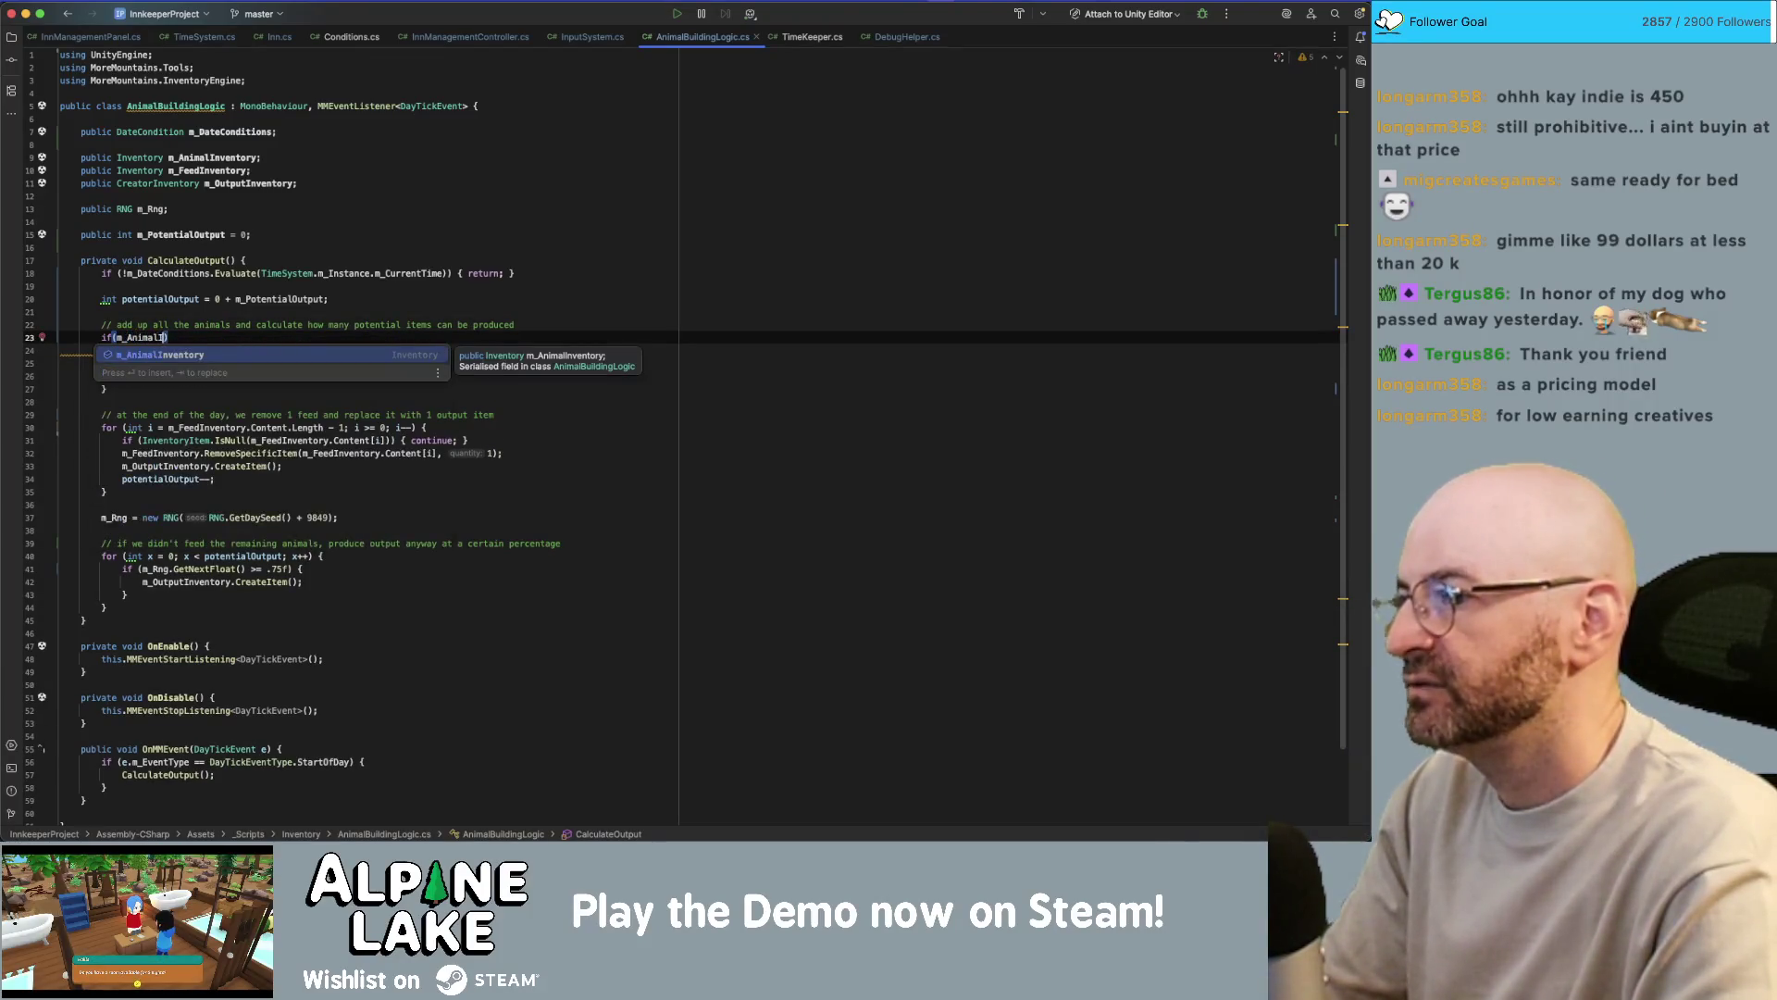
pyautogui.press('Return')
pyautogui.write('!= n')
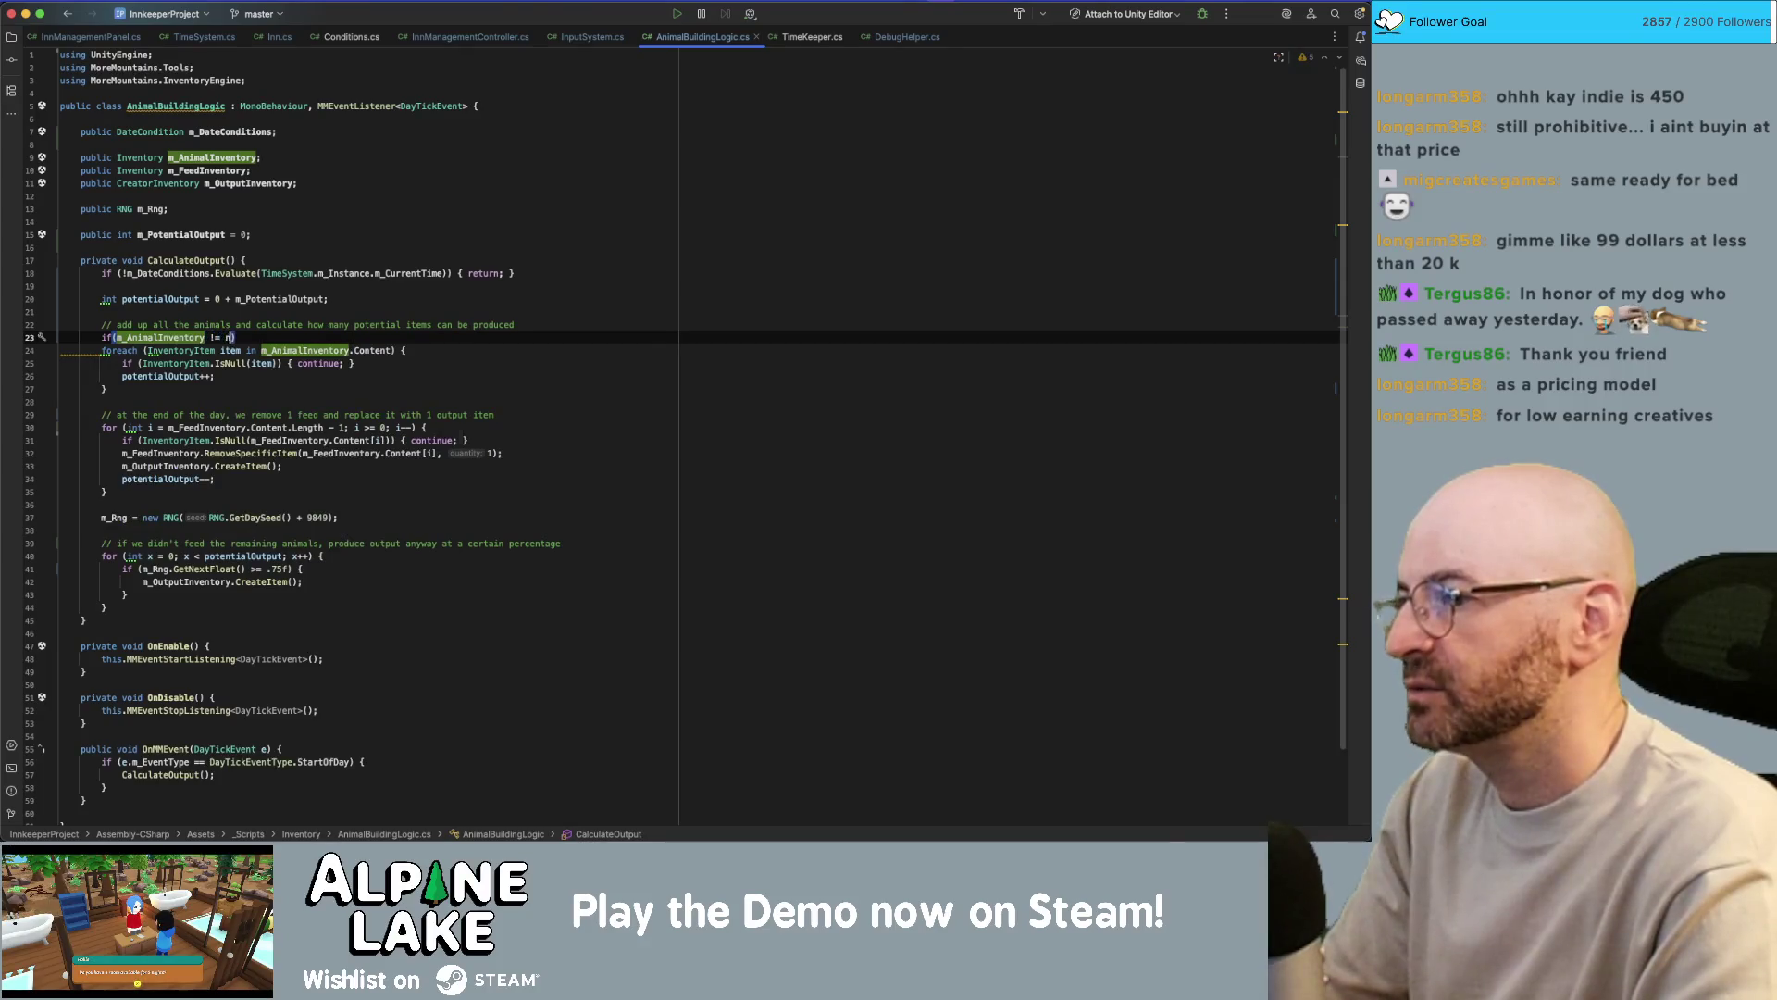
pyautogui.press('Return')
pyautogui.hotkey('ctrl', 'shift', 'Return')
pyautogui.press('Down')
pyautogui.hotkey('alt', 'shift', 'Down')
pyautogui.hotkey('alt', 'shift', 'Down')
pyautogui.hotkey('alt', 'shift', 'Down')
pyautogui.press('Return')
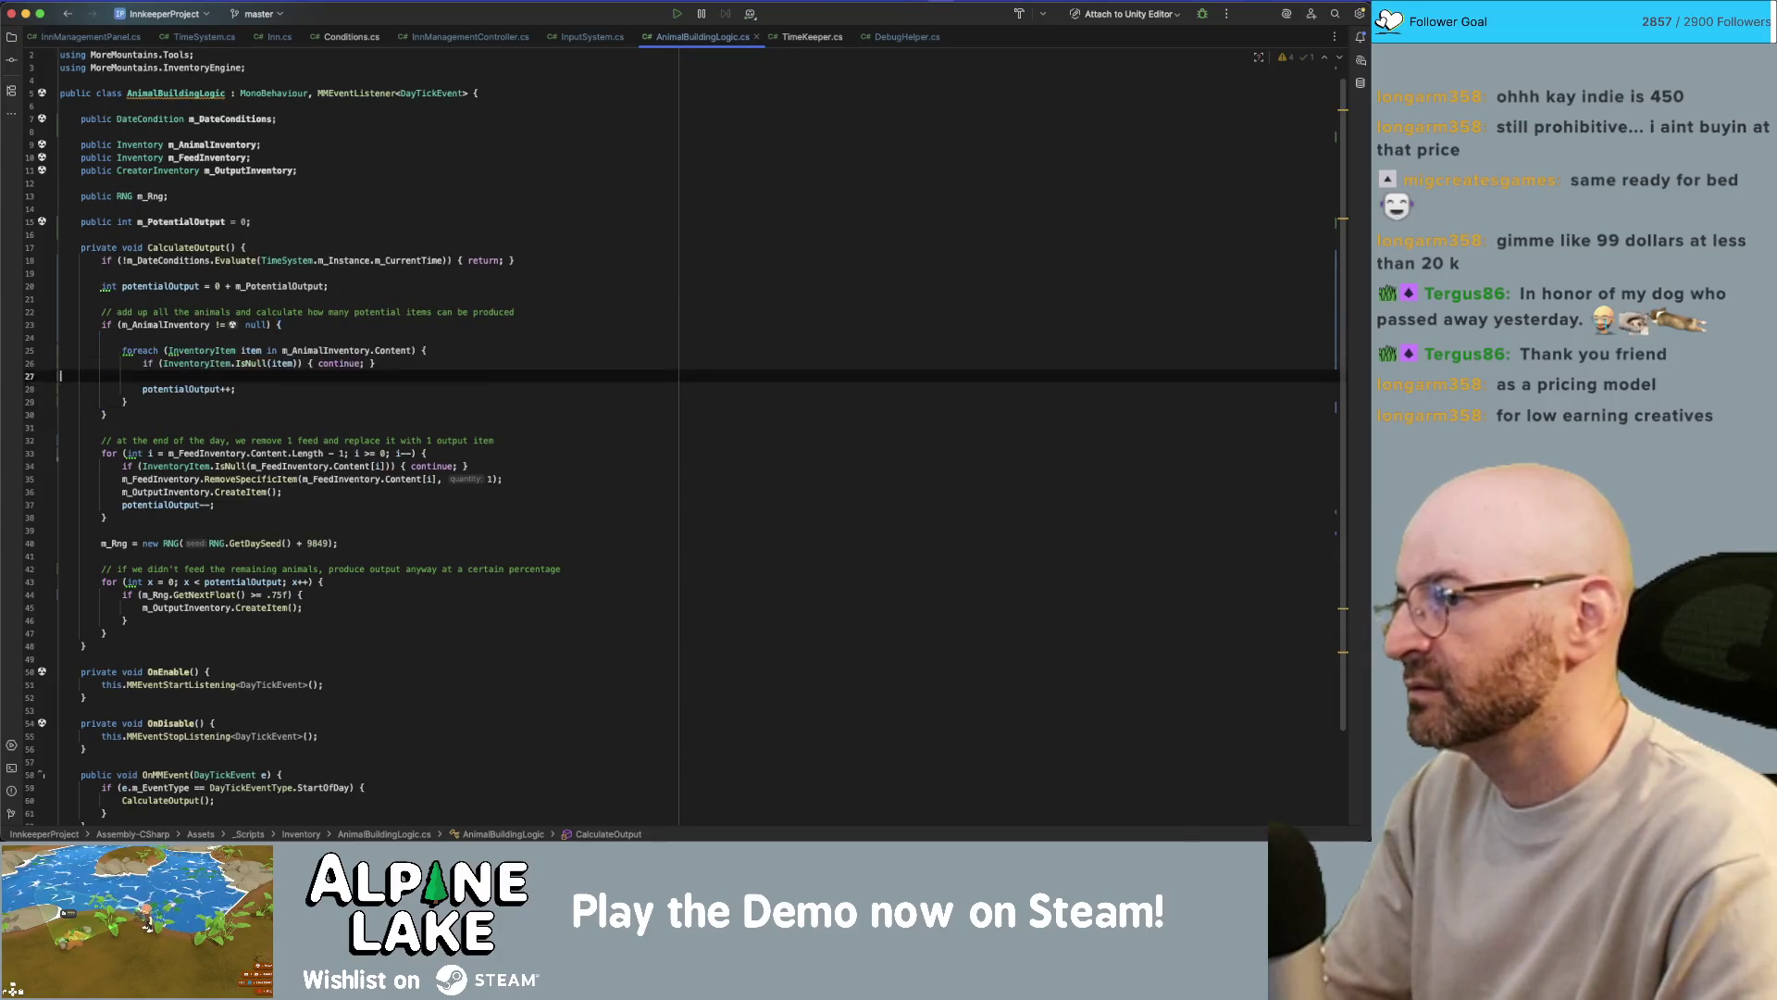
pyautogui.press('Up')
pyautogui.press('Up')
pyautogui.press('Up')
pyautogui.press('super+BackSpace')
pyautogui.press('Down')
pyautogui.press('Down')
pyautogui.press('Down')
pyautogui.press('Down')
# - Wrap the feed-replacing for loop in an if (m_FeedInventory != null) block and reformat it
pyautogui.hotkey('shift', 'Return')
pyautogui.write('(m_feedinv')
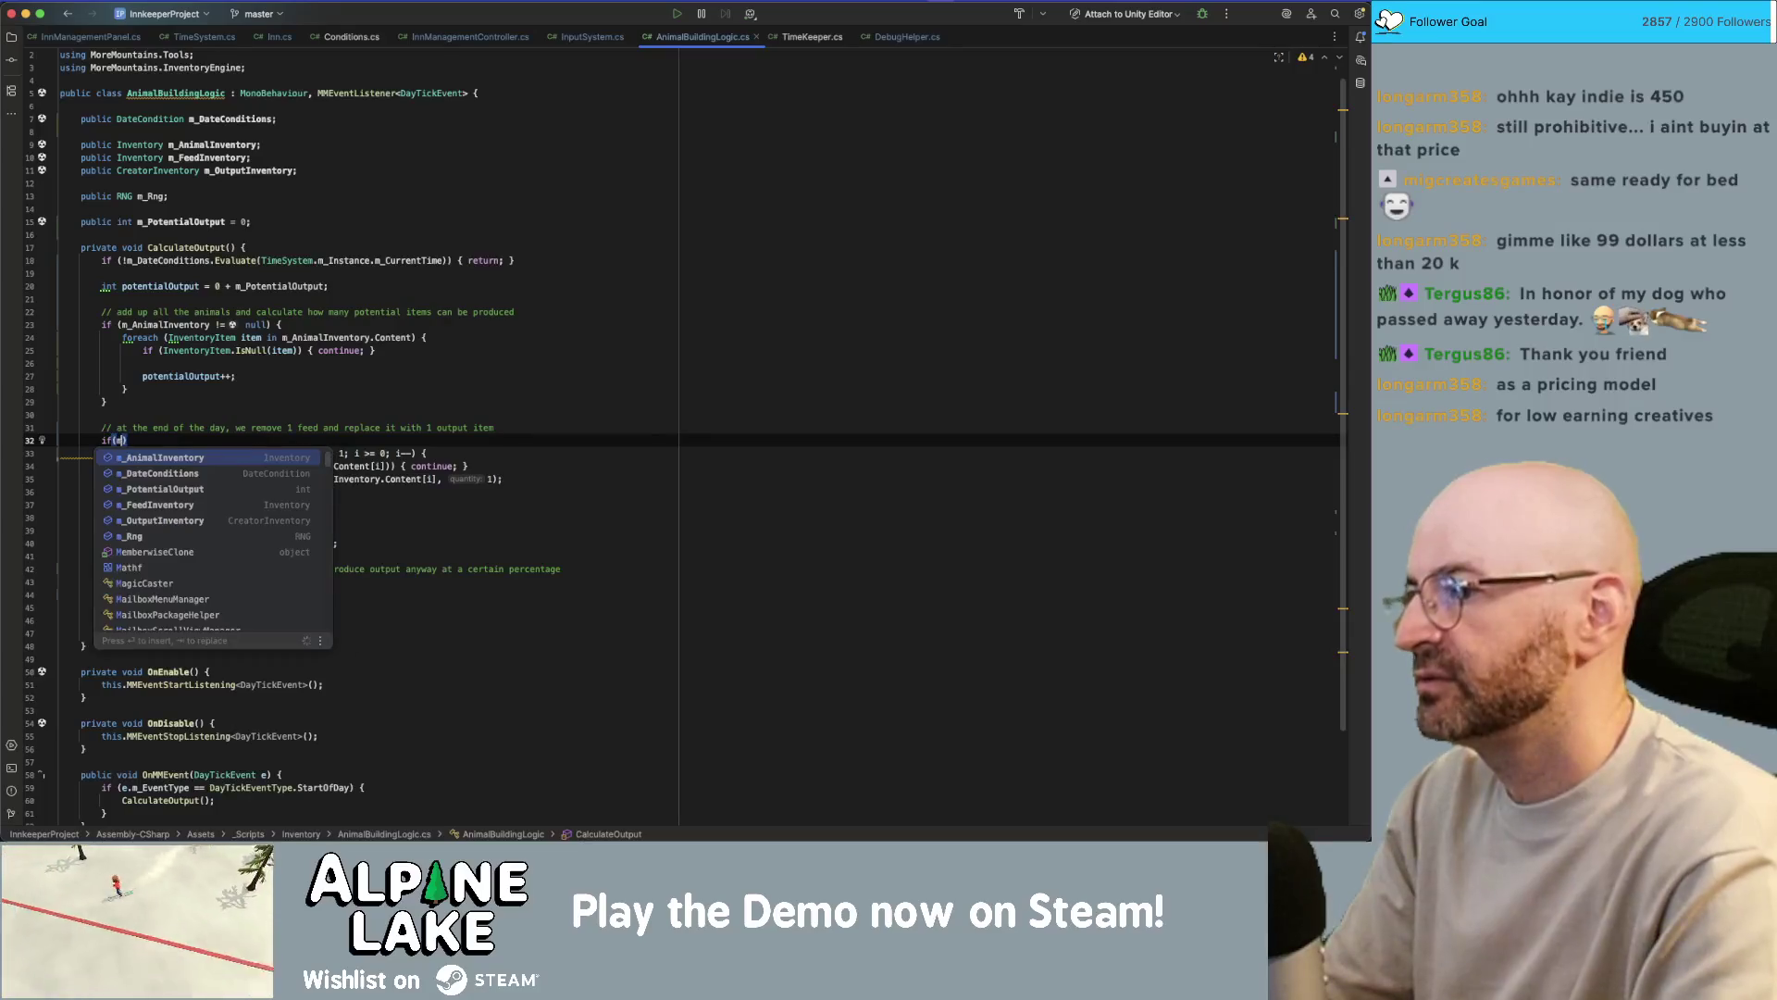
pyautogui.press('Return')
pyautogui.write('!= null) {')
pyautogui.press('Return')
pyautogui.press('Down')
pyautogui.hotkey('alt', 'shift', 'Down')
pyautogui.hotkey('alt', 'shift', 'Down')
pyautogui.hotkey('alt', 'shift', 'Down')
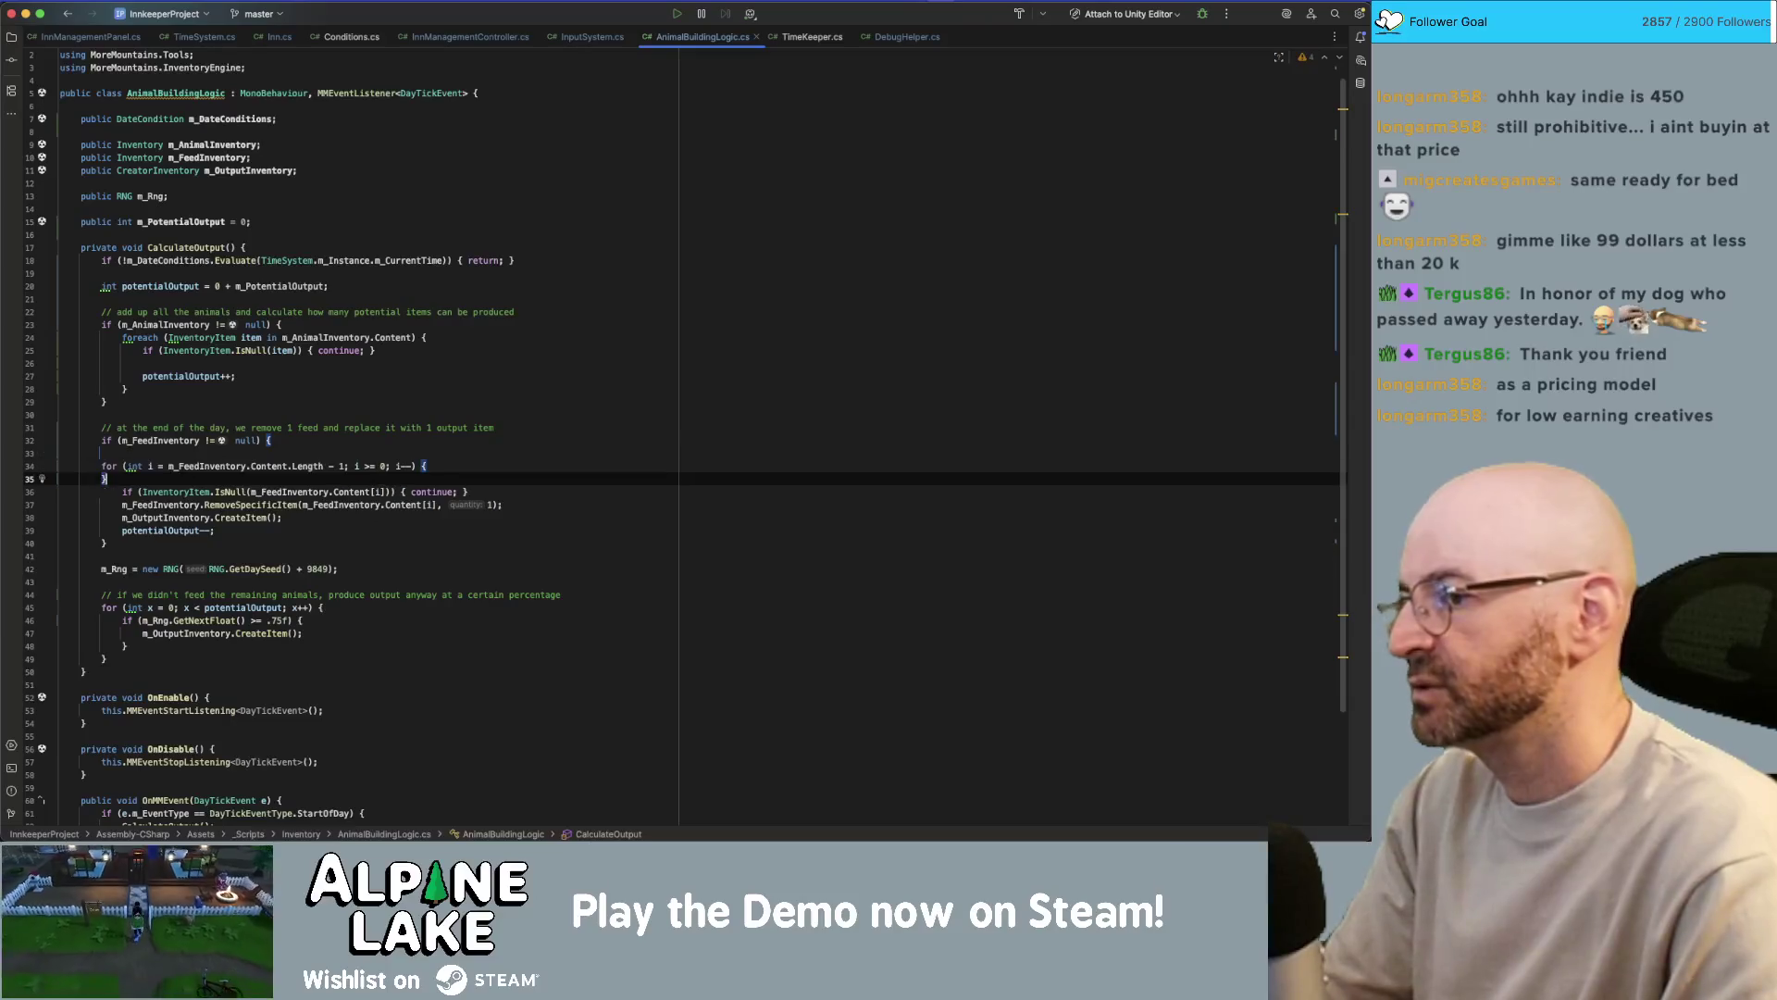
pyautogui.press('super+alt+l')
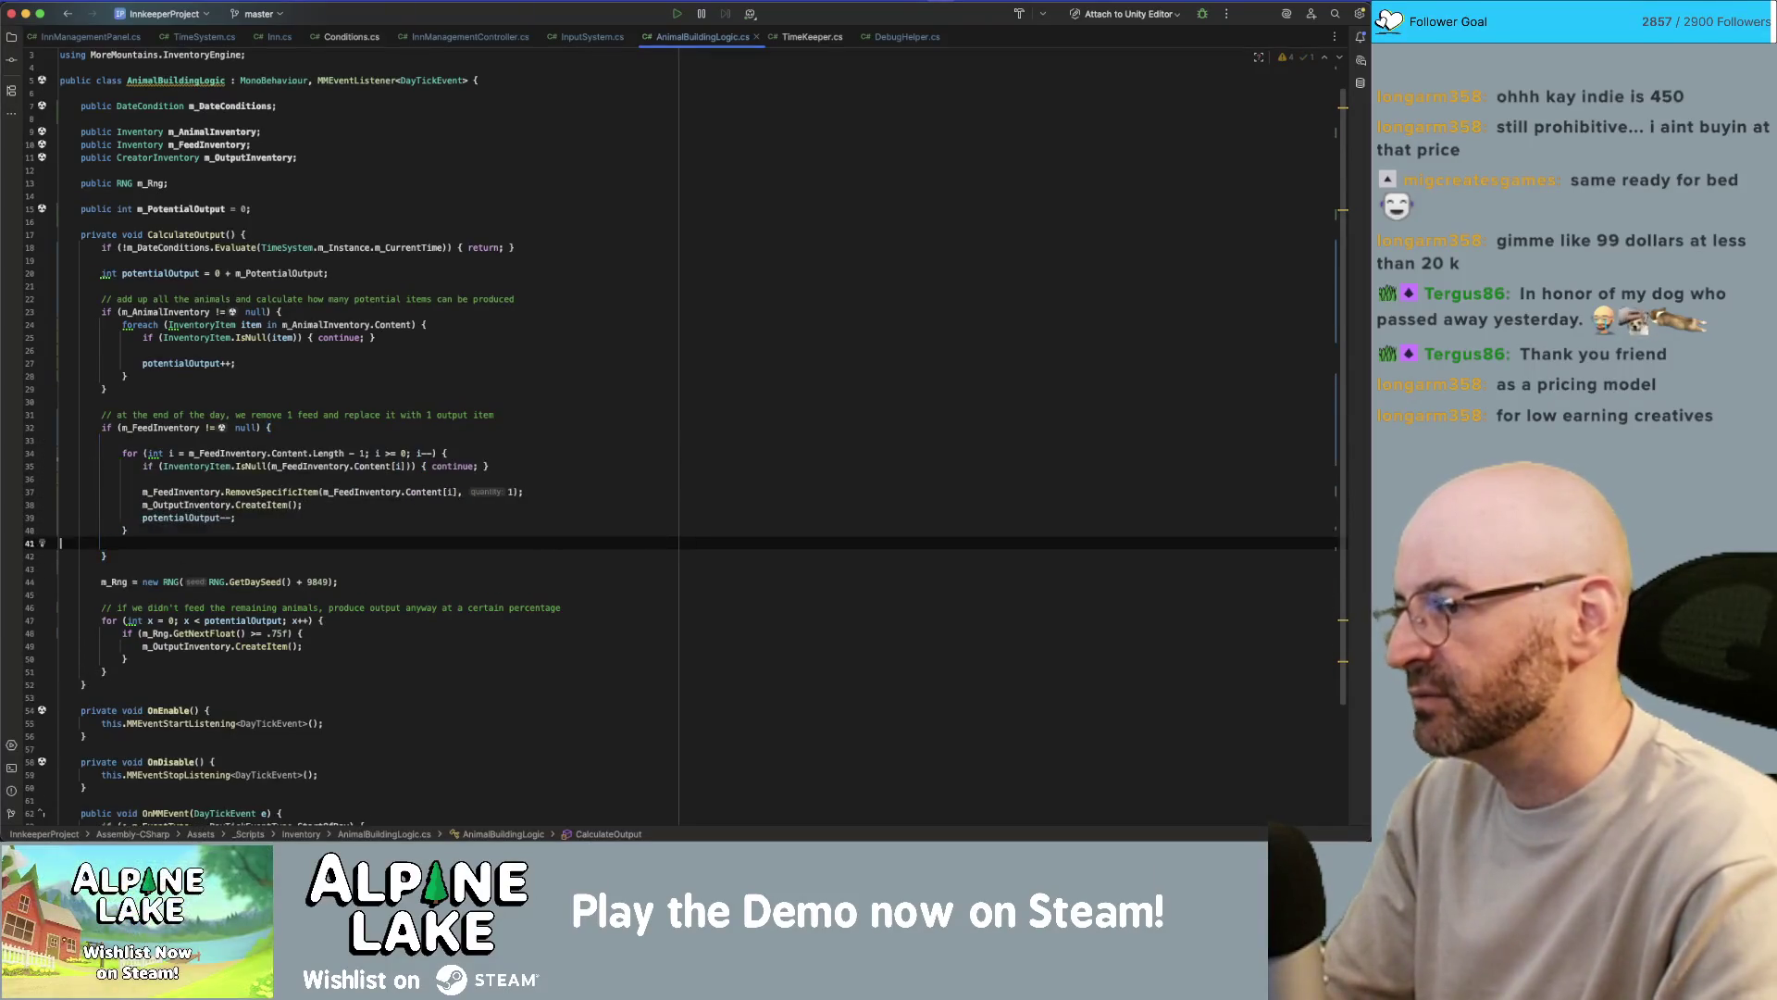
pyautogui.click(128, 568)
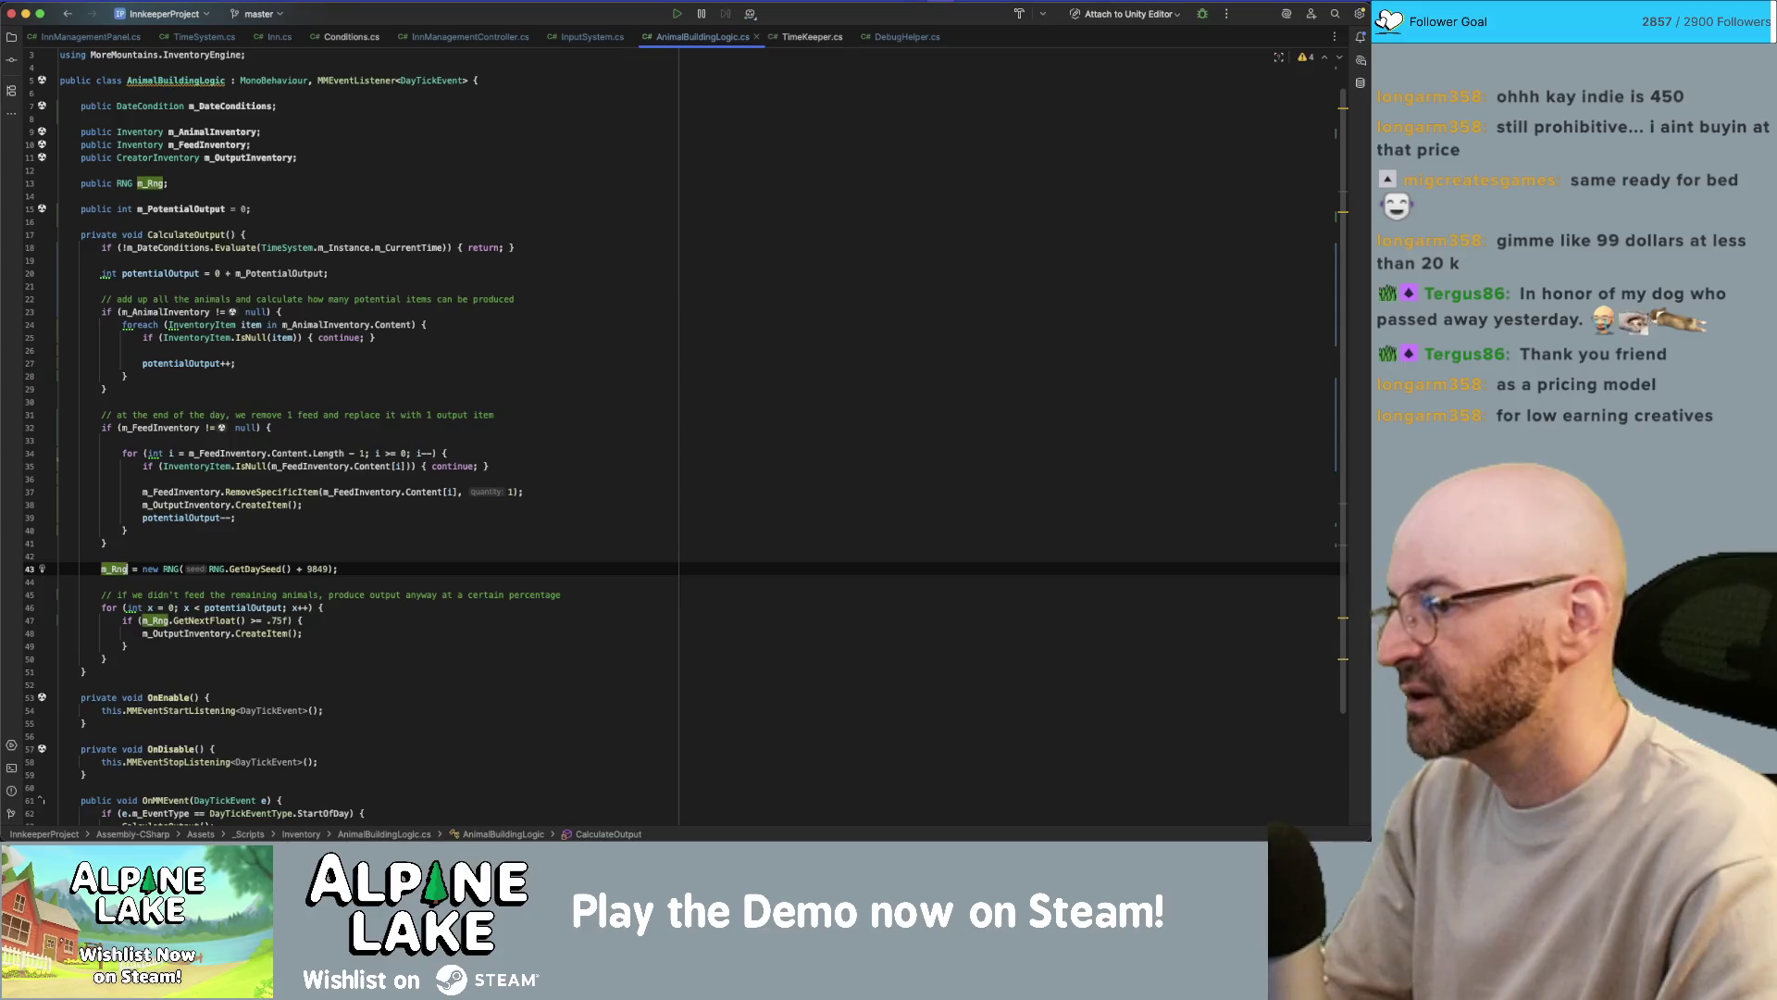
pyautogui.click(285, 220)
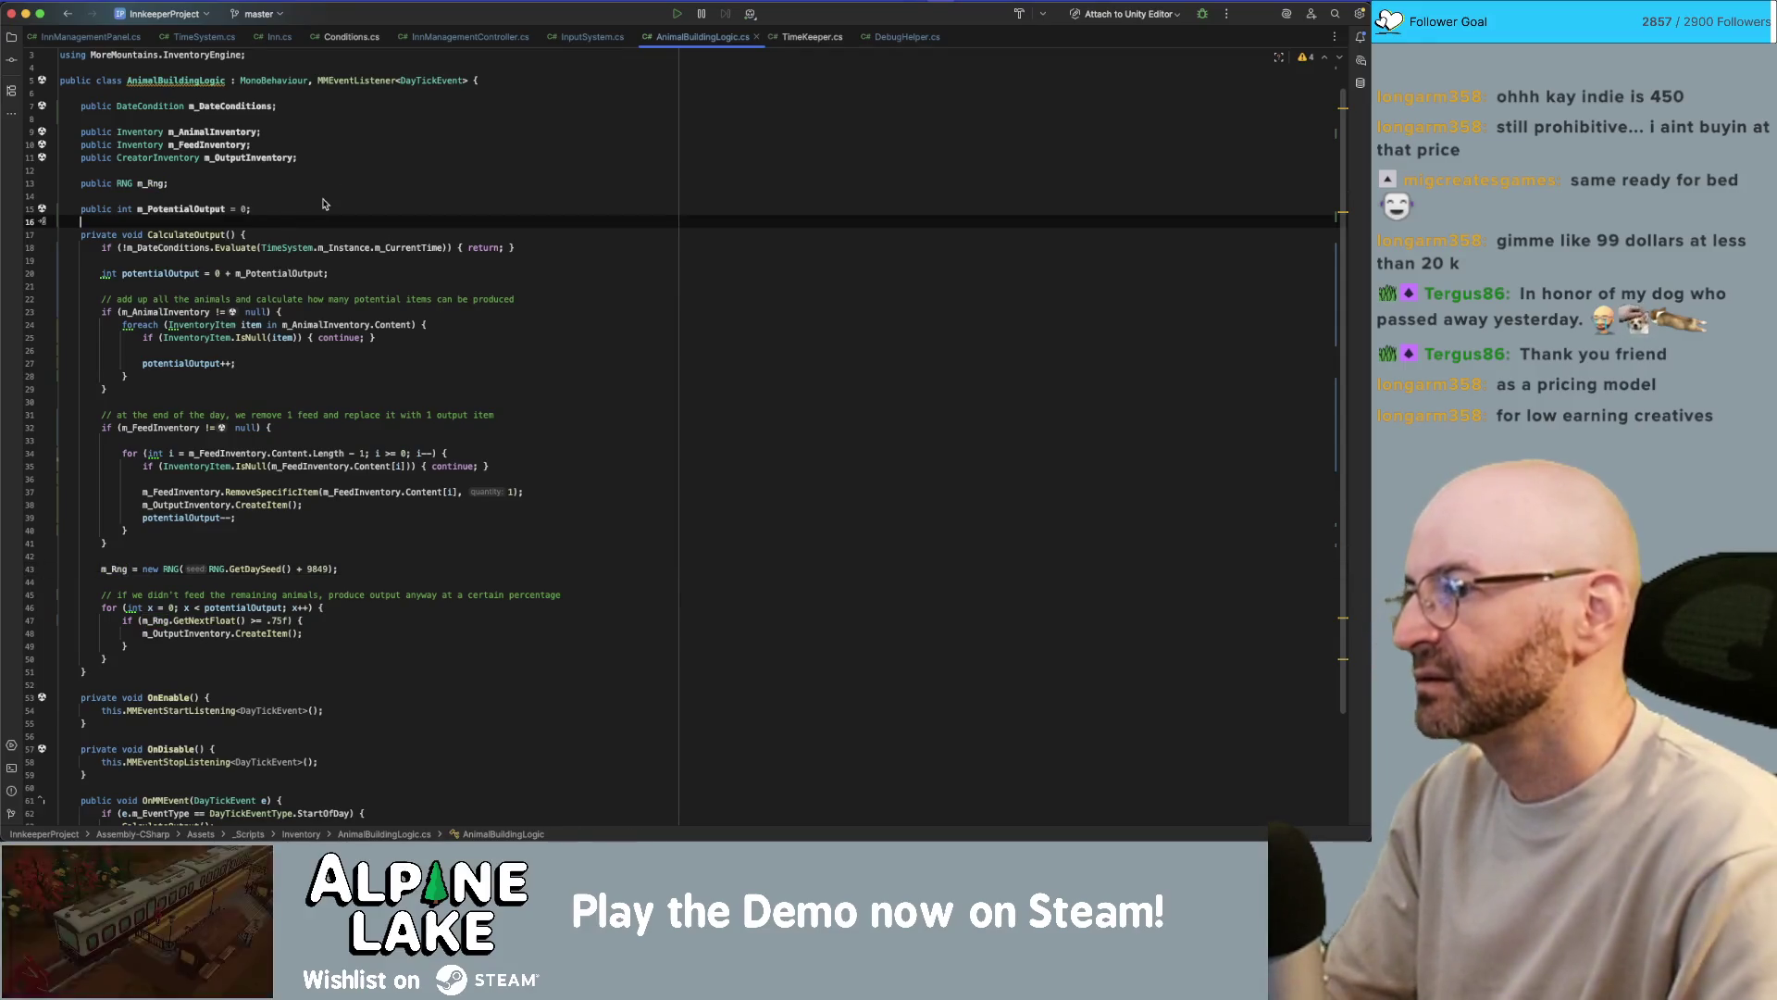
# - Declare '[Range(0,1)] public float m_UnfedOutputChance = .25f;' below m_PotentialOutput
pyautogui.press('Return')
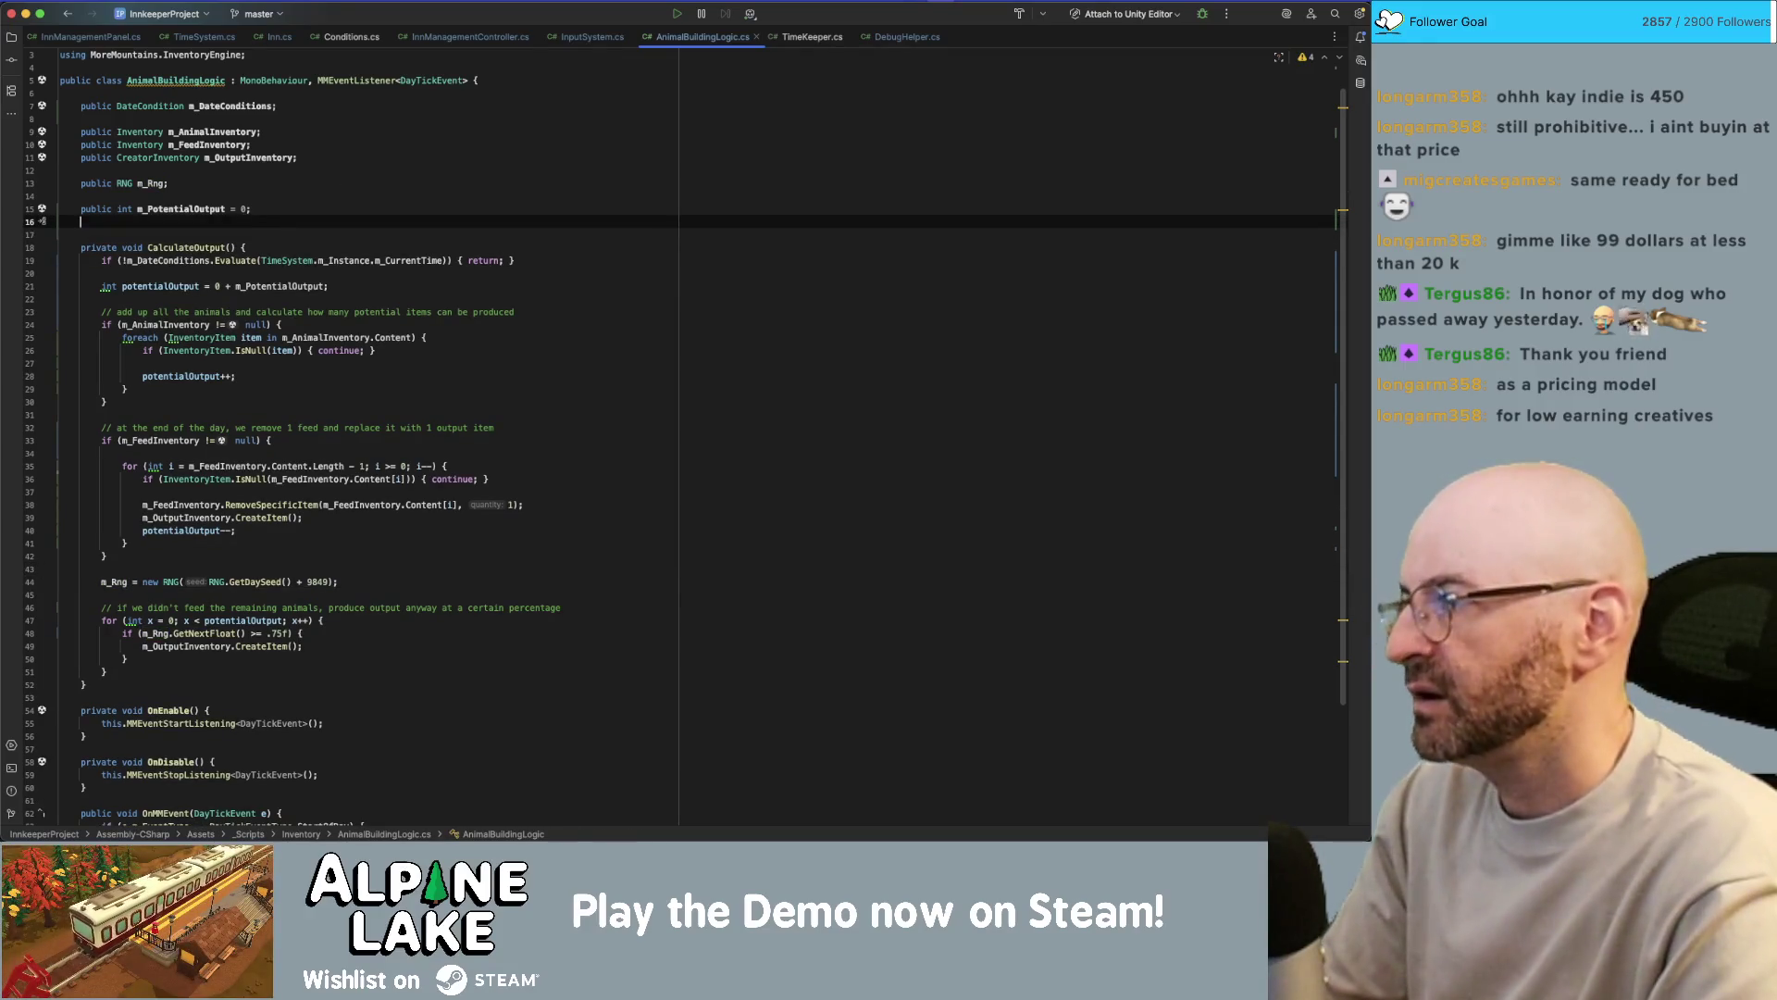
pyautogui.write('public float ')
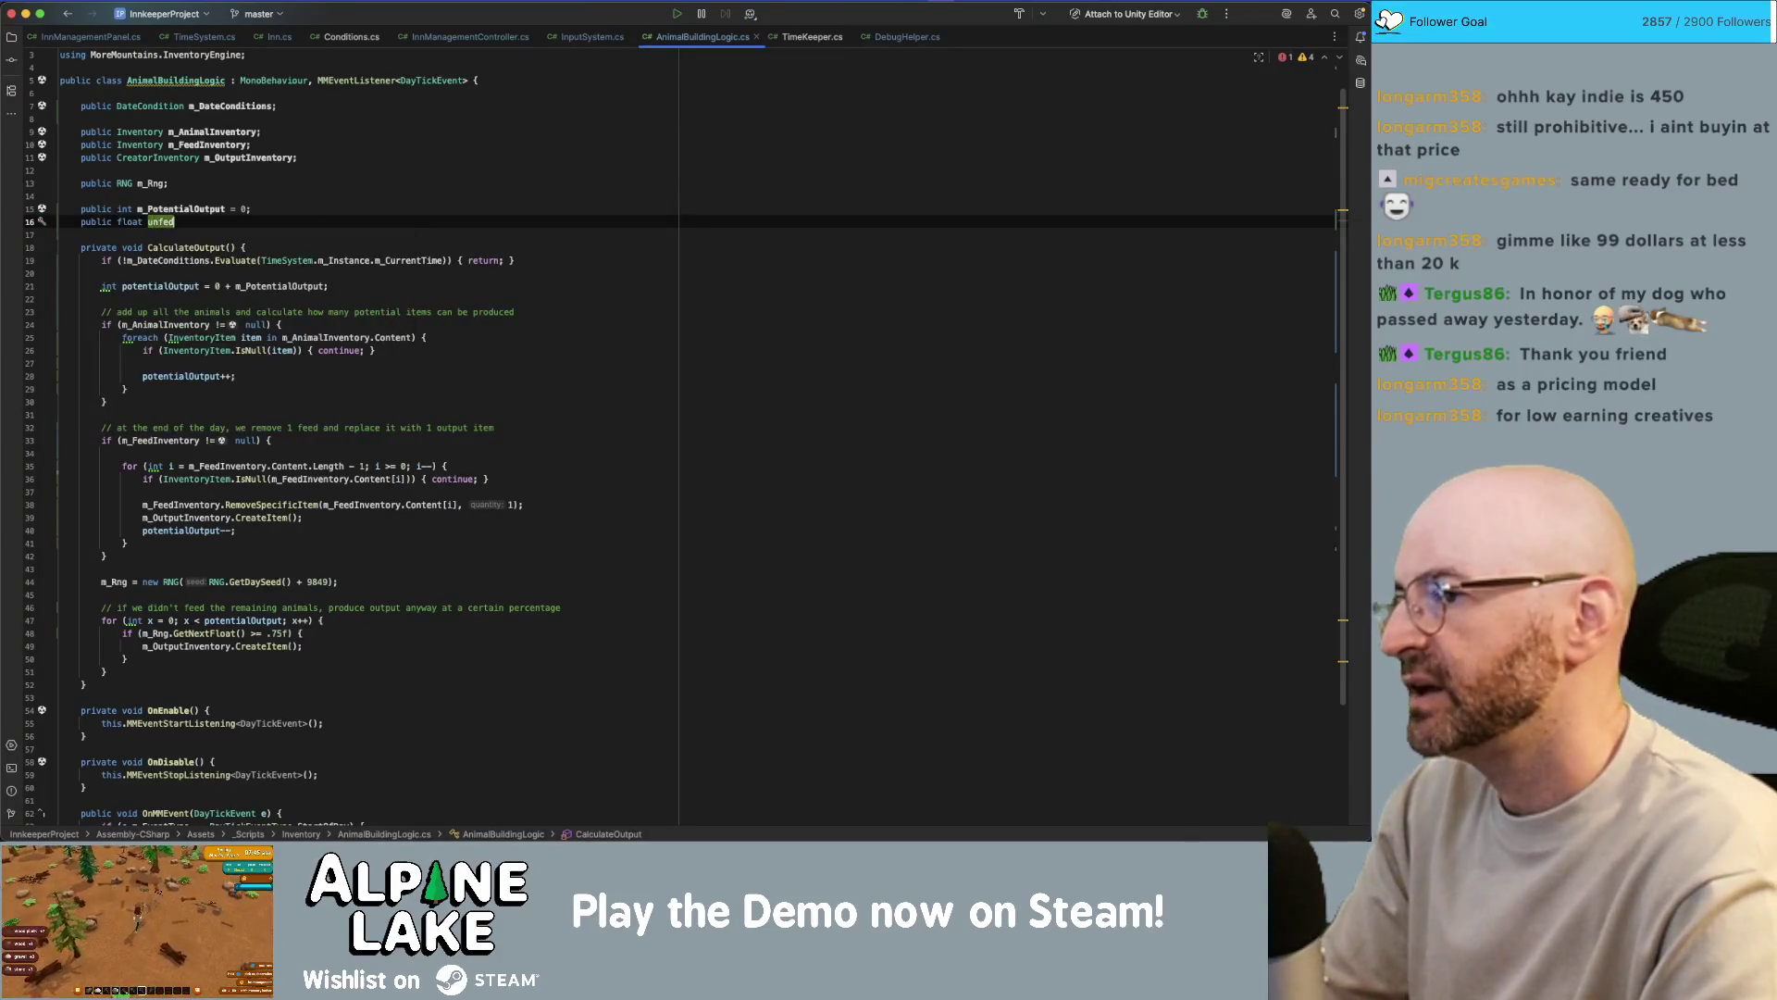
pyautogui.write('m_U')
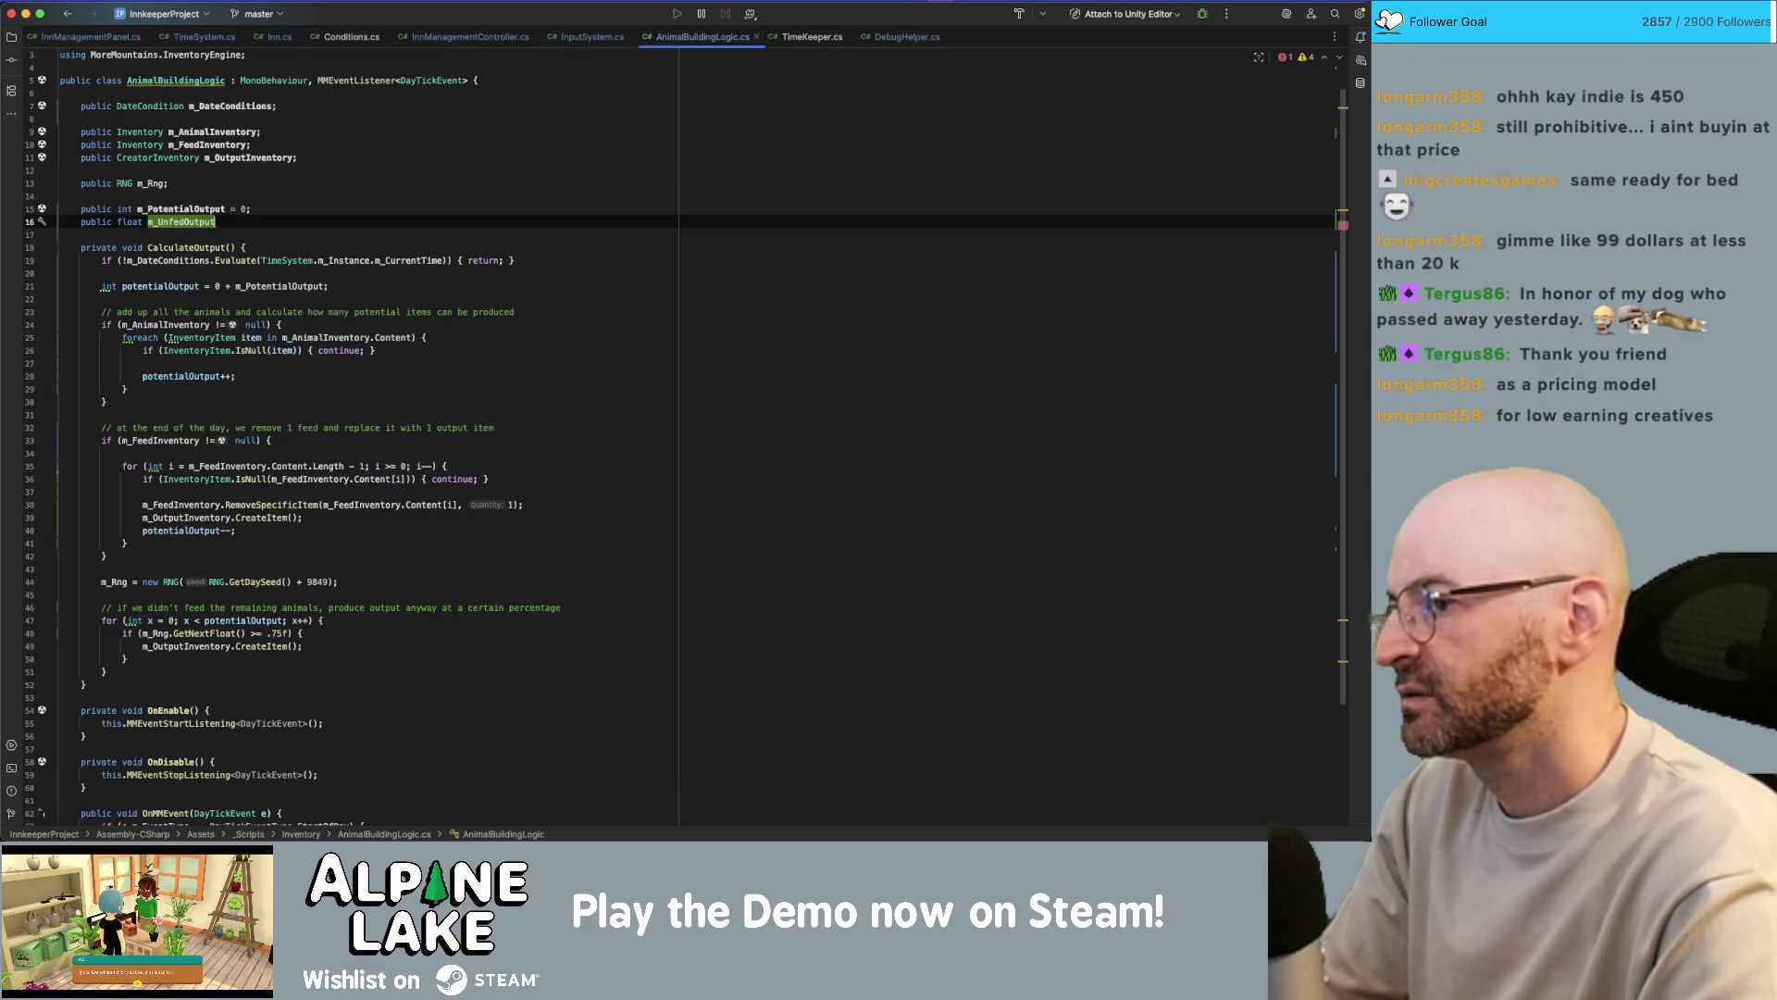
pyautogui.write('e;')
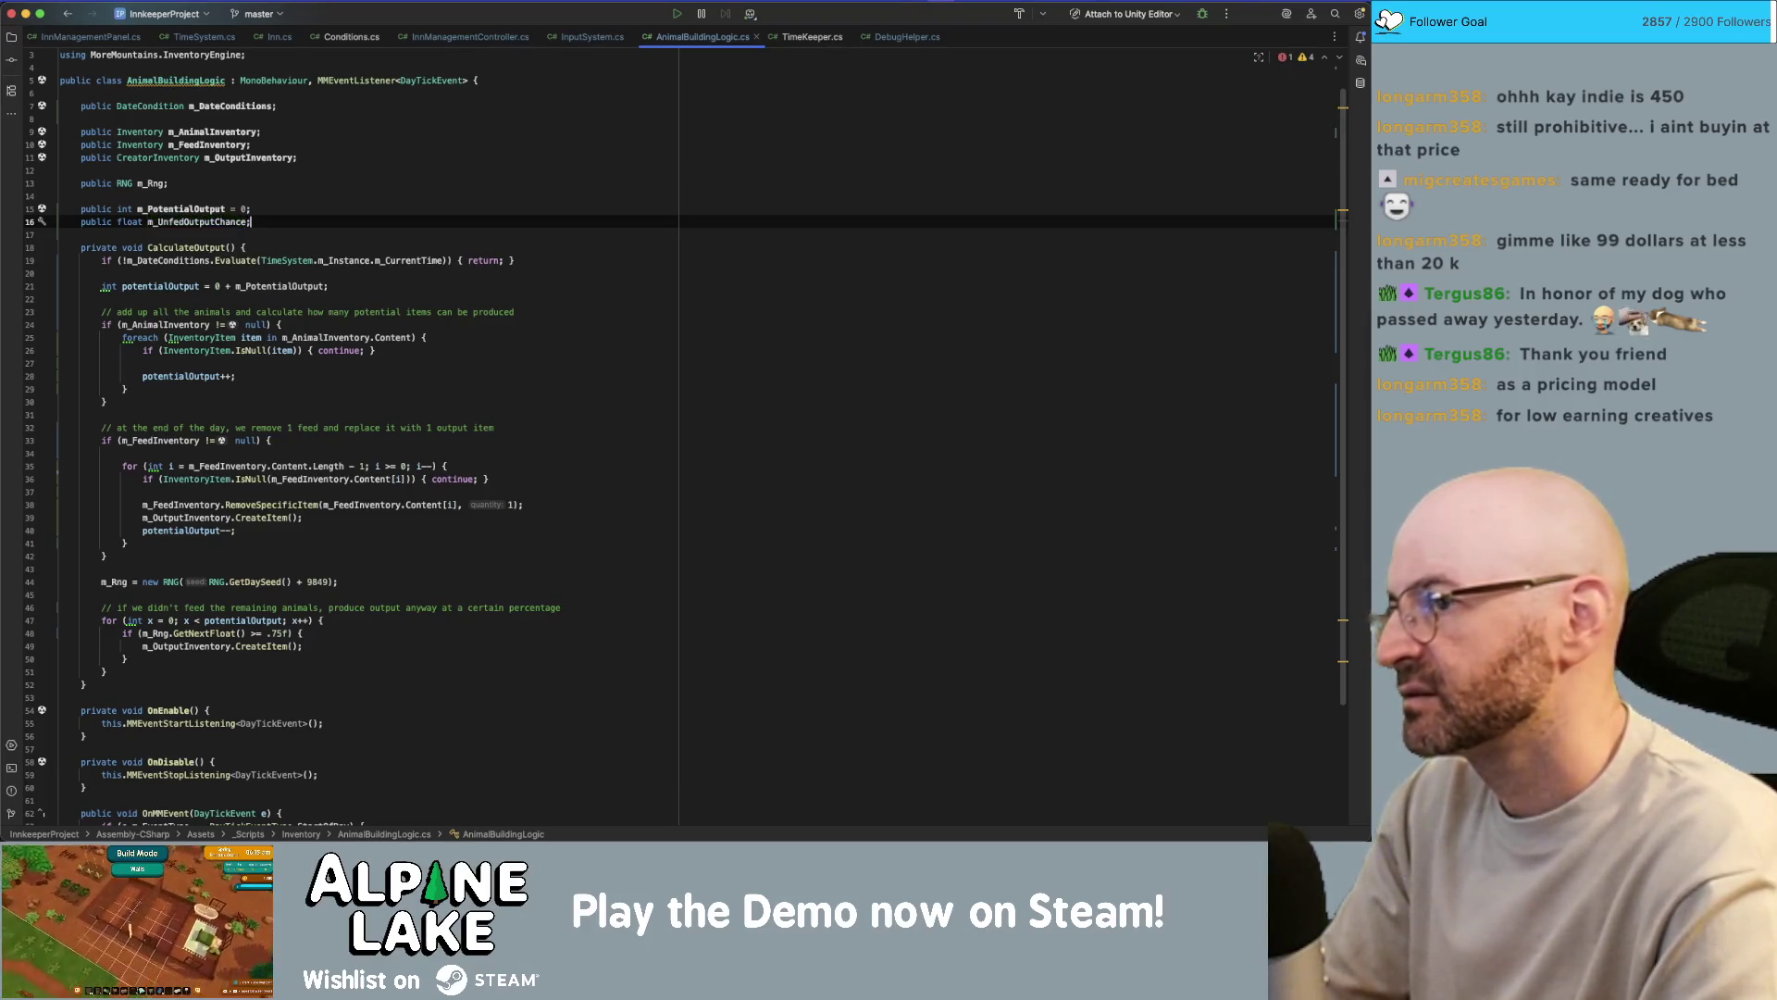
pyautogui.doubleClick(202, 221)
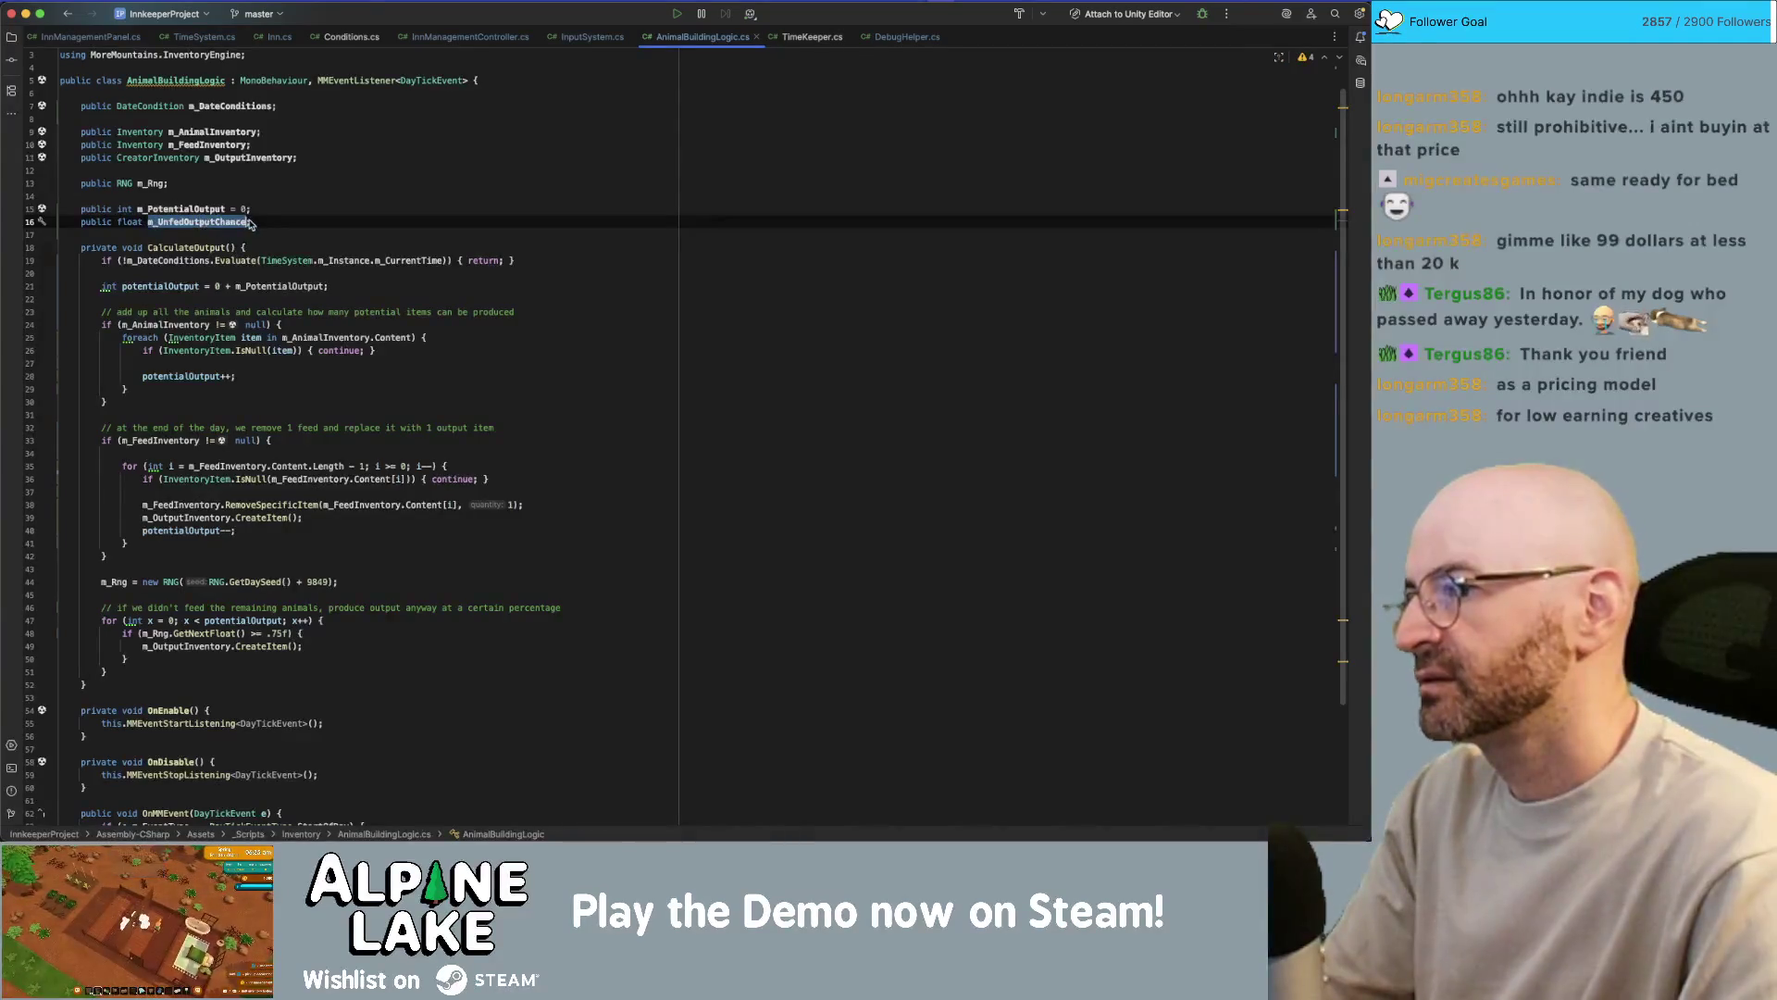
pyautogui.press('Right')
pyautogui.write('= ')
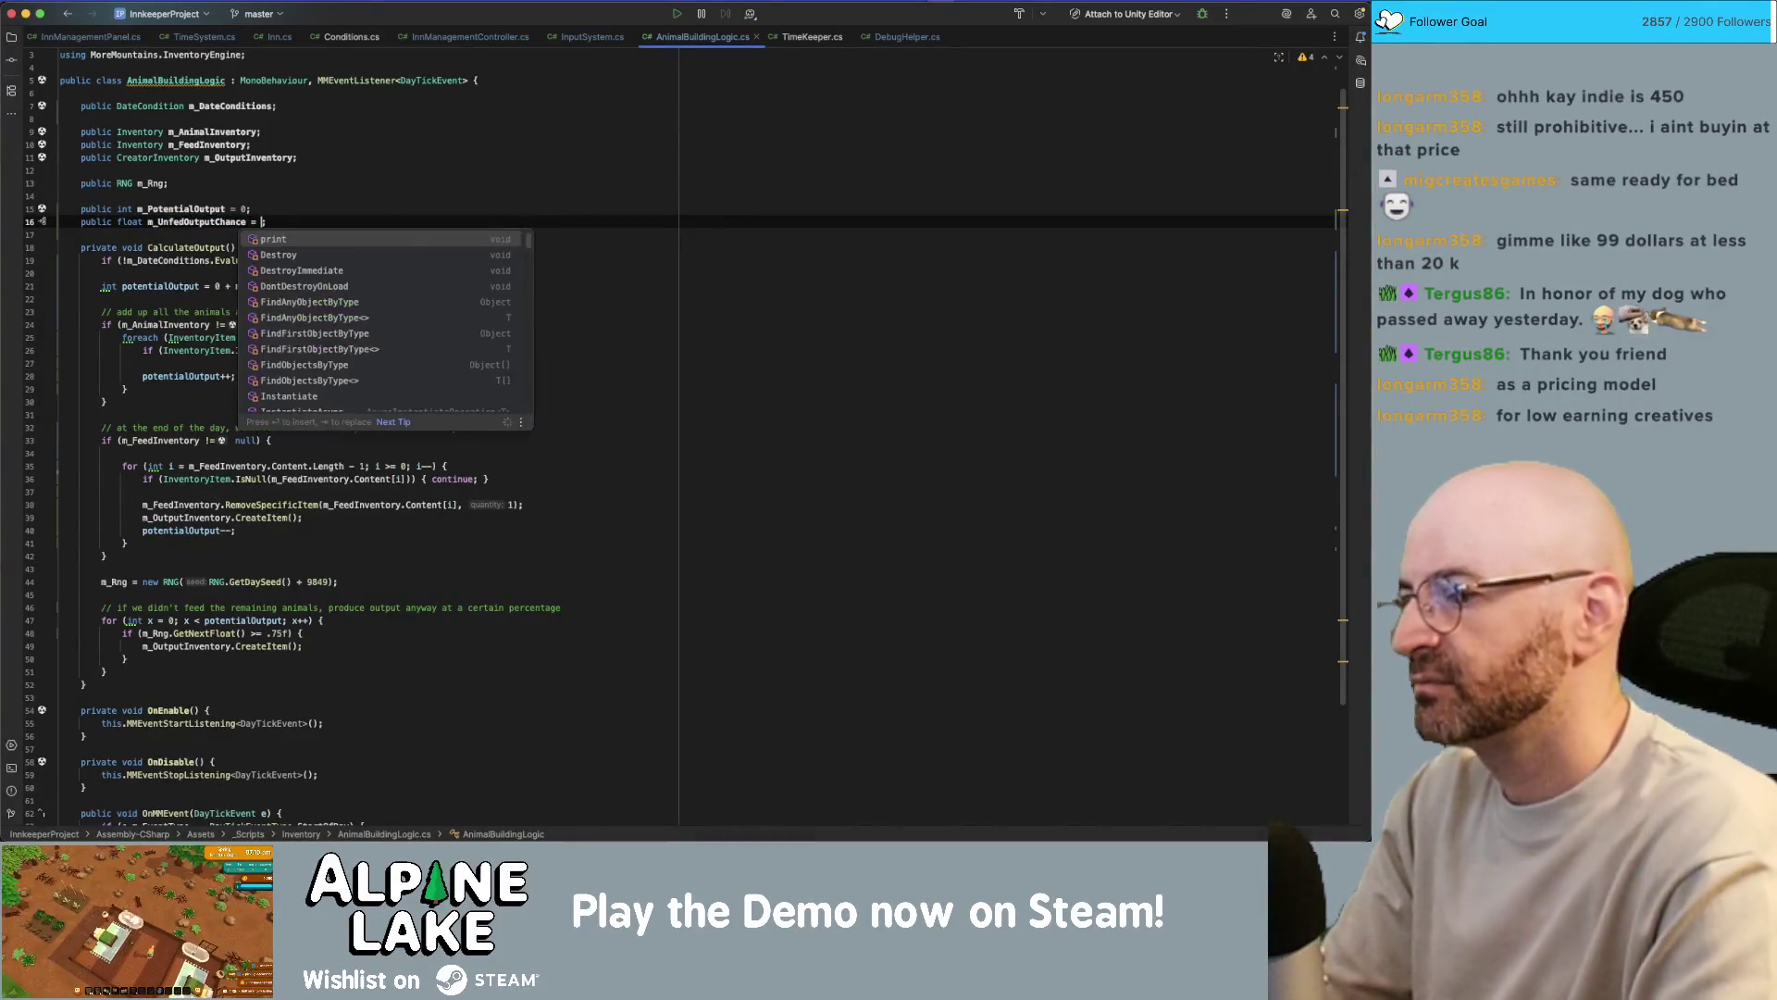
pyautogui.write('.25f')
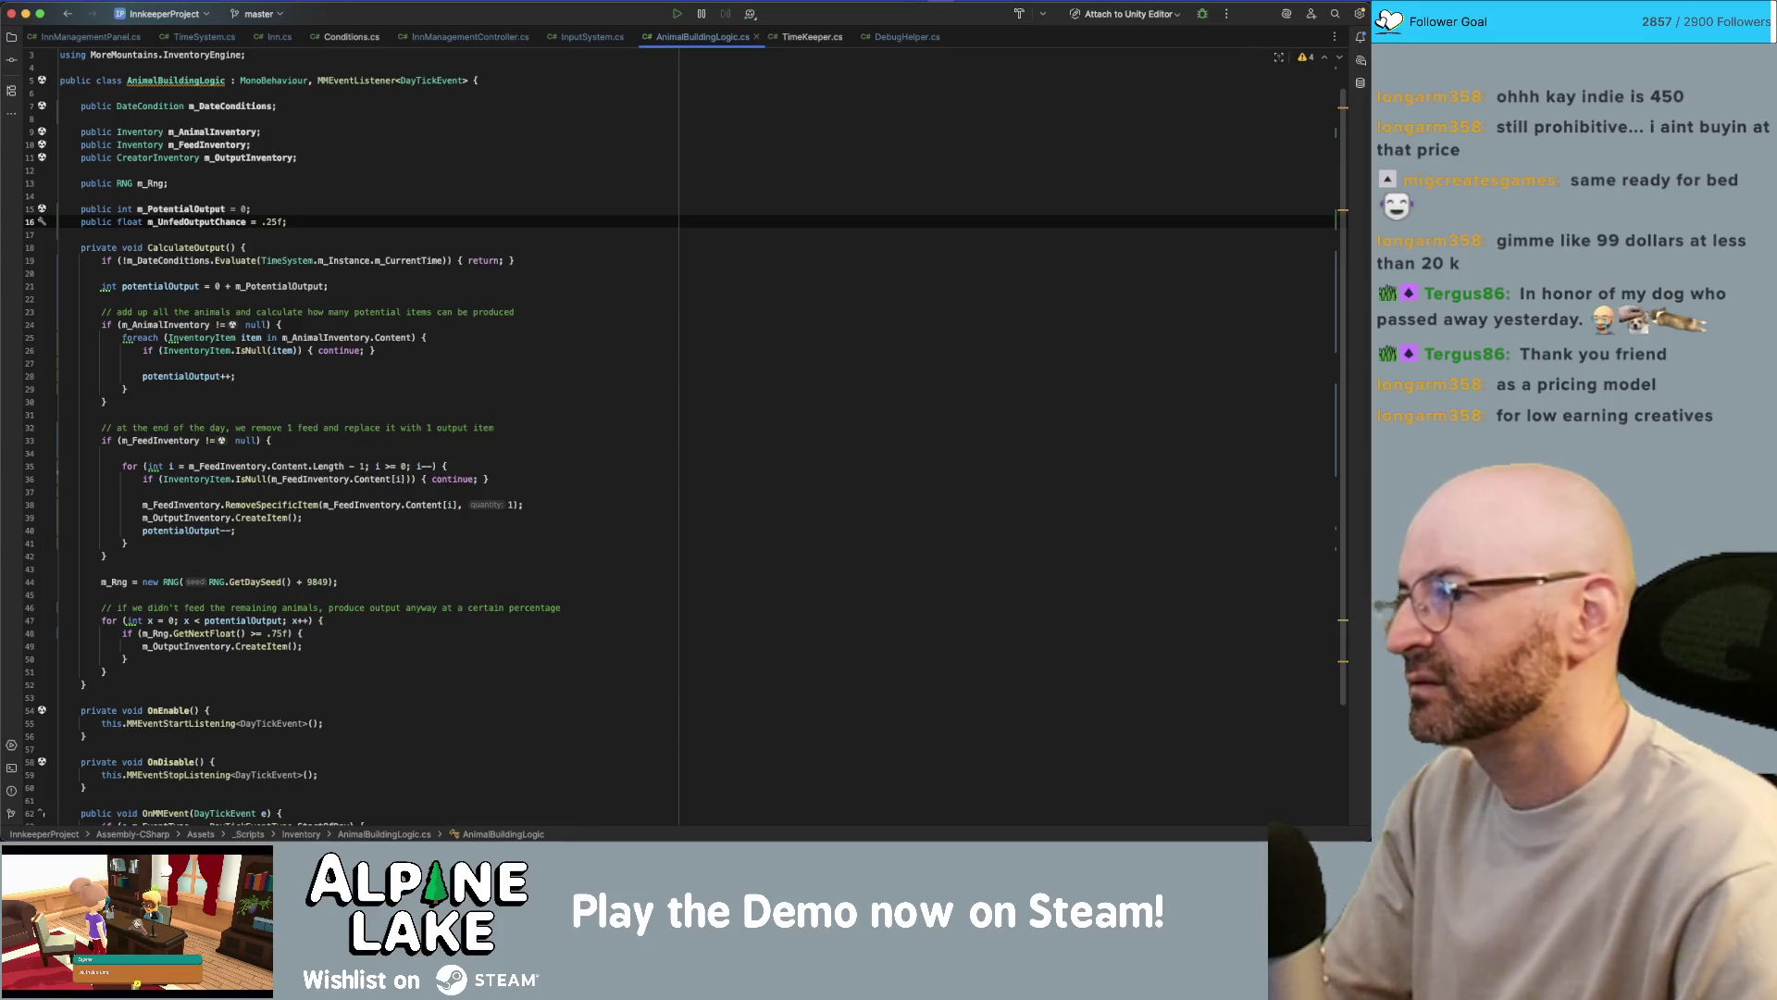
pyautogui.click(314, 198)
pyautogui.click(314, 209)
pyautogui.press('Return')
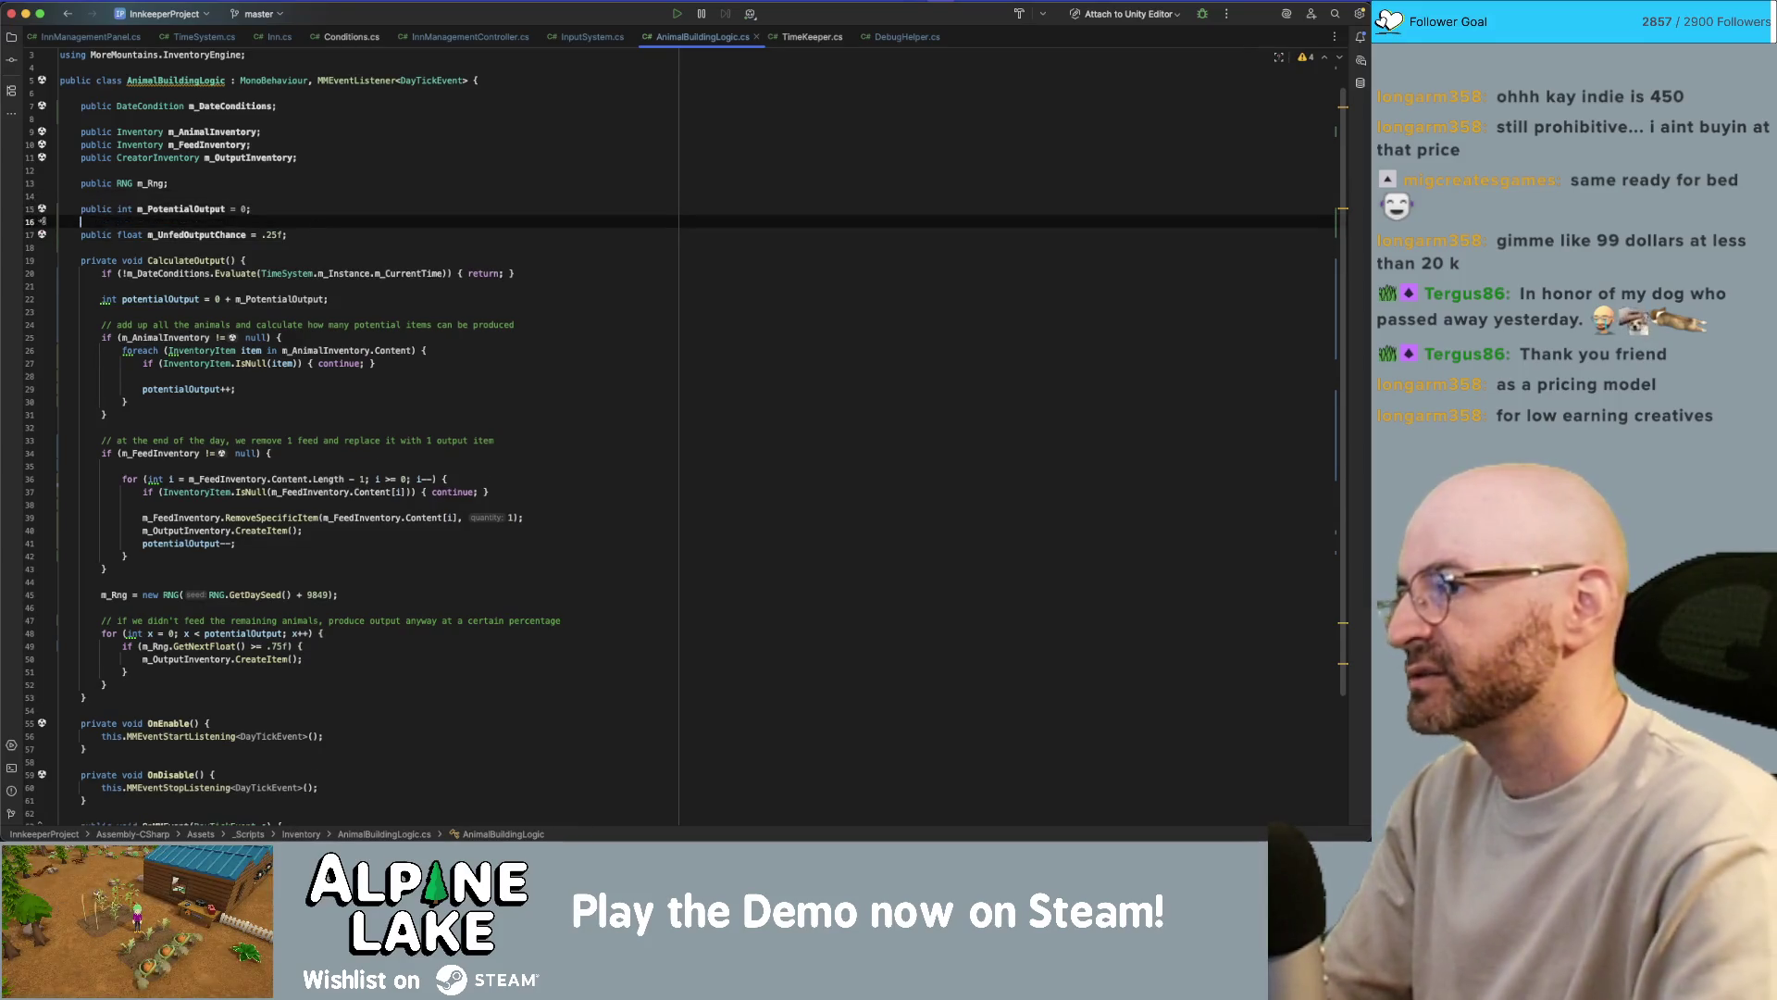
pyautogui.write('[Range(0,1')
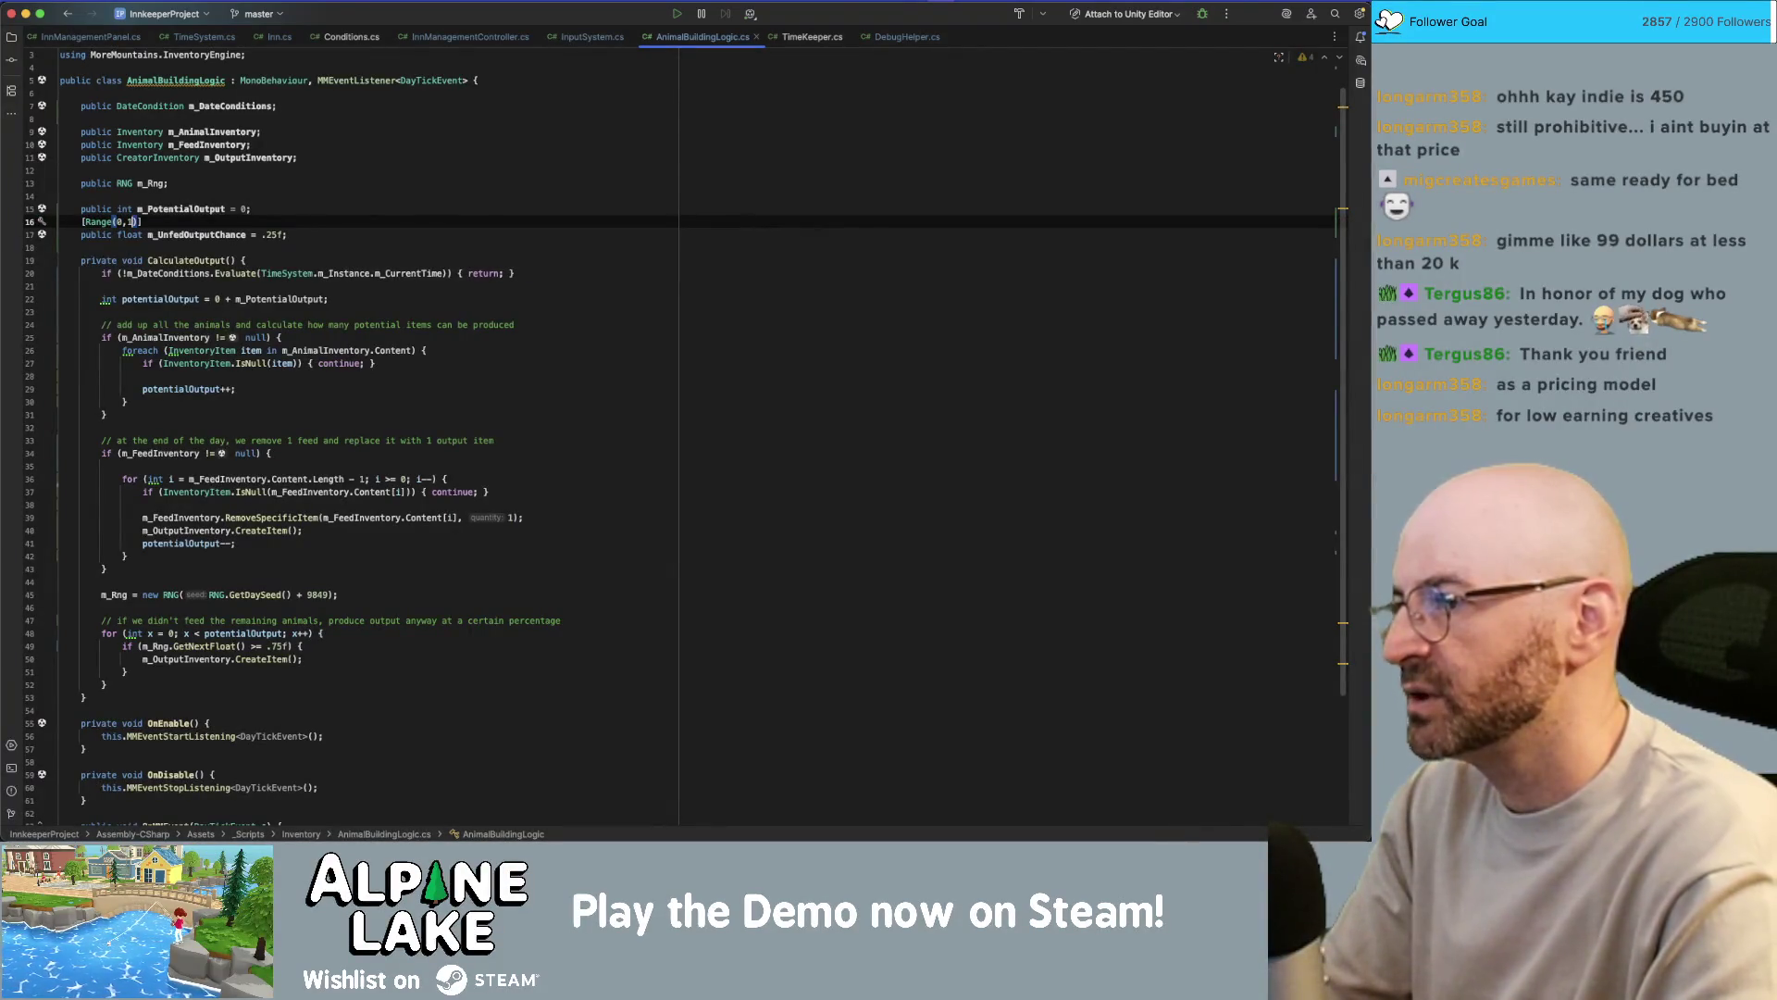
pyautogui.press('Home')
pyautogui.press('Return')
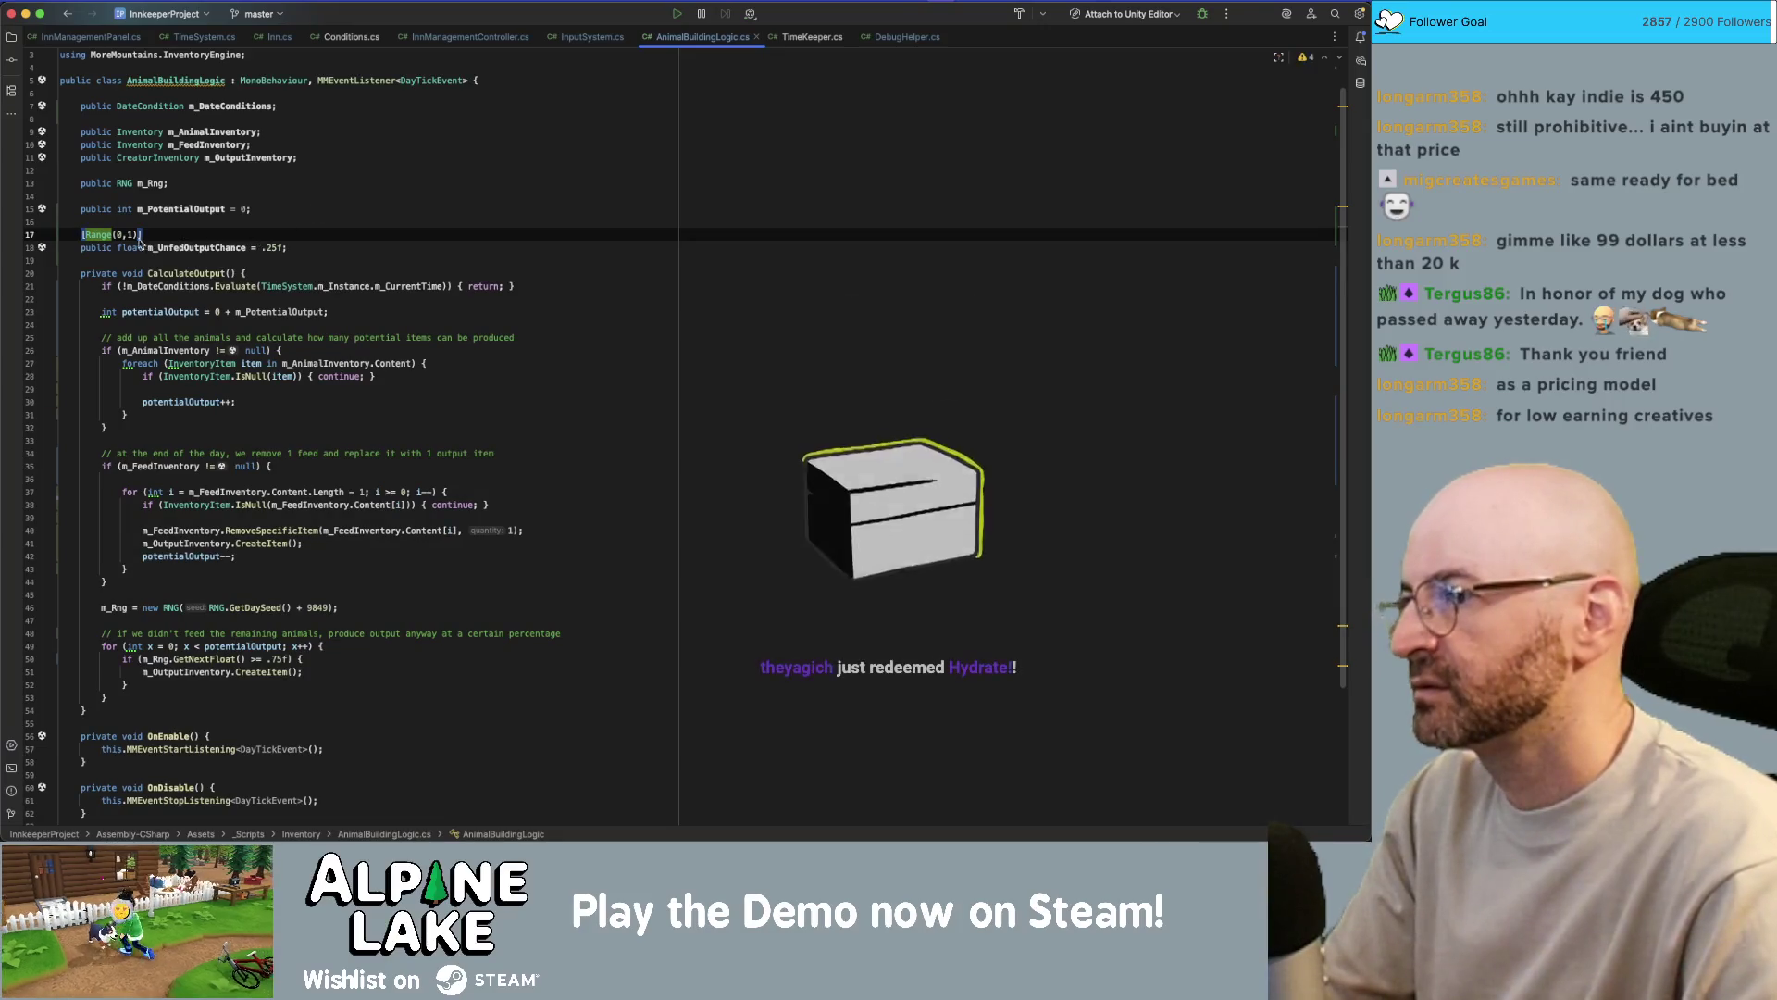
pyautogui.click(205, 234)
pyautogui.click(209, 248)
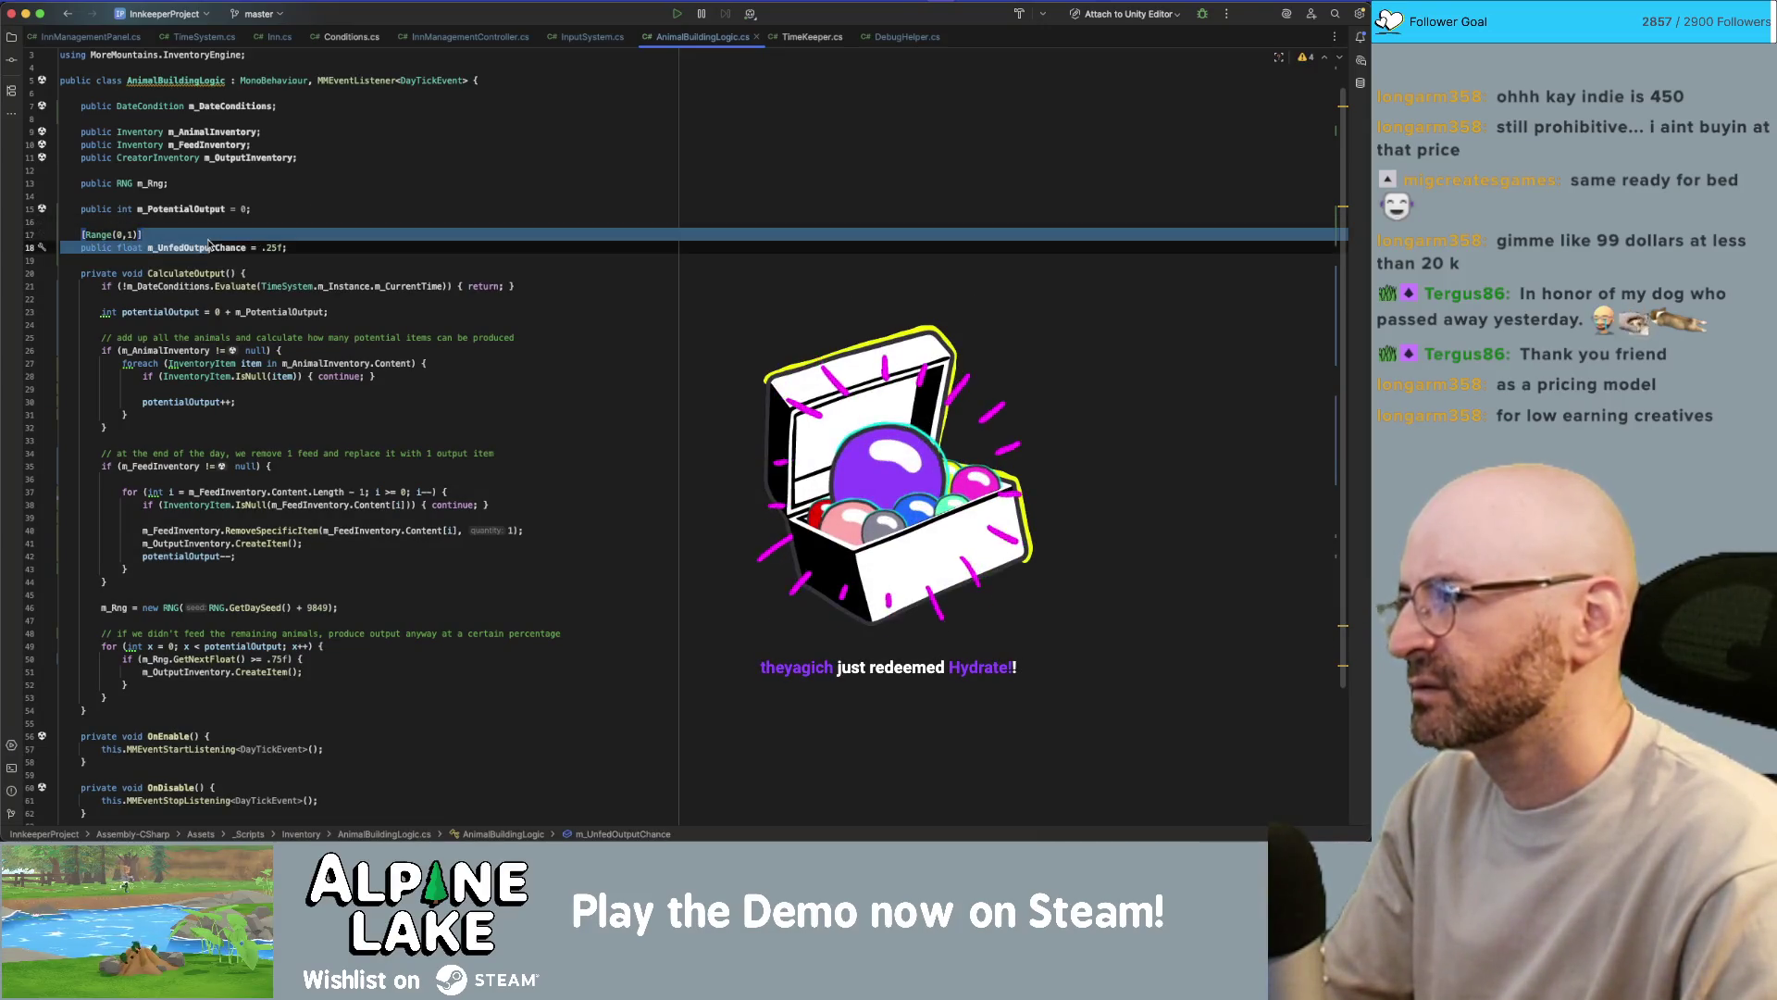
# - Change the unfed output roll's '>= .75f' test to '< m_UnfedOutputChance'
pyautogui.click(258, 659)
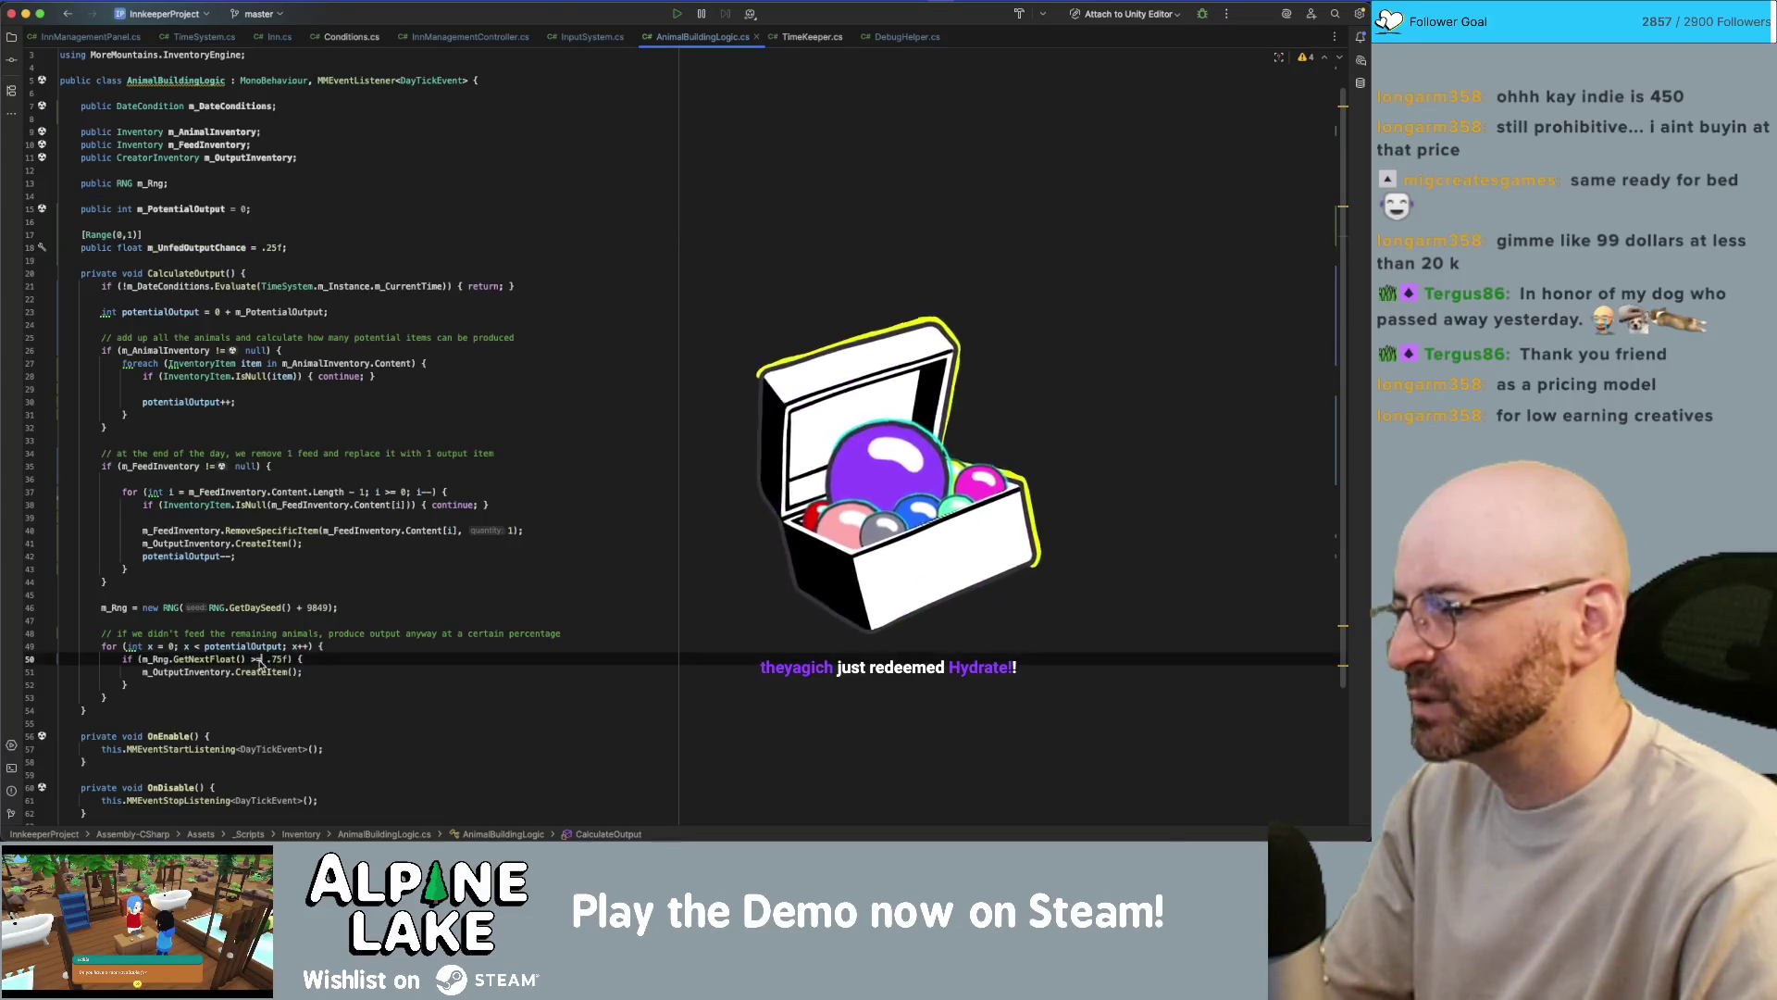
pyautogui.write('<')
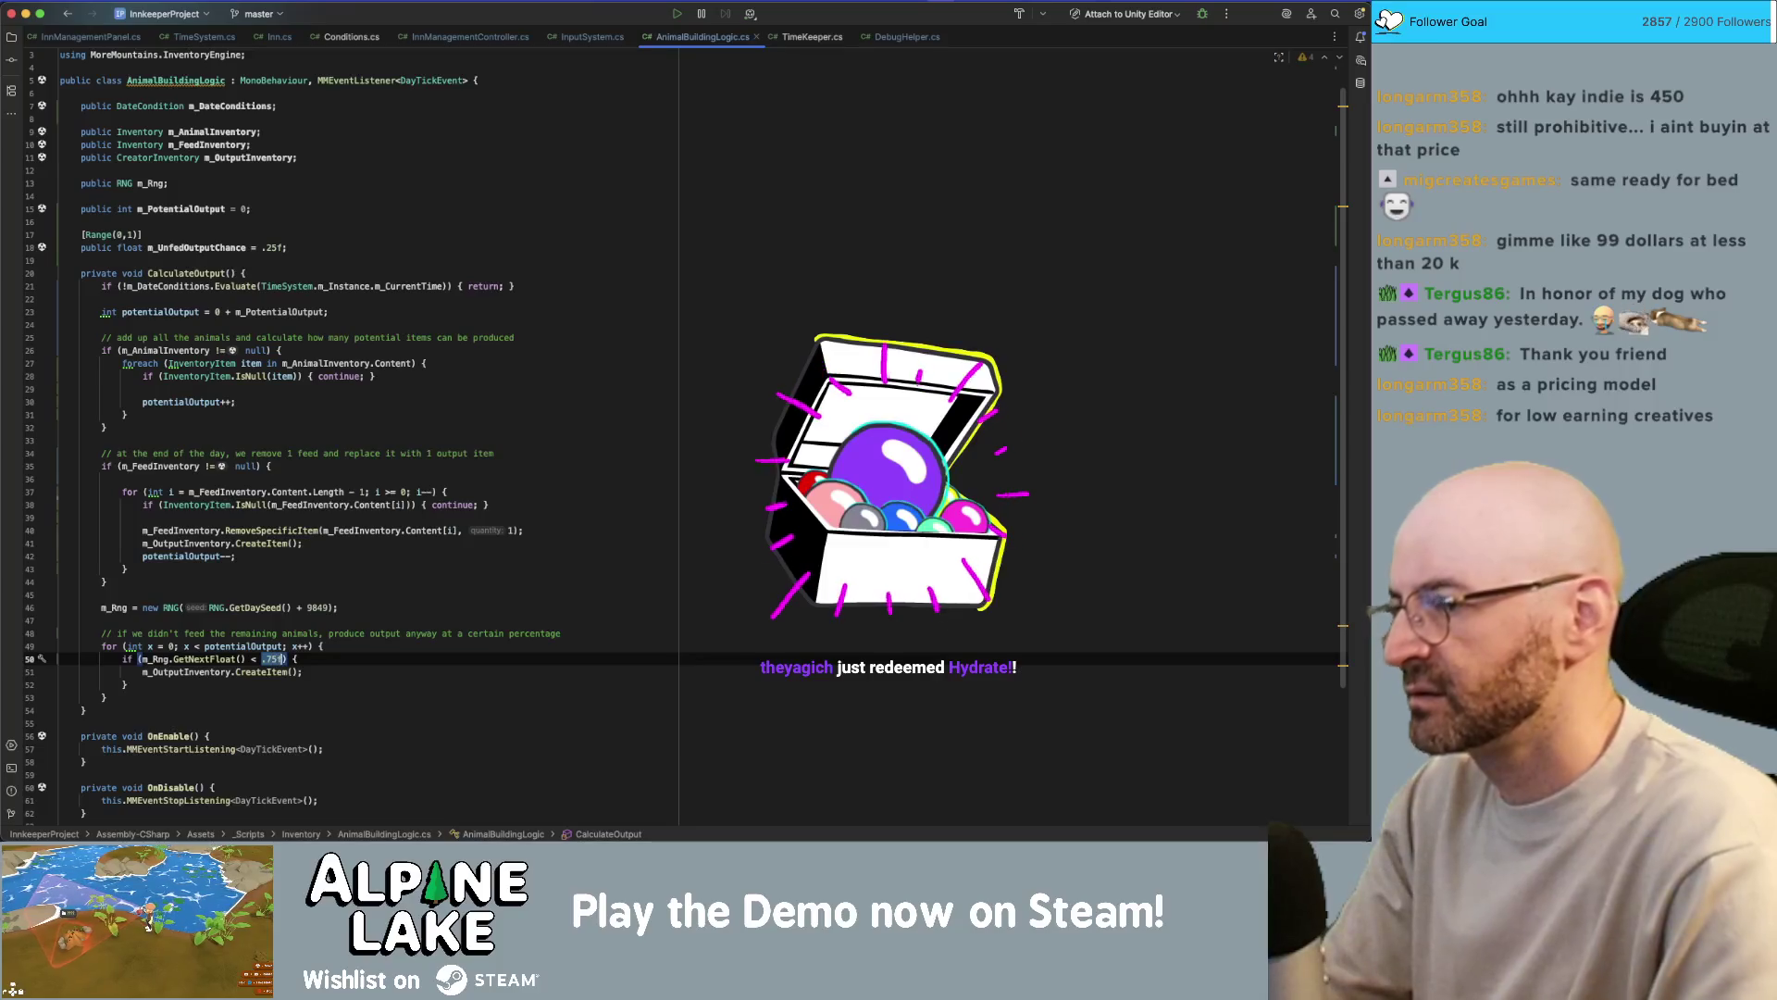
pyautogui.press('Delete')
pyautogui.press('Delete')
pyautogui.press('Delete')
pyautogui.write('m_Unfe')
pyautogui.press('Return')
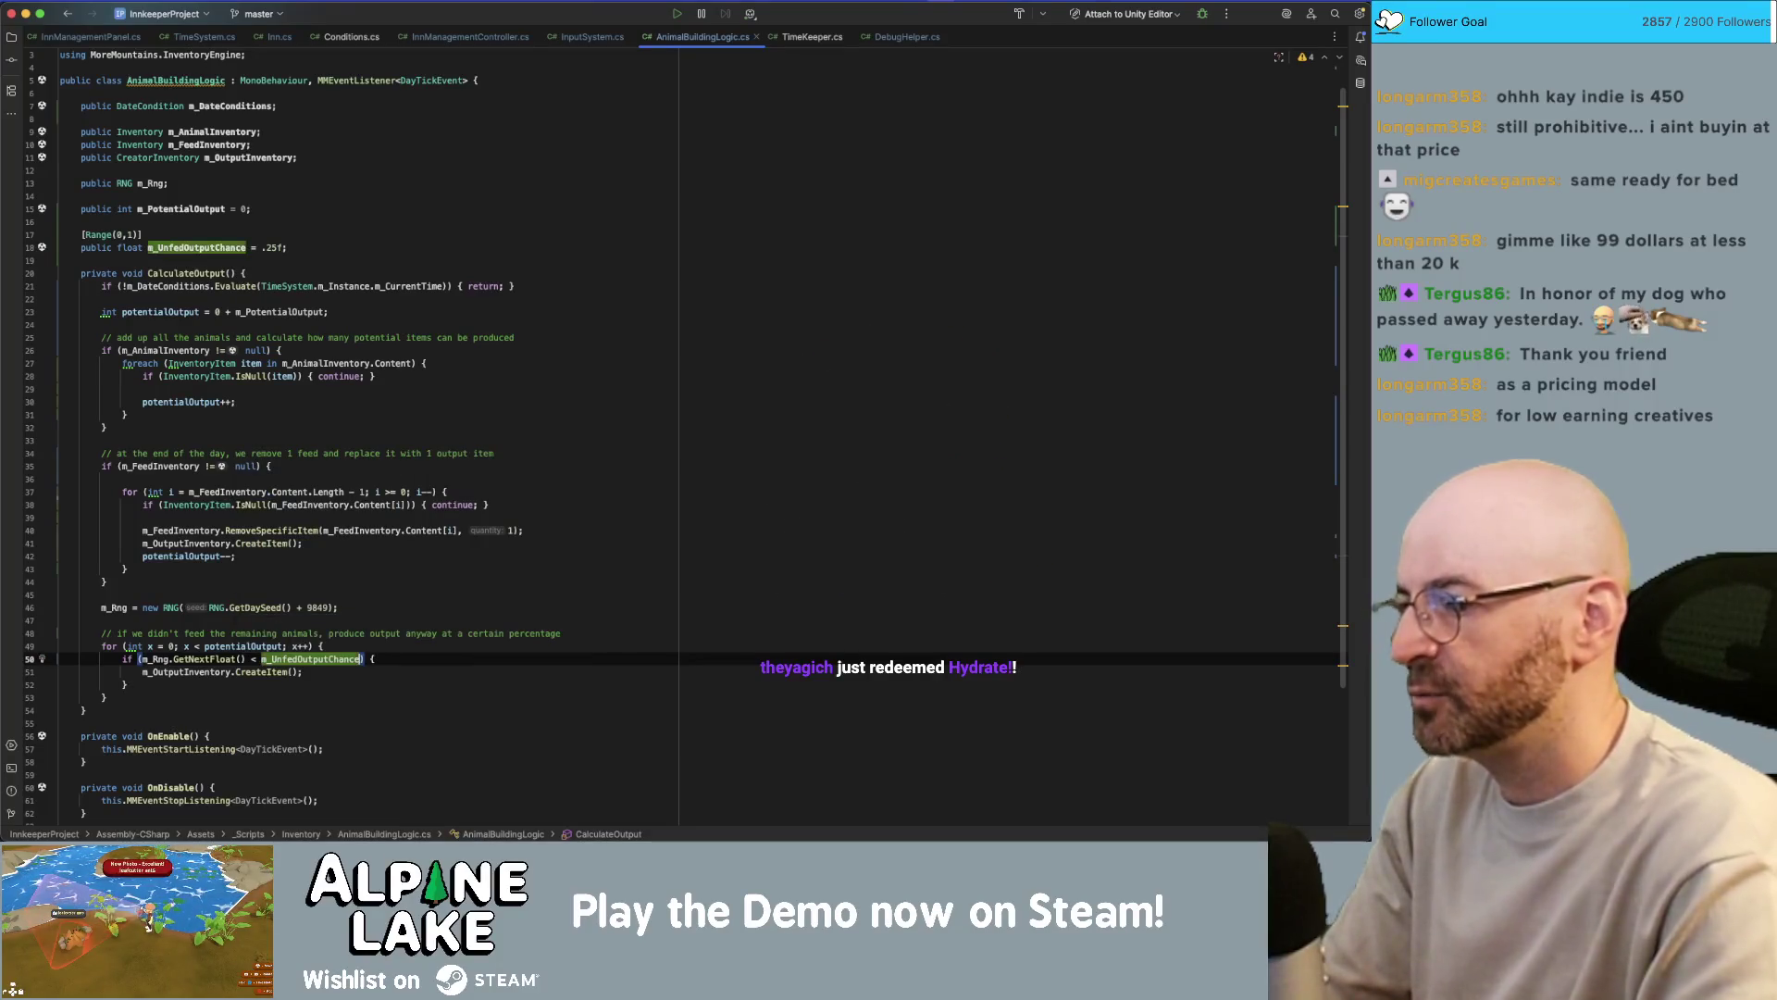
pyautogui.press('Down')
pyautogui.press('Down')
pyautogui.press('Down')
pyautogui.press('Down')
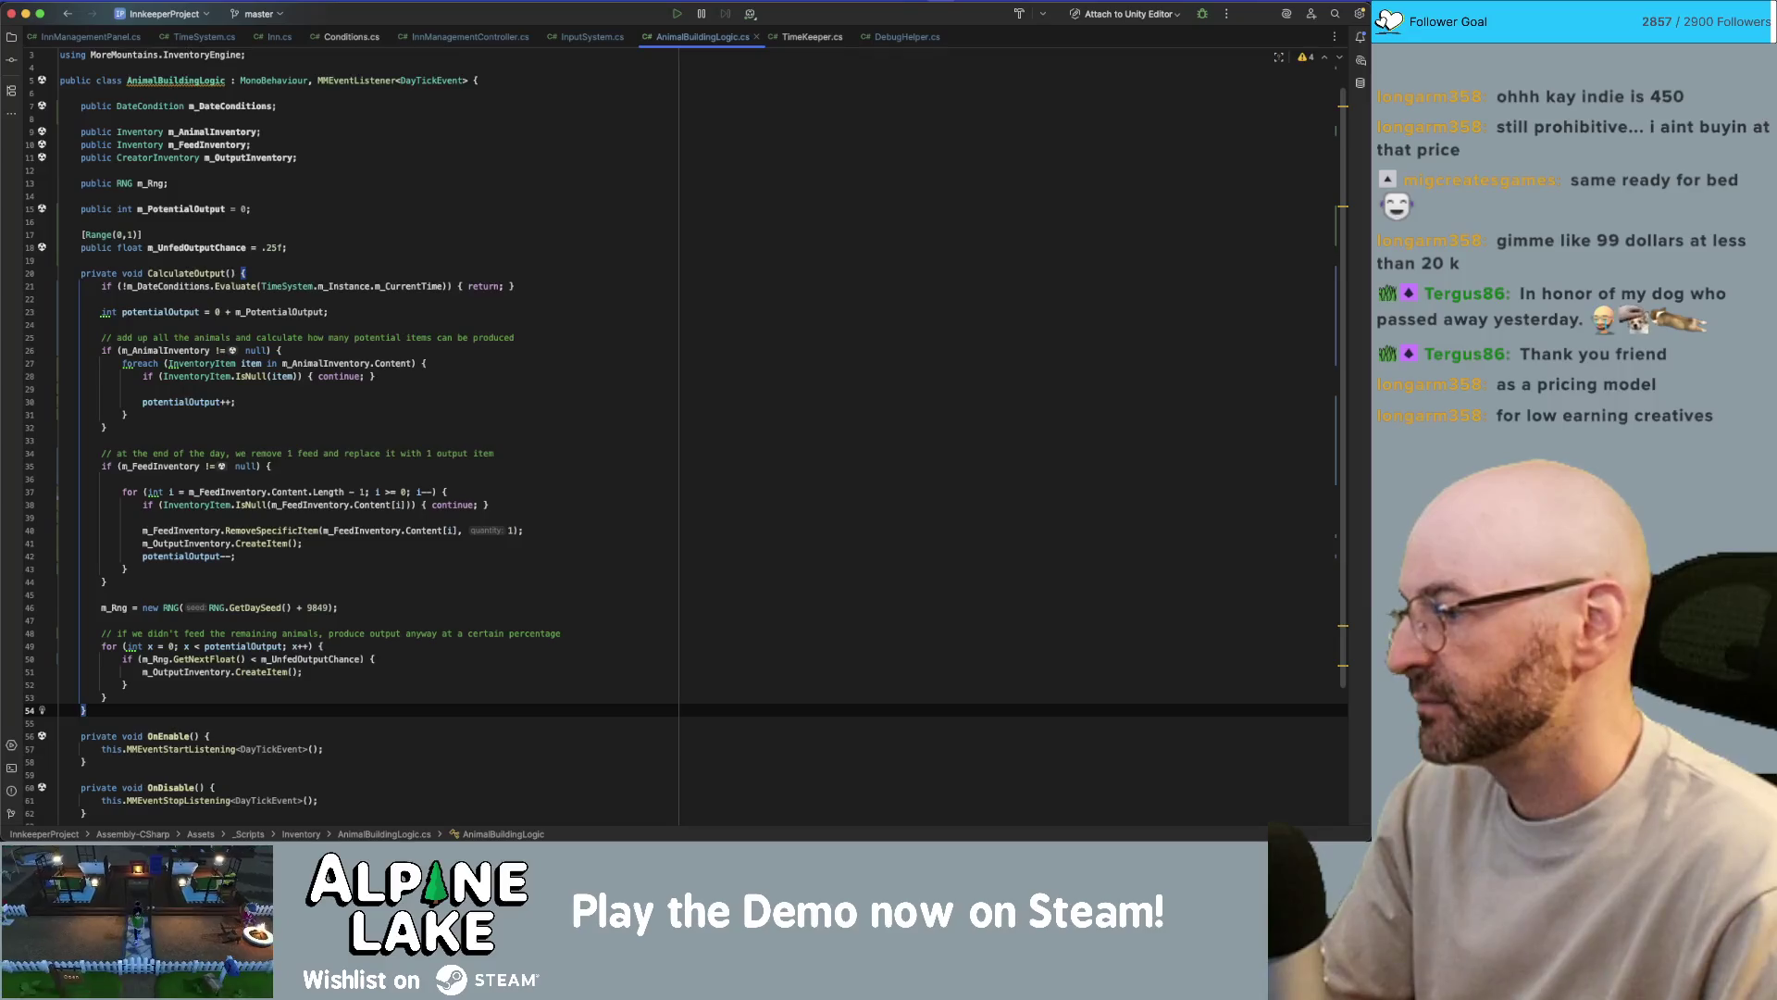
pyautogui.press('super+Tab')
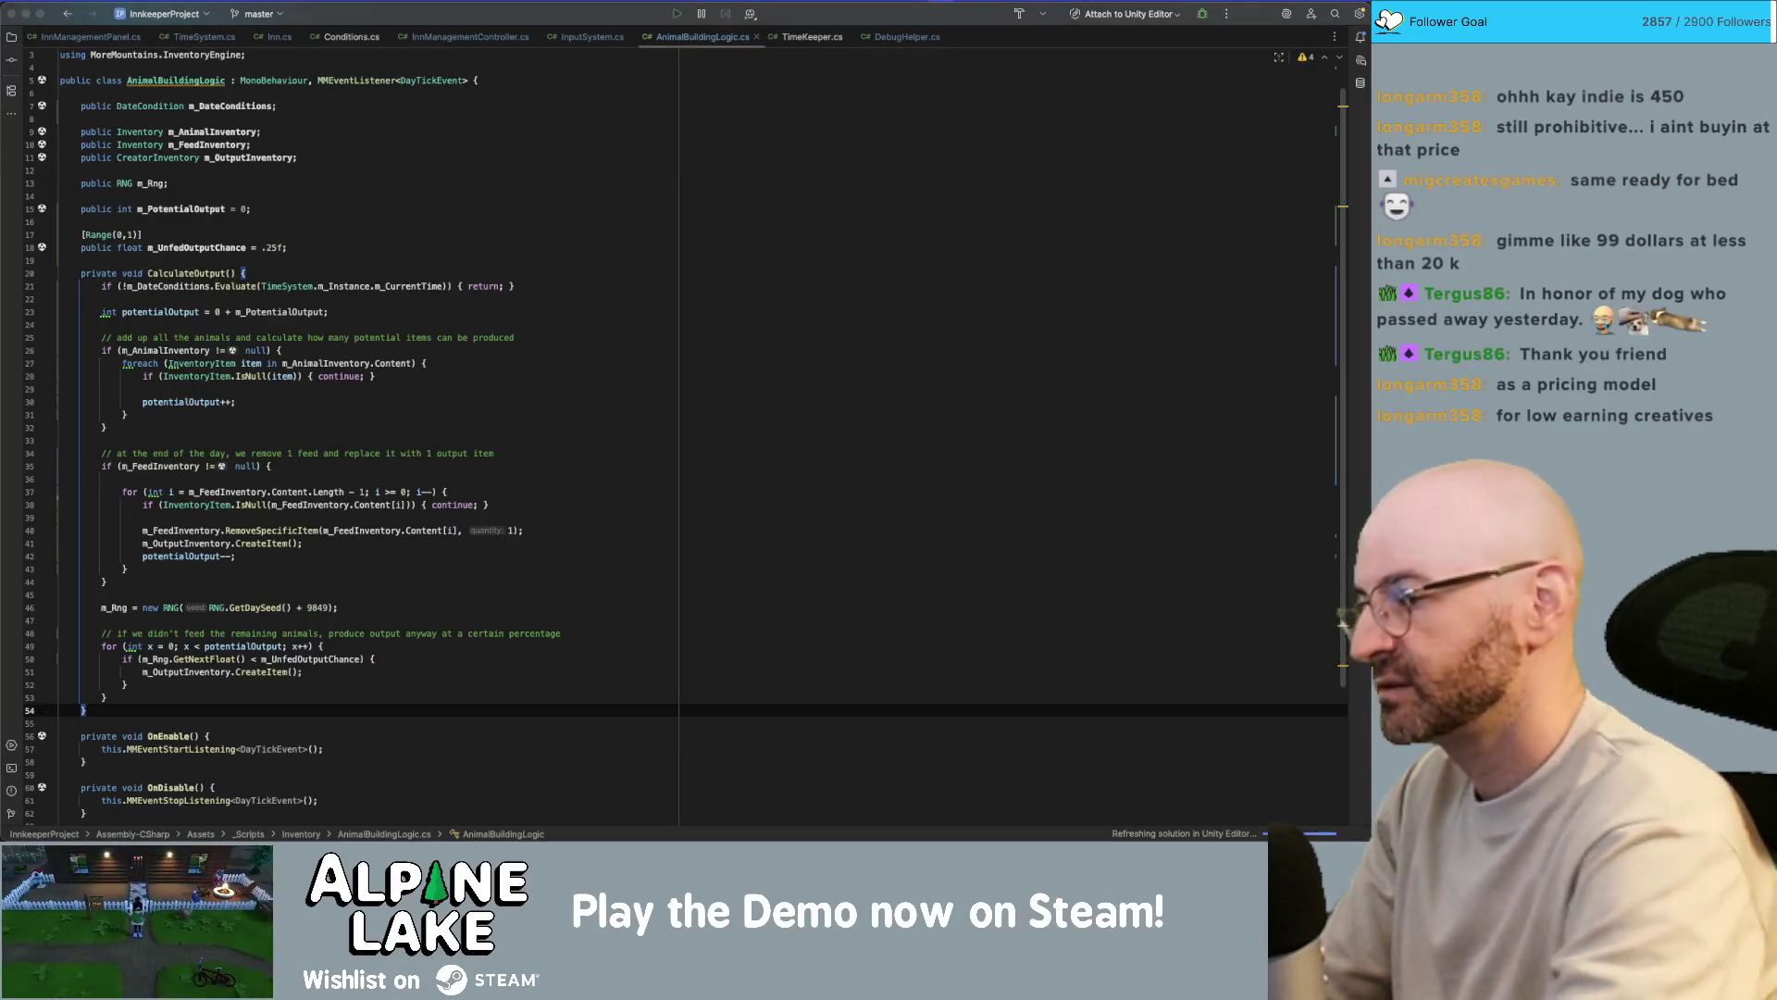